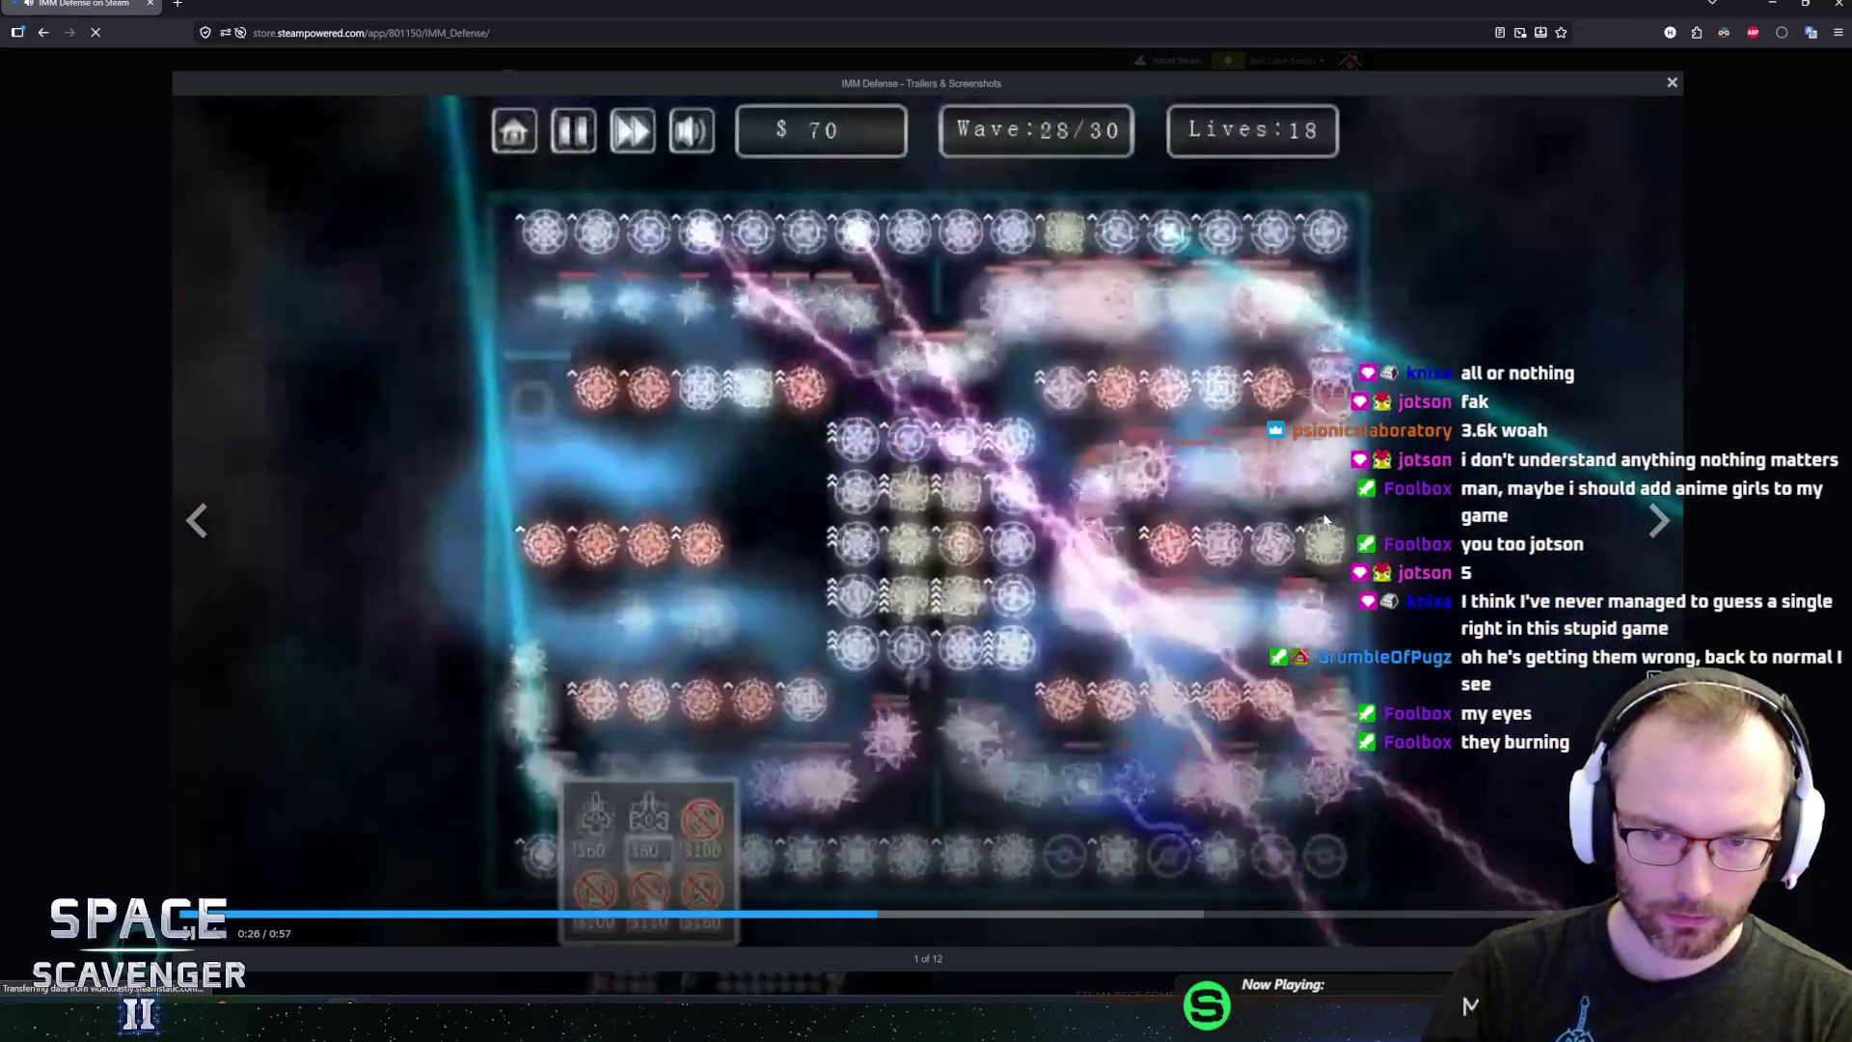
# Skip the IMM Defense trailer to about 0:39, close it, and advance to the next recommended game
pyautogui.click(1228, 914)
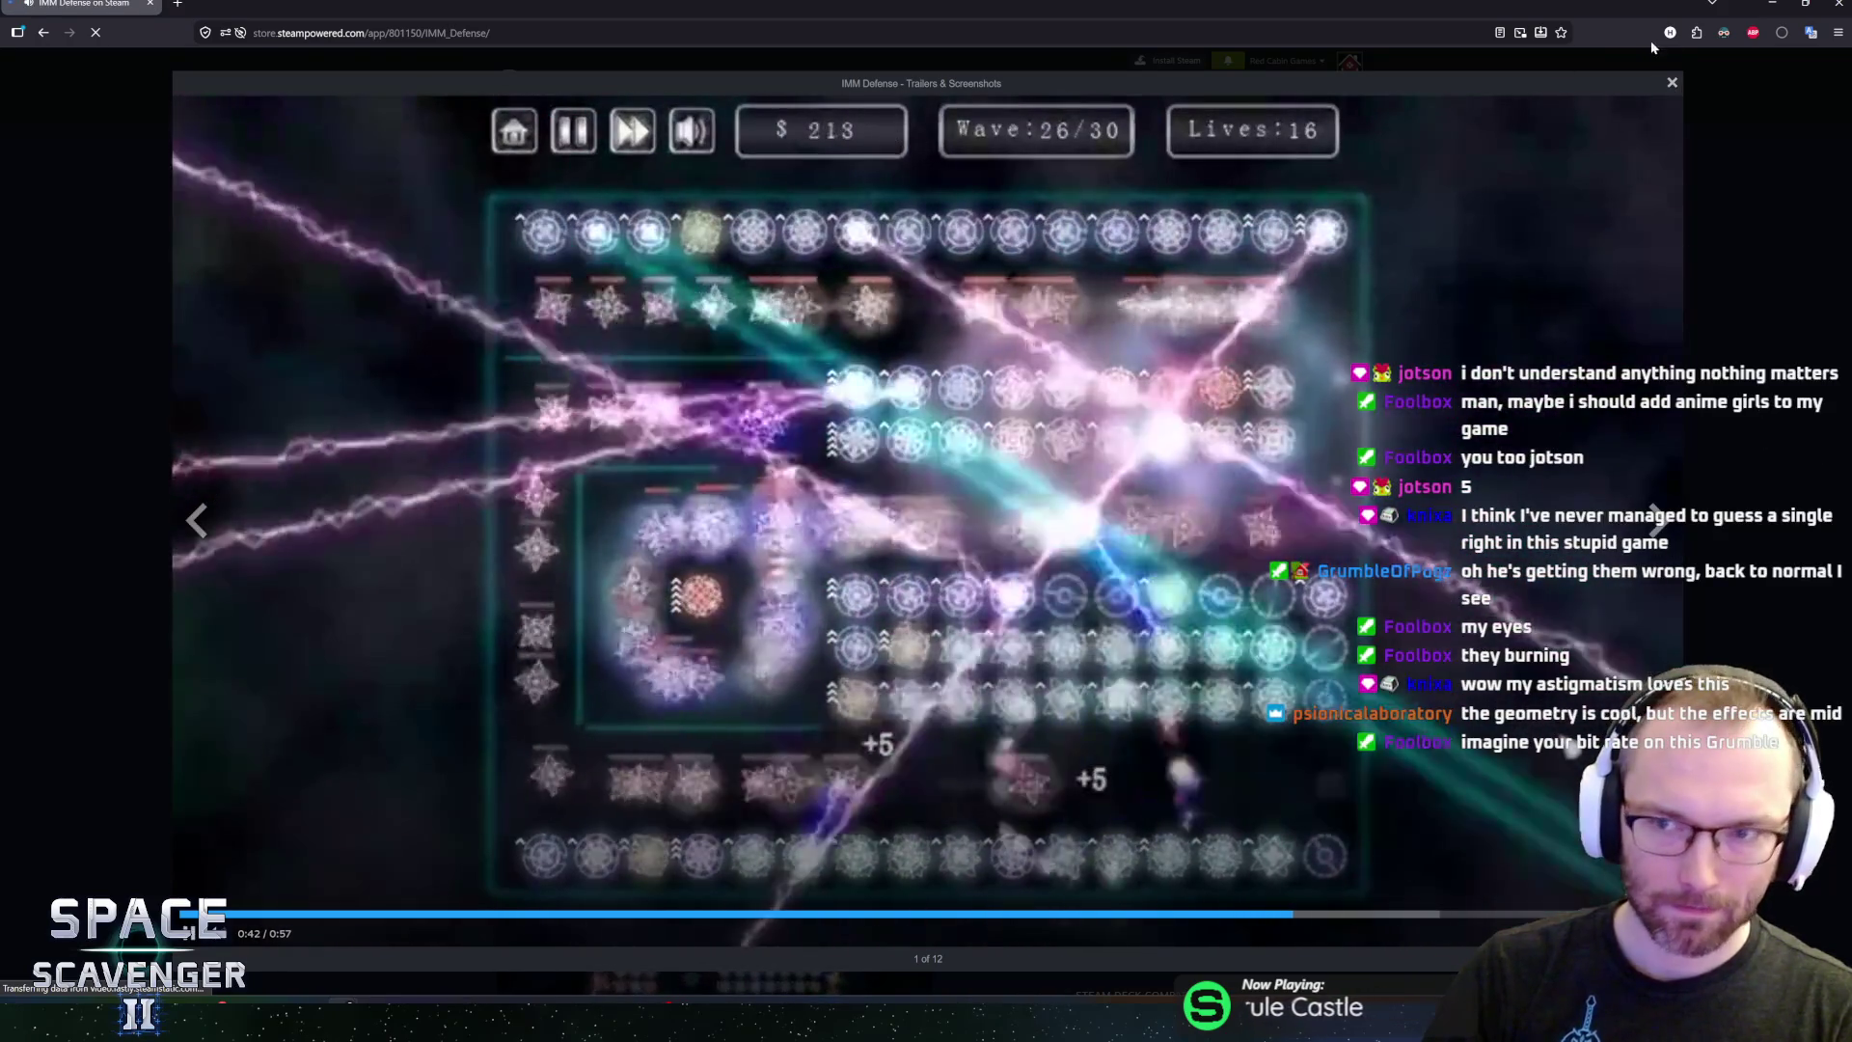
pyautogui.click(1672, 82)
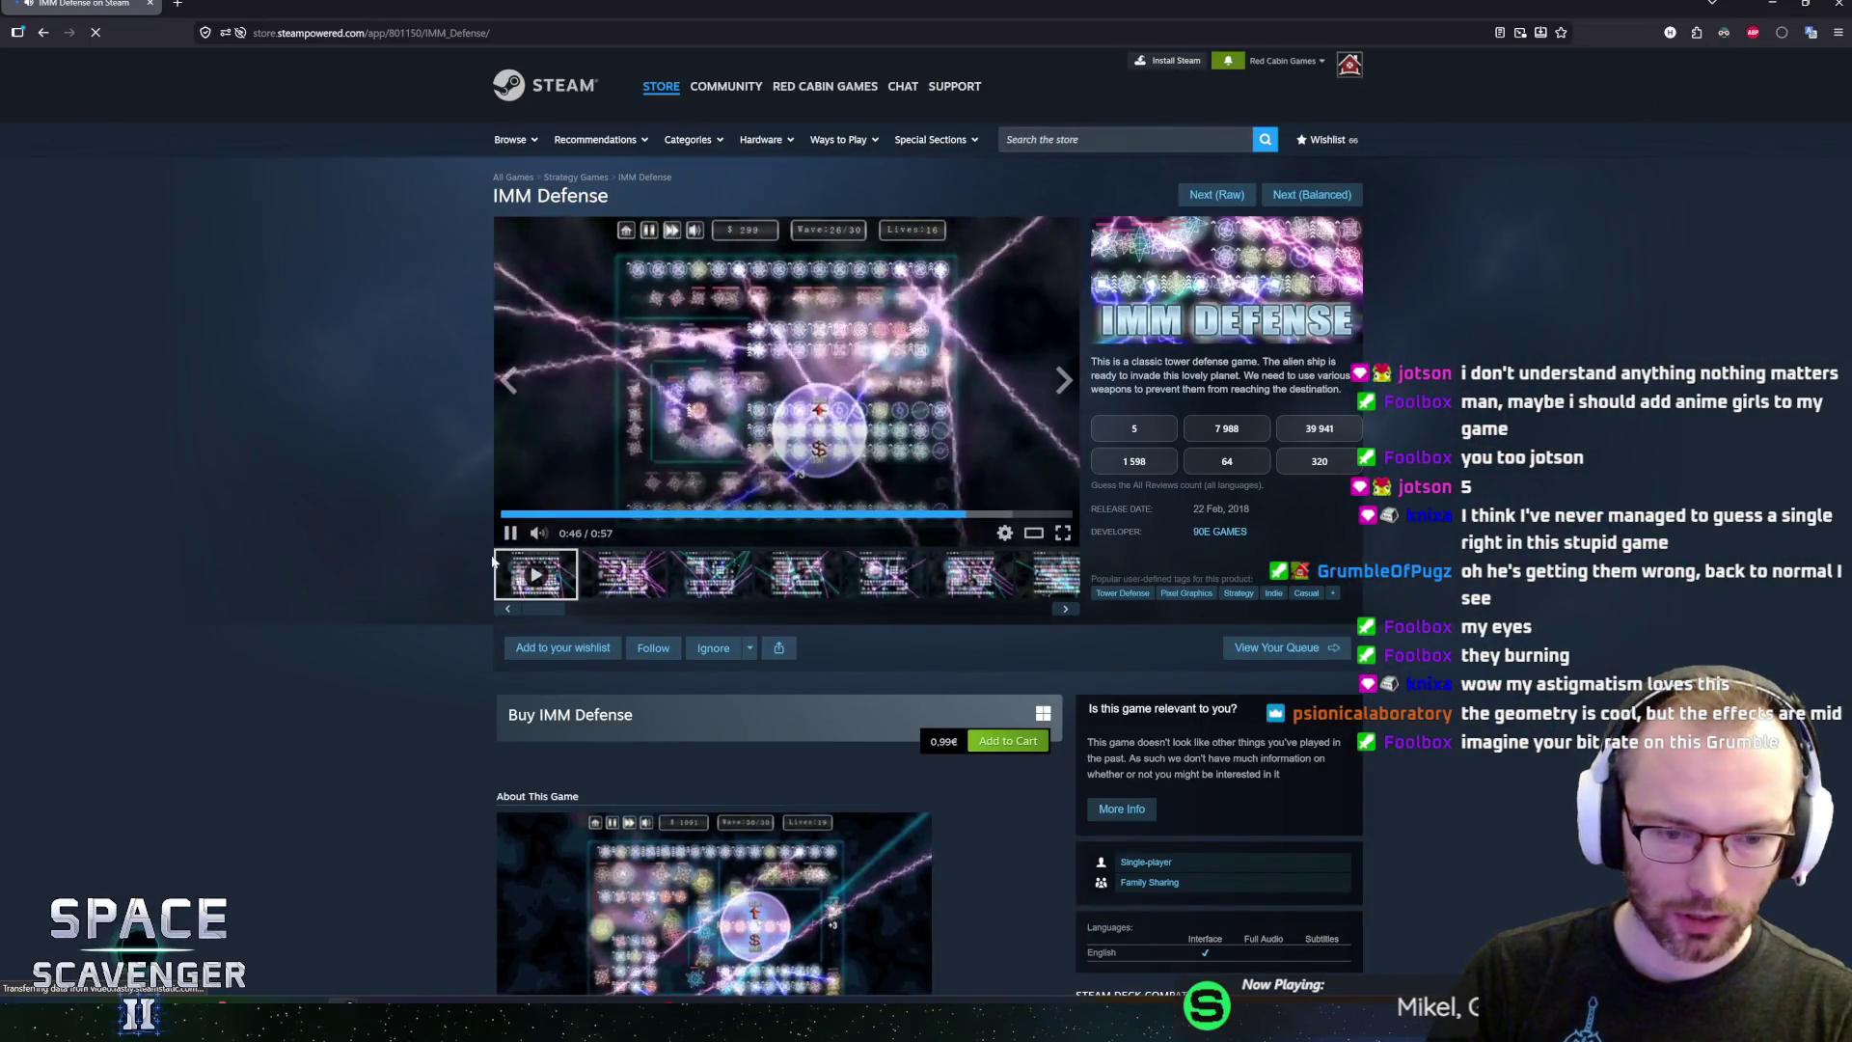
pyautogui.scroll(-3, 555, 546)
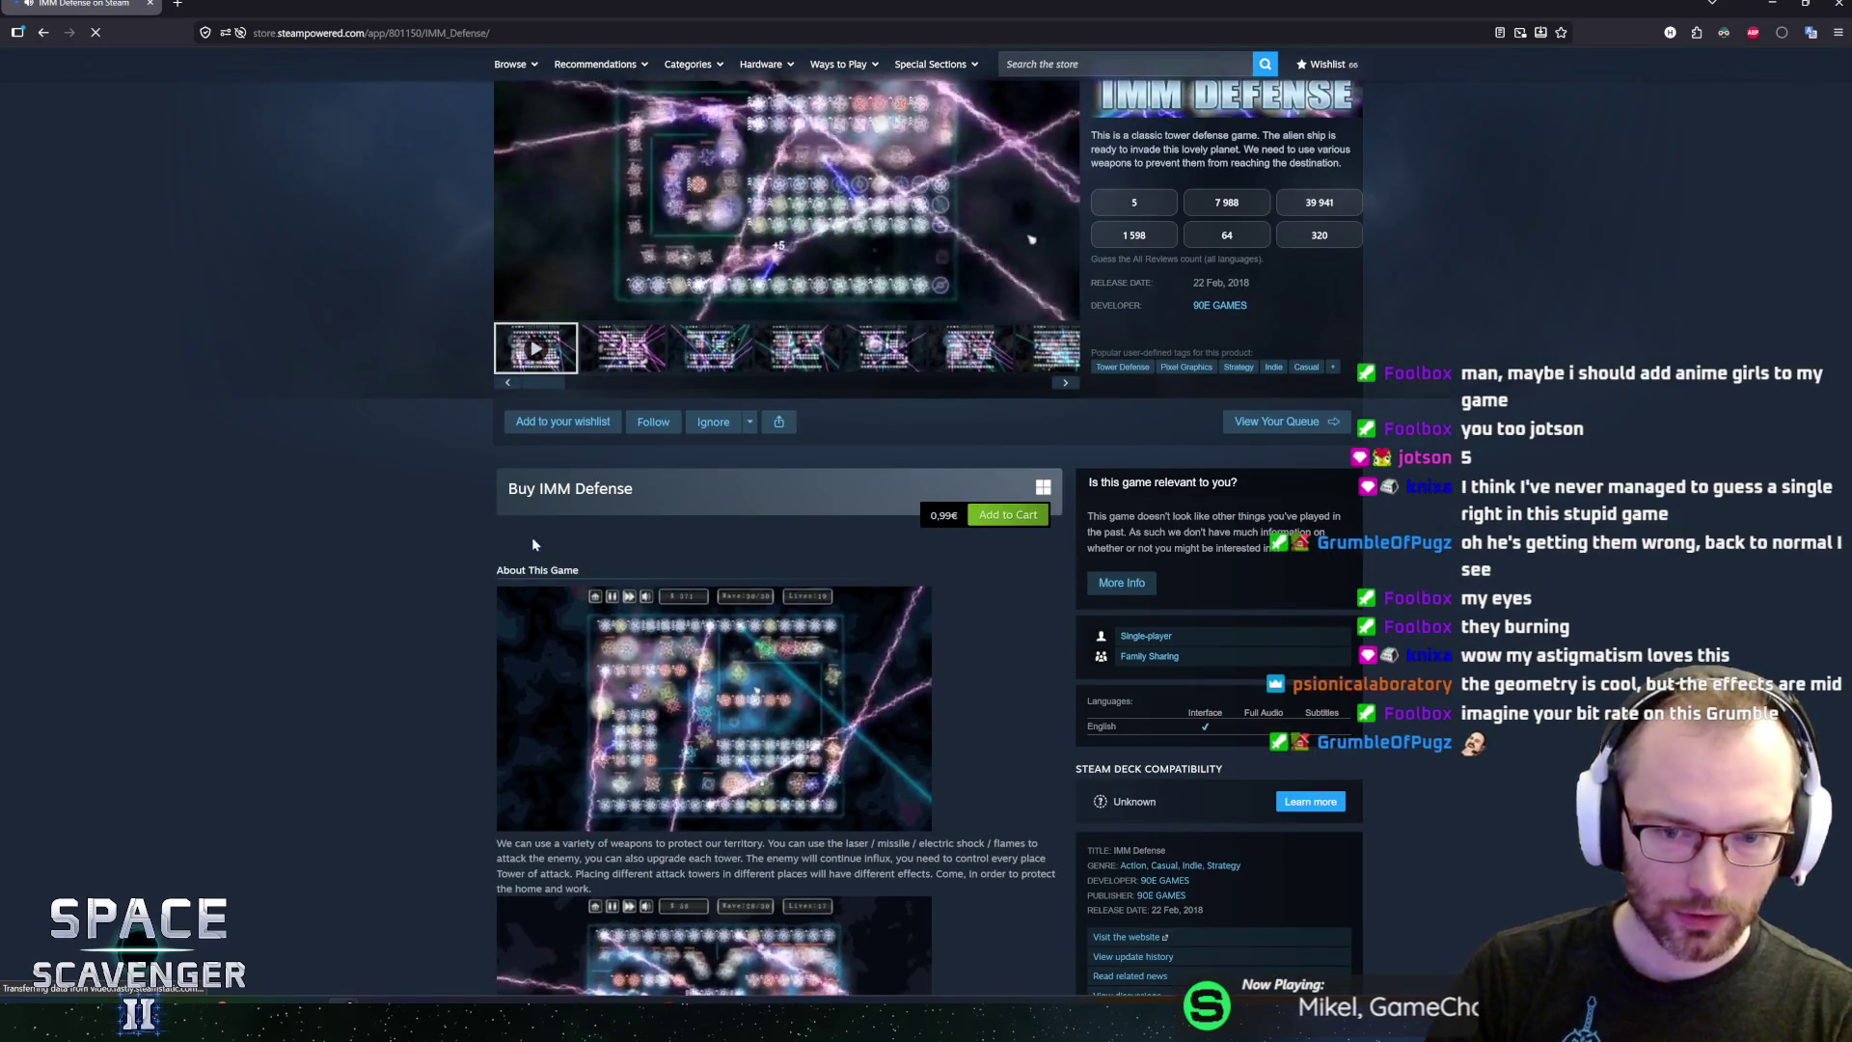
pyautogui.scroll(-3, 412, 522)
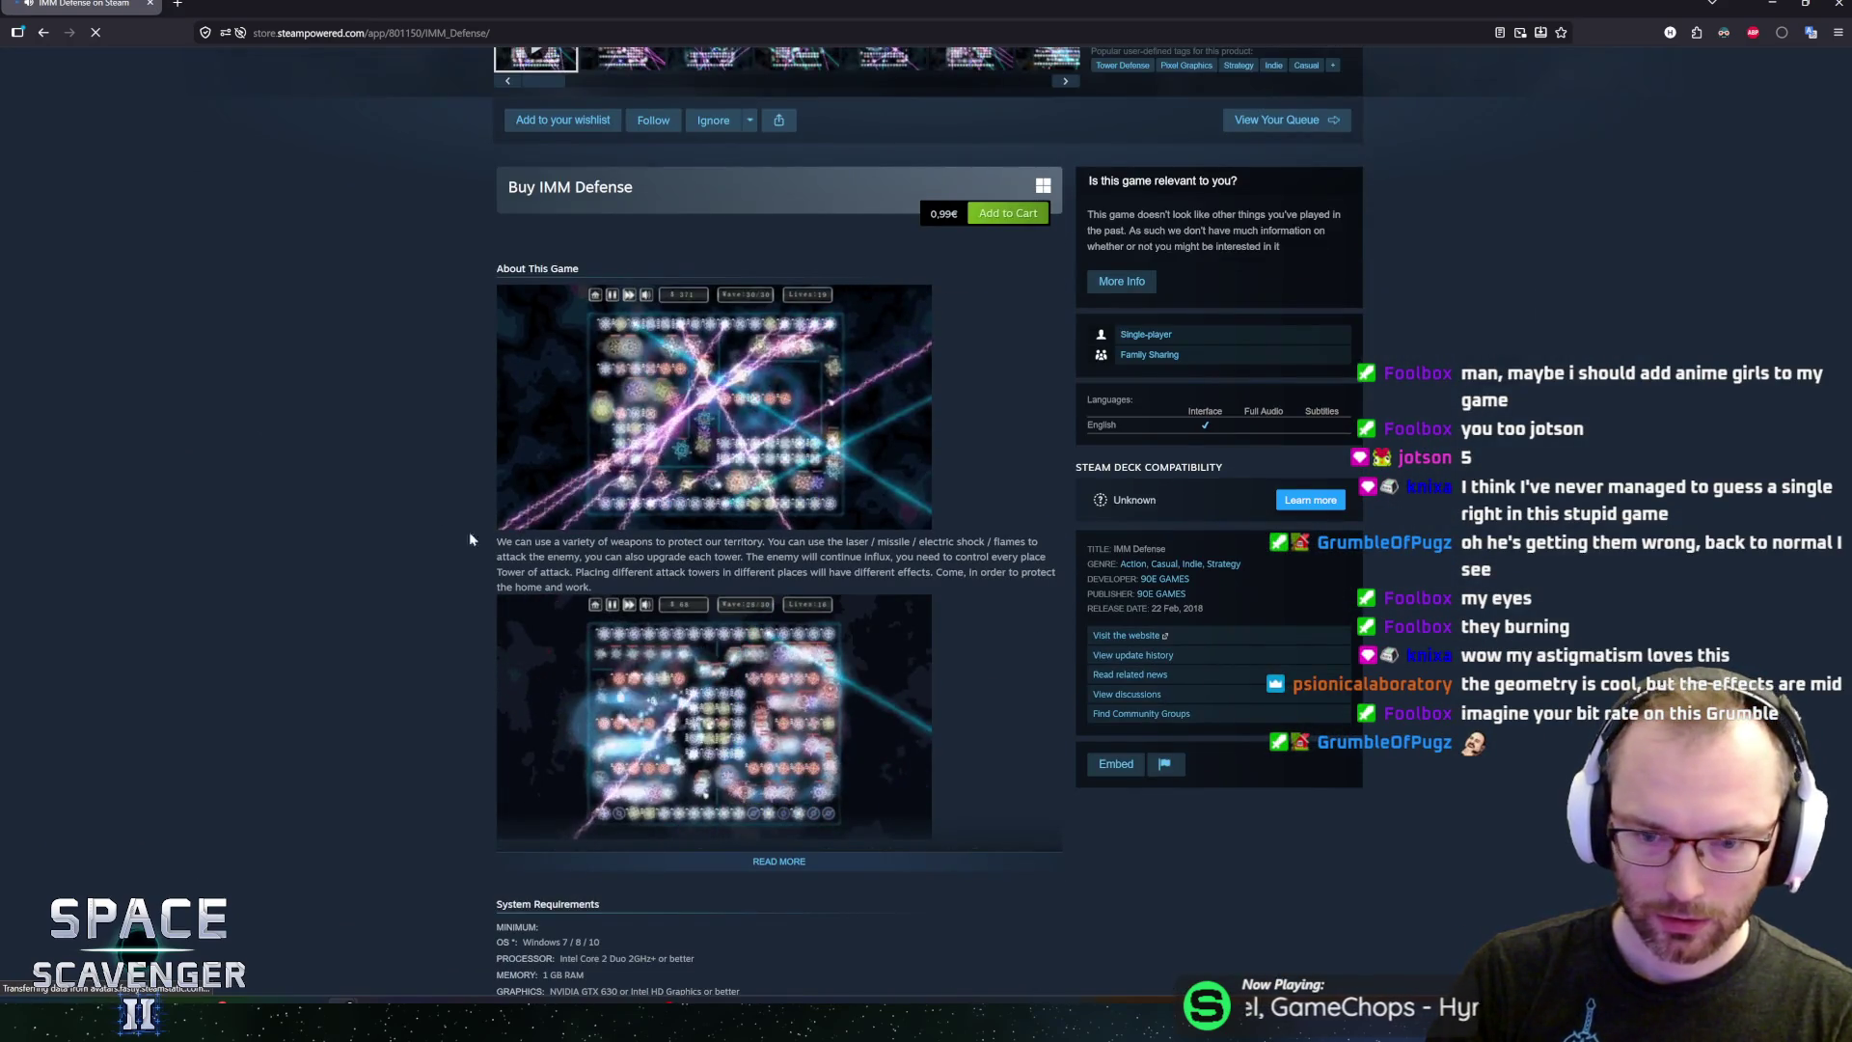
pyautogui.scroll(-5, 1073, 536)
pyautogui.scroll(8, 1052, 560)
pyautogui.scroll(3, 1042, 577)
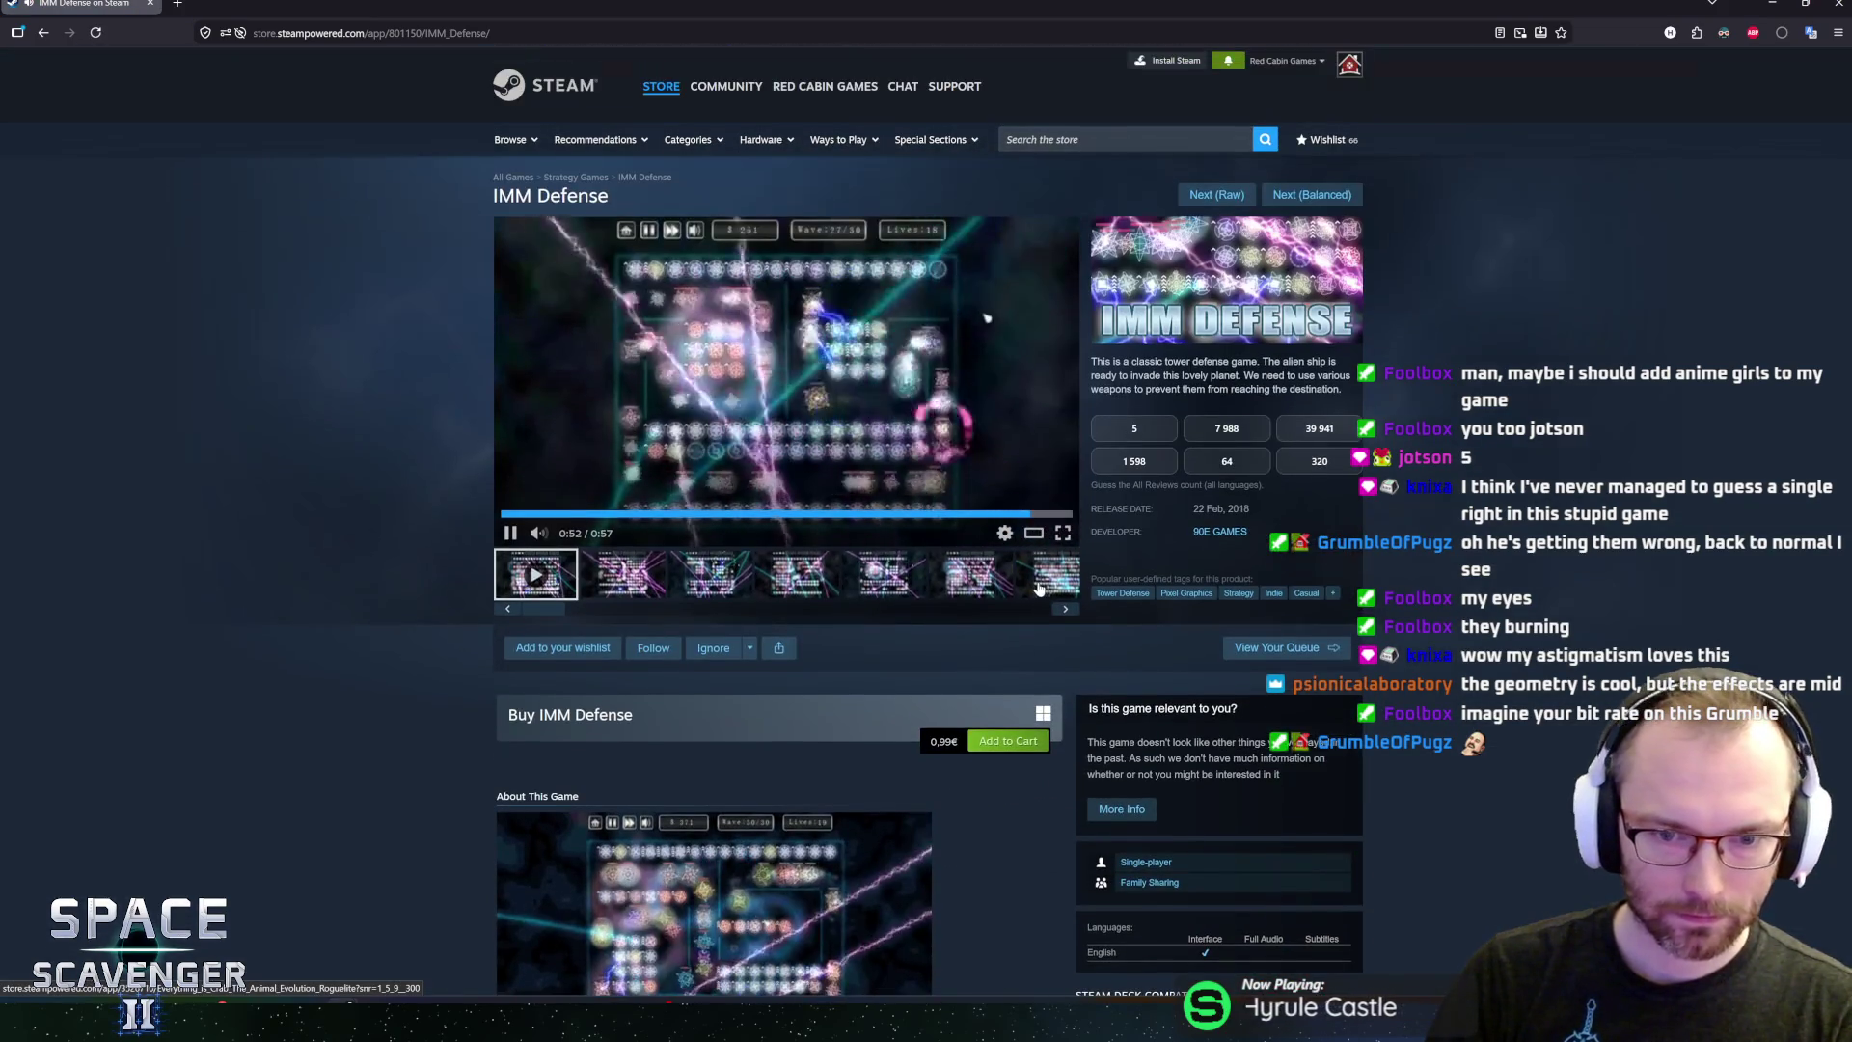
pyautogui.scroll(-10, 357, 271)
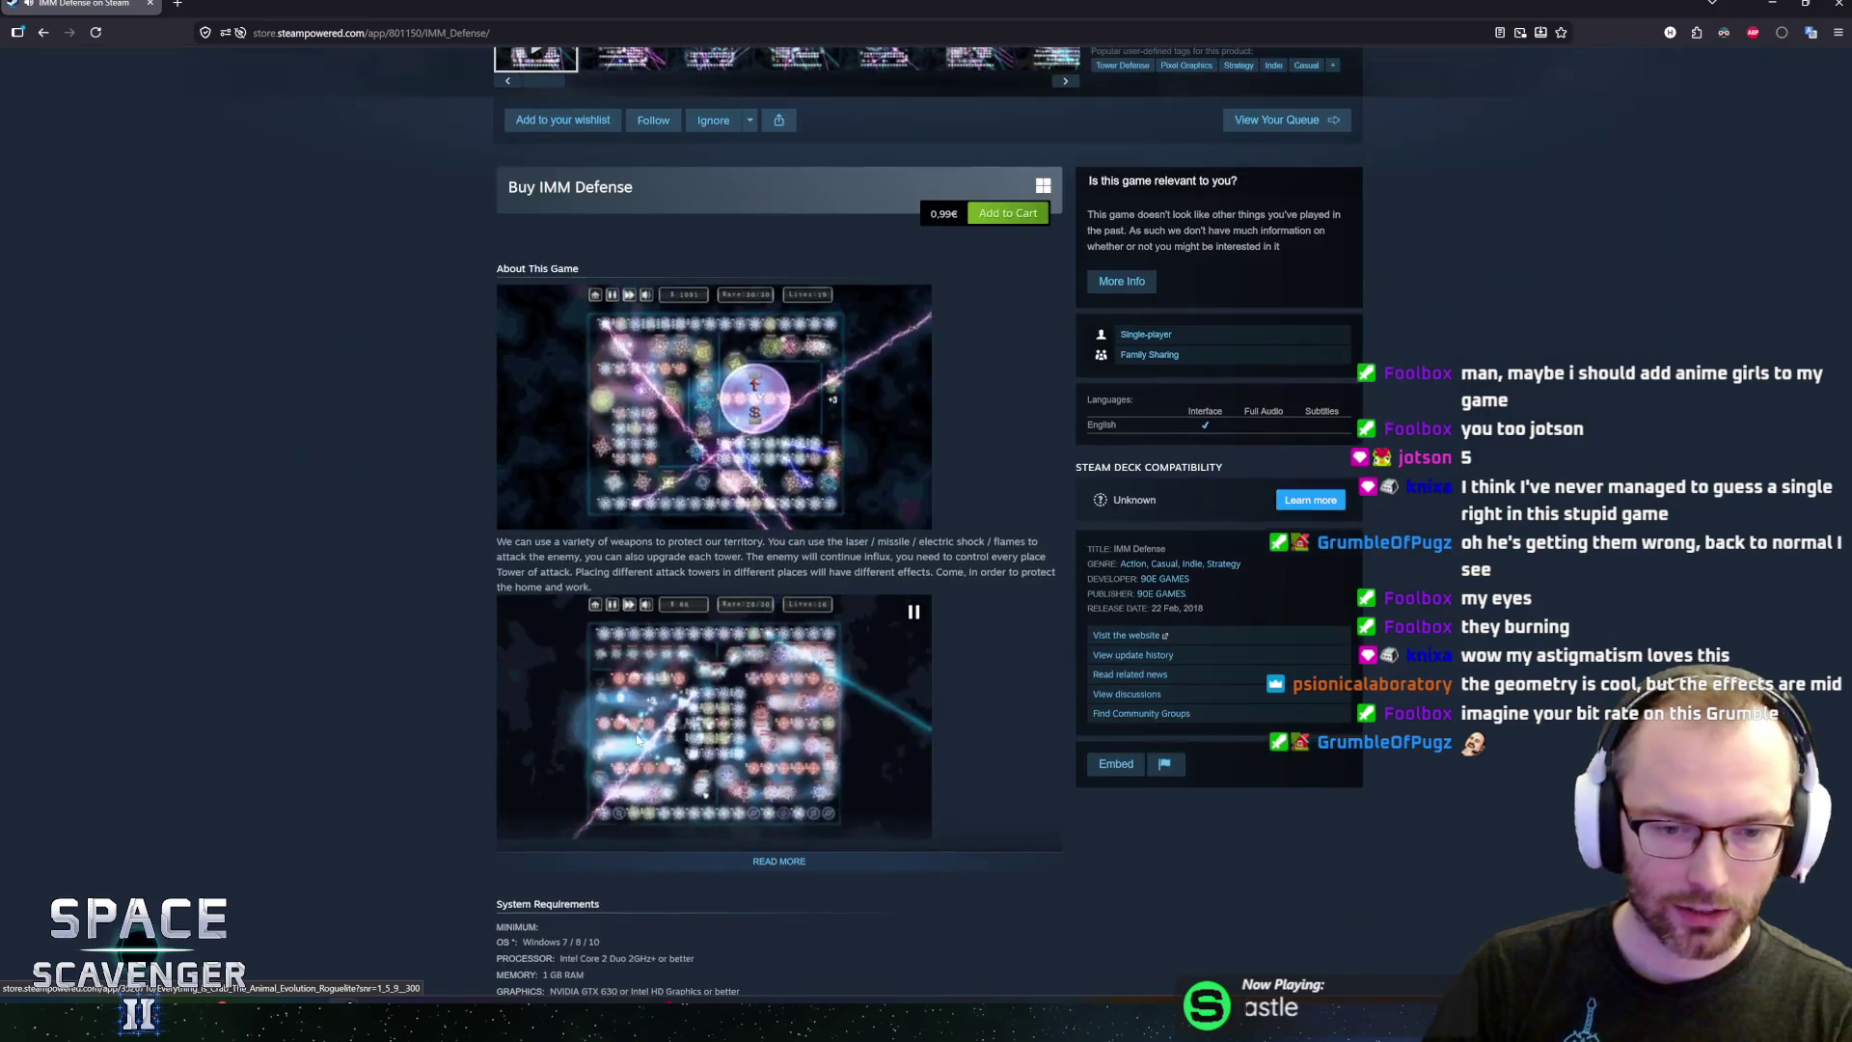
pyautogui.scroll(10, 357, 270)
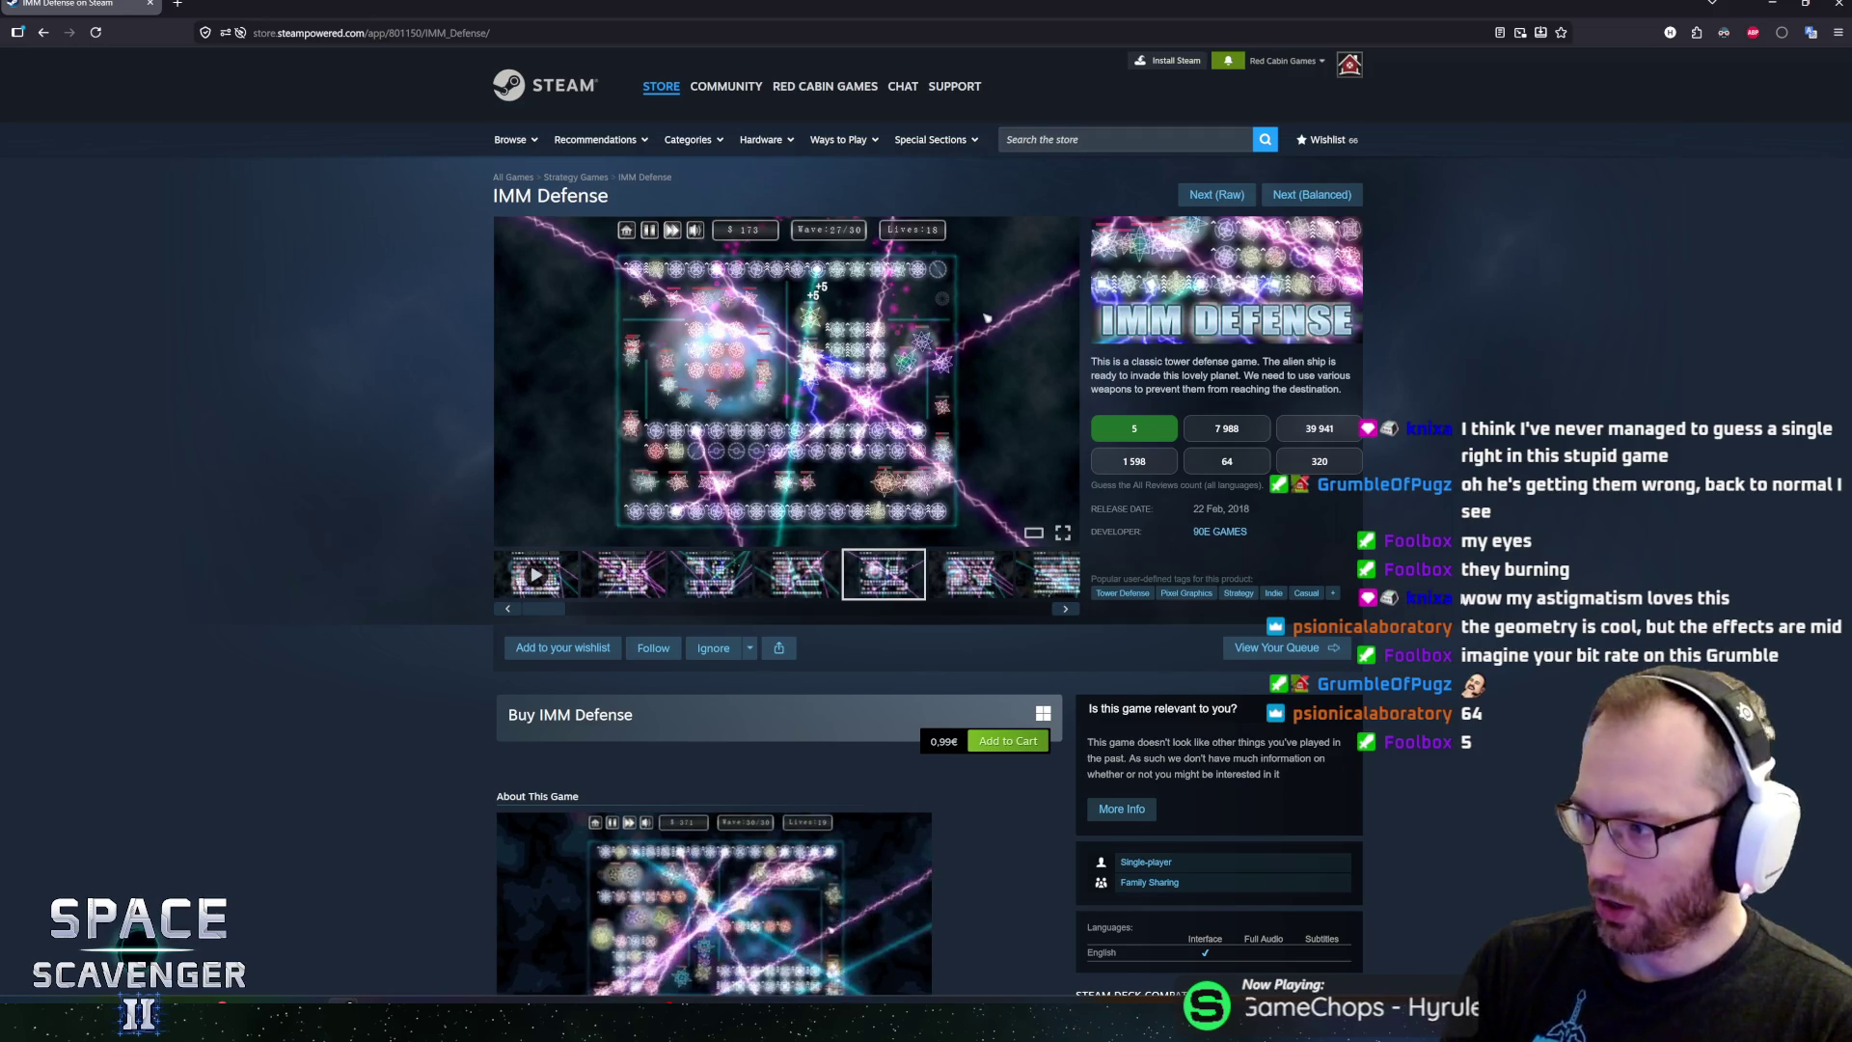
pyautogui.click(1304, 196)
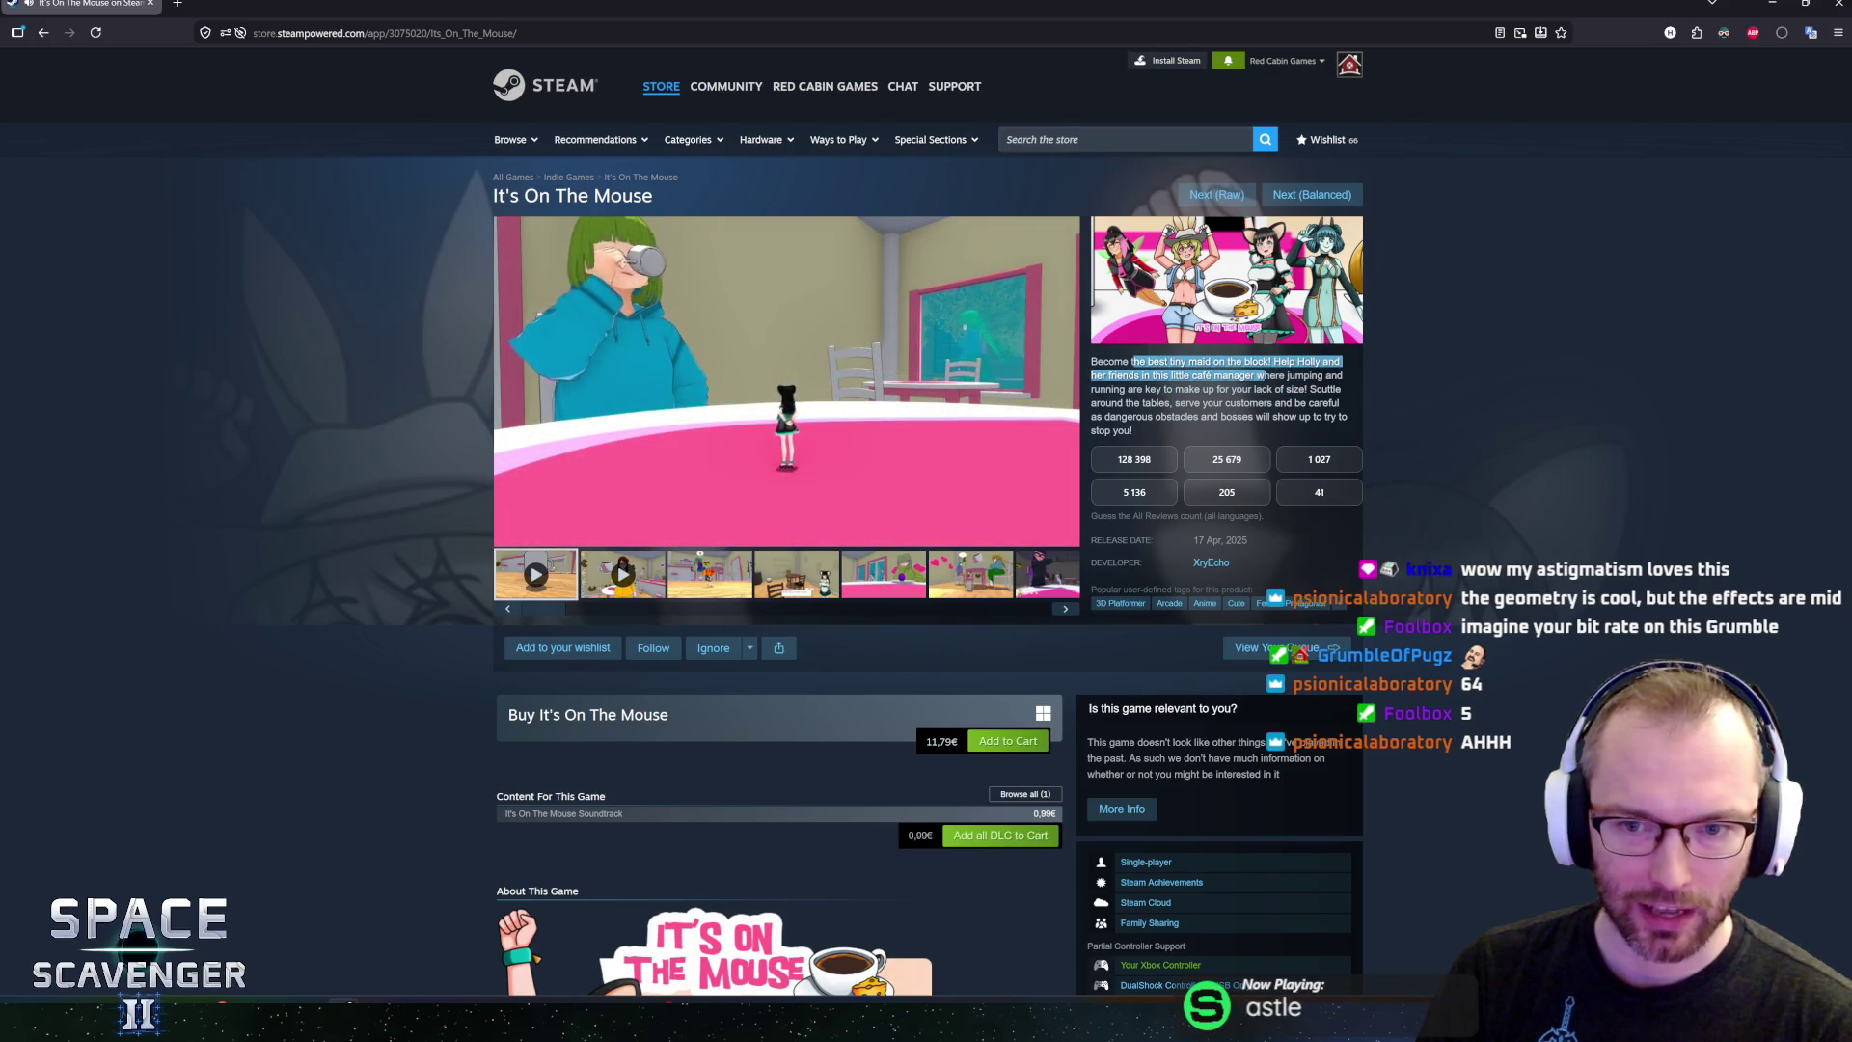
pyautogui.moveTo(1317, 389); pyautogui.dragTo(1227, 389)
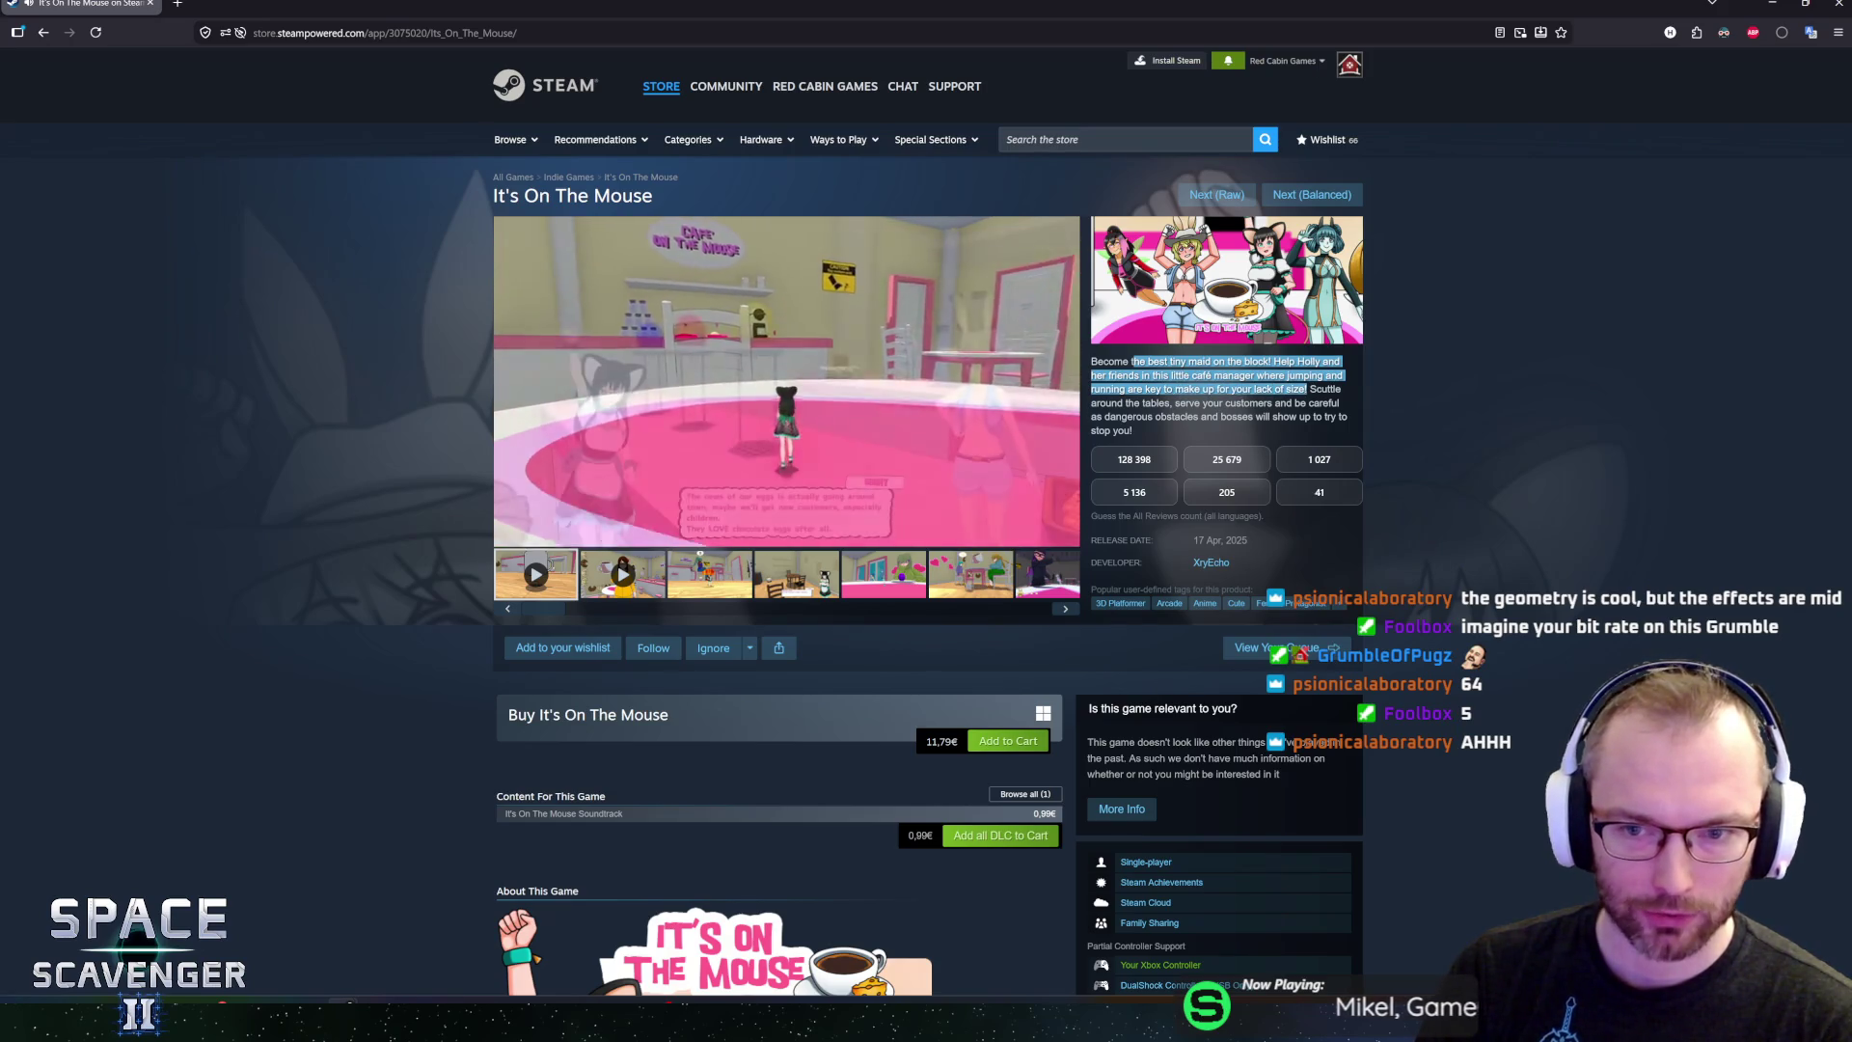
pyautogui.click(1447, 425)
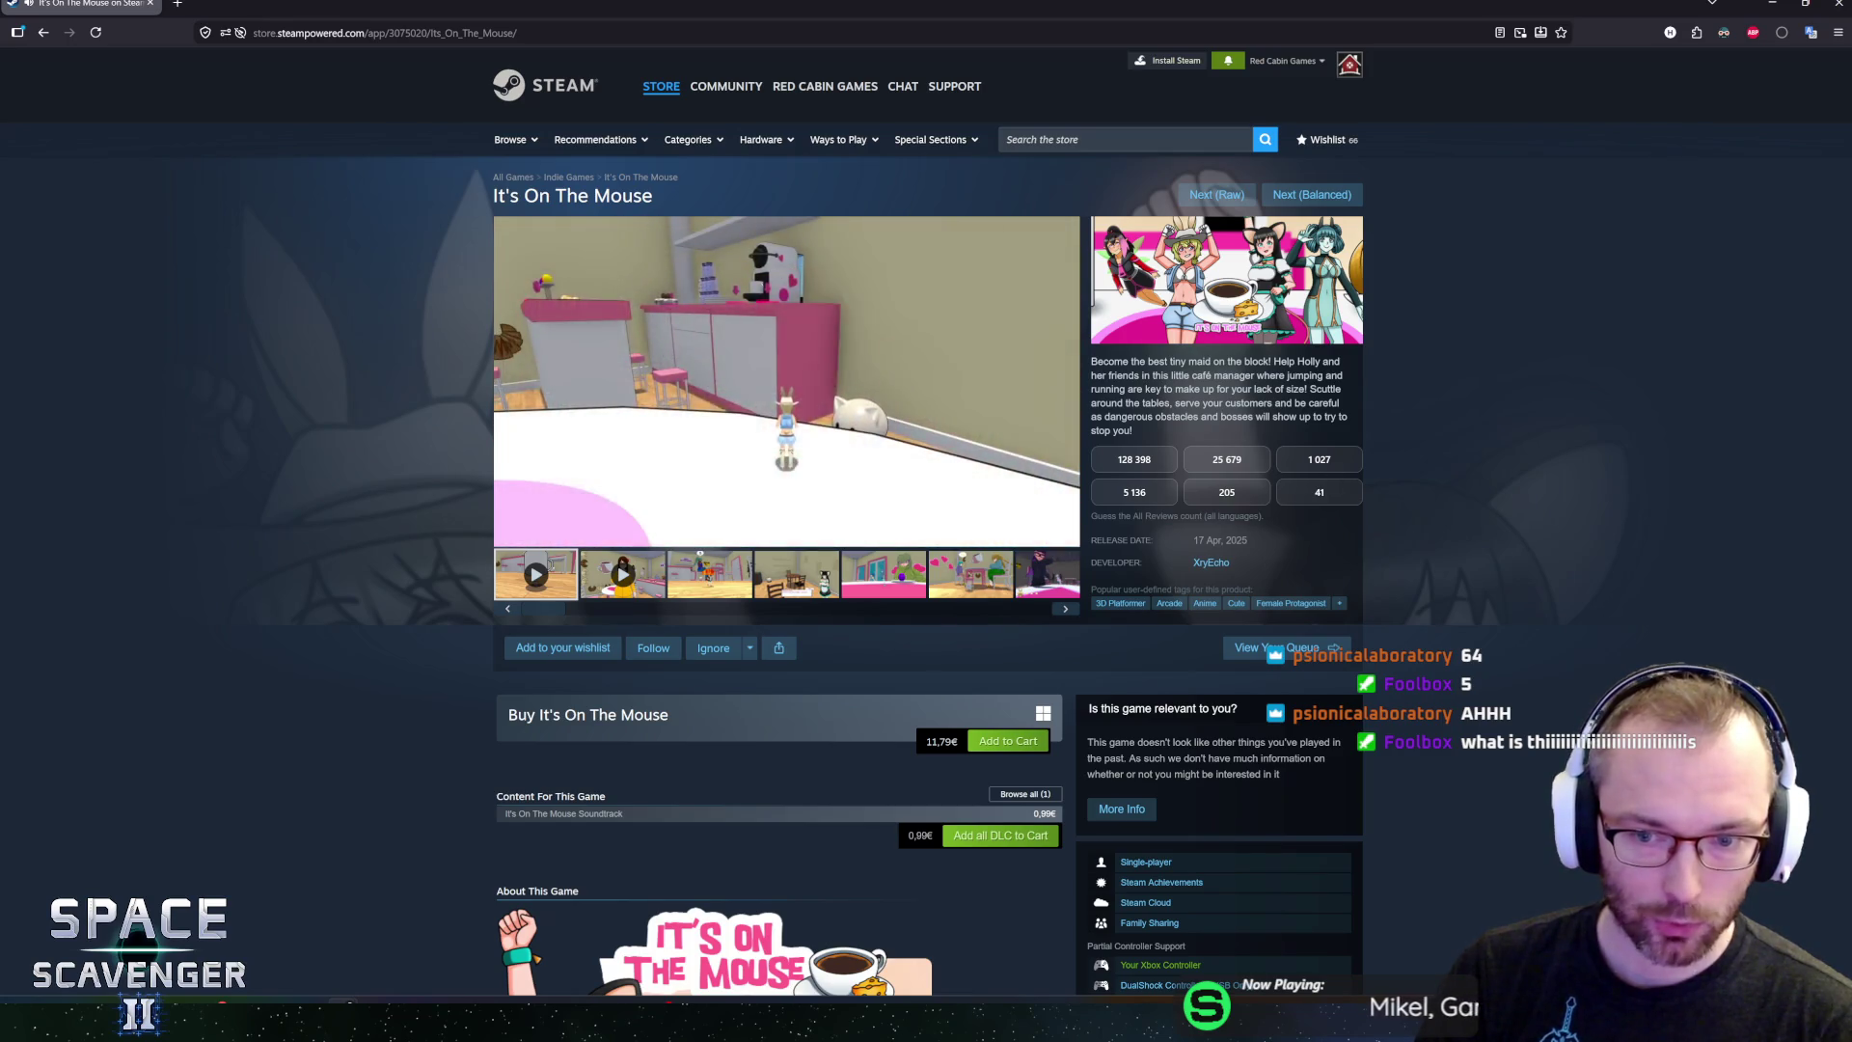
pyautogui.moveTo(1193, 540); pyautogui.dragTo(1238, 540)
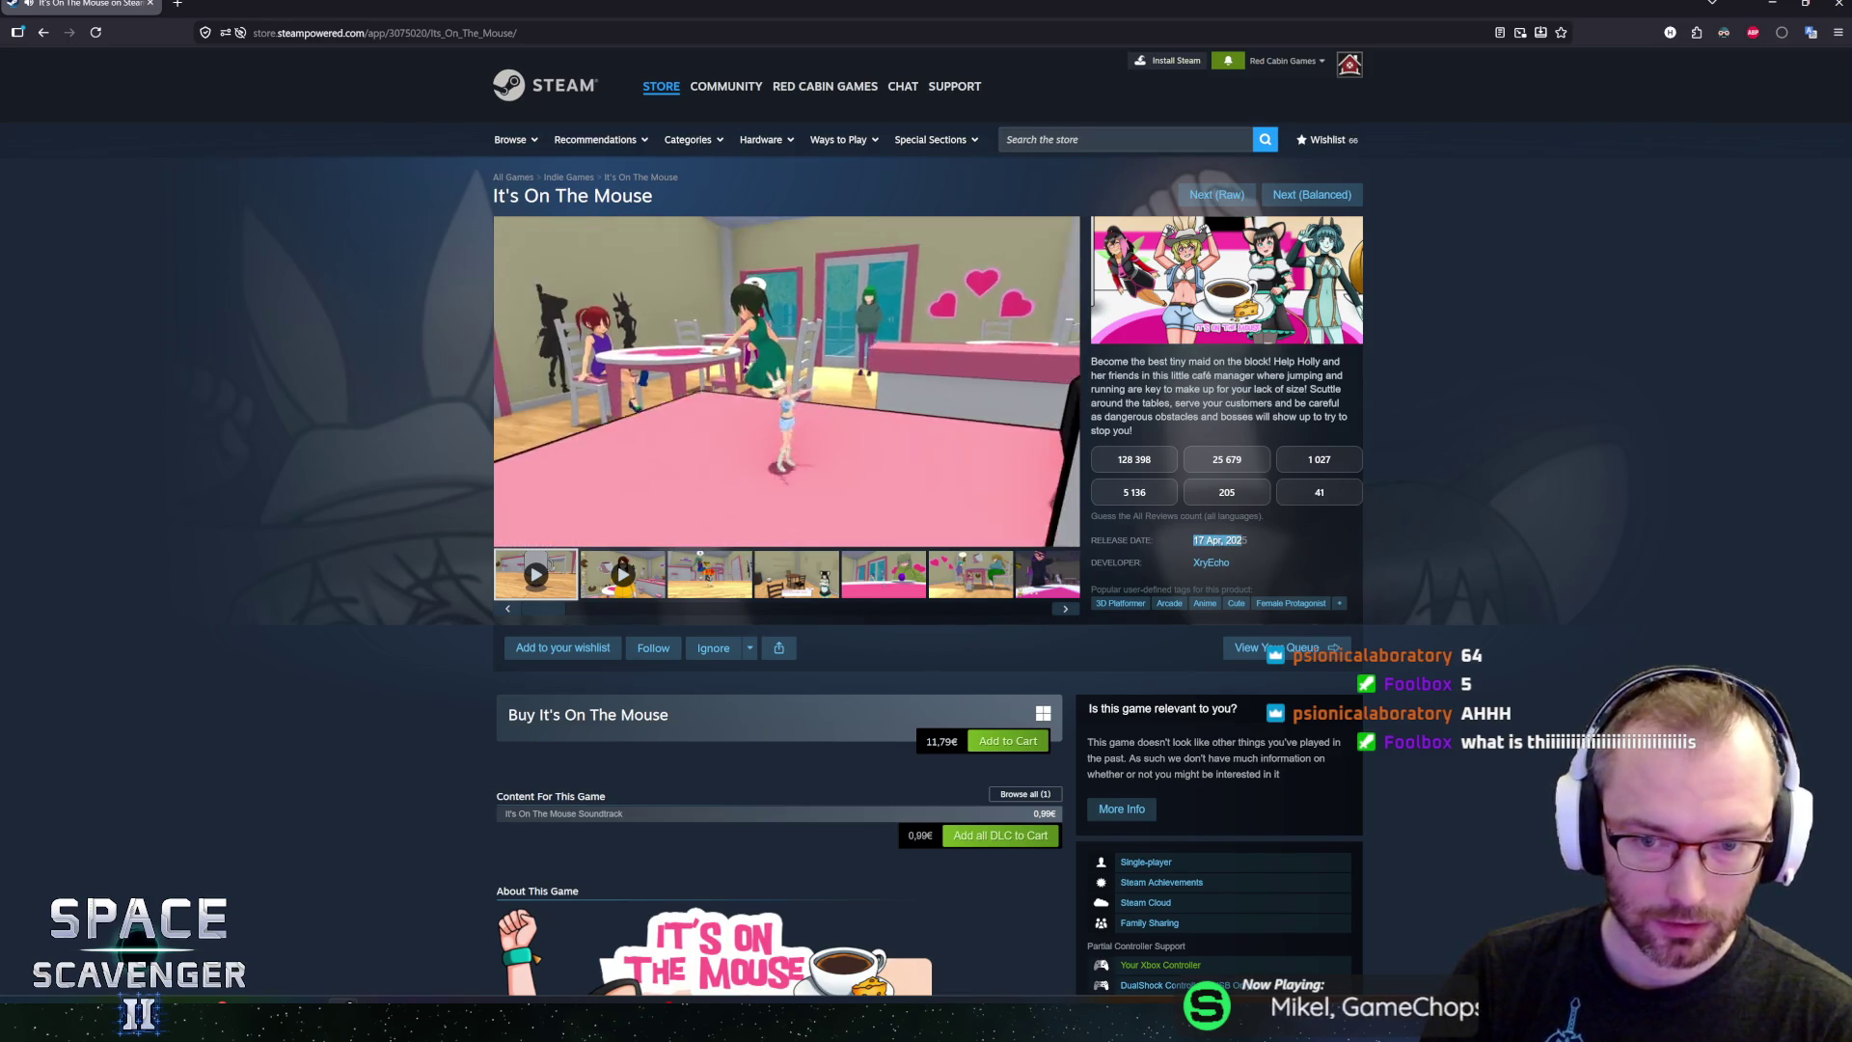
pyautogui.click(1411, 529)
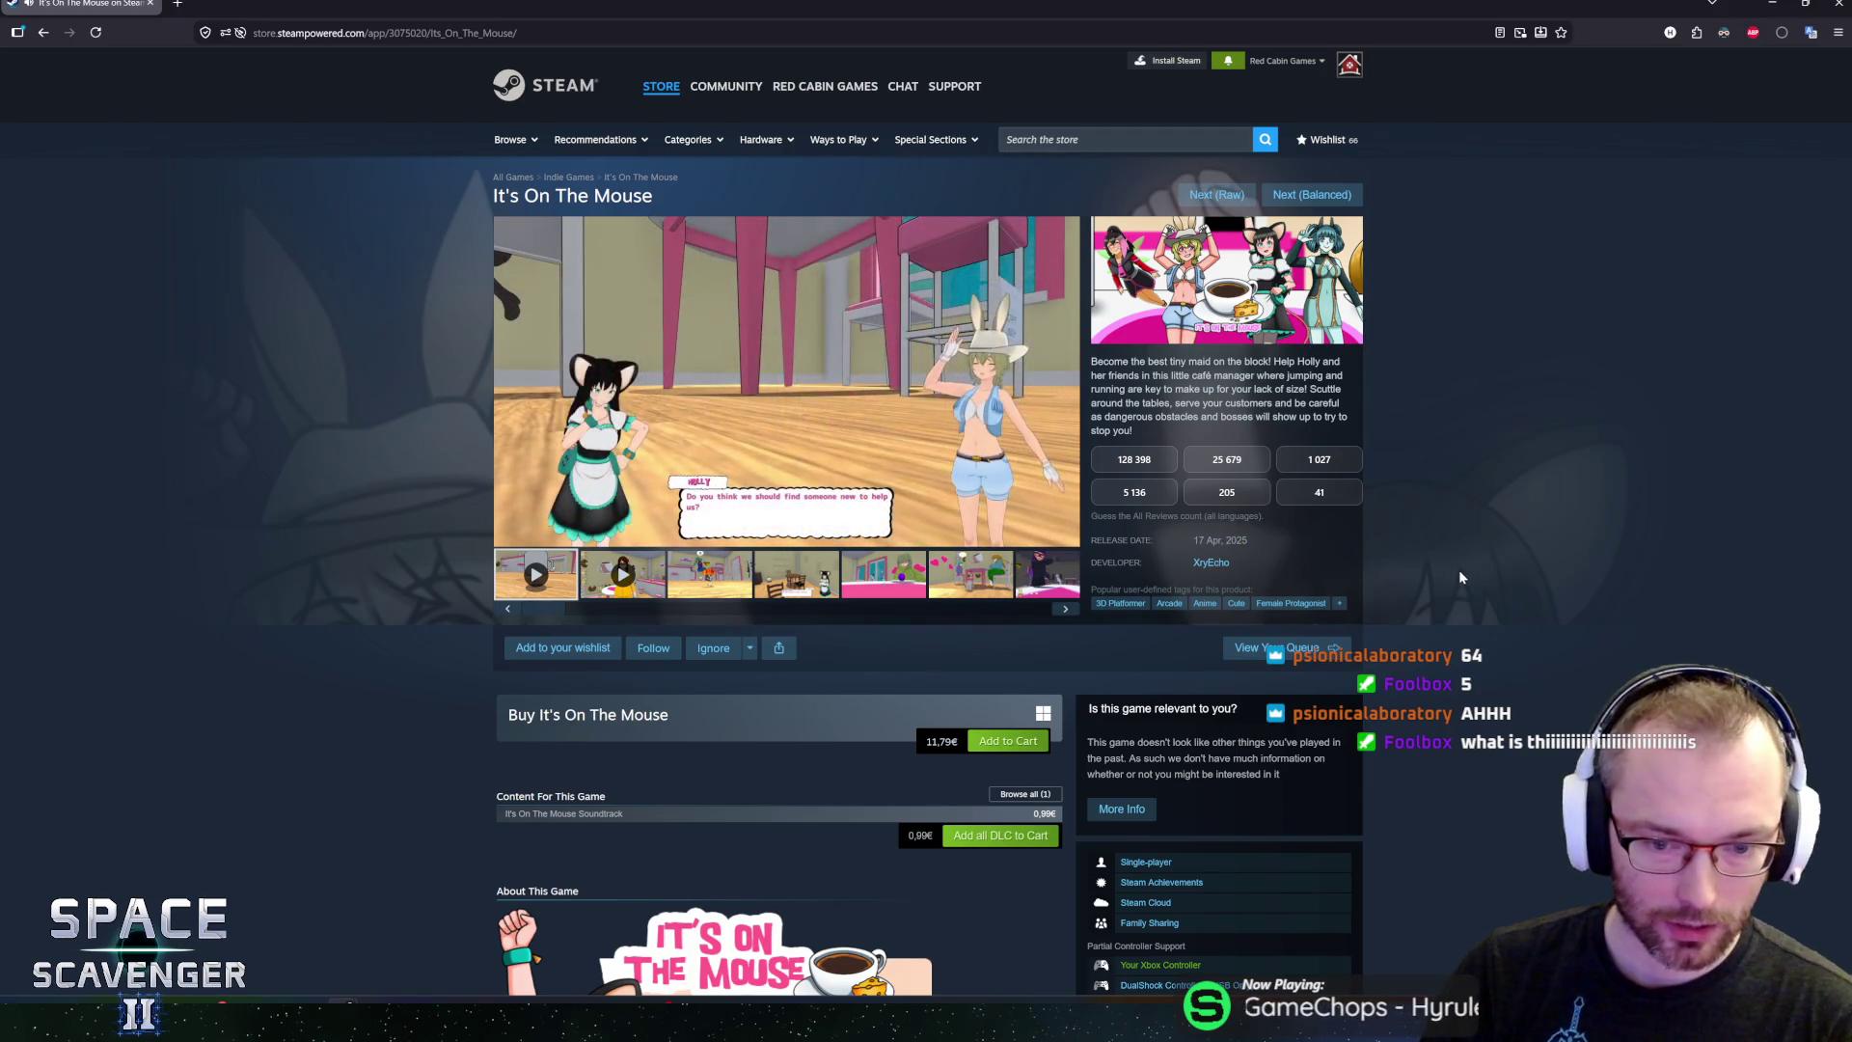
pyautogui.scroll(-2, 1396, 552)
pyautogui.scroll(-5, 1414, 610)
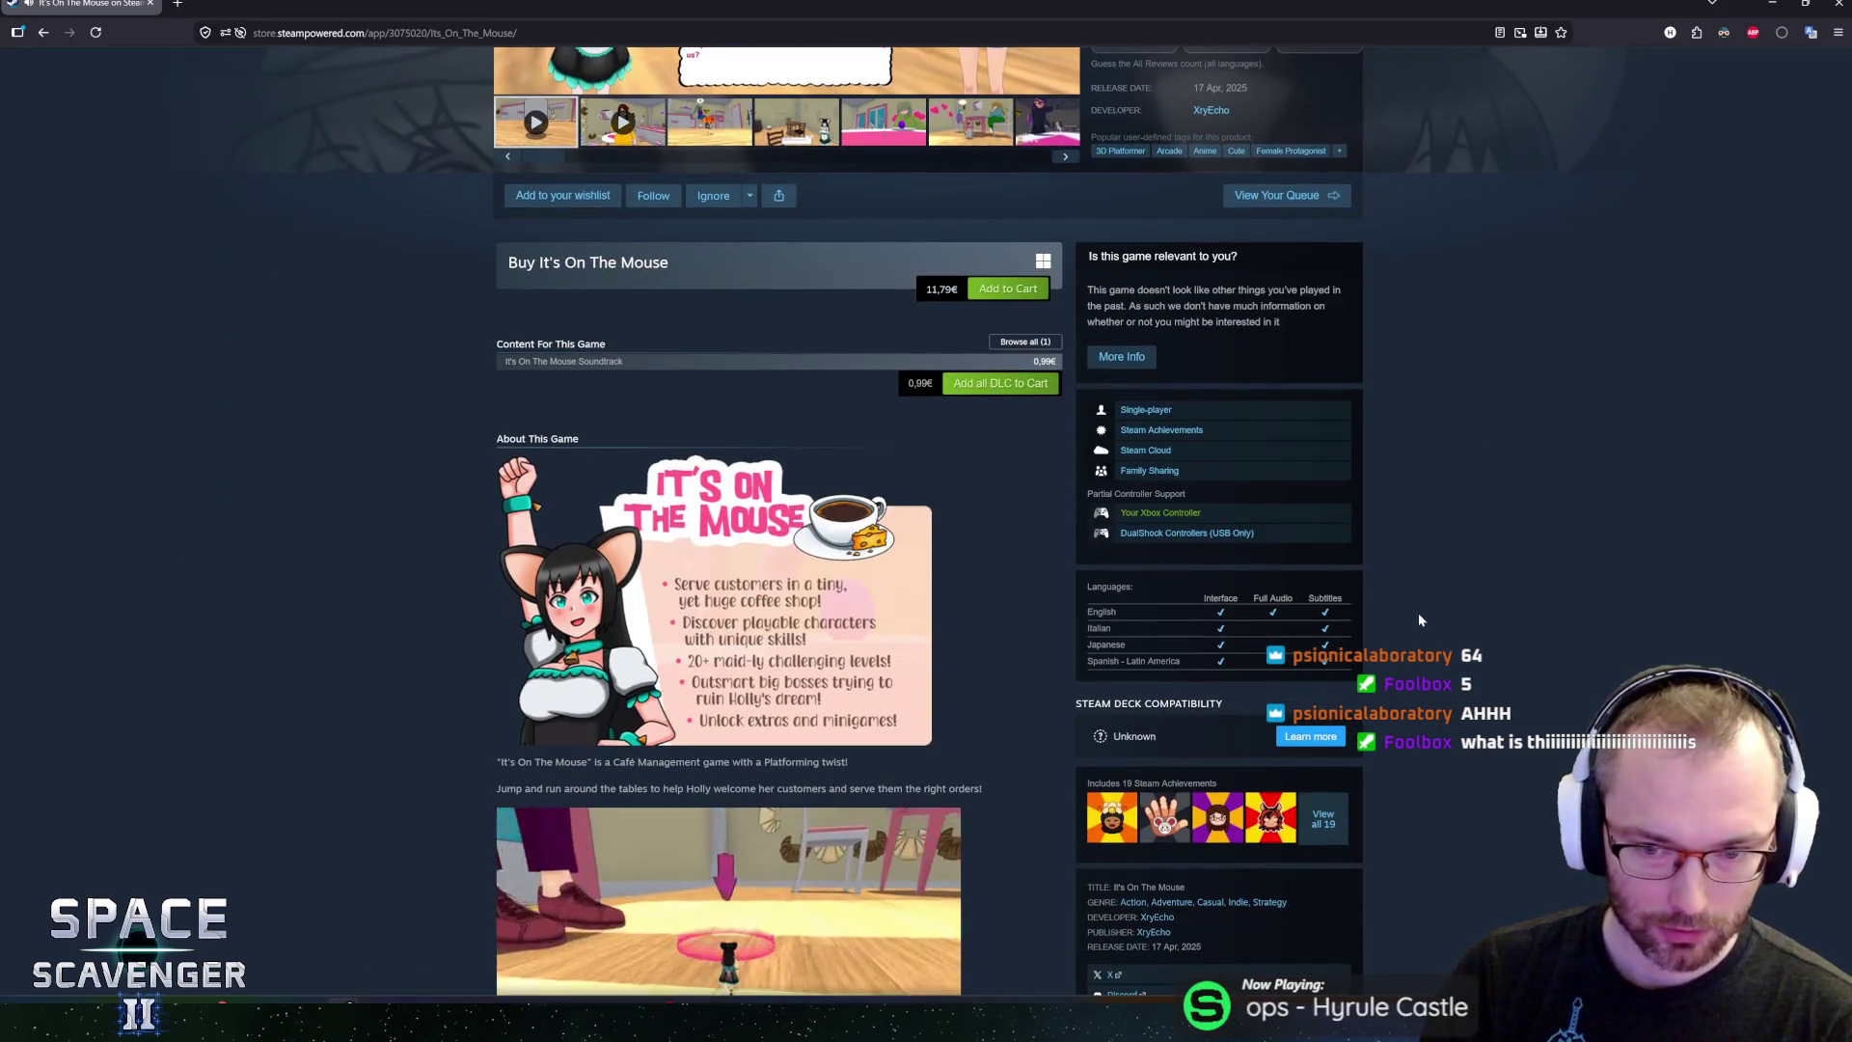
pyautogui.scroll(5, 1581, 606)
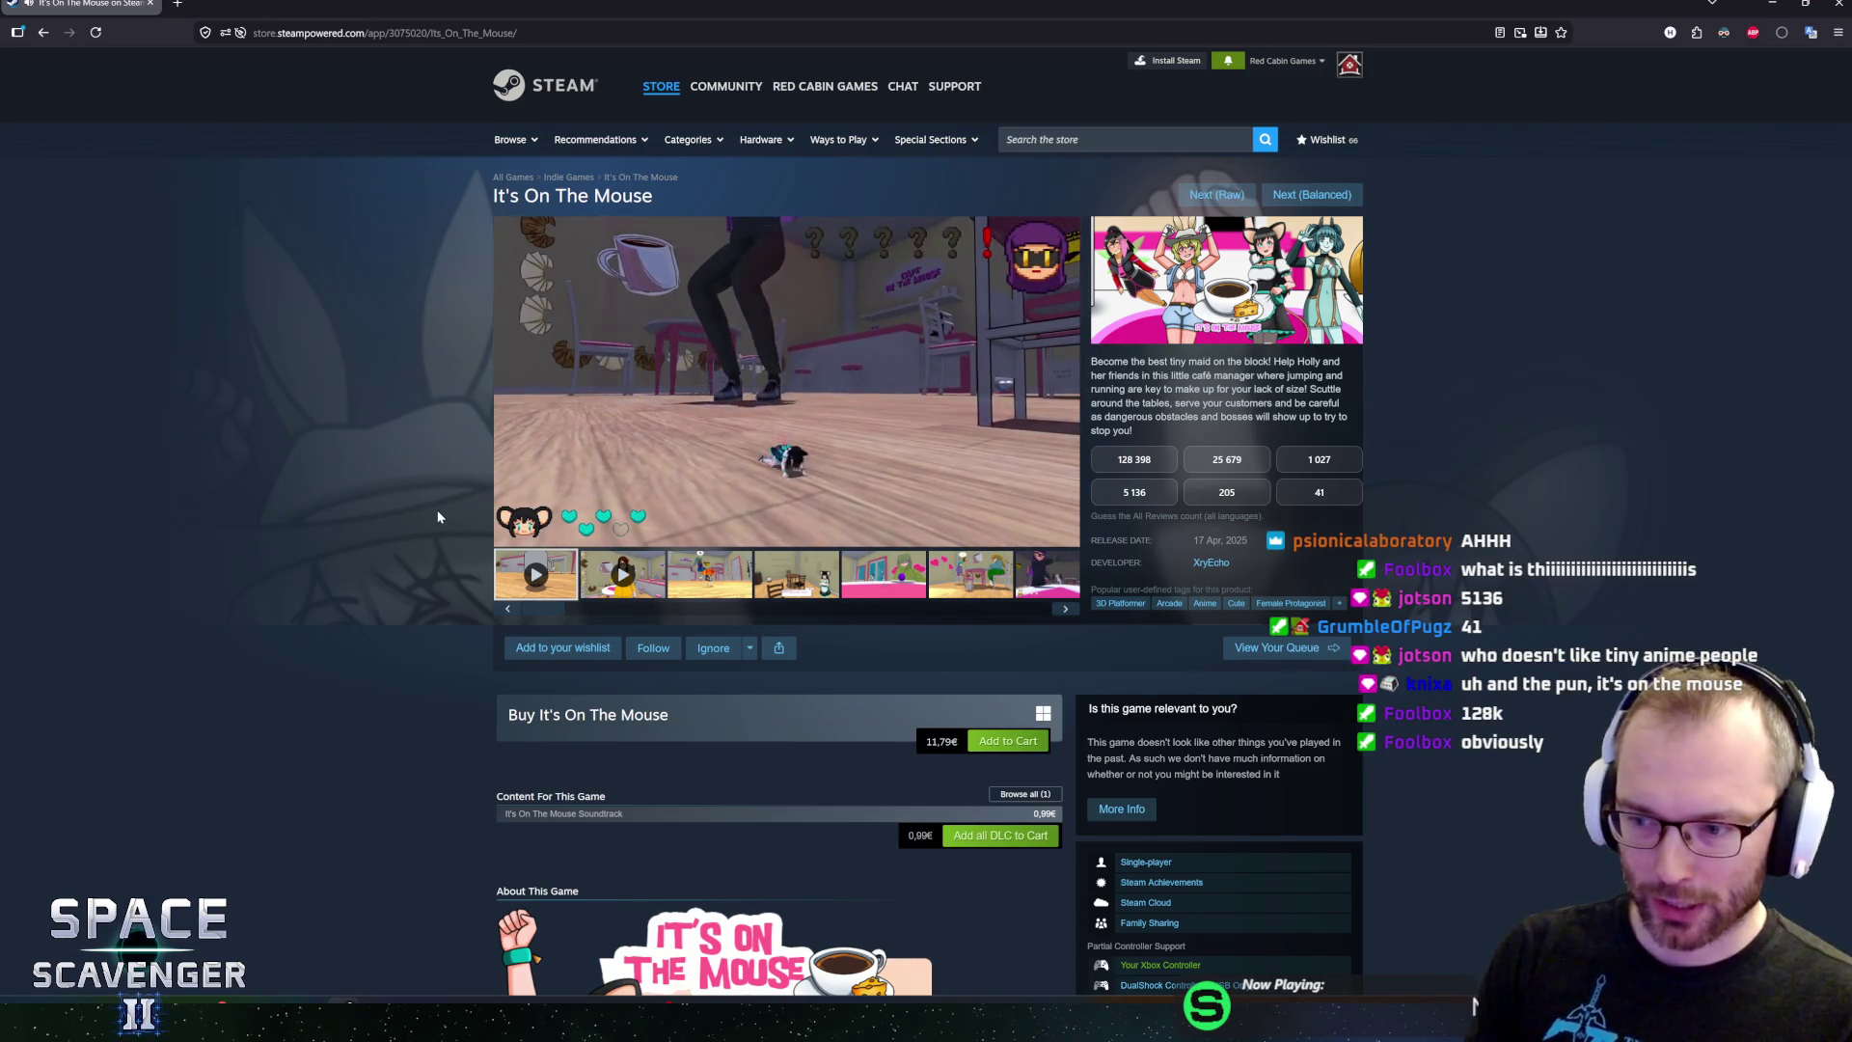
# Expand the full About This Game description of It's On The Mouse
pyautogui.scroll(-5, 460, 512)
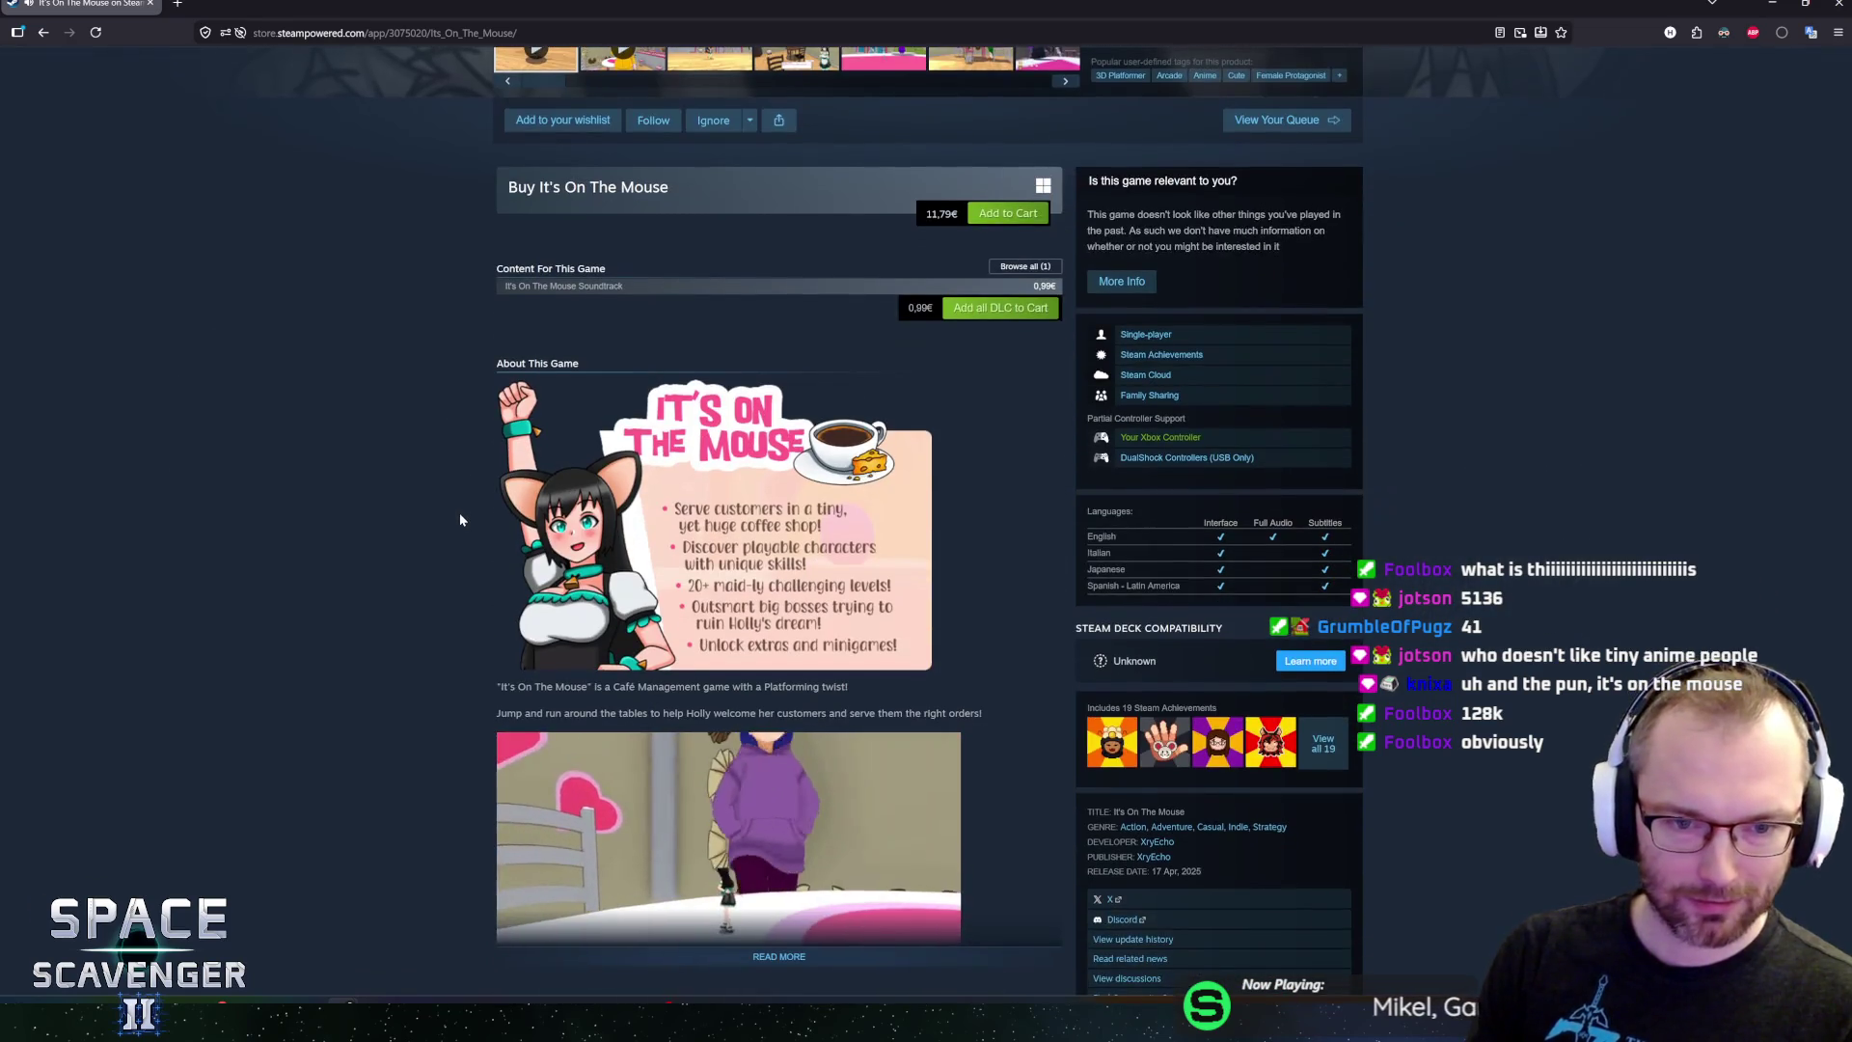
pyautogui.scroll(-4, 460, 519)
pyautogui.click(600, 516)
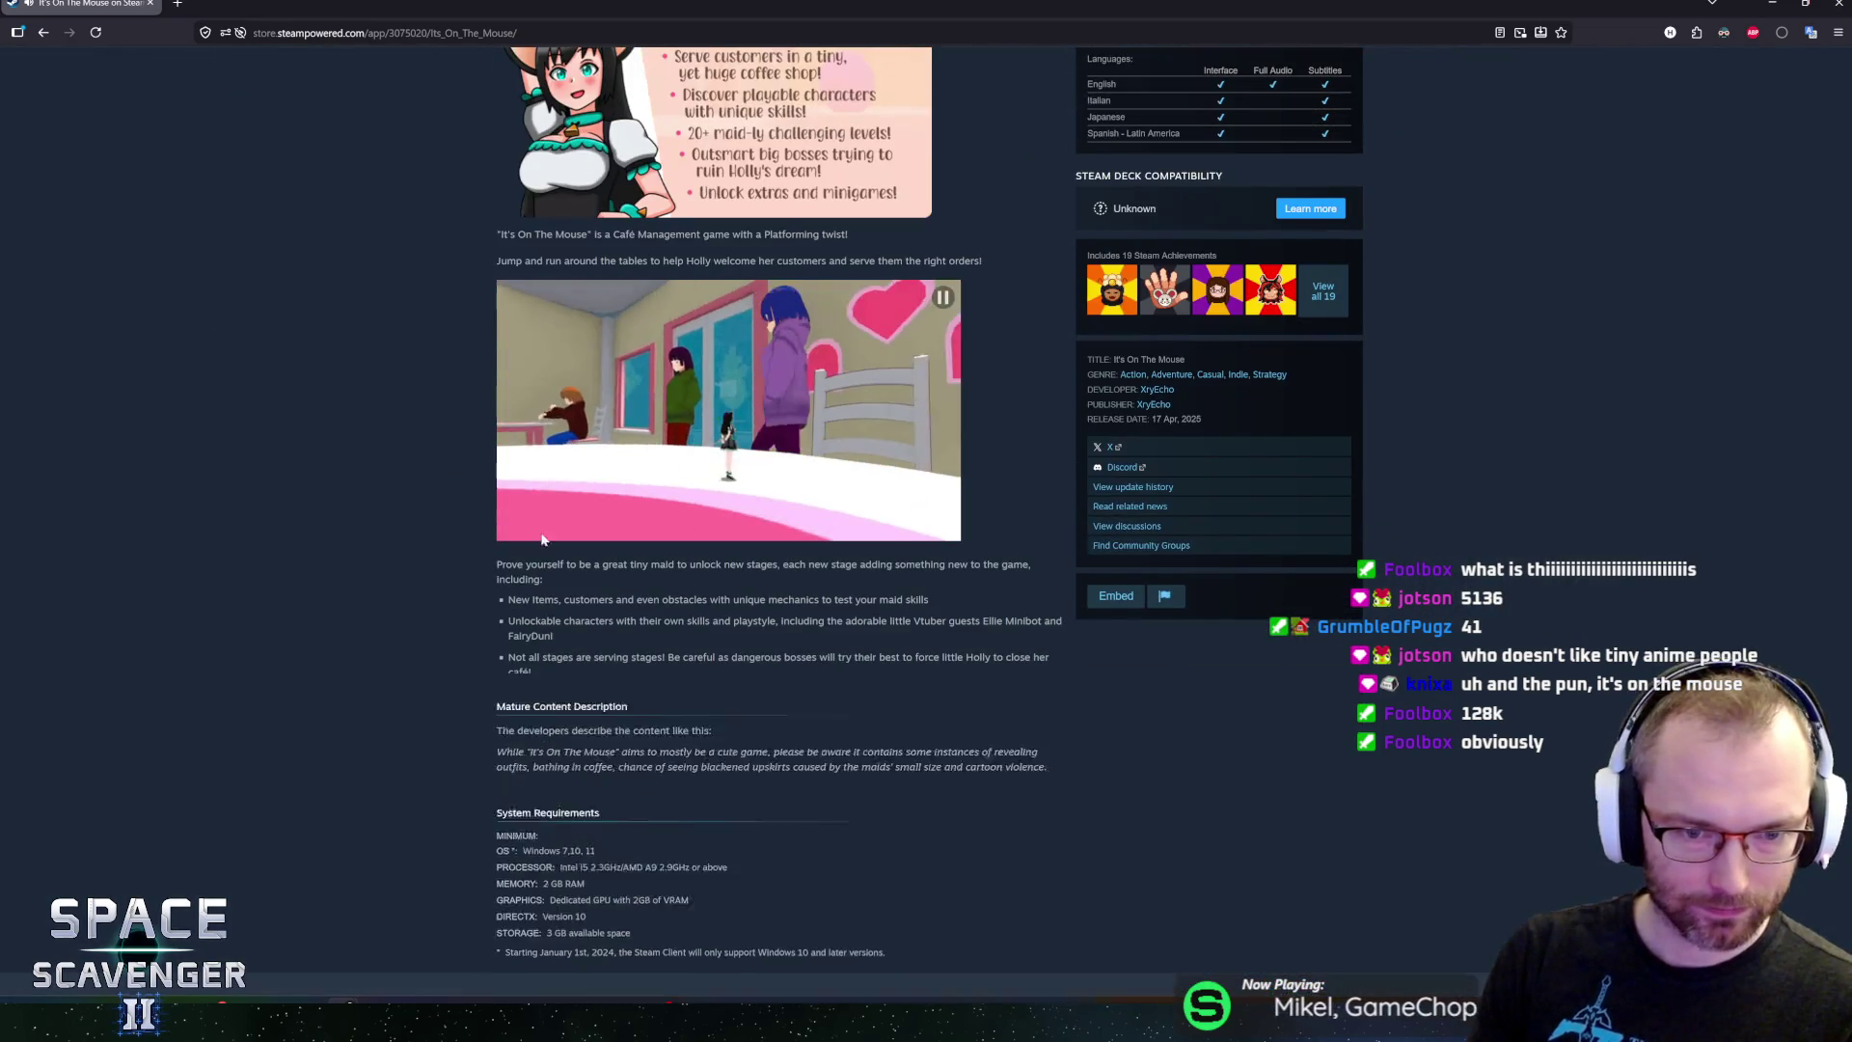
# Read through the description, then switch to the Unity Editor showing HexPillar
pyautogui.scroll(10, 446, 567)
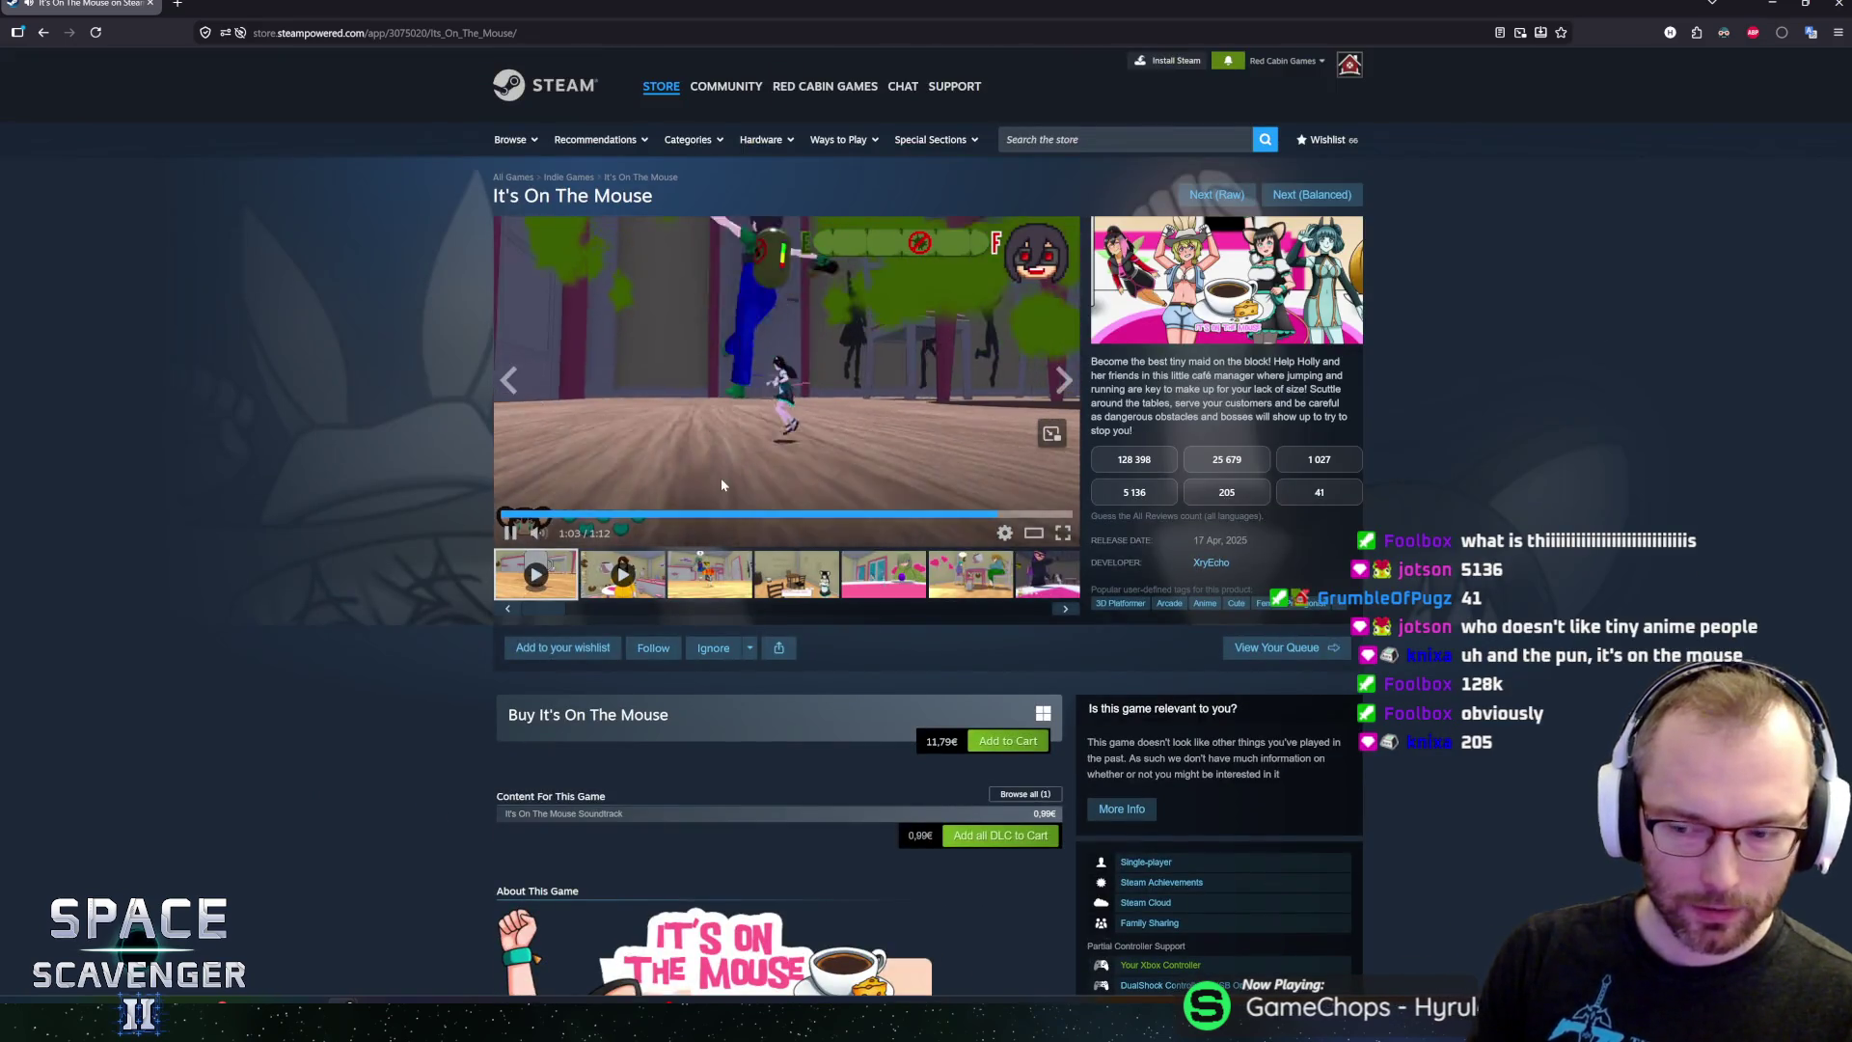
pyautogui.scroll(-4, 1481, 598)
pyautogui.scroll(-2, 1481, 599)
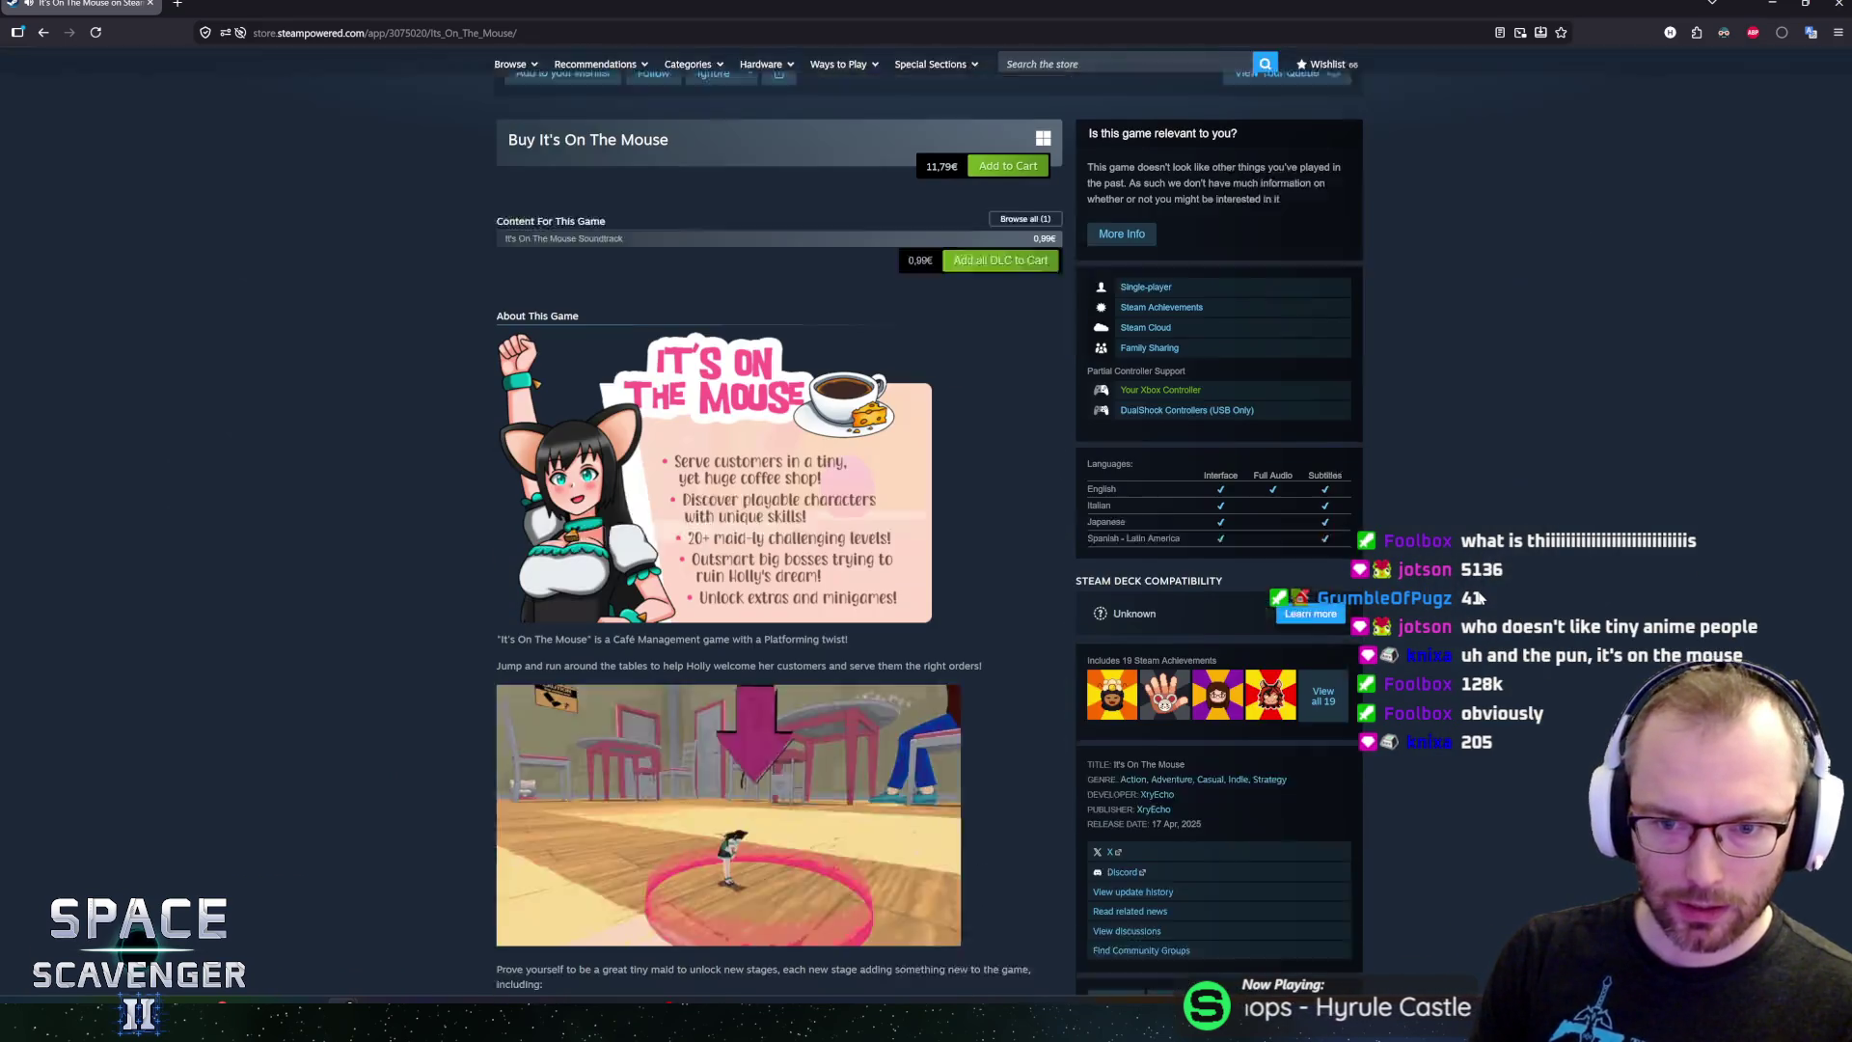
pyautogui.scroll(5, 1481, 598)
pyautogui.scroll(-15, 1399, 595)
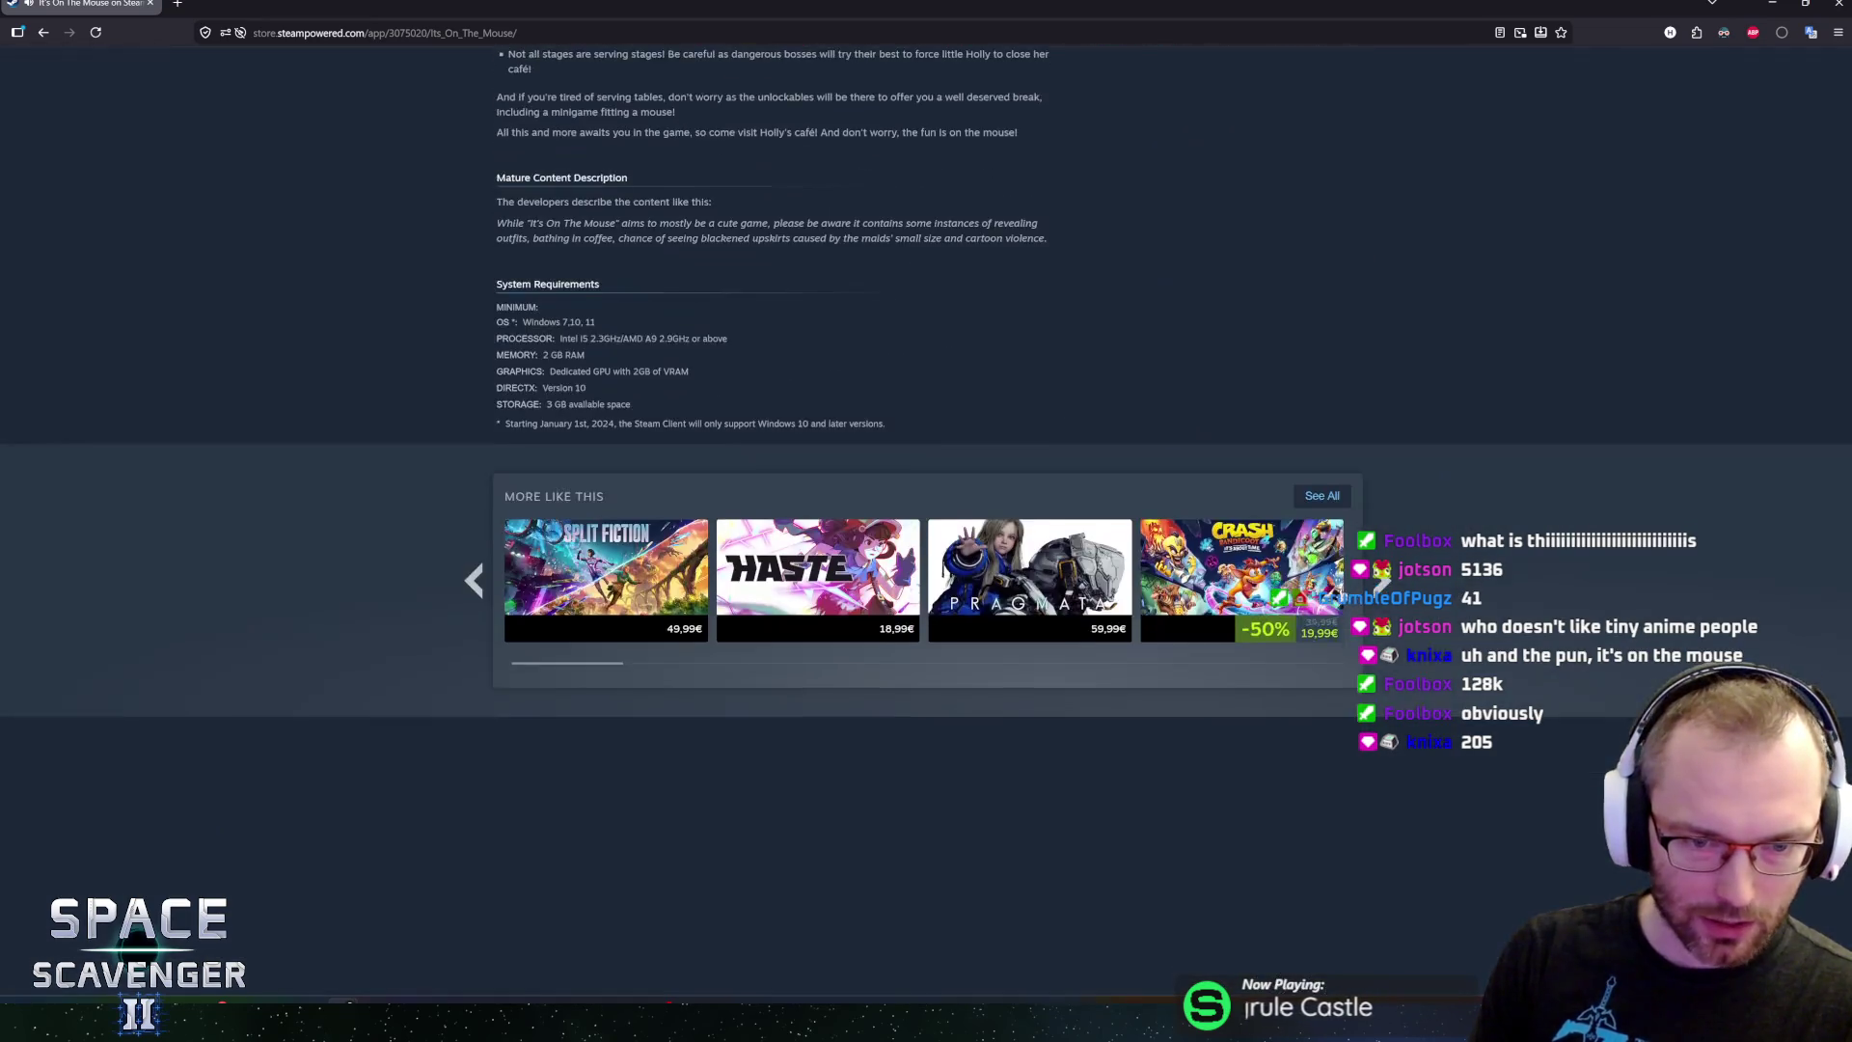
pyautogui.scroll(-2, 1452, 571)
pyautogui.scroll(5, 1452, 571)
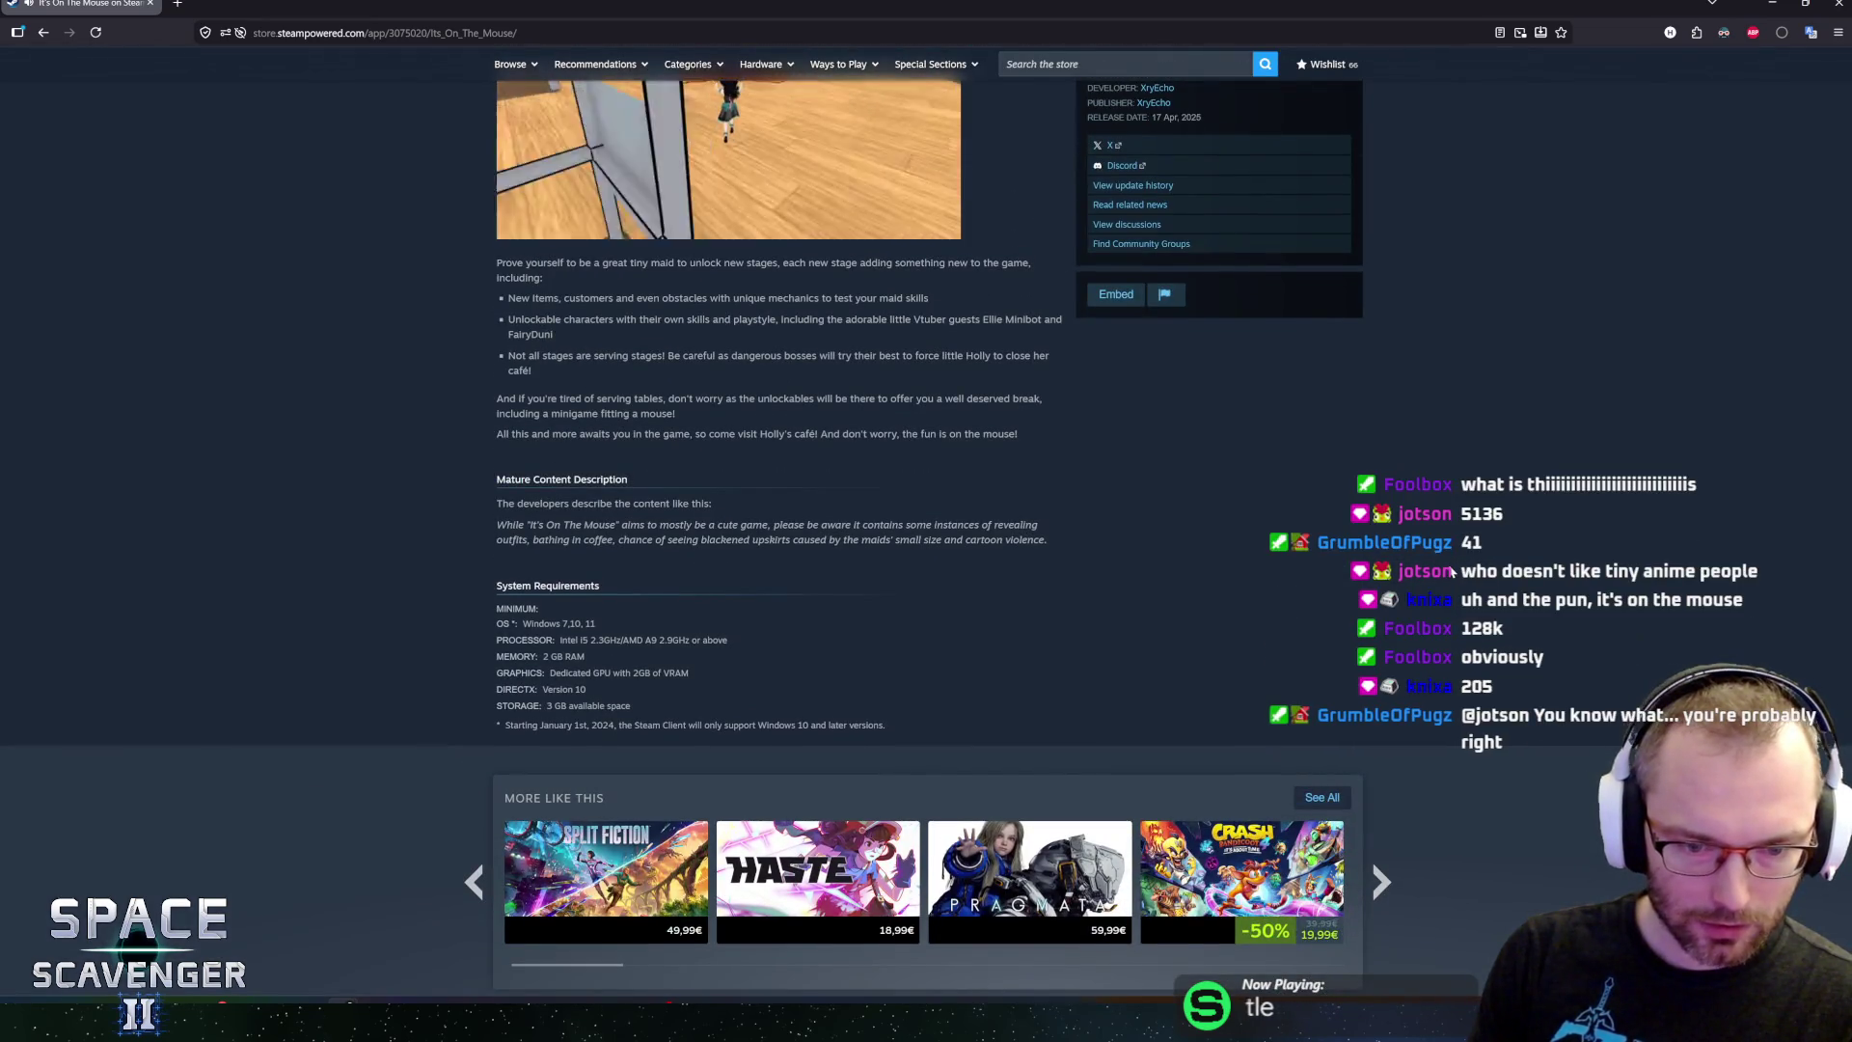
pyautogui.scroll(15, 1452, 571)
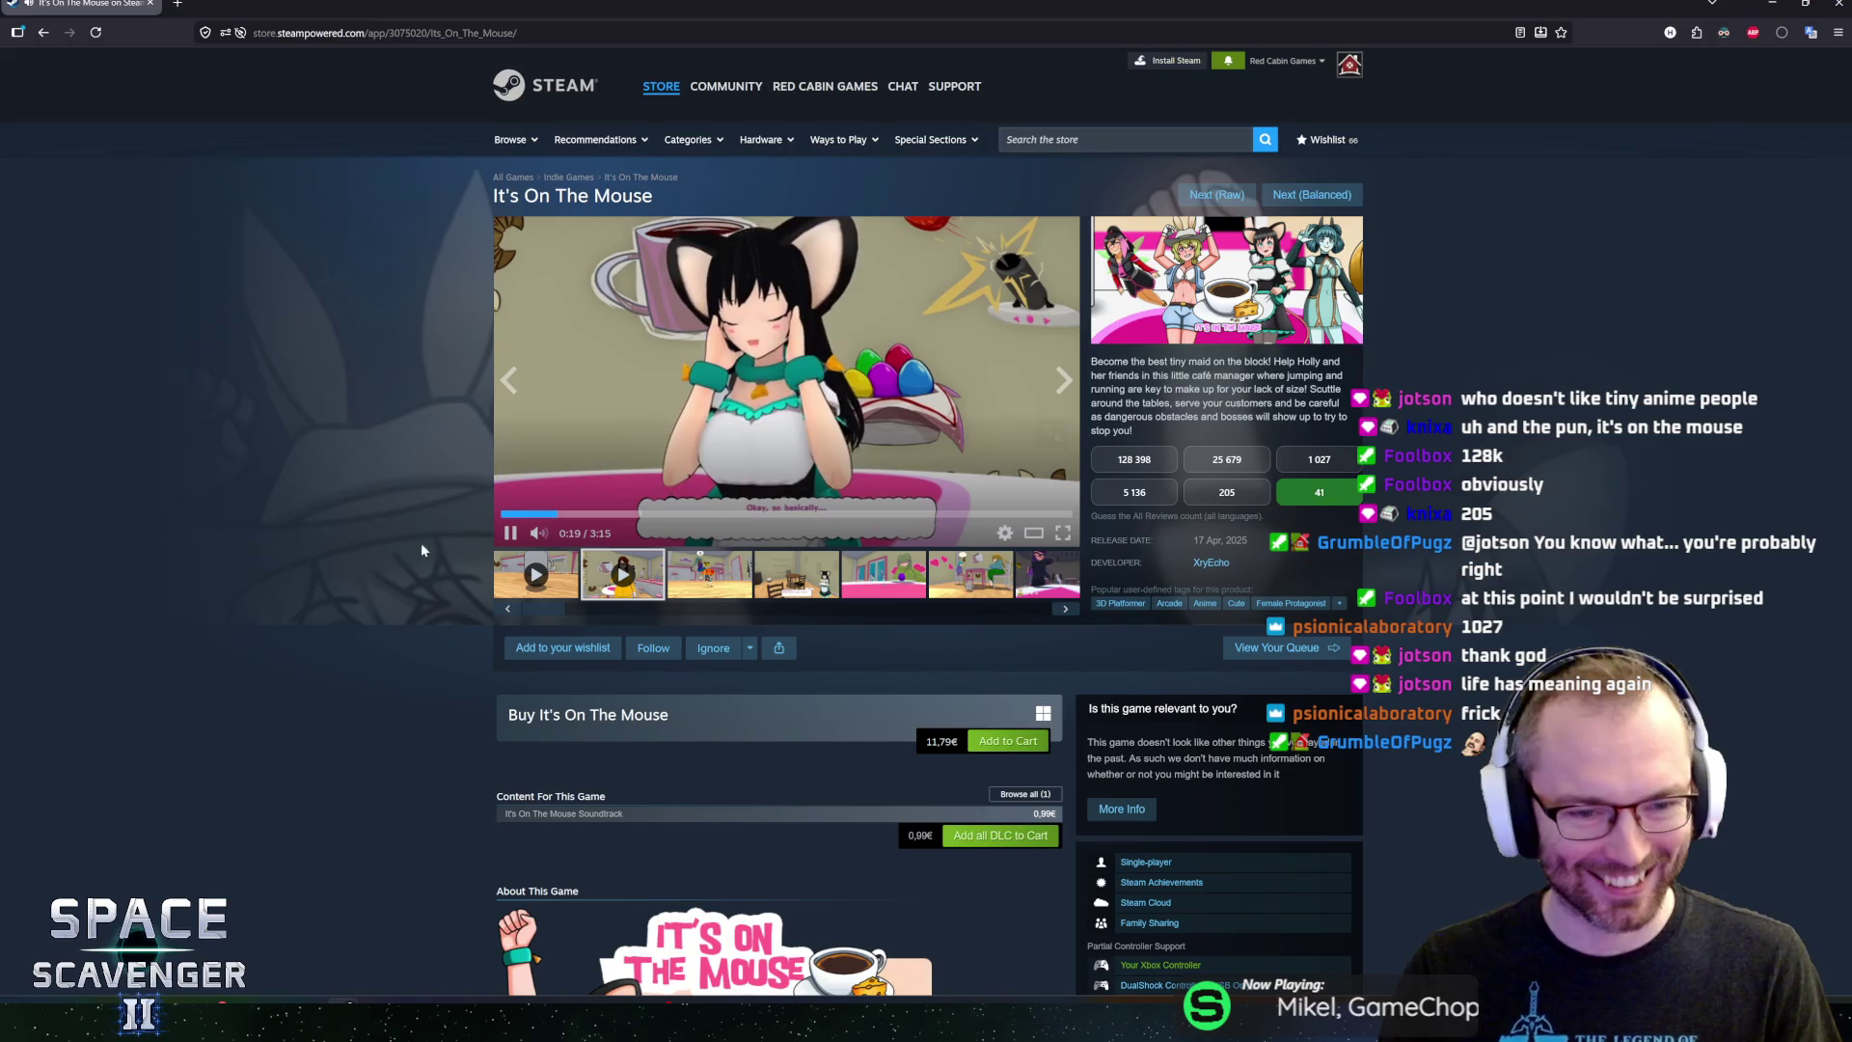
pyautogui.hotkey('alt', 'Tab')
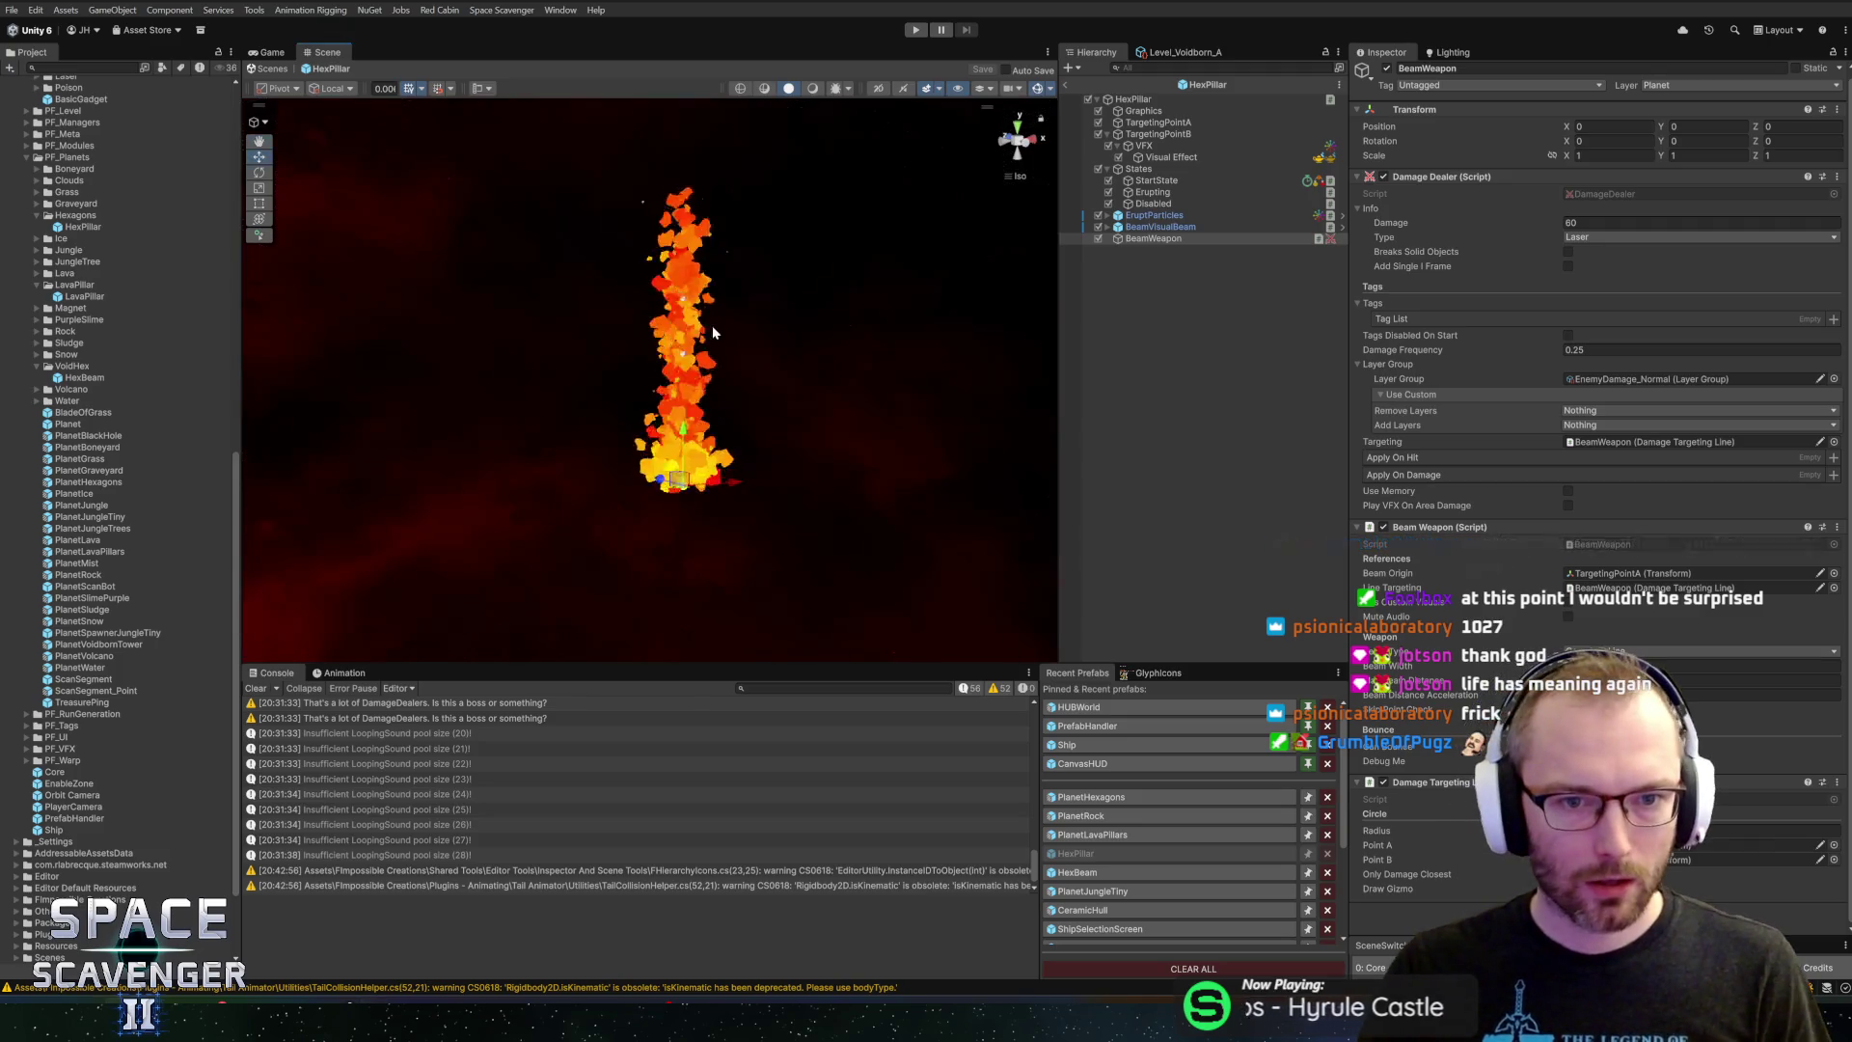
# Select HexPillar and open its Lava Pillar component script in Rider via Edit Script
pyautogui.moveTo(787, 344)
pyautogui.mouseDown()
pyautogui.moveTo(798, 360)
pyautogui.moveTo(742, 350)
pyautogui.mouseUp()
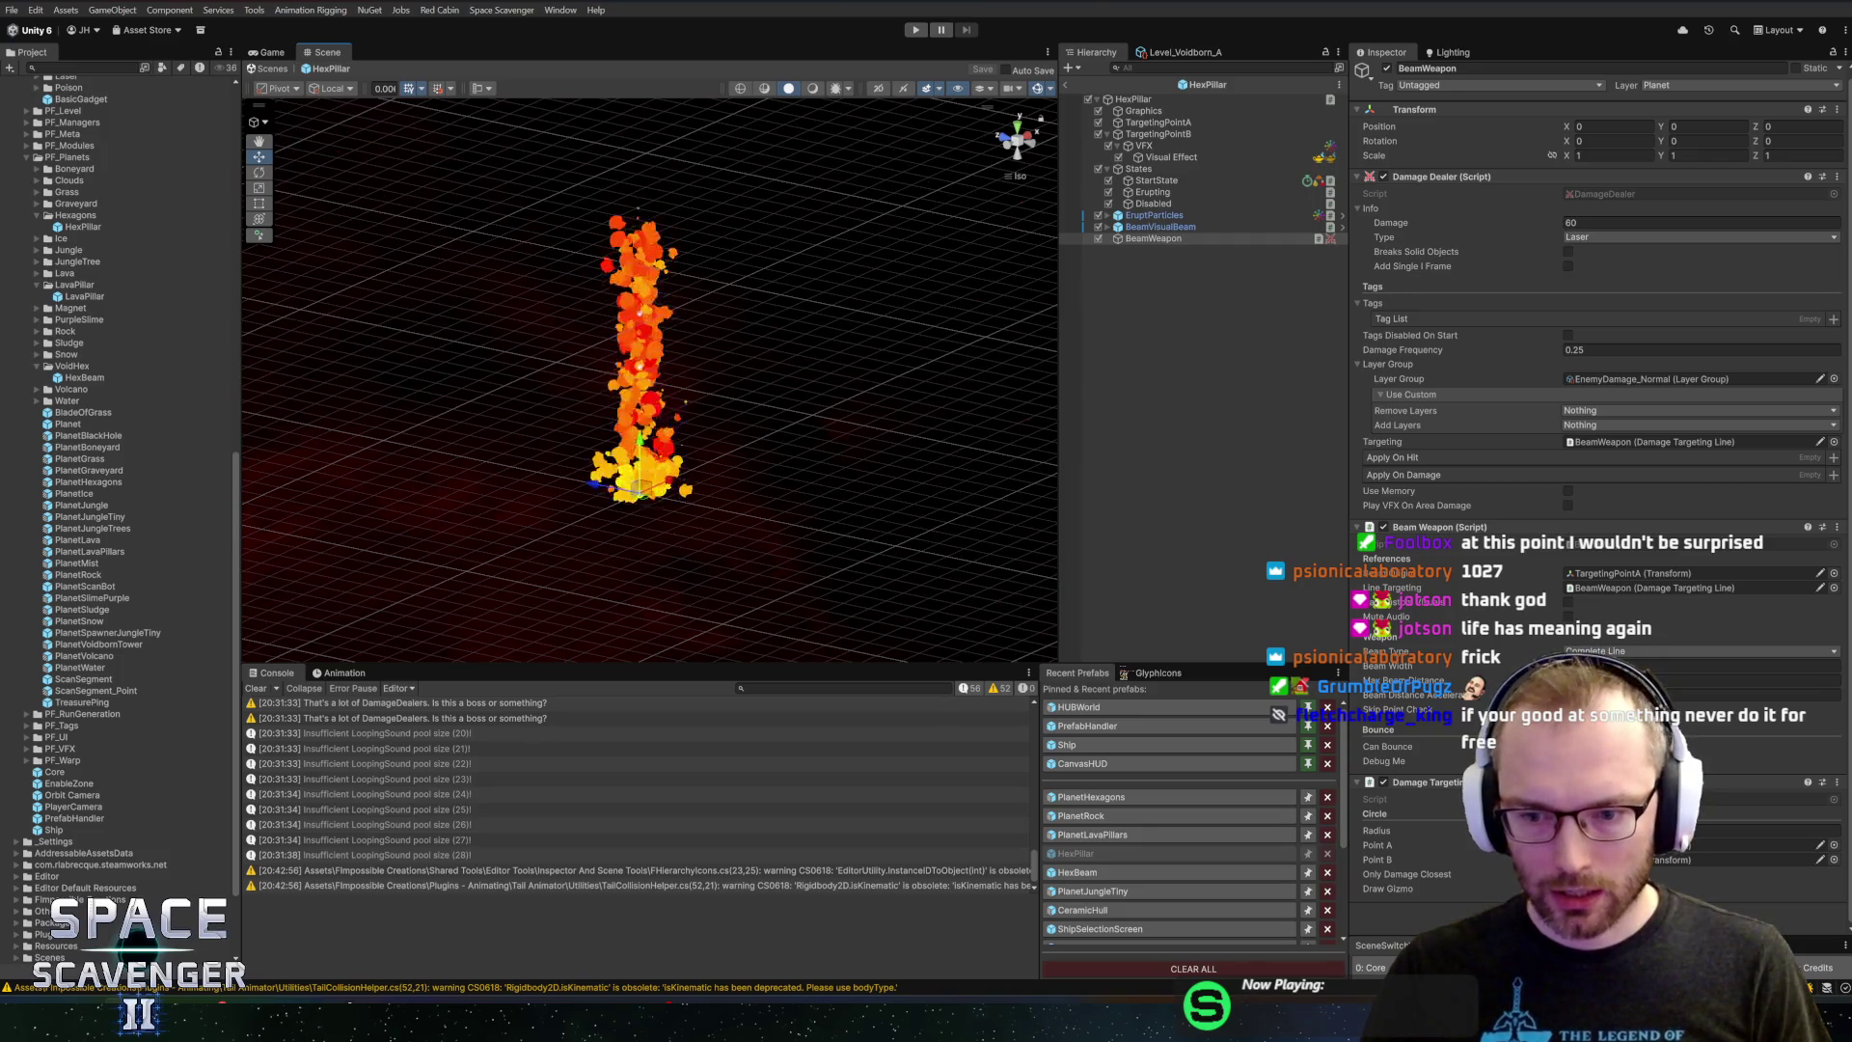
pyautogui.click(1131, 99)
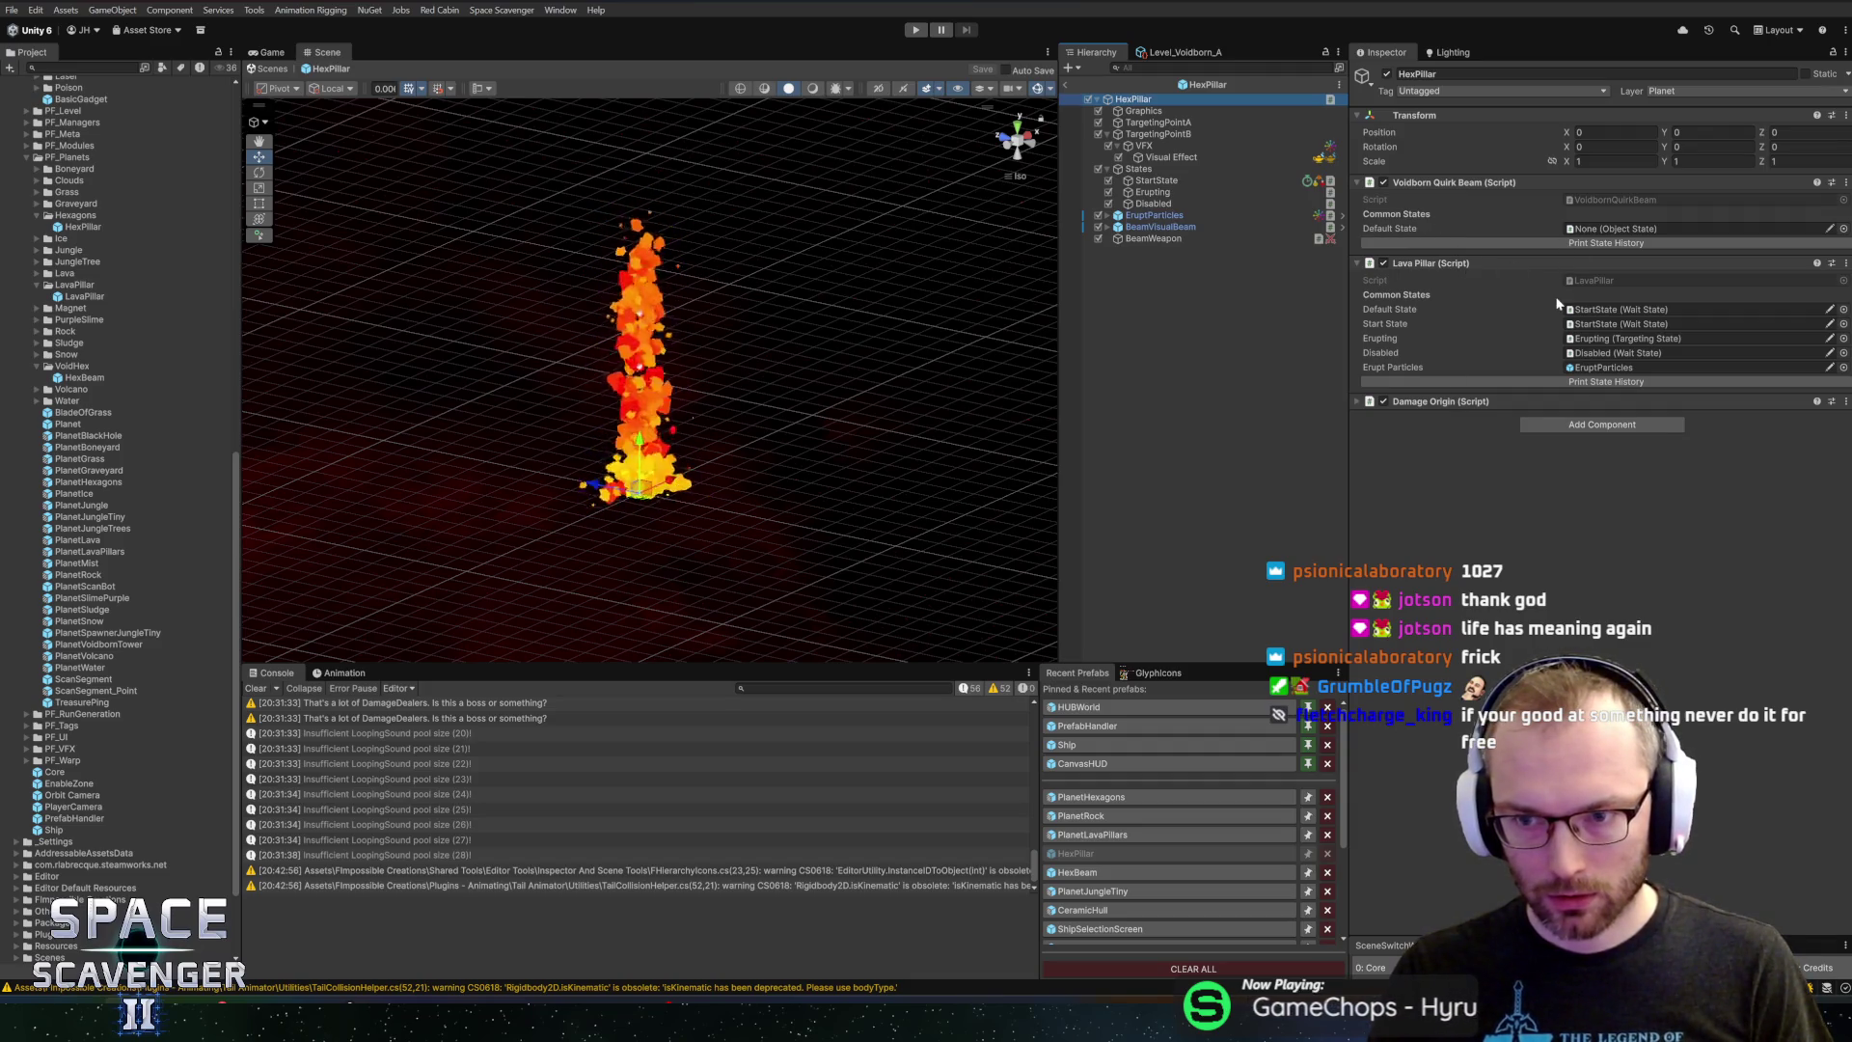
pyautogui.rightClick(1513, 267)
pyautogui.click(1559, 447)
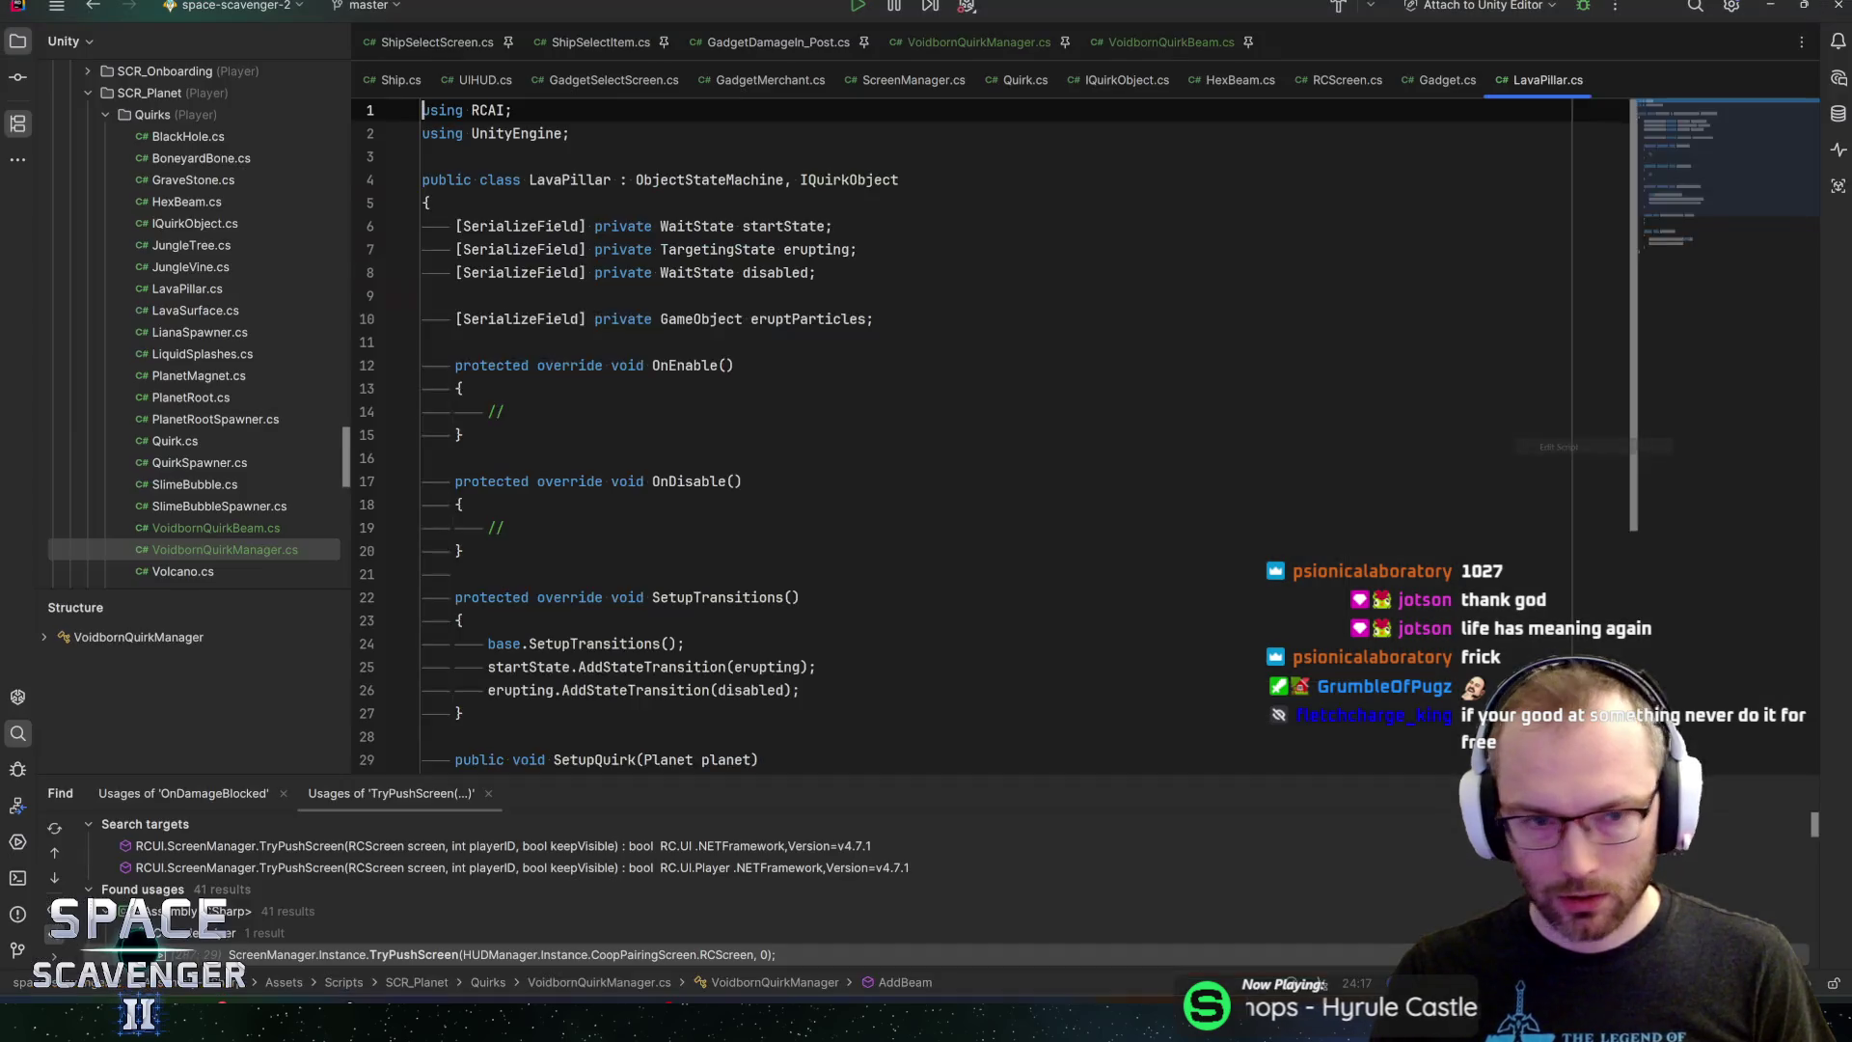
# Paste the copied LavaPillar fields and methods into the VoidbornQuirkBeam.cs class body
pyautogui.scroll(-5, 868, 434)
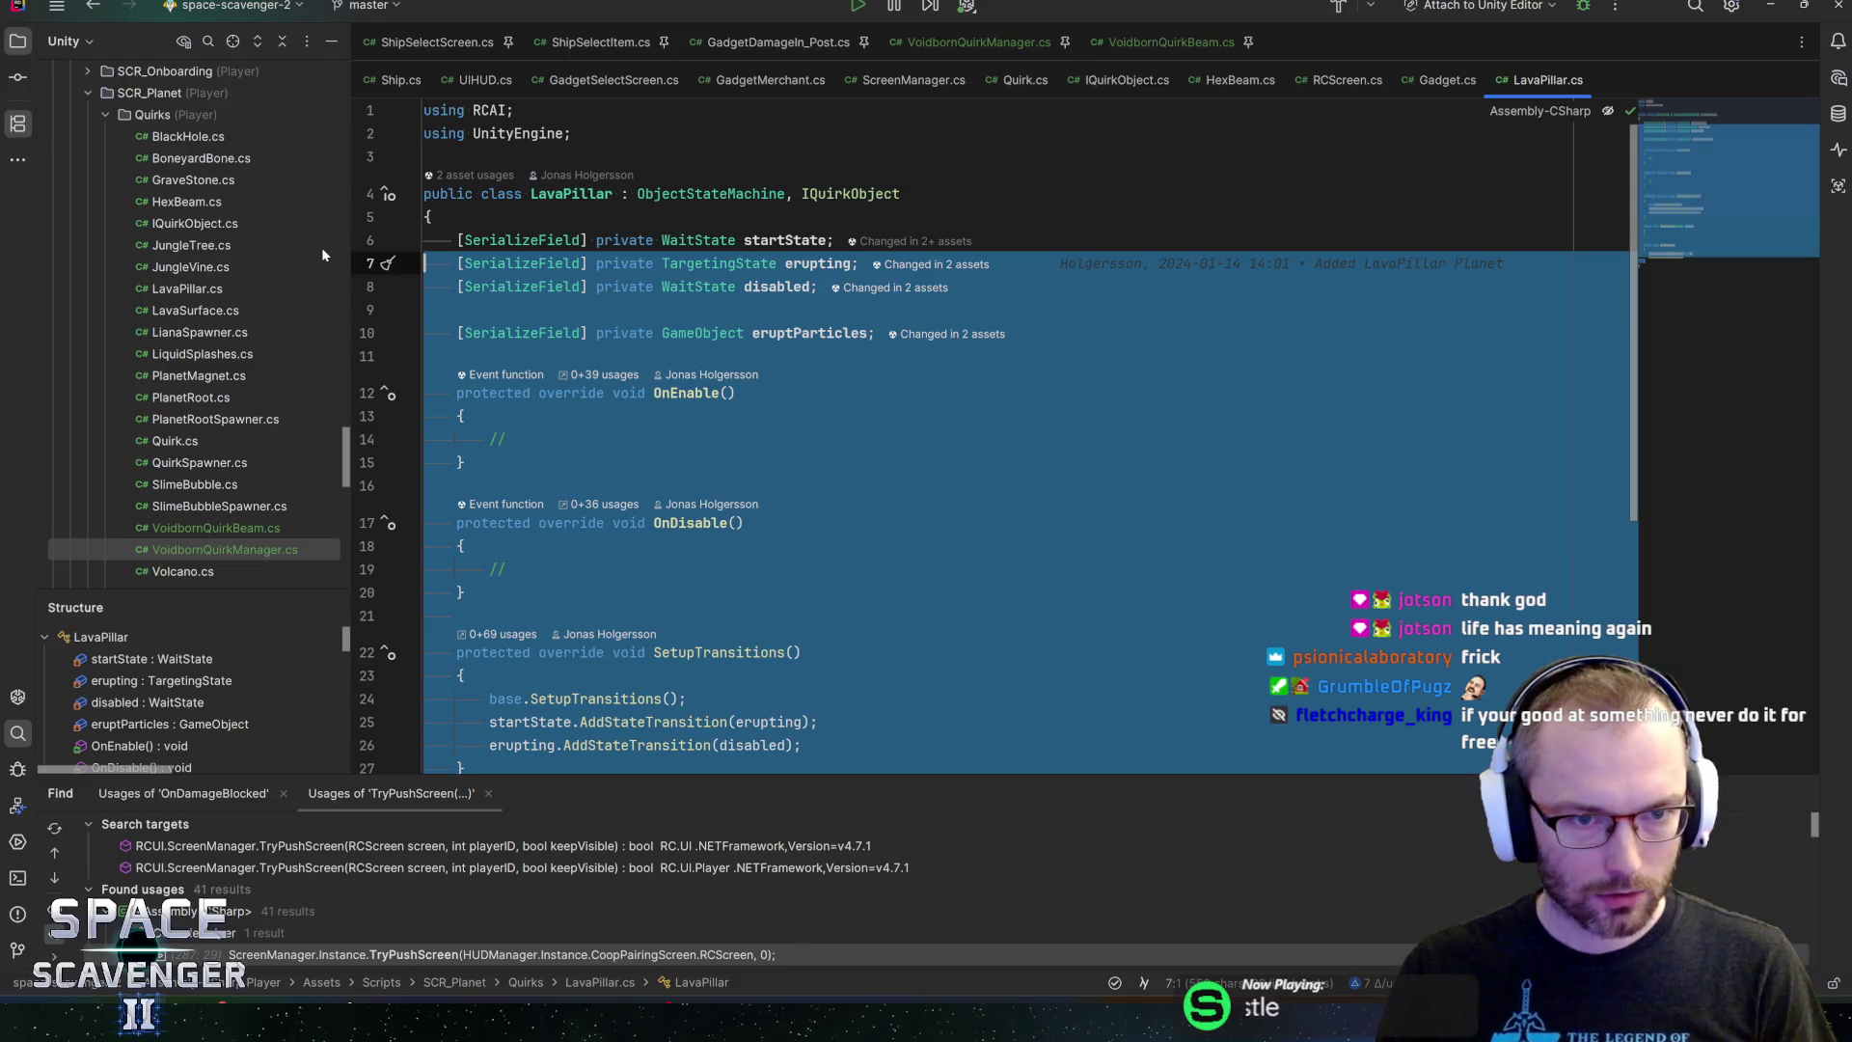
pyautogui.hotkey('shift', 'Up')
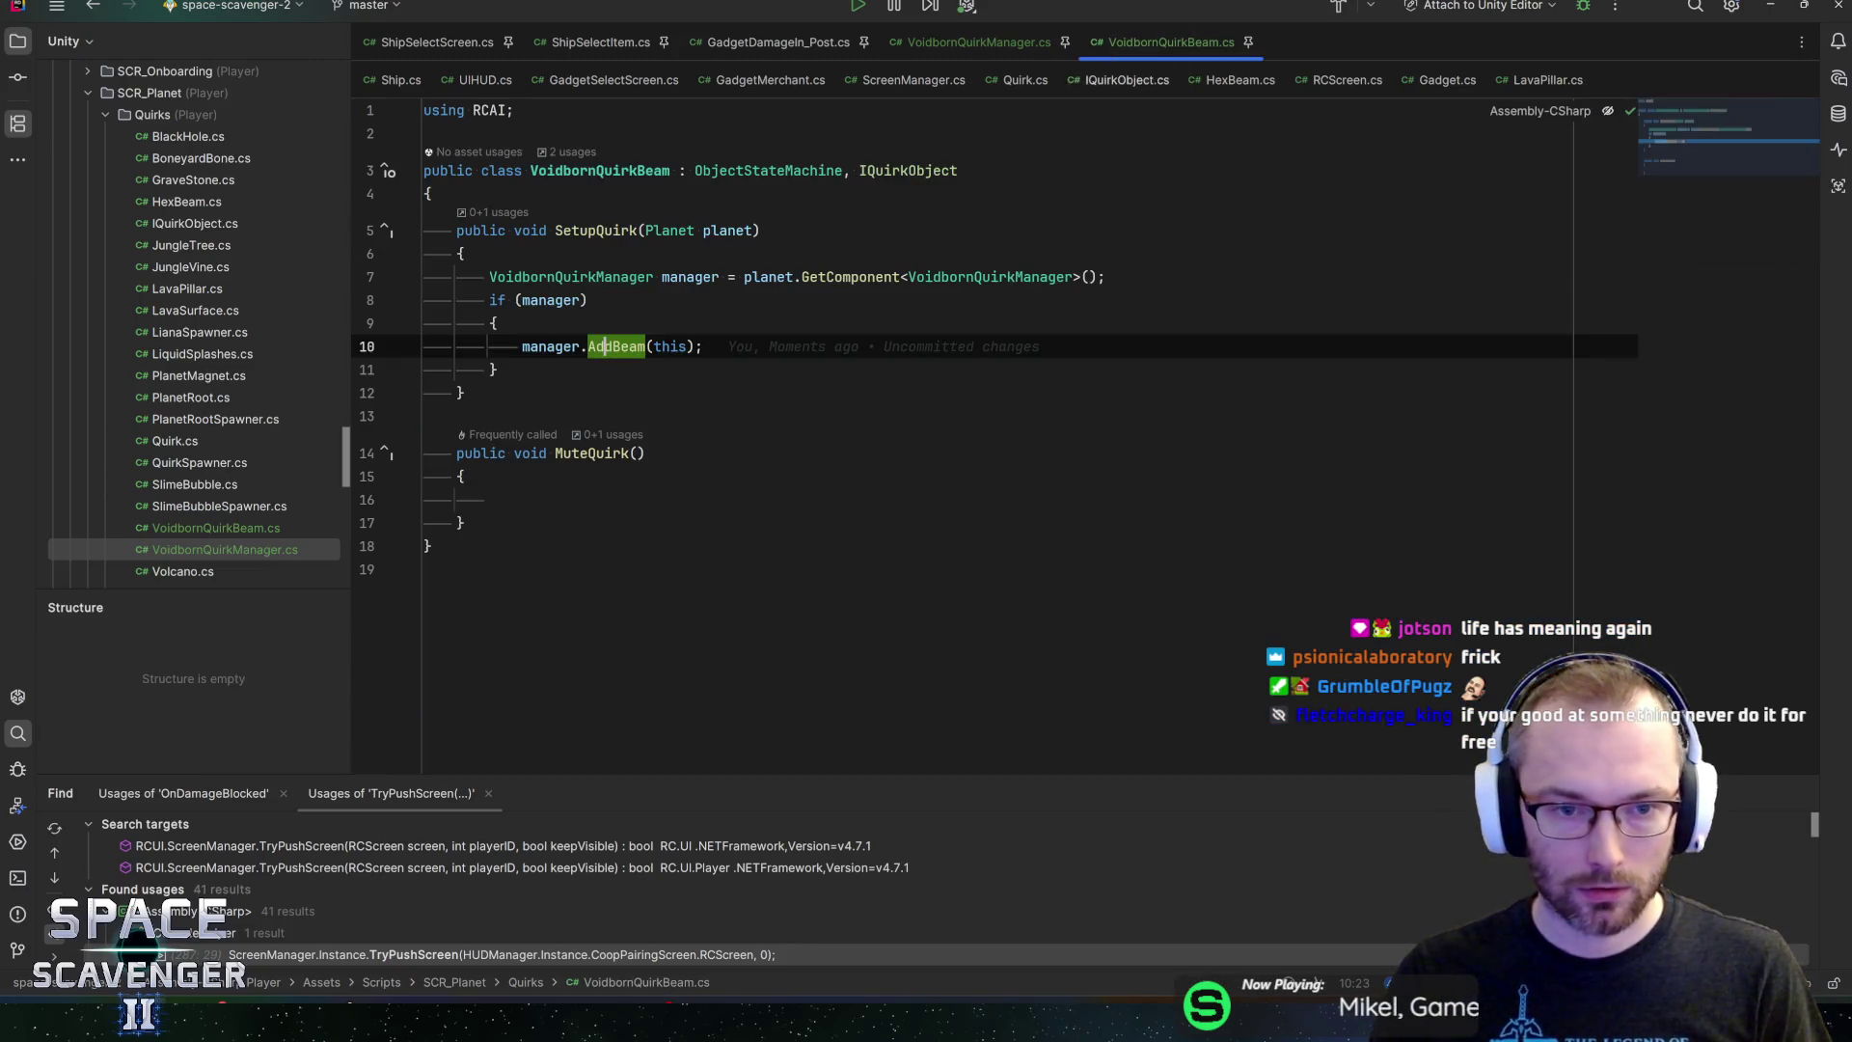
pyautogui.click(1107, 45)
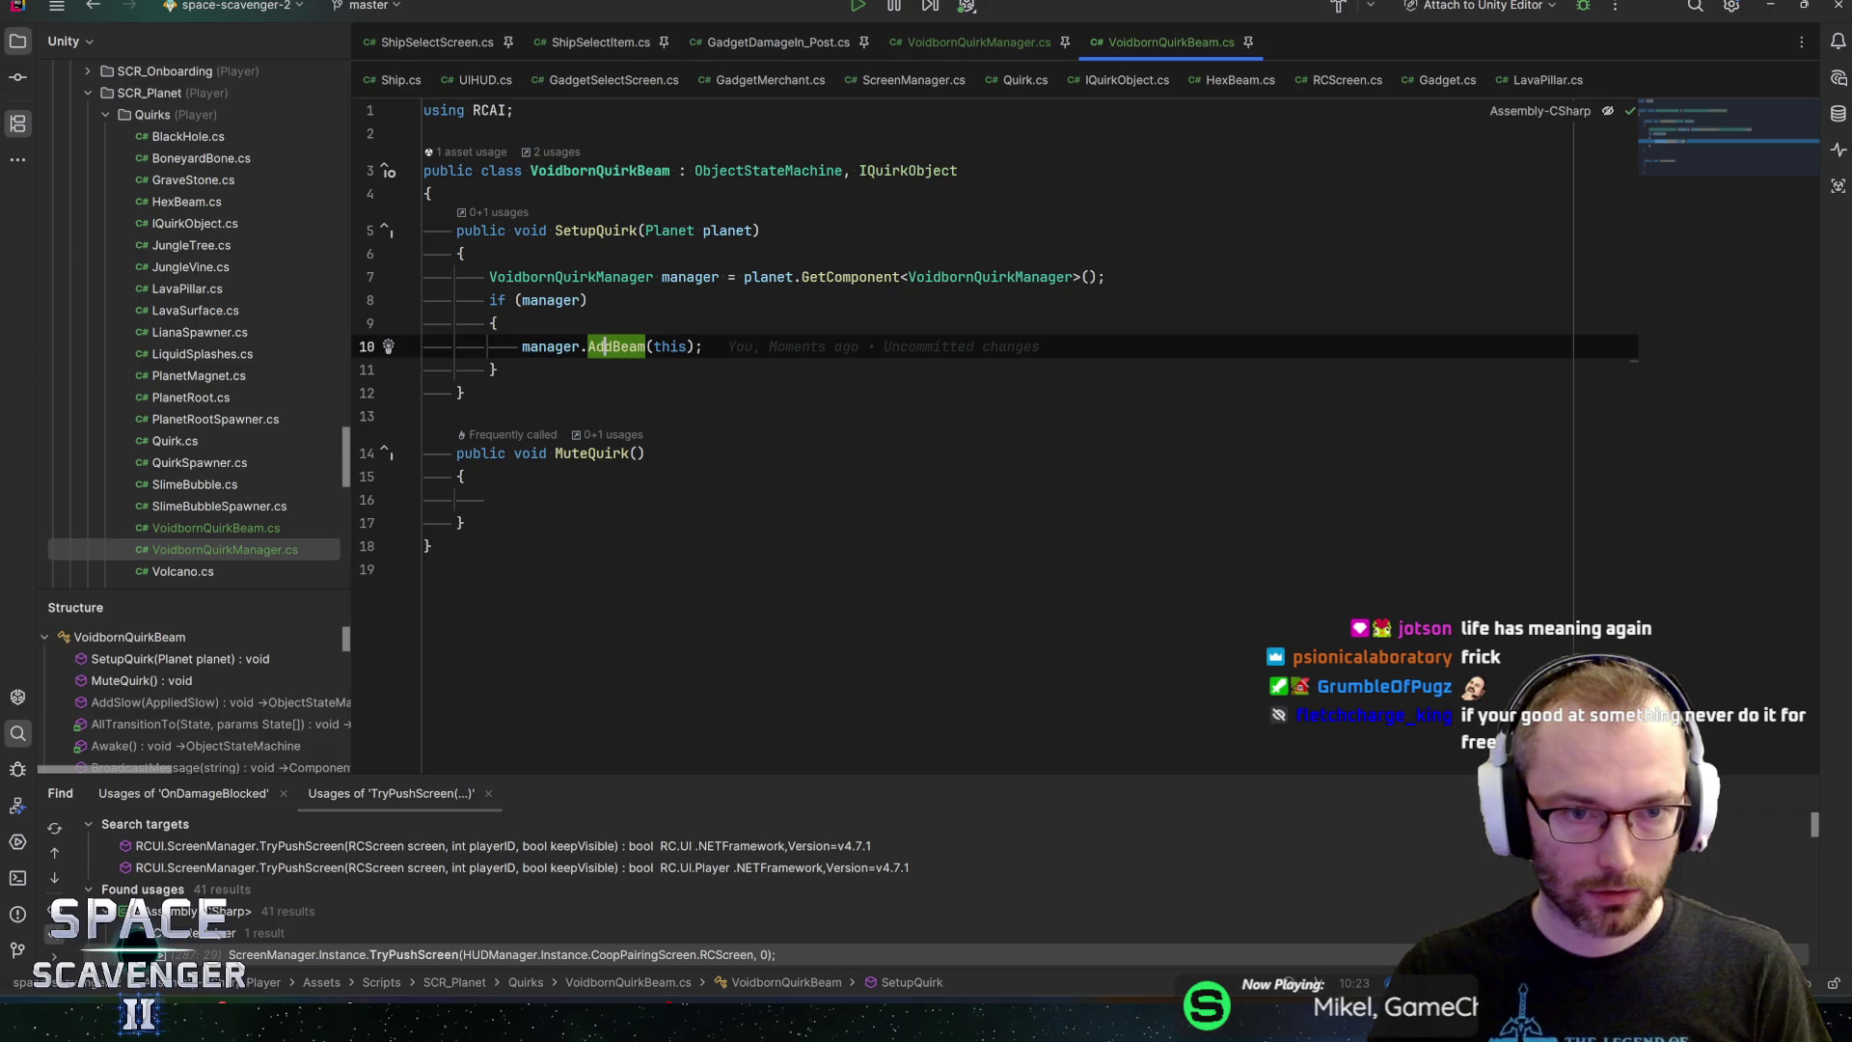
pyautogui.click(434, 194)
pyautogui.press('Return')
pyautogui.press('Return')
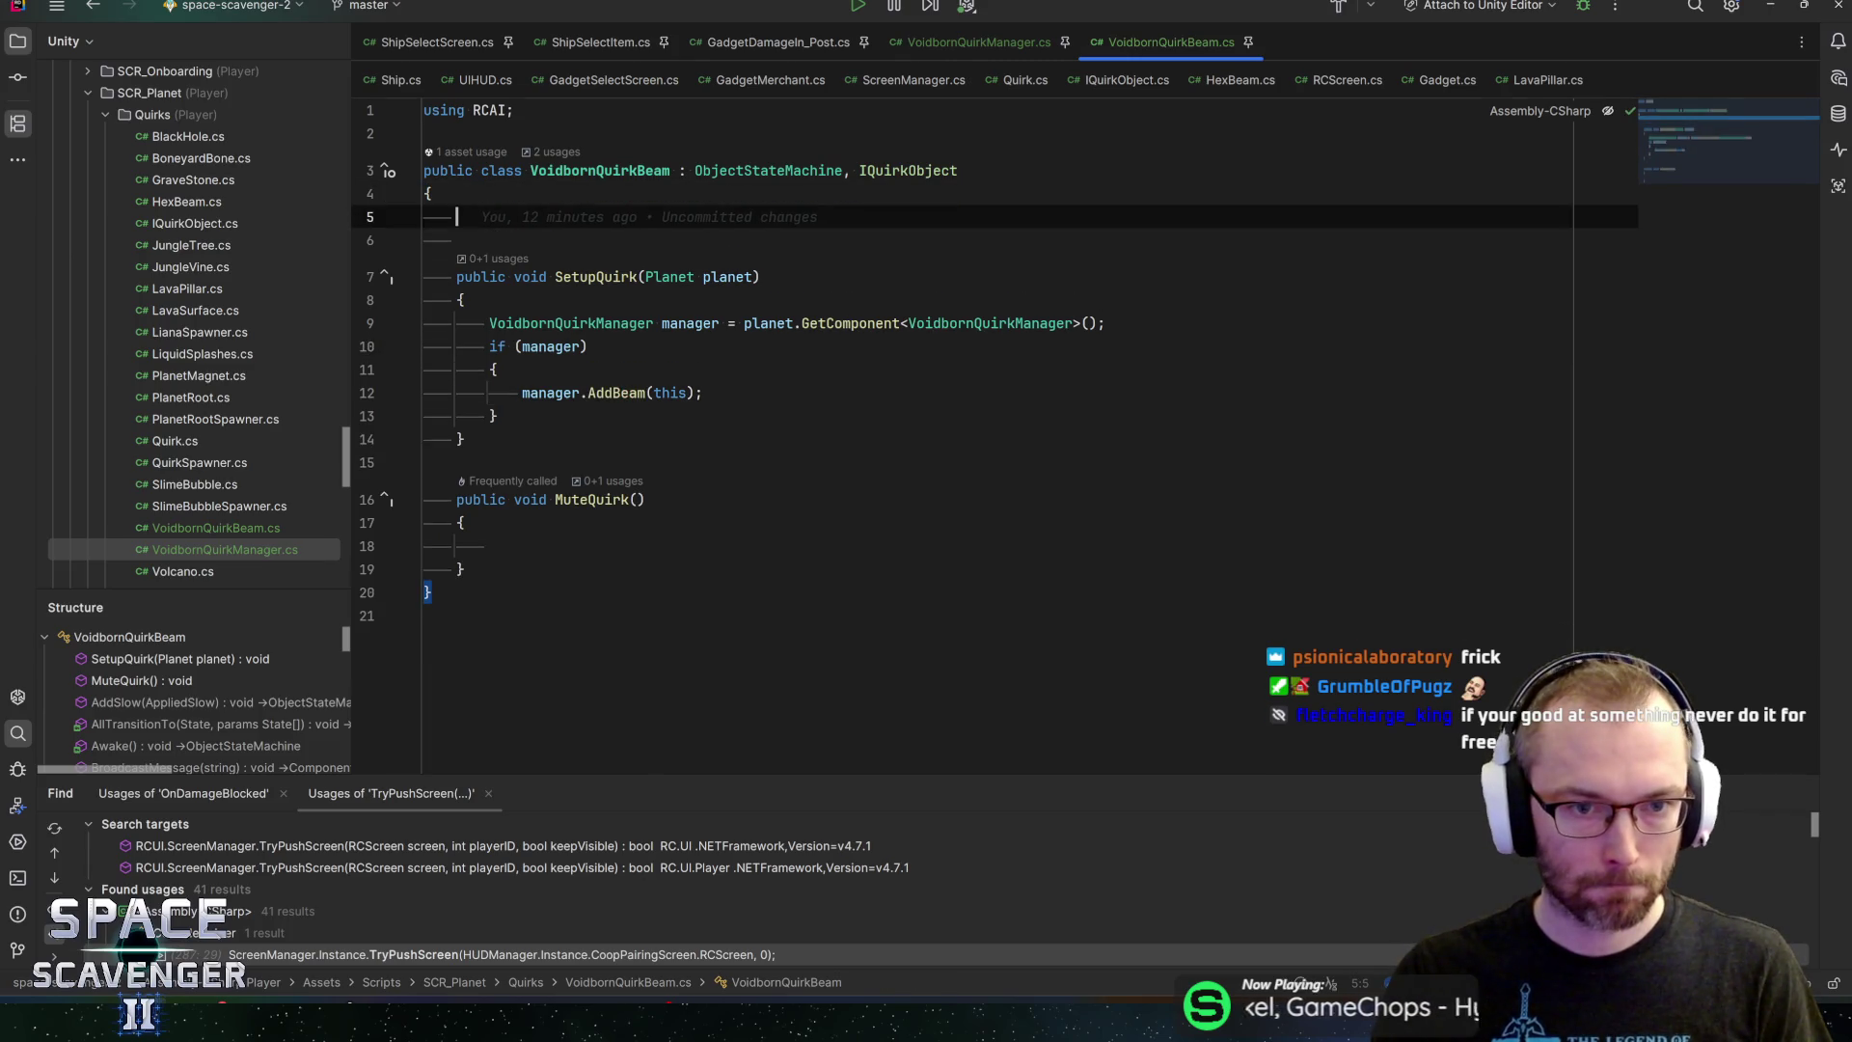
pyautogui.hotkey('ctrl', 'v')
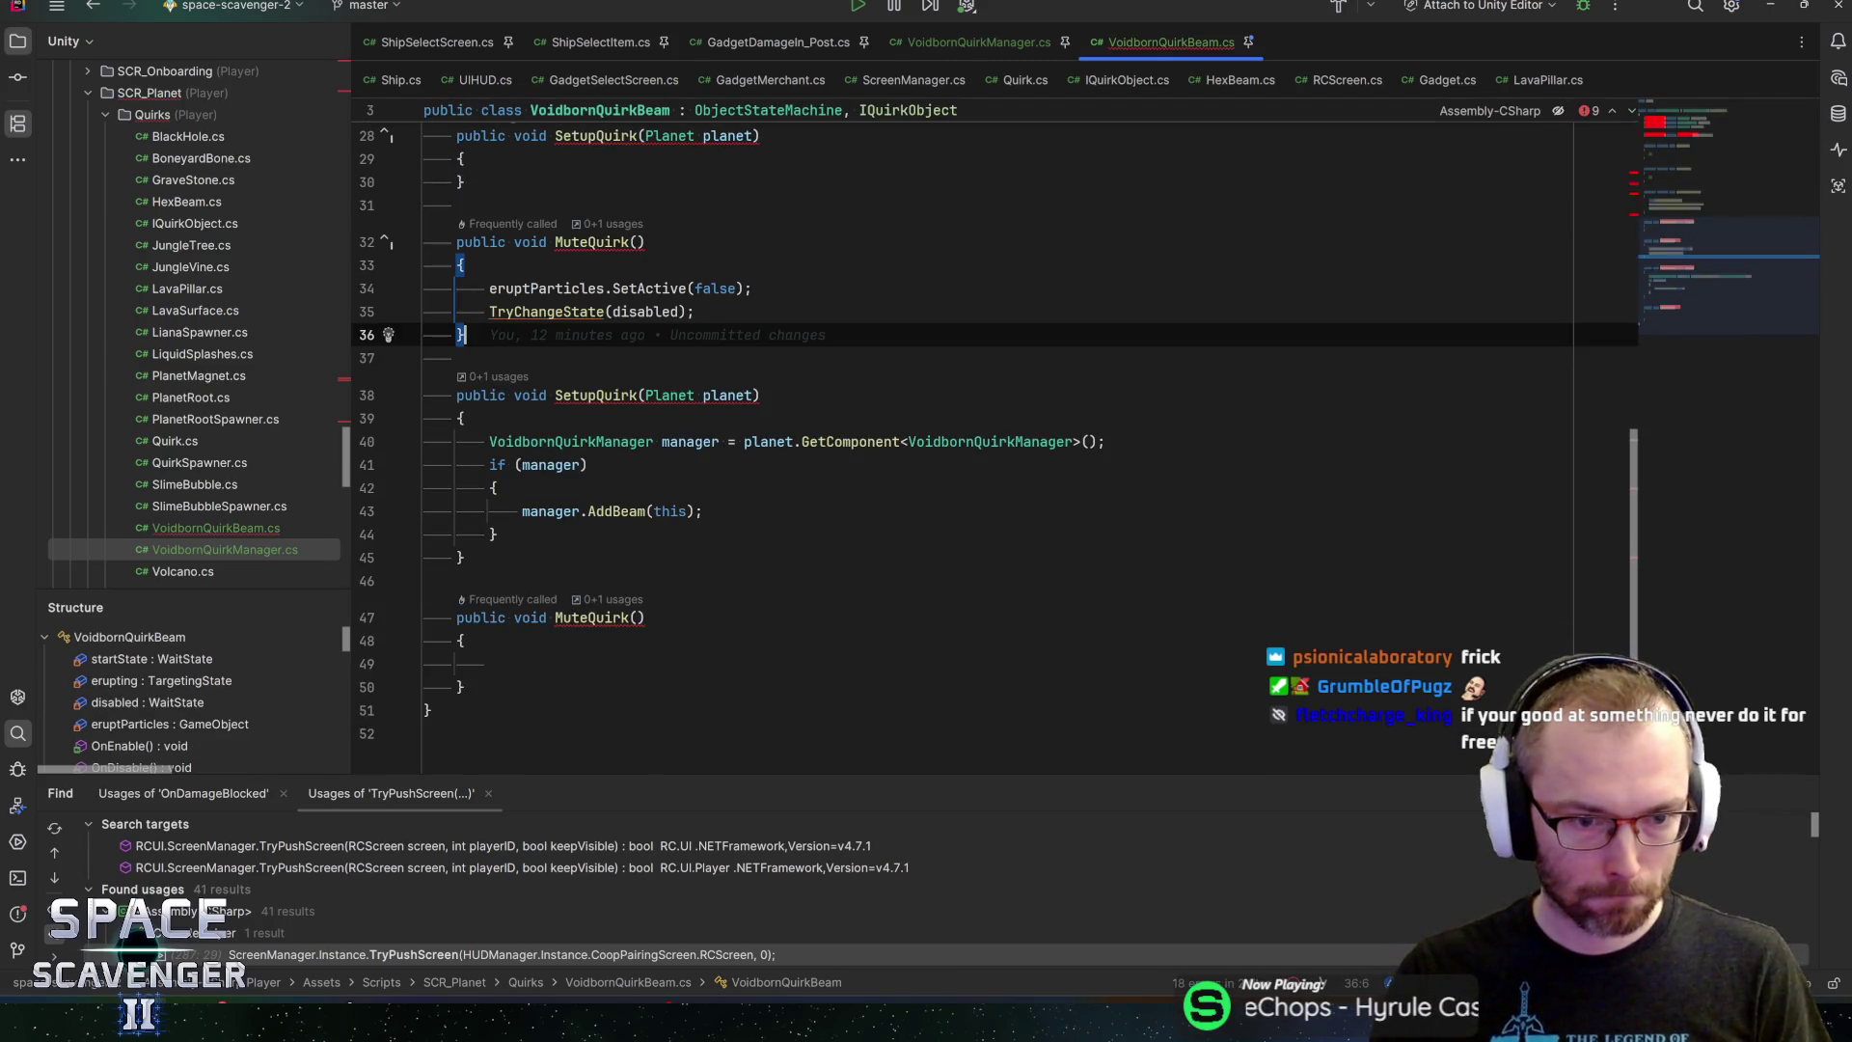
# Move the SetActive and TryChangeState lines from the upper MuteQuirk into the lower MuteQuirk
pyautogui.scroll(3, 993, 443)
pyautogui.press('Up')
pyautogui.press('Up')
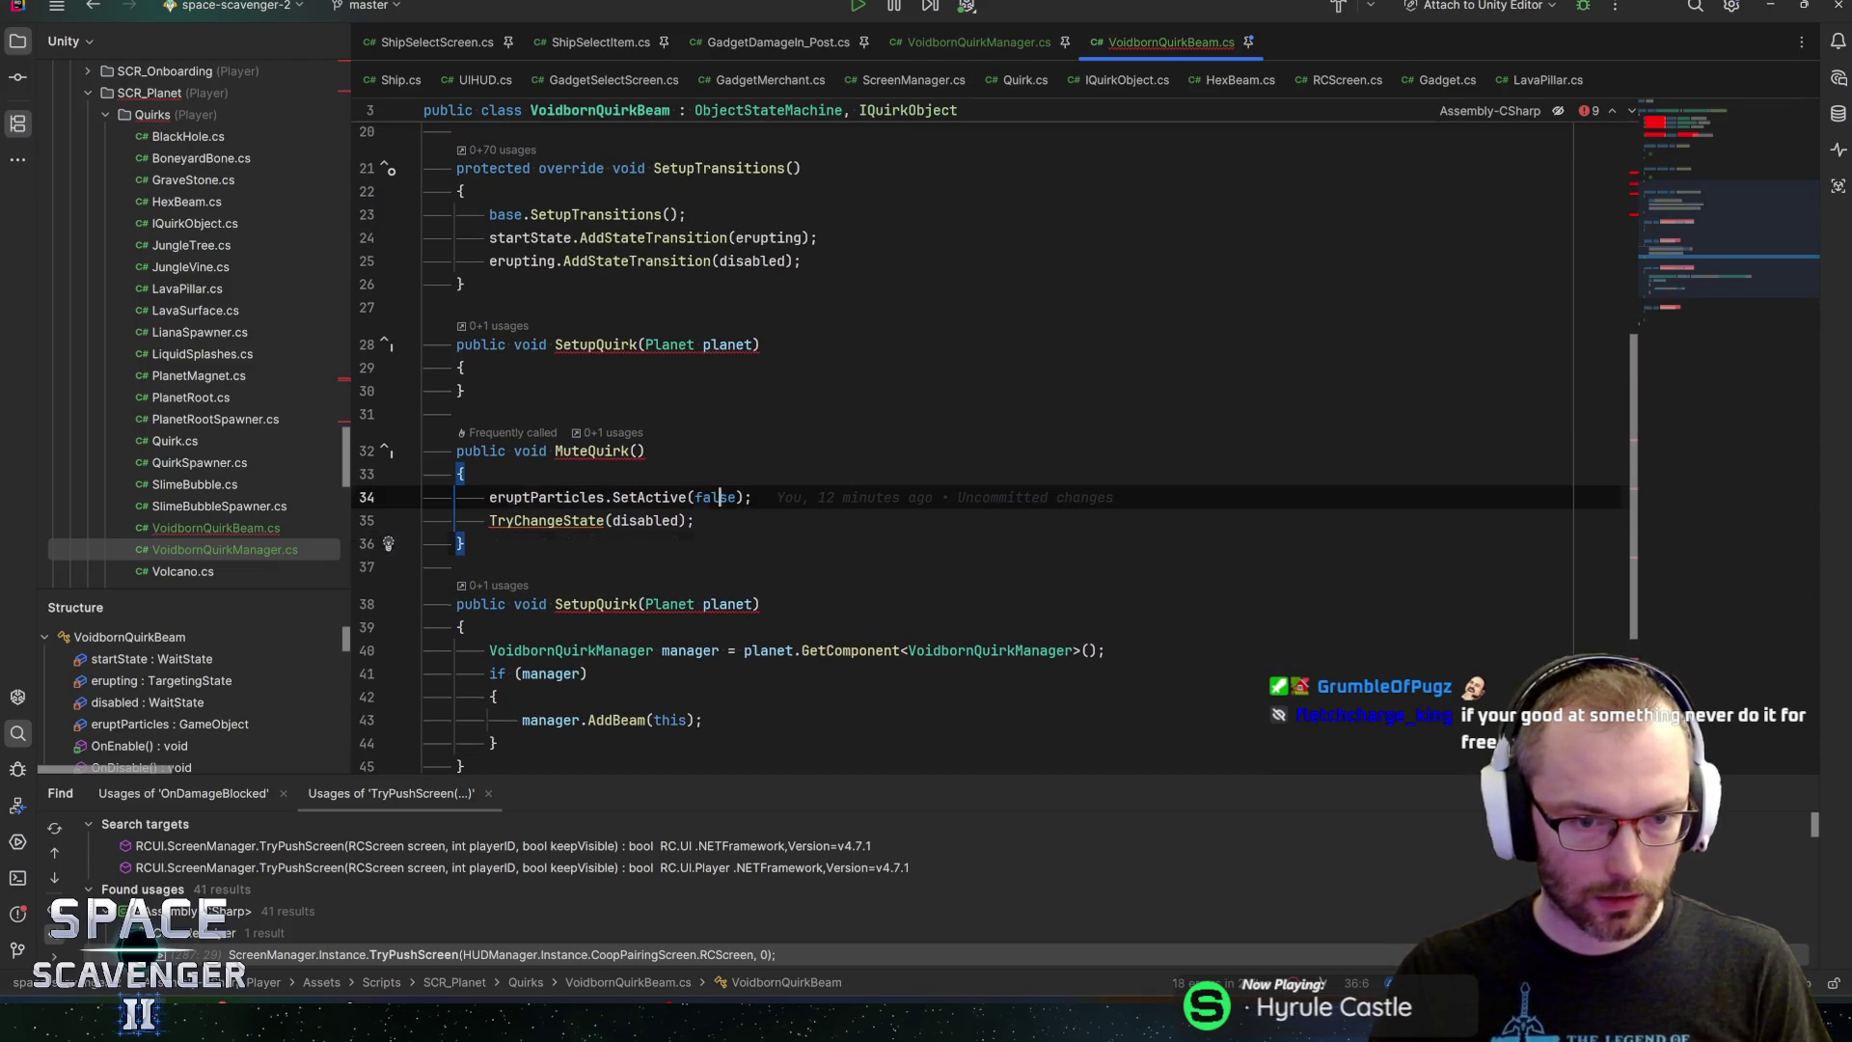
pyautogui.hotkey('shift', 'Down')
pyautogui.hotkey('shift', 'End')
pyautogui.hotkey('ctrl', 'c')
pyautogui.press('Delete')
pyautogui.scroll(-4, 993, 444)
pyautogui.click(489, 577)
pyautogui.hotkey('ctrl', 'v')
# Delete the duplicate SetupQuirk and MuteQuirk methods
pyautogui.scroll(3, 993, 444)
pyautogui.click(466, 456)
pyautogui.hotkey('shift', 'Up')
pyautogui.hotkey('shift', 'Up')
pyautogui.hotkey('shift', 'Up')
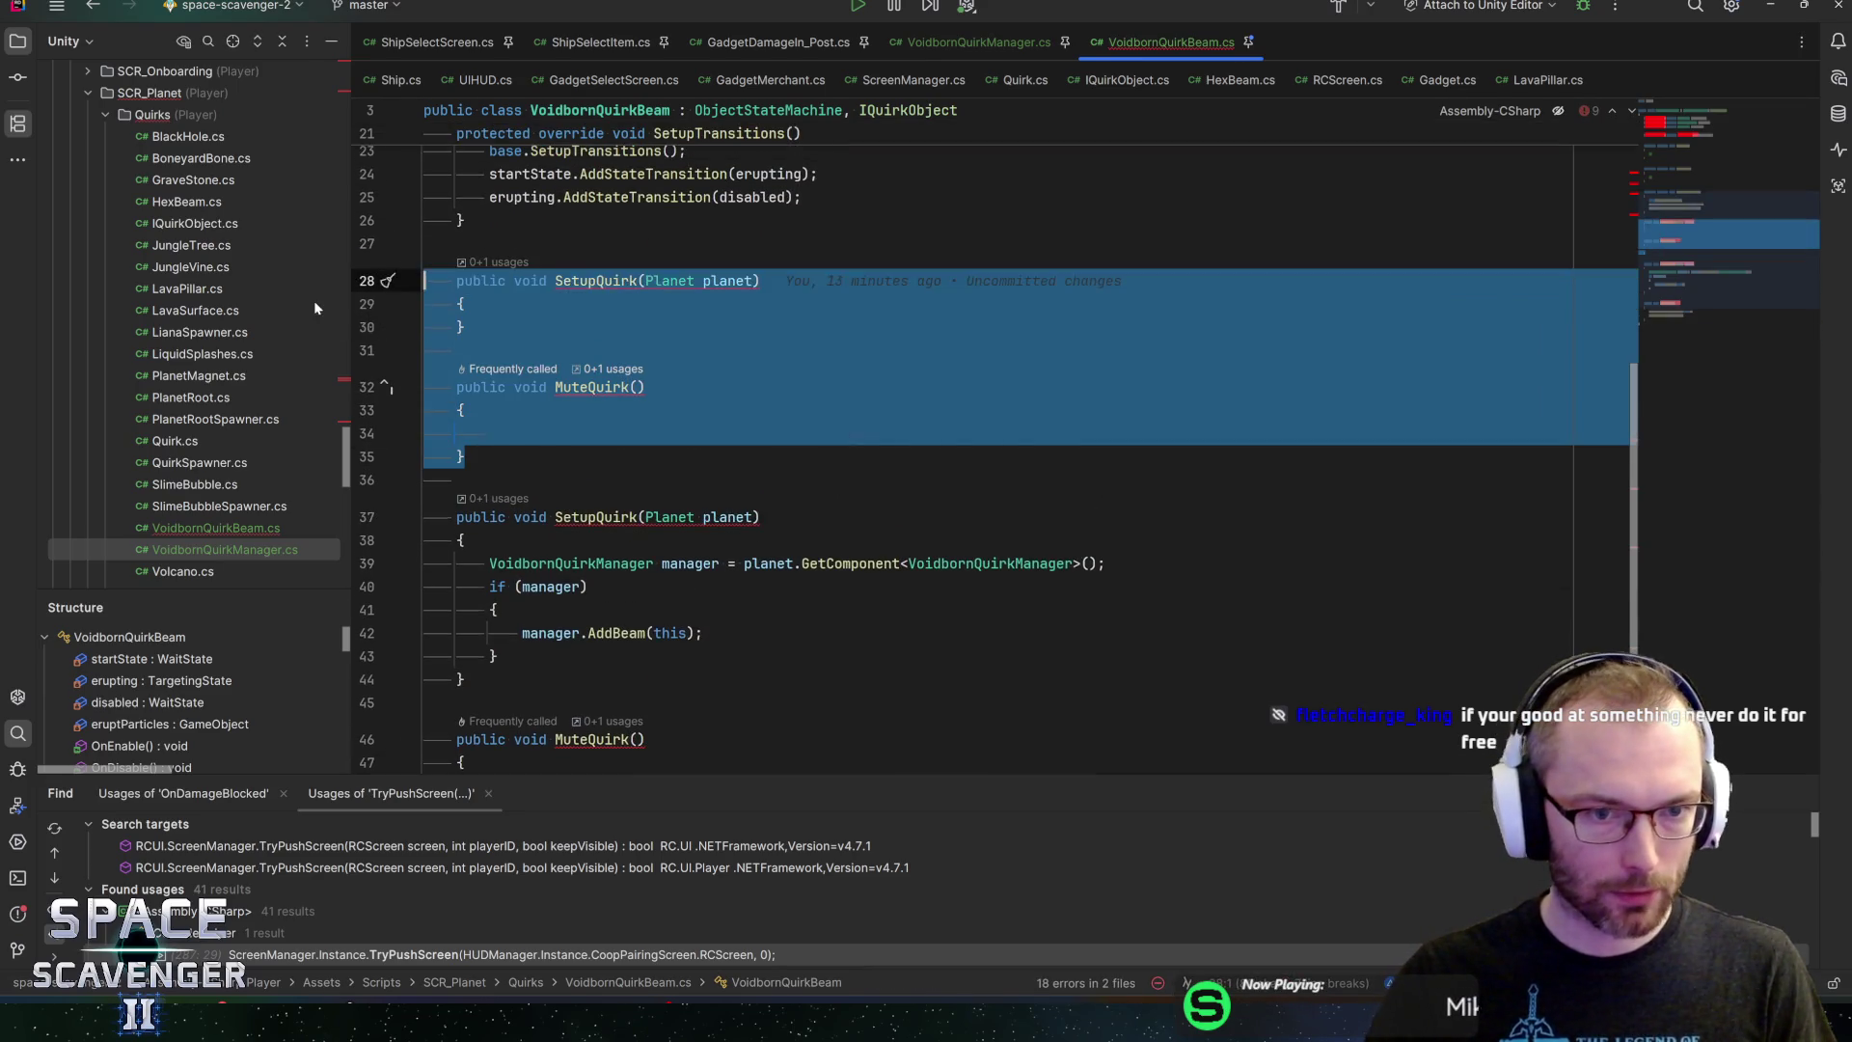
pyautogui.press('BackSpace')
pyautogui.press('BackSpace')
pyautogui.press('BackSpace')
pyautogui.scroll(3, 993, 444)
pyautogui.scroll(5, 993, 444)
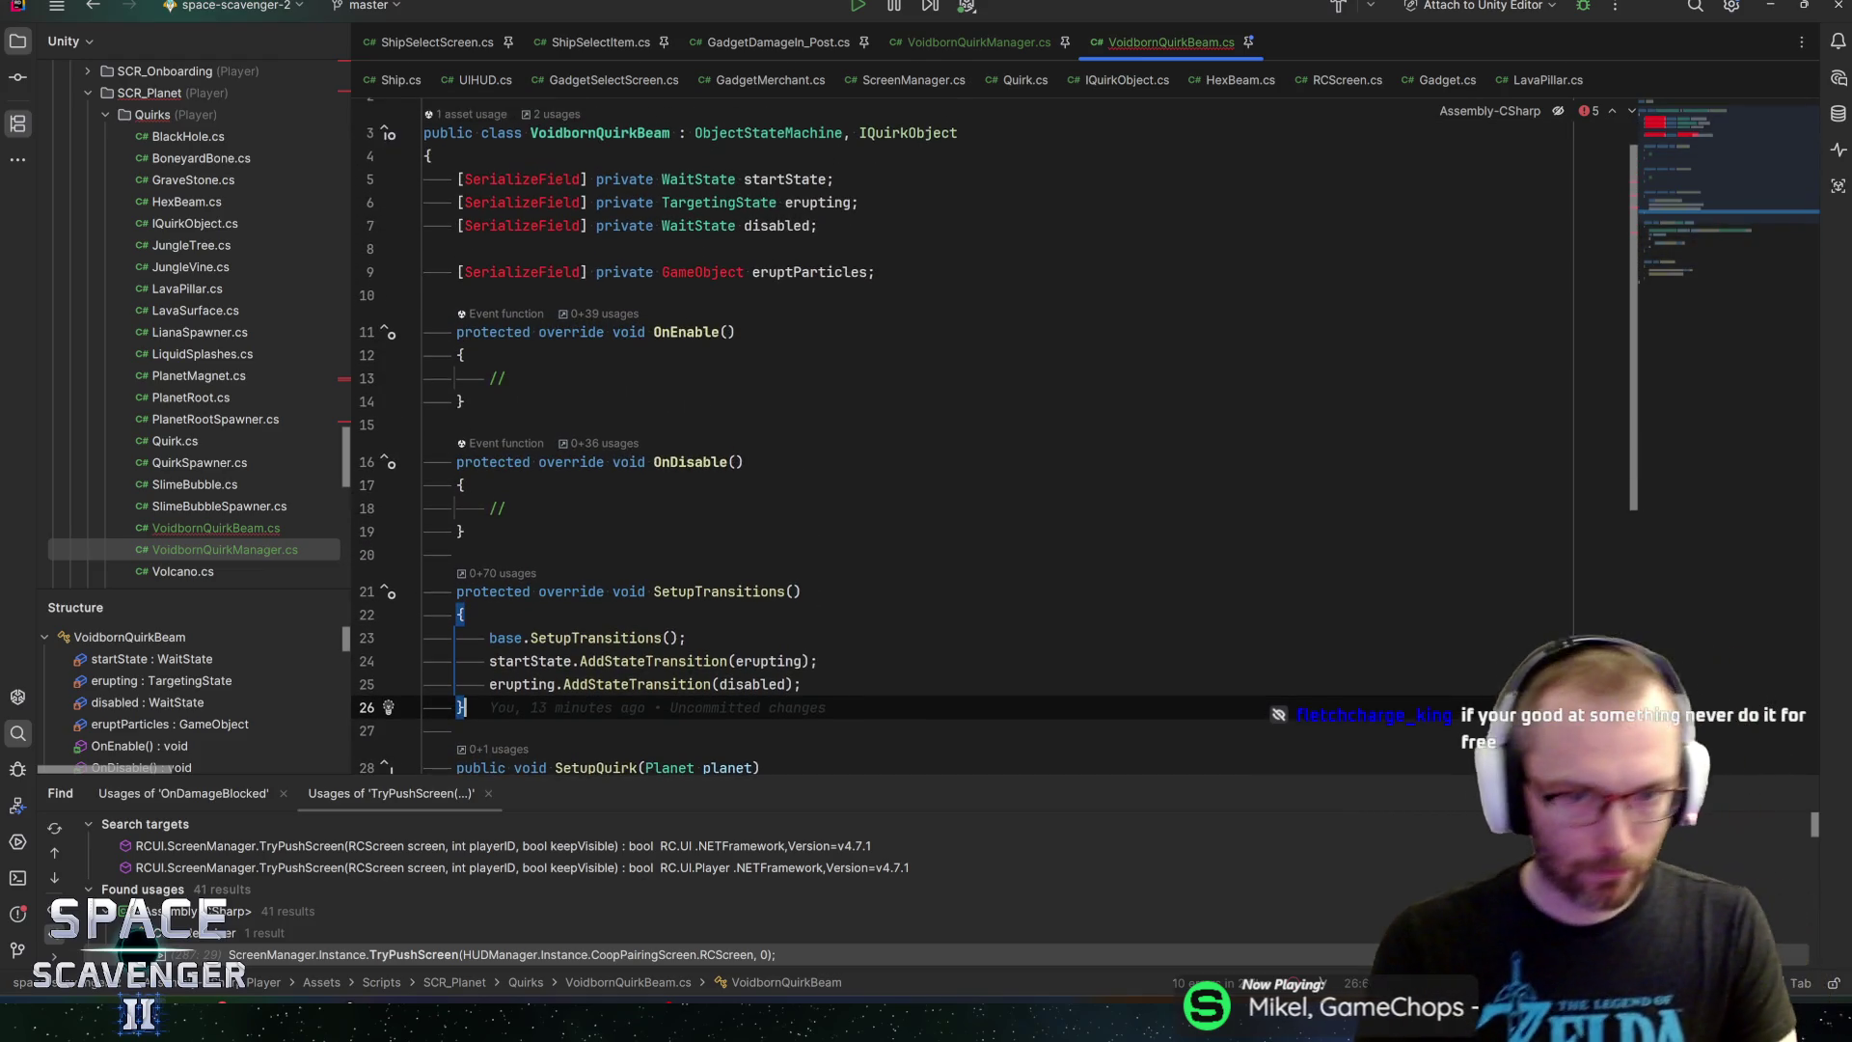
# Import the missing GameObject namespace and check where eruptParticles is used
pyautogui.click(739, 272)
pyautogui.hotkey('alt', 'Return')
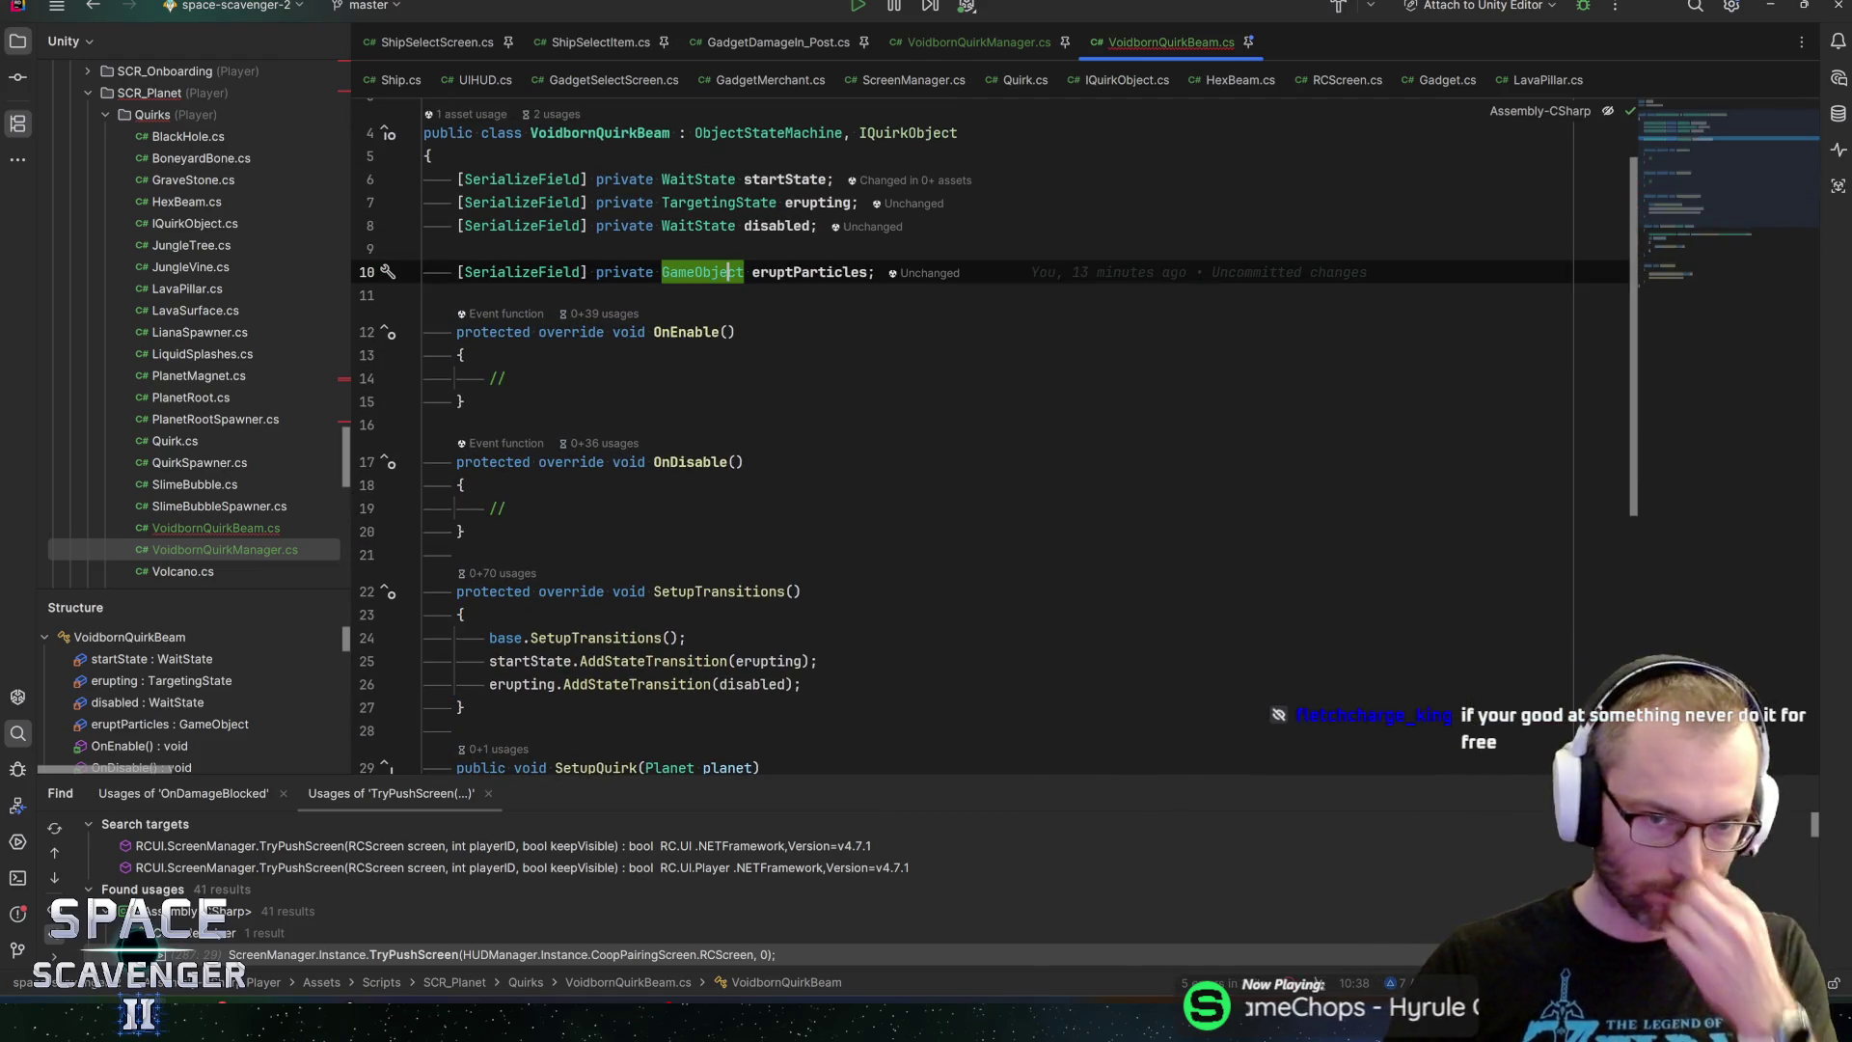
pyautogui.scroll(1, 994, 444)
pyautogui.press('Down')
pyautogui.press('Down')
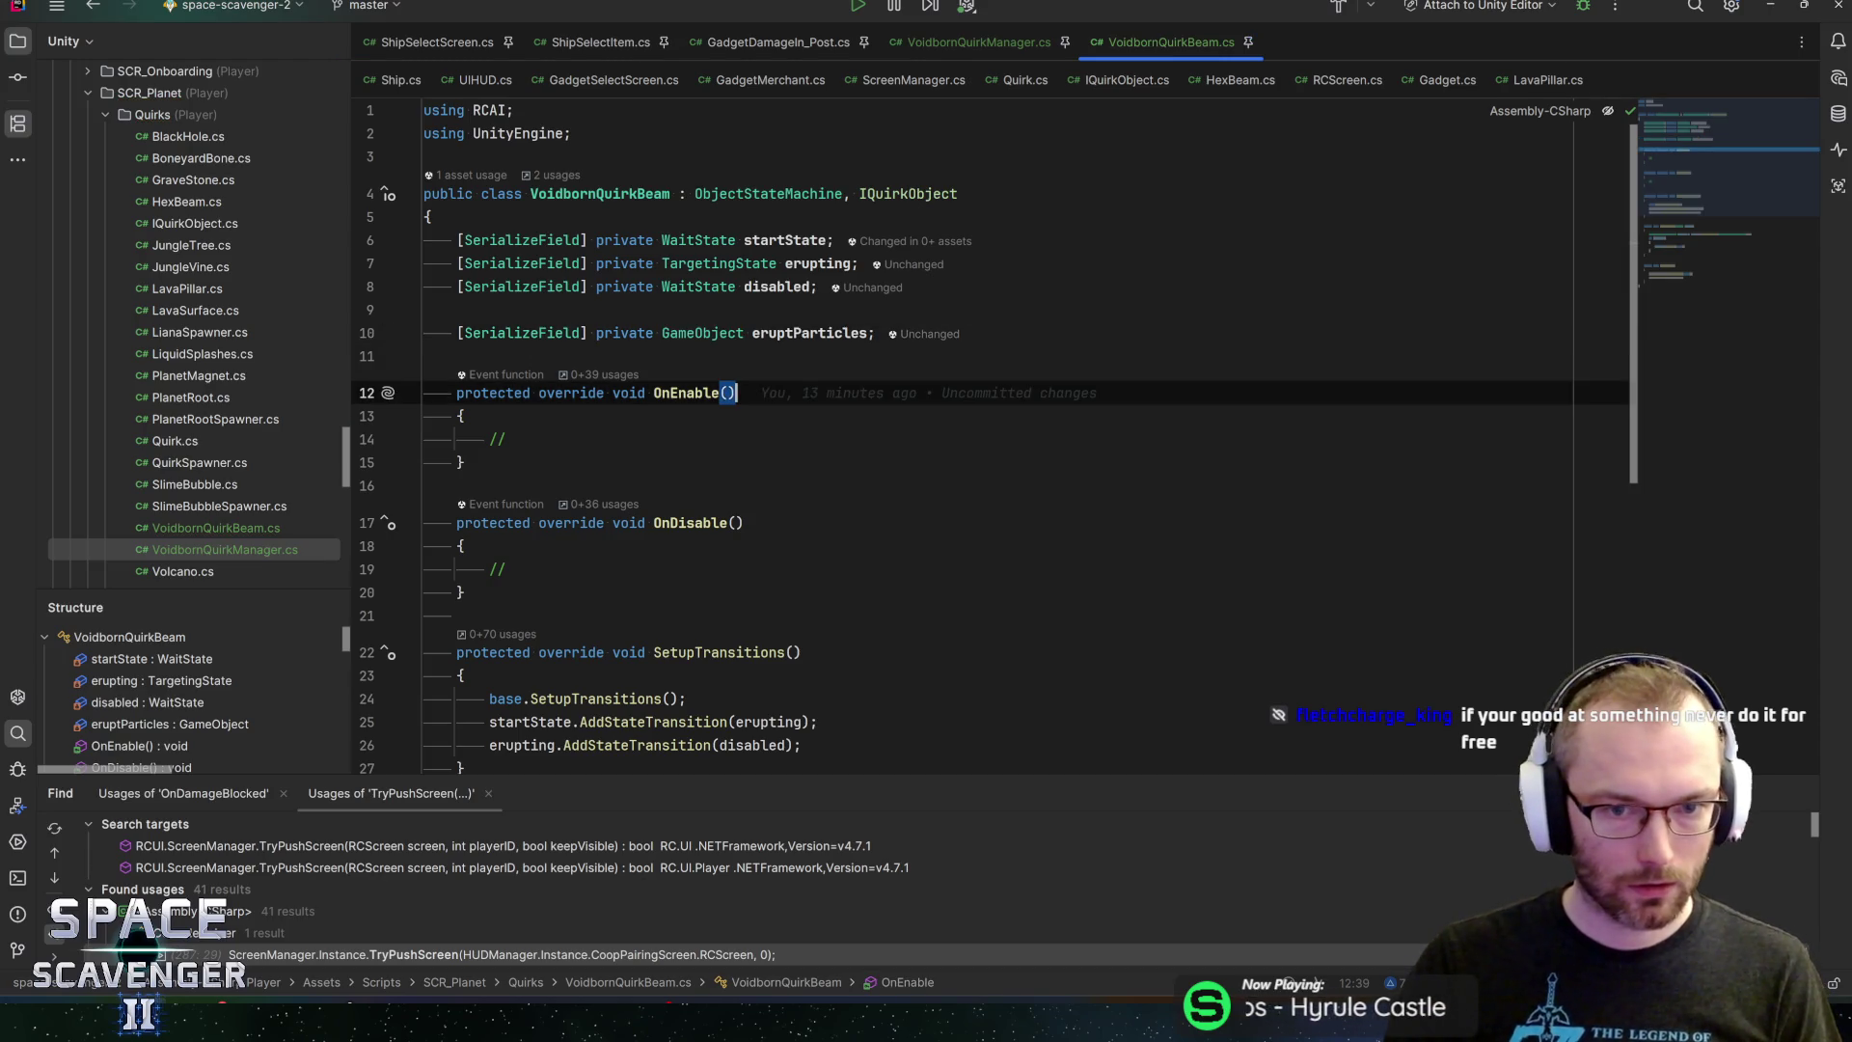
pyautogui.click(808, 333)
pyautogui.scroll(-5, 994, 434)
pyautogui.scroll(5, 993, 434)
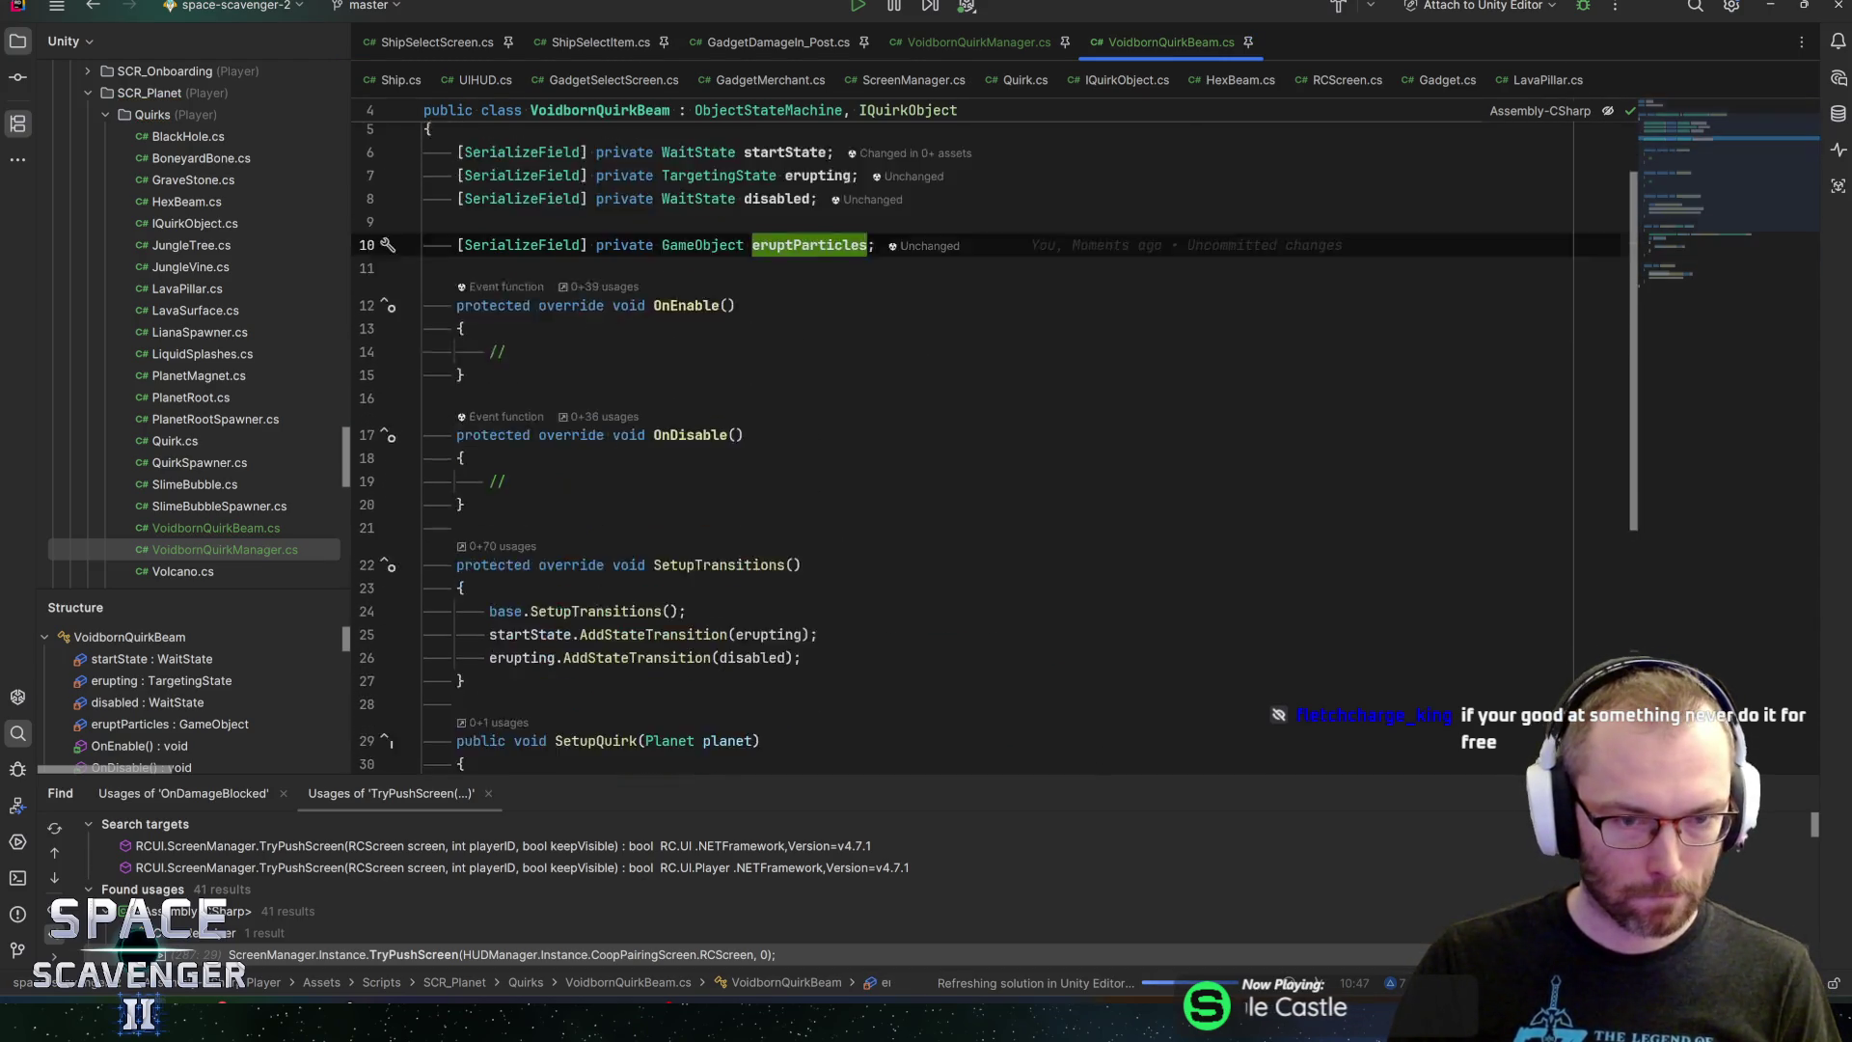
pyautogui.moveTo(802, 333)
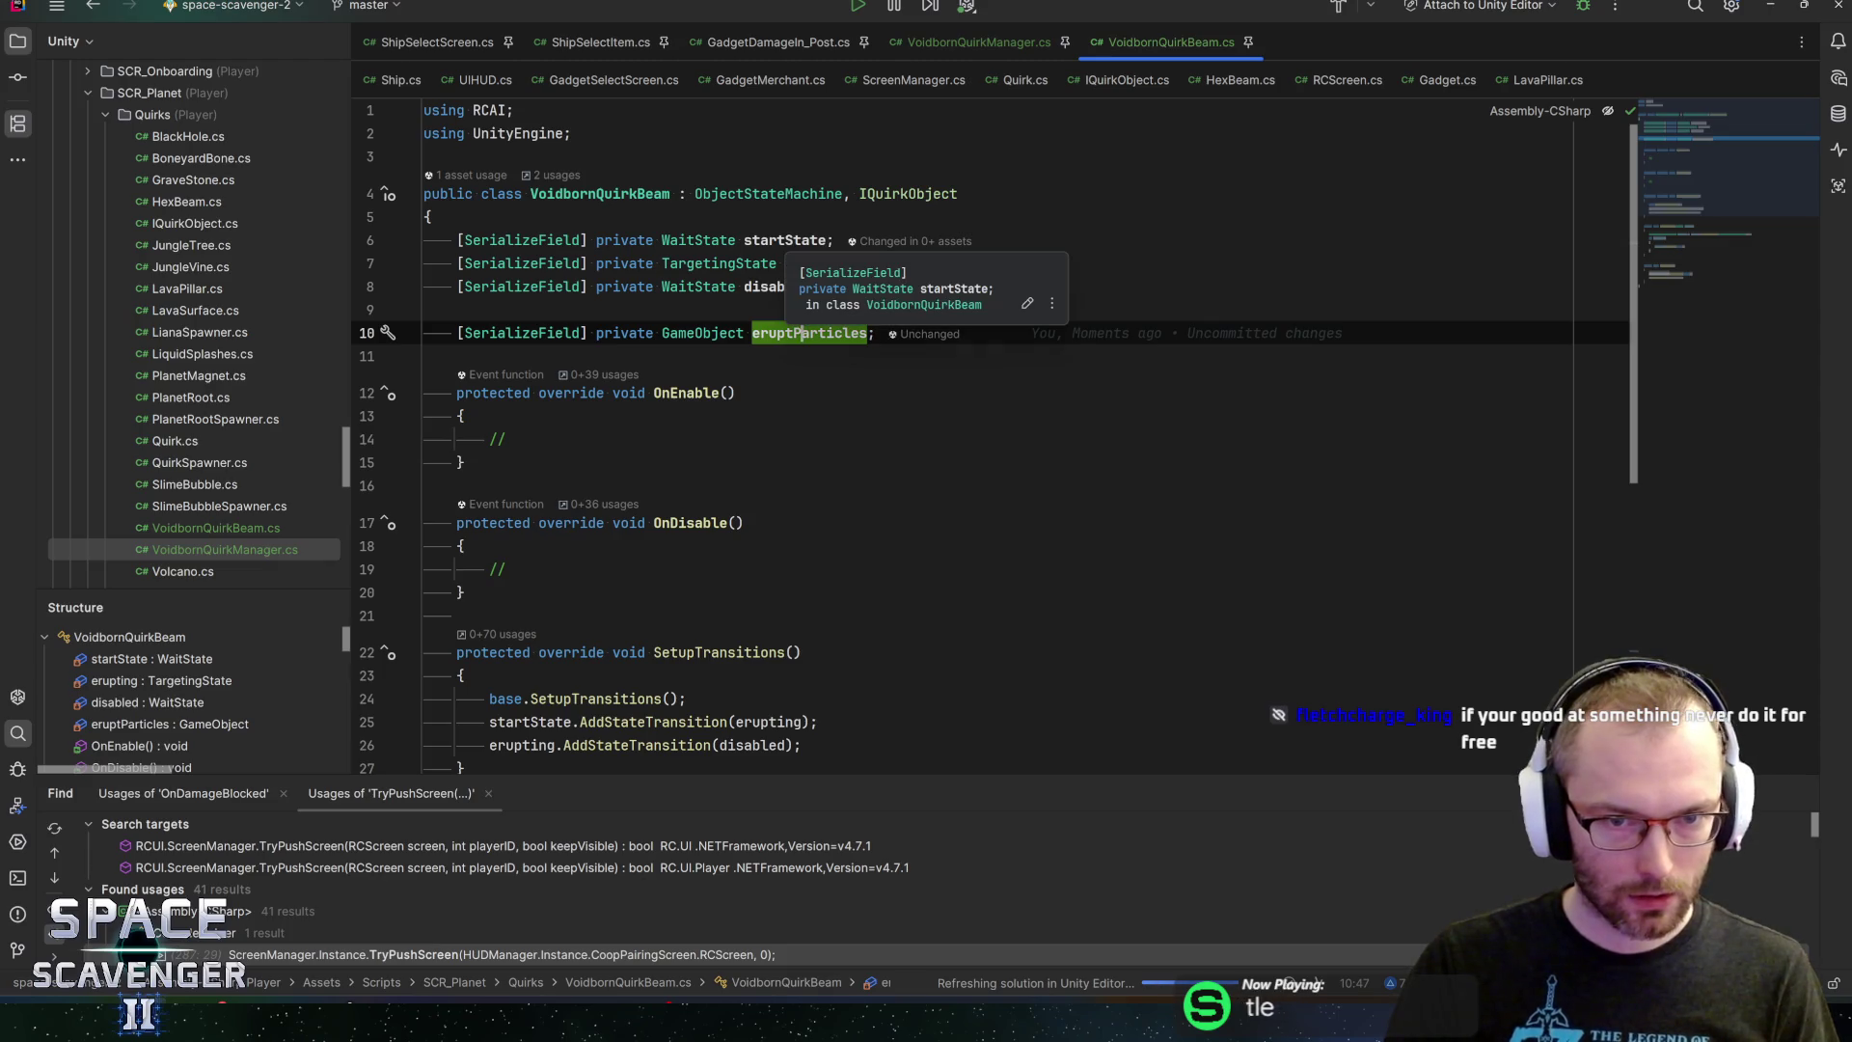
# Duplicate the erupting field as a WaitState field named resting
pyautogui.click(786, 263)
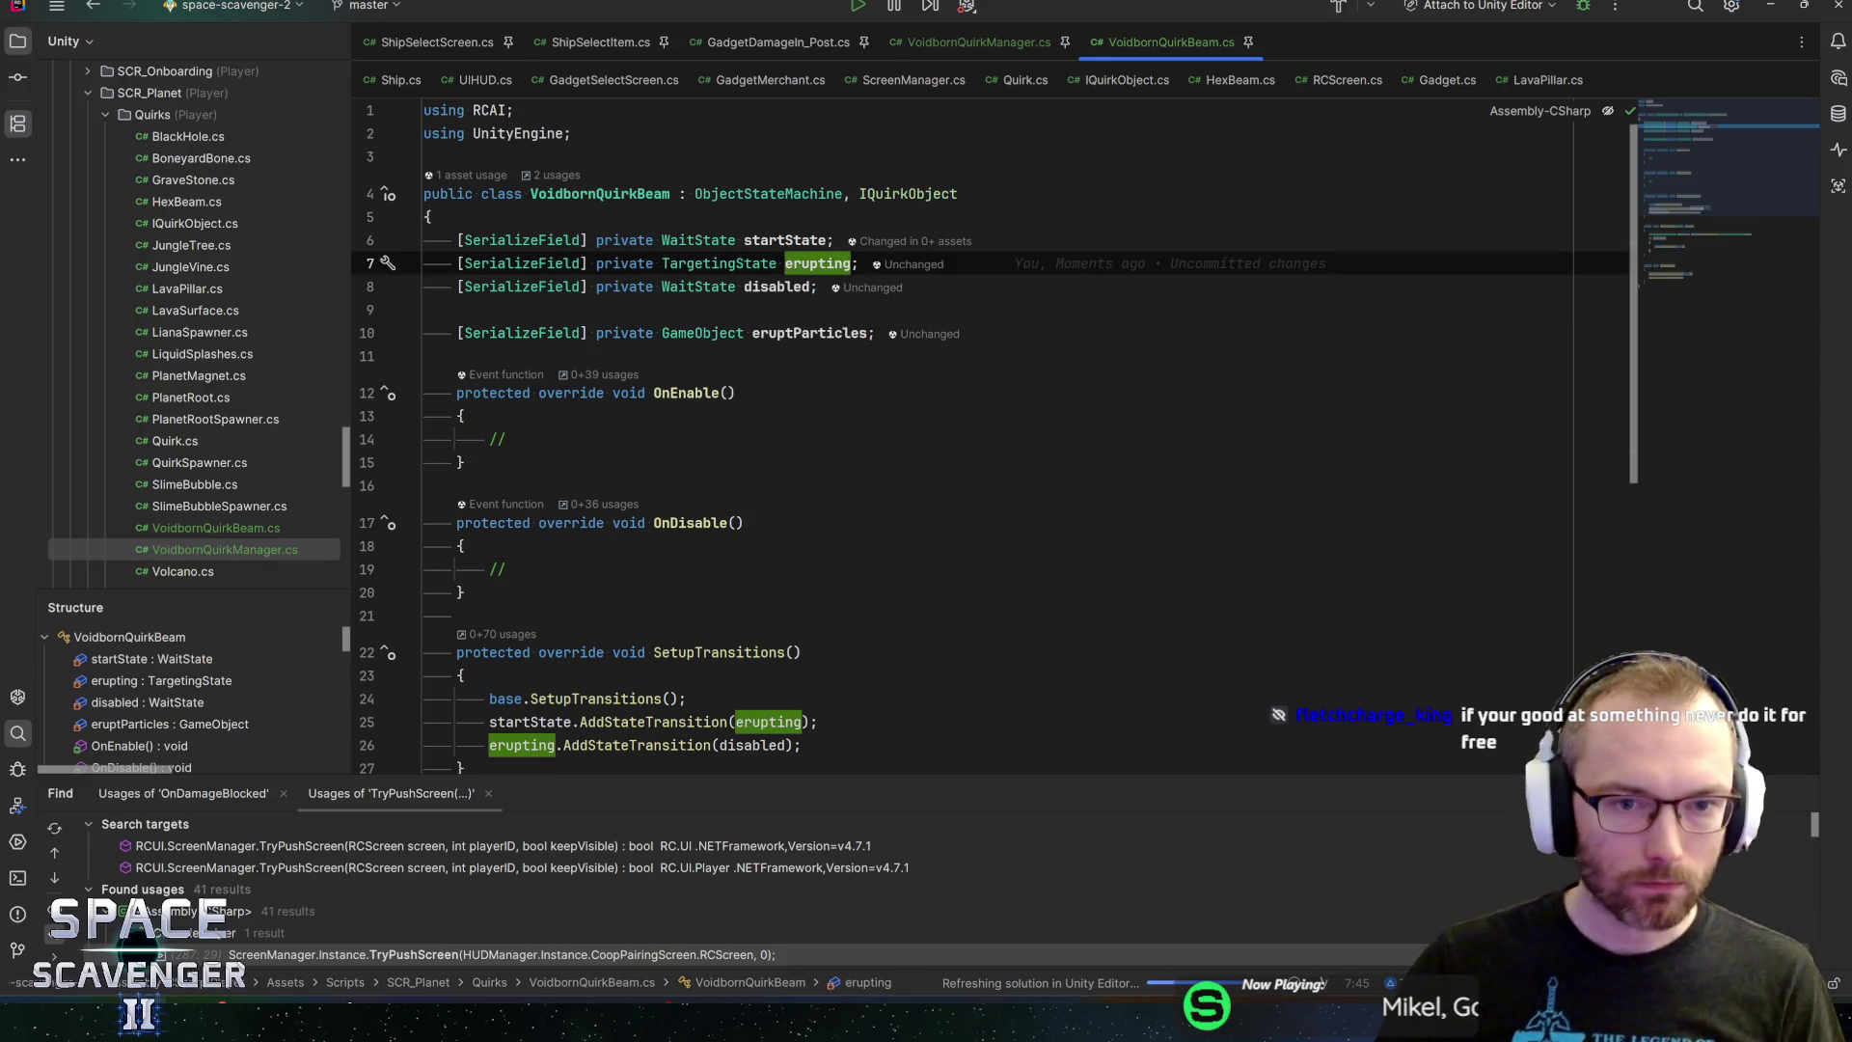
pyautogui.hotkey('ctrl', 'd')
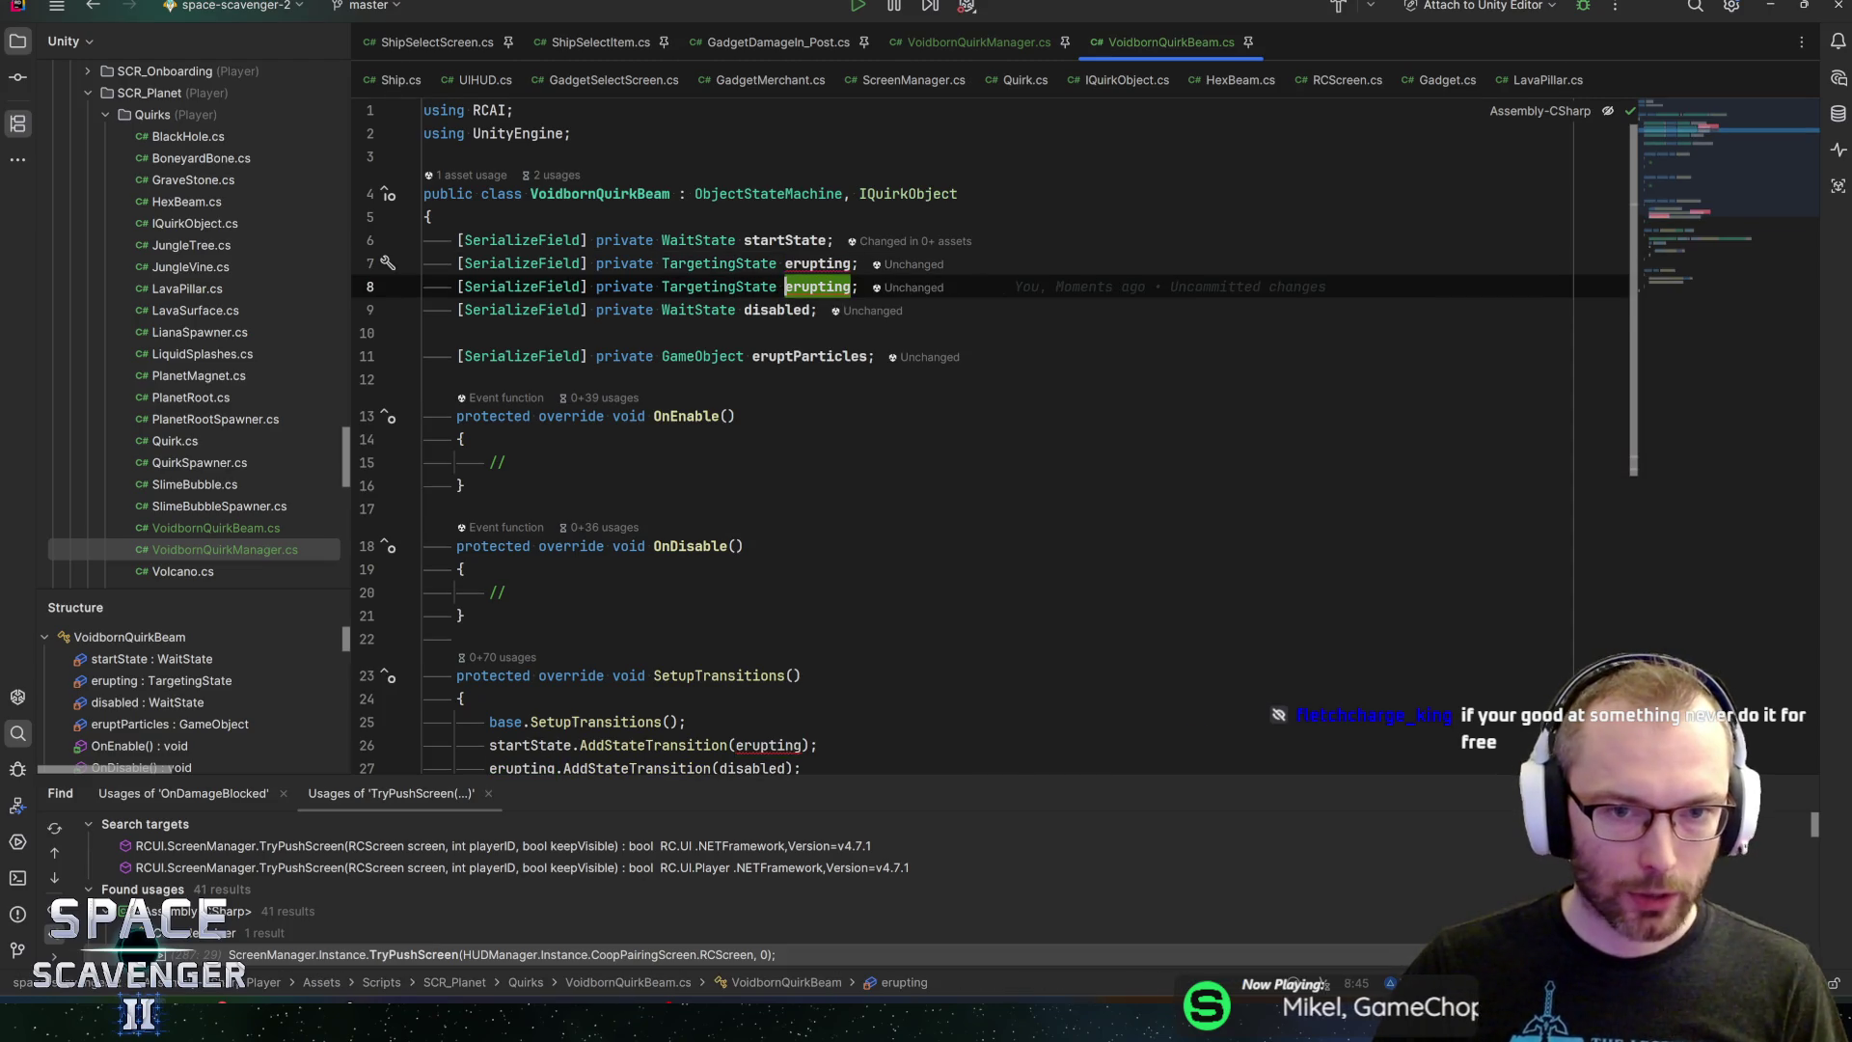
pyautogui.hotkey('ctrl', 'Left')
pyautogui.write('Wait')
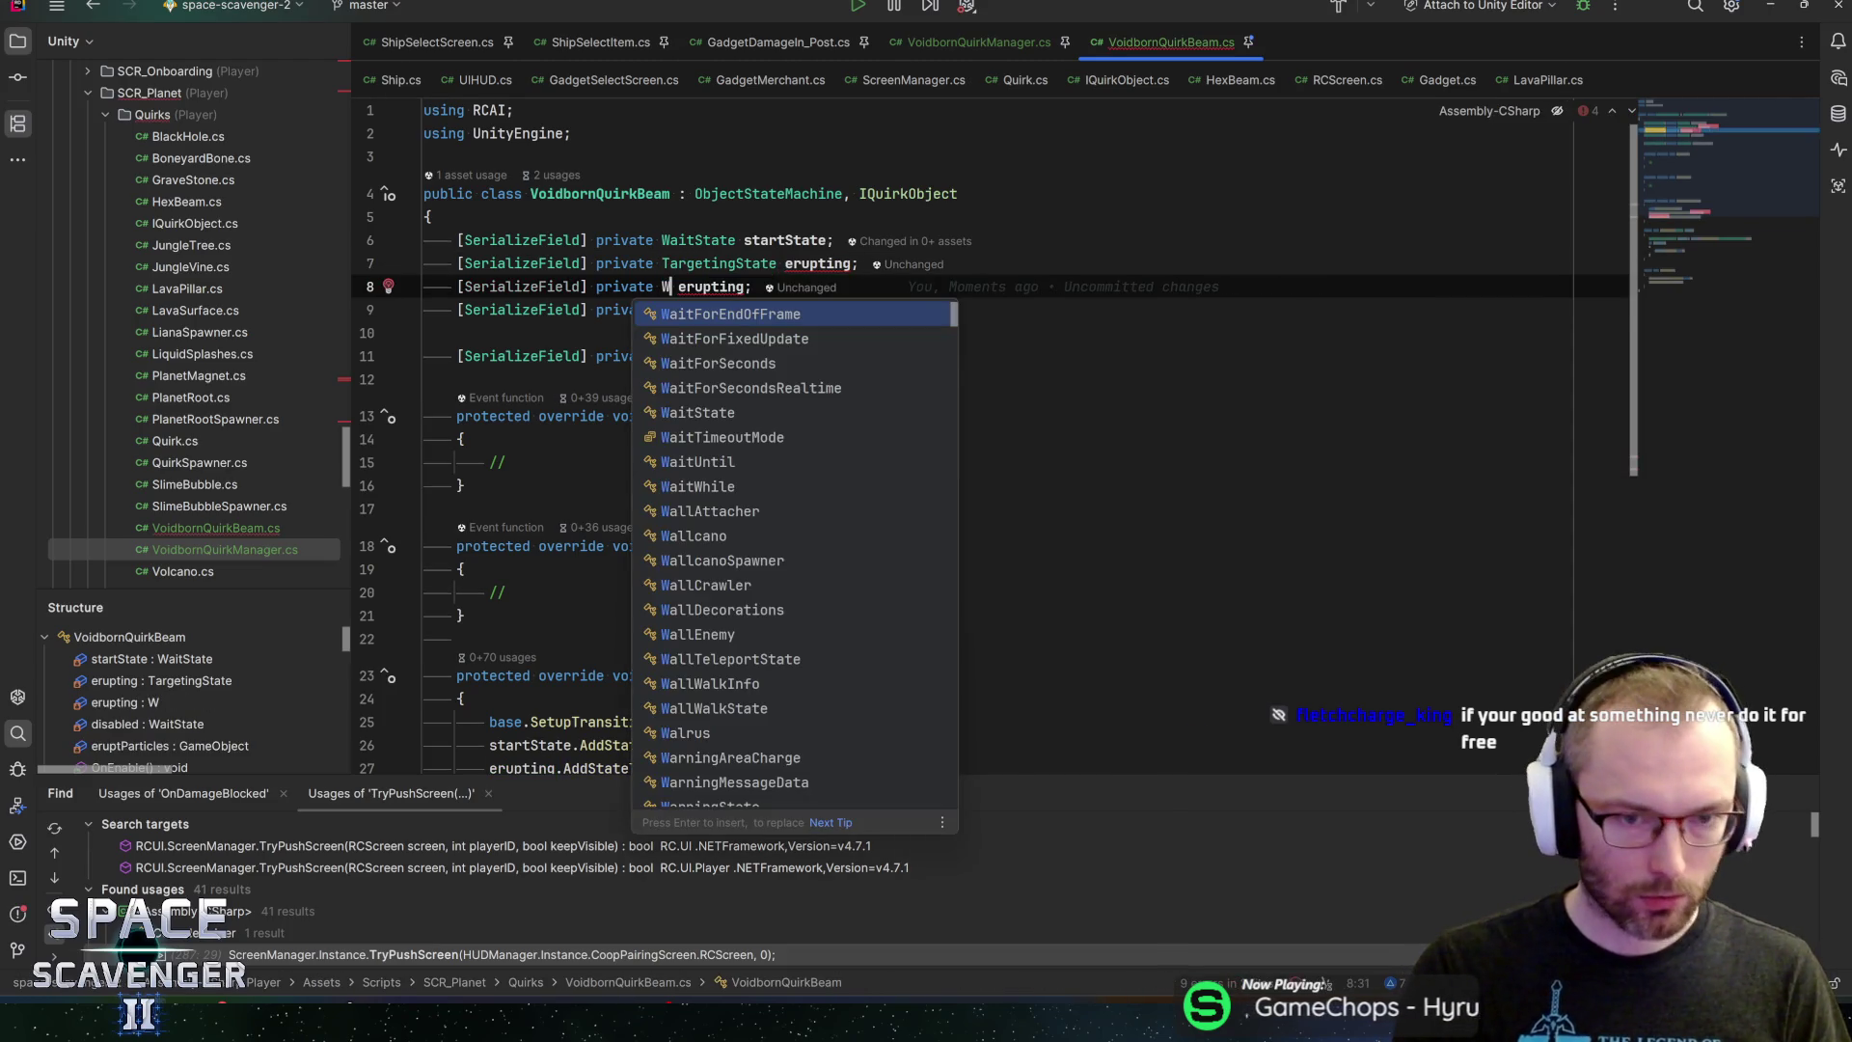
pyautogui.press('Tab')
pyautogui.hotkey('ctrl', 'Right')
pyautogui.hotkey('ctrl', 'w')
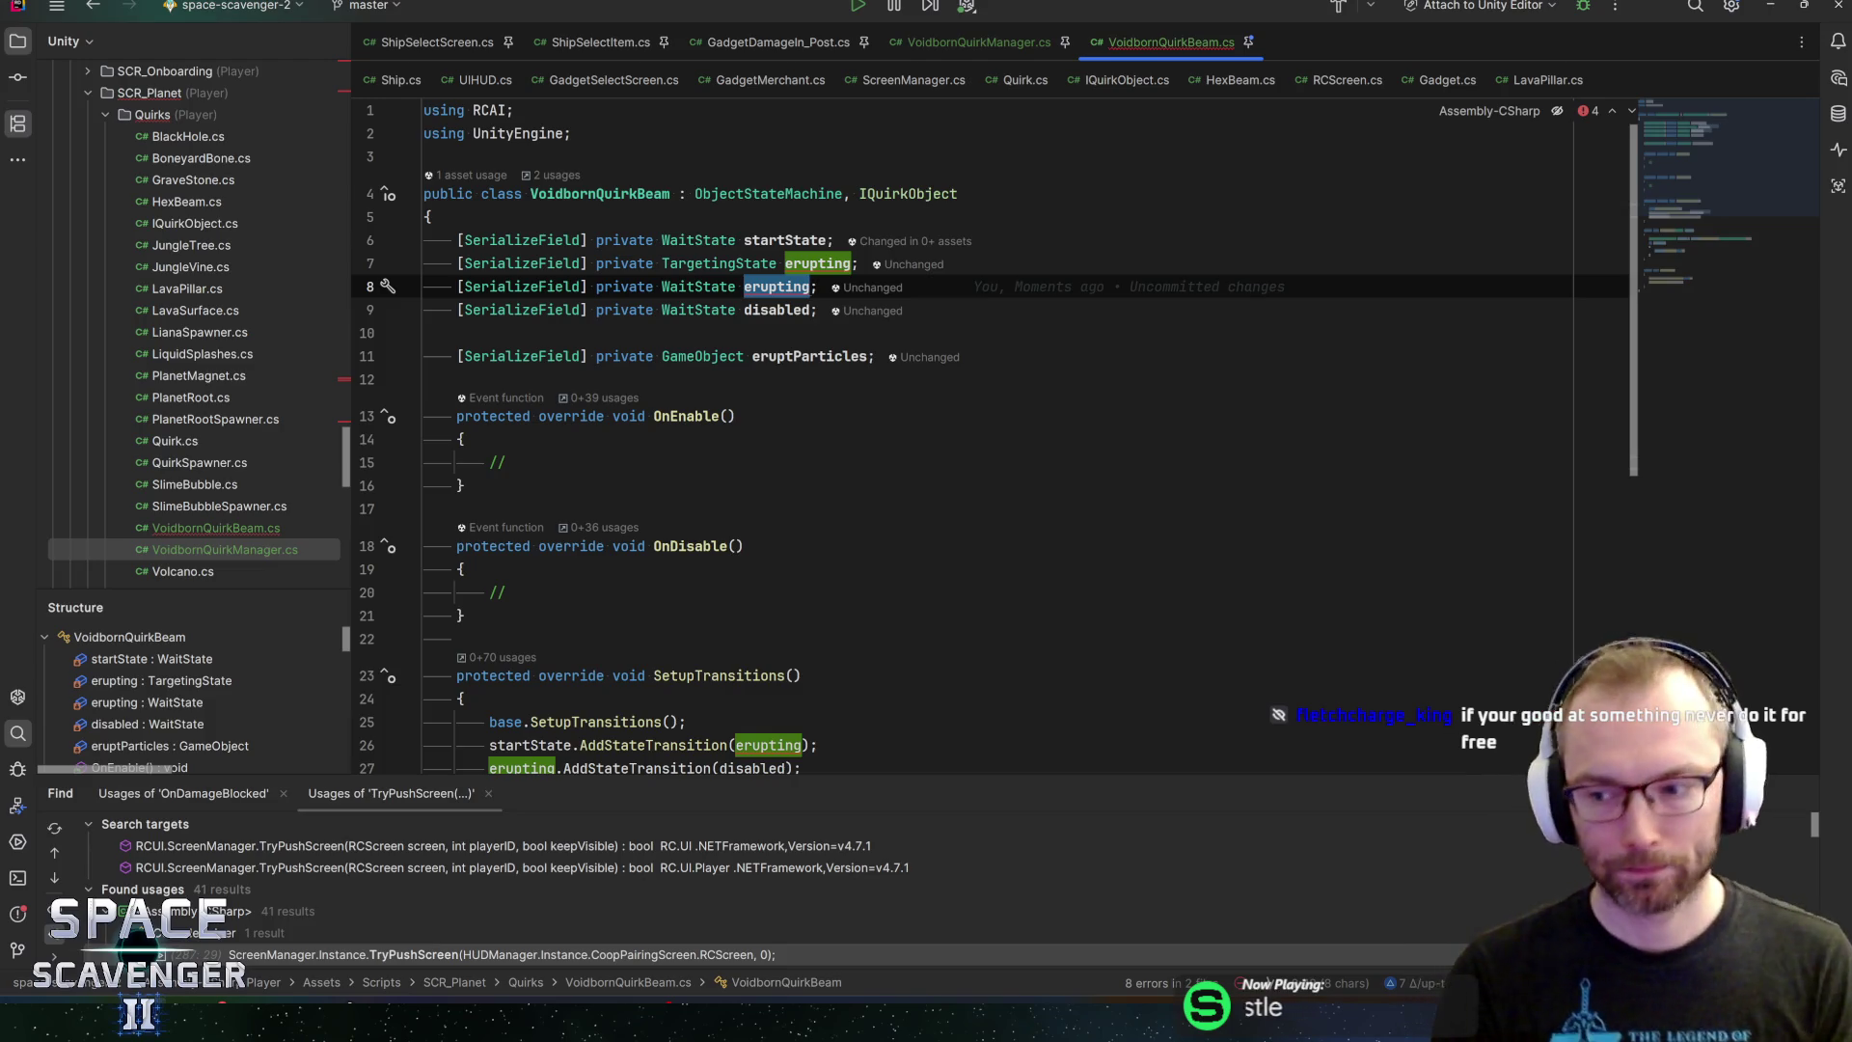
pyautogui.write('resting')
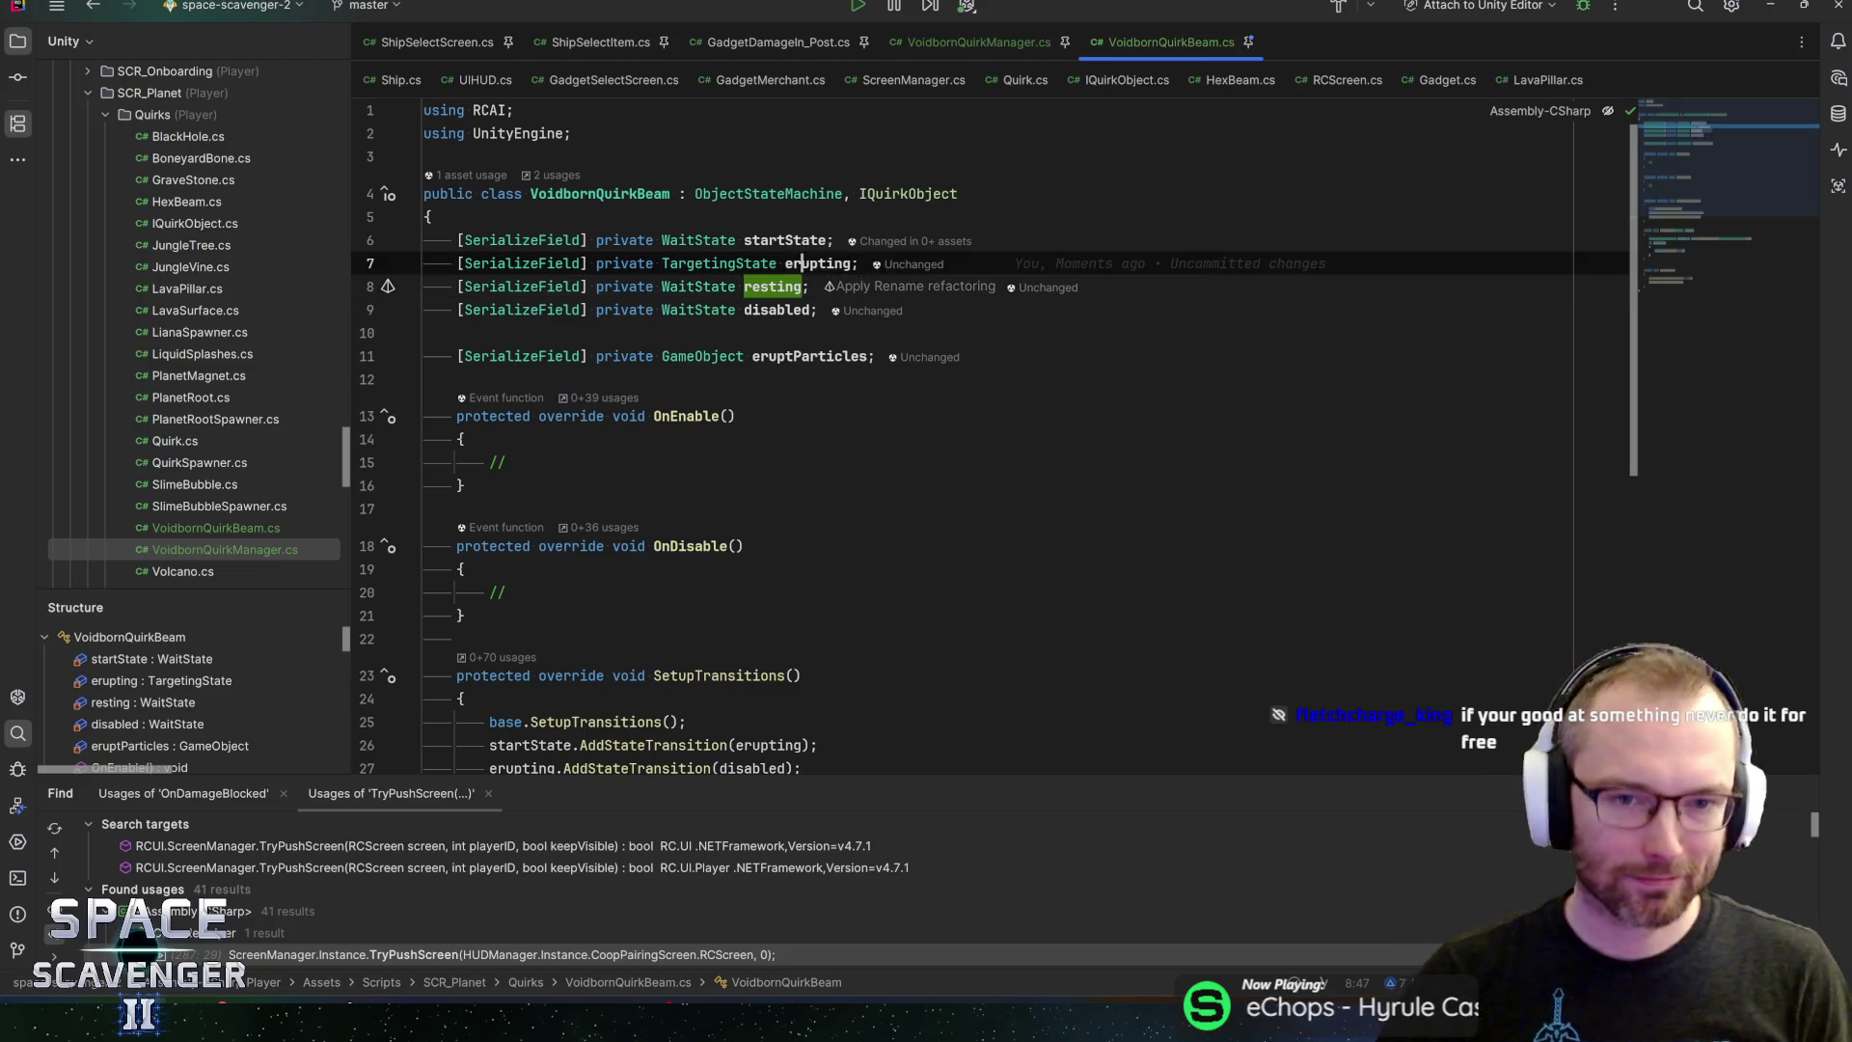
pyautogui.click(811, 286)
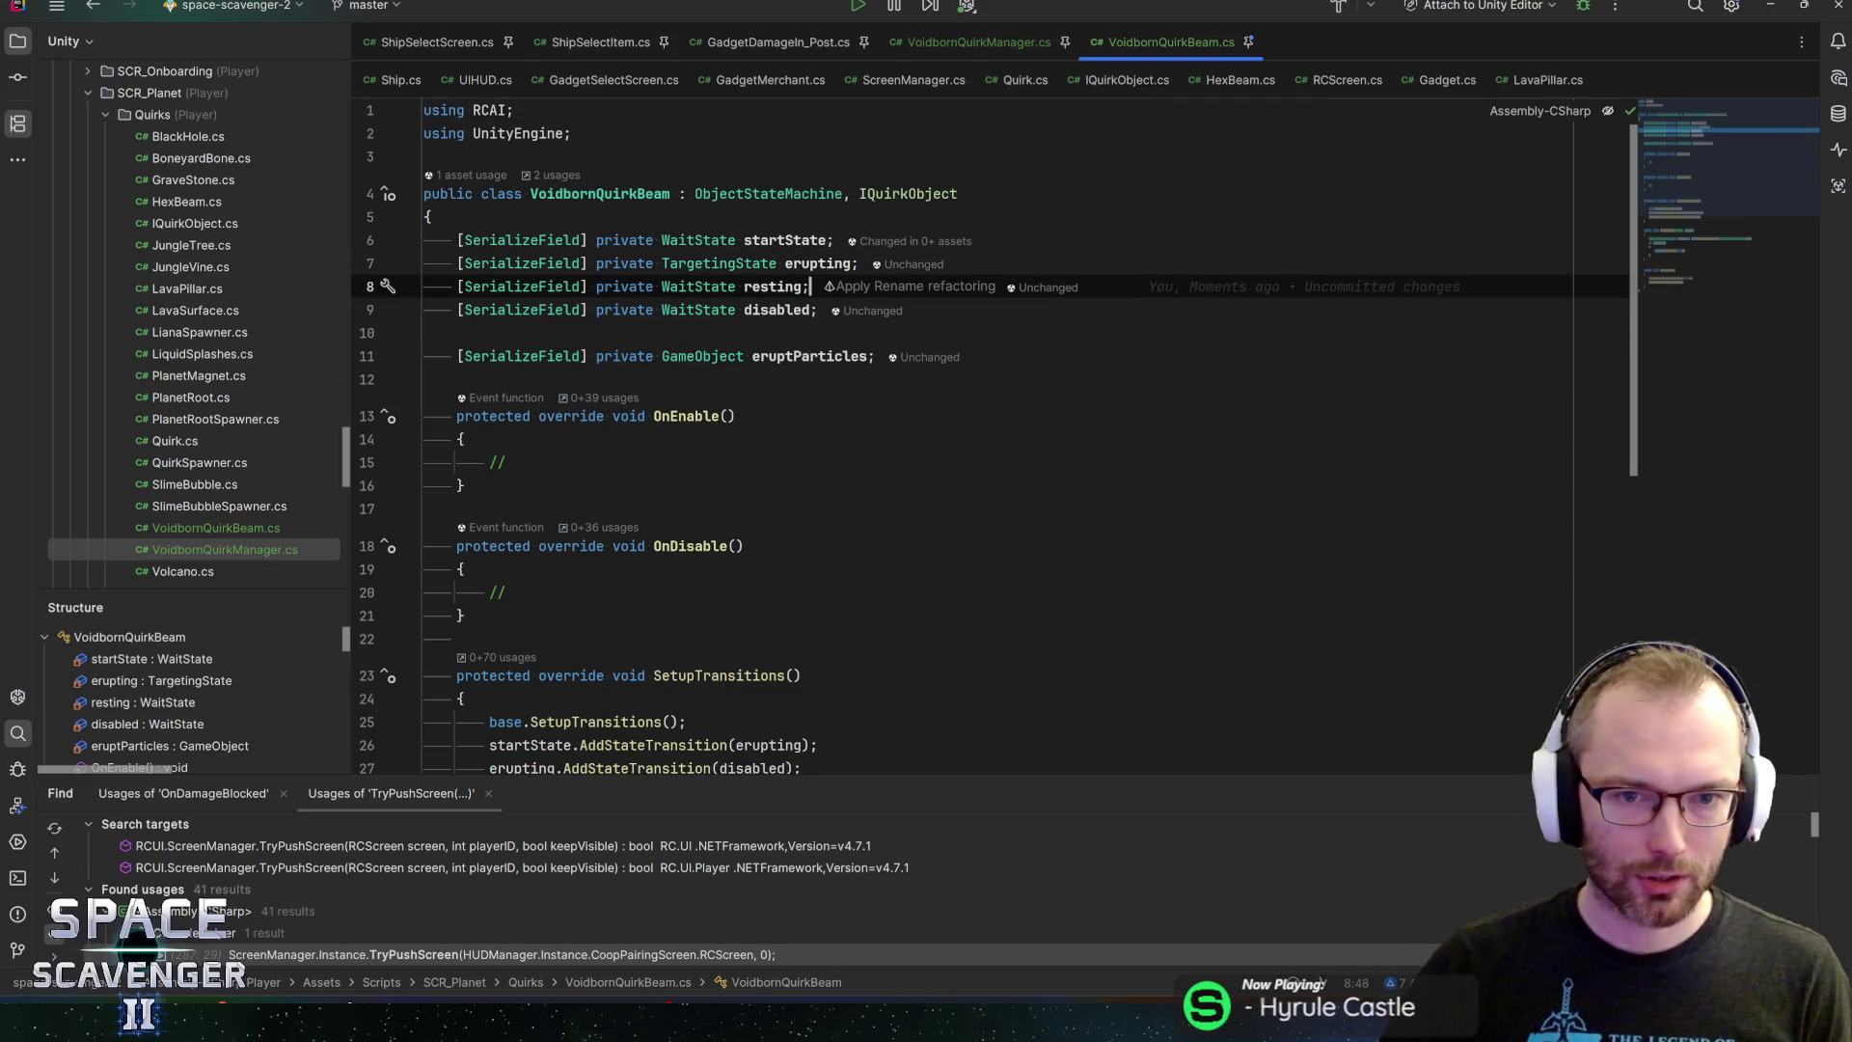
# Add another WaitState field named warning, placed above erupting
pyautogui.hotkey('ctrl', 'd')
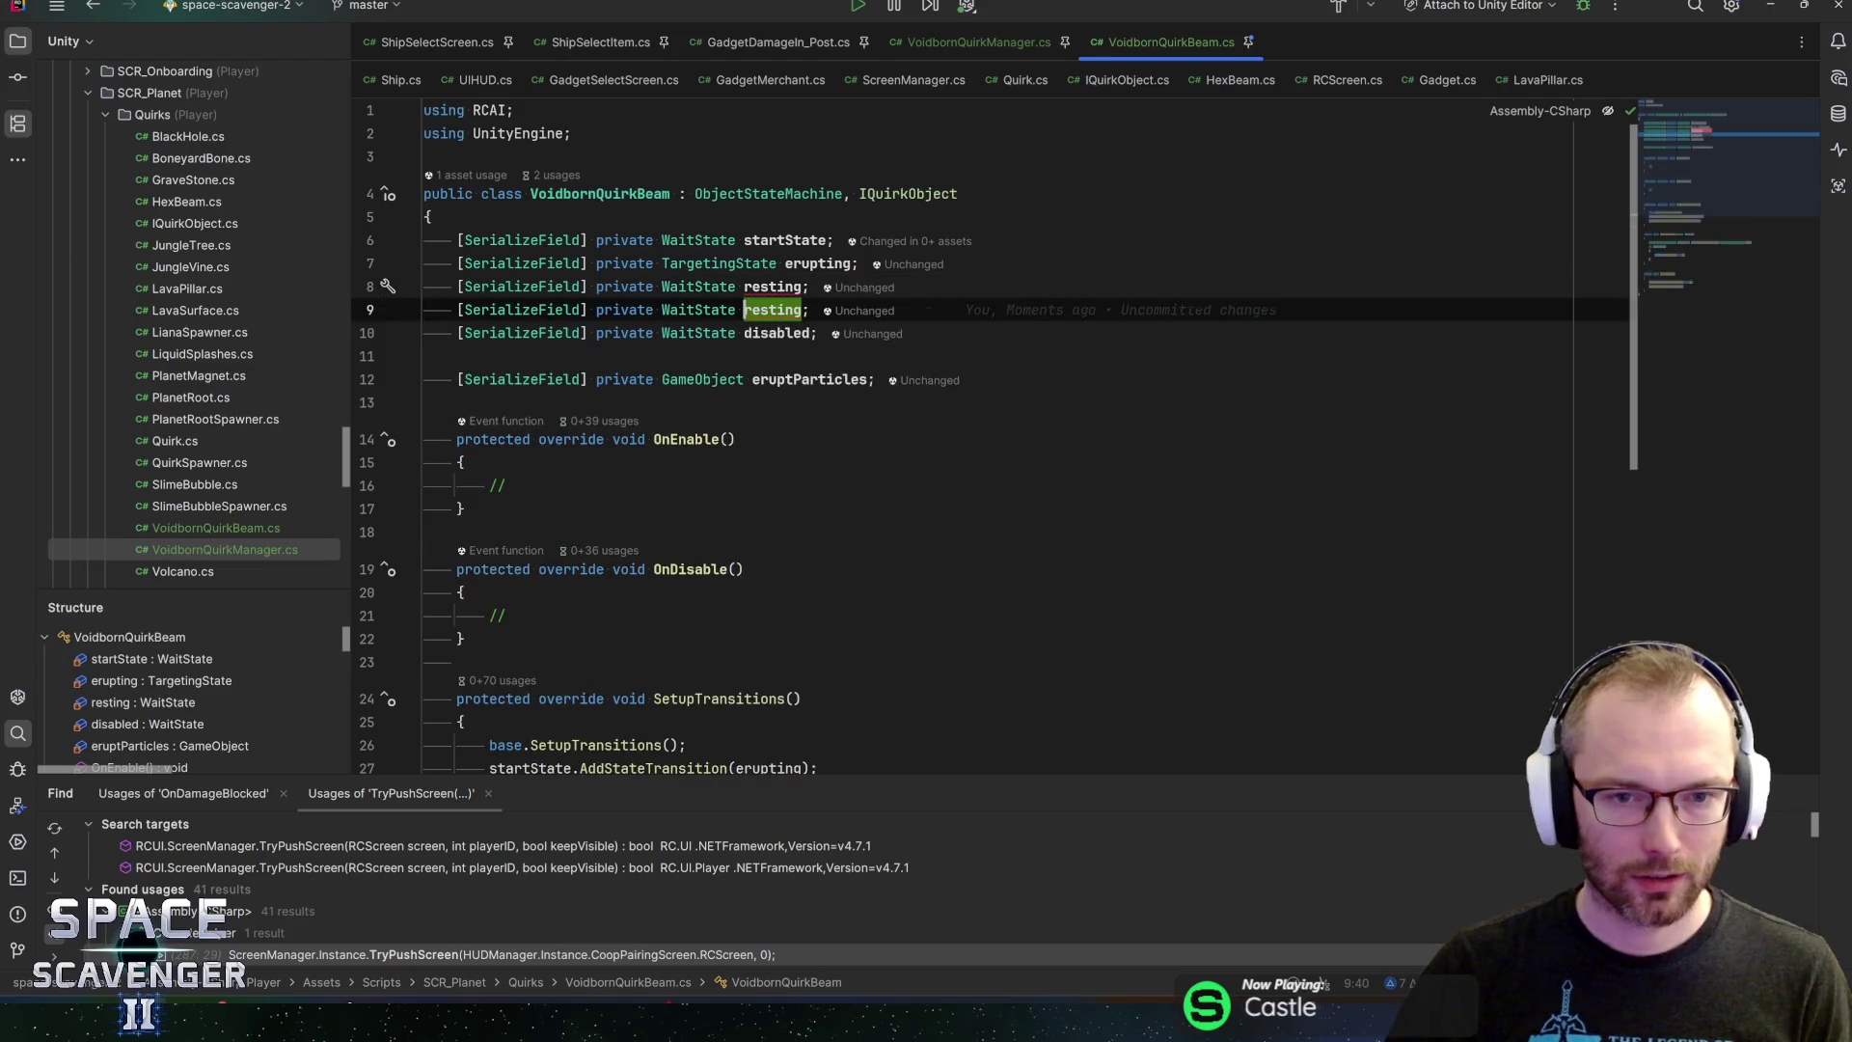
pyautogui.hotkey('ctrl', 'shift', 'Up')
pyautogui.hotkey('ctrl', 'w')
pyautogui.write('warning')
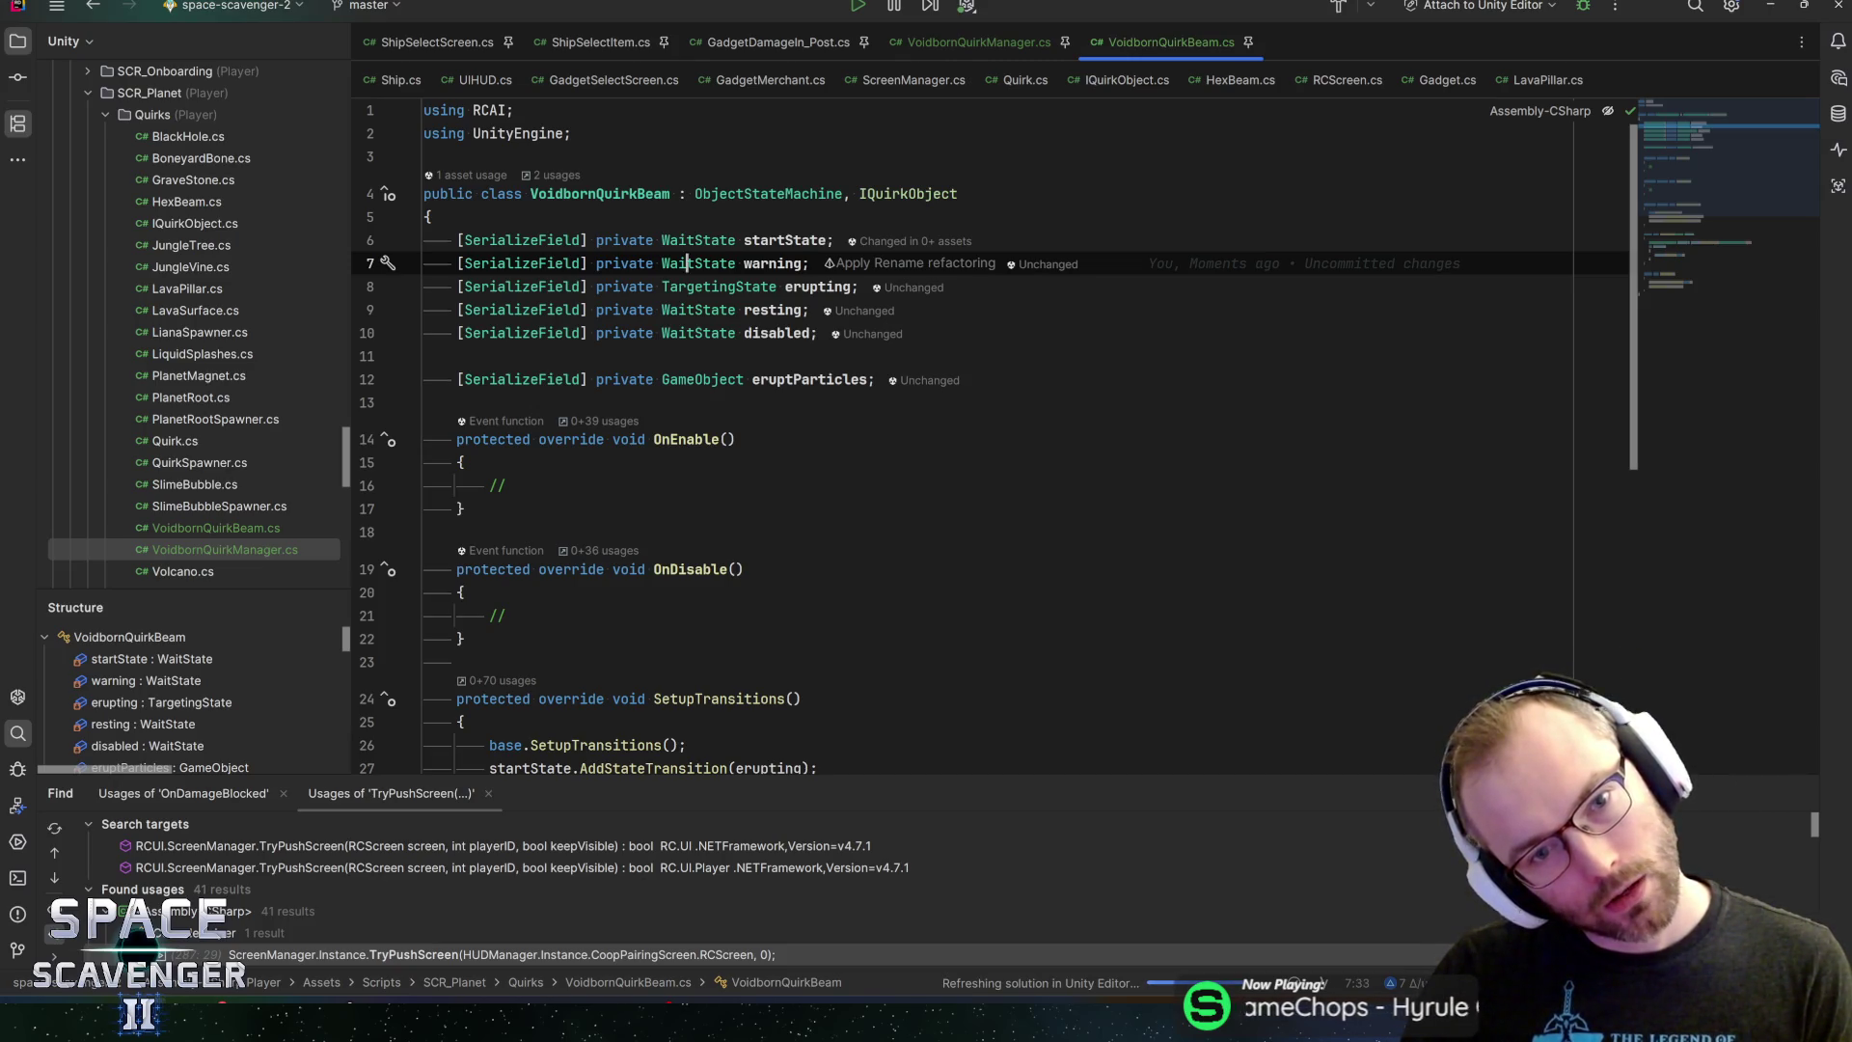
pyautogui.hotkey('ctrl', 'w')
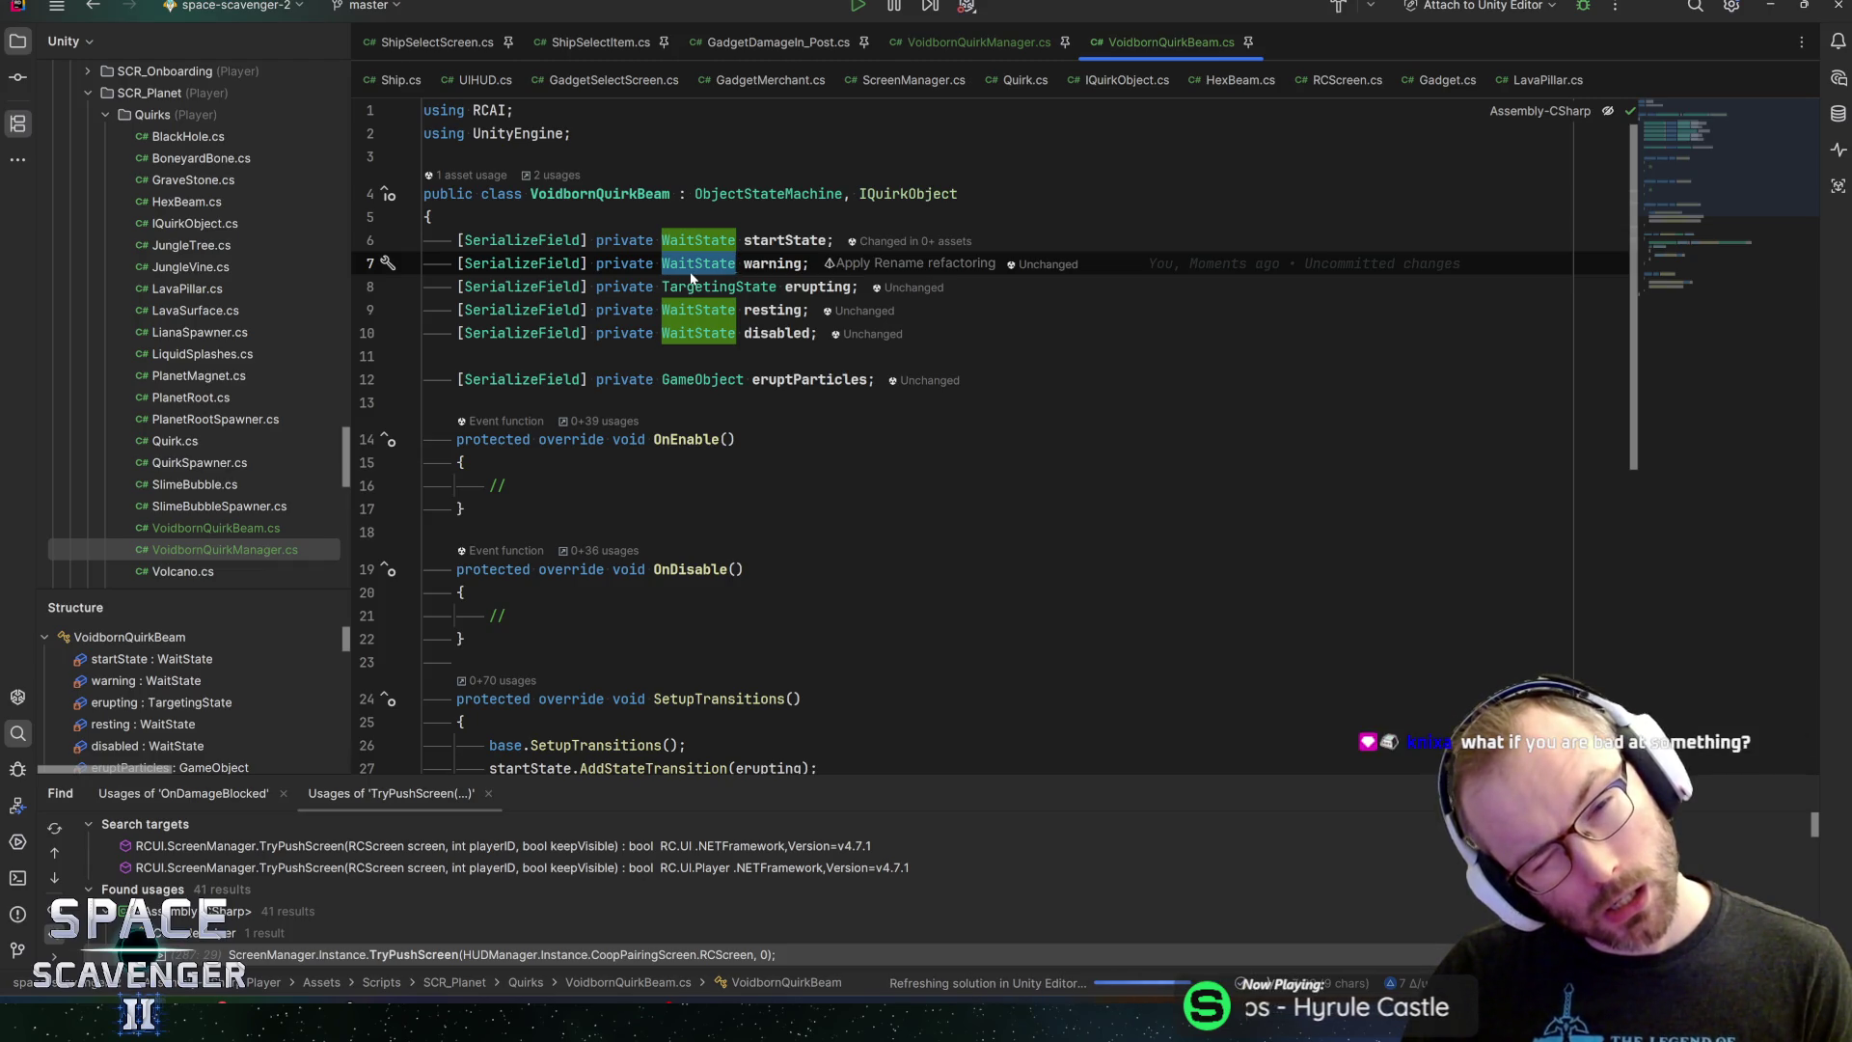
pyautogui.press('Down')
pyautogui.press('Down')
pyautogui.press('Down')
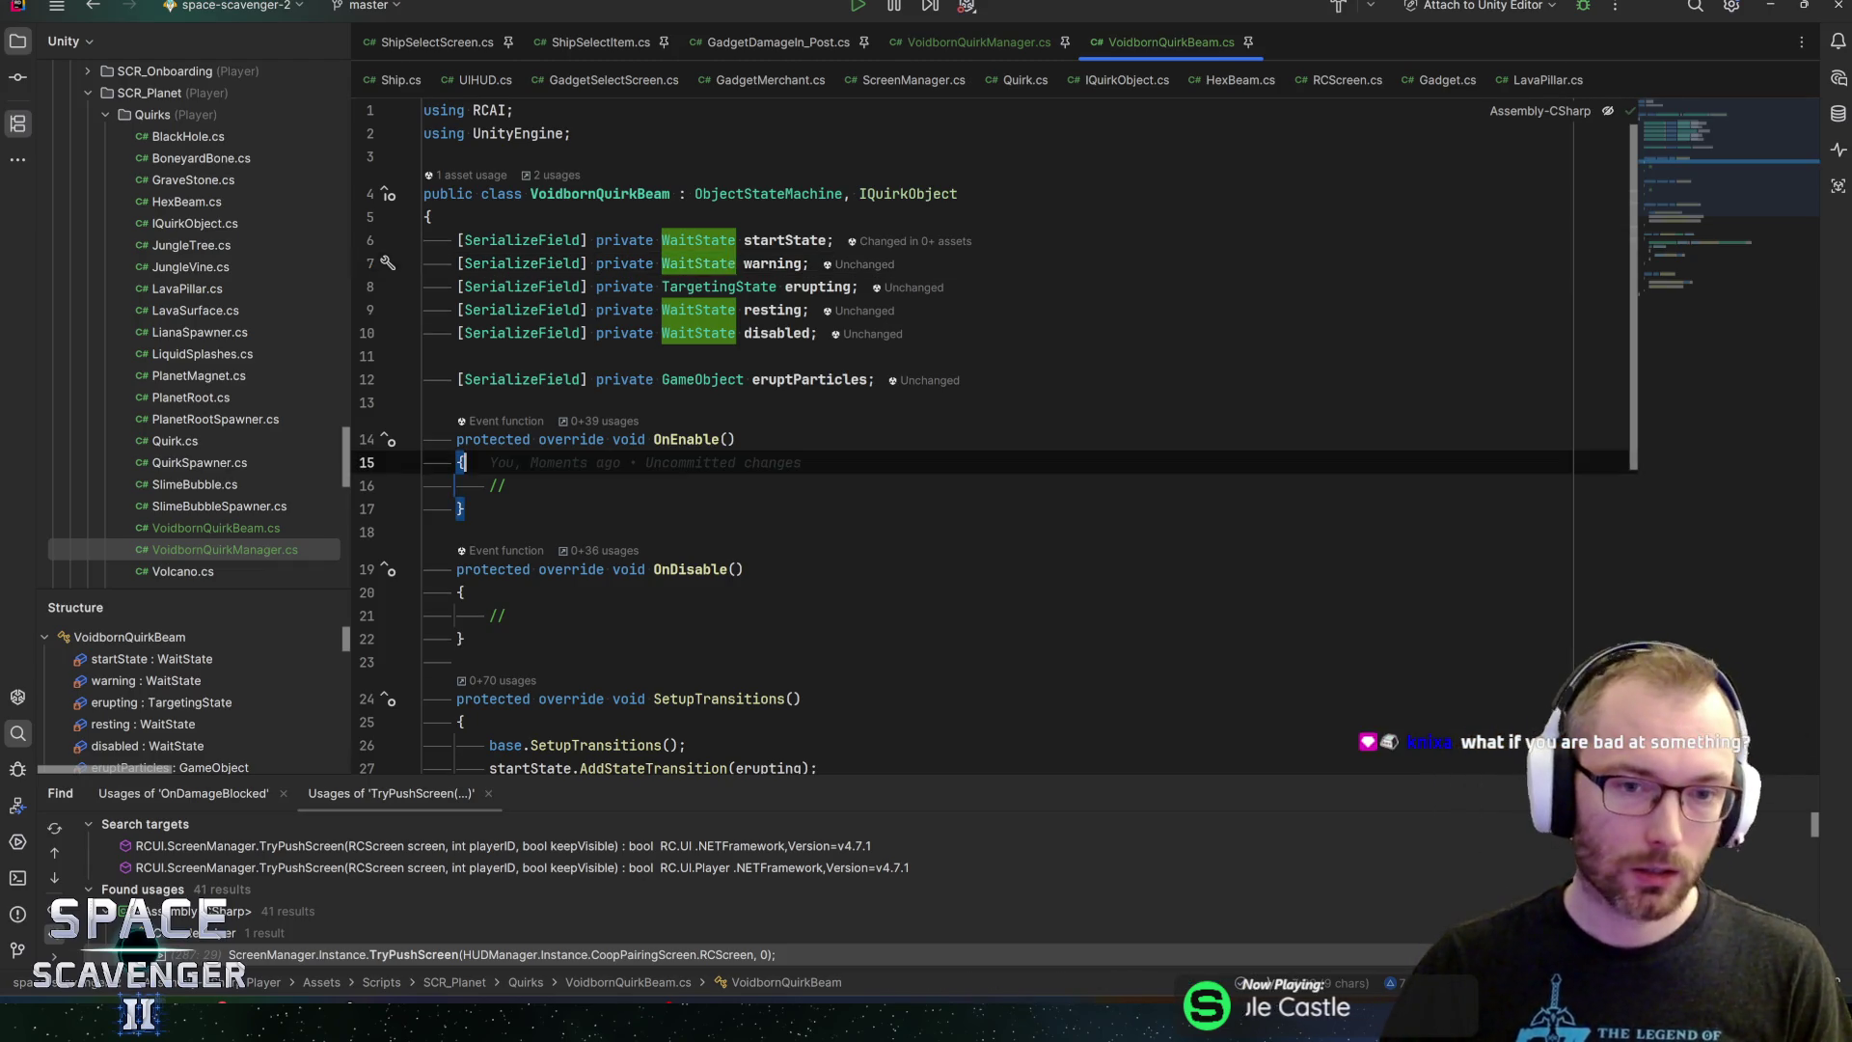
pyautogui.scroll(-1, 965, 434)
pyautogui.scroll(-1, 965, 434)
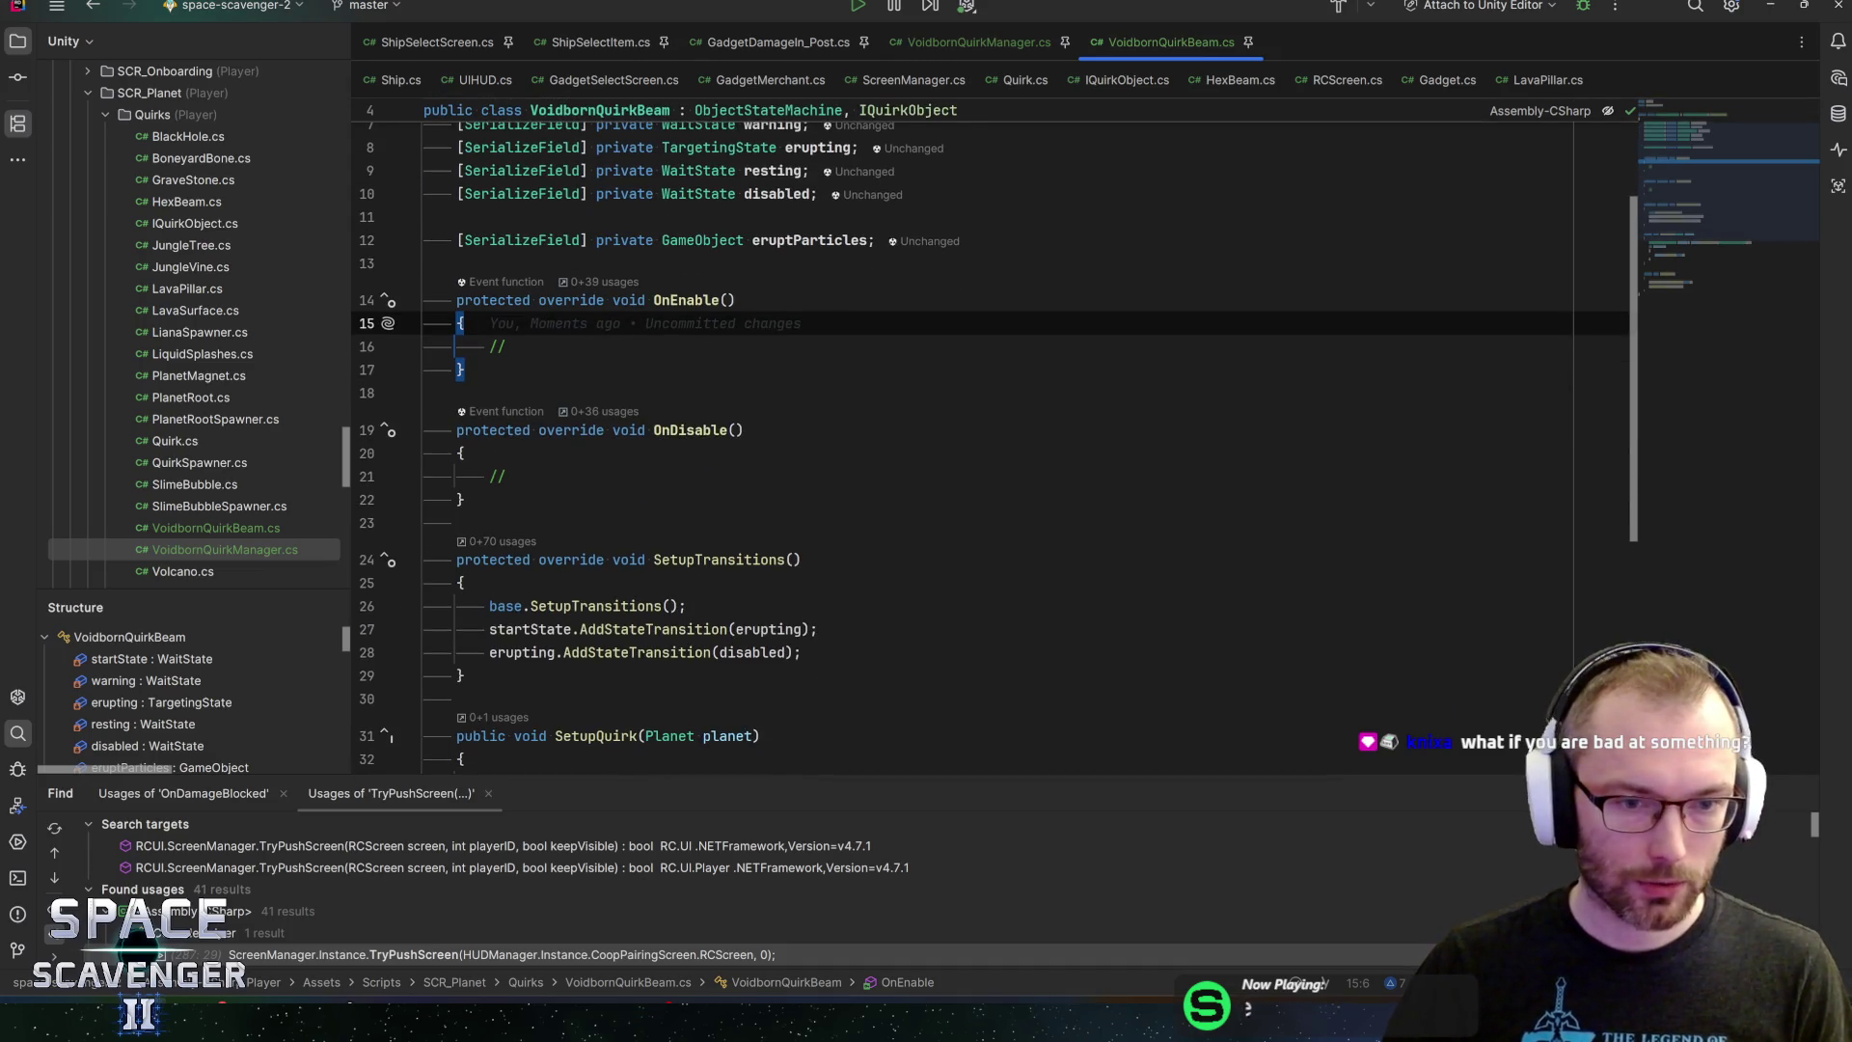
pyautogui.scroll(1, 965, 434)
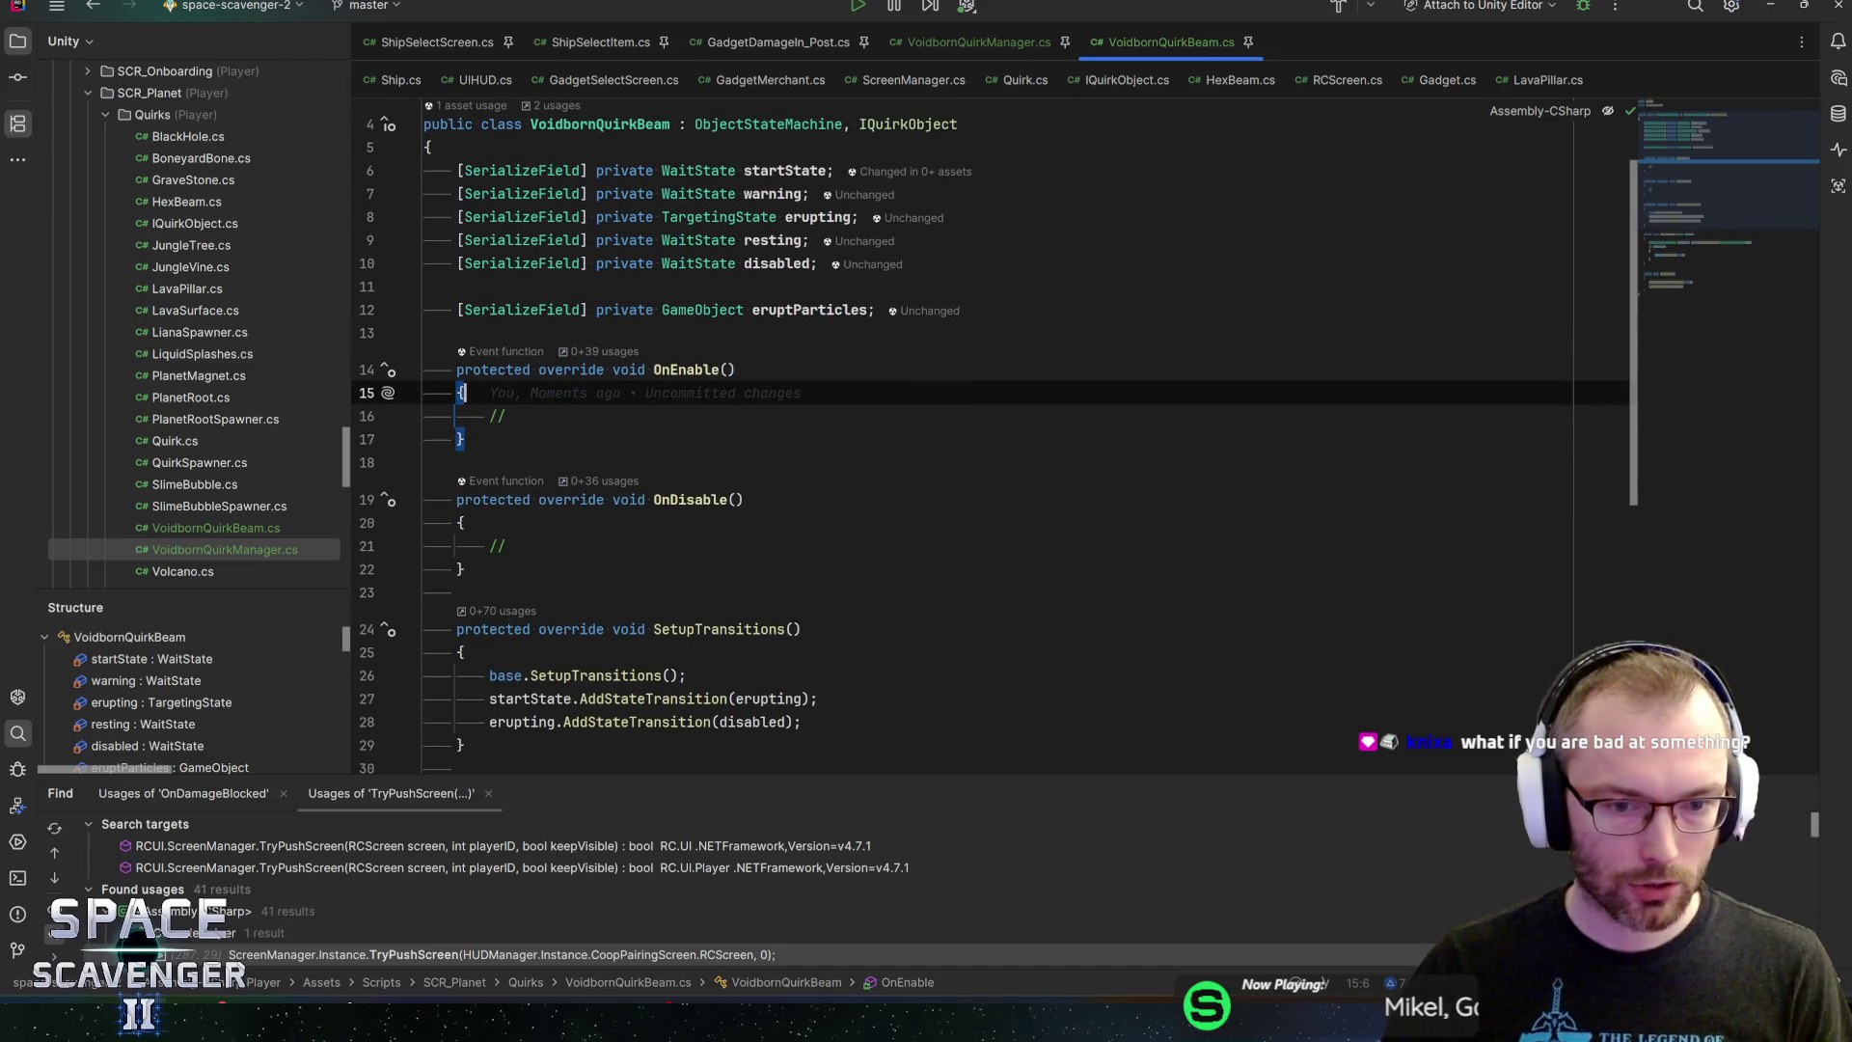
# Point startState's transition to warning and add a warning-to-erupting transition
pyautogui.doubleClick(766, 699)
pyautogui.write('w')
pyautogui.press('Return')
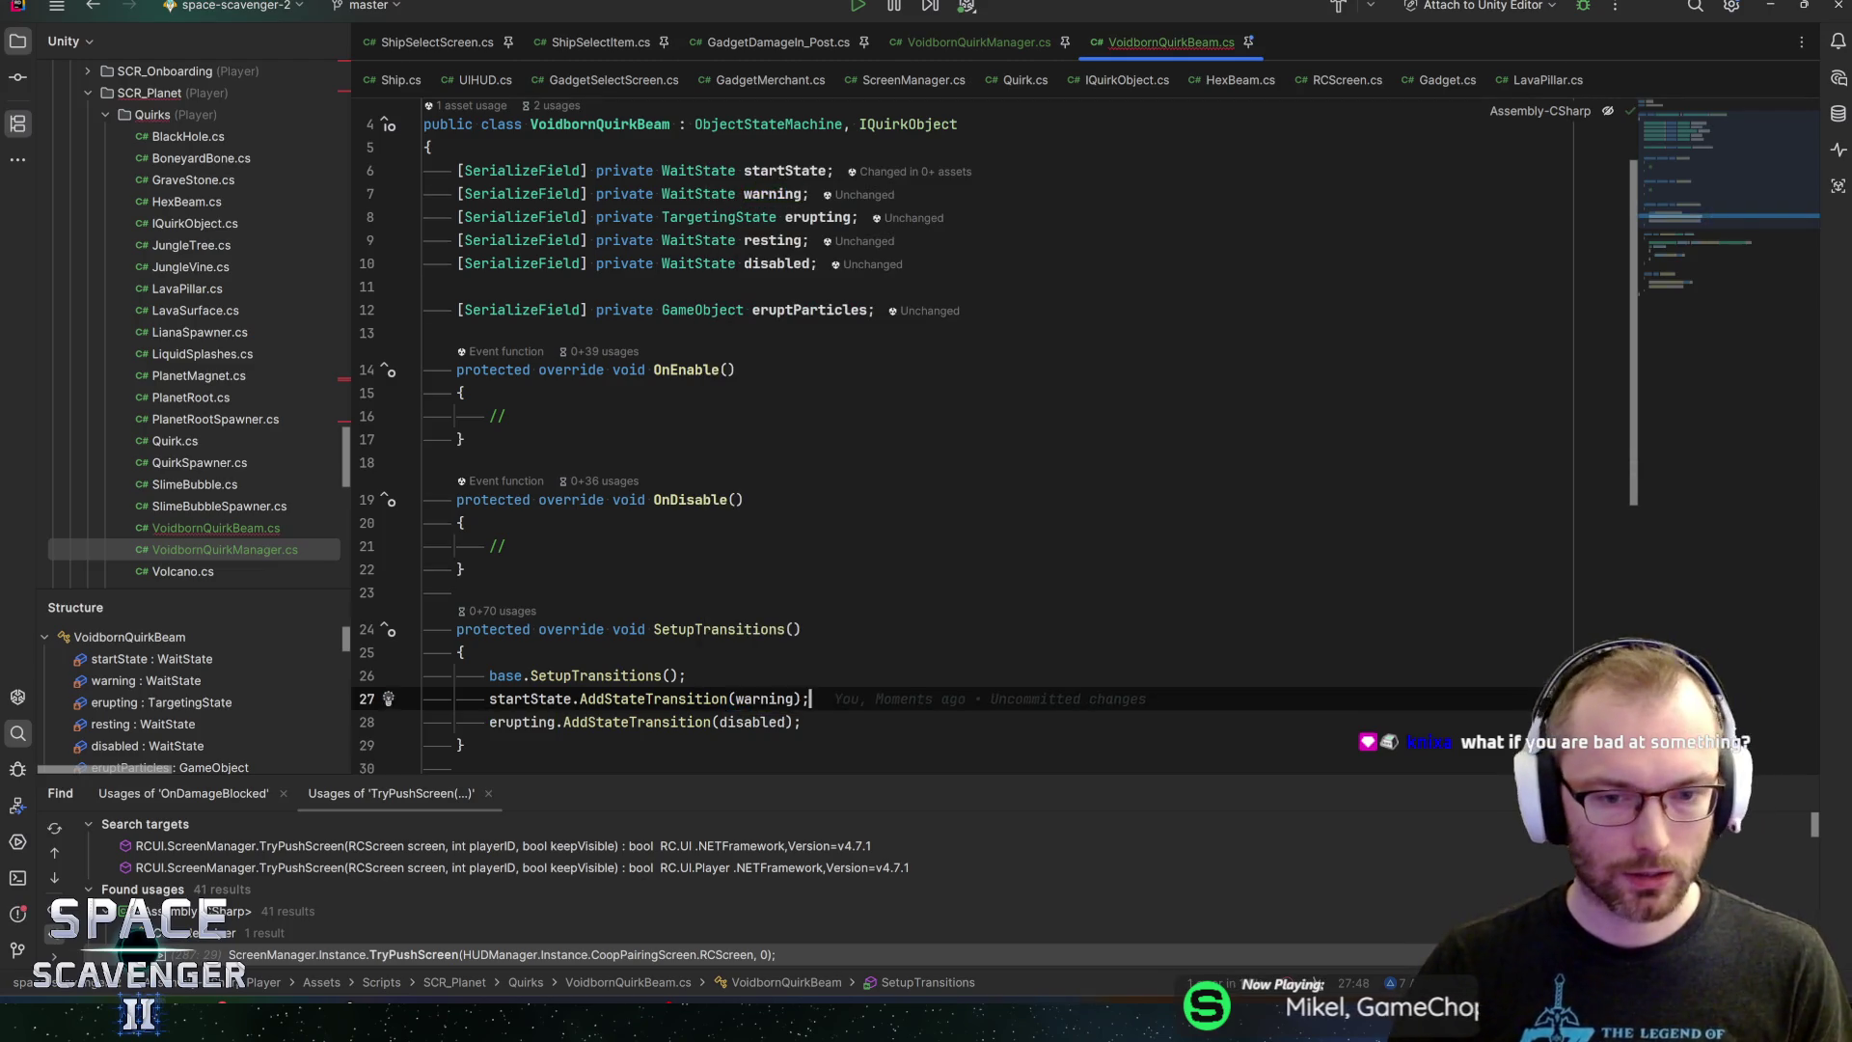
pyautogui.press('Return')
pyautogui.write('warning.st')
pyautogui.write('atetr')
pyautogui.press('Return')
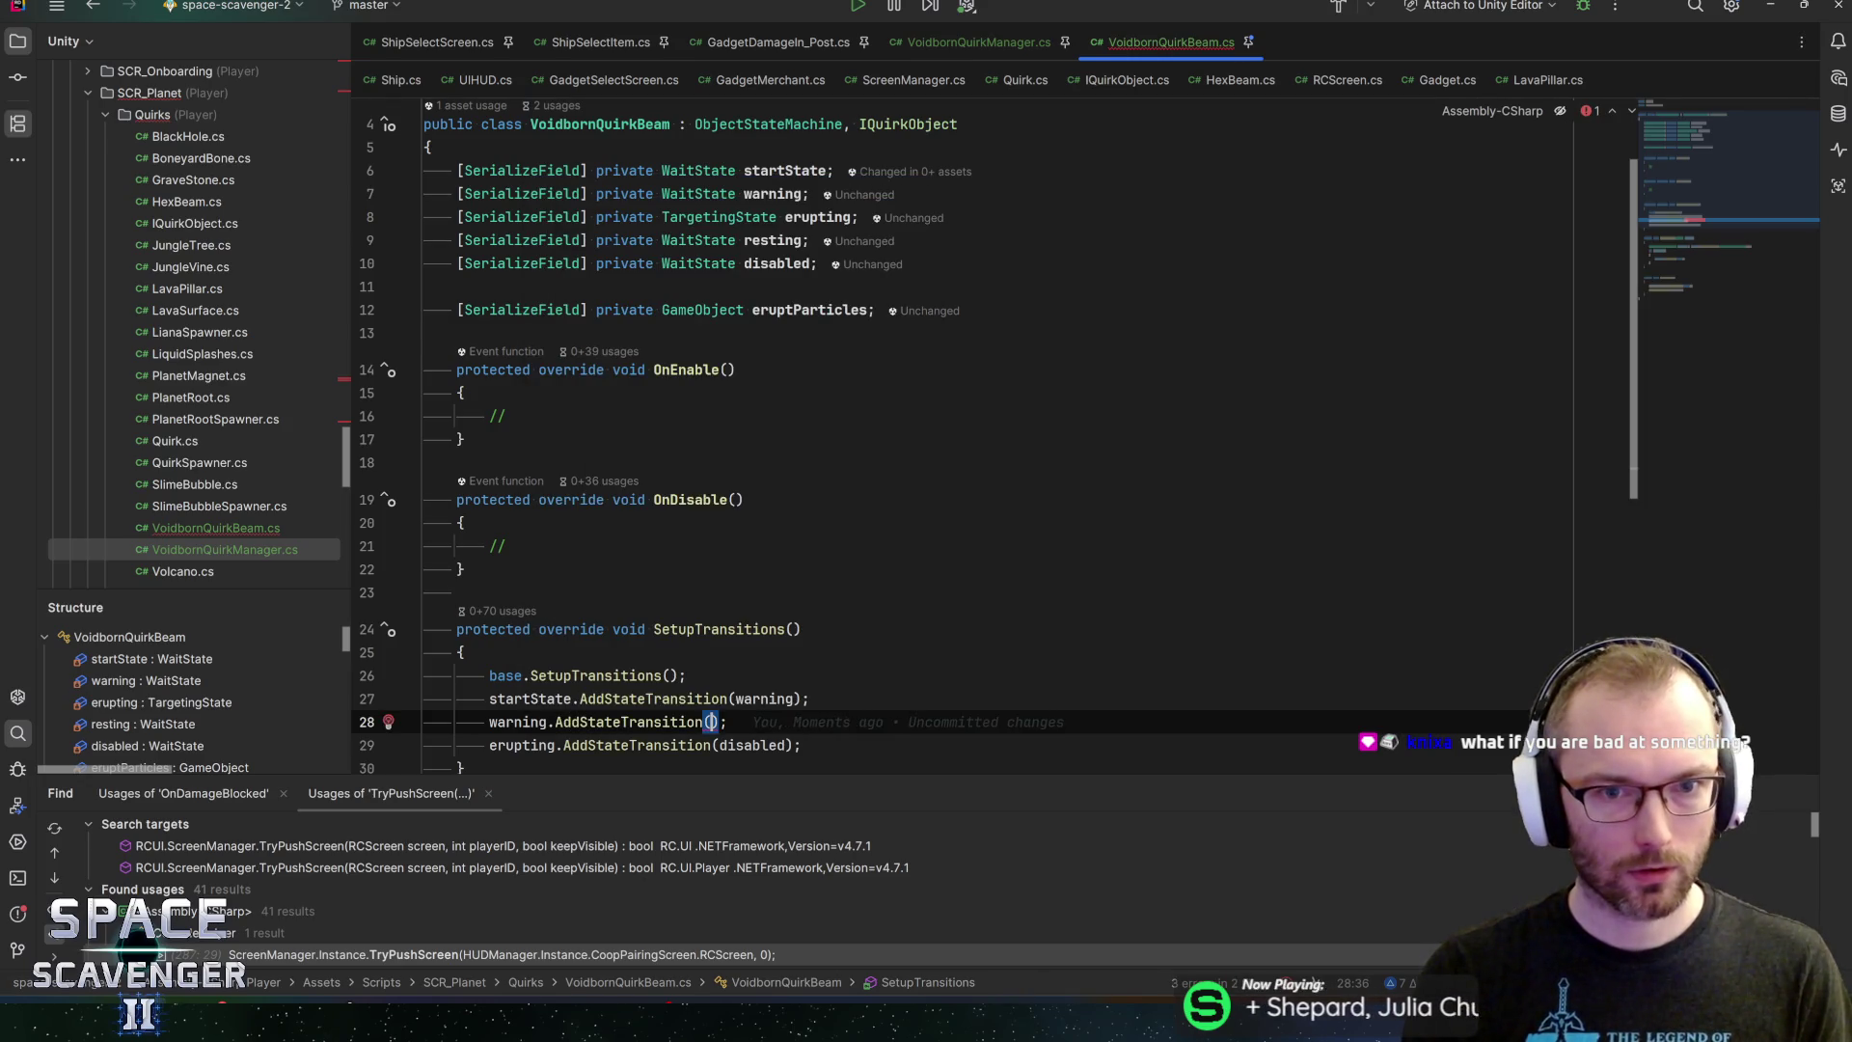
pyautogui.write('eru')
pyautogui.press('Return')
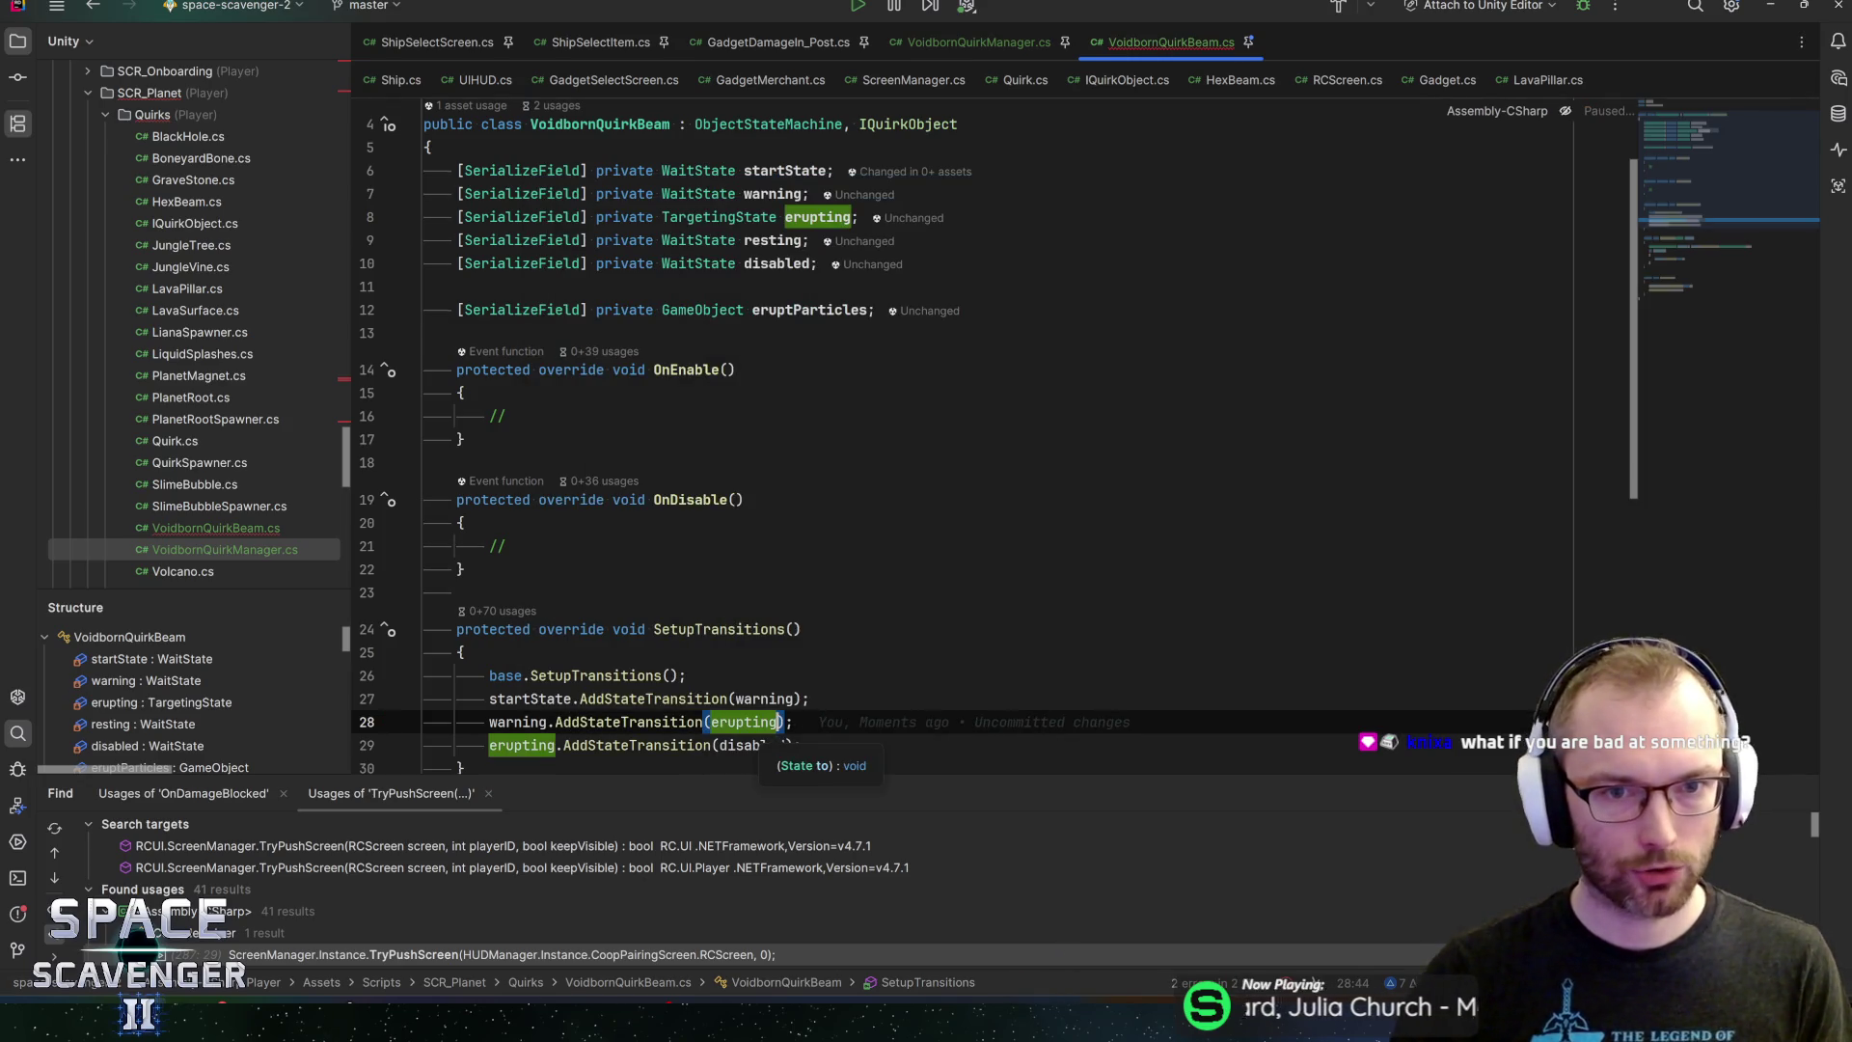
# Rename erupting to active everywhere, declining the FormerlySerializedAs attribute
pyautogui.click(908, 221)
pyautogui.press('F2')
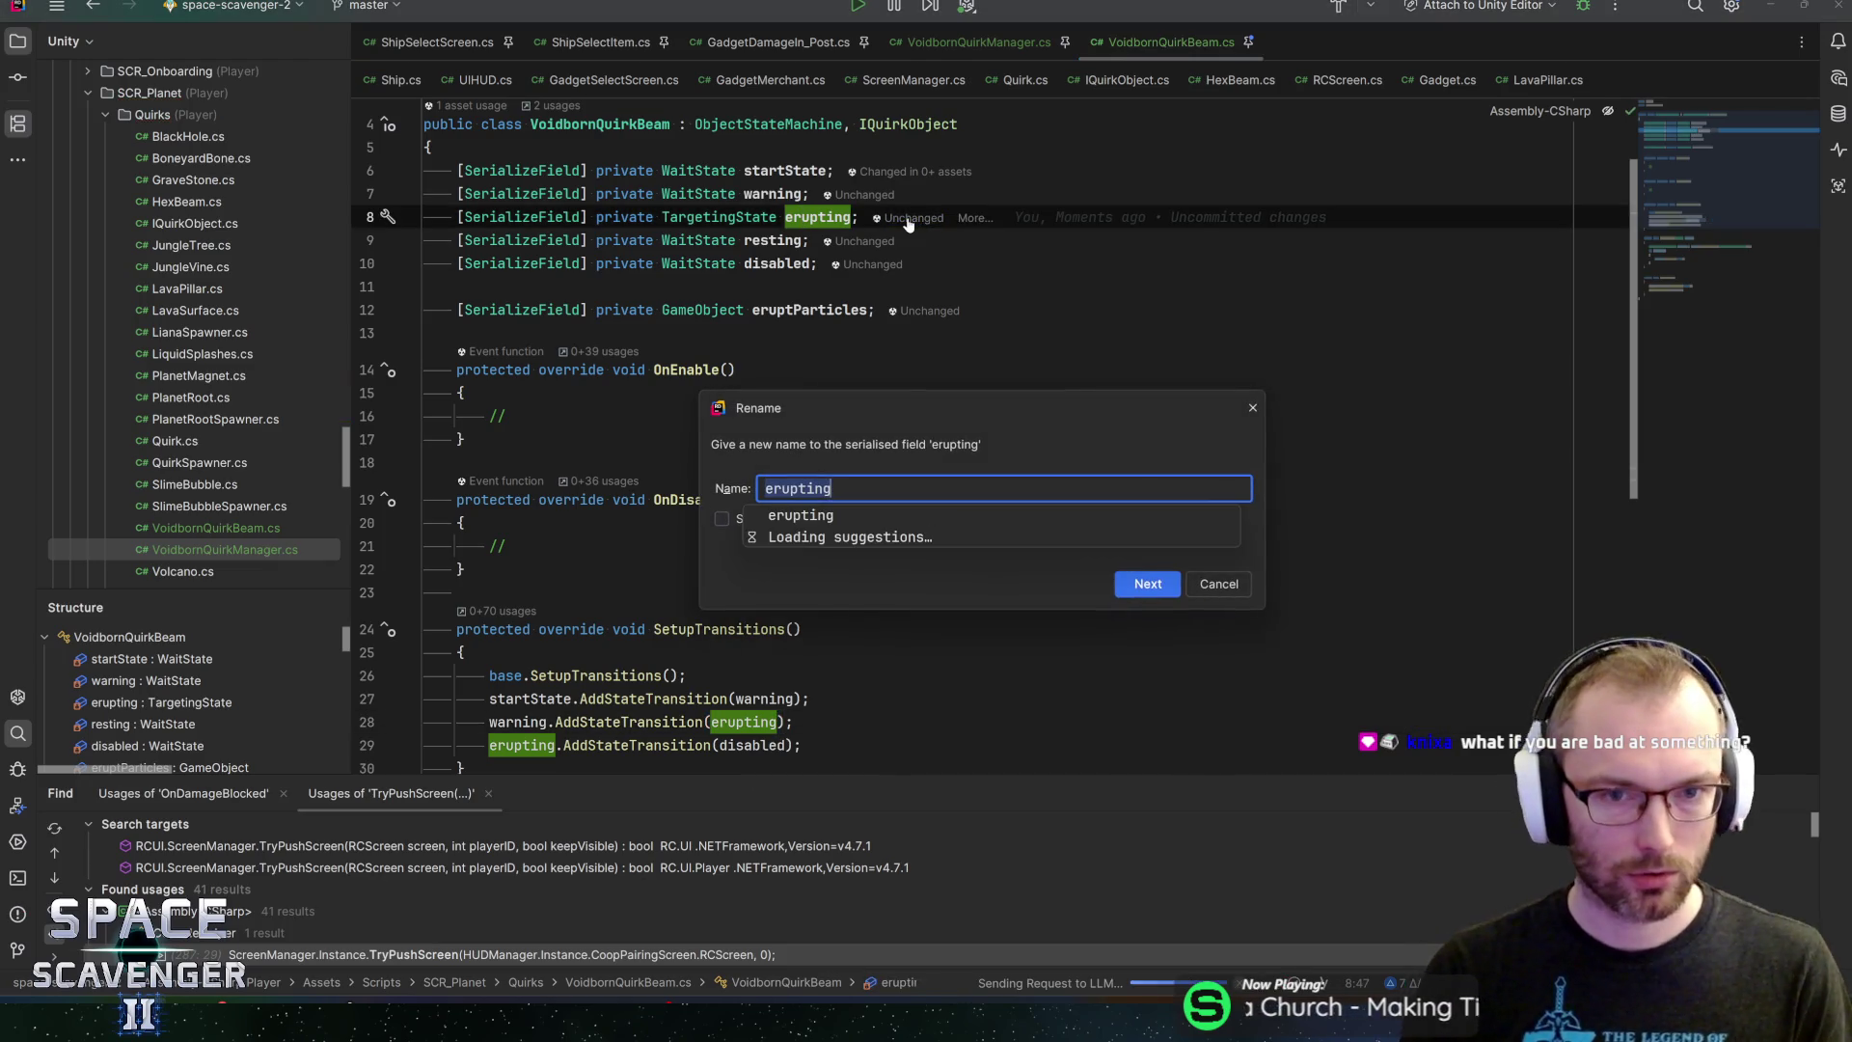
pyautogui.write('active')
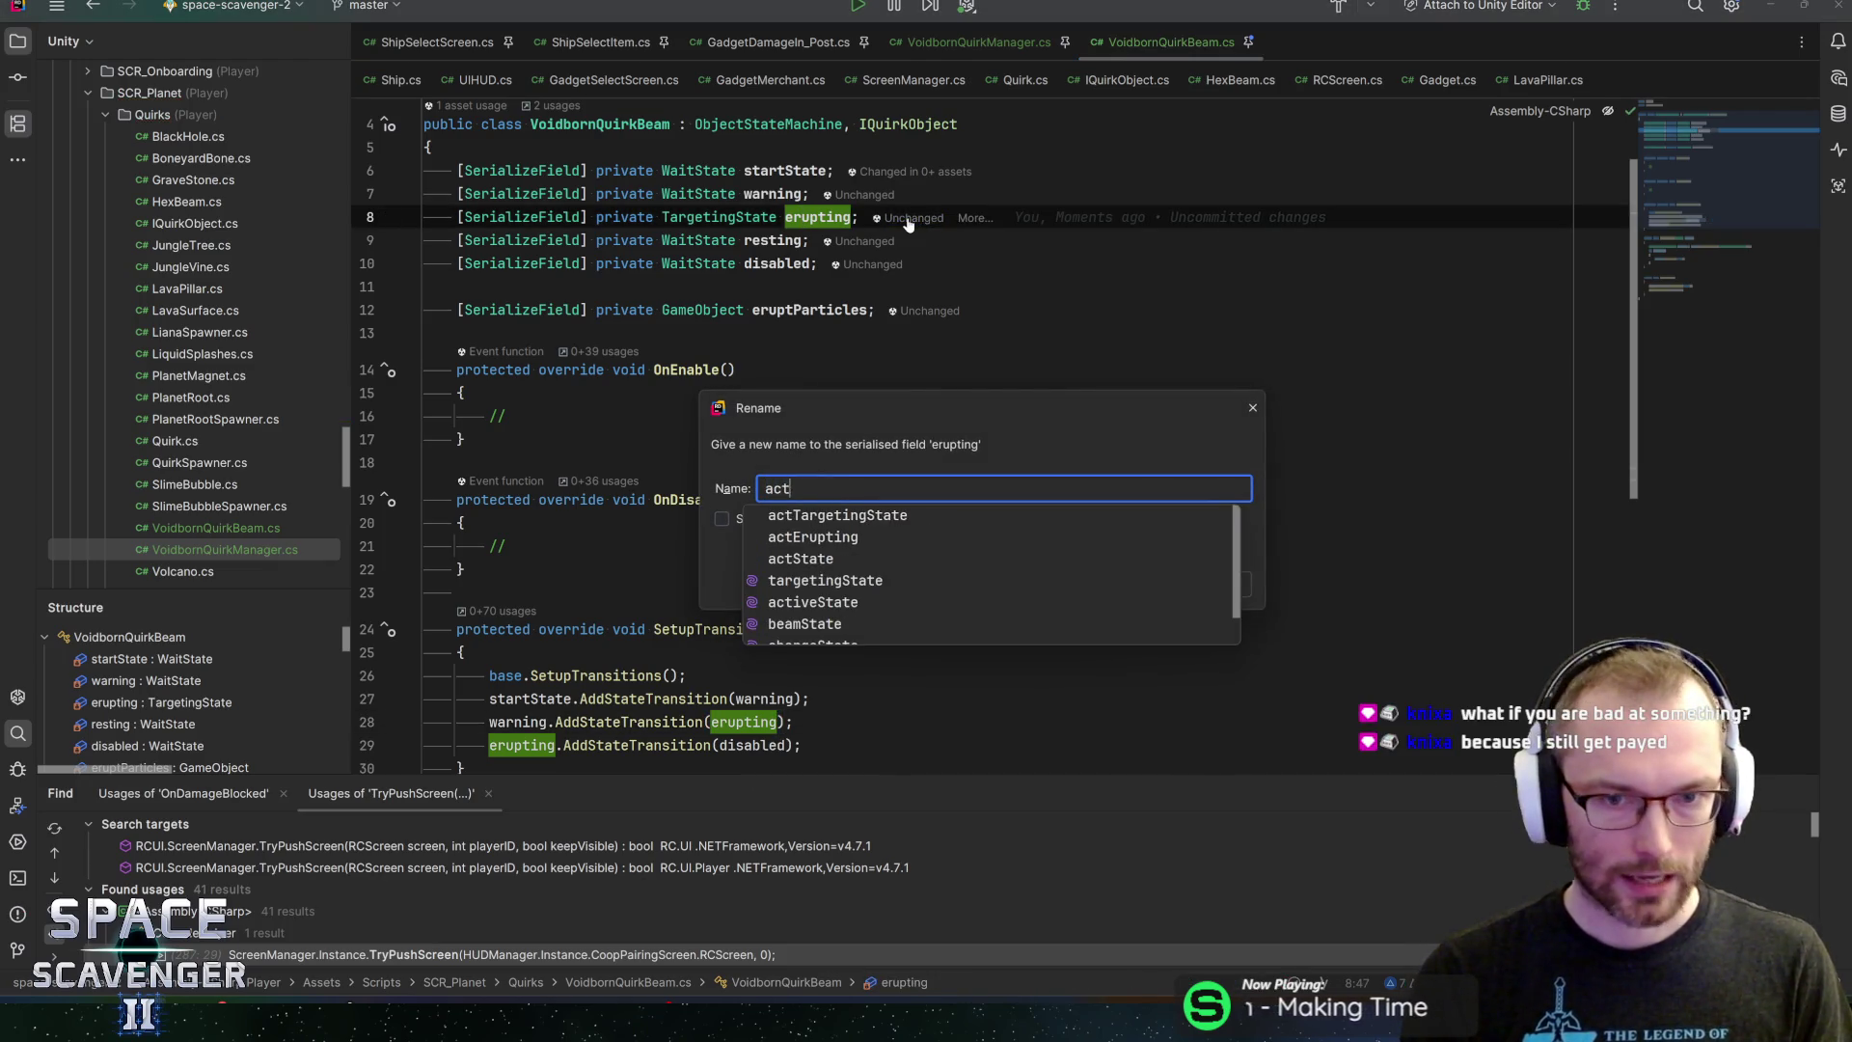
pyautogui.press('Return')
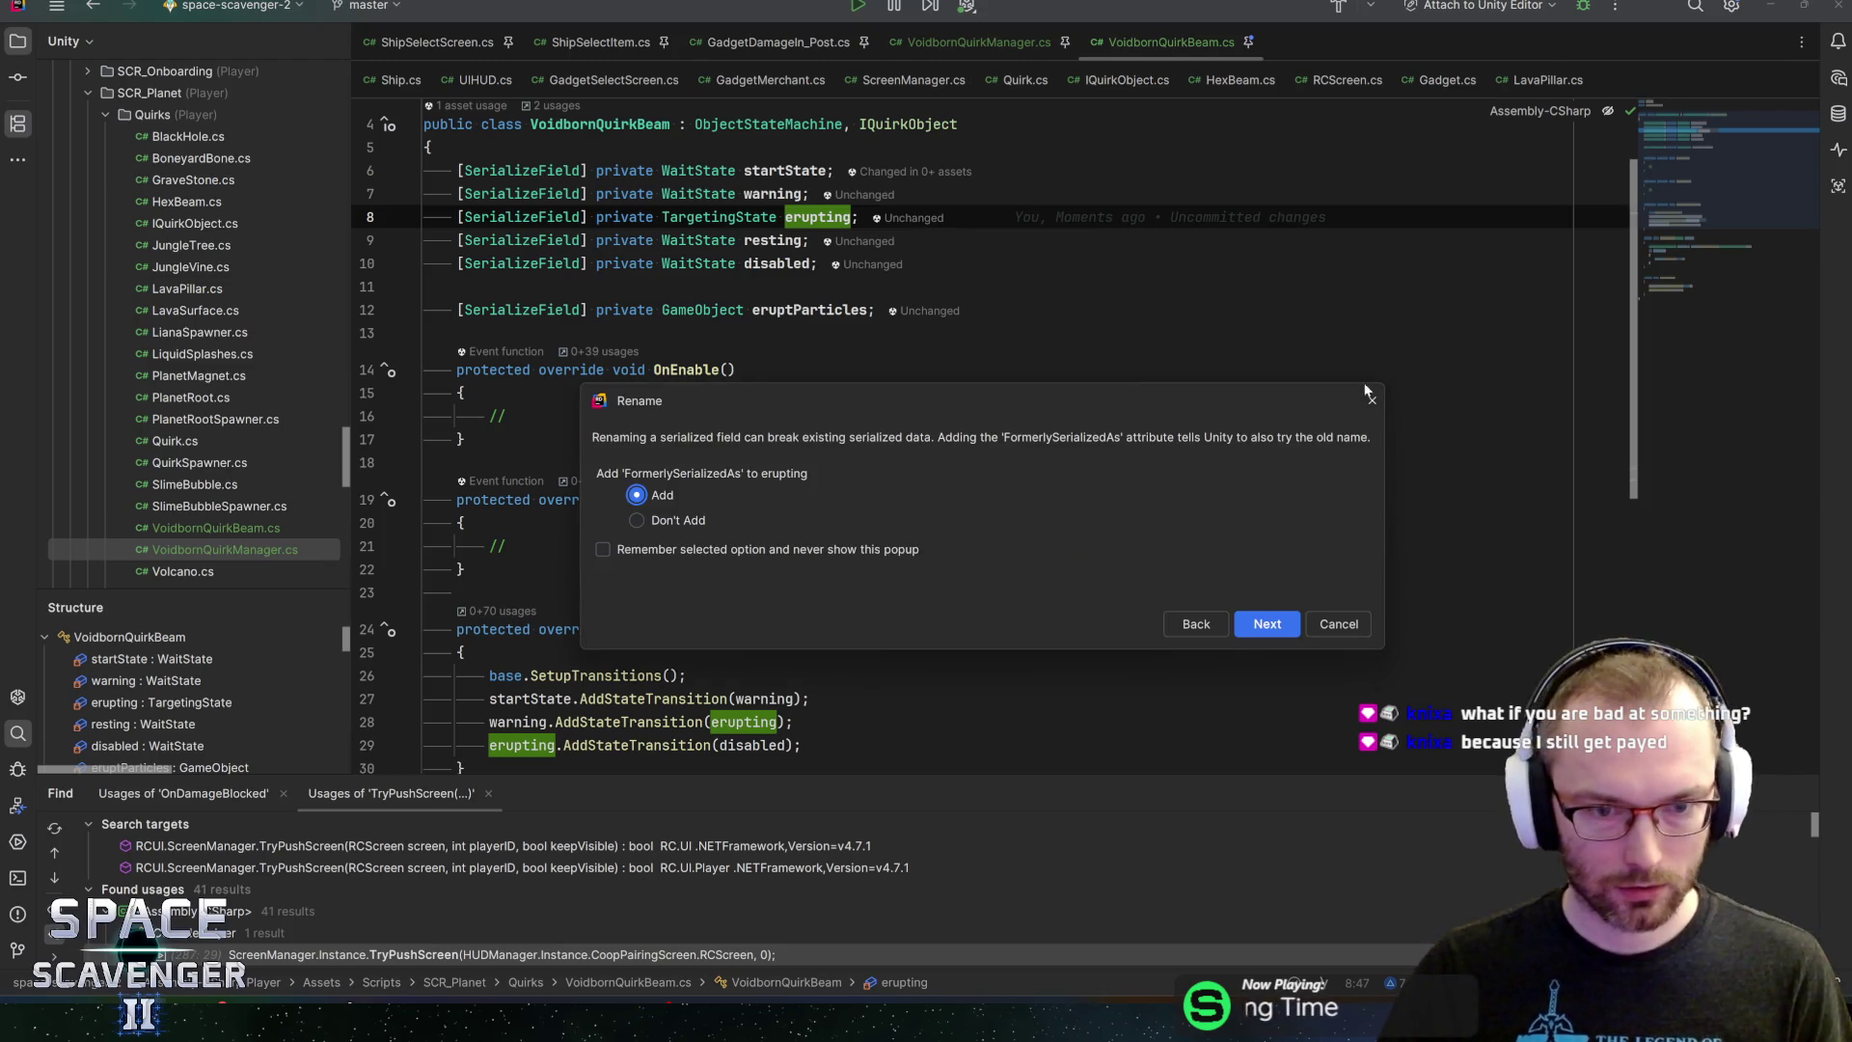
pyautogui.press('Down')
pyautogui.click(1267, 623)
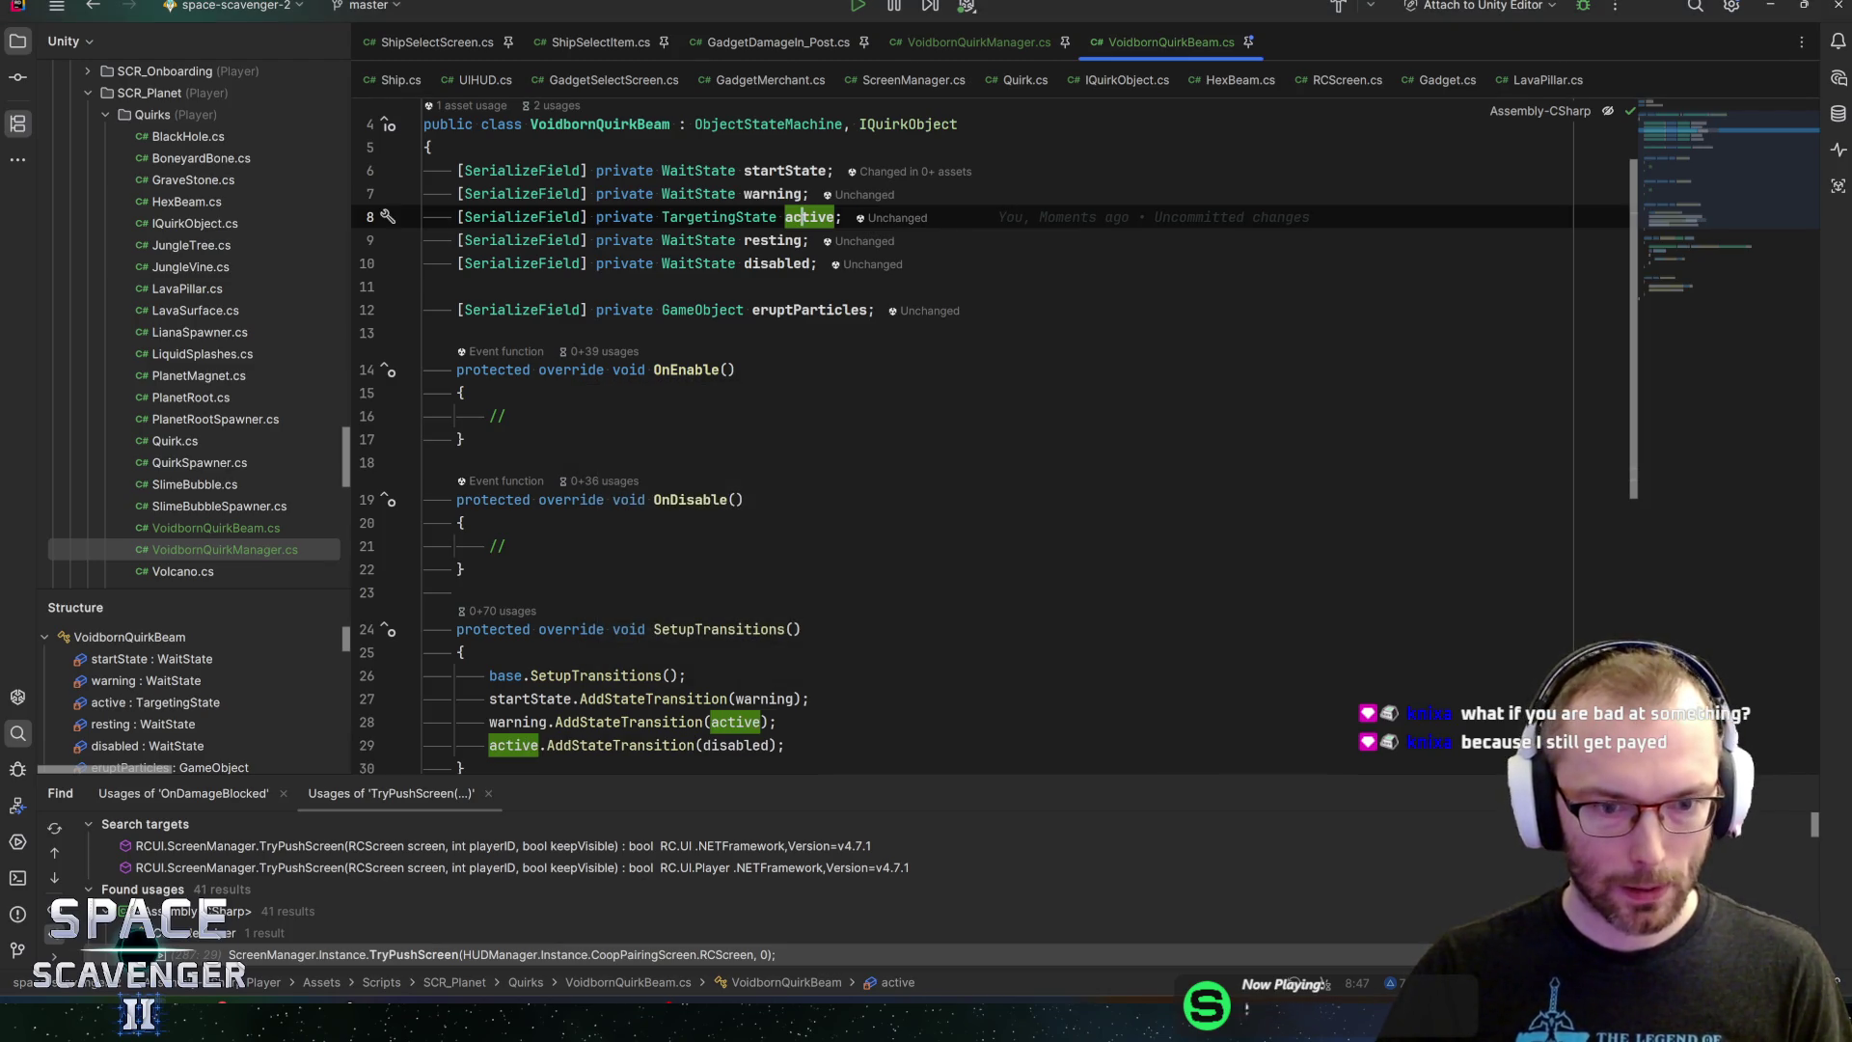
pyautogui.click(772, 745)
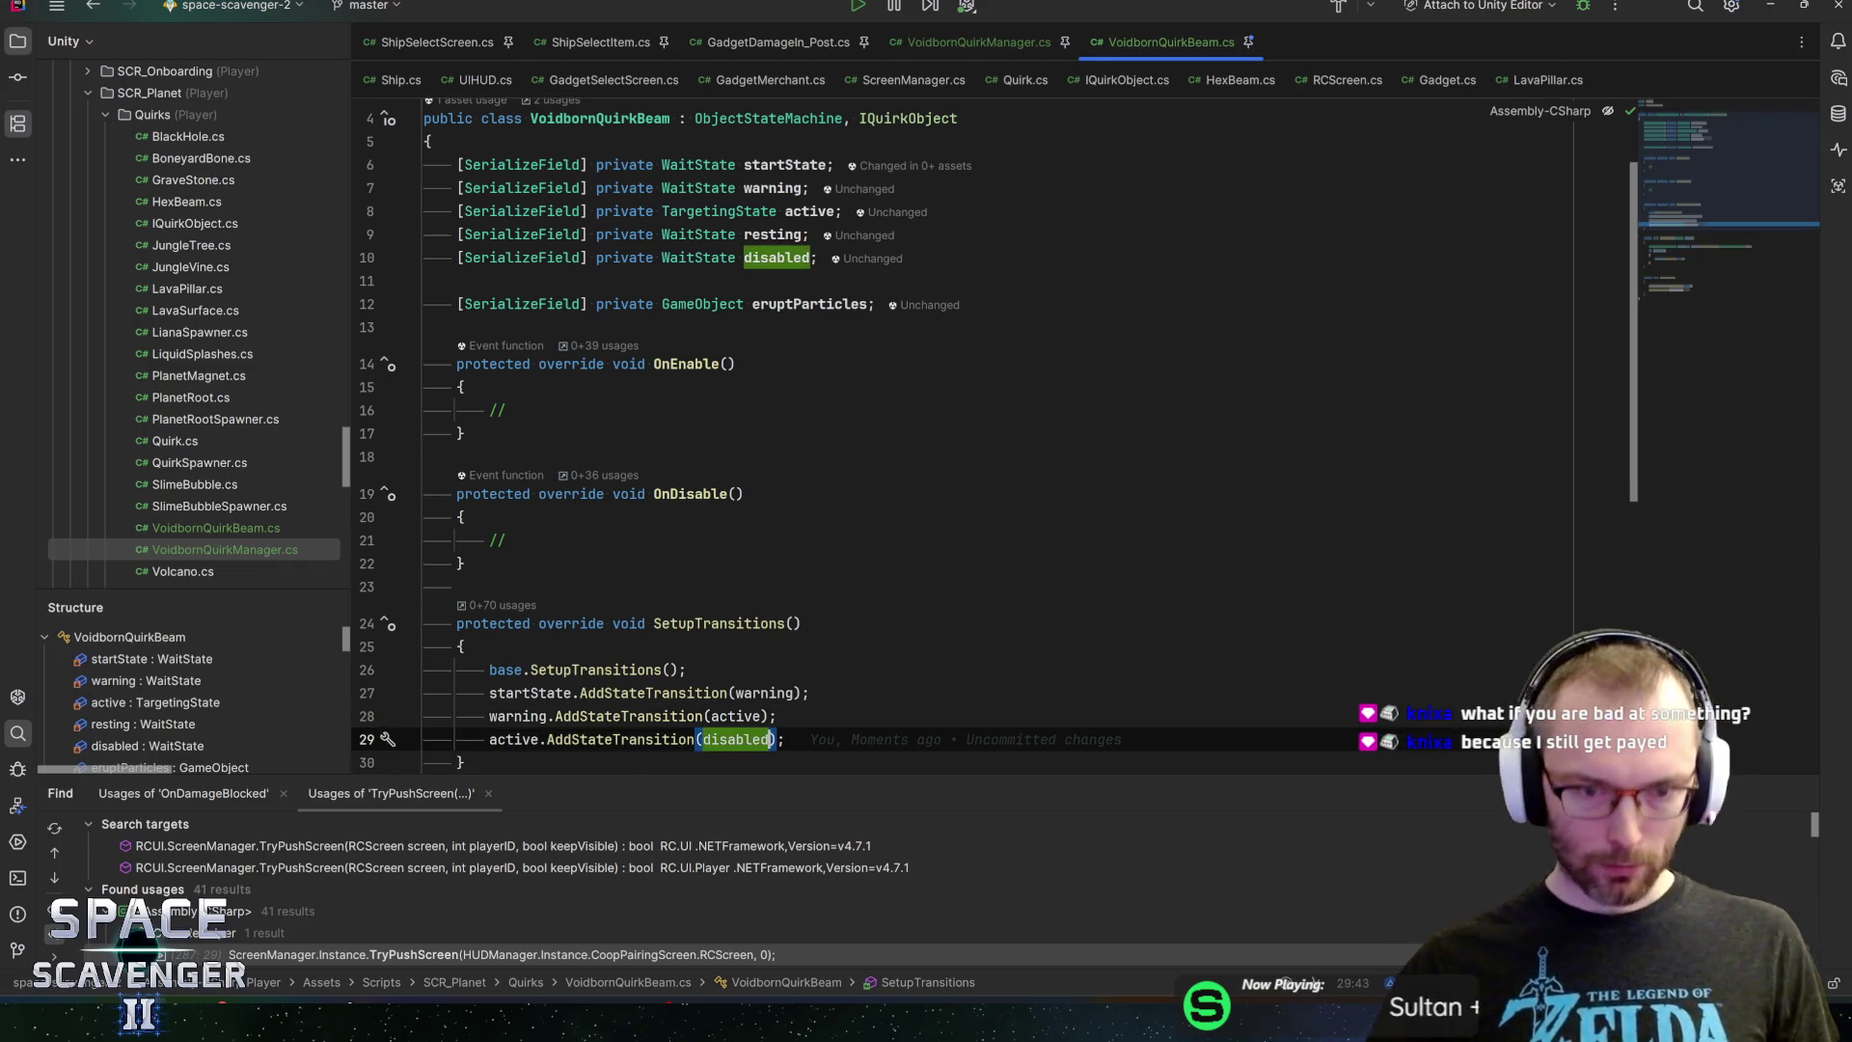
# Add a new line in SetupTransitions sending the active state to resting
pyautogui.press('Up')
pyautogui.press('End')
pyautogui.press('Return')
pyautogui.write('act')
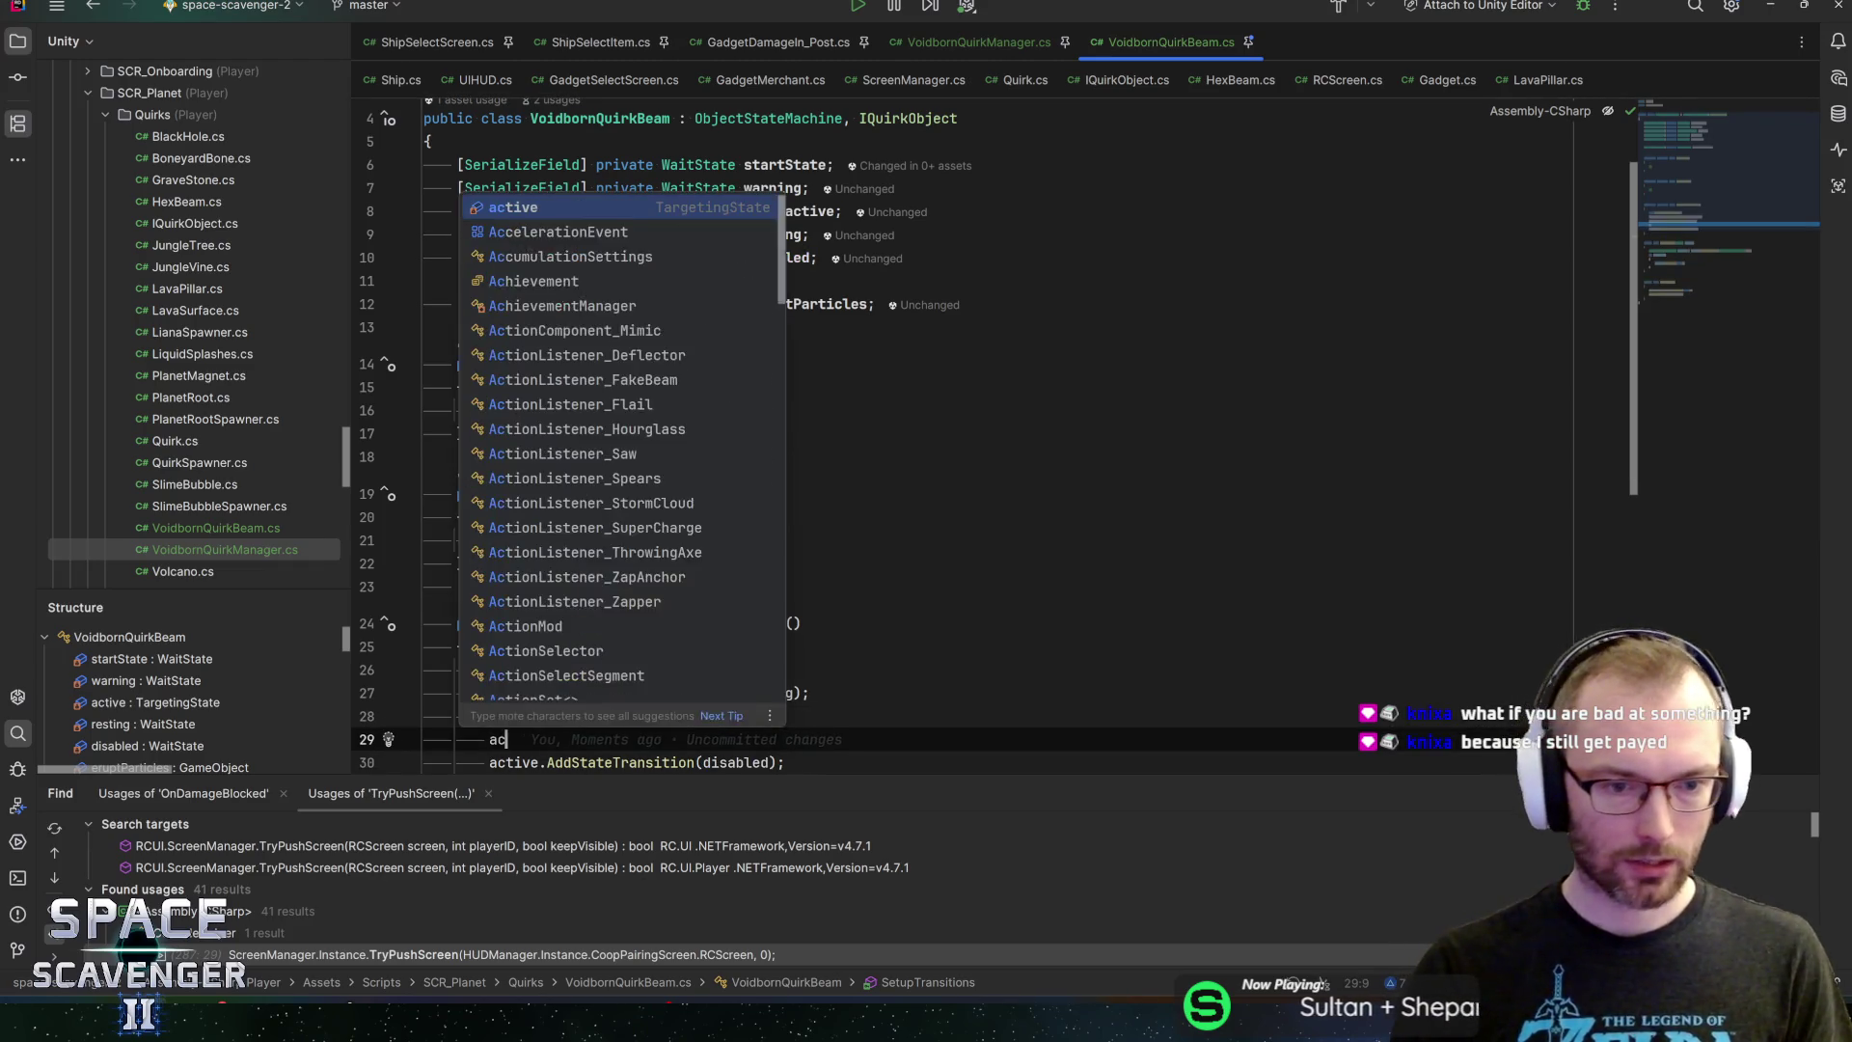
pyautogui.press('Return')
pyautogui.write('.Add')
pyautogui.press('Return')
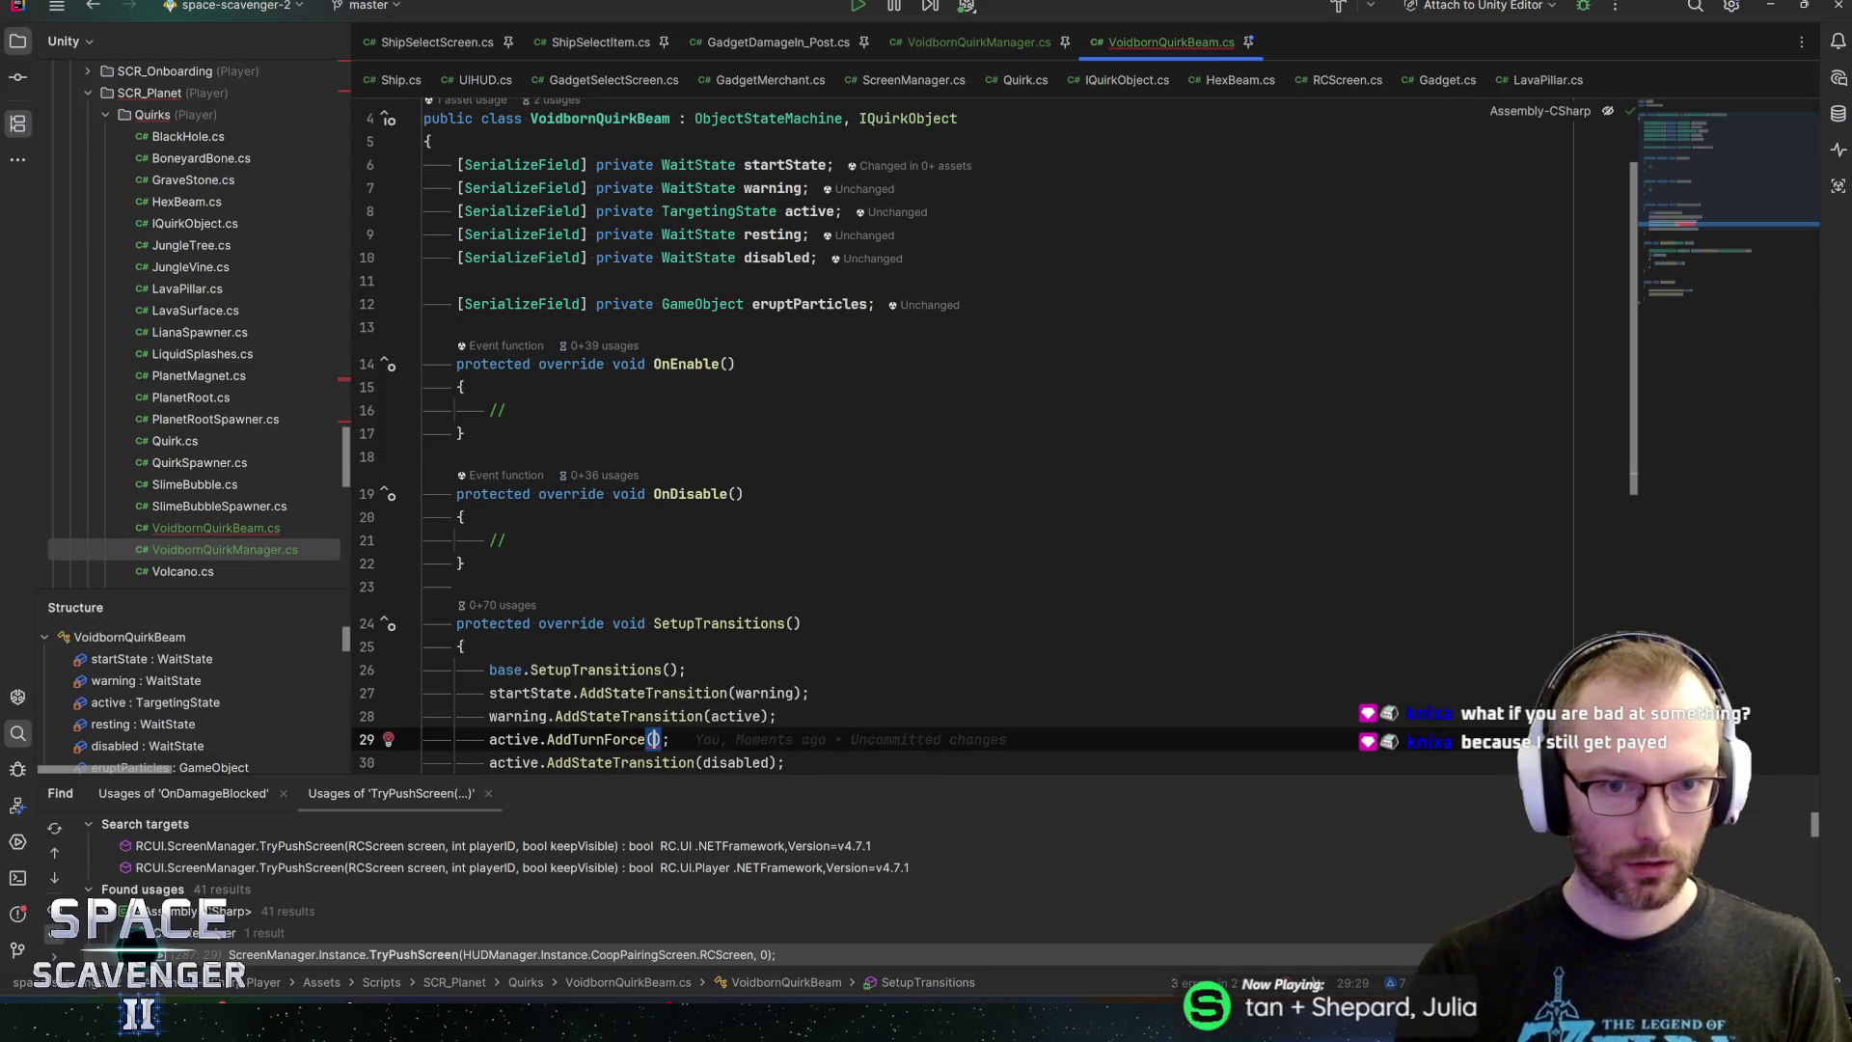
pyautogui.write('re')
pyautogui.press('Return')
pyautogui.press('End')
# Change active's AddTurnForce call to AddStateTransition and add resting.AddStateTransition(warning)
pyautogui.press('Return')
pyautogui.write('re')
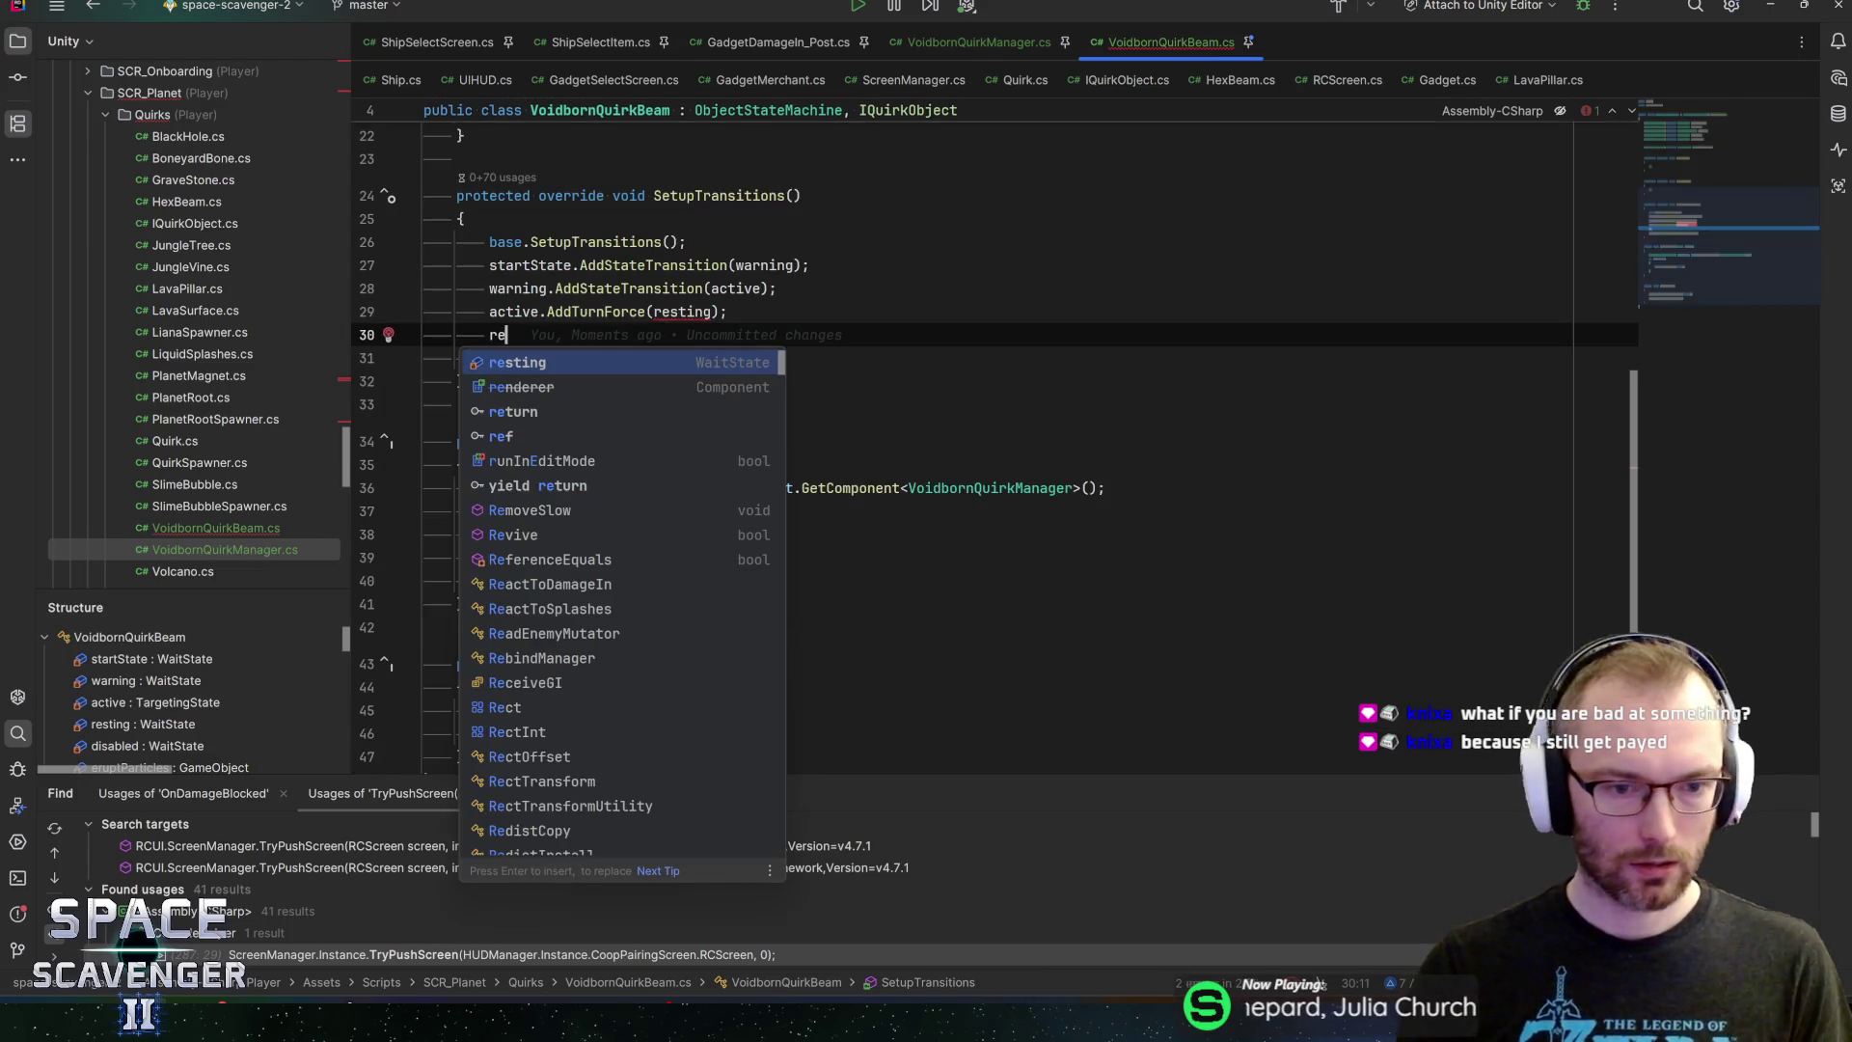
pyautogui.write('sting.')
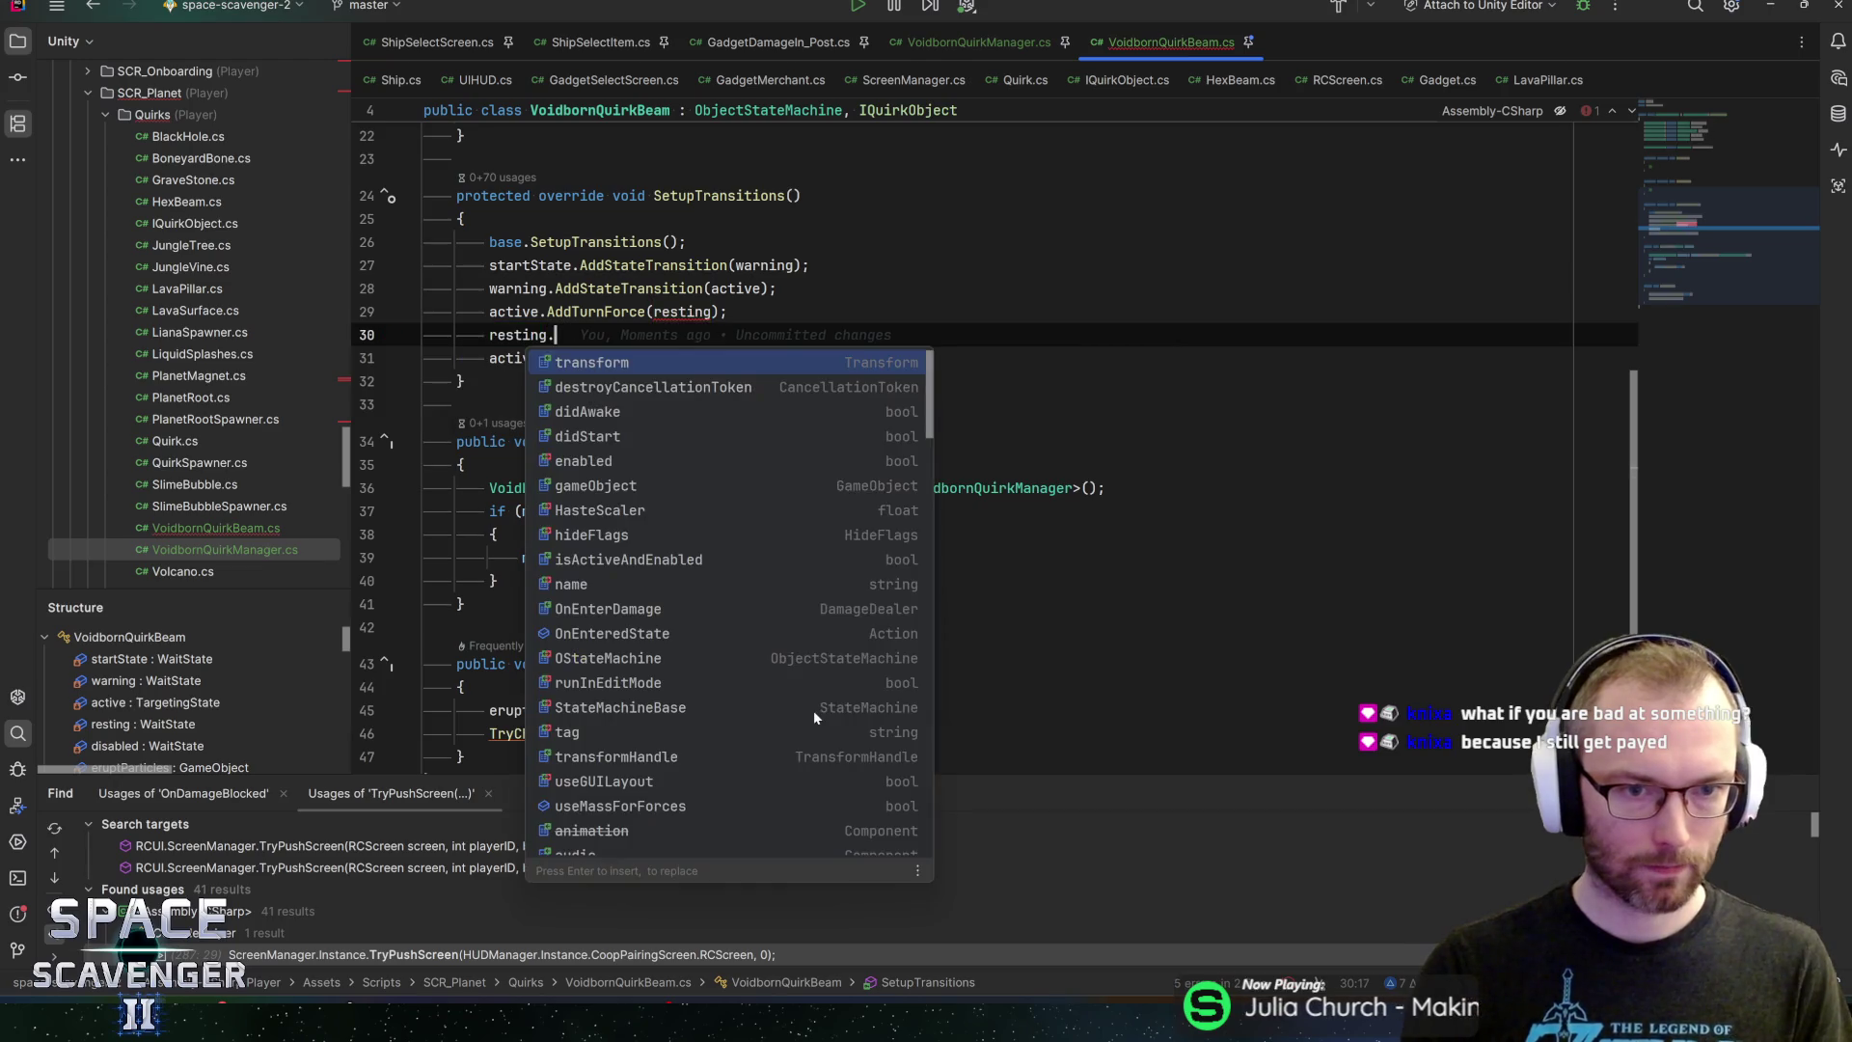
pyautogui.press('Escape')
pyautogui.press('Up')
pyautogui.hotkey('ctrl', 'w')
pyautogui.write('addS')
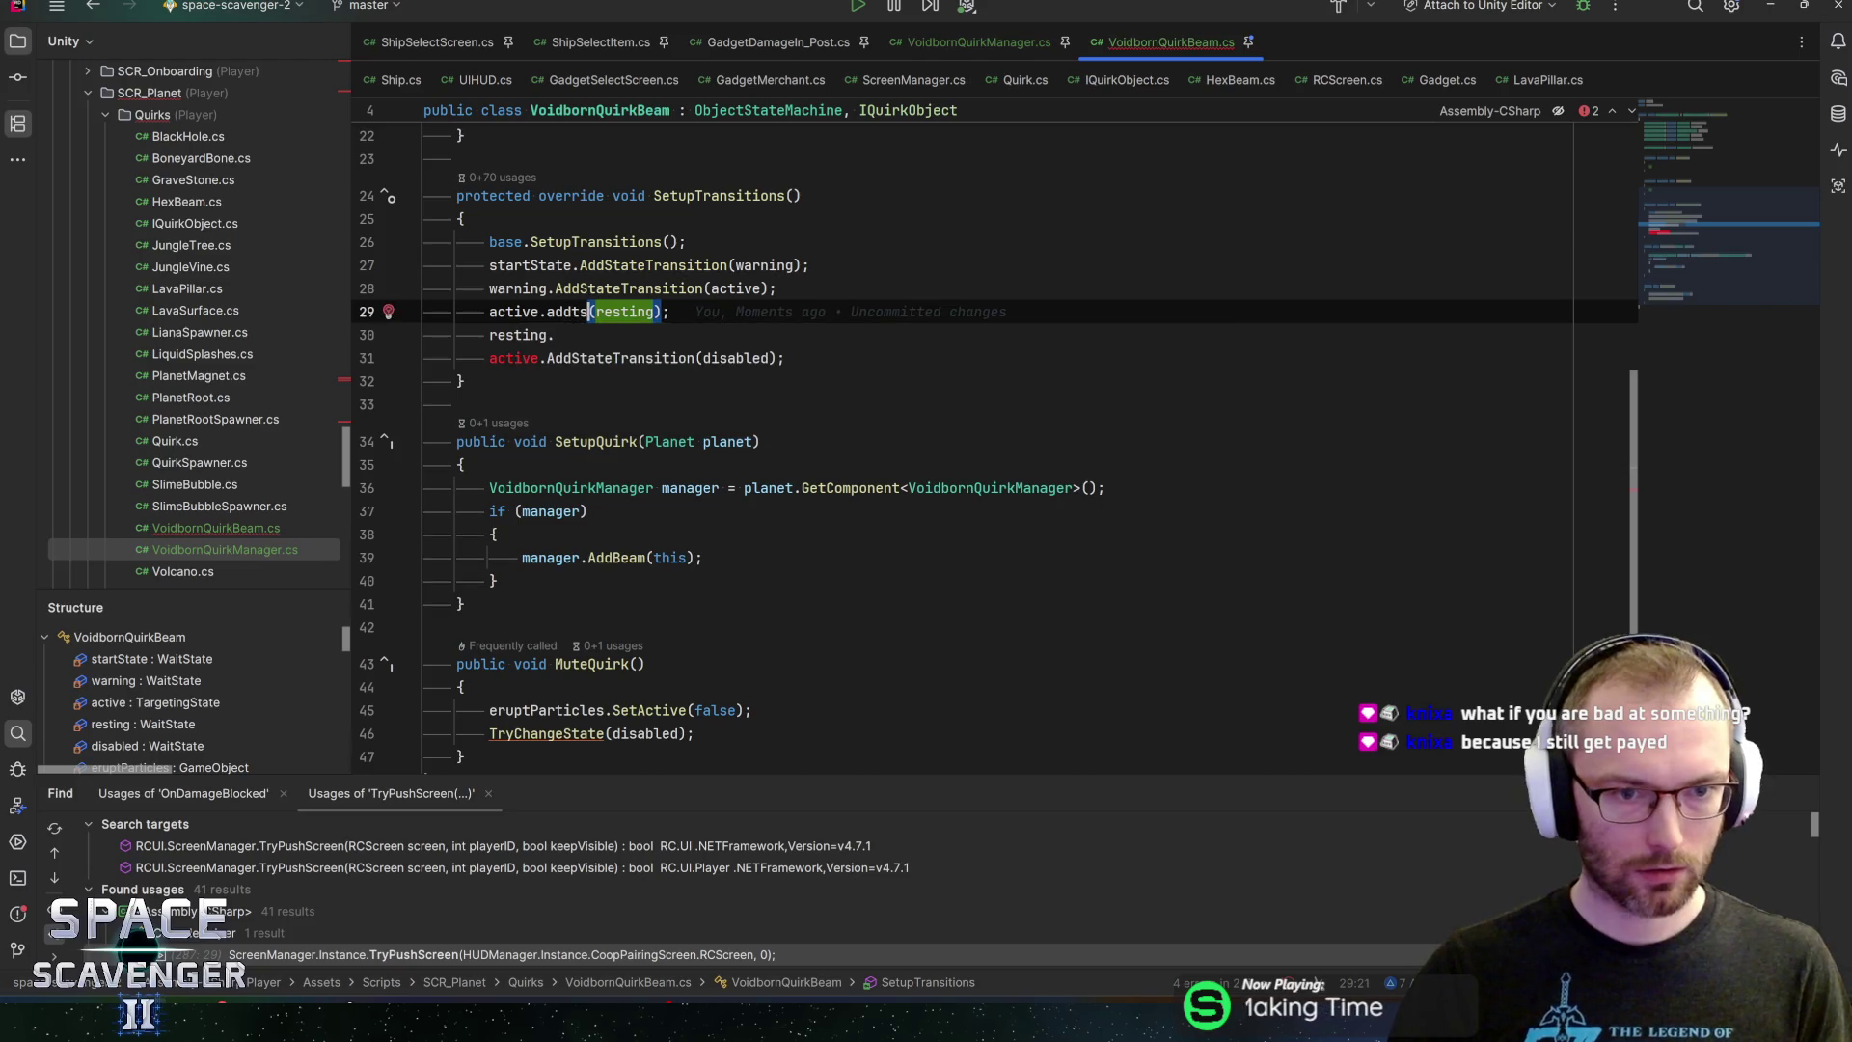
pyautogui.press('Tab')
pyautogui.press('Down')
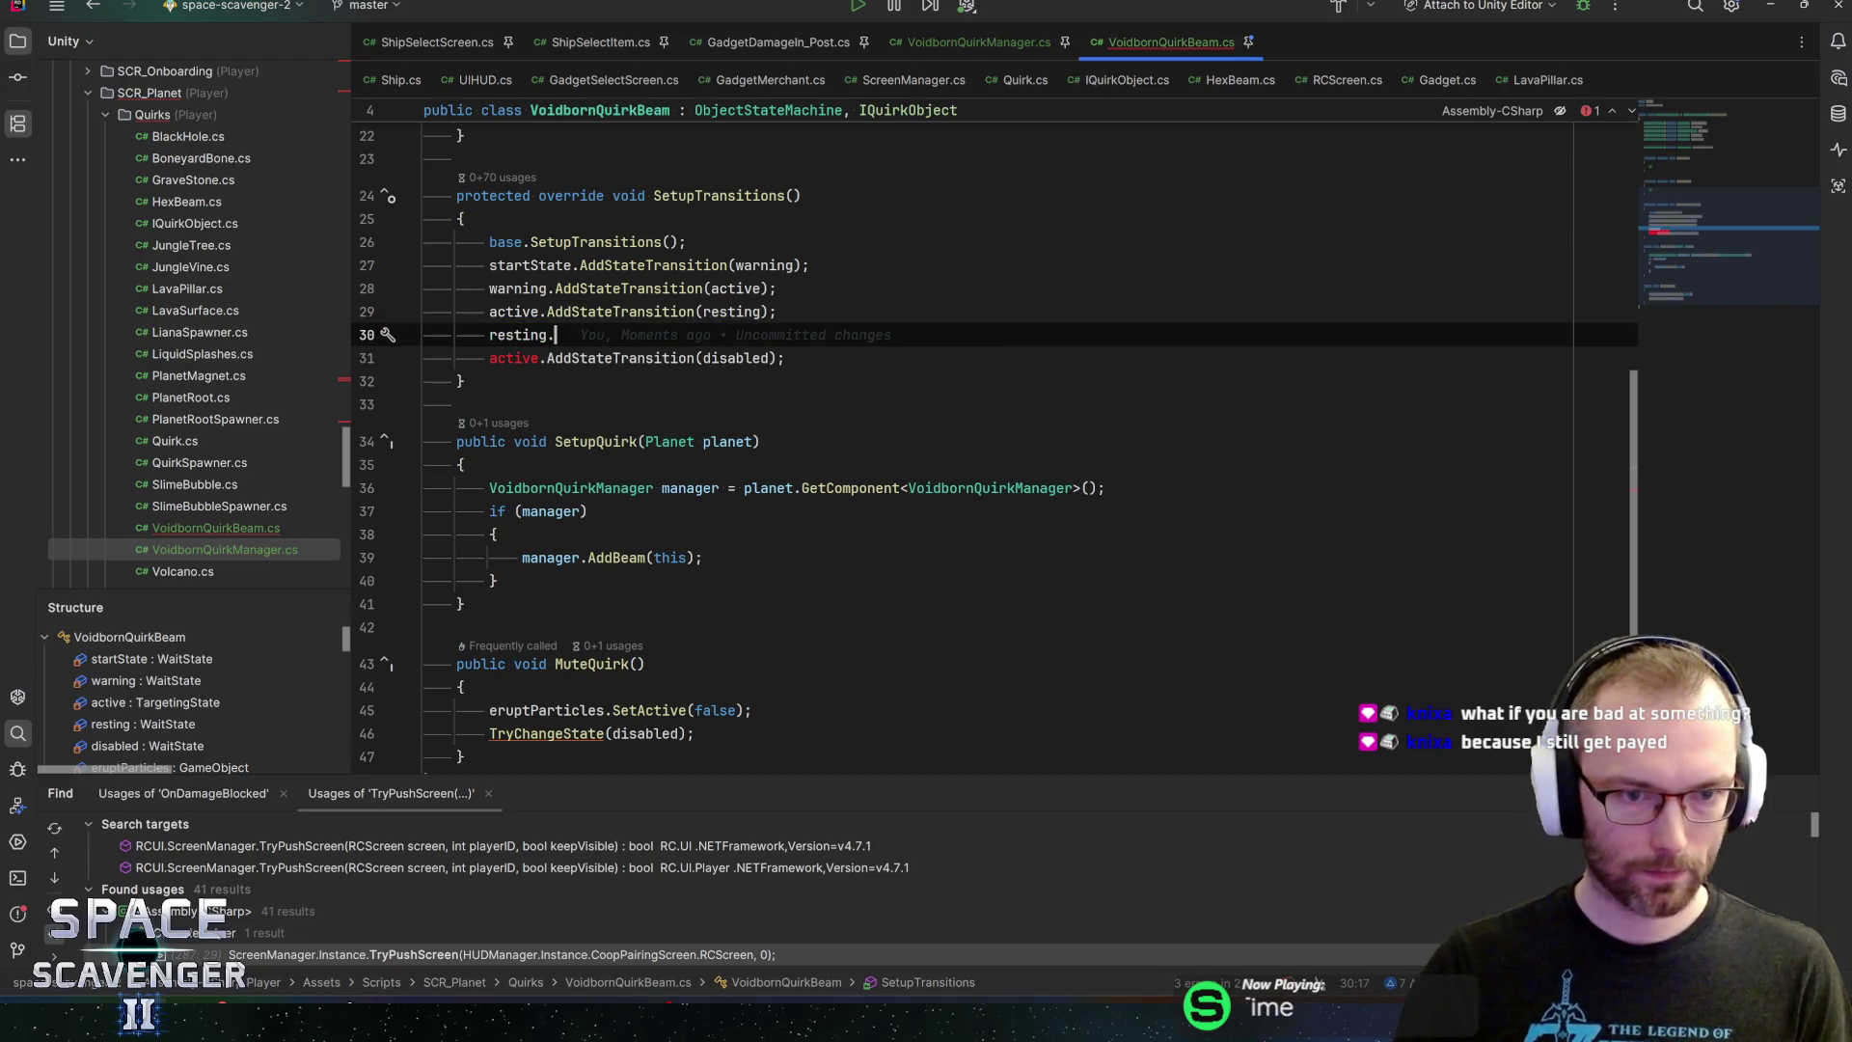
pyautogui.write('add')
pyautogui.press('Tab')
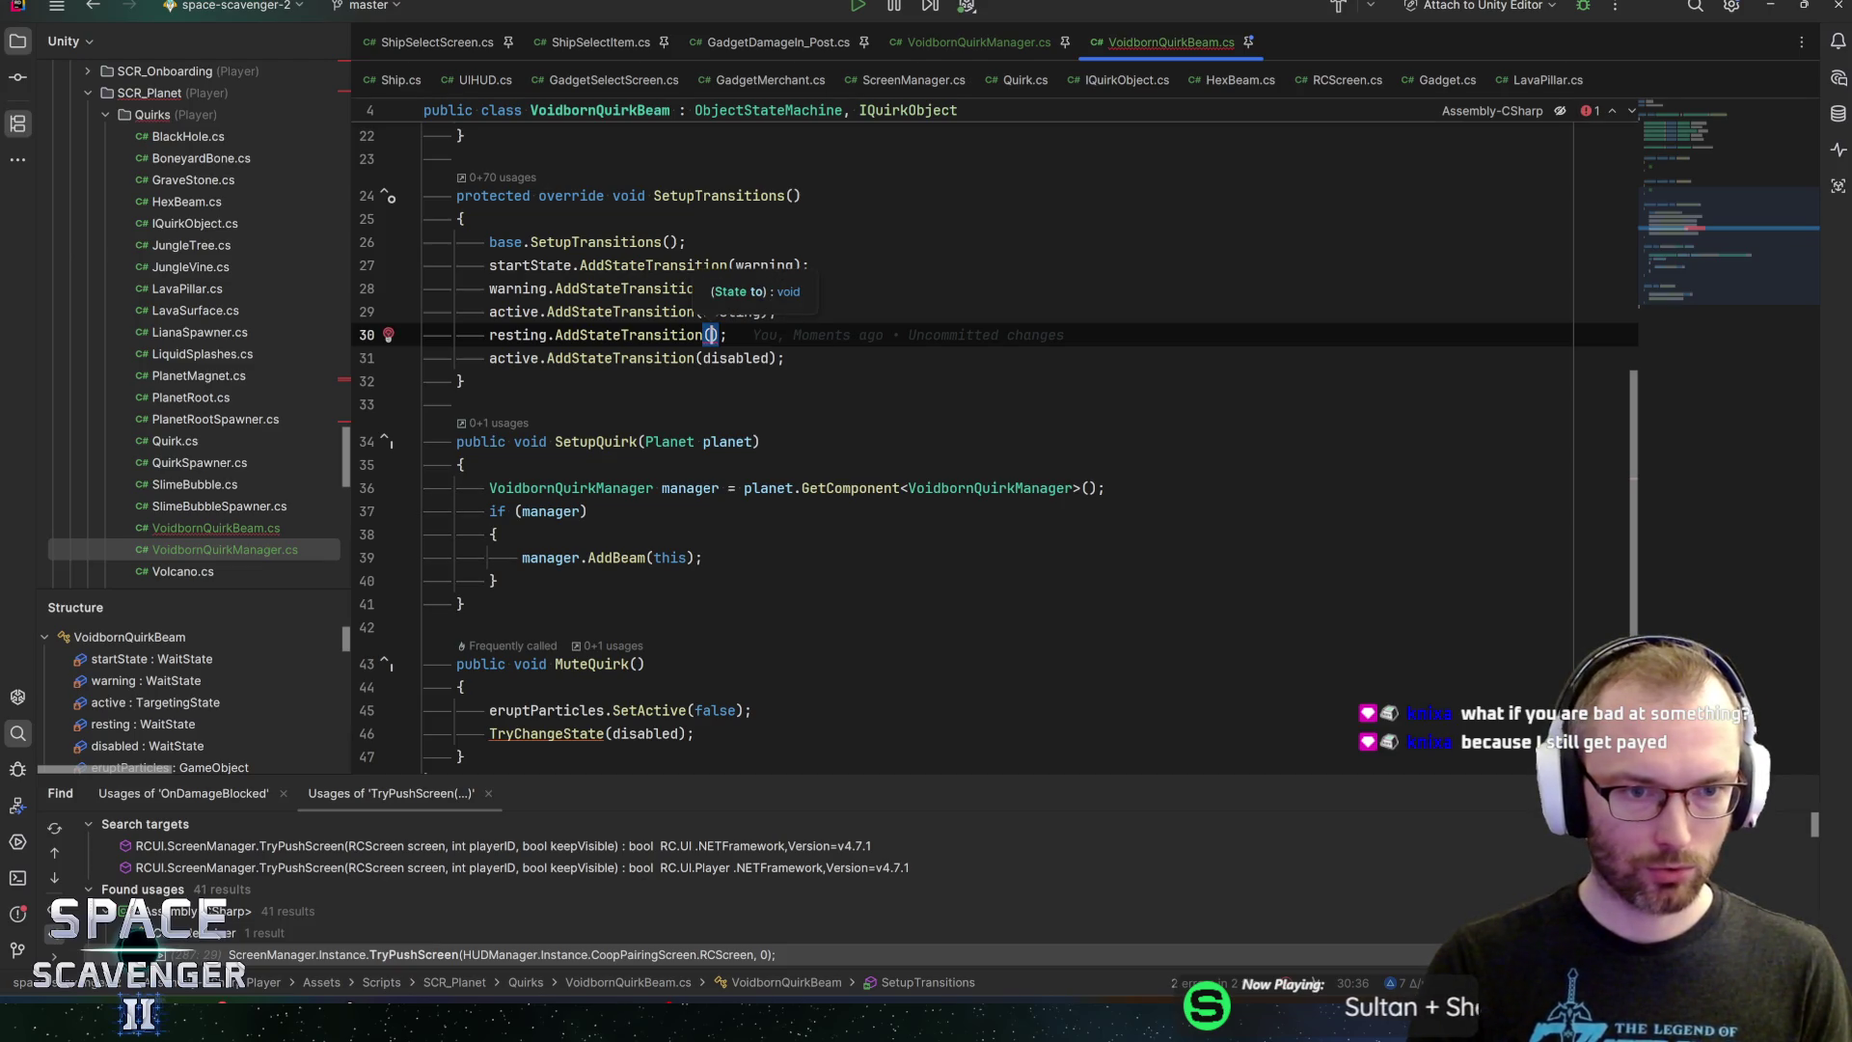
pyautogui.write('warn')
pyautogui.press('Tab')
pyautogui.press('End')
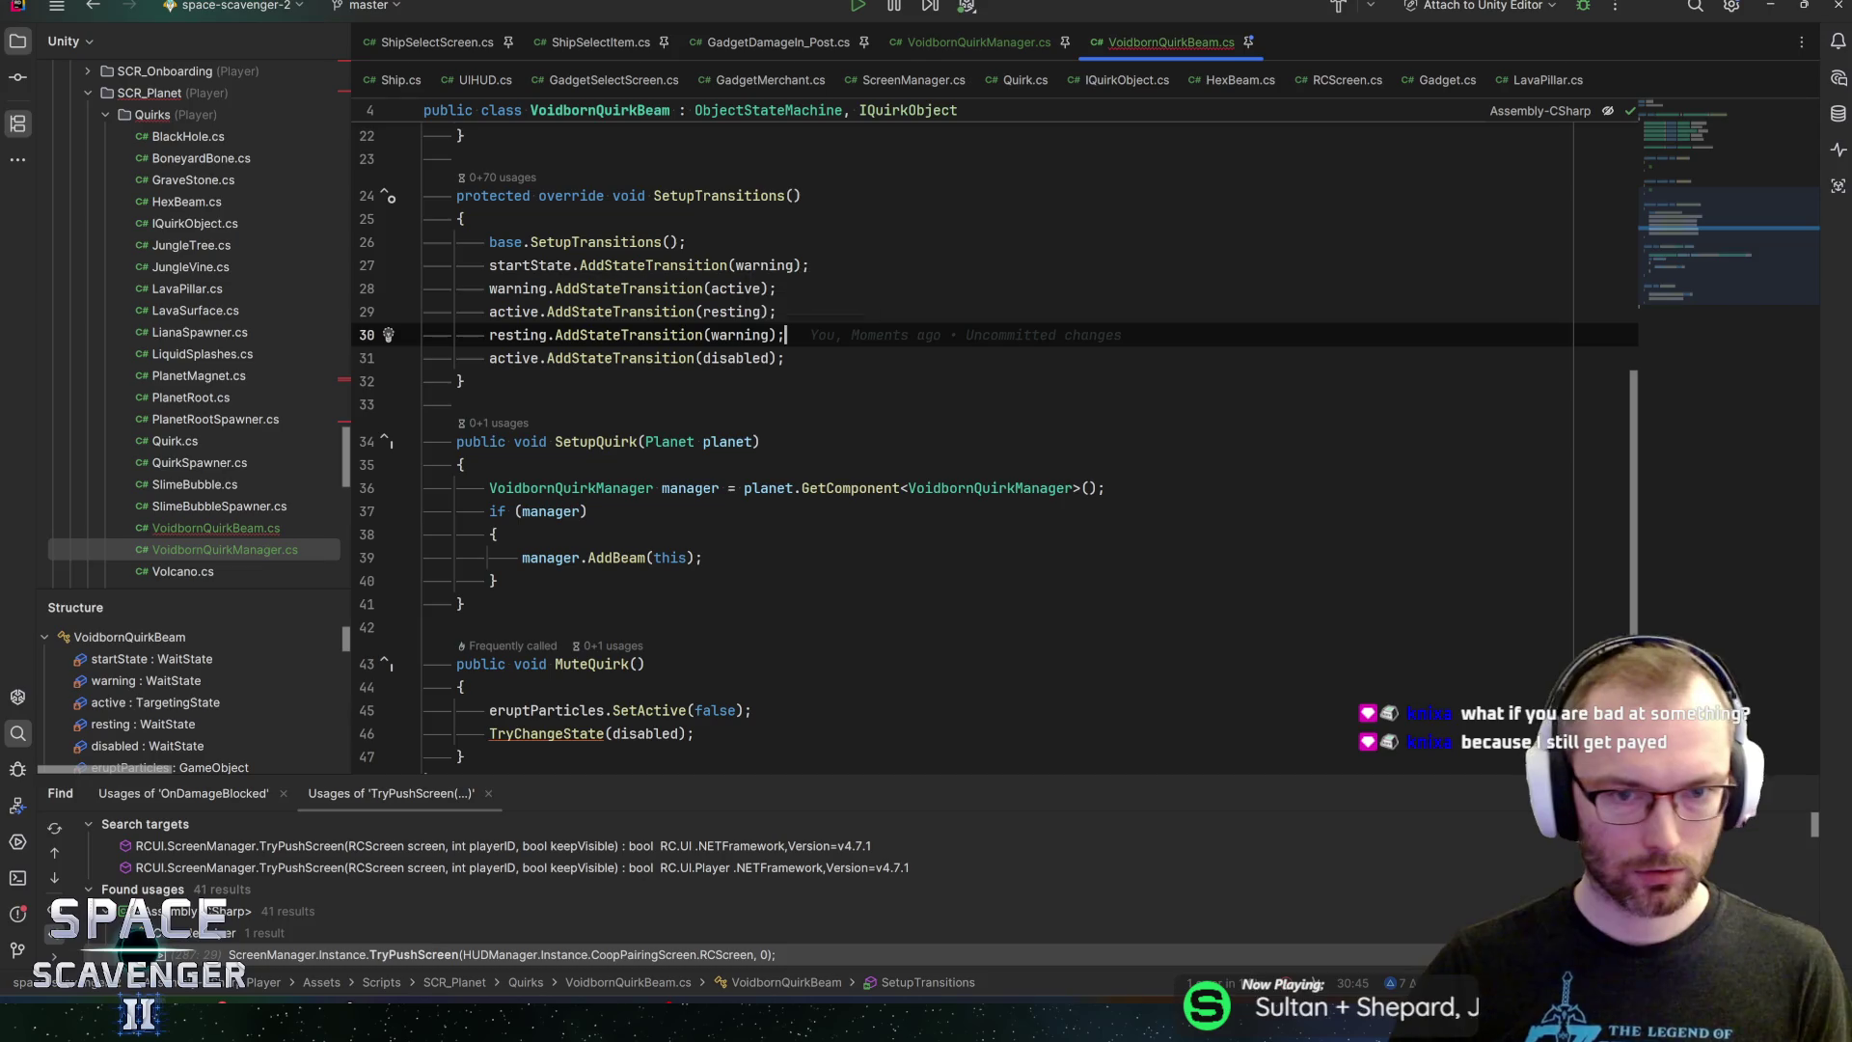
# Replace the active-to-disabled transition with AllTransitionTo(disabled)
pyautogui.scroll(3, 964, 435)
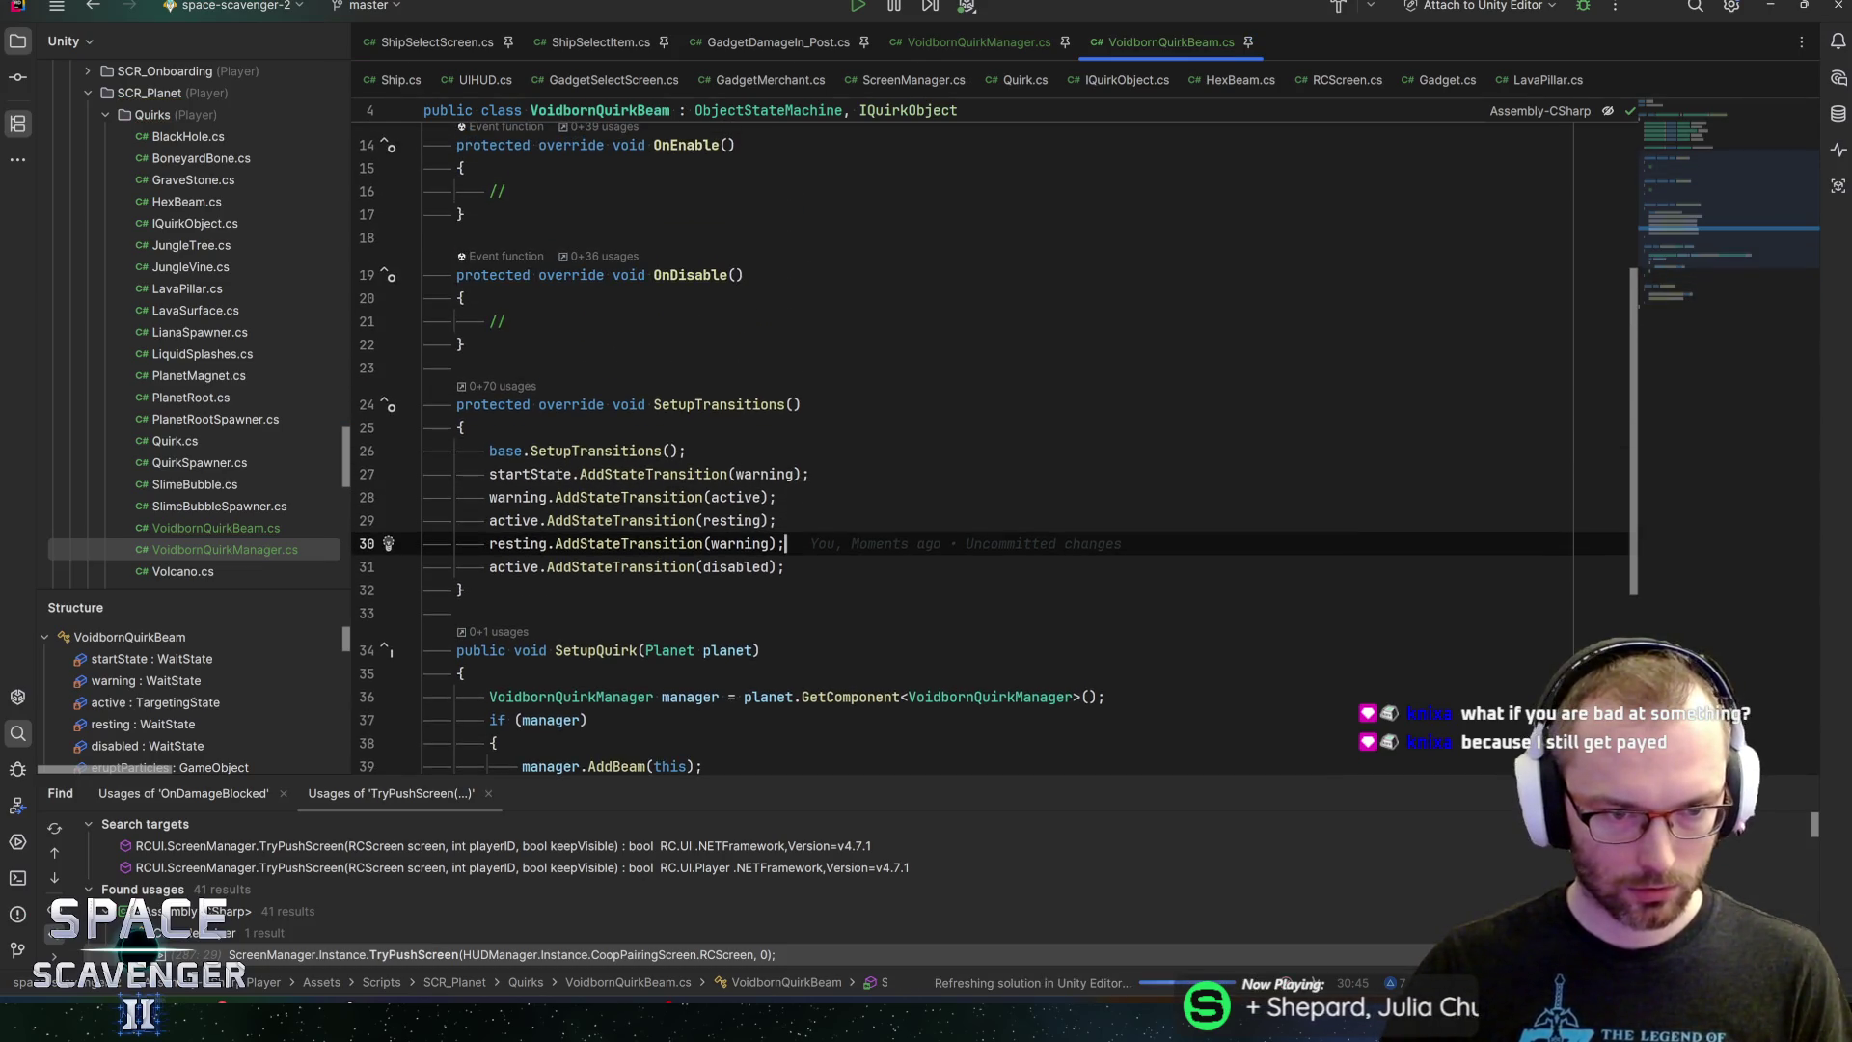
pyautogui.click(541, 543)
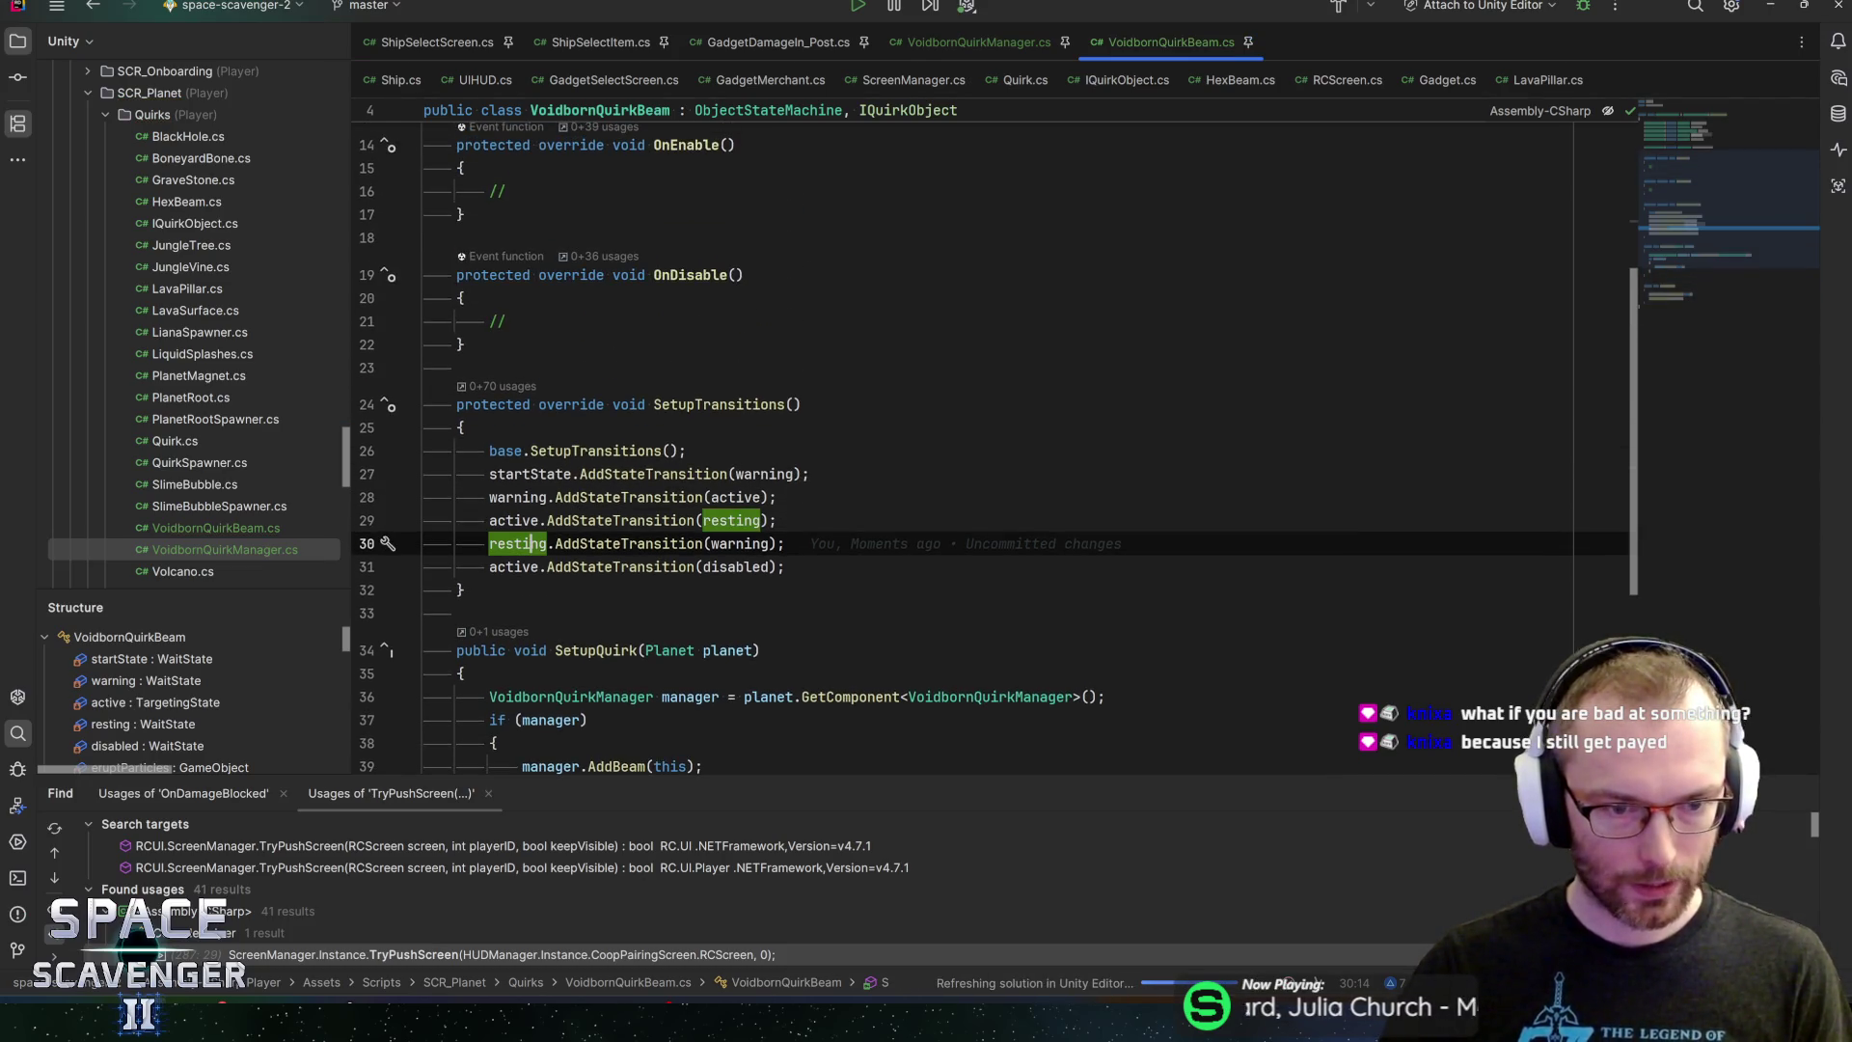
pyautogui.click(771, 566)
pyautogui.press('Up')
pyautogui.press('End')
pyautogui.press('Return')
pyautogui.press('Return')
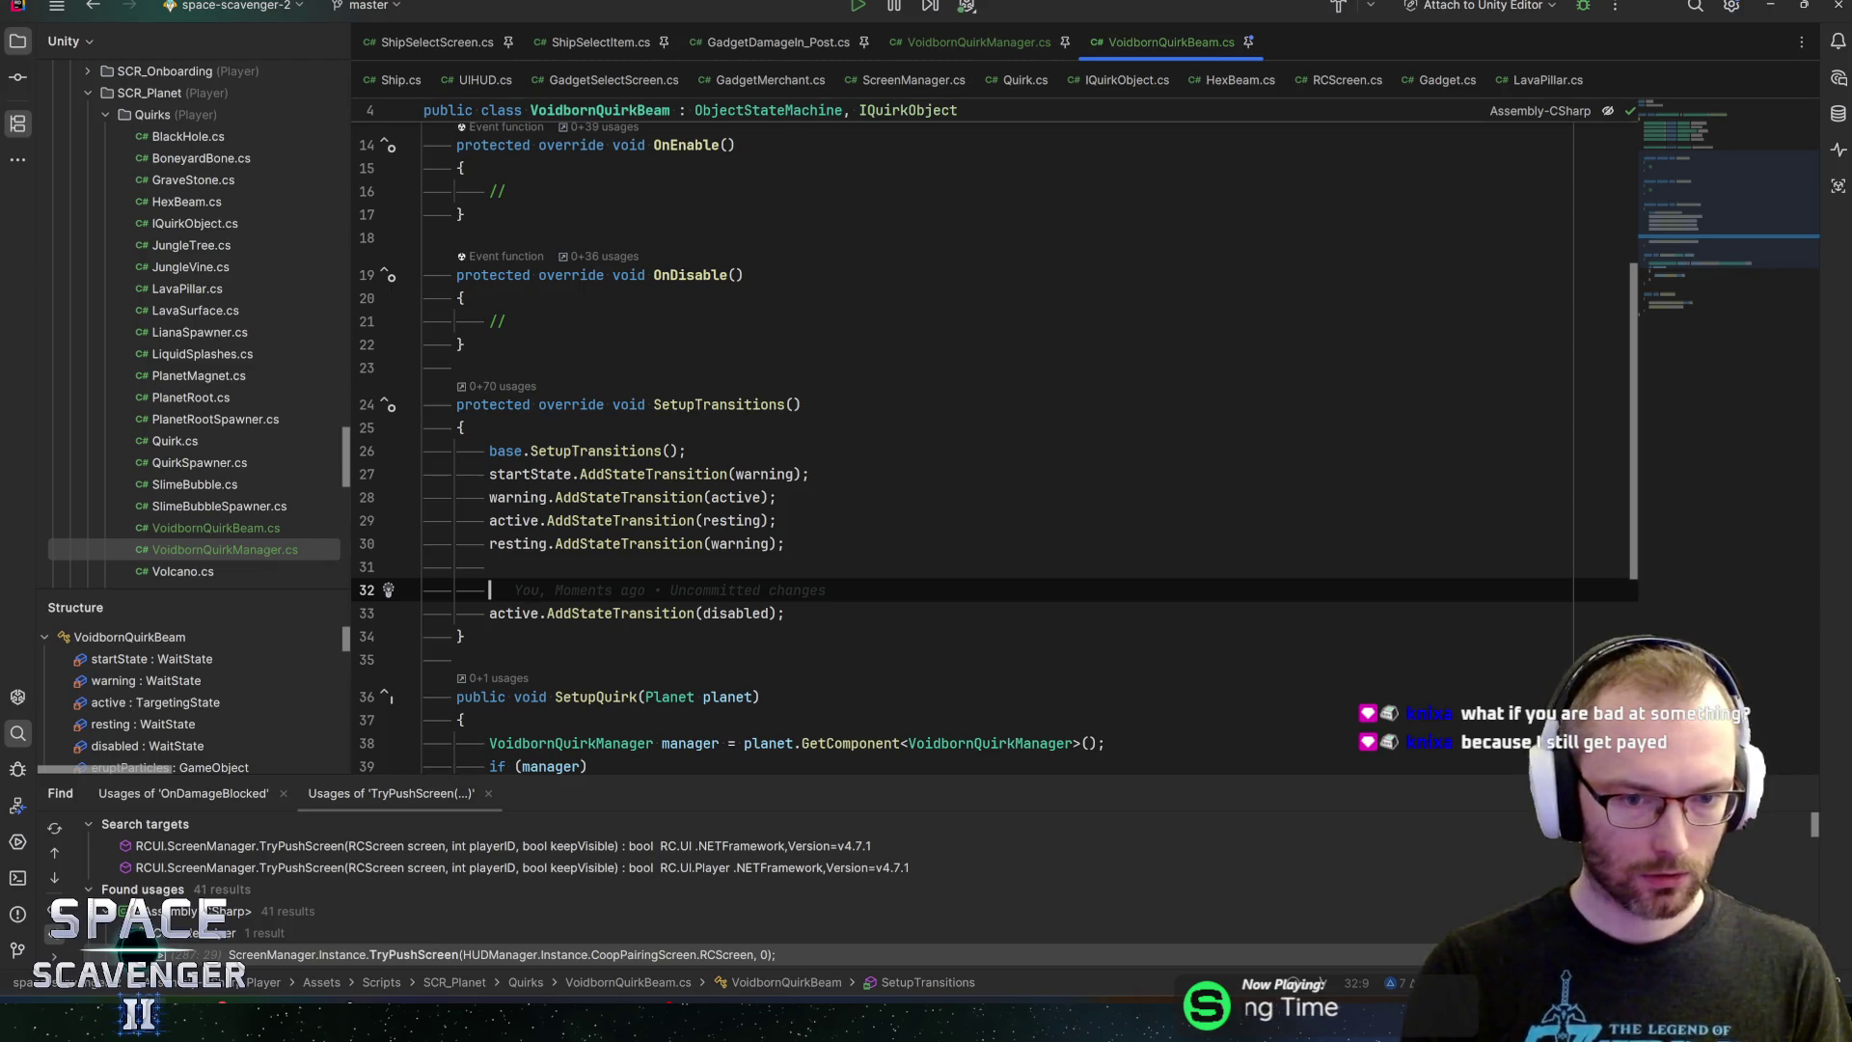
pyautogui.write('Alltr')
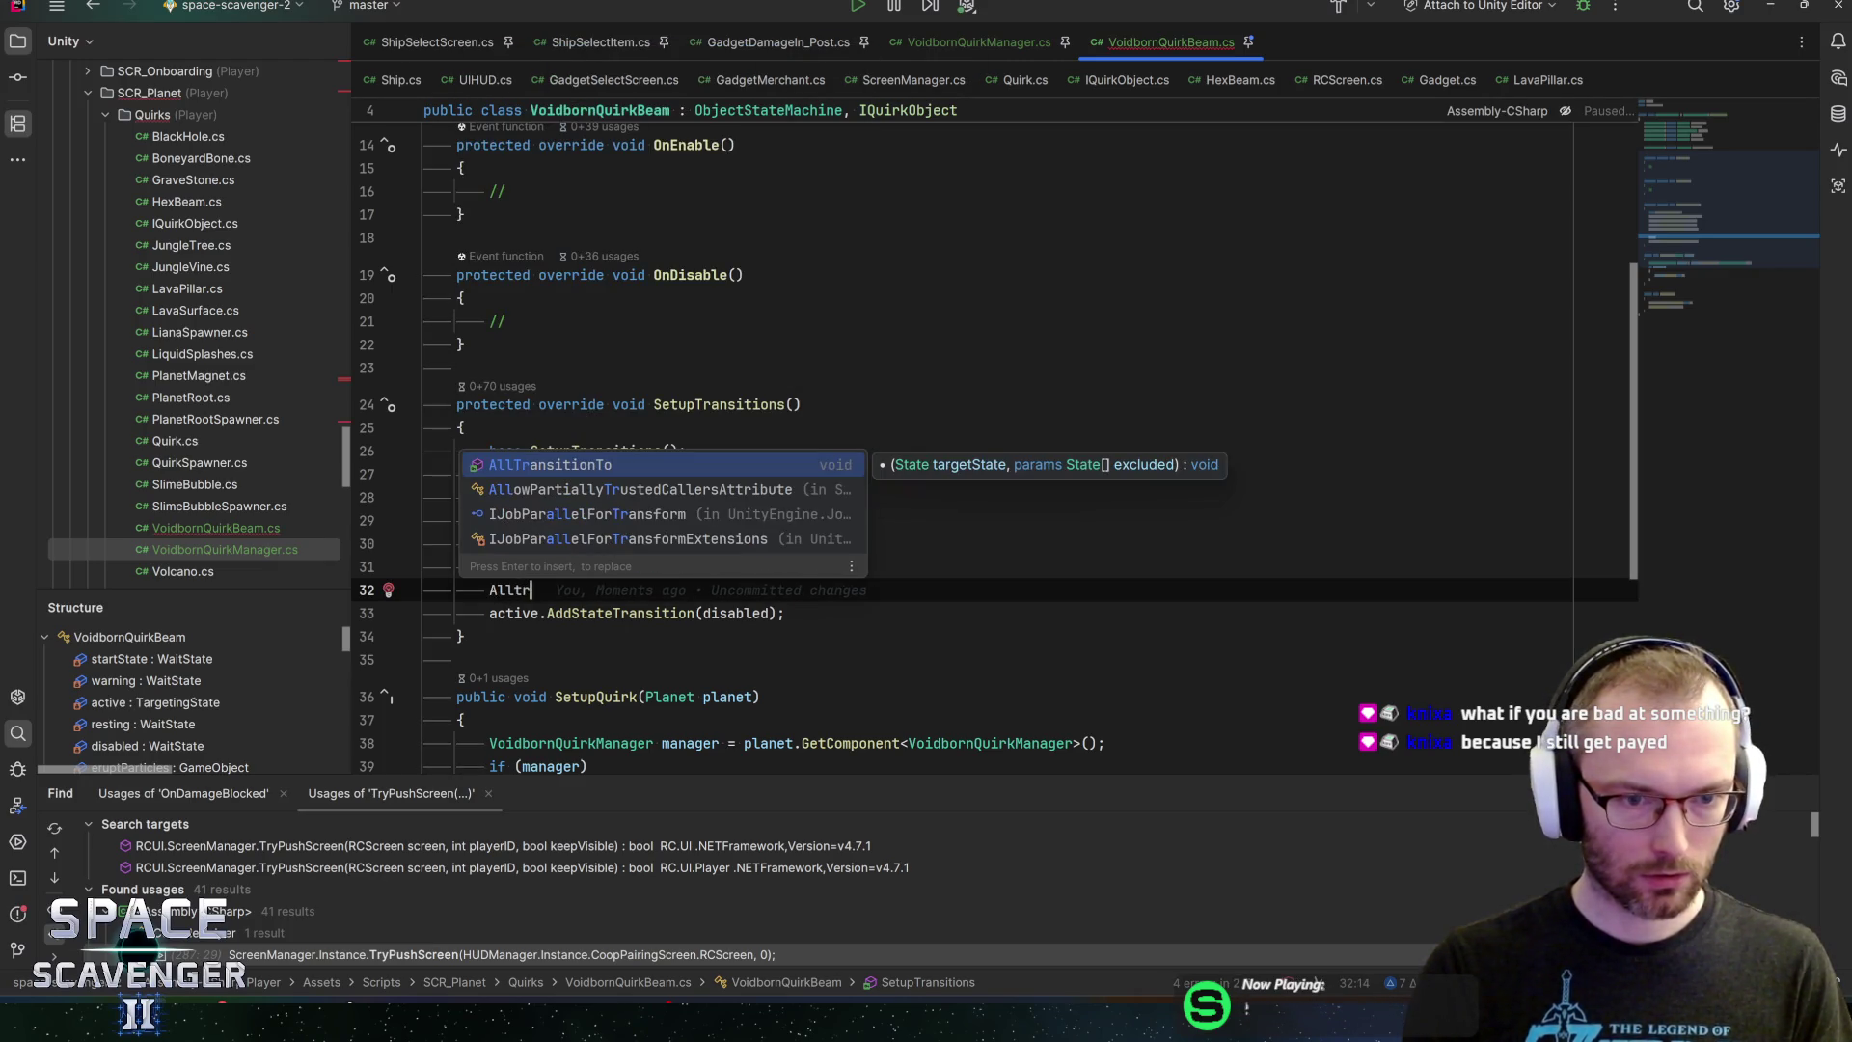
pyautogui.press('Return')
pyautogui.write('dis')
pyautogui.press('Return')
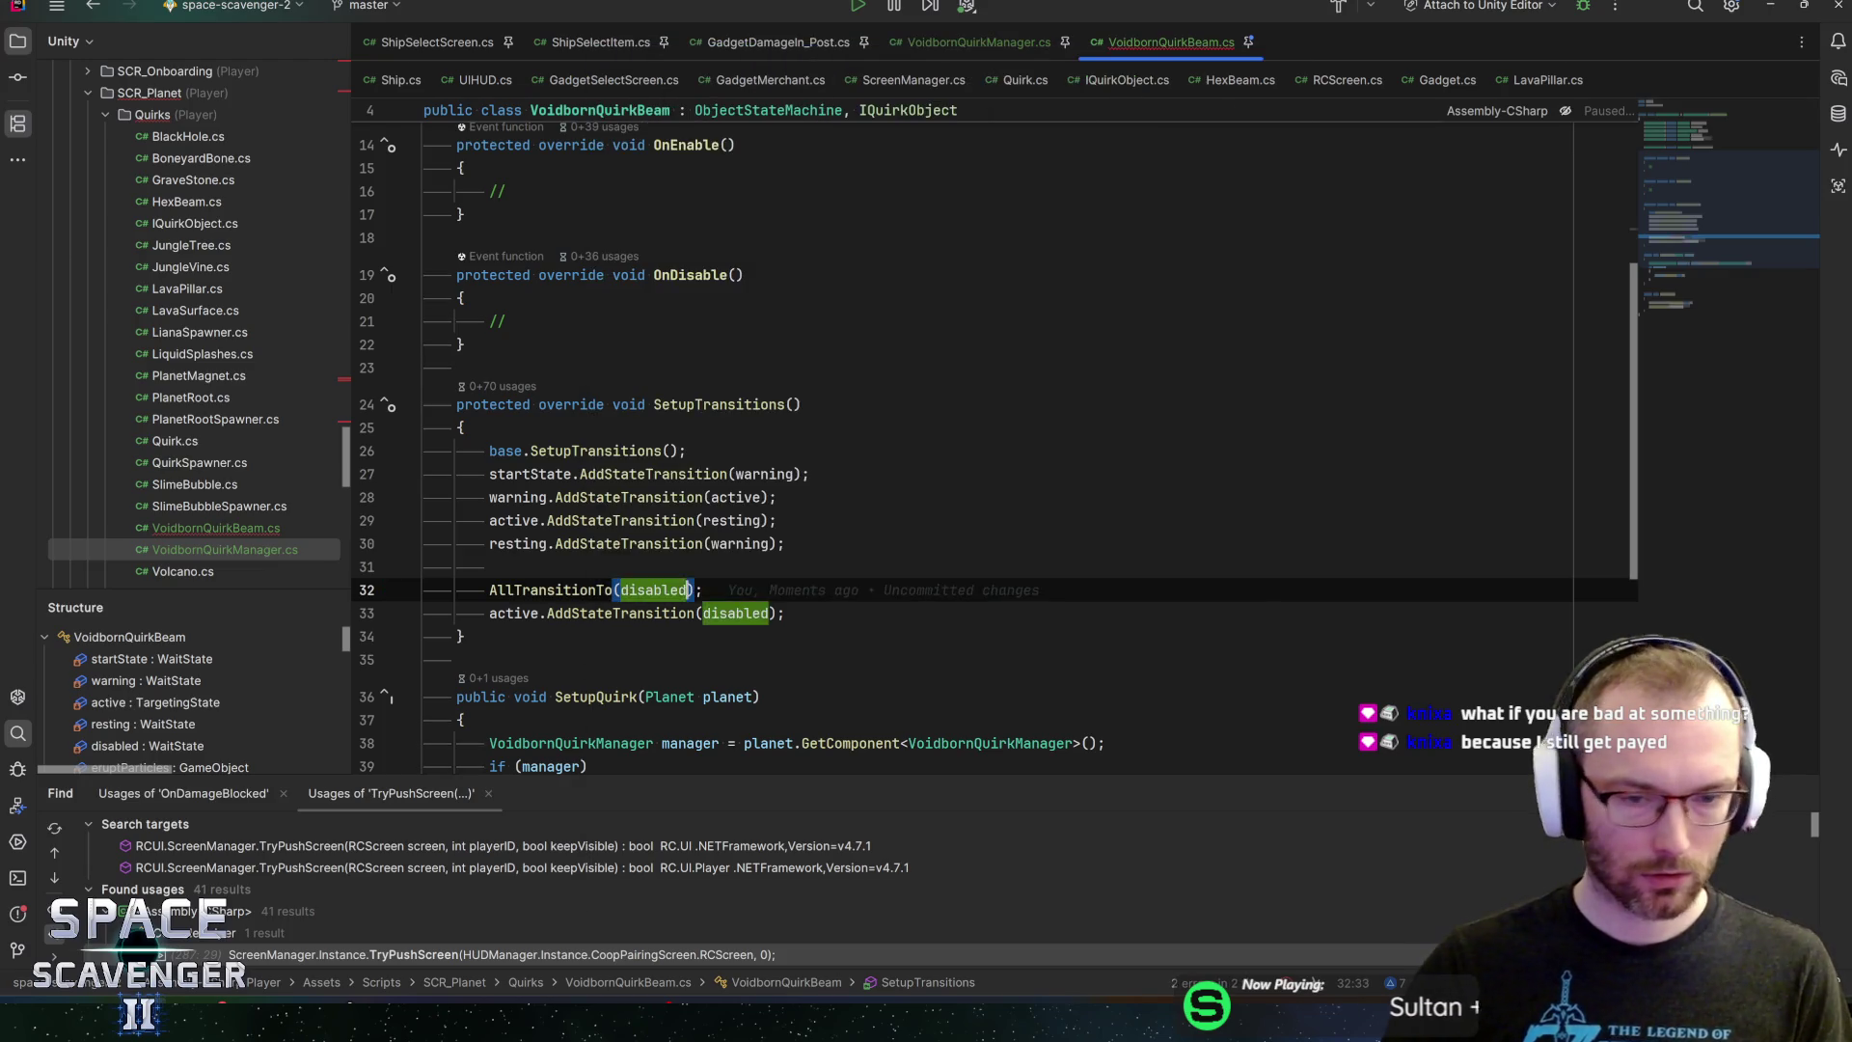
pyautogui.press('End')
pyautogui.hotkey('shift', 'Down')
pyautogui.hotkey('shift', 'End')
pyautogui.press('Delete')
# Review the updated script and move to the local manager declaration in SetupQuirk
pyautogui.scroll(-3, 965, 434)
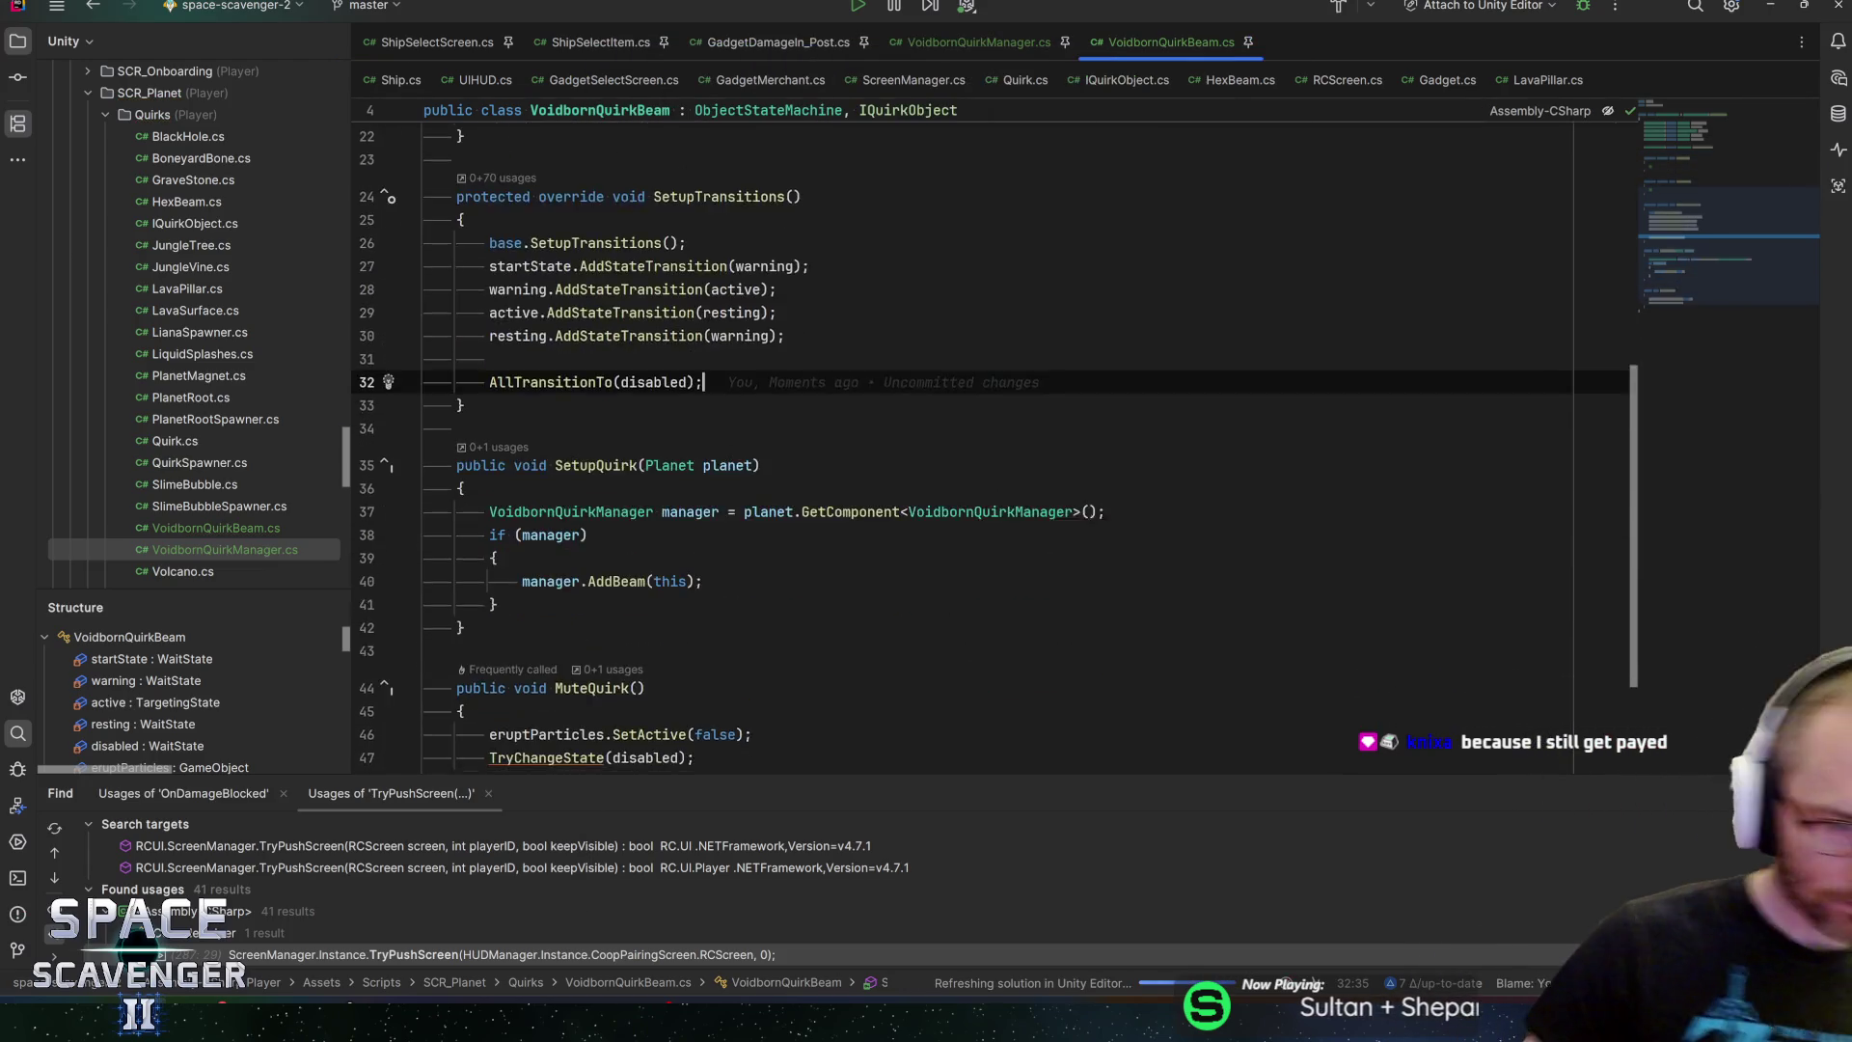
pyautogui.scroll(-3, 965, 434)
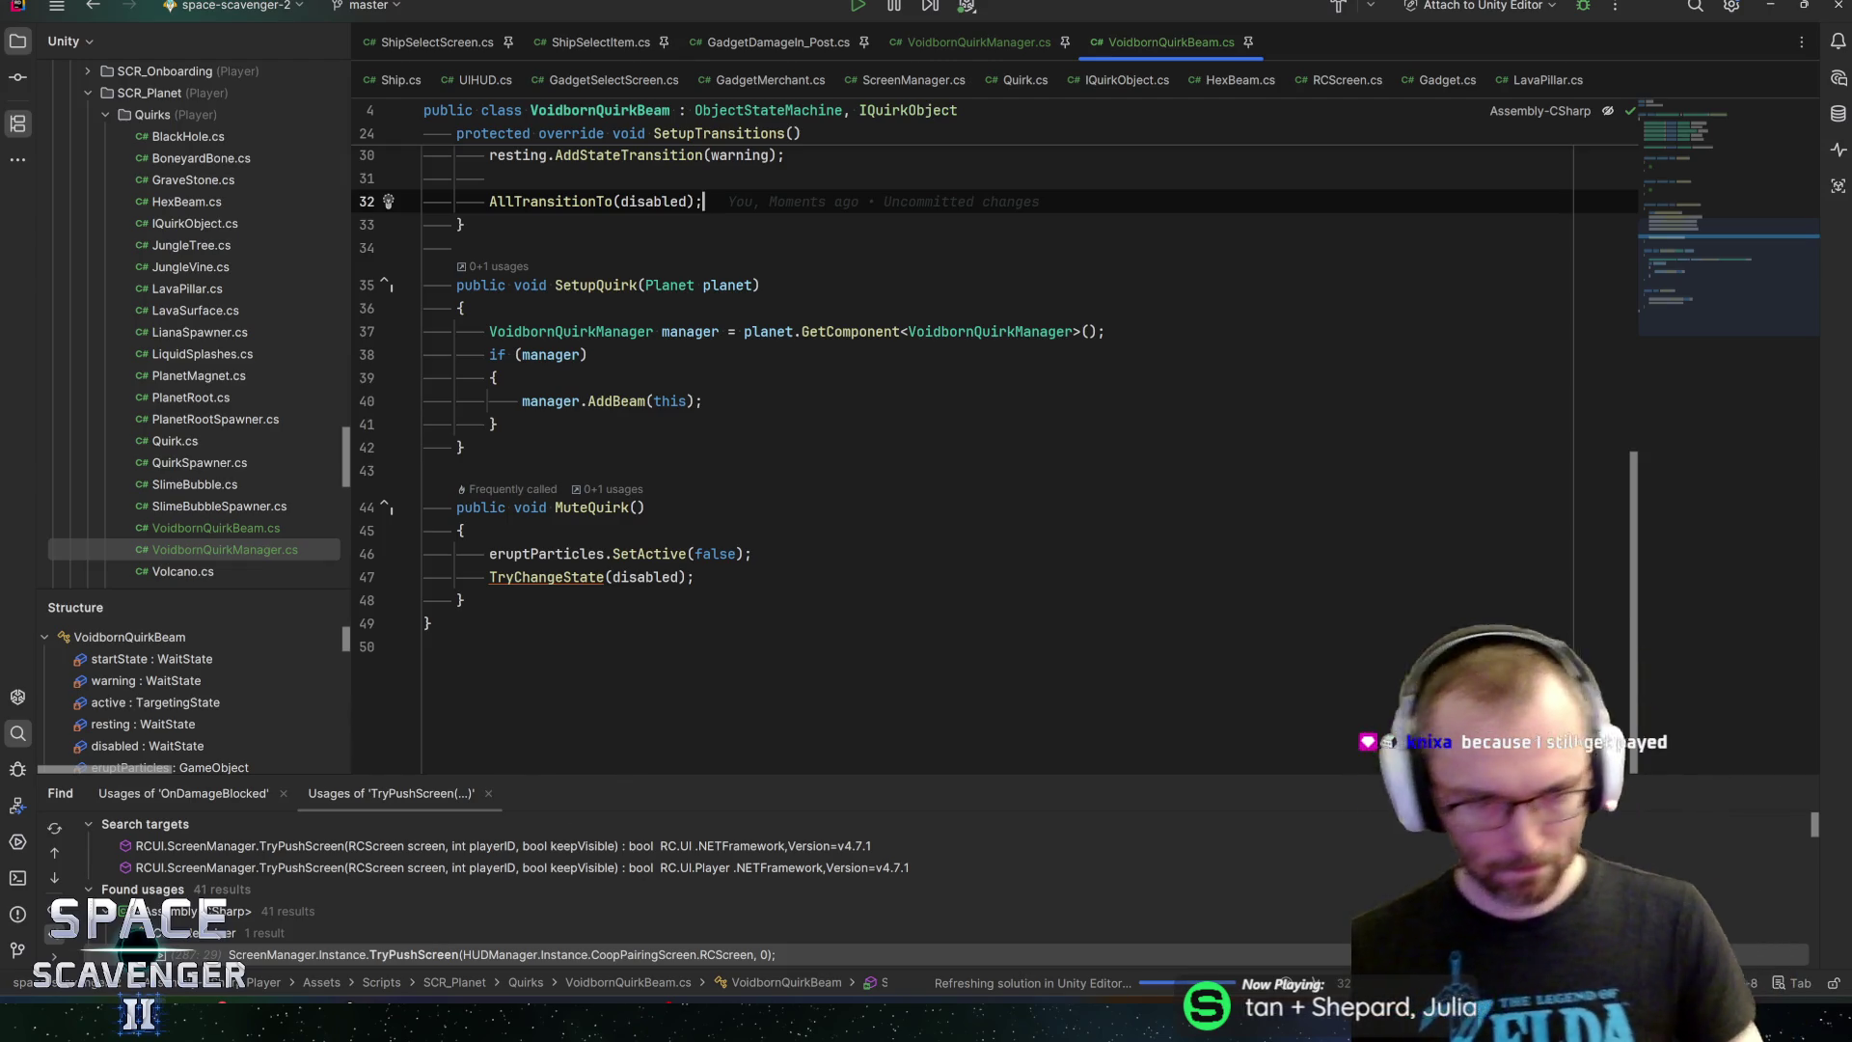
pyautogui.scroll(3, 965, 435)
pyautogui.scroll(7, 965, 434)
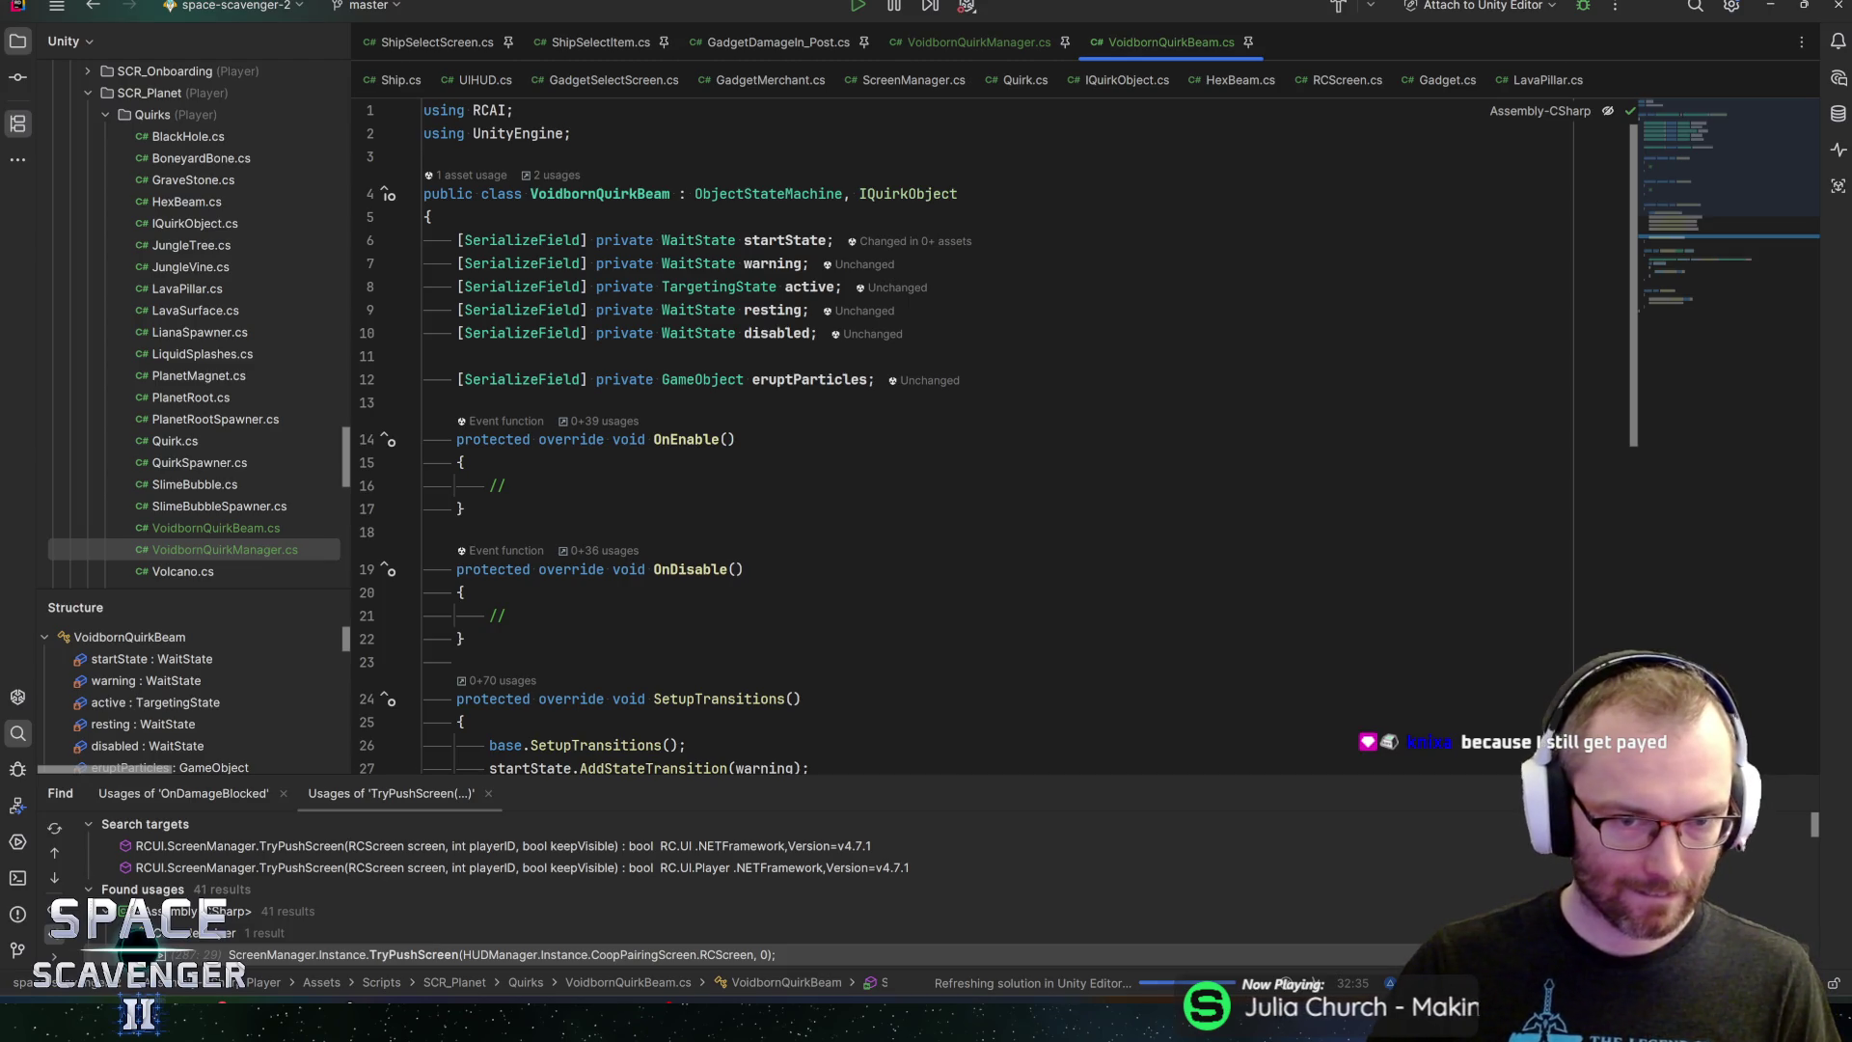
pyautogui.scroll(-6, 964, 435)
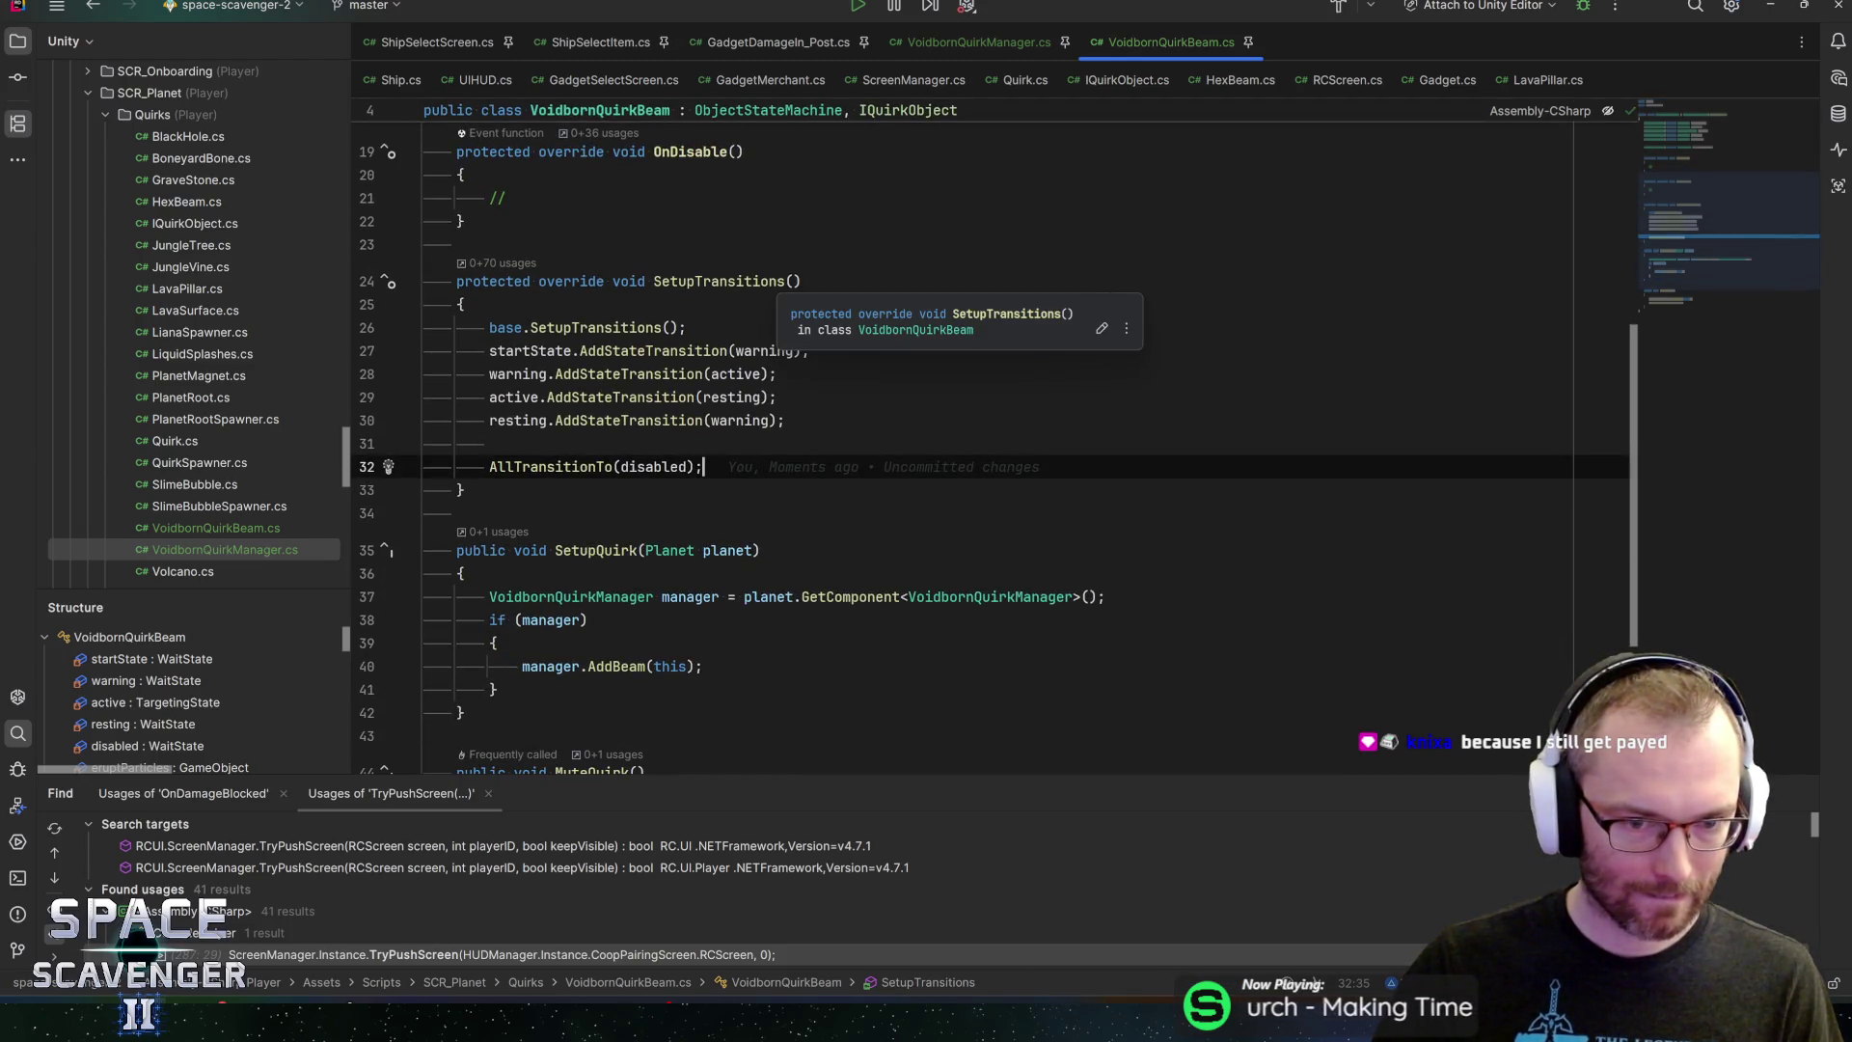
pyautogui.scroll(5, 965, 434)
pyautogui.scroll(-5, 965, 434)
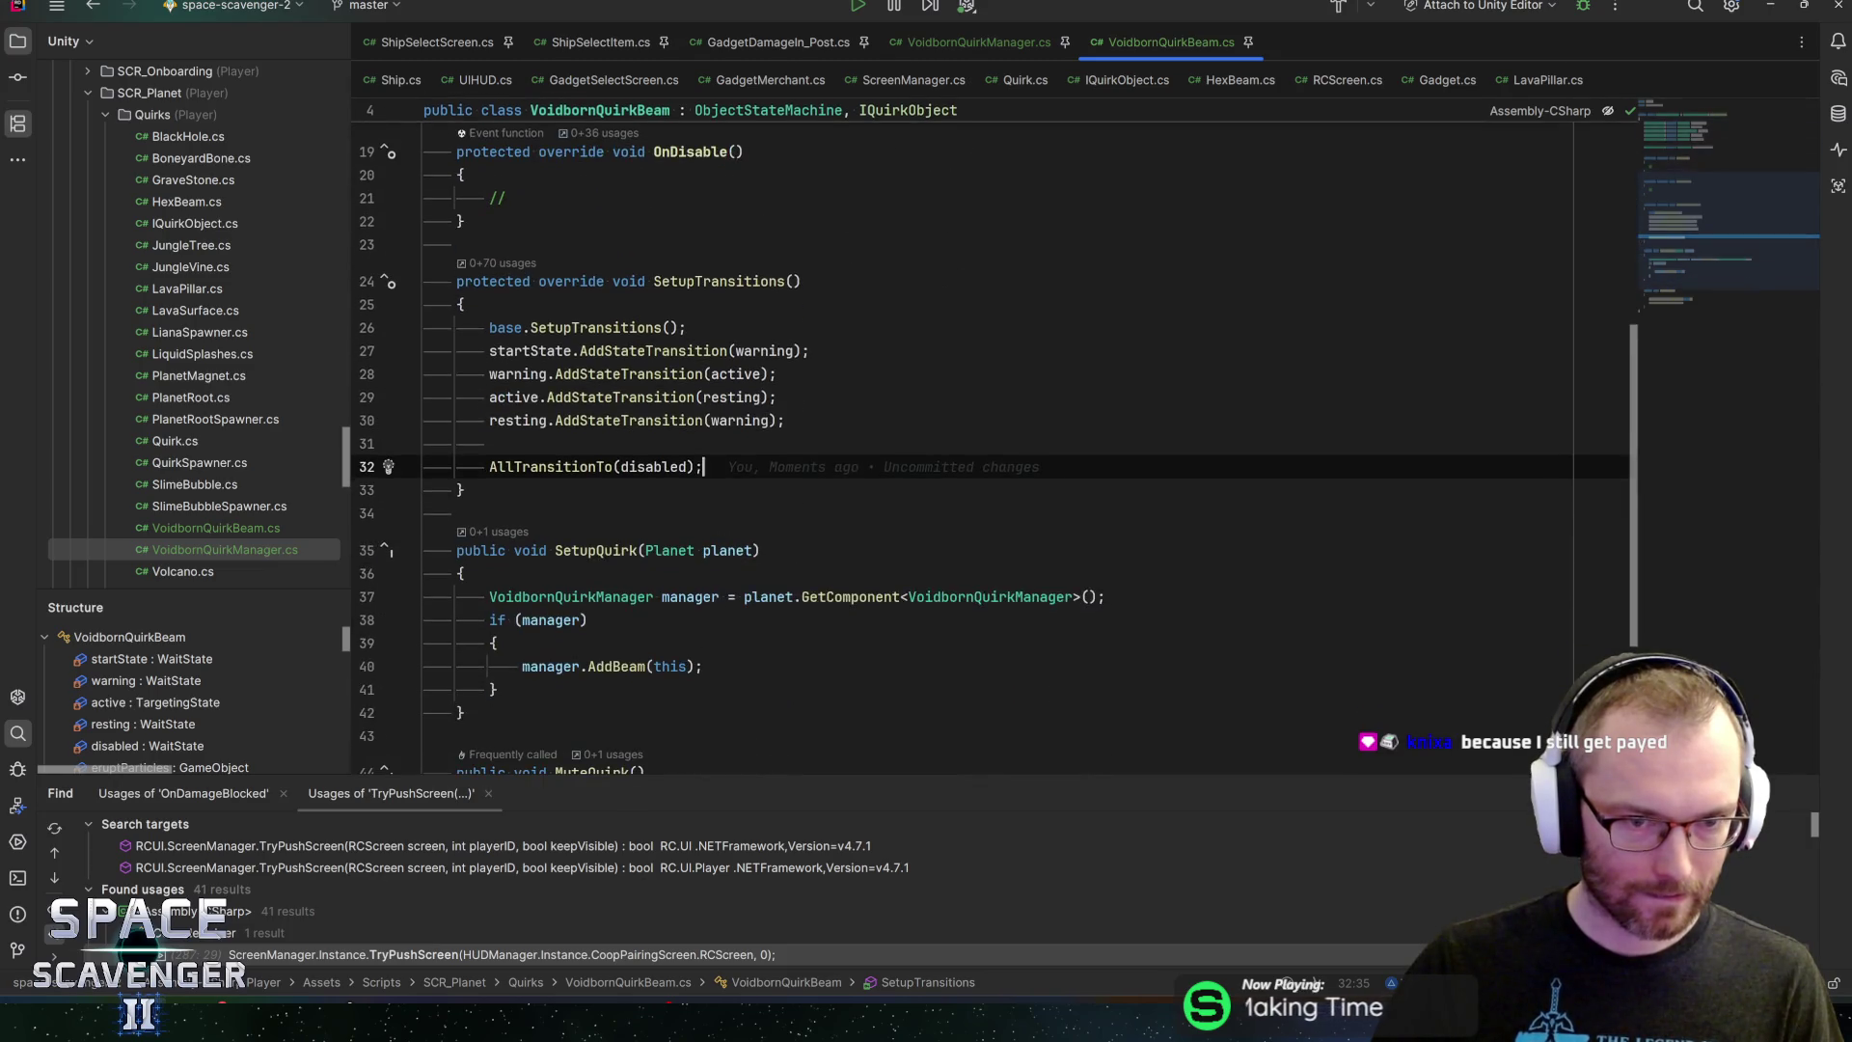
pyautogui.click(580, 596)
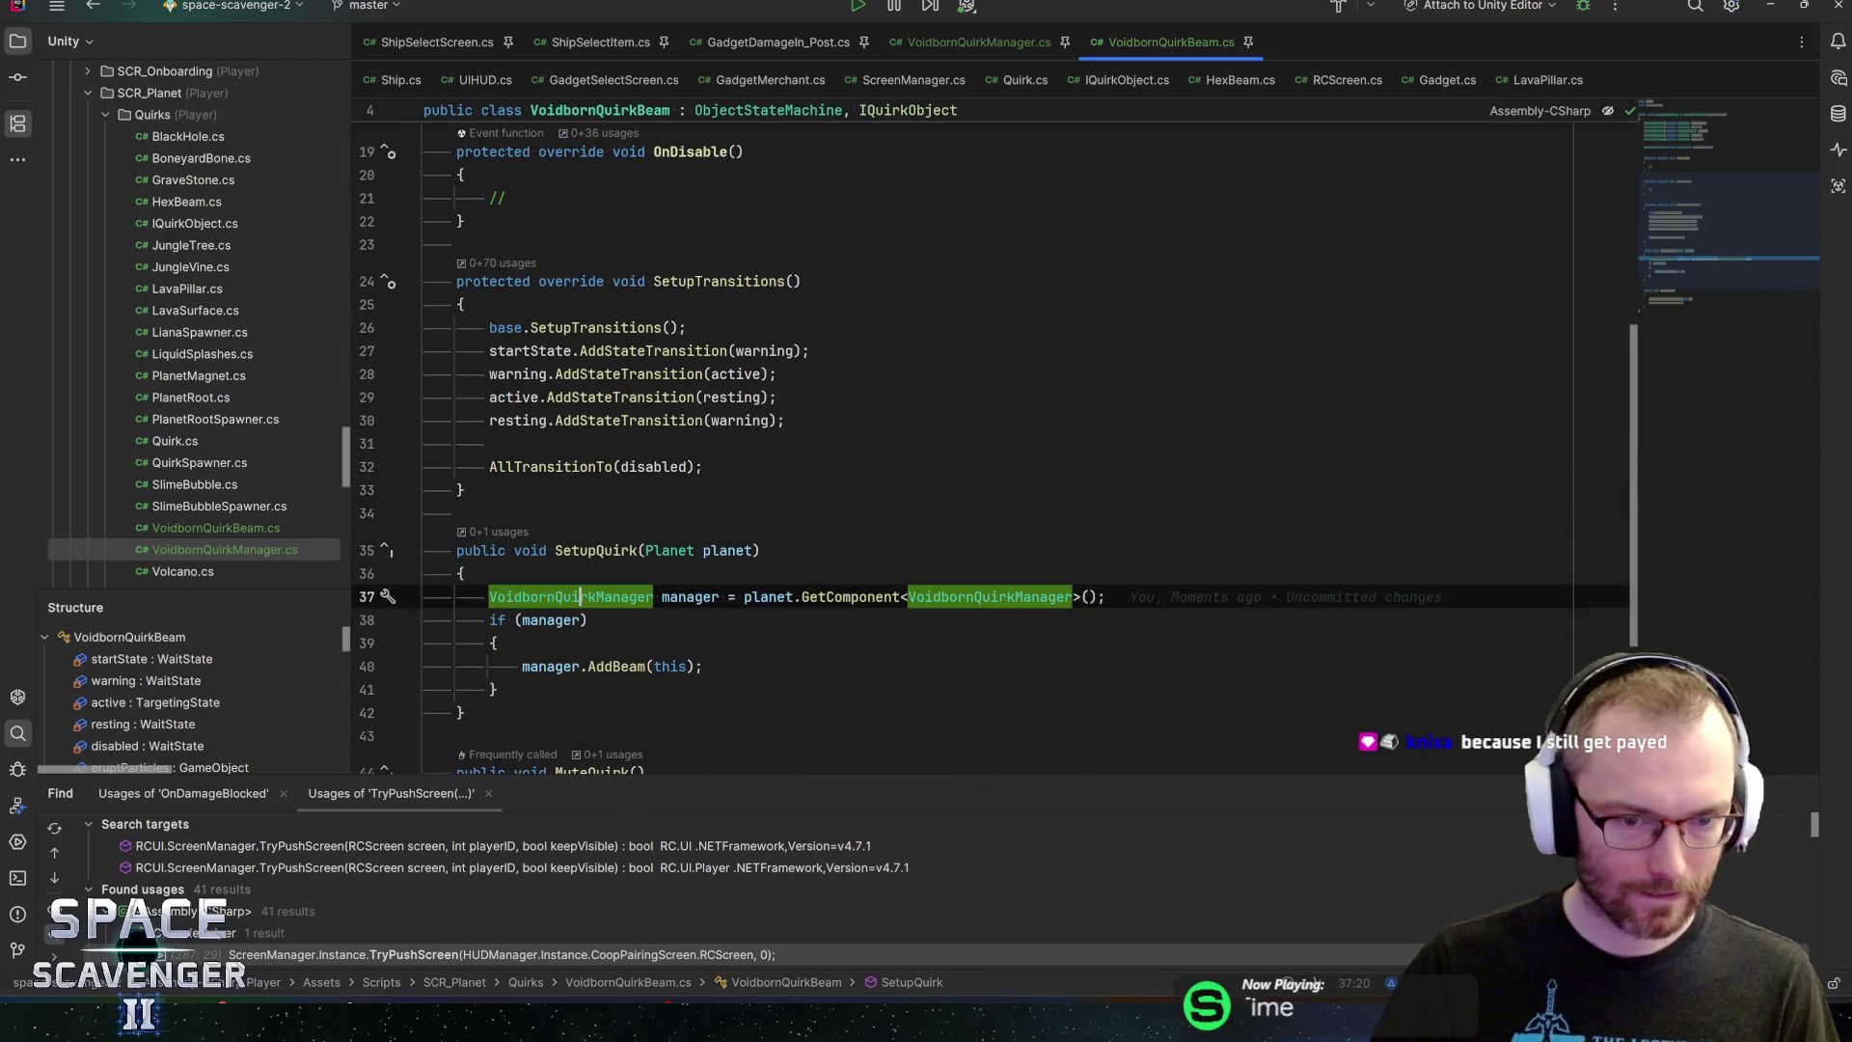
# Cut the local VoidbornQuirkManager declaration out of SetupQuirk, leaving only manager there
pyautogui.hotkey('ctrl', 'Right')
pyautogui.hotkey('ctrl', 'Right')
pyautogui.hotkey('shift', 'ctrl', 'Left')
pyautogui.hotkey('shift', 'ctrl', 'Left')
pyautogui.hotkey('ctrl', 'c')
pyautogui.press('BackSpace')
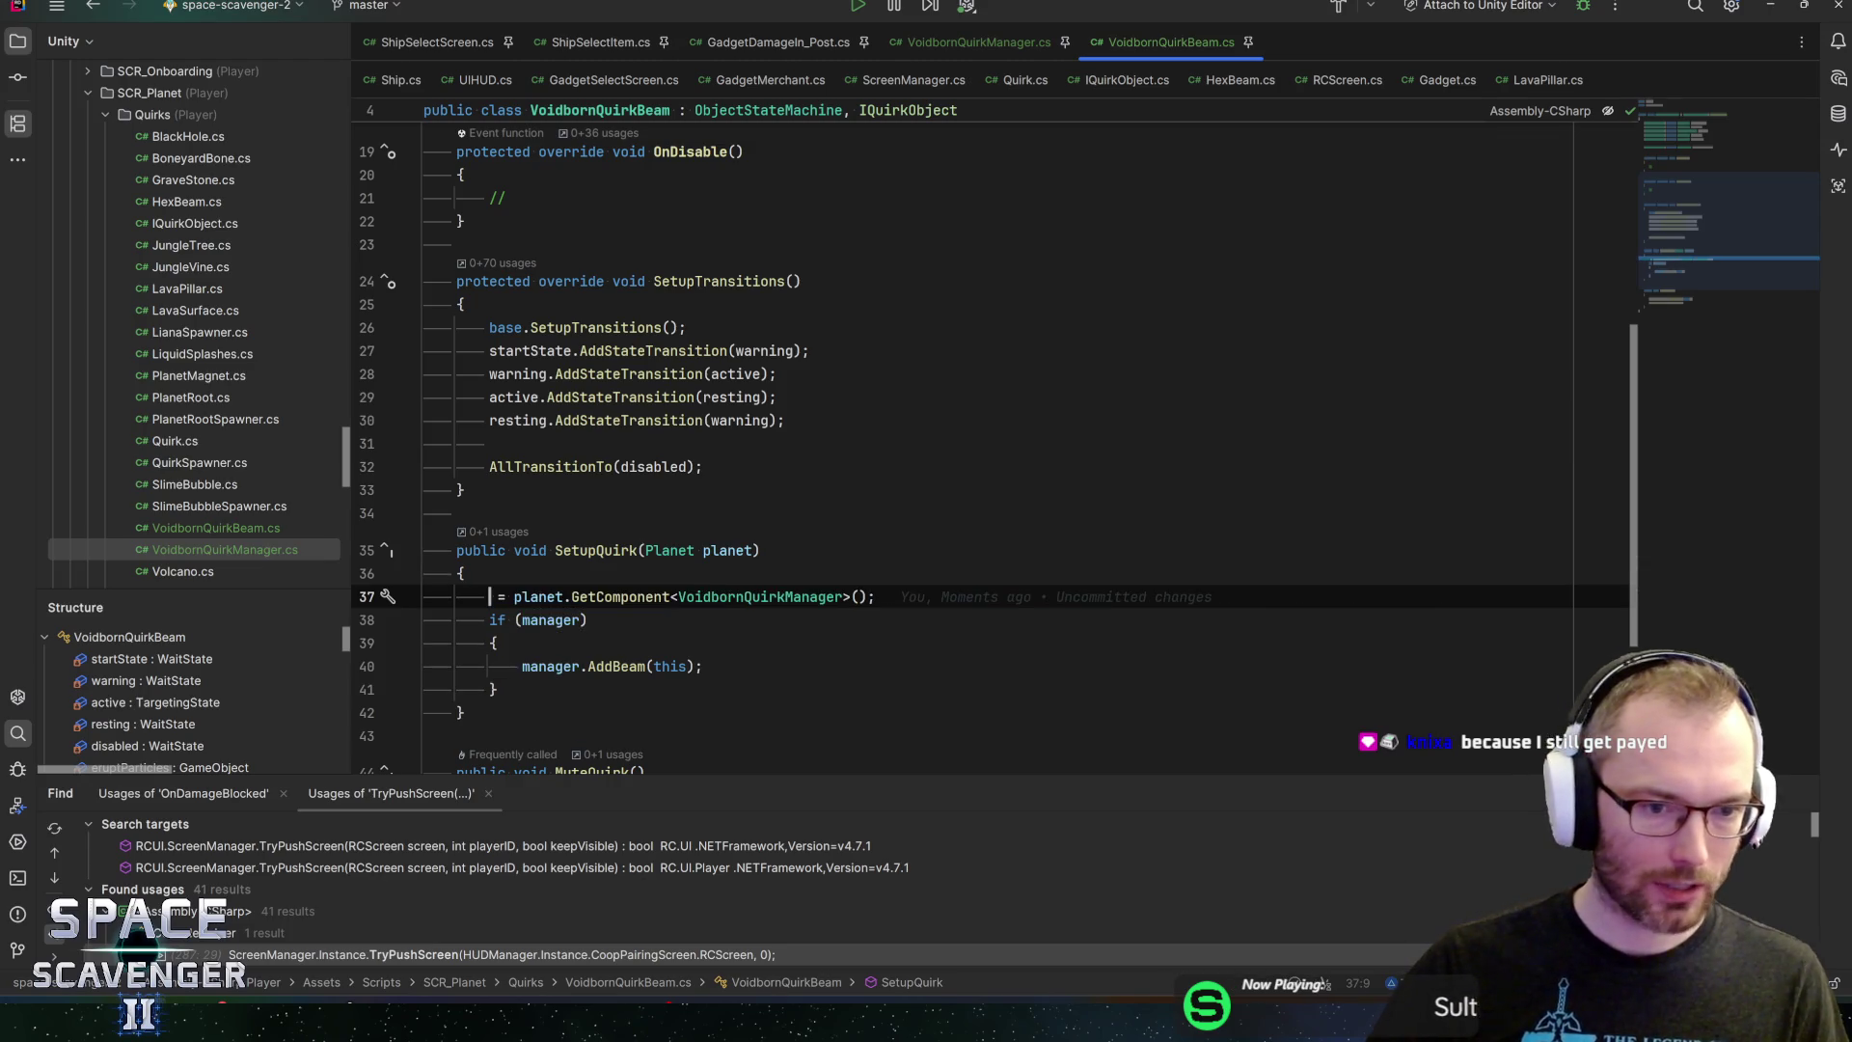
pyautogui.scroll(-1, 964, 434)
pyautogui.scroll(1, 965, 434)
pyautogui.write('manager')
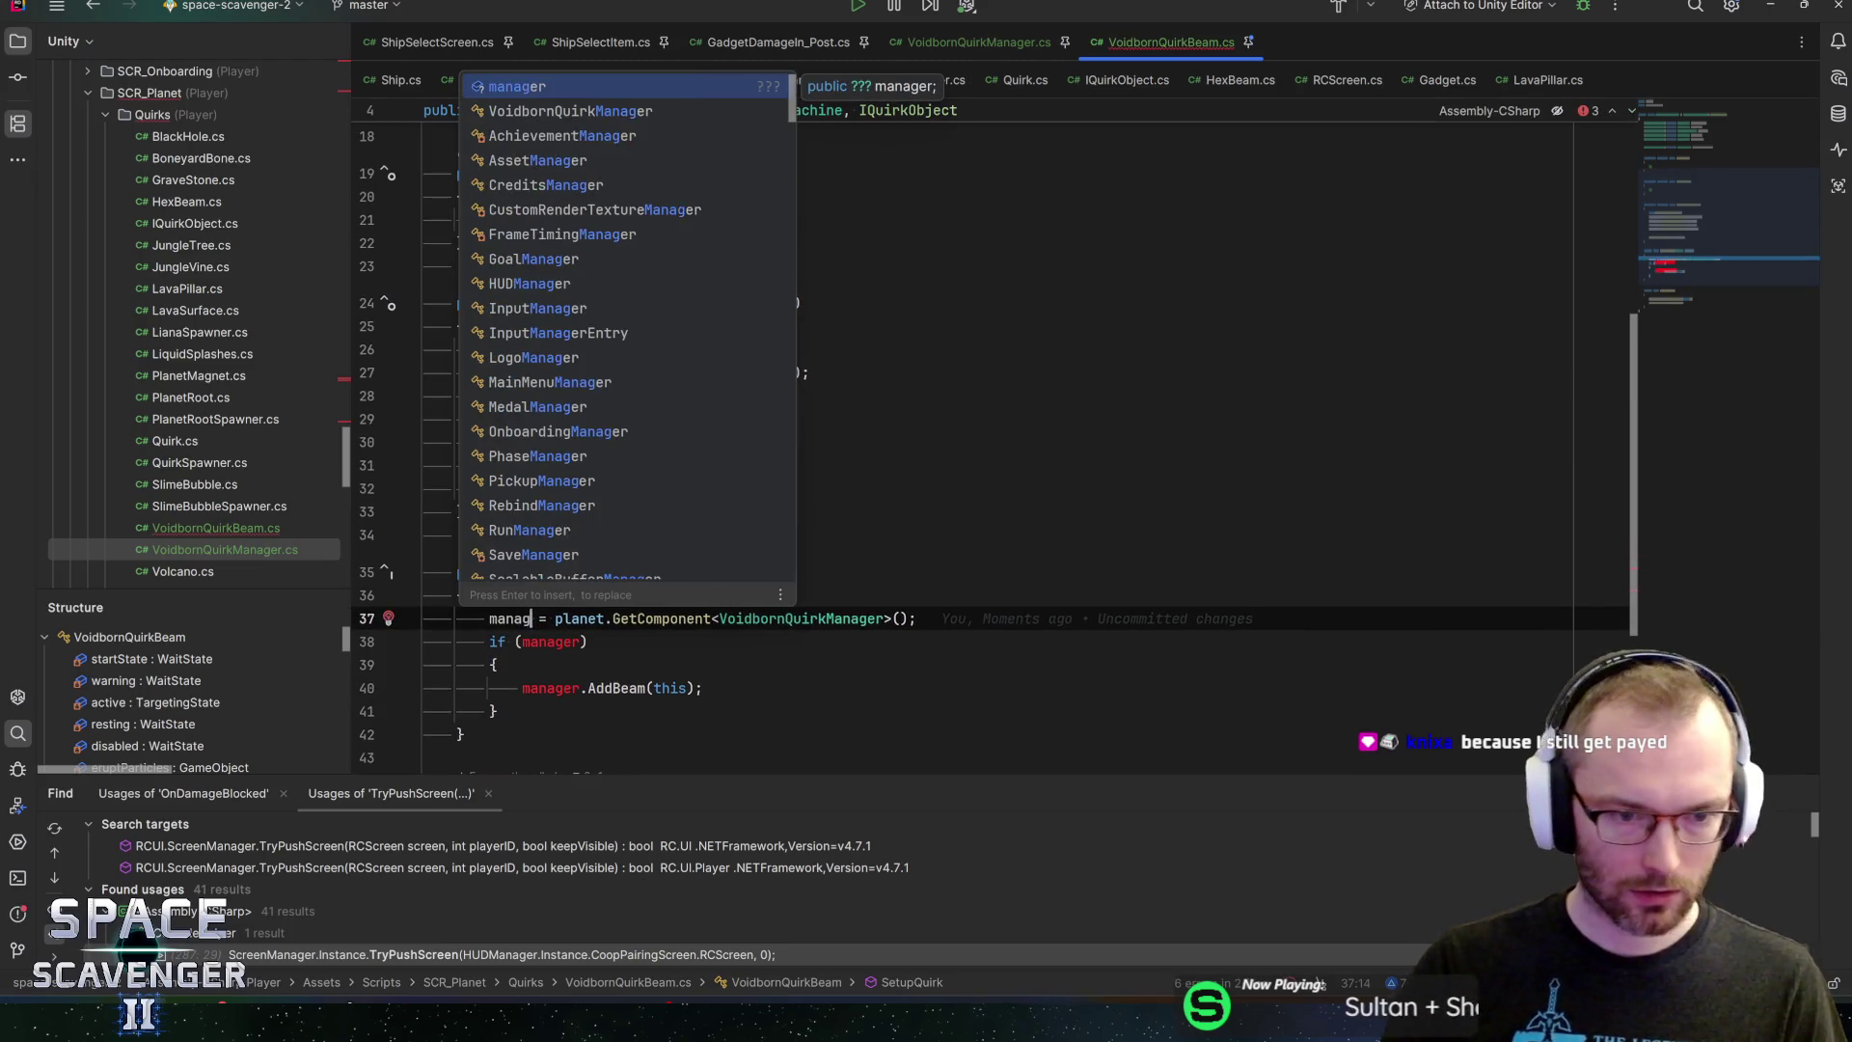
pyautogui.scroll(6, 965, 434)
# Paste it below eruptParticles as a private VoidbornQuirkManager manager field
pyautogui.click(458, 403)
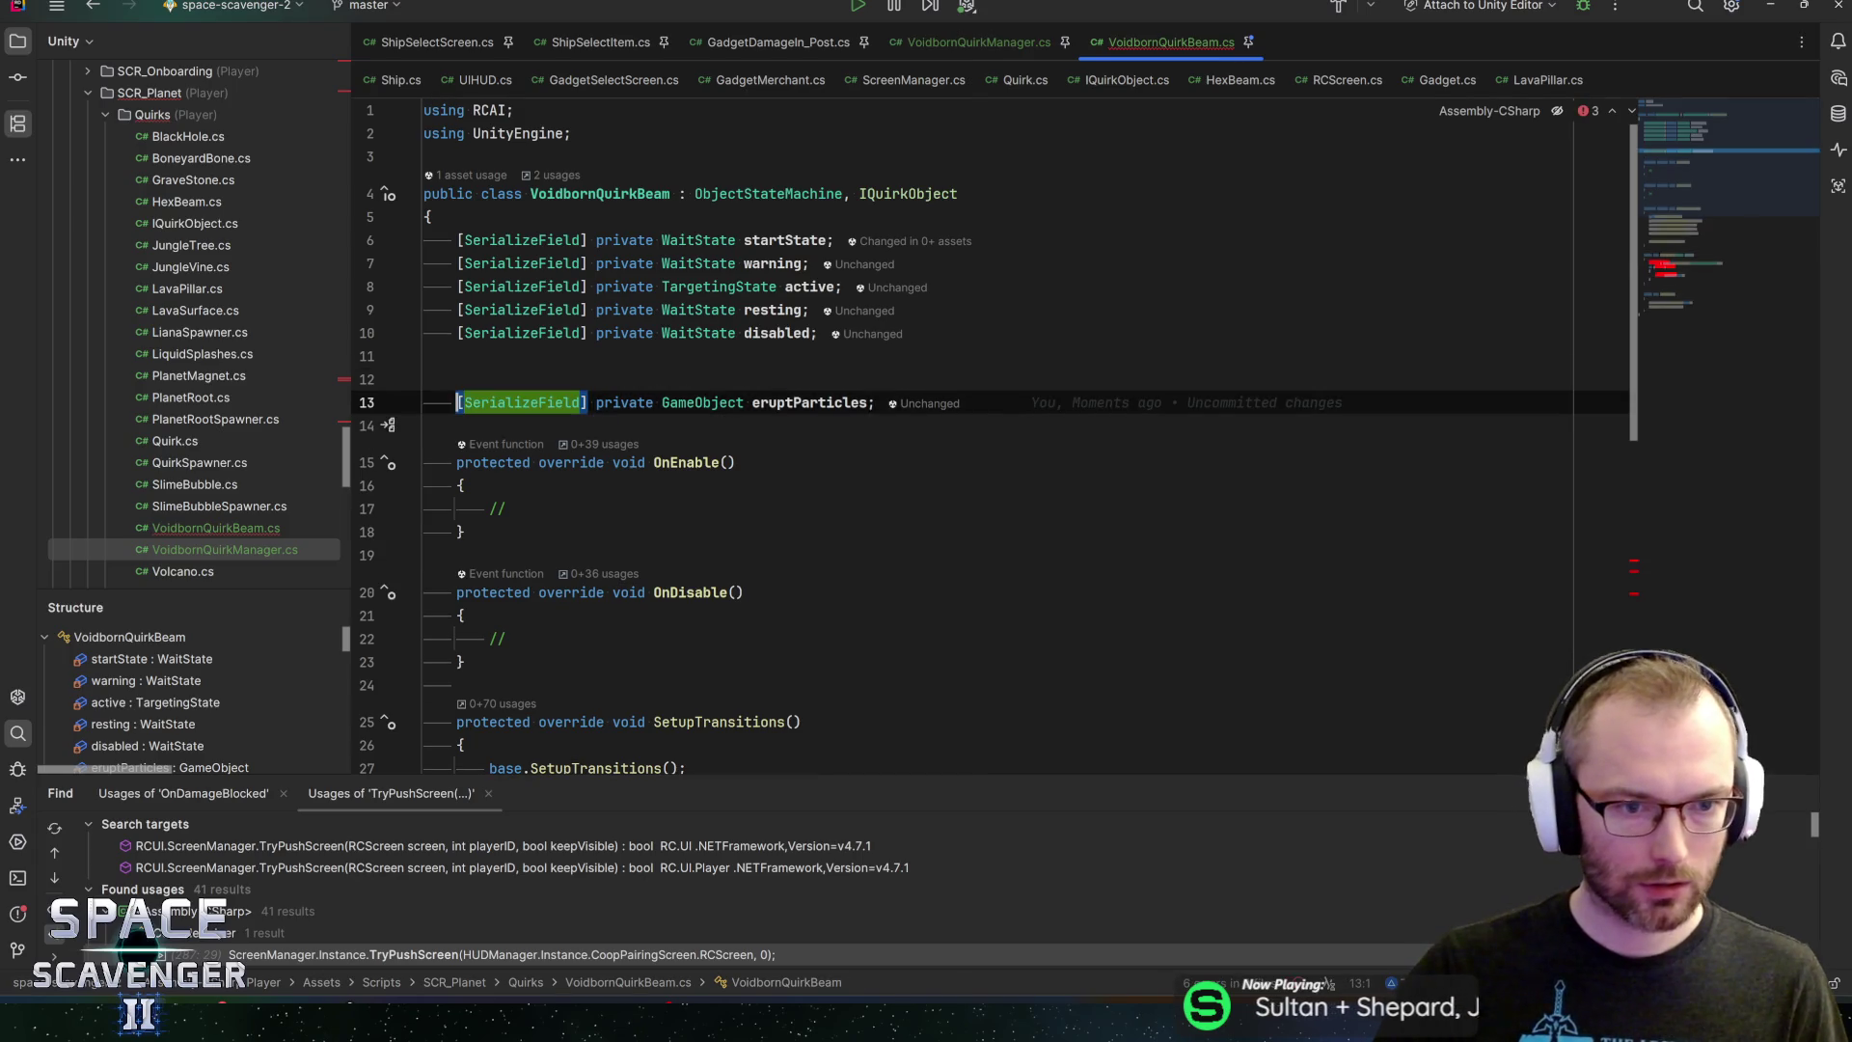
pyautogui.press('BackSpace')
pyautogui.press('End')
pyautogui.press('Return')
pyautogui.press('Return')
pyautogui.hotkey('ctrl', 'v')
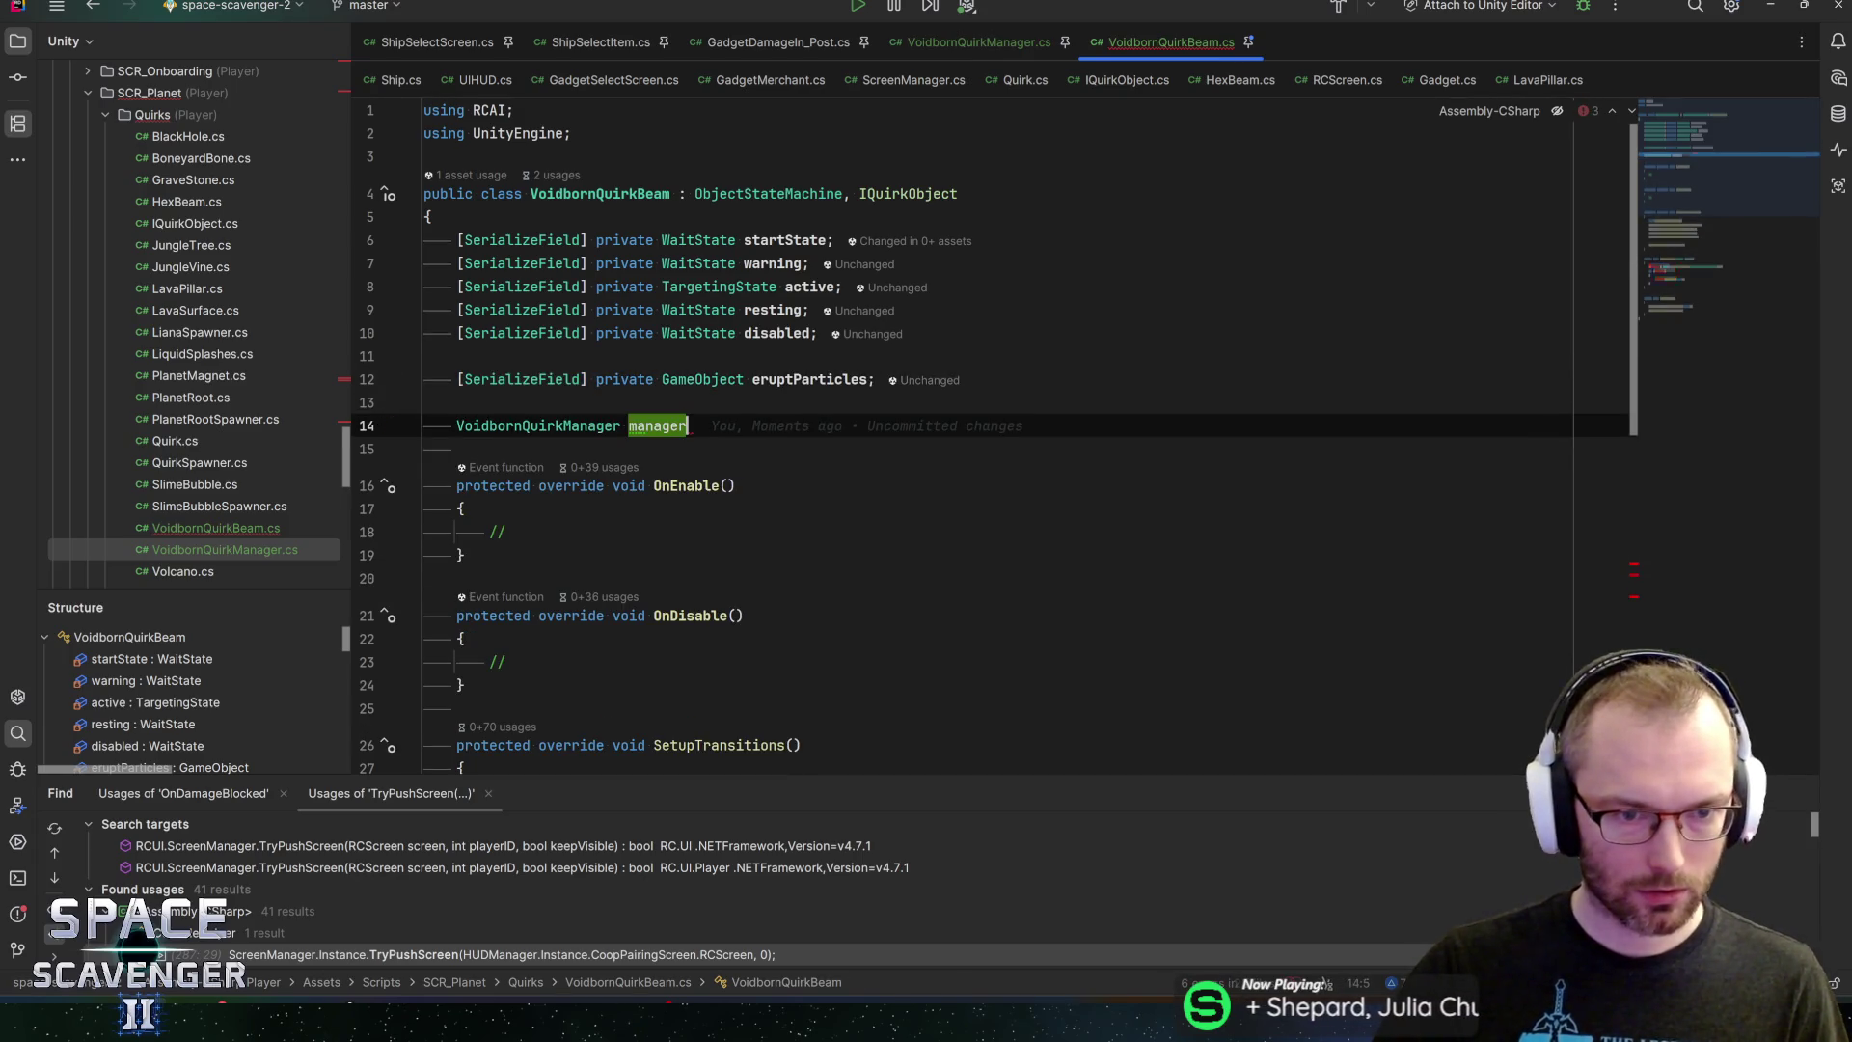
pyautogui.press('Home')
pyautogui.write('private')
pyautogui.press('End')
pyautogui.write(';')
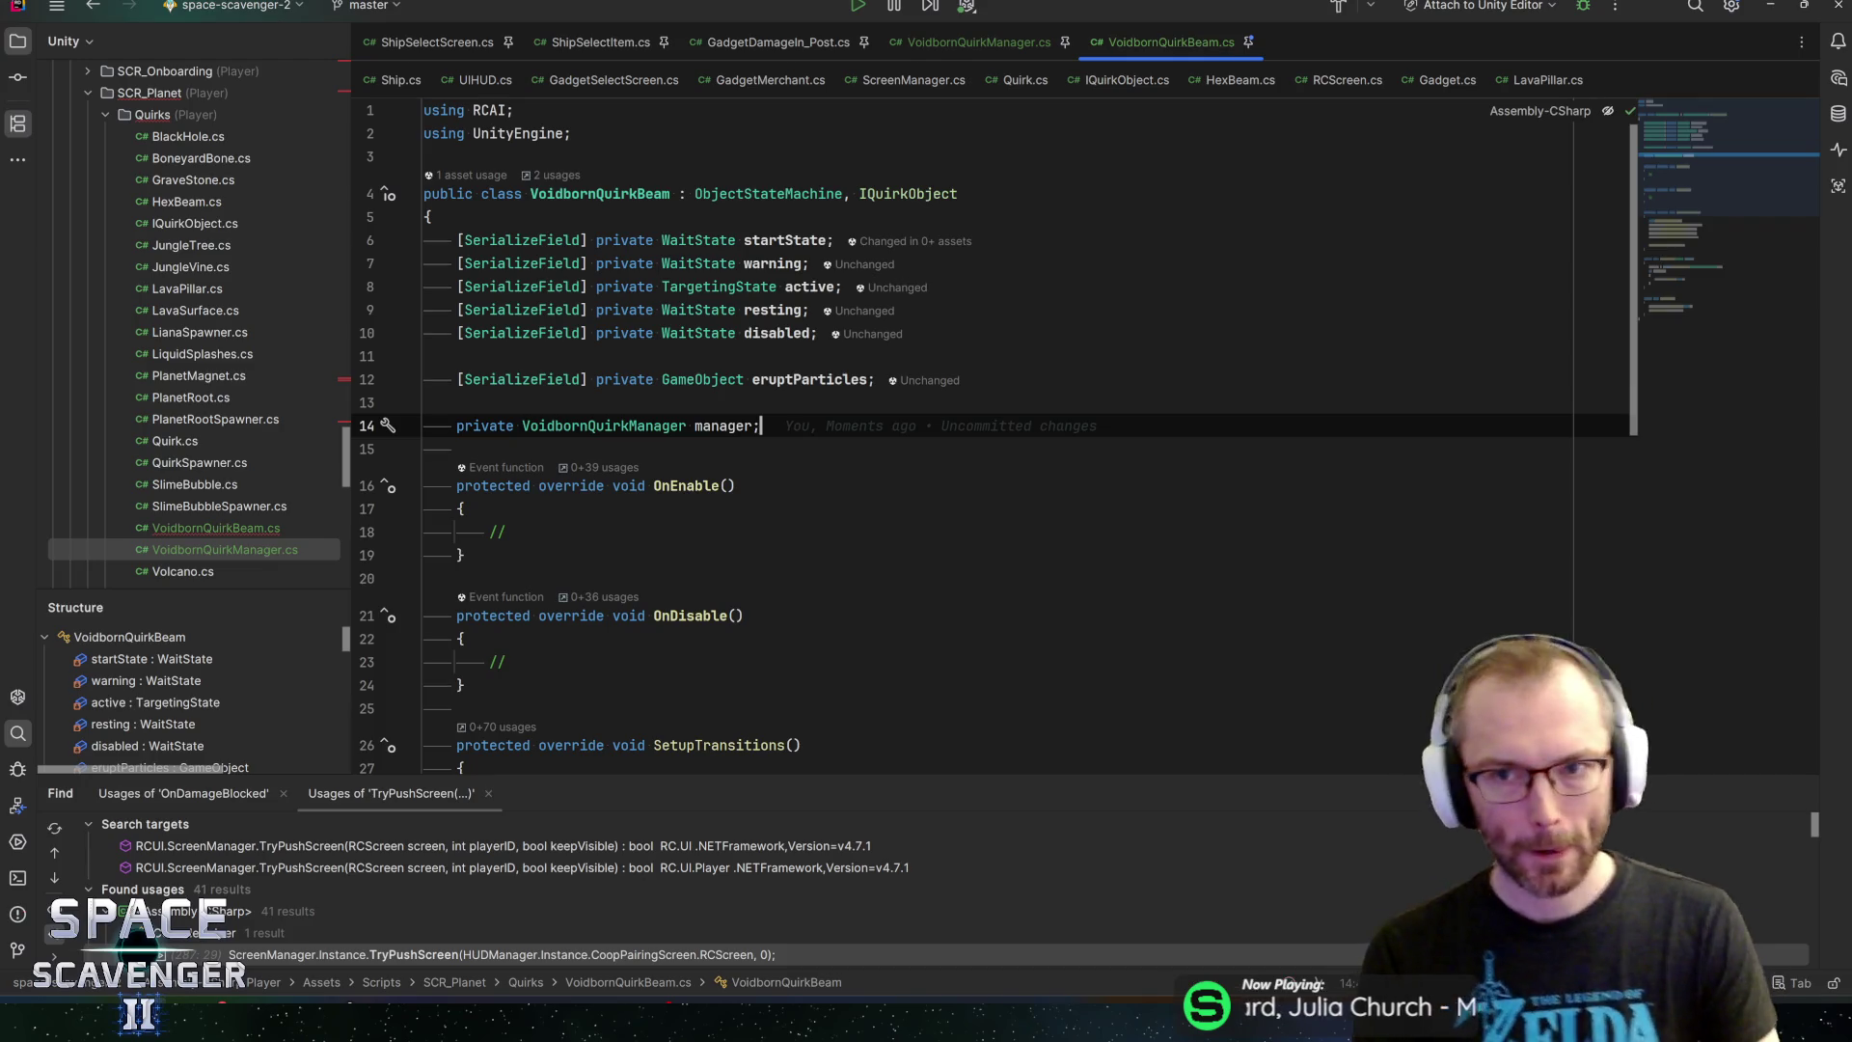
# Save VoidbornQuirkBeam.cs and bring the Unity Editor forward
pyautogui.hotkey('ctrl', 's')
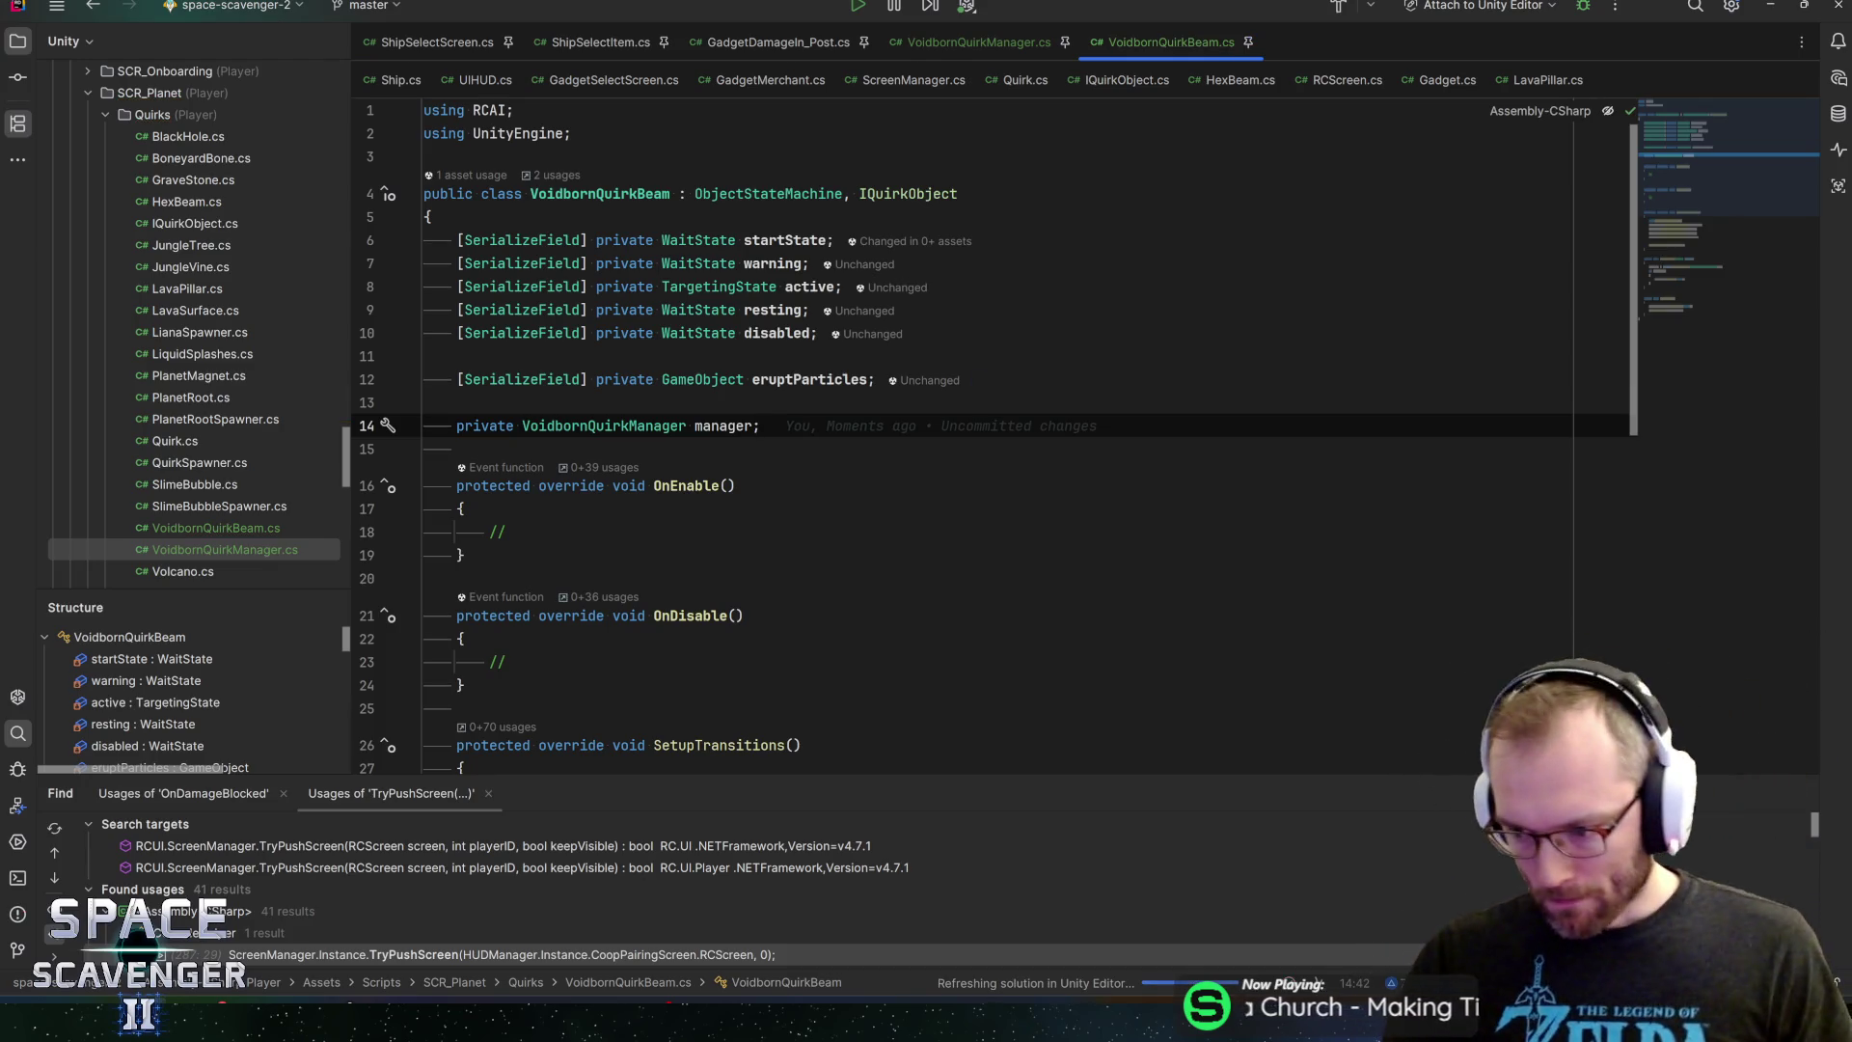
pyautogui.hotkey('alt', 'Tab')
pyautogui.hotkey('alt', 'Tab')
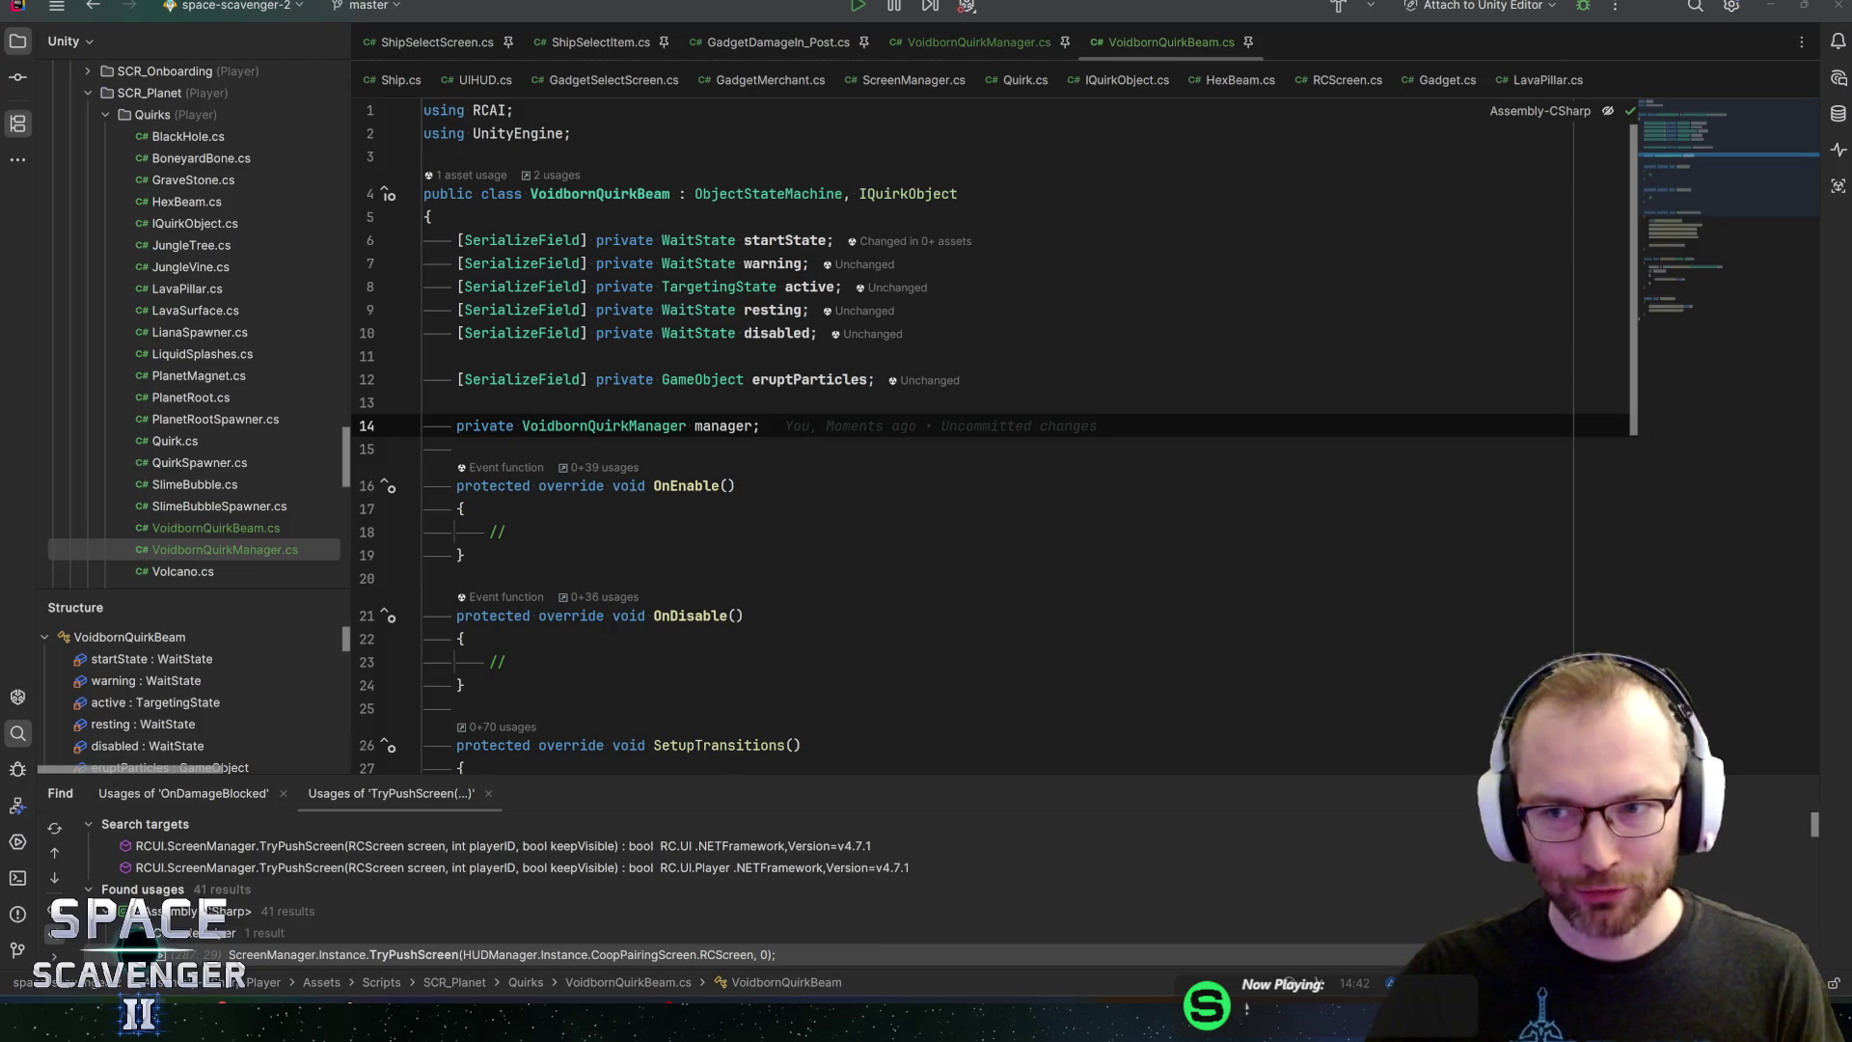
pyautogui.hotkey('alt', 'Tab')
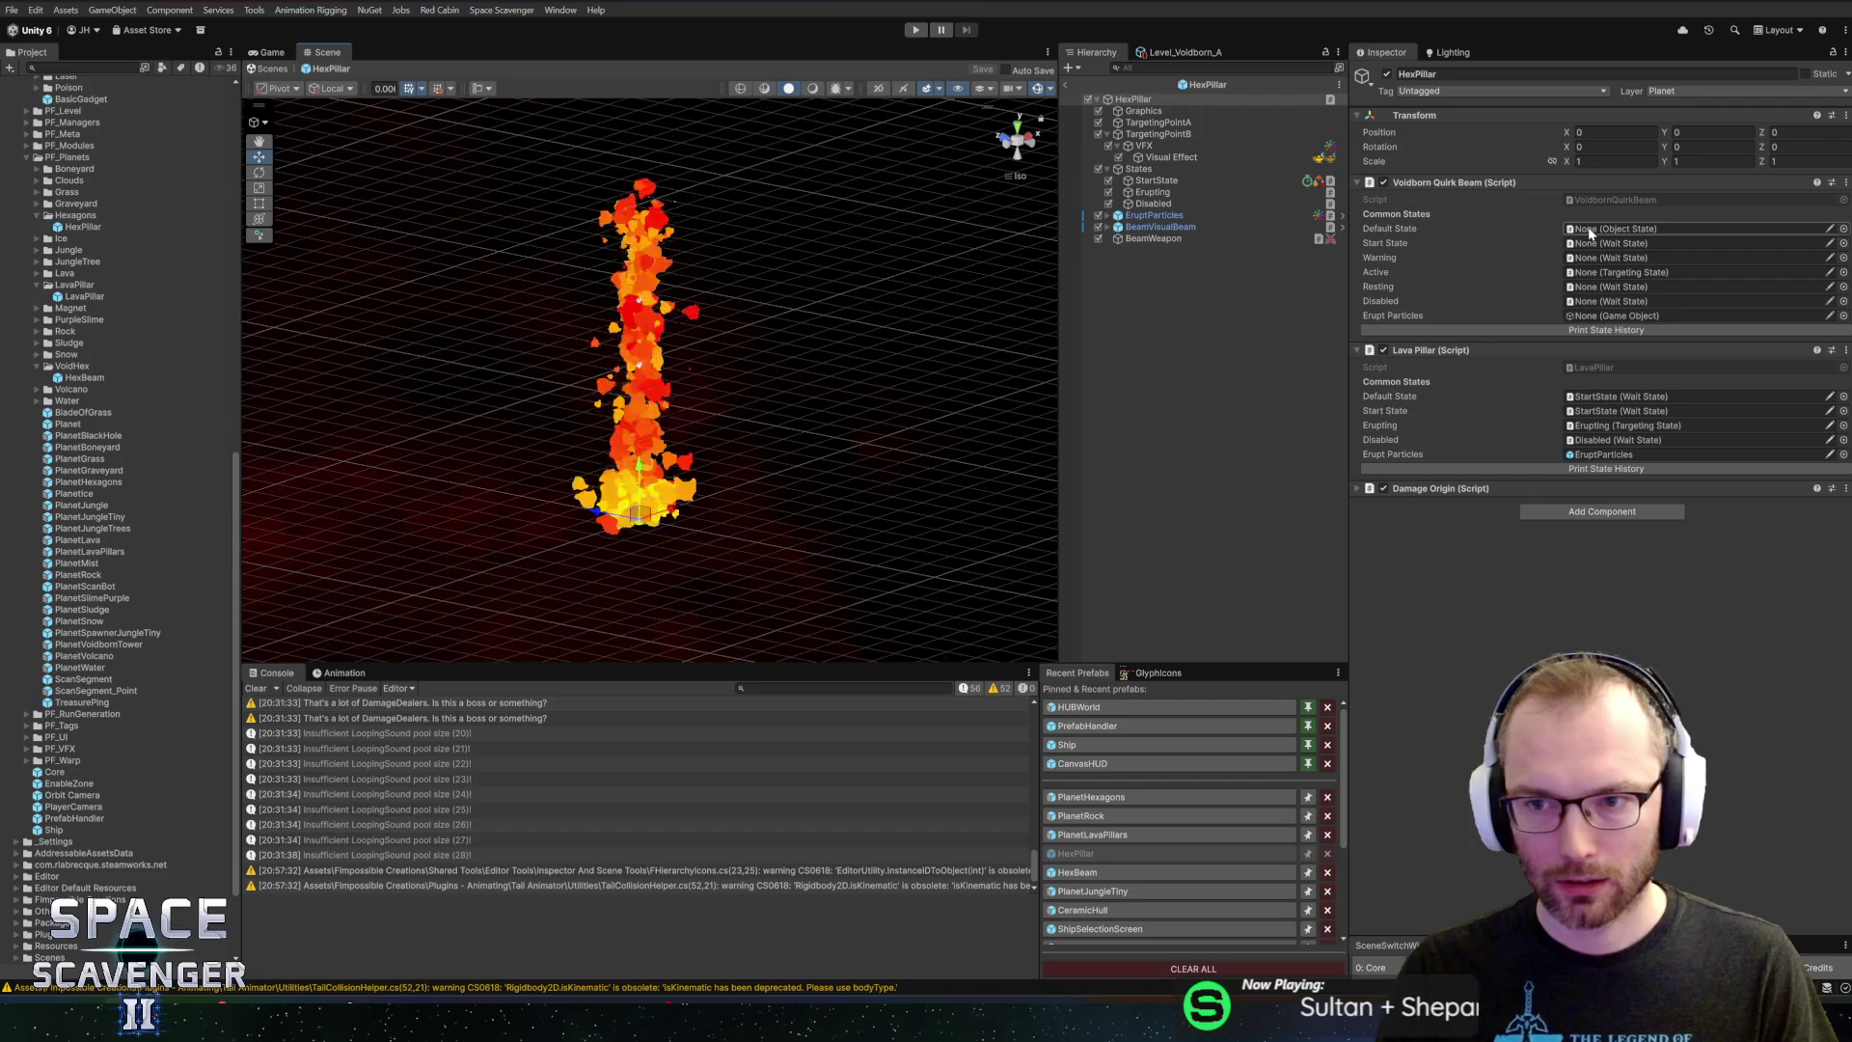
# Assign StartState as the beam's default state and start state
pyautogui.click(1621, 396)
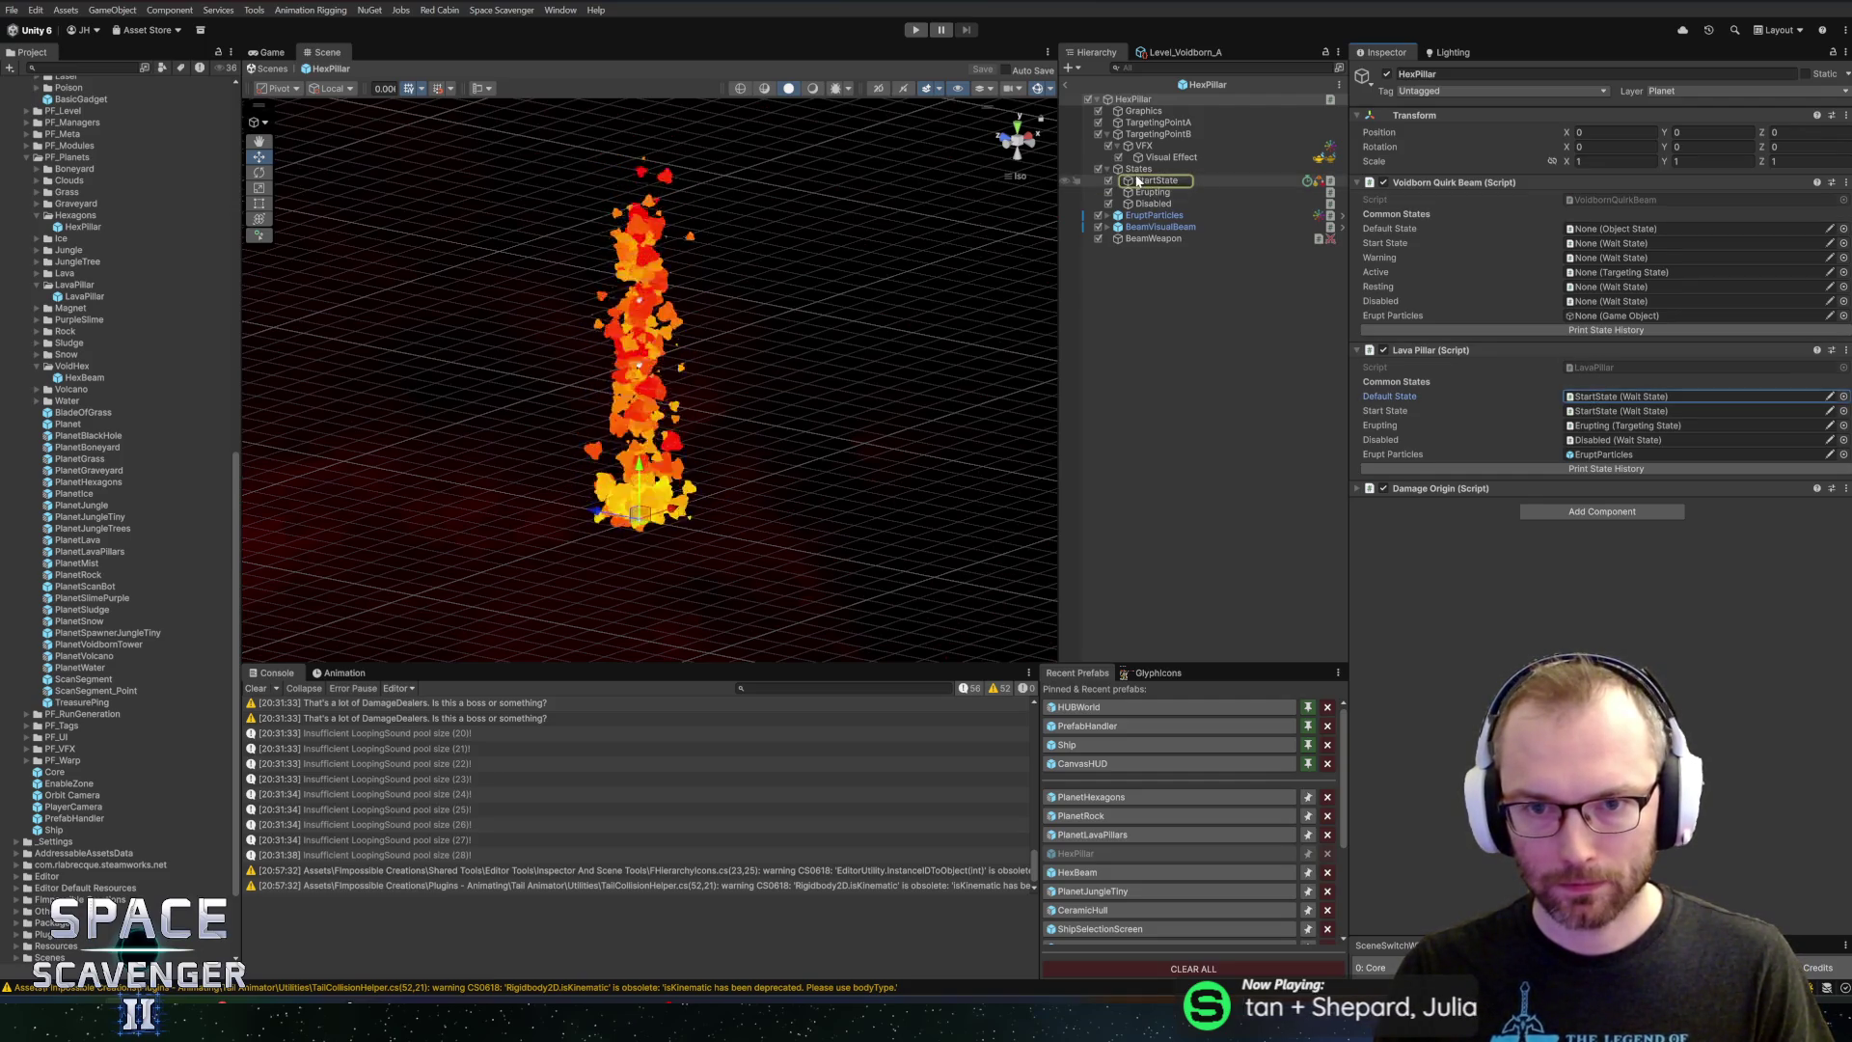
pyautogui.moveTo(1136, 180); pyautogui.dragTo(1633, 232)
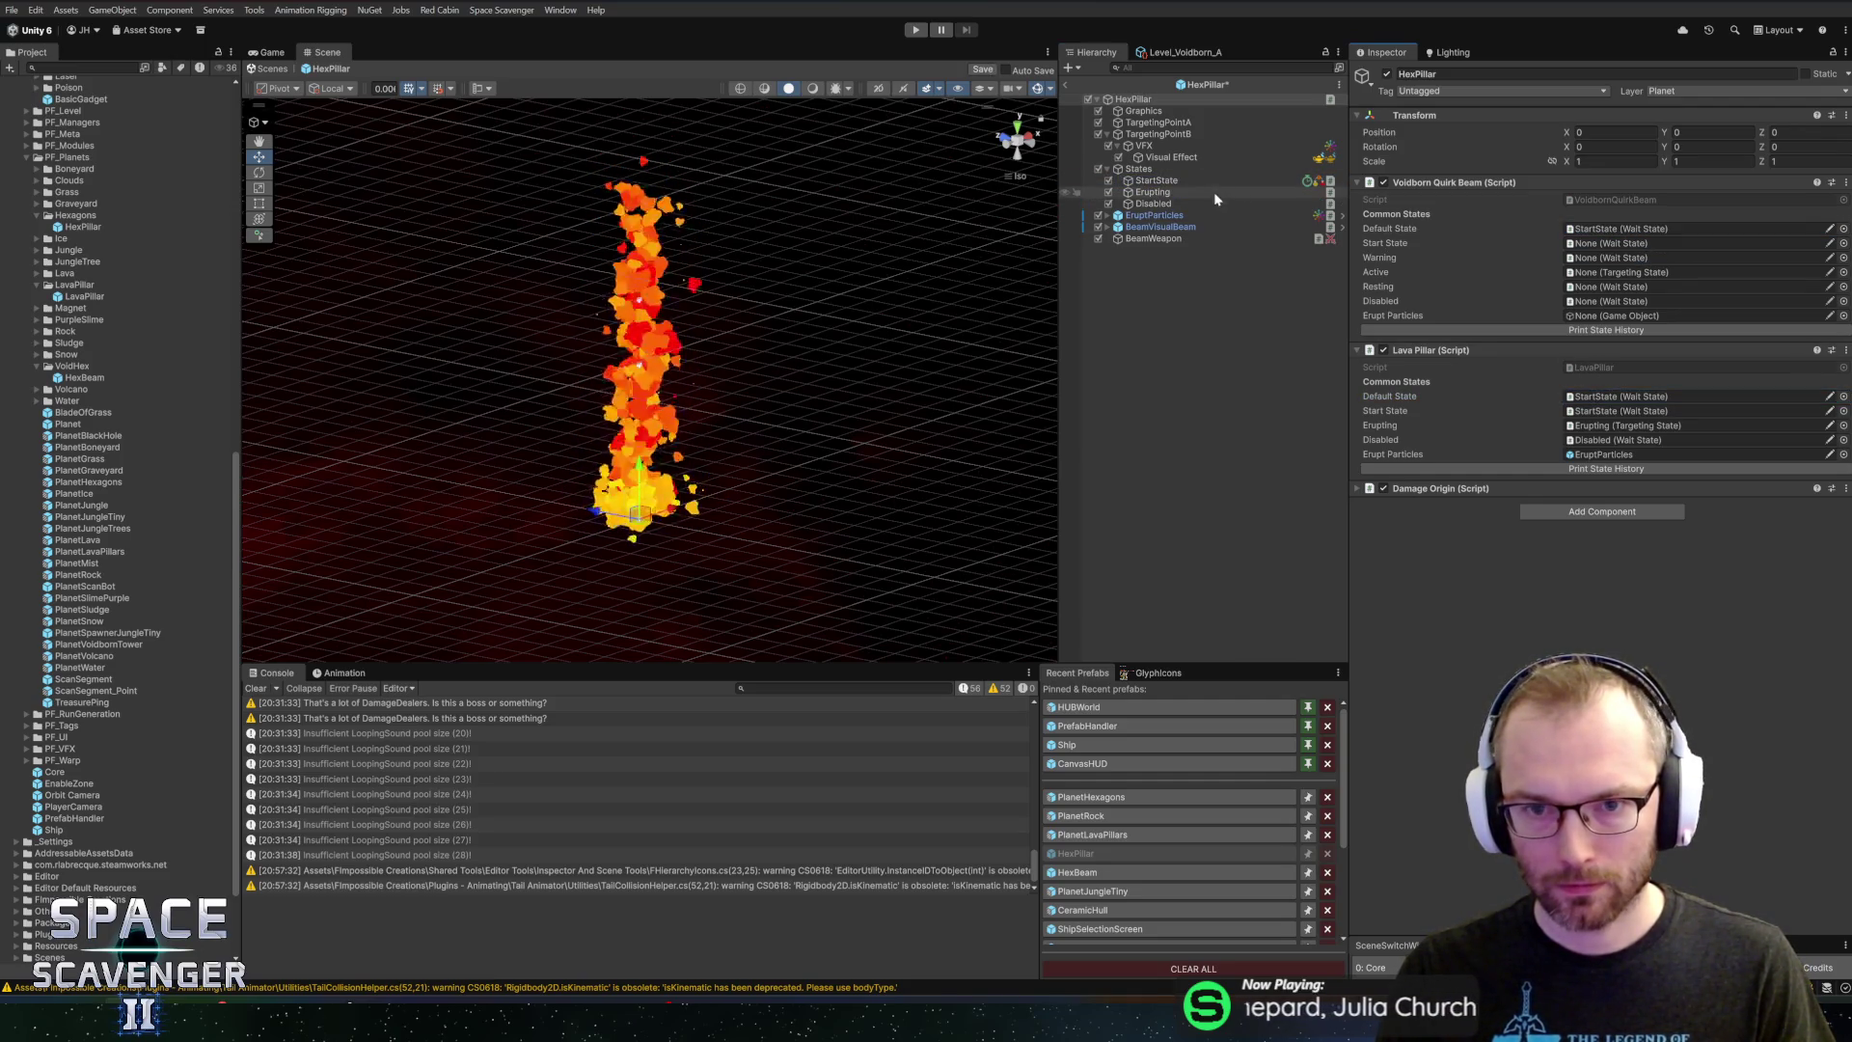
pyautogui.moveTo(1157, 181)
pyautogui.mouseDown()
pyautogui.moveTo(1628, 251)
pyautogui.moveTo(1578, 249)
pyautogui.mouseUp()
# Duplicate StartState into WarningState and RestState, placing RestState between Erupting and Disabled
pyautogui.click(1155, 181)
pyautogui.hotkey('ctrl', 'd')
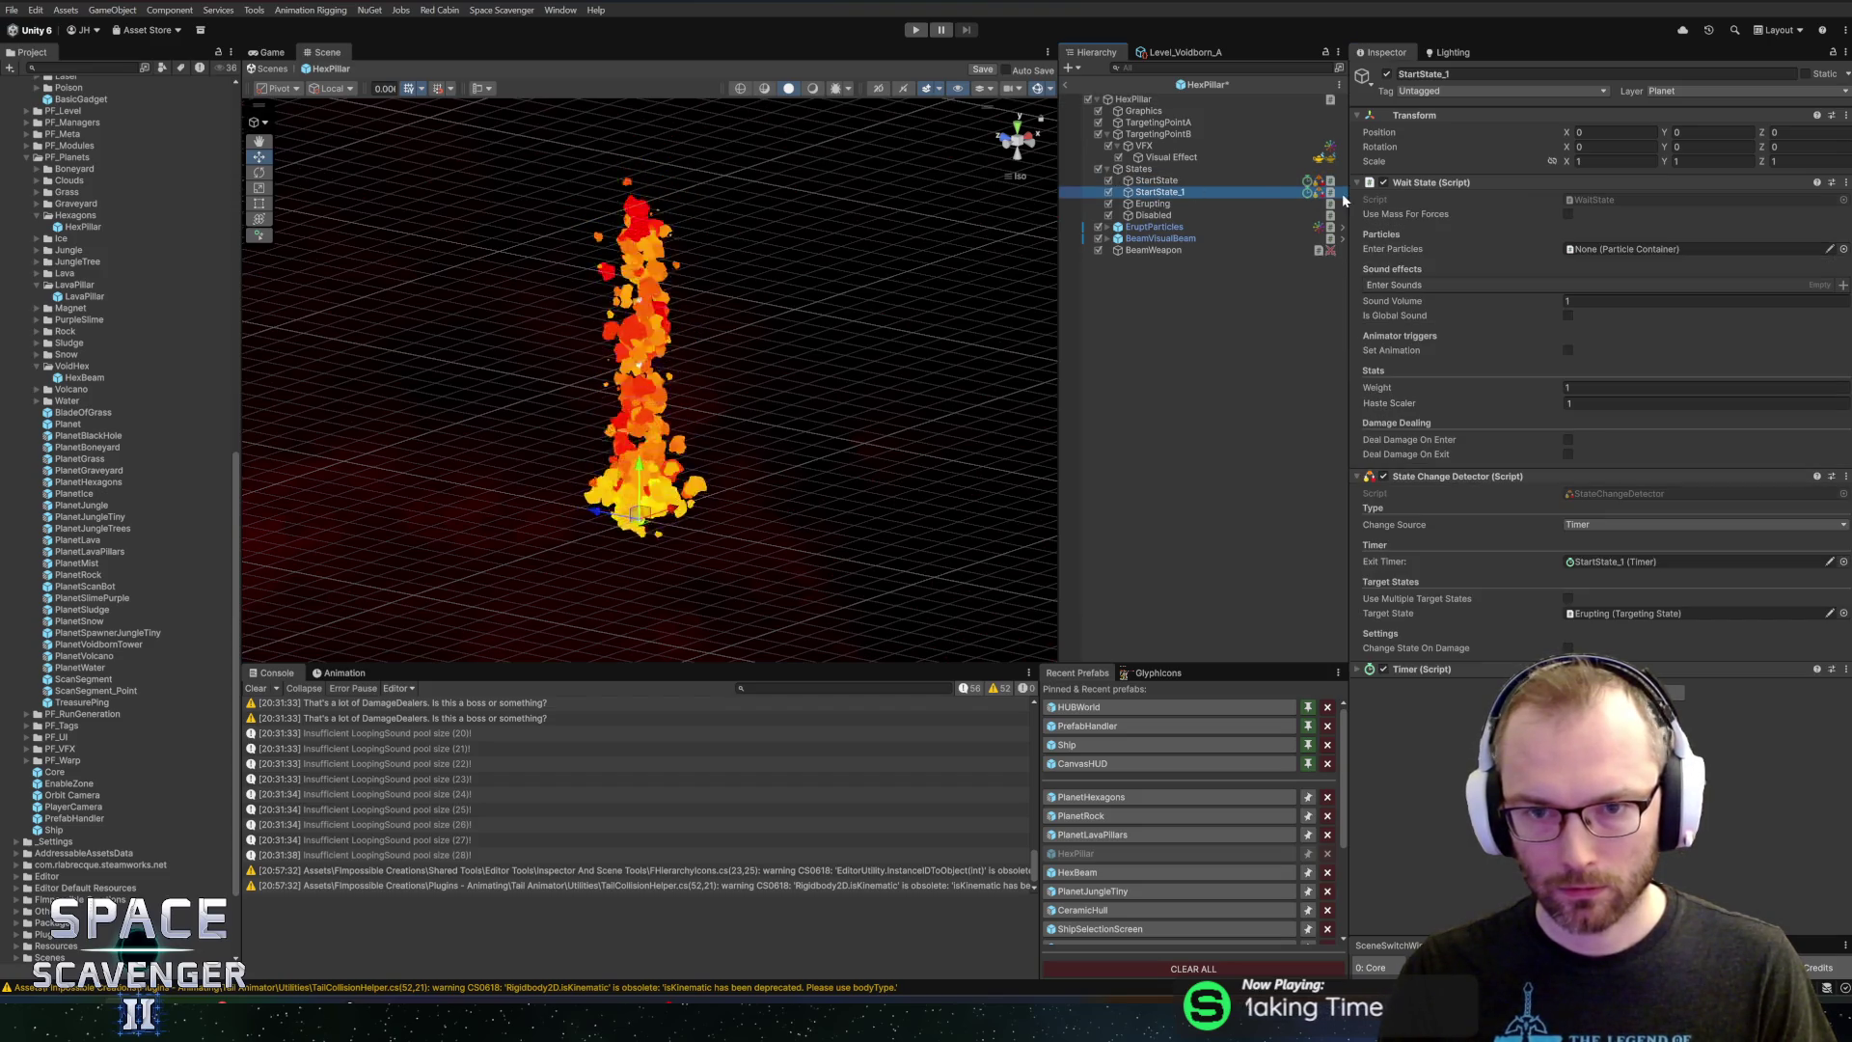
pyautogui.press('F2')
pyautogui.write('WarningSt')
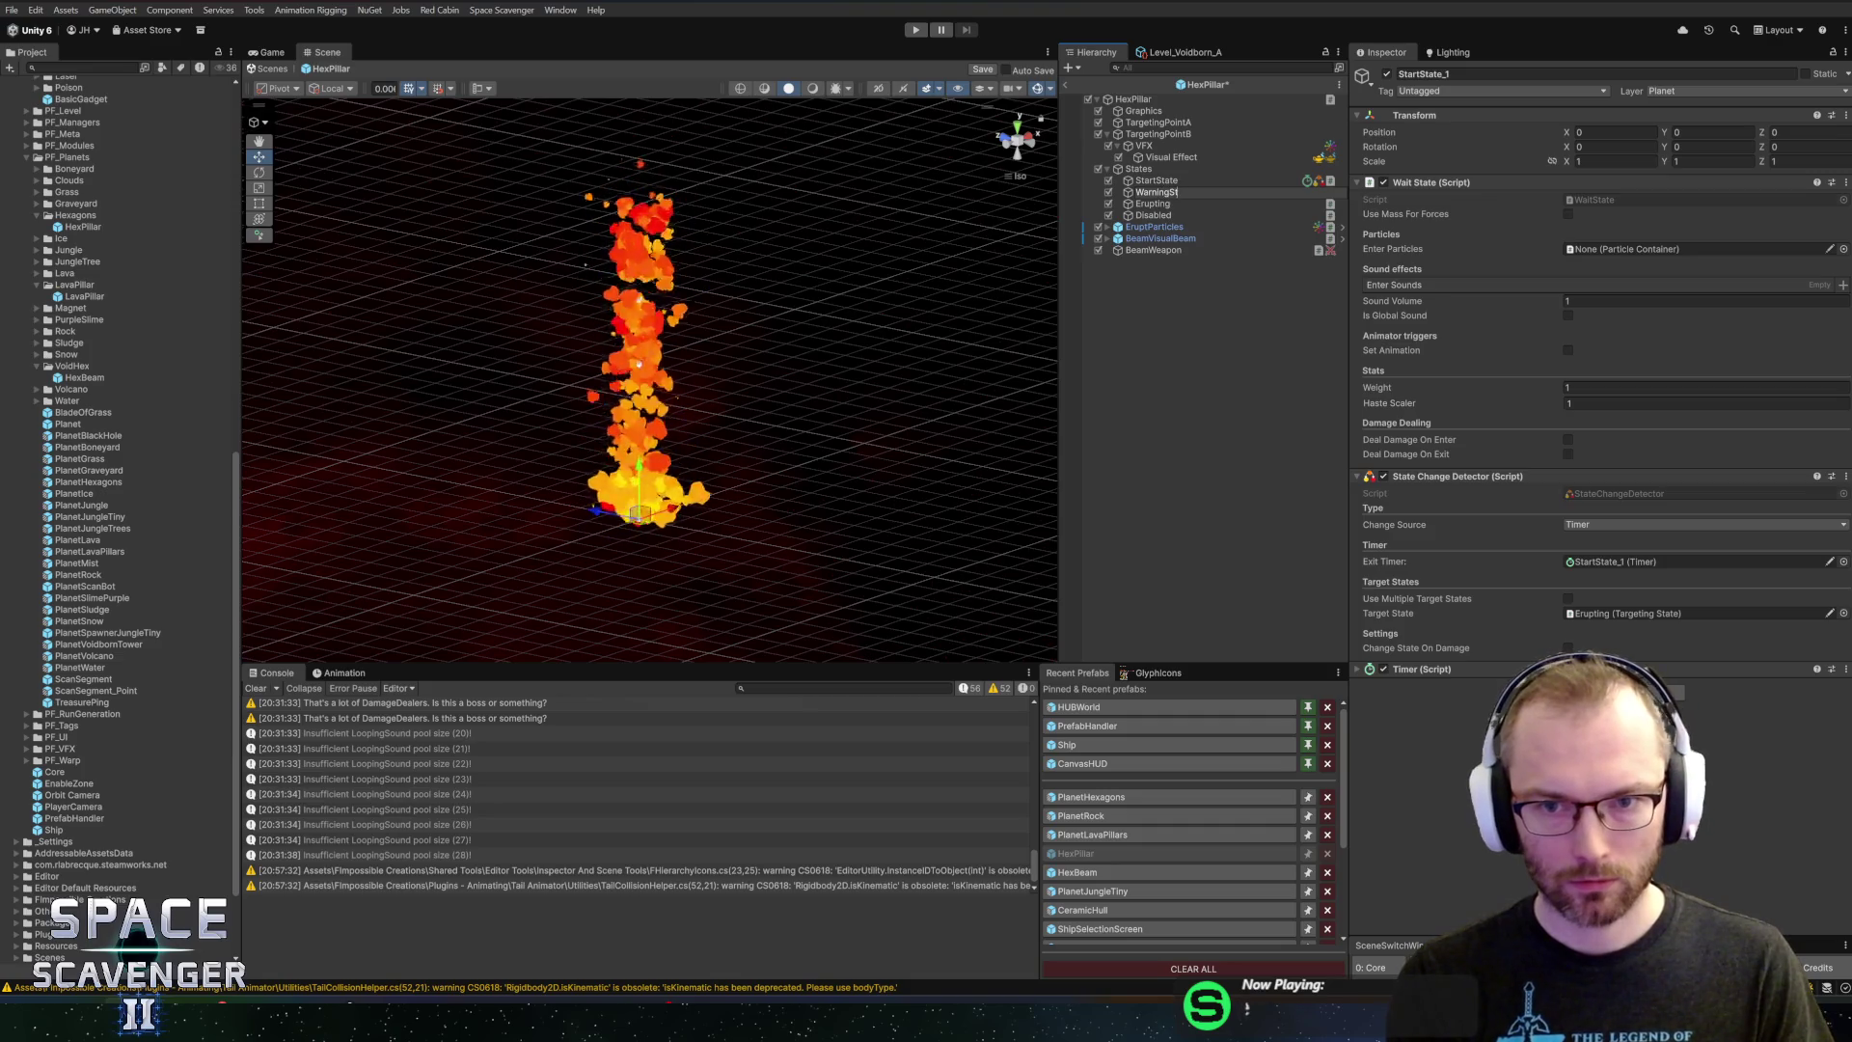
pyautogui.write('ate')
pyautogui.press('Return')
pyautogui.hotkey('ctrl', 'd')
pyautogui.press('F2')
pyautogui.write('RestState')
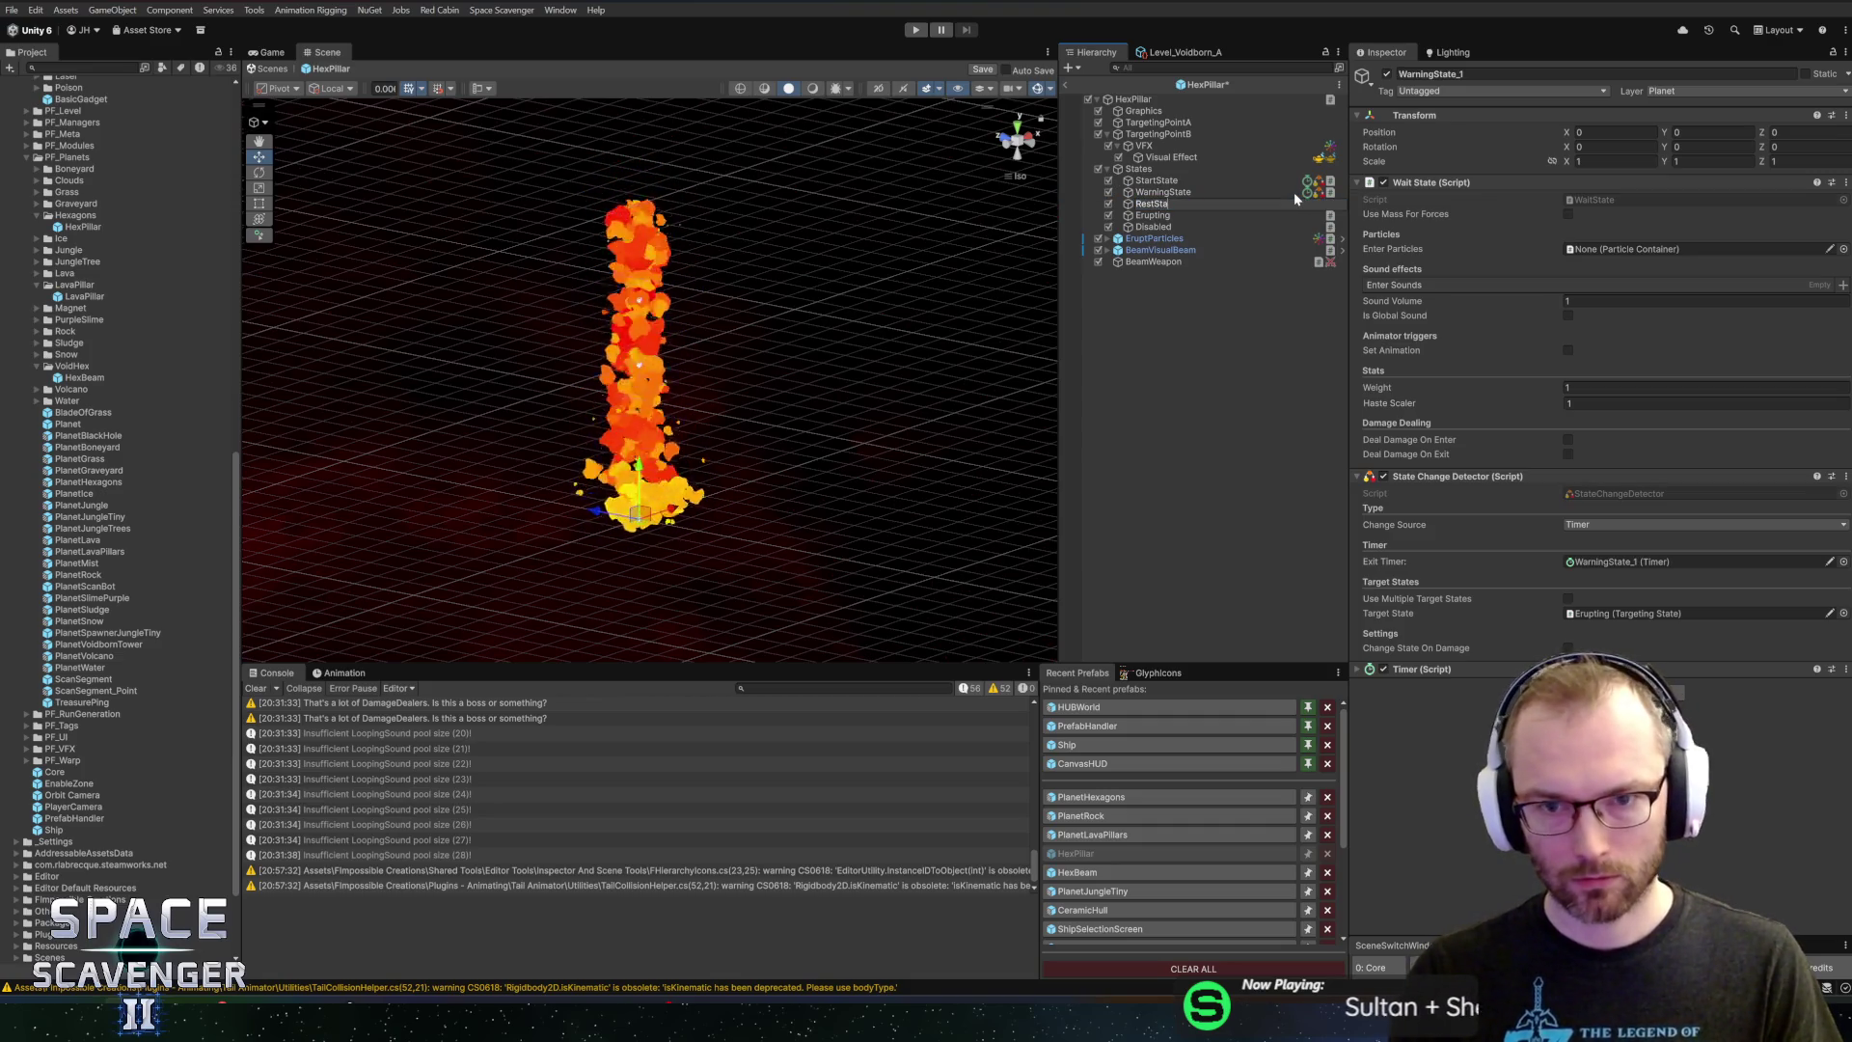
pyautogui.press('Return')
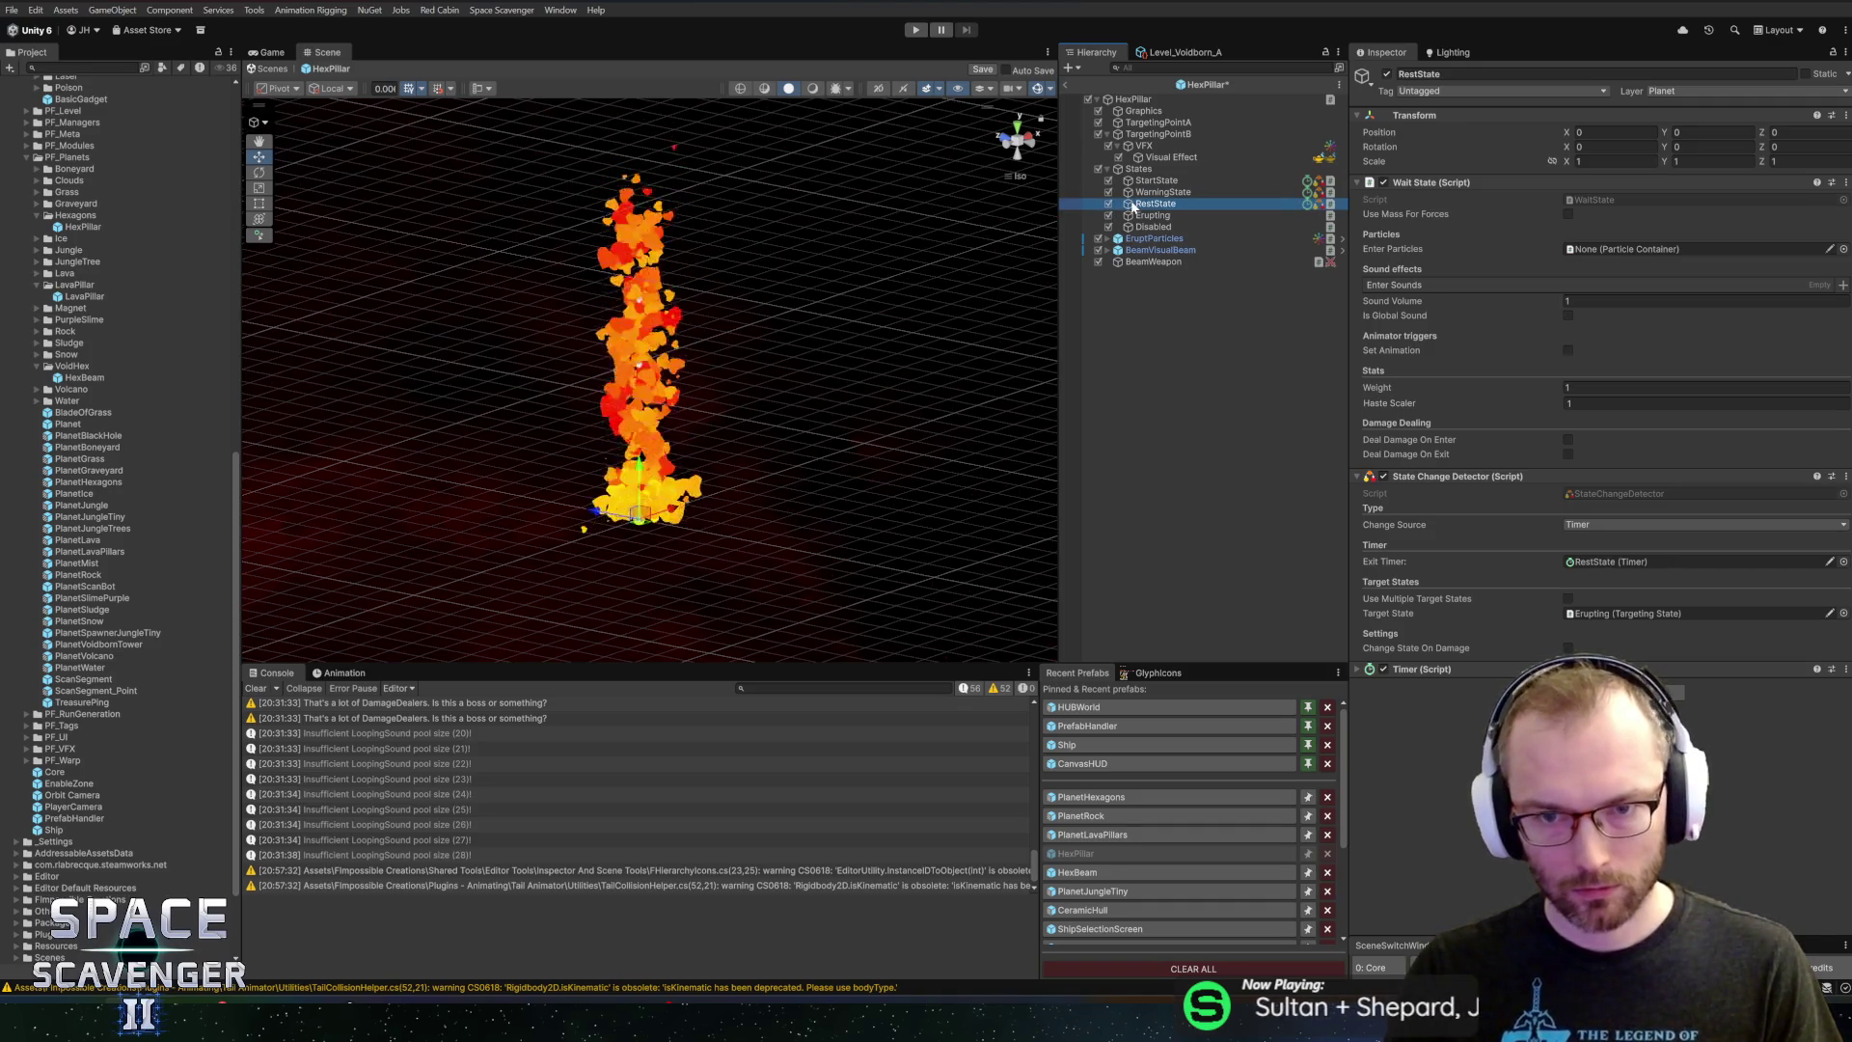
pyautogui.moveTo(1148, 225); pyautogui.dragTo(1194, 232)
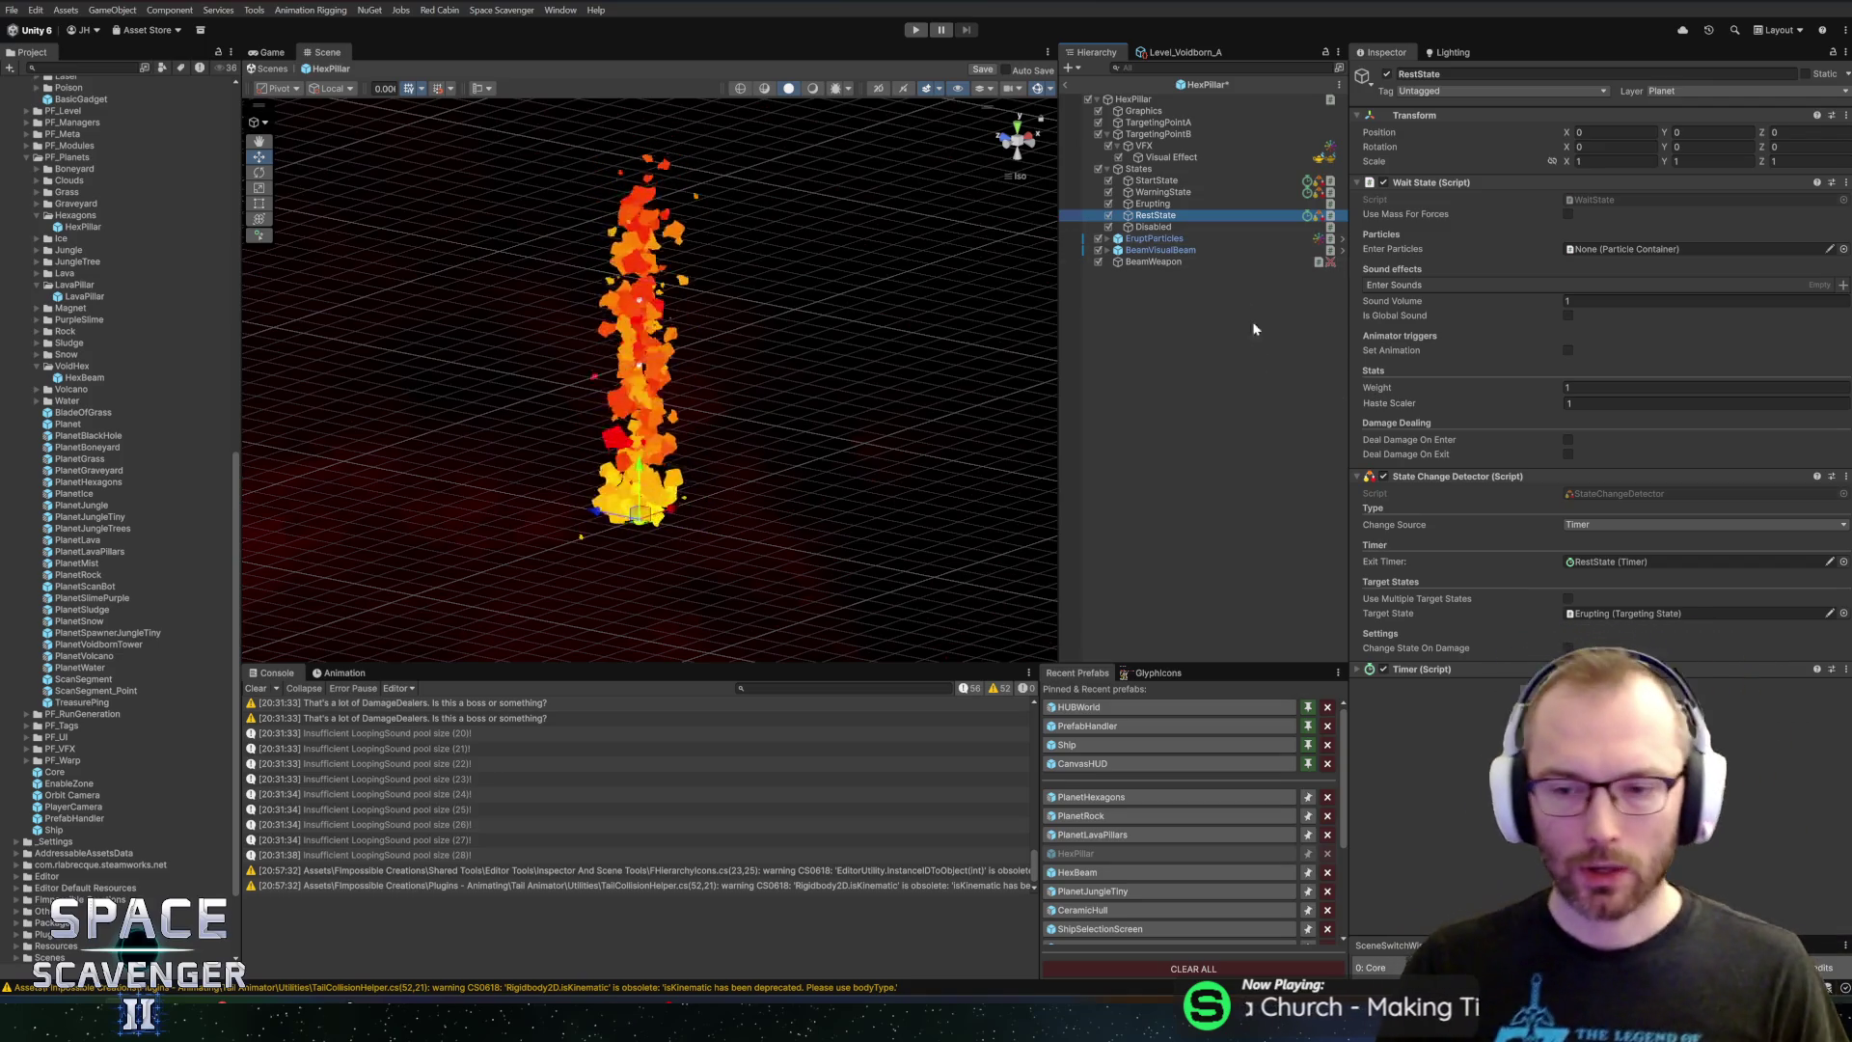
# Remove the State Change Detector and Timer components from RestState
pyautogui.rightClick(1440, 480)
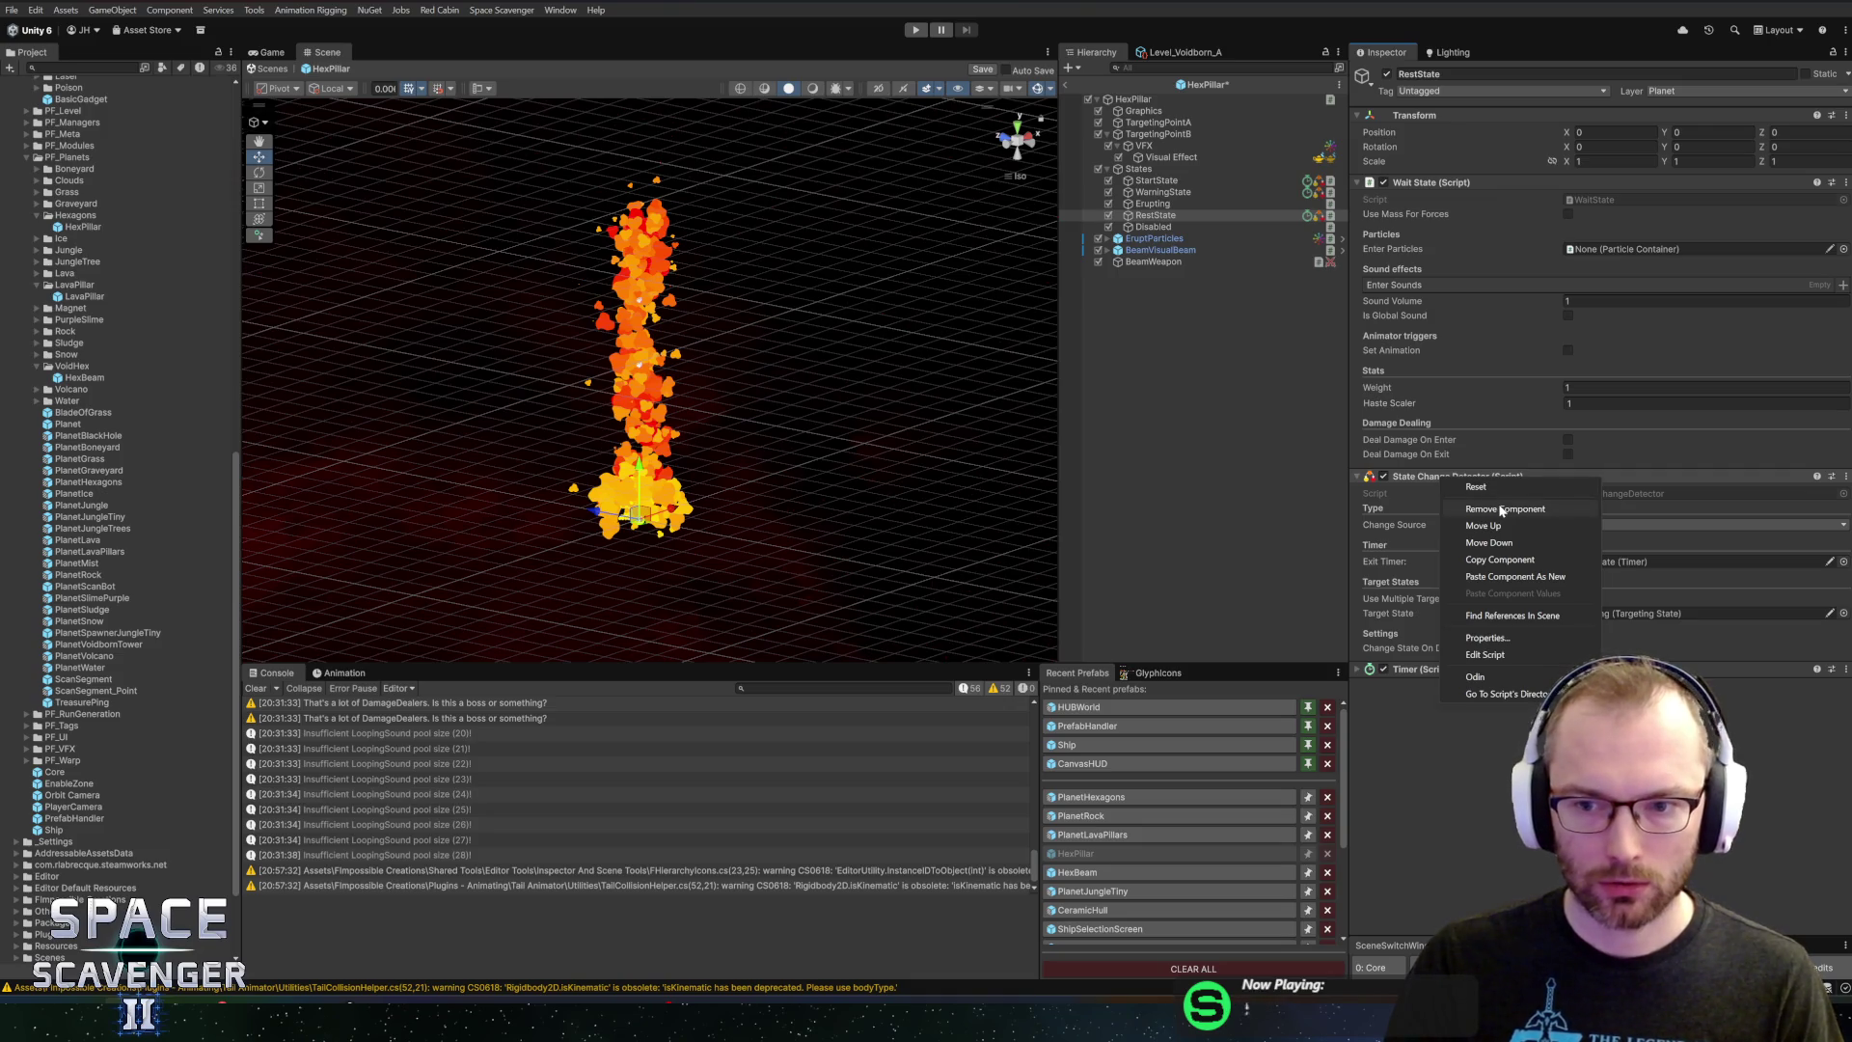
pyautogui.click(1486, 508)
pyautogui.rightClick(1463, 479)
pyautogui.click(1509, 507)
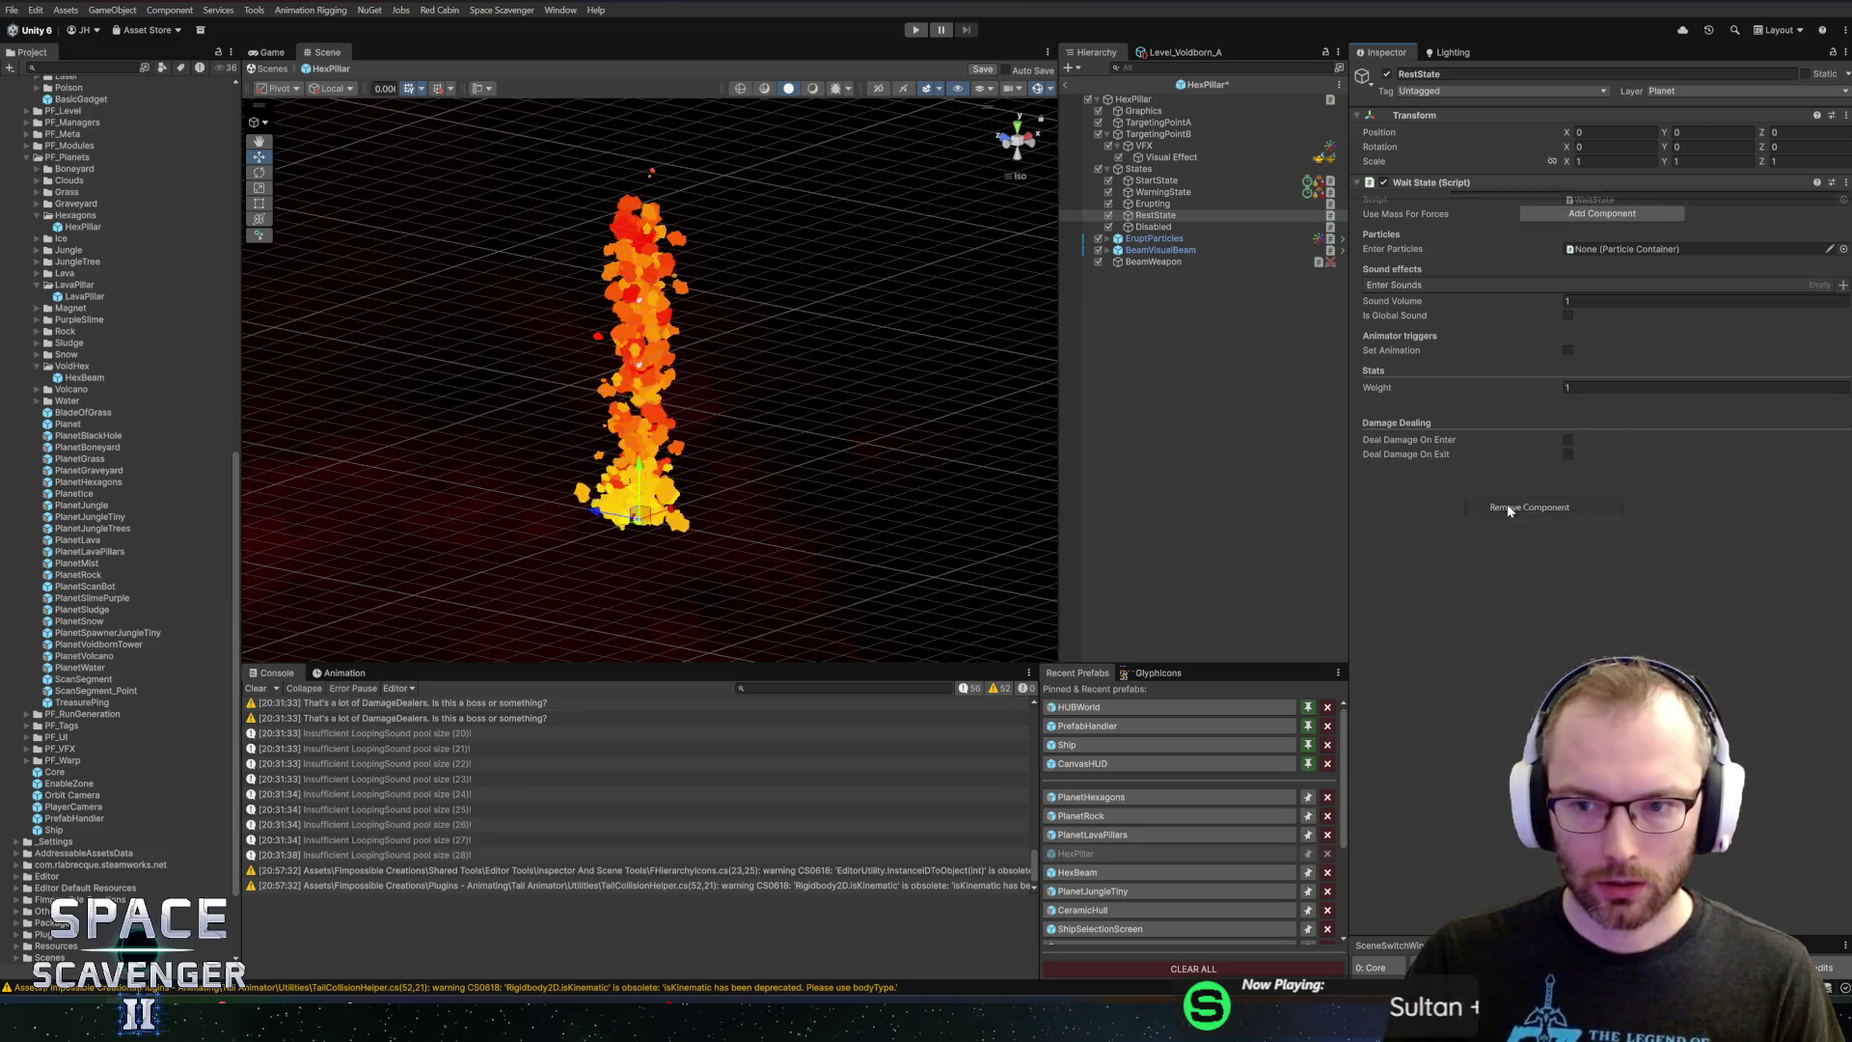
# Adjust WarningState's timer duration and save the HexPillar prefab
pyautogui.click(1154, 193)
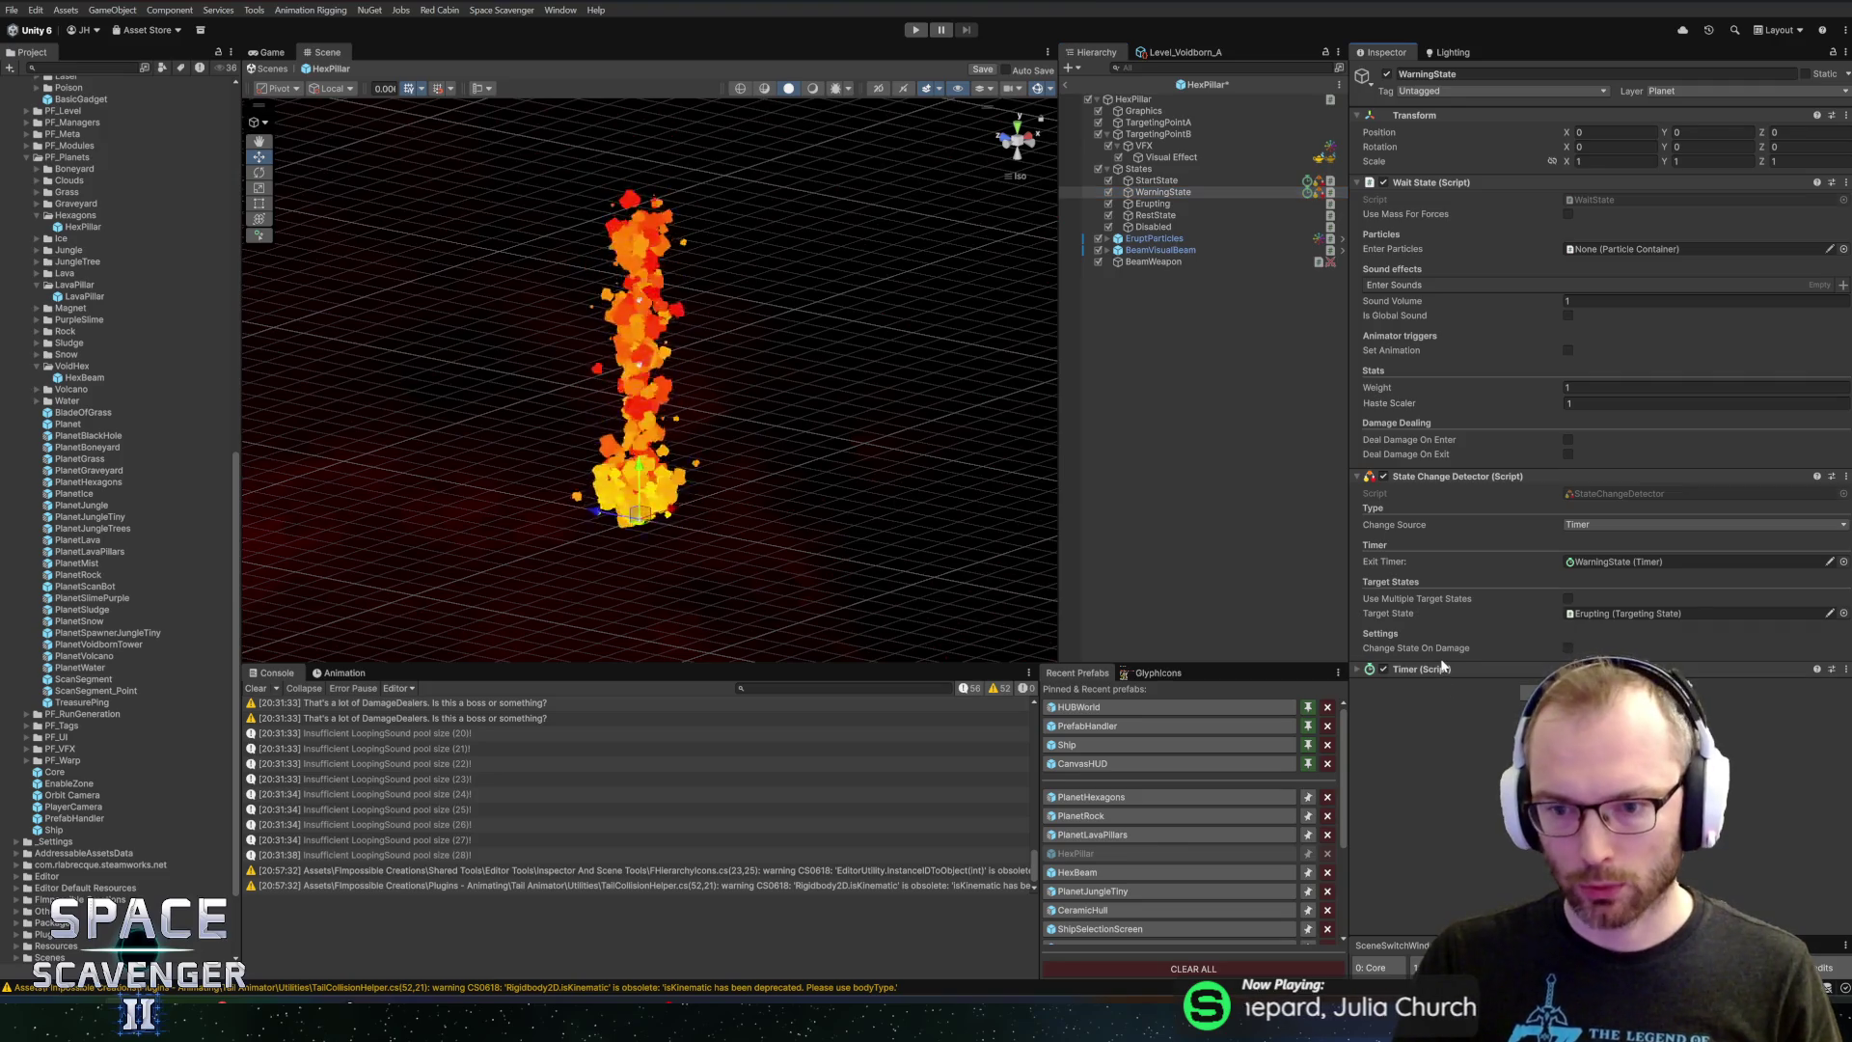
pyautogui.click(1621, 715)
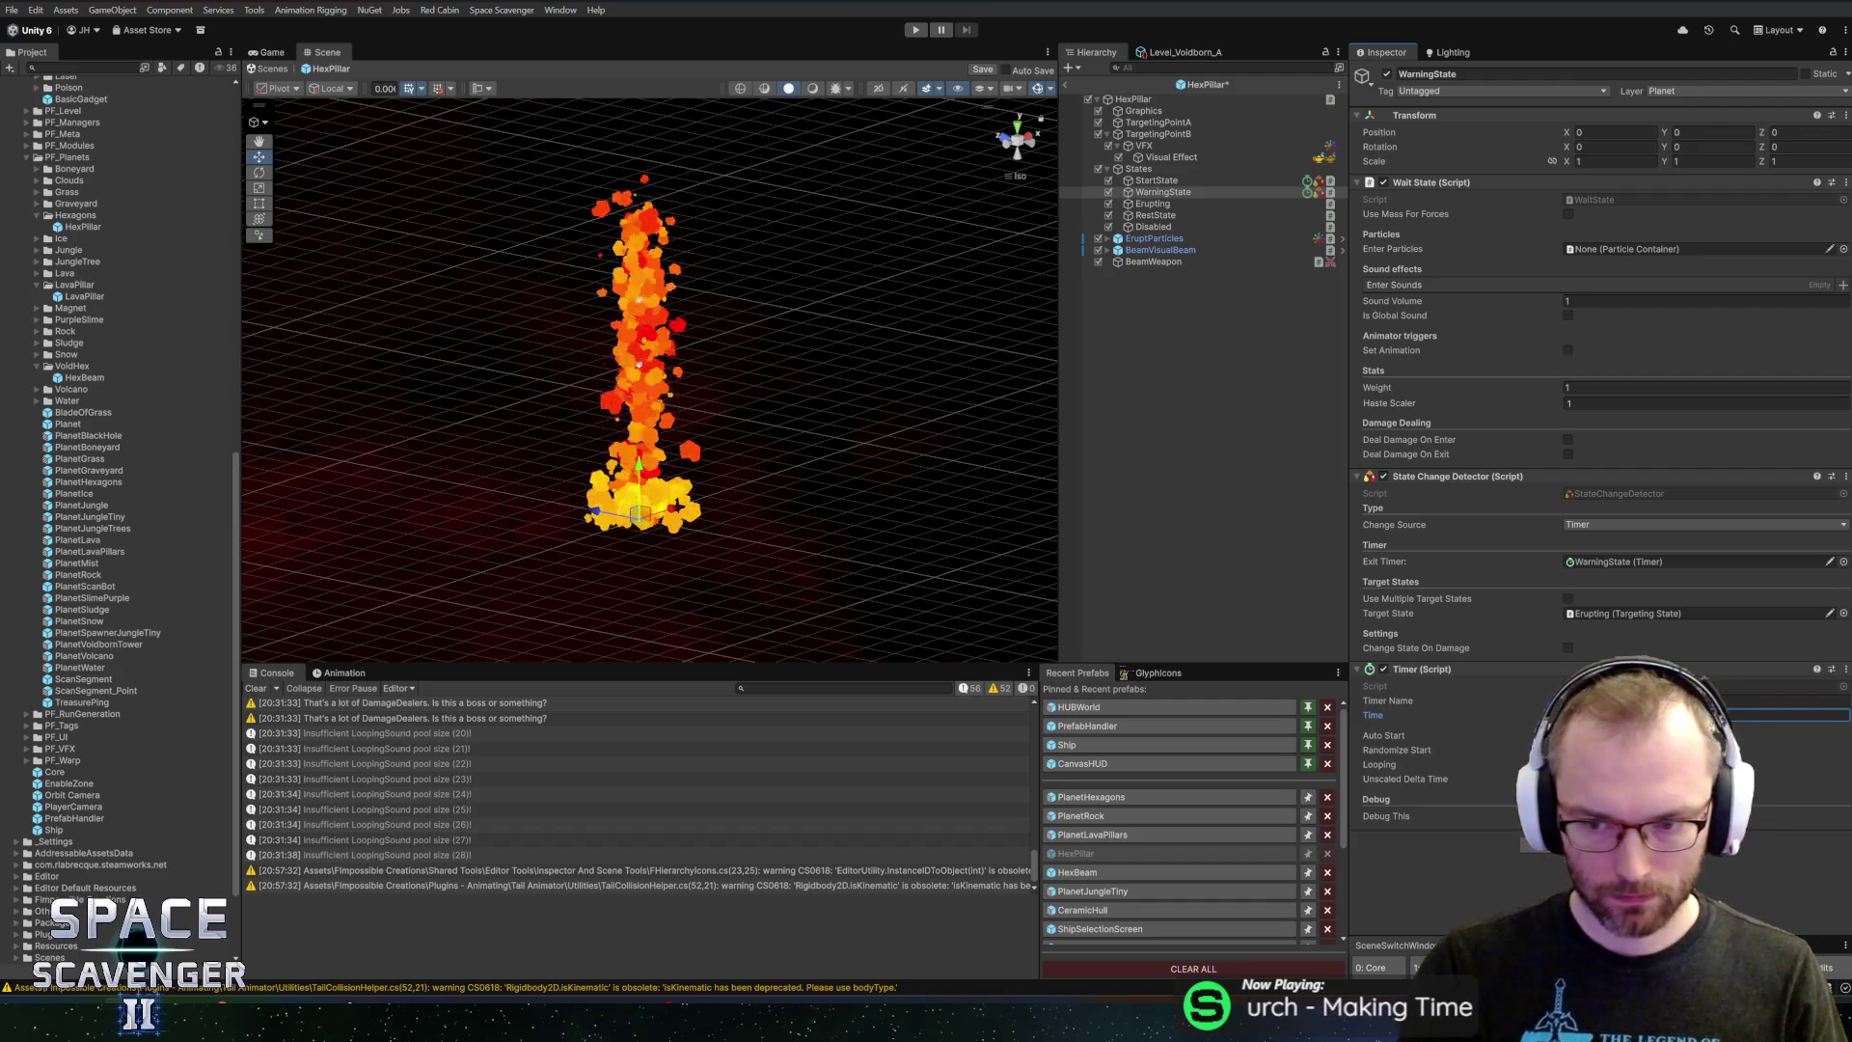
pyautogui.hotkey('ctrl', 's')
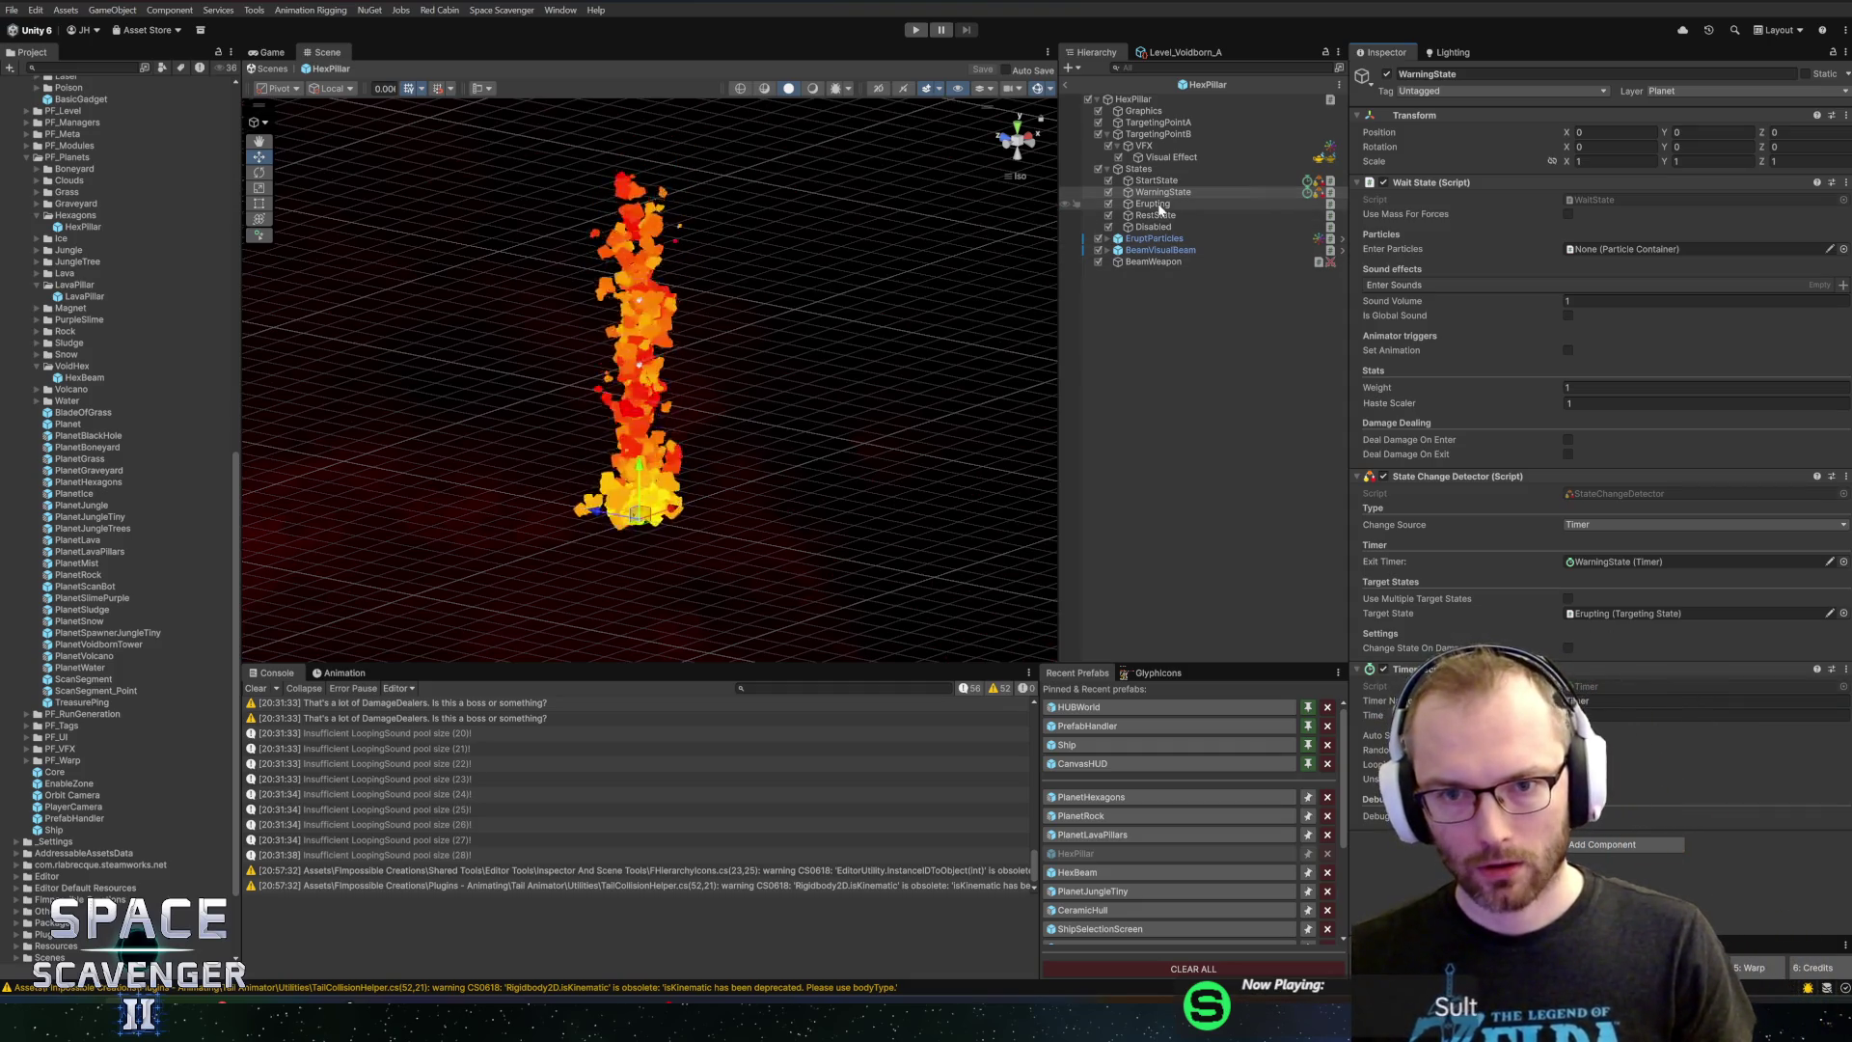
# Review each state object and the HexPillar root's Start State assignment, then return to Rider
pyautogui.doubleClick(1640, 614)
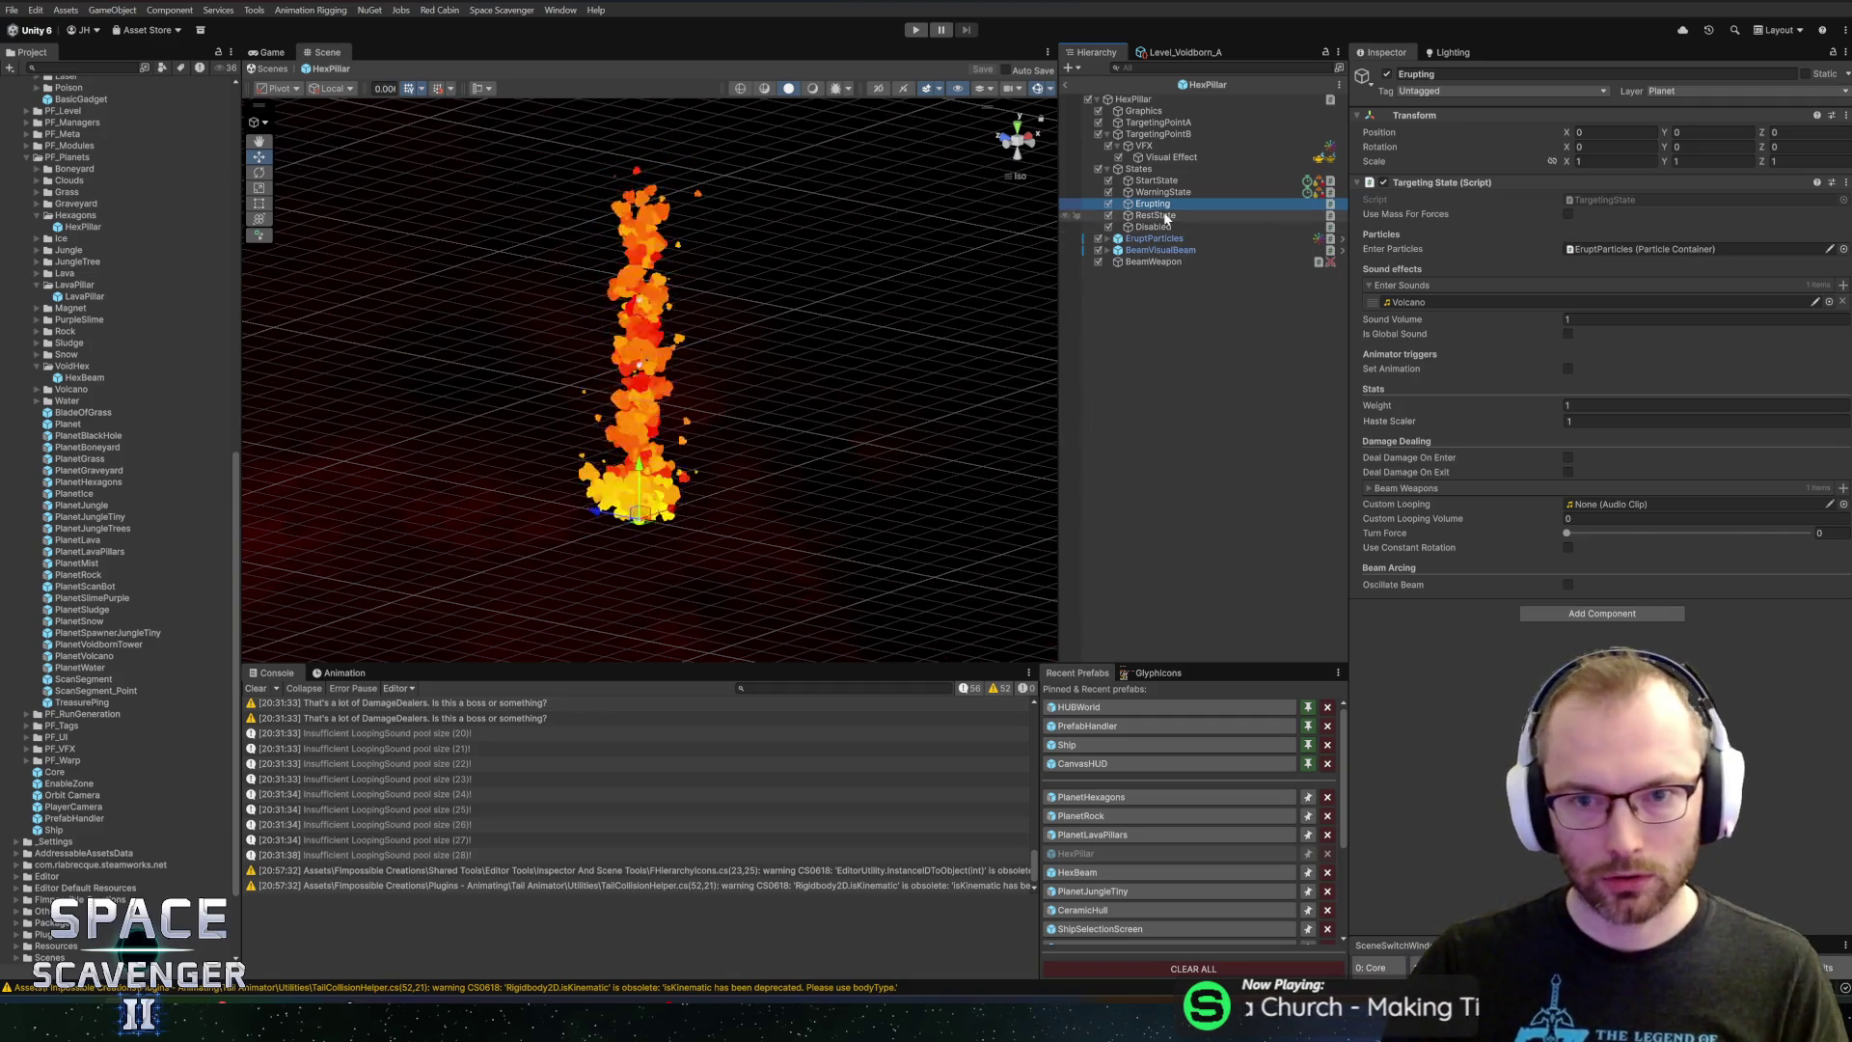
pyautogui.click(1156, 215)
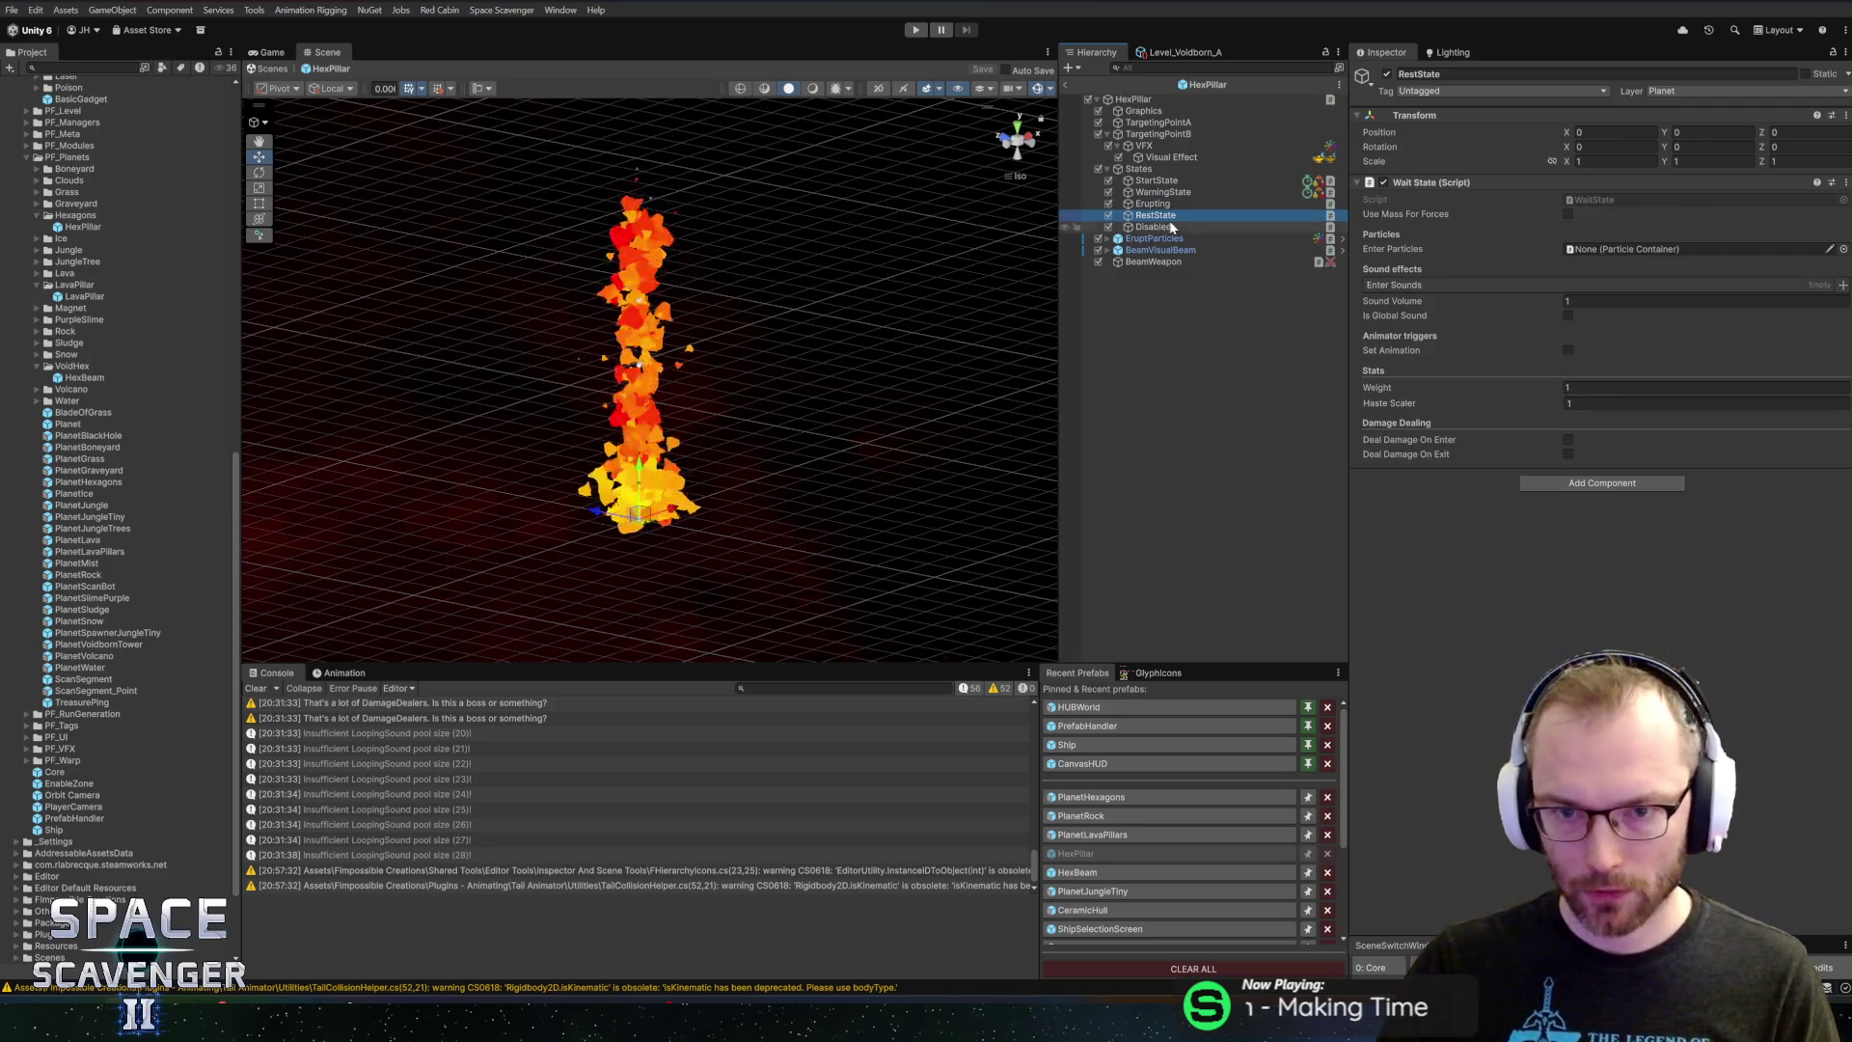
pyautogui.click(1166, 192)
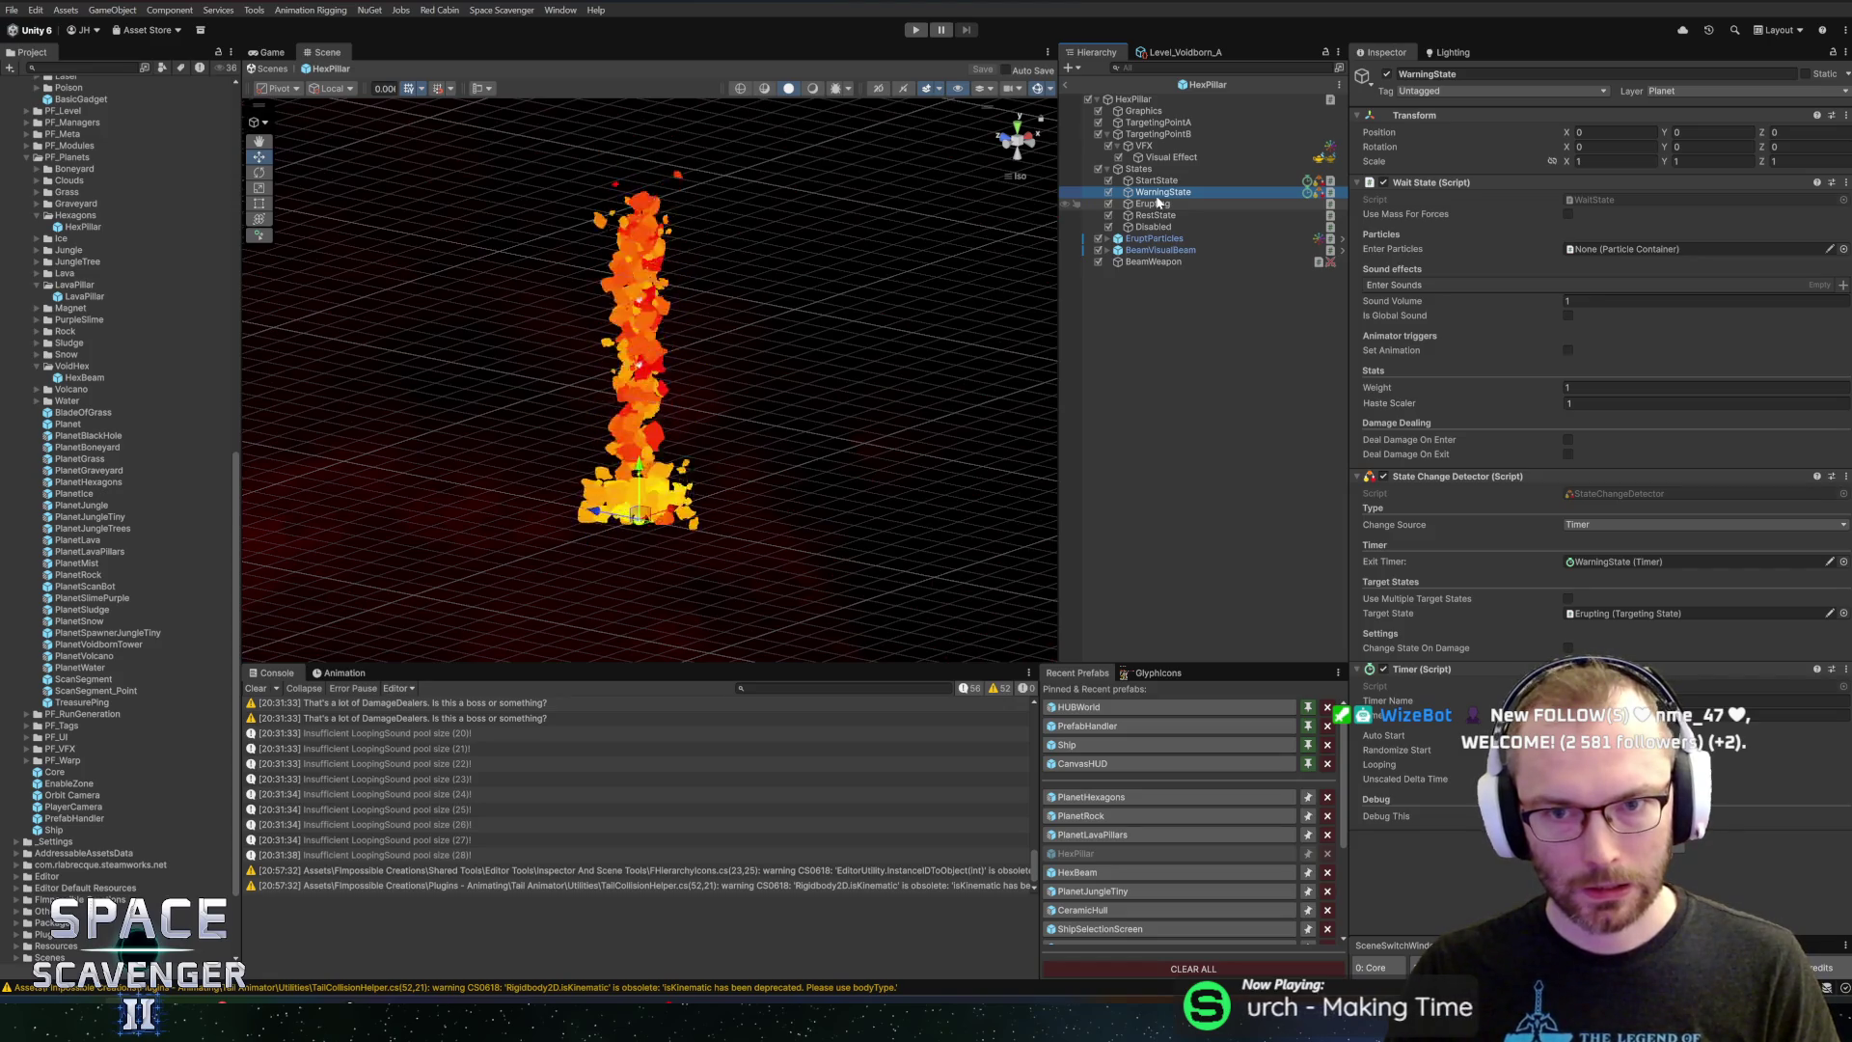
pyautogui.click(1143, 101)
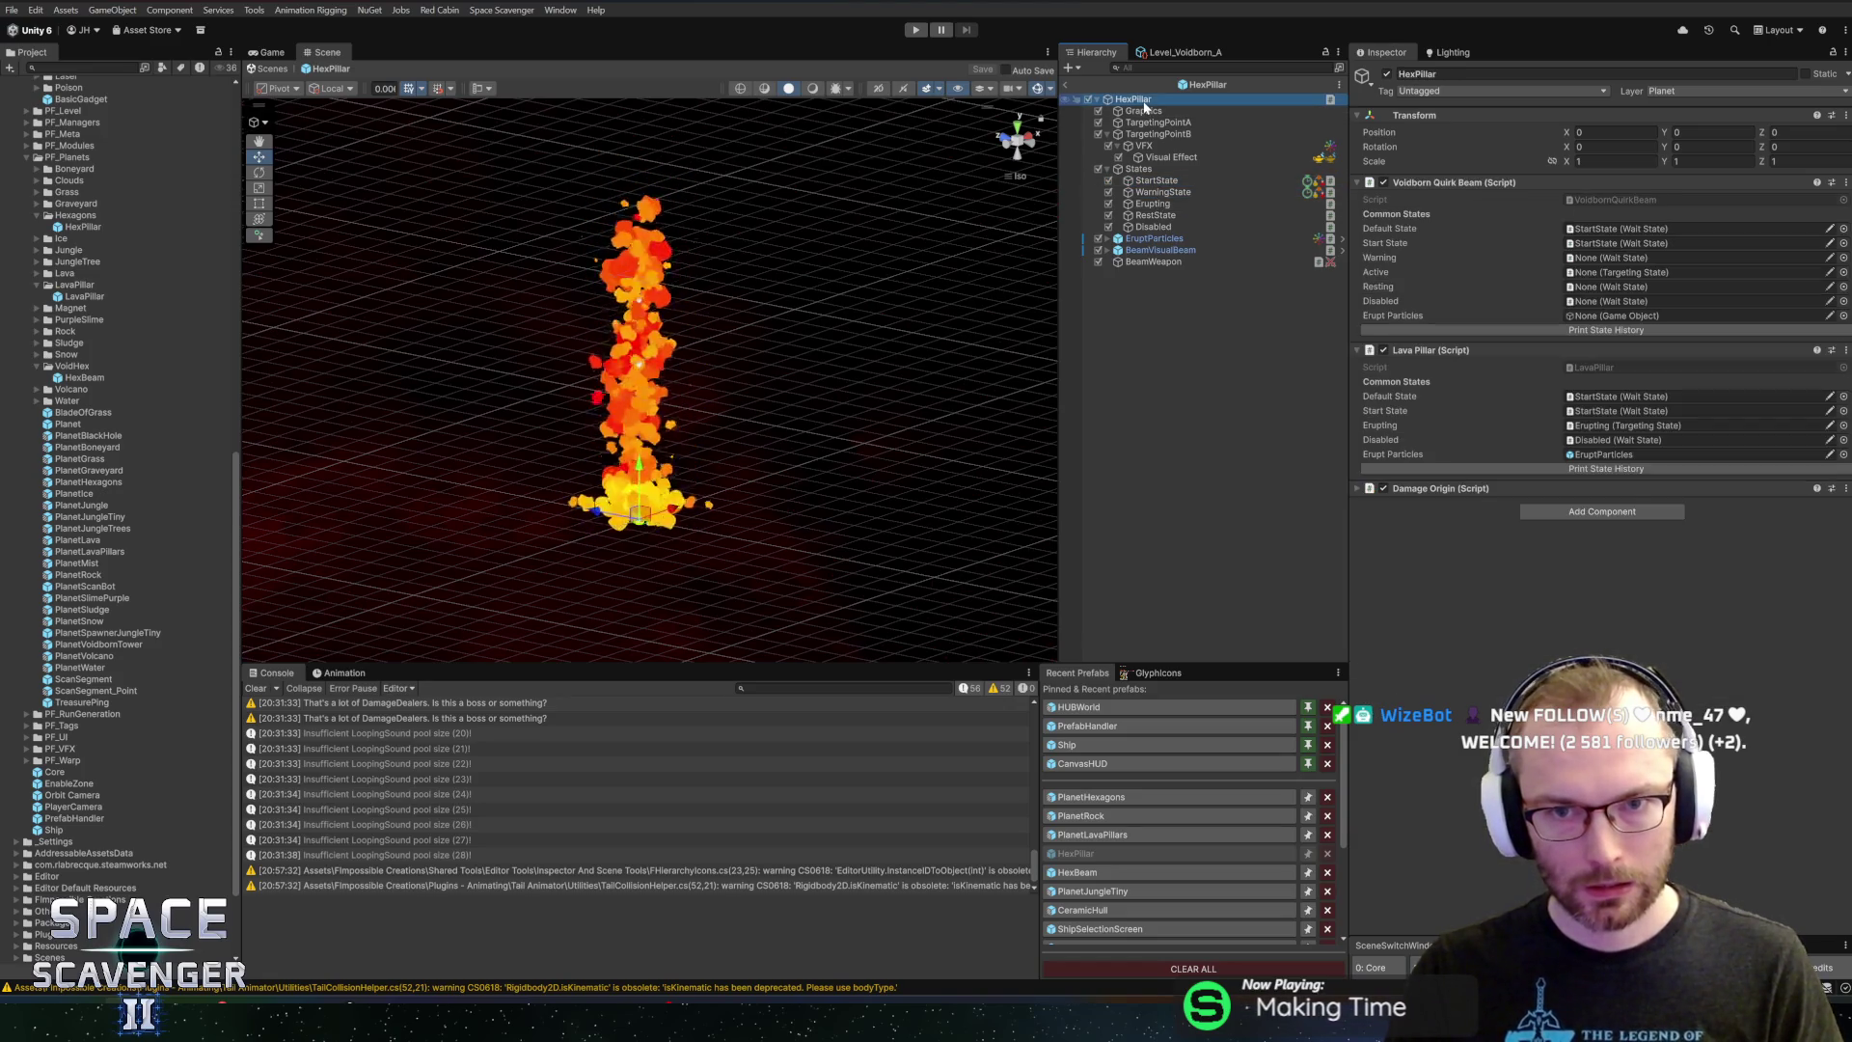
pyautogui.click(1158, 192)
pyautogui.click(1151, 203)
pyautogui.click(1150, 215)
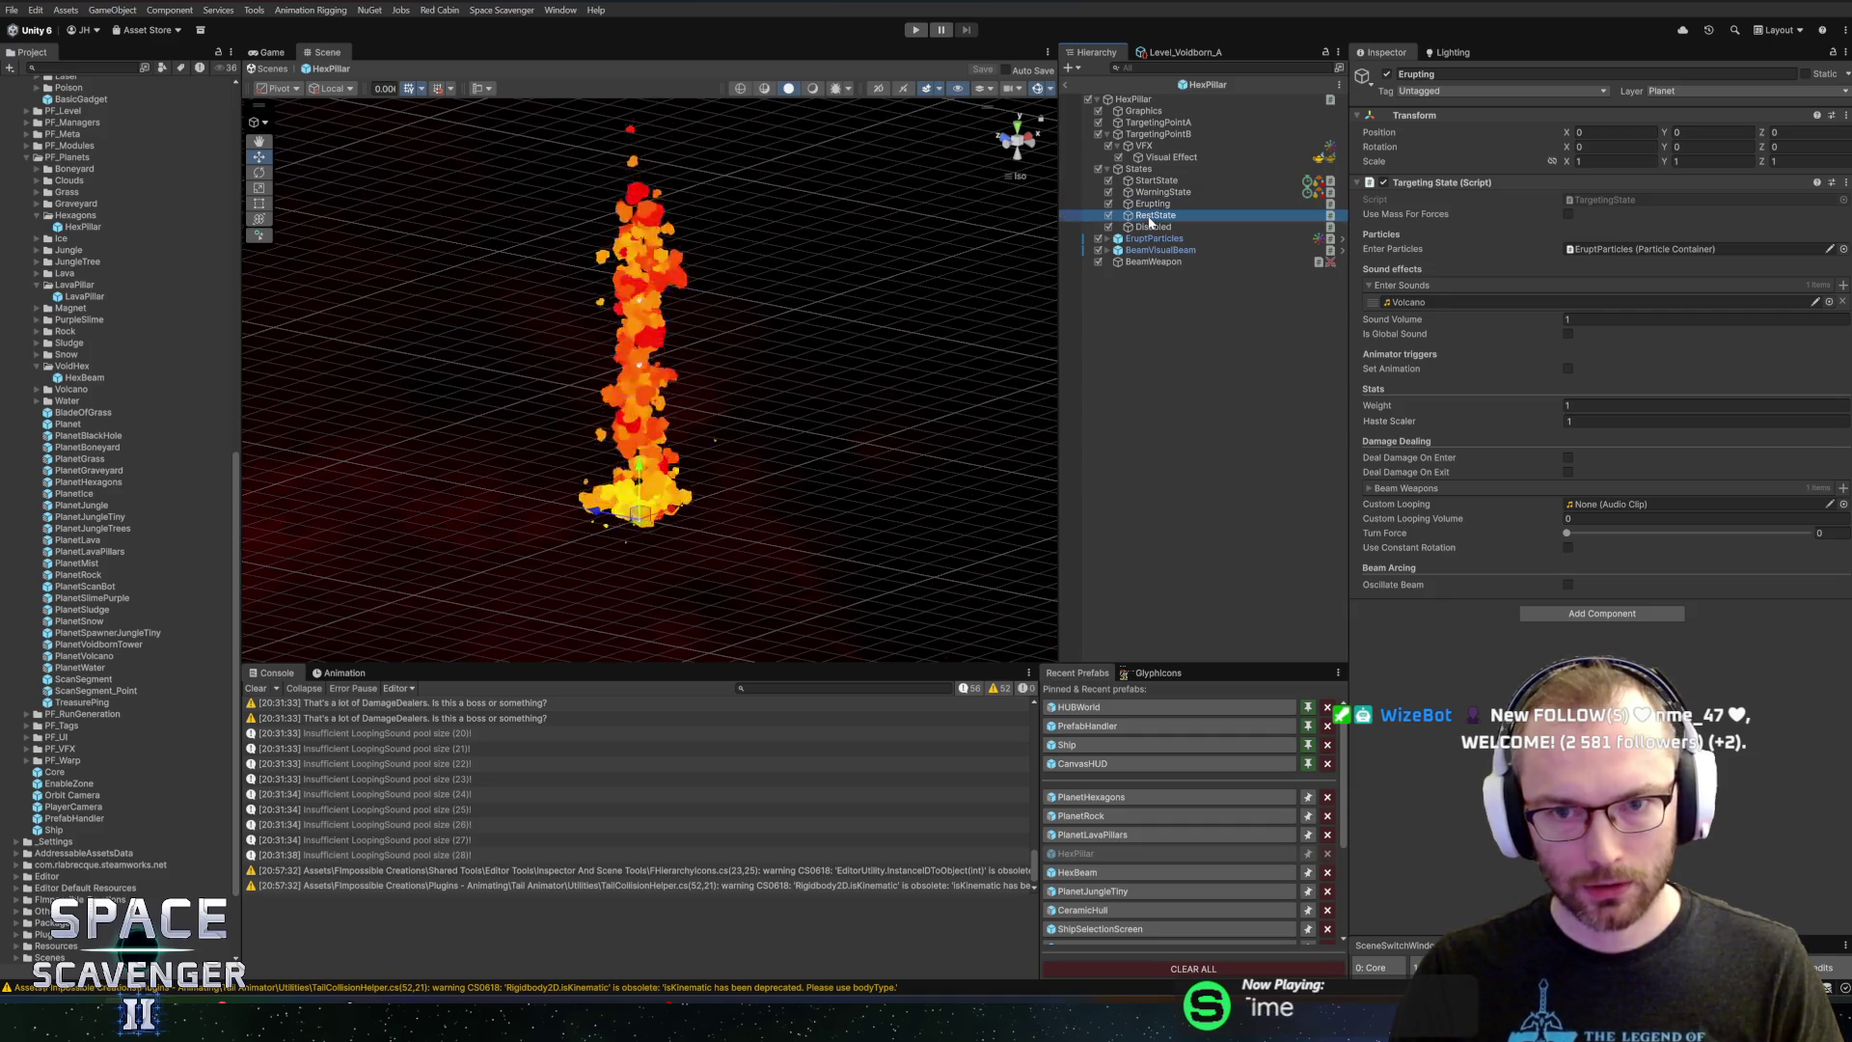
pyautogui.click(1151, 227)
pyautogui.click(1136, 99)
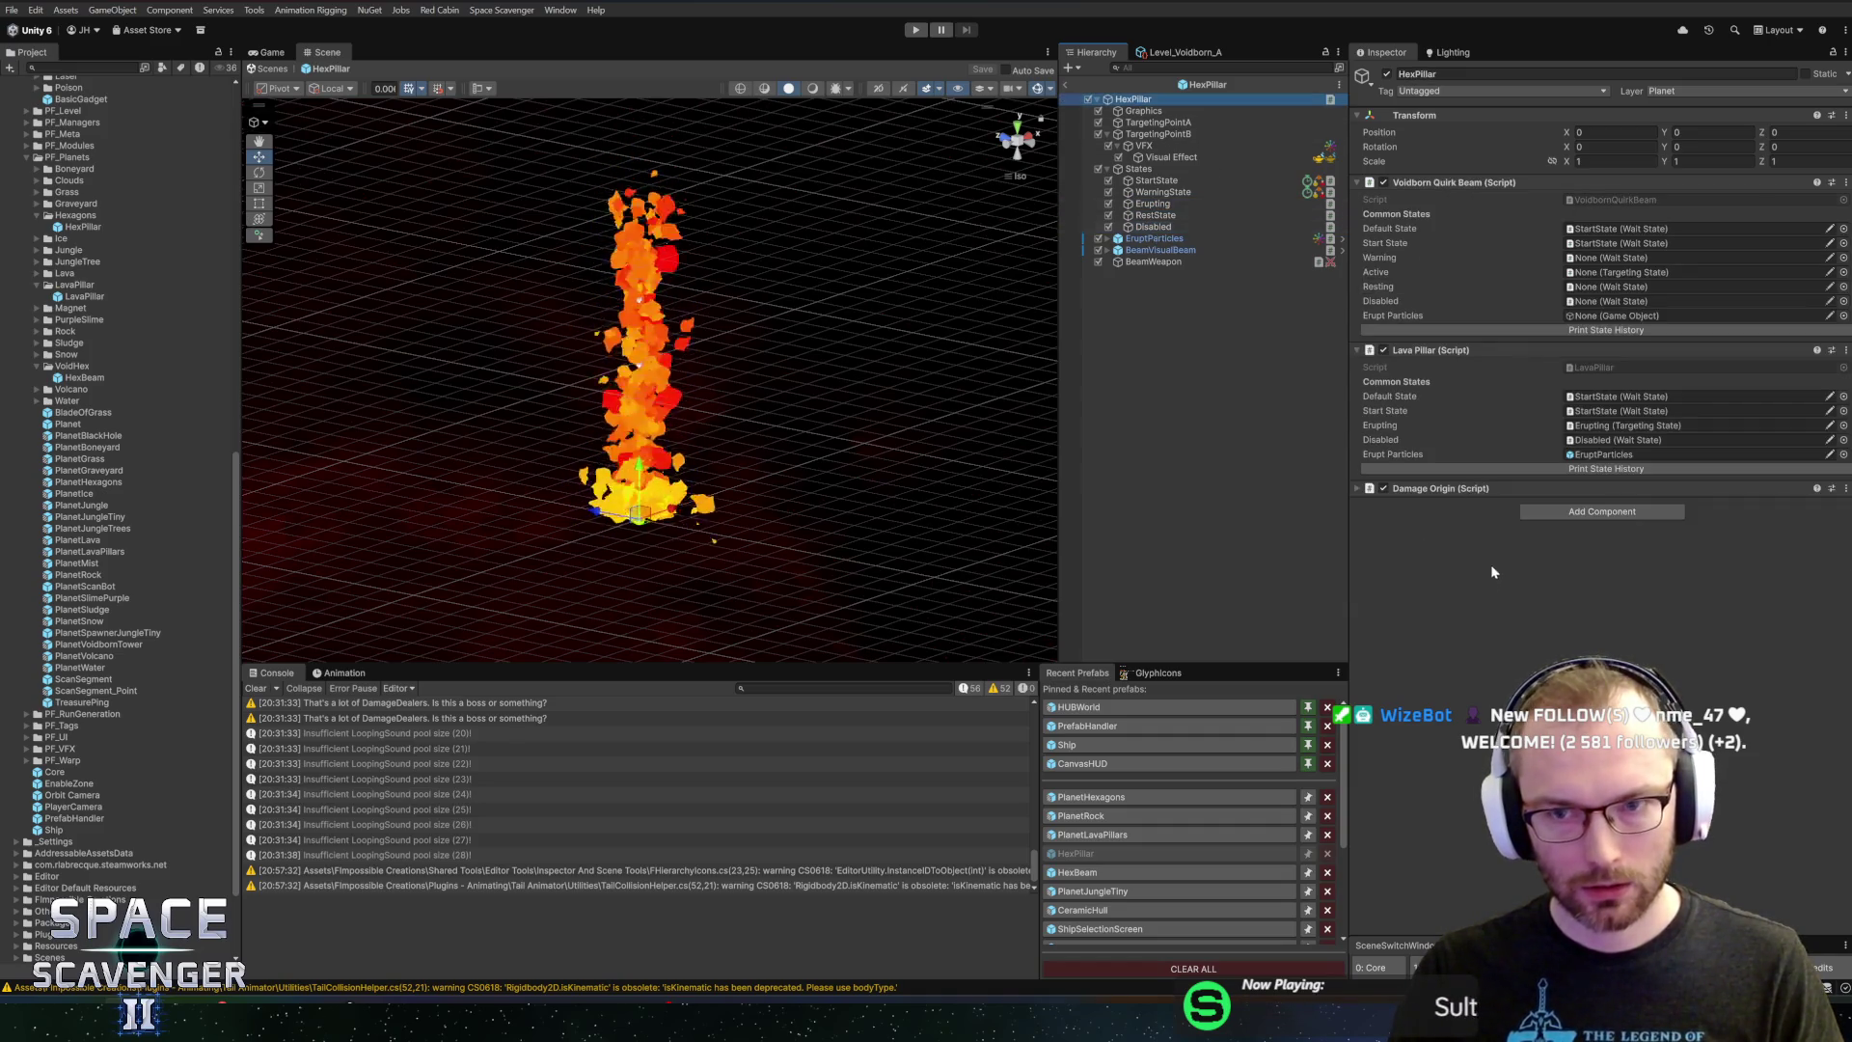
pyautogui.click(1615, 244)
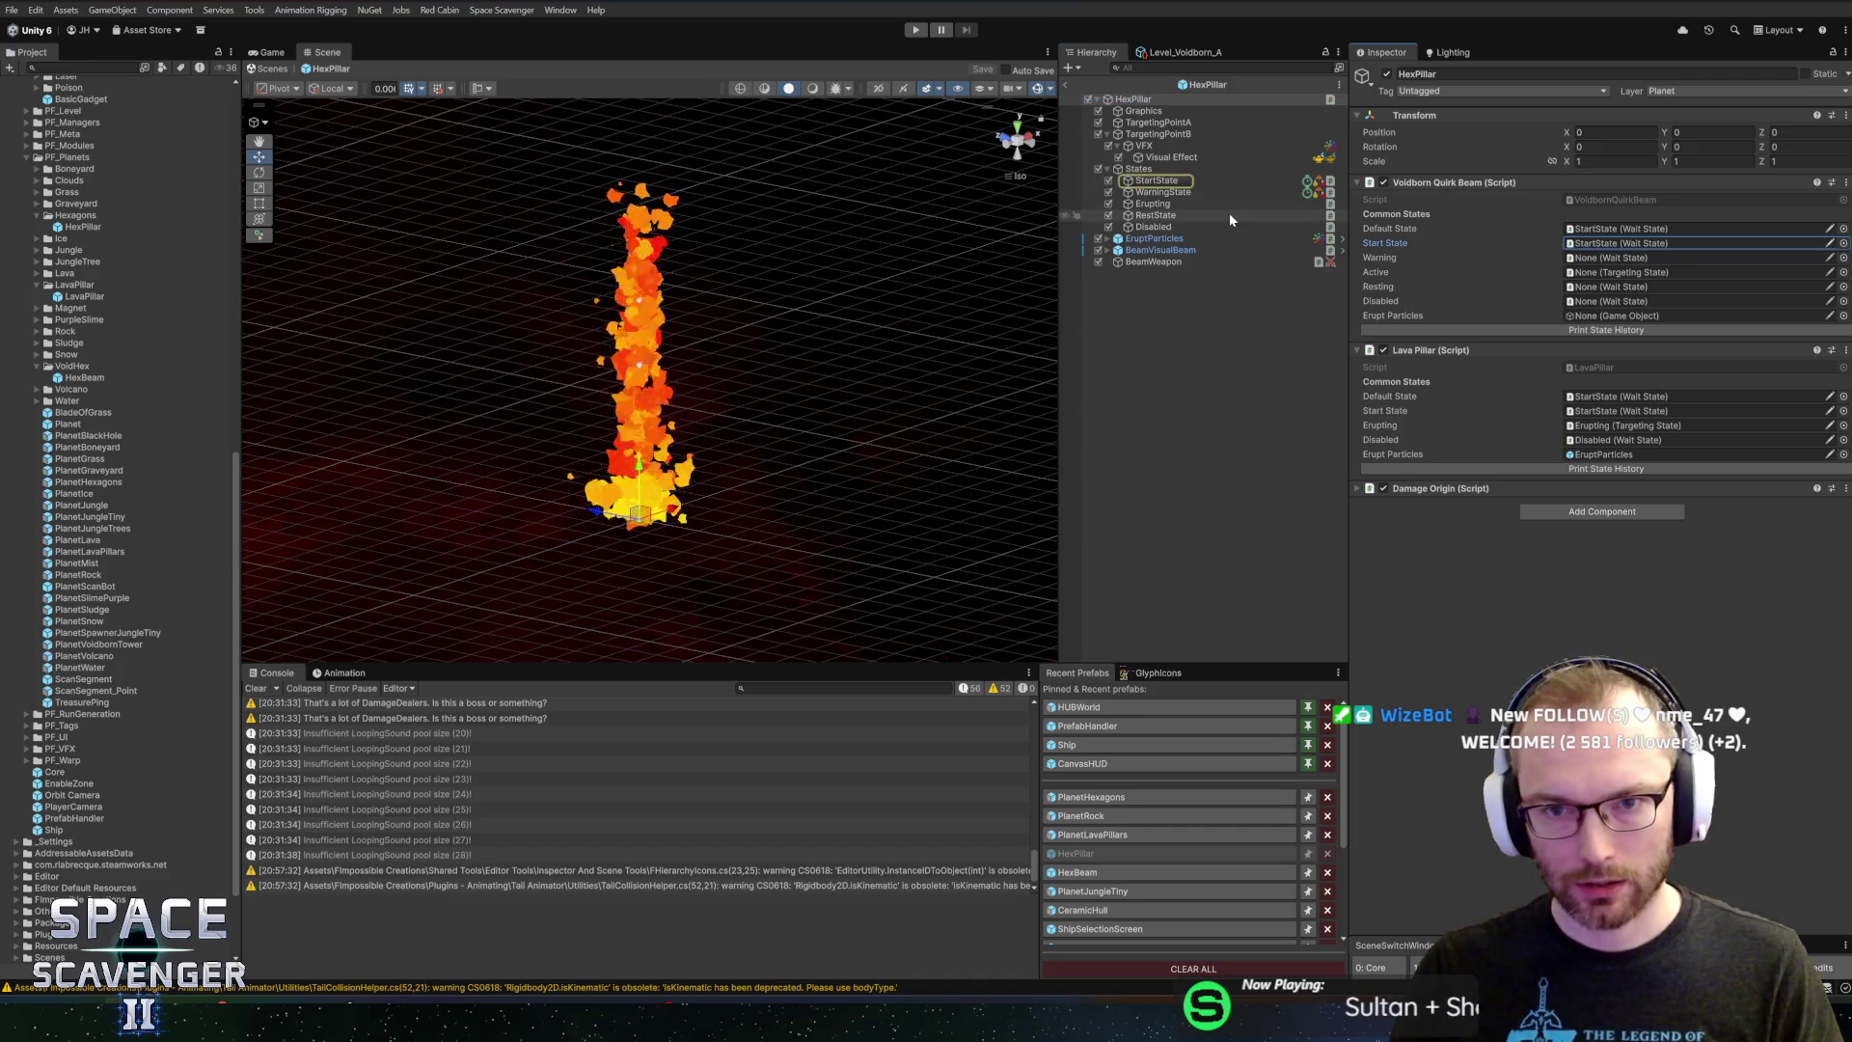
pyautogui.click(1141, 183)
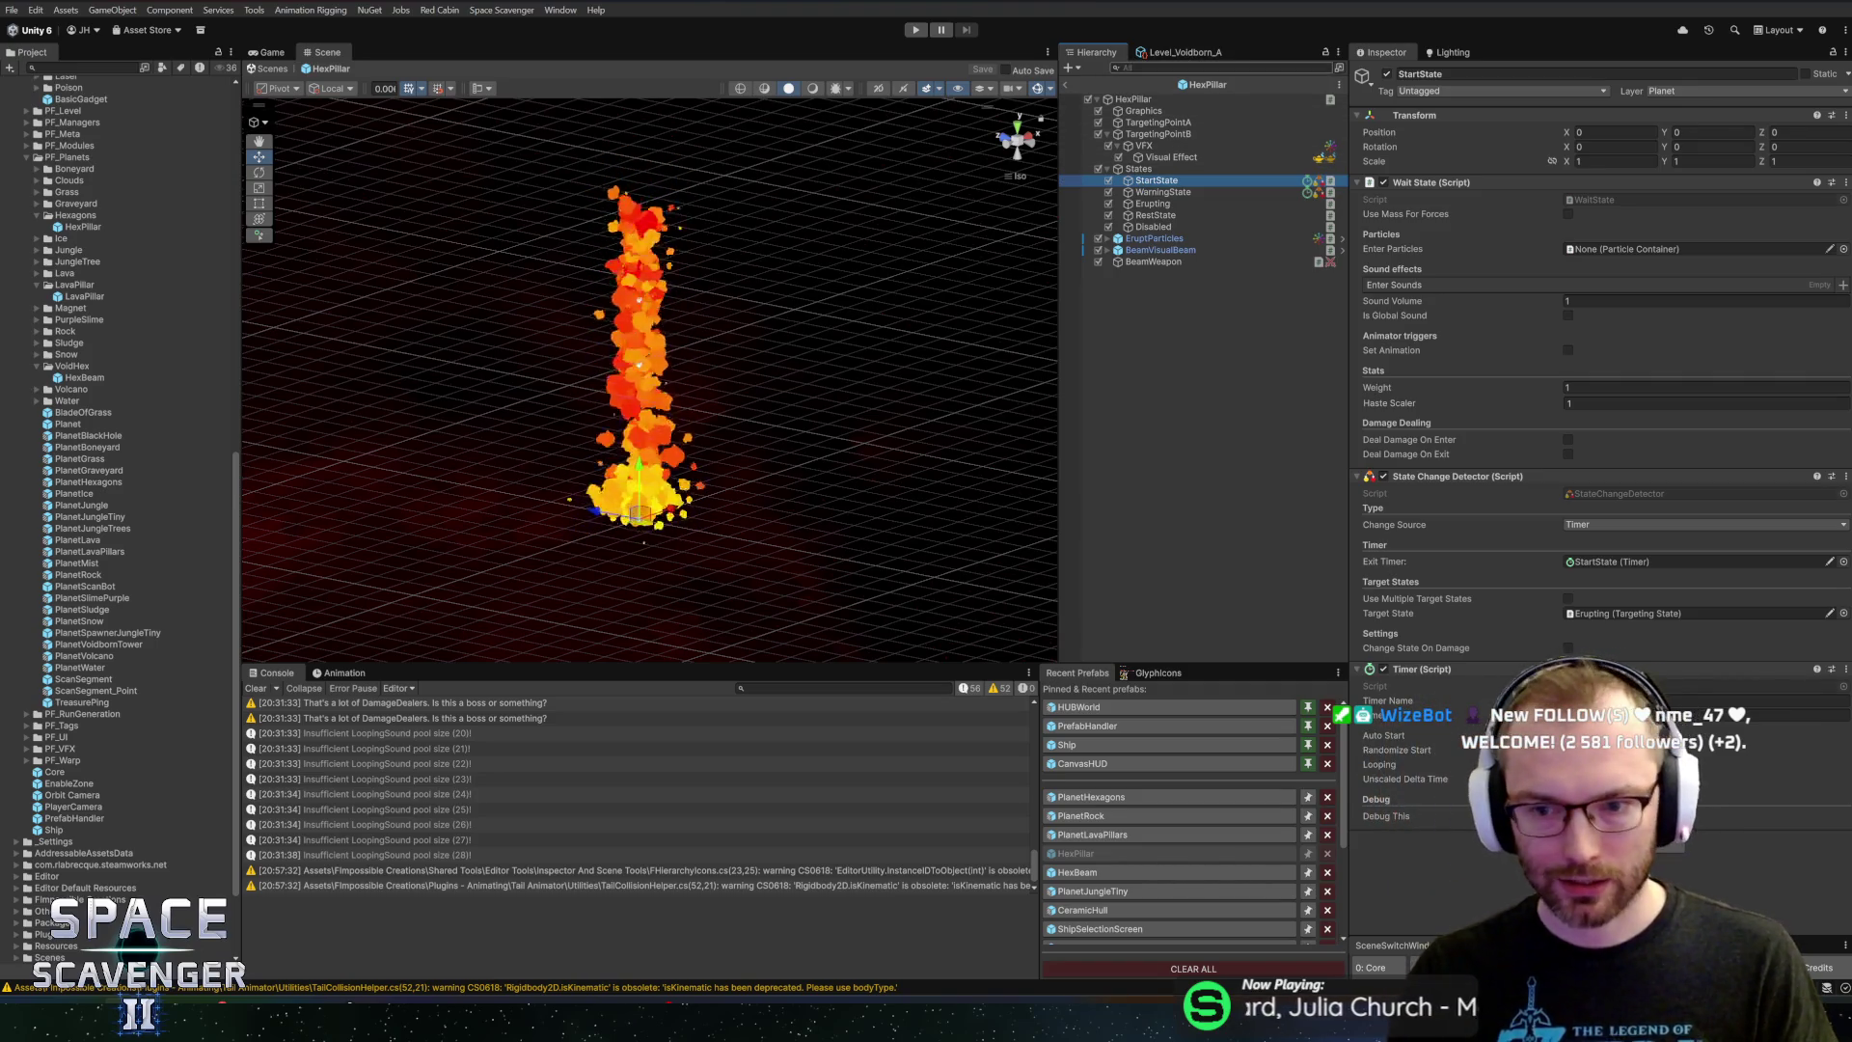
pyautogui.hotkey('alt', 'Tab')
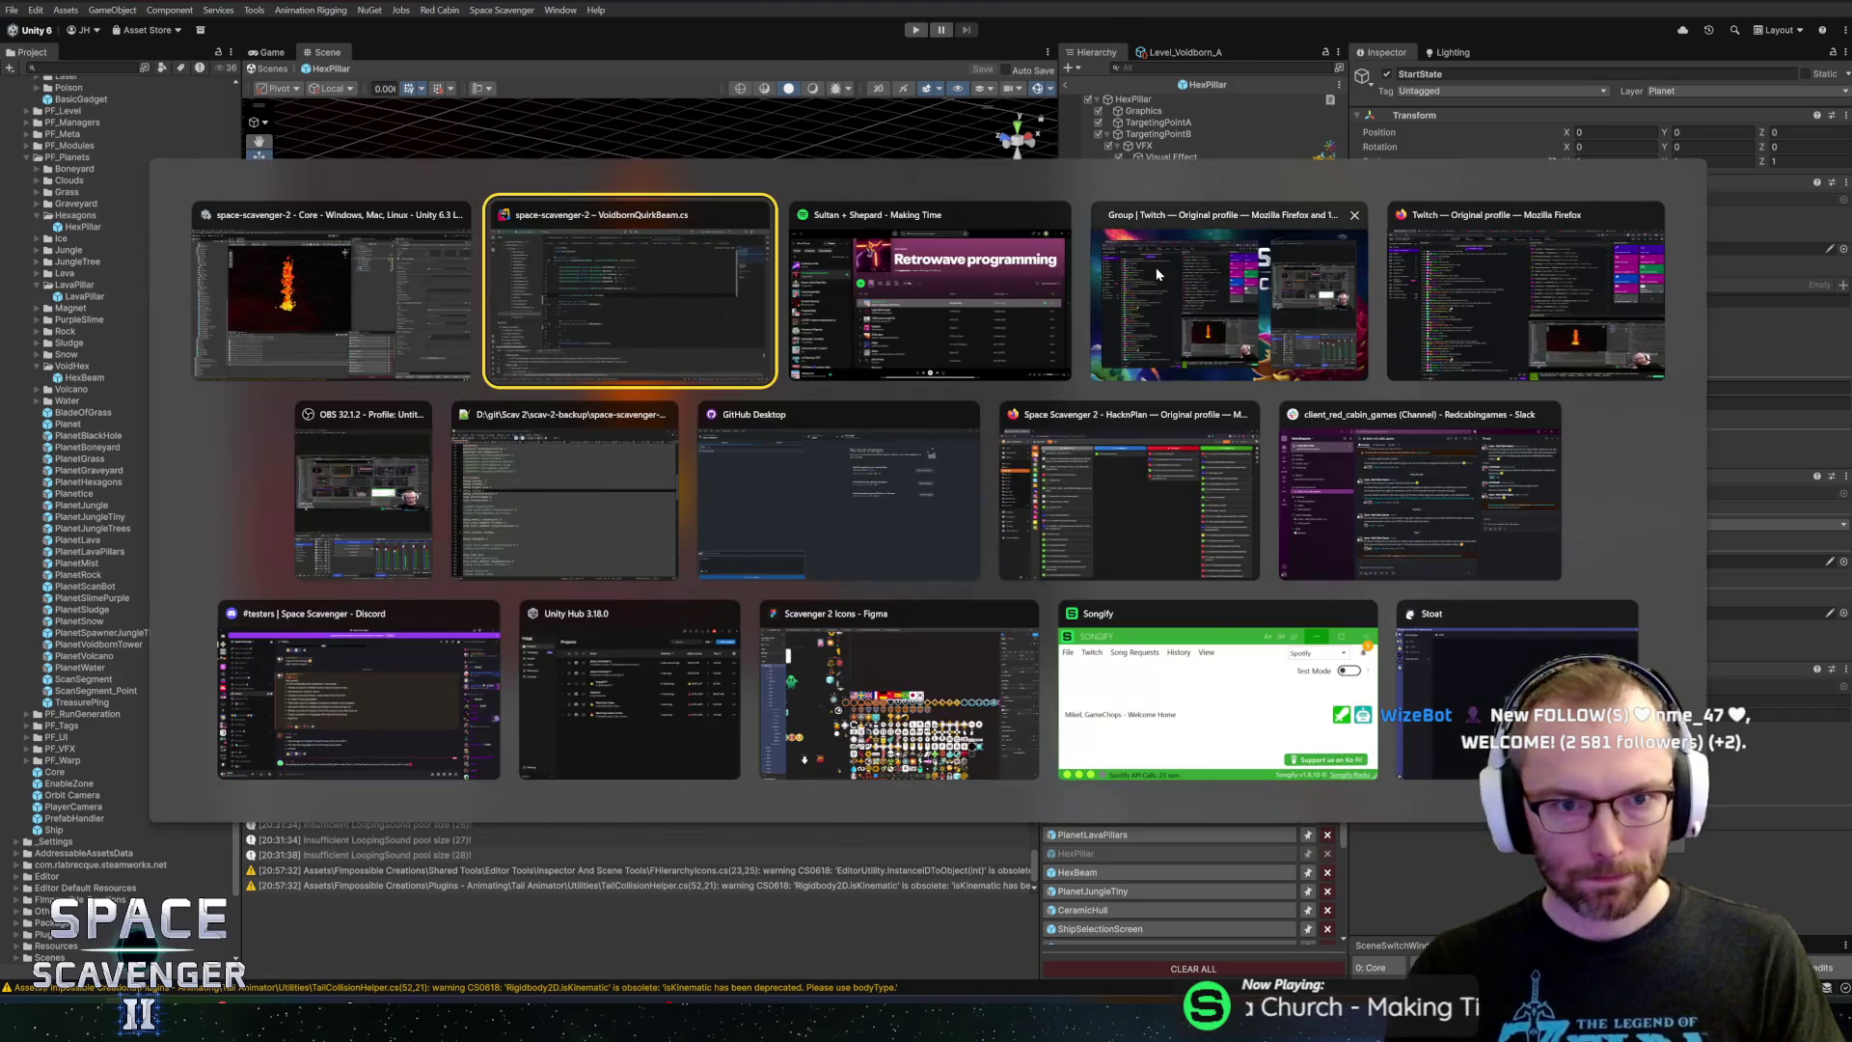
# Add startState.AddStateTransition(resting) in SetupTransitions and save
pyautogui.scroll(-5, 965, 434)
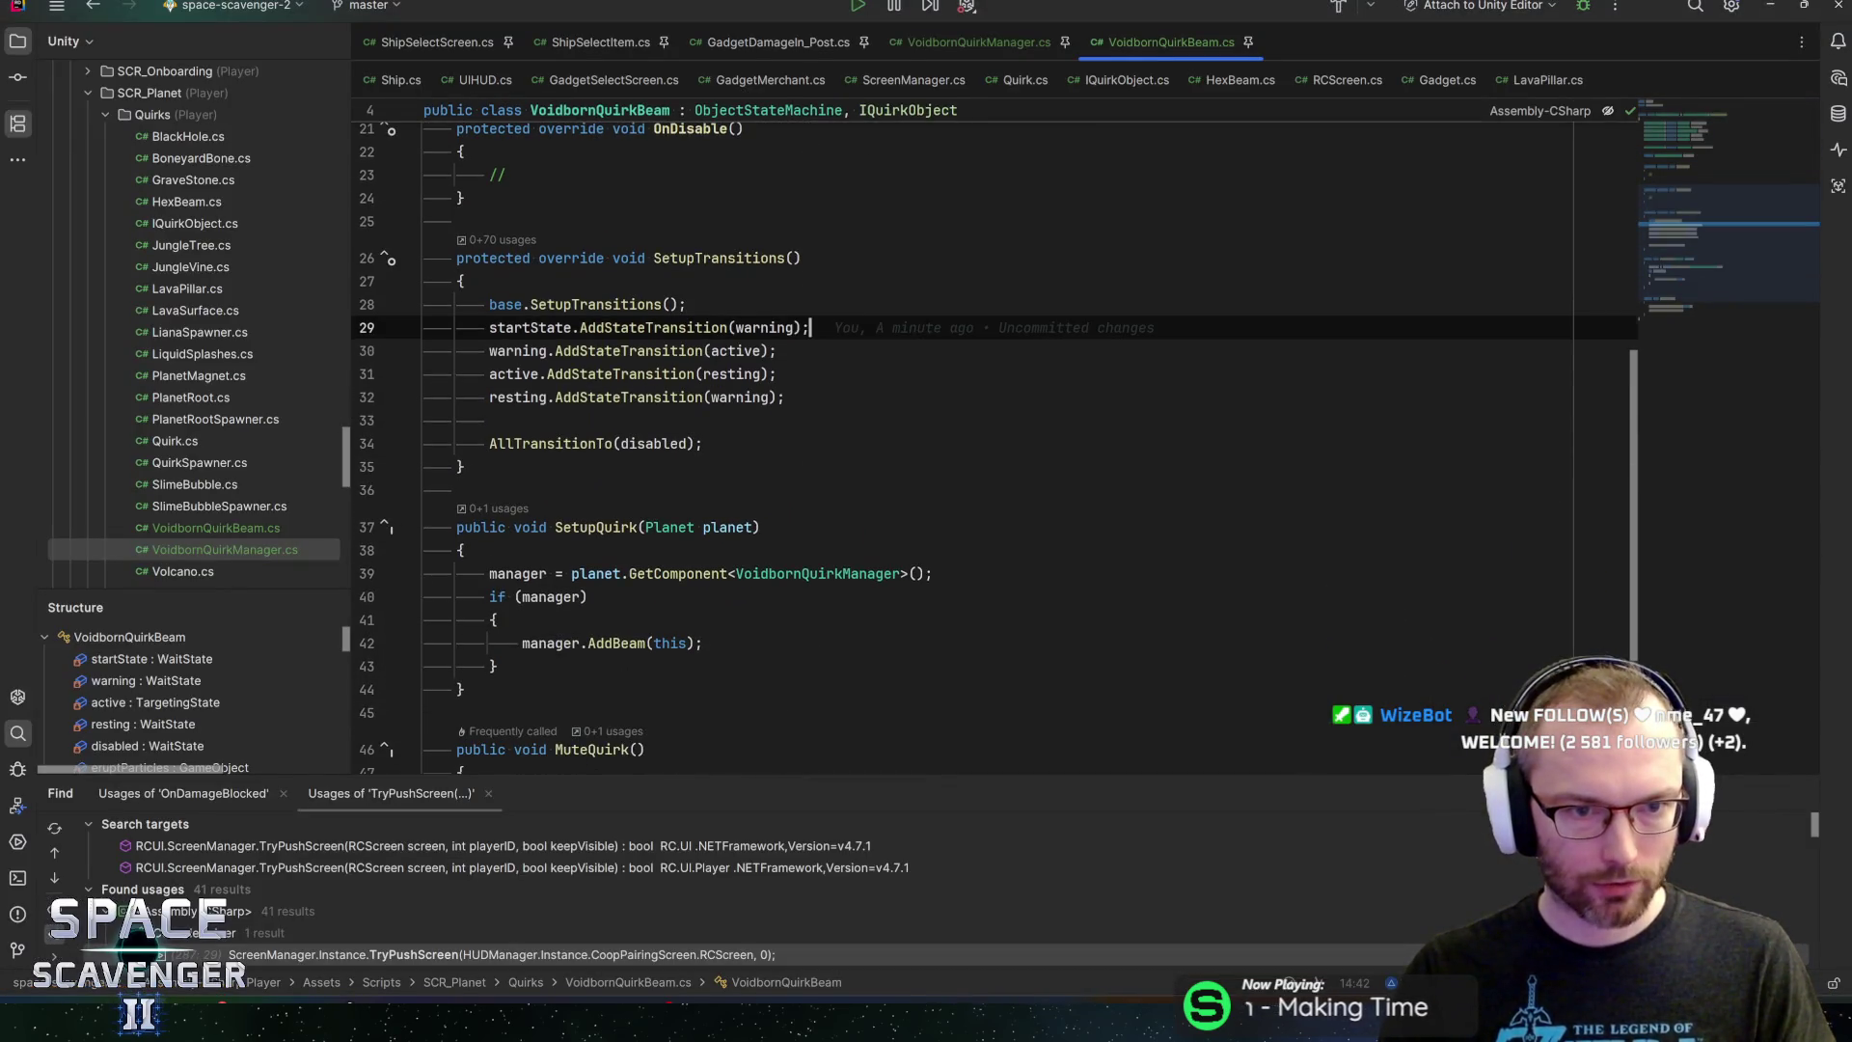
pyautogui.click(810, 327)
pyautogui.press('Return')
pyautogui.write('startState.adds')
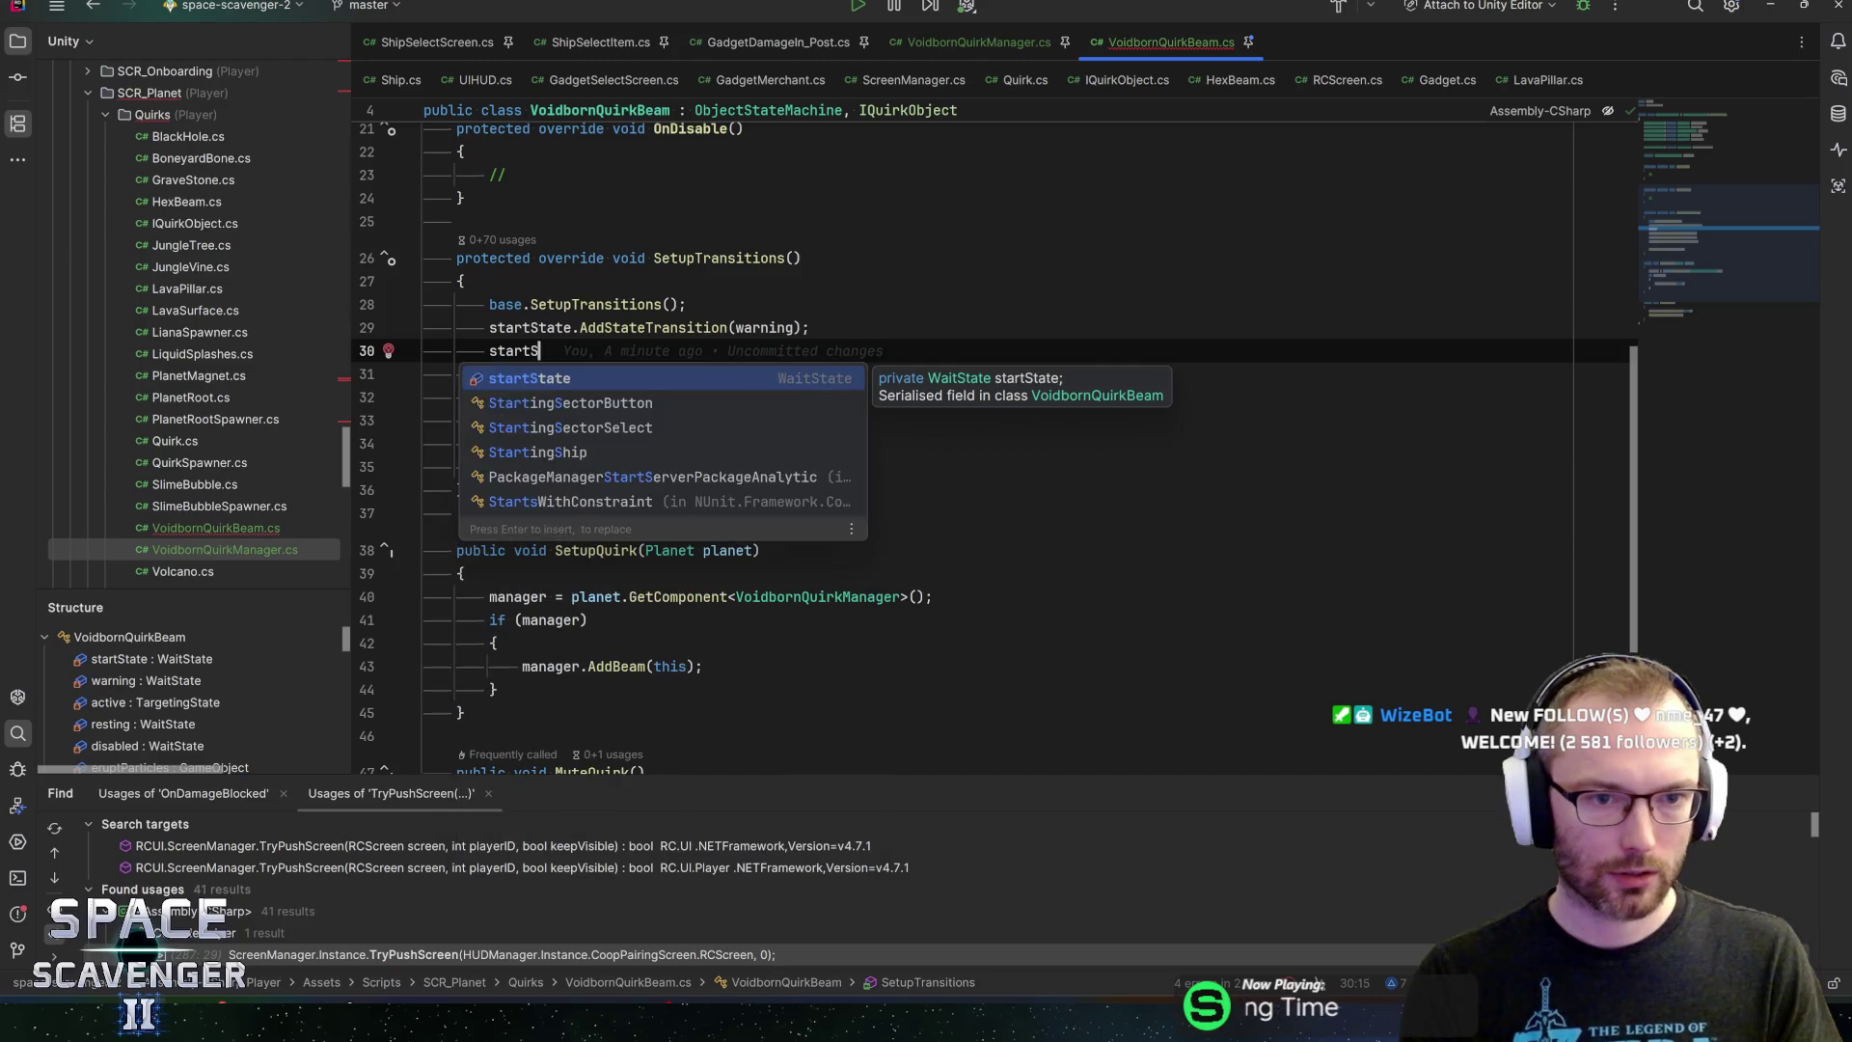
pyautogui.press('Return')
pyautogui.write('Add')
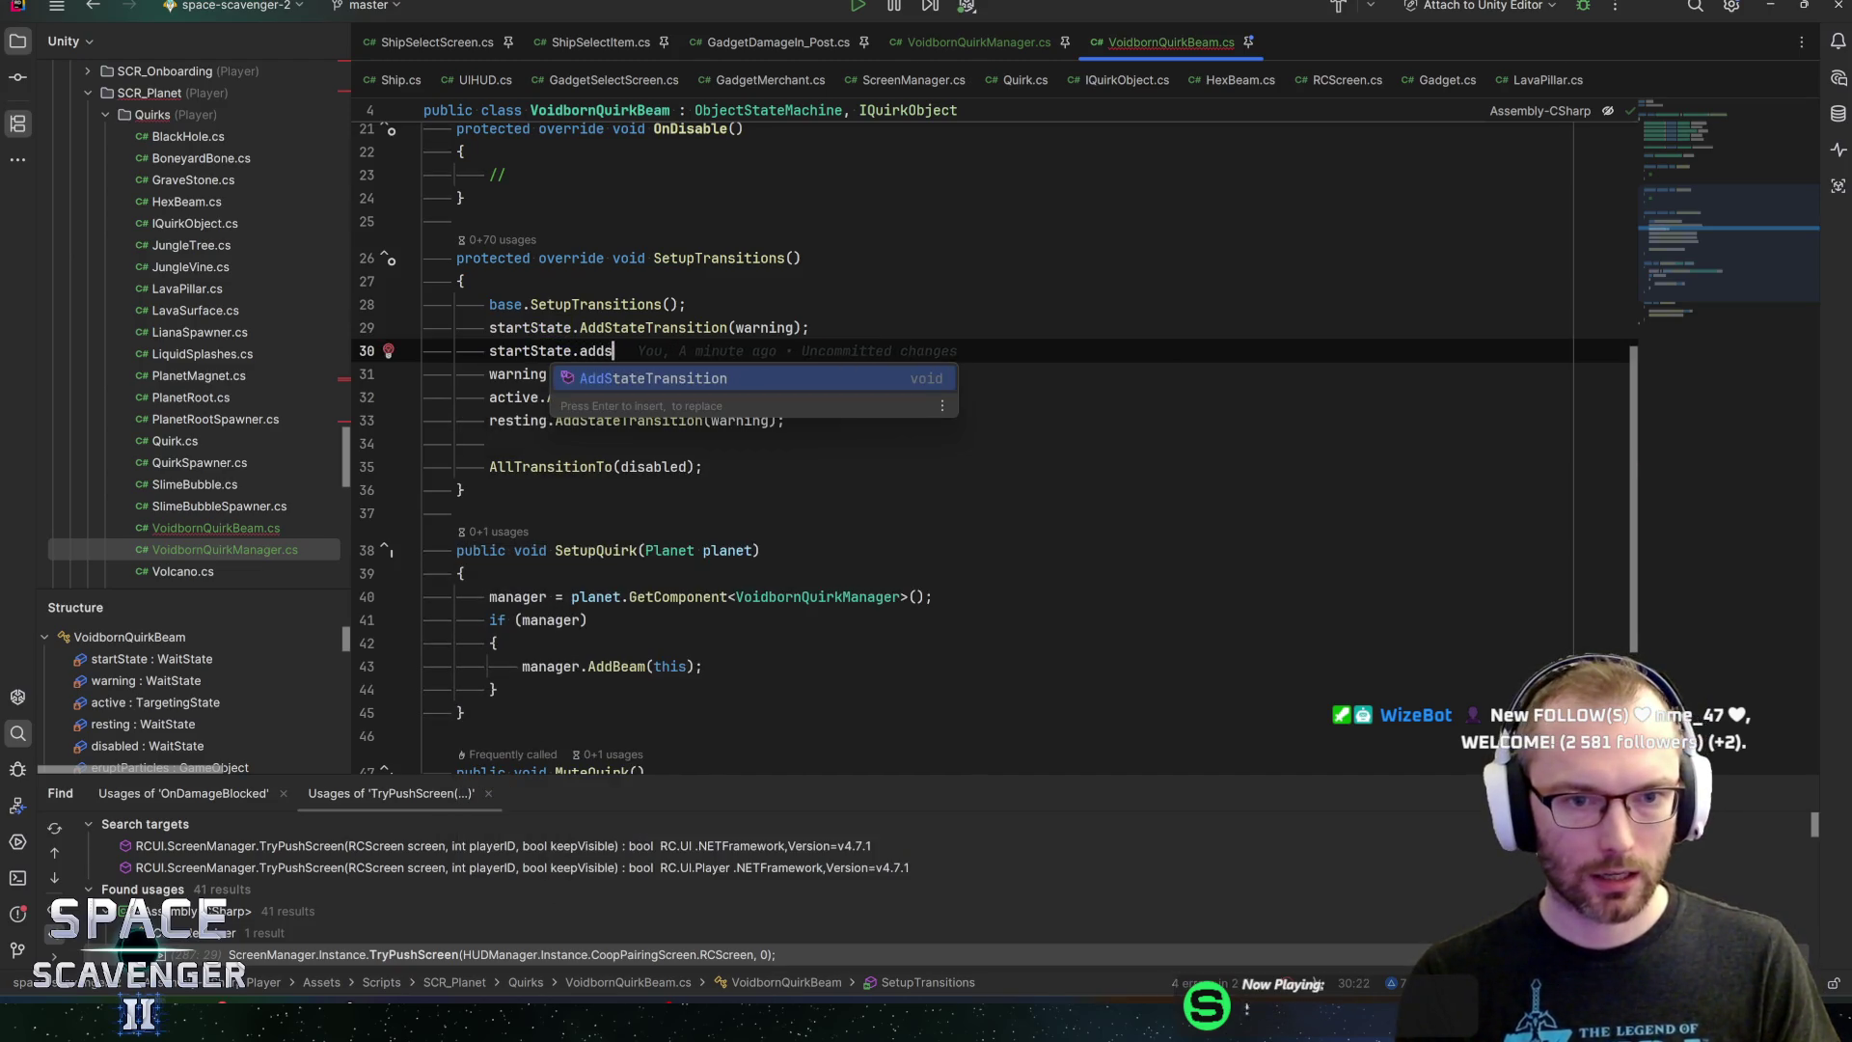
pyautogui.press('Return')
pyautogui.write('resting);')
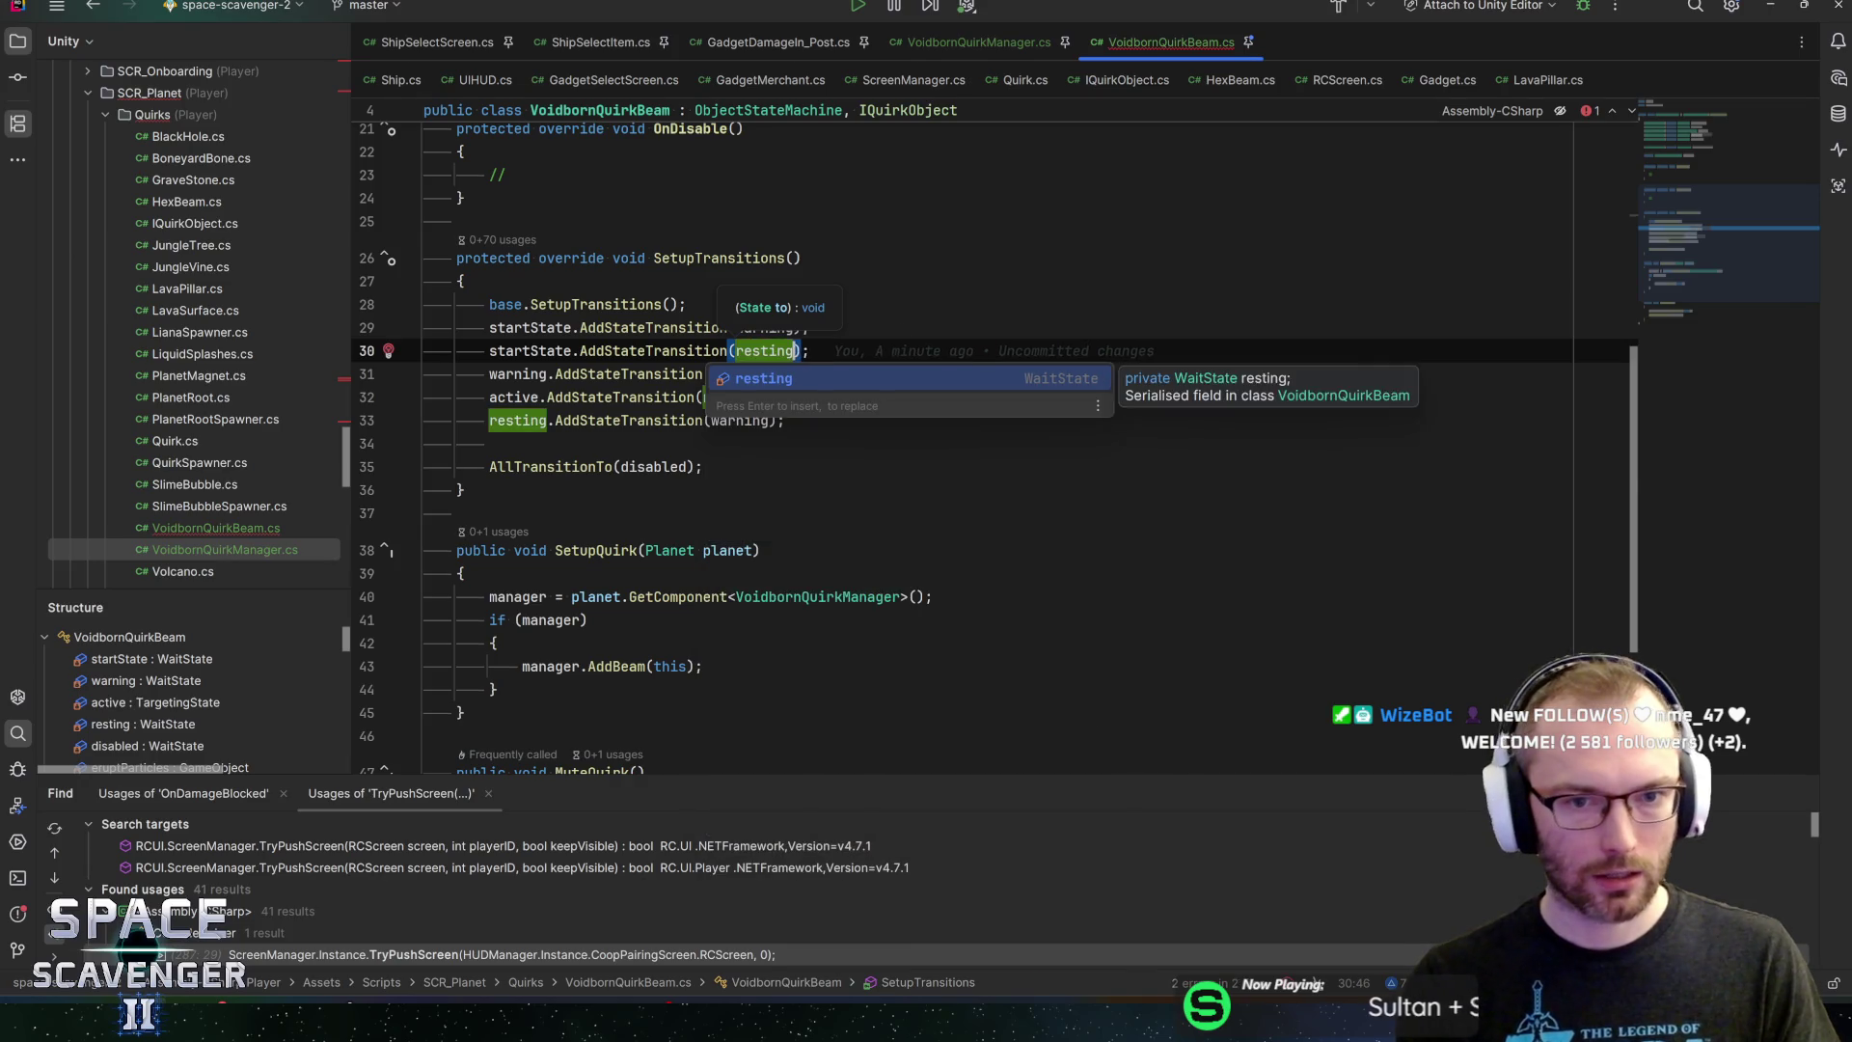
pyautogui.press('Return')
pyautogui.press('End')
pyautogui.hotkey('ctrl', 's')
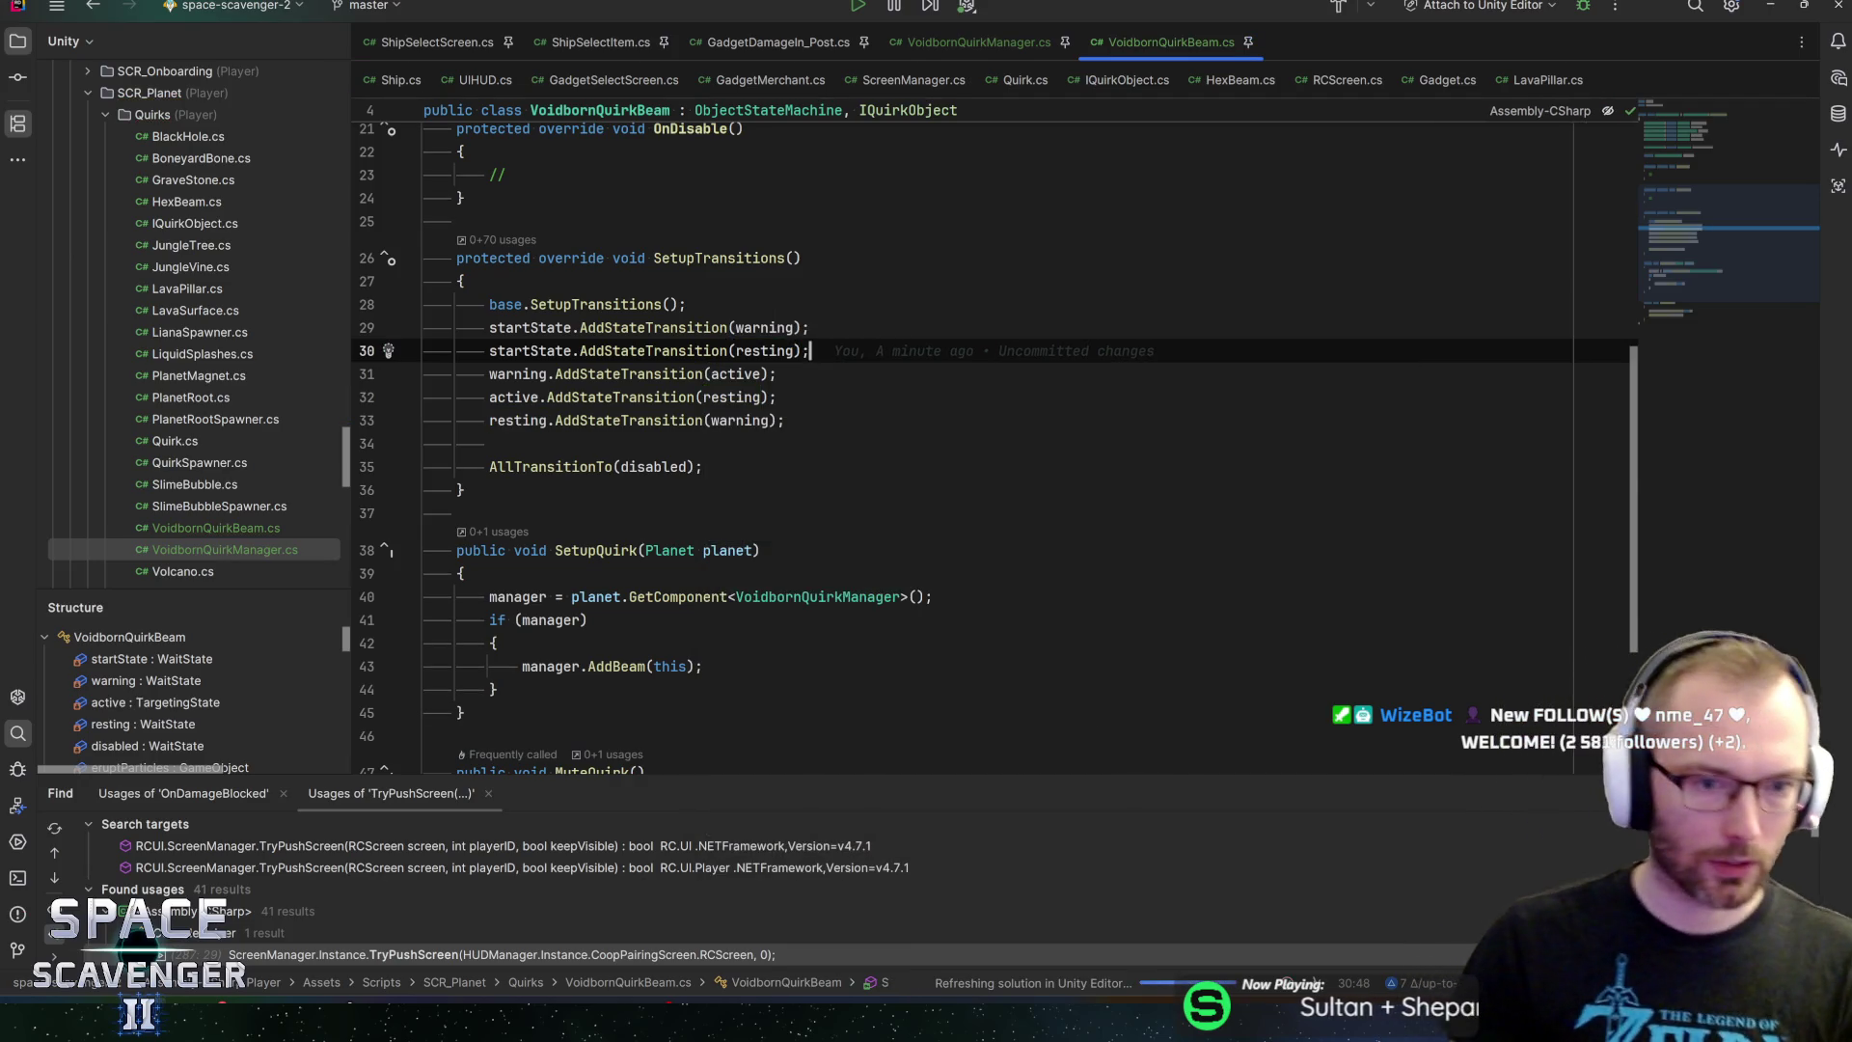
# Declare an empty public void StartWarning() method below SetupQuirk
pyautogui.press('Down')
pyautogui.press('Down')
pyautogui.press('Down')
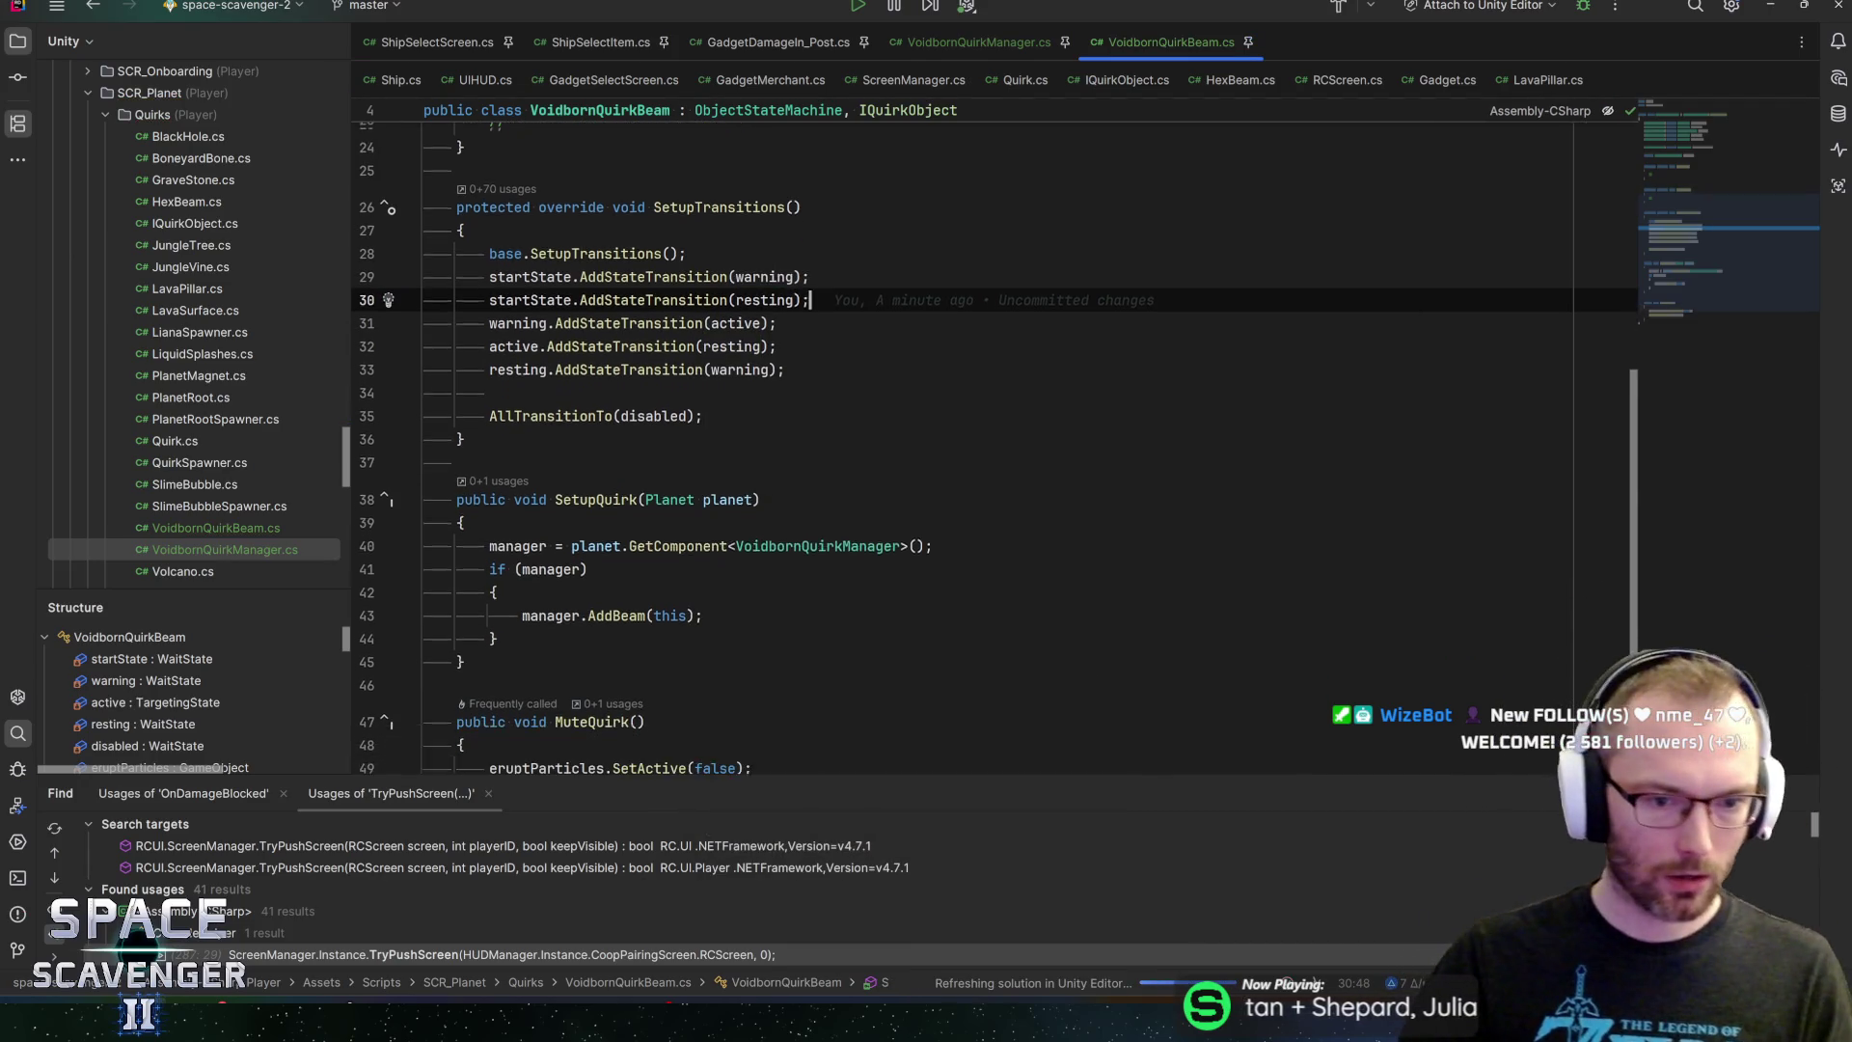
pyautogui.press('Return')
pyautogui.press('Return')
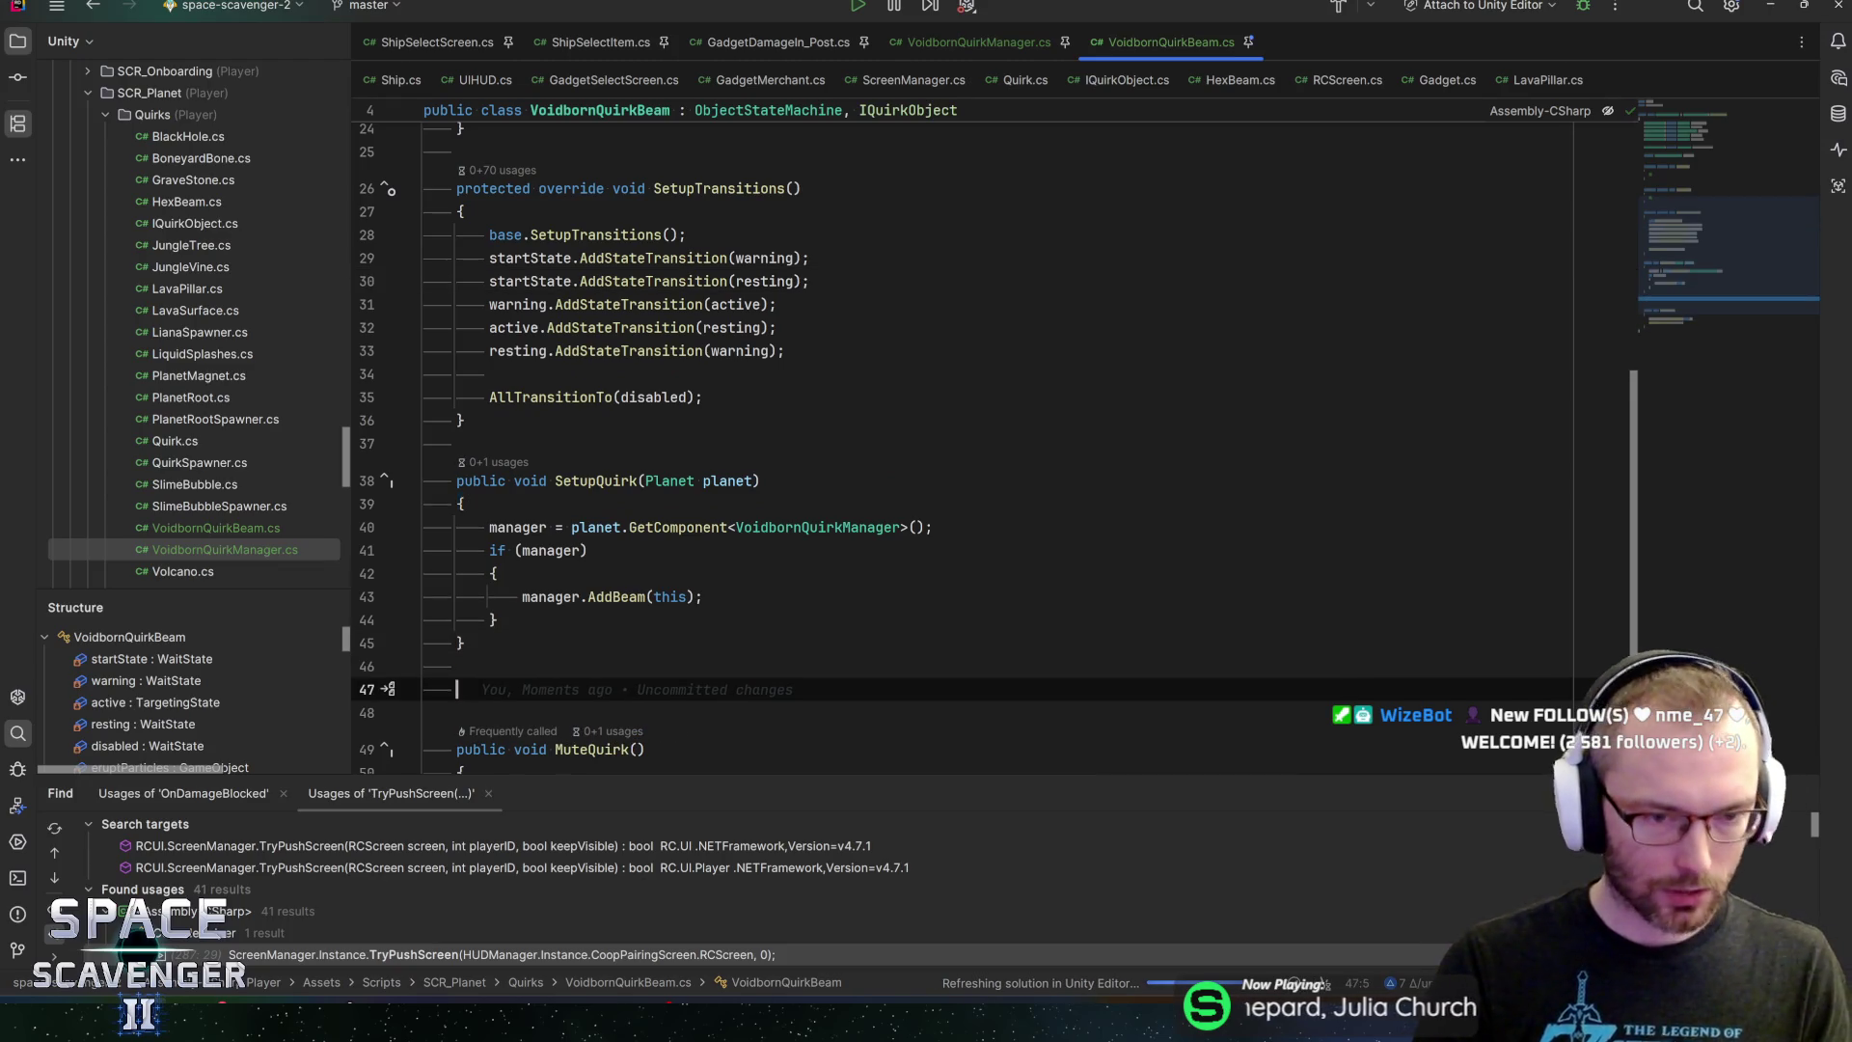
pyautogui.write('public void S')
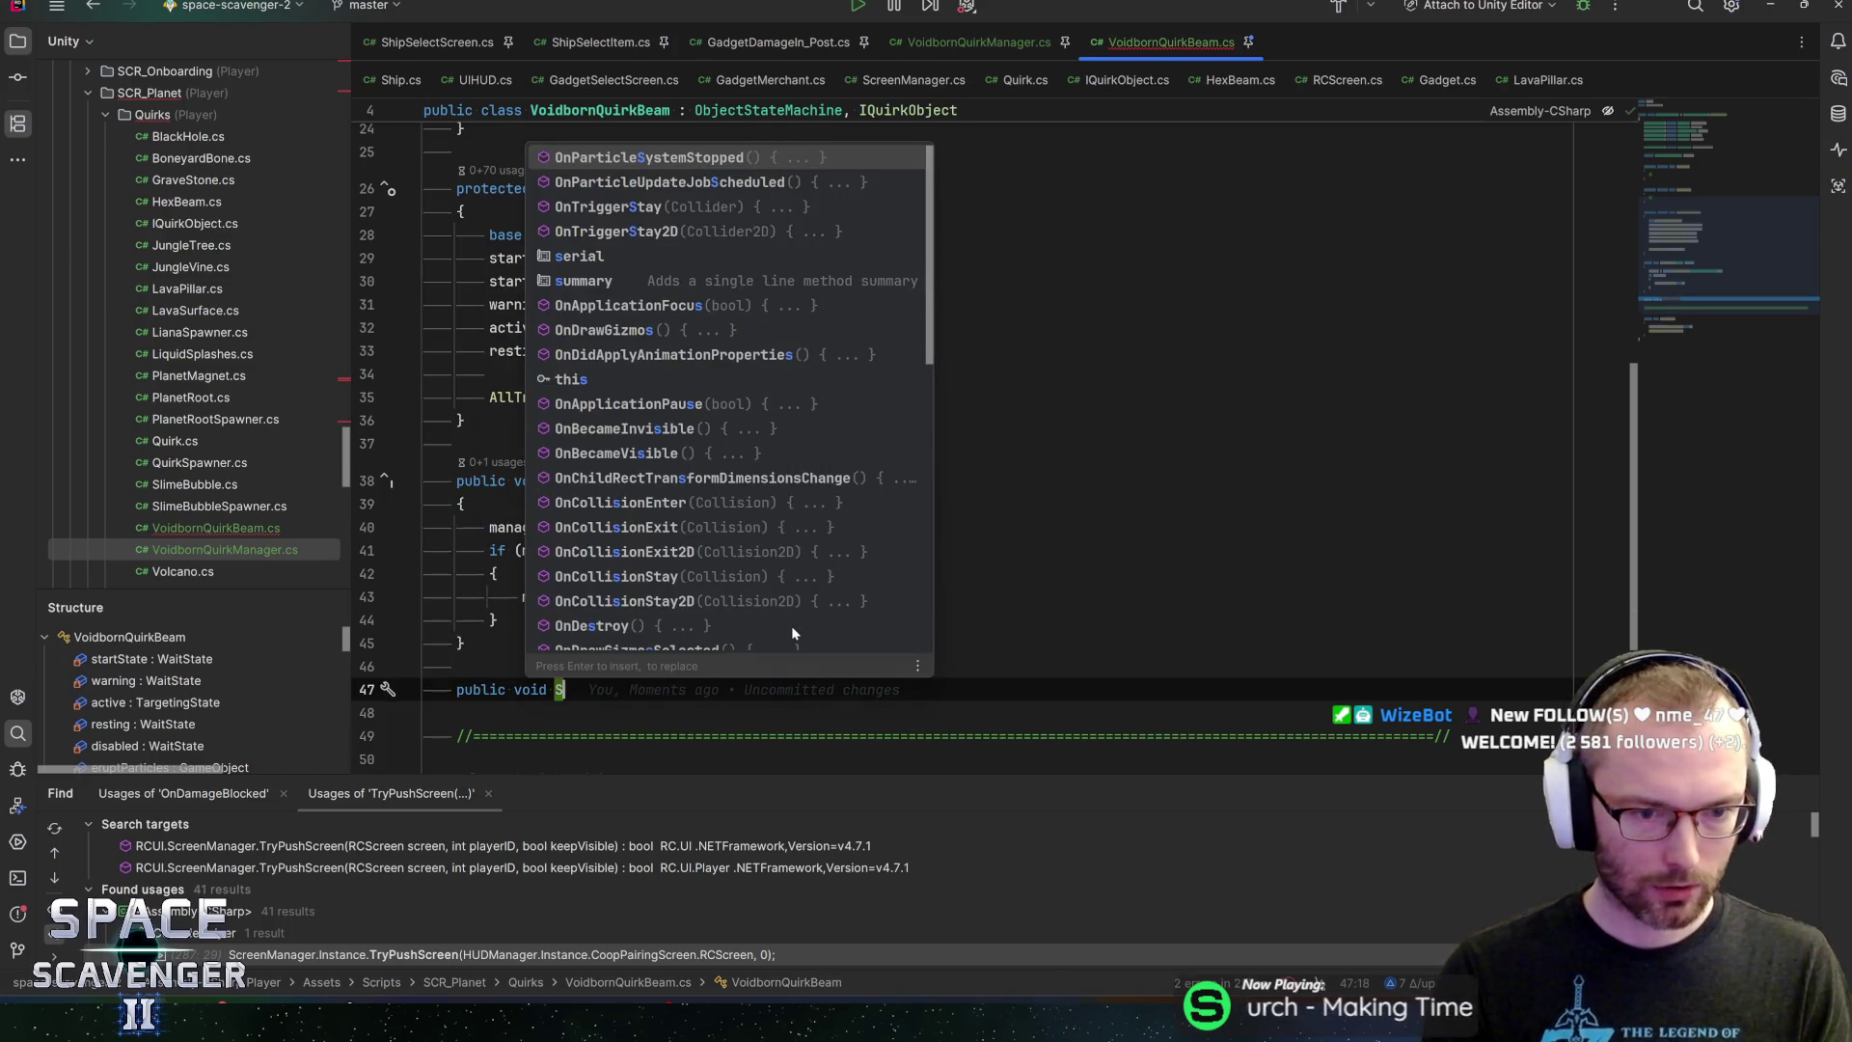
pyautogui.press('BackSpace')
pyautogui.write('Bei')
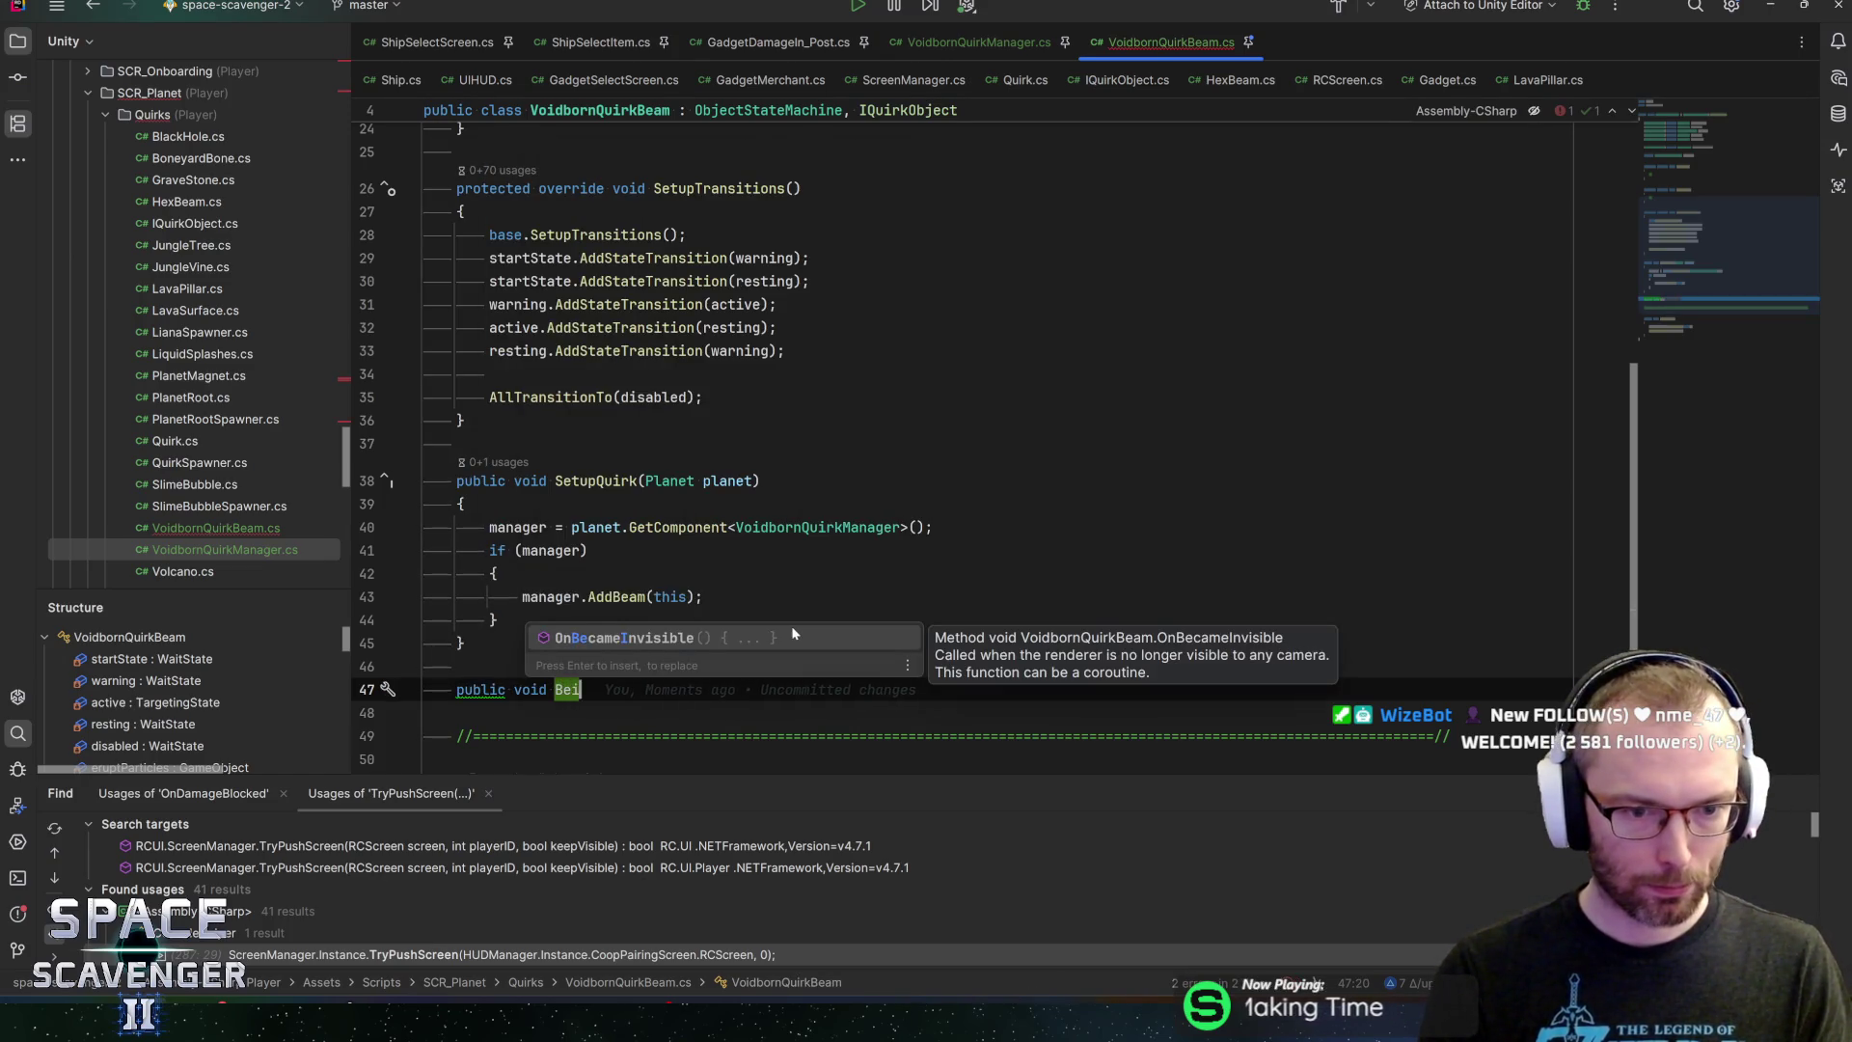
pyautogui.write('g')
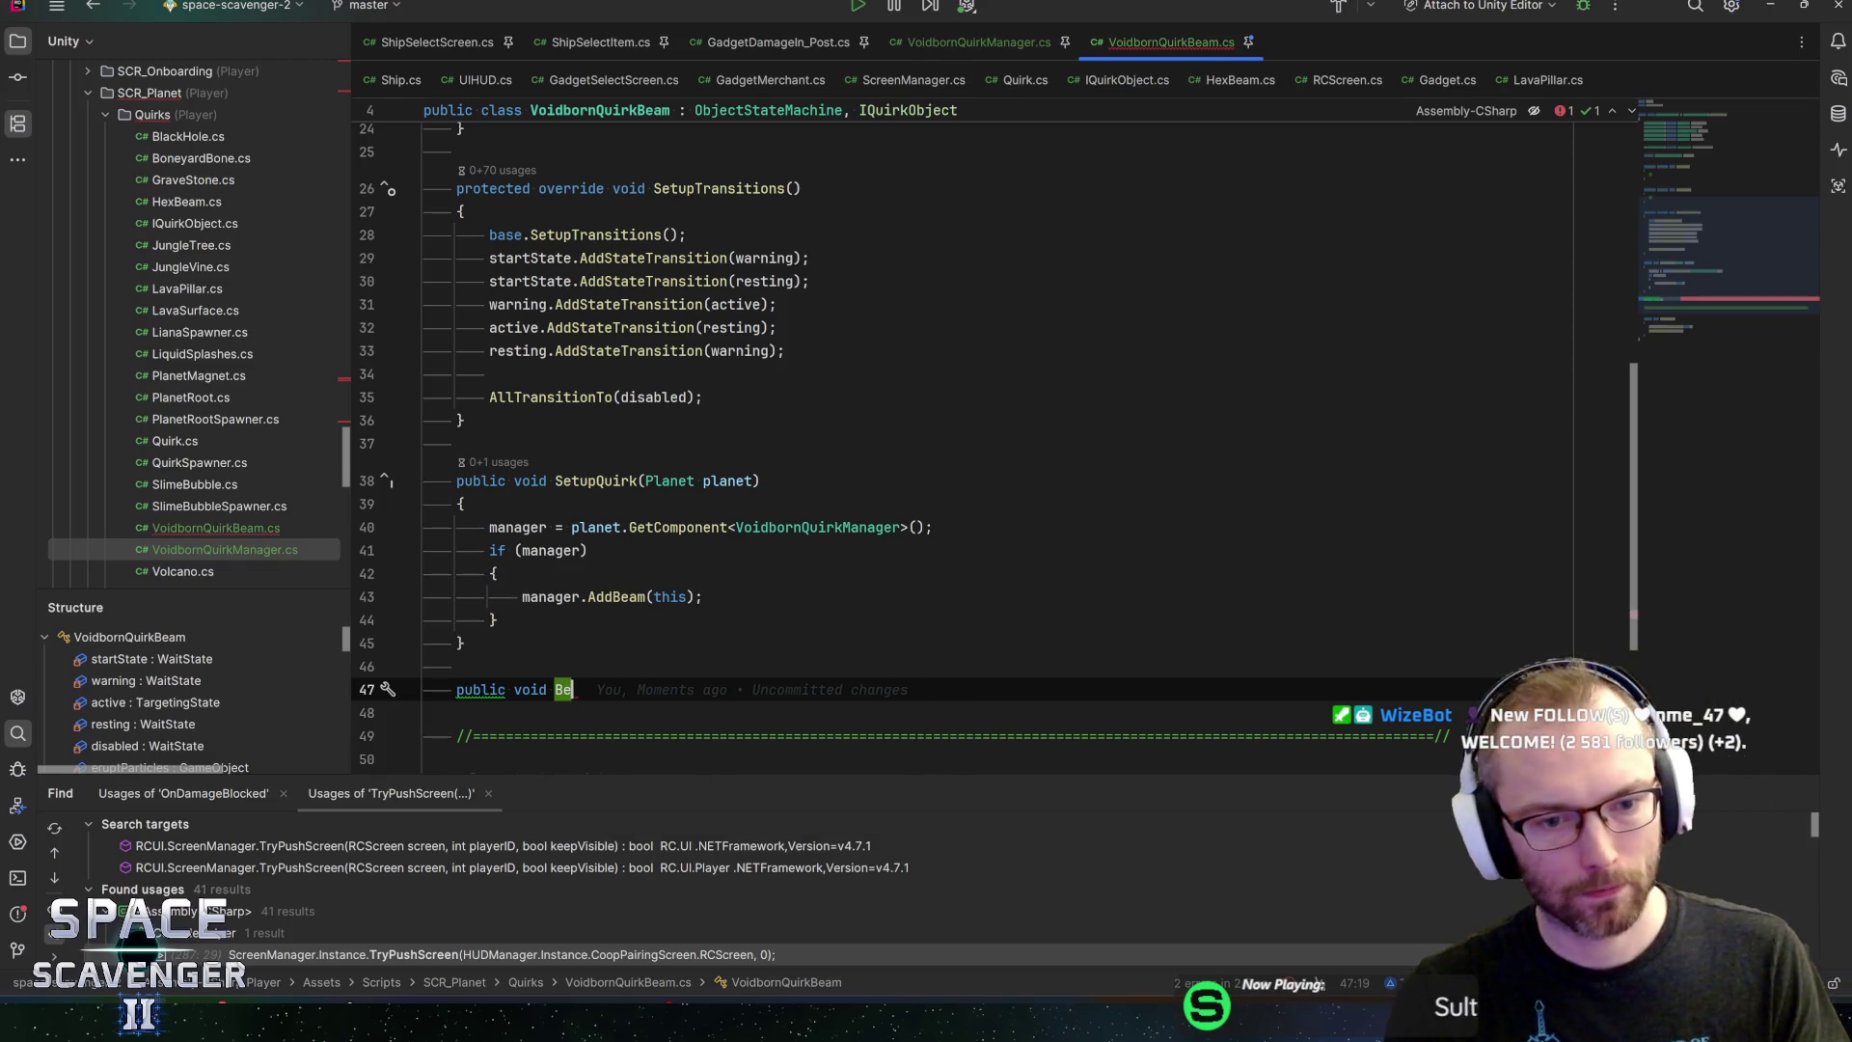
pyautogui.write('StartWarning')
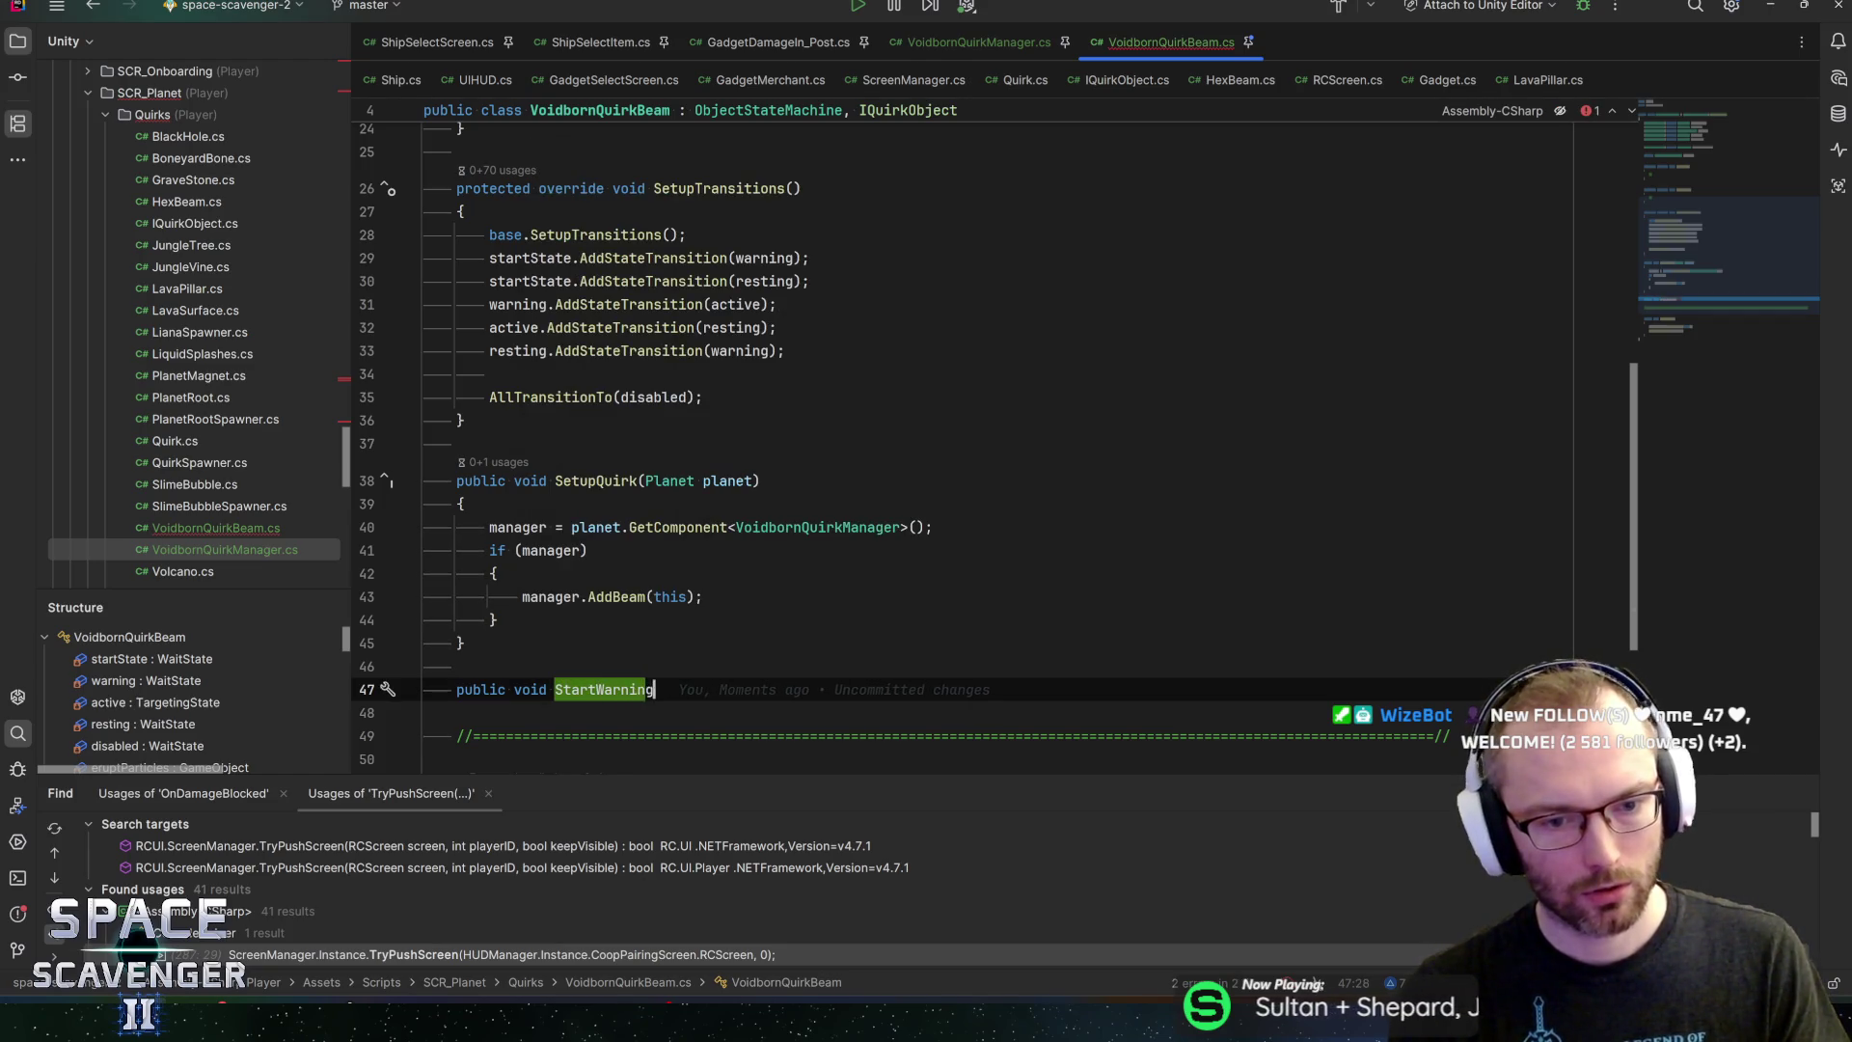
pyautogui.write('()')
pyautogui.press('Return')
pyautogui.write('{')
pyautogui.press('Return')
# Declare an empty public void StartRest() method after it
pyautogui.press('Down')
pyautogui.press('Return')
pyautogui.press('Return')
pyautogui.write('pu')
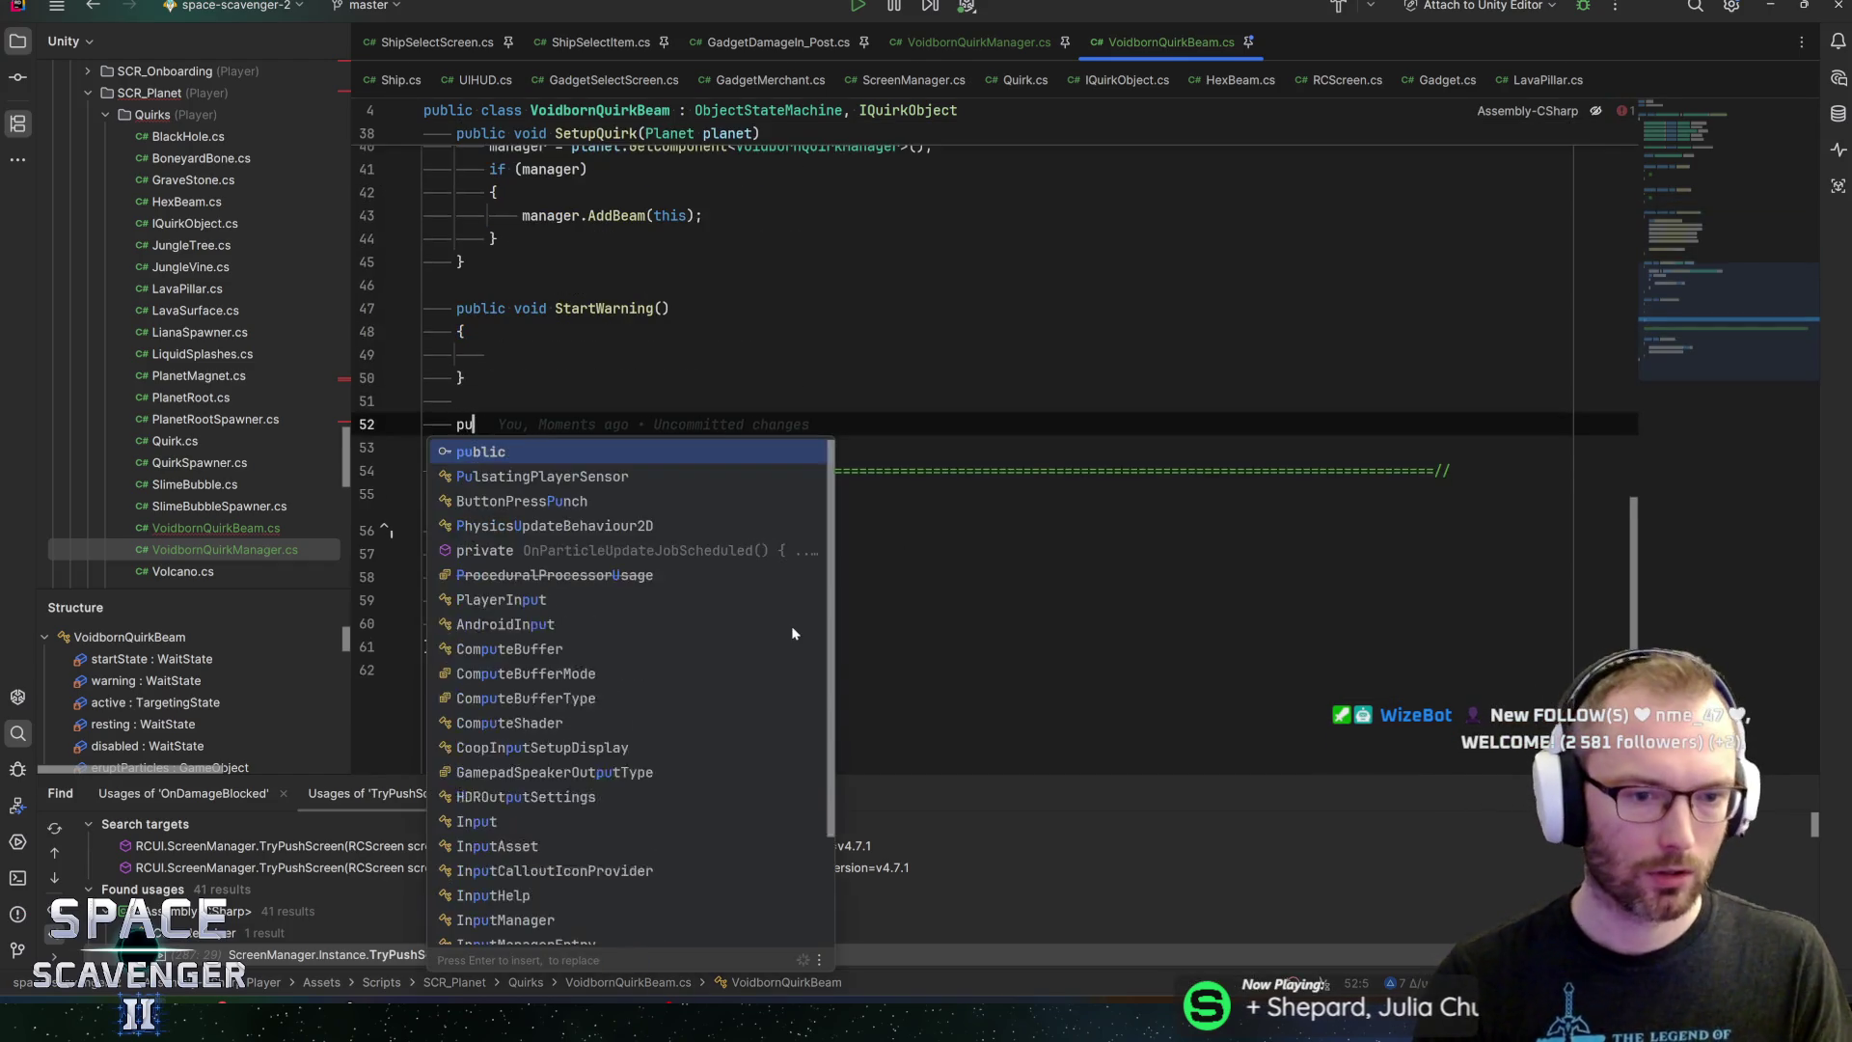
pyautogui.write('blic void Star')
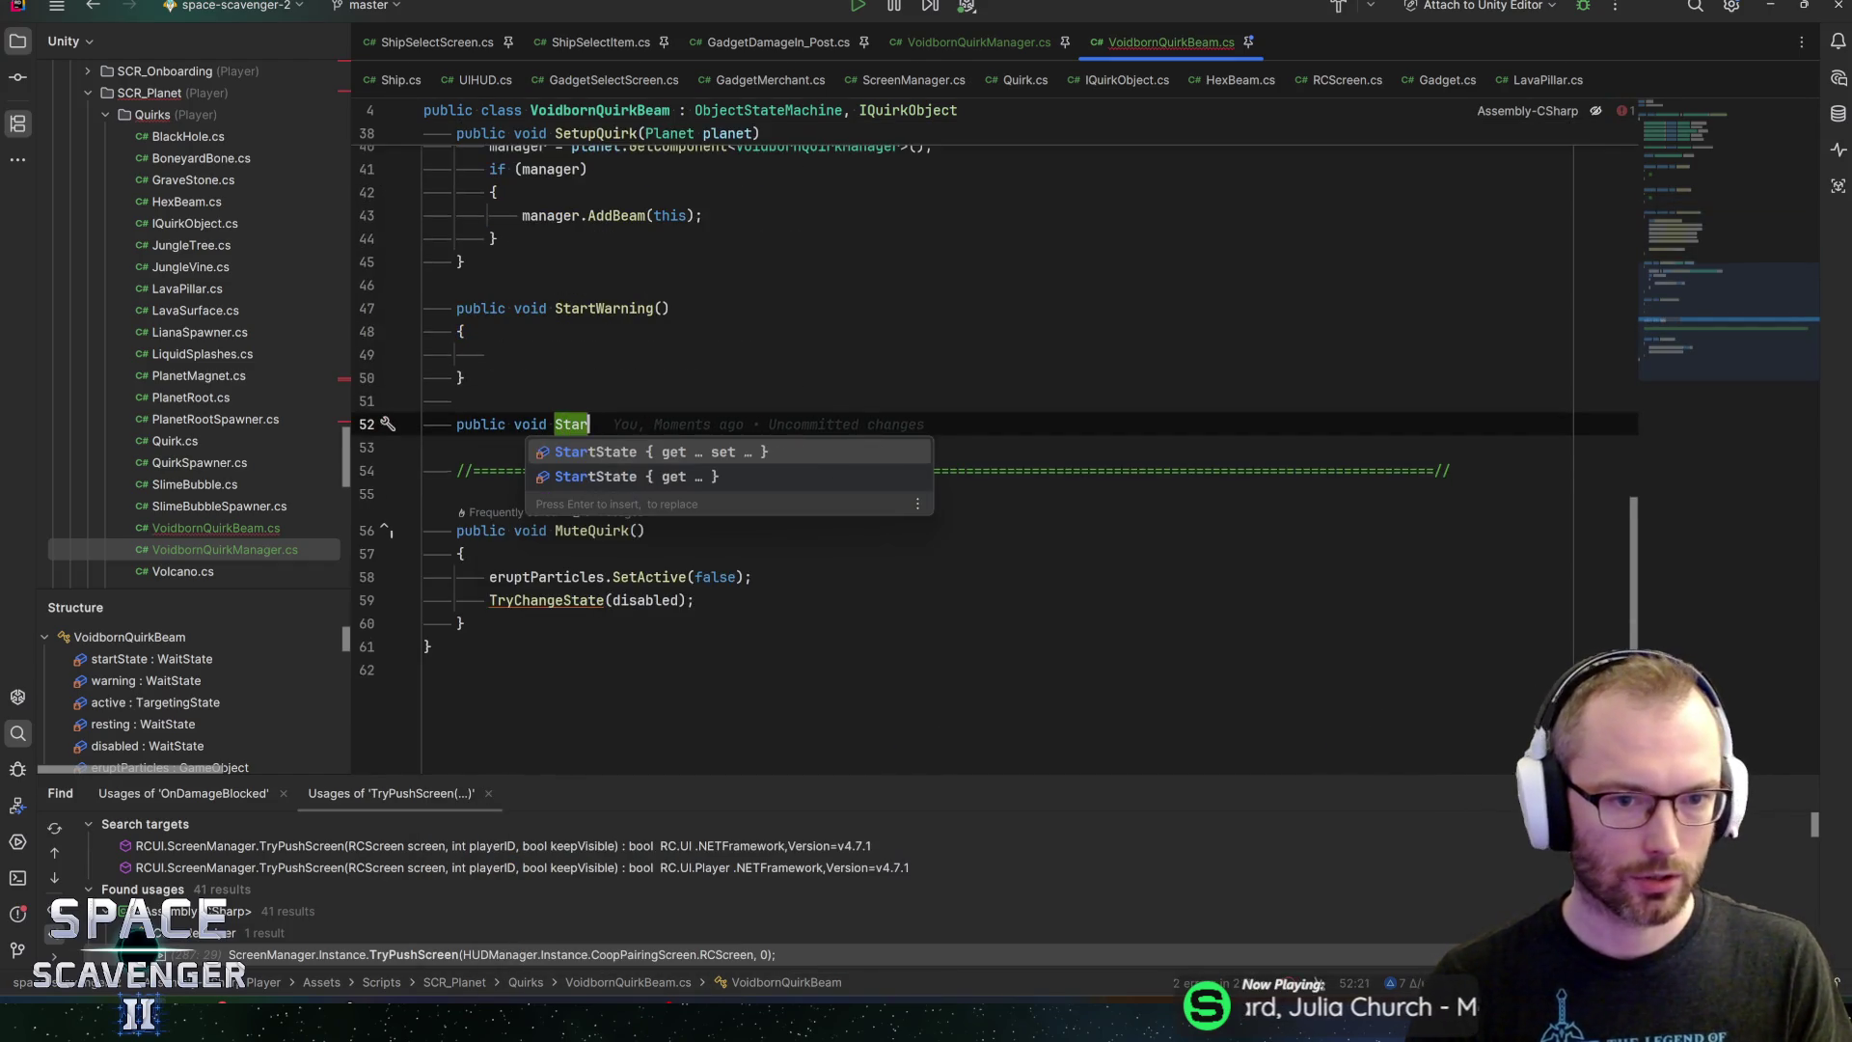
pyautogui.write('tRest(')
pyautogui.press('BackSpace')
pyautogui.press('Return')
pyautogui.write('{')
pyautogui.press('Return')
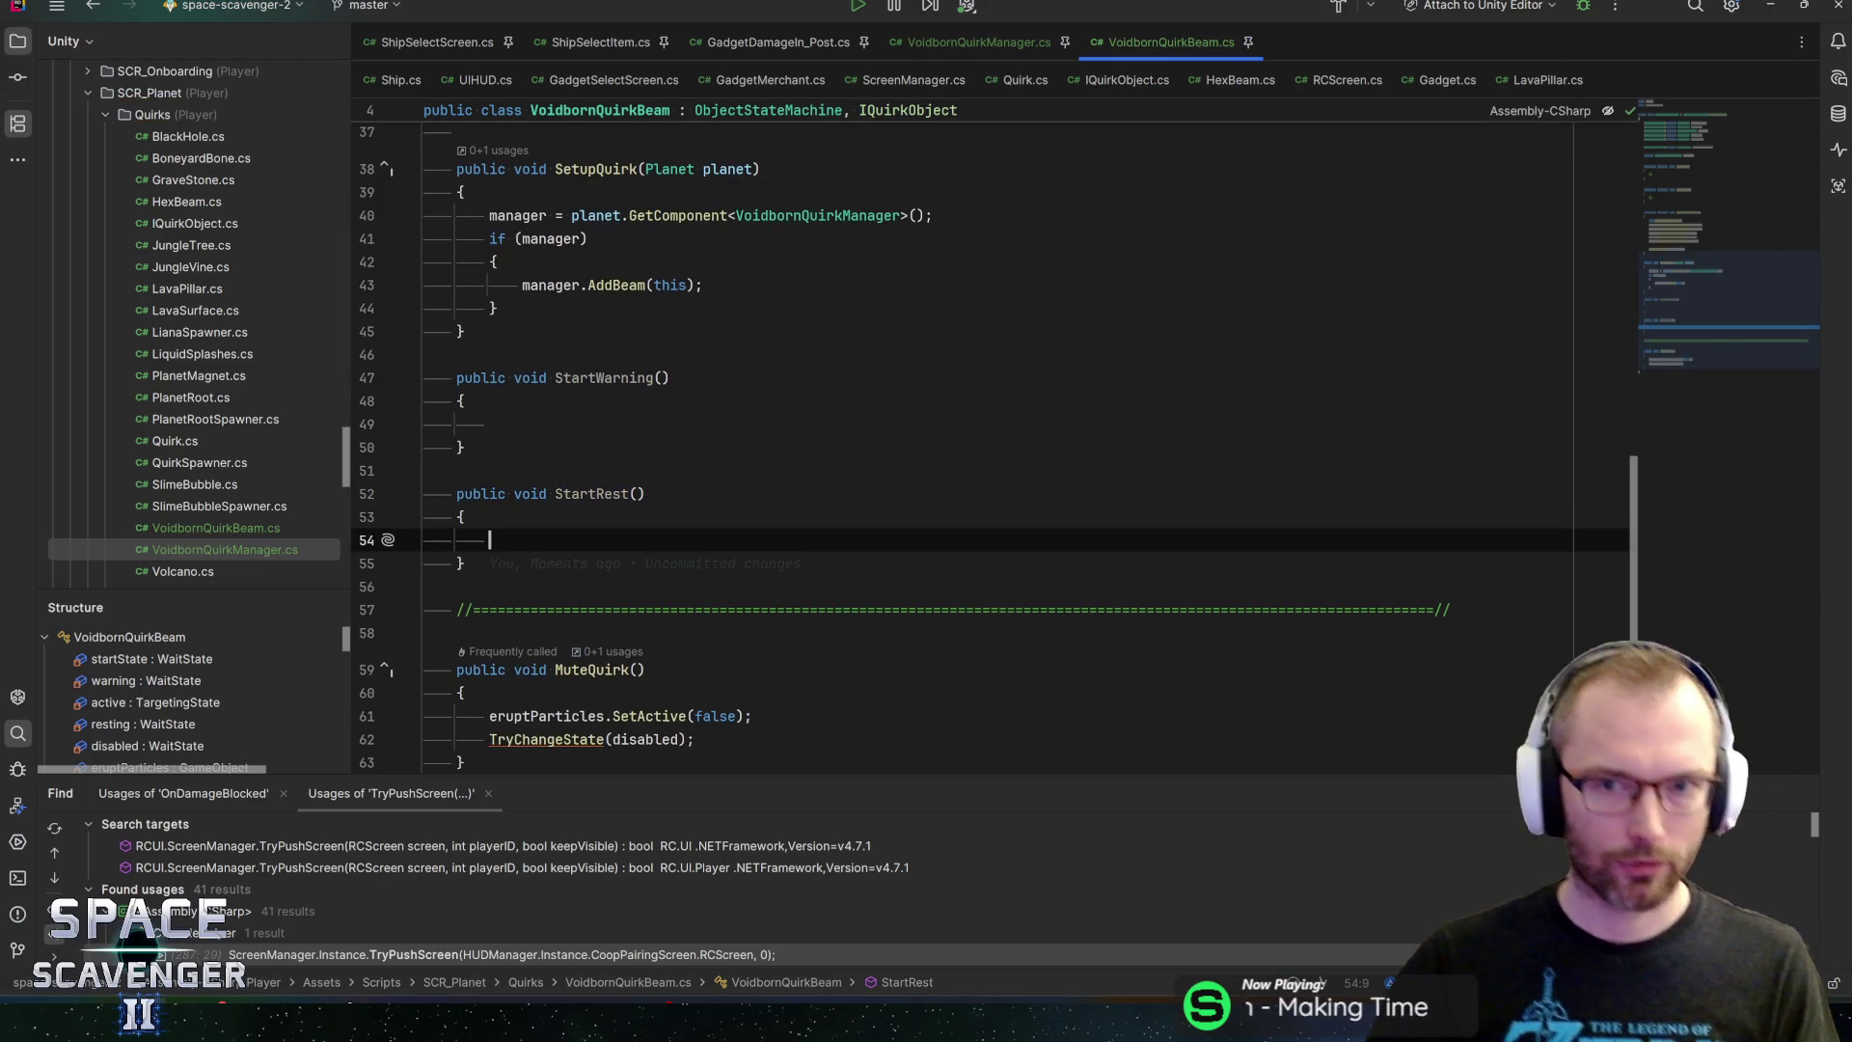
pyautogui.scroll(3, 965, 434)
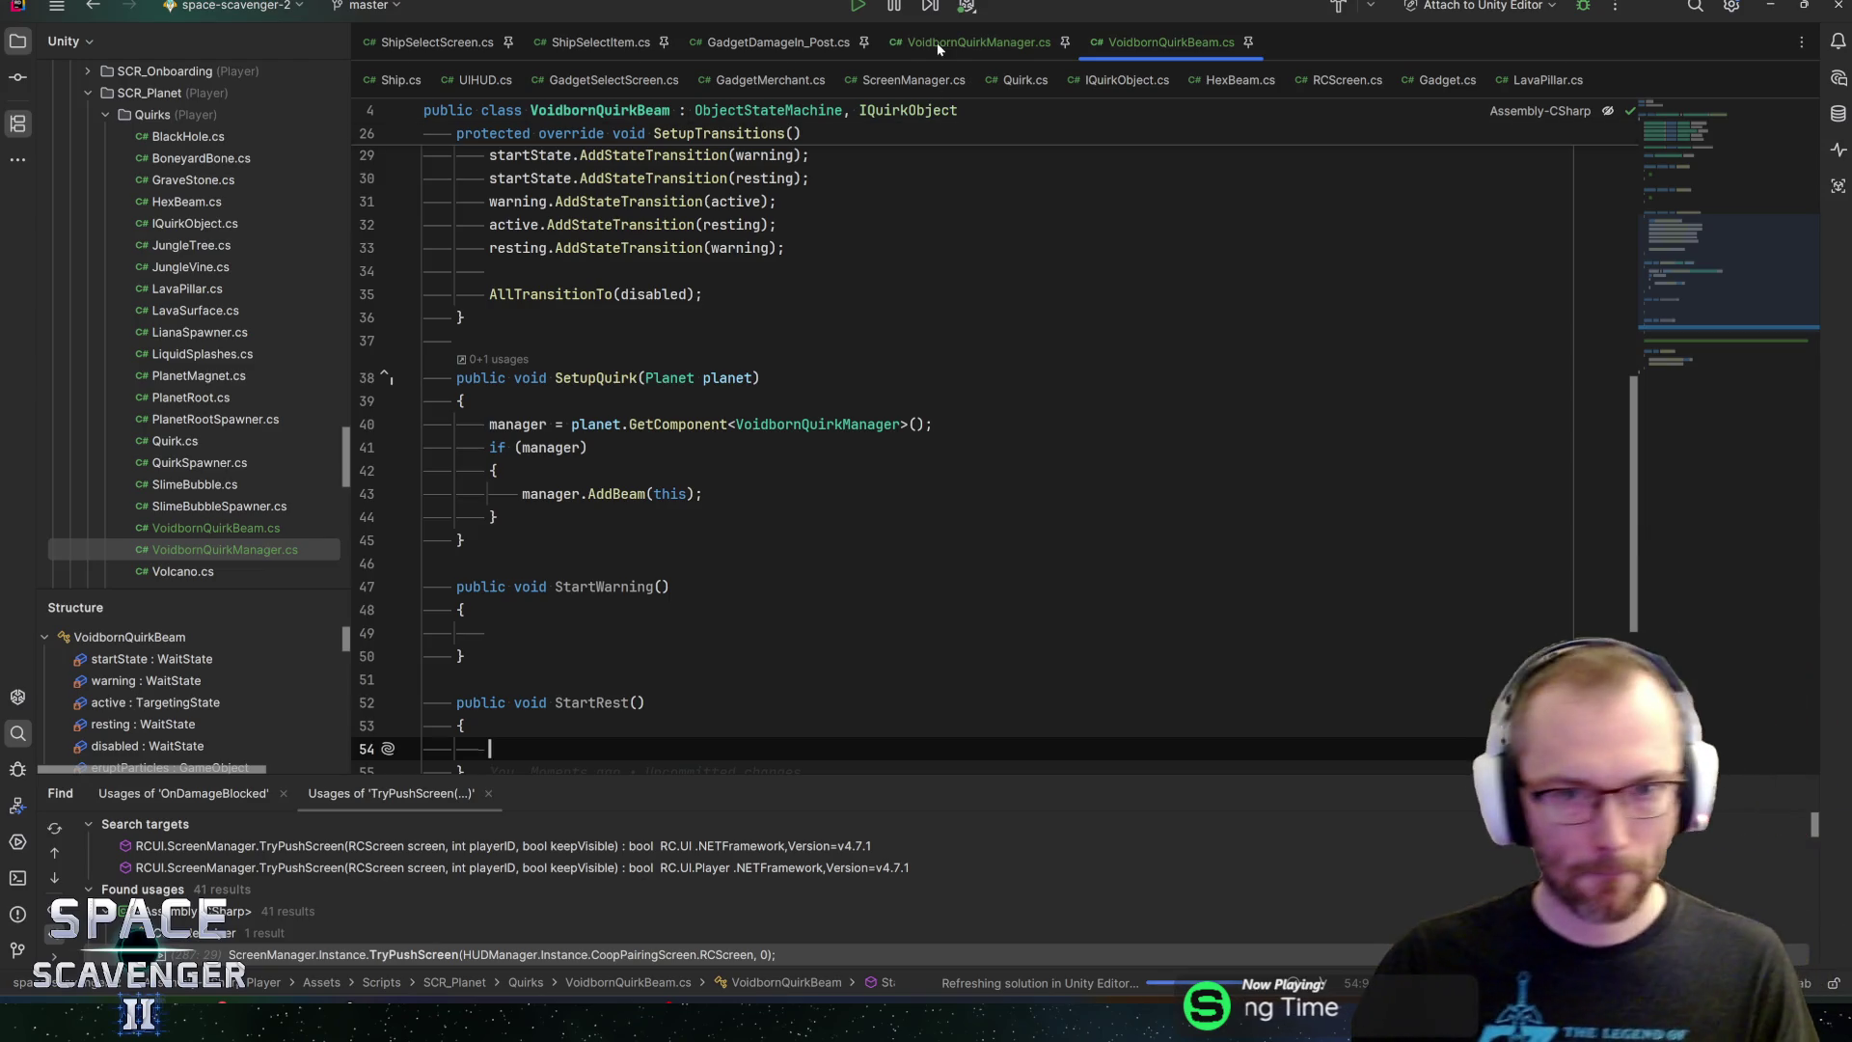
# In VoidbornQuirkManager.cs, call allBeams[i].StartWarning() inside the if block
pyautogui.click(936, 43)
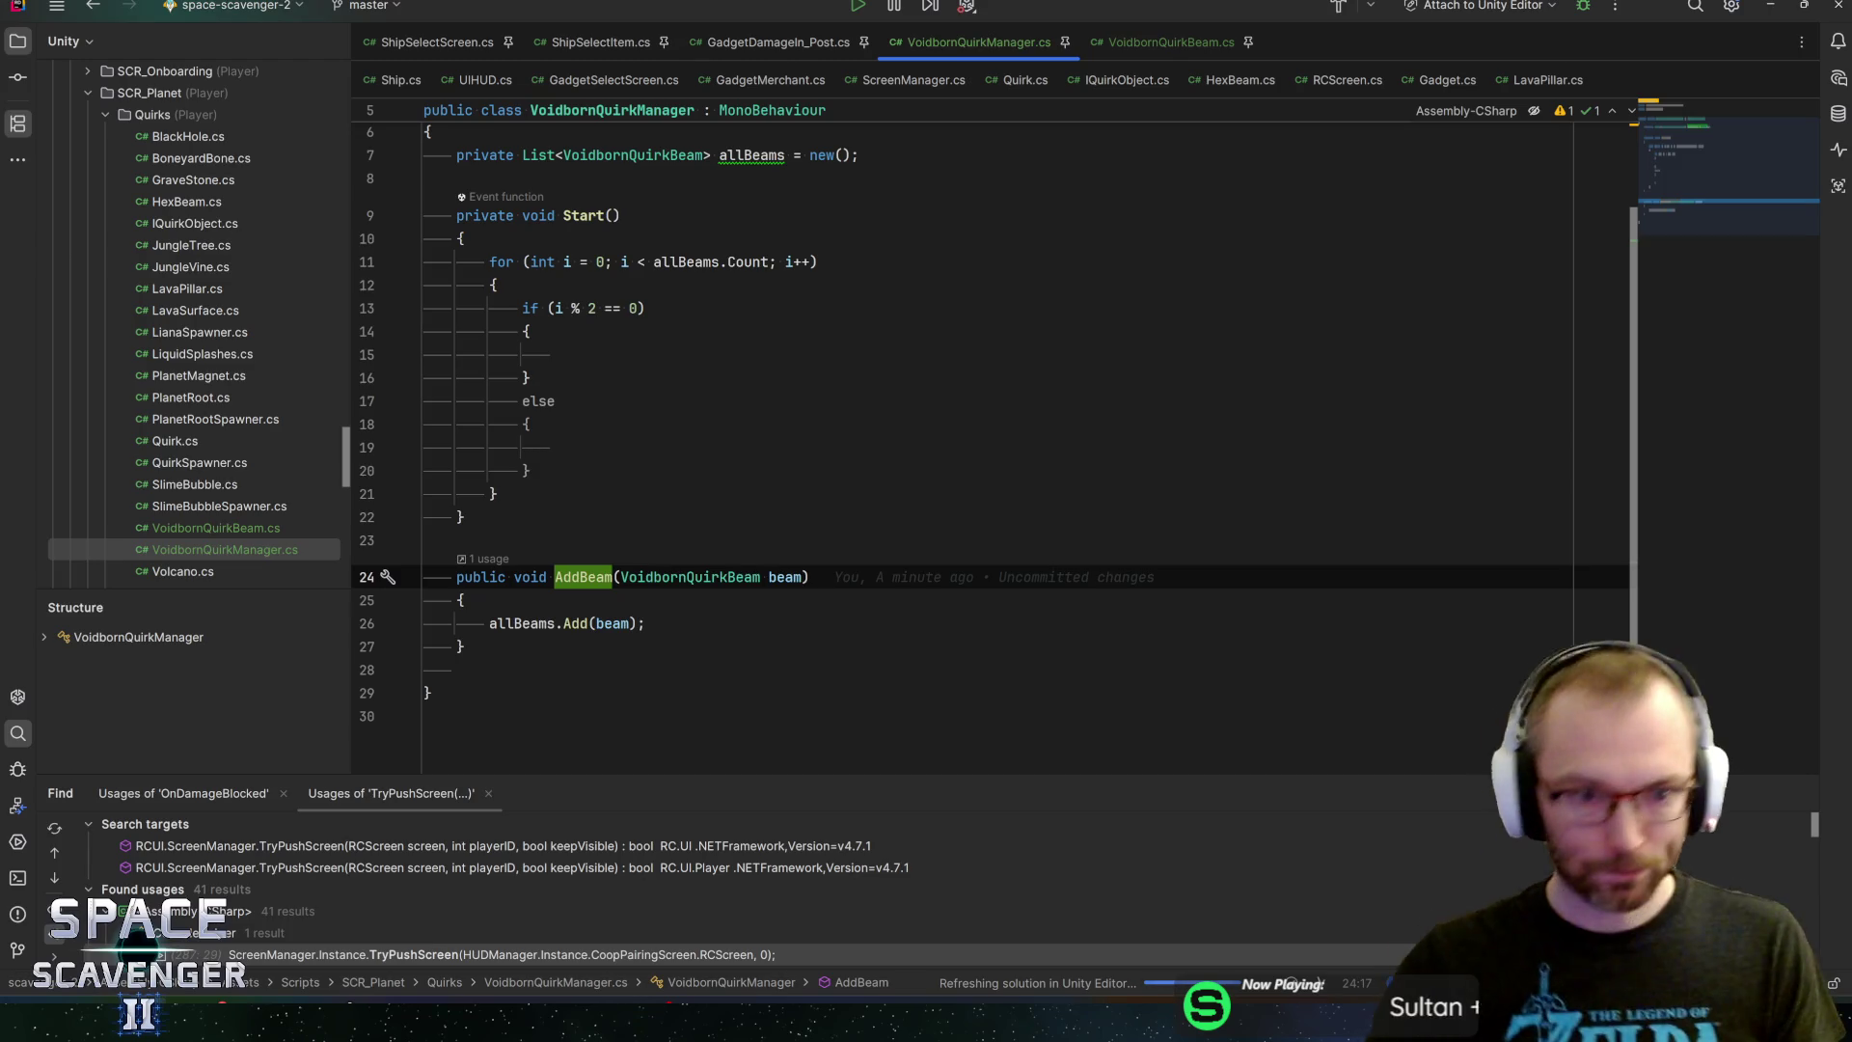
pyautogui.click(556, 354)
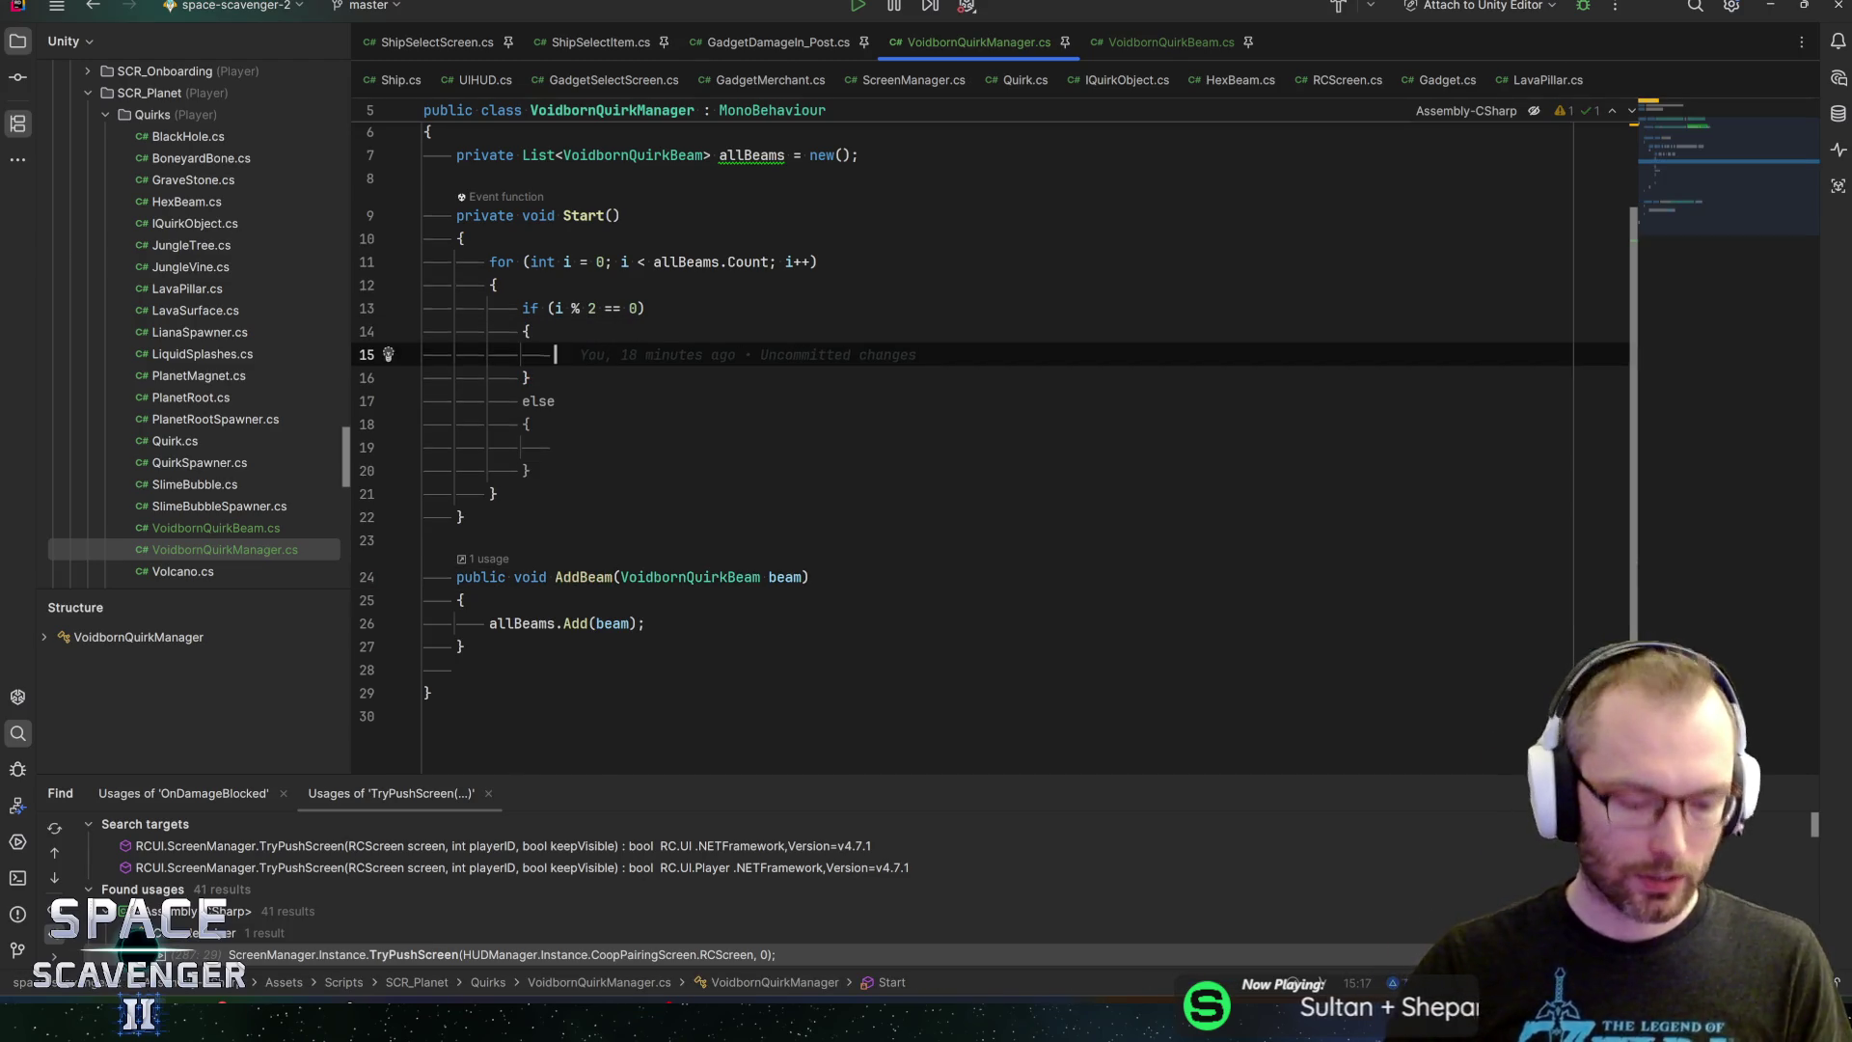
pyautogui.write('Start')
pyautogui.press('BackSpace')
pyautogui.press('BackSpace')
pyautogui.press('BackSpace')
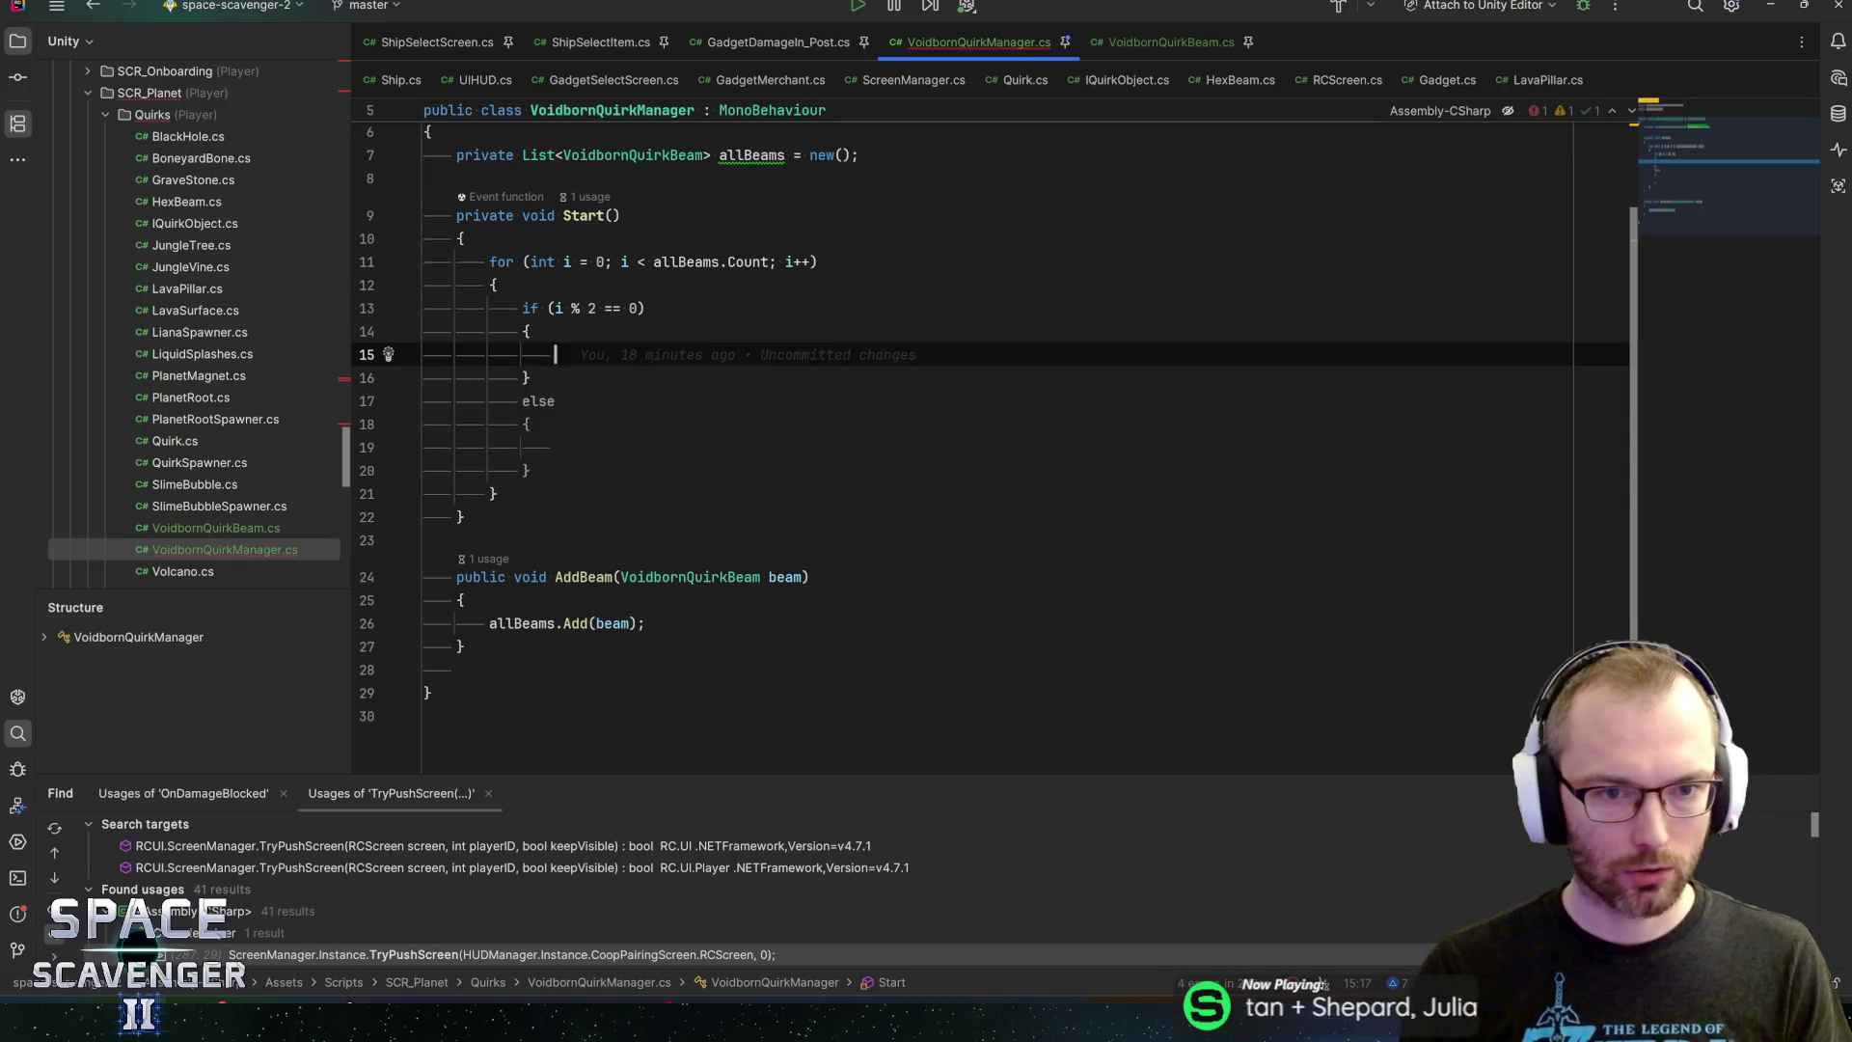
pyautogui.write('allBeams[i]')
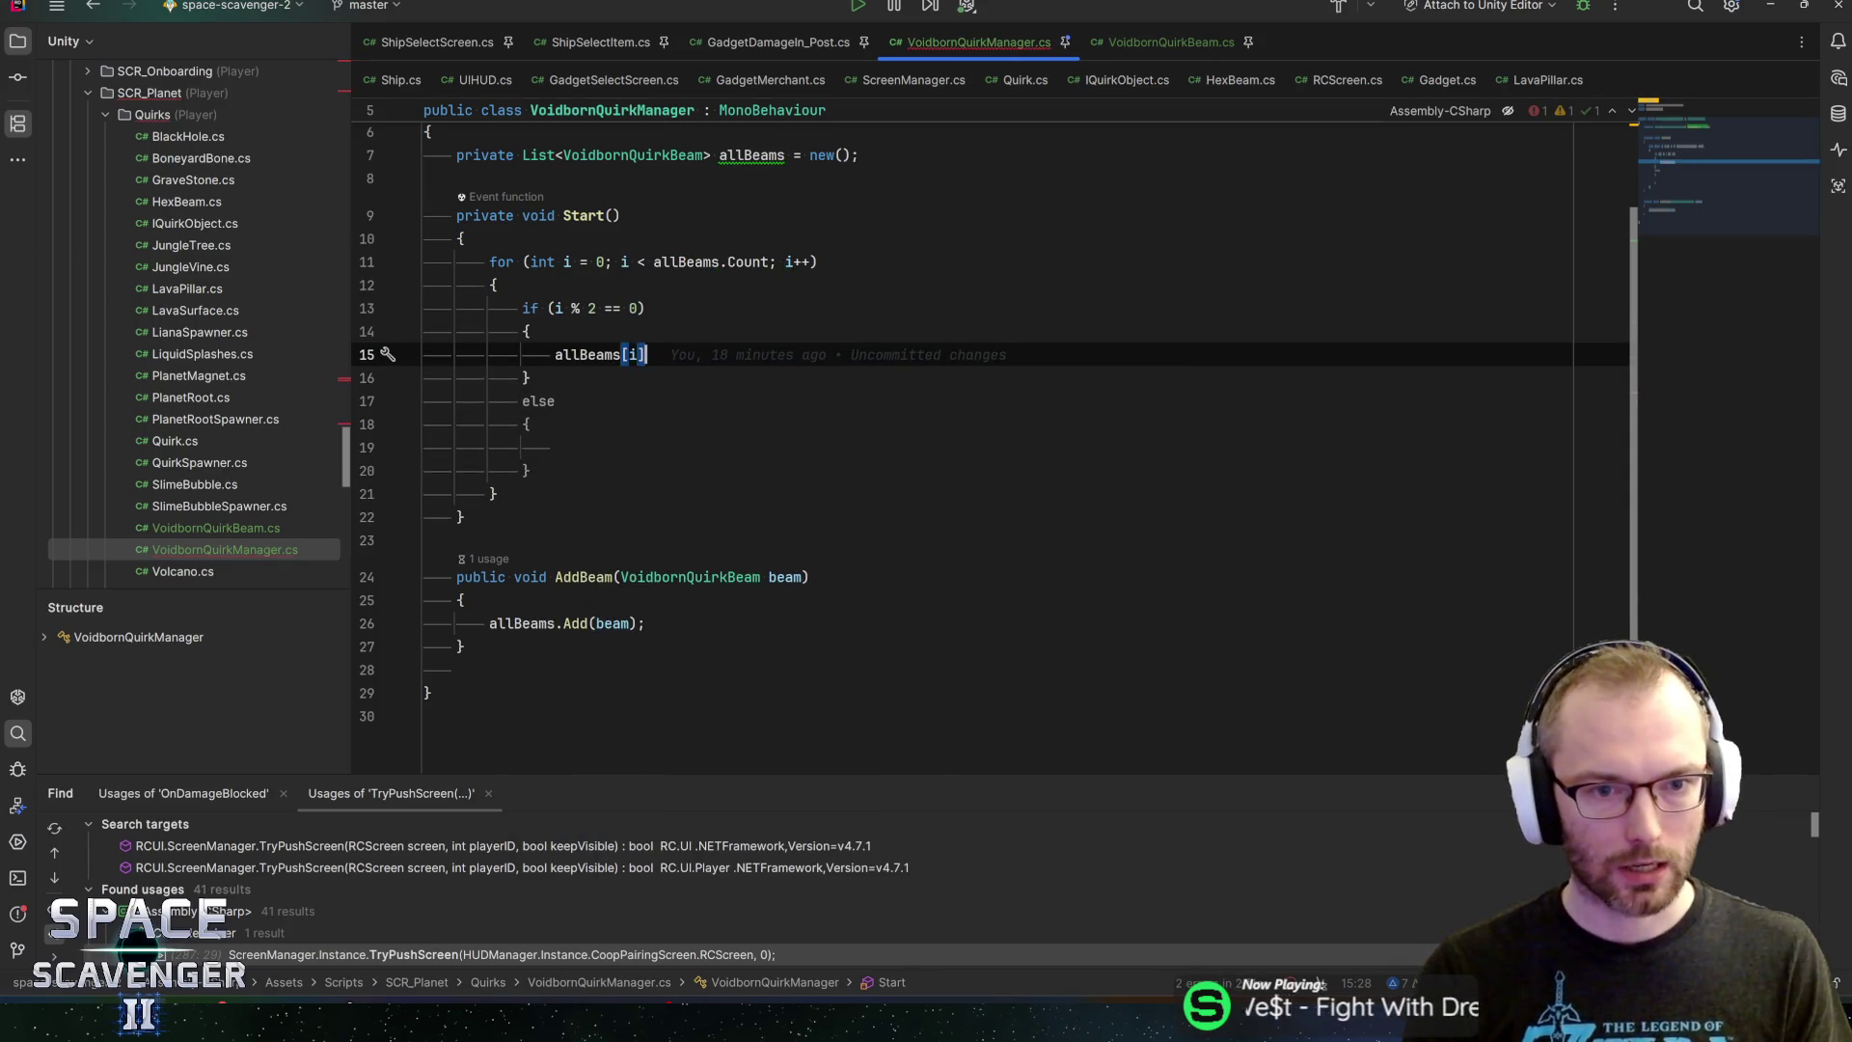
pyautogui.write('.start')
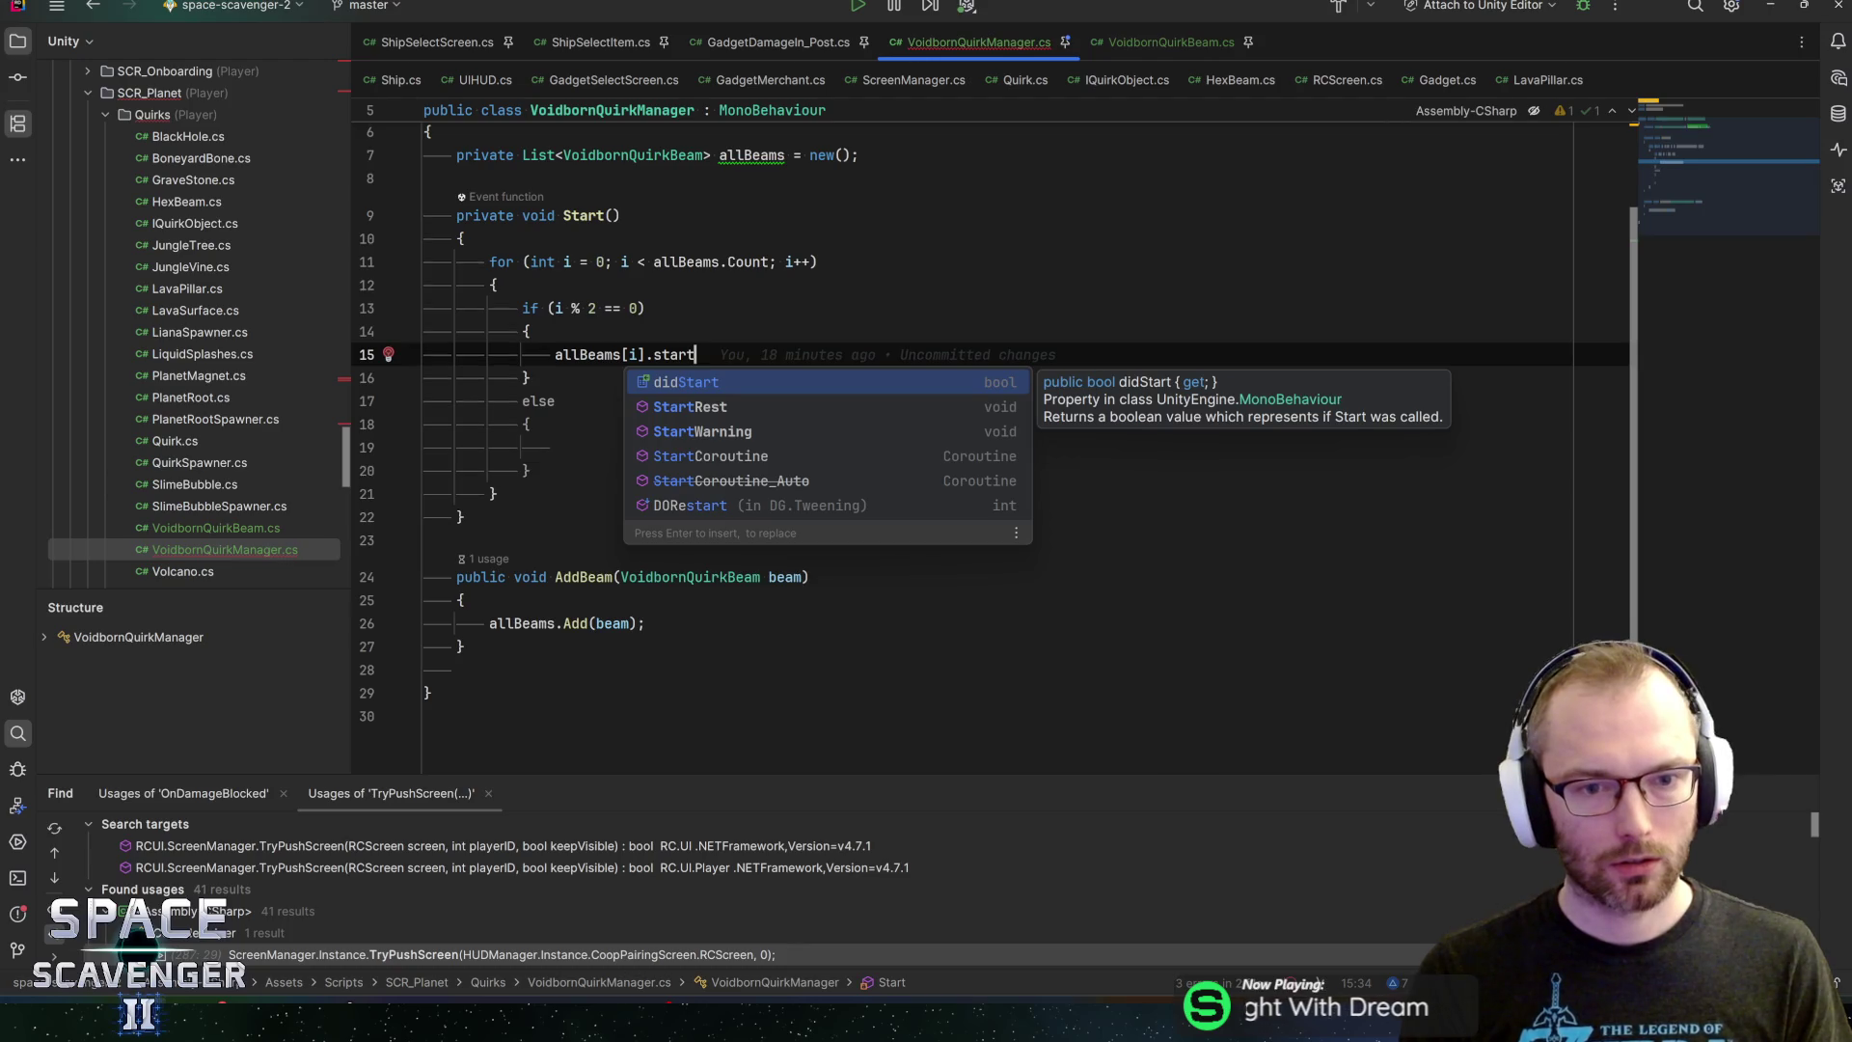
pyautogui.write('war')
pyautogui.press('Return')
# Copy that call into the else block as allBeams[i].StartRest()
pyautogui.hotkey('ctrl', 'd')
pyautogui.hotkey('alt', 'shift', 'Down')
pyautogui.hotkey('alt', 'shift', 'Down')
pyautogui.hotkey('alt', 'shift', 'Down')
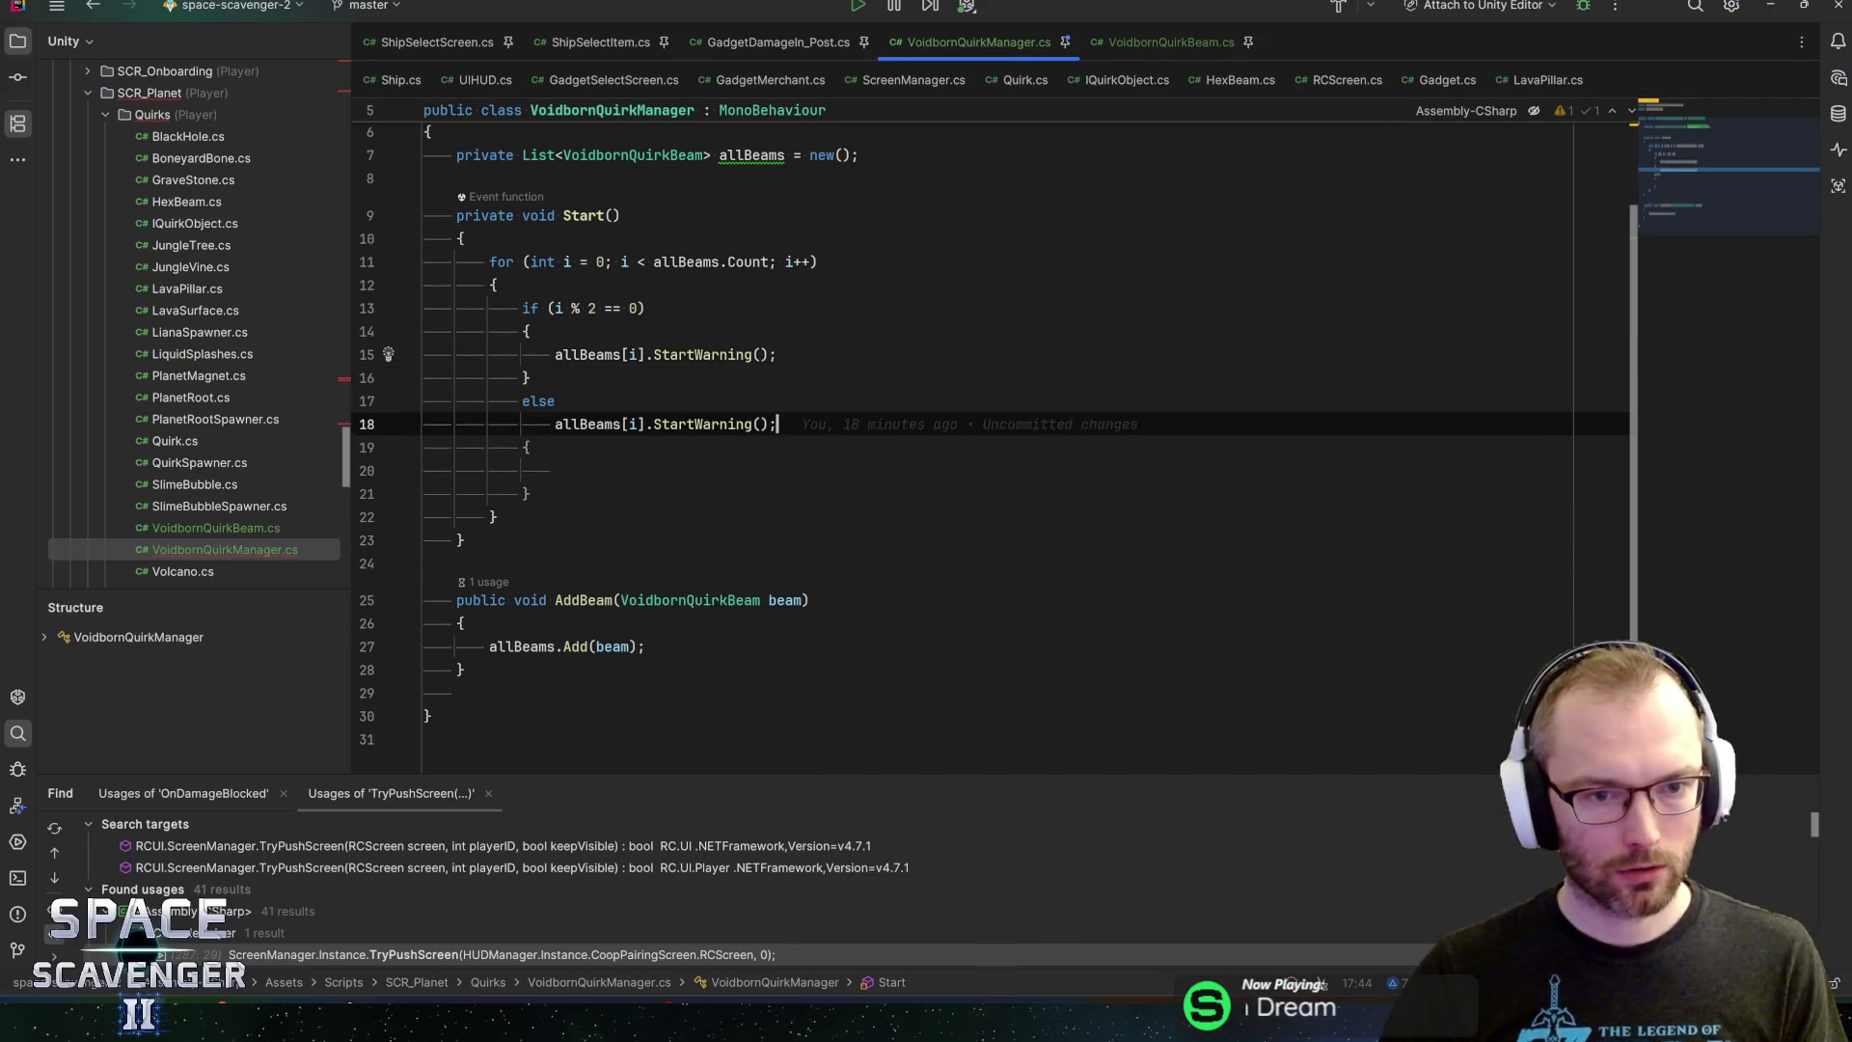
pyautogui.hotkey('ctrl', 'w')
pyautogui.write('startr')
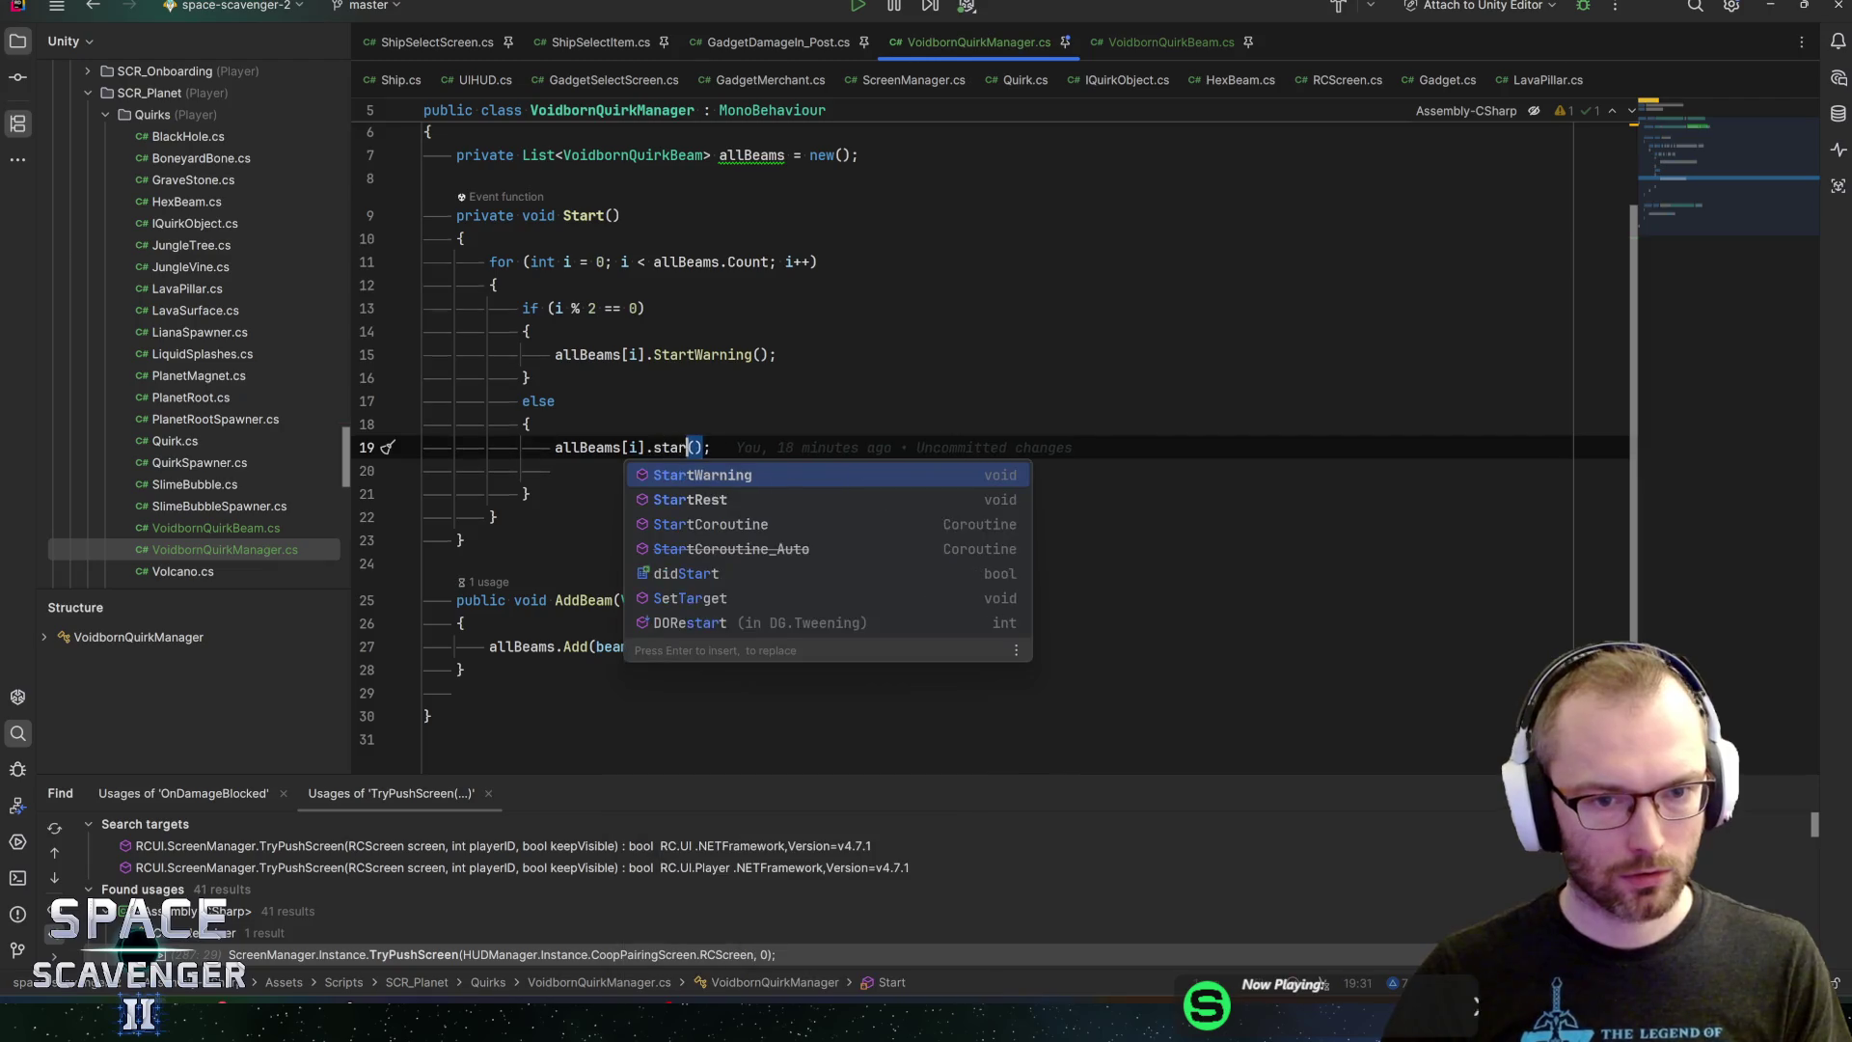
pyautogui.press('Return')
pyautogui.press('Down')
pyautogui.hotkey('ctrl', 'y')
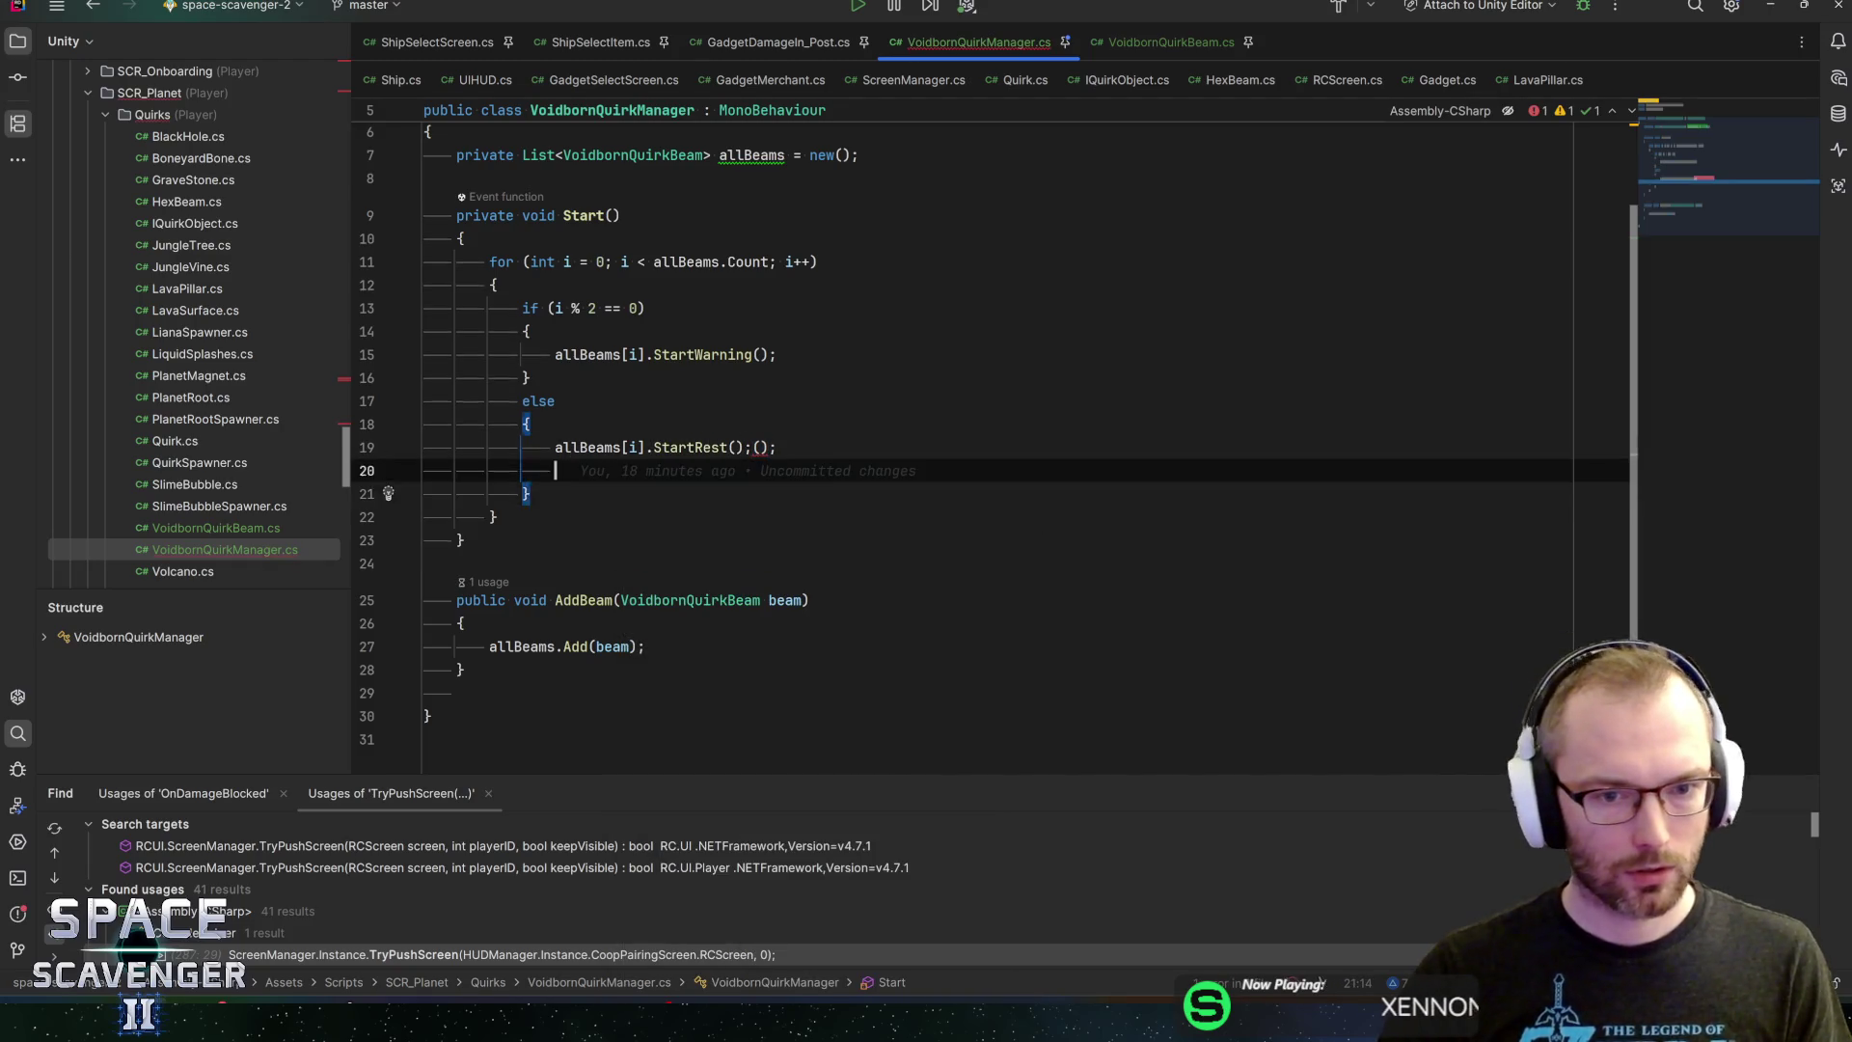
pyautogui.press('Up')
pyautogui.press('End')
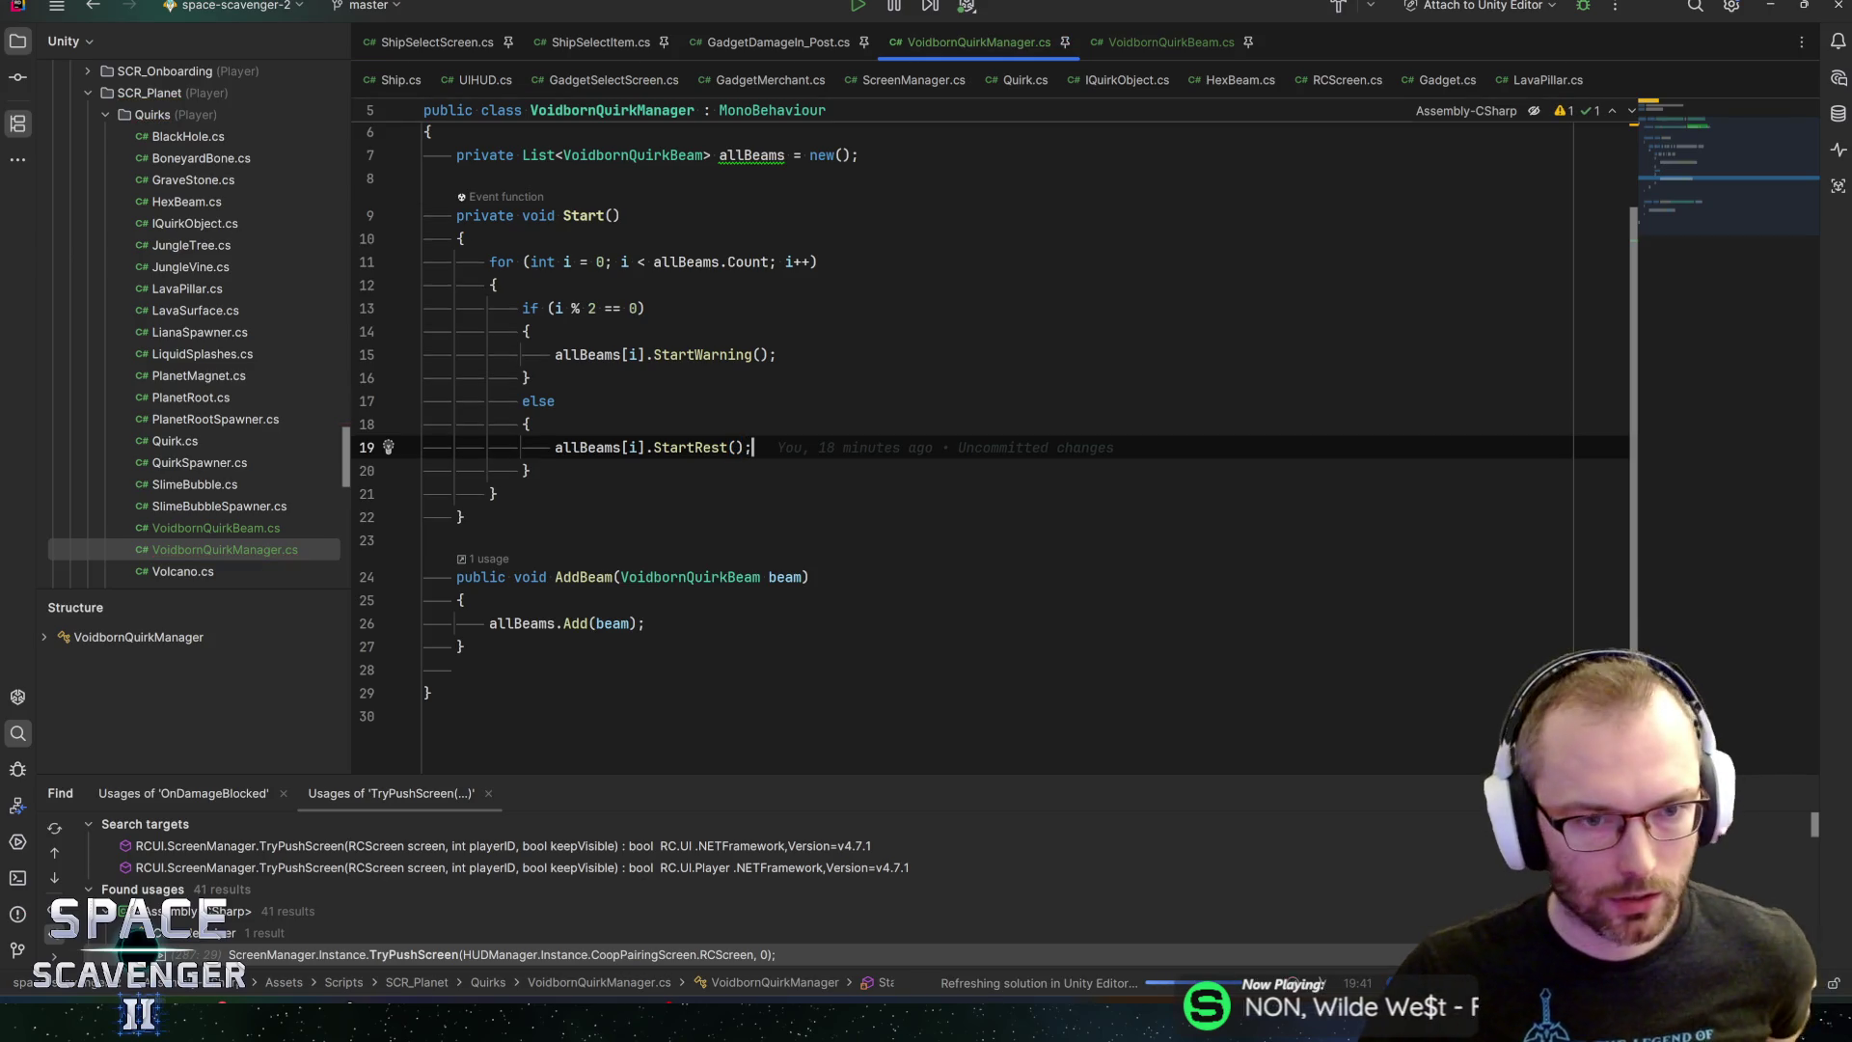
# Jump to StartWarning in the beam script and start its body with TryChangeState(warning)
pyautogui.keyDown('ctrl'); pyautogui.click(702, 354); pyautogui.keyUp('ctrl')
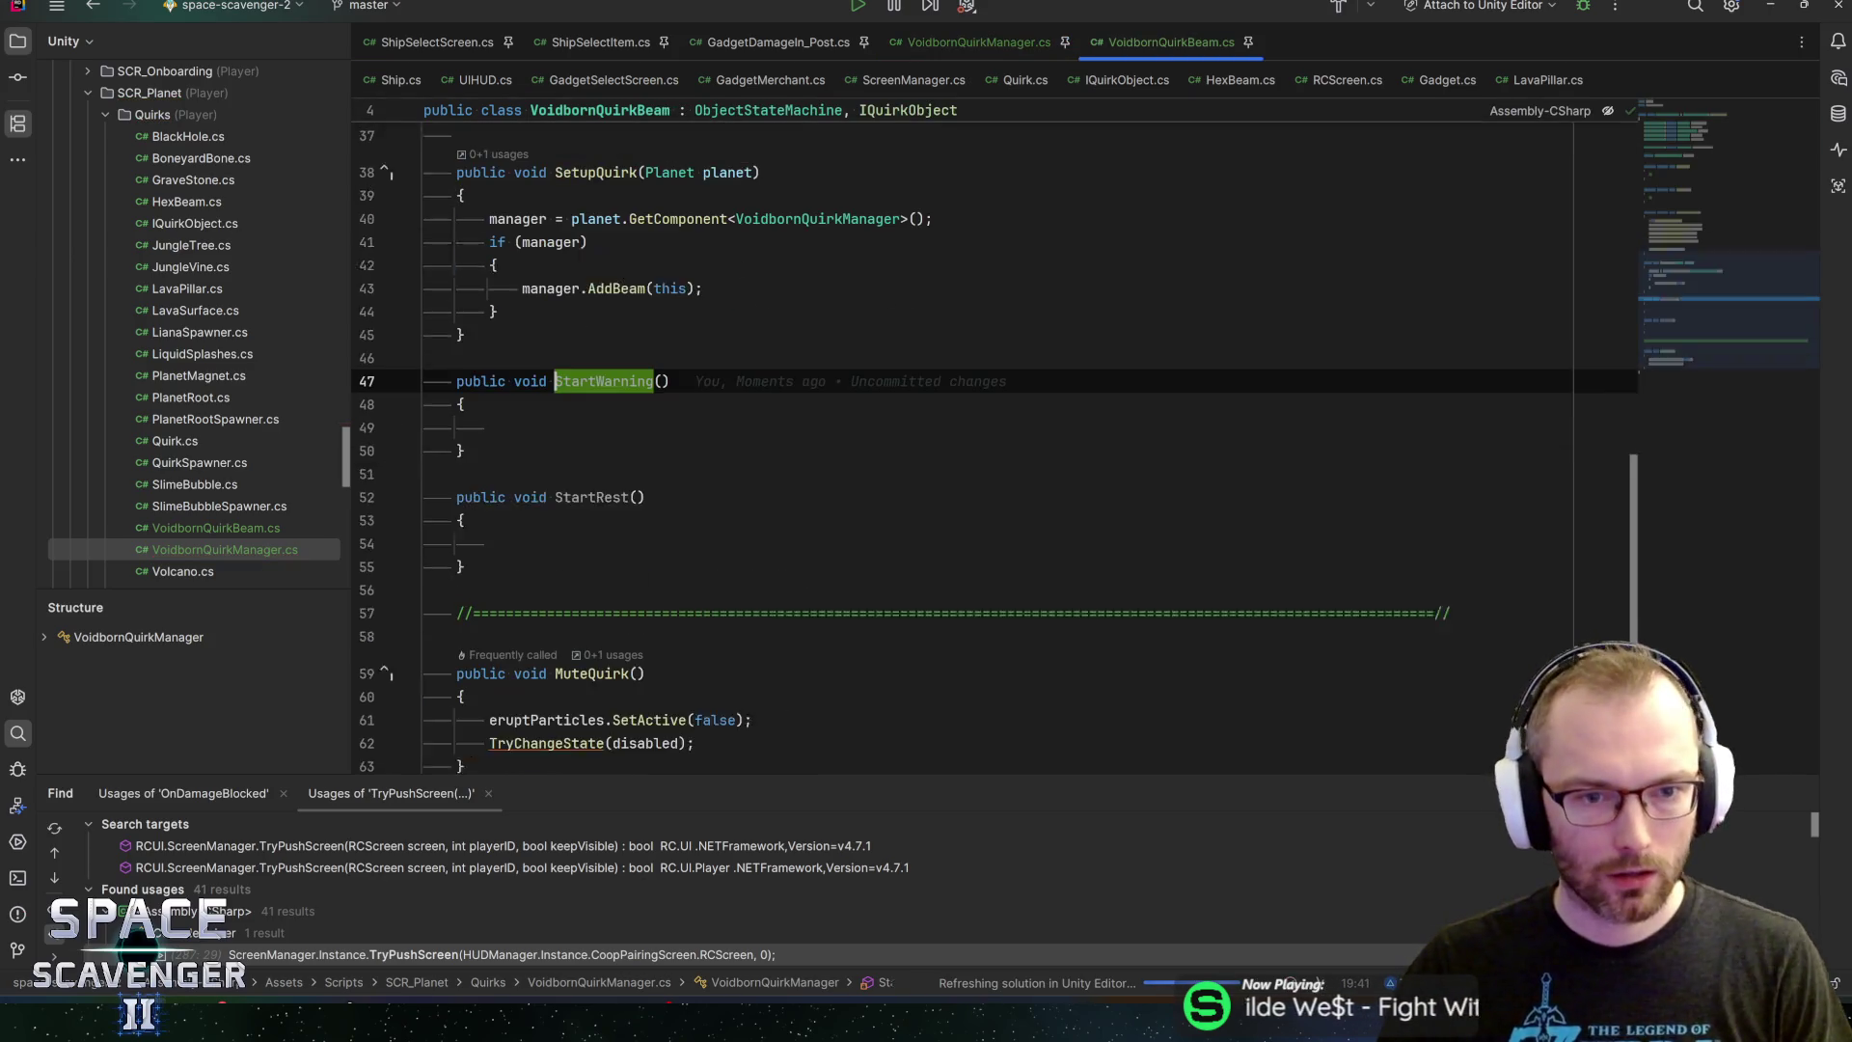
pyautogui.click(490, 413)
pyautogui.write('tryc')
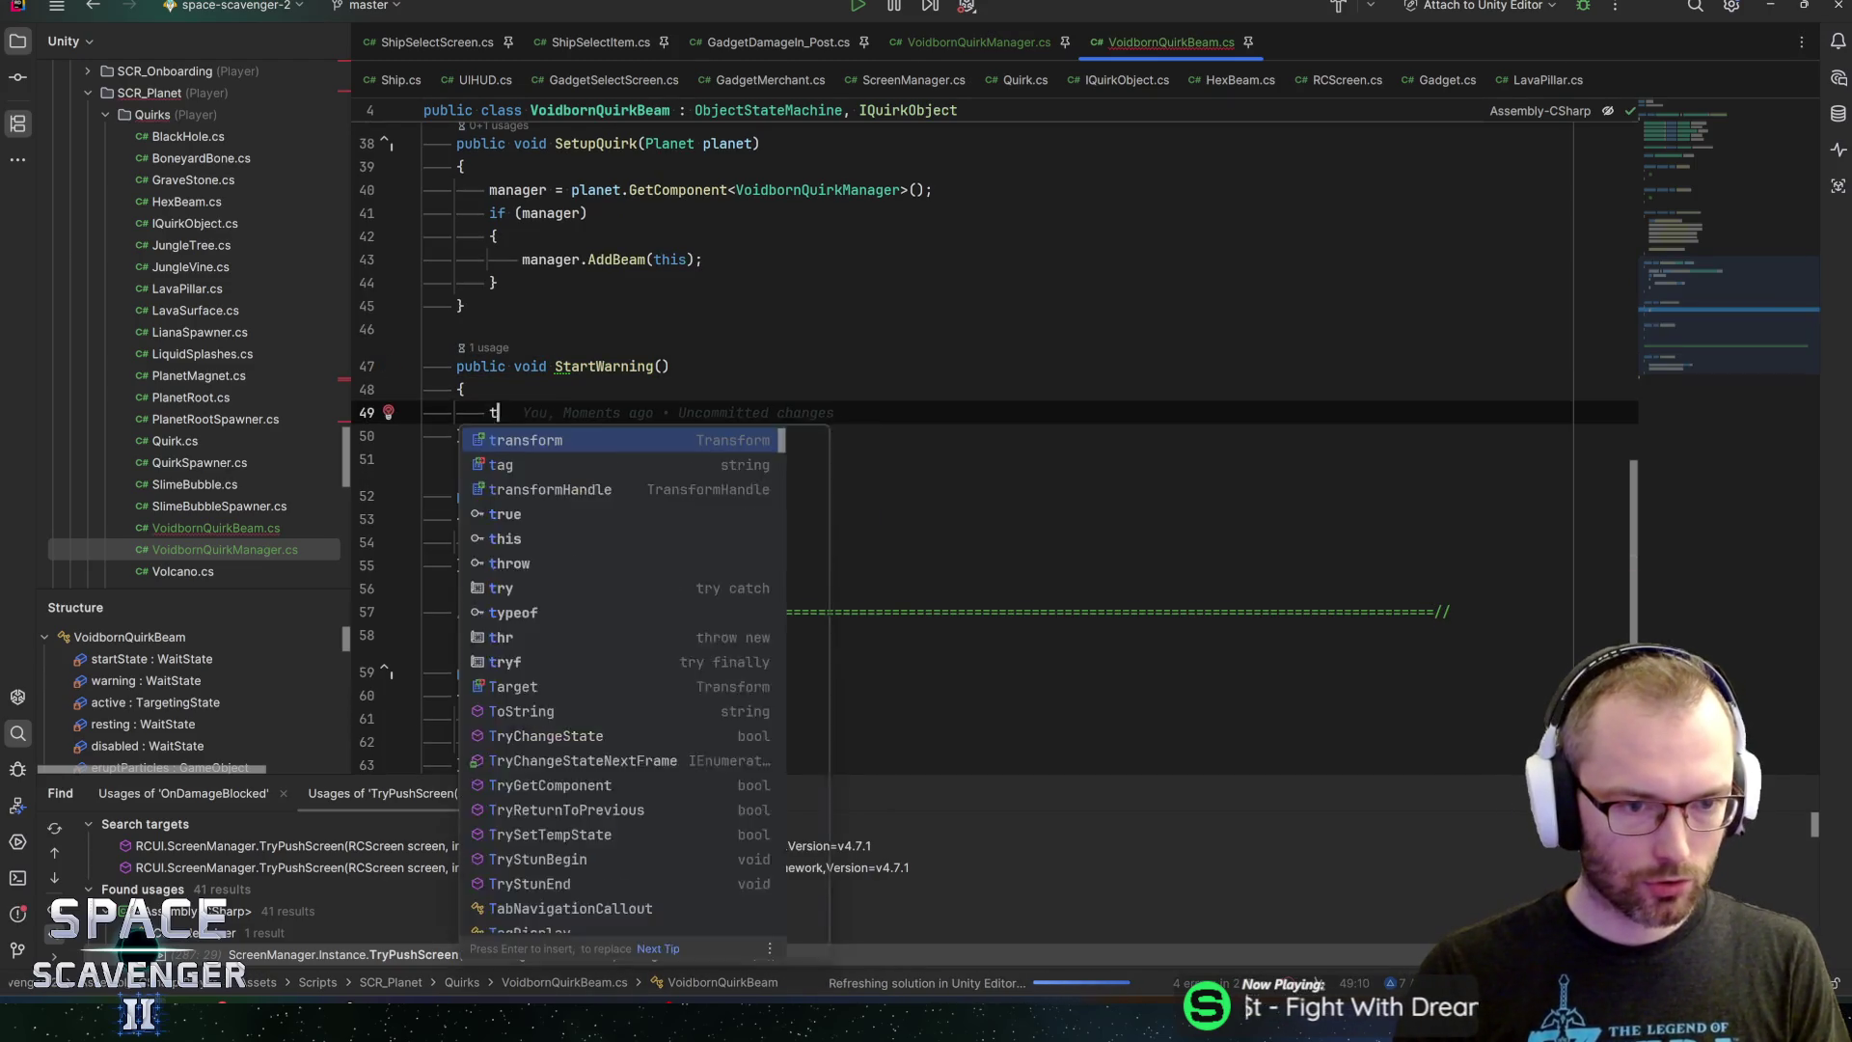
pyautogui.press('Return')
pyautogui.write('warning);')
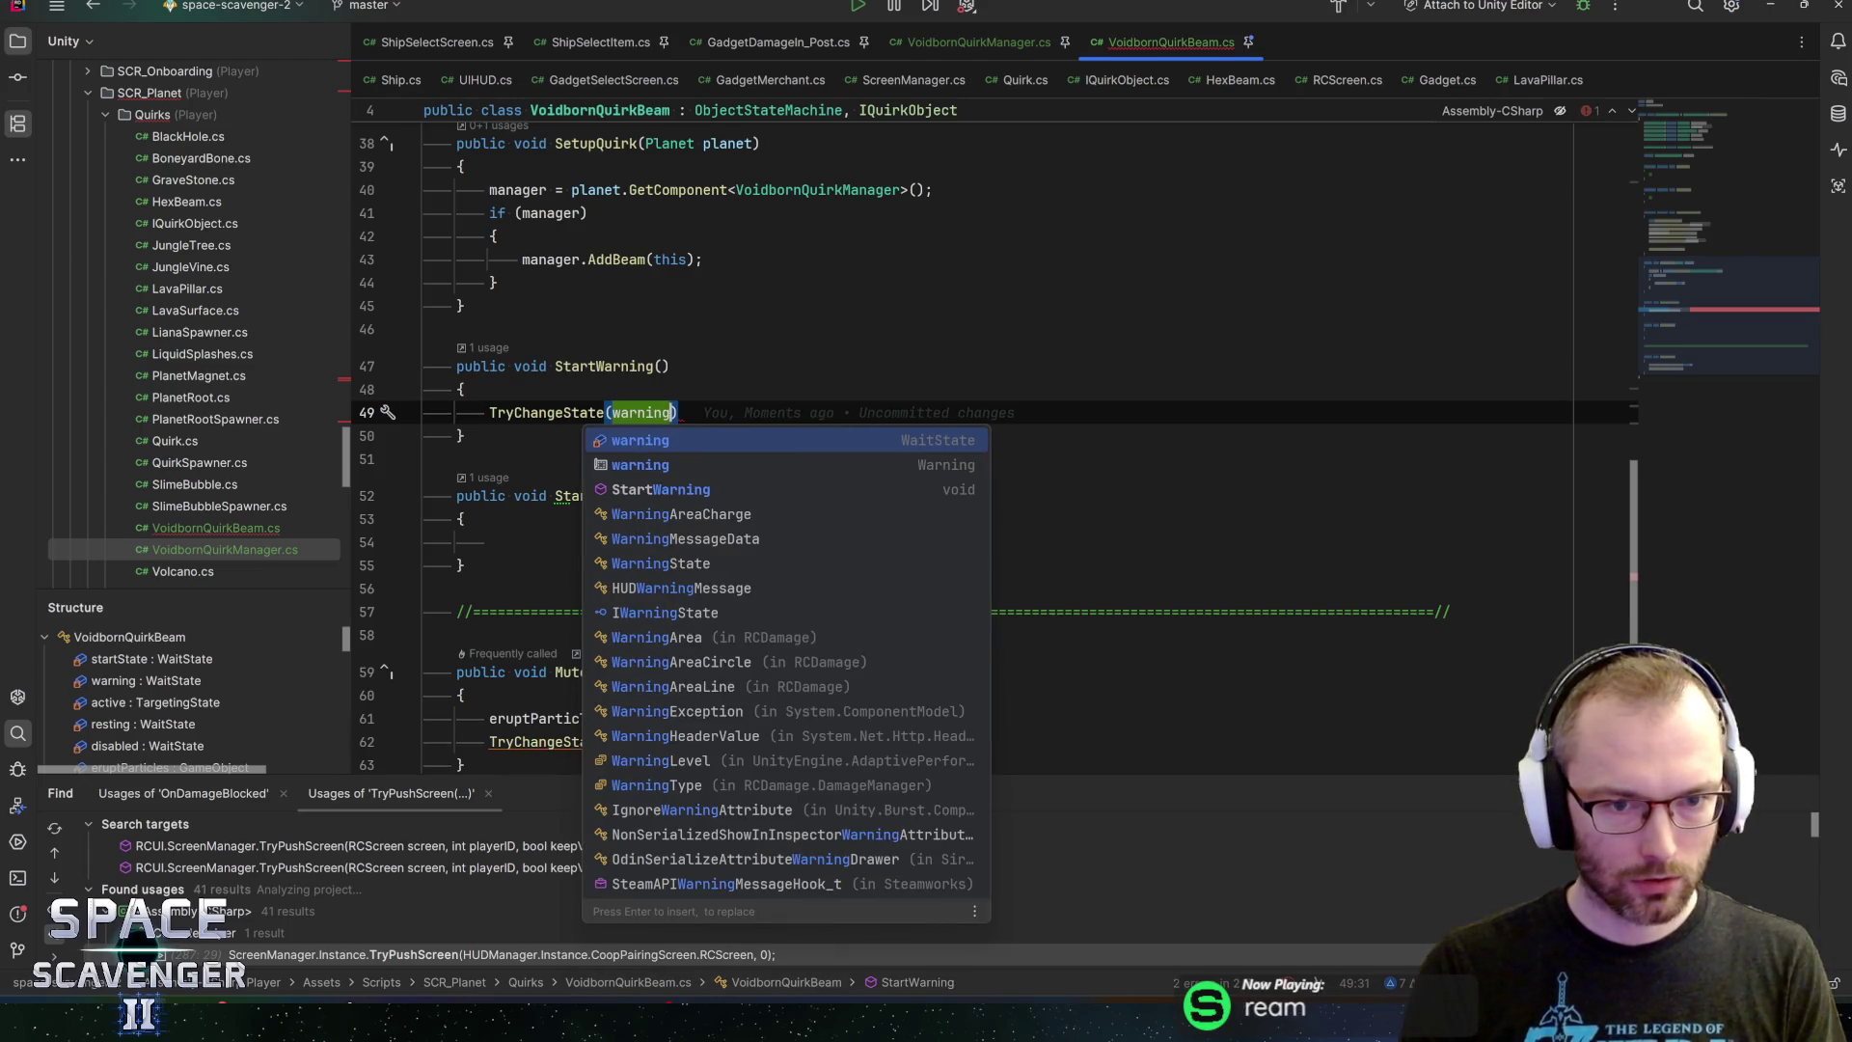
# Rename the warning field to warningState and active to activeState
pyautogui.press('Escape')
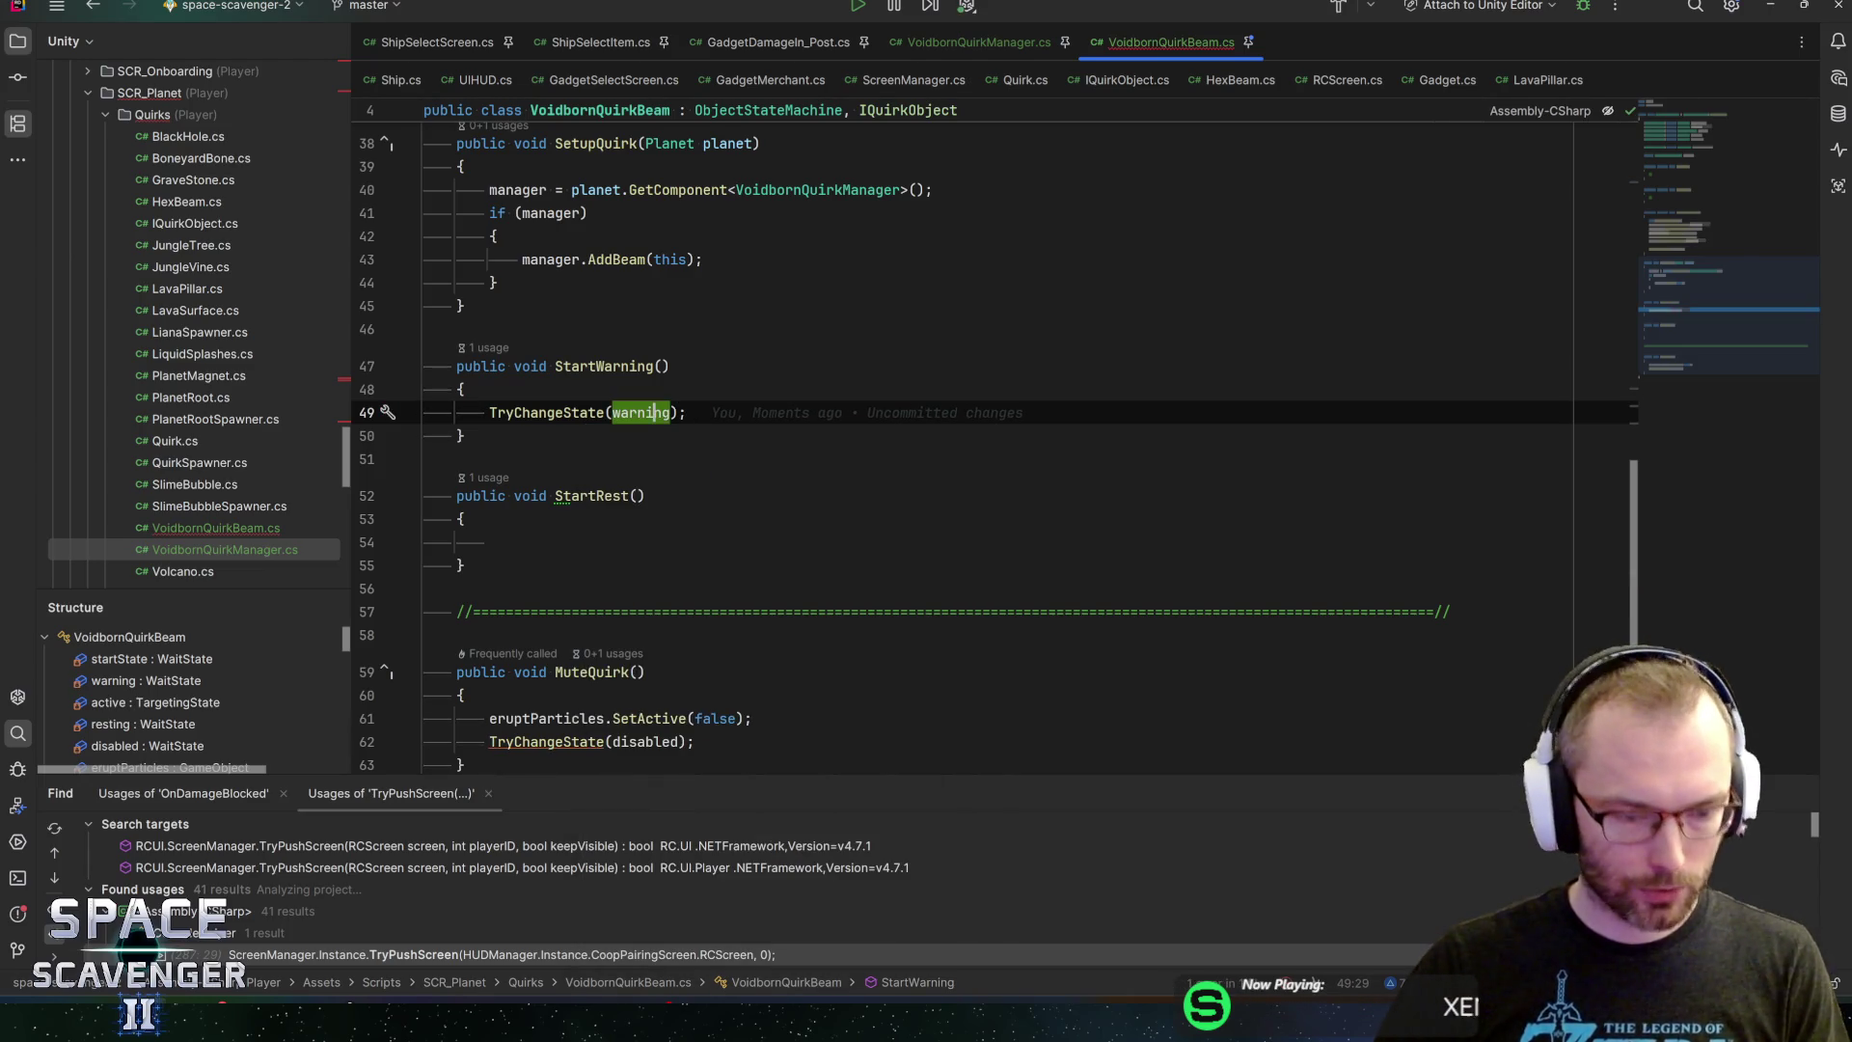
pyautogui.hotkey('ctrl', 'r')
pyautogui.write('rningState')
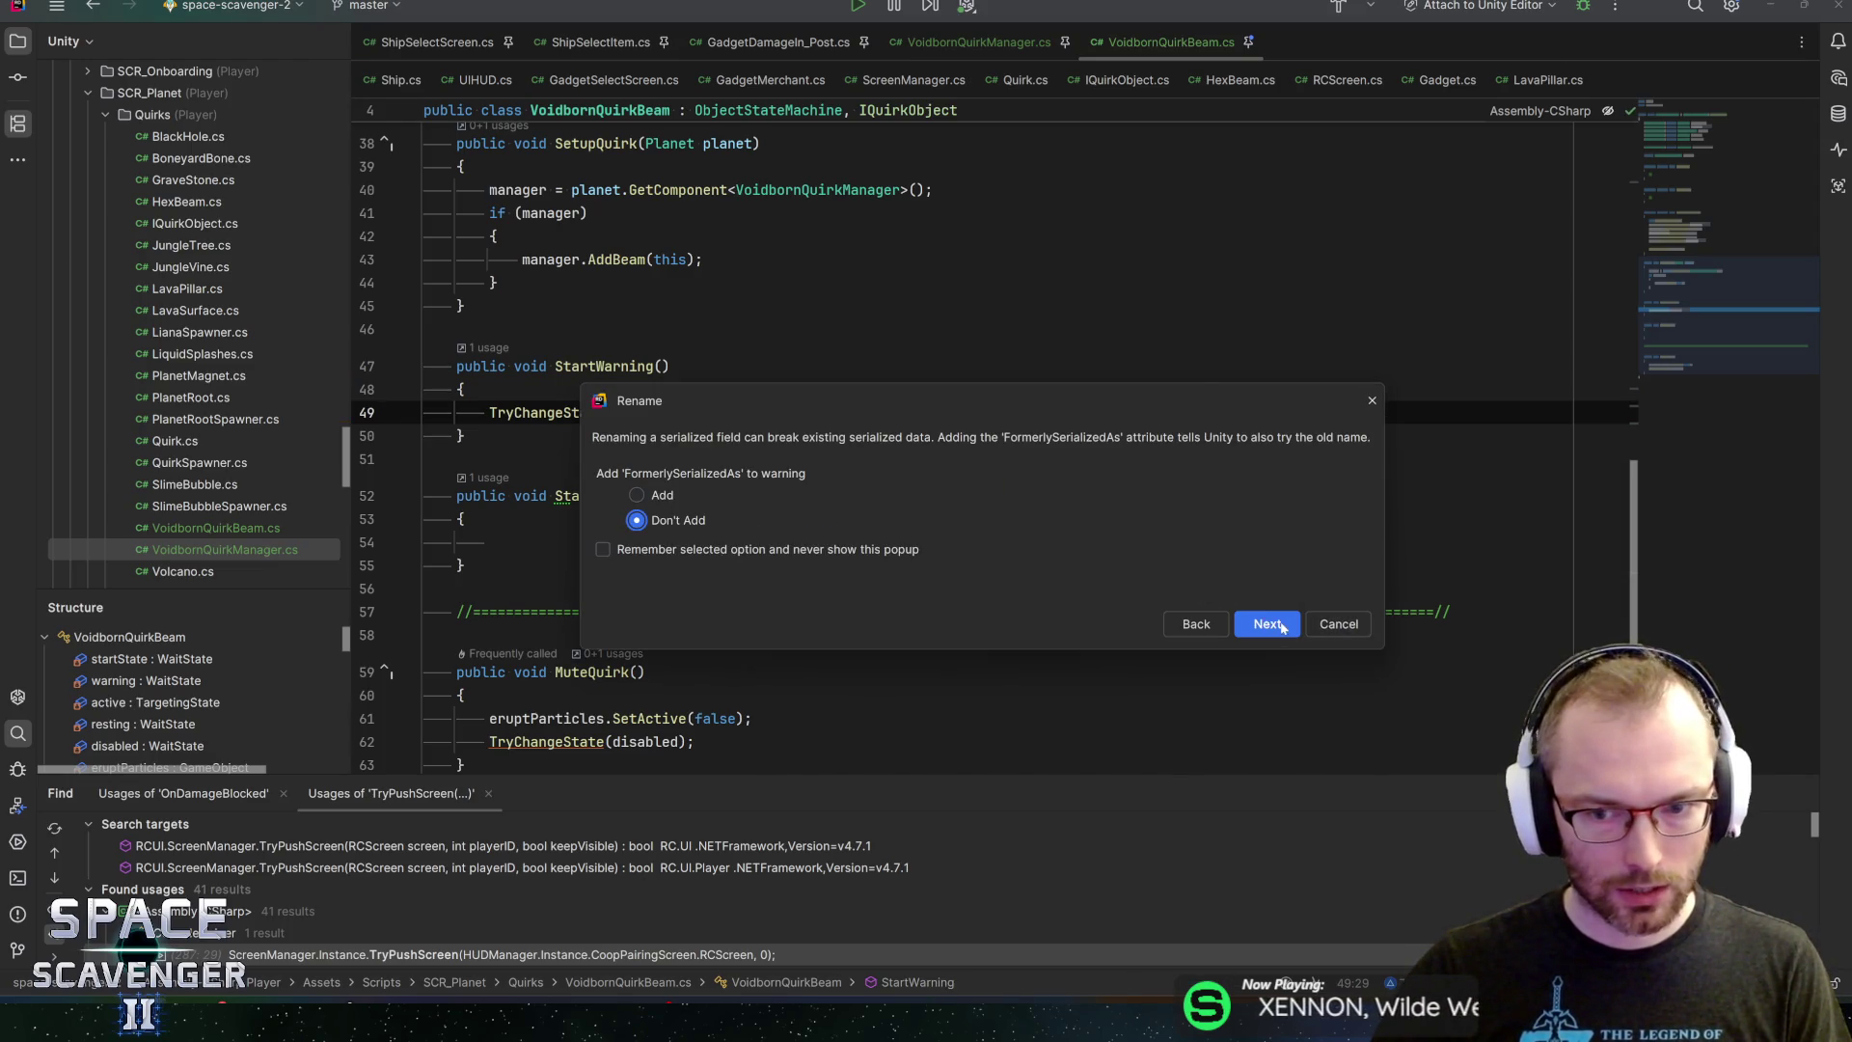
pyautogui.click(1267, 624)
pyautogui.scroll(10, 1267, 624)
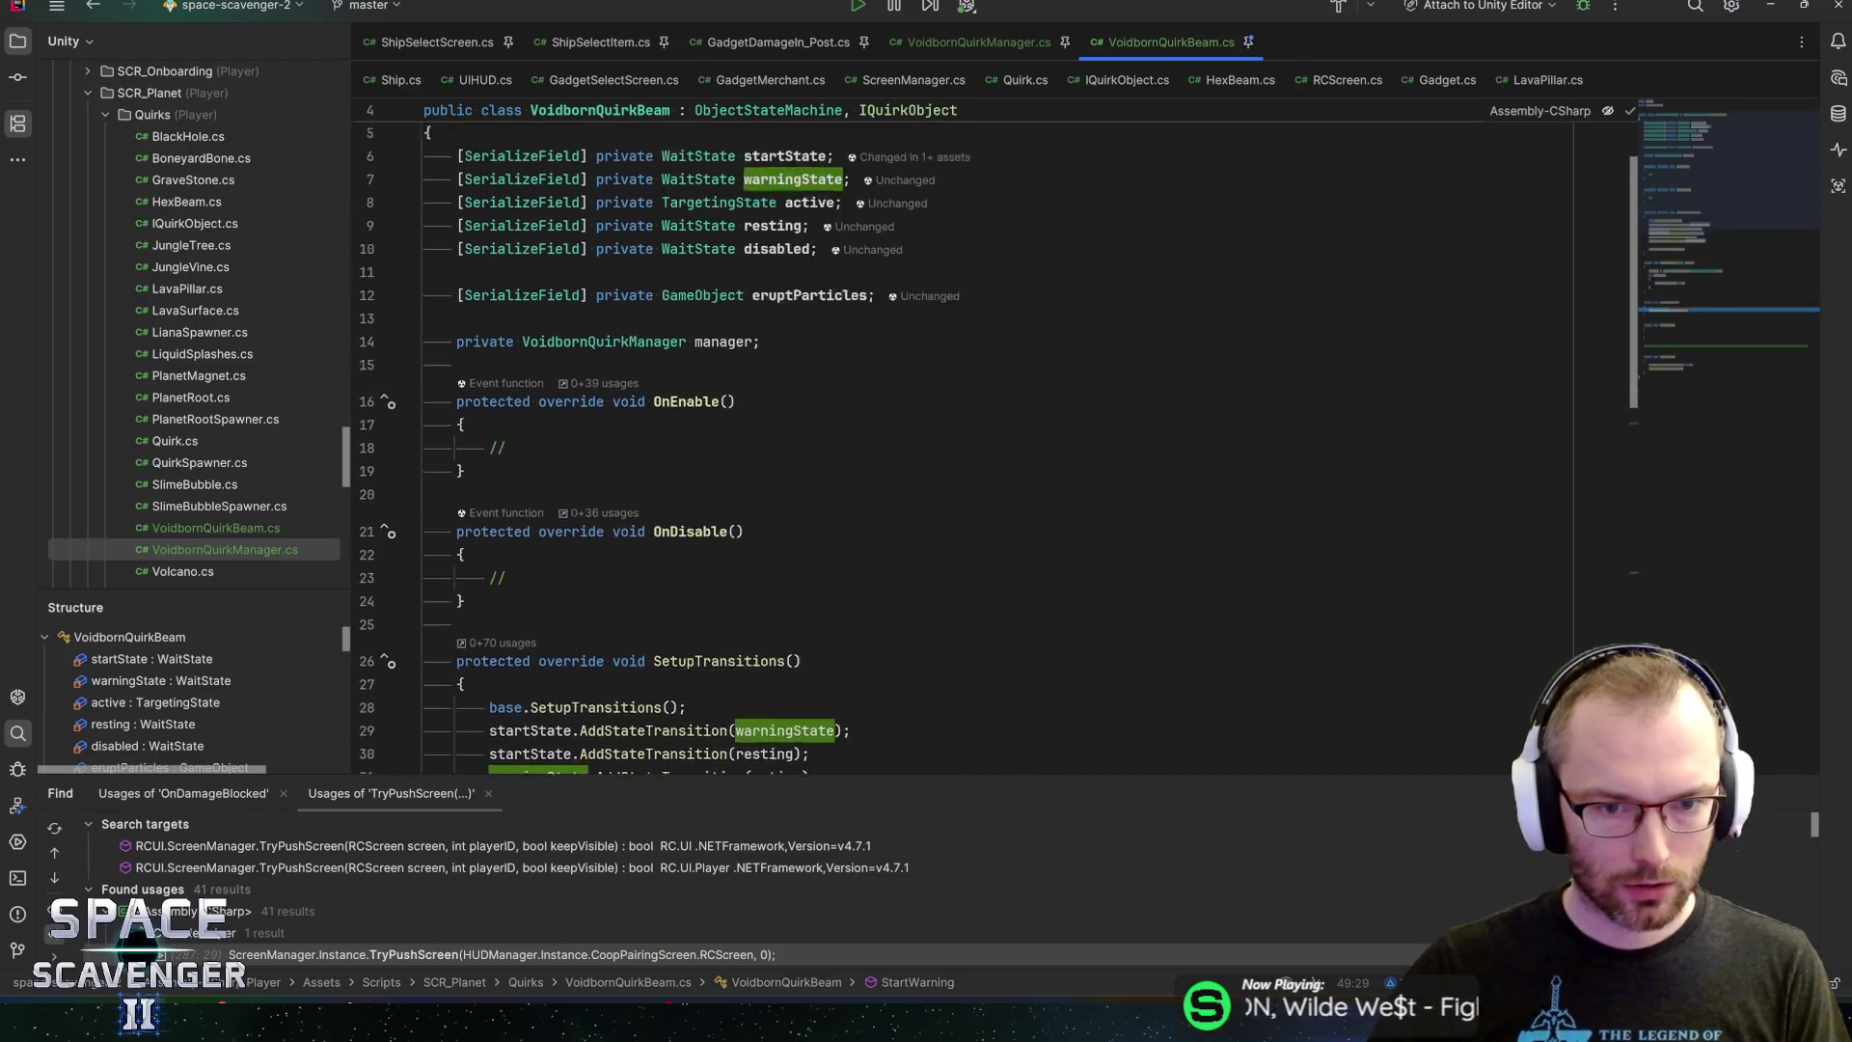
pyautogui.scroll(2, 965, 434)
pyautogui.click(785, 240)
pyautogui.click(808, 287)
pyautogui.hotkey('ctrl', 'r')
pyautogui.press('r')
pyautogui.press('End')
pyautogui.write('S')
pyautogui.press('Return')
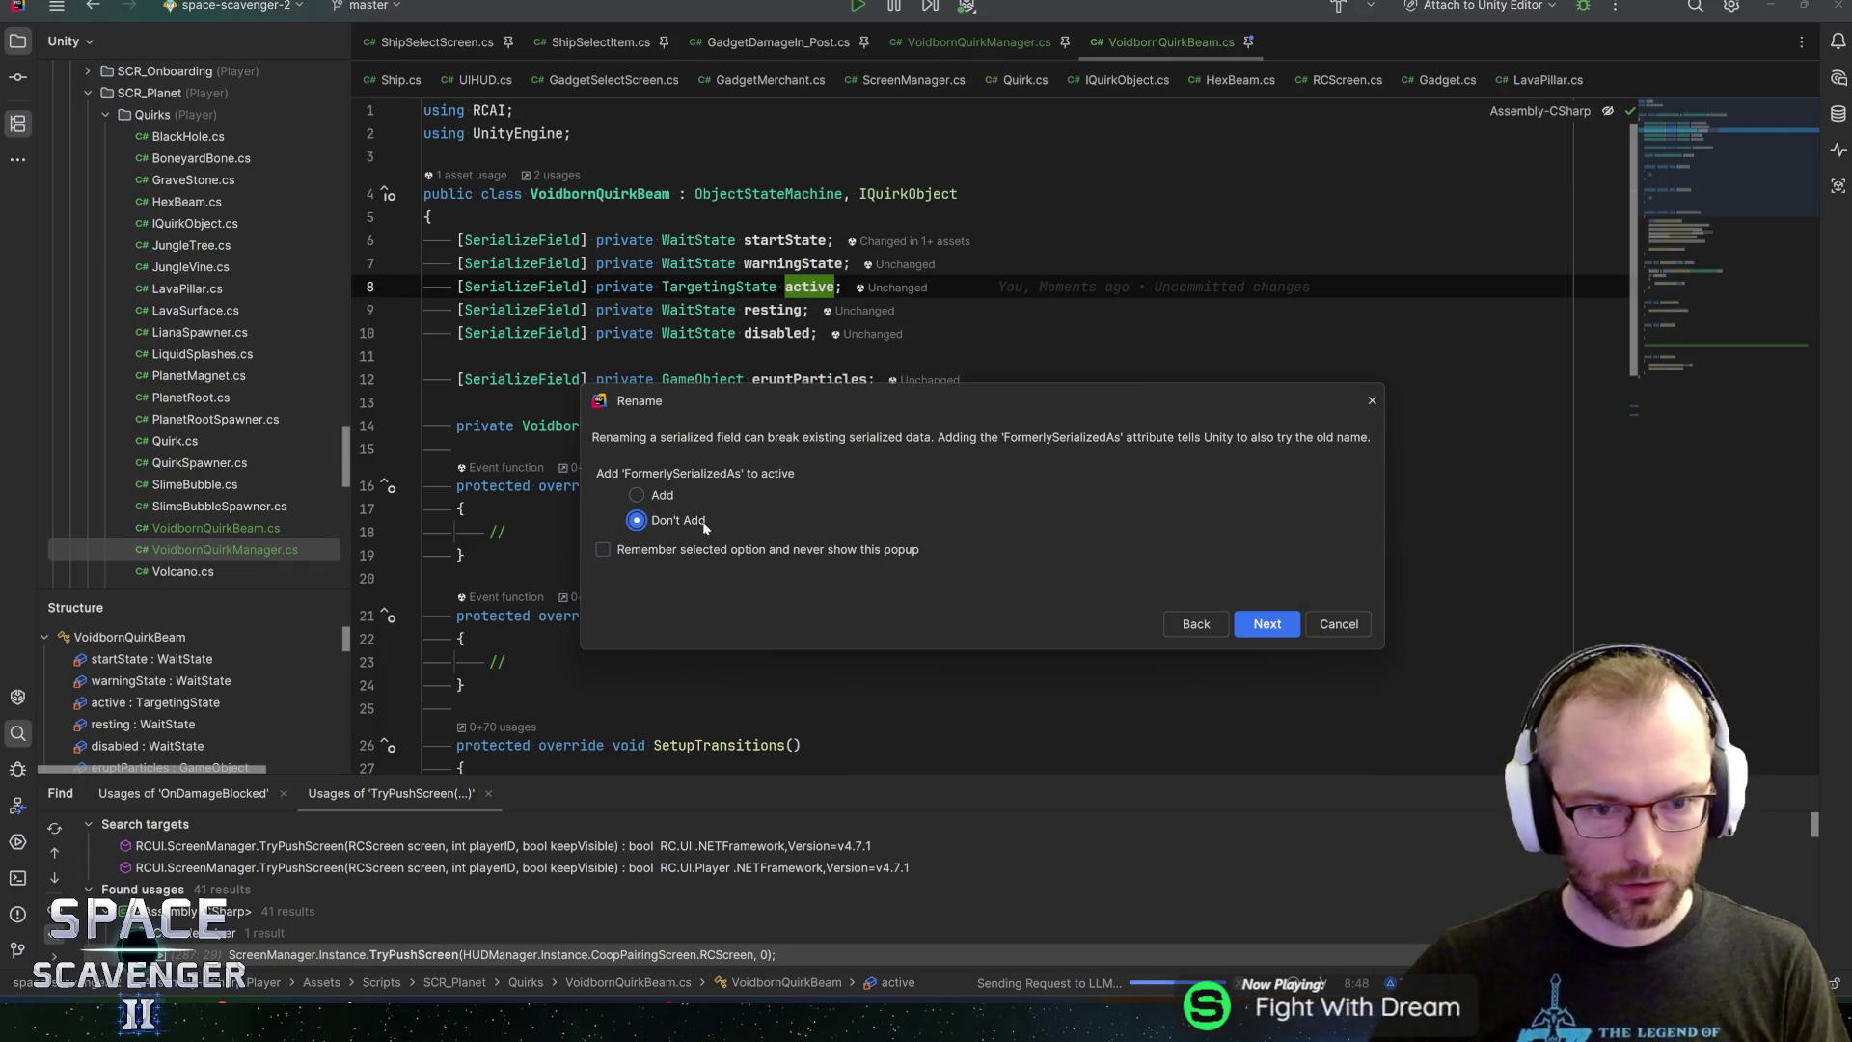
pyautogui.click(1267, 625)
# Rename the resting field to restingState and disabled to disabledState
pyautogui.click(772, 310)
pyautogui.hotkey('ctrl', 'r')
pyautogui.press('r')
pyautogui.press('End')
pyautogui.write('Re')
pyautogui.press('BackSpace')
pyautogui.write('State')
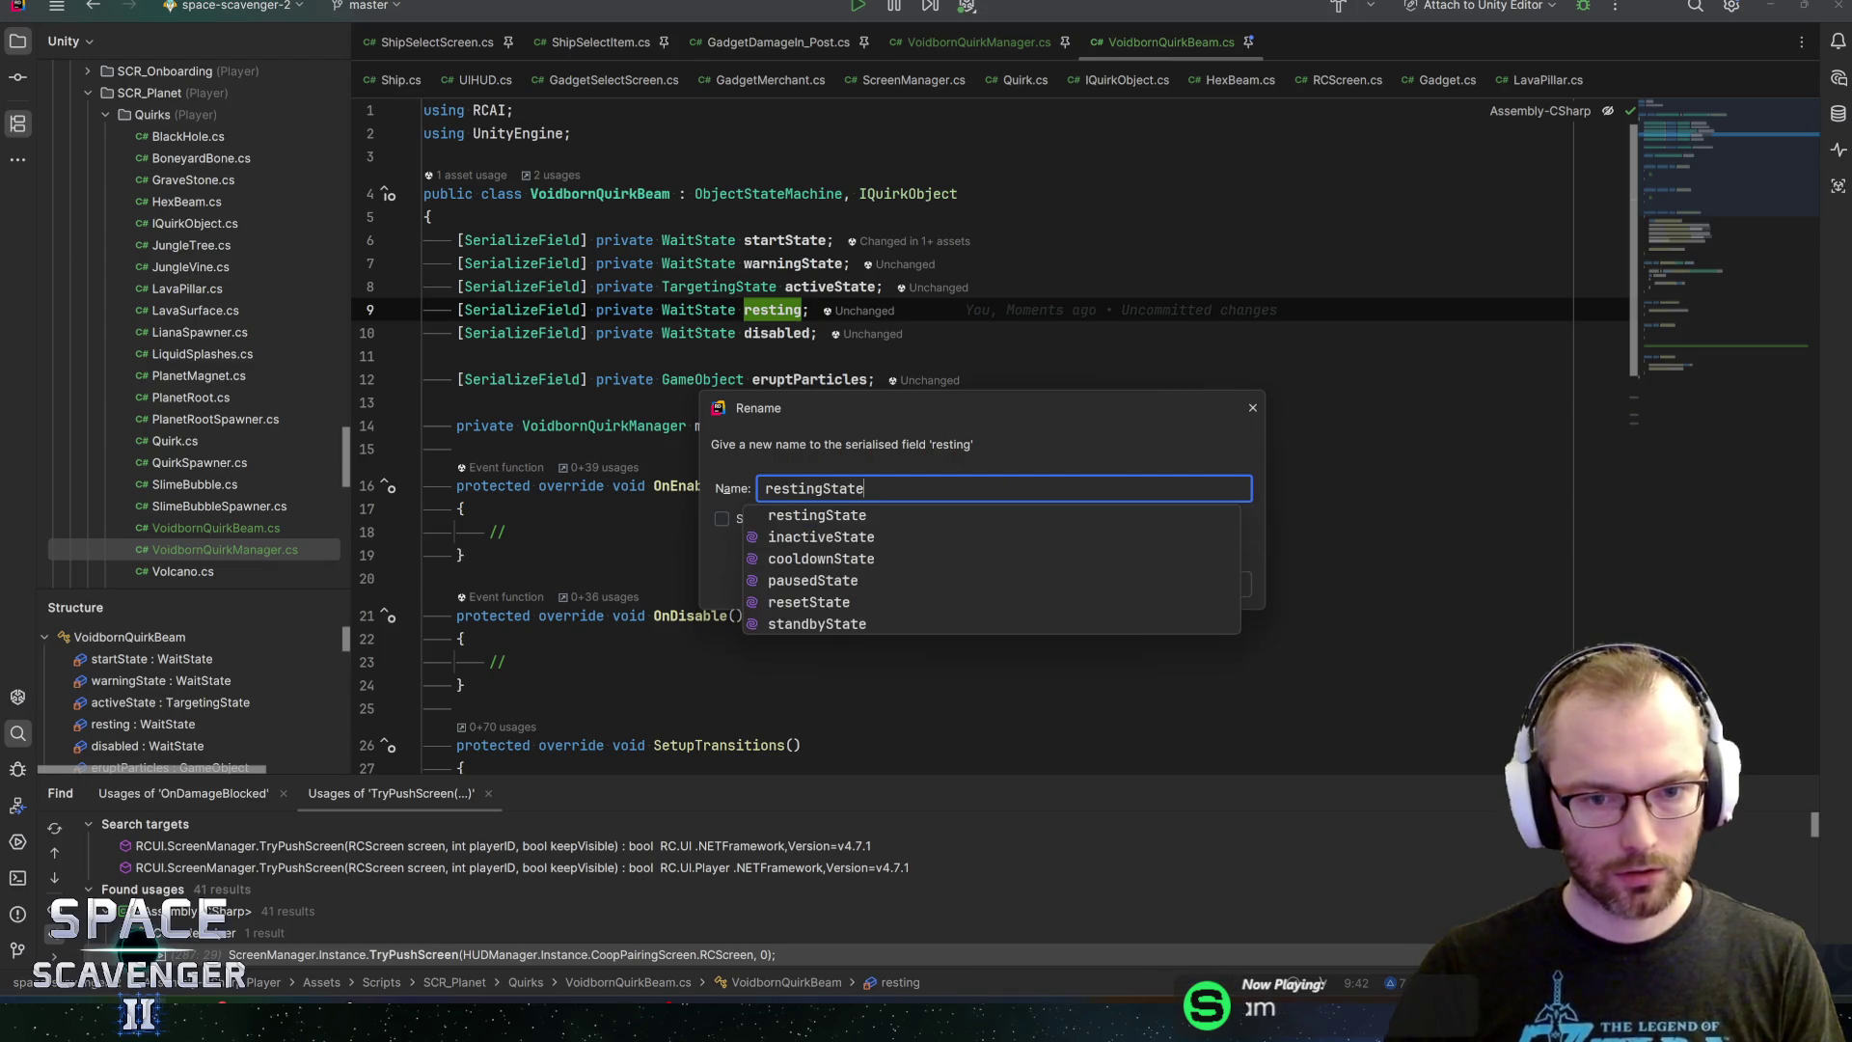
pyautogui.press('Return')
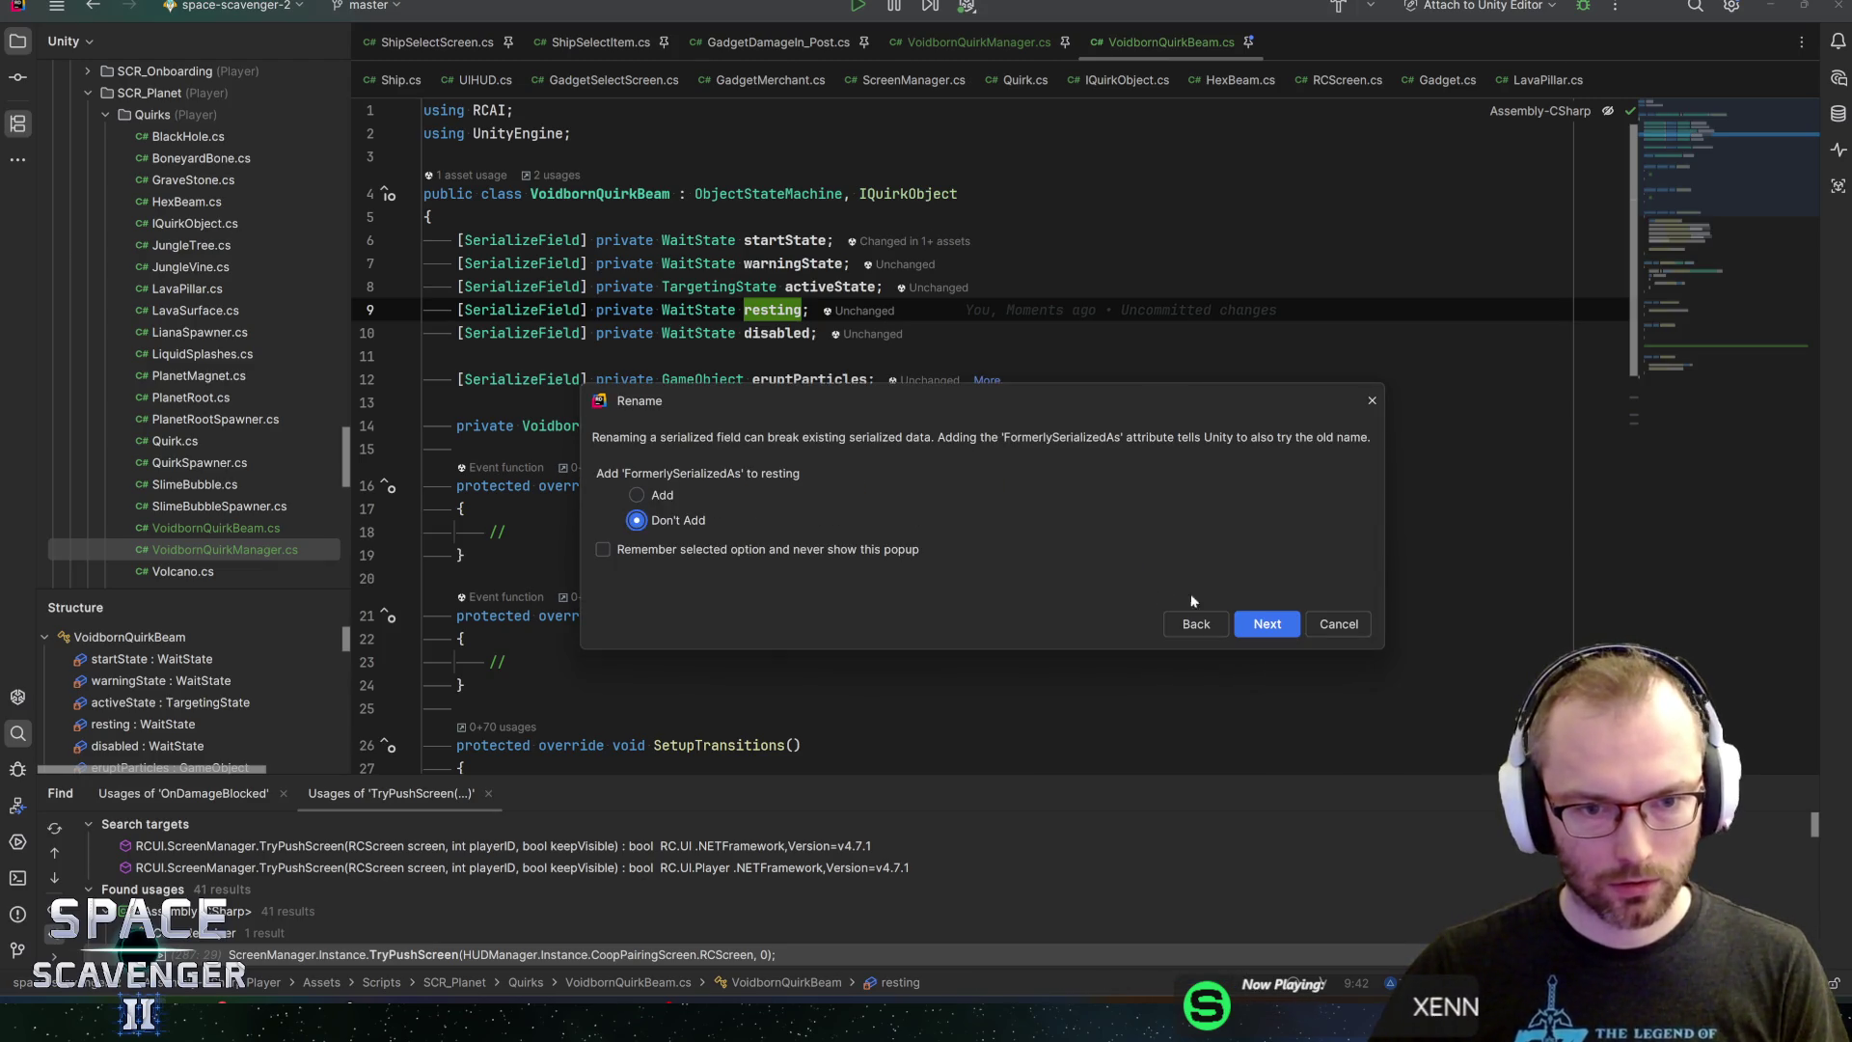
pyautogui.press('Return')
pyautogui.press('Down')
pyautogui.hotkey('ctrl', 'r')
pyautogui.press('r')
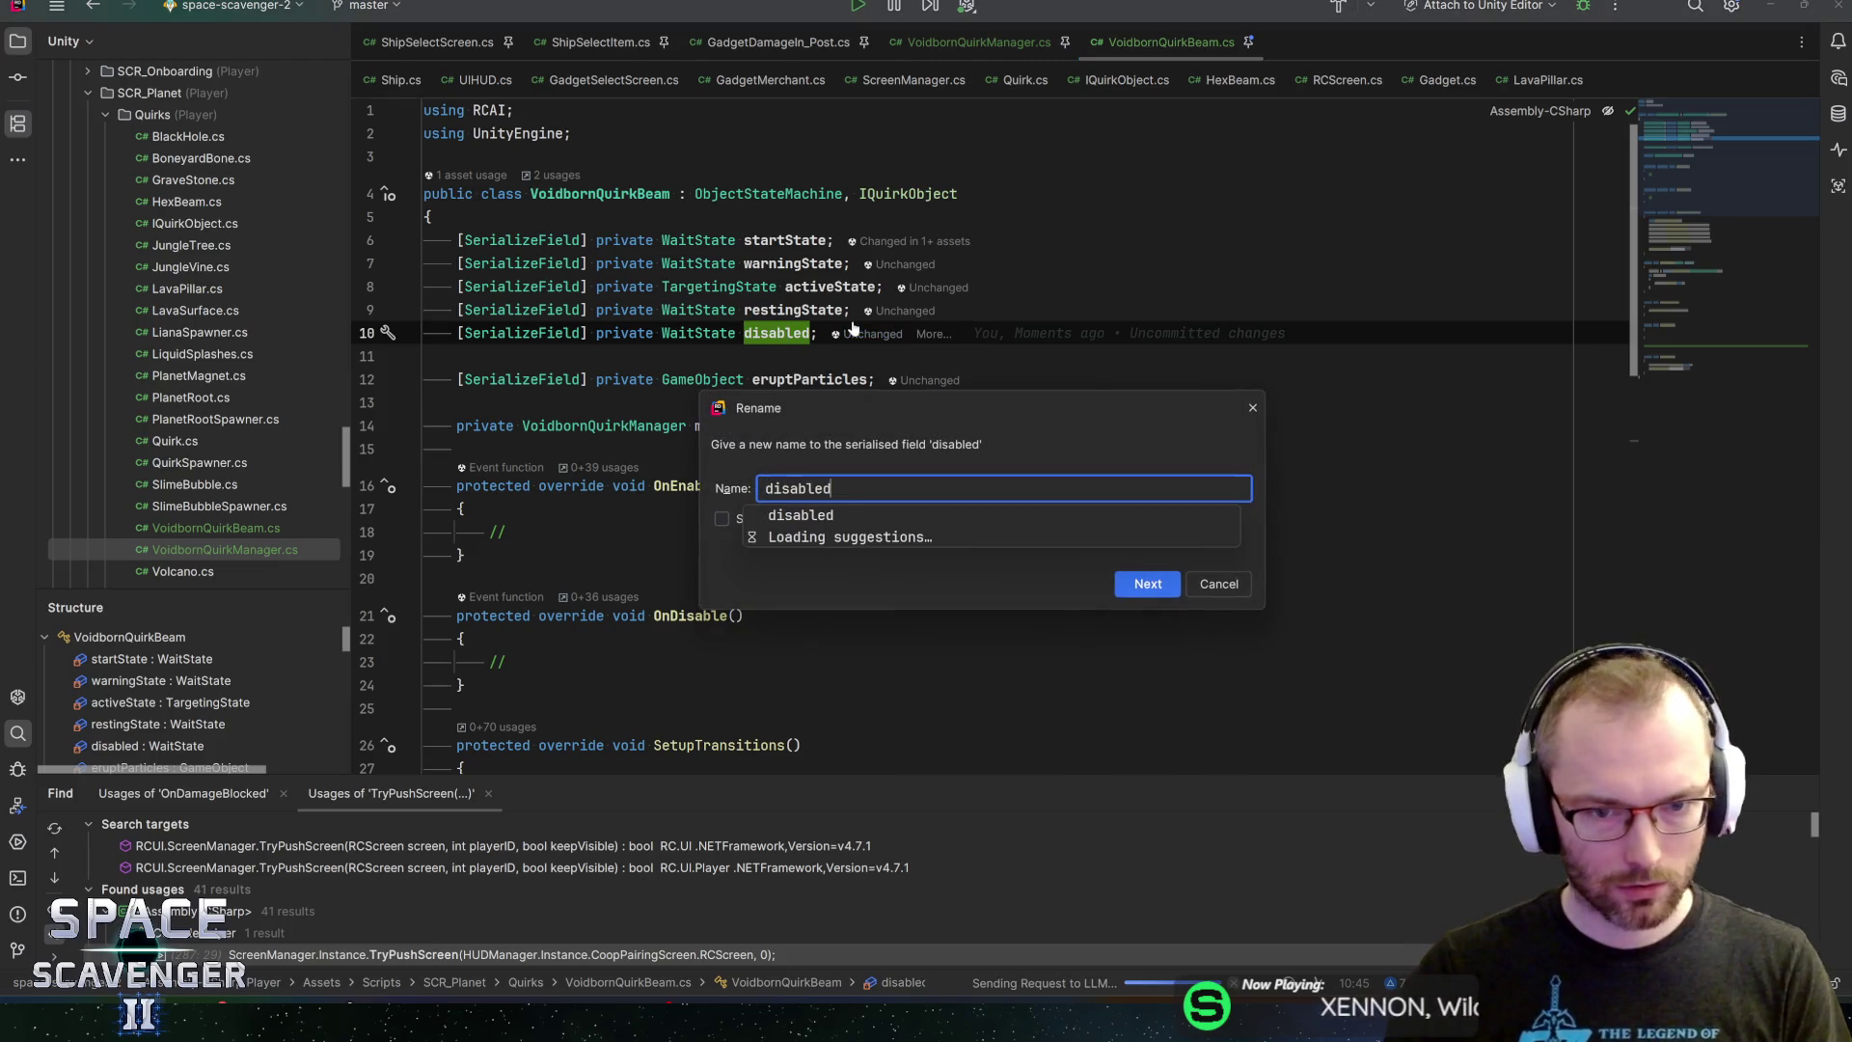
pyautogui.press('Return')
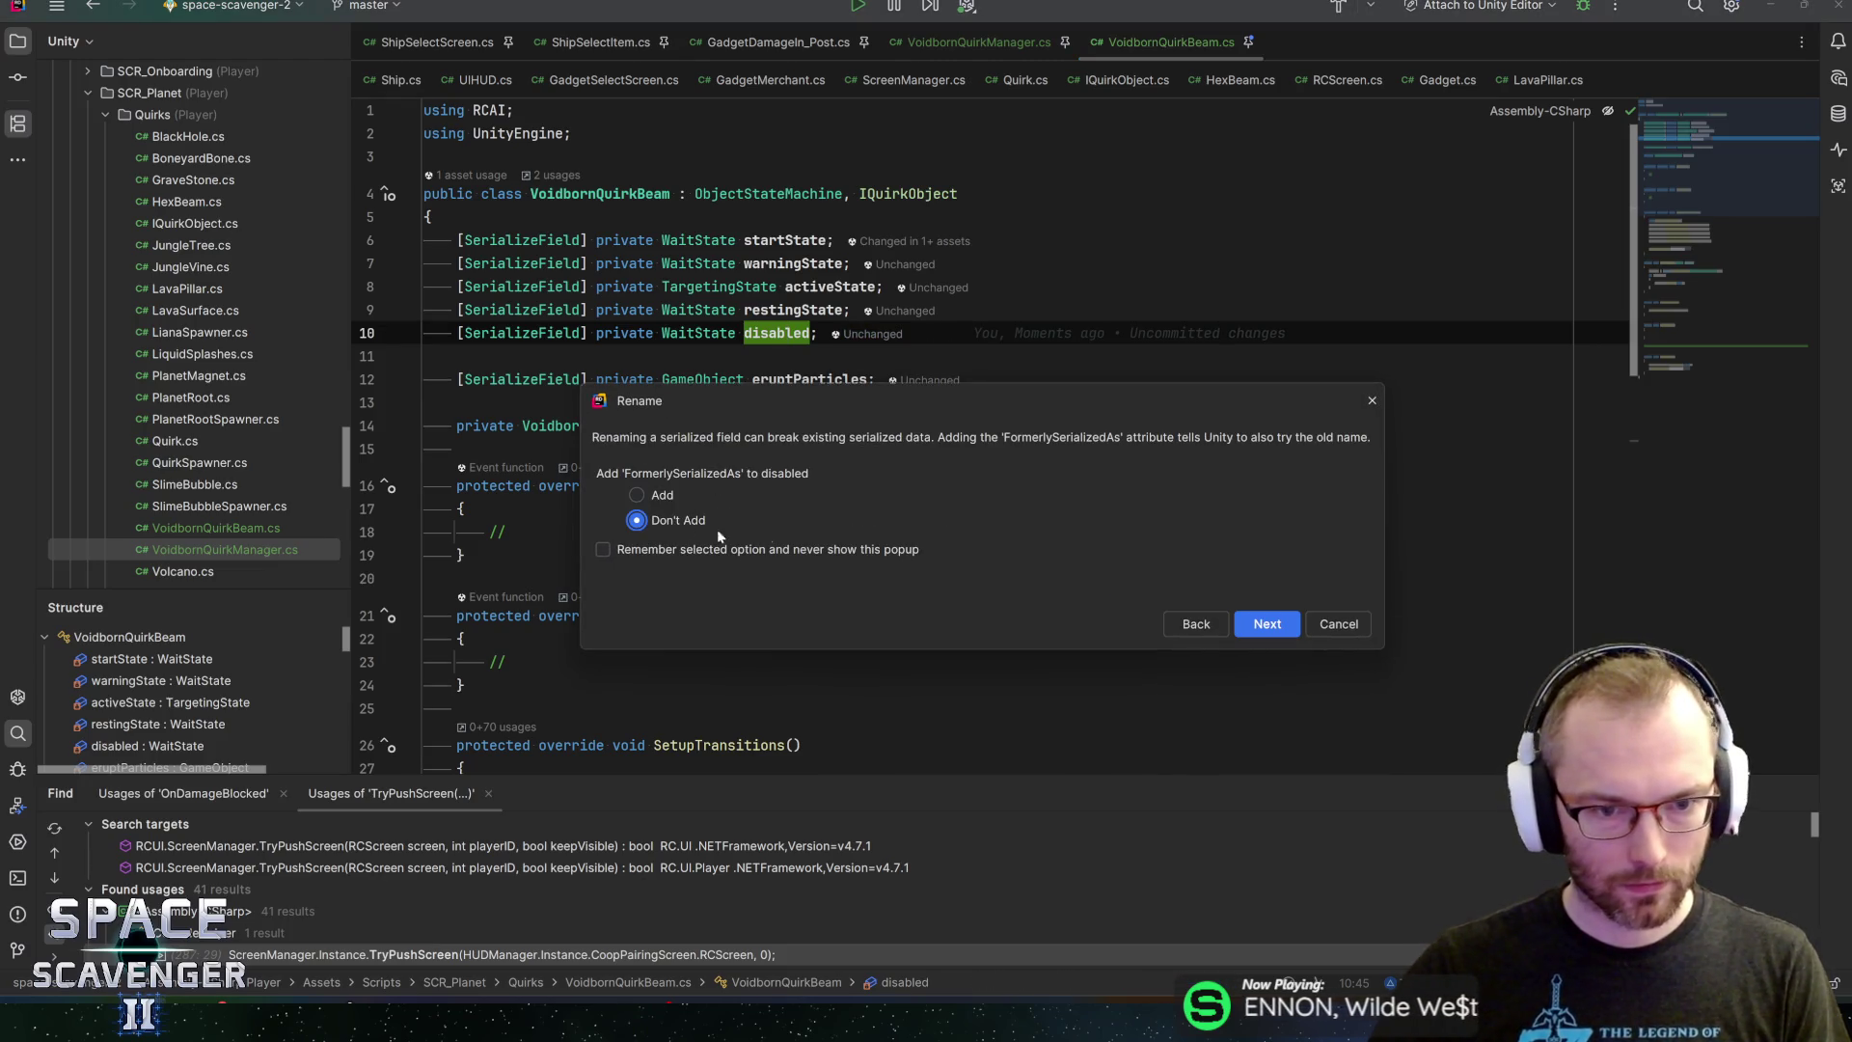
pyautogui.click(1264, 625)
pyautogui.click(762, 425)
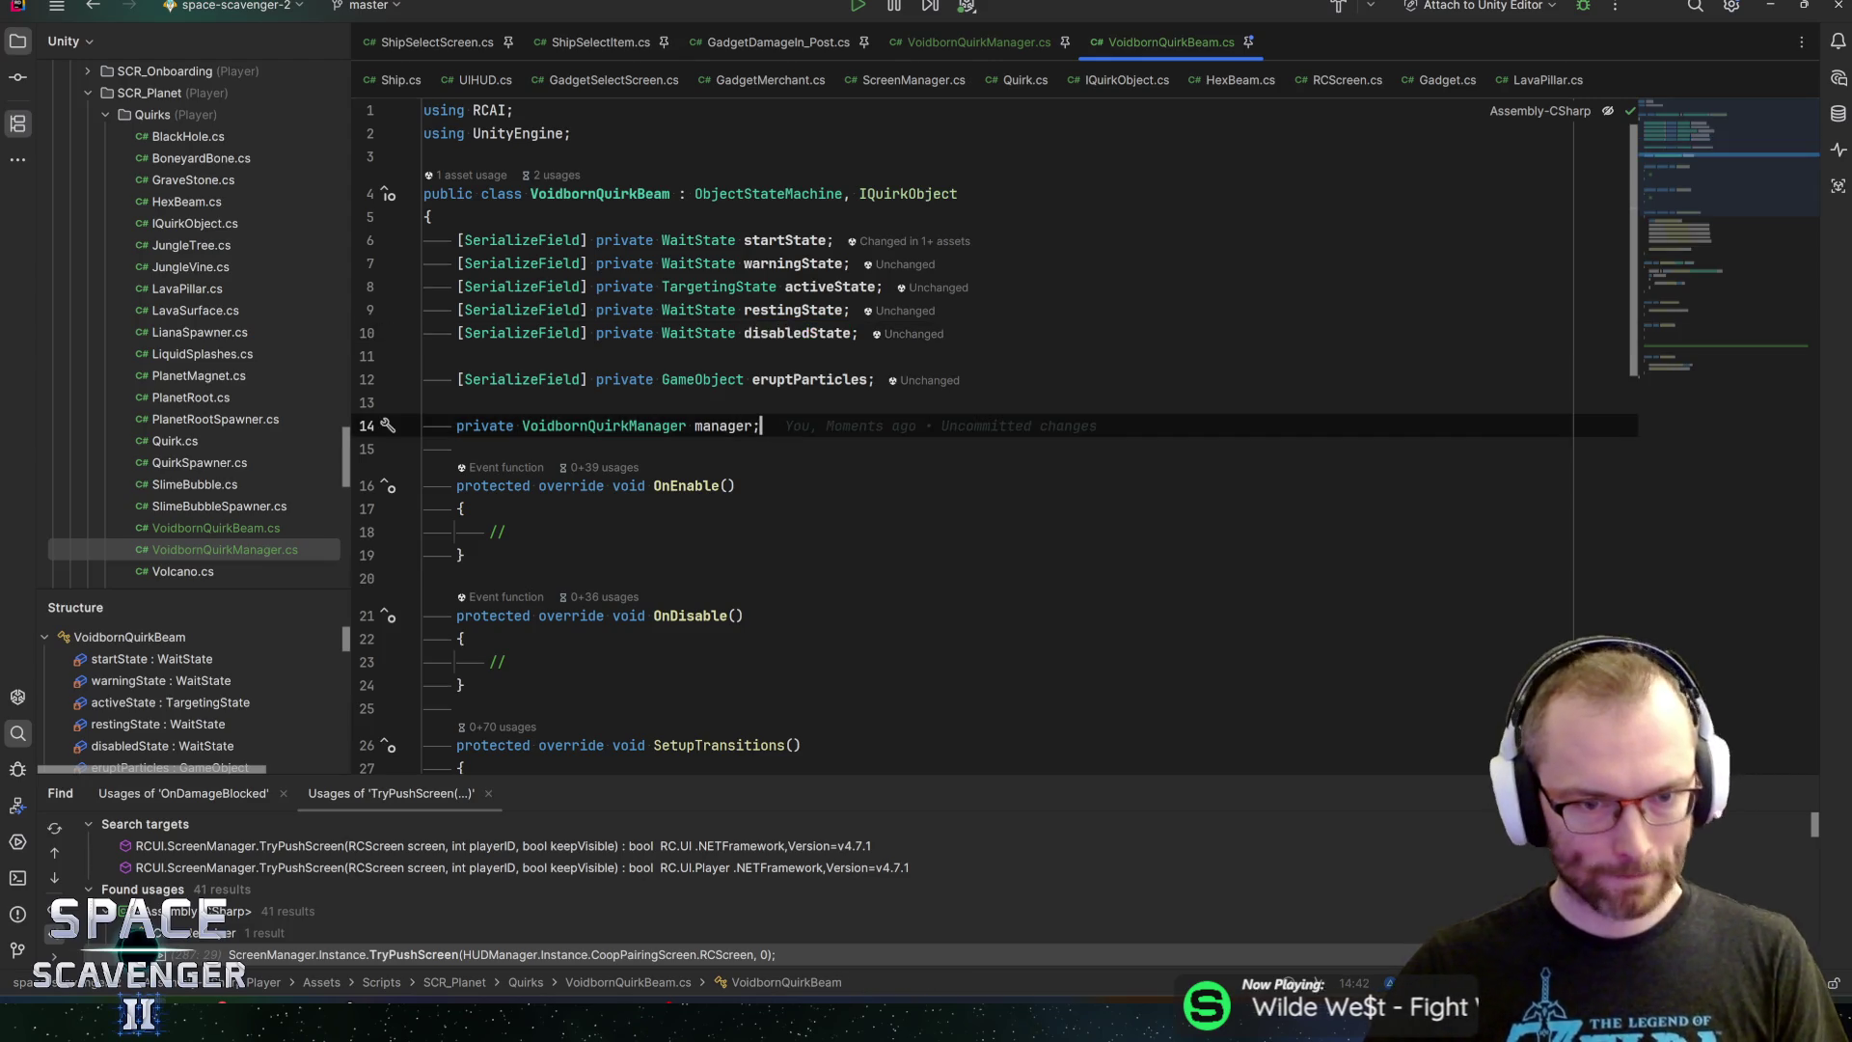
pyautogui.scroll(-10, 390, 343)
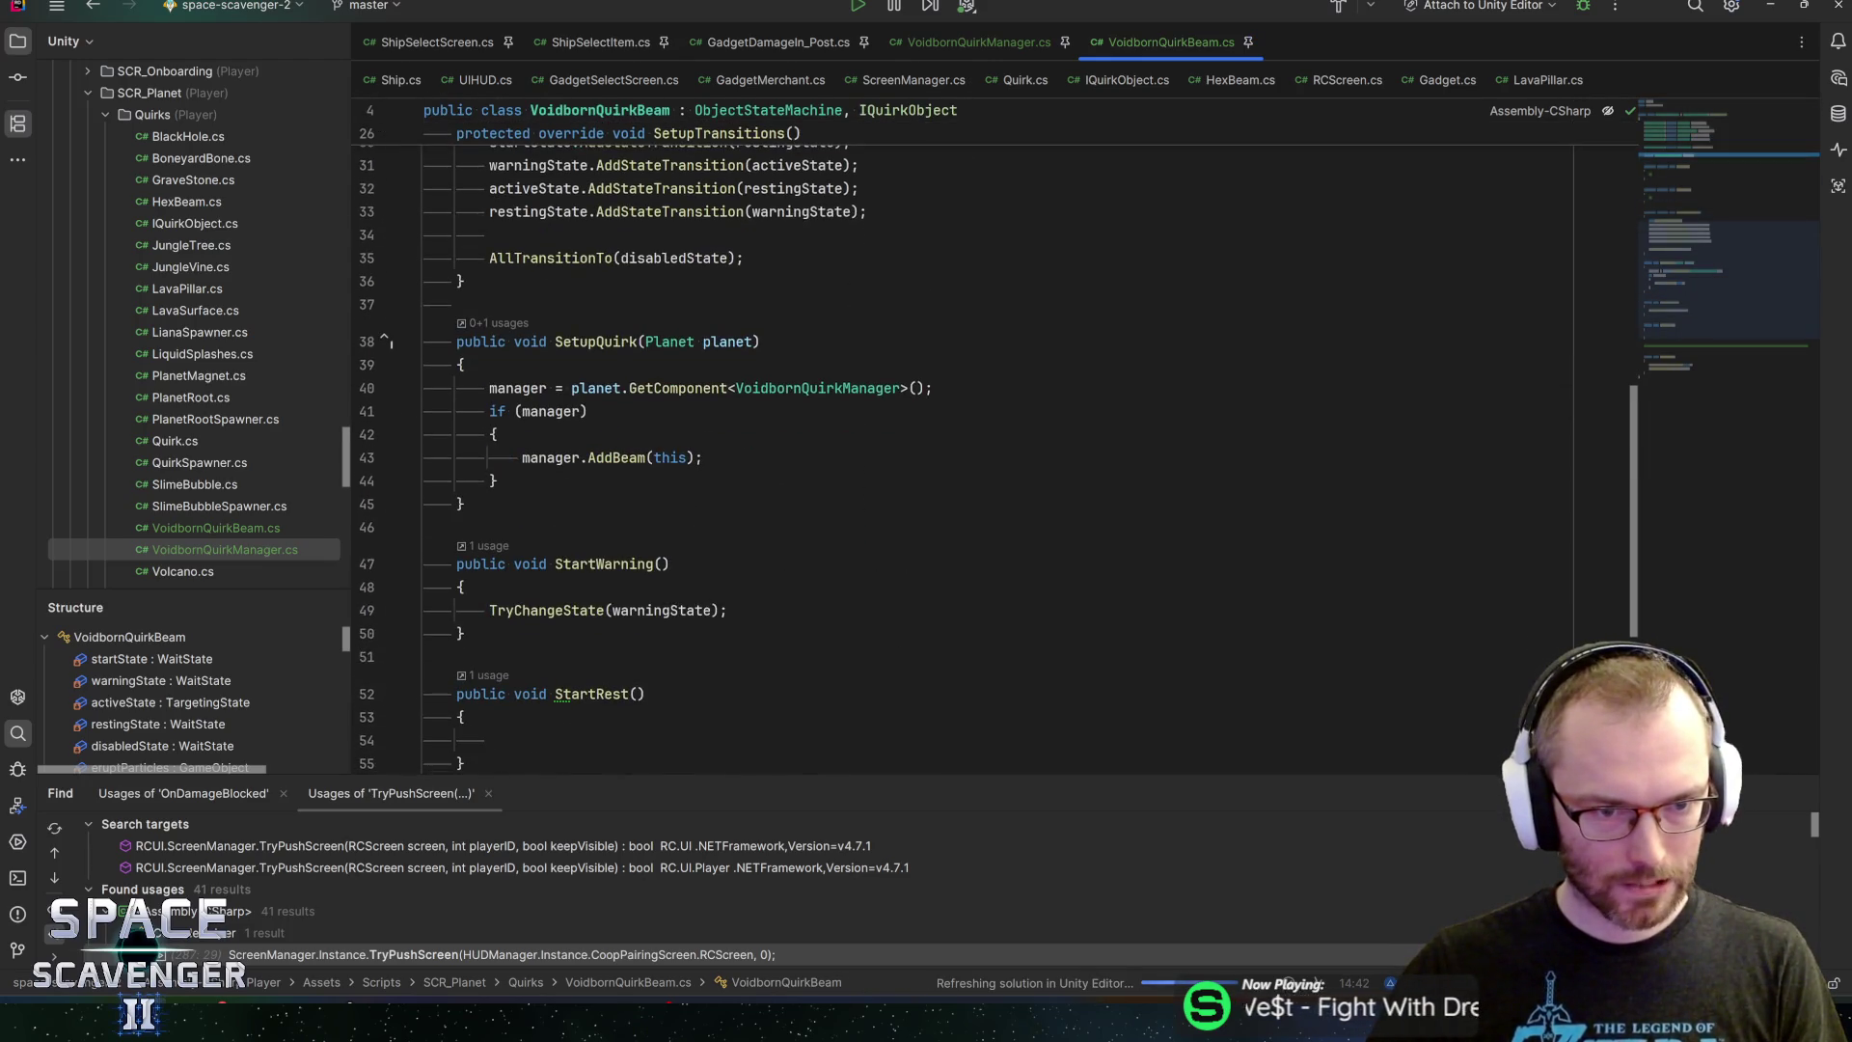
# Fill the empty StartRest body with a TryChangeState(restingState) call
pyautogui.scroll(-2, 965, 434)
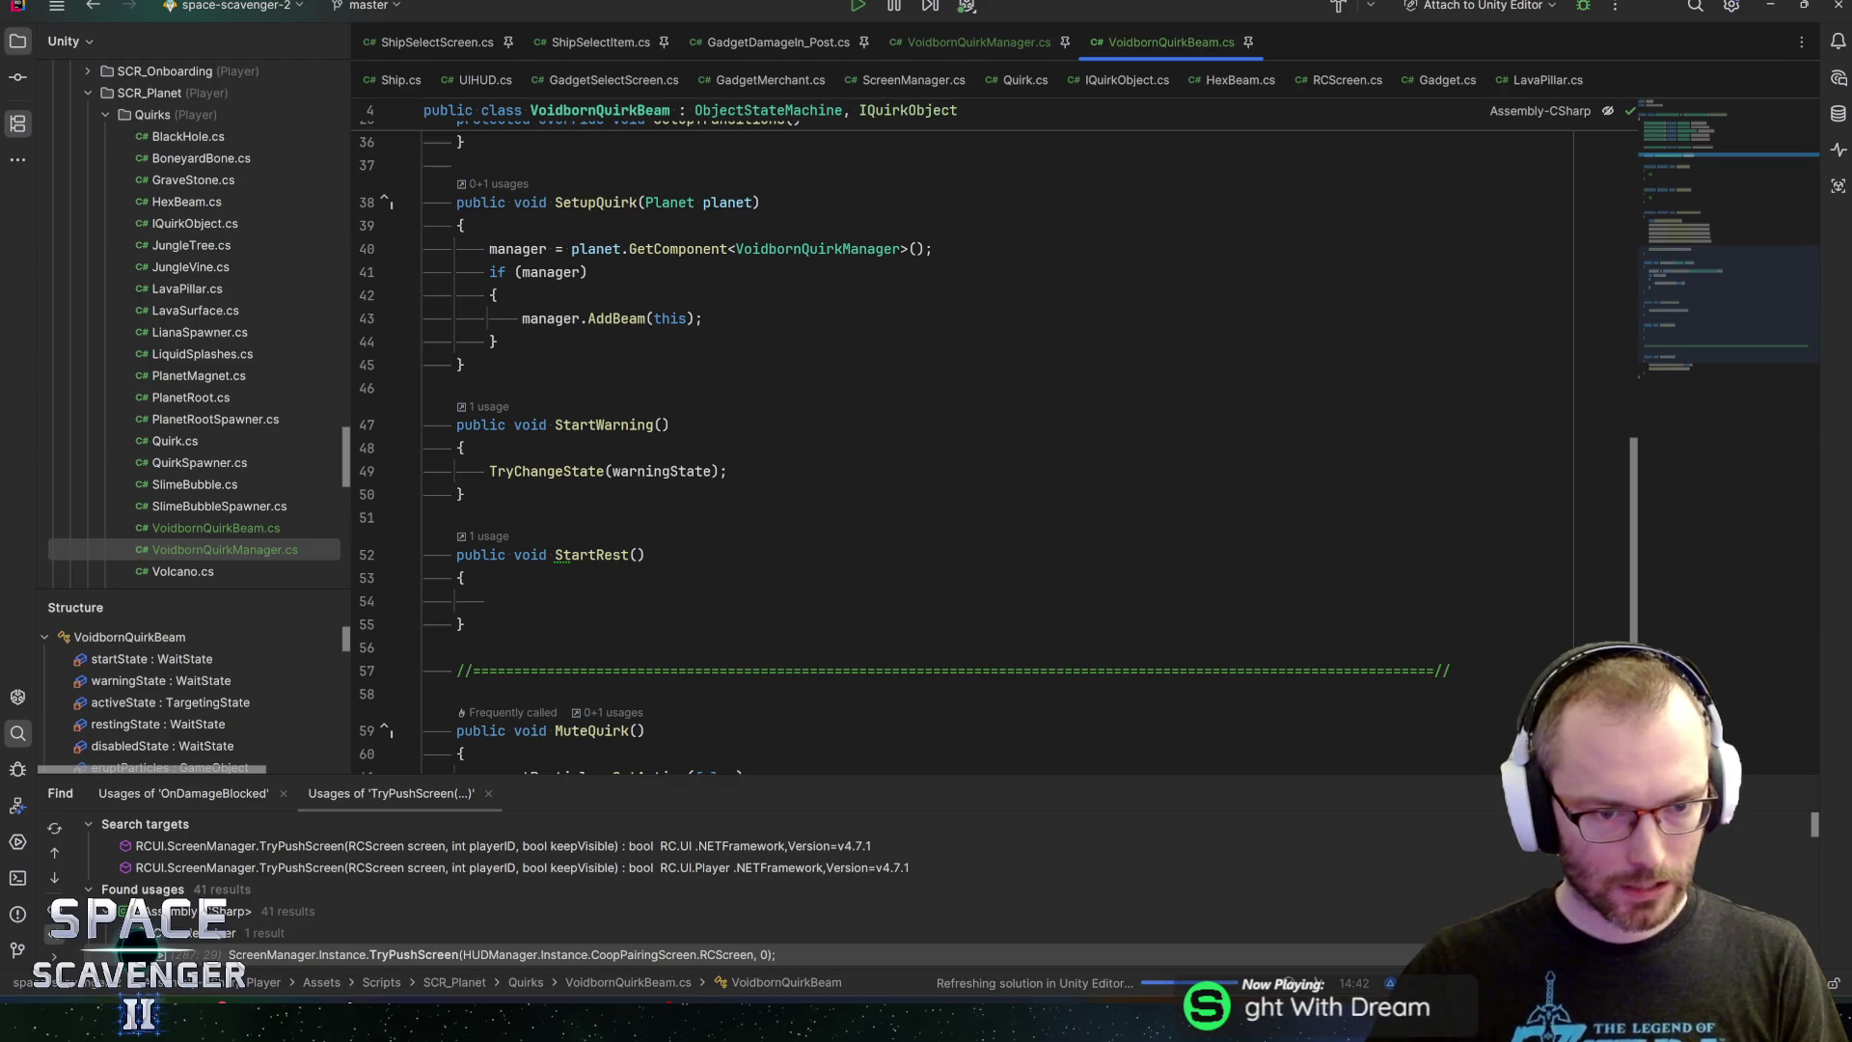
pyautogui.click(605, 600)
pyautogui.write('tra')
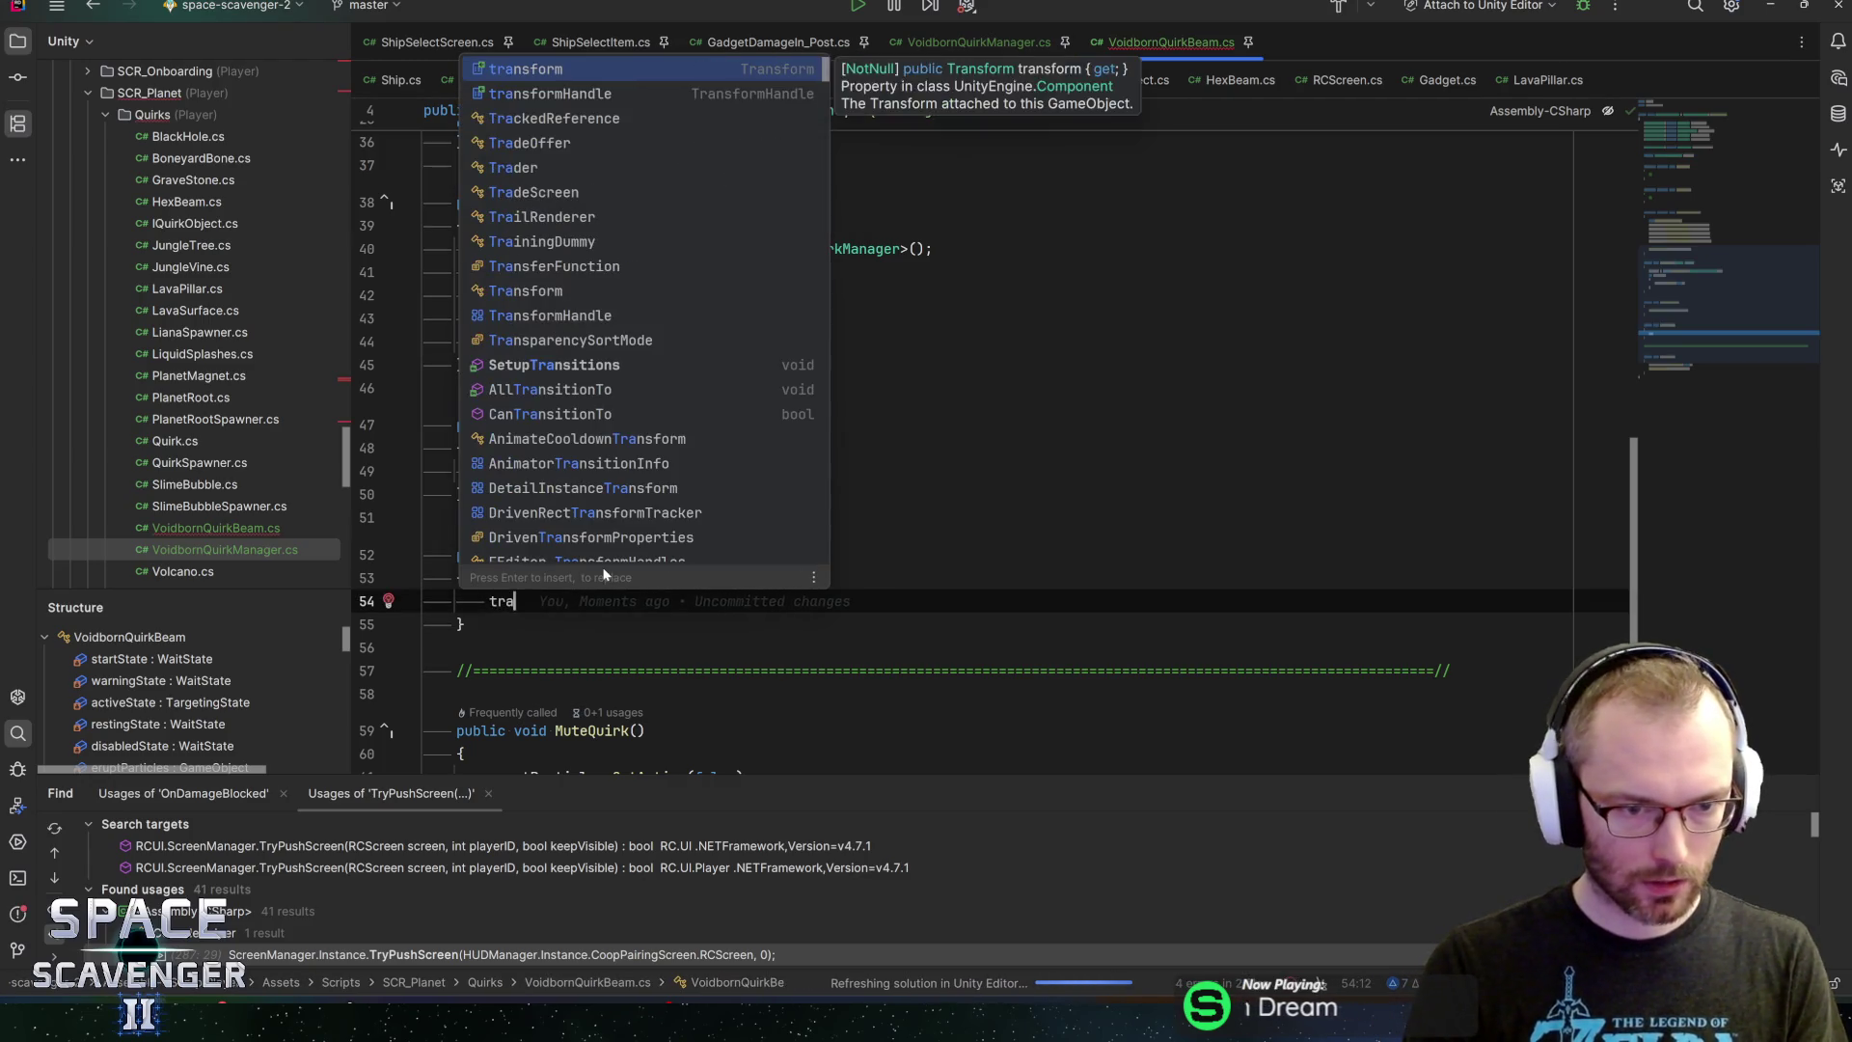
pyautogui.press('BackSpace')
pyautogui.write('ychange')
pyautogui.press('Return')
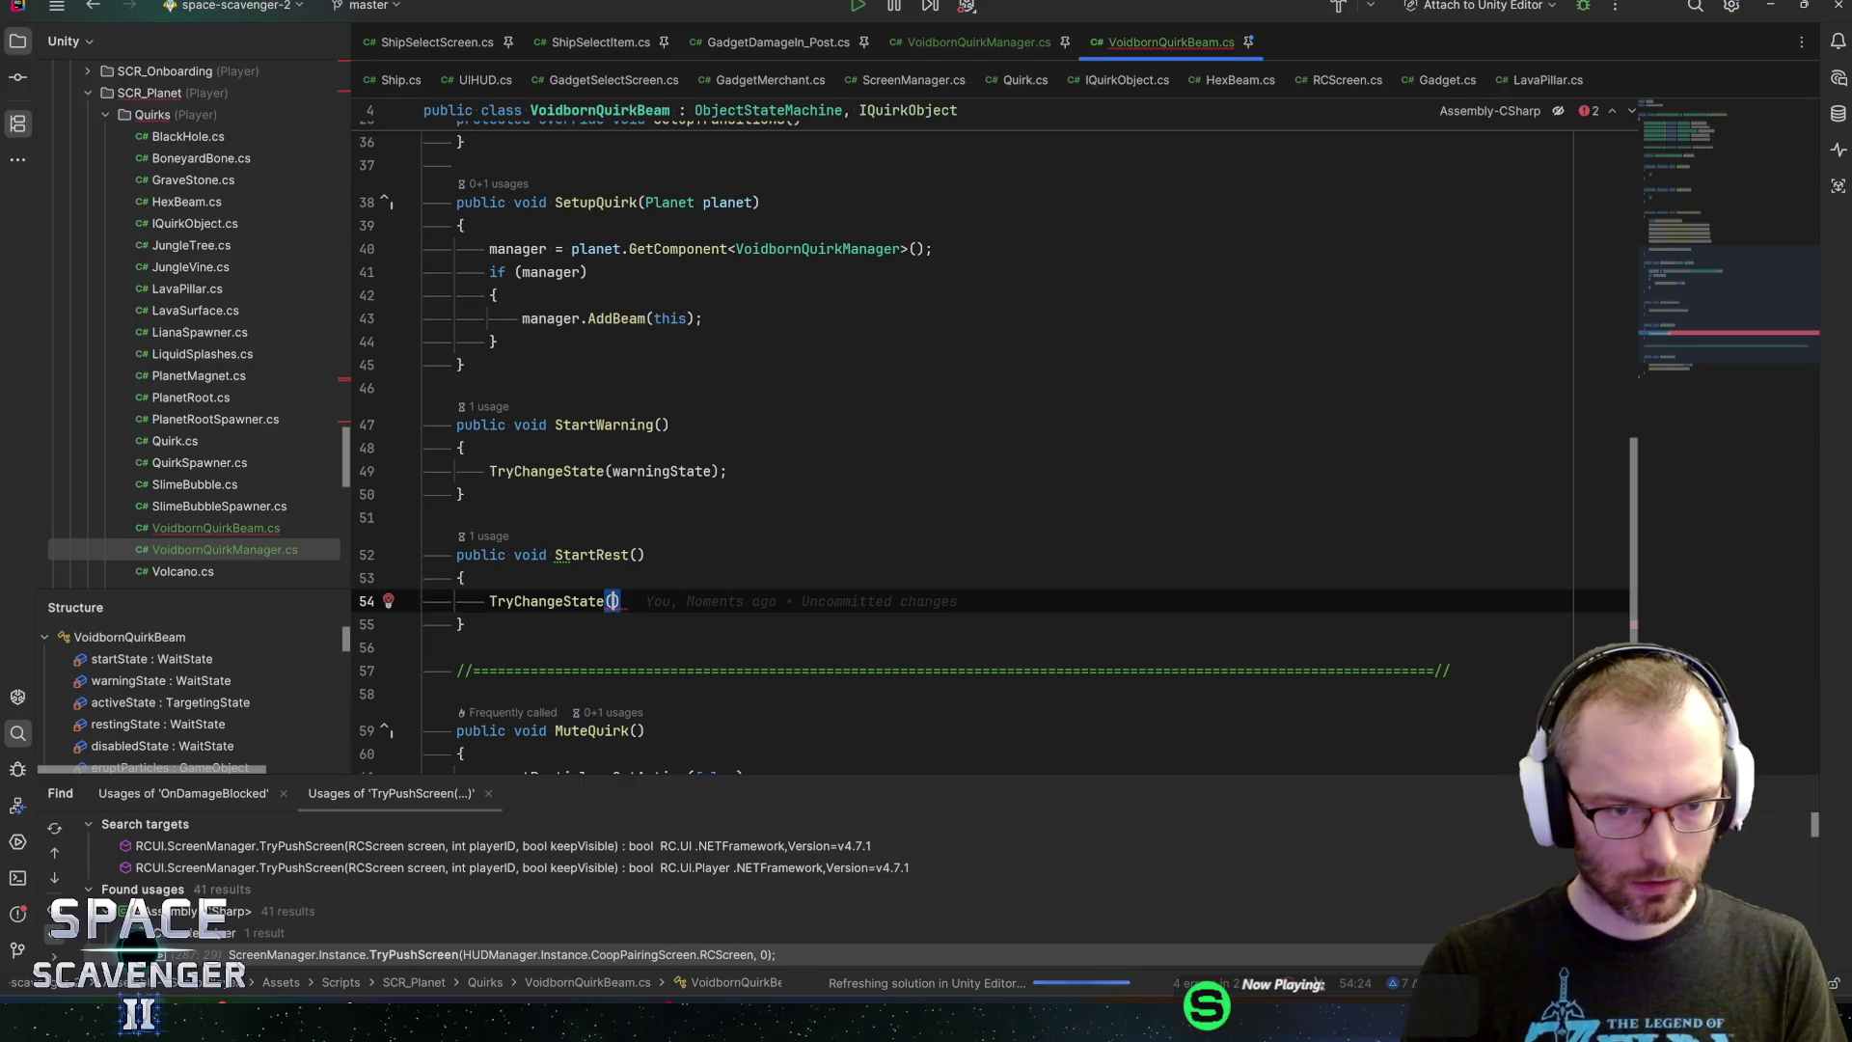
pyautogui.write('re')
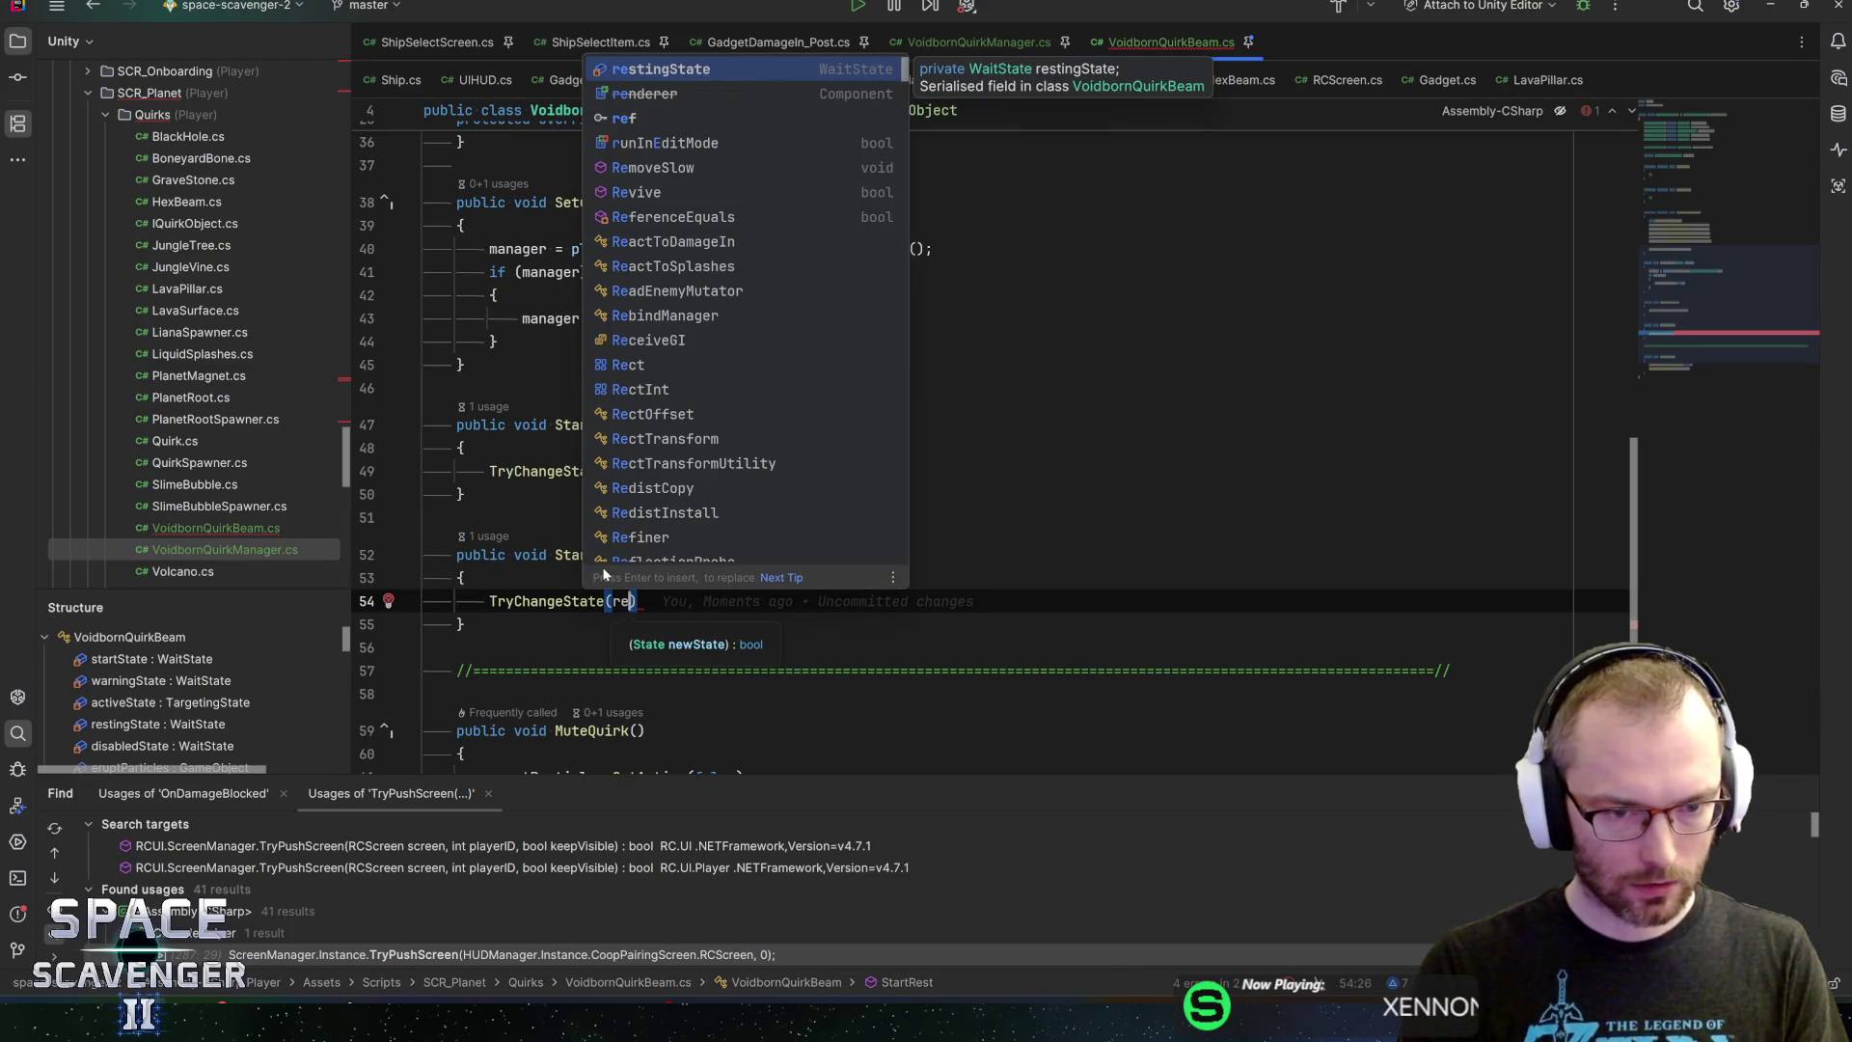
pyautogui.write('stst')
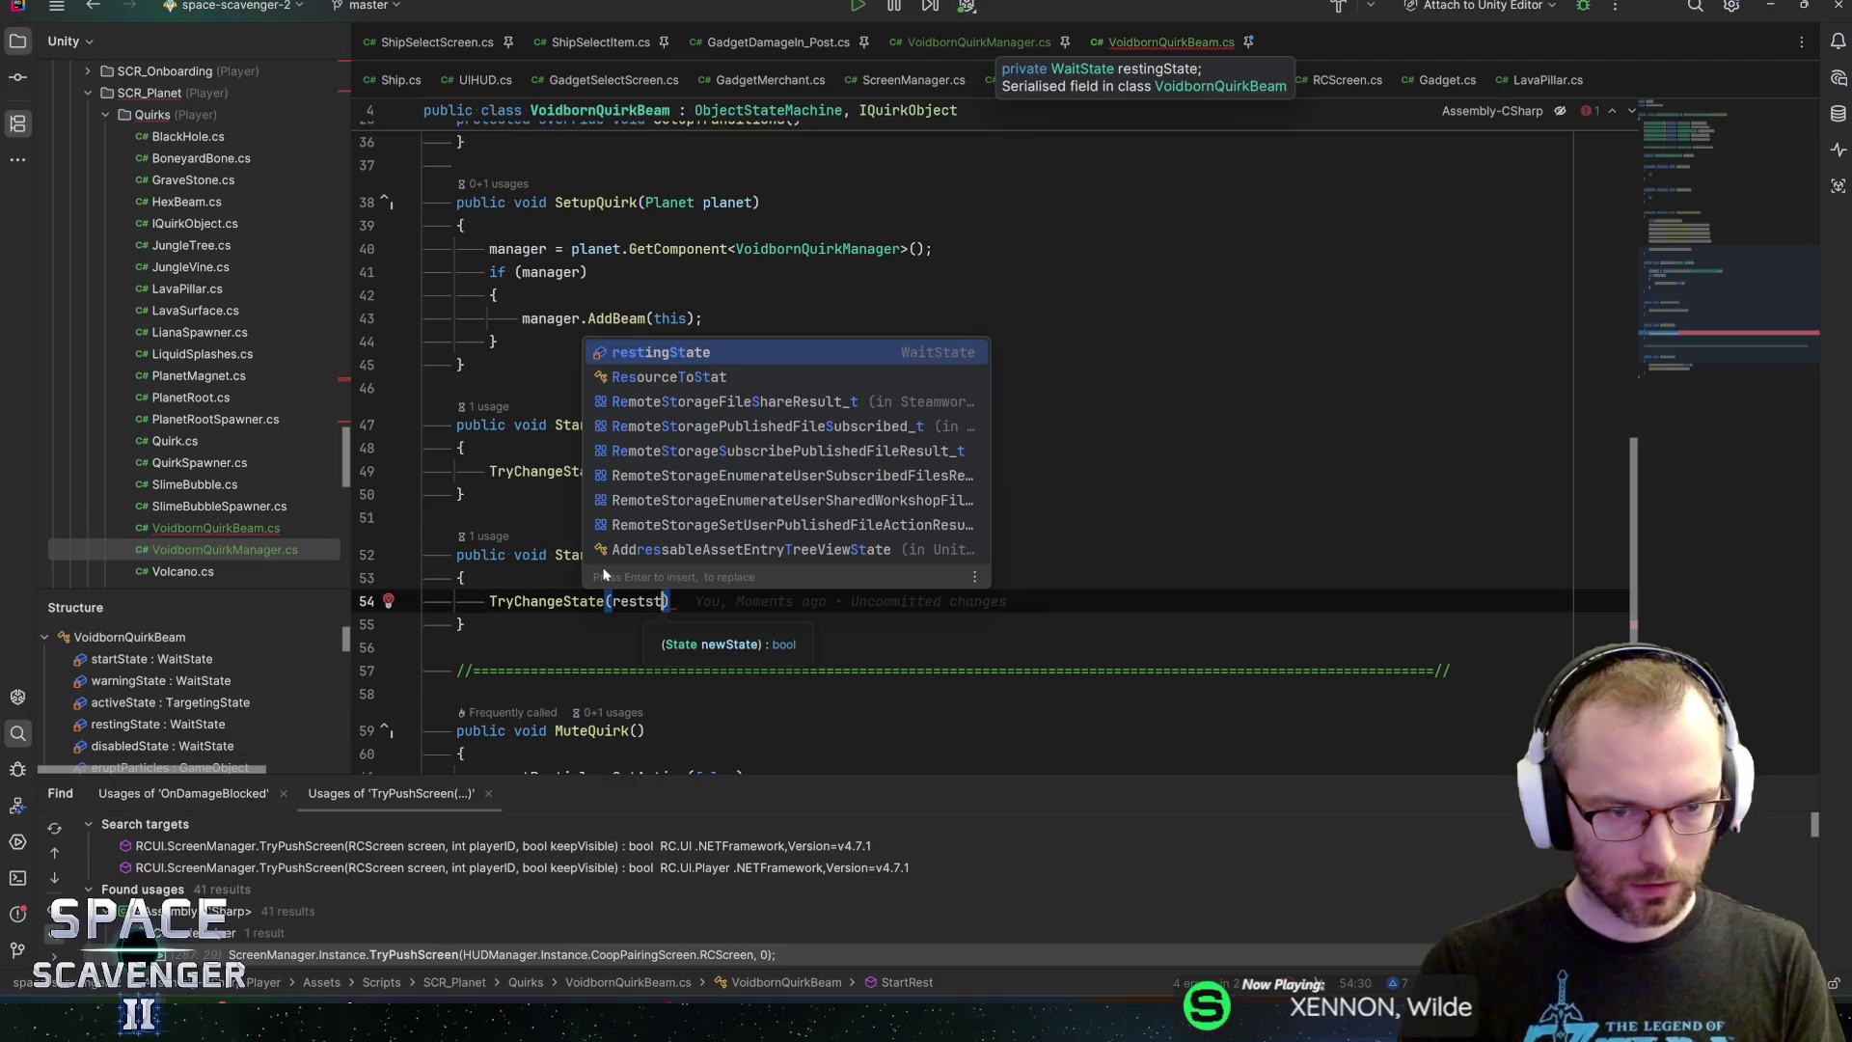
pyautogui.press('Return')
pyautogui.press('shift')
pyautogui.press('shift')
pyautogui.press('Escape')
# Back in VoidbornQuirkManager.cs, remove the stray blank line after AddBeam, then switch to Unity to recompile
pyautogui.click(962, 42)
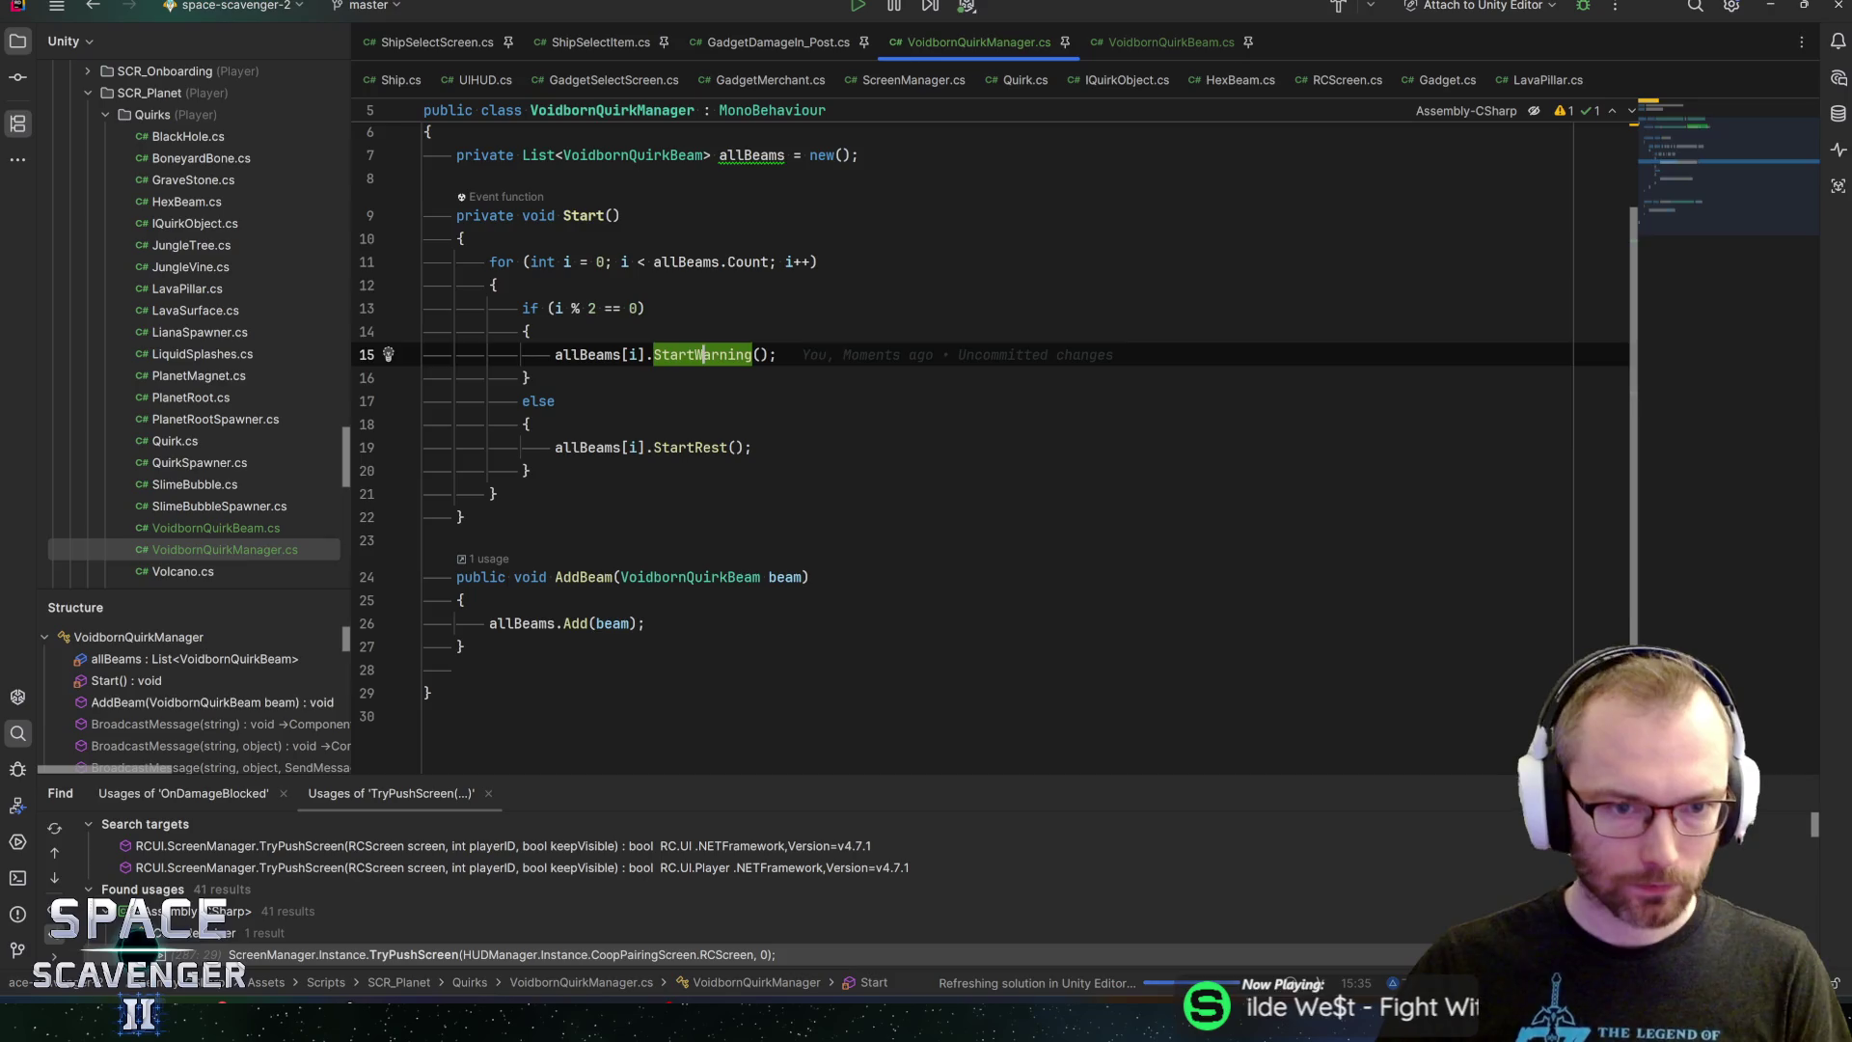
pyautogui.click(631, 308)
pyautogui.click(528, 331)
pyautogui.scroll(1, 965, 434)
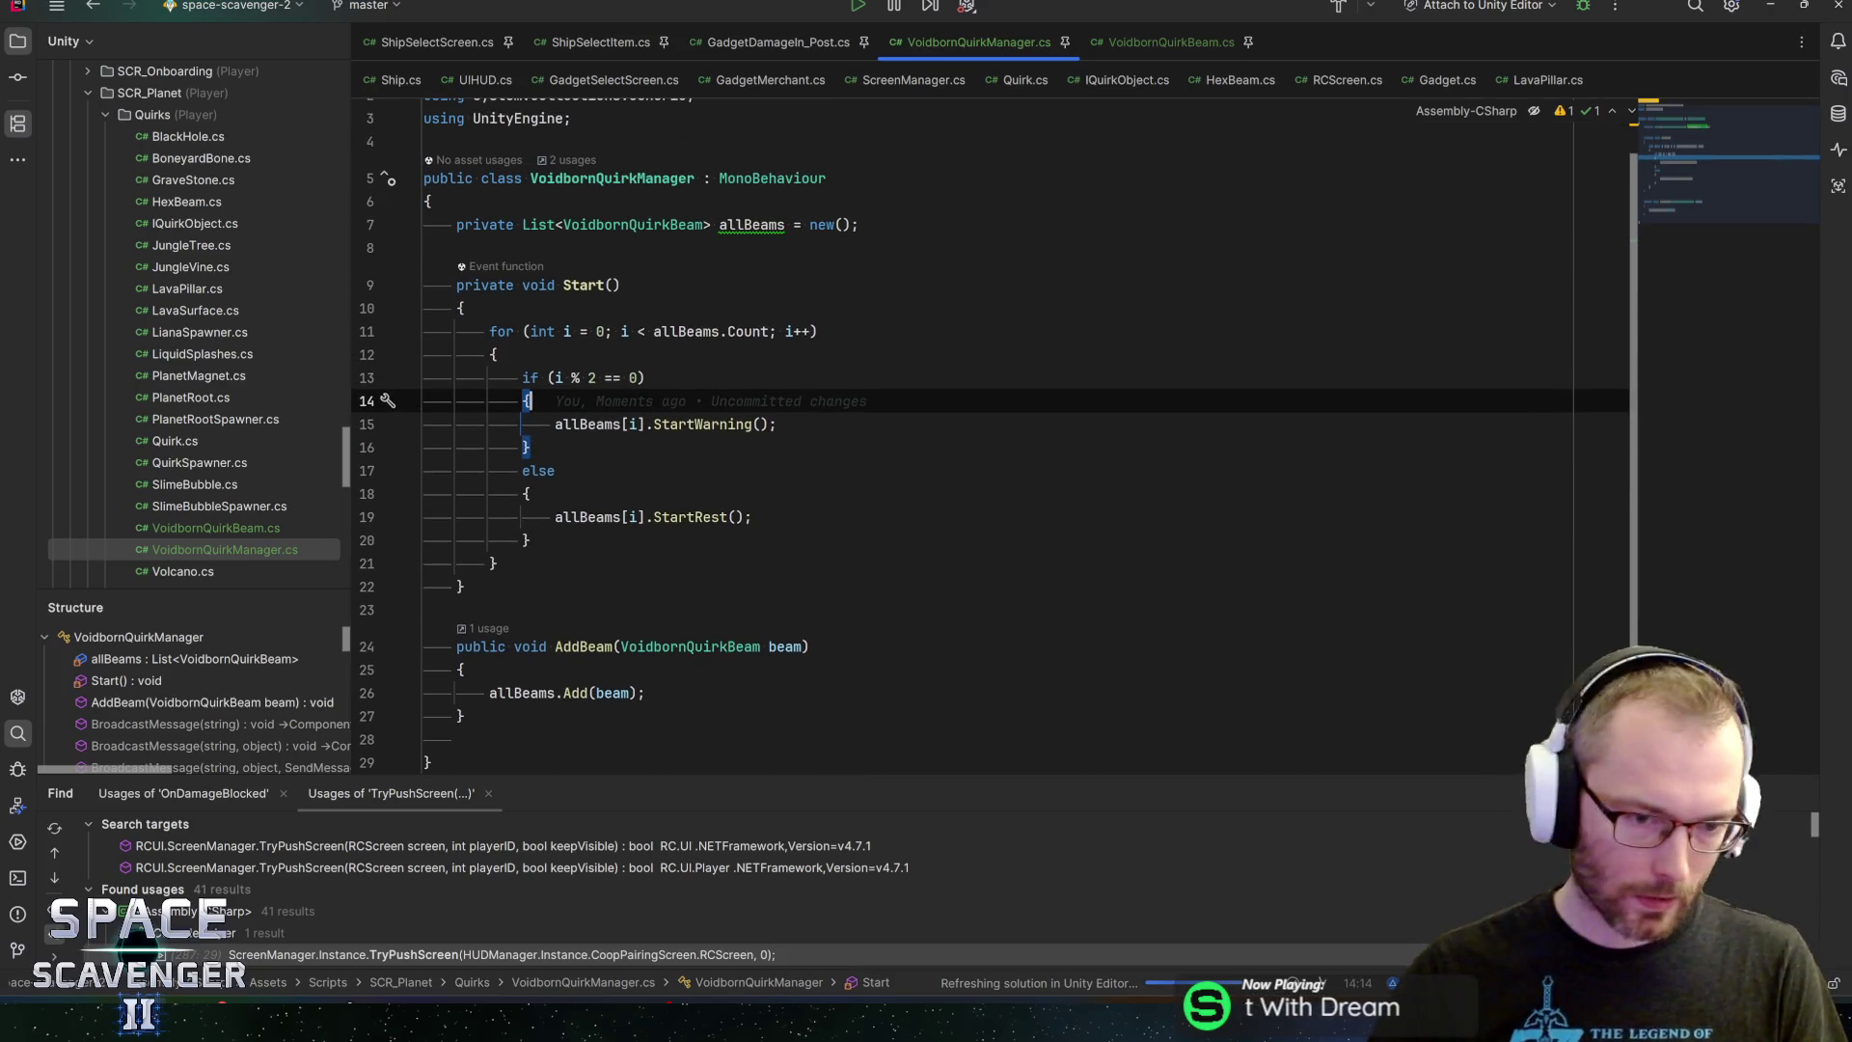
pyautogui.click(482, 739)
pyautogui.press('BackSpace')
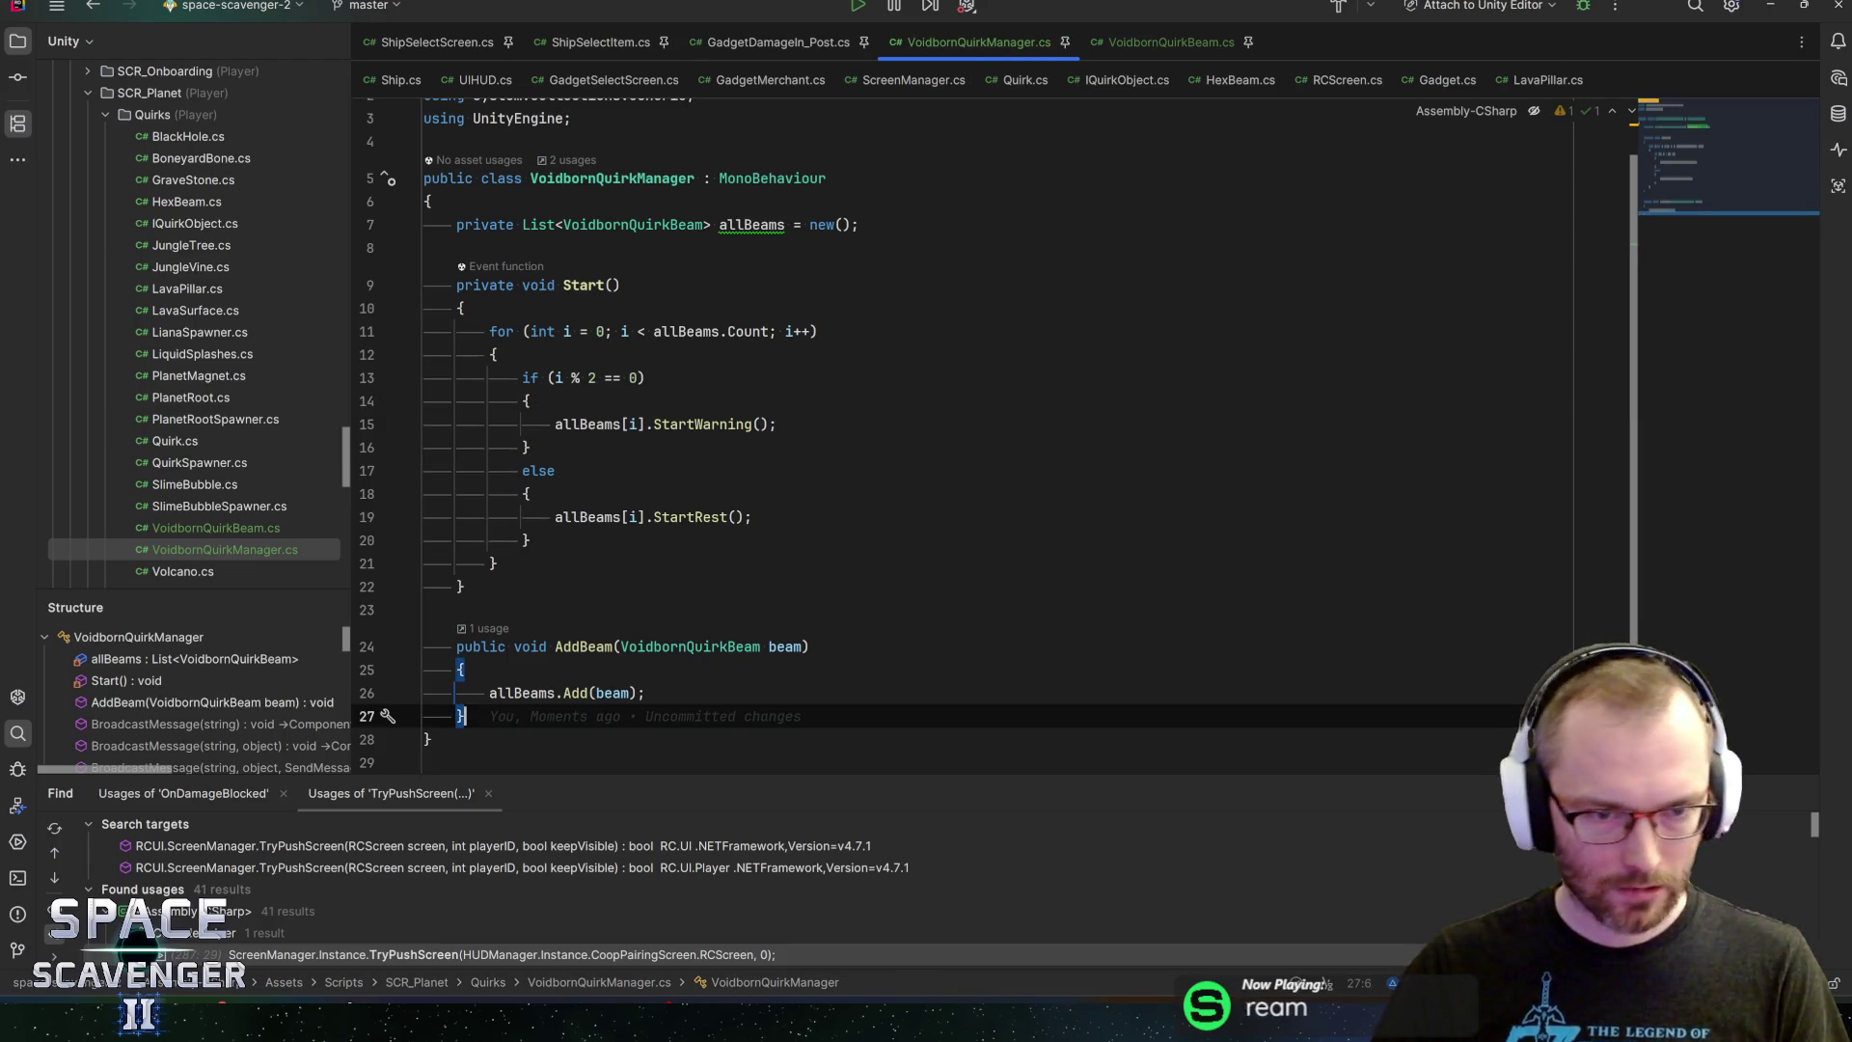
pyautogui.click(603, 286)
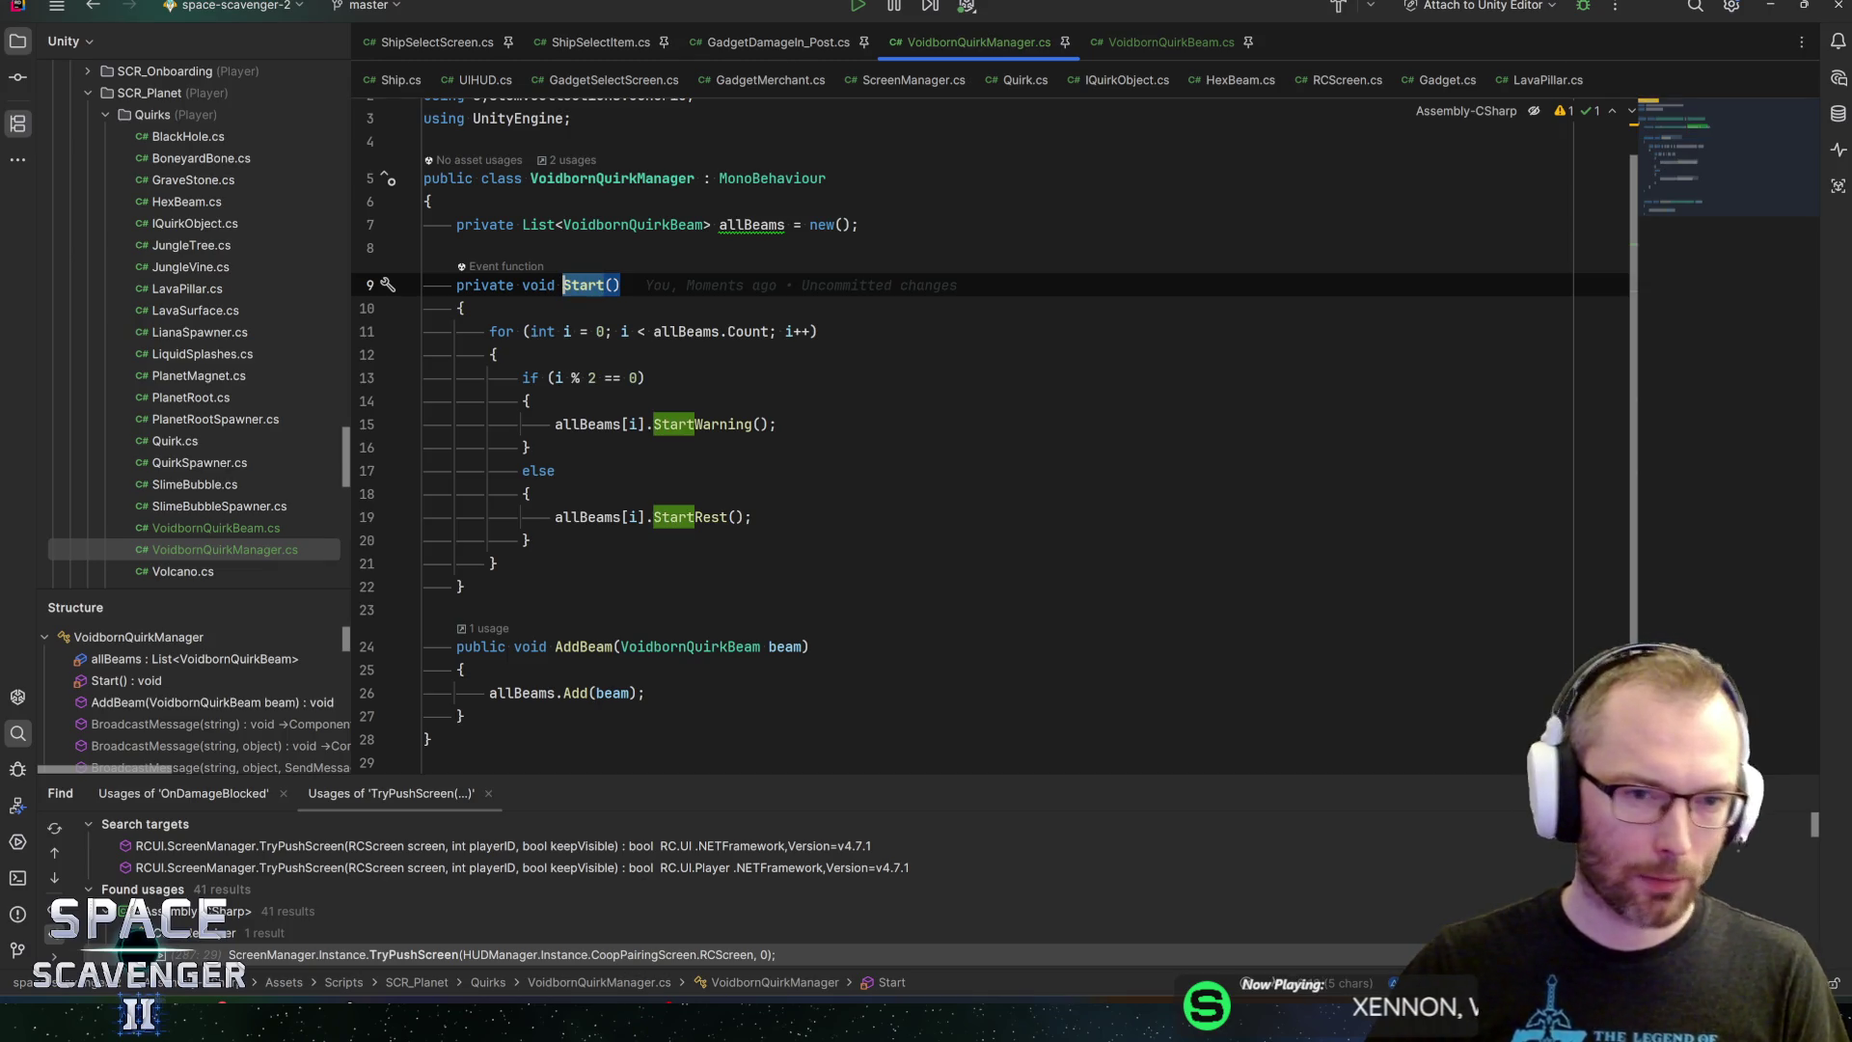
pyautogui.press('End')
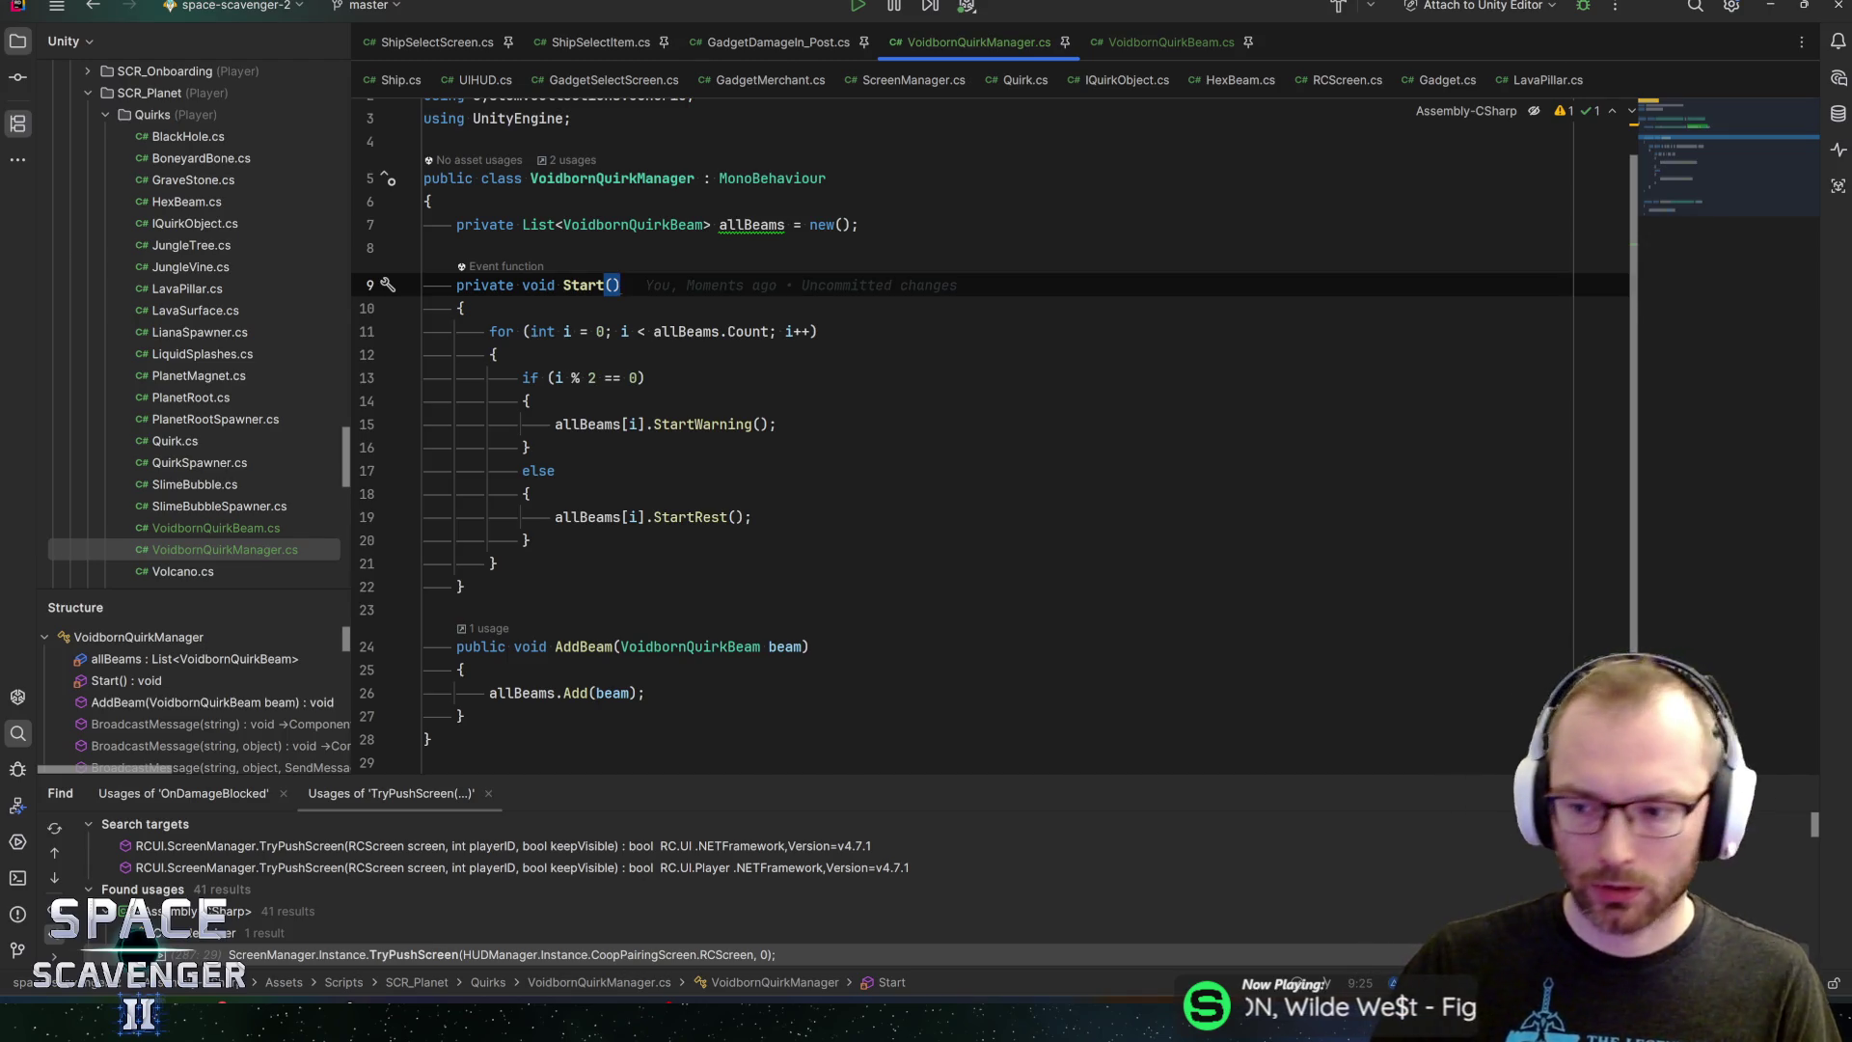
pyautogui.hotkey('alt', 'Tab')
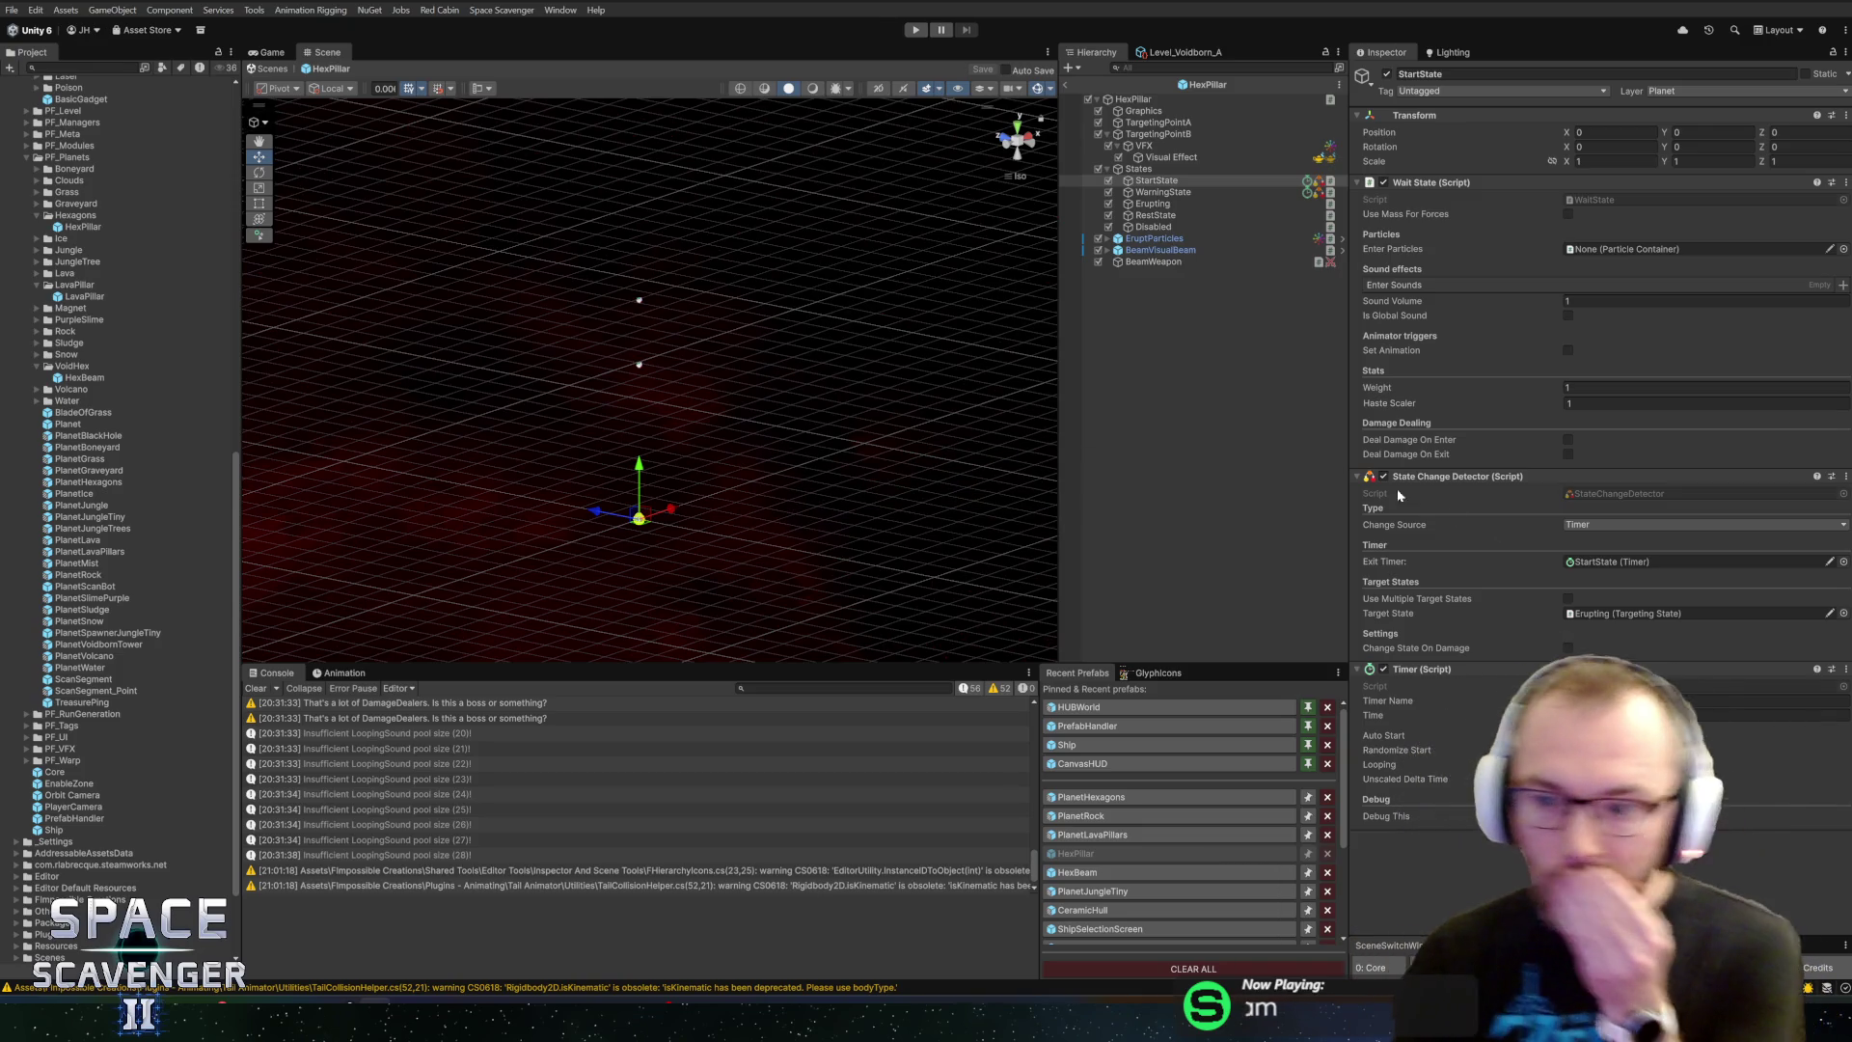
# On HexPillar, drag WarningState, Disabled and the other state objects into the Voidborn Quirk Beam fields
pyautogui.click(1134, 100)
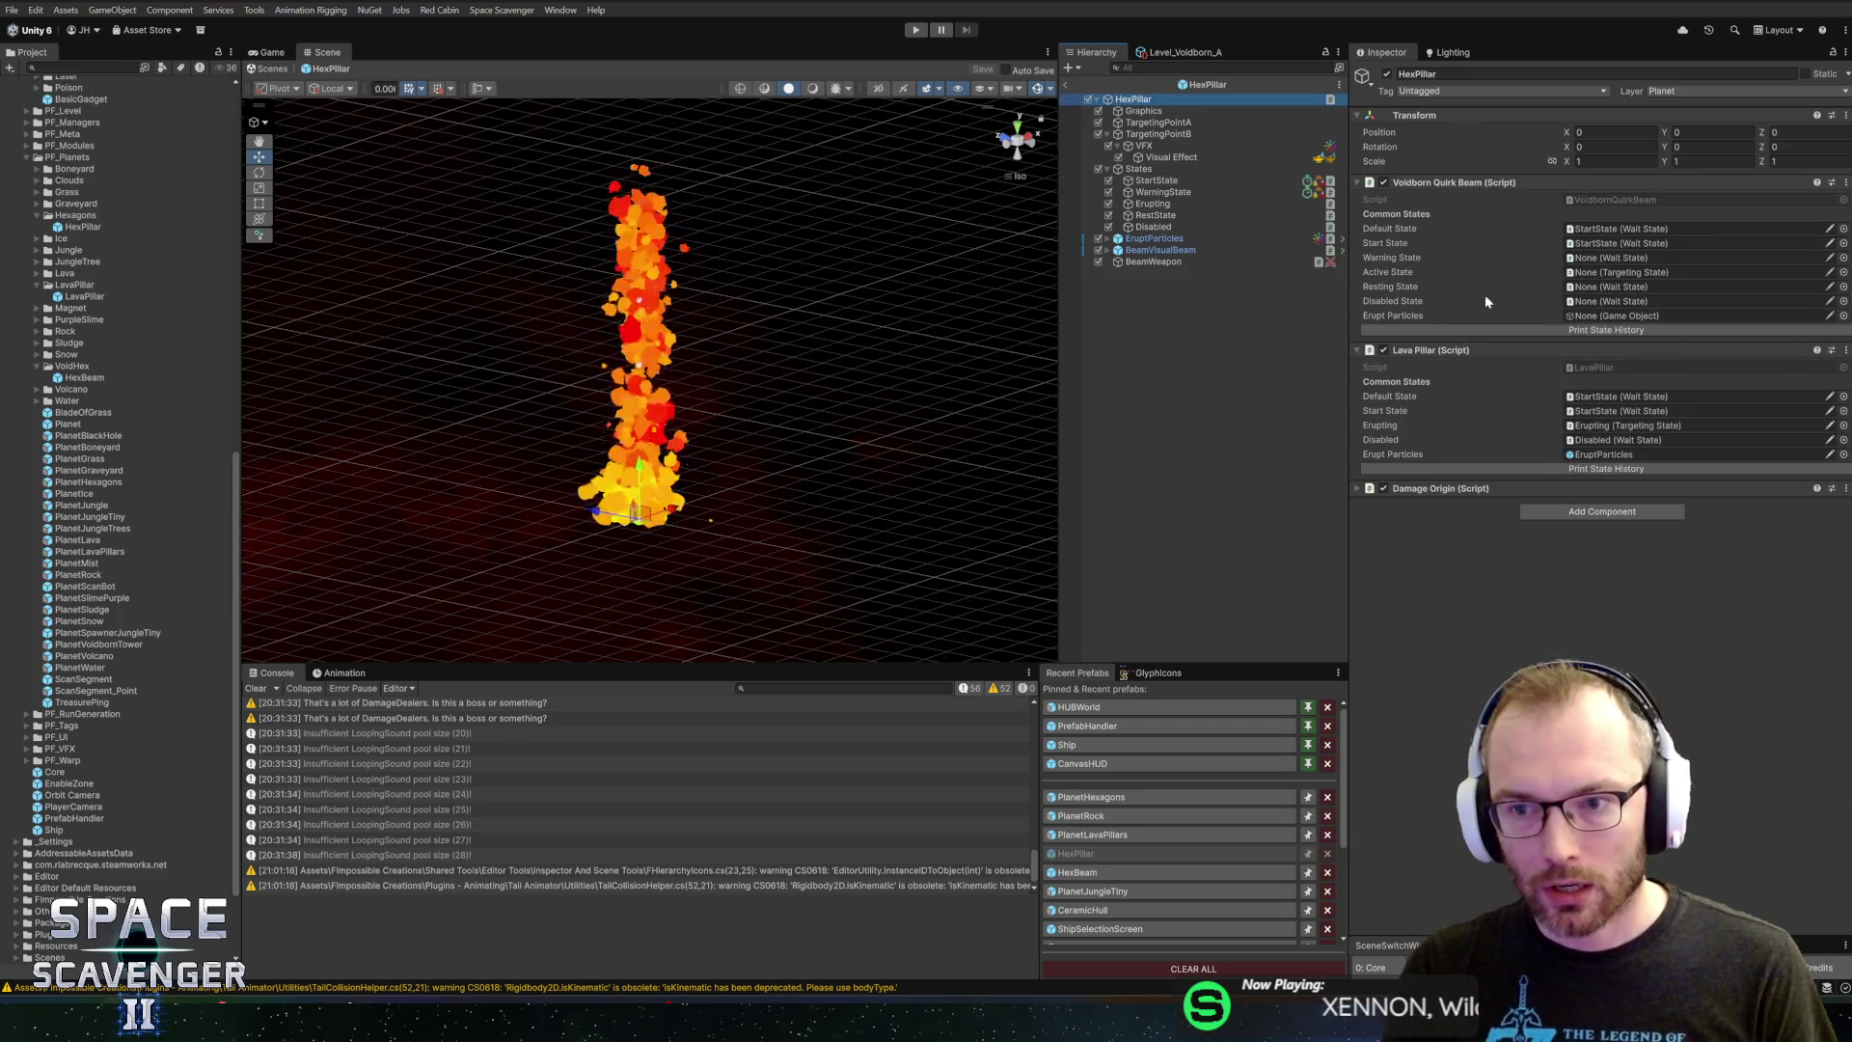
pyautogui.moveTo(1154, 238)
pyautogui.mouseDown()
pyautogui.moveTo(1320, 242)
pyautogui.moveTo(1564, 309)
pyautogui.mouseUp()
pyautogui.moveTo(1163, 192)
pyautogui.mouseDown()
pyautogui.moveTo(1606, 258)
pyautogui.moveTo(1187, 224)
pyautogui.moveTo(1596, 266)
pyautogui.moveTo(1613, 289)
pyautogui.mouseUp()
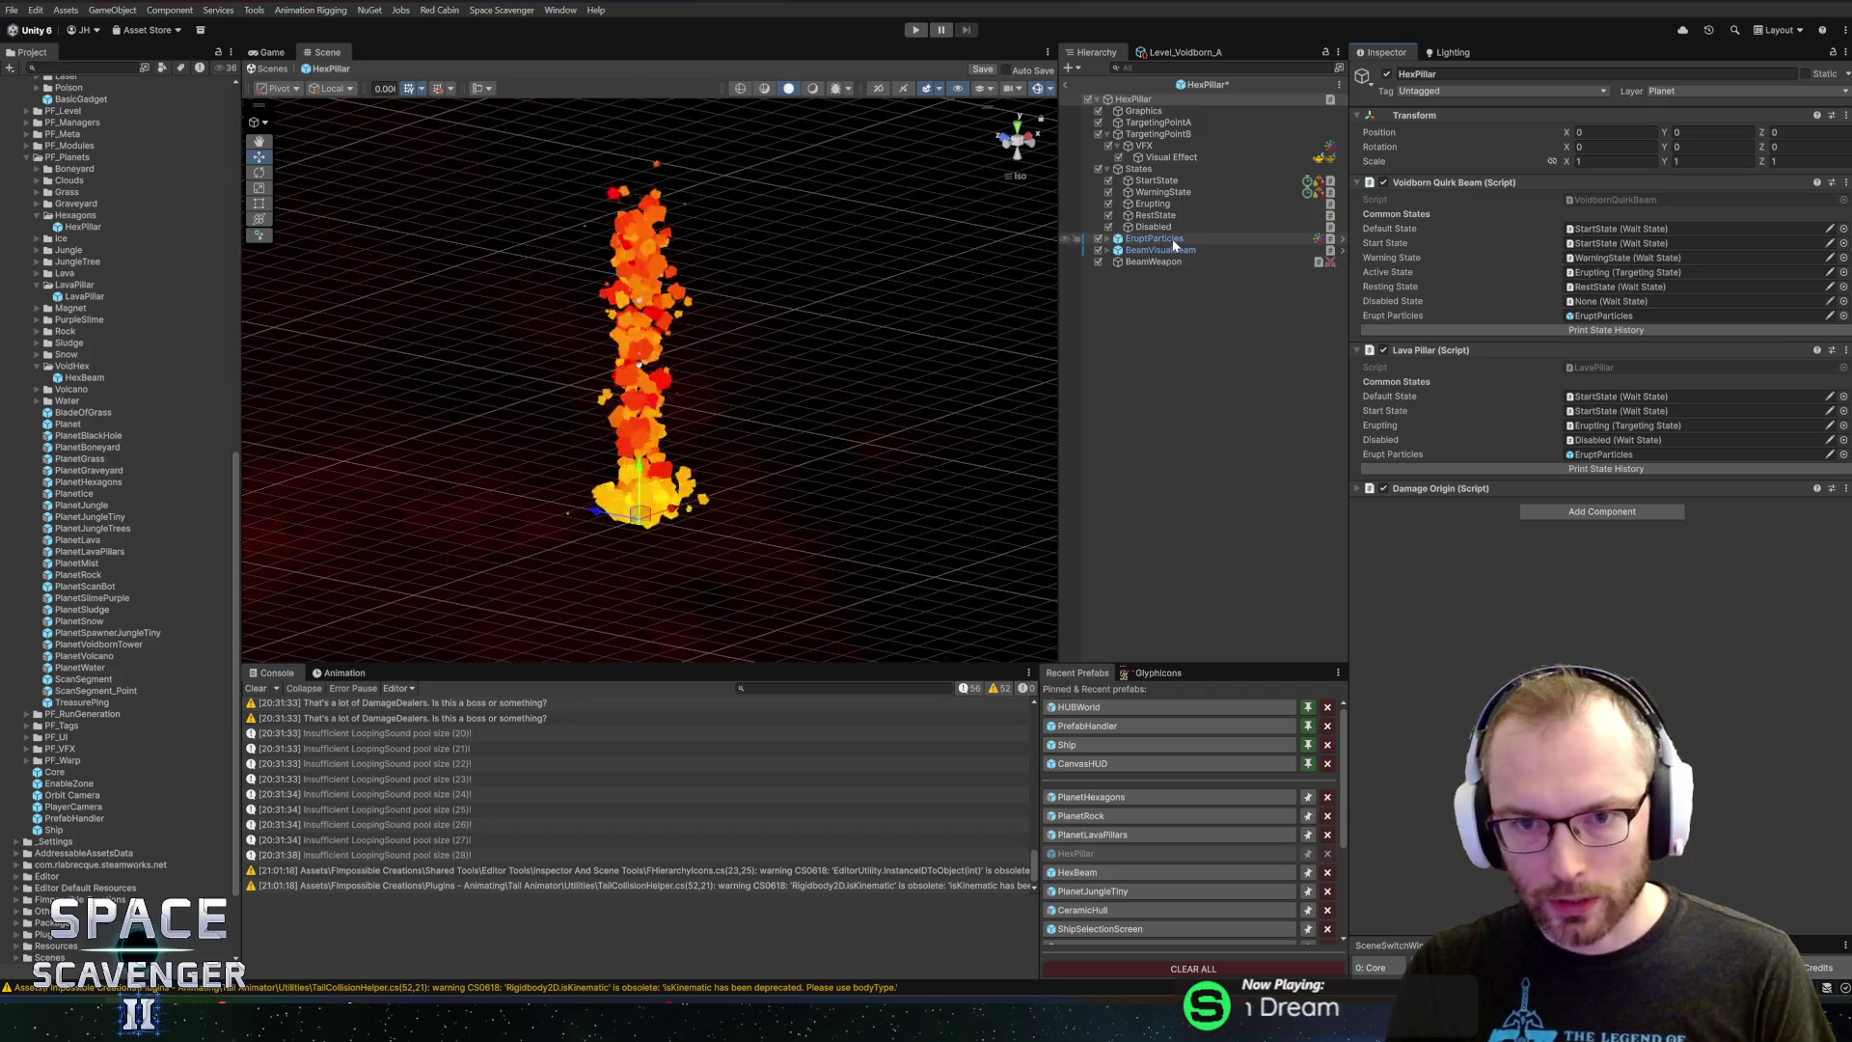
pyautogui.moveTo(1640, 302); pyautogui.dragTo(1641, 302)
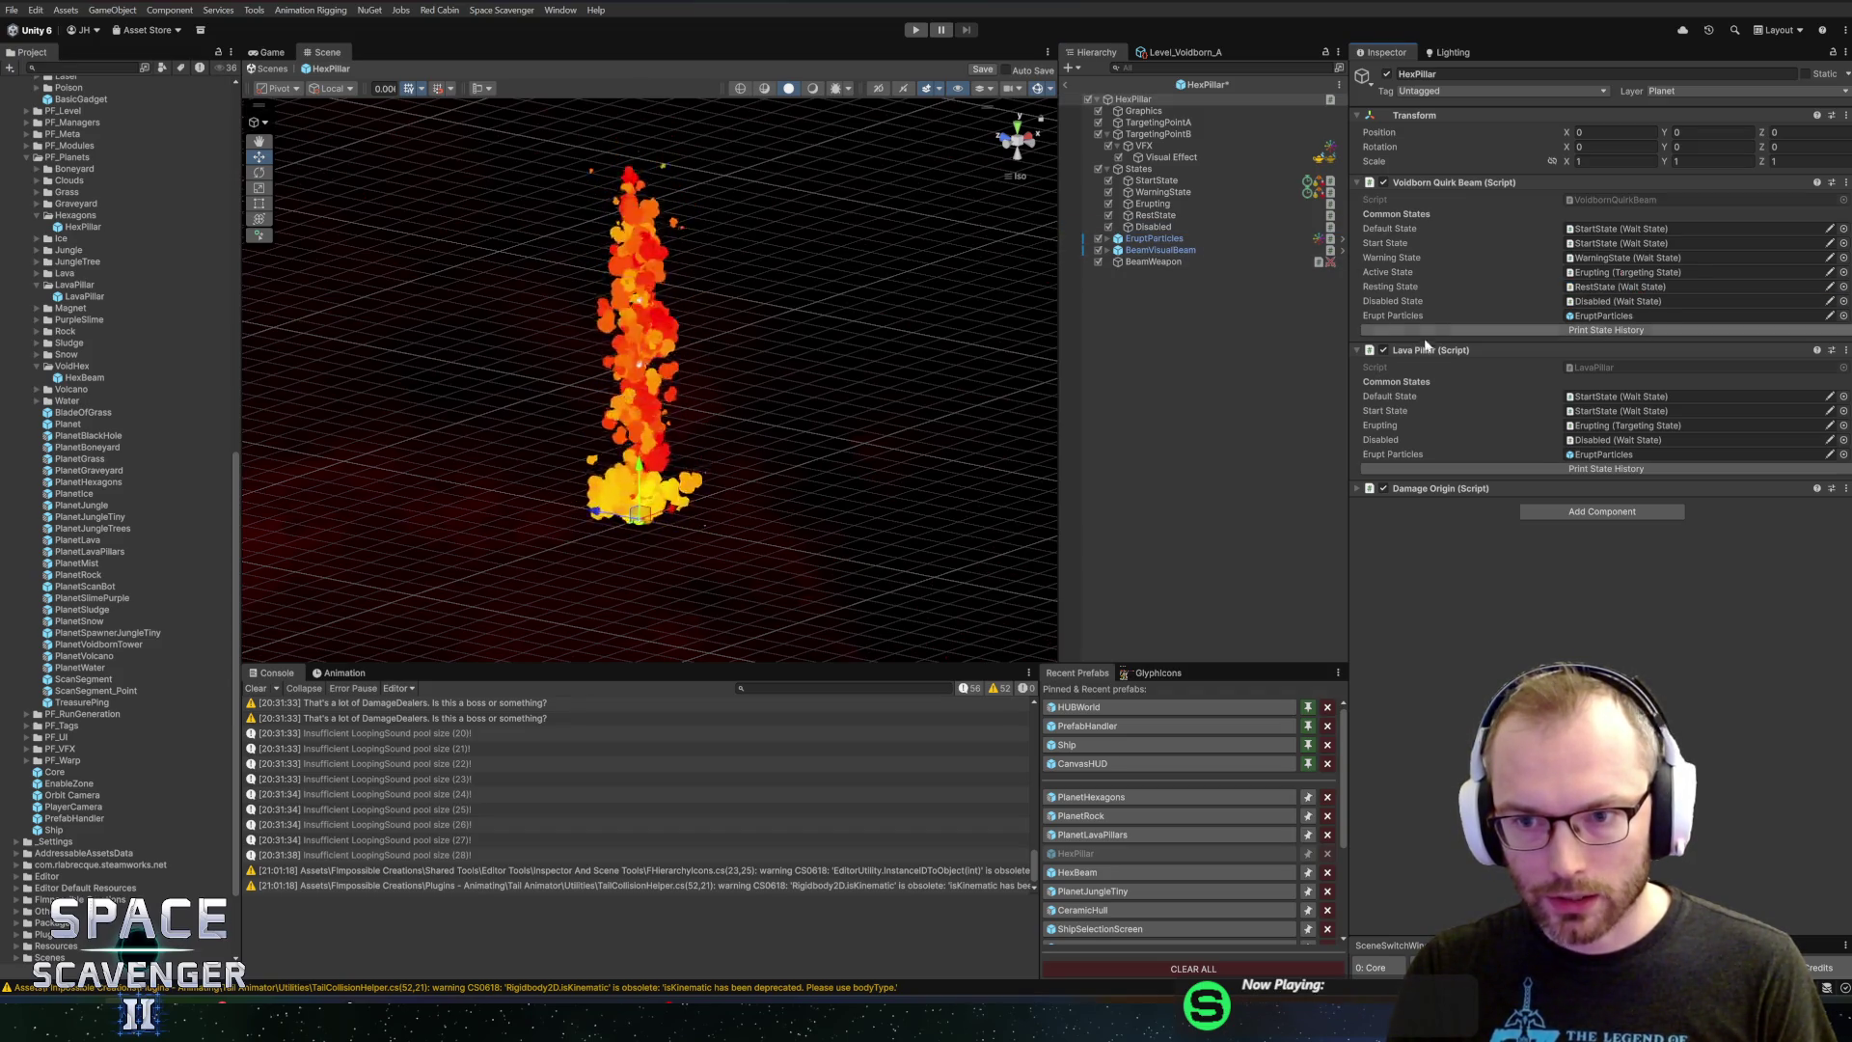
# Remove the Lava Pillar component from HexPillar
pyautogui.rightClick(1420, 349)
pyautogui.click(1467, 377)
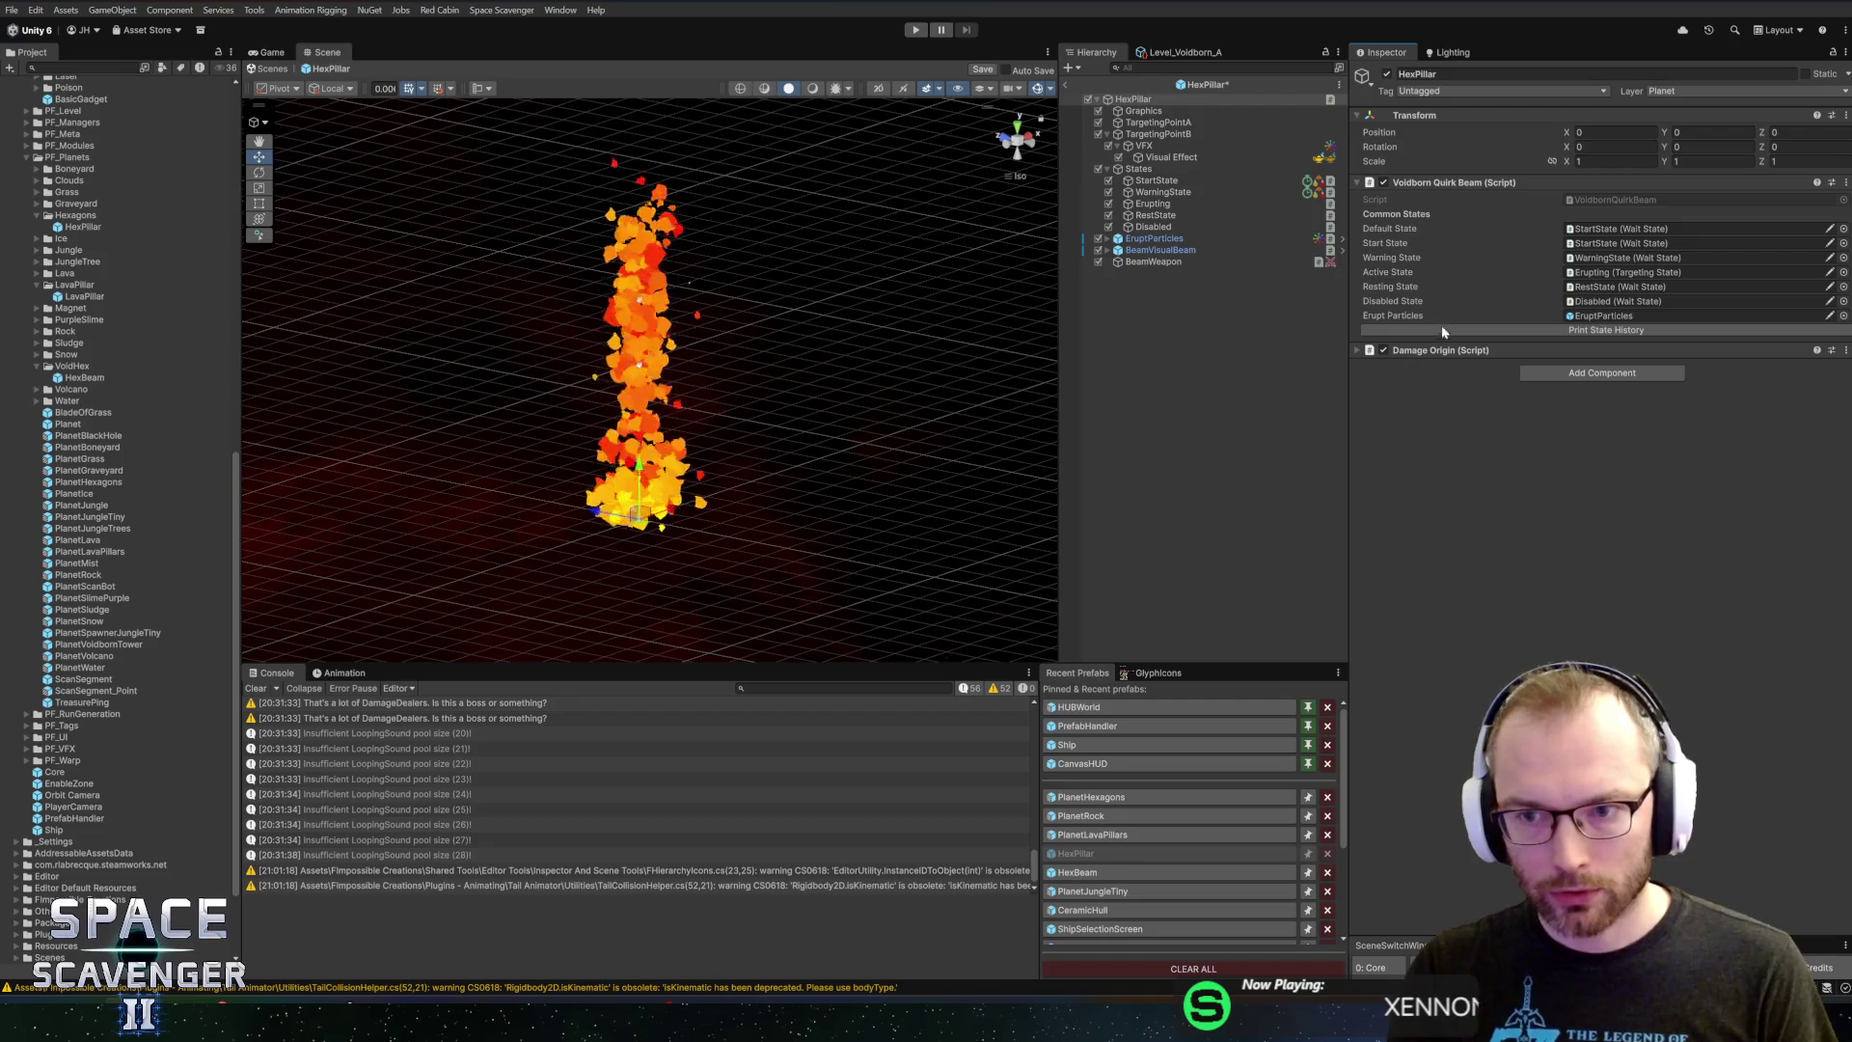
pyautogui.click(1442, 350)
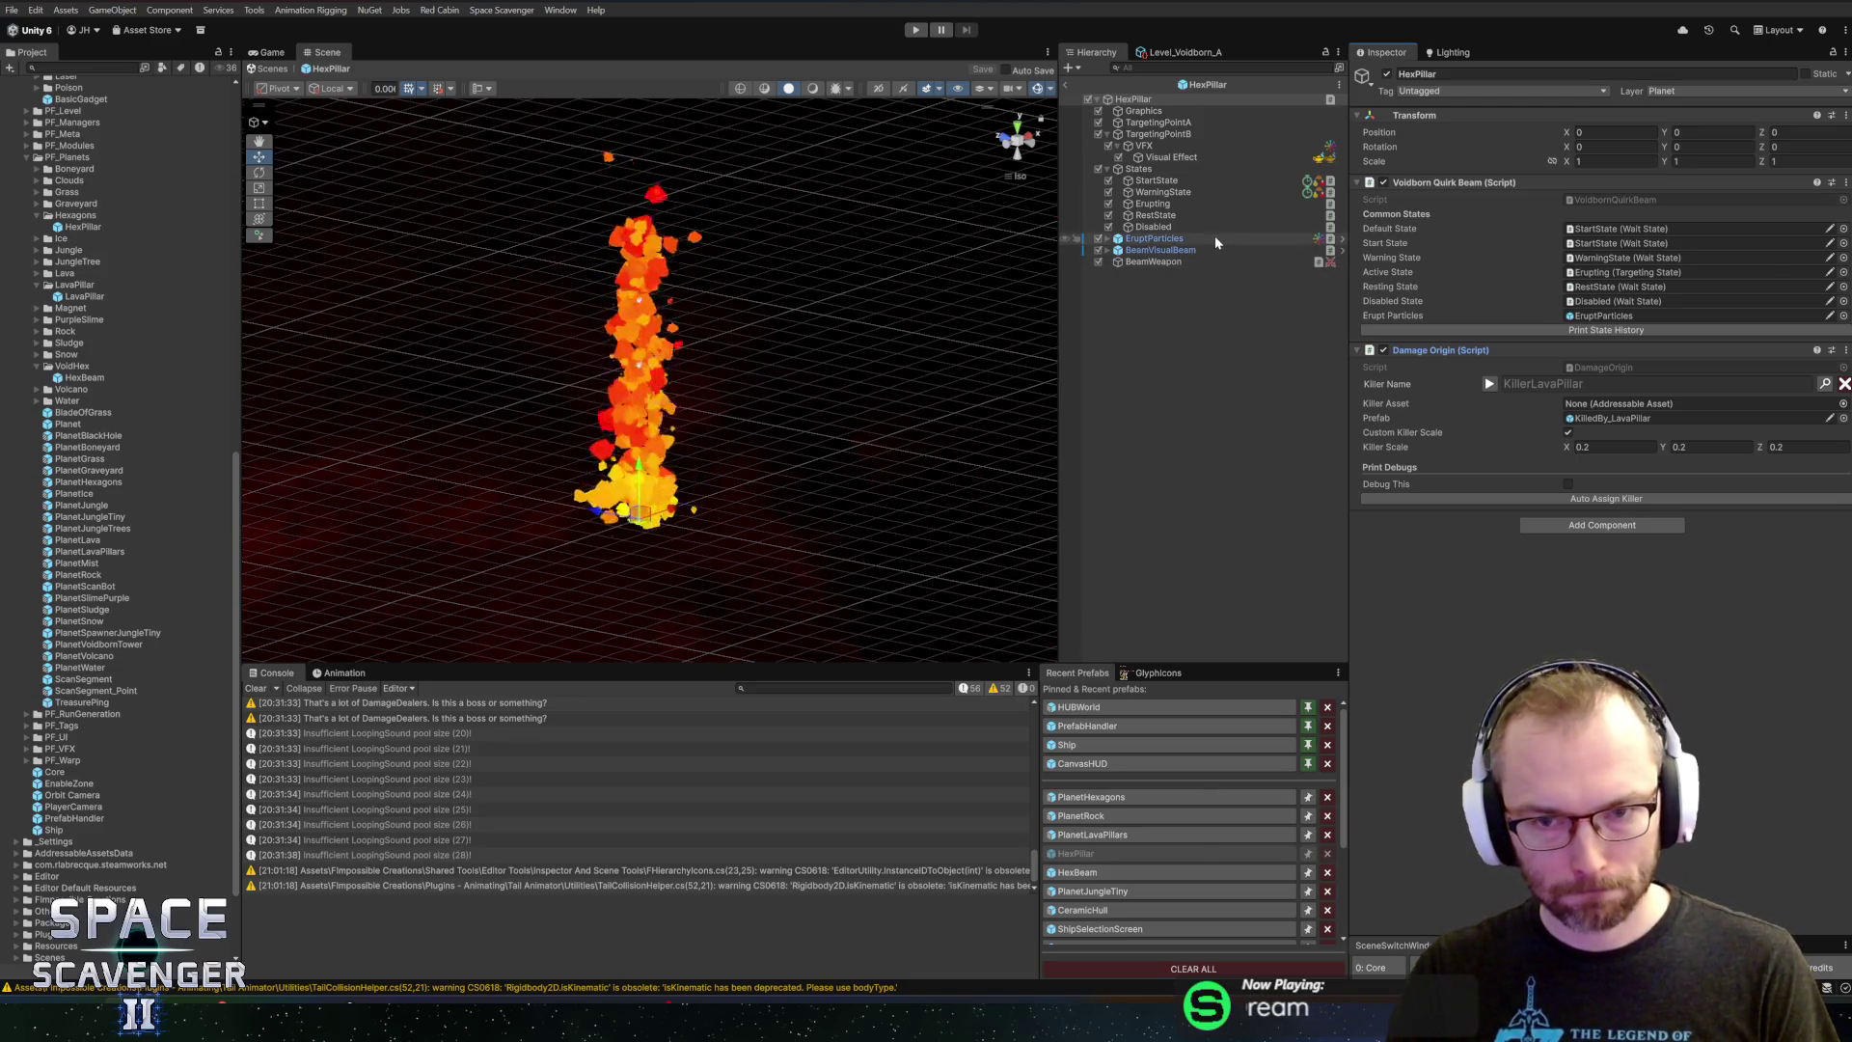
# Compare the StartState, WarningState, Erupting and RestState objects' timer and component setups
pyautogui.click(1186, 216)
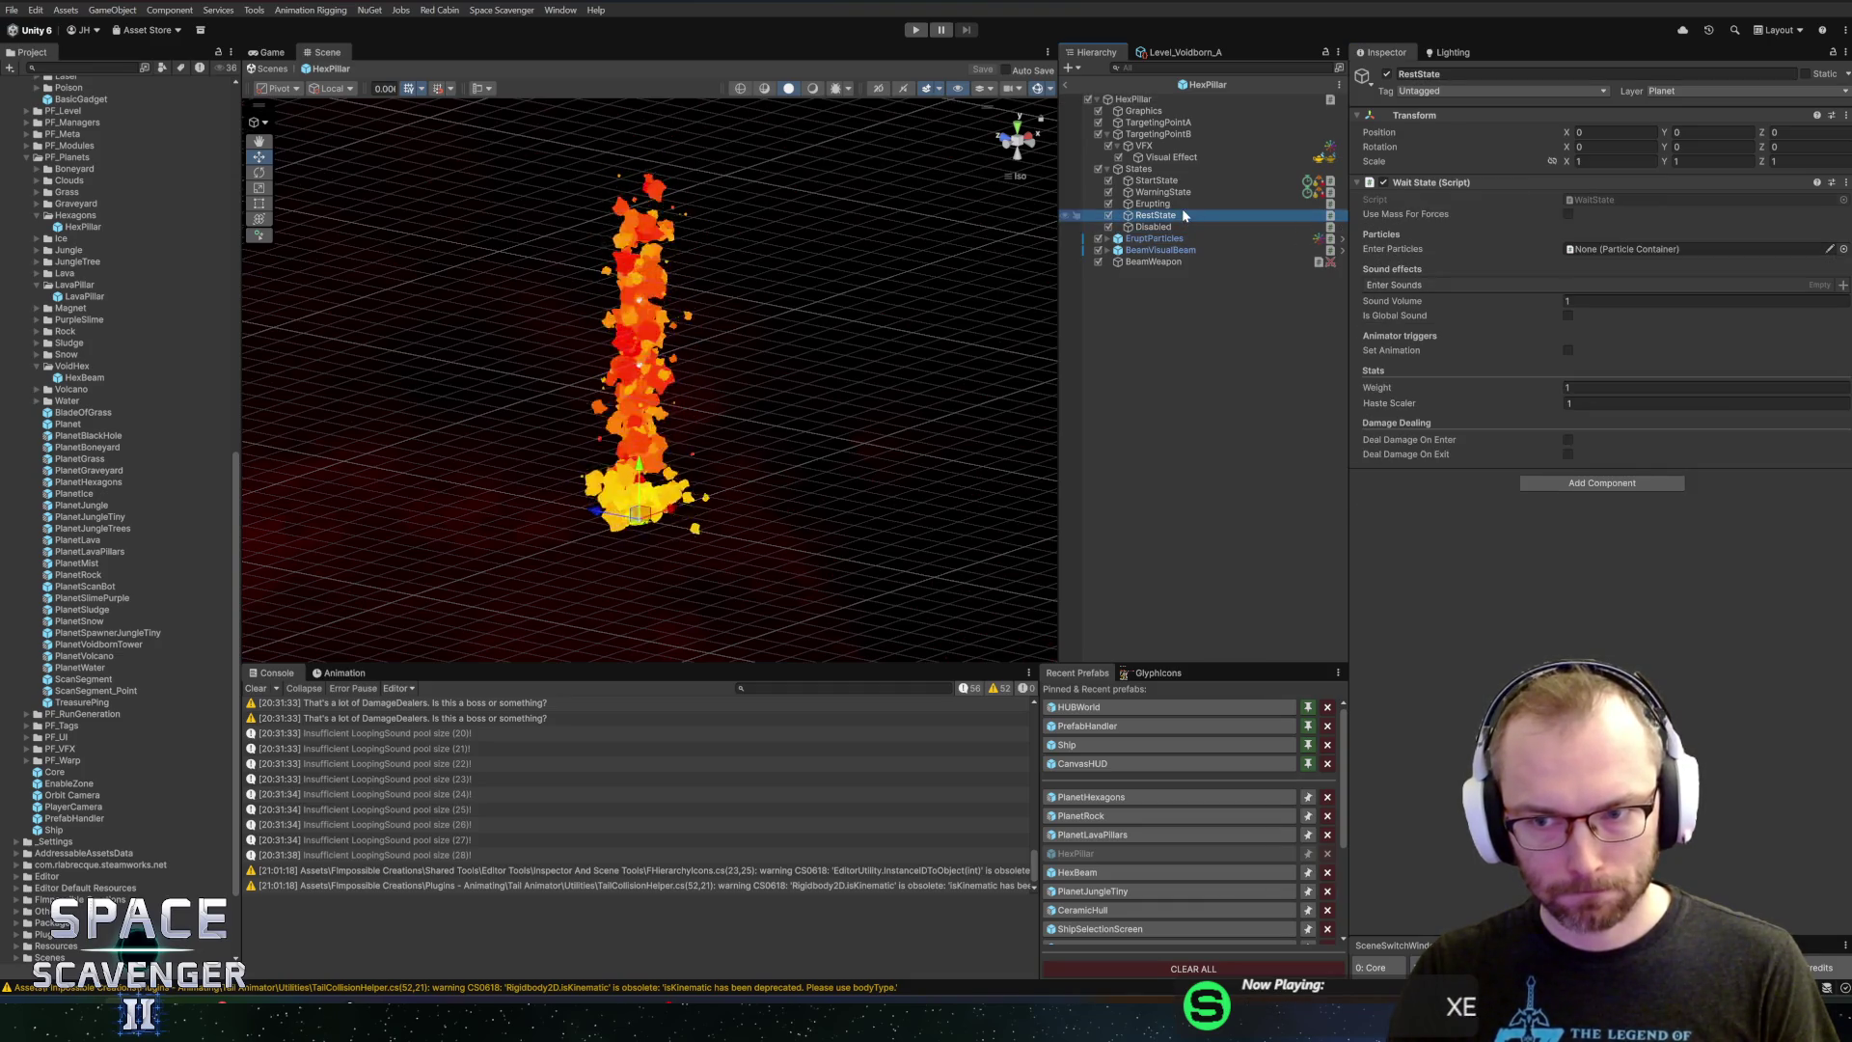
pyautogui.click(1183, 203)
pyautogui.click(1185, 192)
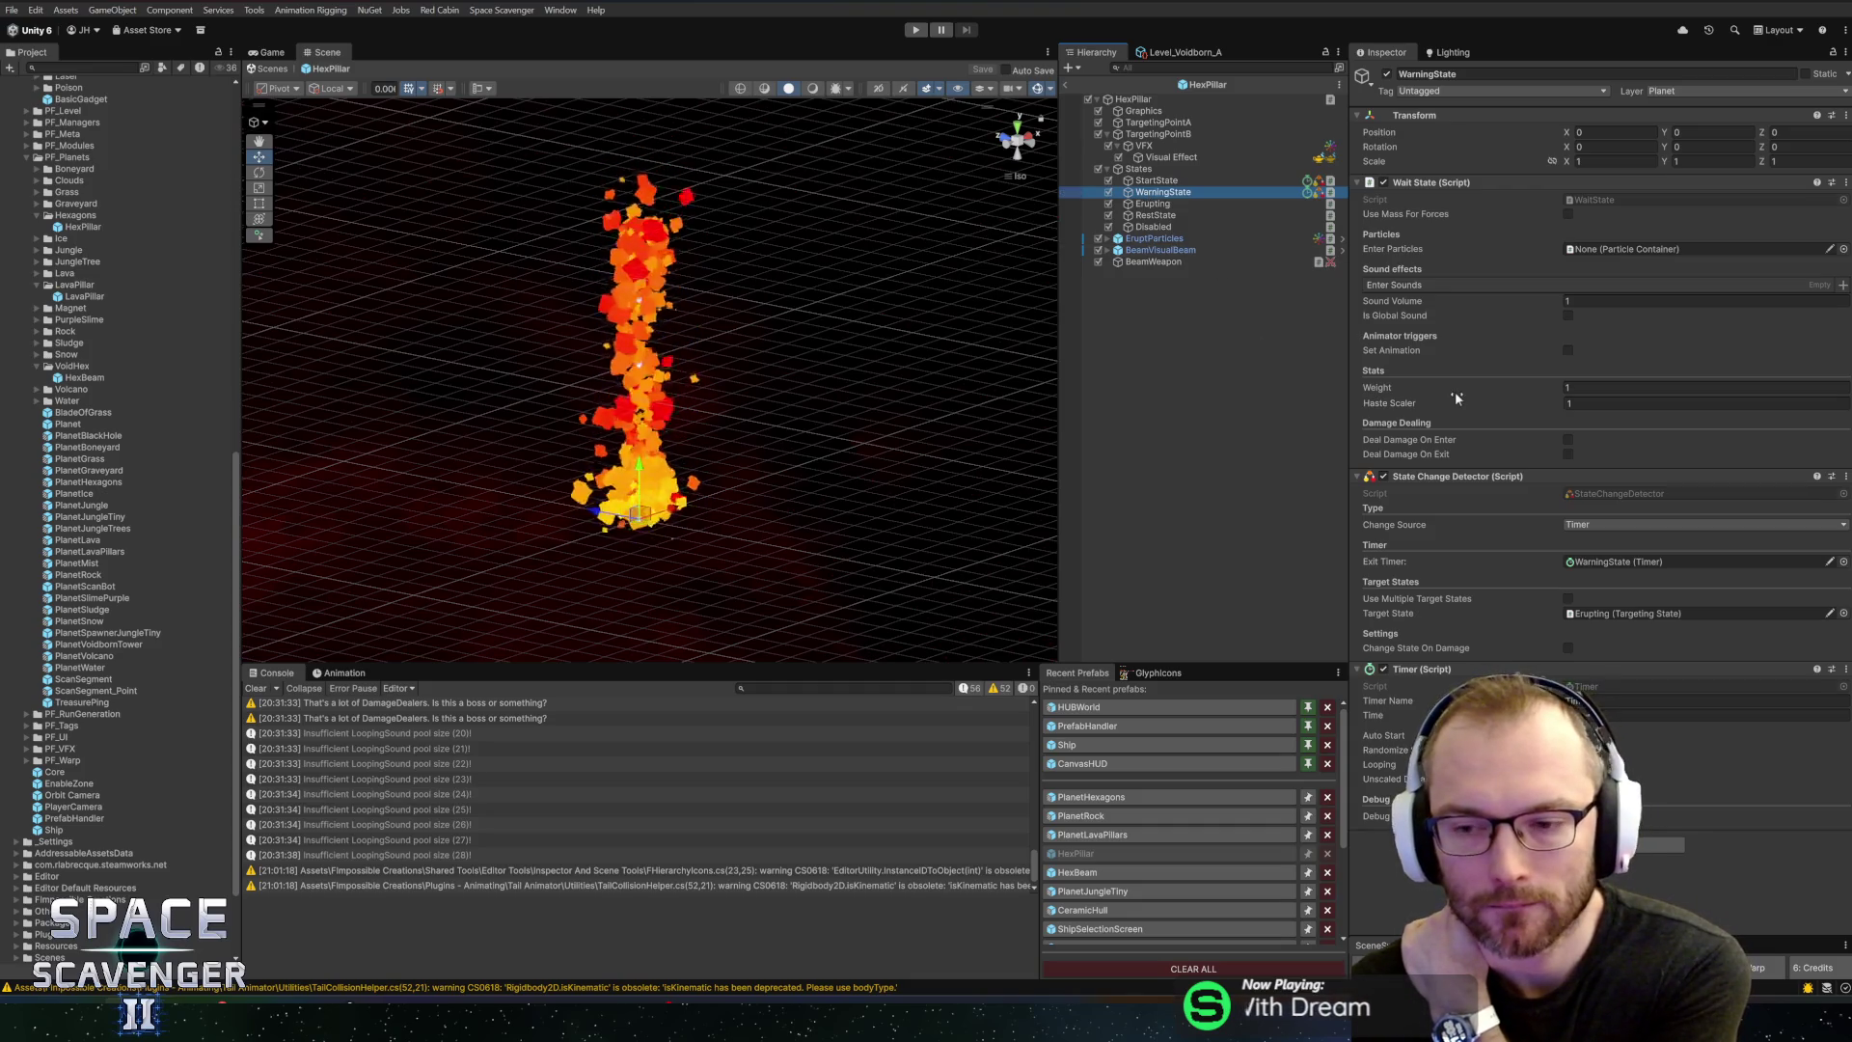
pyautogui.click(1158, 180)
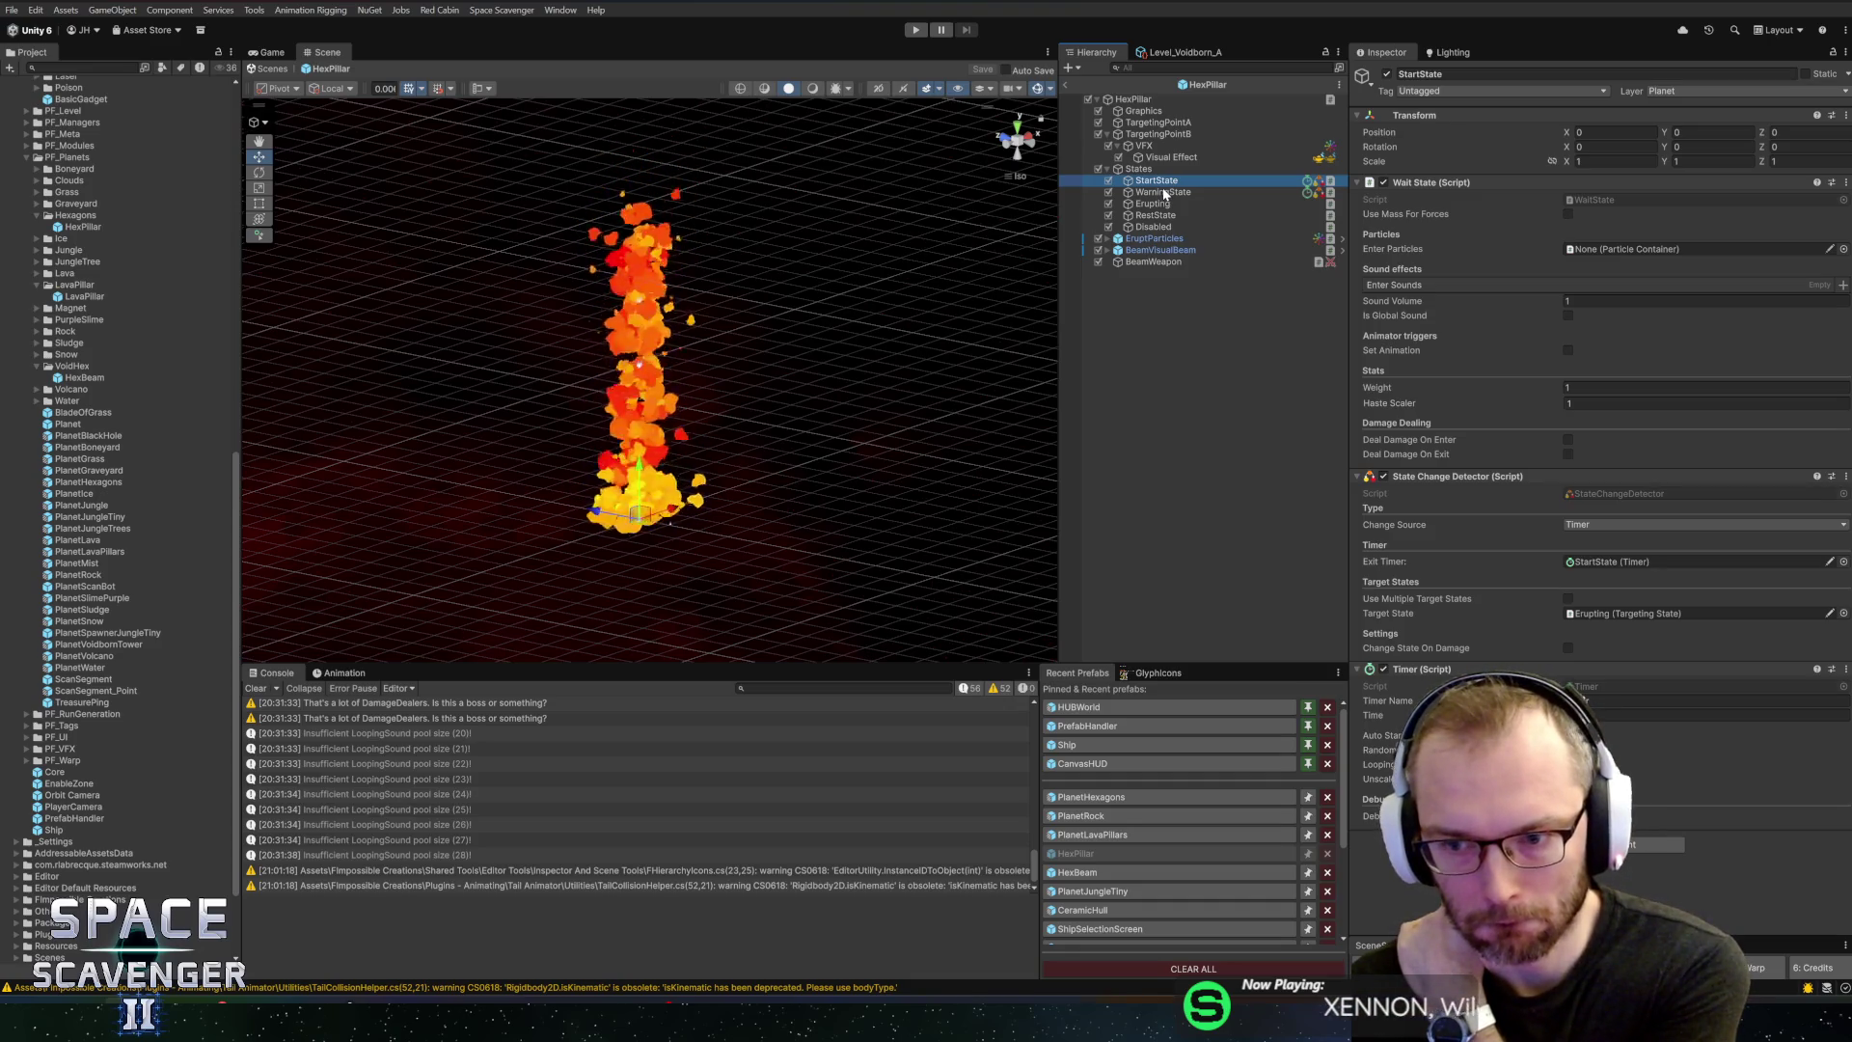
pyautogui.click(1164, 193)
pyautogui.click(1158, 215)
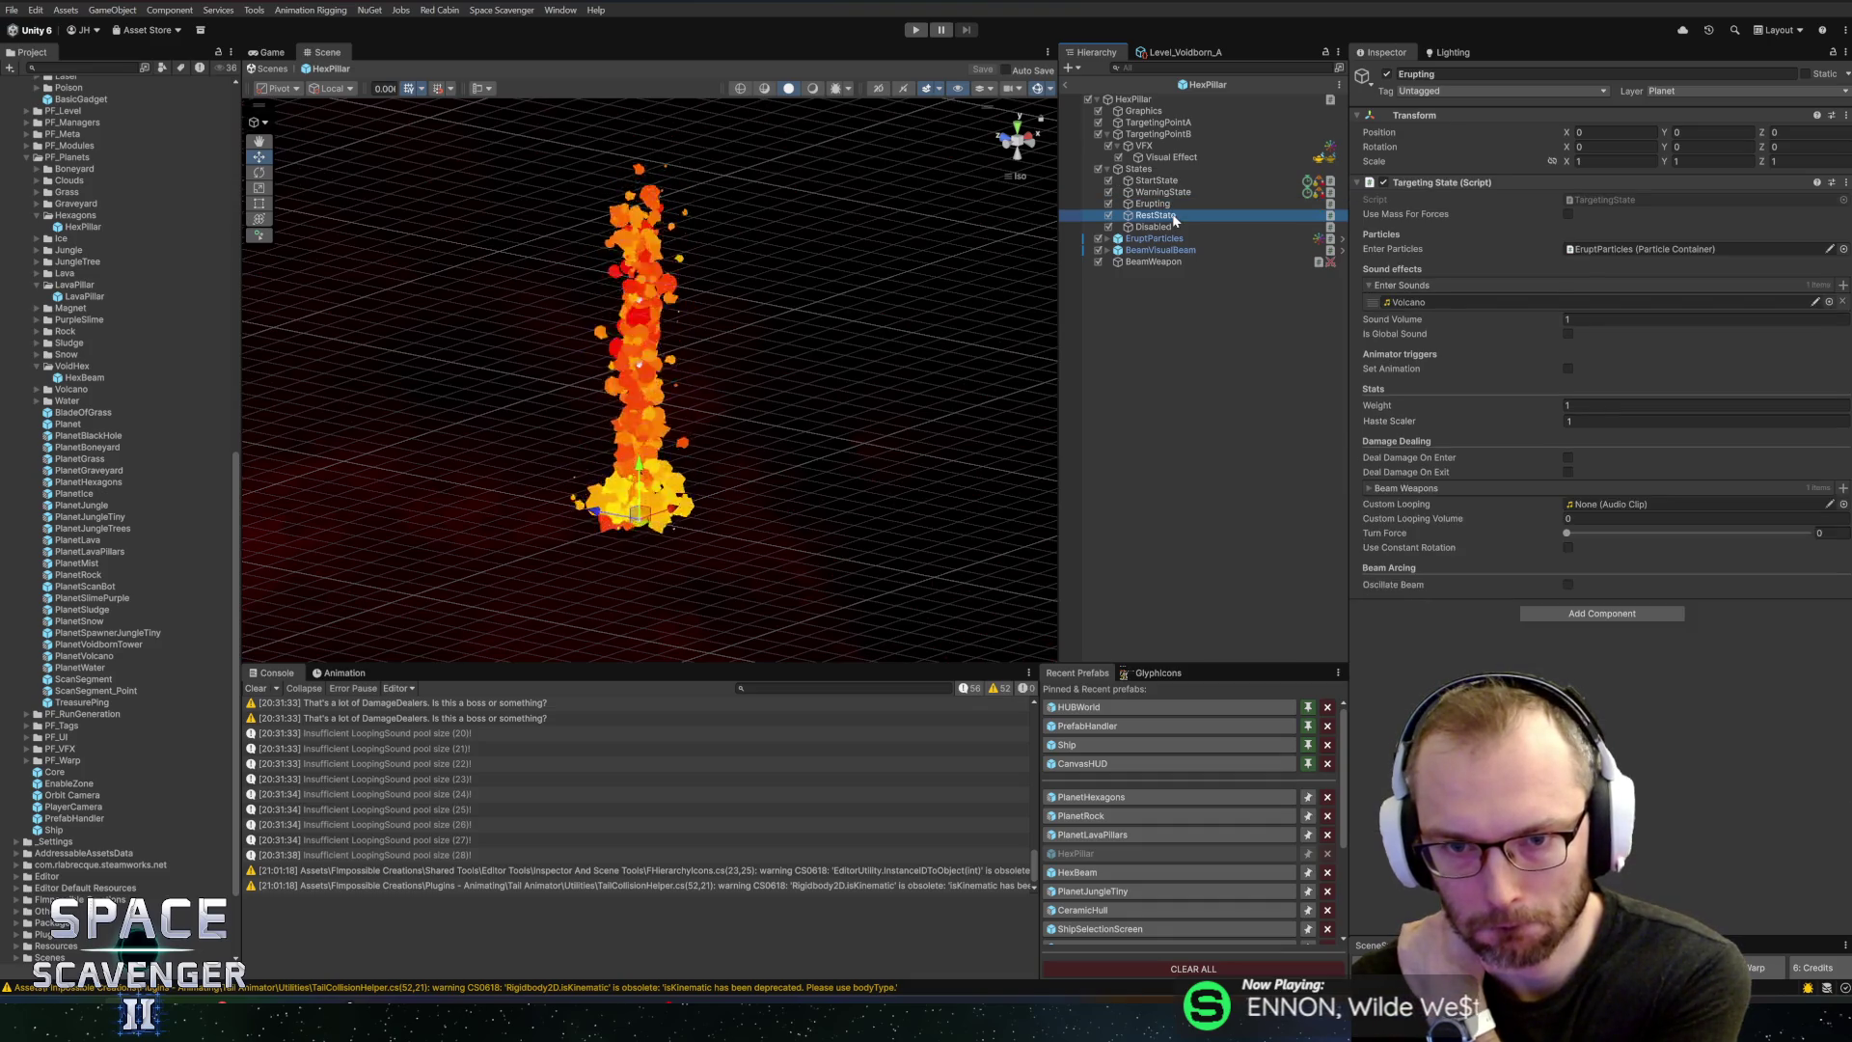
pyautogui.click(1158, 227)
pyautogui.click(1158, 204)
pyautogui.click(1167, 196)
pyautogui.press('Up')
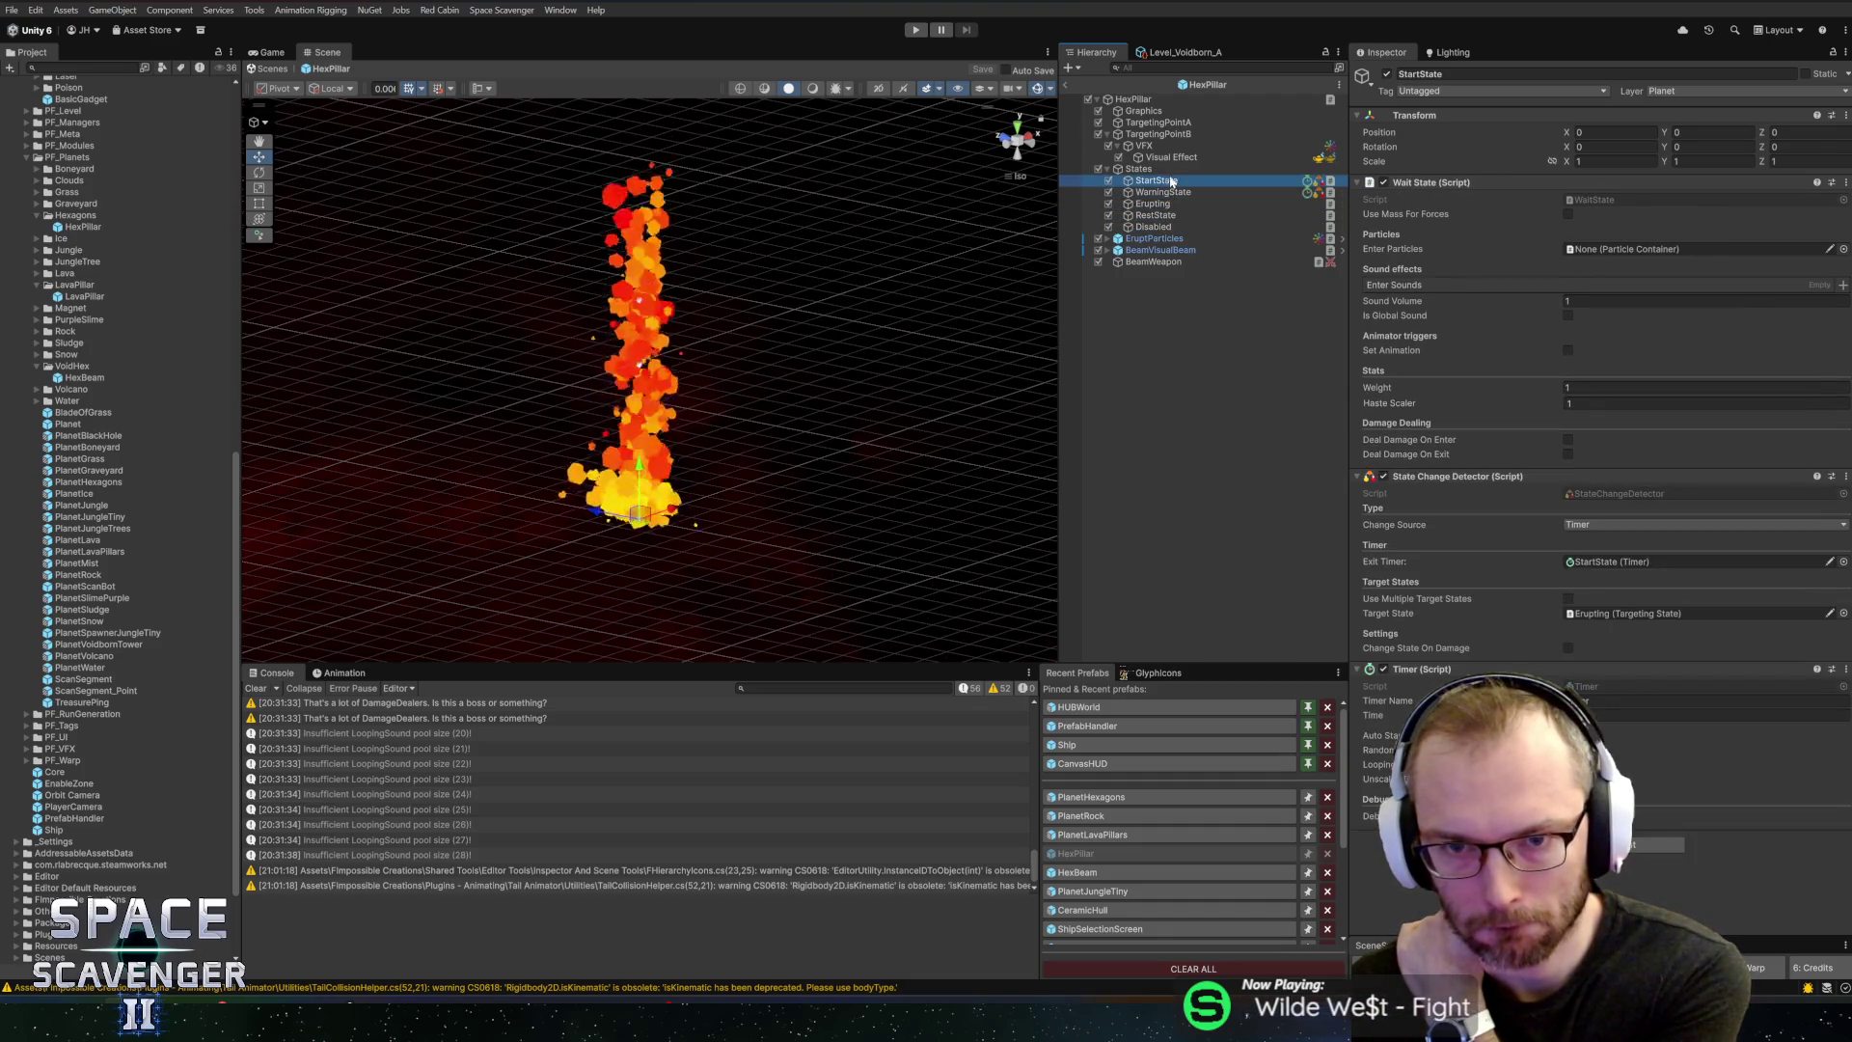
pyautogui.press('Up')
pyautogui.press('Down')
pyautogui.press('Down')
pyautogui.press('Up')
pyautogui.press('Up')
pyautogui.press('Down')
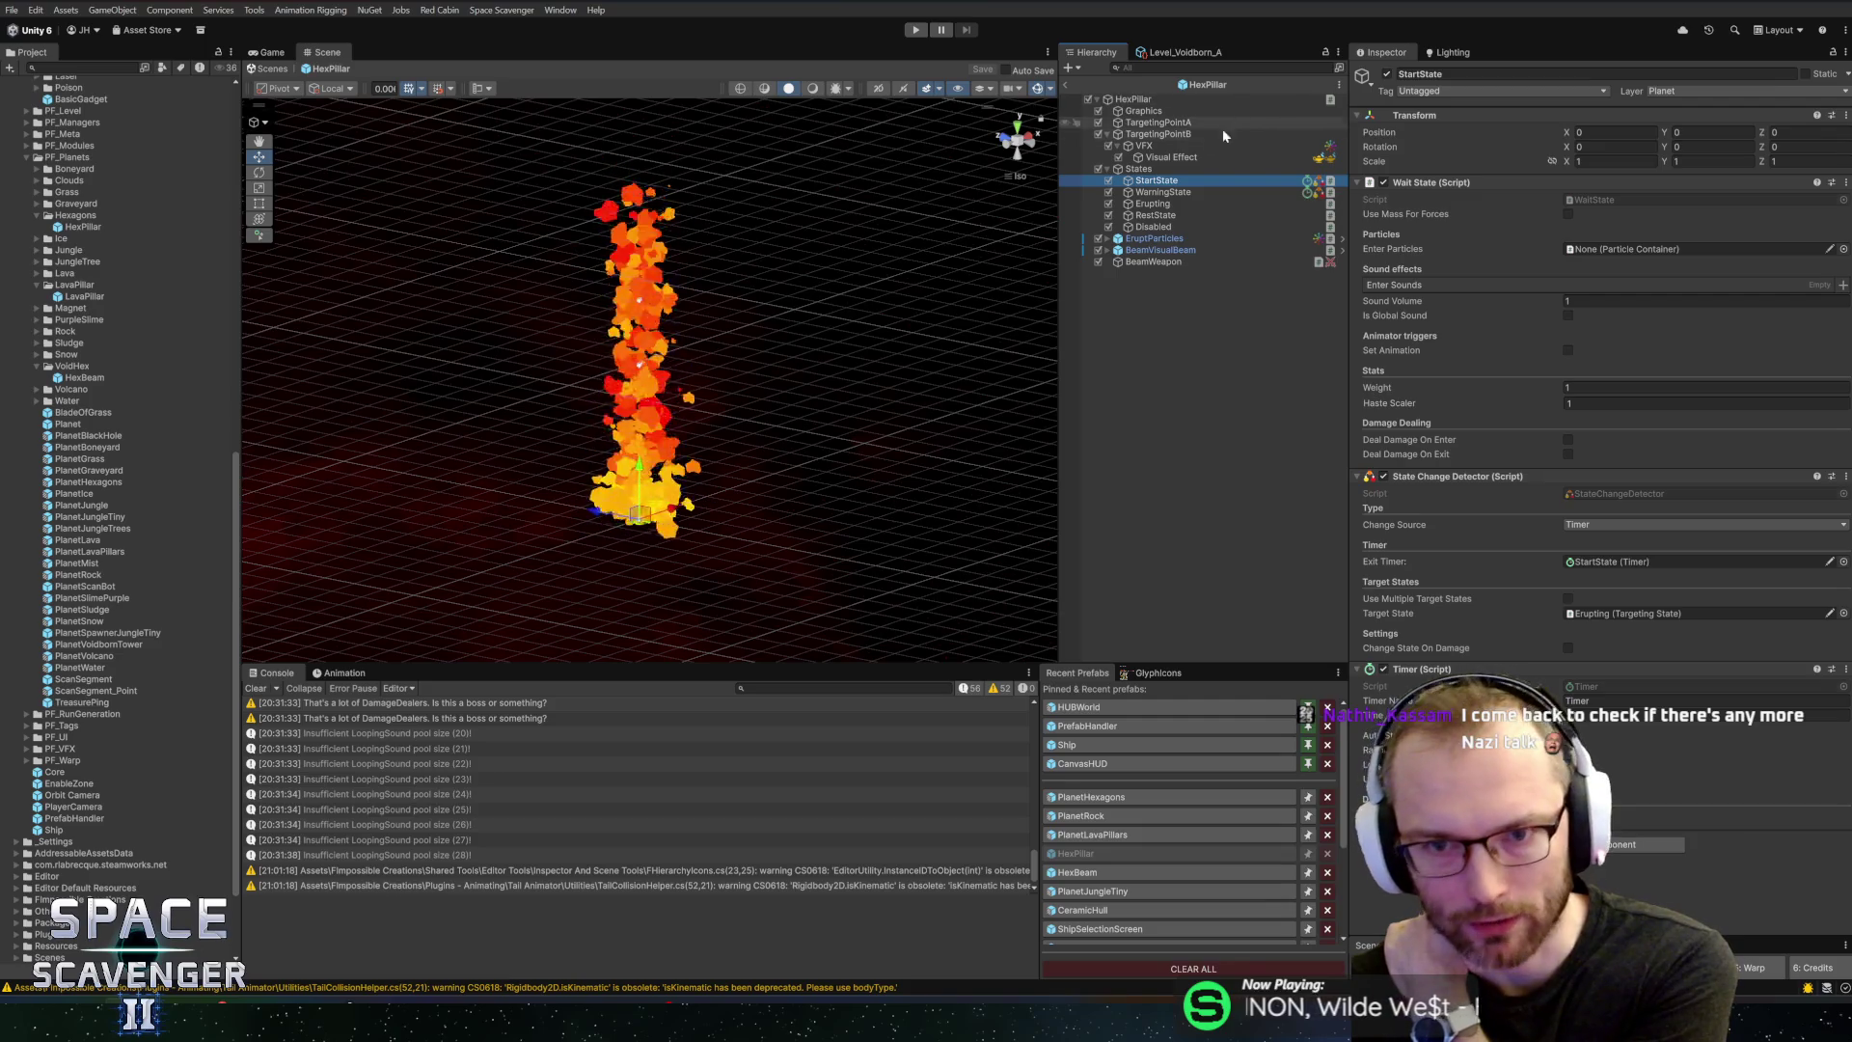
pyautogui.click(1198, 191)
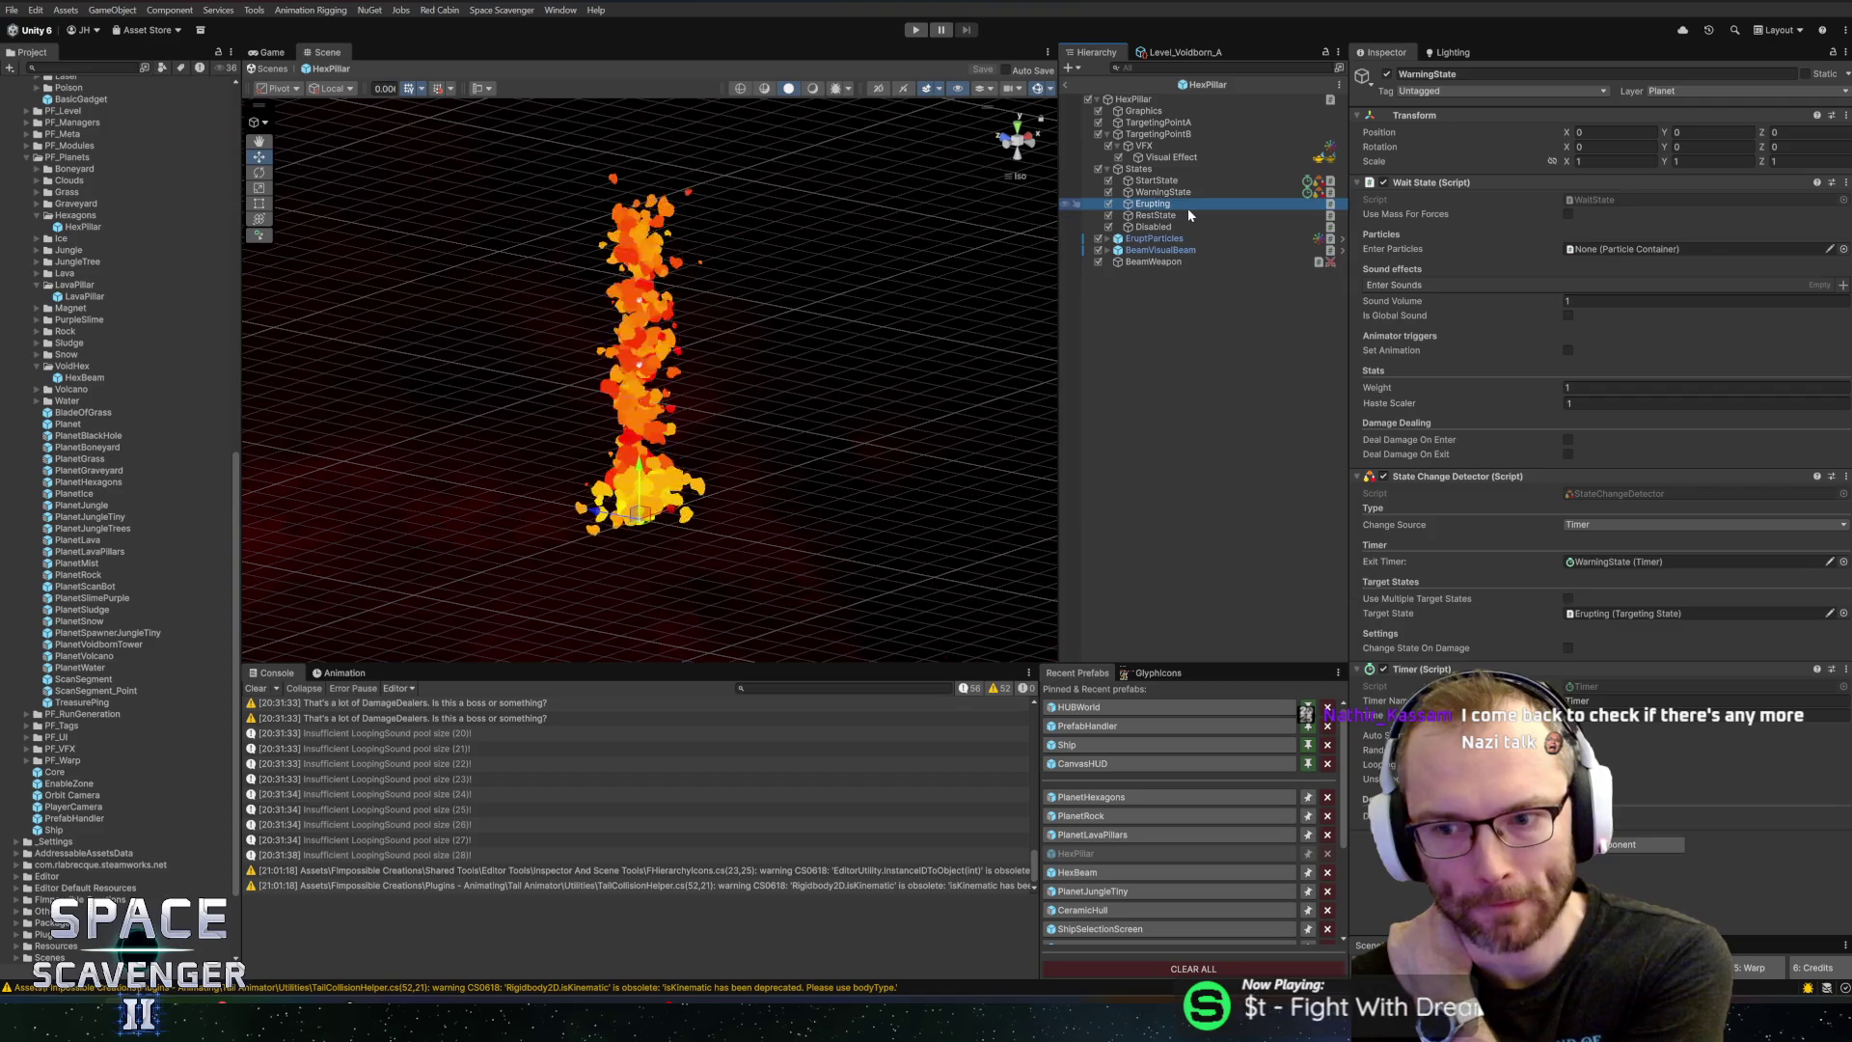
pyautogui.click(1188, 206)
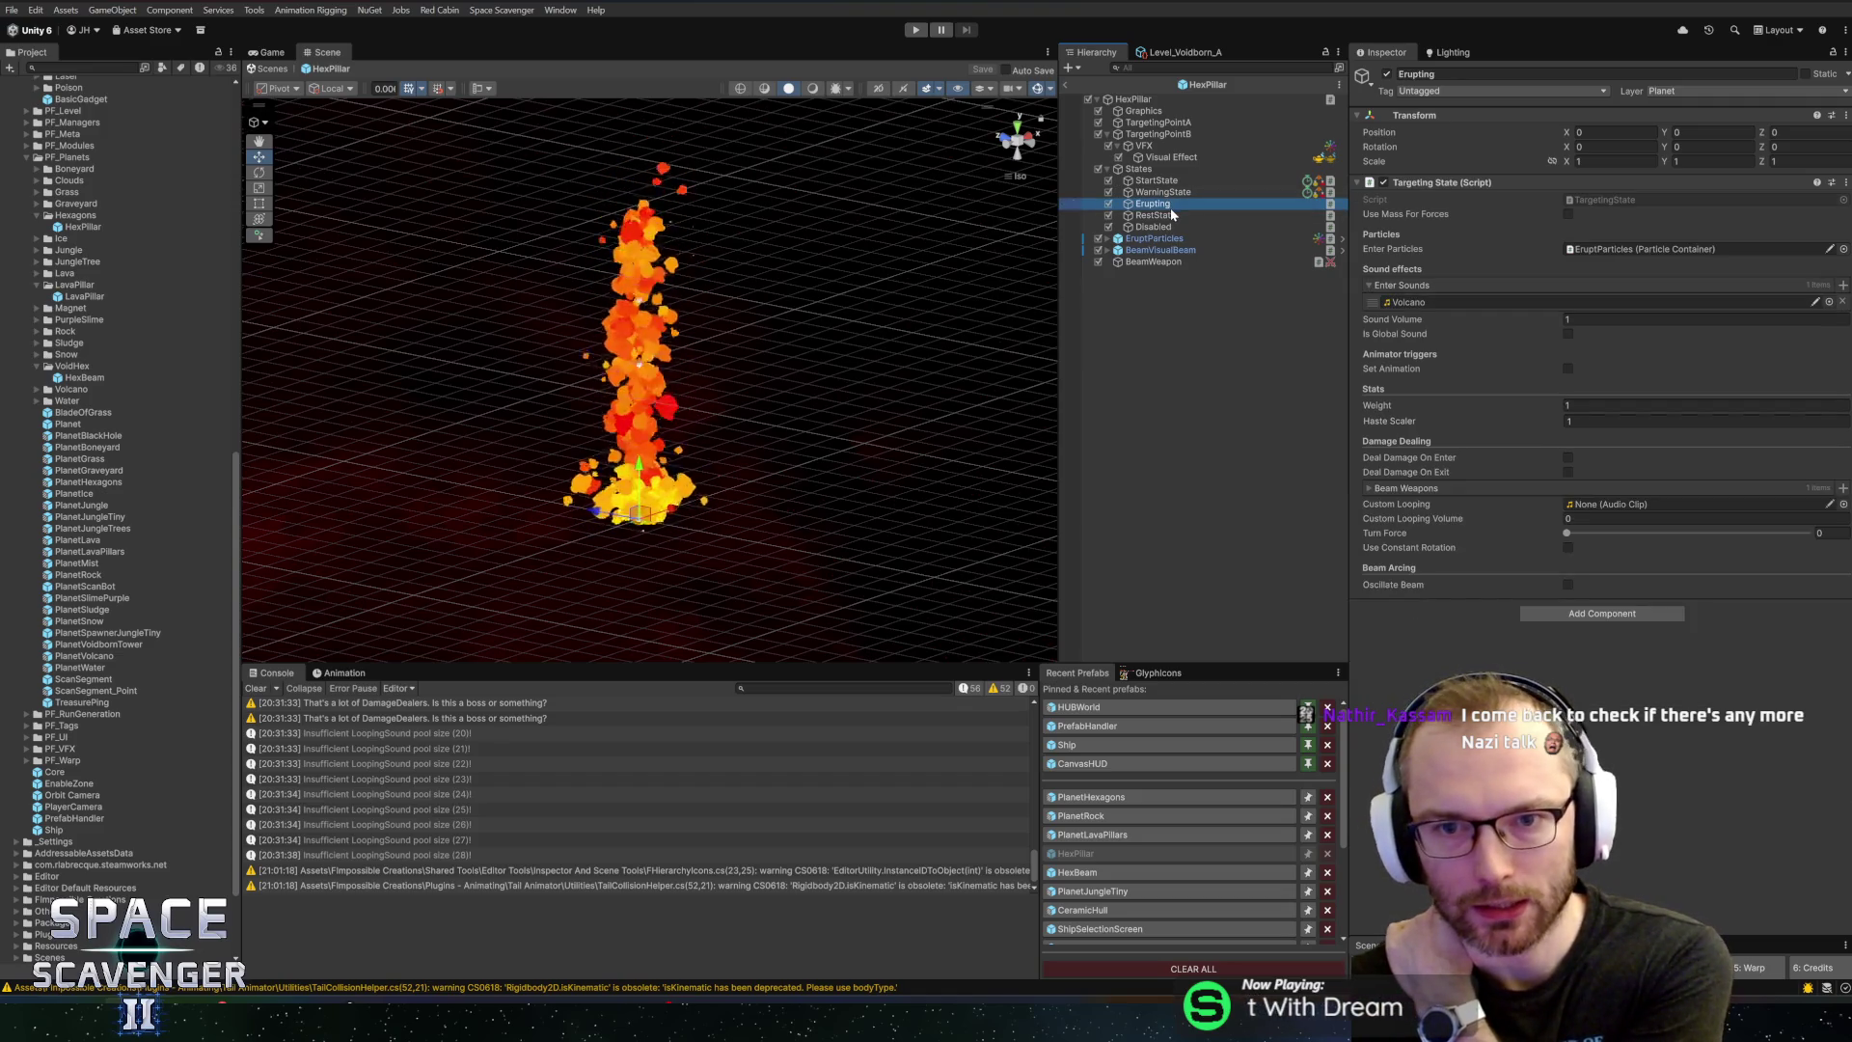
pyautogui.click(1168, 215)
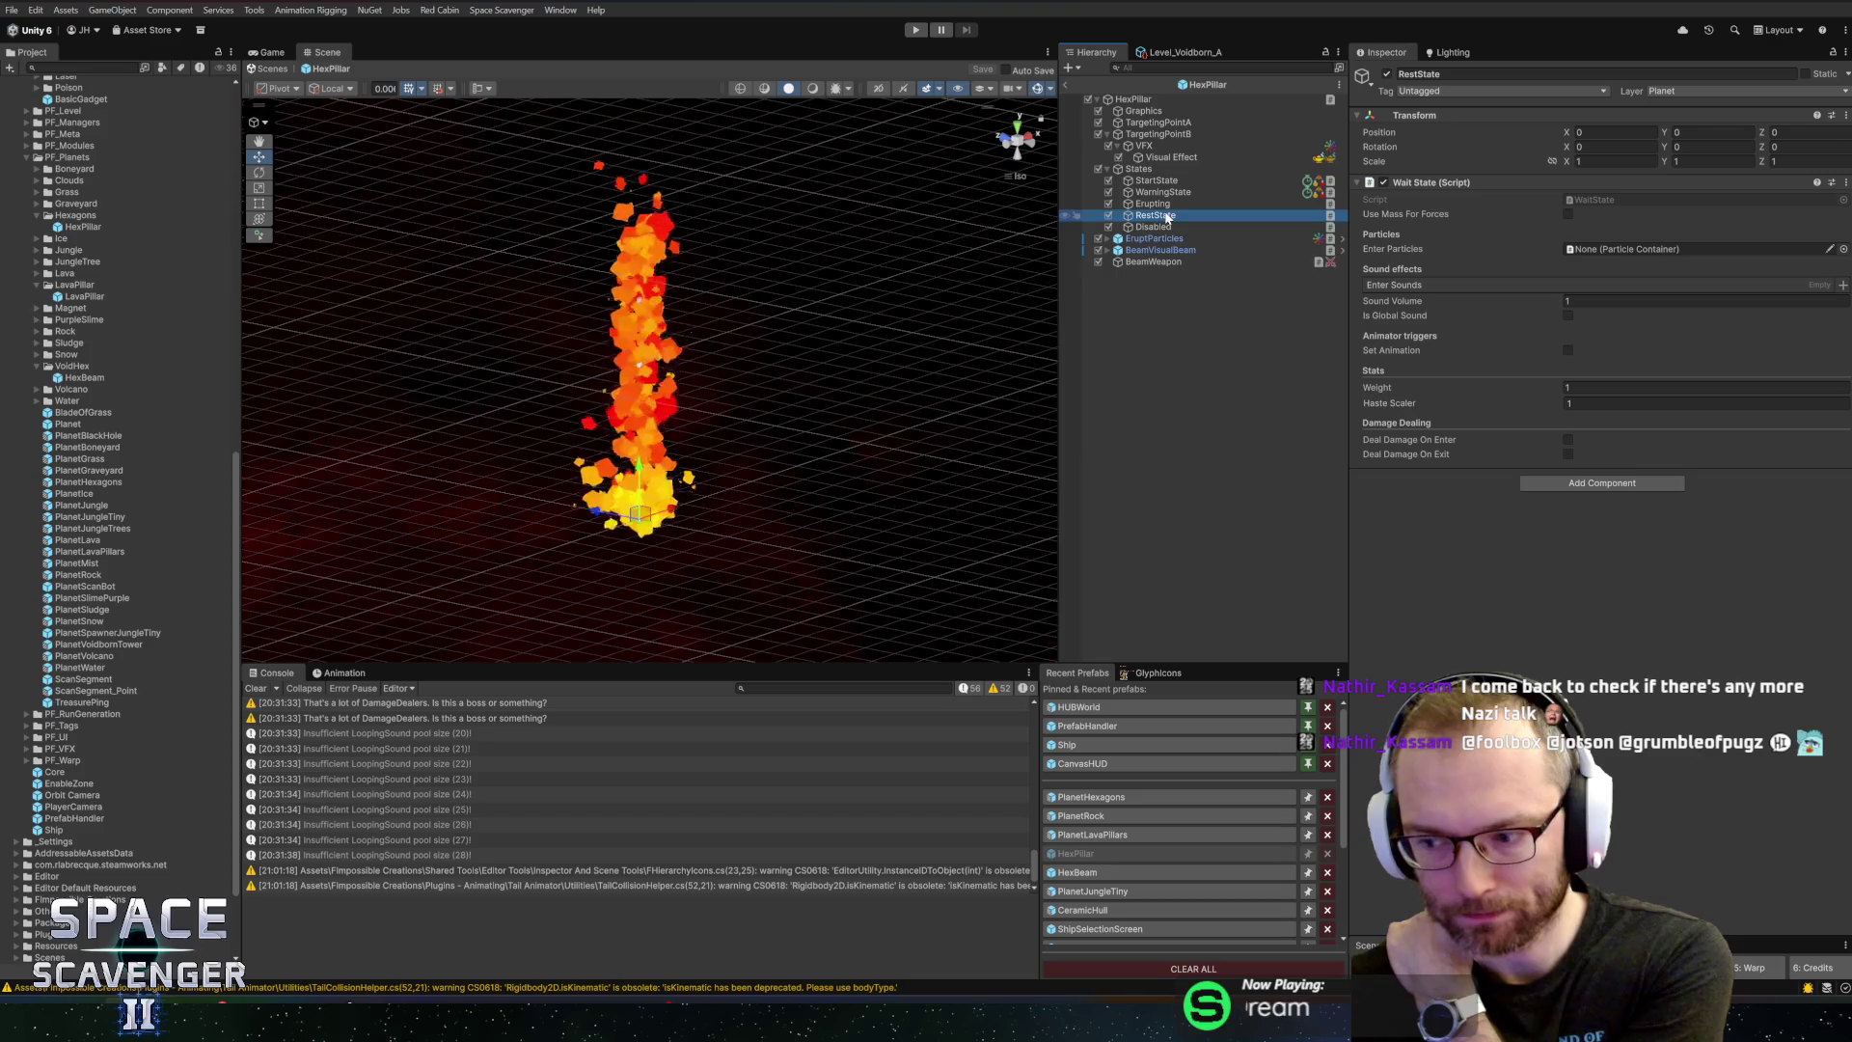
pyautogui.click(1170, 204)
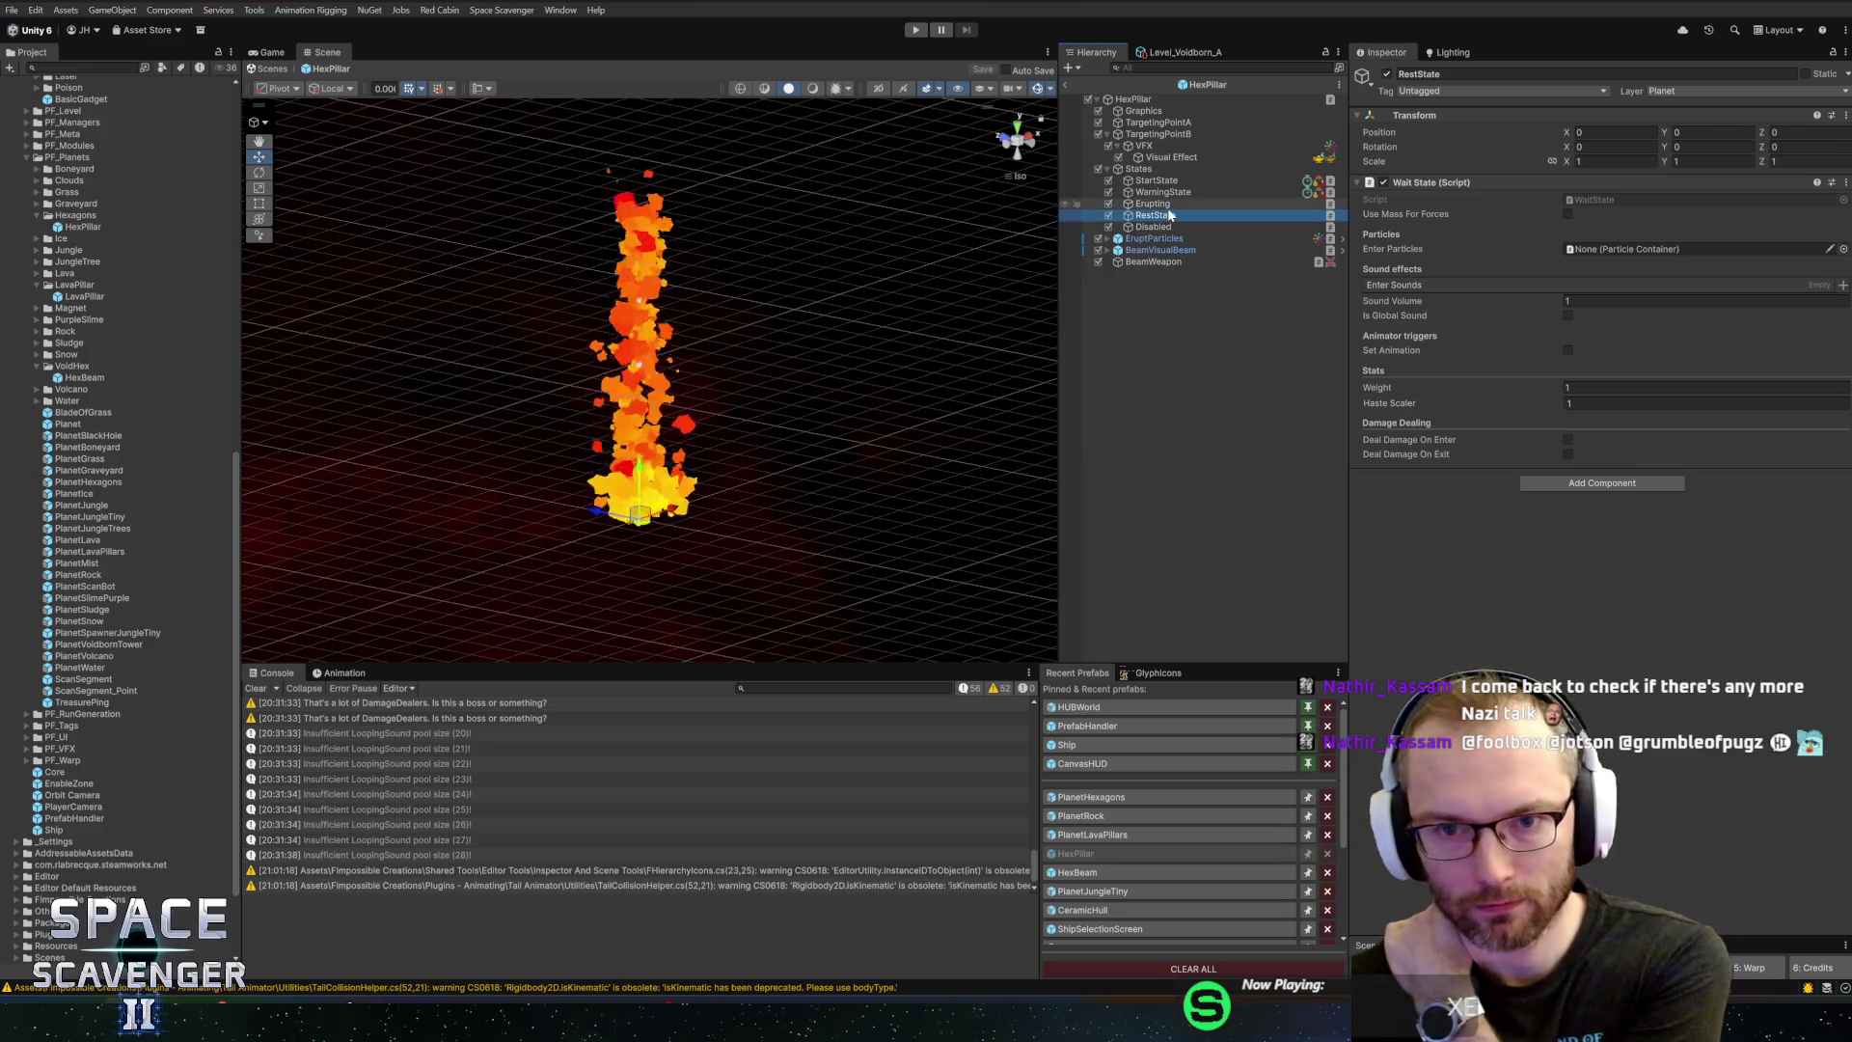
pyautogui.click(1173, 192)
pyautogui.click(1163, 180)
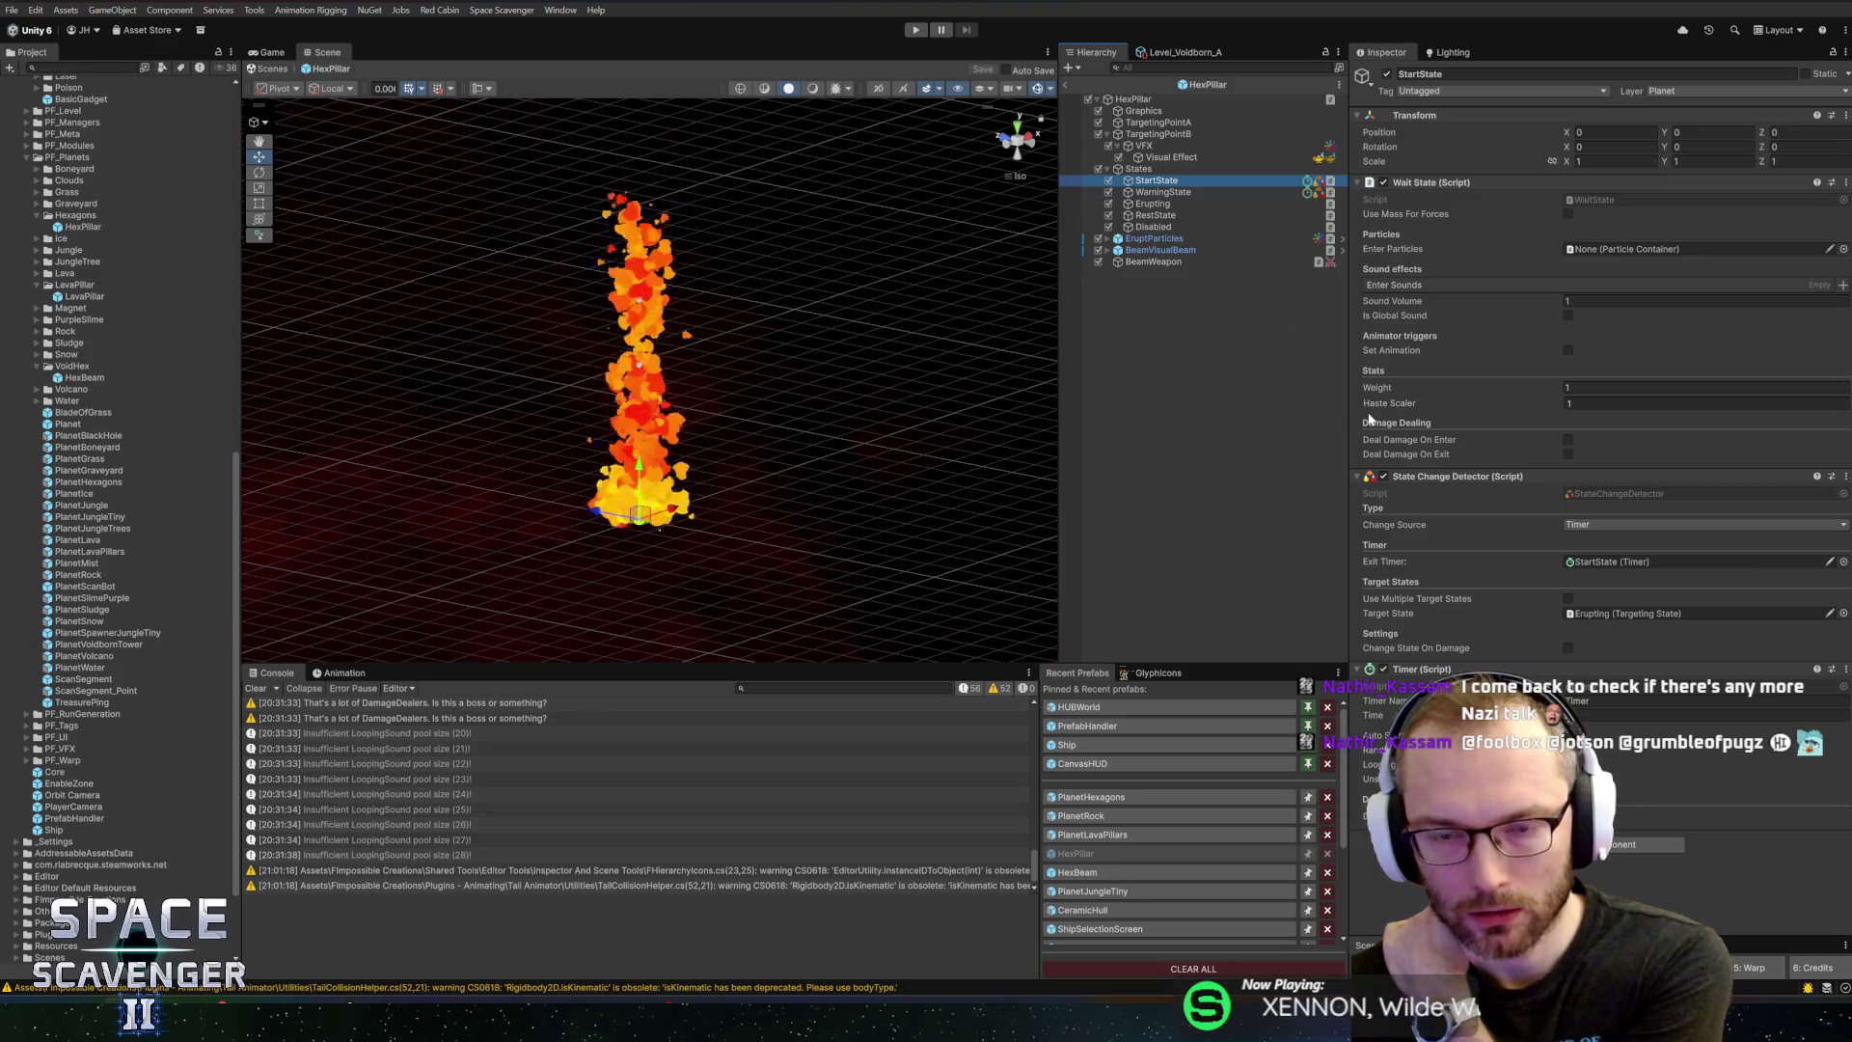
# Remove StartState's Timer and State Change Detector, save the HexPillar prefab, and return to Rider
pyautogui.click(1486, 571)
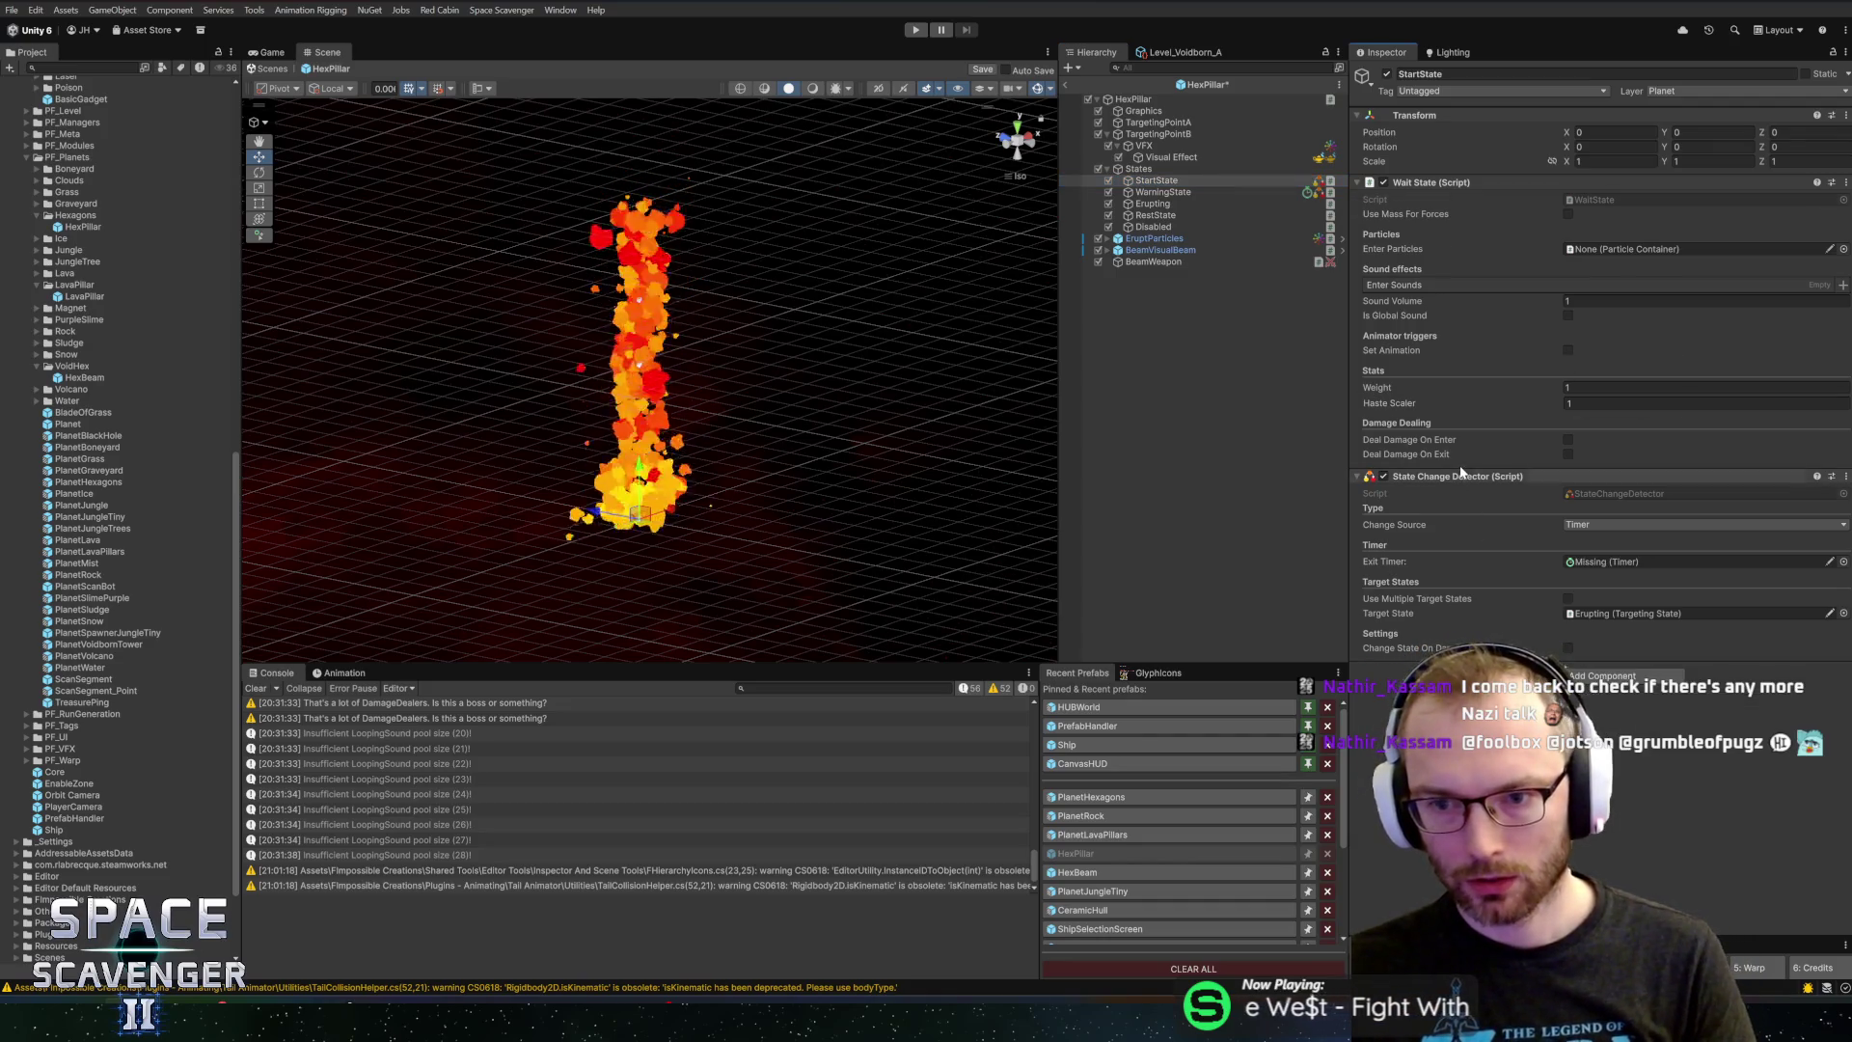
pyautogui.click(1582, 695)
pyautogui.rightClick(1490, 477)
pyautogui.click(1542, 511)
pyautogui.hotkey('ctrl', 's')
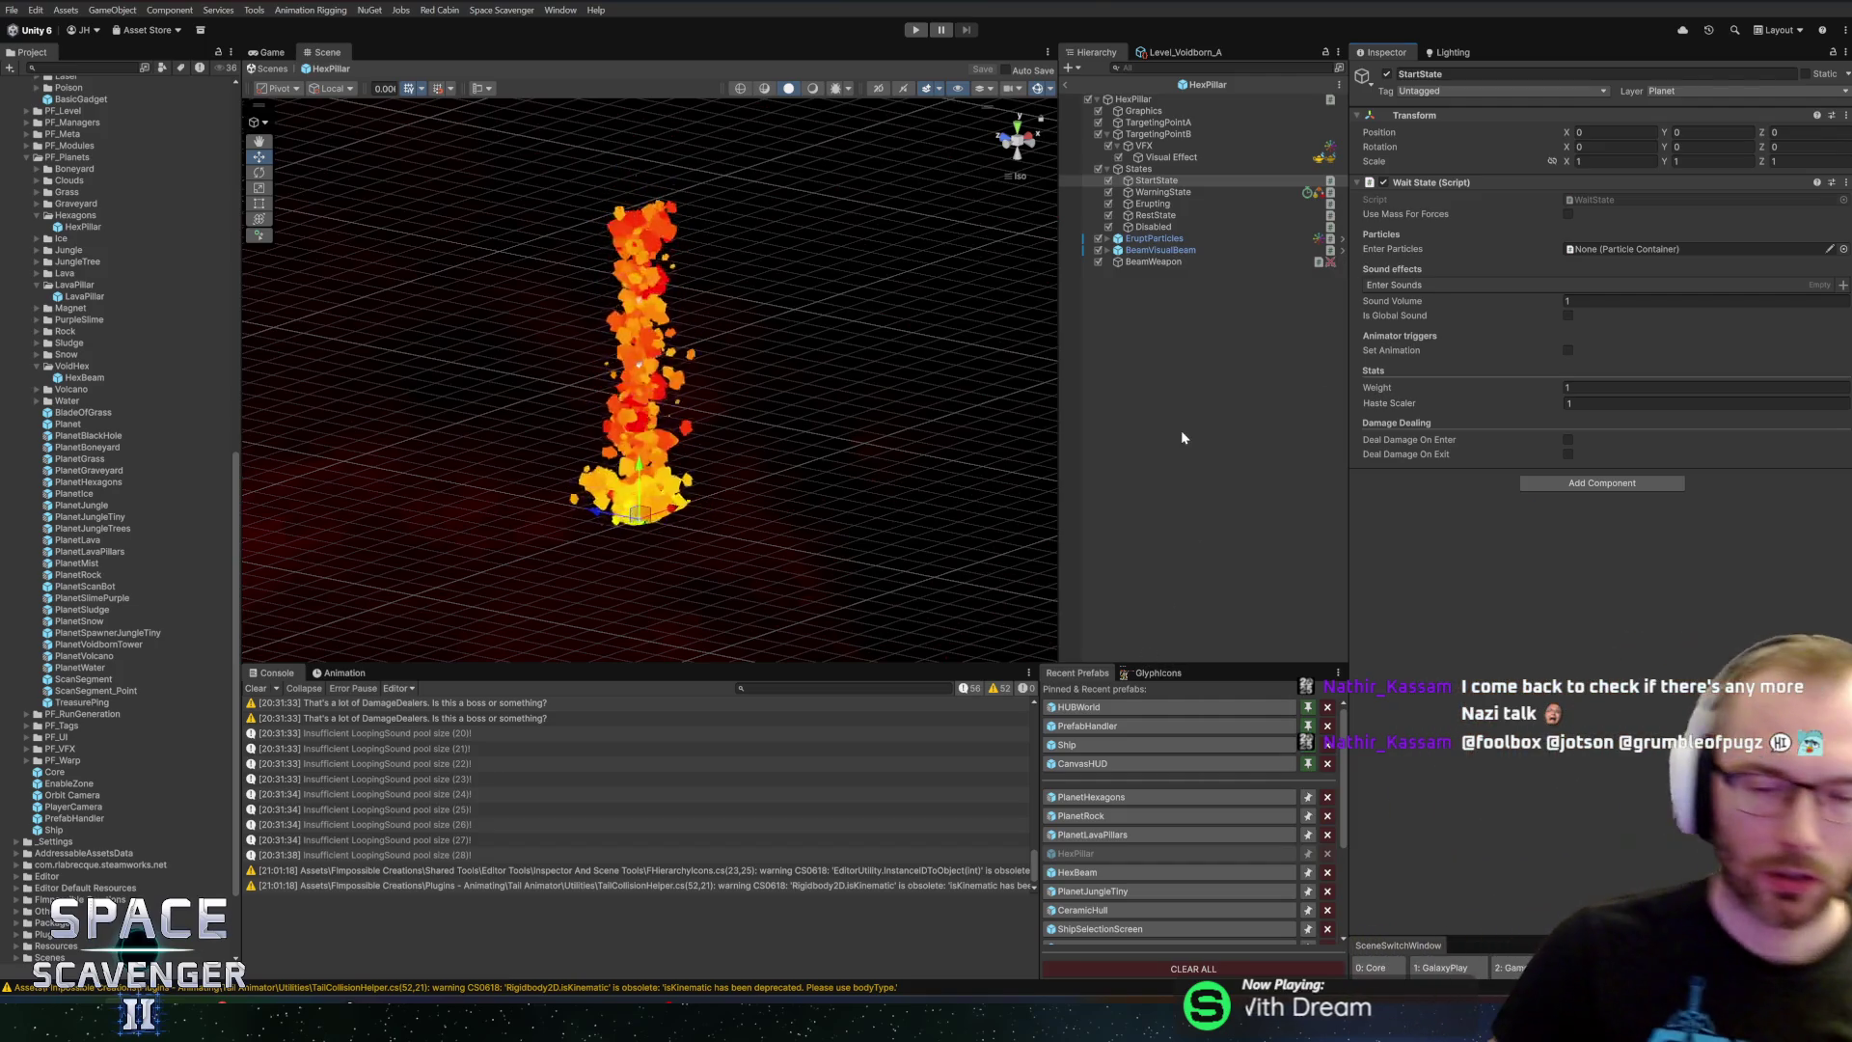
pyautogui.hotkey('alt', 'Tab')
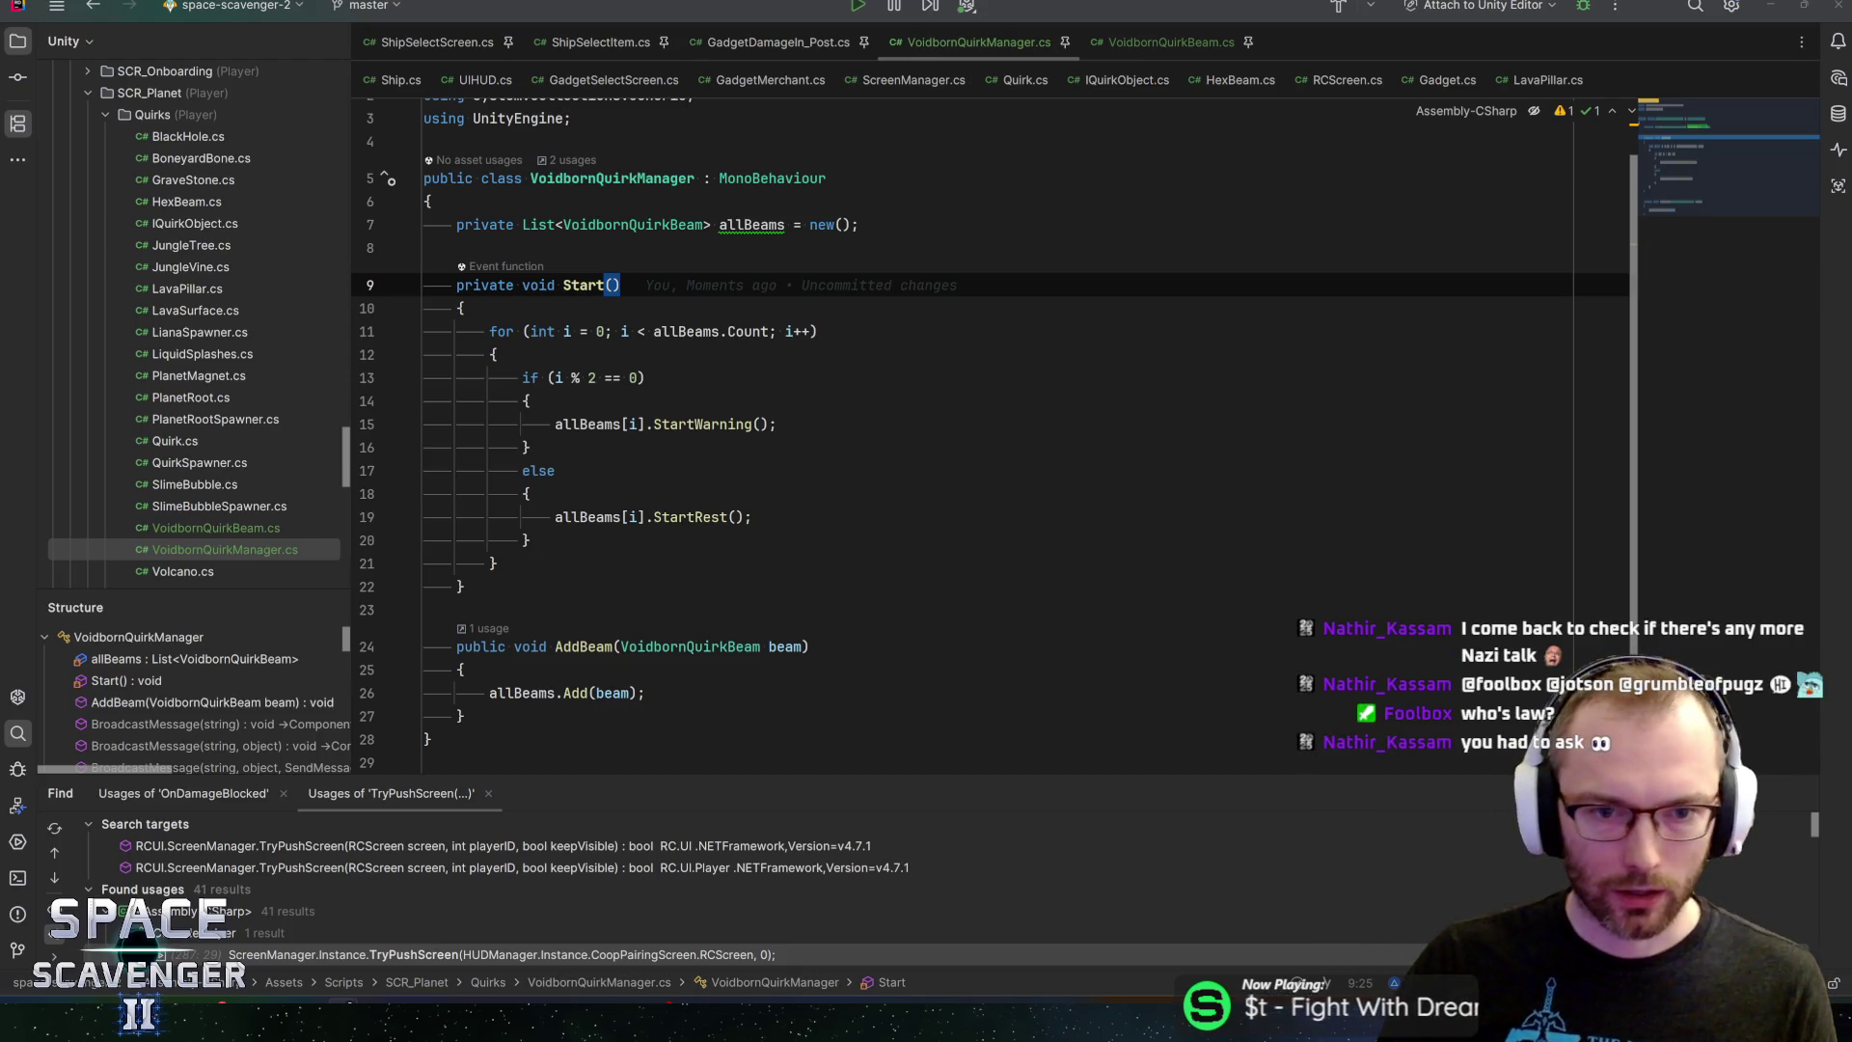
# Review the allBeams declaration and the Start loop's StartWarning/StartRest calls
pyautogui.press('Down')
pyautogui.press('Down')
pyautogui.press('Down')
pyautogui.press('Up')
pyautogui.press('Up')
pyautogui.press('Up')
pyautogui.press('End')
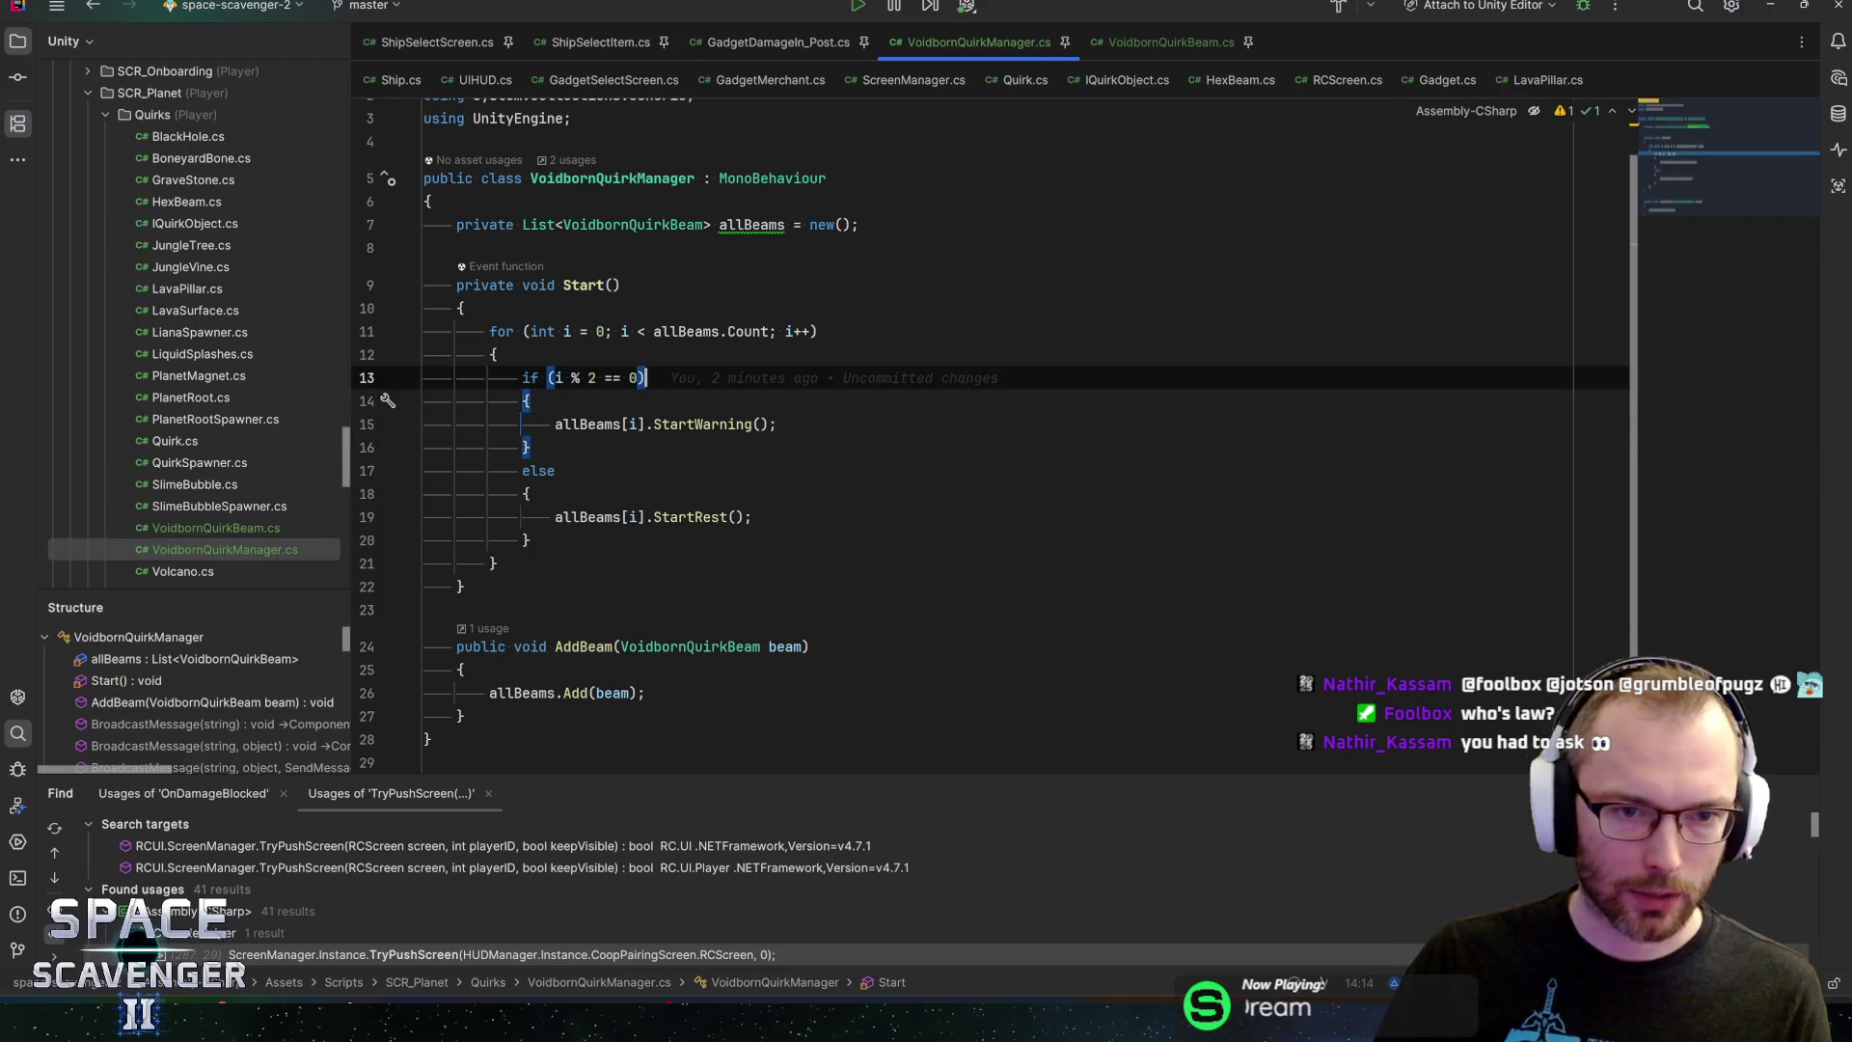
pyautogui.press('Up')
pyautogui.press('Up')
pyautogui.press('Up')
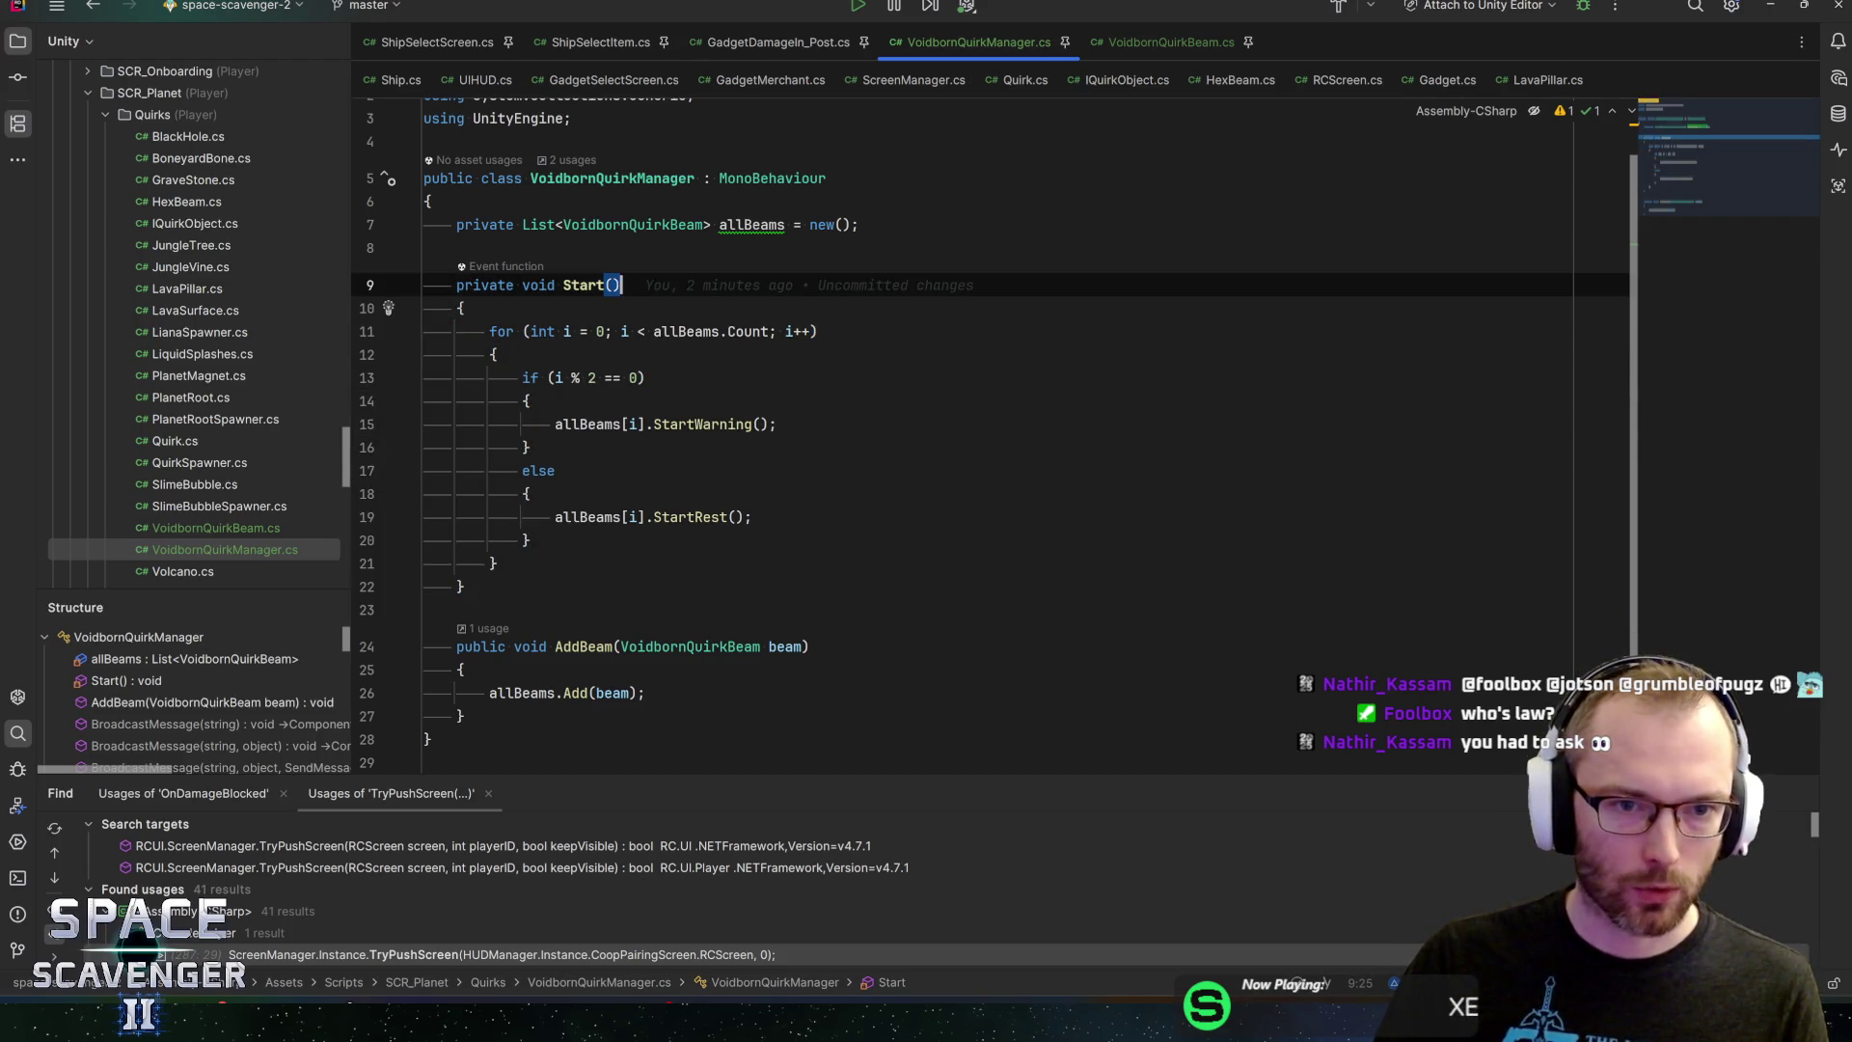
pyautogui.press('Up')
pyautogui.press('Up')
pyautogui.press('End')
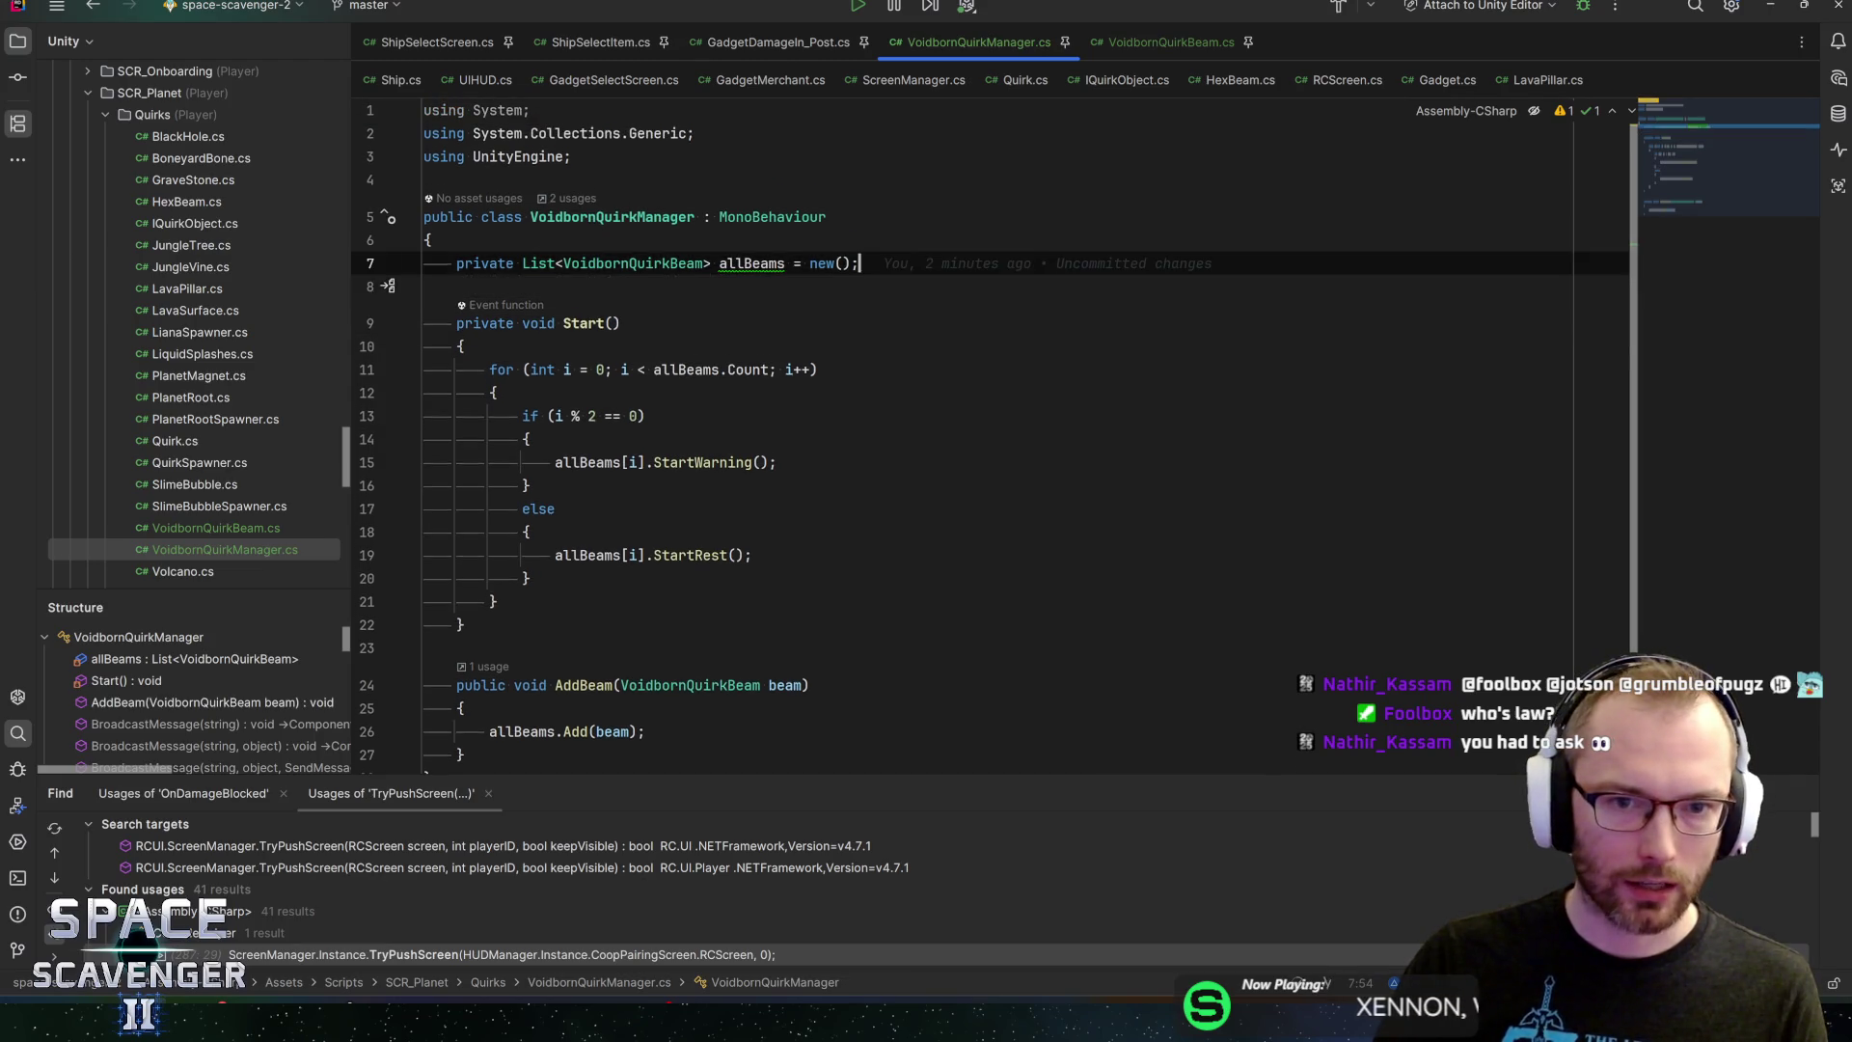
pyautogui.press('Up')
pyautogui.press('Up')
pyautogui.press('Down')
pyautogui.press('Down')
pyautogui.press('Down')
pyautogui.press('Down')
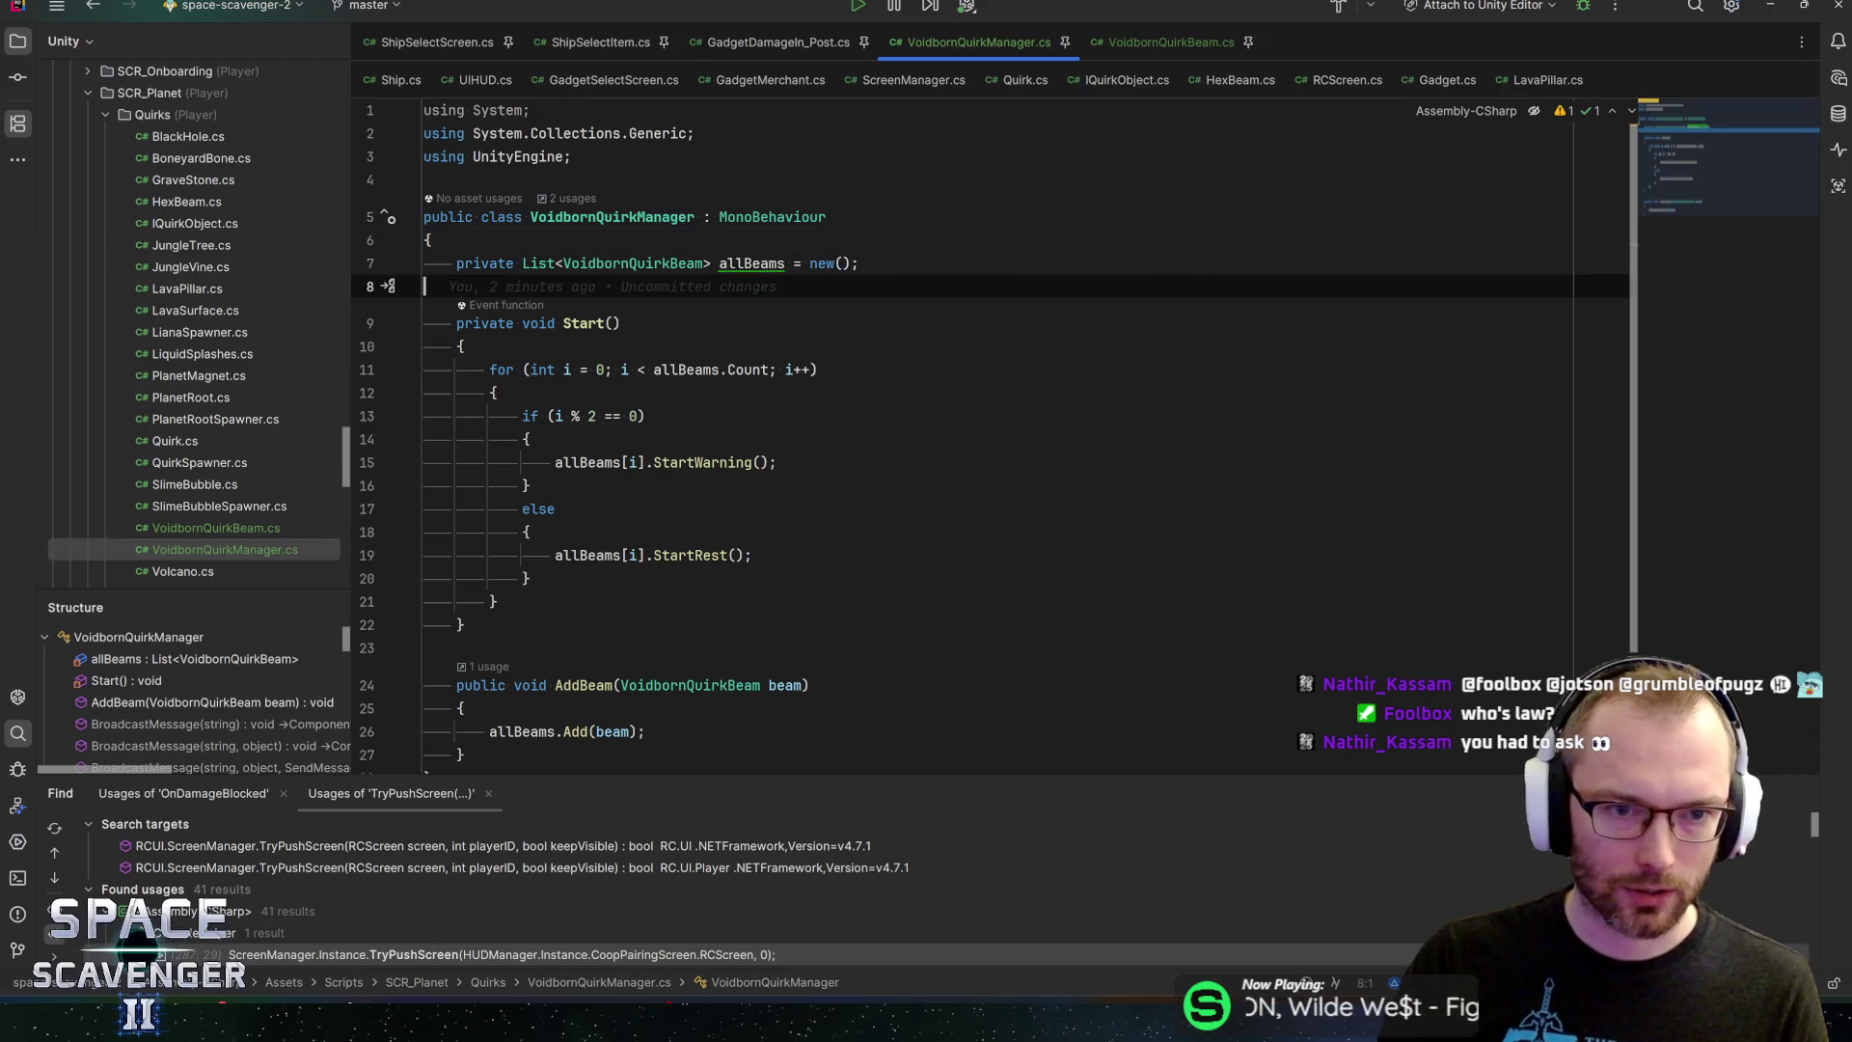
pyautogui.press('Down')
pyautogui.press('Down')
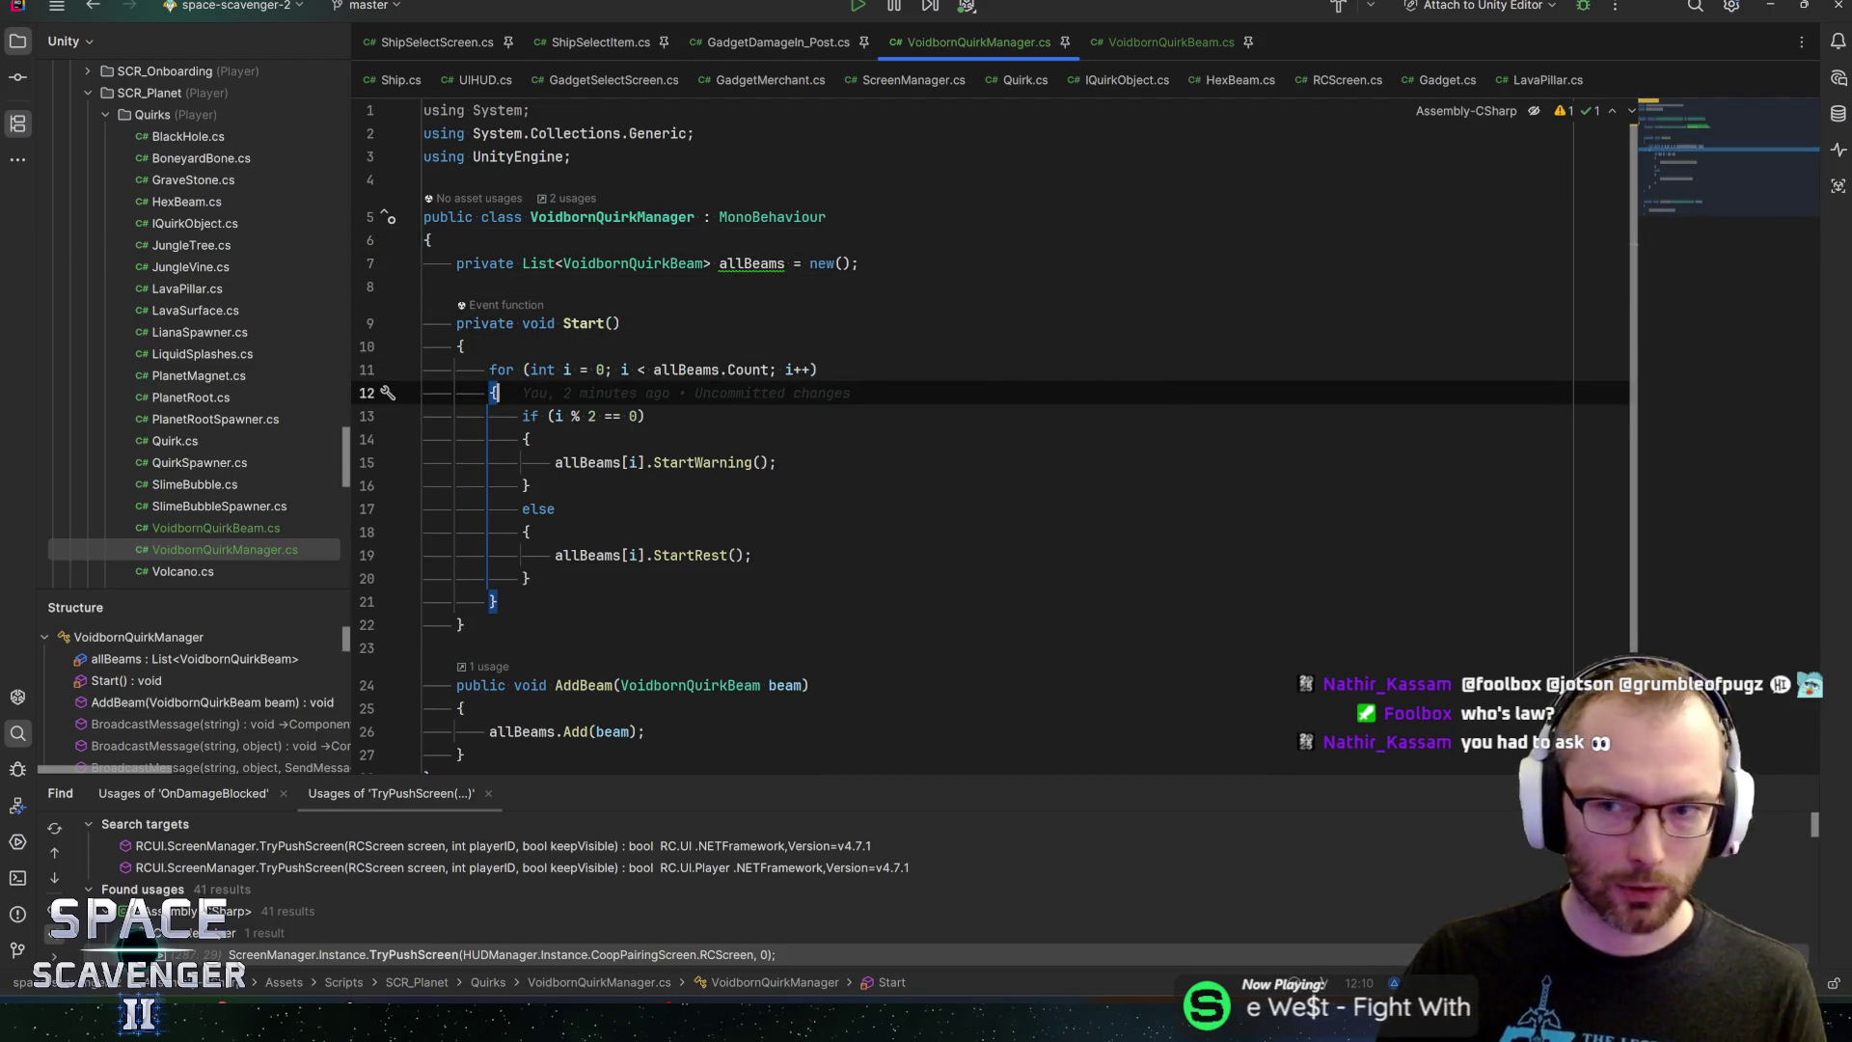
pyautogui.press('Down')
pyautogui.press('Down')
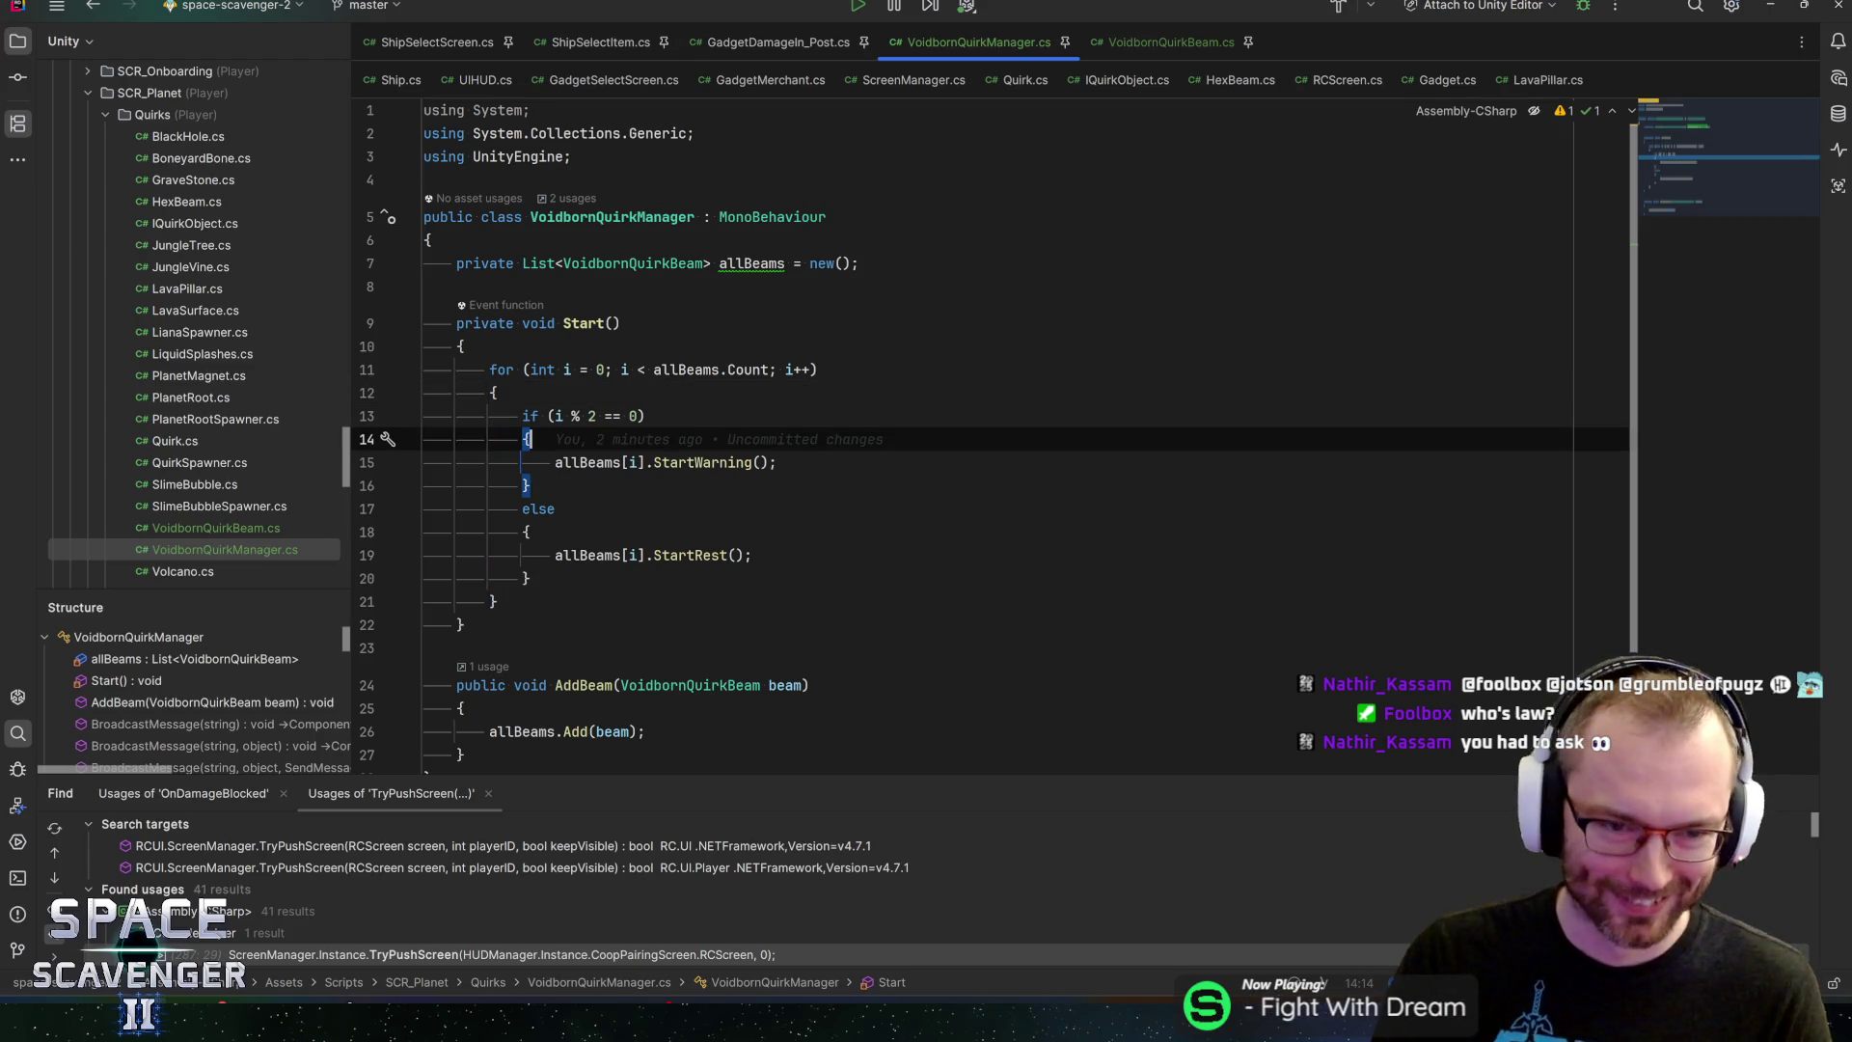
pyautogui.press('Up')
pyautogui.press('Down')
pyautogui.press('Down')
pyautogui.press('End')
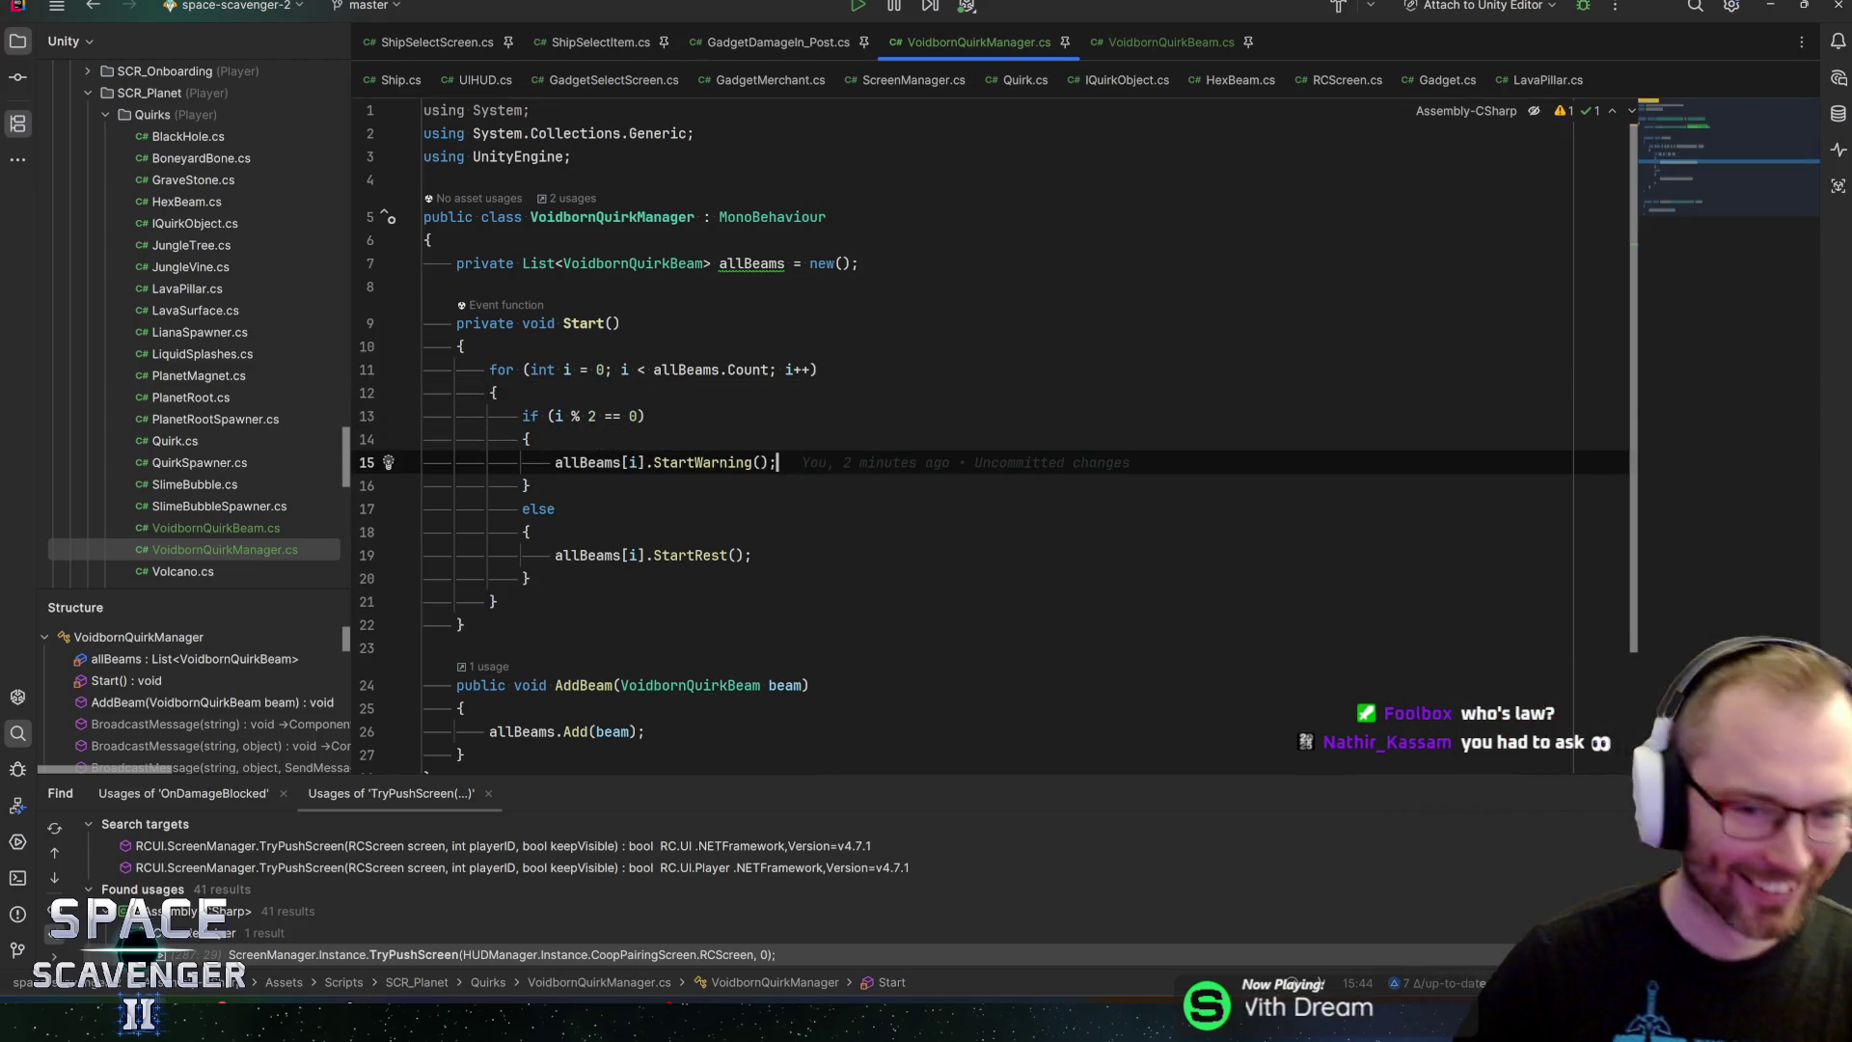
pyautogui.scroll(-3, 965, 435)
pyautogui.scroll(3, 965, 434)
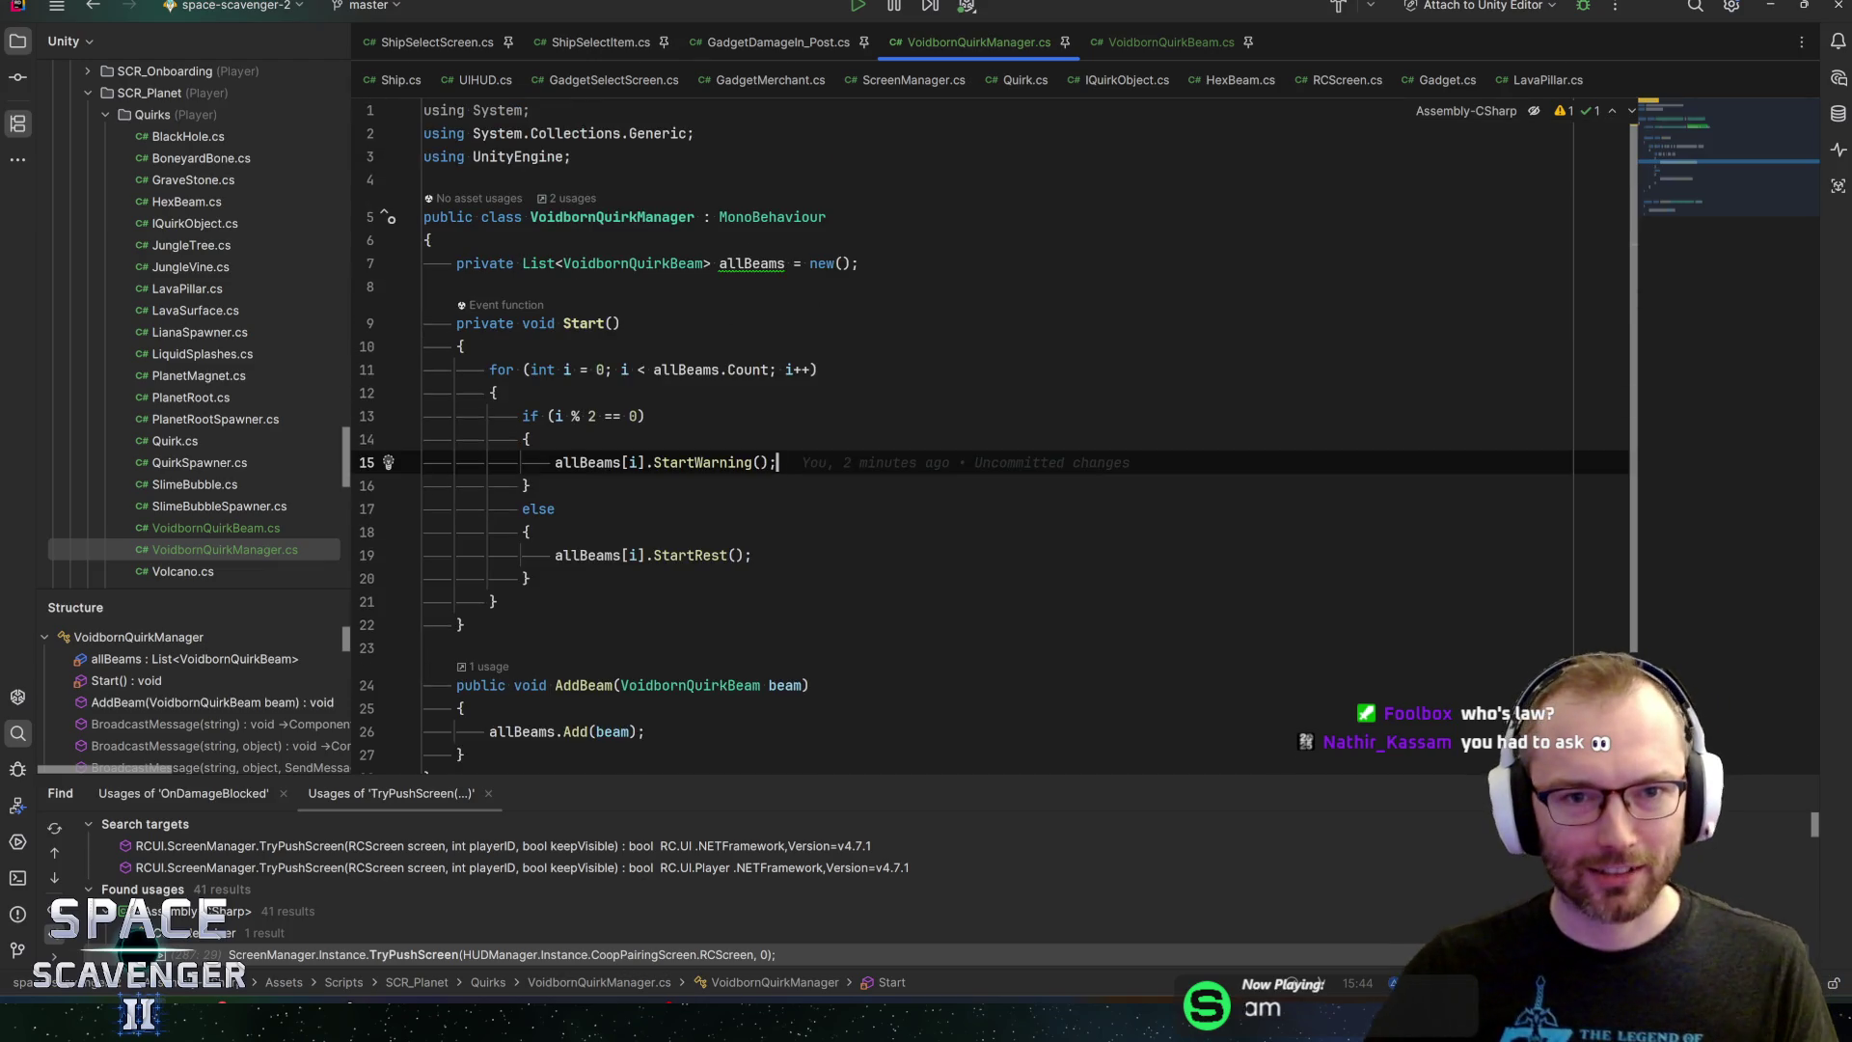
# Close GadgetDamageIn_Post.cs and put a breakpoint on Start's for loop
pyautogui.middleClick(694, 54)
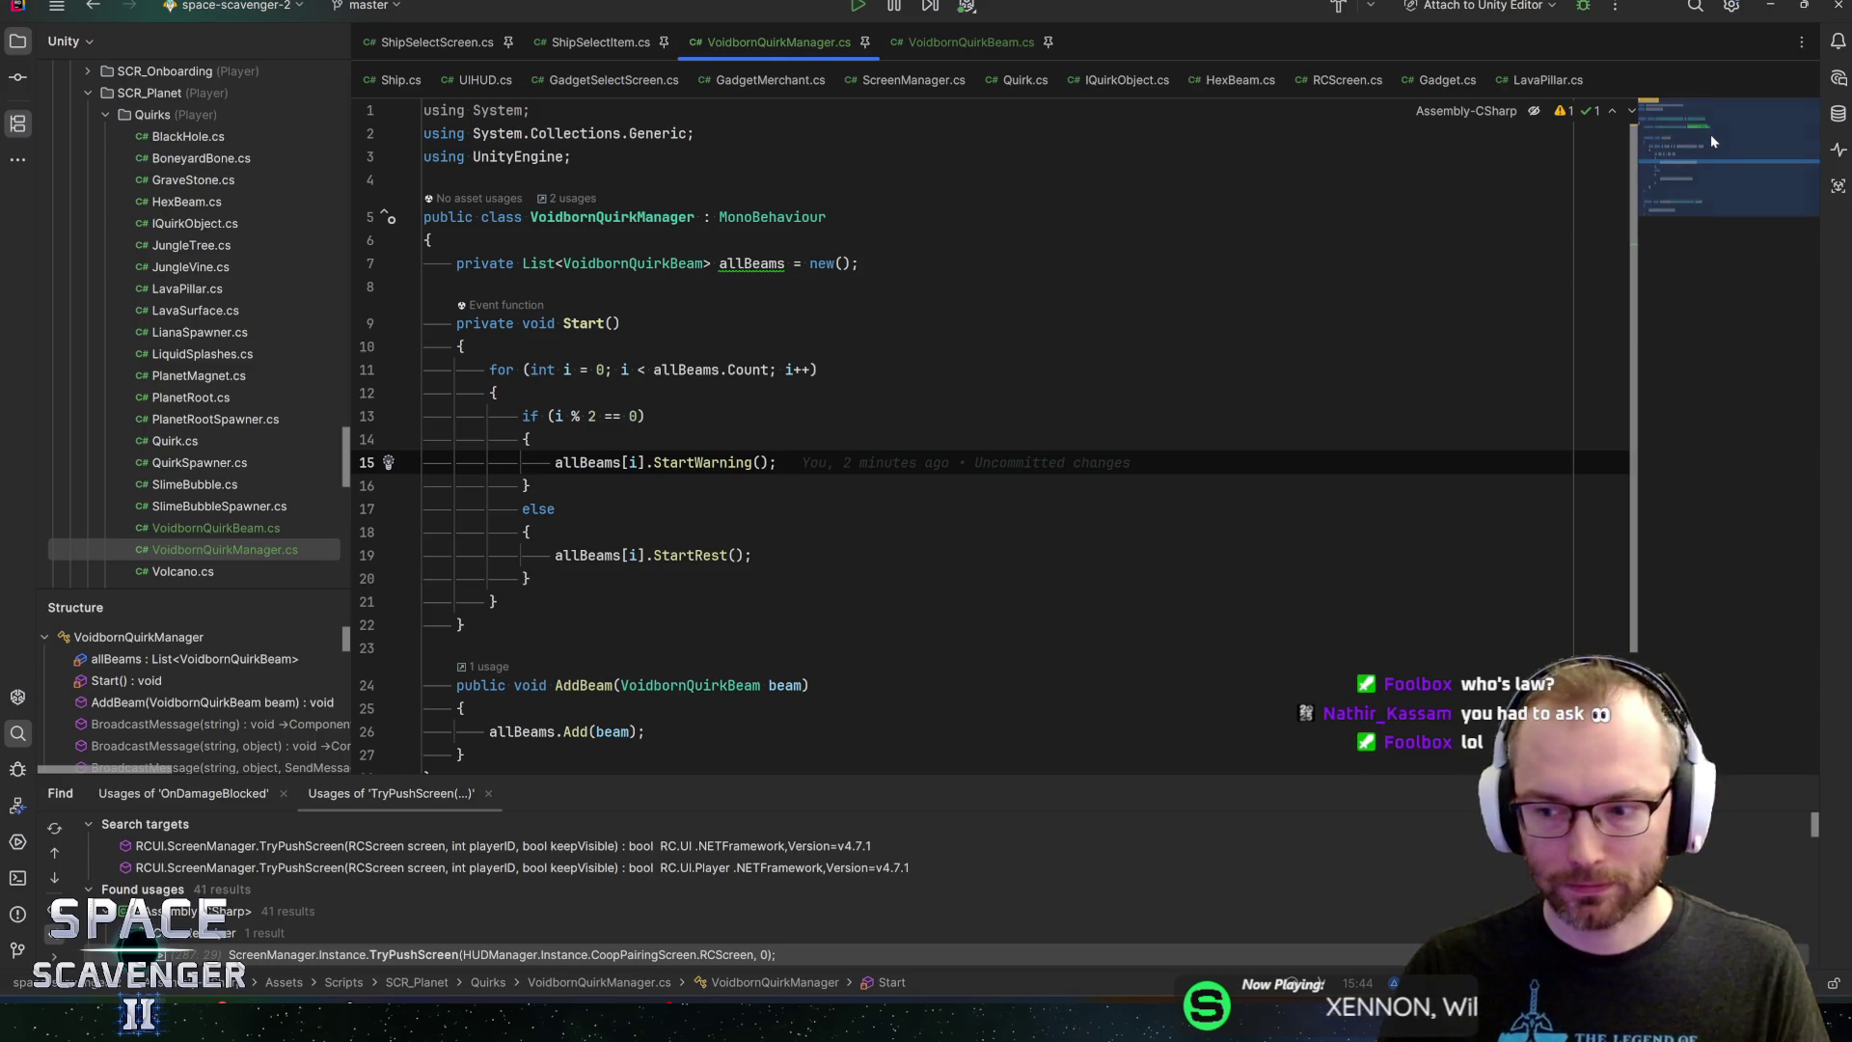
pyautogui.scroll(-2, 1706, 140)
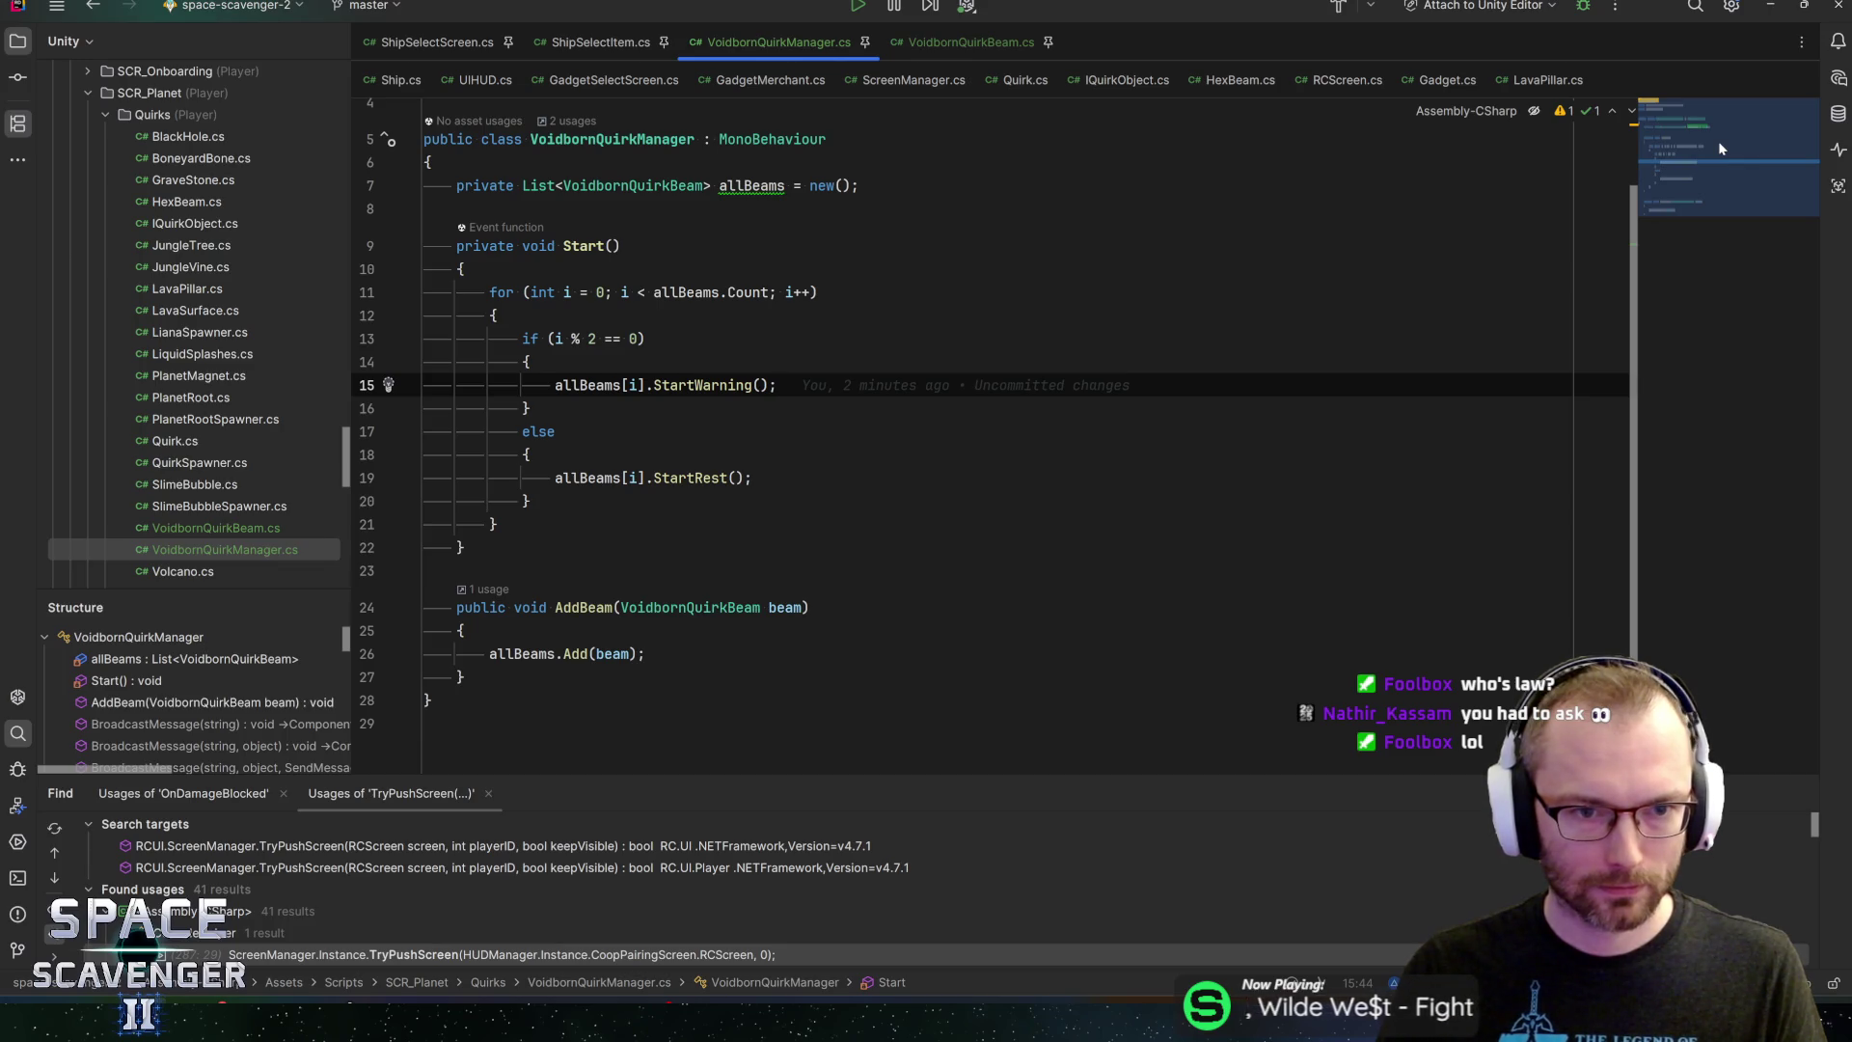
pyautogui.click(623, 292)
pyautogui.press('F9')
pyautogui.hotkey('alt', 'Tab')
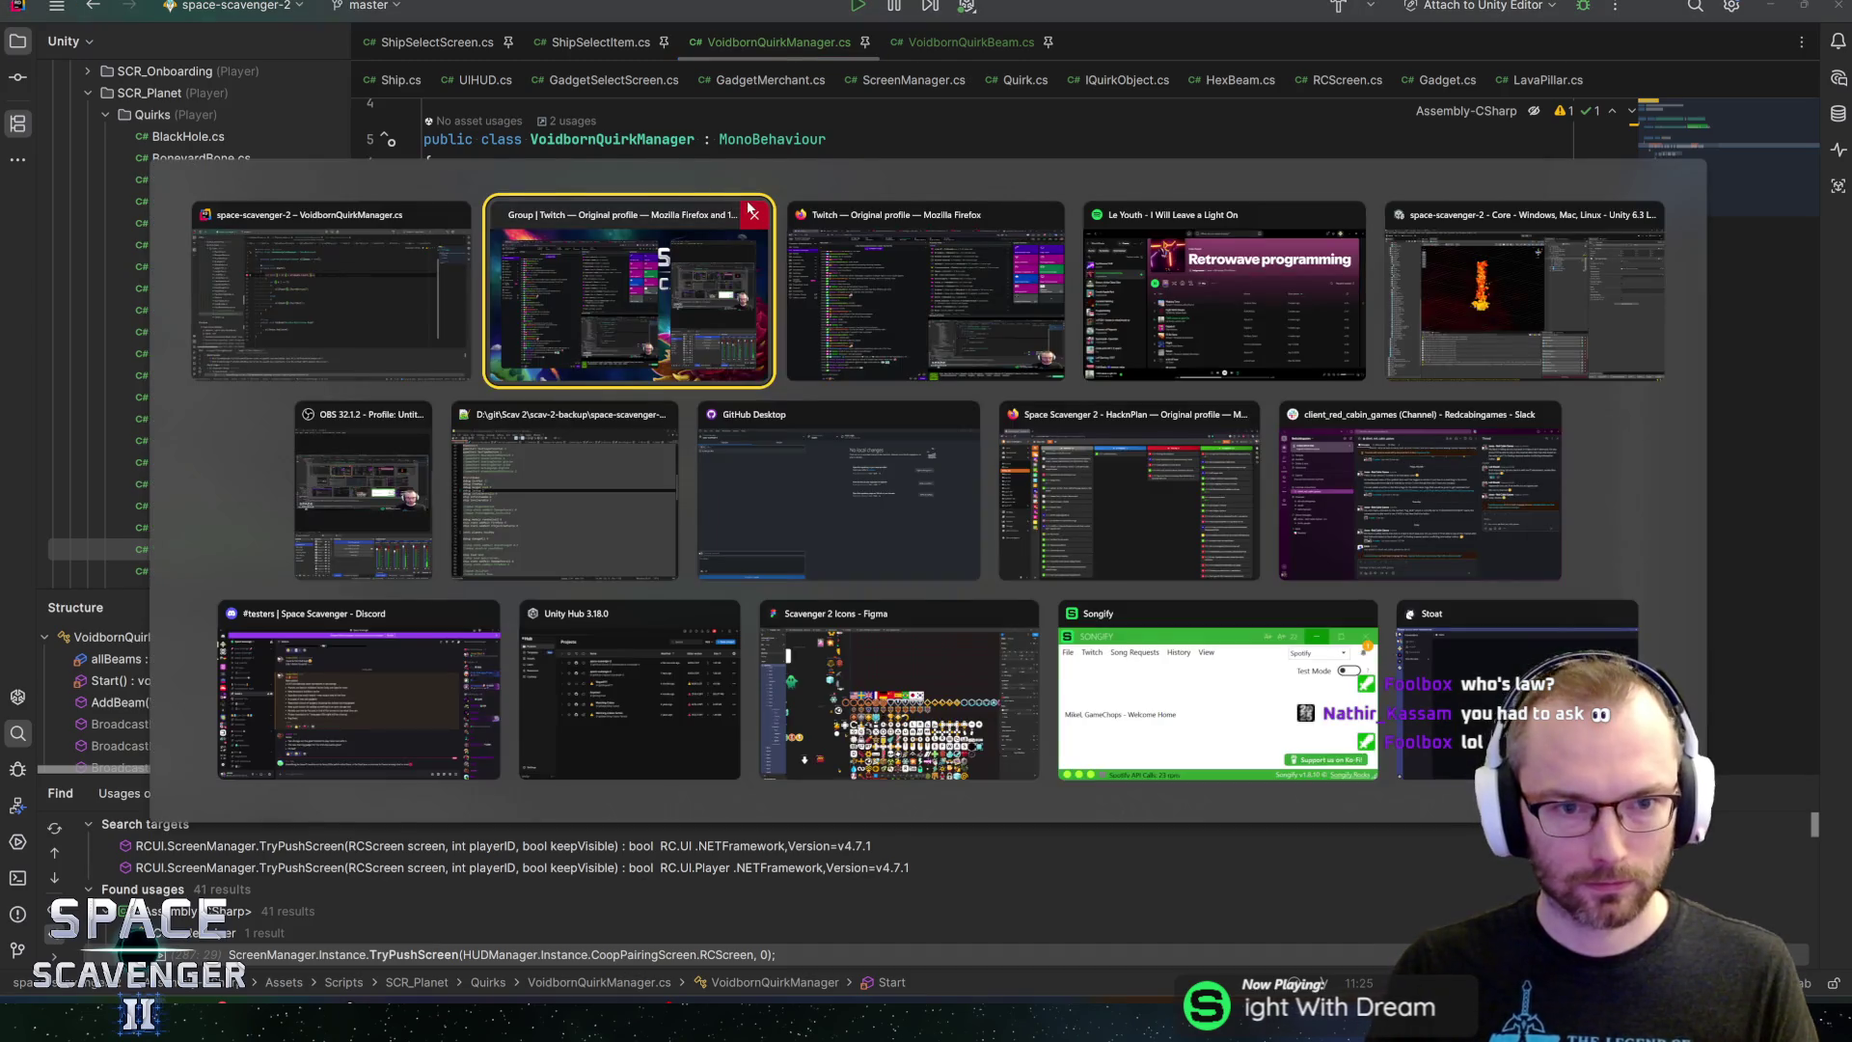
# Add a Voidborn Quirk Manager component to the PlanetHexagons prefab, save it, and exit prefab mode
pyautogui.hotkey('alt', 'Tab')
pyautogui.hotkey('alt', 'Tab')
pyautogui.hotkey('alt', 'Tab')
pyautogui.hotkey('alt', 'Tab')
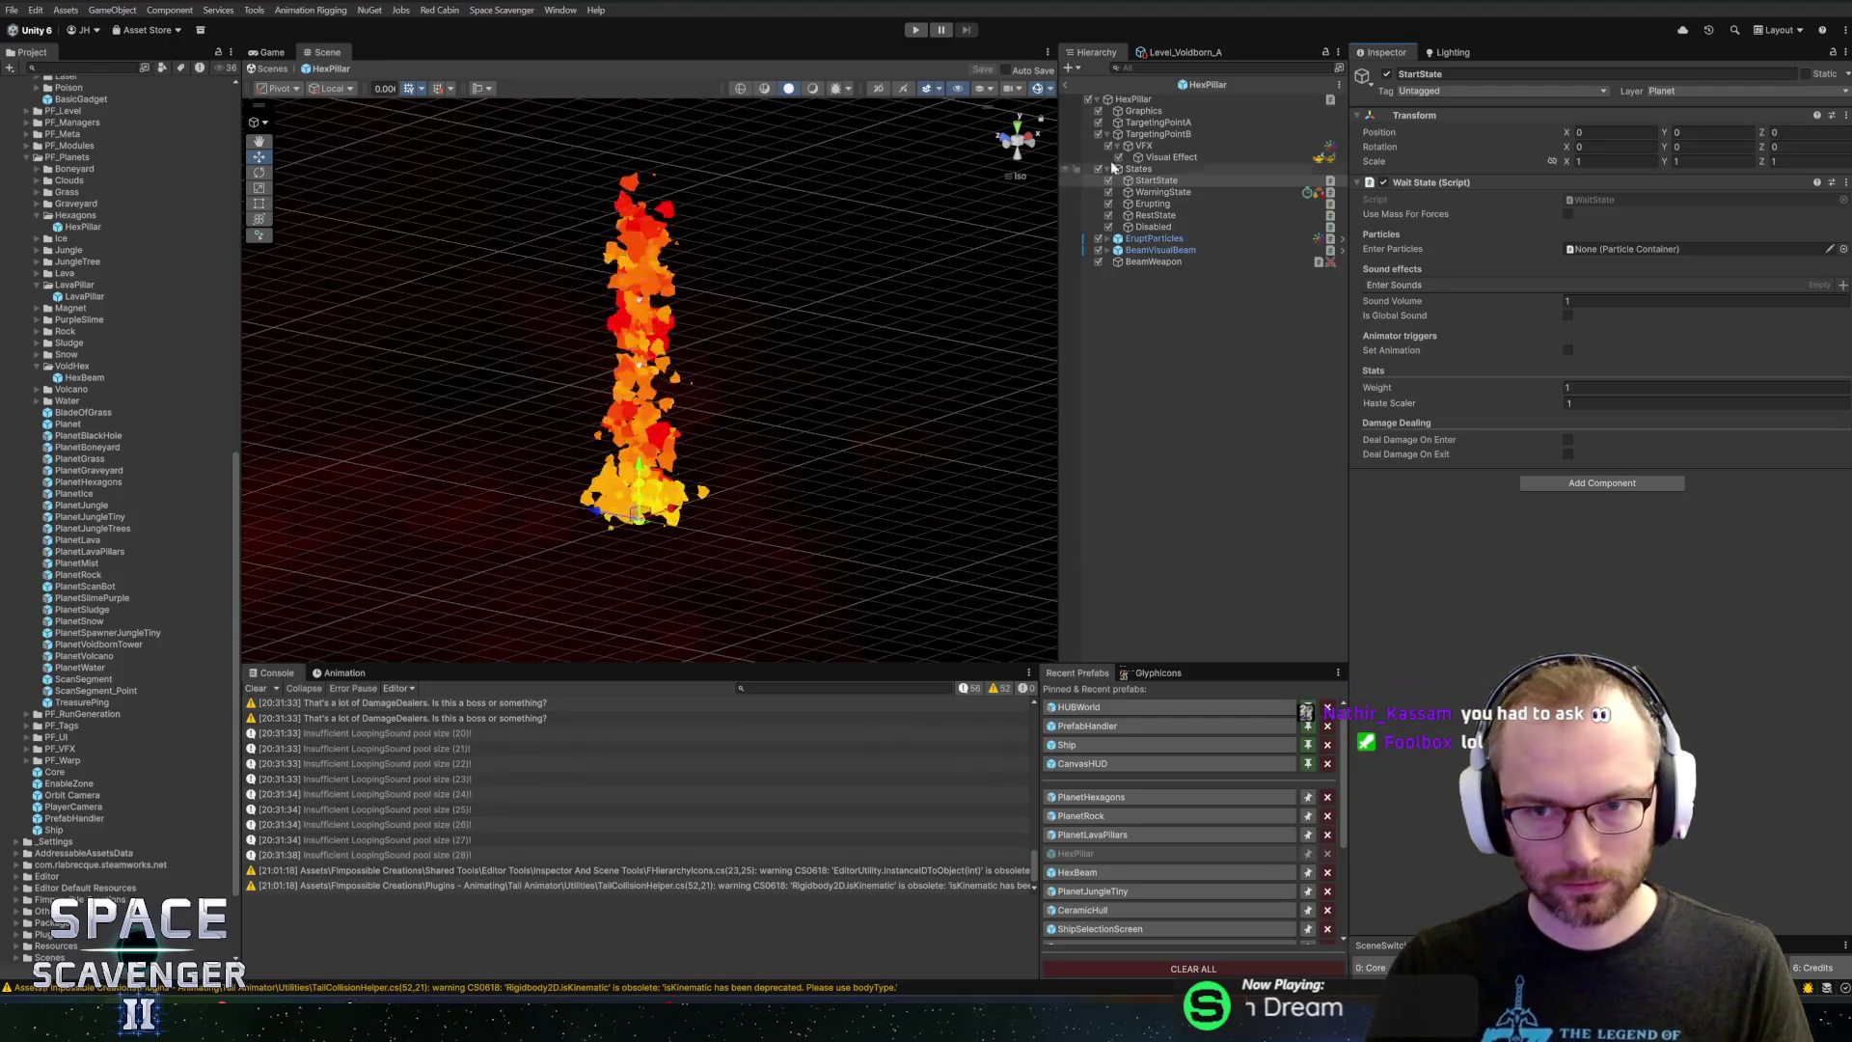
pyautogui.click(1091, 815)
pyautogui.scroll(-15, 1419, 383)
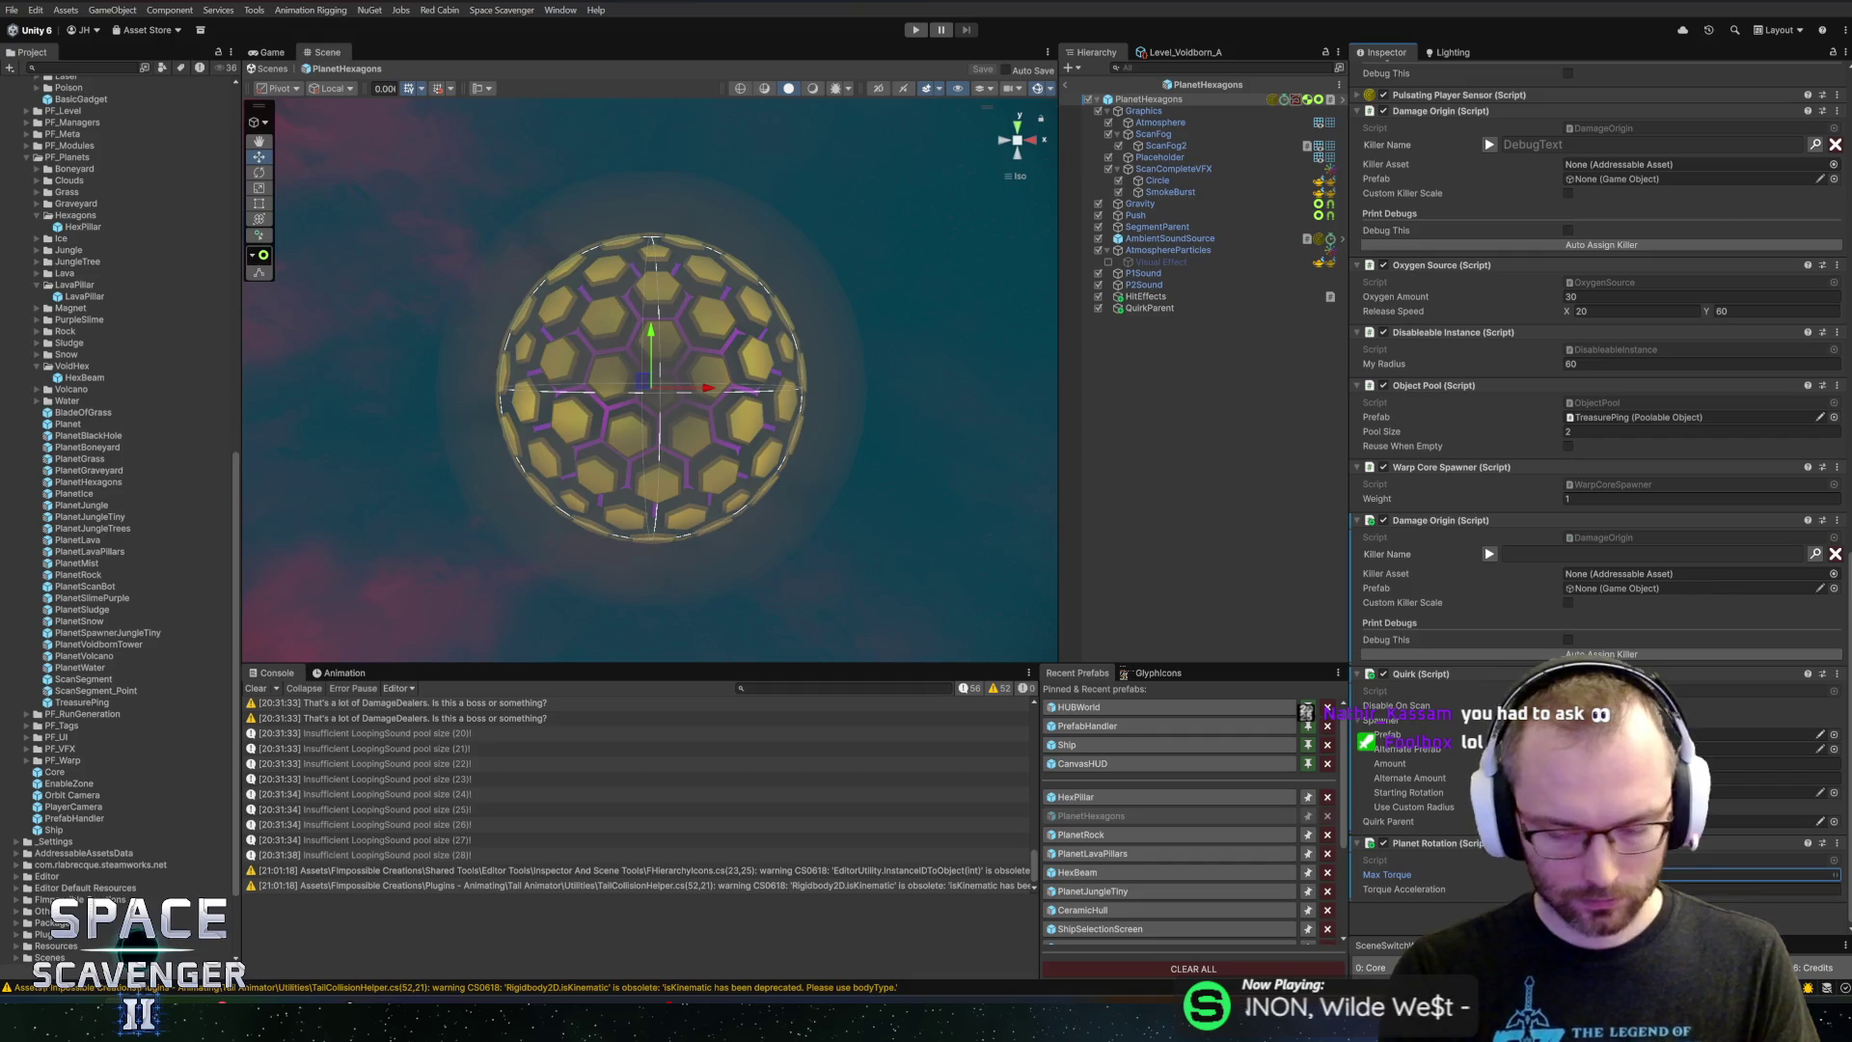
pyautogui.write('1')
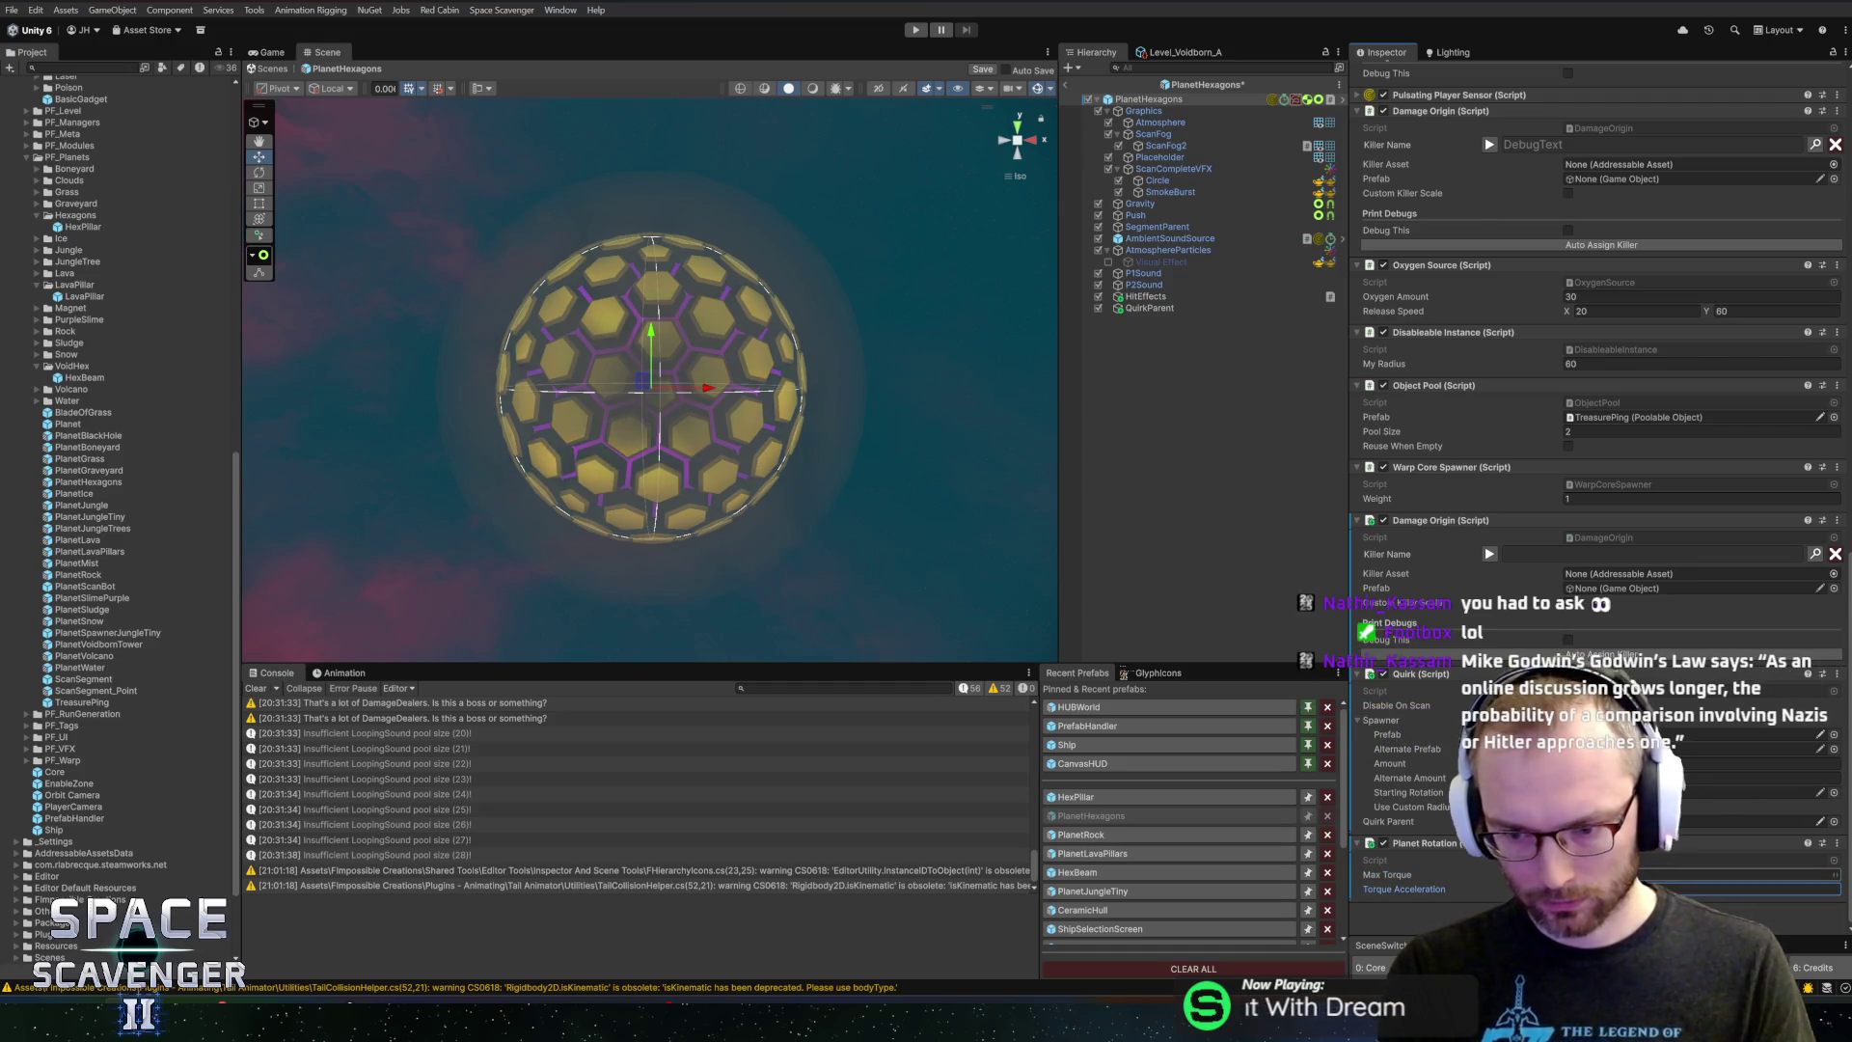
pyautogui.hotkey('ctrl', 's')
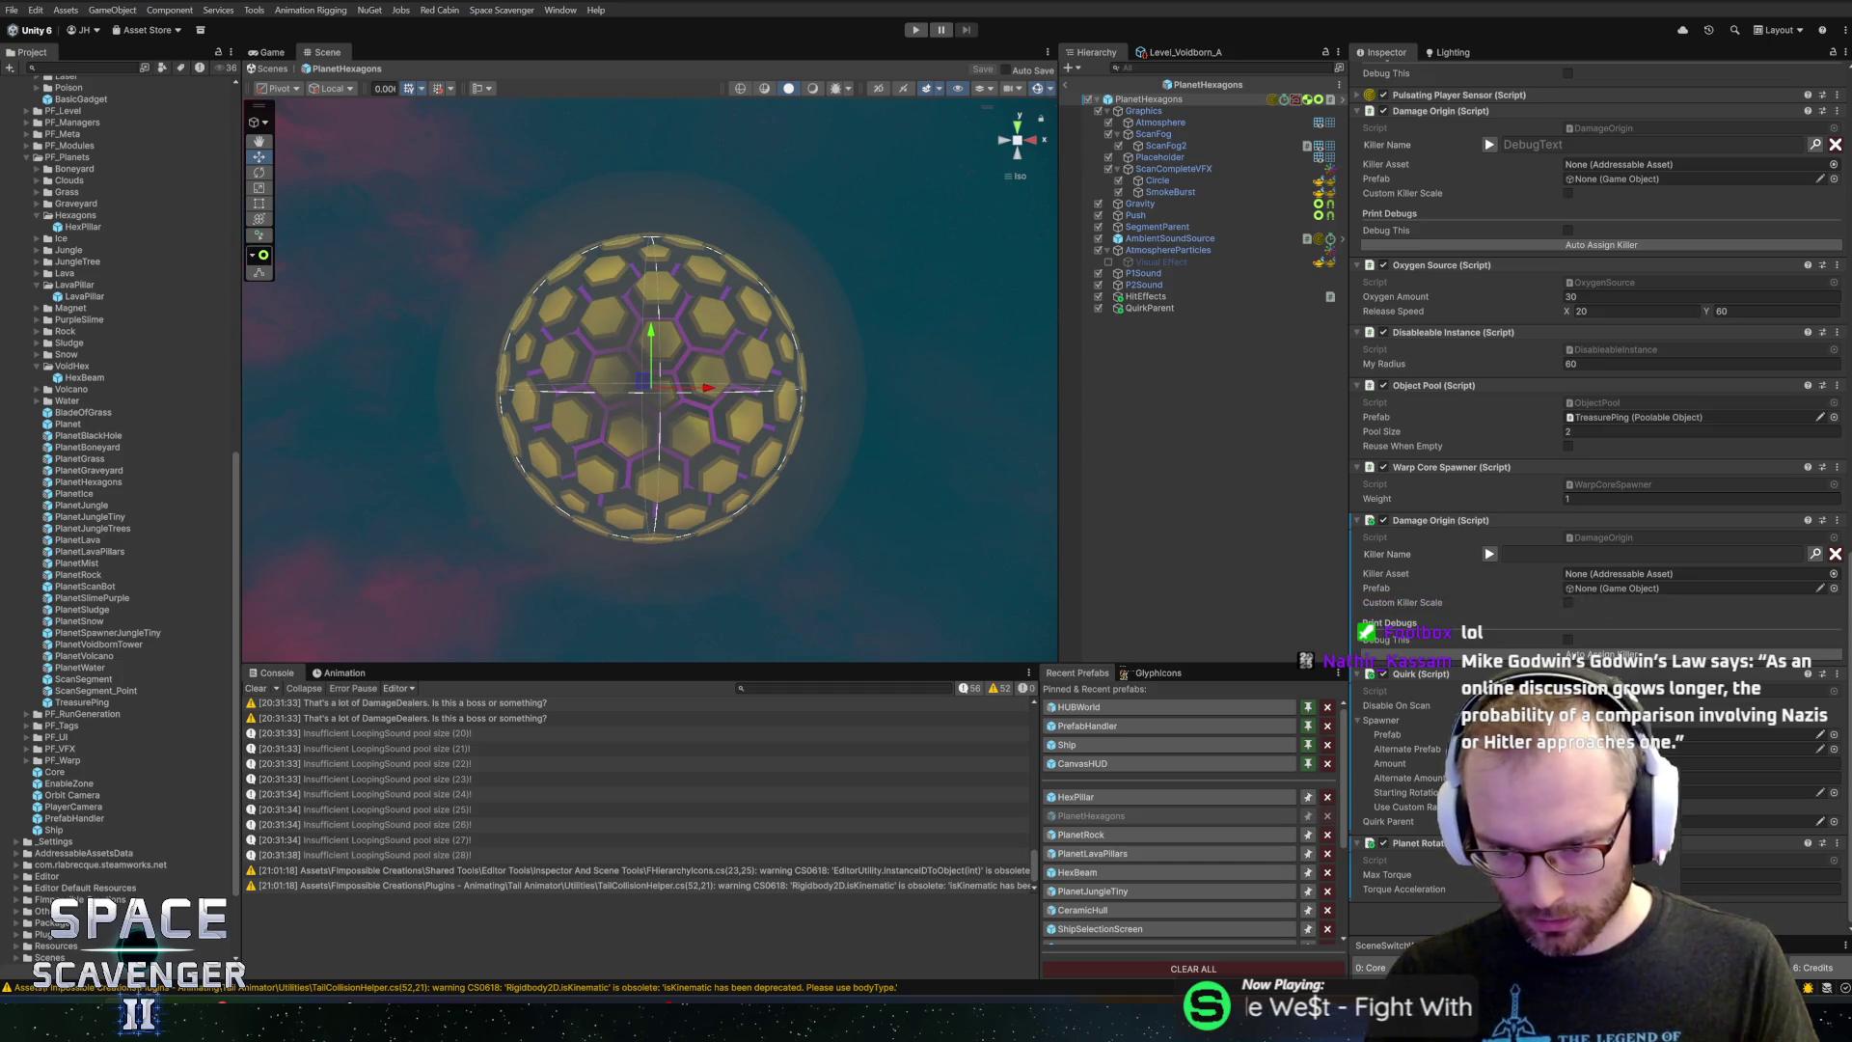
pyautogui.press('Return')
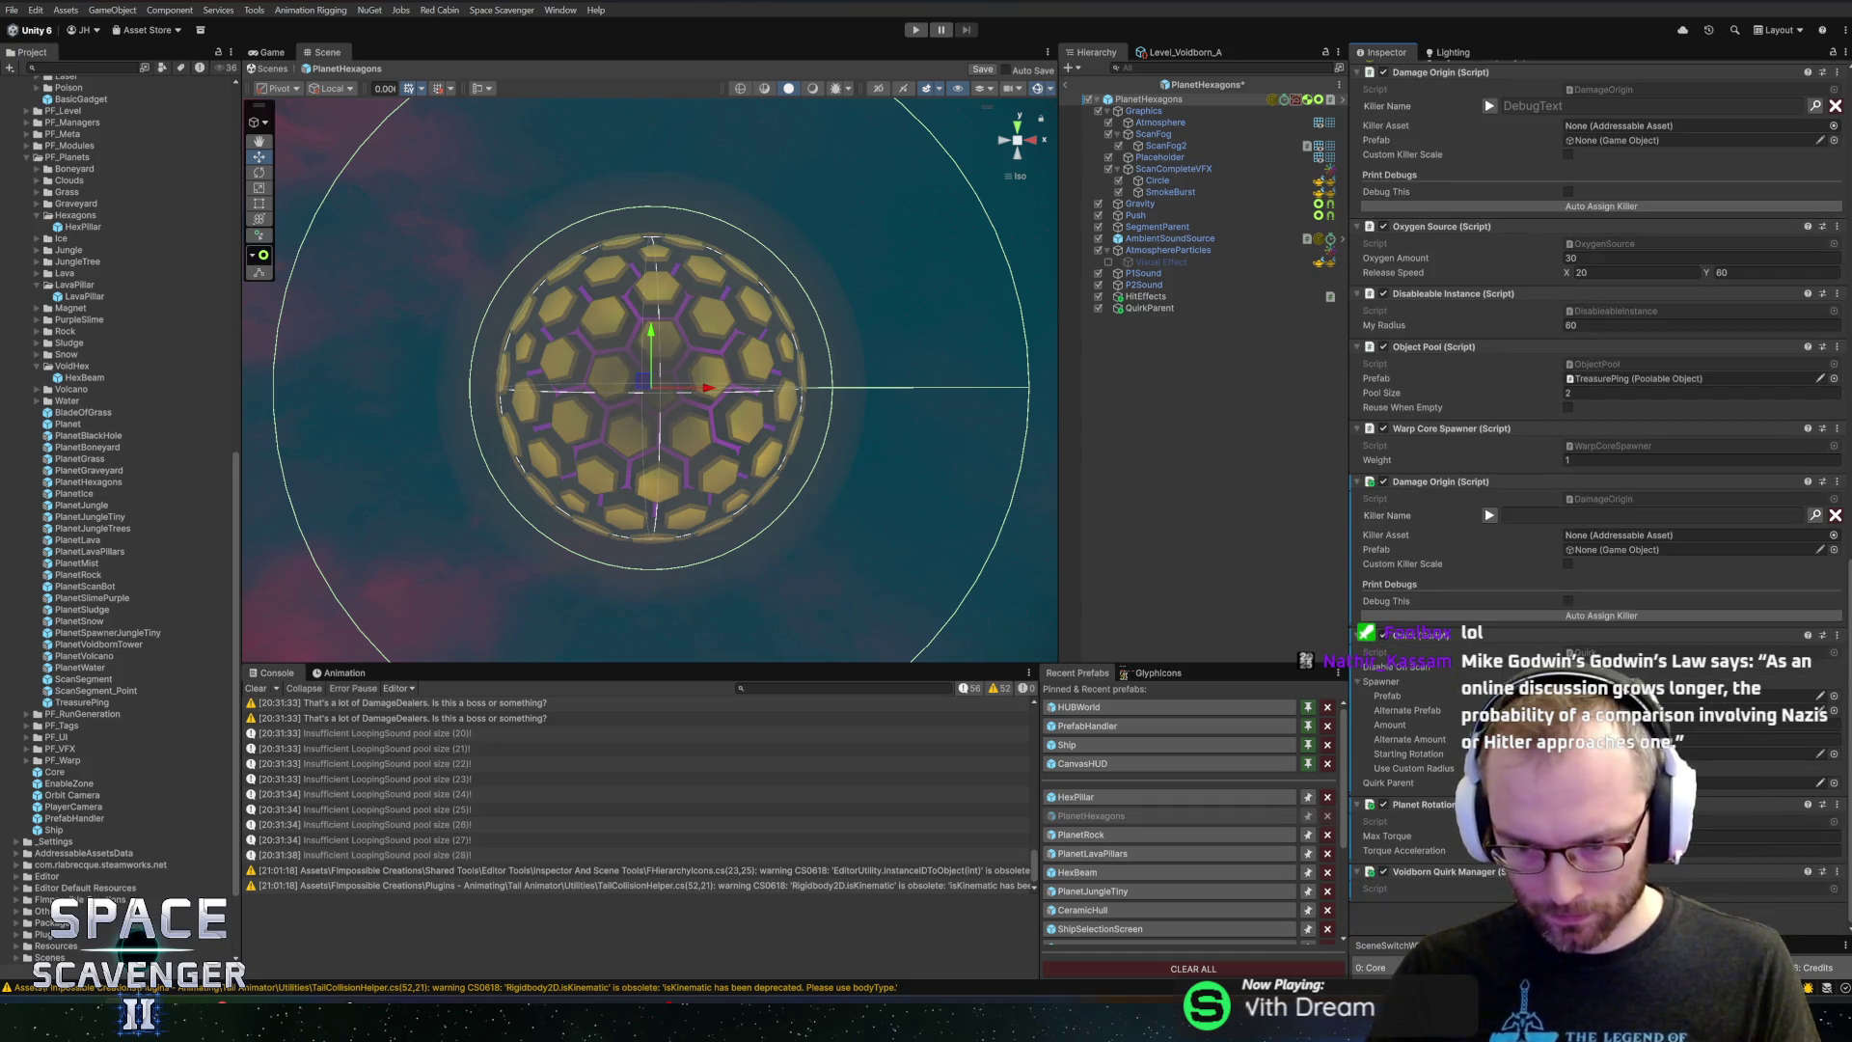
pyautogui.hotkey('ctrl', 's')
pyautogui.click(1067, 85)
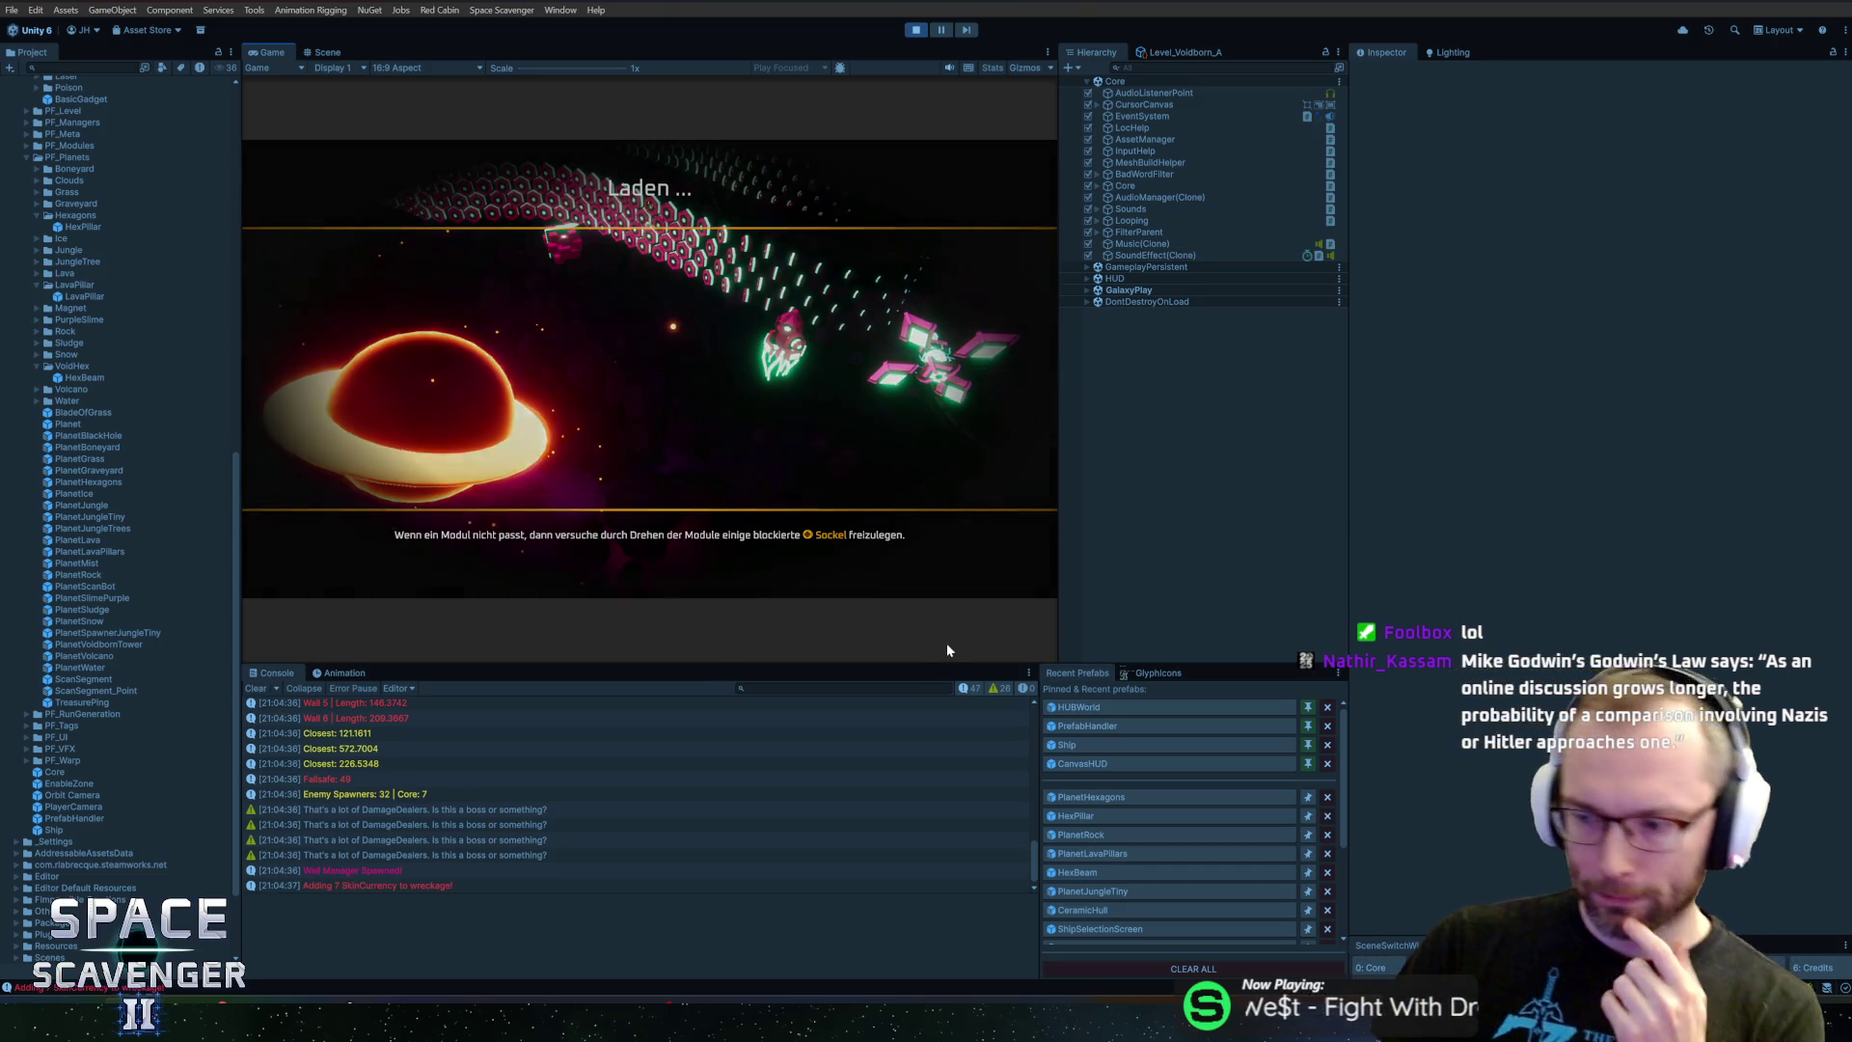
# Maximize the Game view to watch the hexagon planet's lava beams, then stop play mode
pyautogui.doubleClick(275, 52)
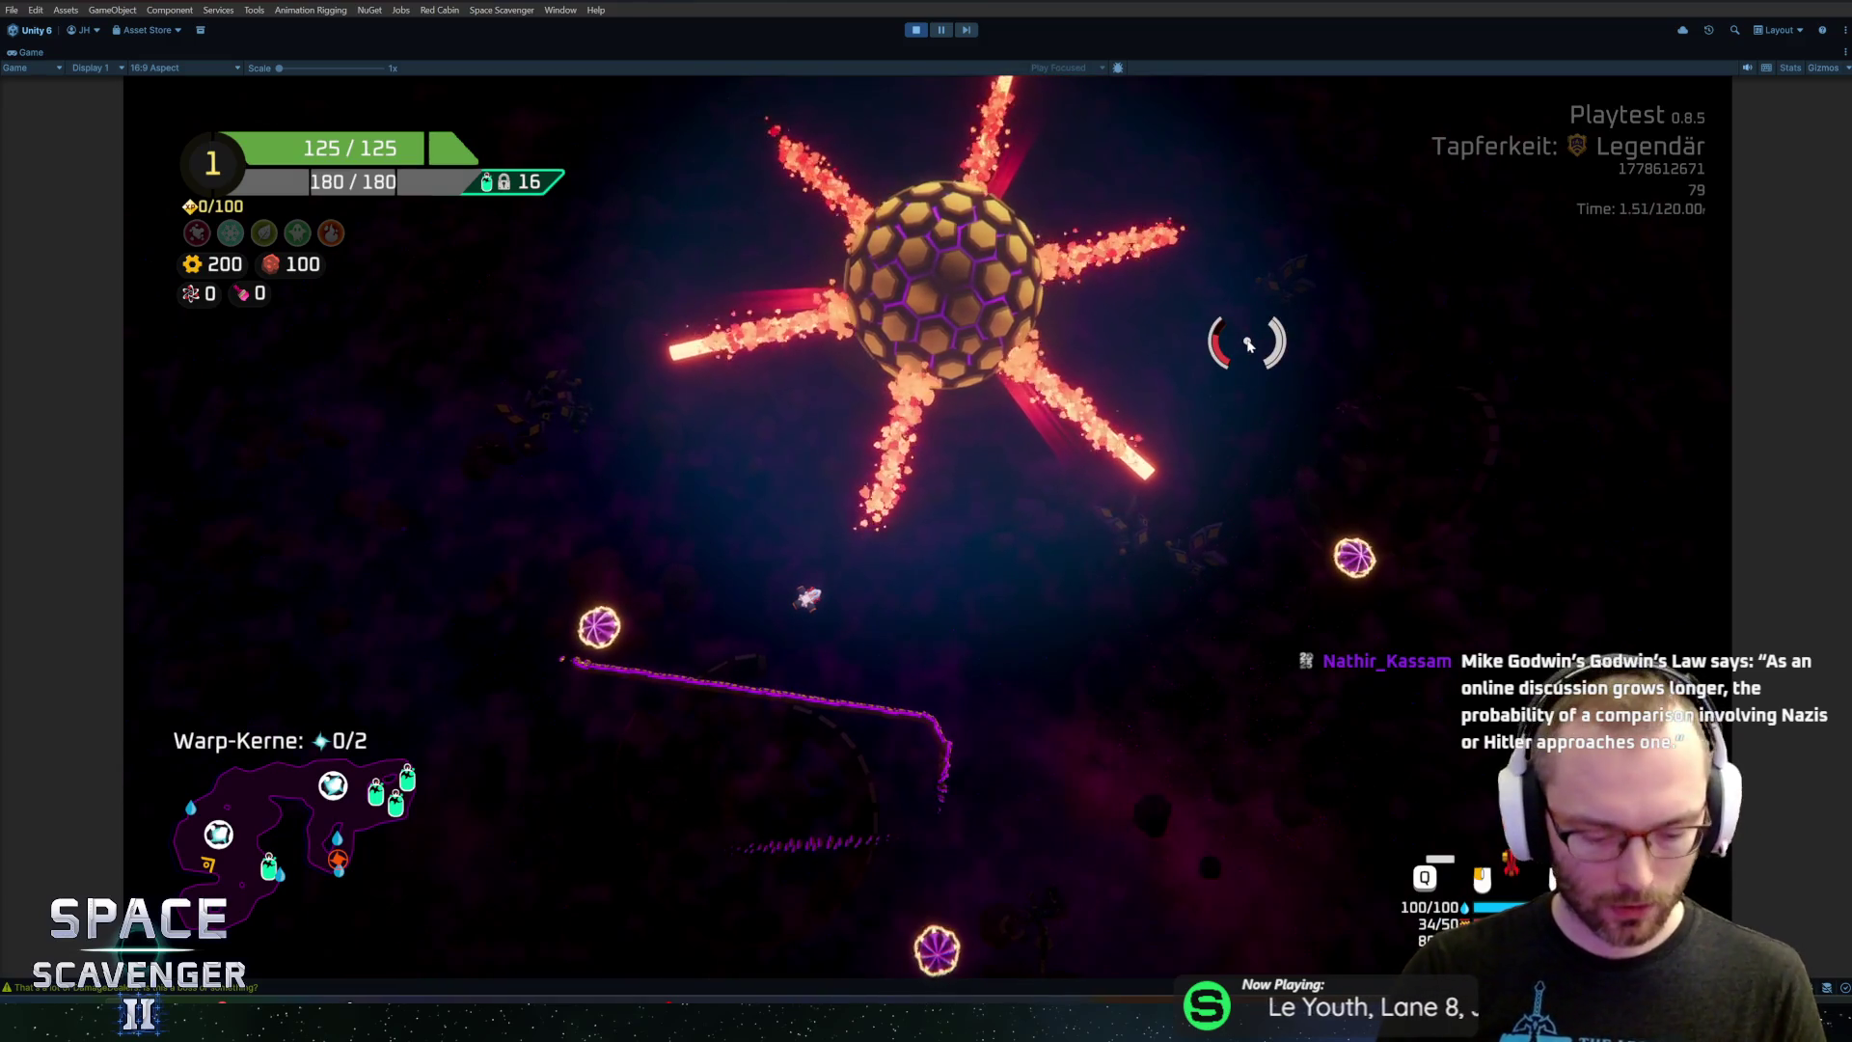
pyautogui.hotkey('ctrl', 'p')
pyautogui.hotkey('alt', 'Tab')
pyautogui.hotkey('alt', 'Tab')
pyautogui.hotkey('alt', 'Tab')
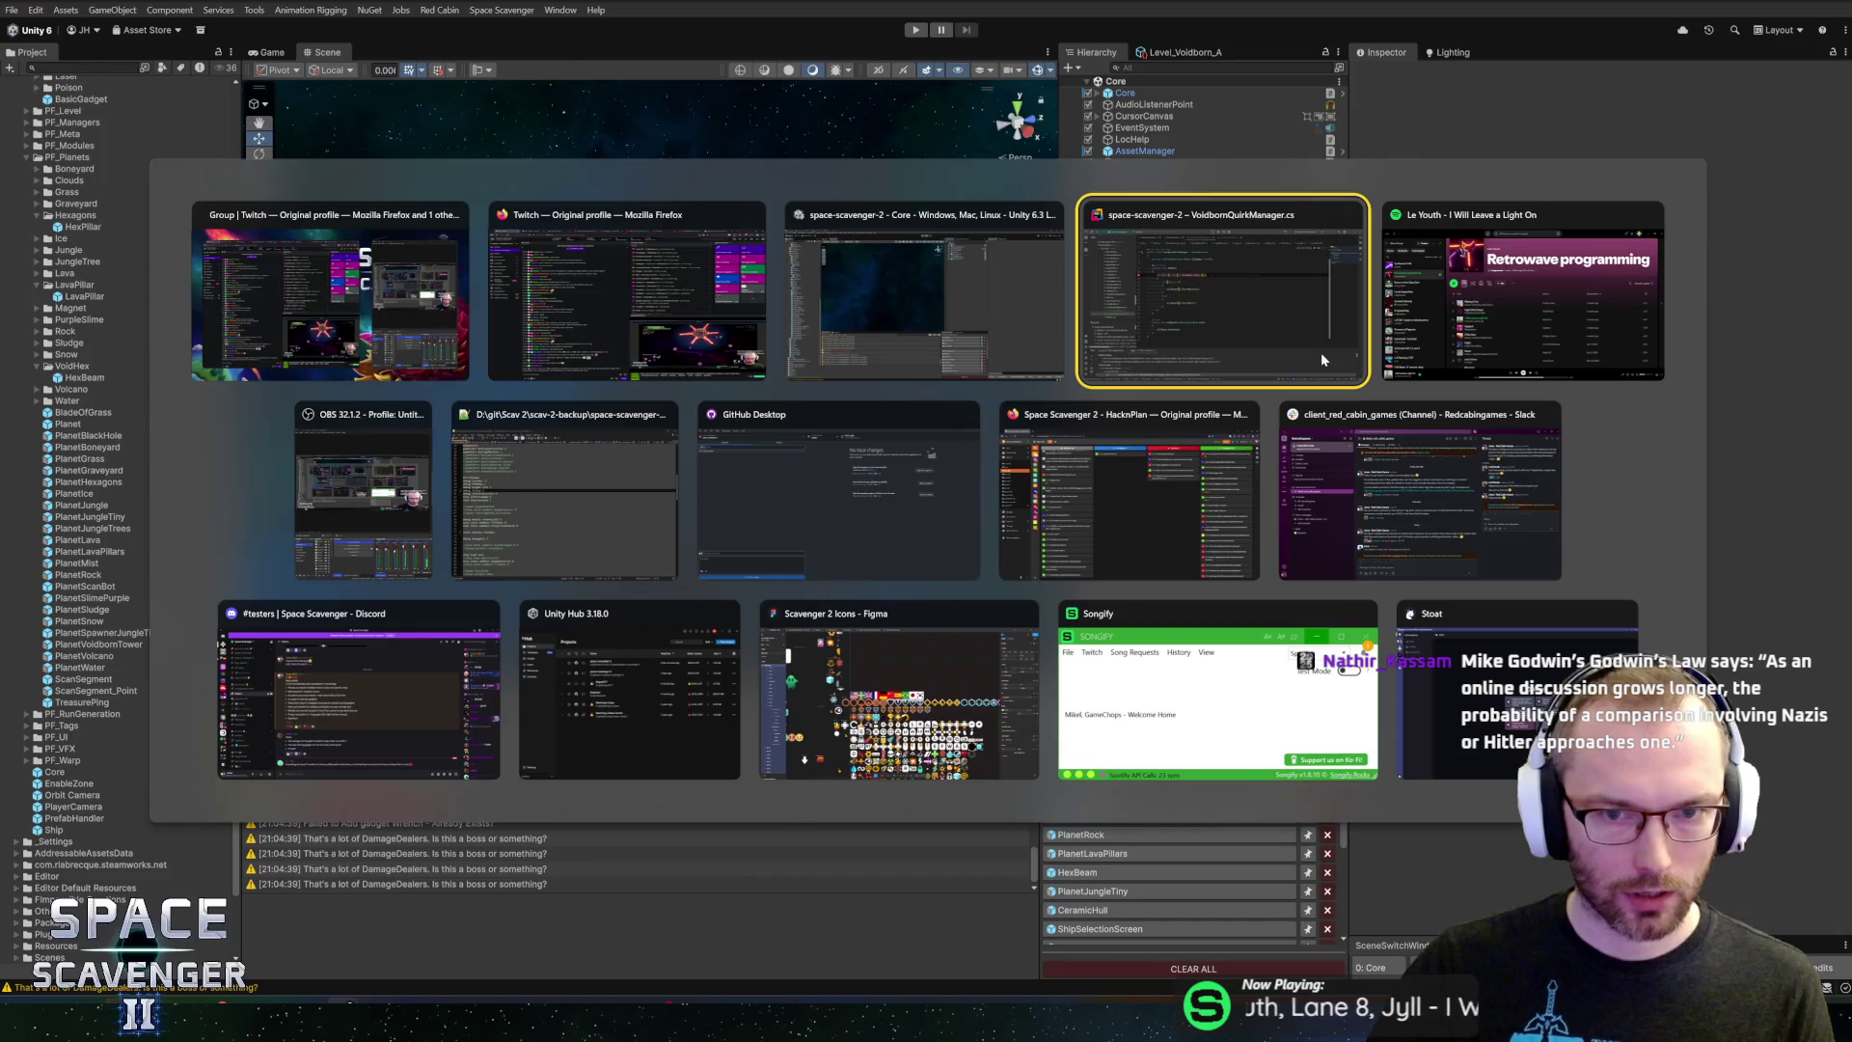
pyautogui.hotkey('alt', 'Tab')
pyautogui.hotkey('alt', 'Tab')
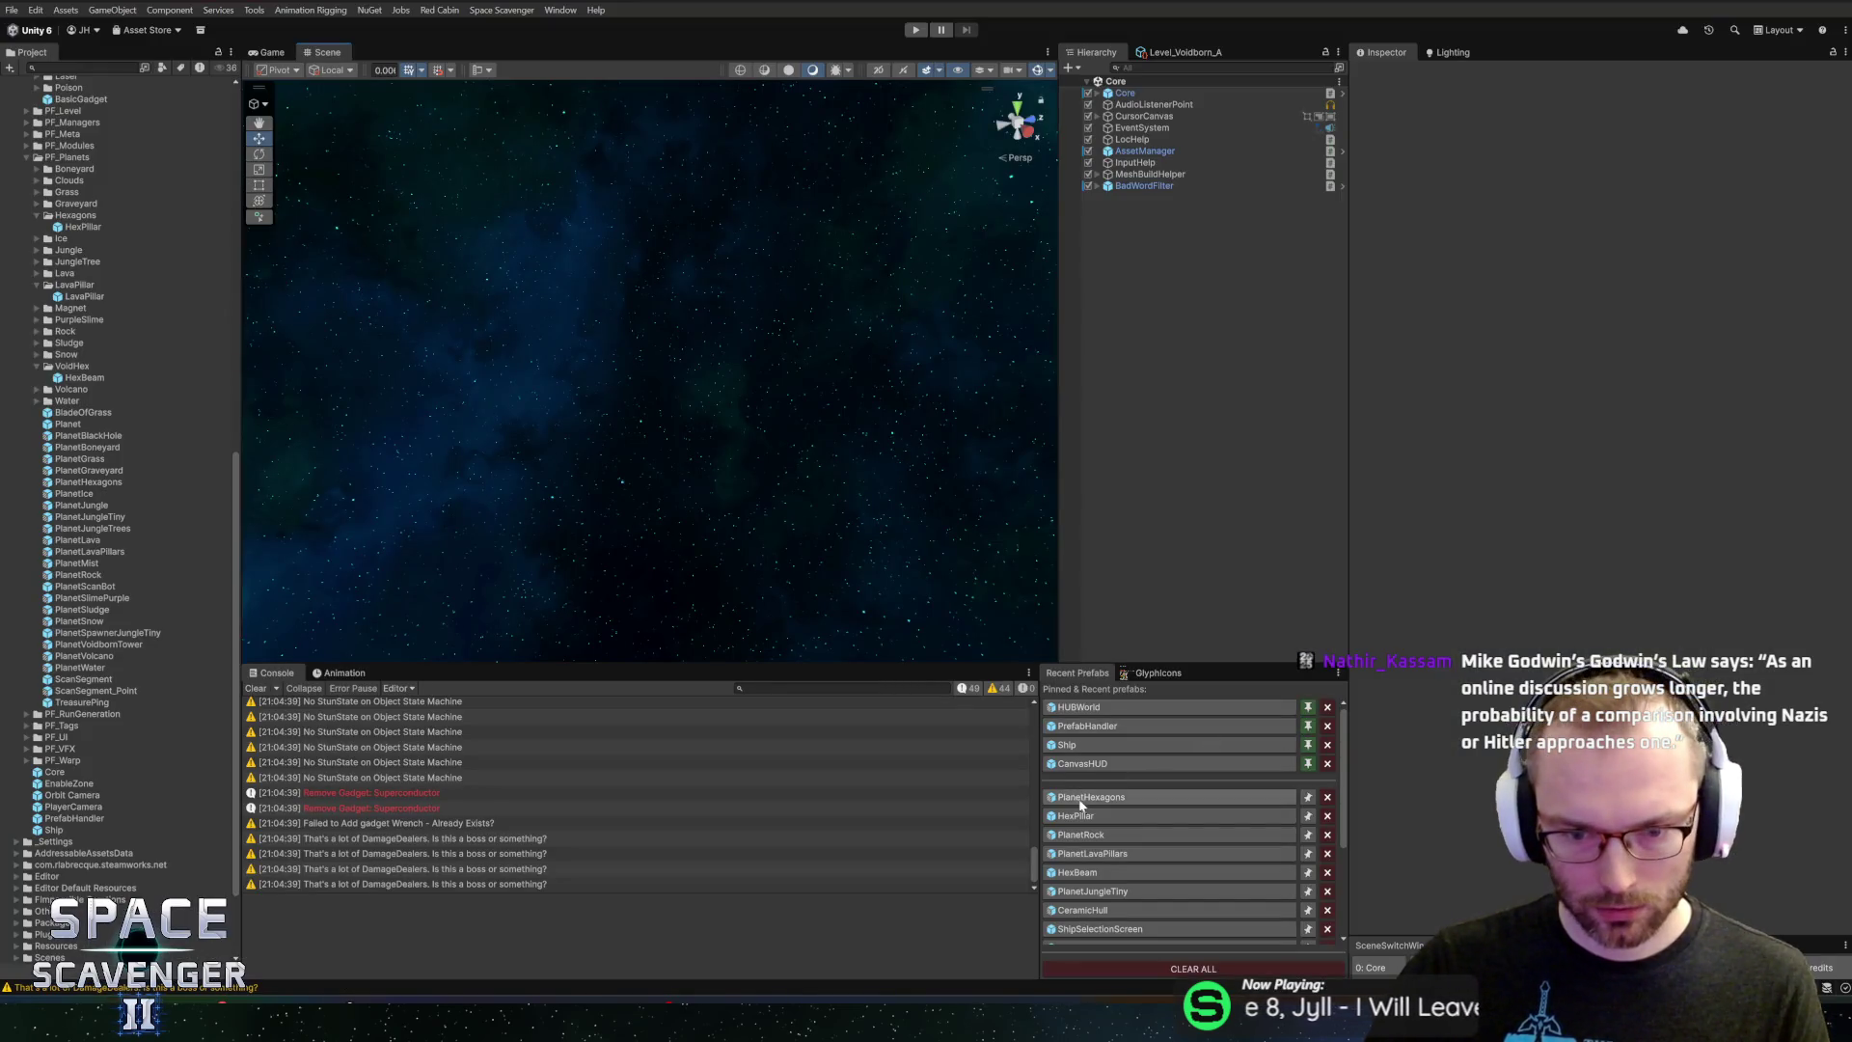
# Set the PlanetHexagons prefab's Max Torque to 3 and save it
pyautogui.click(1196, 797)
pyautogui.scroll(-10, 1445, 588)
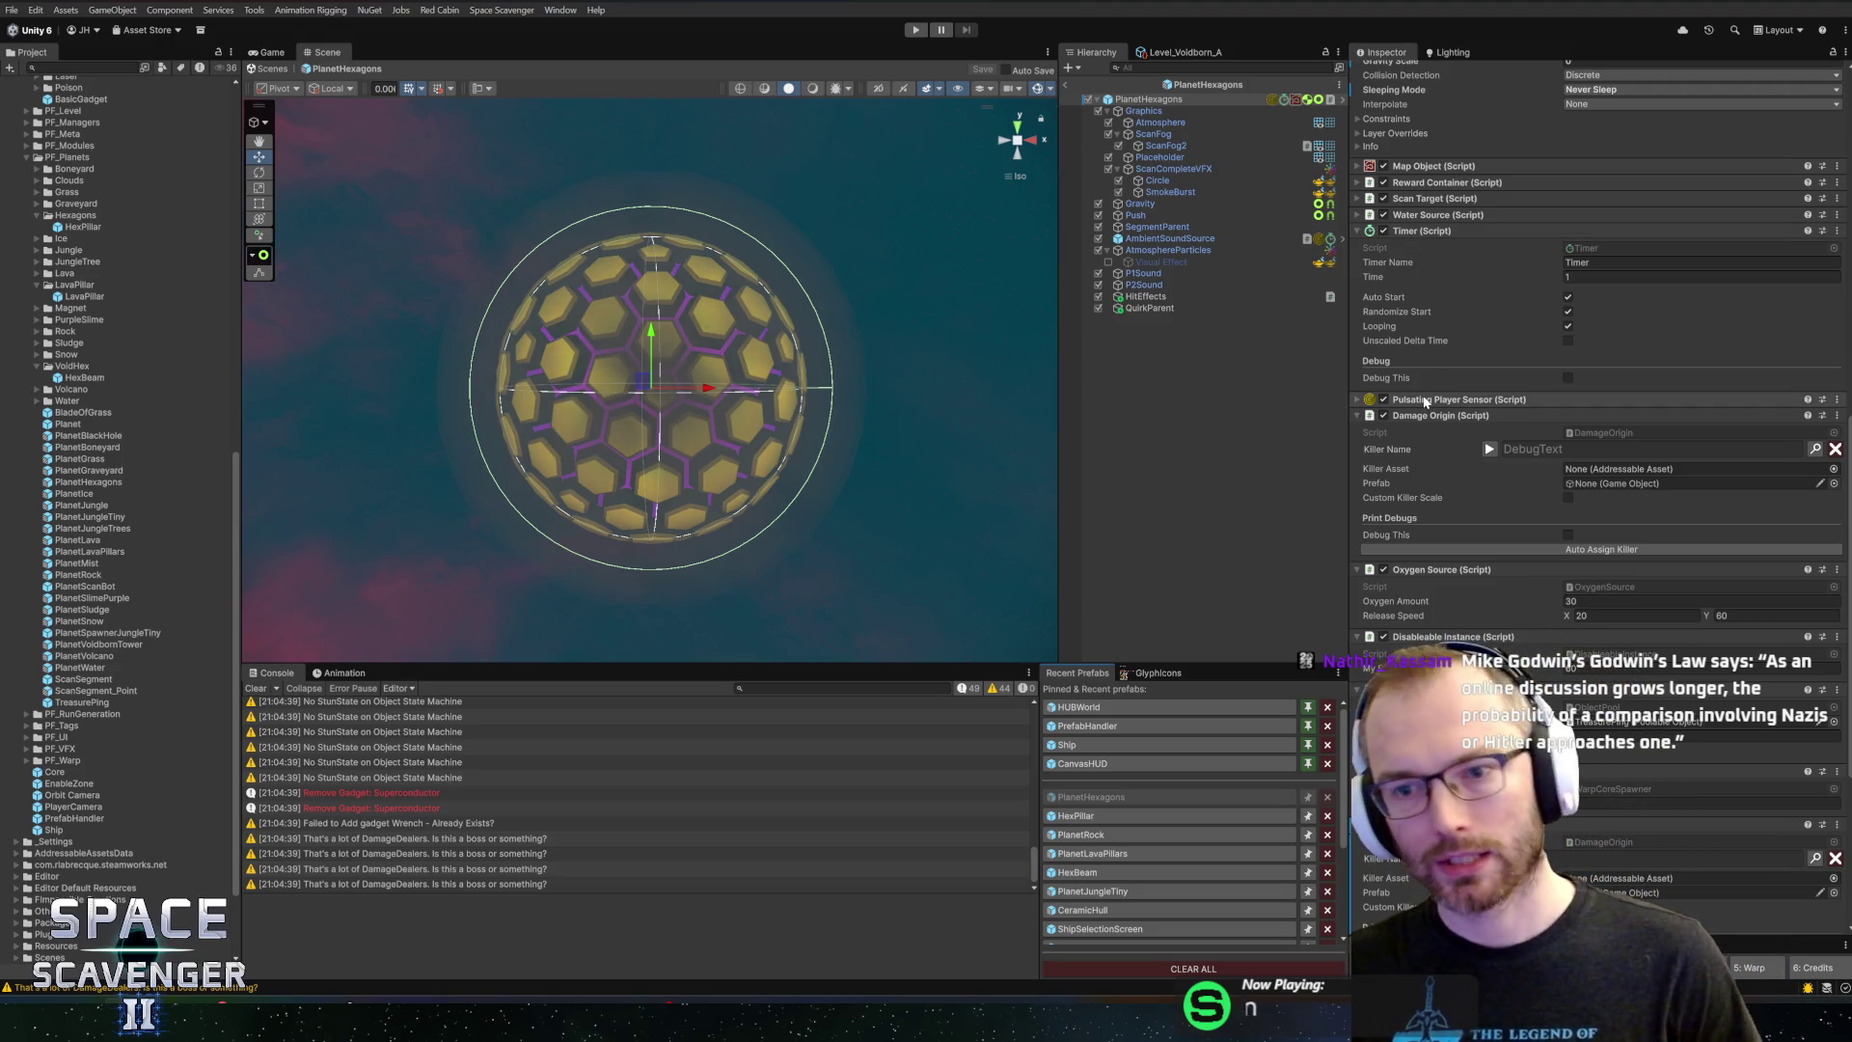
pyautogui.scroll(-3, 1426, 354)
pyautogui.scroll(-1, 1426, 353)
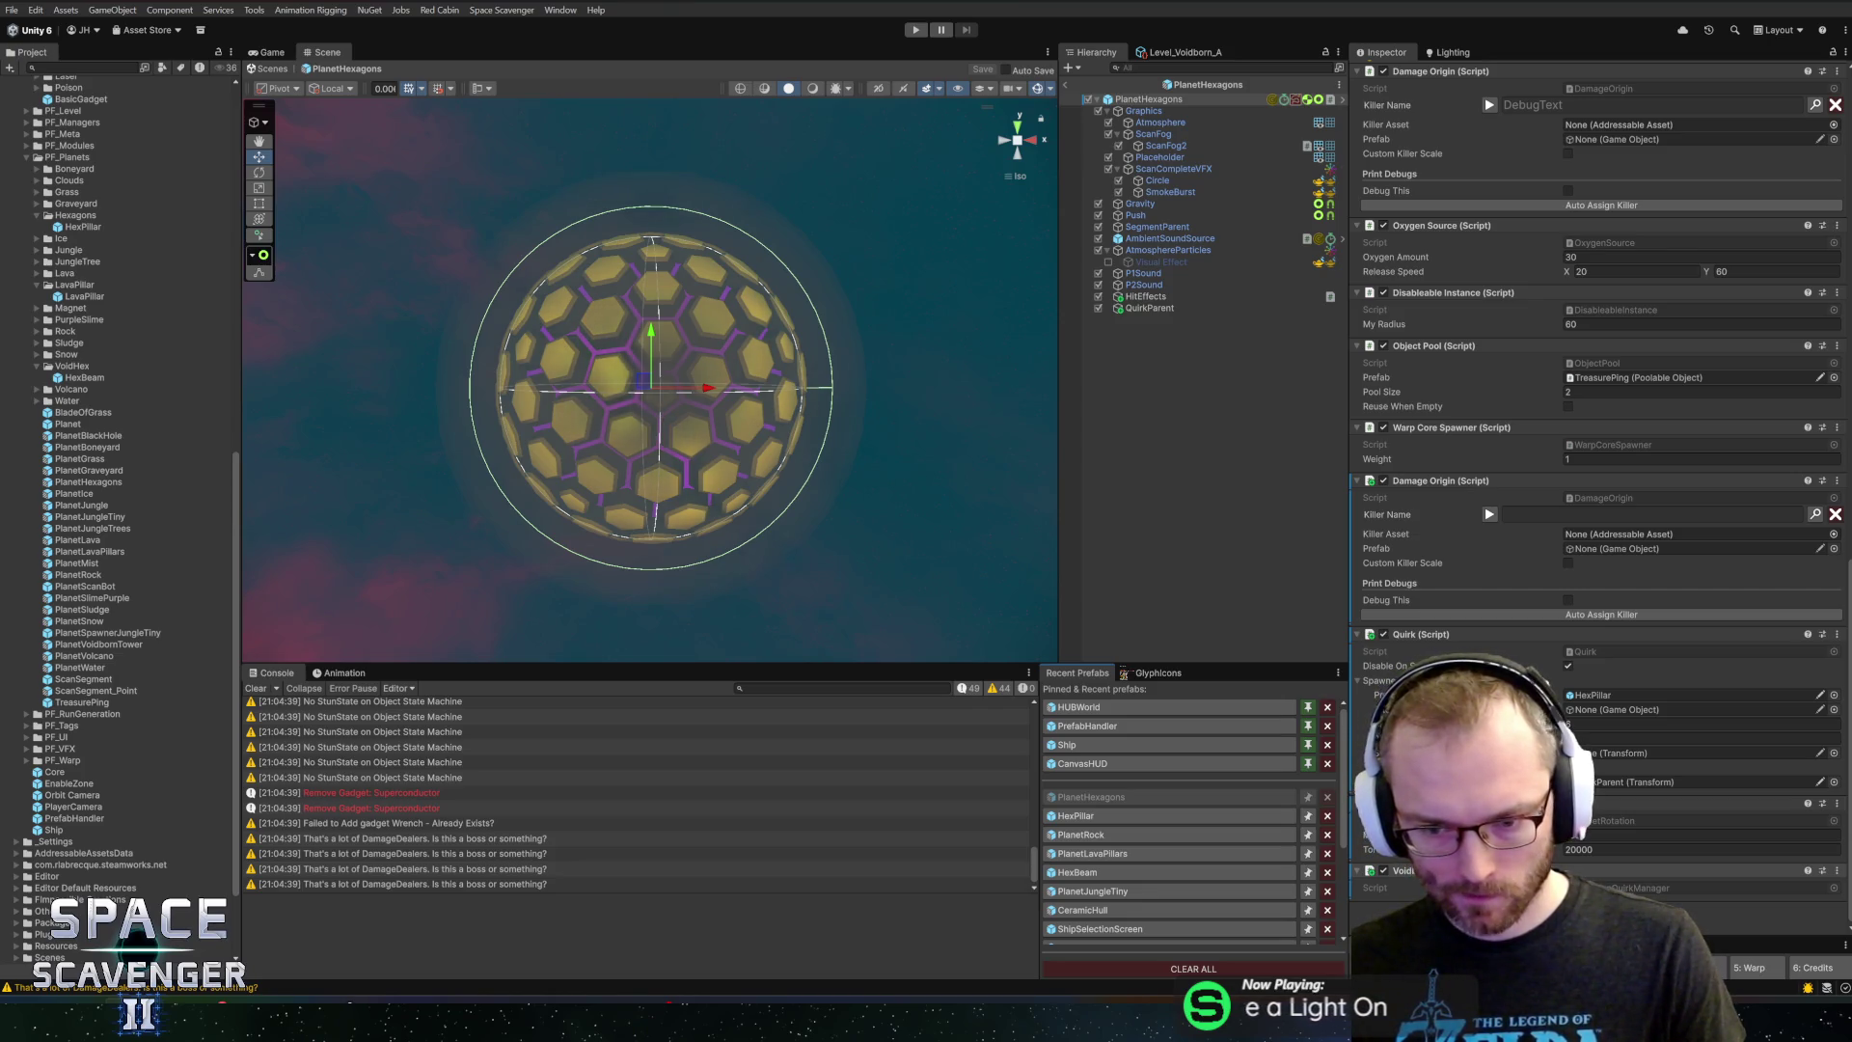
pyautogui.click(1640, 836)
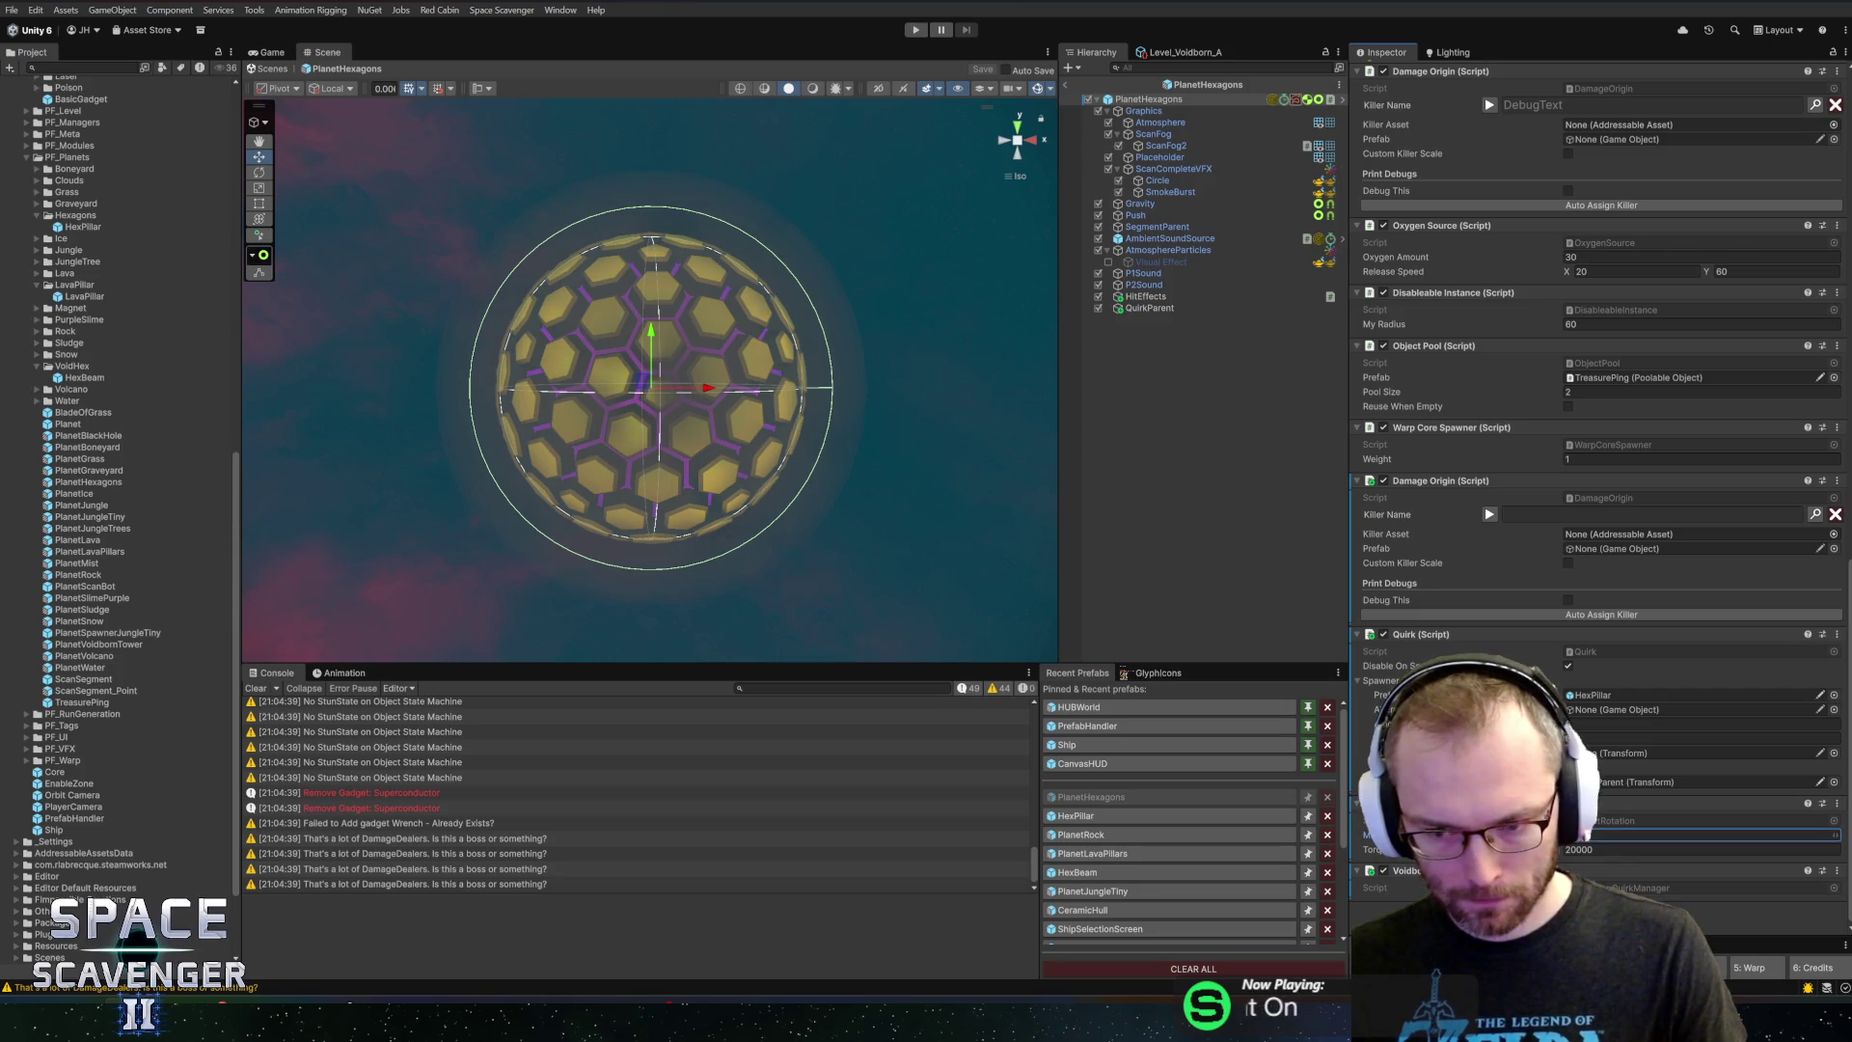
pyautogui.write('3')
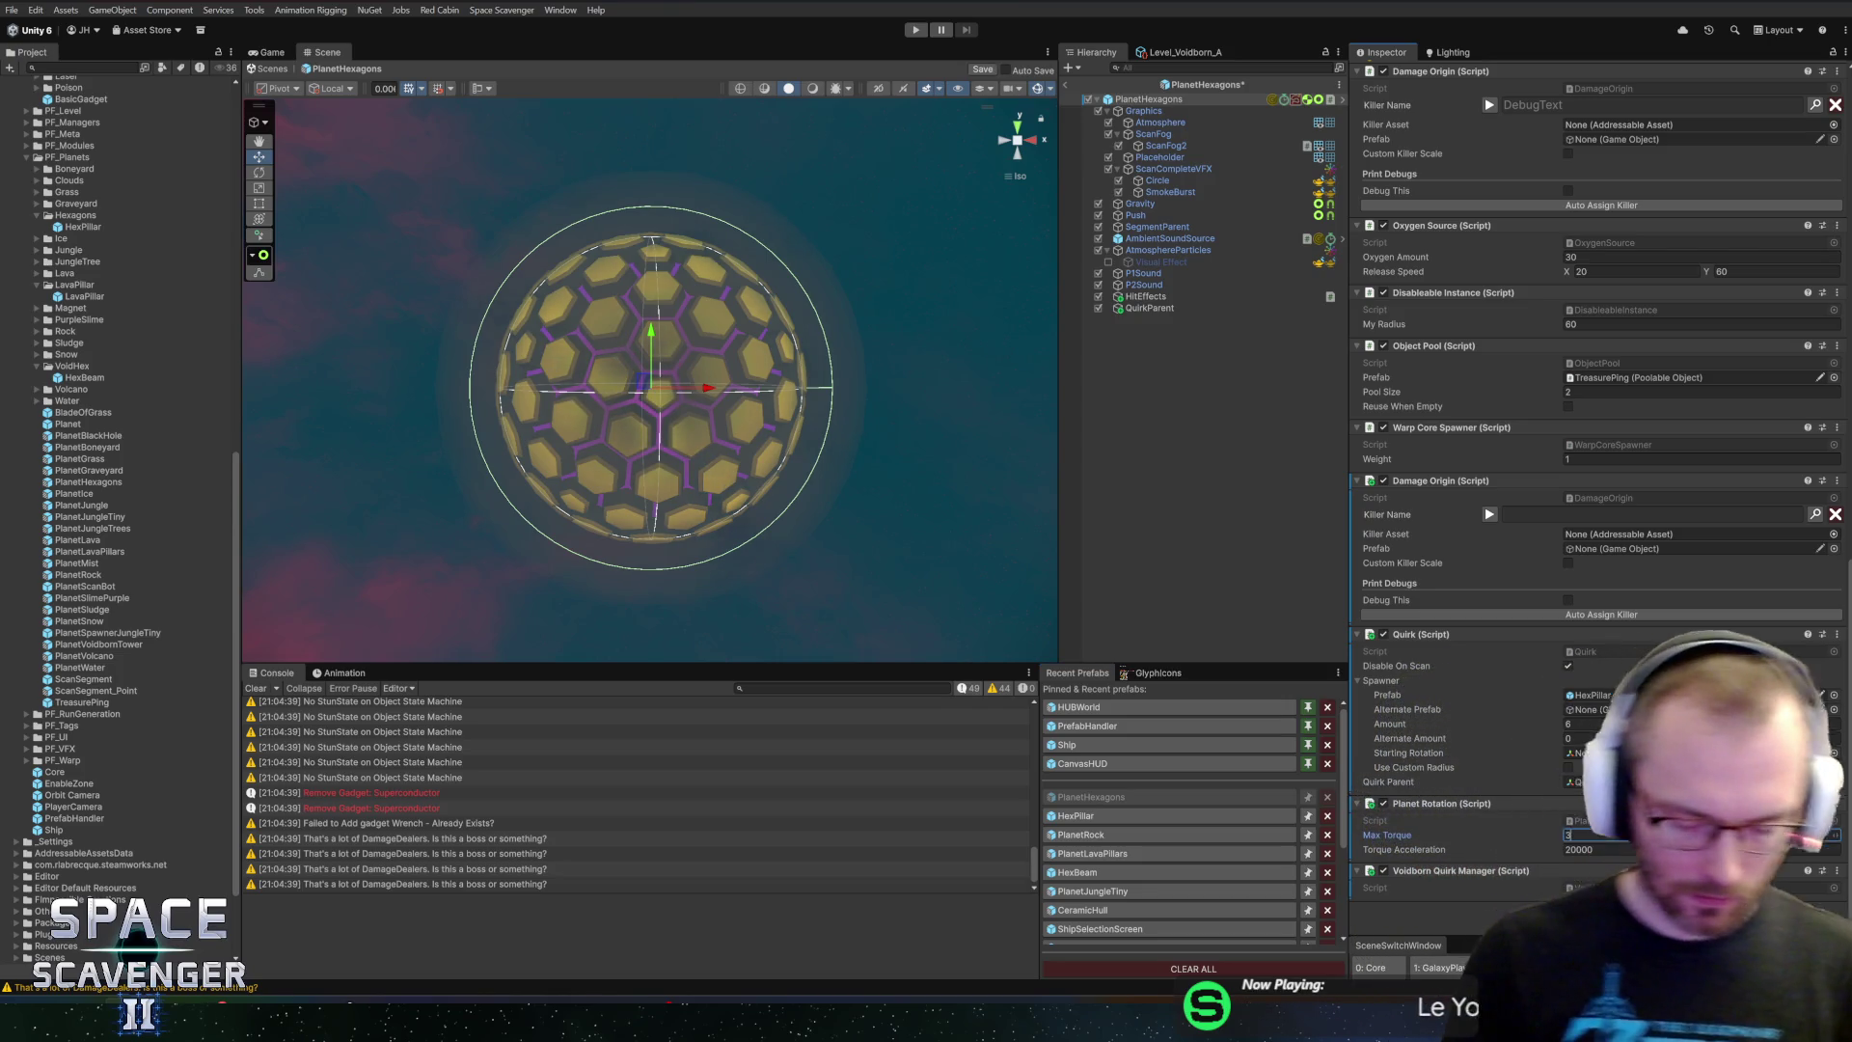
pyautogui.hotkey('ctrl', 's')
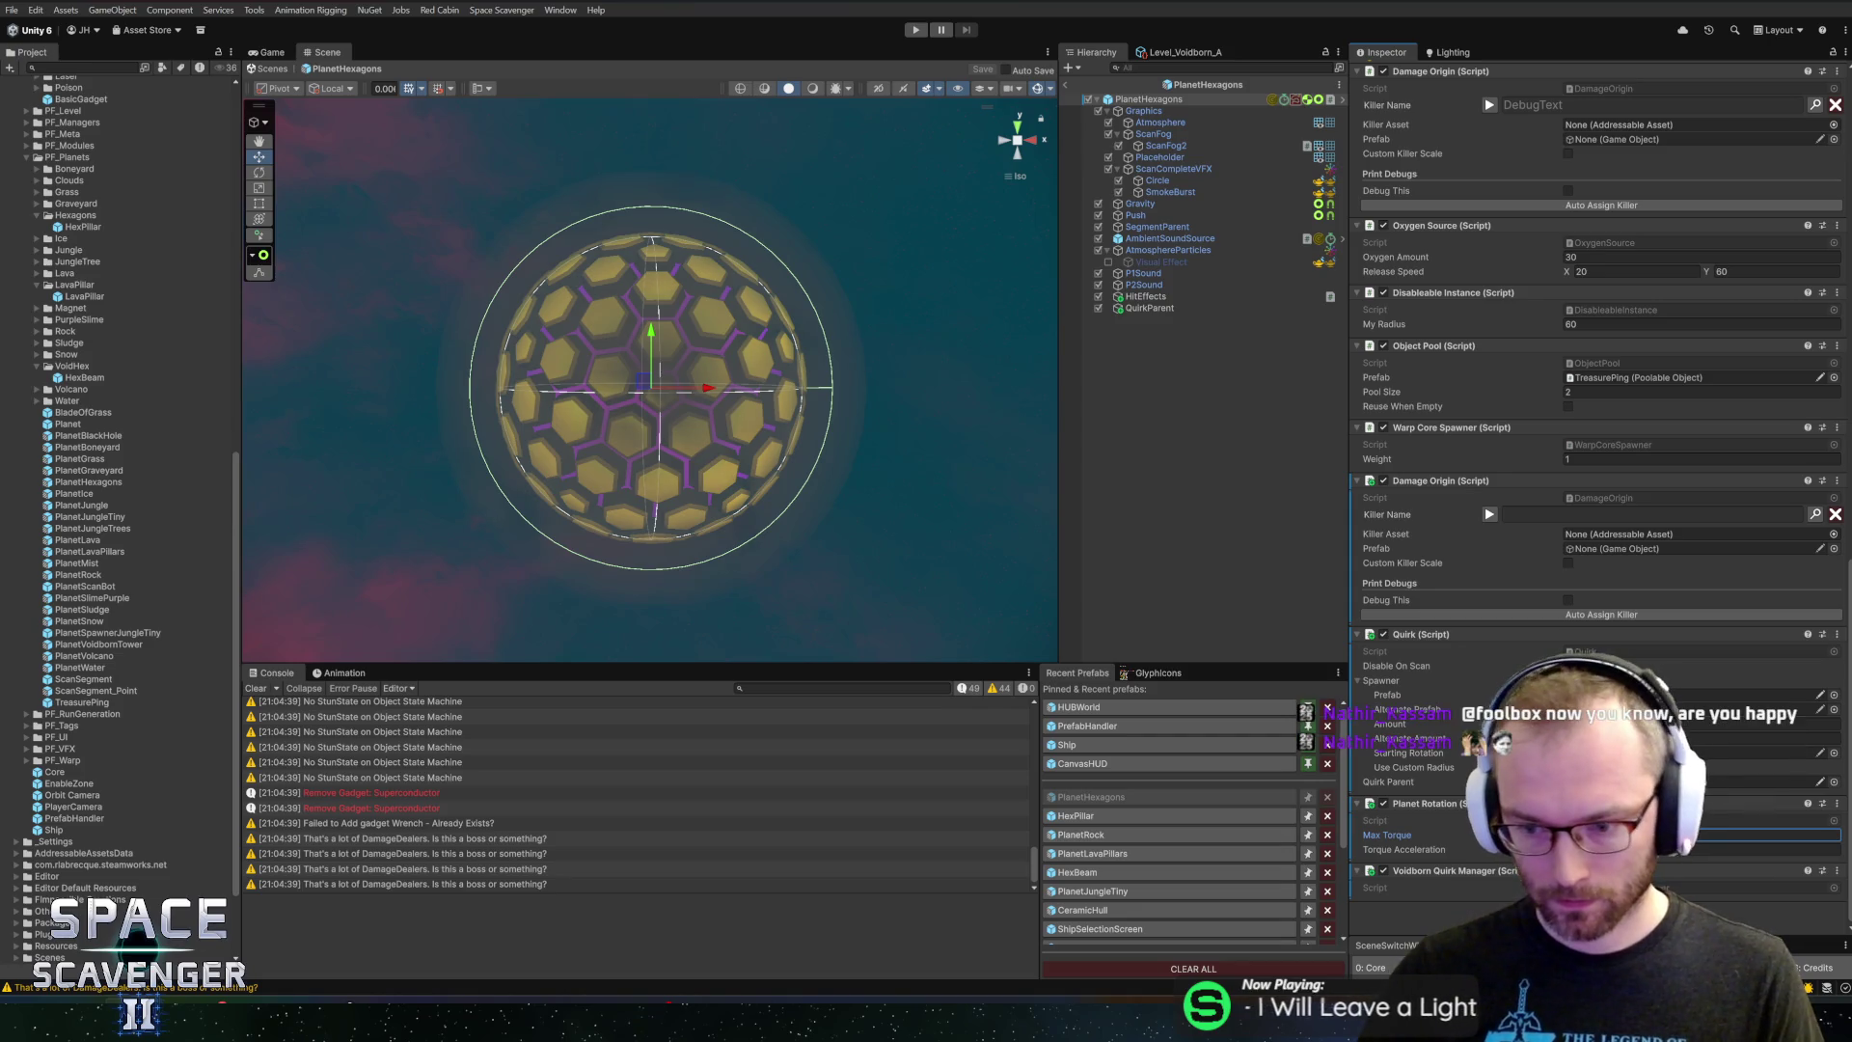
# Check the QuirkParent object and the root's Quirk component, then return to the code
pyautogui.click(1150, 309)
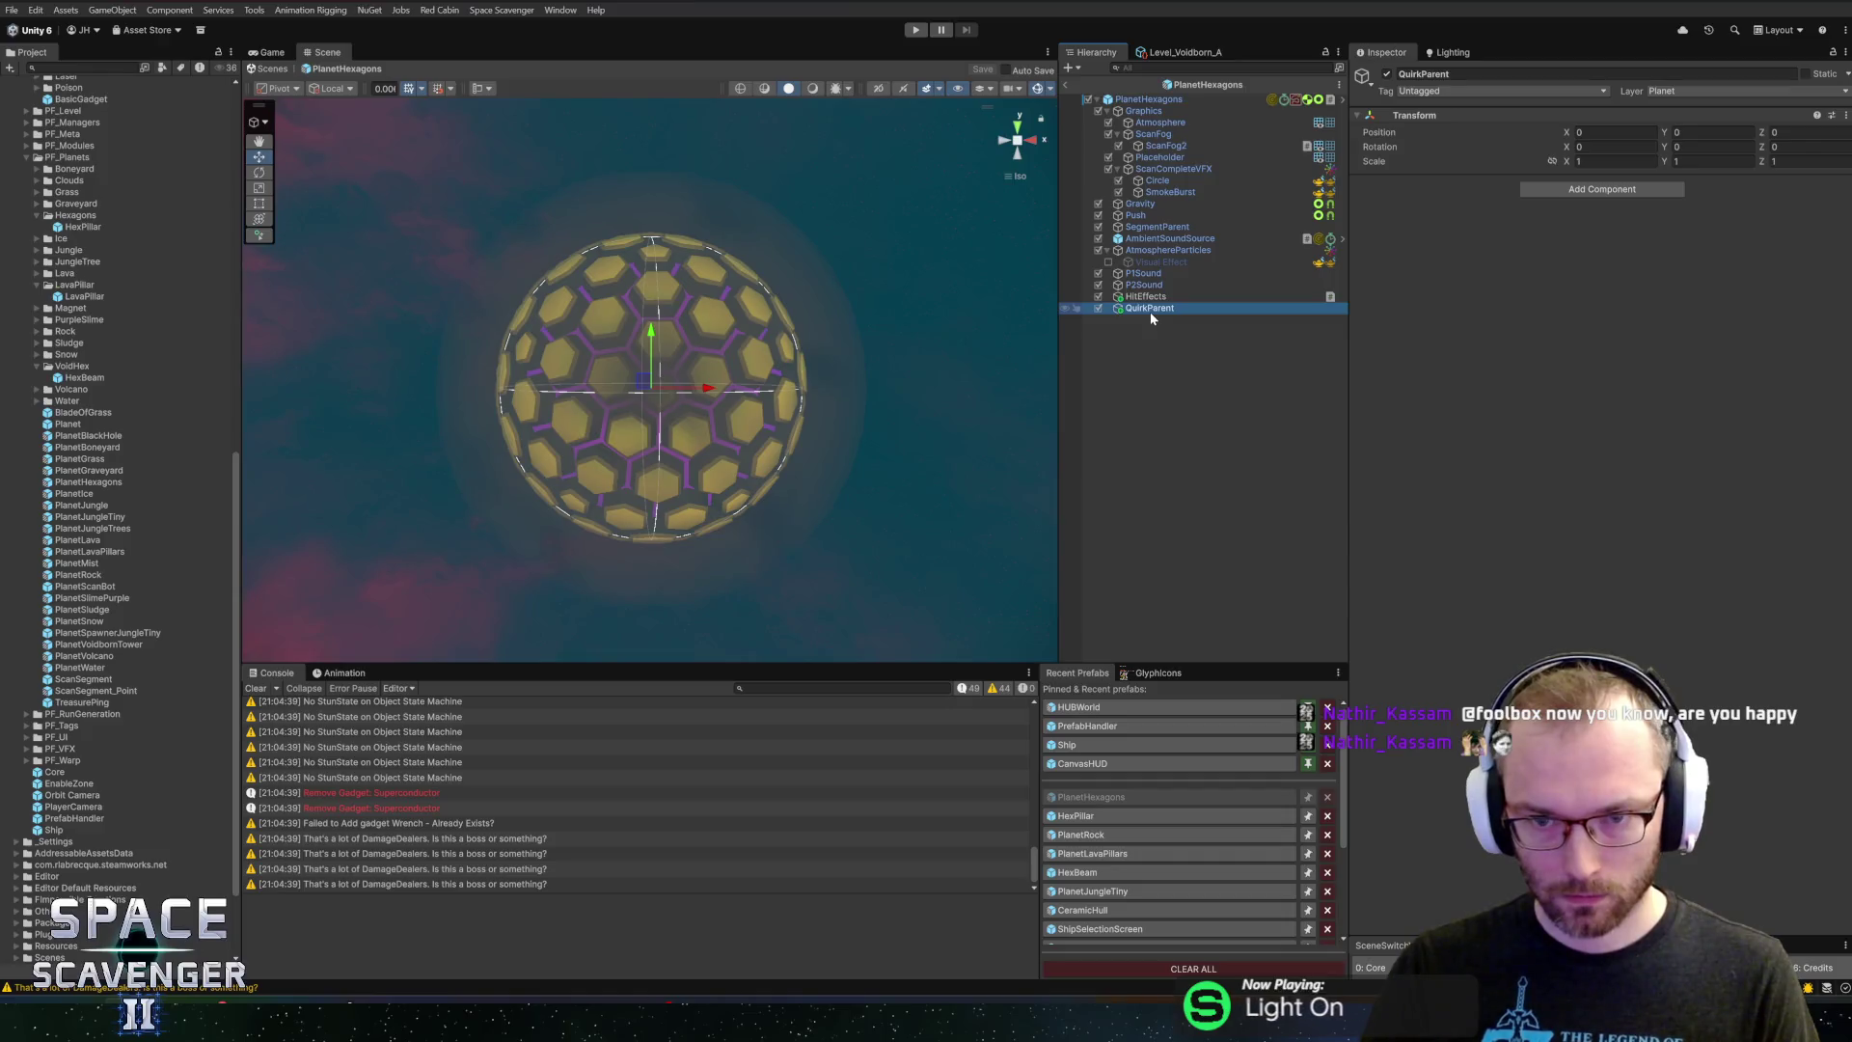
pyautogui.click(1196, 100)
pyautogui.scroll(-1, 1434, 641)
pyautogui.scroll(-10, 1433, 635)
pyautogui.rightClick(1496, 873)
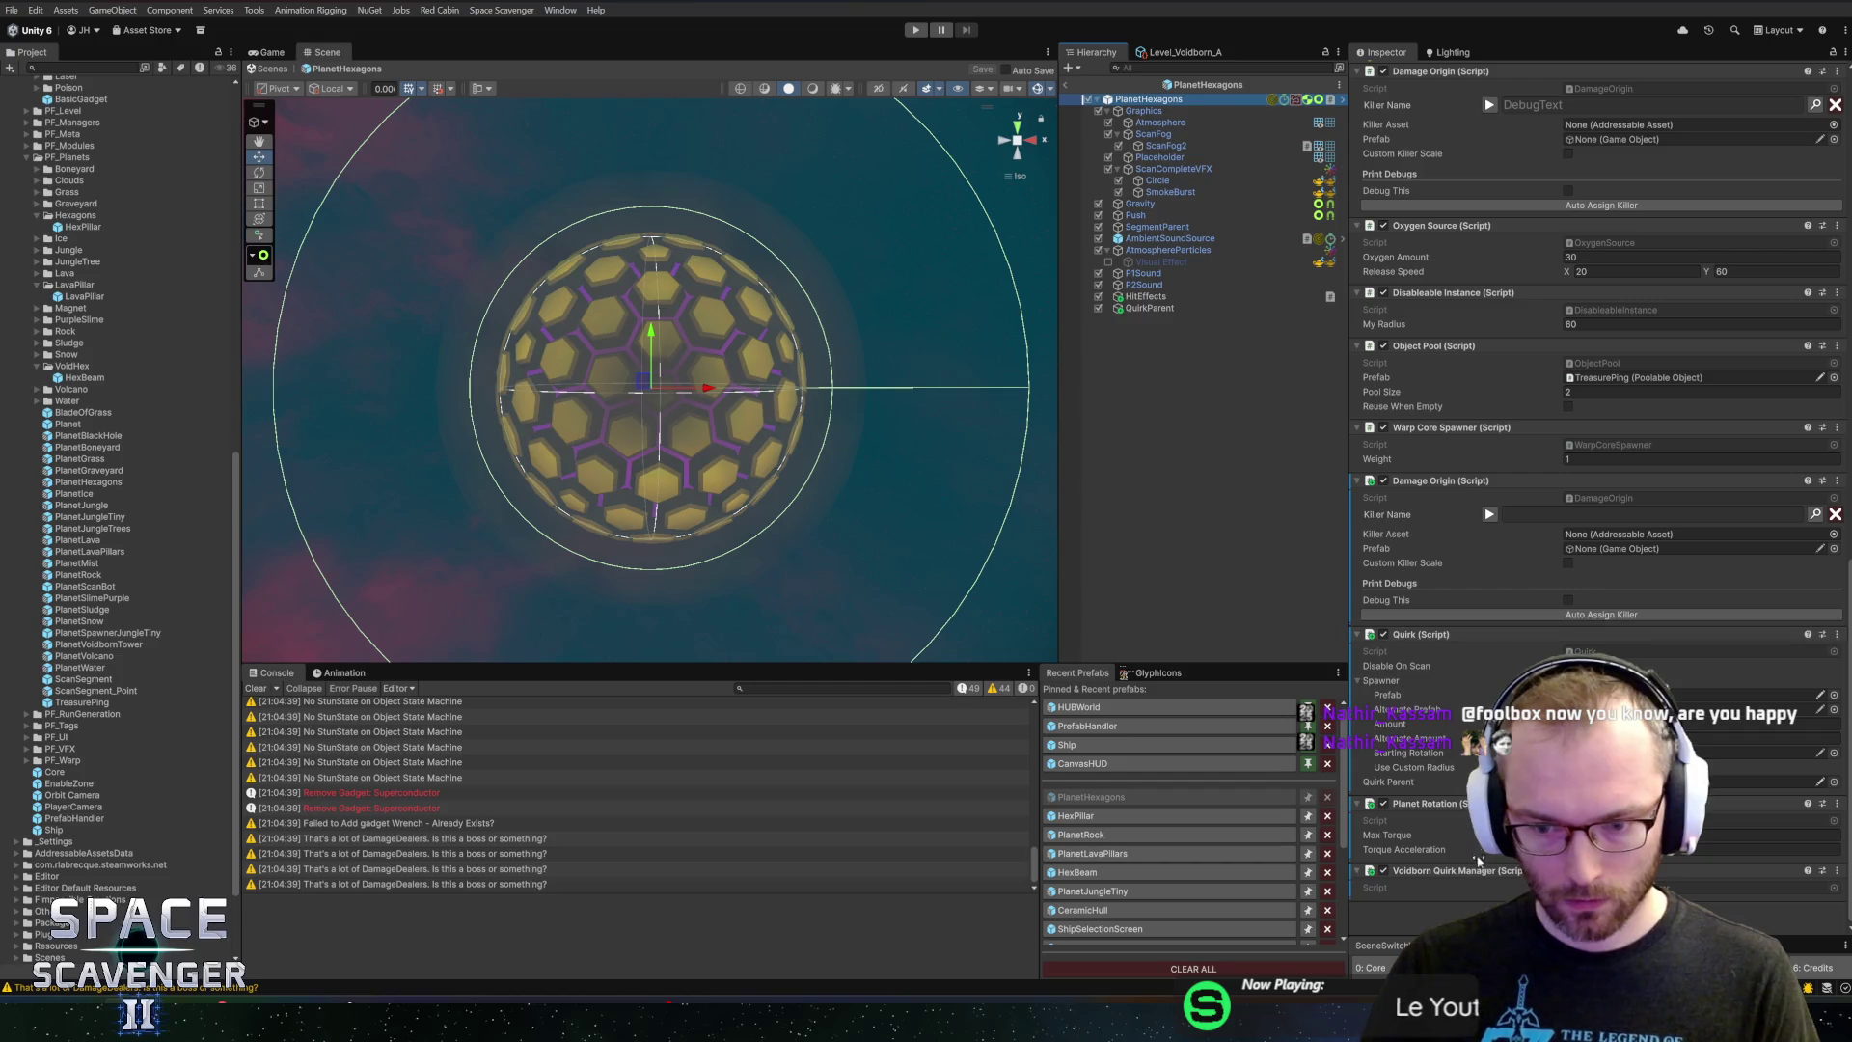
pyautogui.click(1534, 844)
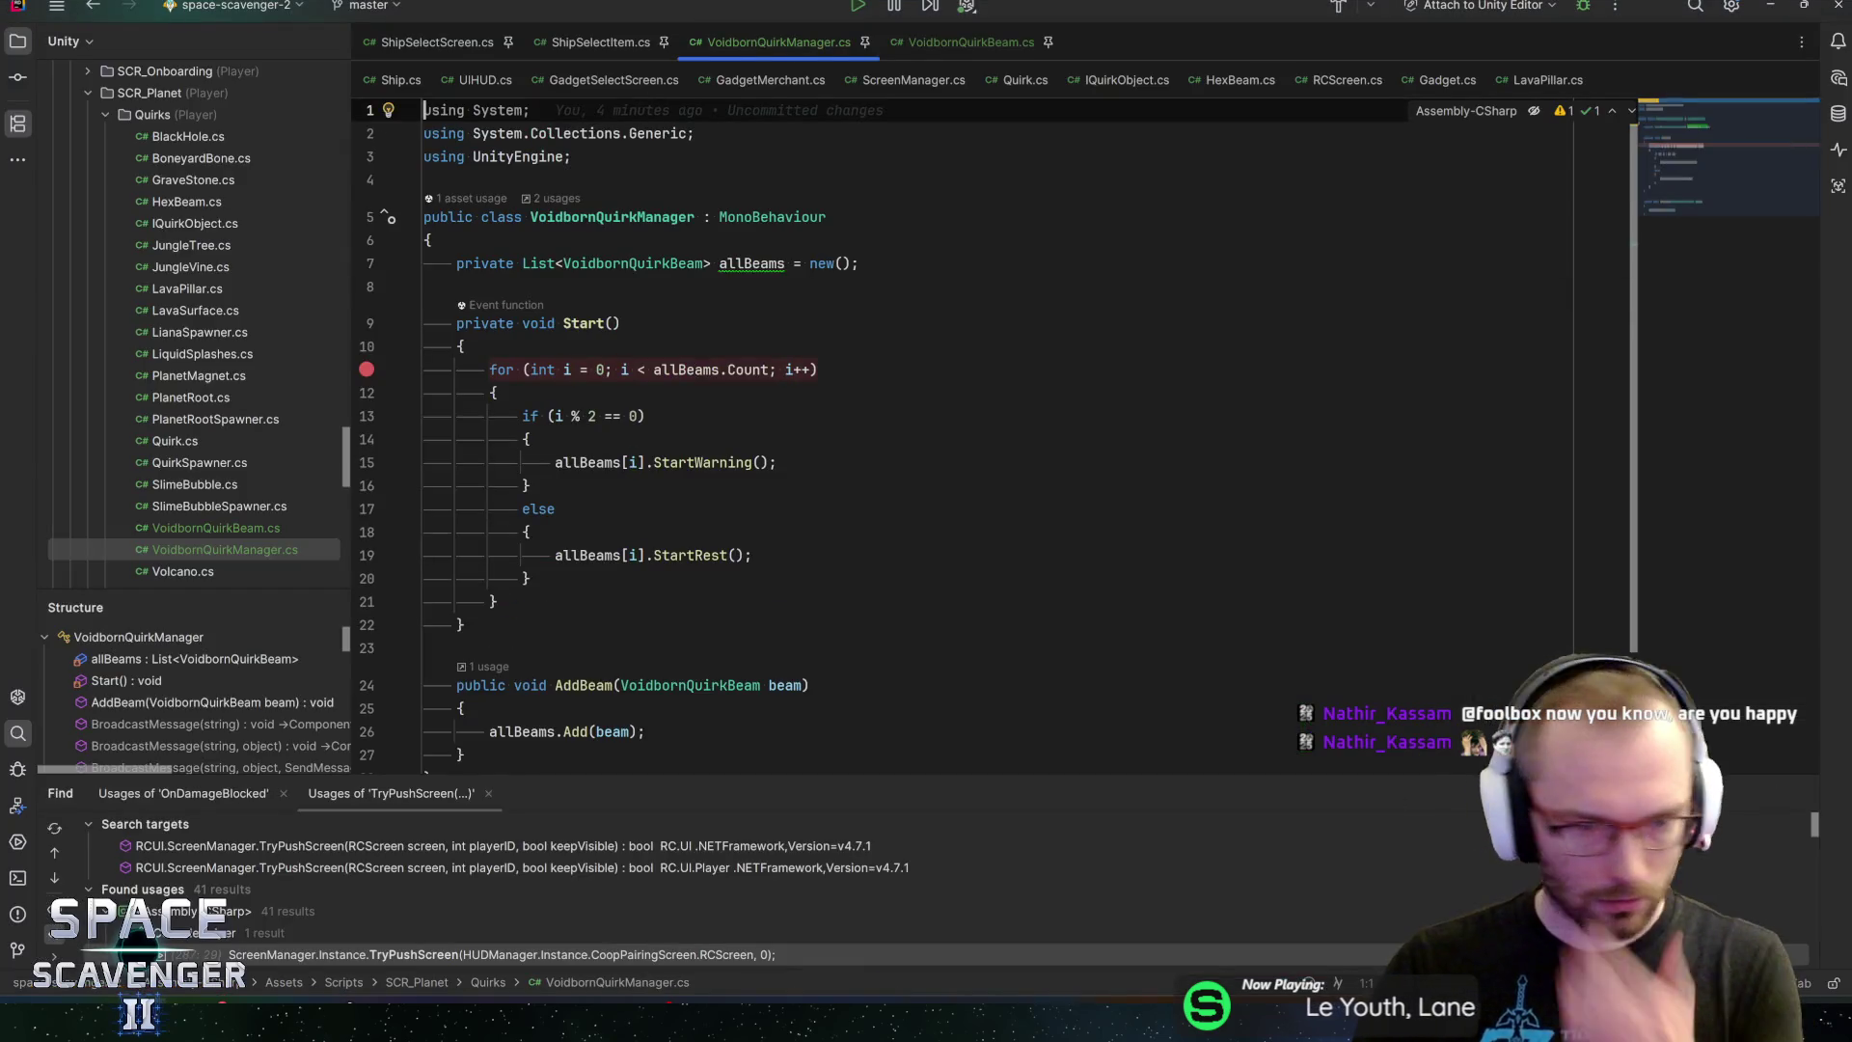
# Add a [SerializeField] float timeToSwitch field and a private int oddEvenIndex field below allBeams
pyautogui.click(859, 264)
pyautogui.press('Return')
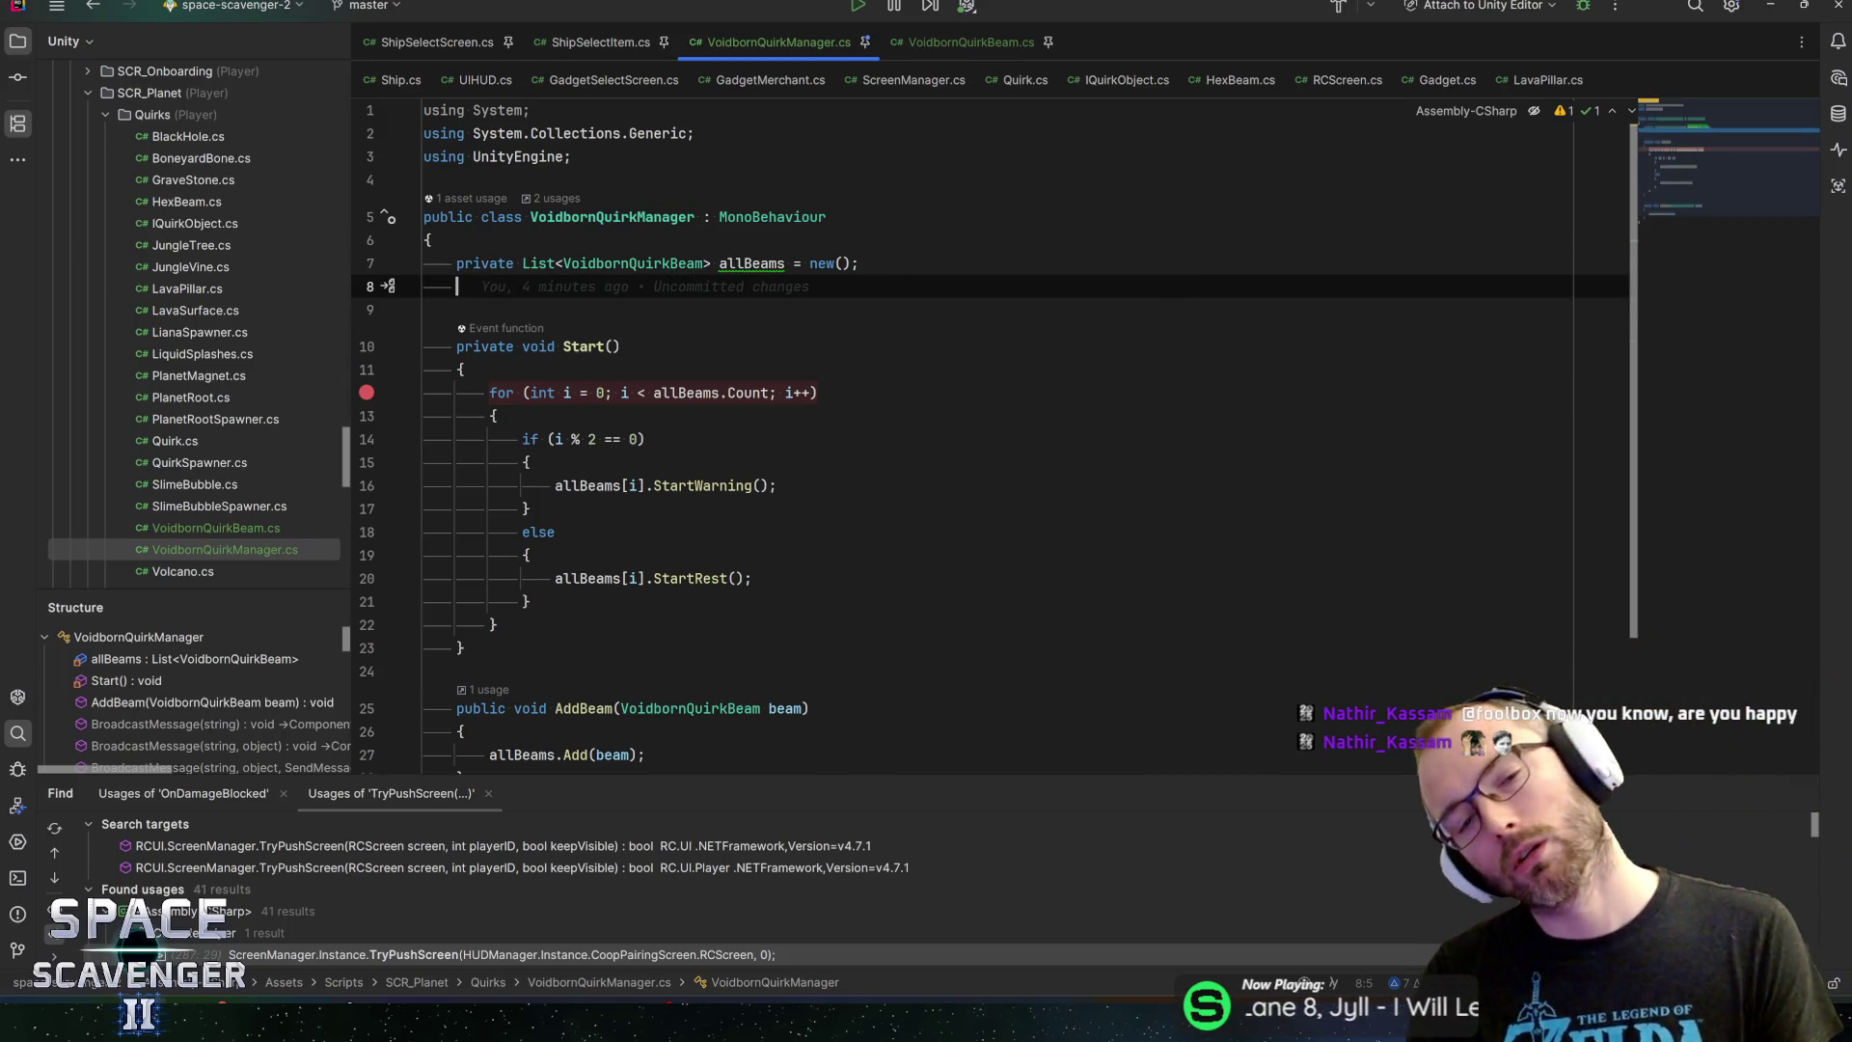
pyautogui.click(457, 346)
pyautogui.press('Up')
pyautogui.press('Up')
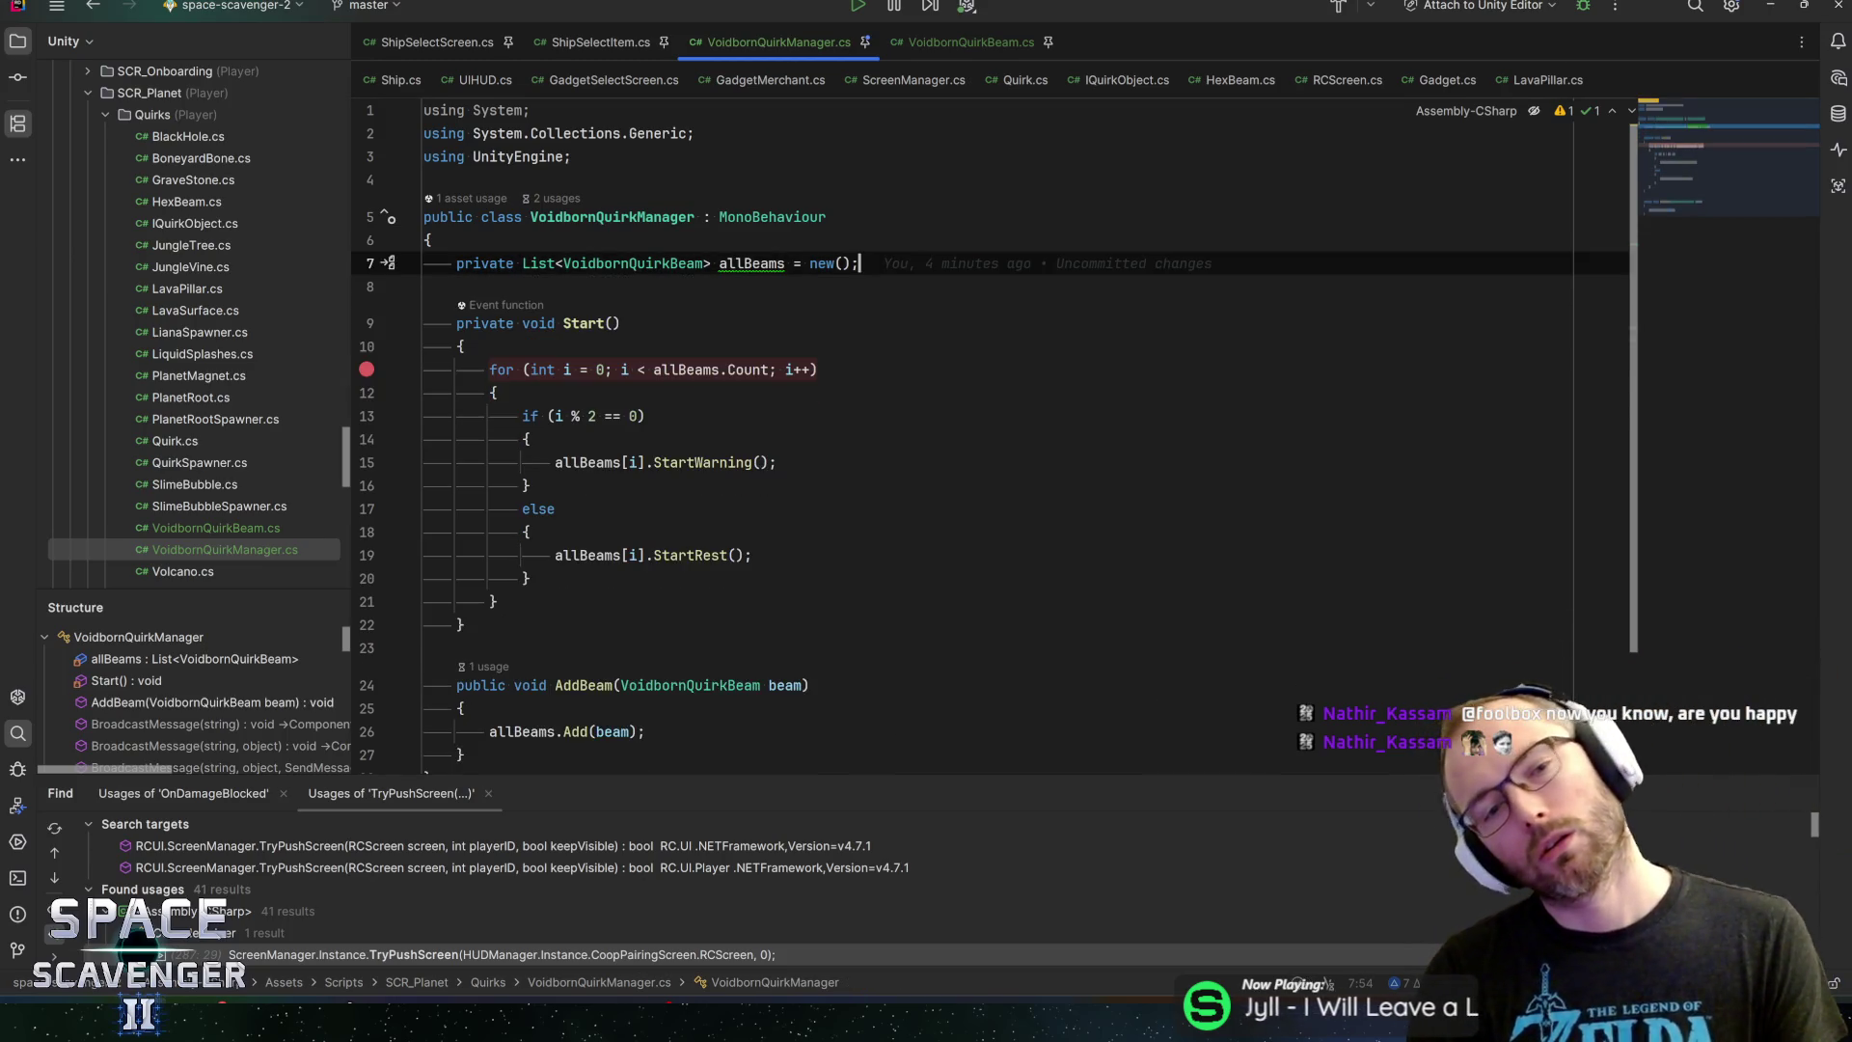
pyautogui.write('f')
pyautogui.press('BackSpace')
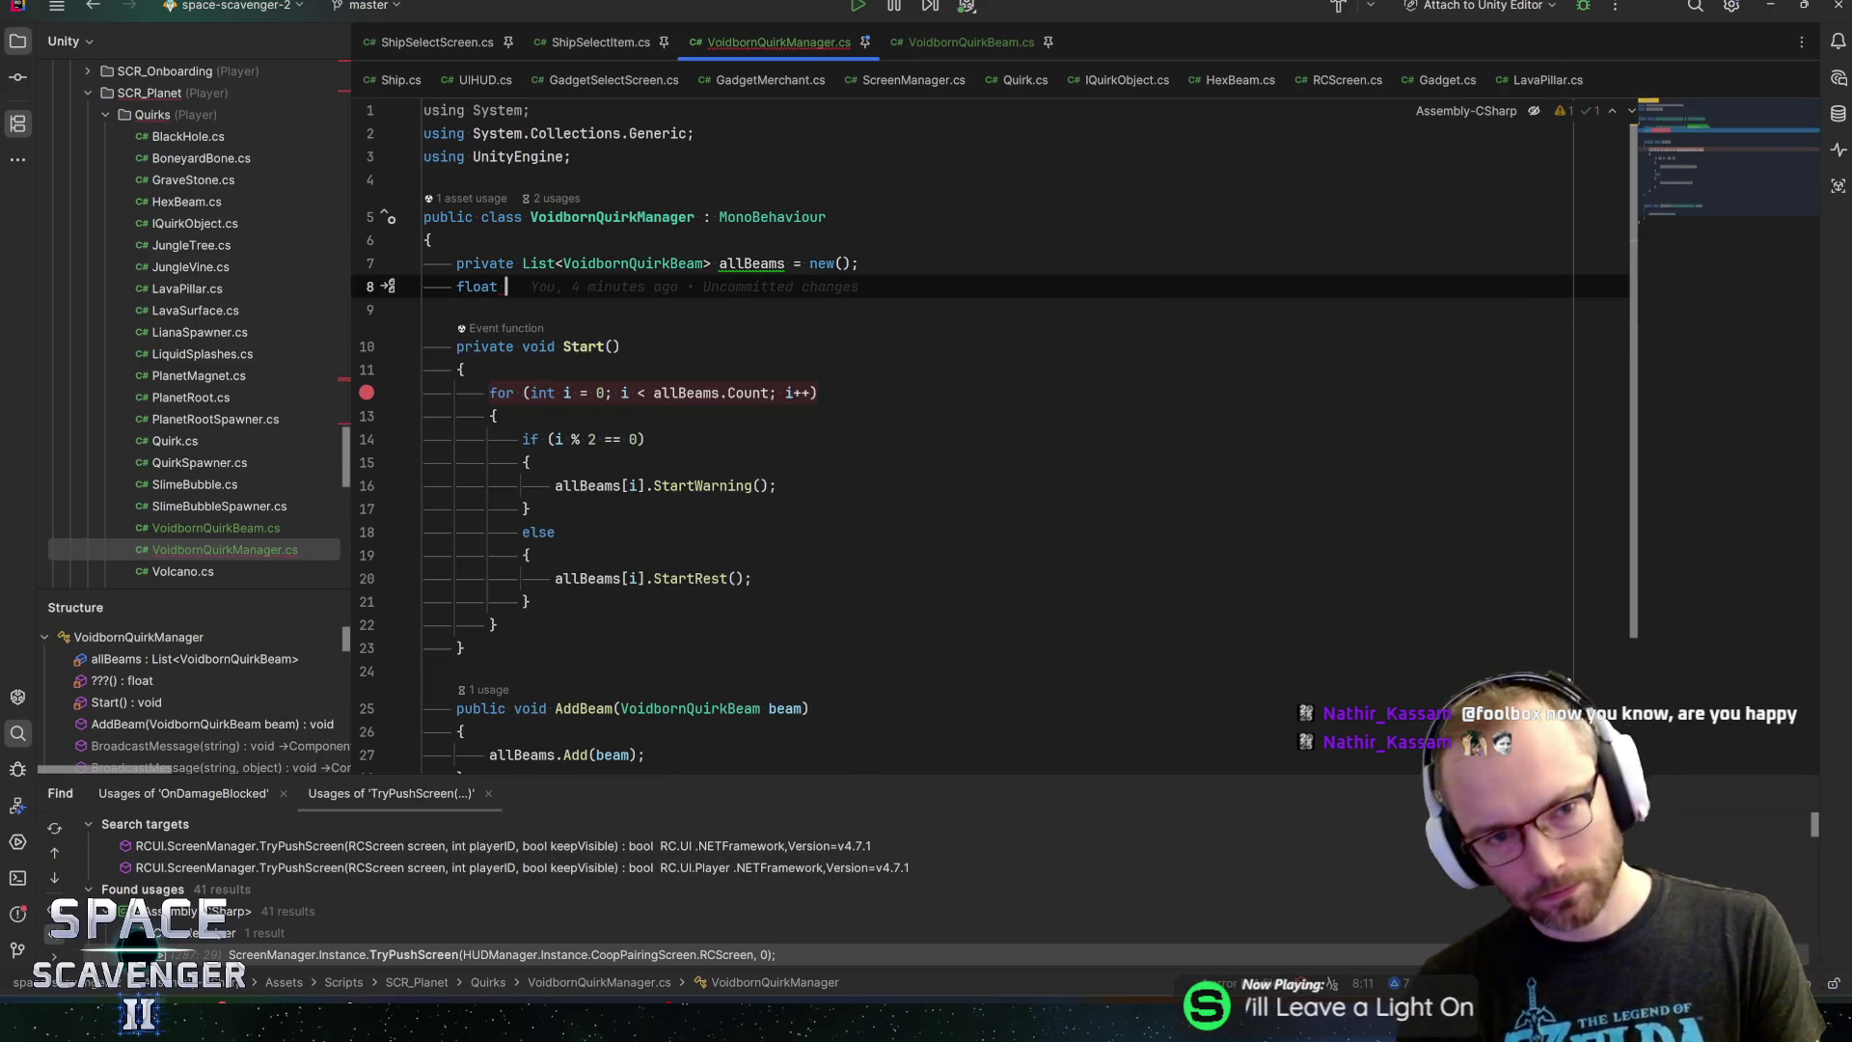
pyautogui.write('seria')
pyautogui.press('Return')
pyautogui.write('float ')
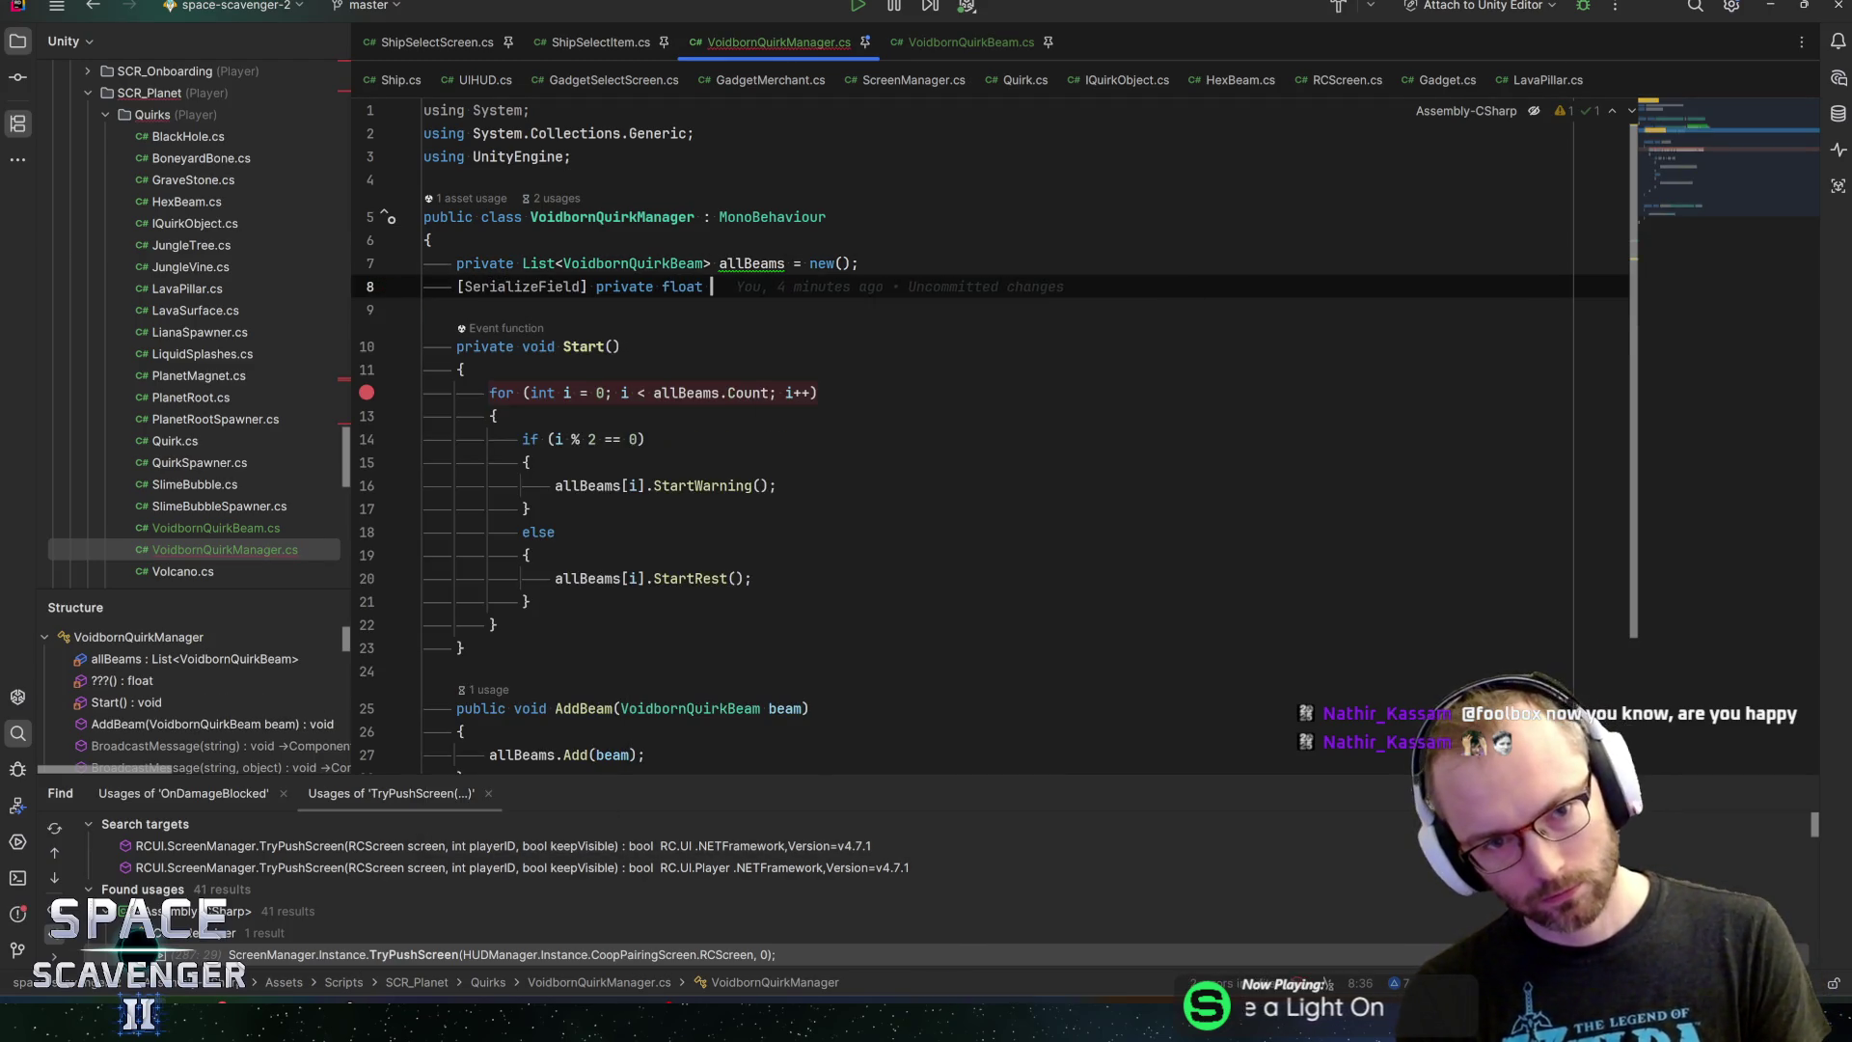
pyautogui.write('time')
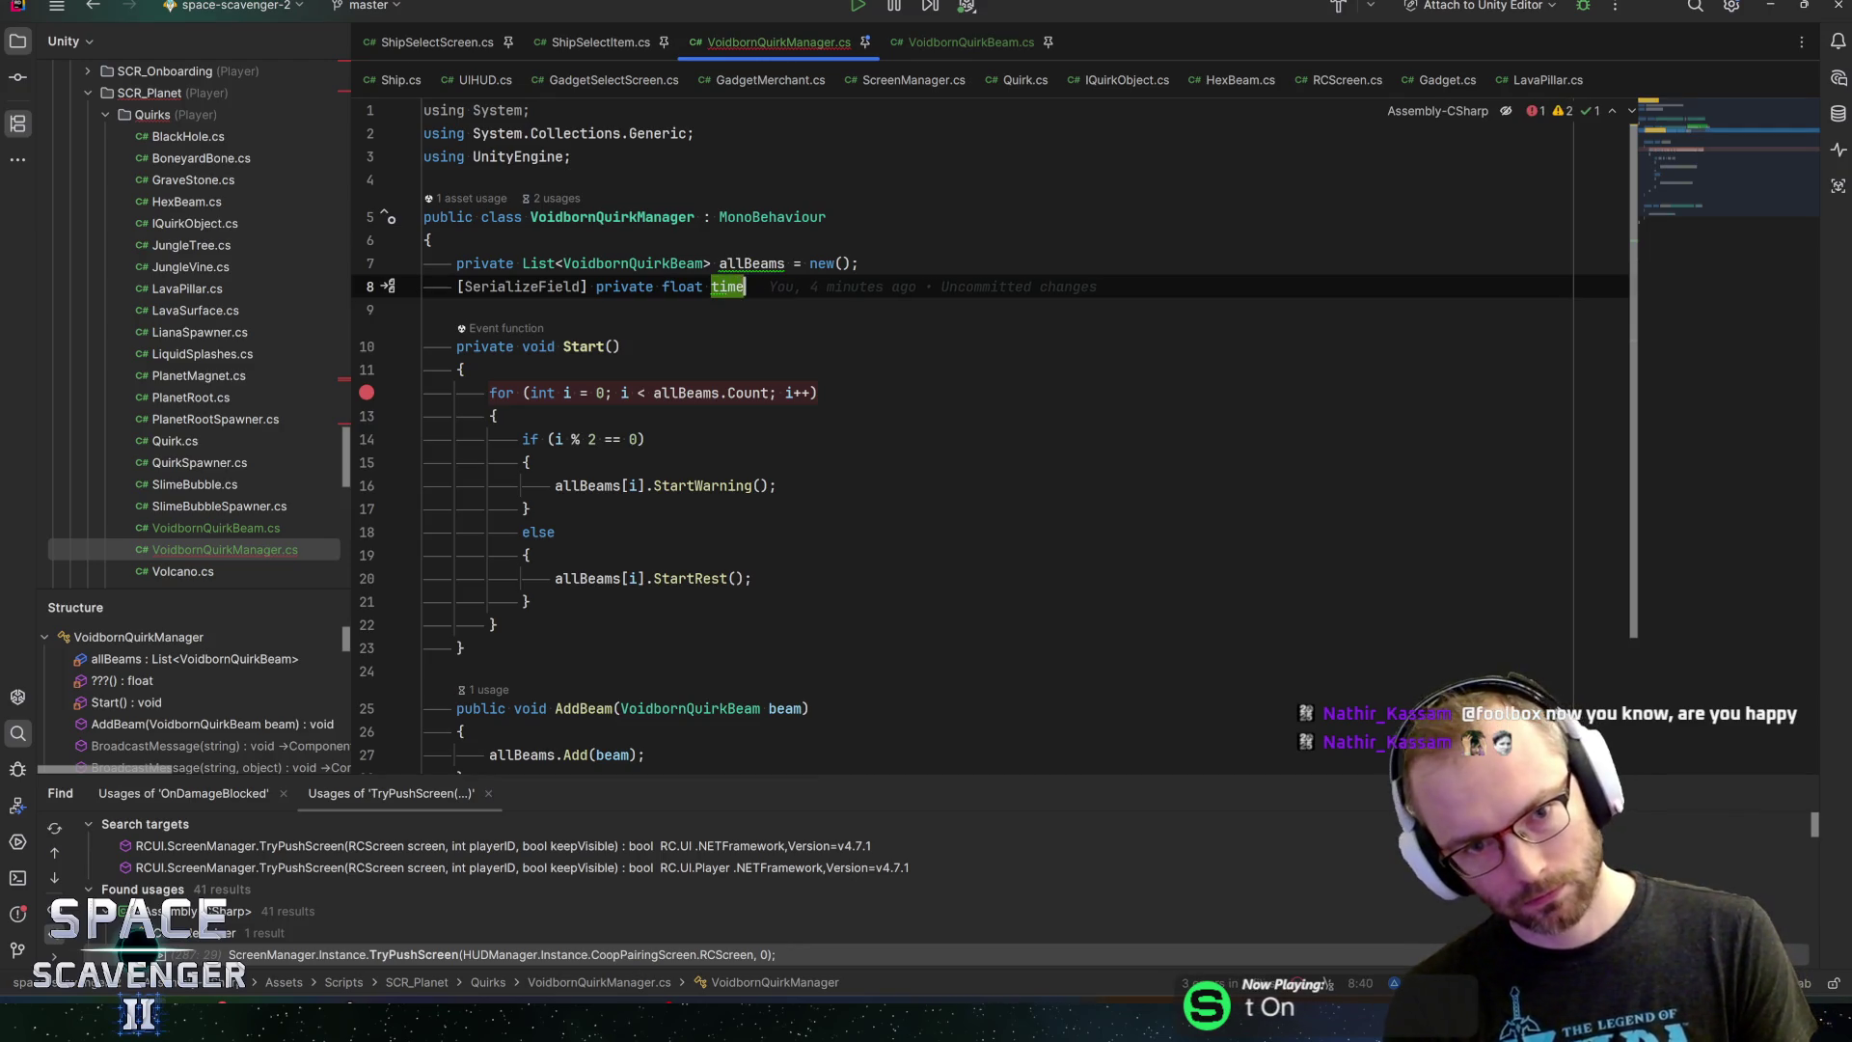
pyautogui.write('ToSwitch;')
pyautogui.press('Return')
pyautogui.press('Return')
pyautogui.write('private bo')
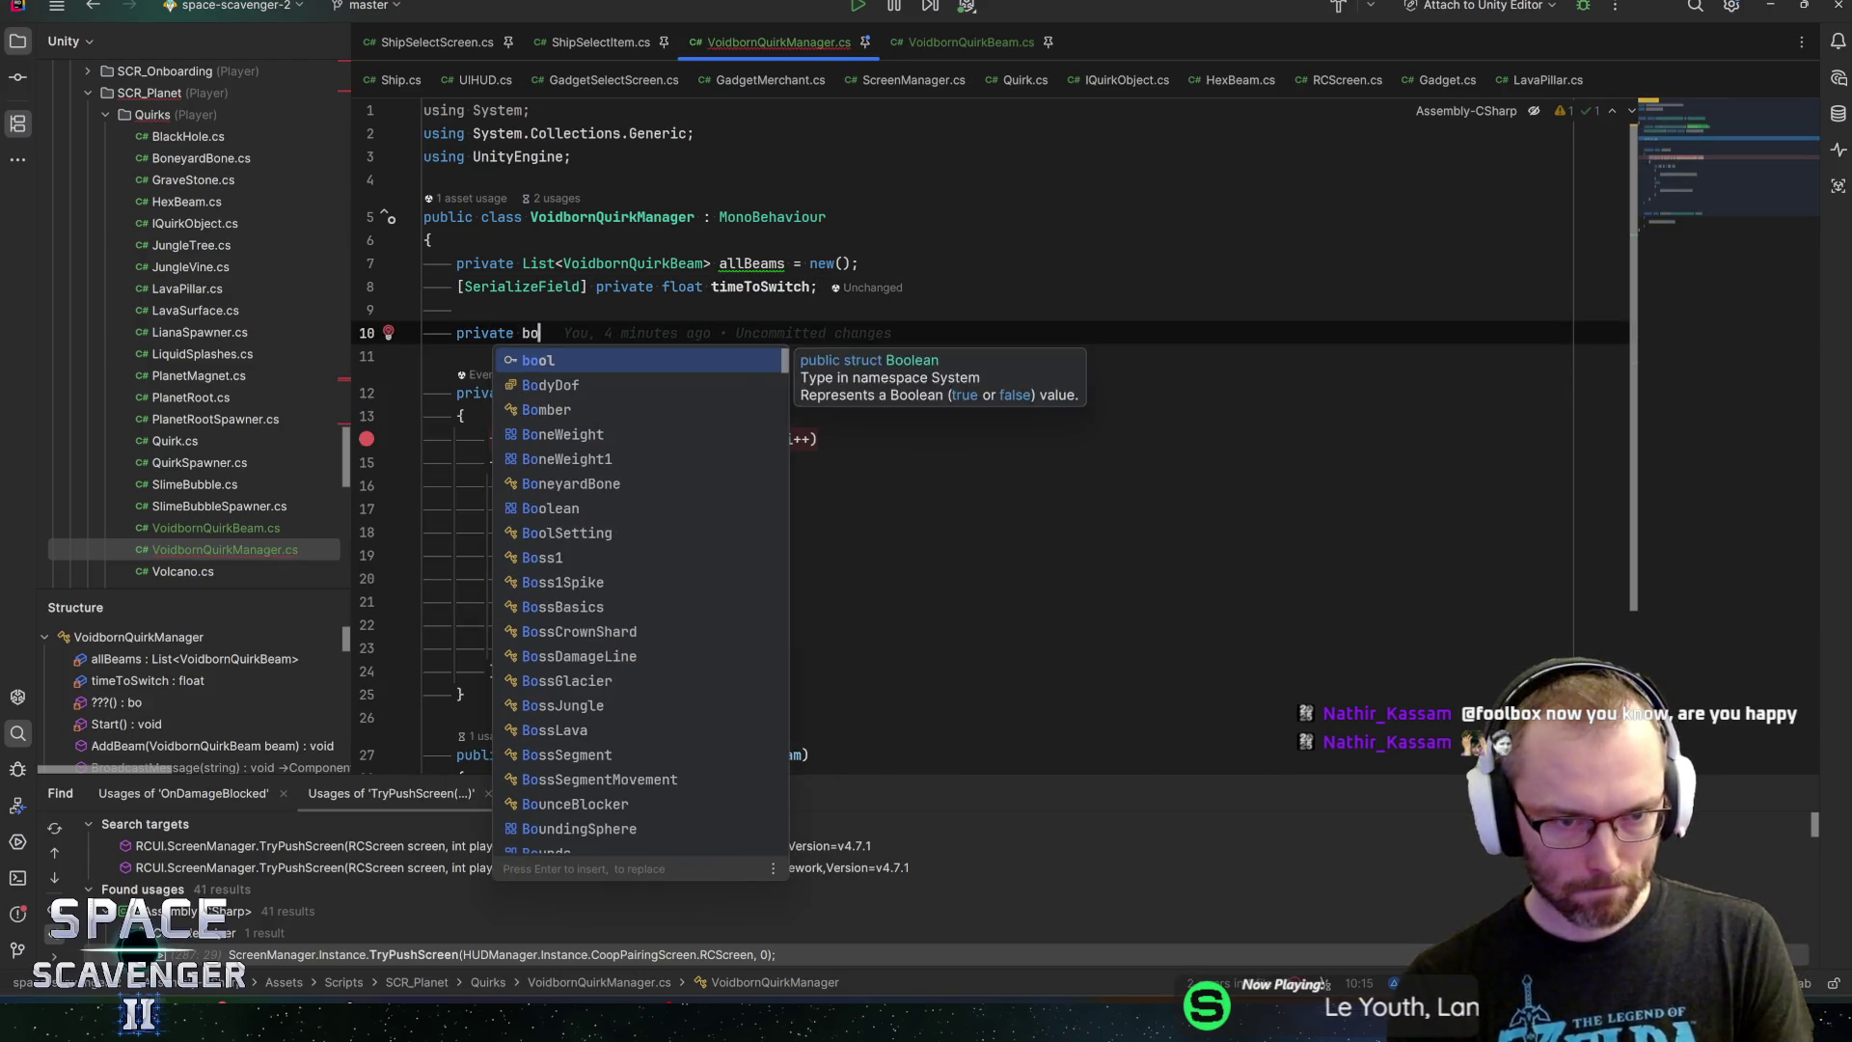
pyautogui.press('BackSpace')
pyautogui.write('int')
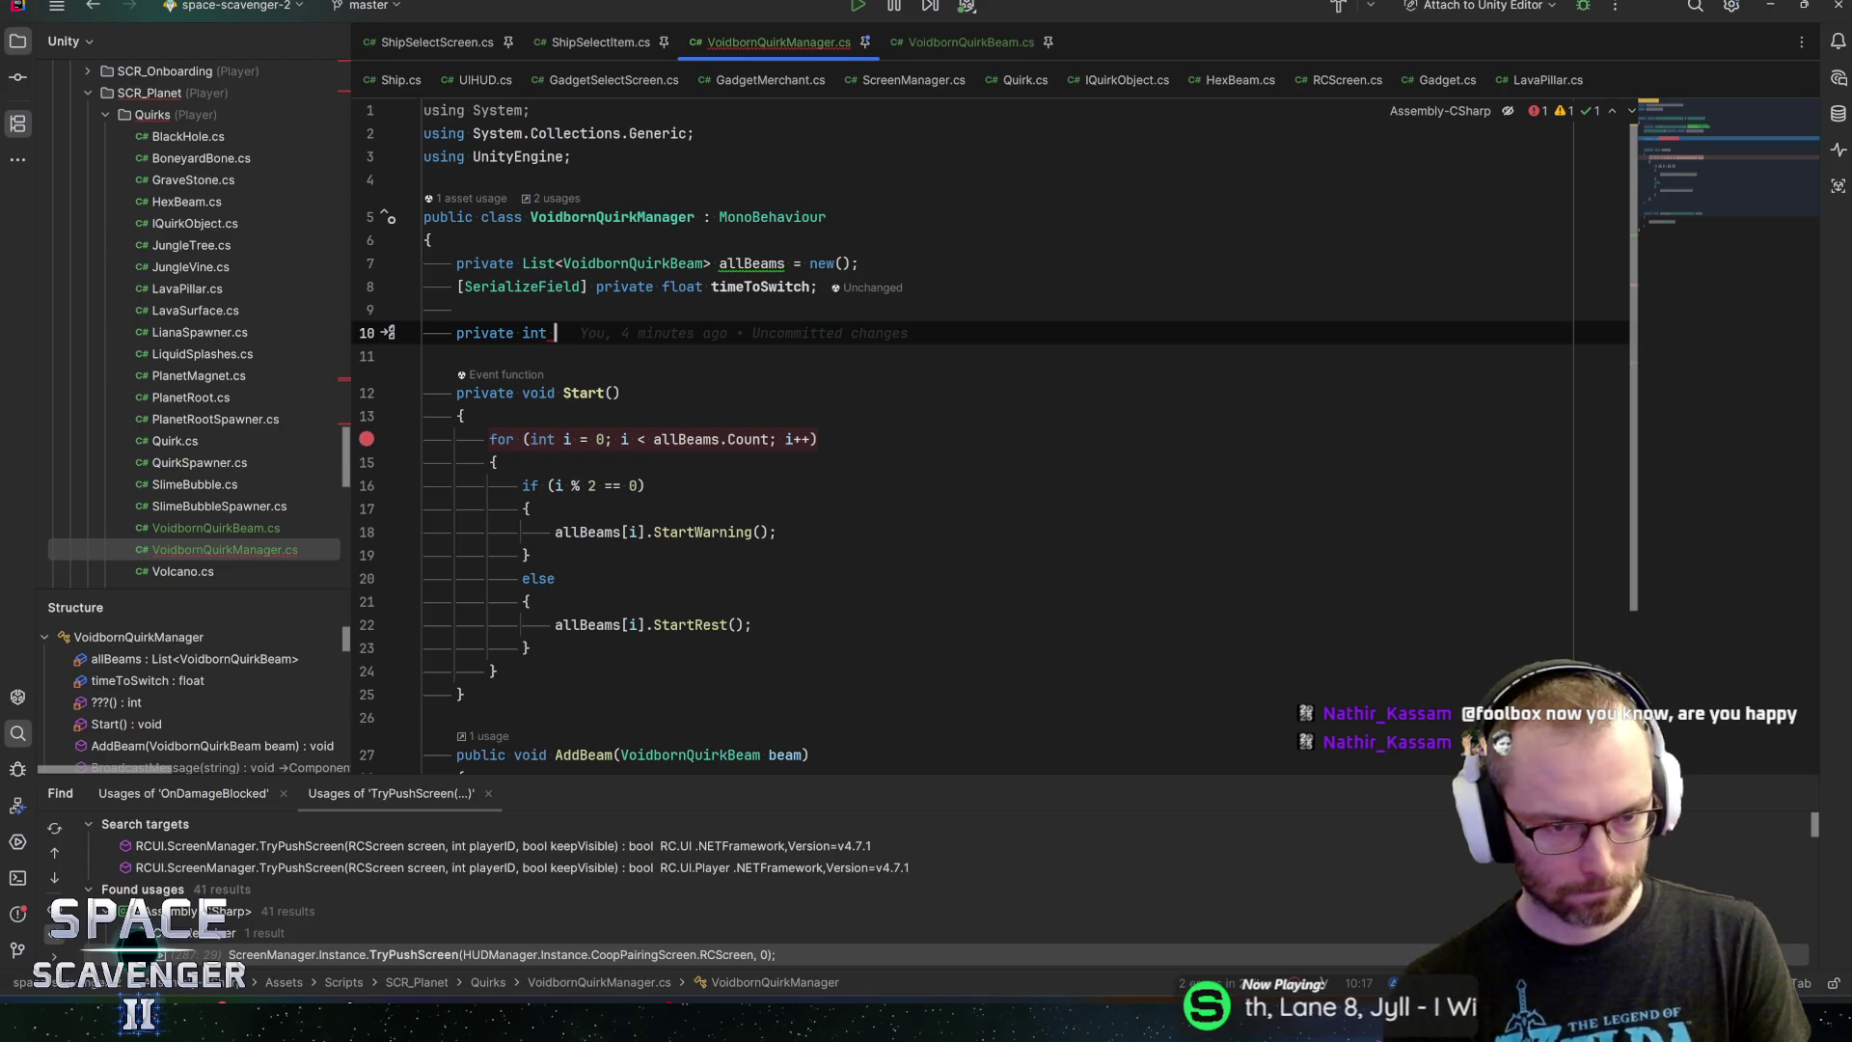
pyautogui.write('odf')
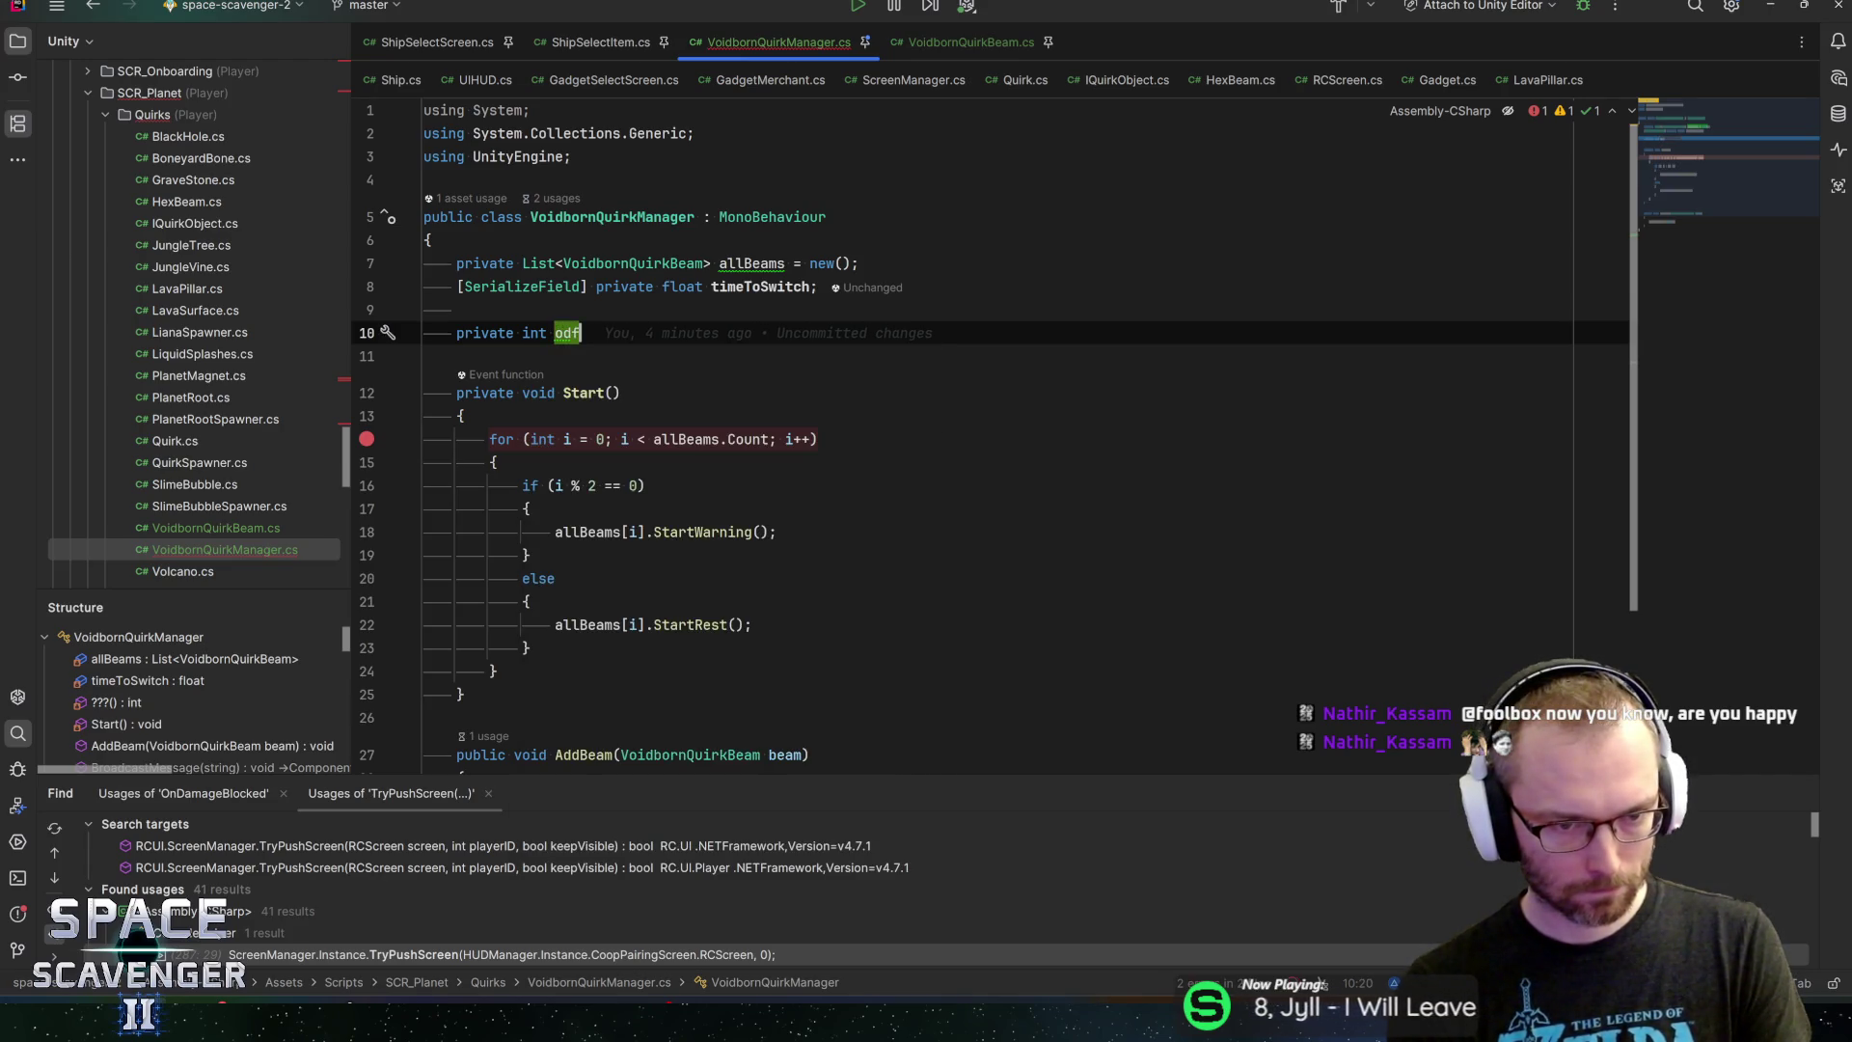
pyautogui.press('BackSpace')
pyautogui.write('dEven')
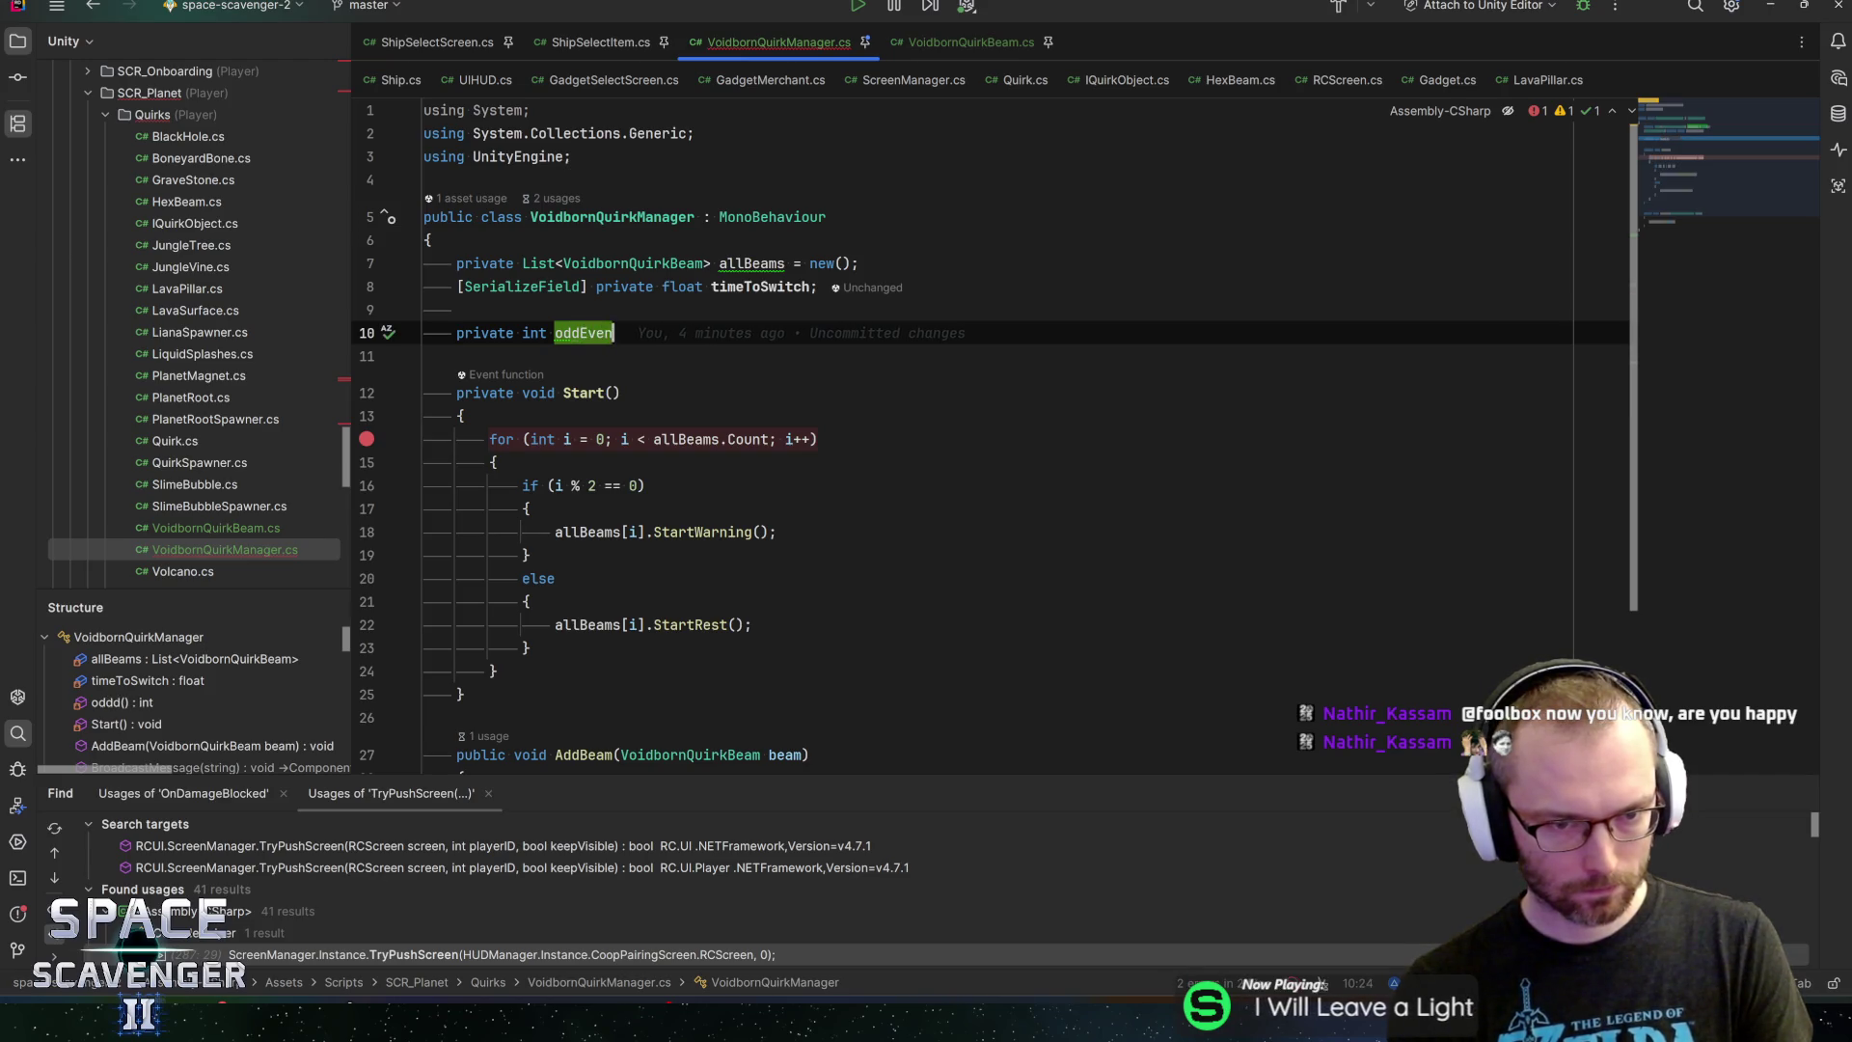
pyautogui.write('Index;')
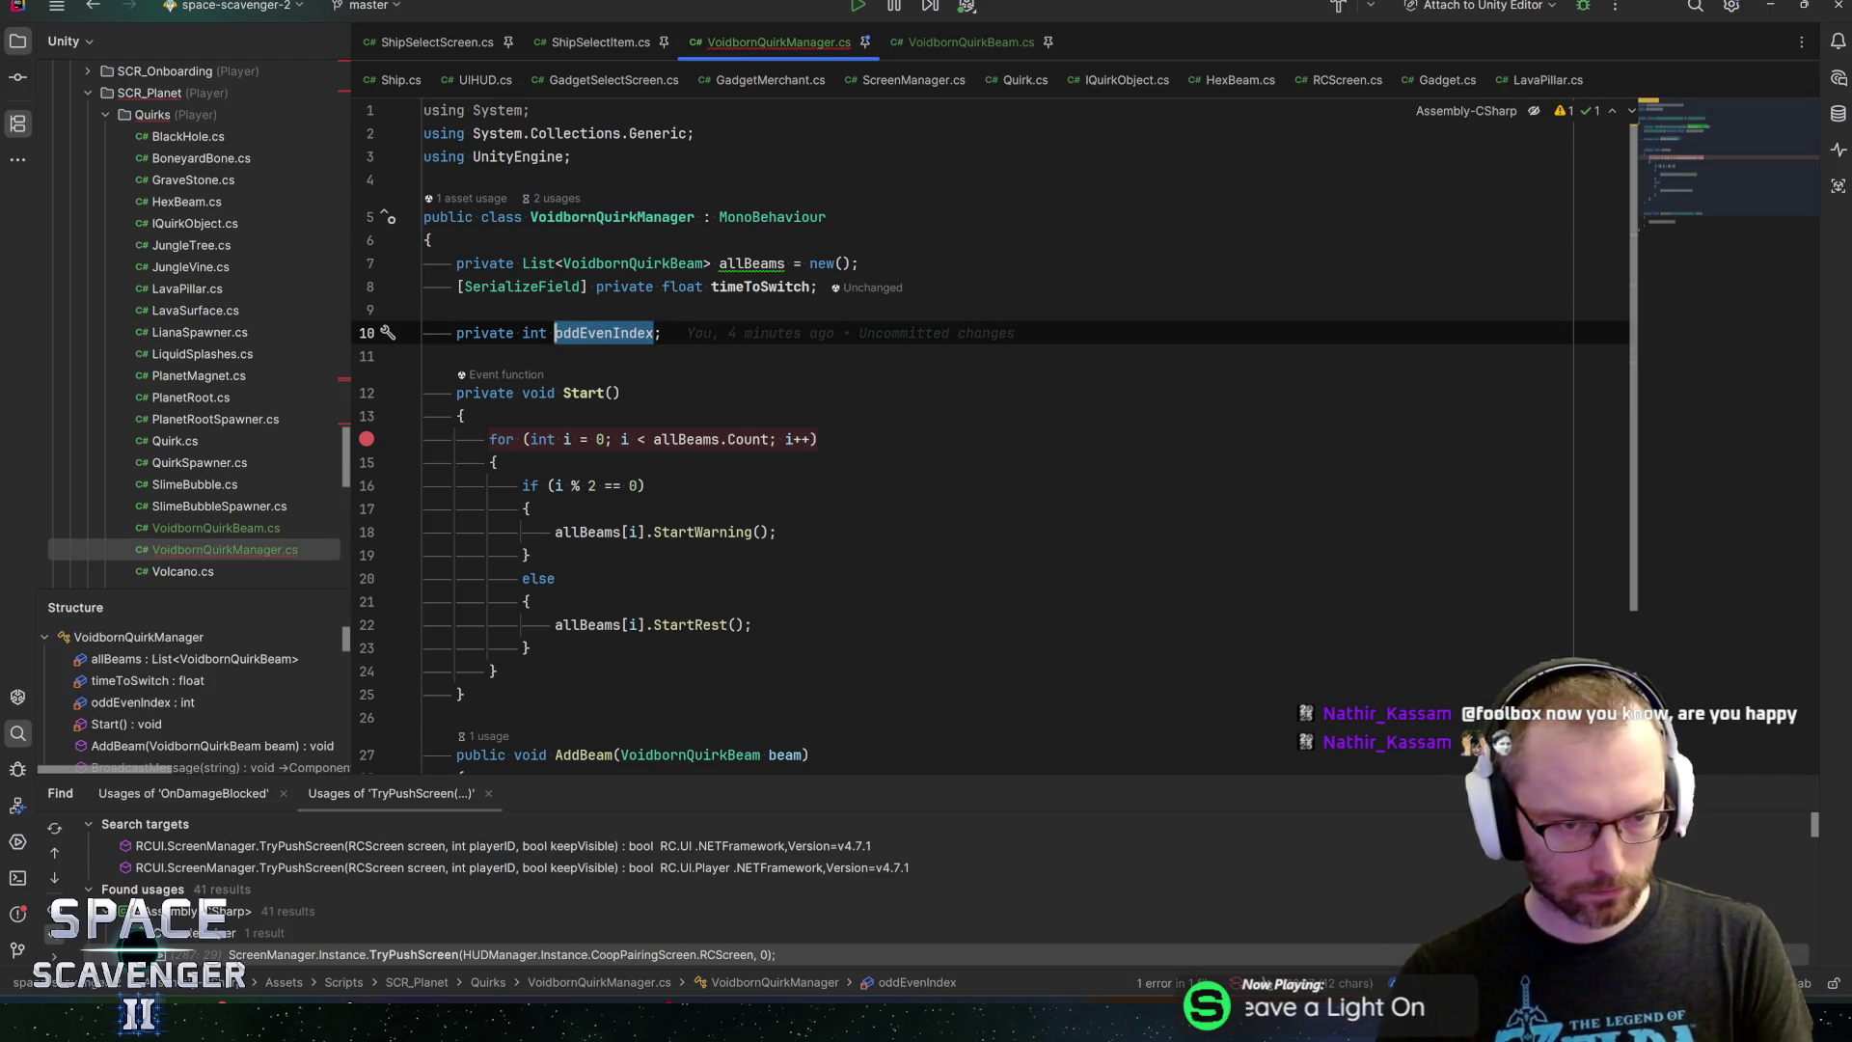
# Change the parity check in Start's loop to i % 2 == oddEvenIndex
pyautogui.doubleClick(635, 485)
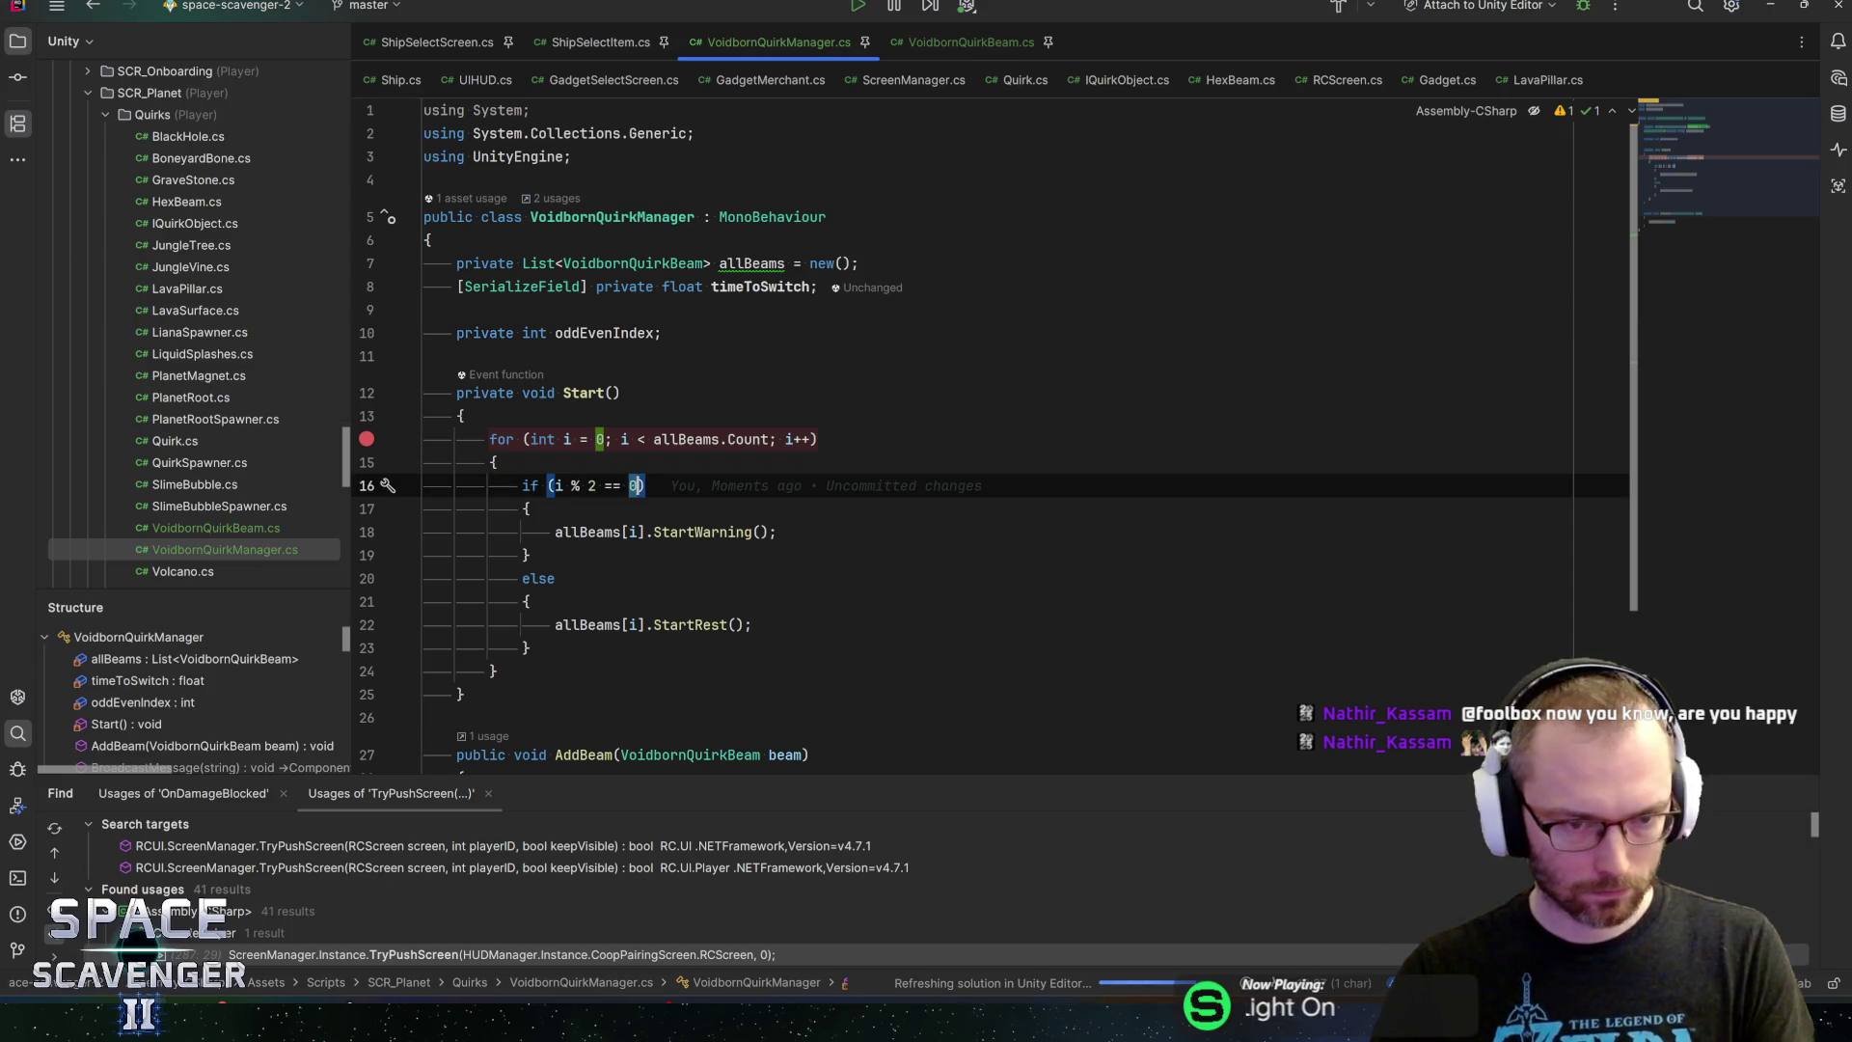
pyautogui.write('odd')
pyautogui.press('Return')
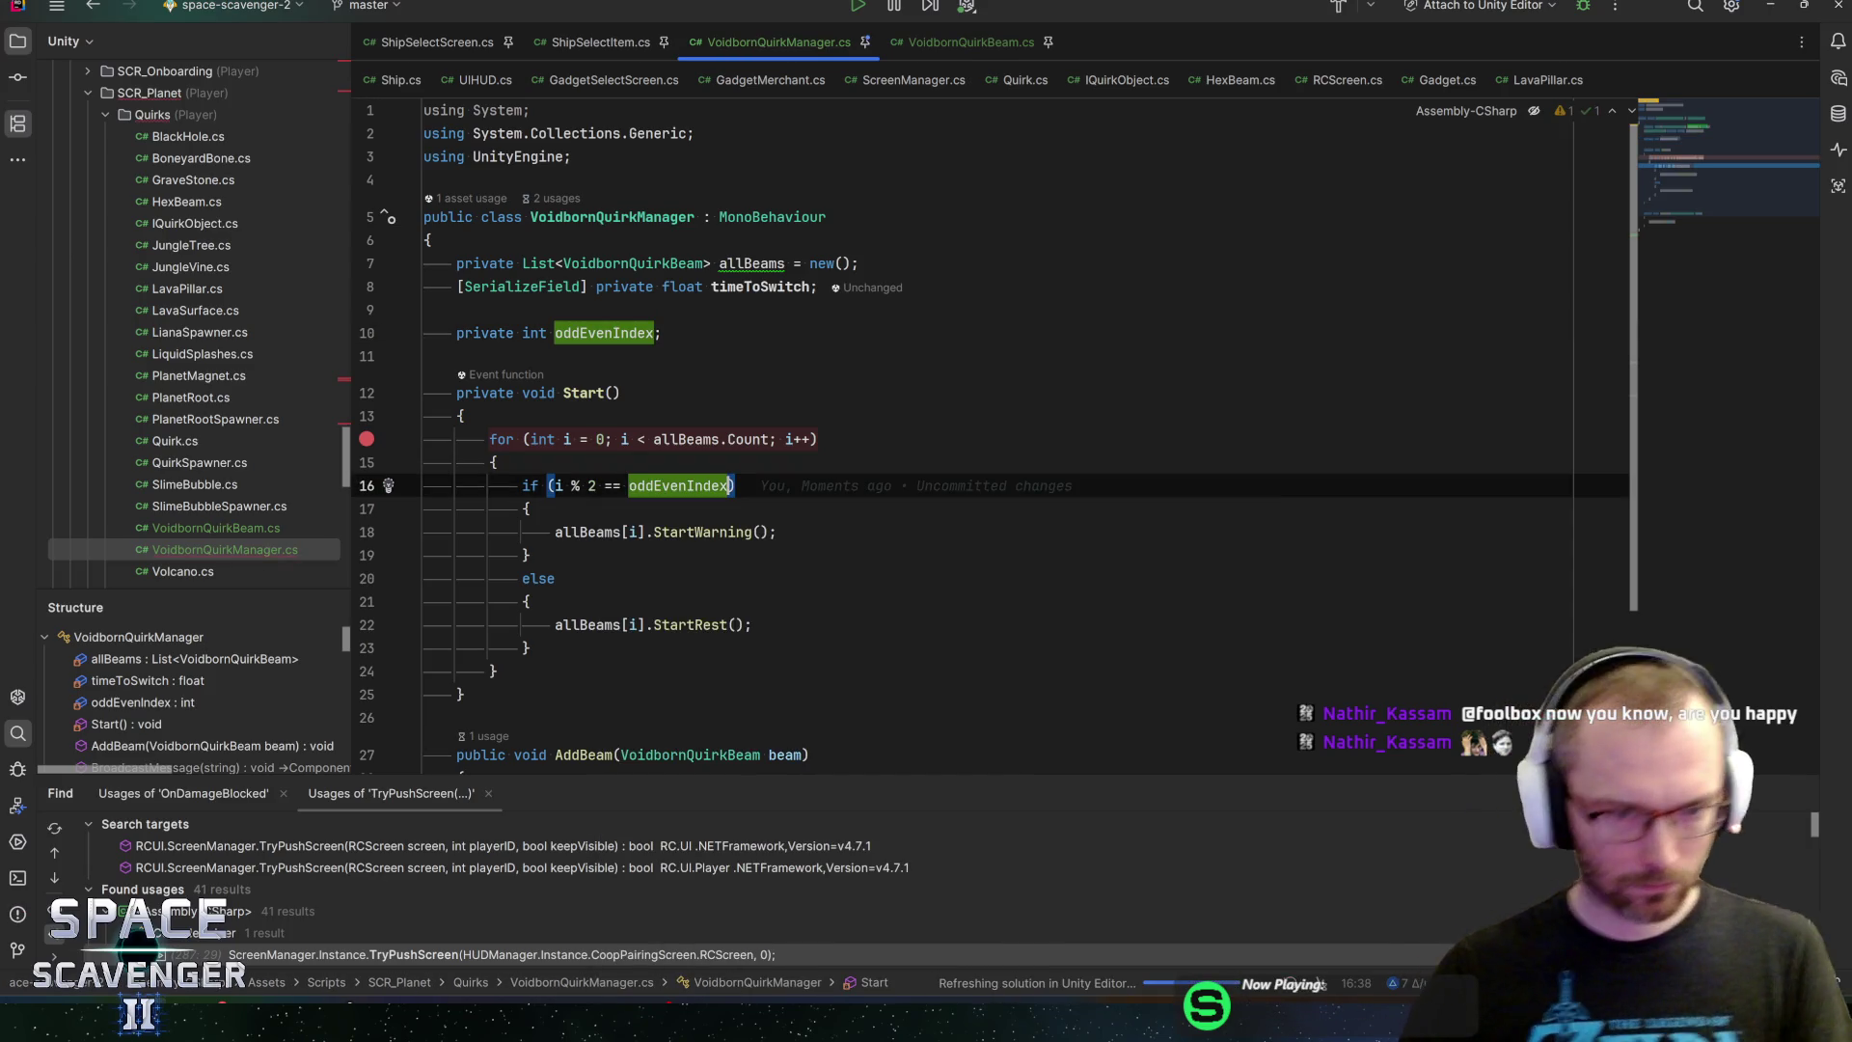
pyautogui.hotkey('ctrl', 'w')
pyautogui.hotkey('ctrl', 'w')
pyautogui.hotkey('ctrl', 'w')
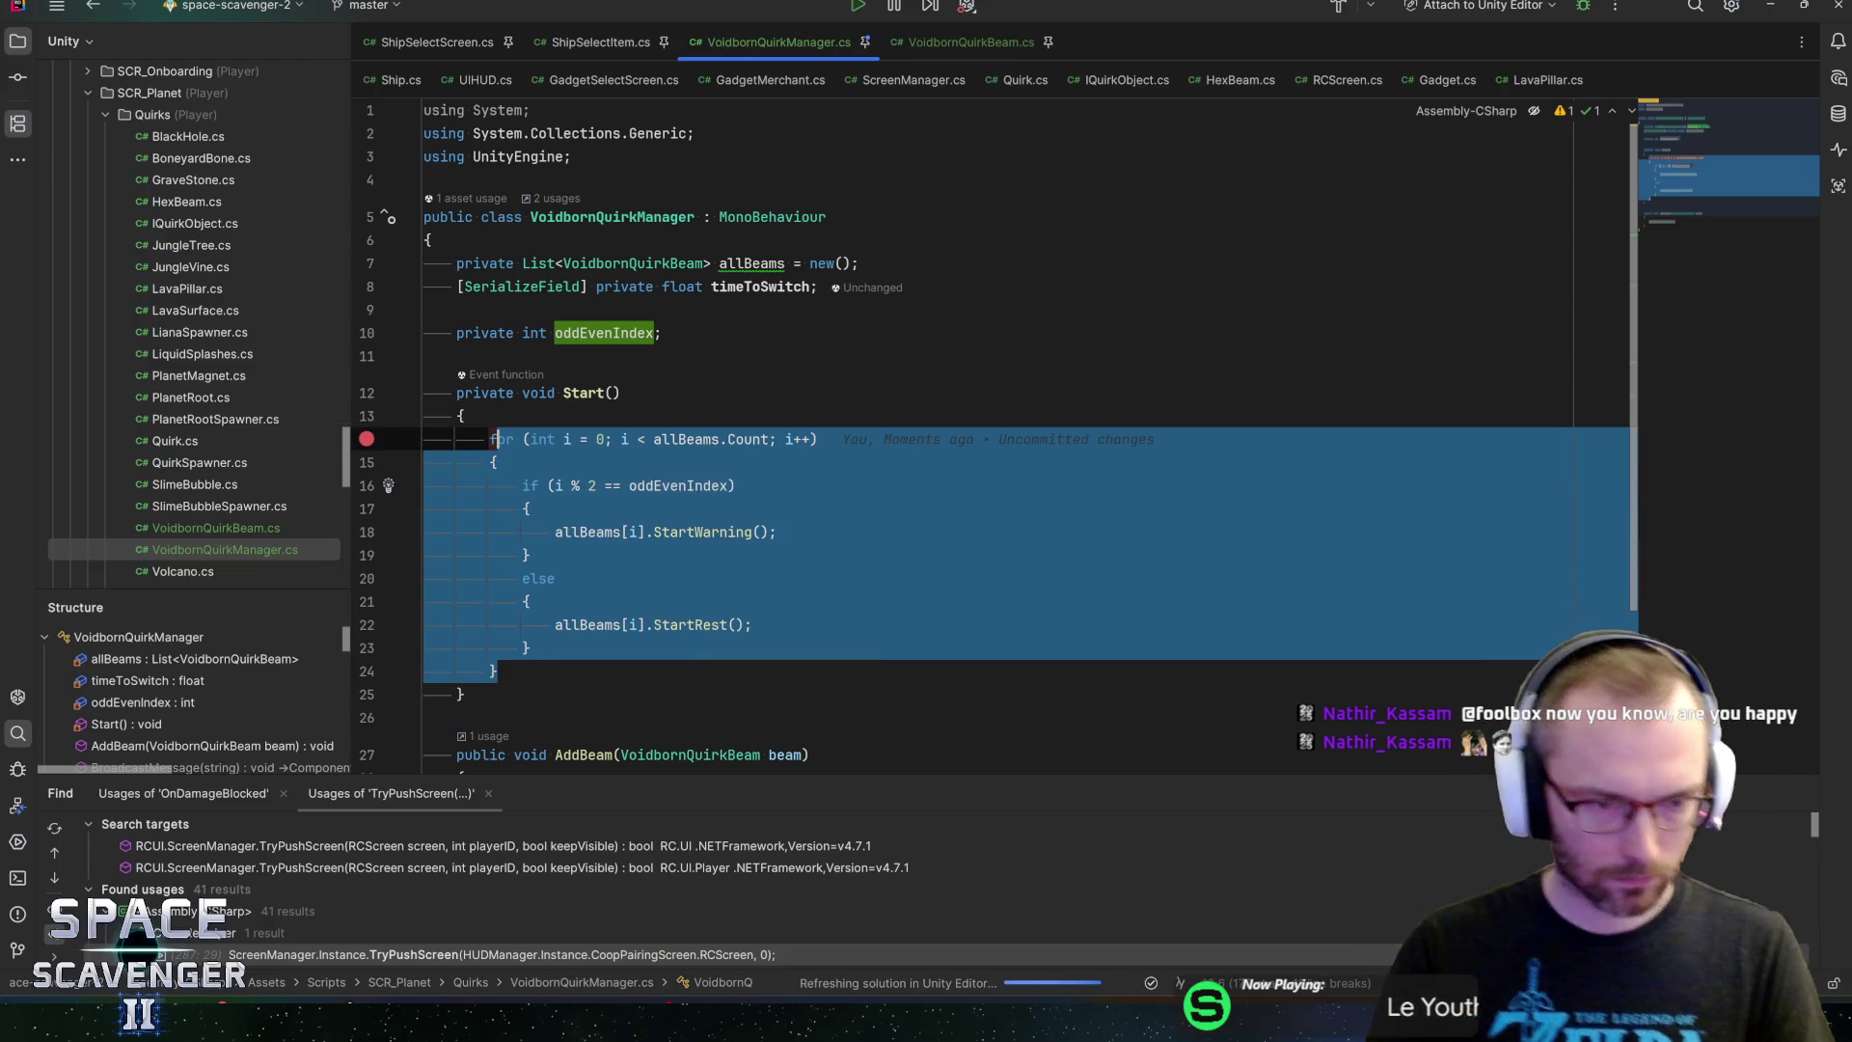
# Extract the selected for loop into a new method named SwapBeams
pyautogui.click(388, 439)
pyautogui.press('Escape')
pyautogui.hotkey('ctrl', 'shift', 'r')
pyautogui.press('Return')
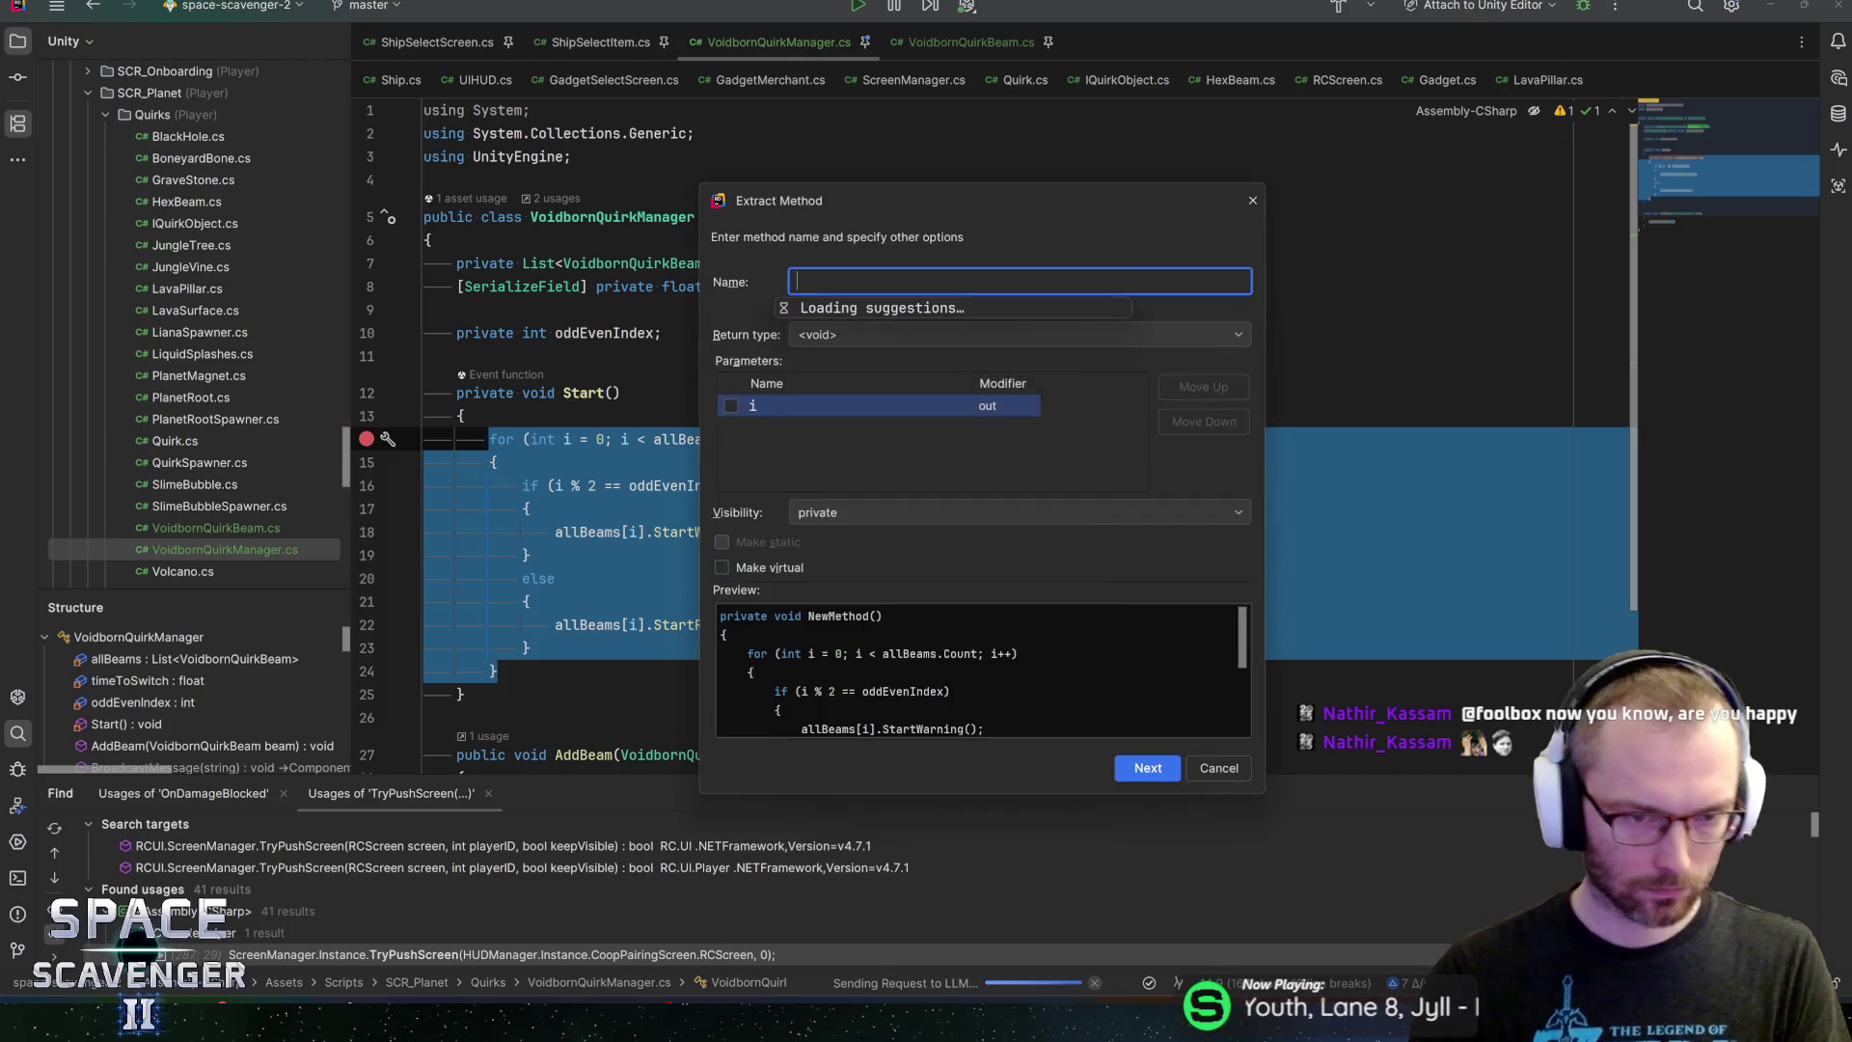
pyautogui.write('SwapB')
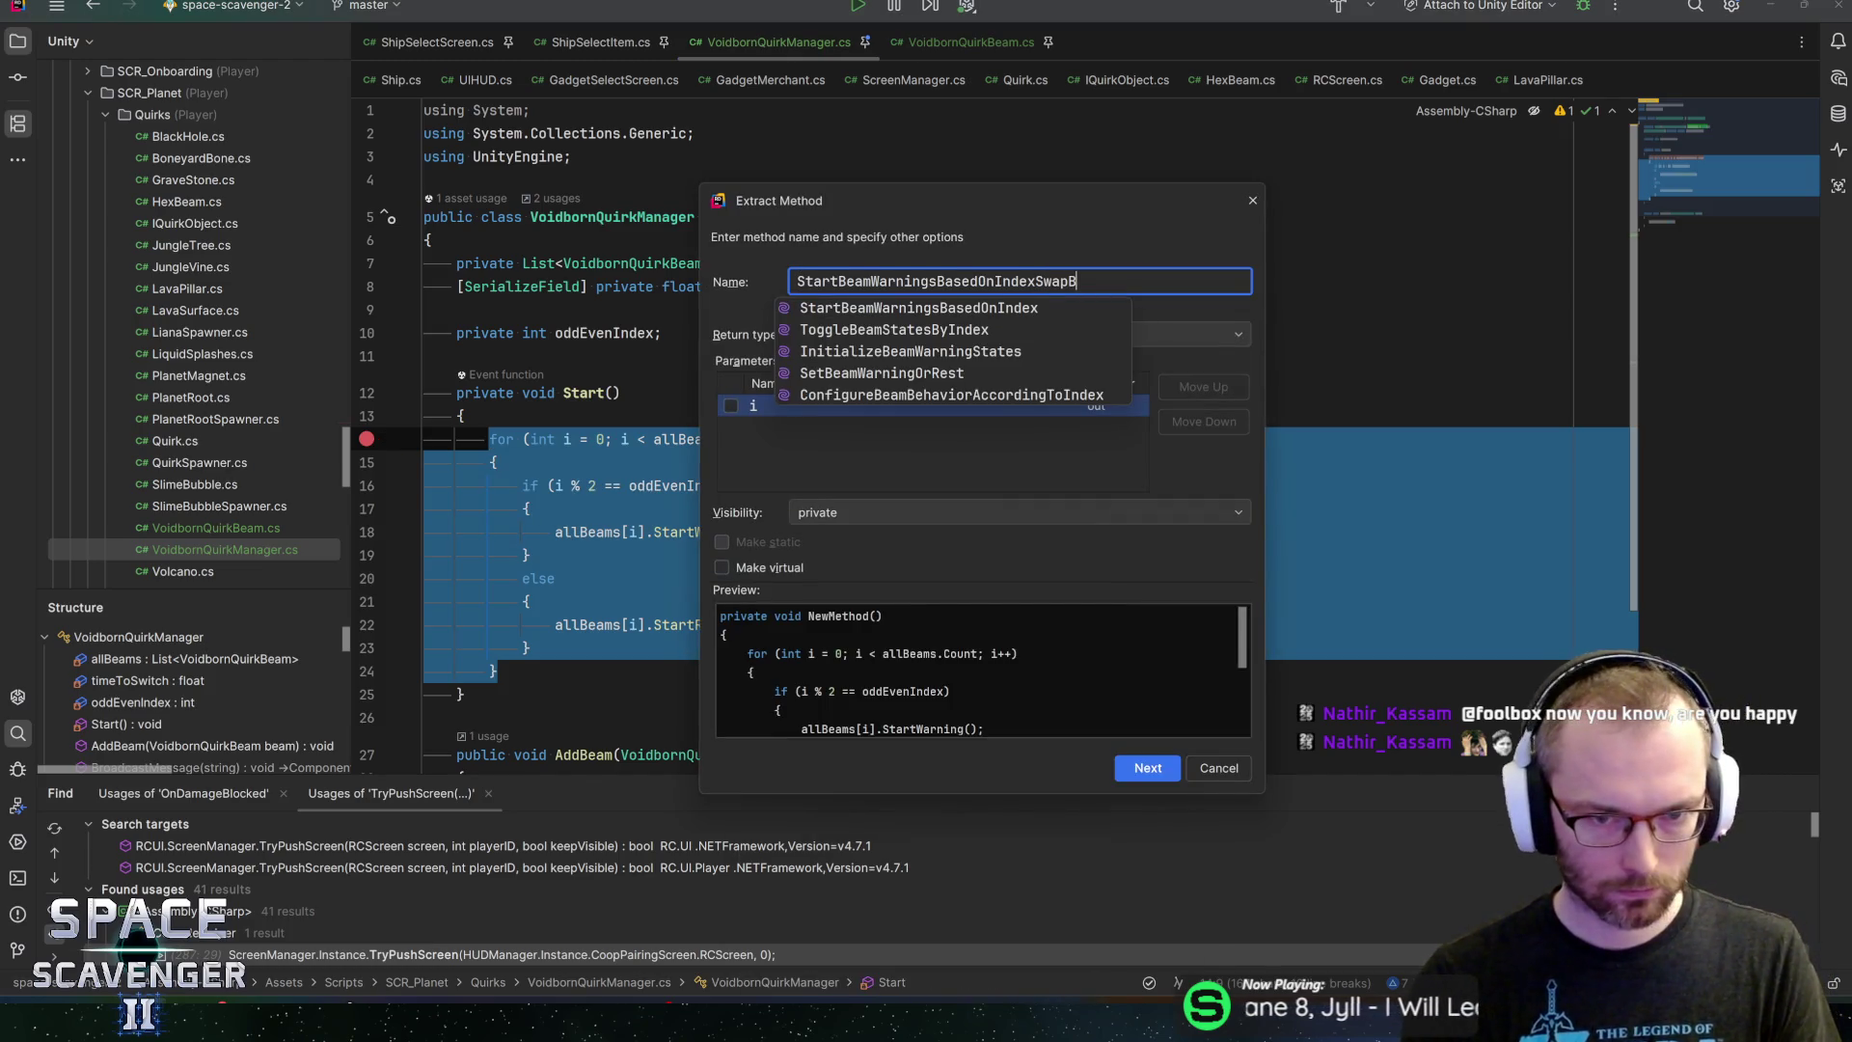
pyautogui.hotkey('ctrl', 'a')
pyautogui.press('BackSpace')
pyautogui.write('Sw')
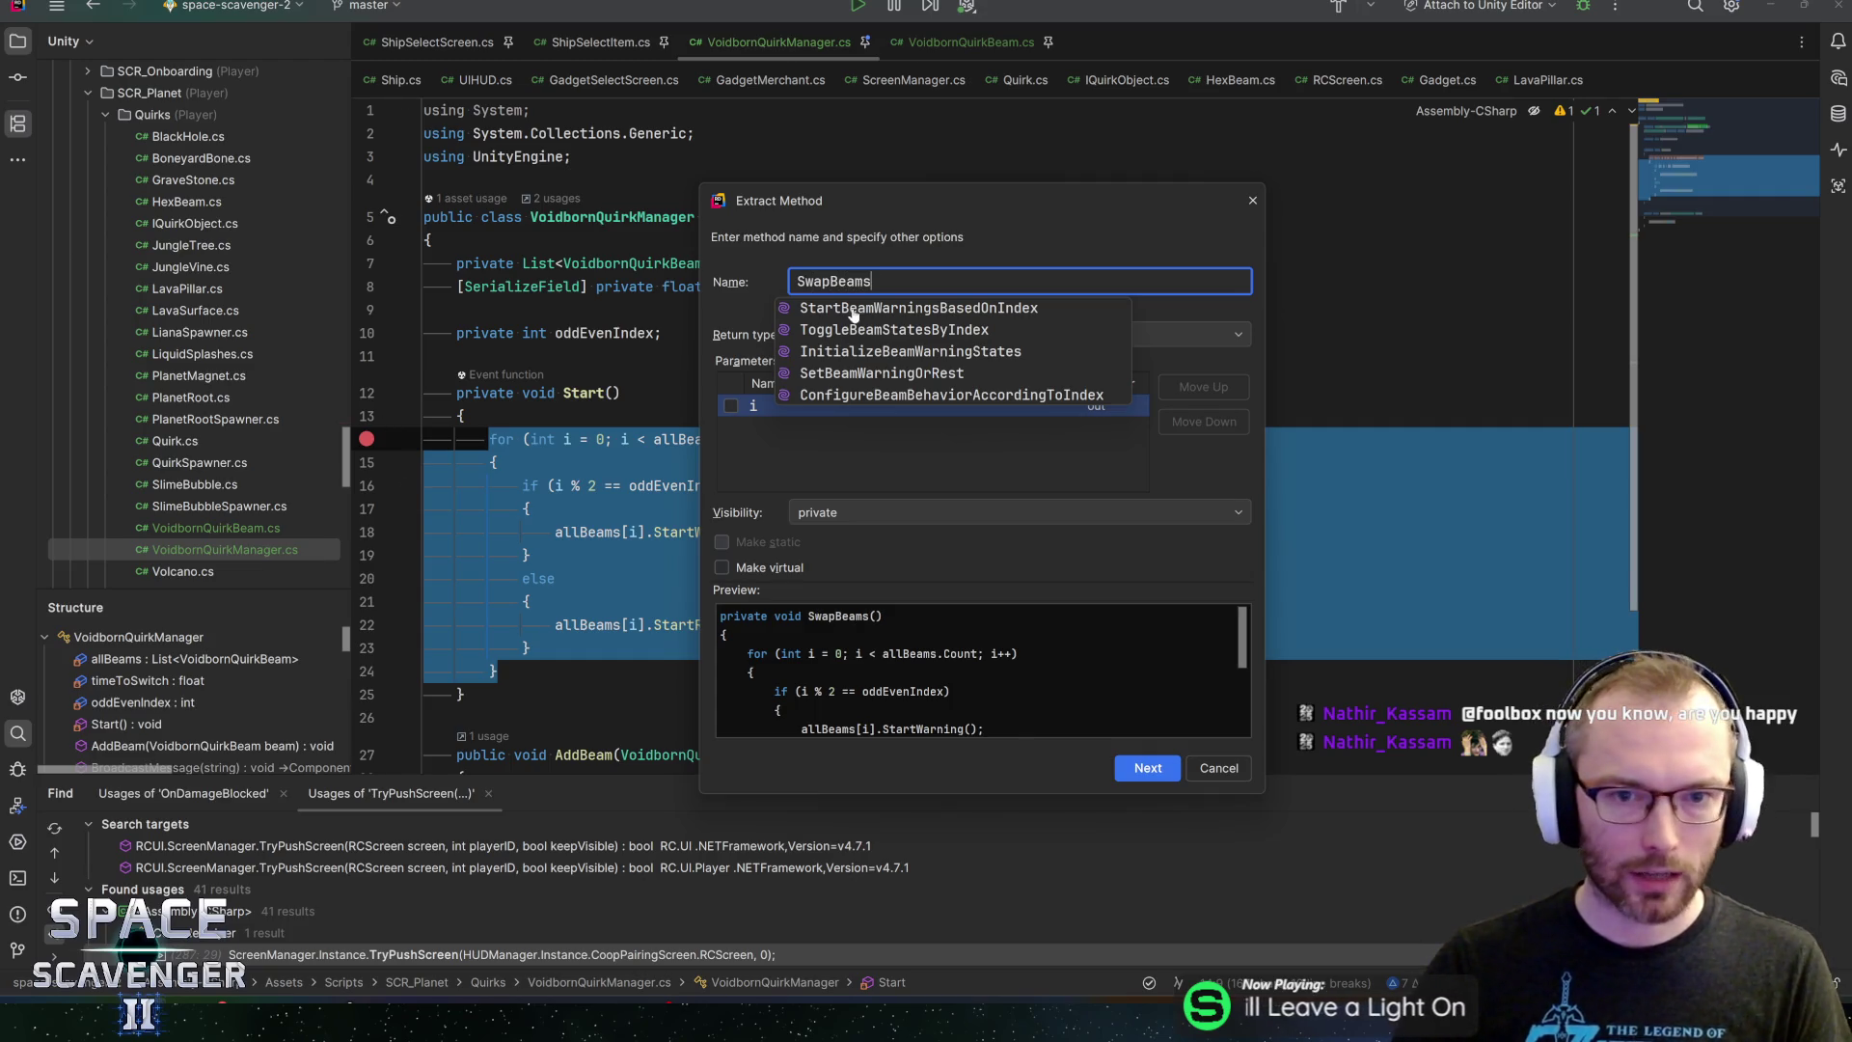
pyautogui.press('Escape')
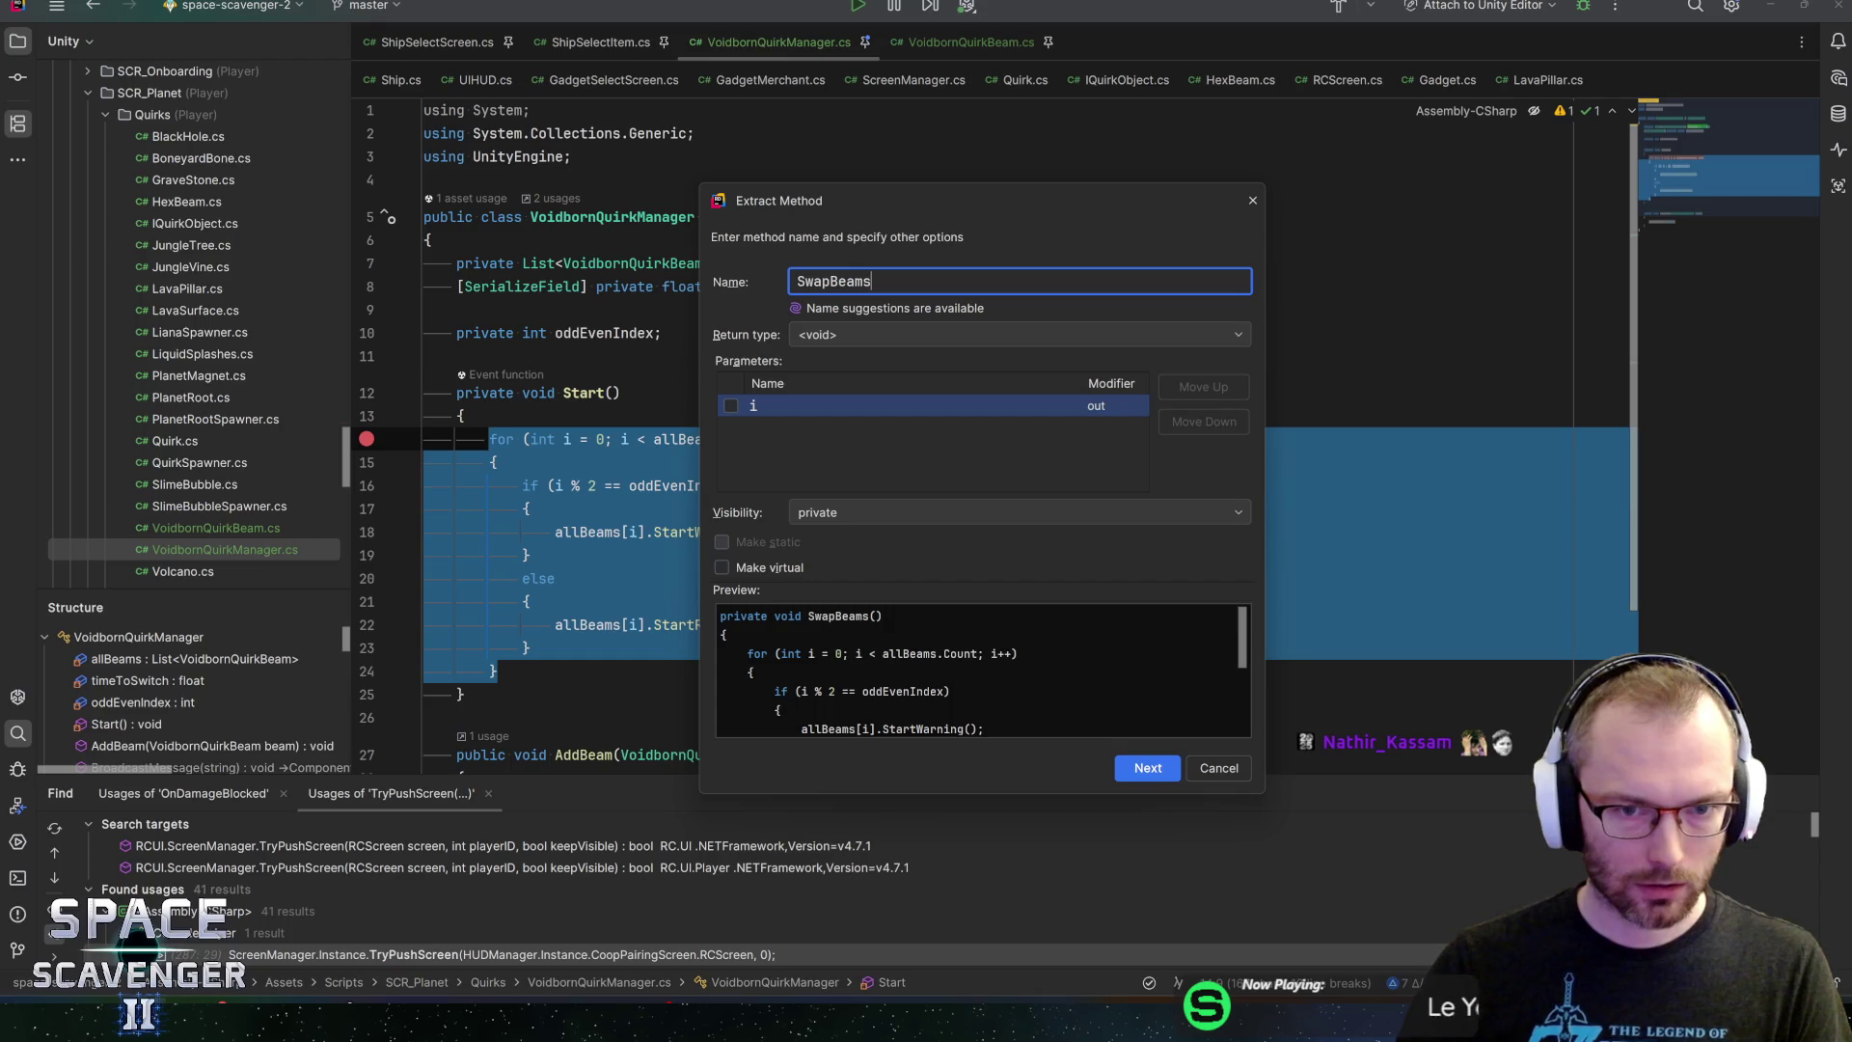
pyautogui.hotkey('ctrl', 'a')
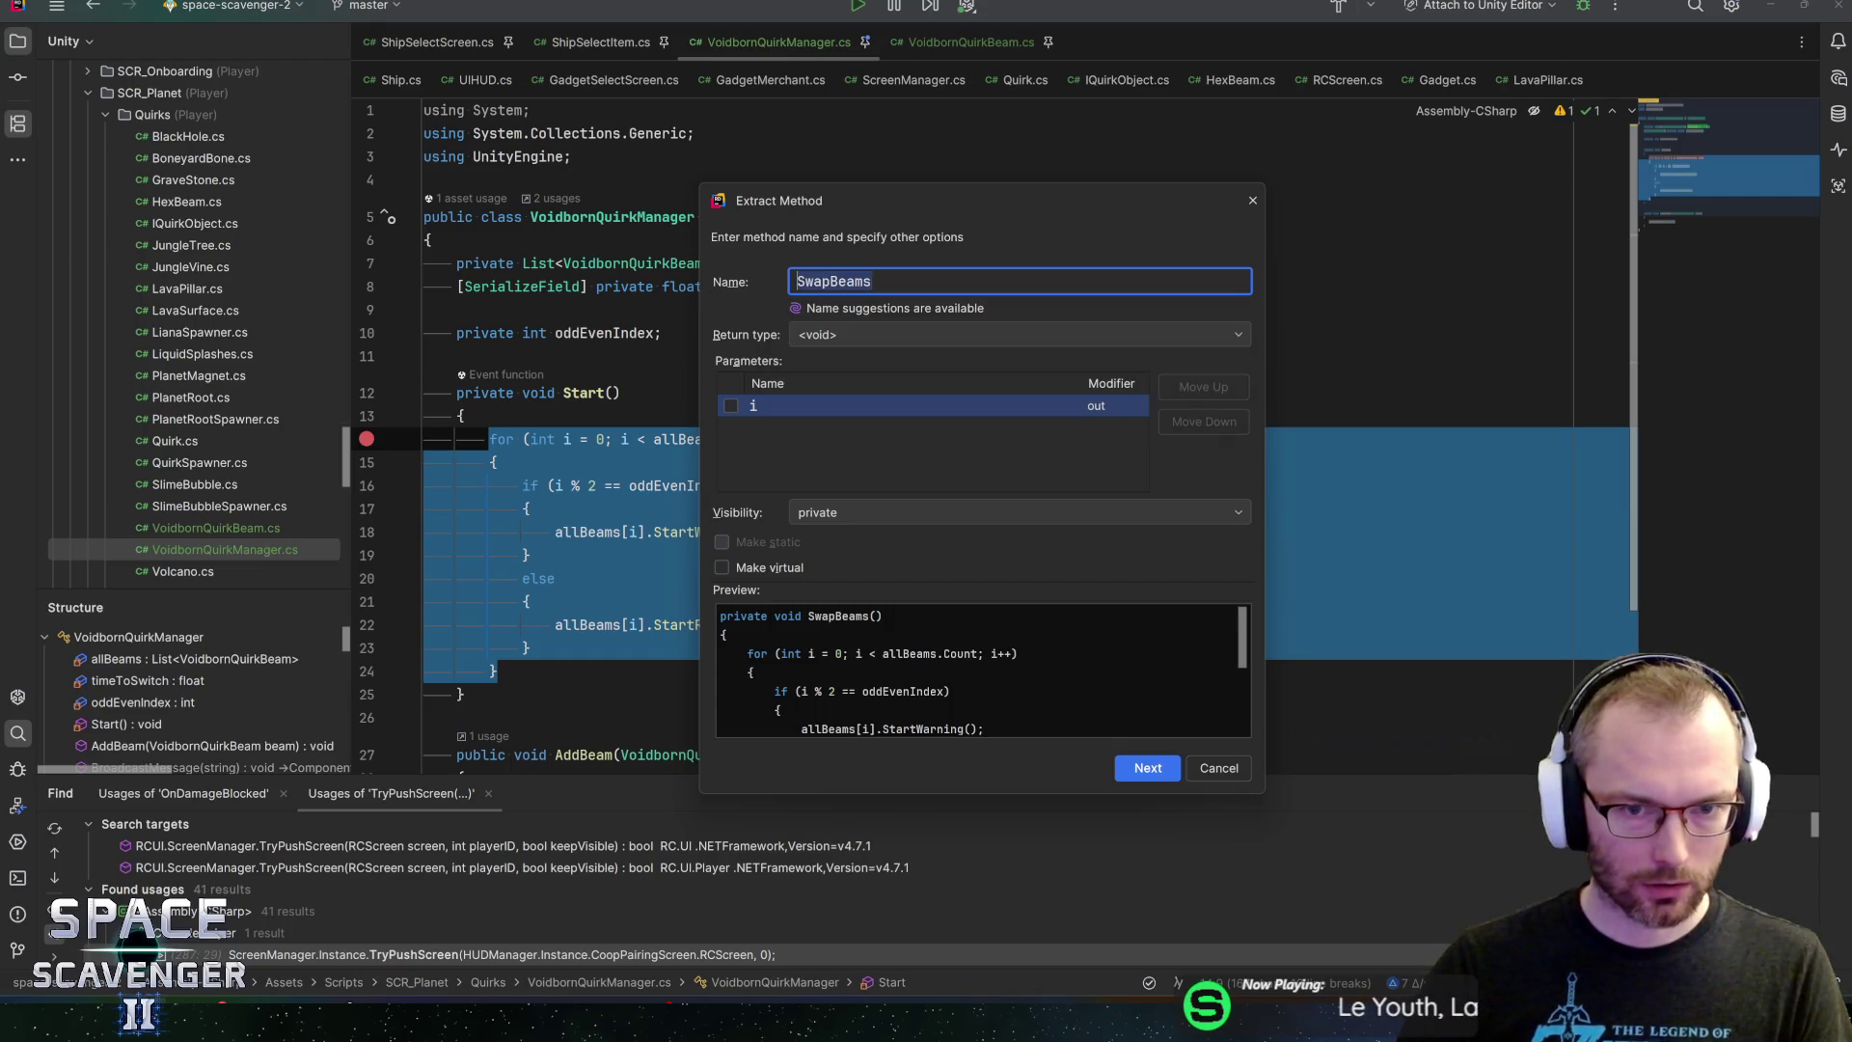
pyautogui.hotkey('ctrl', 'space')
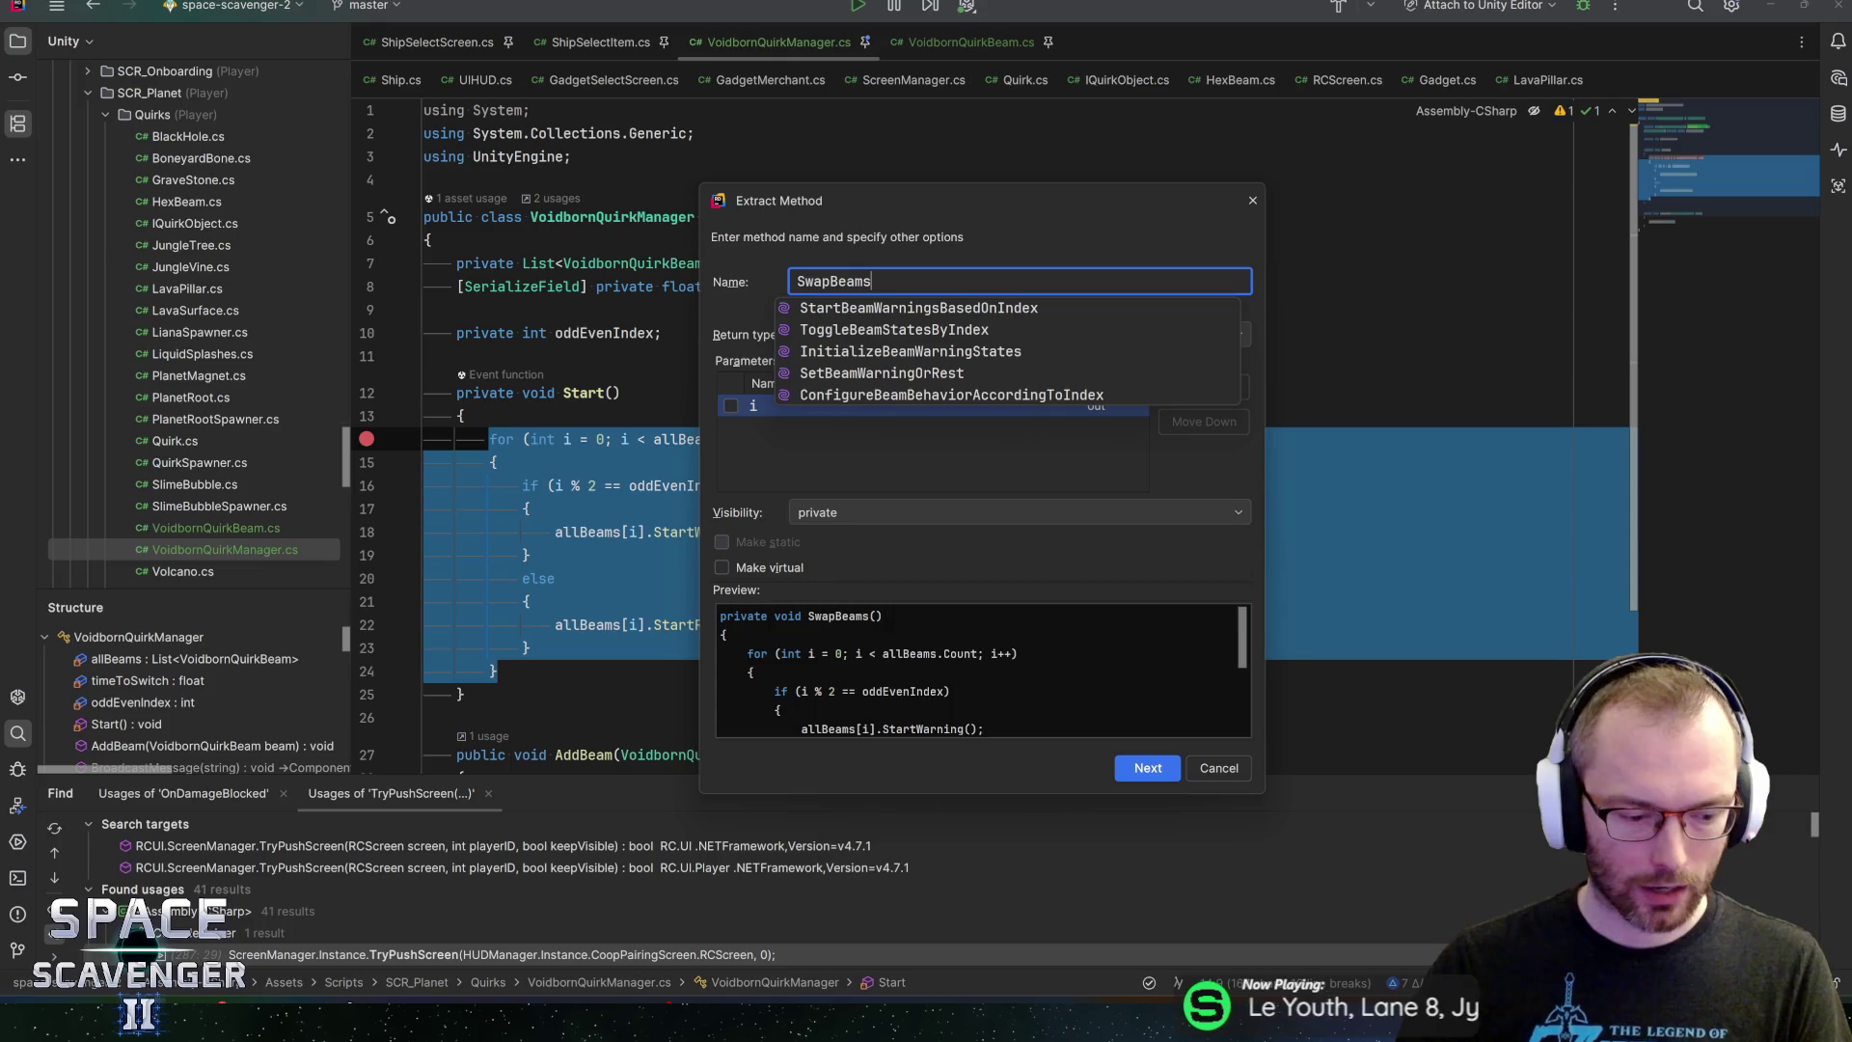
pyautogui.press('Escape')
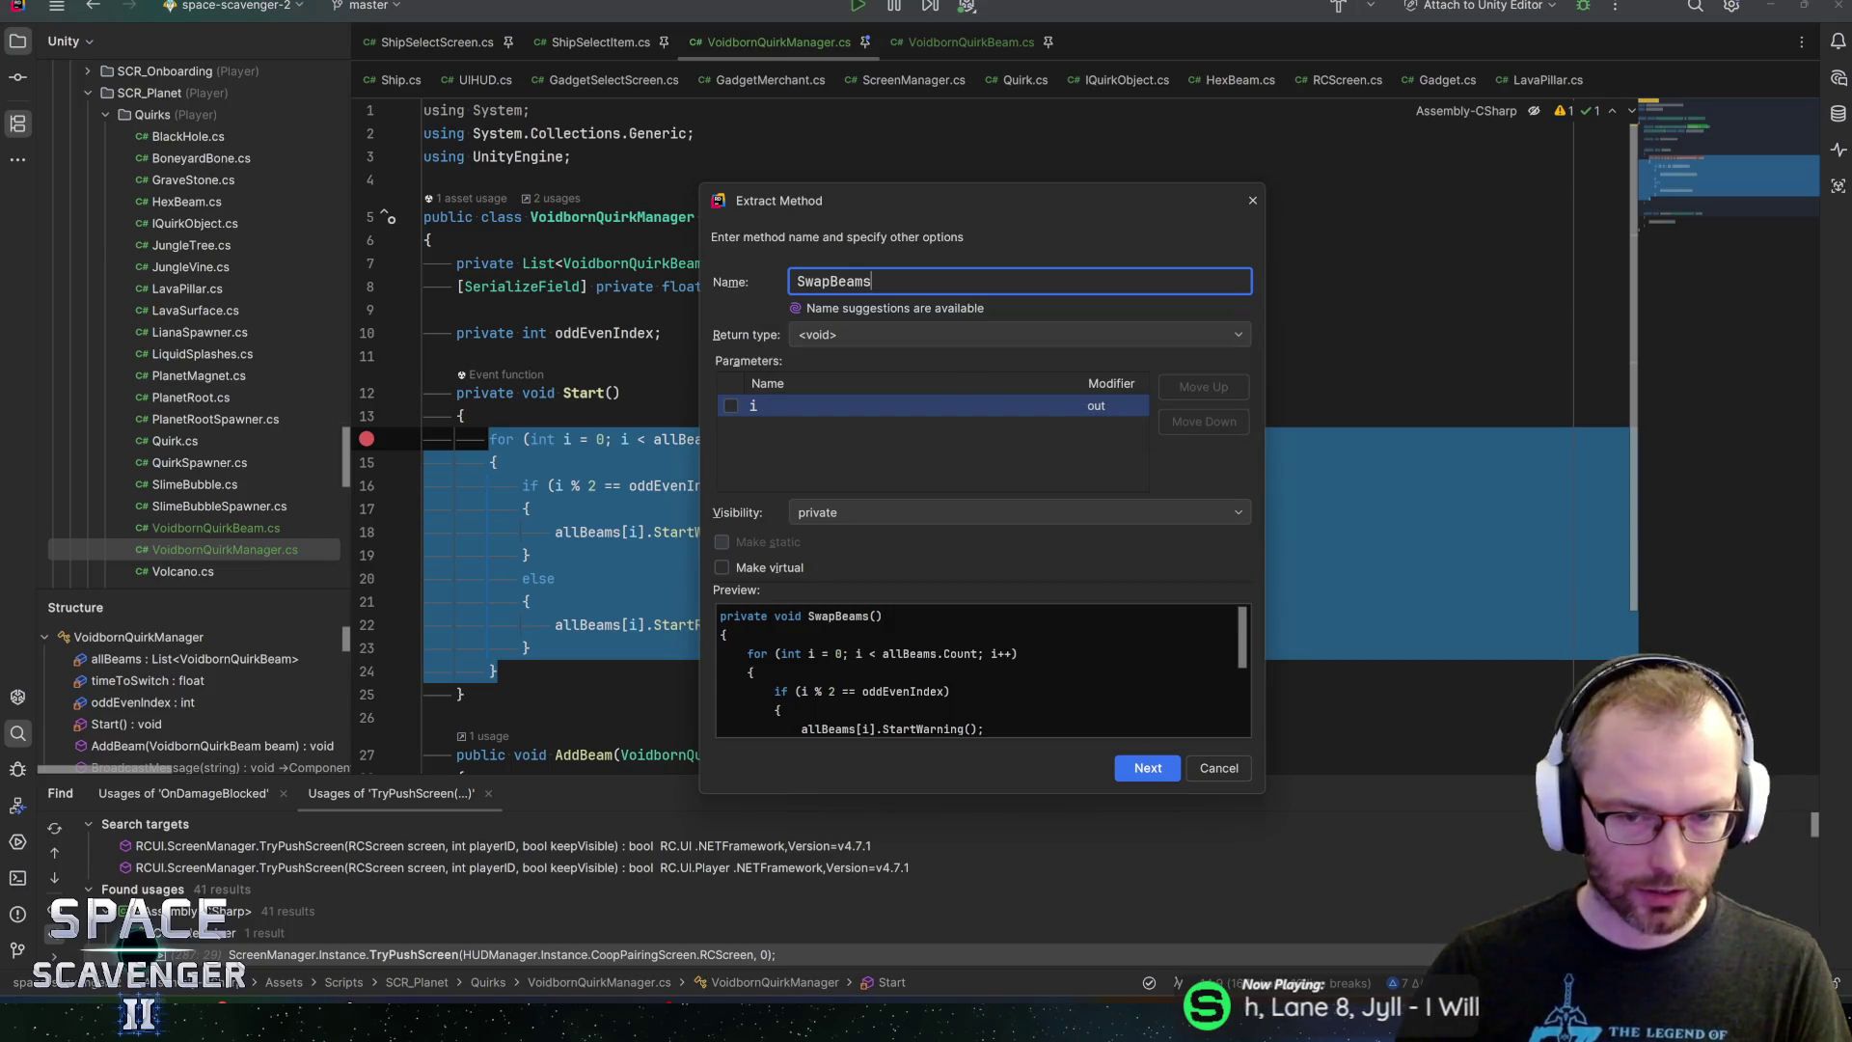
pyautogui.click(1148, 768)
# Scroll through the class to verify Start now just calls SwapBeams
pyautogui.scroll(-1, 1148, 768)
pyautogui.scroll(-4, 994, 434)
pyautogui.scroll(3, 994, 434)
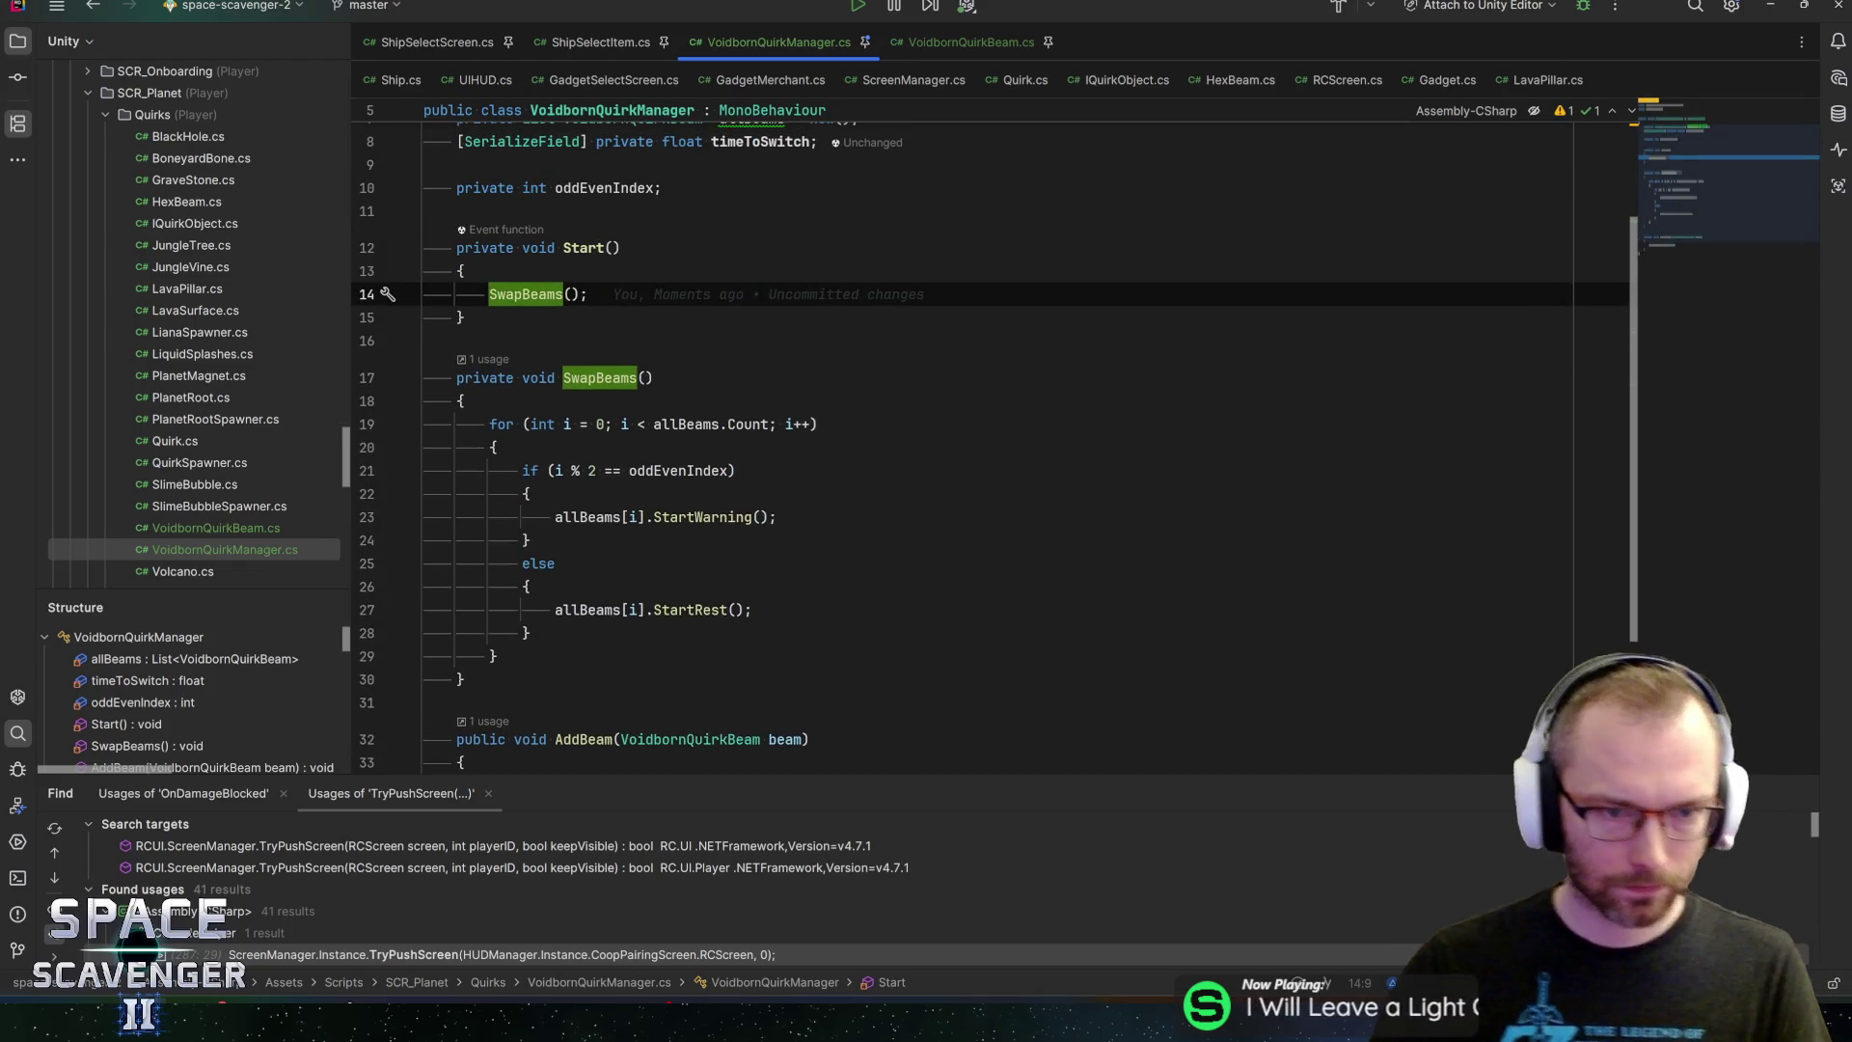
pyautogui.press('Escape')
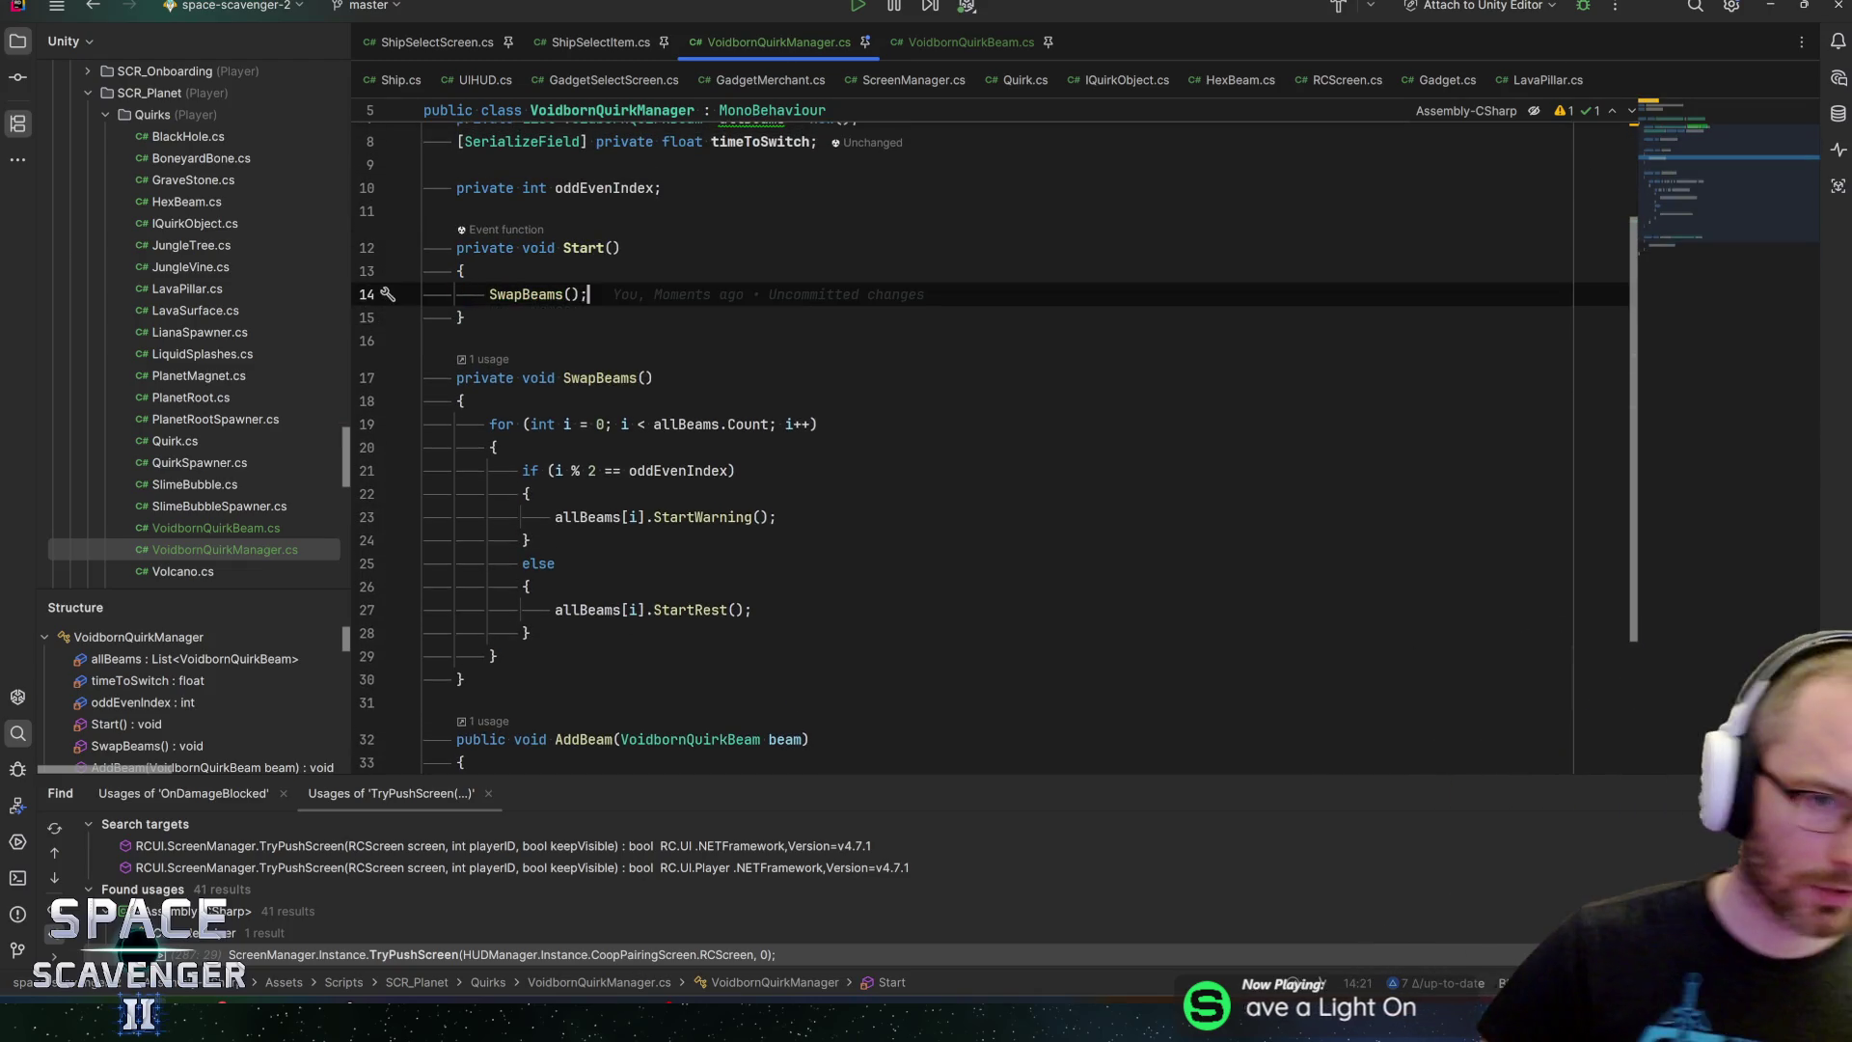
pyautogui.click(463, 317)
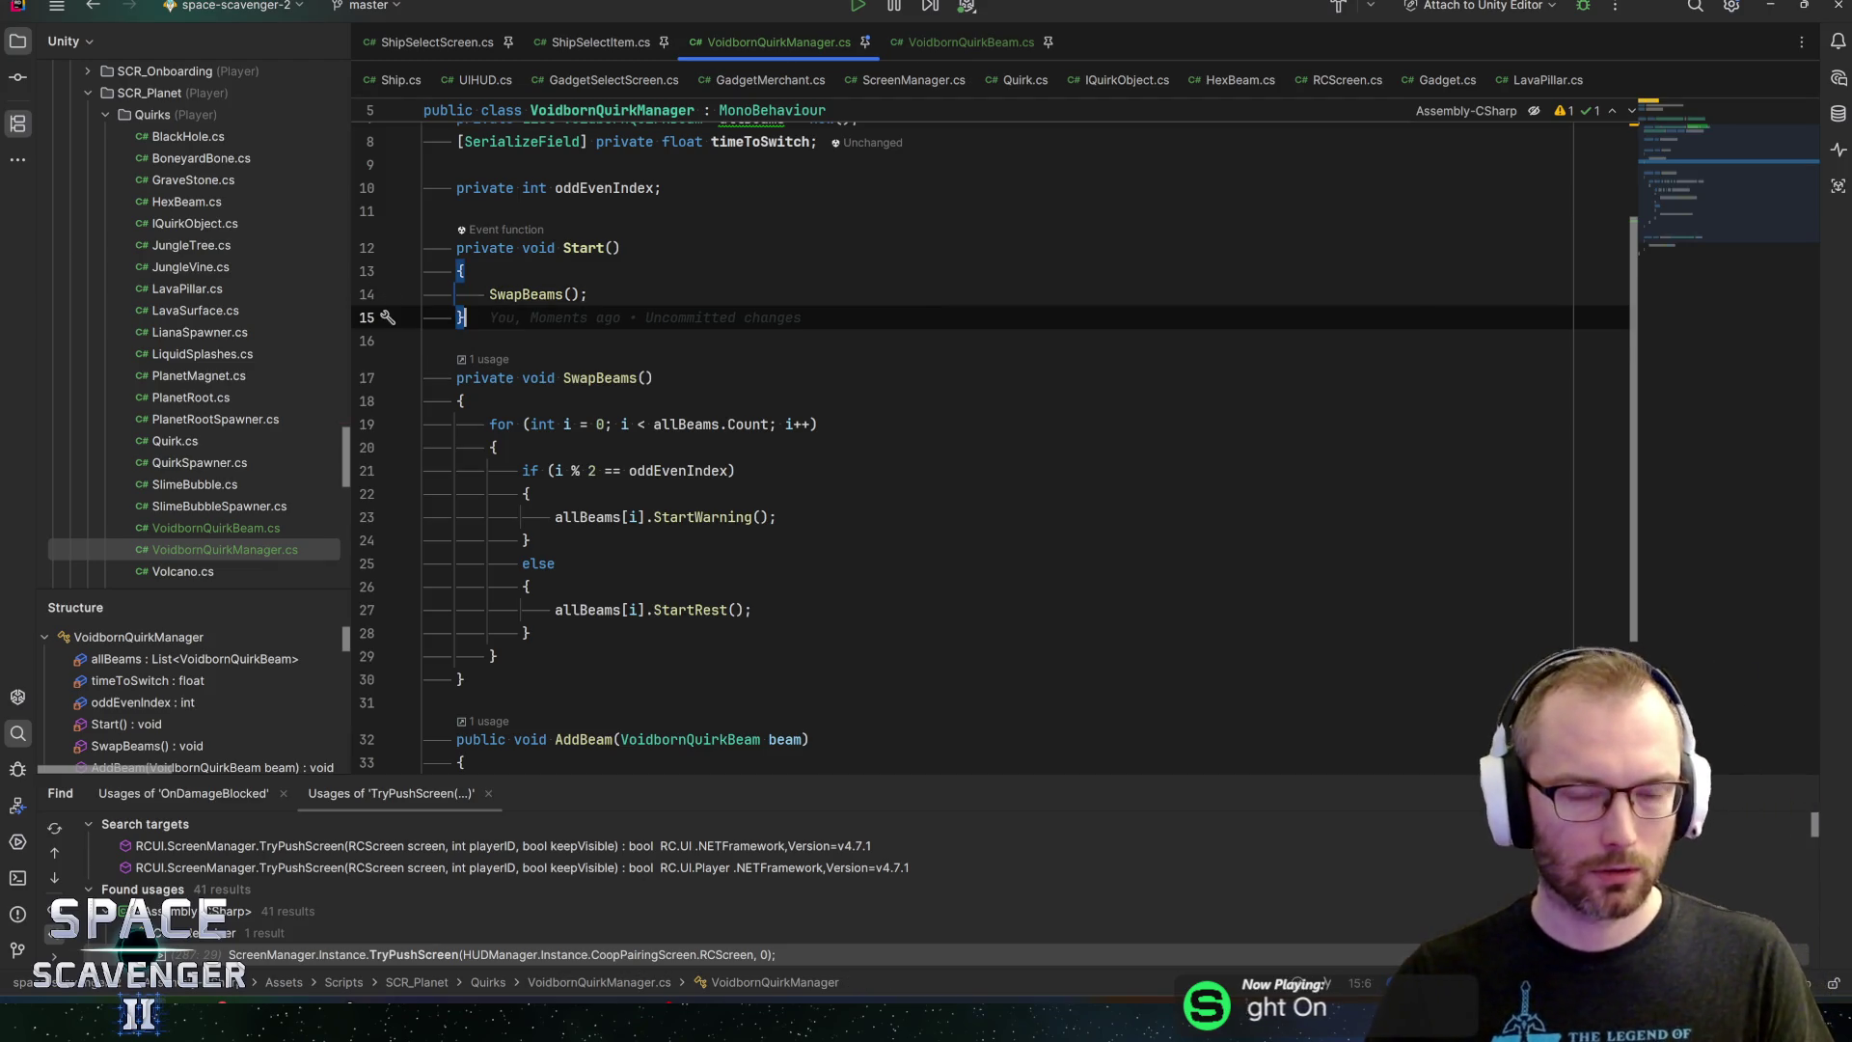
pyautogui.scroll(3, 994, 434)
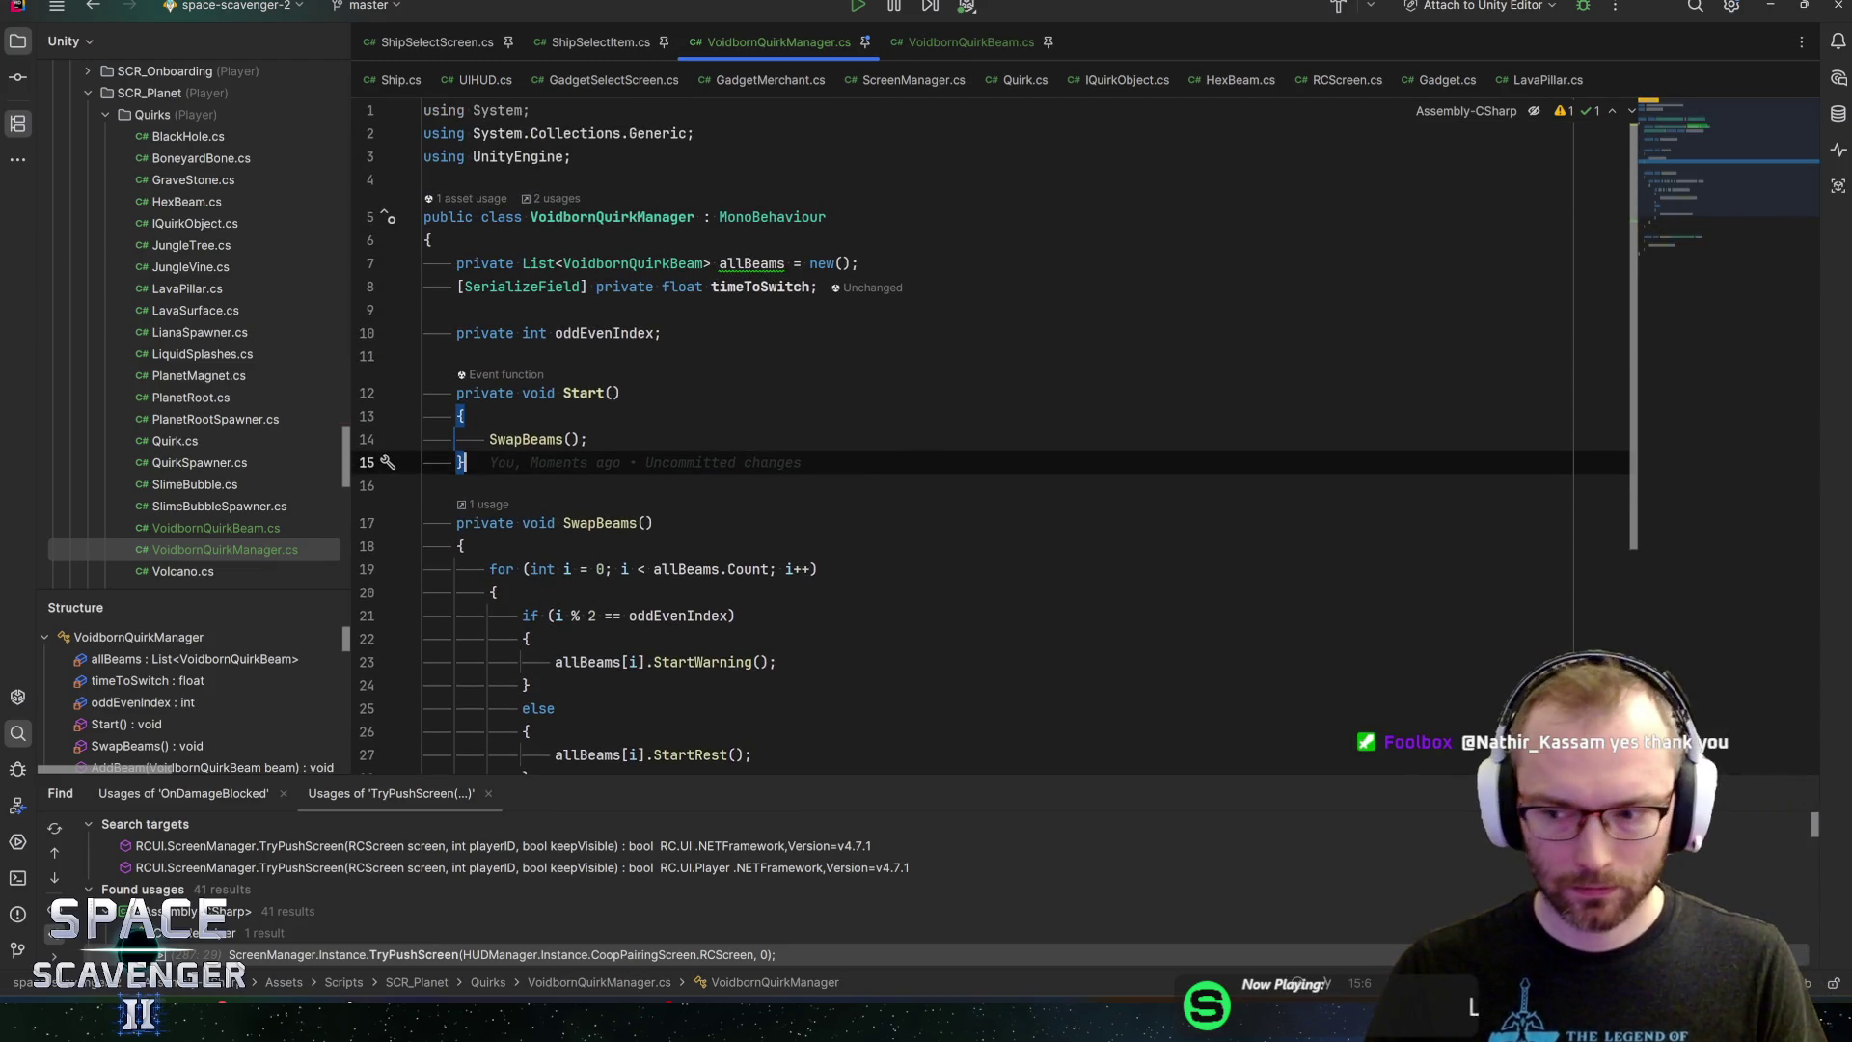
pyautogui.scroll(-1, 994, 434)
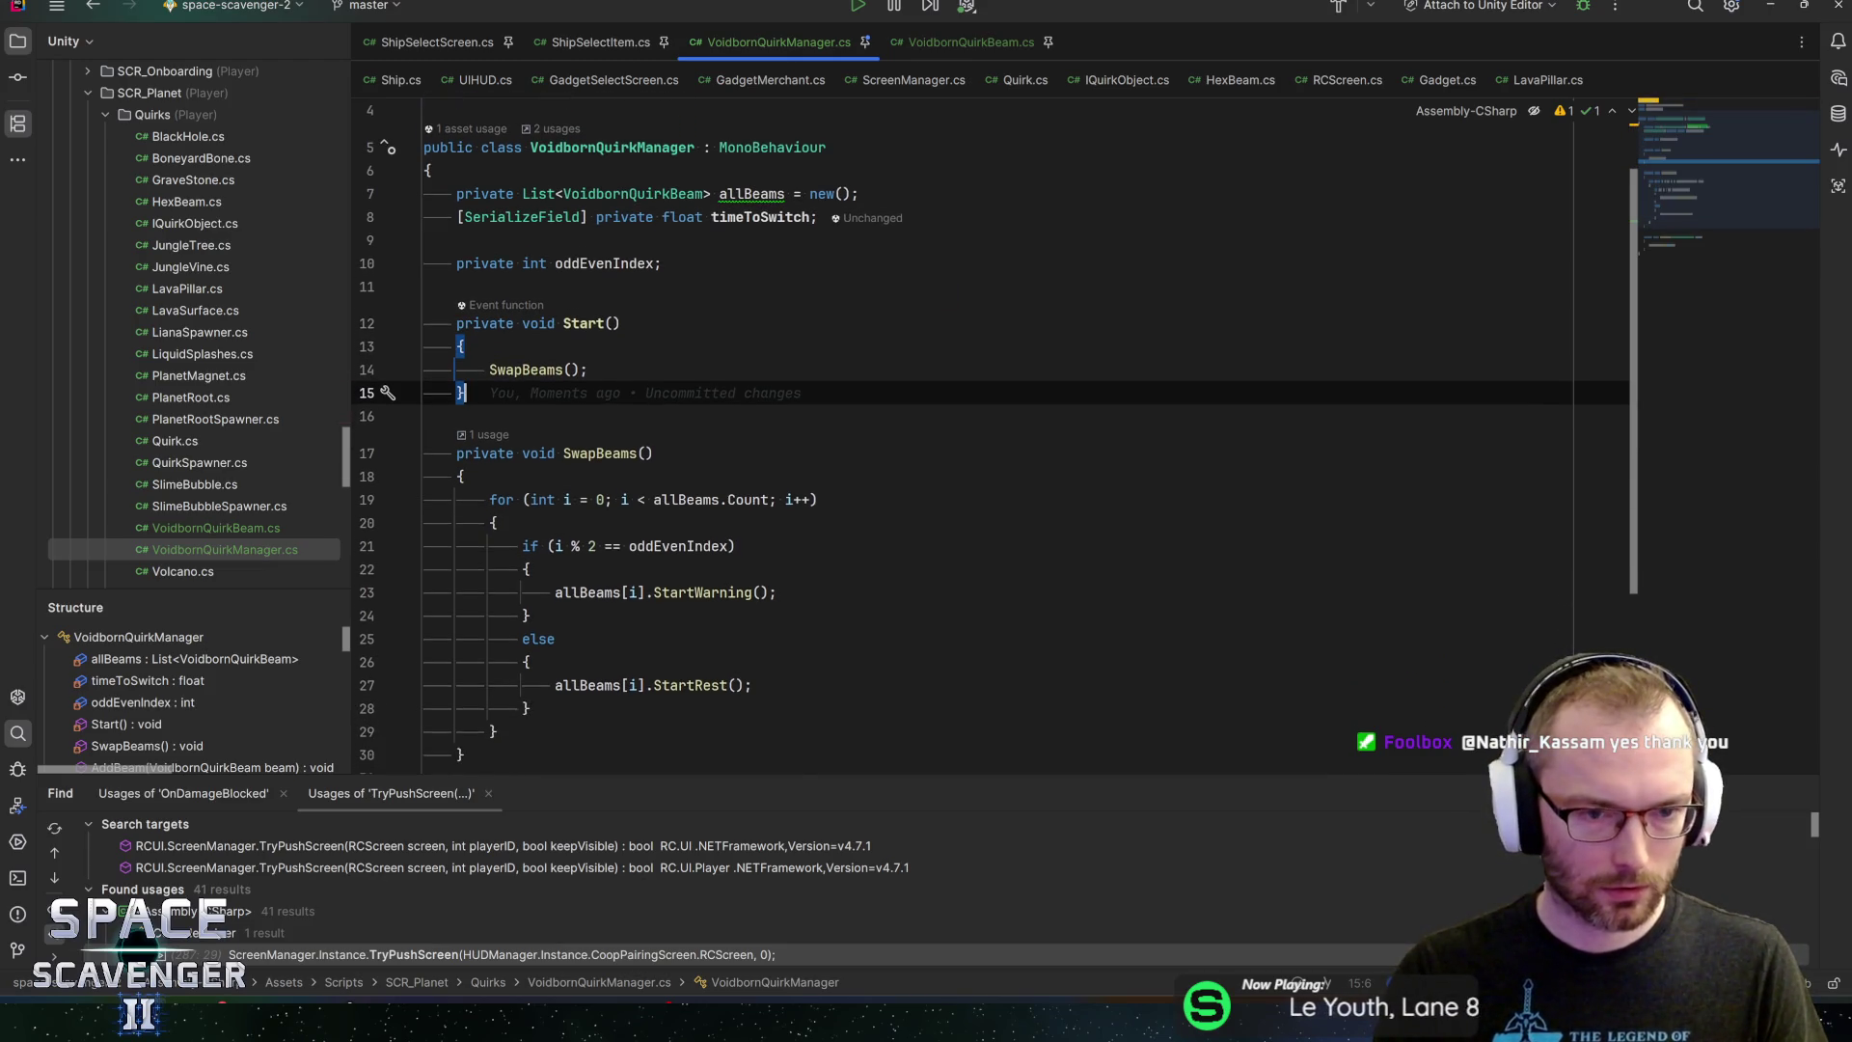
# Generate an empty Update() method and add a 'private float counter = 0f' field above oddEvenIndex
pyautogui.press('Return')
pyautogui.press('Return')
pyautogui.write('upd')
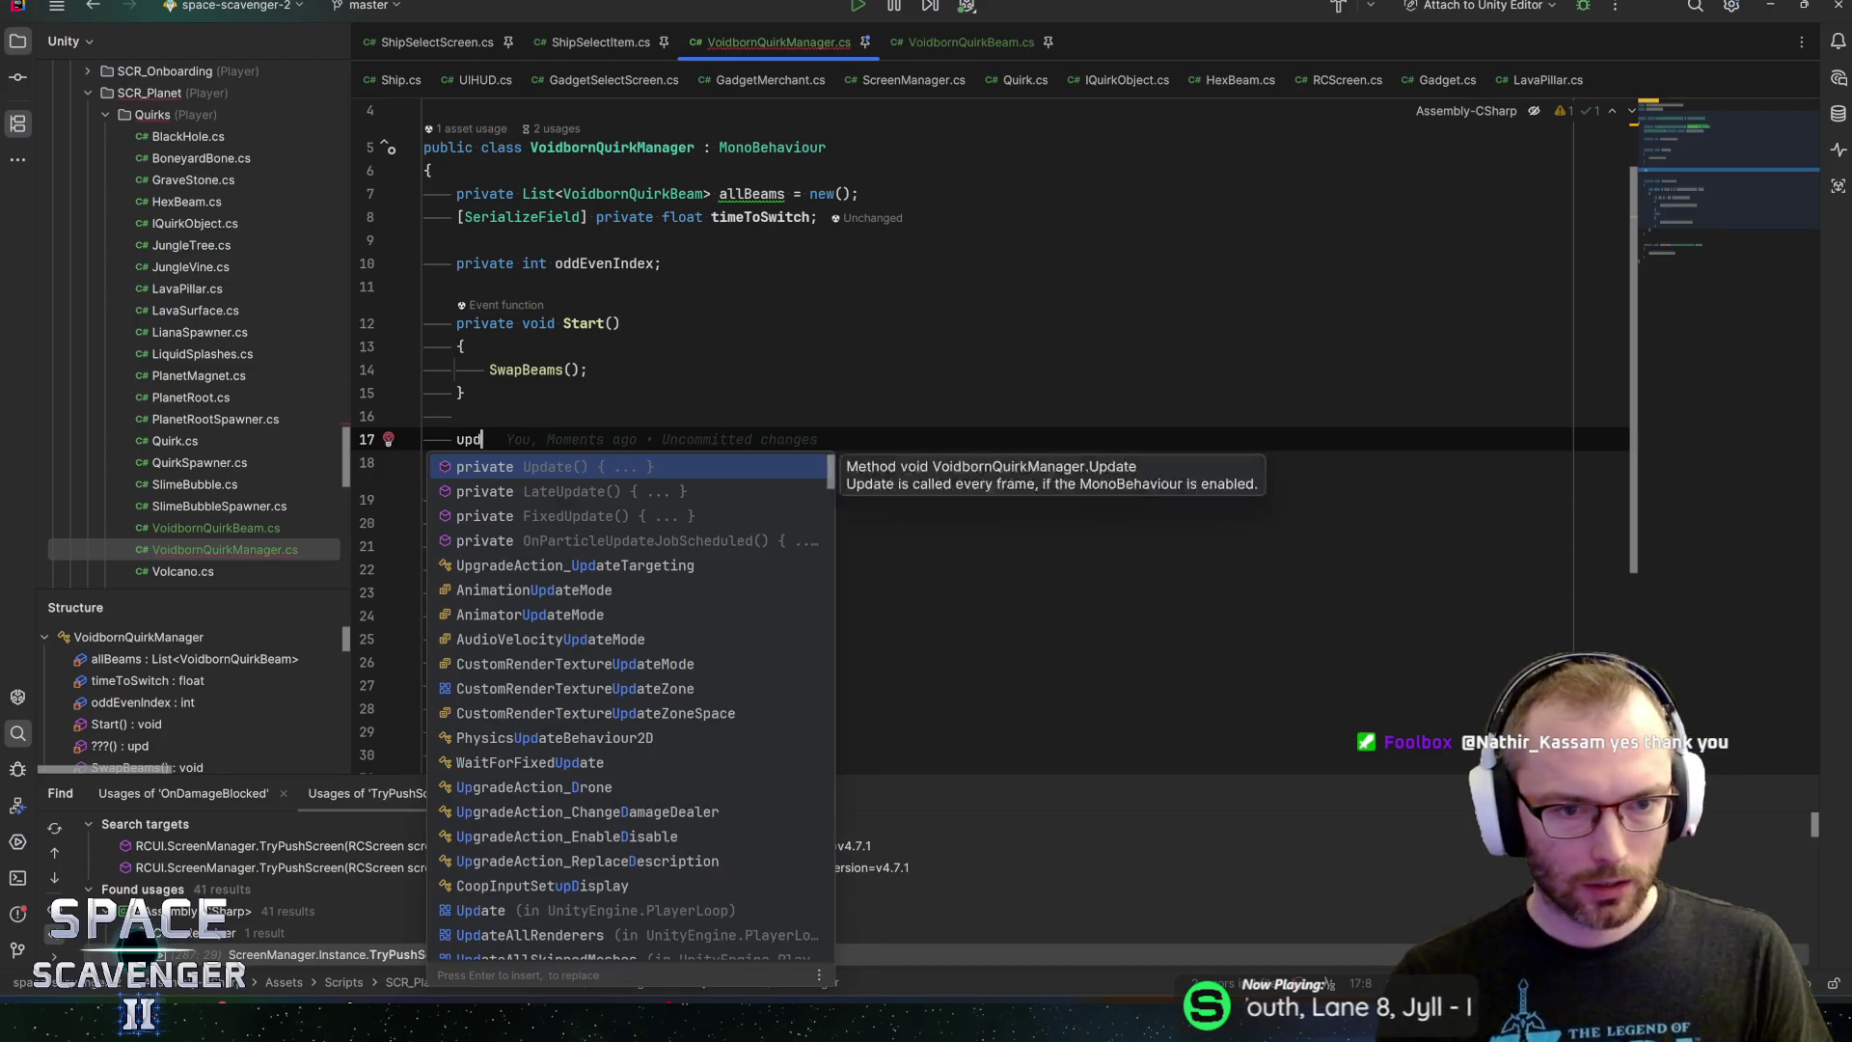
pyautogui.press('Return')
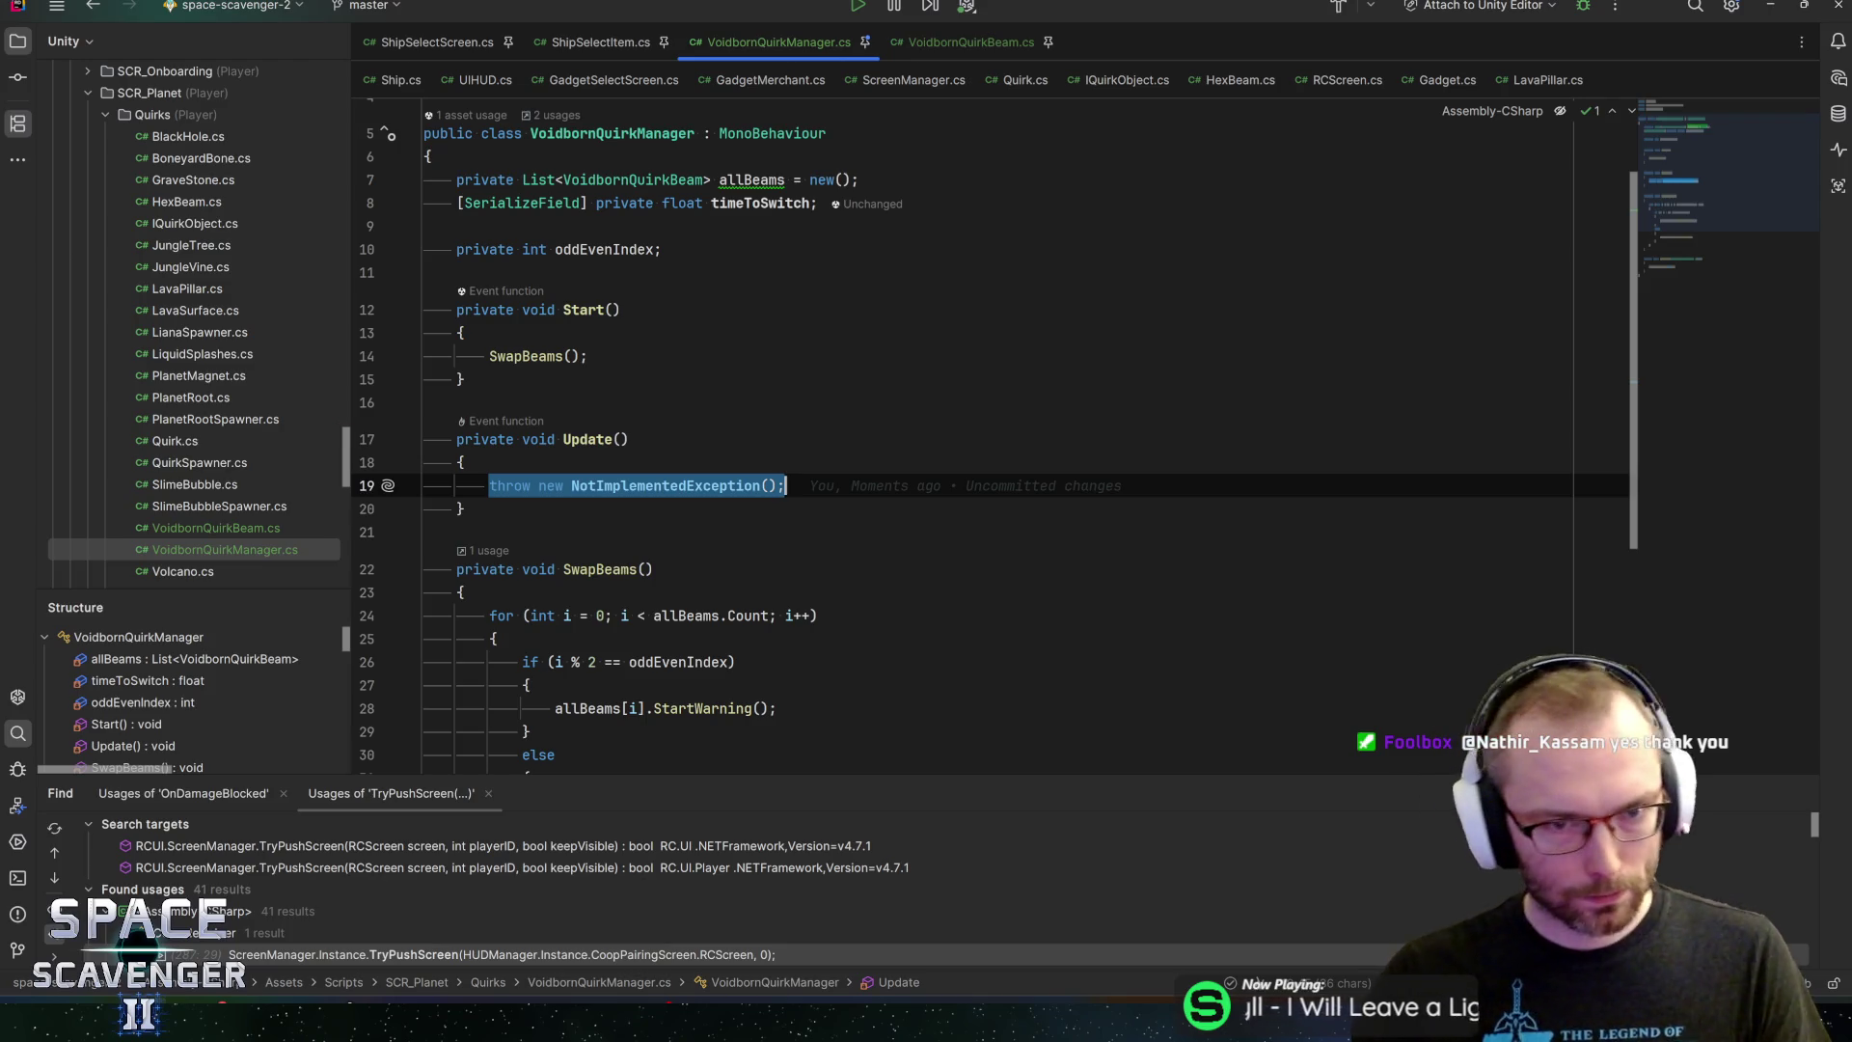
pyautogui.click(605, 249)
pyautogui.hotkey('ctrl', 'alt', 'Return')
pyautogui.write('private float counter ')
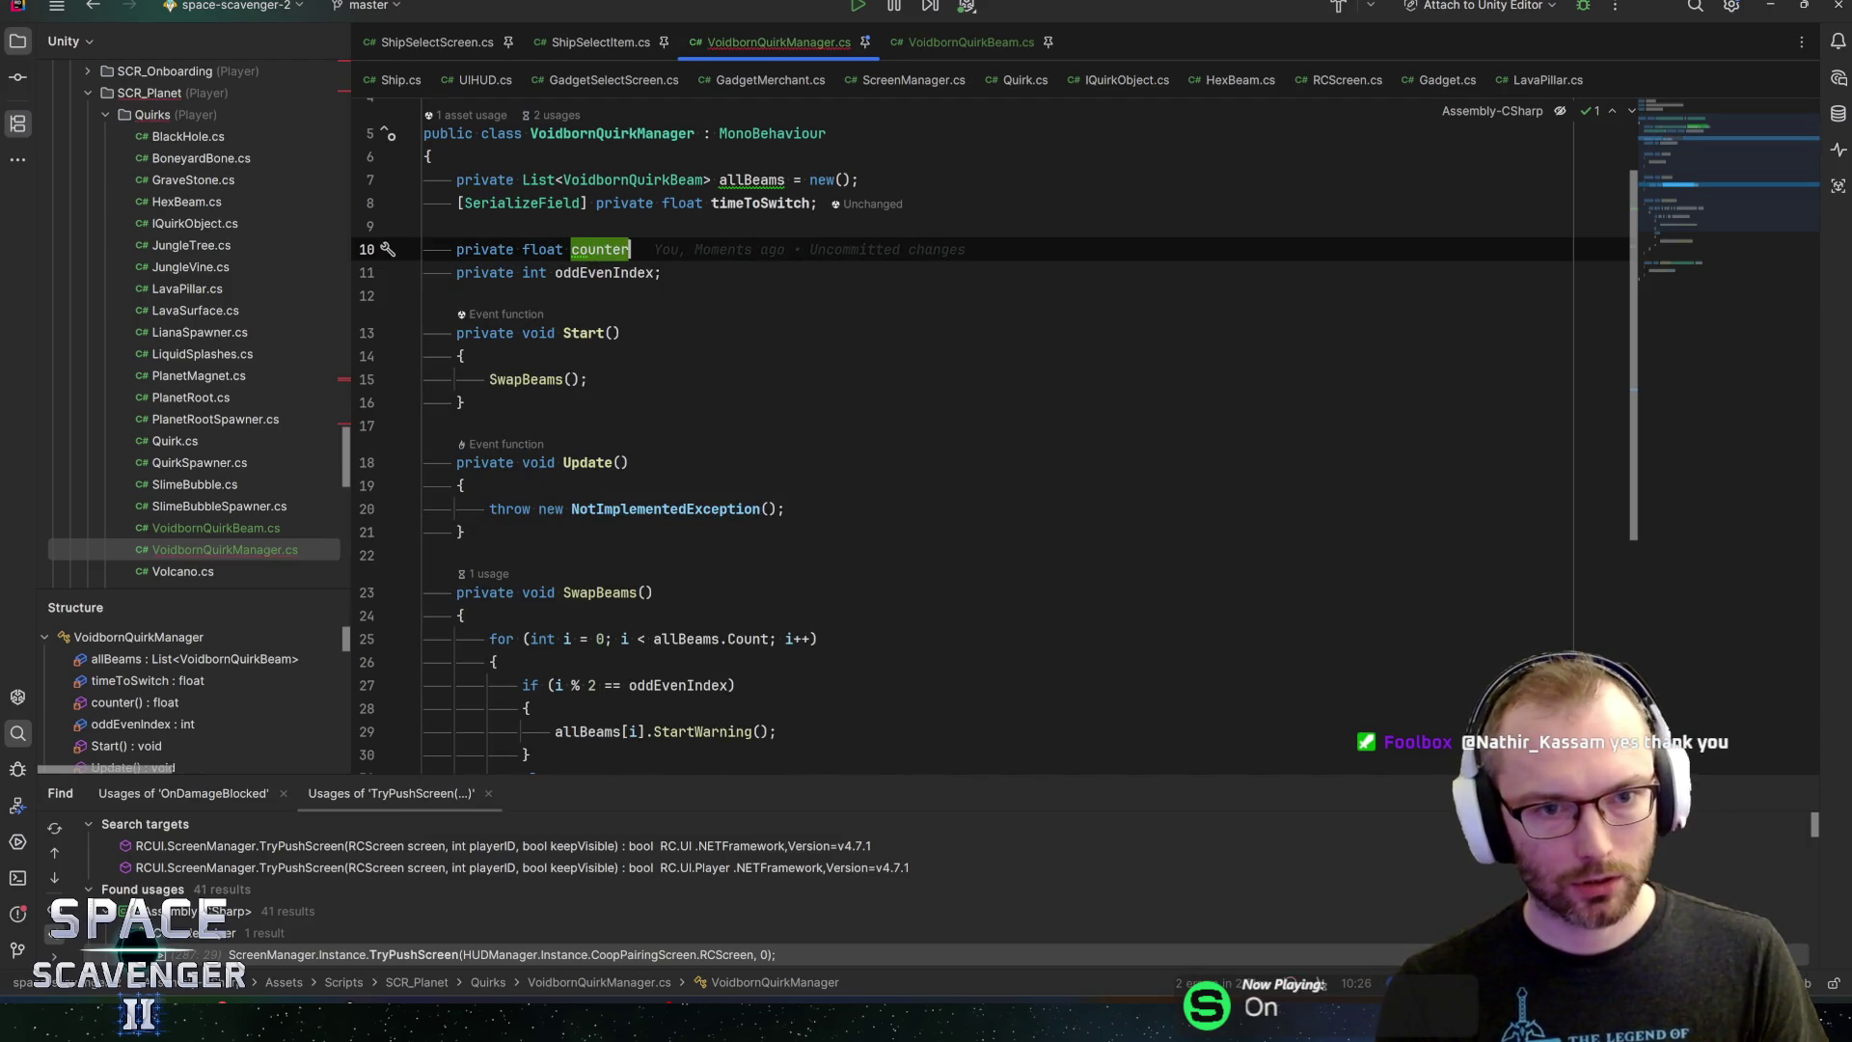
pyautogui.write('=')
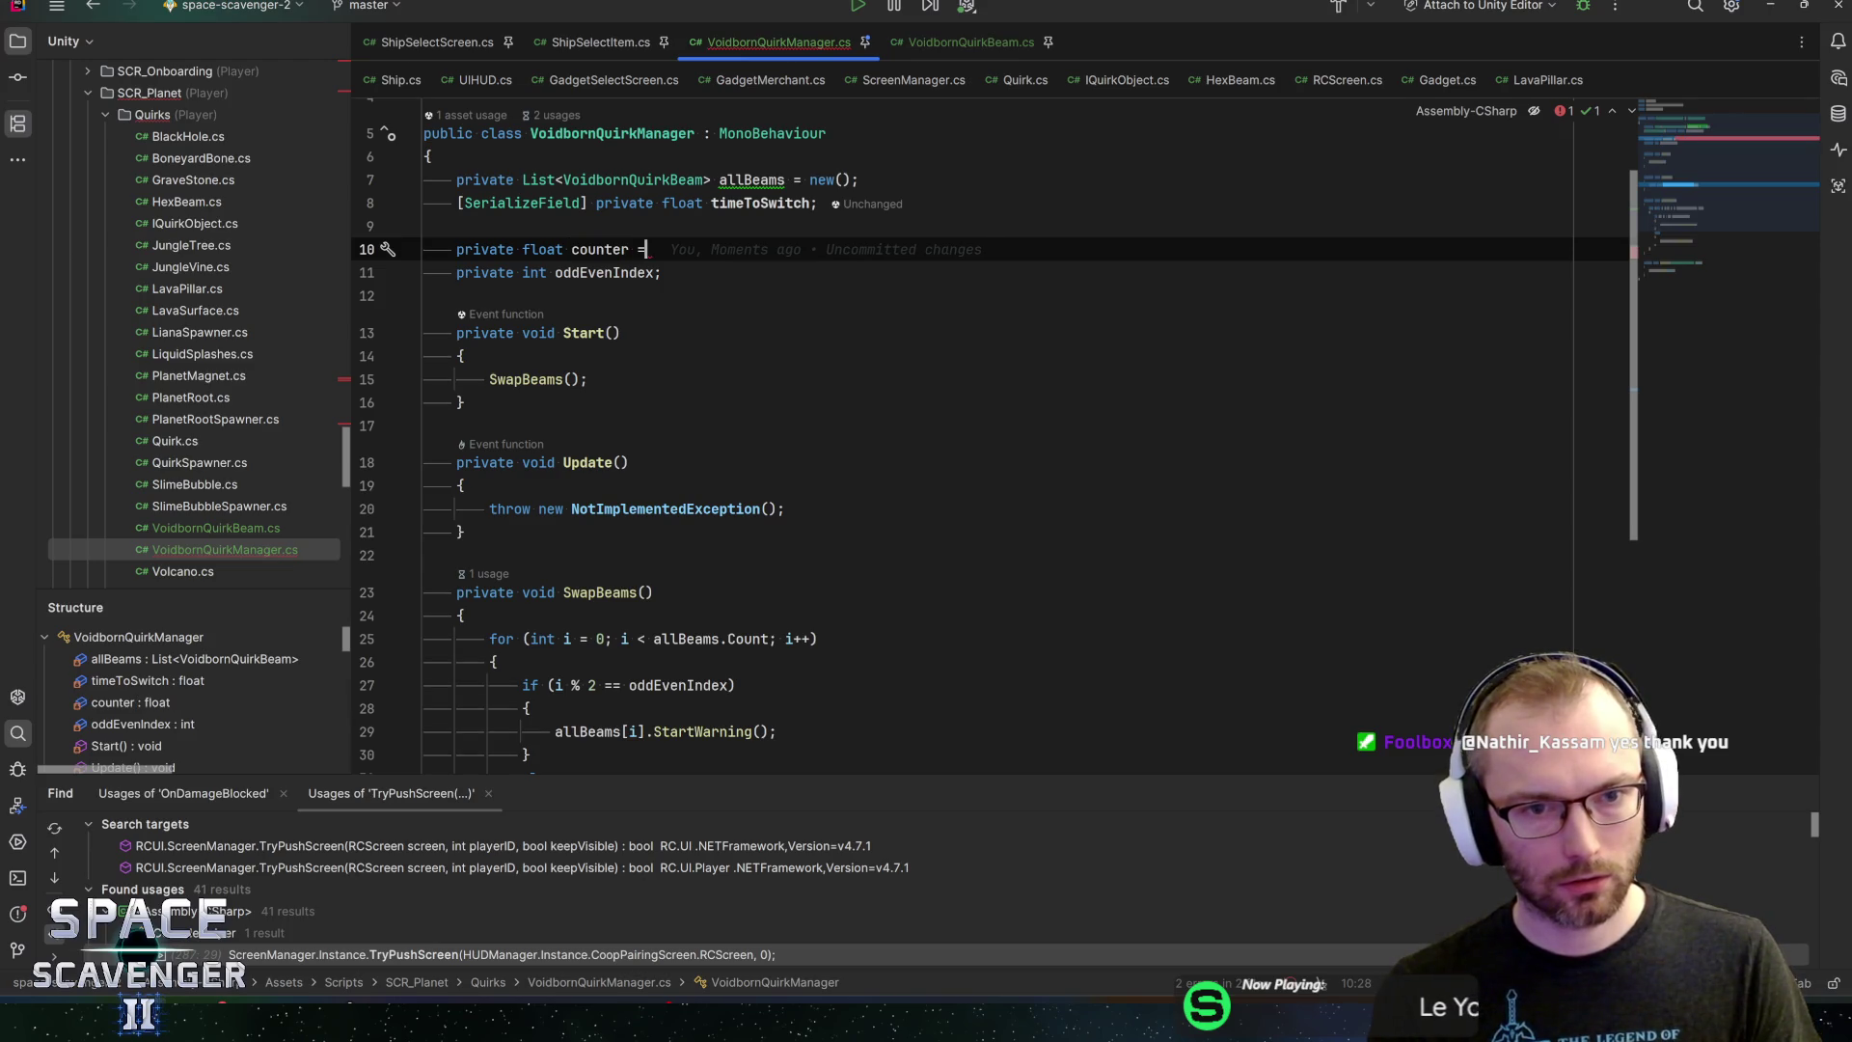
pyautogui.write(' 0f;')
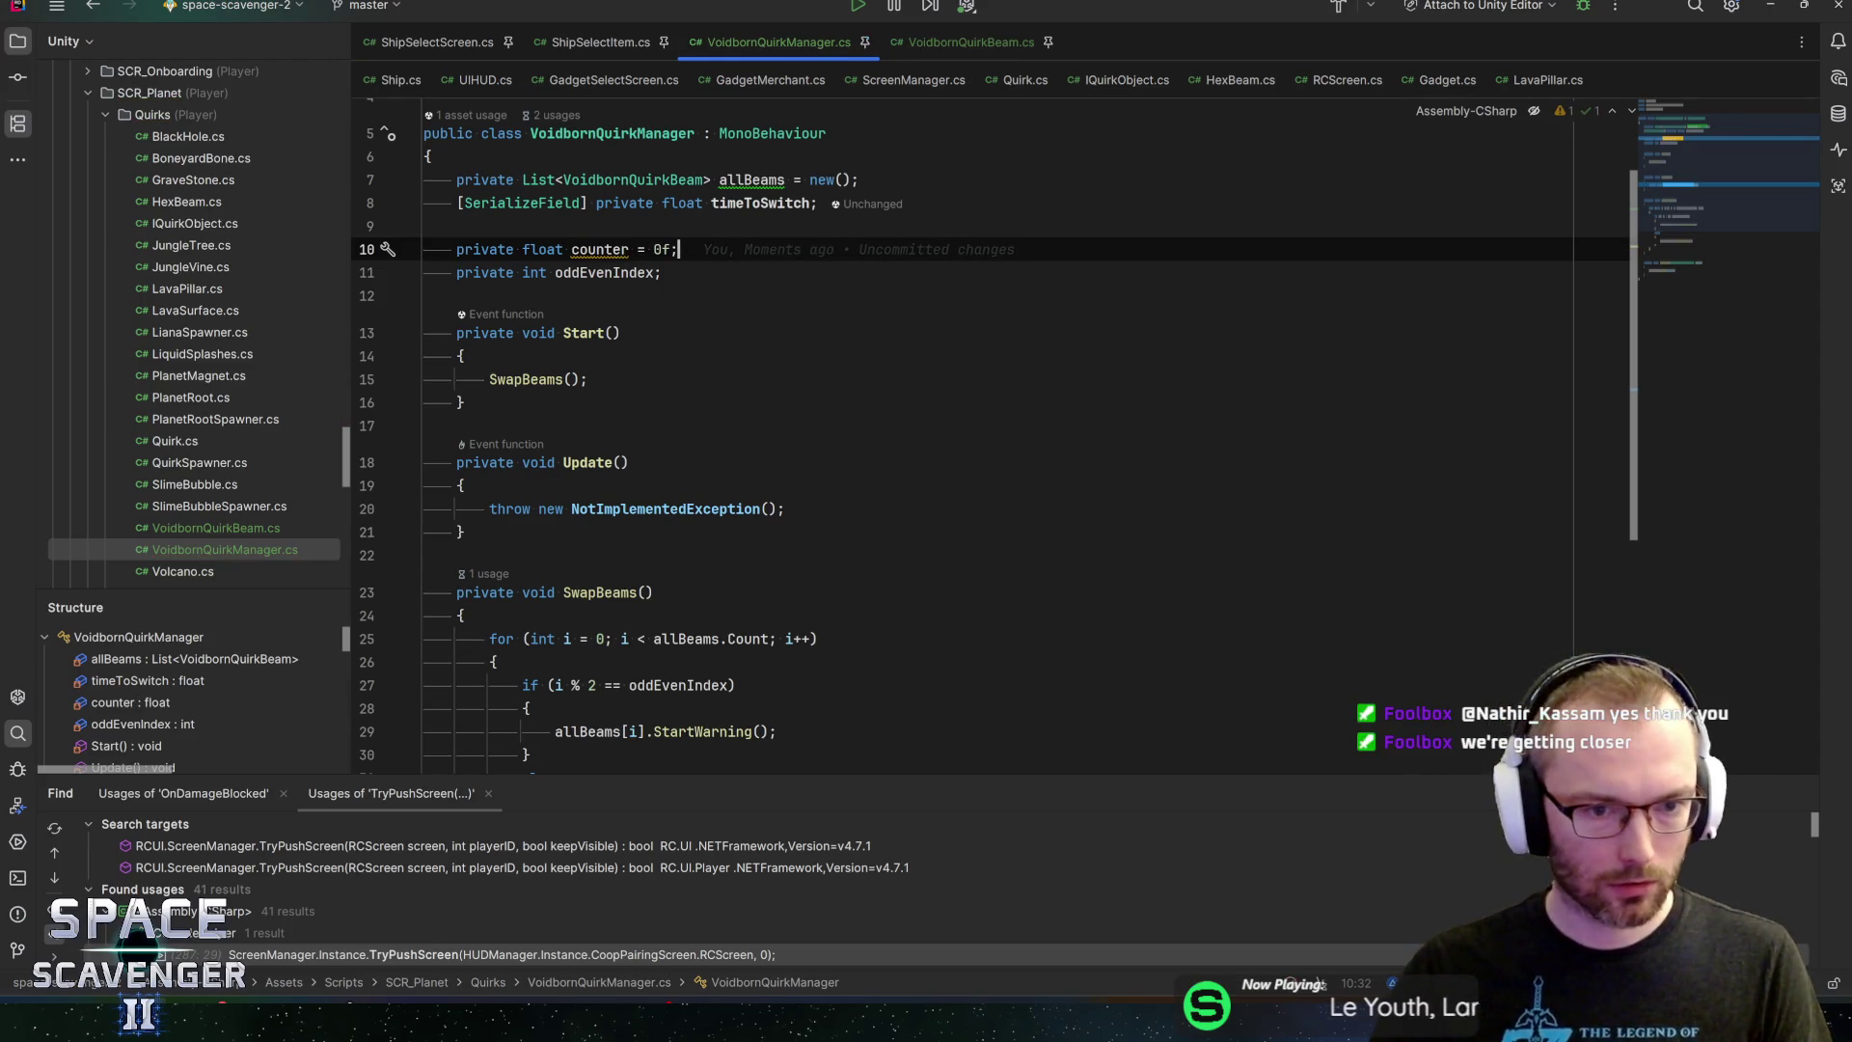
# Replace Update's placeholder with 'counter += Time.deltaTime;'
pyautogui.click(489, 508)
pyautogui.hotkey('shift', 'End')
pyautogui.write('count')
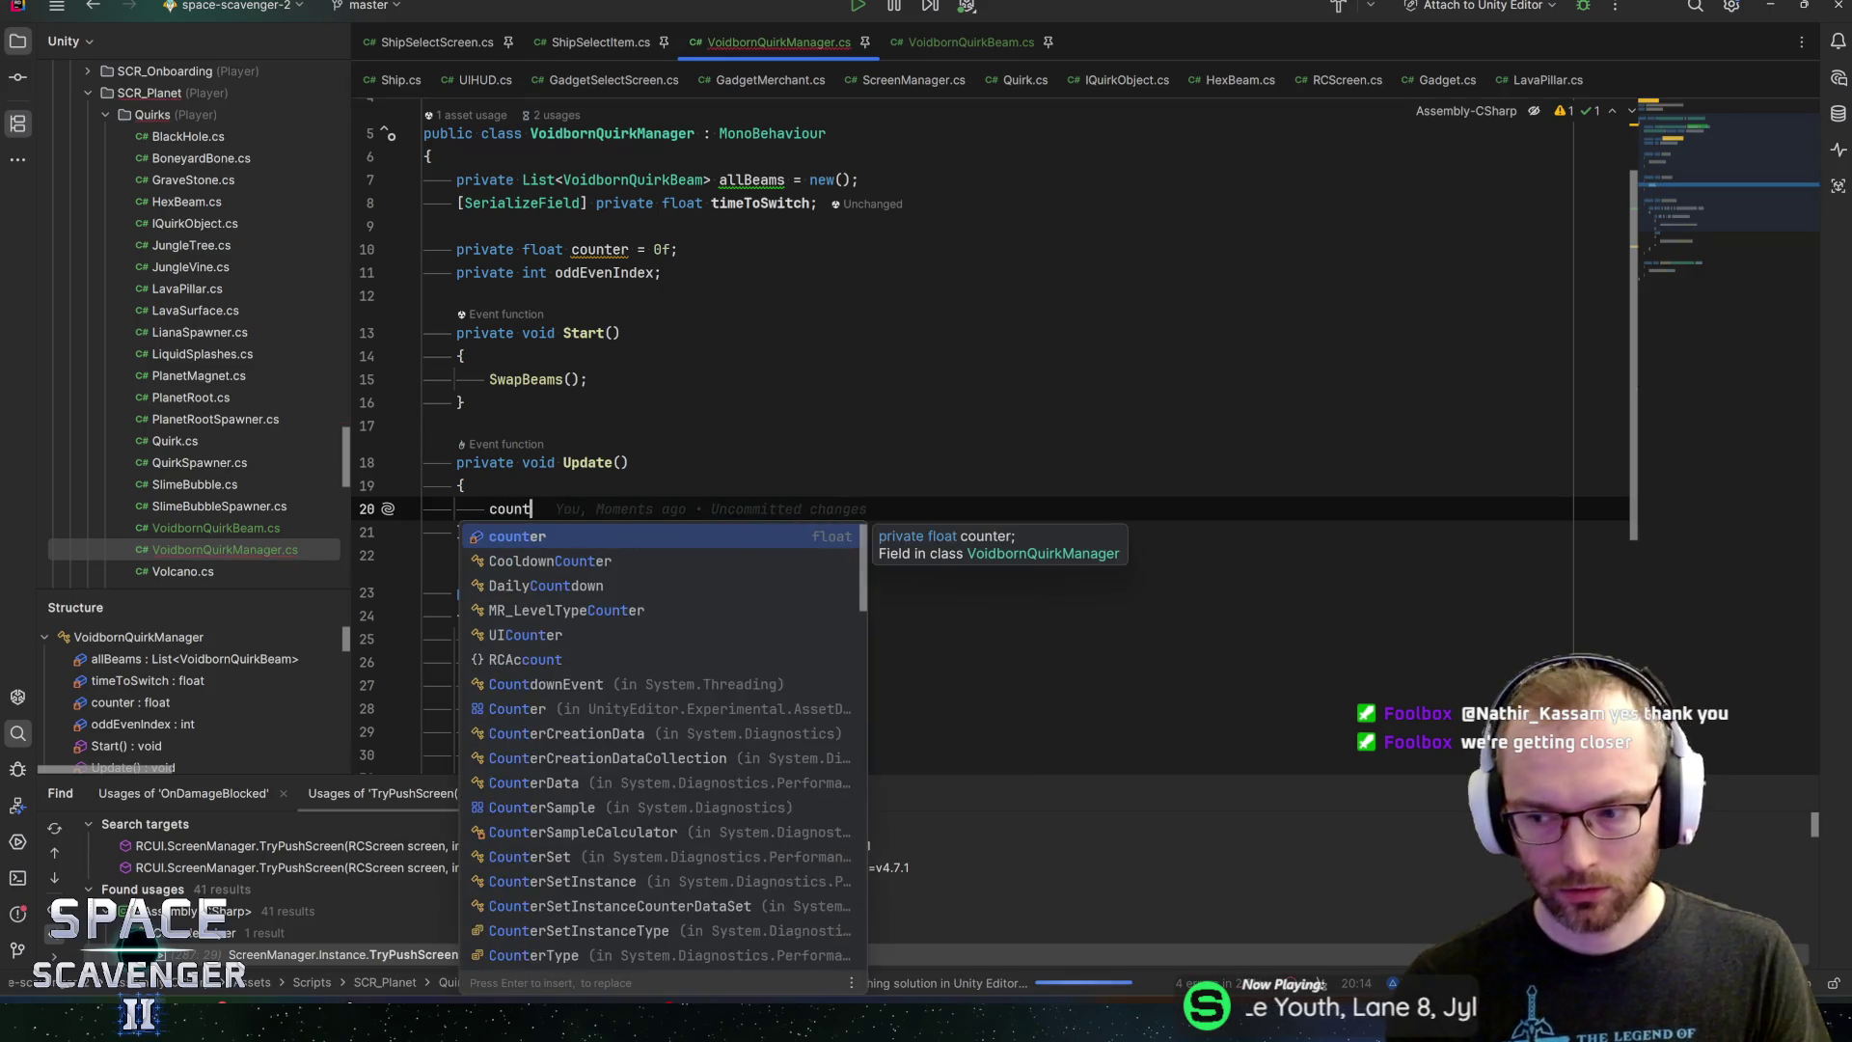
pyautogui.press('Return')
pyautogui.write('+= Time.')
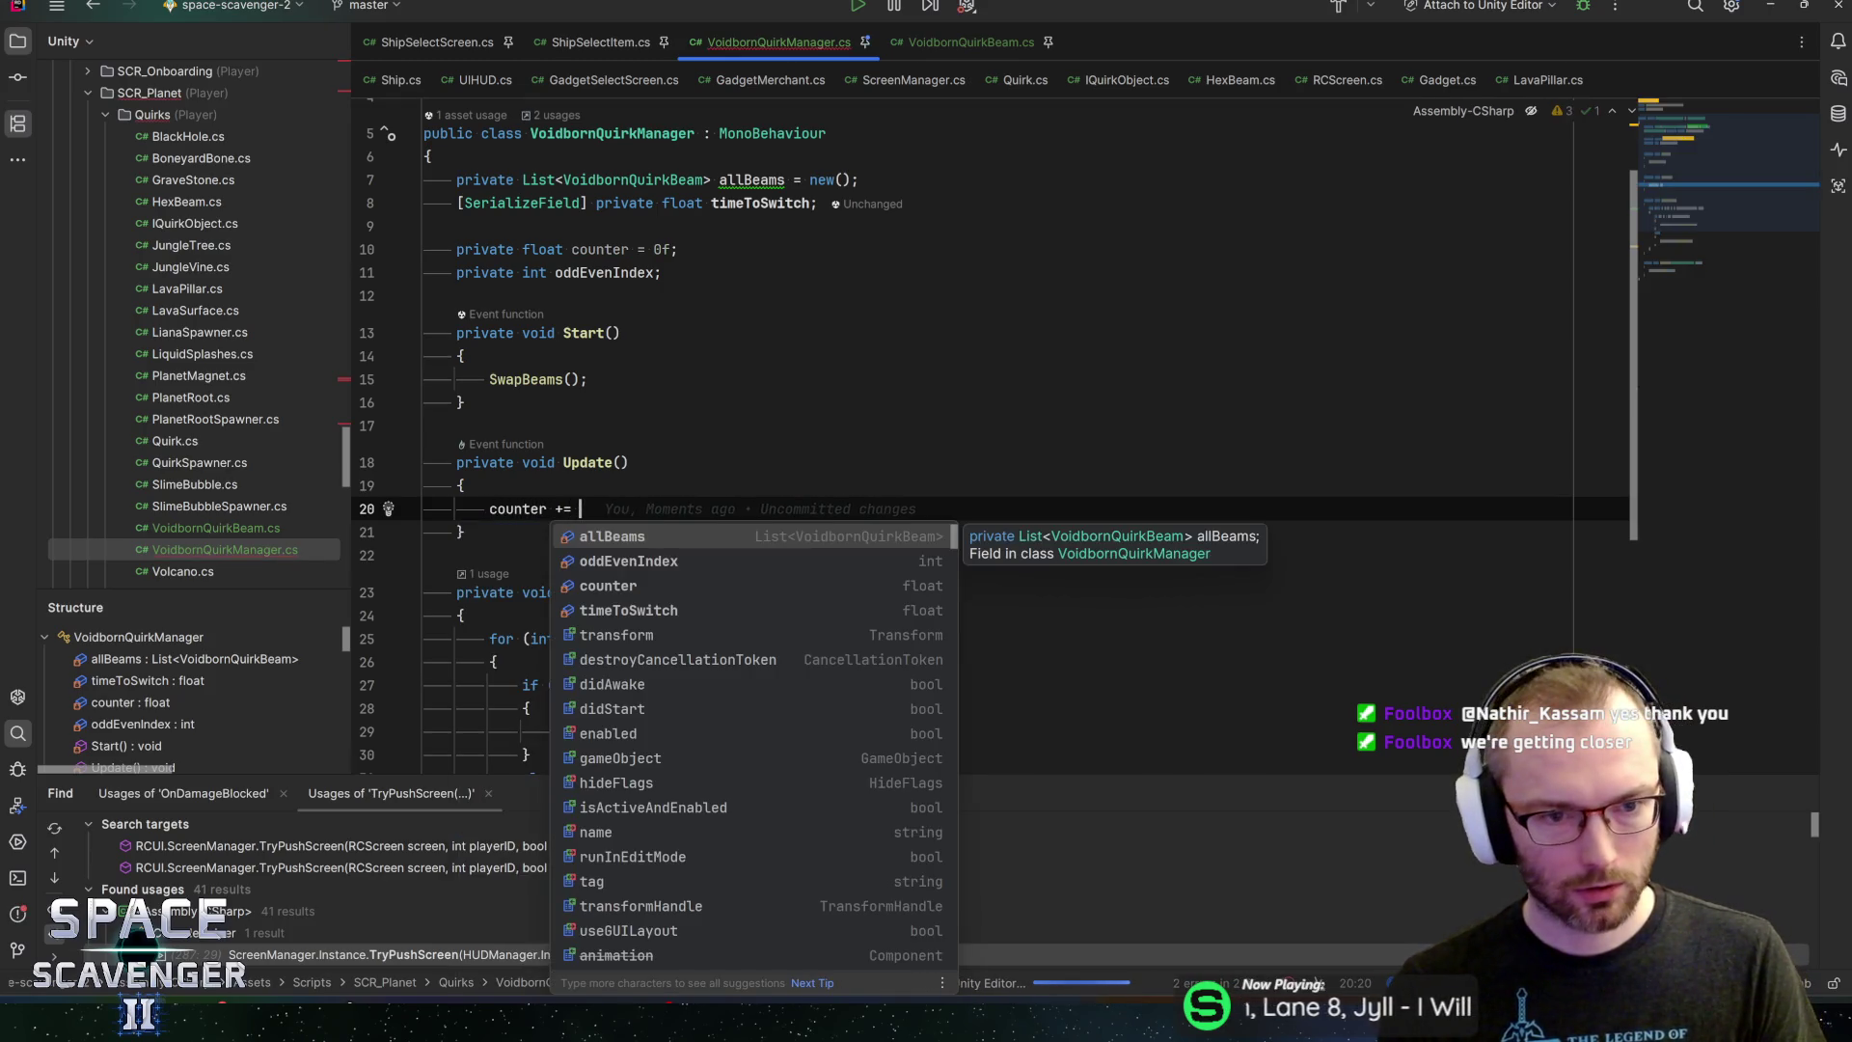
pyautogui.write('de')
pyautogui.press('Return')
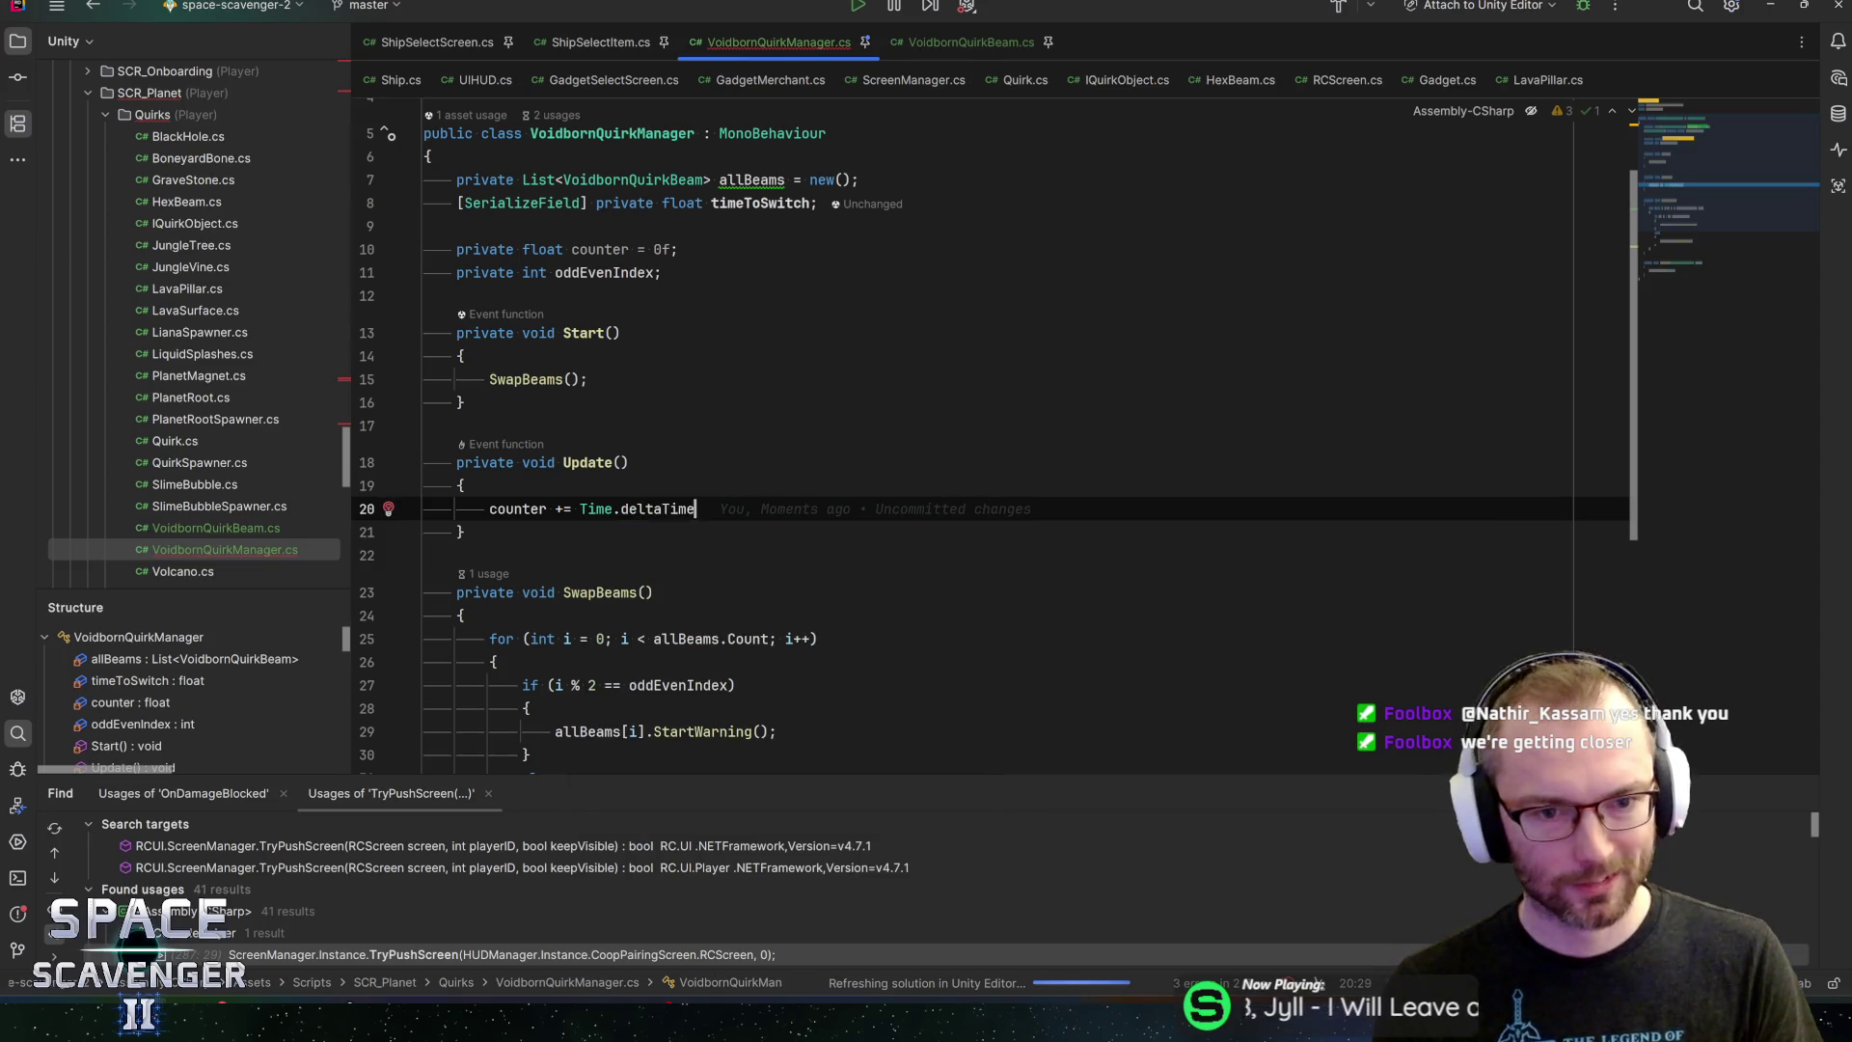
pyautogui.write(';')
pyautogui.press('Return')
# Add 'if (counter > timeToSwitch)' in Update that calls SwapBeams()
pyautogui.write('if (cout')
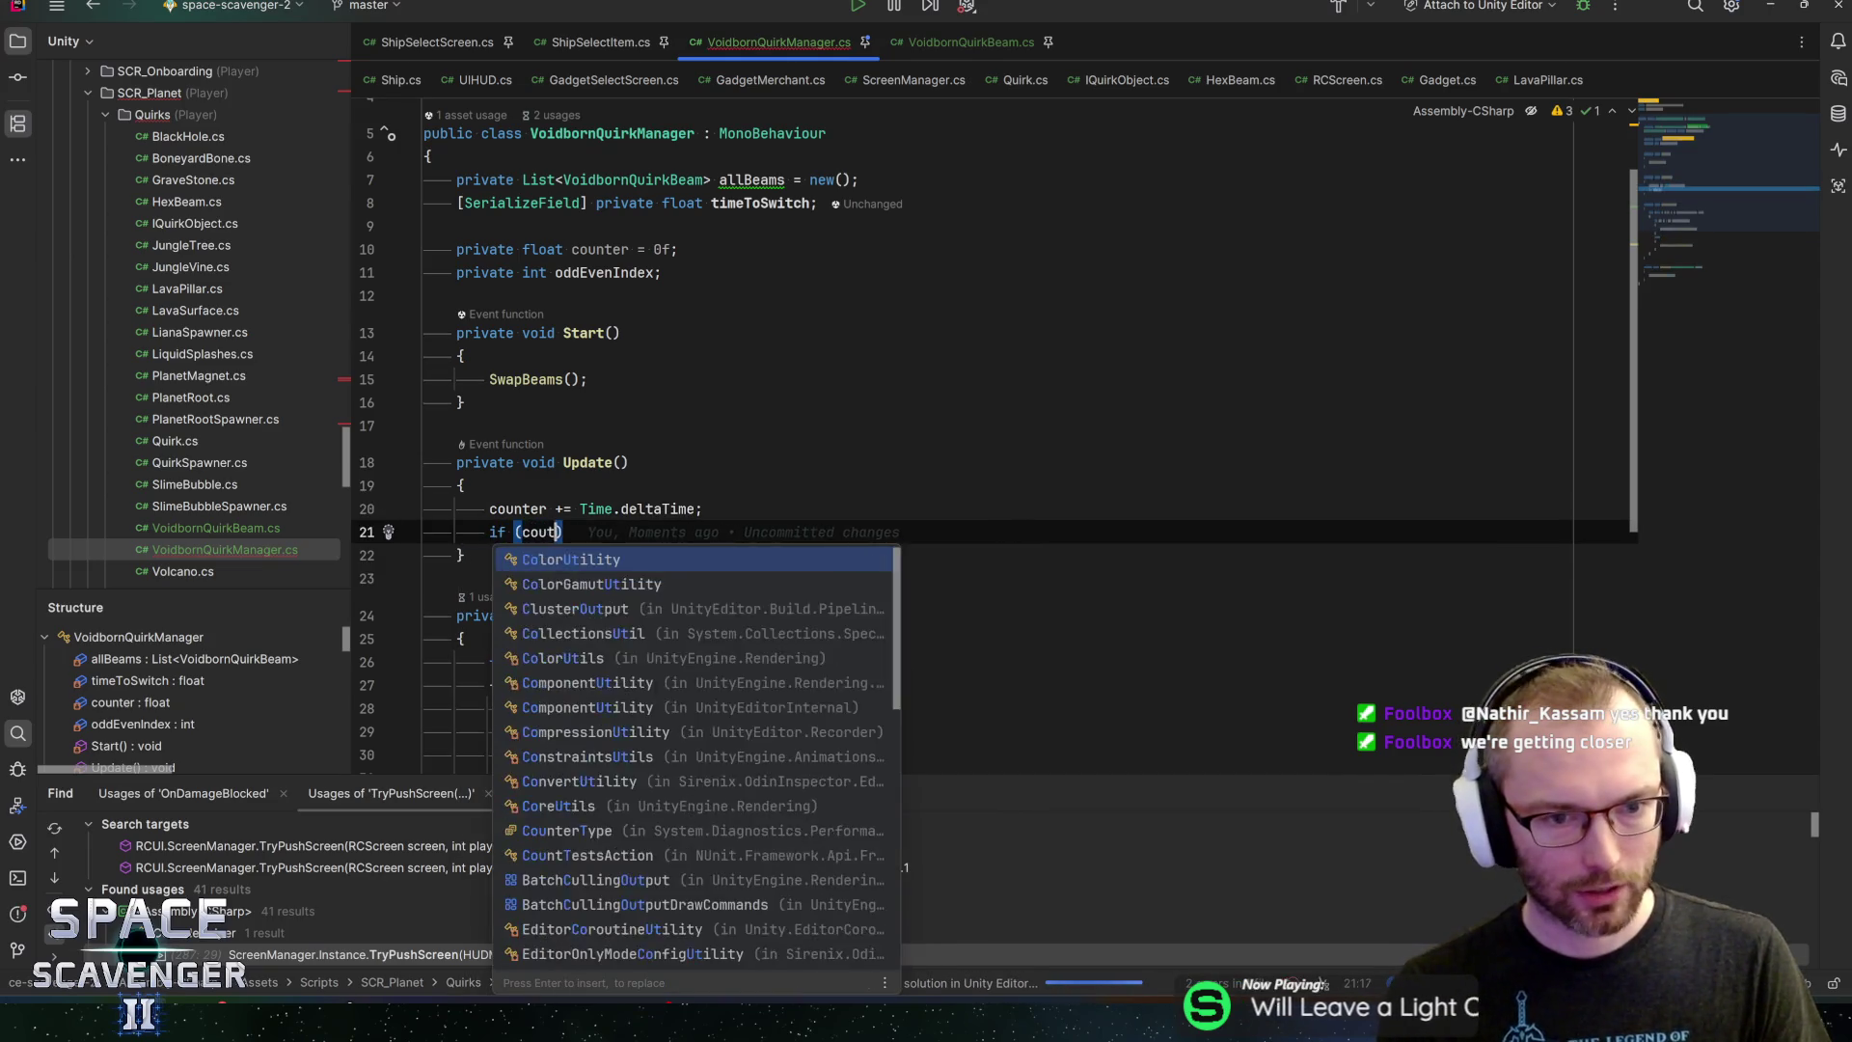
pyautogui.press('Return')
pyautogui.write('counter > ')
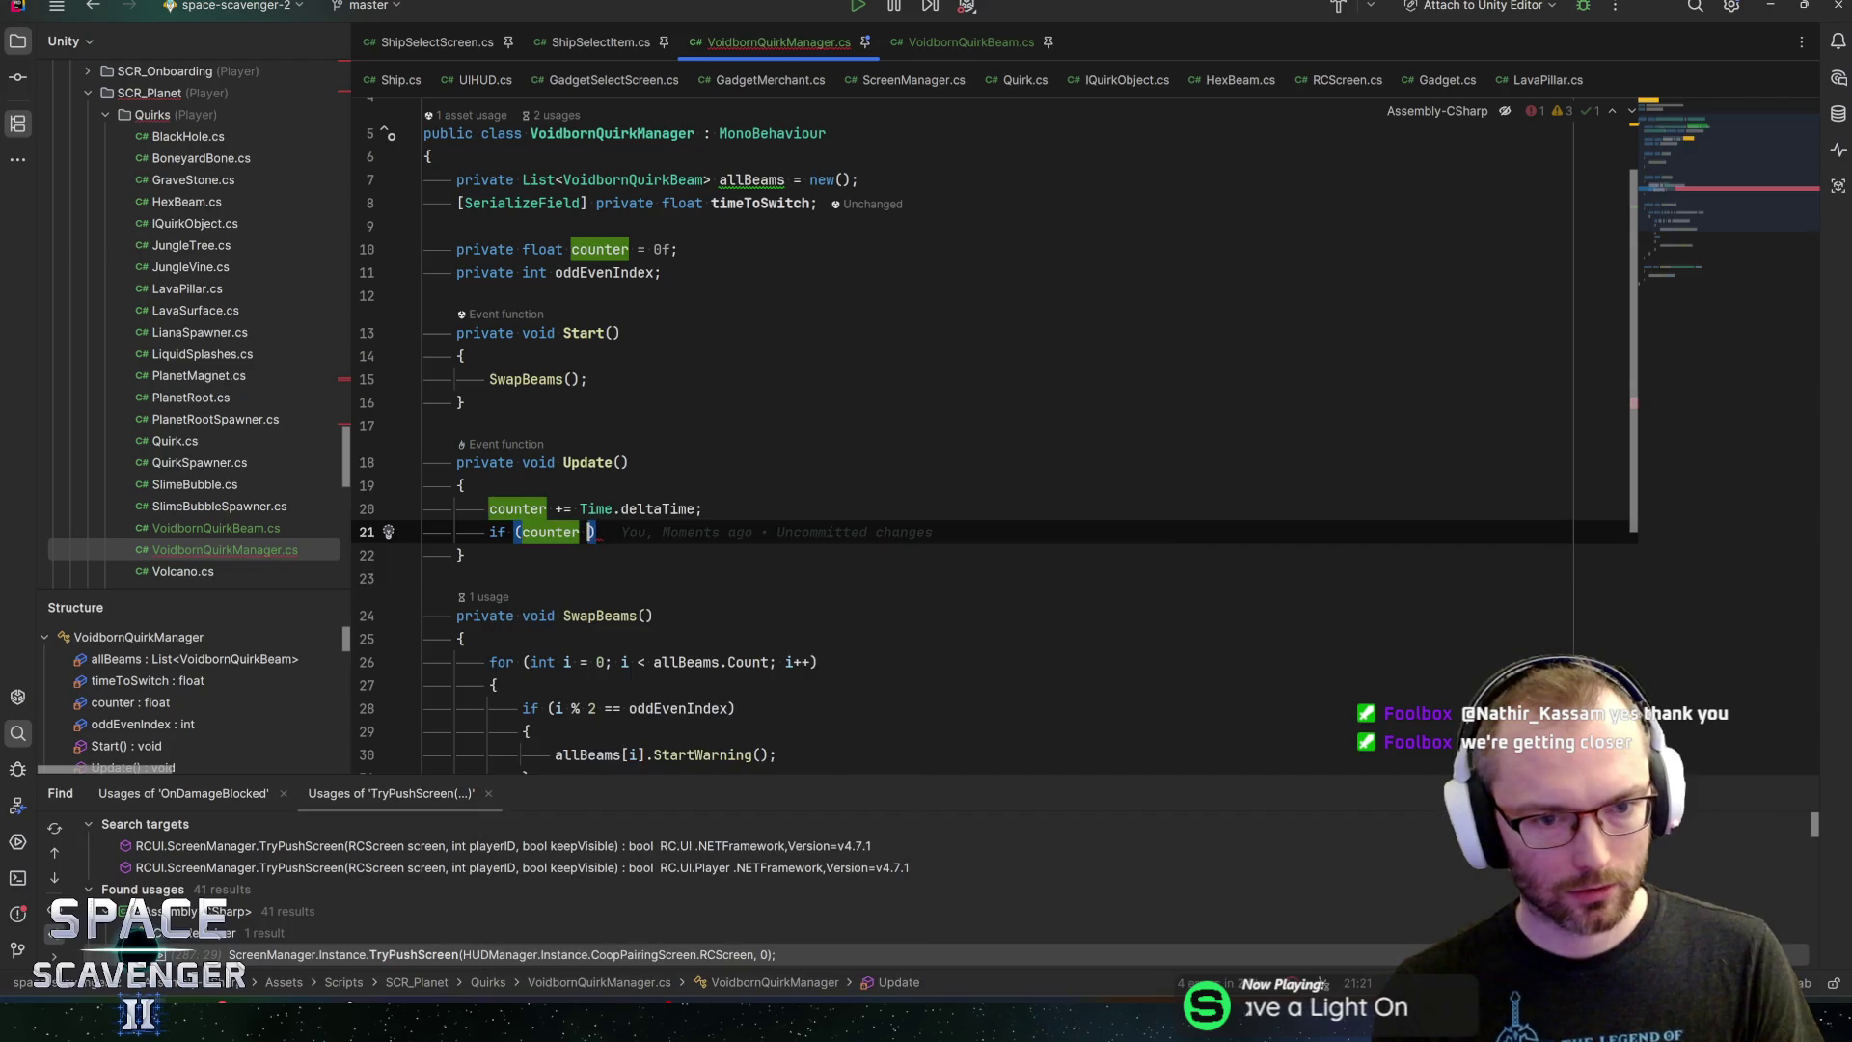
pyautogui.write('time')
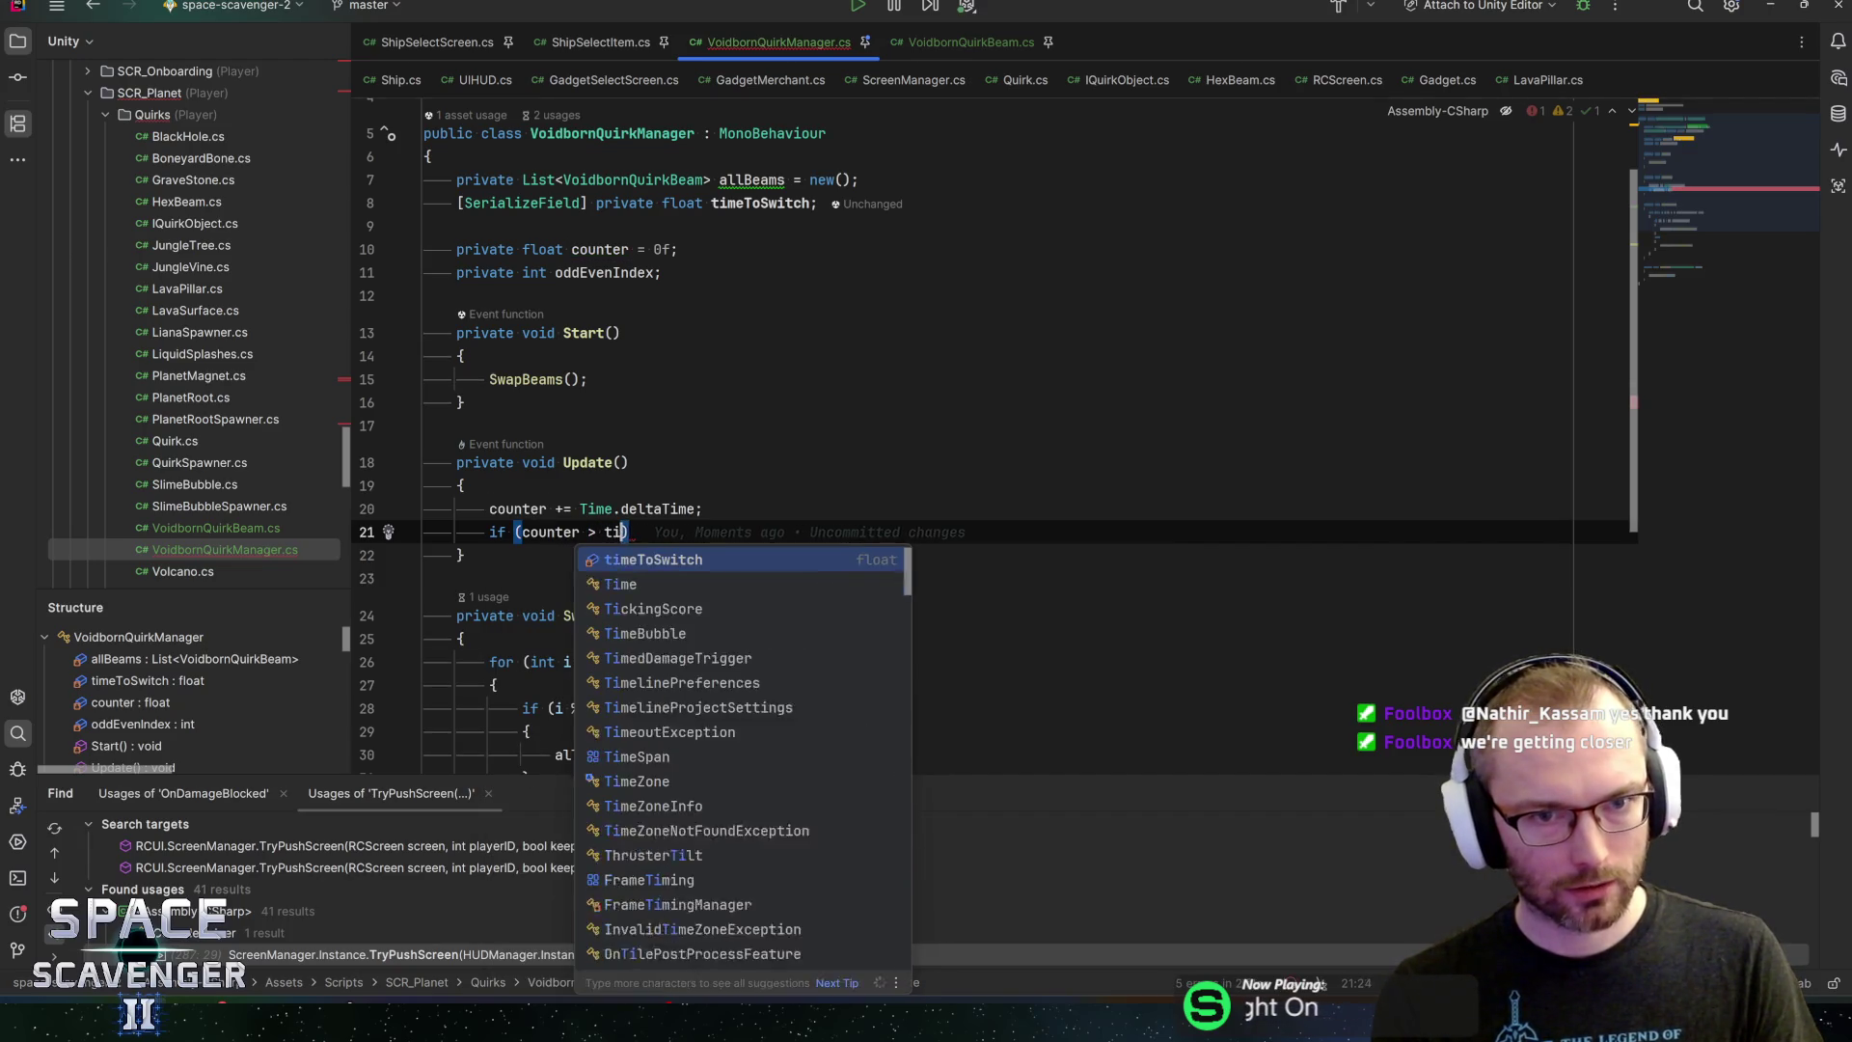
pyautogui.press('Return')
pyautogui.write('){')
pyautogui.press('Return')
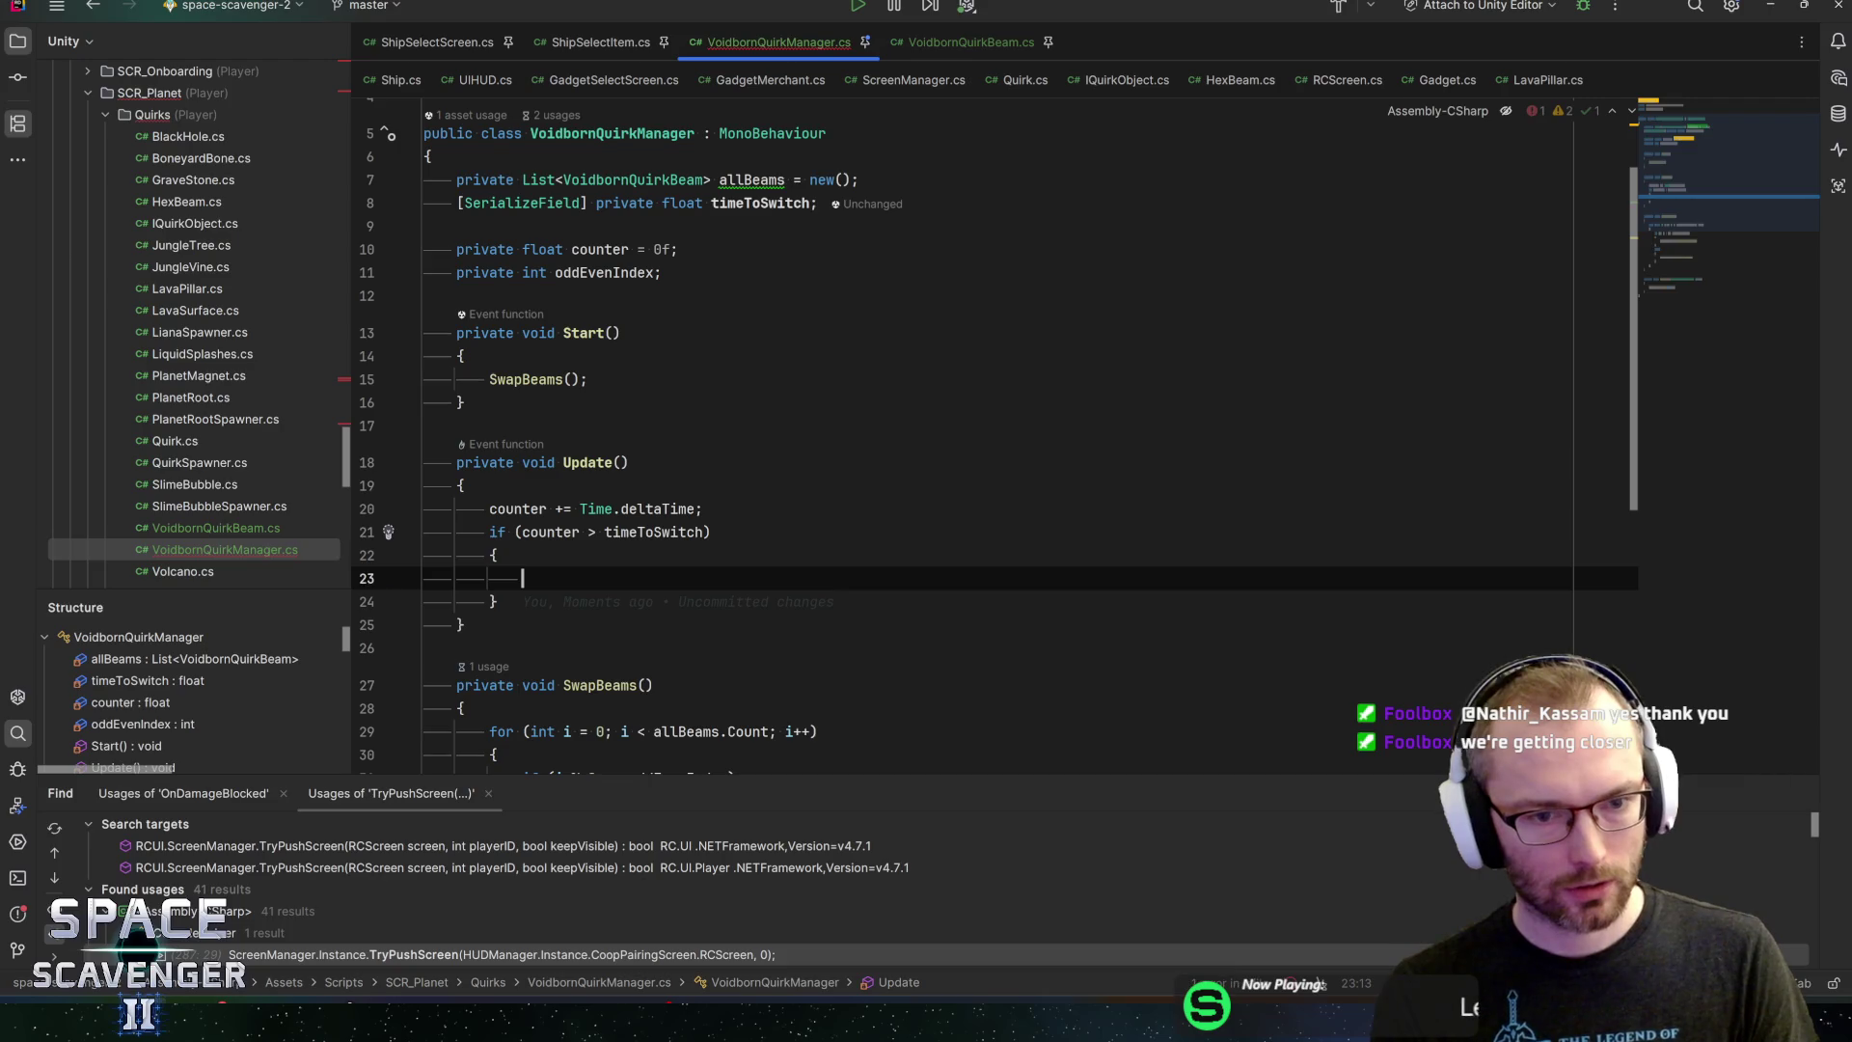
pyautogui.write('Swapbn')
pyautogui.press('BackSpace')
pyautogui.press('BackSpace')
pyautogui.write('B')
pyautogui.press('Return')
pyautogui.write(';')
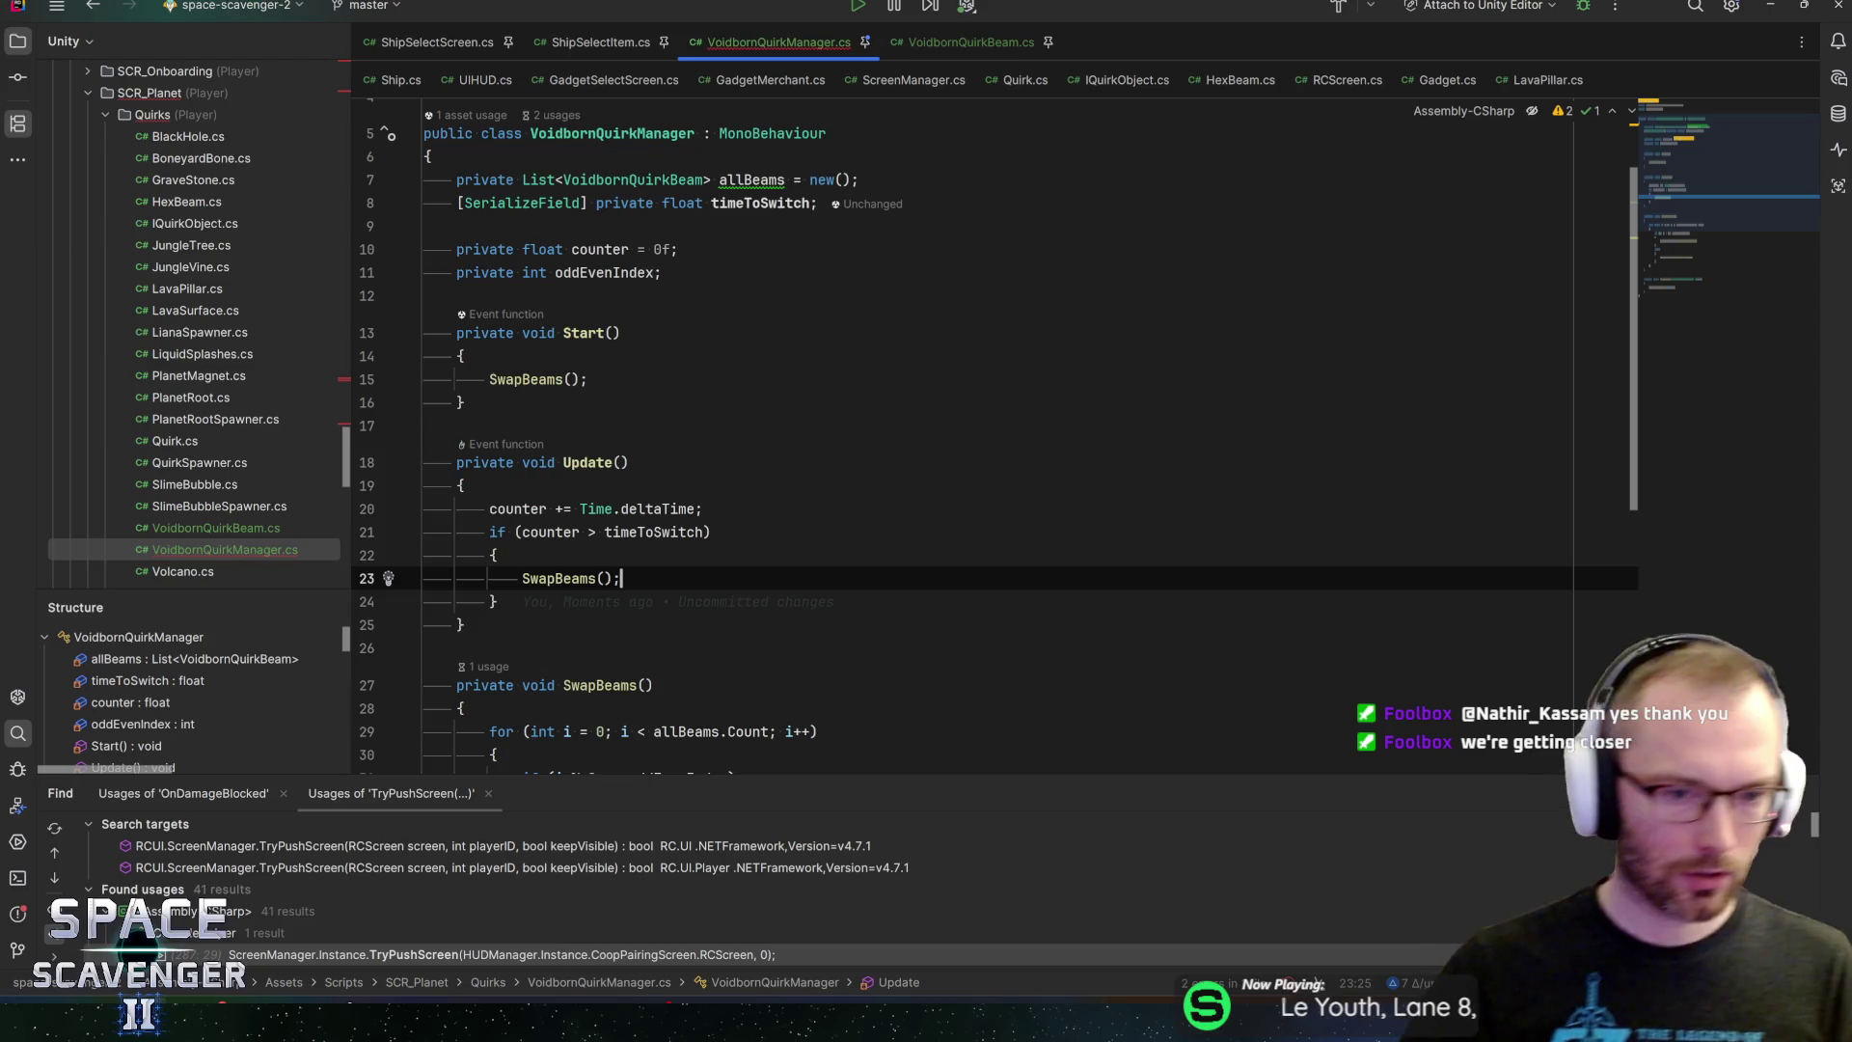
pyautogui.click(549, 508)
pyautogui.scroll(-5, 965, 435)
pyautogui.click(498, 616)
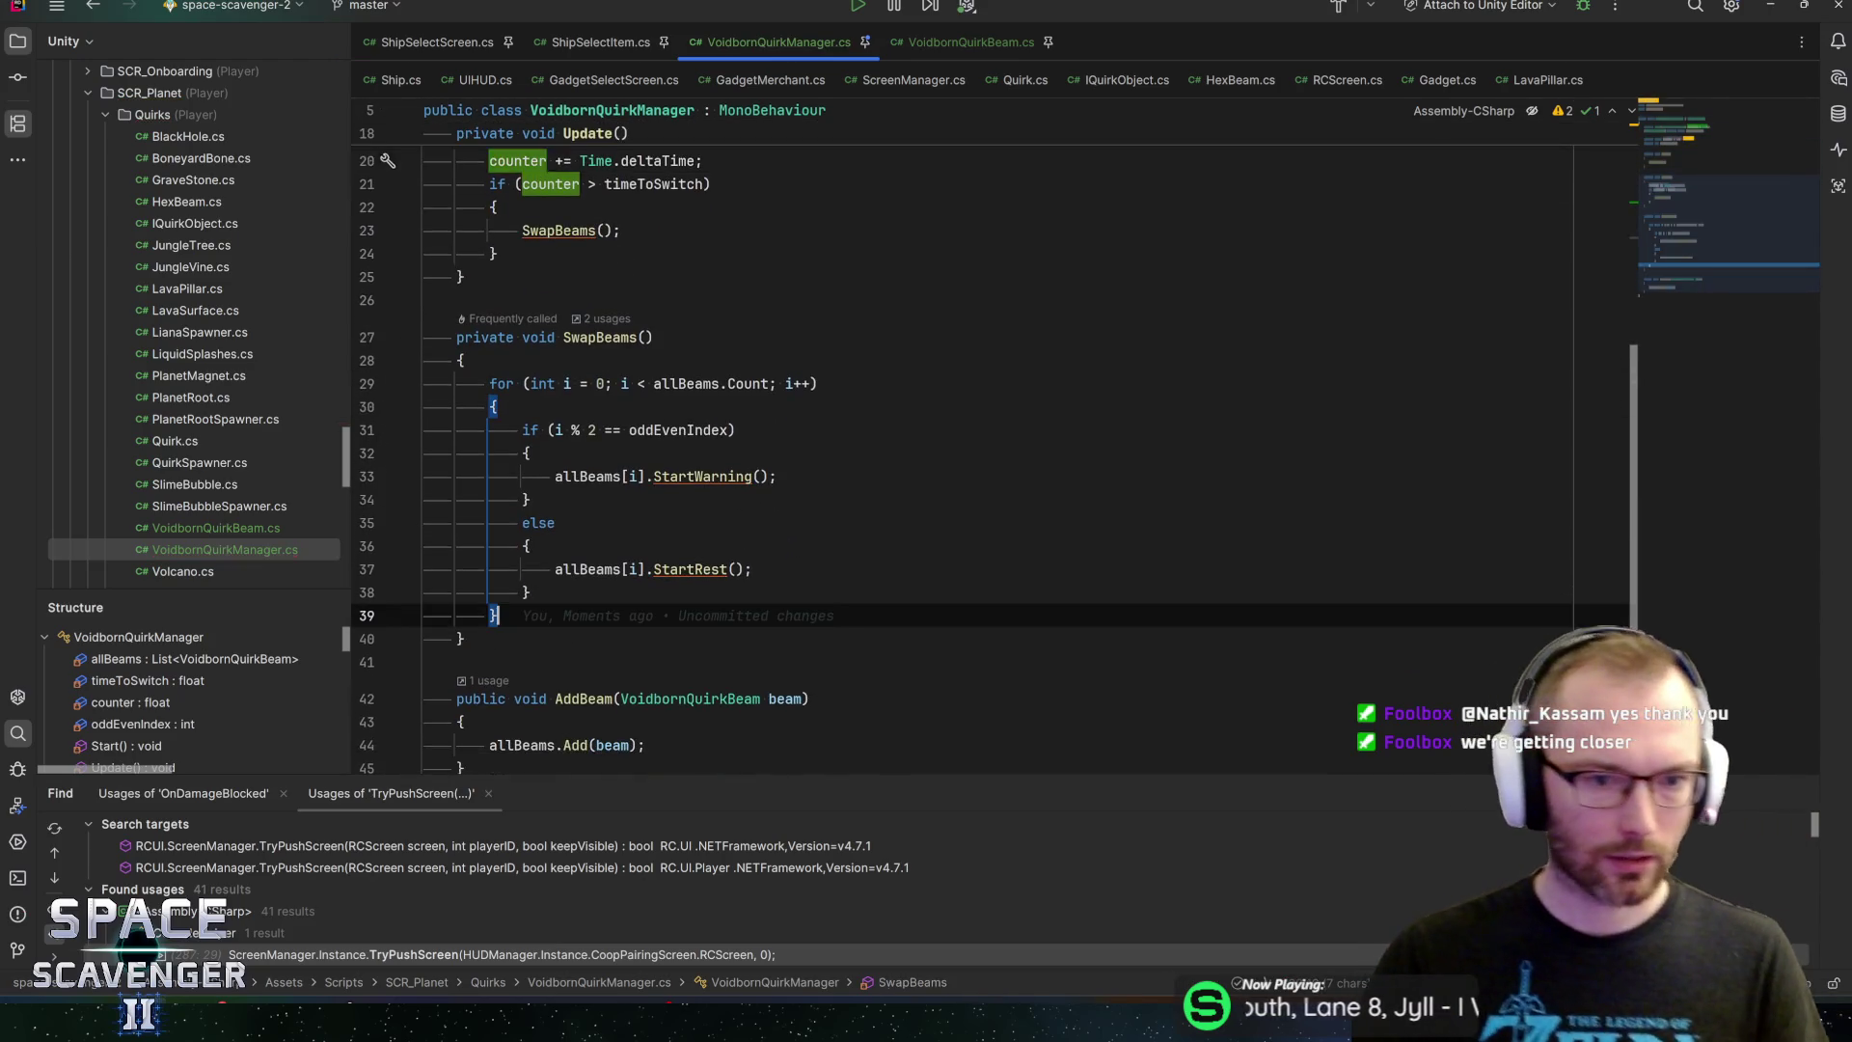
# Reset counter to 0f after the loop in SwapBeams
pyautogui.press('Return')
pyautogui.write('counter = 0f;')
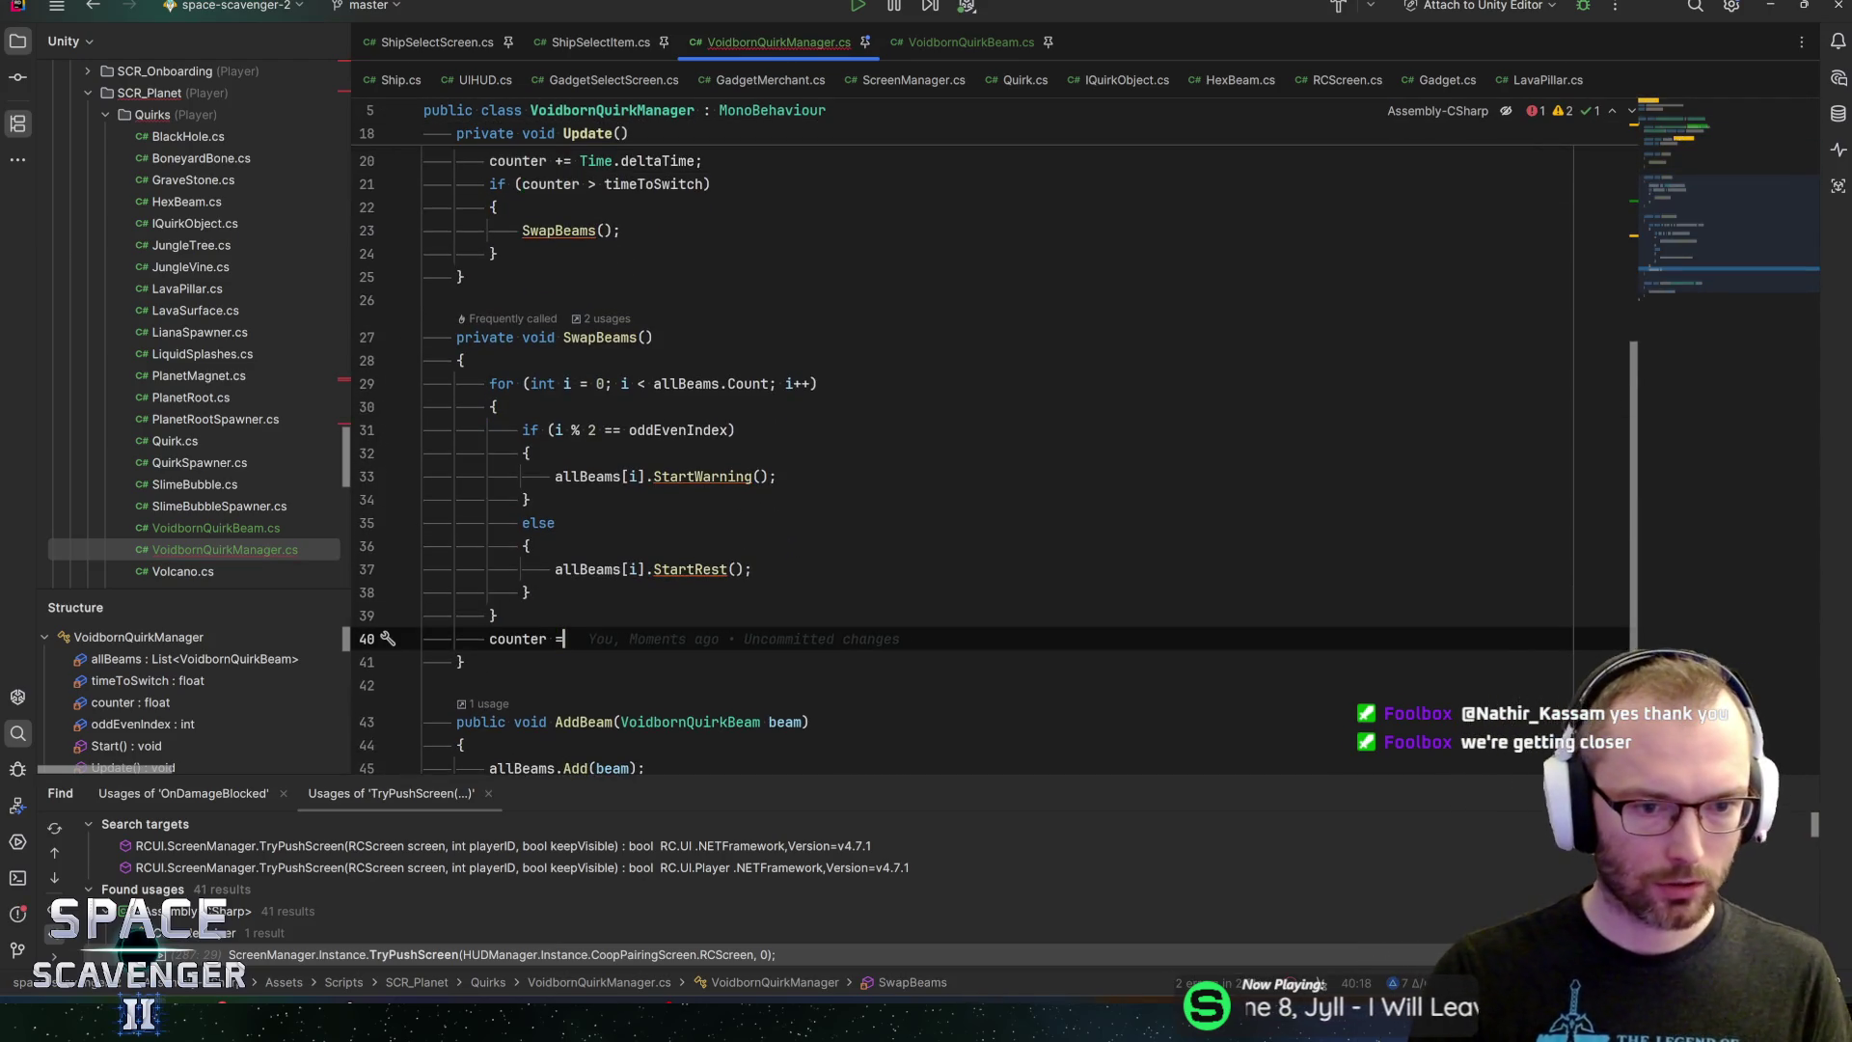
pyautogui.scroll(4, 965, 434)
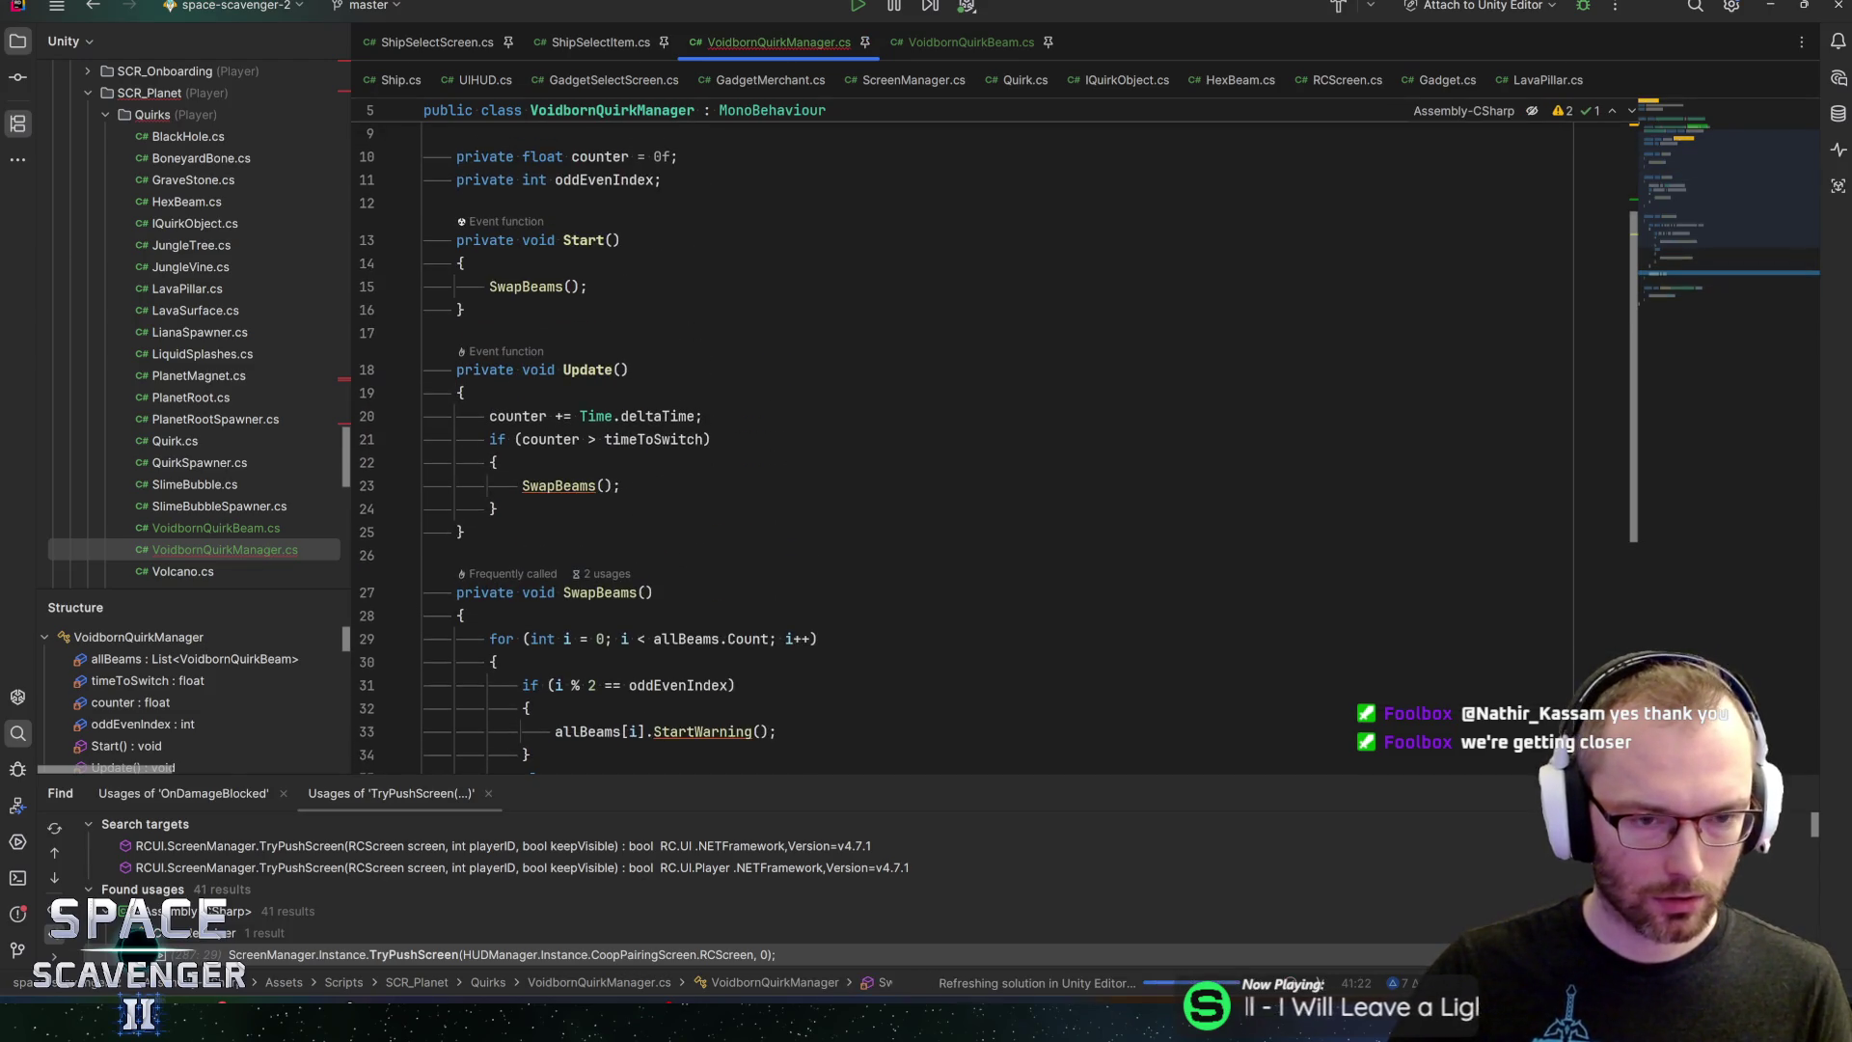
# Make SwapBeams begin with 'oddEvenIndex = 1 - oddEvenIndex;'
pyautogui.click(607, 486)
pyautogui.scroll(-3, 965, 434)
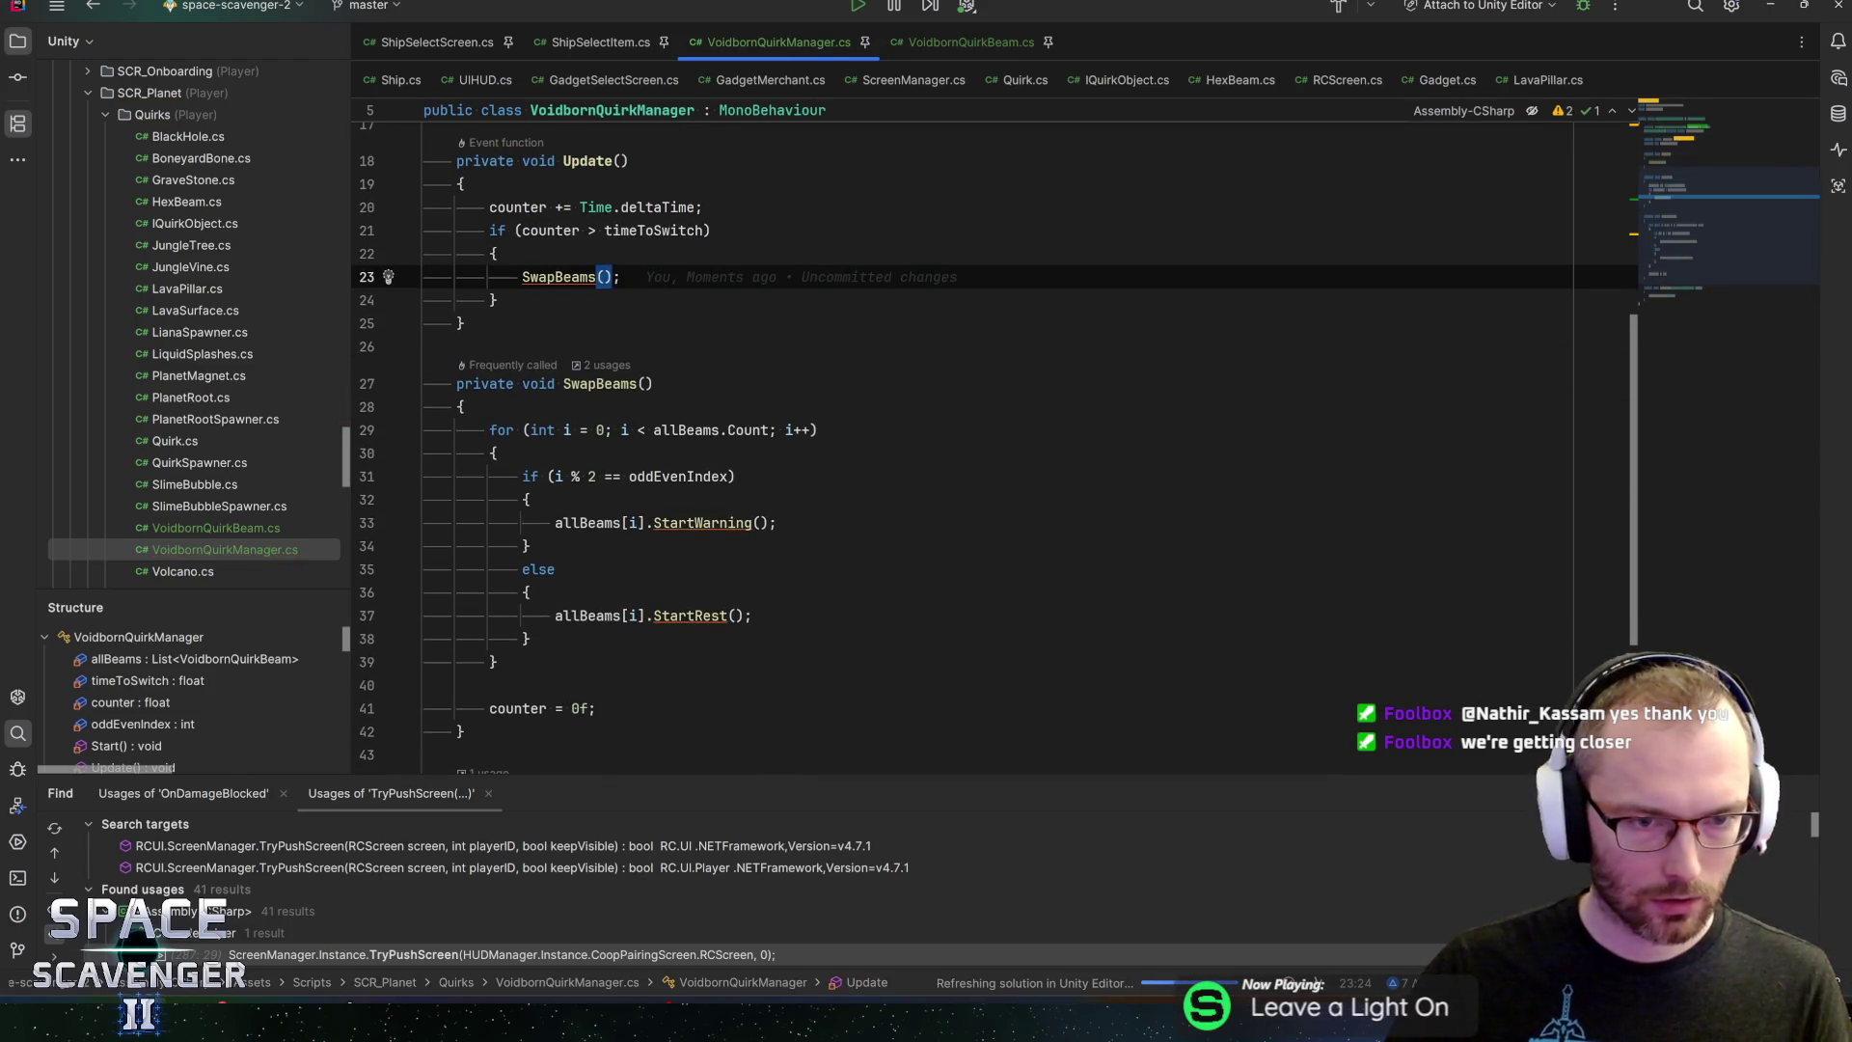
pyautogui.click(465, 406)
pyautogui.press('Return')
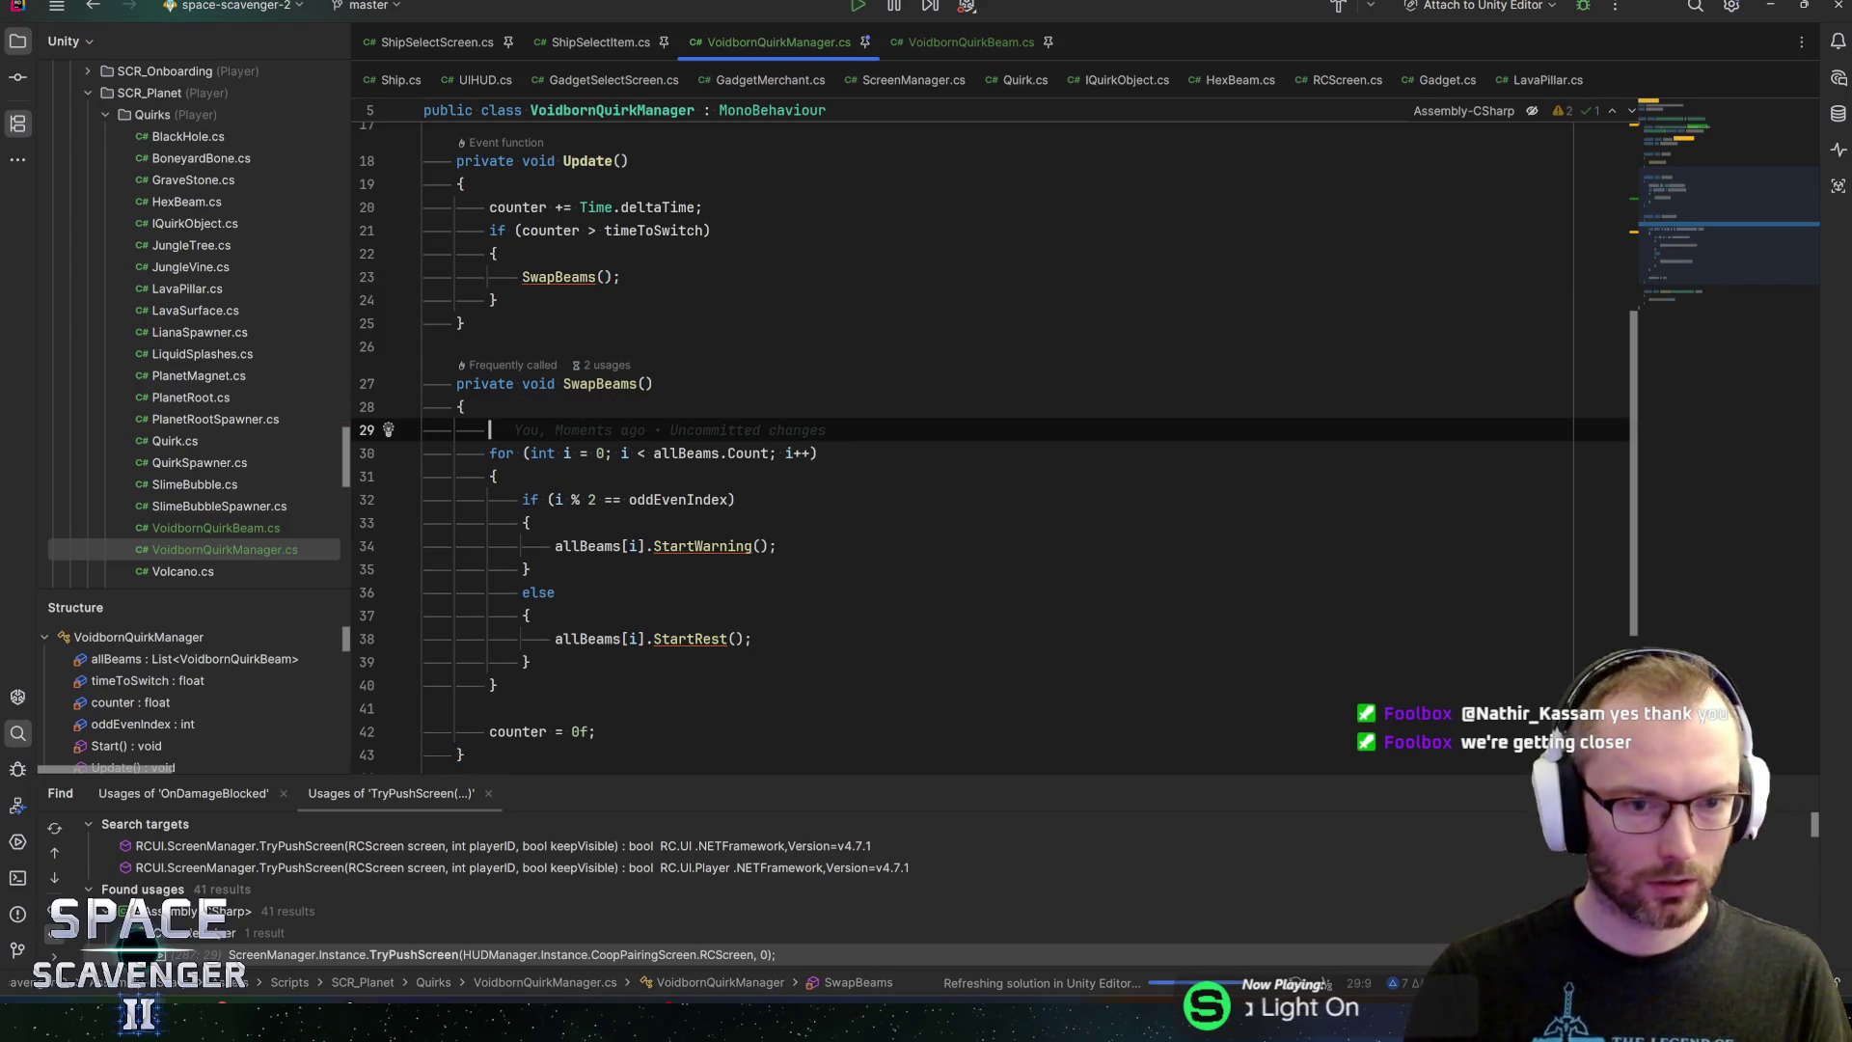
pyautogui.write('odd')
pyautogui.press('Return')
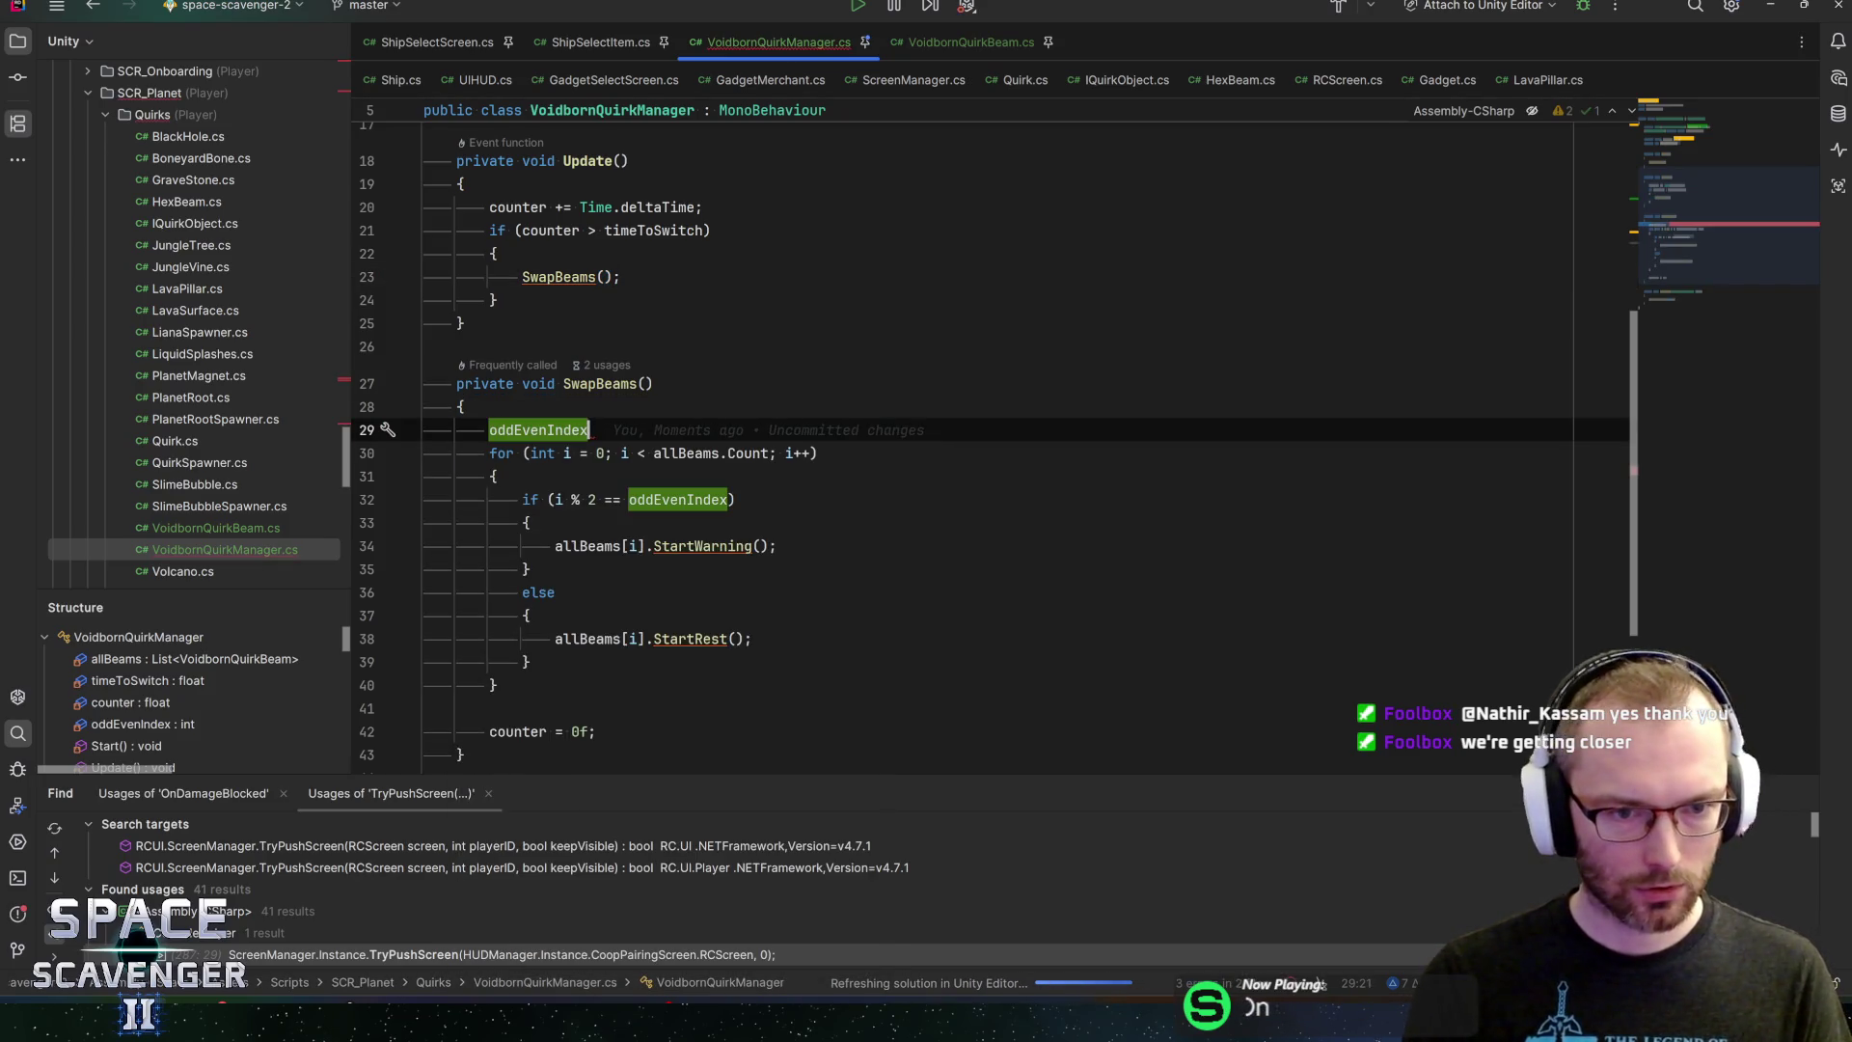
pyautogui.write(' =')
pyautogui.press('Escape')
pyautogui.write(')')
pyautogui.press('BackSpace')
pyautogui.write('1 - od')
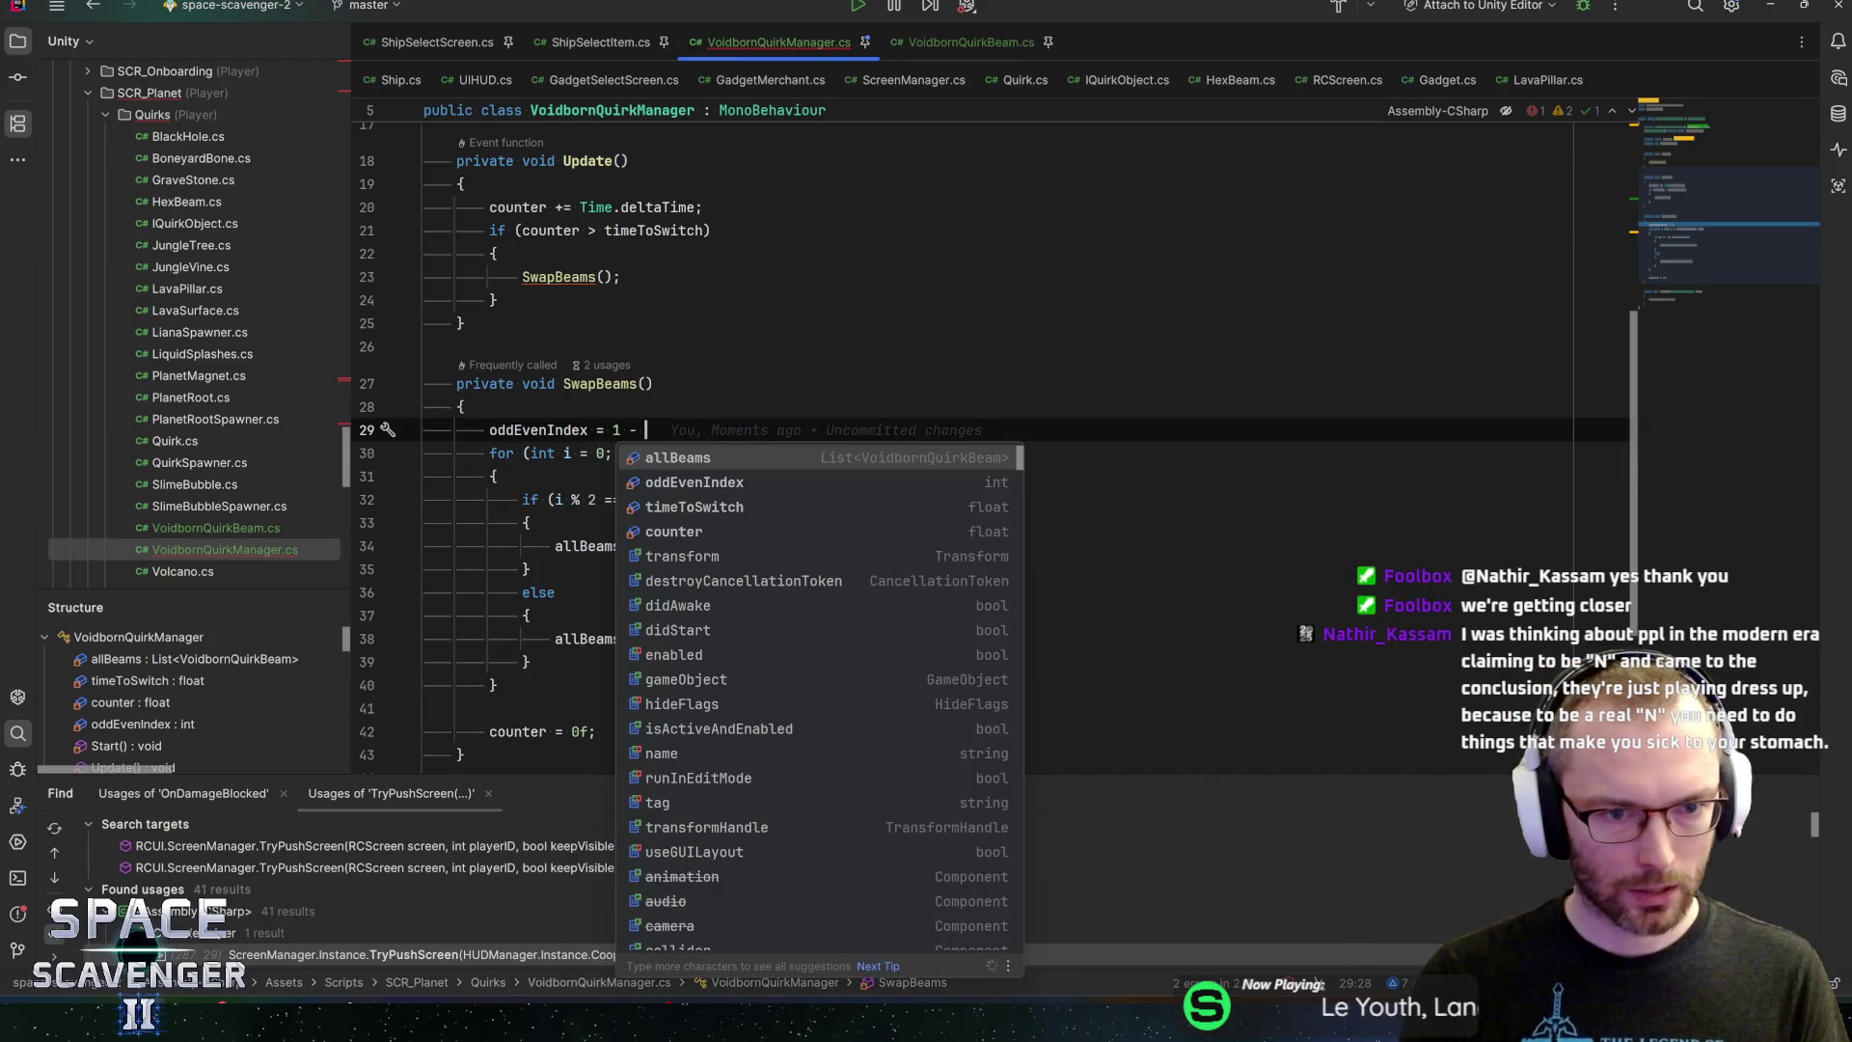
pyautogui.press('Return')
pyautogui.write(';')
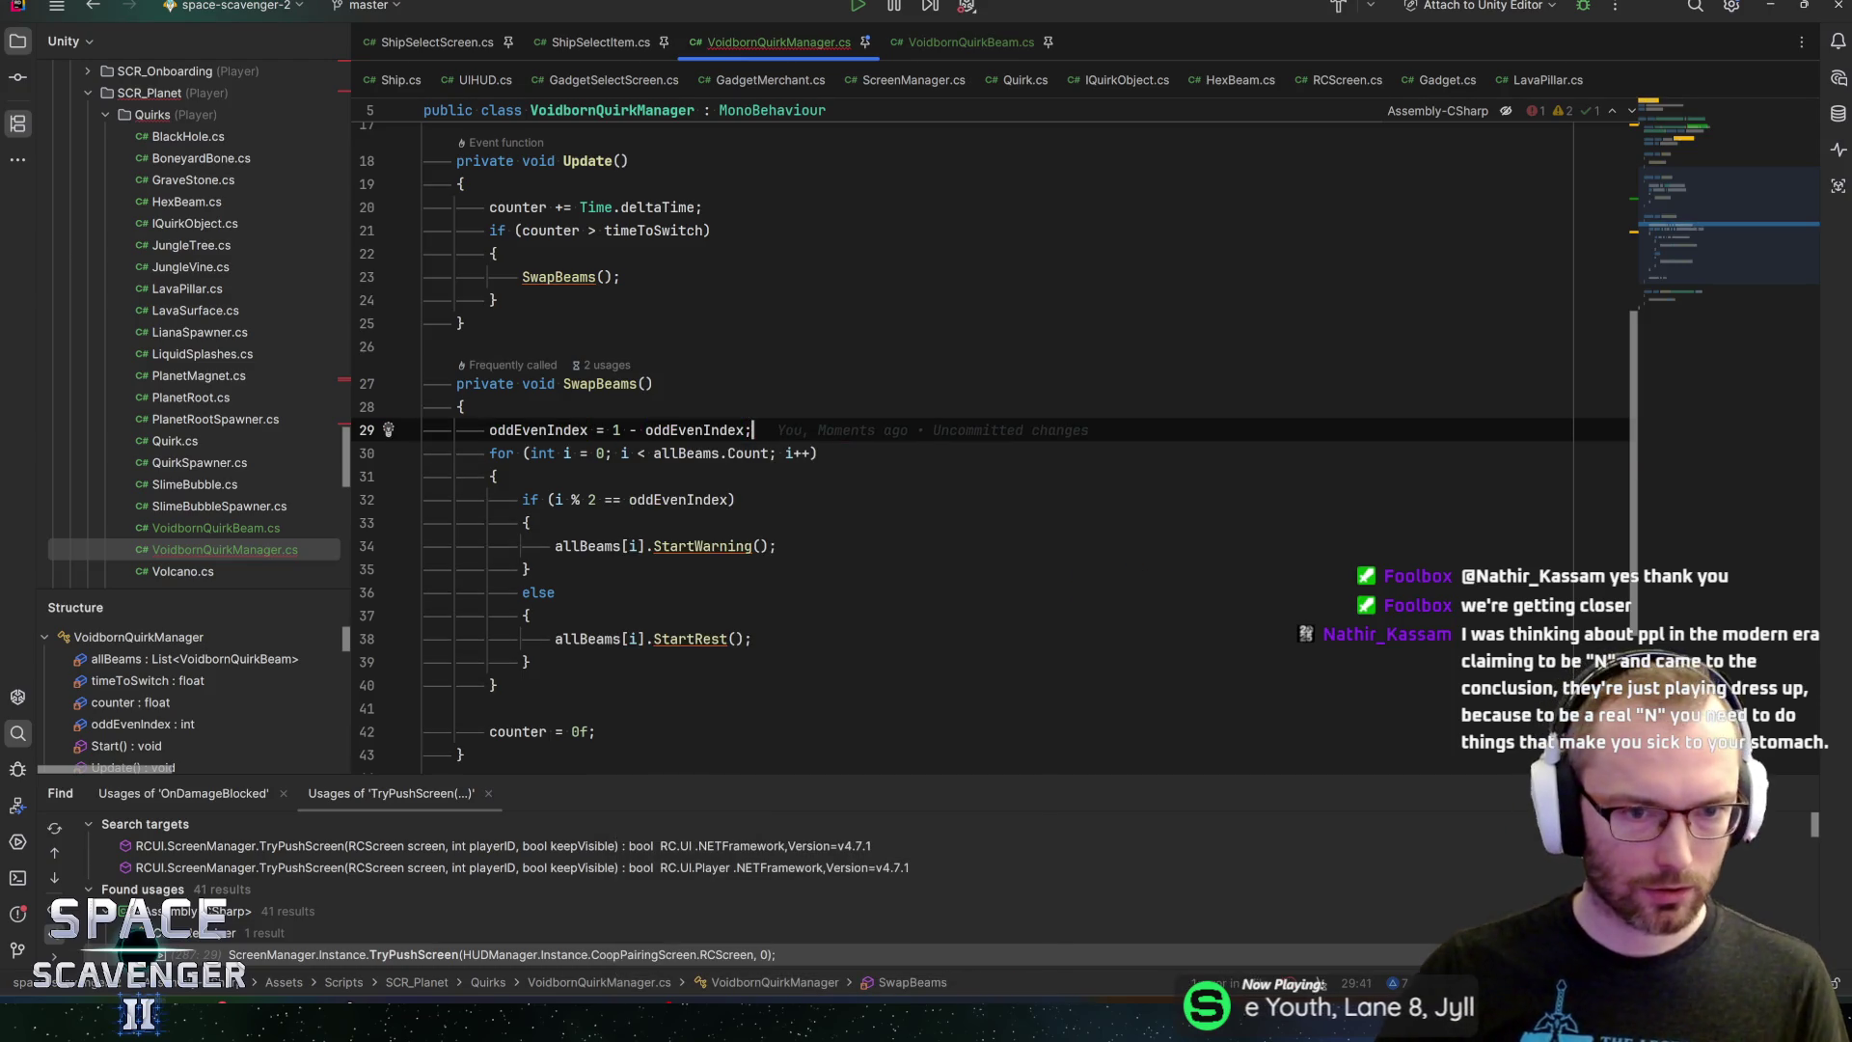
pyautogui.scroll(5, 829, 444)
pyautogui.scroll(-6, 830, 444)
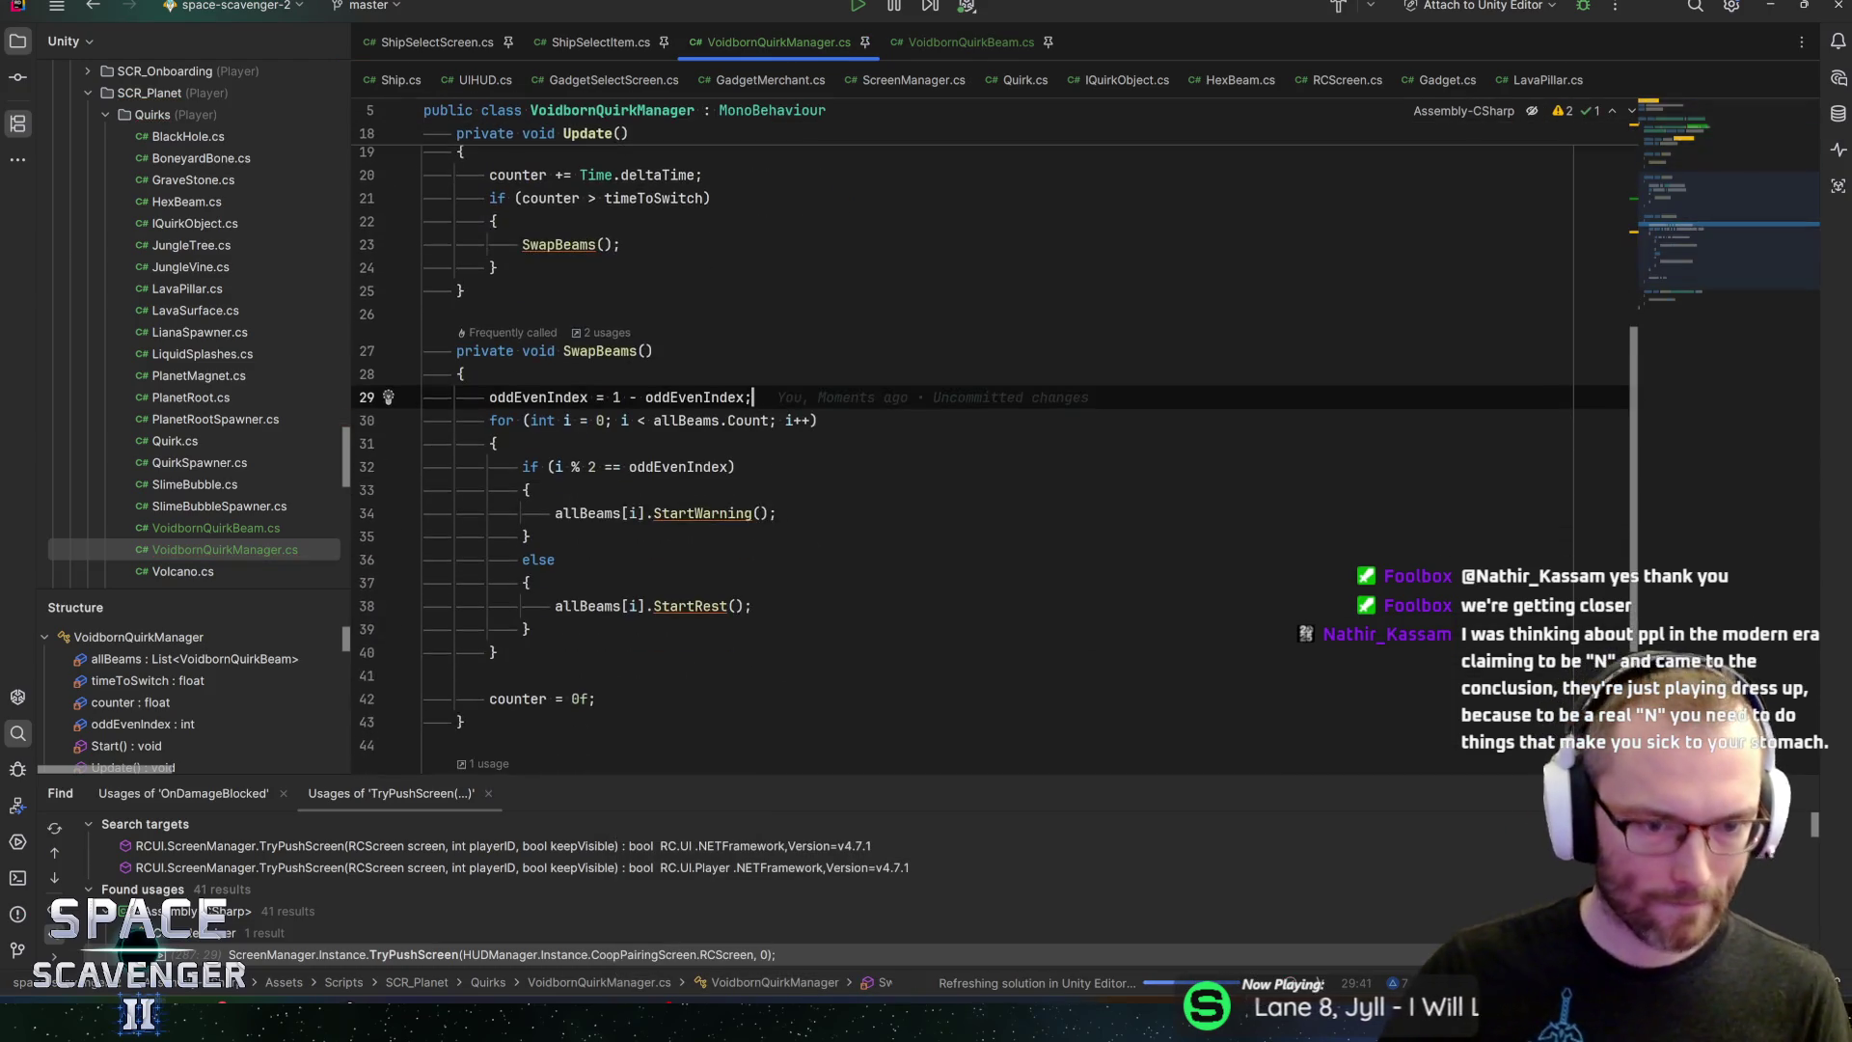
pyautogui.scroll(6, 830, 443)
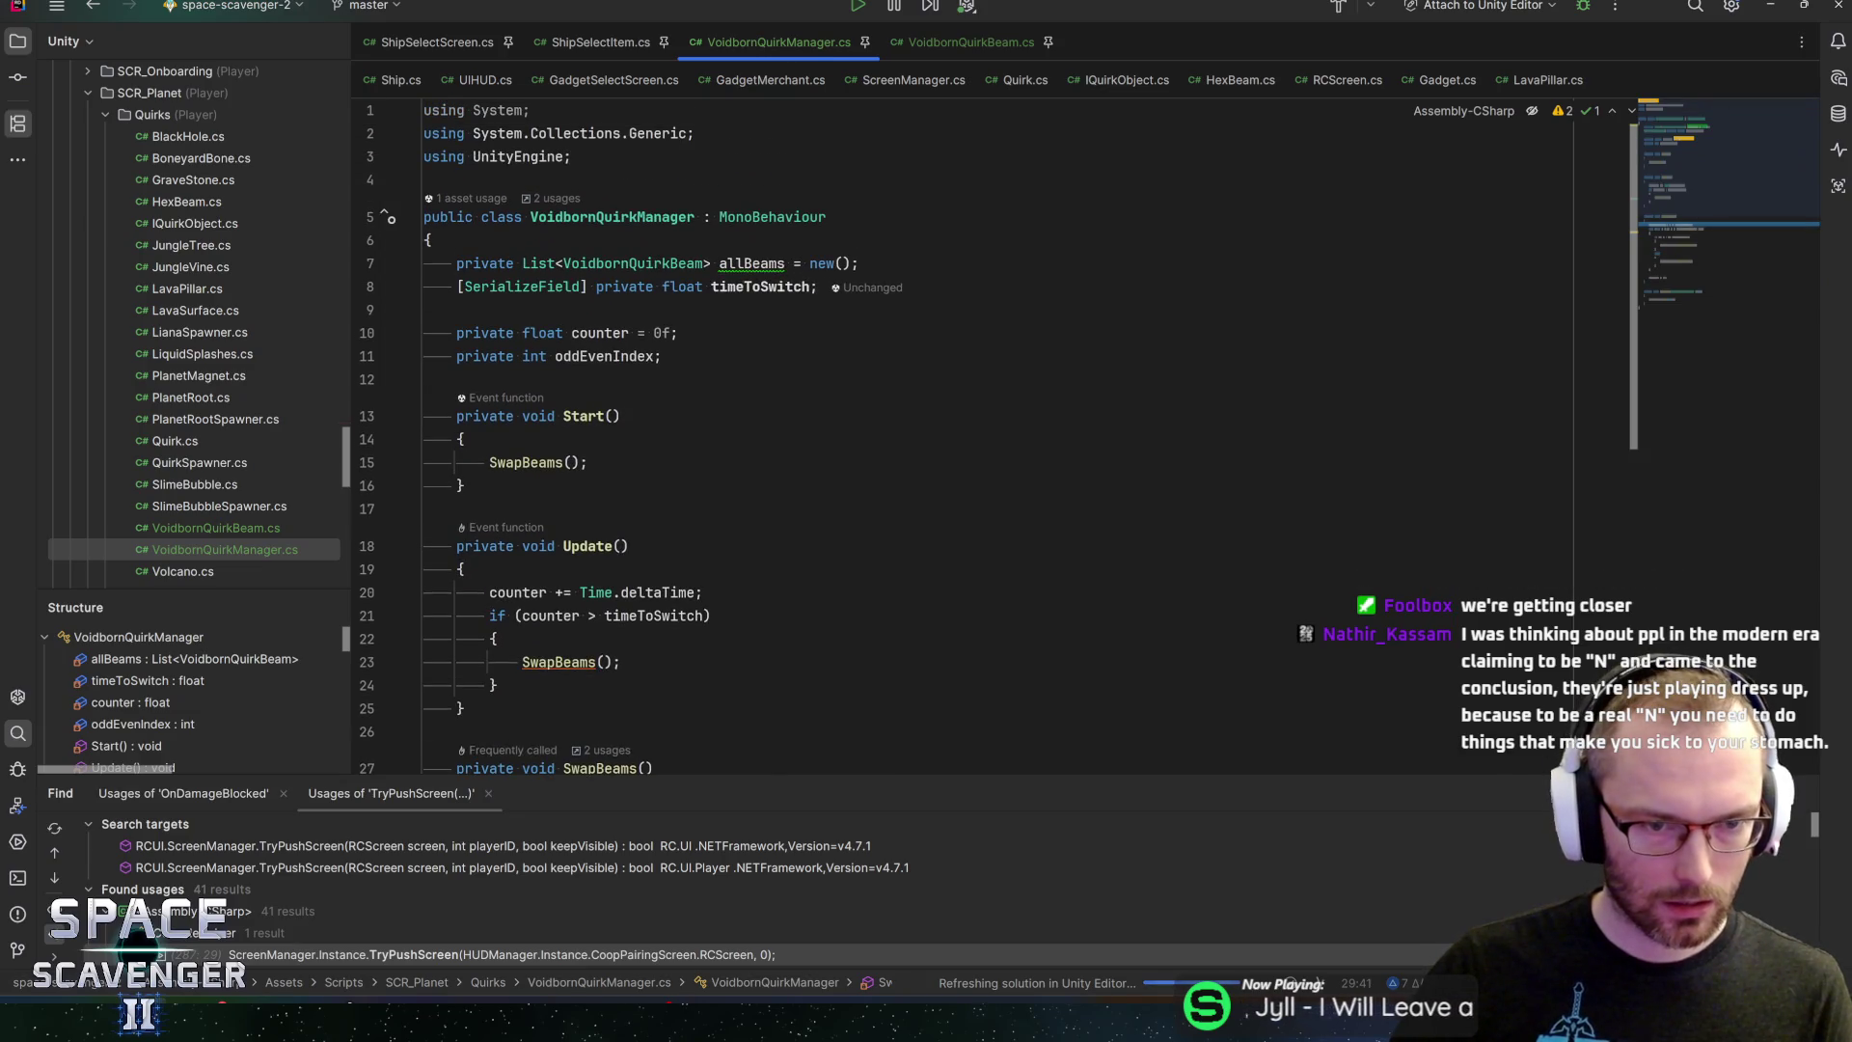
# Remove the explicit '= 0f' initializer from the counter field
pyautogui.click(672, 333)
pyautogui.press('BackSpace')
pyautogui.press('BackSpace')
pyautogui.press('BackSpace')
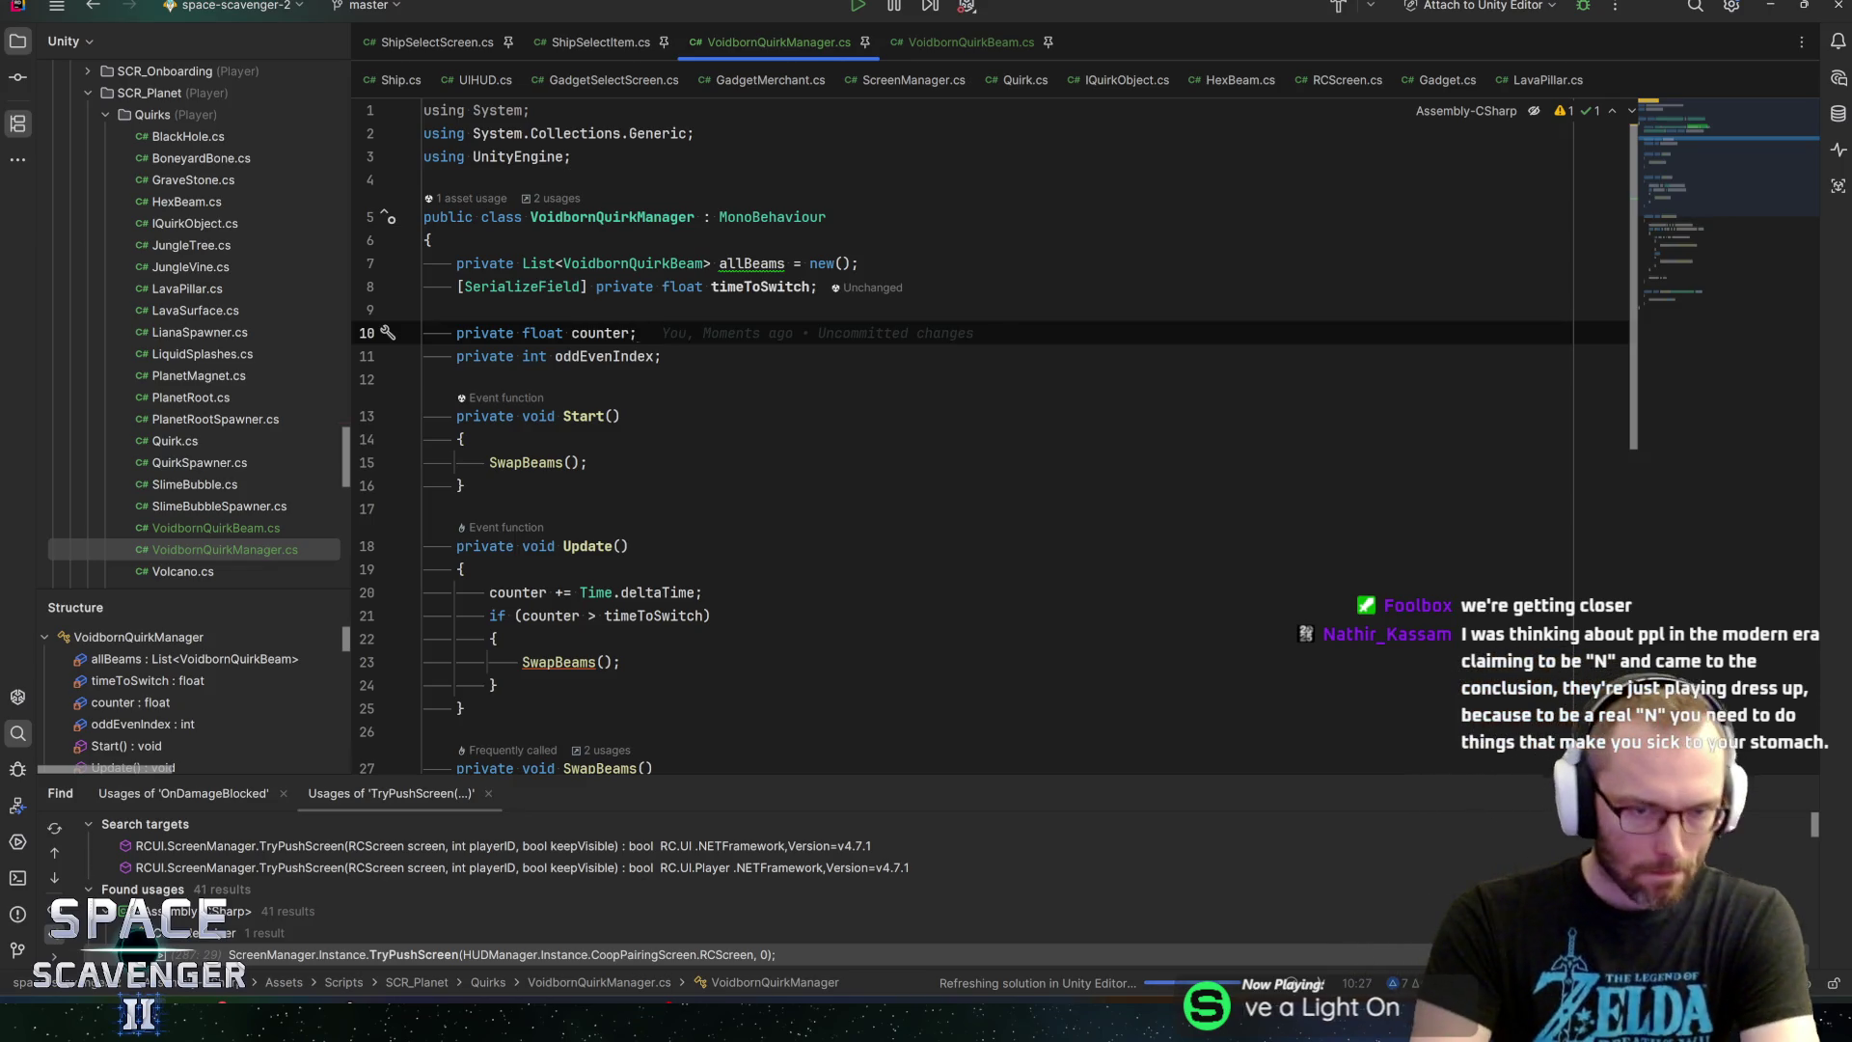
pyautogui.click(762, 287)
# Make the allBeams list readonly via the quick fix, then return to Unity to recompile
pyautogui.click(752, 263)
pyautogui.hotkey('alt', 'Return')
pyautogui.press('Escape')
pyautogui.hotkey('alt', 'Return')
pyautogui.press('Return')
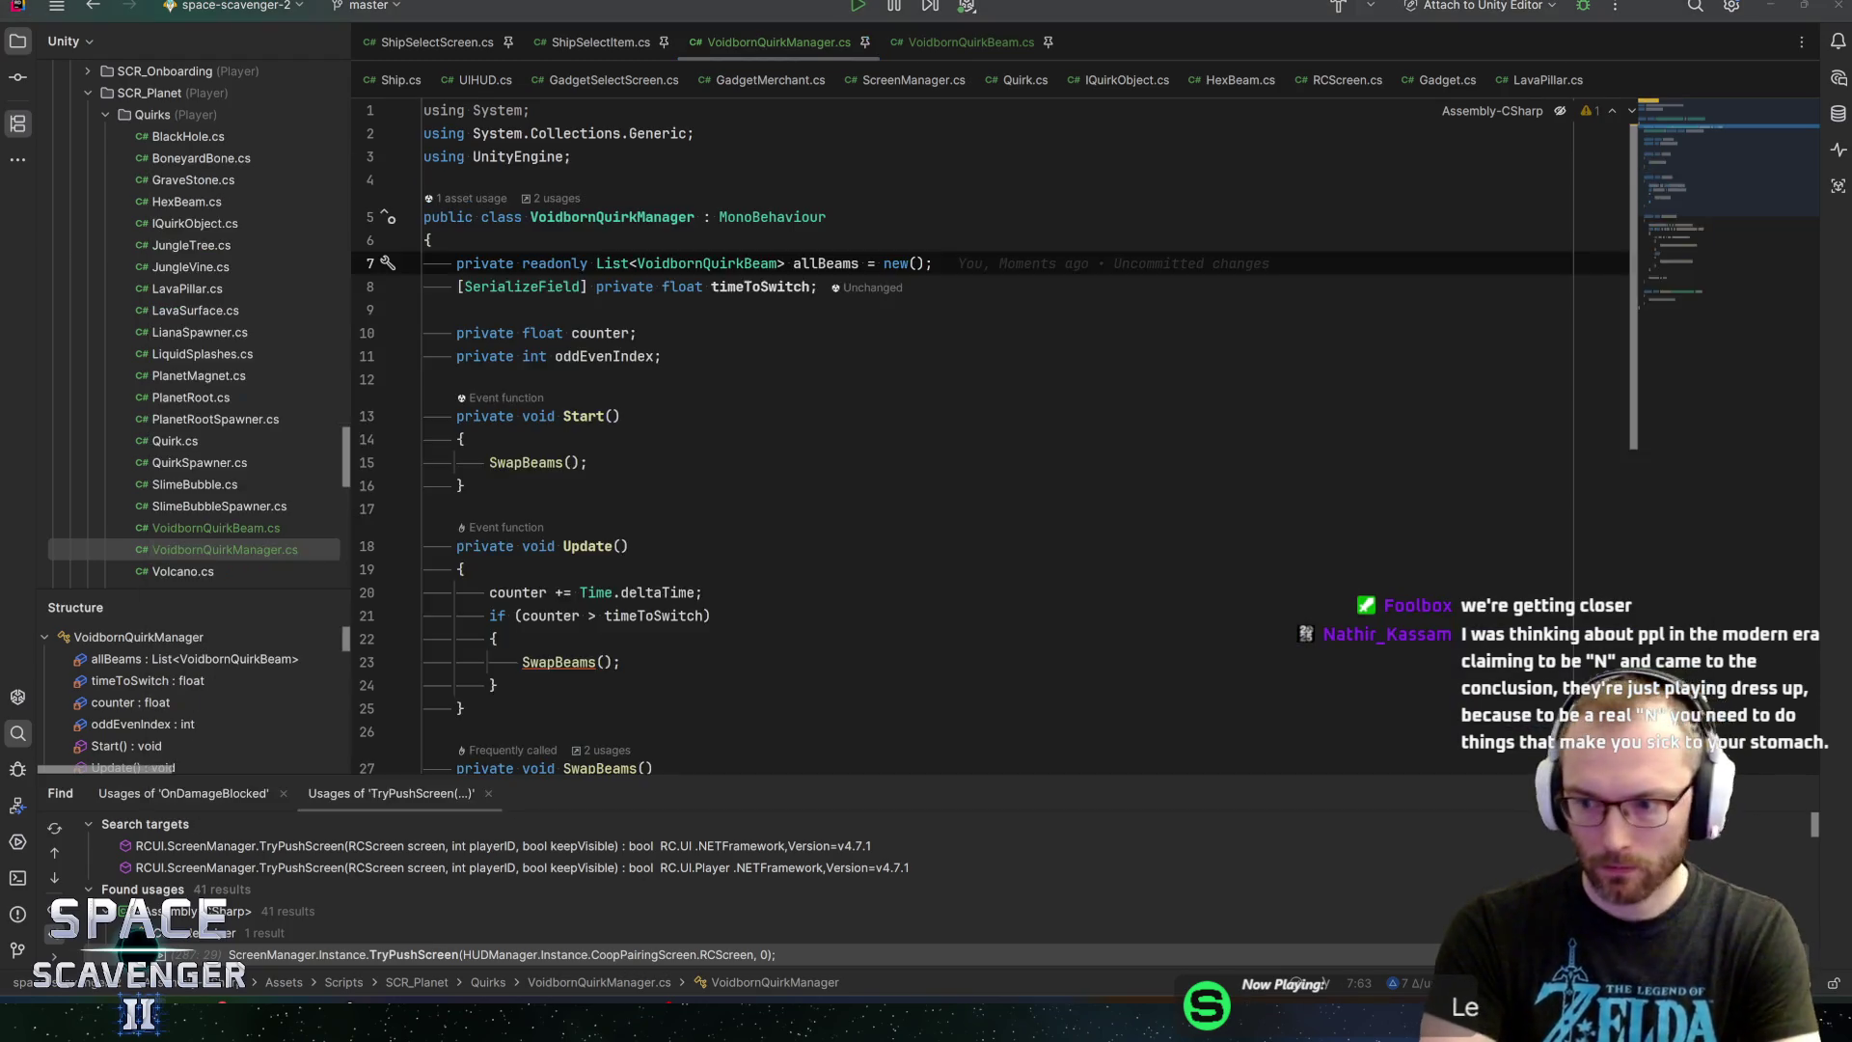
pyautogui.hotkey('alt', 'Tab')
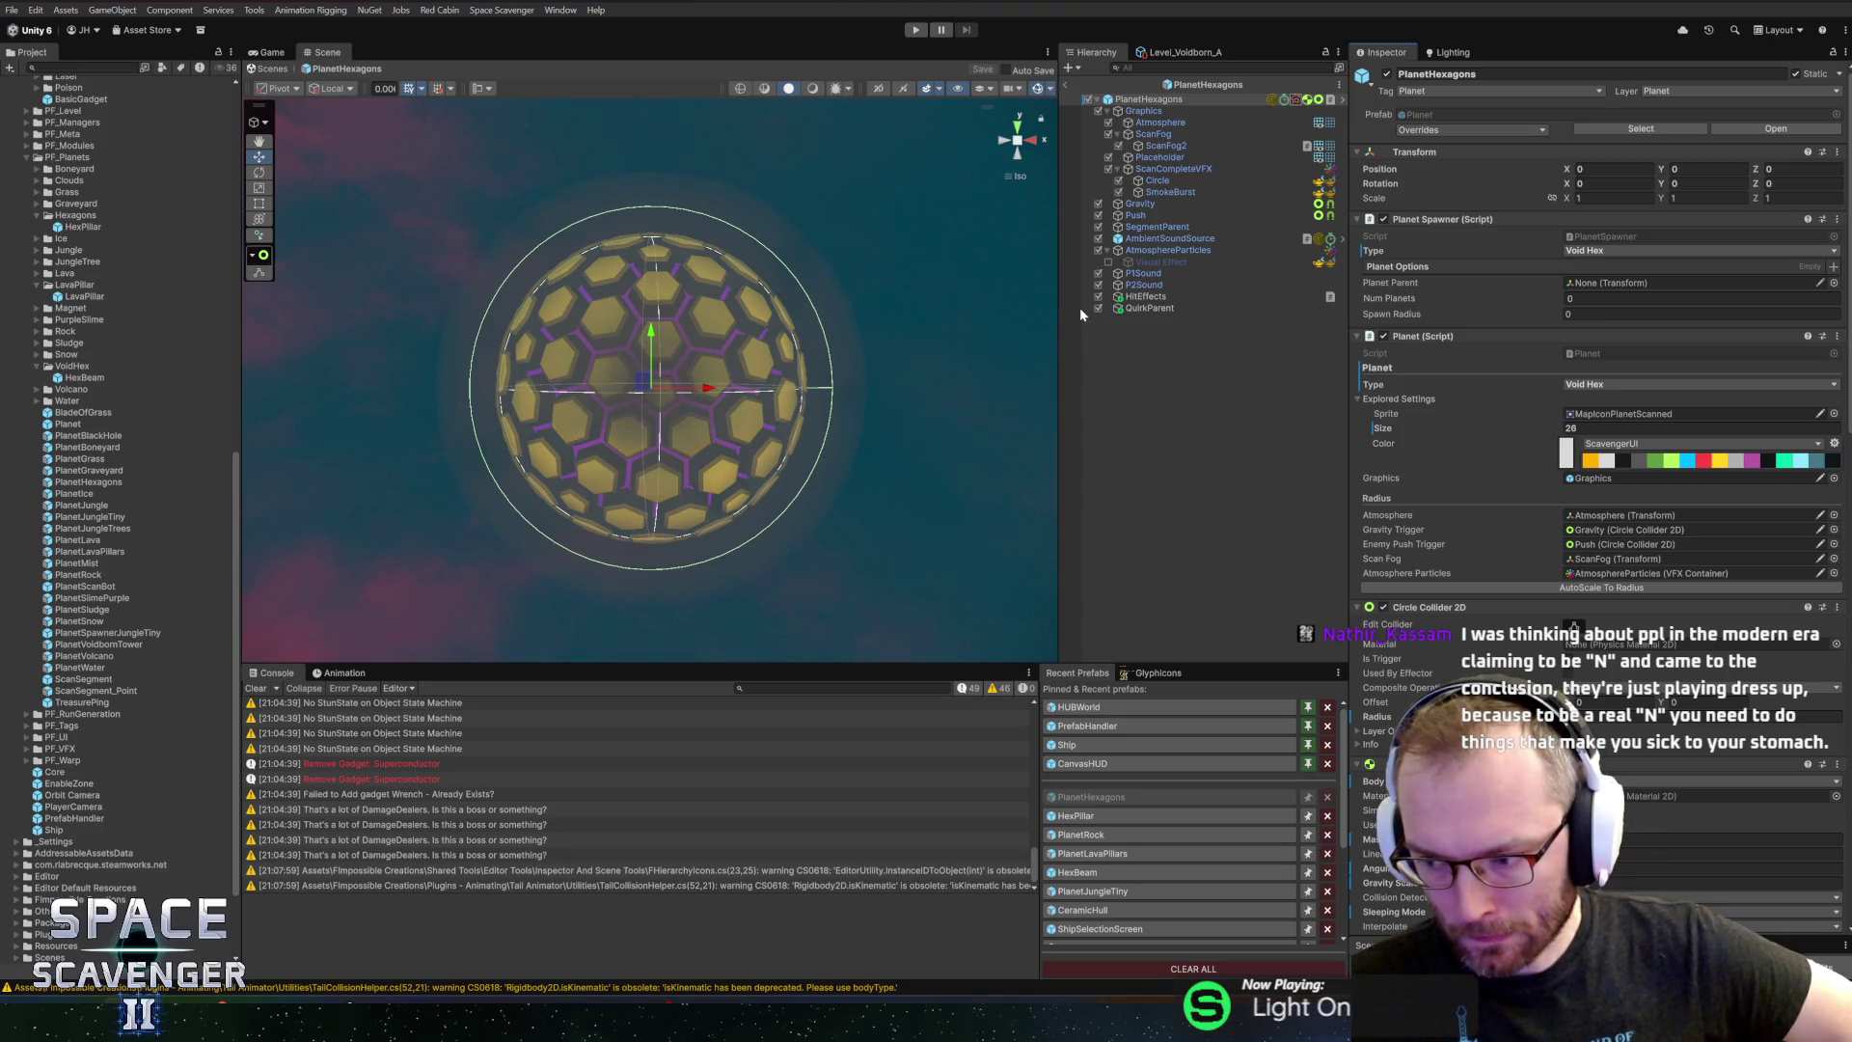
# Exit the PlanetHexagons prefab view and start Play mode with a wider Game view
pyautogui.click(1068, 88)
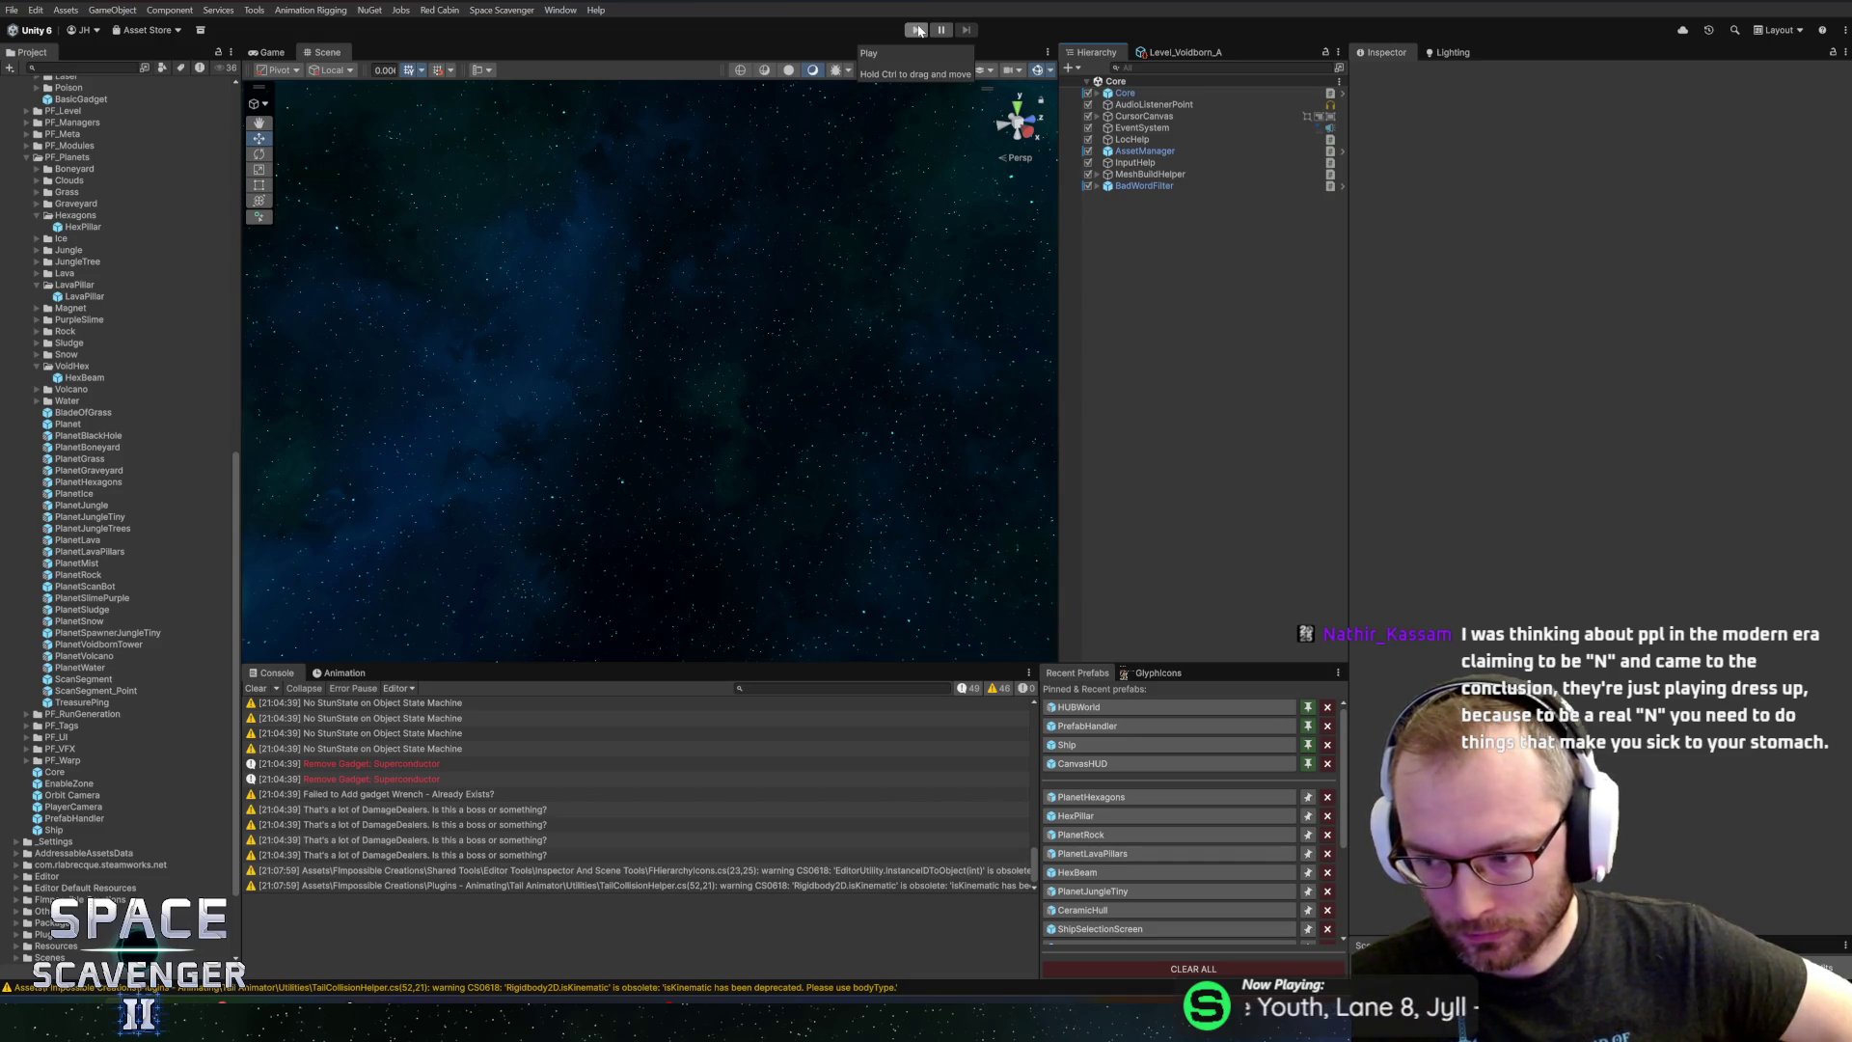
pyautogui.click(918, 30)
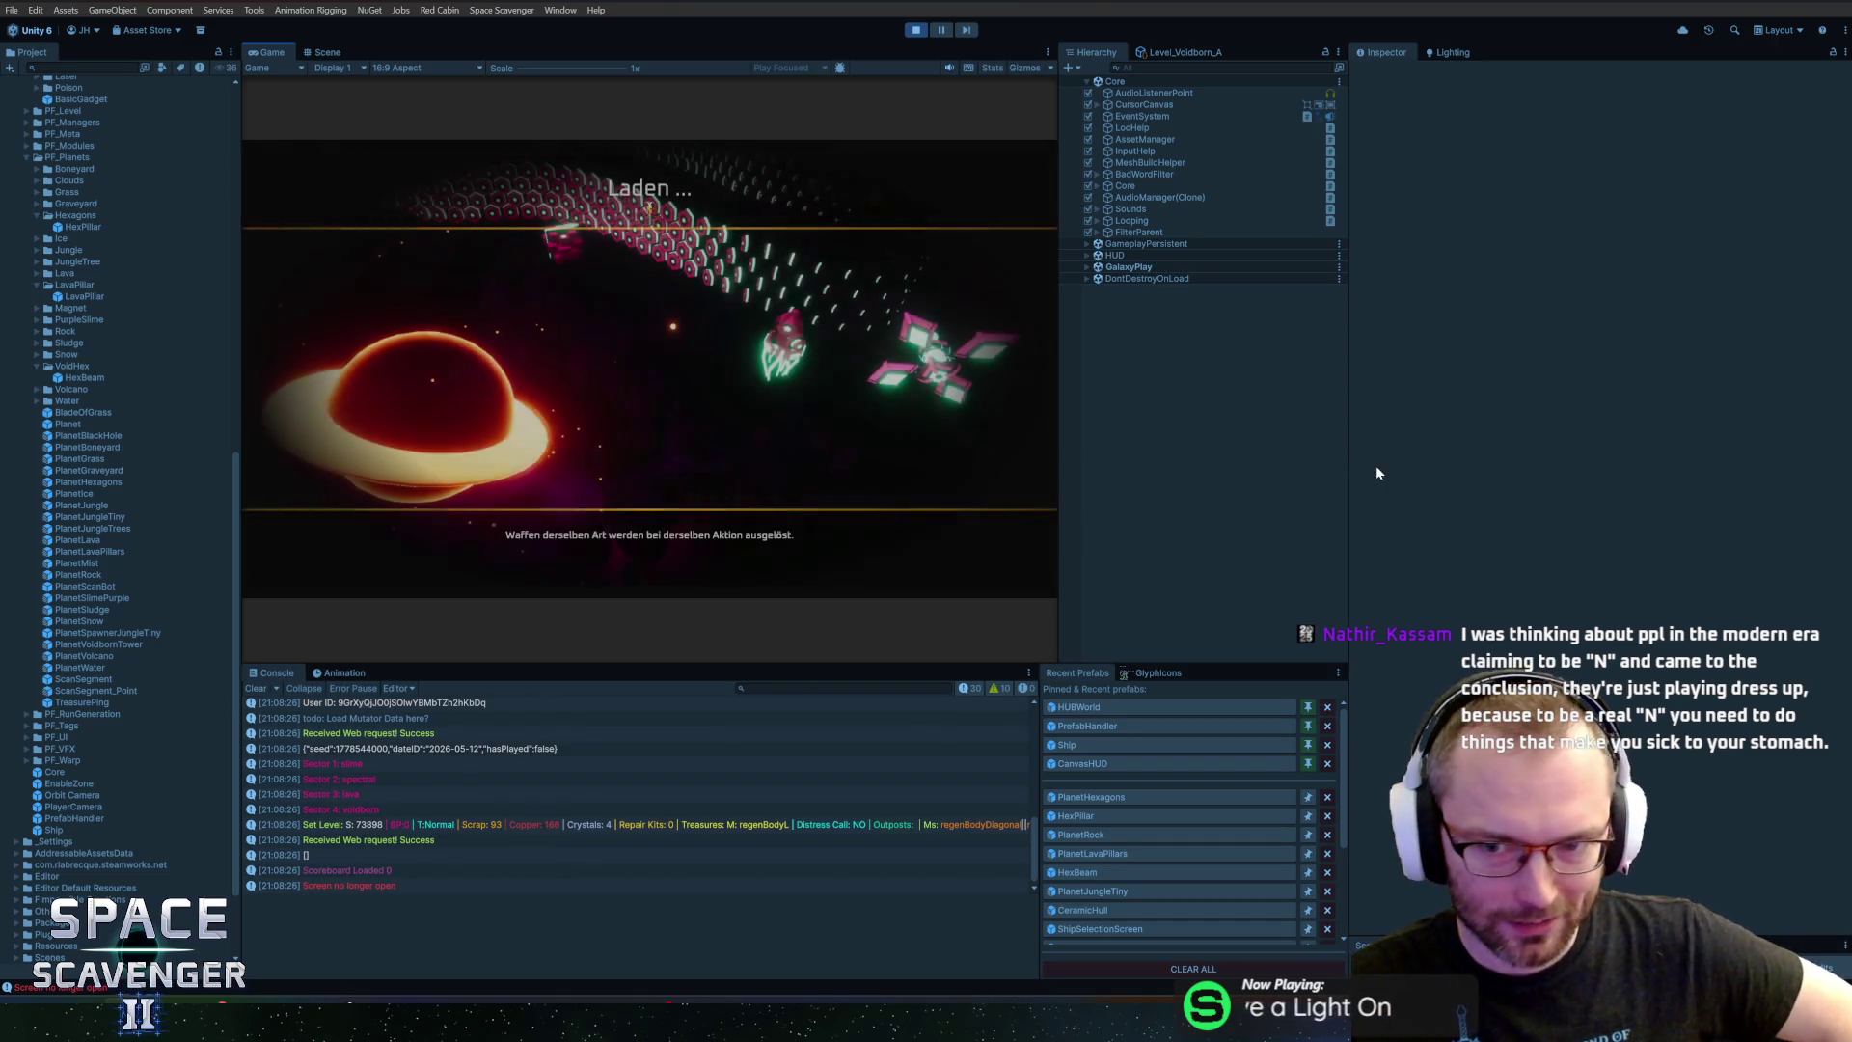
pyautogui.moveTo(1347, 454); pyautogui.dragTo(1402, 468)
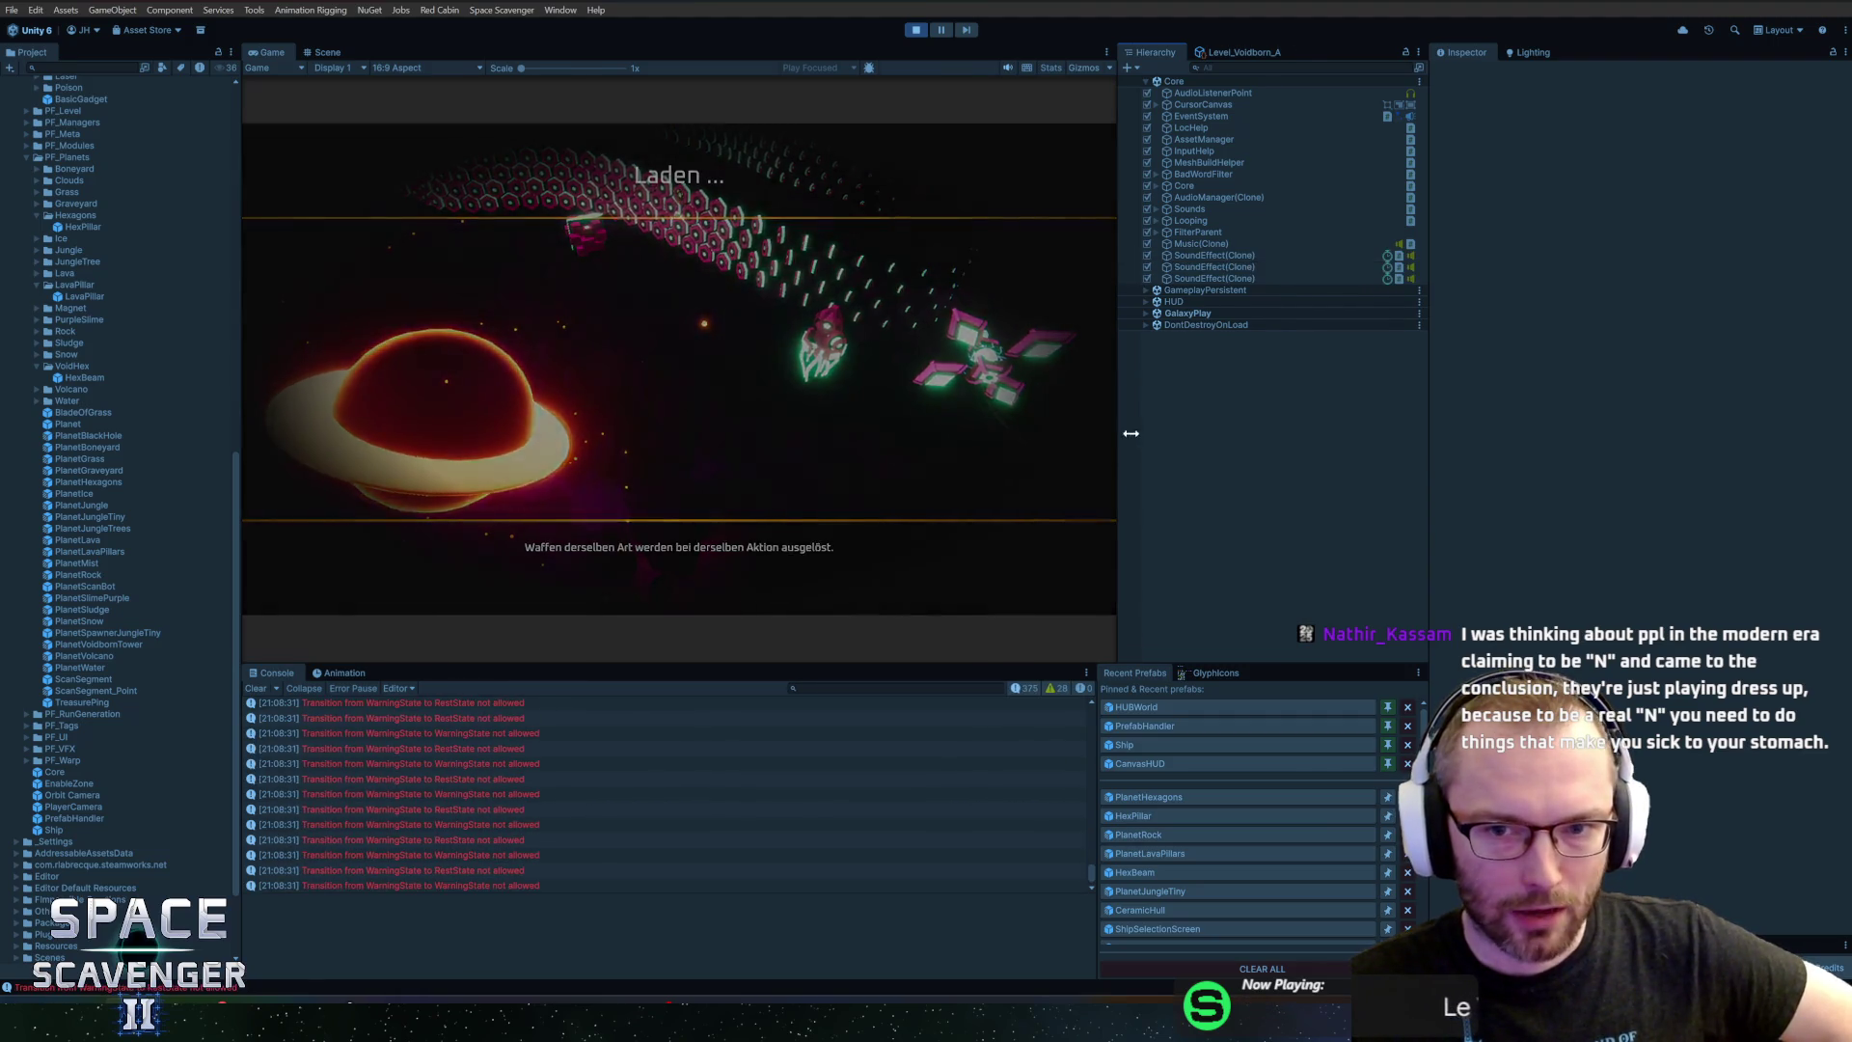
pyautogui.moveTo(1116, 434); pyautogui.dragTo(1166, 438)
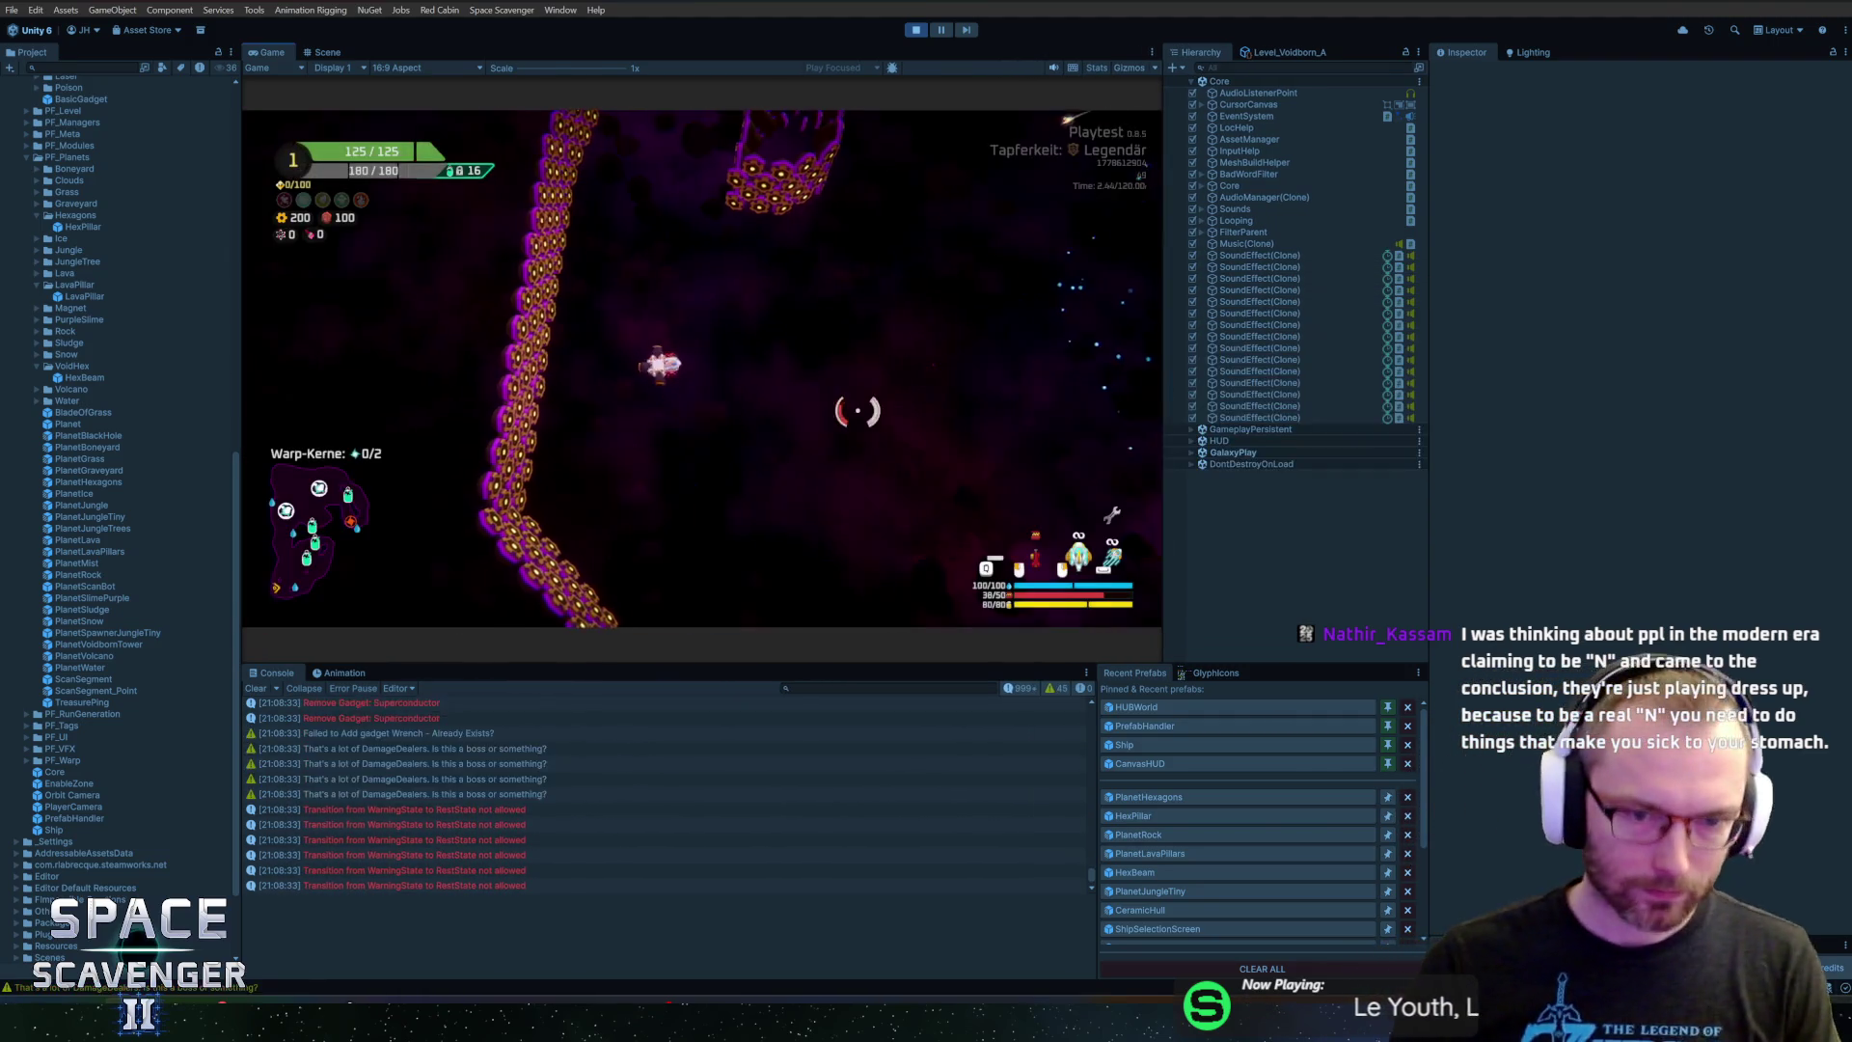
# Run 'ship teleport' in the debug console, then reopen the PlanetHexagons prefab
pyautogui.press('`')
pyautogui.write('ship teleport')
pyautogui.press('Return')
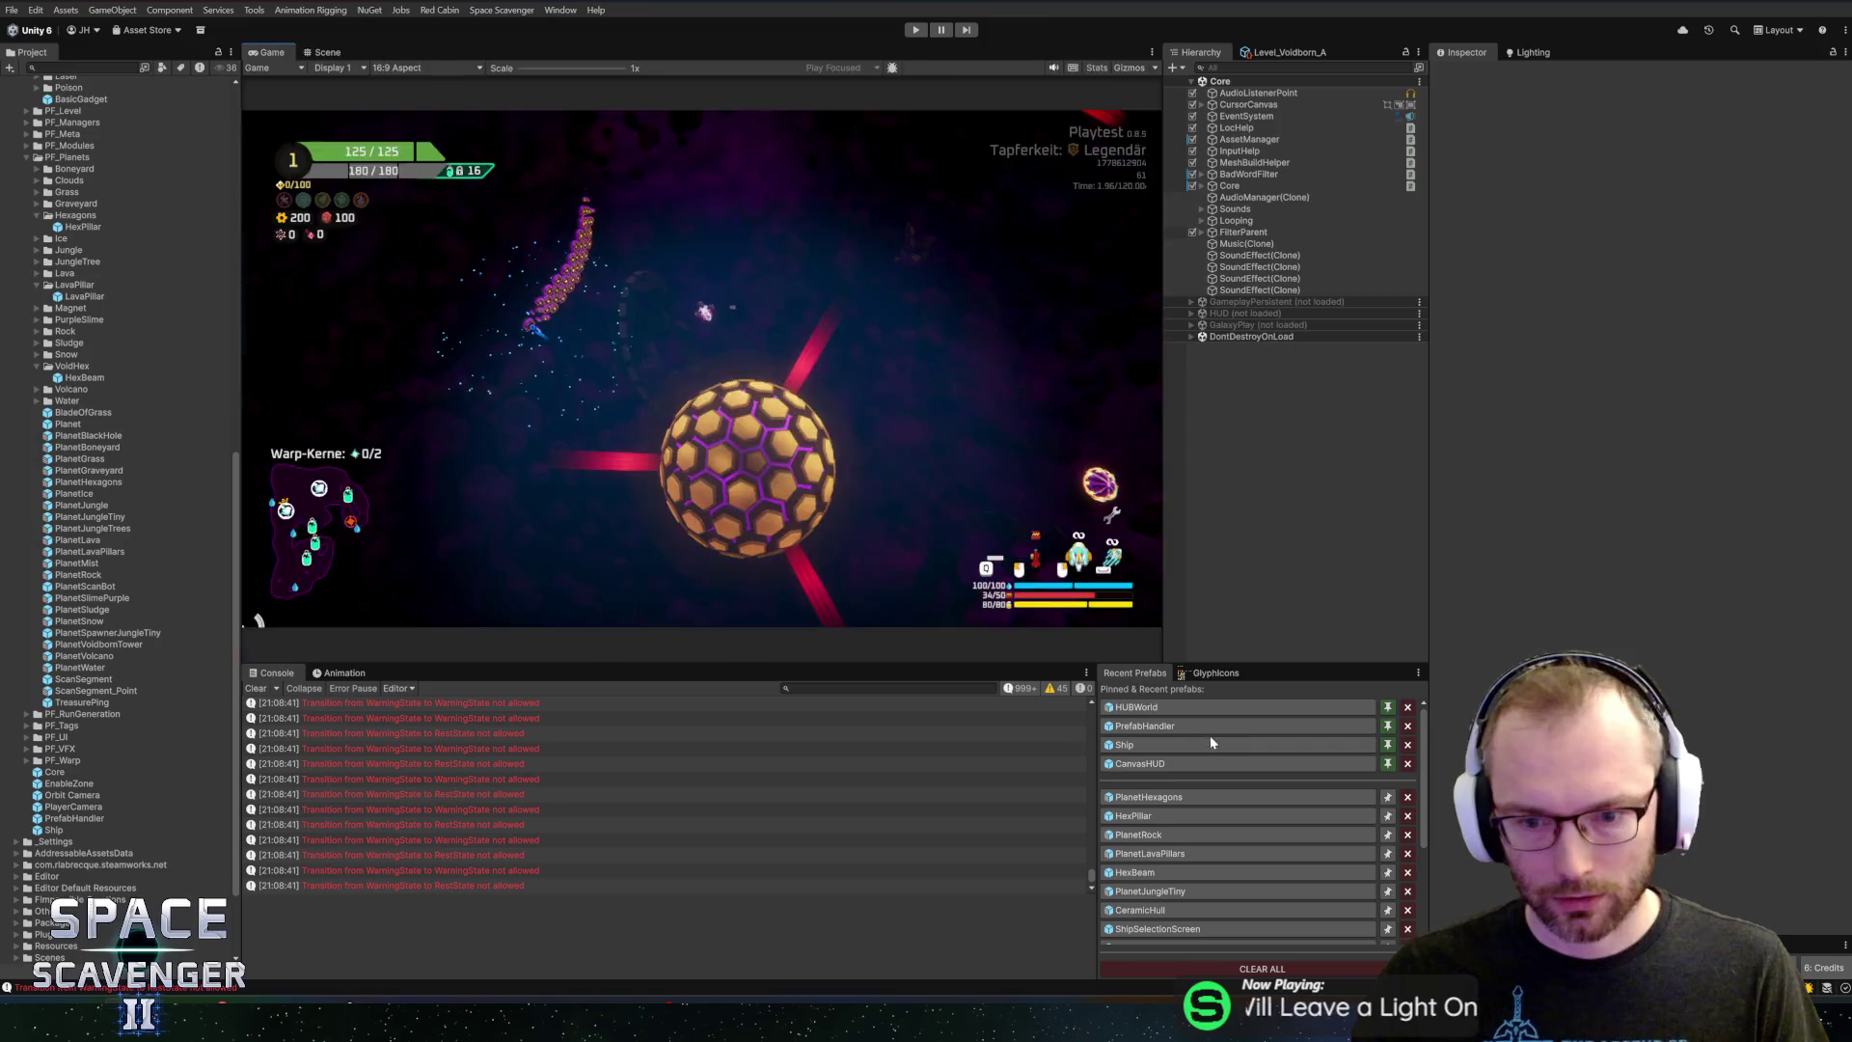
pyautogui.click(1206, 797)
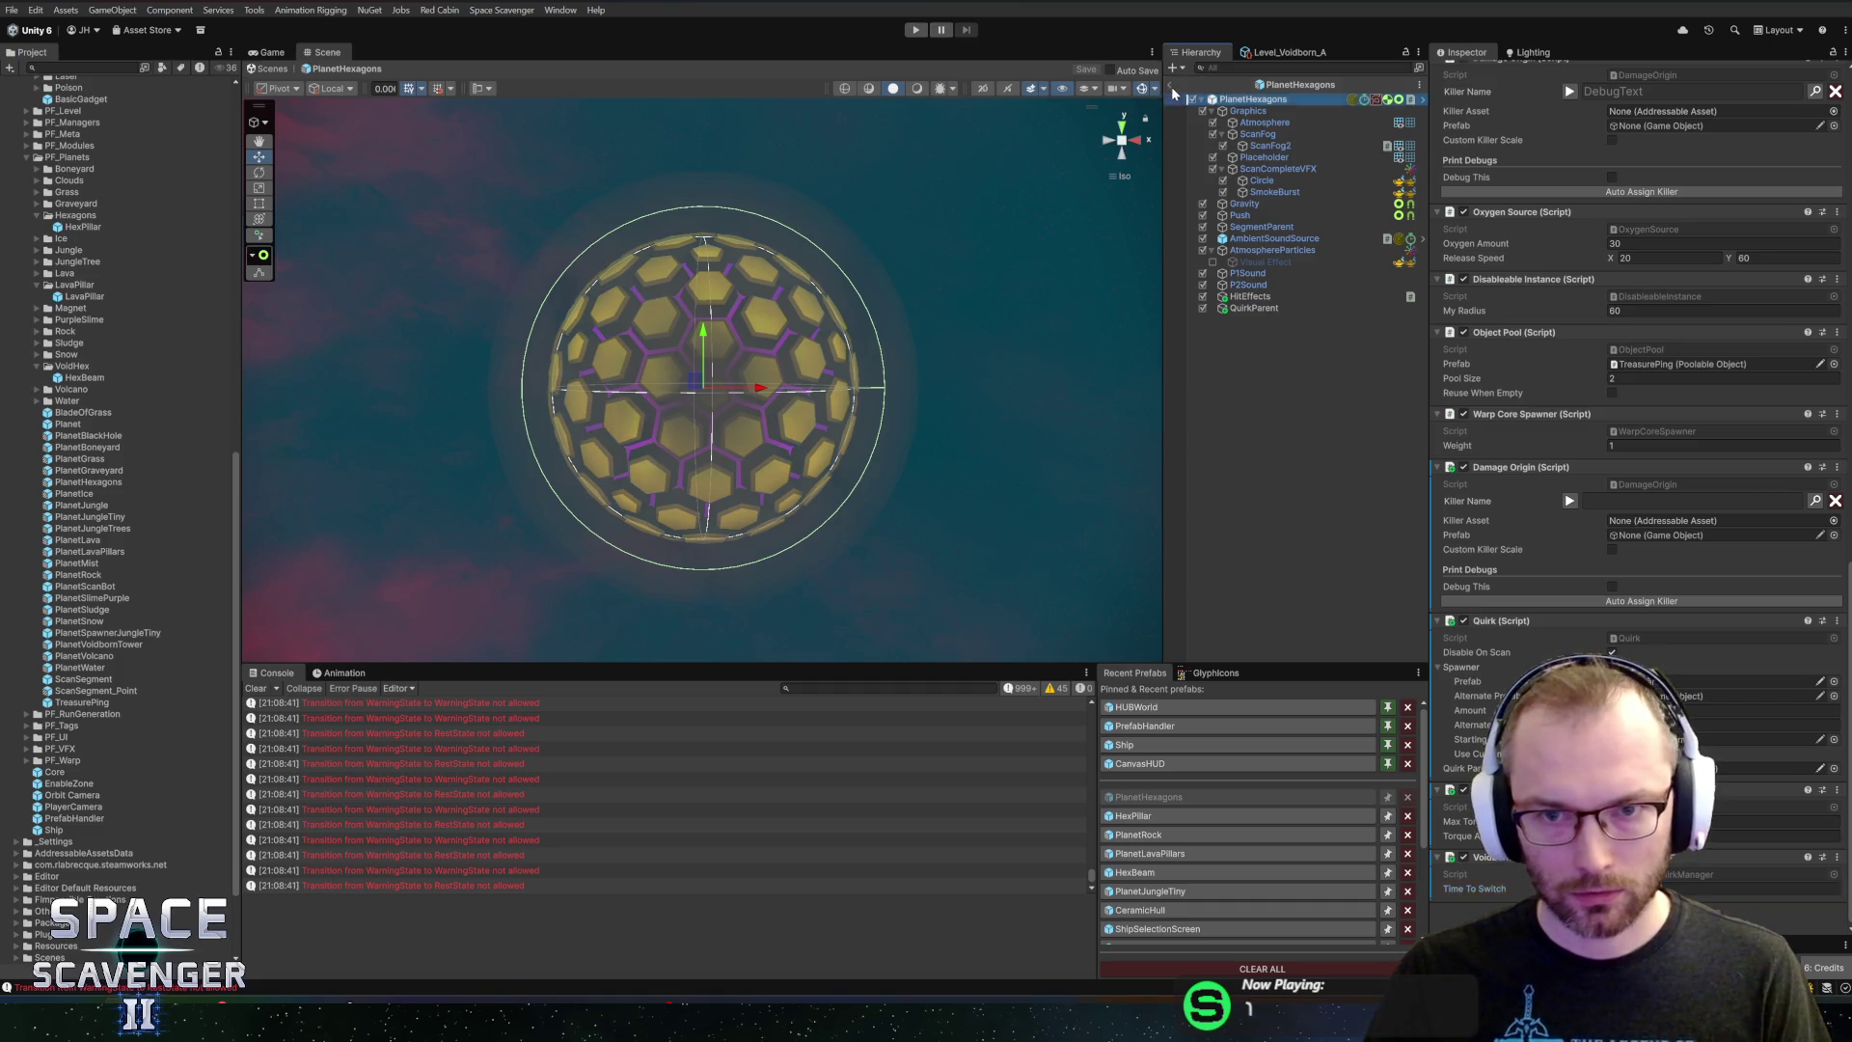
# Replay the game, run 'ship teleport' from the console, and fly toward the hexagon planet
pyautogui.click(916, 30)
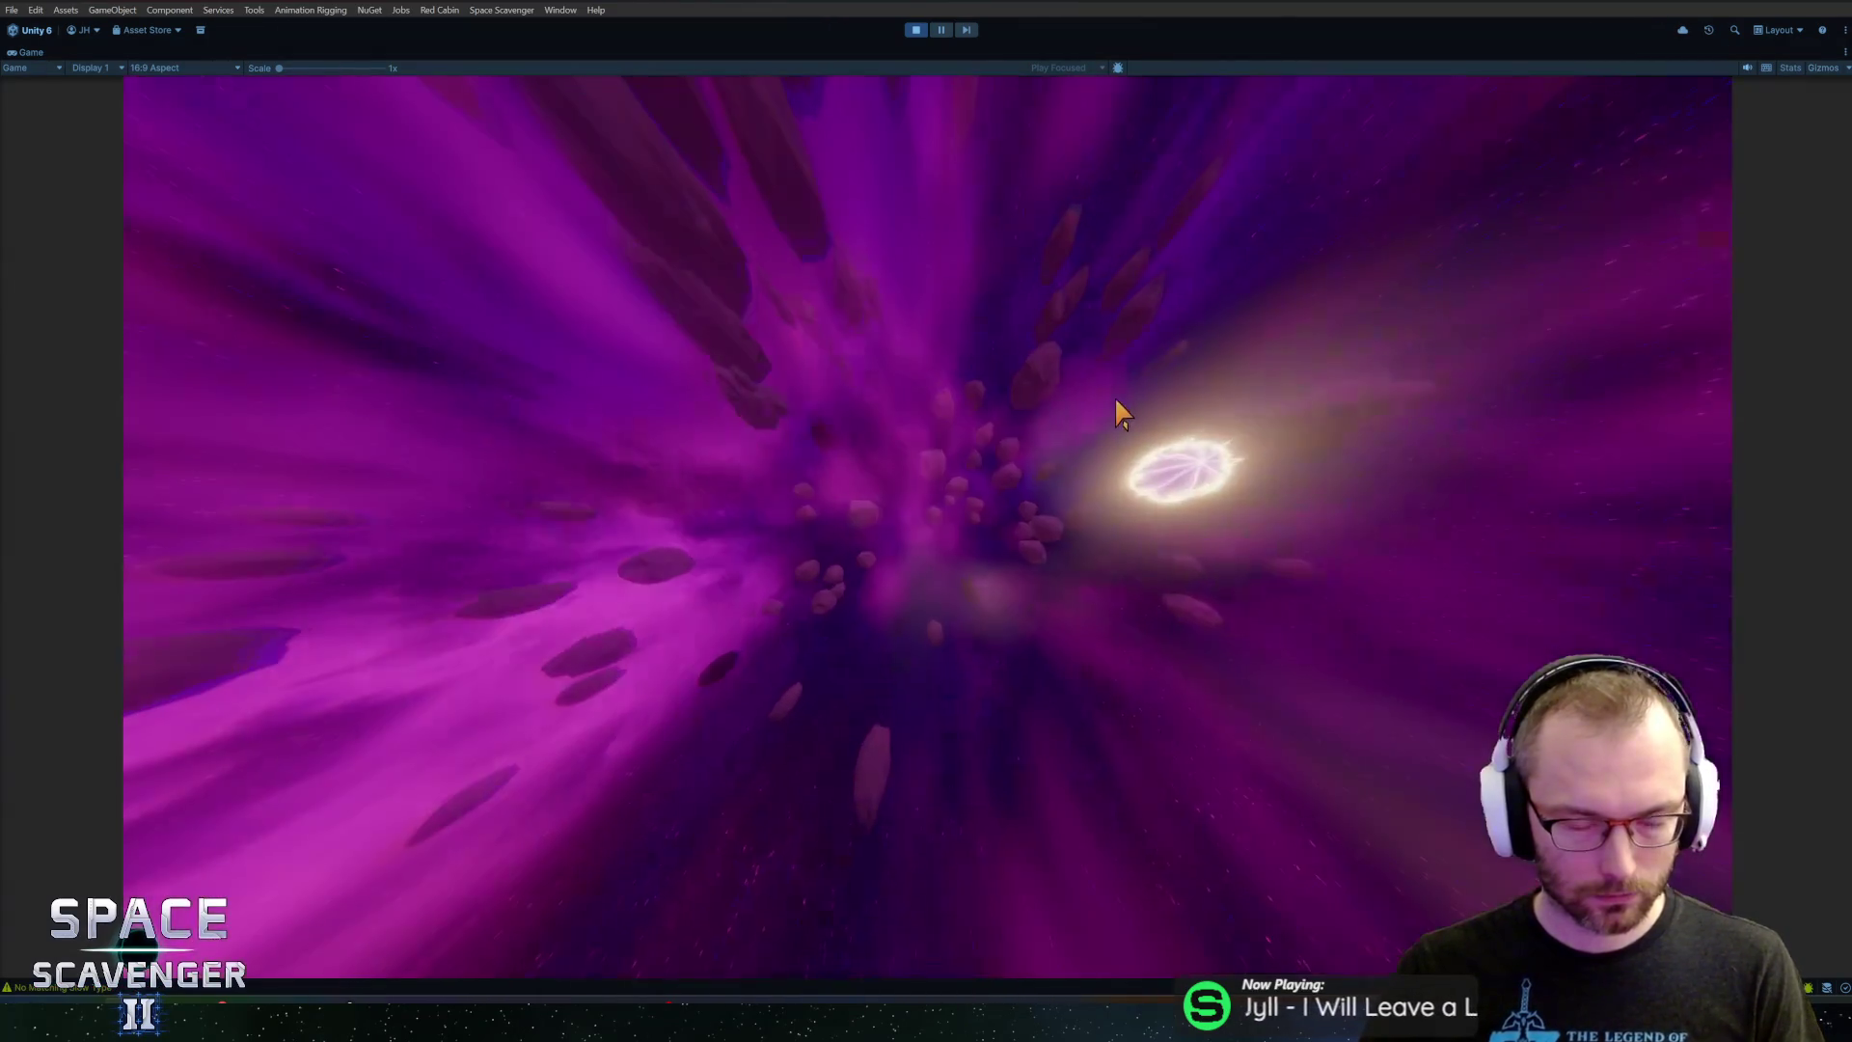
pyautogui.press('`')
pyautogui.write('level')
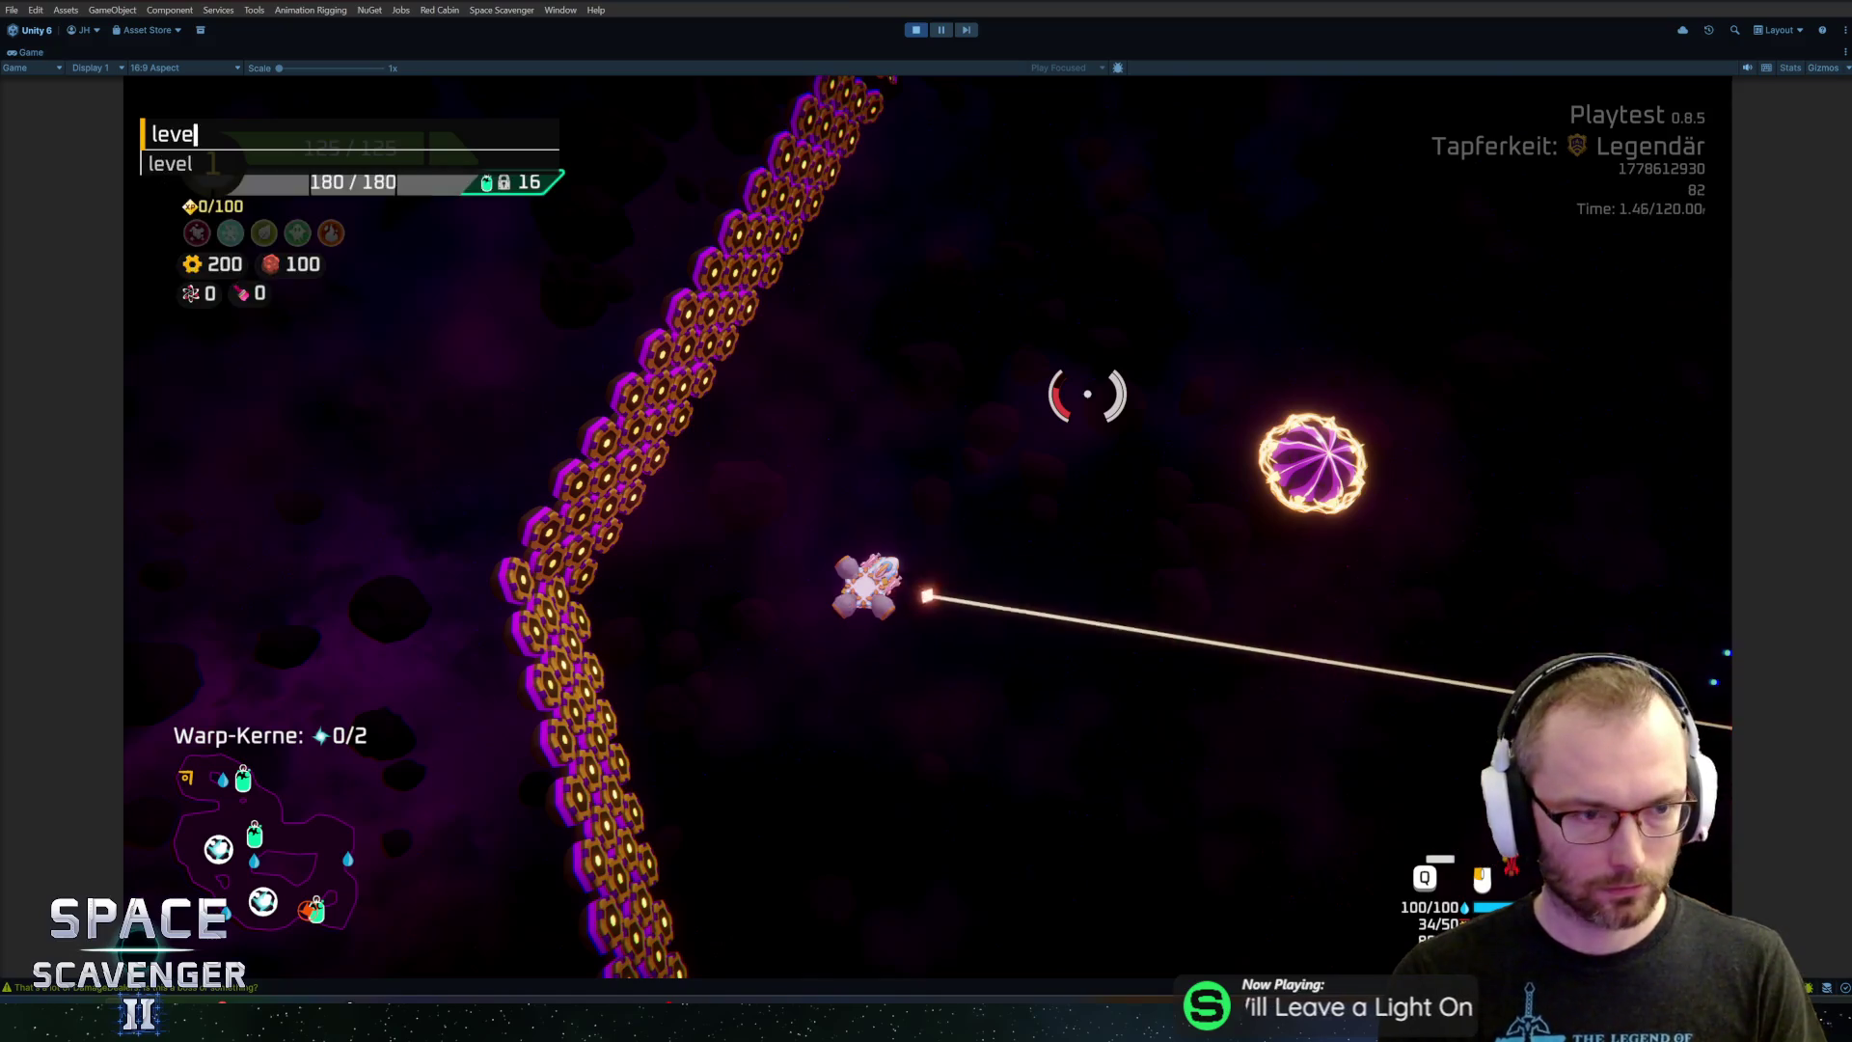
pyautogui.press('BackSpace')
pyautogui.press('BackSpace')
pyautogui.press('BackSpace')
pyautogui.write('ship tele')
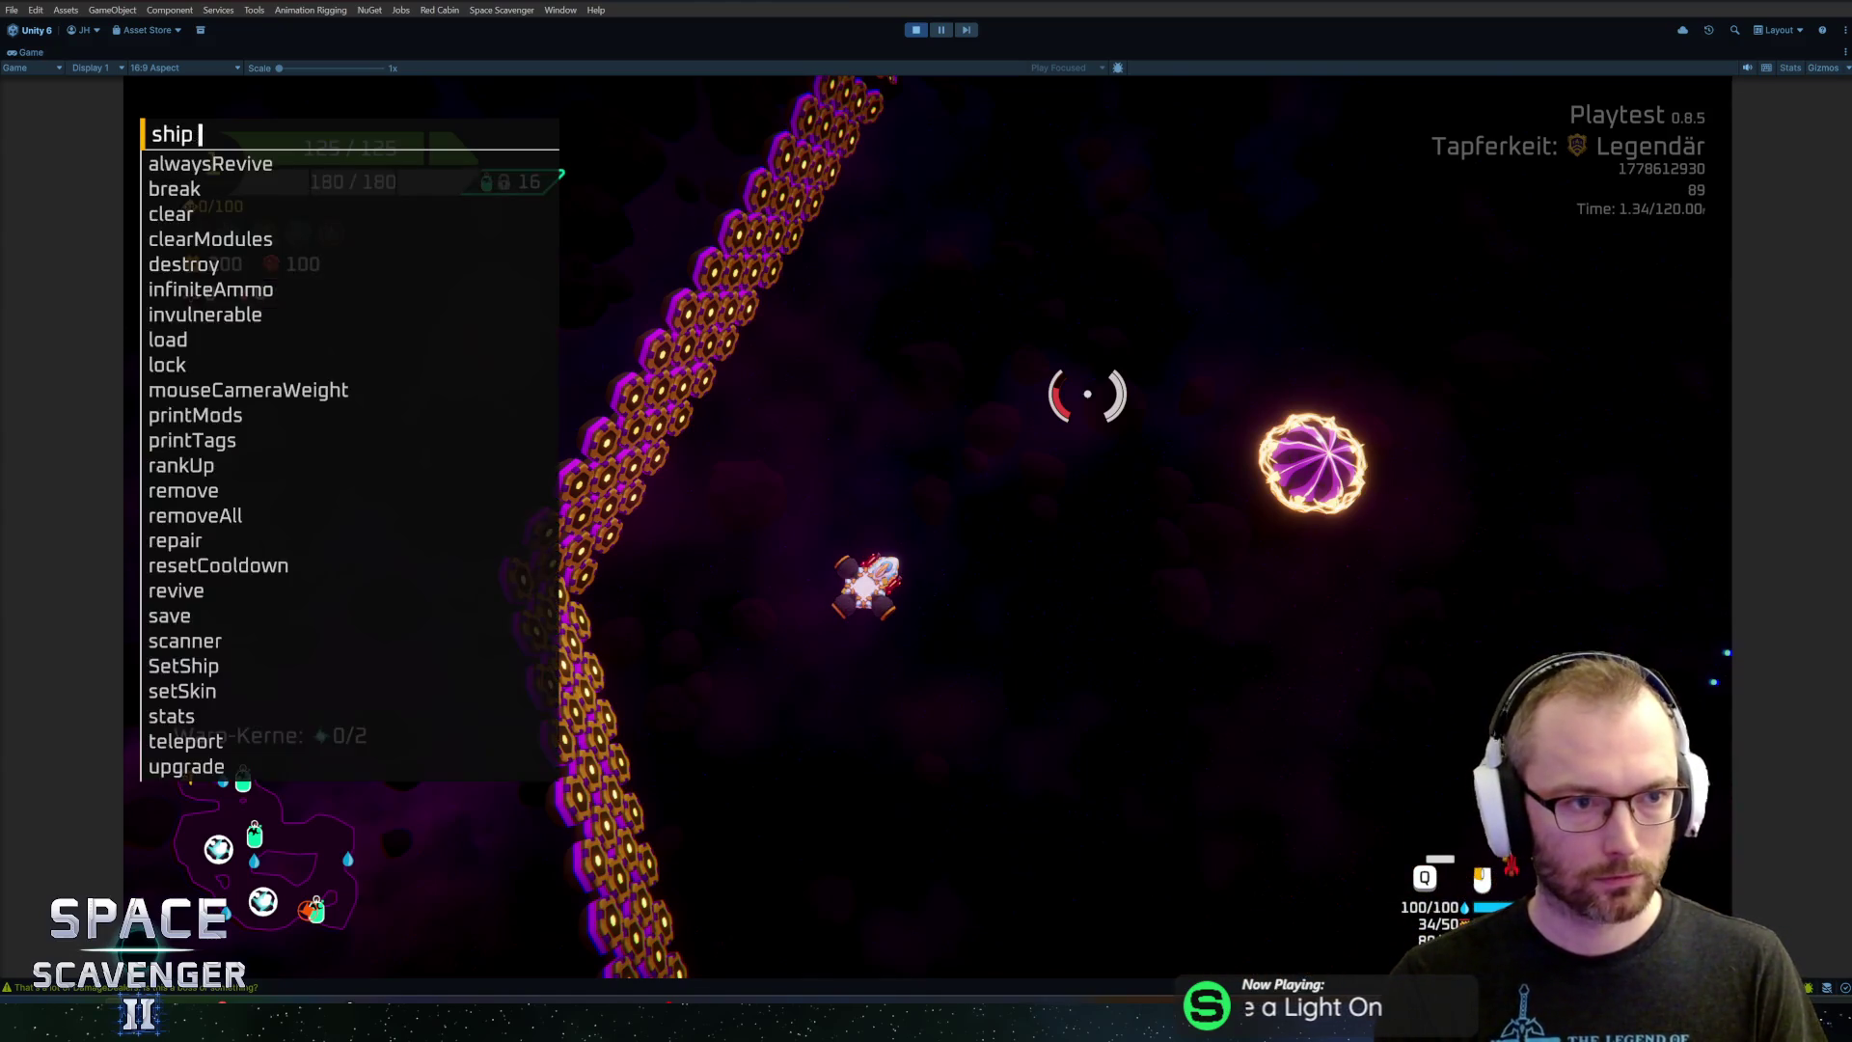
pyautogui.press('Tab')
pyautogui.press('Return')
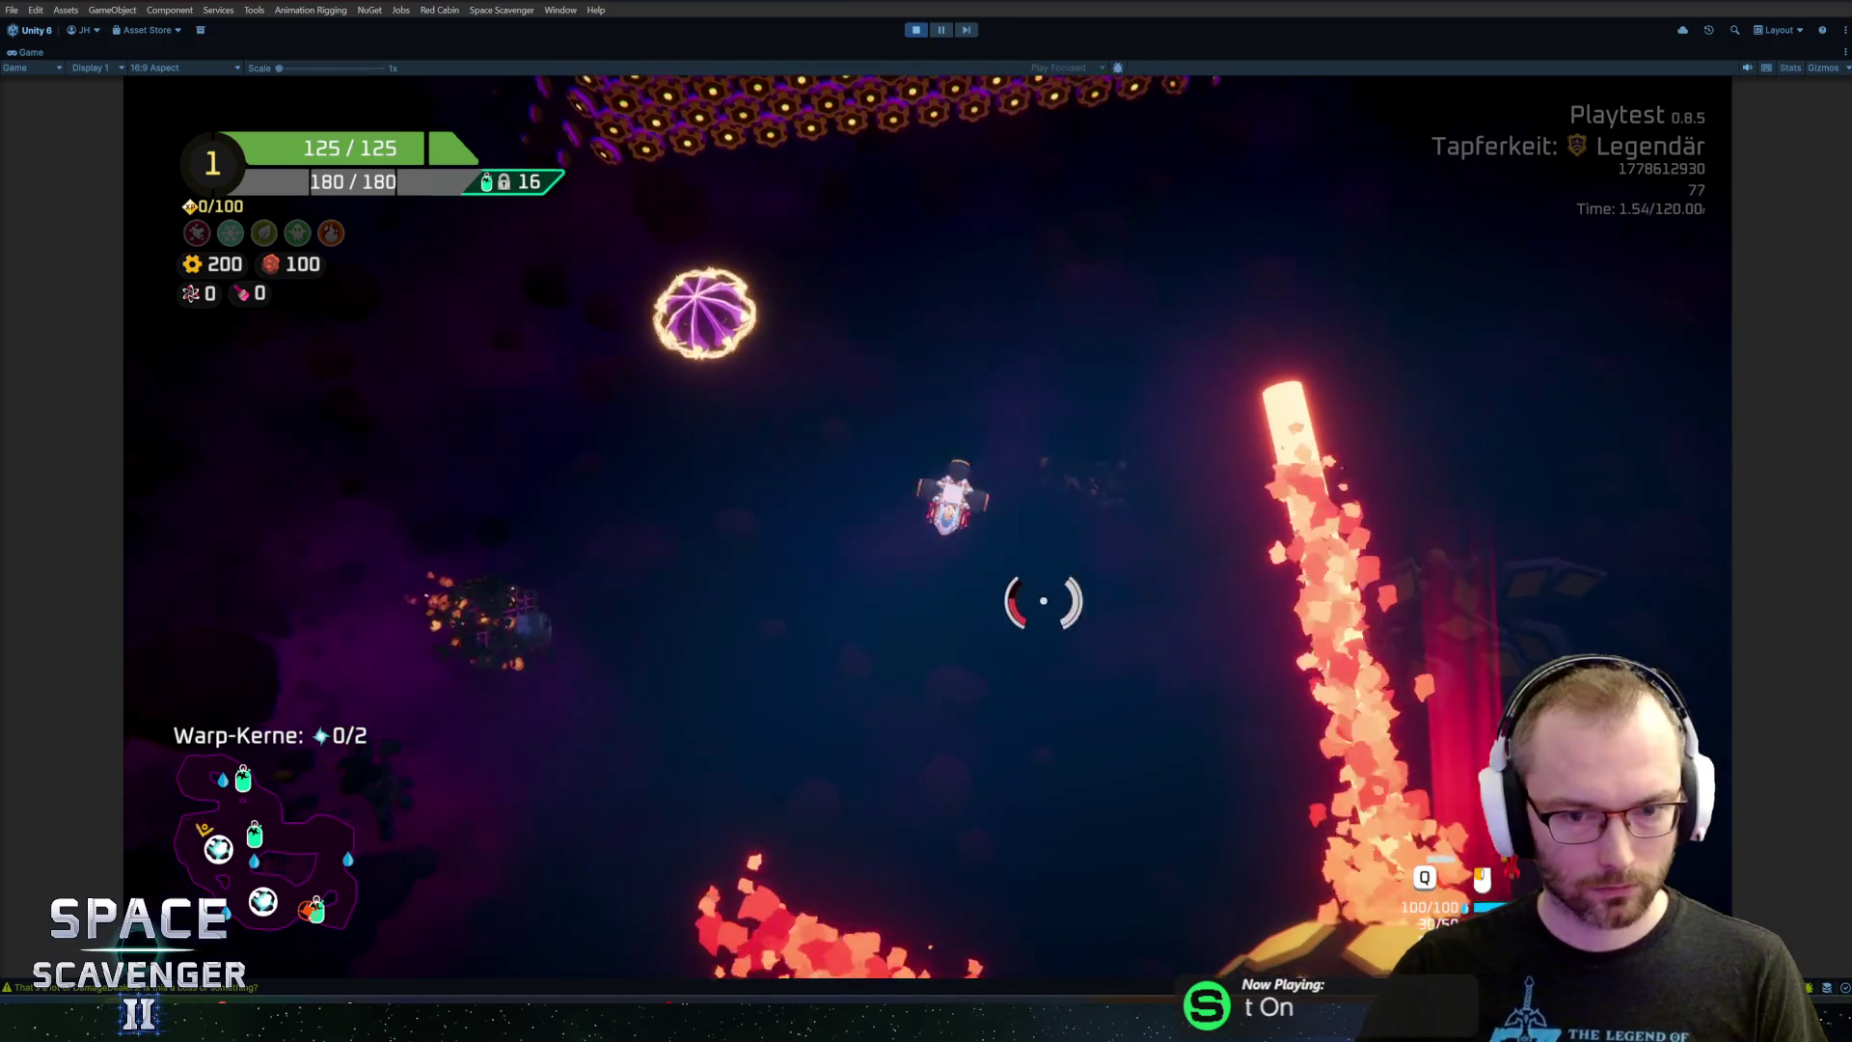
pyautogui.press('a')
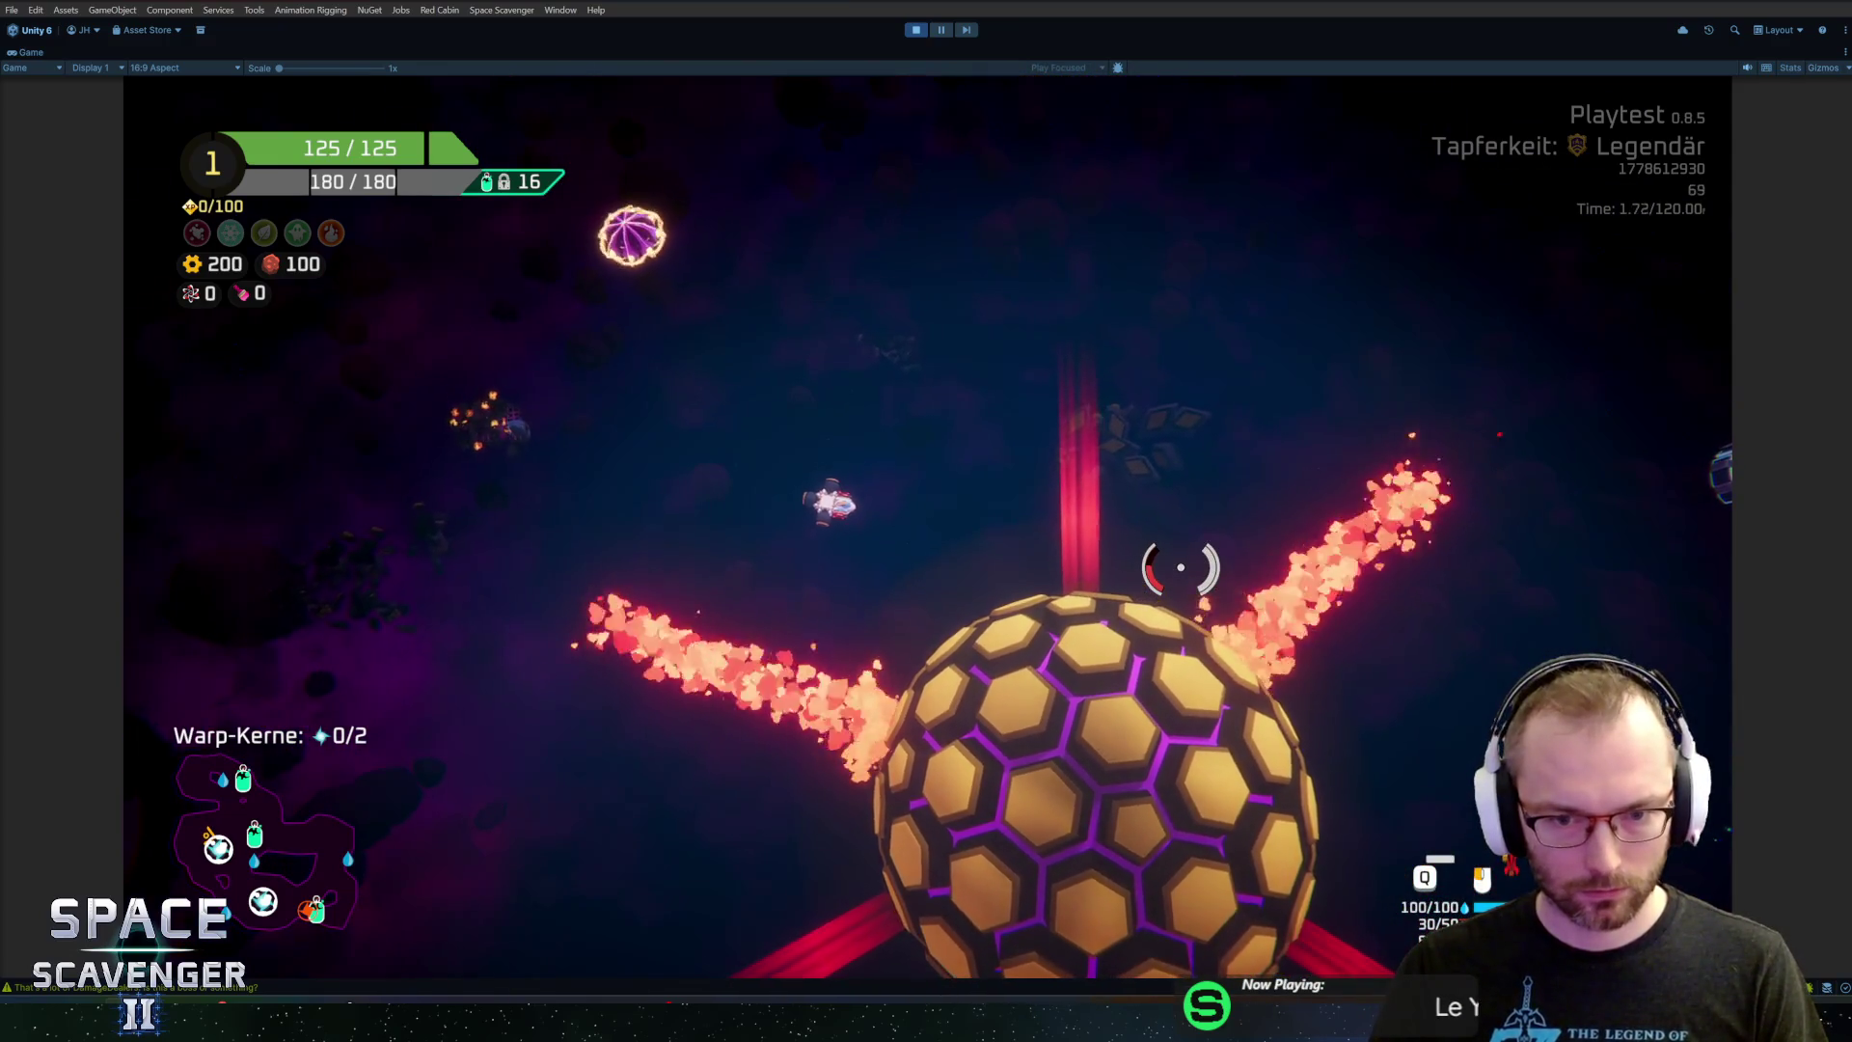
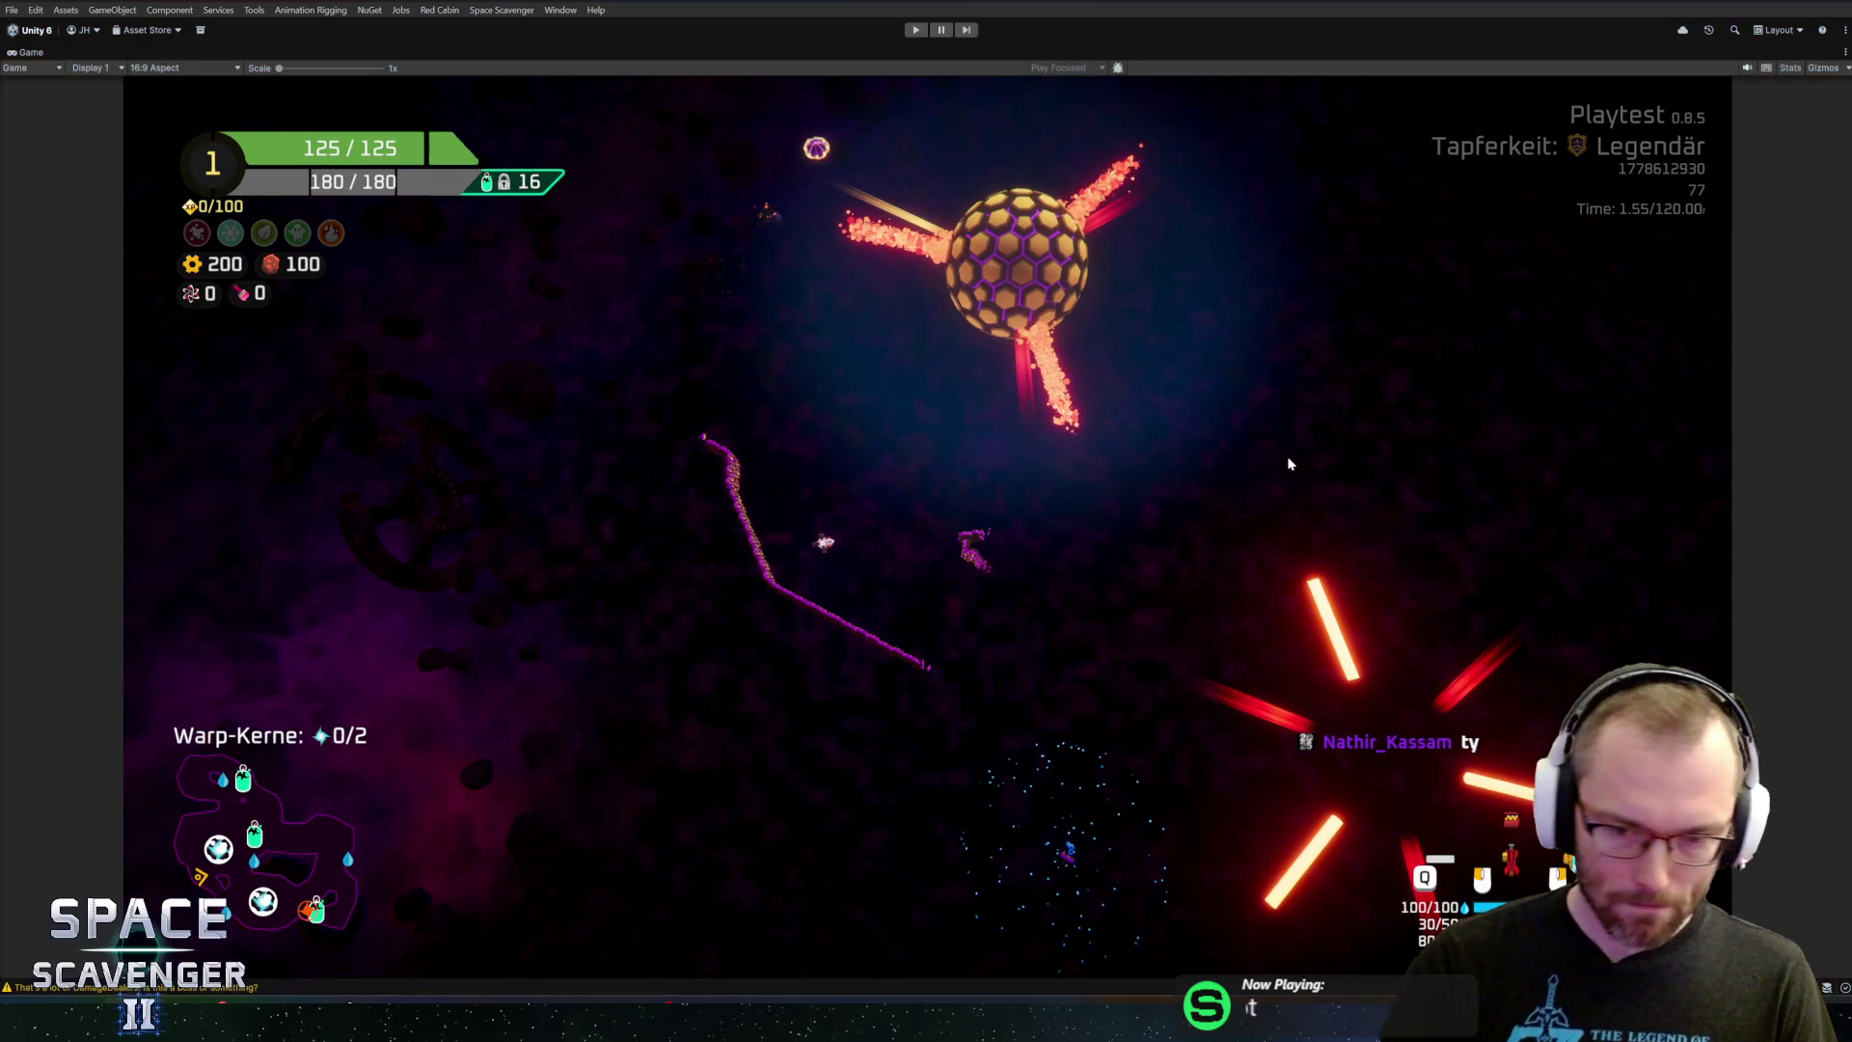
# Exit Play mode, save the PlanetHexagons prefab, and open Quirk.cs from its Quirk component
pyautogui.hotkey('ctrl', 'p')
pyautogui.click(1149, 797)
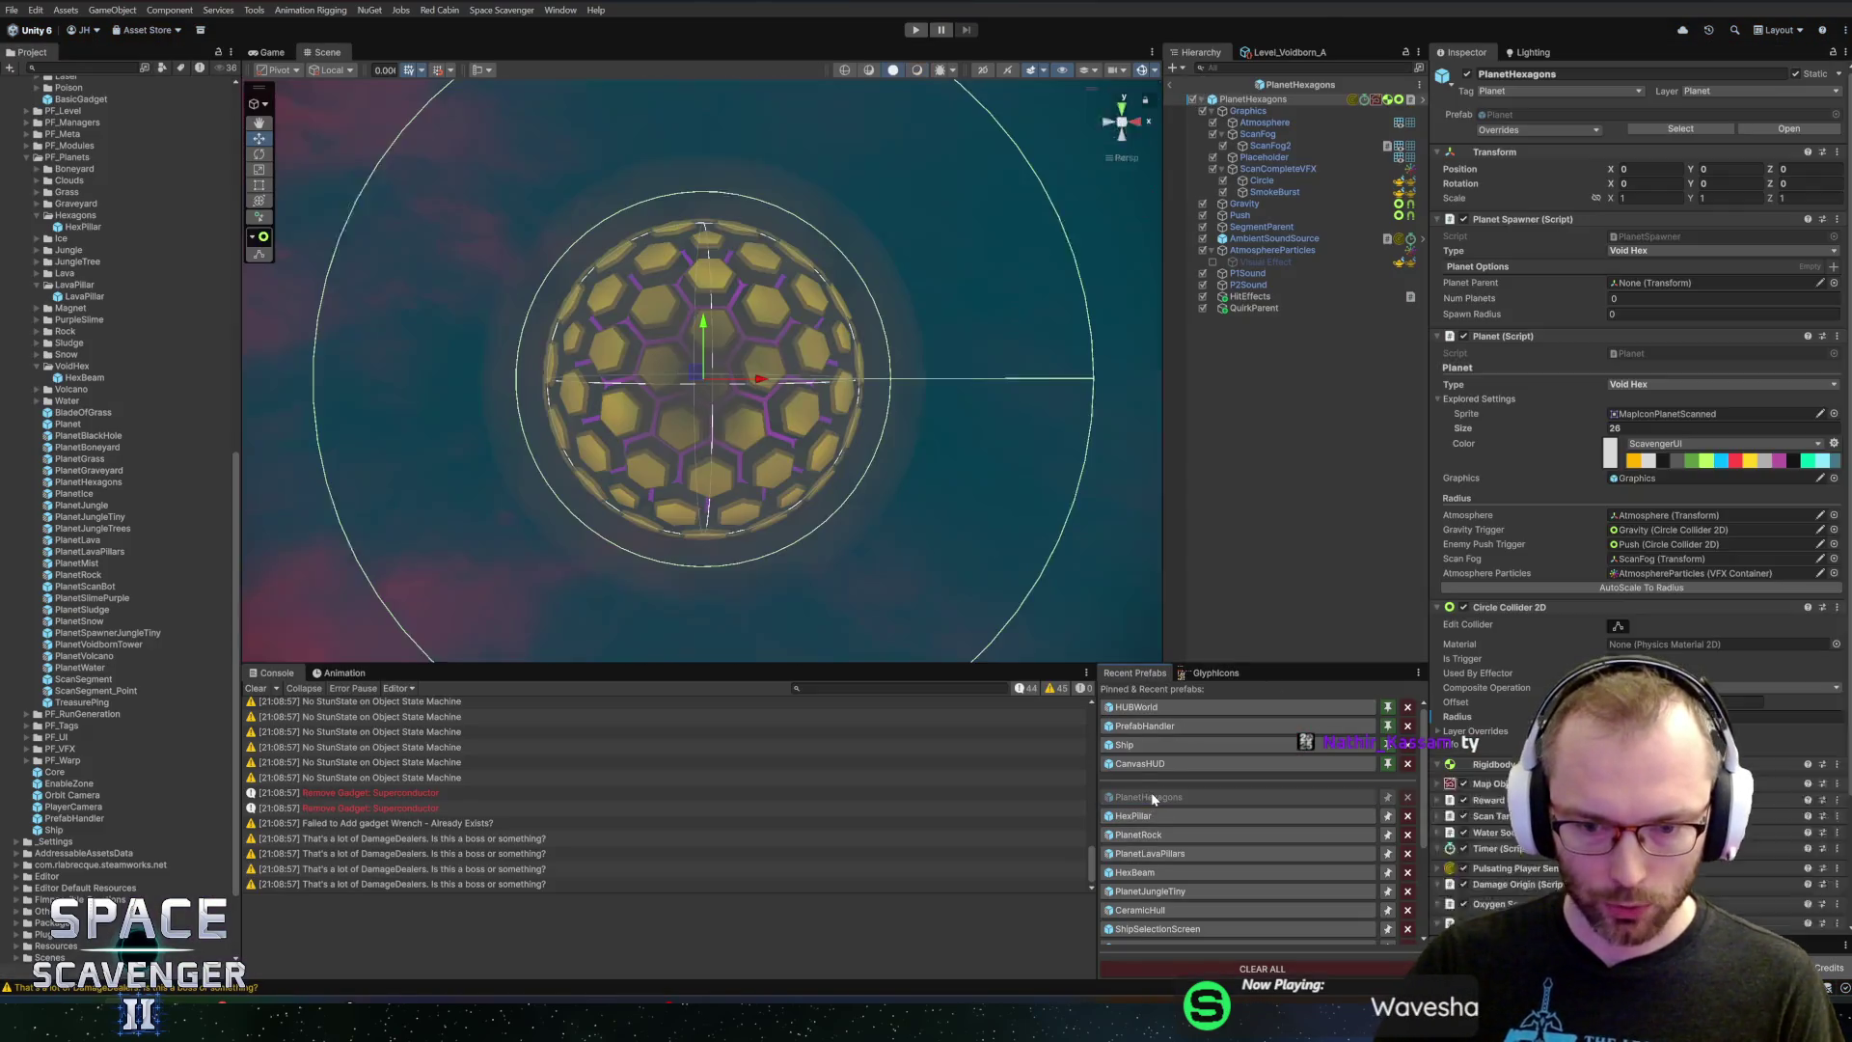
pyautogui.scroll(-7, 1640, 482)
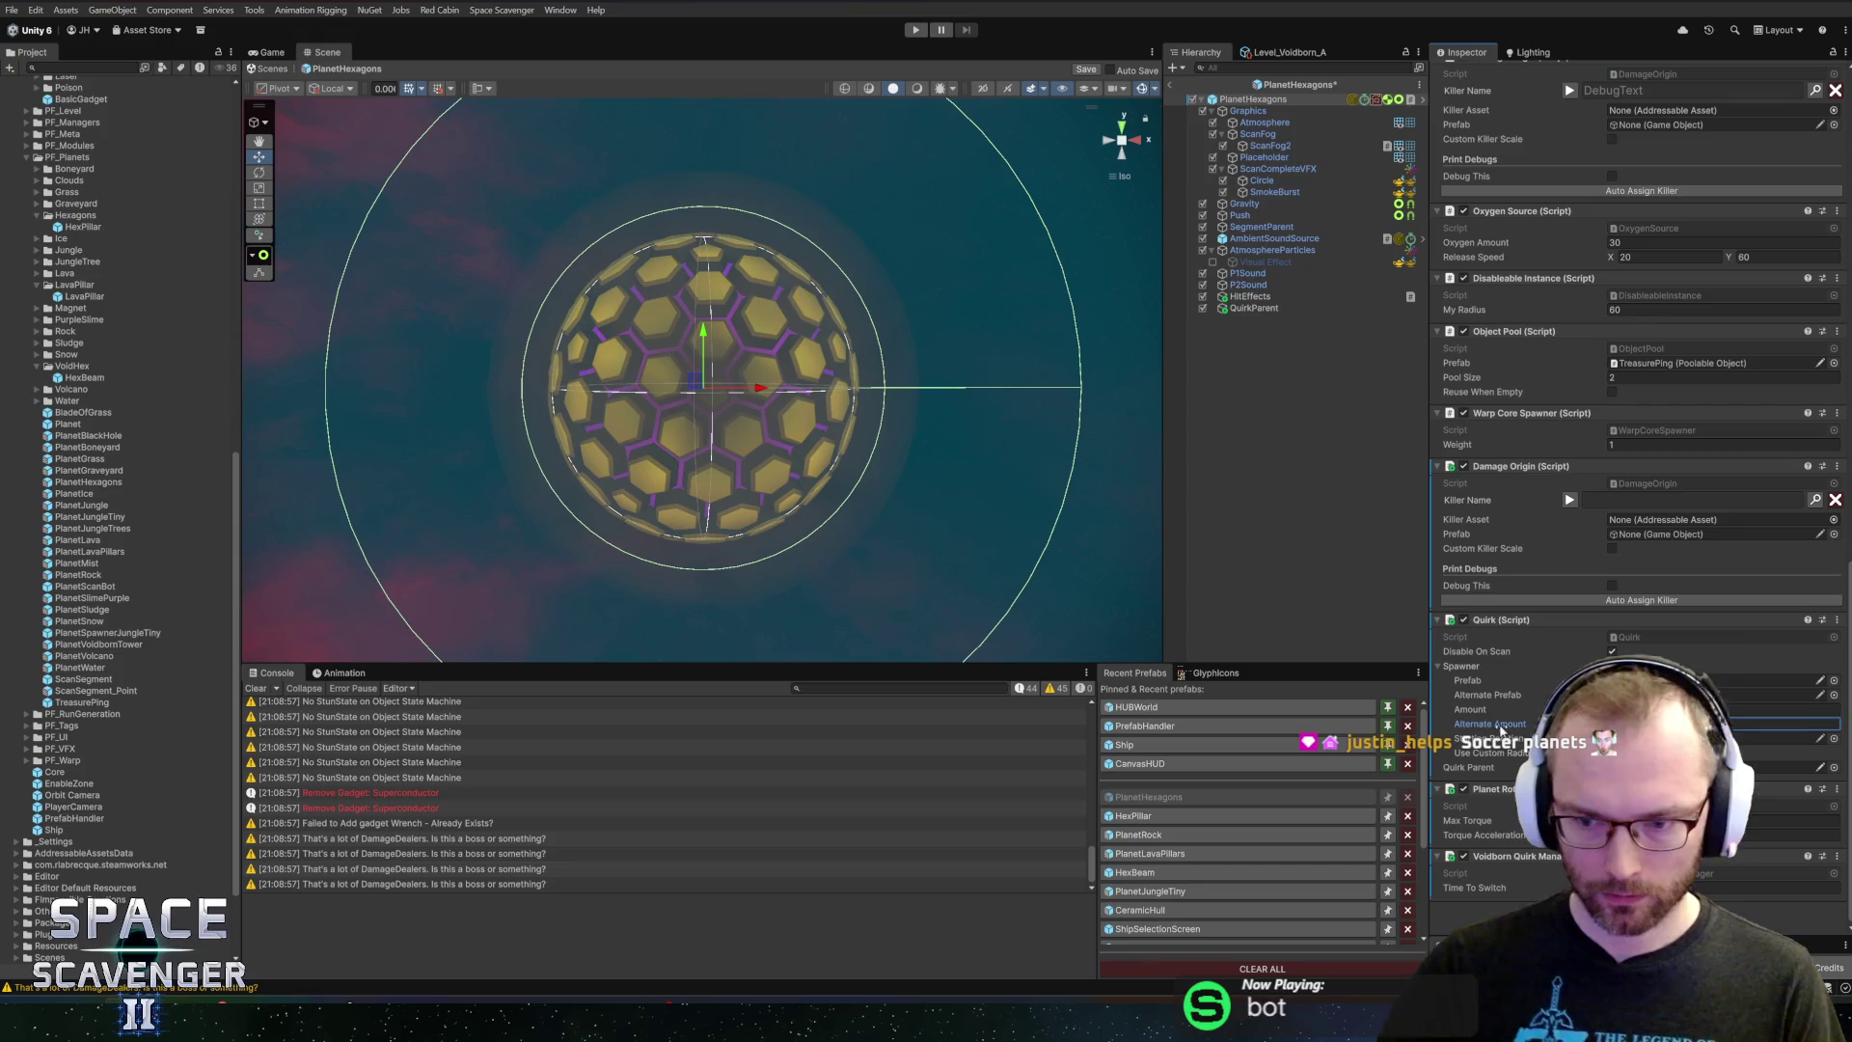
pyautogui.hotkey('ctrl', 's')
pyautogui.rightClick(1513, 622)
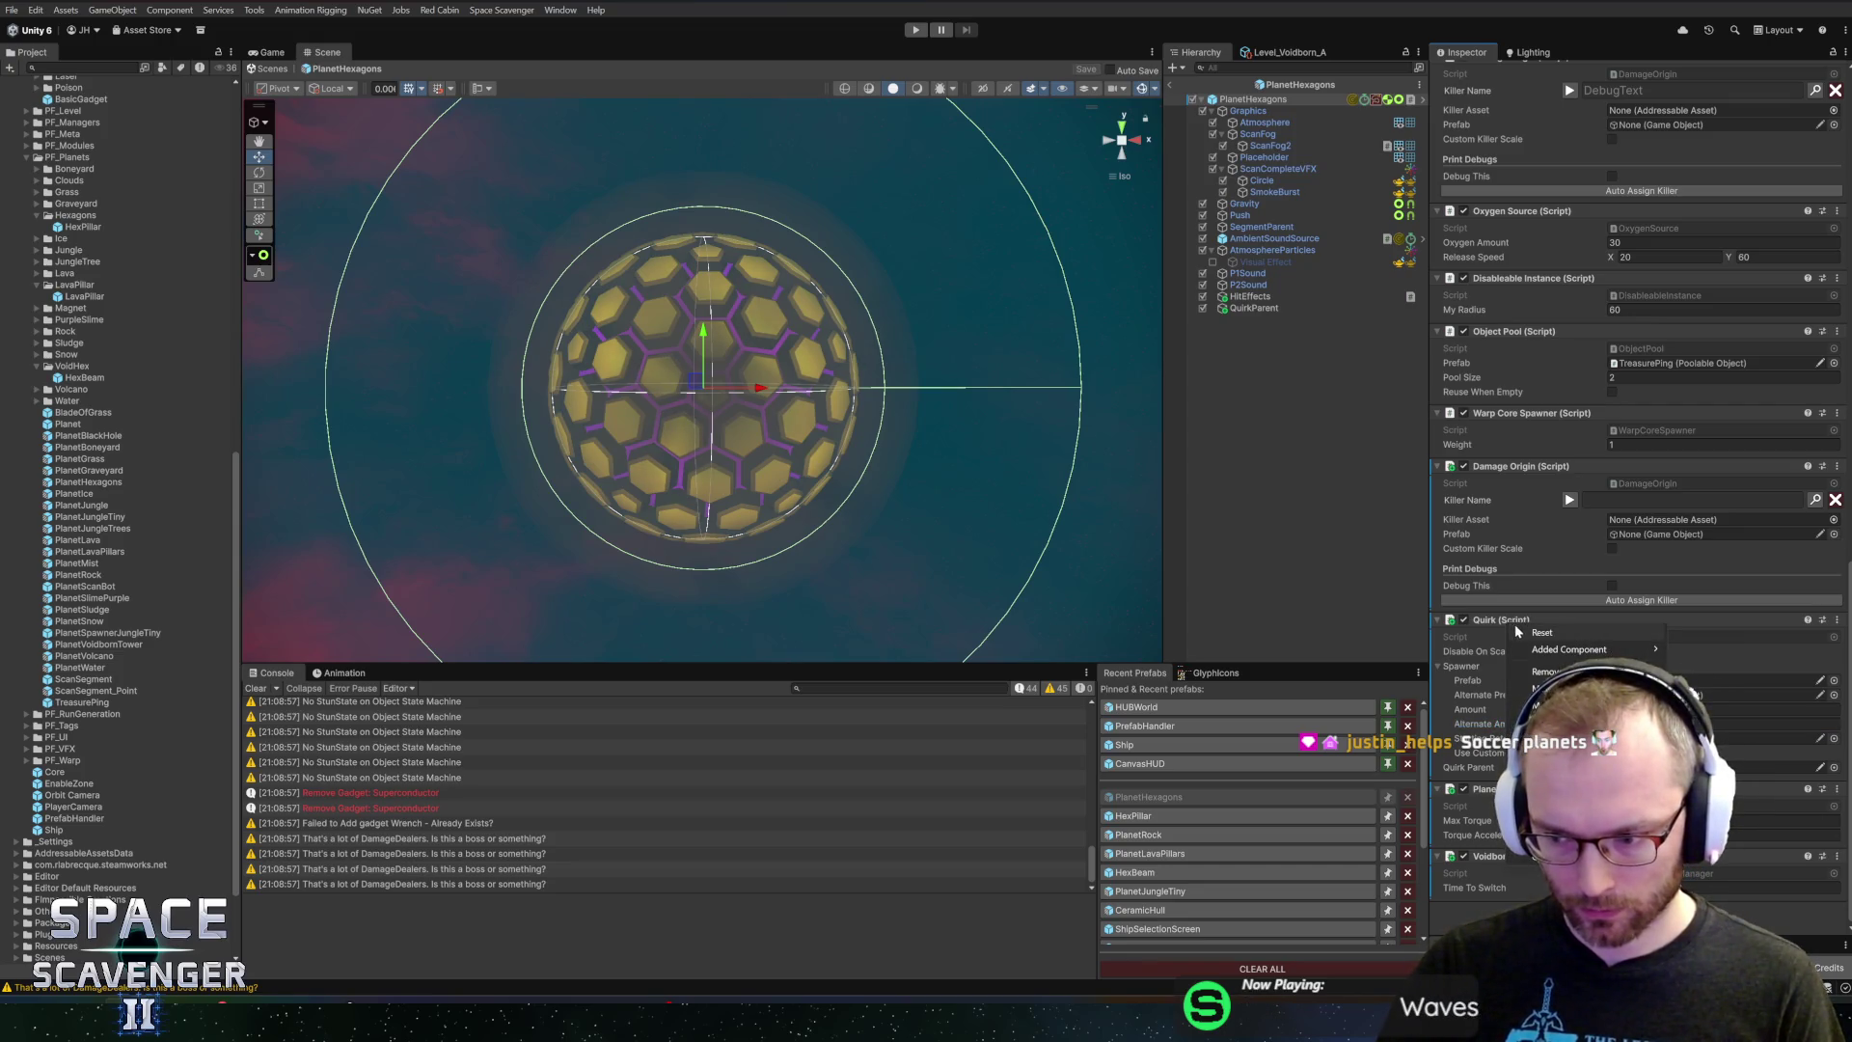
pyautogui.click(1563, 808)
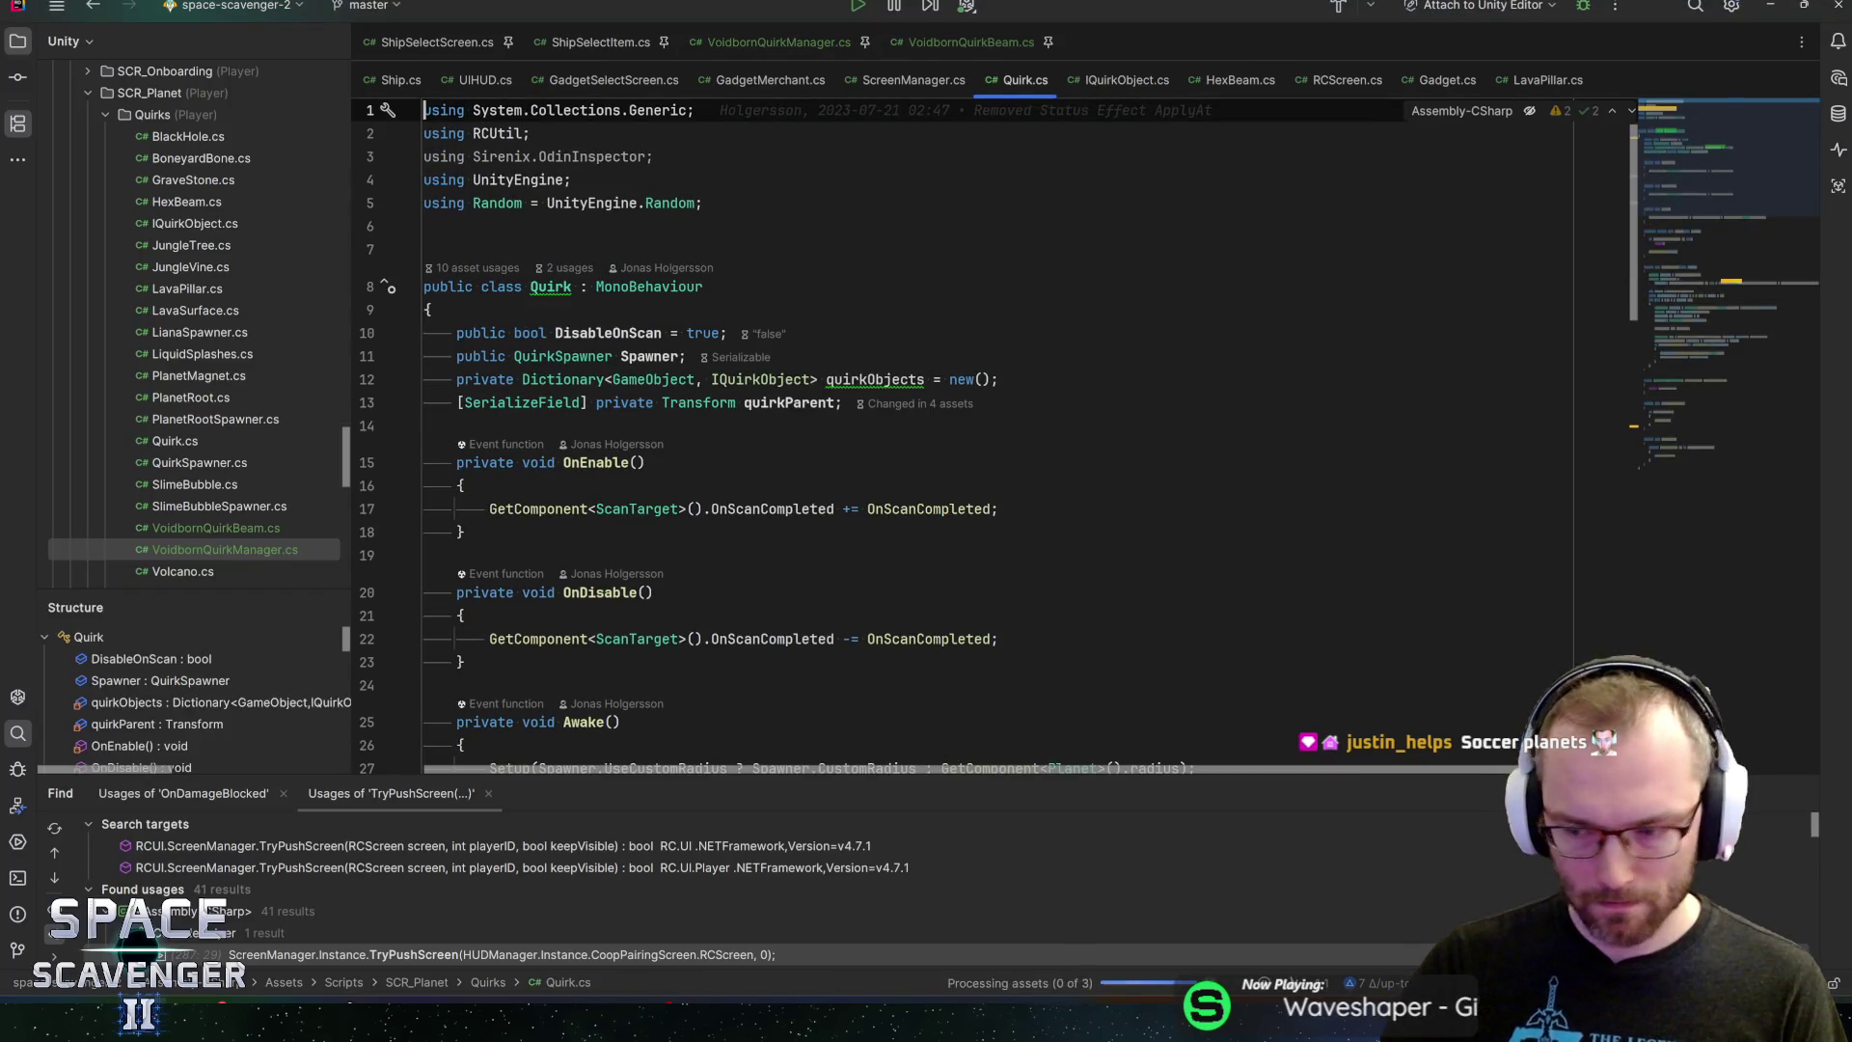
# Inspect the OnEnable method and every usage of OnScanCompleted in Quirk.cs
pyautogui.click(460, 485)
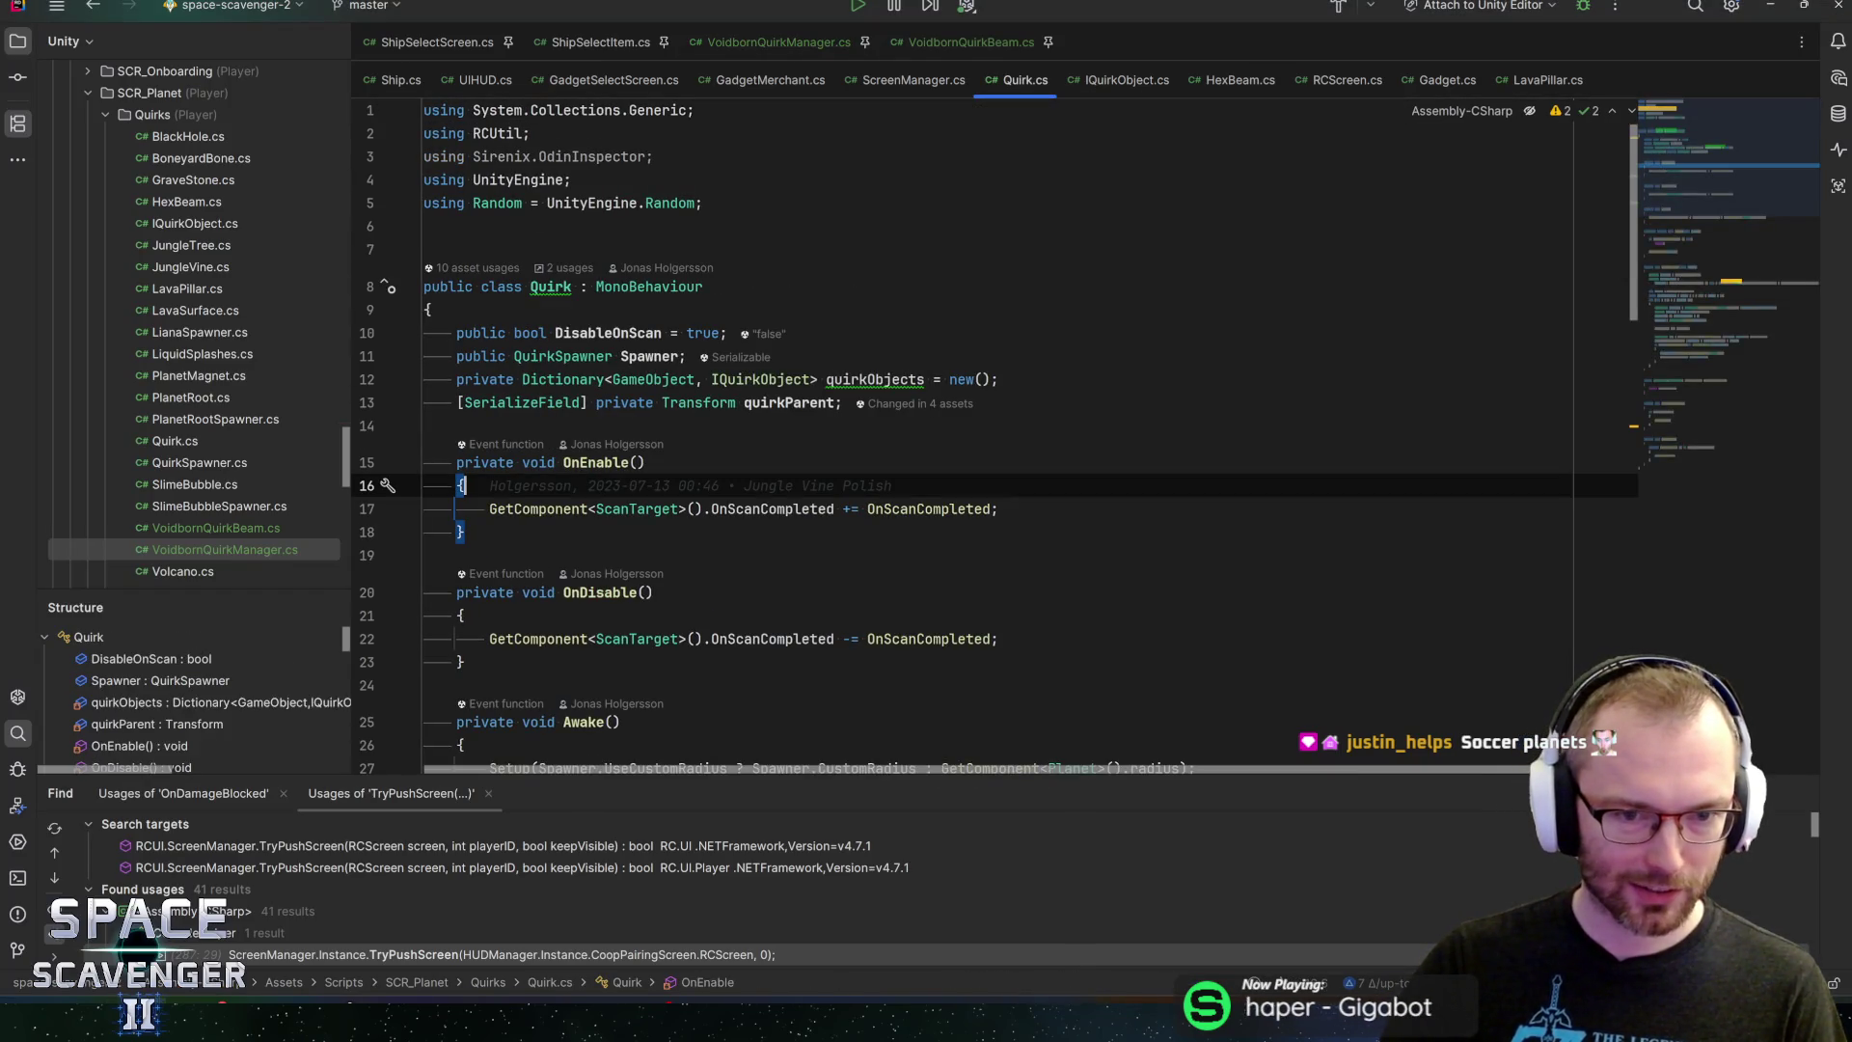
pyautogui.click(744, 509)
pyautogui.scroll(-1, 965, 434)
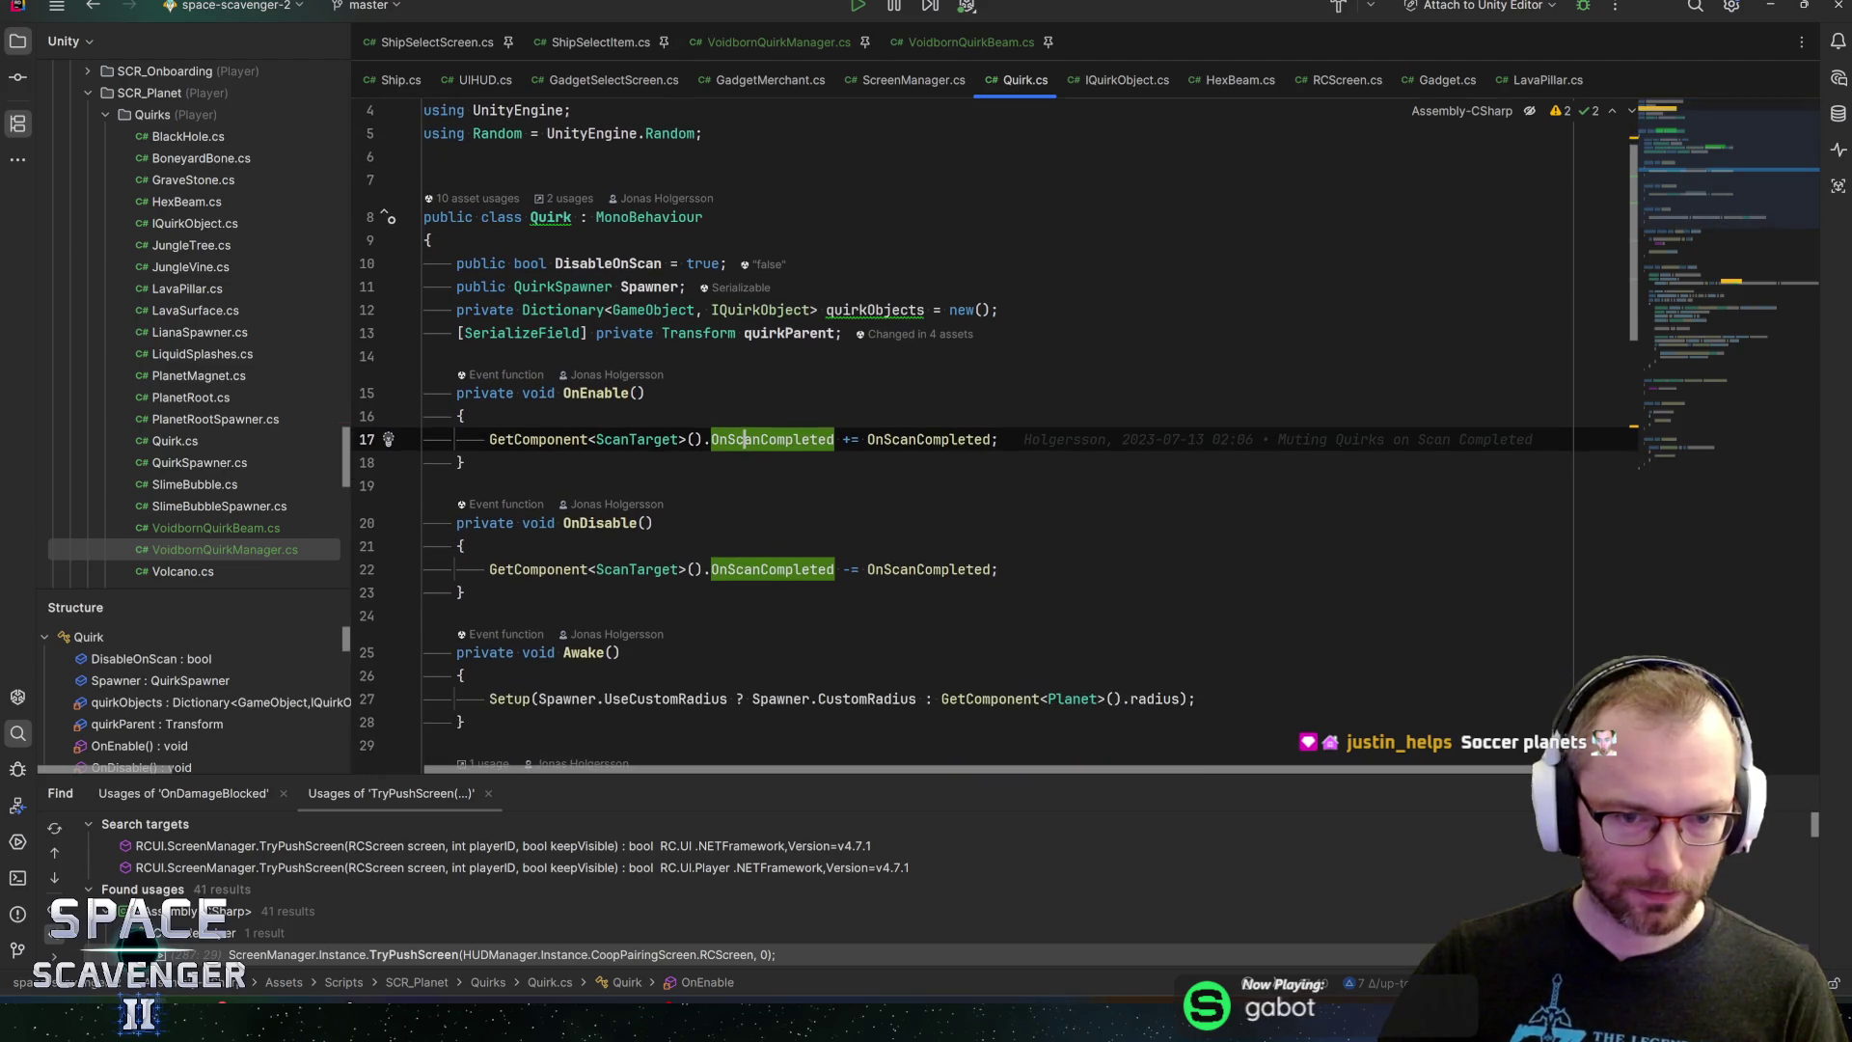
pyautogui.scroll(-1, 965, 434)
pyautogui.scroll(2, 965, 434)
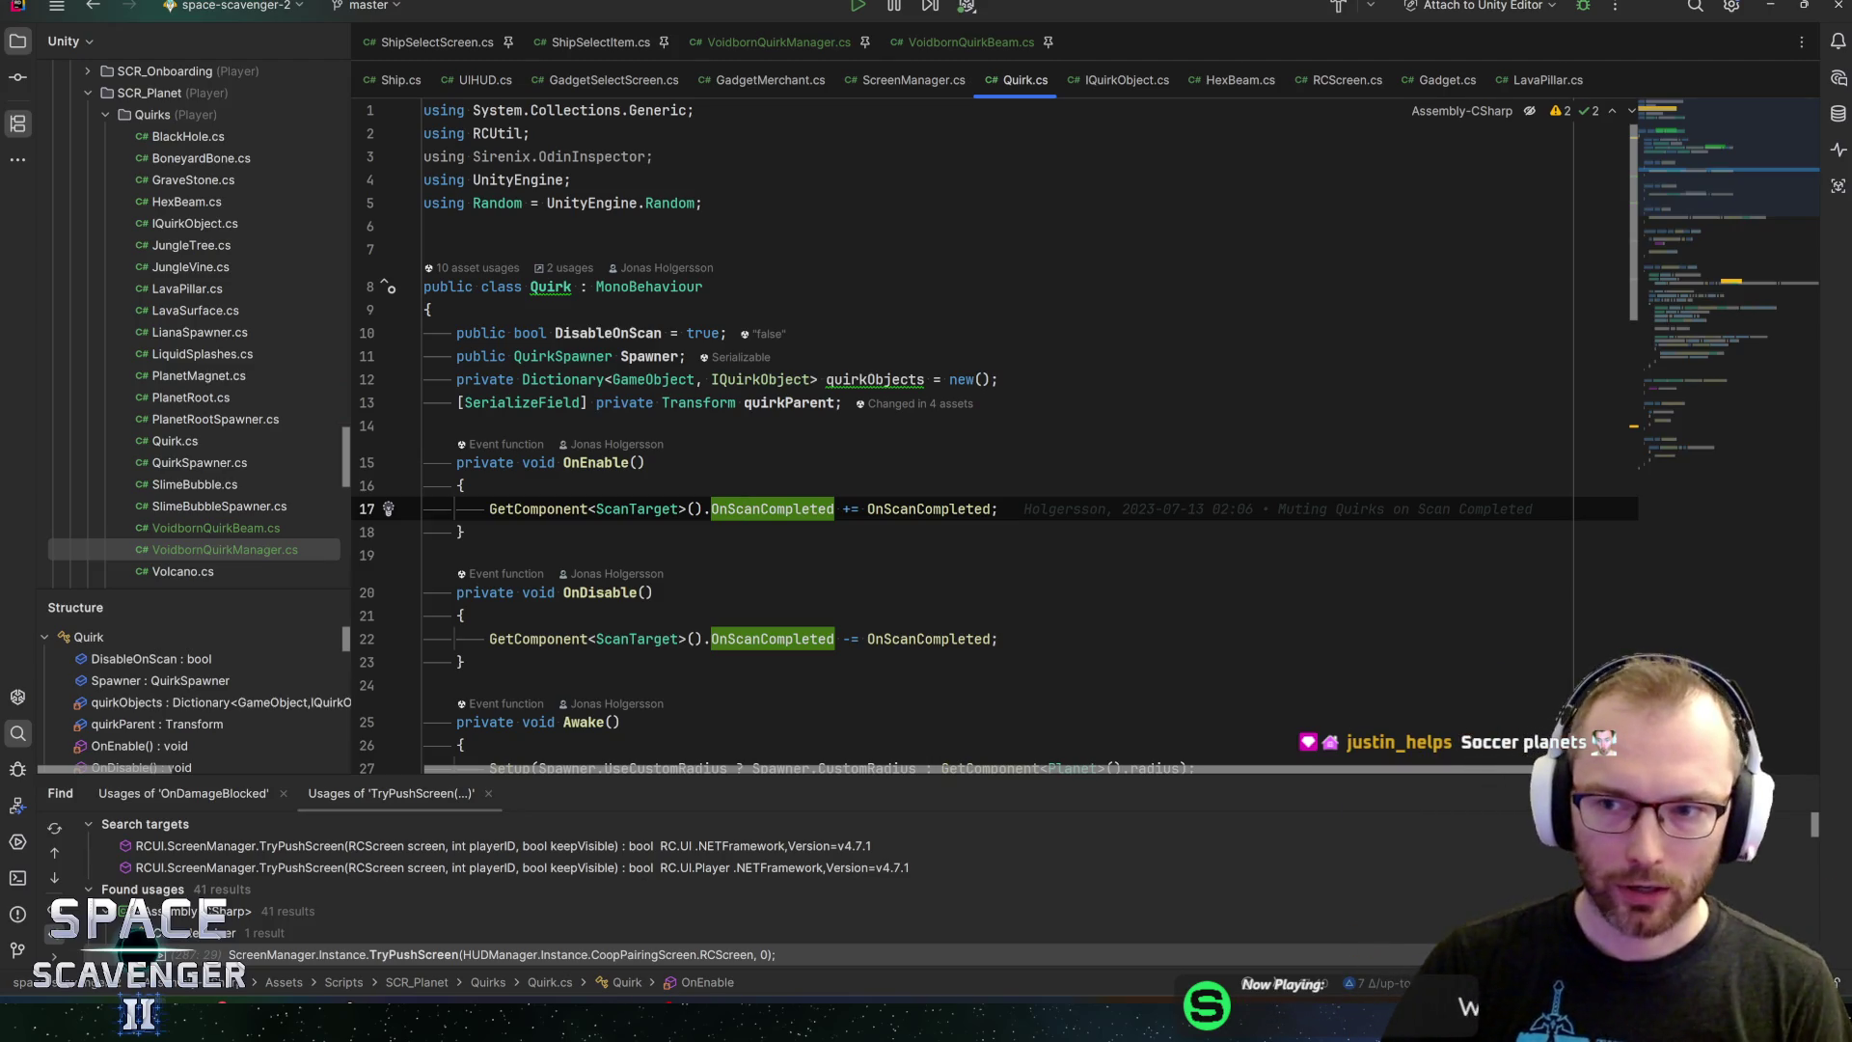
# Remove the unused 'using Sirenix.OdinInspector;' line, check the Awake radius line, and return to Unity
pyautogui.press('End')
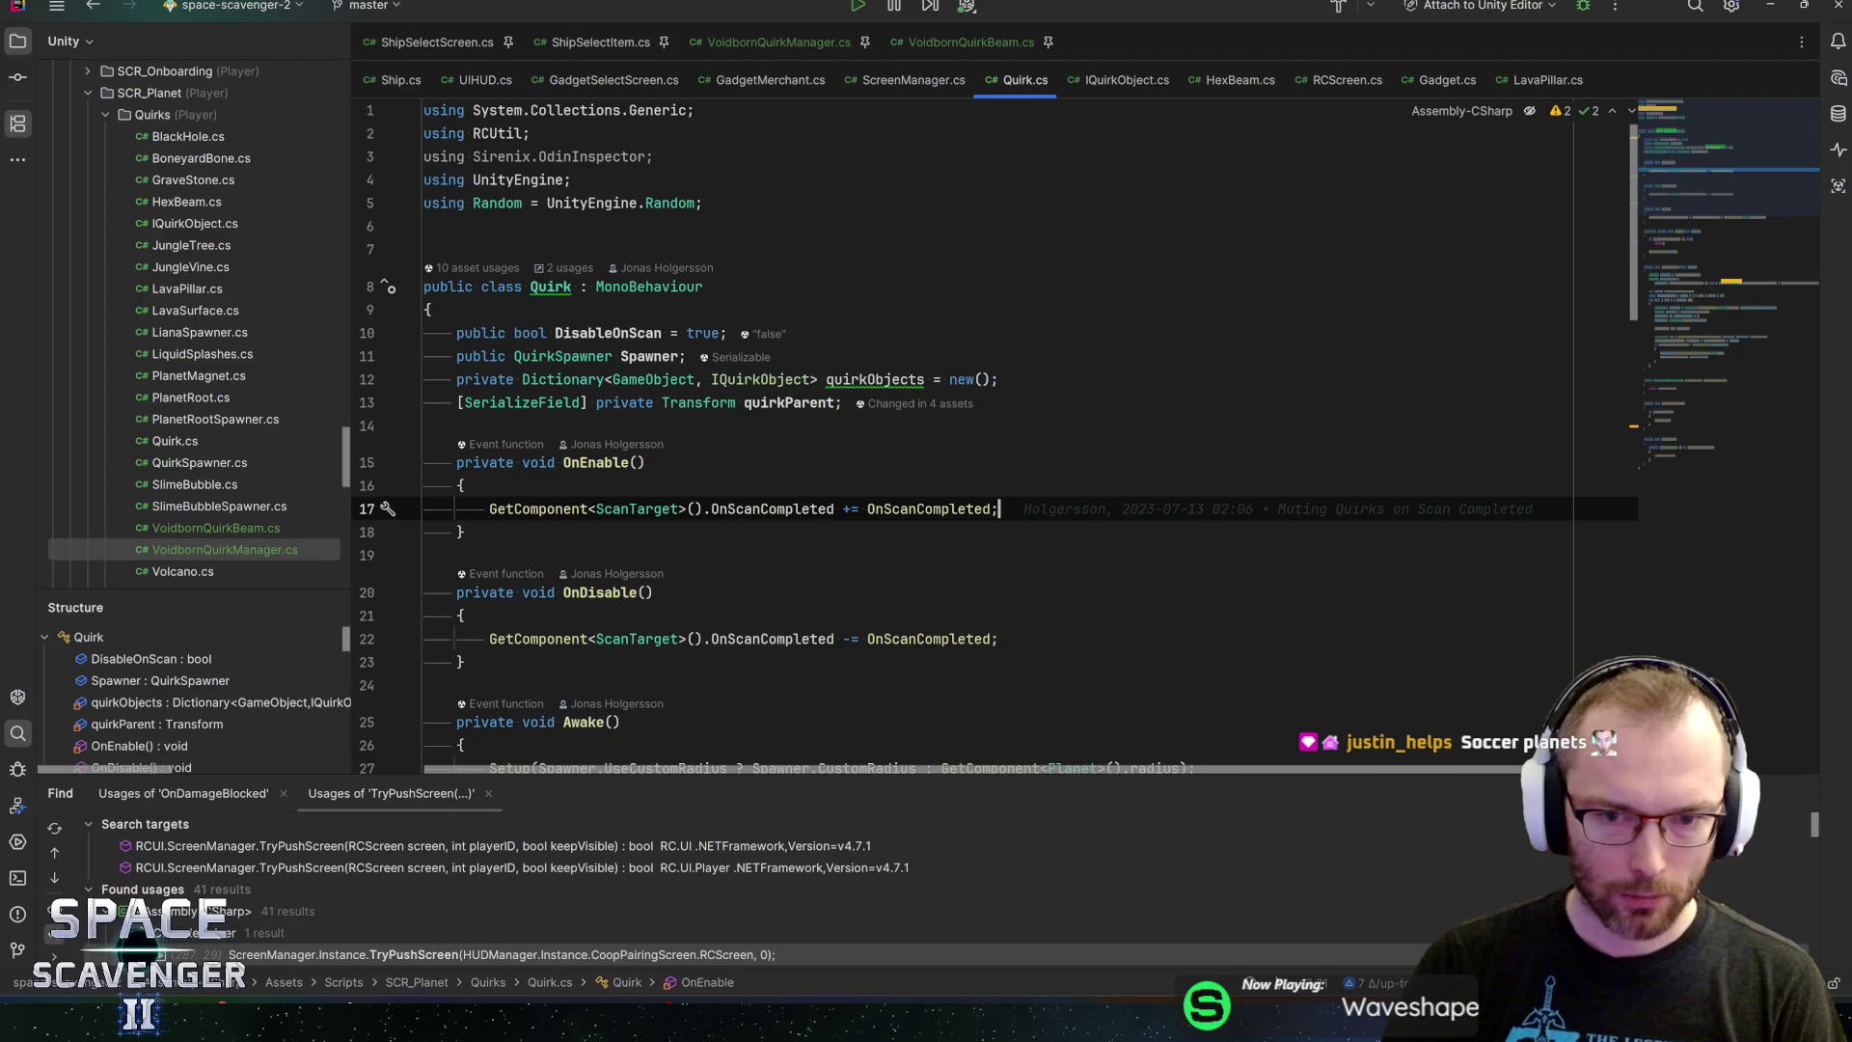
pyautogui.click(570, 180)
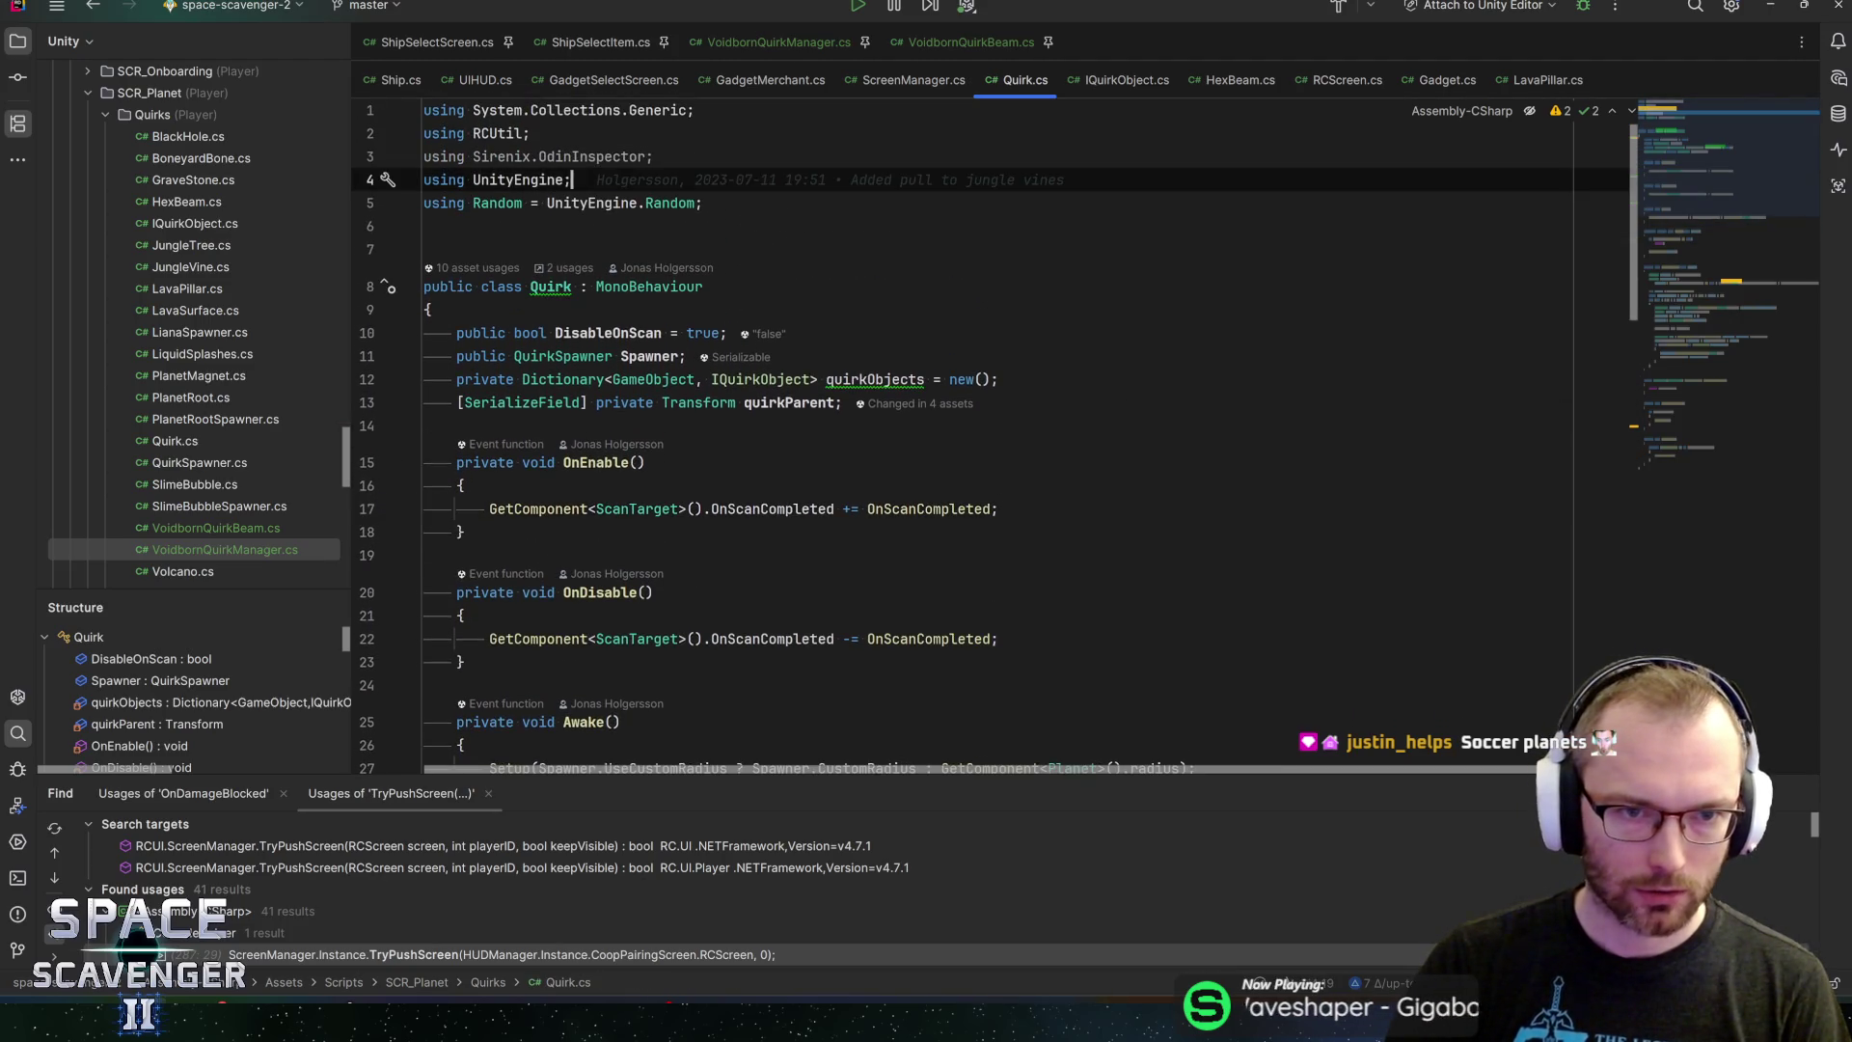
pyautogui.hotkey('ctrl', 'alt', 'o')
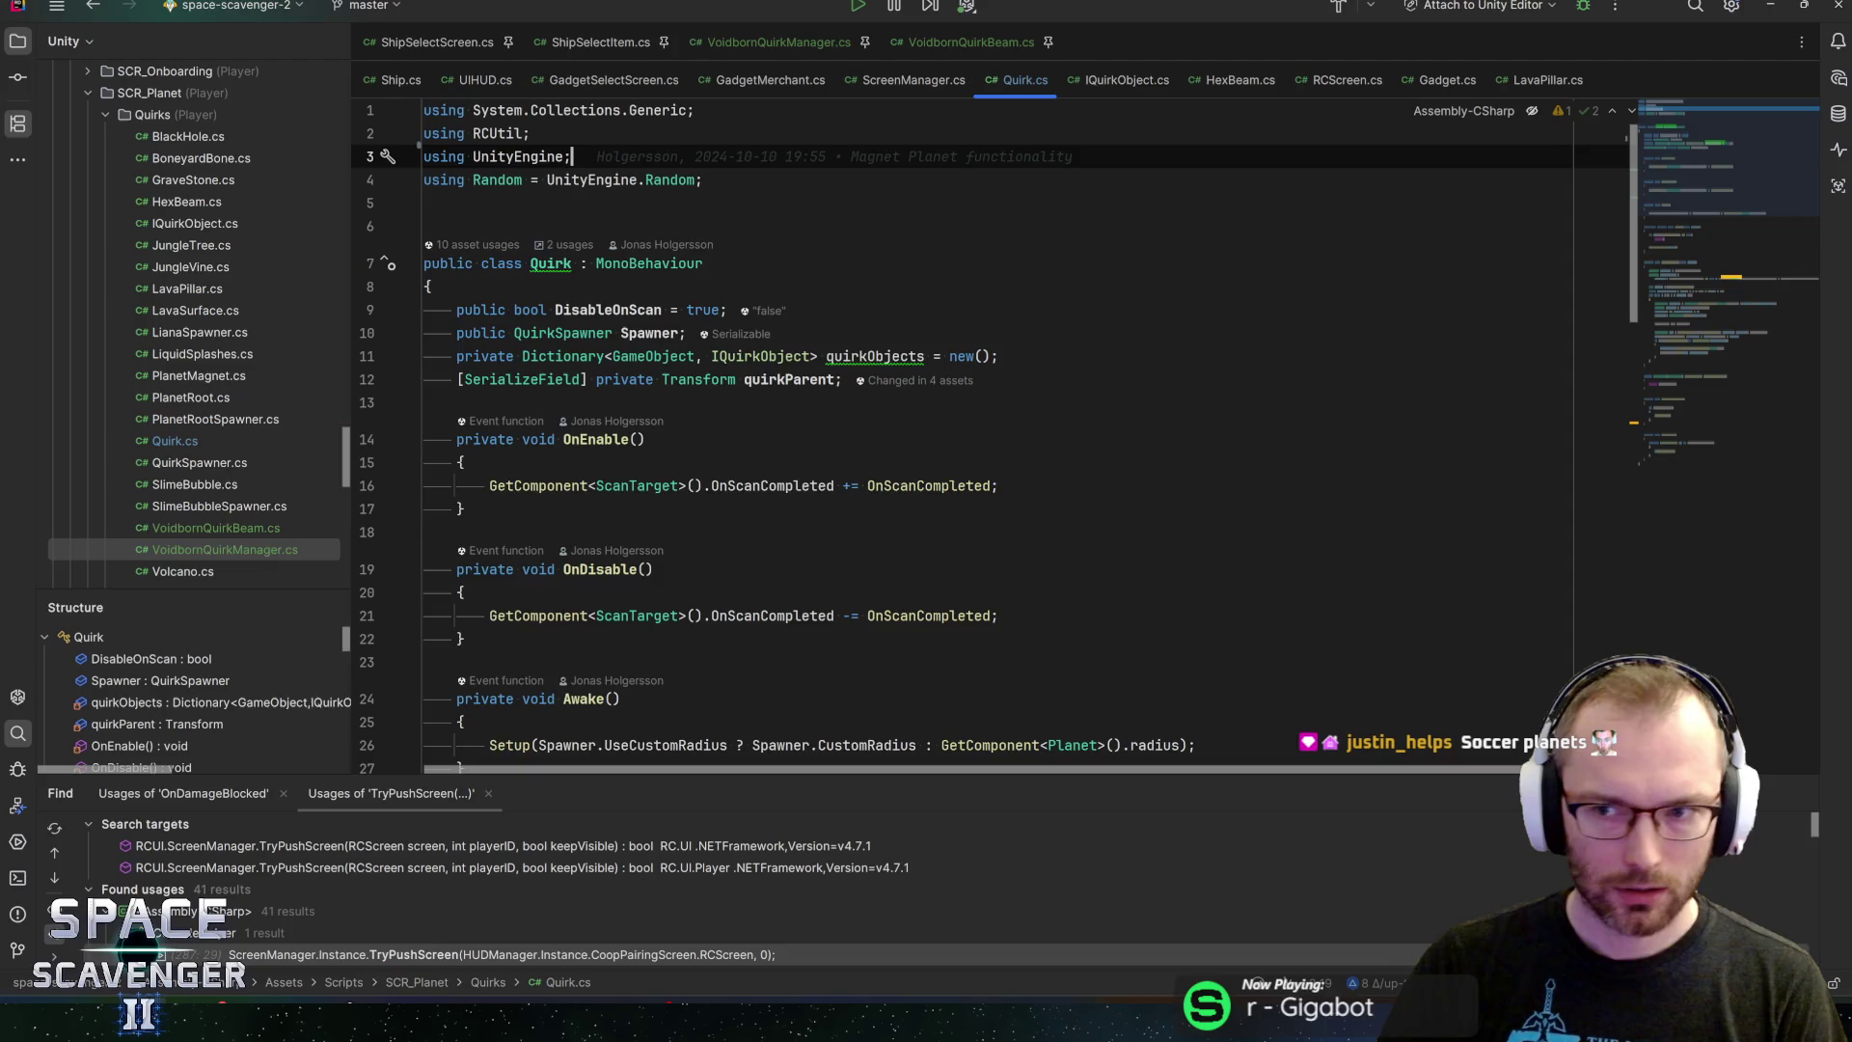
pyautogui.scroll(-5, 965, 434)
pyautogui.click(1197, 397)
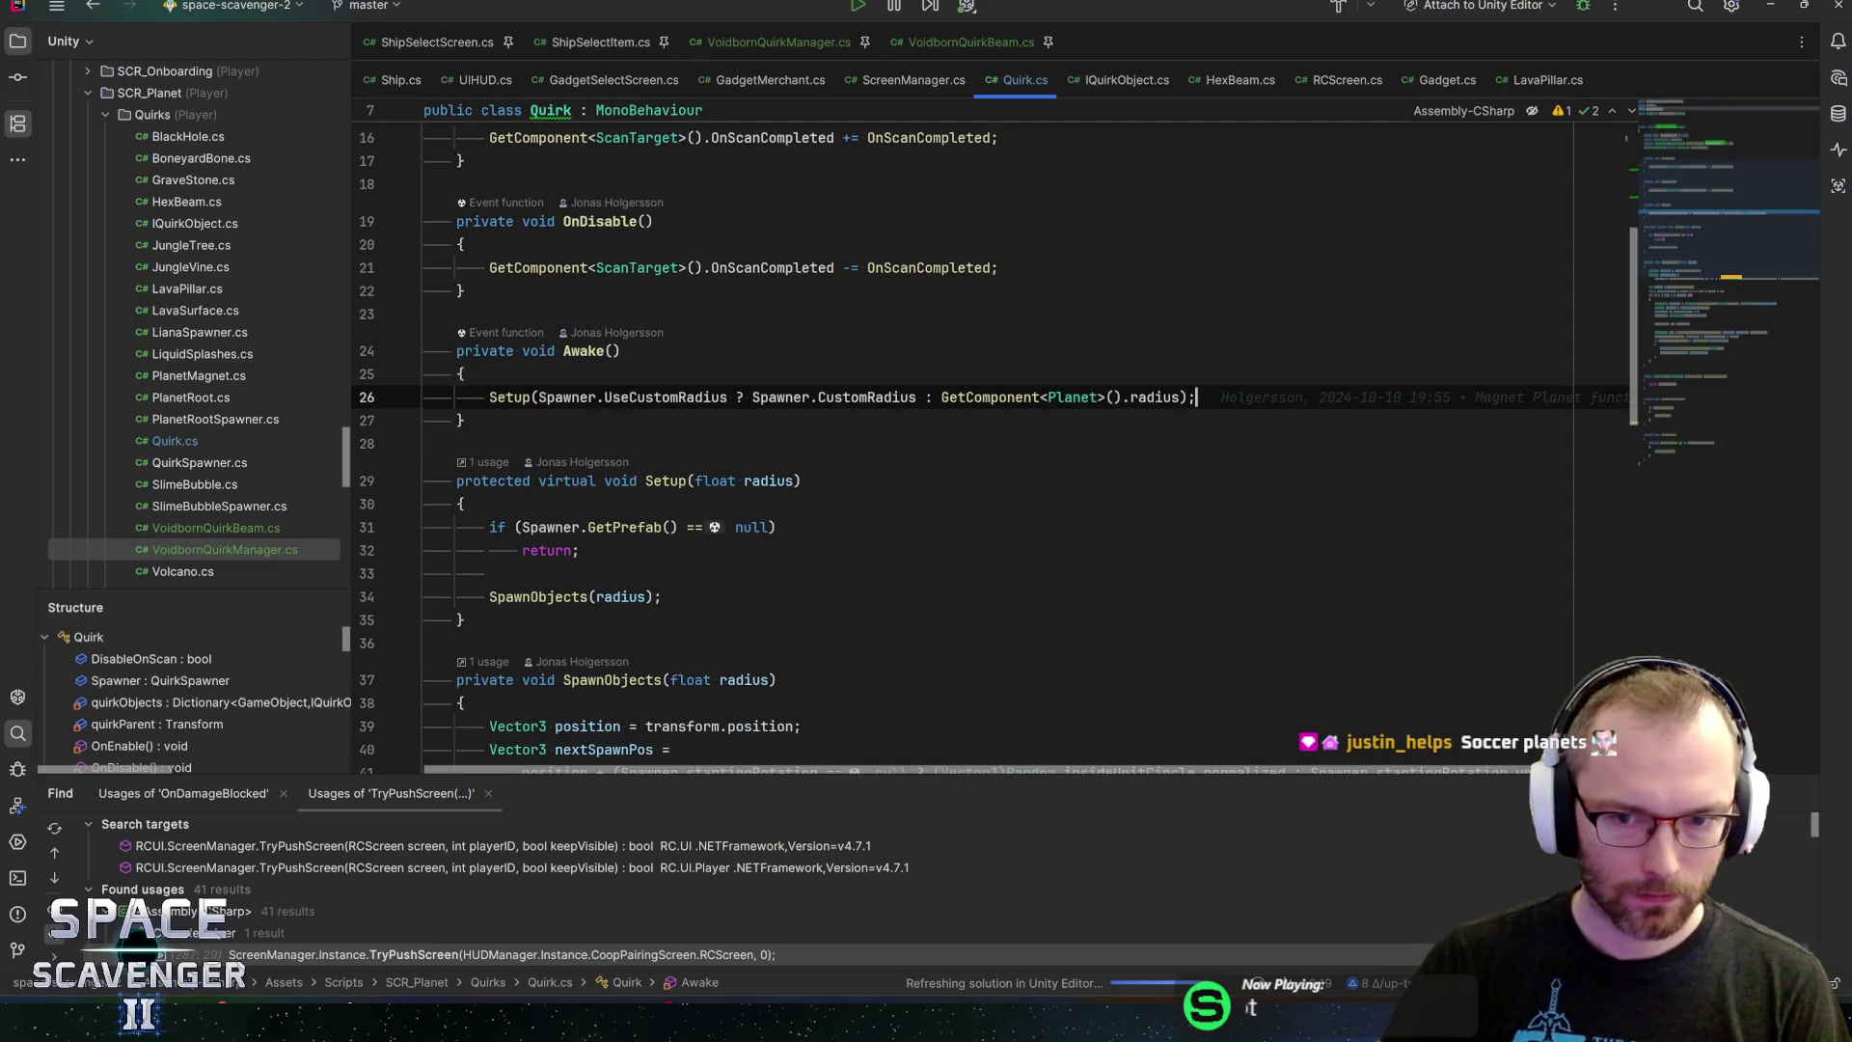
pyautogui.scroll(-2, 993, 444)
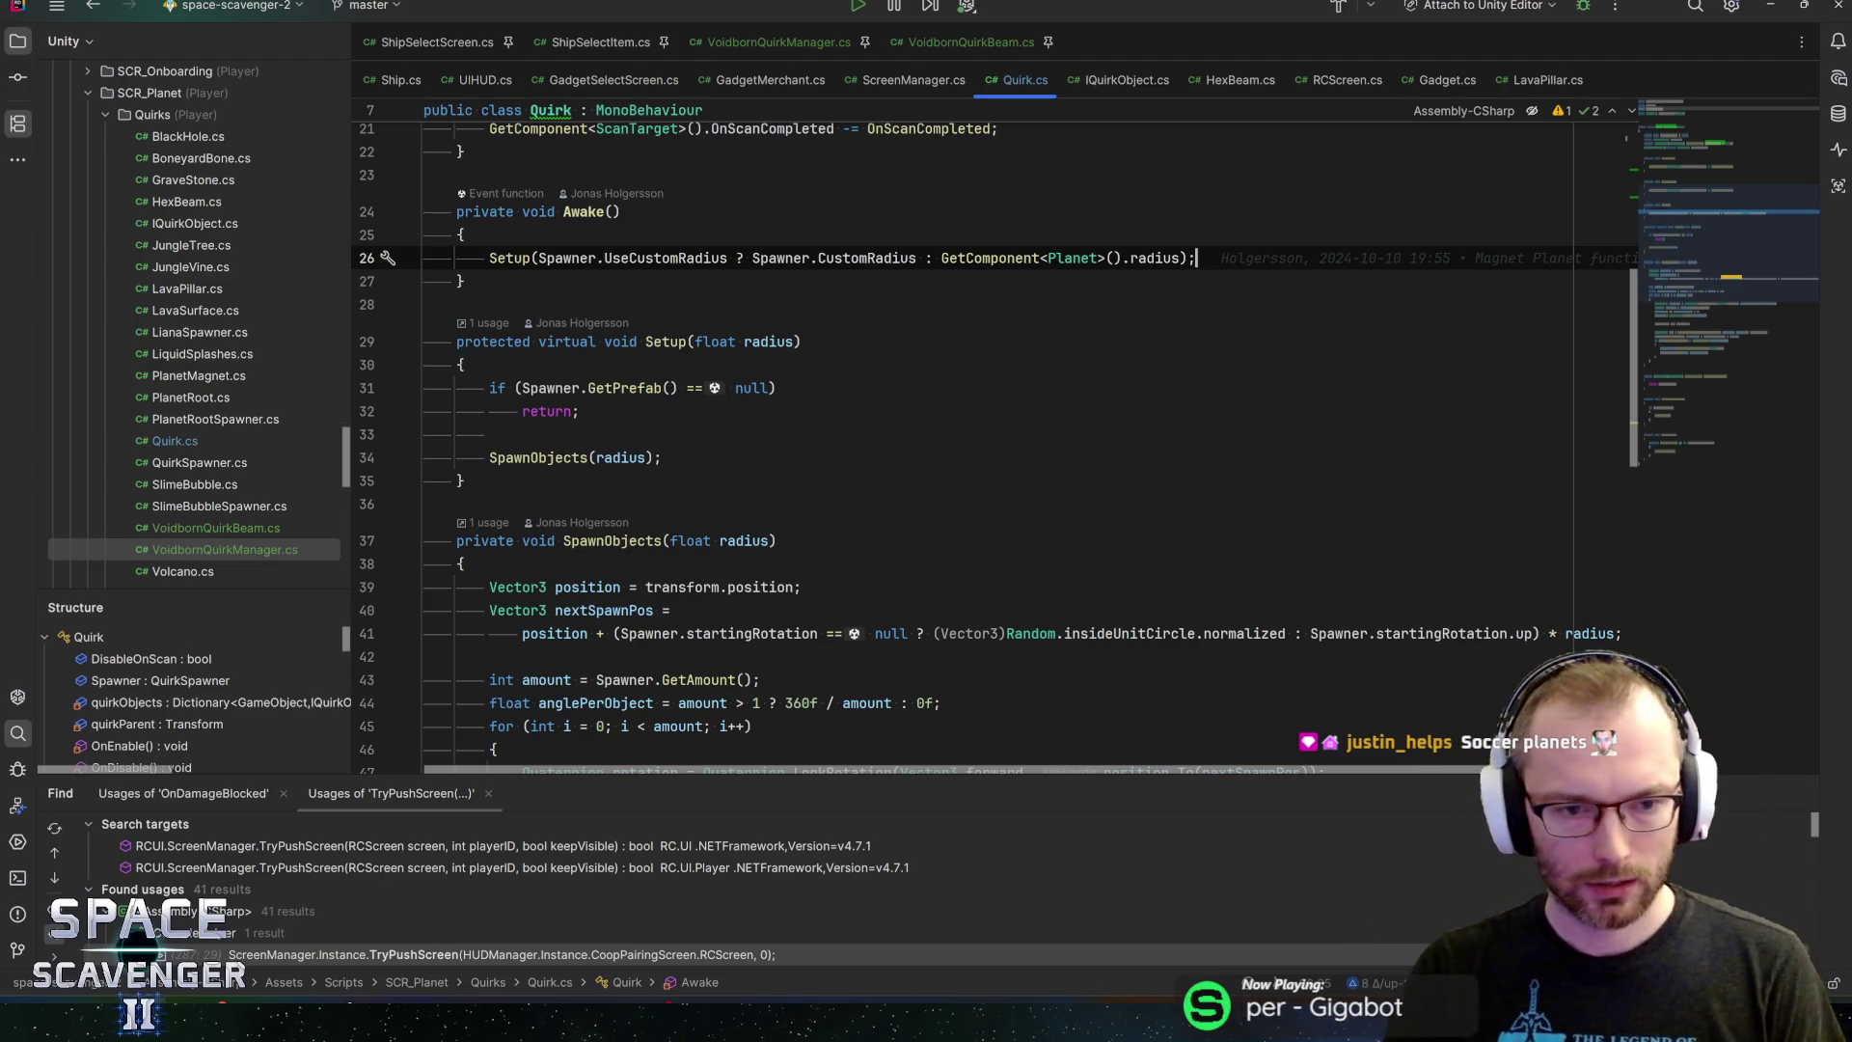
pyautogui.hotkey('alt', 'Tab')
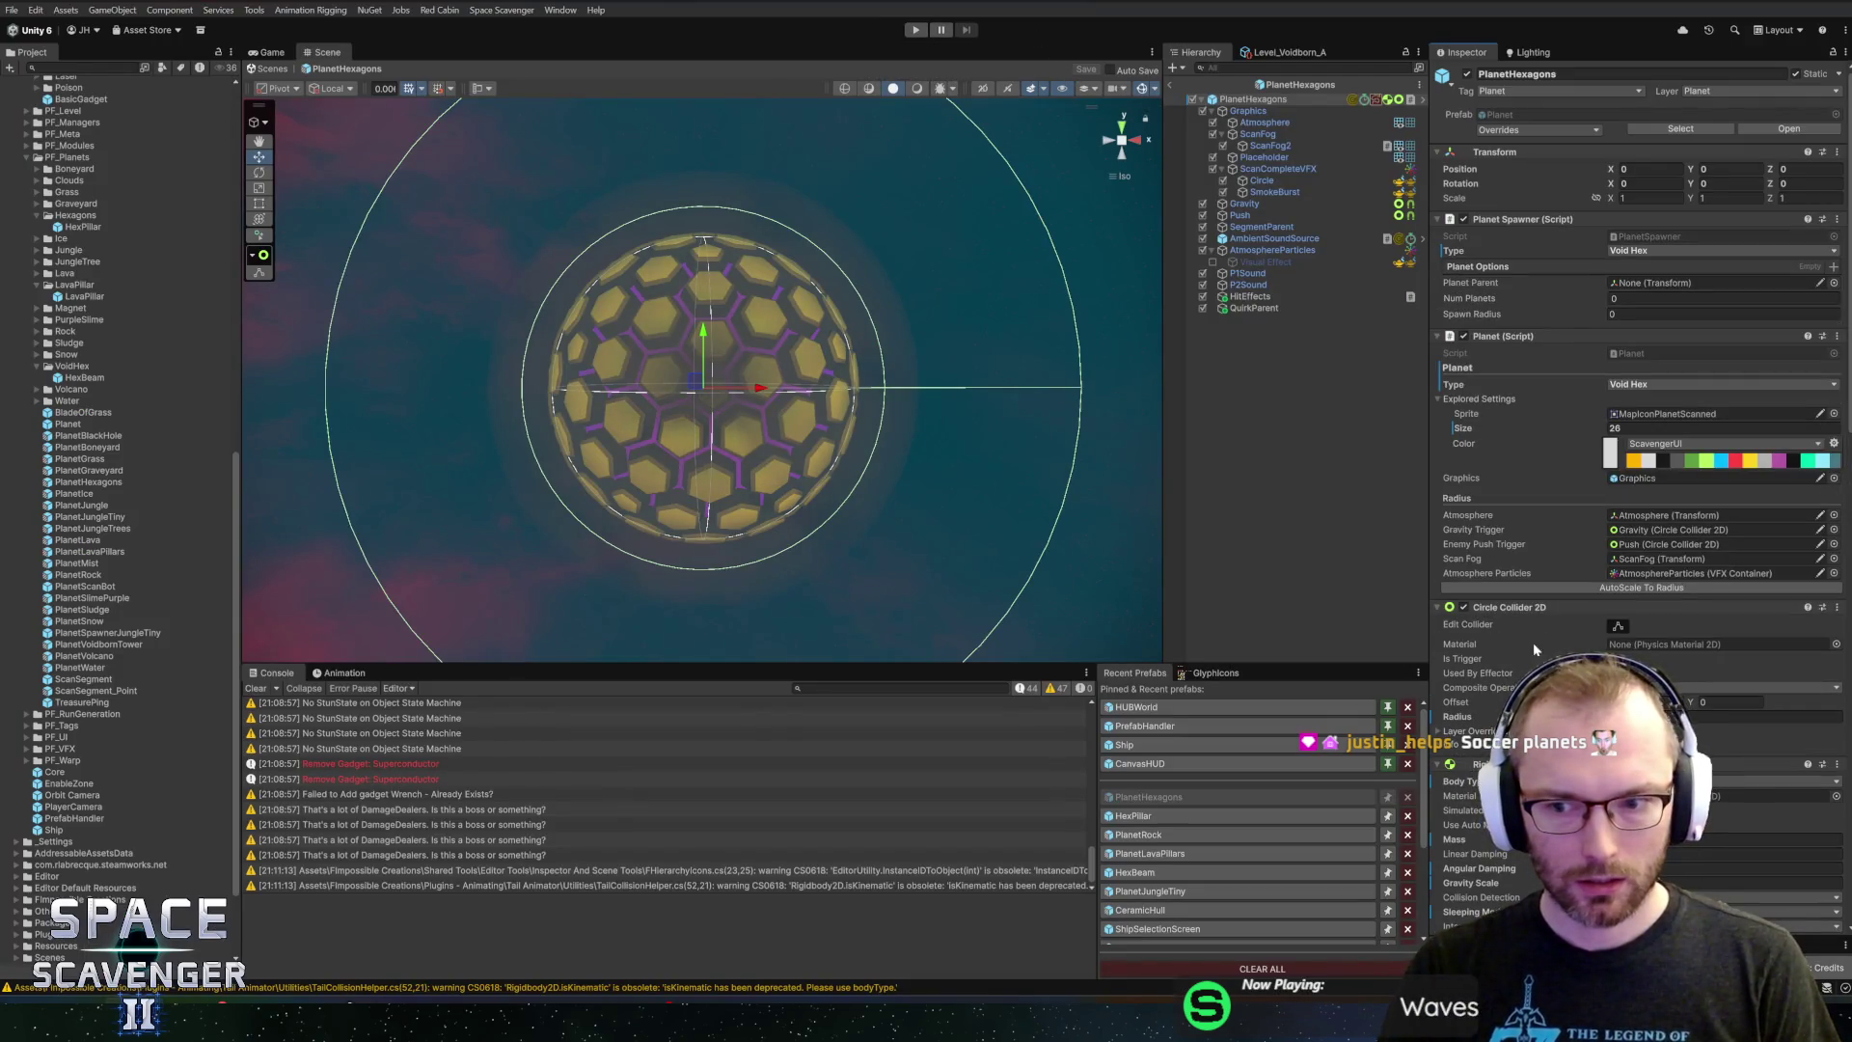
# Commit a new Disableable Instance My Radius on PlanetHexagons, save the prefab, and enter Play mode
pyautogui.scroll(-15, 1534, 650)
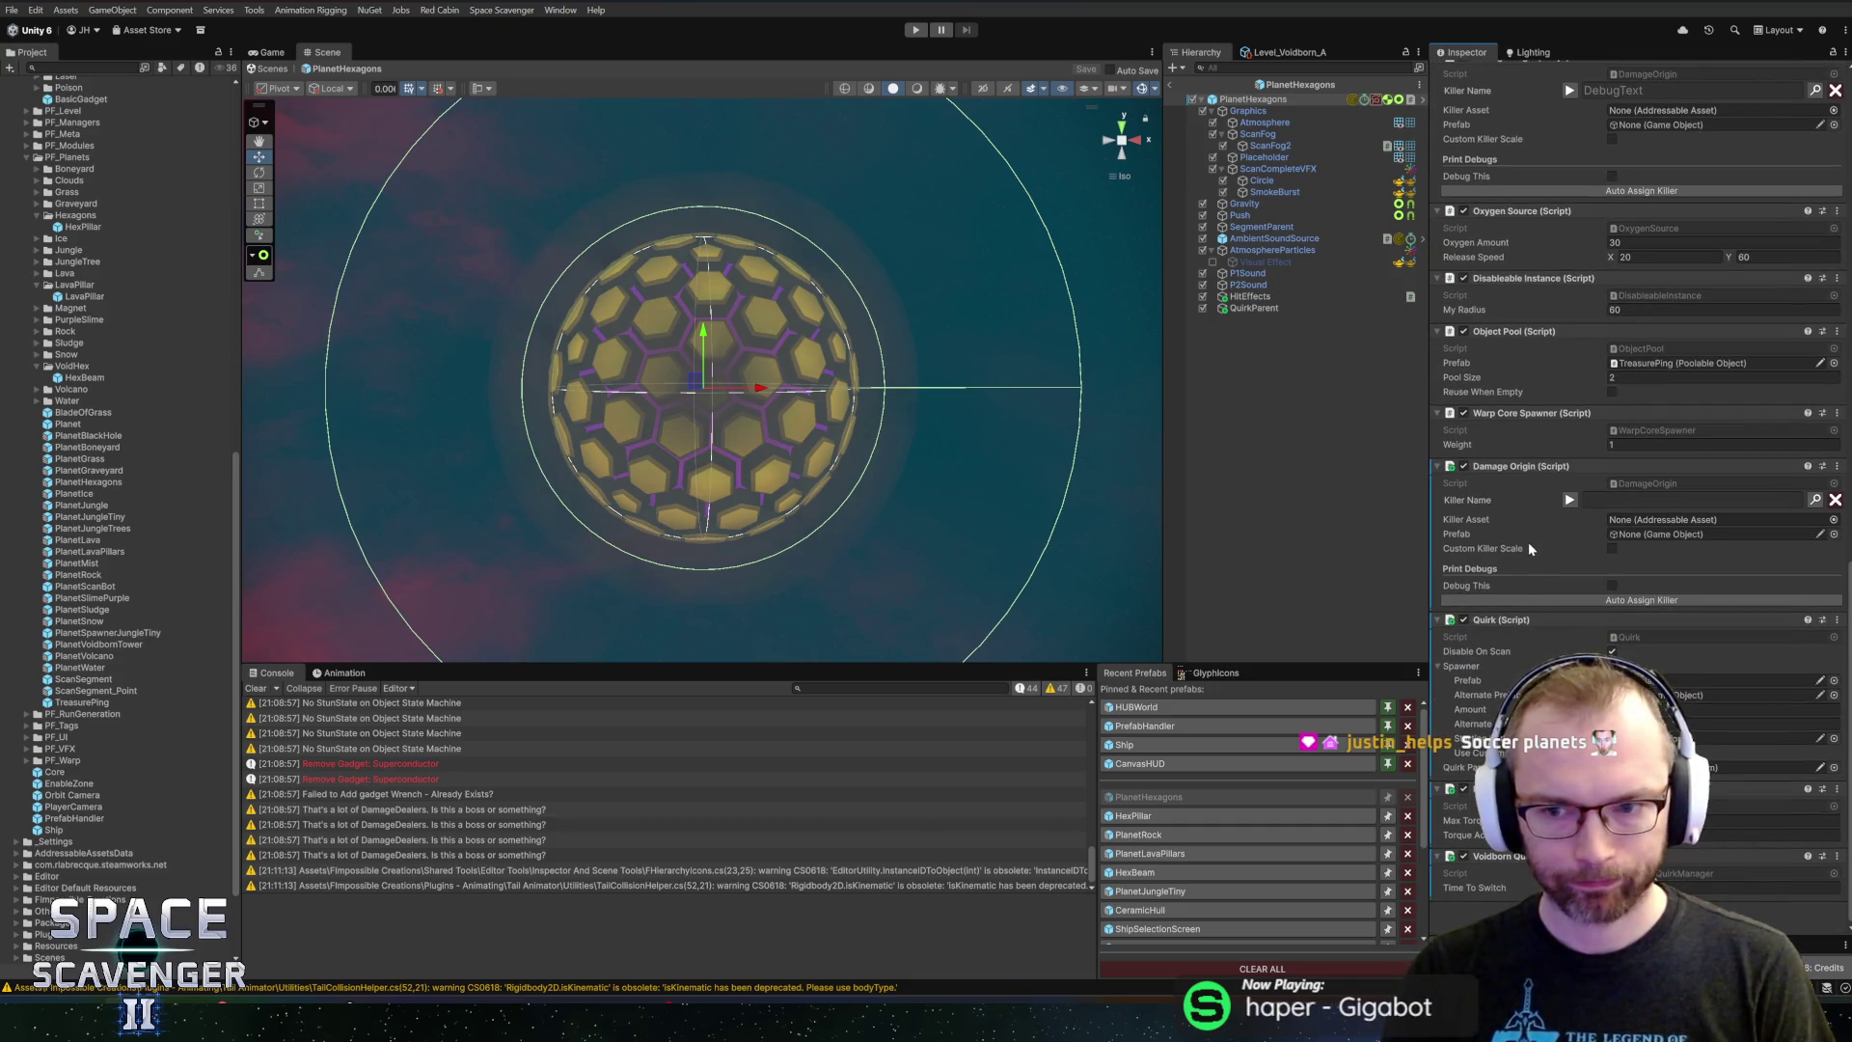
pyautogui.scroll(10, 1516, 470)
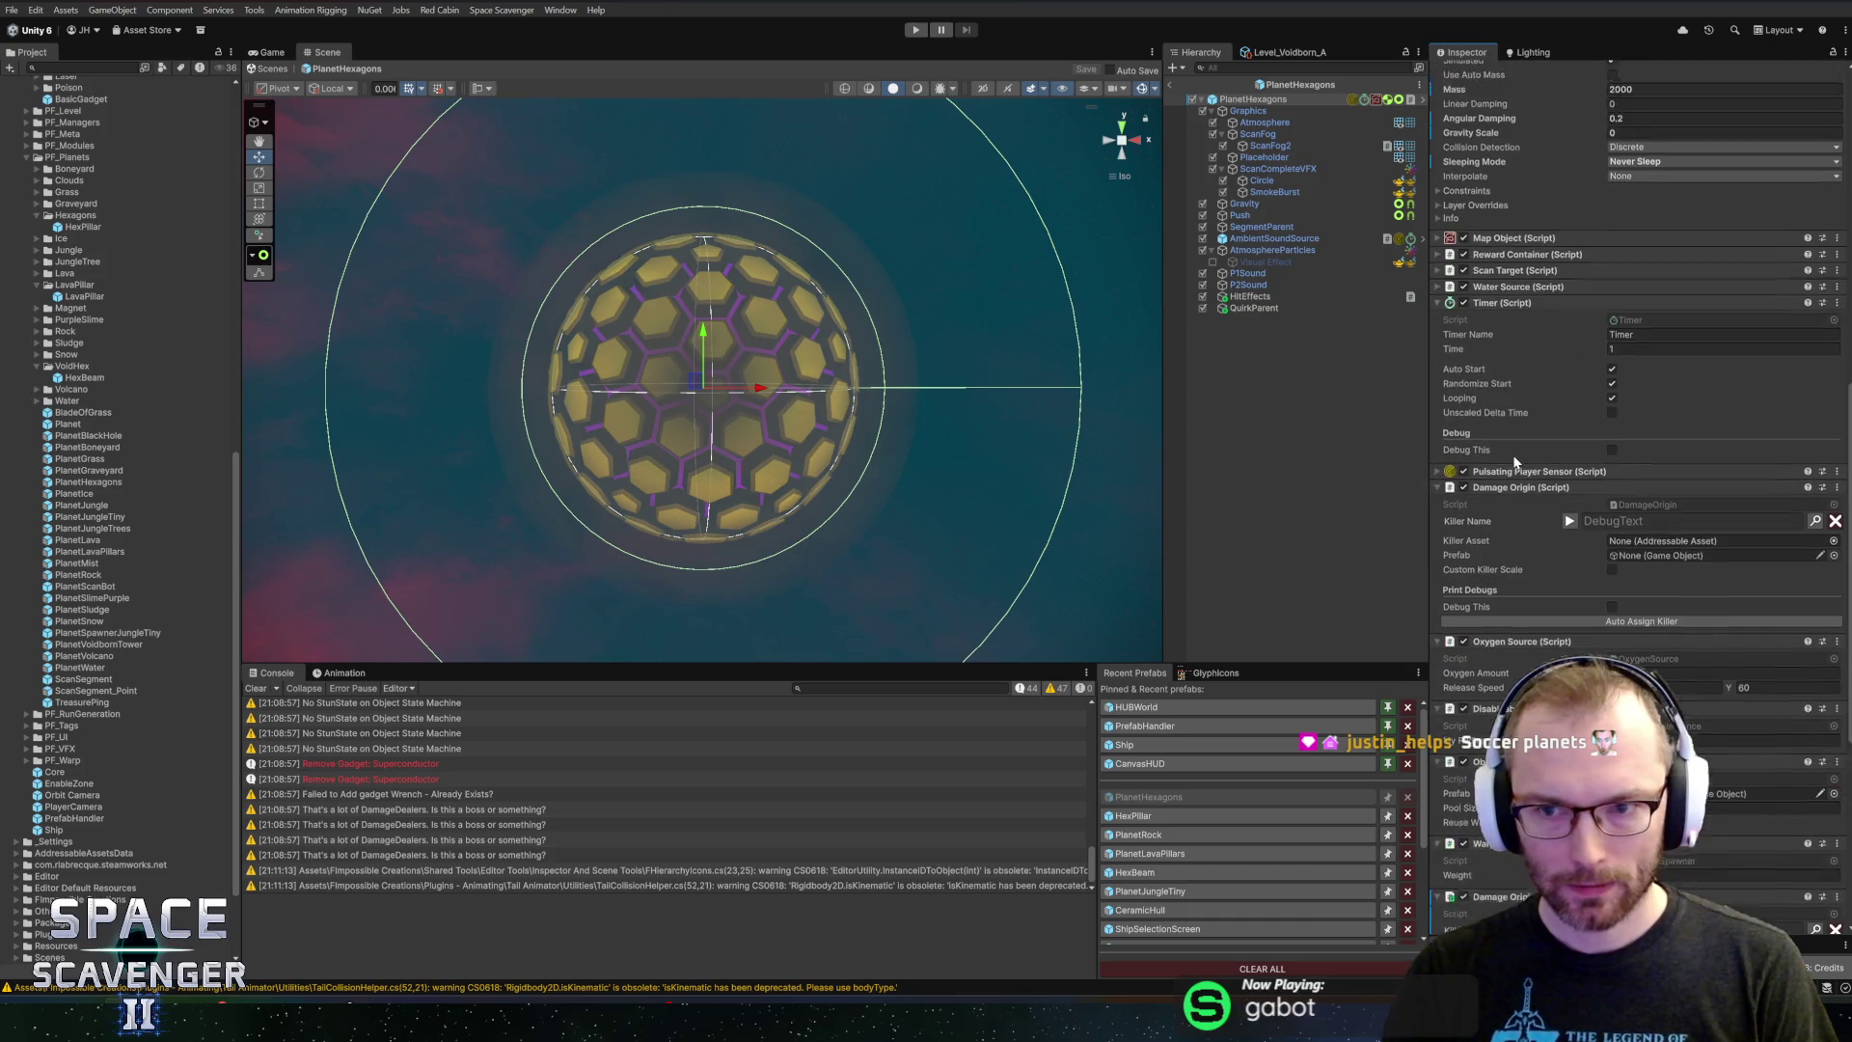
pyautogui.scroll(4, 1543, 338)
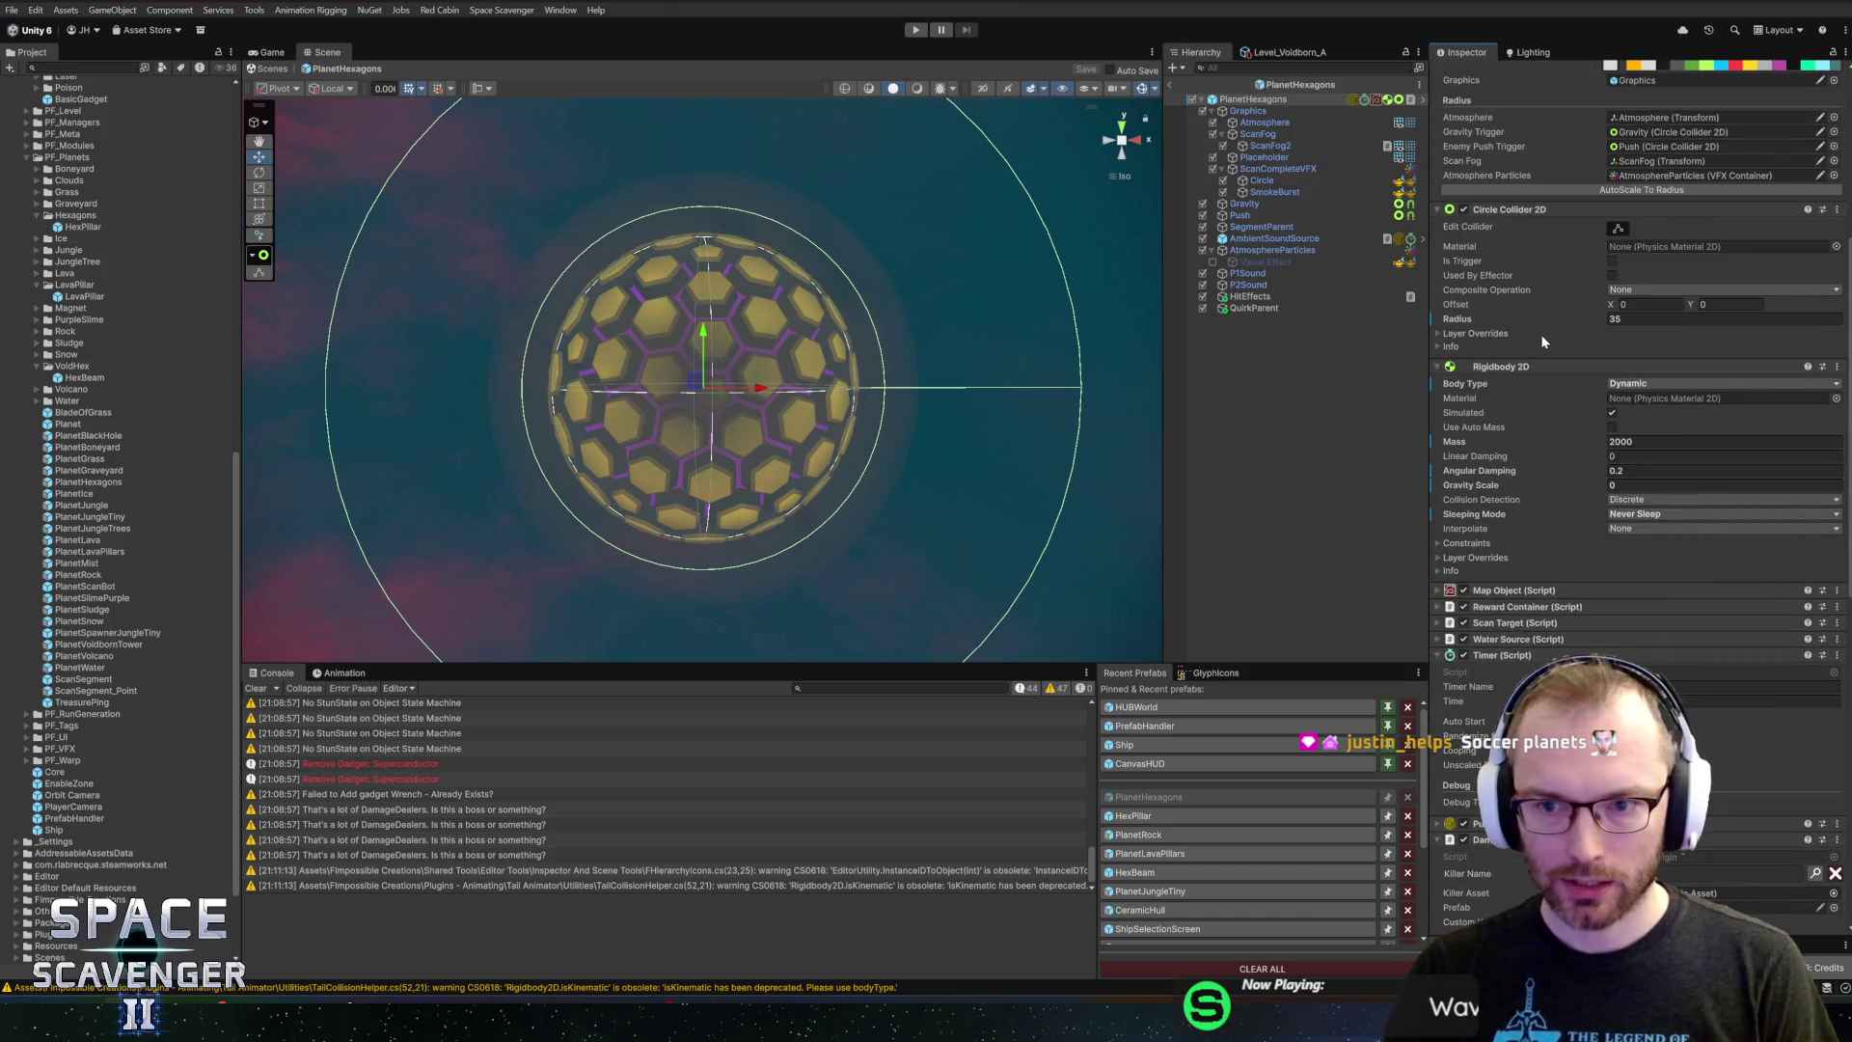
pyautogui.scroll(-9, 1552, 637)
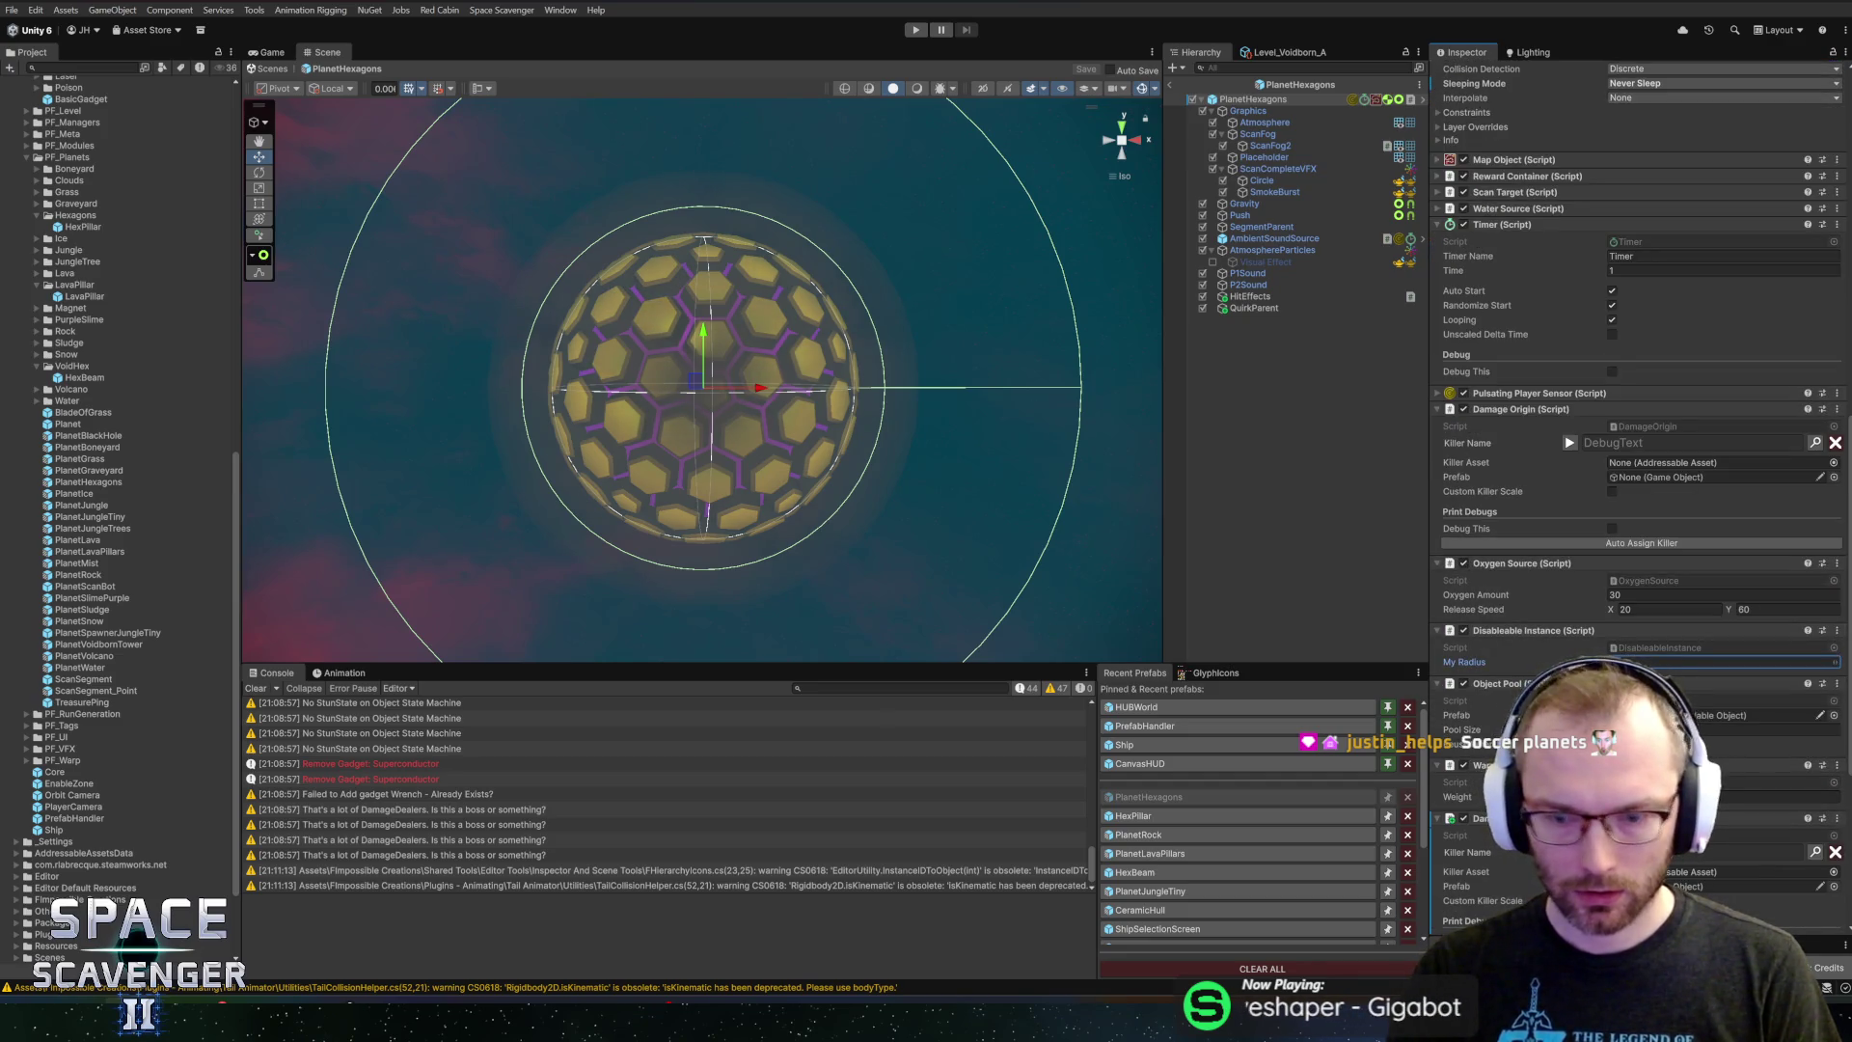
pyautogui.press('Return')
pyautogui.hotkey('ctrl', 's')
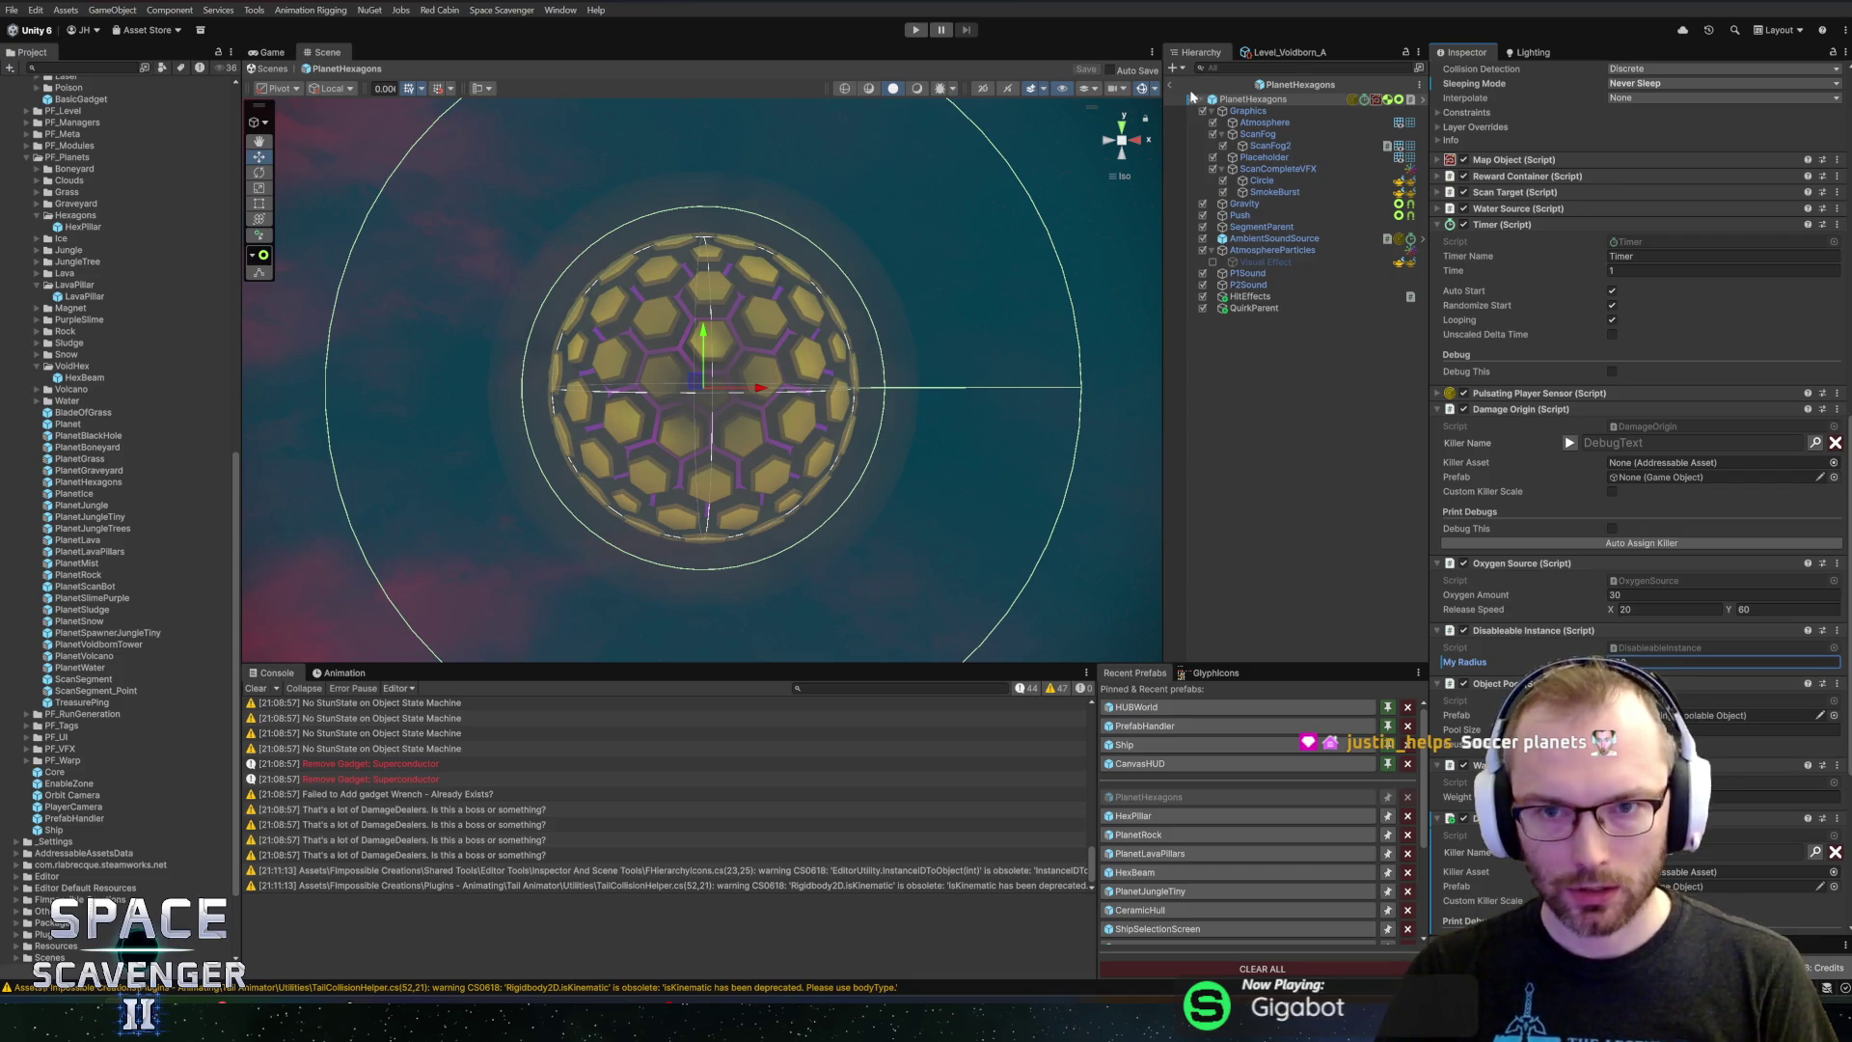
pyautogui.click(917, 32)
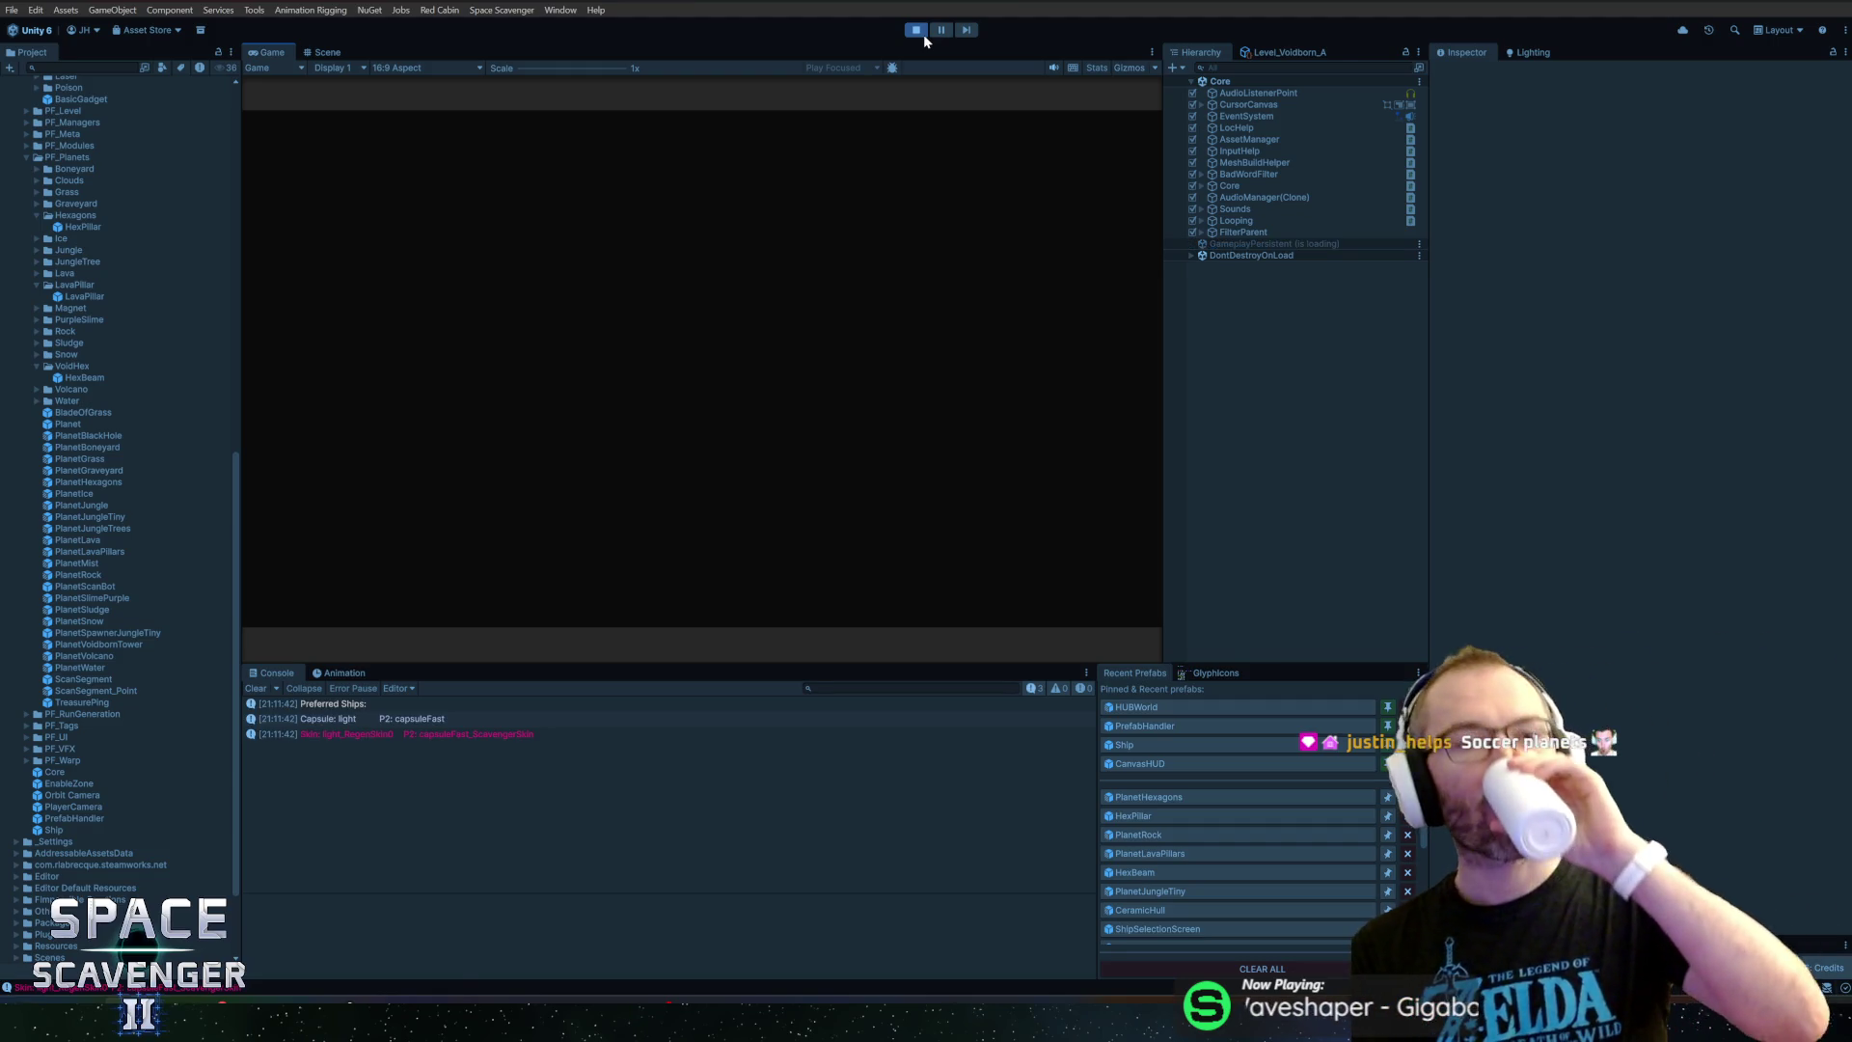
# Maximise the Game view and run the 'ship tele' debug command to teleport the ship
pyautogui.doubleClick(281, 45)
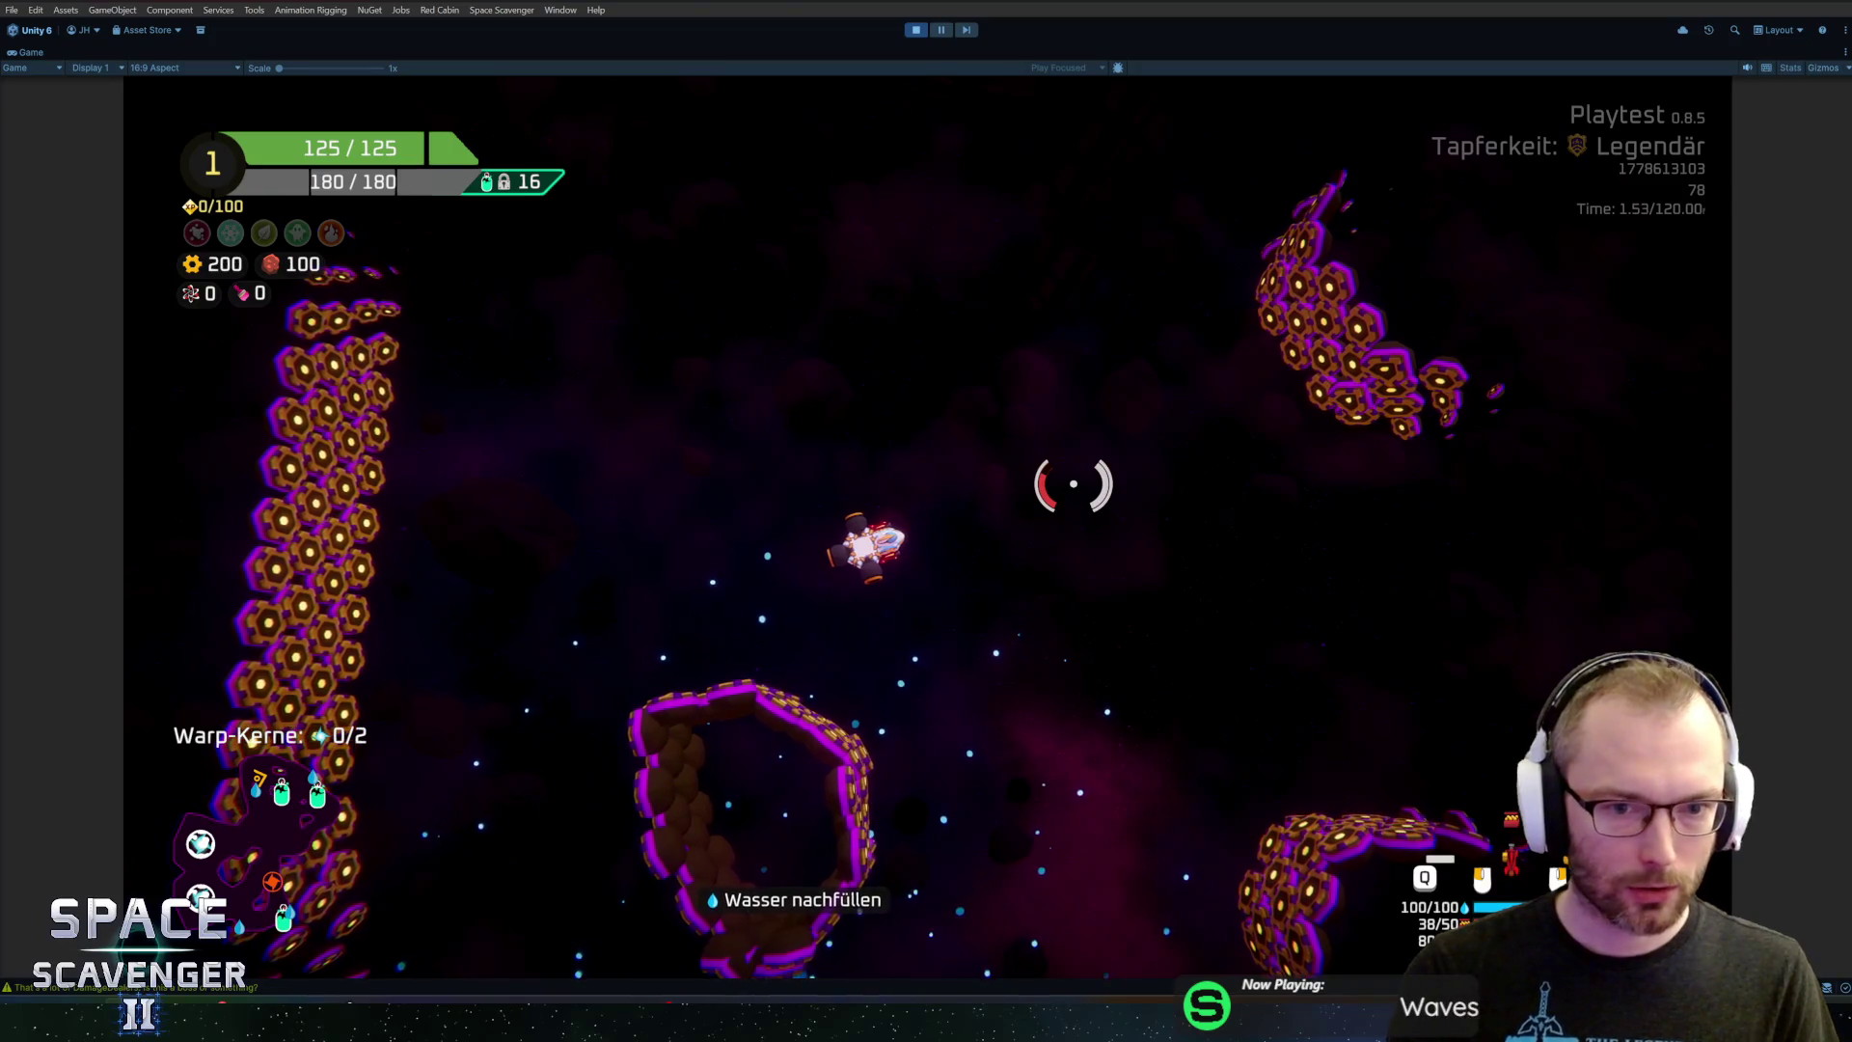
pyautogui.press('`')
pyautogui.write('level cle')
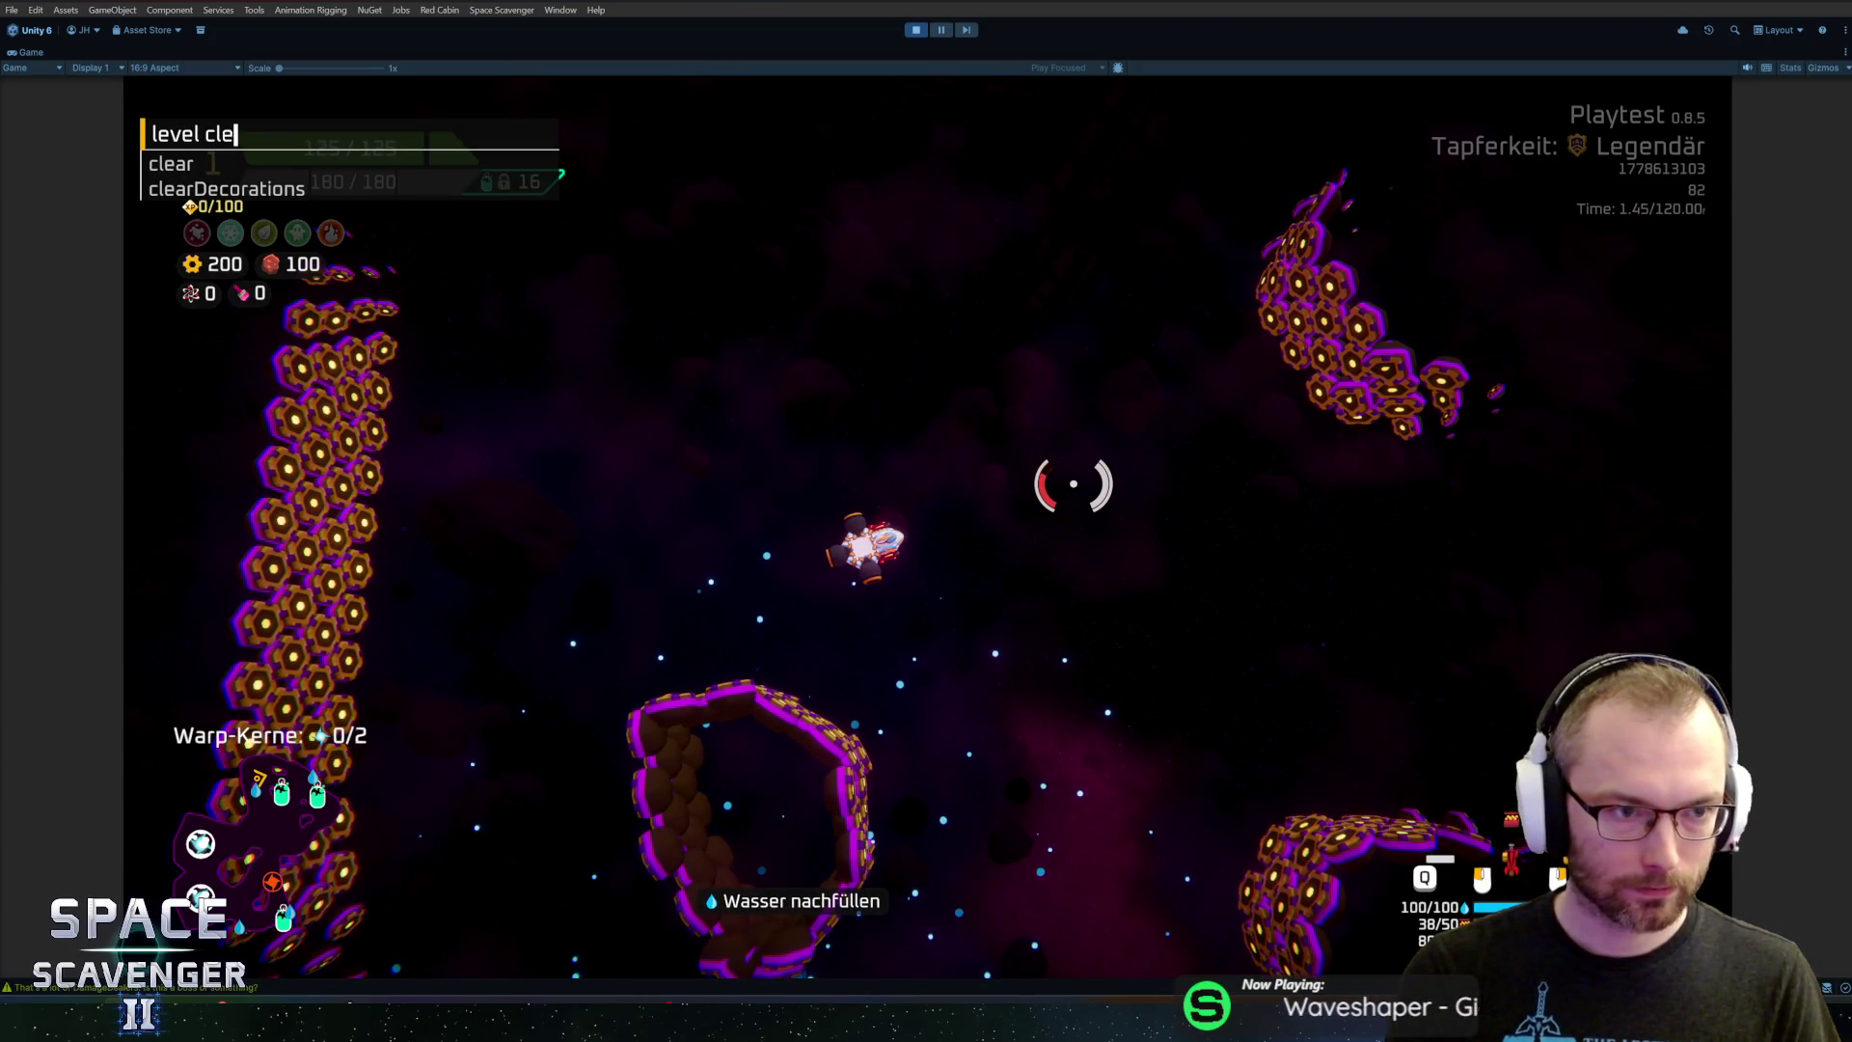
pyautogui.press('BackSpace')
pyautogui.press('BackSpace')
pyautogui.write('shipm t')
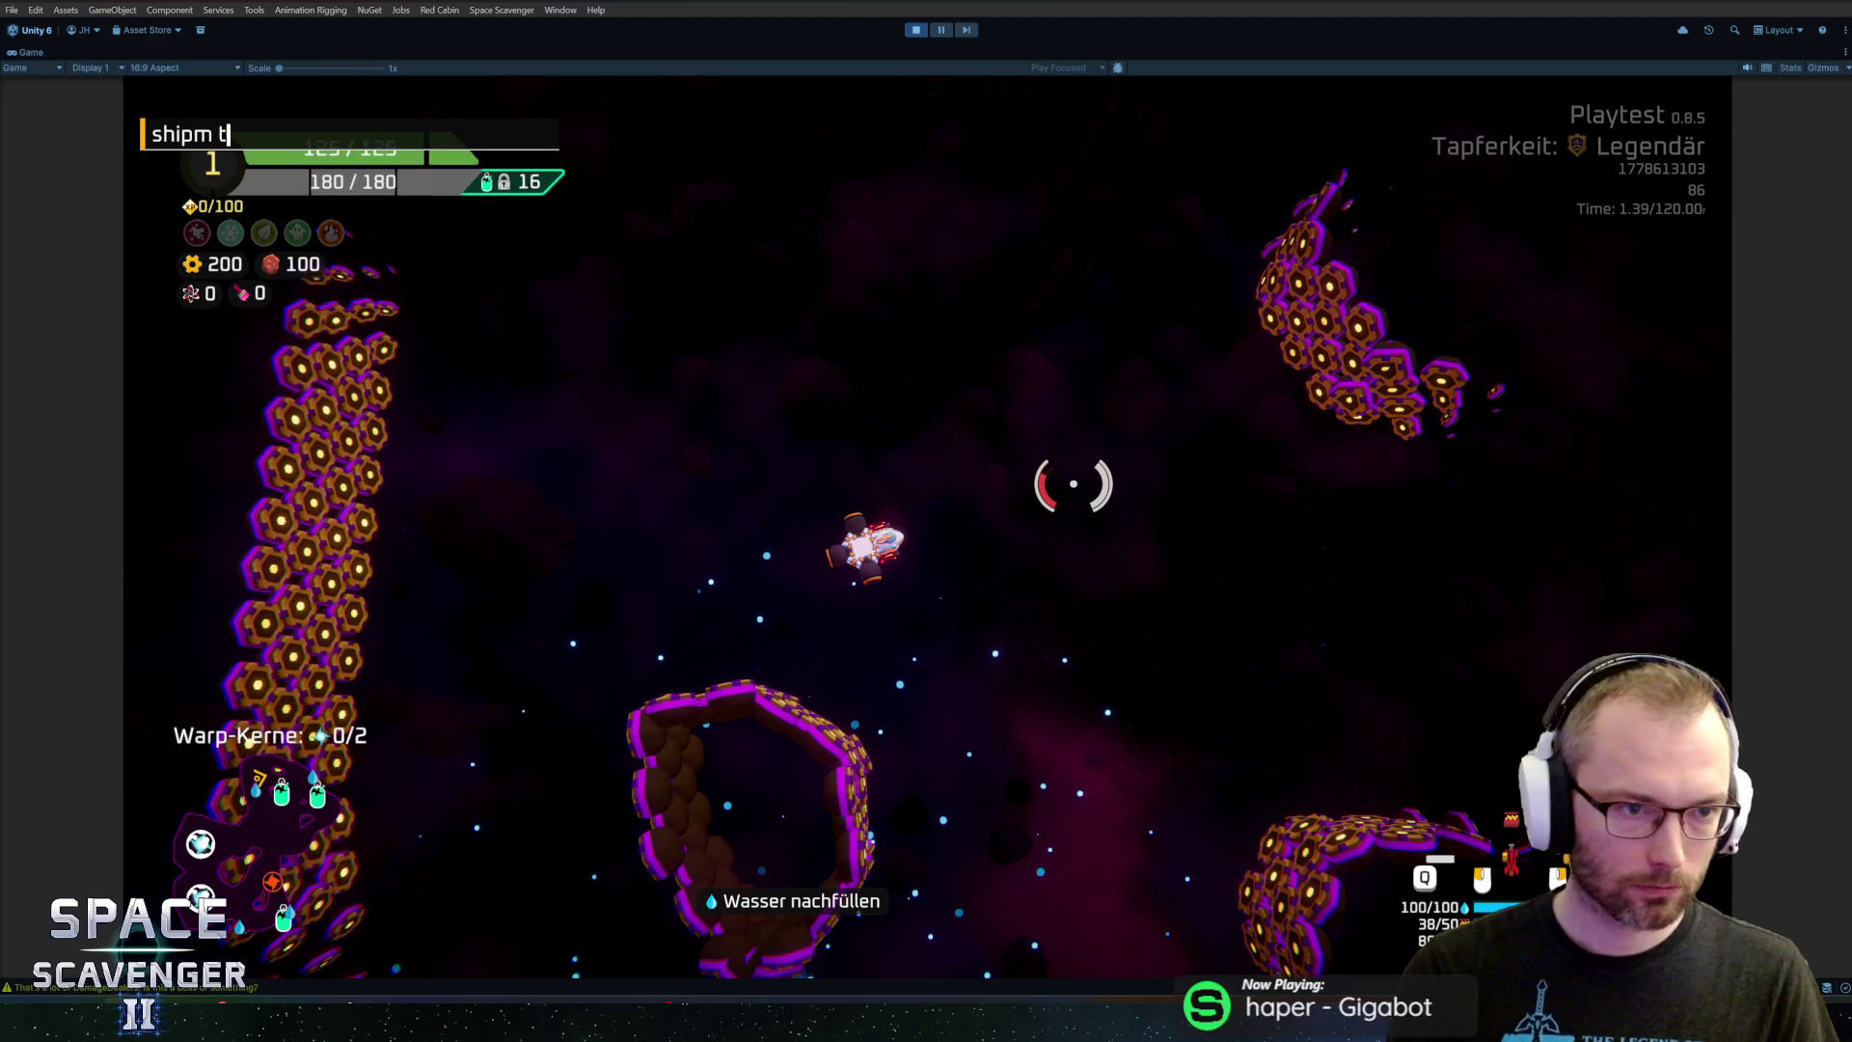
pyautogui.press('BackSpace')
pyautogui.press('BackSpace')
pyautogui.press('BackSpace')
pyautogui.write('tele')
pyautogui.press('Return')
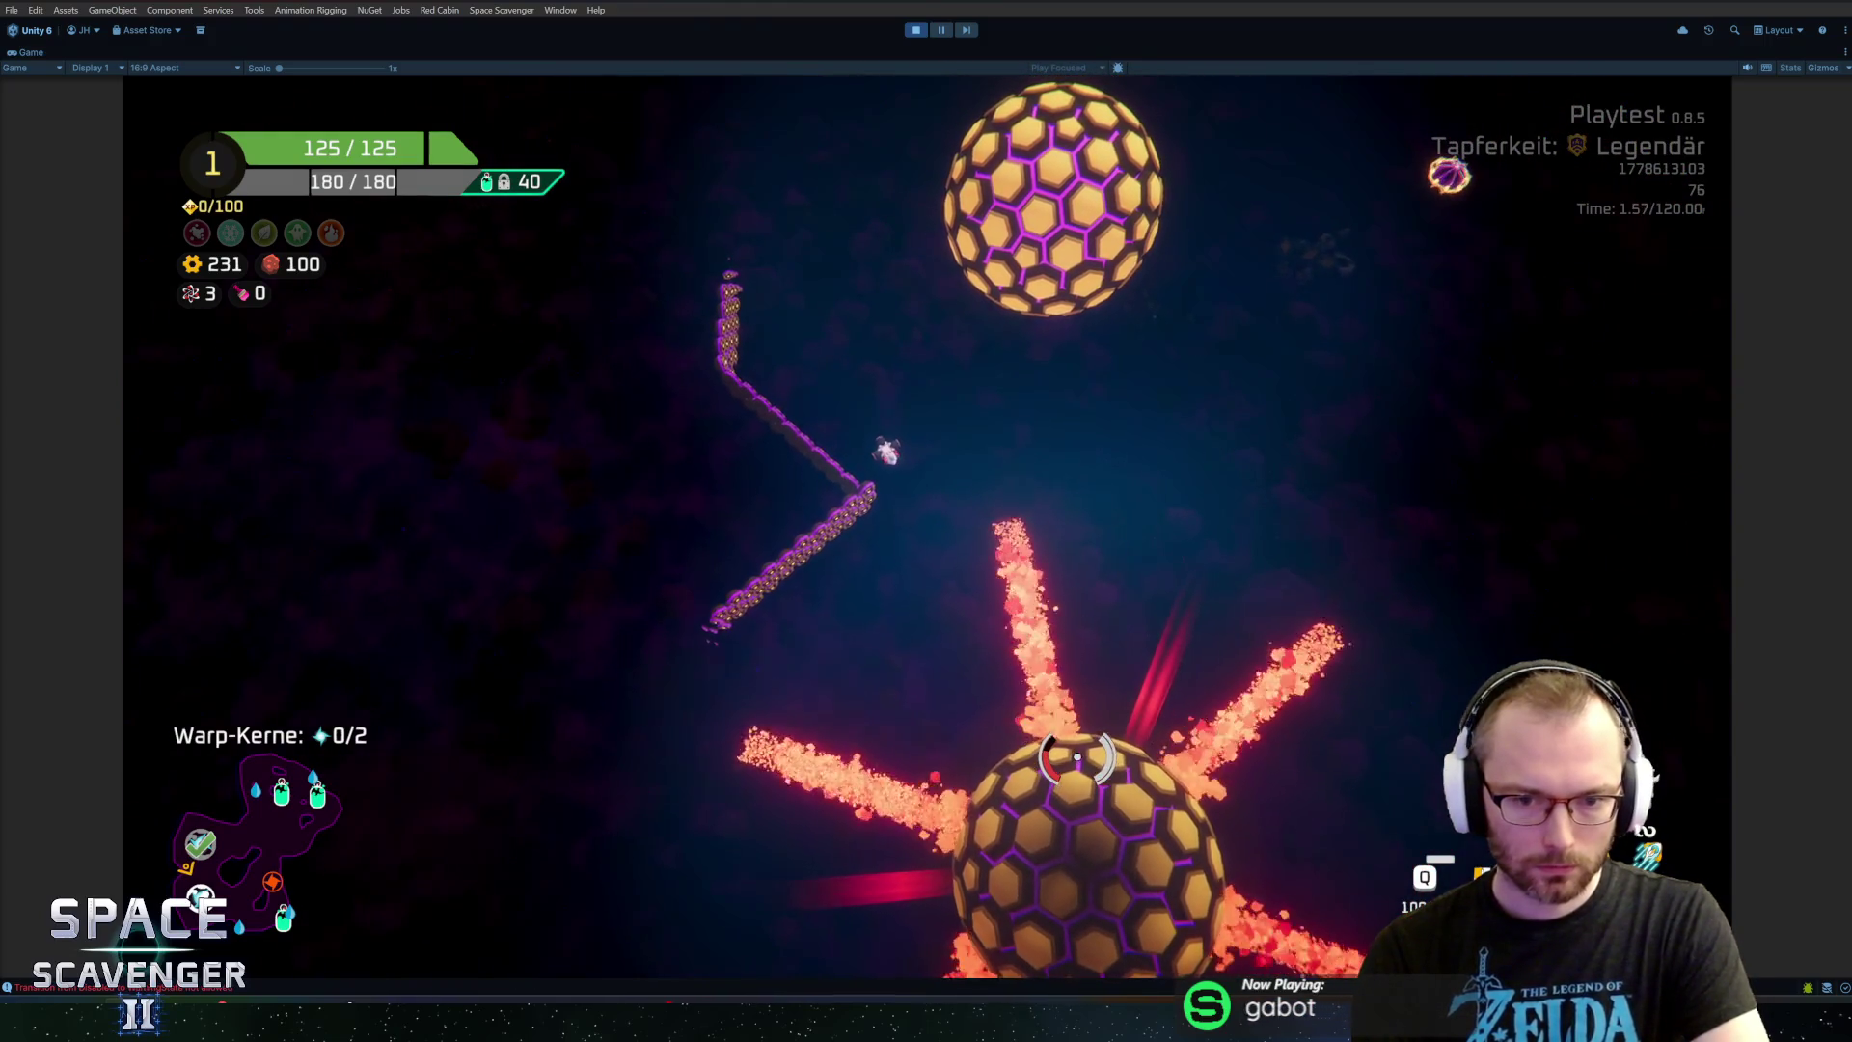
# Stop the game, set PlanetHexagons' My Radius to 200, relaunch, and maximise the Game view
pyautogui.hotkey('ctrl', 'p')
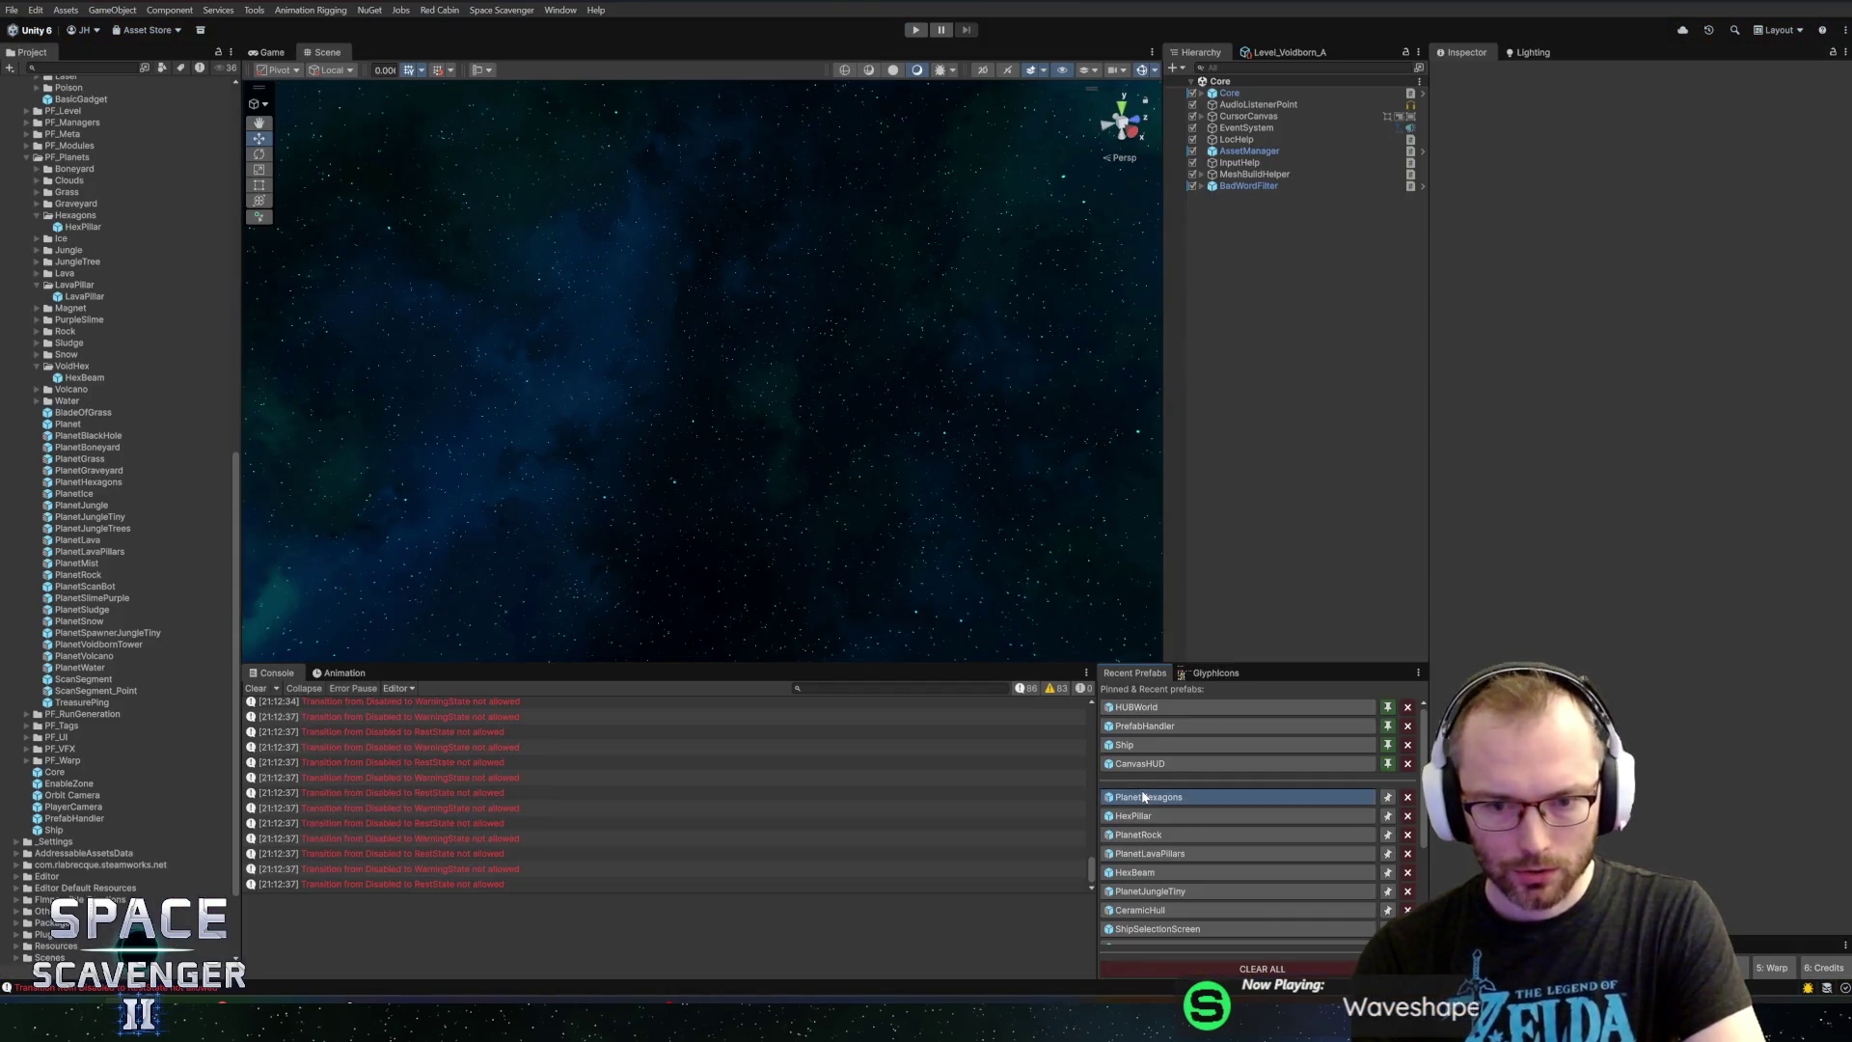
pyautogui.click(1143, 796)
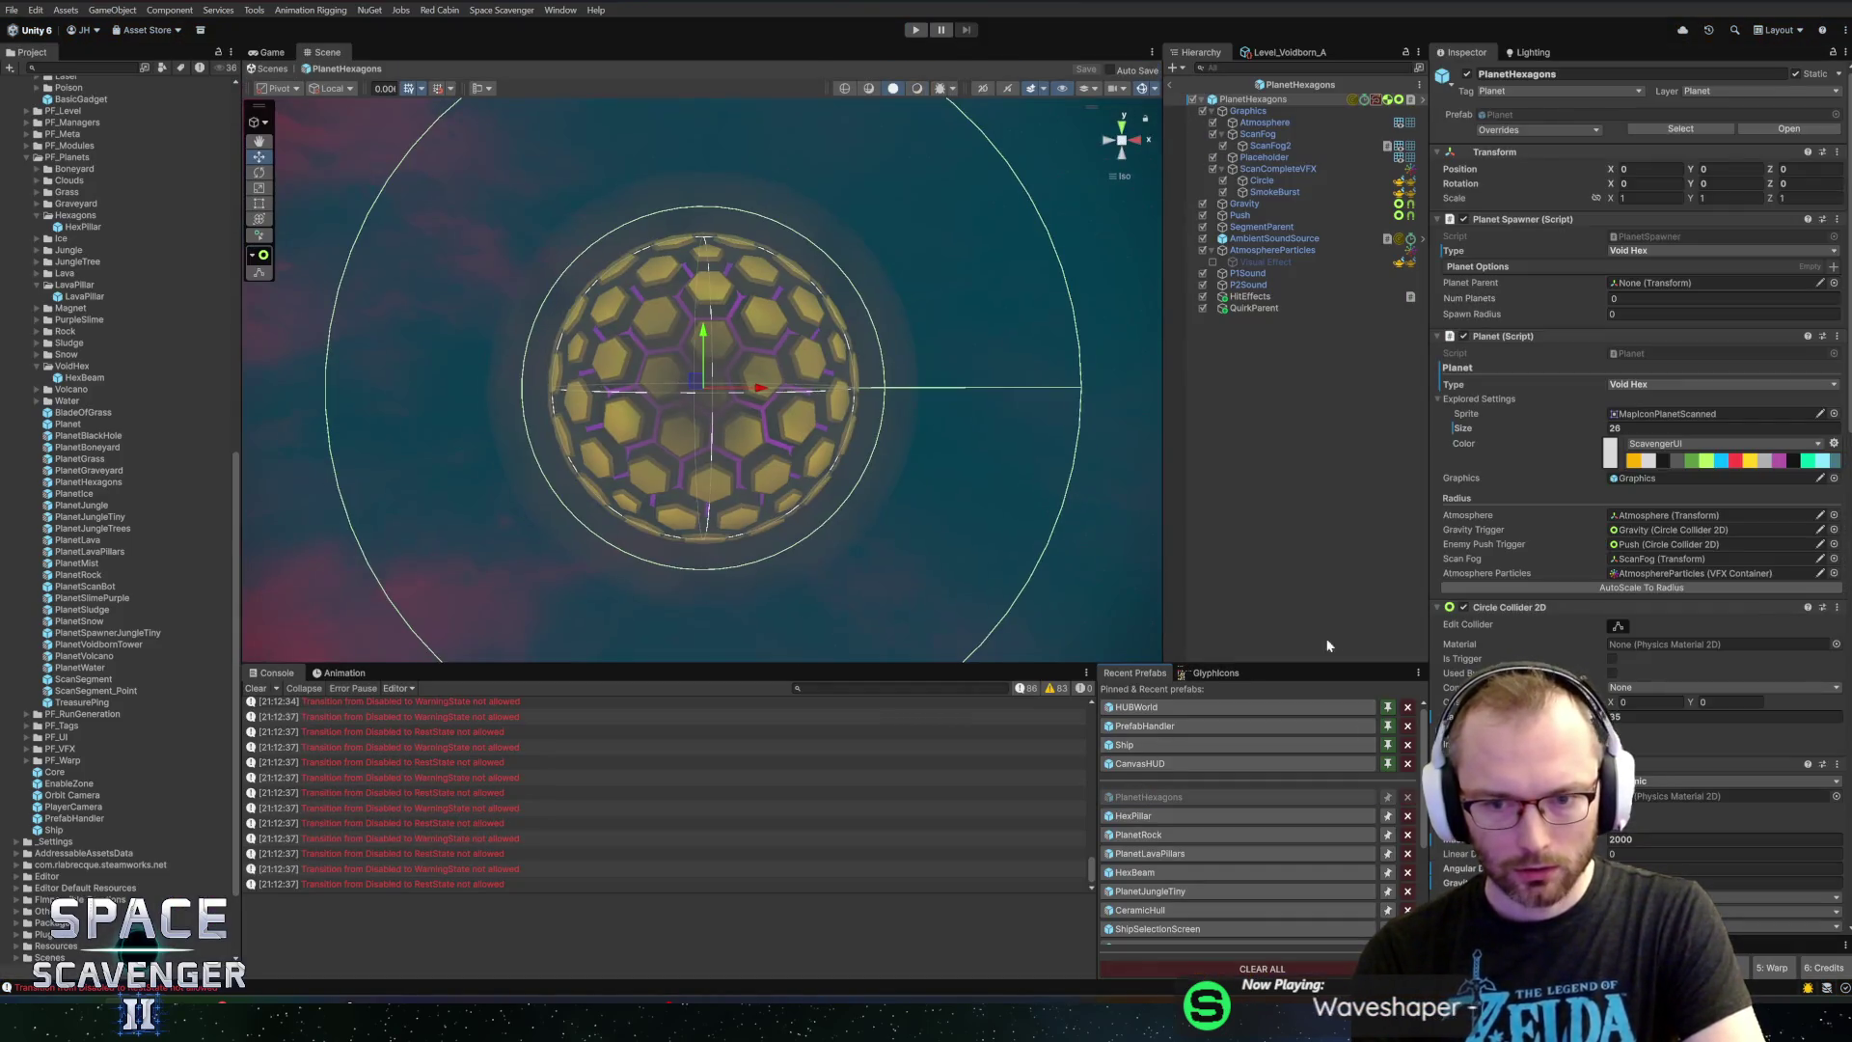
pyautogui.scroll(-15, 1640, 385)
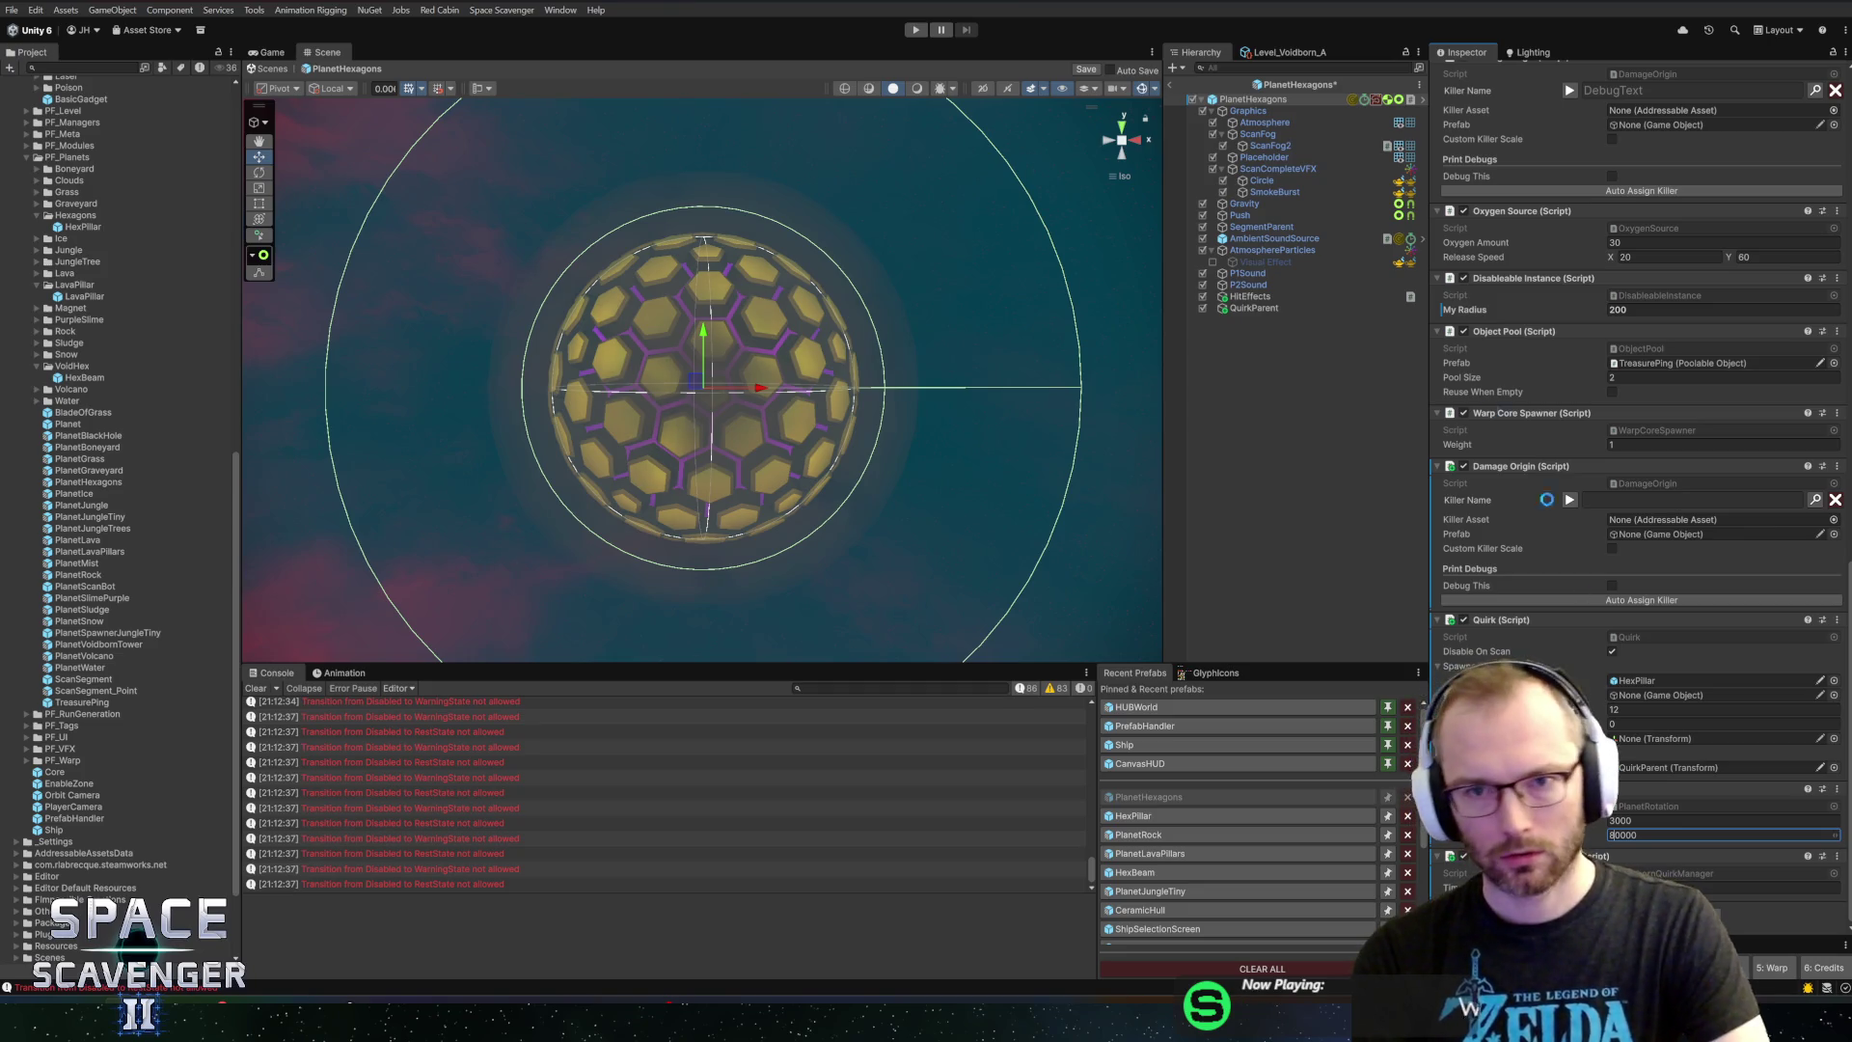
pyautogui.click(917, 29)
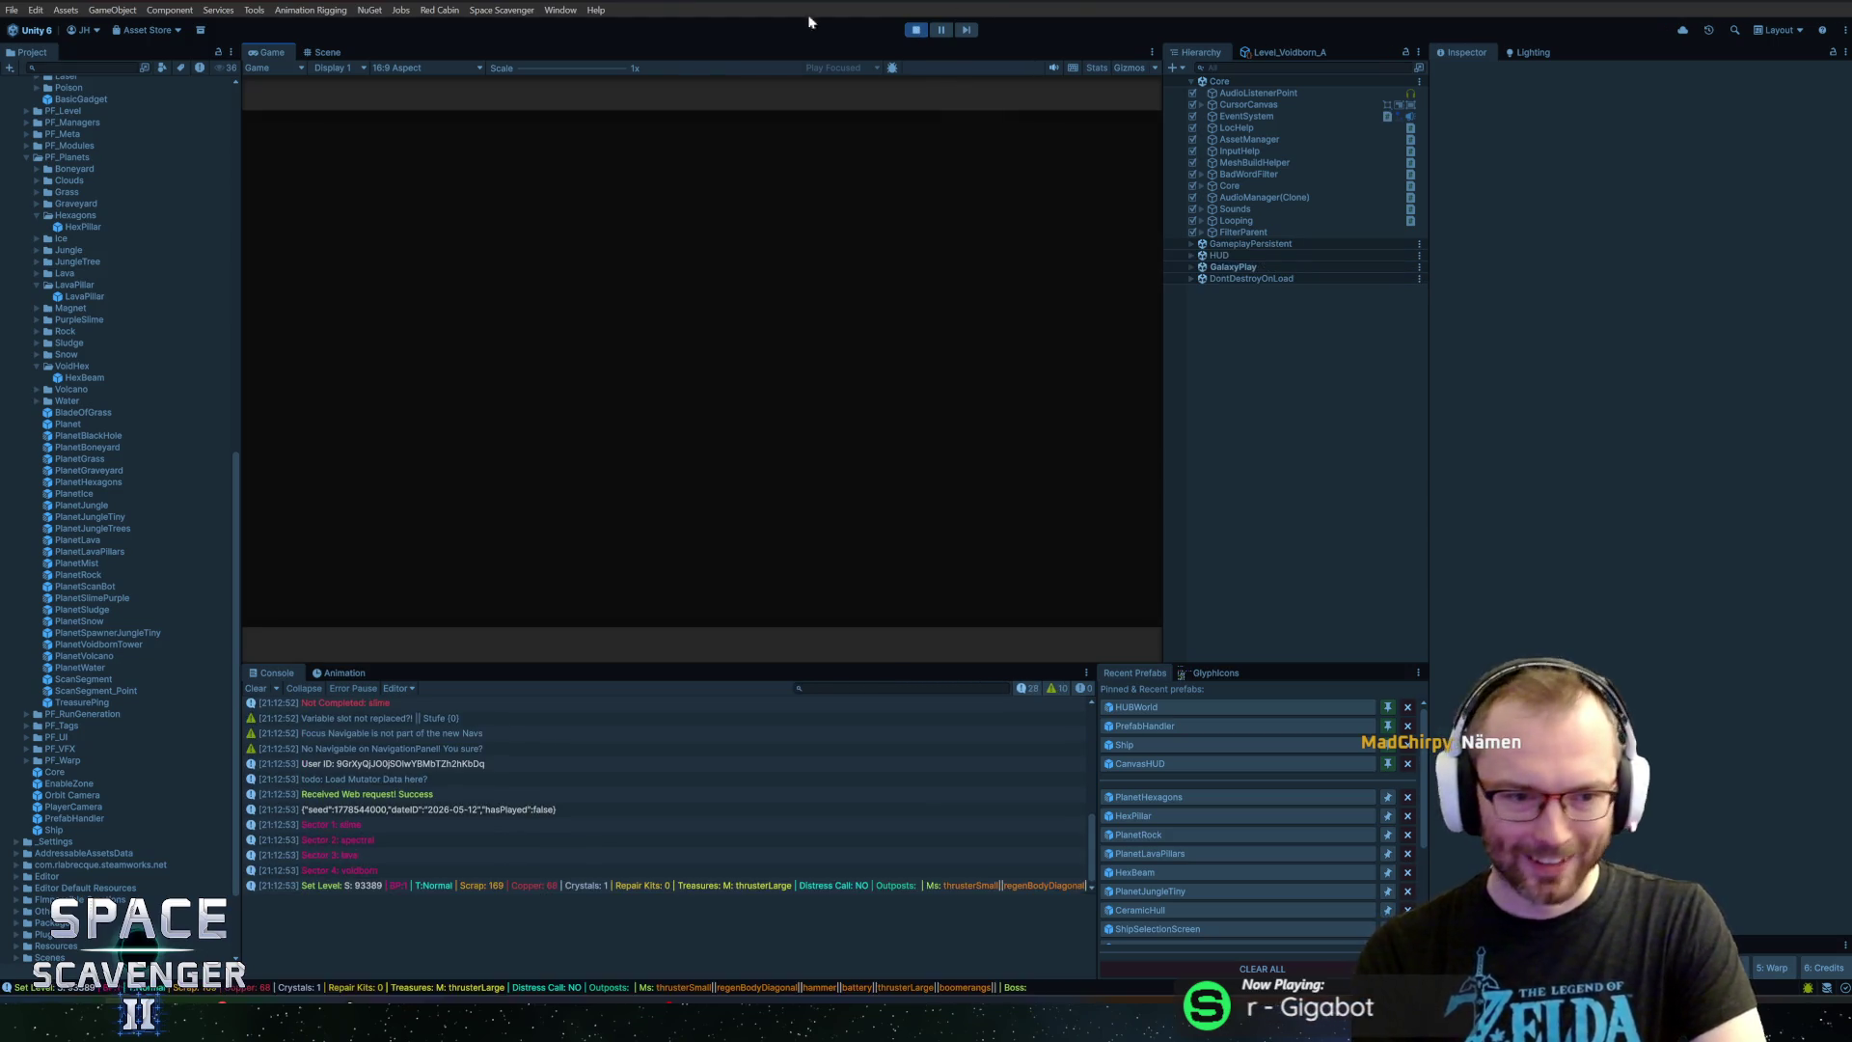
pyautogui.doubleClick(274, 48)
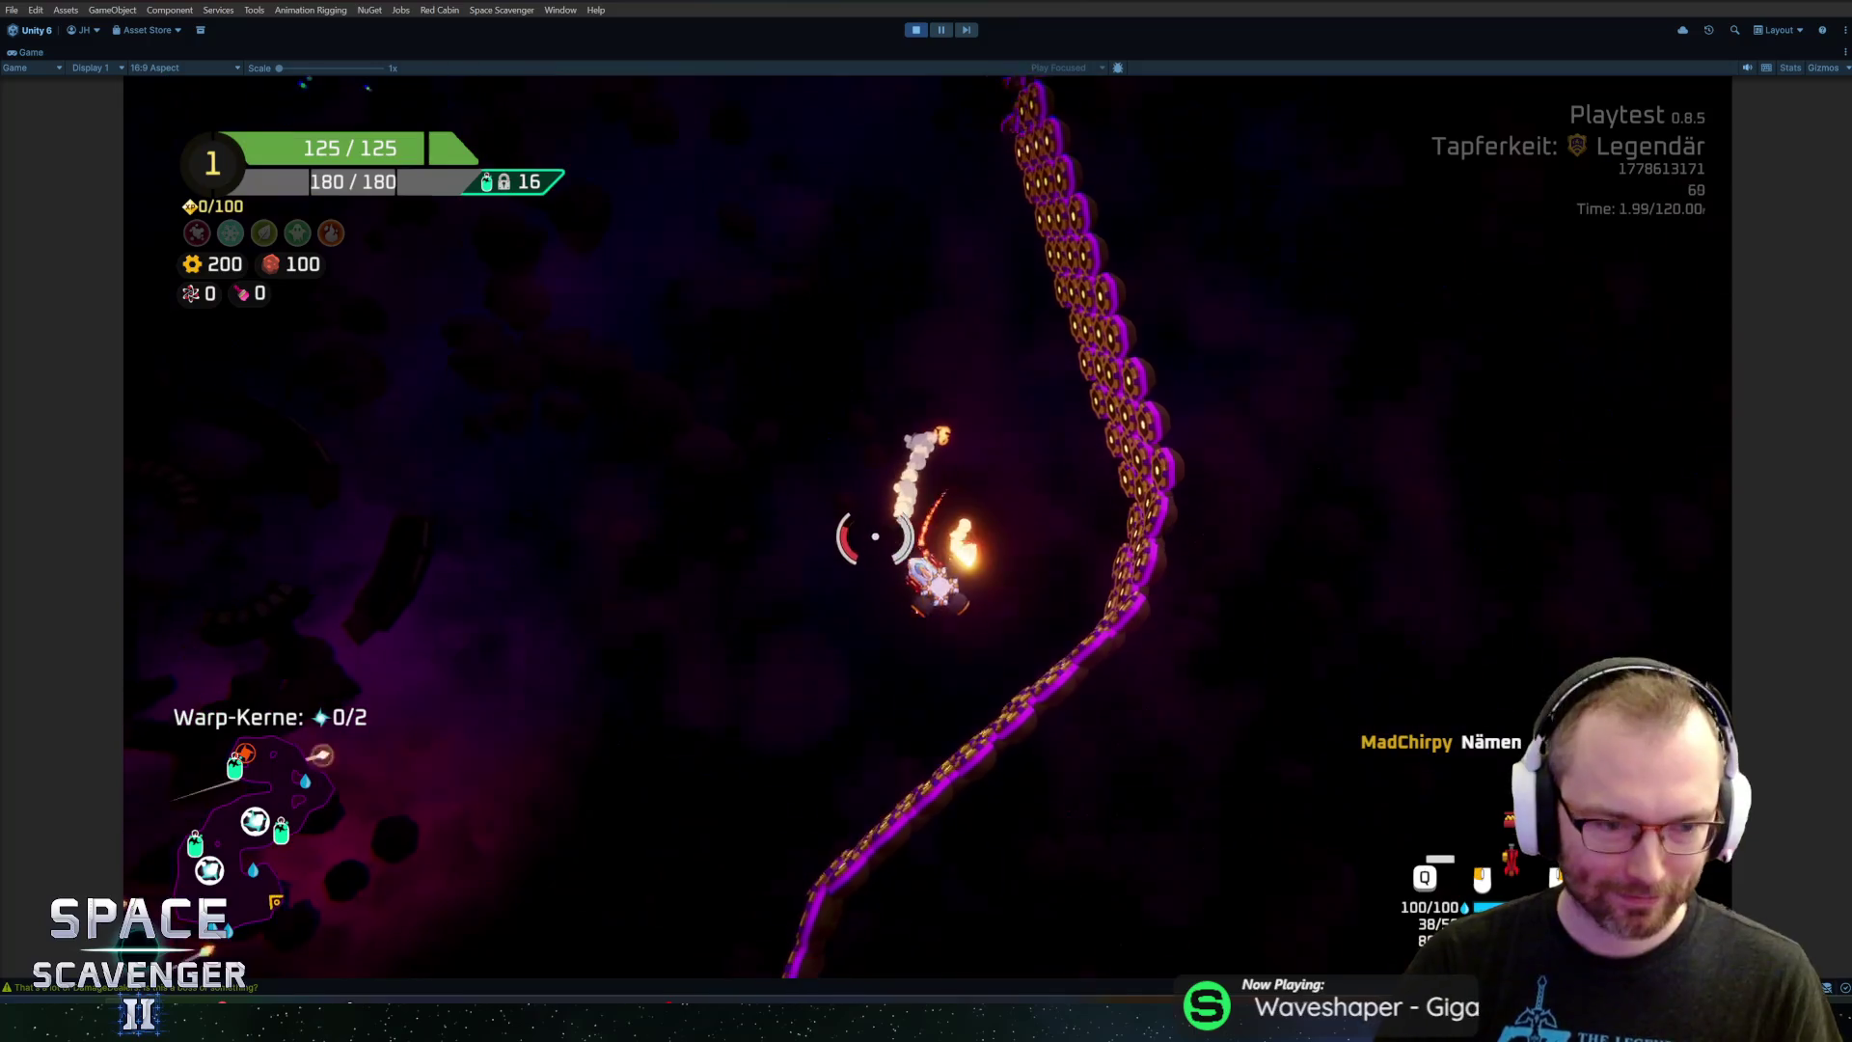
# Fly the ship left and right beside a hexagon planet, then pause the game with Escape
pyautogui.press('a')
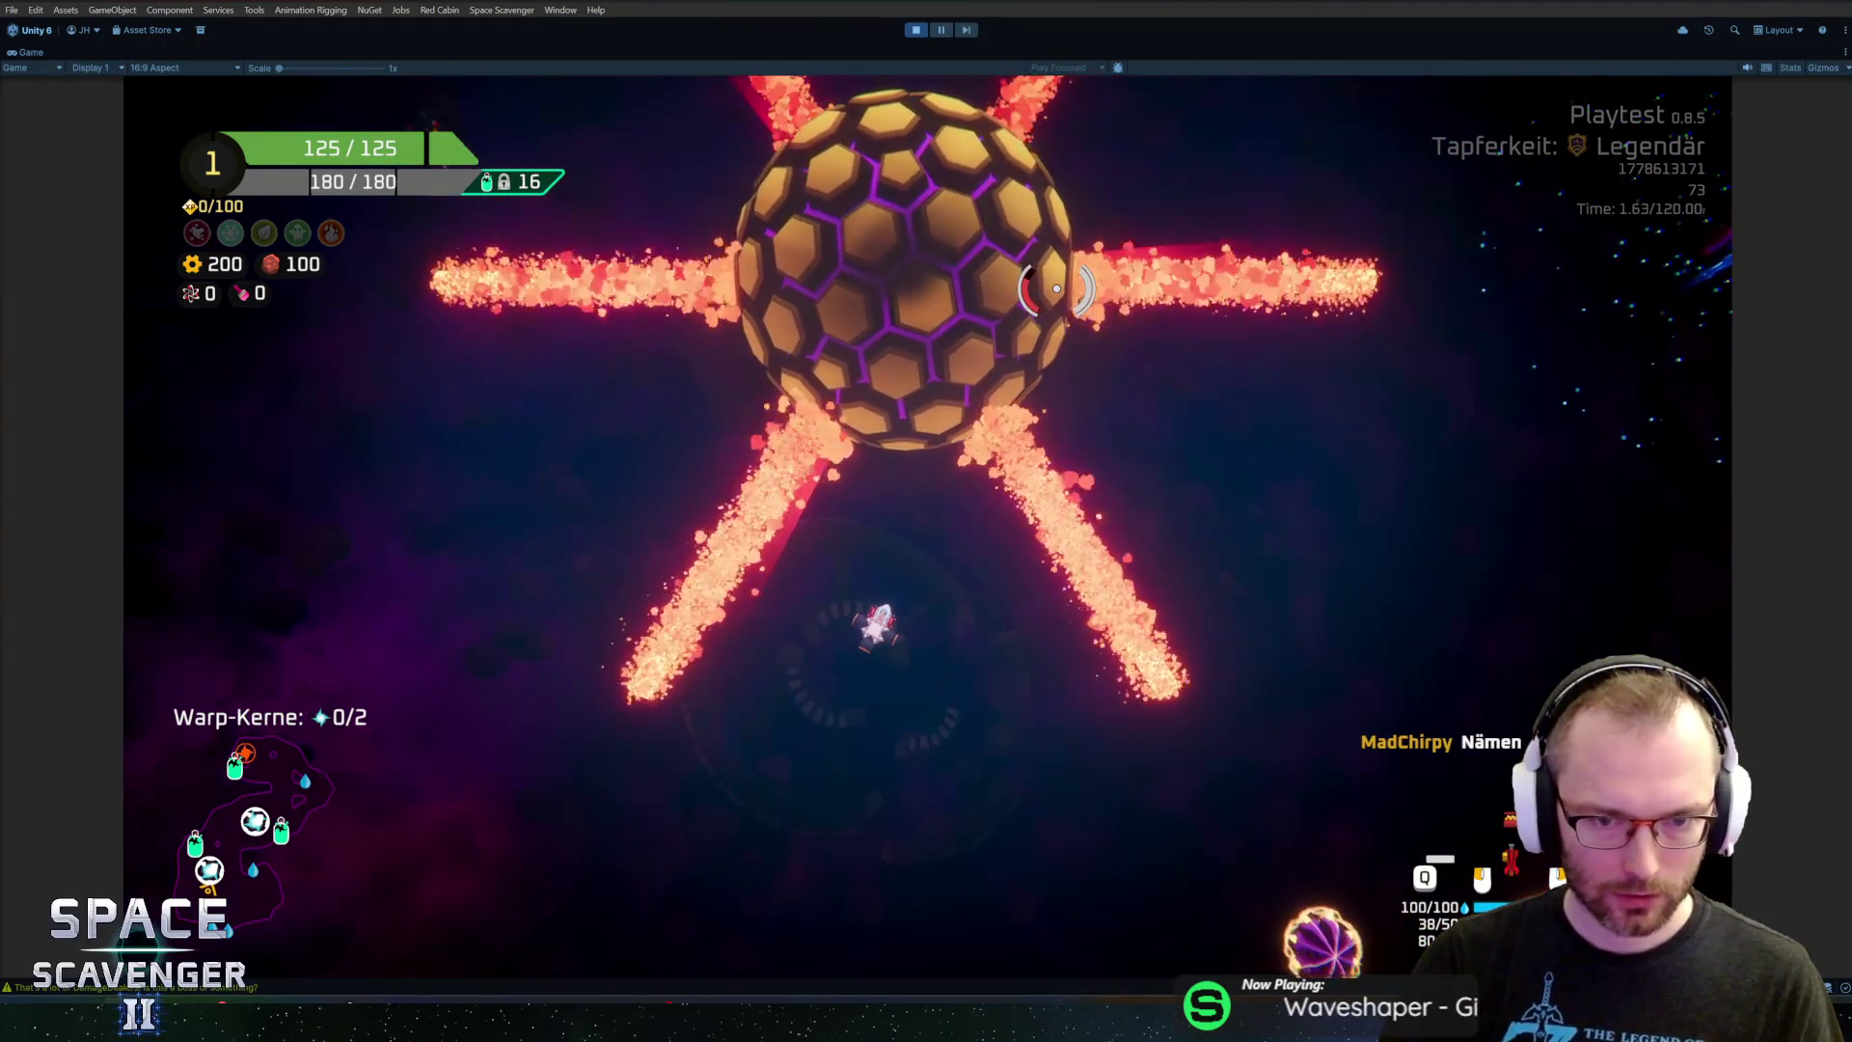
pyautogui.press('d')
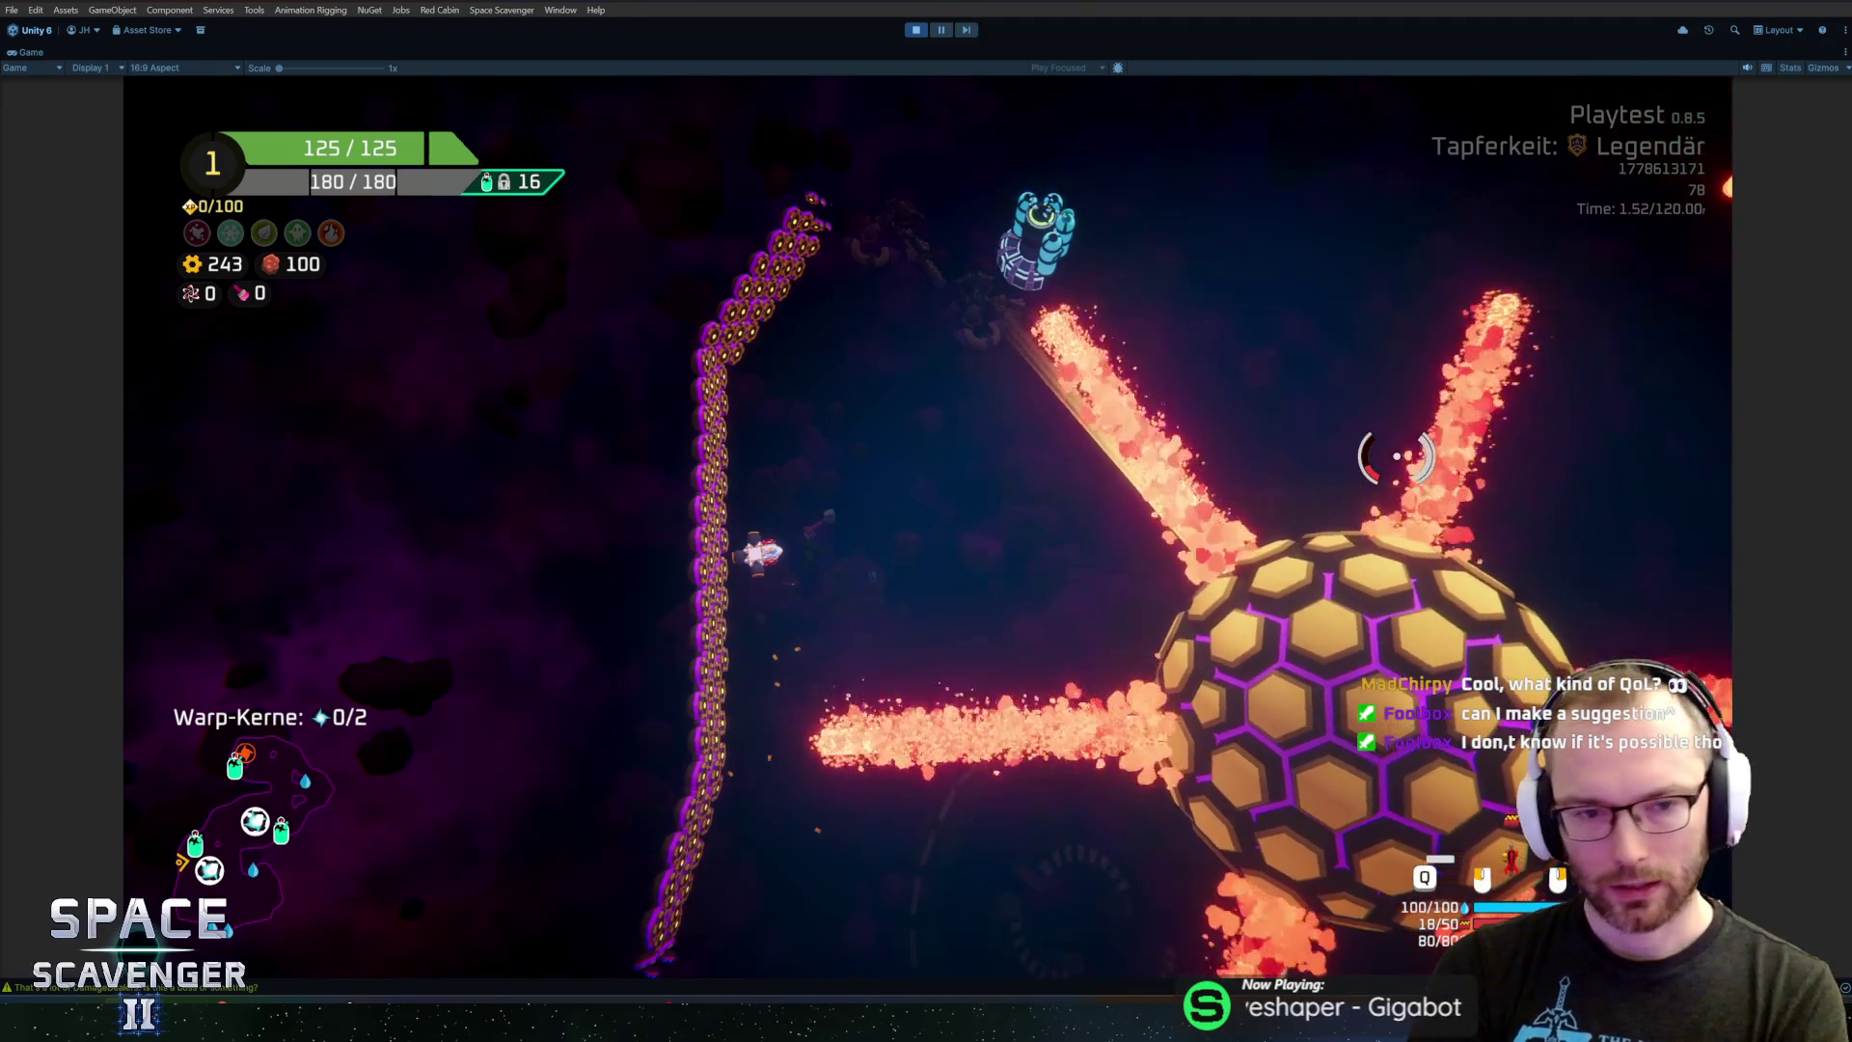
pyautogui.press('Escape')
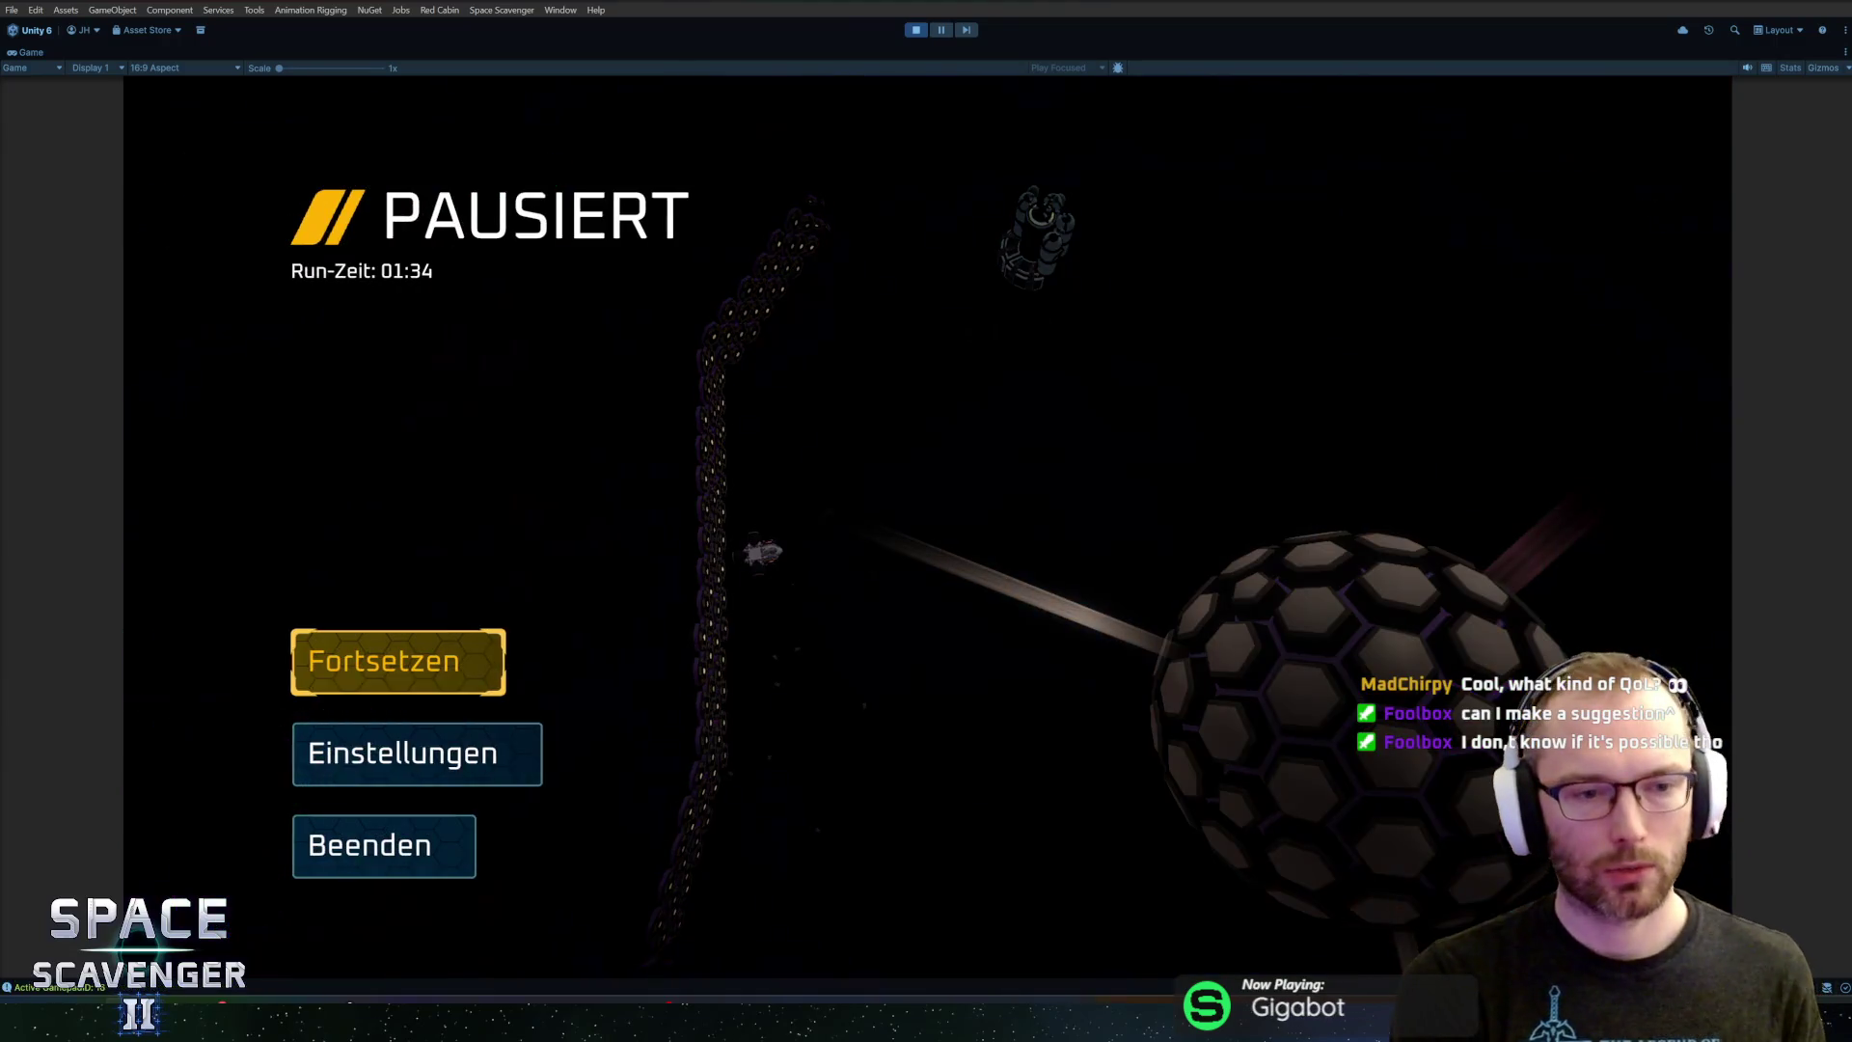
# Quit the run to the hub (Beenden, Zum Hub) and open Schiff anpassen at the hangar
pyautogui.press('Return')
pyautogui.press('Return')
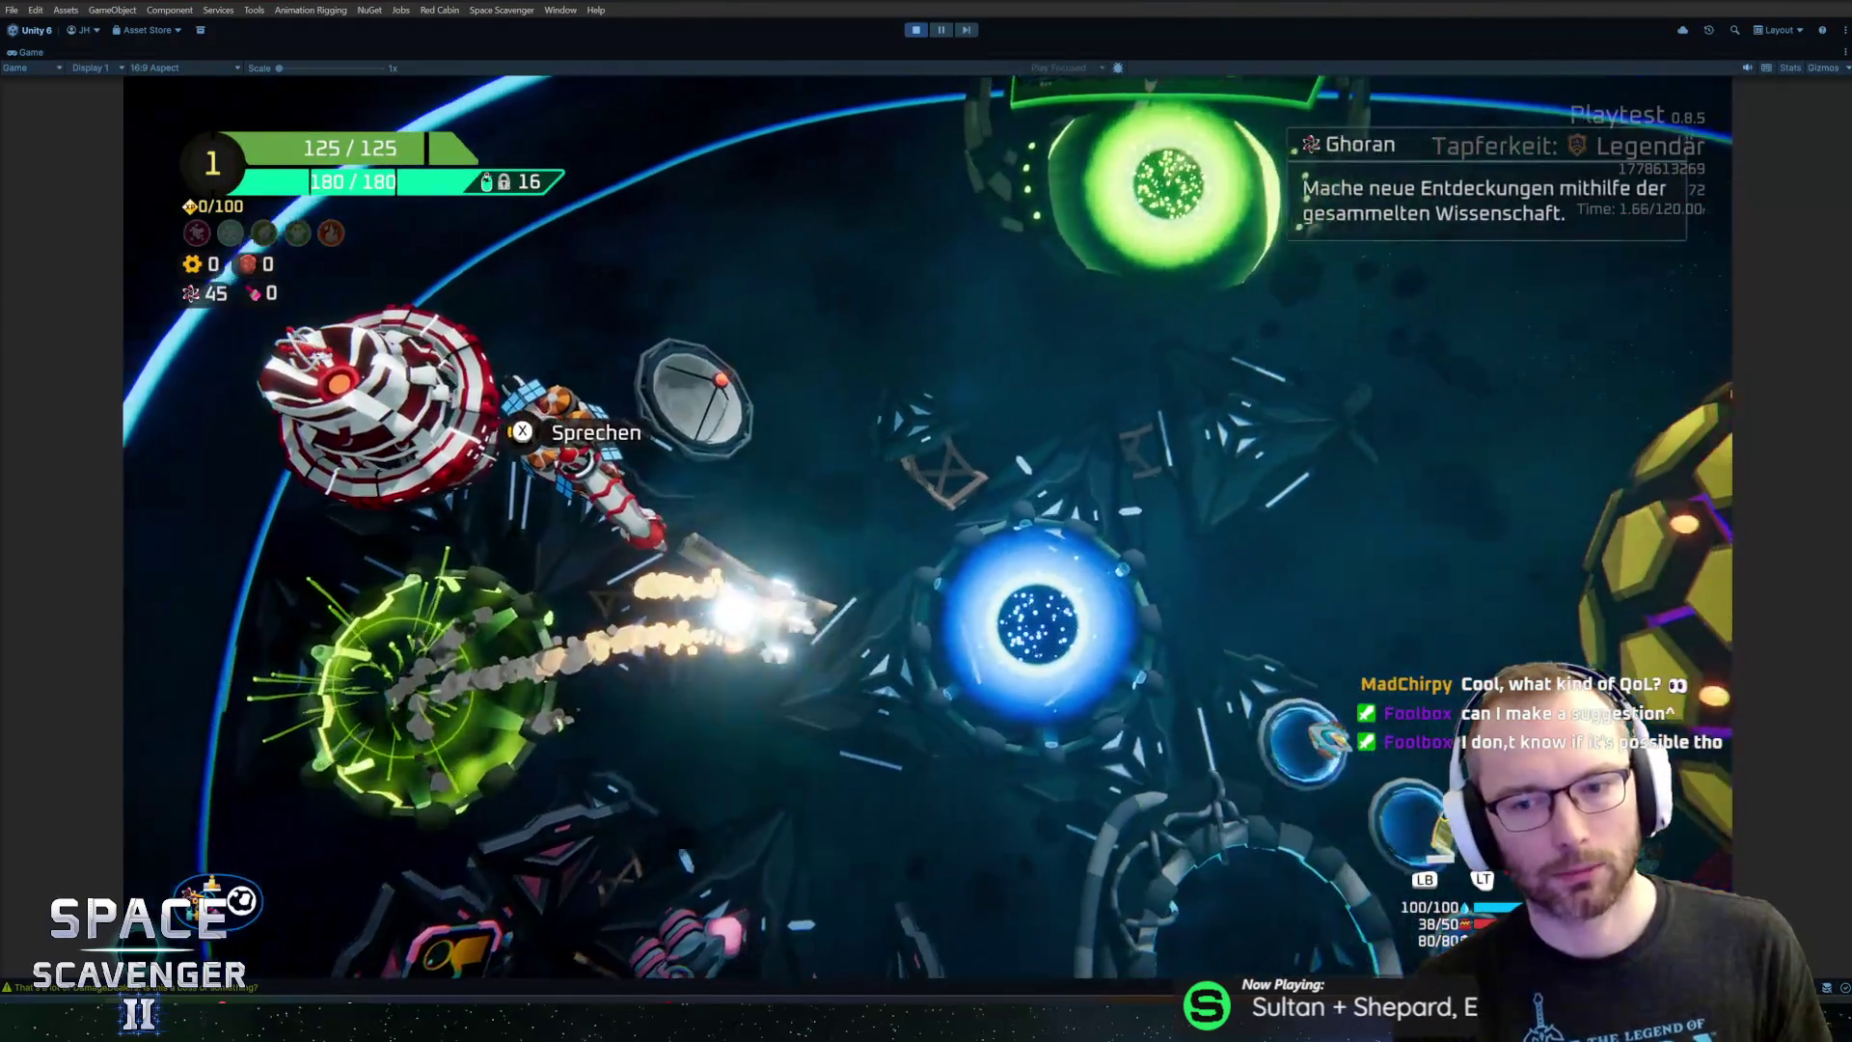
pyautogui.press('x')
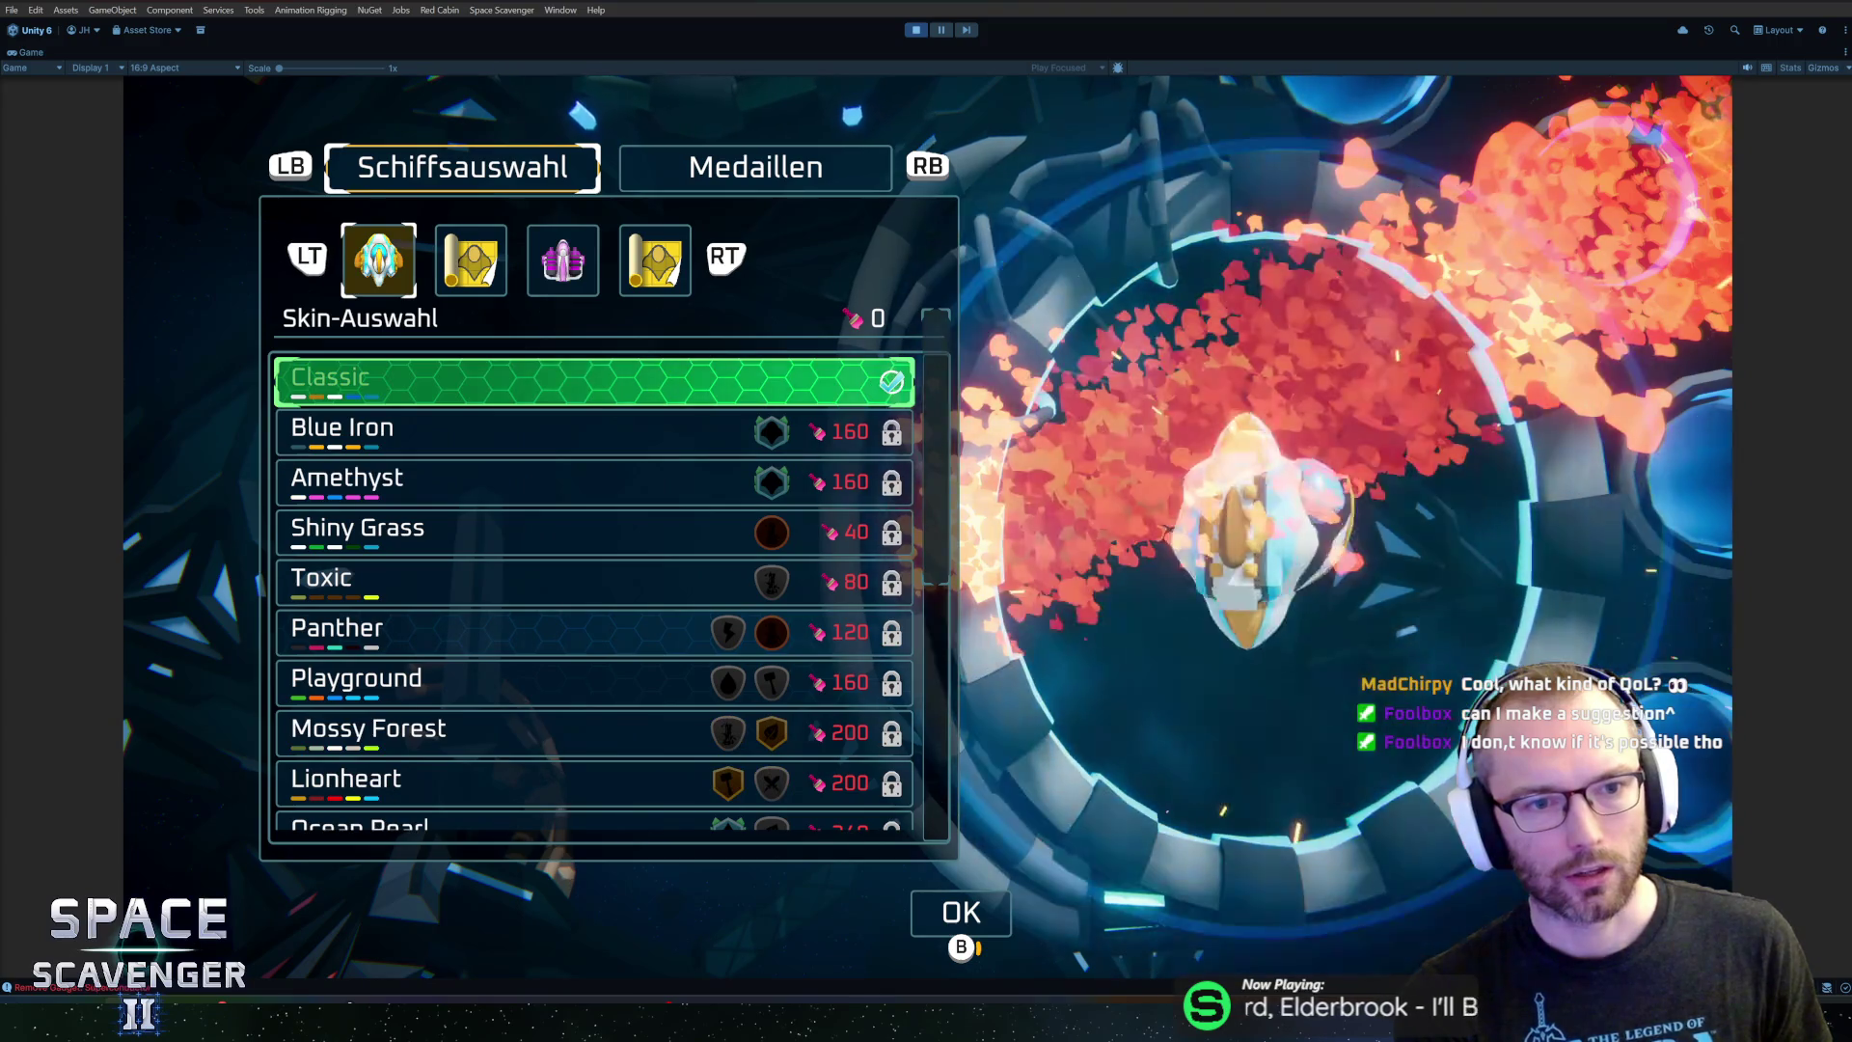
# Switch to the pink third ship and browse its skins from Classic down to Red Cabin
pyautogui.press('q')
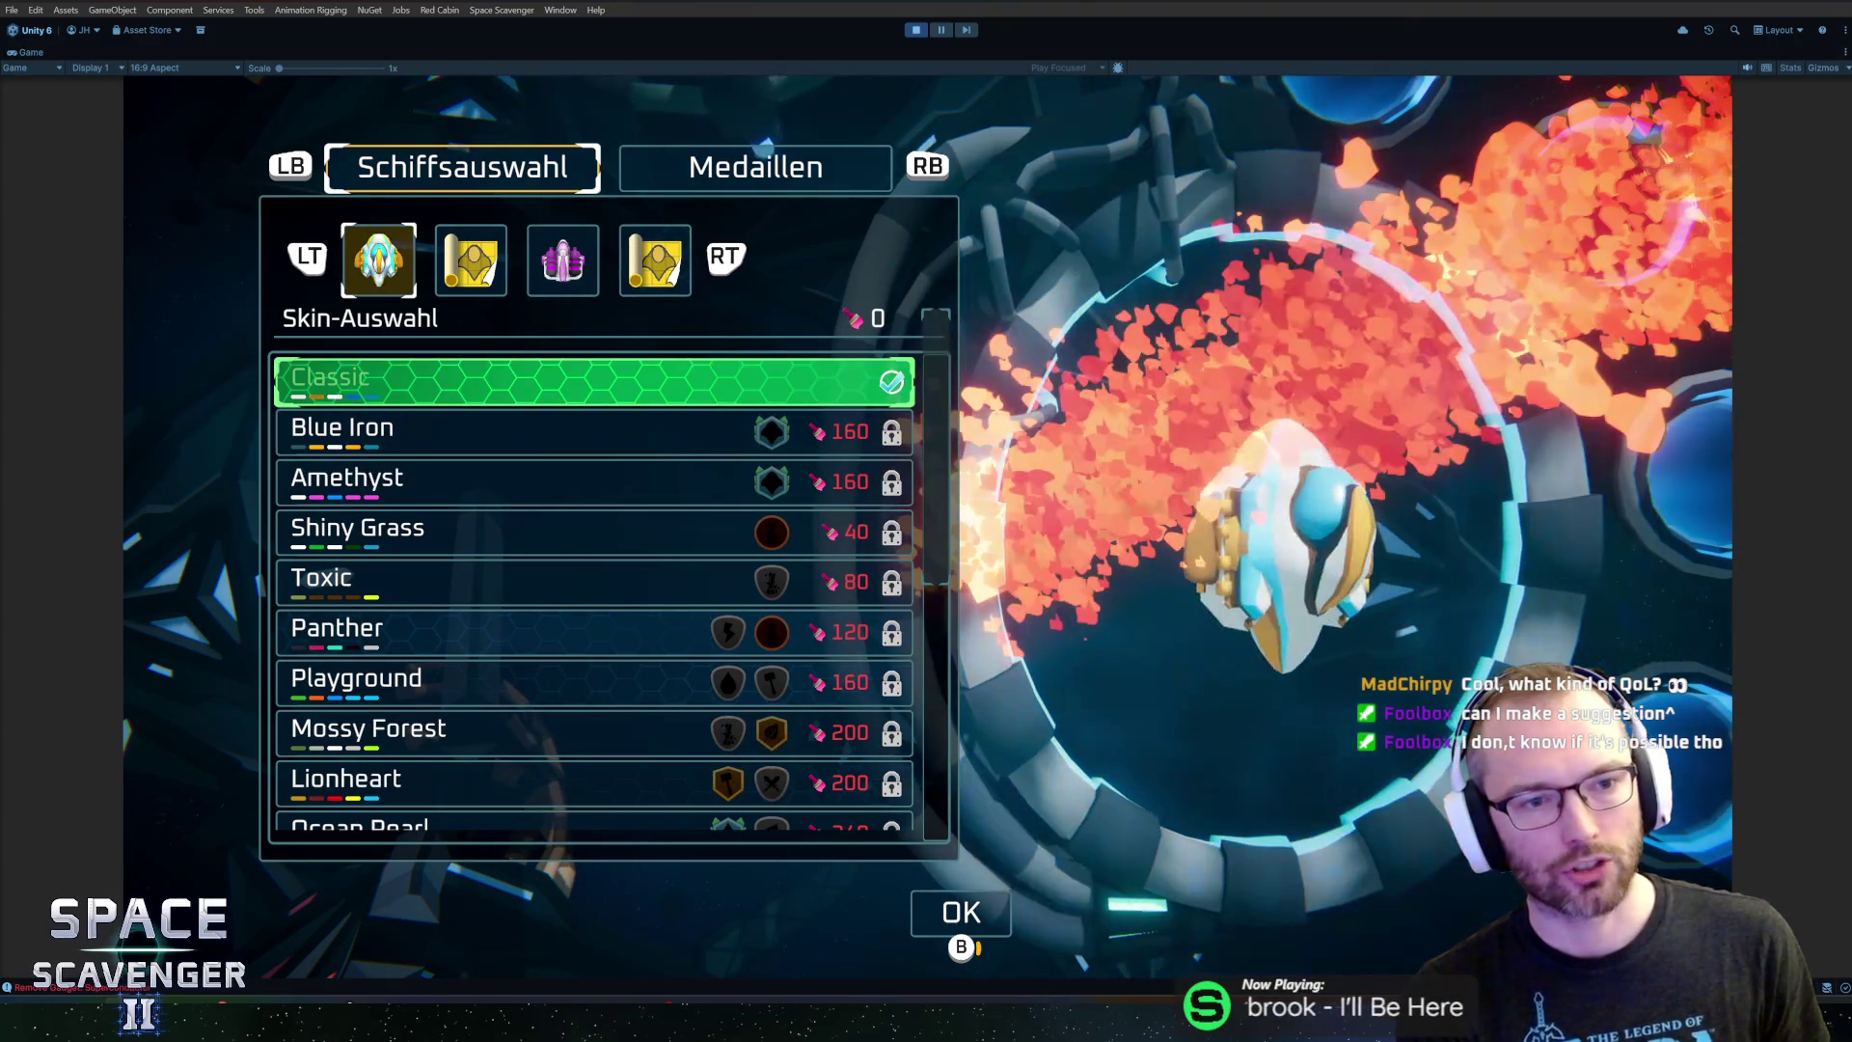
pyautogui.press('e')
pyautogui.press('e')
pyautogui.press('Down')
pyautogui.press('Down')
pyautogui.press('Down')
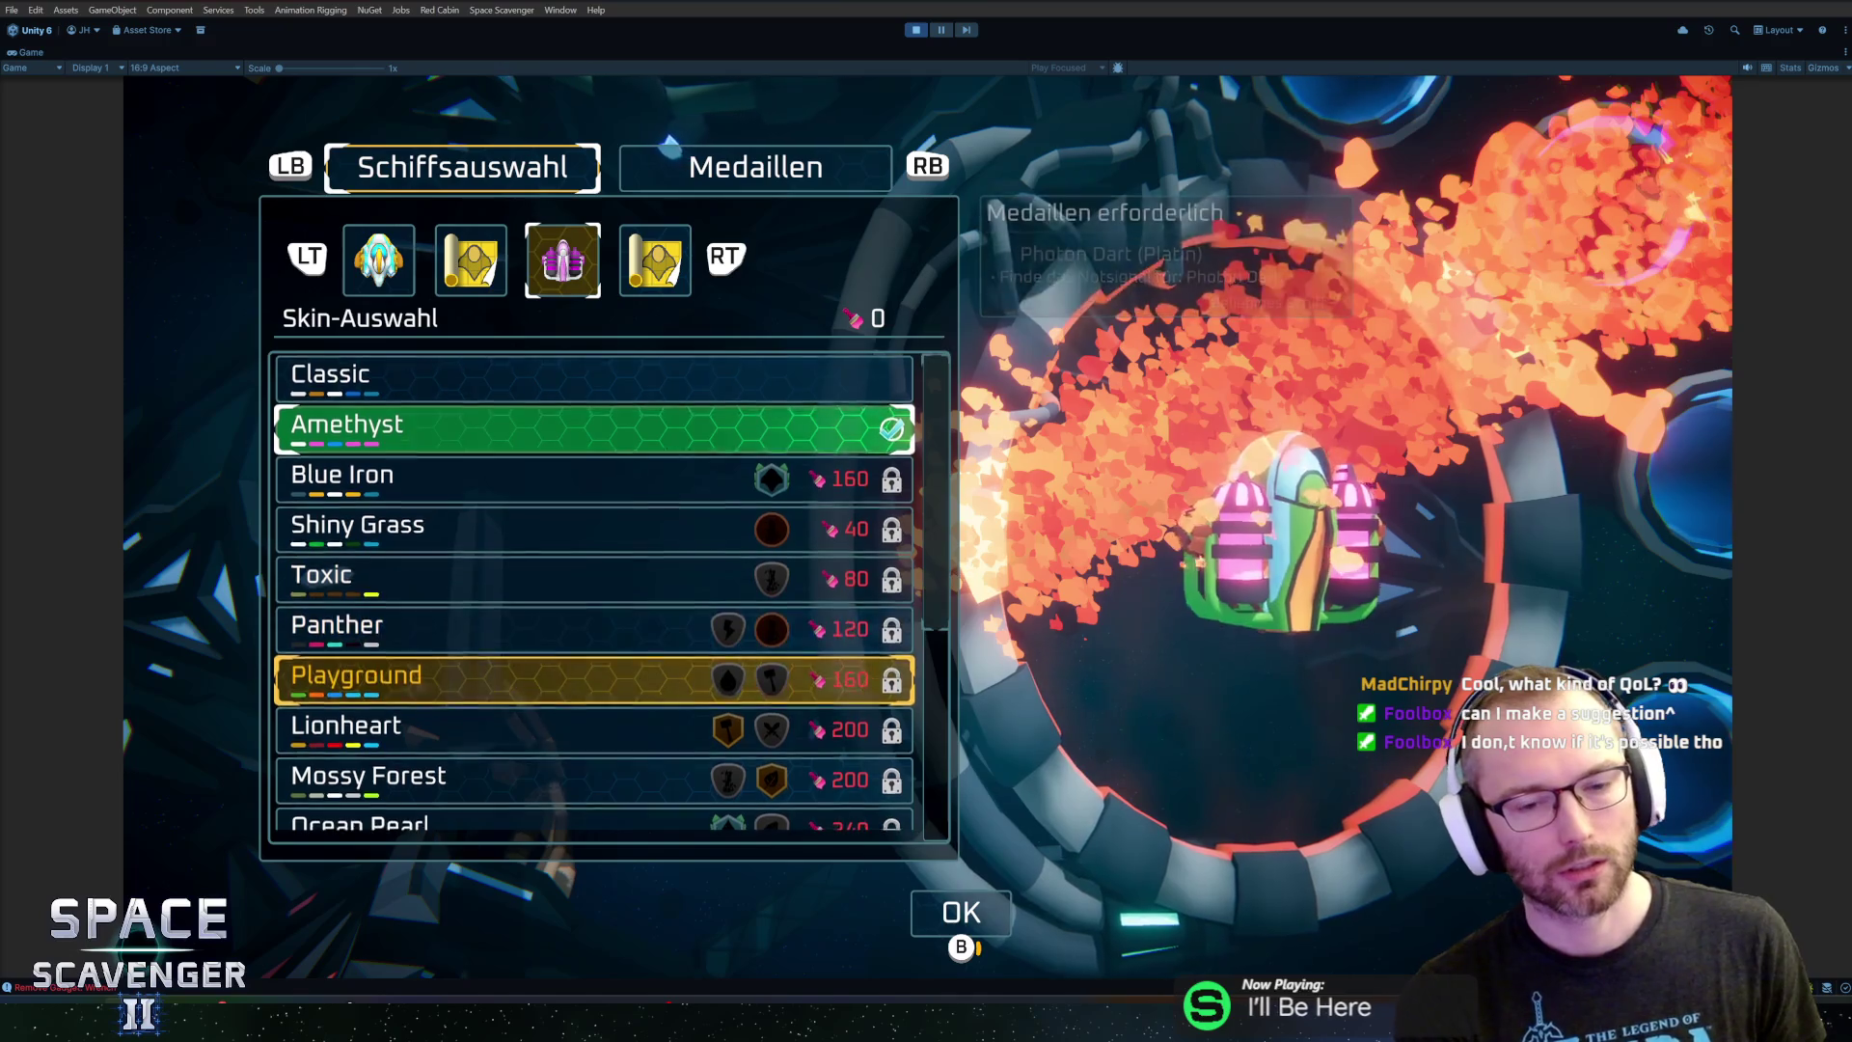
pyautogui.press('Down')
pyautogui.press('Down')
pyautogui.press('Down')
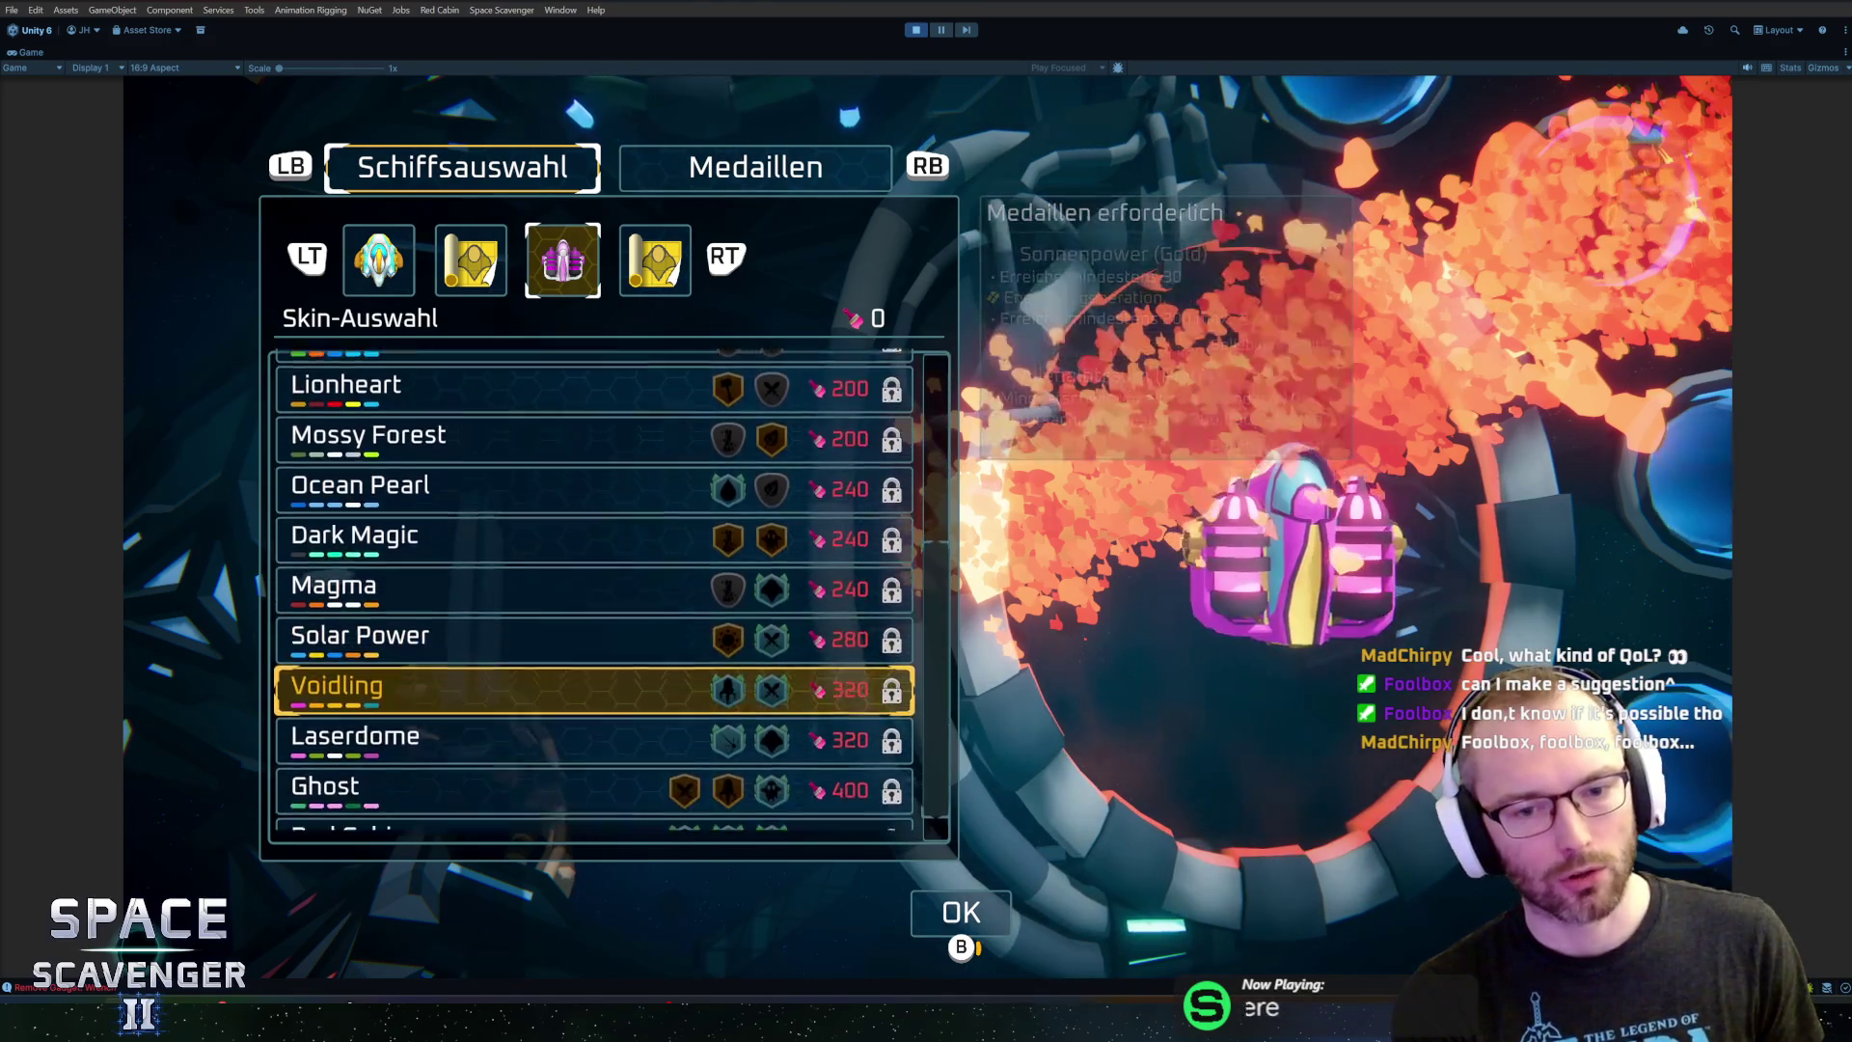
pyautogui.press('Up')
pyautogui.press('Up')
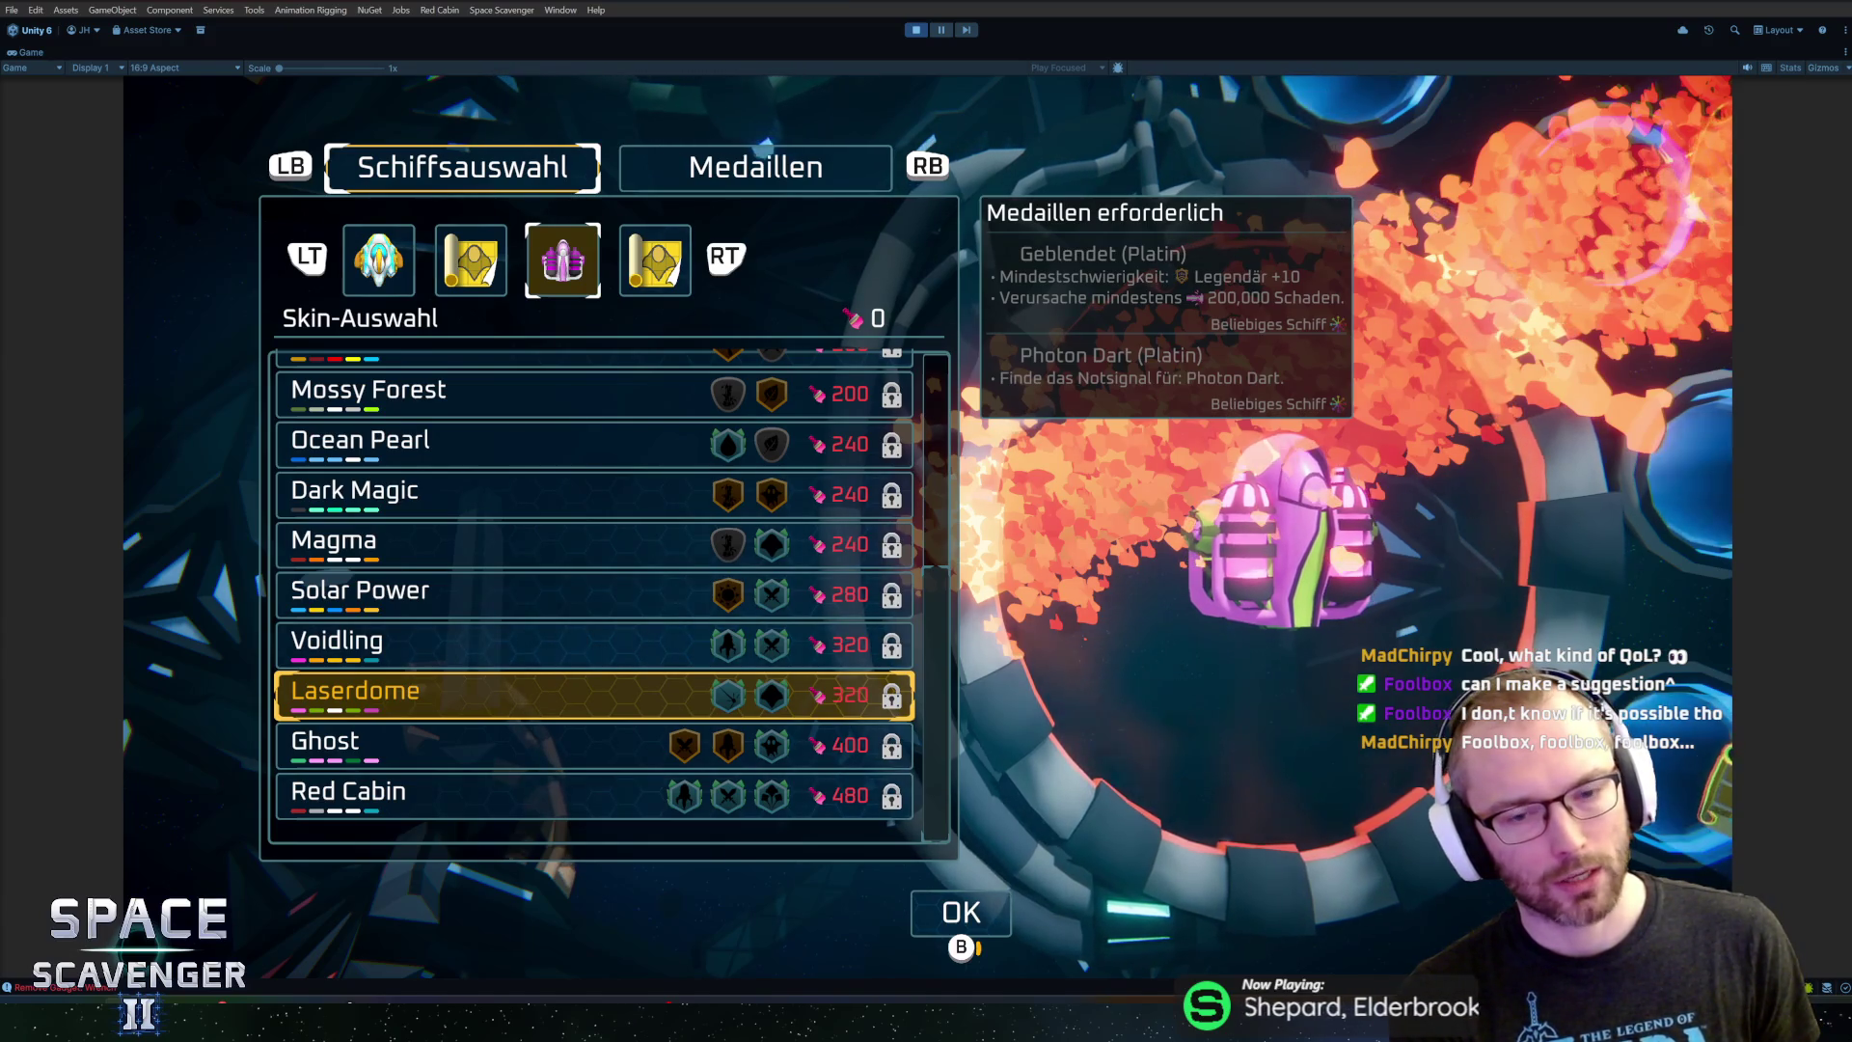
pyautogui.press('Up')
pyautogui.press('Up')
pyautogui.press('Up')
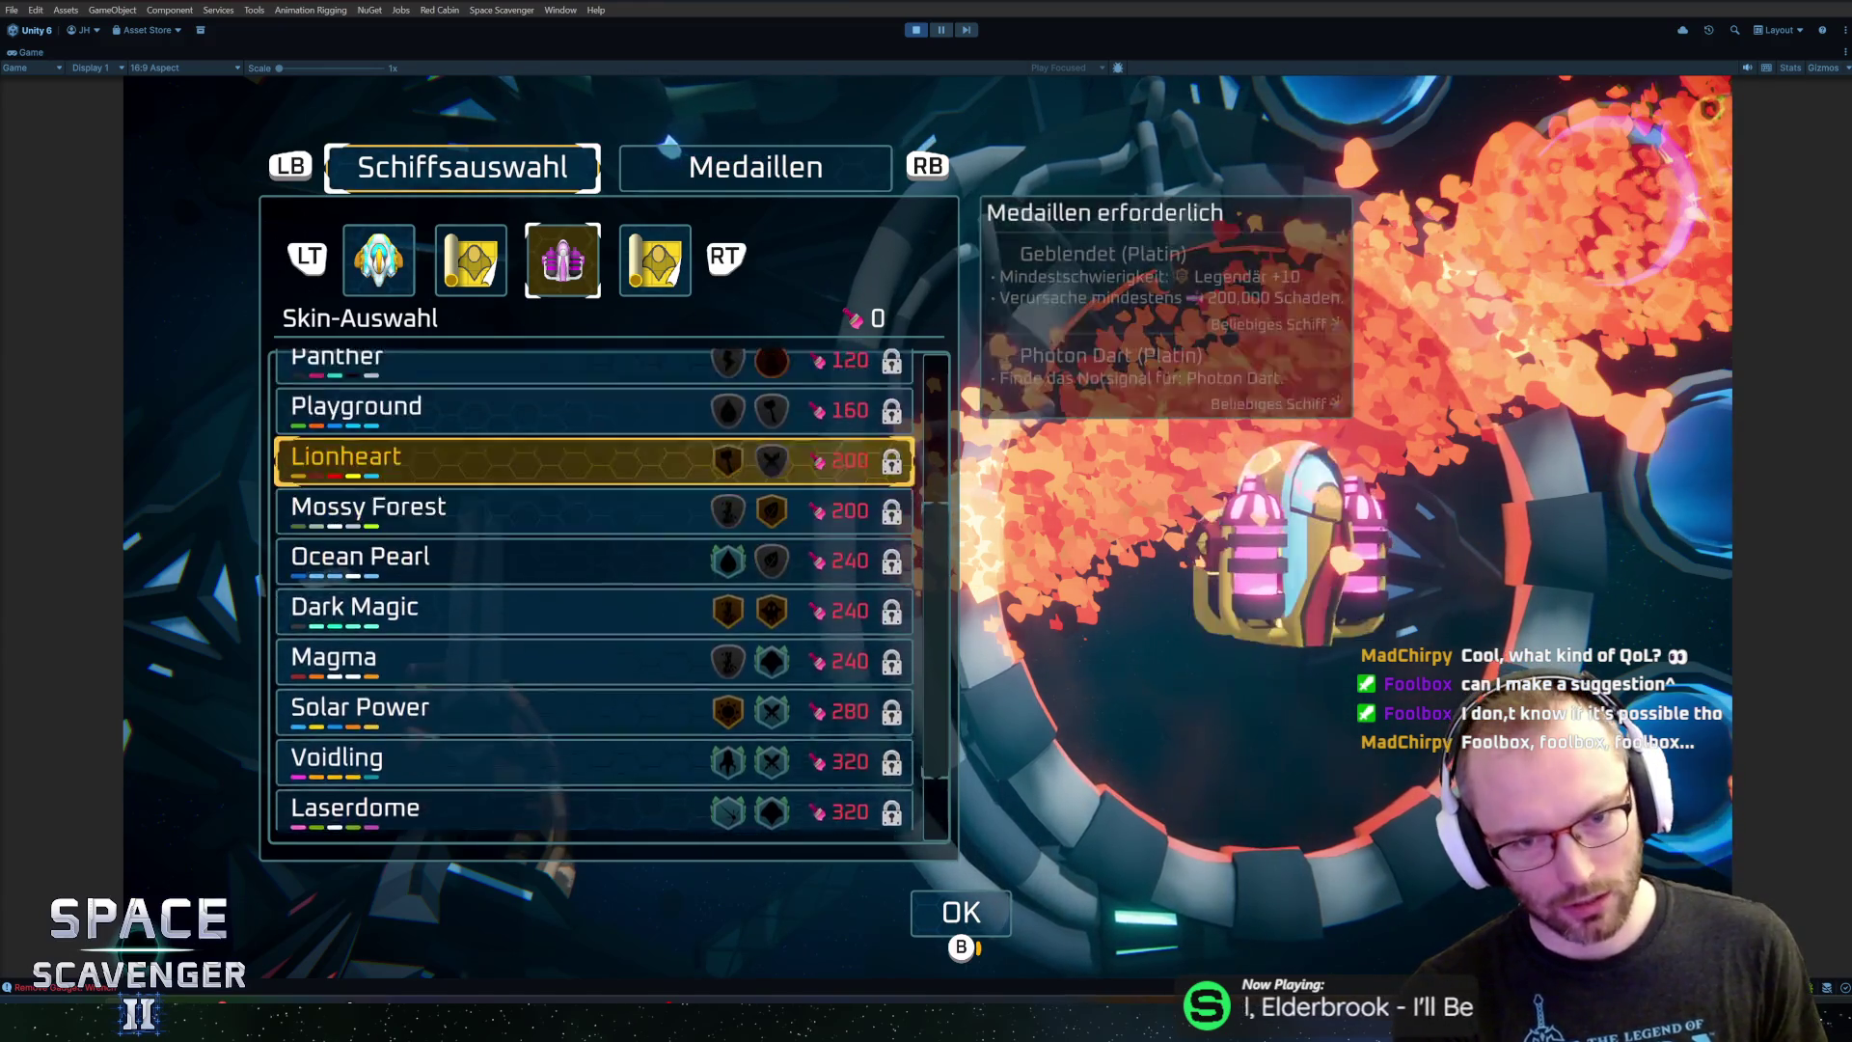
pyautogui.press('Up')
pyautogui.press('Up')
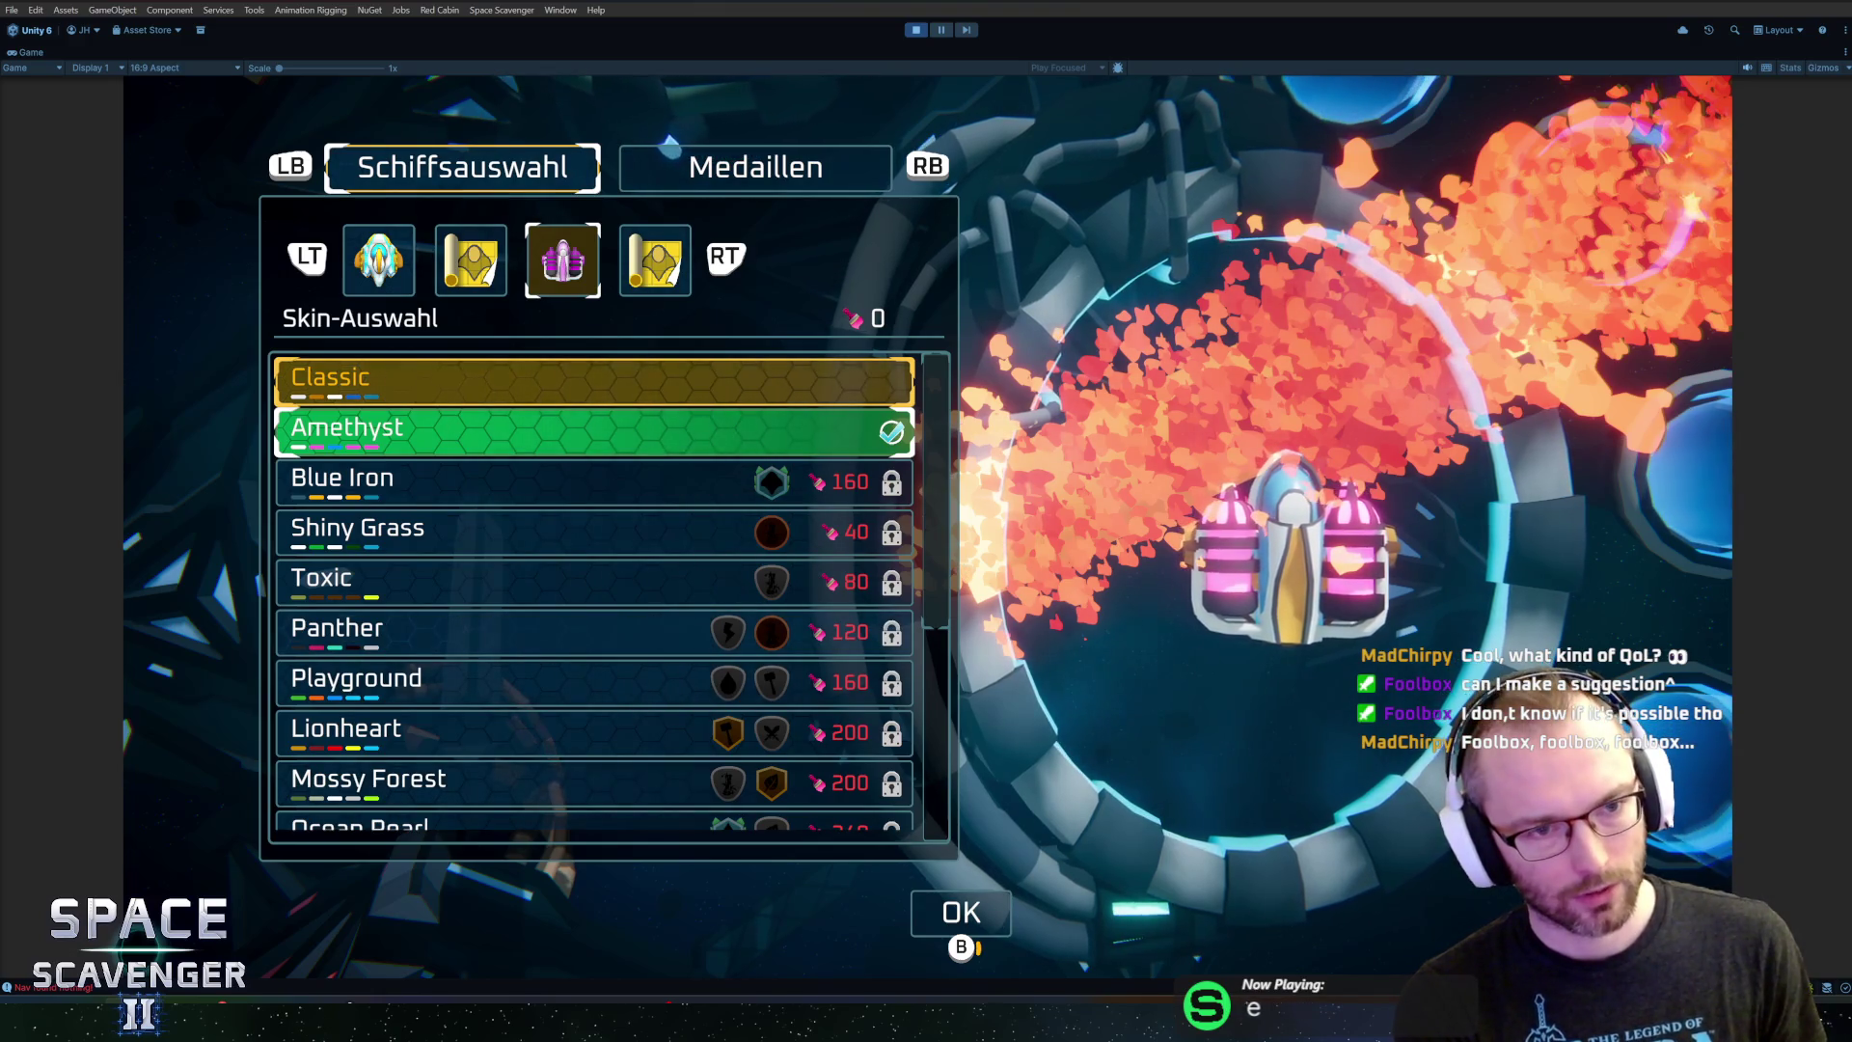
pyautogui.press('Down')
pyautogui.press('Down')
pyautogui.press('Down')
pyautogui.press('Down')
pyautogui.press('Down')
pyautogui.press('Up')
pyautogui.press('Up')
pyautogui.press('Up')
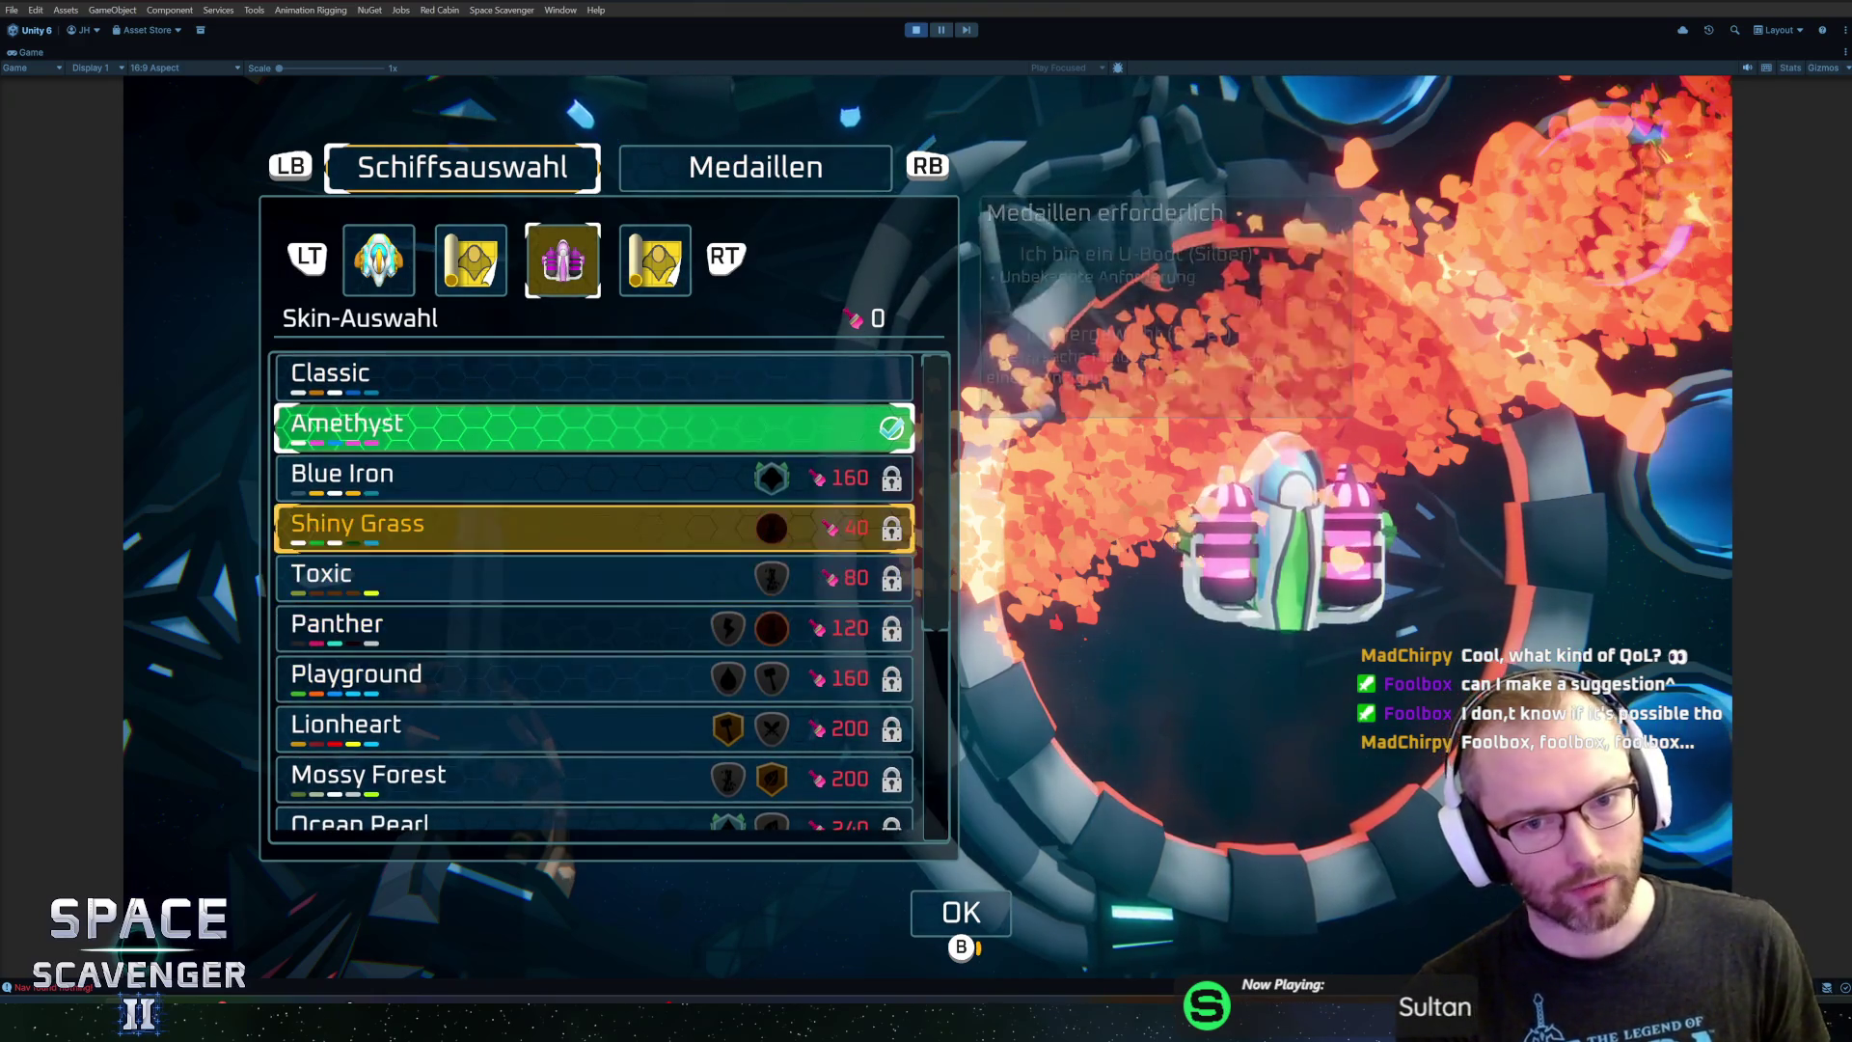
pyautogui.press('Up')
pyautogui.press('Up')
pyautogui.press('Up')
# Flip between the first ship and the pink ship, ending on the pink ship with Amethyst
pyautogui.press('e')
pyautogui.press('q')
pyautogui.press('e')
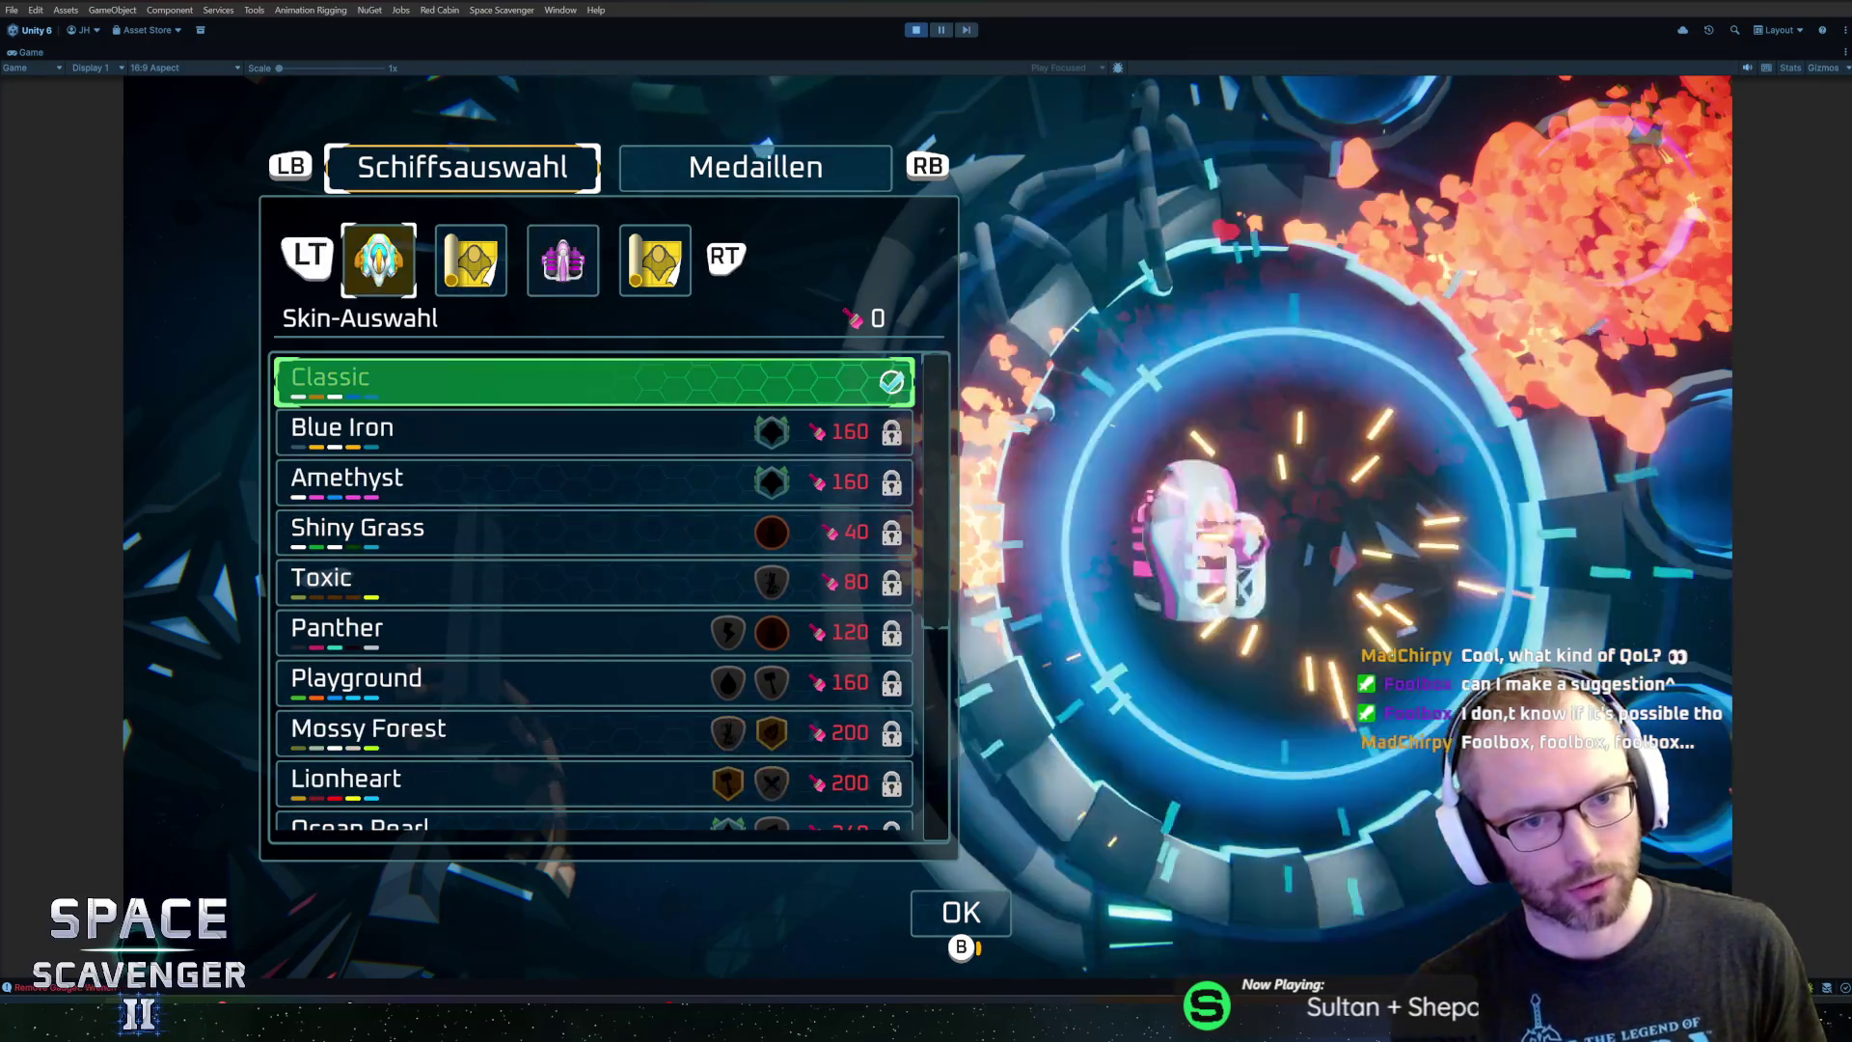
pyautogui.press('q')
pyautogui.press('e')
pyautogui.press('e')
pyautogui.press('q')
pyautogui.press('e')
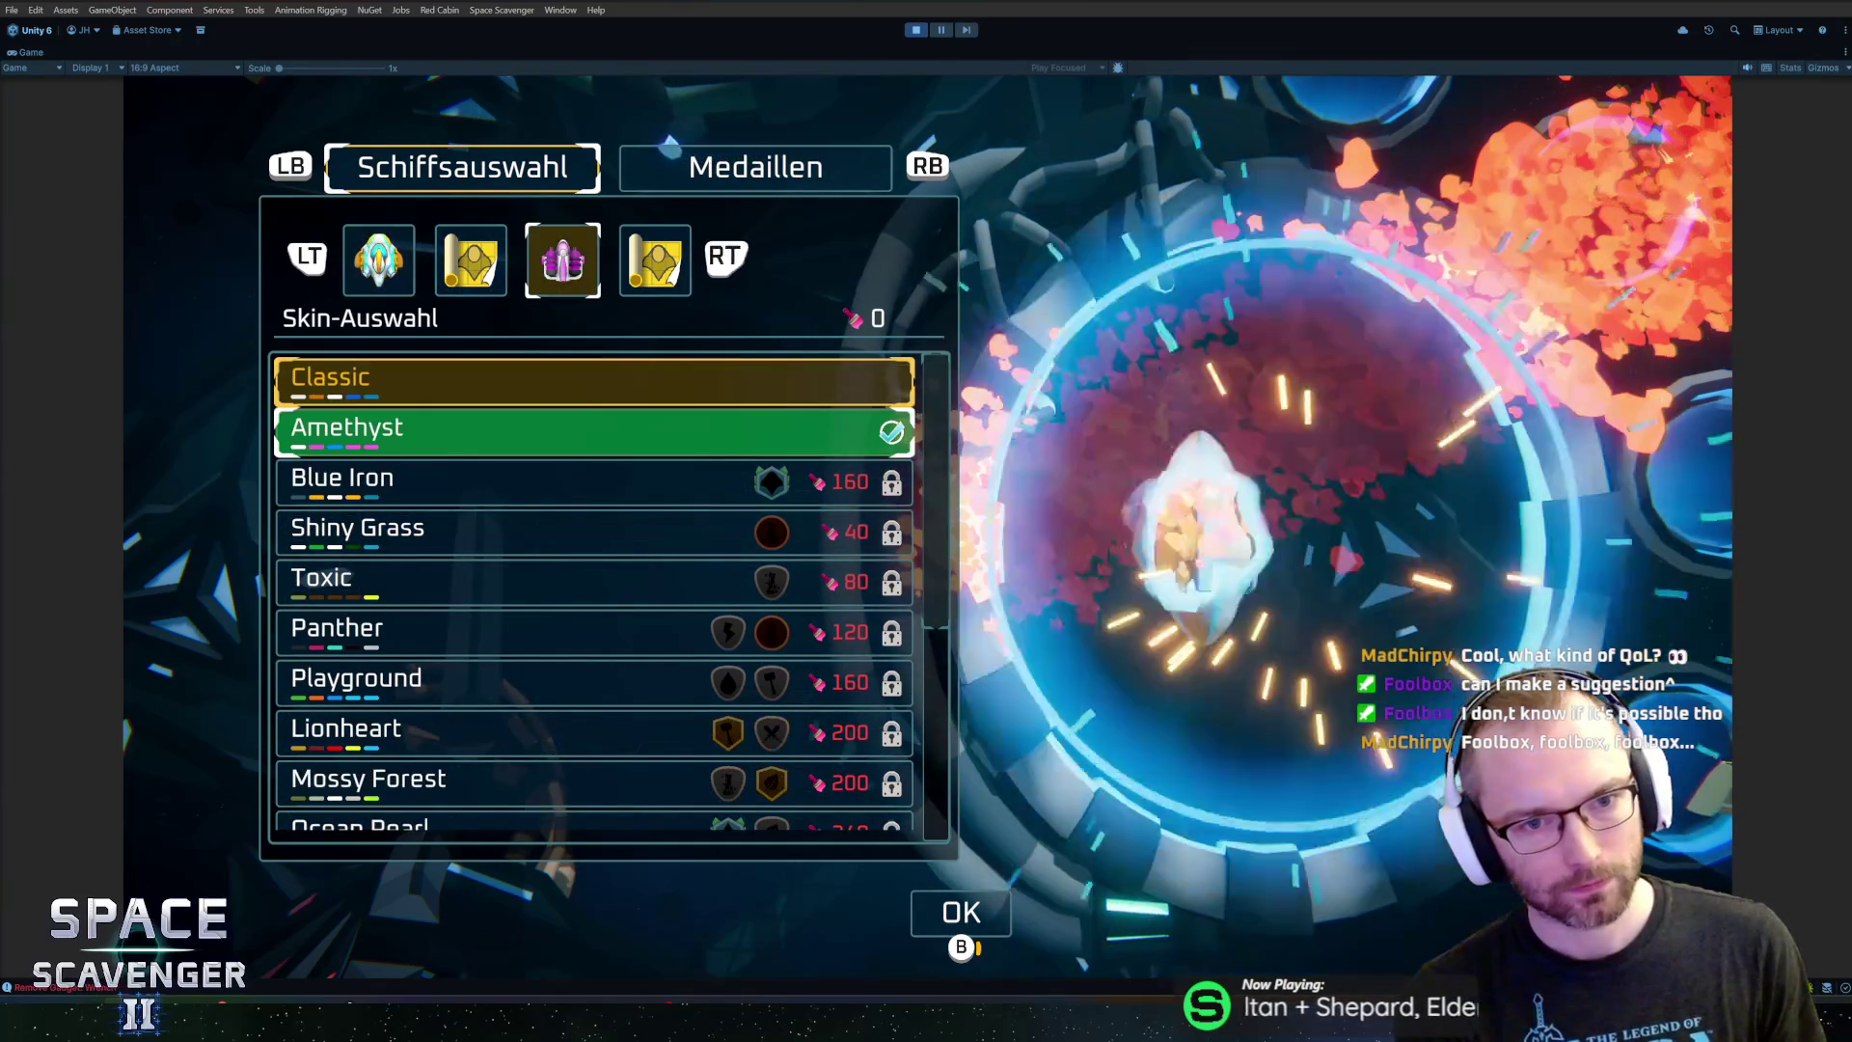
# View the Medaillen page, return to ship selection, and close the customization screen
pyautogui.press('Tab')
pyautogui.hotkey('shift', 'Tab')
pyautogui.press('Tab')
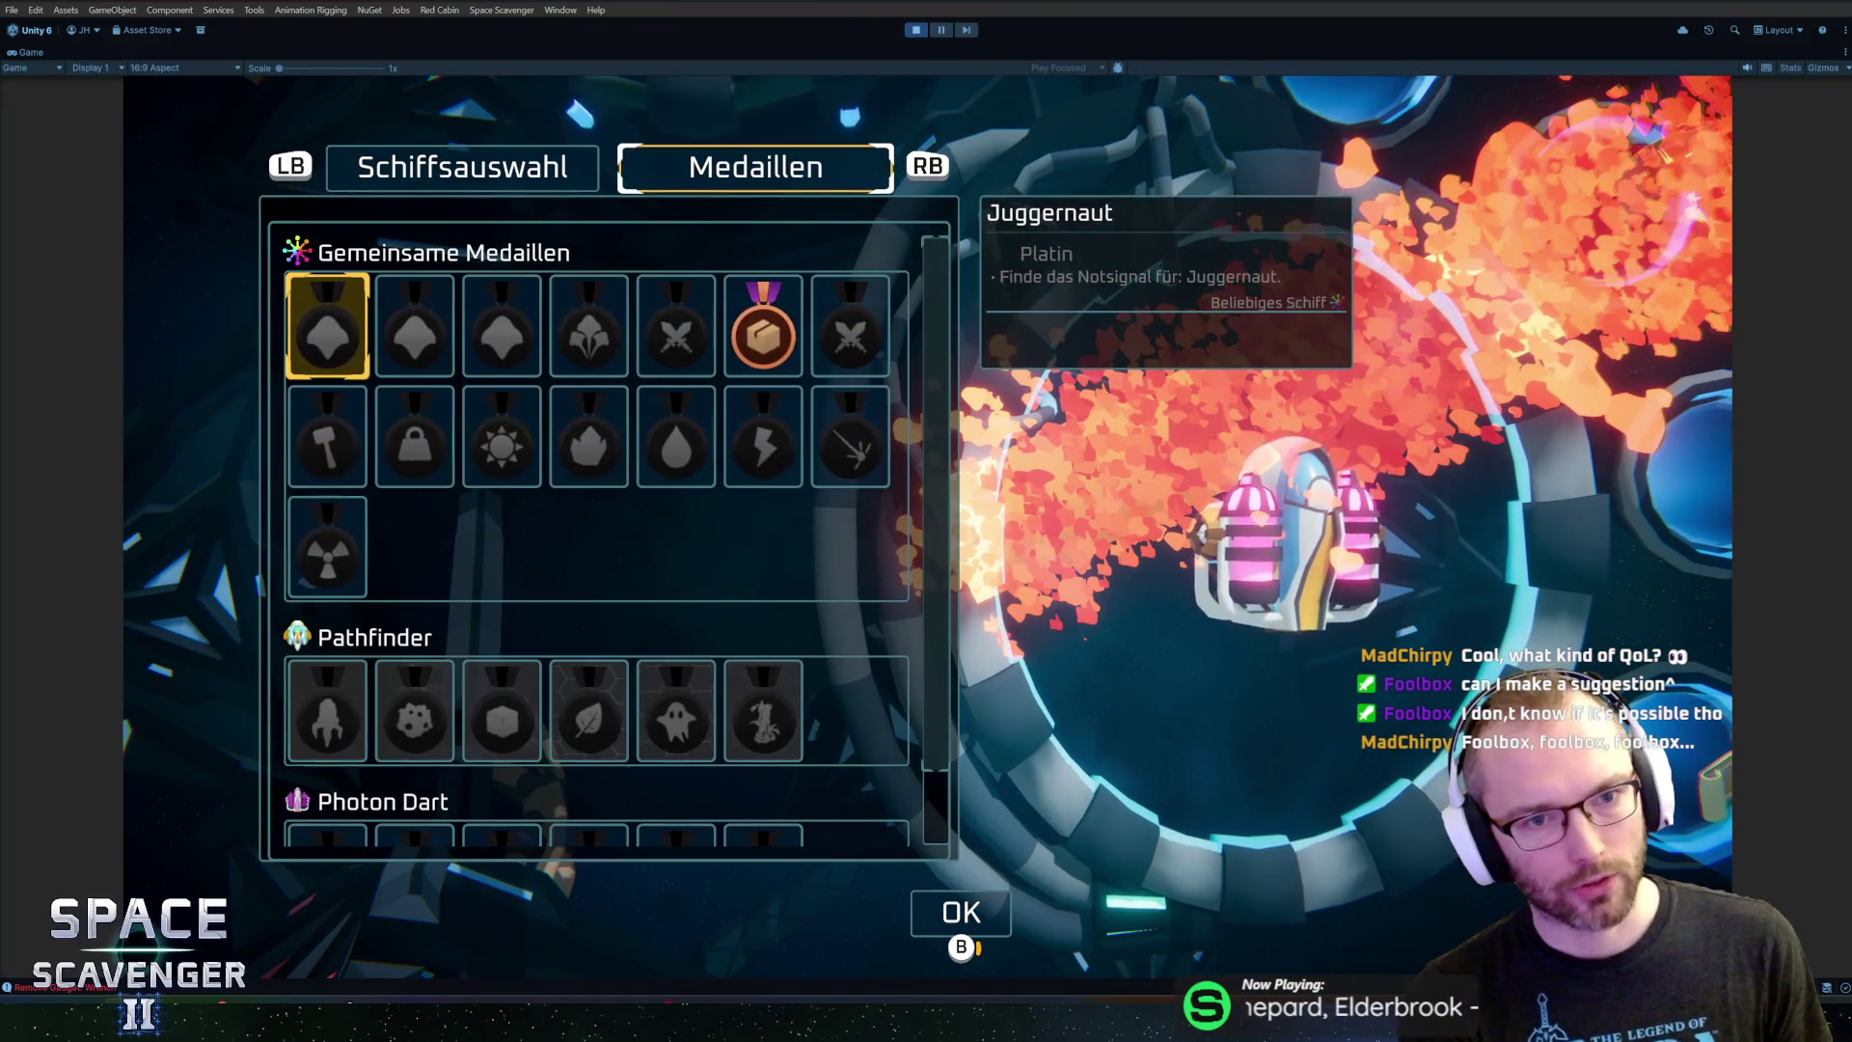
pyautogui.hotkey('shift', 'Tab')
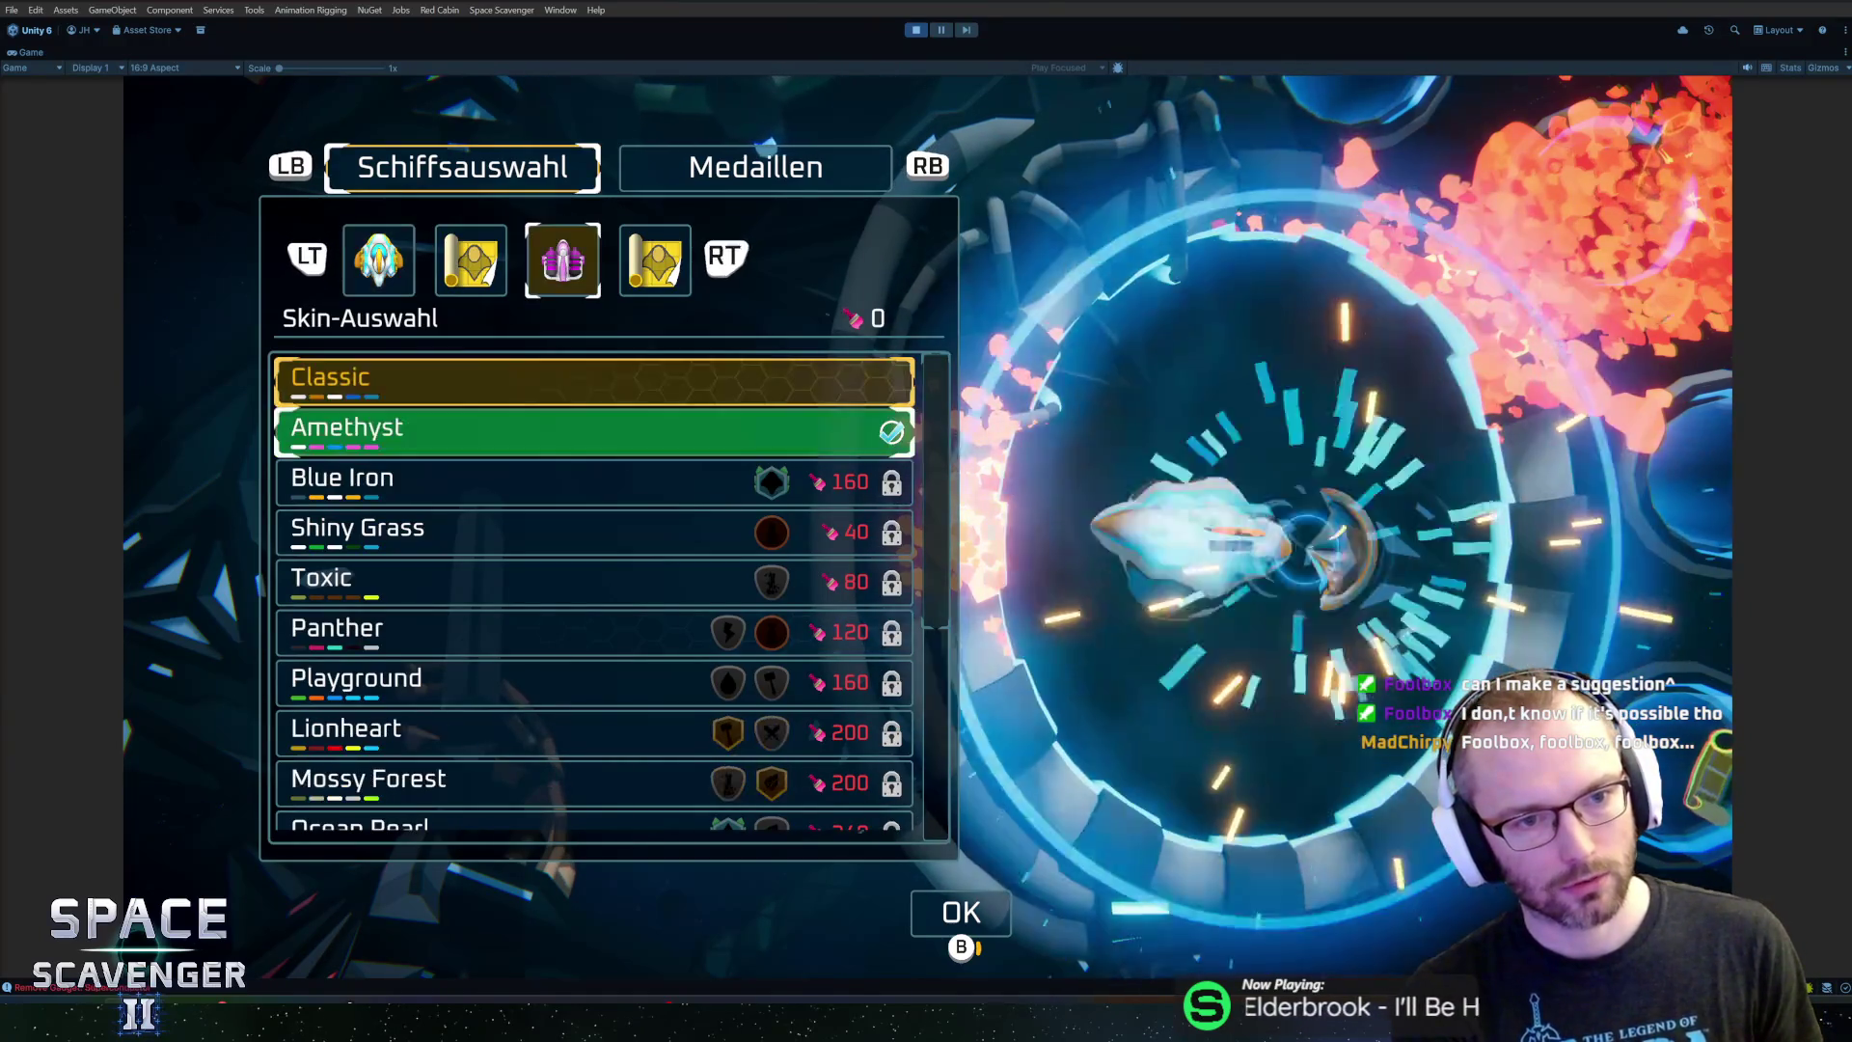
pyautogui.press('Tab')
pyautogui.hotkey('shift', 'Tab')
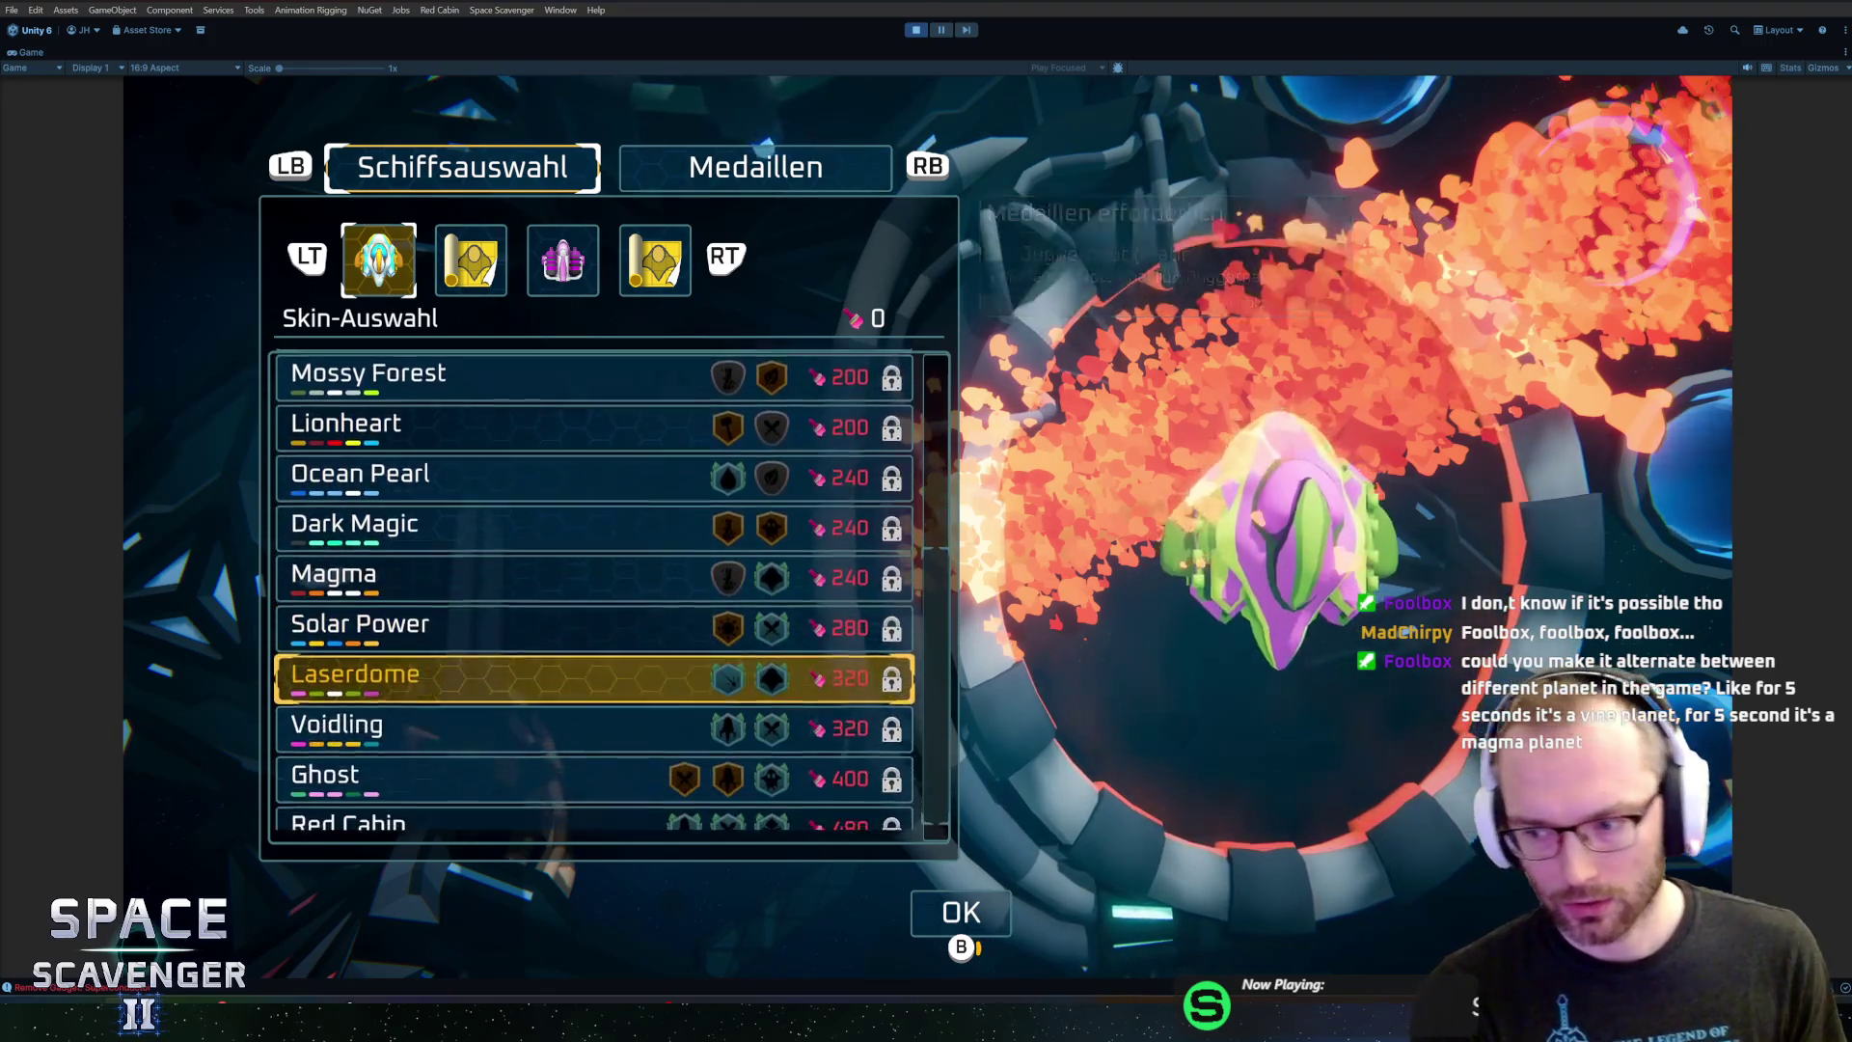
pyautogui.press('Escape')
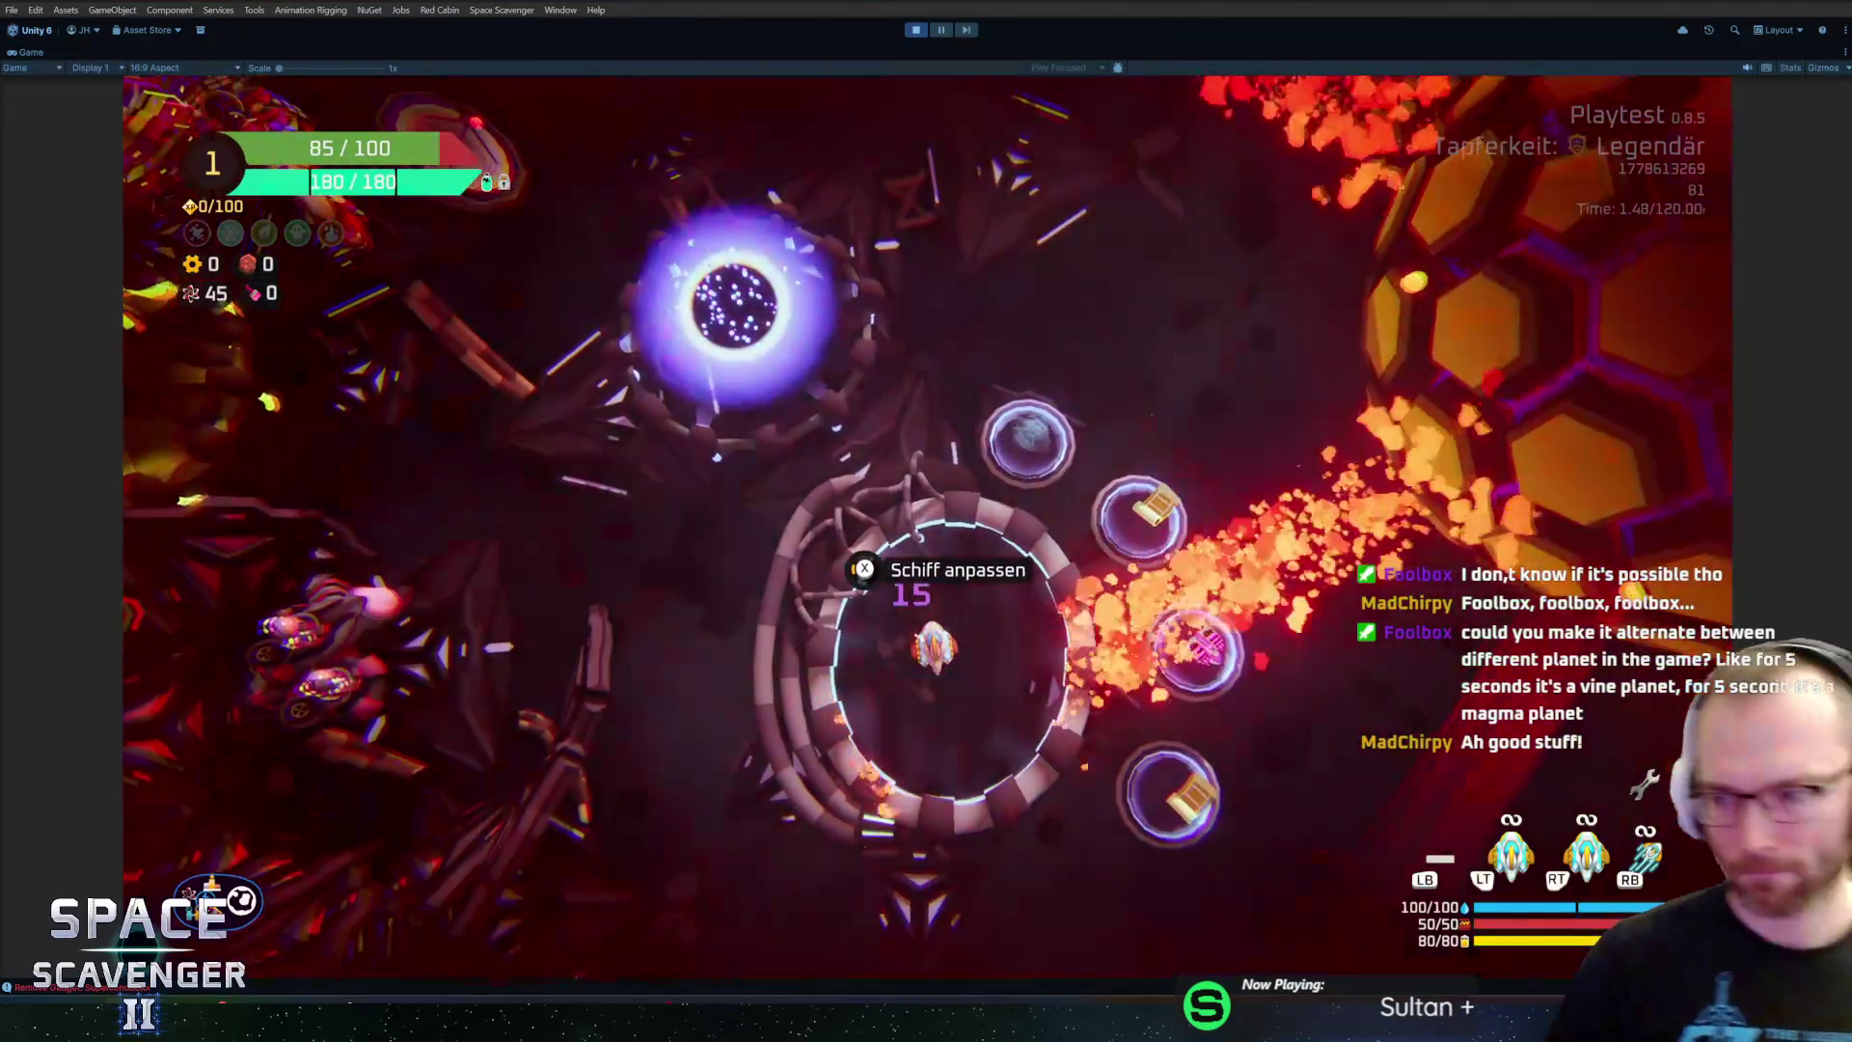
# Fly the ship out of the hangar ring and up toward the green station
pyautogui.press('a')
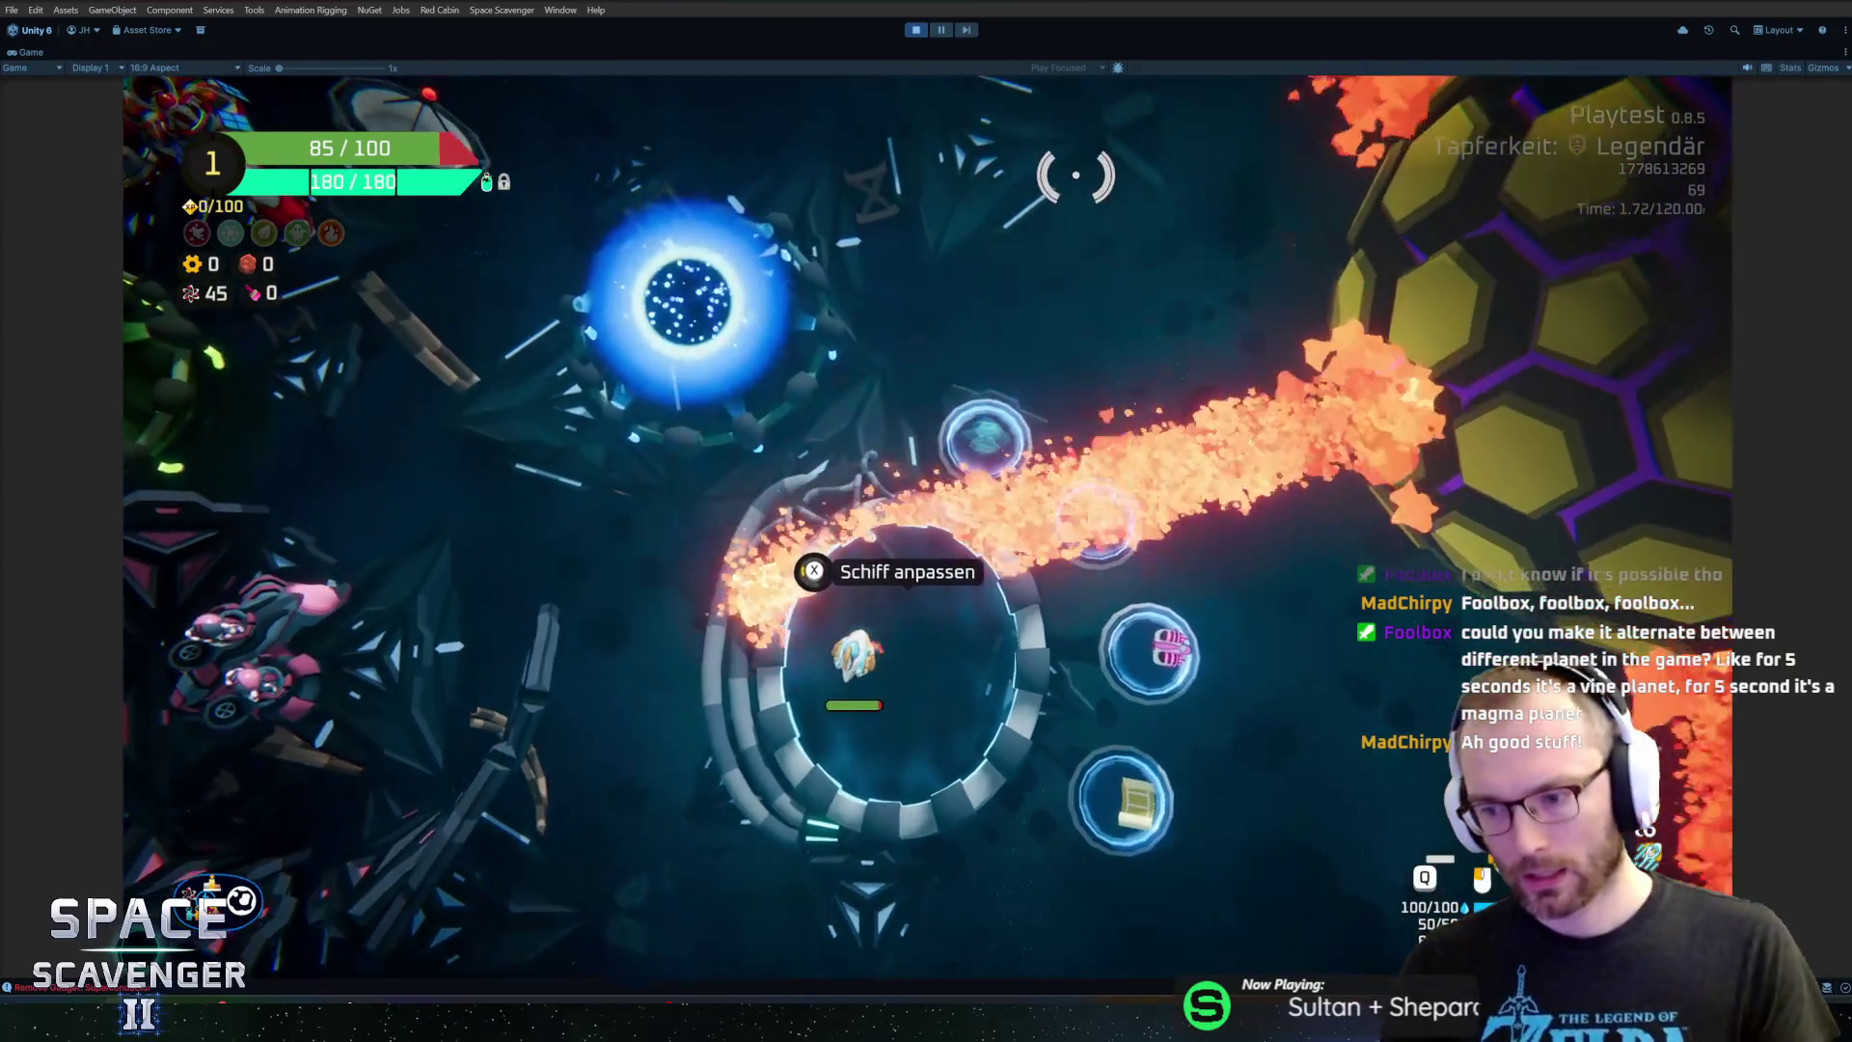
pyautogui.press('a')
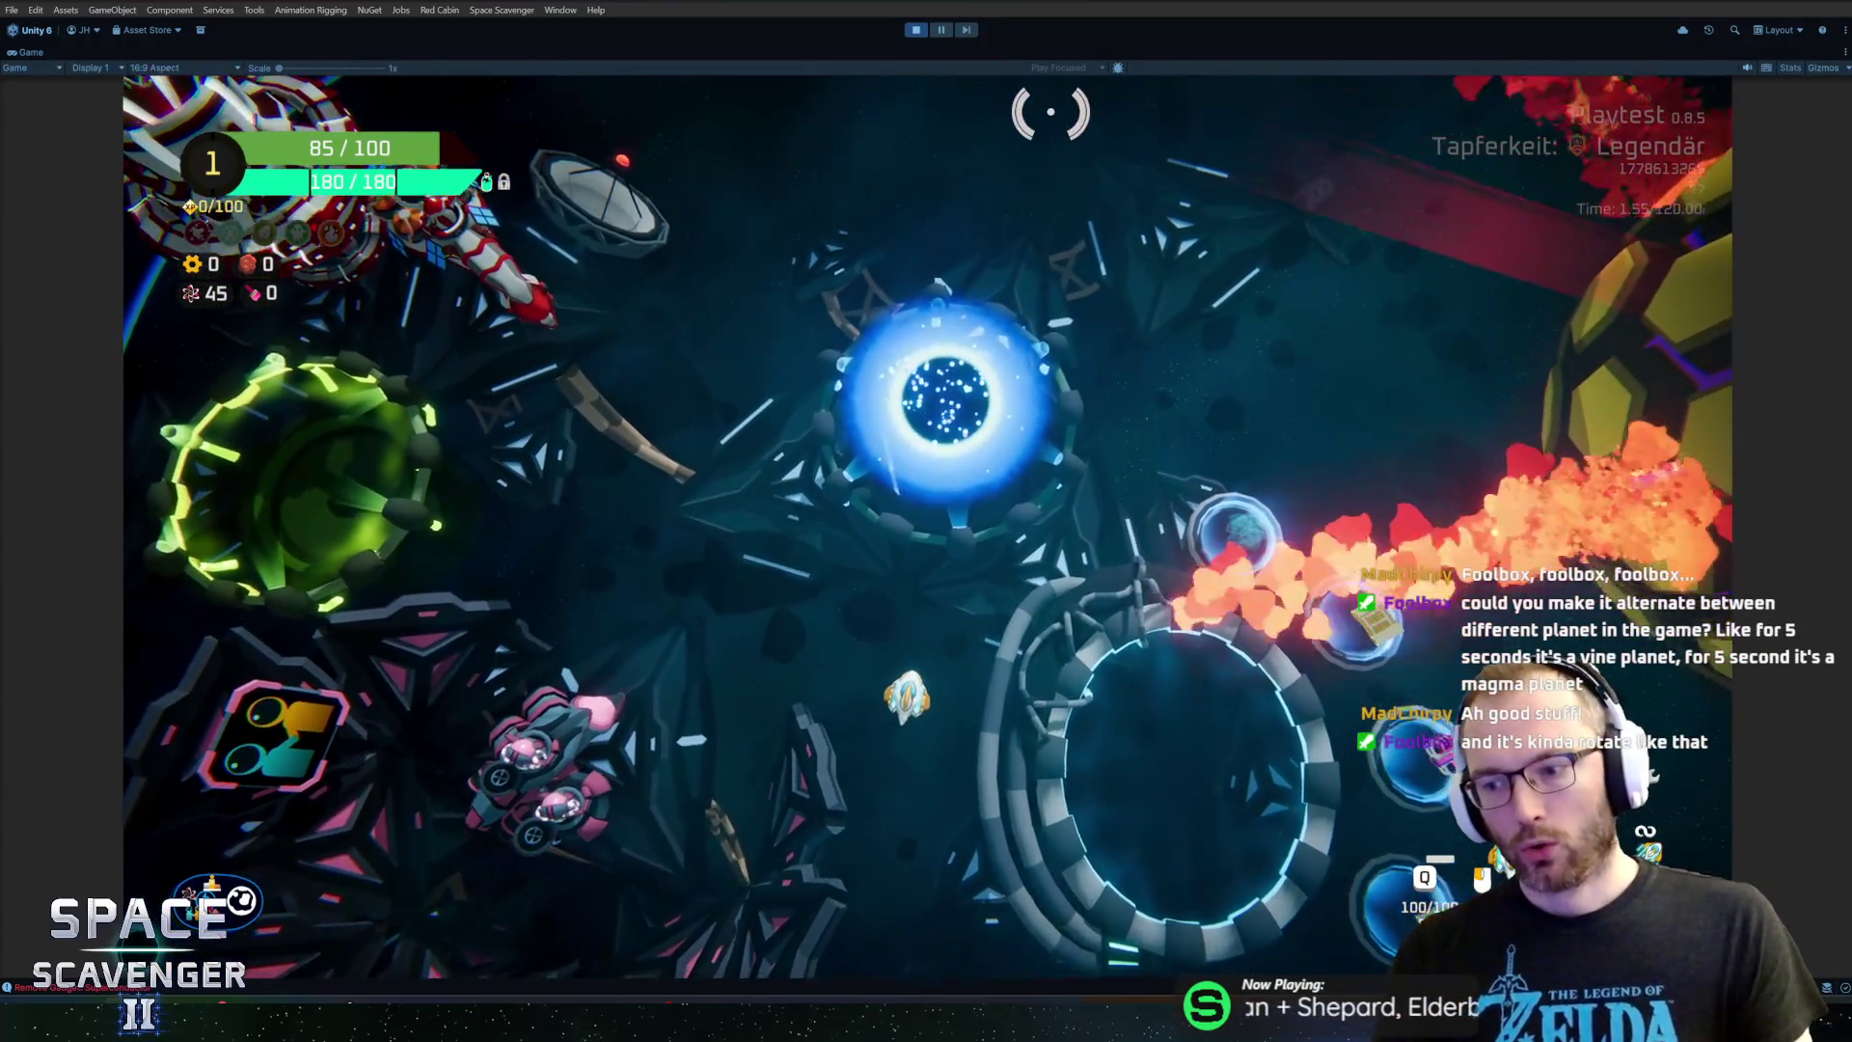
pyautogui.press('d')
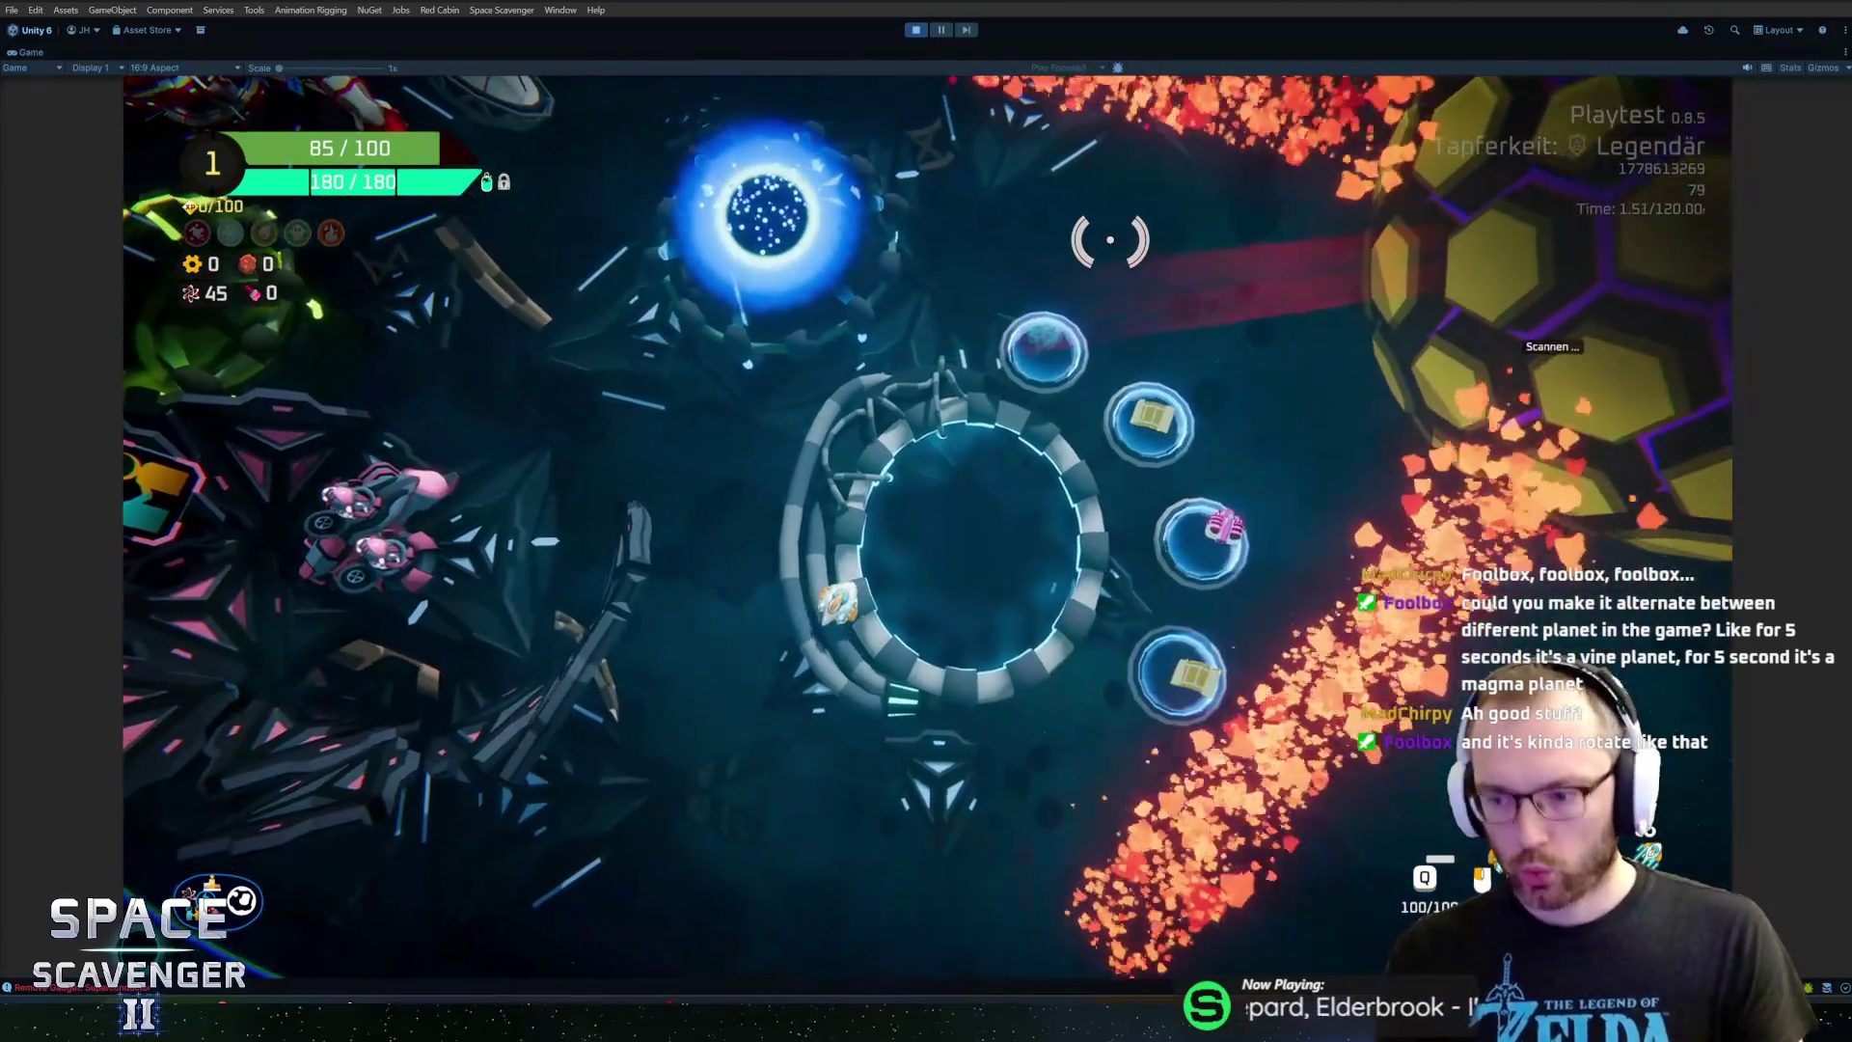
pyautogui.press('w')
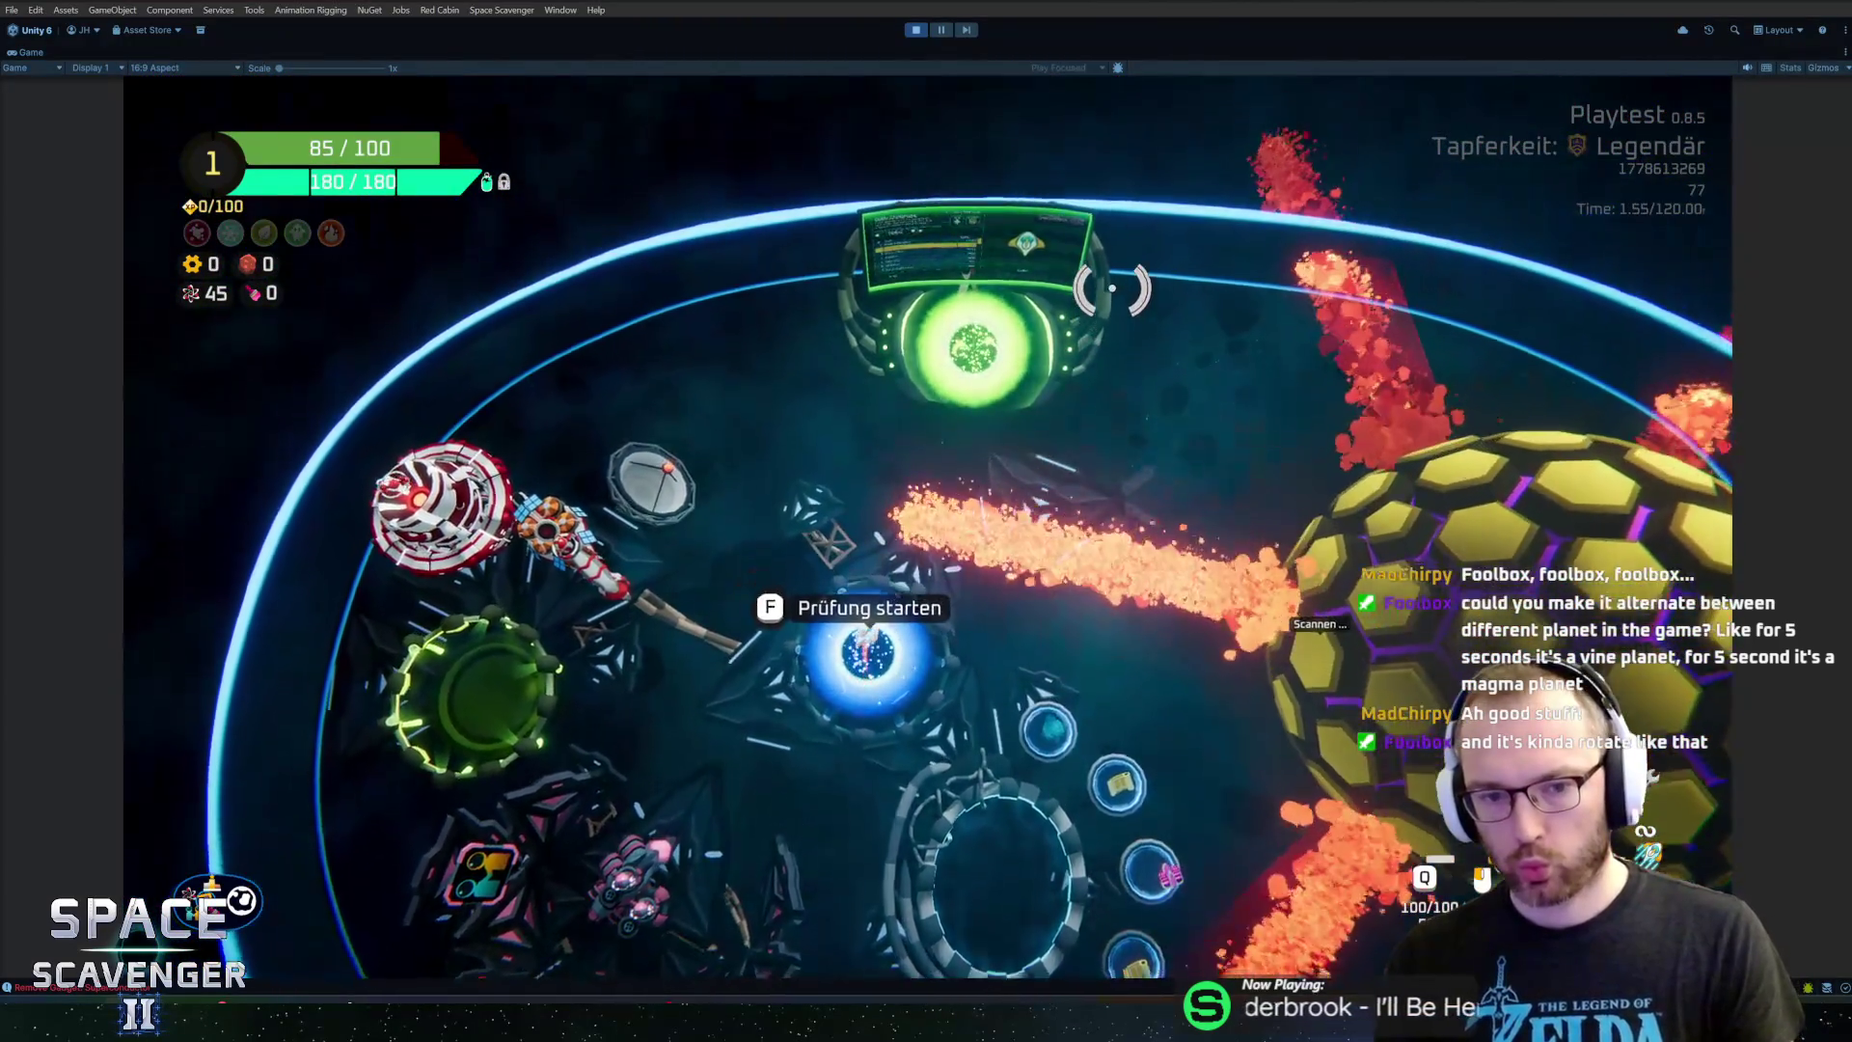
pyautogui.press('w')
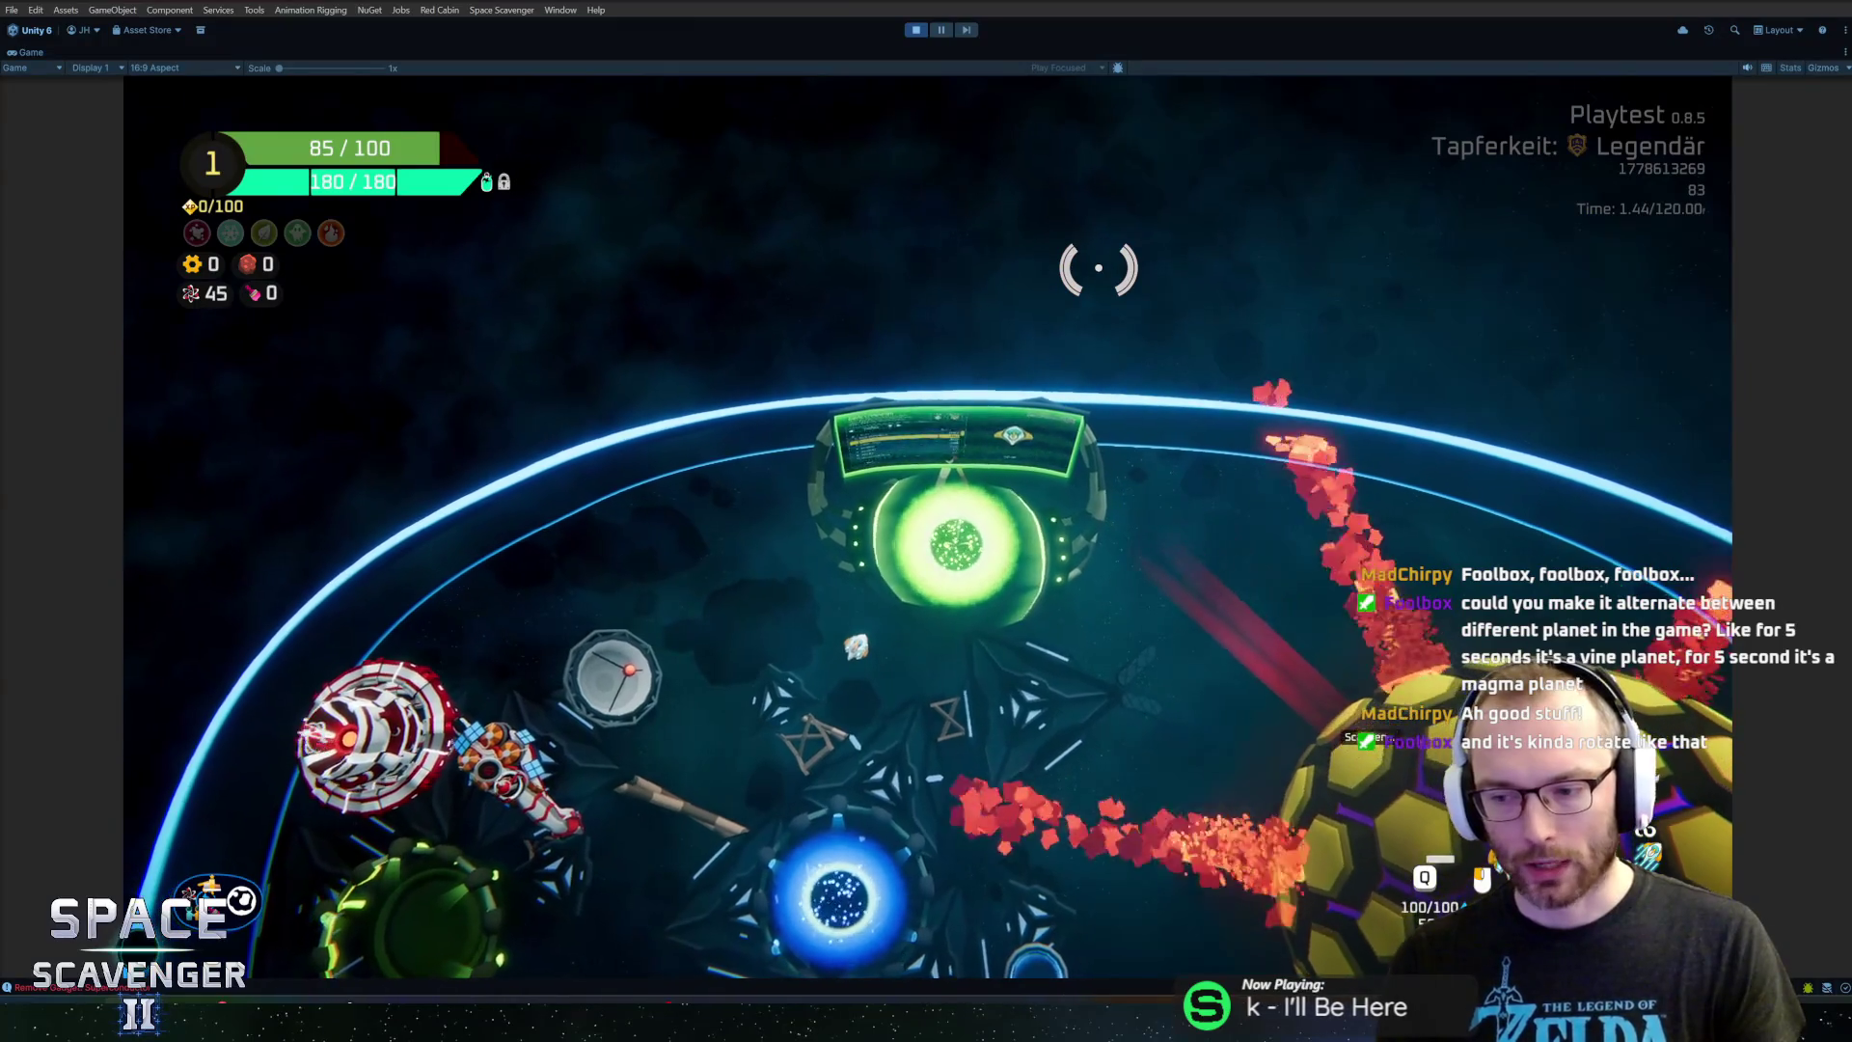
# Fly down past the blue portal and open the debug console, typing 'l planets p'
pyautogui.press('s')
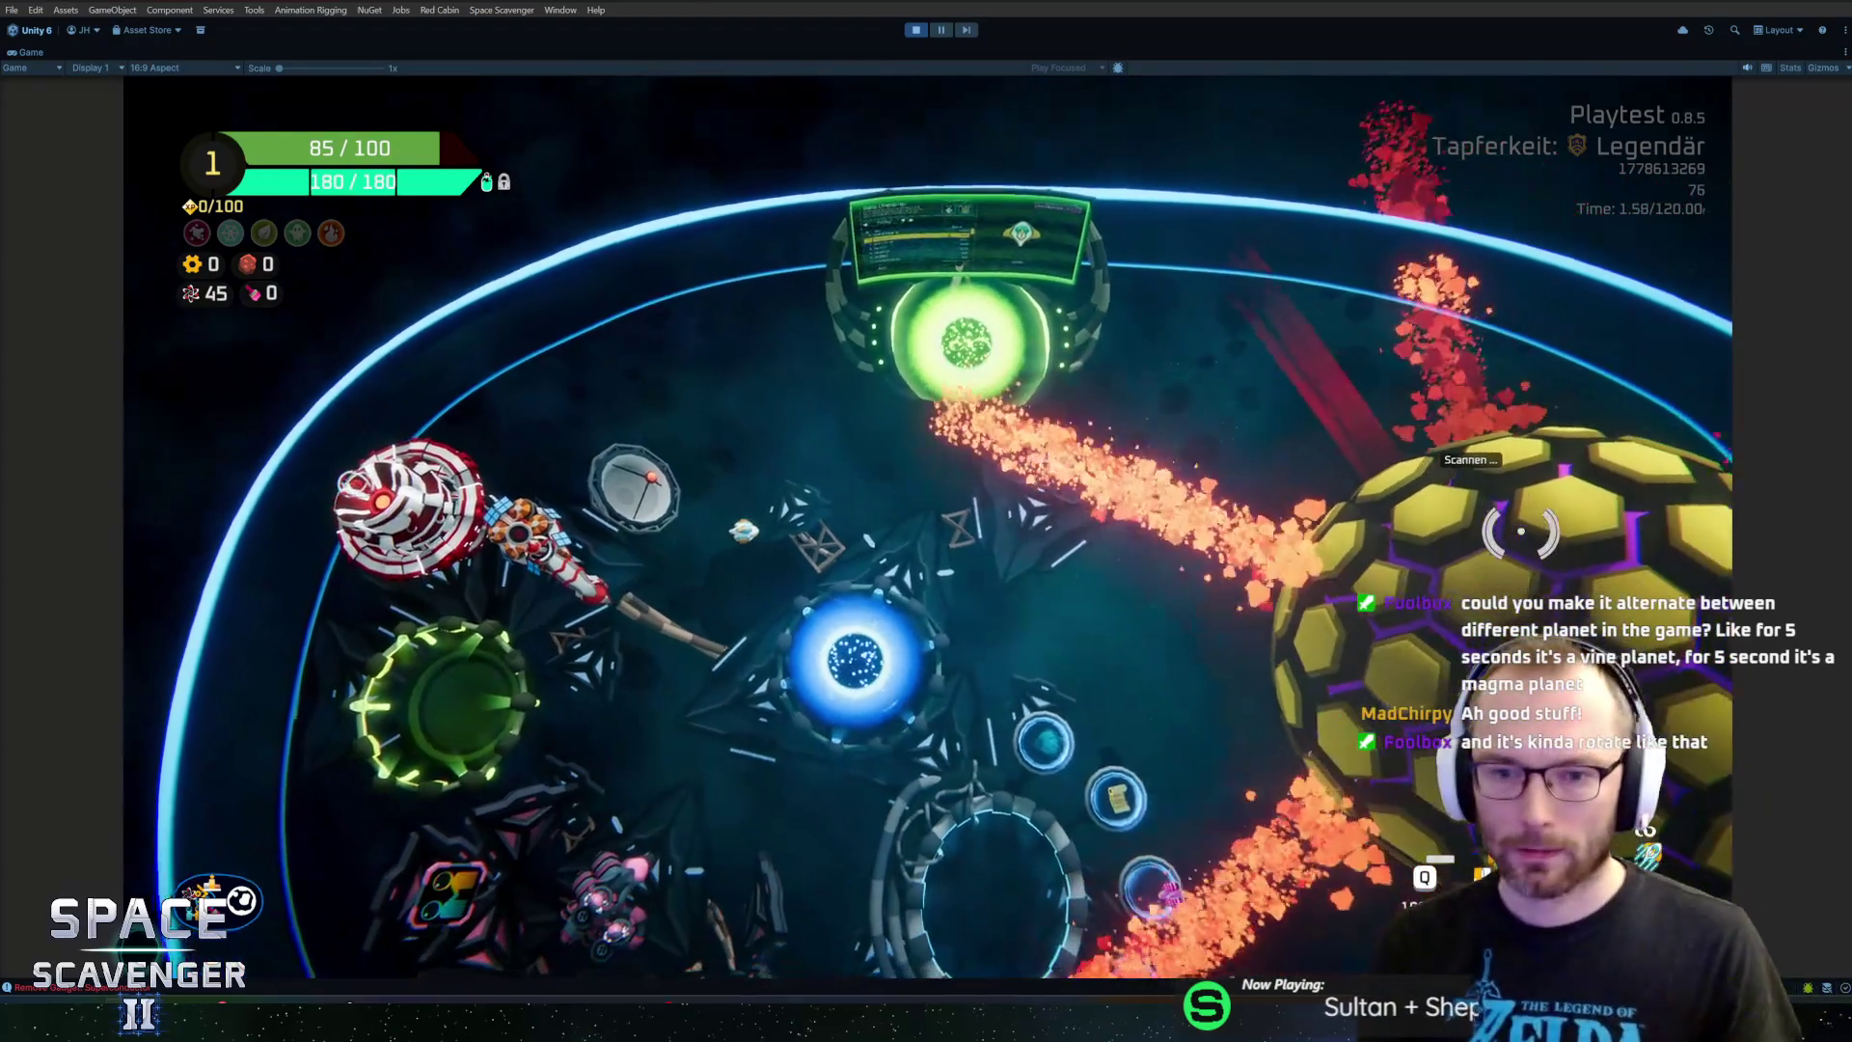
pyautogui.press('s')
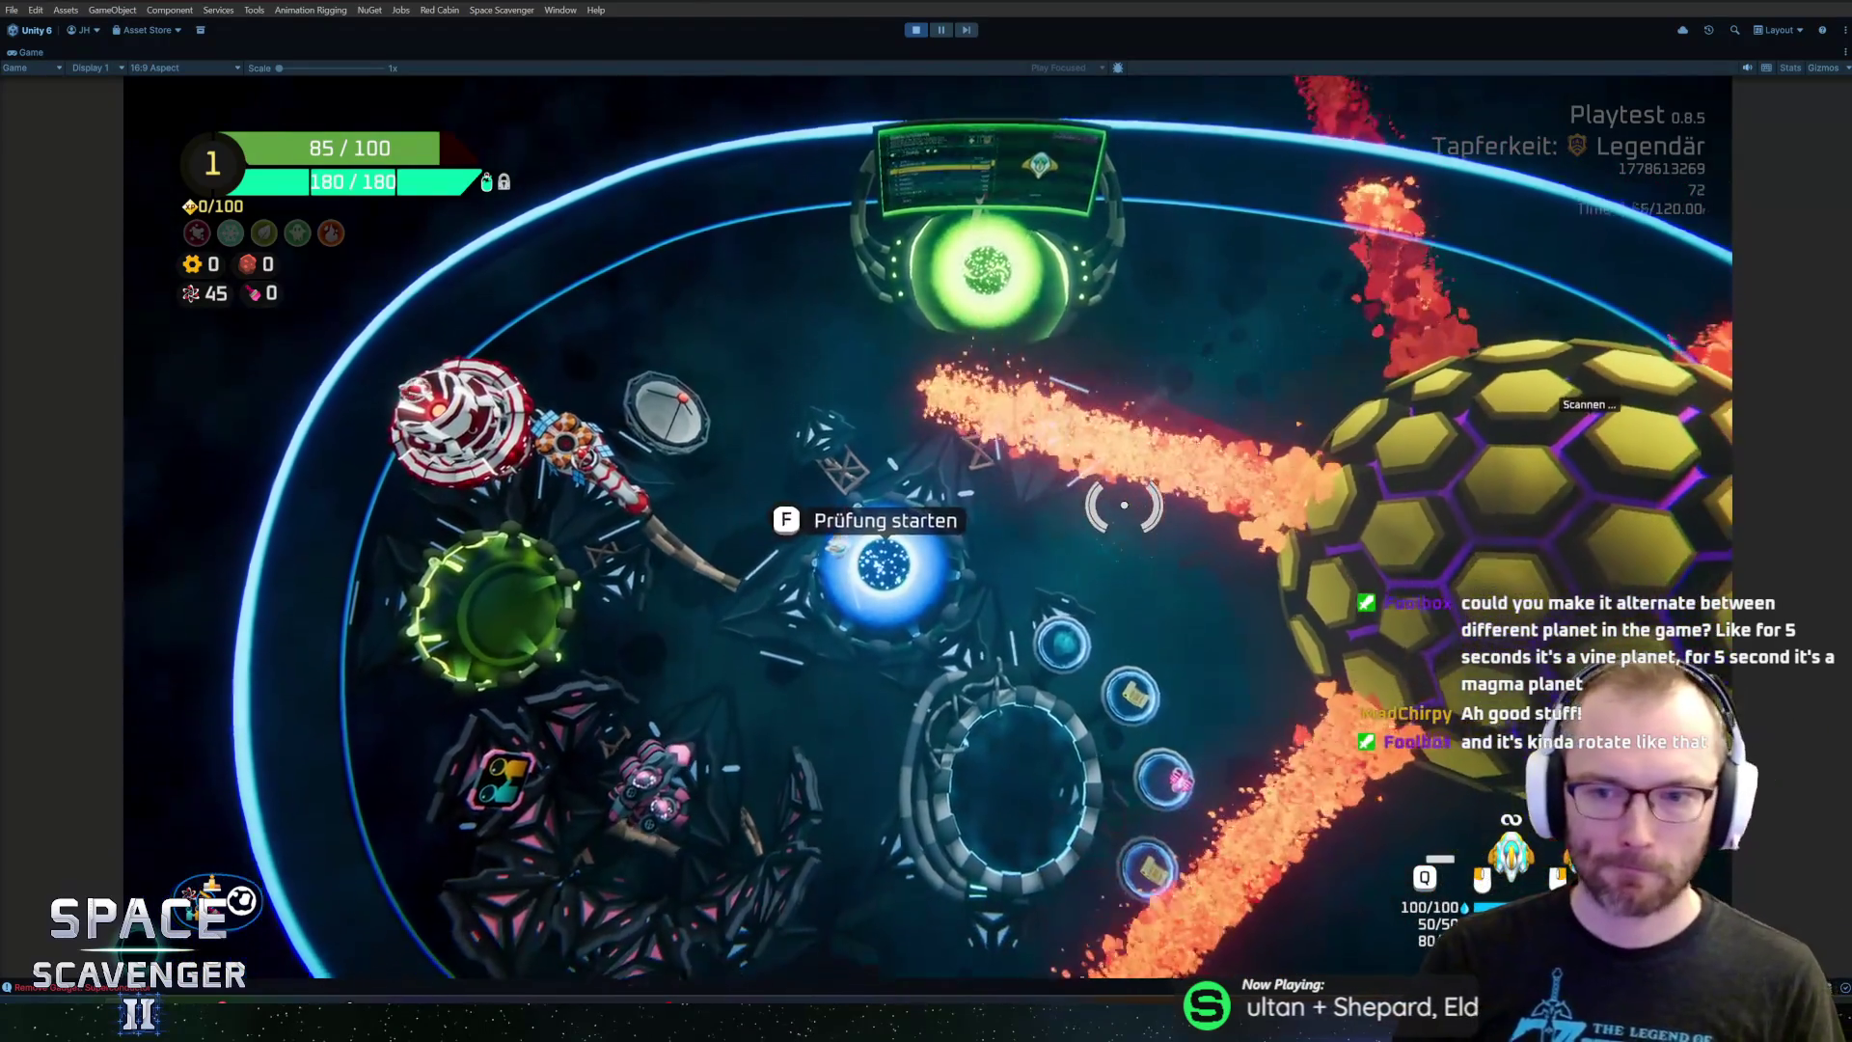
pyautogui.press('s')
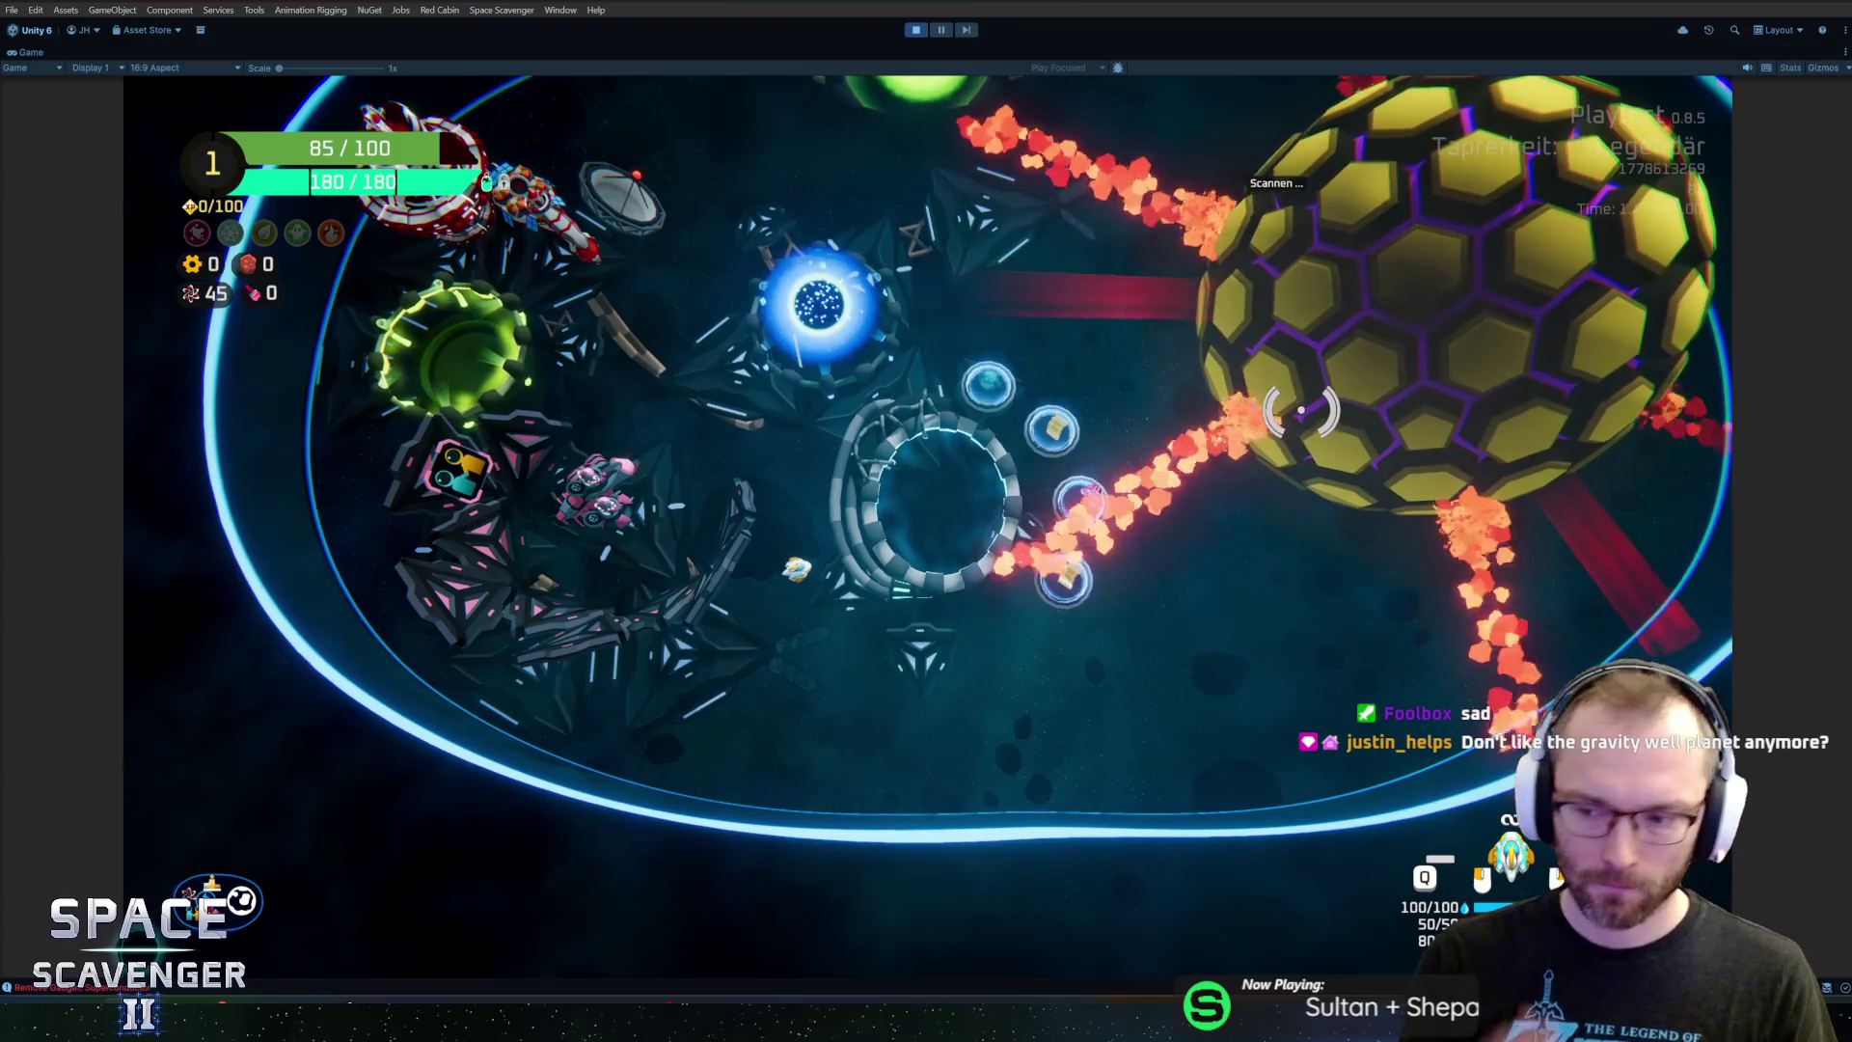
pyautogui.press('`')
pyautogui.write('l ')
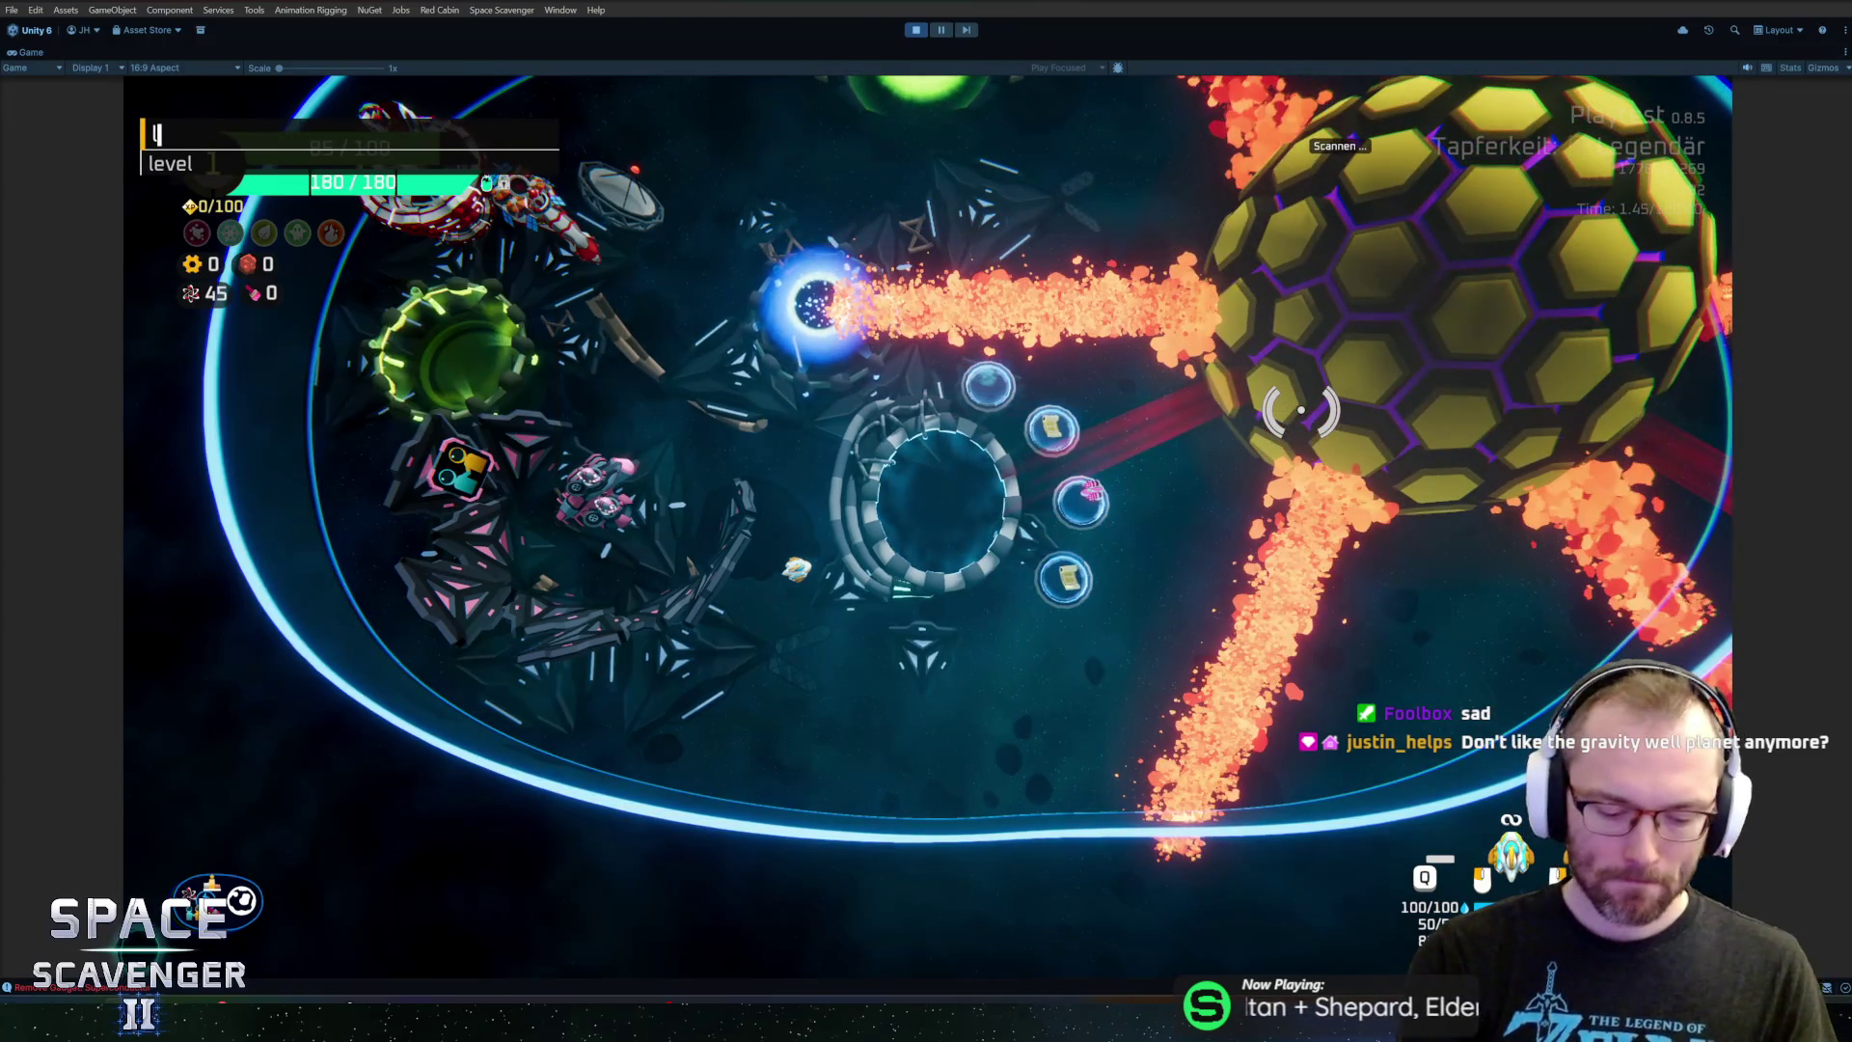
pyautogui.write('planets p')
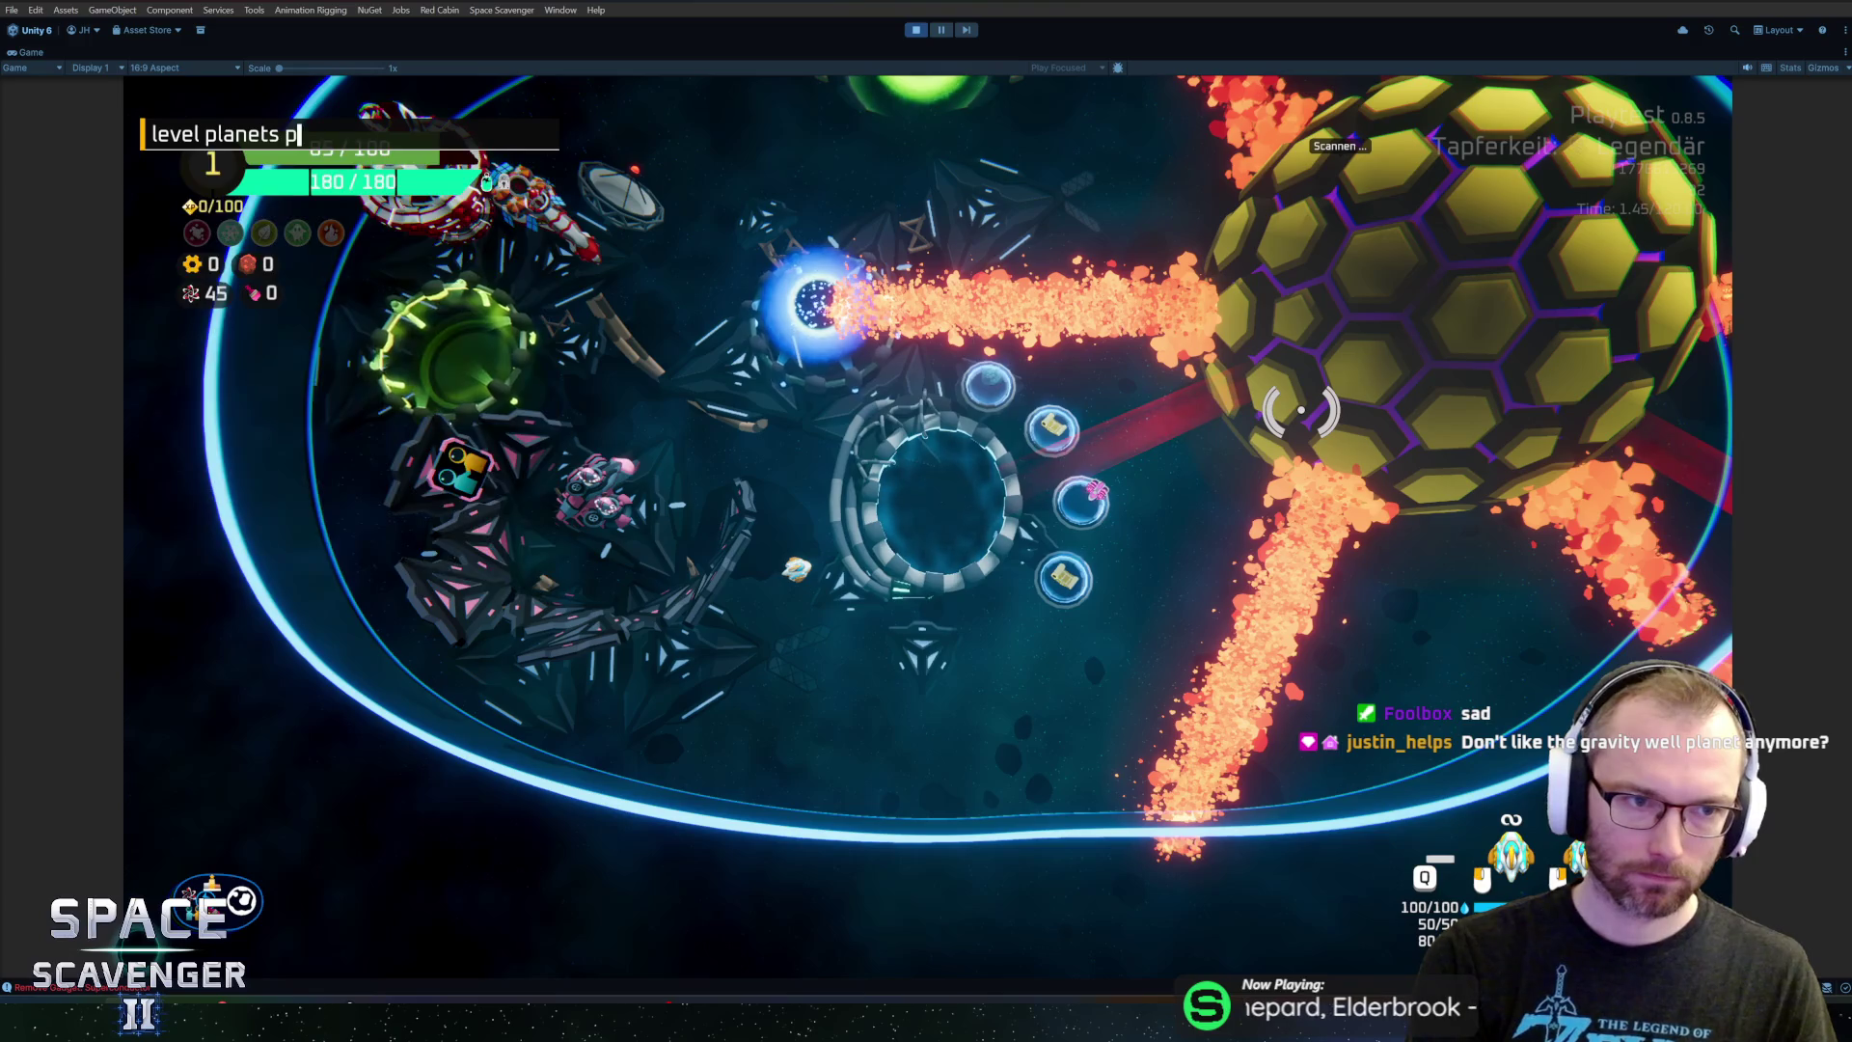
# Run the planet-swap debug command and fly toward and around the red ringed planet
pyautogui.press('Tab')
pyautogui.press('Return')
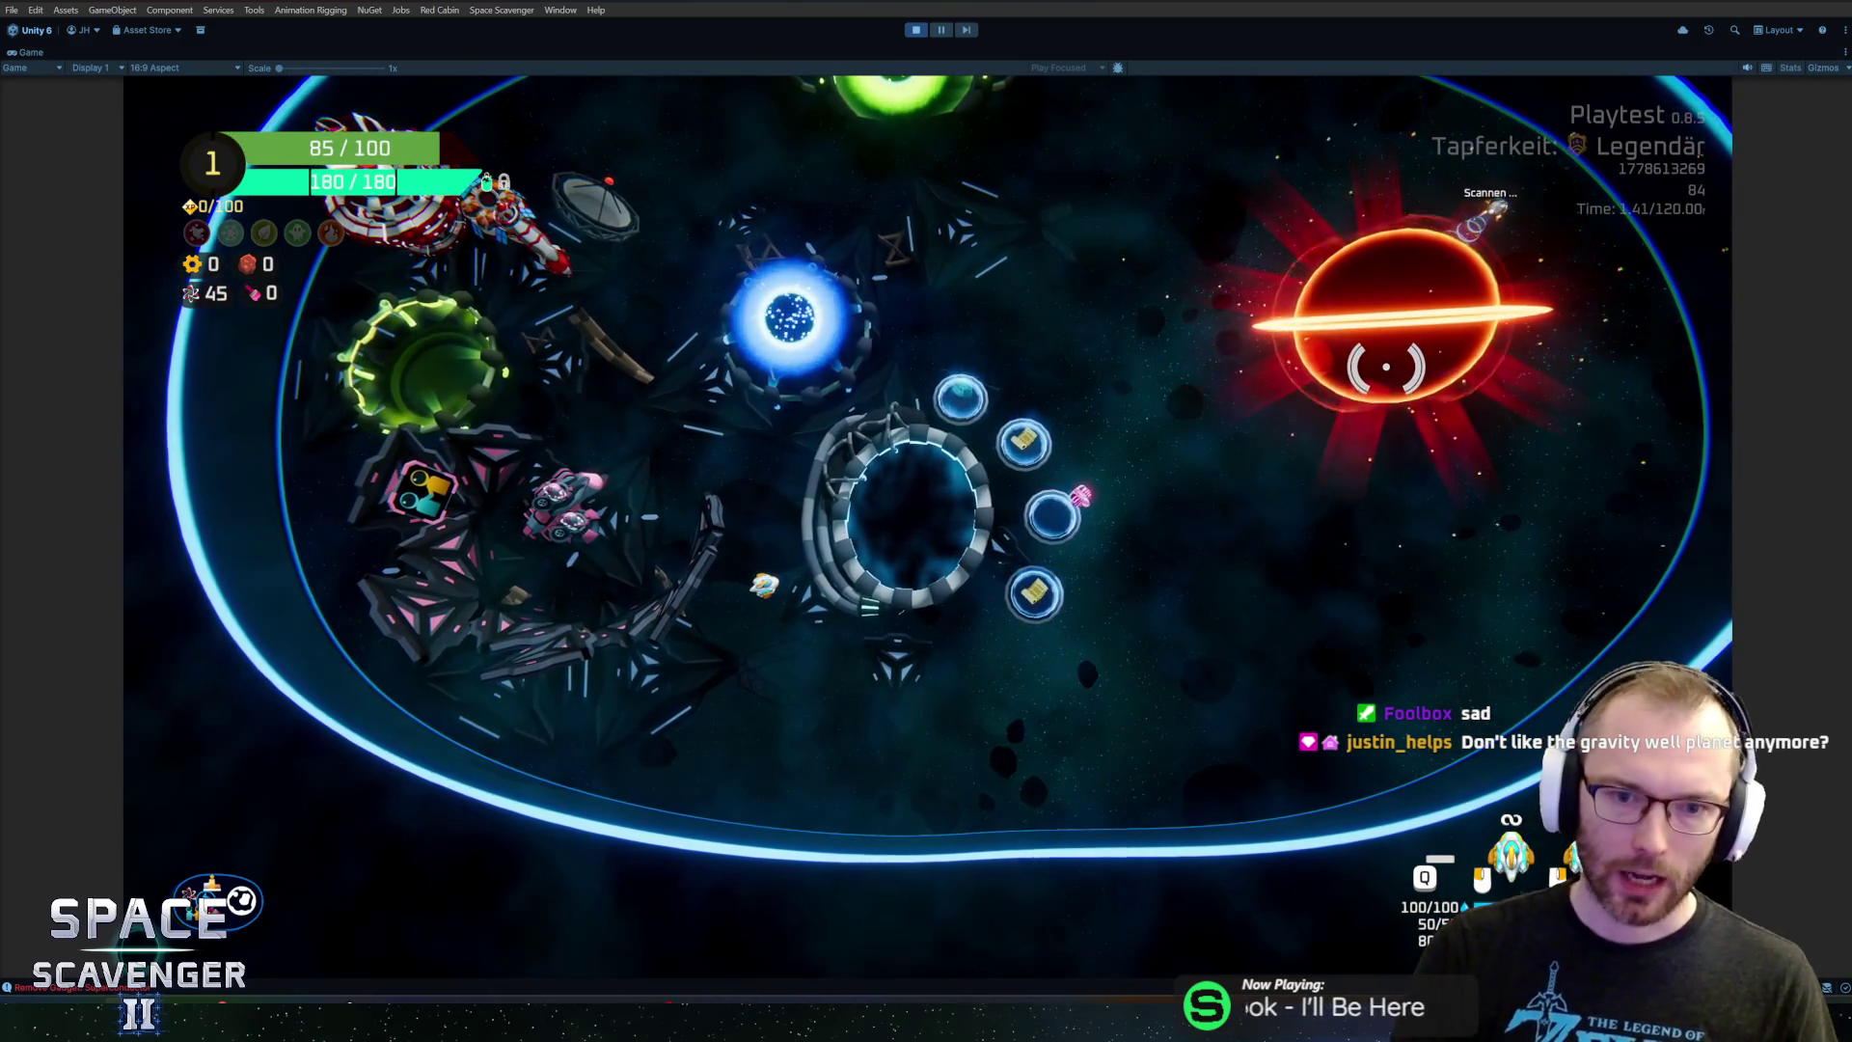
pyautogui.press('d')
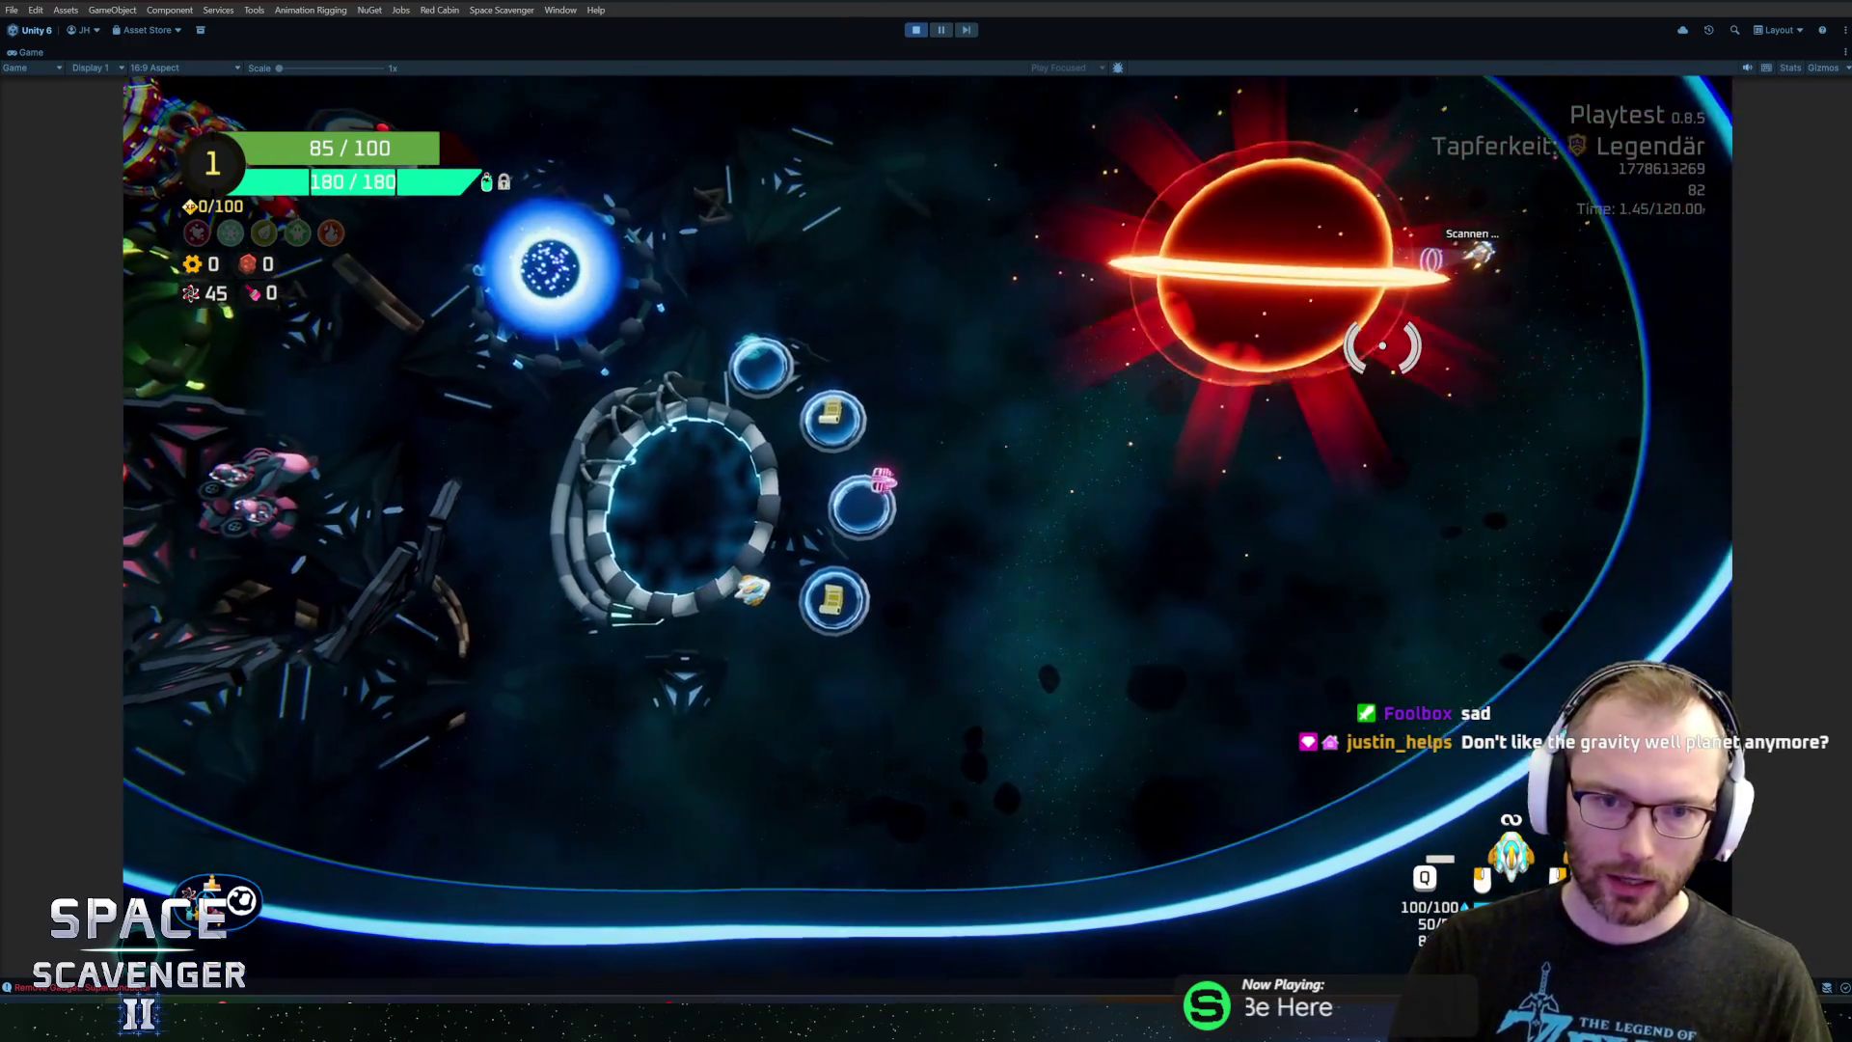
pyautogui.press('s')
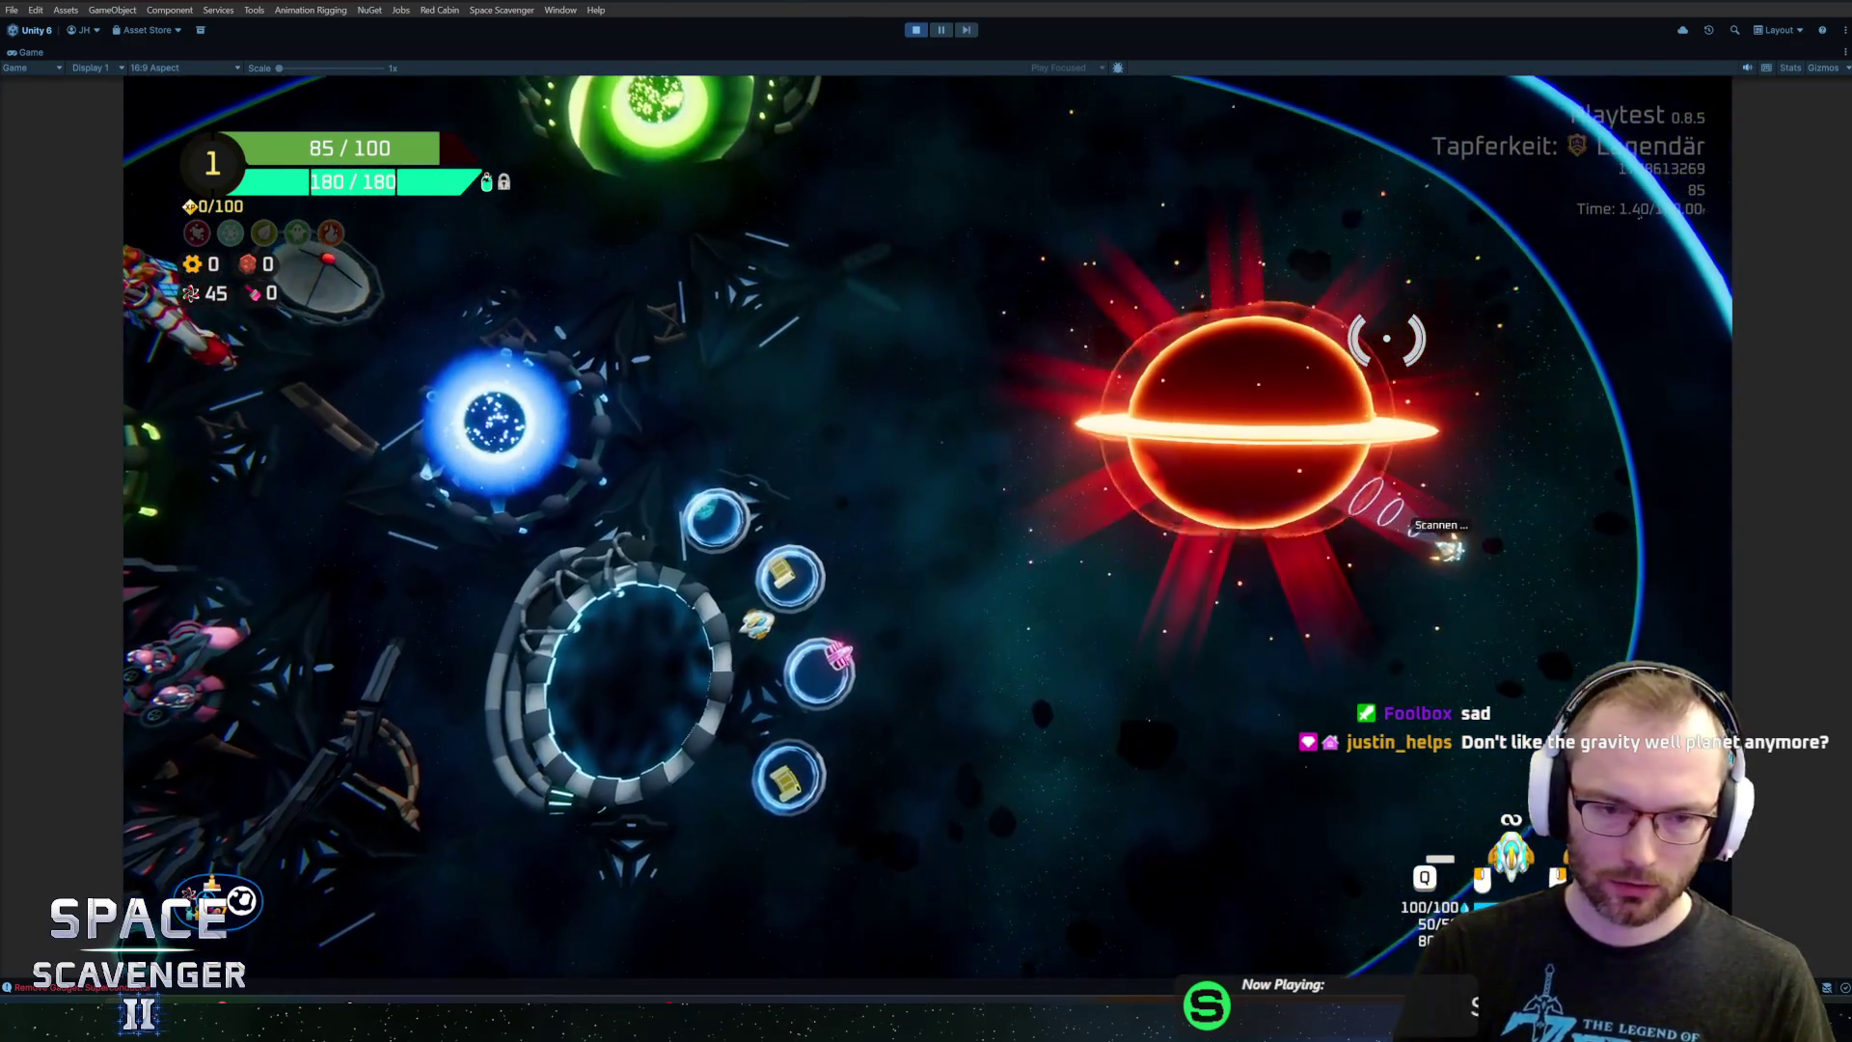
pyautogui.press('a')
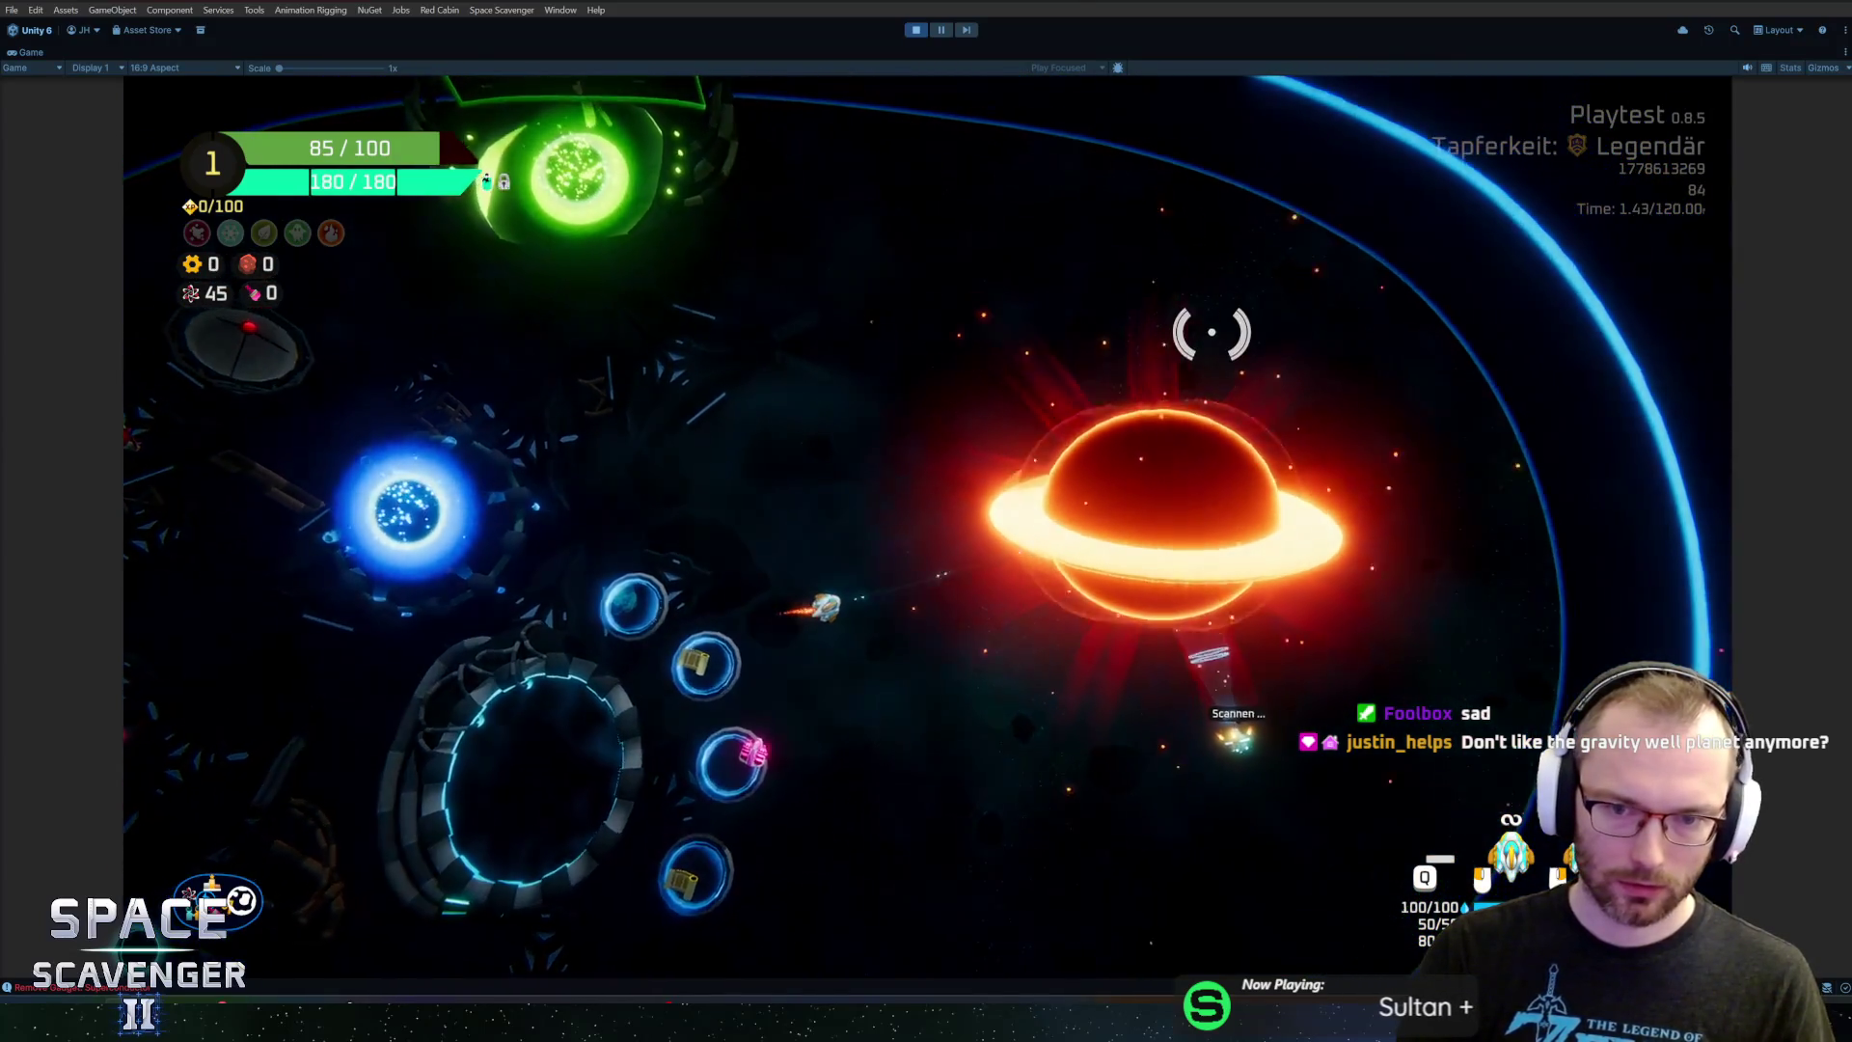
pyautogui.scroll(3, 982, 328)
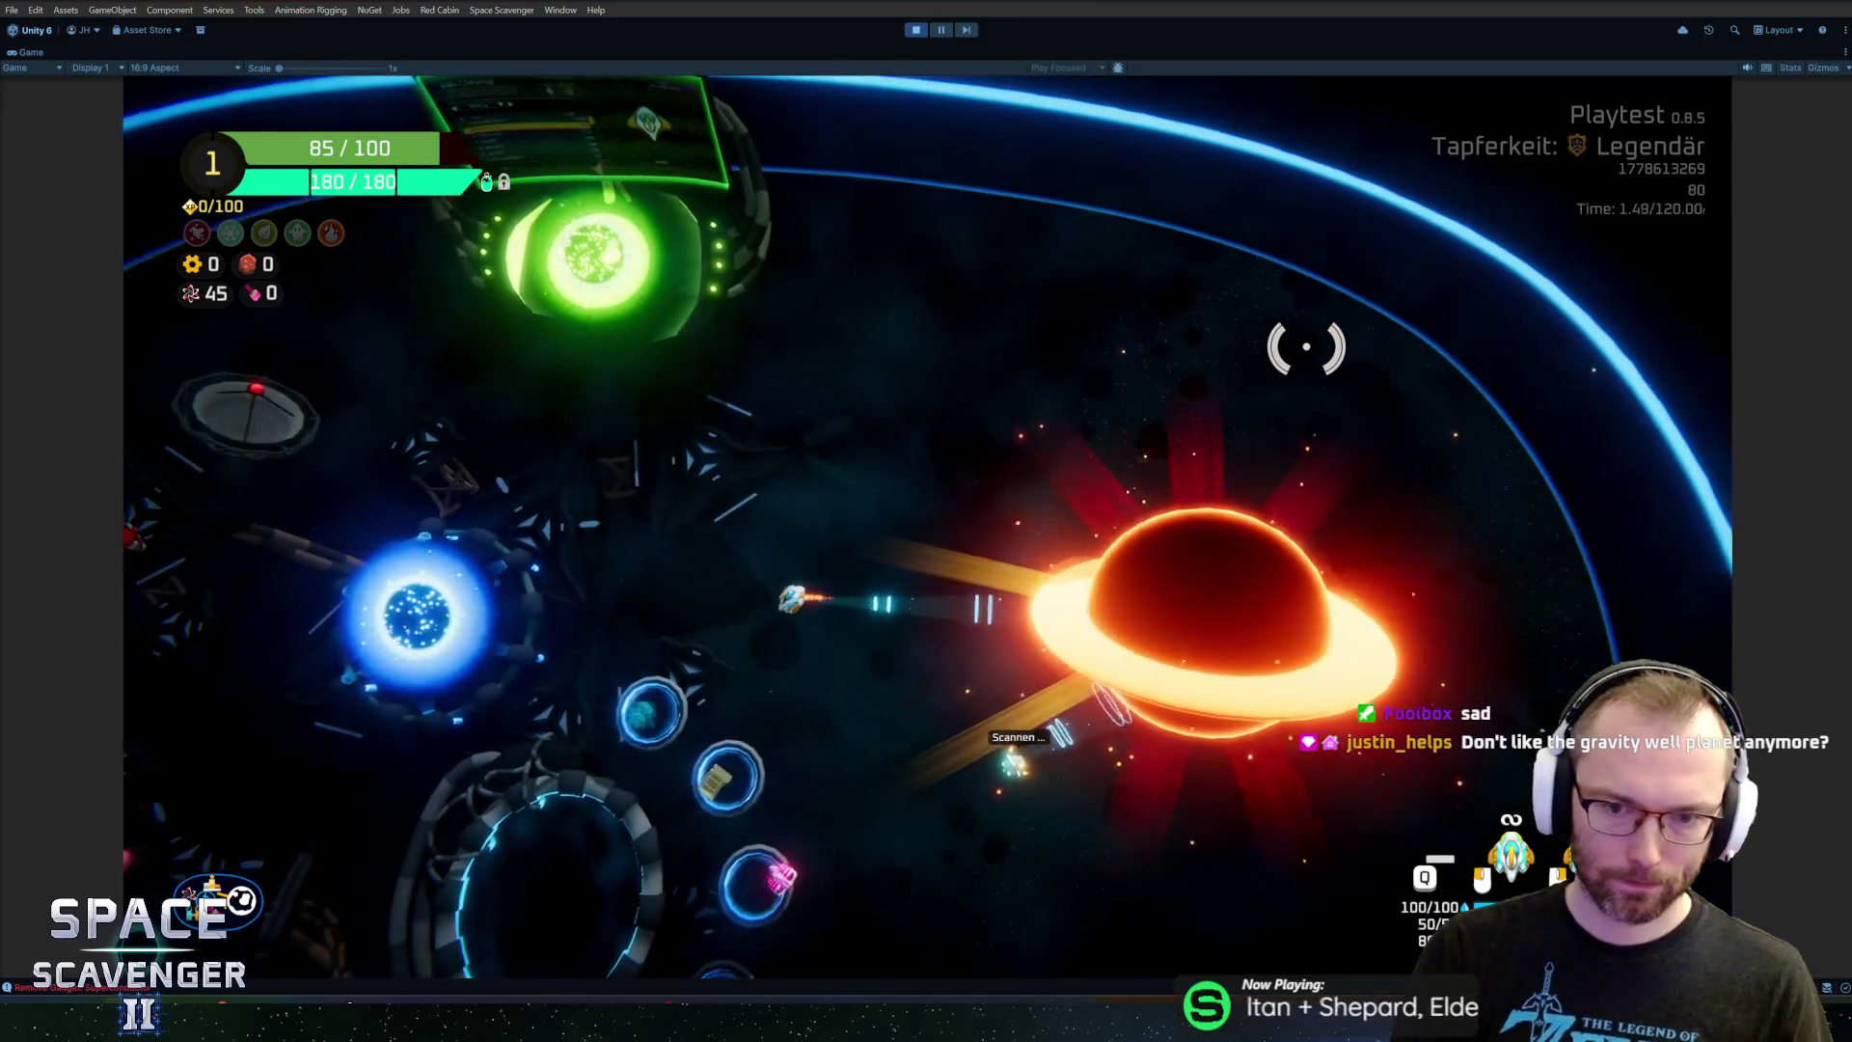
# Keep steering the ship around and below the red planet as its health drops
pyautogui.press('a')
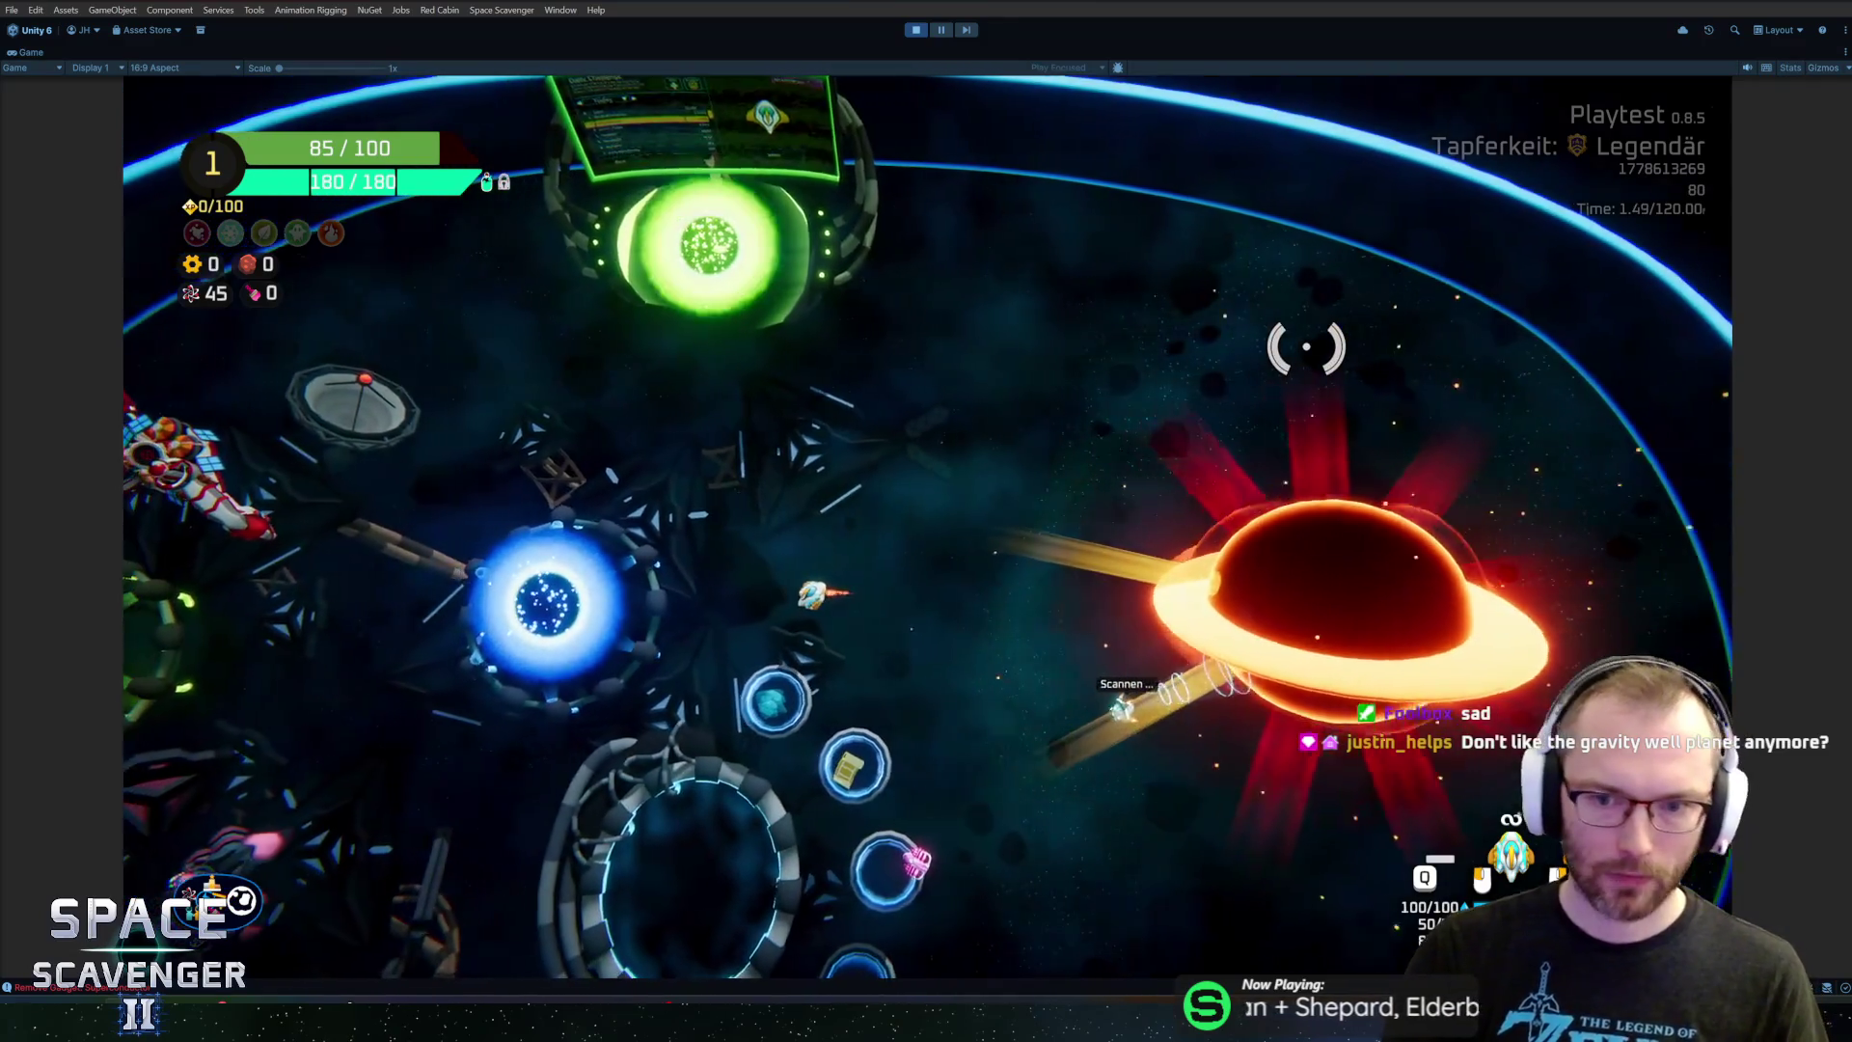
pyautogui.press('w')
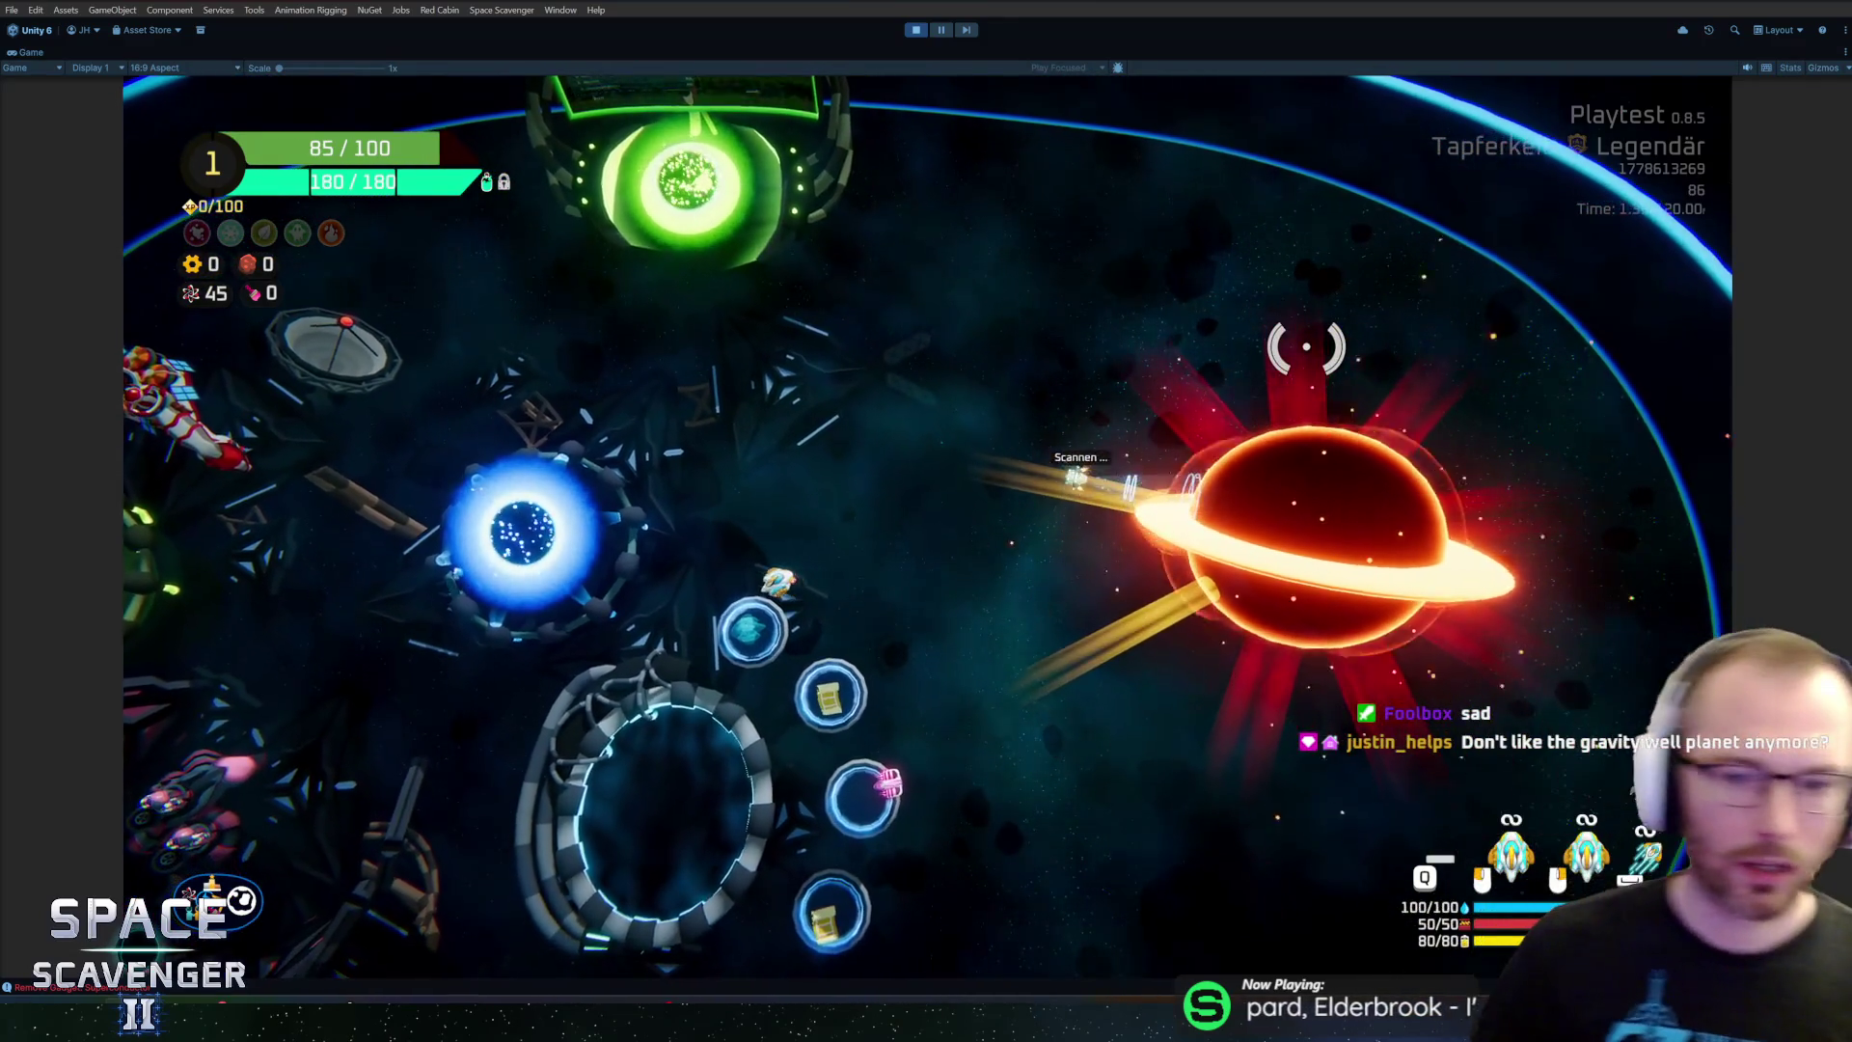
pyautogui.press('d')
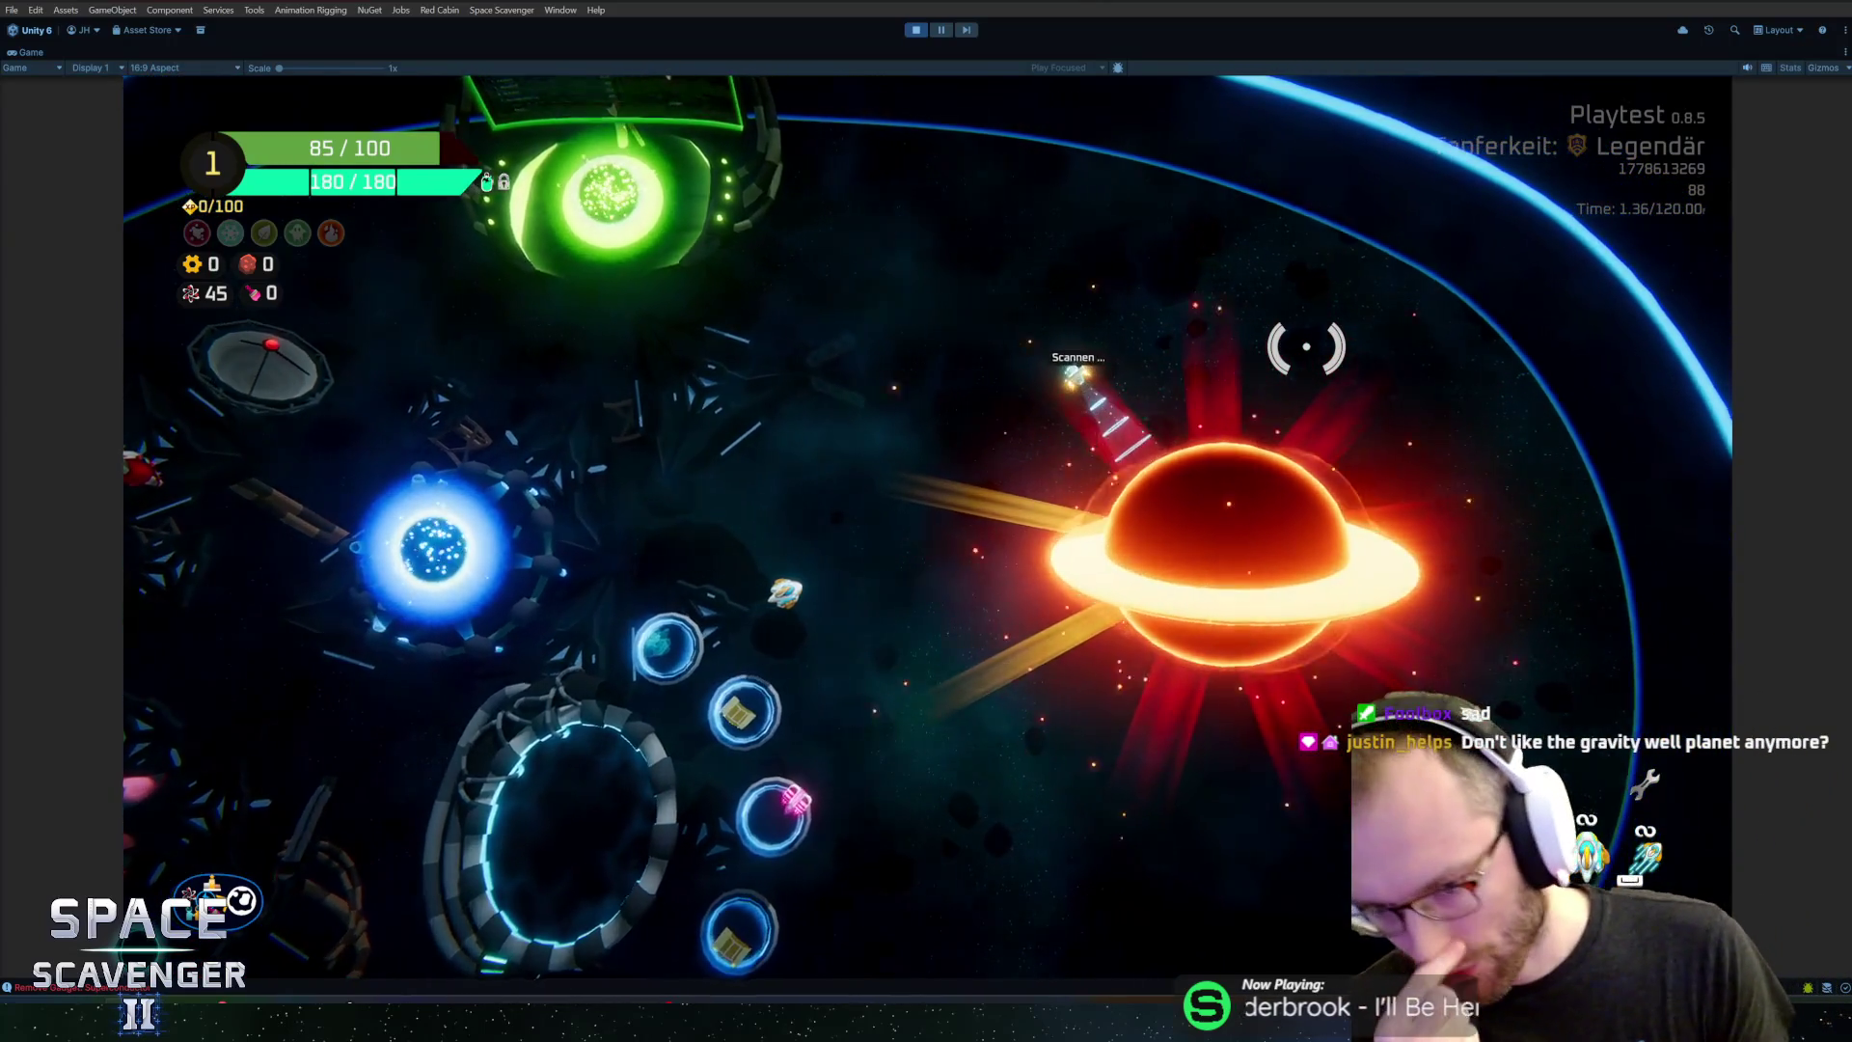
pyautogui.press('s')
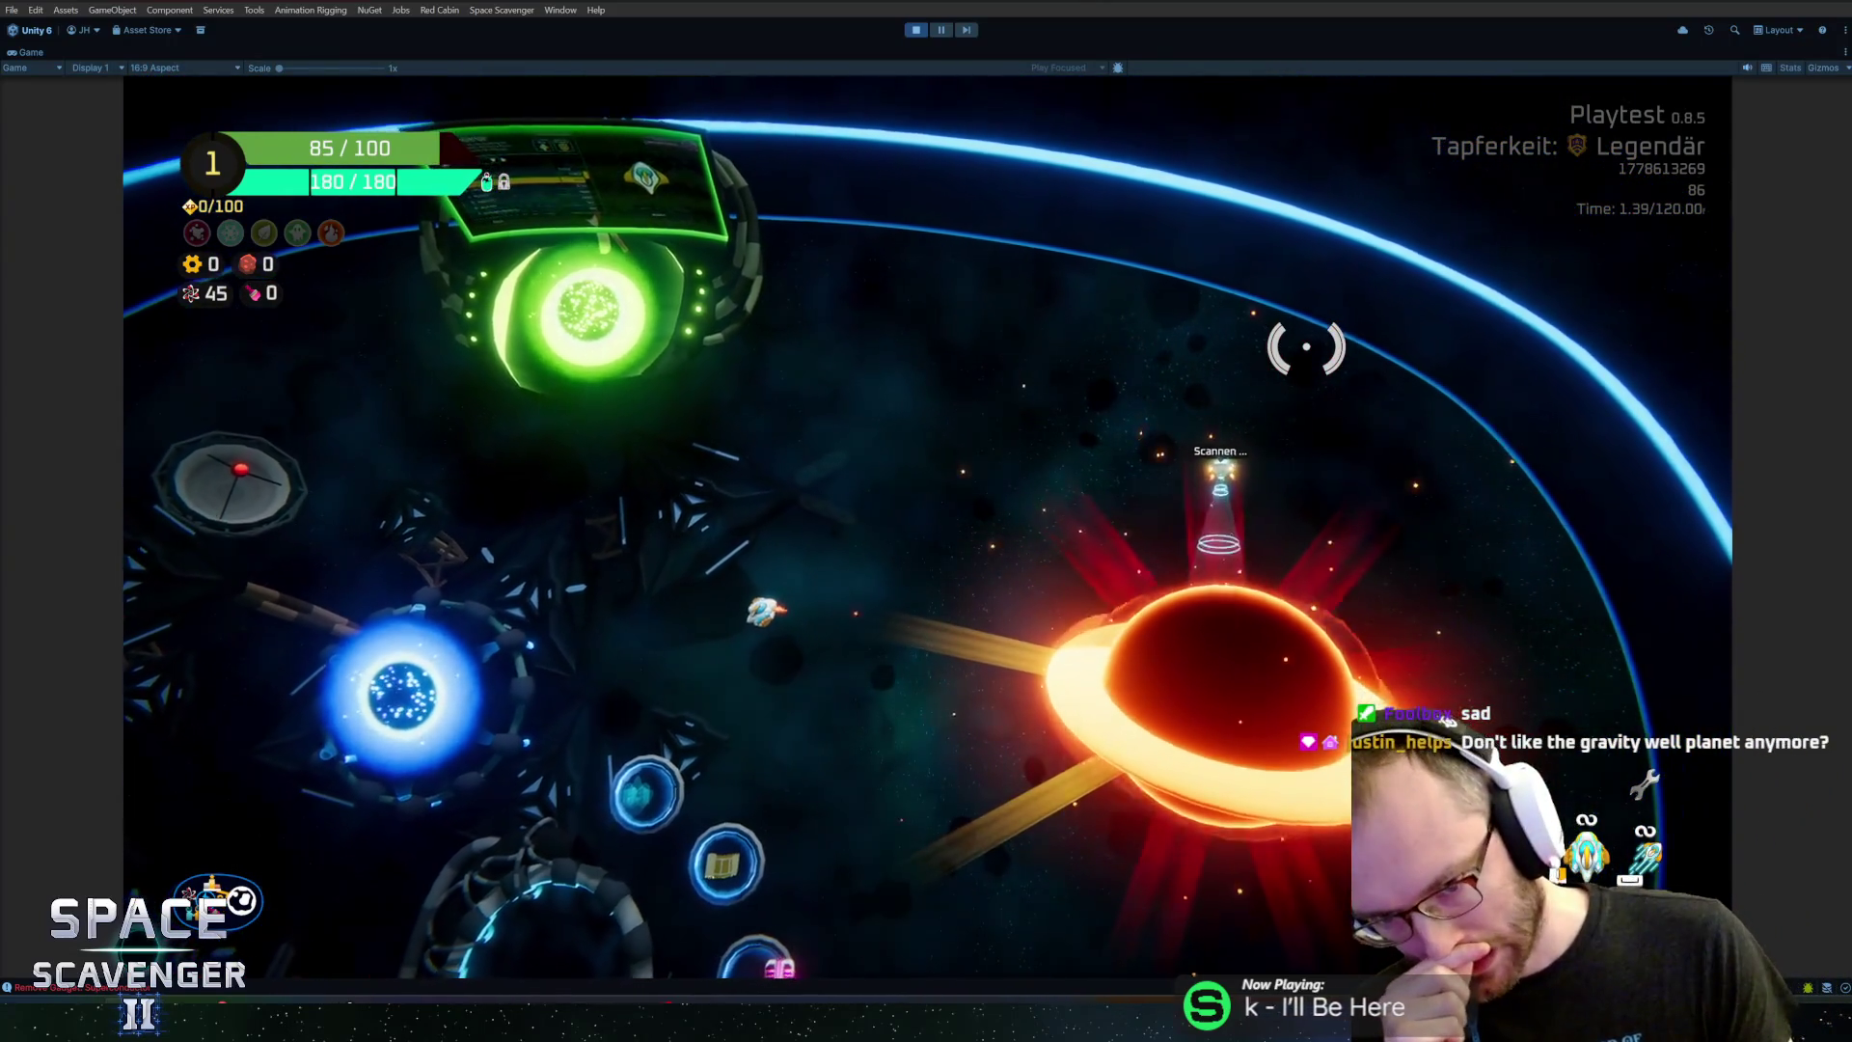
pyautogui.press('d')
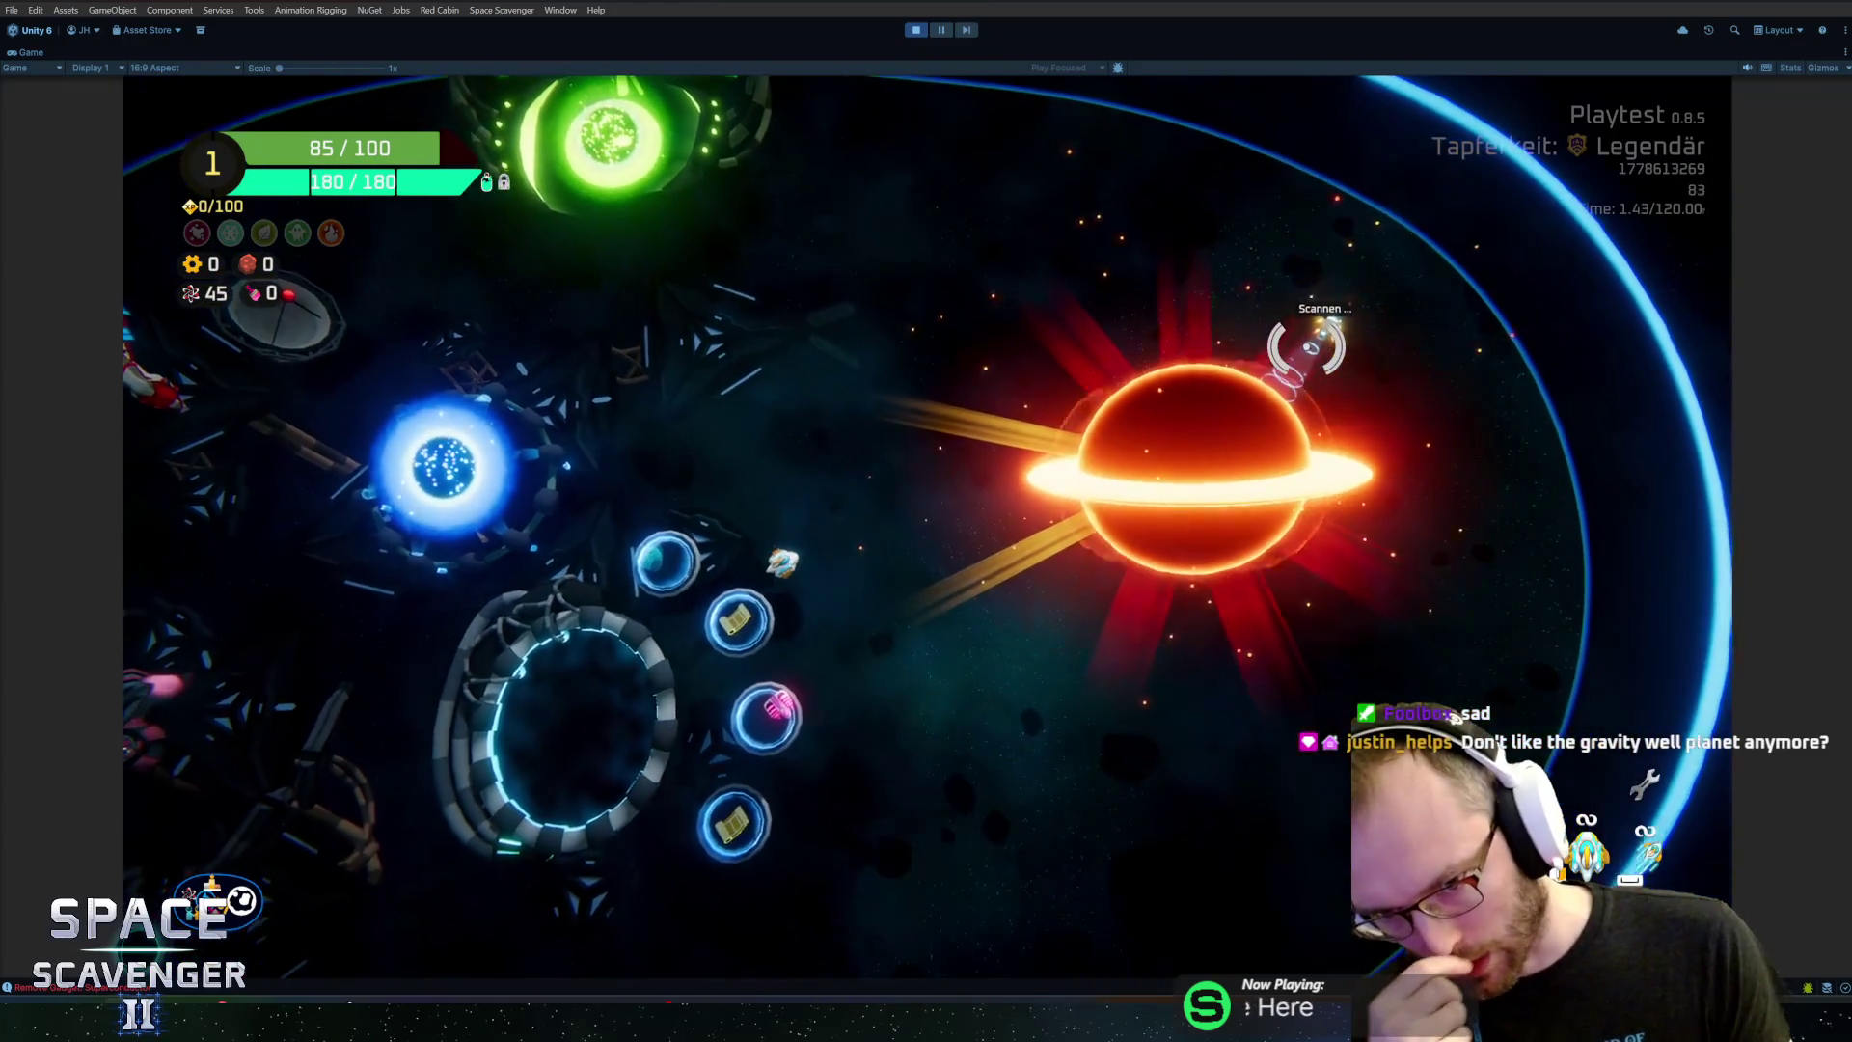
pyautogui.press('d')
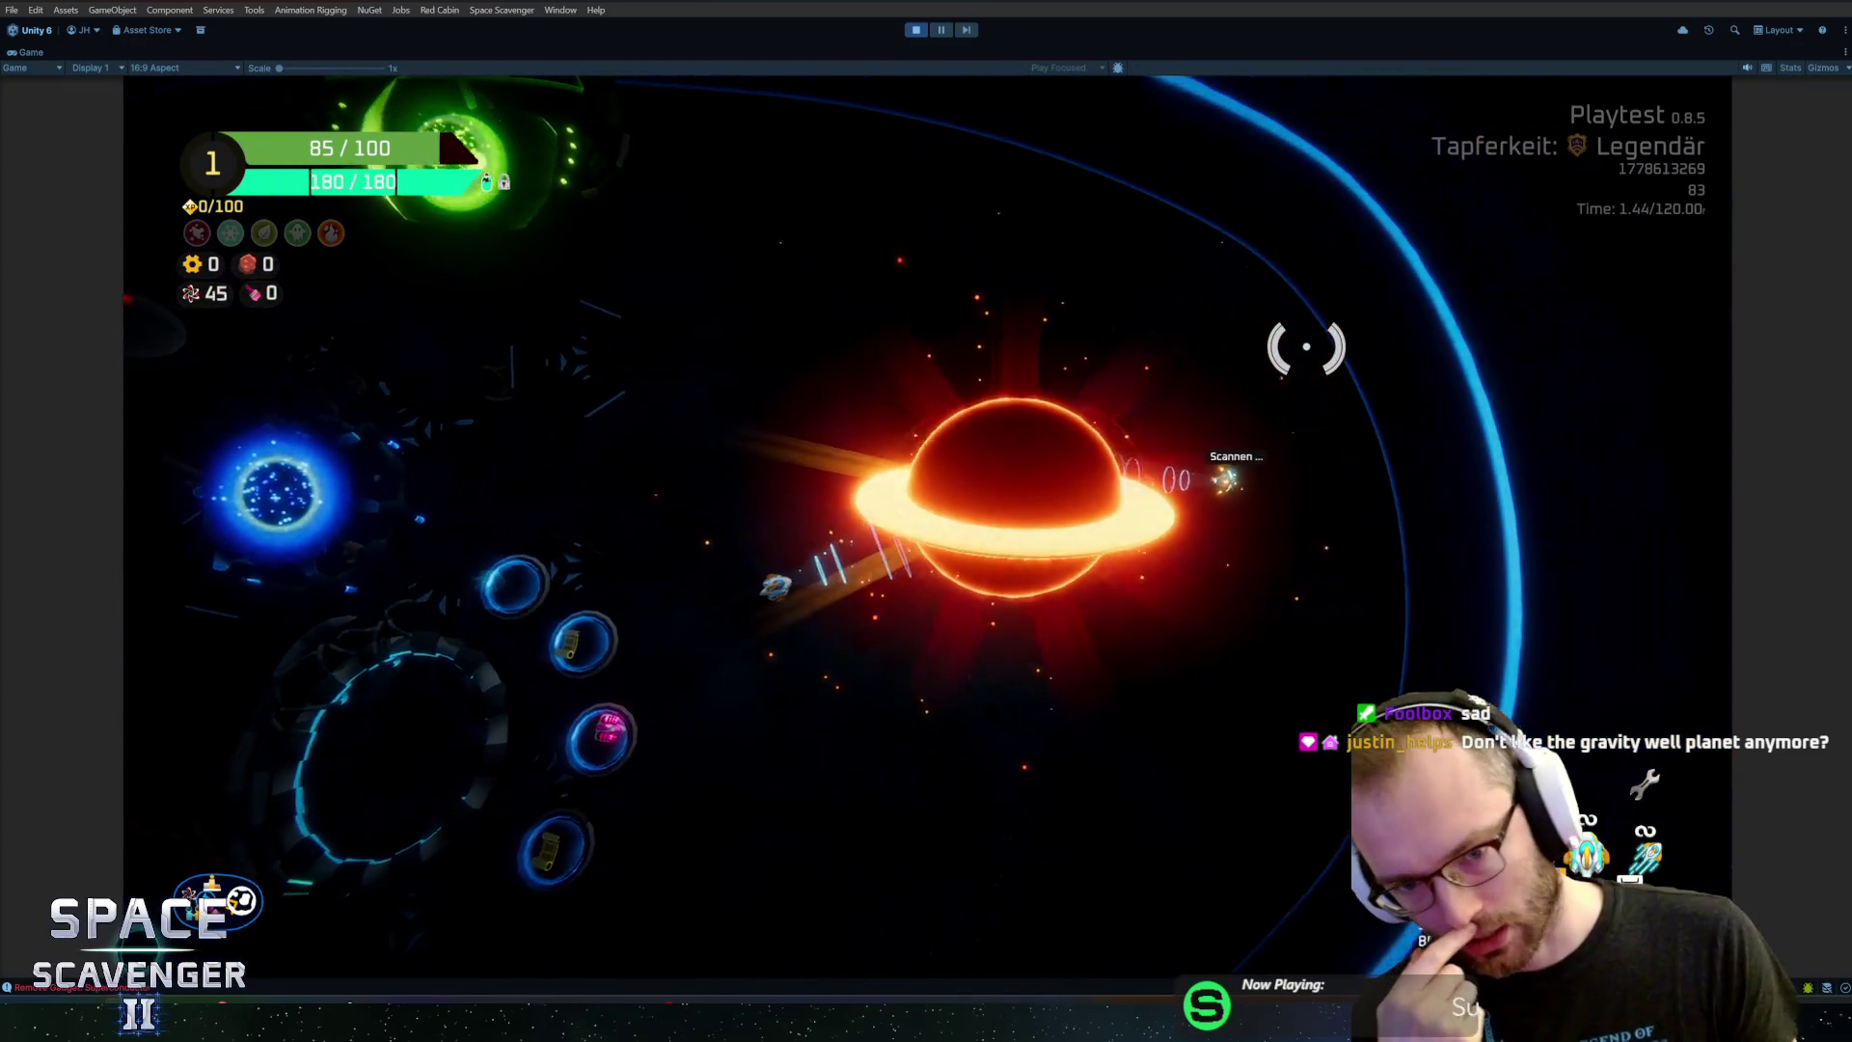
pyautogui.press('s')
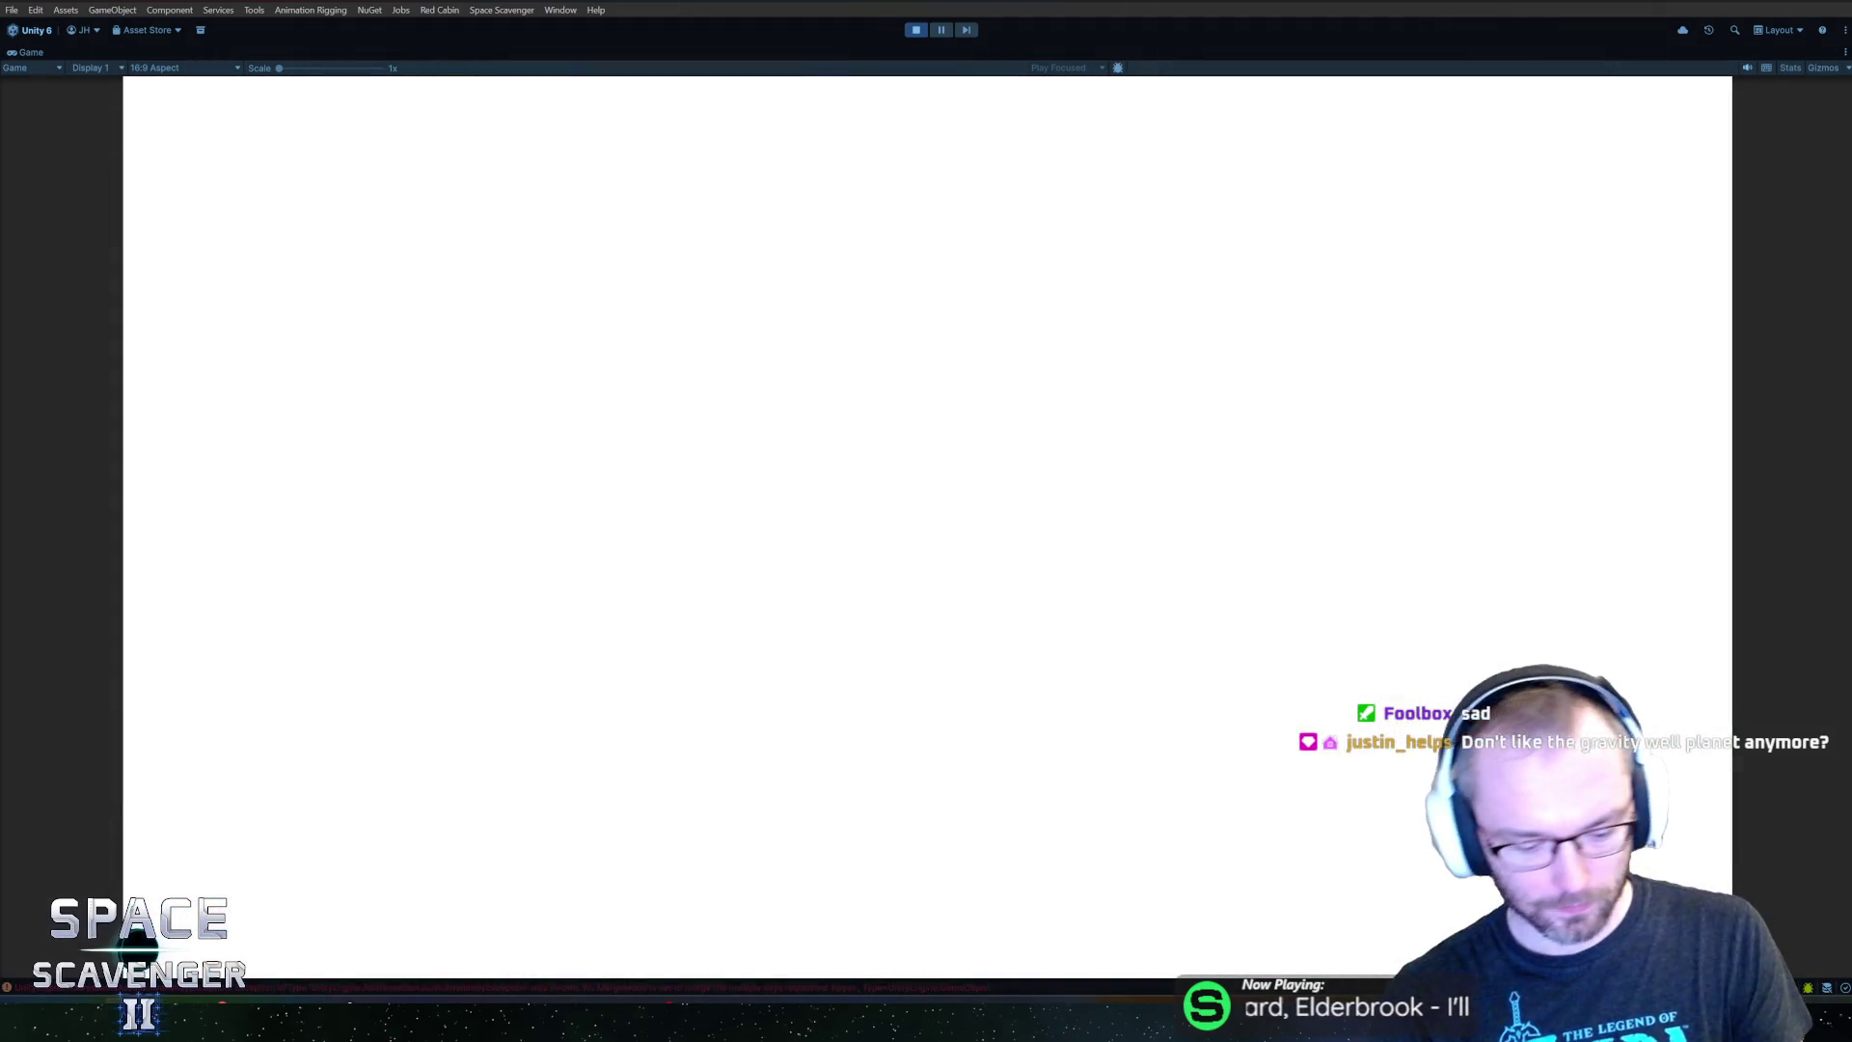
# Restart the game, maximize the Game view, and bring up the in-game debug console
pyautogui.hotkey('ctrl', 'p')
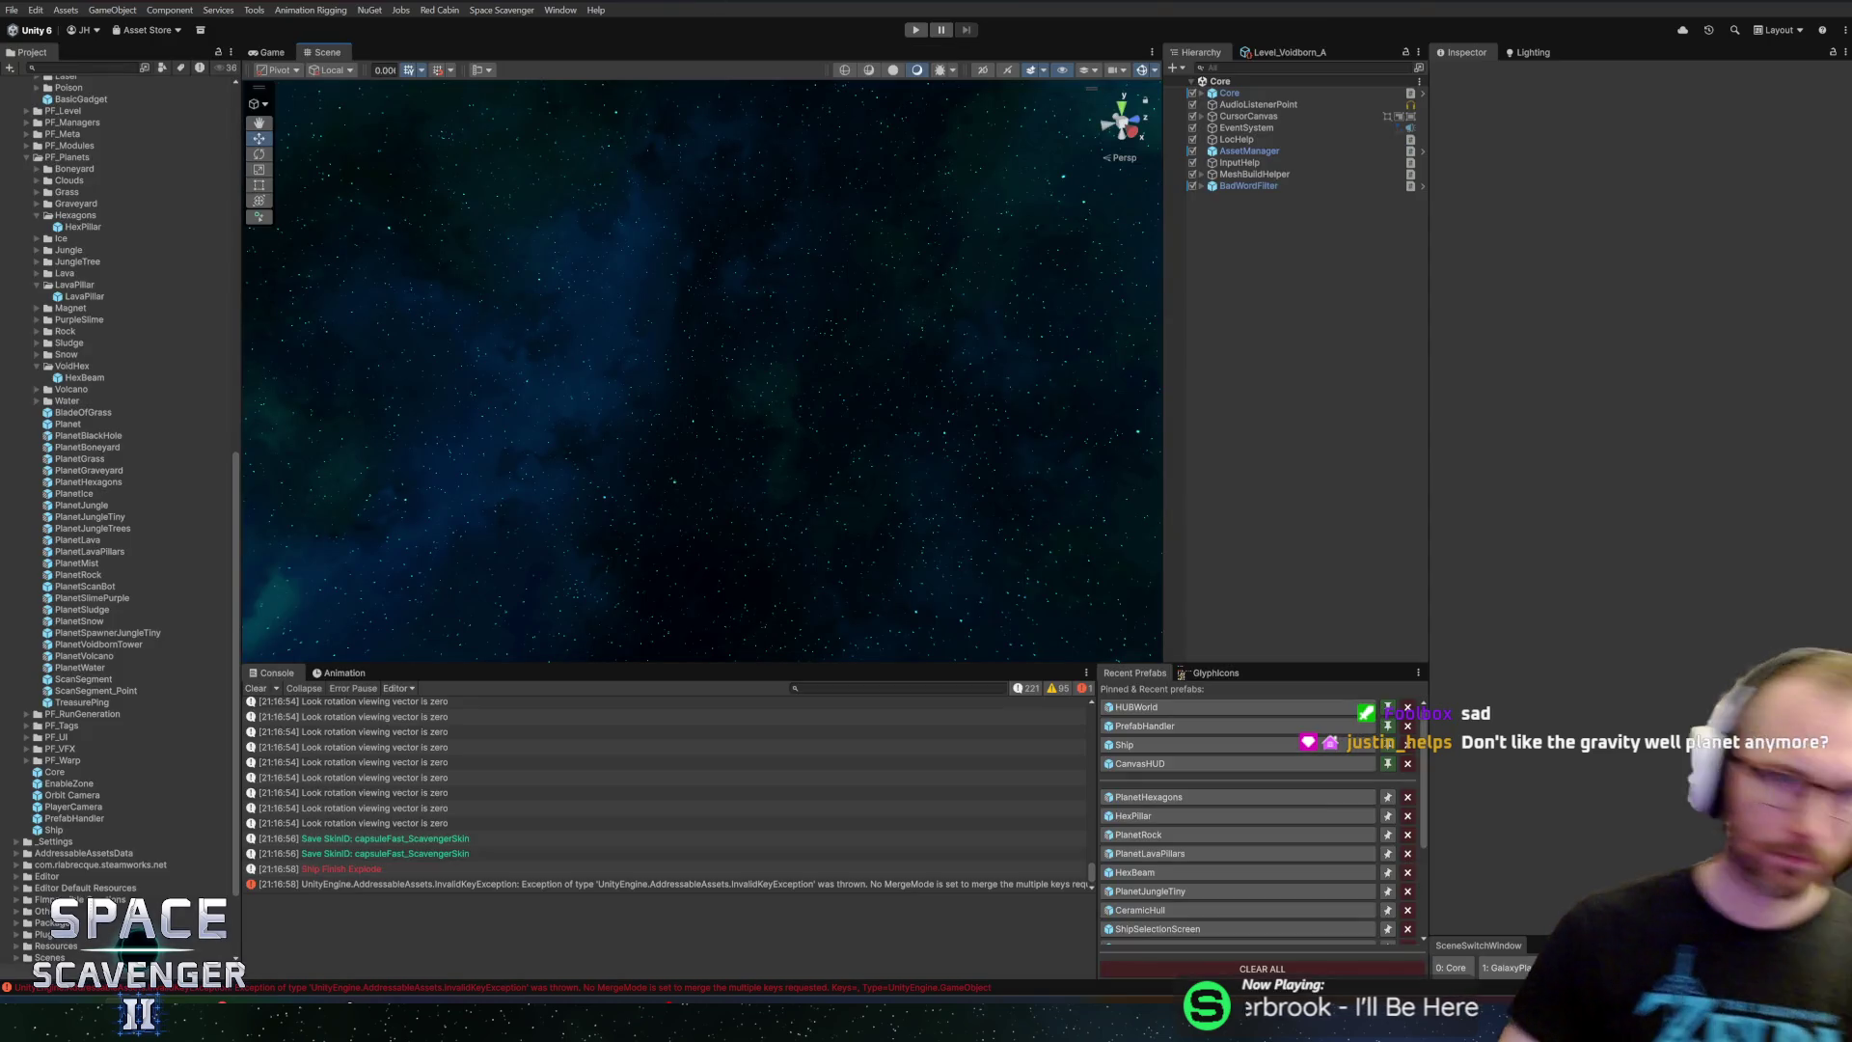
pyautogui.click(919, 32)
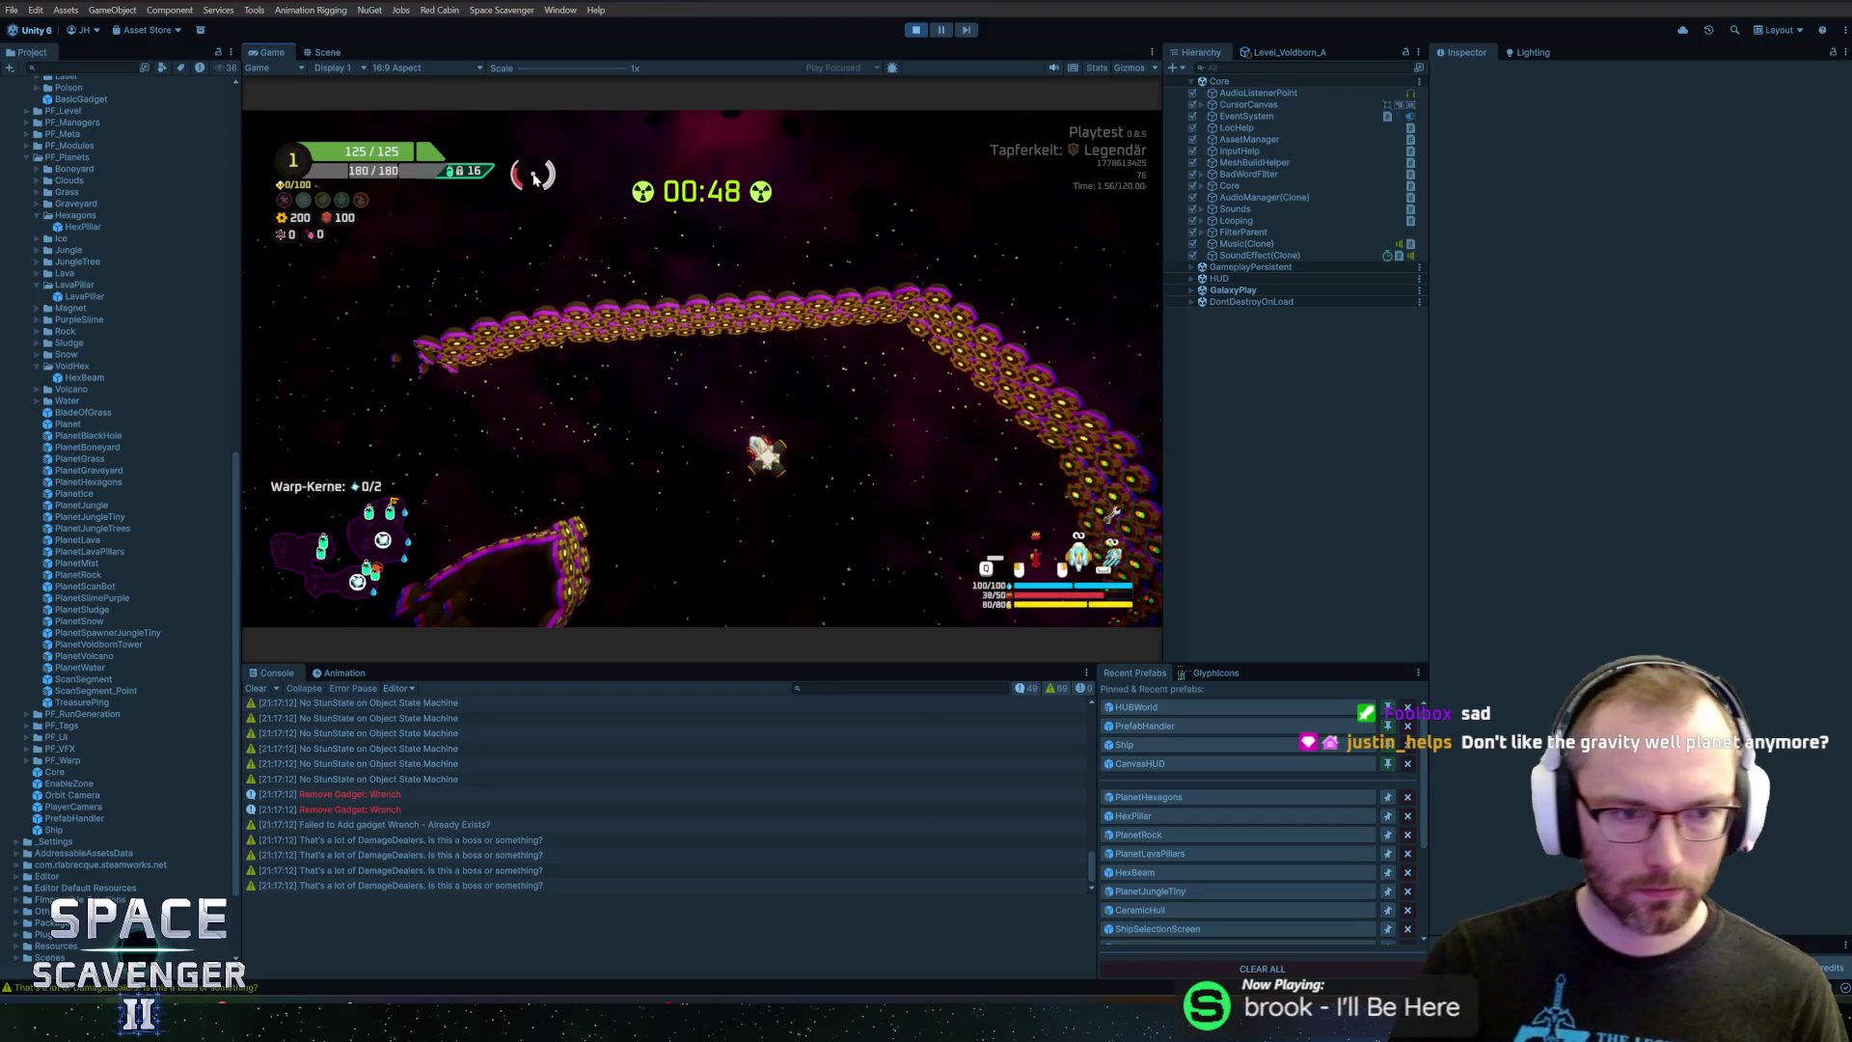
pyautogui.doubleClick(270, 54)
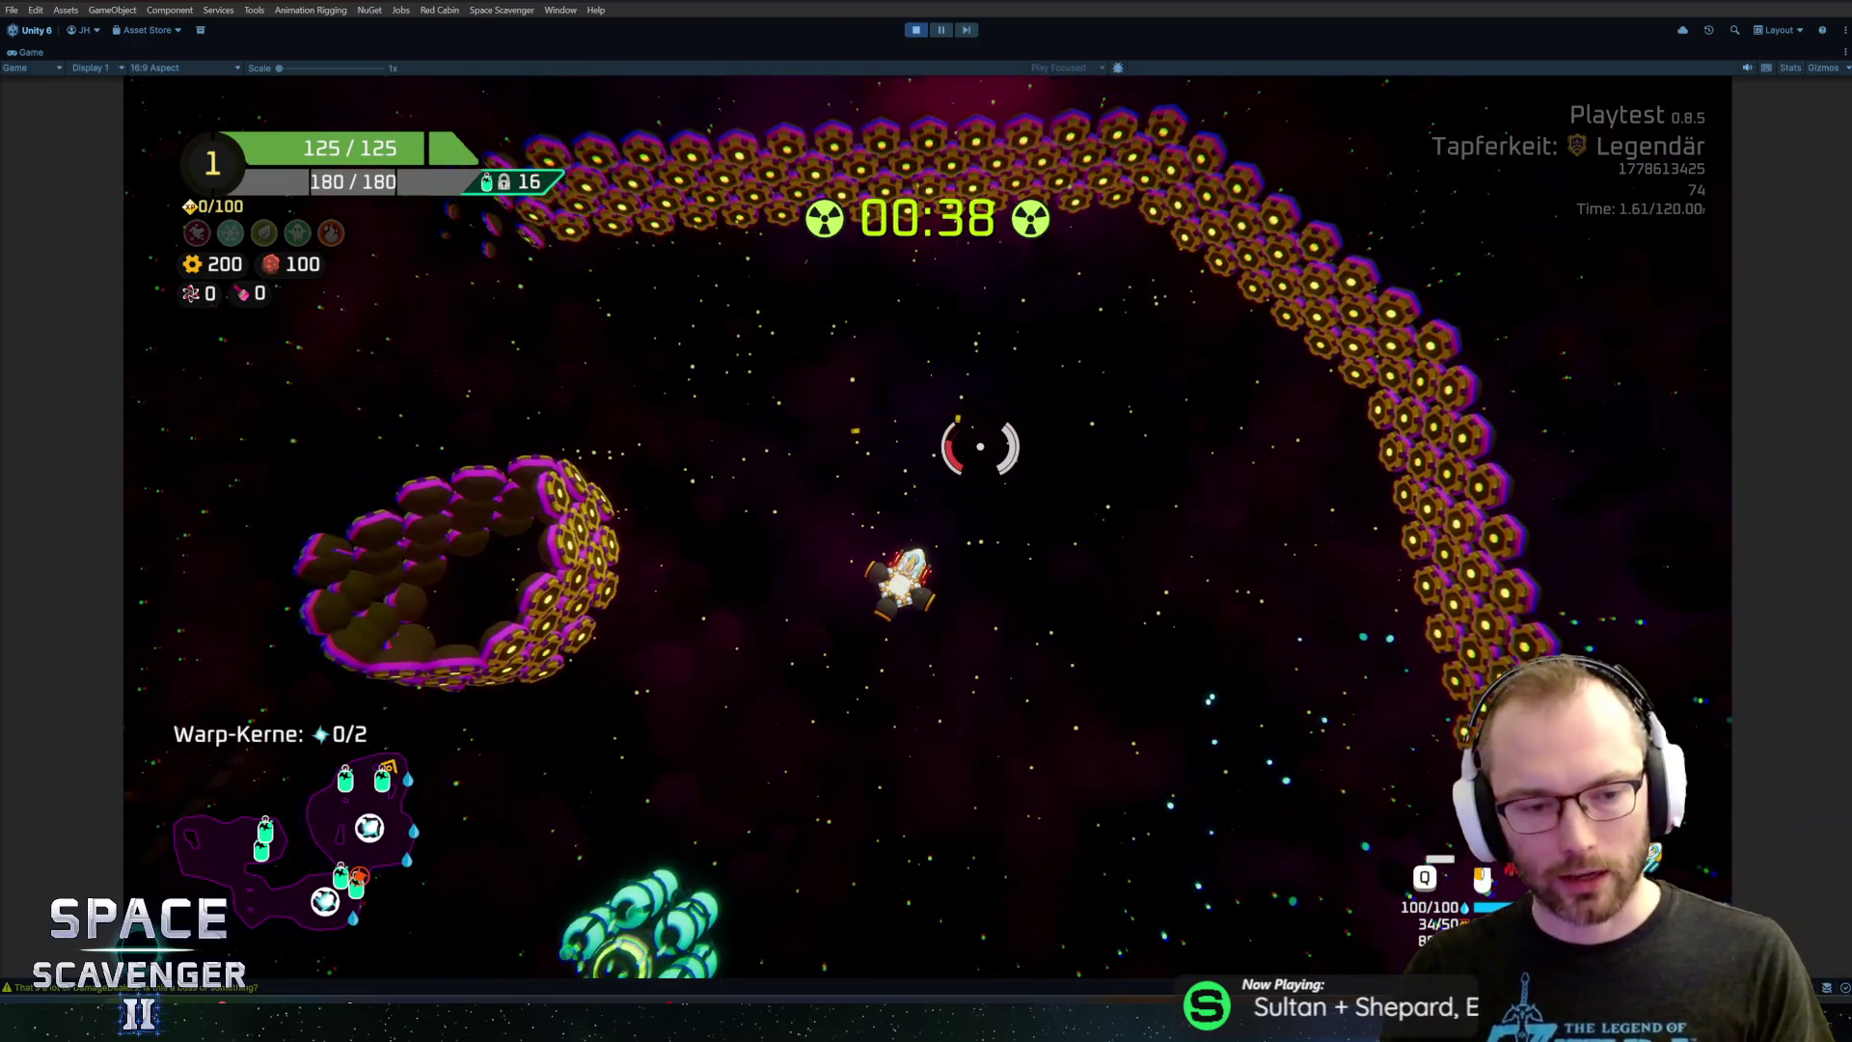
pyautogui.press('`')
# Run the console command 'level radiation stop' to turn off the radiation event
pyautogui.write('spaw')
pyautogui.press('BackSpace')
pyautogui.press('BackSpace')
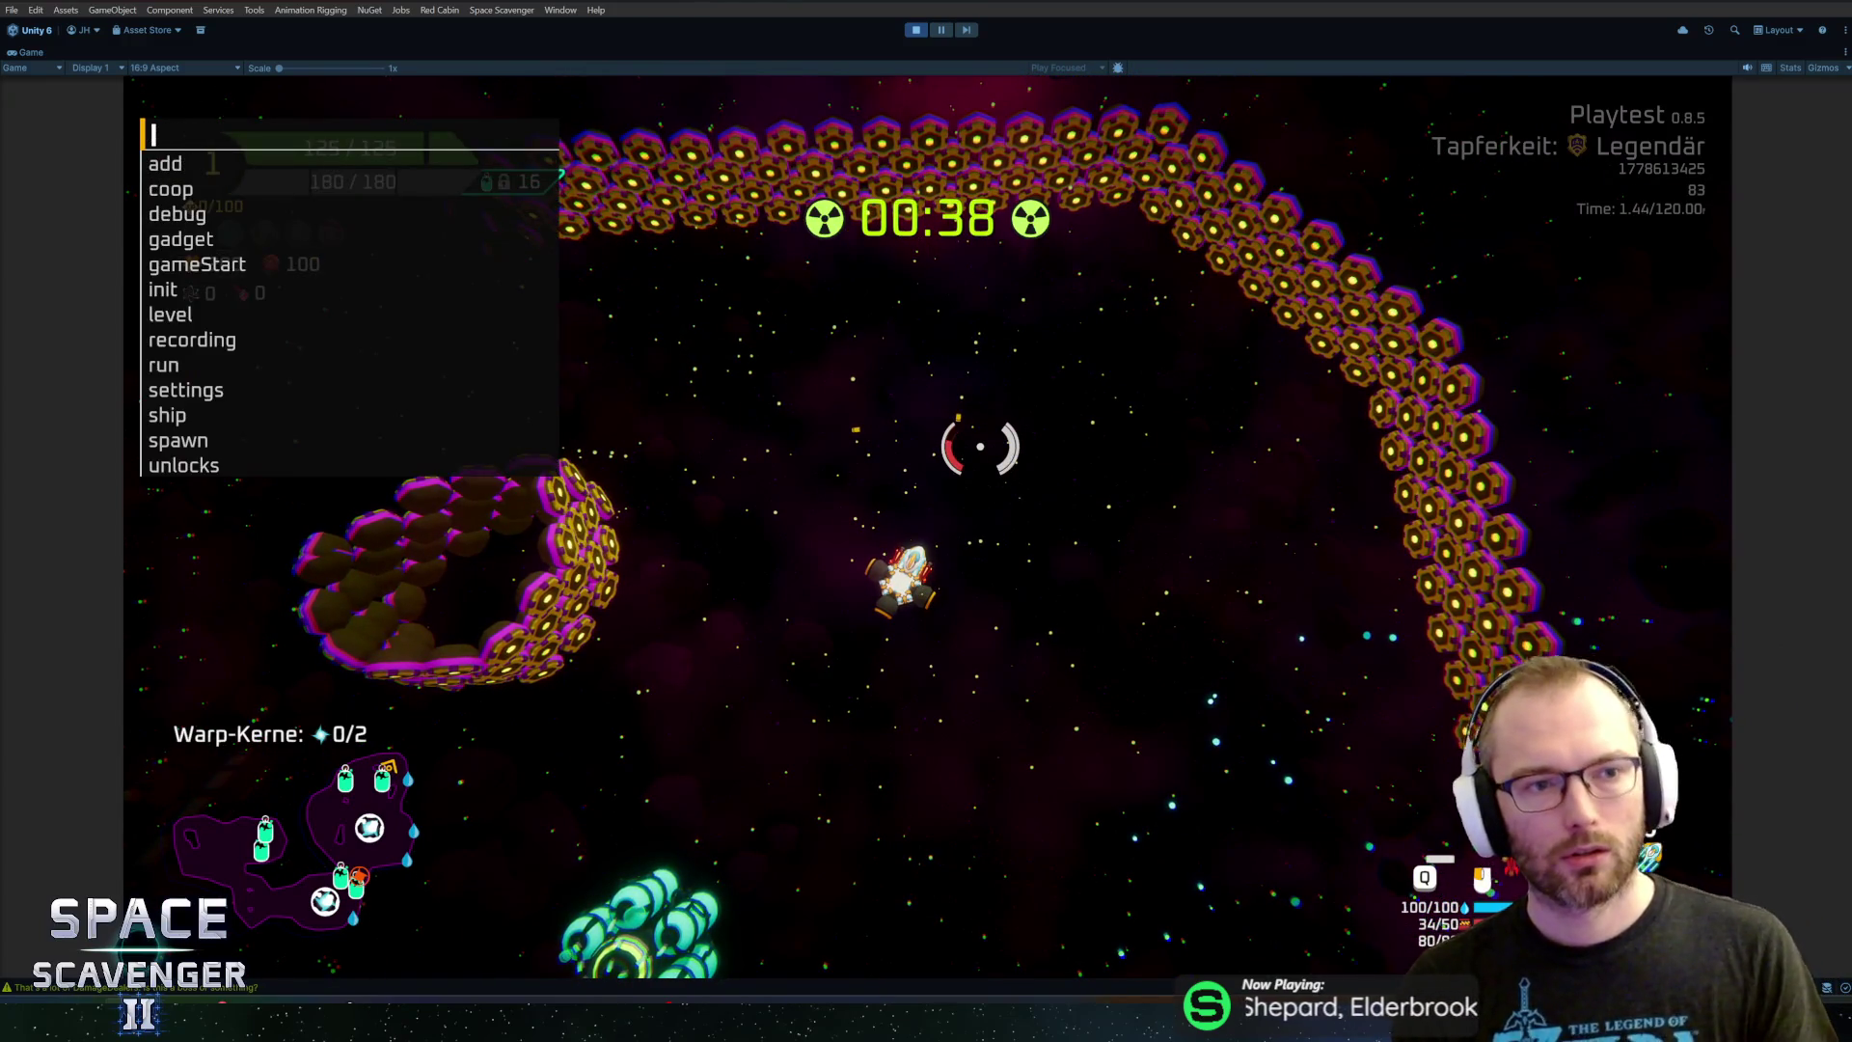
pyautogui.press('`')
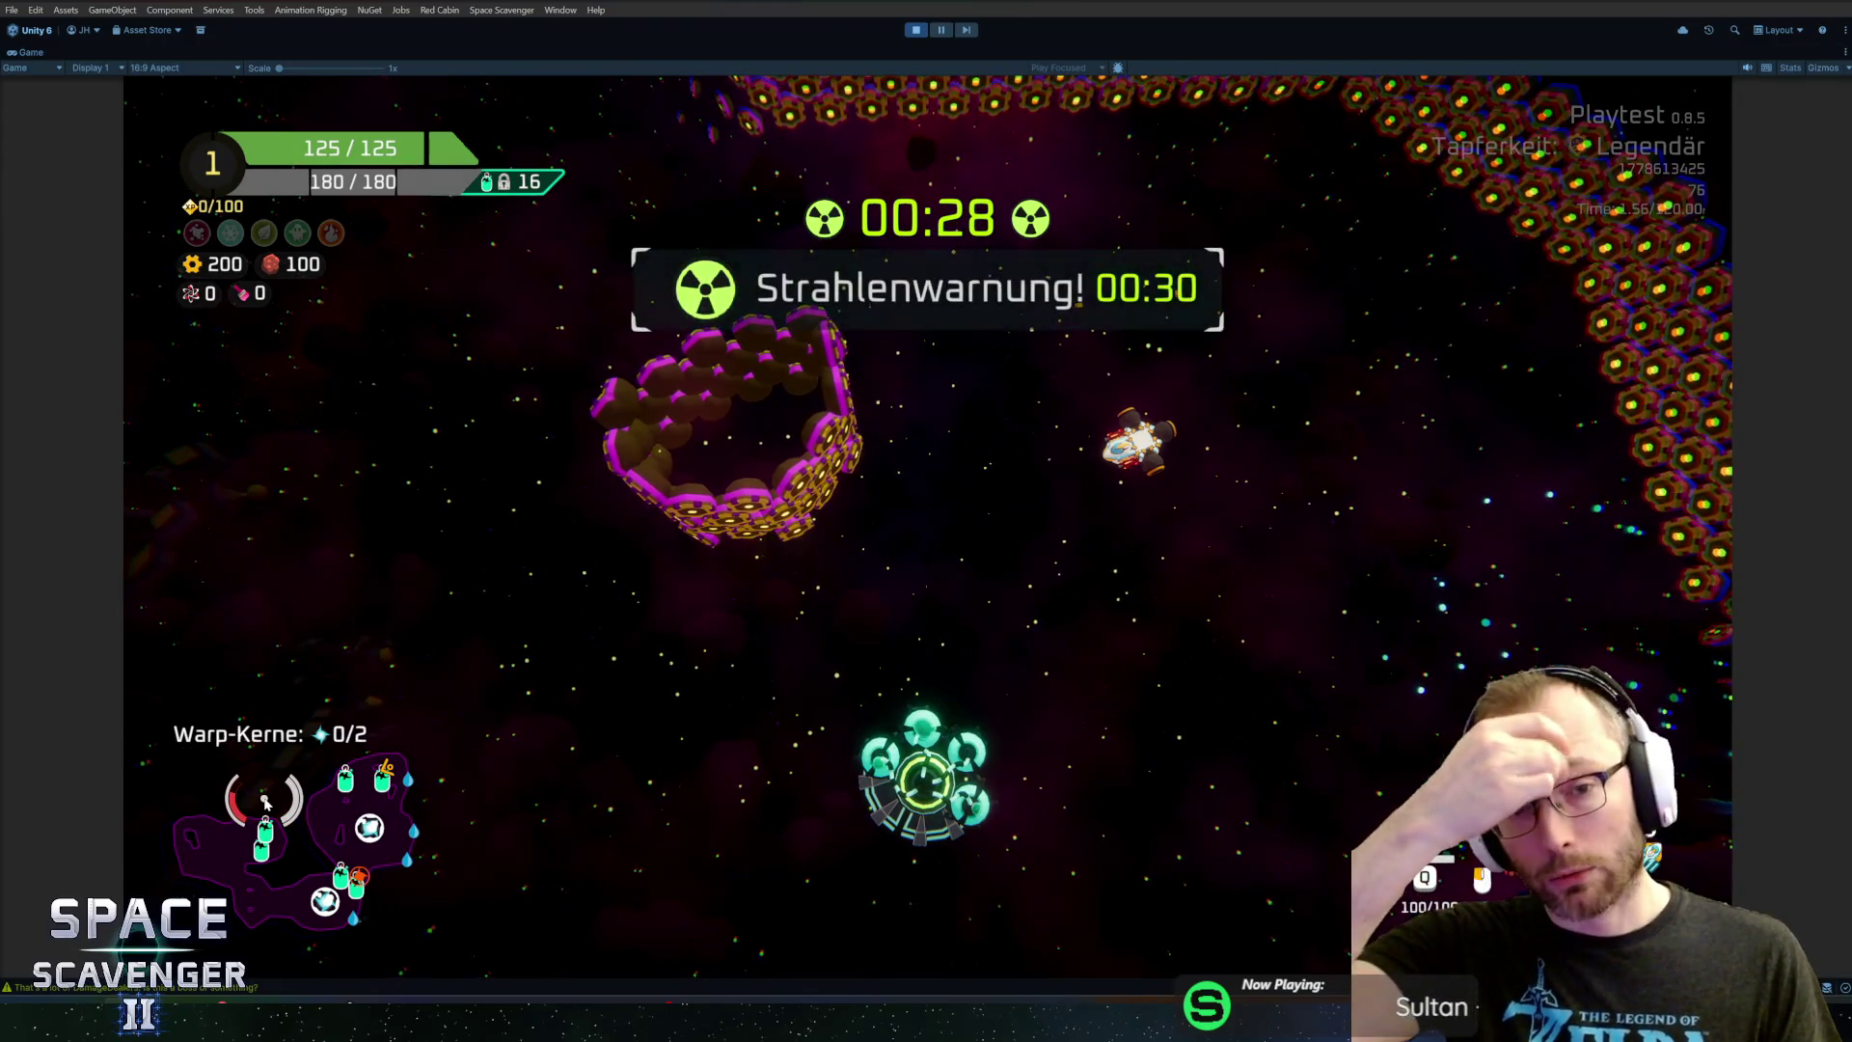
pyautogui.press('`')
pyautogui.write('level radiation ')
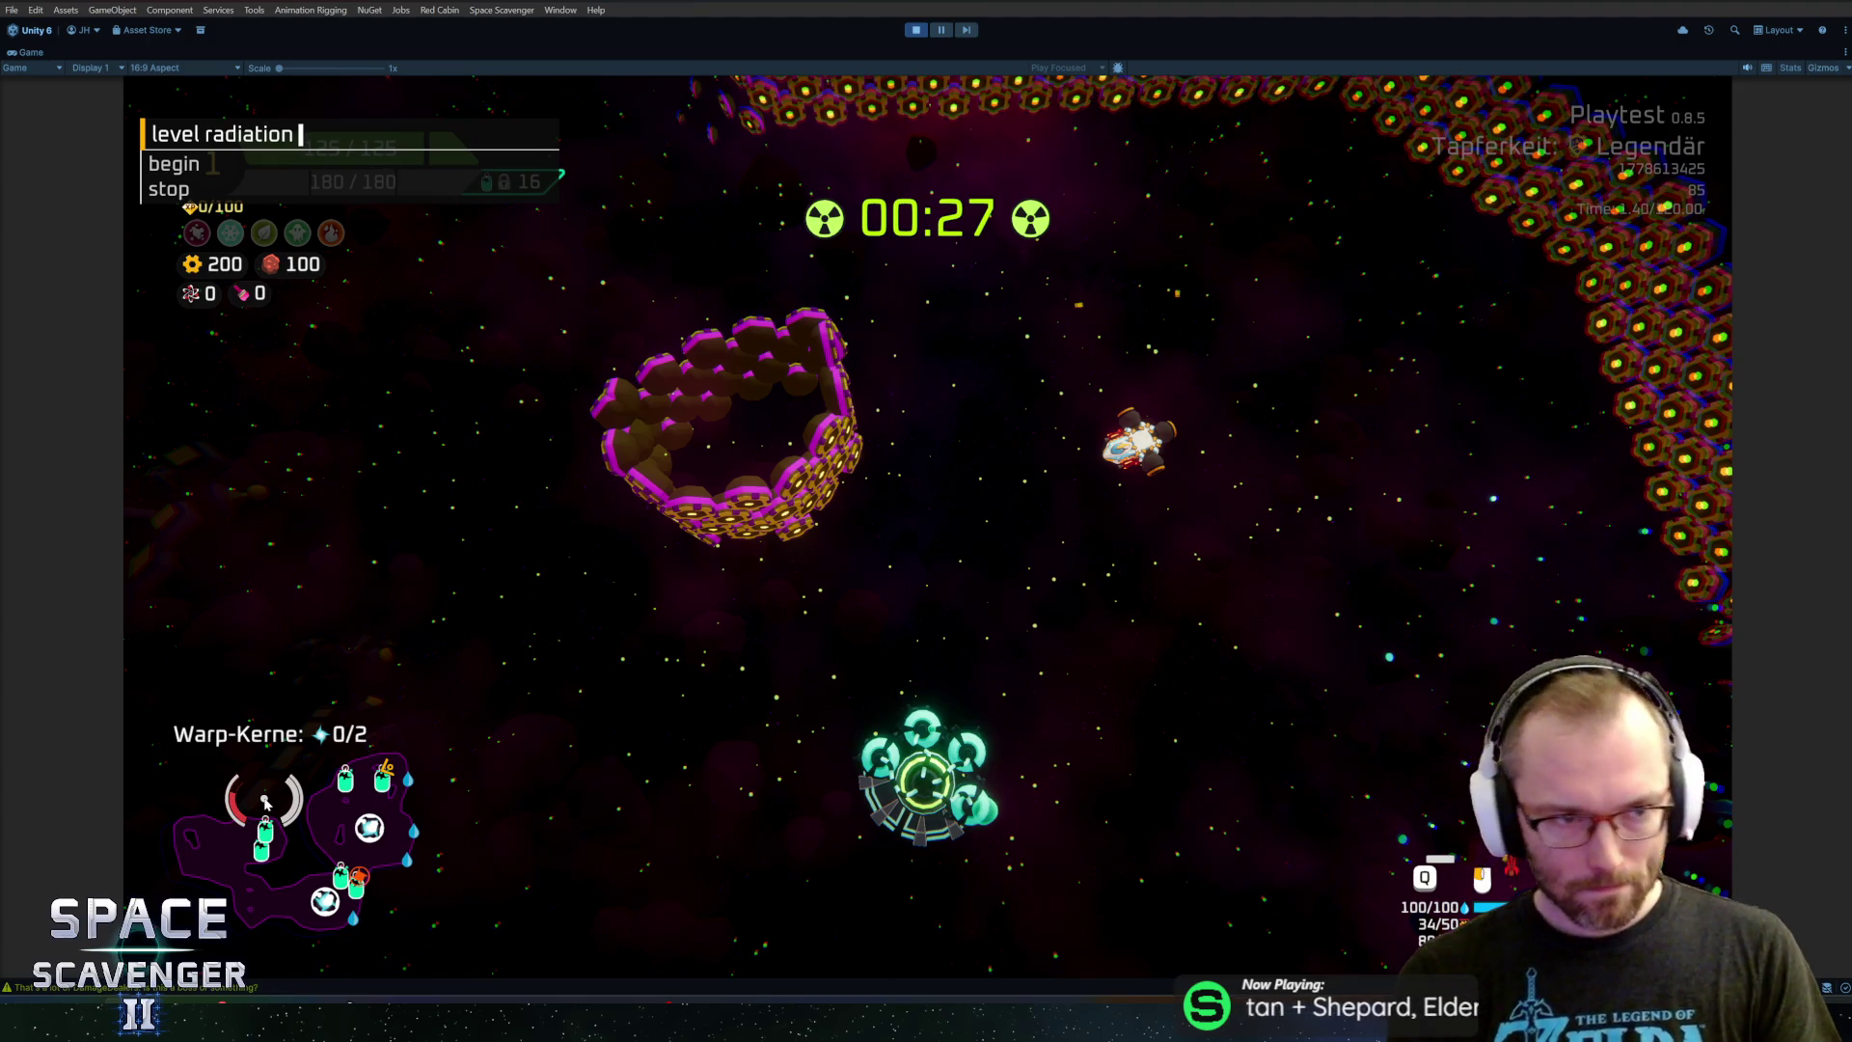
pyautogui.write('stop')
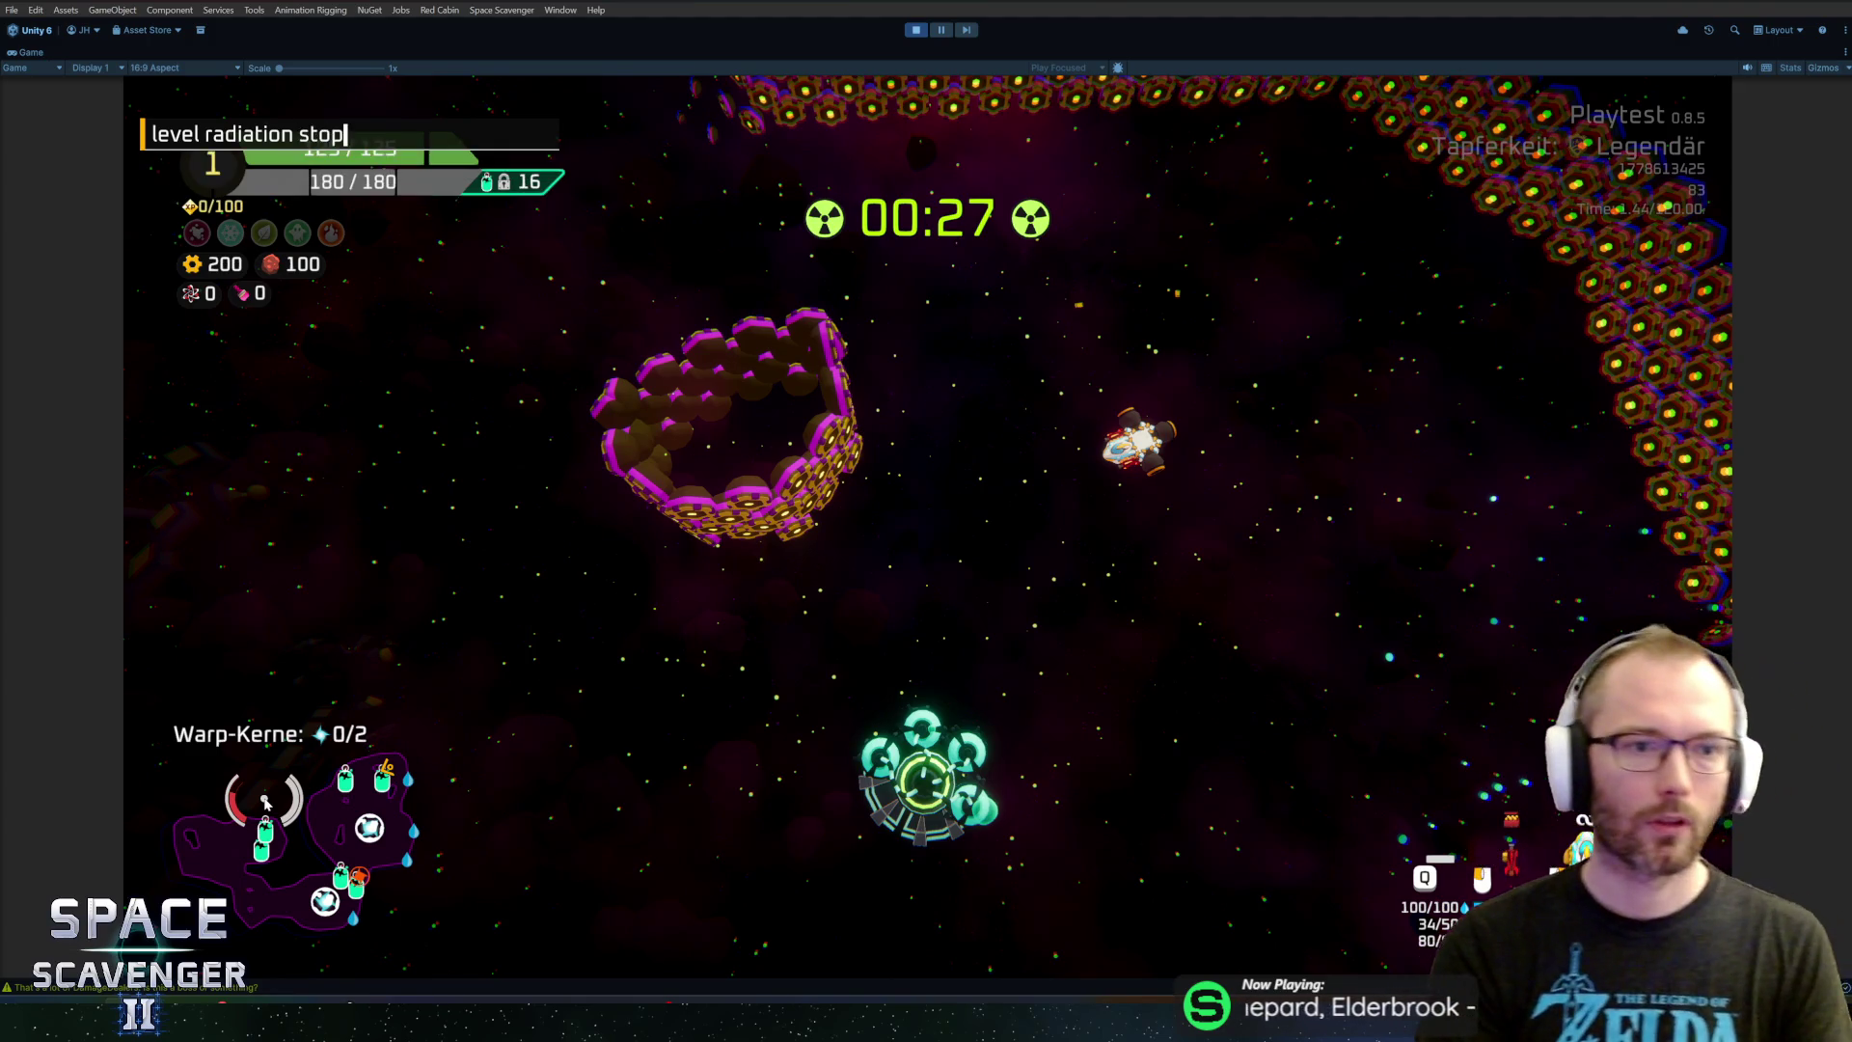
pyautogui.press('Return')
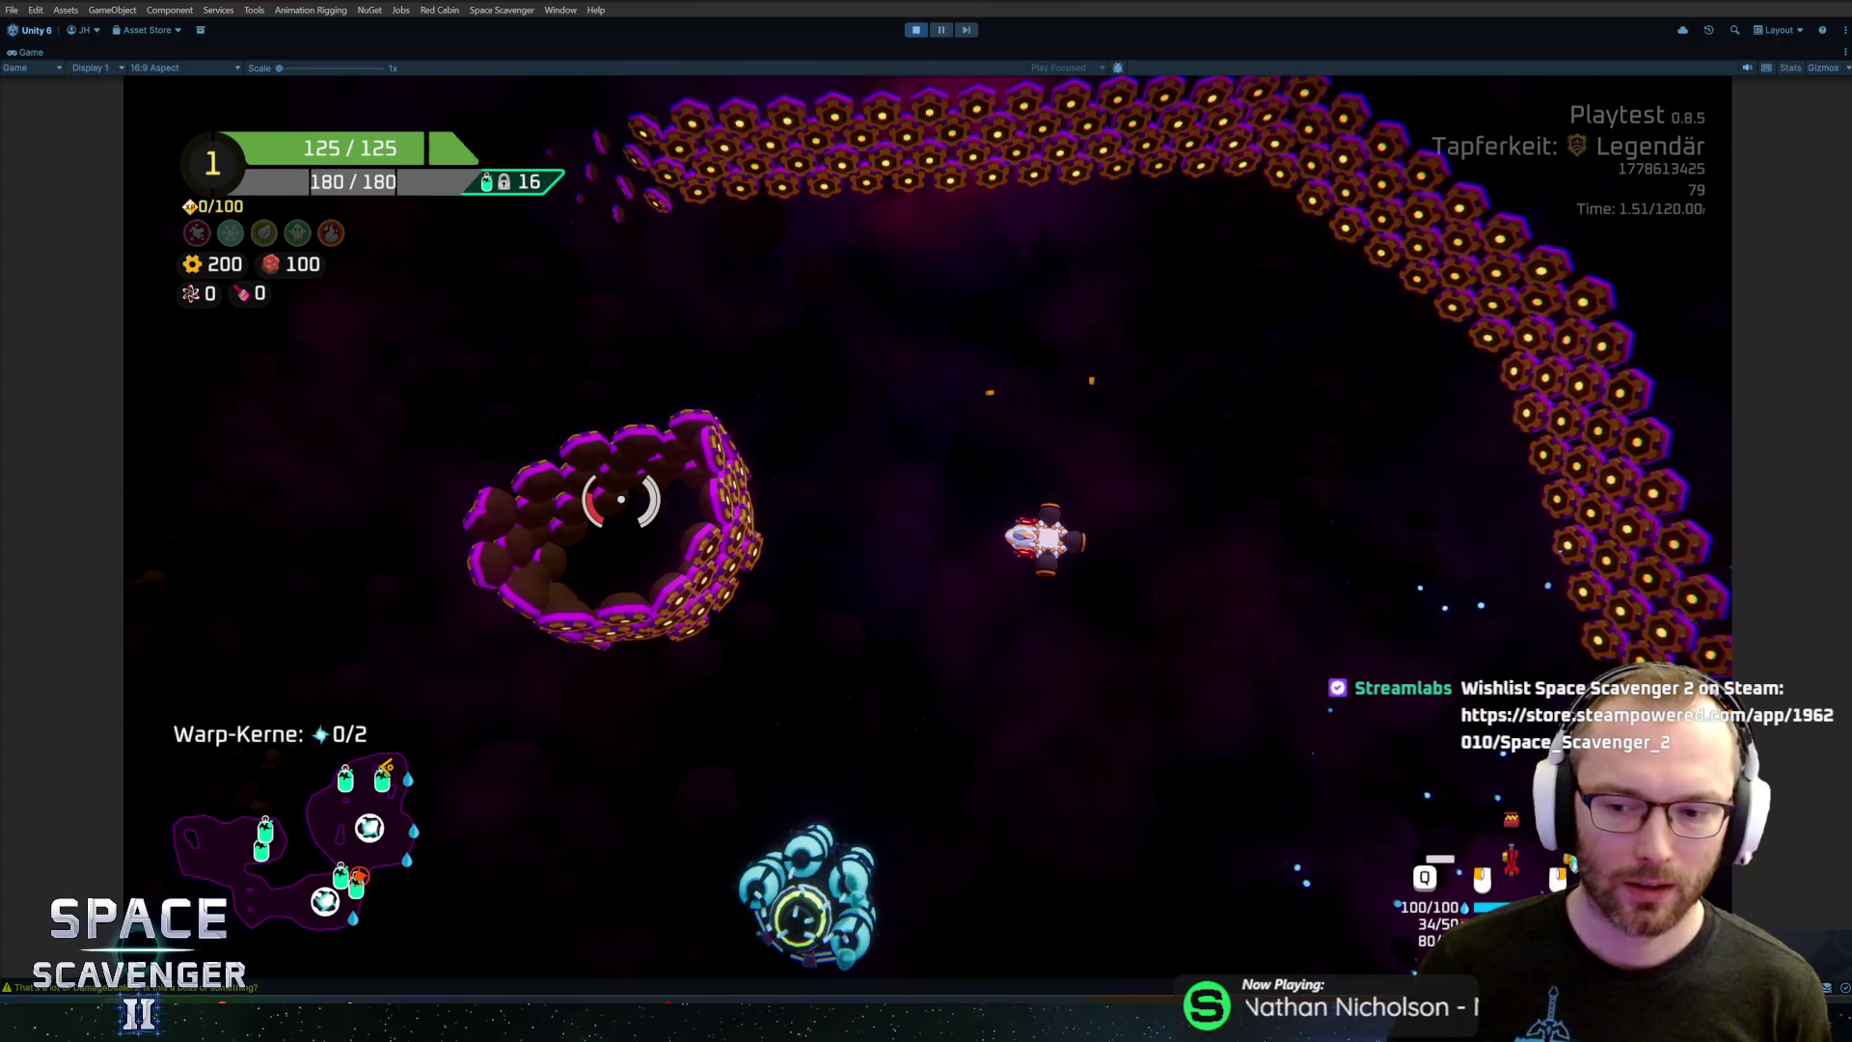
# Check the oxygen station's reward menu, then fly up away from the station shooting enemies
pyautogui.press('e')
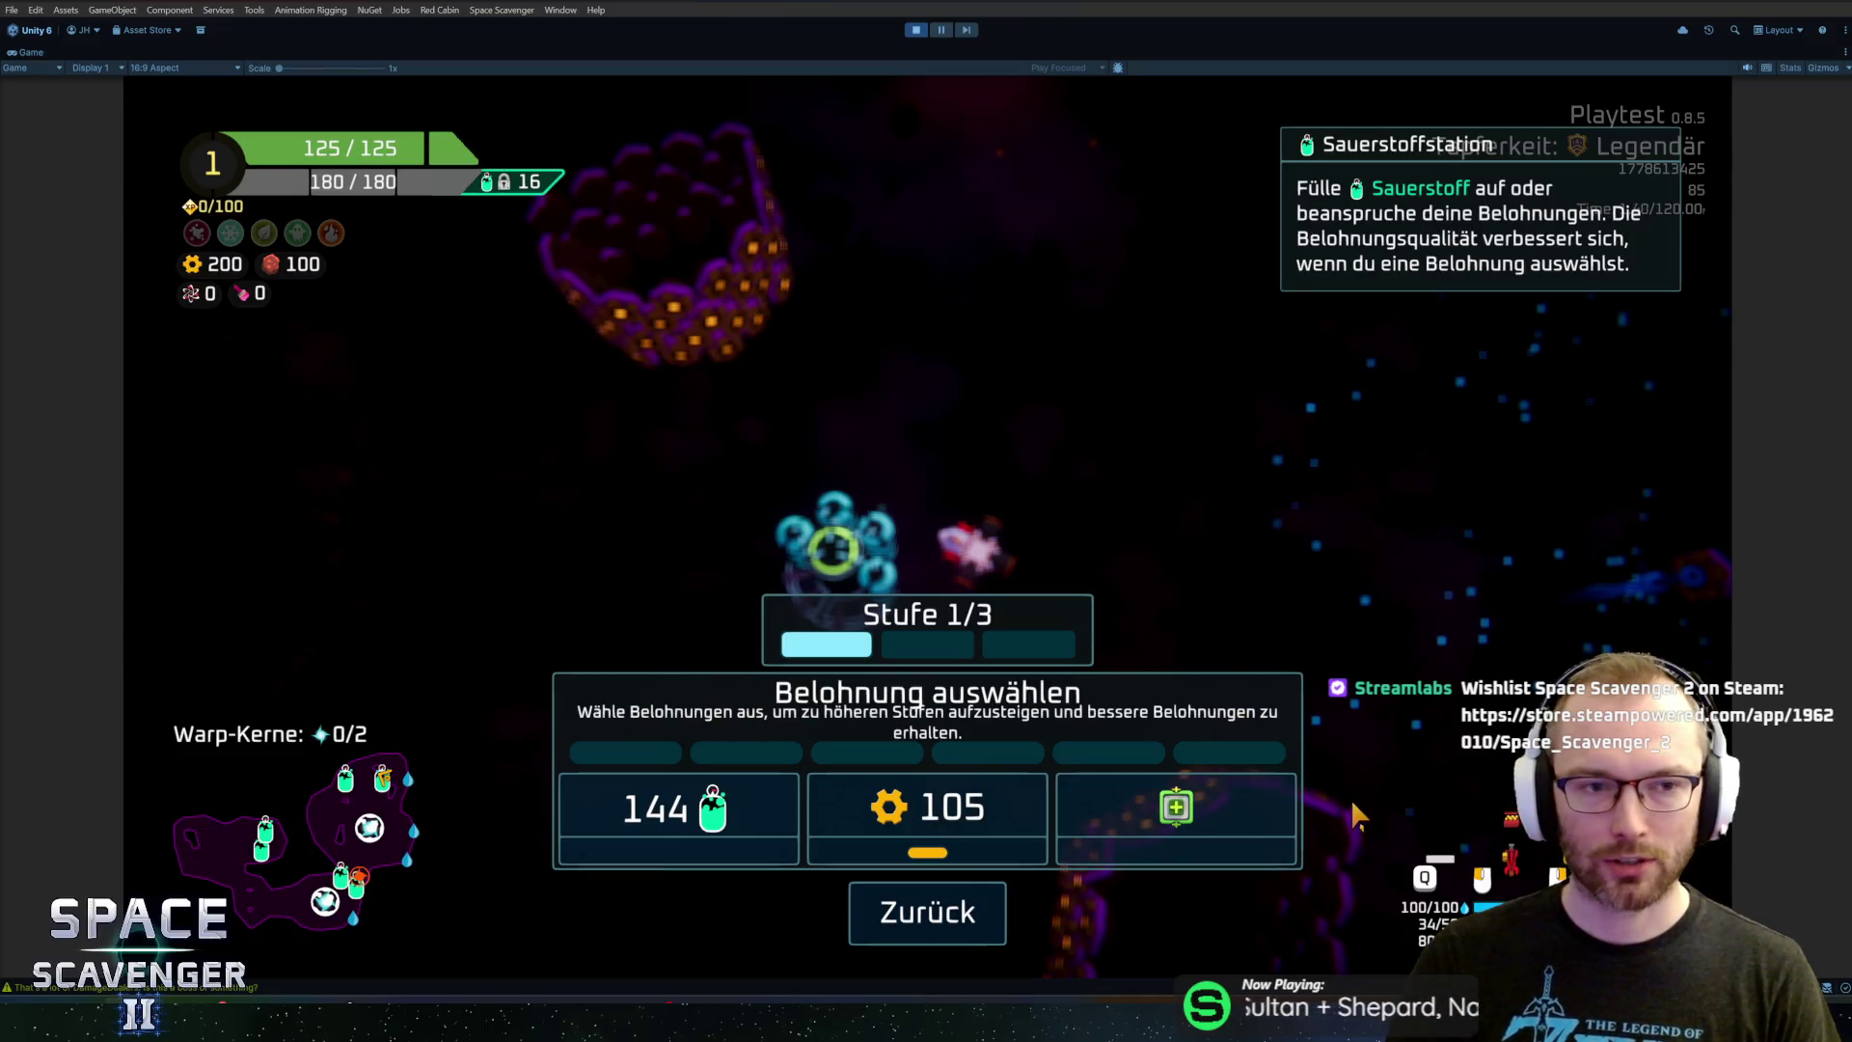
pyautogui.press('Escape')
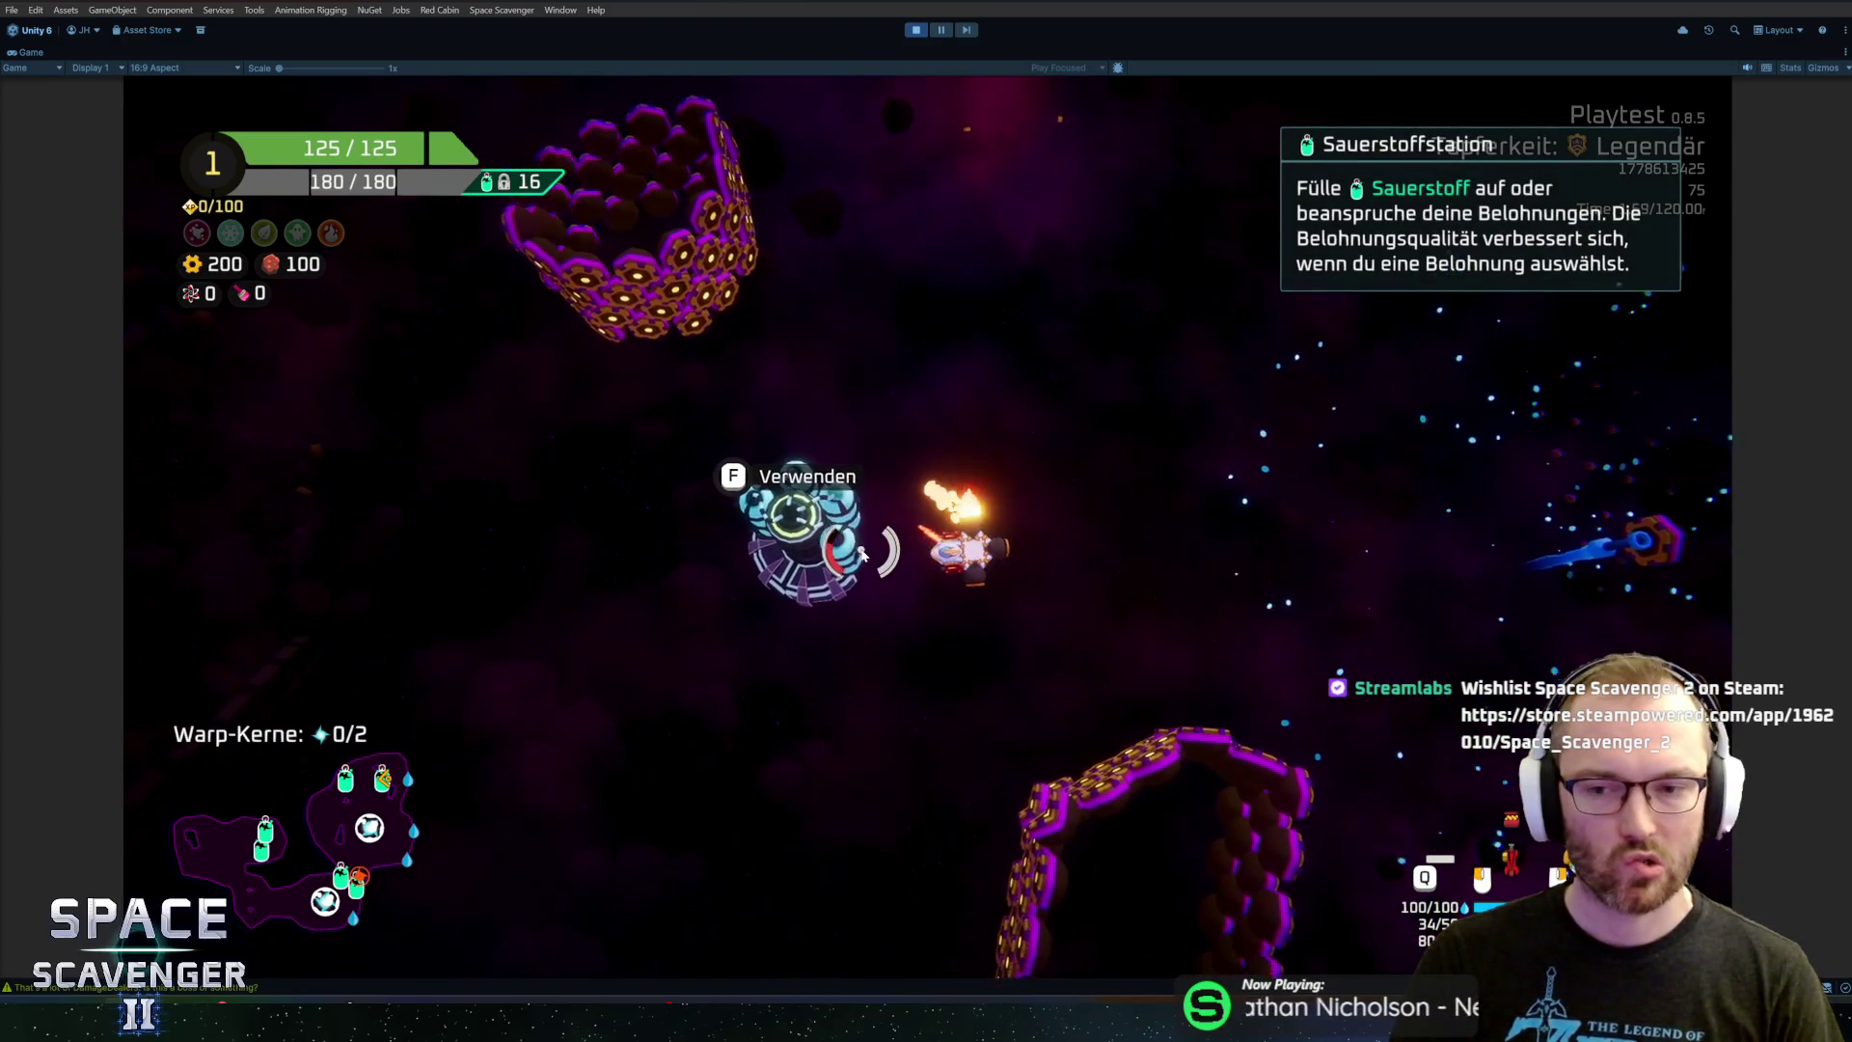
pyautogui.press('s')
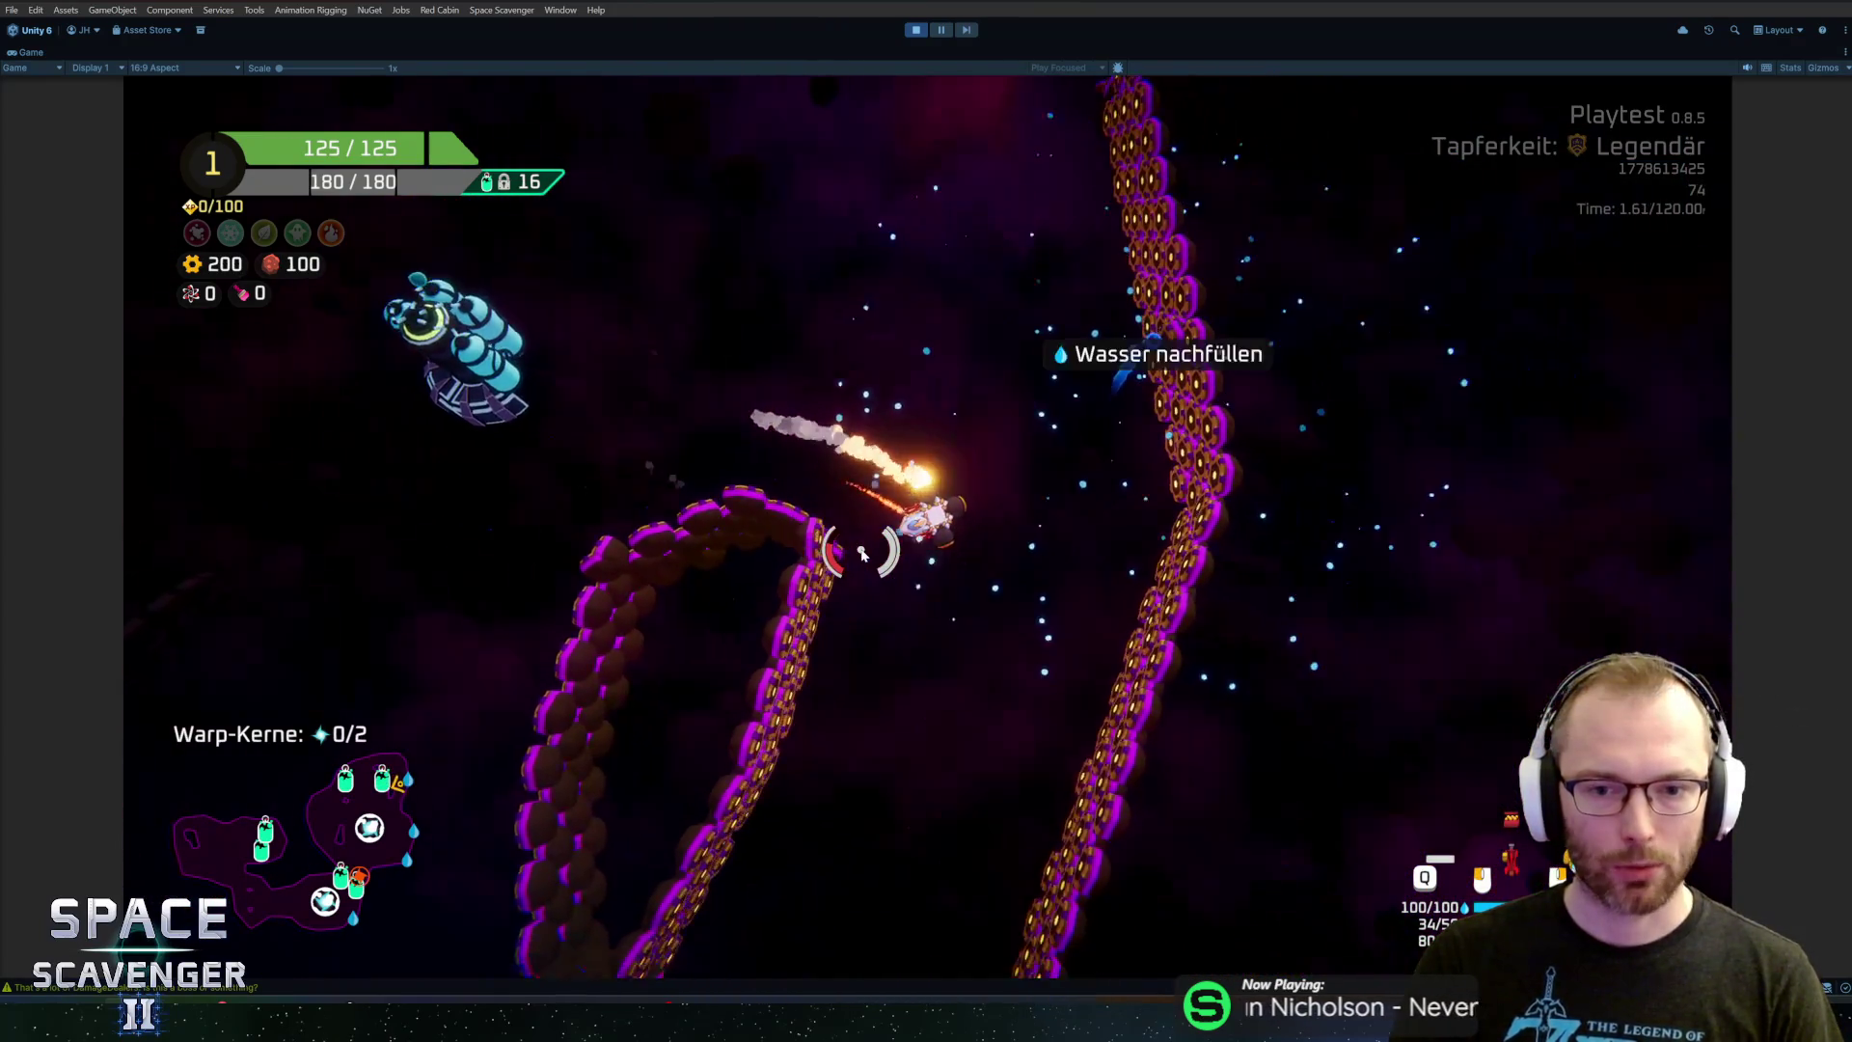
pyautogui.press('w')
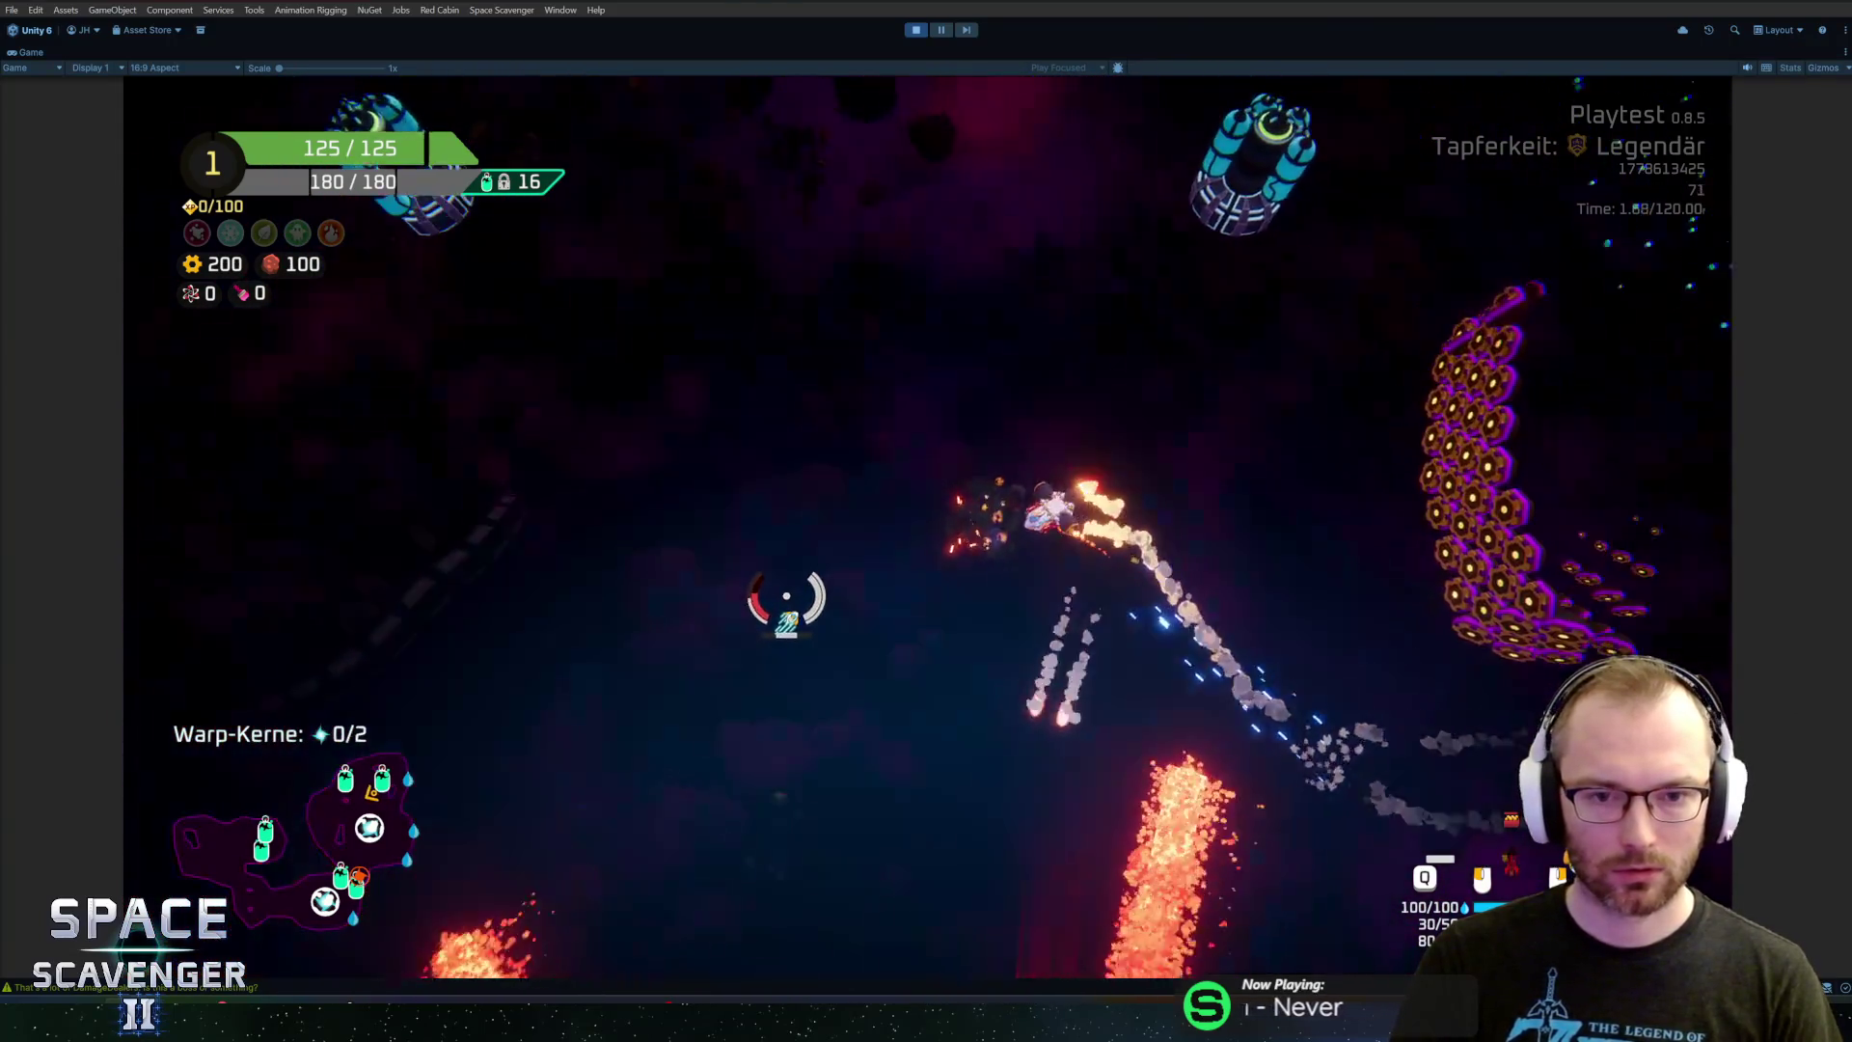
pyautogui.press('w')
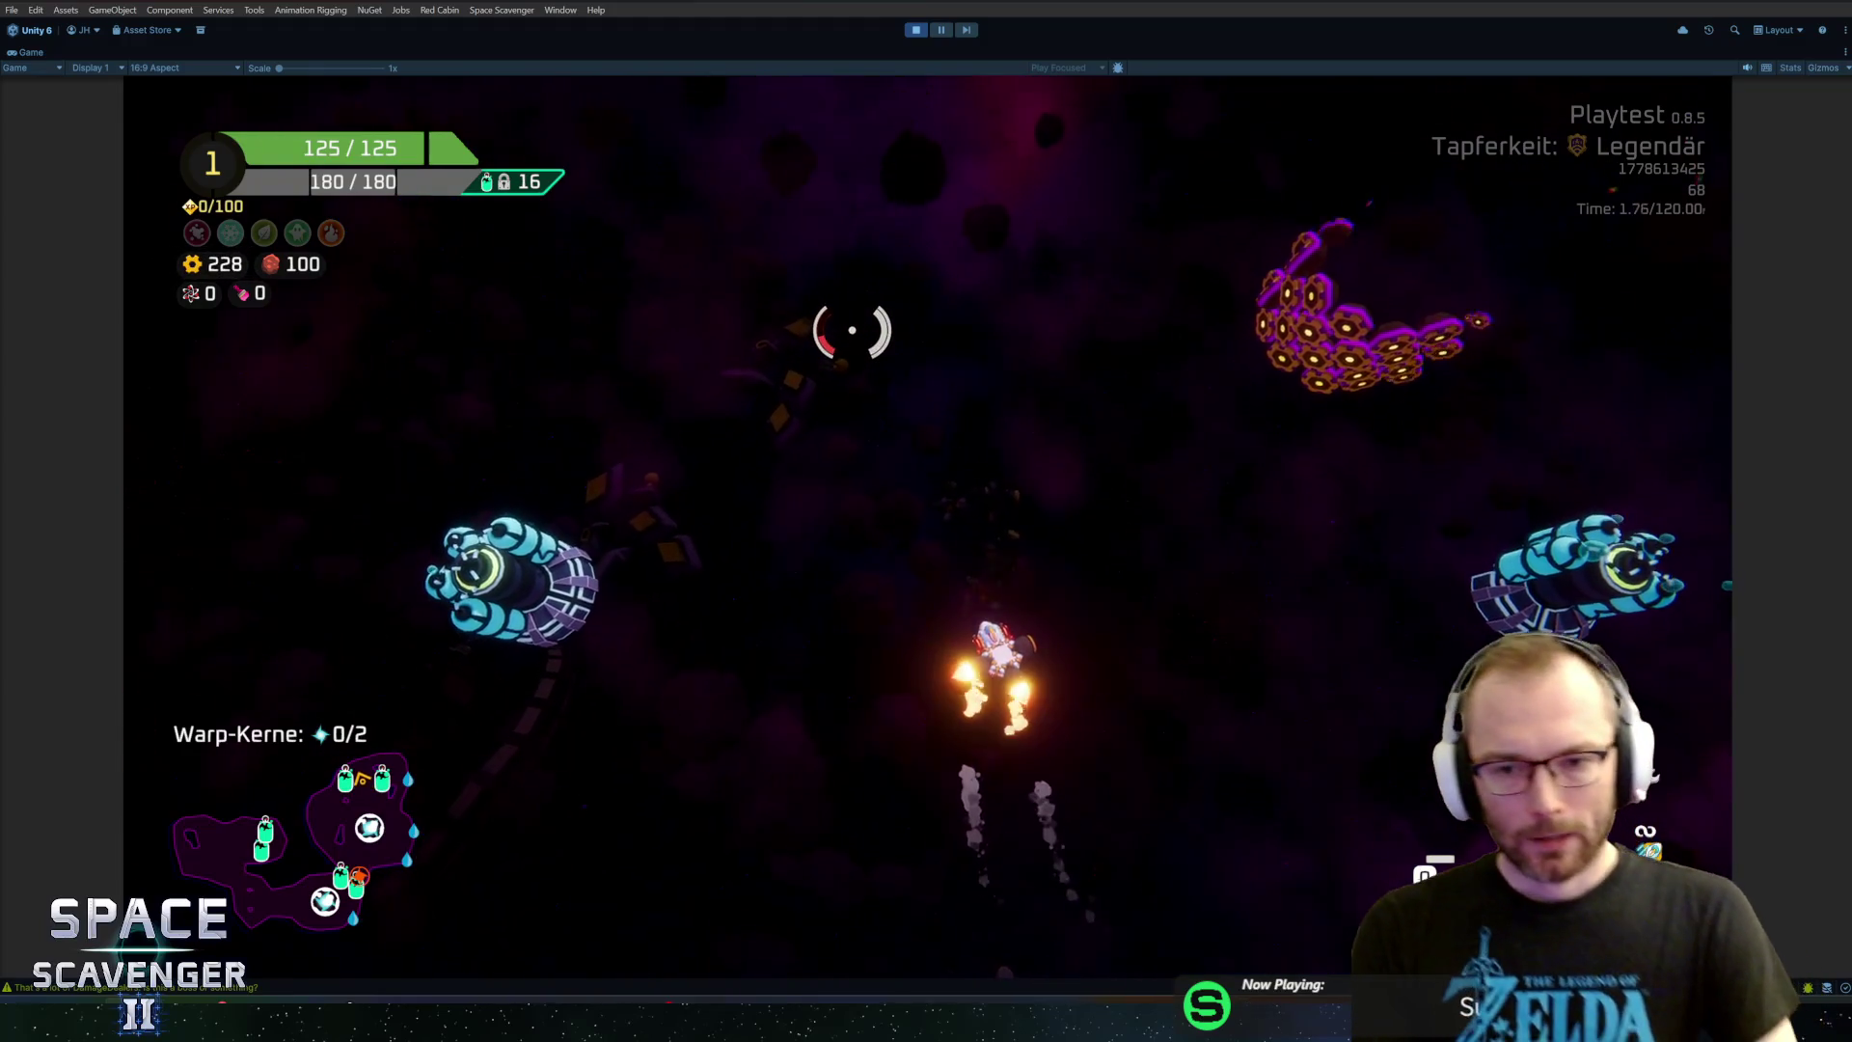
# Steer the ship right, down and left through the level, then stop play mode
pyautogui.press('d')
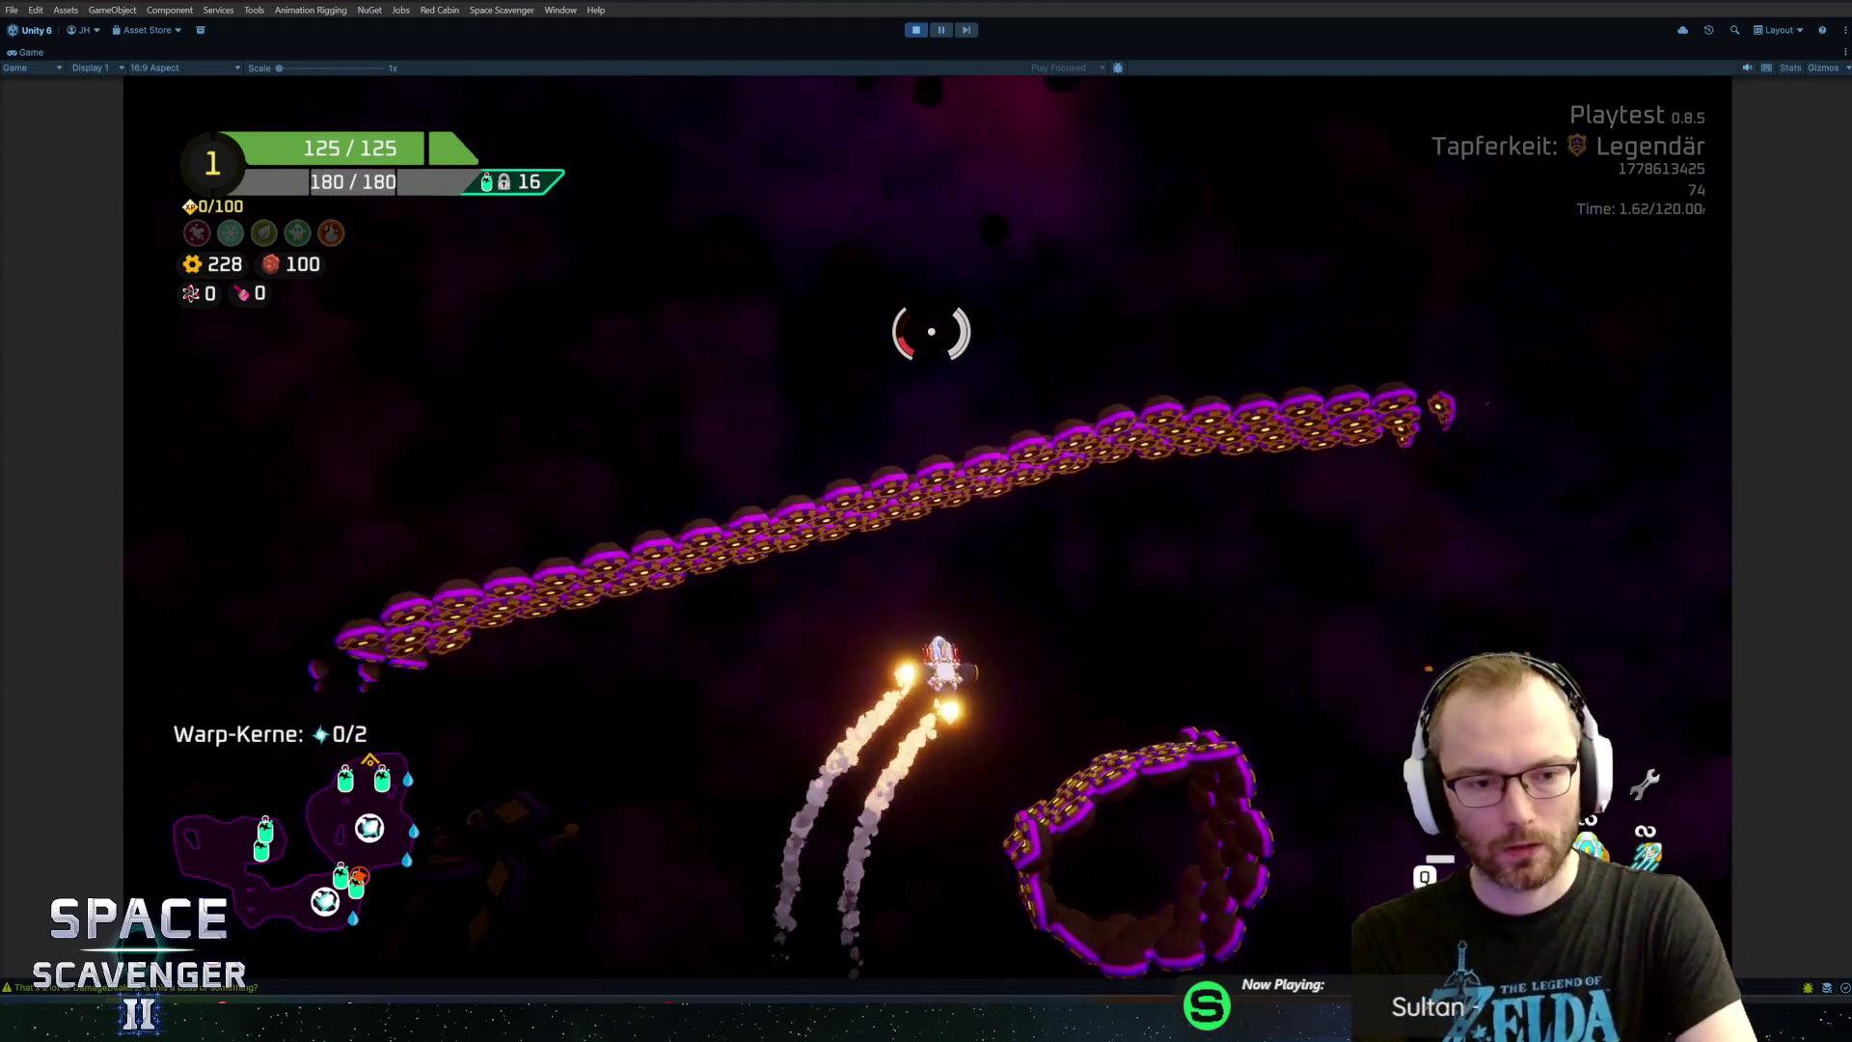
pyautogui.press('s')
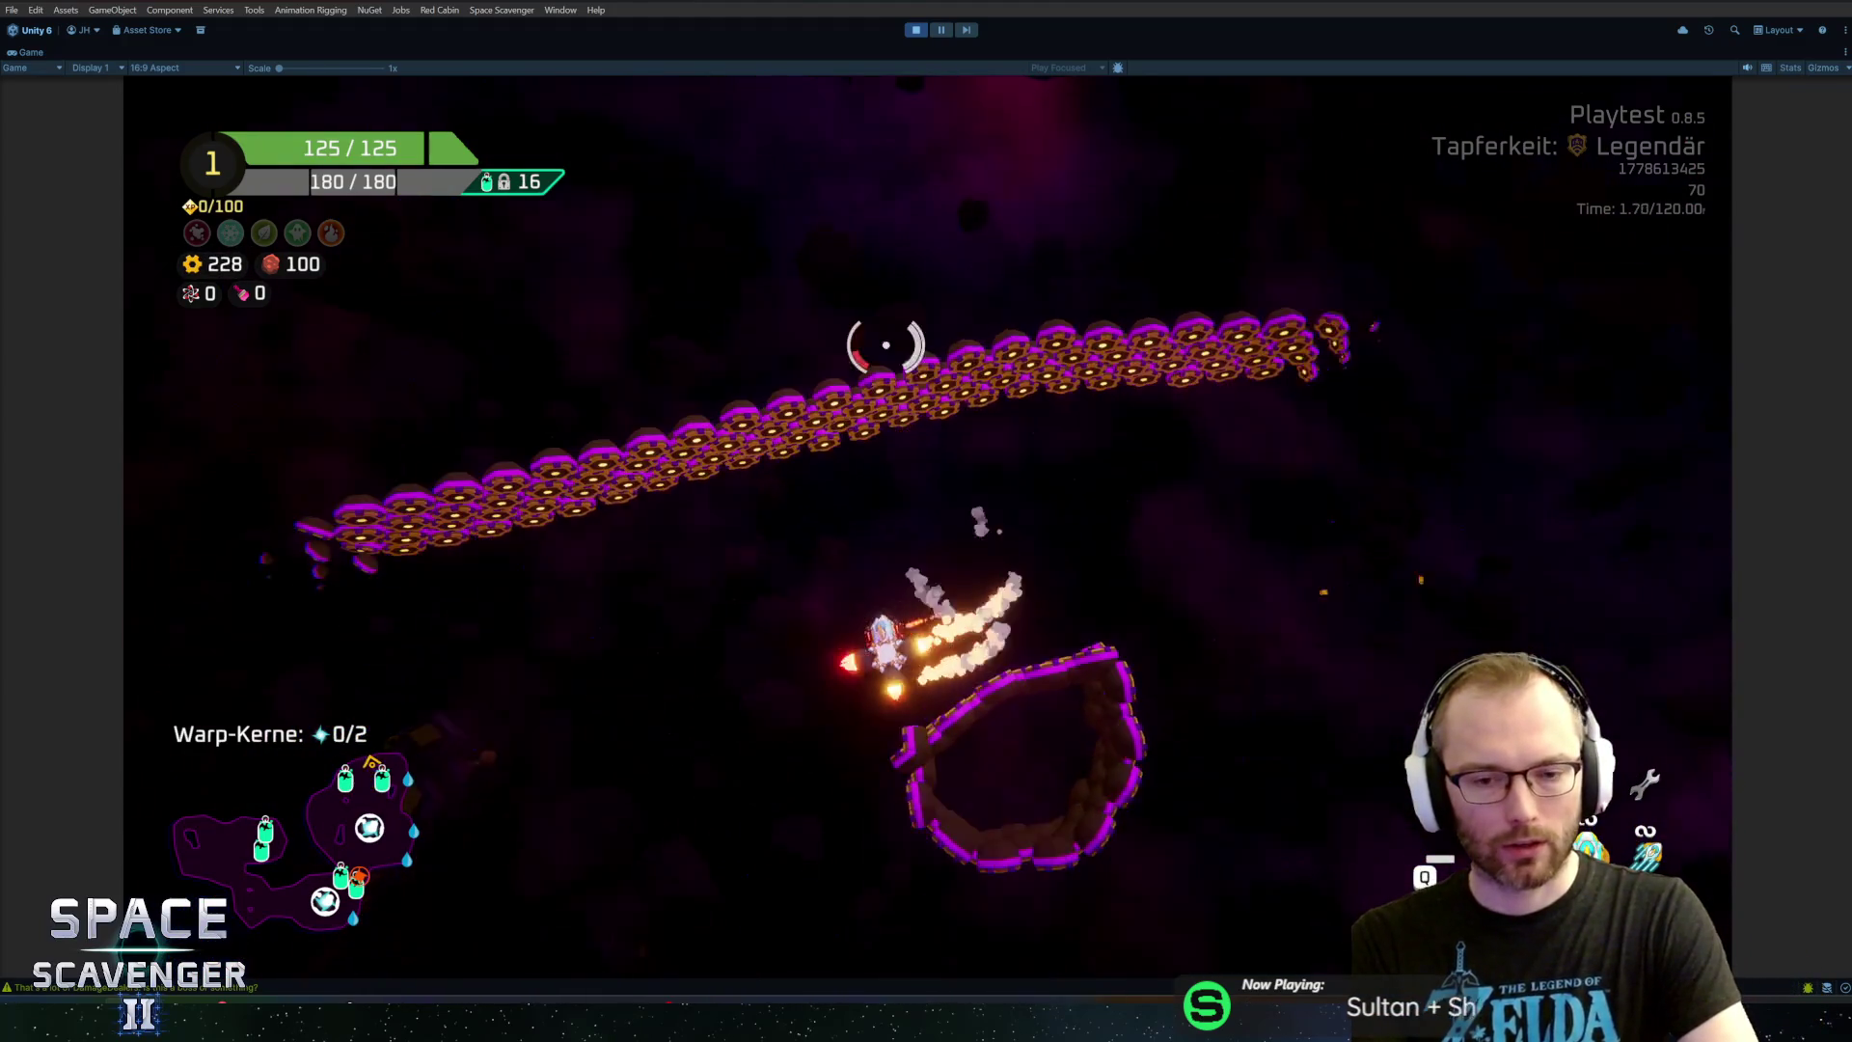
pyautogui.press('d')
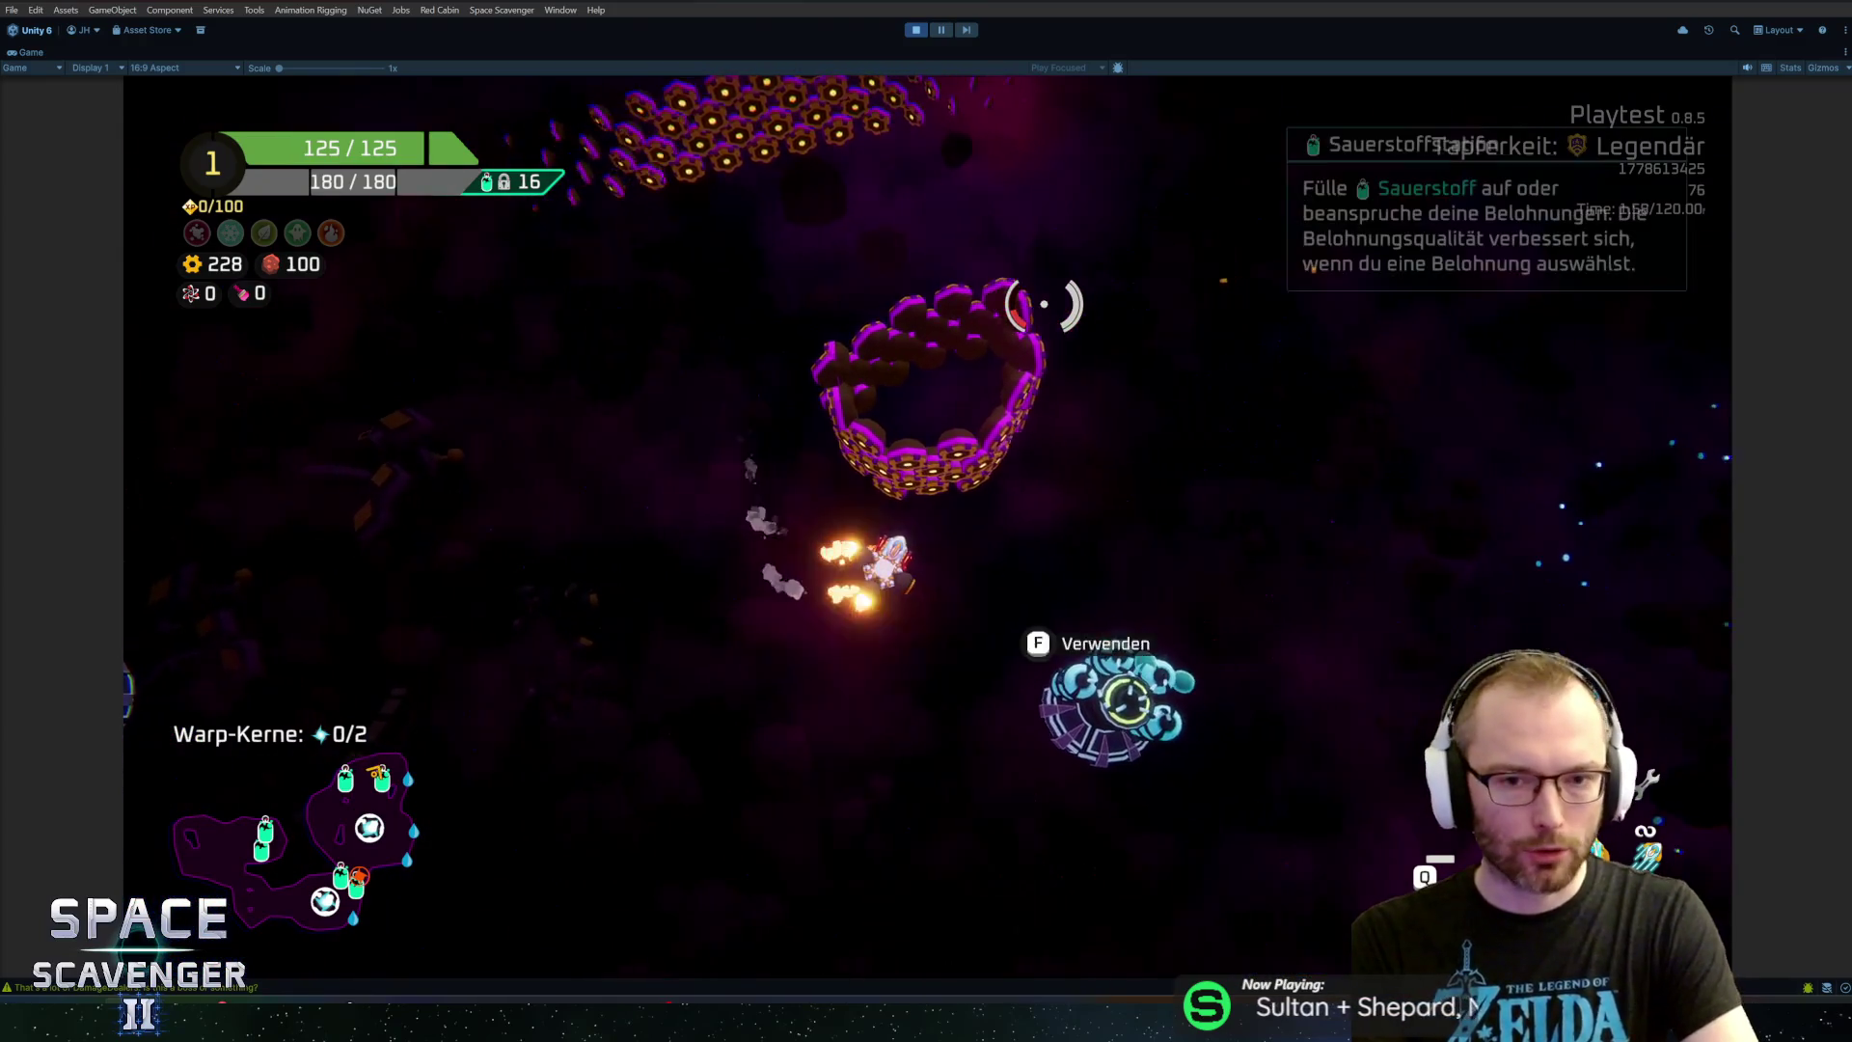
pyautogui.press('a')
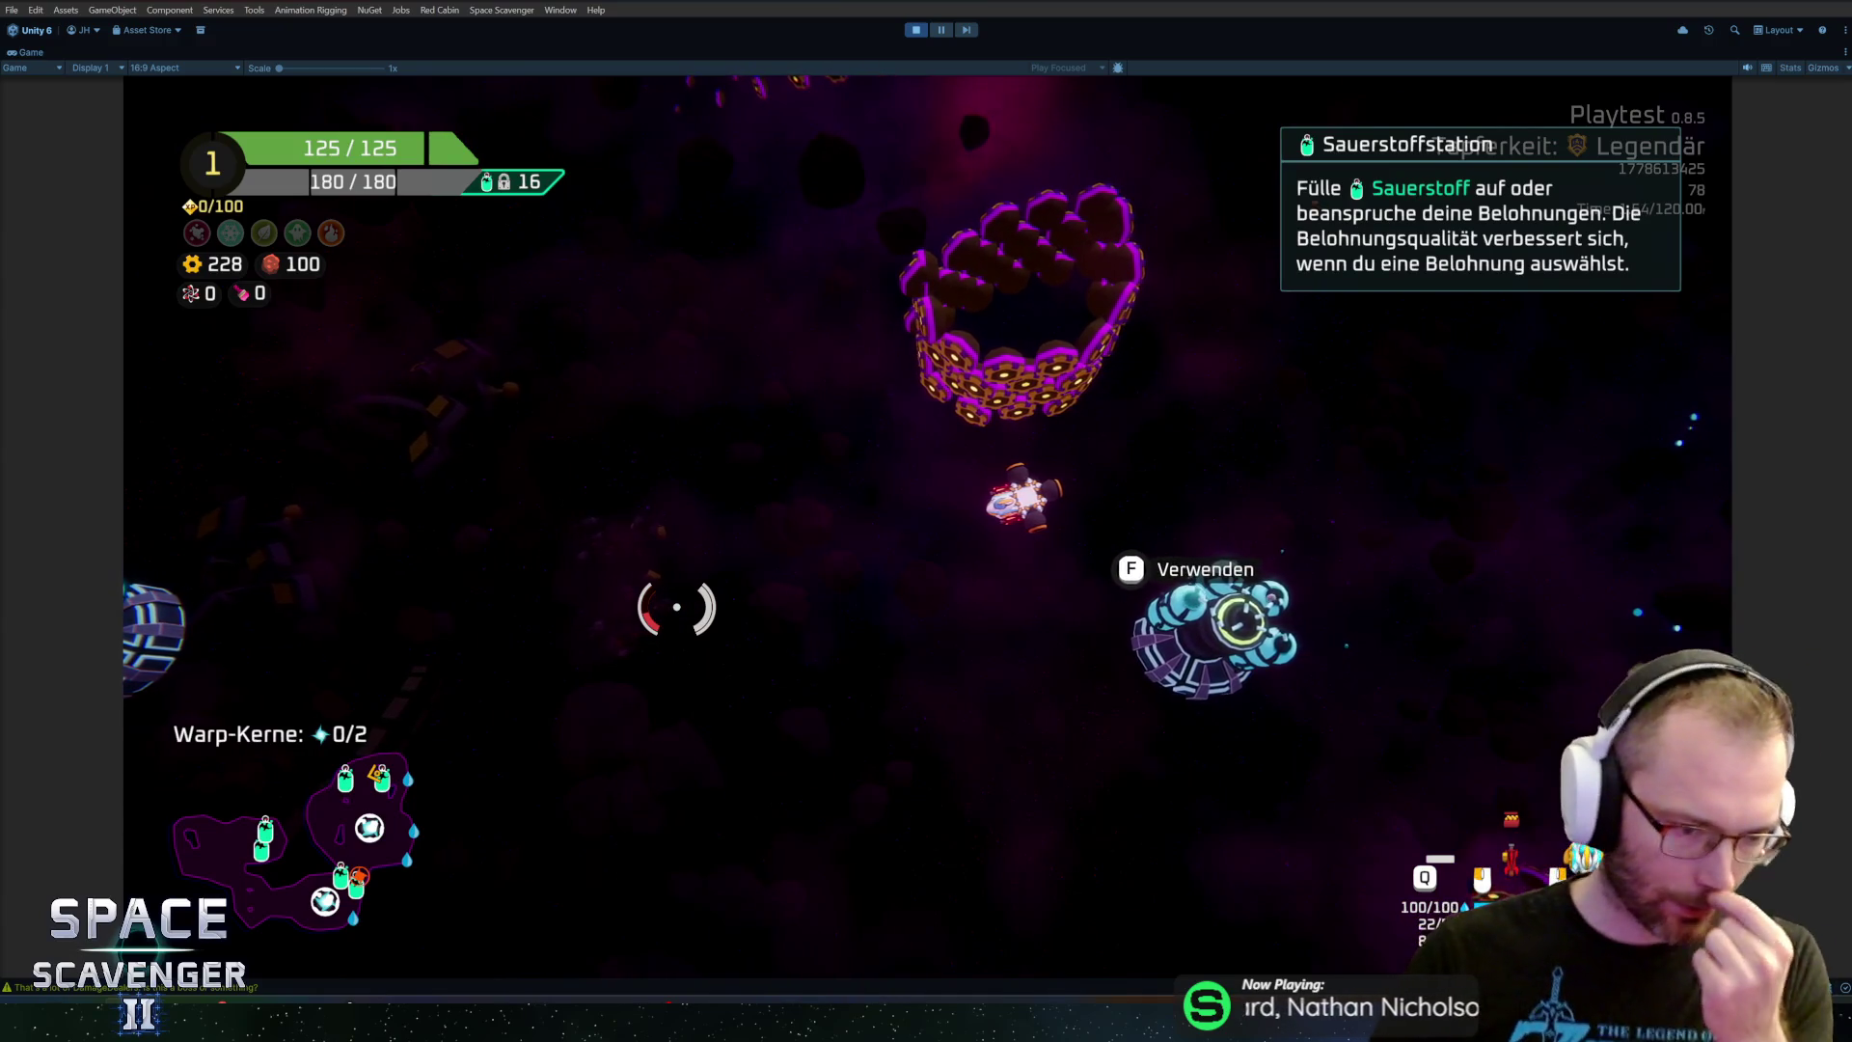
pyautogui.press('s')
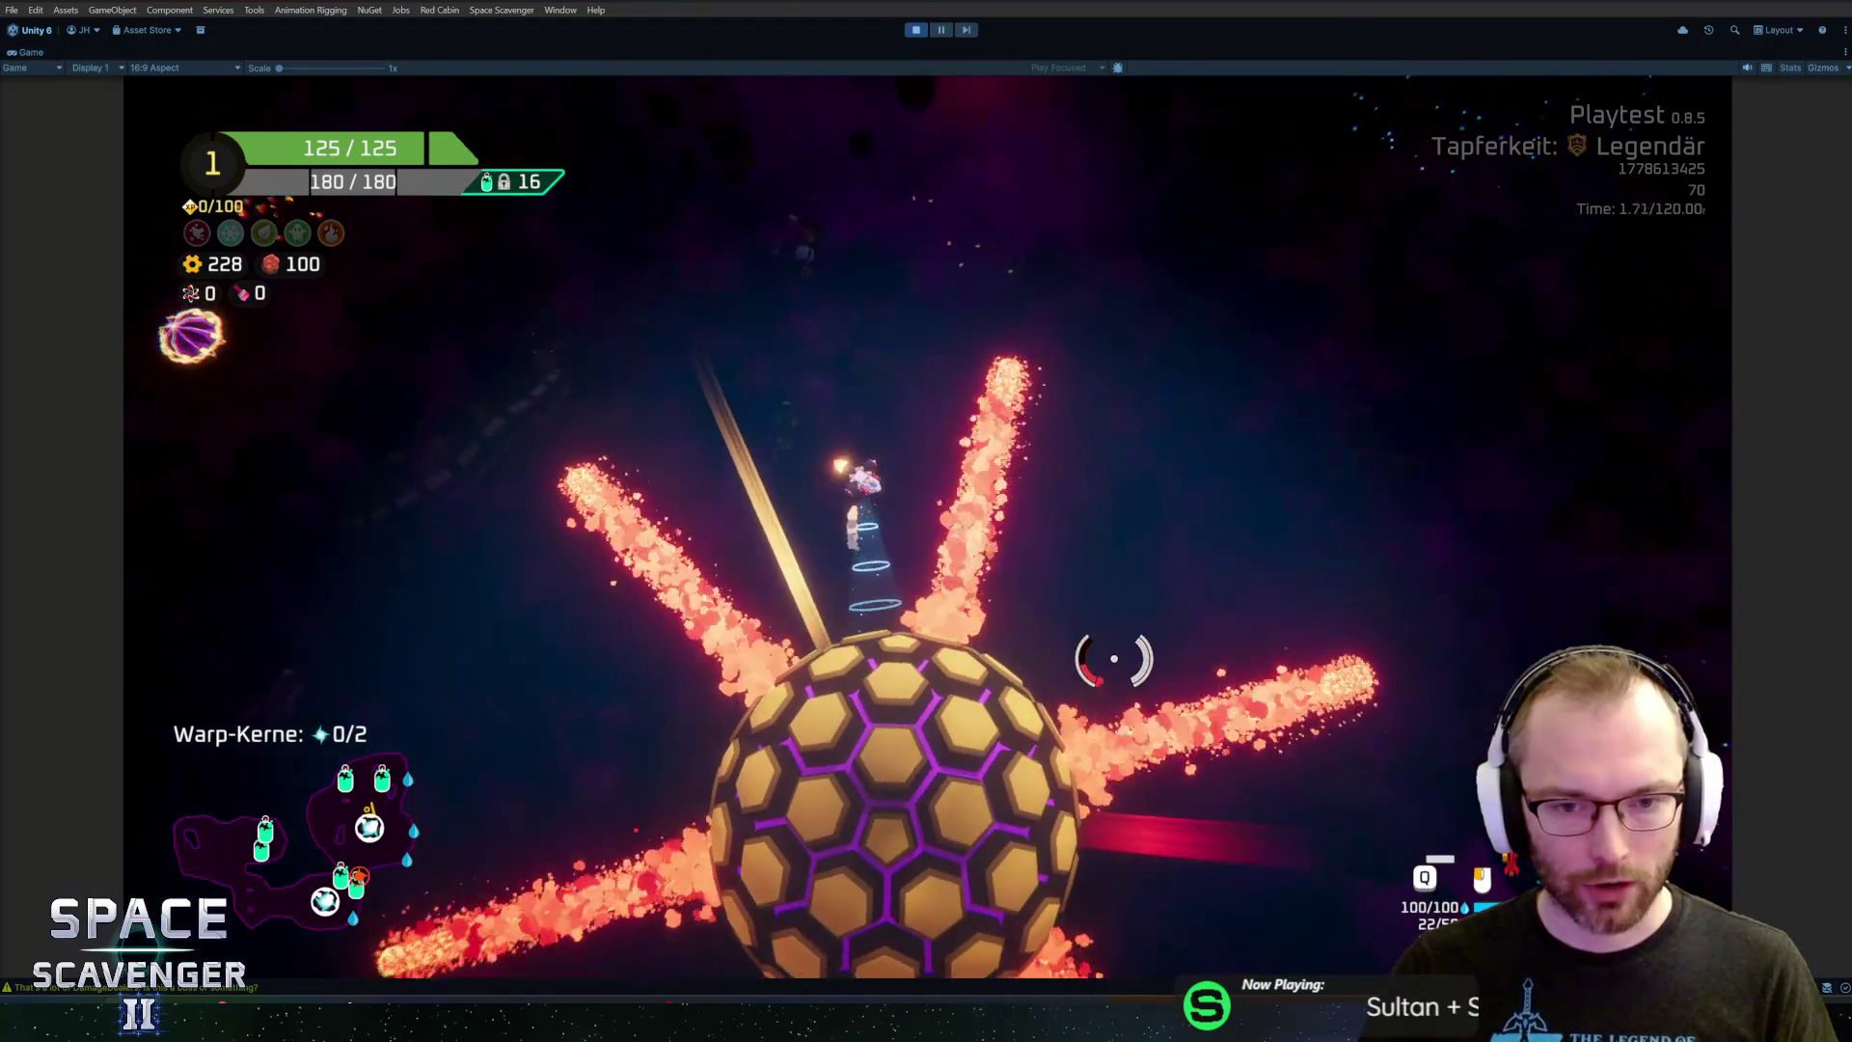
pyautogui.hotkey('ctrl', 'p')
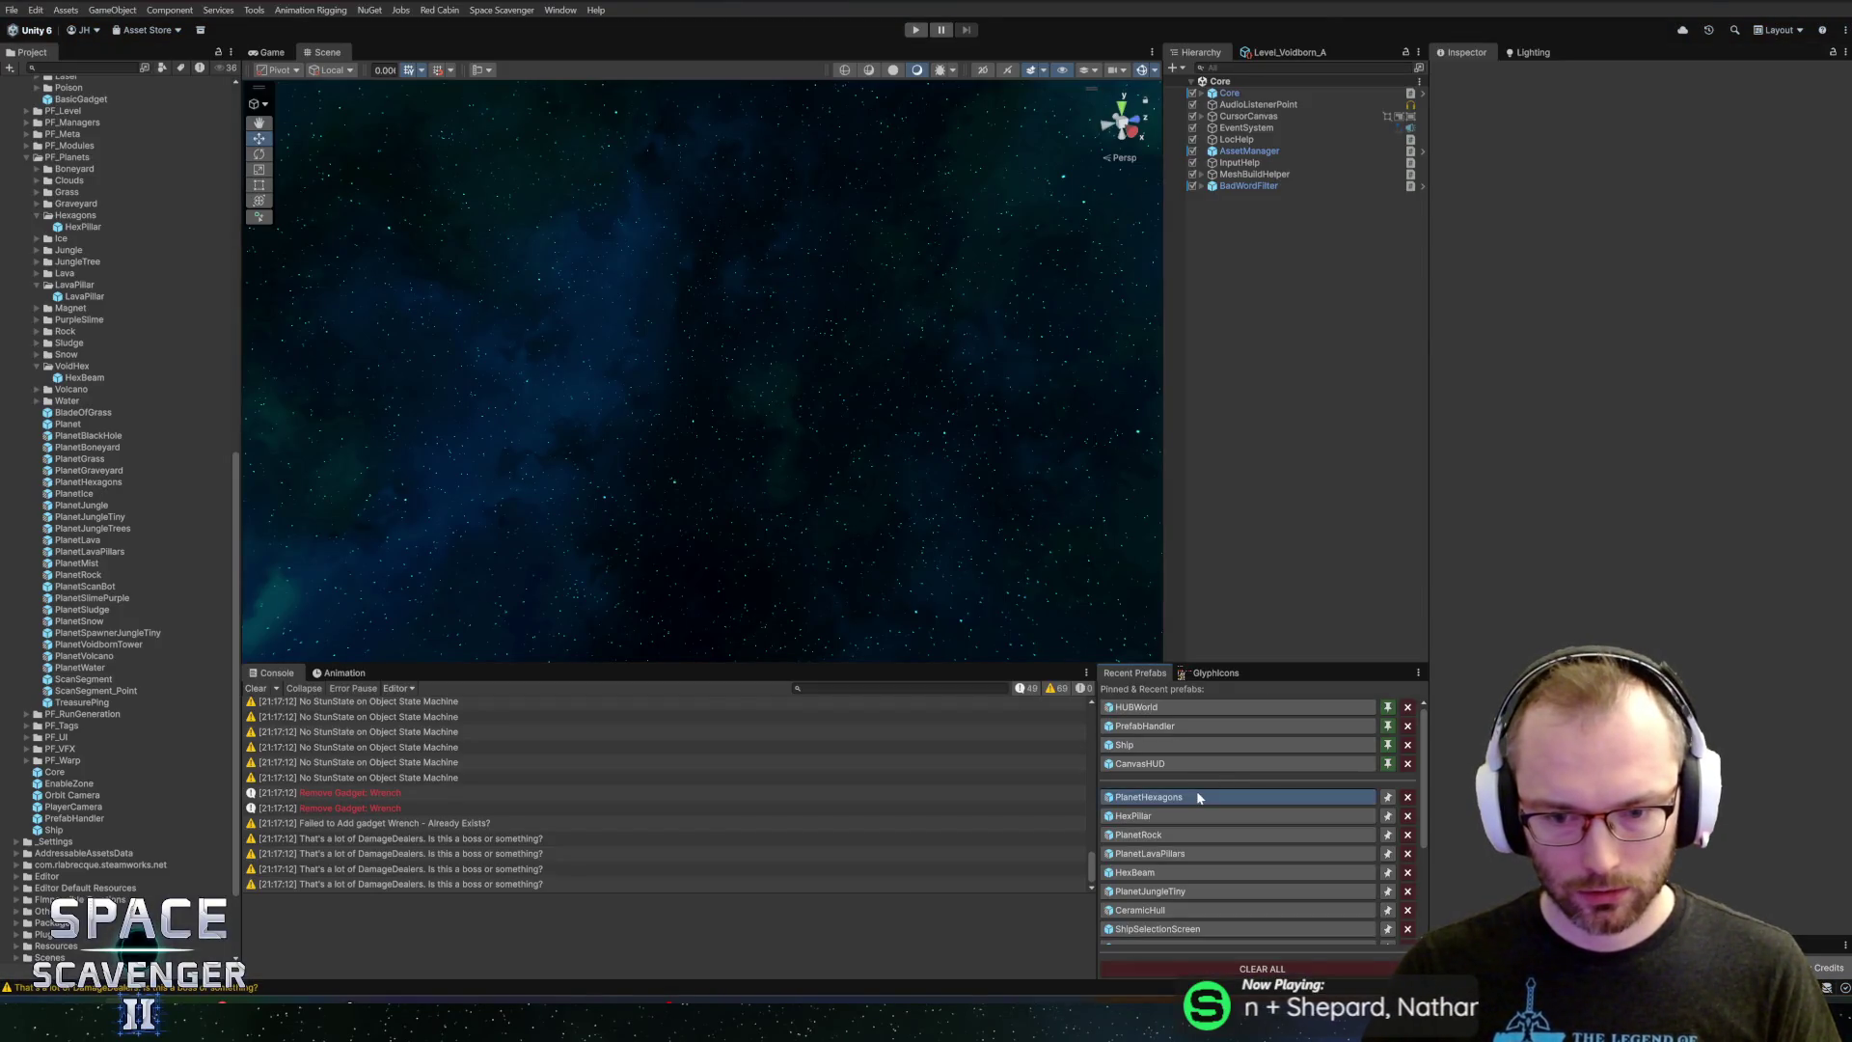
# Open the PlanetHexagons prefab from Recent Prefabs and start play mode again
pyautogui.click(1198, 796)
pyautogui.scroll(-10, 1640, 386)
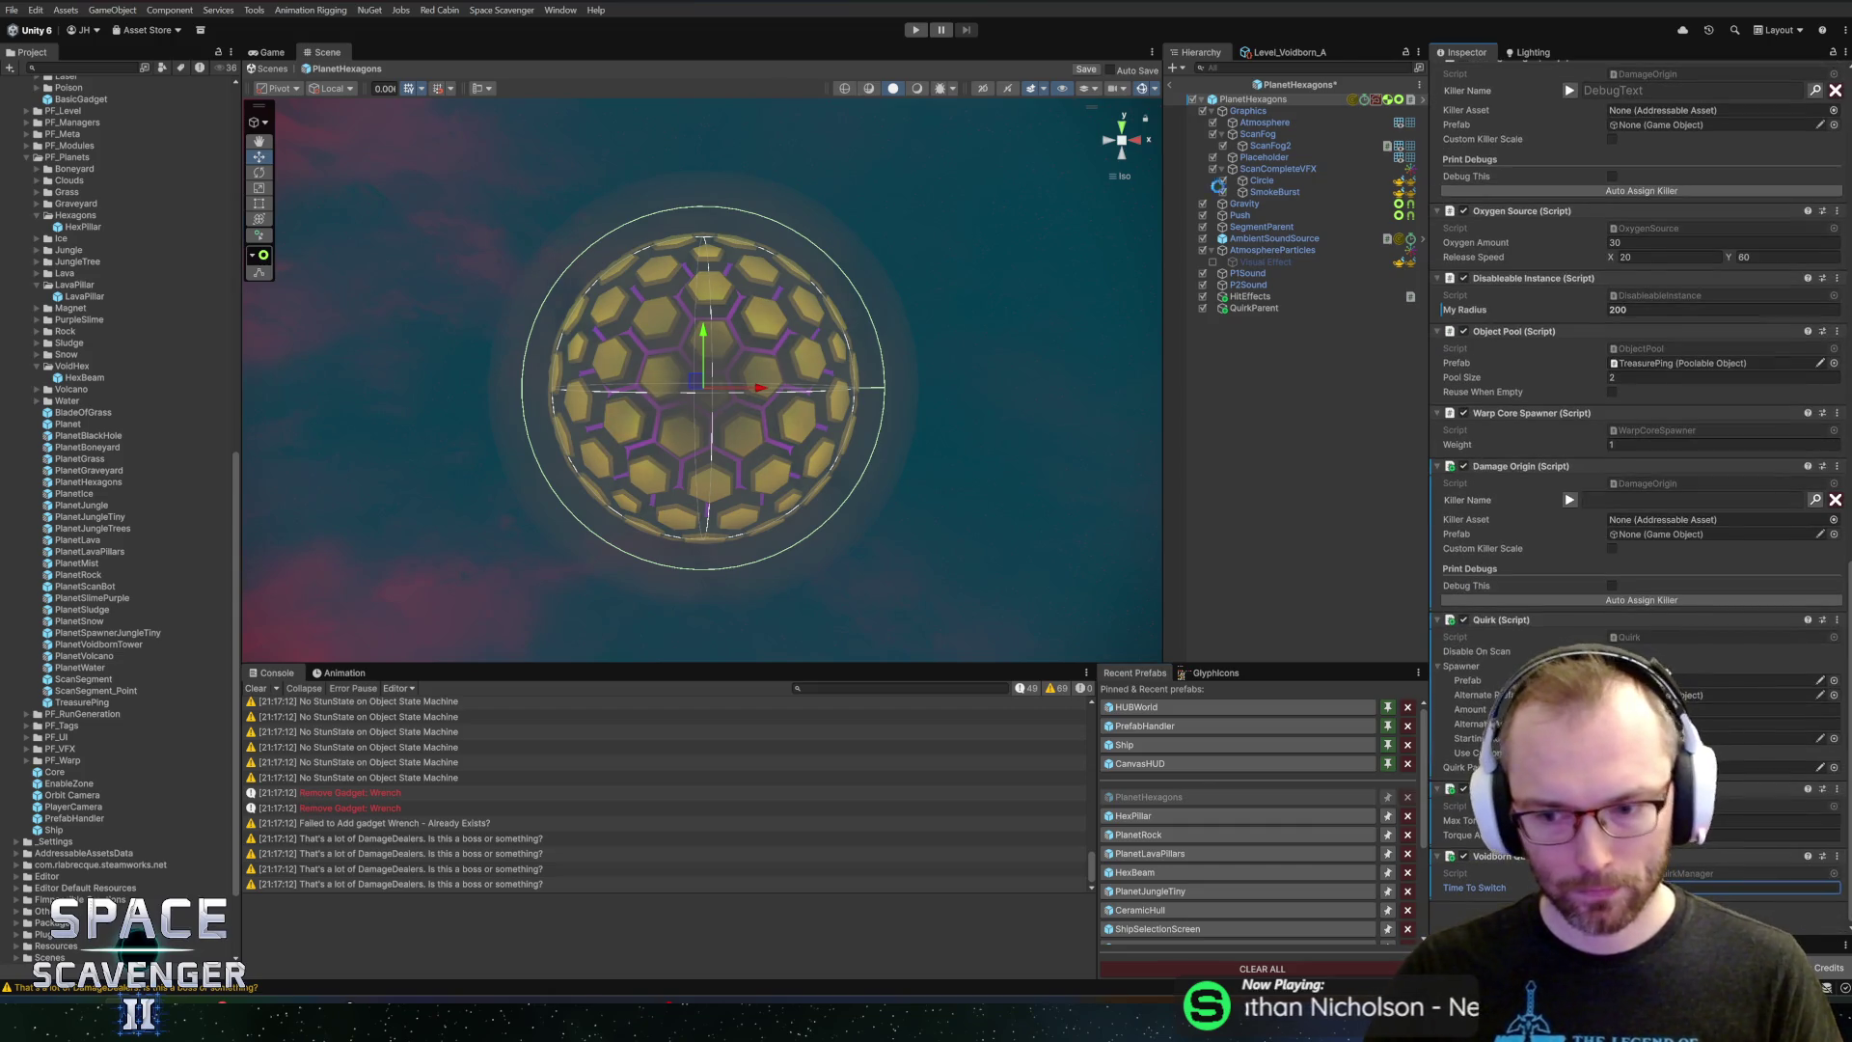
pyautogui.click(914, 31)
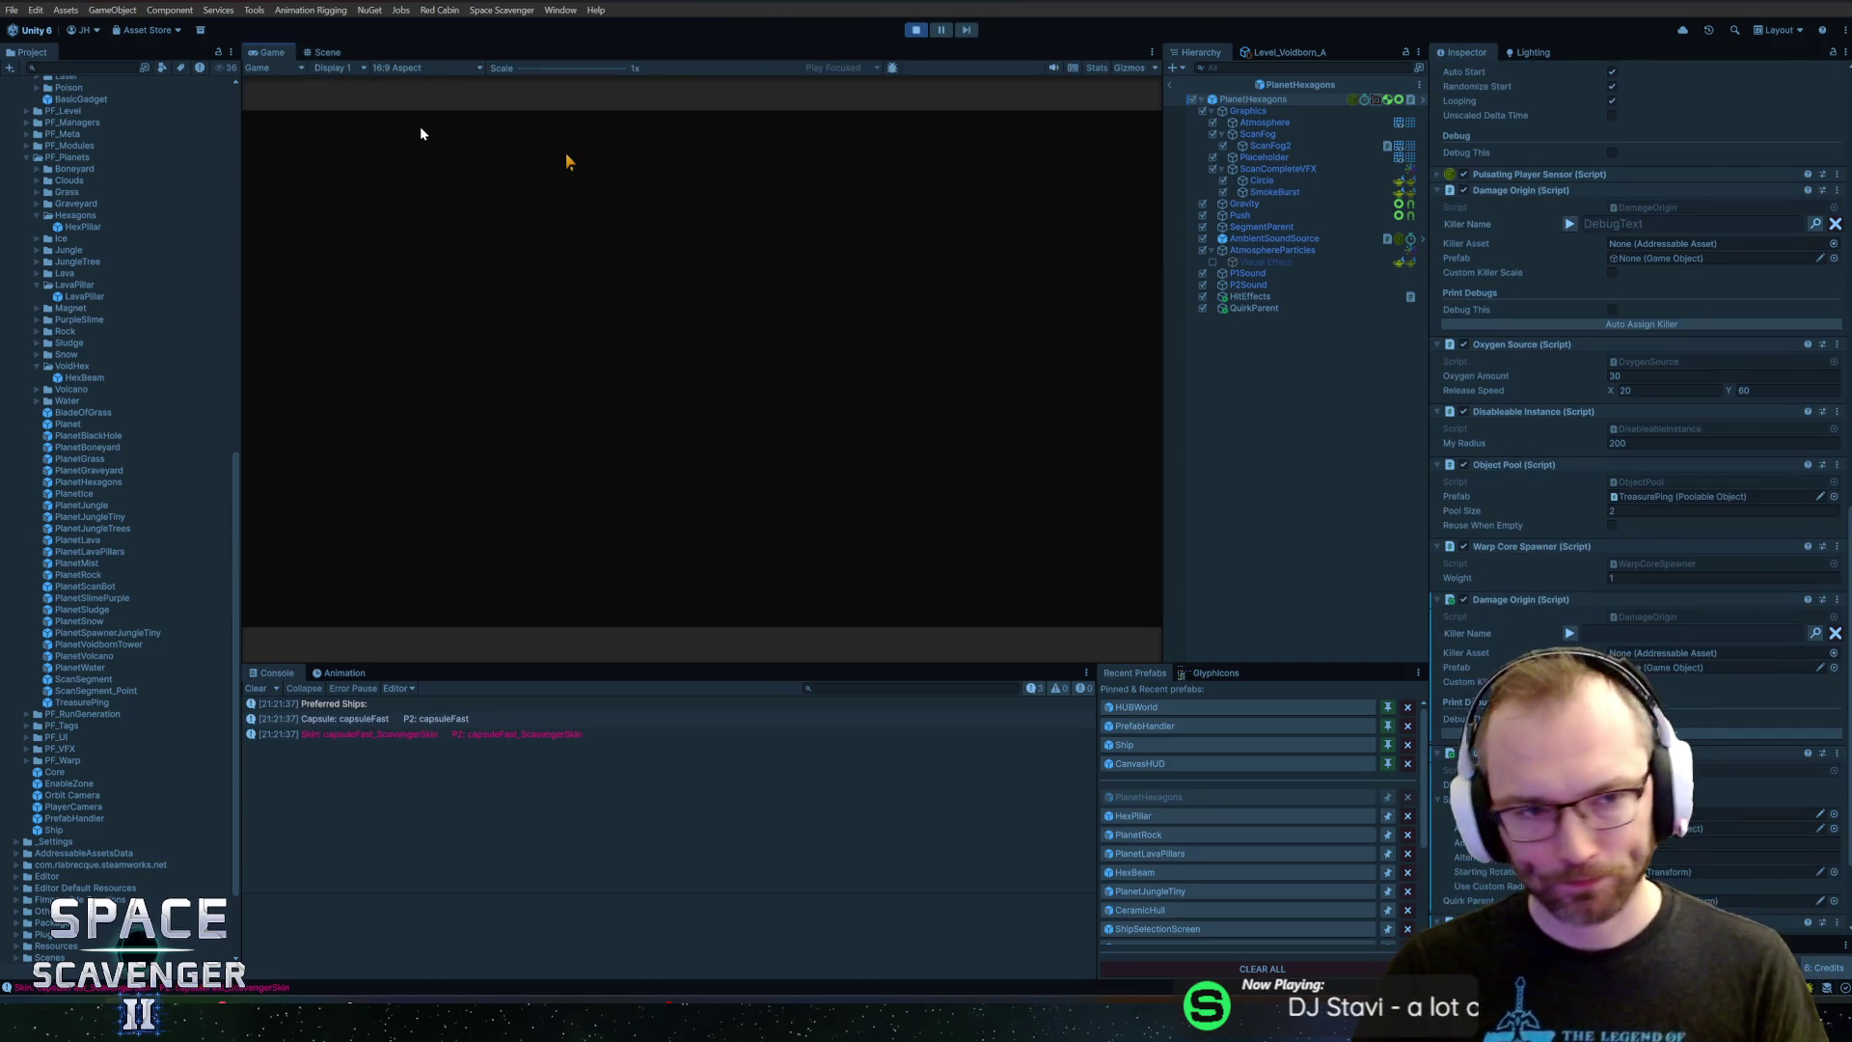
# Maximize the Game view, fly to the Sauerstoffstation and claim the 47 reward option
pyautogui.doubleClick(280, 56)
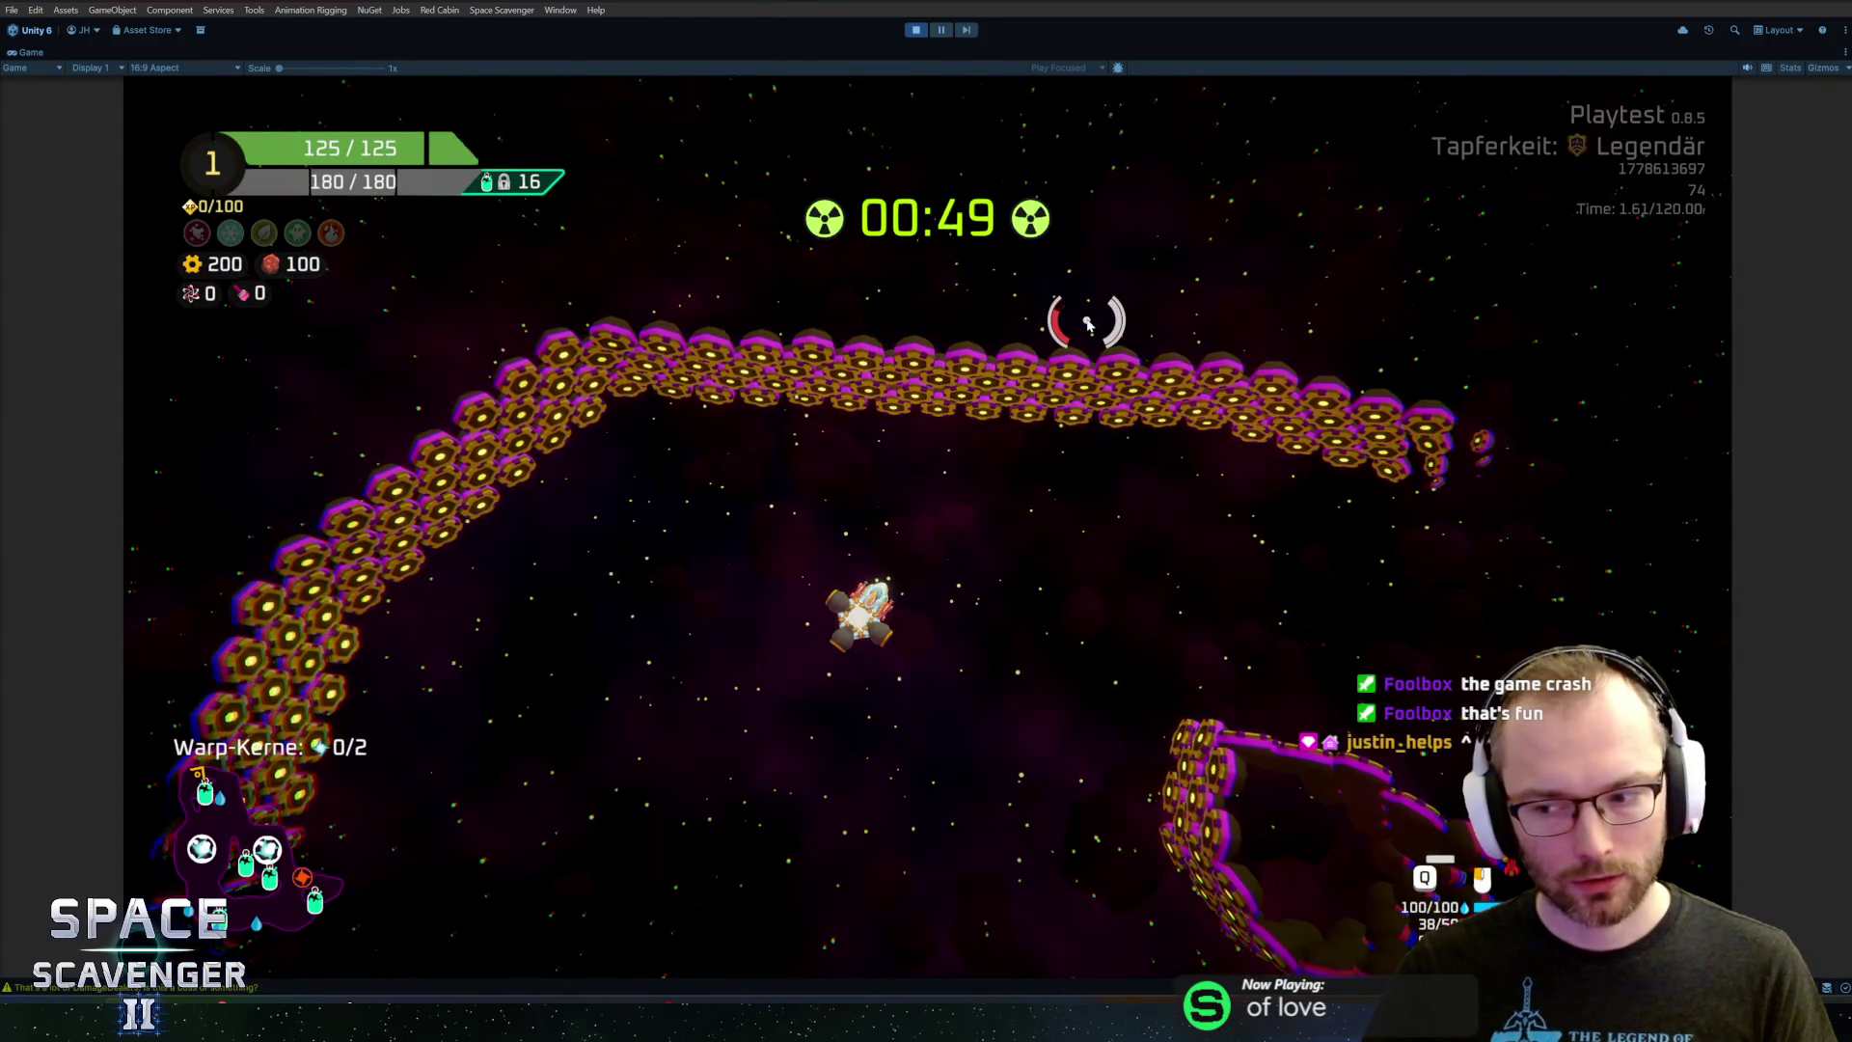
pyautogui.press('s')
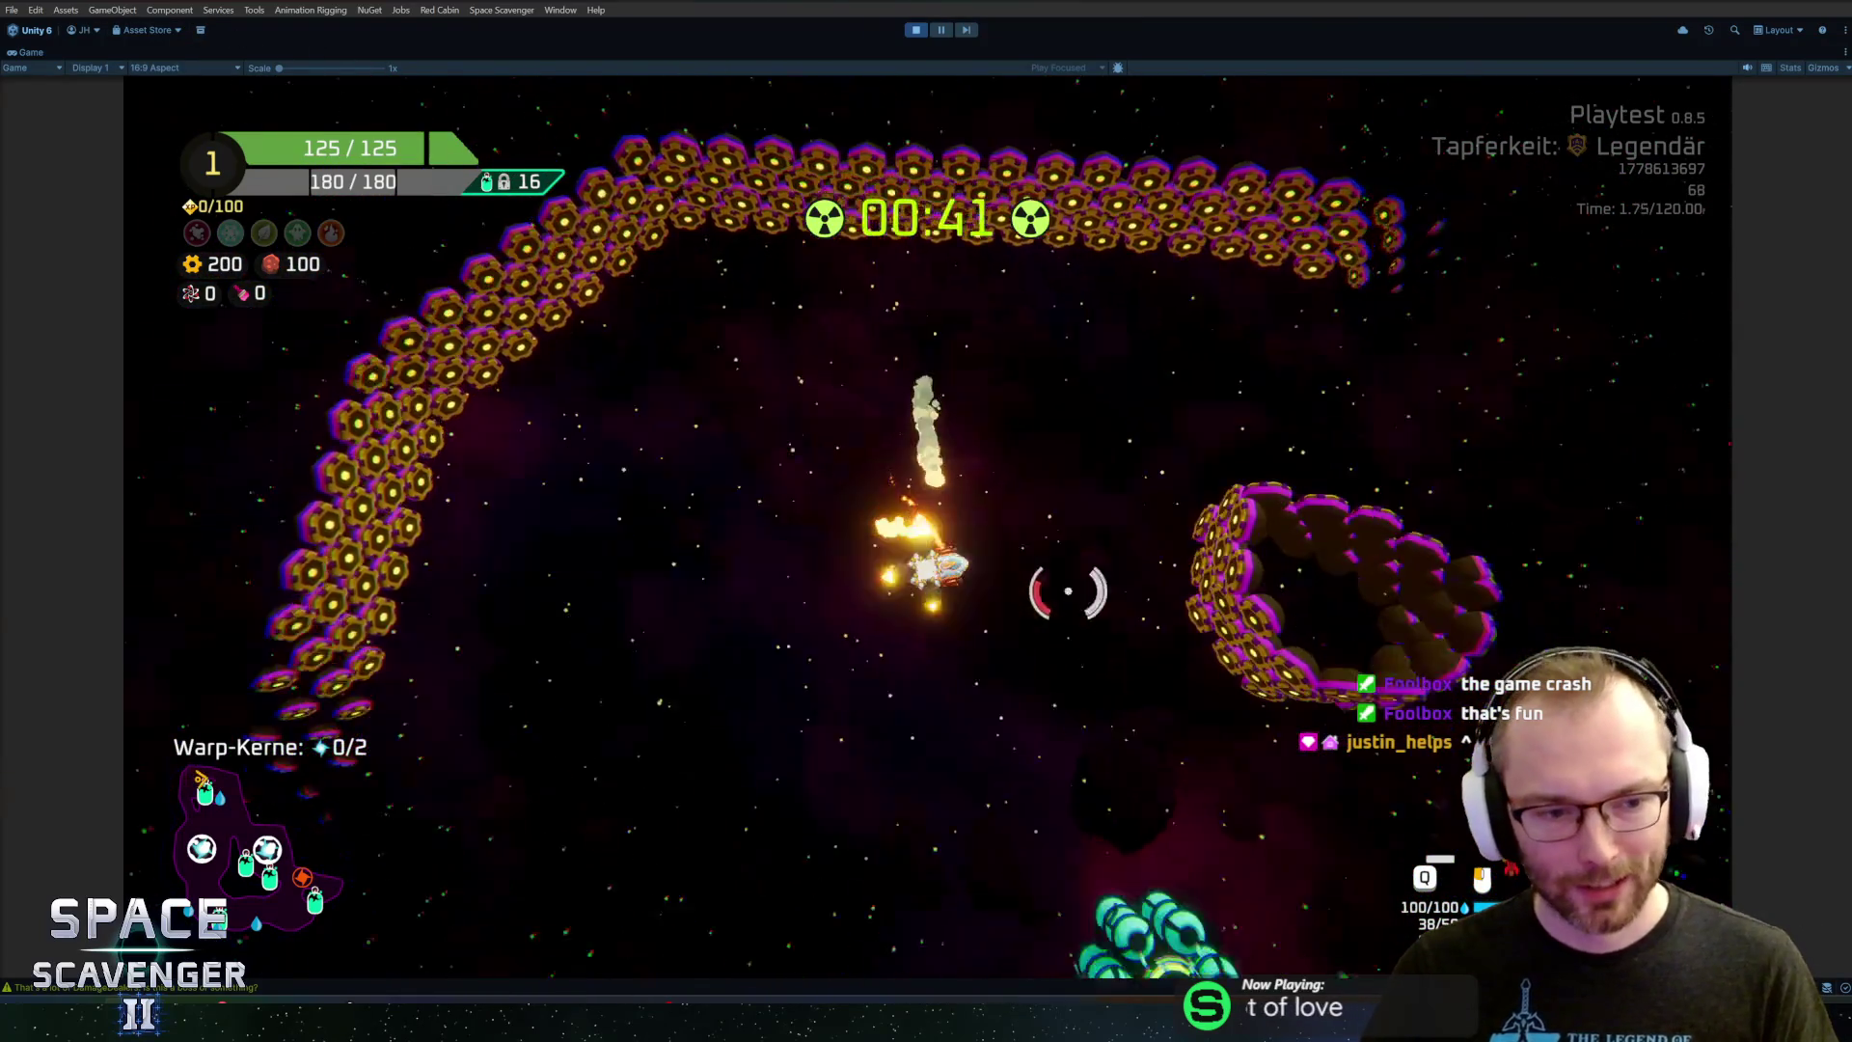
pyautogui.press('e')
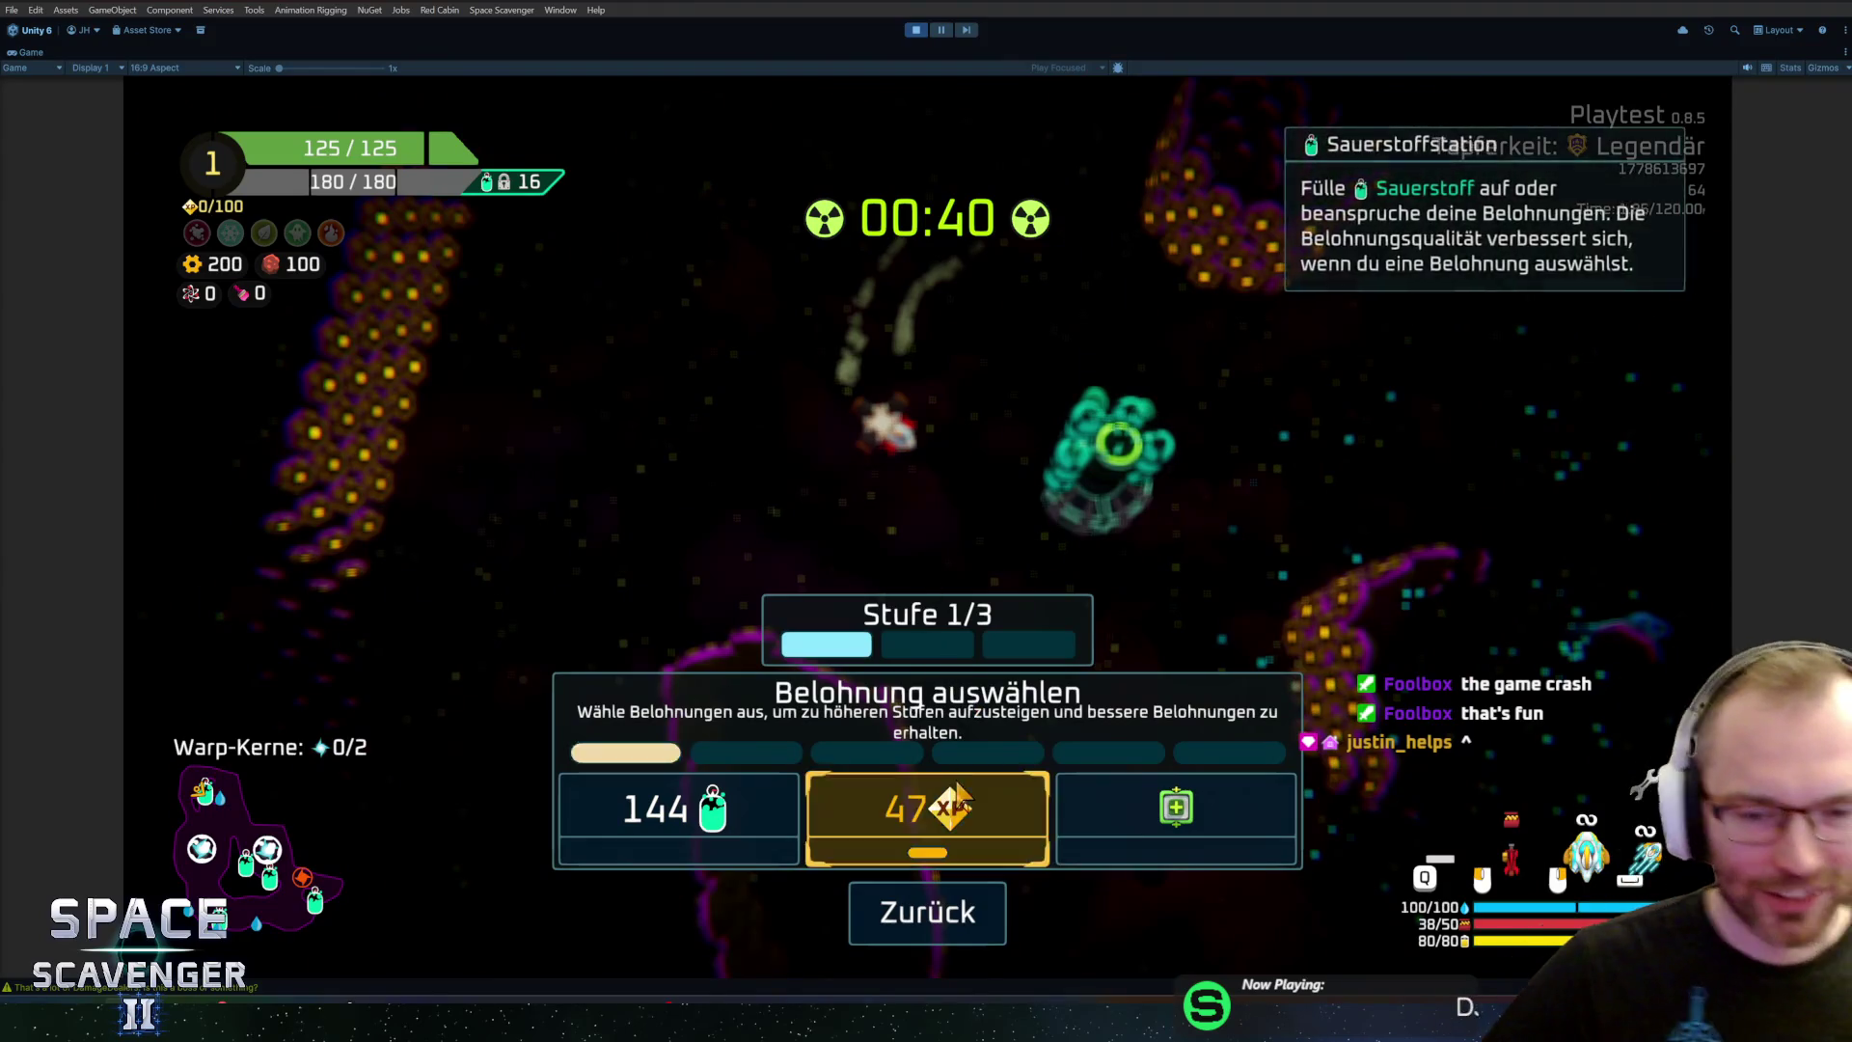
pyautogui.click(960, 796)
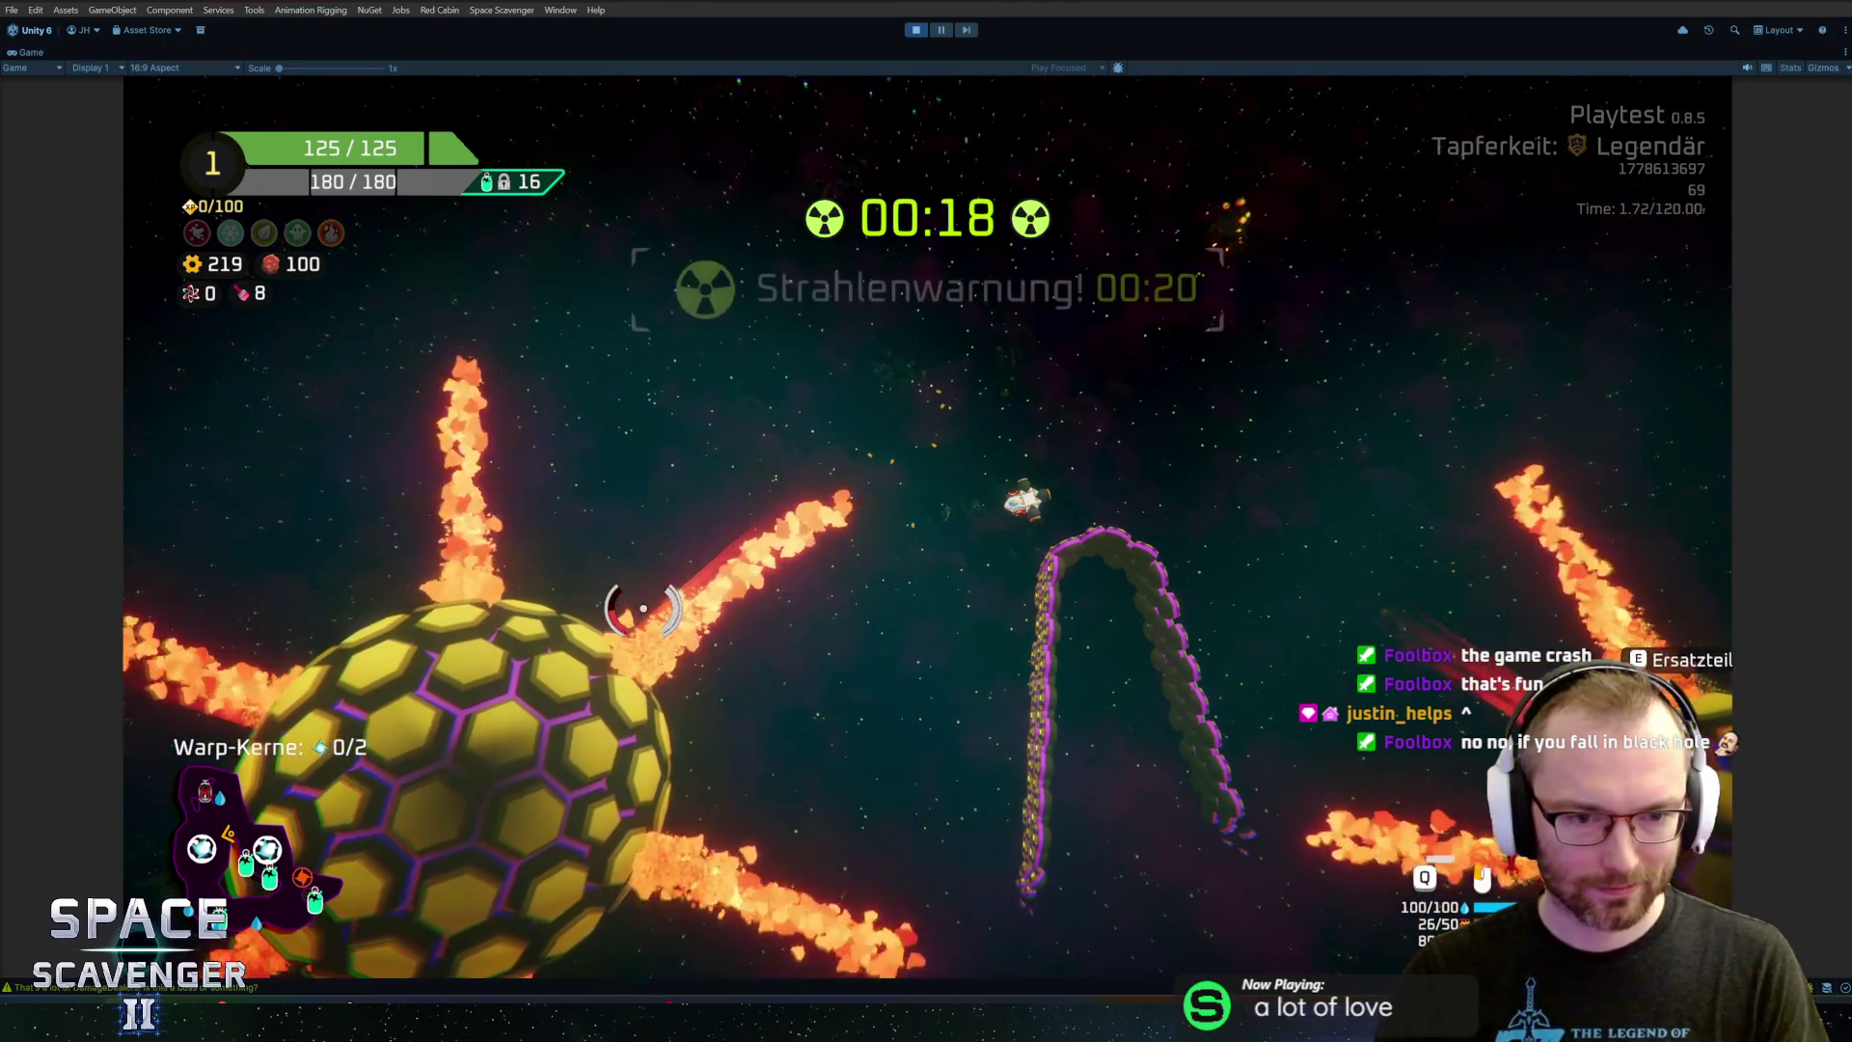
# Exit play mode to return to prefab editing
pyautogui.hotkey('ctrl', 'p')
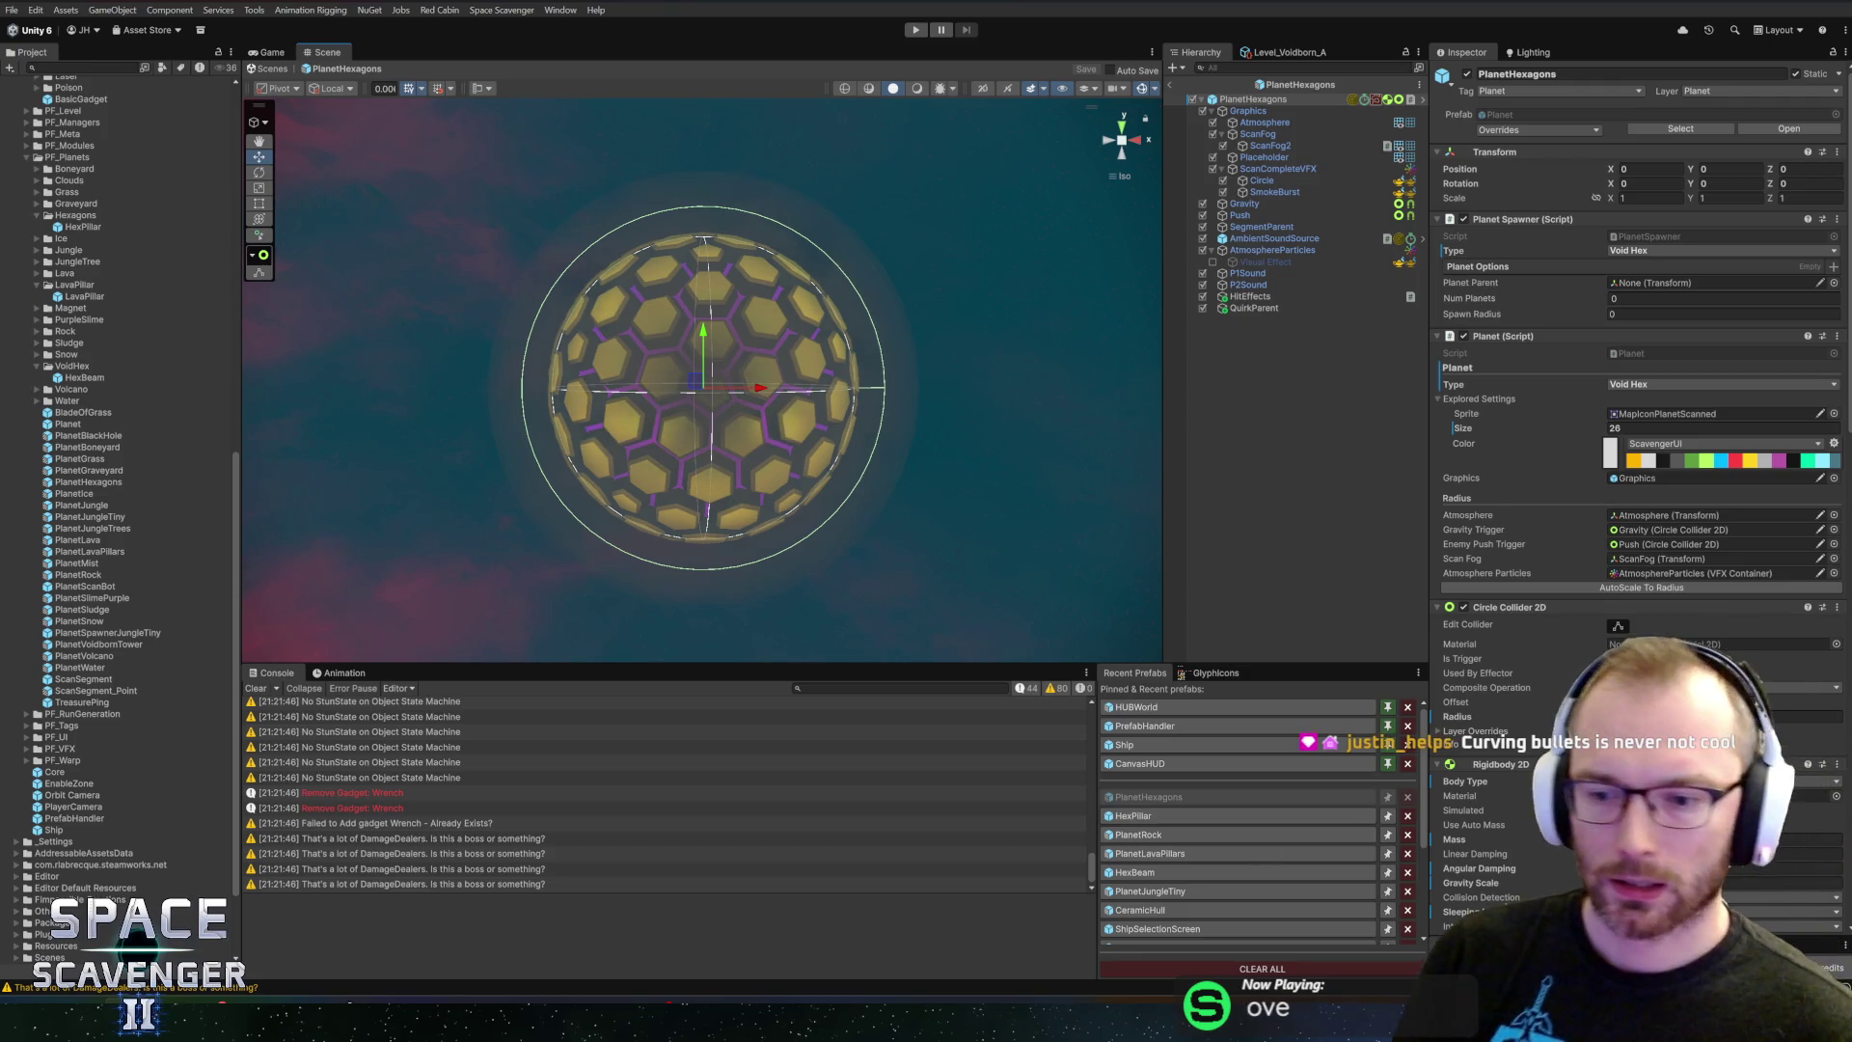
# Open the HexPillar prefab, inspect its WarningState object, then enter play mode
pyautogui.scroll(-15, 1641, 482)
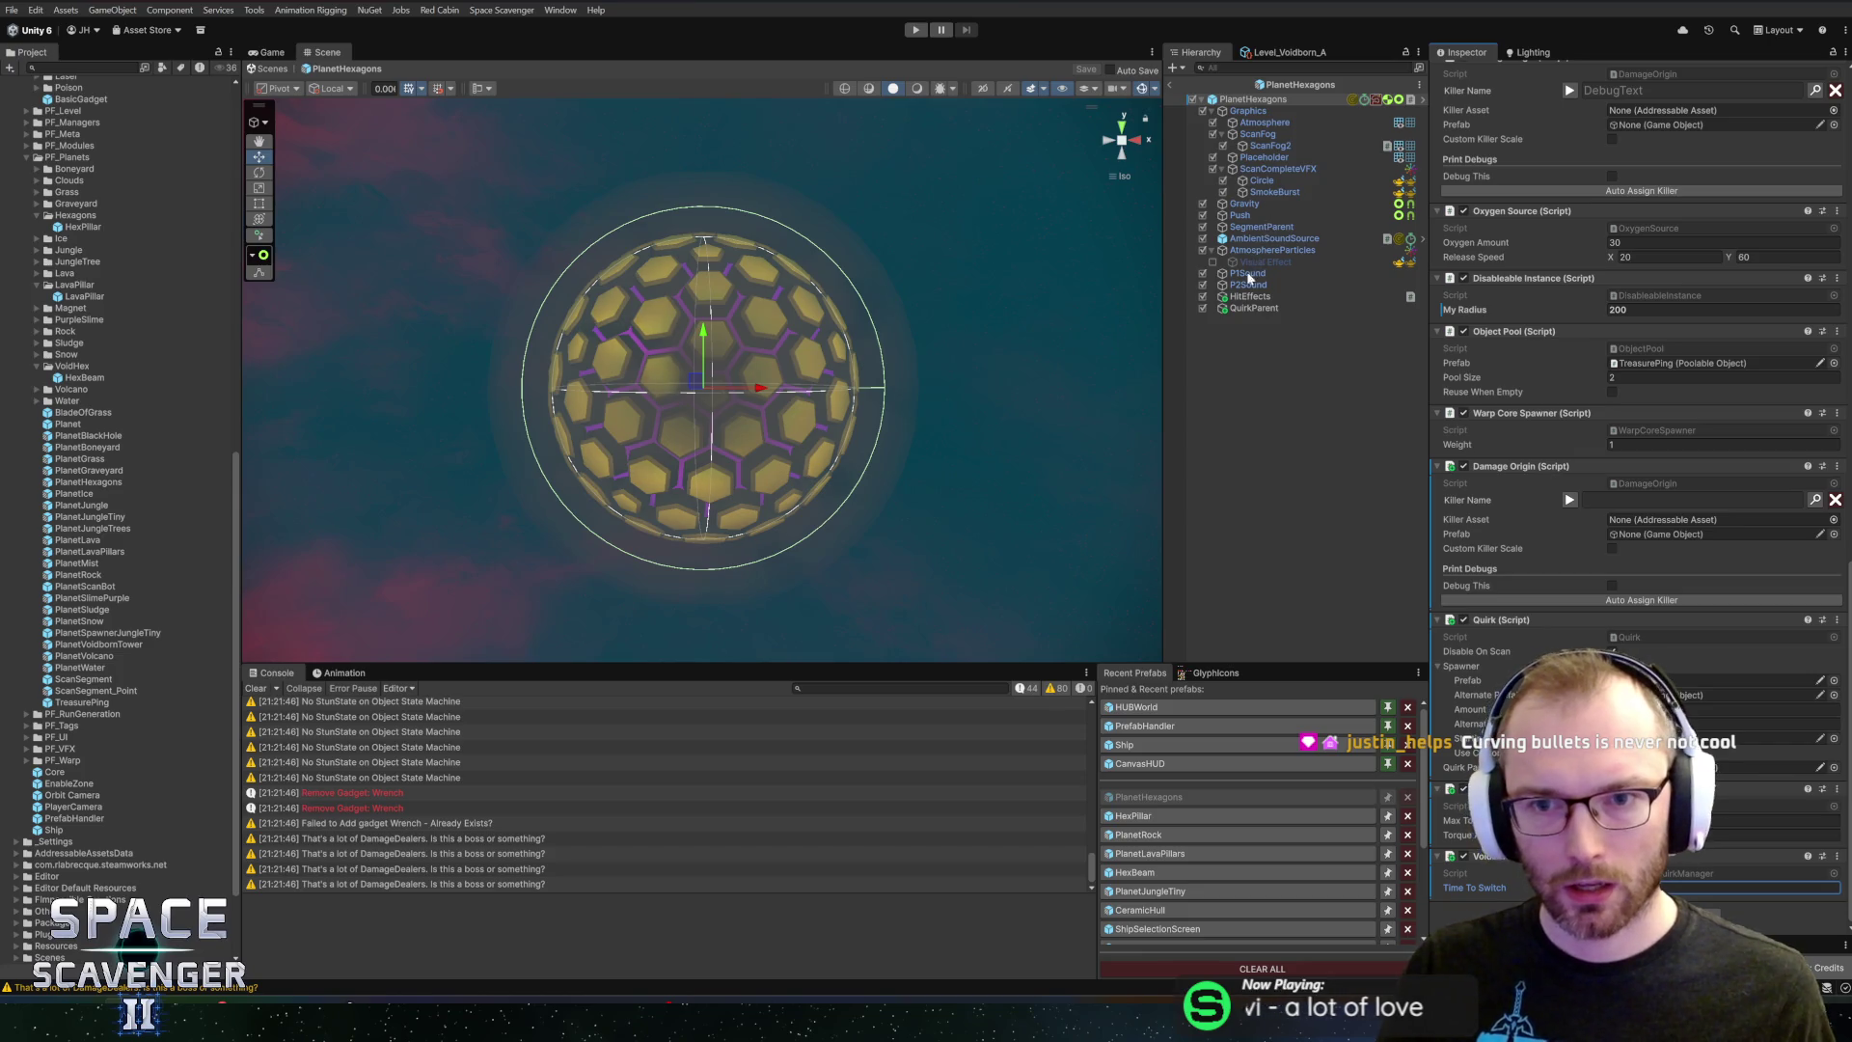
pyautogui.click(1137, 816)
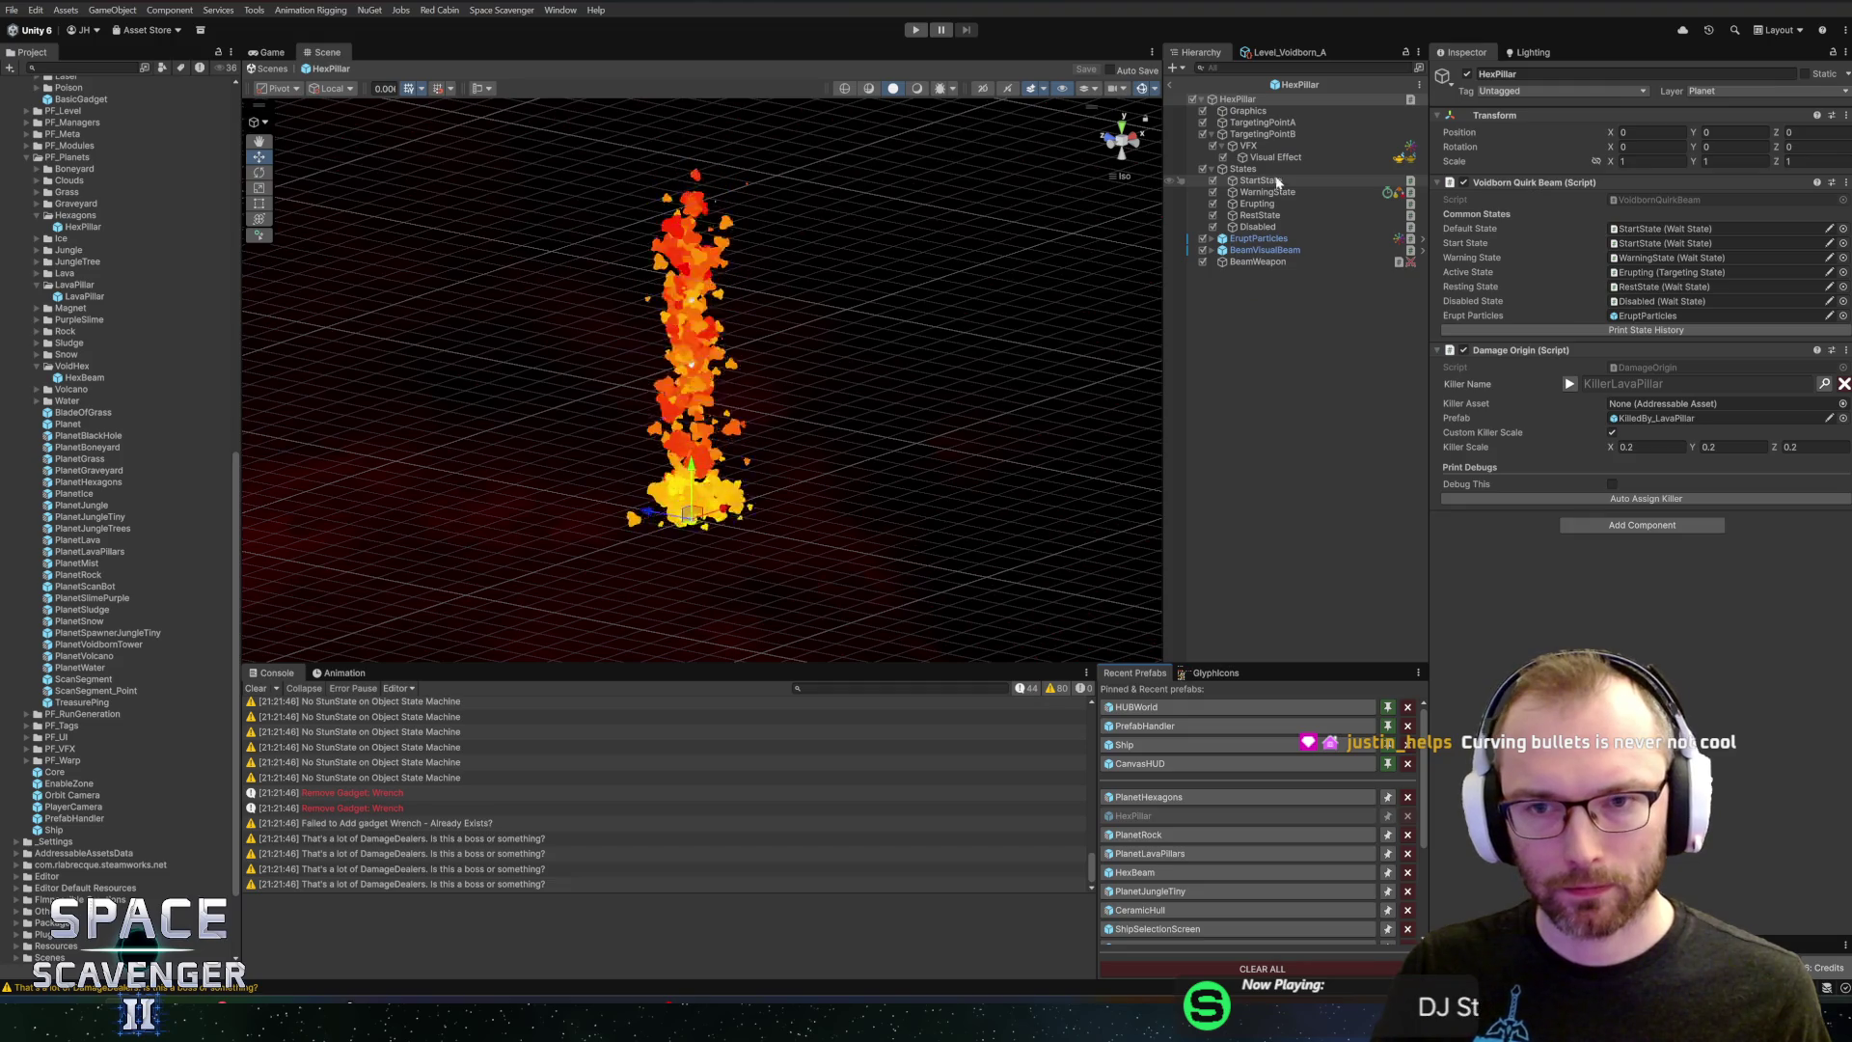
pyautogui.click(1272, 192)
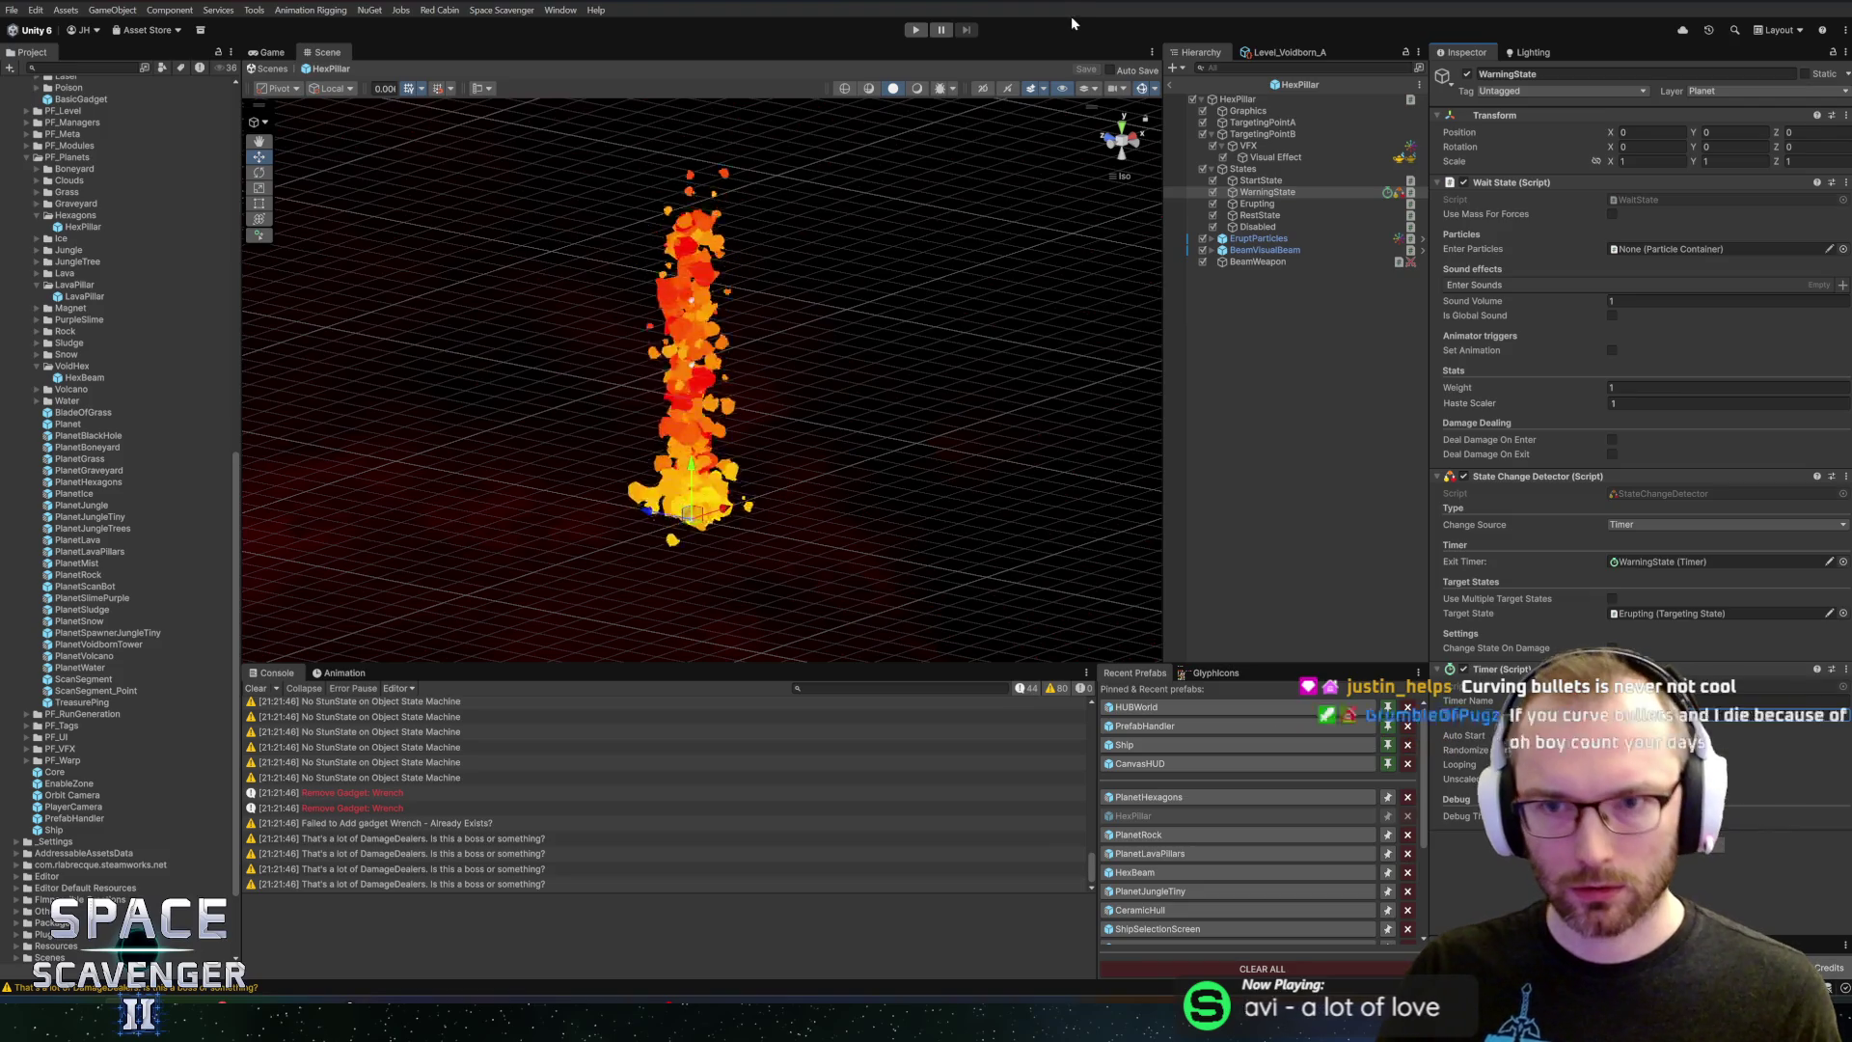
pyautogui.click(915, 30)
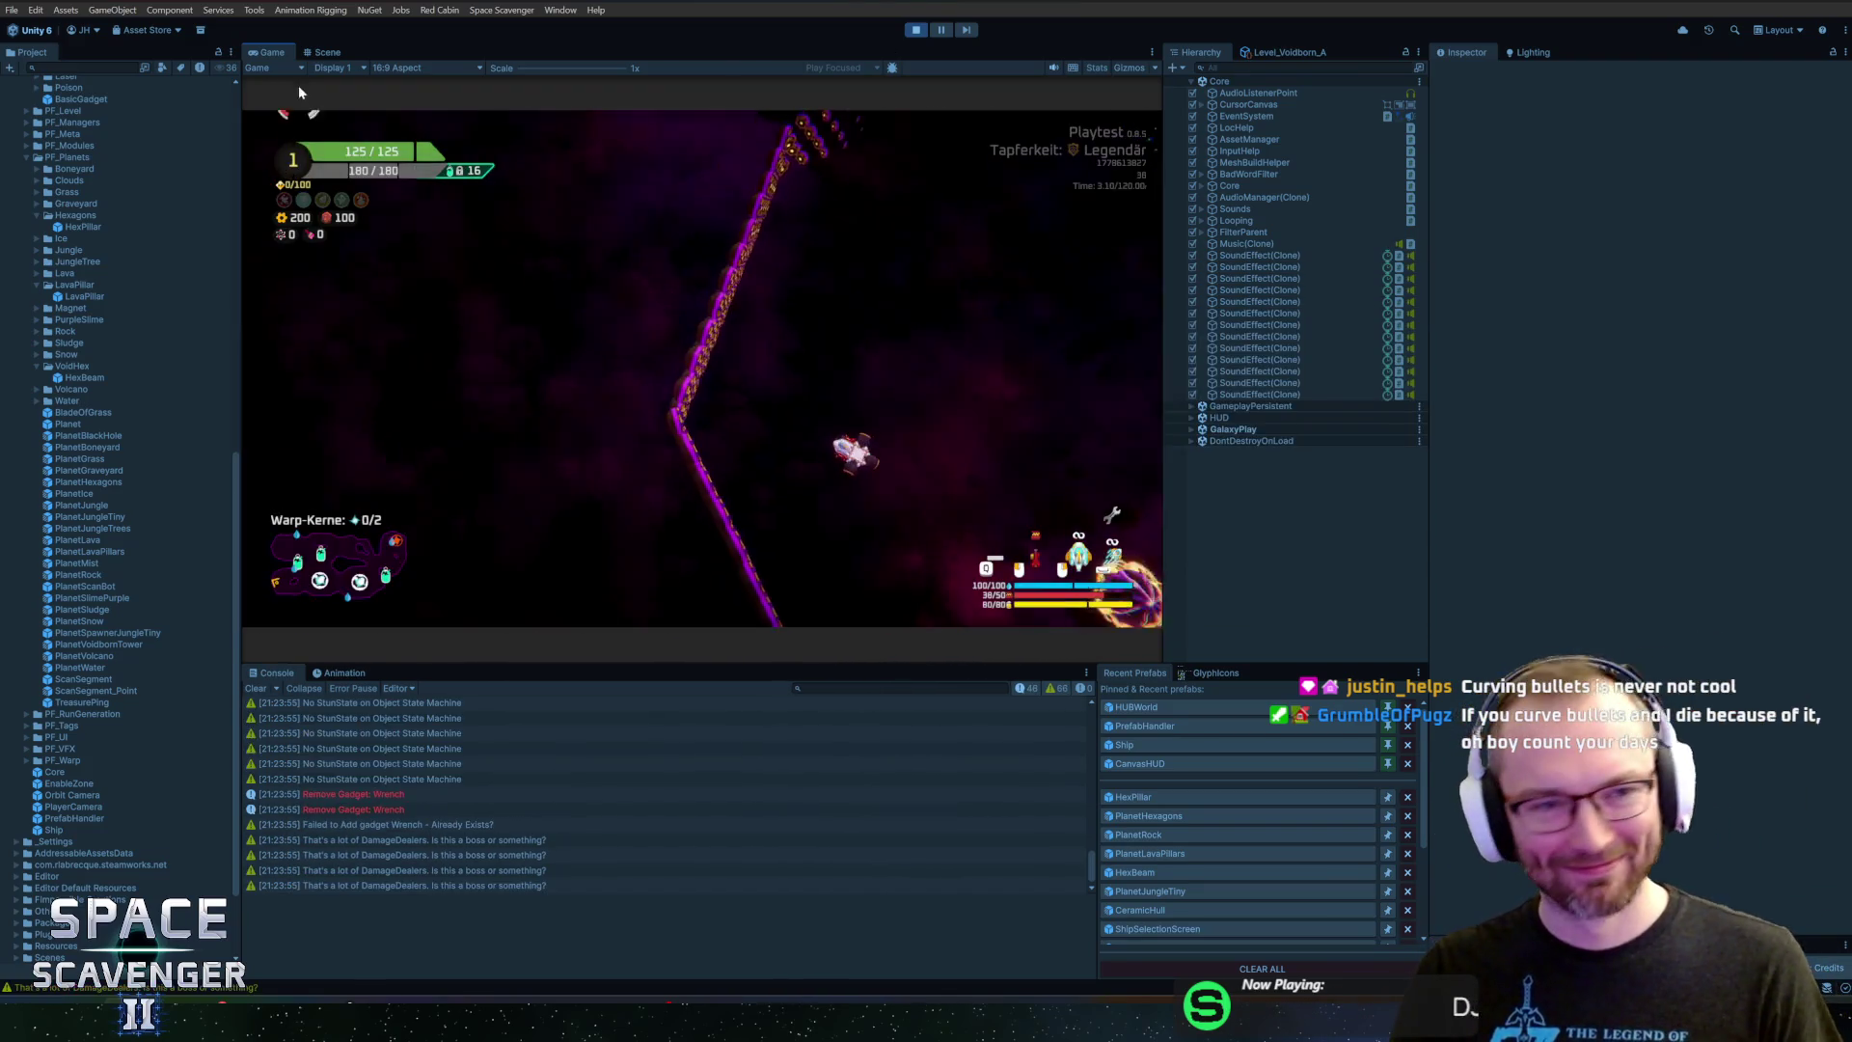
# Maximize the Game view, play until the erupting hex planet appears, then stop
pyautogui.doubleClick(282, 57)
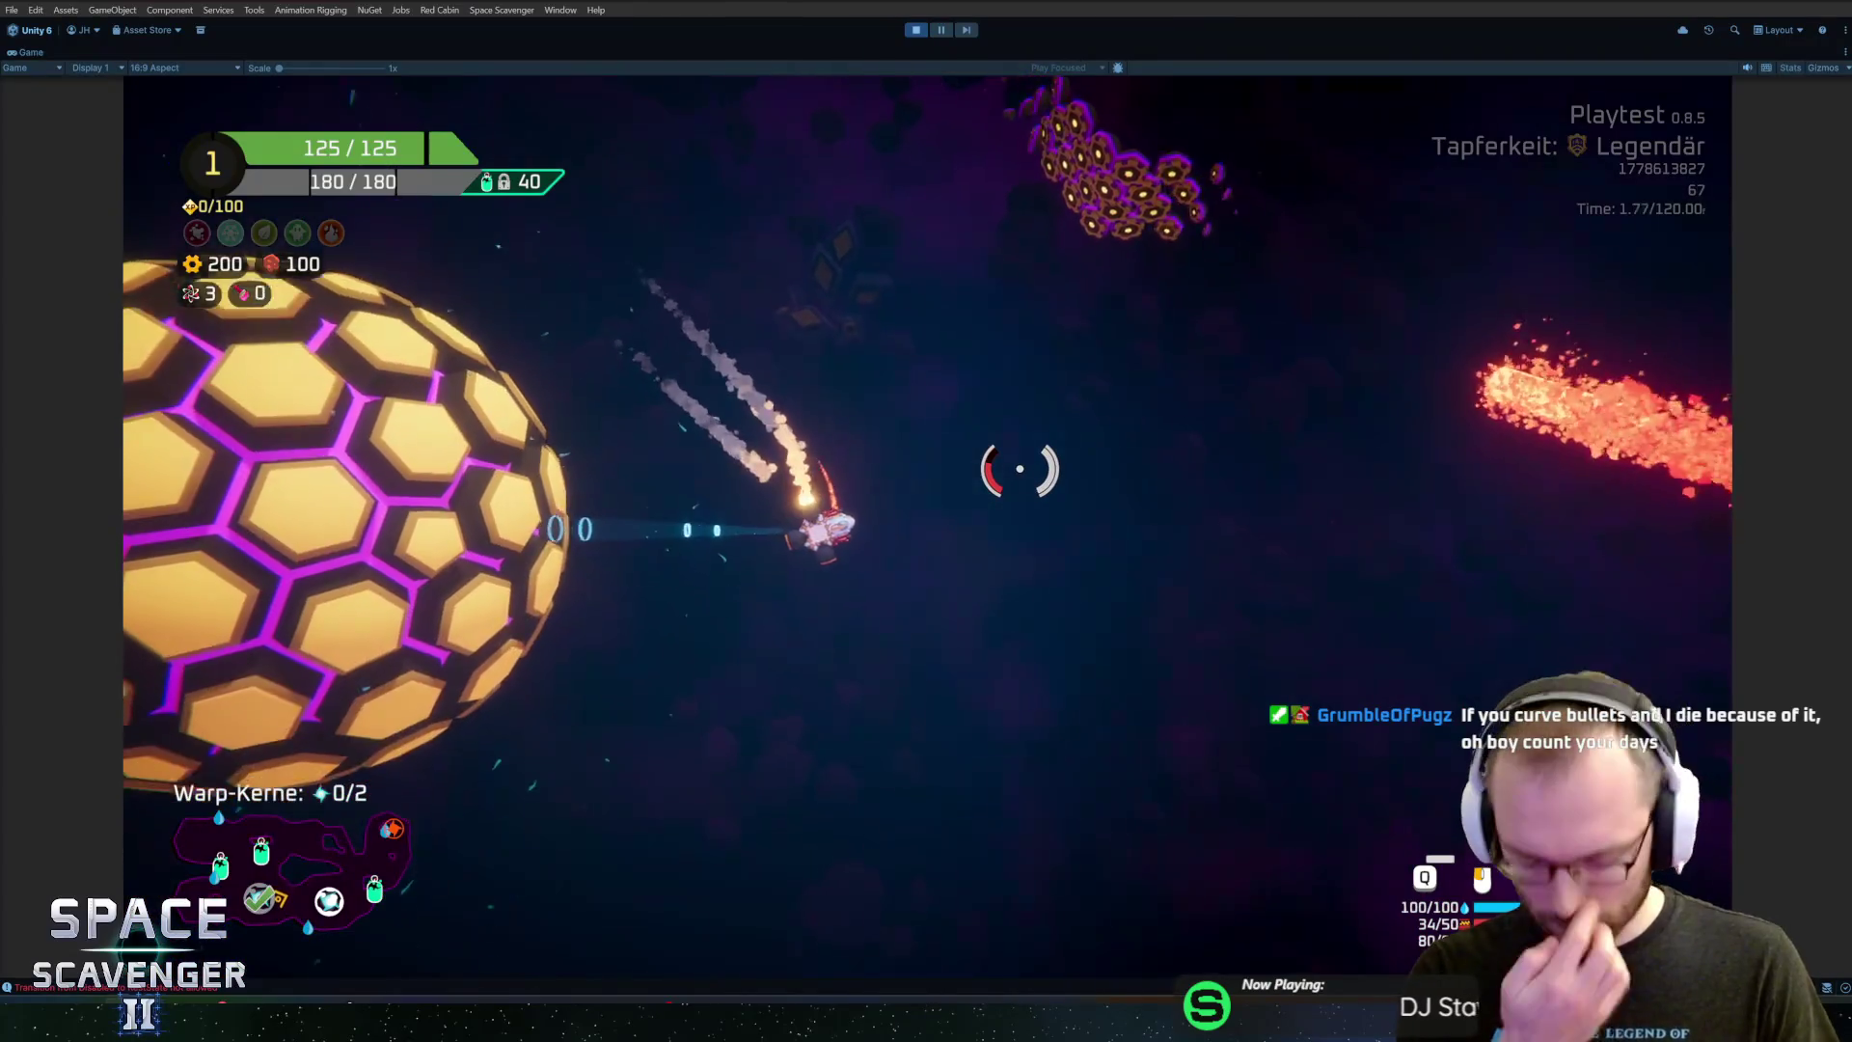
pyautogui.hotkey('ctrl', 'p')
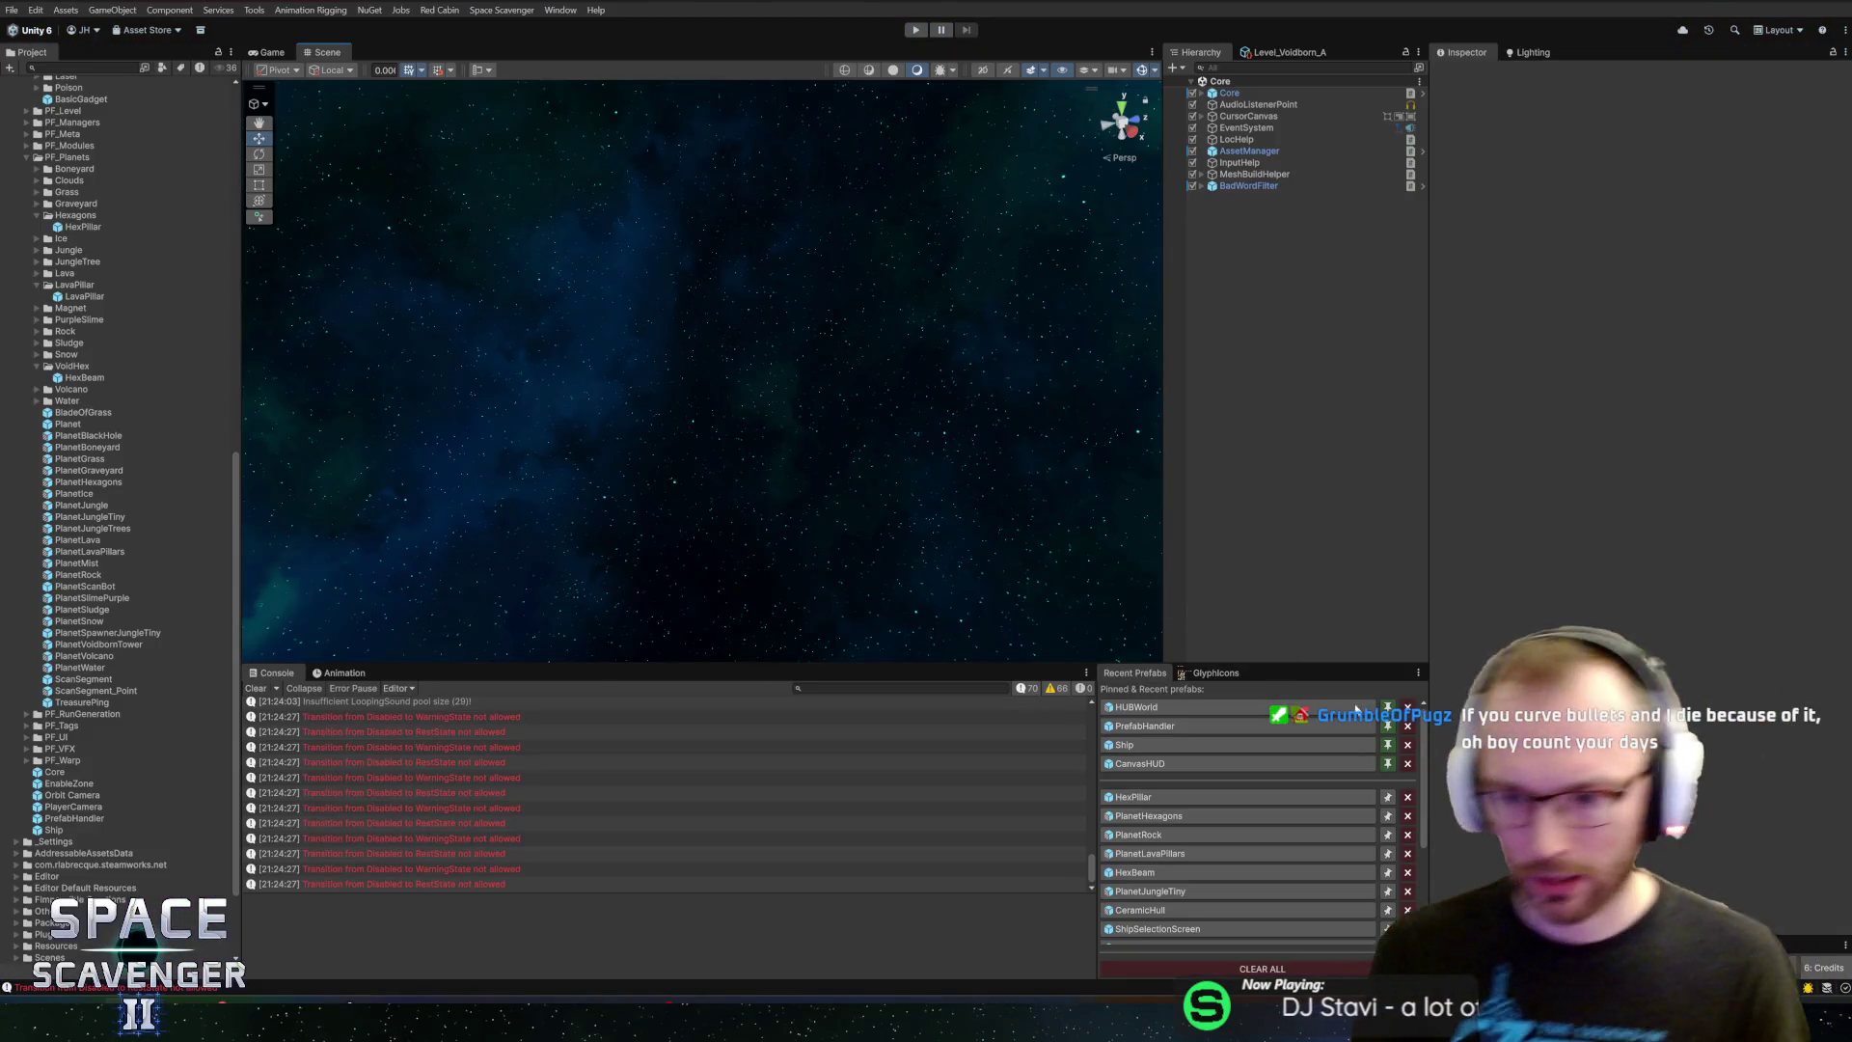
# Open PlanetHexagons, expand its Scan Target (Script) settings, then enter play mode
pyautogui.click(1139, 815)
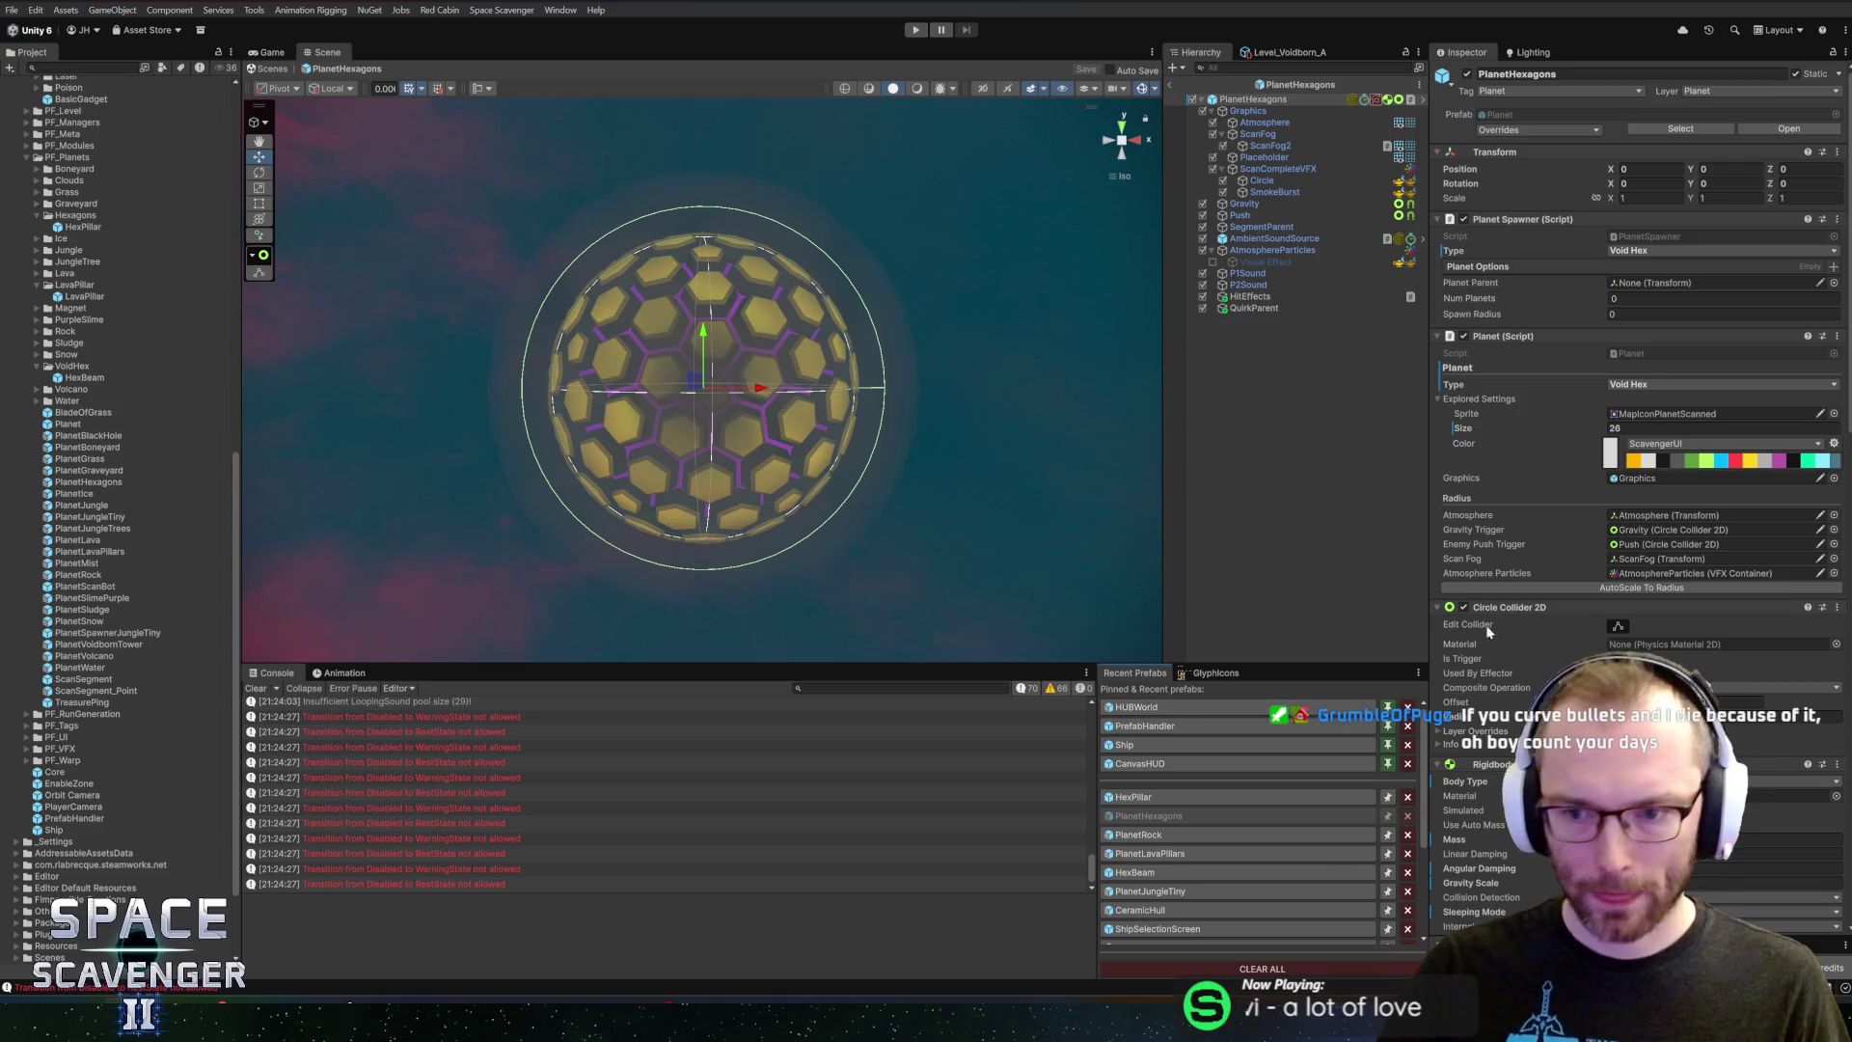
pyautogui.scroll(-5, 1489, 631)
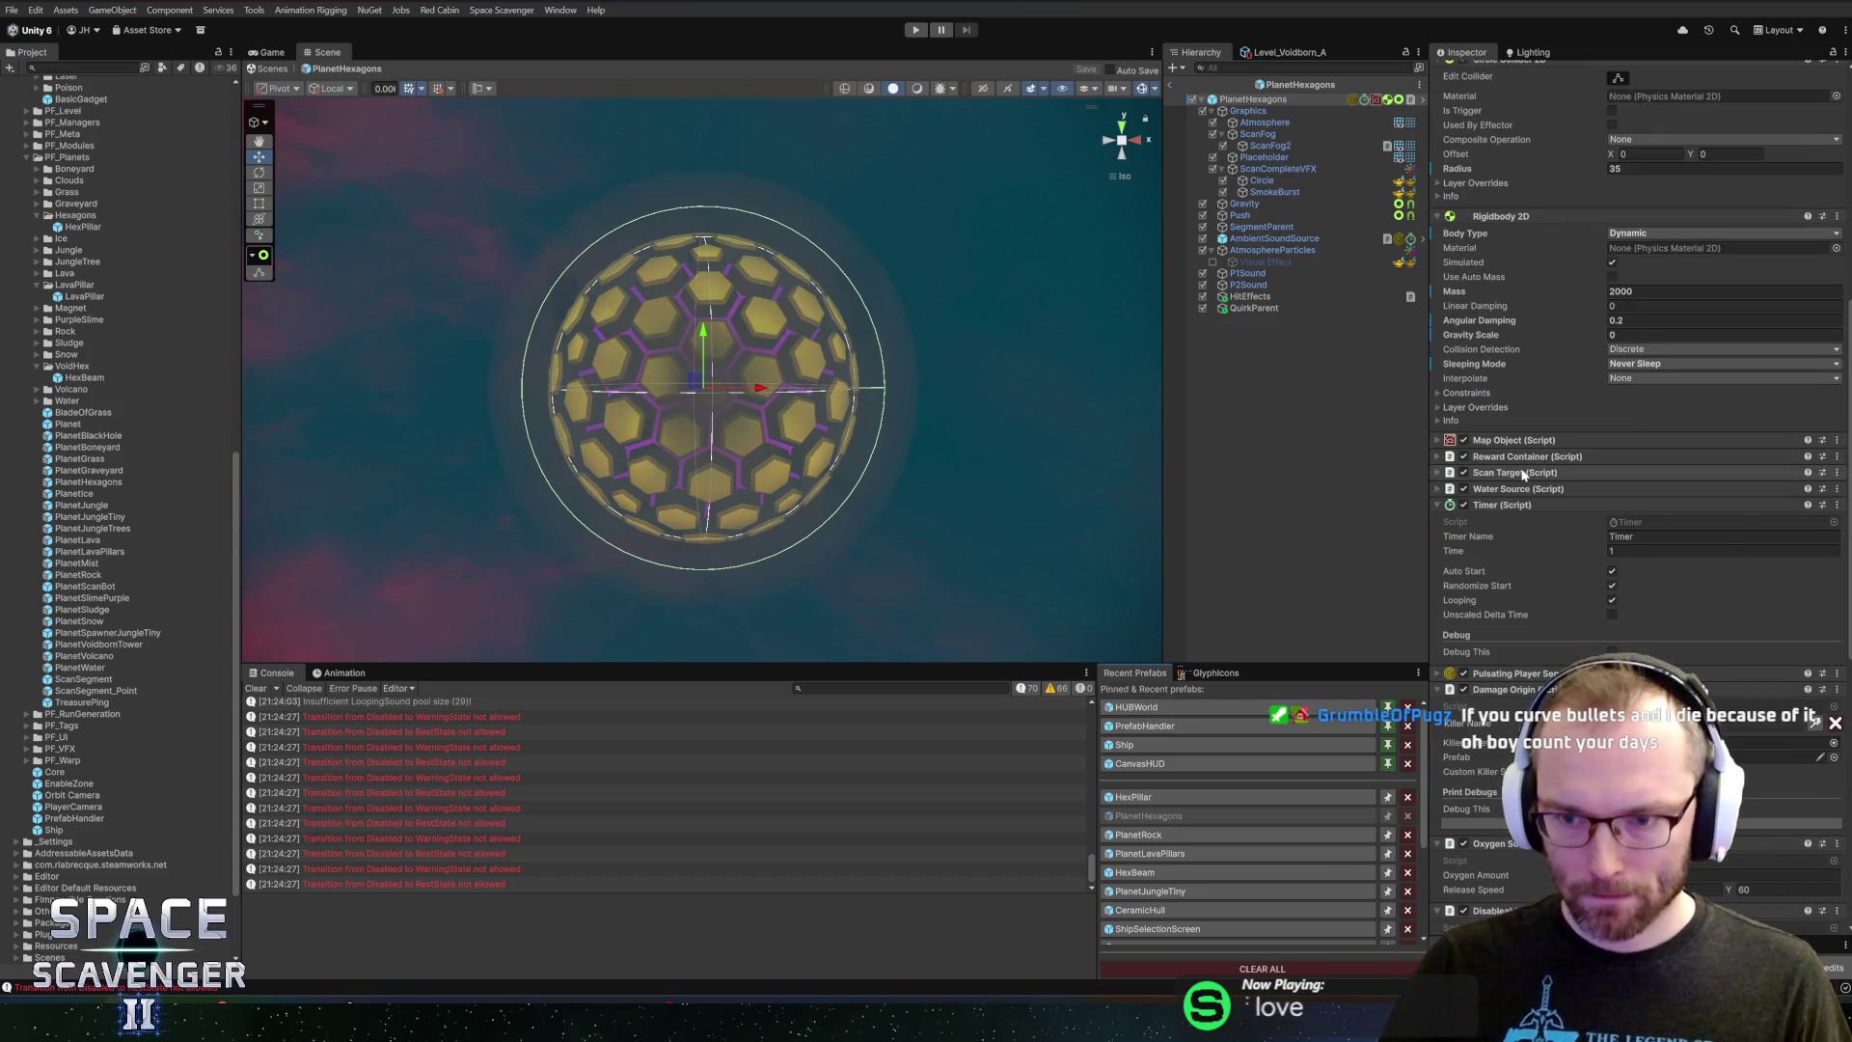
pyautogui.click(1523, 472)
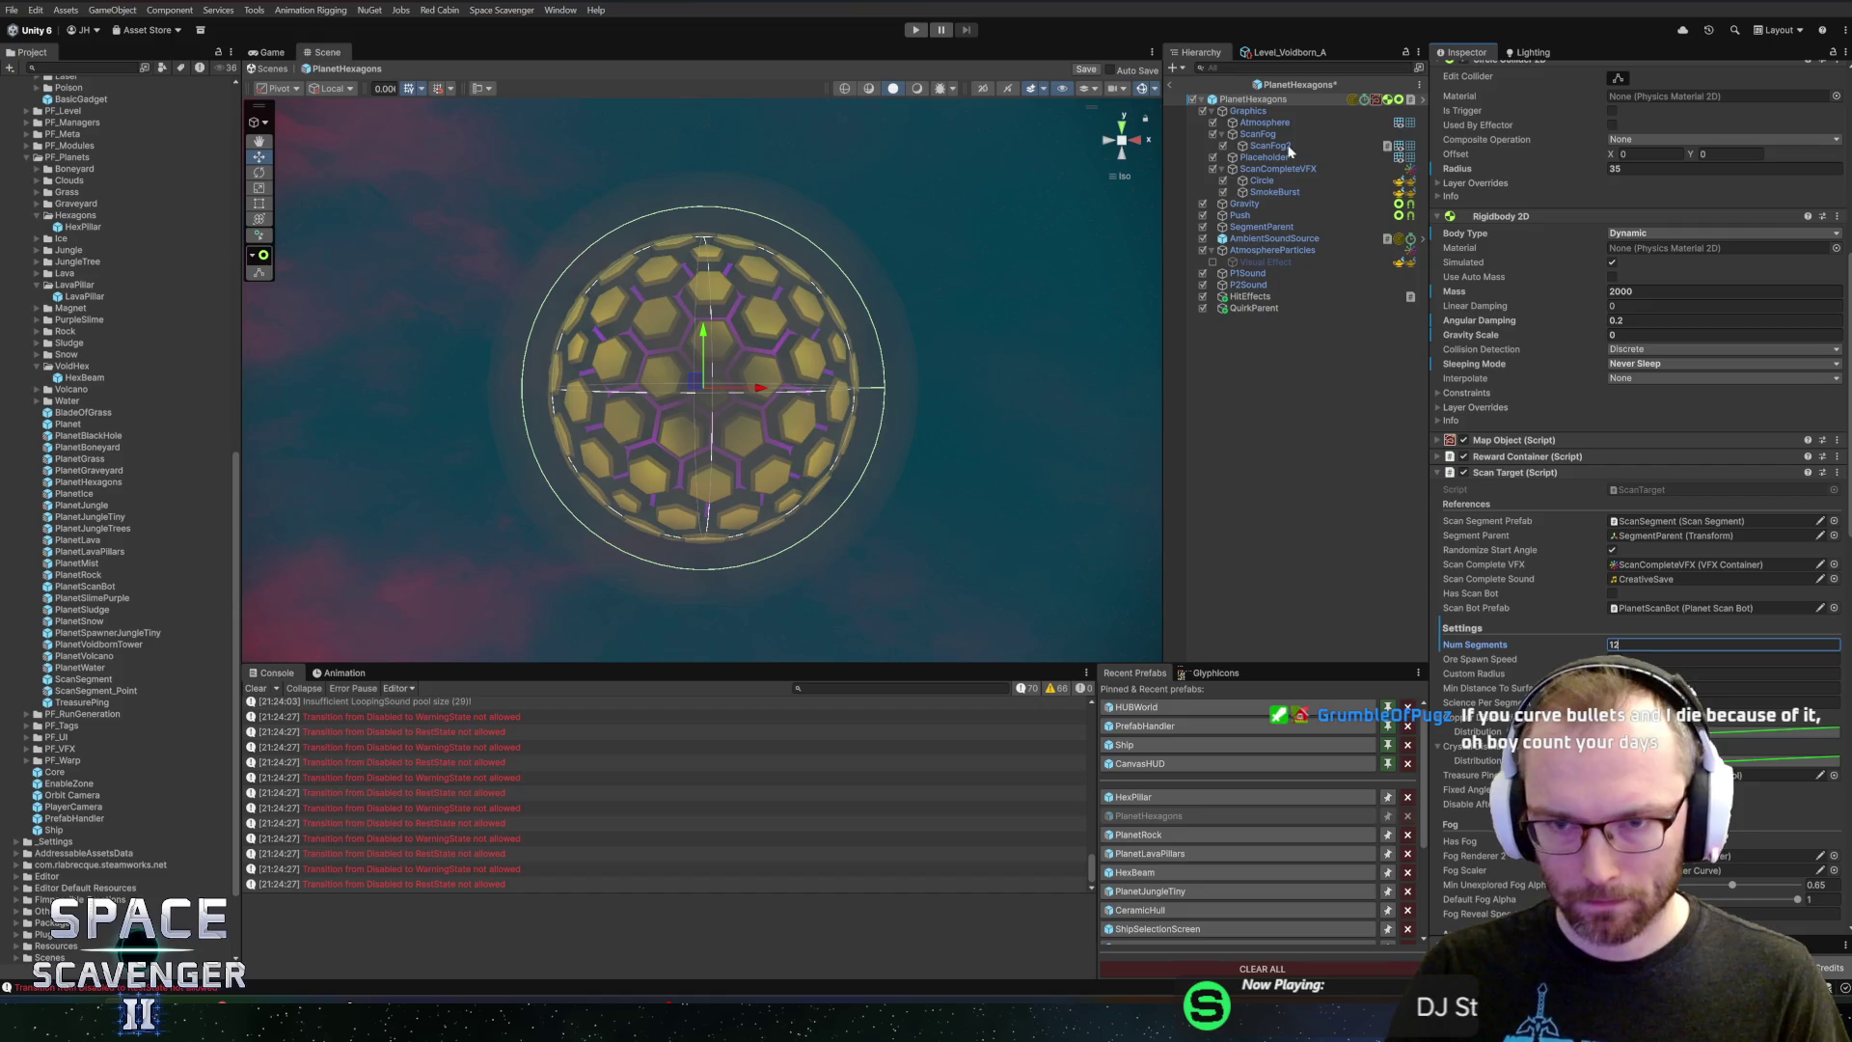
pyautogui.hotkey('ctrl', 'p')
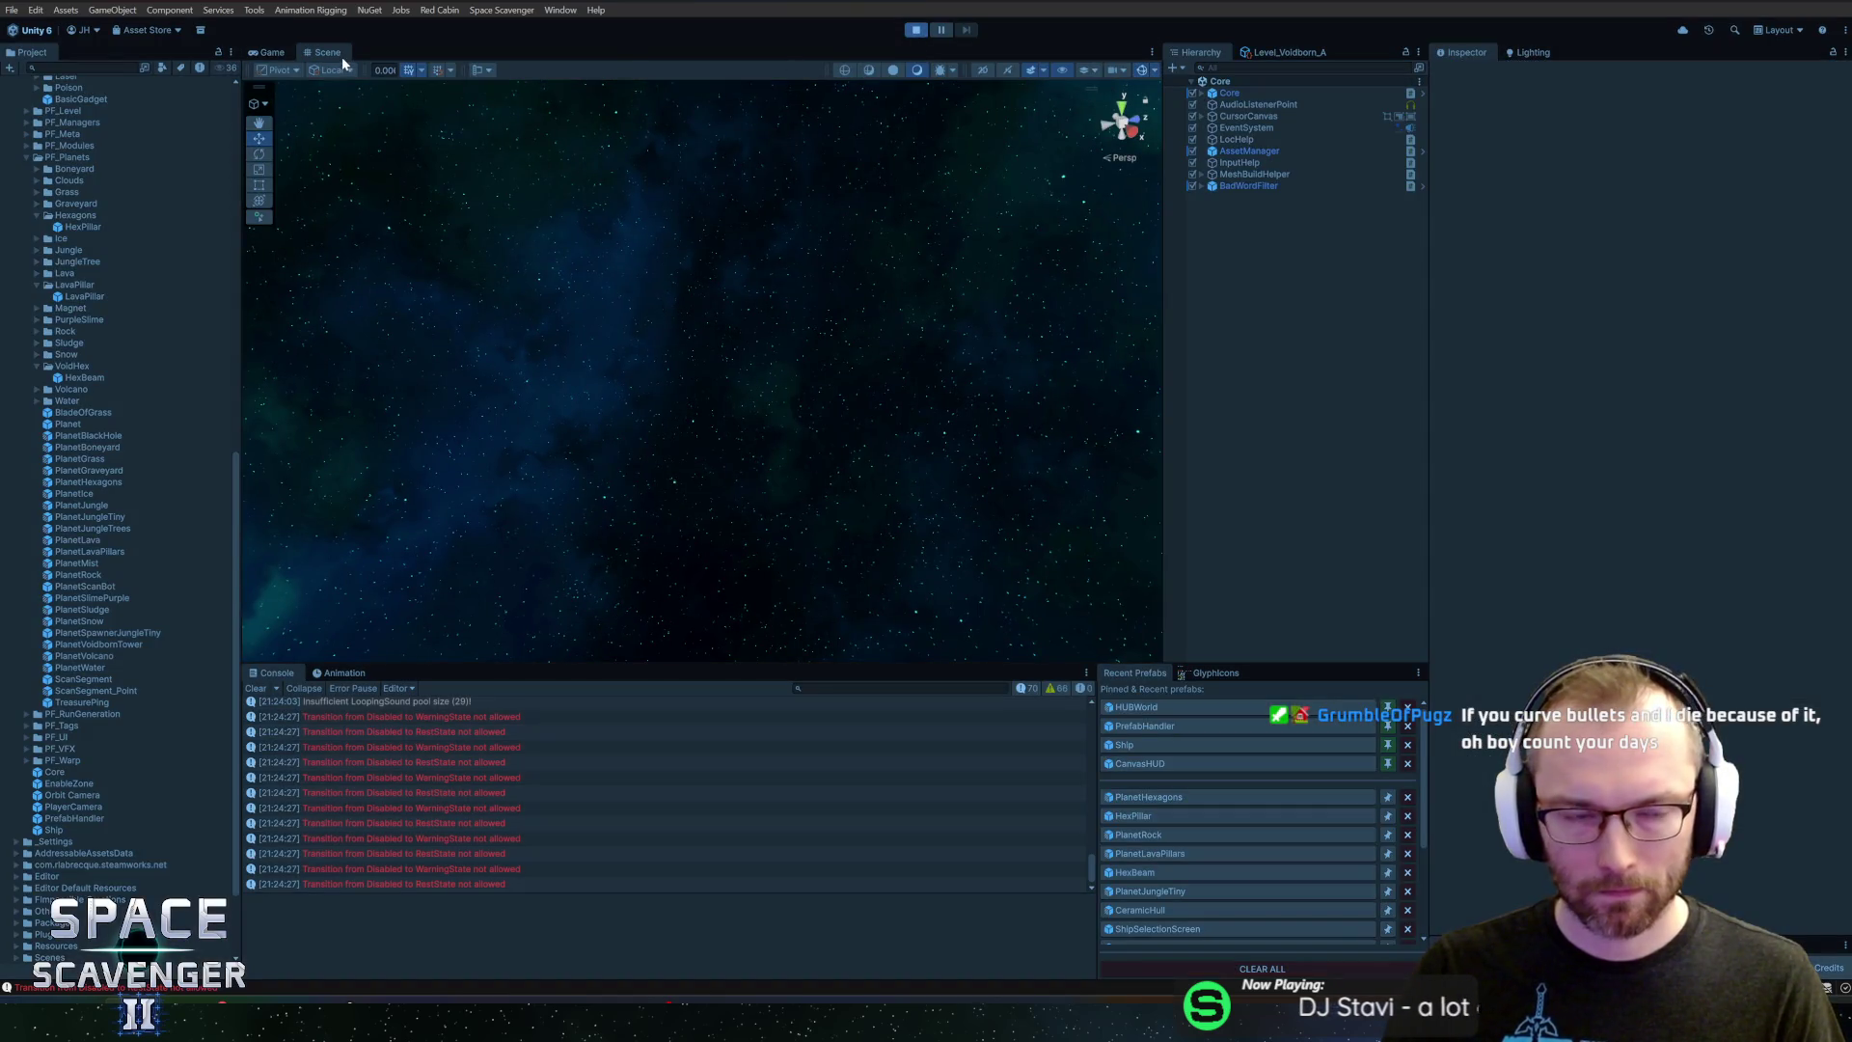
# Maximize the Game view and fly past the yellow hex-sphere planet
pyautogui.doubleClick(269, 50)
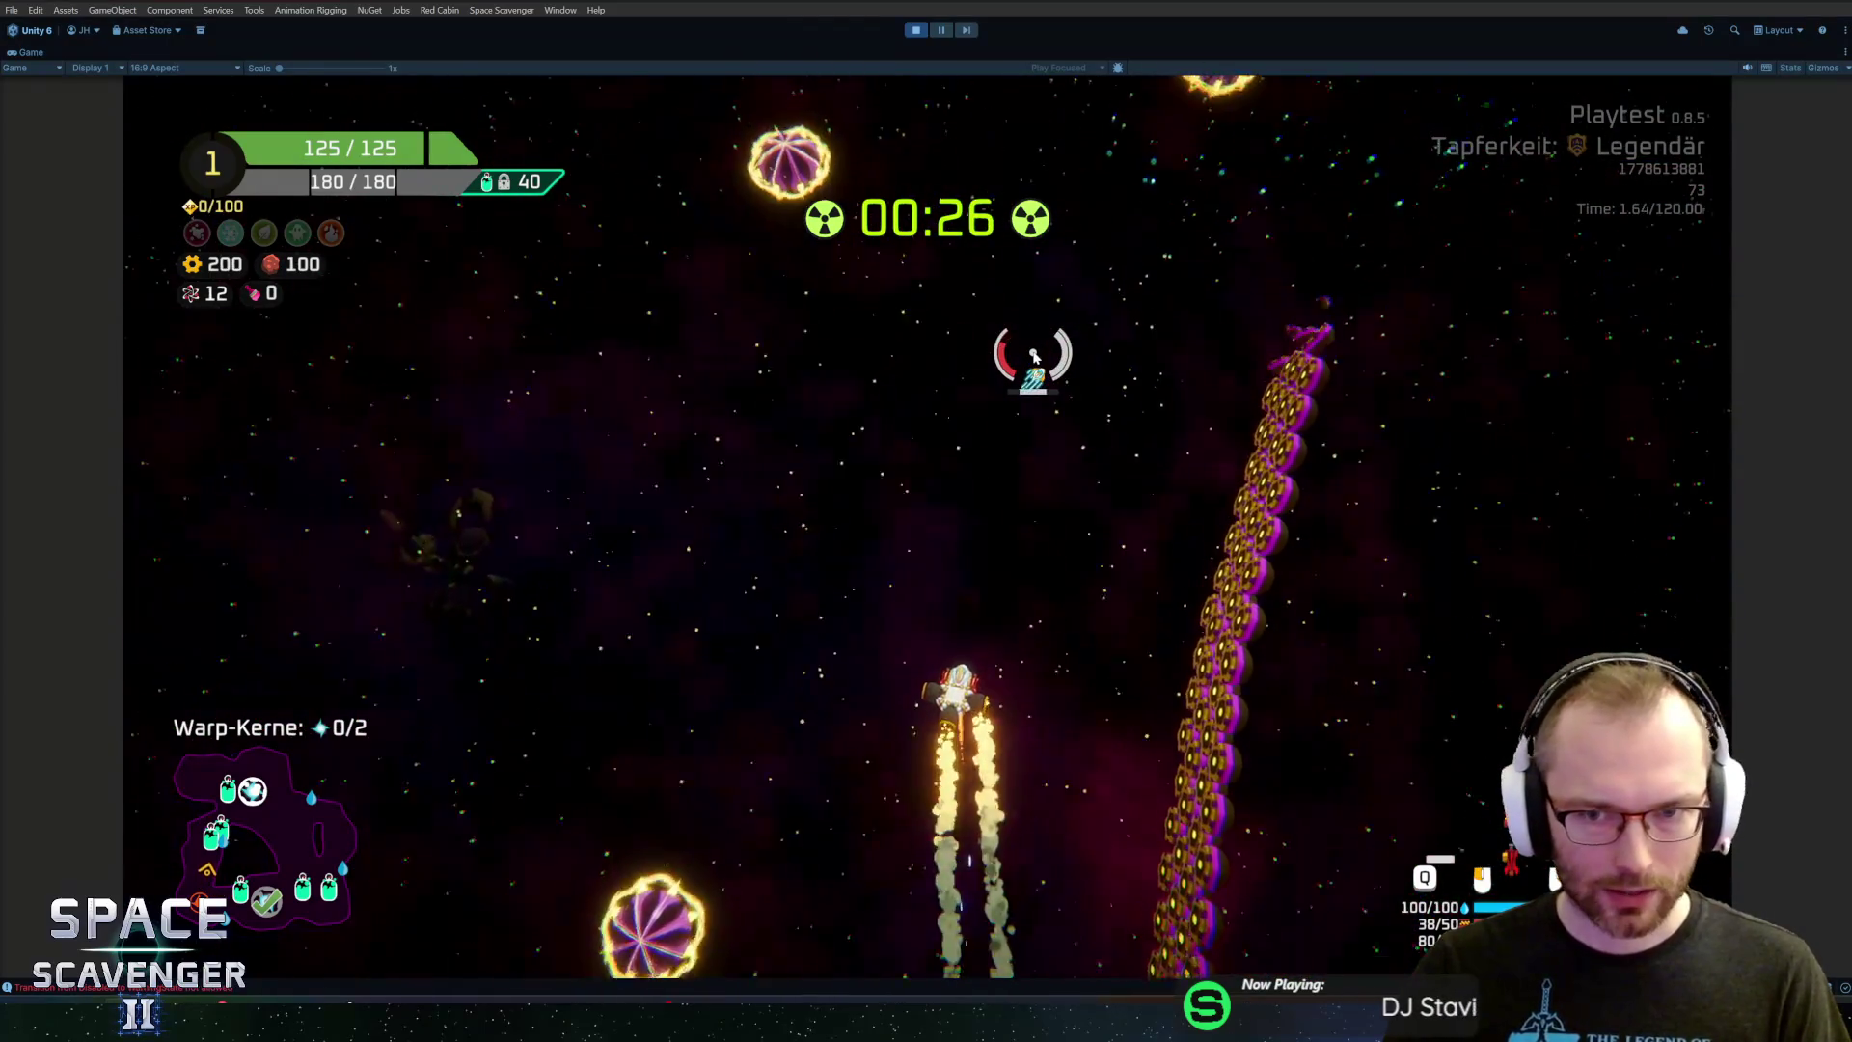
# Run 'level radiation stop' in the in-game debug console
pyautogui.press('`')
pyautogui.write('level p')
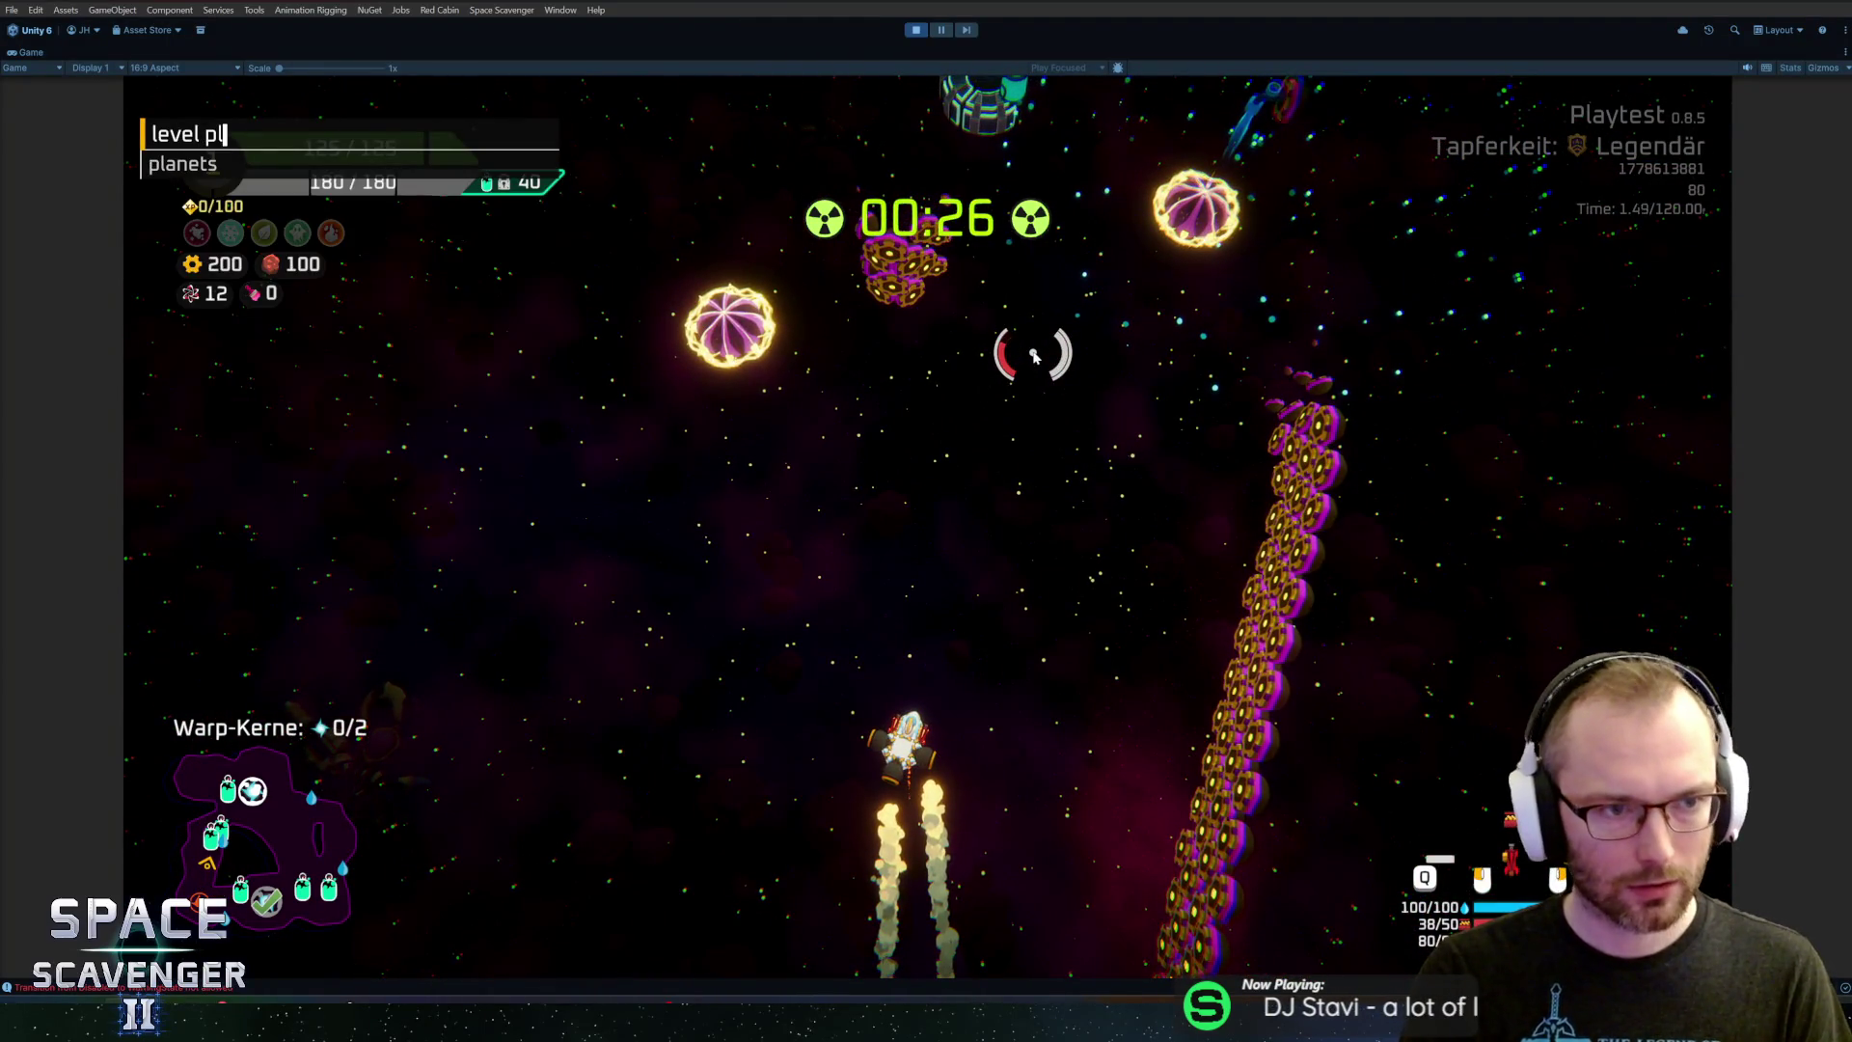
pyautogui.press('BackSpace')
pyautogui.write('radiation stop')
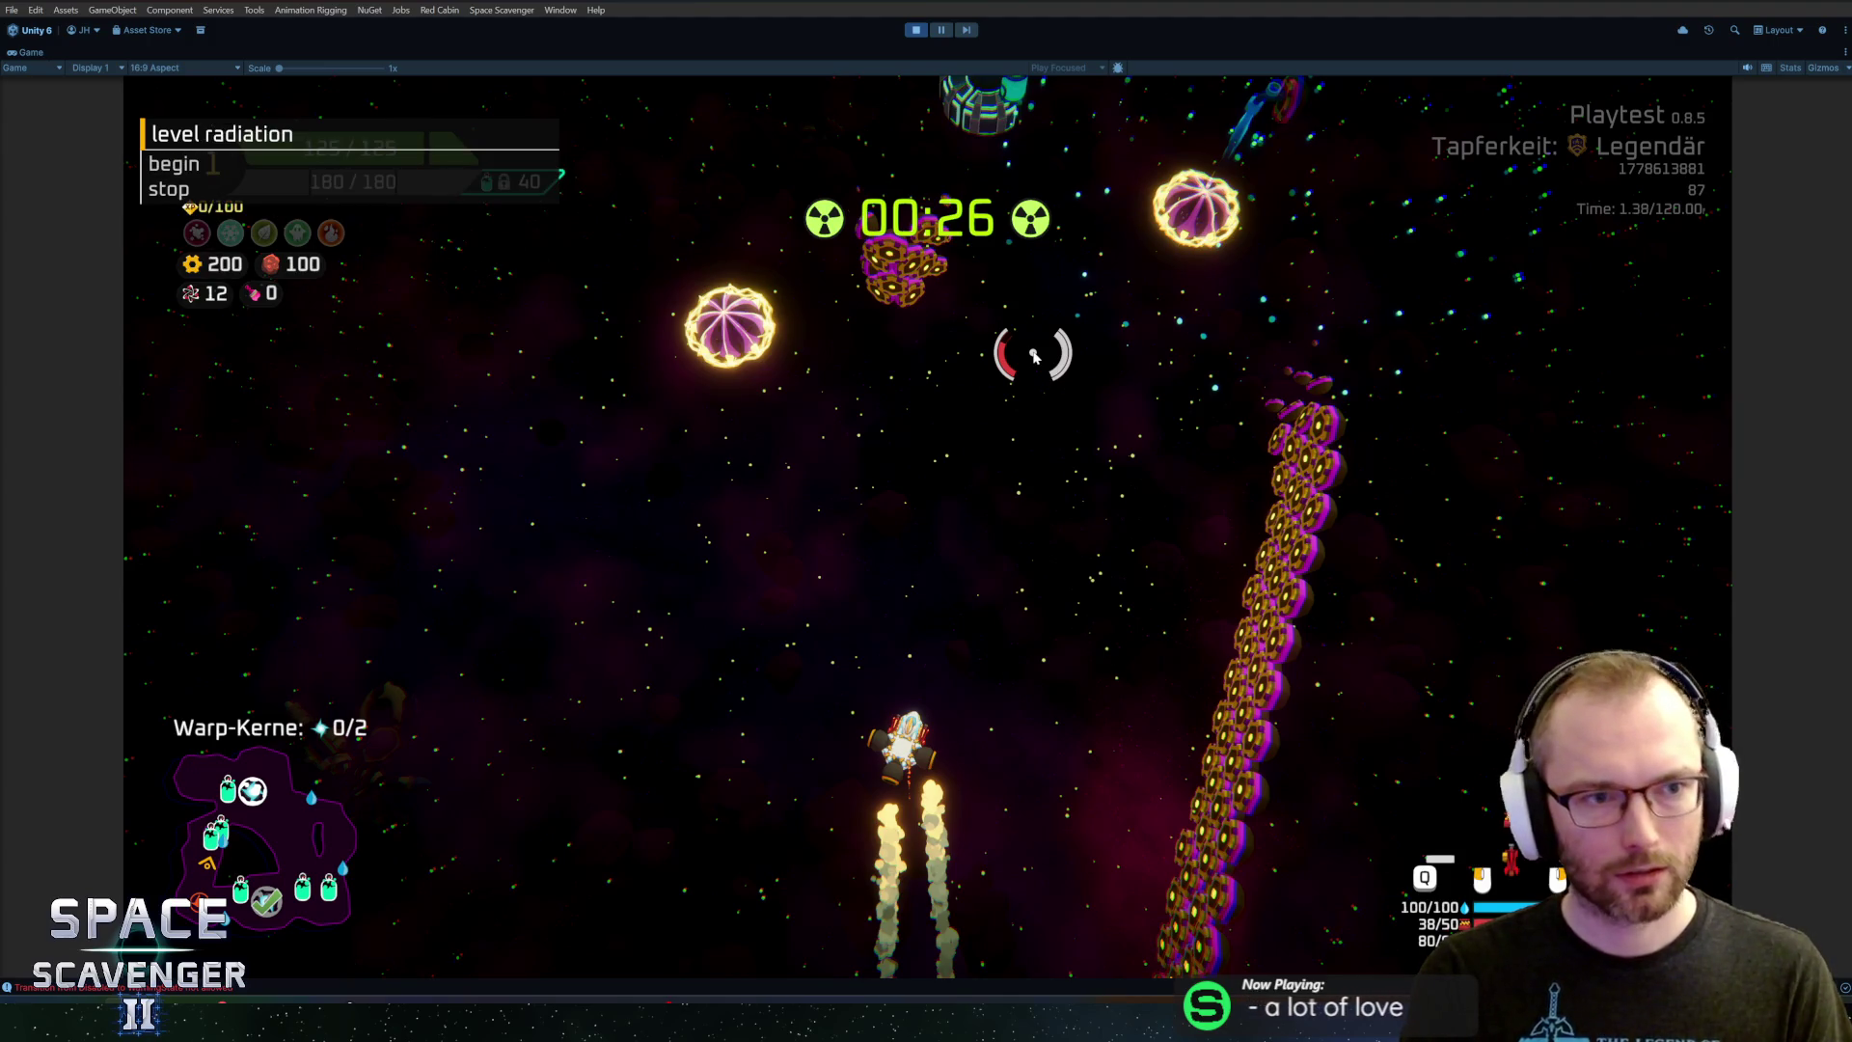
pyautogui.press('Return')
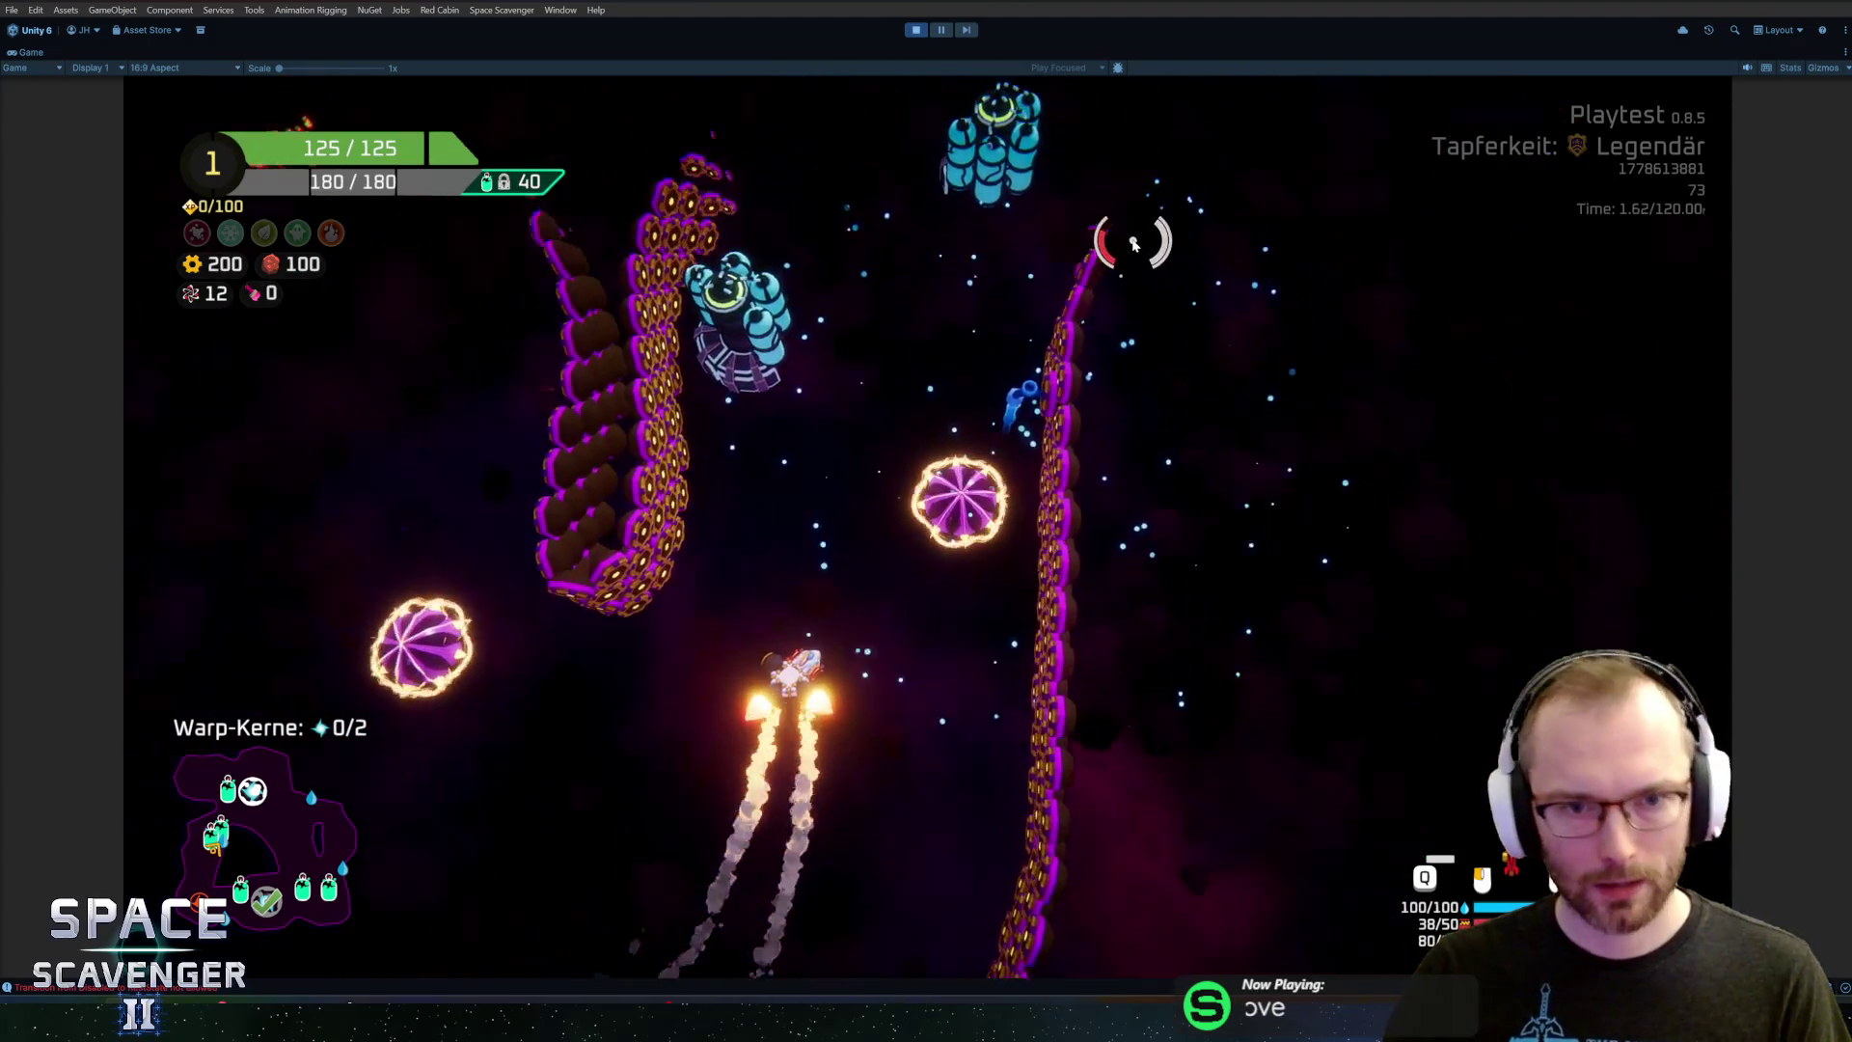
# Fly the ship toward the oxygen station and open fire on the glowing orb
pyautogui.press('w')
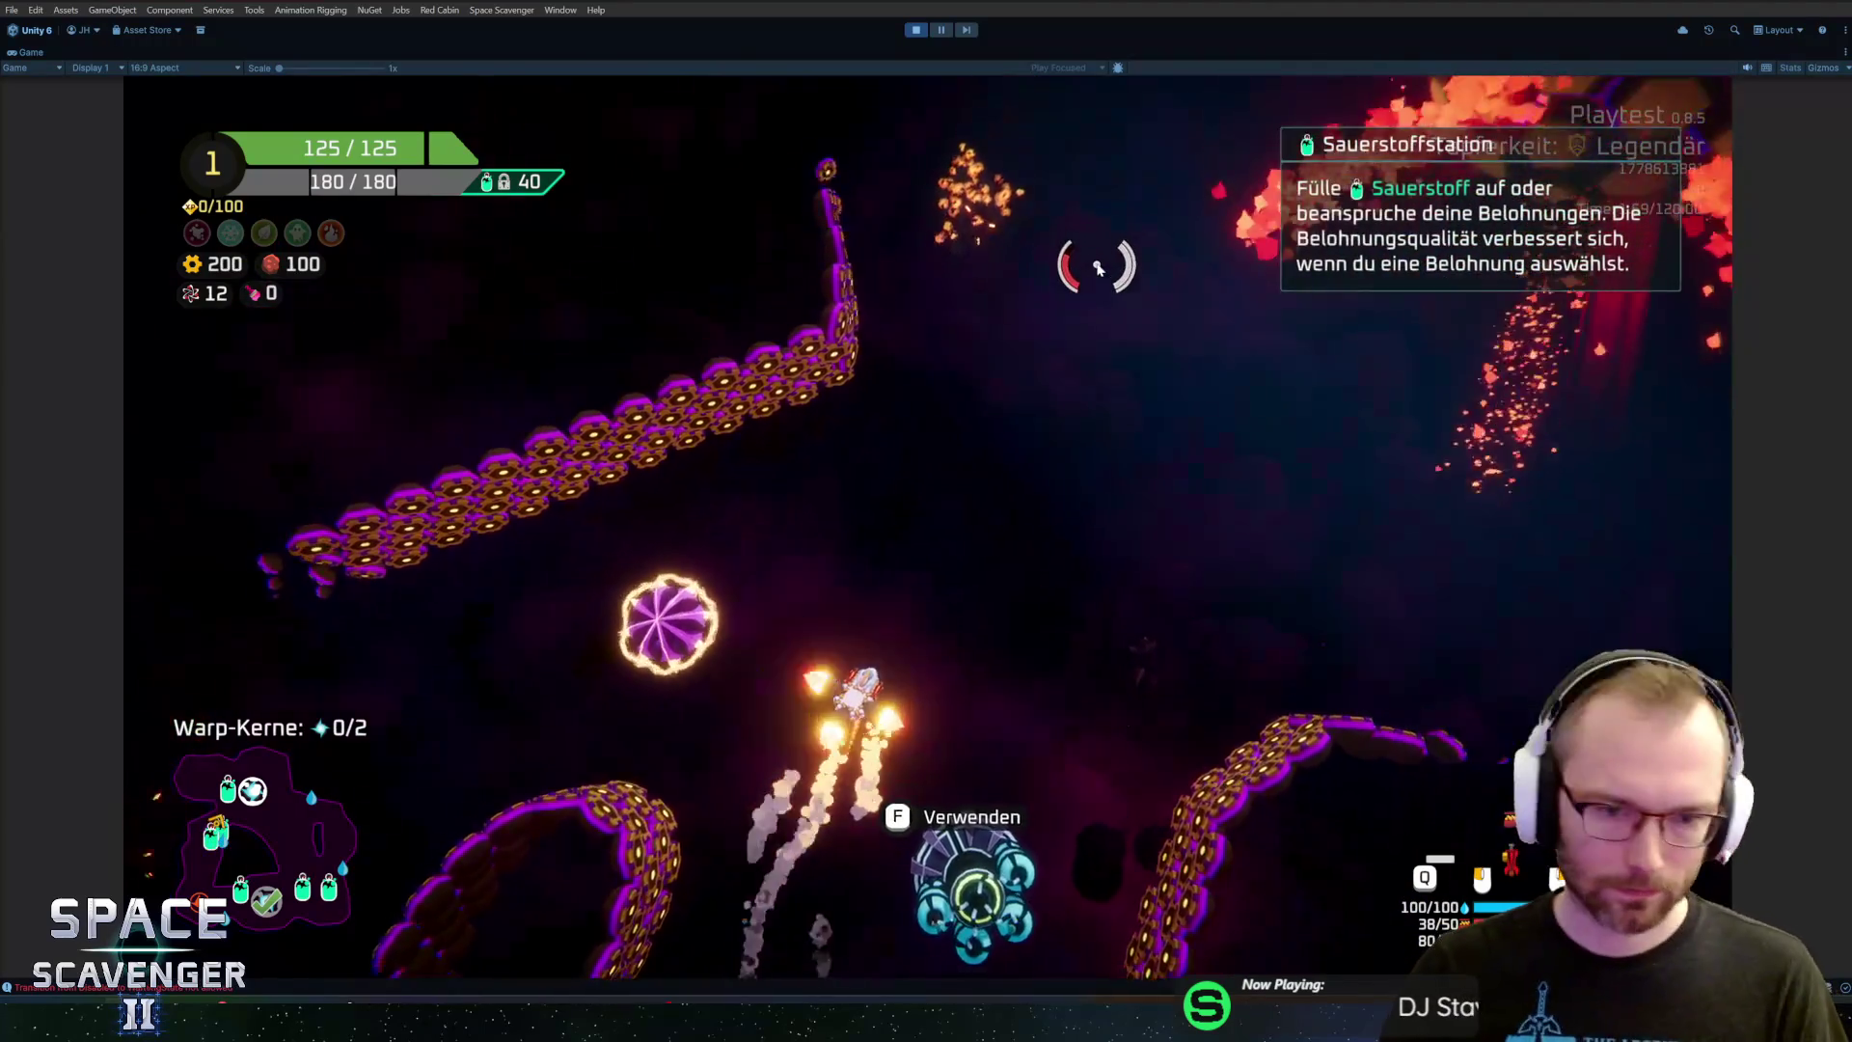
pyautogui.press('s')
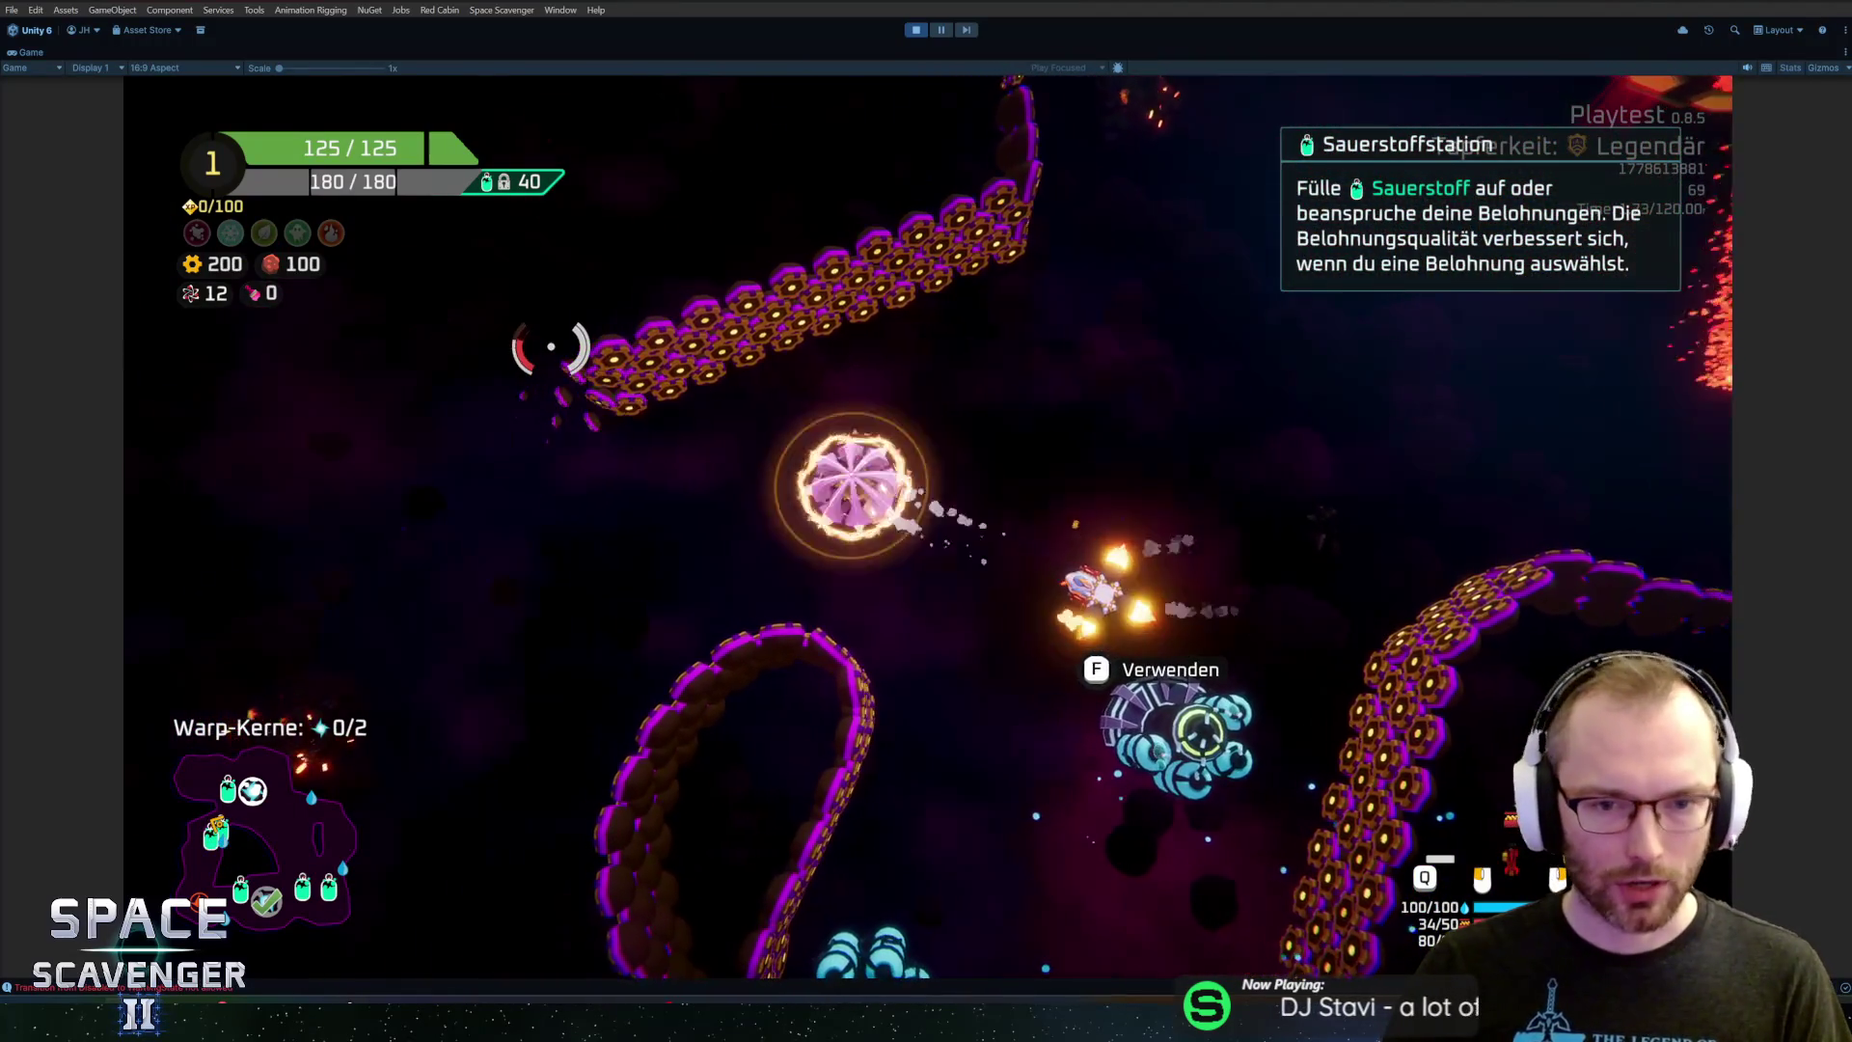
pyautogui.press('d')
pyautogui.click(551, 348)
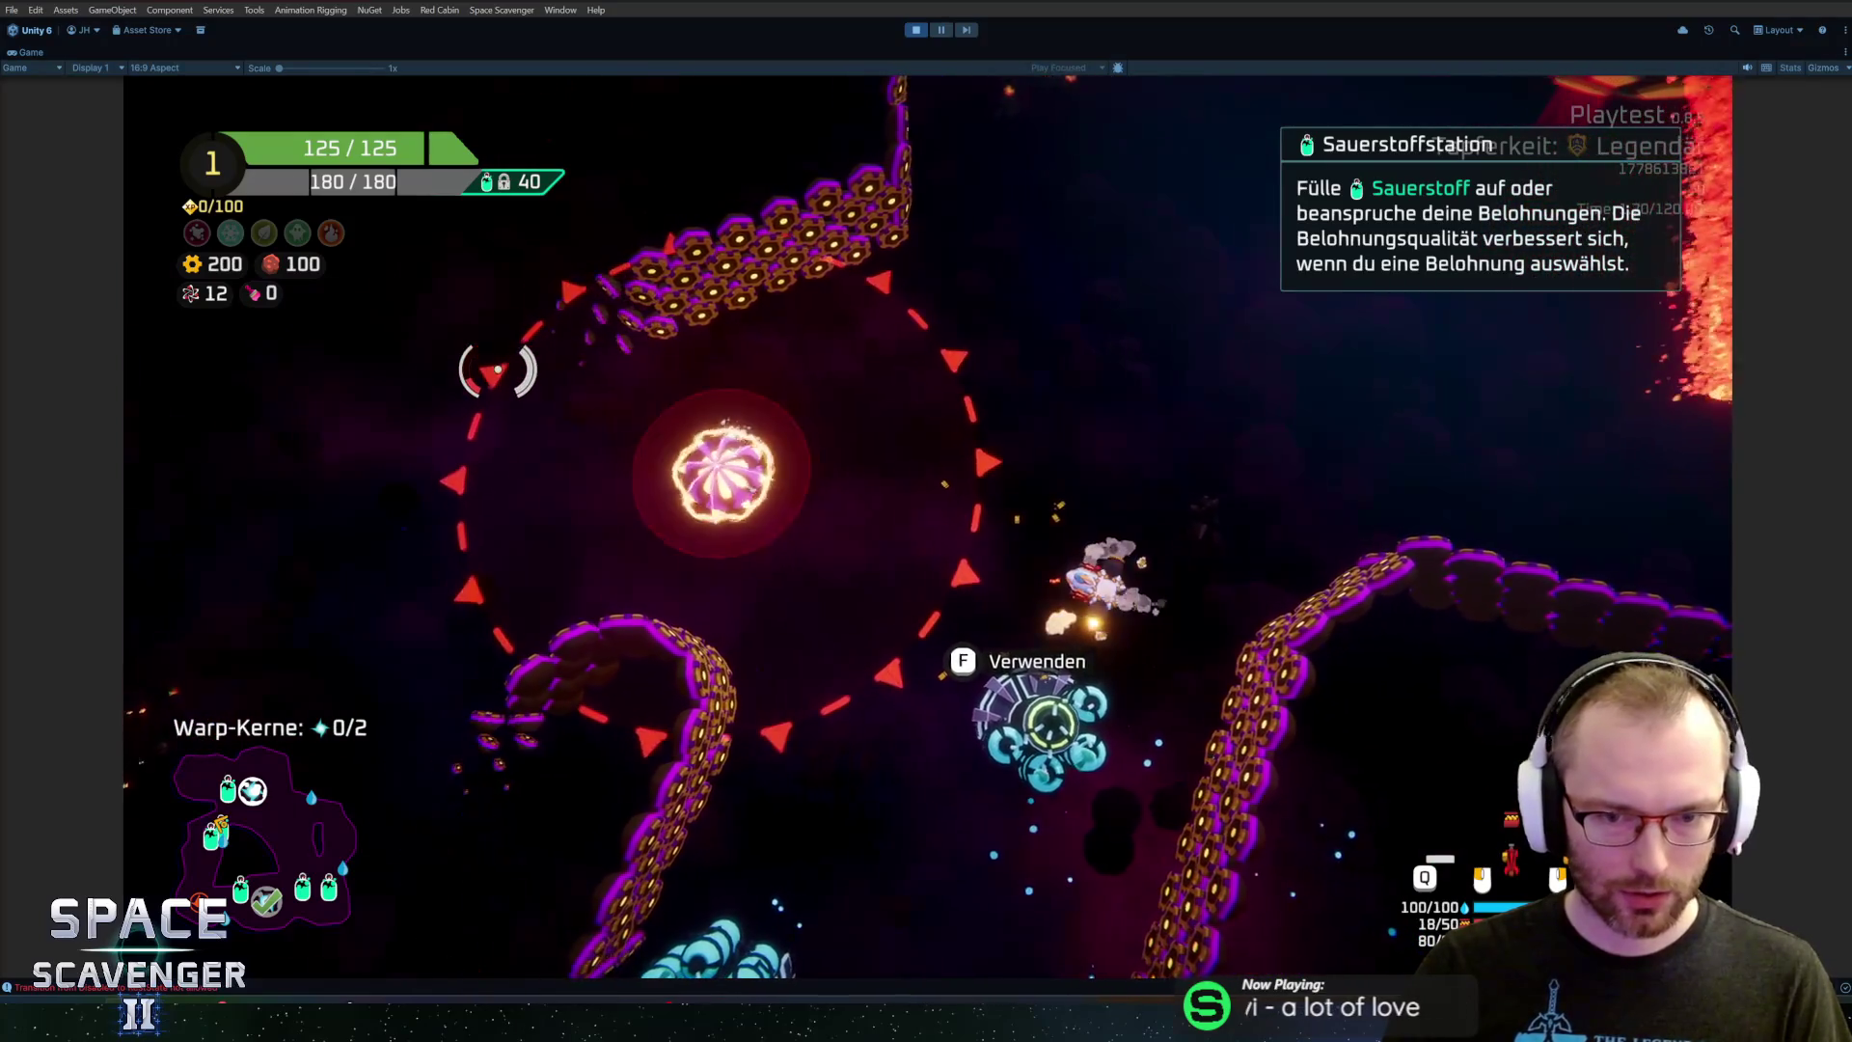
pyautogui.press('a')
pyautogui.moveTo(504, 367); pyautogui.dragTo(810, 405)
# Line up on the orb and keep firing until it explodes
pyautogui.press('d')
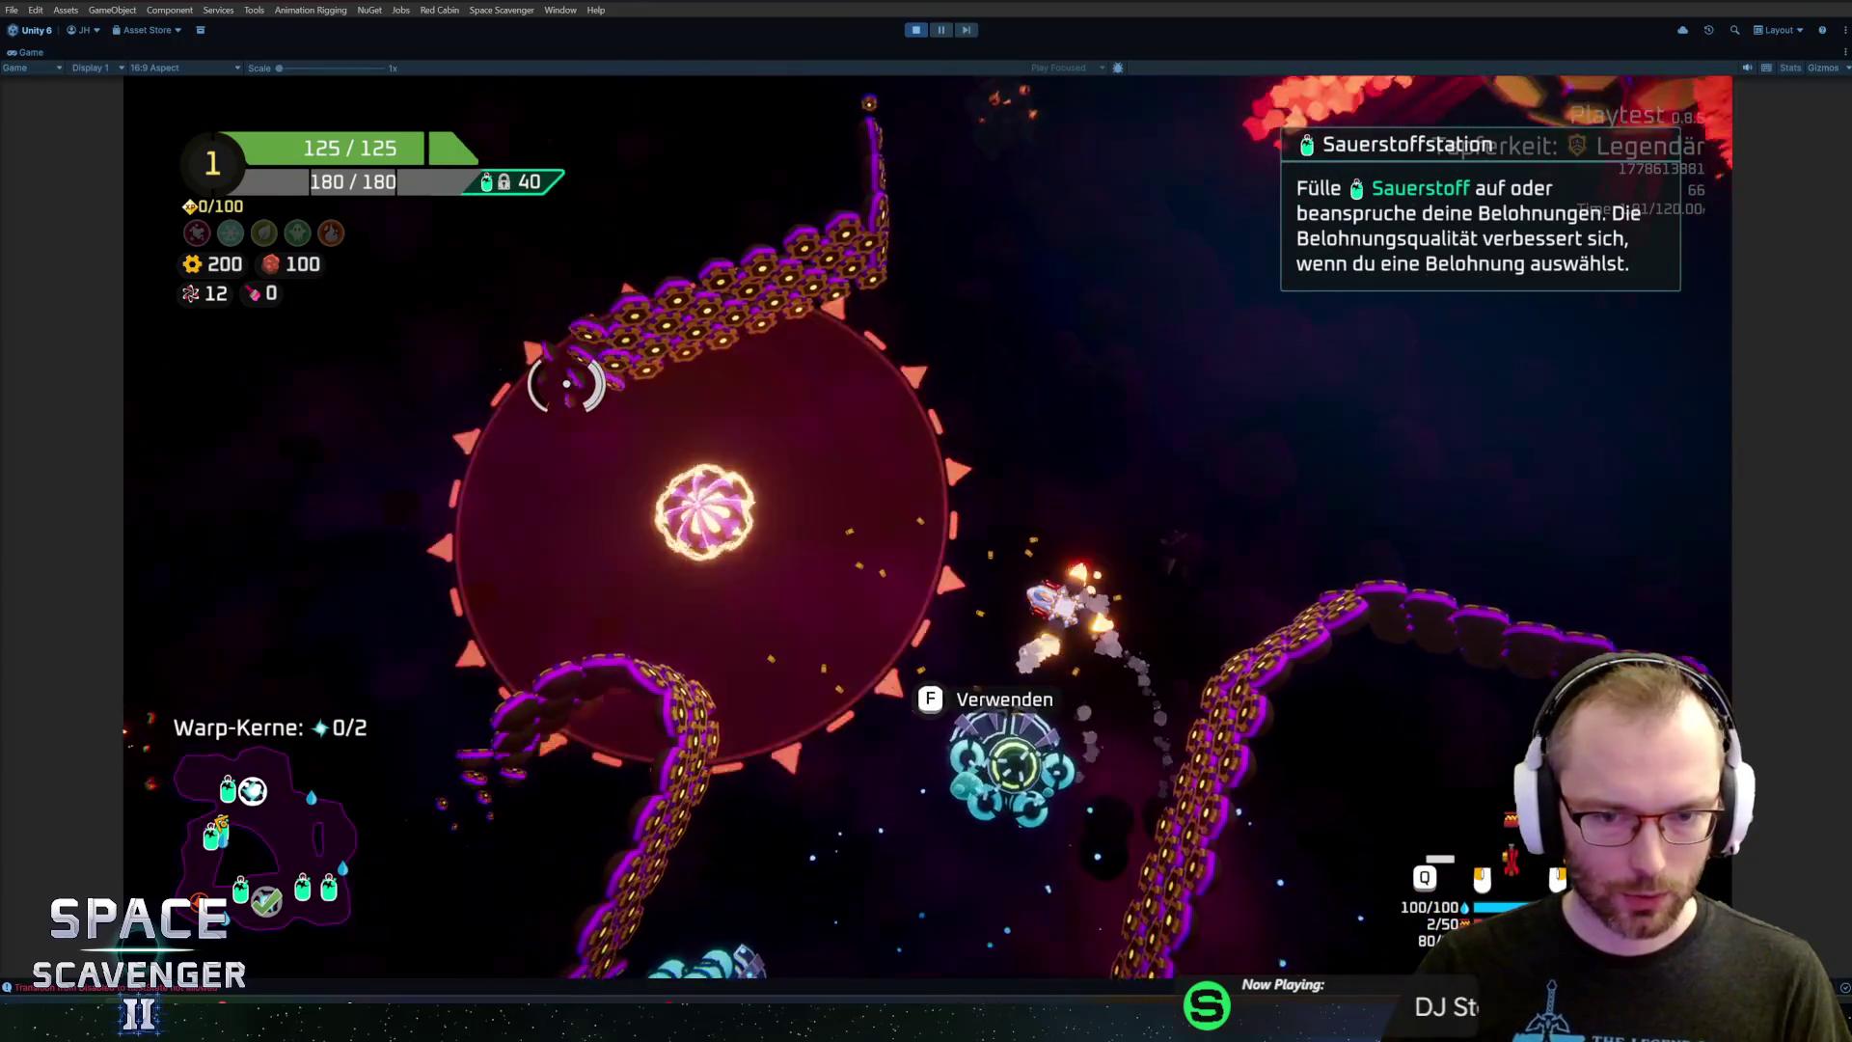
pyautogui.press('d')
pyautogui.click(868, 310)
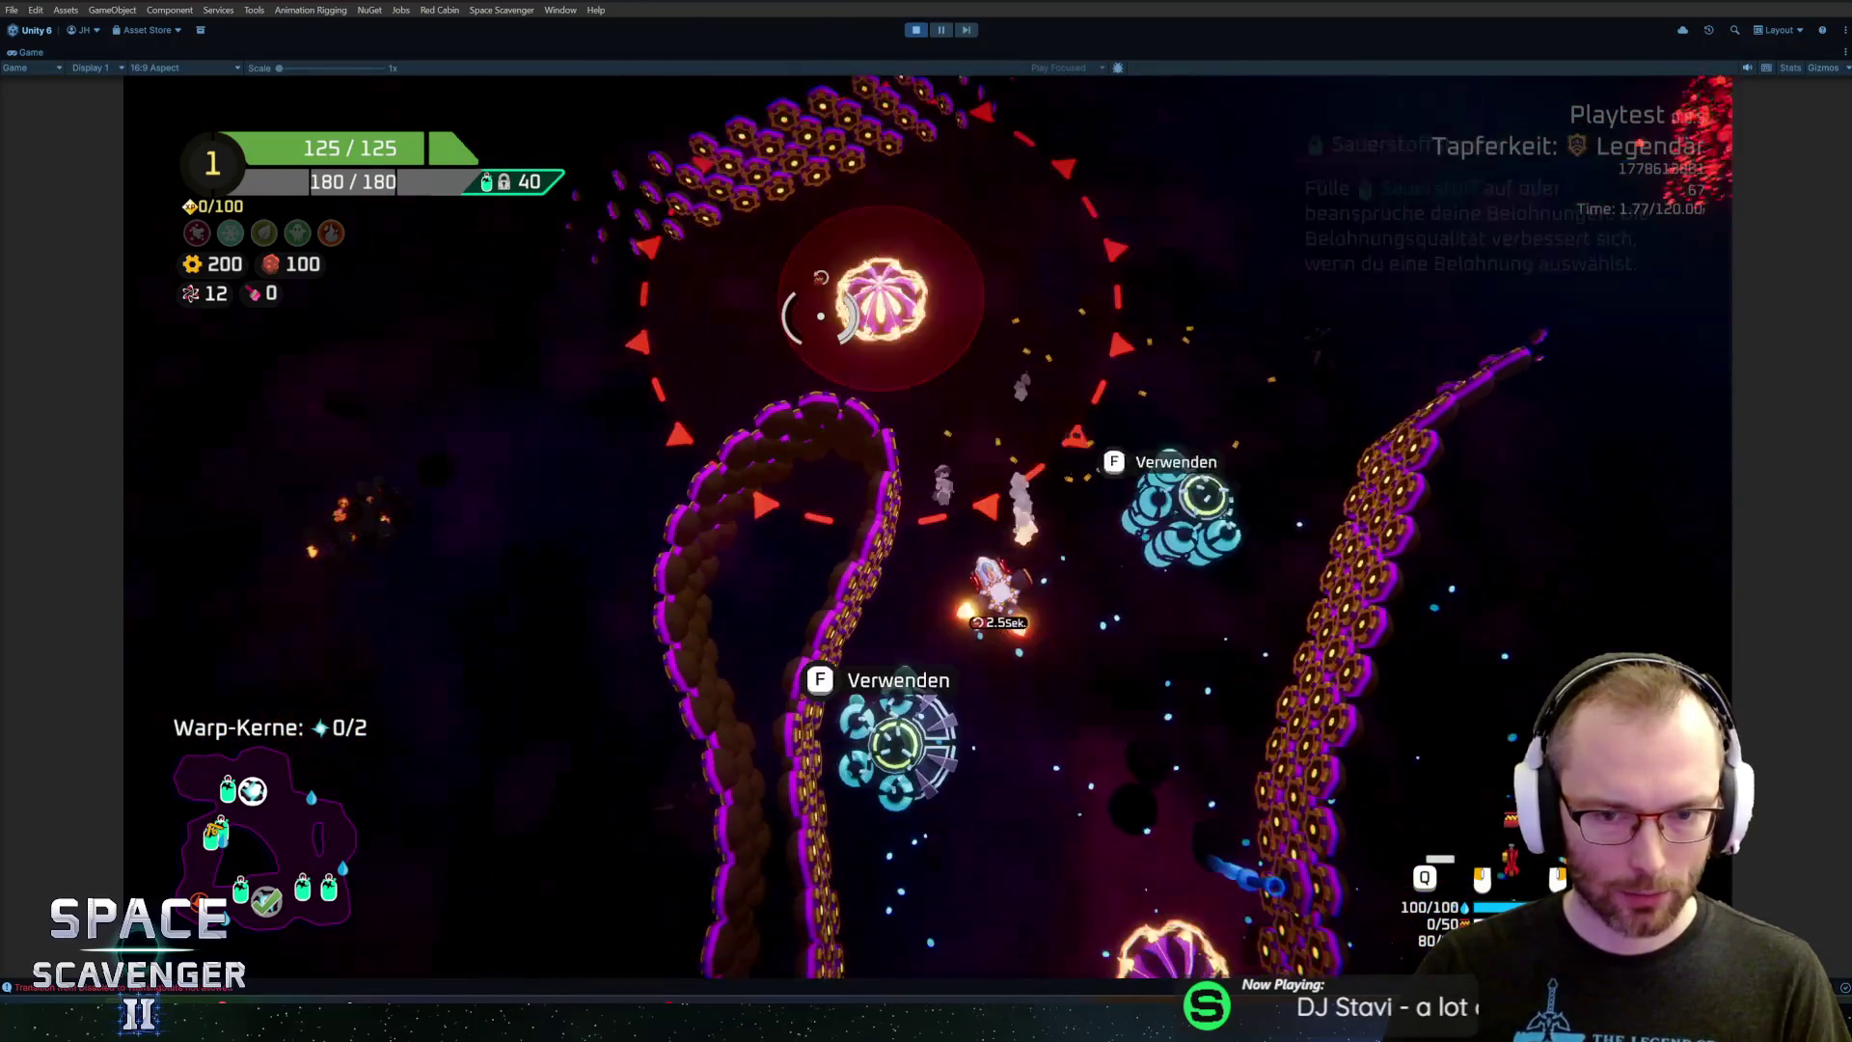
pyautogui.press('a')
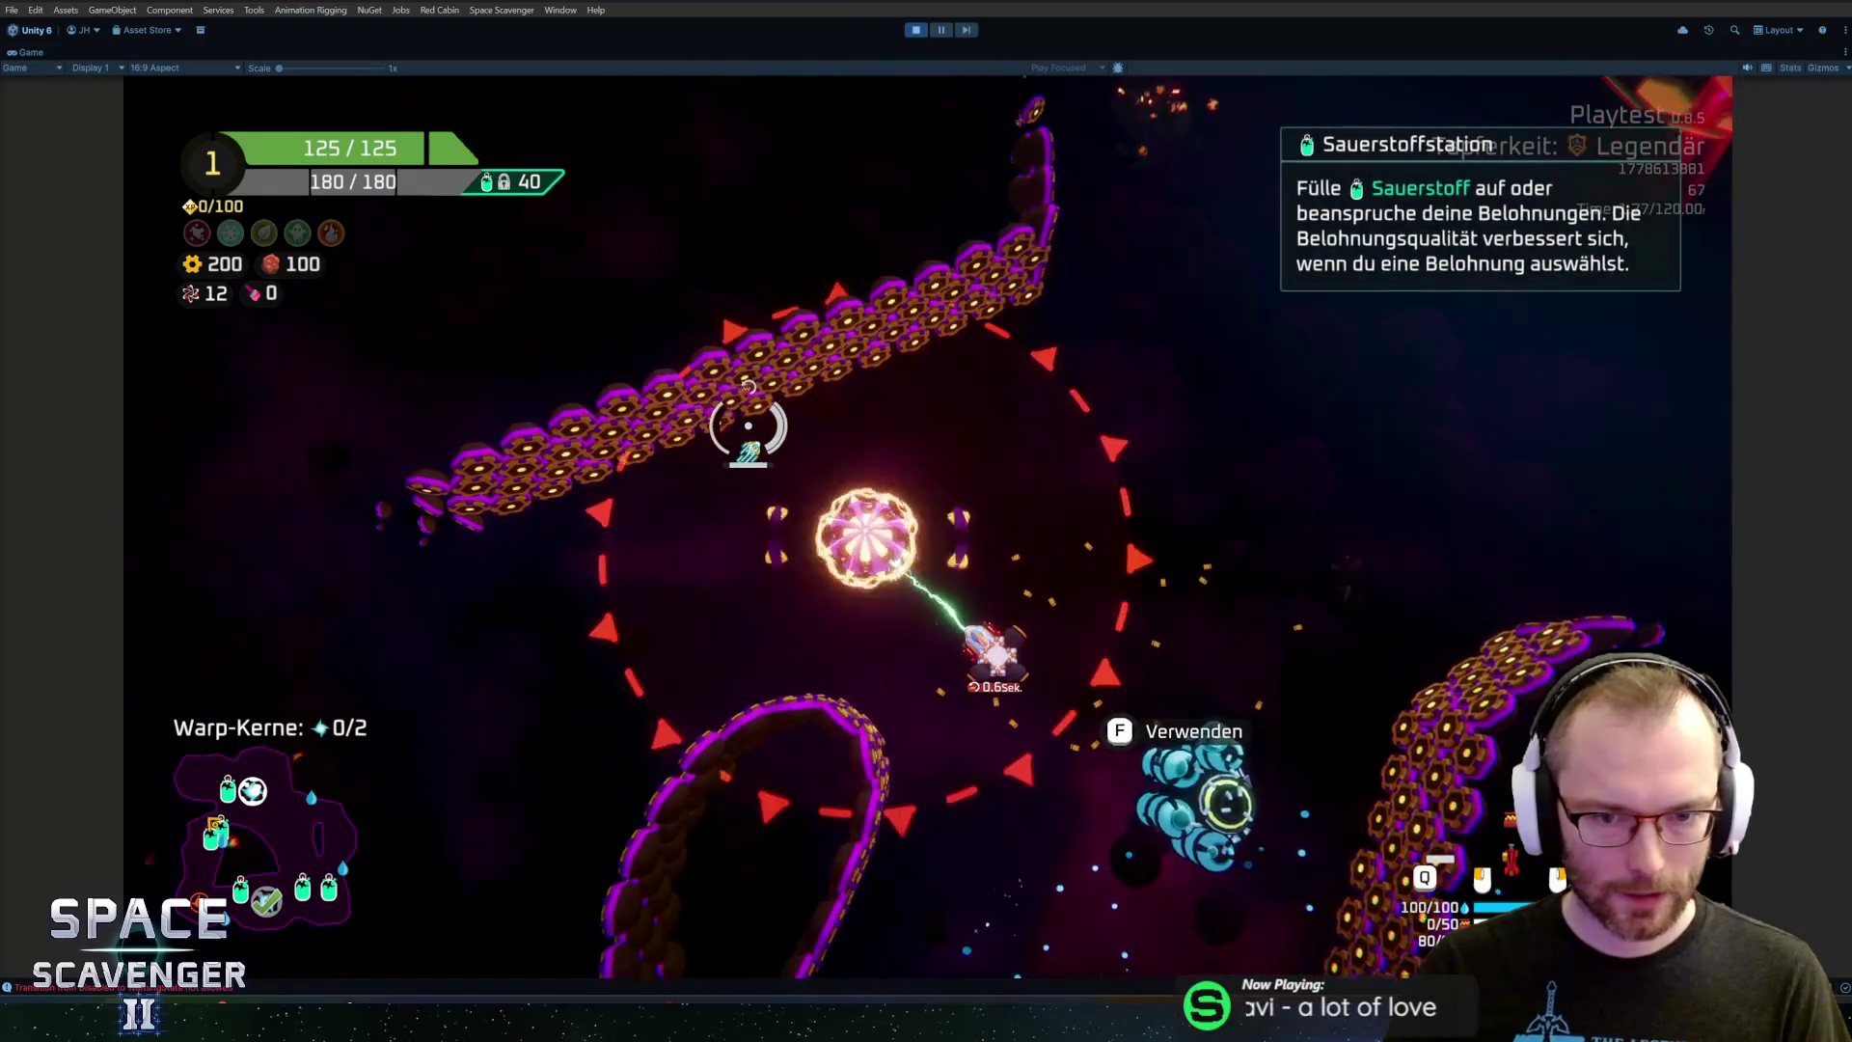
pyautogui.press('d')
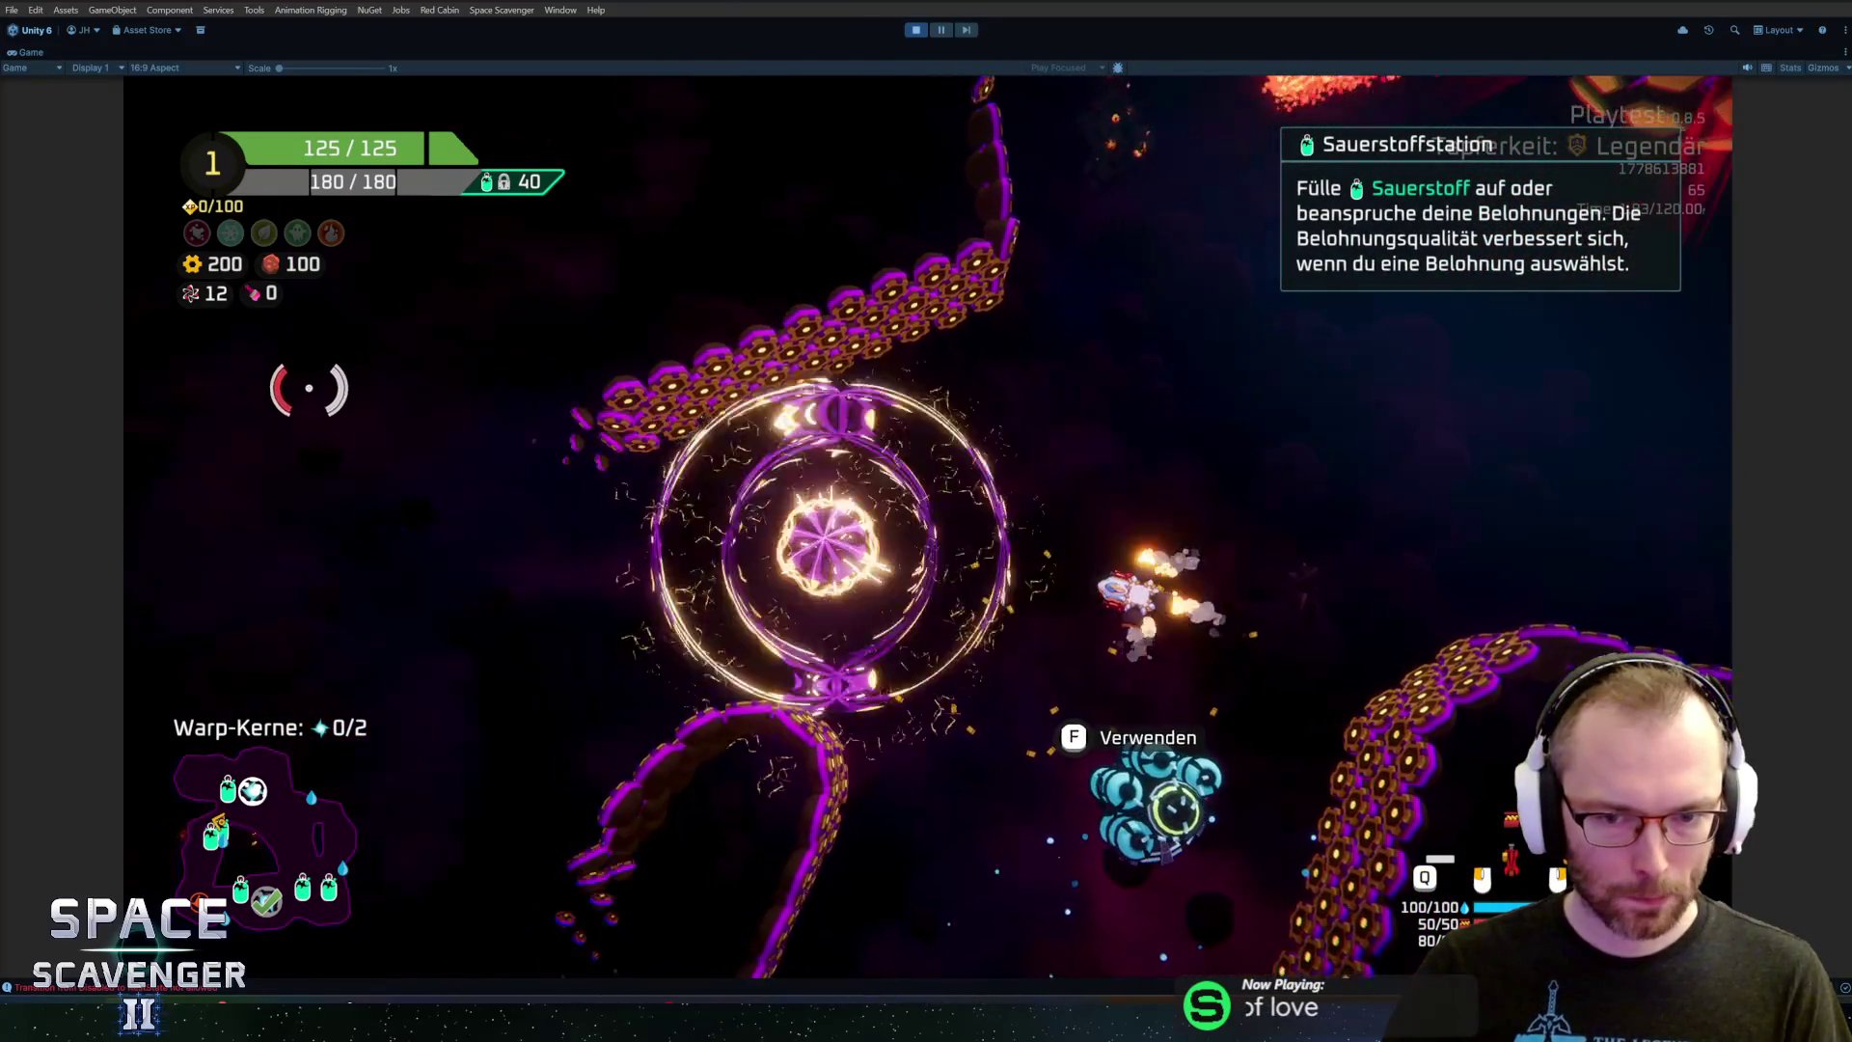
pyautogui.press('a')
pyautogui.moveTo(377, 400)
pyautogui.mouseDown()
pyautogui.moveTo(443, 396)
pyautogui.moveTo(621, 650)
pyautogui.moveTo(682, 537)
pyautogui.moveTo(785, 475)
pyautogui.moveTo(1128, 359)
pyautogui.mouseUp()
# Boost the ship up-right and aim the beam at the yellow hex-sphere planet
pyautogui.press('d')
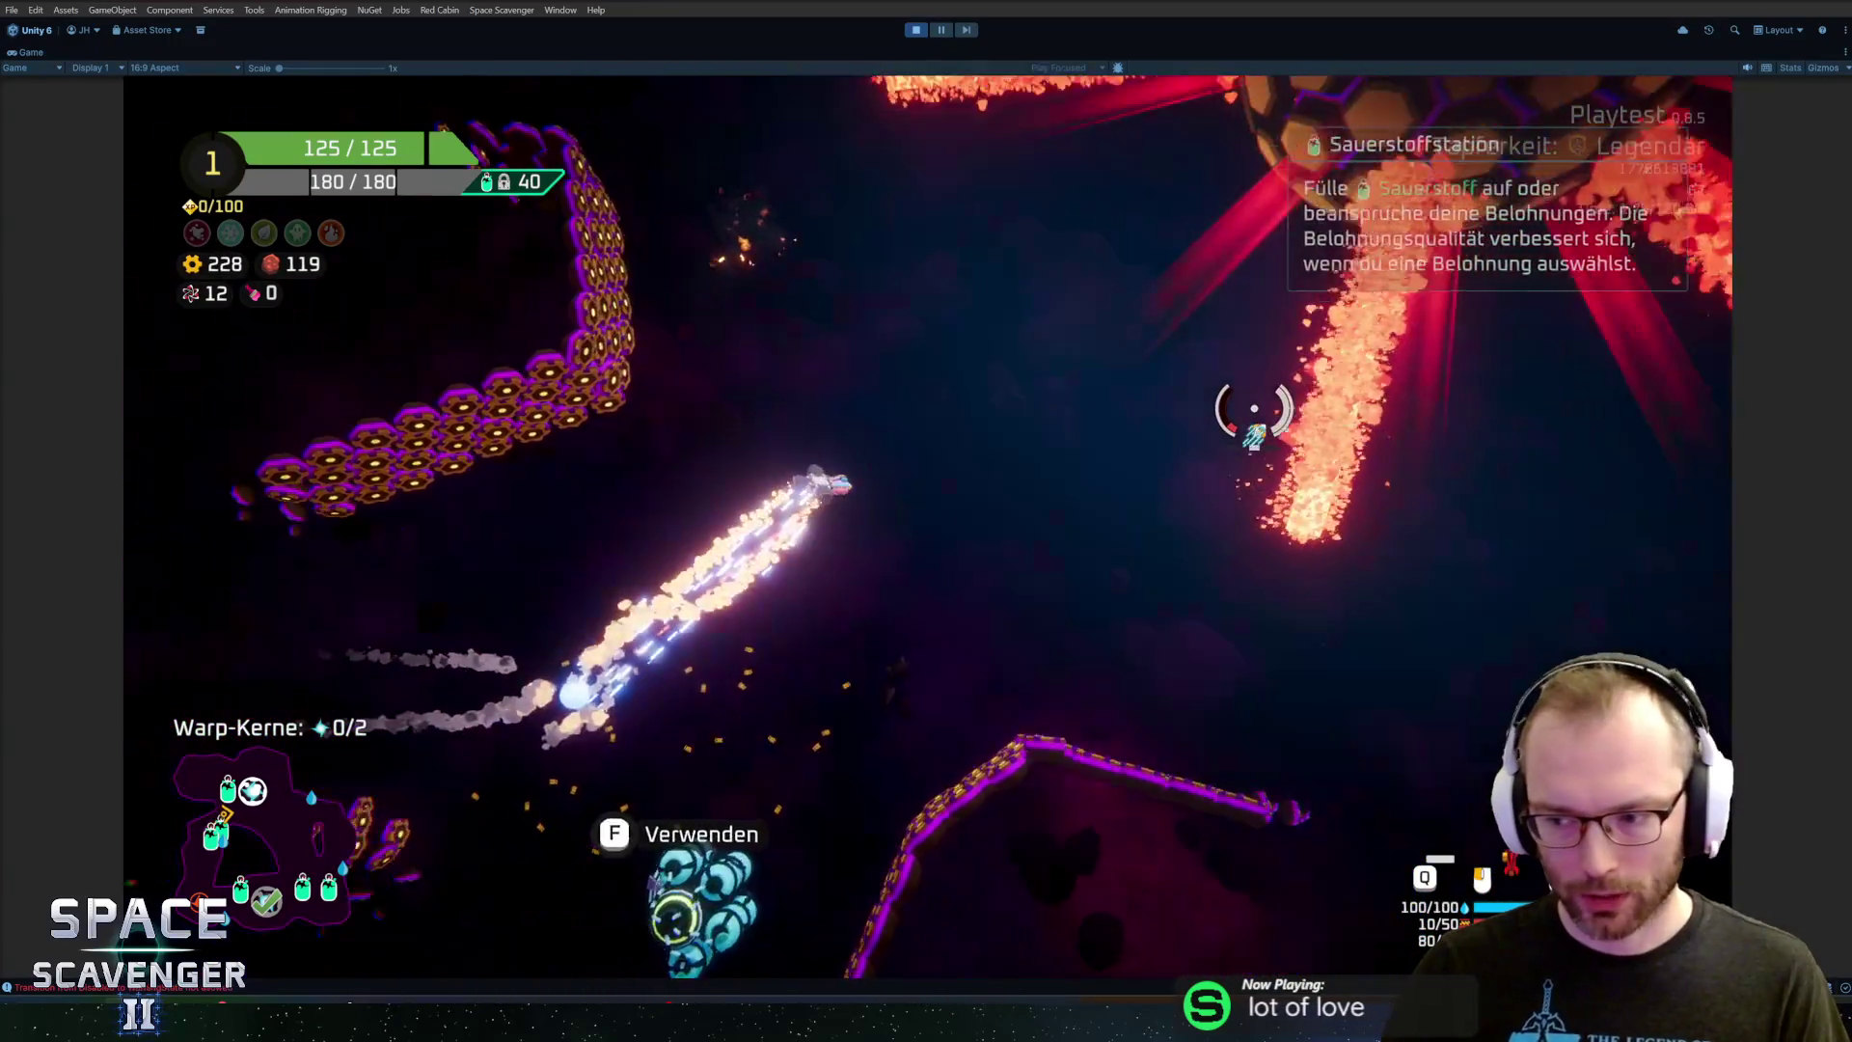
pyautogui.moveTo(1254, 408)
pyautogui.mouseDown()
pyautogui.moveTo(1051, 351)
pyautogui.moveTo(1203, 385)
pyautogui.moveTo(1335, 536)
pyautogui.moveTo(993, 475)
pyautogui.moveTo(848, 414)
pyautogui.moveTo(1145, 488)
pyautogui.moveTo(1080, 496)
pyautogui.moveTo(838, 661)
pyautogui.moveTo(1108, 736)
pyautogui.moveTo(901, 183)
pyautogui.moveTo(1223, 531)
pyautogui.moveTo(1187, 492)
pyautogui.moveTo(736, 252)
pyautogui.moveTo(779, 240)
pyautogui.moveTo(612, 653)
pyautogui.moveTo(761, 401)
pyautogui.moveTo(806, 467)
pyautogui.moveTo(1134, 333)
pyautogui.moveTo(1013, 289)
pyautogui.moveTo(1062, 372)
pyautogui.moveTo(1199, 310)
pyautogui.moveTo(1233, 333)
pyautogui.mouseUp()
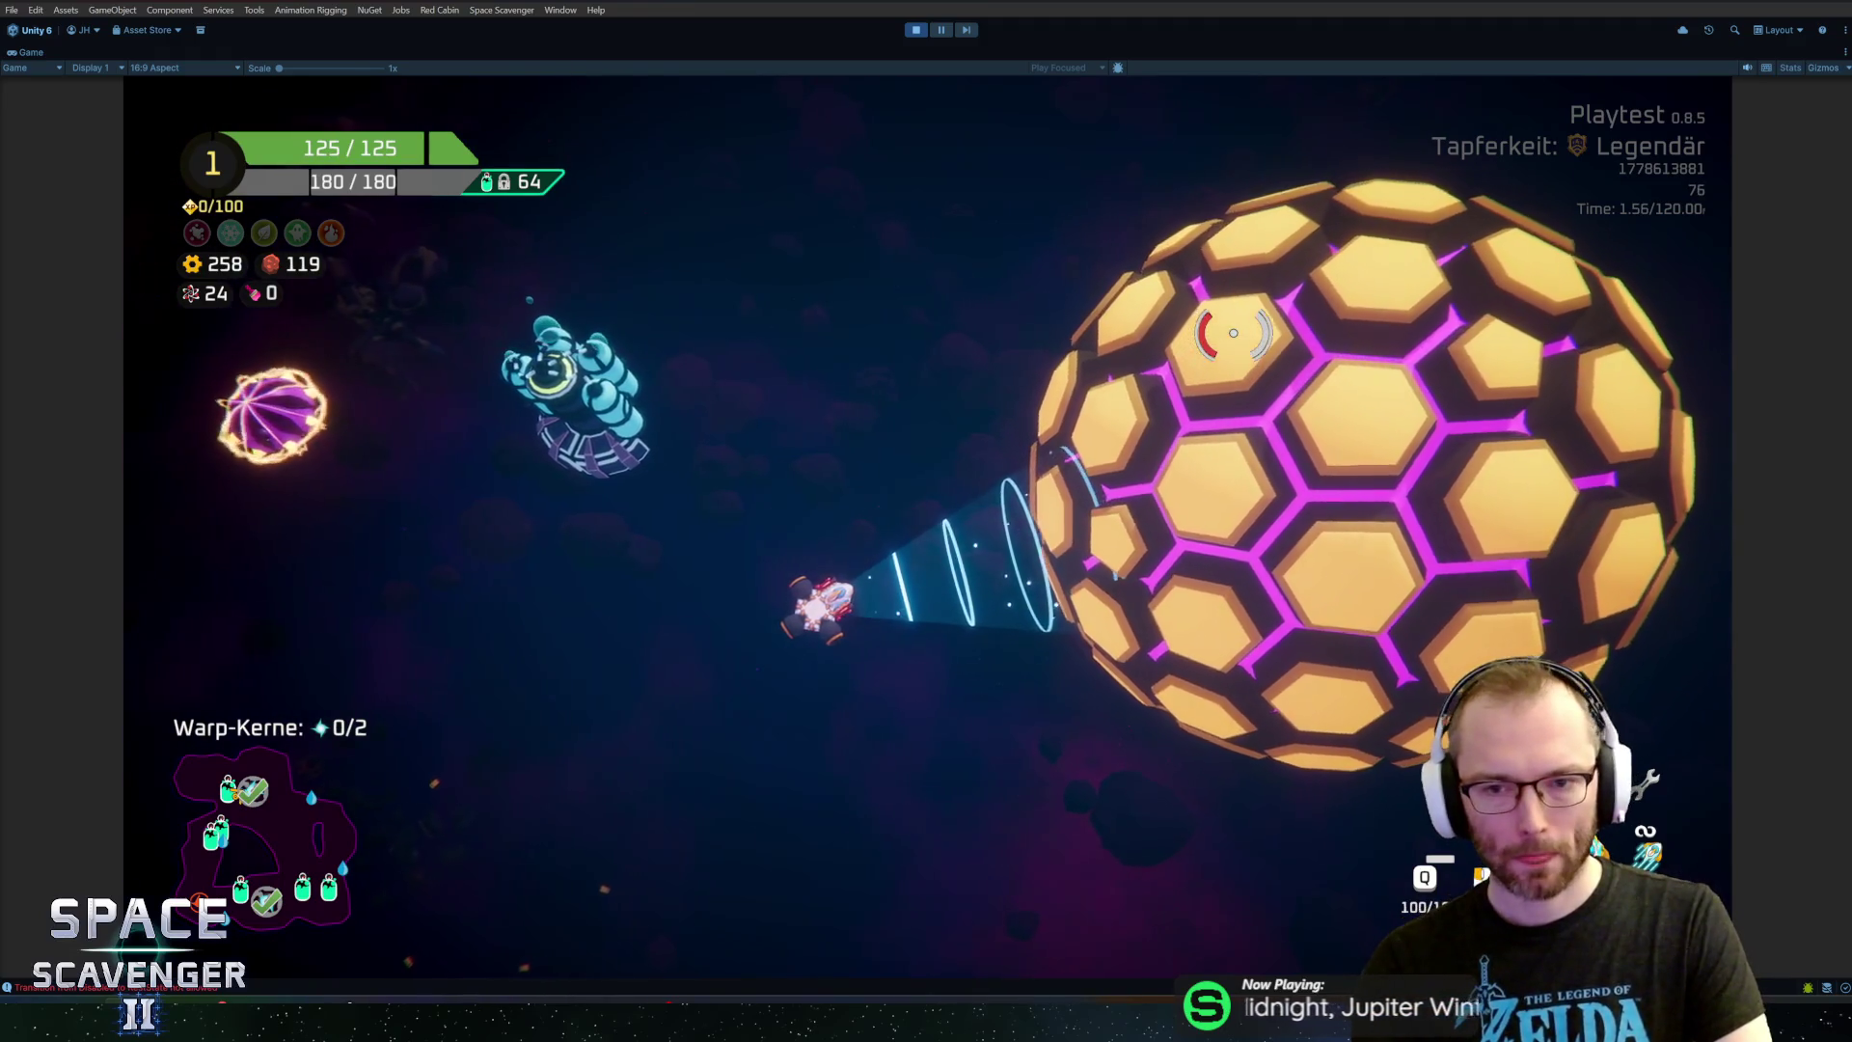
# Stop the Unity playtest and open Planets.blend from Blender's recent files
pyautogui.click(919, 34)
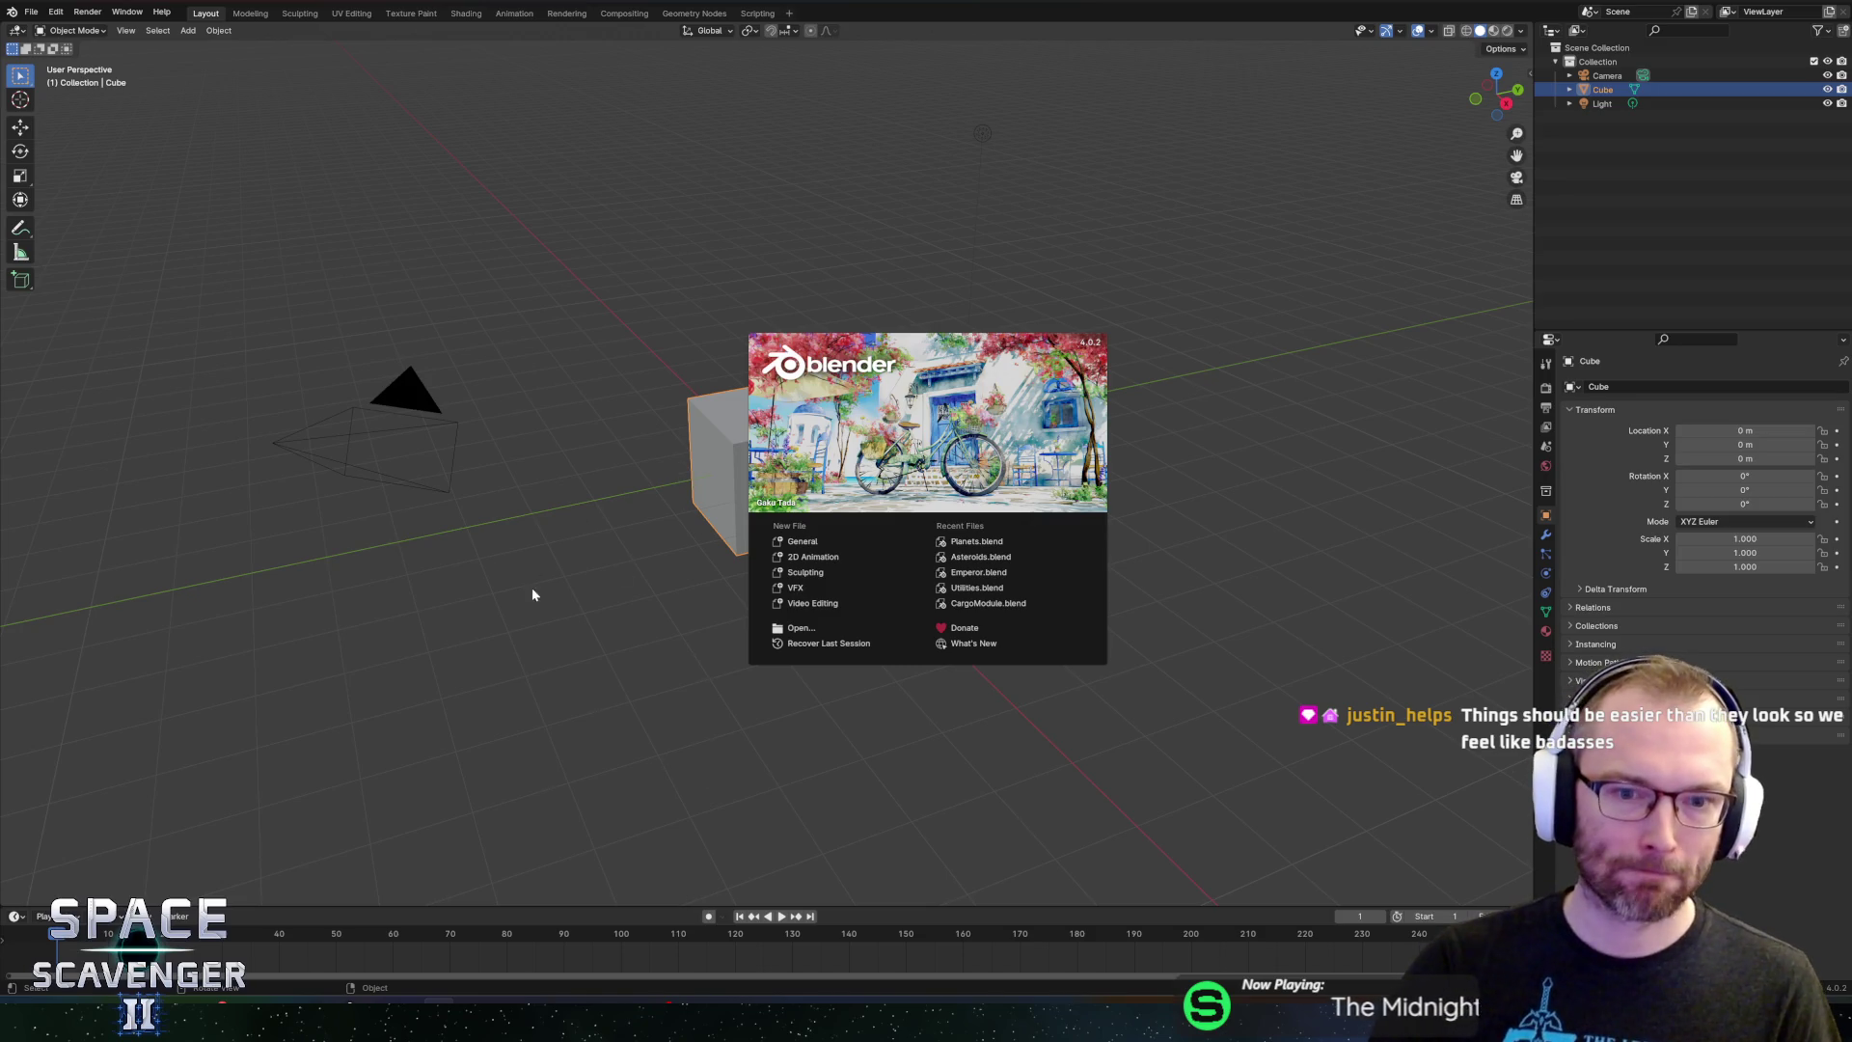
pyautogui.click(968, 544)
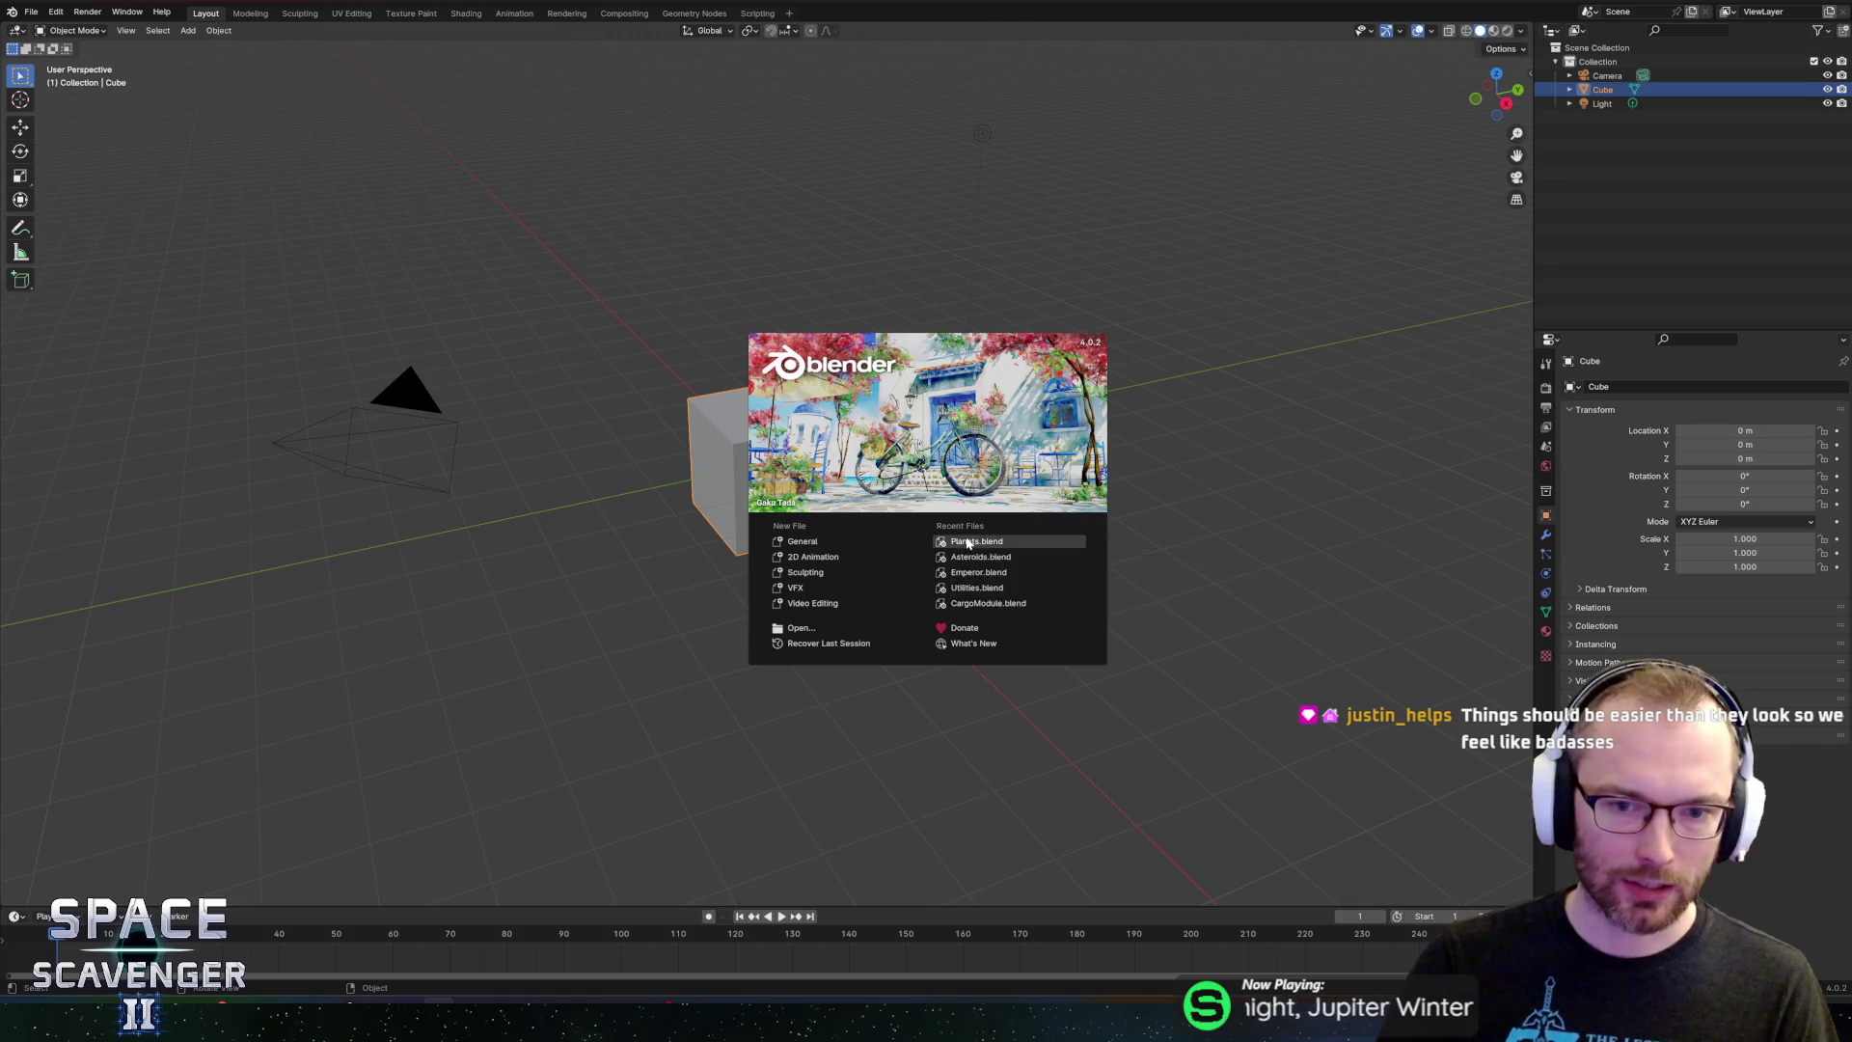
# Enter Edit Mode on the hex sphere and orbit to inspect it from above
pyautogui.press('Tab')
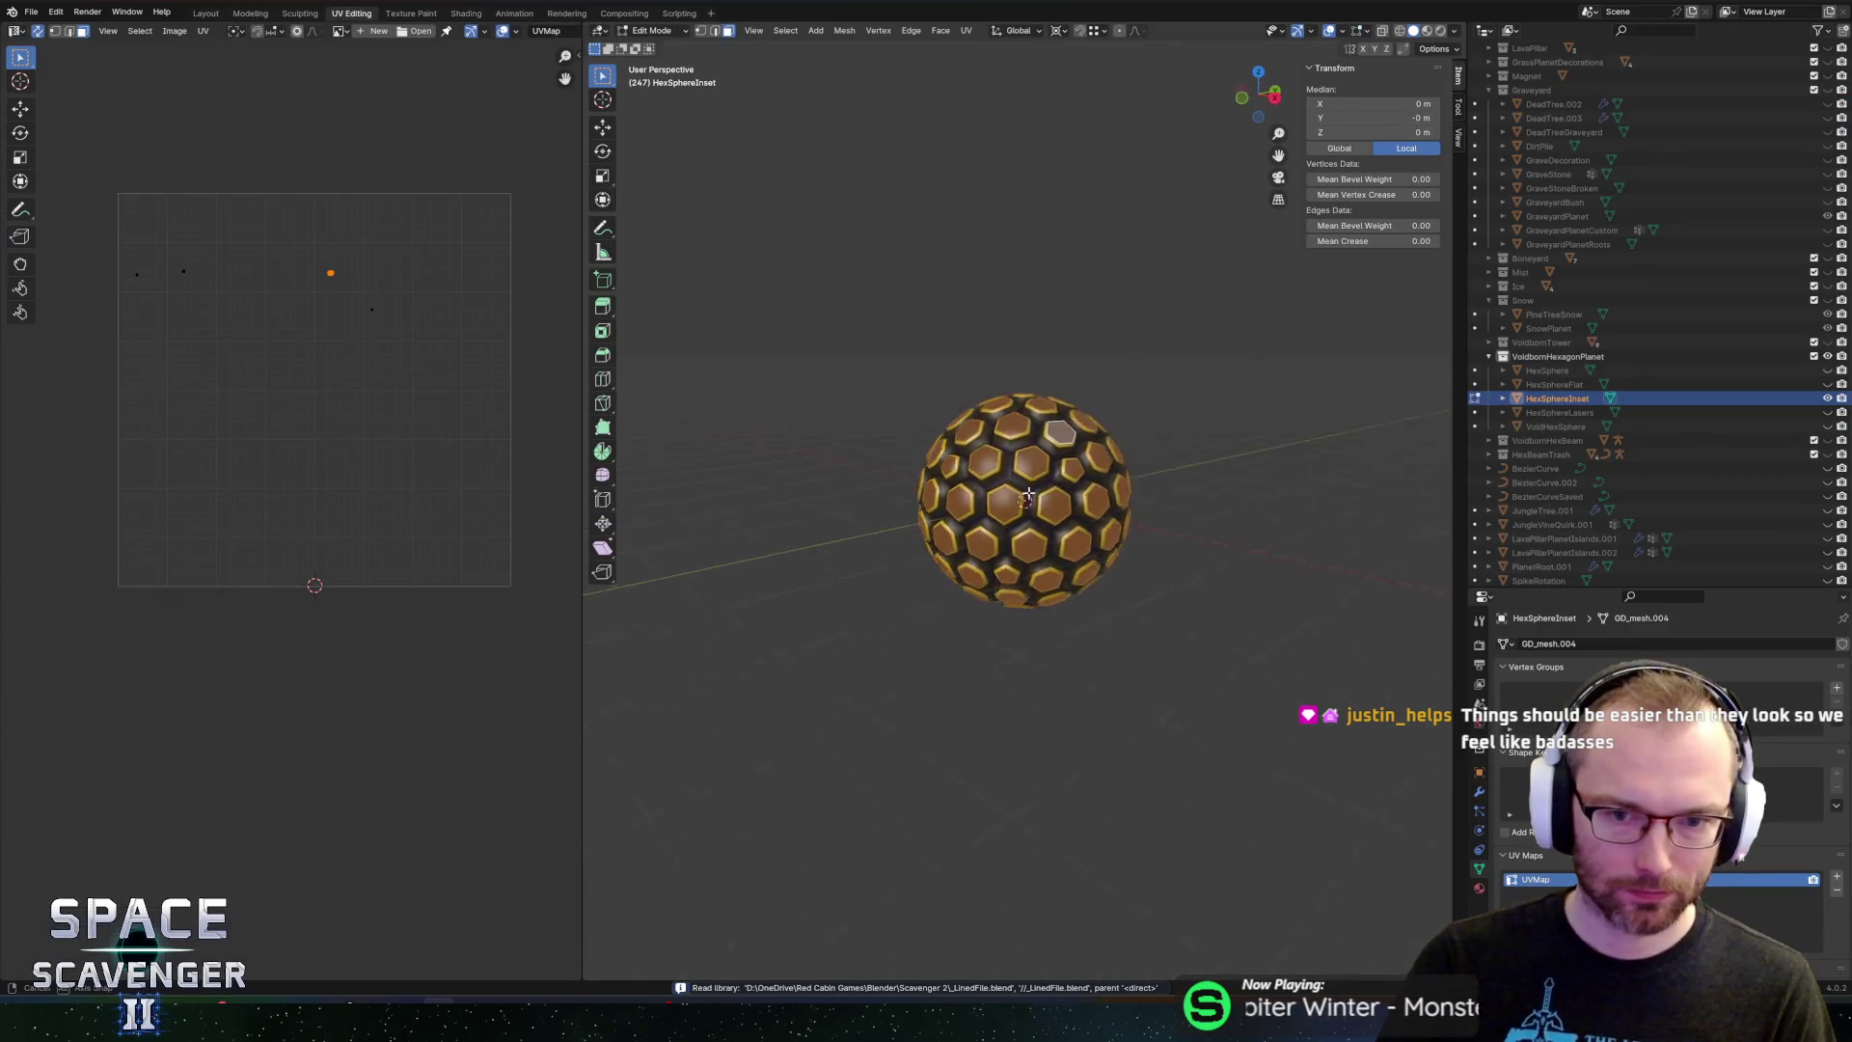
pyautogui.scroll(3, 962, 492)
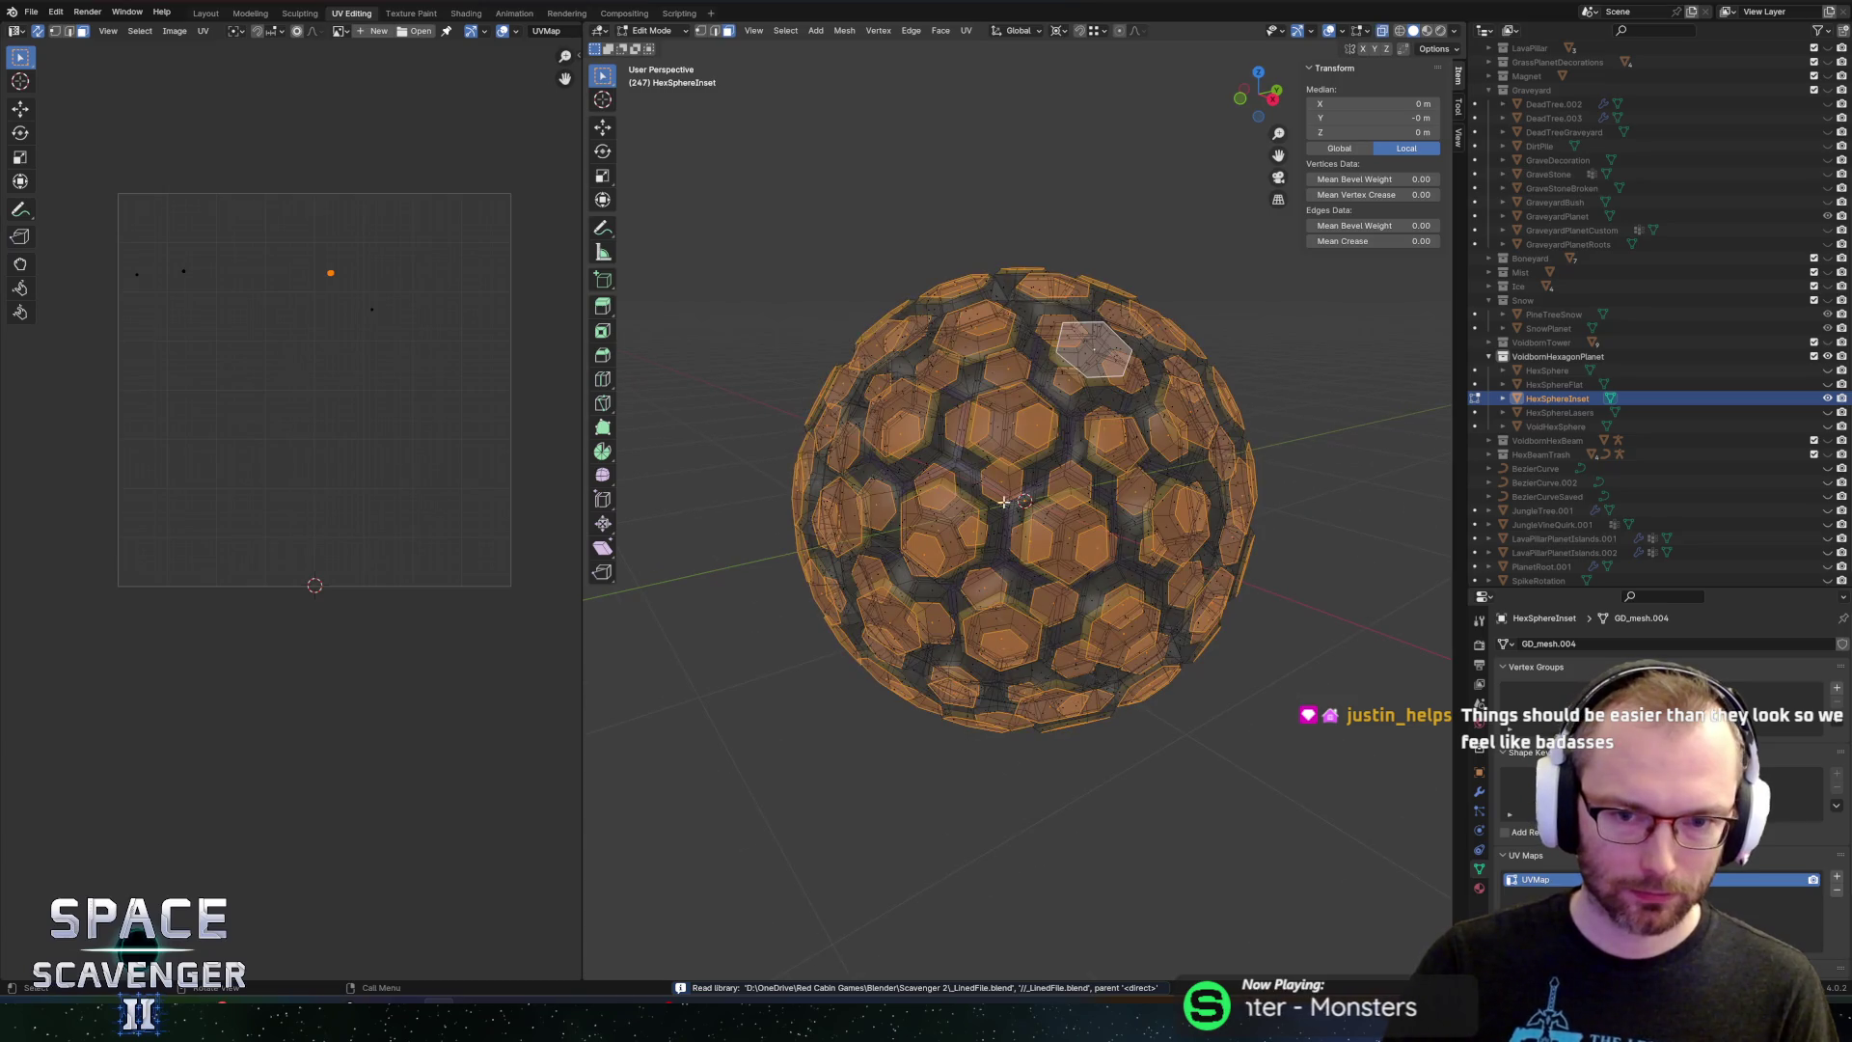
pyautogui.scroll(-5, 962, 492)
pyautogui.moveTo(846, 501); pyautogui.dragTo(895, 504)
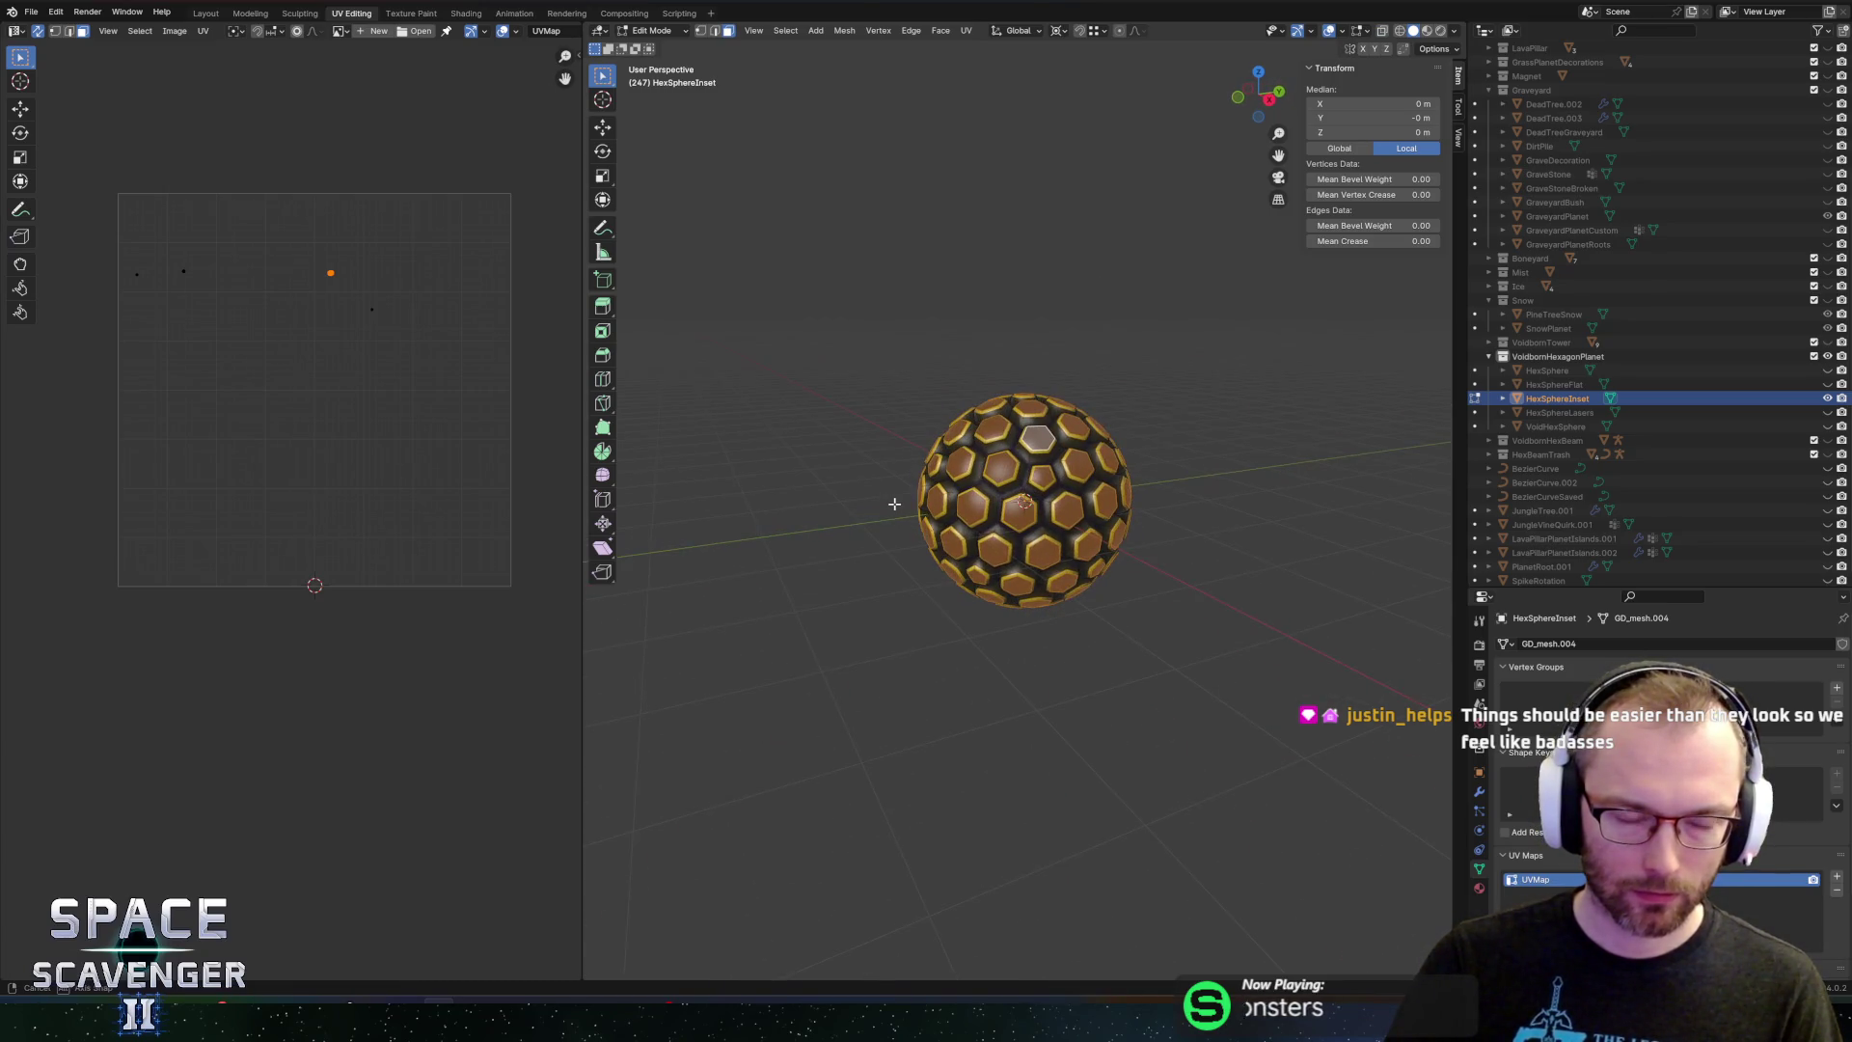
pyautogui.scroll(3, 873, 508)
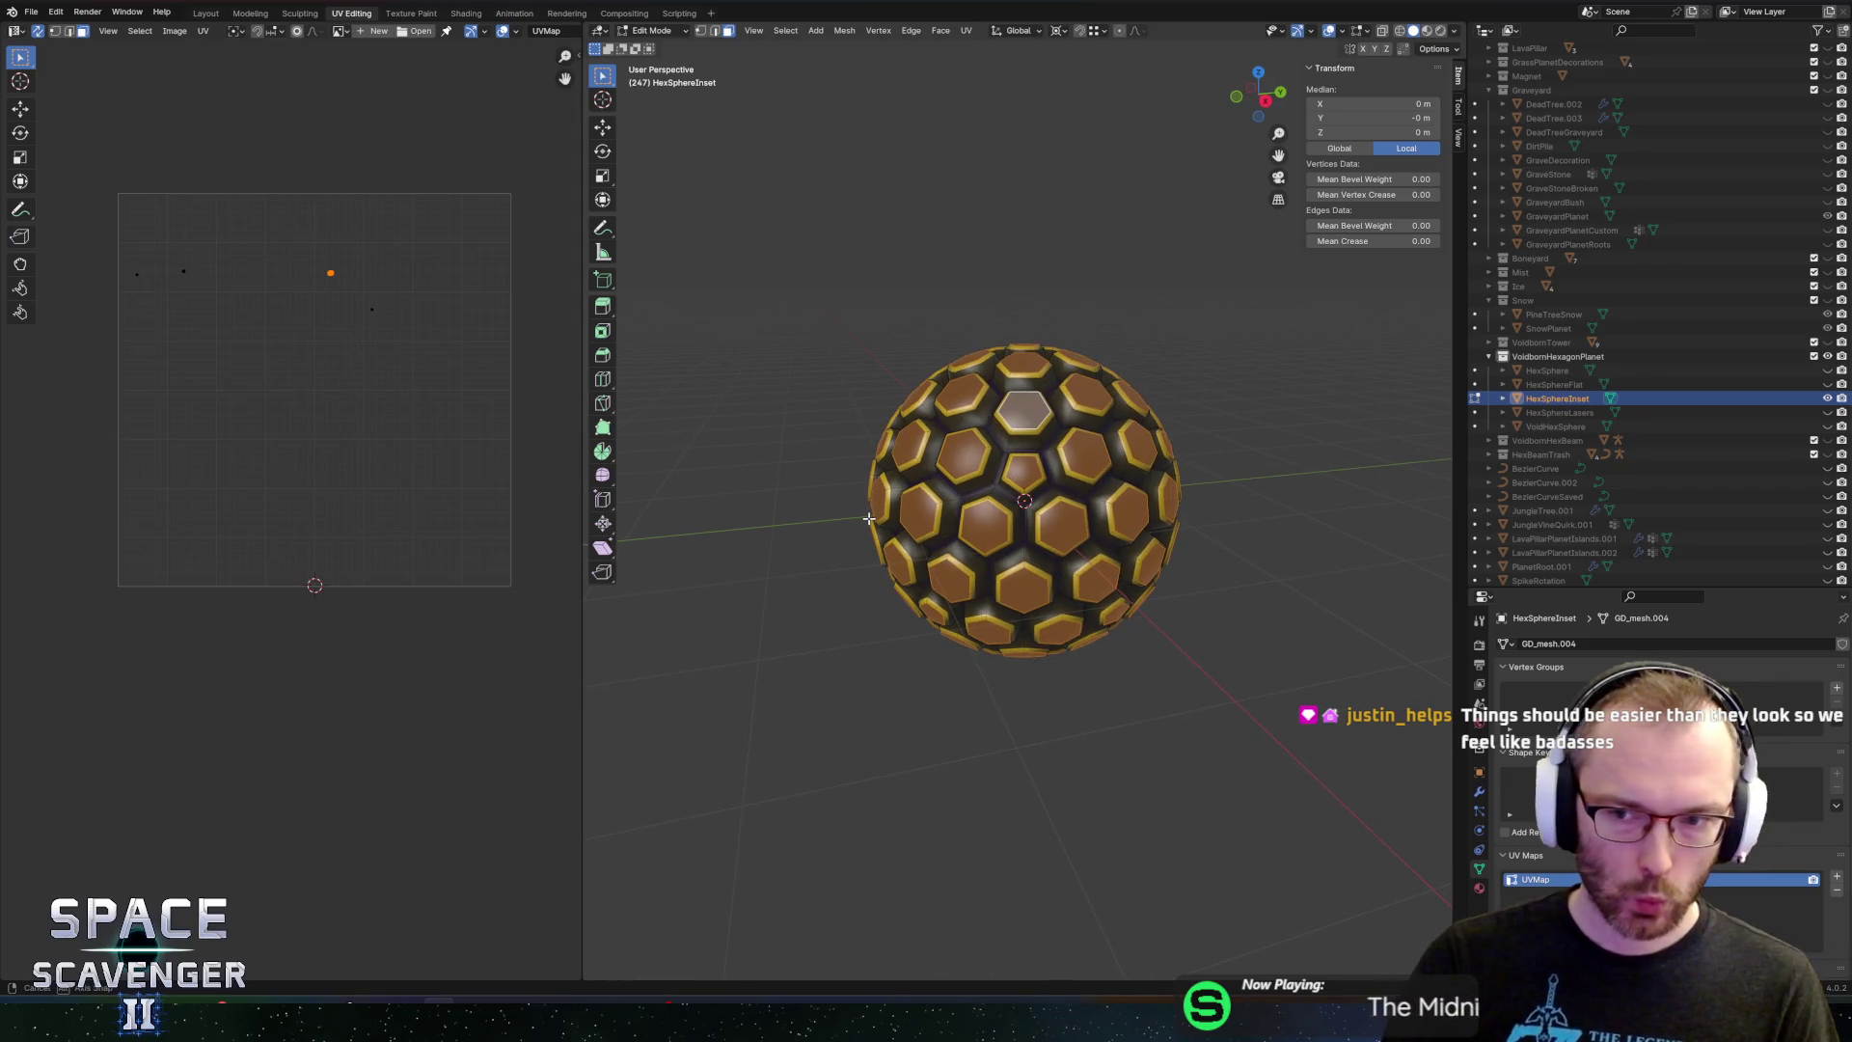
pyautogui.moveTo(868, 518); pyautogui.dragTo(871, 518)
# Back in Object Mode, add a geodesic dome with the hexagon preset and Class 1
pyautogui.press('Tab')
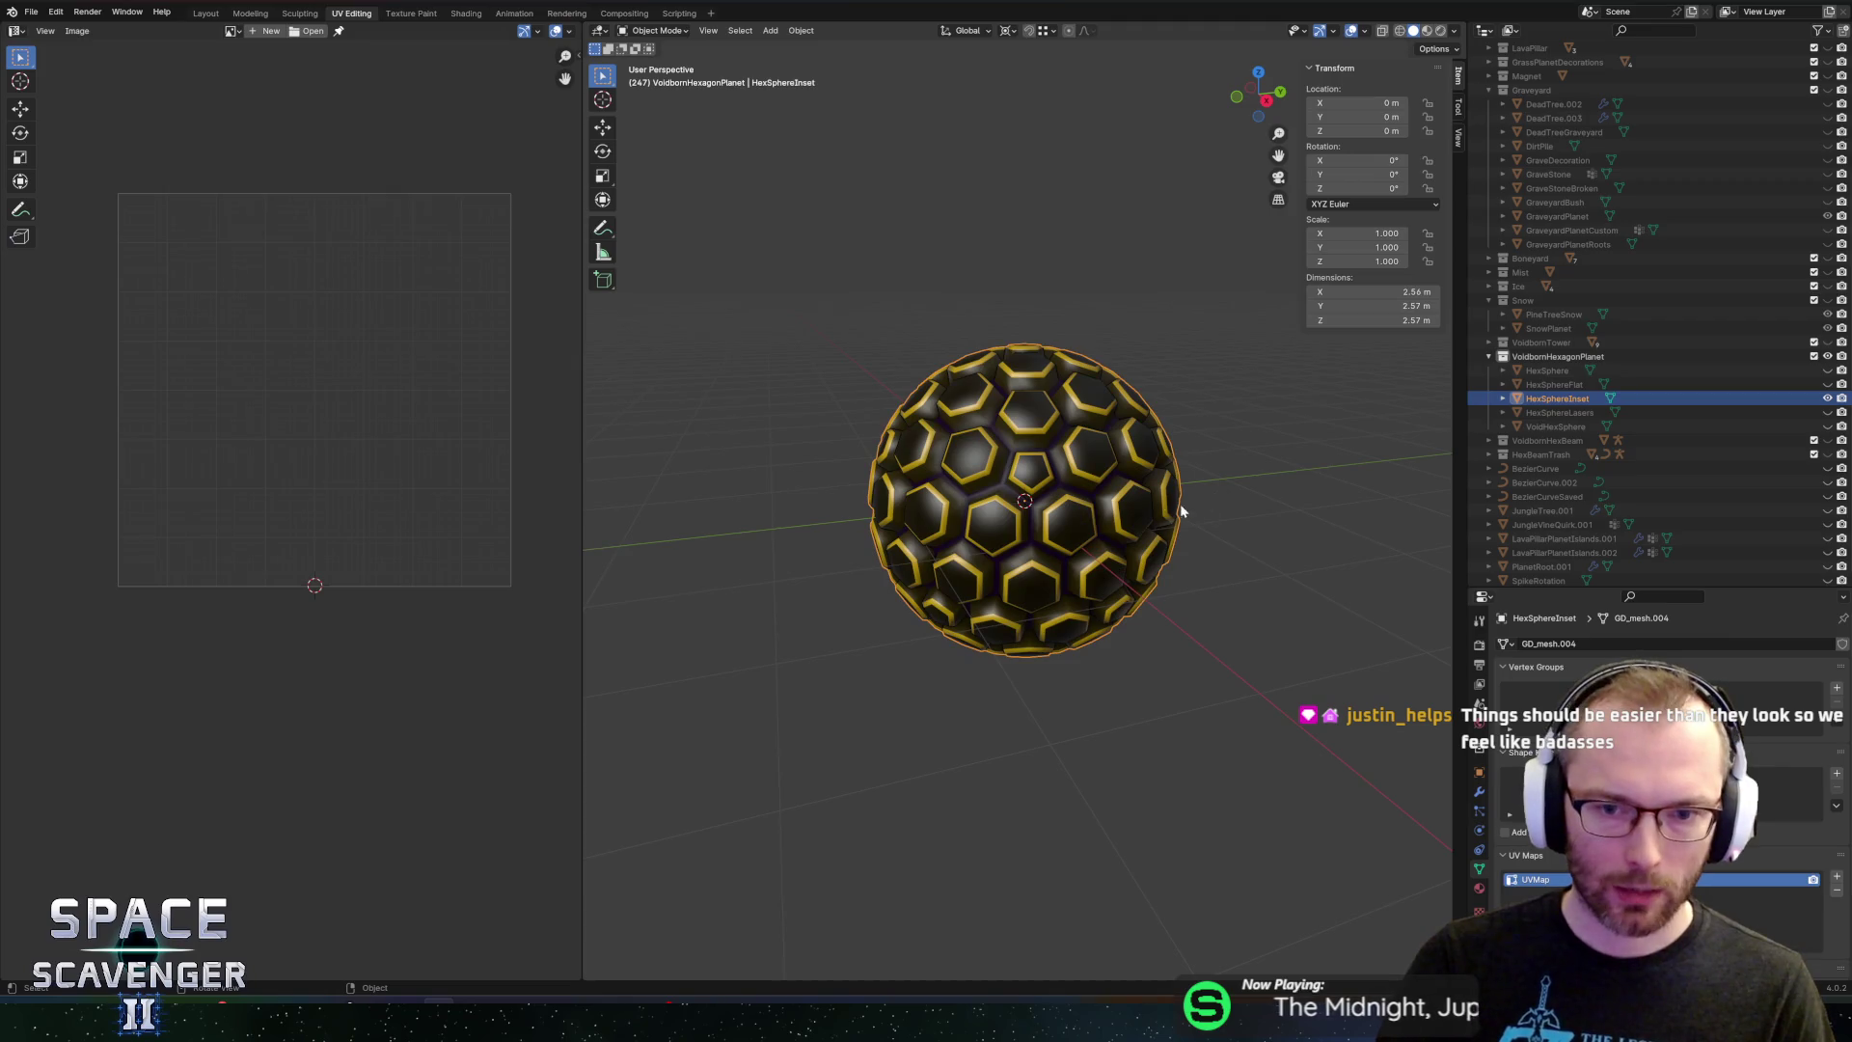
pyautogui.hotkey('shift', 'a')
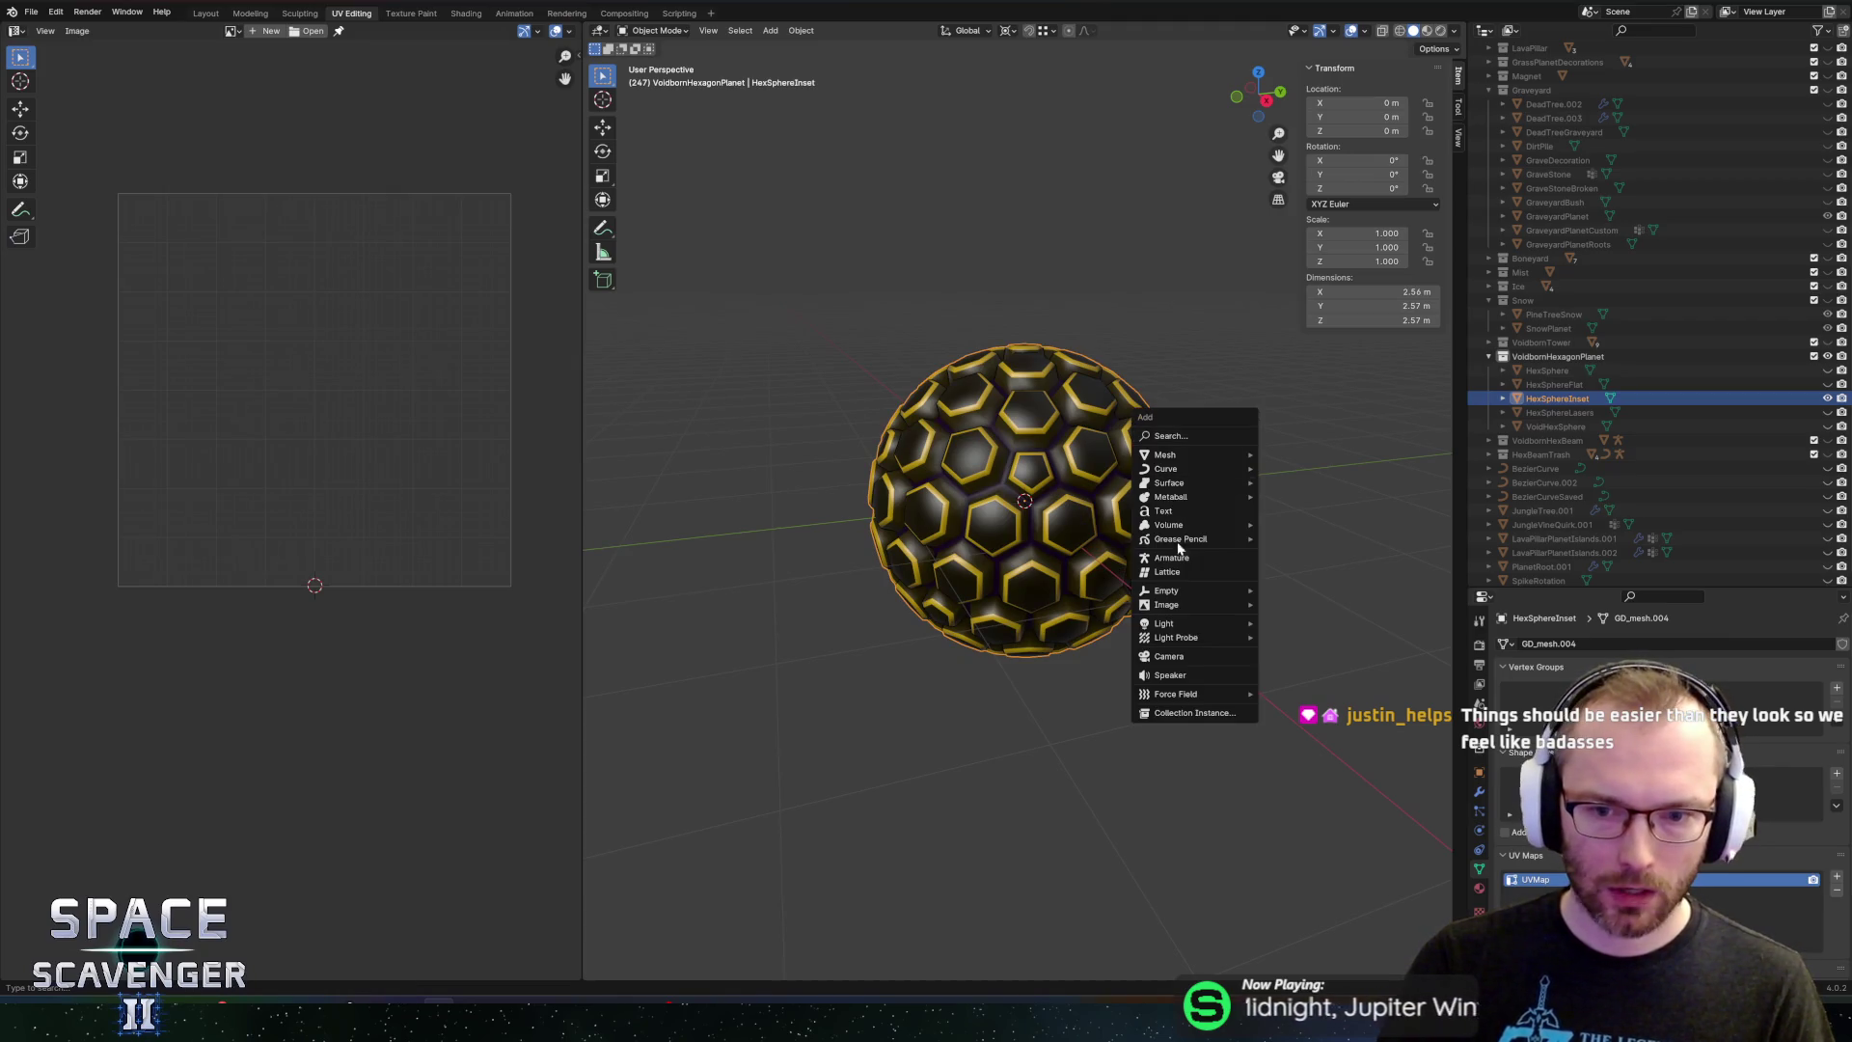
pyautogui.moveTo(1183, 500)
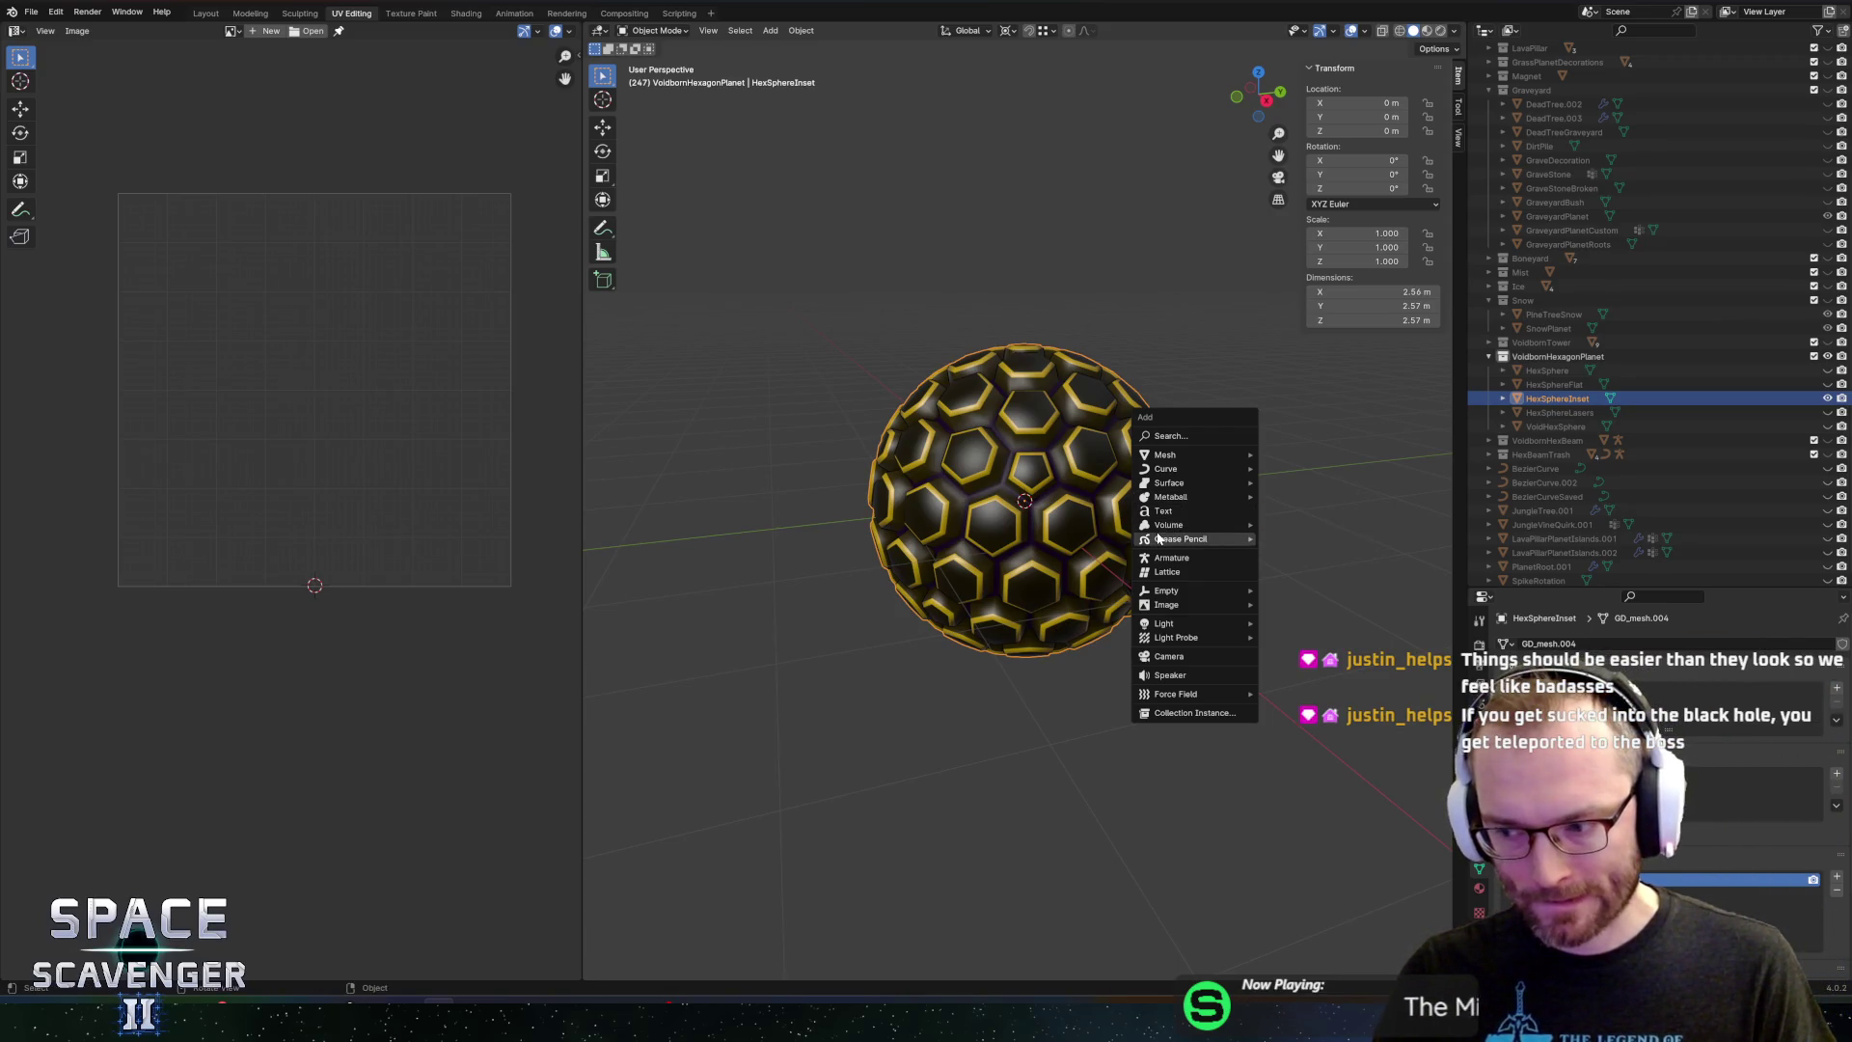
pyautogui.moveTo(1159, 539)
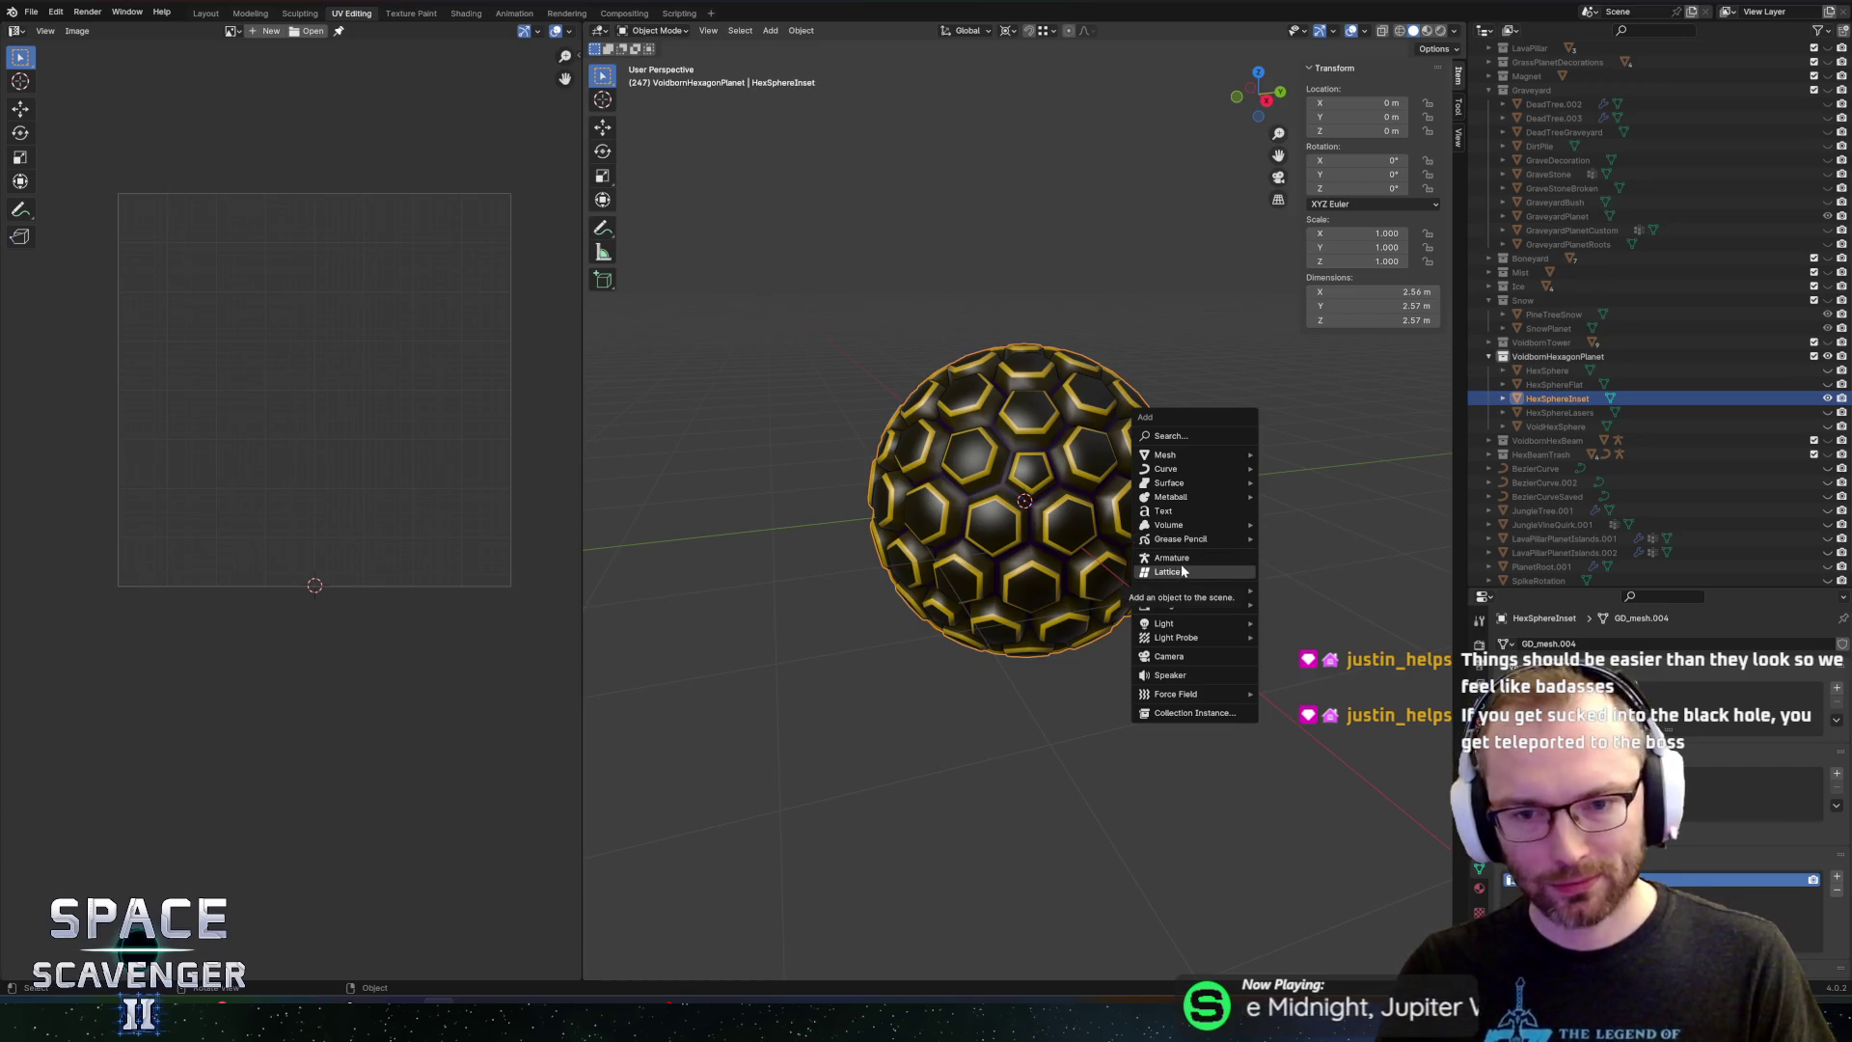
pyautogui.moveTo(1197, 628)
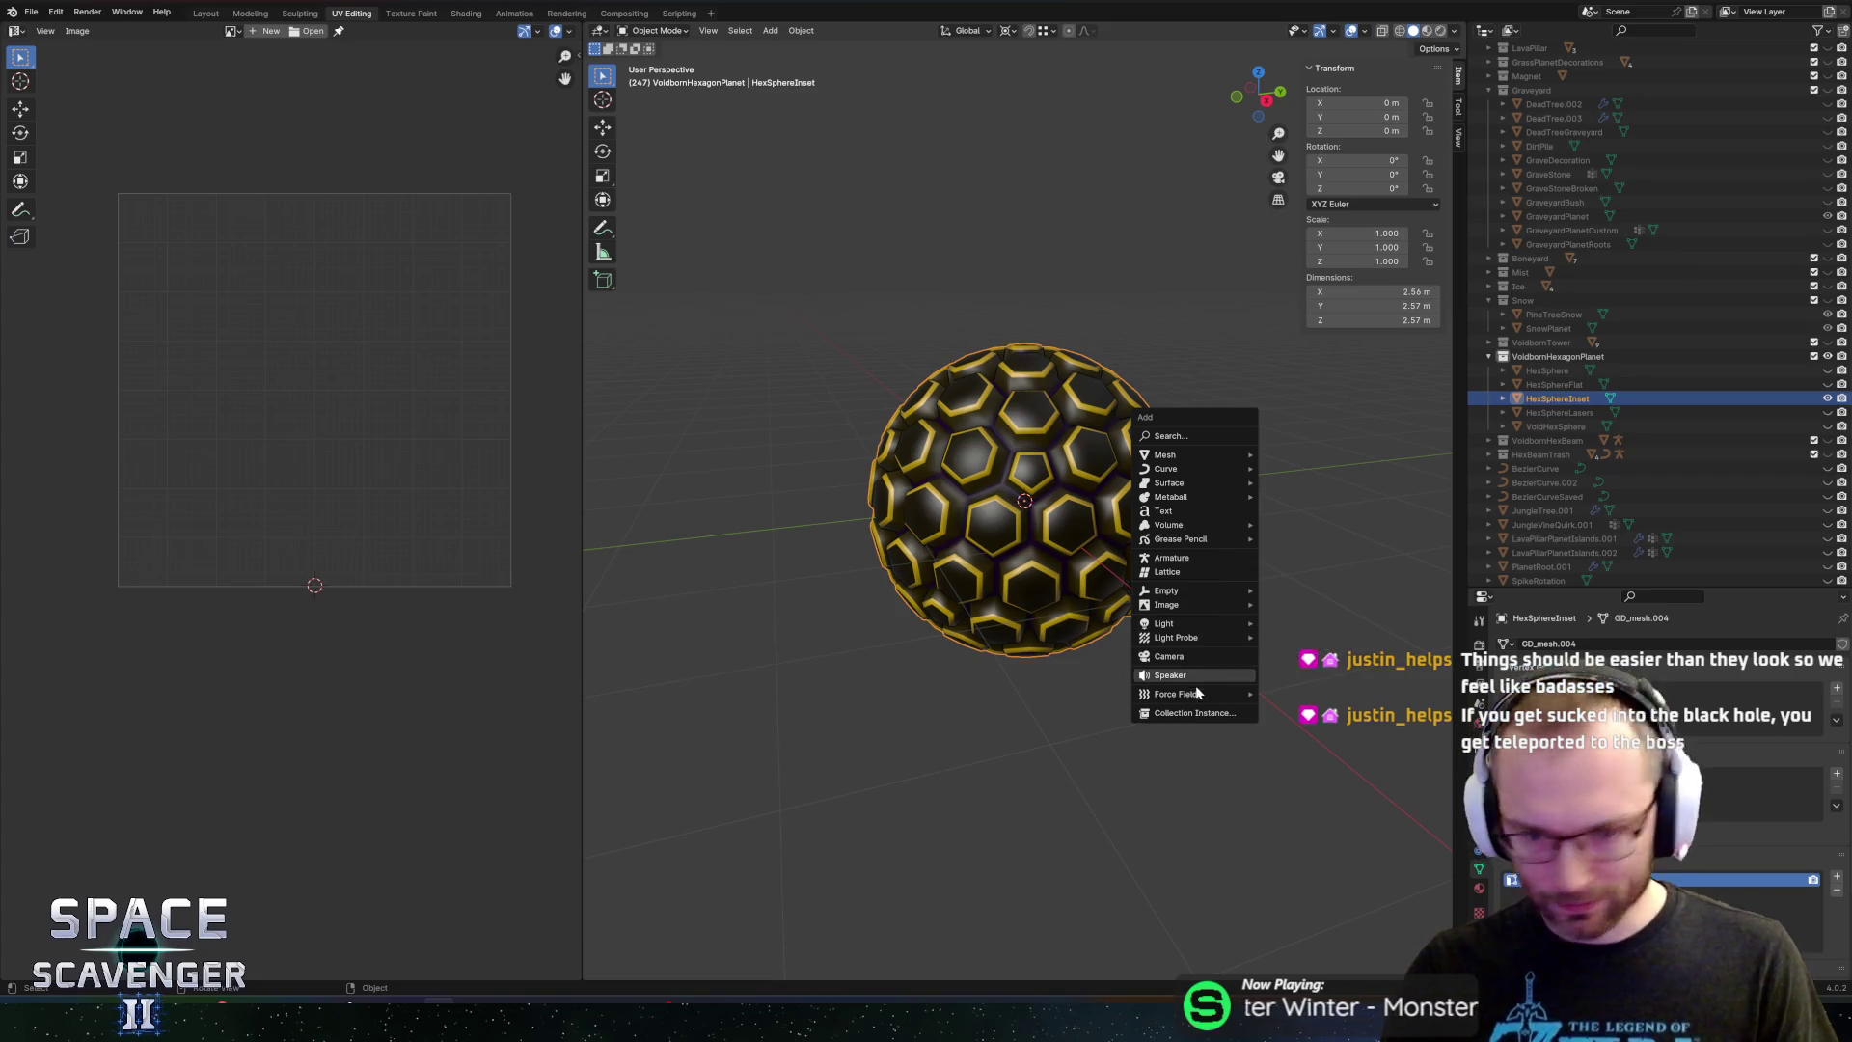
pyautogui.moveTo(1178, 461)
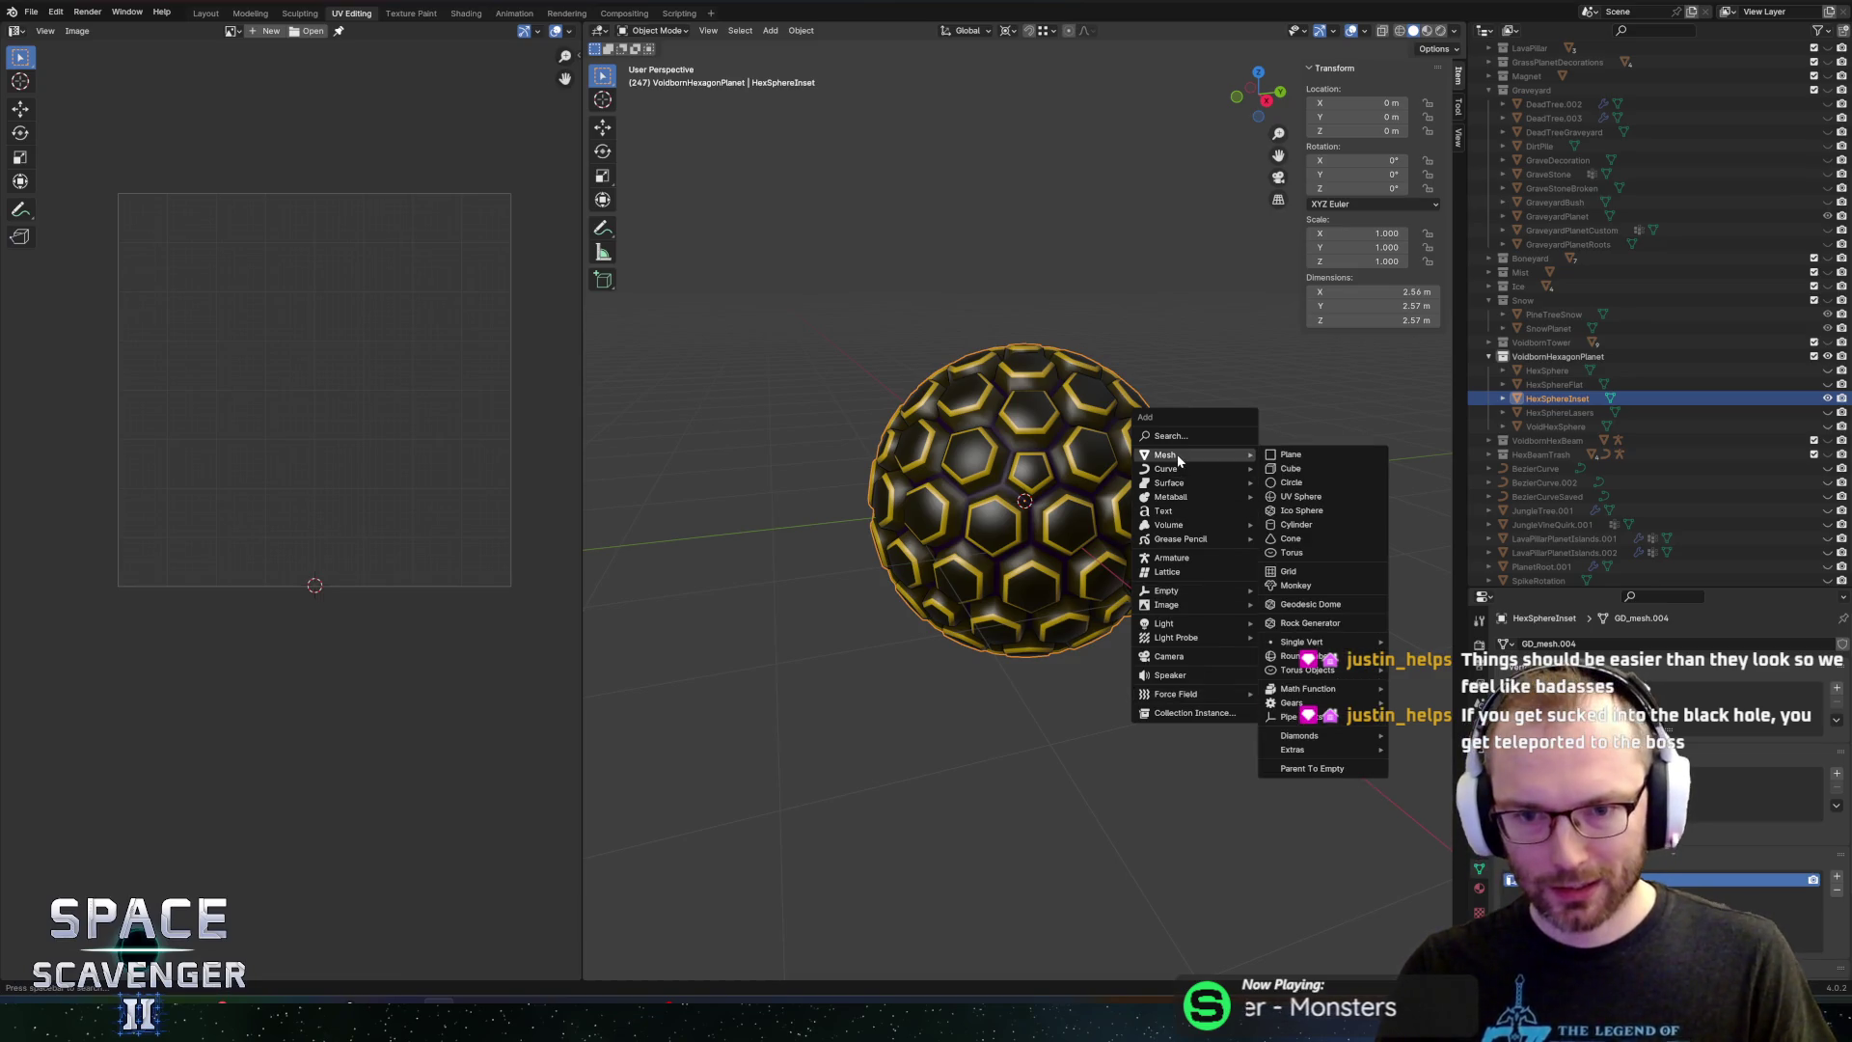
pyautogui.click(1330, 604)
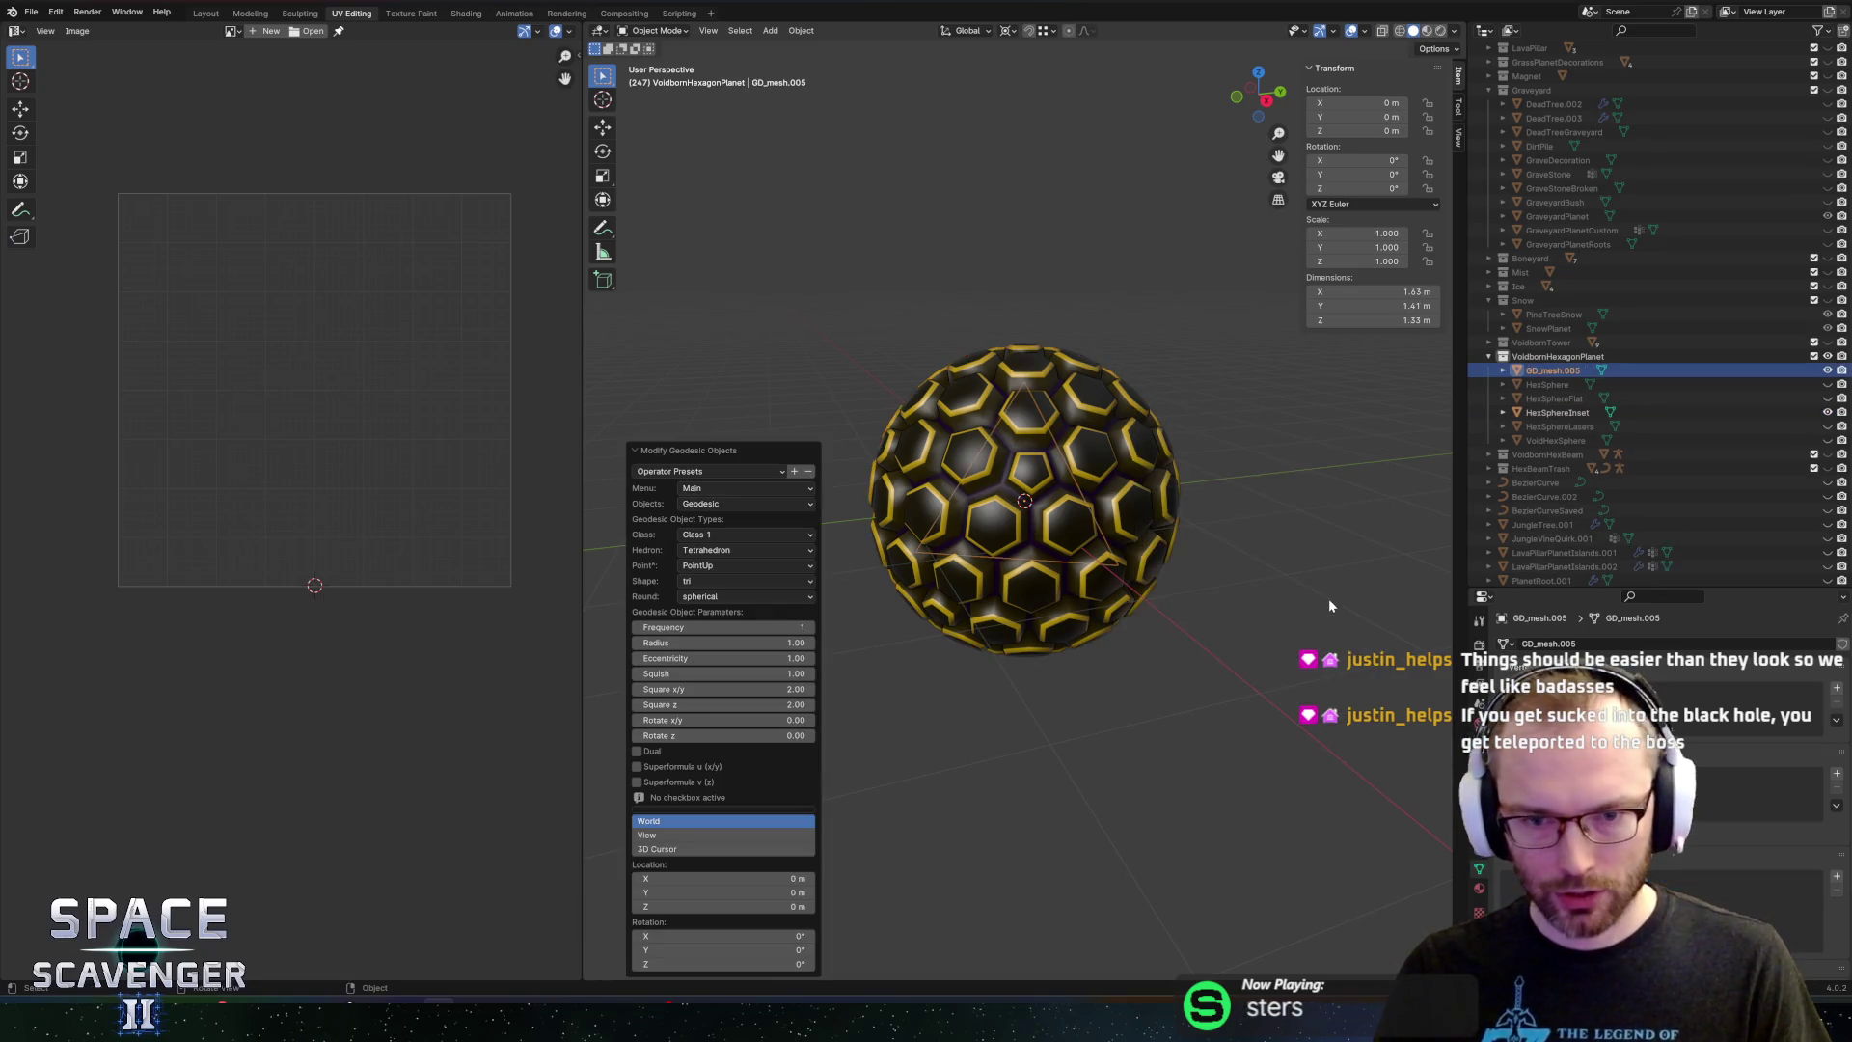
pyautogui.click(720, 469)
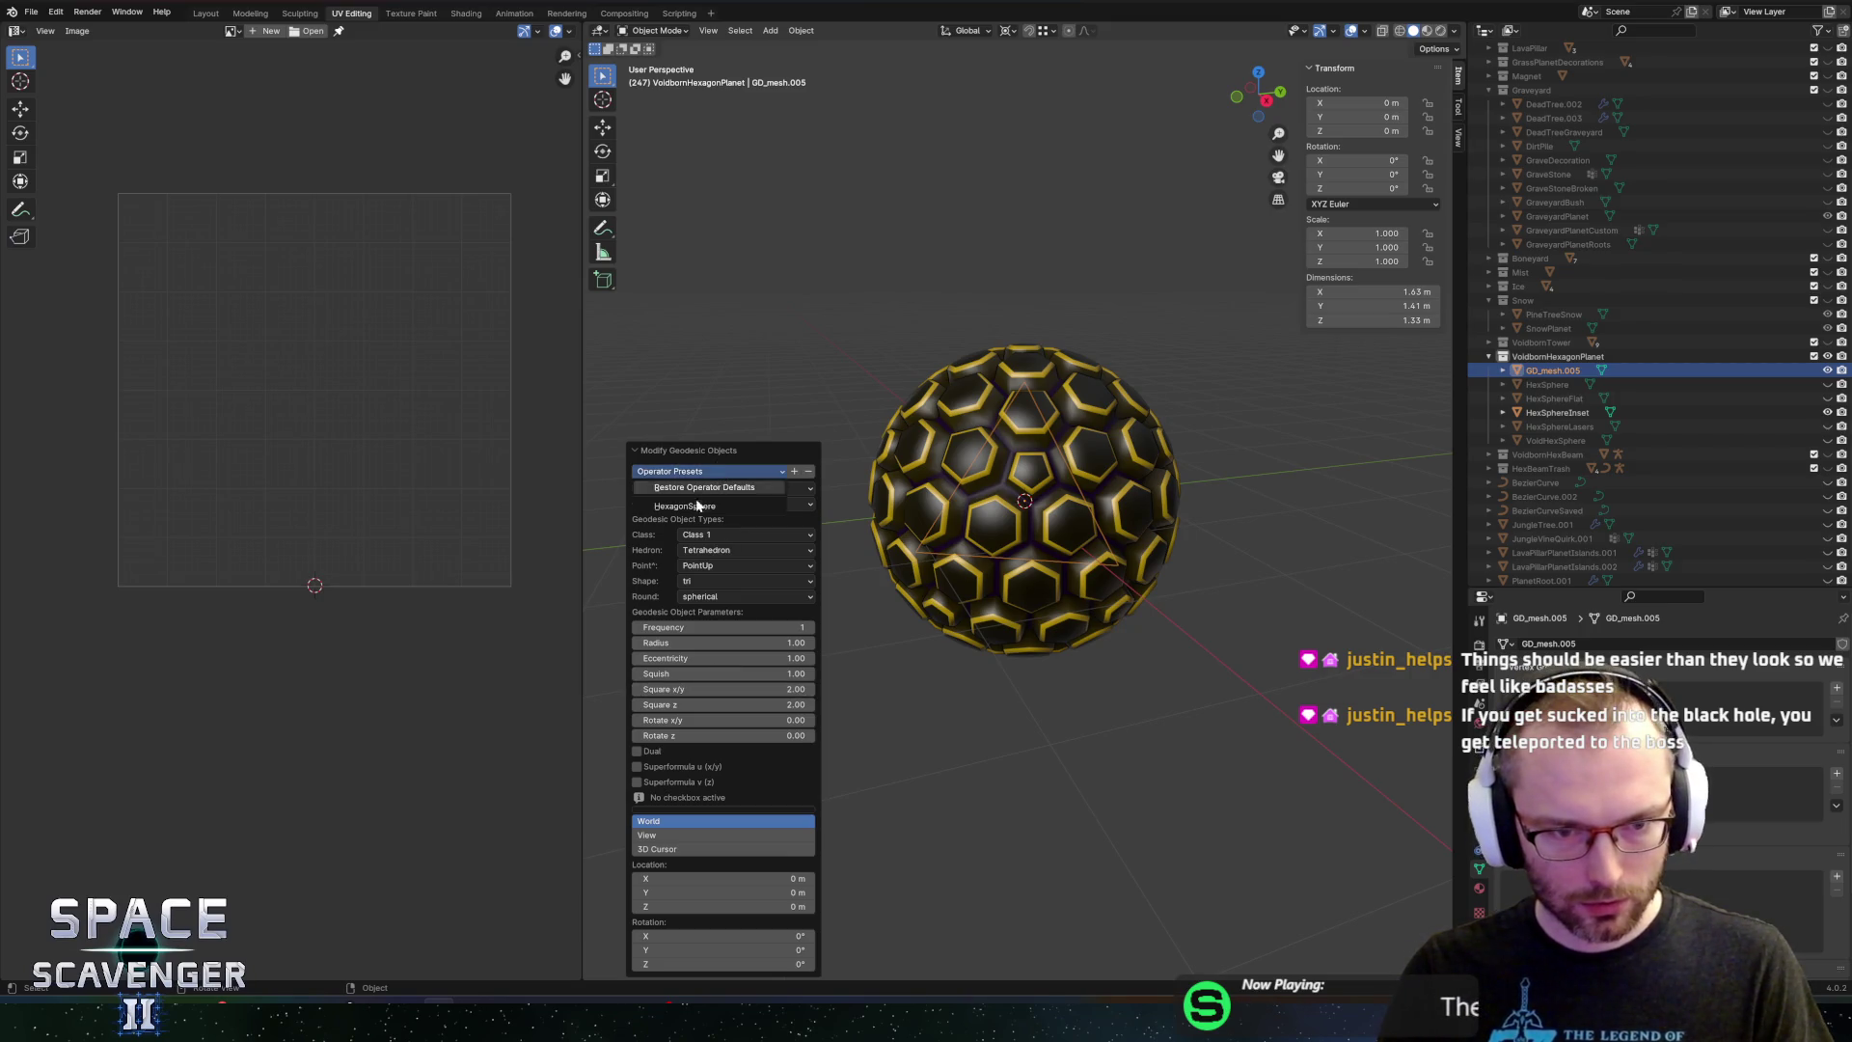
pyautogui.click(697, 504)
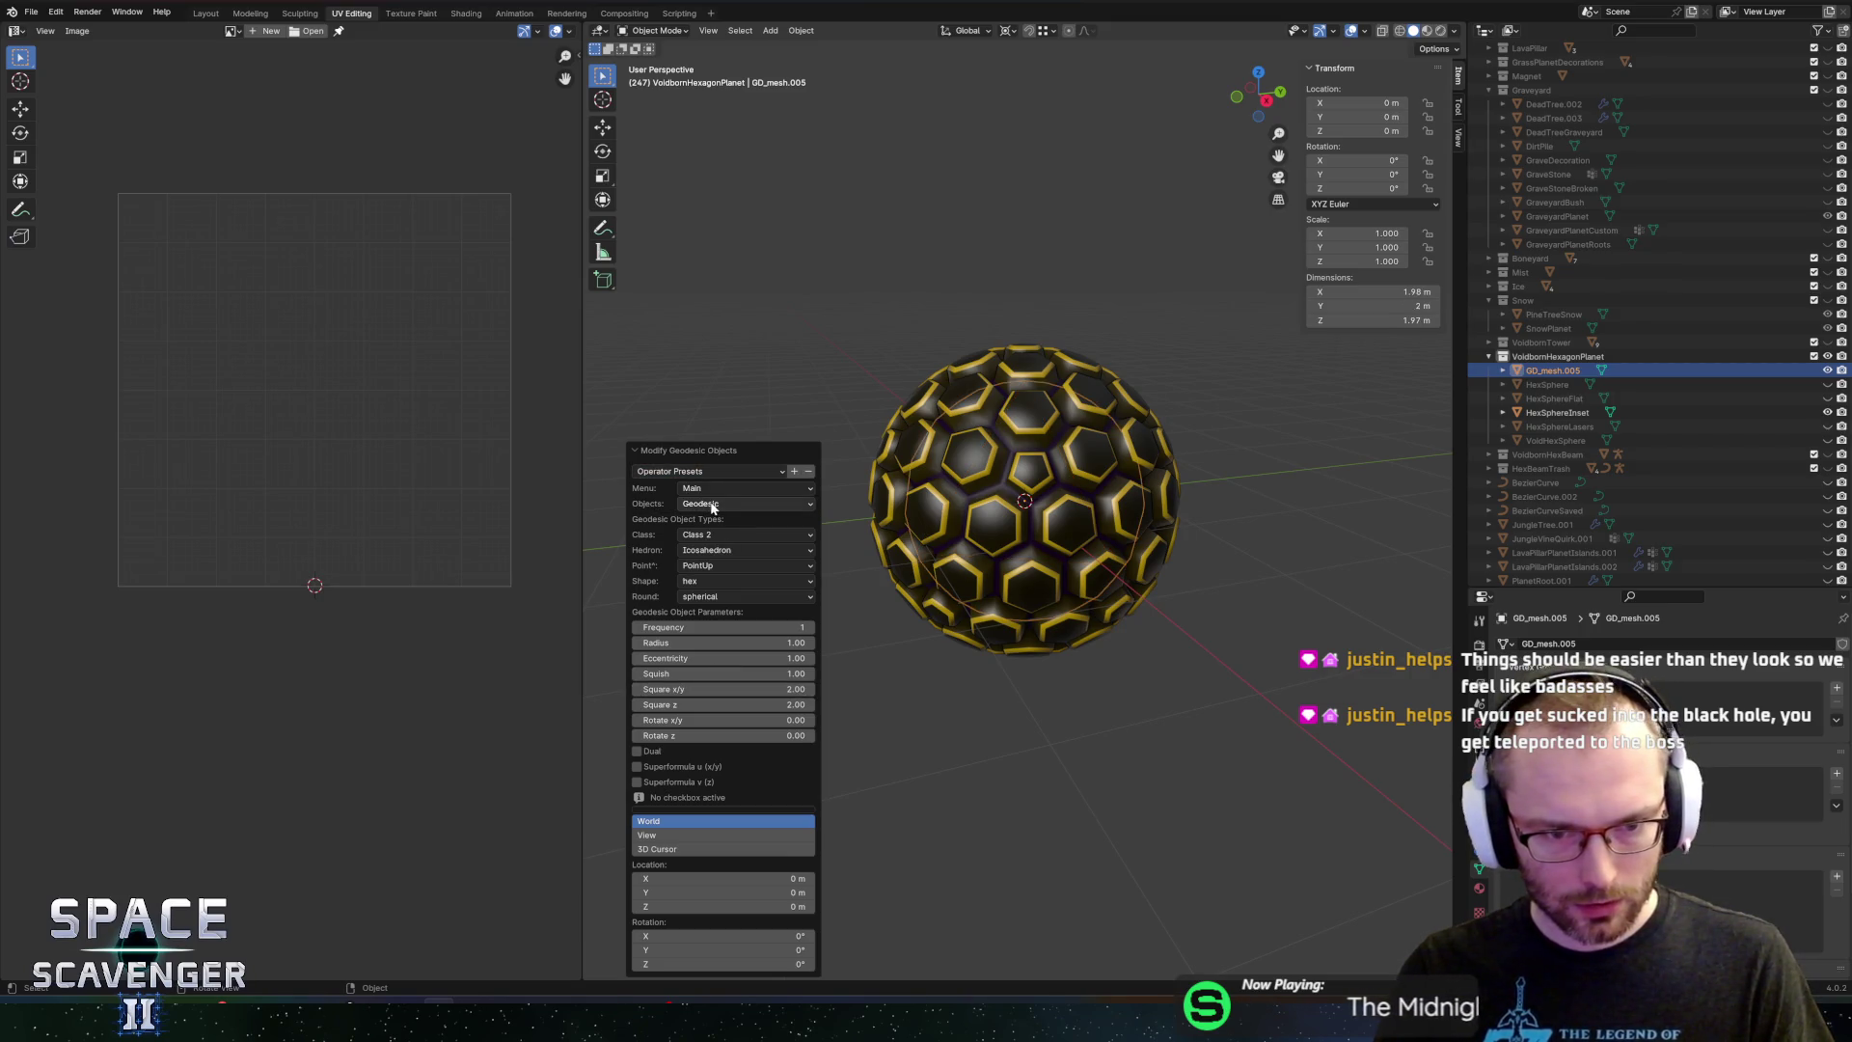
pyautogui.click(708, 551)
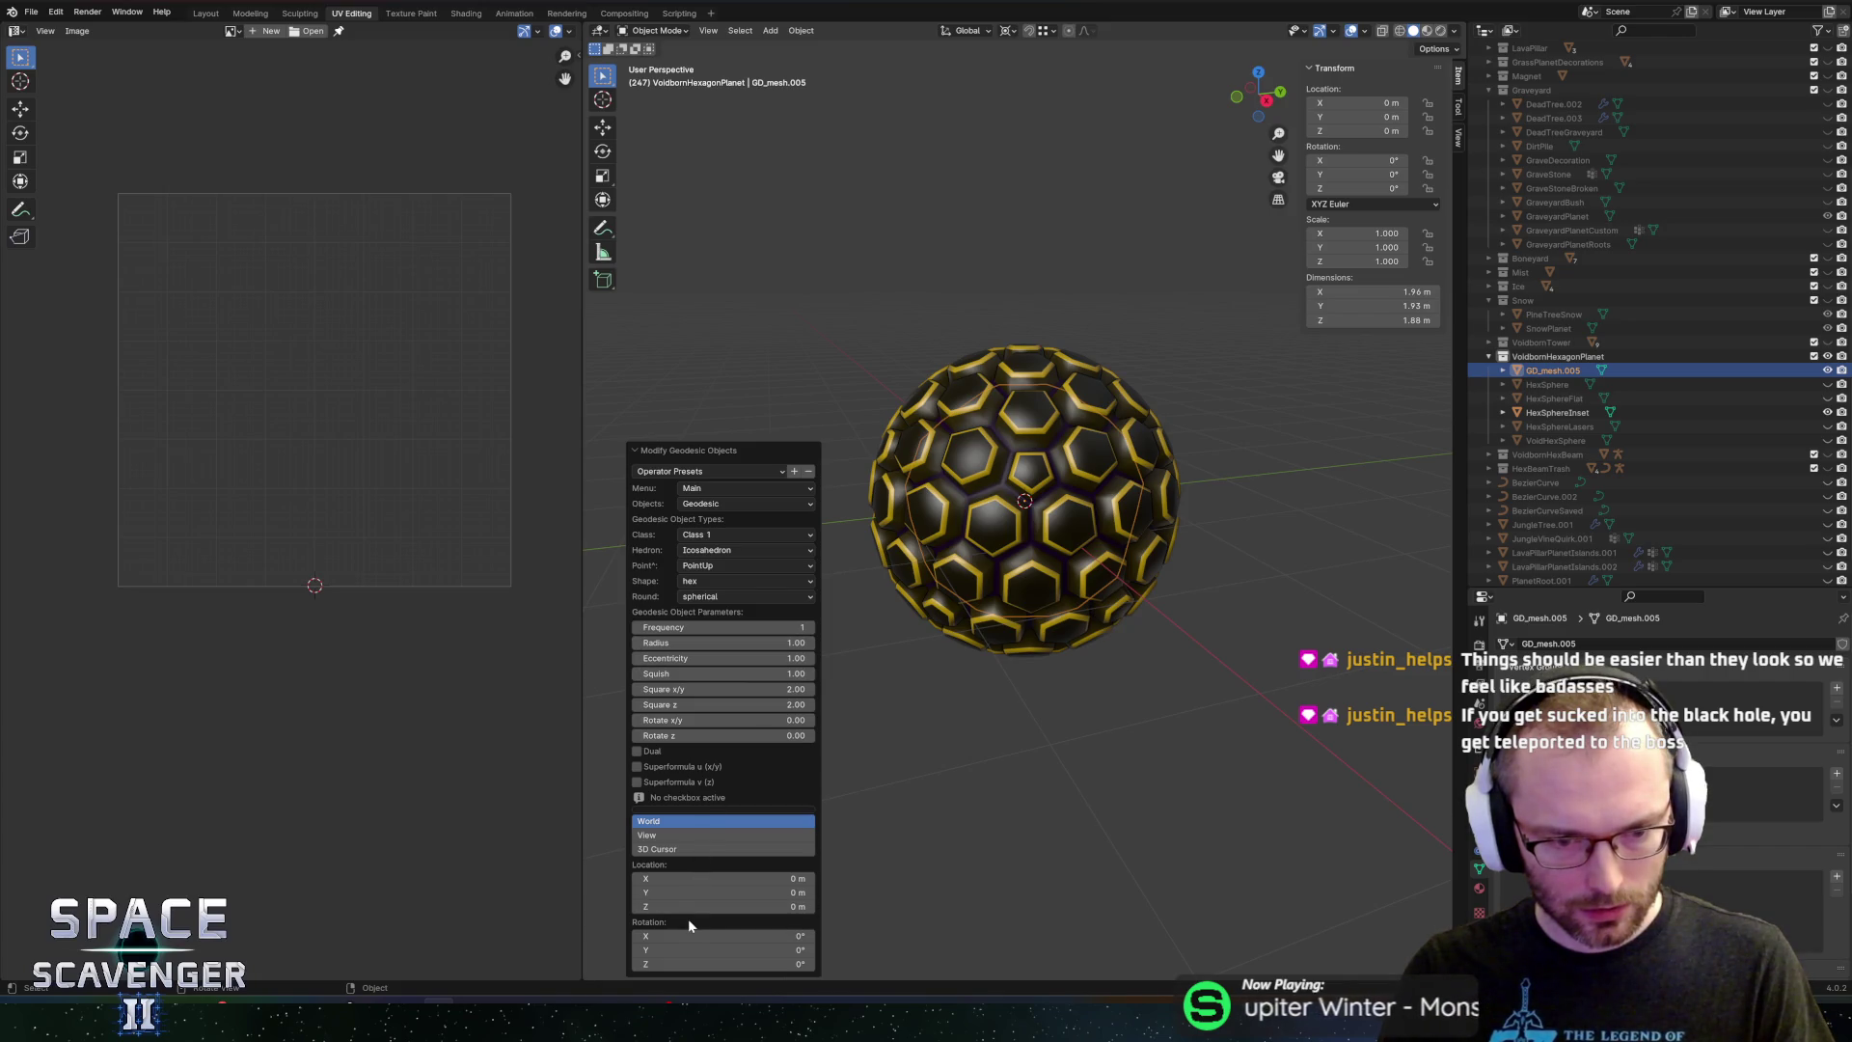
# Scale all of the new dome's geometry up about 1.3 to match the hex sphere
pyautogui.press('Tab')
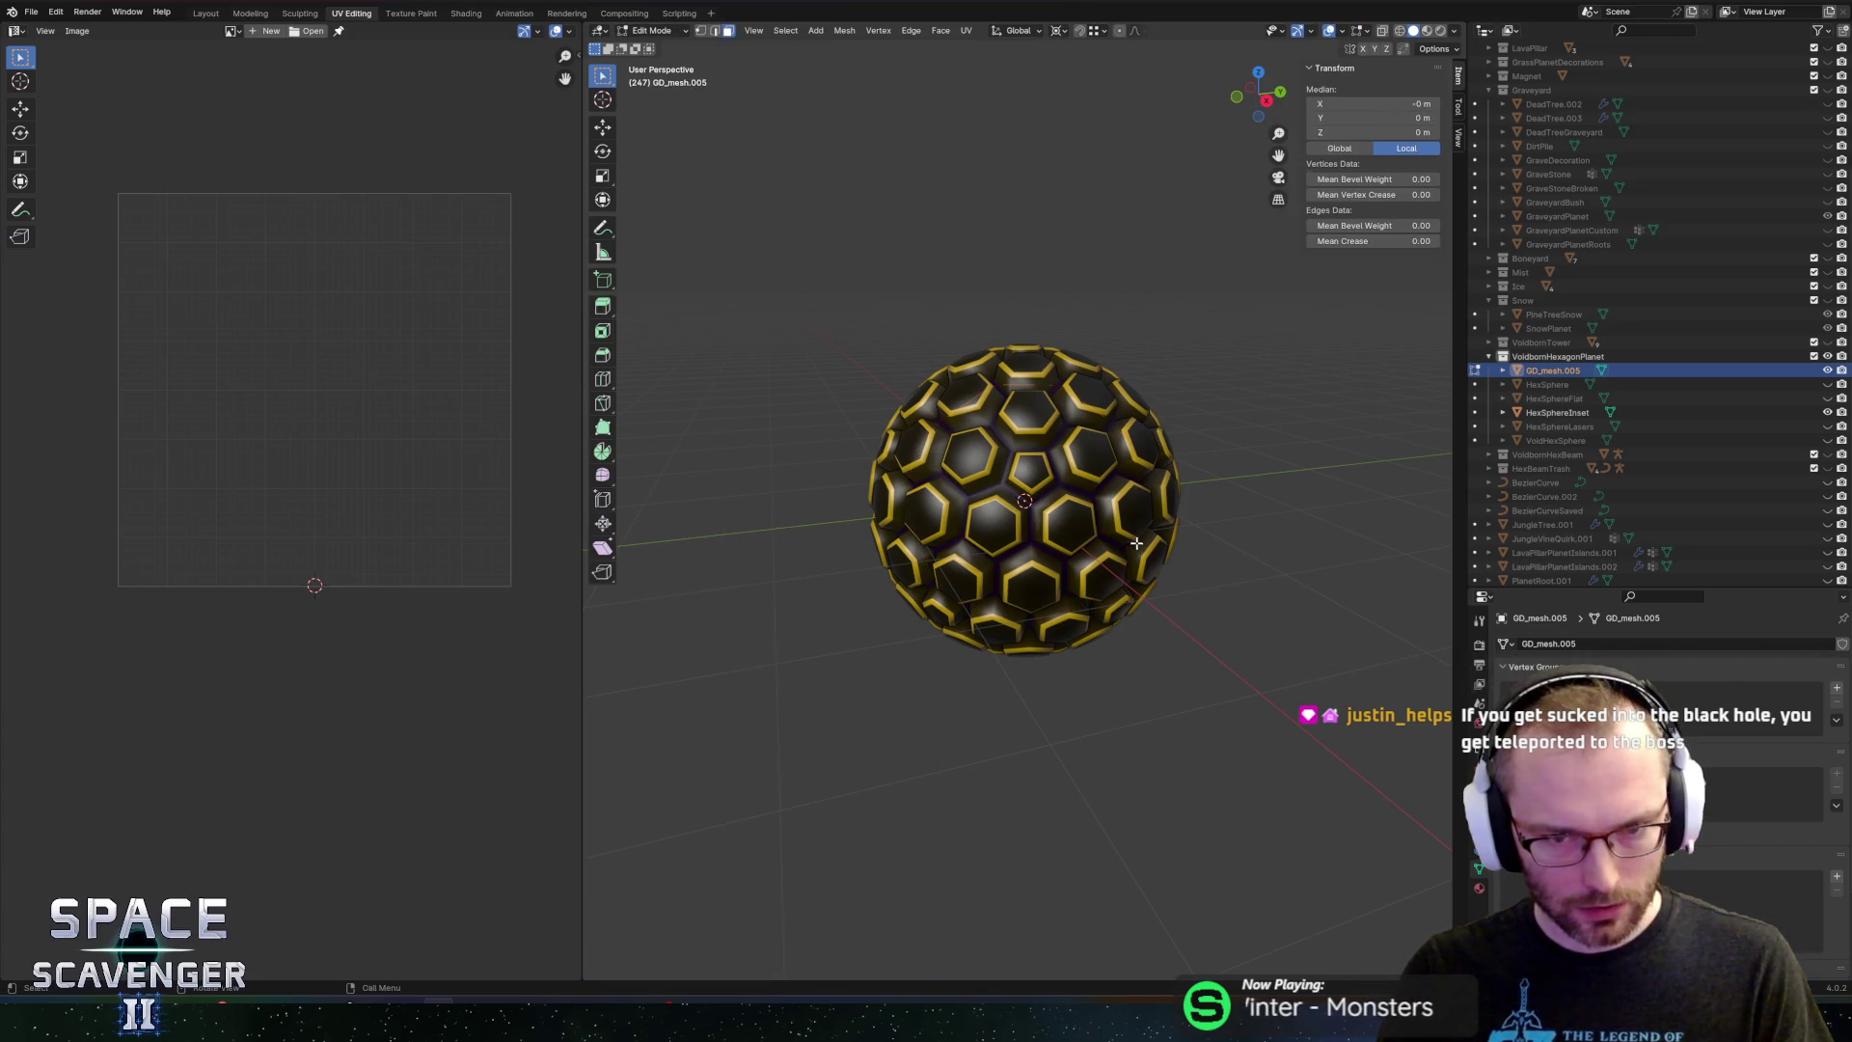
pyautogui.press('a')
pyautogui.press('s')
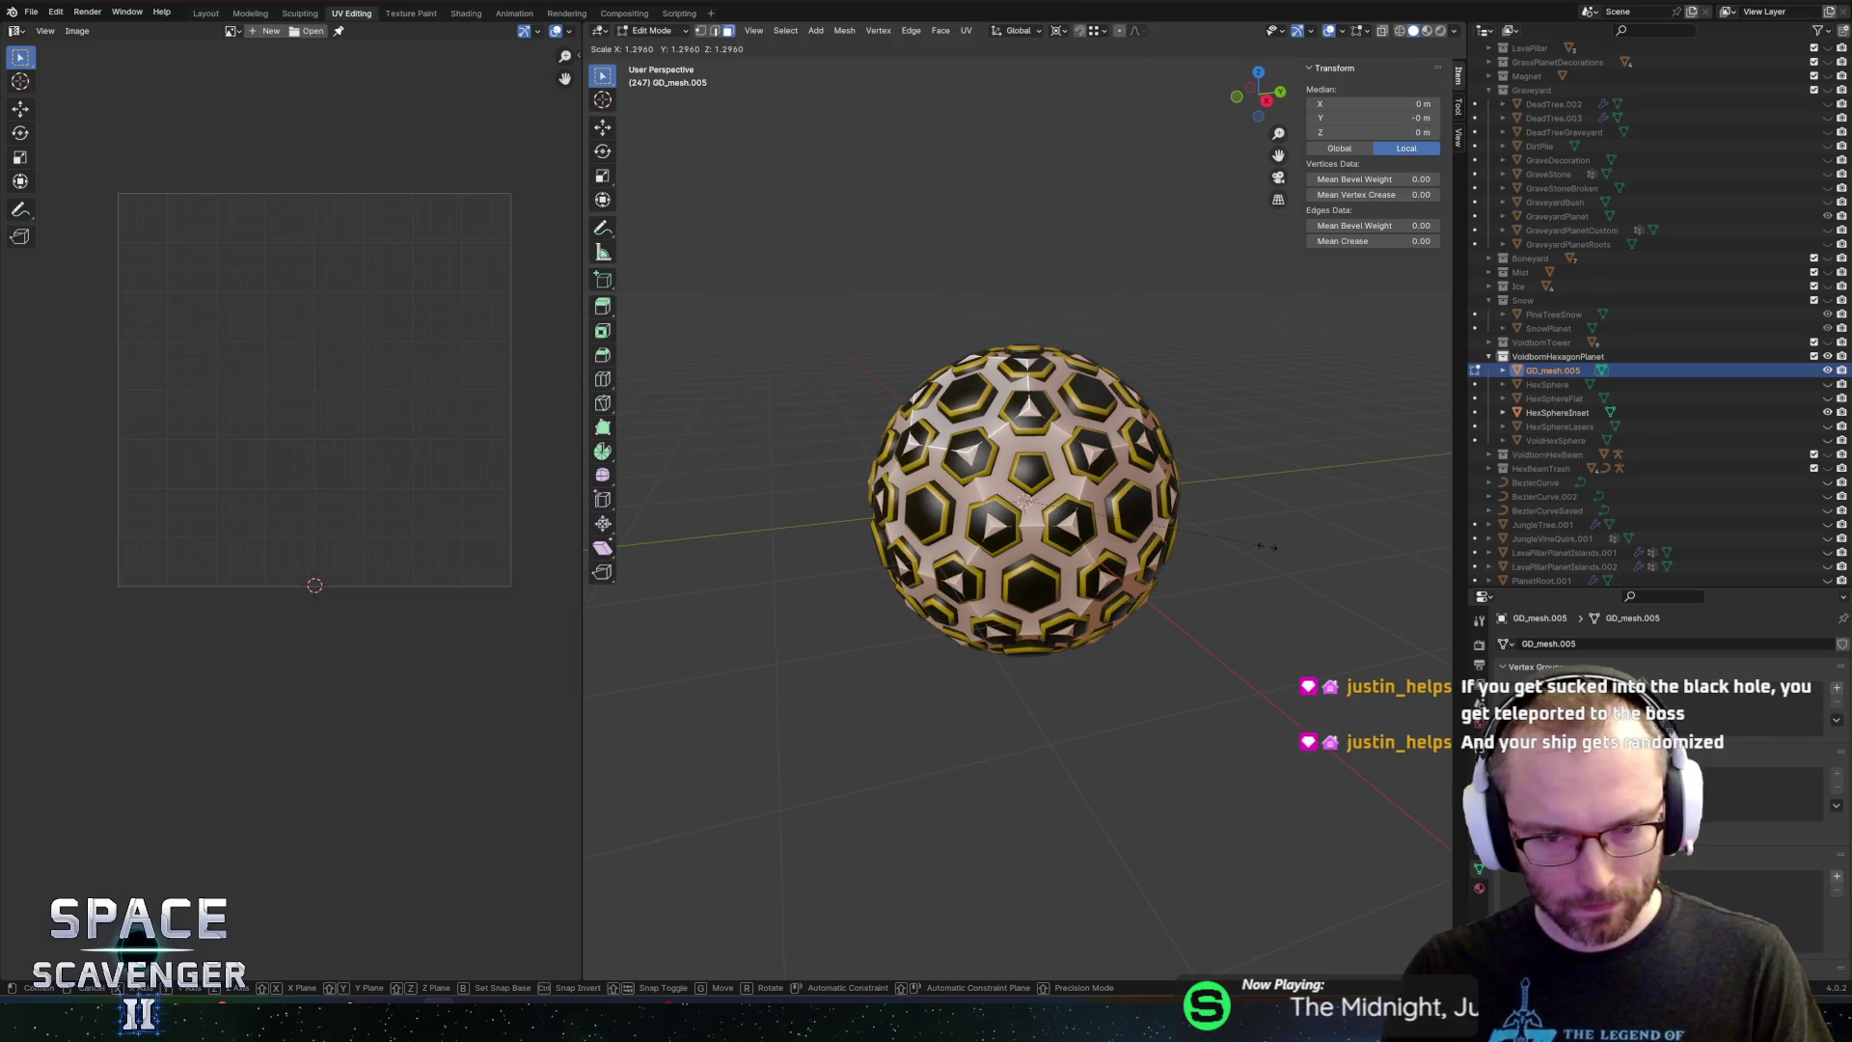
pyautogui.click(1267, 546)
pyautogui.press('Tab')
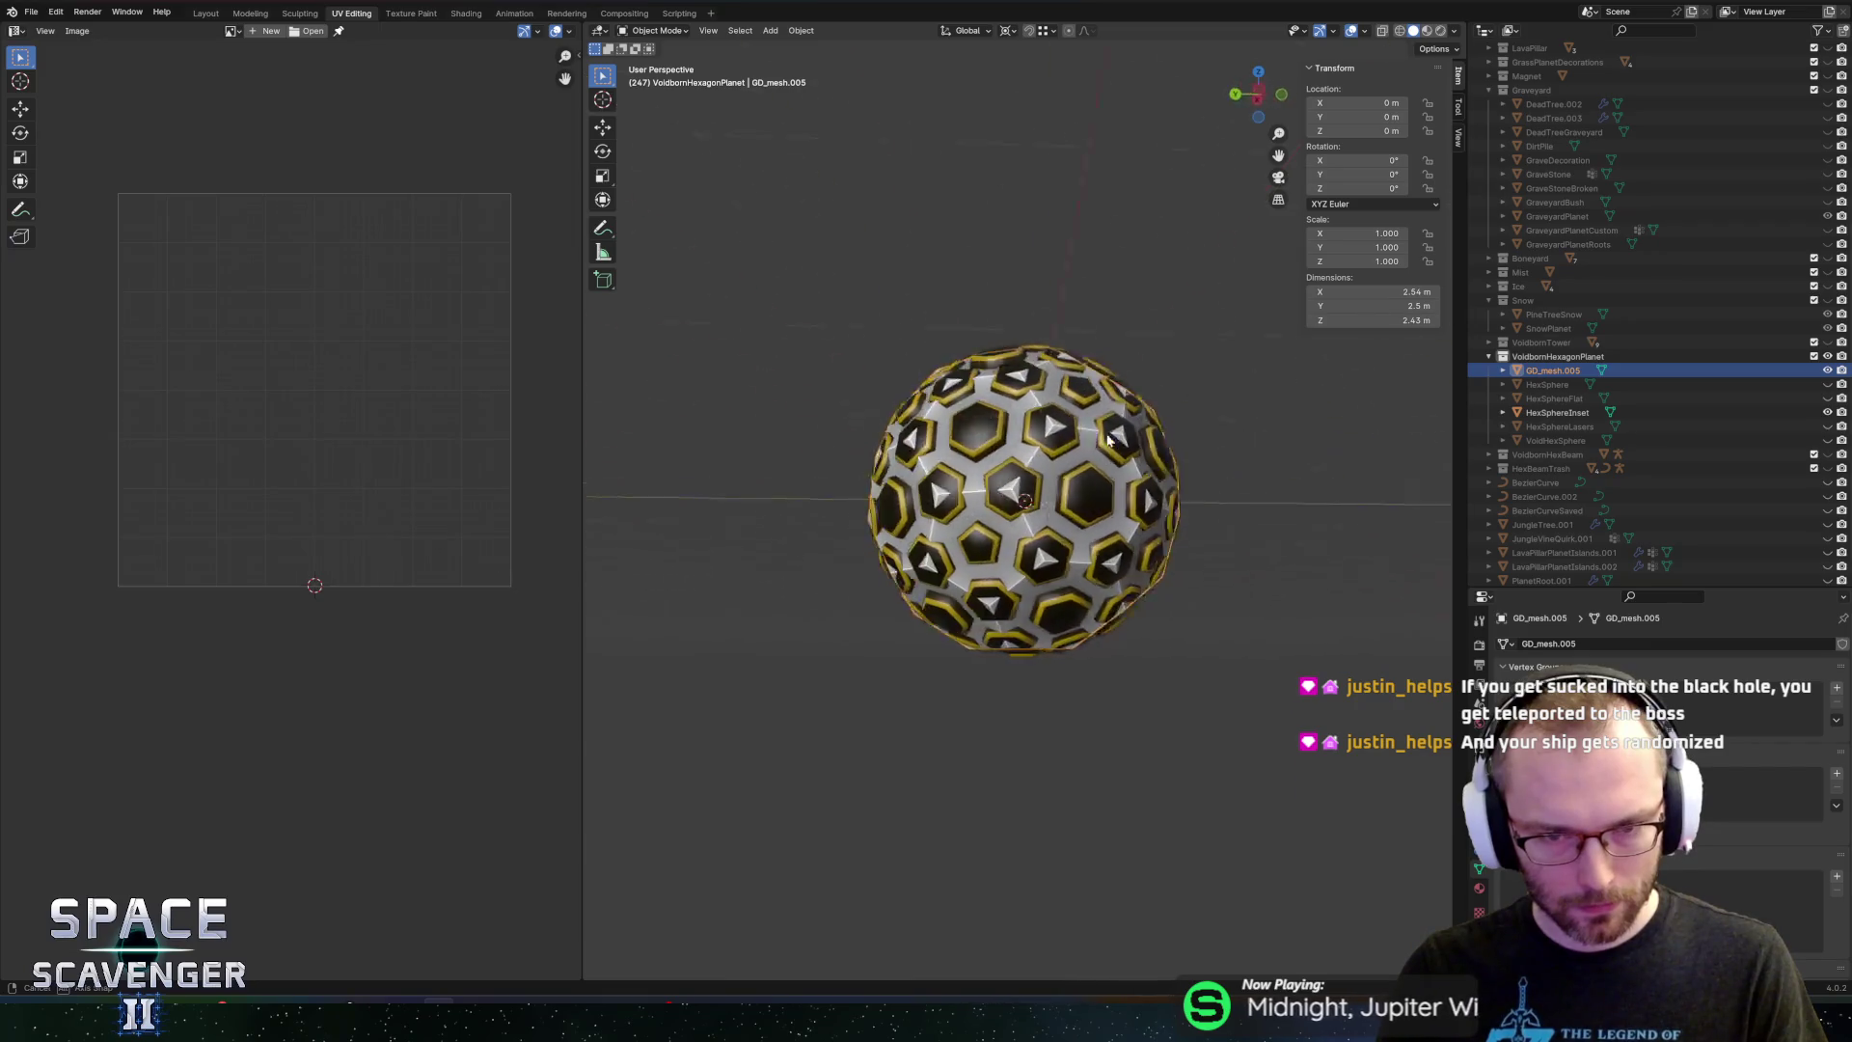
# Rename GD_mesh.005 to HexSphereLowPoly in the Outliner and save Planets.blend
pyautogui.moveTo(1109, 440); pyautogui.dragTo(1074, 461)
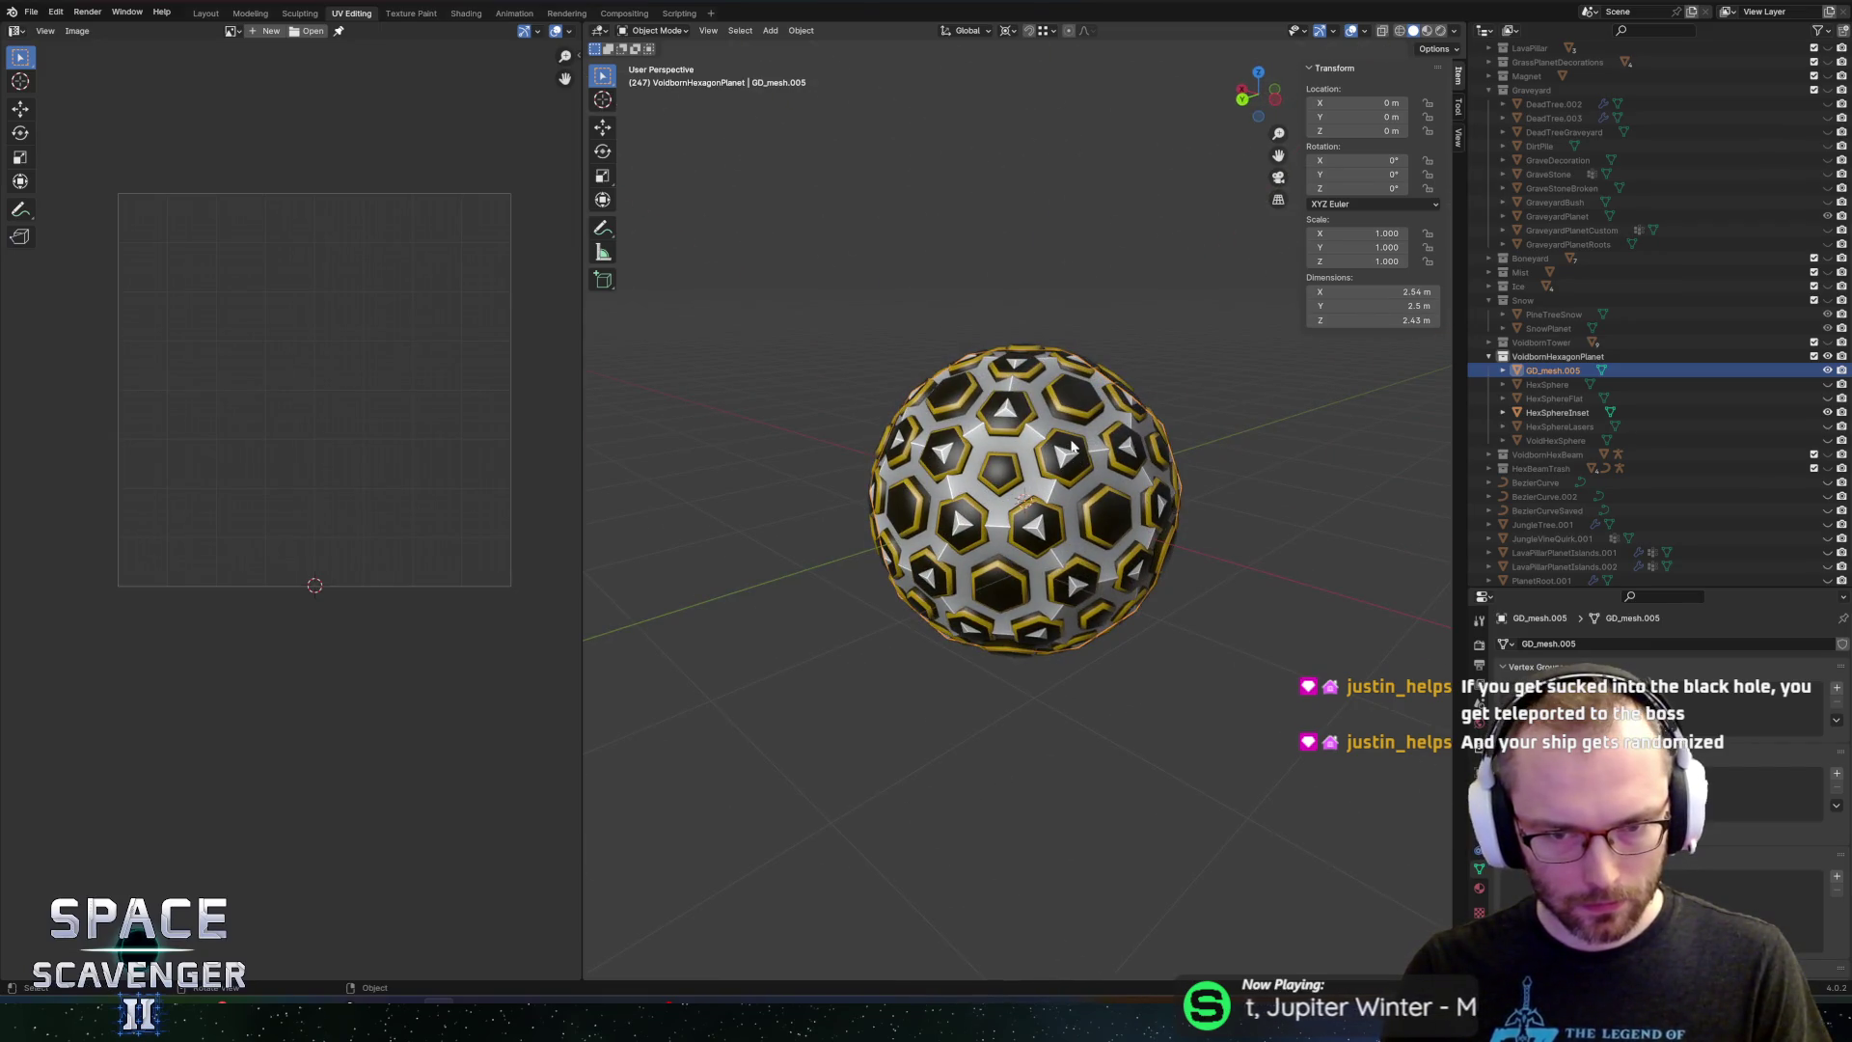
pyautogui.click(1072, 443)
pyautogui.hotkey('alt', 'a')
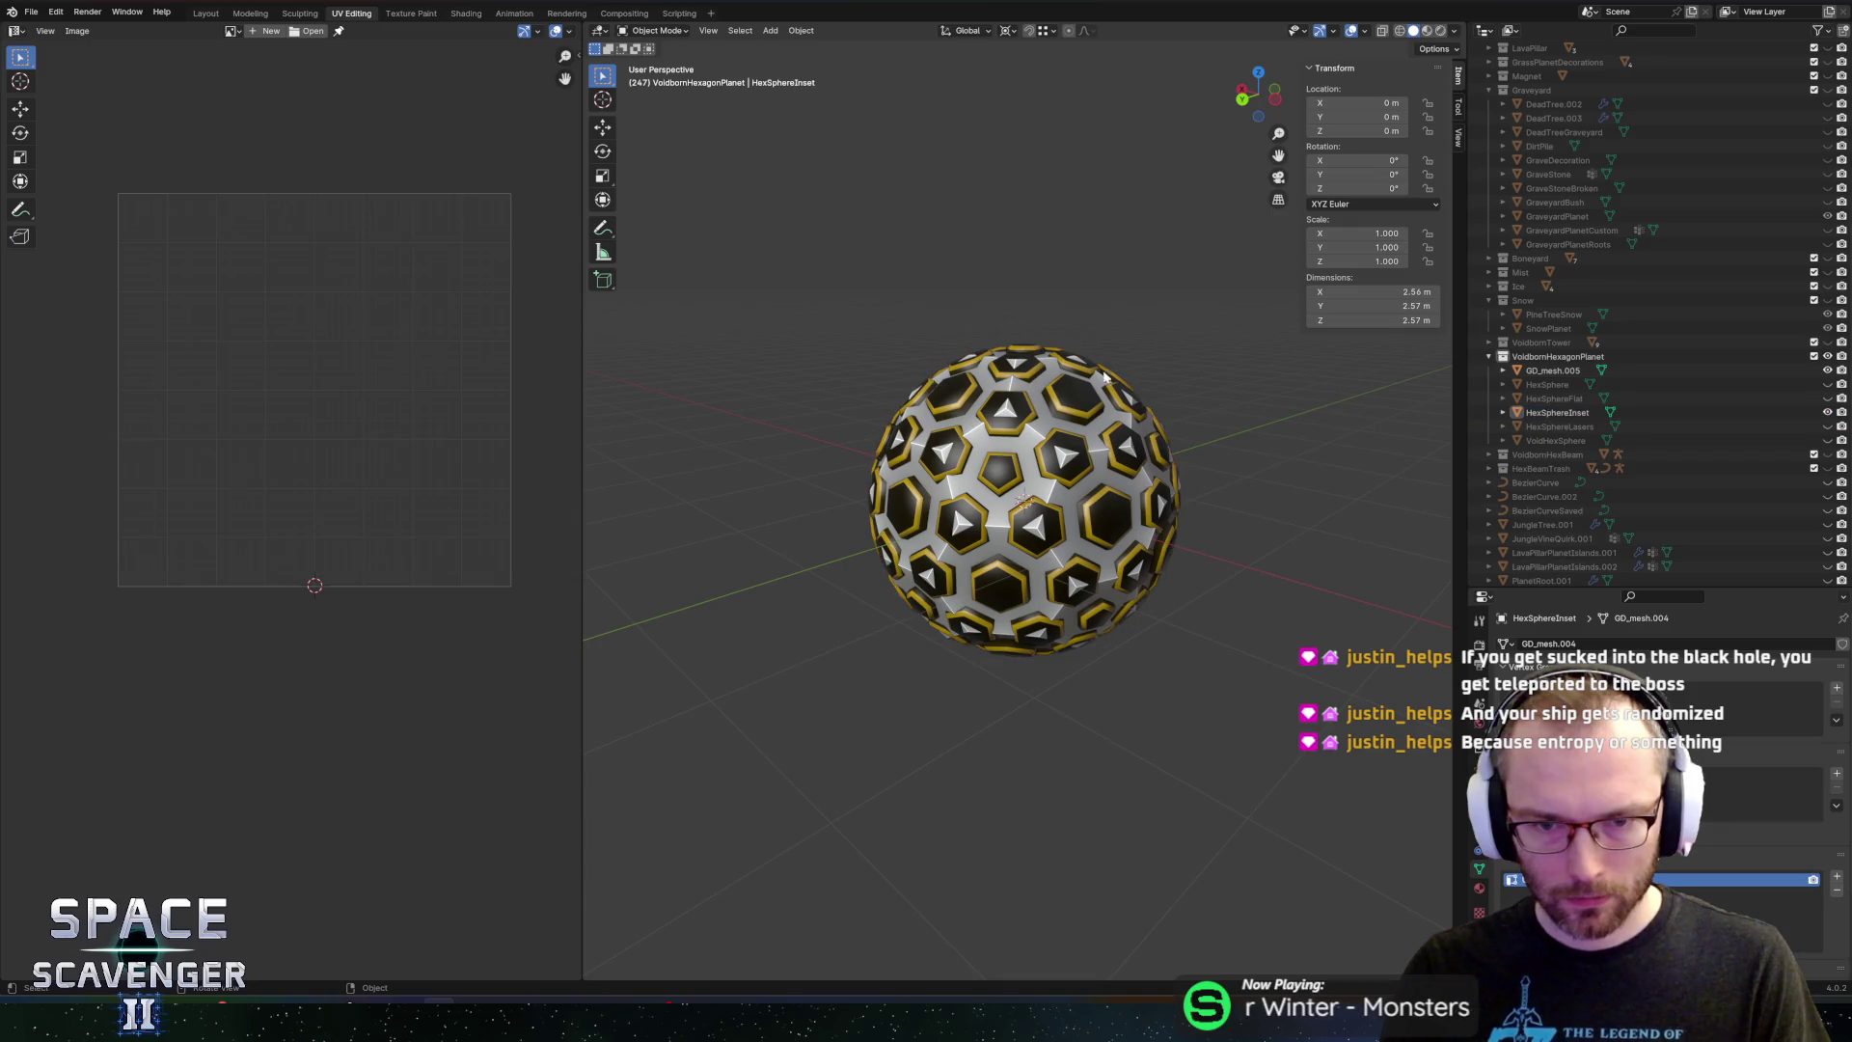
pyautogui.click(1091, 427)
pyautogui.click(1550, 371)
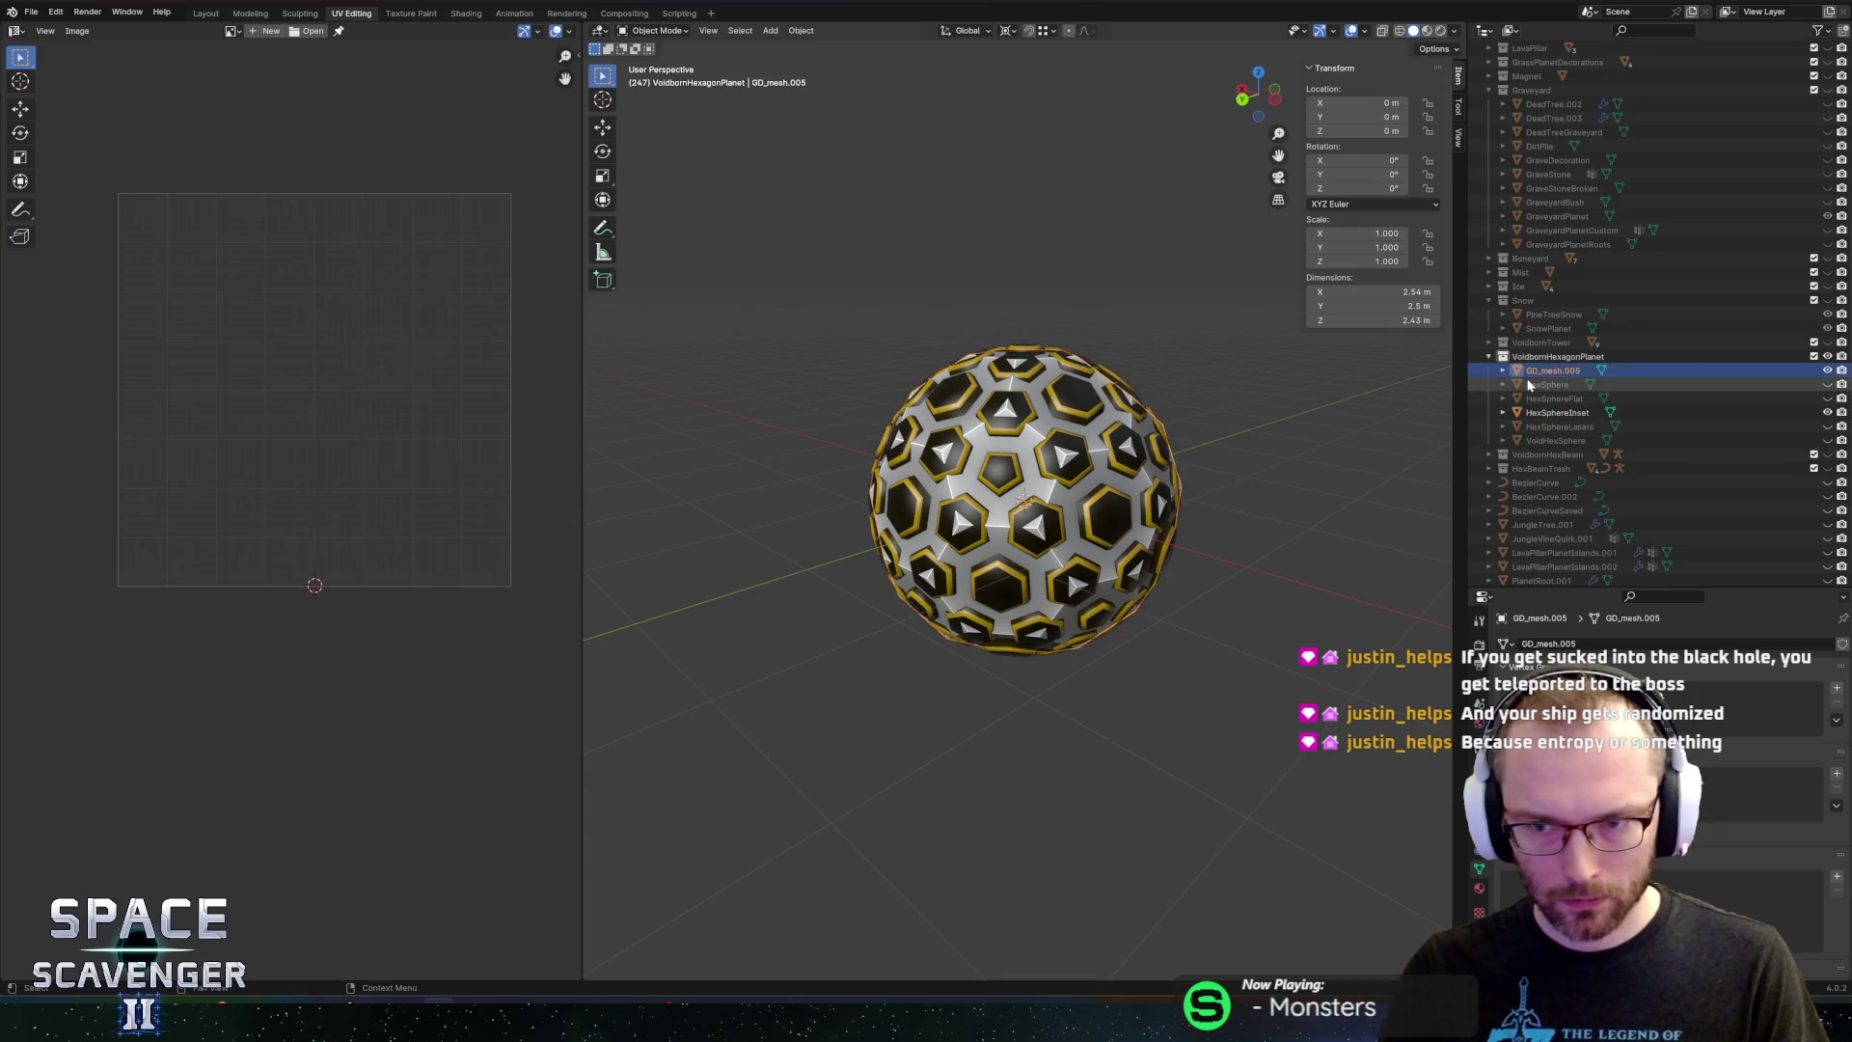
pyautogui.doubleClick(1550, 371)
pyautogui.scroll(-1, 1550, 371)
pyautogui.write('HexSphereLowPol')
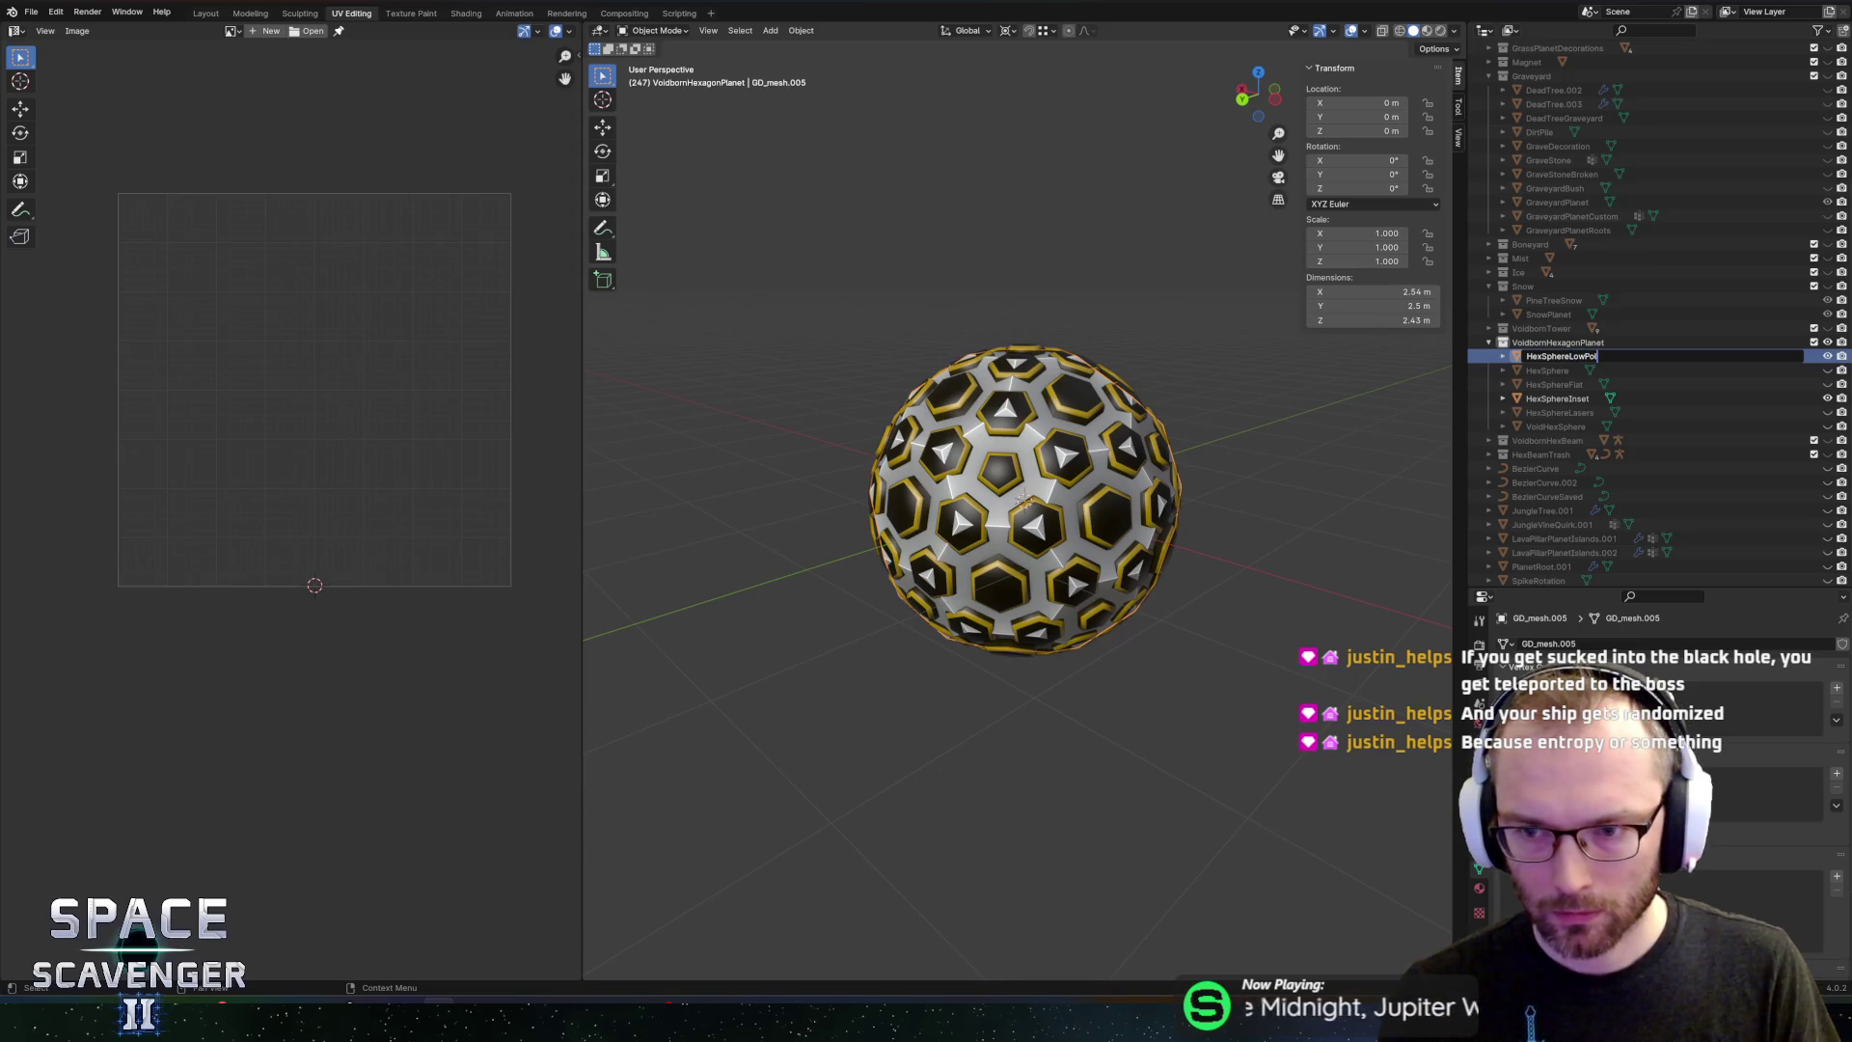
pyautogui.write('y')
pyautogui.press('Return')
pyautogui.hotkey('ctrl', 's')
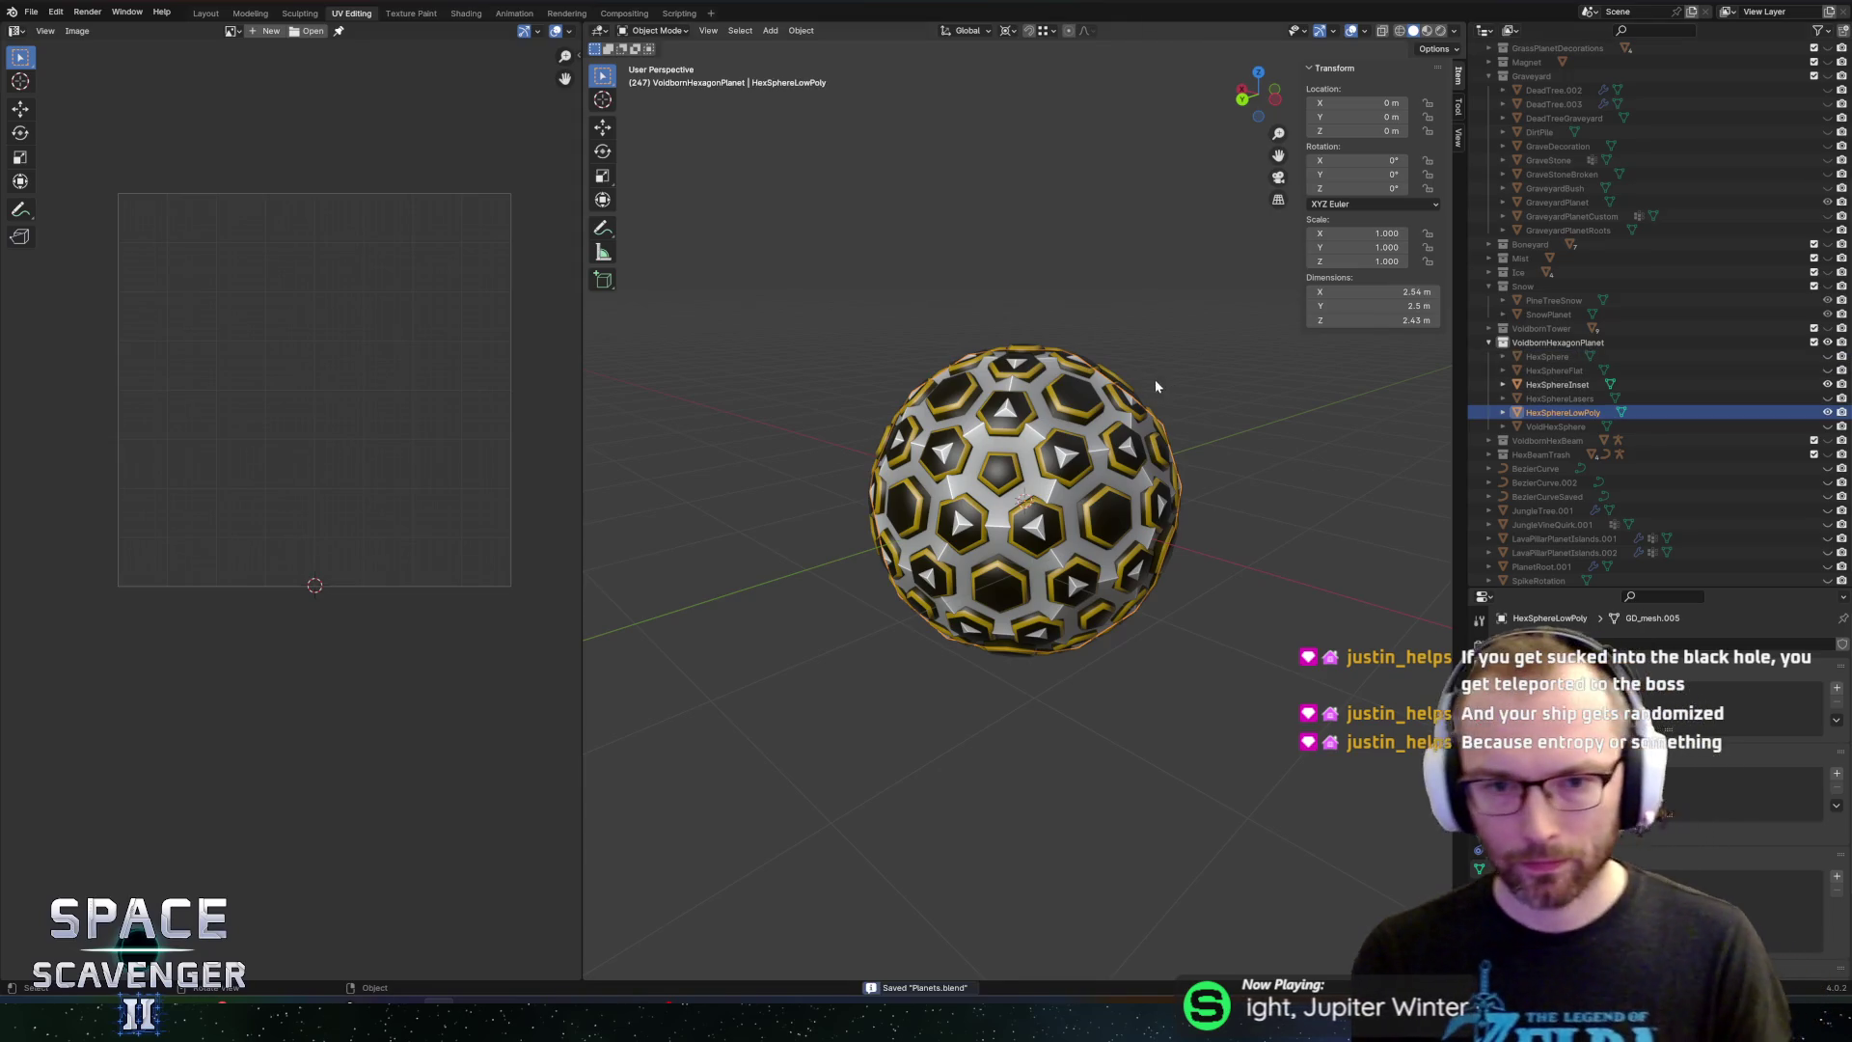
pyautogui.press('Tab')
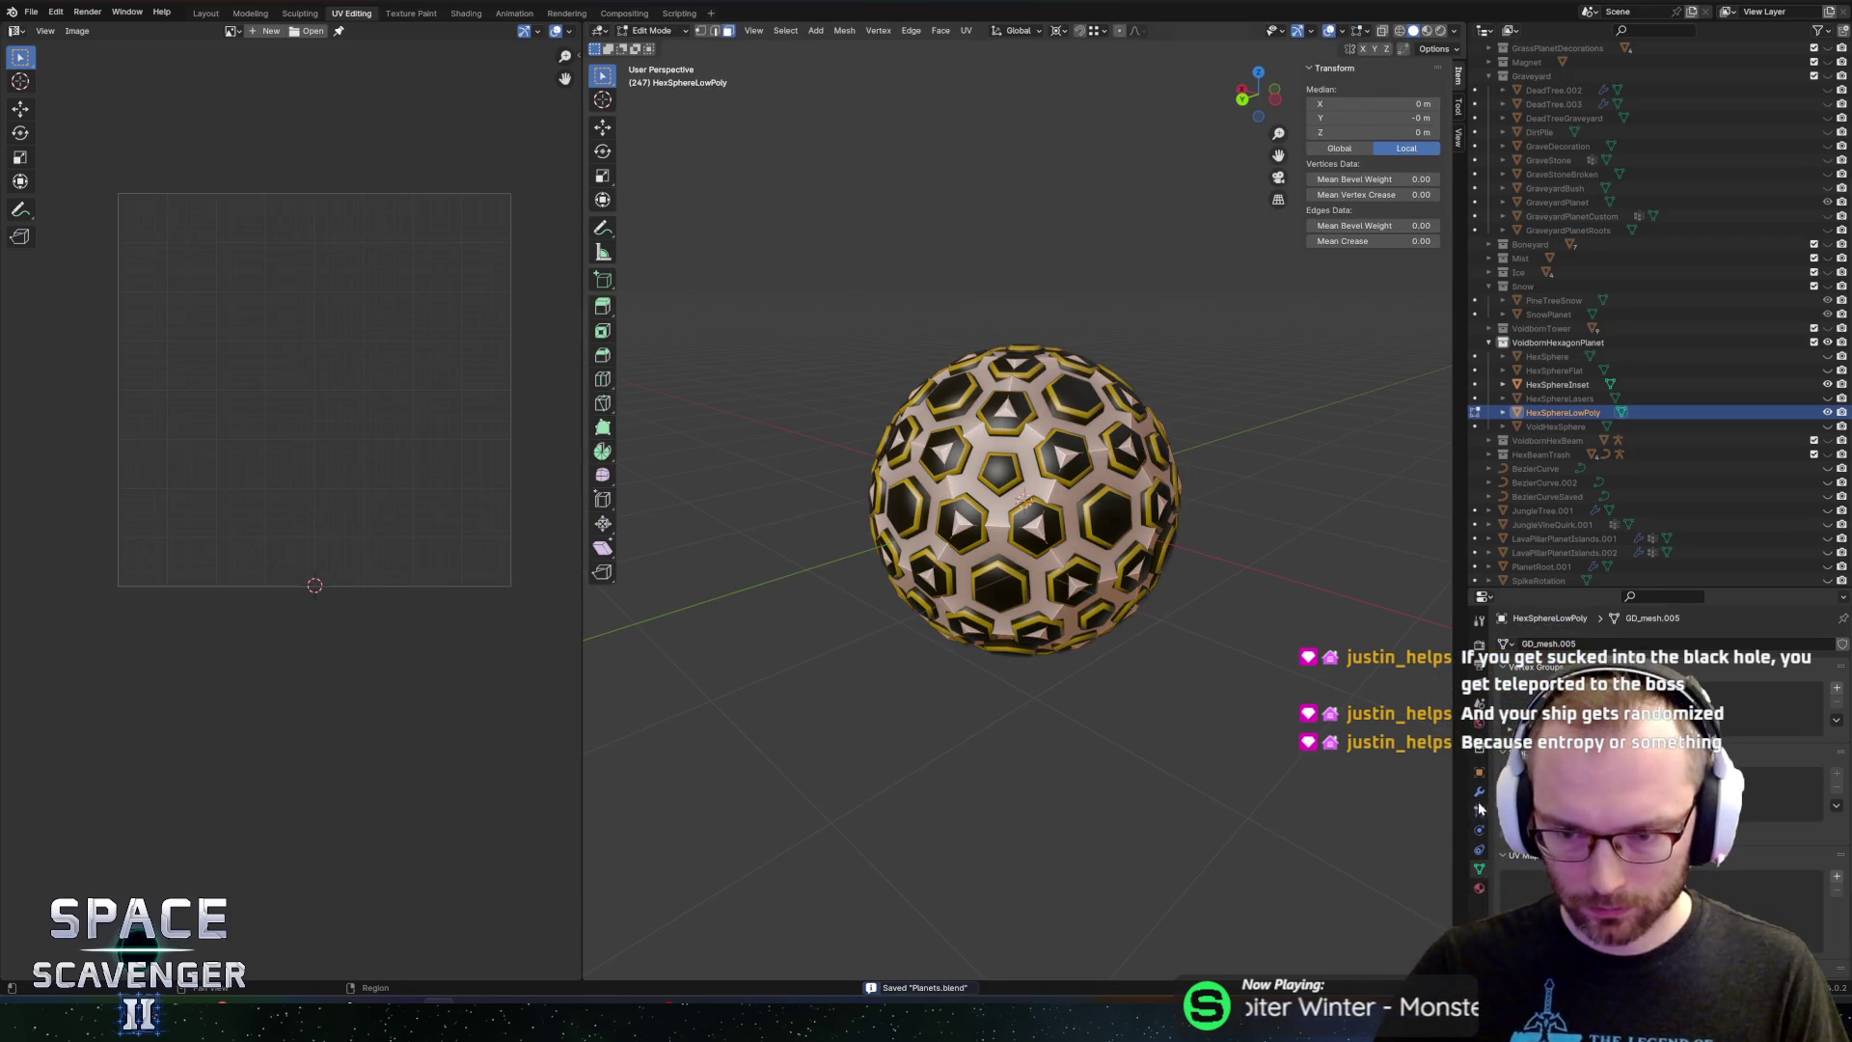
# Assign the PaletteNew material to the dome
pyautogui.click(1480, 794)
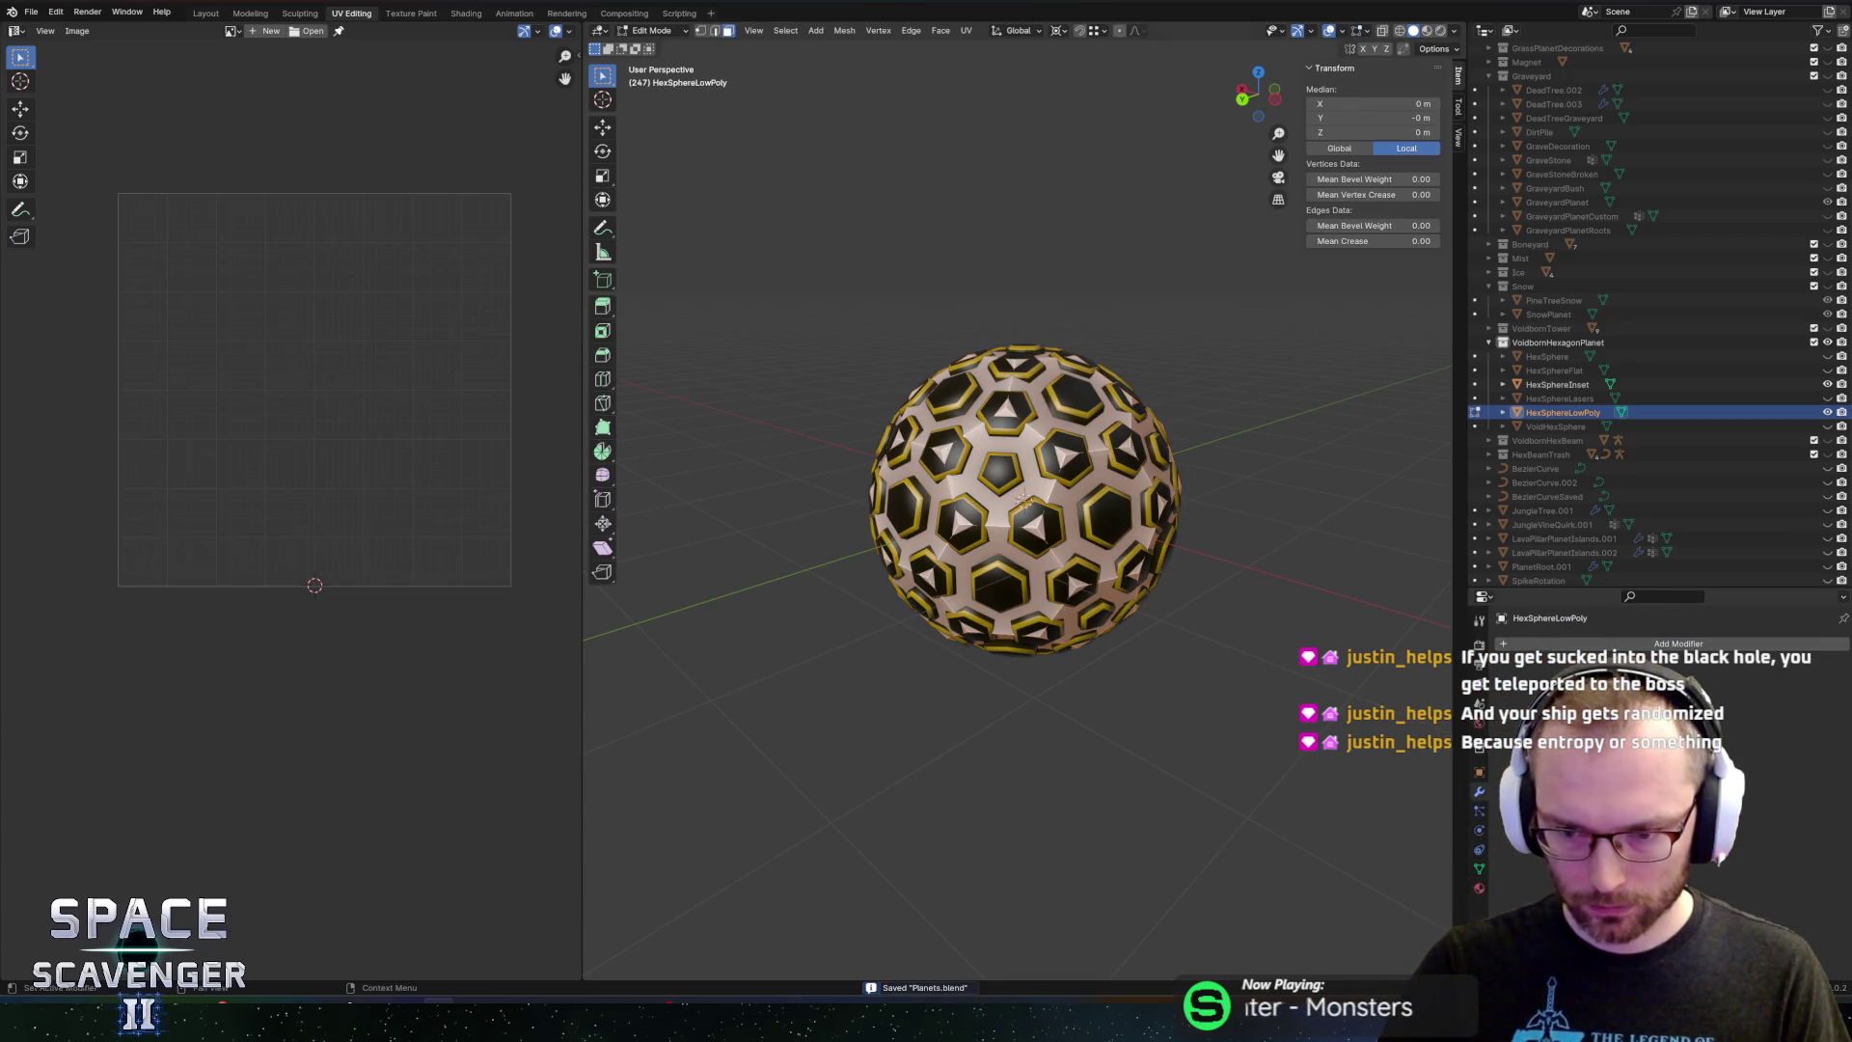
pyautogui.click(1479, 888)
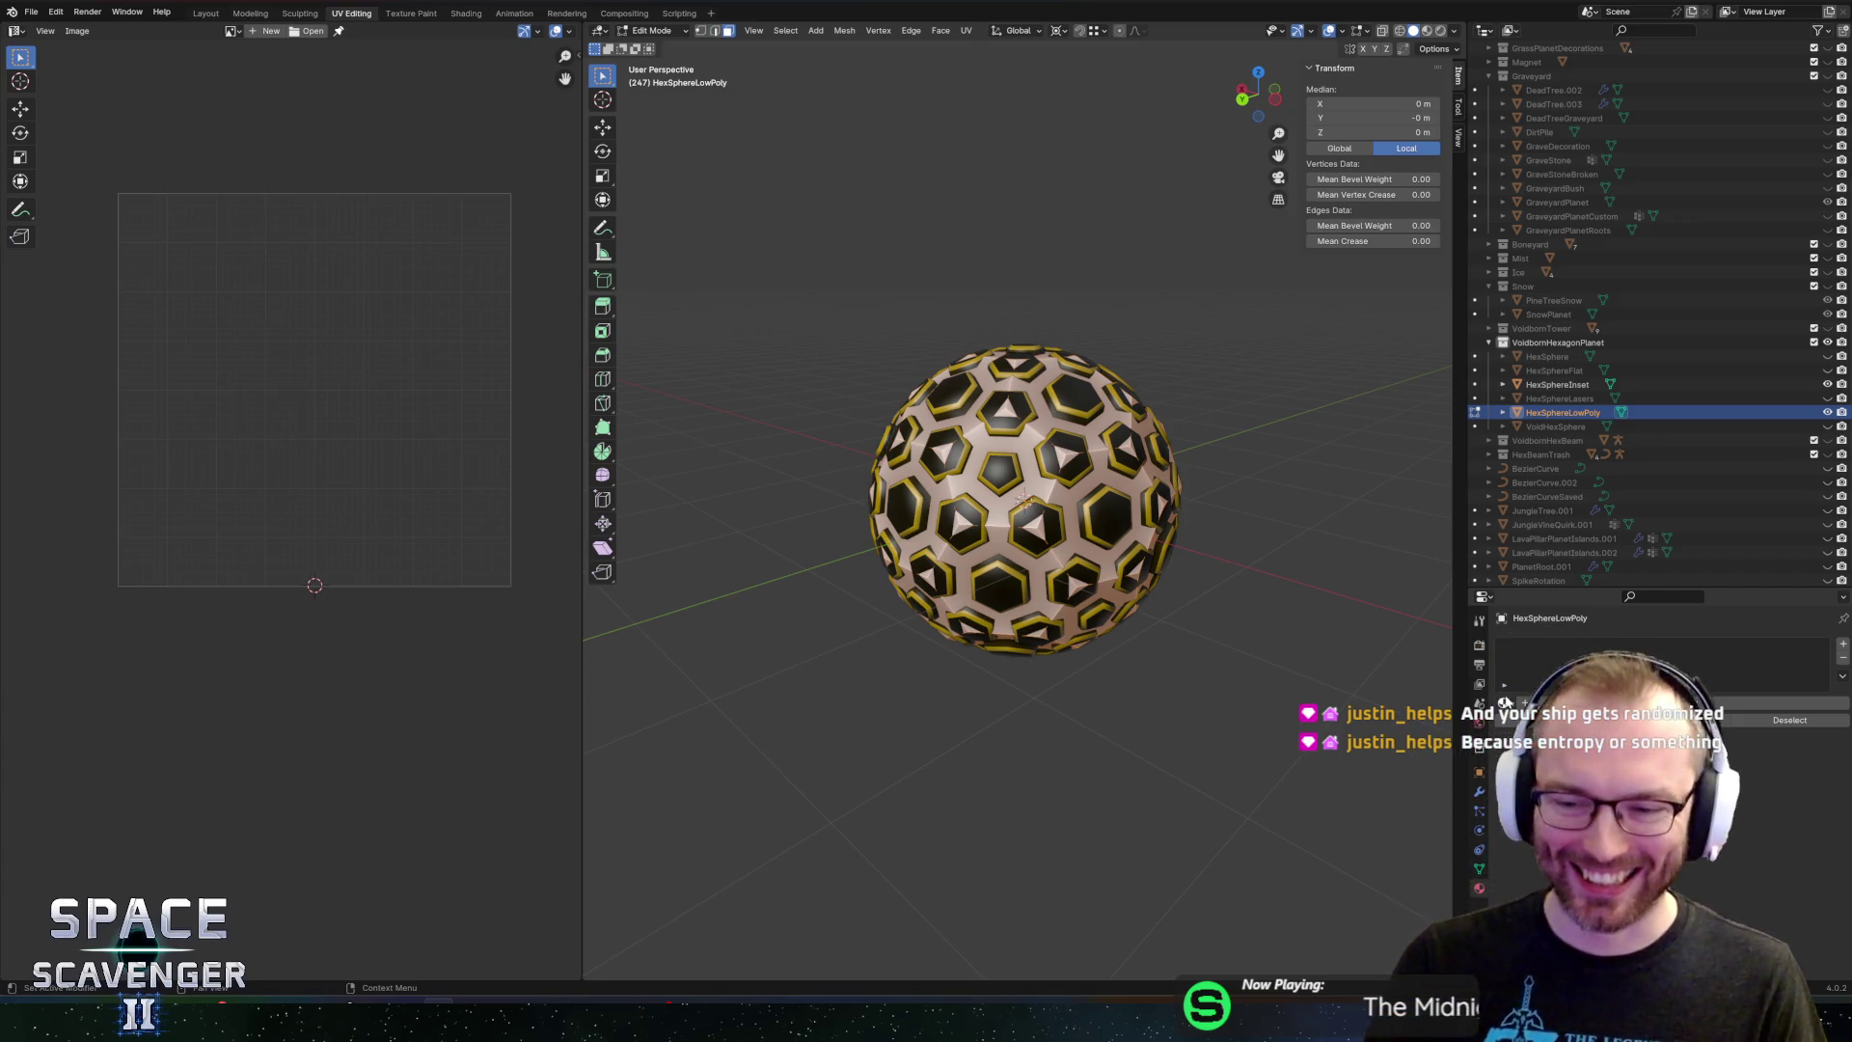
pyautogui.click(1510, 719)
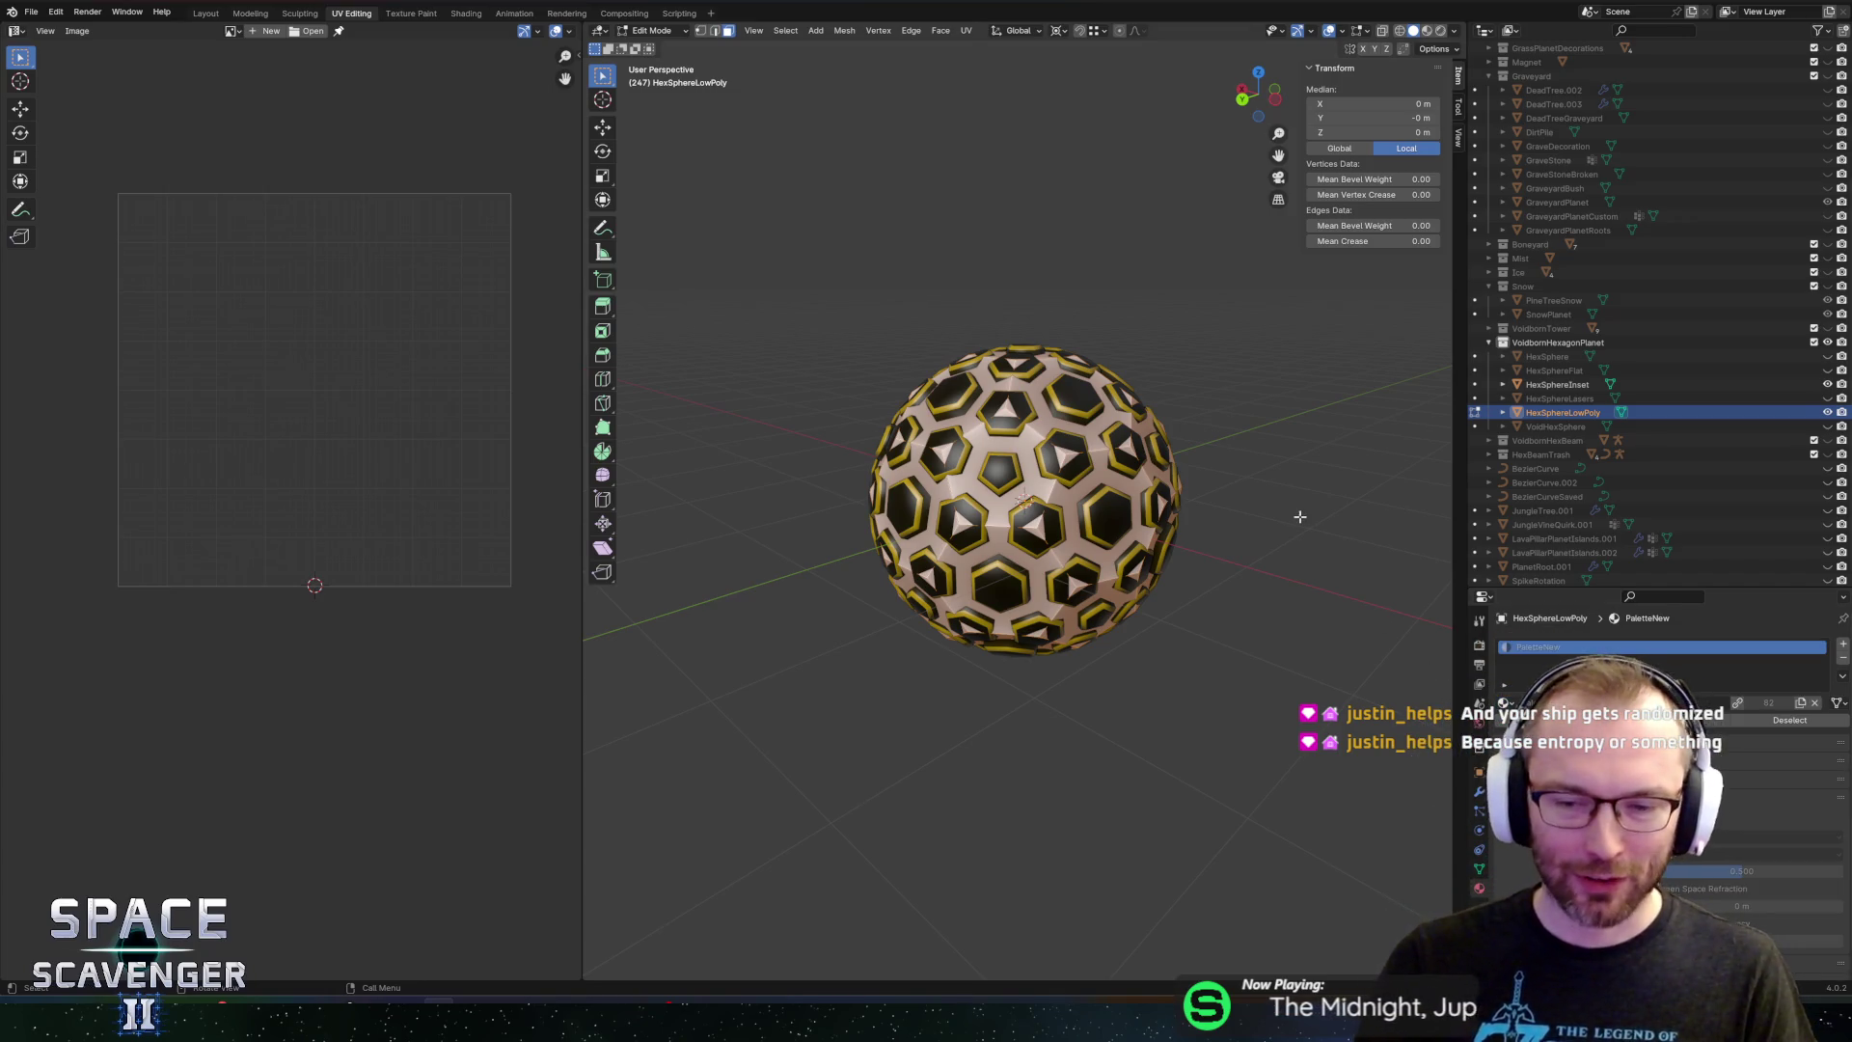
pyautogui.moveTo(1156, 518); pyautogui.dragTo(1059, 519)
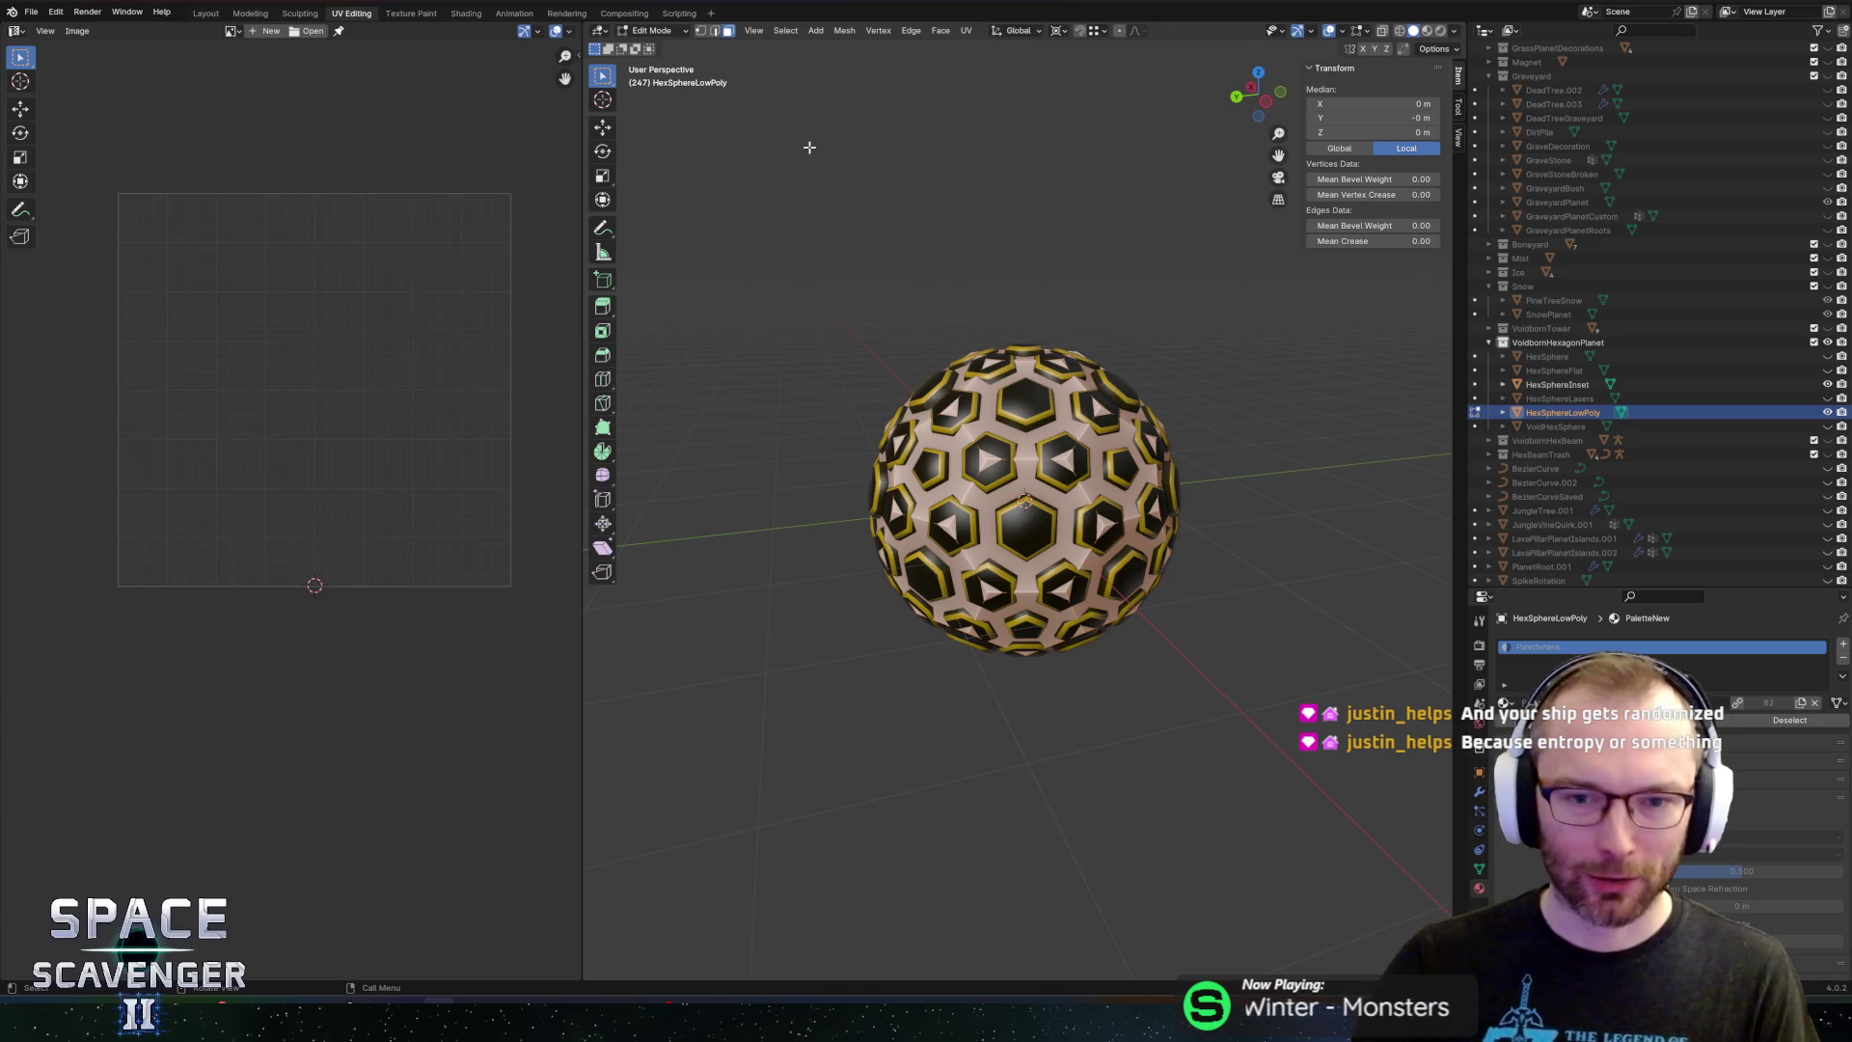
pyautogui.moveTo(937, 347); pyautogui.dragTo(1087, 275)
pyautogui.scroll(3, 955, 338)
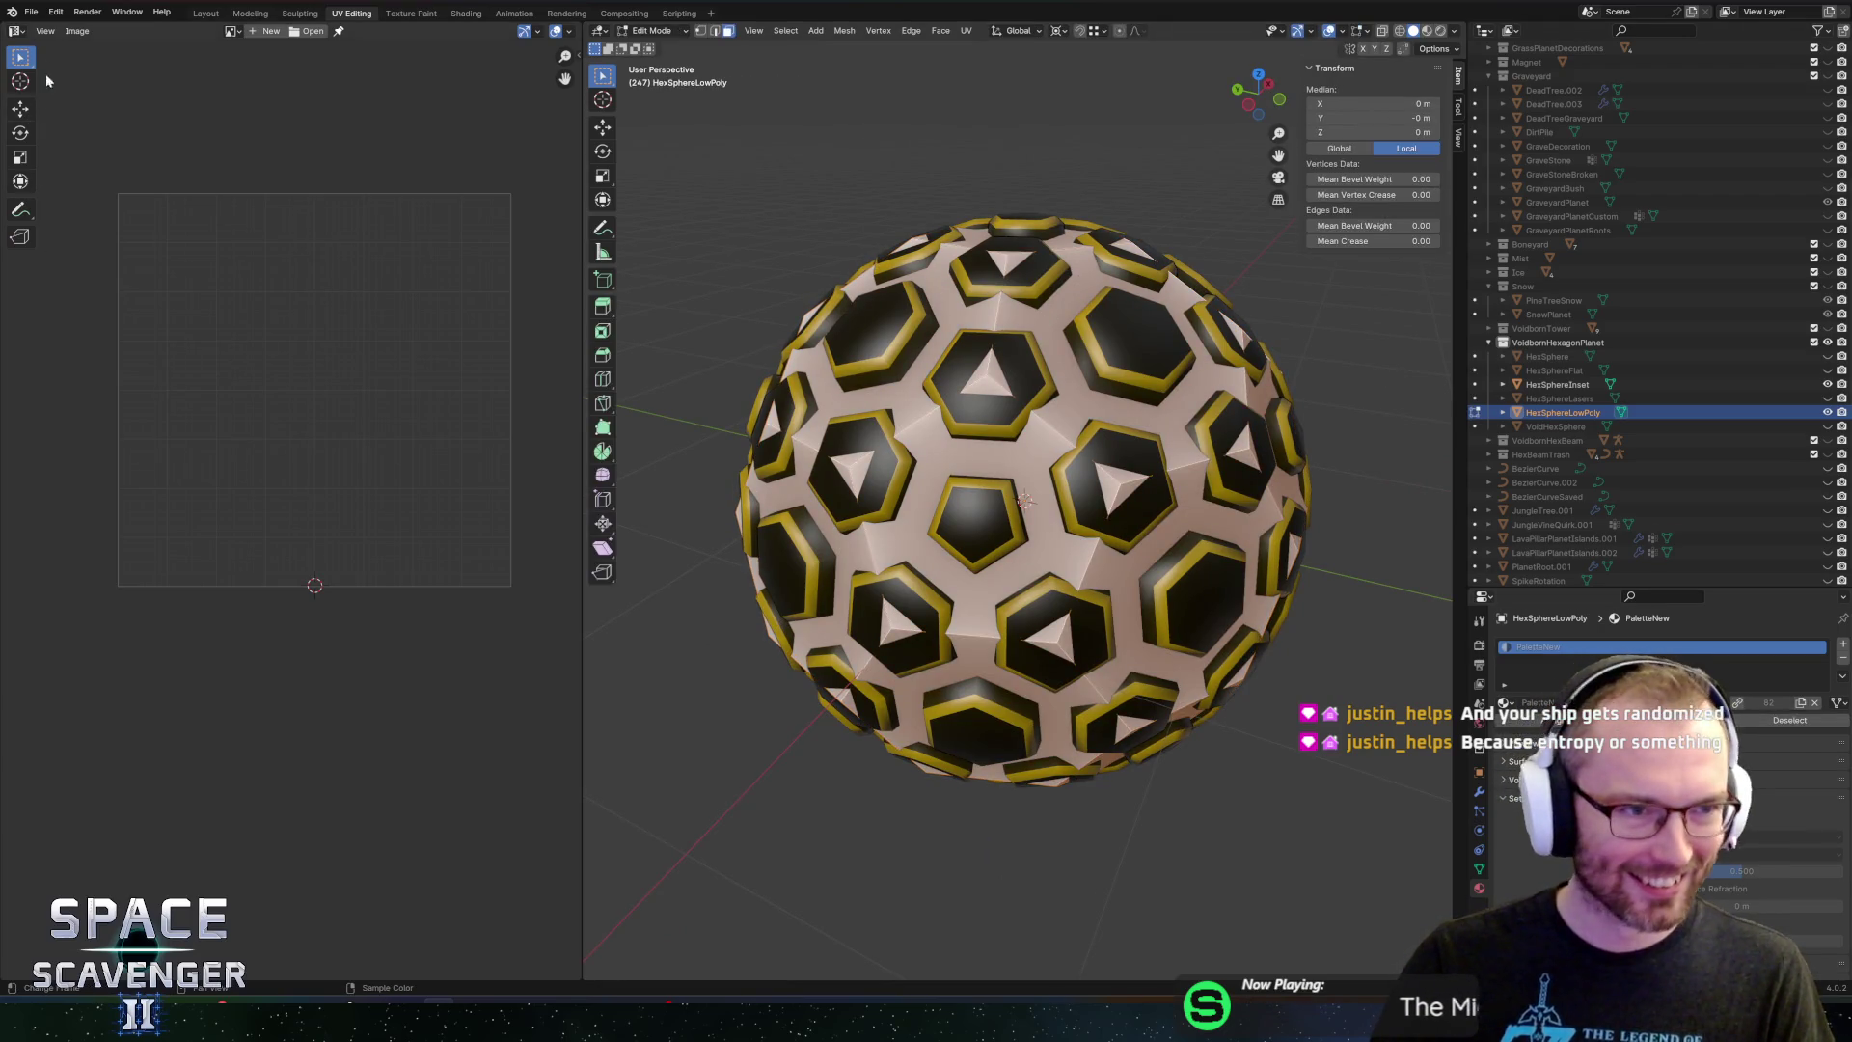
# Add a UV map and shrink the dome's UVs onto the golden yellow swatch of PaletteNew.png
pyautogui.click(1480, 867)
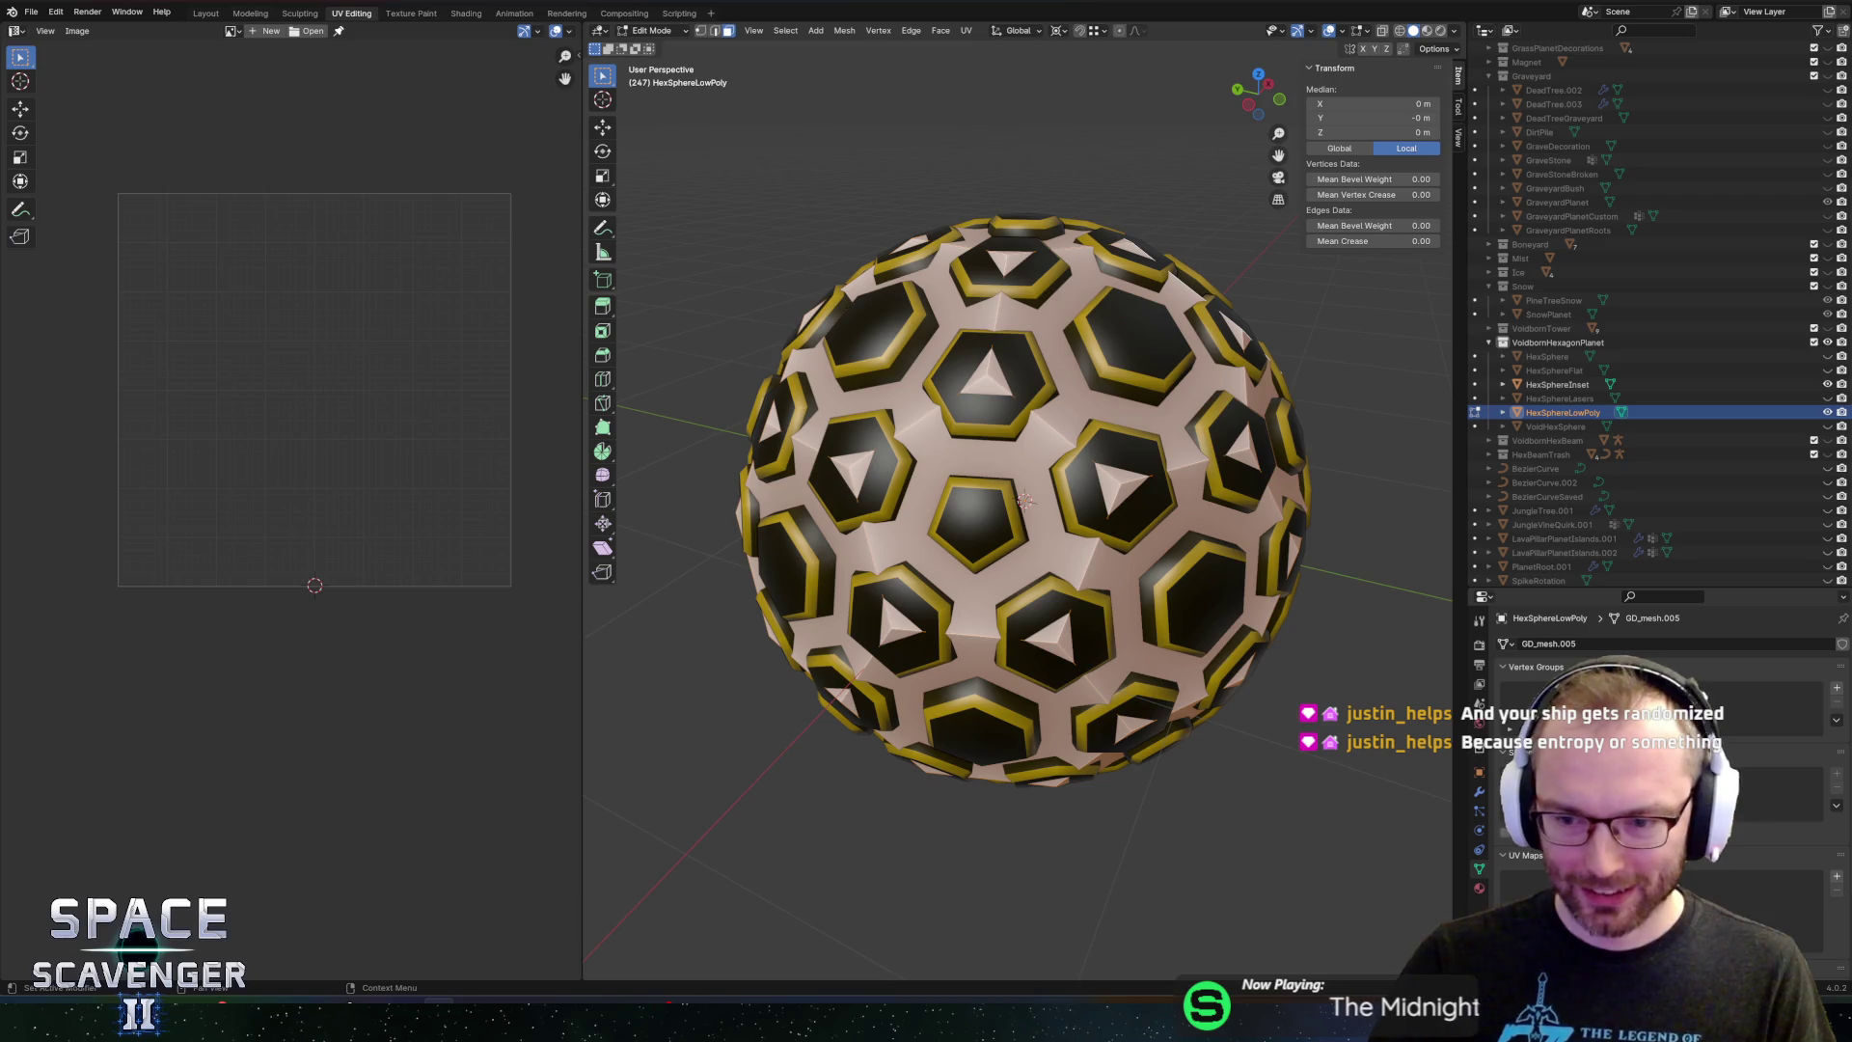
pyautogui.click(1836, 875)
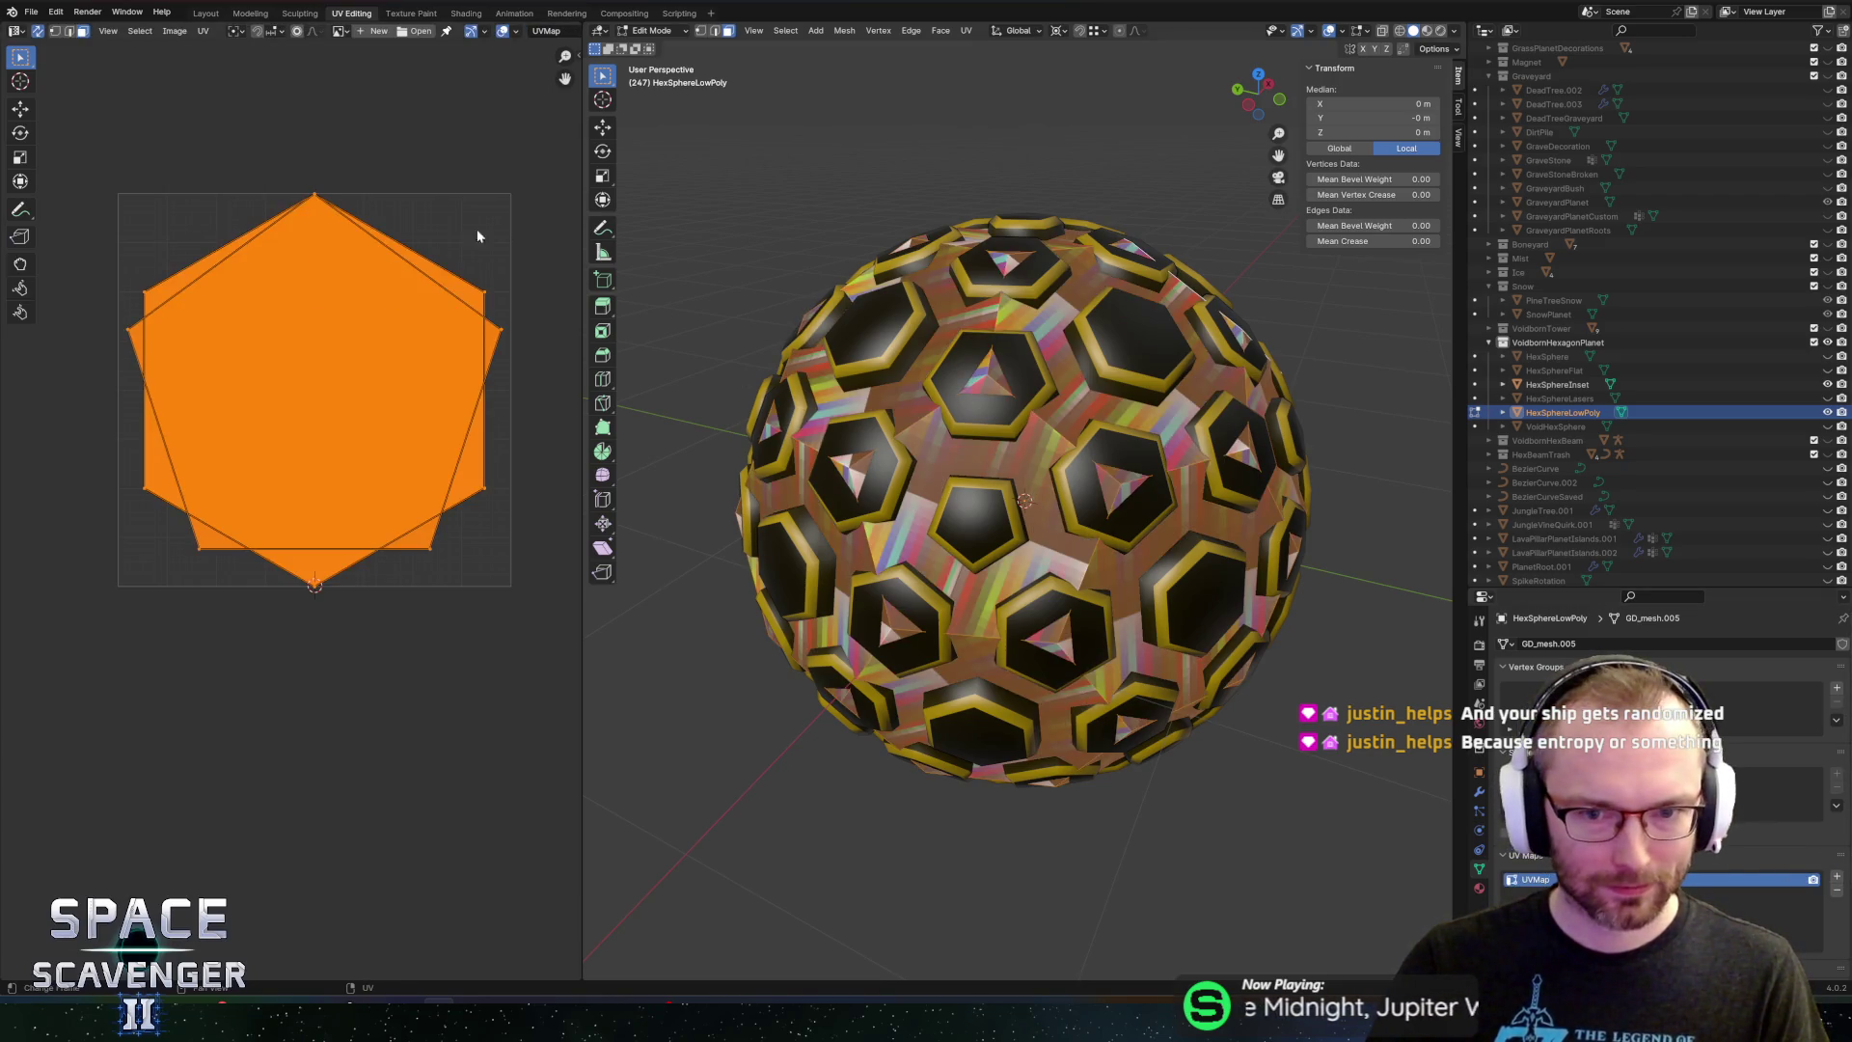
pyautogui.click(341, 30)
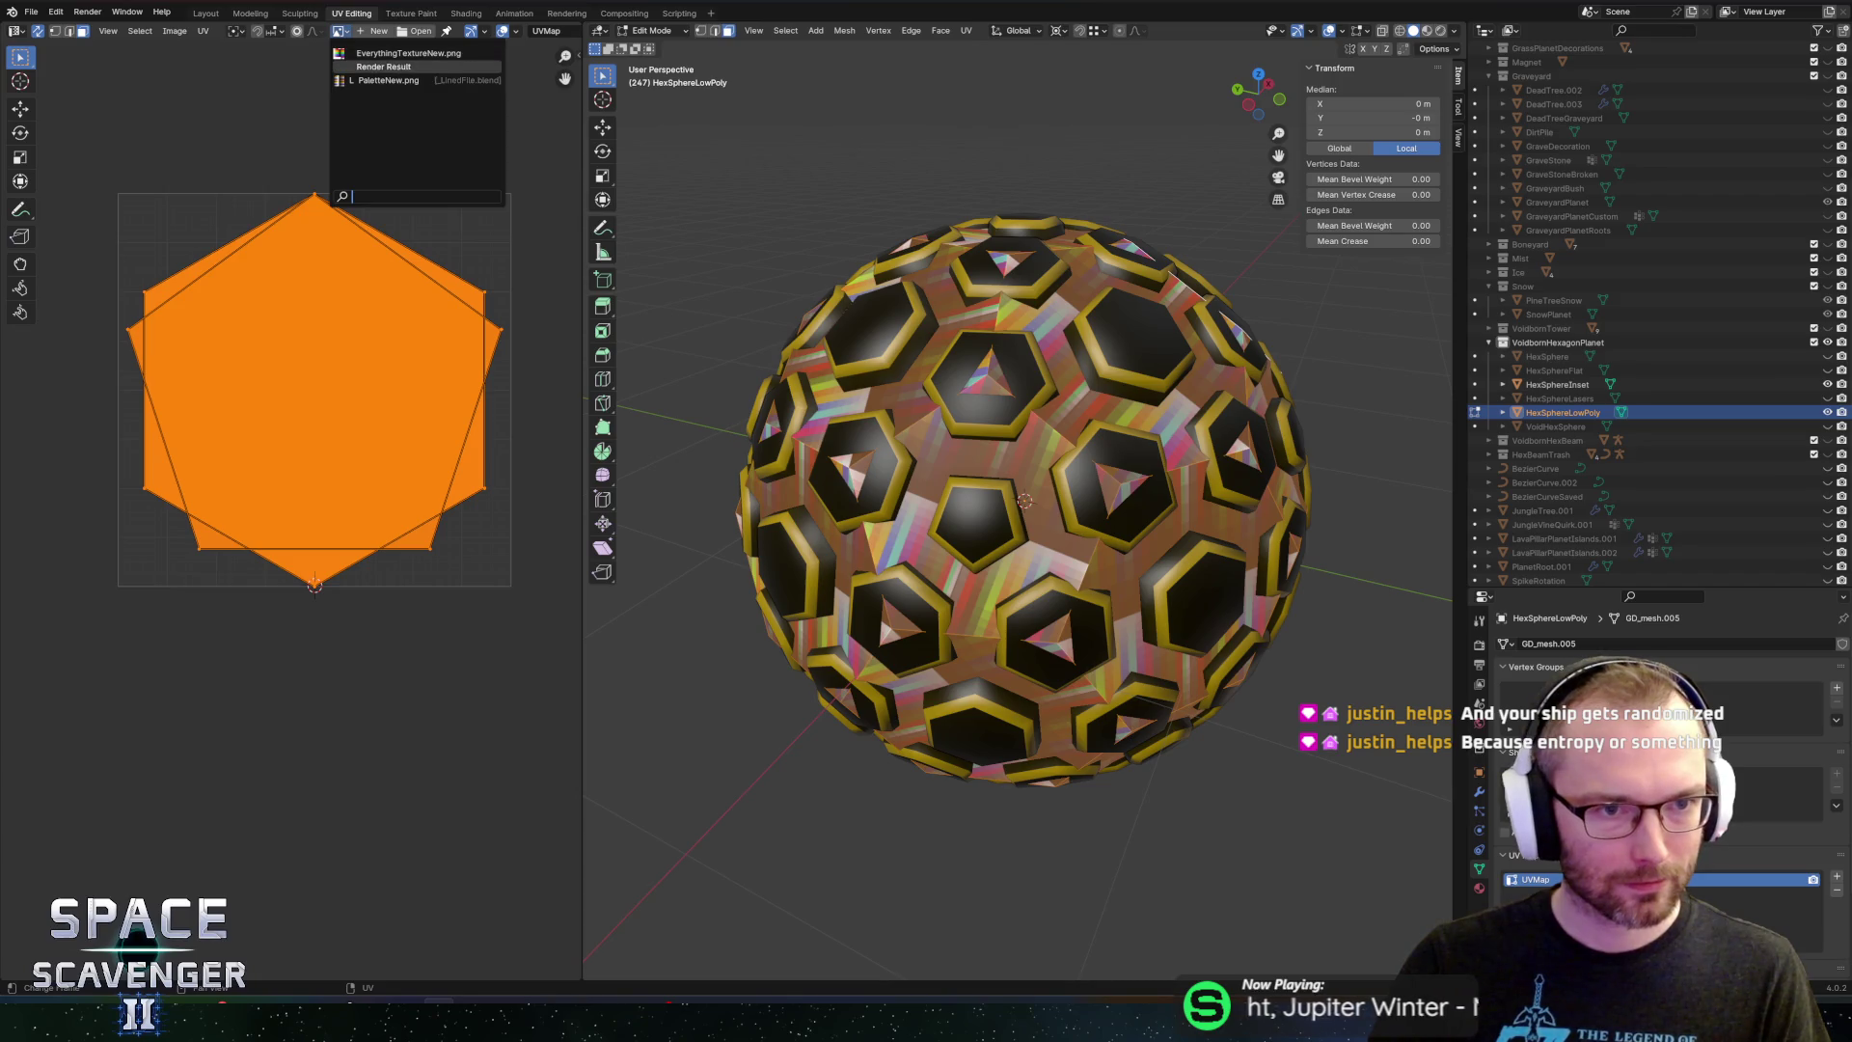
pyautogui.click(386, 80)
pyautogui.moveTo(124, 100)
pyautogui.mouseDown()
pyautogui.moveTo(601, 681)
pyautogui.moveTo(560, 693)
pyautogui.mouseUp()
pyautogui.press('s')
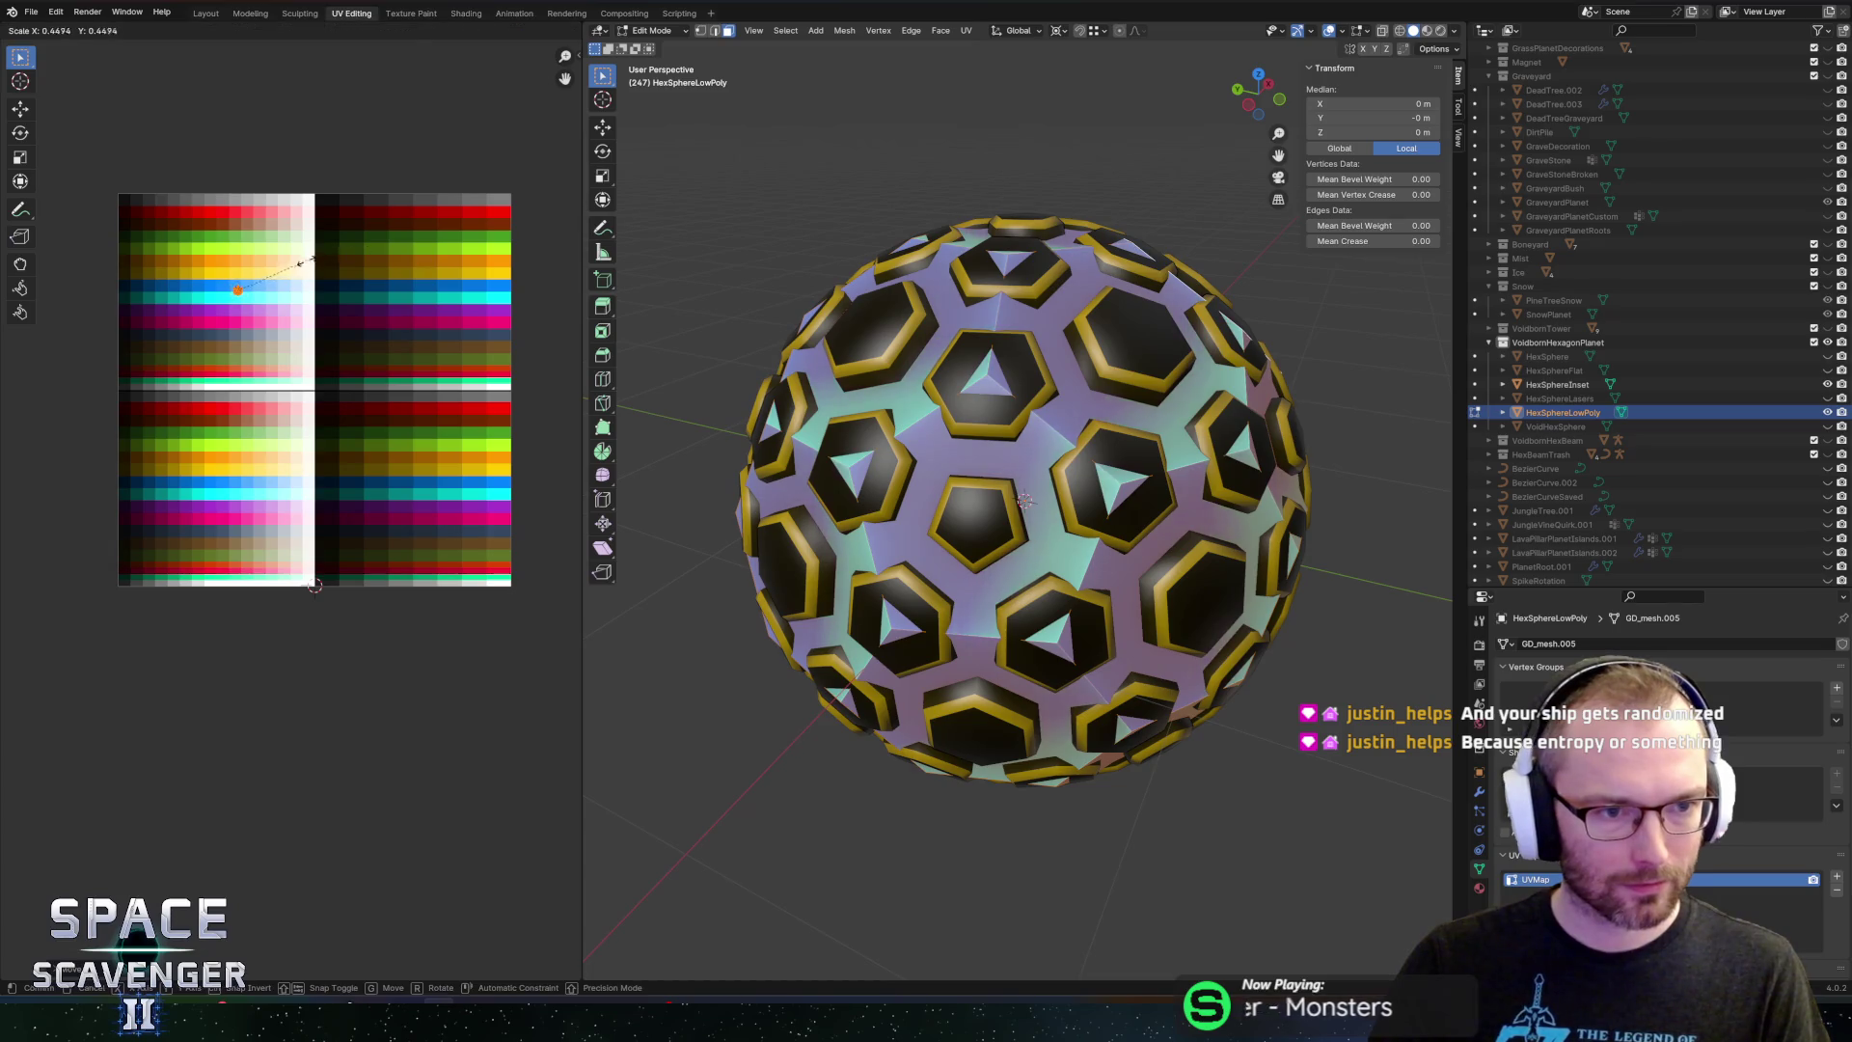
pyautogui.click(256, 231)
pyautogui.scroll(5, 260, 250)
pyautogui.hscroll(-5, 260, 250)
pyautogui.scroll(-3, 260, 250)
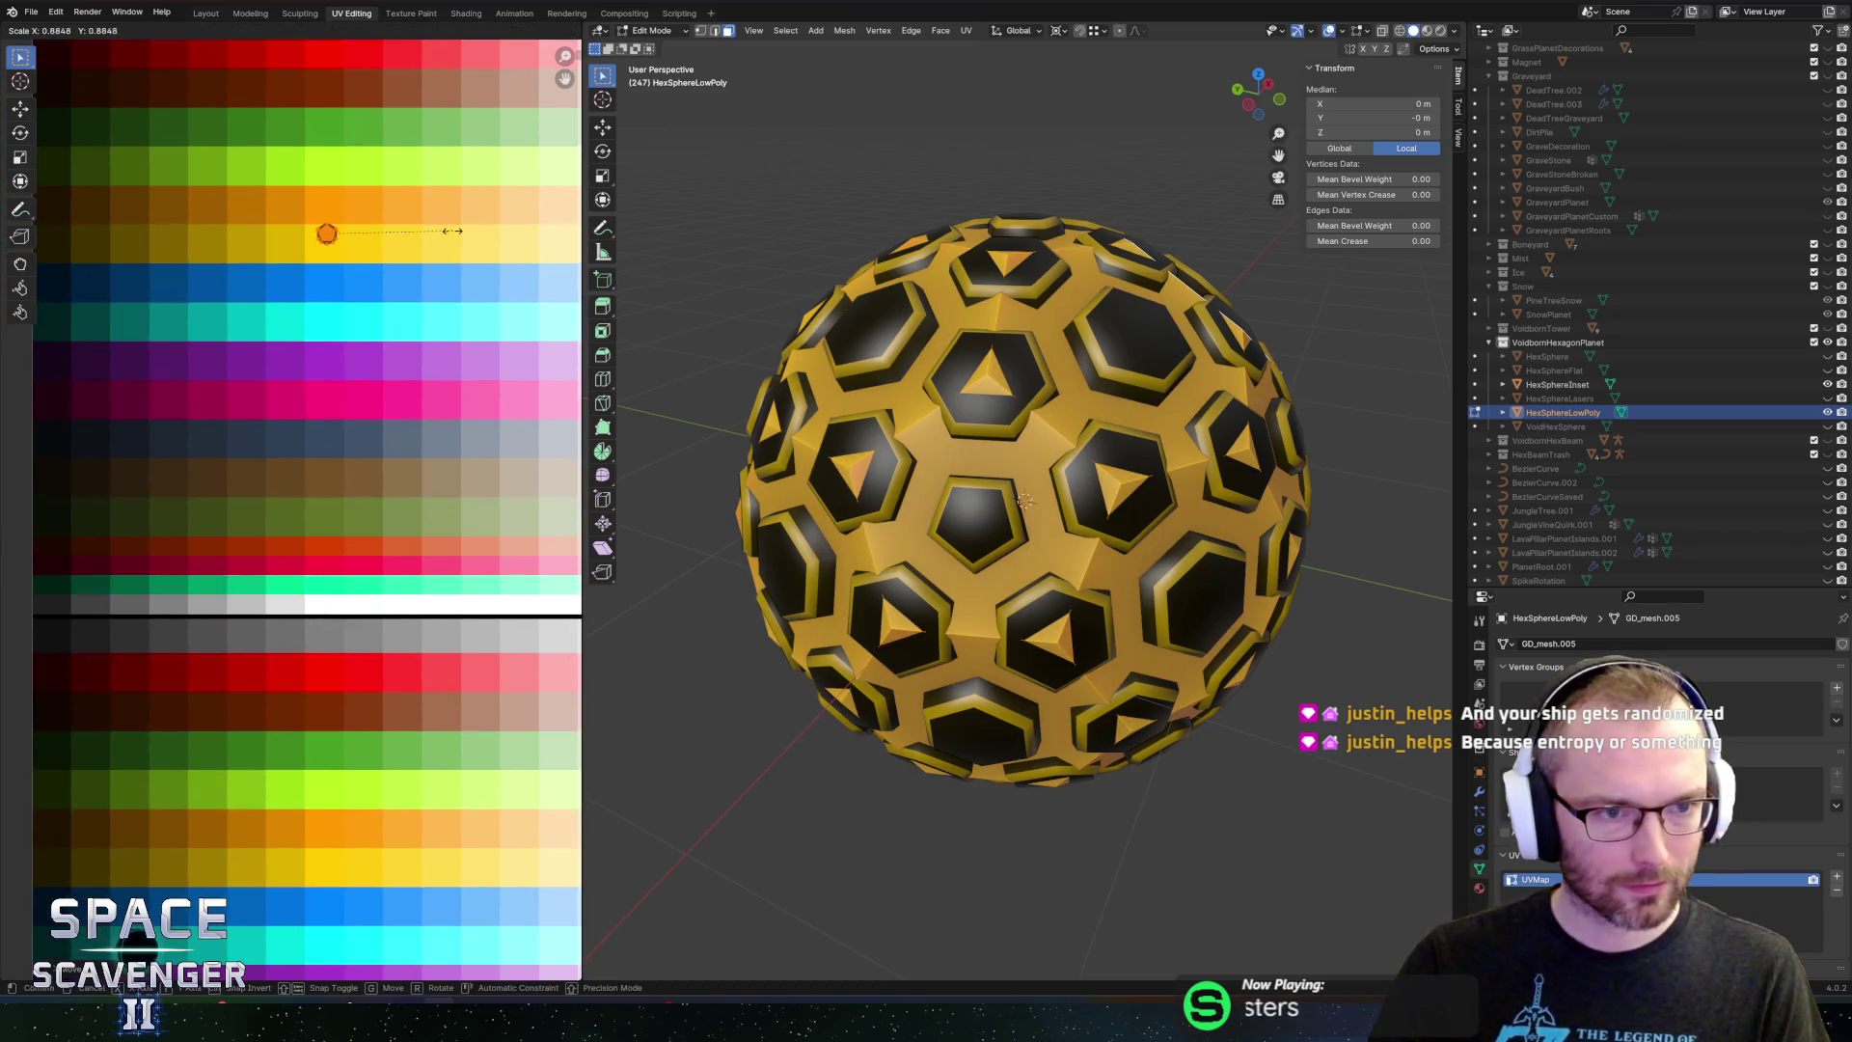
# Export the model as FBX from Object Mode and switch to Unity
pyautogui.press('Tab')
pyautogui.scroll(-5, 952, 380)
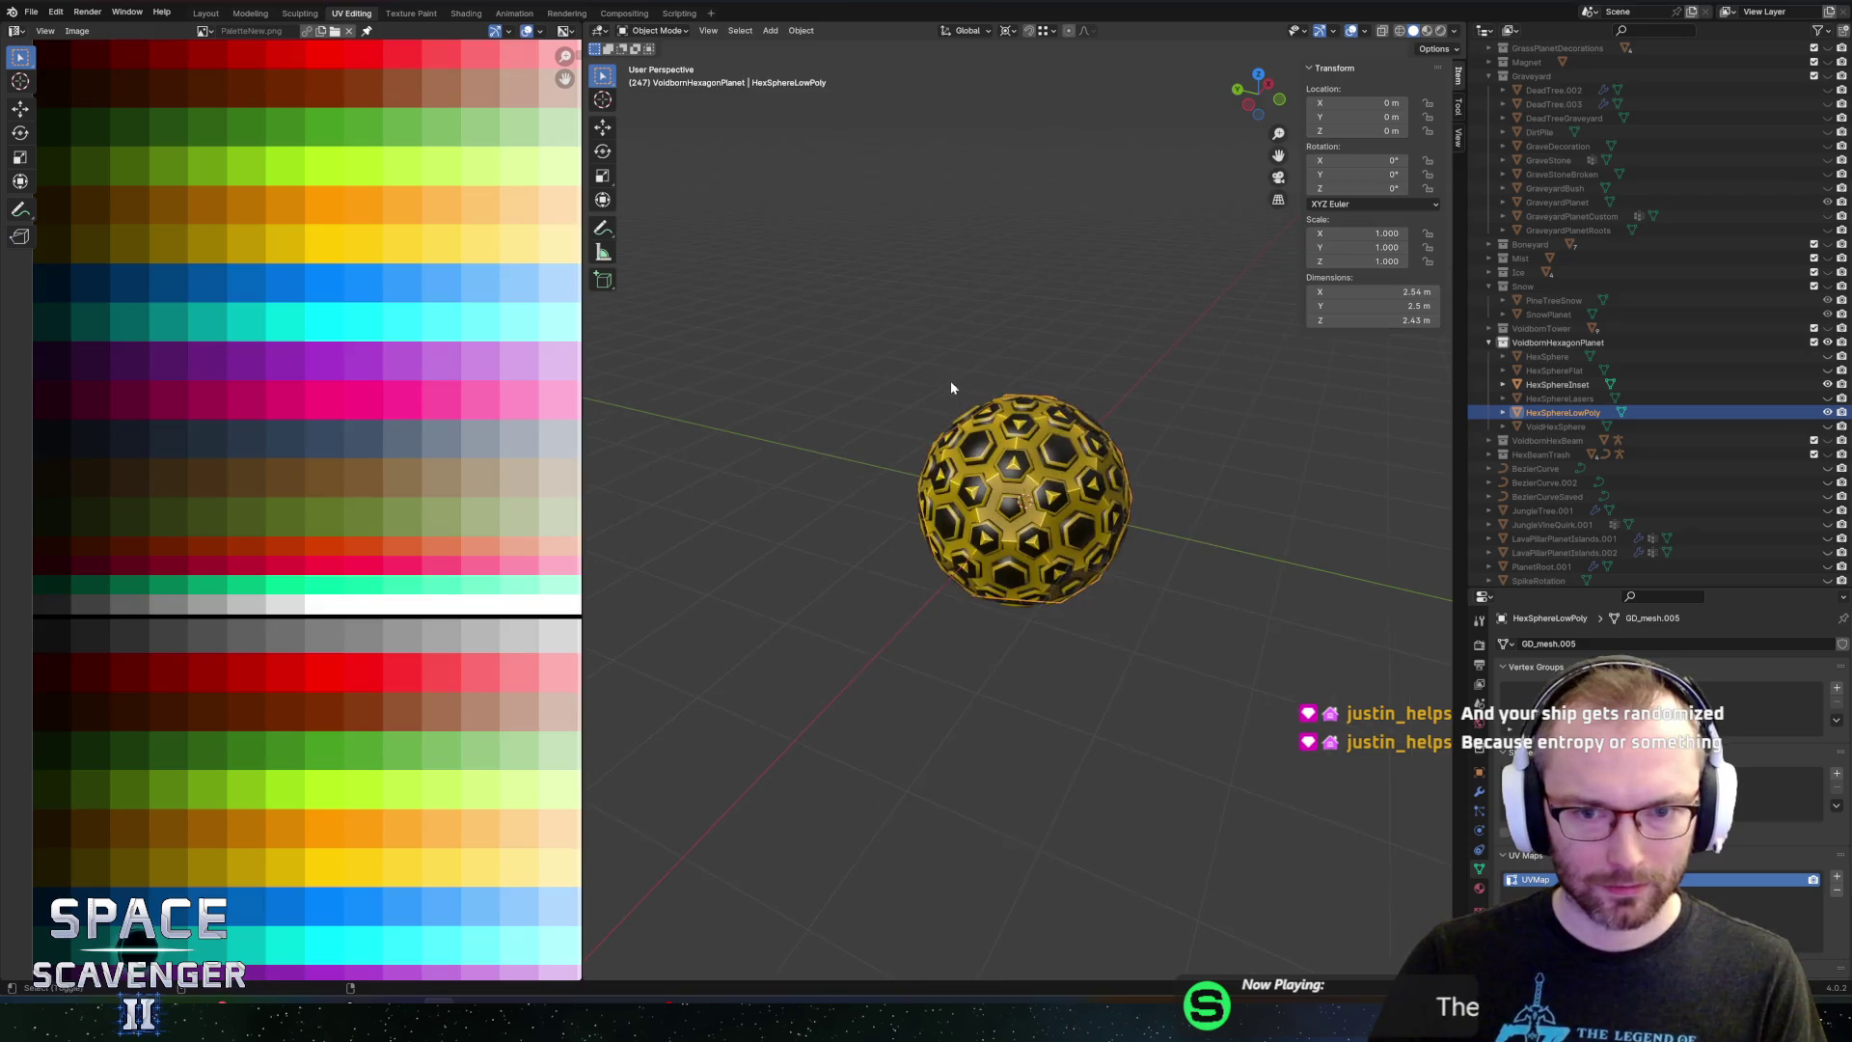
pyautogui.hotkey('ctrl', 'shift', 'e')
pyautogui.click(1381, 888)
pyautogui.hotkey('alt', 'Tab')
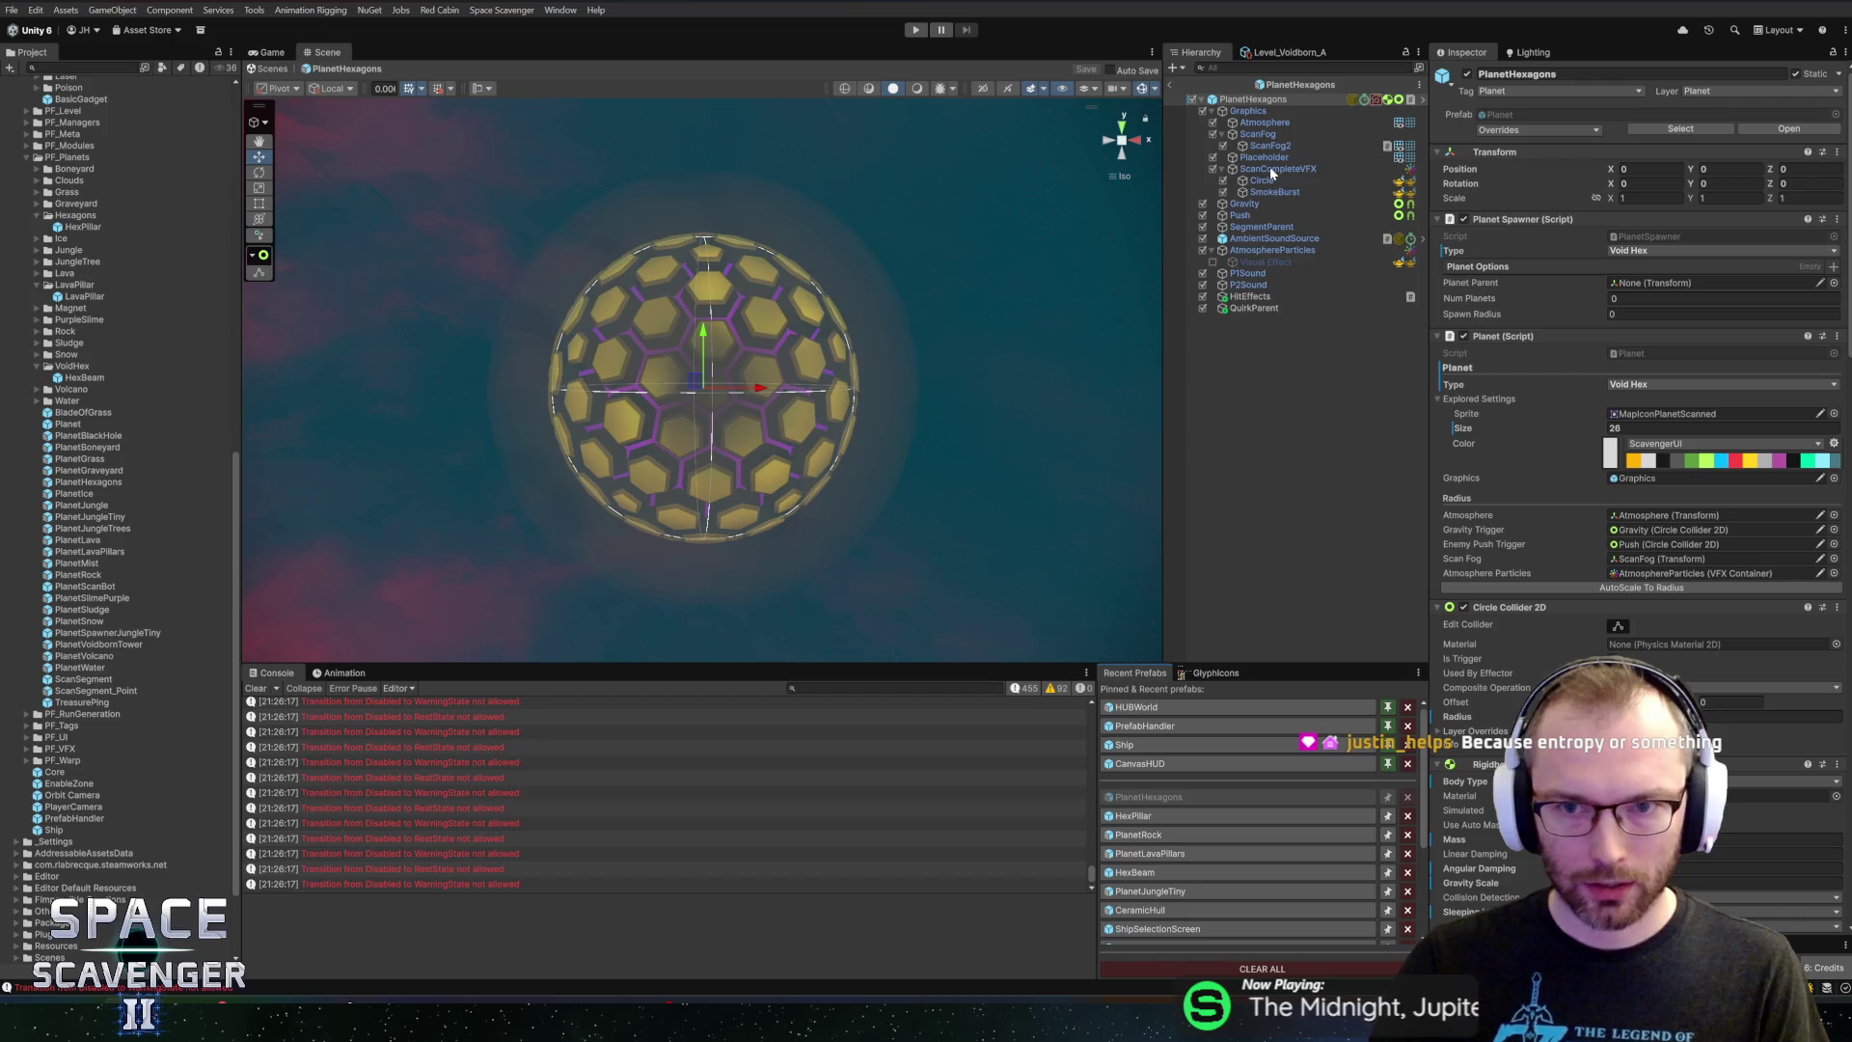
# Select the planet's Placeholder and browse its available meshes in the Select Mesh picker
pyautogui.click(1264, 157)
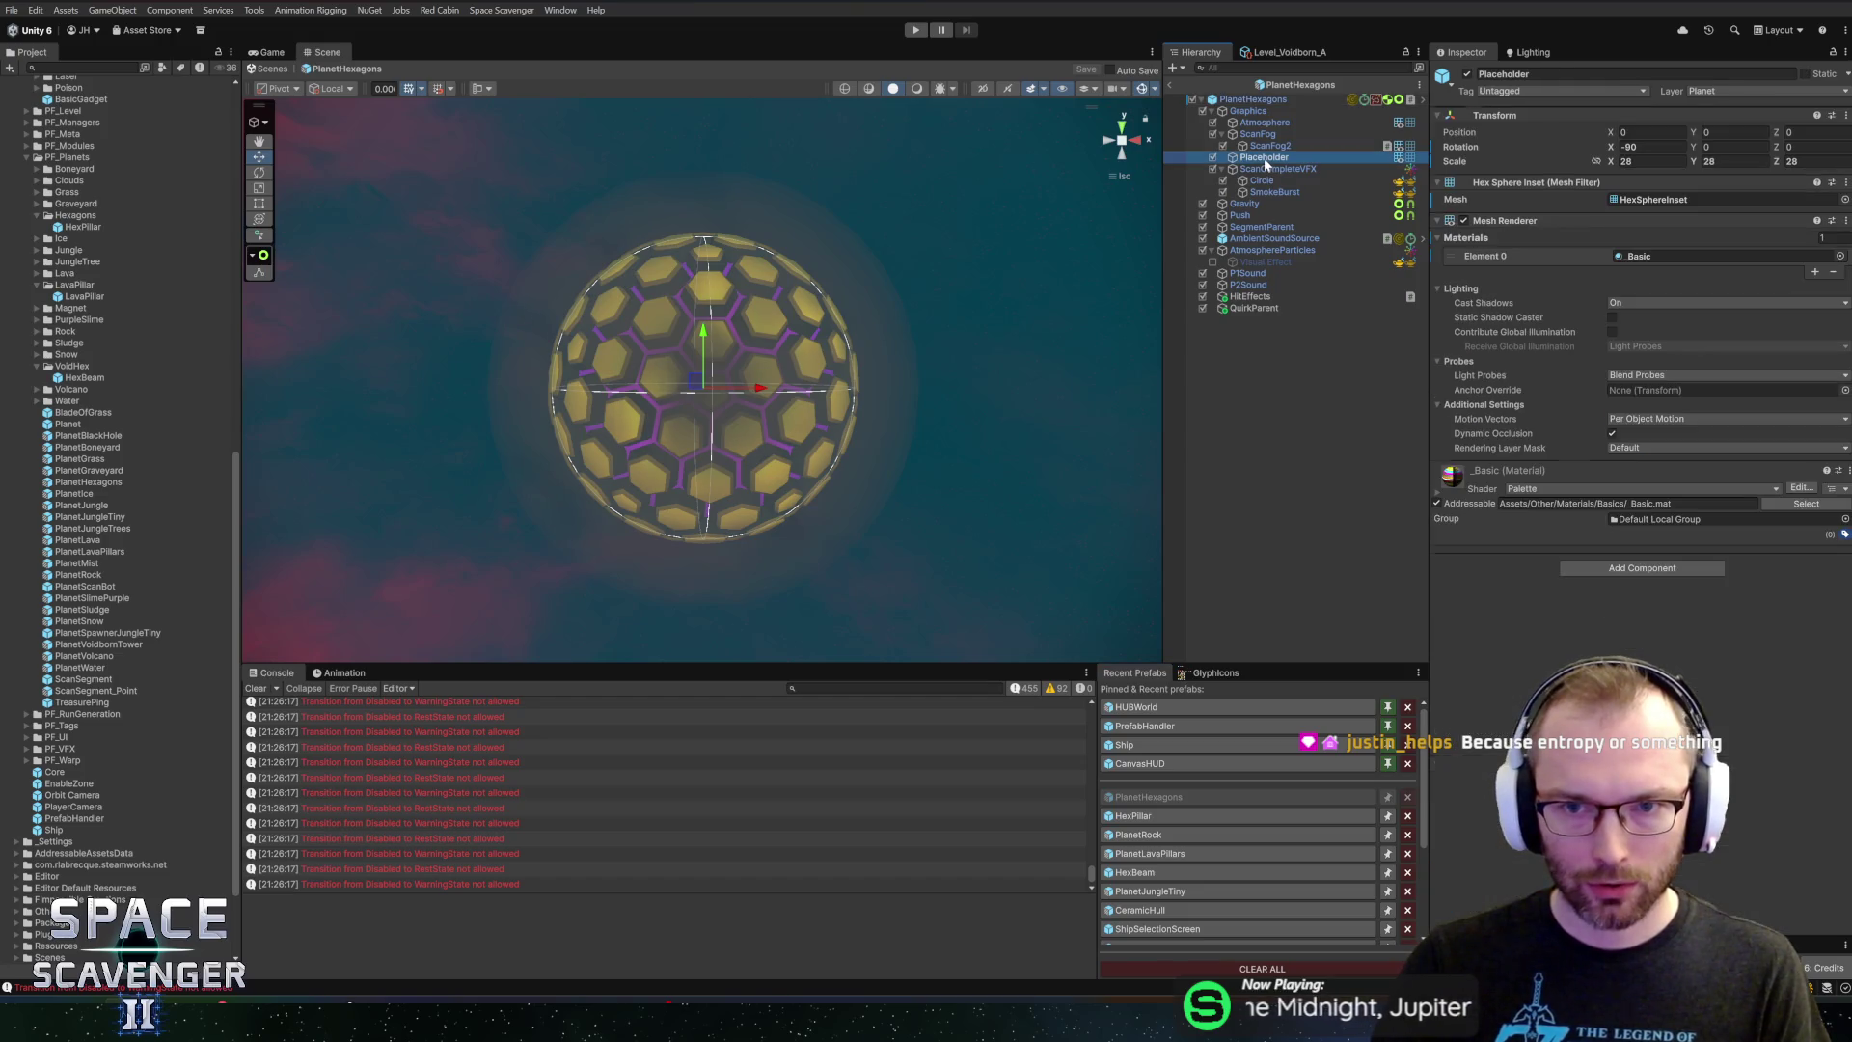
pyautogui.click(1845, 199)
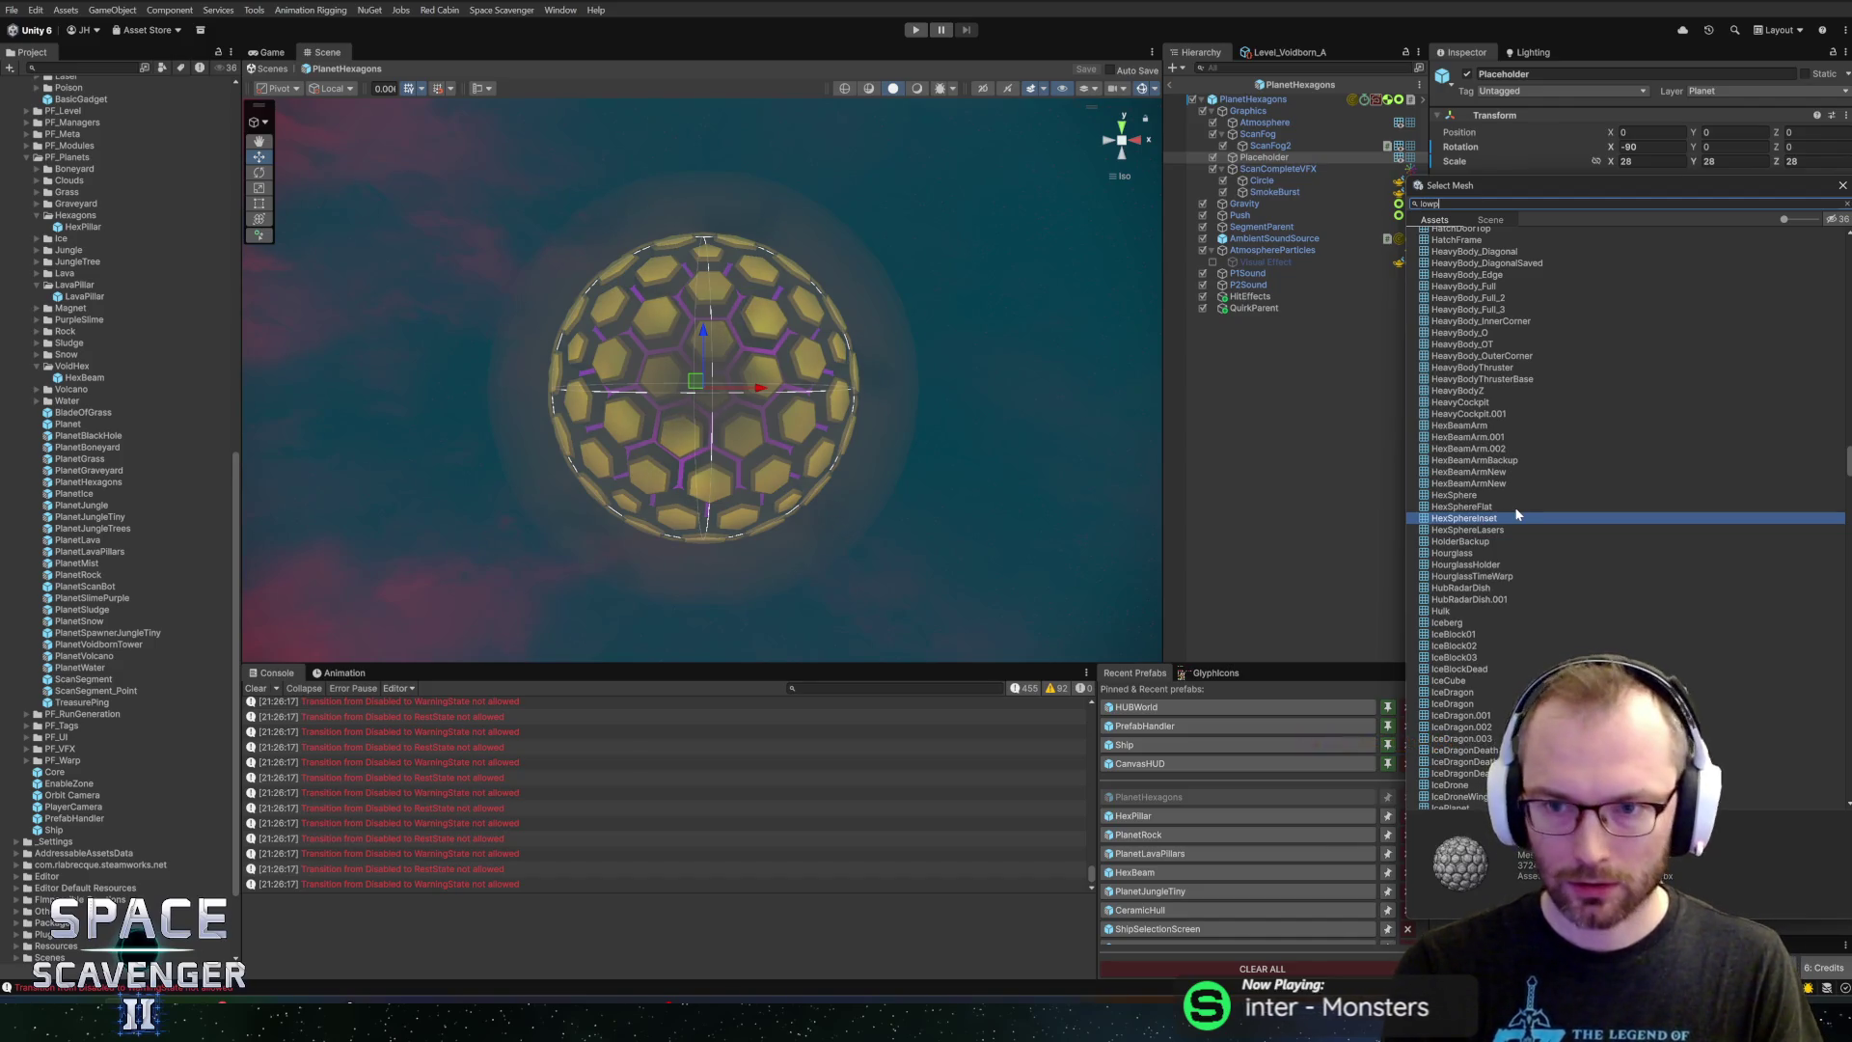
pyautogui.hotkey('alt', 'Tab')
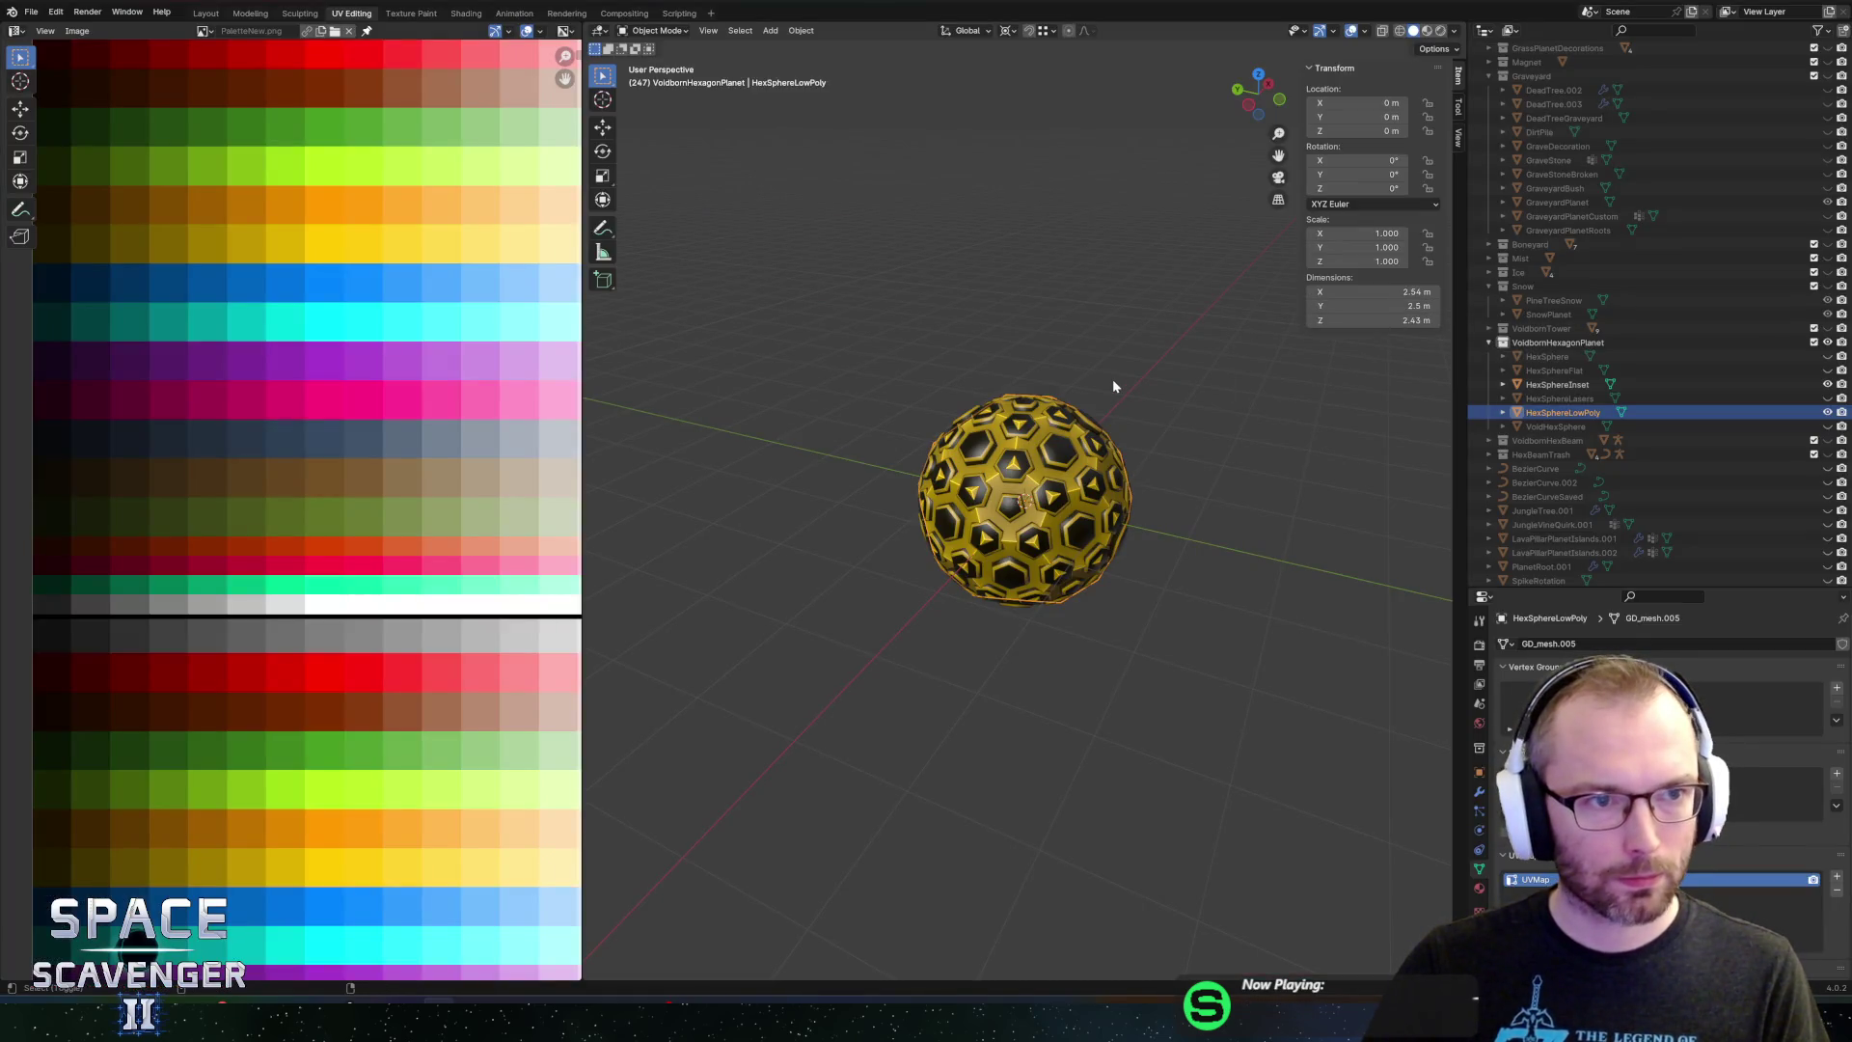
# Overwrite FBX/Planets/Planets.fbx using the Unity Collections export preset
pyautogui.press('F3')
pyautogui.press('Return')
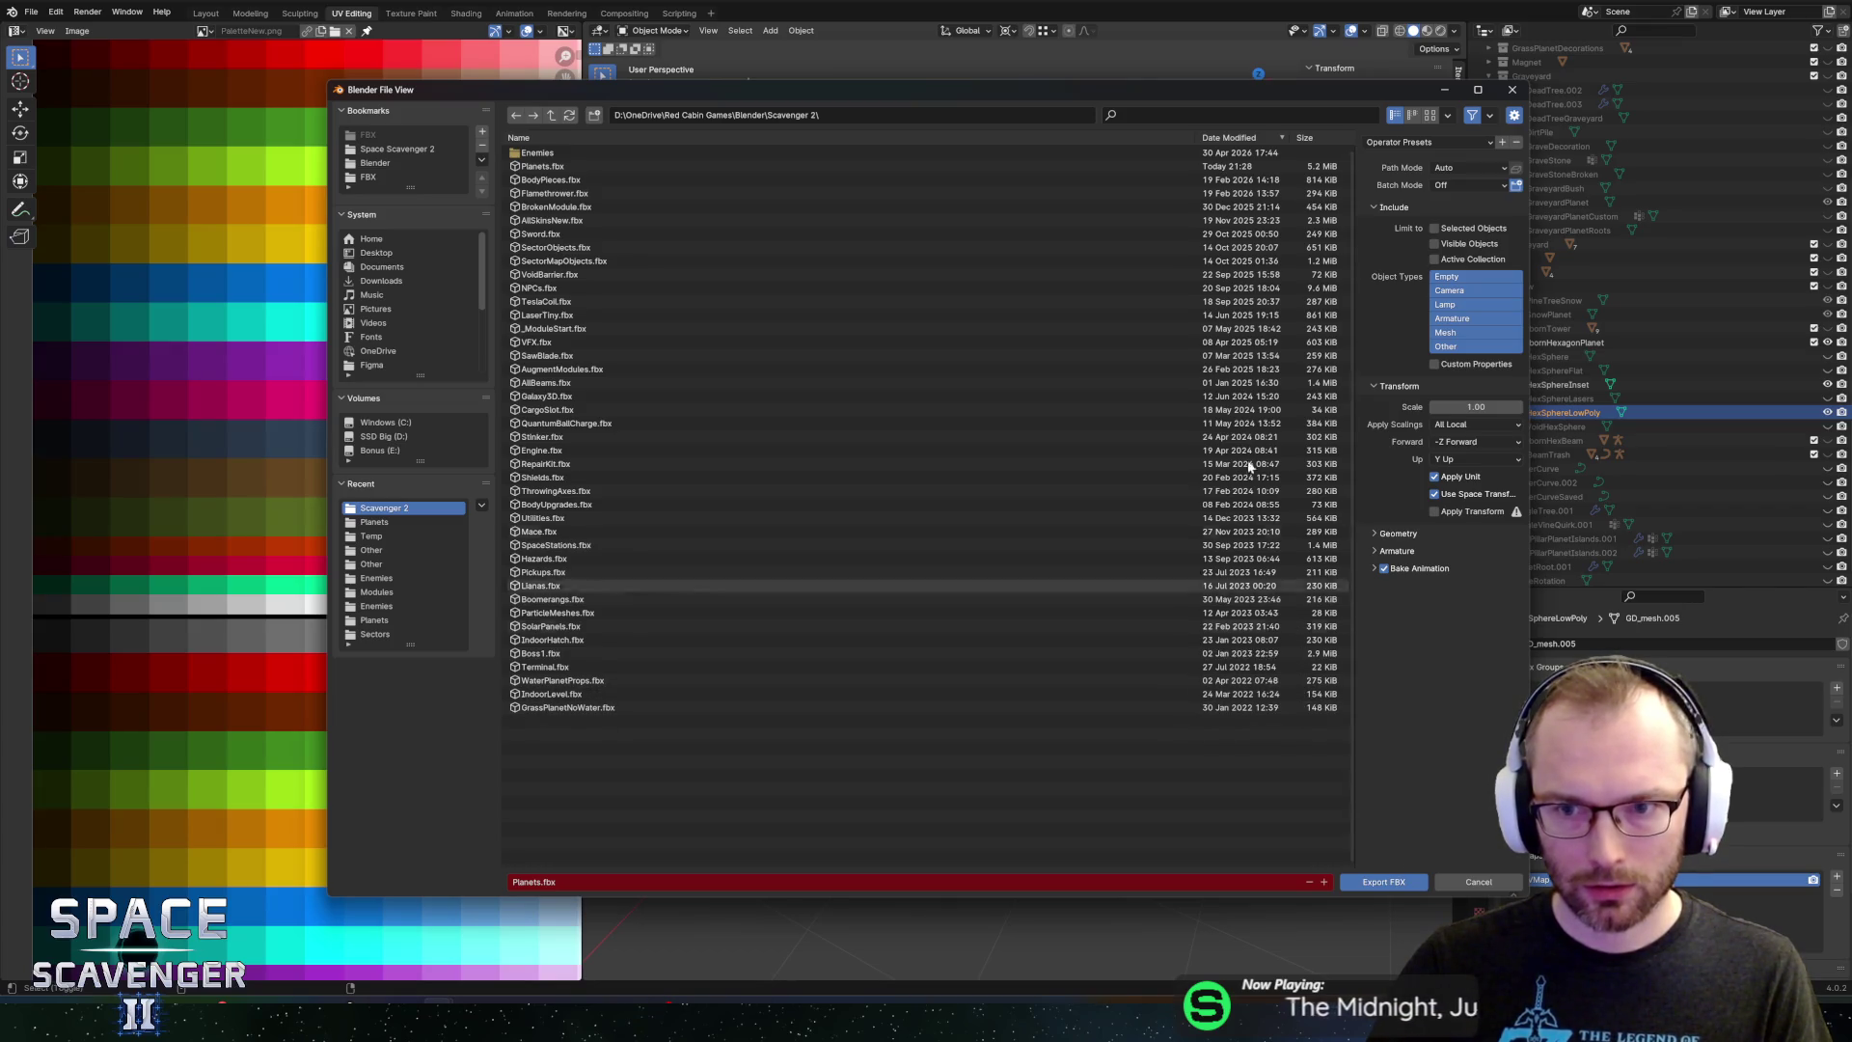
pyautogui.click(369, 178)
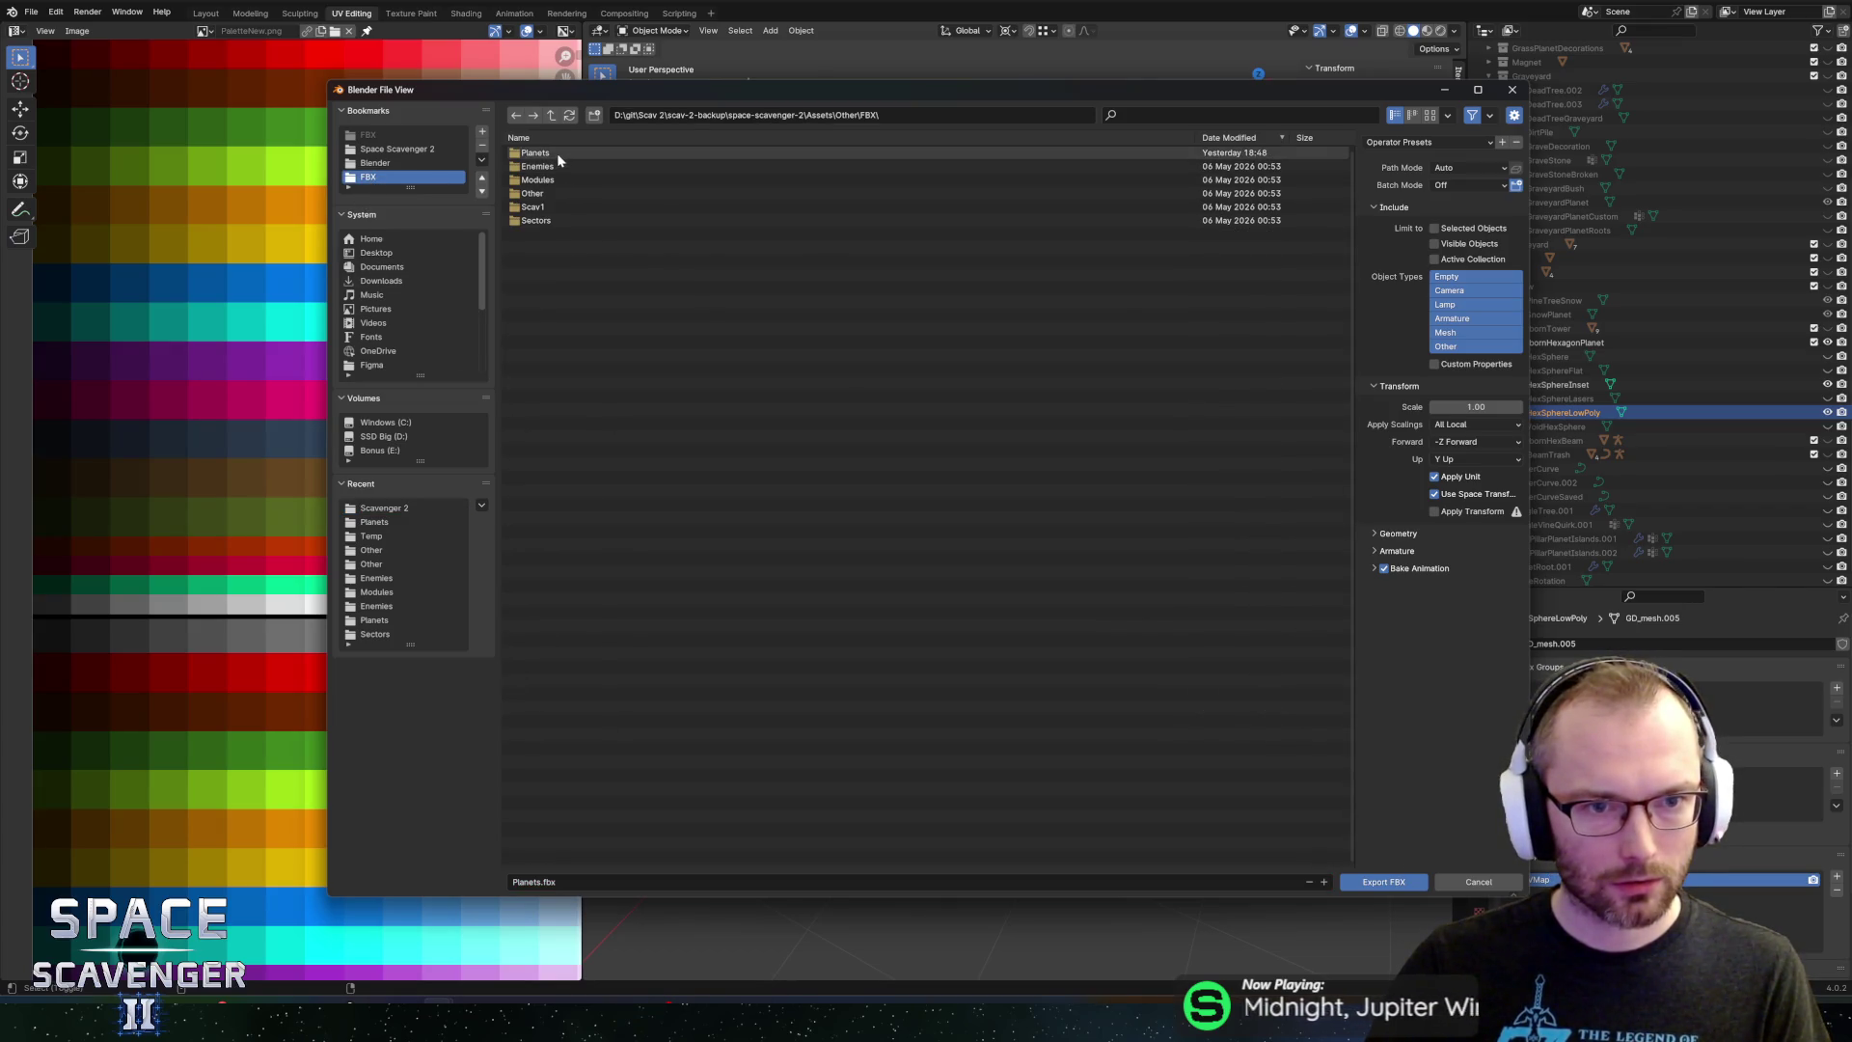
pyautogui.doubleClick(585, 152)
pyautogui.click(585, 152)
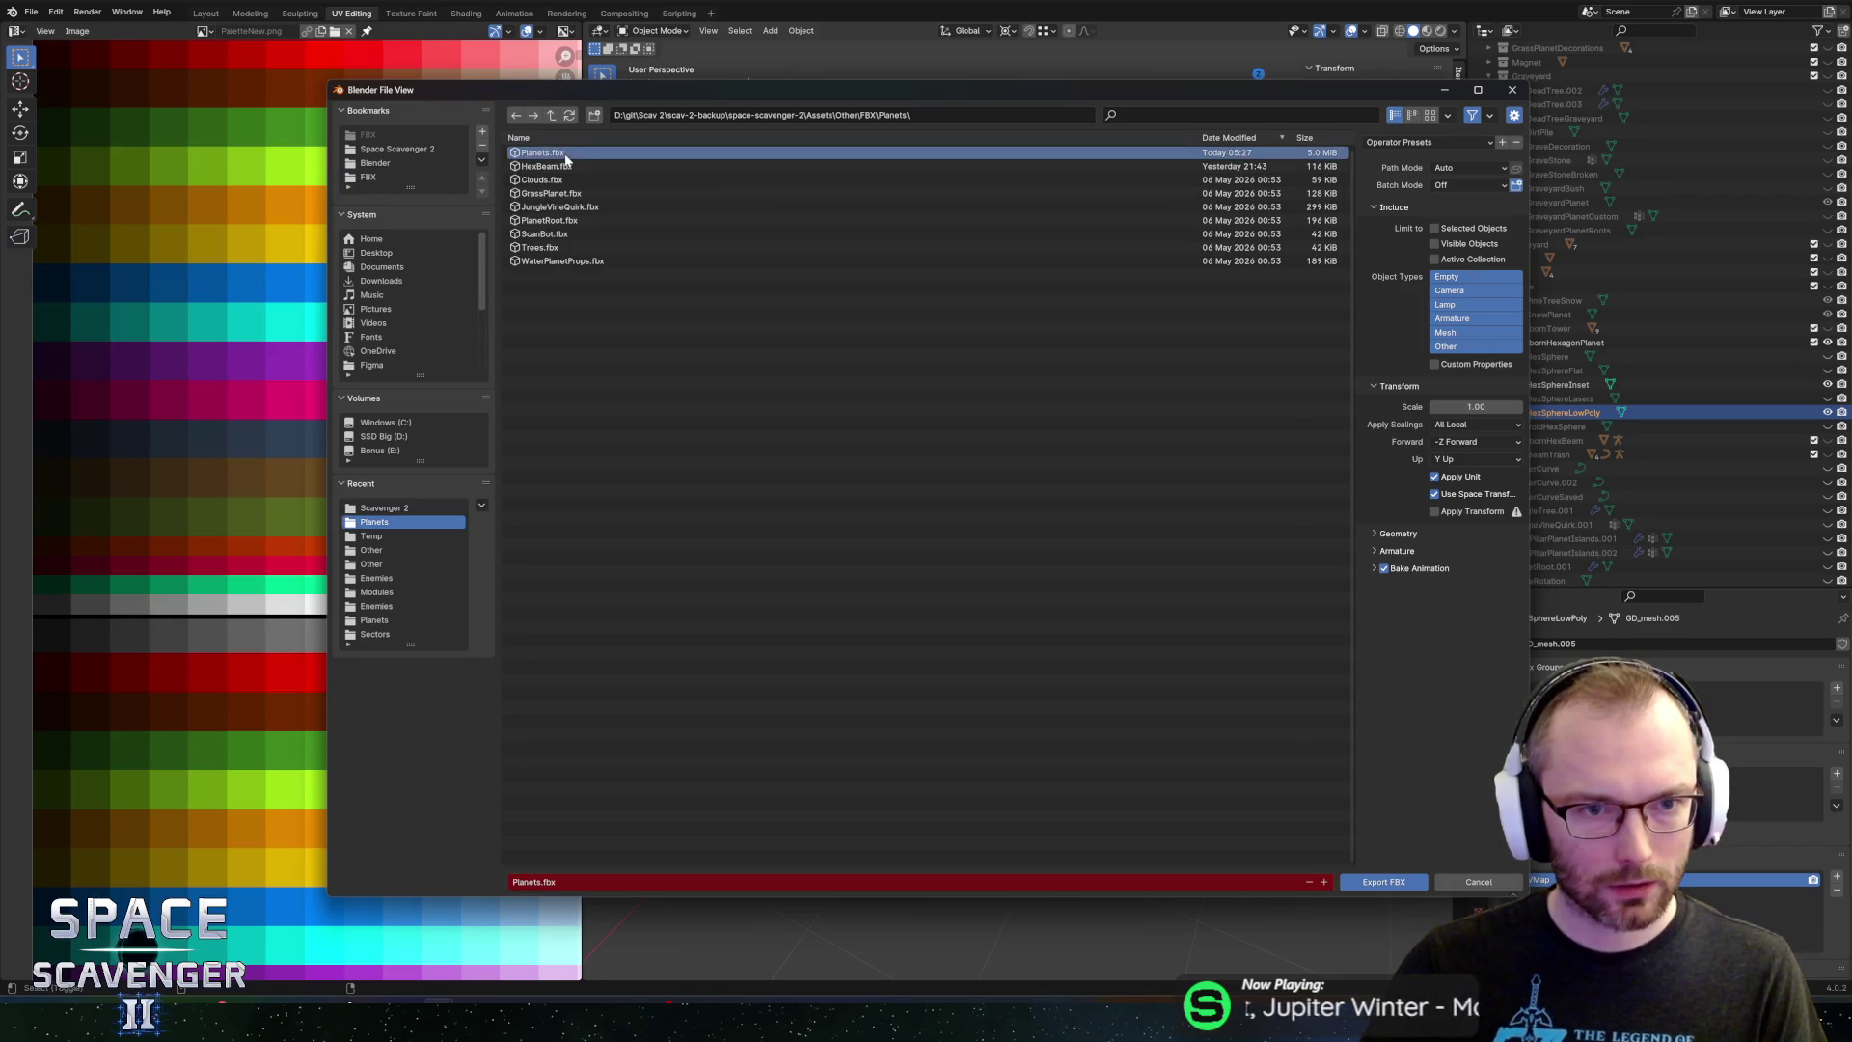
pyautogui.click(1428, 142)
pyautogui.click(1398, 192)
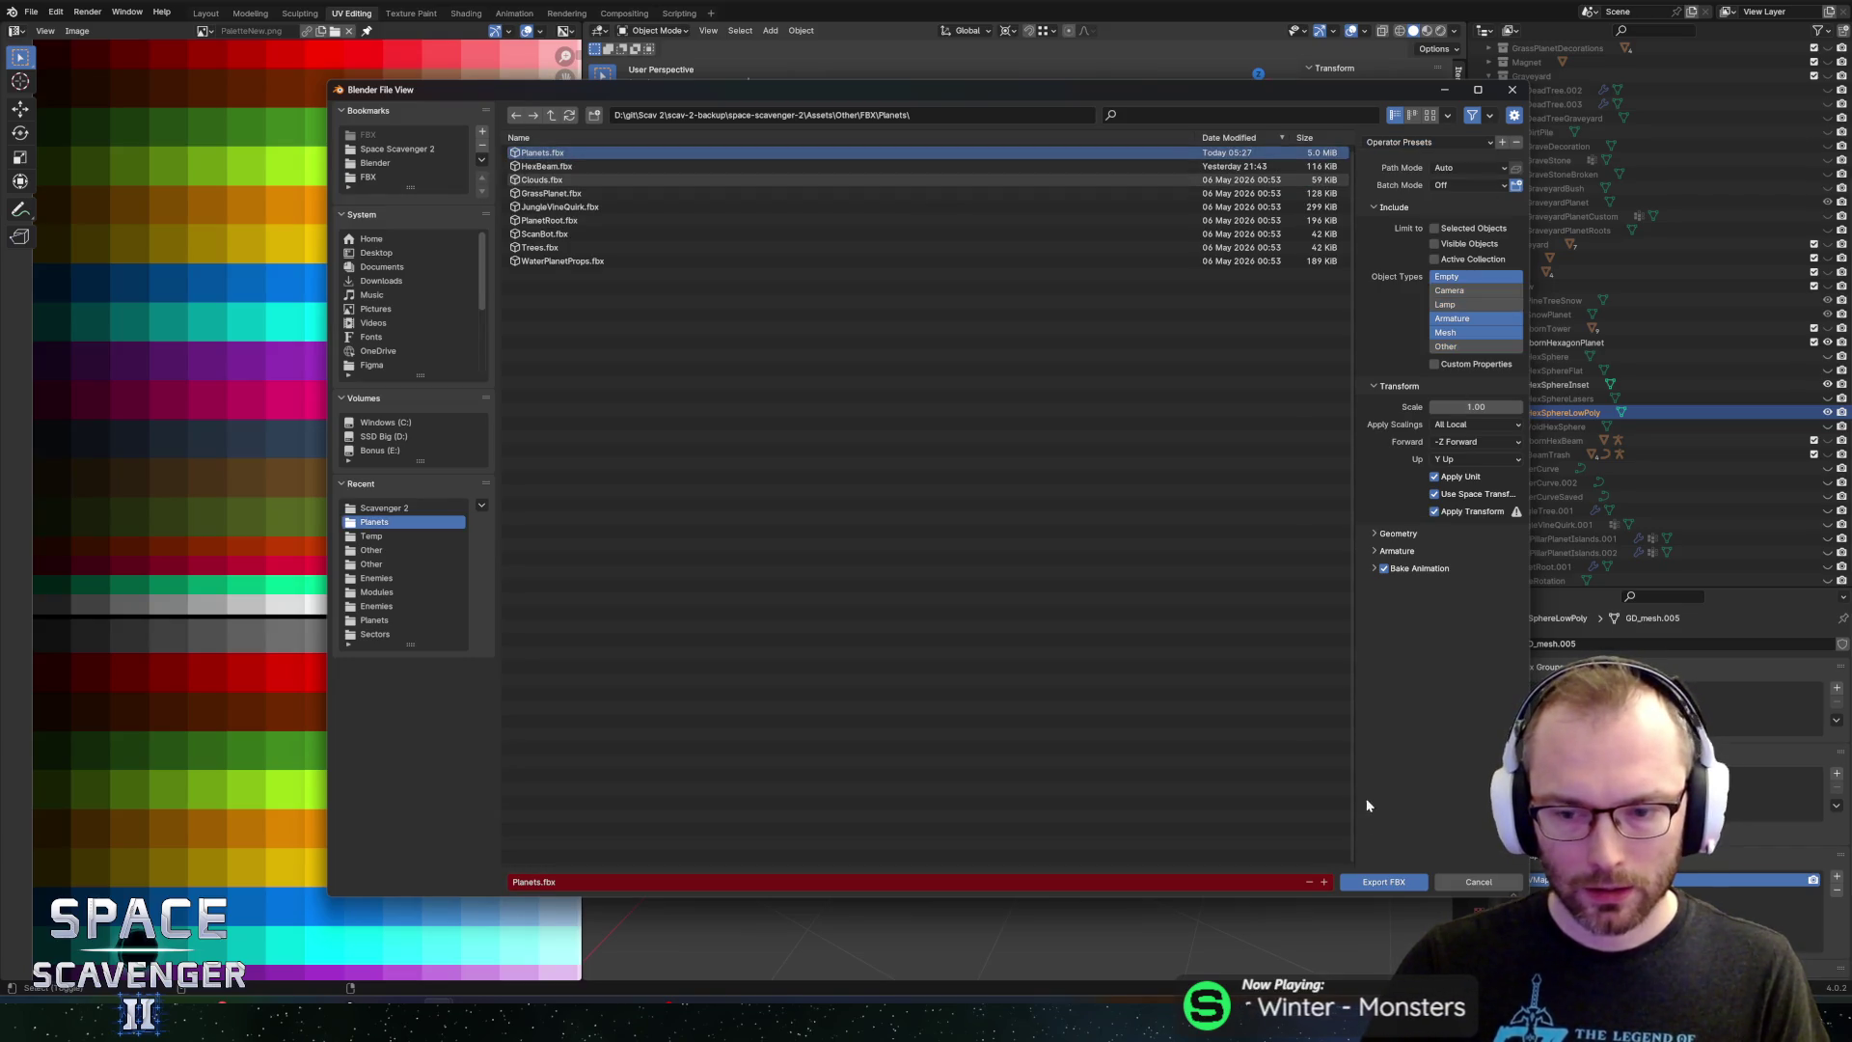
pyautogui.click(1389, 881)
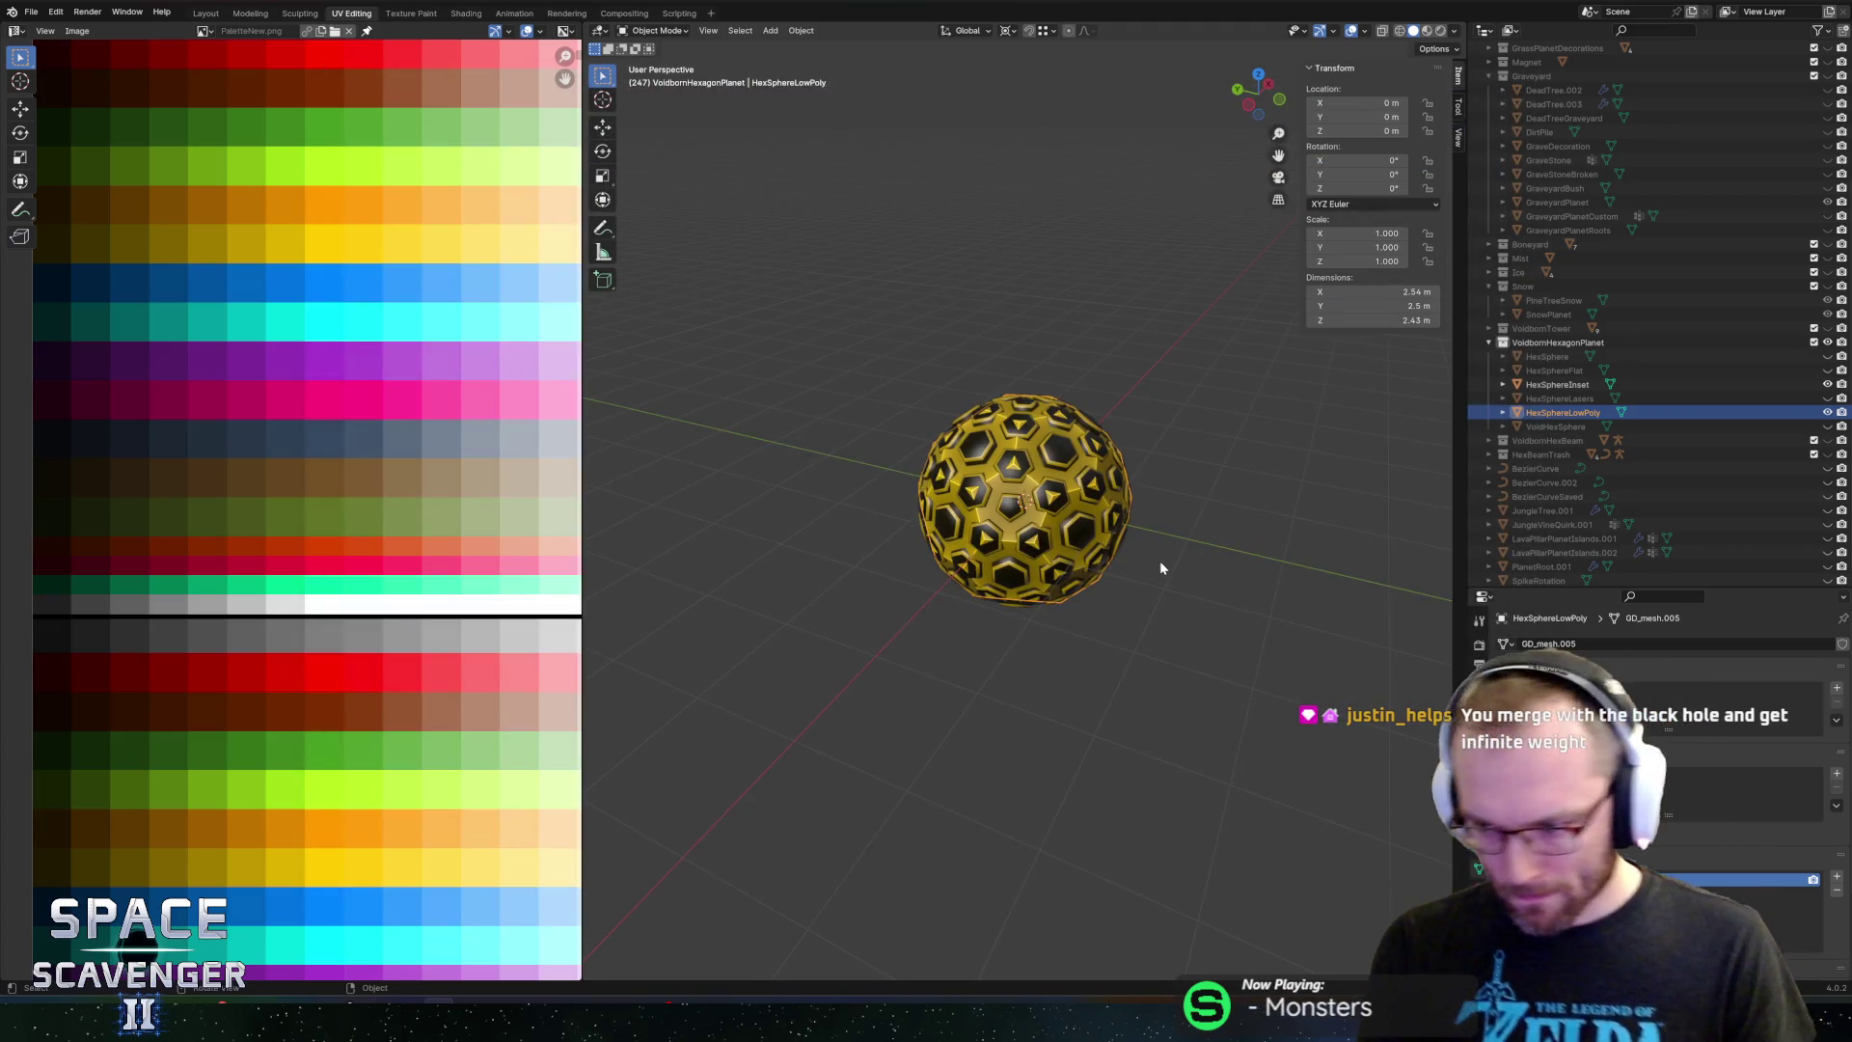
# Set the Placeholder's Mesh Filter to HexSphereLowPoly in Unity
pyautogui.hotkey('alt', 'Tab')
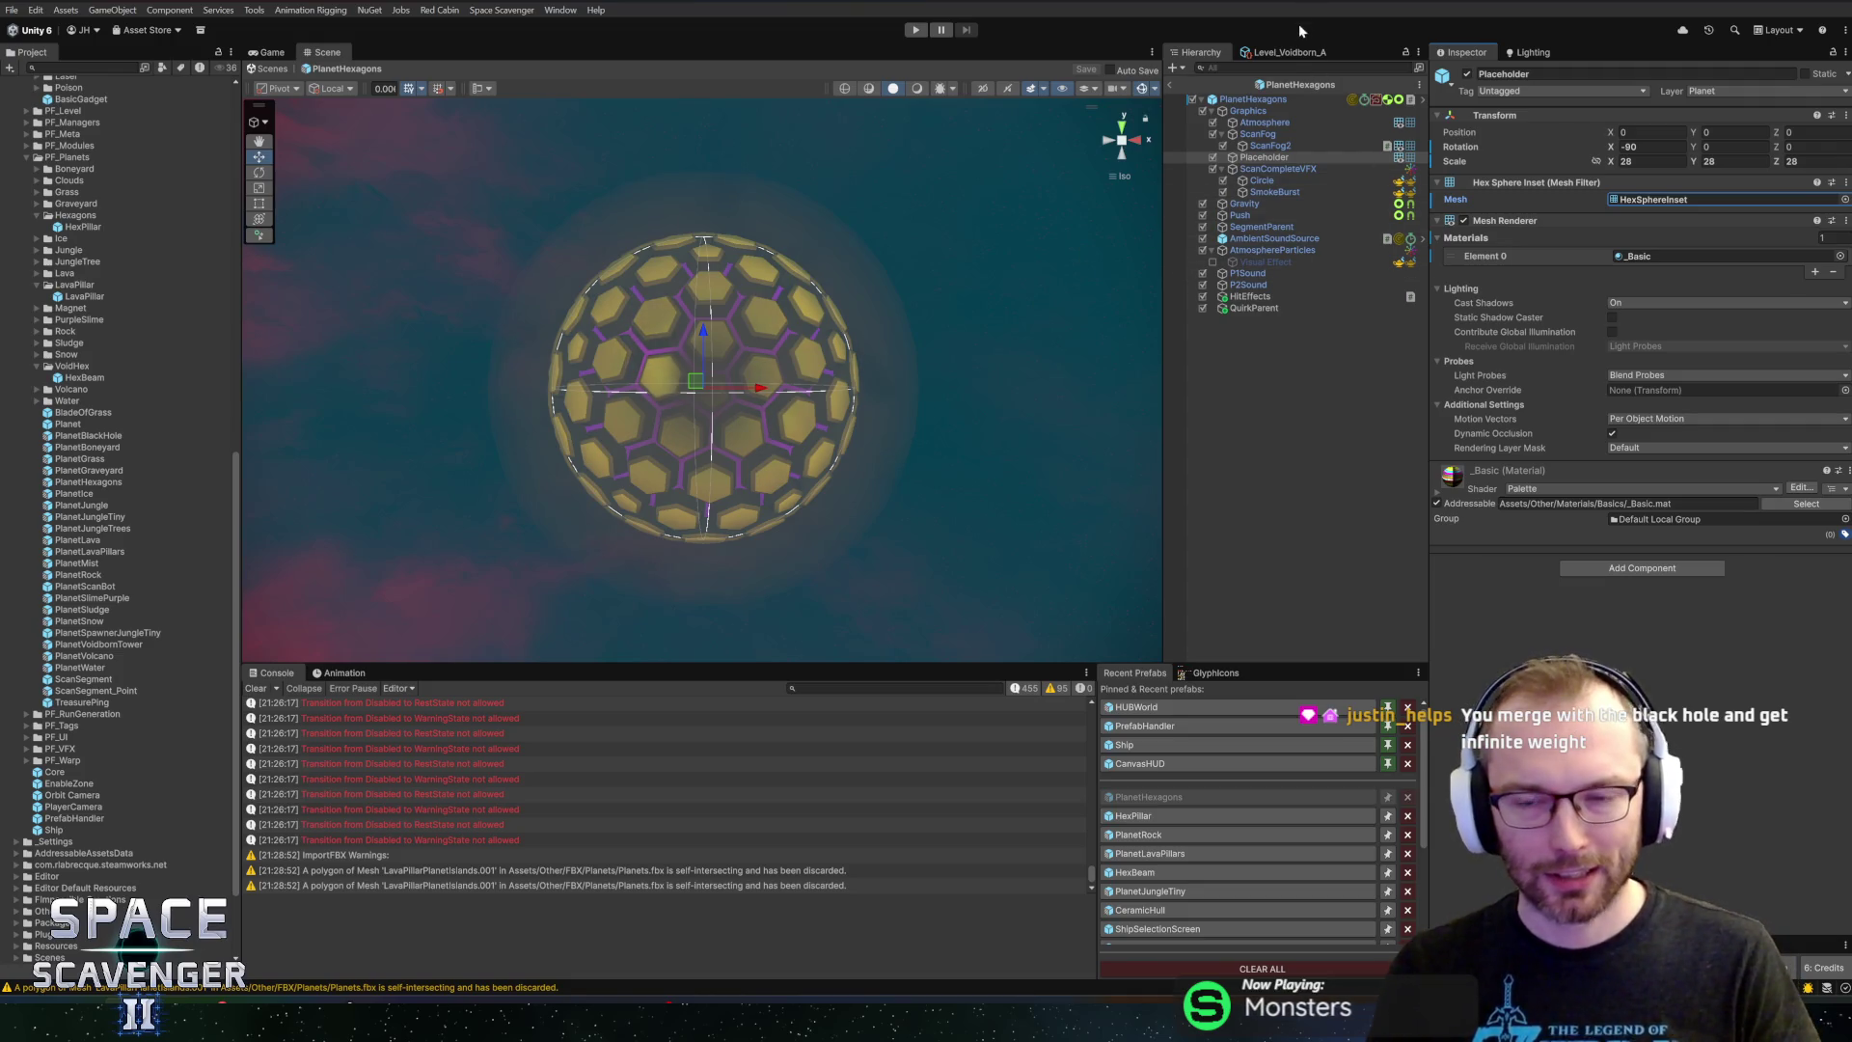
pyautogui.click(1268, 157)
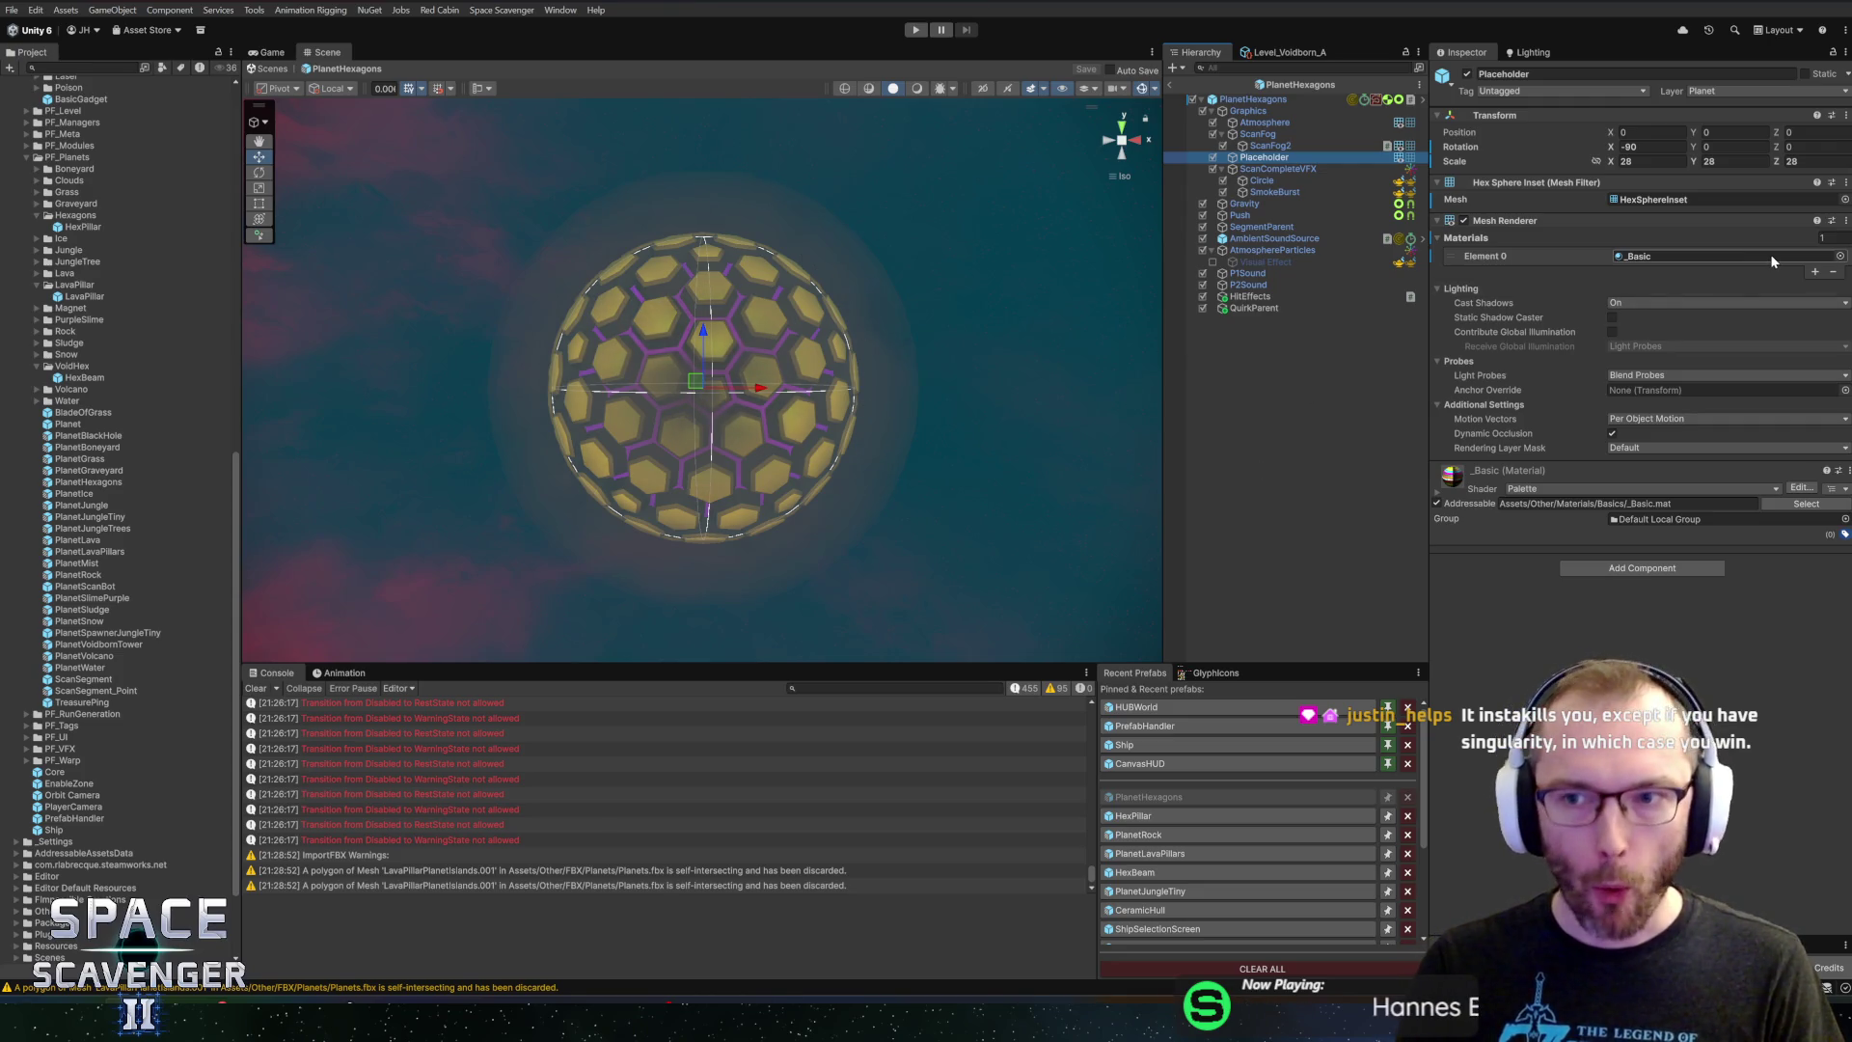
pyautogui.click(1845, 199)
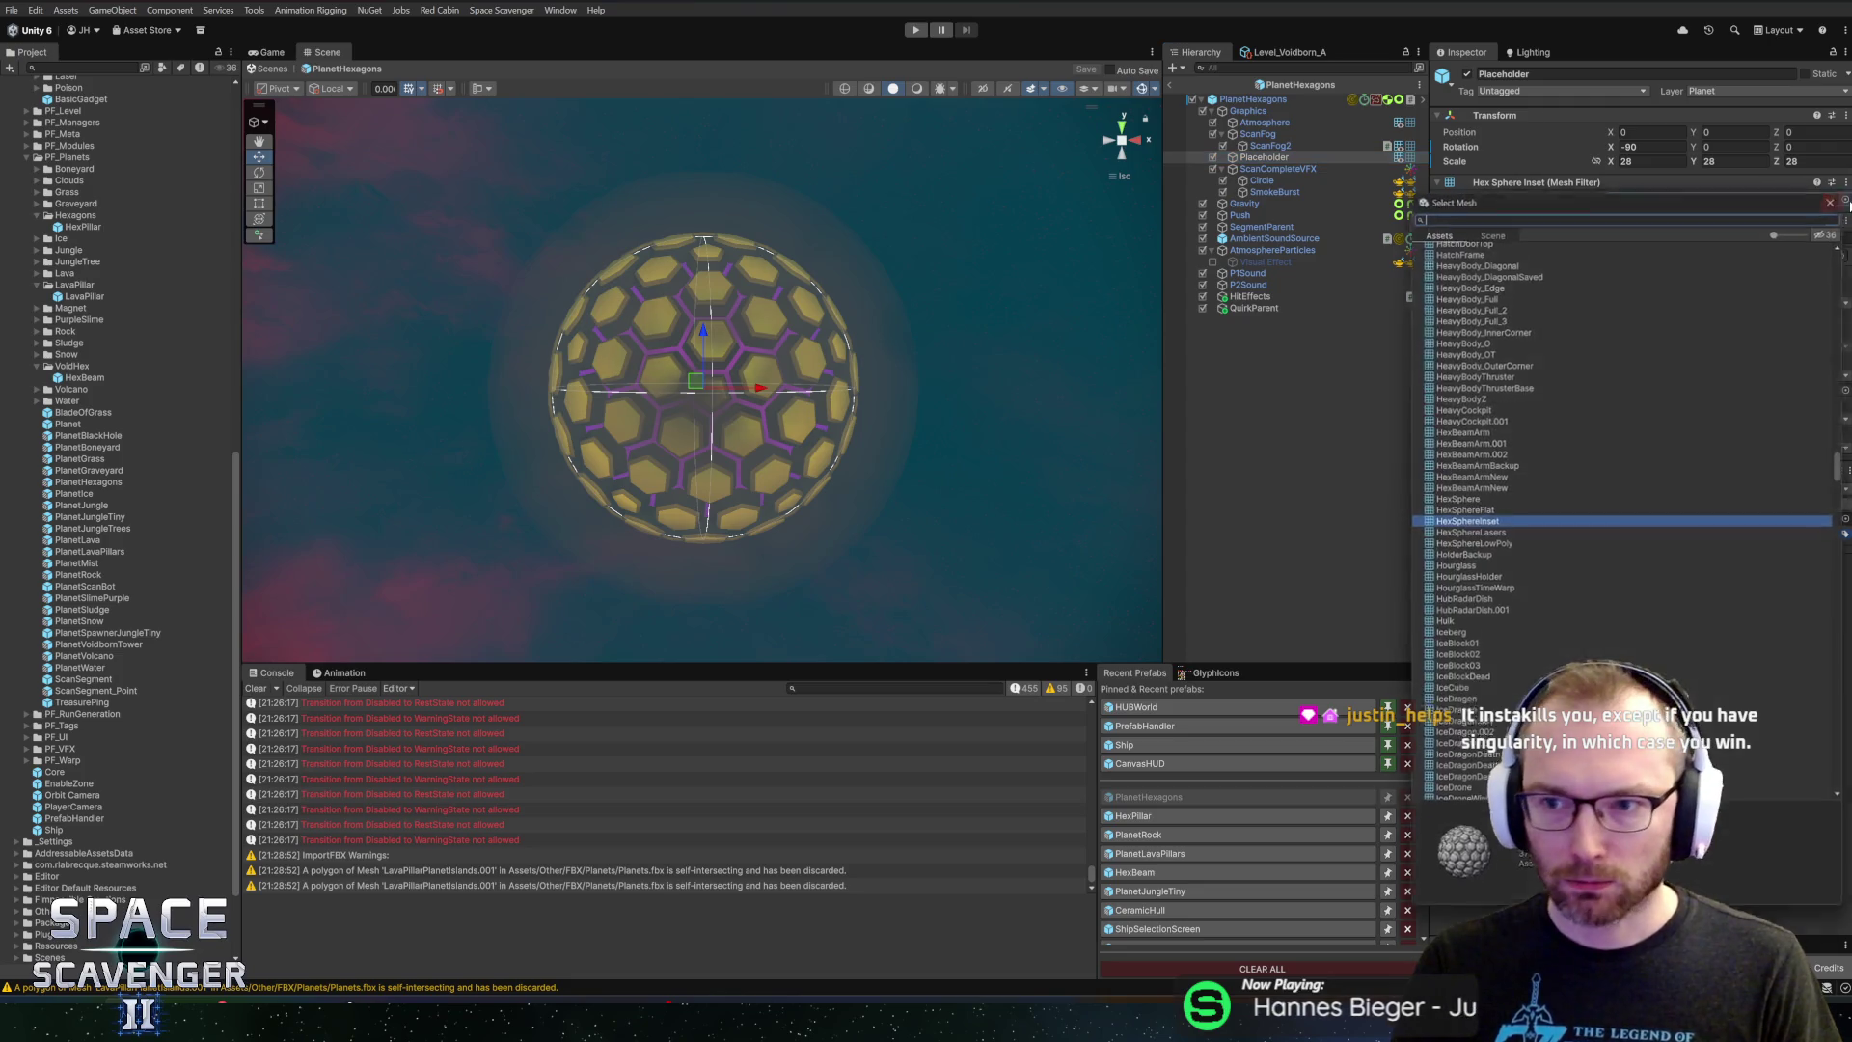
pyautogui.doubleClick(1470, 544)
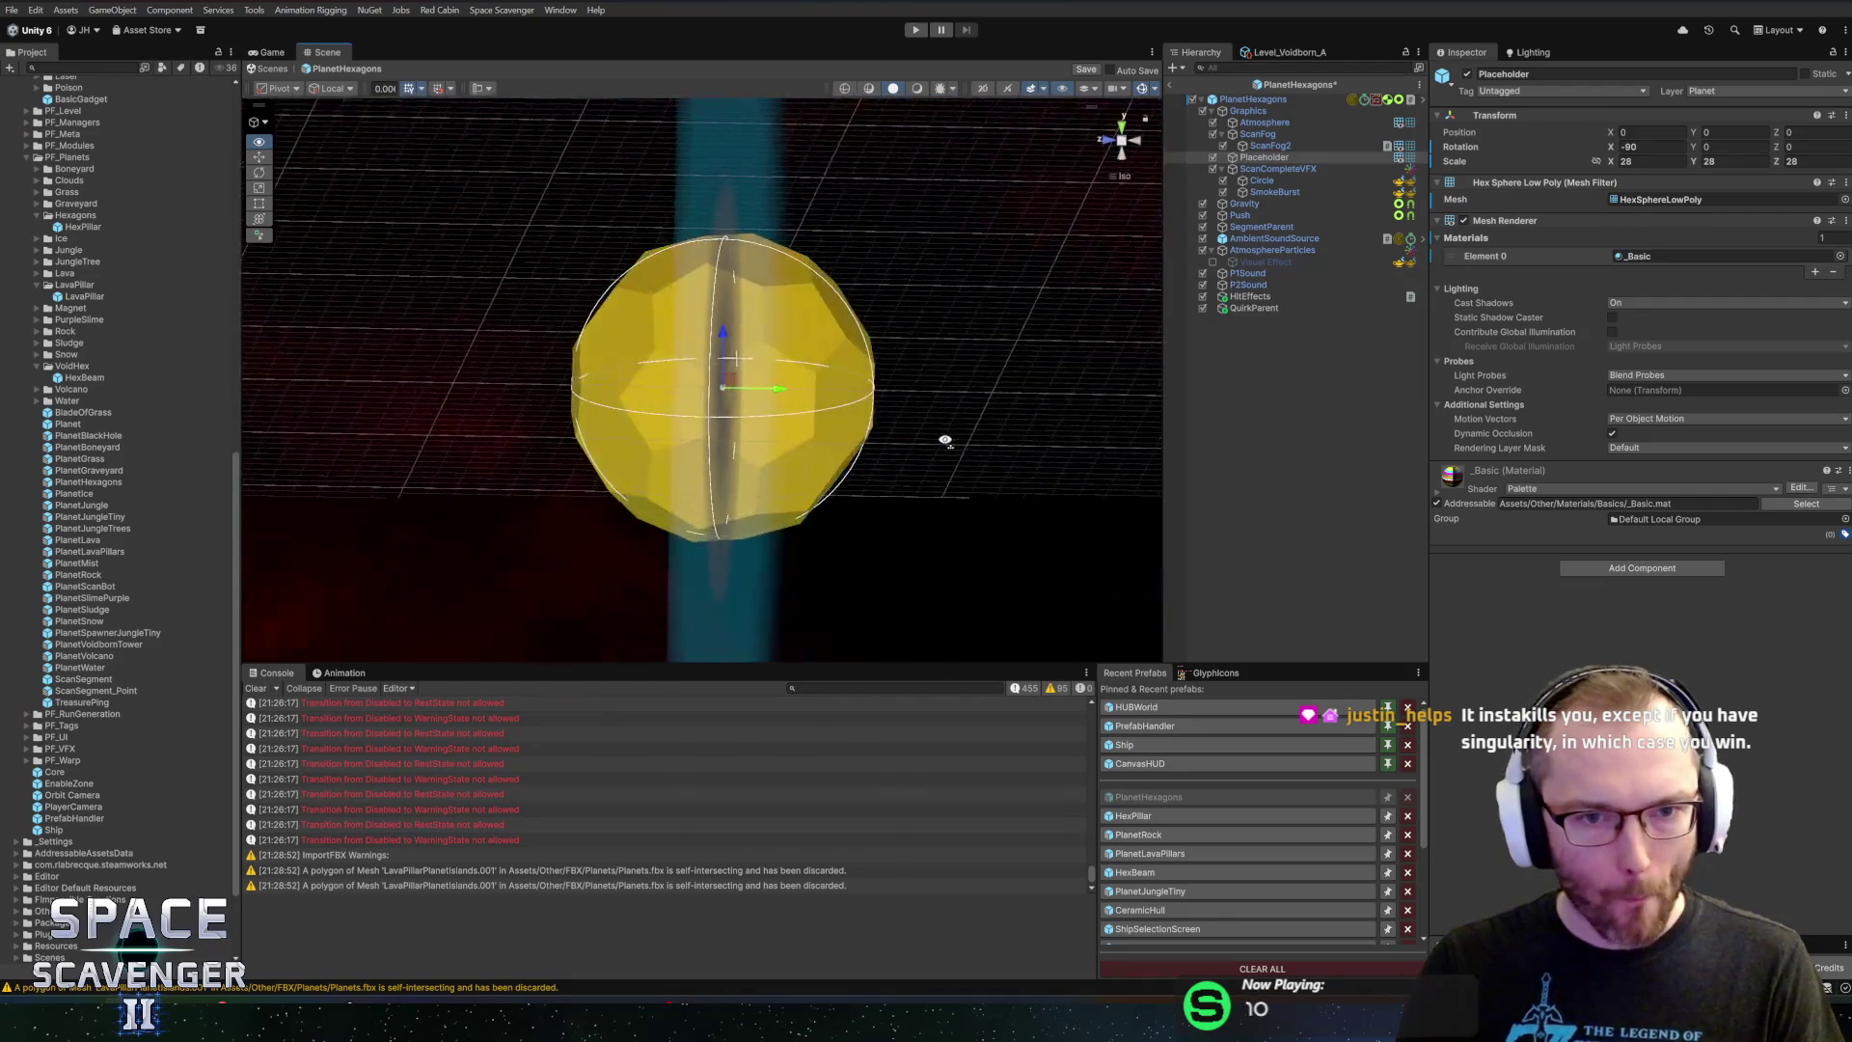
pyautogui.hotkey('alt', 'Tab')
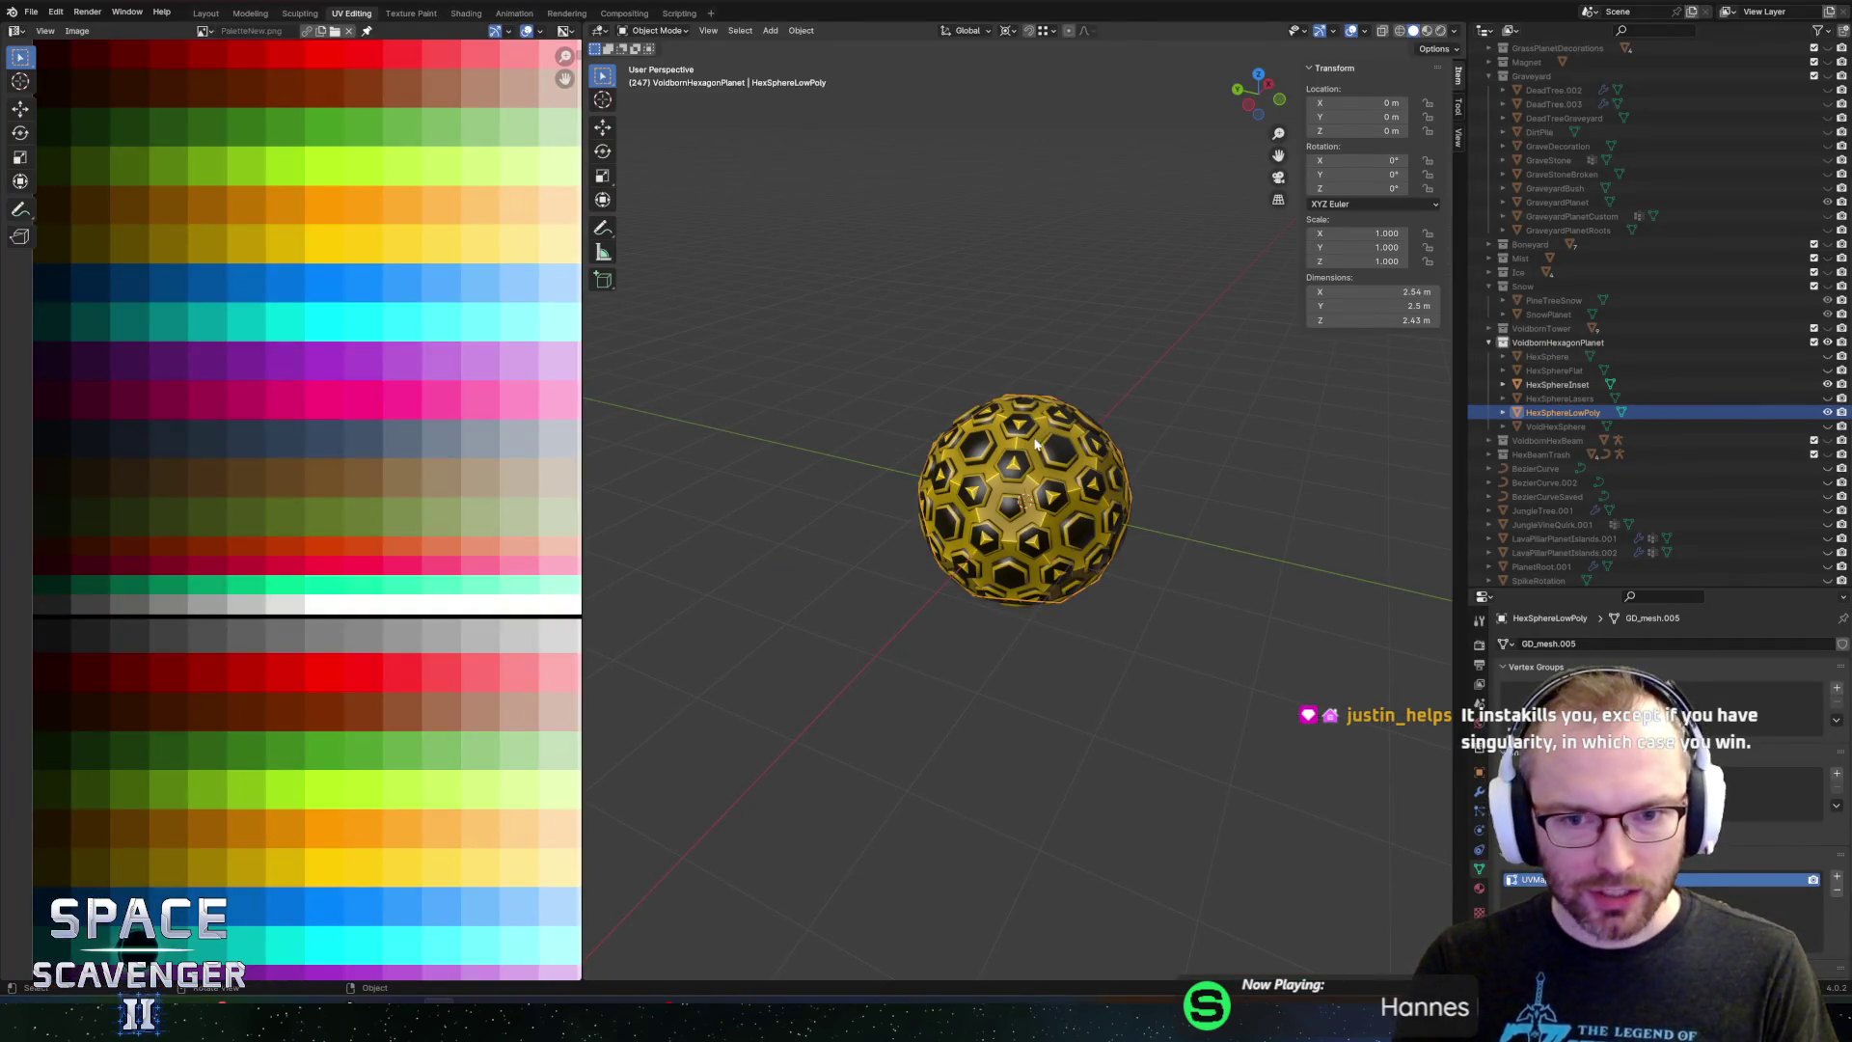
# Flip HexSphereLowPoly's face normals in Edit Mode via Mesh > Normals > Flip
pyautogui.press('Tab')
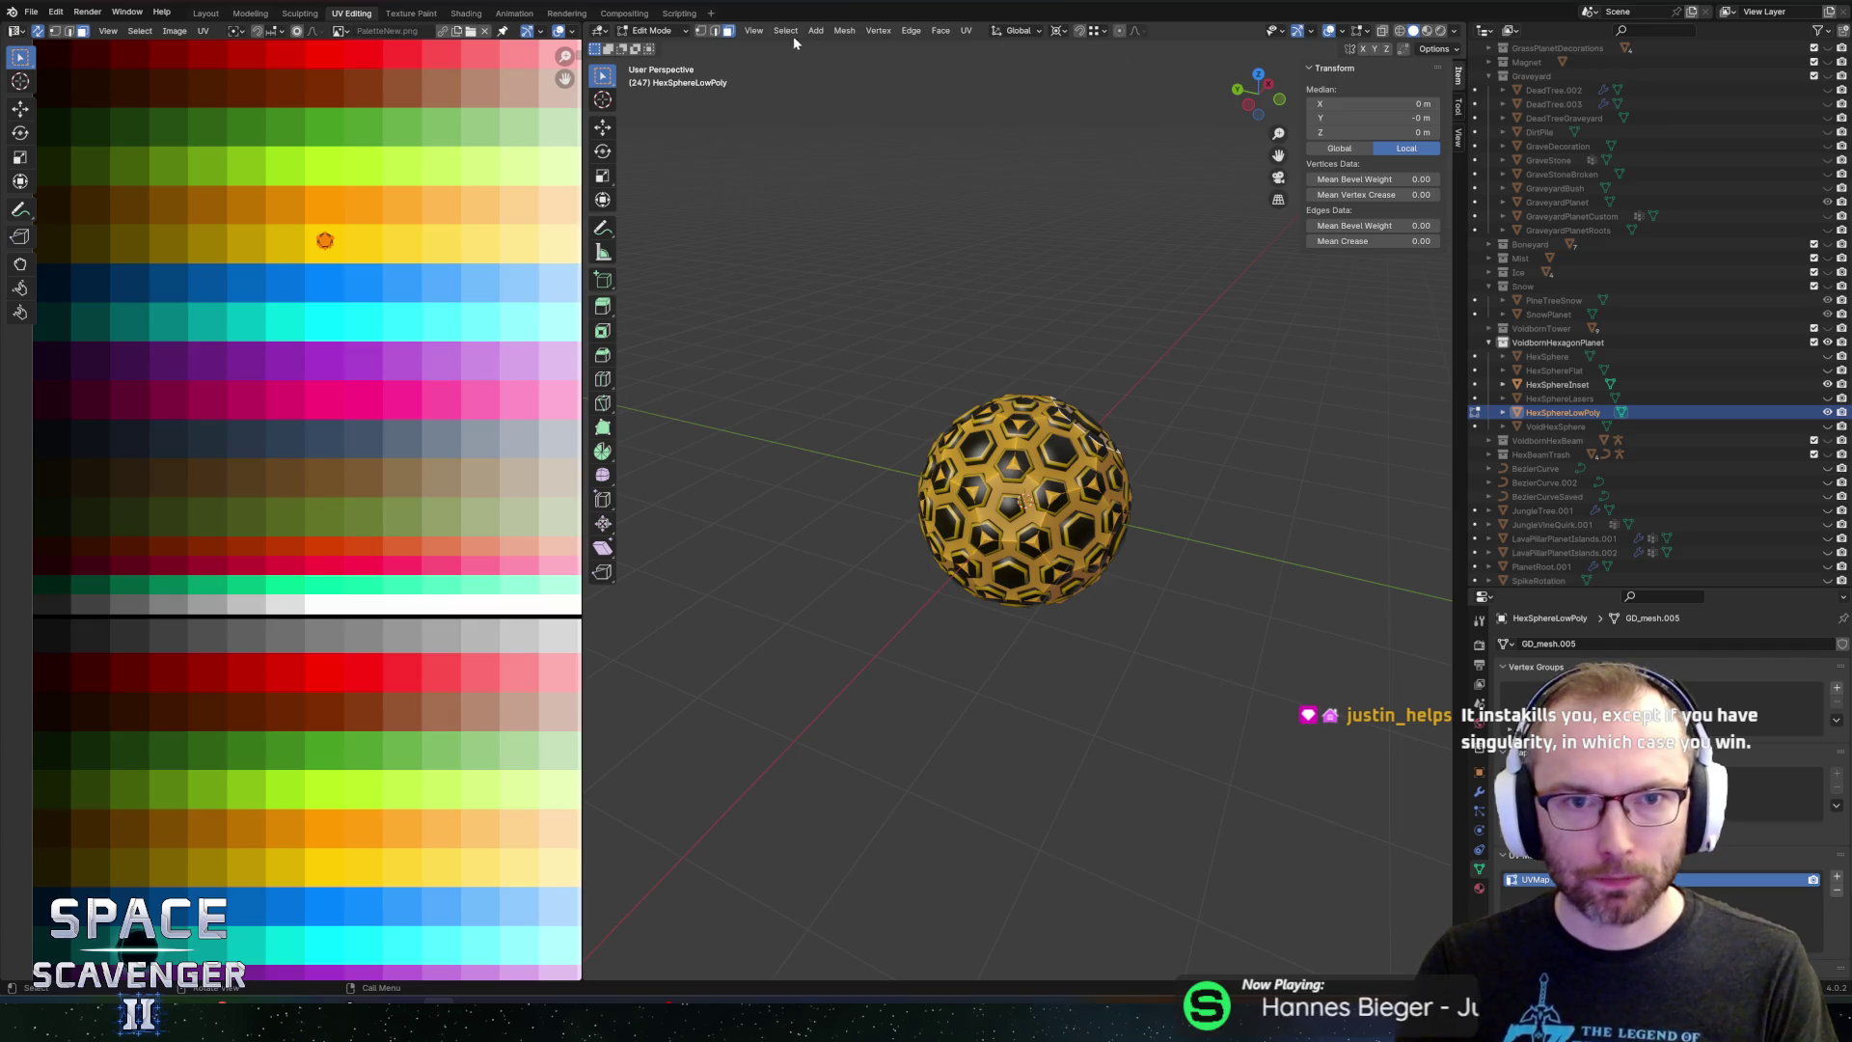
pyautogui.click(842, 30)
pyautogui.moveTo(907, 267)
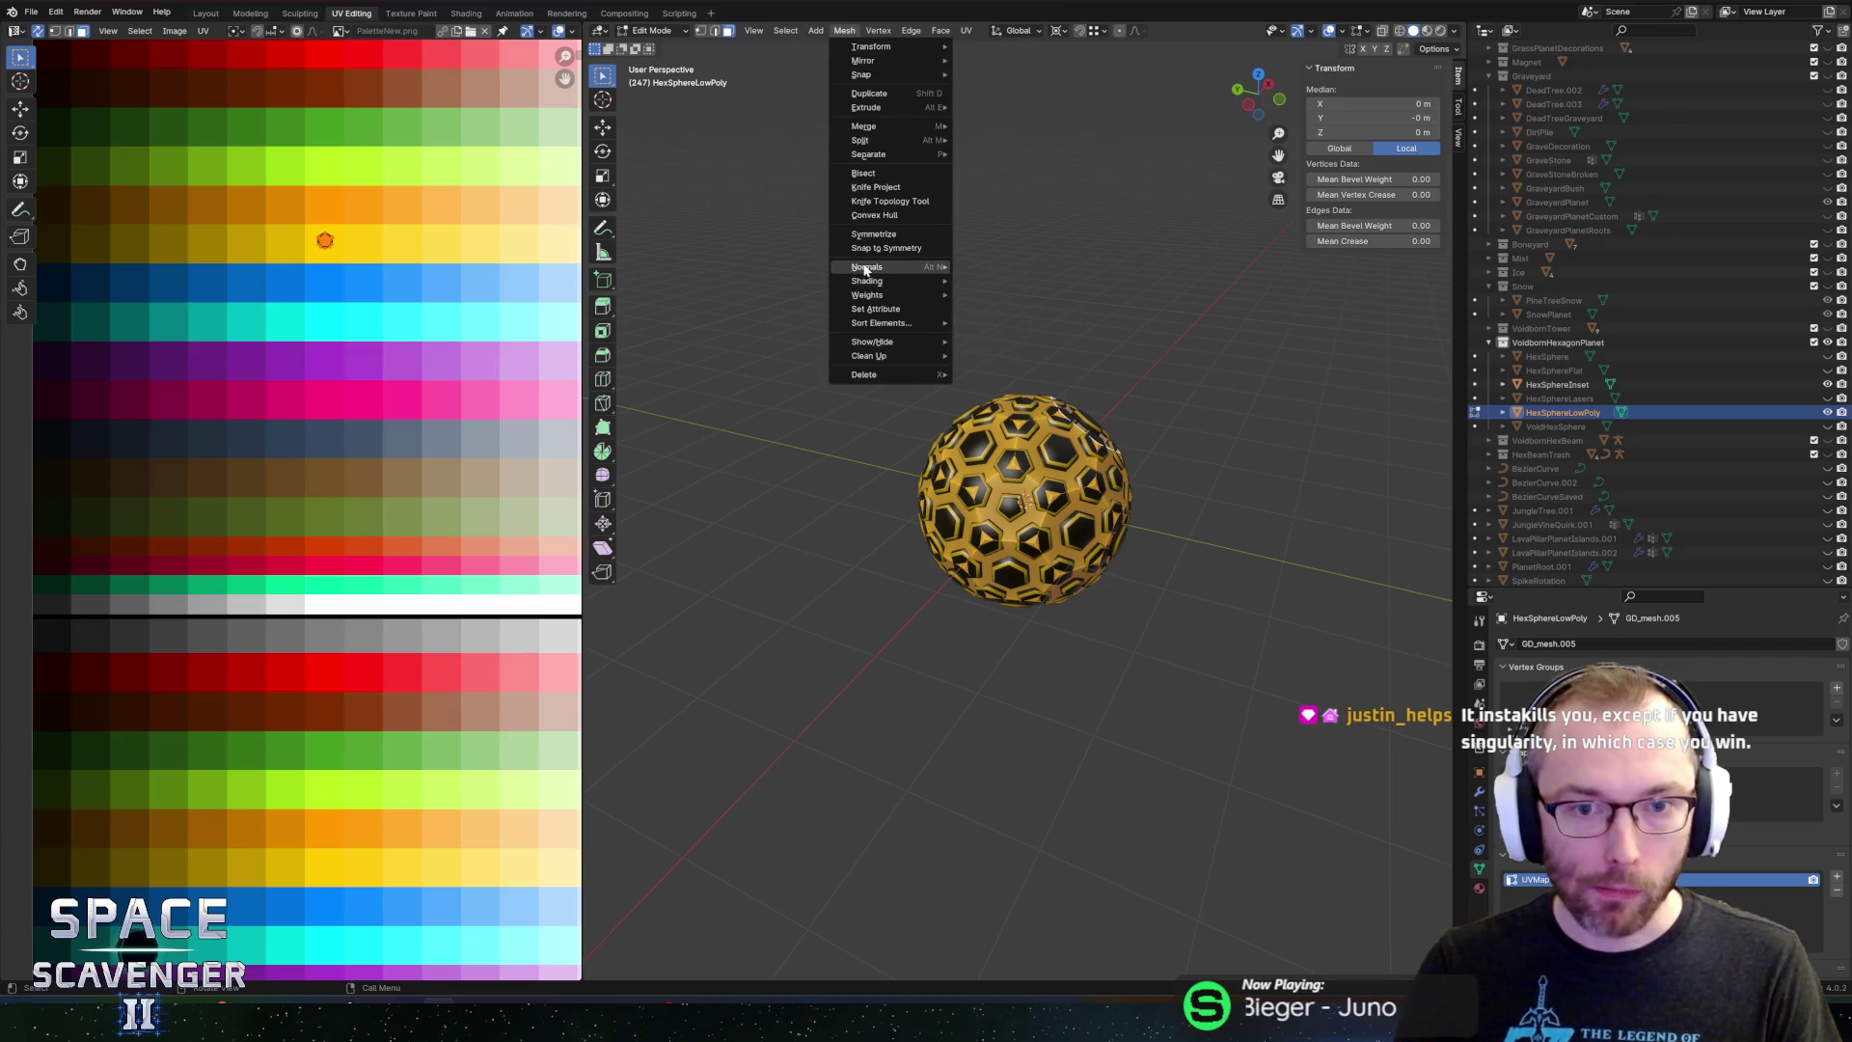
pyautogui.click(995, 273)
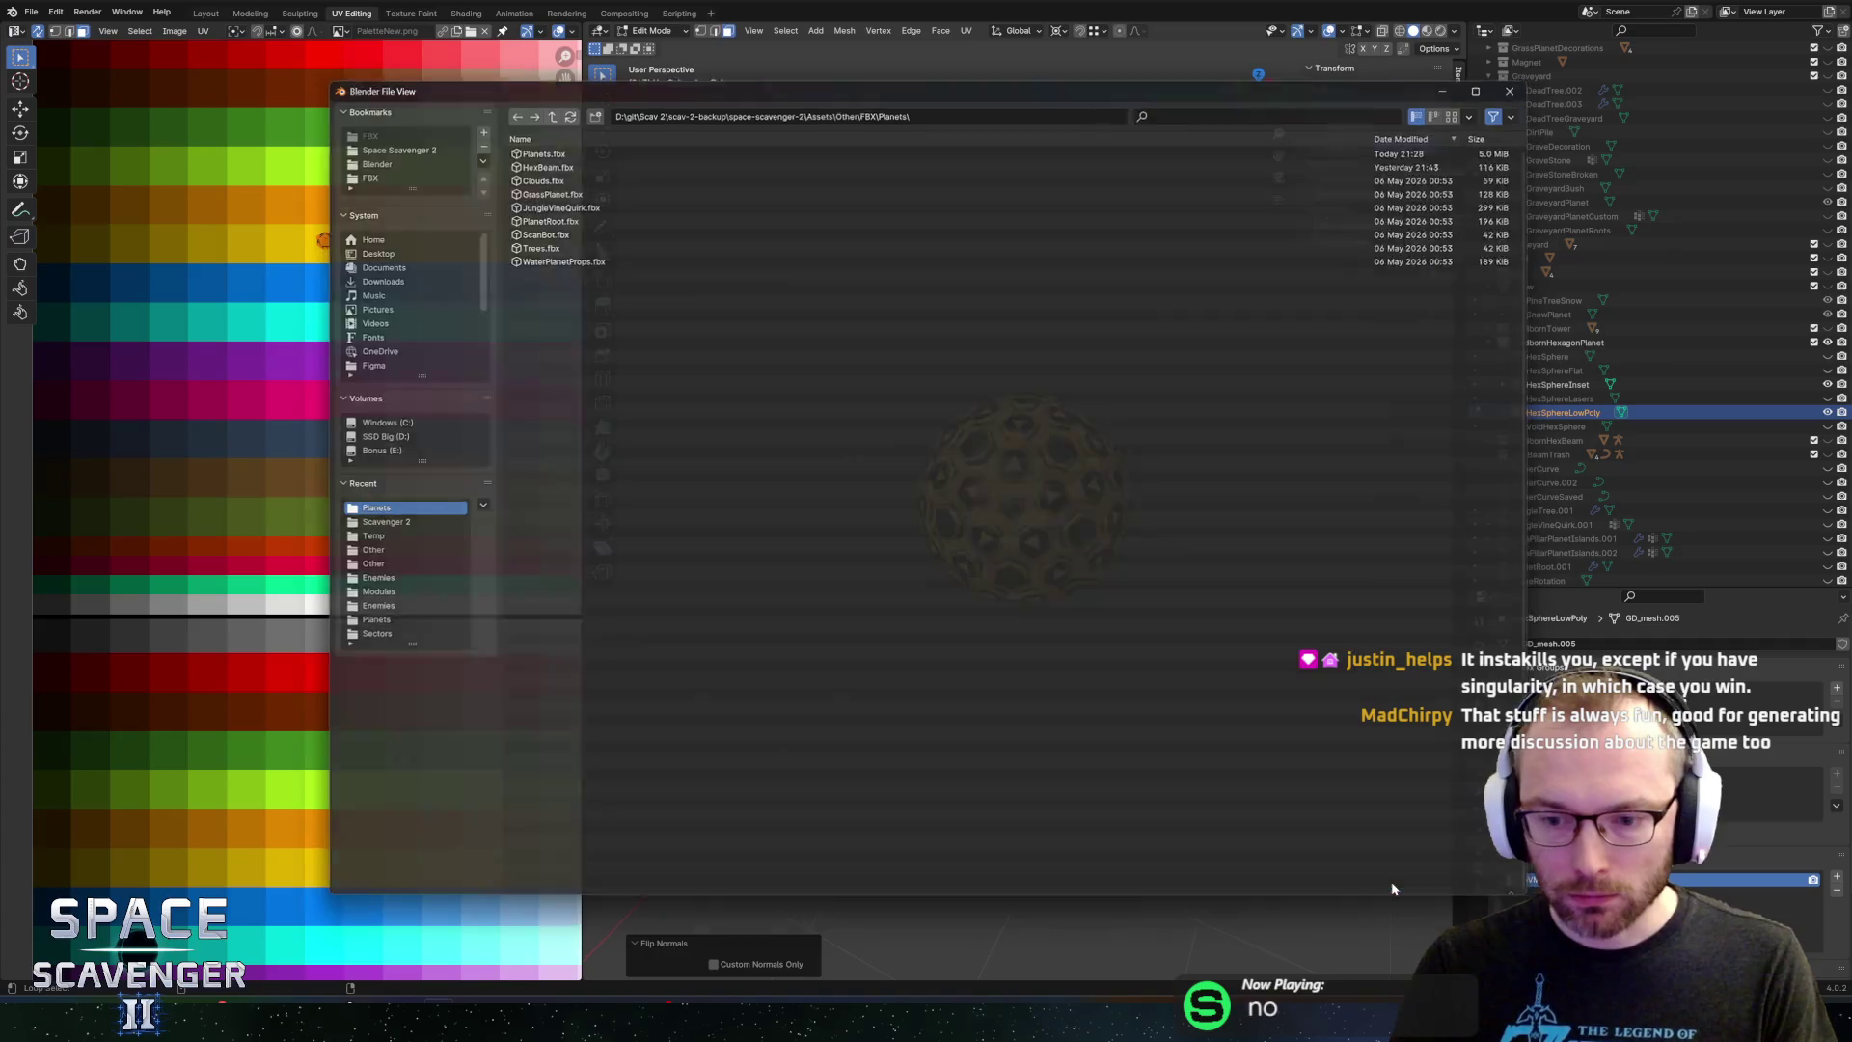
pyautogui.hotkey('alt', 'Tab')
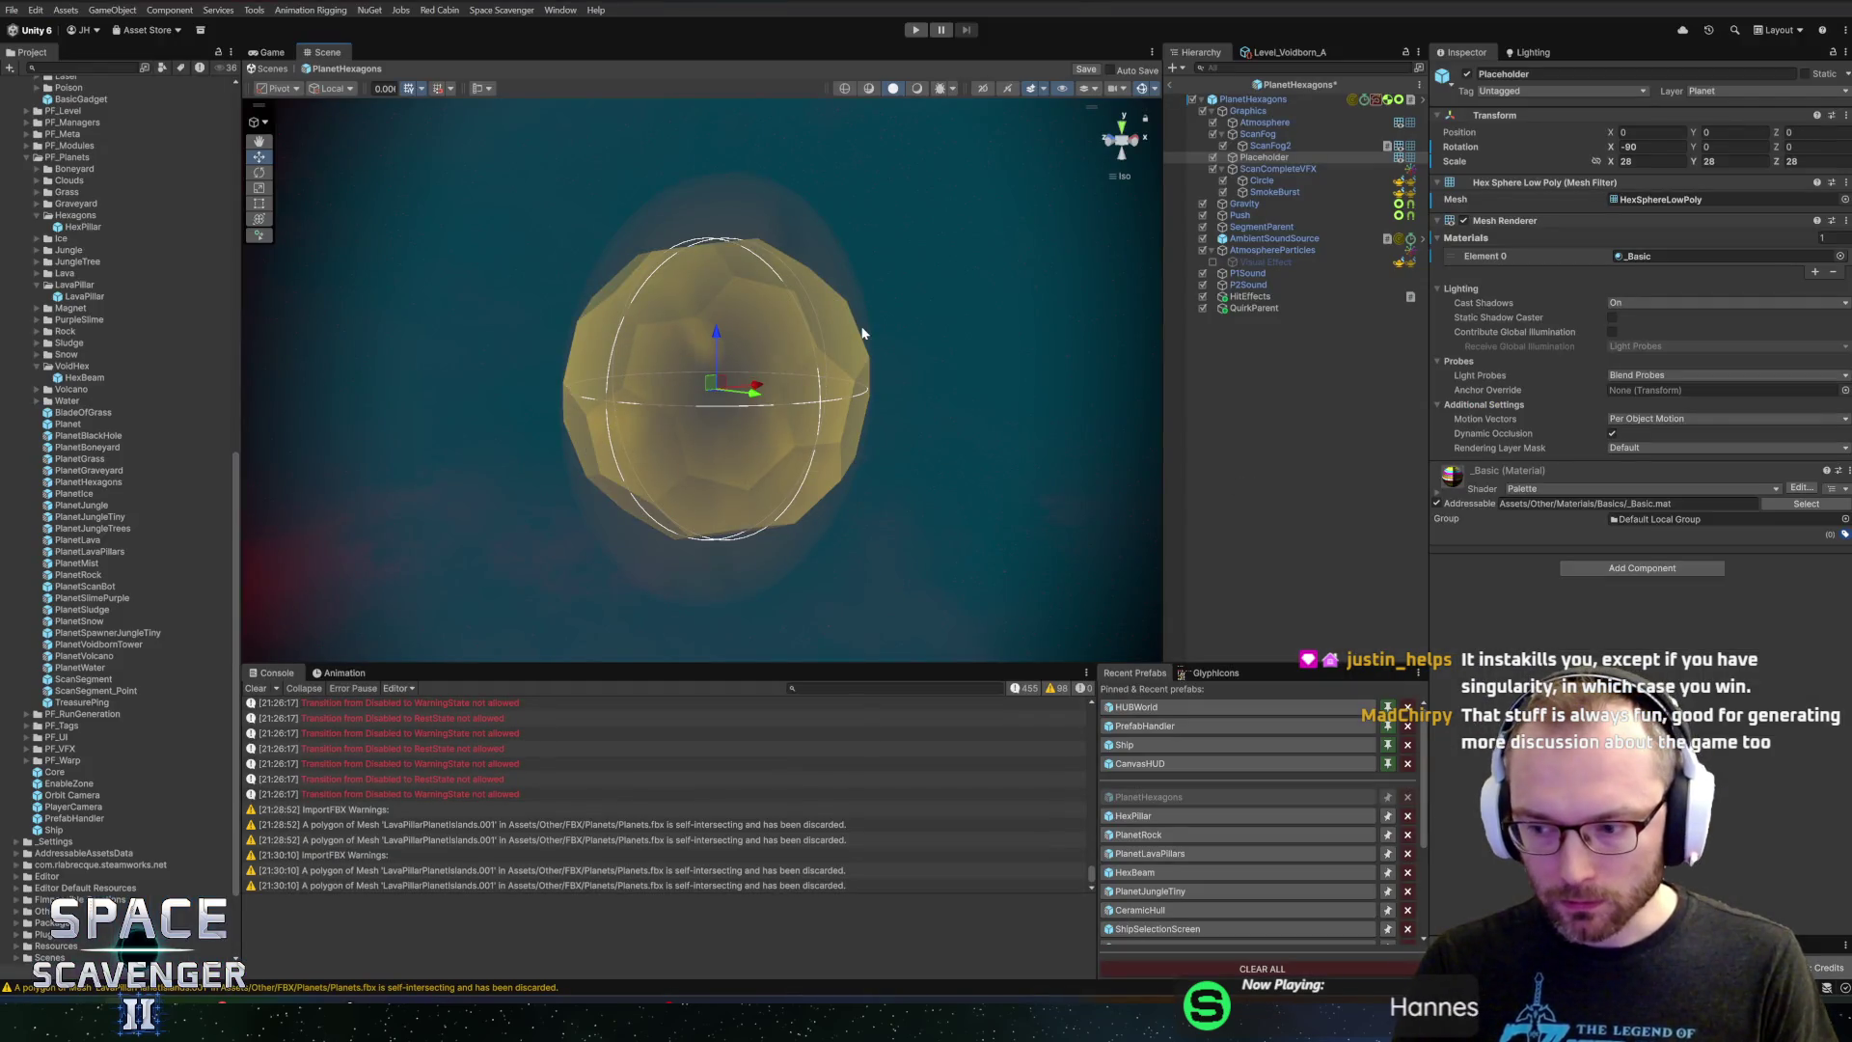
# Orbit the Scene view around the planet and start a Play mode test
pyautogui.moveTo(862, 333)
pyautogui.mouseDown()
pyautogui.moveTo(566, 326)
pyautogui.moveTo(730, 344)
pyautogui.mouseUp()
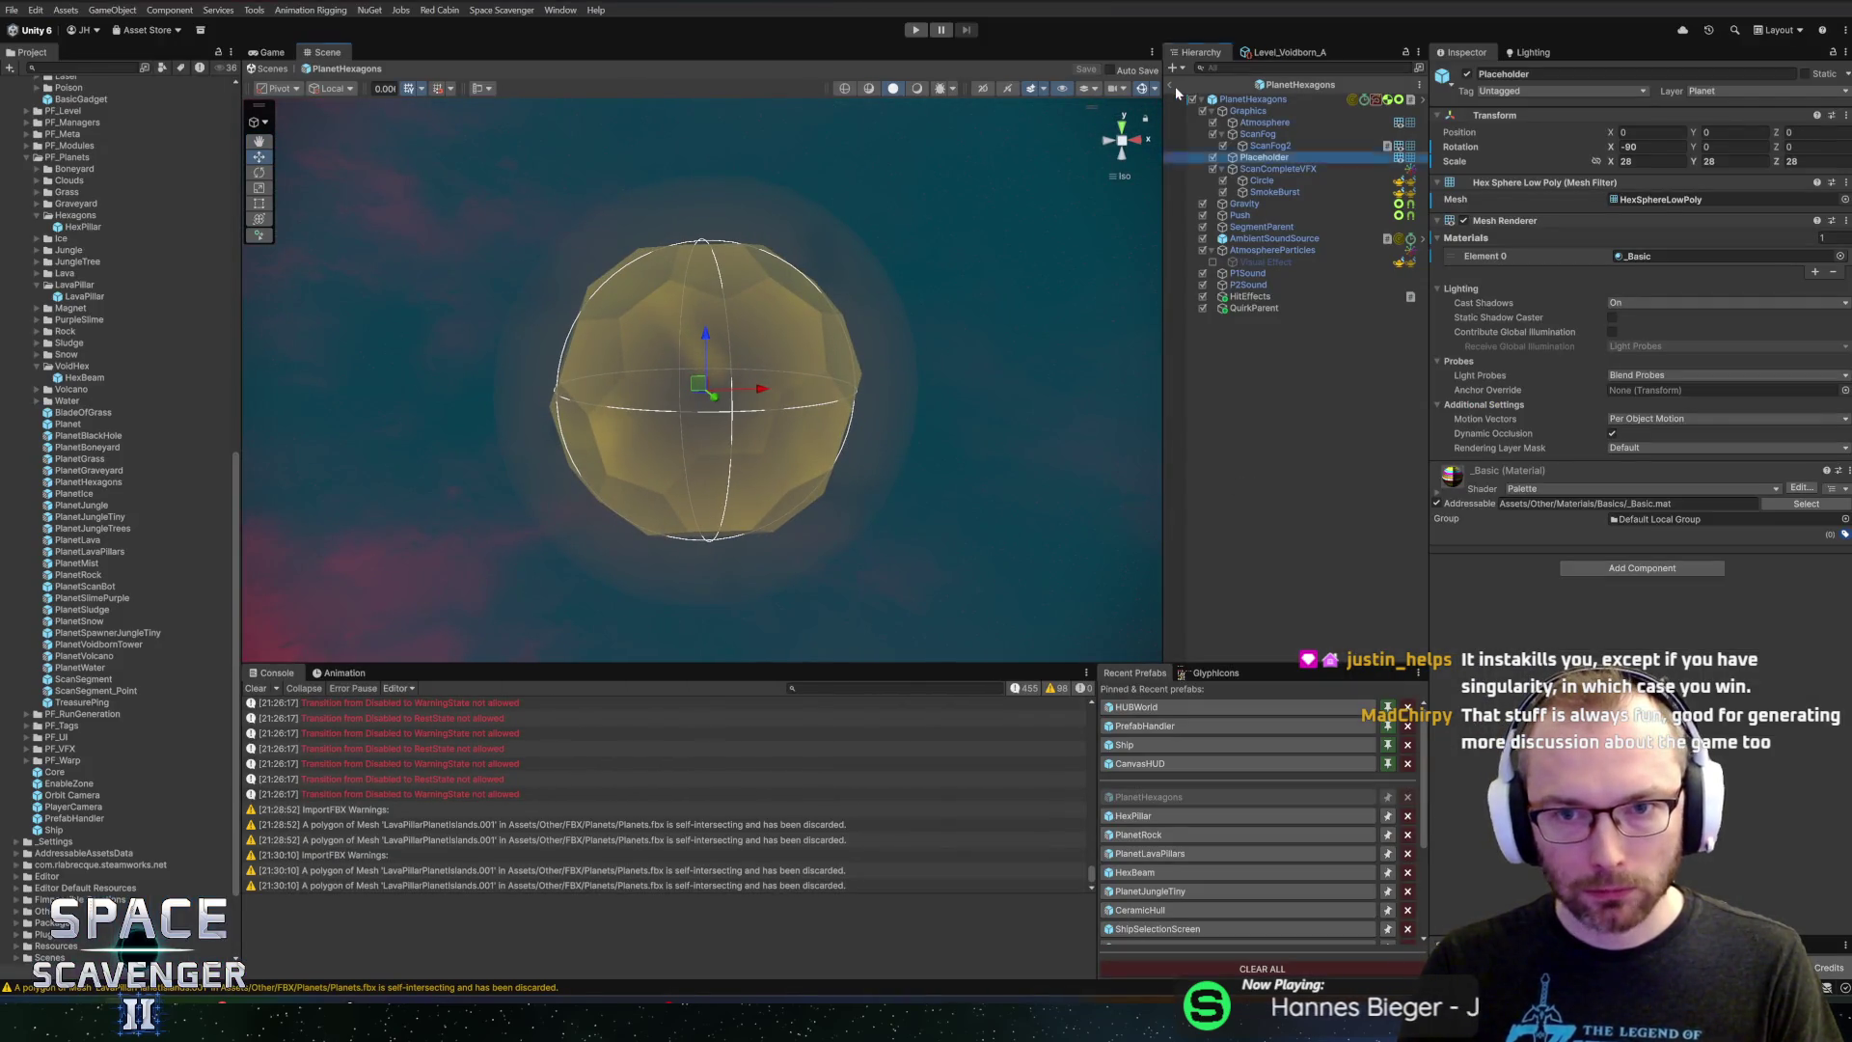
pyautogui.click(916, 30)
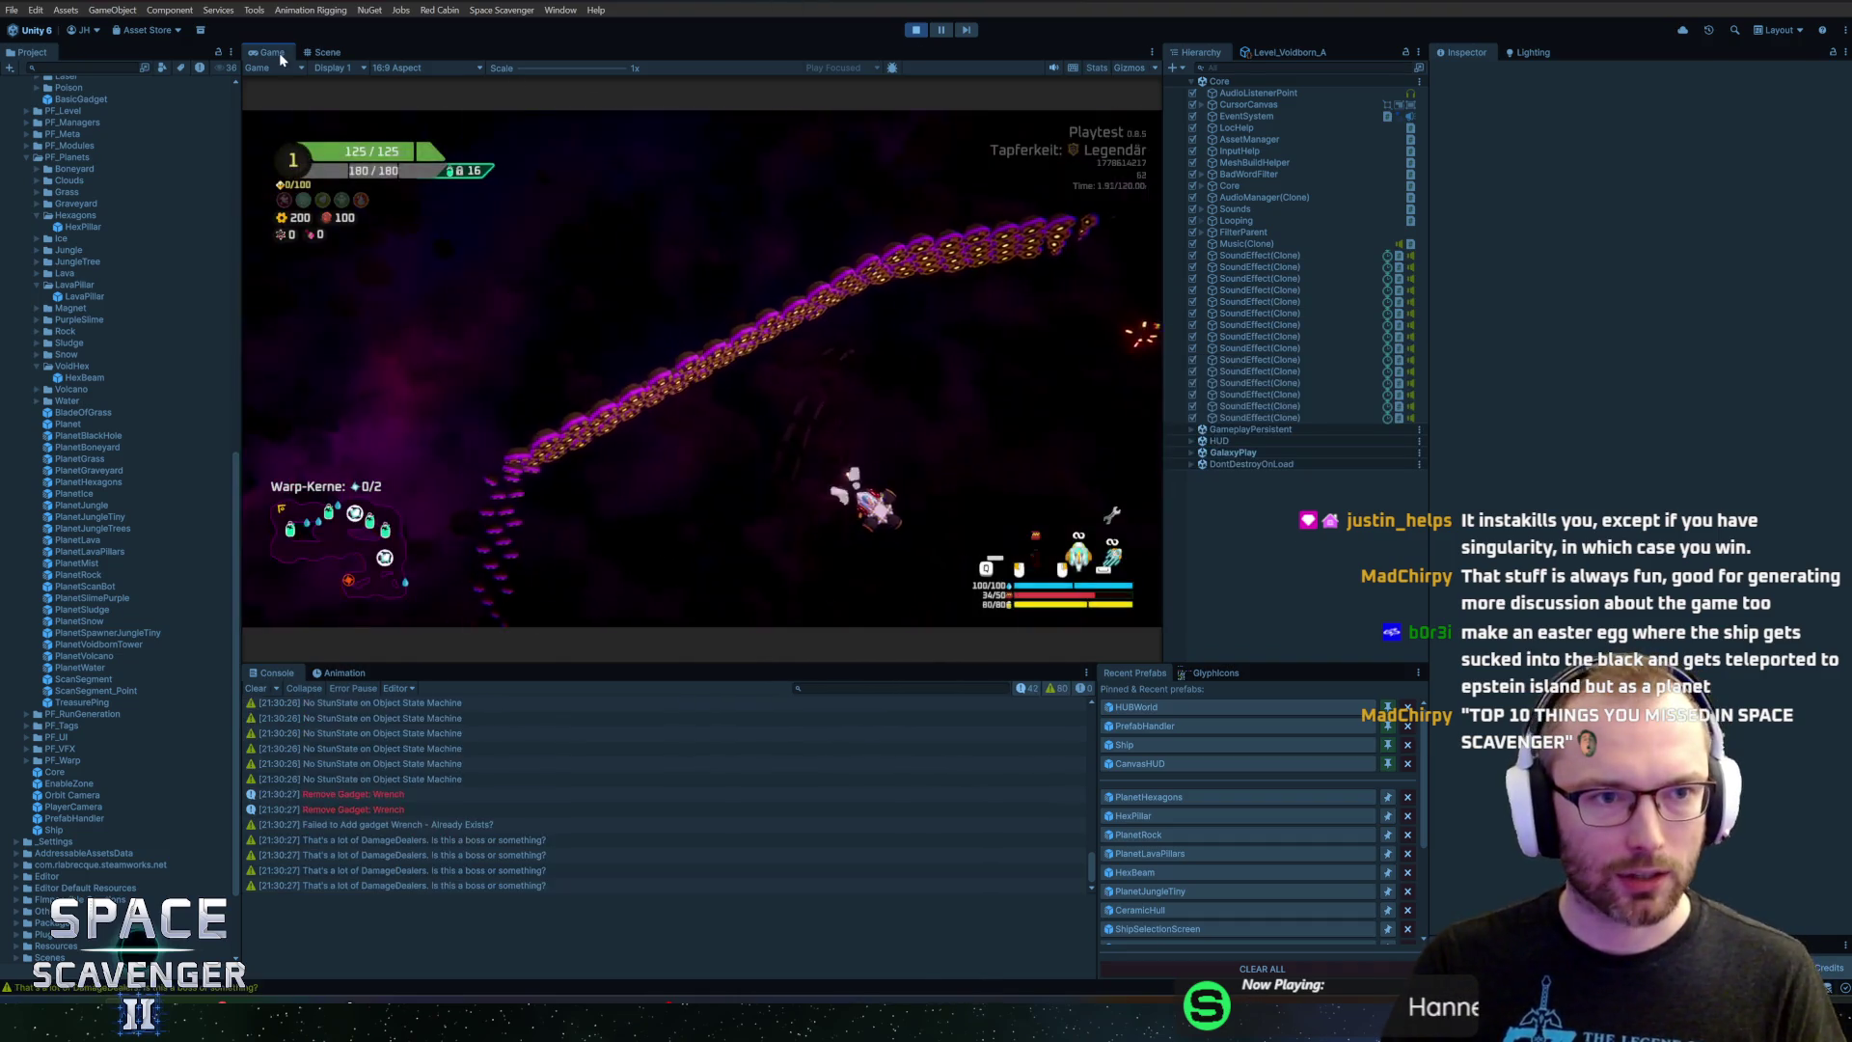
# Maximize the Game view and fly the ship up toward the low-poly hex planet
pyautogui.doubleClick(279, 52)
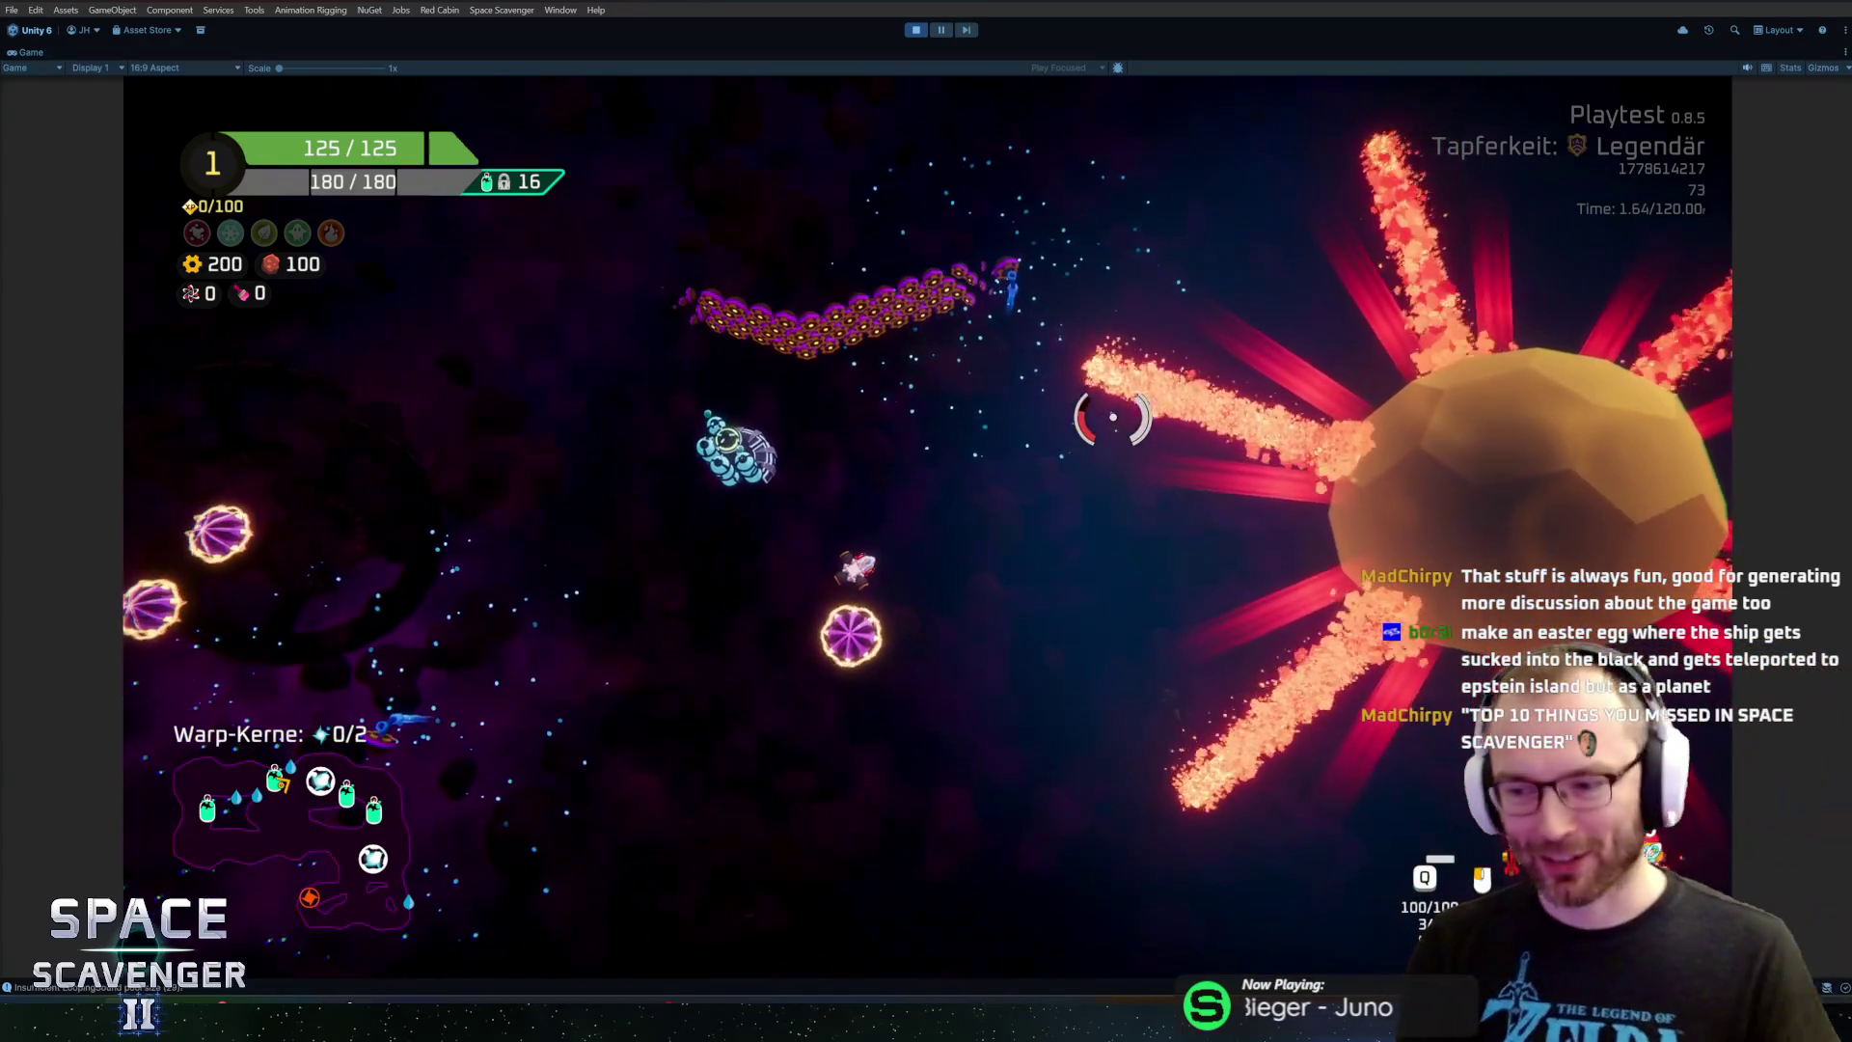
pyautogui.press('w')
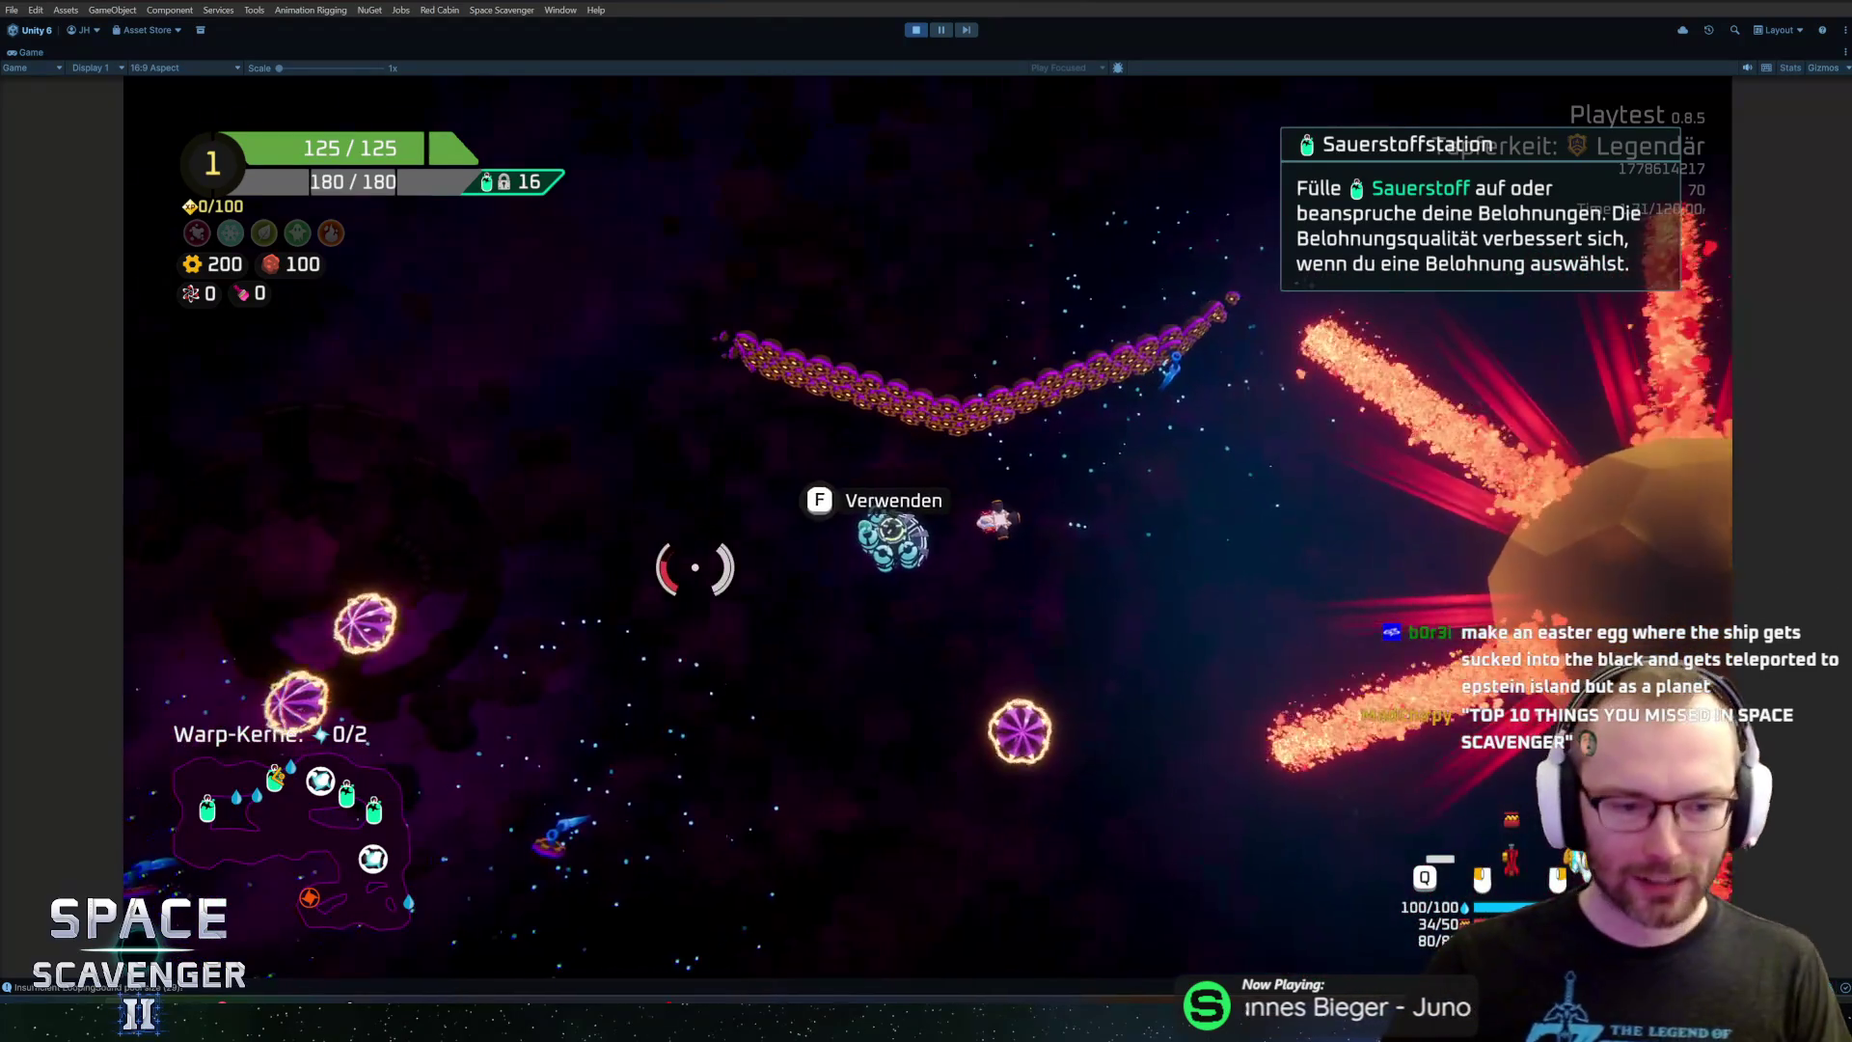
# Back in Blender, select HexSphereLowPoly and inset its faces individually
pyautogui.hotkey('alt', 'Tab')
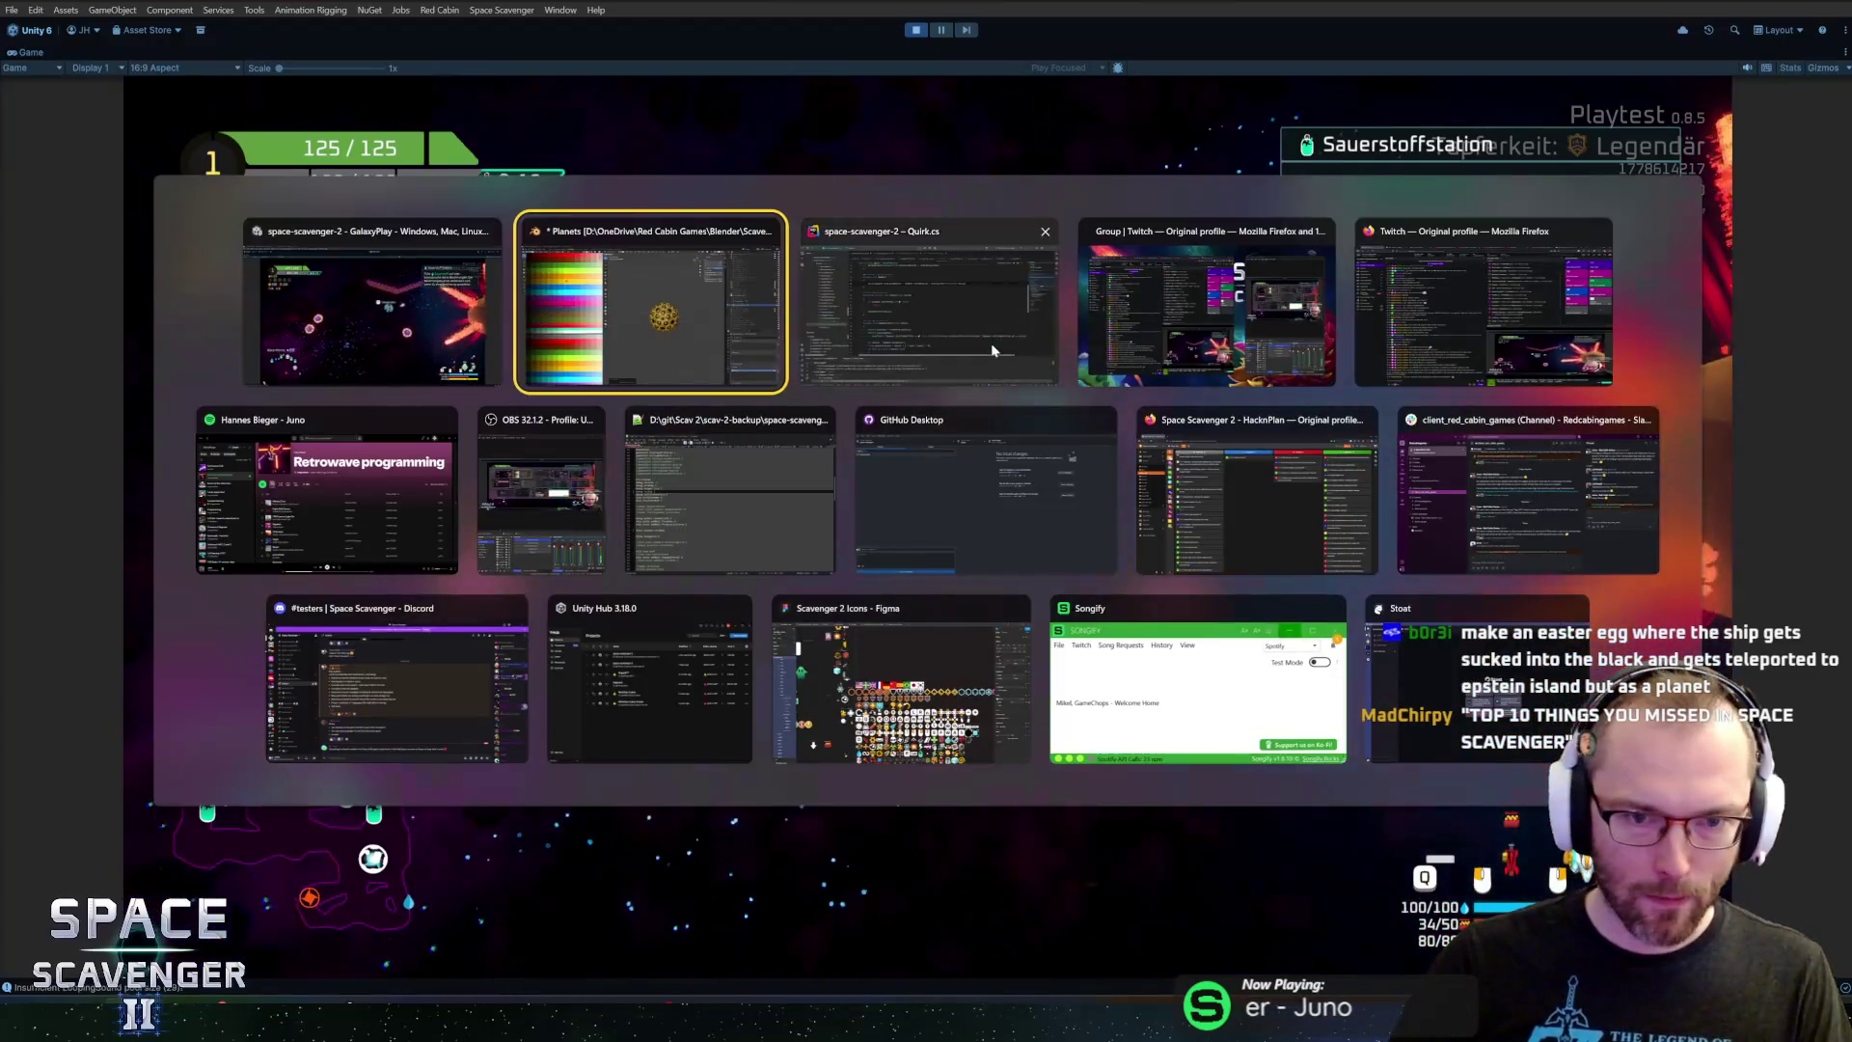
pyautogui.scroll(2, 1018, 389)
pyautogui.press('Tab')
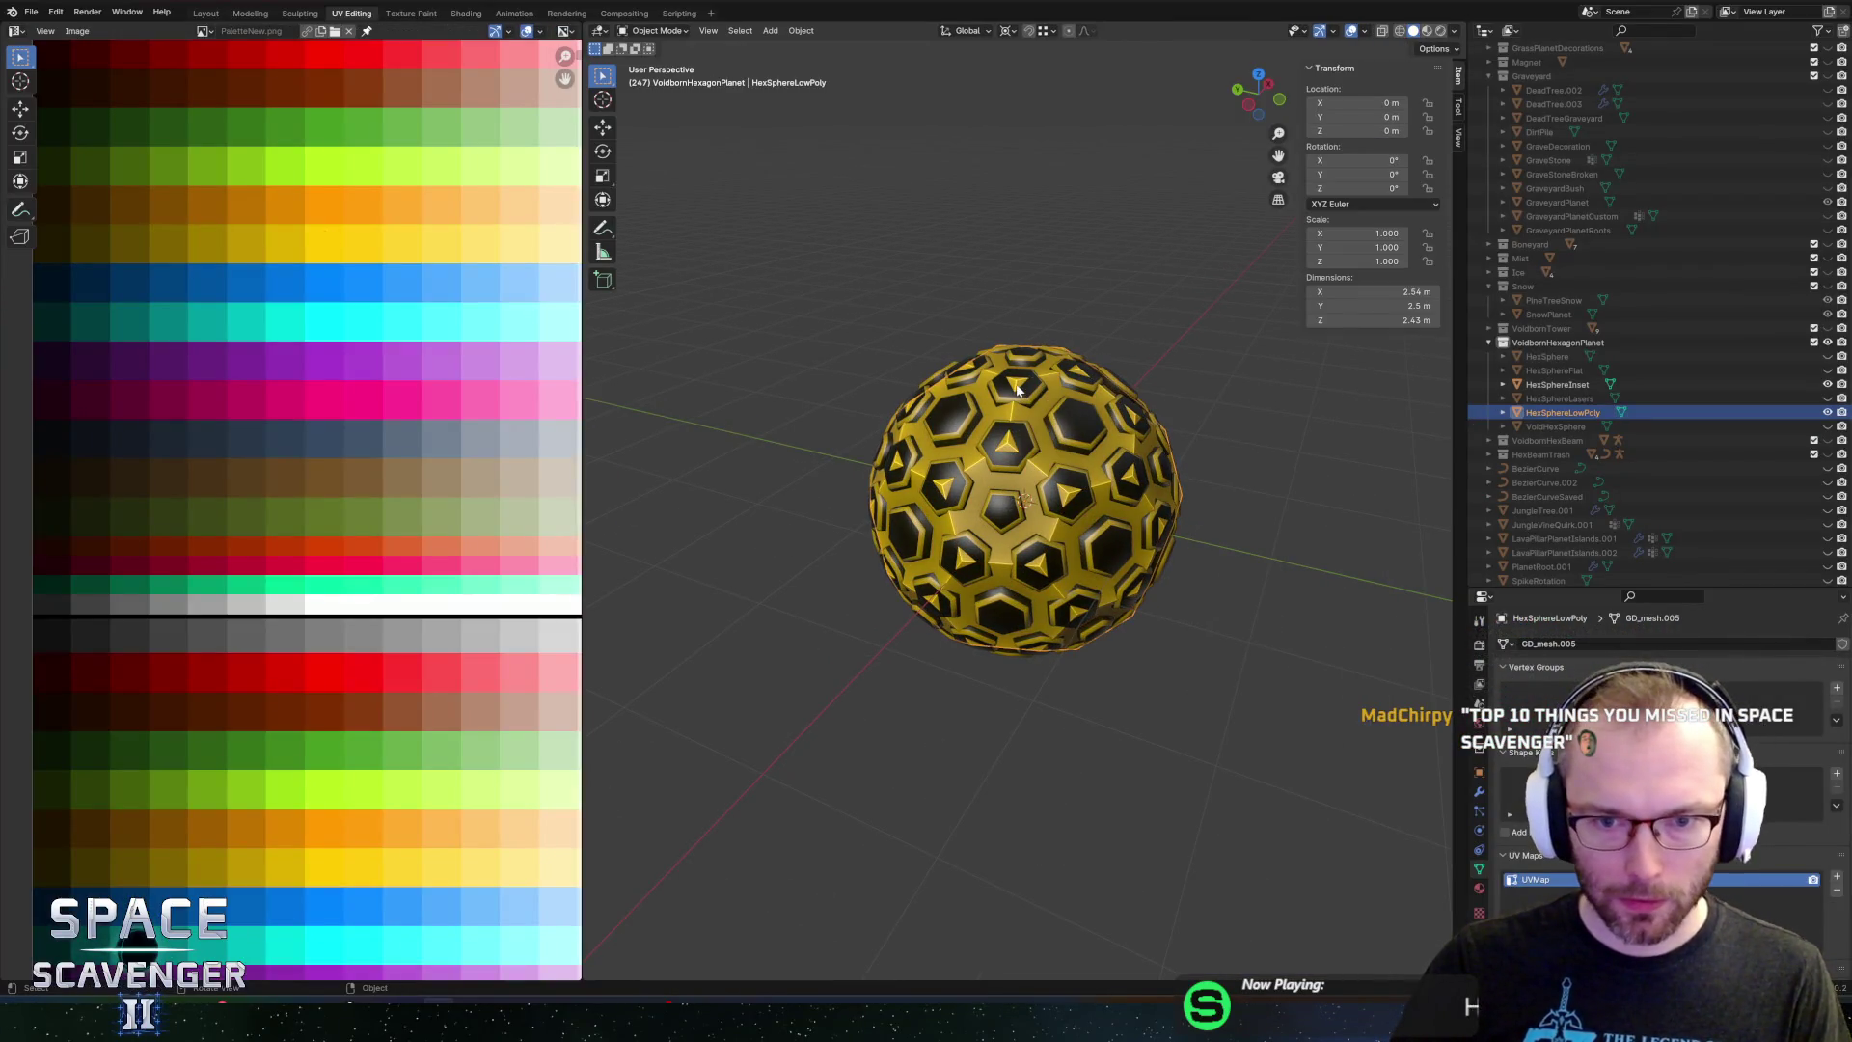
pyautogui.click(1029, 385)
pyautogui.click(1030, 385)
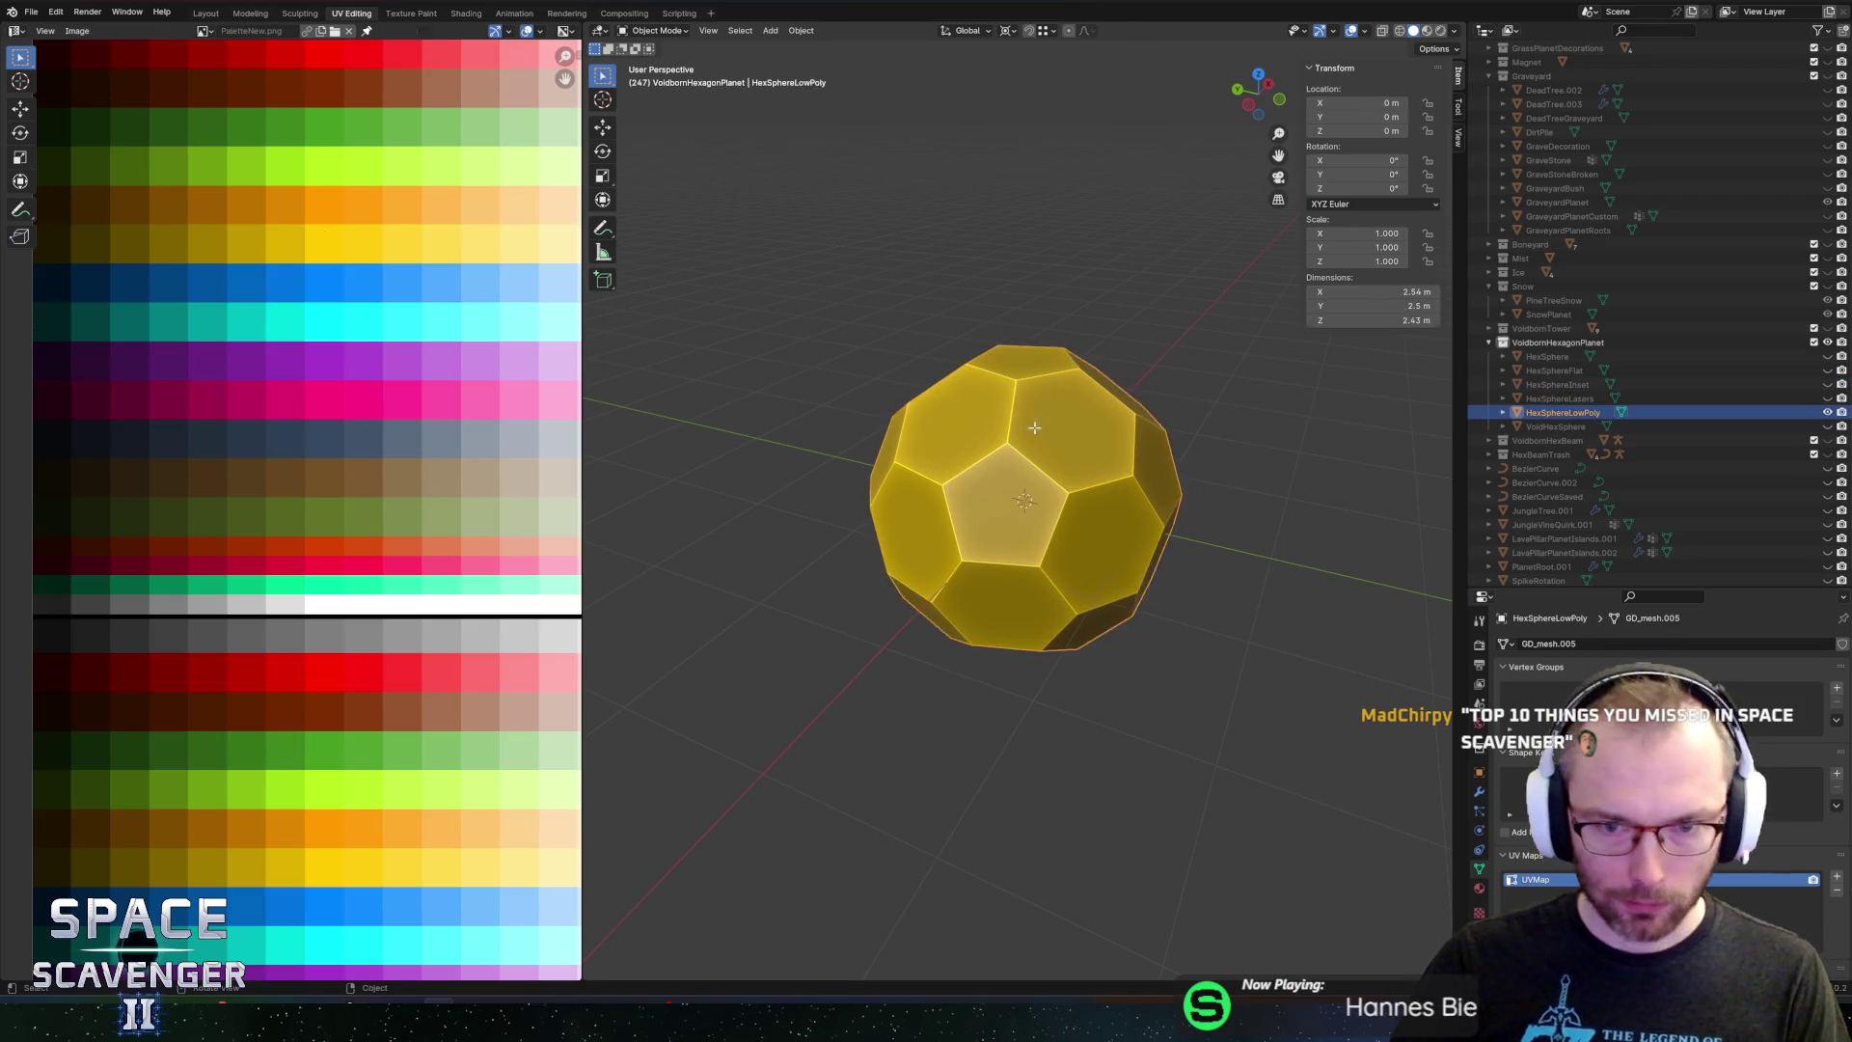
pyautogui.press('Tab')
pyautogui.press('i')
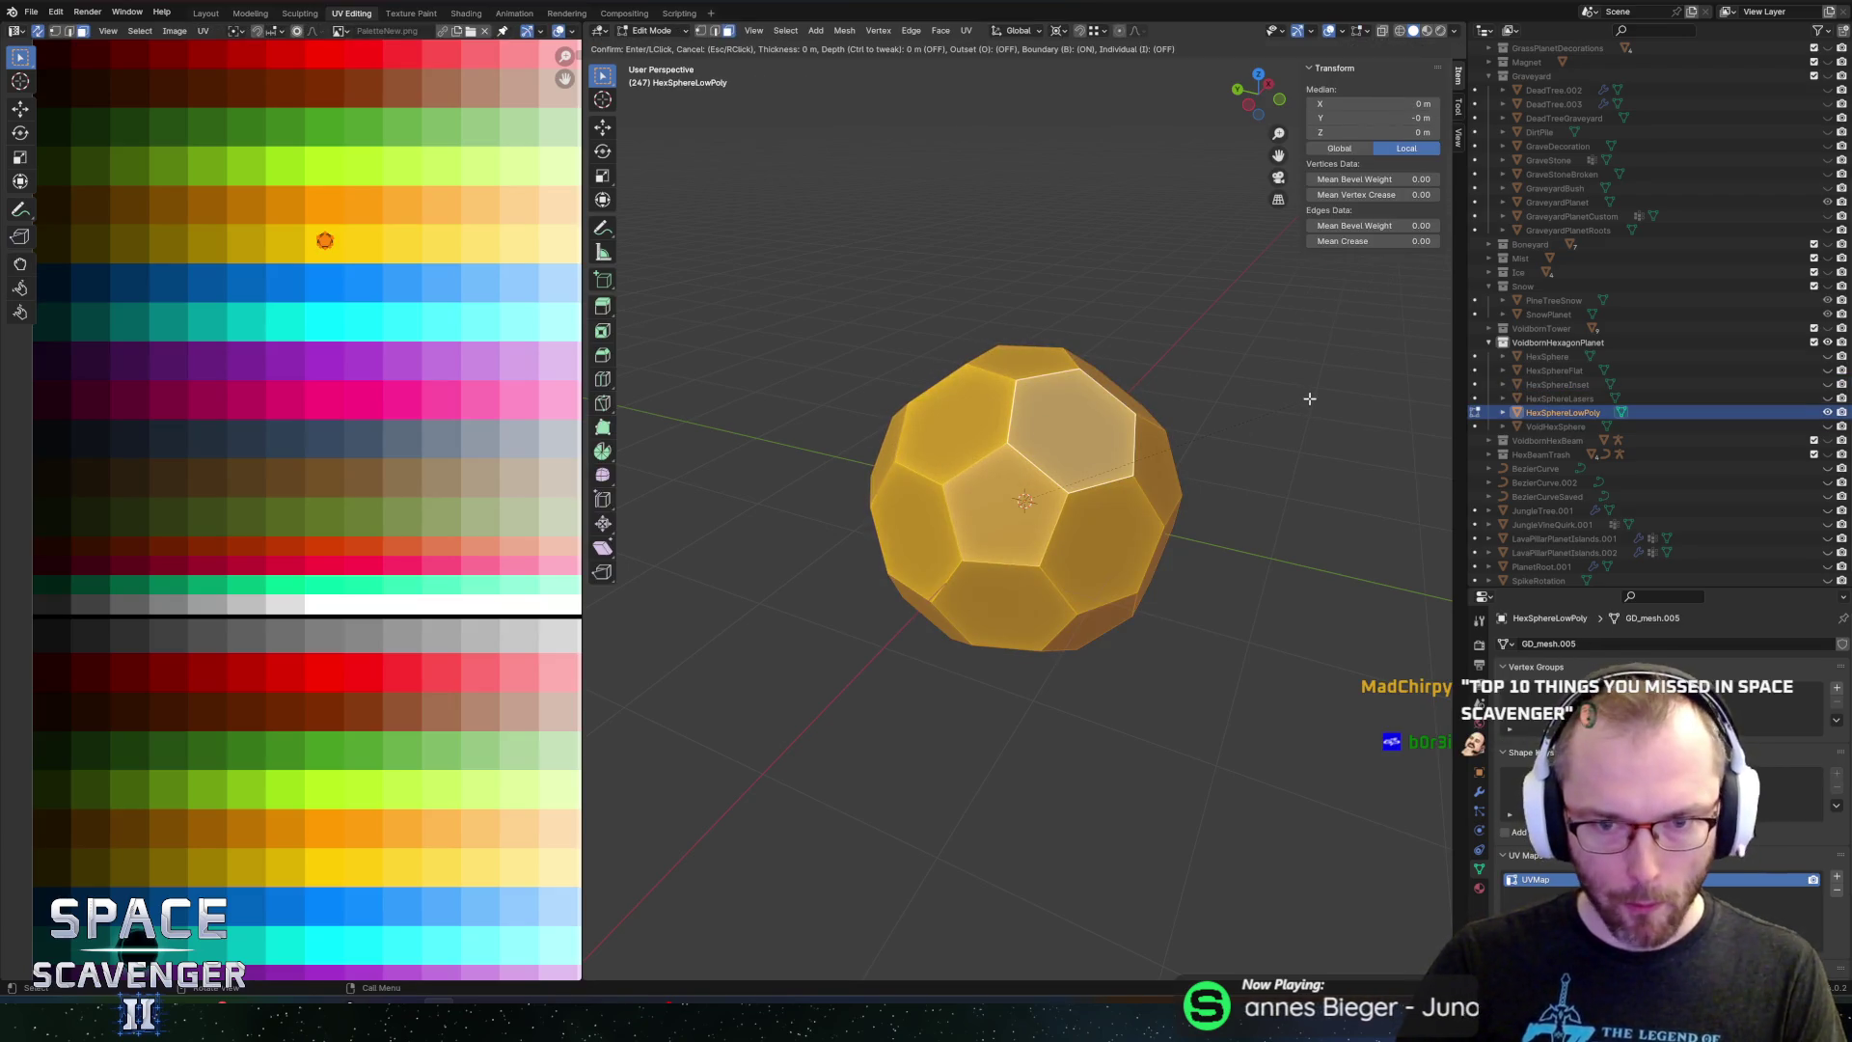
pyautogui.press('i')
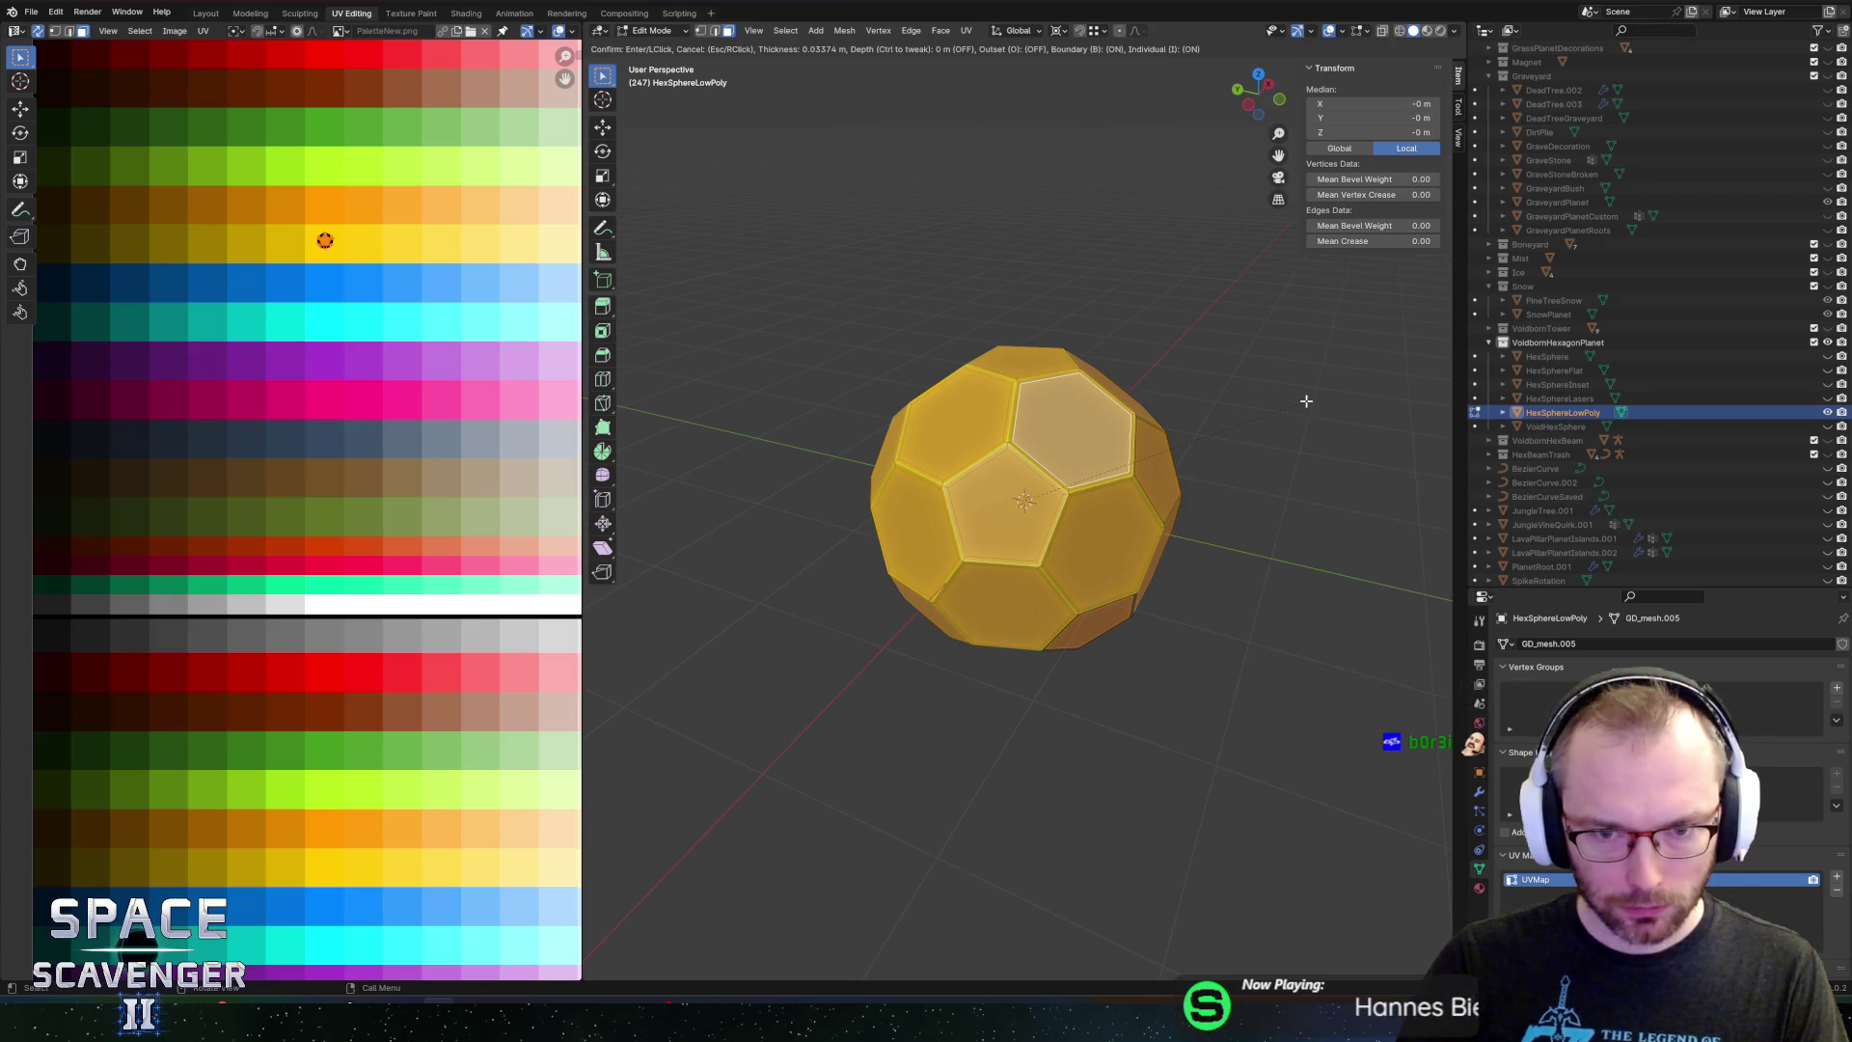
pyautogui.click(1306, 401)
# Invert to the border faces and slide their UVs along X onto the purple swatch
pyautogui.scroll(3, 313, 297)
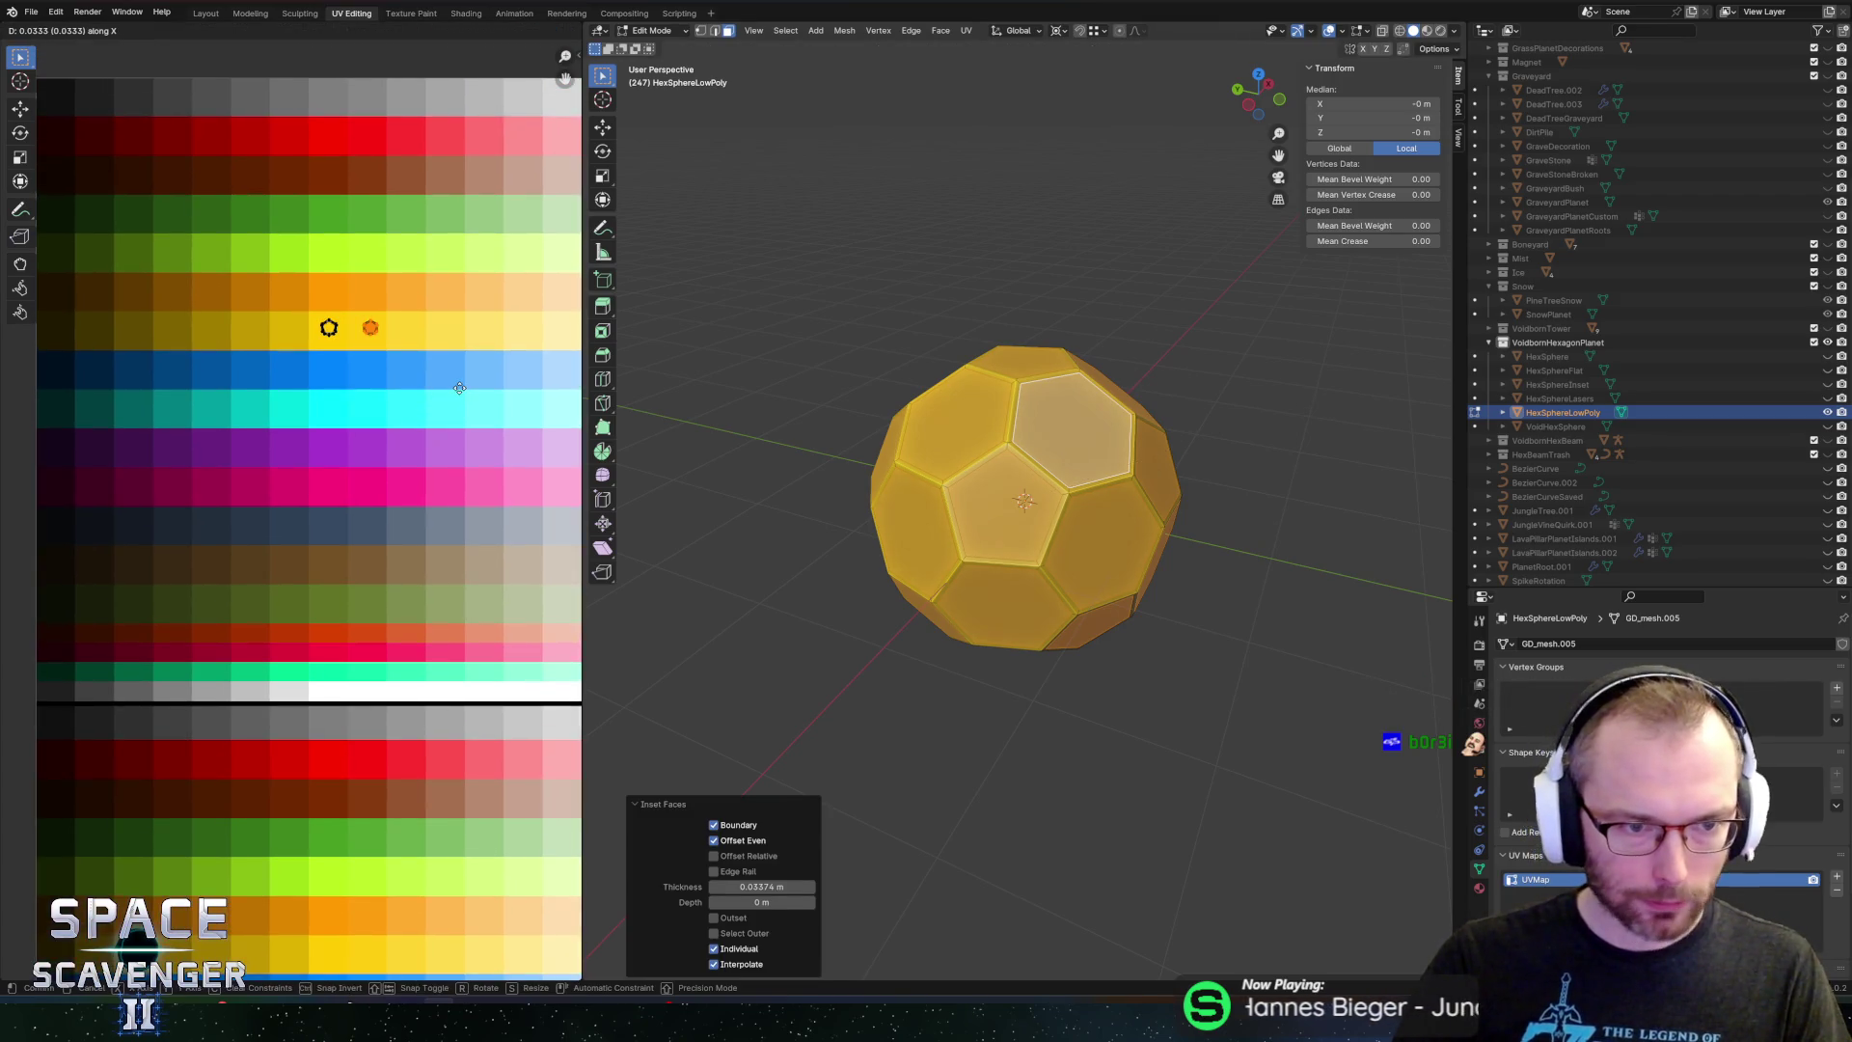
pyautogui.press('a')
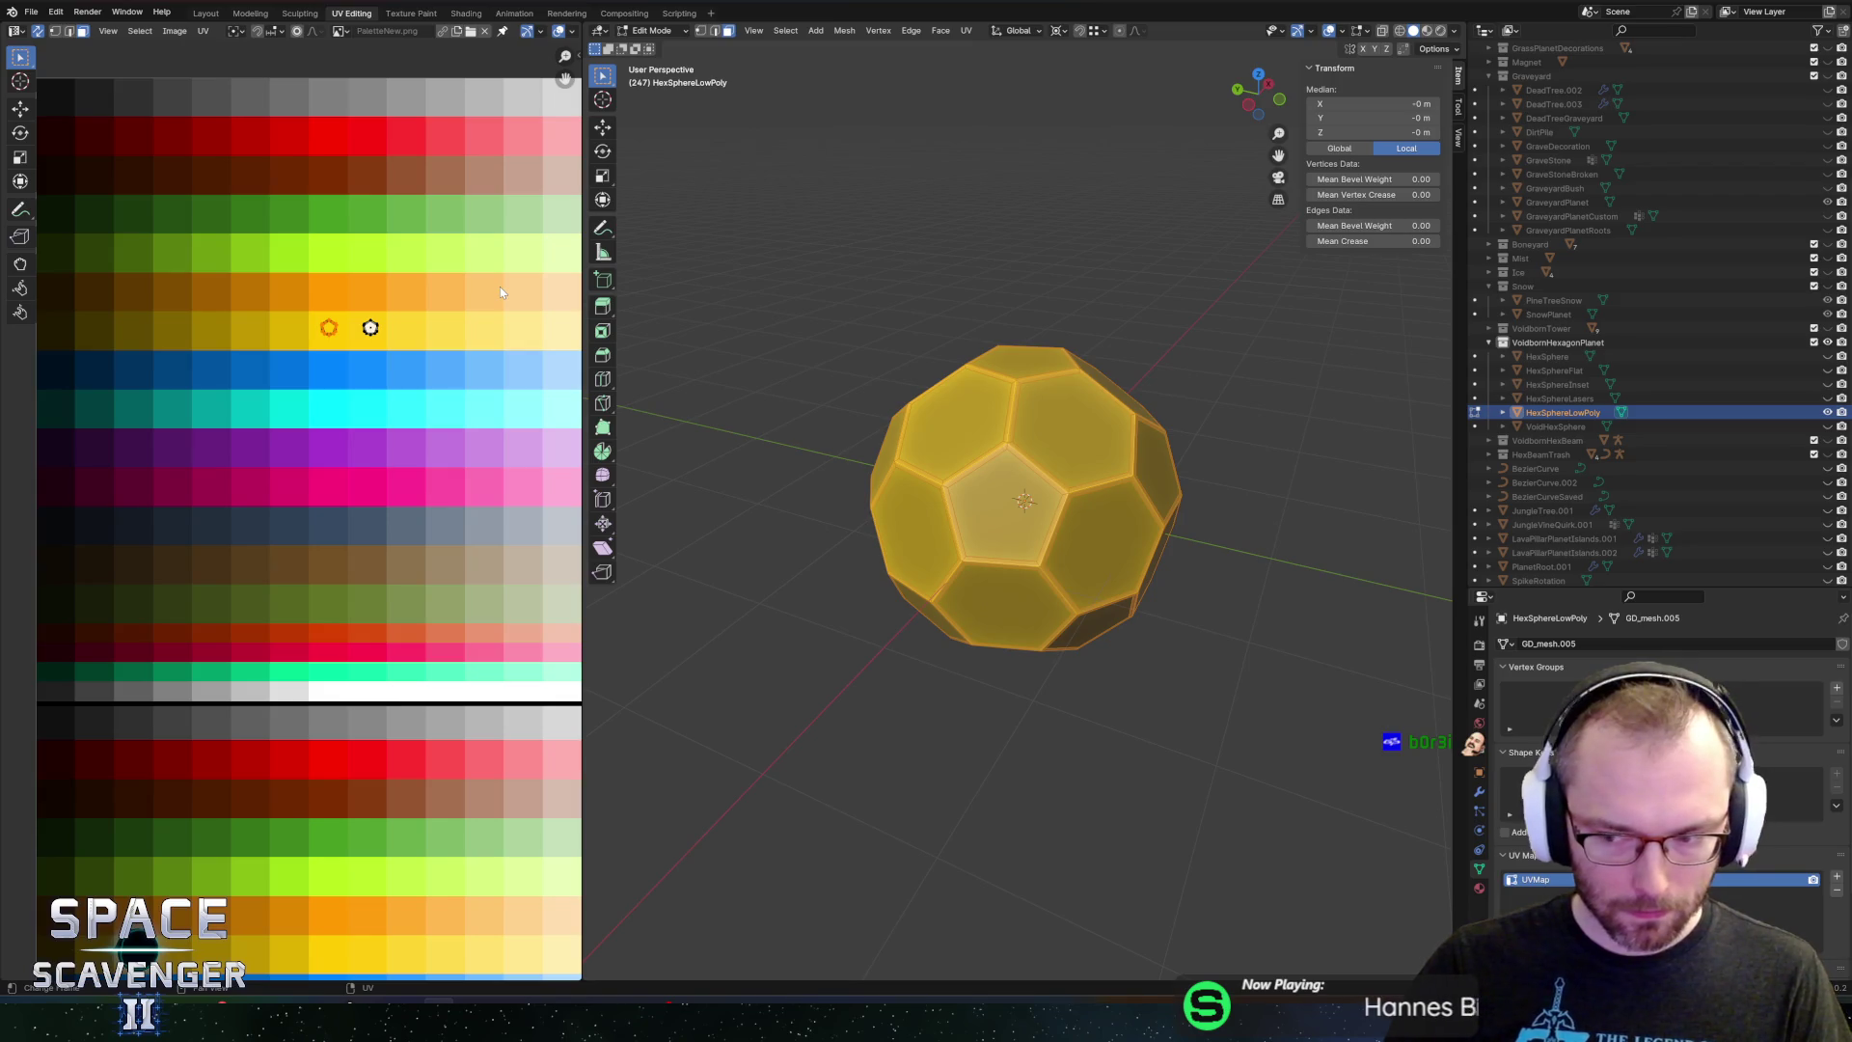
pyautogui.scroll(-1, 421, 374)
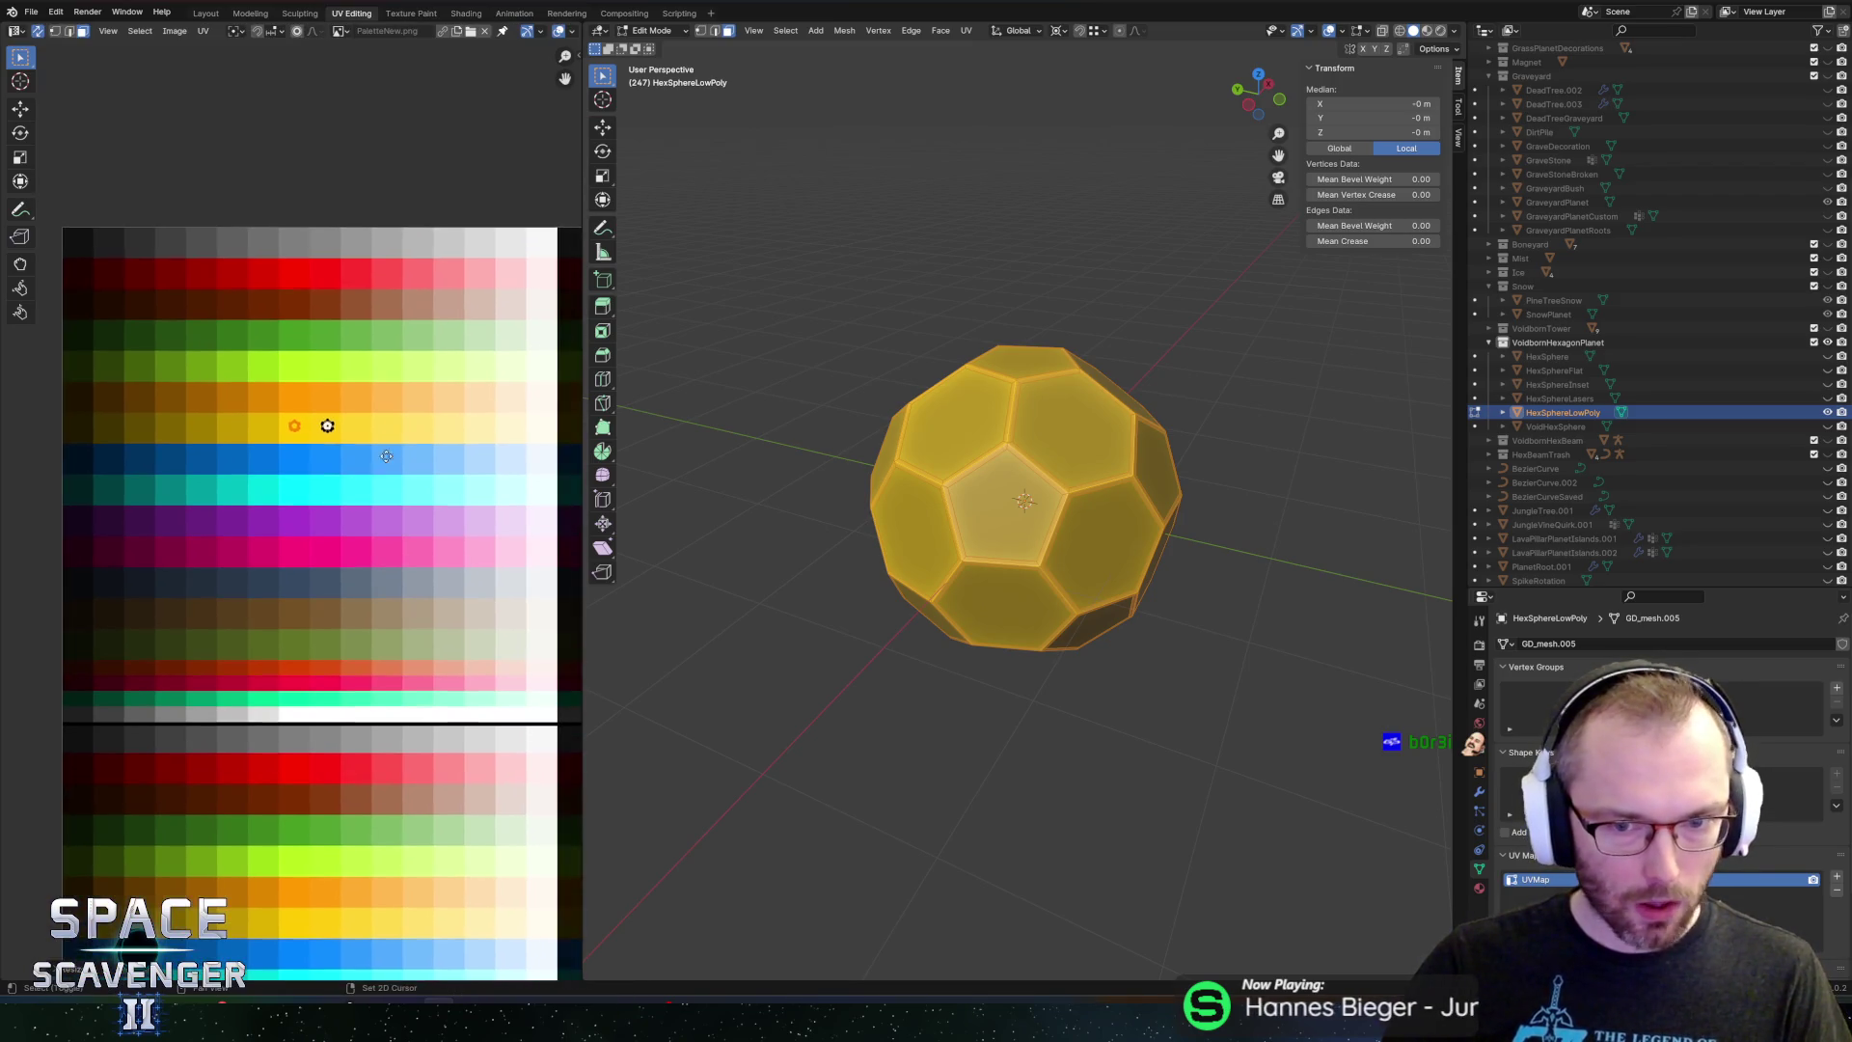
pyautogui.press('g')
pyautogui.press('x')
pyautogui.press('x')
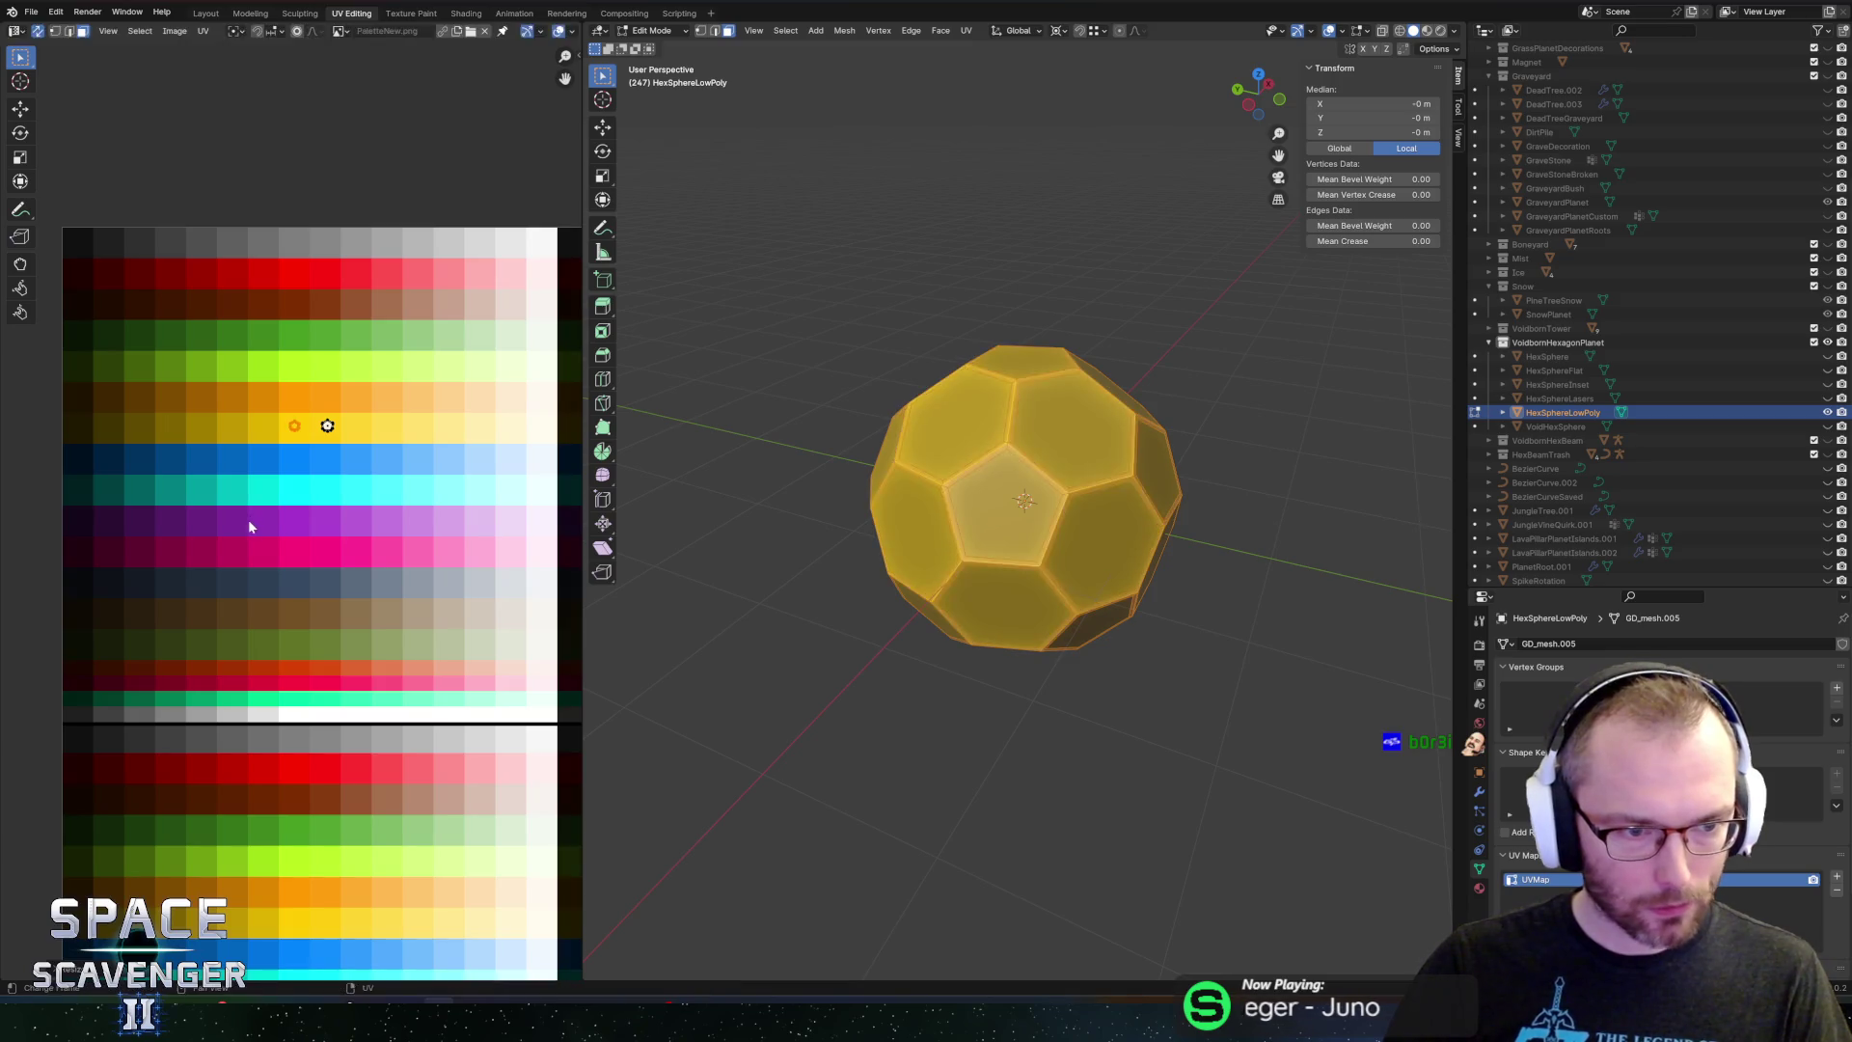
pyautogui.click(149, 645)
# Export the model as FBX over Planets.fbx and return to the Unity game
pyautogui.press('F3')
pyautogui.press('Return')
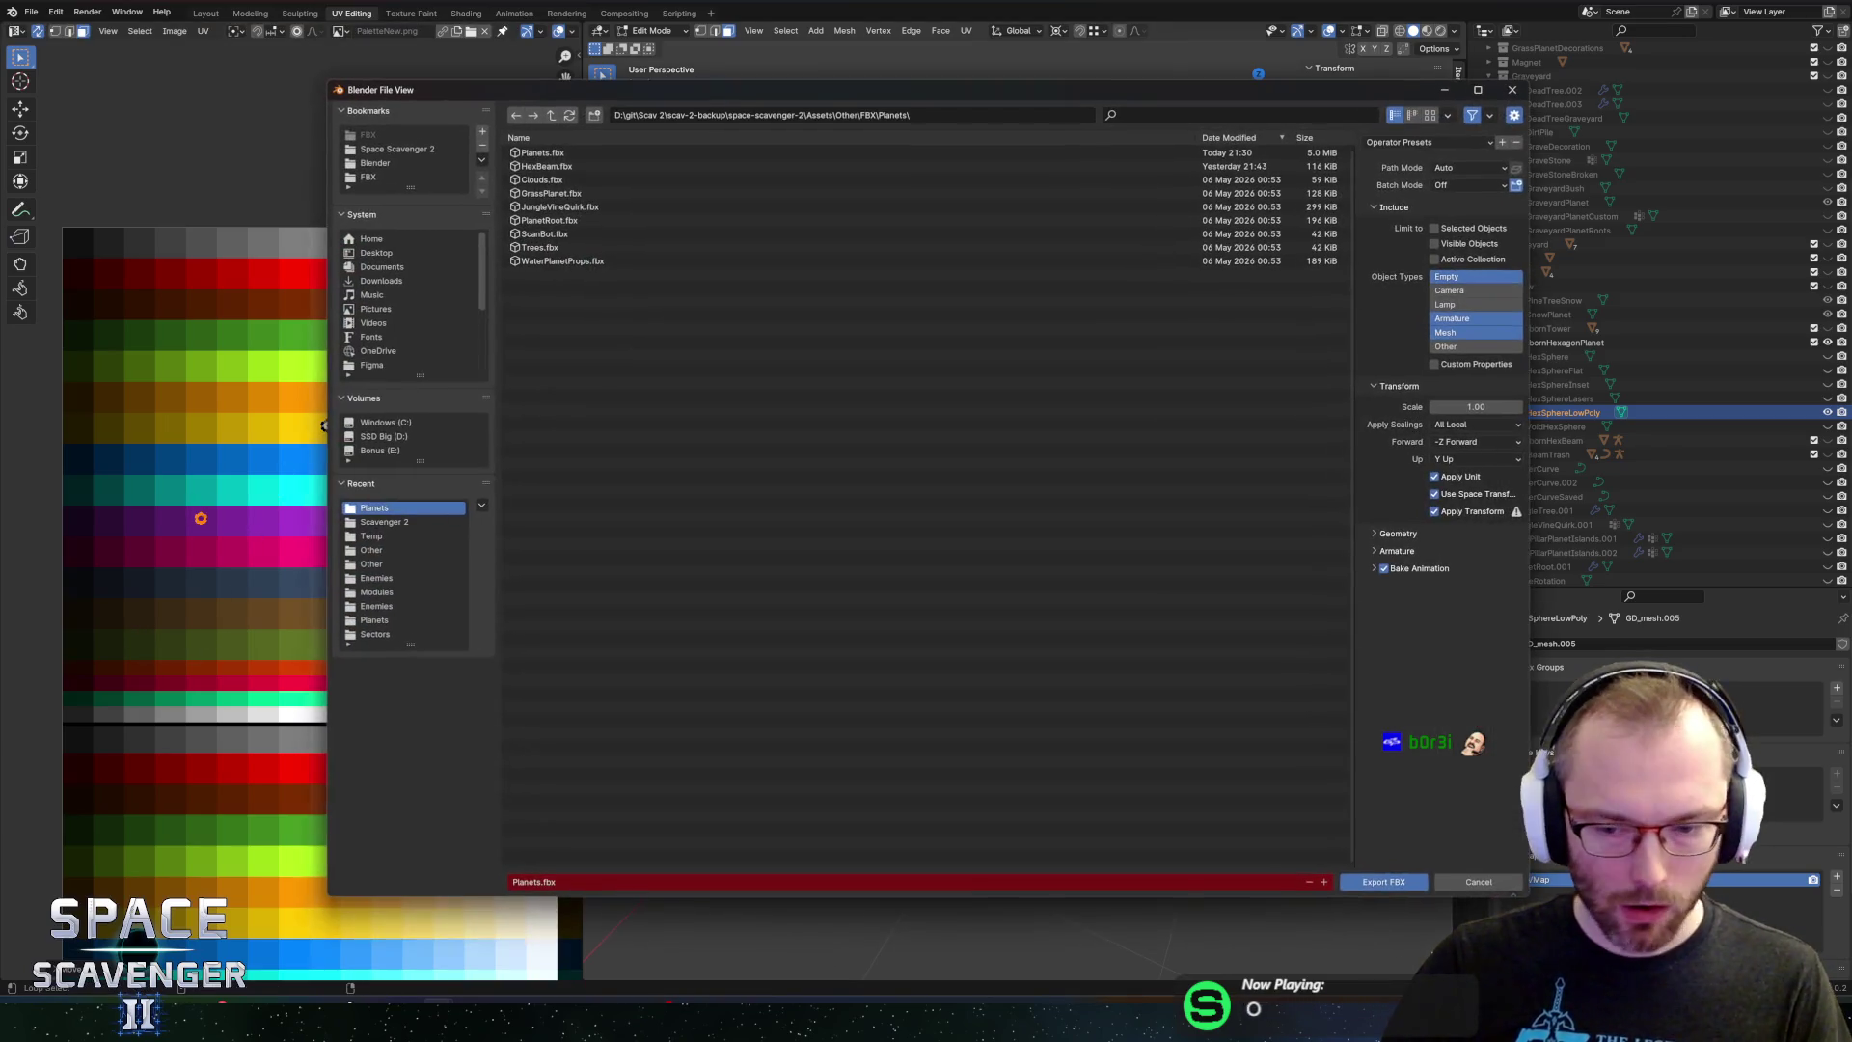
pyautogui.click(1382, 882)
pyautogui.hotkey('alt', 'Tab')
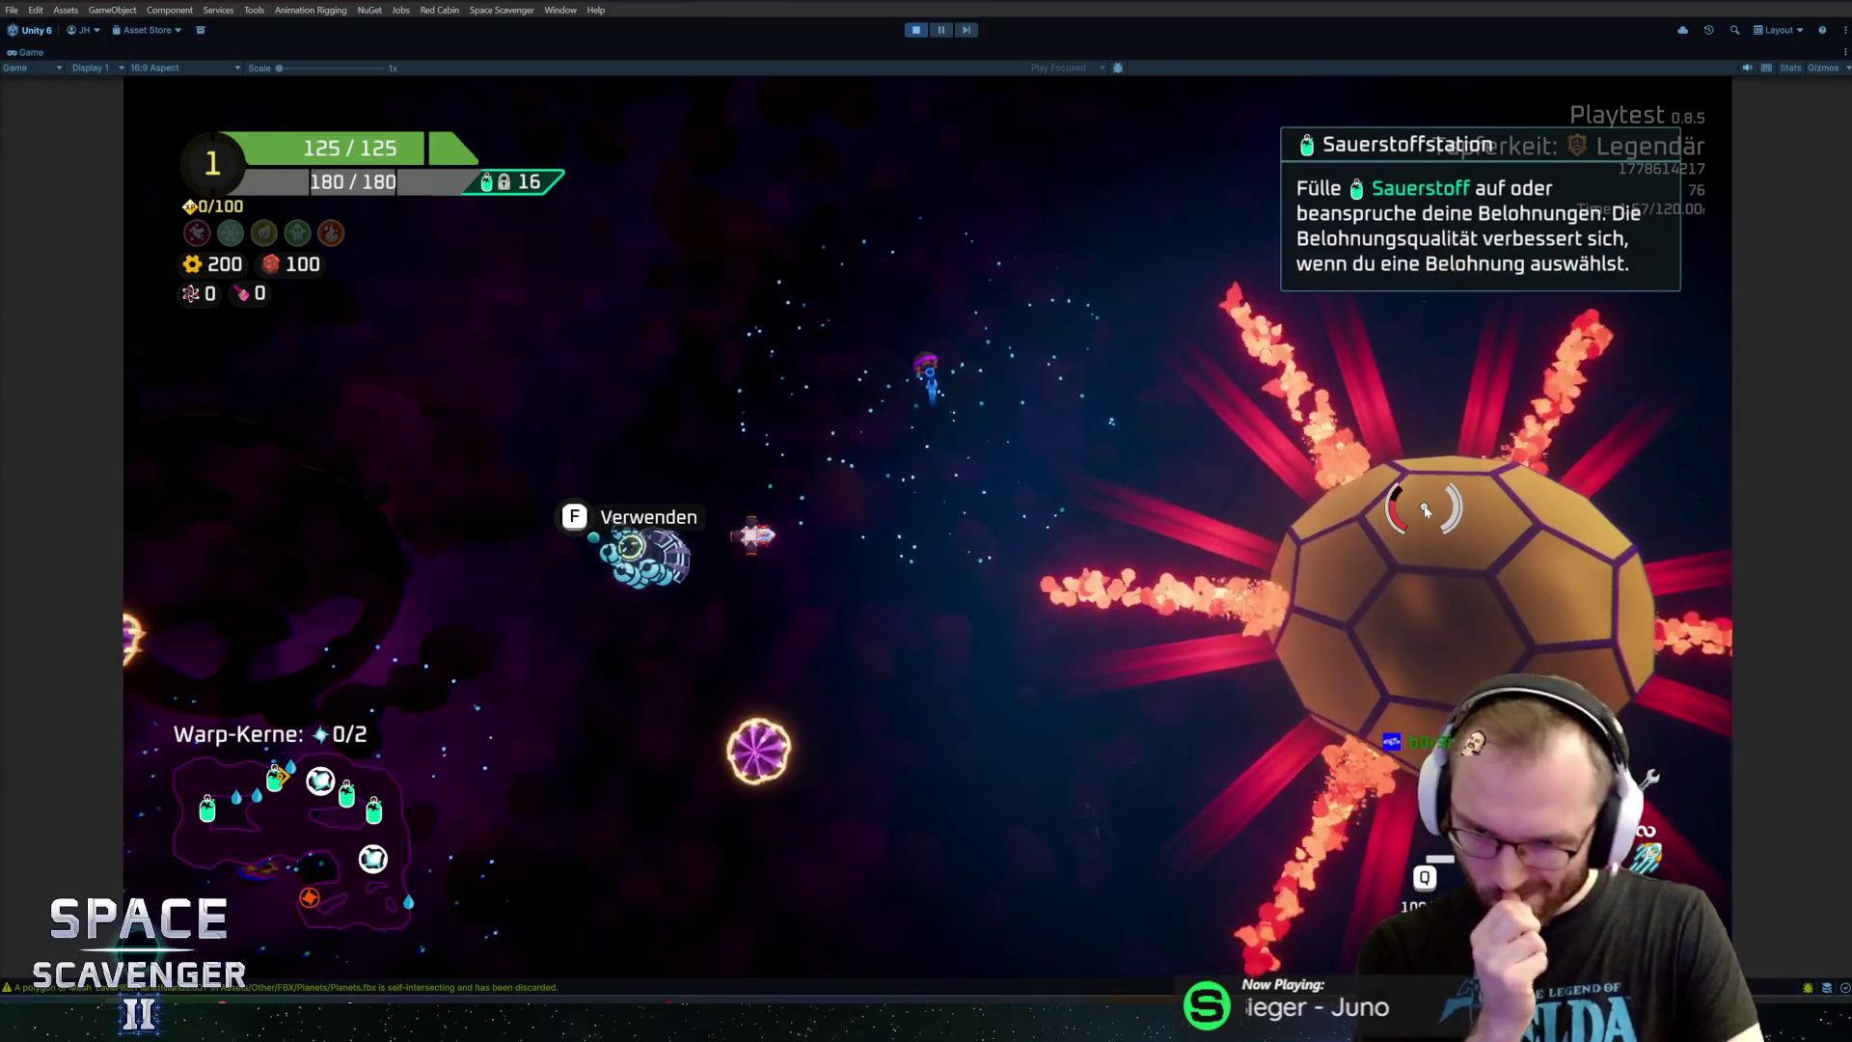
# Reselect the hexagon faces and inset them individually, cancelling and undoing a trial extrude
pyautogui.hotkey('alt', 'Tab')
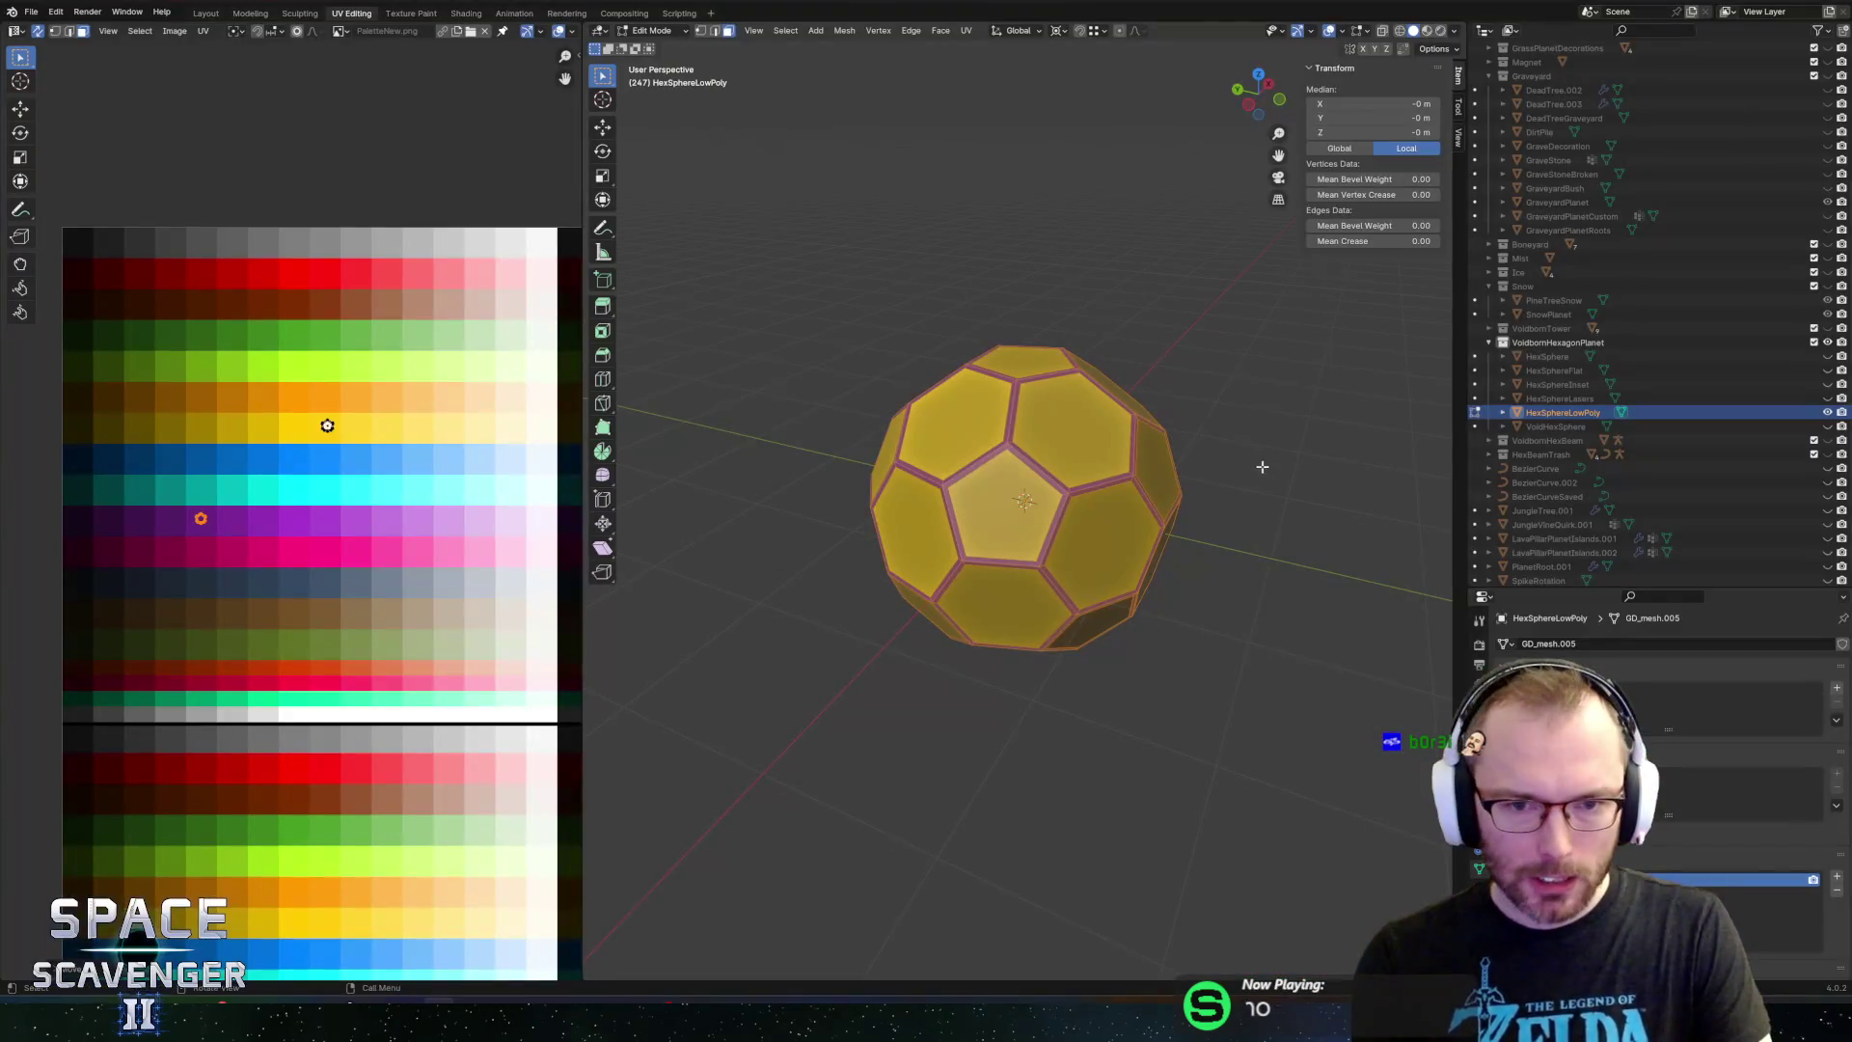
pyautogui.press('b')
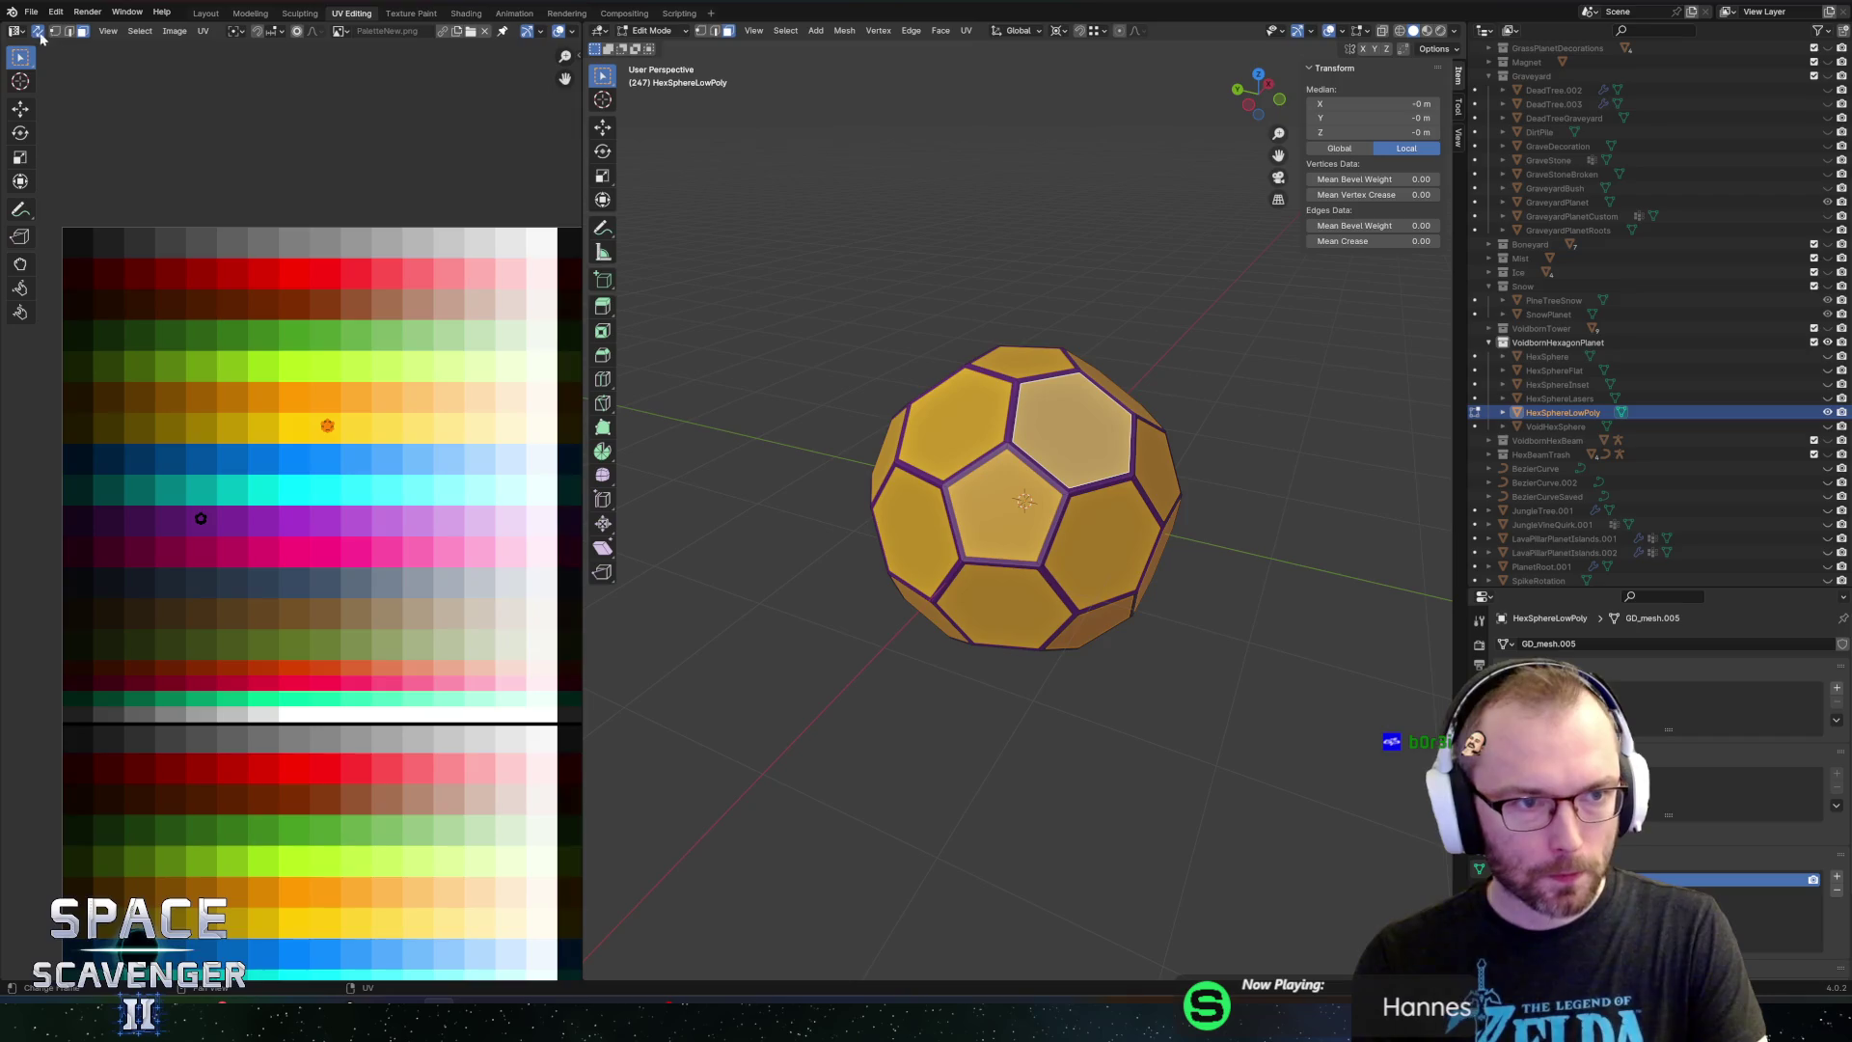
pyautogui.press('i')
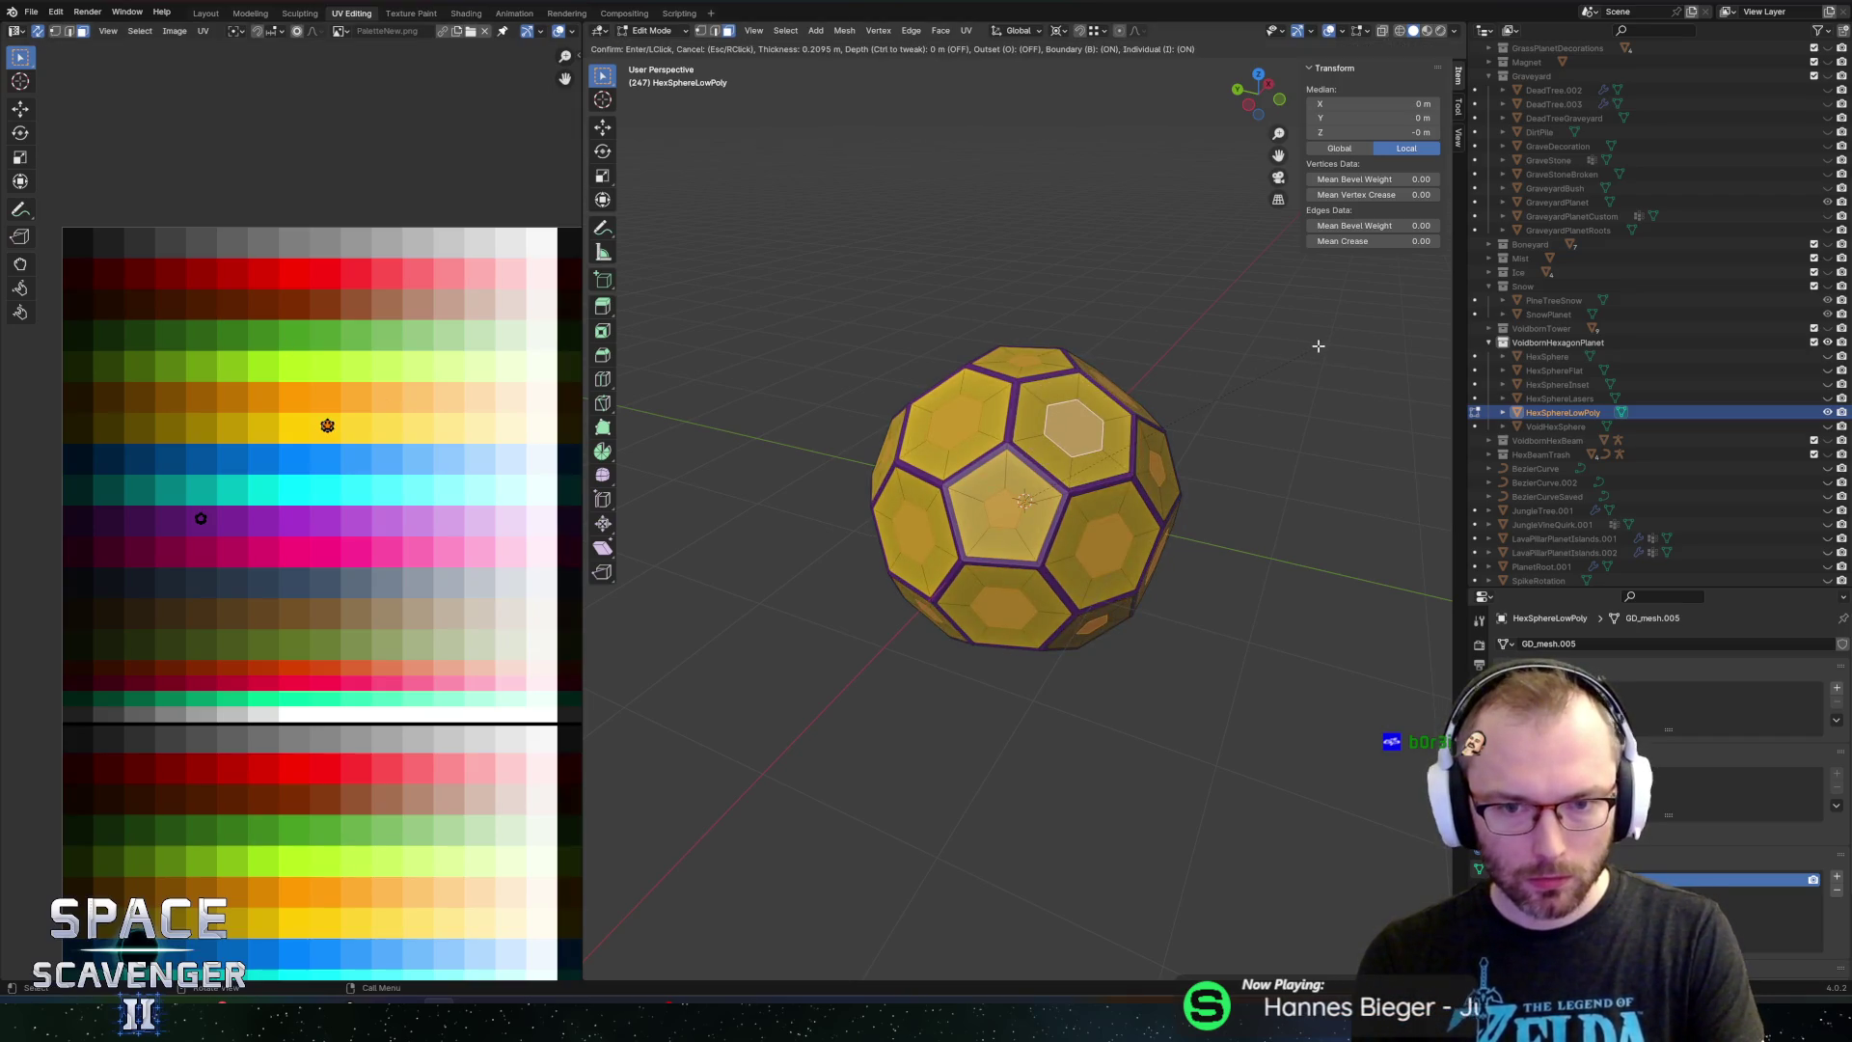
pyautogui.click(1321, 345)
pyautogui.press('e')
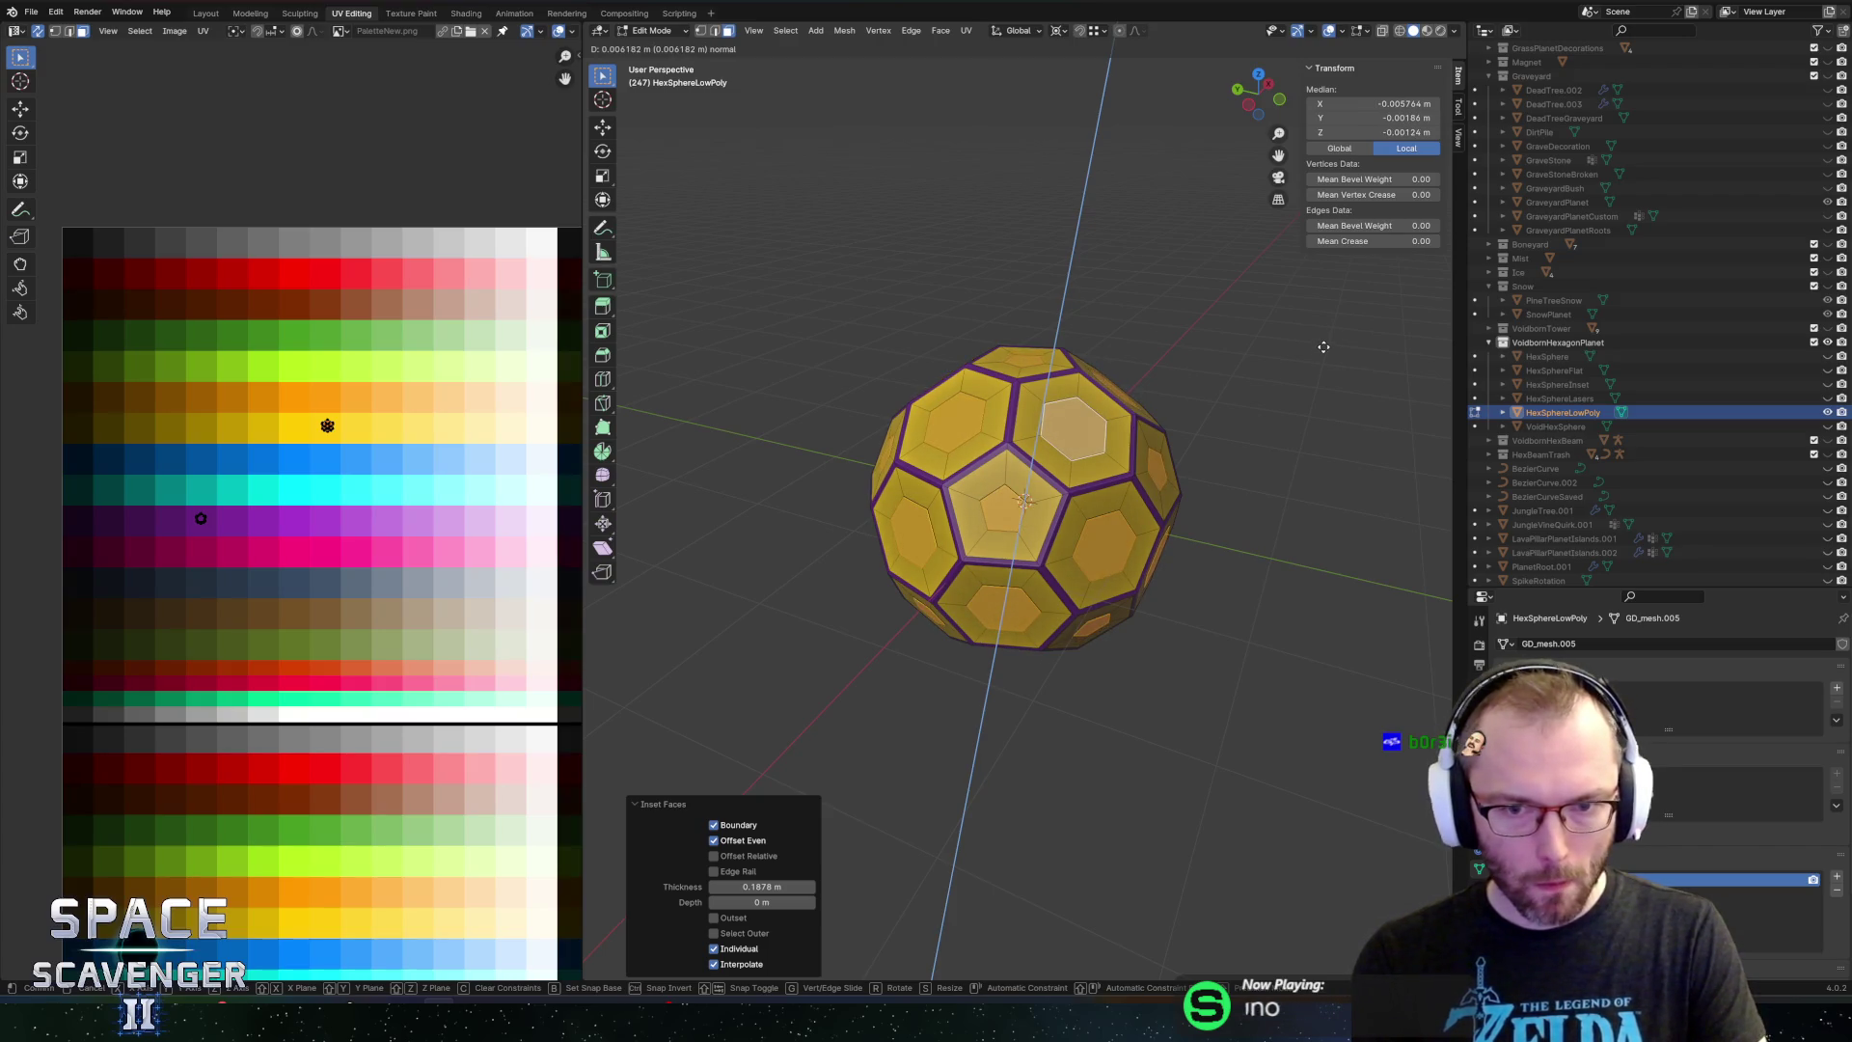
pyautogui.press('Escape')
pyautogui.hotkey('ctrl', 'z')
# Set the pivot point to Individual Origins and transform orientation to Normal
pyautogui.hotkey('ctrl', 'tab')
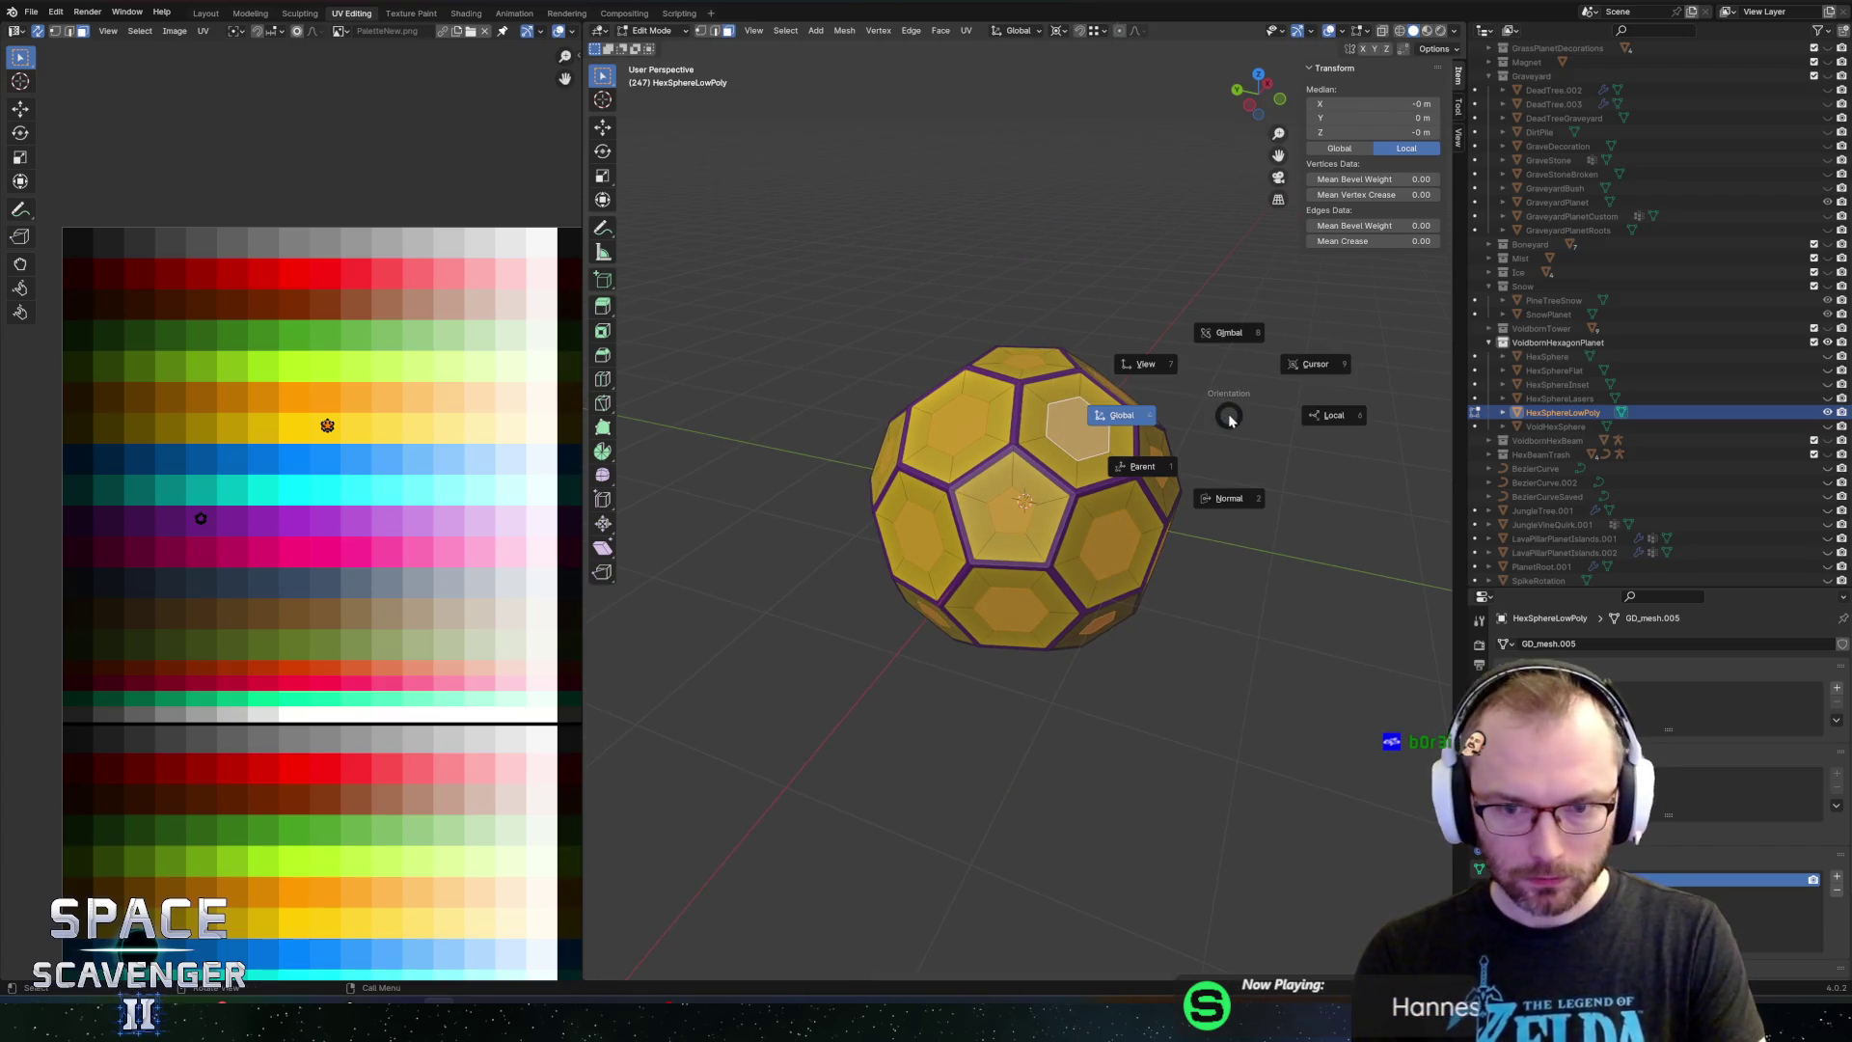
pyautogui.press('z')
pyautogui.moveTo(1230, 415); pyautogui.dragTo(1279, 361)
pyautogui.press('.')
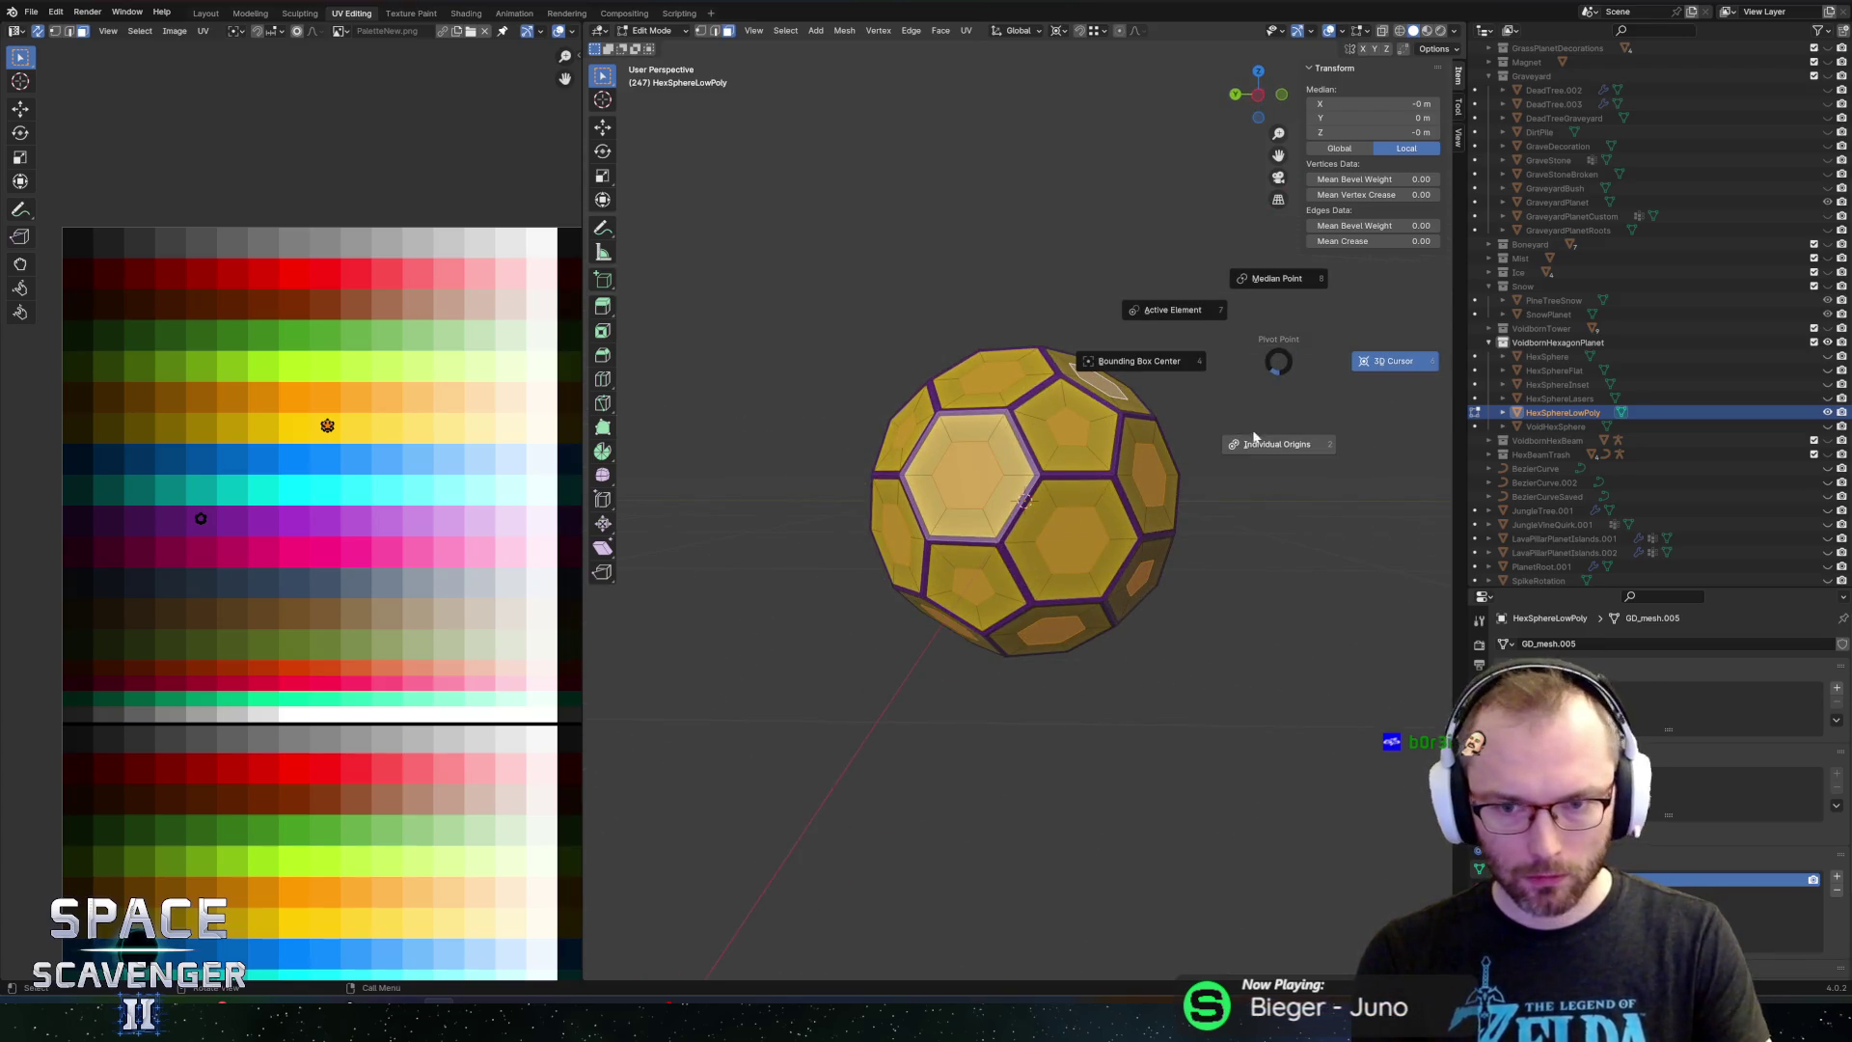
pyautogui.click(1262, 447)
pyautogui.press(',')
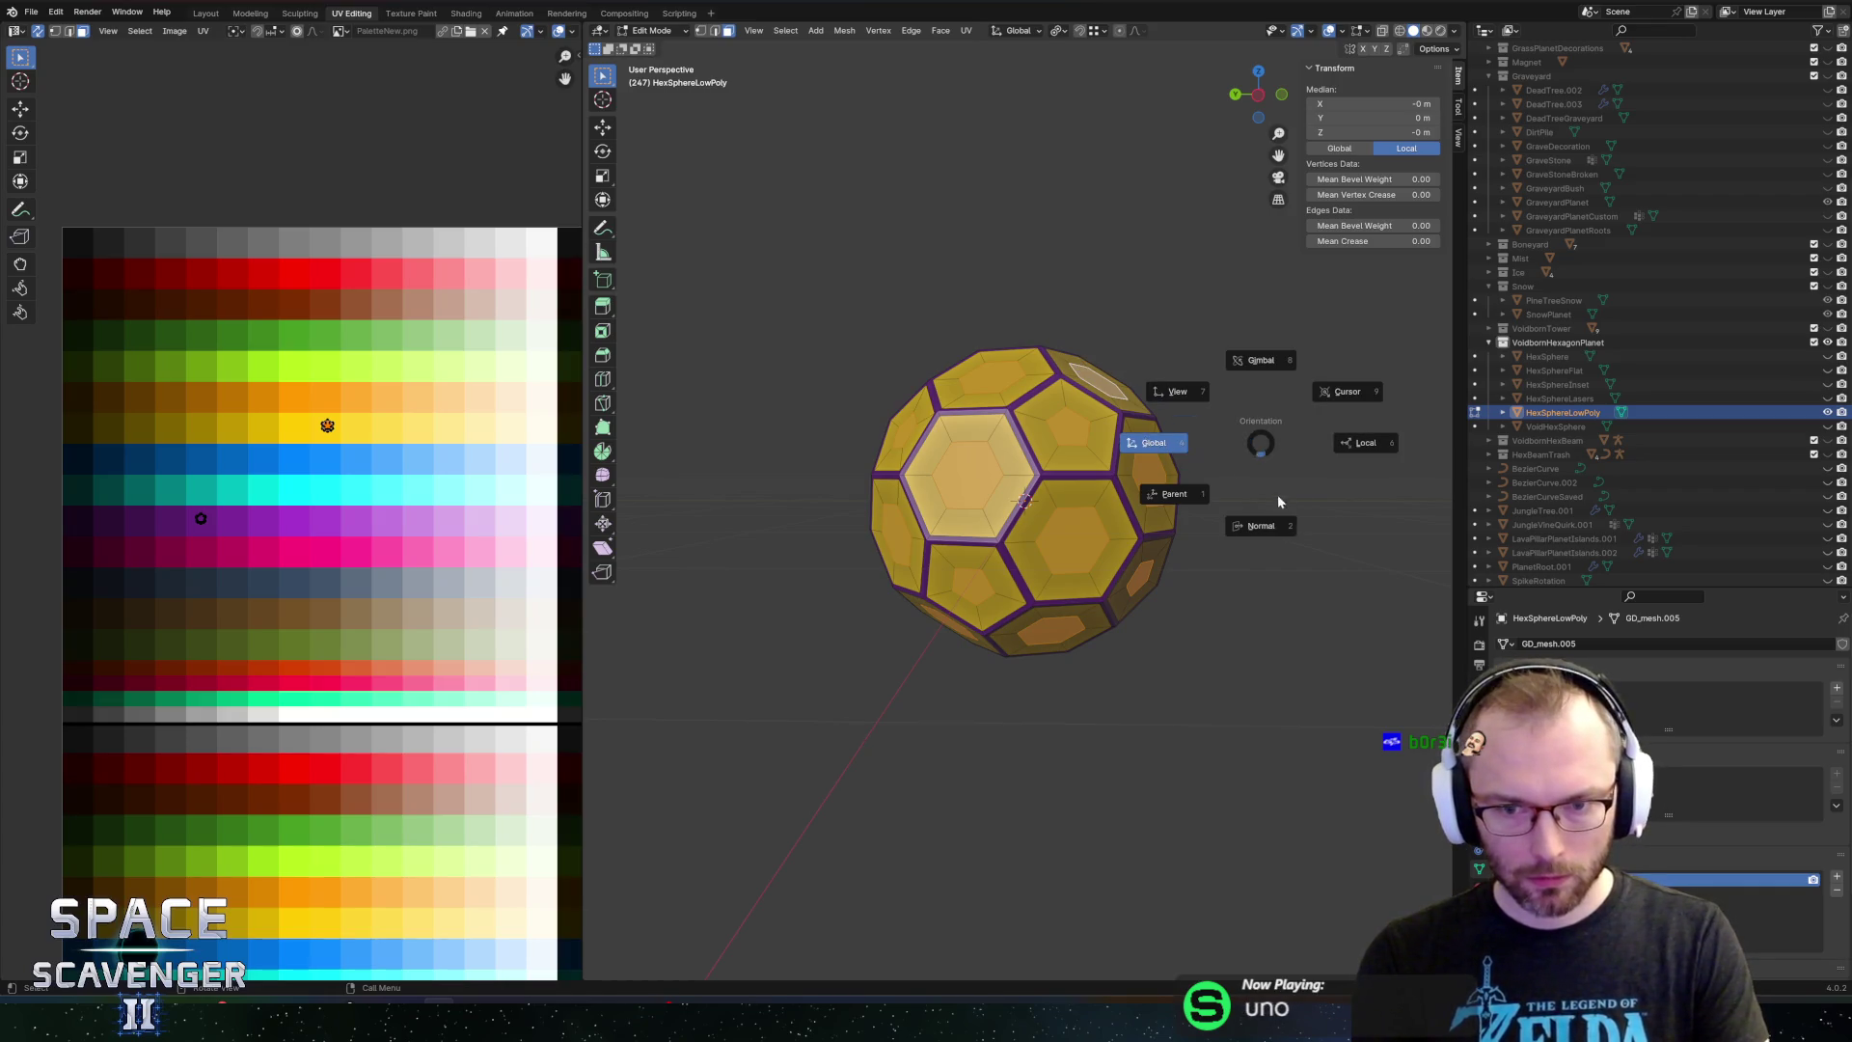
pyautogui.click(1279, 502)
# Extrude the inner hexagons outward as studs and scale their tops to 0.811
pyautogui.press('e')
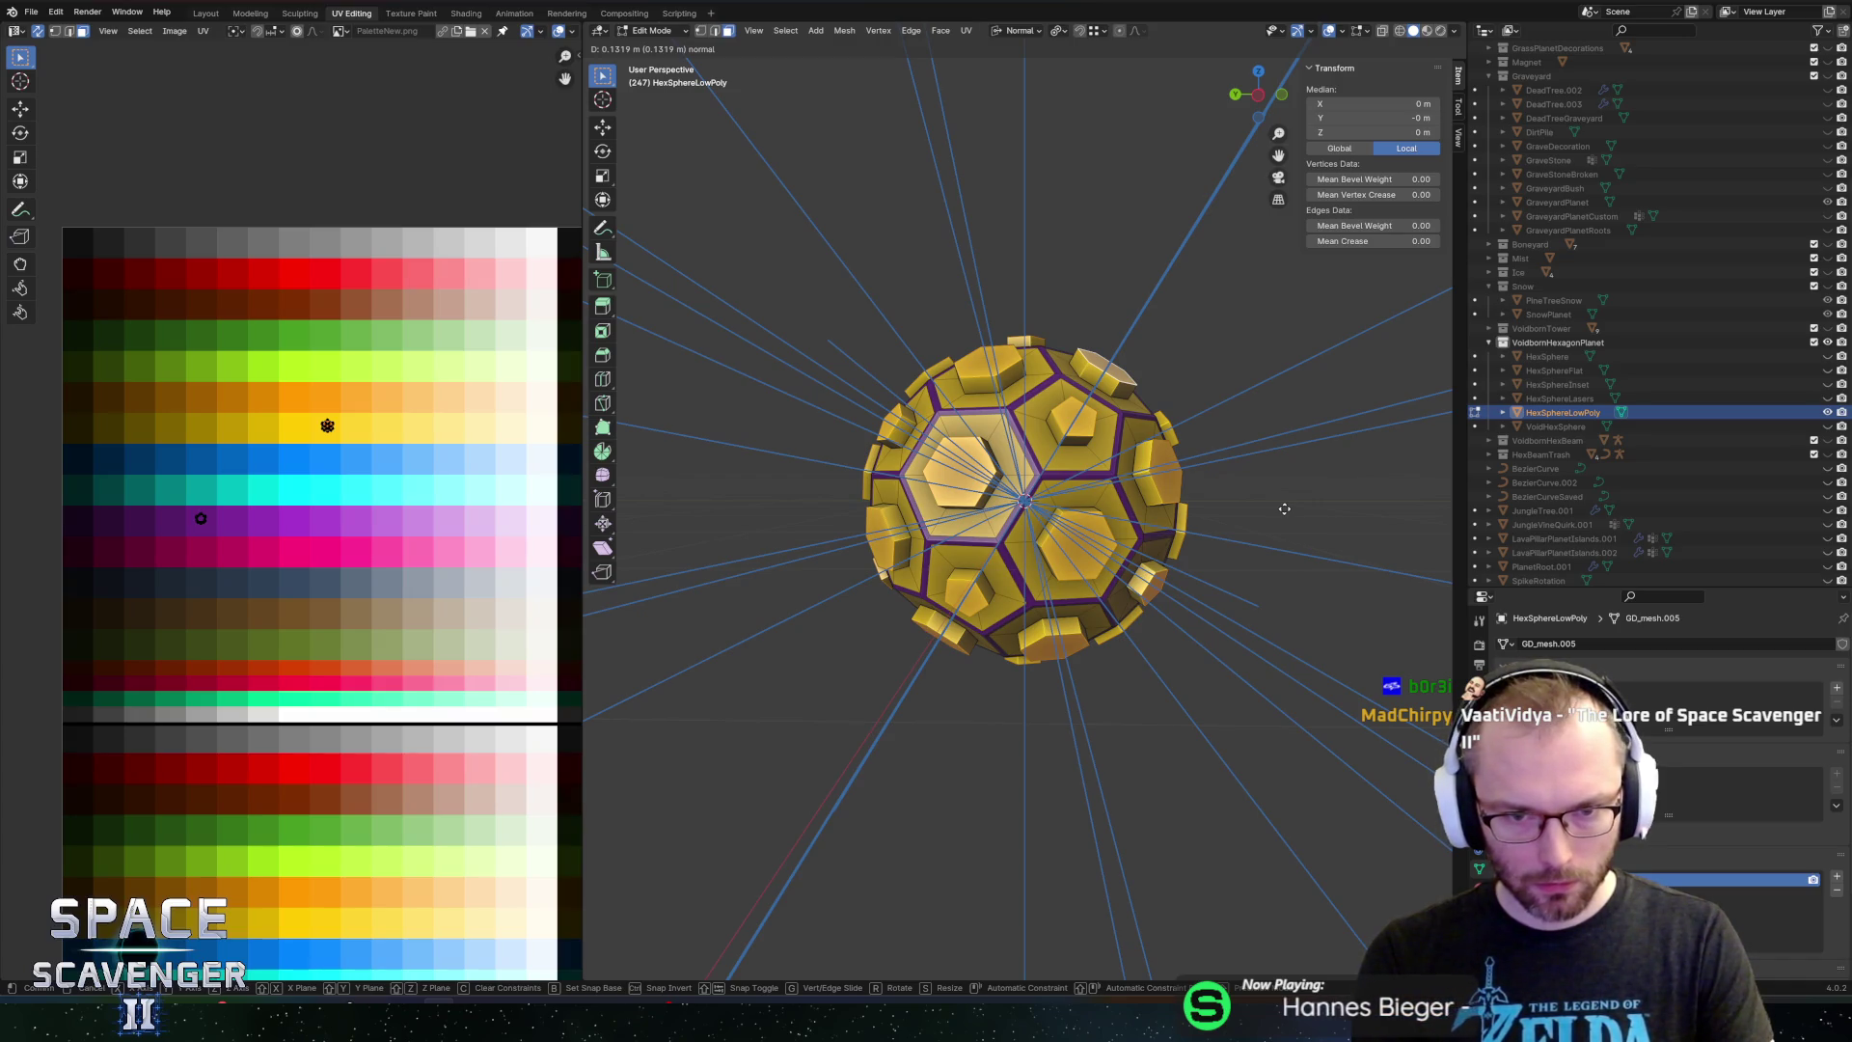
pyautogui.click(1284, 509)
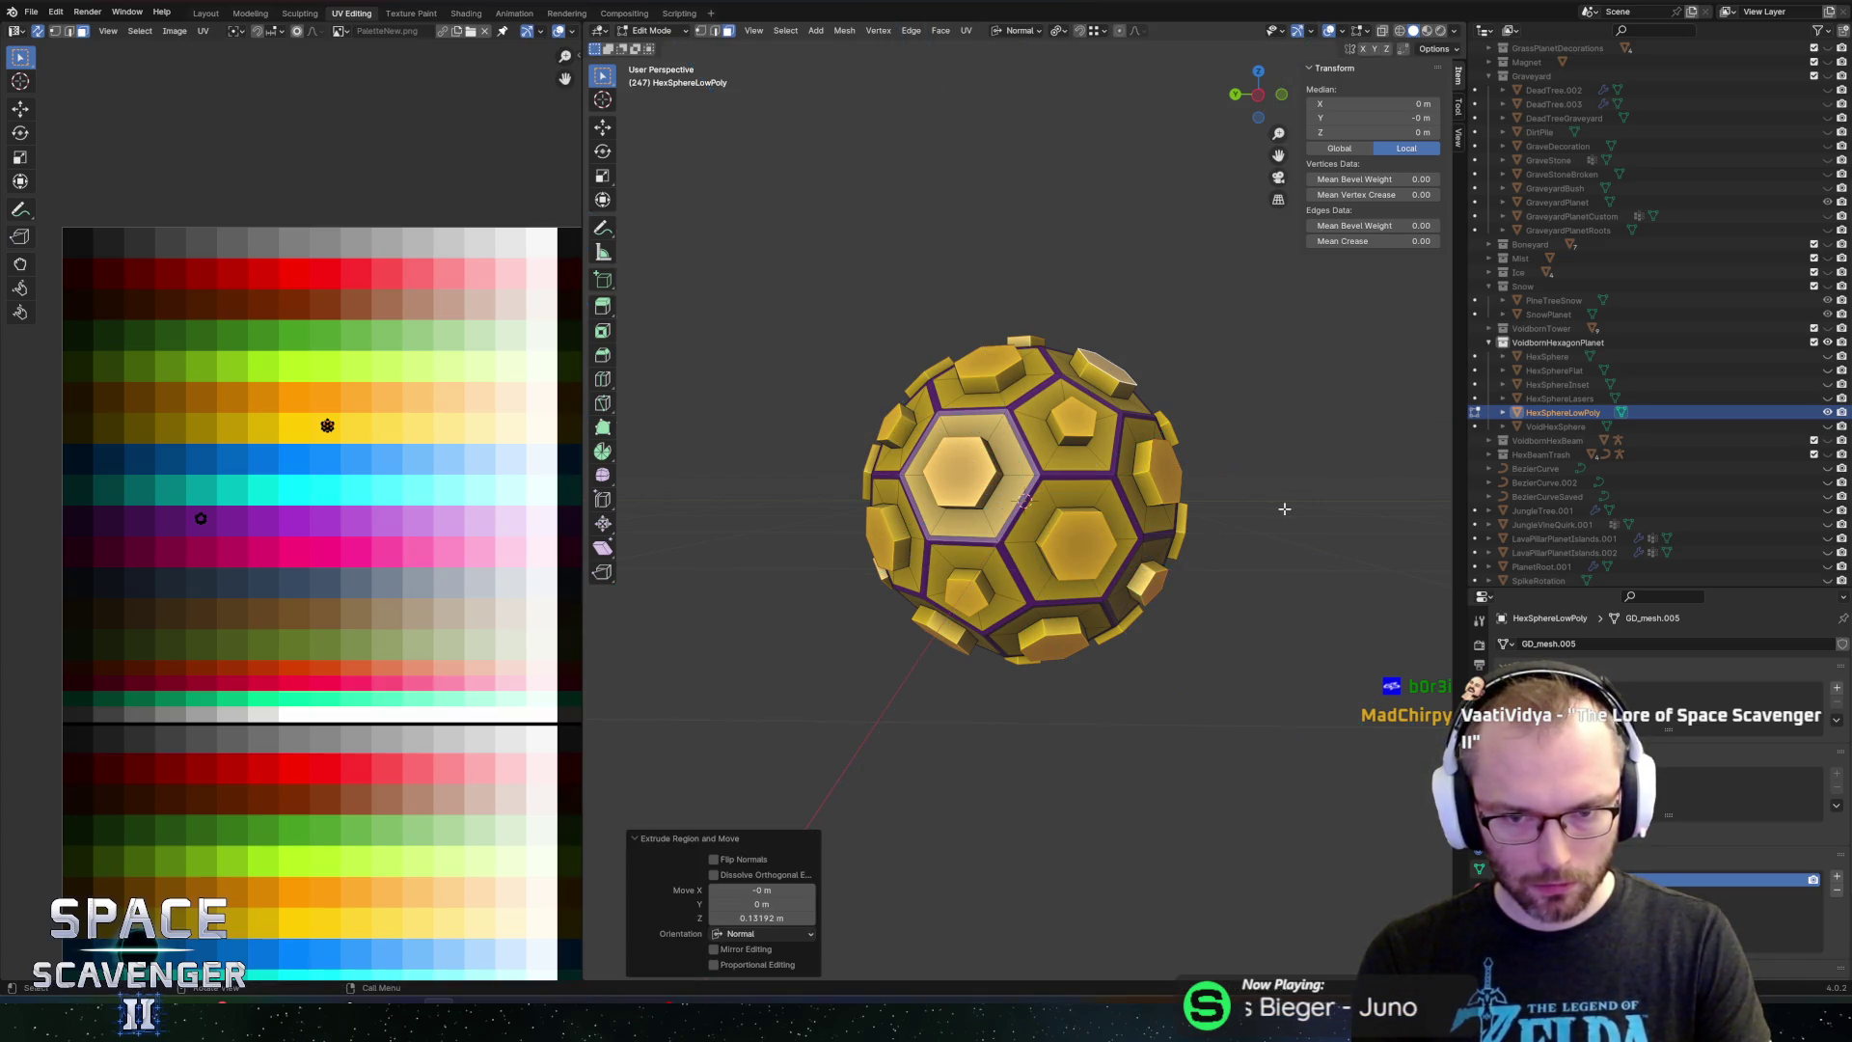
pyautogui.press('s')
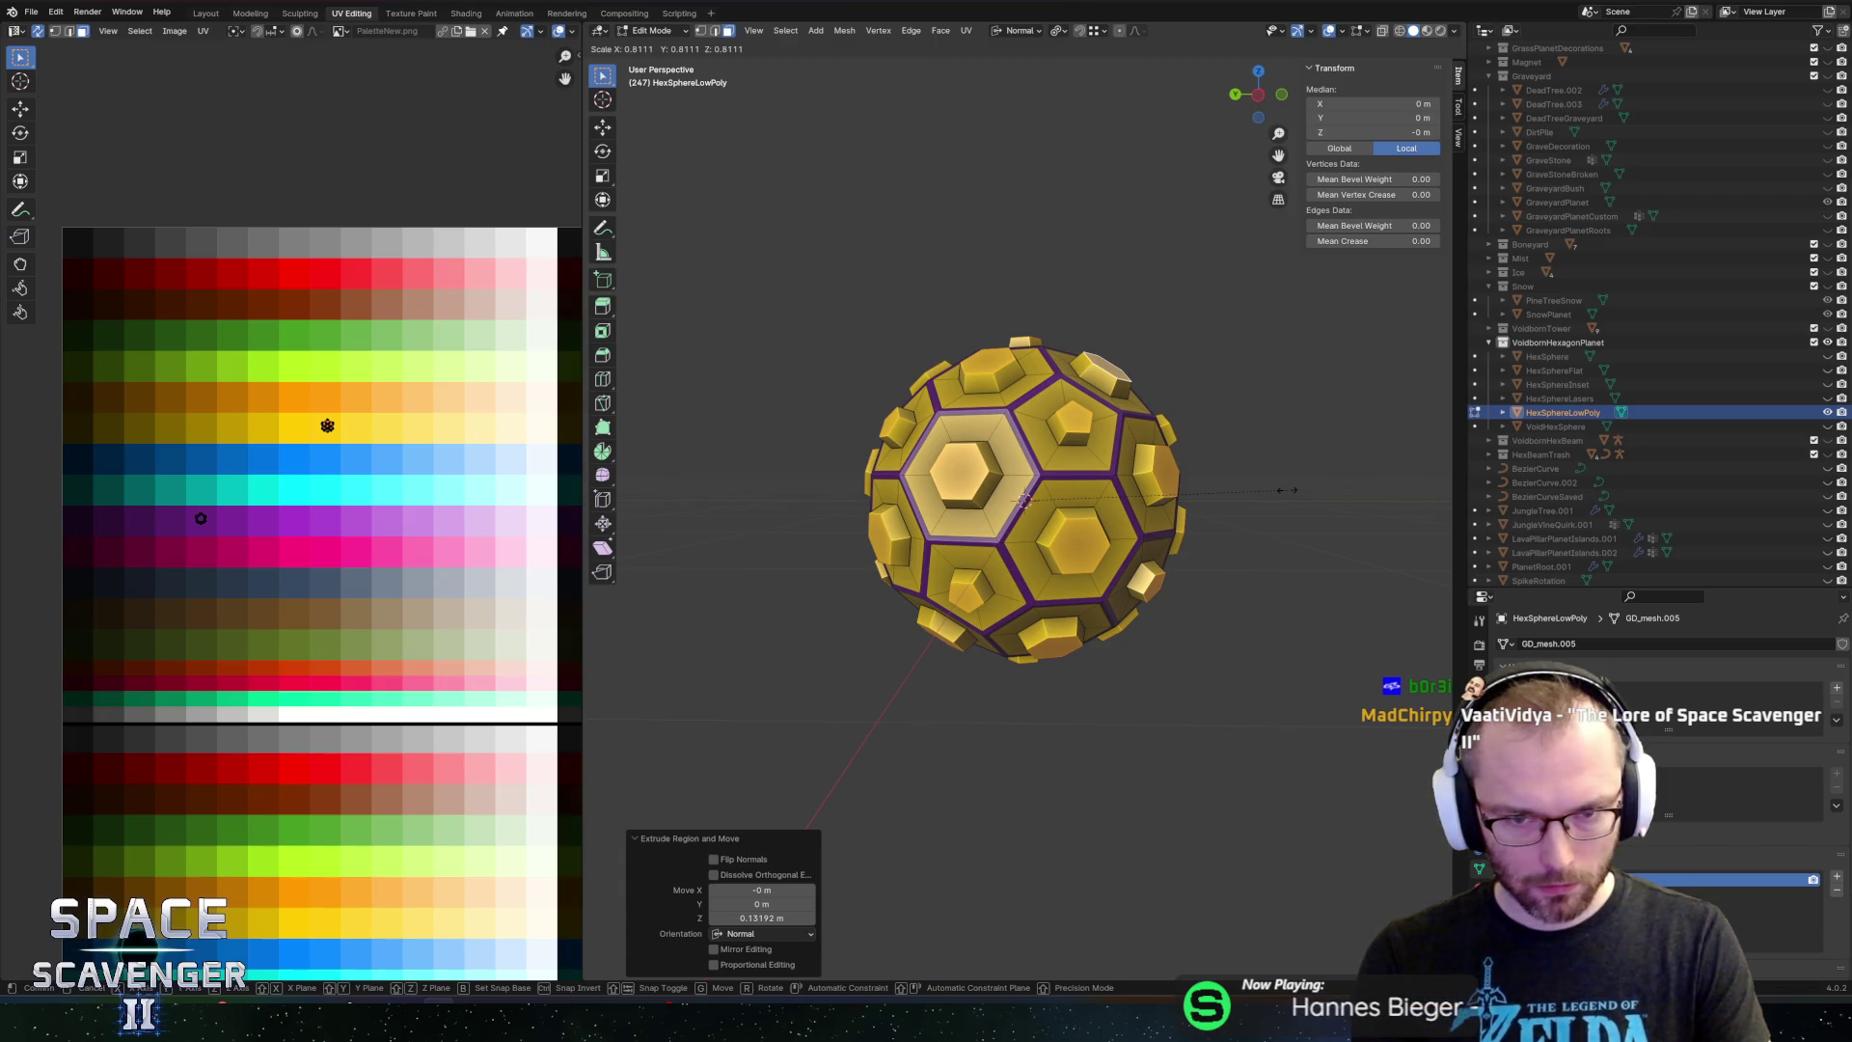
pyautogui.click(1286, 490)
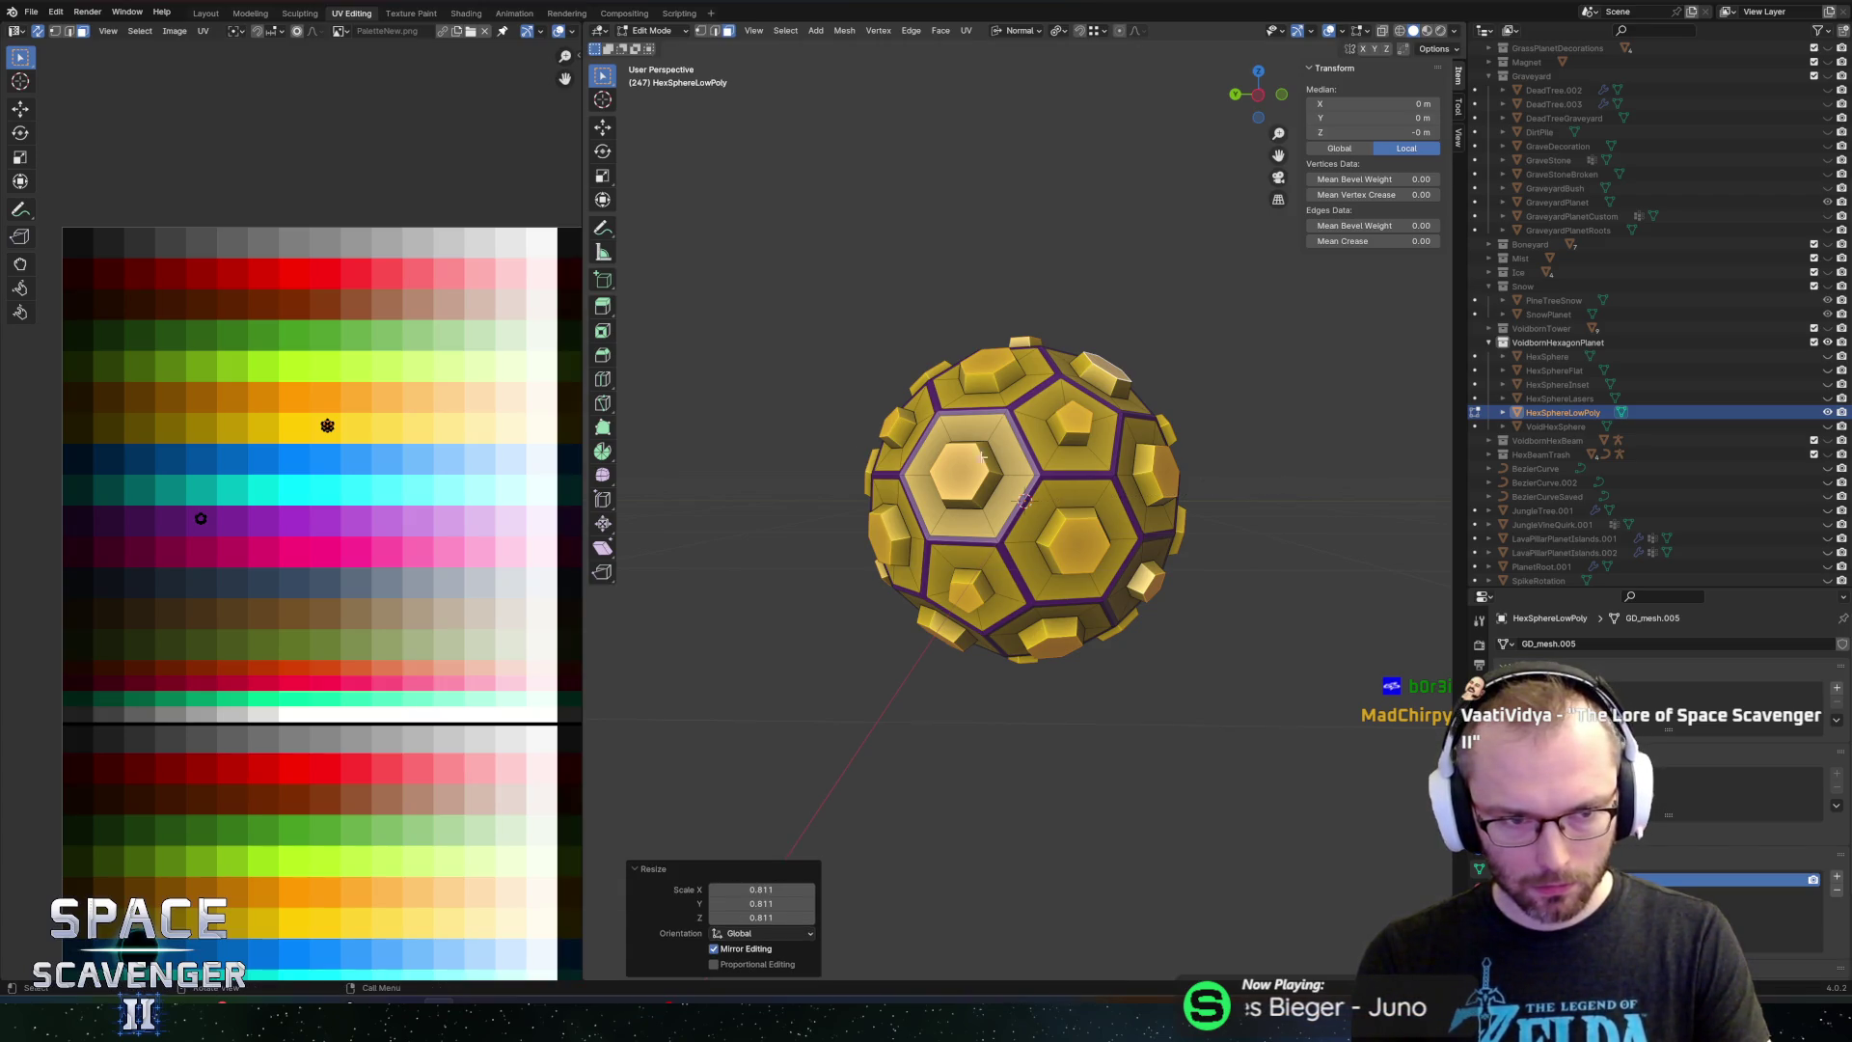
# Move the stud top UVs across the palette onto a pale swatch
pyautogui.press('F3')
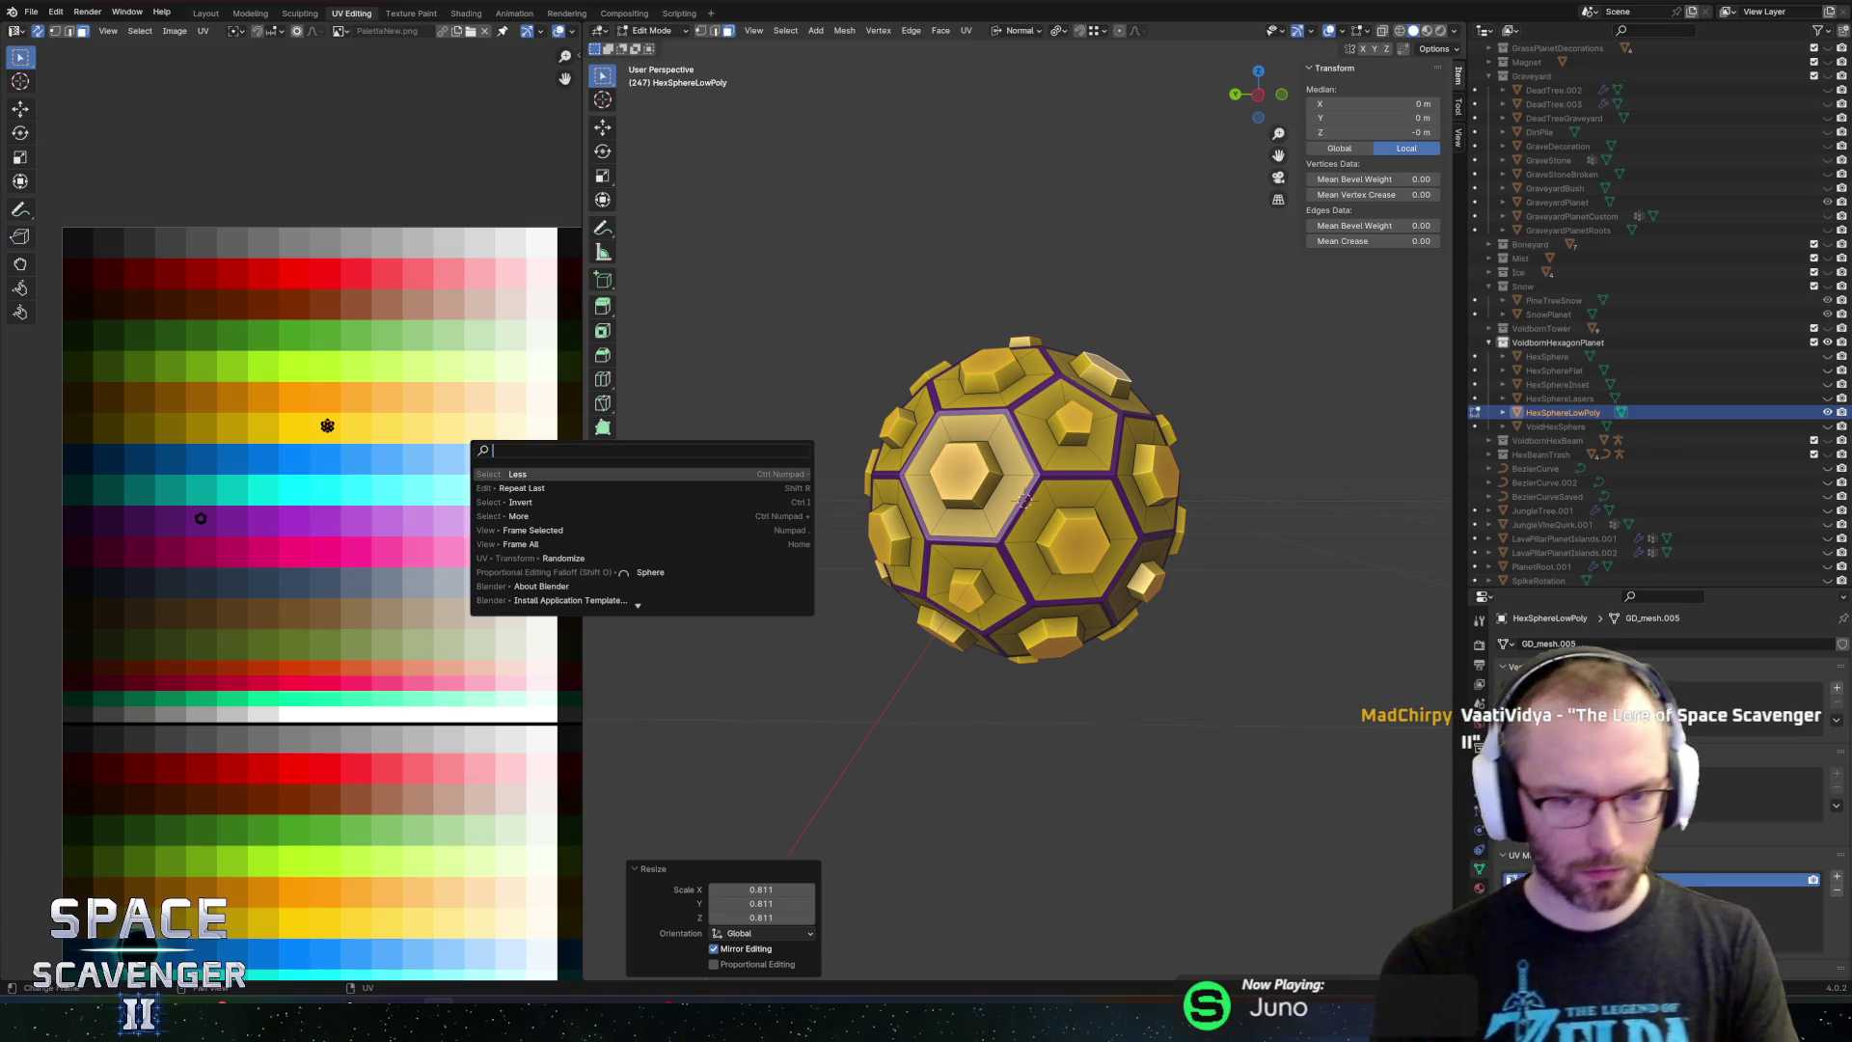
pyautogui.press('Escape')
pyautogui.hscroll(5, 384, 520)
pyautogui.press('g')
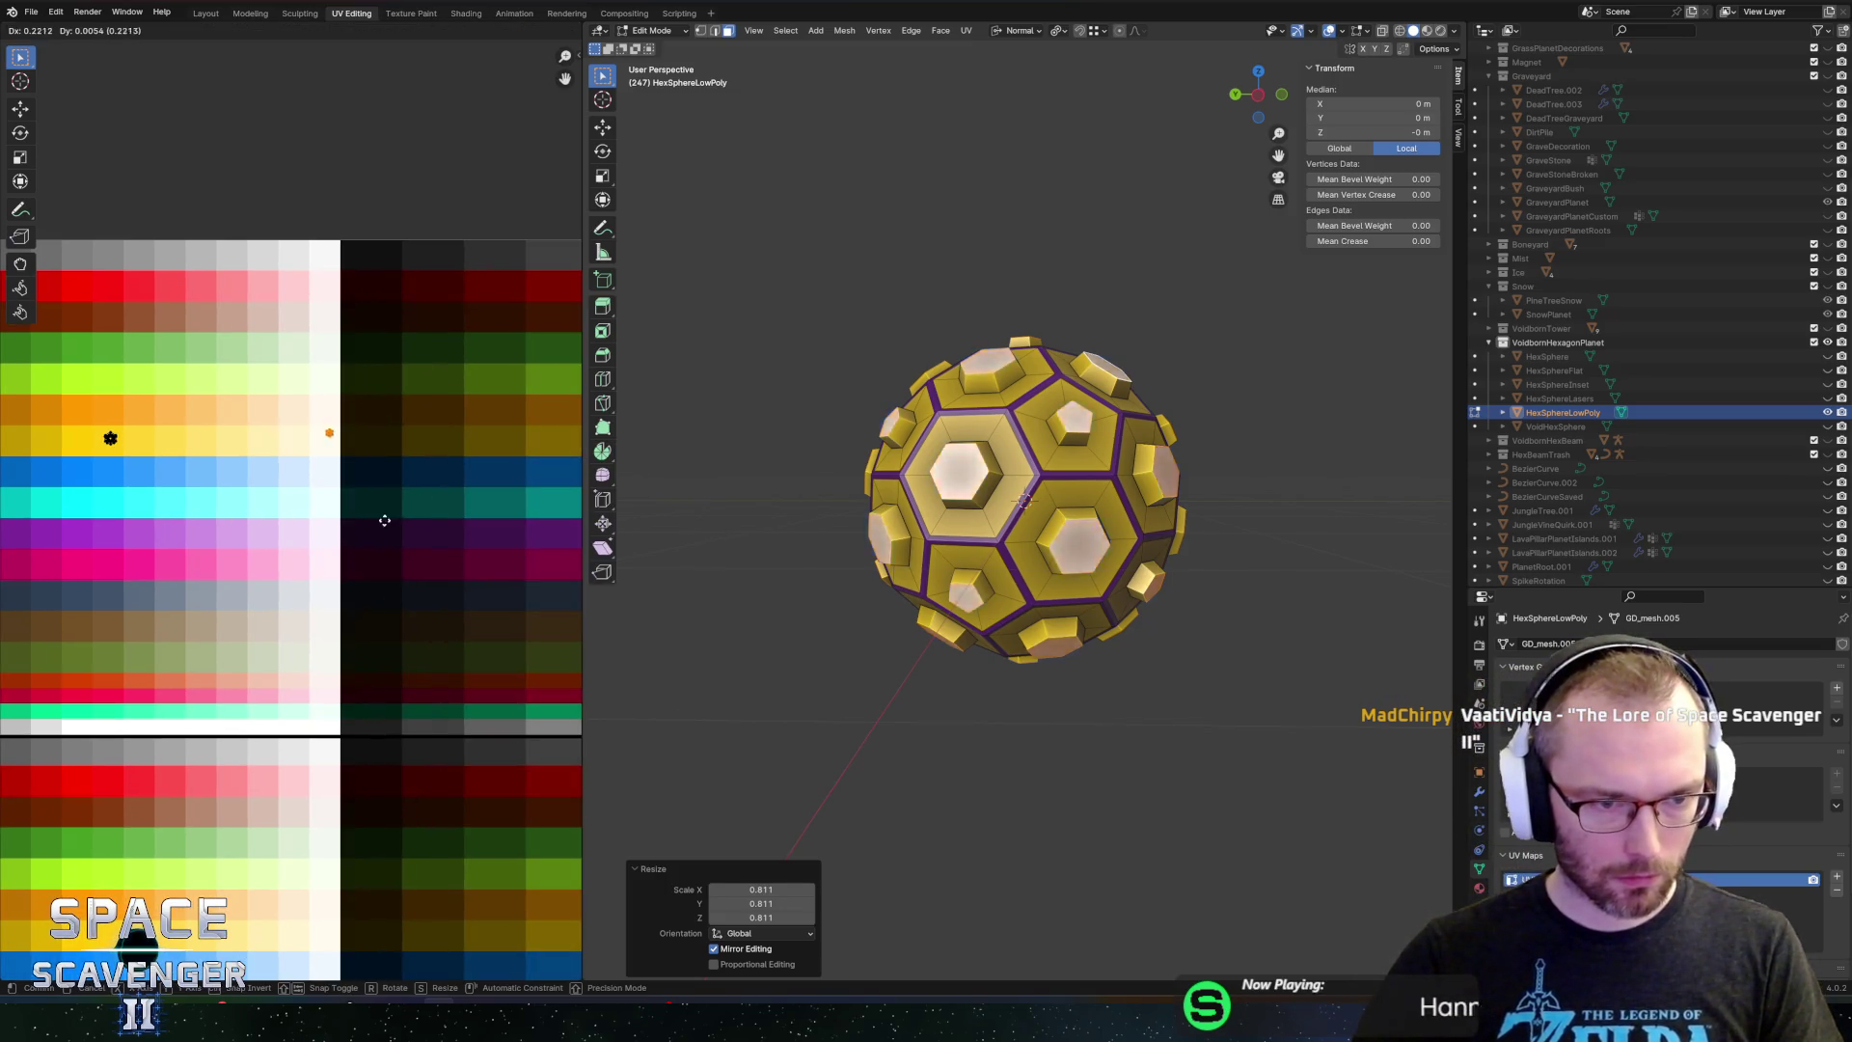
pyautogui.click(465, 526)
# Grow the selection to the stud sides, colour the studs brown, and re-export Planets.fbx
pyautogui.press('F3')
pyautogui.write('more')
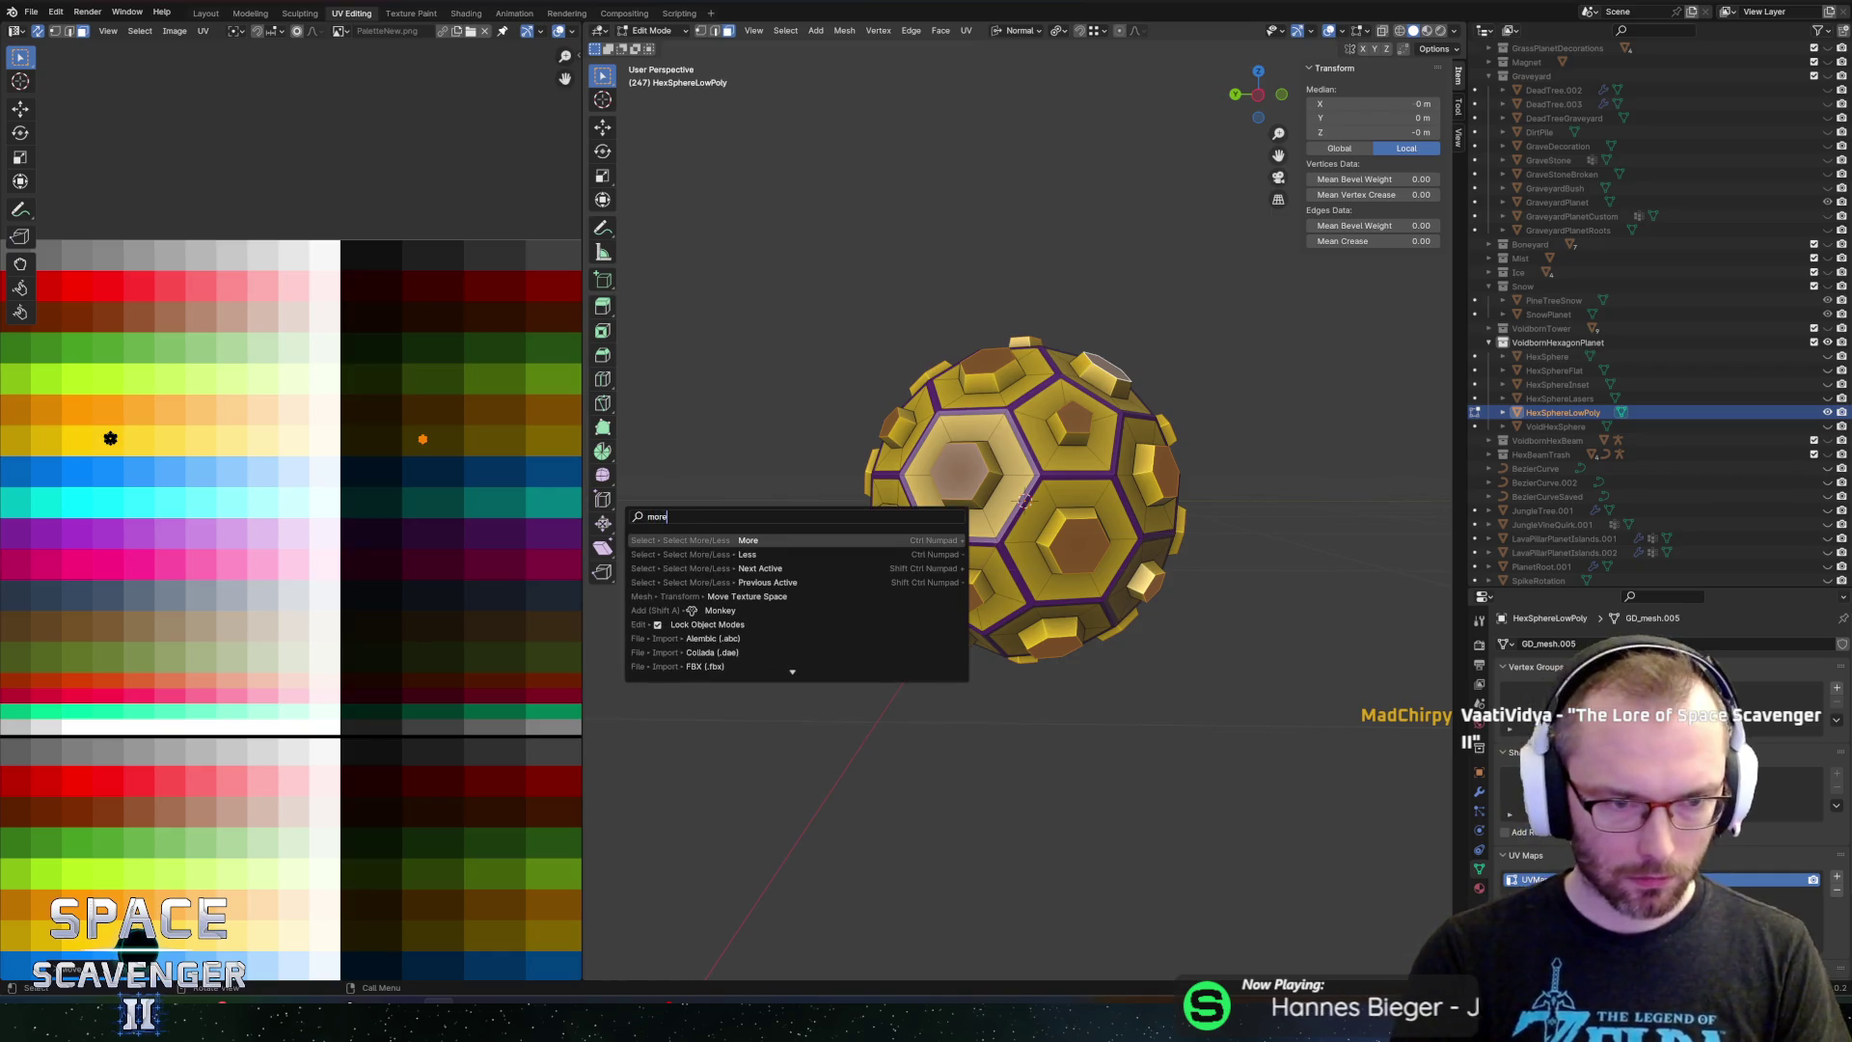
pyautogui.press('Return')
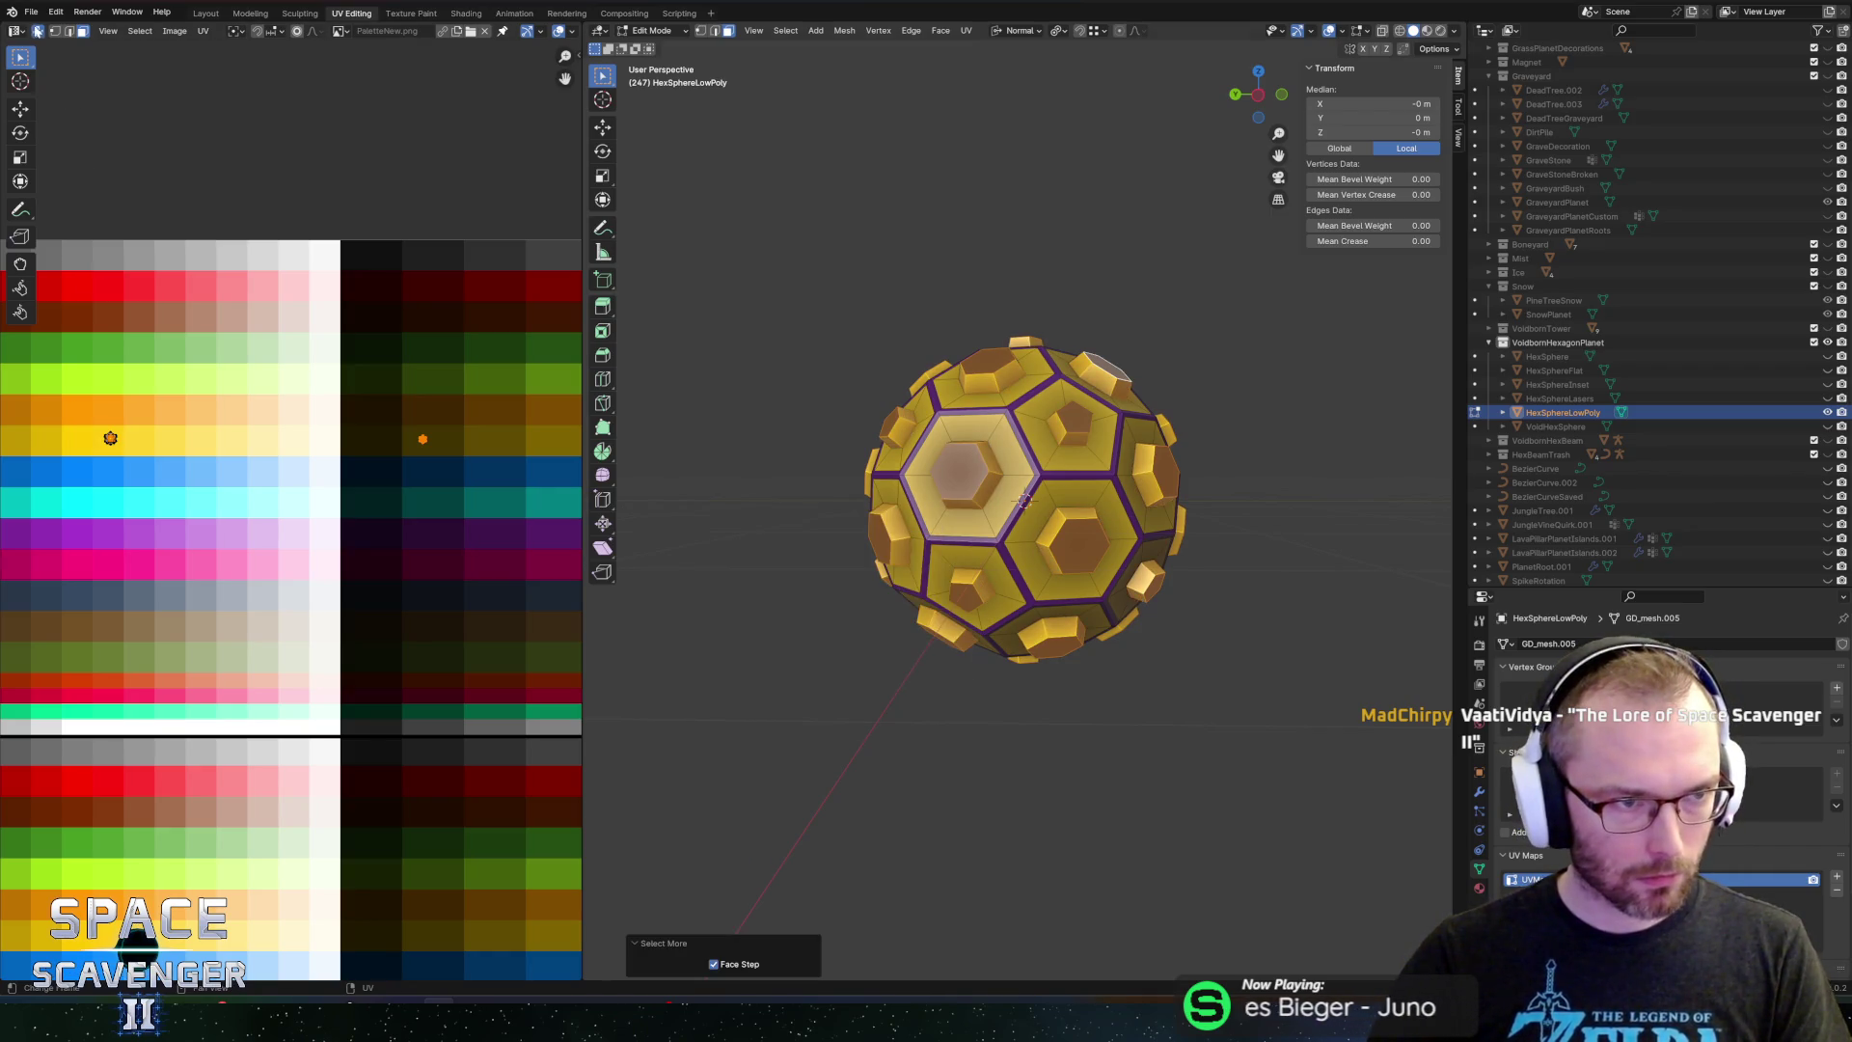
pyautogui.click(36, 30)
pyautogui.press('g')
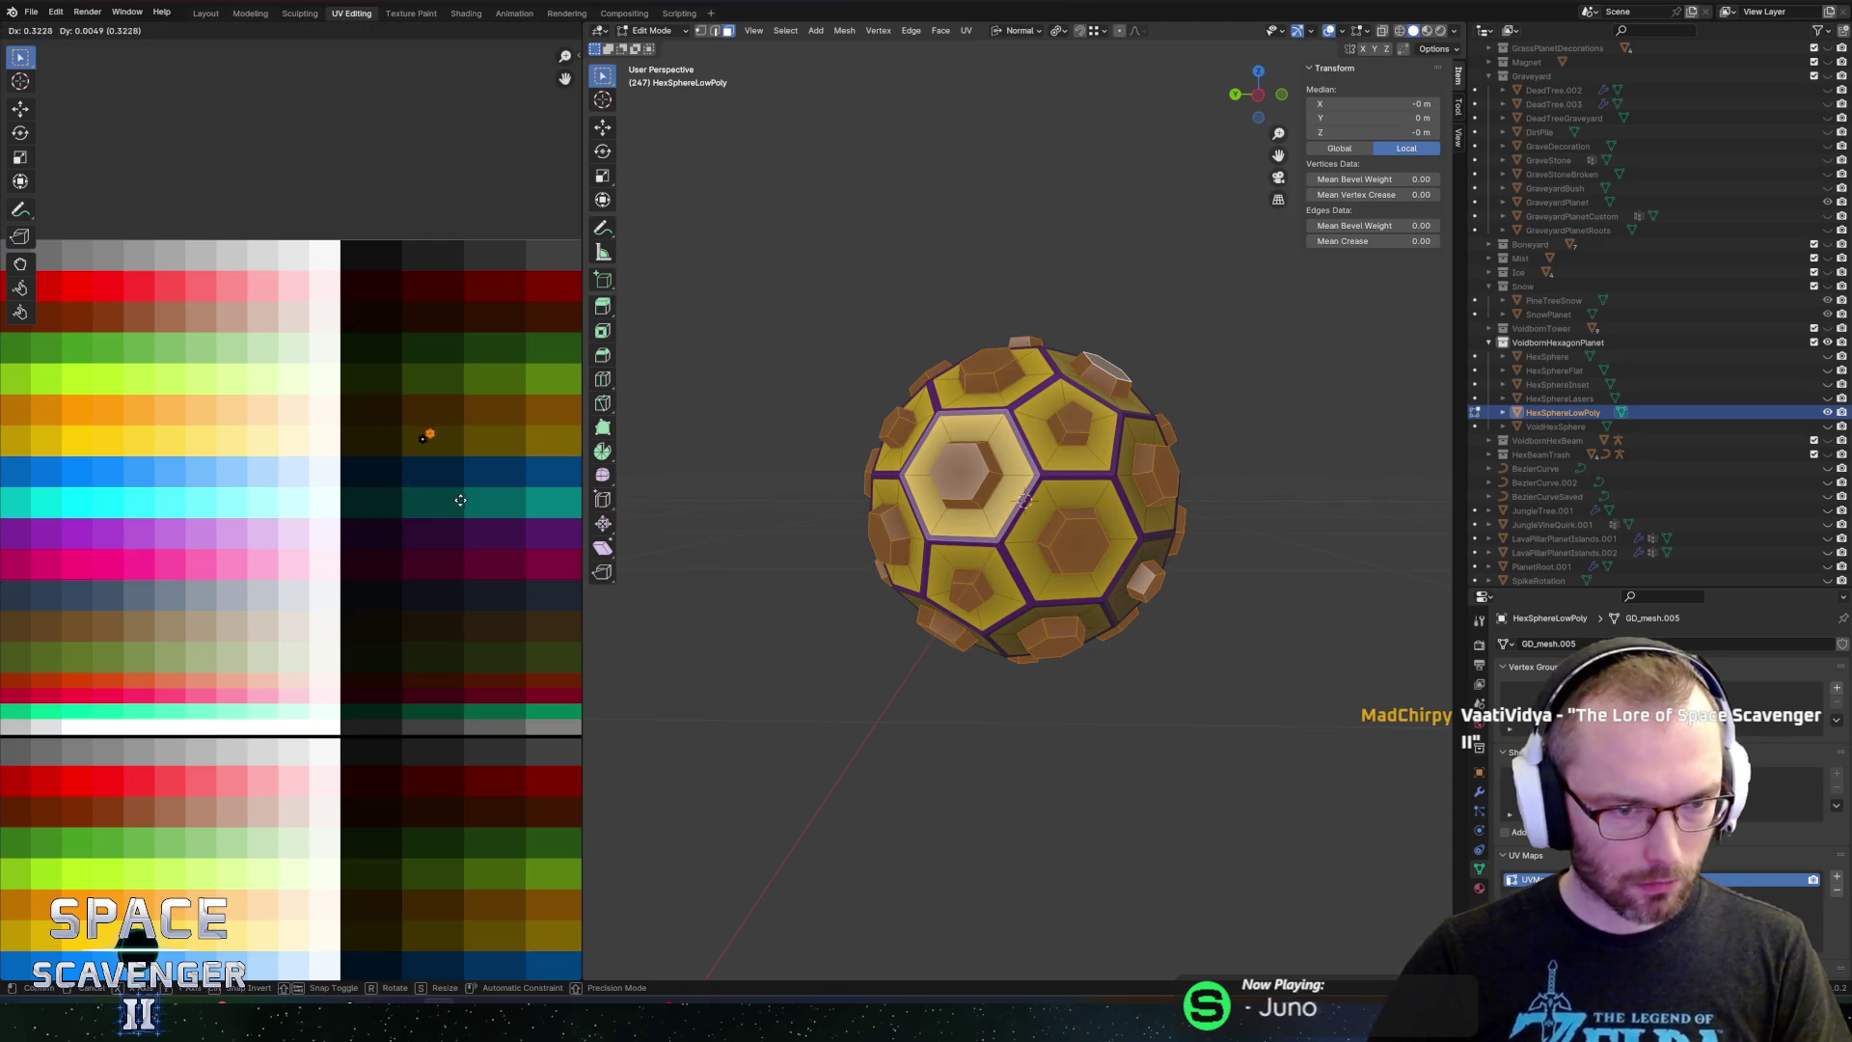
pyautogui.click(471, 506)
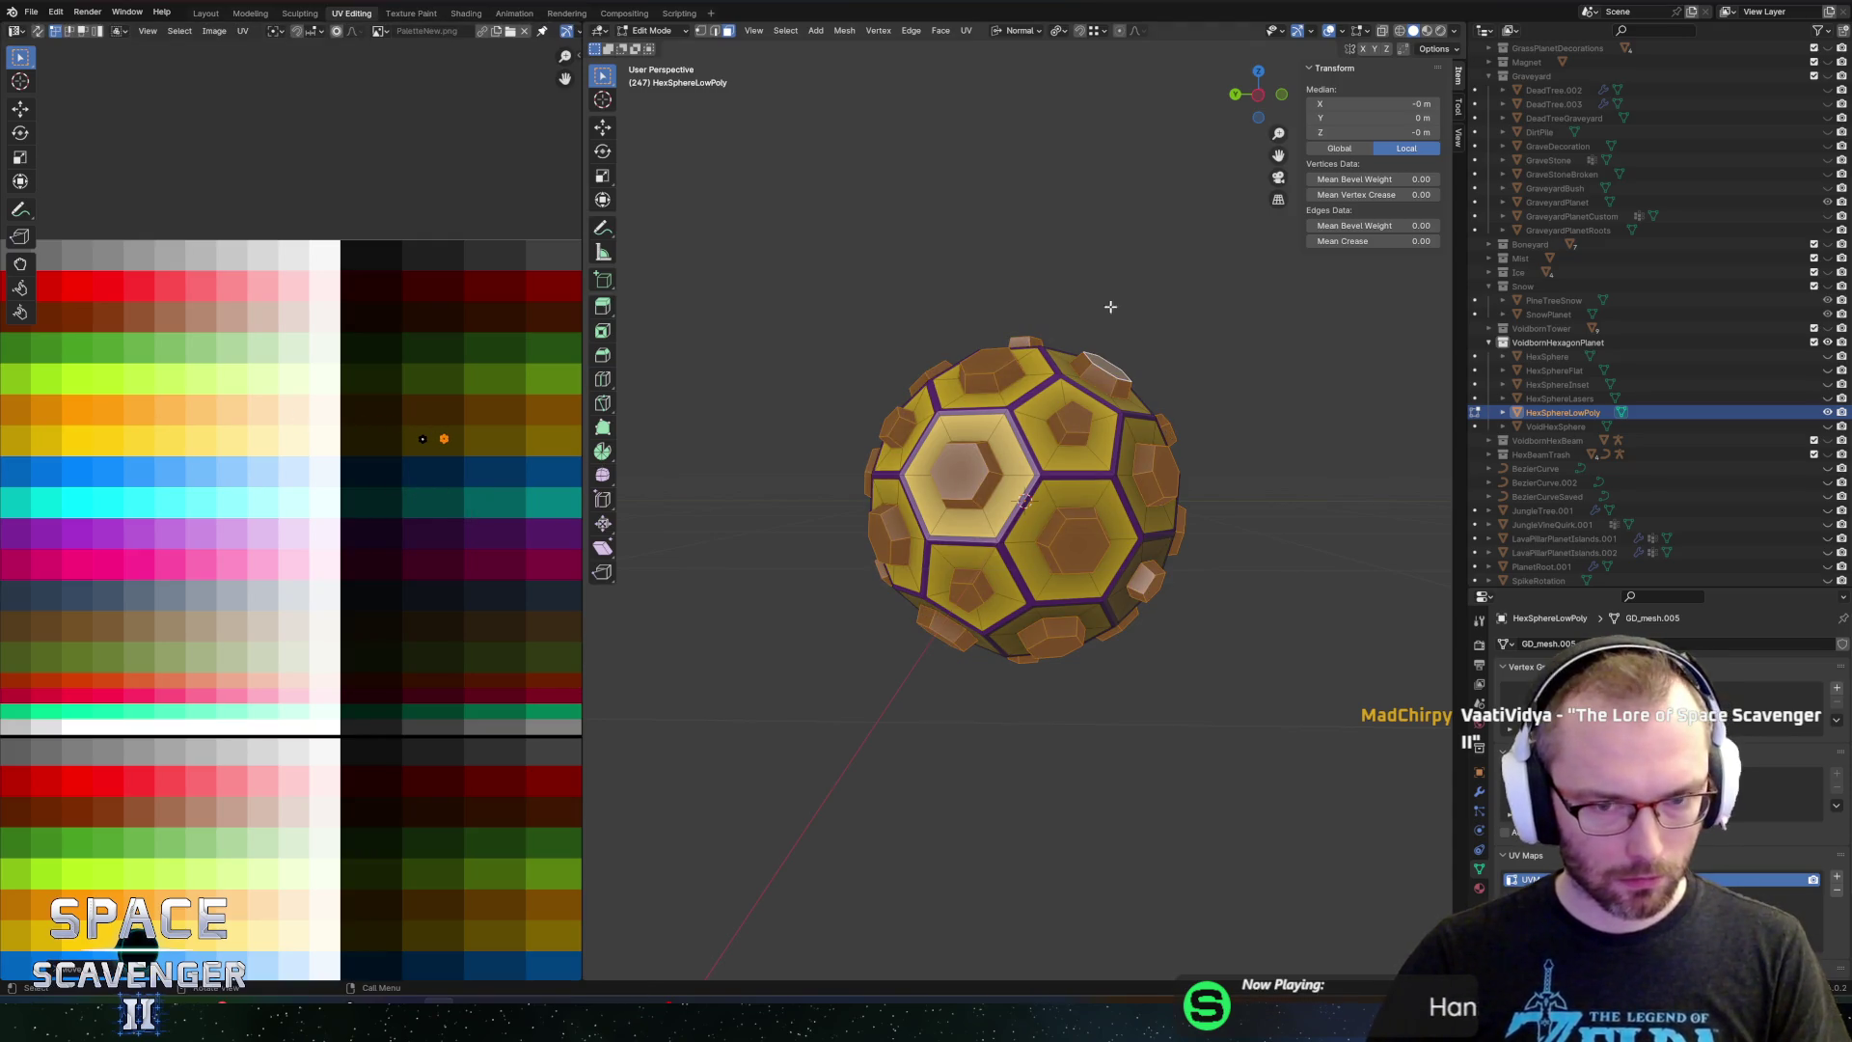
pyautogui.hotkey('ctrl', 'shift', 's')
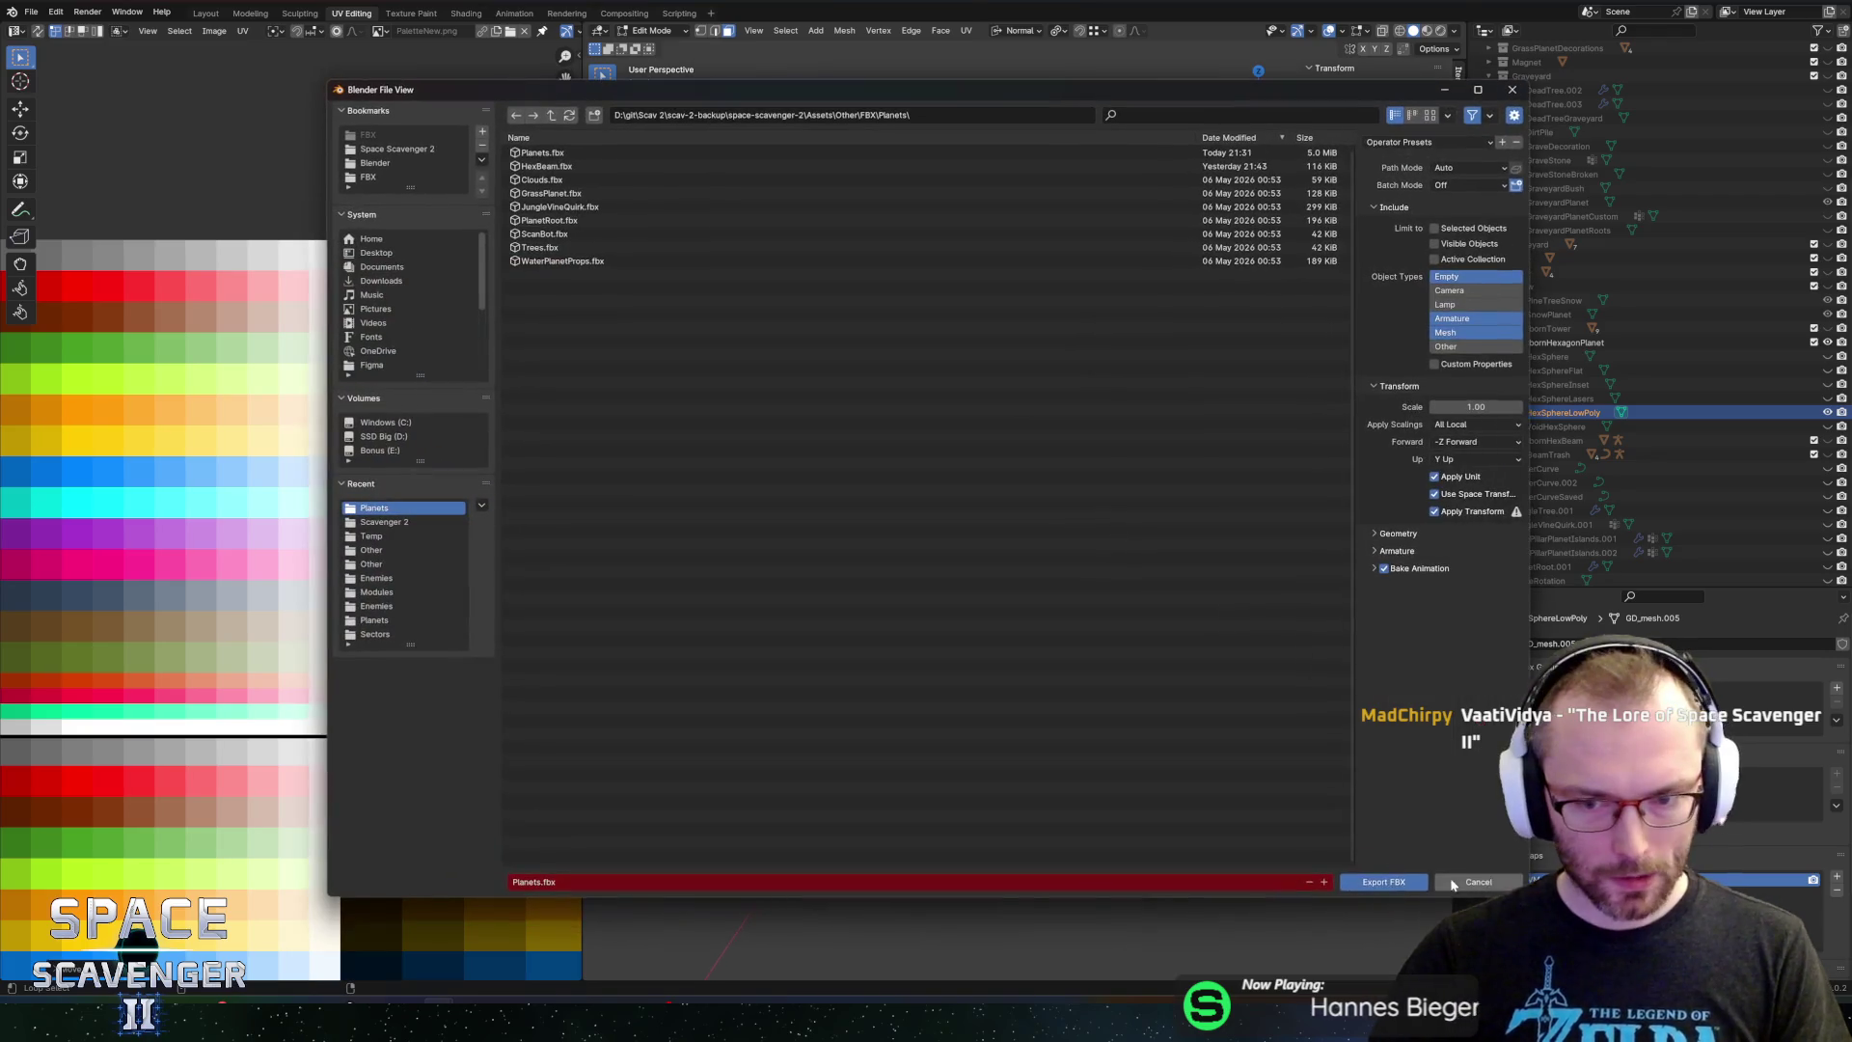
pyautogui.click(1402, 883)
# In the running Unity game, fly the ship around the studded hex planet to inspect it
pyautogui.hotkey('alt', 'Tab')
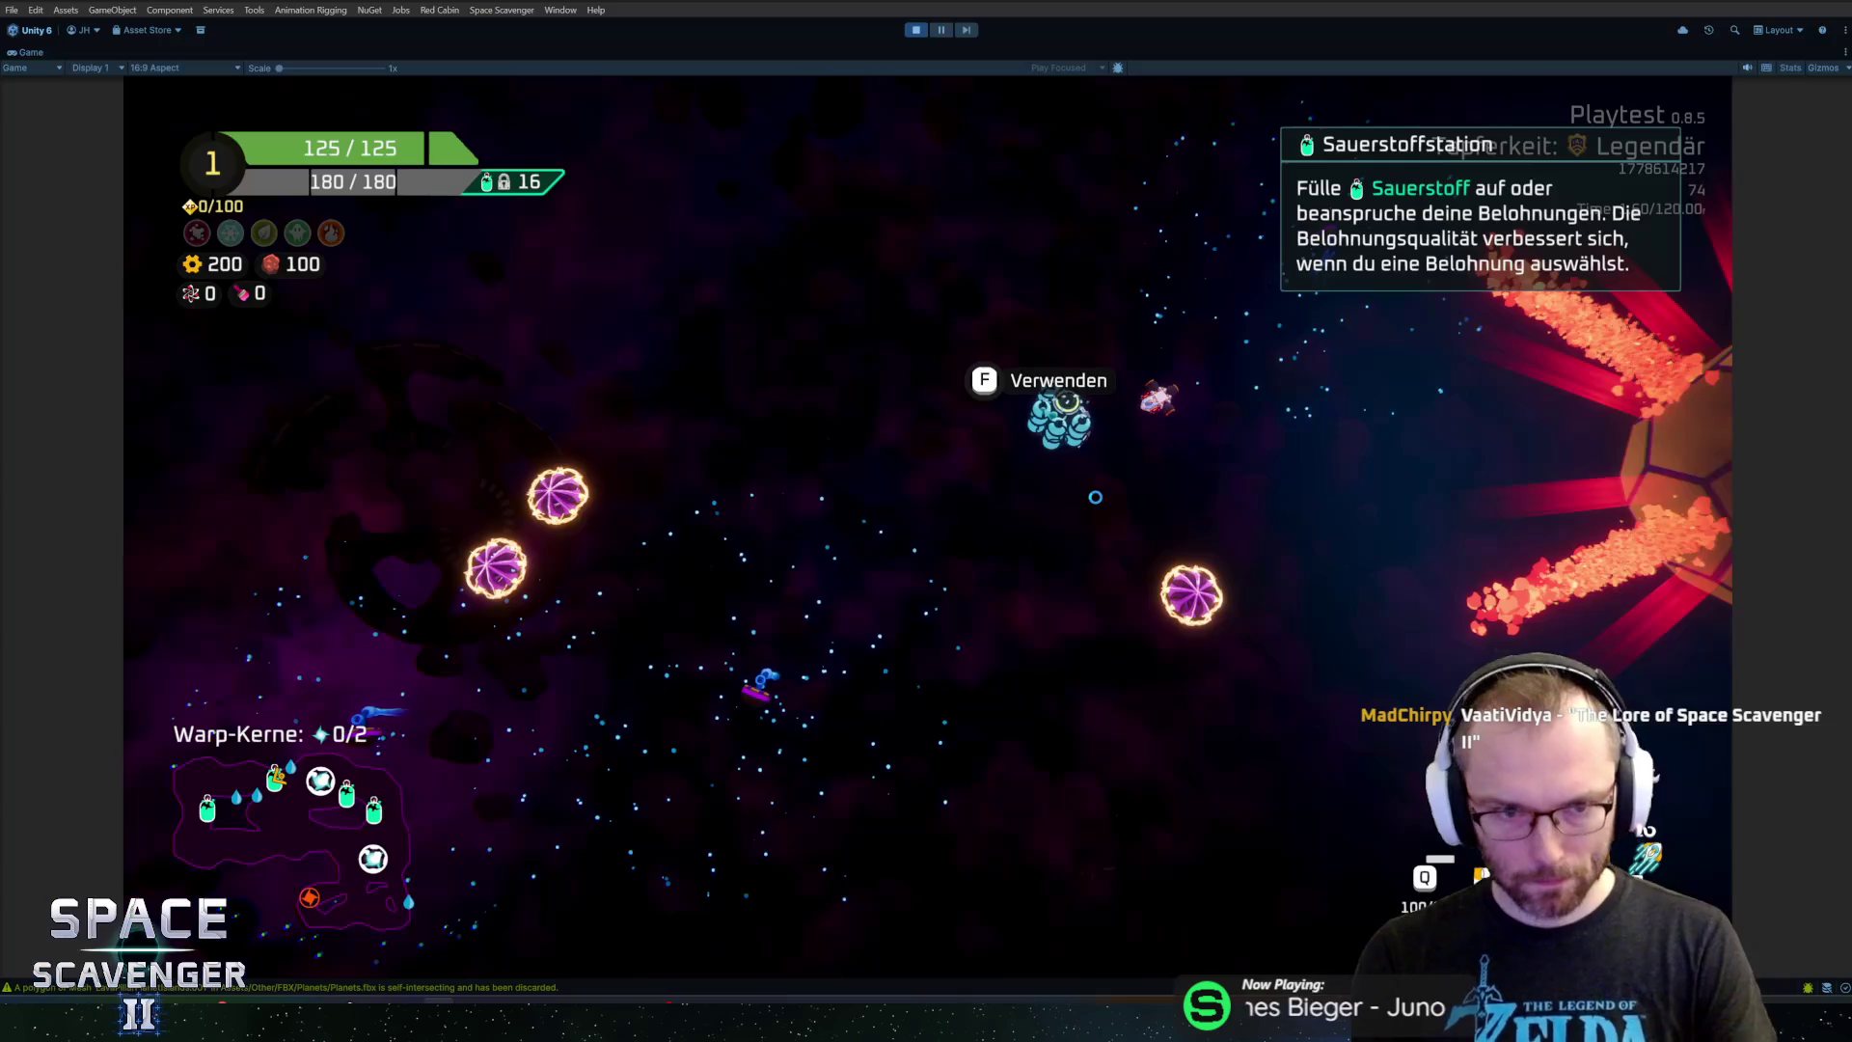
pyautogui.press('s')
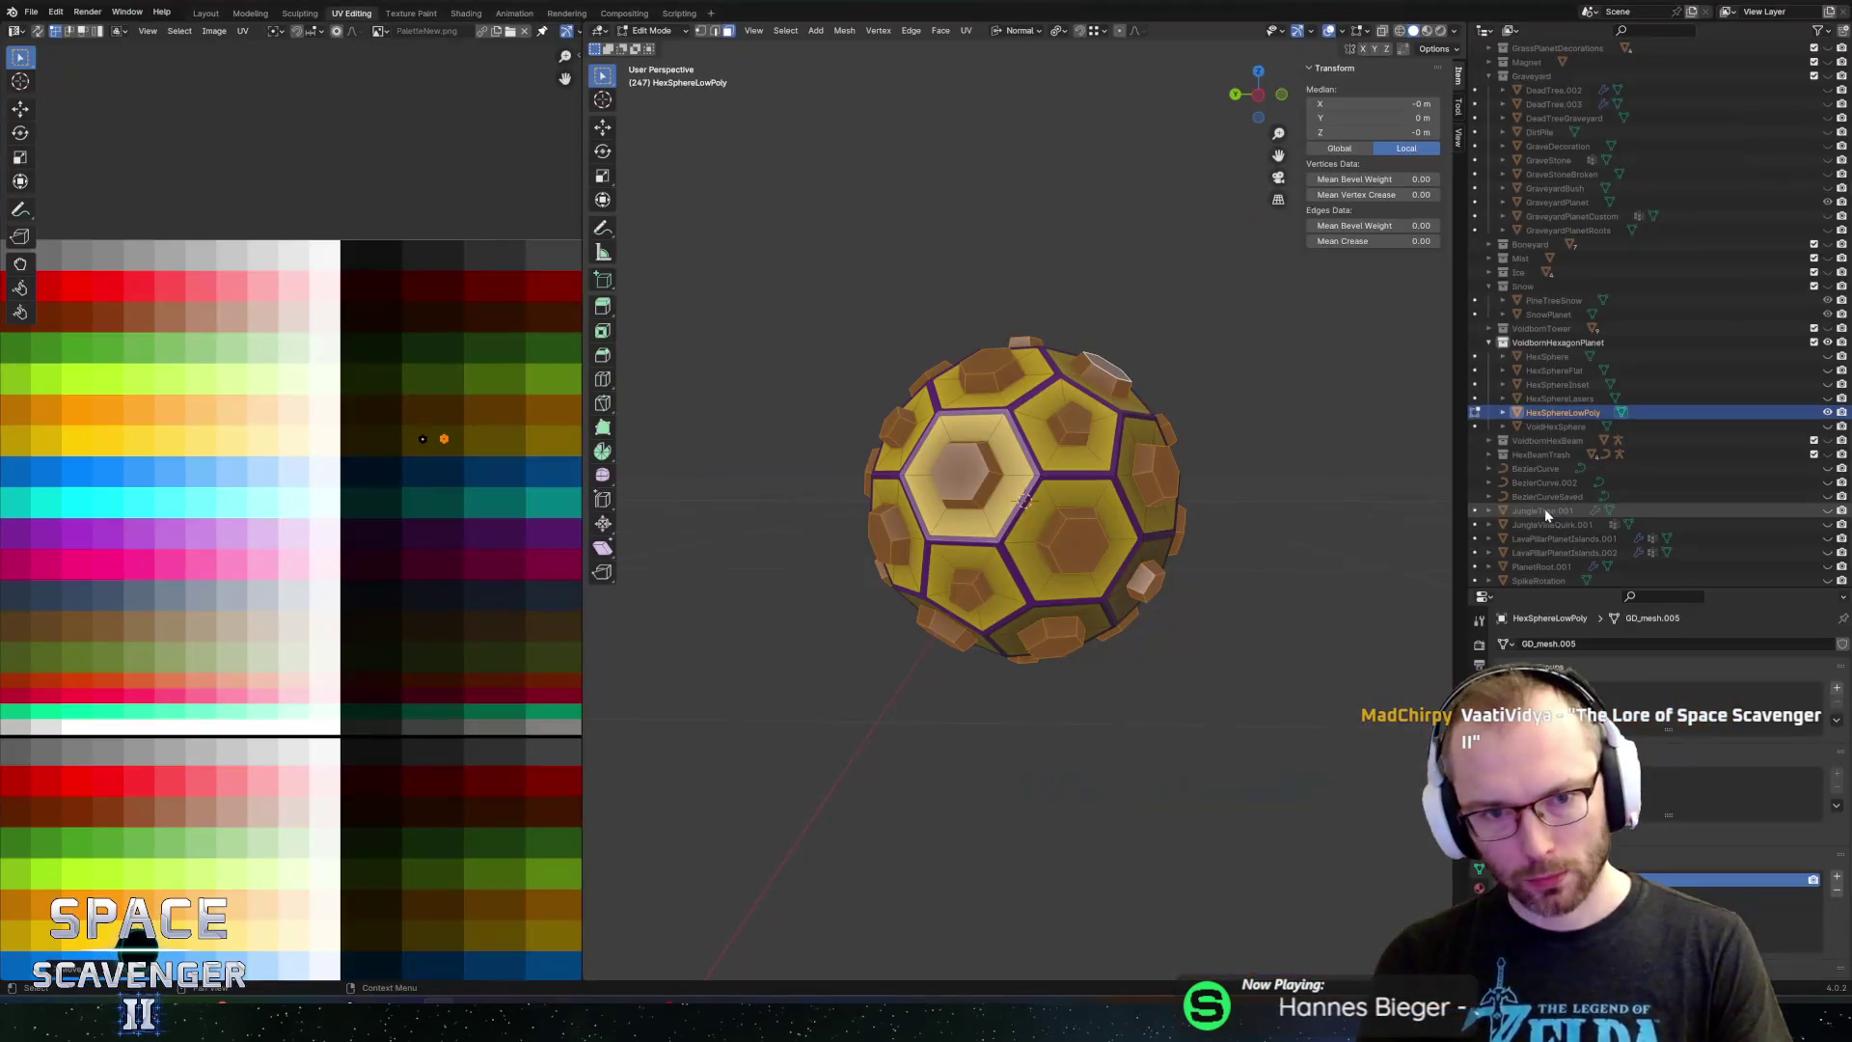
pyautogui.scroll(3, 978, 397)
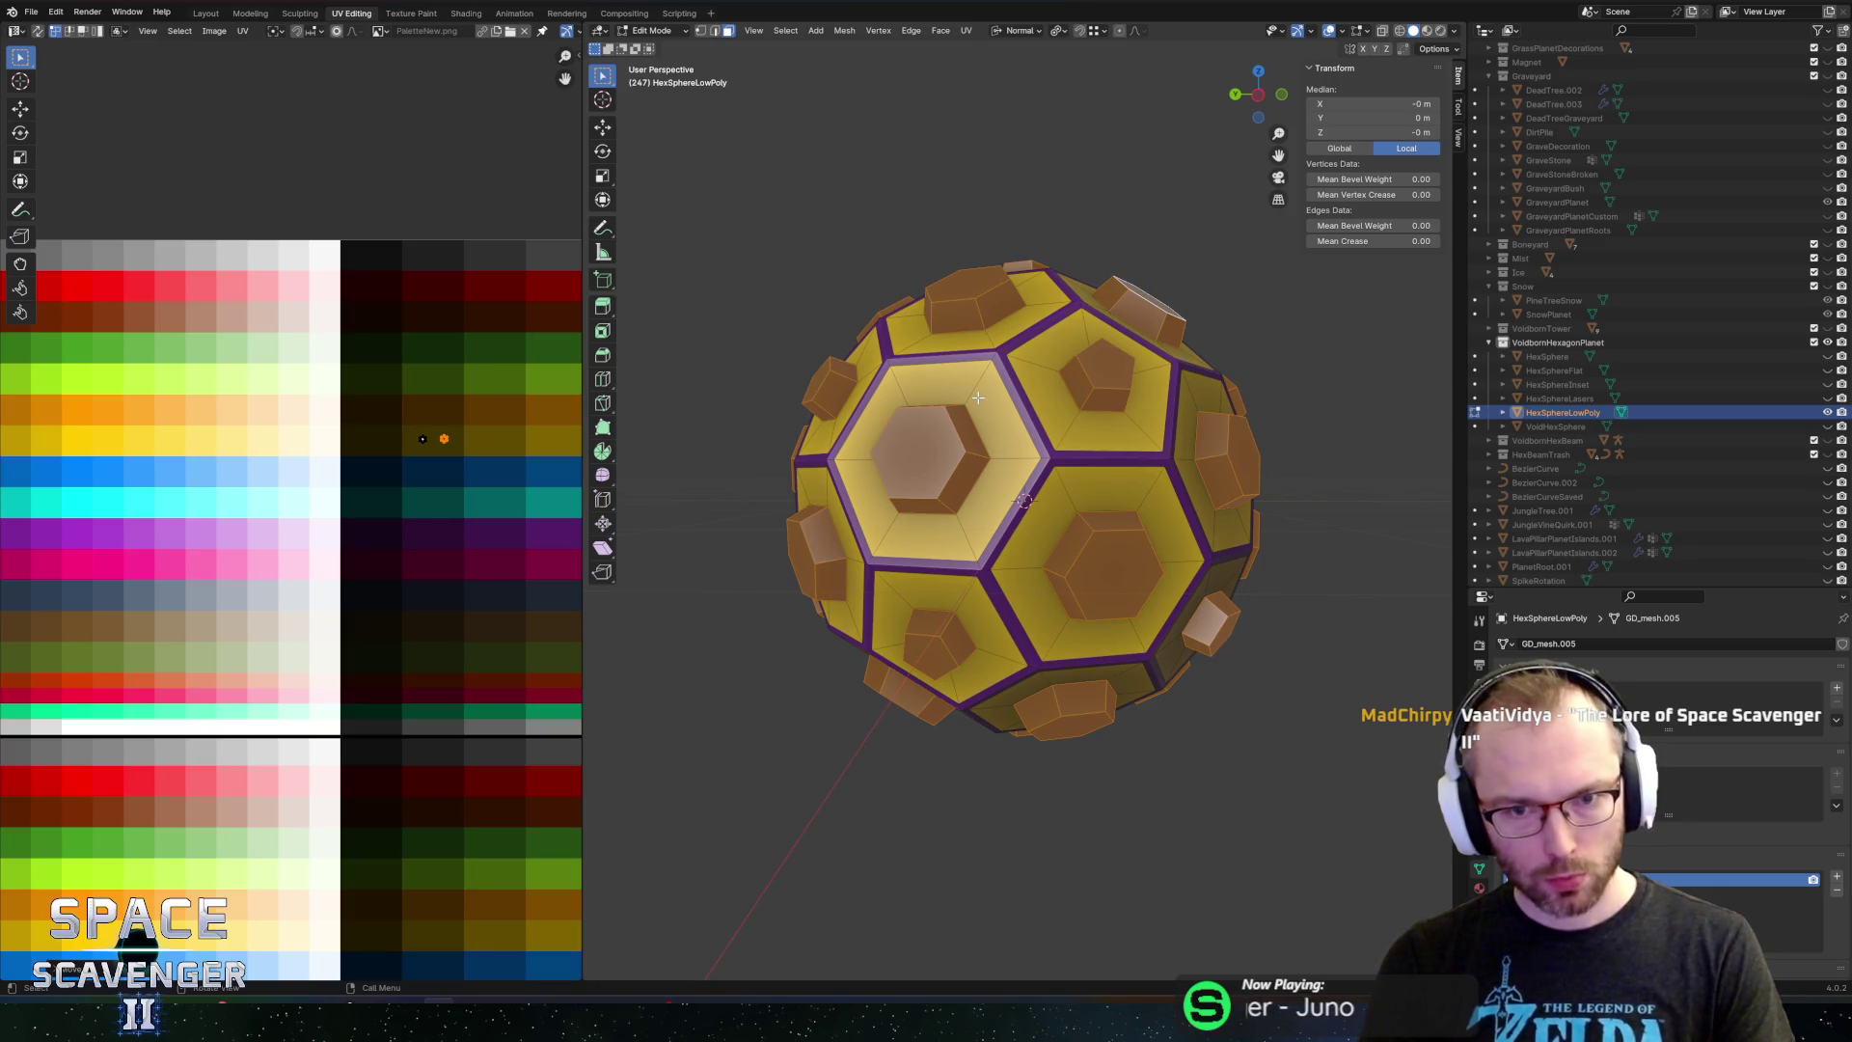
# Select the sphere with UV sync on, deselect the studs, then subdivide and undo it
pyautogui.press('a')
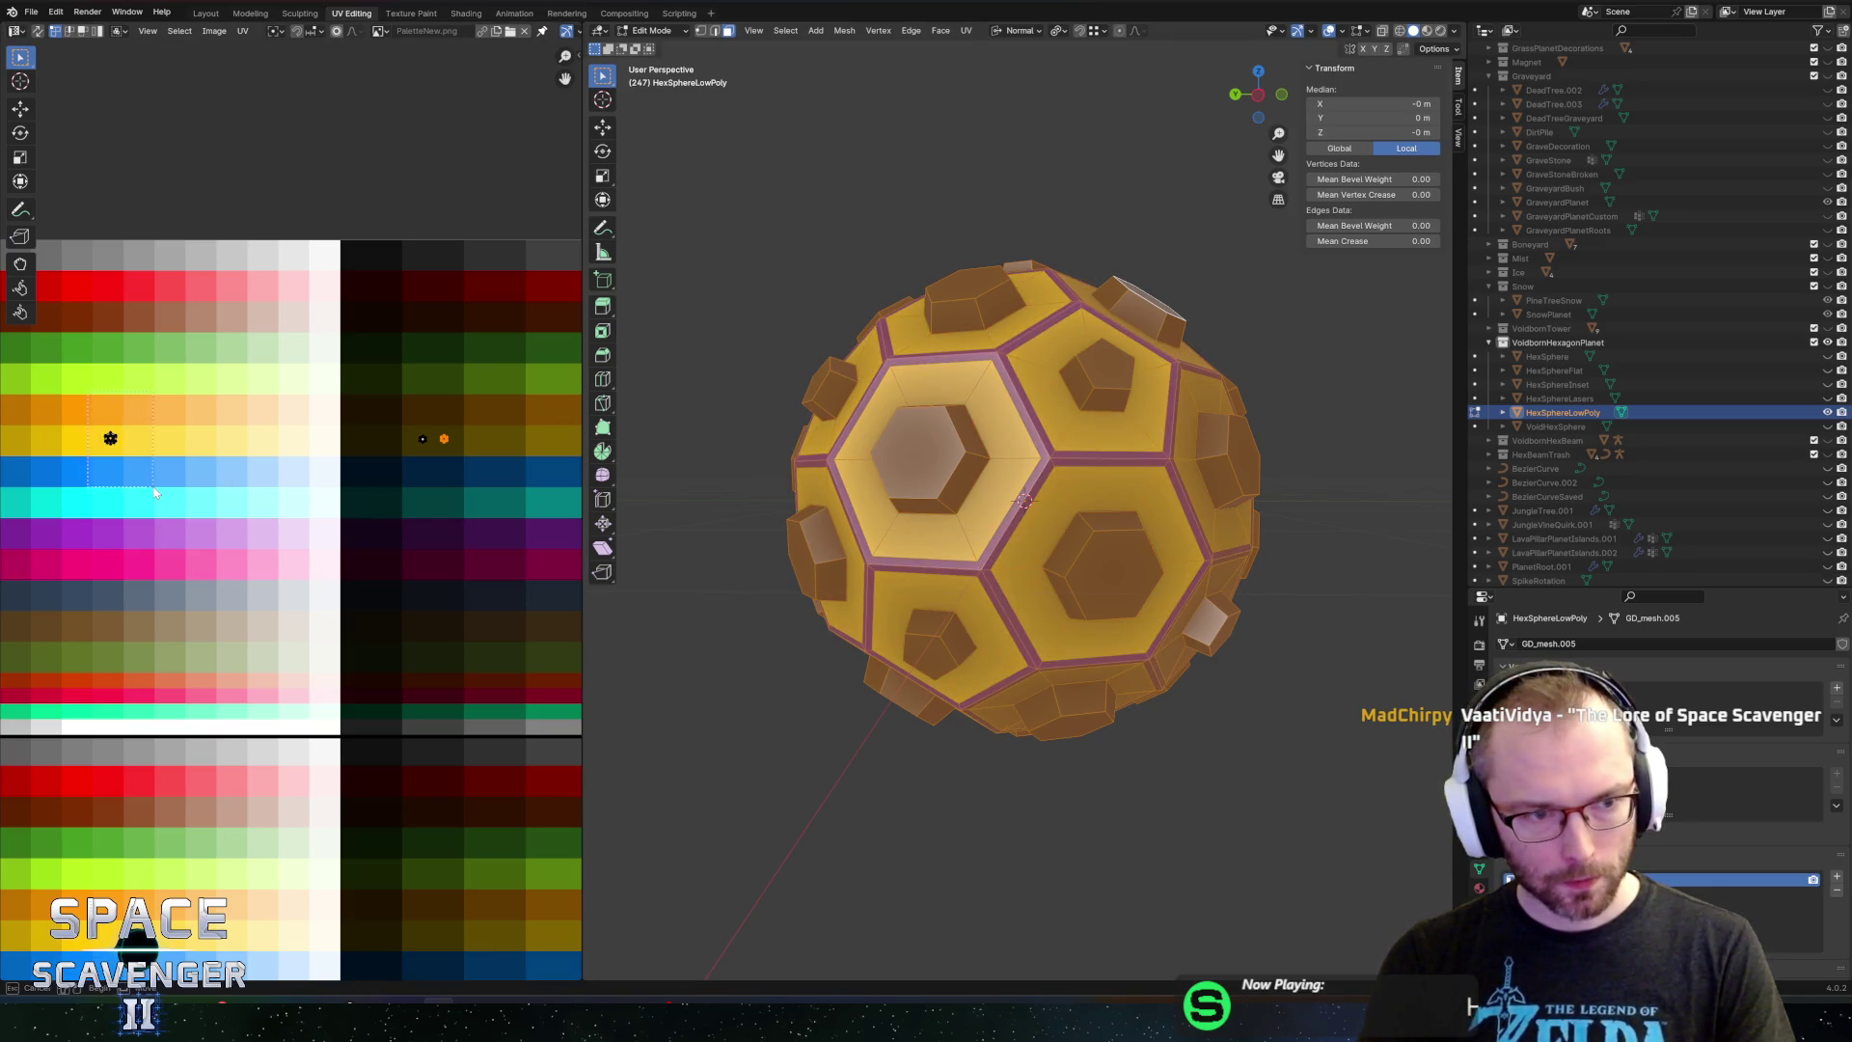
pyautogui.hscroll(-5, 150, 467)
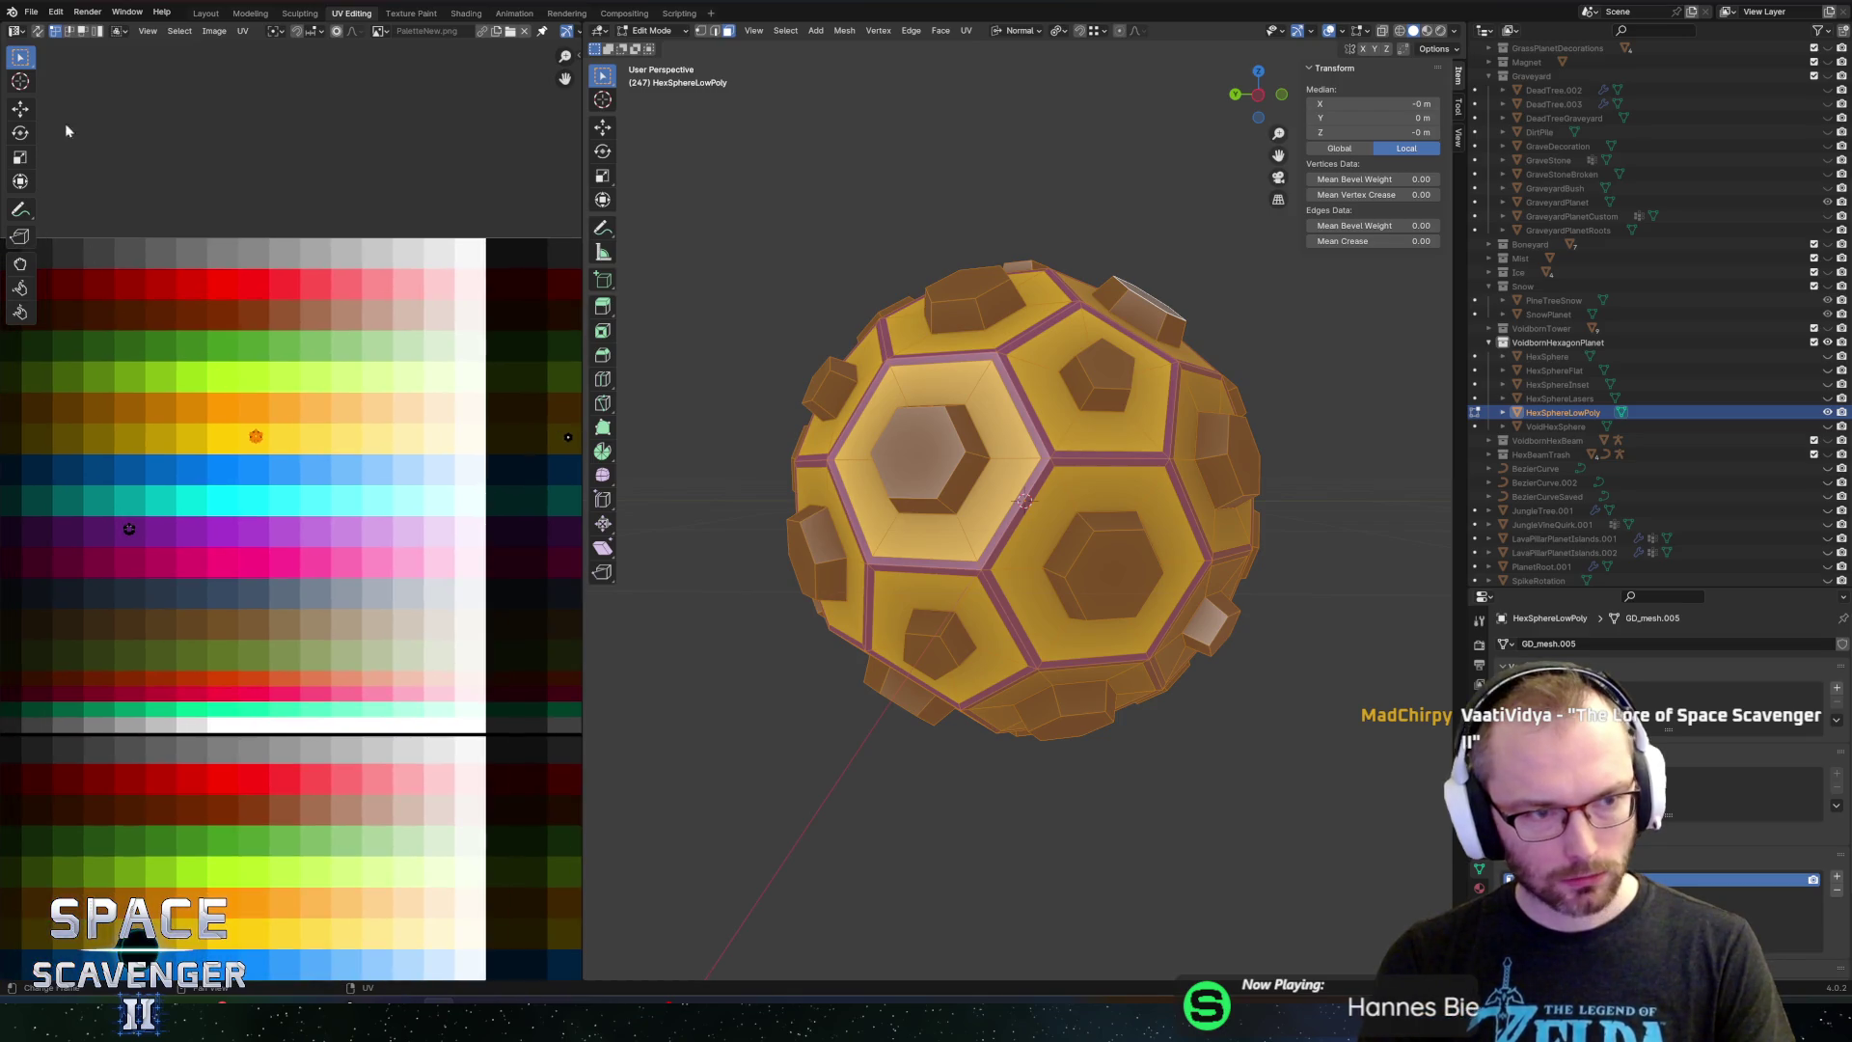
pyautogui.click(38, 30)
pyautogui.click(322, 394)
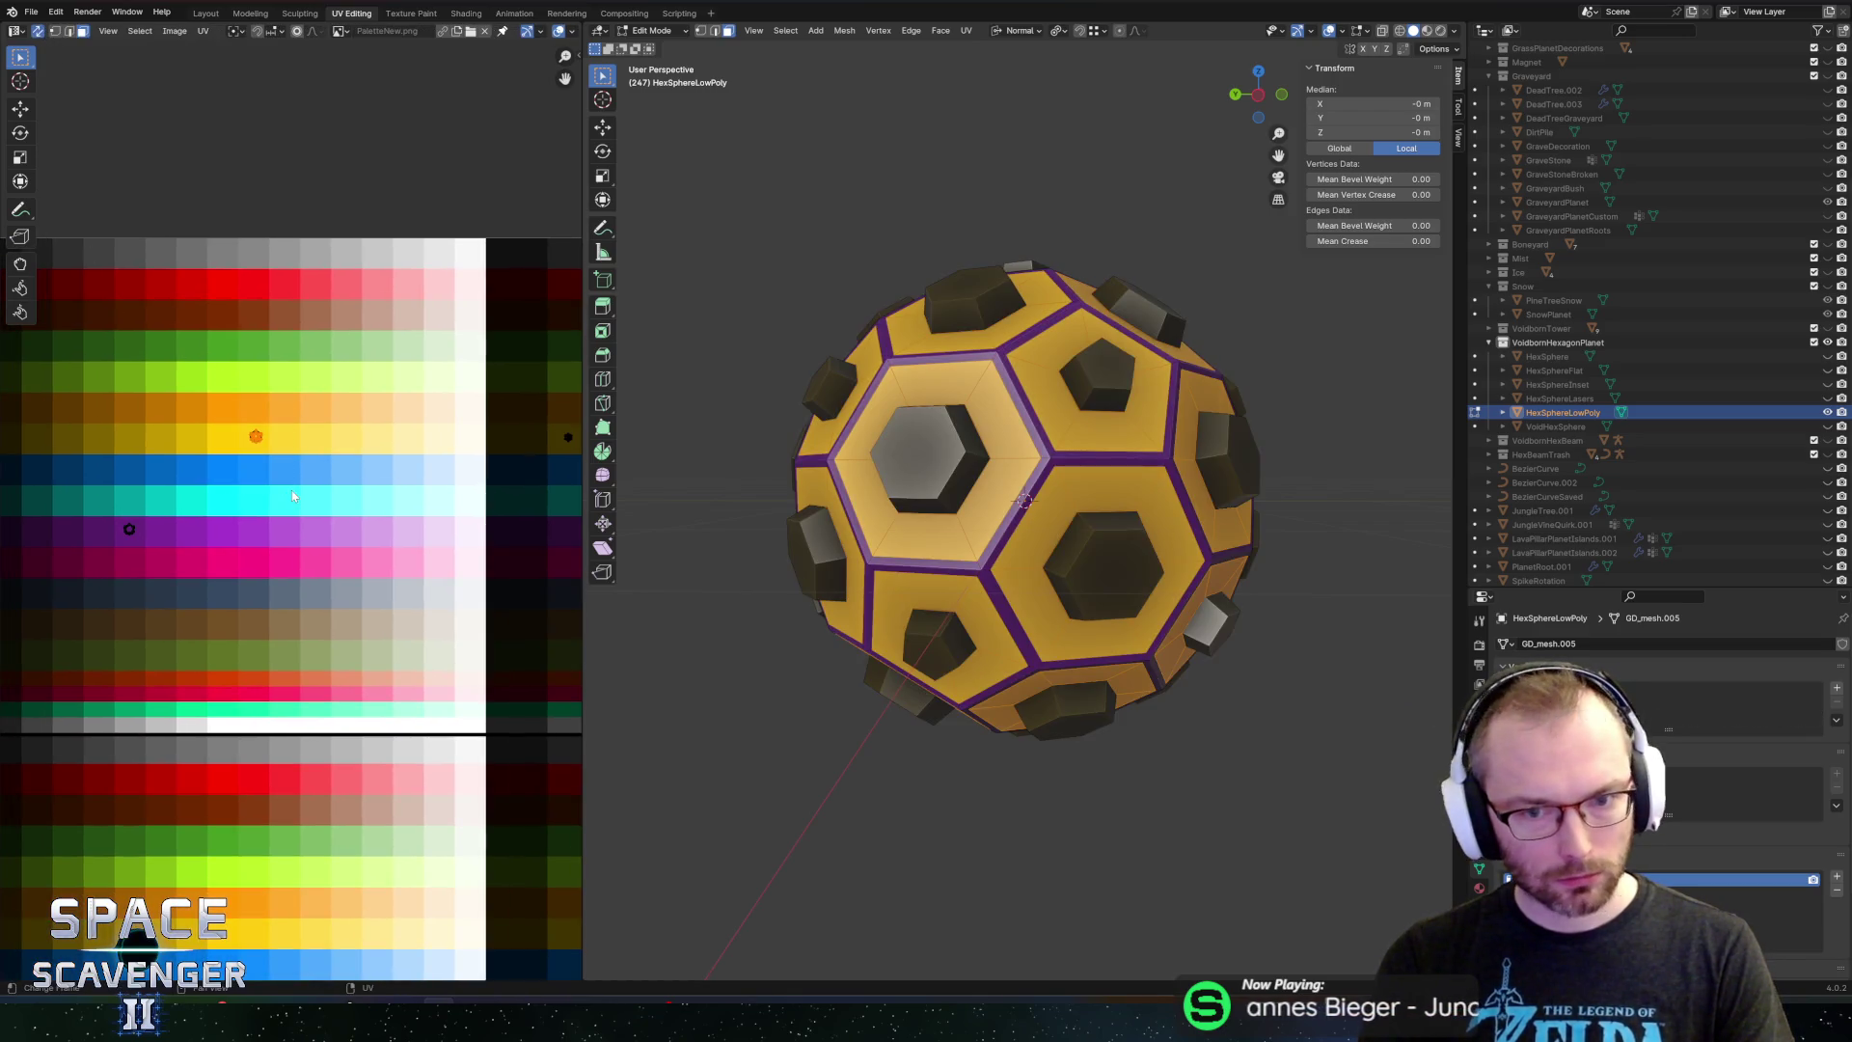
pyautogui.rightClick(869, 423)
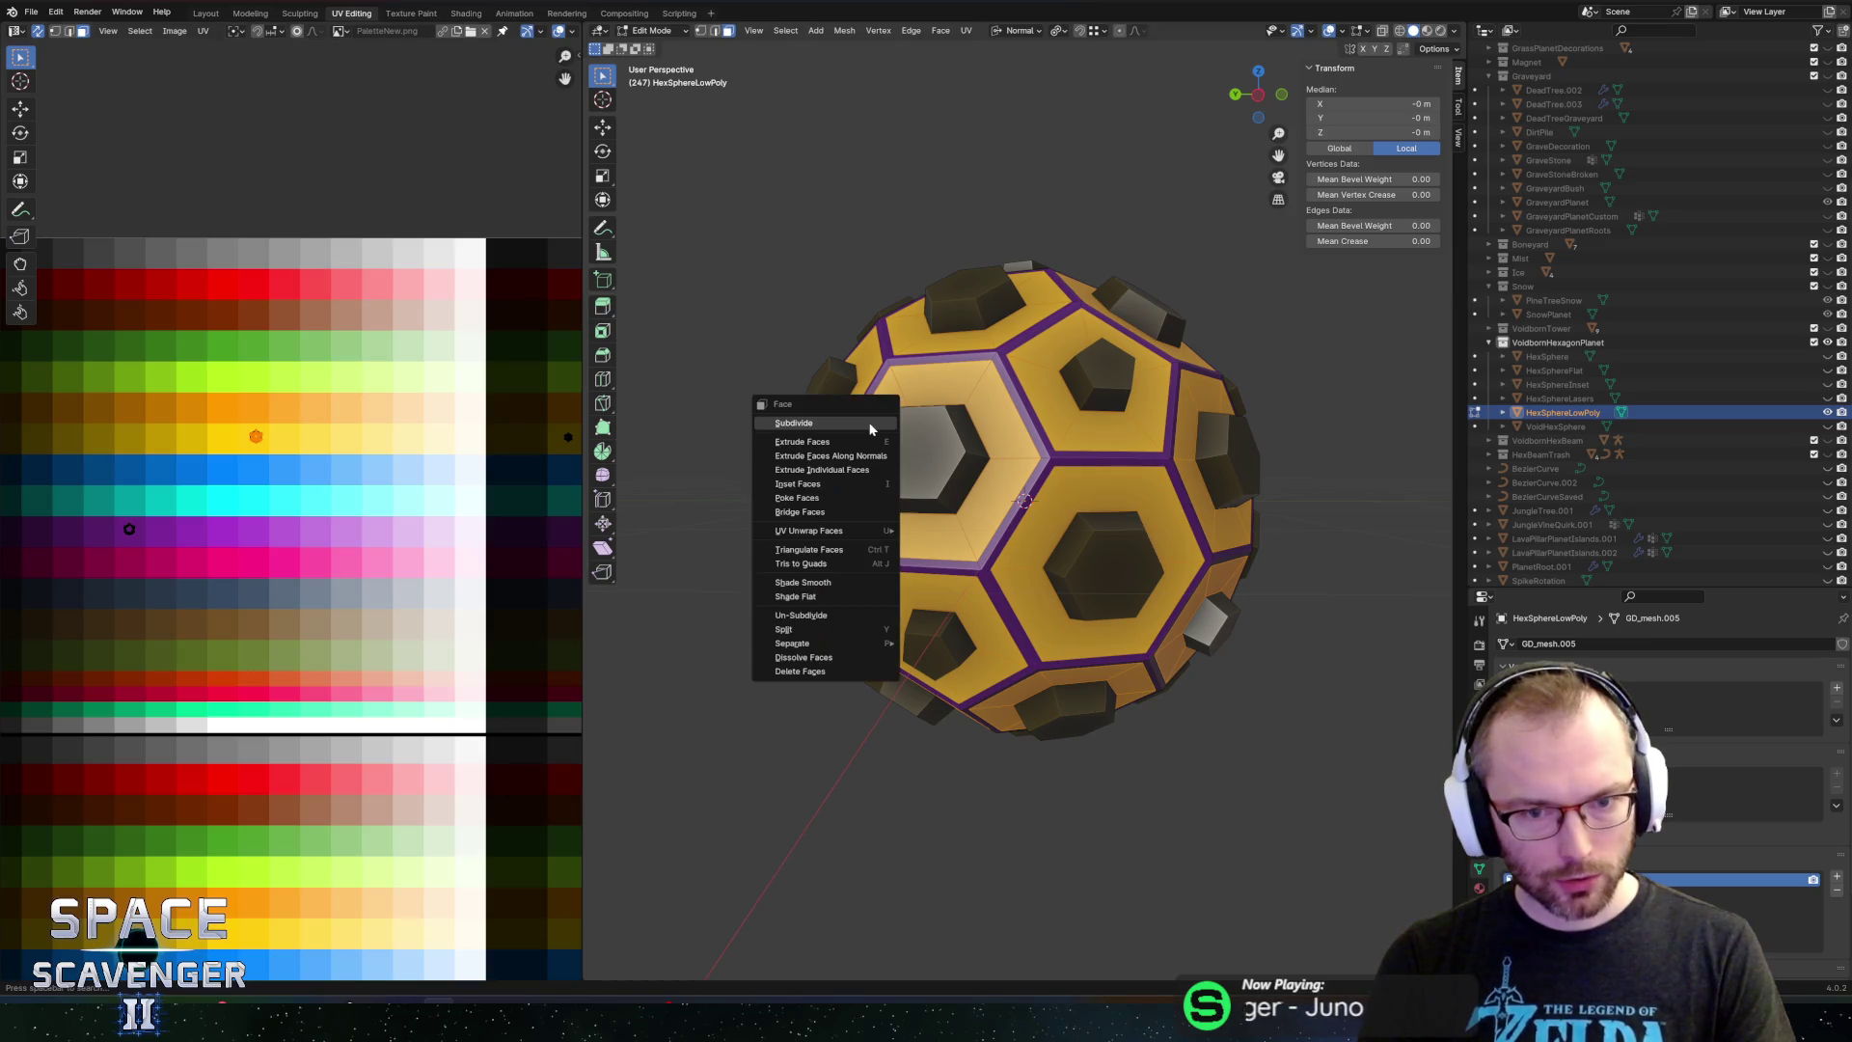
pyautogui.click(870, 422)
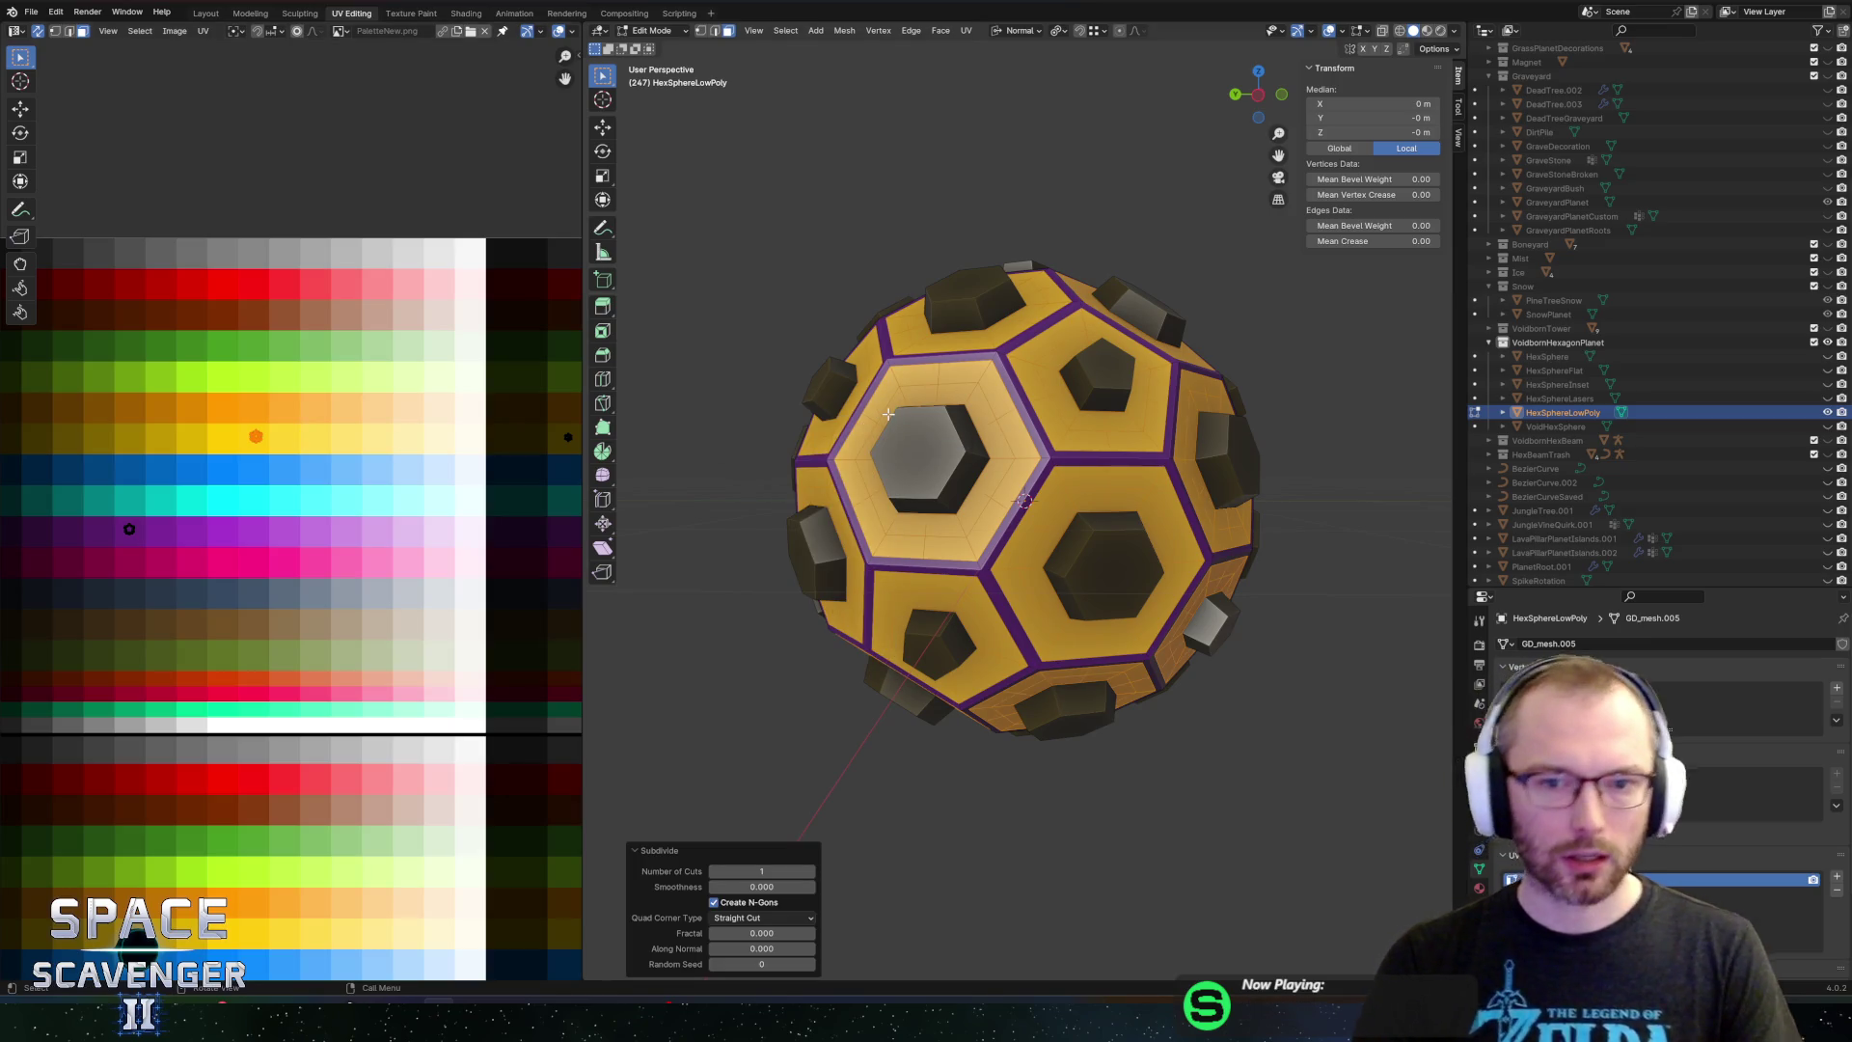
pyautogui.hotkey('ctrl', 'z')
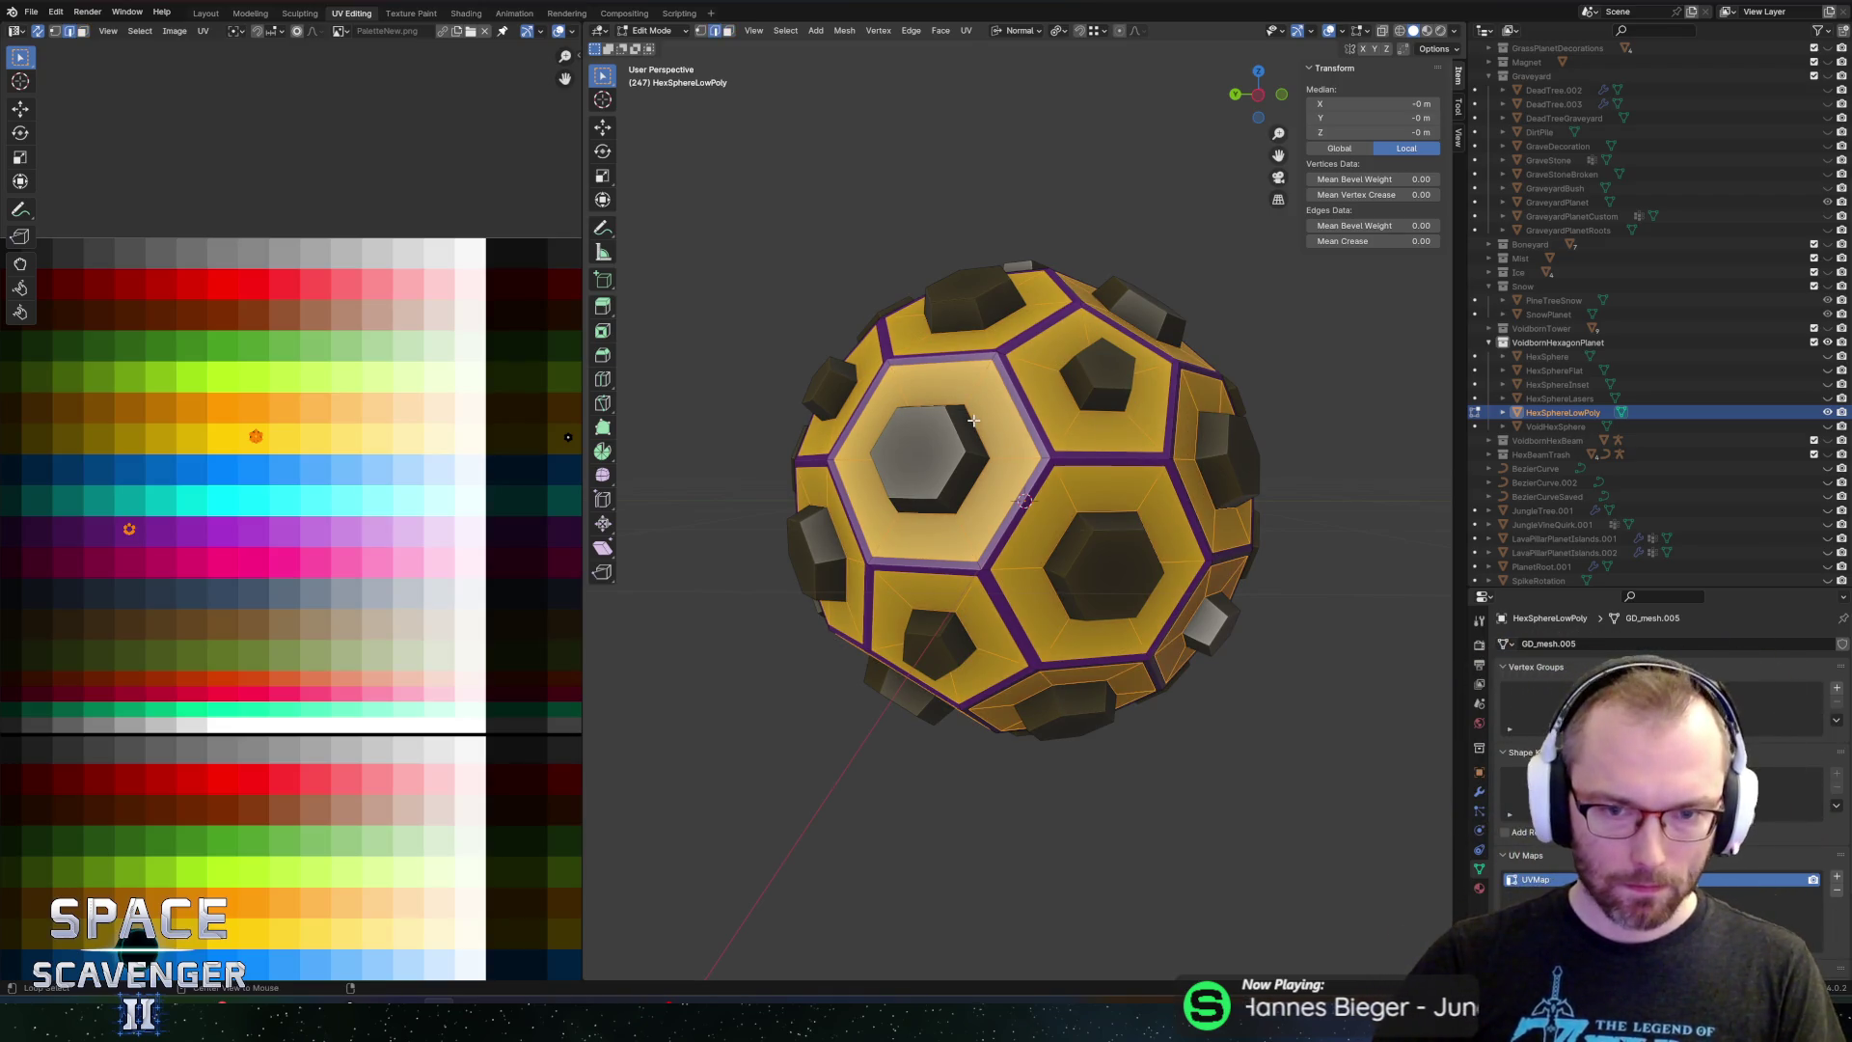
# Box-select the stud side faces' point in the palette and orbit the sphere to check
pyautogui.moveTo(512, 430)
pyautogui.mouseDown()
pyautogui.moveTo(427, 396)
pyautogui.moveTo(501, 477)
pyautogui.mouseUp()
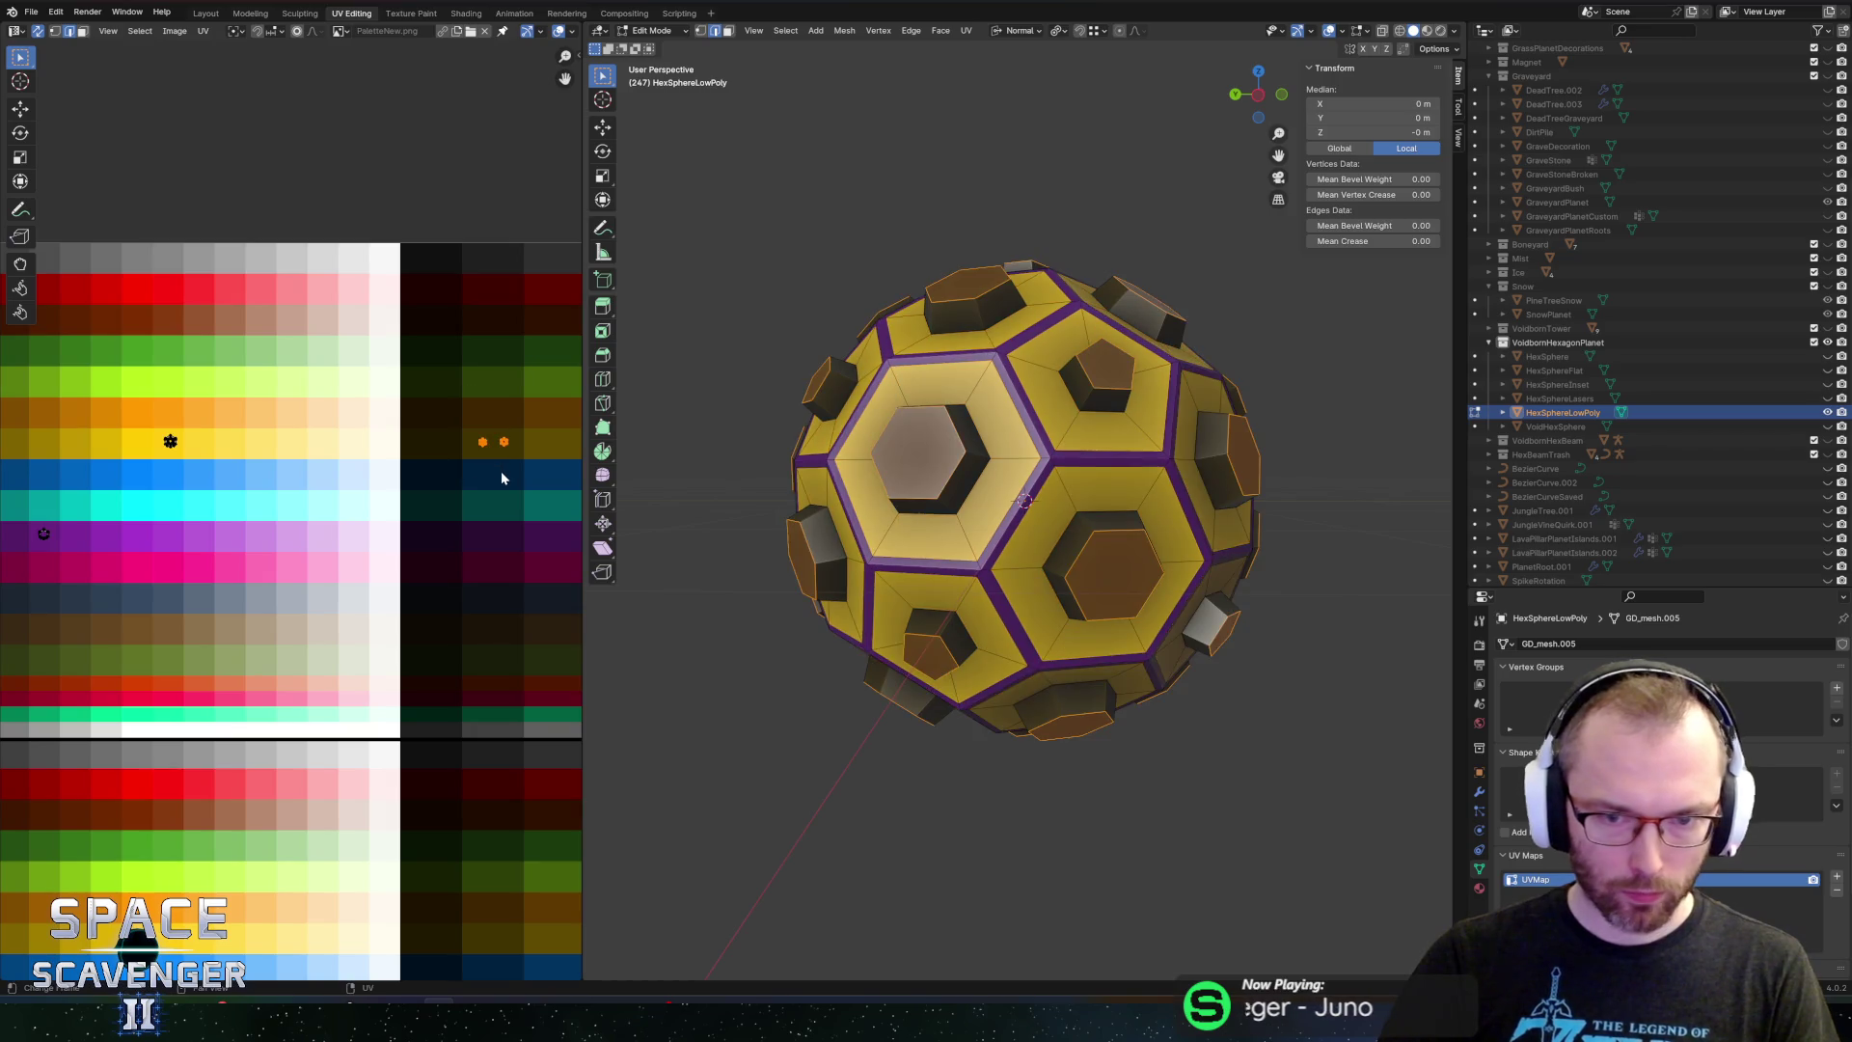
pyautogui.moveTo(498, 411)
pyautogui.mouseDown()
pyautogui.moveTo(519, 477)
pyautogui.moveTo(442, 356)
pyautogui.moveTo(530, 493)
pyautogui.mouseUp()
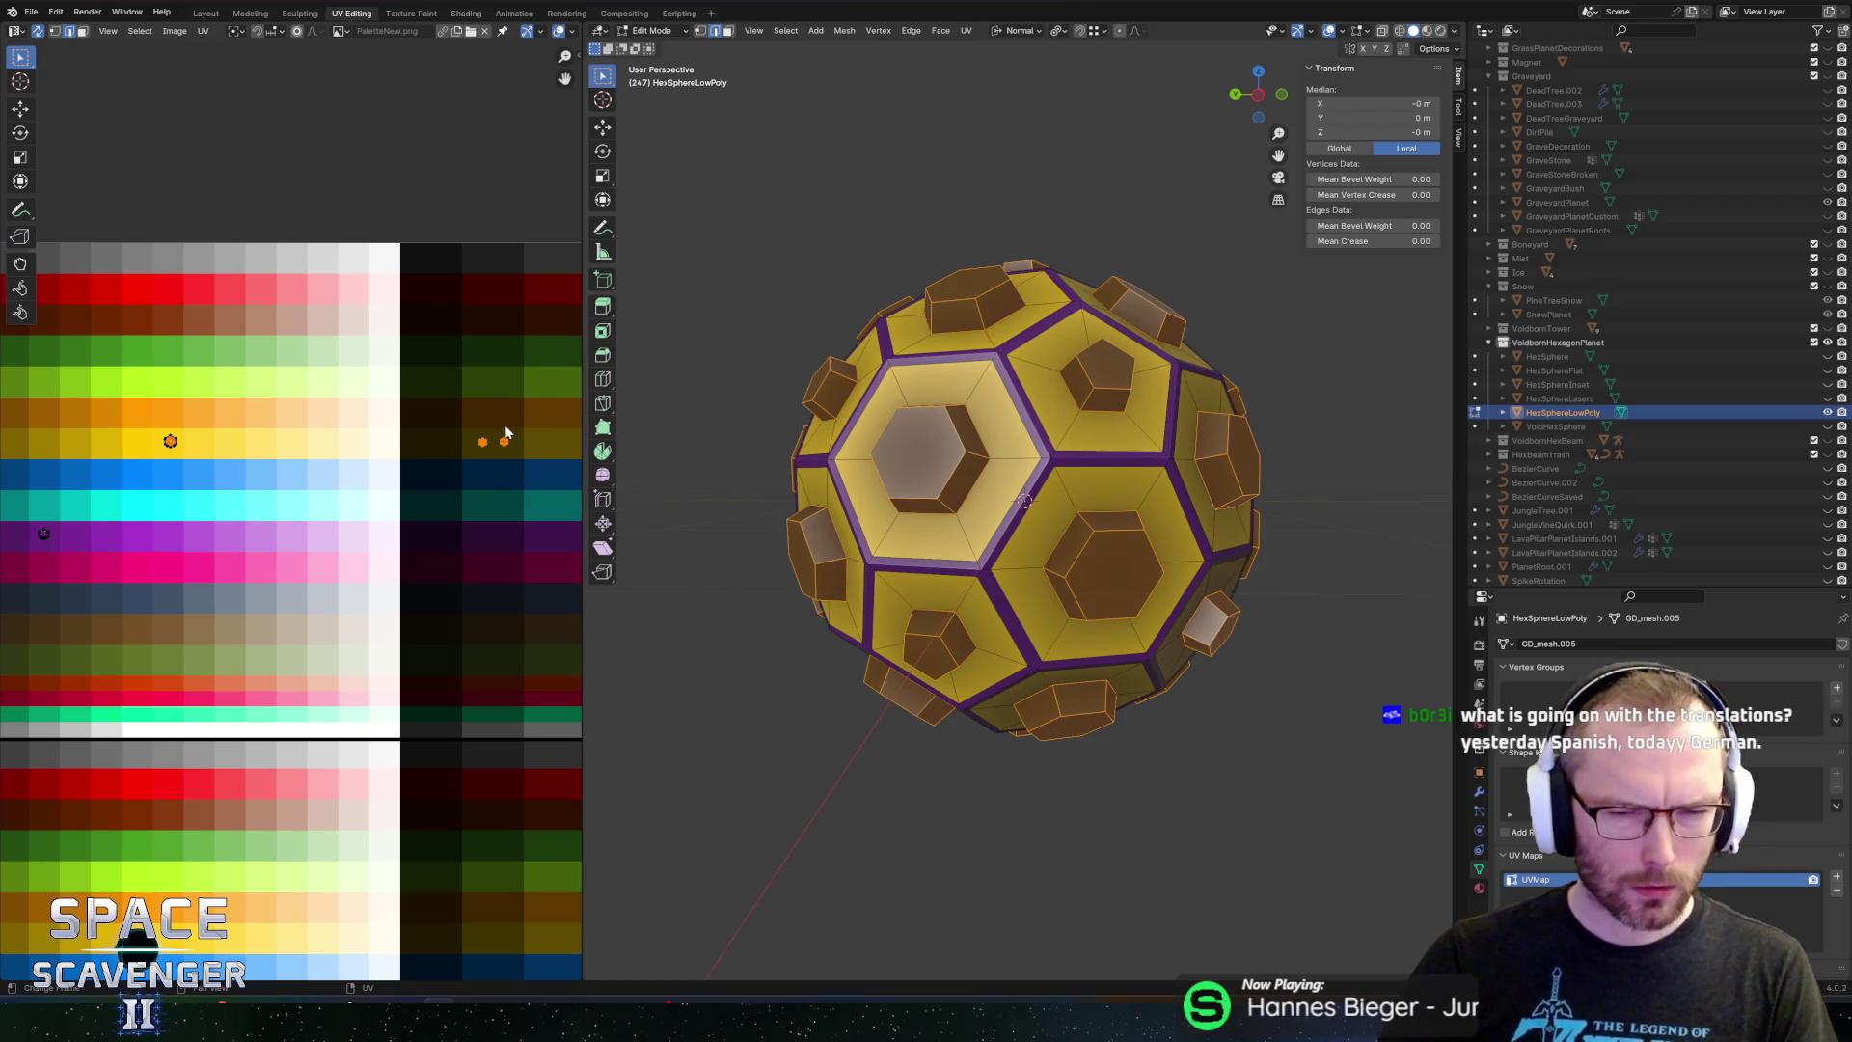
pyautogui.click(418, 394)
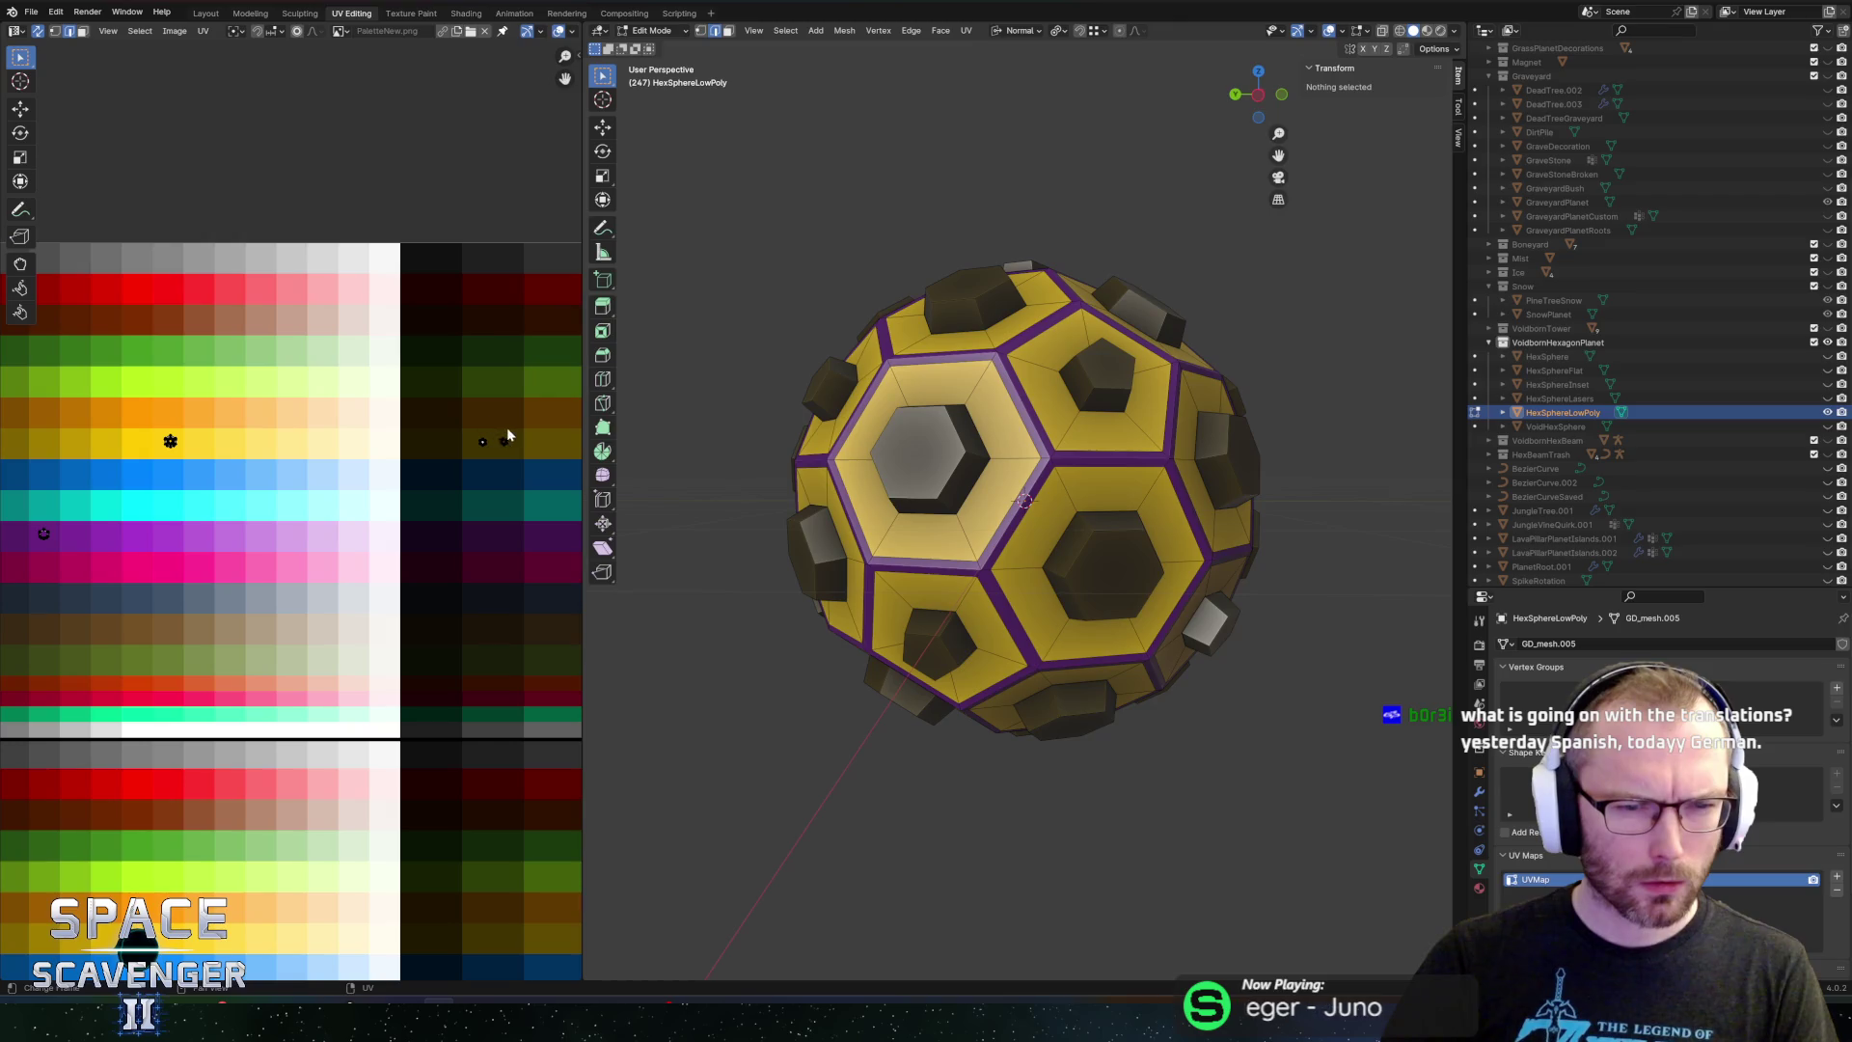
pyautogui.moveTo(489, 413); pyautogui.dragTo(530, 484)
pyautogui.click(426, 328)
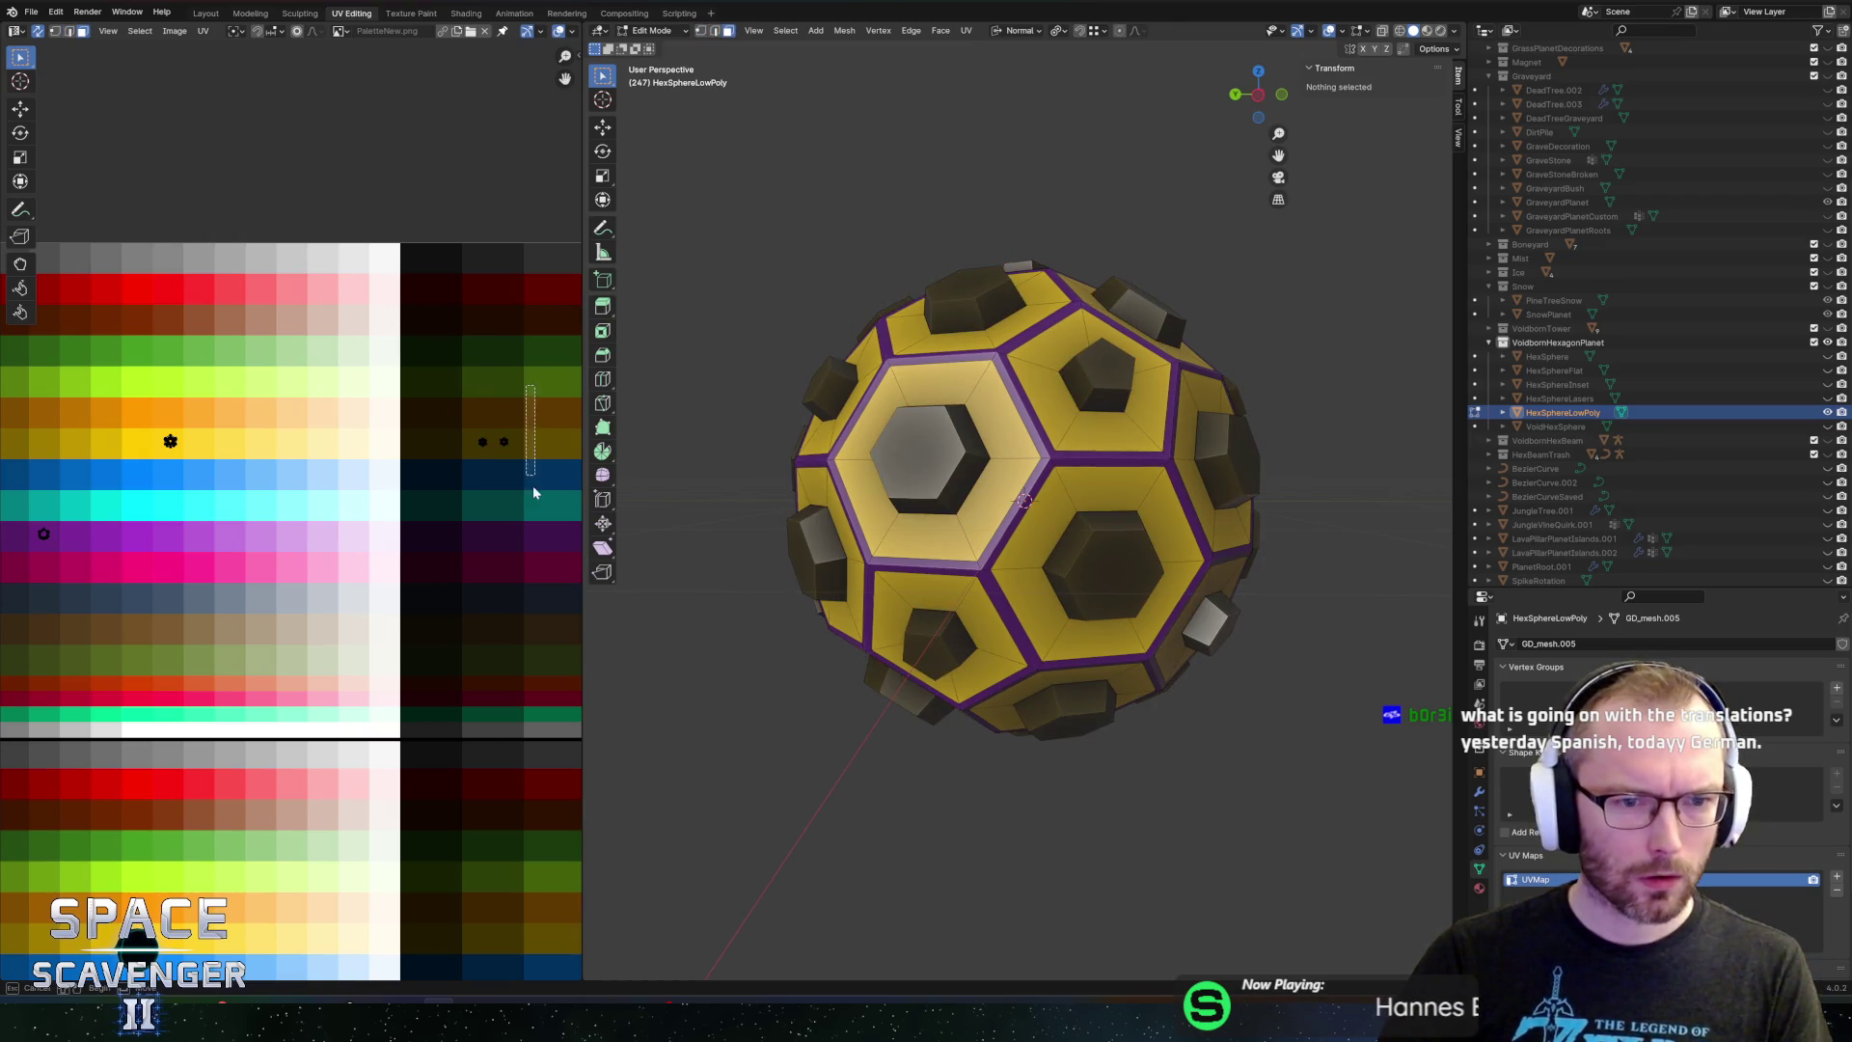
pyautogui.moveTo(518, 386); pyautogui.dragTo(498, 502)
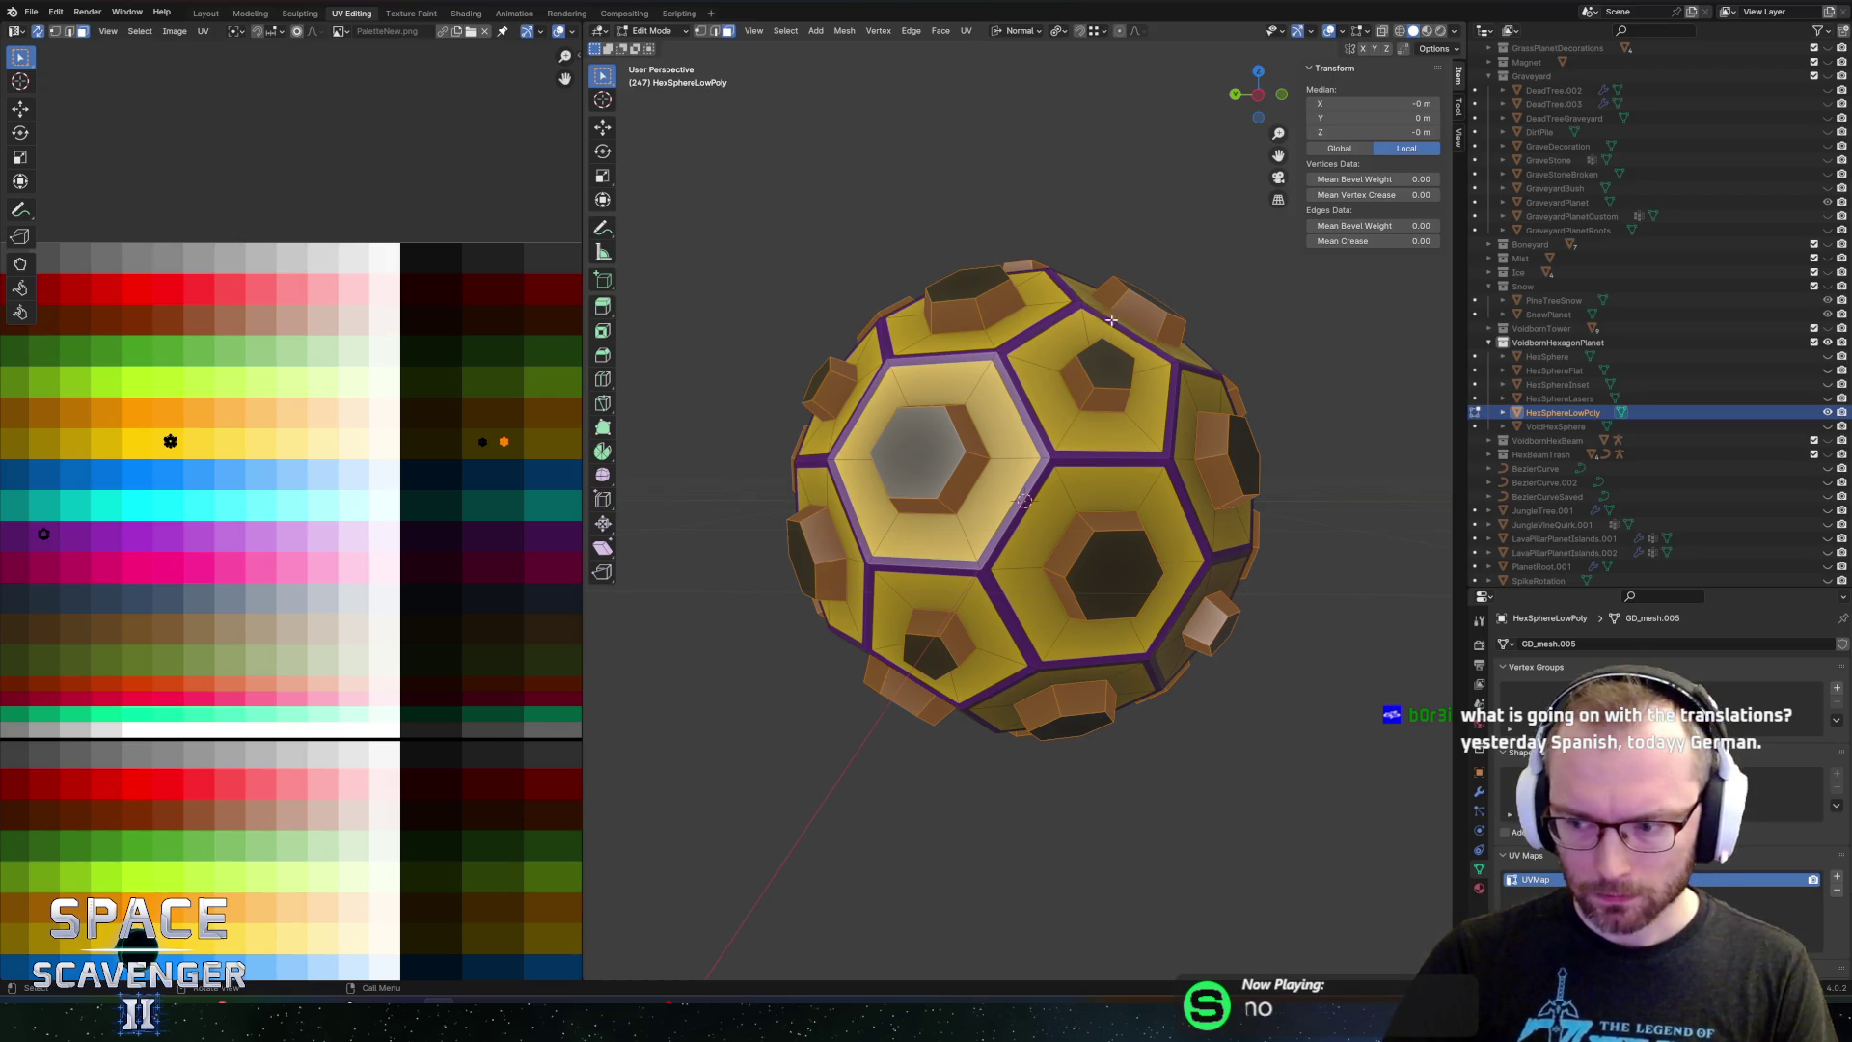
pyautogui.moveTo(1111, 320); pyautogui.dragTo(1410, 311)
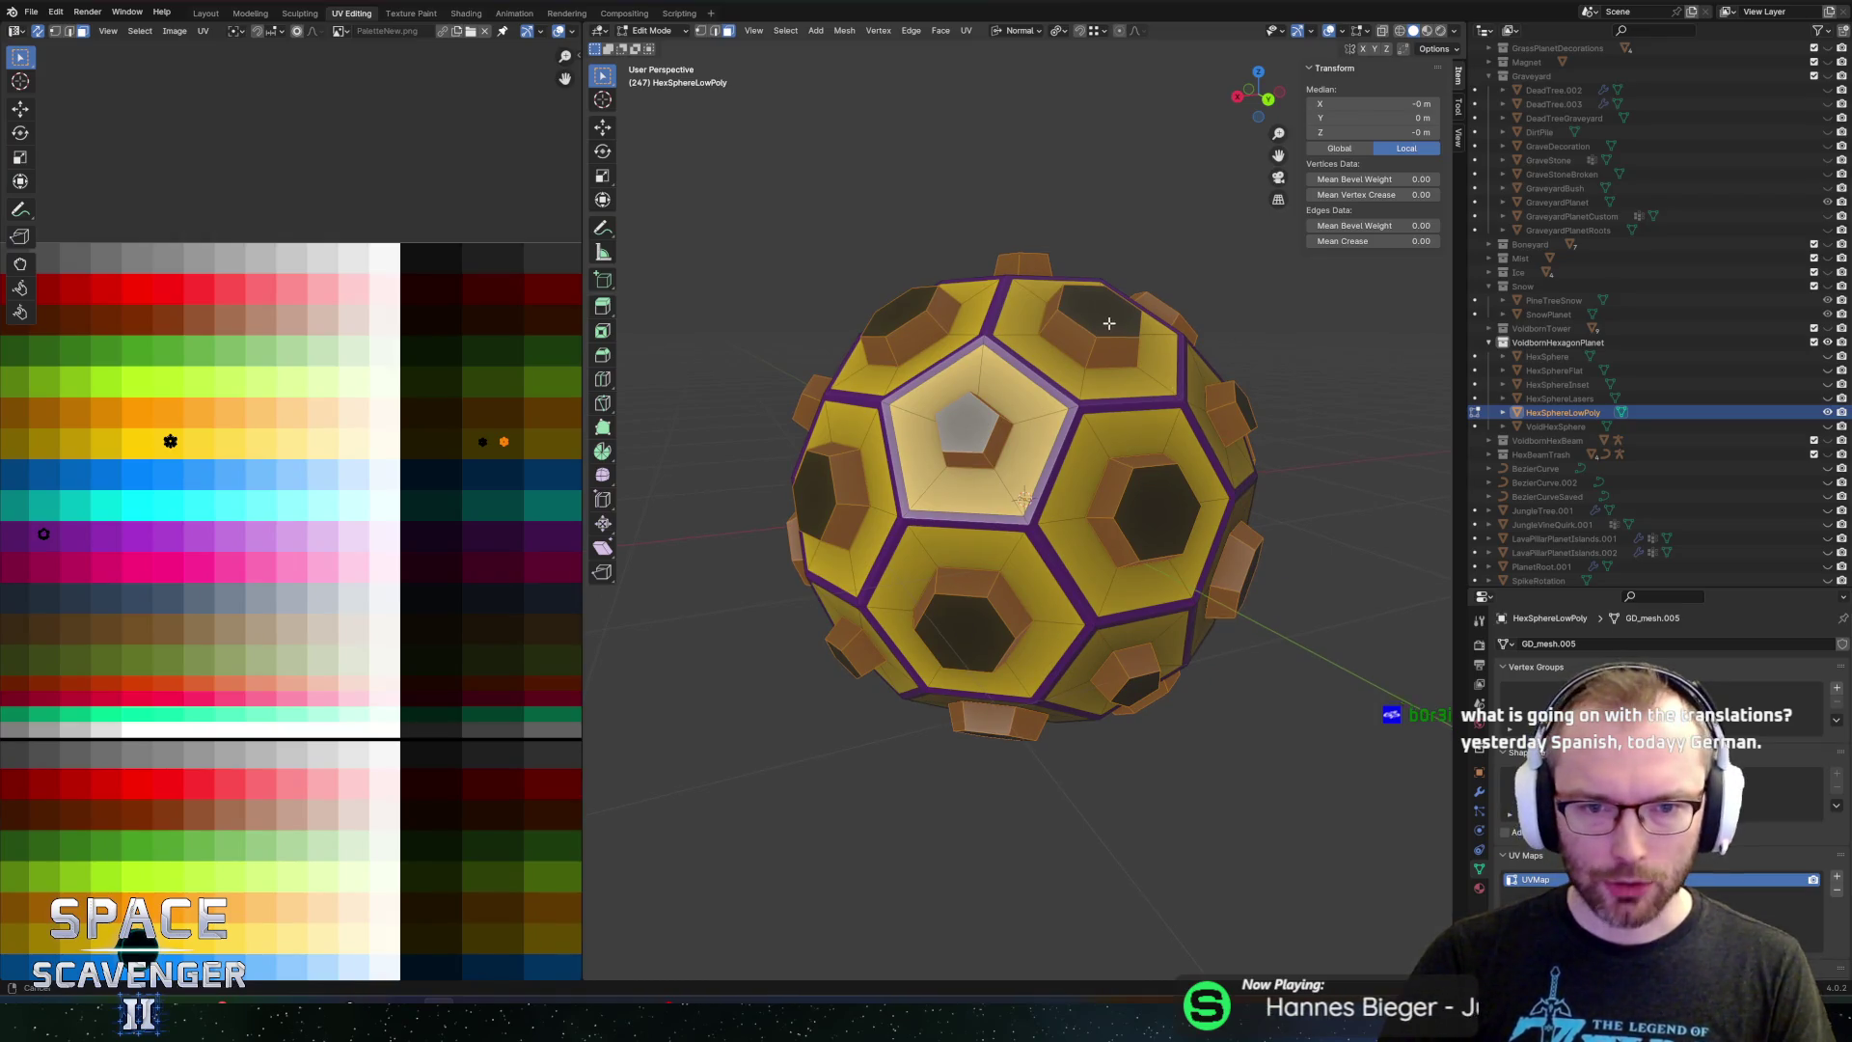
pyautogui.moveTo(993, 315); pyautogui.dragTo(989, 270)
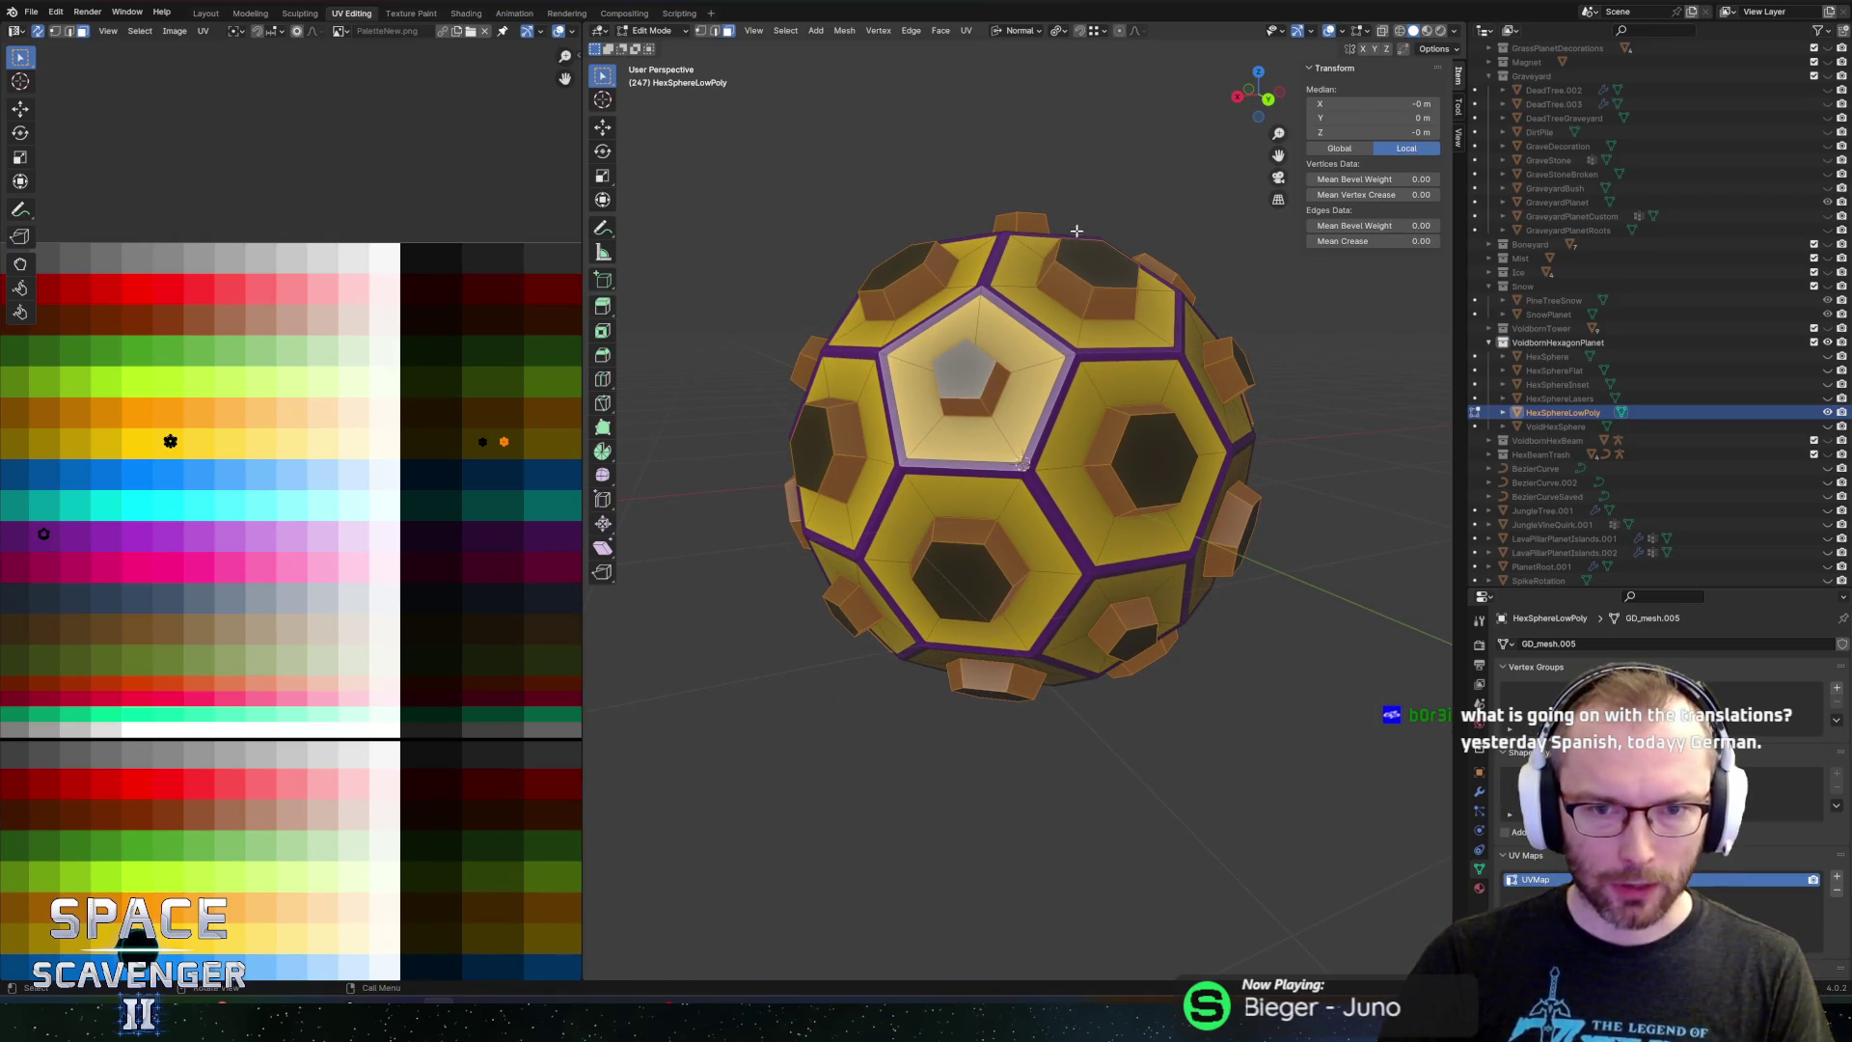
pyautogui.moveTo(1077, 230); pyautogui.dragTo(999, 240)
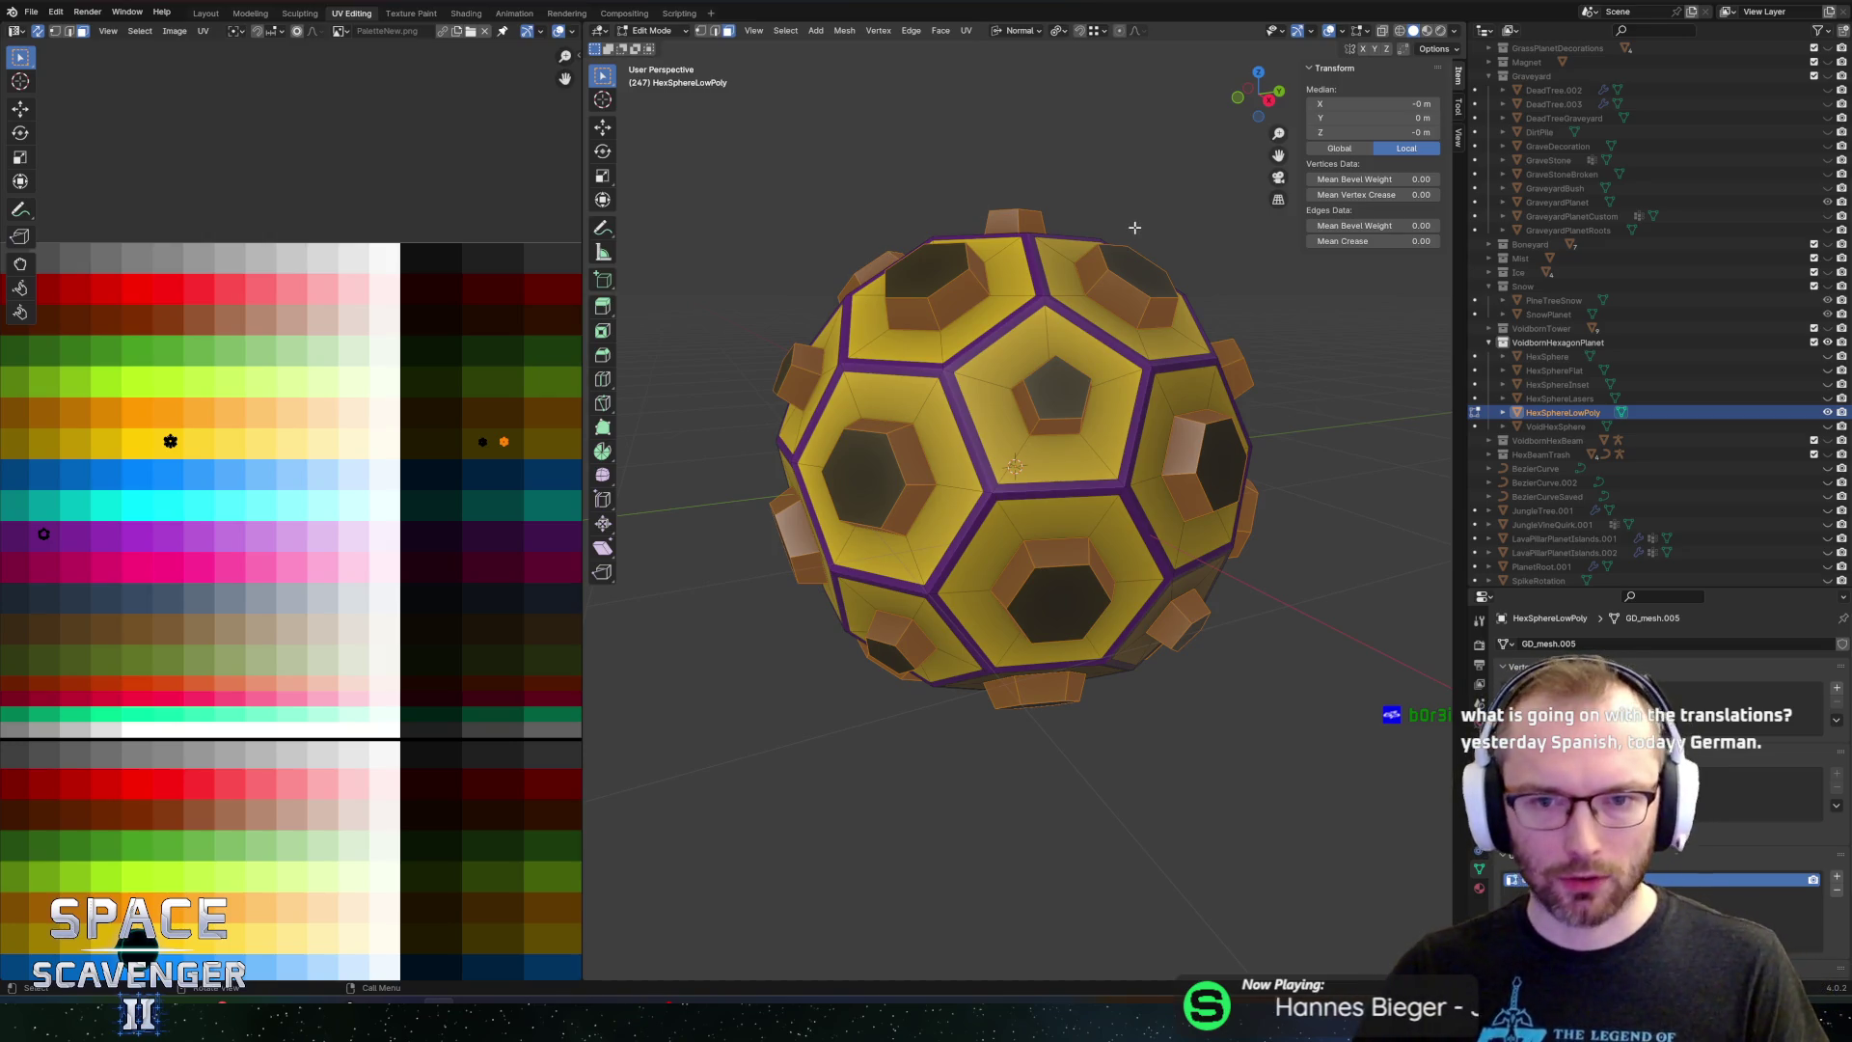
# In vertex select mode, deselect one stud face and add it back
pyautogui.moveTo(861, 87)
pyautogui.mouseDown()
pyautogui.moveTo(1144, 358)
pyautogui.moveTo(1196, 357)
pyautogui.moveTo(1228, 385)
pyautogui.mouseUp()
pyautogui.scroll(-2, 1143, 358)
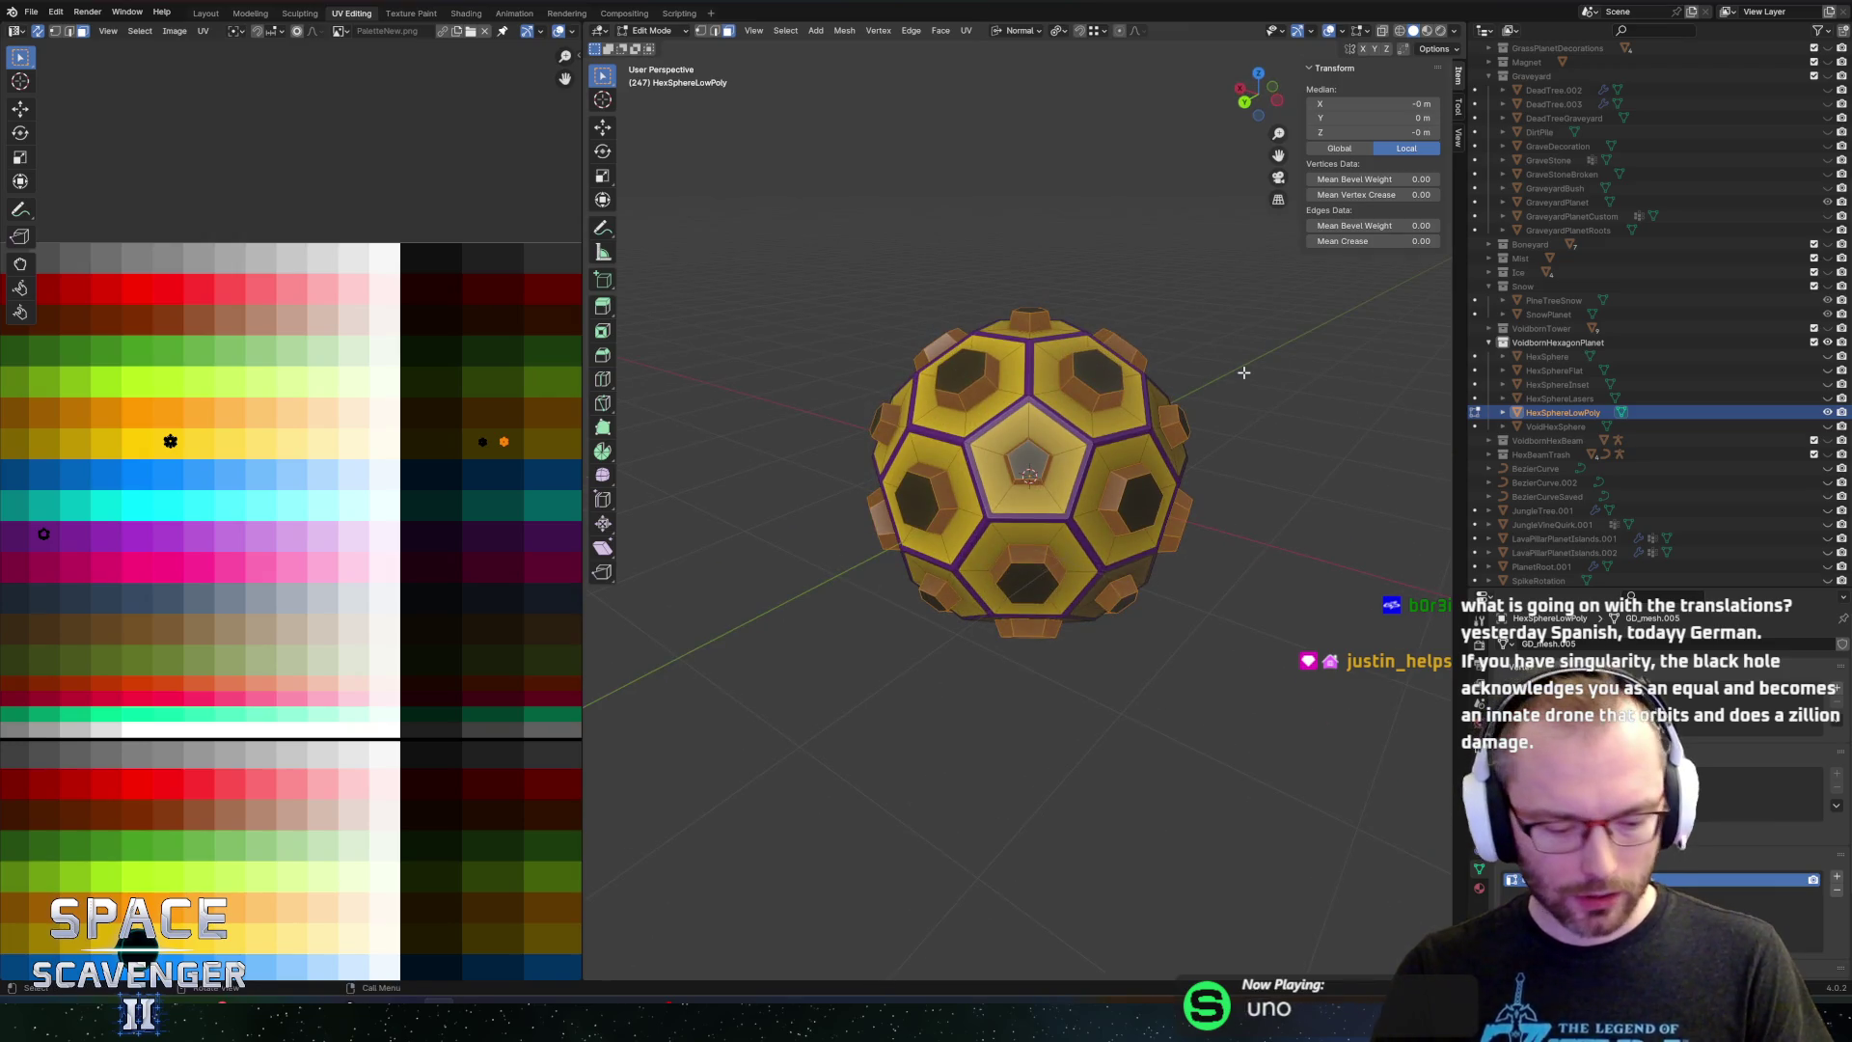
pyautogui.scroll(4, 1223, 372)
pyautogui.scroll(-5, 1220, 362)
pyautogui.moveTo(946, 318)
pyautogui.mouseDown()
pyautogui.moveTo(1180, 305)
pyautogui.moveTo(1022, 363)
pyautogui.moveTo(1054, 538)
pyautogui.mouseUp()
pyautogui.scroll(3, 1023, 368)
pyautogui.press('1')
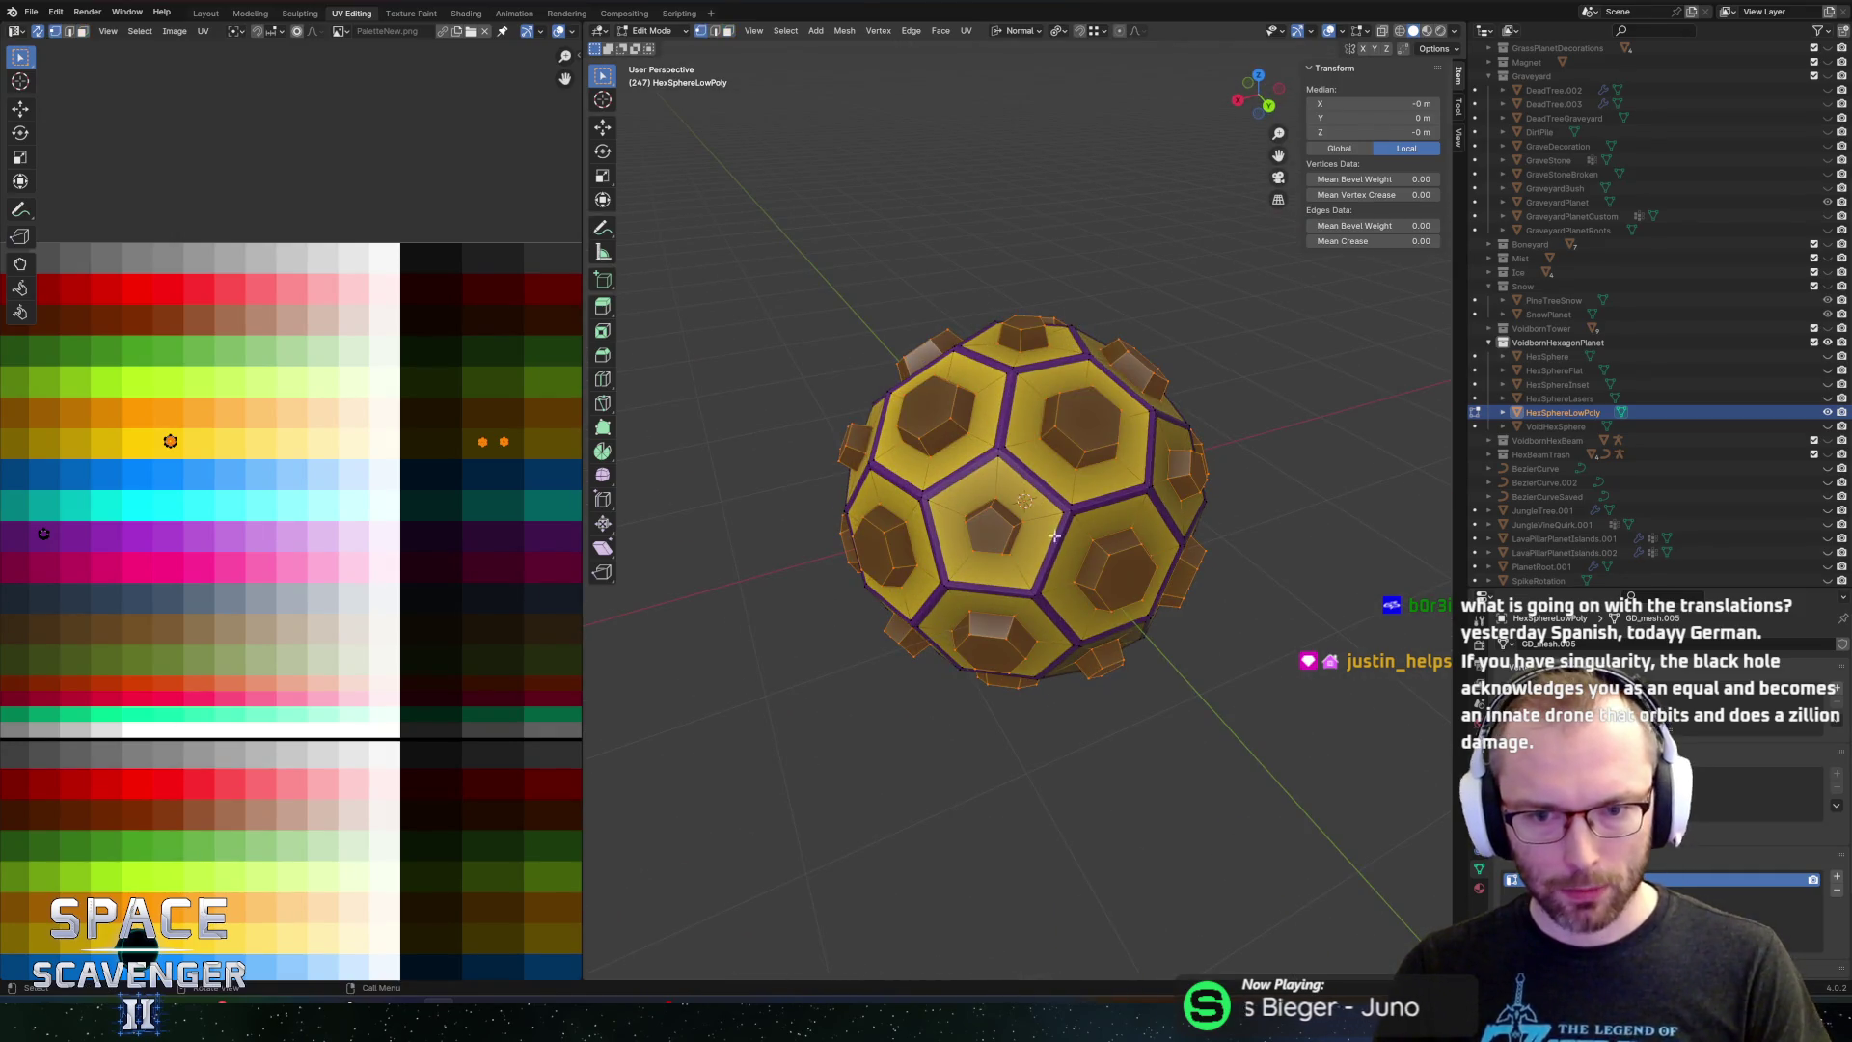
pyautogui.click(1100, 570)
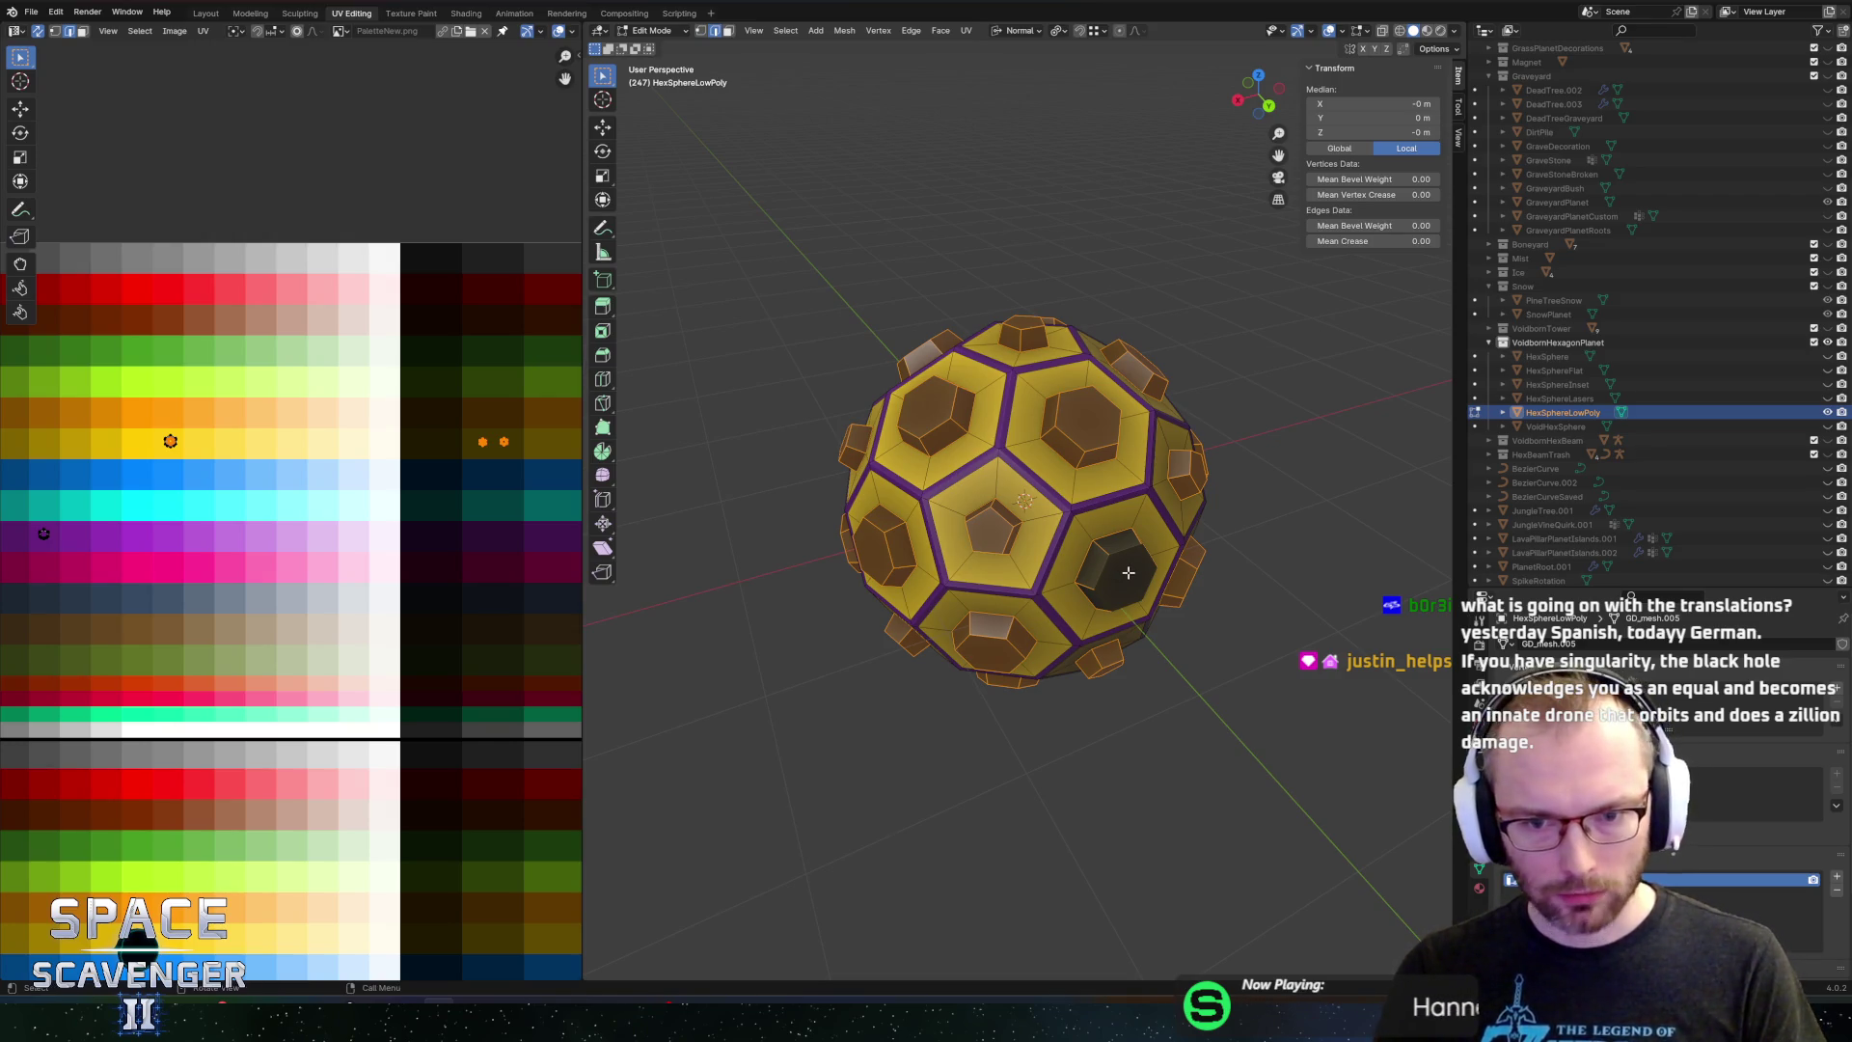
pyautogui.keyDown('shift'); pyautogui.click(1129, 572); pyautogui.keyUp('shift')
# Switch to edge select and pick the edge loop around one stud
pyautogui.press('2')
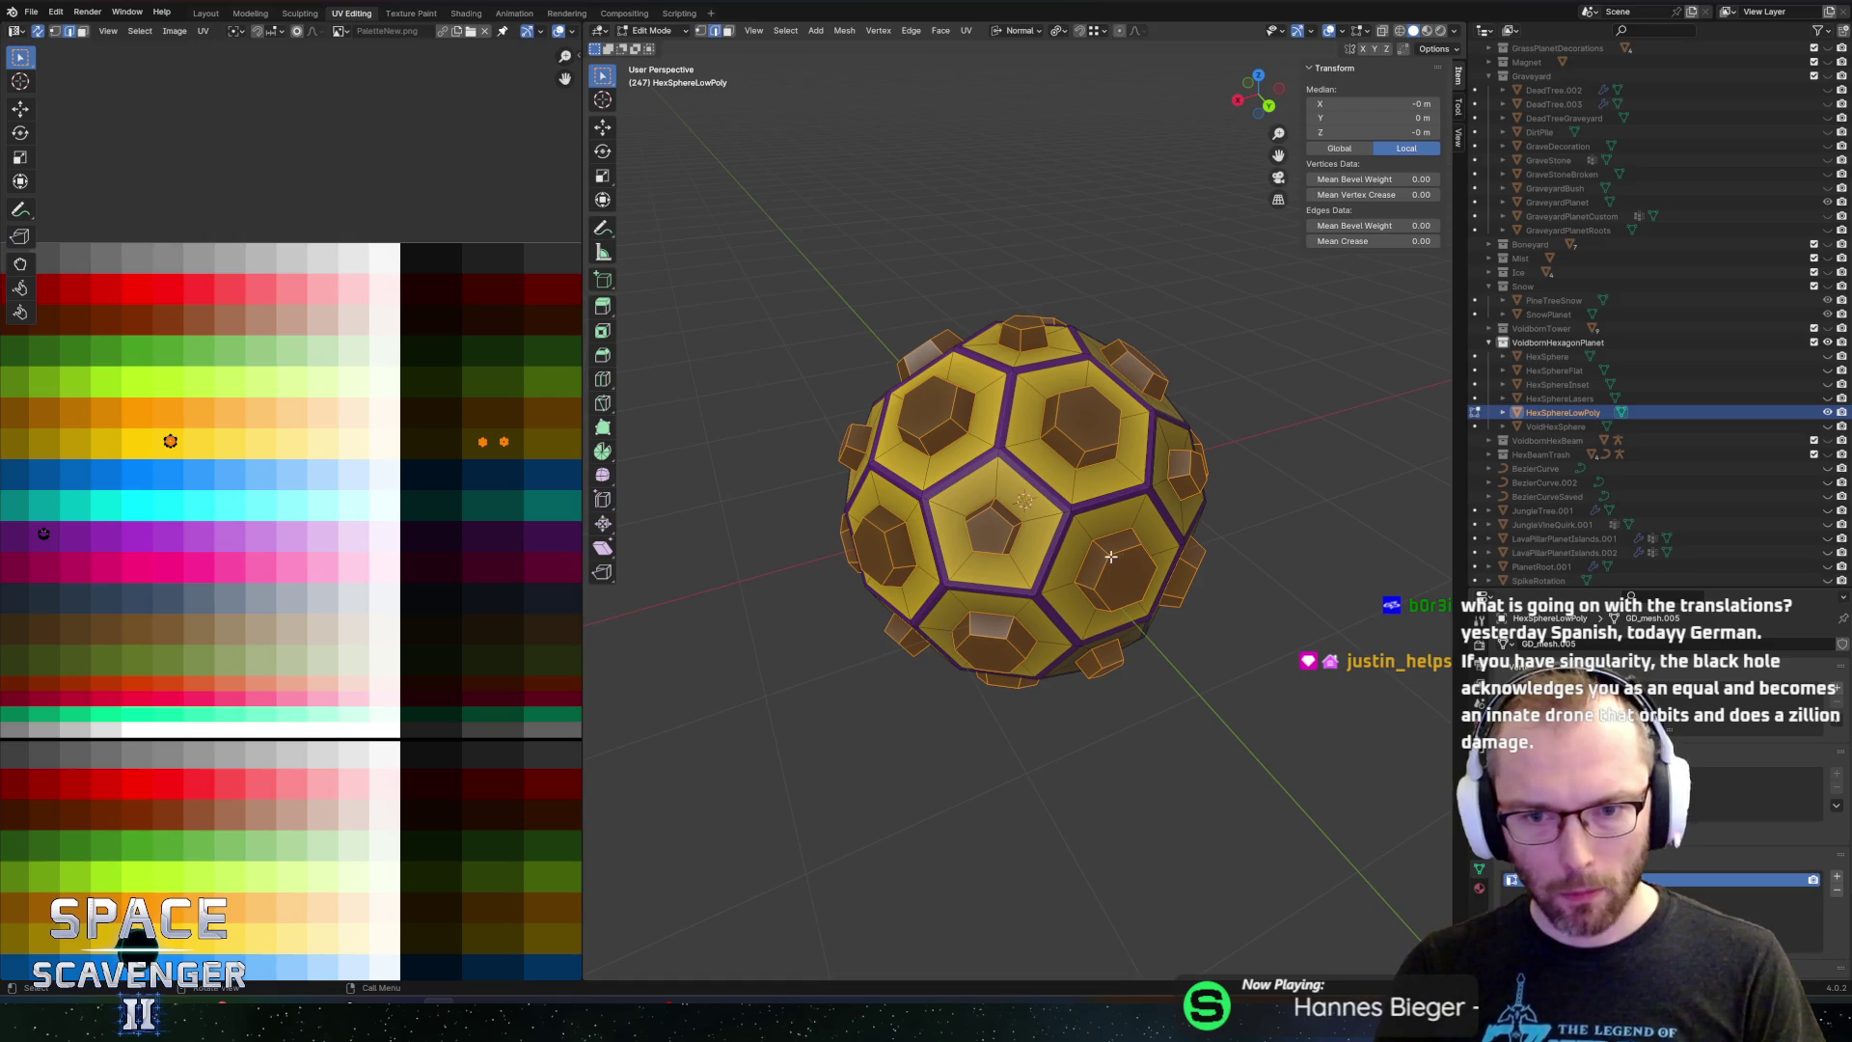
pyautogui.keyDown('alt'); pyautogui.click(1125, 550); pyautogui.keyUp('alt')
pyautogui.press('1')
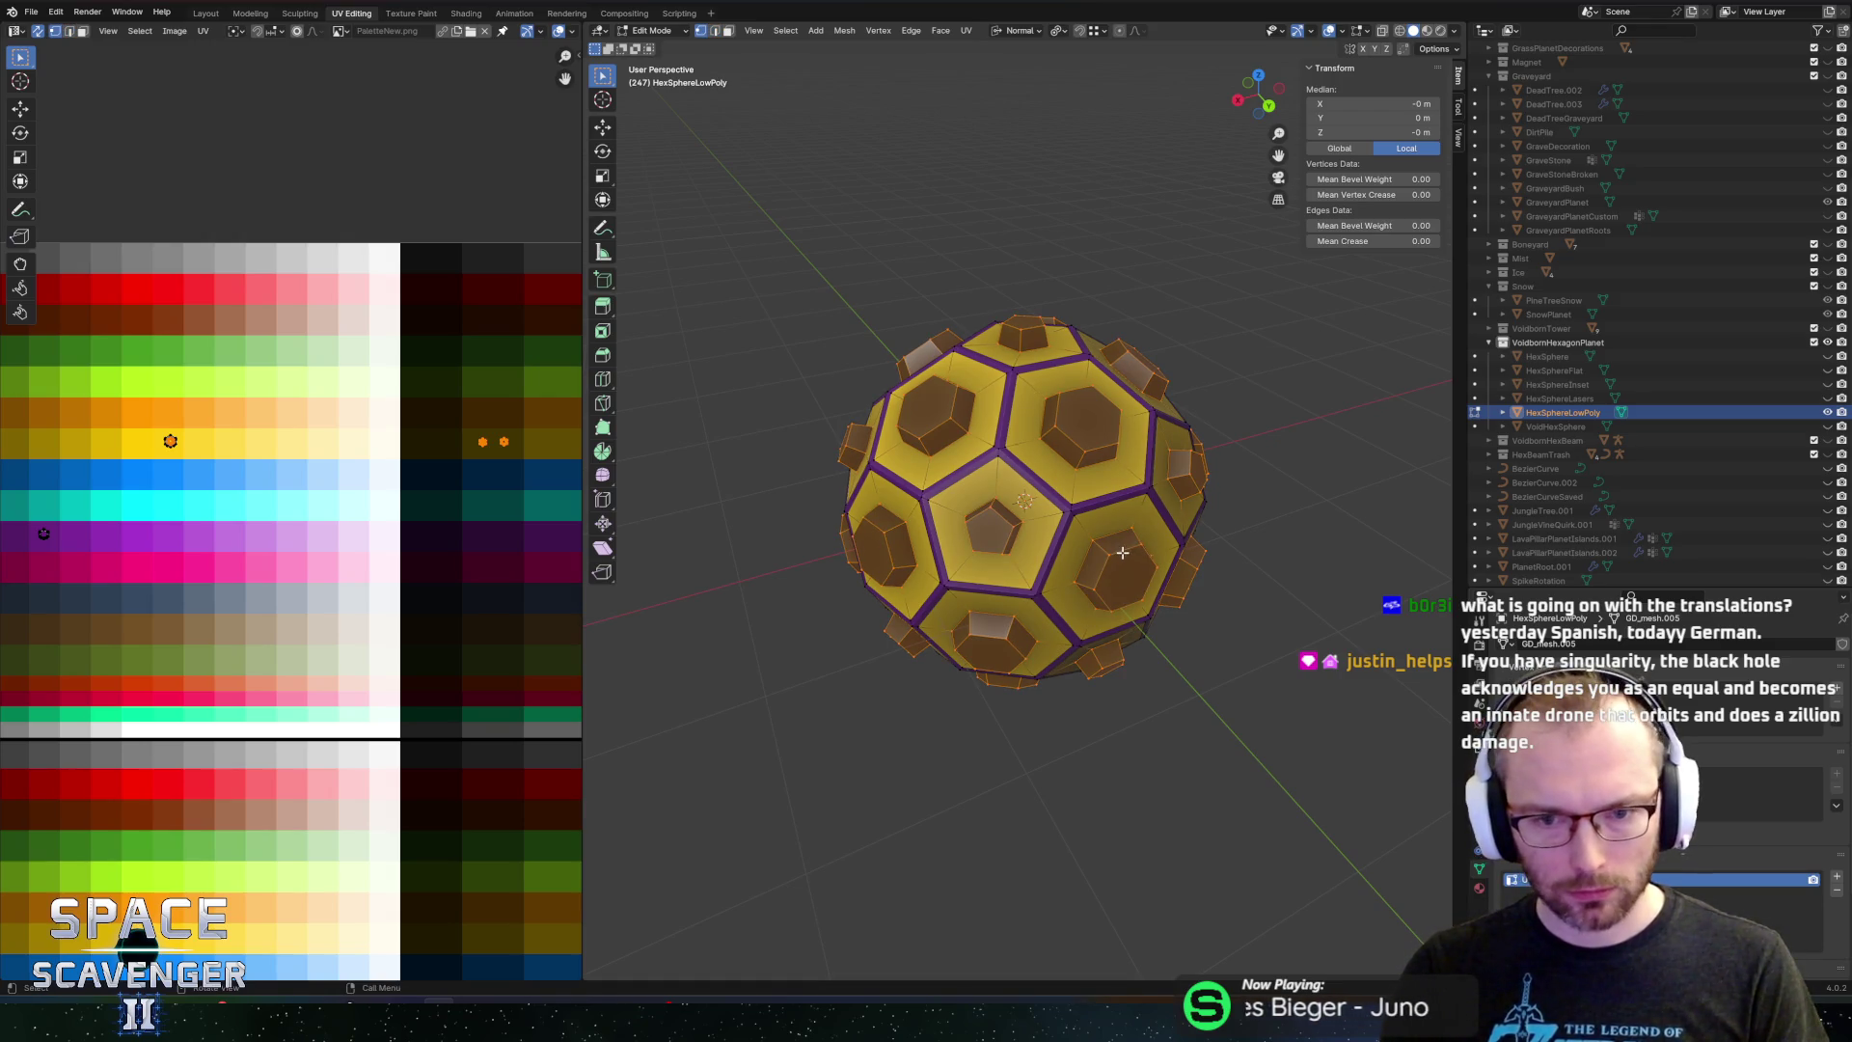
pyautogui.keyDown('alt'); pyautogui.click(1121, 552); pyautogui.keyUp('alt')
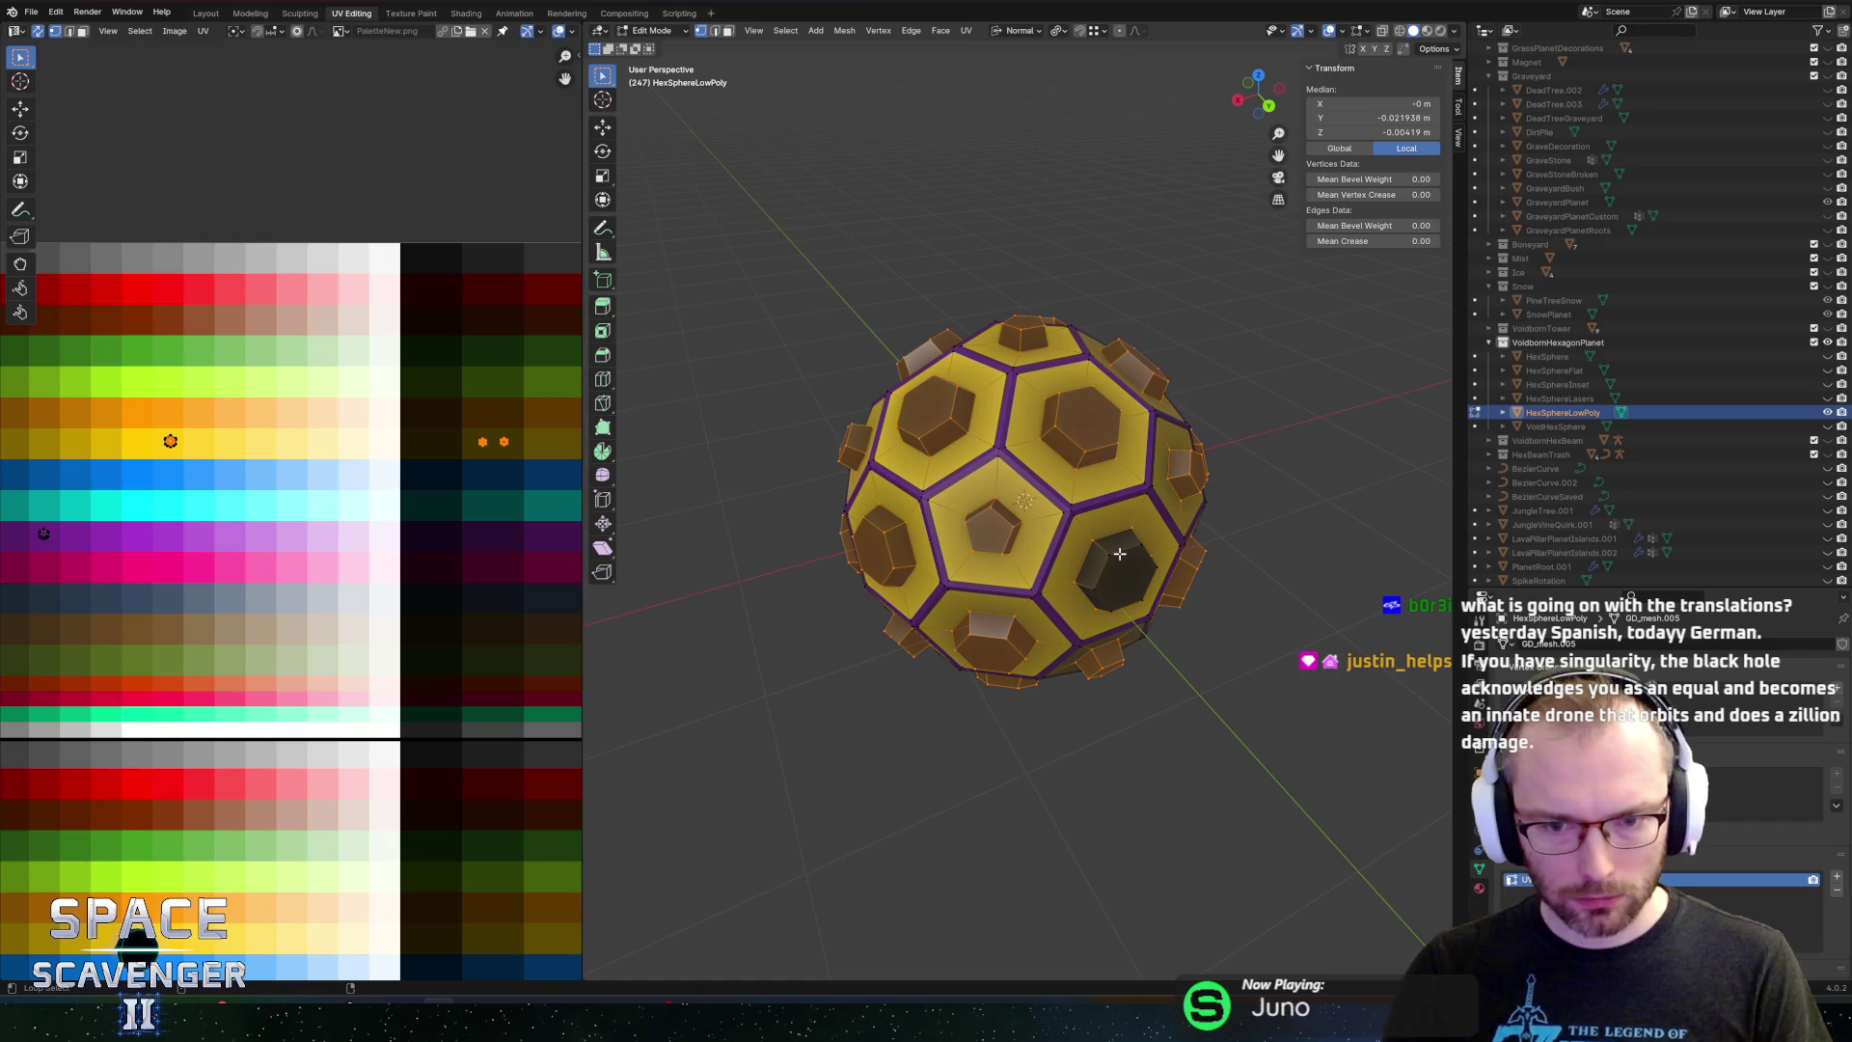
# Add the edge loops around the visible hexagons to the selection, orbiting between them
pyautogui.keyDown('alt'); pyautogui.click(1111, 536); pyautogui.keyUp('alt')
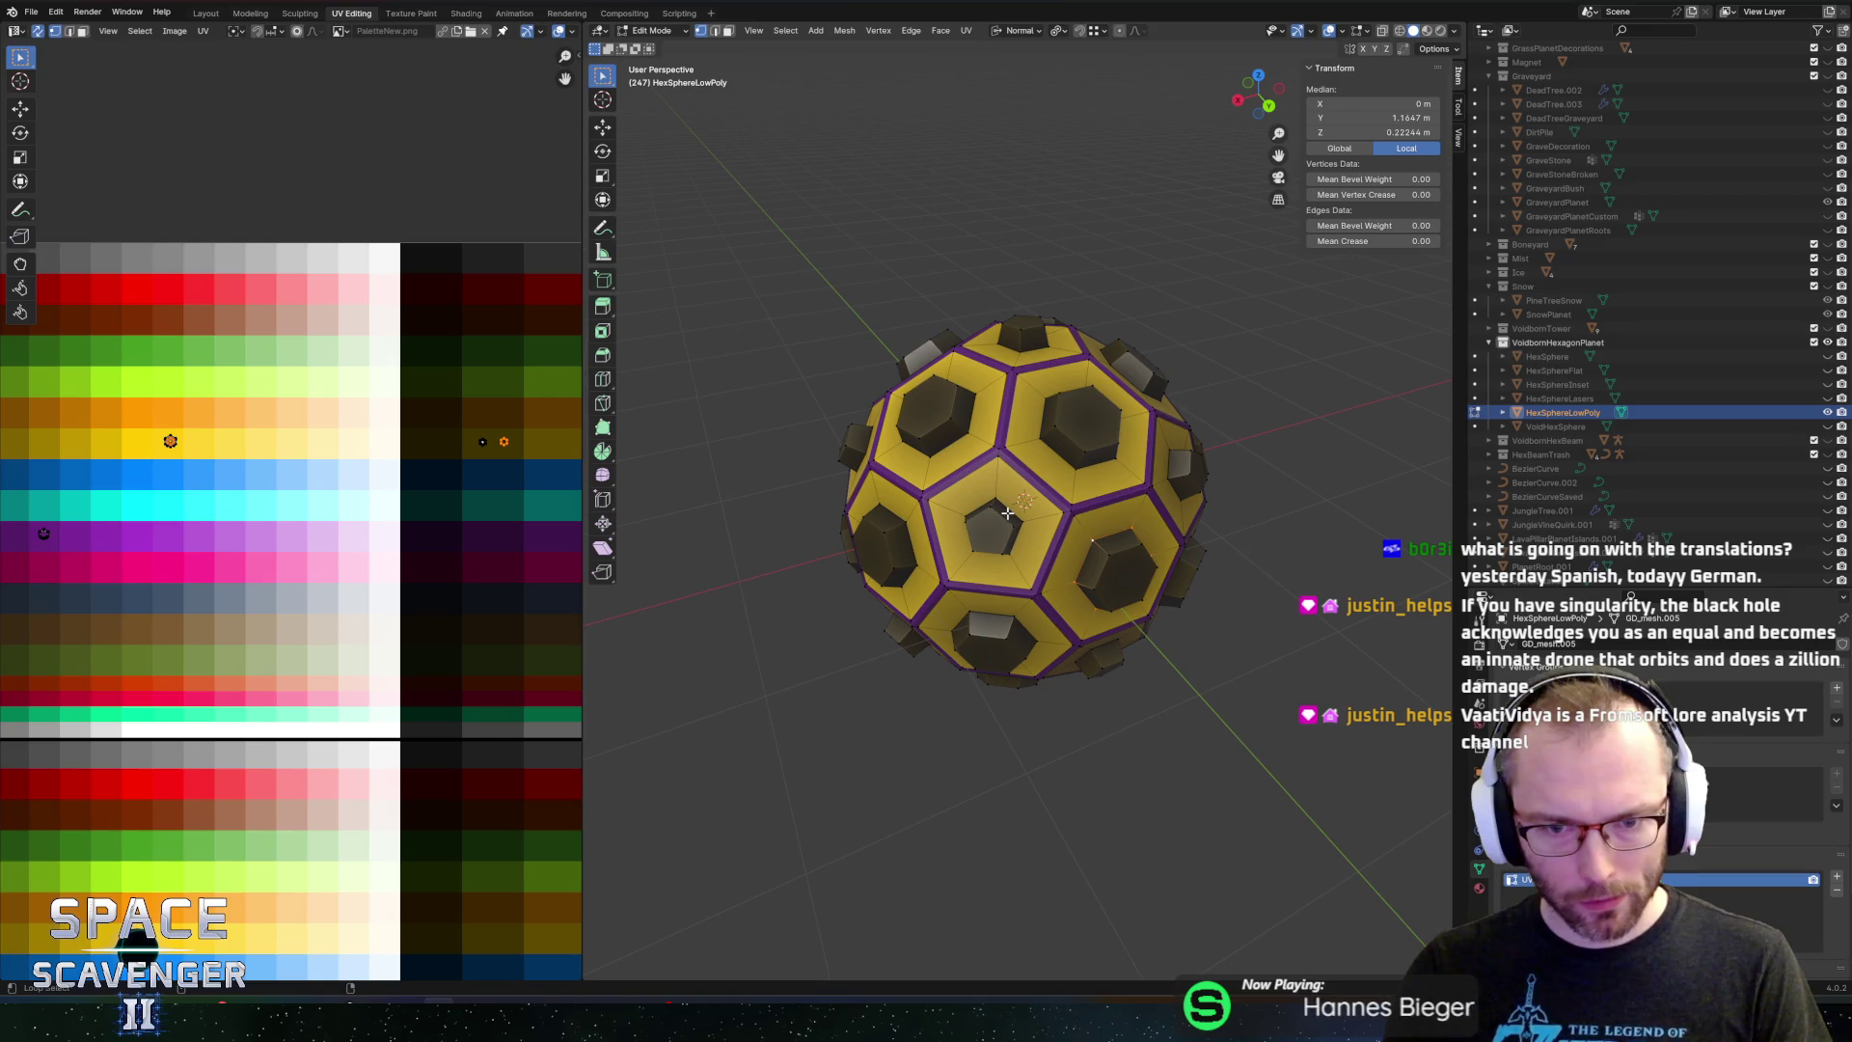
pyautogui.keyDown('alt'); pyautogui.click(1008, 452); pyautogui.keyUp('alt')
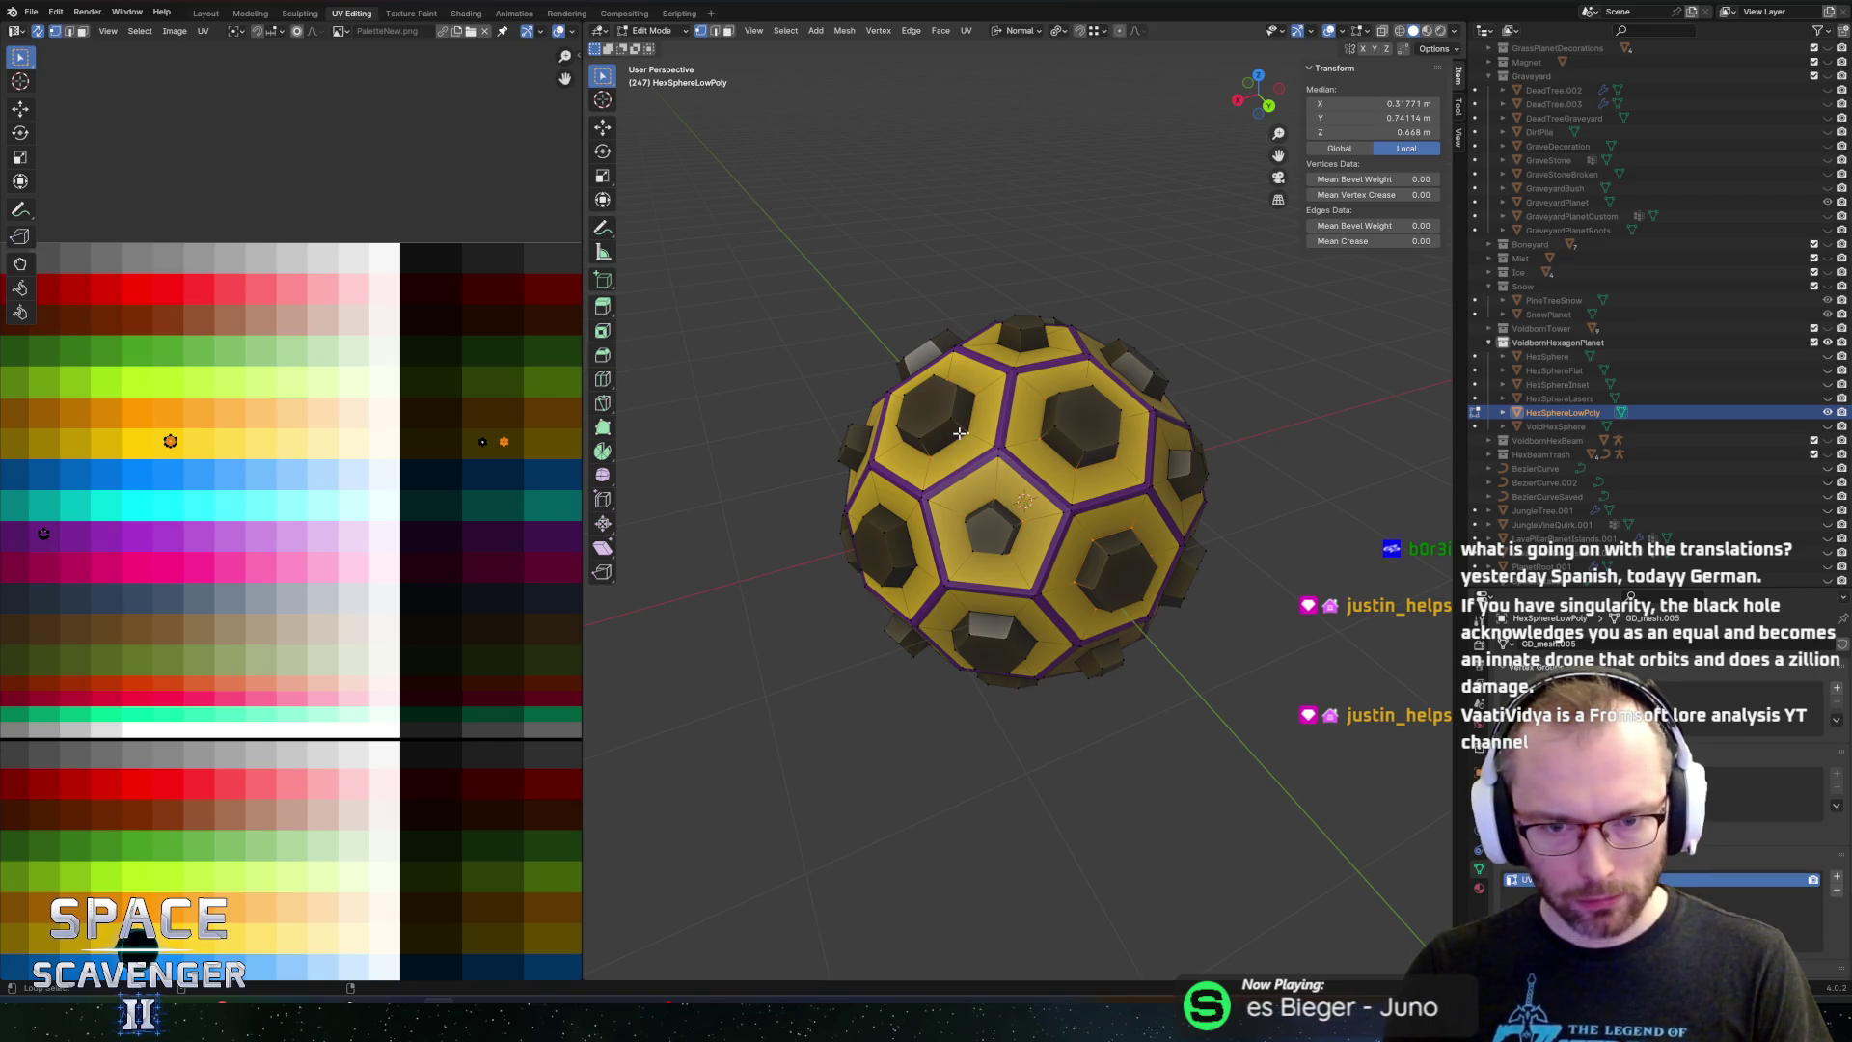
pyautogui.keyDown('alt'); pyautogui.click(1030, 351); pyautogui.keyUp('alt')
pyautogui.moveTo(1031, 351); pyautogui.dragTo(1050, 440)
pyautogui.keyDown('alt'); pyautogui.click(1080, 412); pyautogui.keyUp('alt')
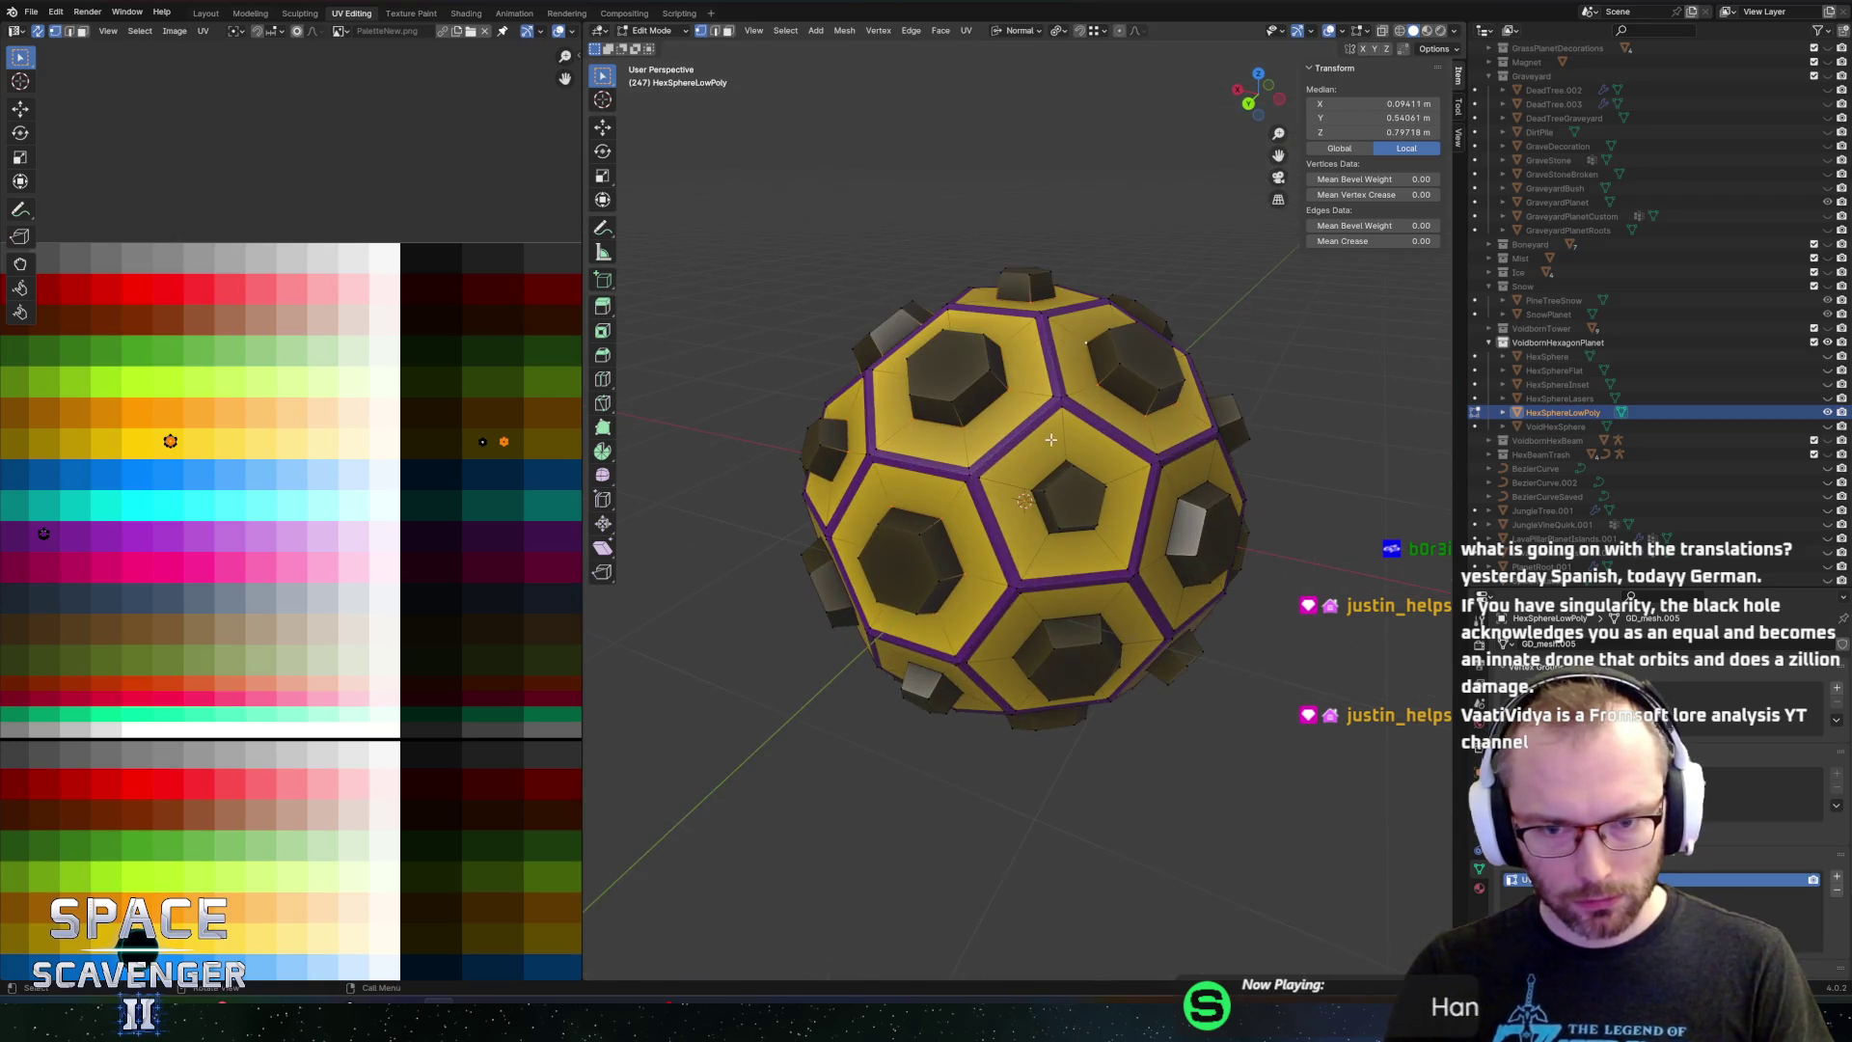
pyautogui.keyDown('alt'); pyautogui.click(1038, 474); pyautogui.keyUp('alt')
pyautogui.keyDown('alt'); pyautogui.click(1045, 629); pyautogui.keyUp('alt')
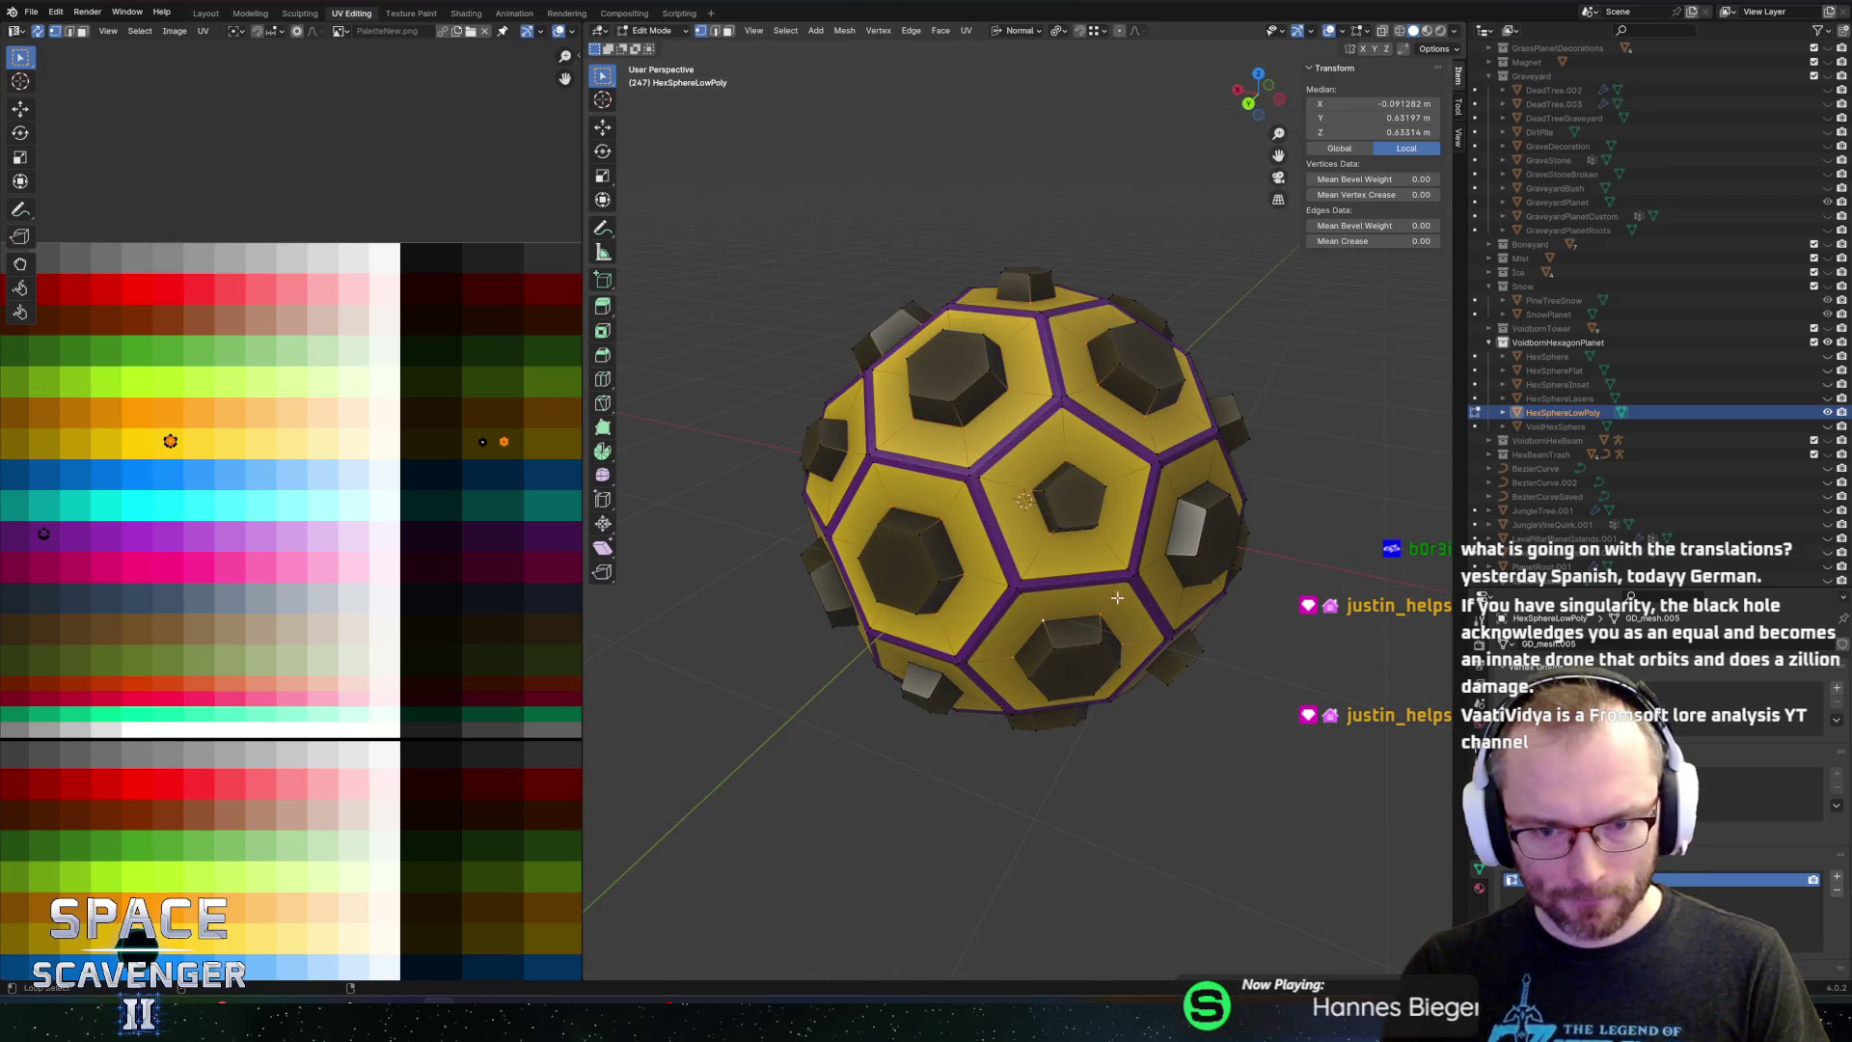
pyautogui.keyDown('alt'); pyautogui.click(1176, 528); pyautogui.keyUp('alt')
pyautogui.moveTo(1176, 528); pyautogui.dragTo(1072, 394)
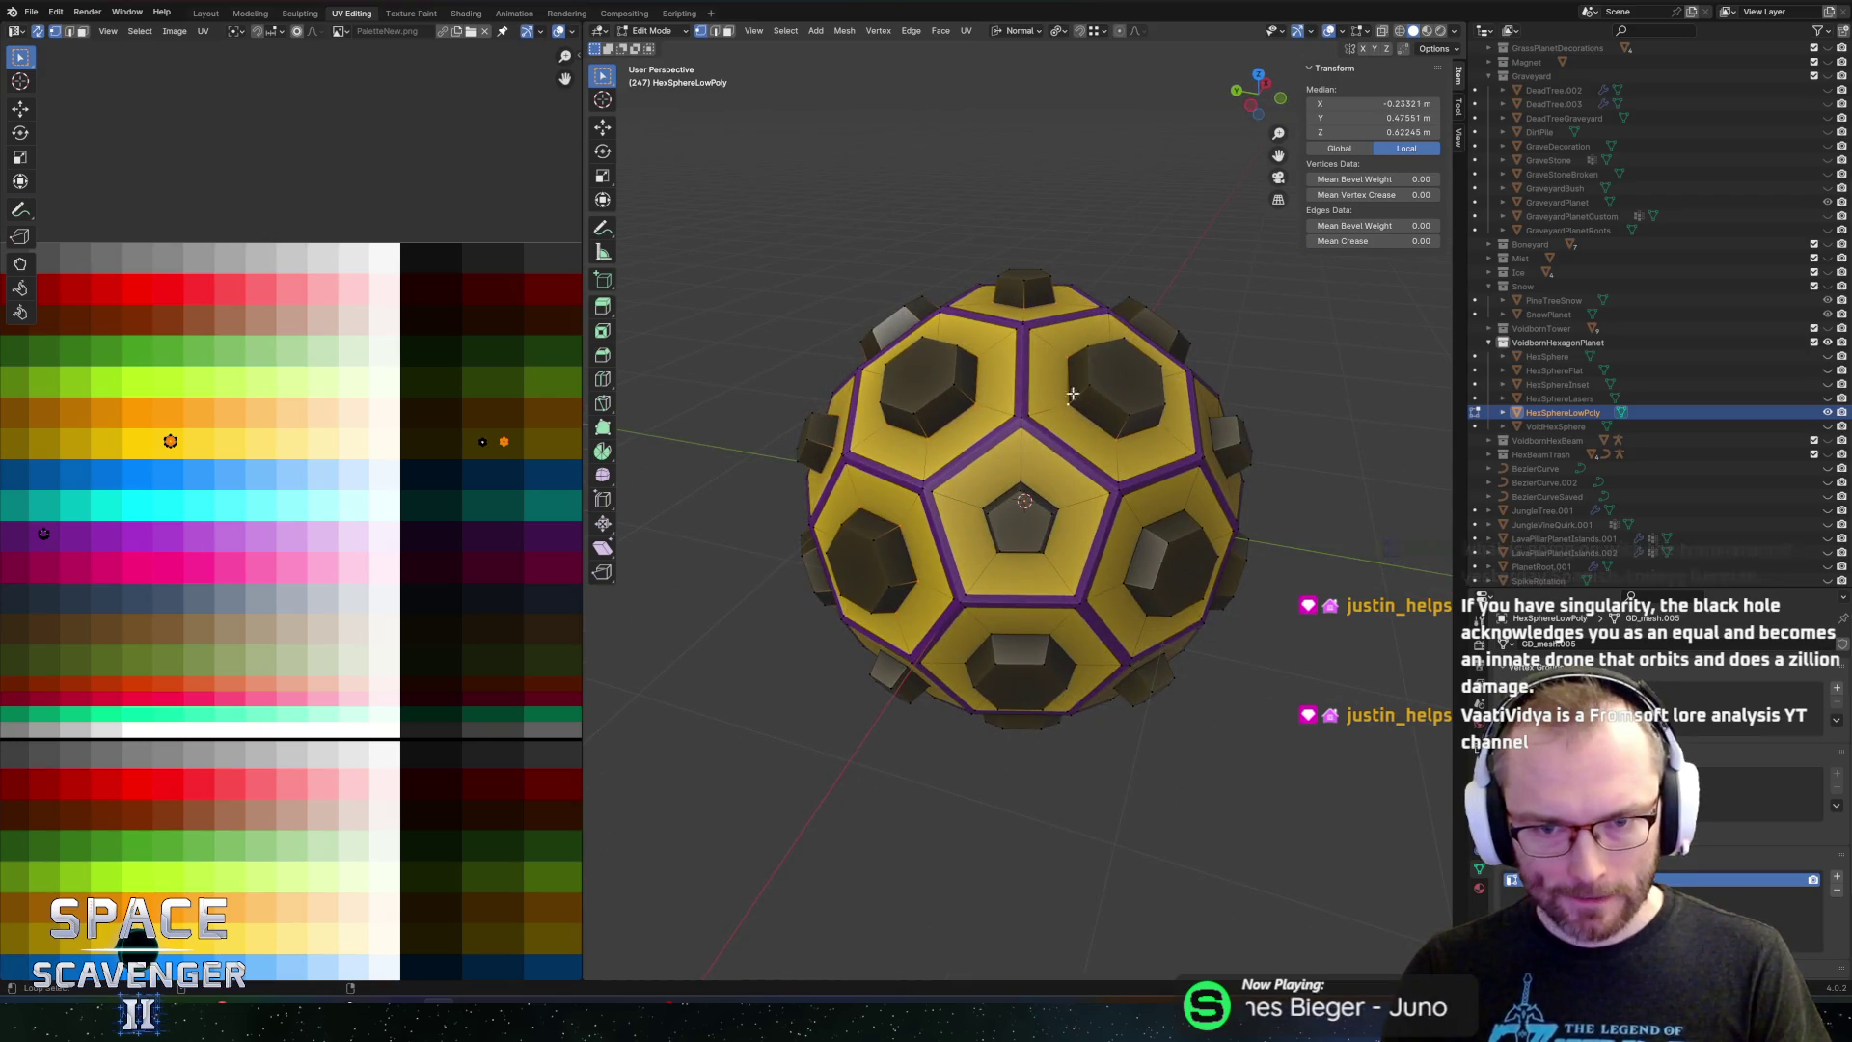
pyautogui.keyDown('alt'); pyautogui.click(1171, 521); pyautogui.keyUp('alt')
pyautogui.keyDown('alt'); pyautogui.click(1024, 637); pyautogui.keyUp('alt')
pyautogui.moveTo(1024, 637); pyautogui.dragTo(1113, 387)
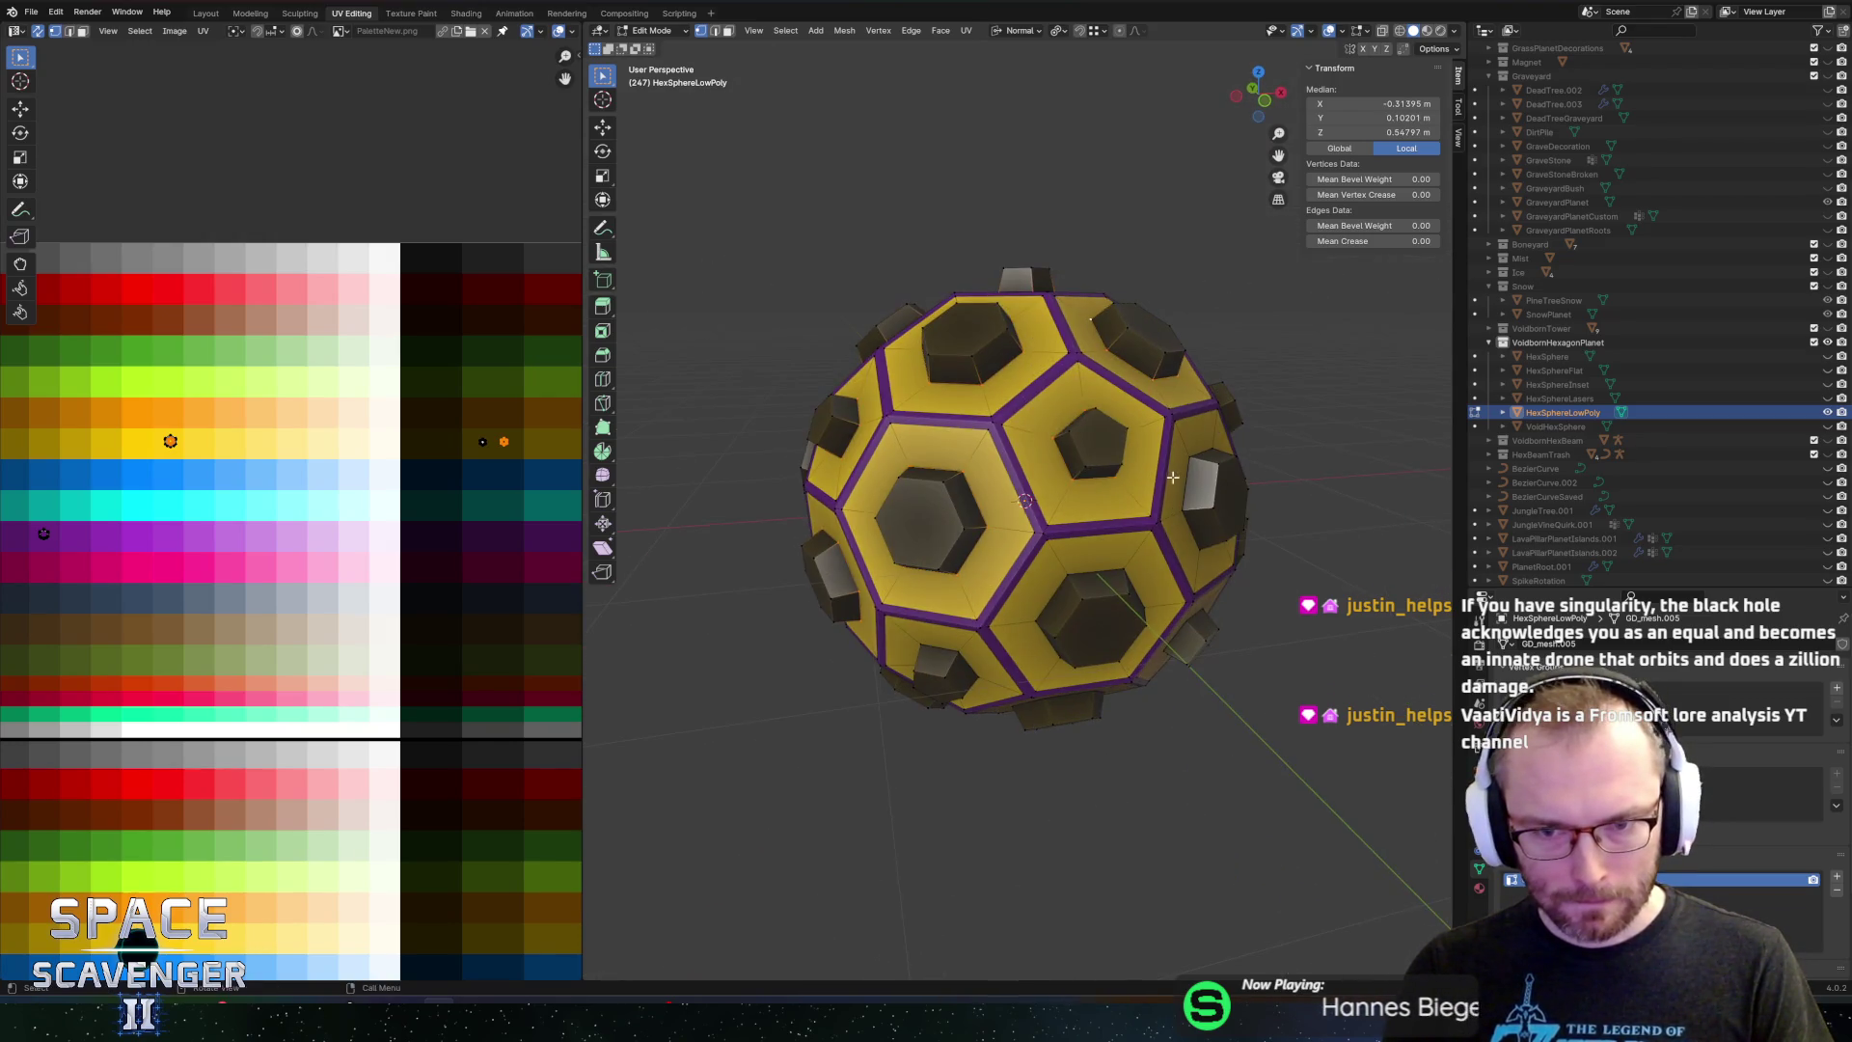
pyautogui.keyDown('alt'); pyautogui.click(1177, 501); pyautogui.keyUp('alt')
pyautogui.keyDown('alt'); pyautogui.click(1121, 577); pyautogui.keyUp('alt')
# Add the remaining hexagon and pentagon loops, then assign them to a new vertex group 'Bases'
pyautogui.moveTo(1121, 576); pyautogui.dragTo(1125, 543)
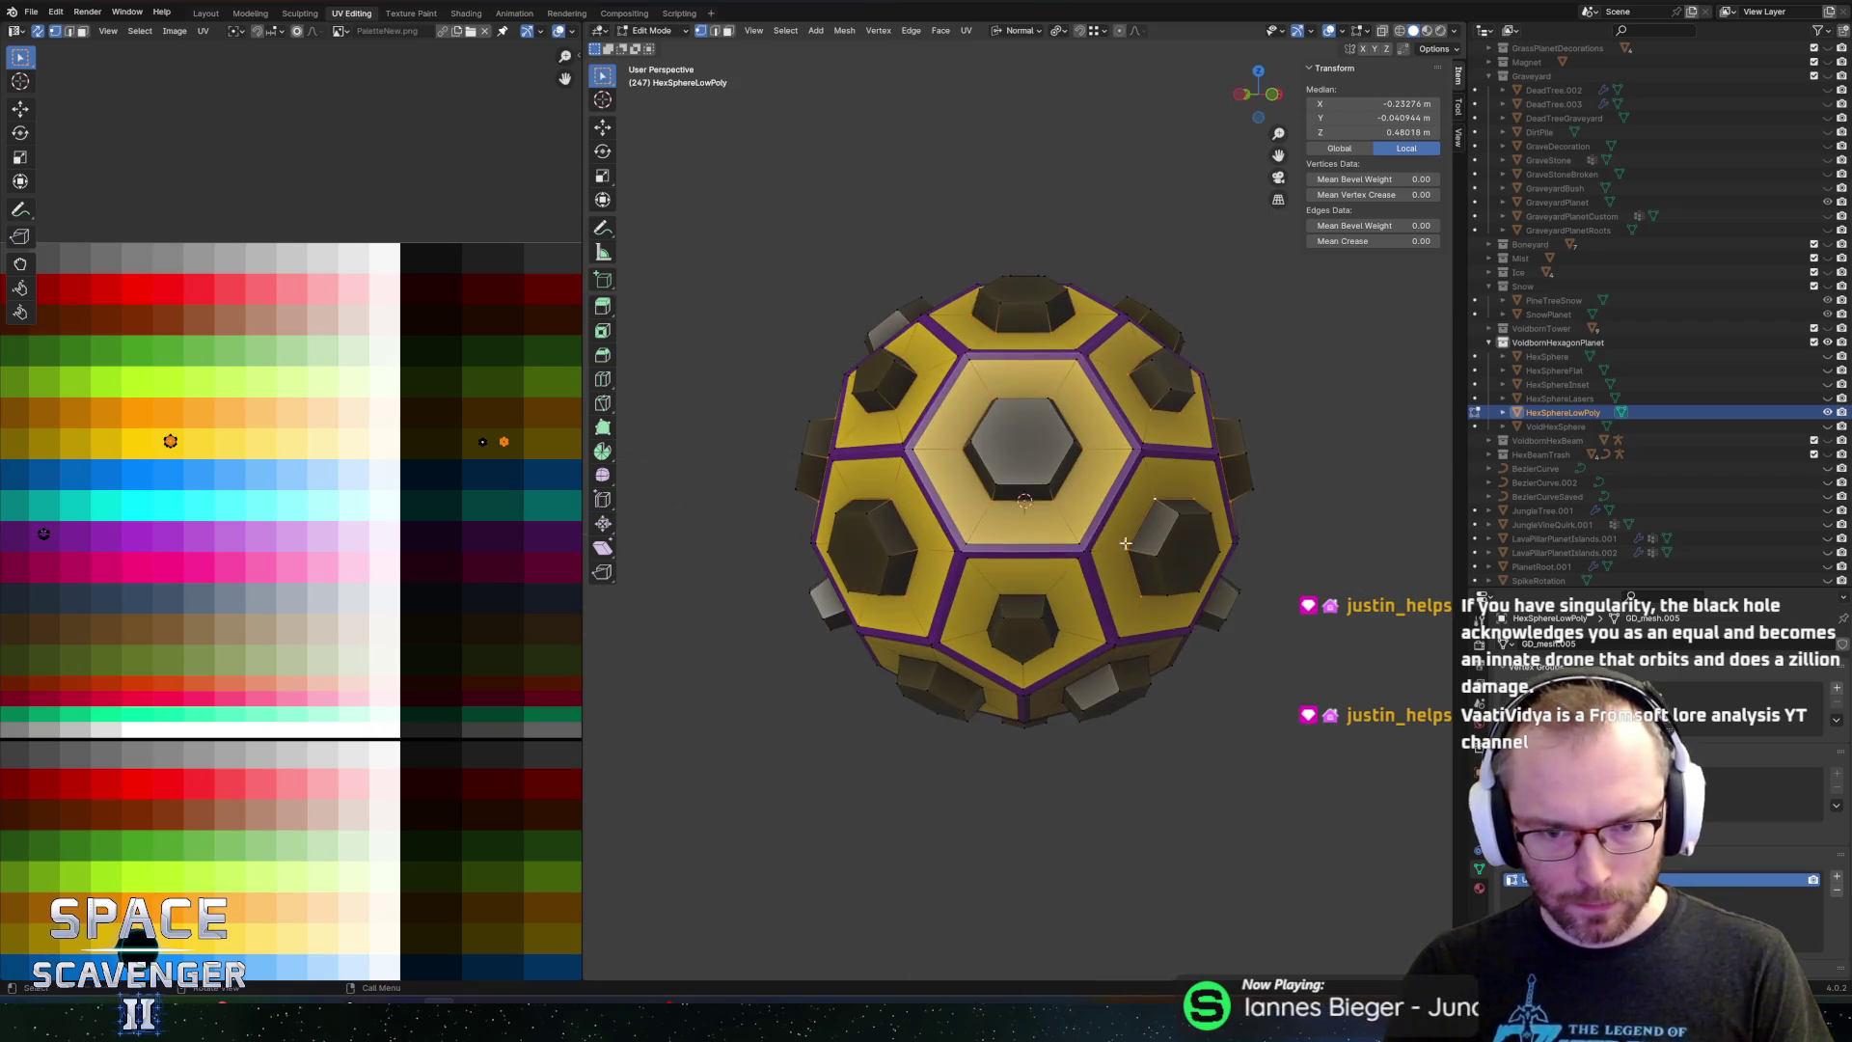
pyautogui.keyDown('alt'); pyautogui.click(1012, 596); pyautogui.keyUp('alt')
pyautogui.moveTo(1012, 597); pyautogui.dragTo(1134, 516)
pyautogui.keyDown('alt'); pyautogui.click(1005, 546); pyautogui.keyUp('alt')
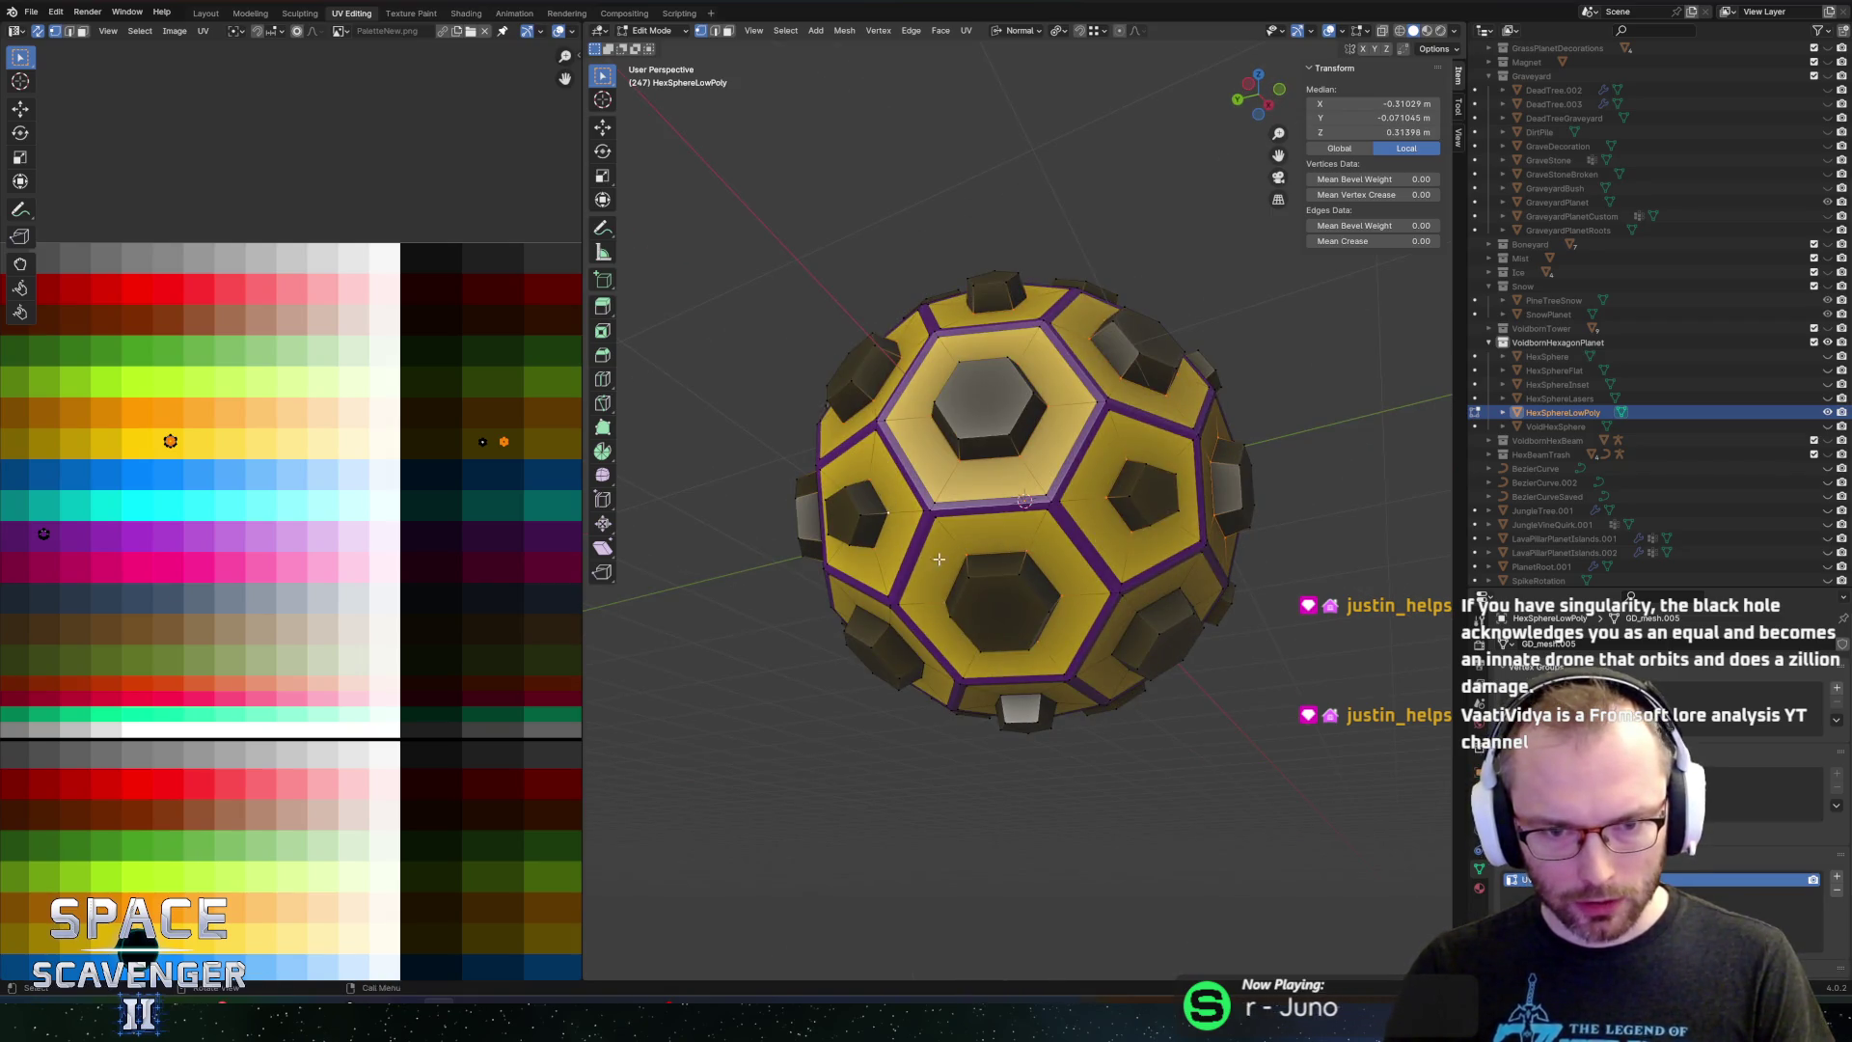
pyautogui.moveTo(878, 531); pyautogui.dragTo(922, 613)
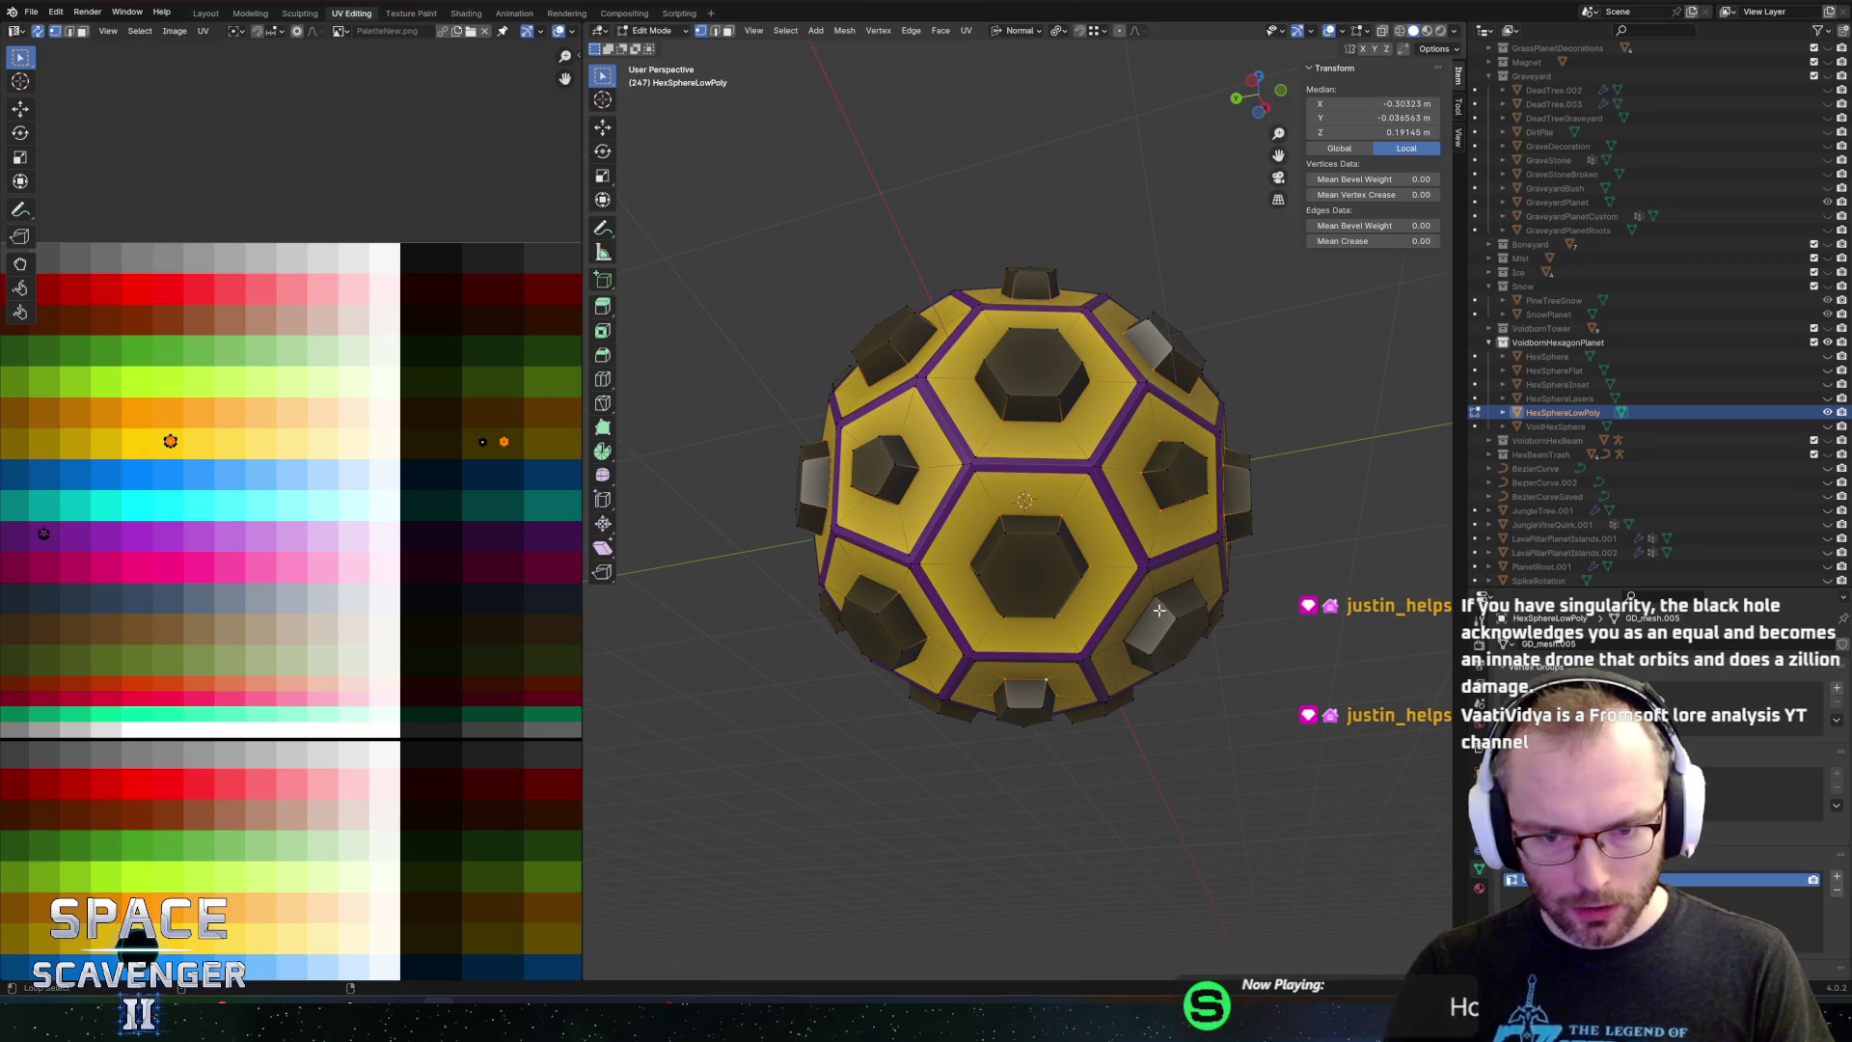
pyautogui.moveTo(1308, 454); pyautogui.dragTo(1060, 515)
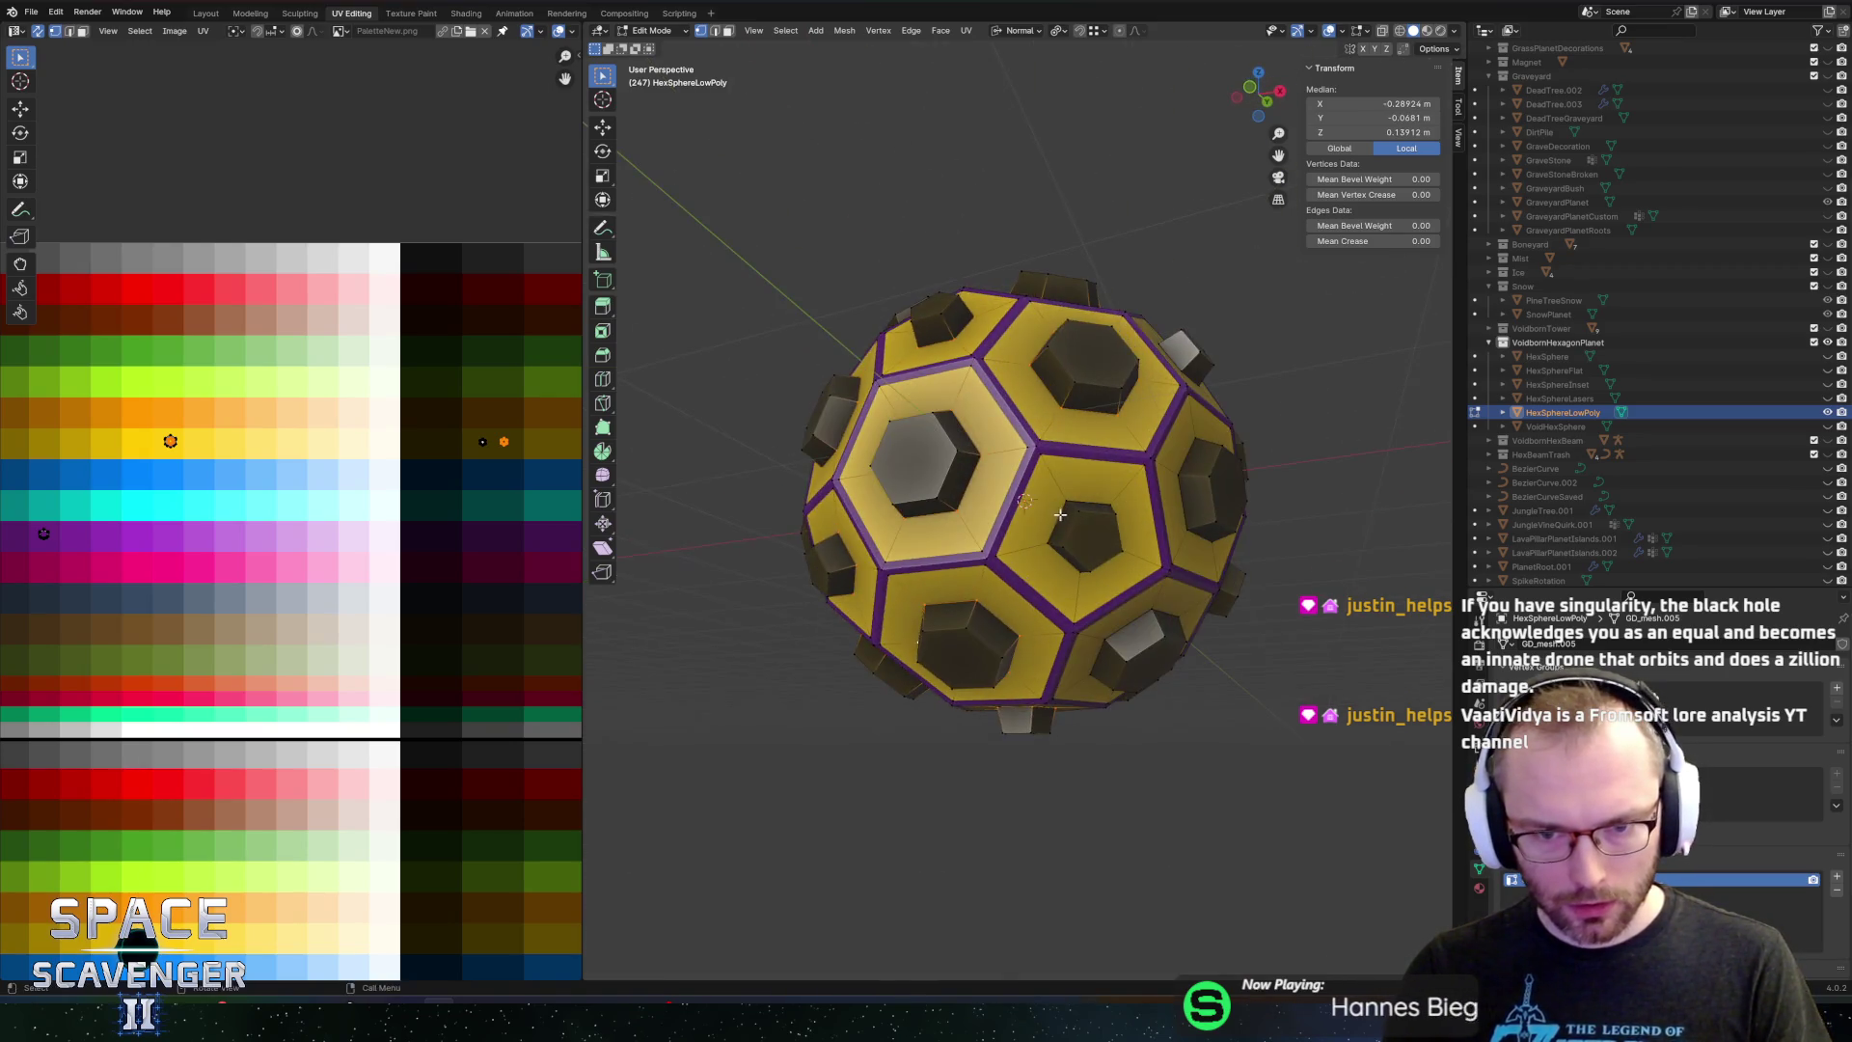
pyautogui.keyDown('alt'); pyautogui.click(1087, 413); pyautogui.keyUp('alt')
pyautogui.moveTo(1087, 413)
pyautogui.mouseDown()
pyautogui.moveTo(1107, 636)
pyautogui.moveTo(1166, 638)
pyautogui.moveTo(1165, 551)
pyautogui.moveTo(1117, 494)
pyautogui.mouseUp()
pyautogui.keyDown('alt'); pyautogui.click(1107, 635); pyautogui.keyUp('alt')
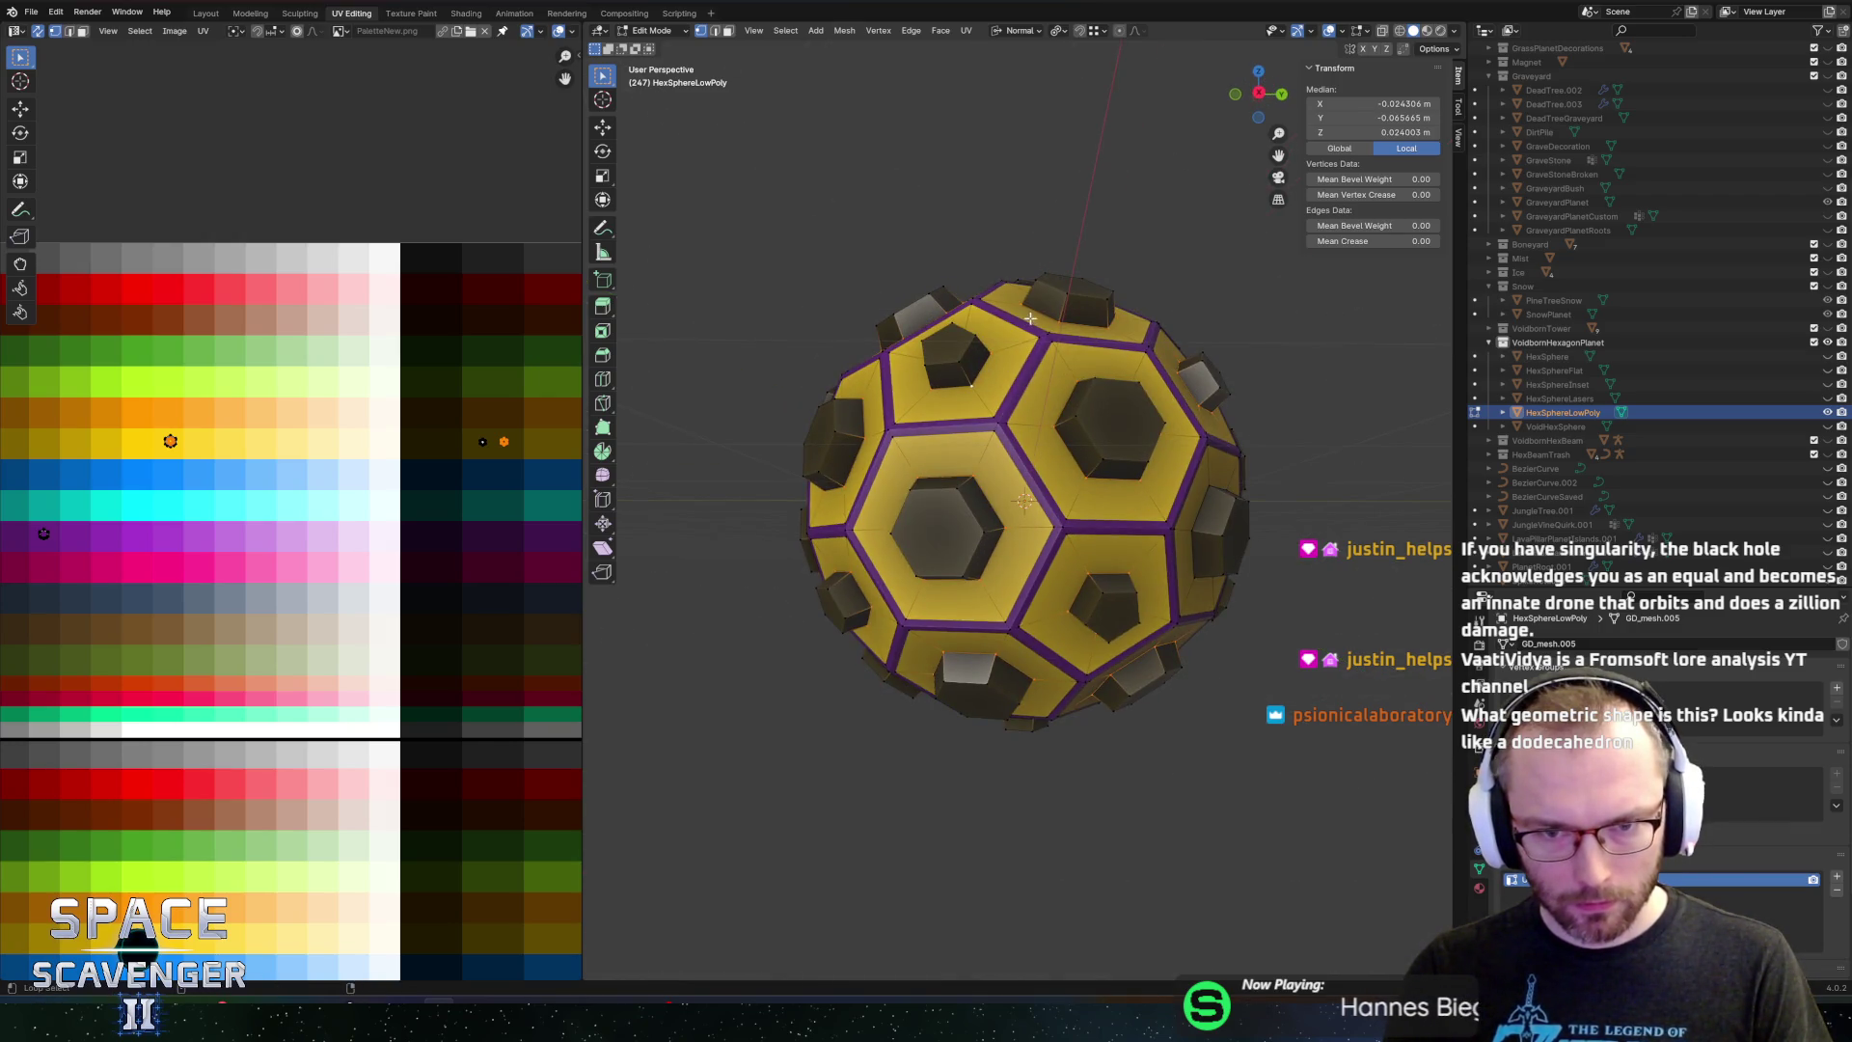
pyautogui.moveTo(1030, 318)
pyautogui.mouseDown()
pyautogui.moveTo(1129, 507)
pyautogui.moveTo(1112, 459)
pyautogui.moveTo(1022, 422)
pyautogui.moveTo(1122, 289)
pyautogui.moveTo(1390, 312)
pyautogui.mouseUp()
pyautogui.keyDown('alt'); pyautogui.click(1136, 527); pyautogui.keyUp('alt')
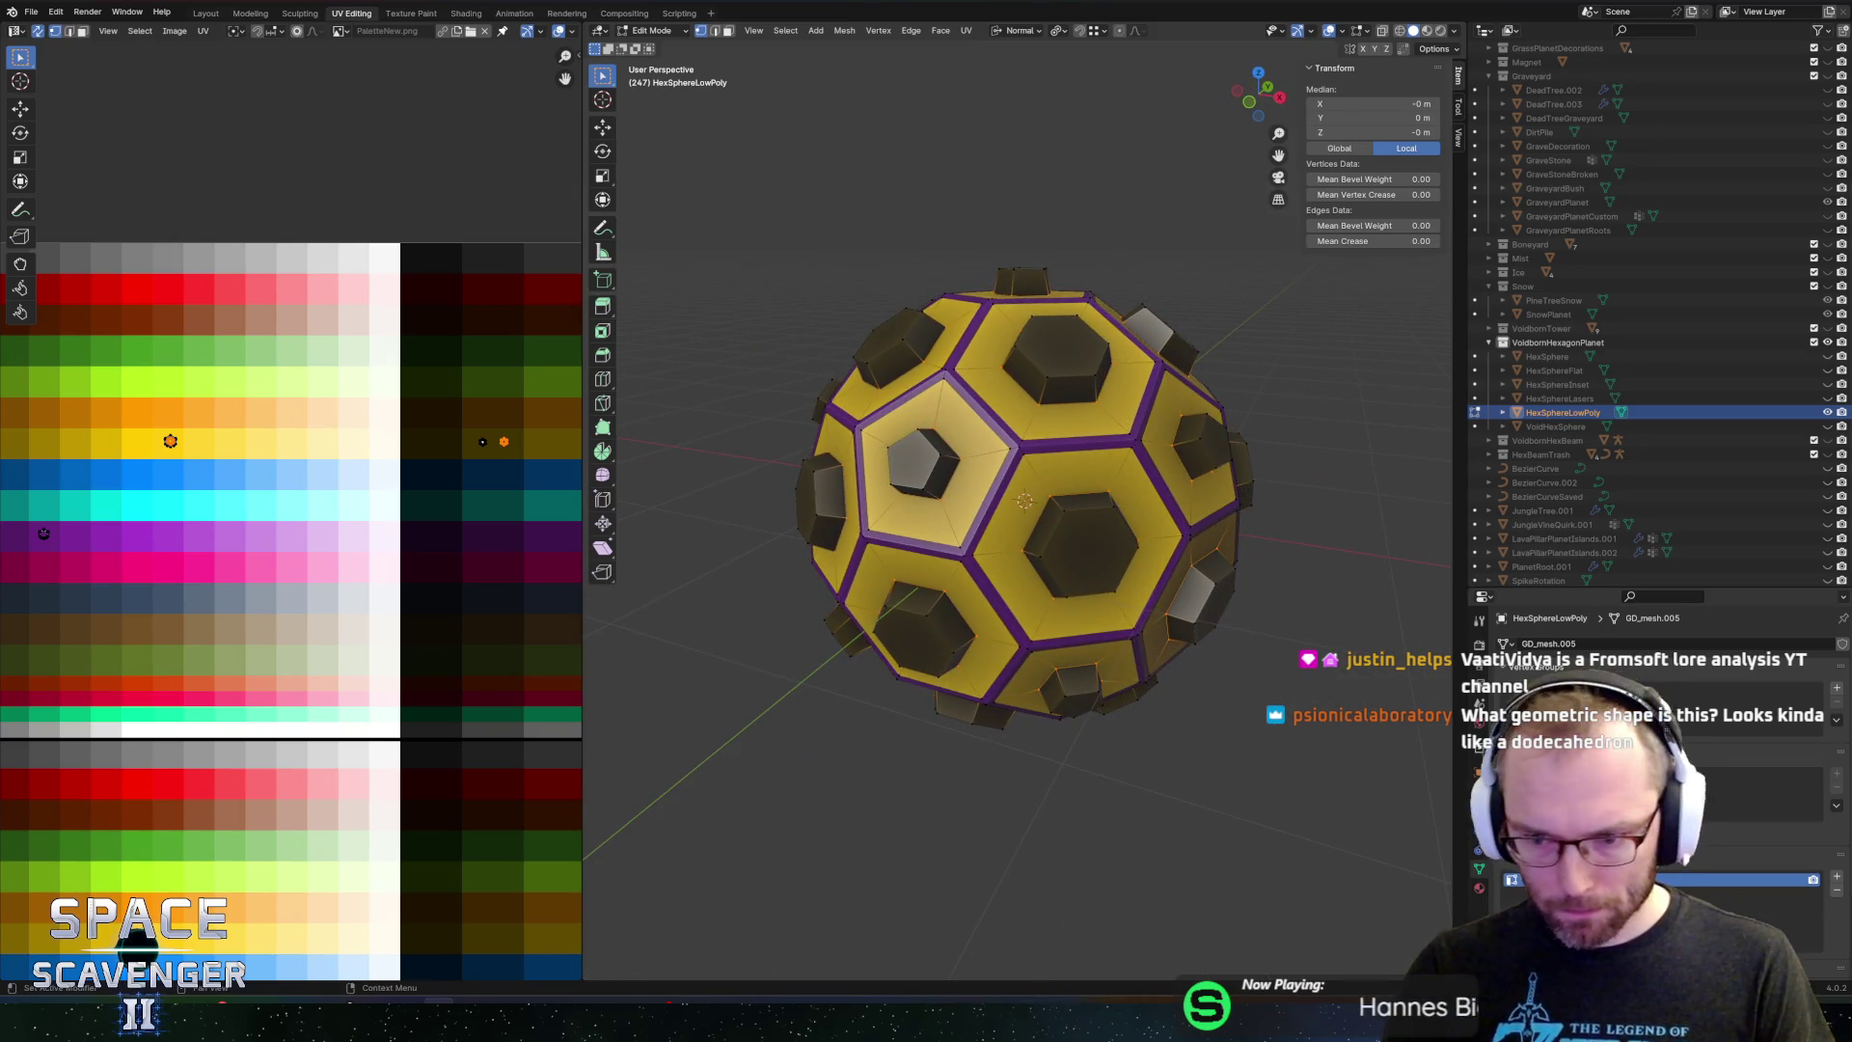
pyautogui.click(1837, 688)
pyautogui.click(1534, 775)
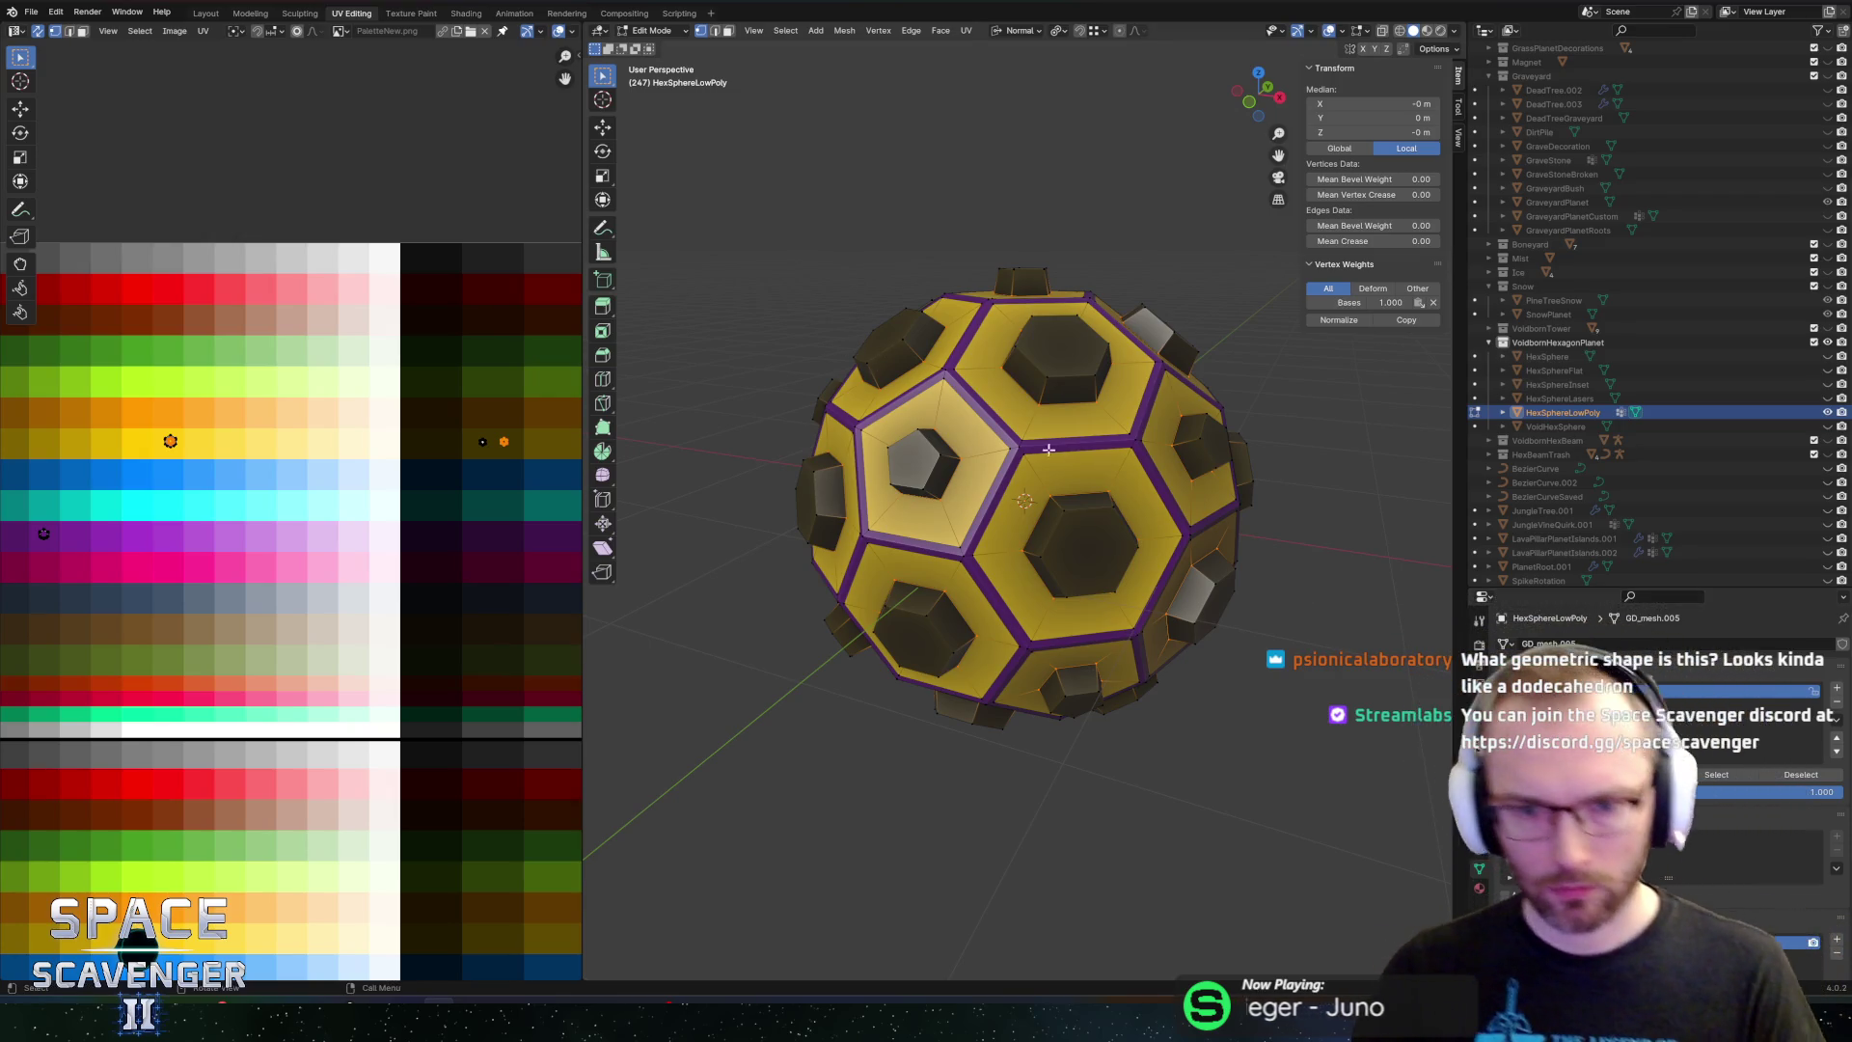
# Bevel the selected purple border edges at a narrow width of about 0.015 m
pyautogui.hotkey('ctrl', 'b')
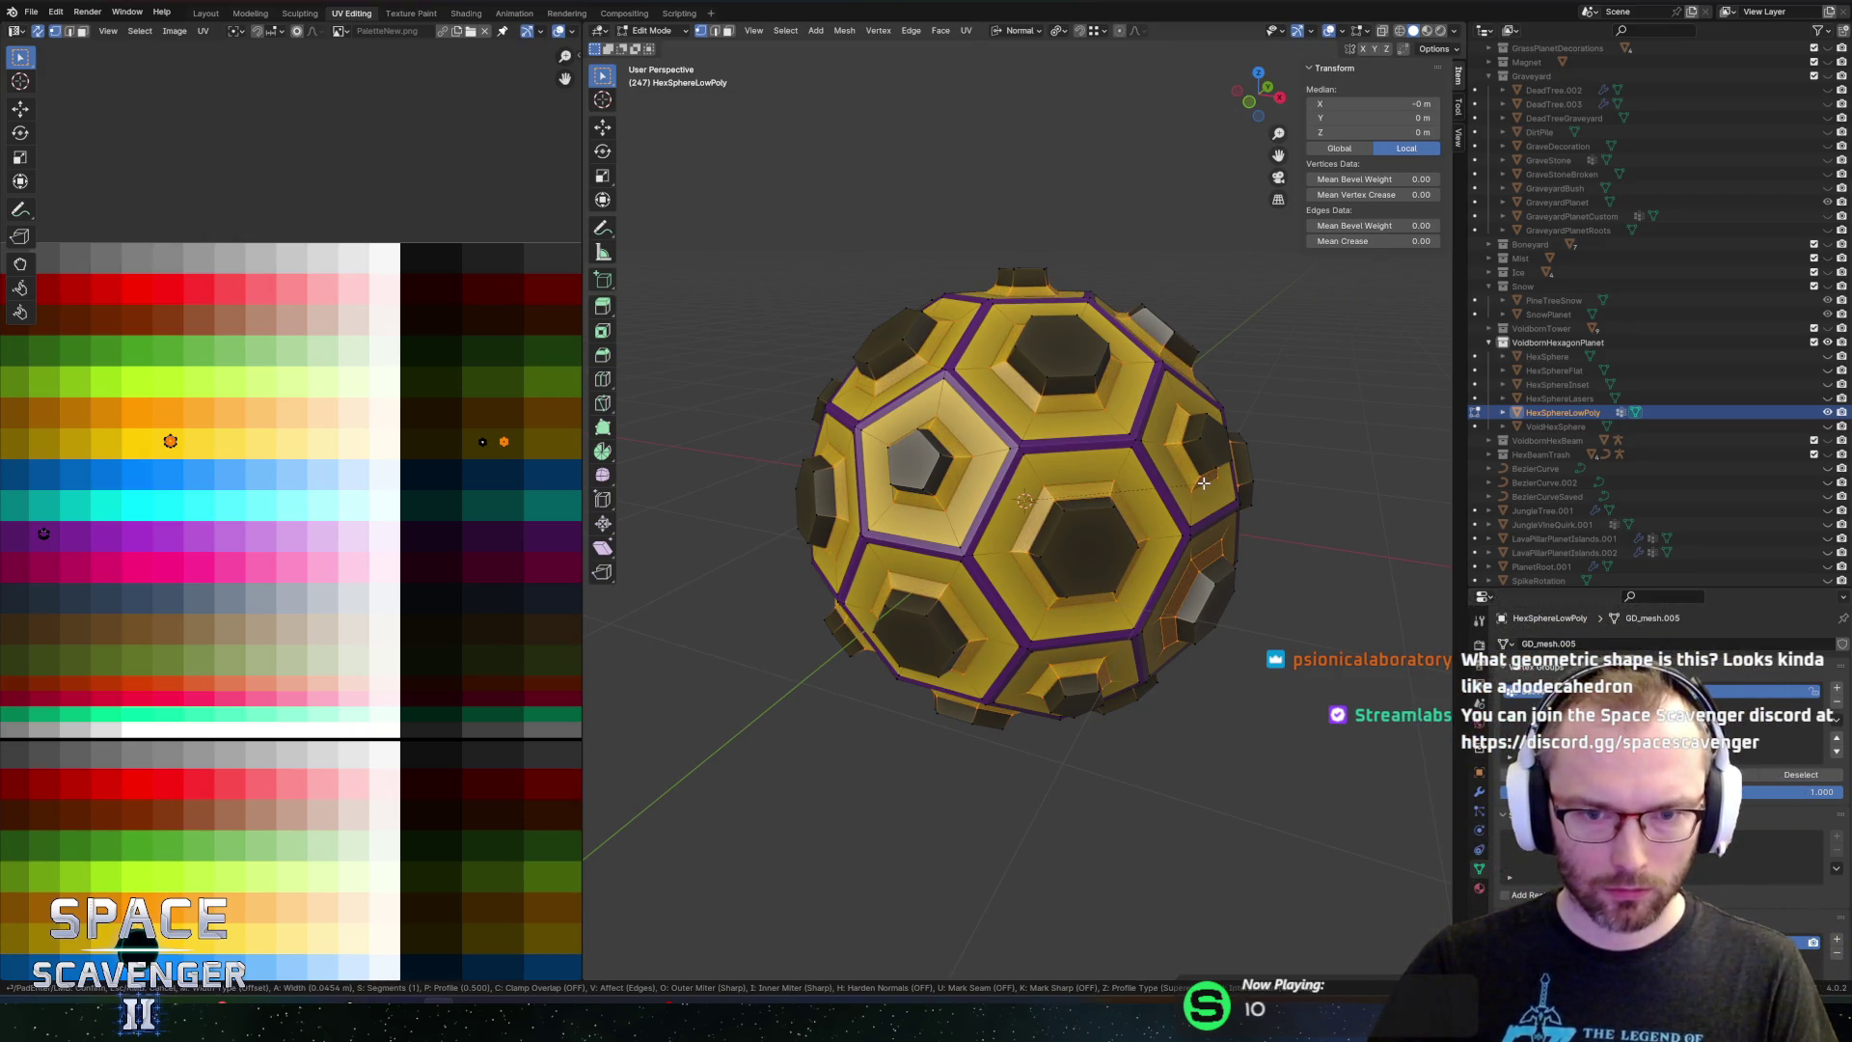
pyautogui.click(1199, 485)
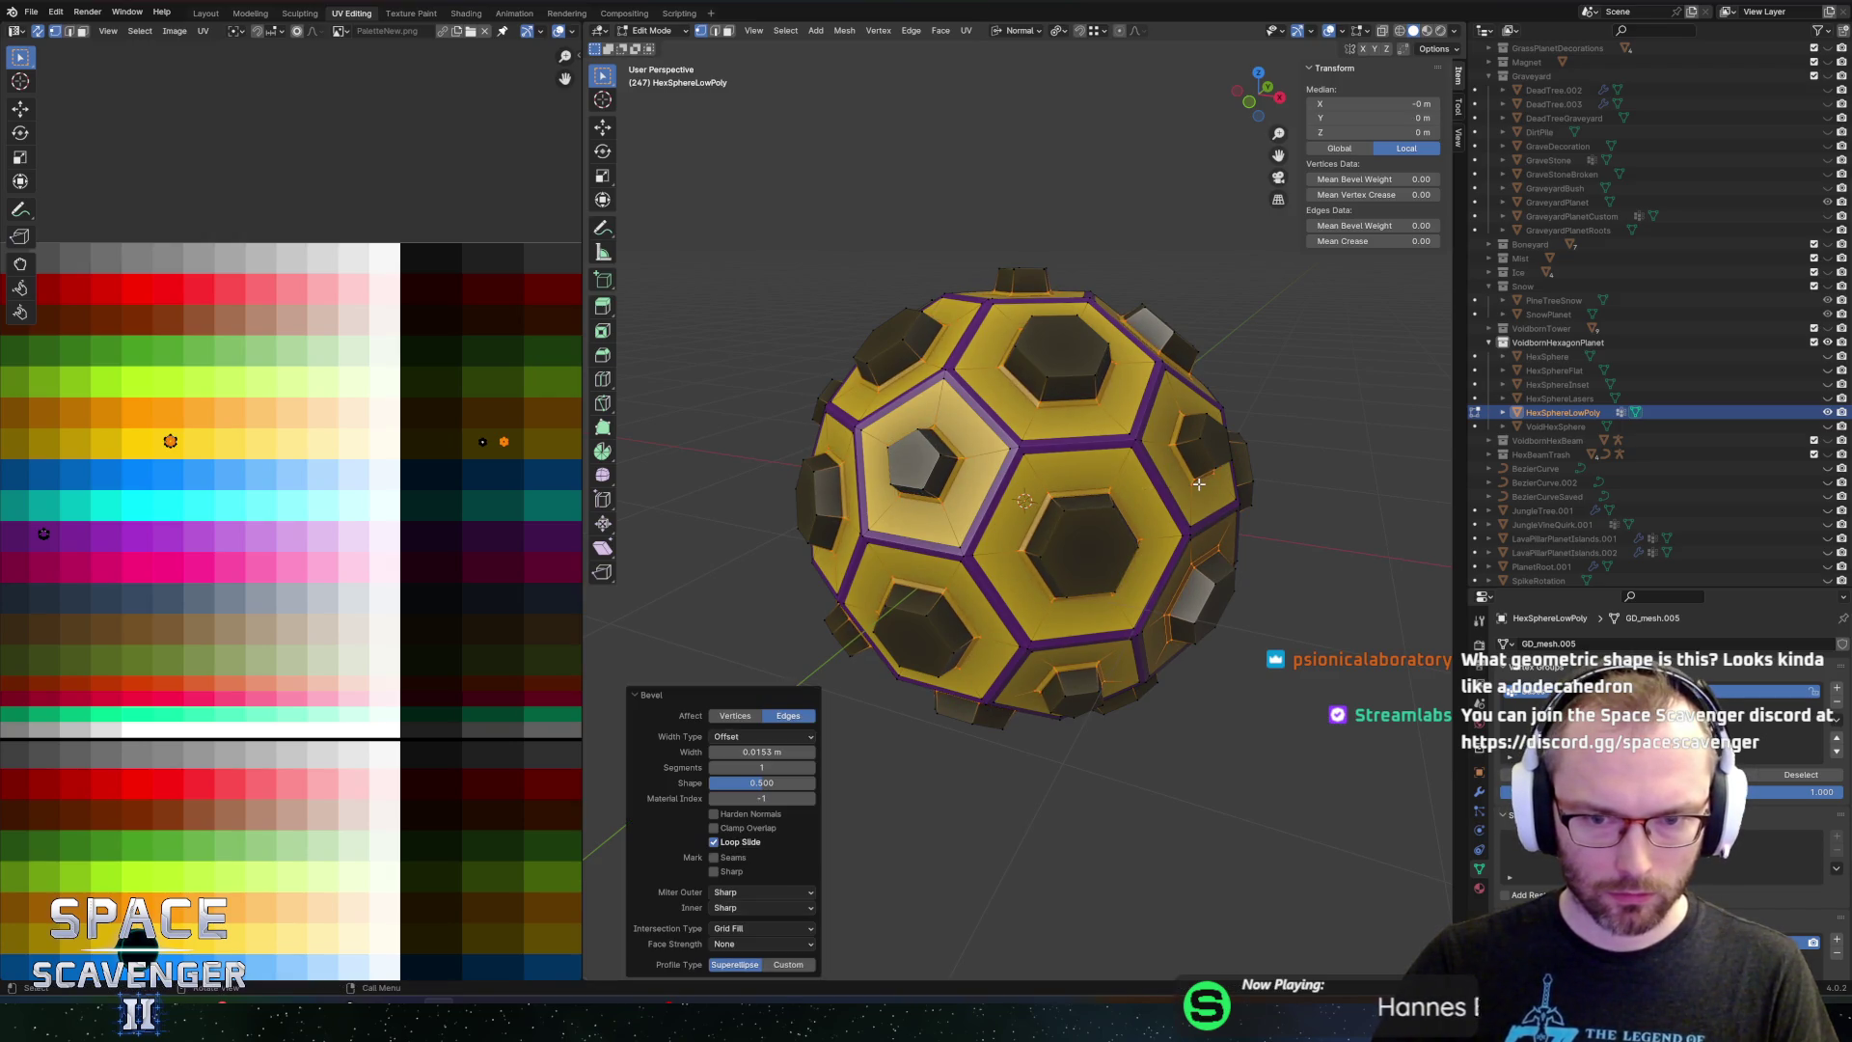
pyautogui.click(1141, 501)
# Add centred edge loops inside the central and left hexagon faces and a neighbouring face
pyautogui.hotkey('alt', 'a')
pyautogui.hotkey('ctrl', 'r')
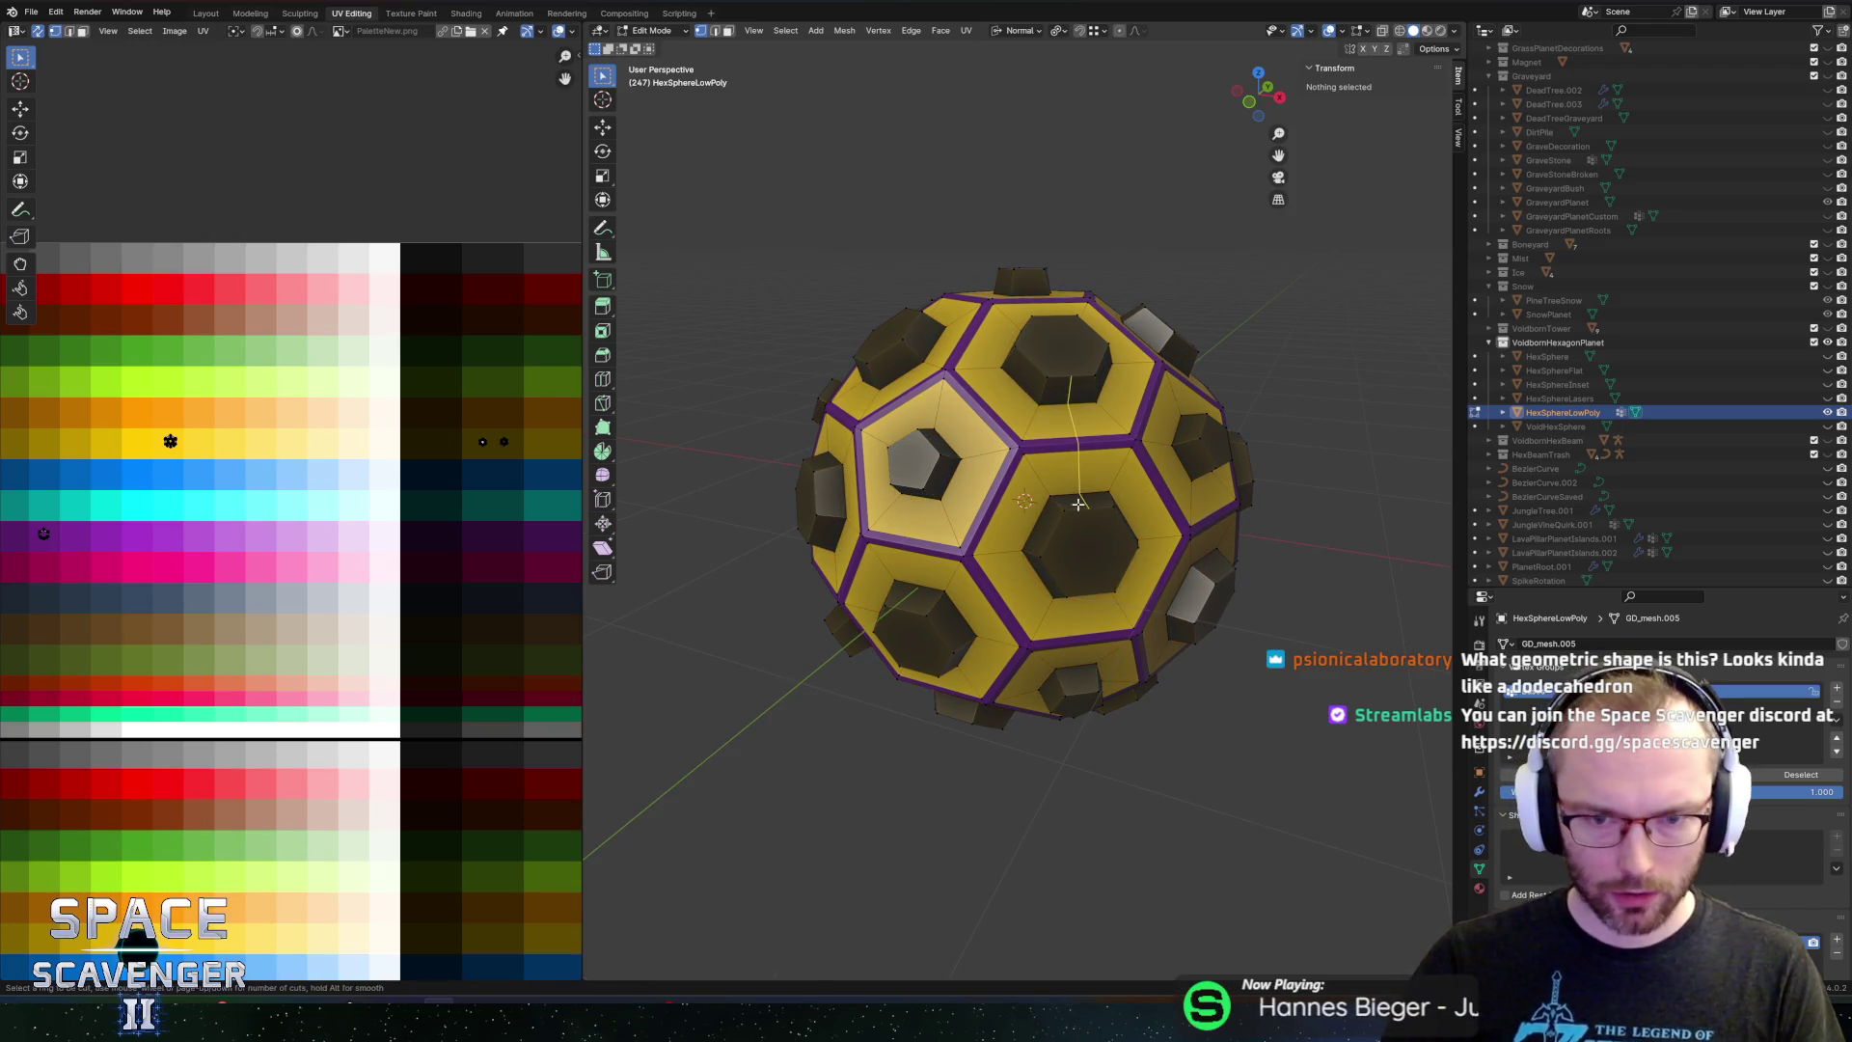
pyautogui.click(1047, 489)
pyautogui.rightClick(1047, 489)
pyautogui.hotkey('ctrl', 'r')
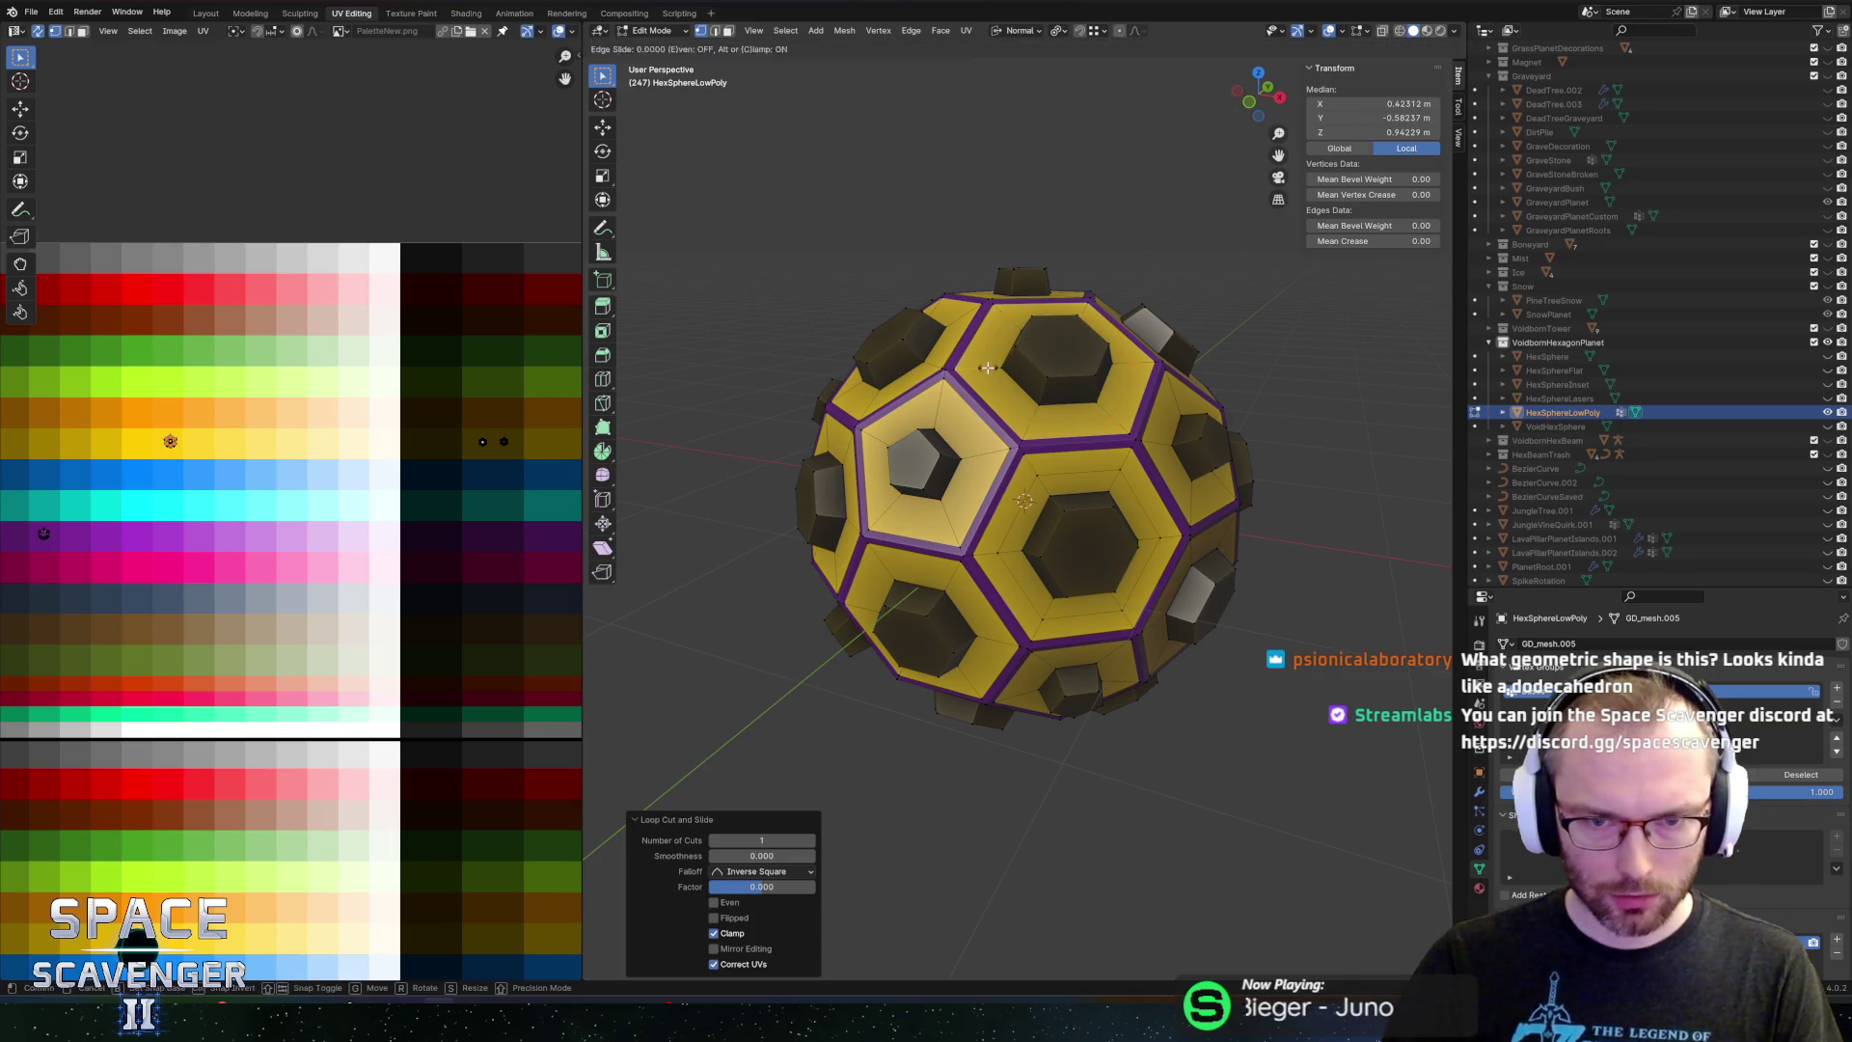
pyautogui.click(938, 402)
pyautogui.rightClick(994, 449)
pyautogui.moveTo(1031, 449); pyautogui.dragTo(1071, 462)
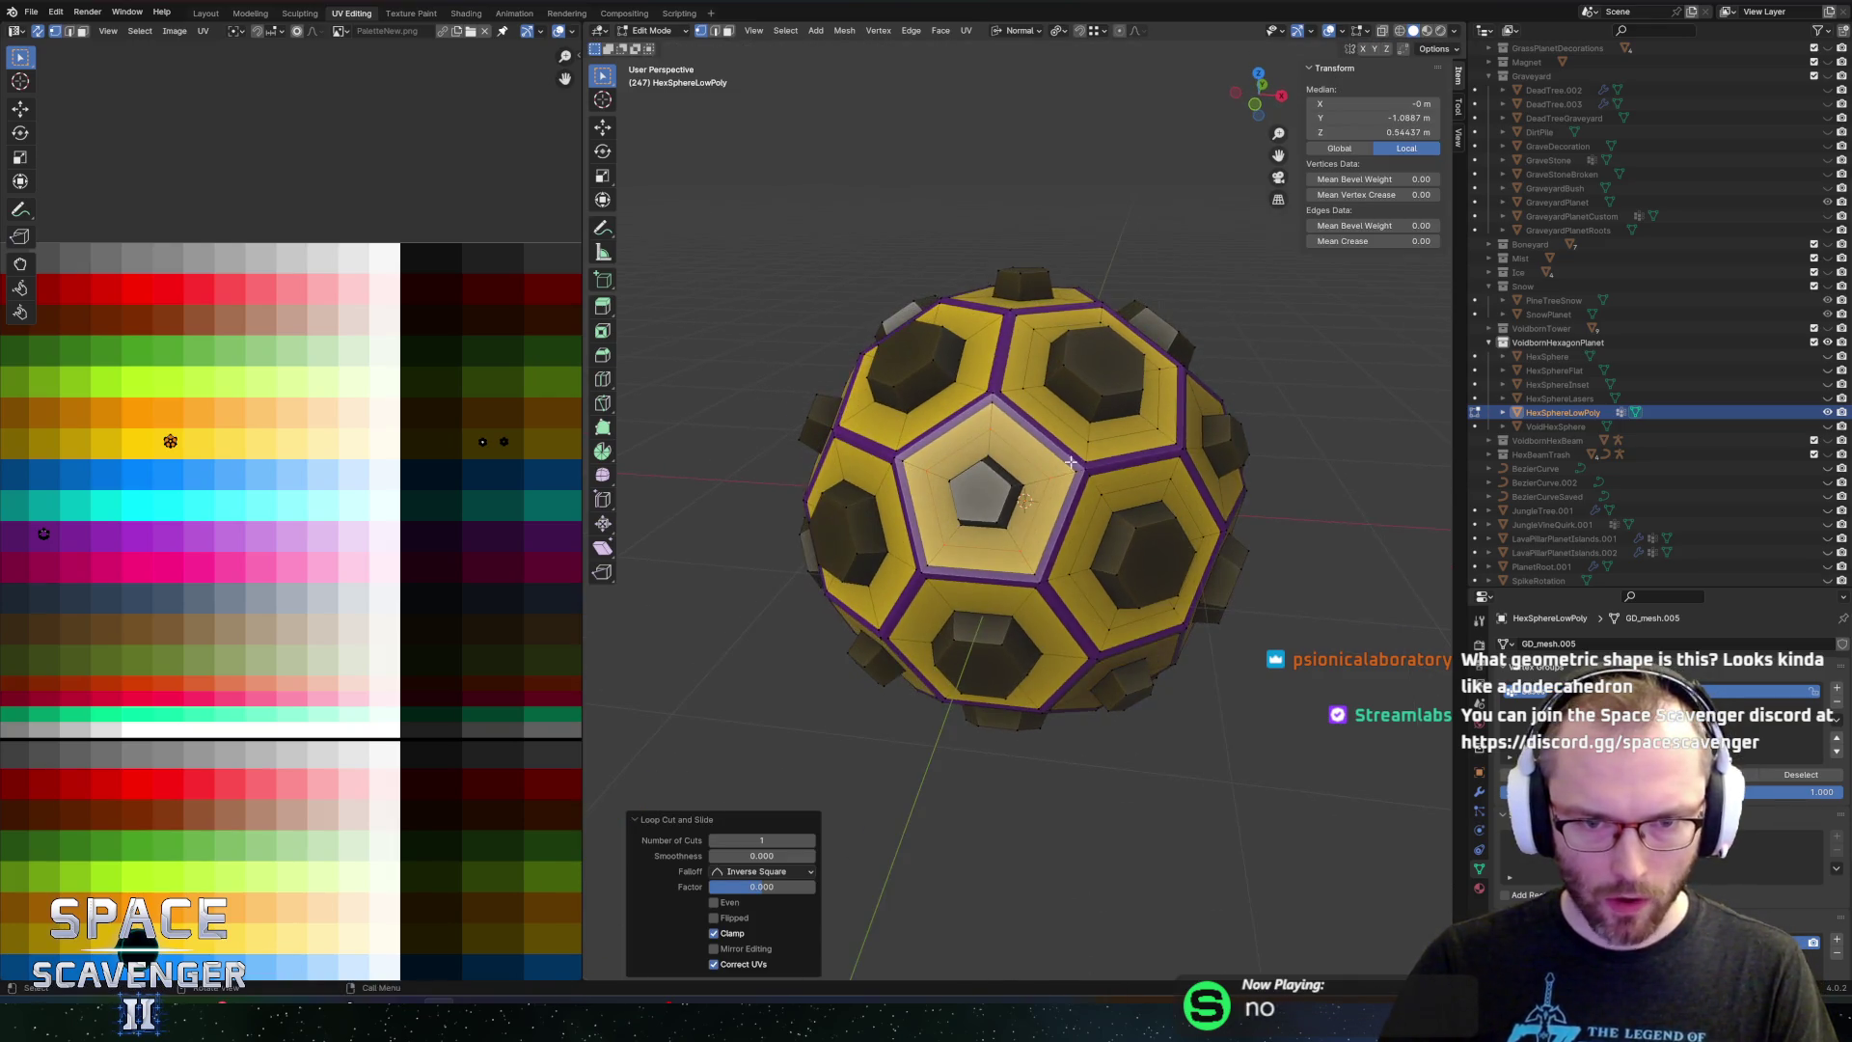
pyautogui.click(973, 376)
pyautogui.rightClick(973, 376)
pyautogui.moveTo(973, 376)
pyautogui.mouseDown()
pyautogui.moveTo(942, 557)
pyautogui.moveTo(1040, 517)
pyautogui.mouseUp()
# Cut centred edge loops into several more faces around the lower part of the sphere
pyautogui.hotkey('ctrl', 'r')
pyautogui.click(941, 557)
pyautogui.rightClick(942, 557)
pyautogui.hotkey('ctrl', 'r')
pyautogui.click(1040, 518)
pyautogui.scroll(5, 1040, 517)
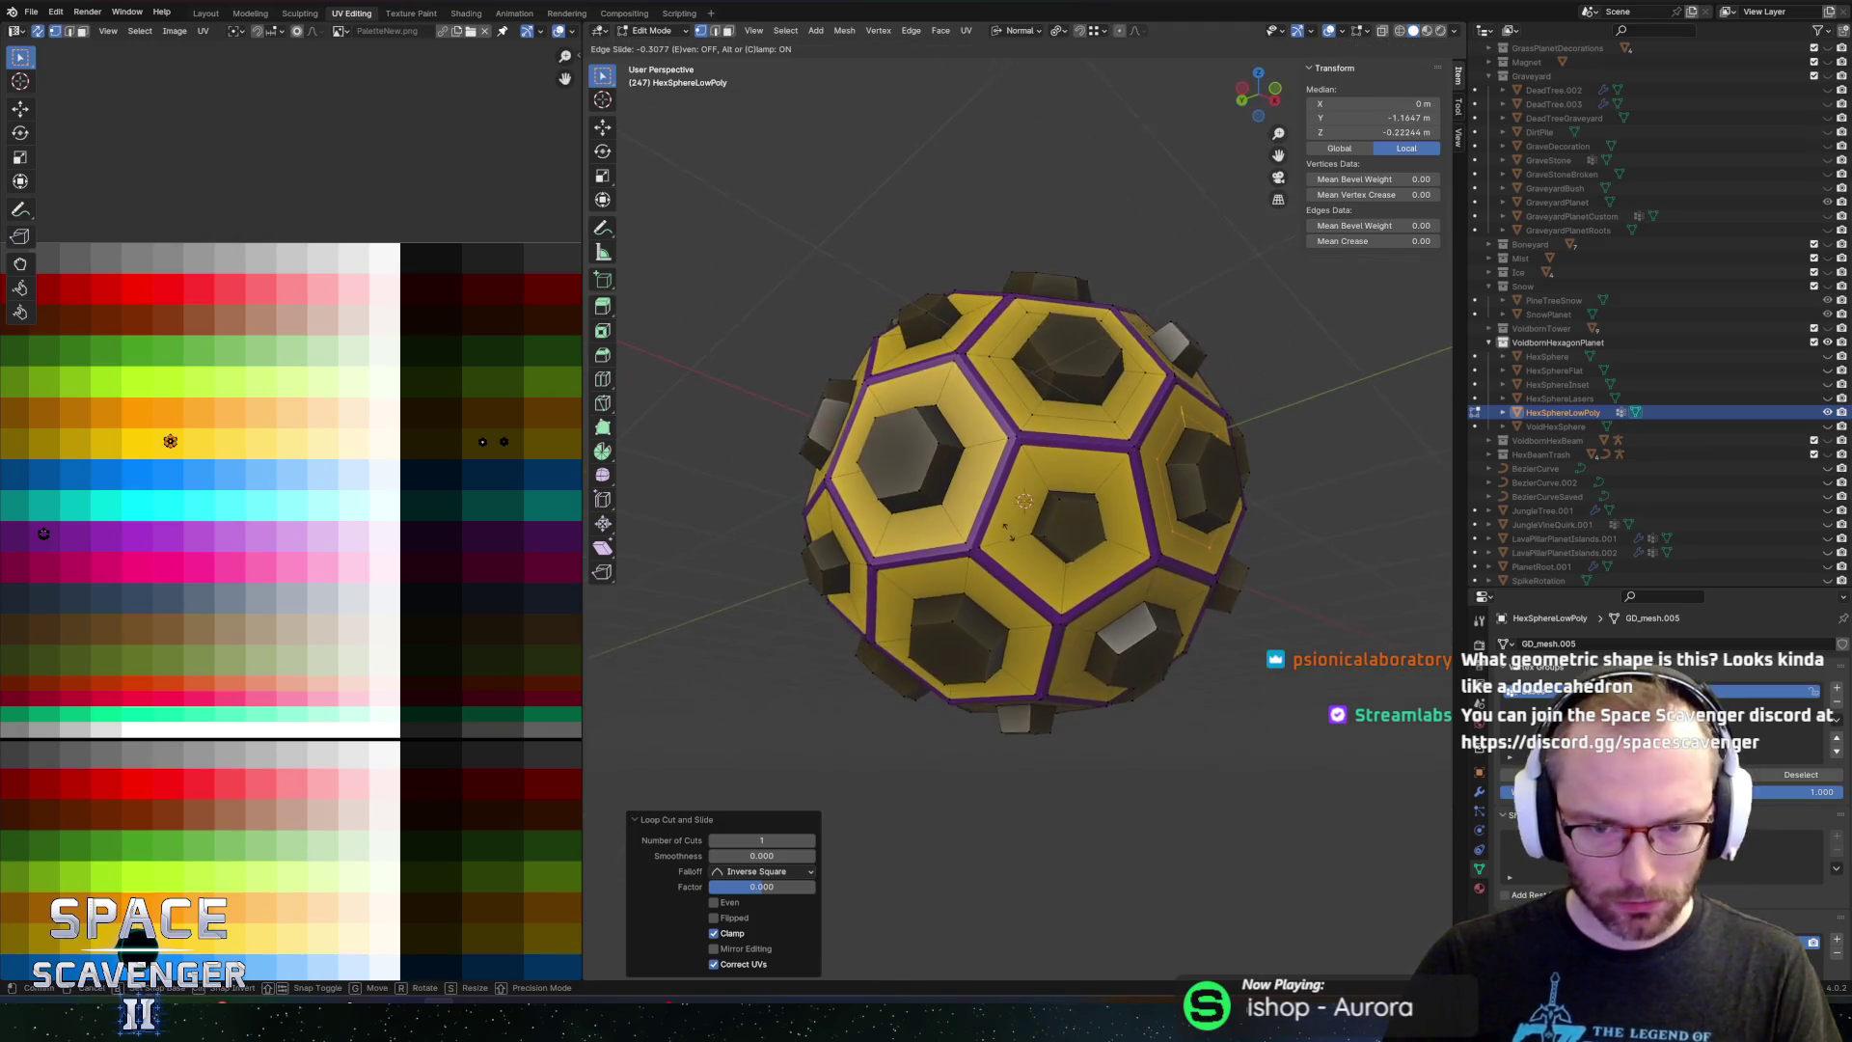
pyautogui.rightClick(1169, 503)
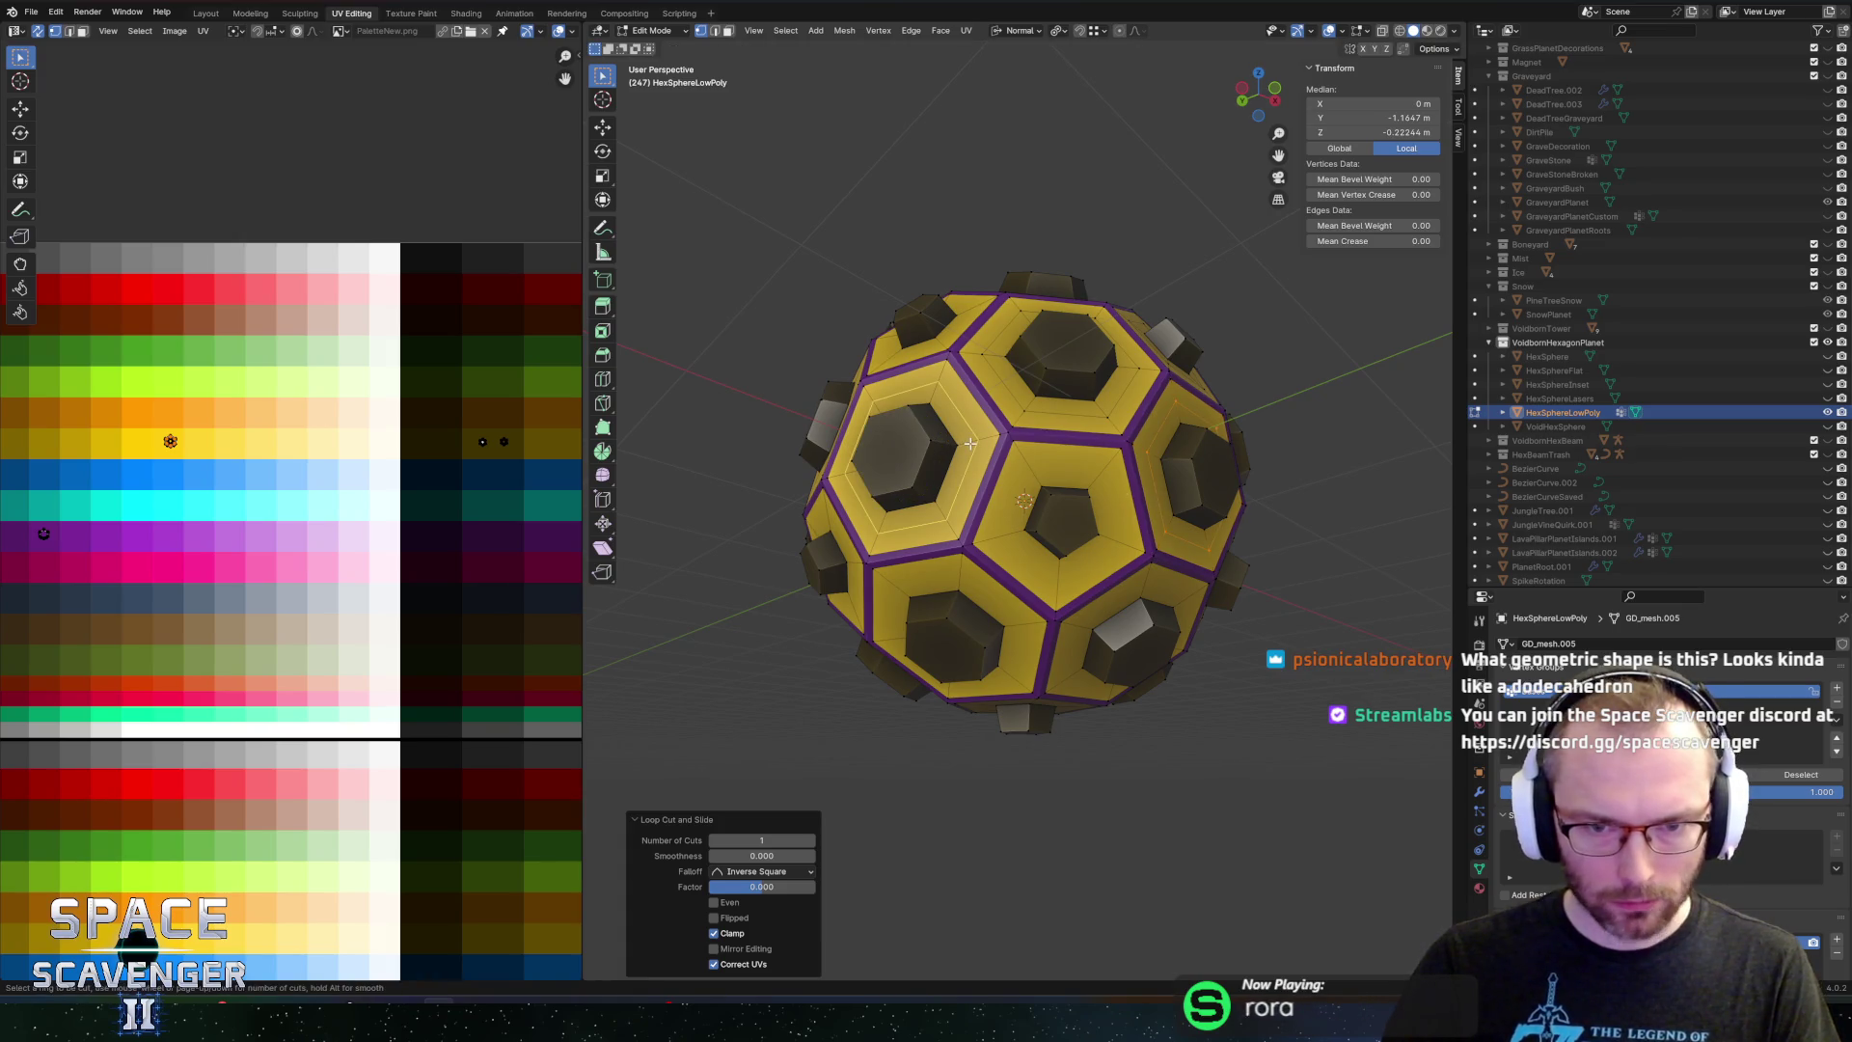
pyautogui.click(974, 595)
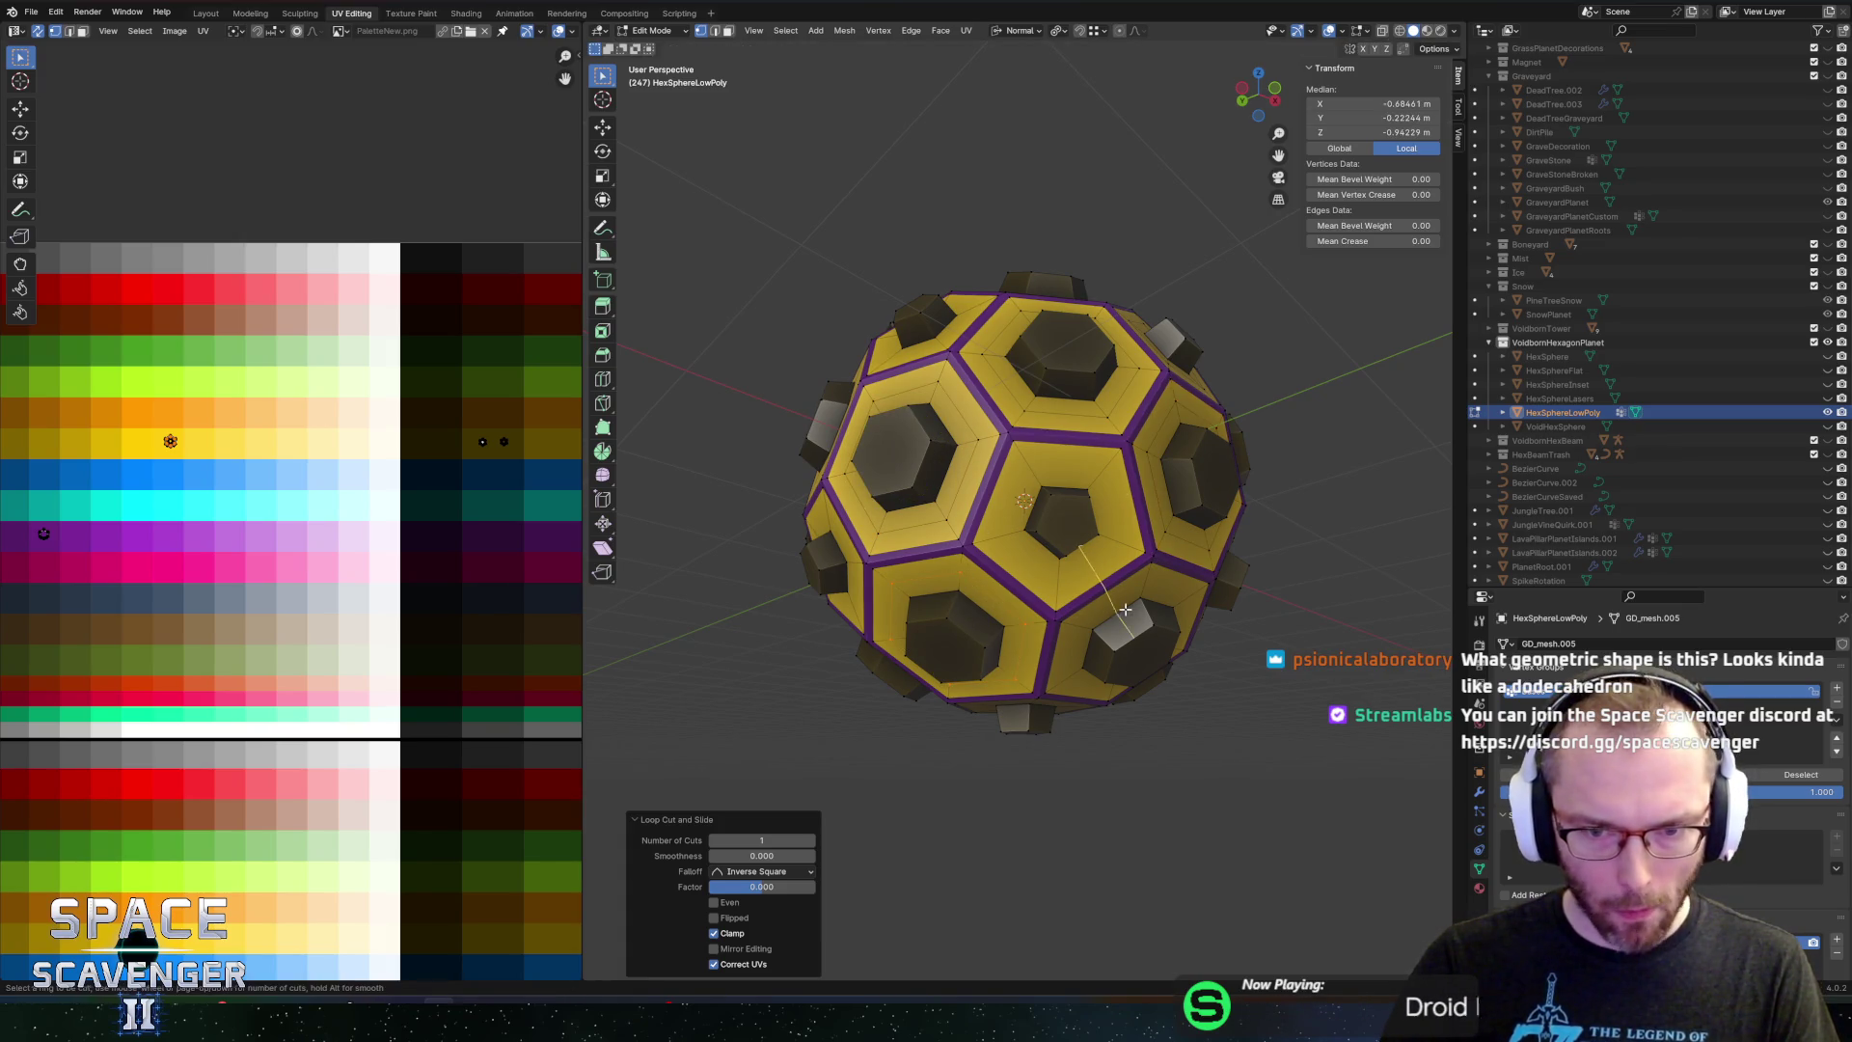
pyautogui.click(1150, 586)
pyautogui.scroll(-5, 1061, 579)
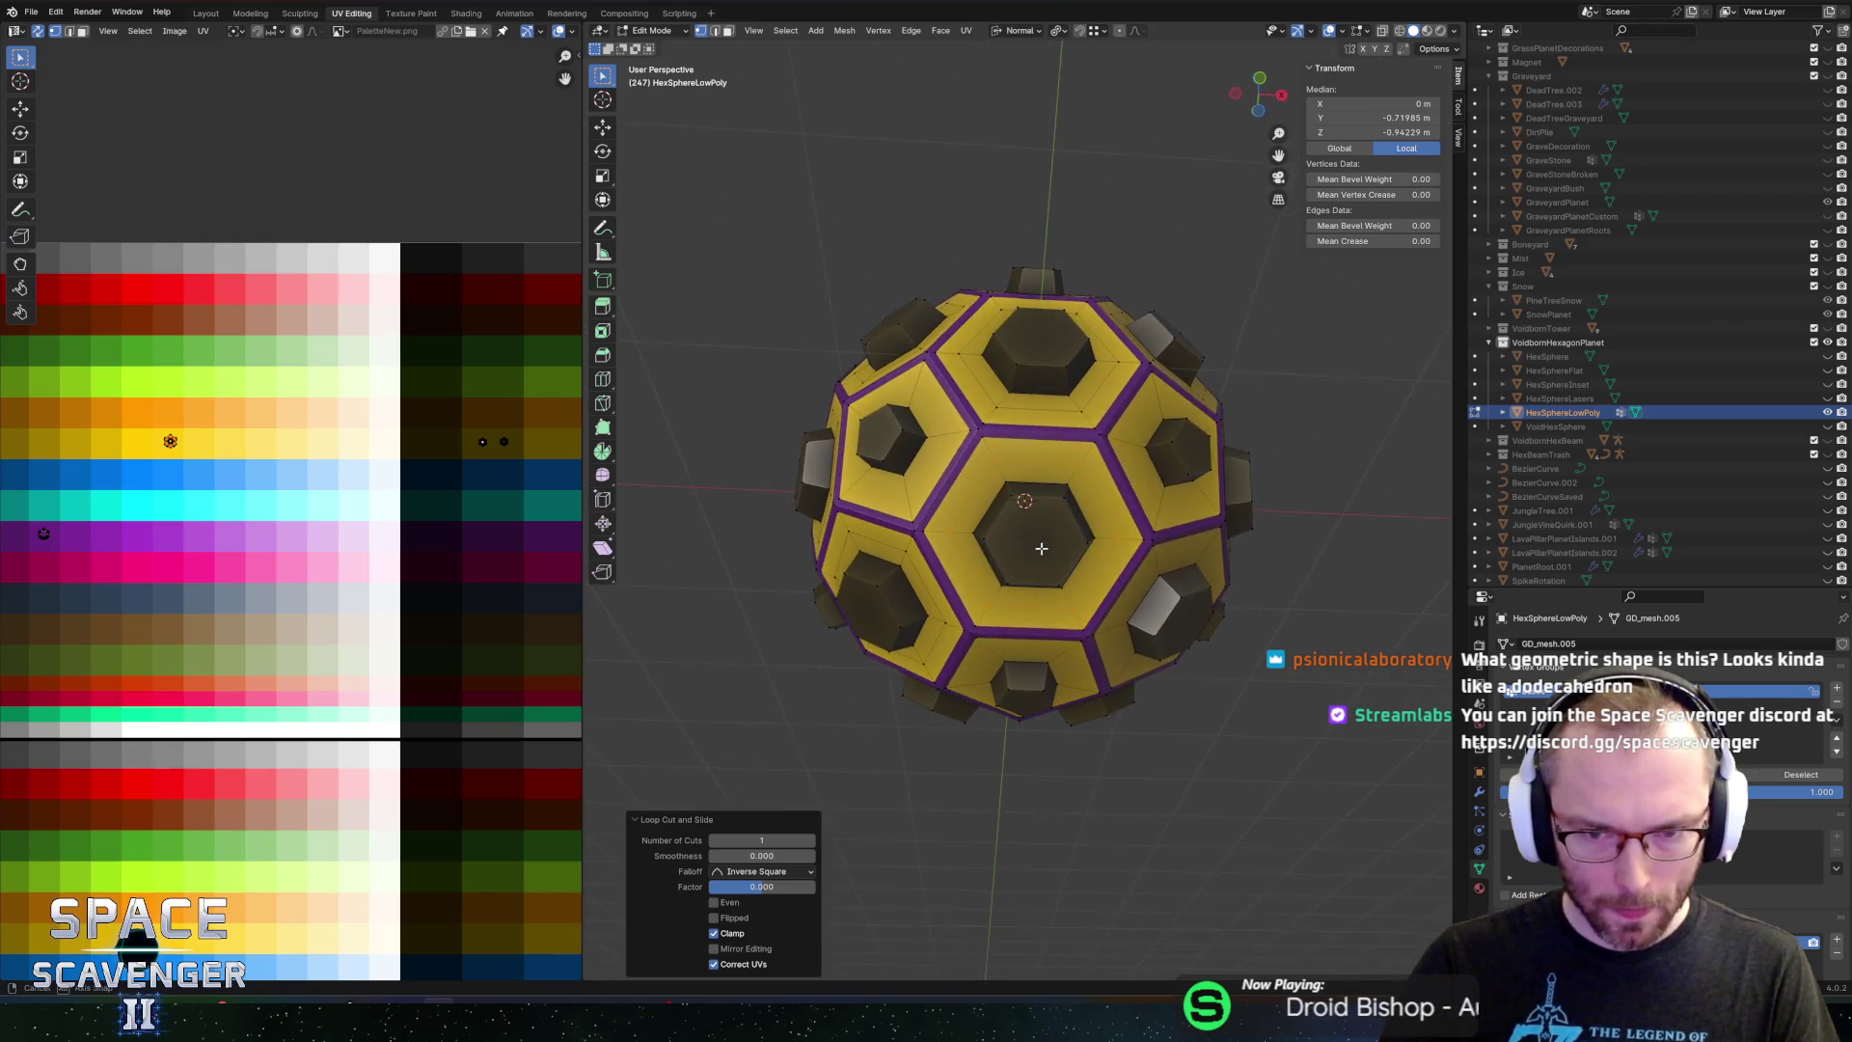
pyautogui.moveTo(975, 563)
pyautogui.mouseDown()
pyautogui.moveTo(1134, 515)
pyautogui.moveTo(1061, 463)
pyautogui.moveTo(1015, 388)
pyautogui.moveTo(1031, 464)
pyautogui.mouseUp()
# Add inner loops to the facing pentagon, nearby hexagons and the right hexagon
pyautogui.click(1113, 535)
pyautogui.click(1016, 389)
pyautogui.click(1016, 389)
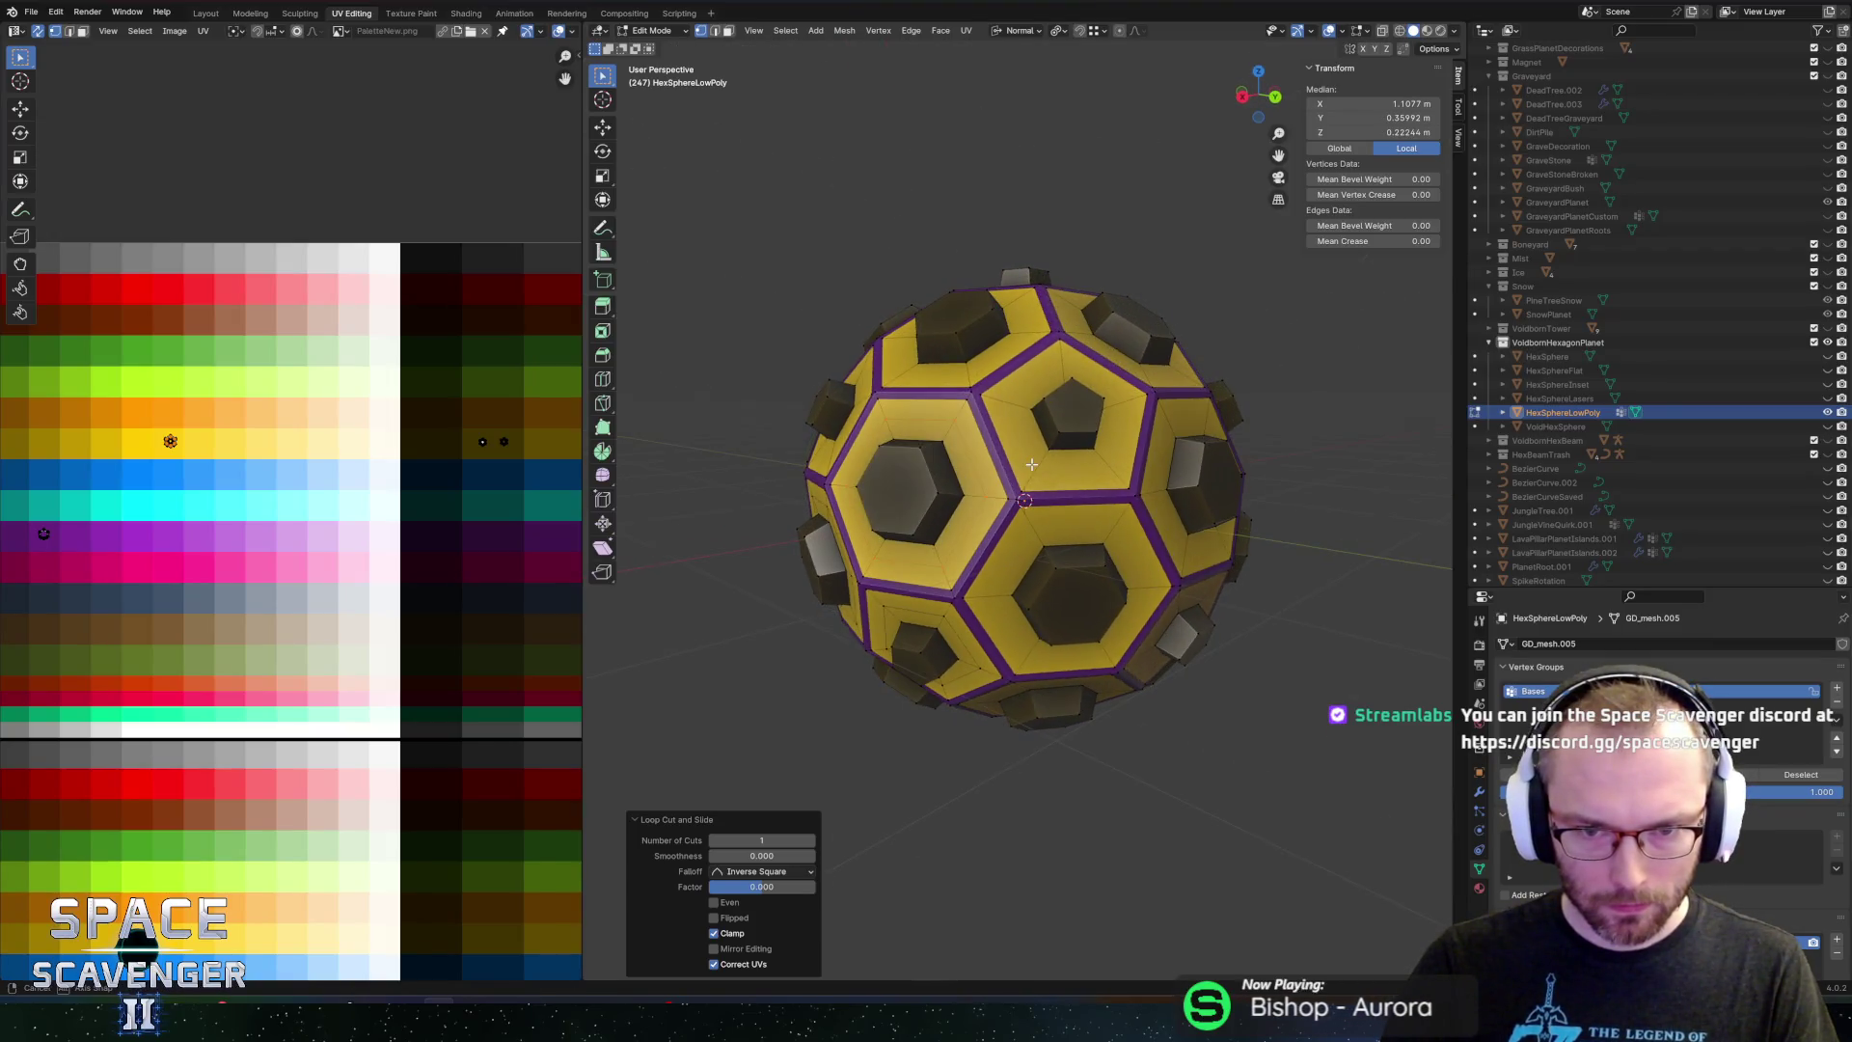
pyautogui.click(1003, 392)
pyautogui.moveTo(1007, 388); pyautogui.dragTo(1028, 426)
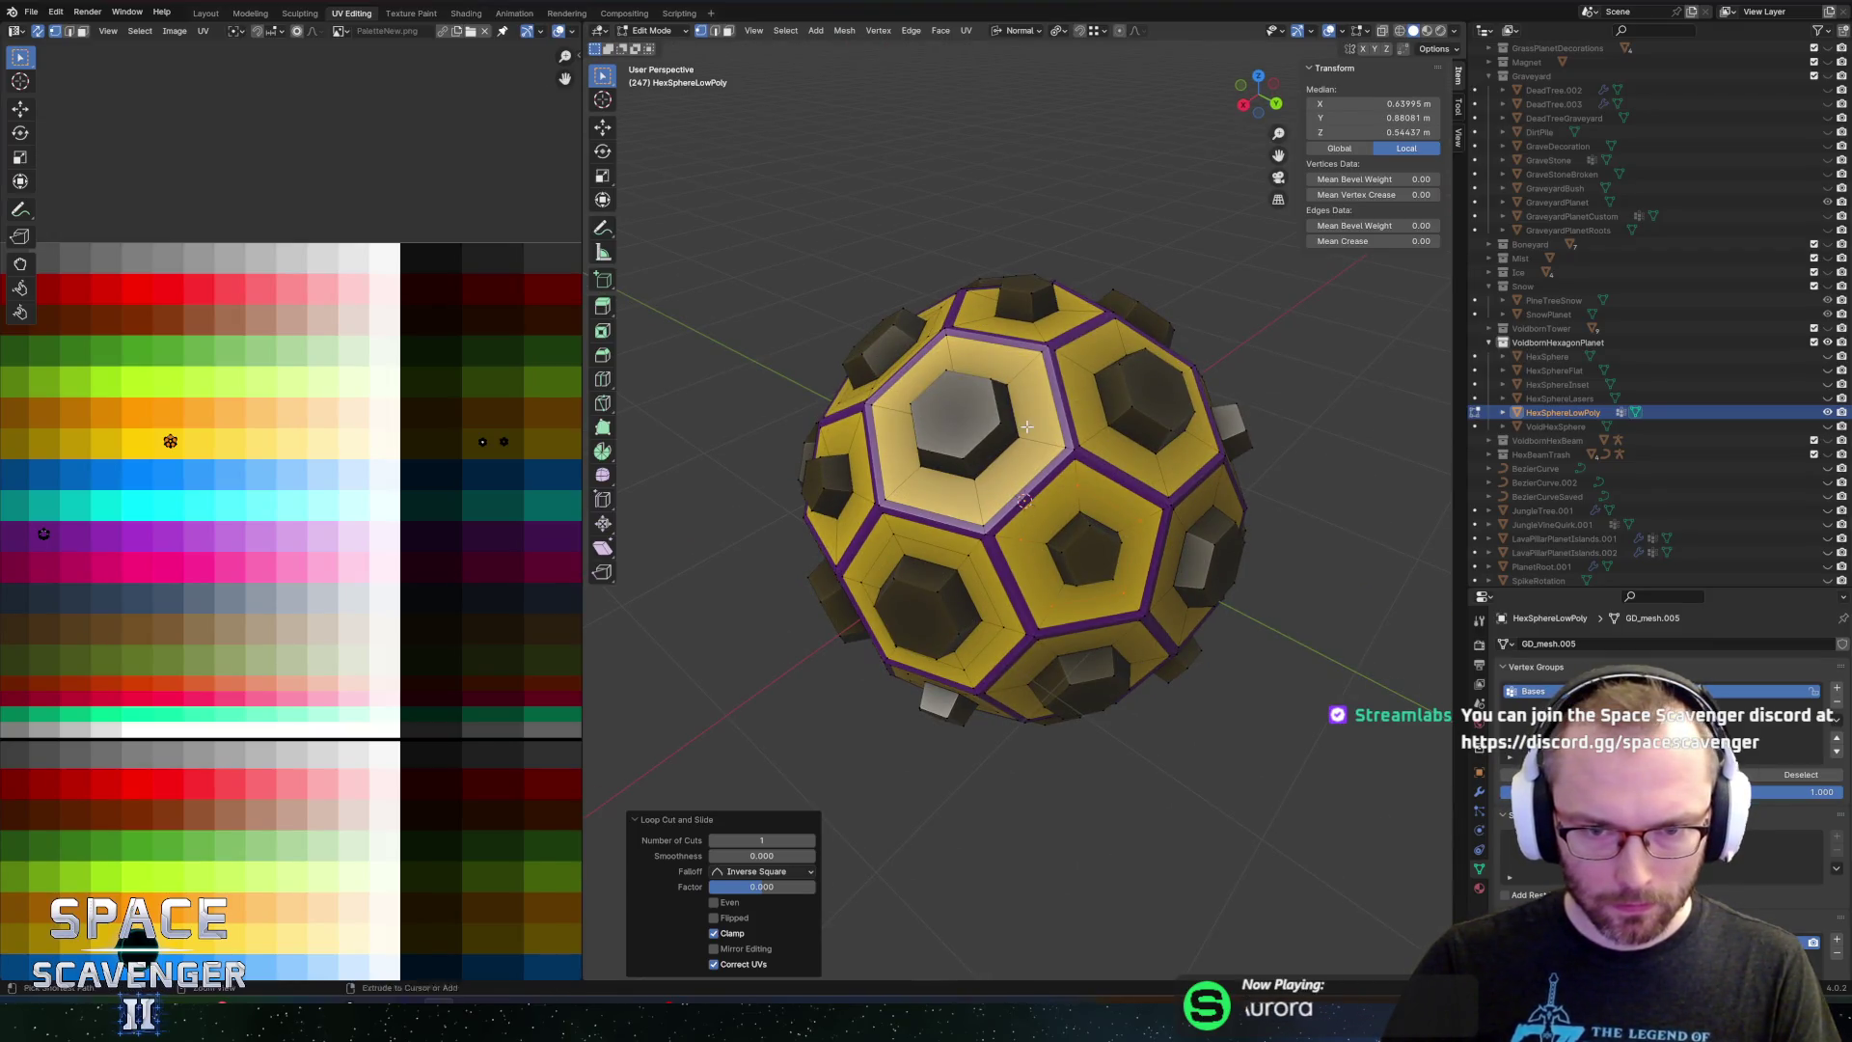
pyautogui.click(1077, 369)
pyautogui.click(1077, 369)
pyautogui.moveTo(1077, 369)
pyautogui.mouseDown()
pyautogui.moveTo(1129, 506)
pyautogui.moveTo(1232, 534)
pyautogui.moveTo(1150, 454)
pyautogui.mouseUp()
pyautogui.click(1117, 503)
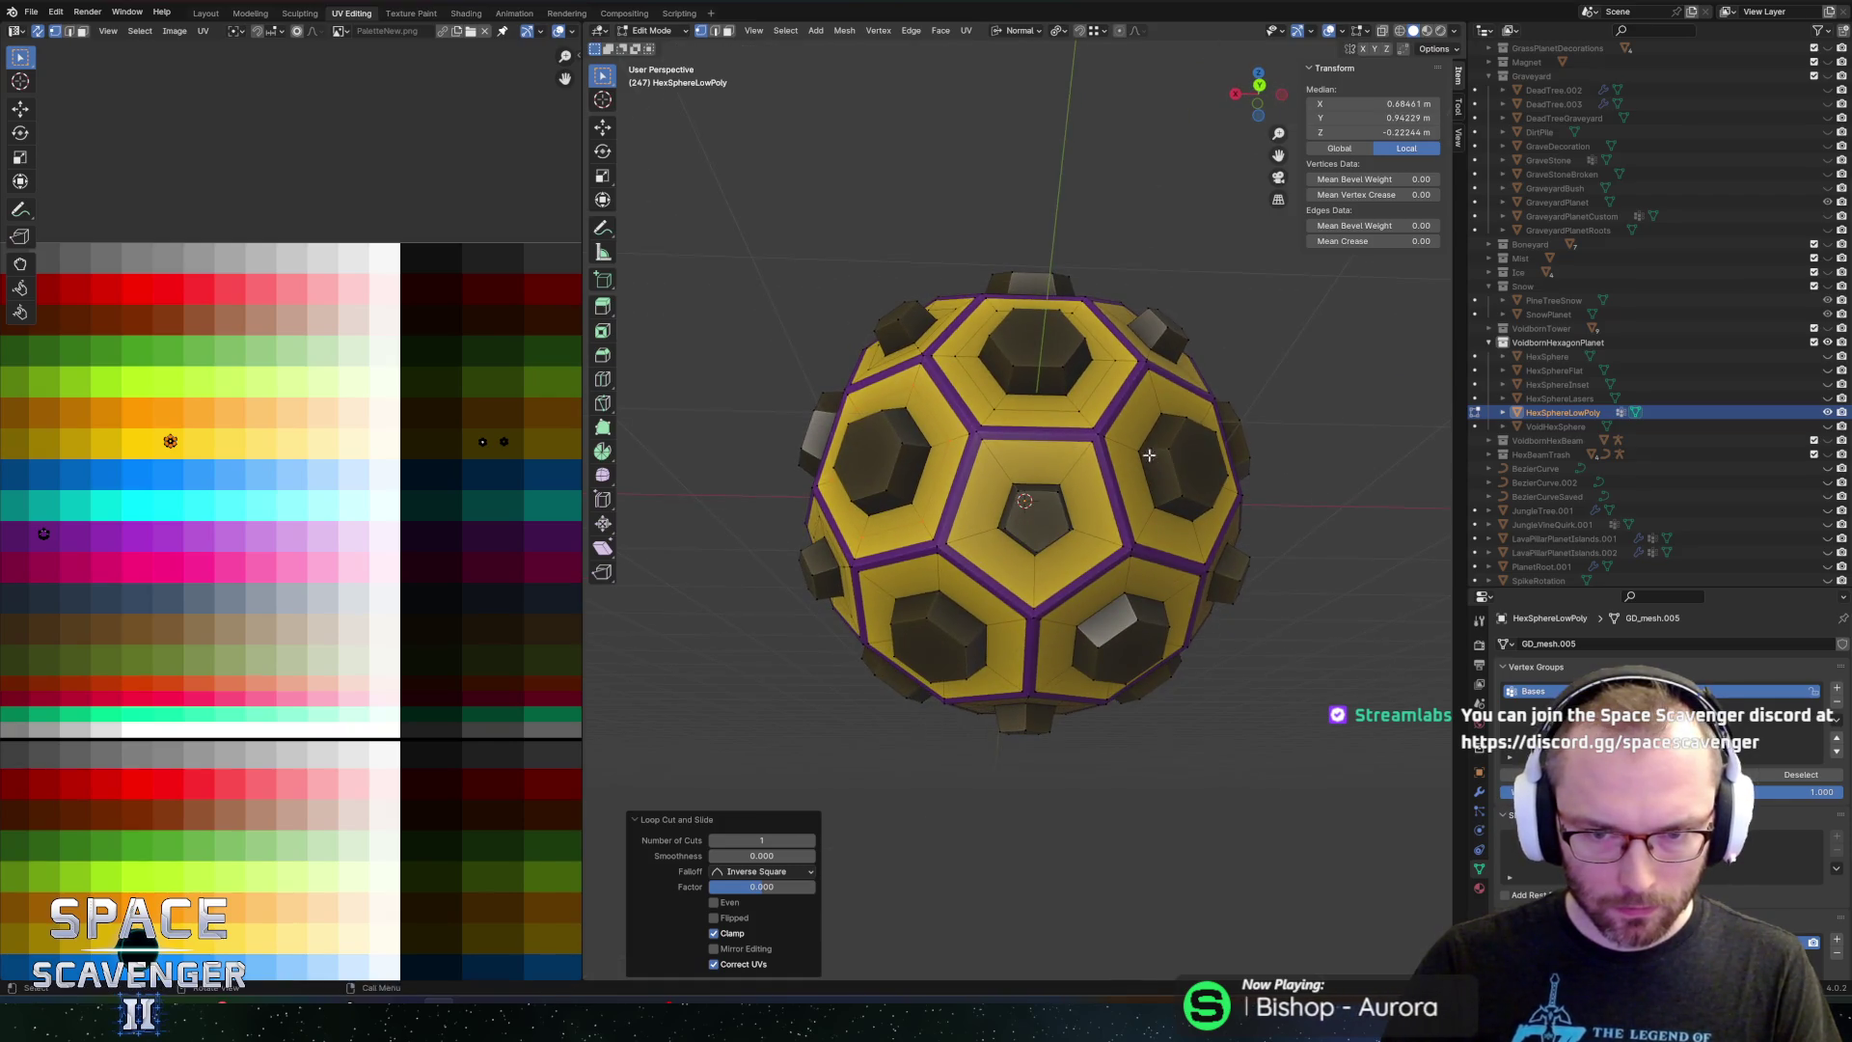
pyautogui.click(1130, 447)
pyautogui.rightClick(1124, 514)
# Add centred inner loops to the lower-right and lower-left hexagons and a pentagon face
pyautogui.click(1131, 581)
pyautogui.rightClick(1039, 592)
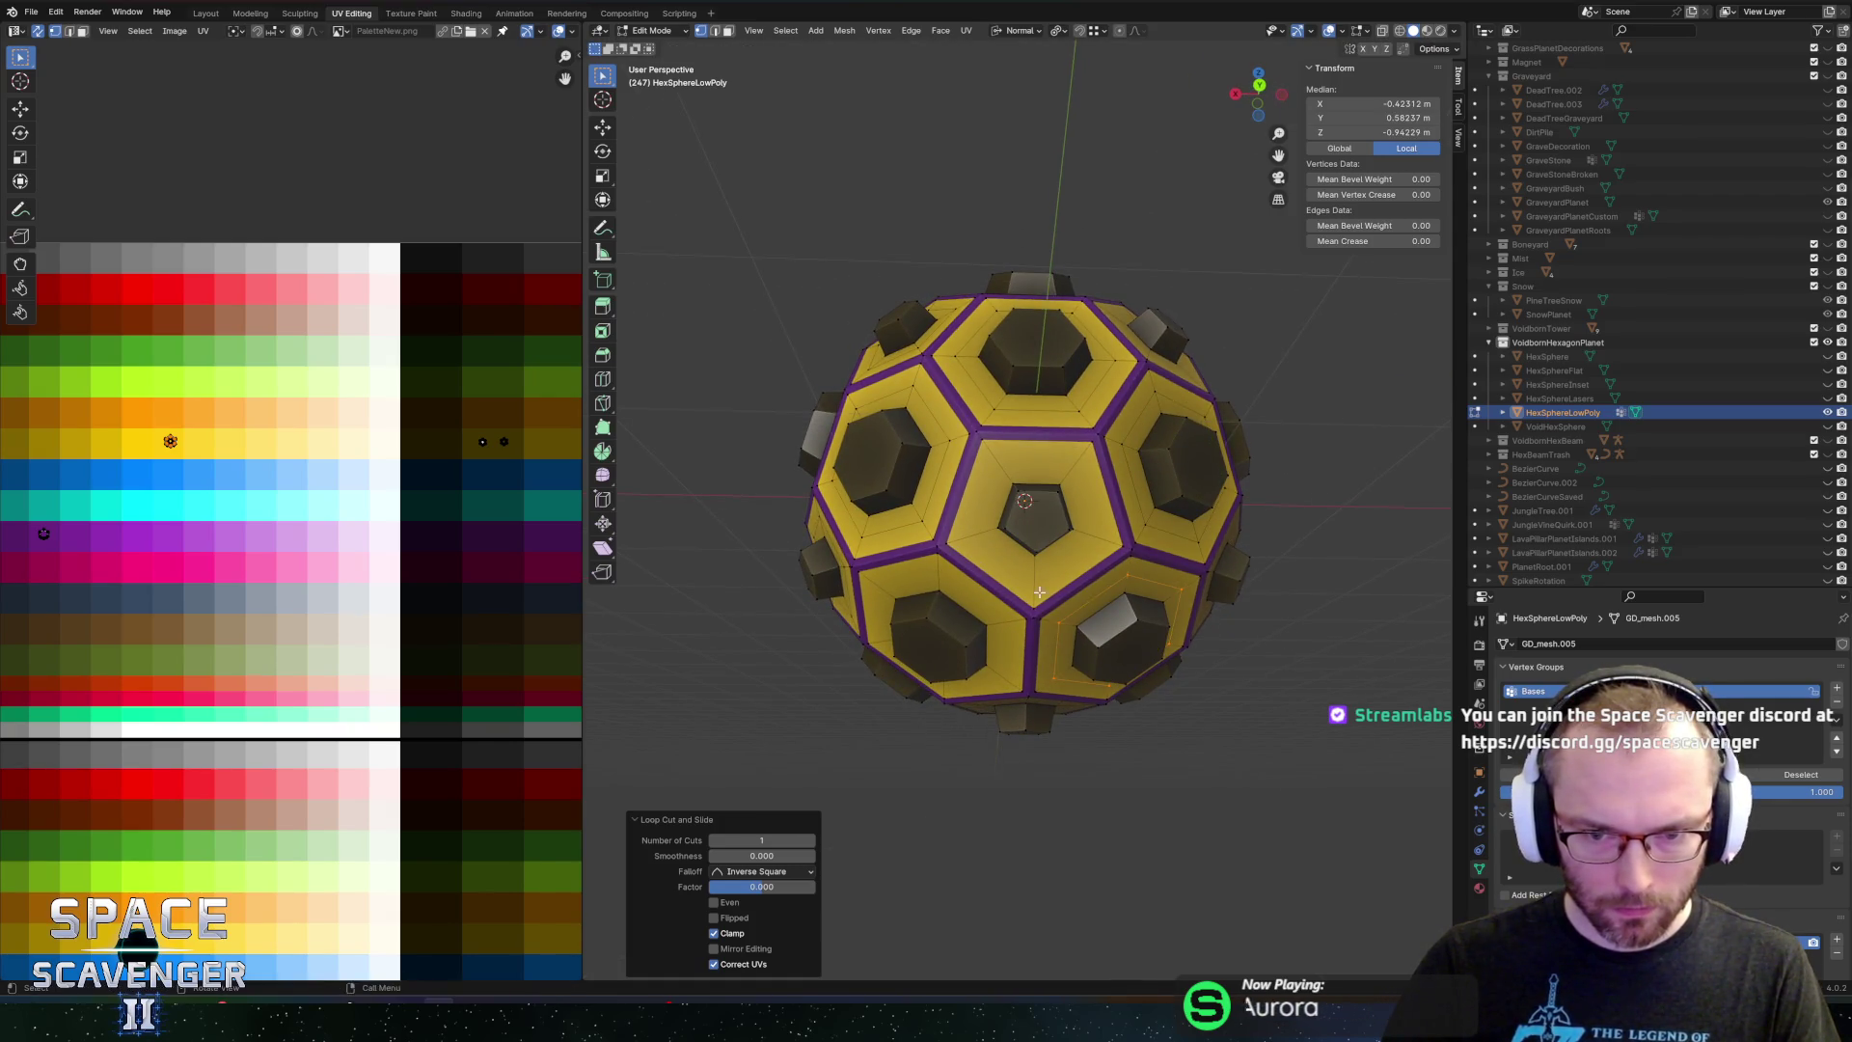
pyautogui.click(938, 583)
pyautogui.rightClick(939, 583)
pyautogui.moveTo(1091, 521)
pyautogui.mouseDown()
pyautogui.moveTo(1140, 467)
pyautogui.moveTo(1053, 435)
pyautogui.mouseUp()
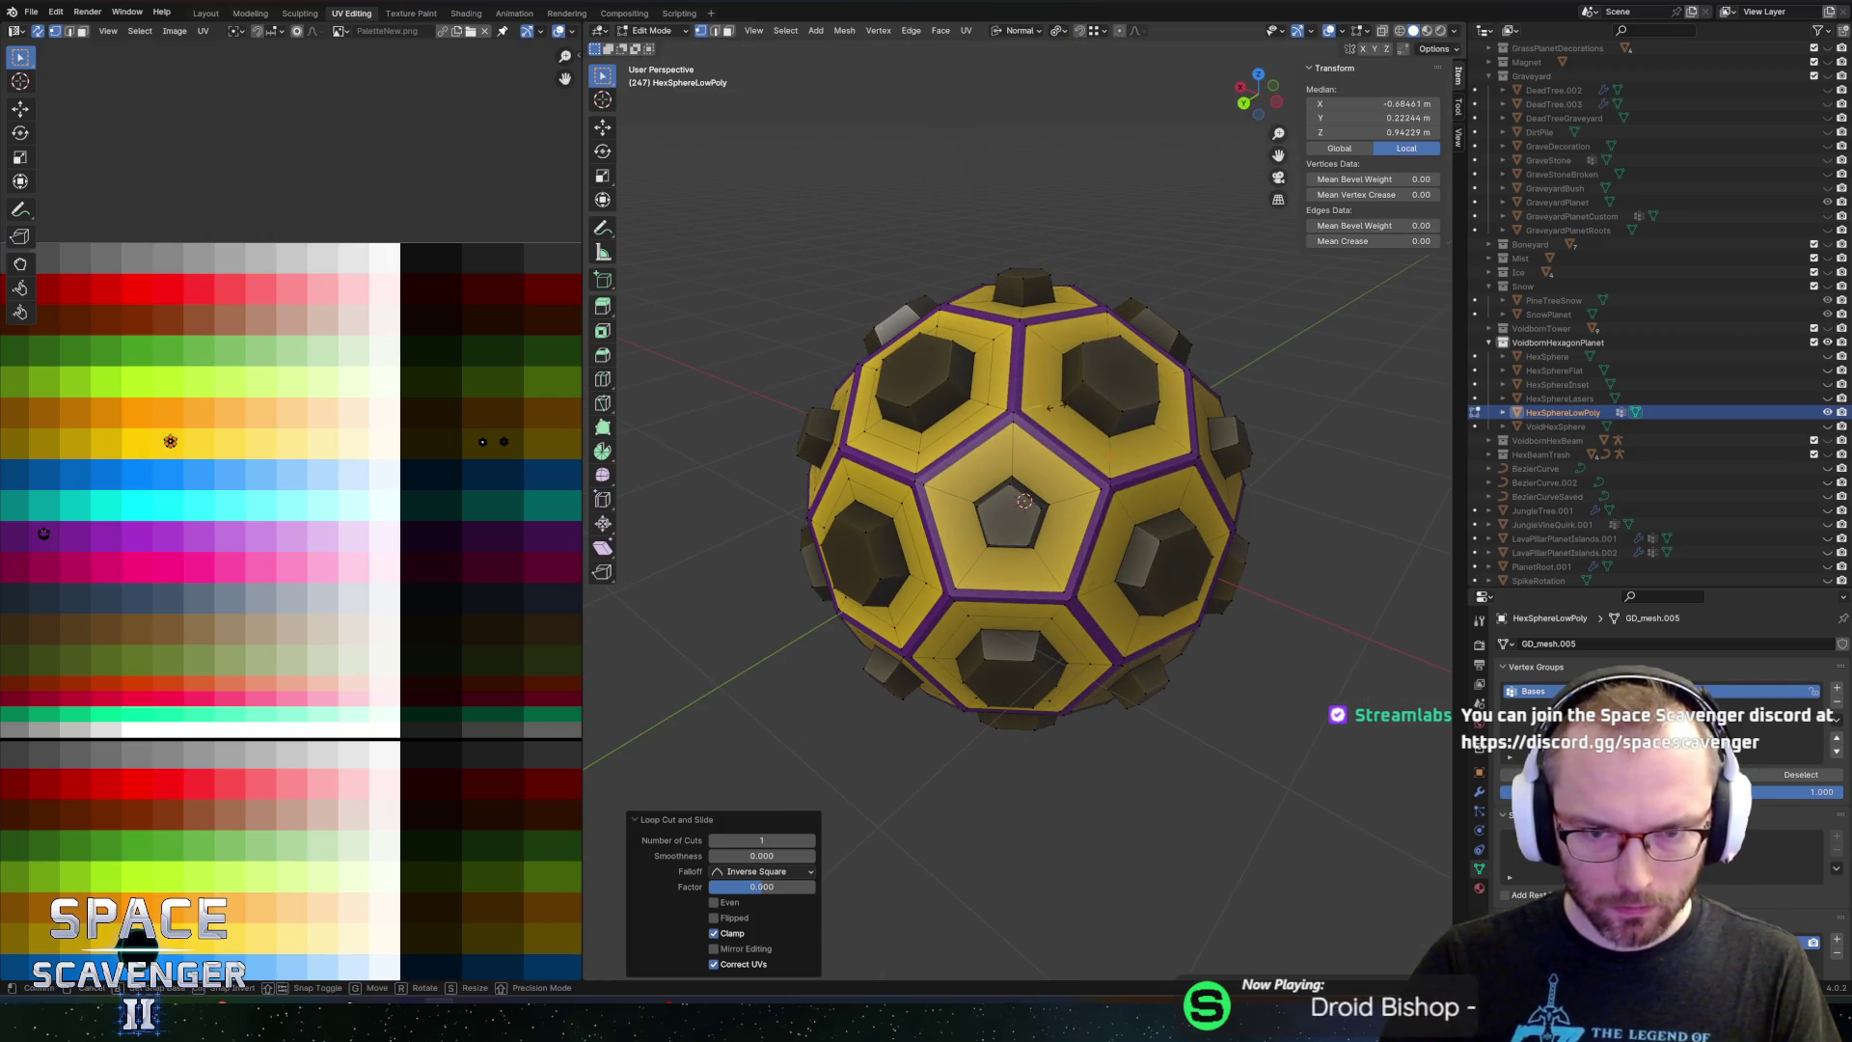
pyautogui.rightClick(1061, 494)
pyautogui.moveTo(1062, 494)
pyautogui.mouseDown()
pyautogui.moveTo(1102, 461)
pyautogui.moveTo(1106, 495)
pyautogui.moveTo(993, 525)
pyautogui.moveTo(971, 489)
pyautogui.mouseUp()
pyautogui.click(1069, 461)
pyautogui.rightClick(1069, 462)
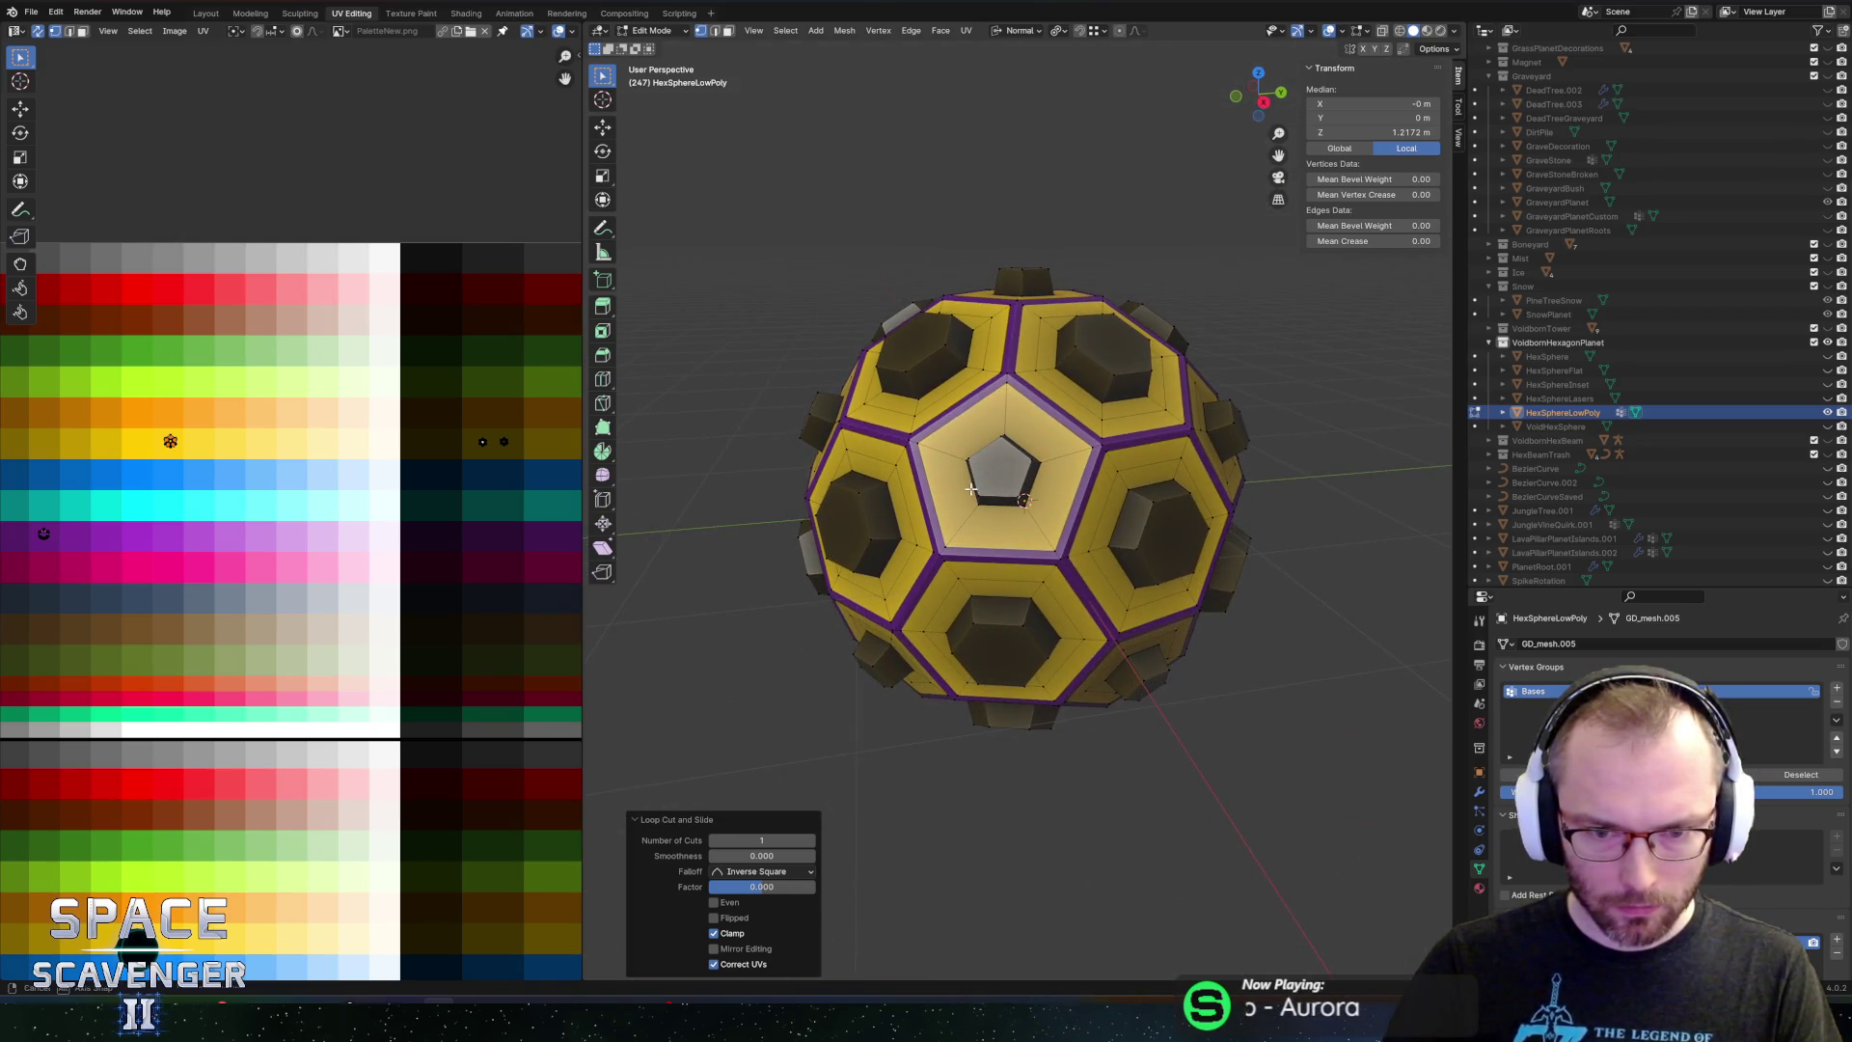
# Cut a loop in the central pentagon, undo it, and try another loop cut
pyautogui.click(1018, 421)
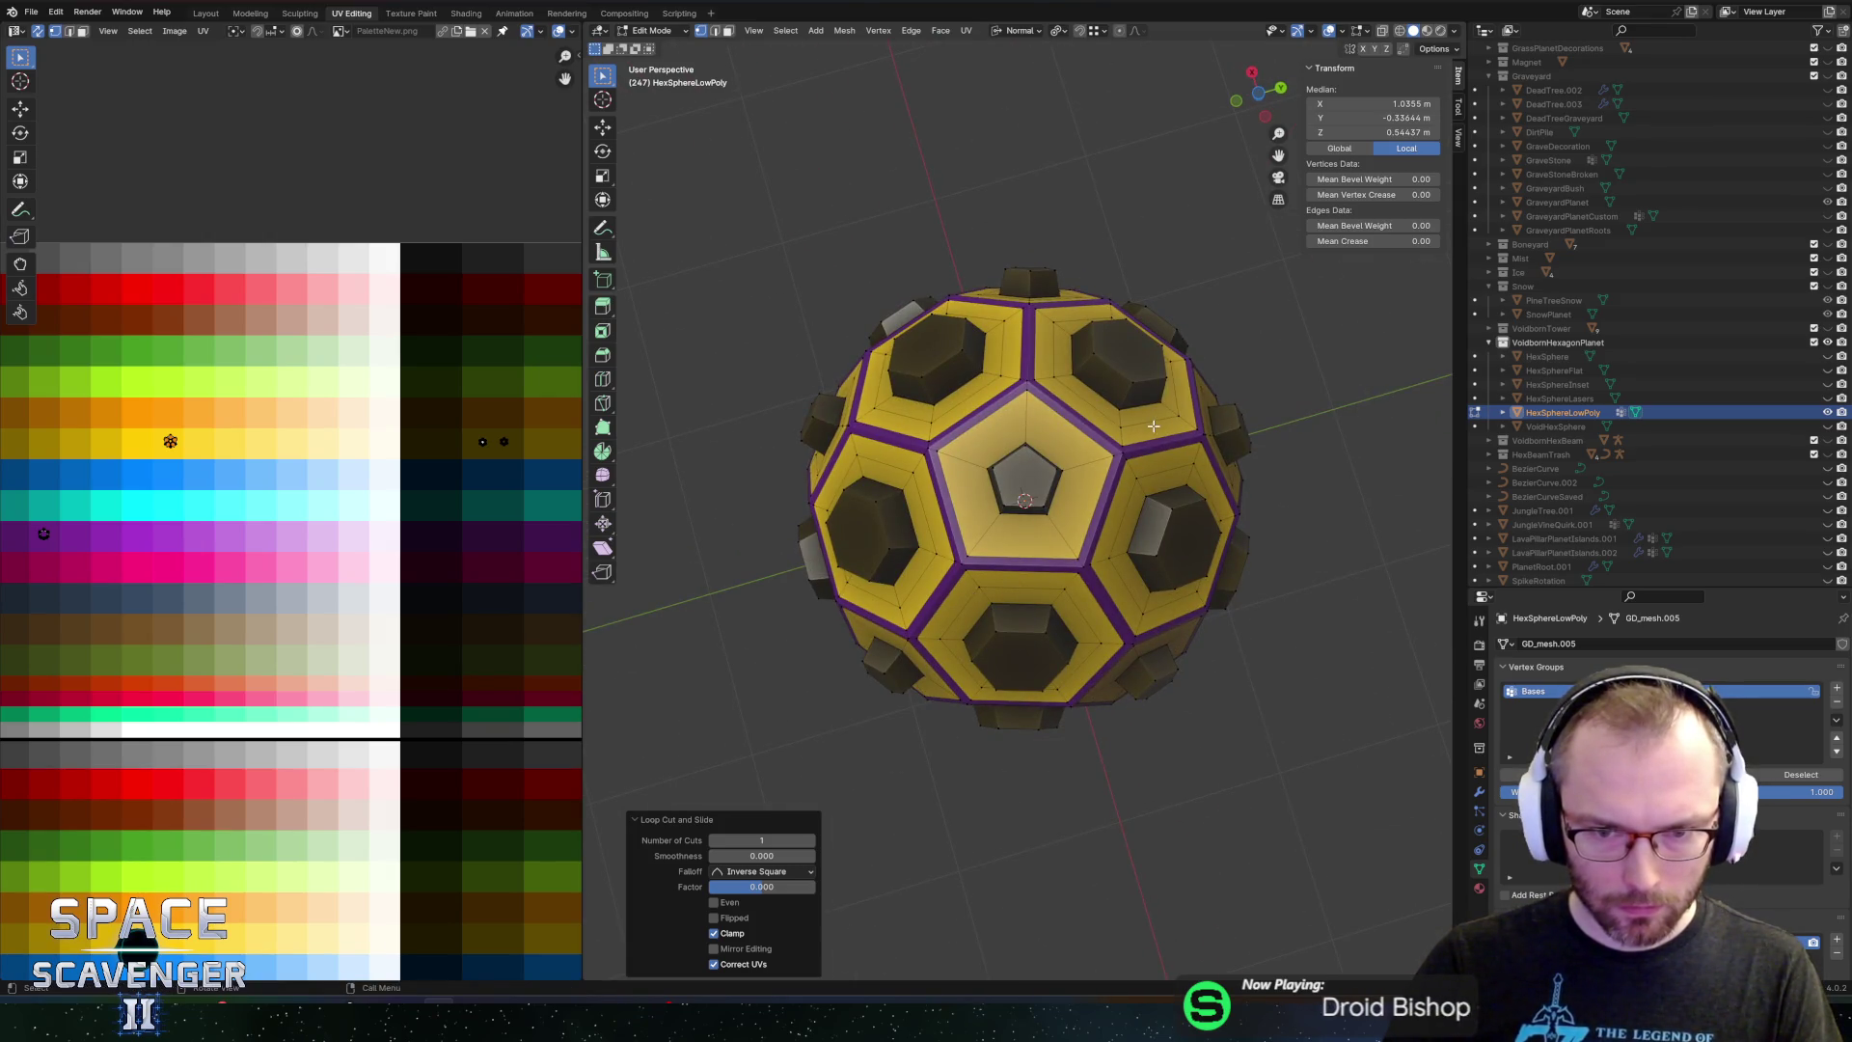
pyautogui.click(1017, 426)
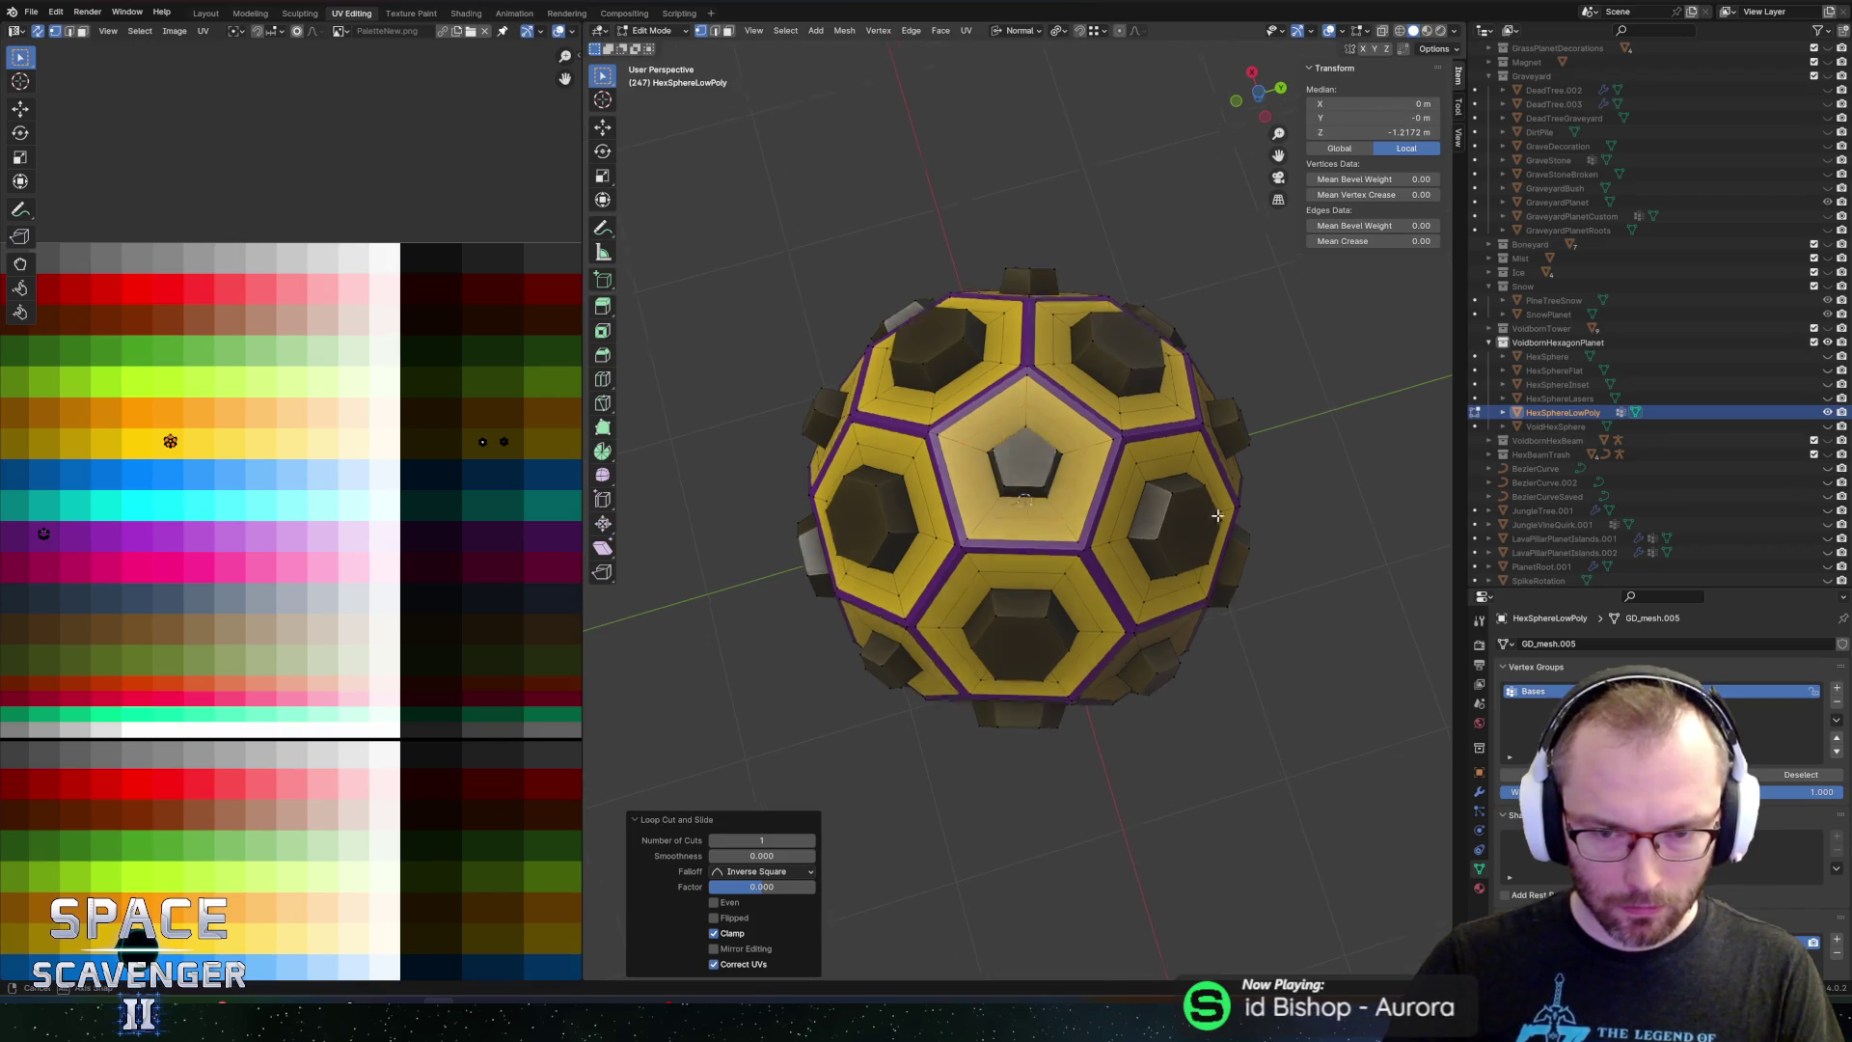
pyautogui.hotkey('ctrl', 'z')
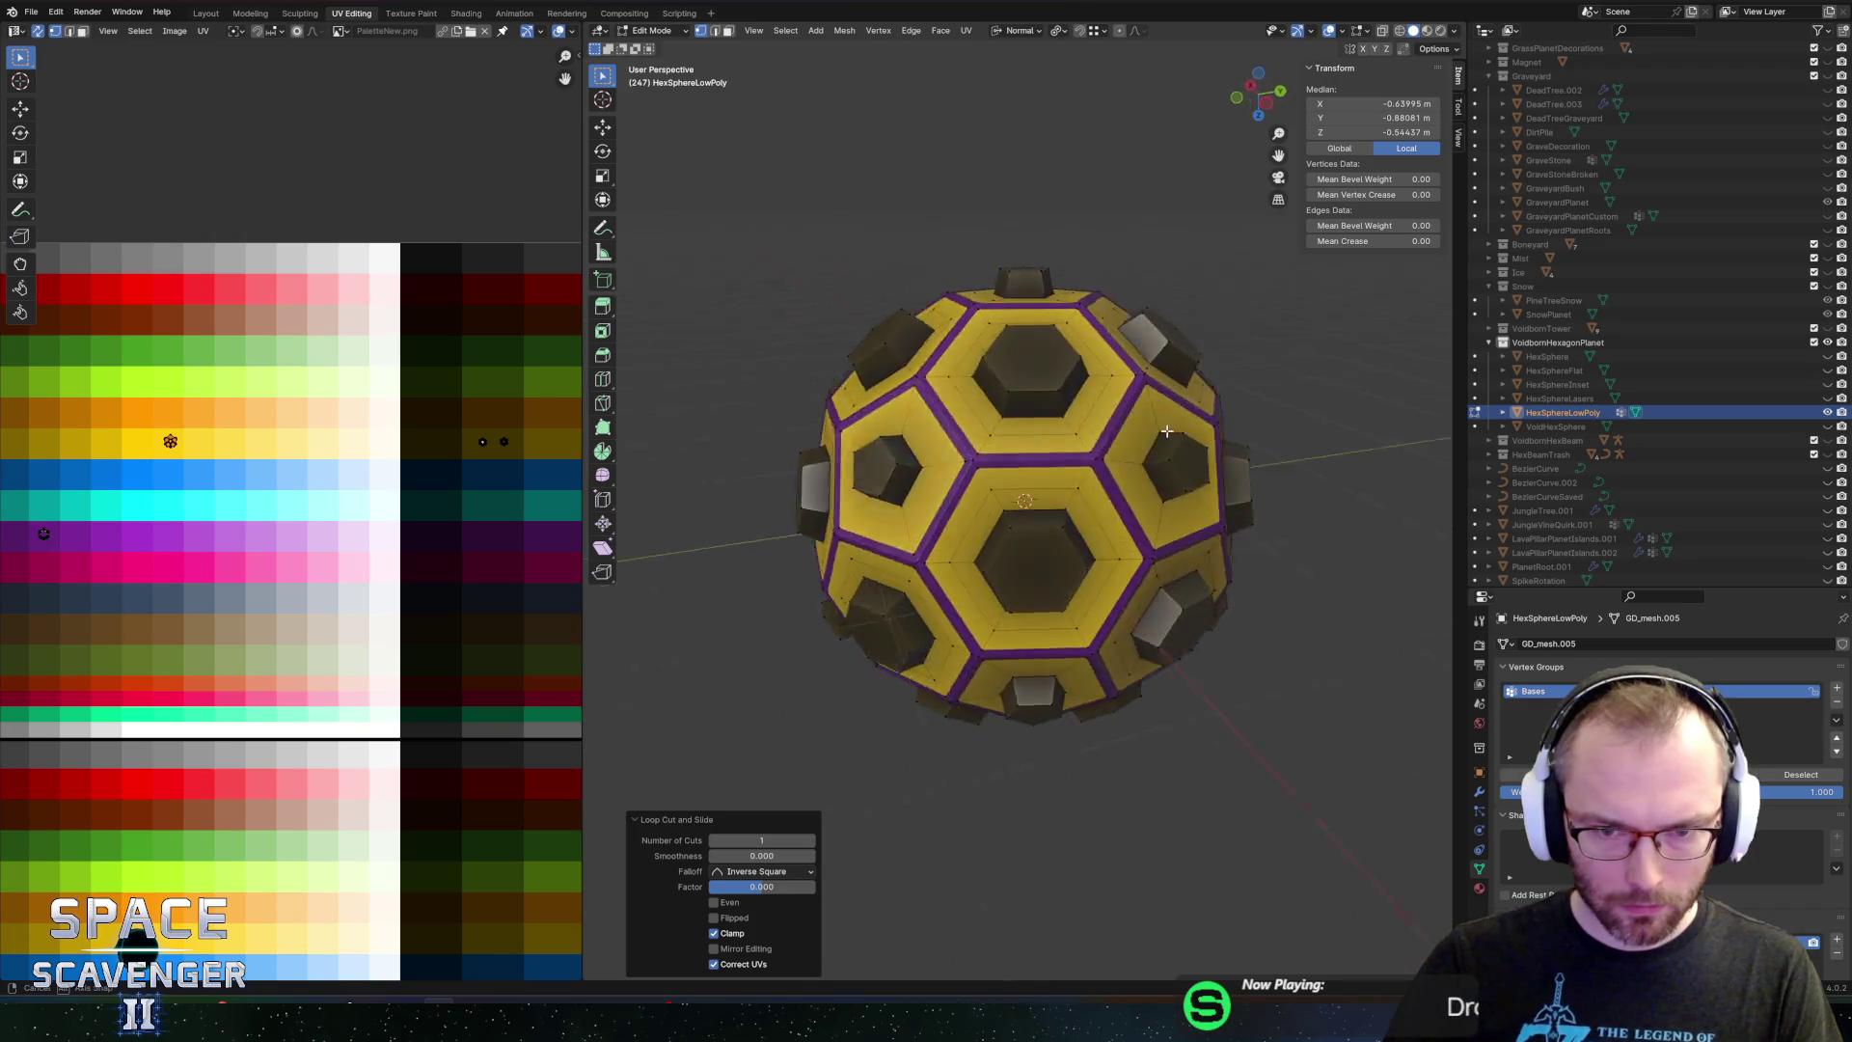
pyautogui.moveTo(1023, 438)
pyautogui.mouseDown()
pyautogui.moveTo(1037, 492)
pyautogui.moveTo(1185, 425)
pyautogui.moveTo(1153, 475)
pyautogui.moveTo(1290, 483)
pyautogui.moveTo(1110, 502)
pyautogui.mouseUp()
pyautogui.hotkey('ctrl', 'r')
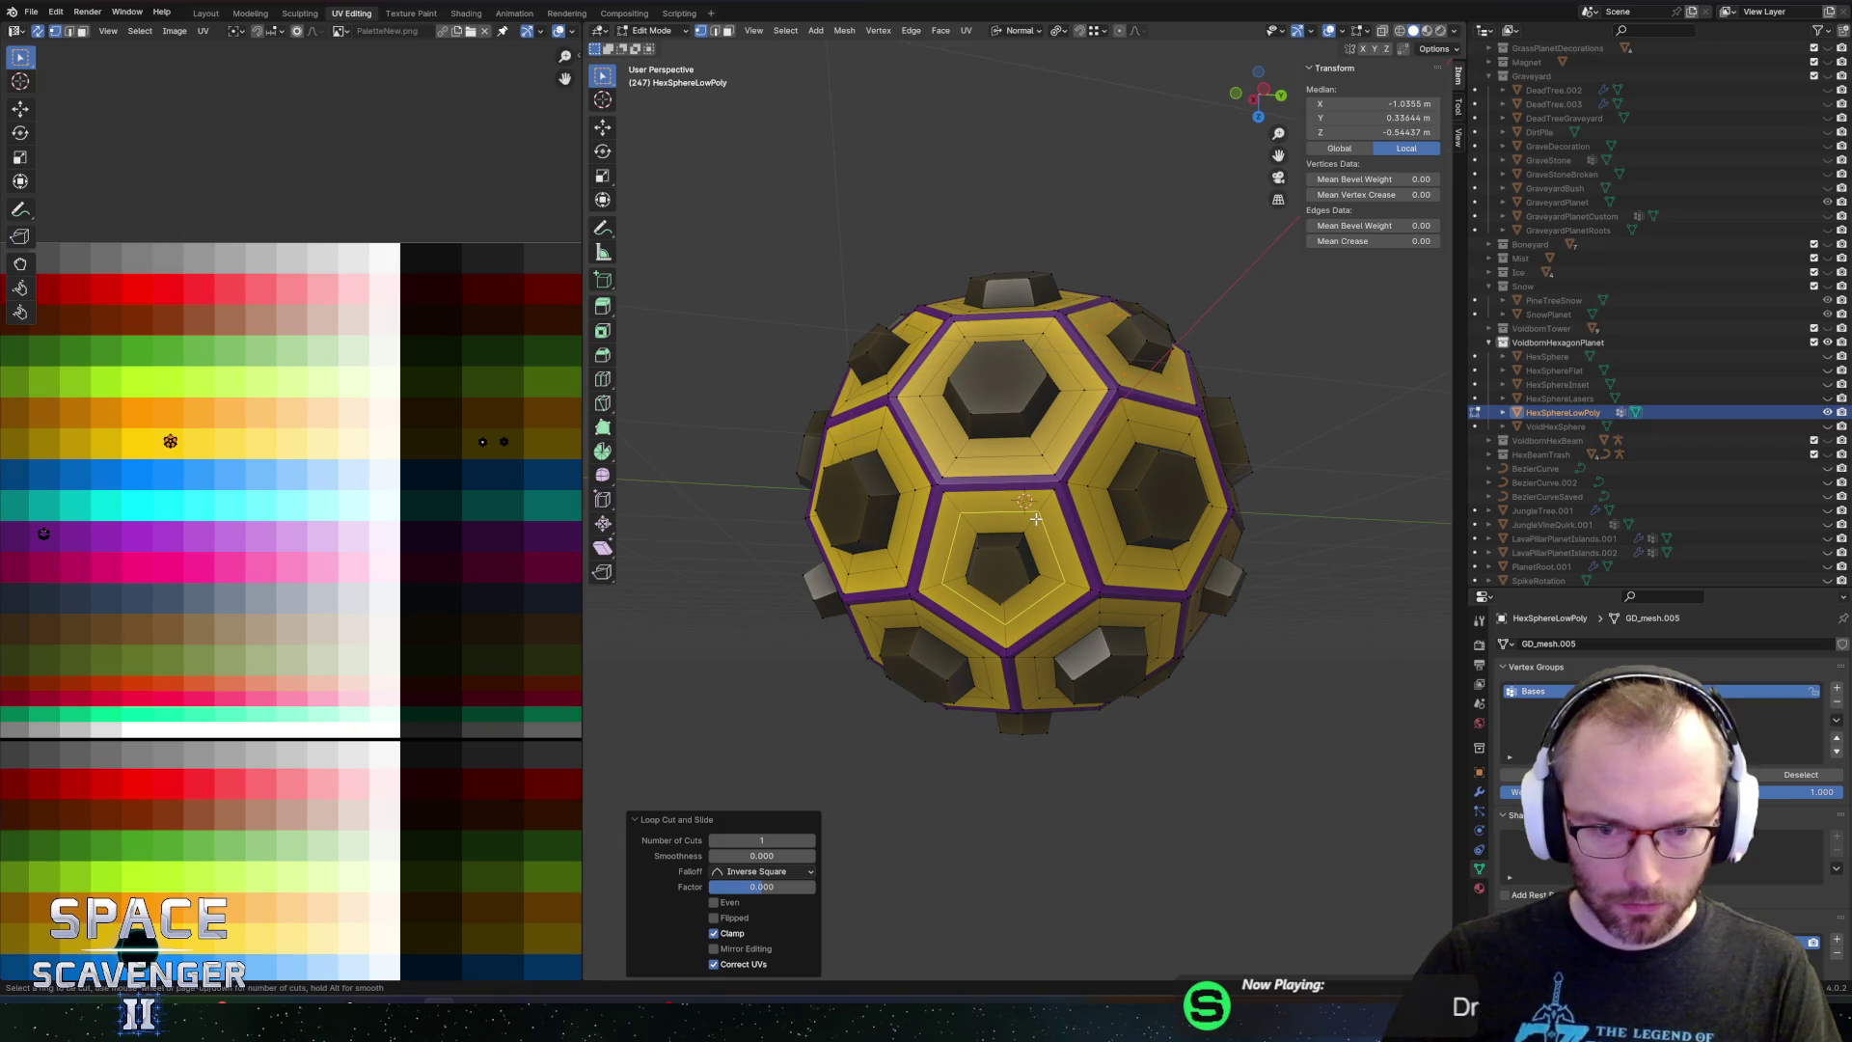
pyautogui.moveTo(1036, 519)
pyautogui.mouseDown()
pyautogui.moveTo(1069, 484)
pyautogui.moveTo(1048, 393)
pyautogui.mouseUp()
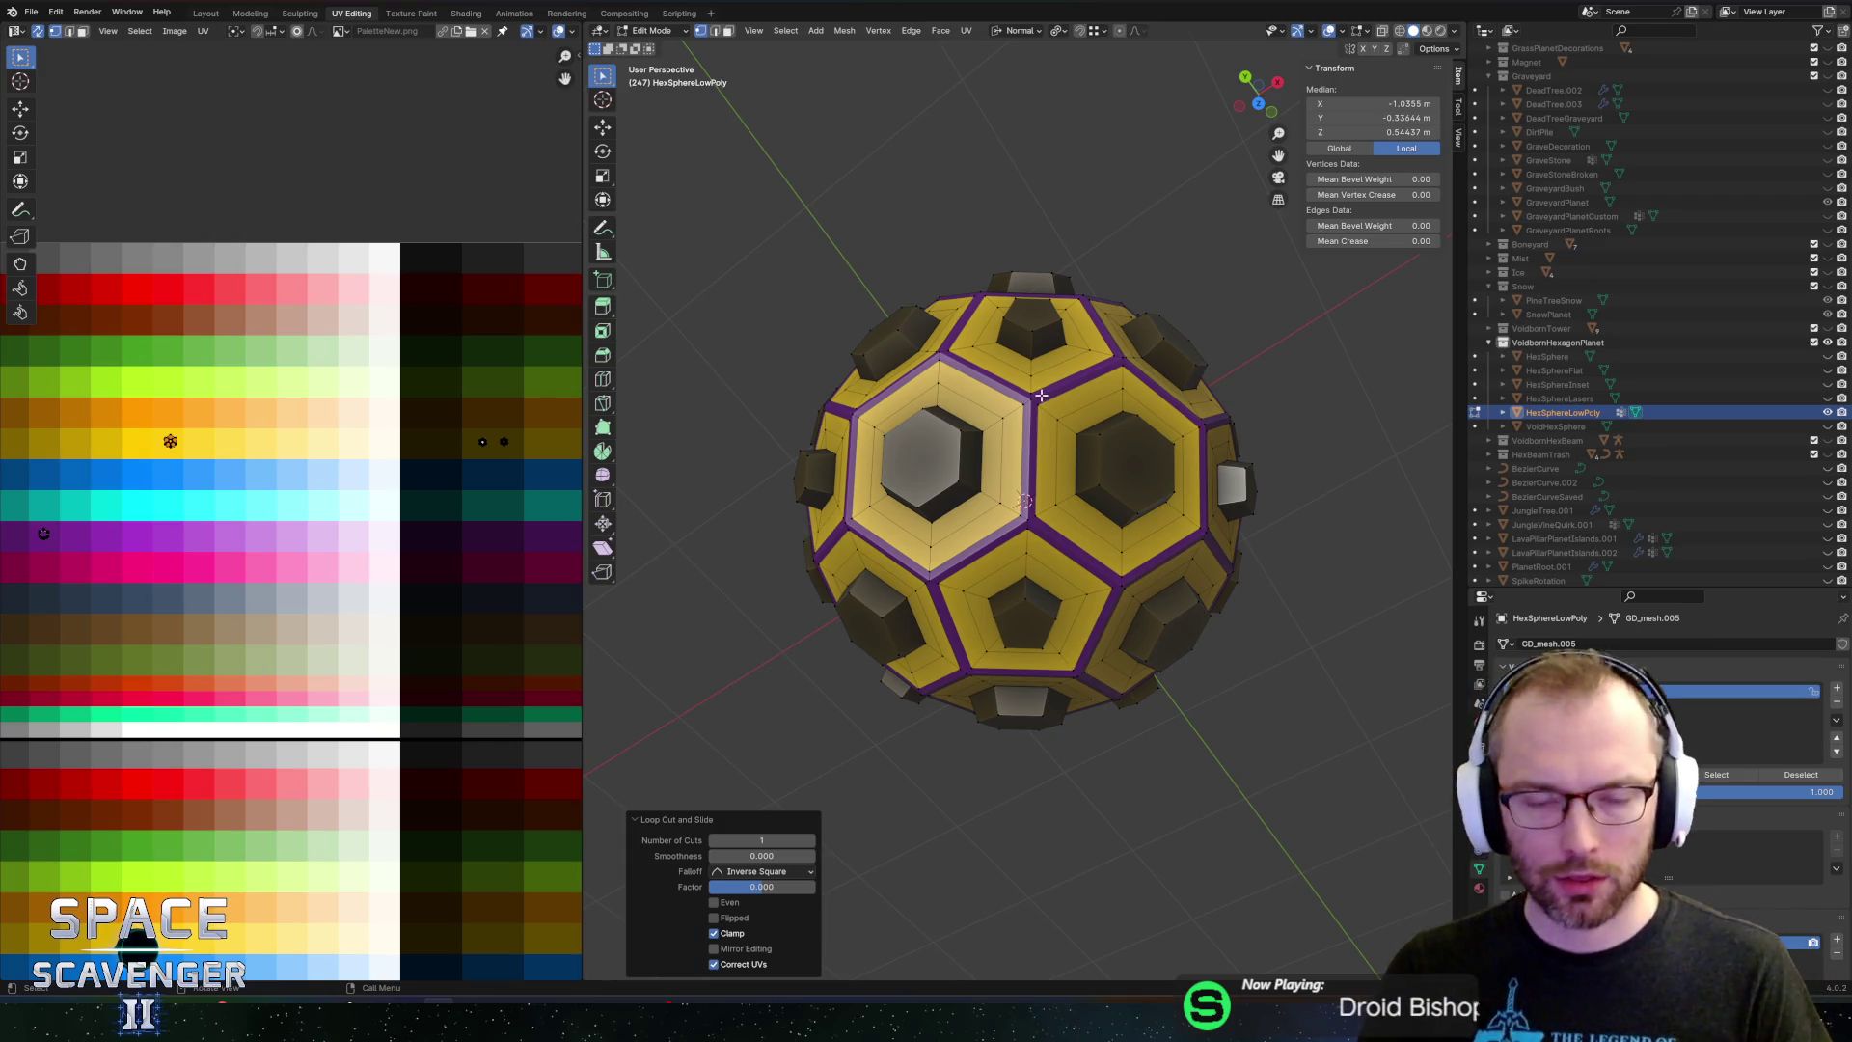
# Clear the selection and select the inner face strips on the top and right faces
pyautogui.hotkey('alt', 'a')
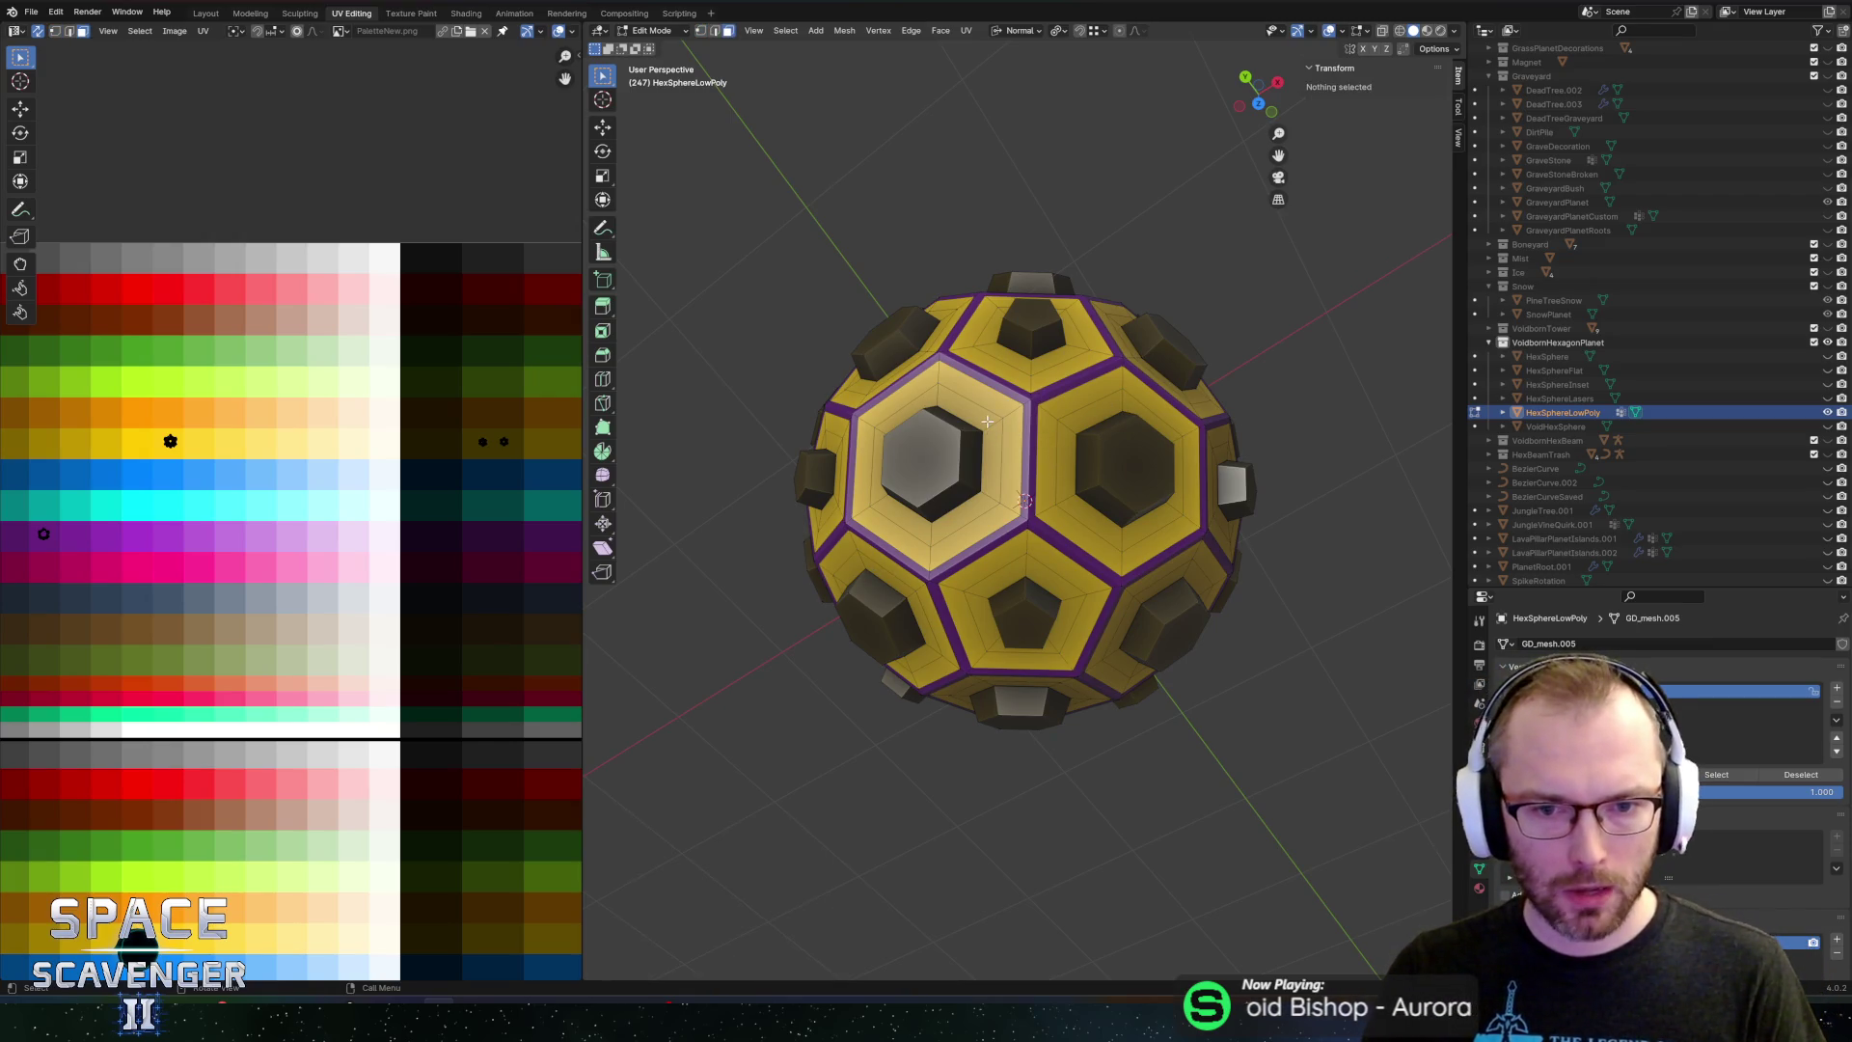
pyautogui.keyDown('alt'); pyautogui.click(990, 425); pyautogui.keyUp('alt')
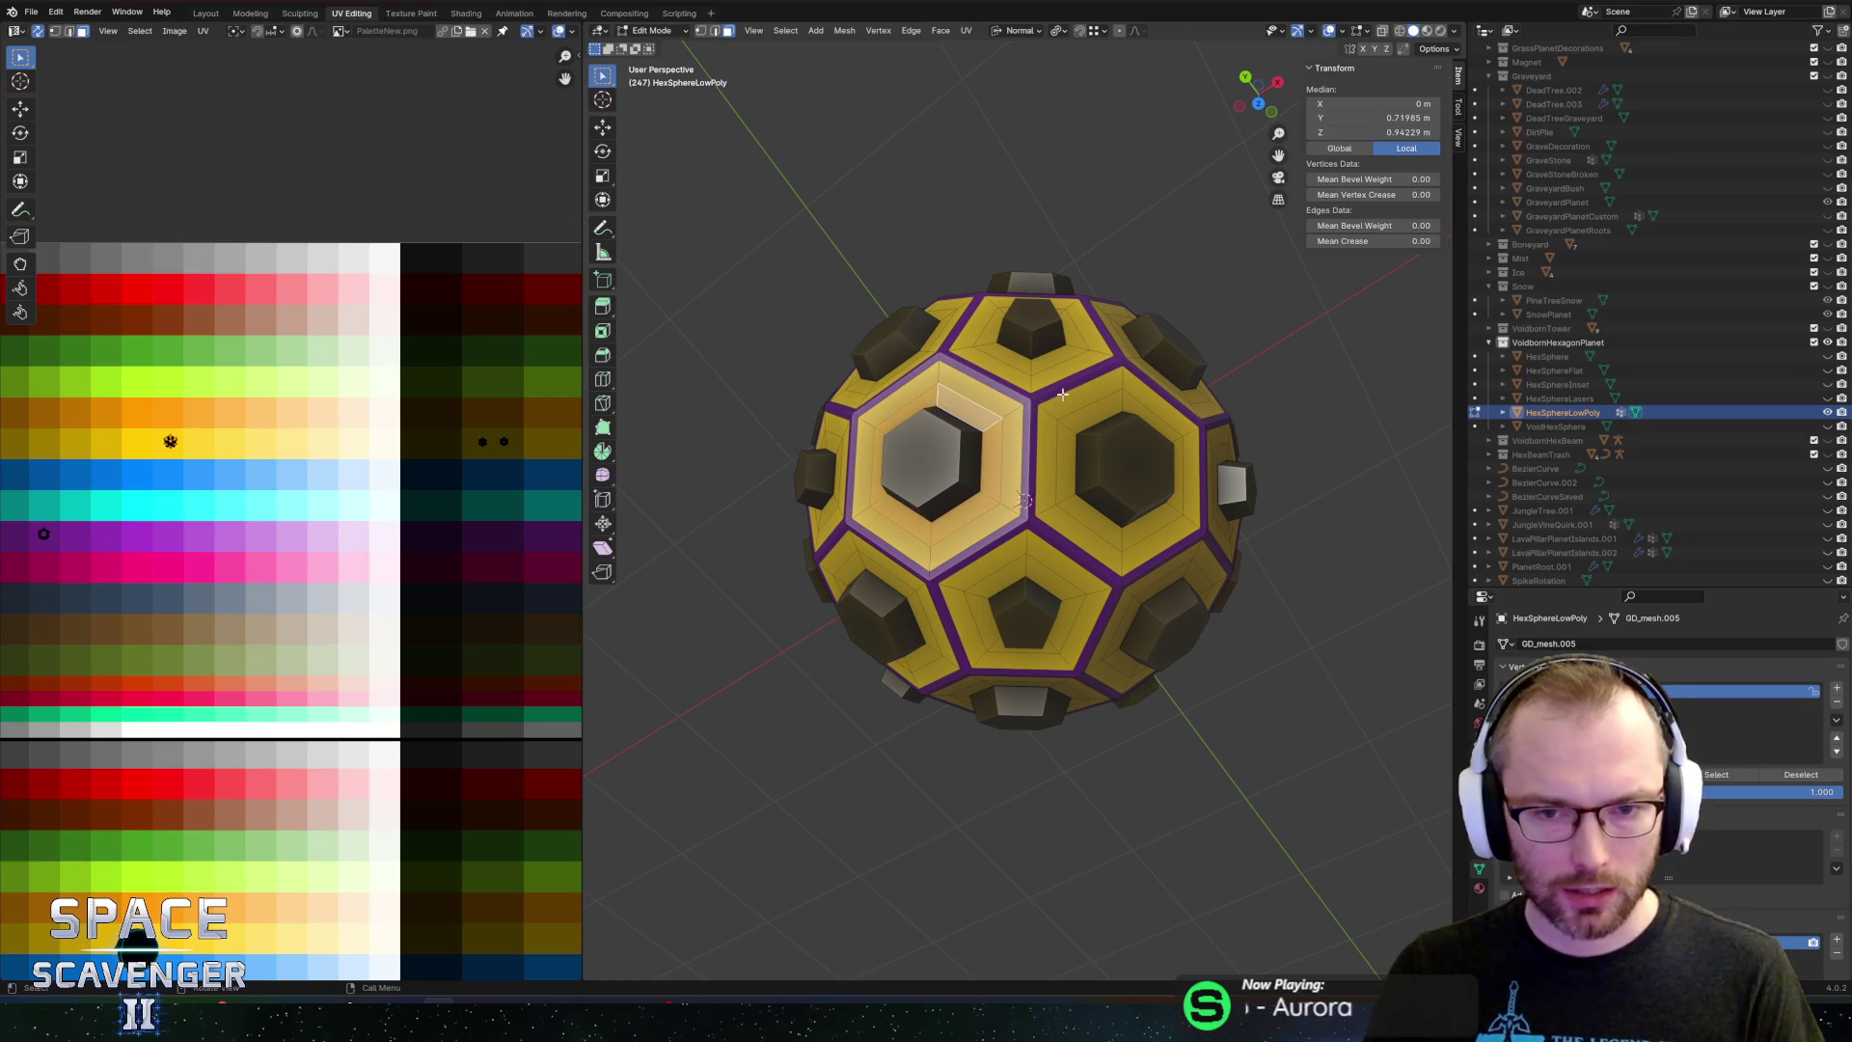
pyautogui.keyDown('alt'); pyautogui.keyDown('shift'); pyautogui.click(1076, 347); pyautogui.keyUp('shift'); pyautogui.keyUp('alt')
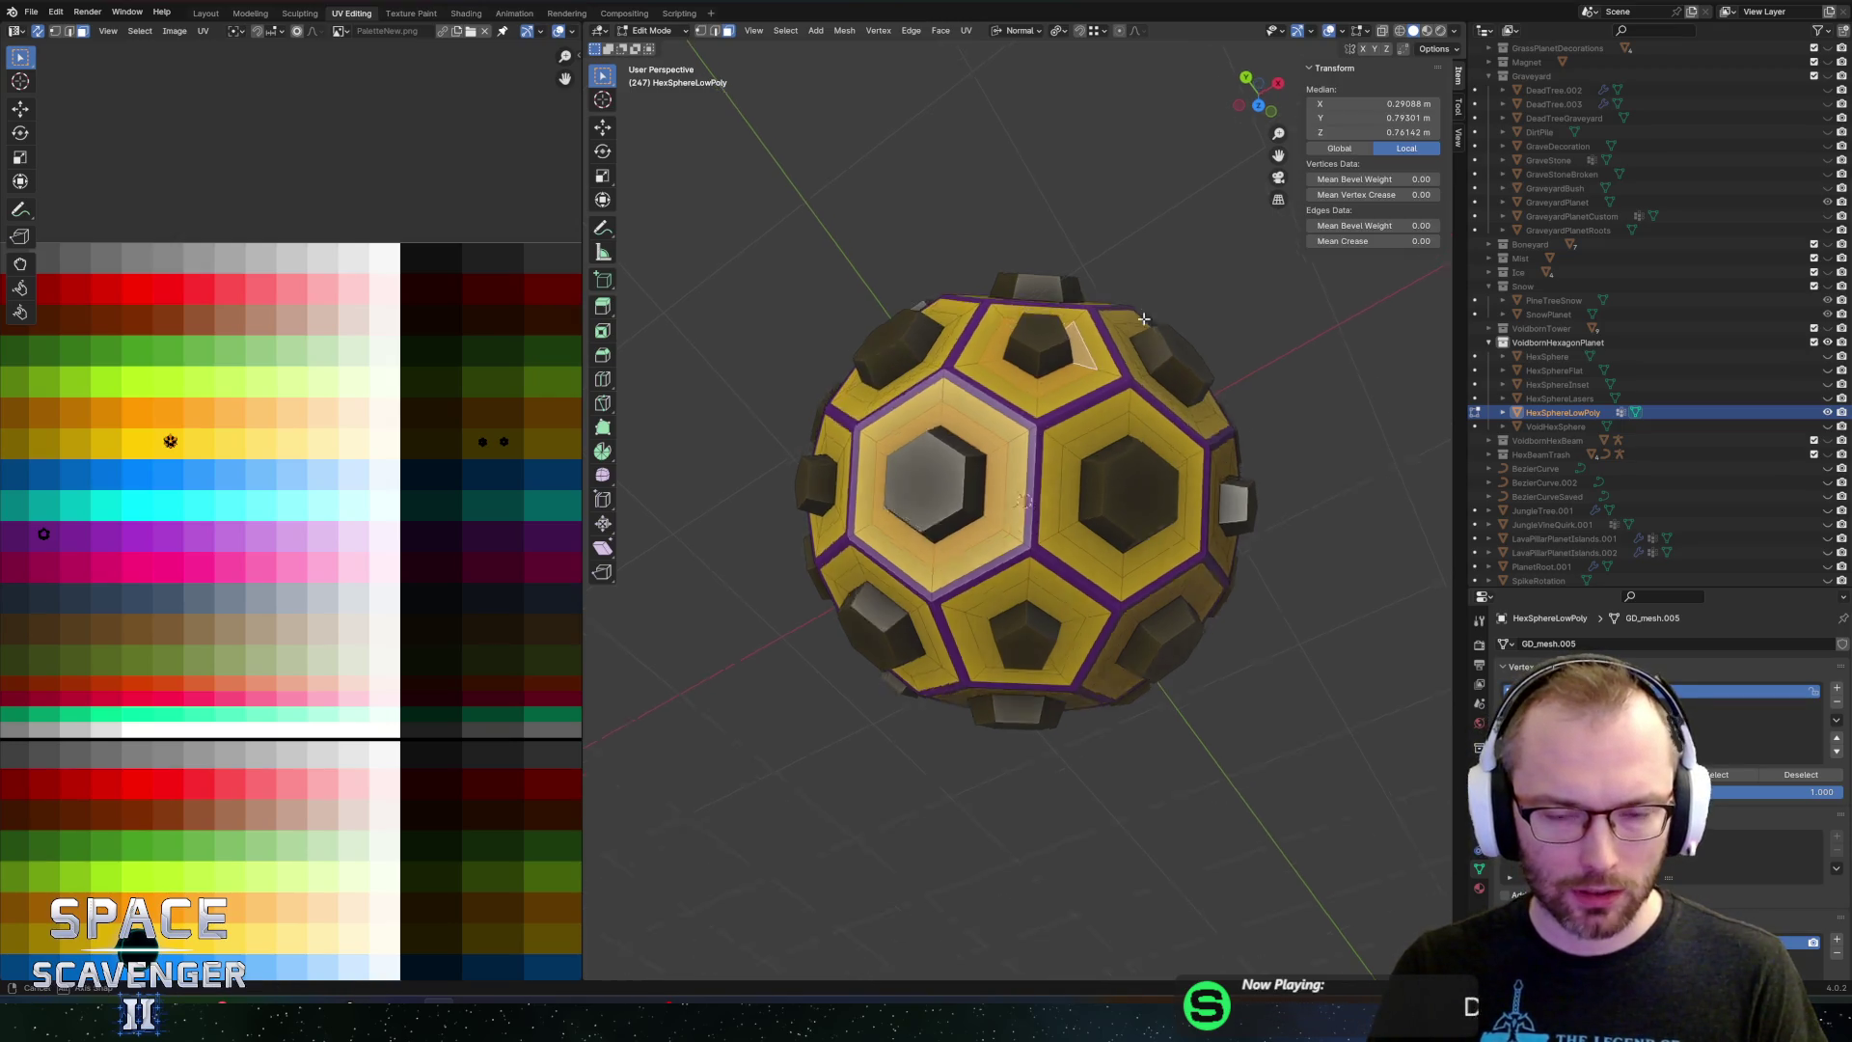
pyautogui.keyDown('alt'); pyautogui.click(965, 340); pyautogui.keyUp('alt')
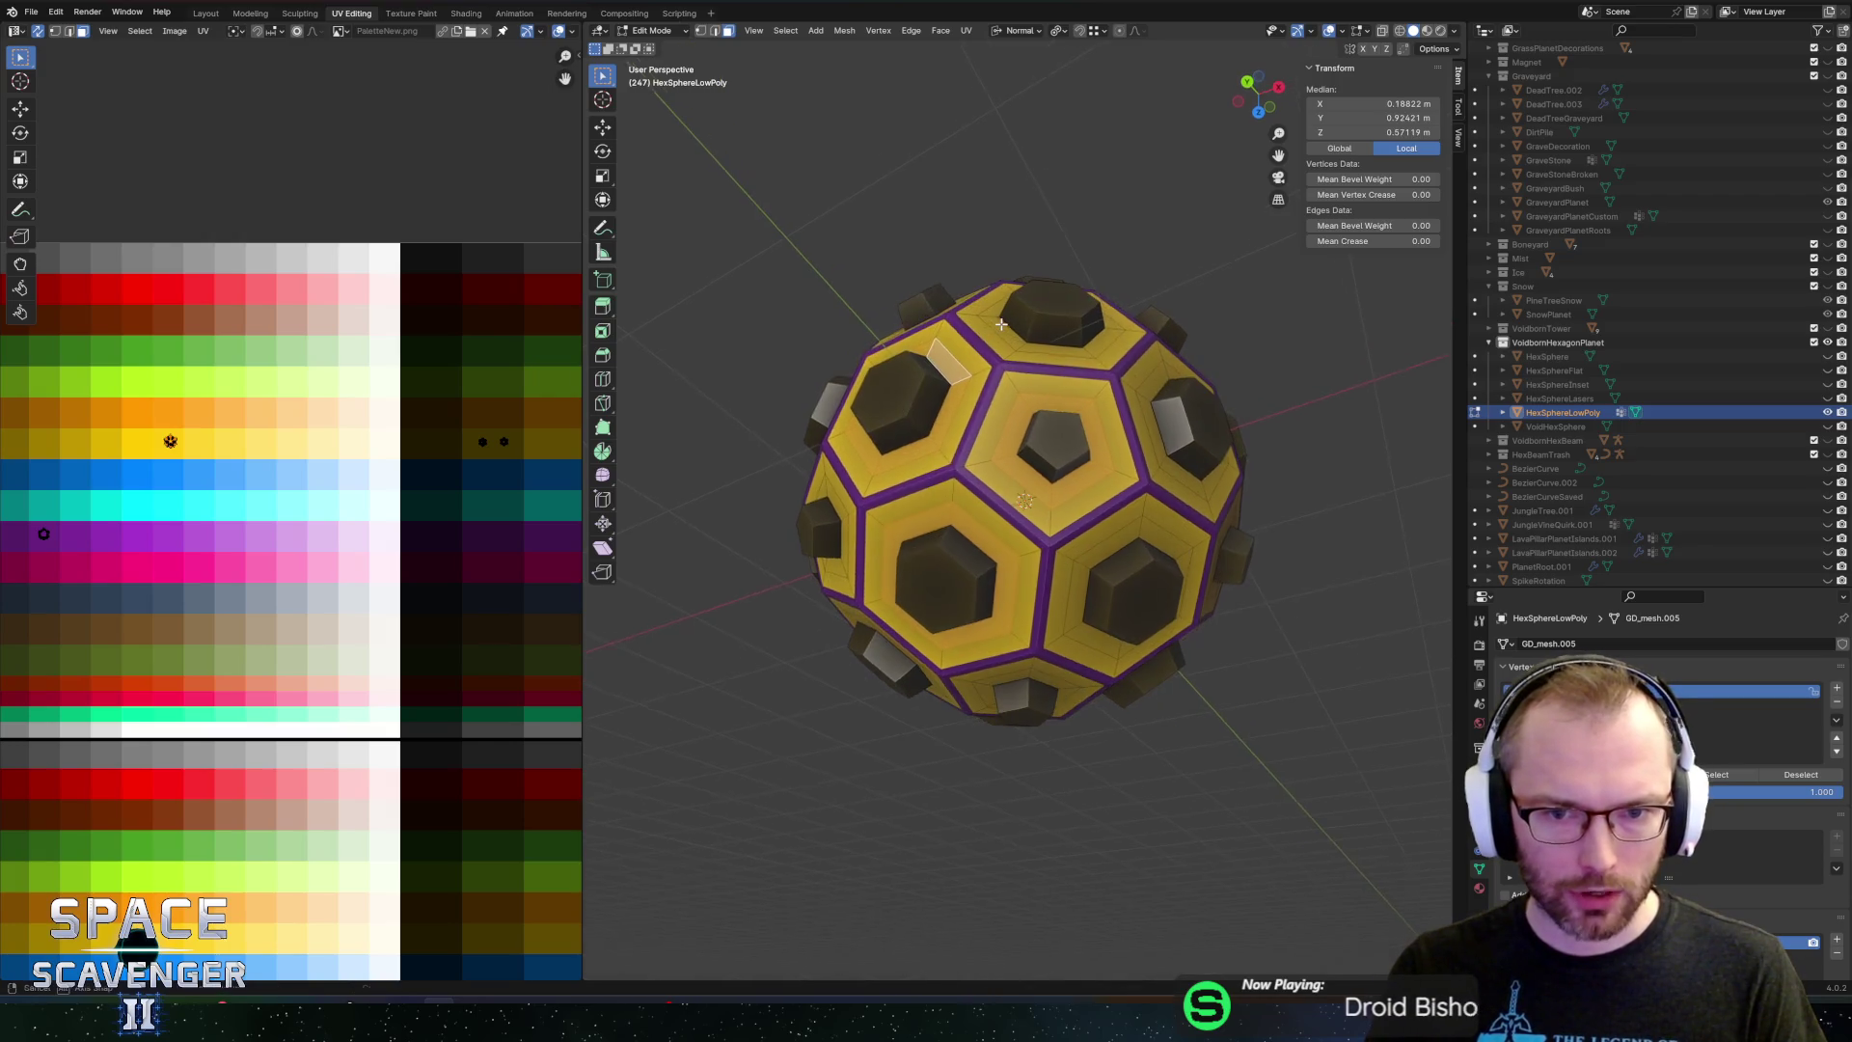
pyautogui.keyDown('alt'); pyautogui.click(989, 315); pyautogui.keyUp('alt')
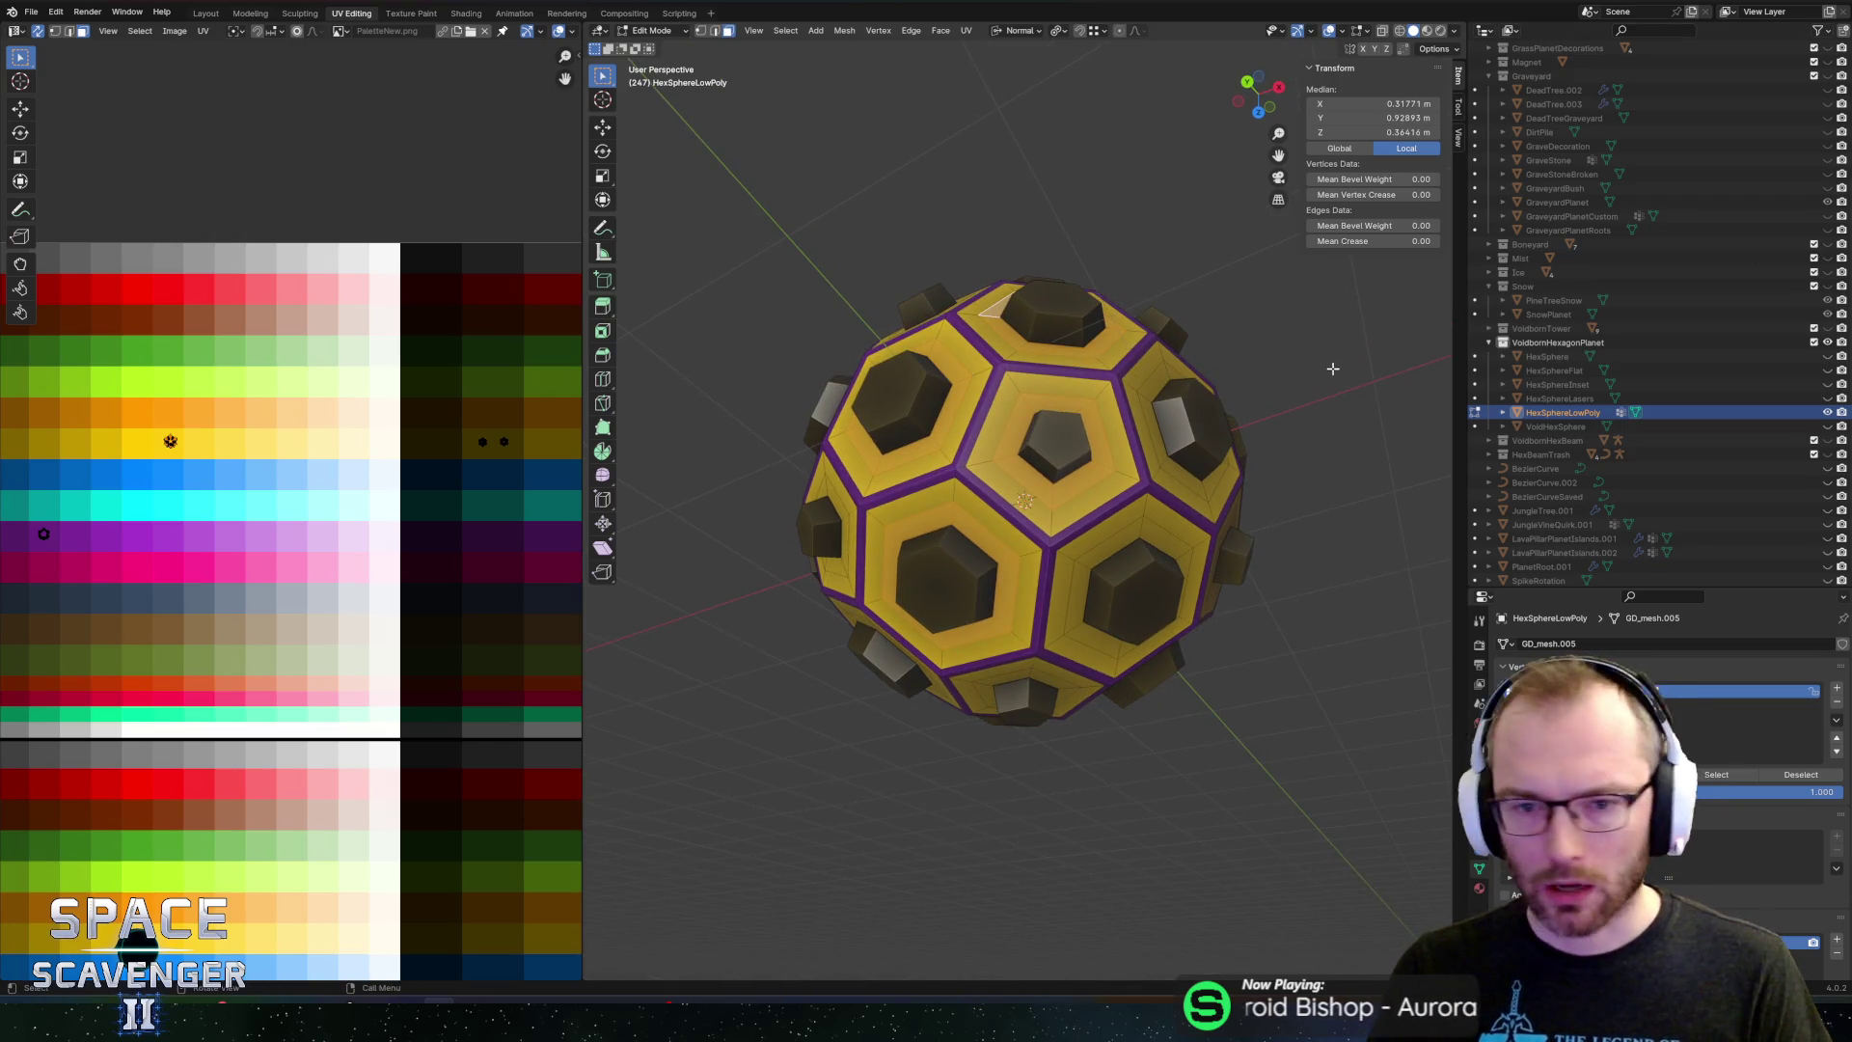
pyautogui.moveTo(1332, 368); pyautogui.dragTo(1116, 416)
pyautogui.keyDown('alt'); pyautogui.click(1115, 394); pyautogui.keyUp('alt')
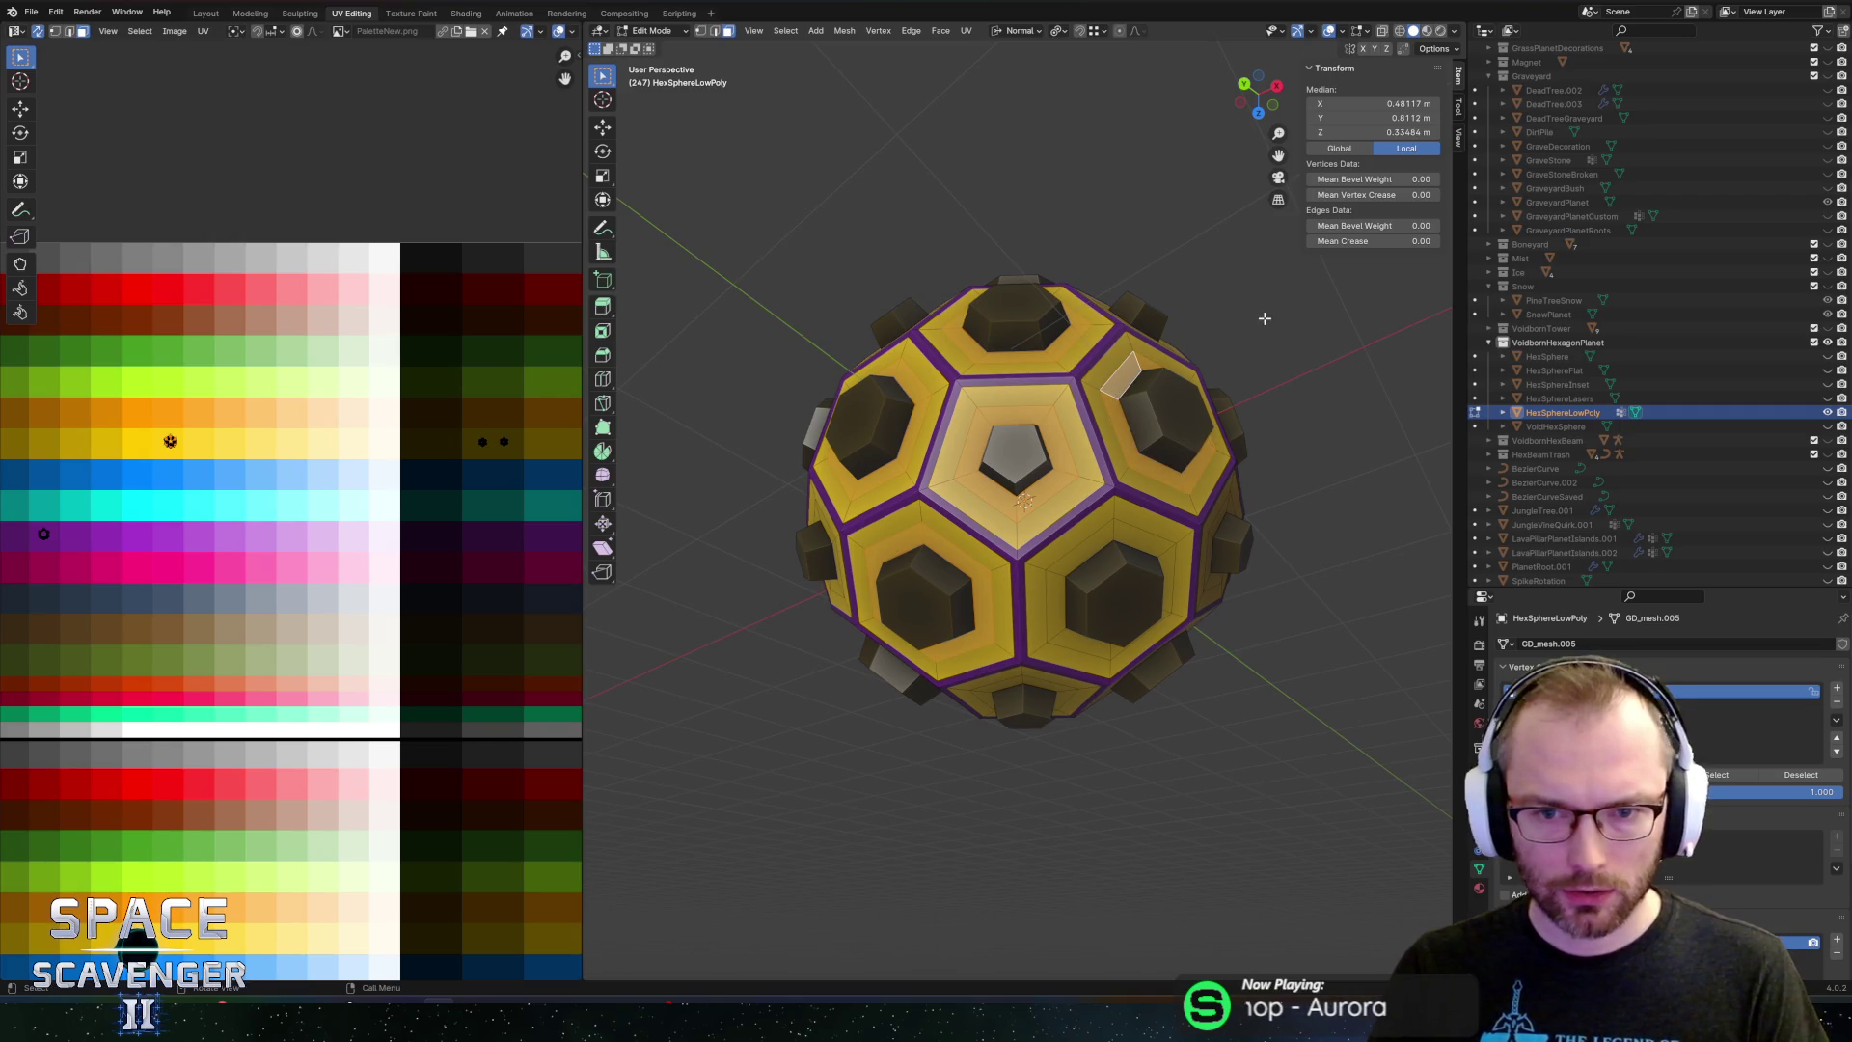
pyautogui.keyDown('alt'); pyautogui.click(1109, 535); pyautogui.keyUp('alt')
pyautogui.moveTo(1109, 535)
pyautogui.mouseDown()
pyautogui.moveTo(1117, 465)
pyautogui.moveTo(1056, 417)
pyautogui.moveTo(1150, 403)
pyautogui.mouseUp()
pyautogui.keyDown('alt'); pyautogui.click(1111, 413); pyautogui.keyUp('alt')
pyautogui.keyDown('alt'); pyautogui.click(1041, 418); pyautogui.keyUp('alt')
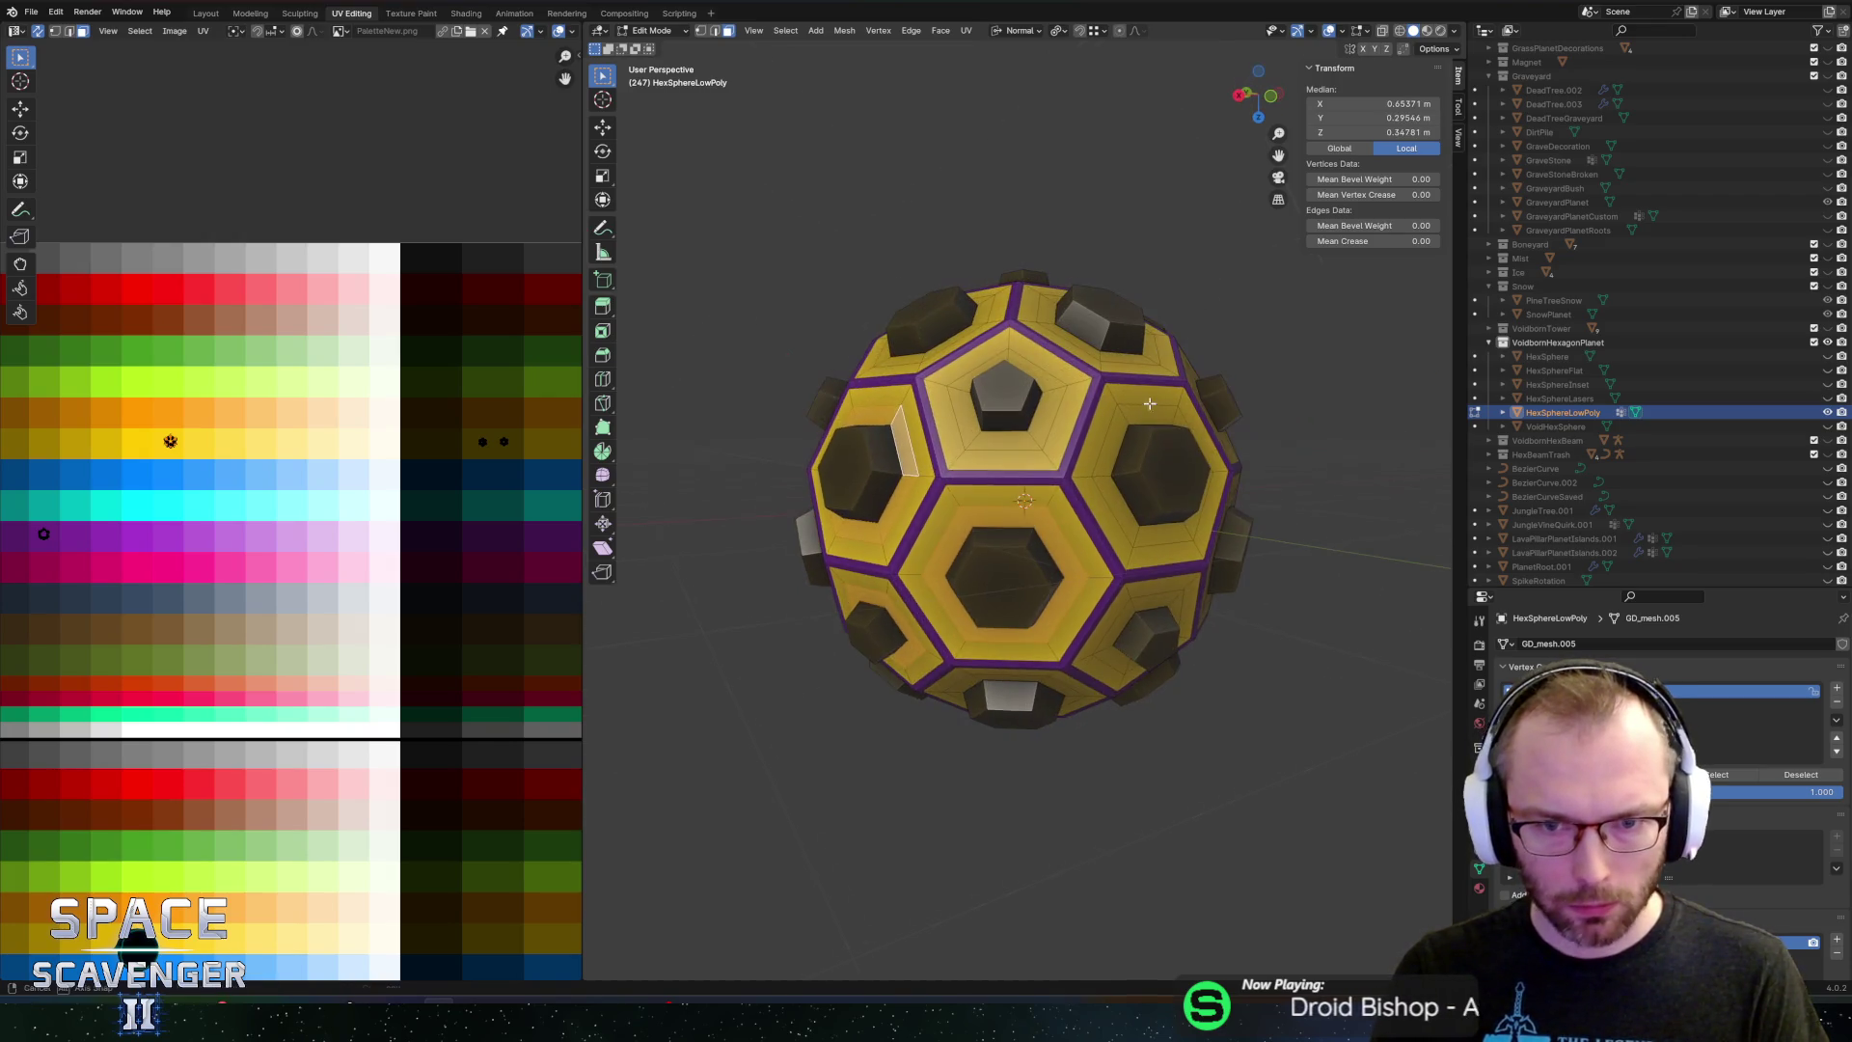
pyautogui.keyDown('alt'); pyautogui.click(1052, 391); pyautogui.keyUp('alt')
pyautogui.keyDown('alt'); pyautogui.click(1120, 416); pyautogui.keyUp('alt')
# Add the inner face rings of the remaining hexagons and pentagons to the selection
pyautogui.moveTo(1177, 471); pyautogui.dragTo(1046, 508)
pyautogui.keyDown('alt'); pyautogui.click(1046, 538); pyautogui.keyUp('alt')
pyautogui.keyDown('alt'); pyautogui.click(1116, 508); pyautogui.keyUp('alt')
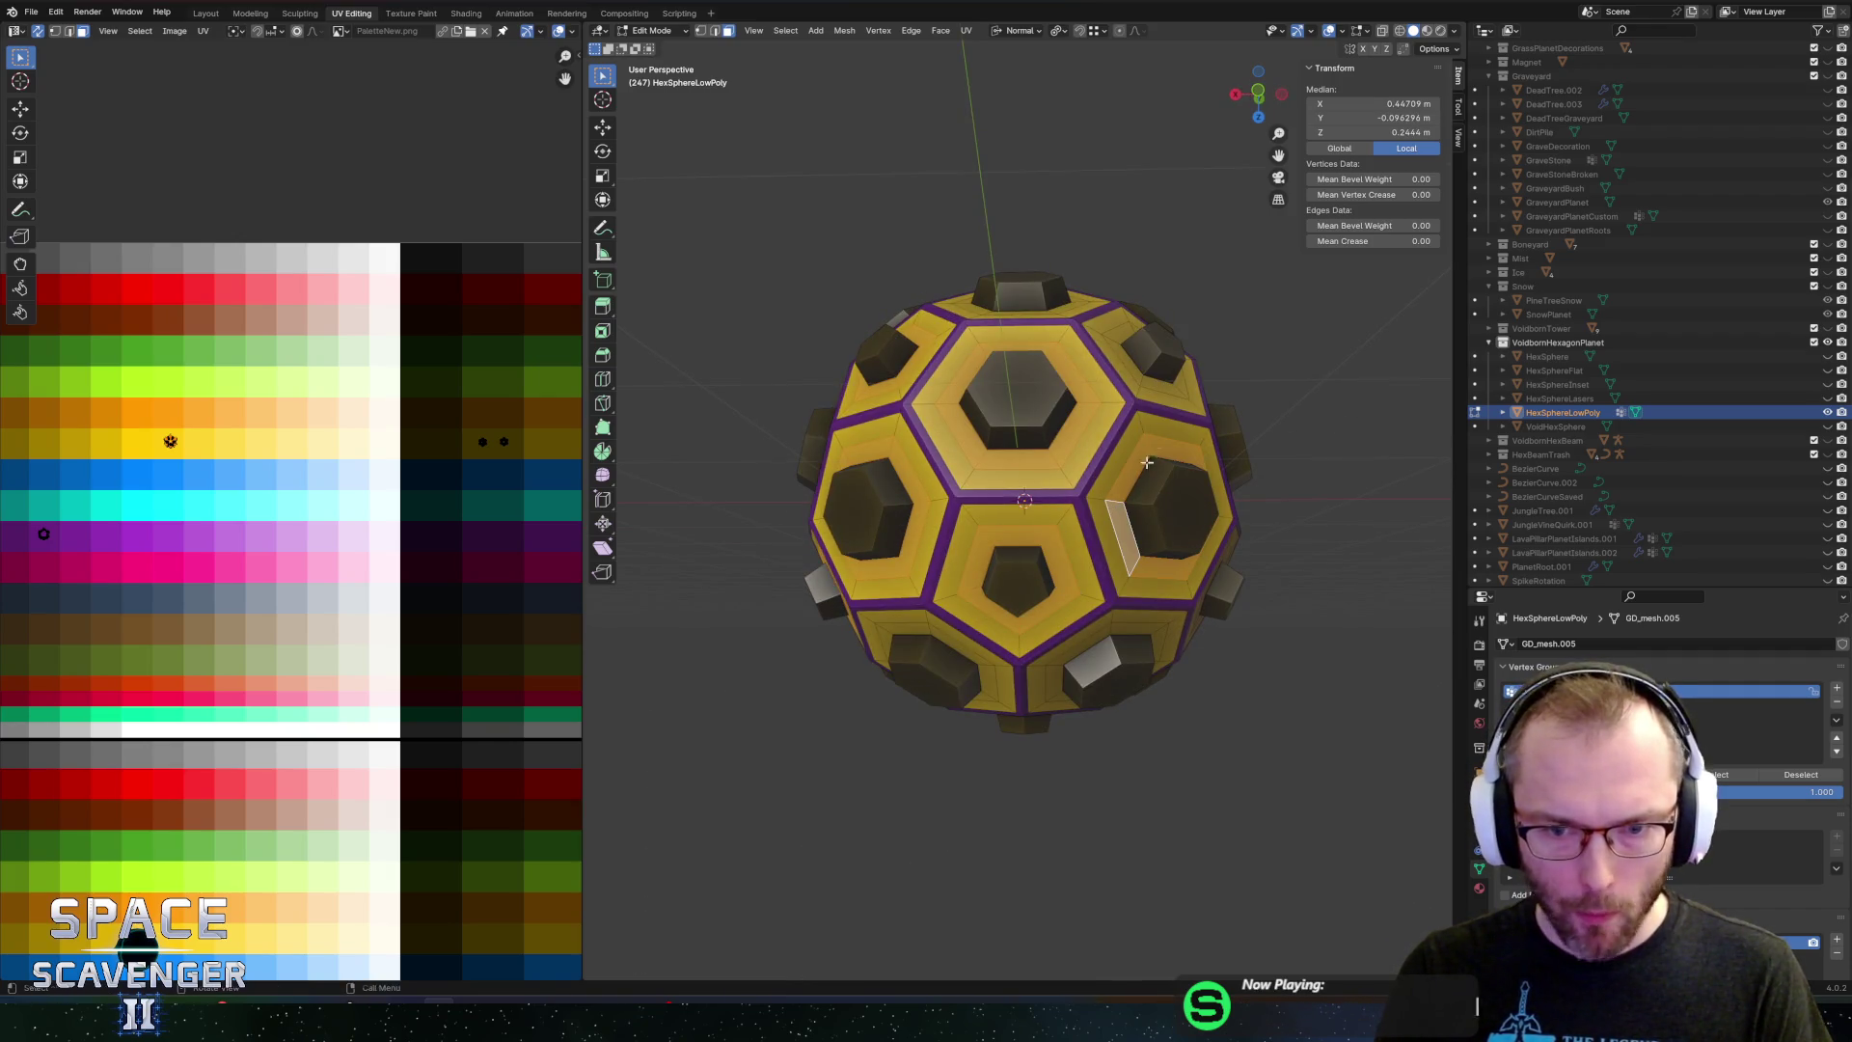
pyautogui.keyDown('alt'); pyautogui.click(1108, 345); pyautogui.keyUp('alt')
pyautogui.moveTo(1109, 345); pyautogui.dragTo(1014, 385)
pyautogui.click(1012, 386)
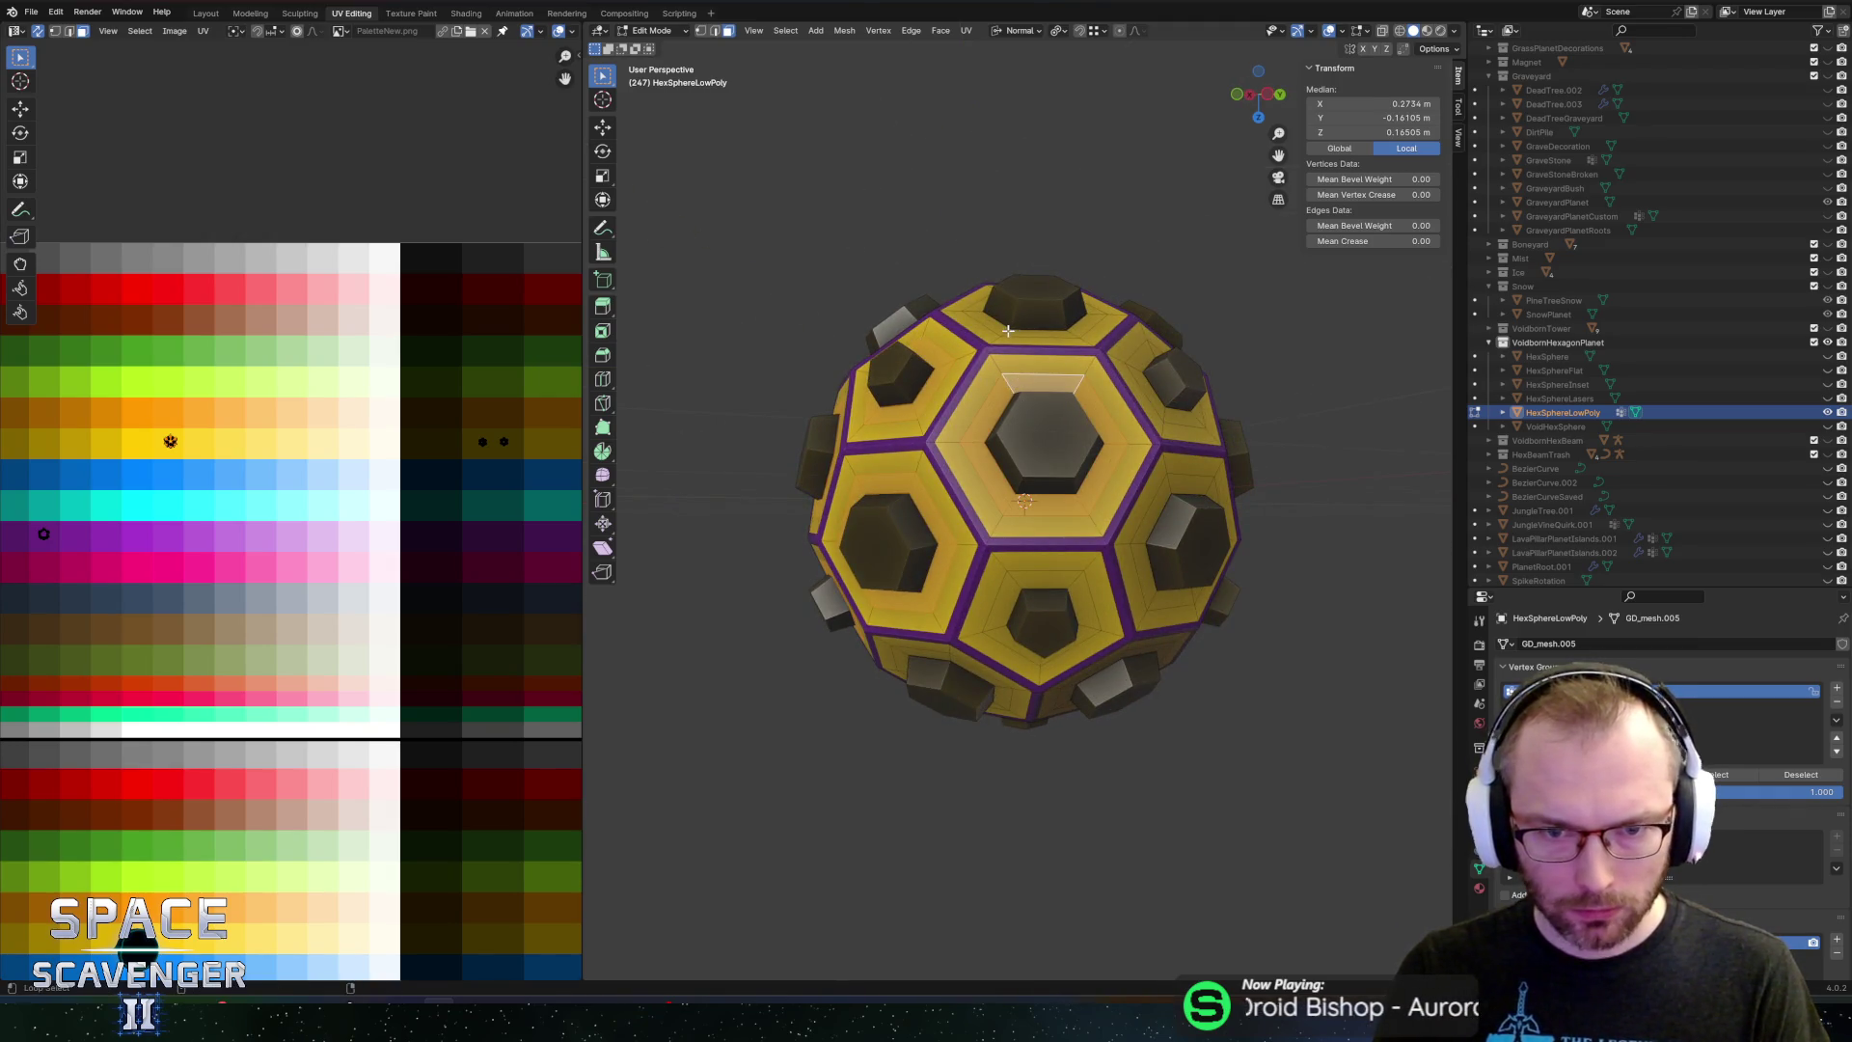
pyautogui.keyDown('alt'); pyautogui.click(1007, 331); pyautogui.keyUp('alt')
pyautogui.moveTo(1017, 583); pyautogui.dragTo(1061, 490)
pyautogui.keyDown('alt'); pyautogui.click(1059, 490); pyautogui.keyUp('alt')
pyautogui.click(1056, 405)
pyautogui.moveTo(1056, 405)
pyautogui.mouseDown()
pyautogui.moveTo(1128, 436)
pyautogui.moveTo(1055, 431)
pyautogui.moveTo(1018, 542)
pyautogui.mouseUp()
pyautogui.keyDown('alt'); pyautogui.click(1041, 403); pyautogui.keyUp('alt')
pyautogui.keyDown('alt'); pyautogui.click(1050, 444); pyautogui.keyUp('alt')
pyautogui.keyDown('alt'); pyautogui.click(1056, 432); pyautogui.keyUp('alt')
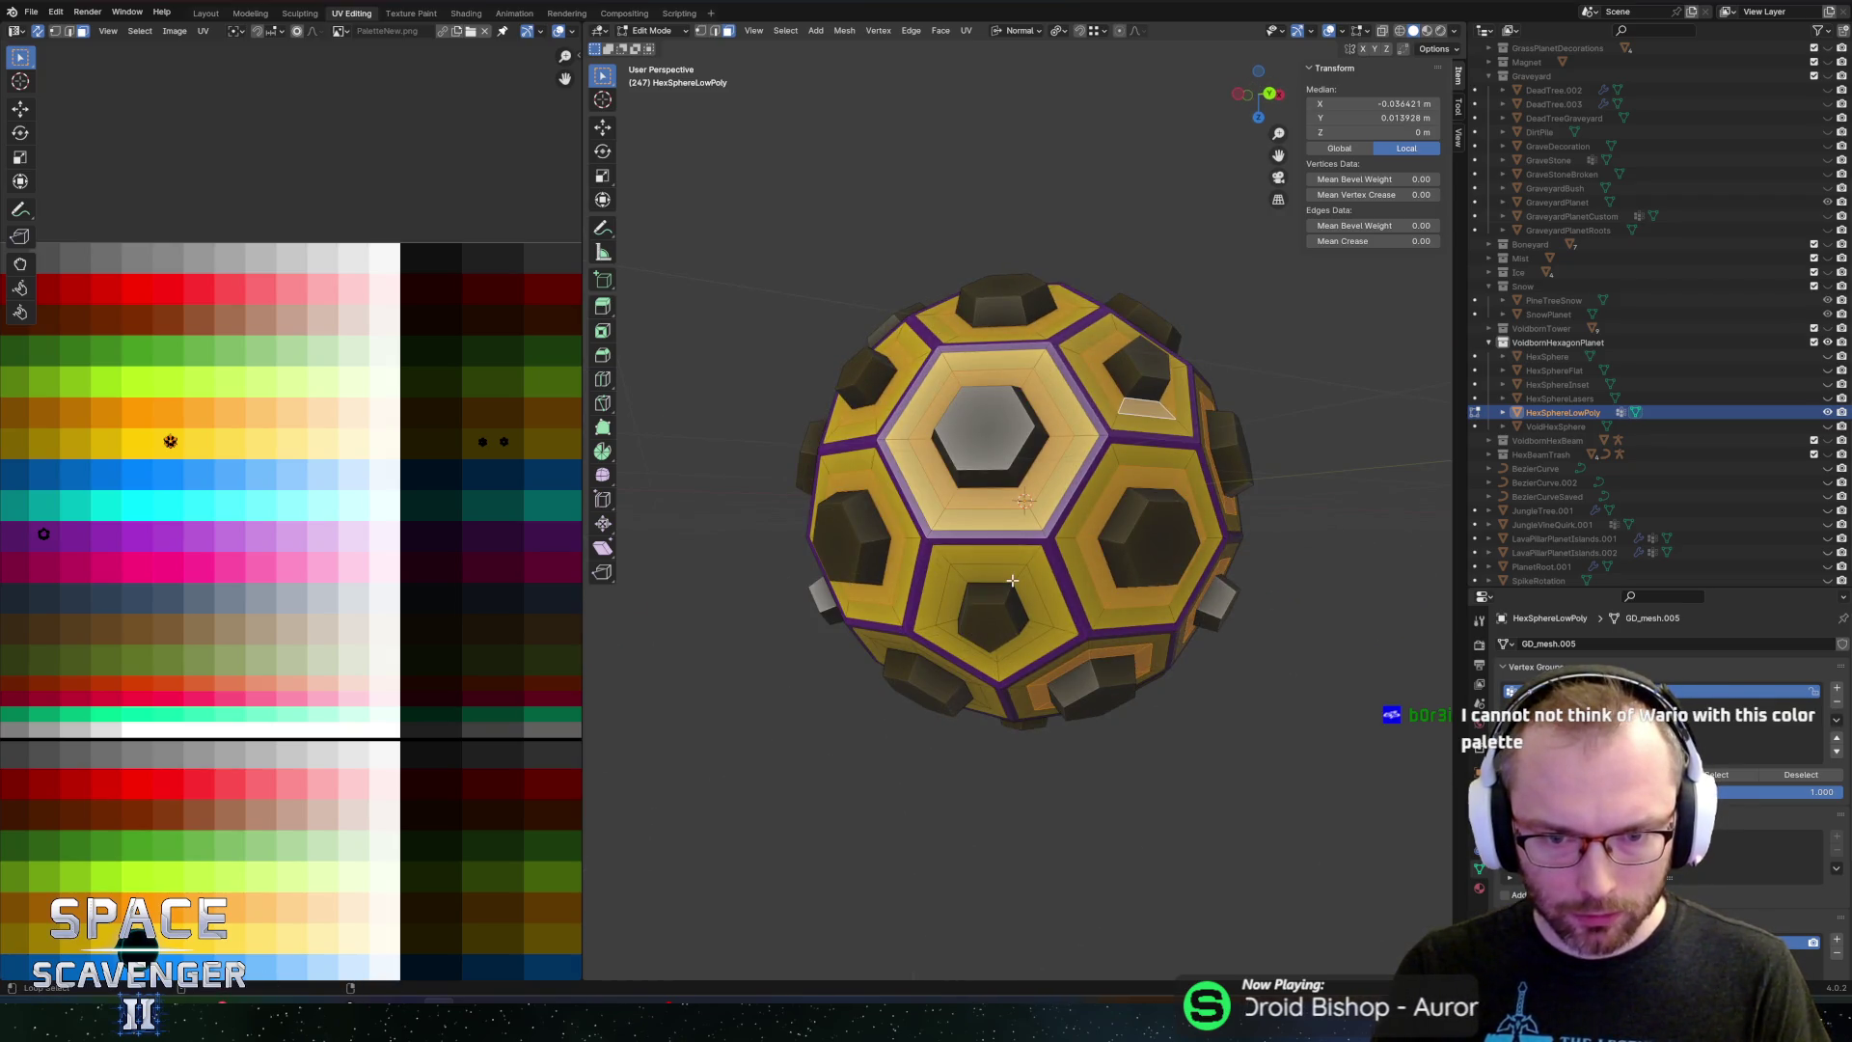
pyautogui.keyDown('alt'); pyautogui.click(1012, 580); pyautogui.keyUp('alt')
pyautogui.moveTo(1210, 464); pyautogui.dragTo(1035, 435)
pyautogui.keyDown('alt'); pyautogui.click(1032, 436); pyautogui.keyUp('alt')
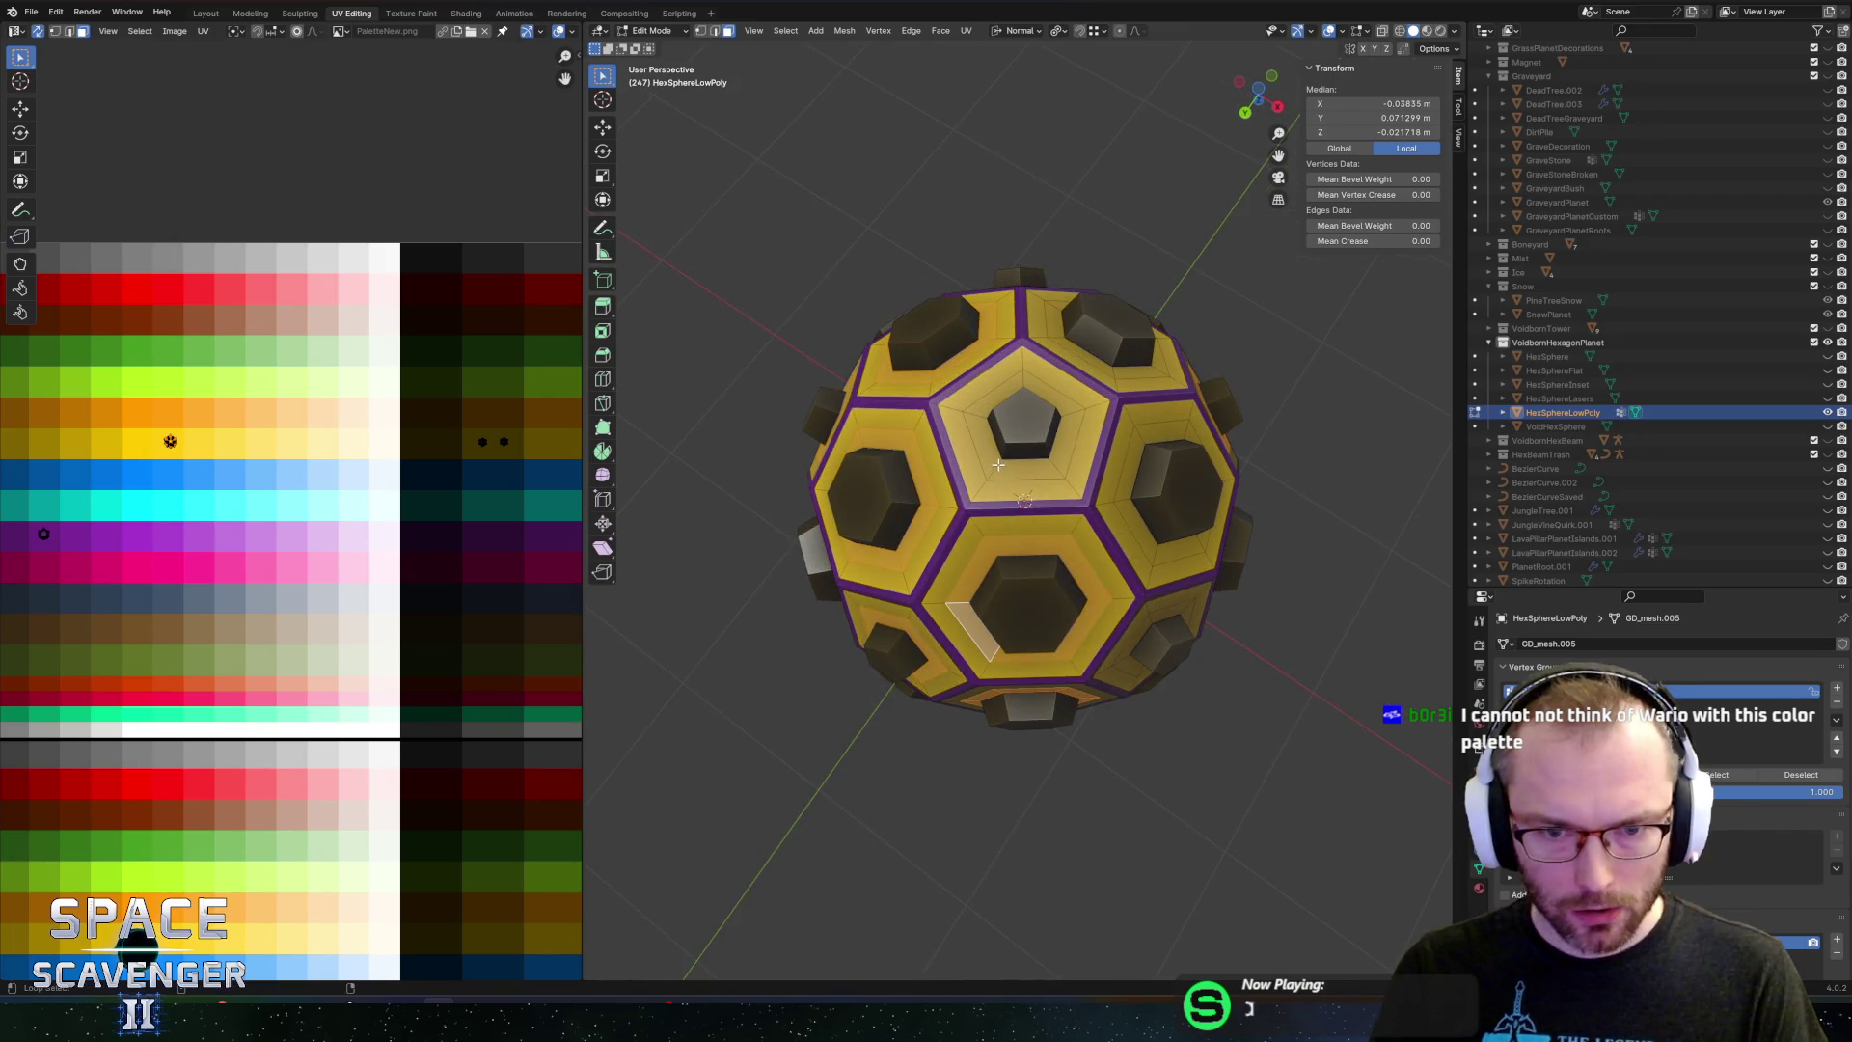
# Select the face loops ringing a pentagon and a hexagon, viewing from the top
pyautogui.moveTo(1139, 436)
pyautogui.mouseDown()
pyautogui.moveTo(1274, 401)
pyautogui.moveTo(1070, 474)
pyautogui.moveTo(835, 466)
pyautogui.moveTo(1116, 412)
pyautogui.mouseUp()
pyautogui.keyDown('alt'); pyautogui.click(1070, 474); pyautogui.keyUp('alt')
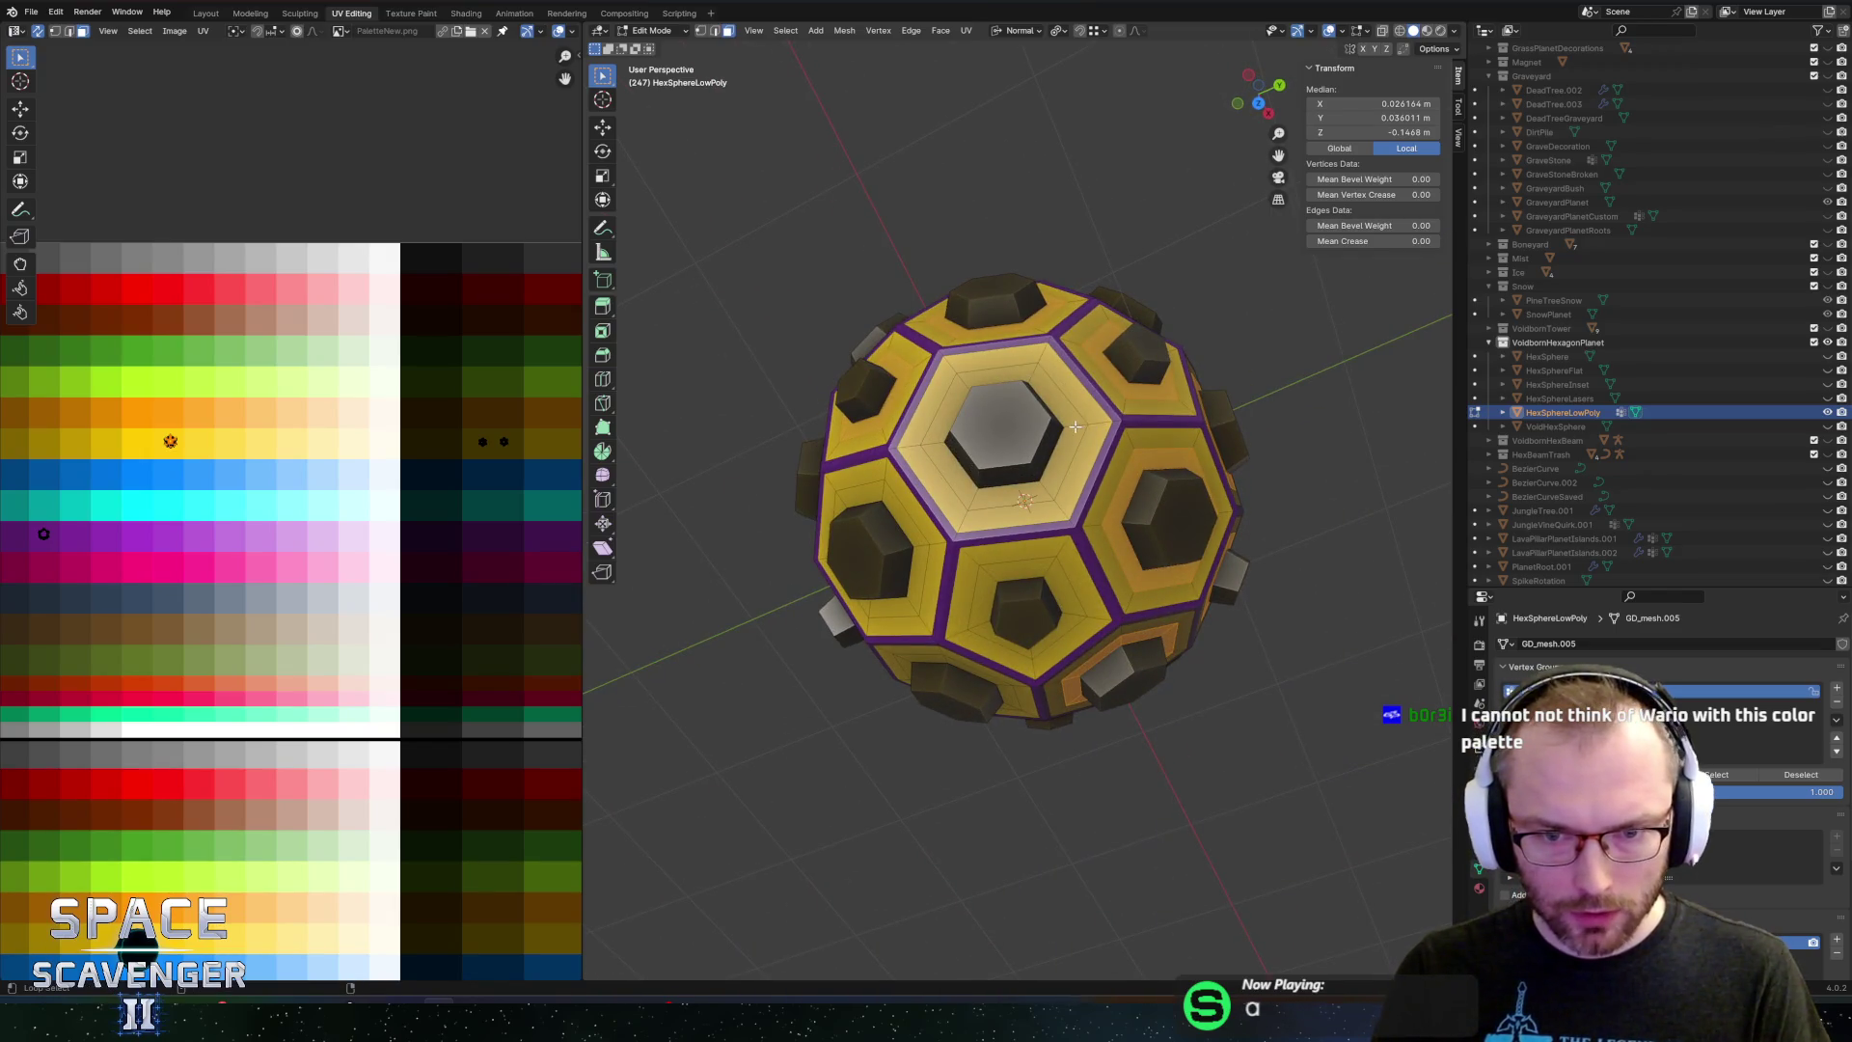
pyautogui.keyDown('alt'); pyautogui.click(927, 528); pyautogui.keyUp('alt')
pyautogui.press('shift+KP_7')
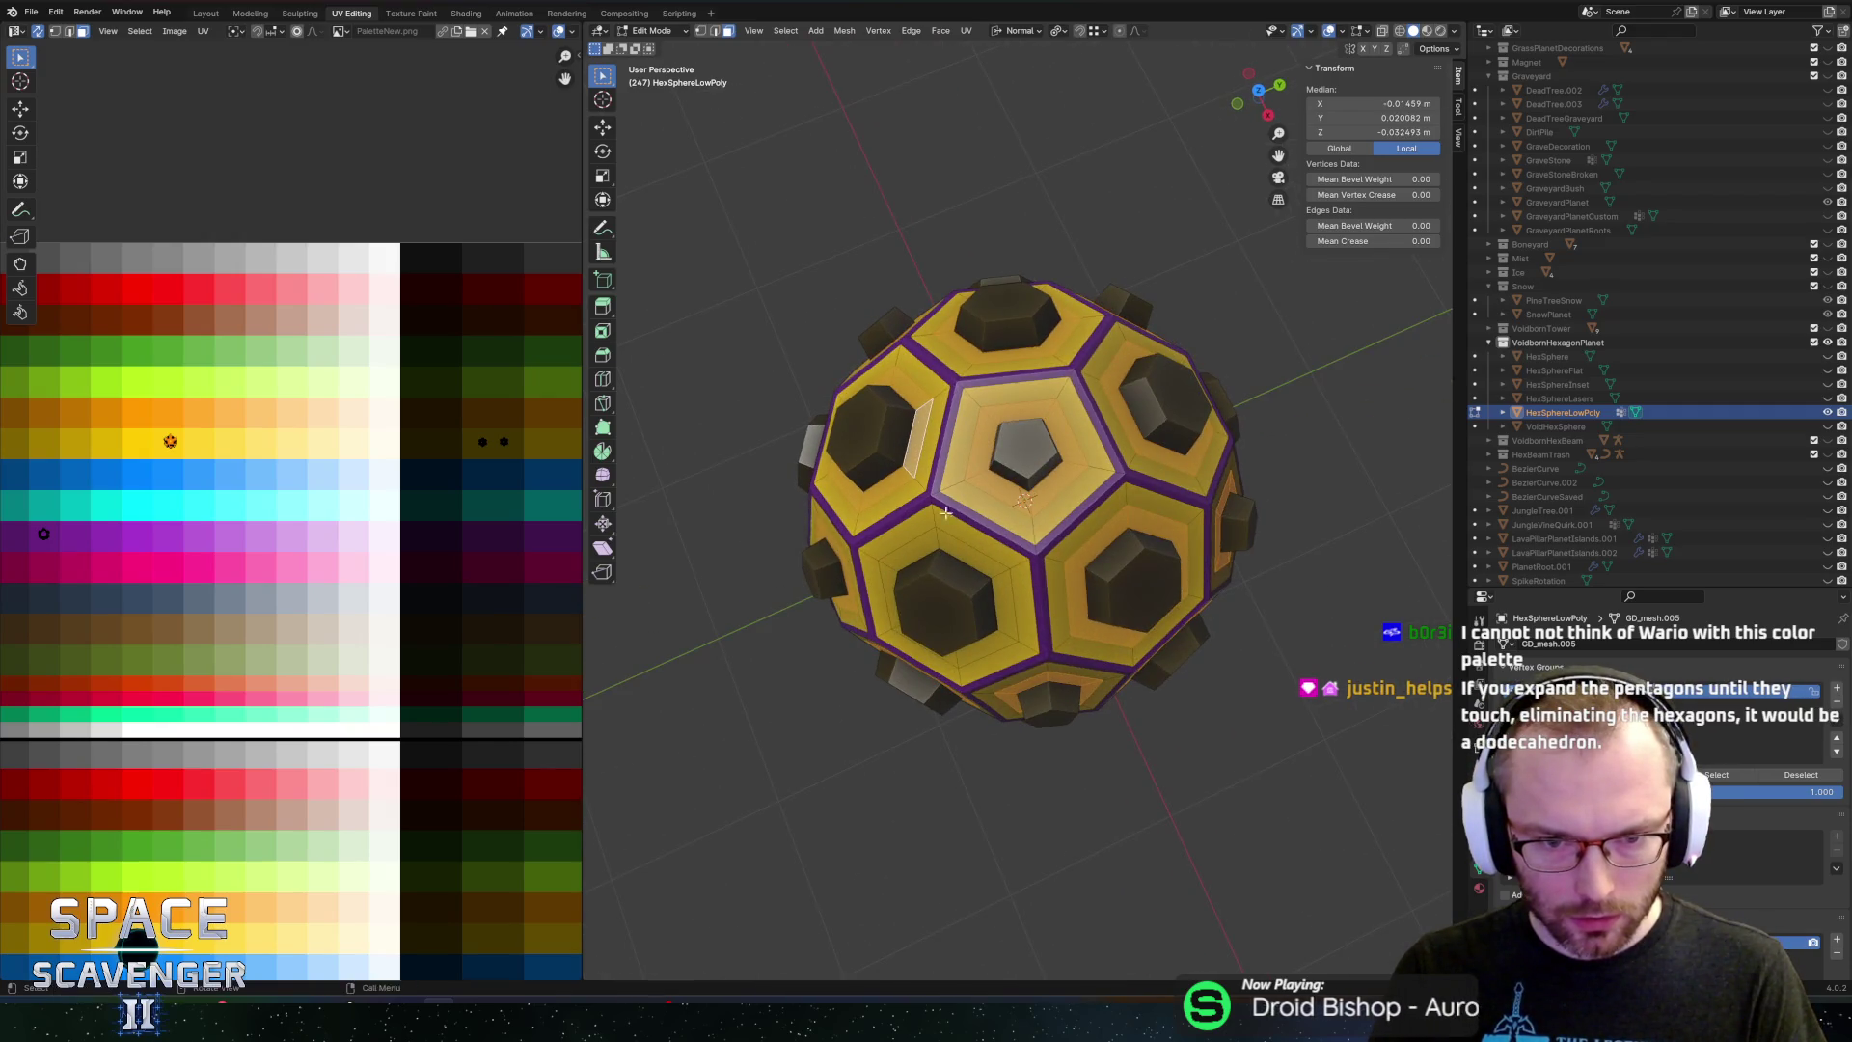
pyautogui.keyDown('alt'); pyautogui.click(940, 541); pyautogui.keyUp('alt')
pyautogui.moveTo(941, 541); pyautogui.dragTo(1154, 322)
pyautogui.moveTo(992, 367); pyautogui.dragTo(965, 374)
# Frame the selected hexagon, then zoom out and inspect the whole sphere
pyautogui.press('KP_Decimal')
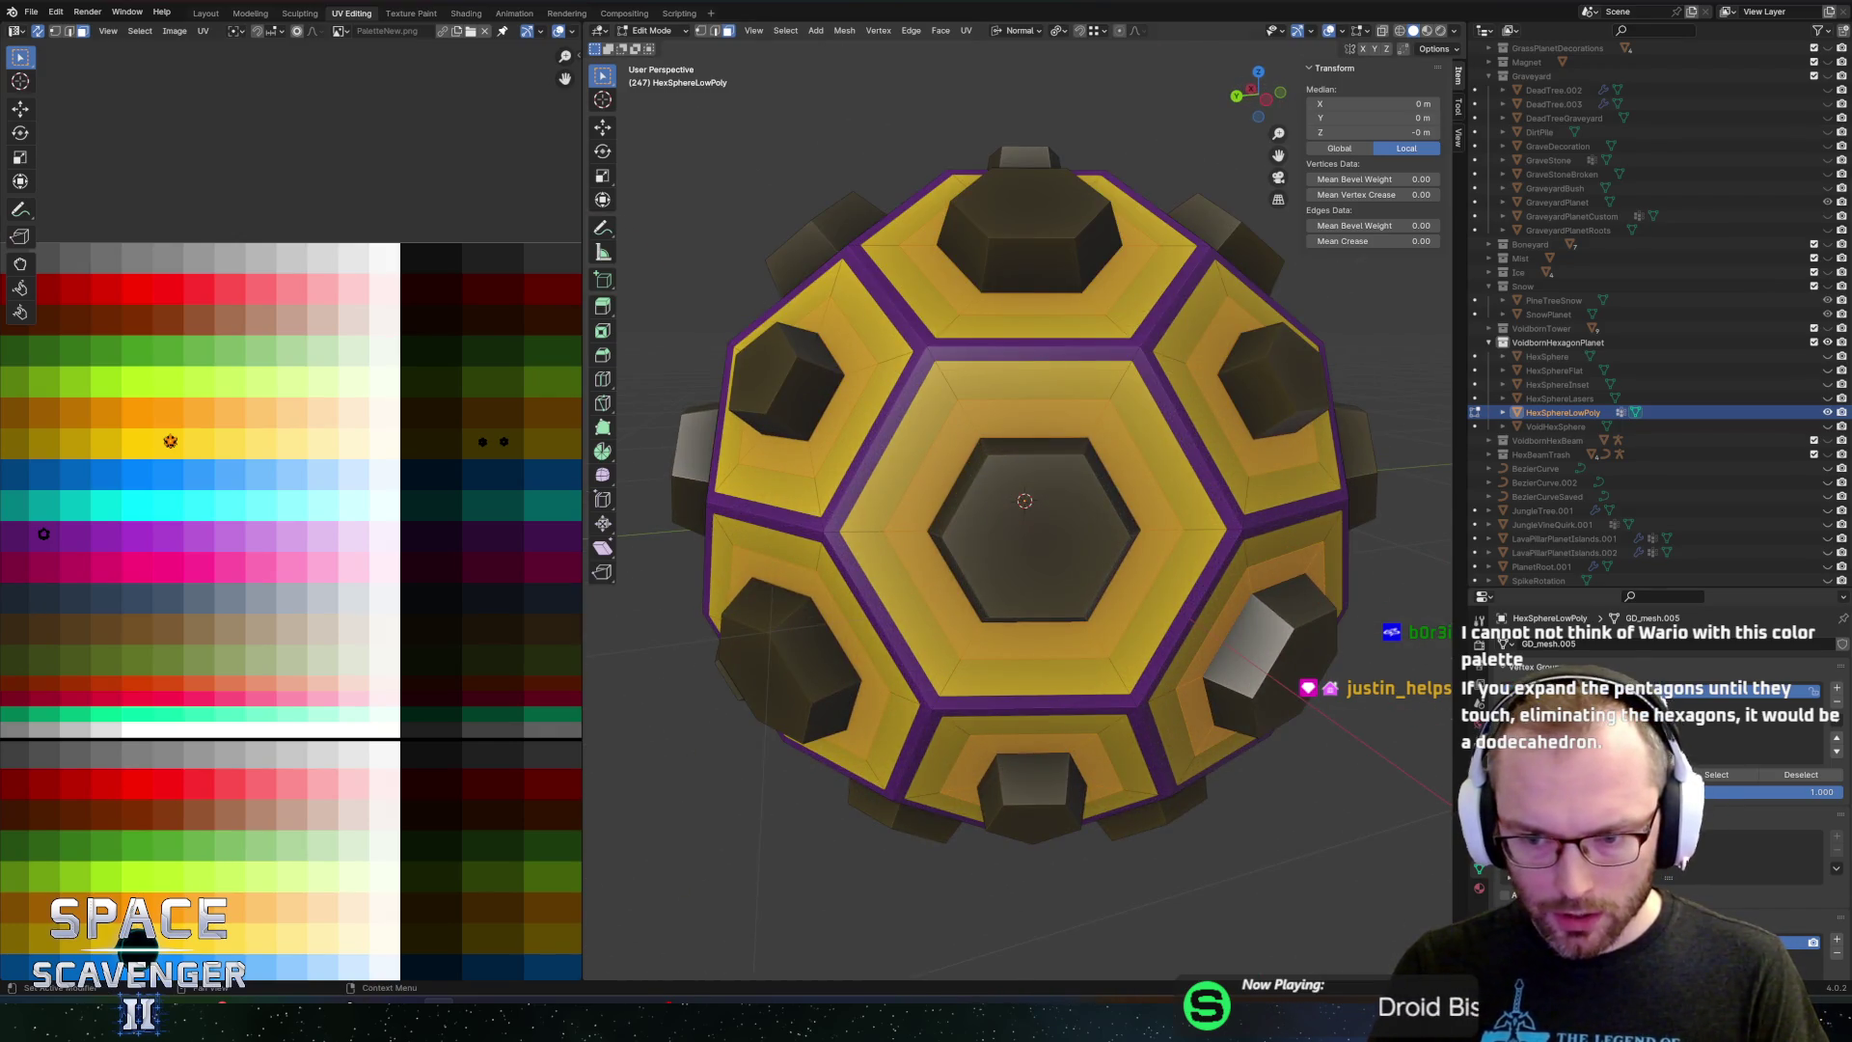
pyautogui.press('Home')
pyautogui.moveTo(1172, 290)
pyautogui.mouseDown()
pyautogui.moveTo(1109, 302)
pyautogui.moveTo(979, 410)
pyautogui.moveTo(1170, 430)
pyautogui.moveTo(1059, 498)
pyautogui.mouseUp()
pyautogui.scroll(3, 1023, 434)
pyautogui.scroll(-2, 1003, 386)
pyautogui.moveTo(989, 357)
pyautogui.mouseDown()
pyautogui.moveTo(994, 338)
pyautogui.moveTo(1013, 348)
pyautogui.mouseUp()
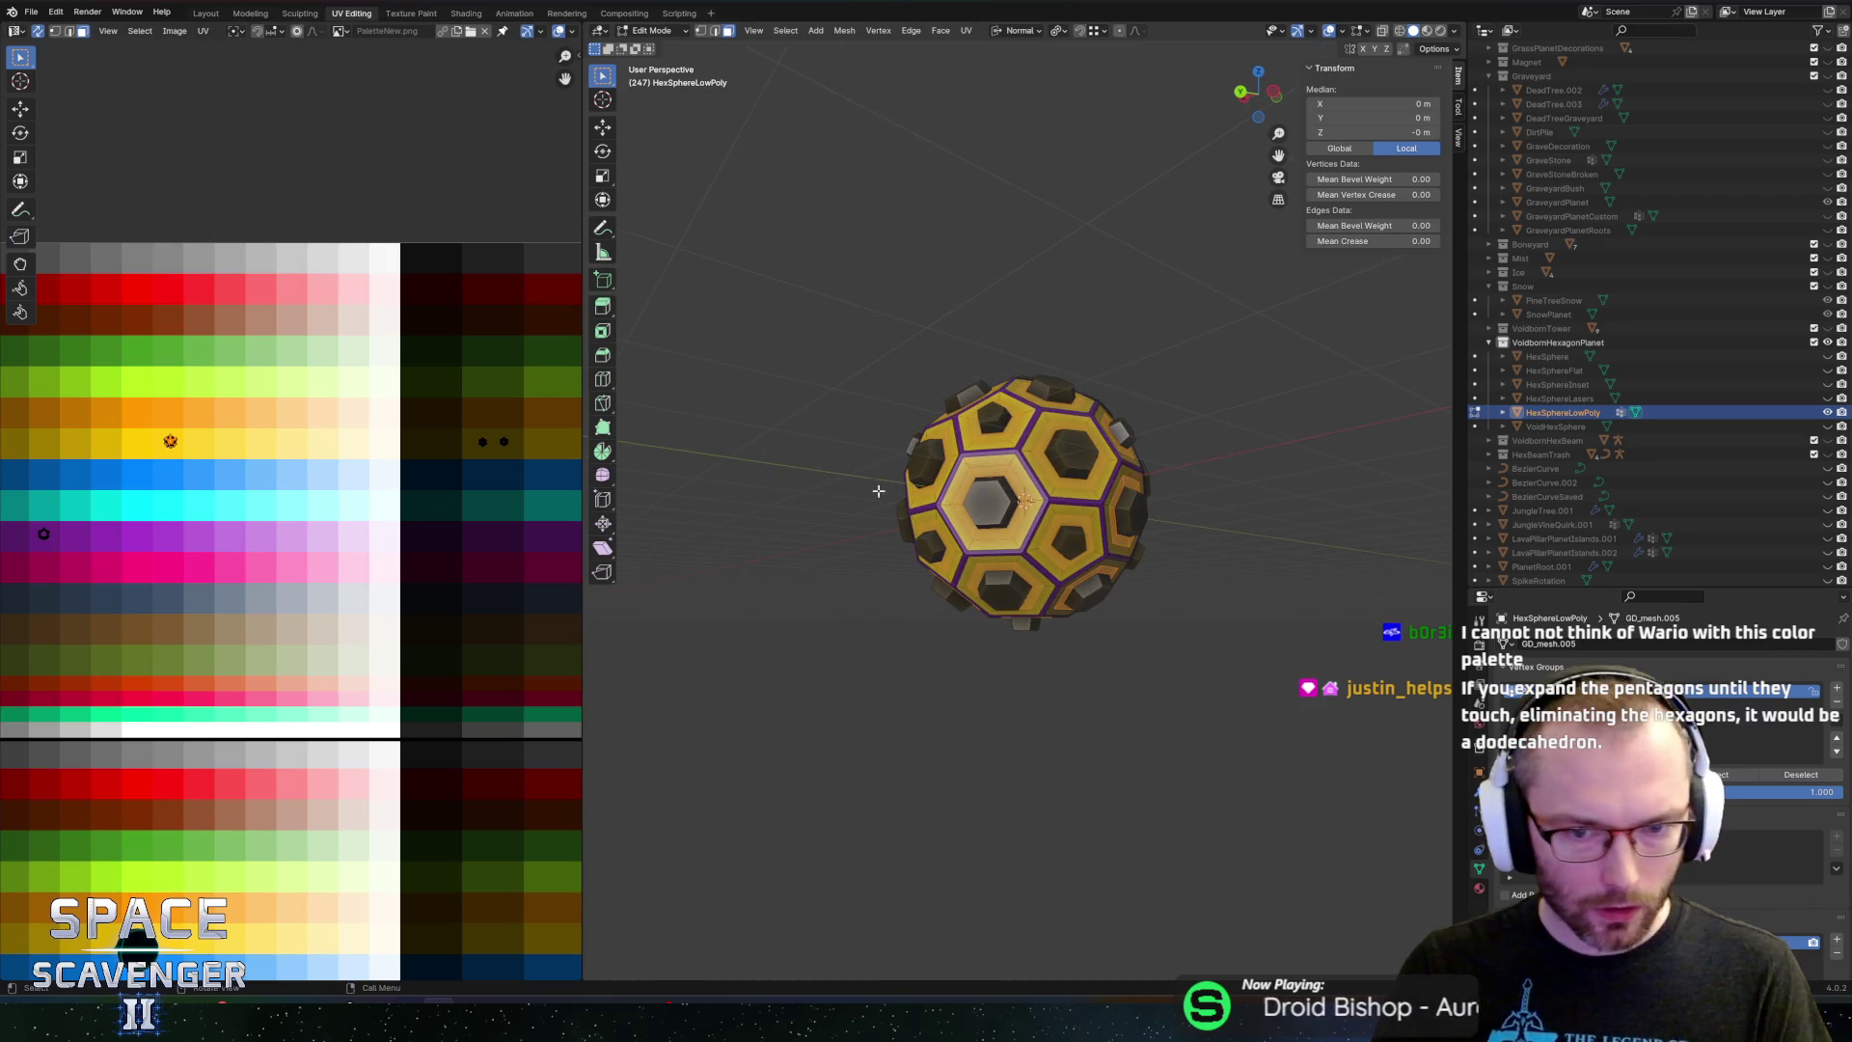
# Move the ring faces' UVs onto a darker olive-gold palette shade and export to FBX
pyautogui.press('g')
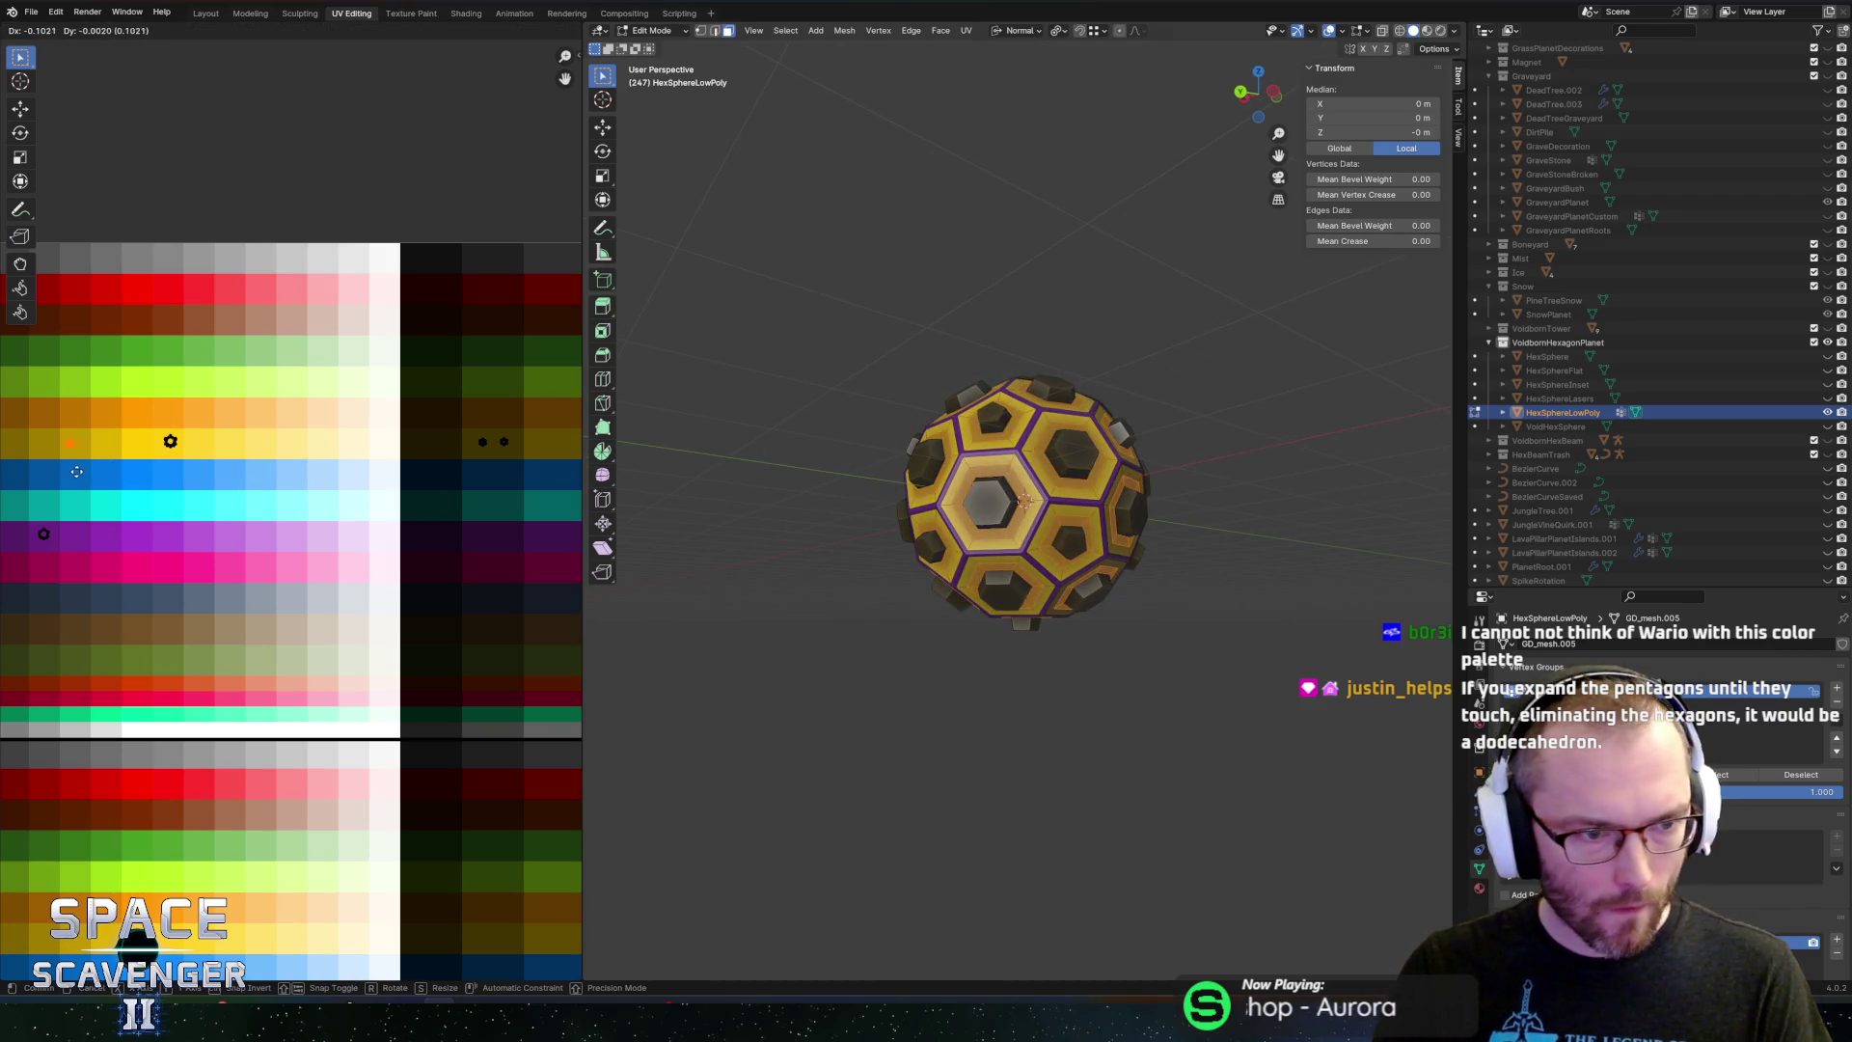
pyautogui.click(24, 478)
pyautogui.hscroll(-3, 304, 487)
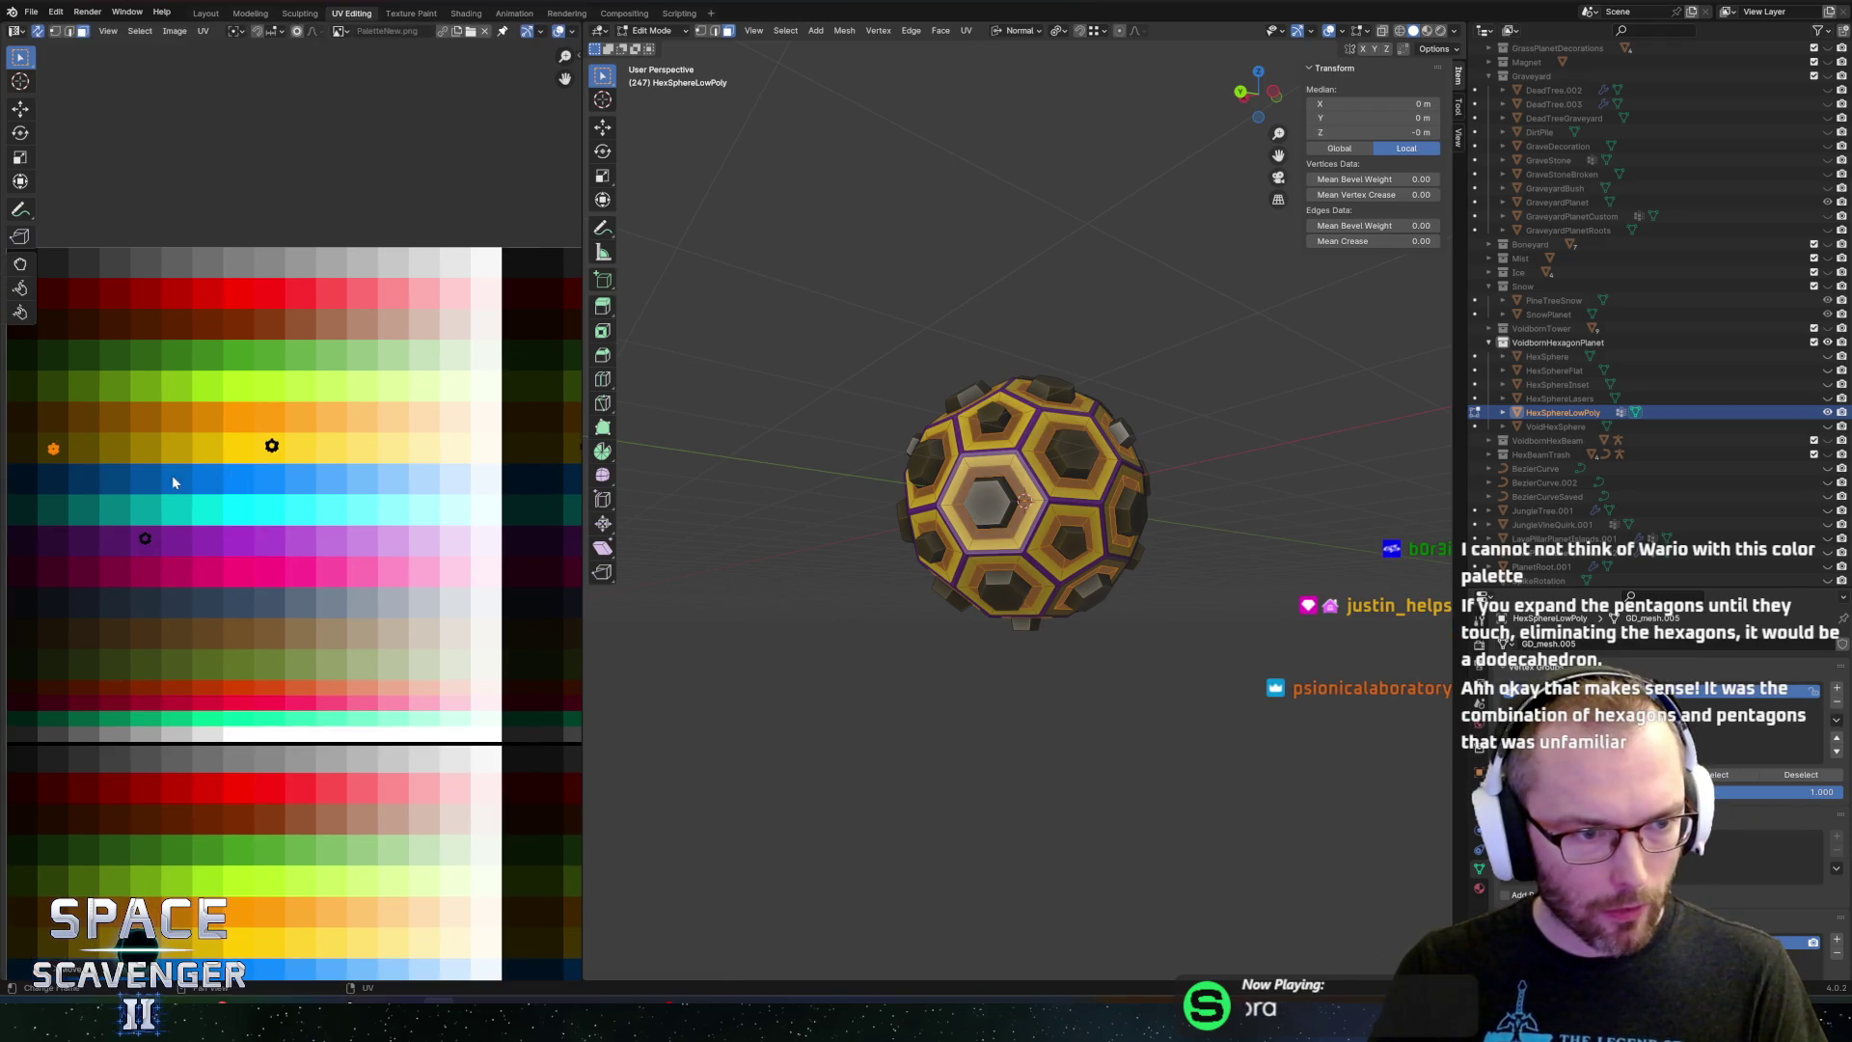
pyautogui.press('Tab')
pyautogui.hotkey('ctrl', 'shift', 'e')
pyautogui.press('Return')
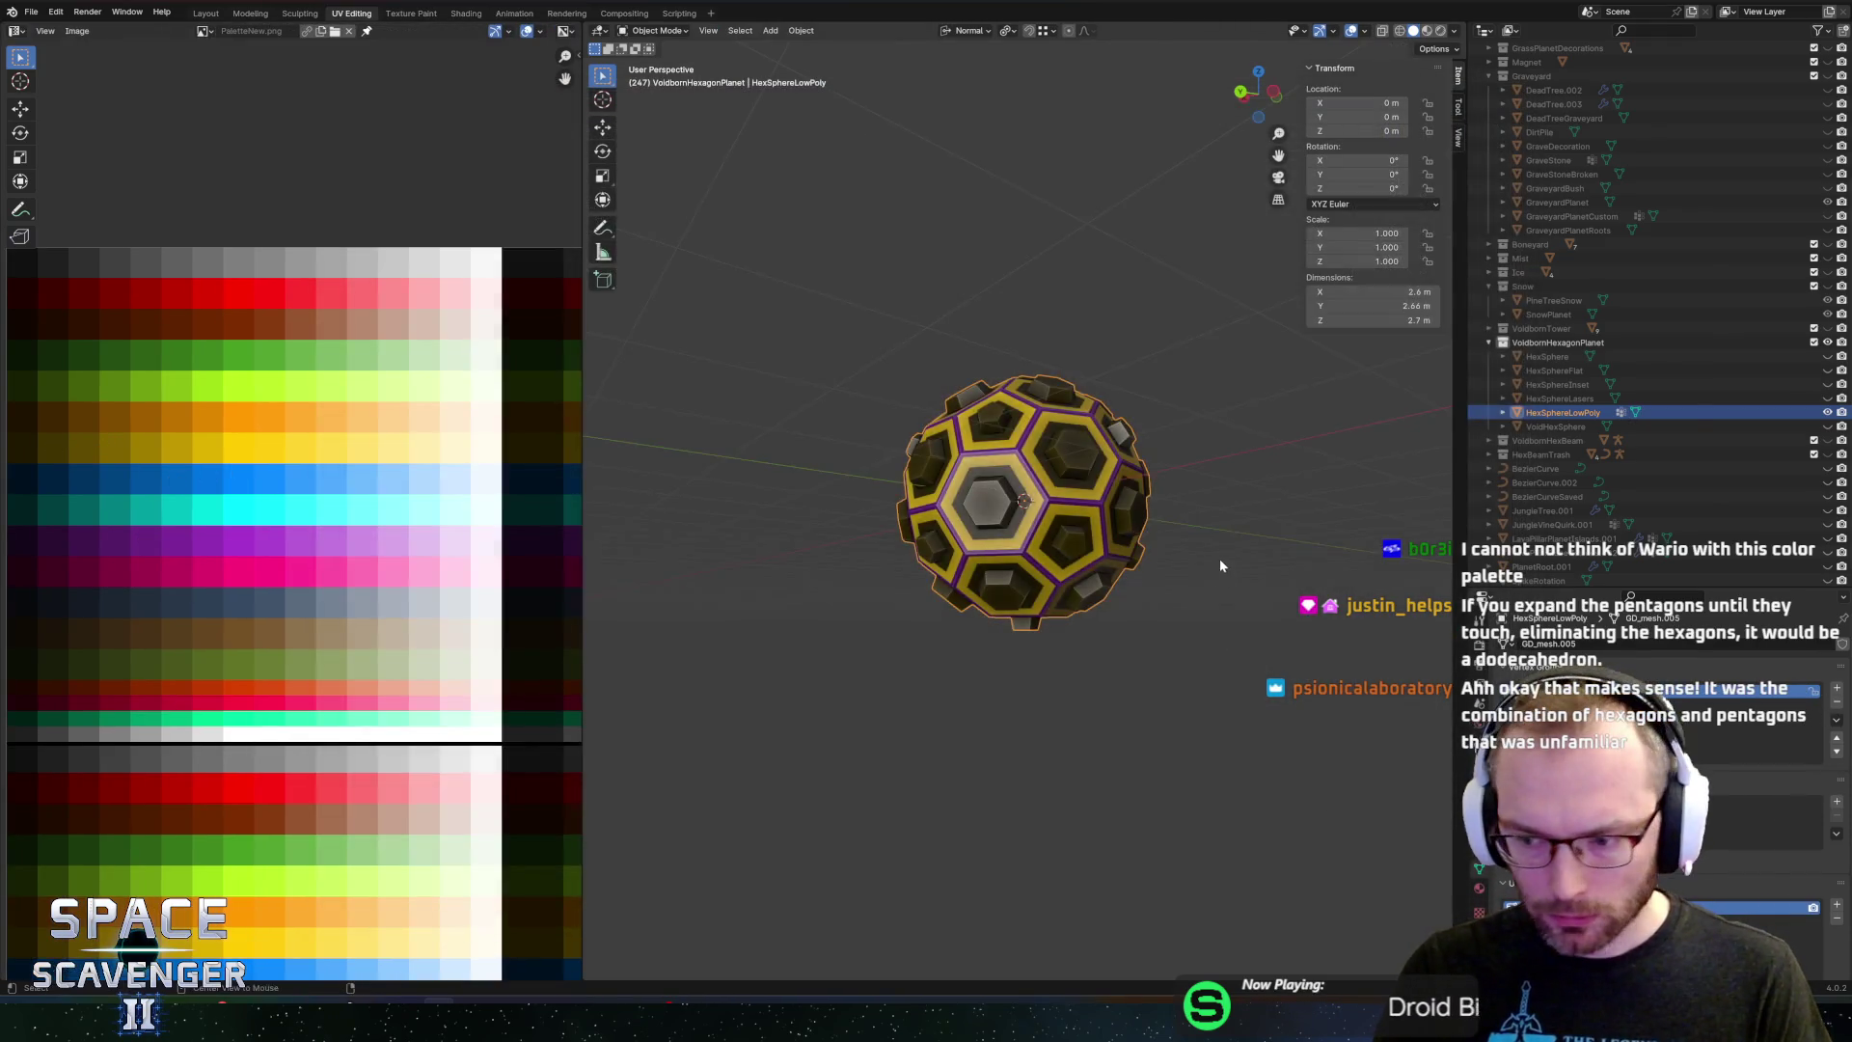
# Fly the ship around the updated planet in the Unity game, then return to Blender
pyautogui.hotkey('alt', 'Tab')
pyautogui.press('s')
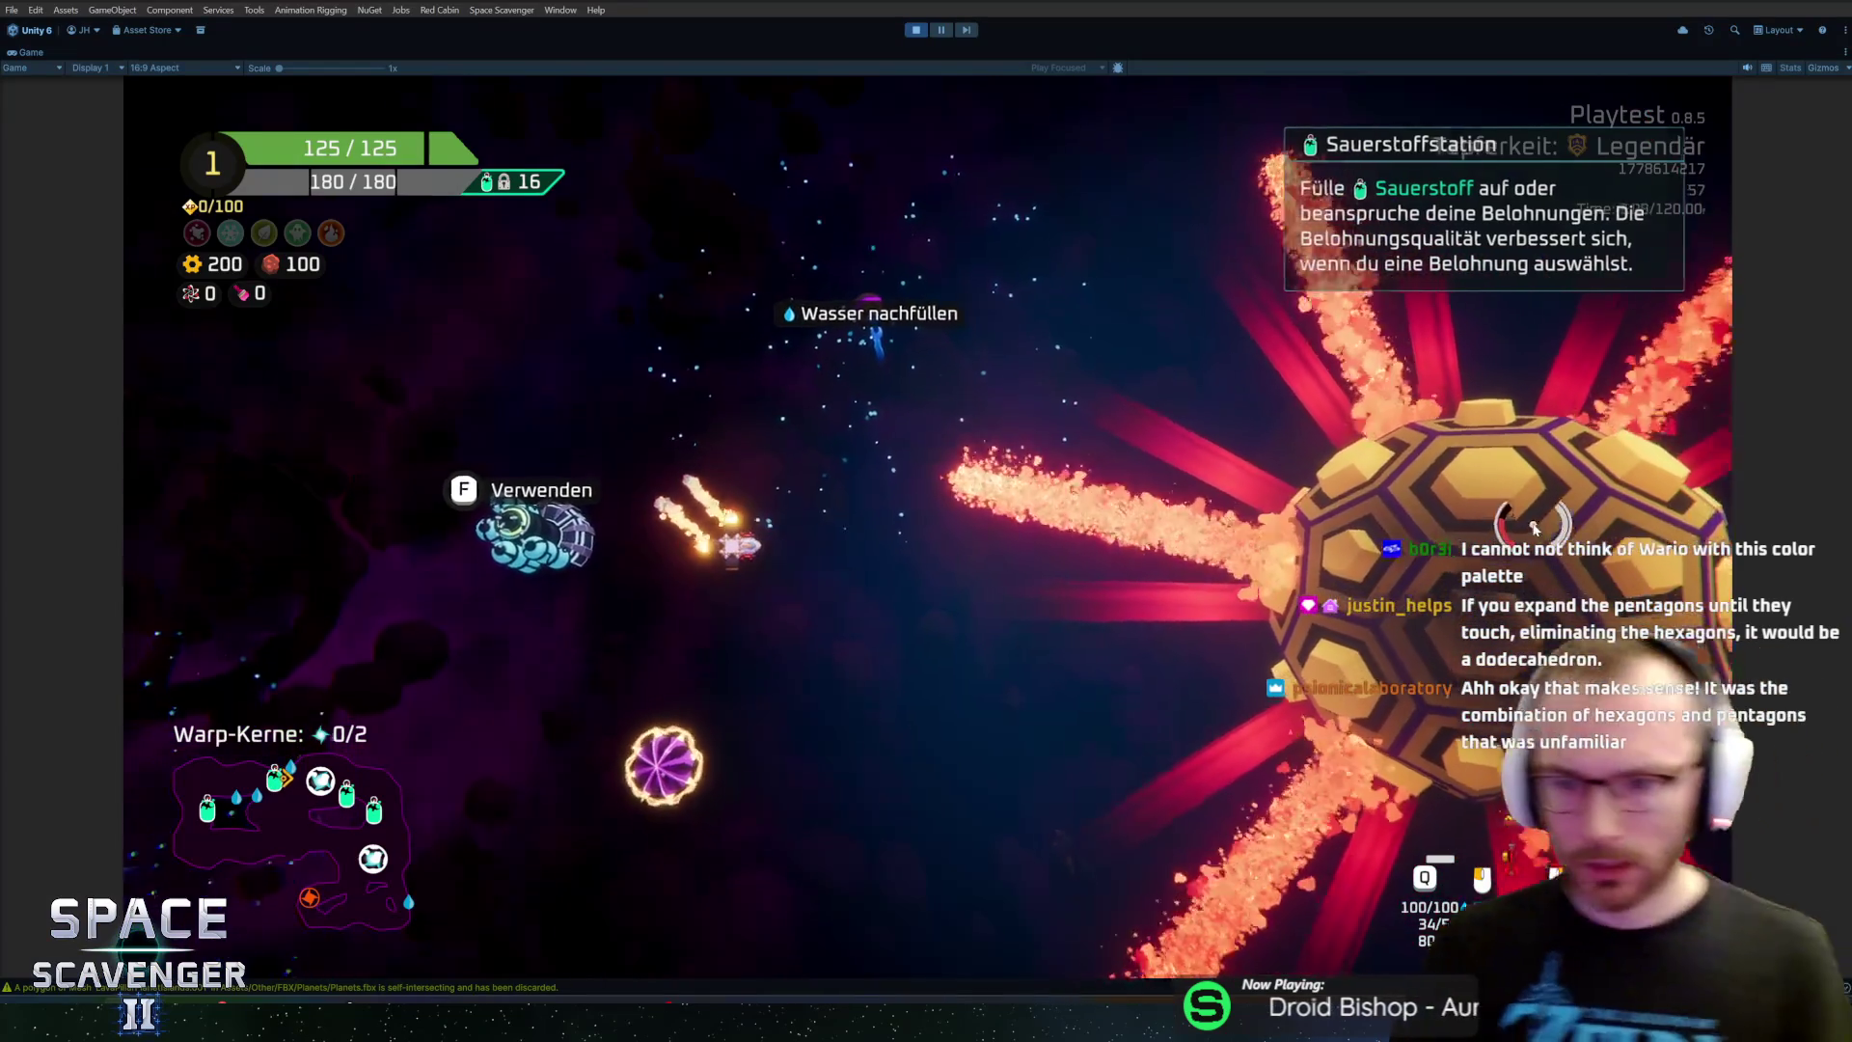
pyautogui.press('w')
pyautogui.press('a')
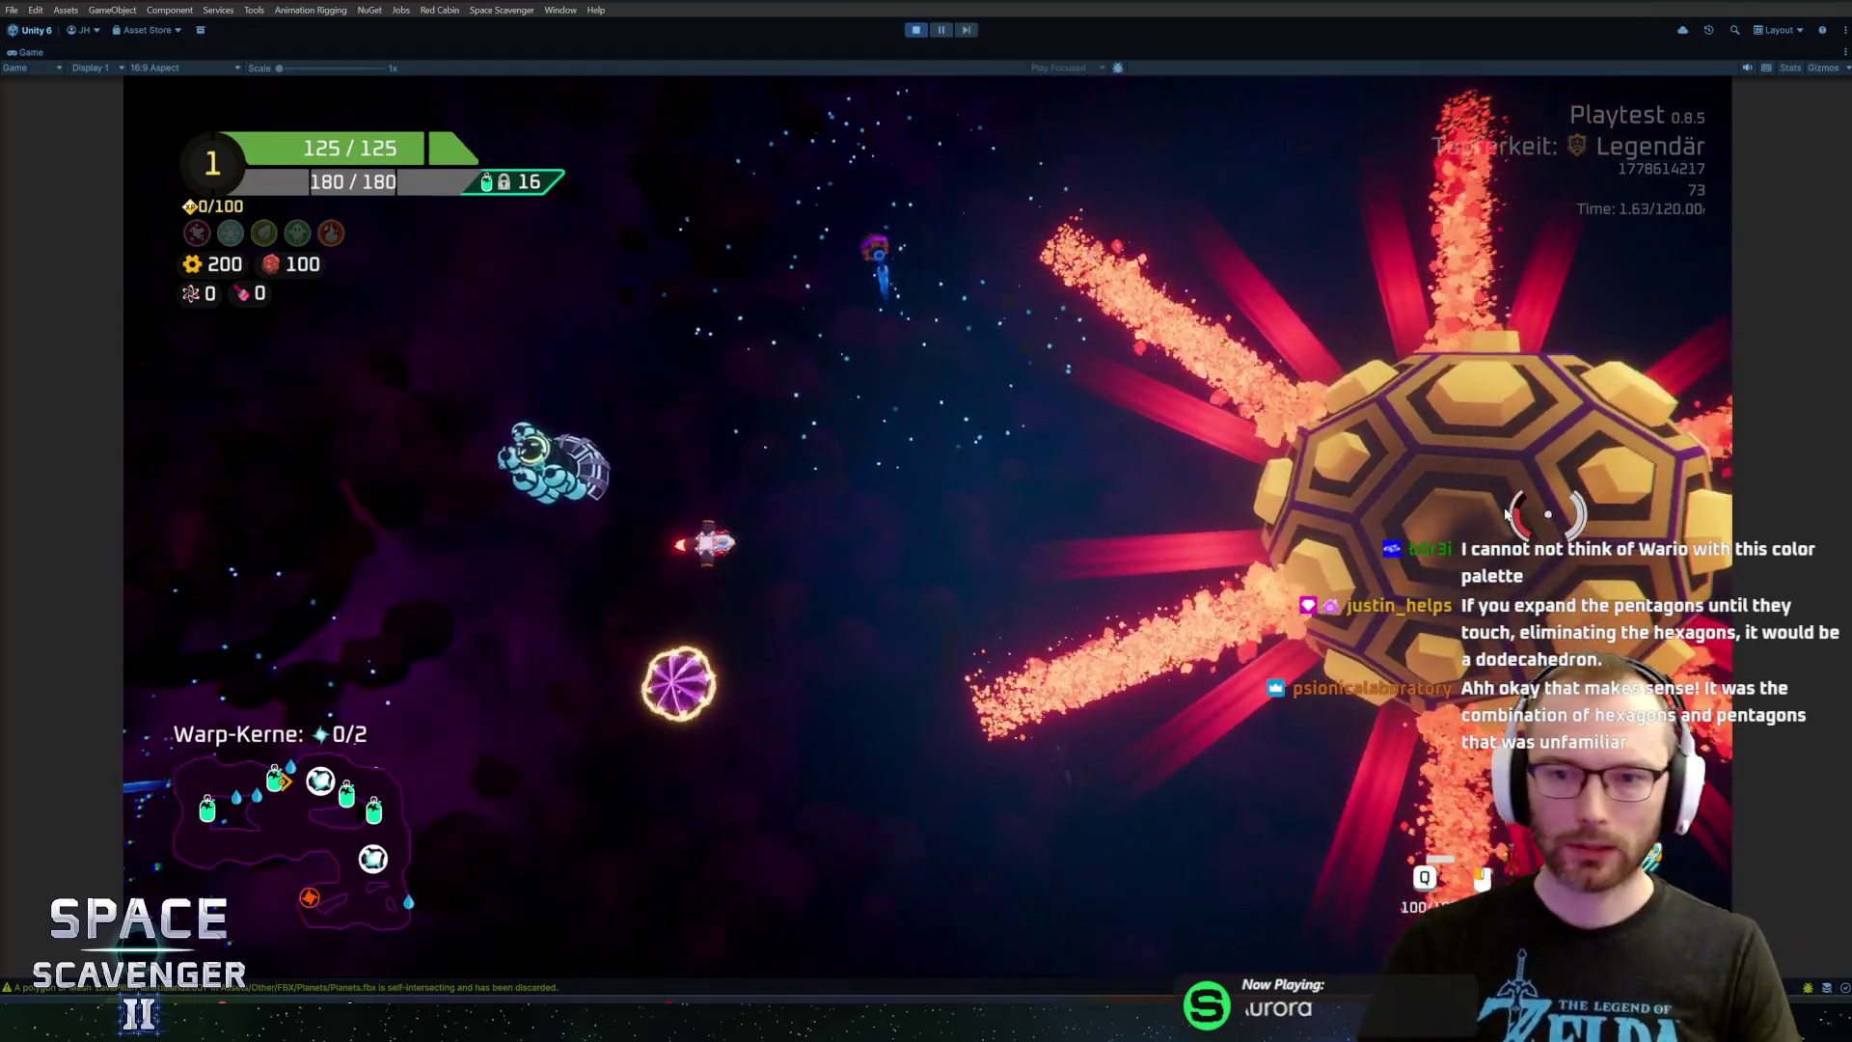
pyautogui.hotkey('alt', 'Tab')
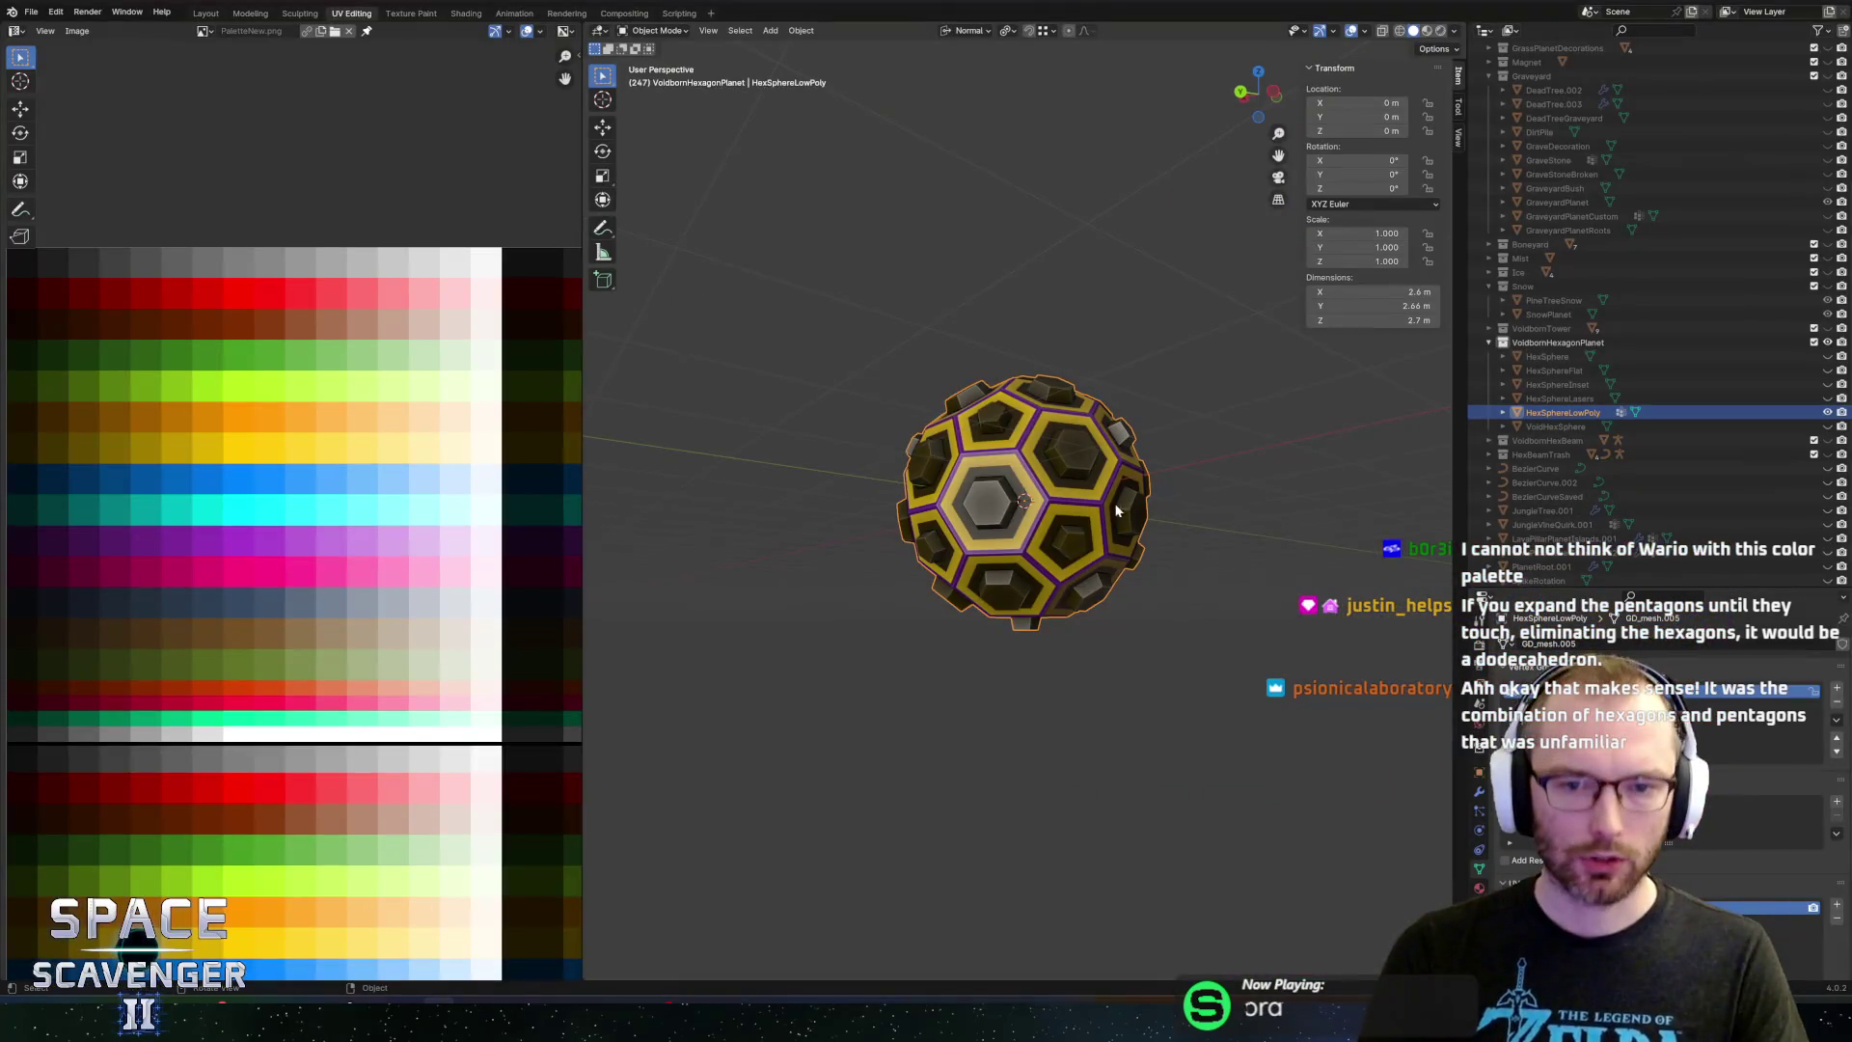
# Try an orange recolour and a bevel on the faces, then undo them
pyautogui.press('Tab')
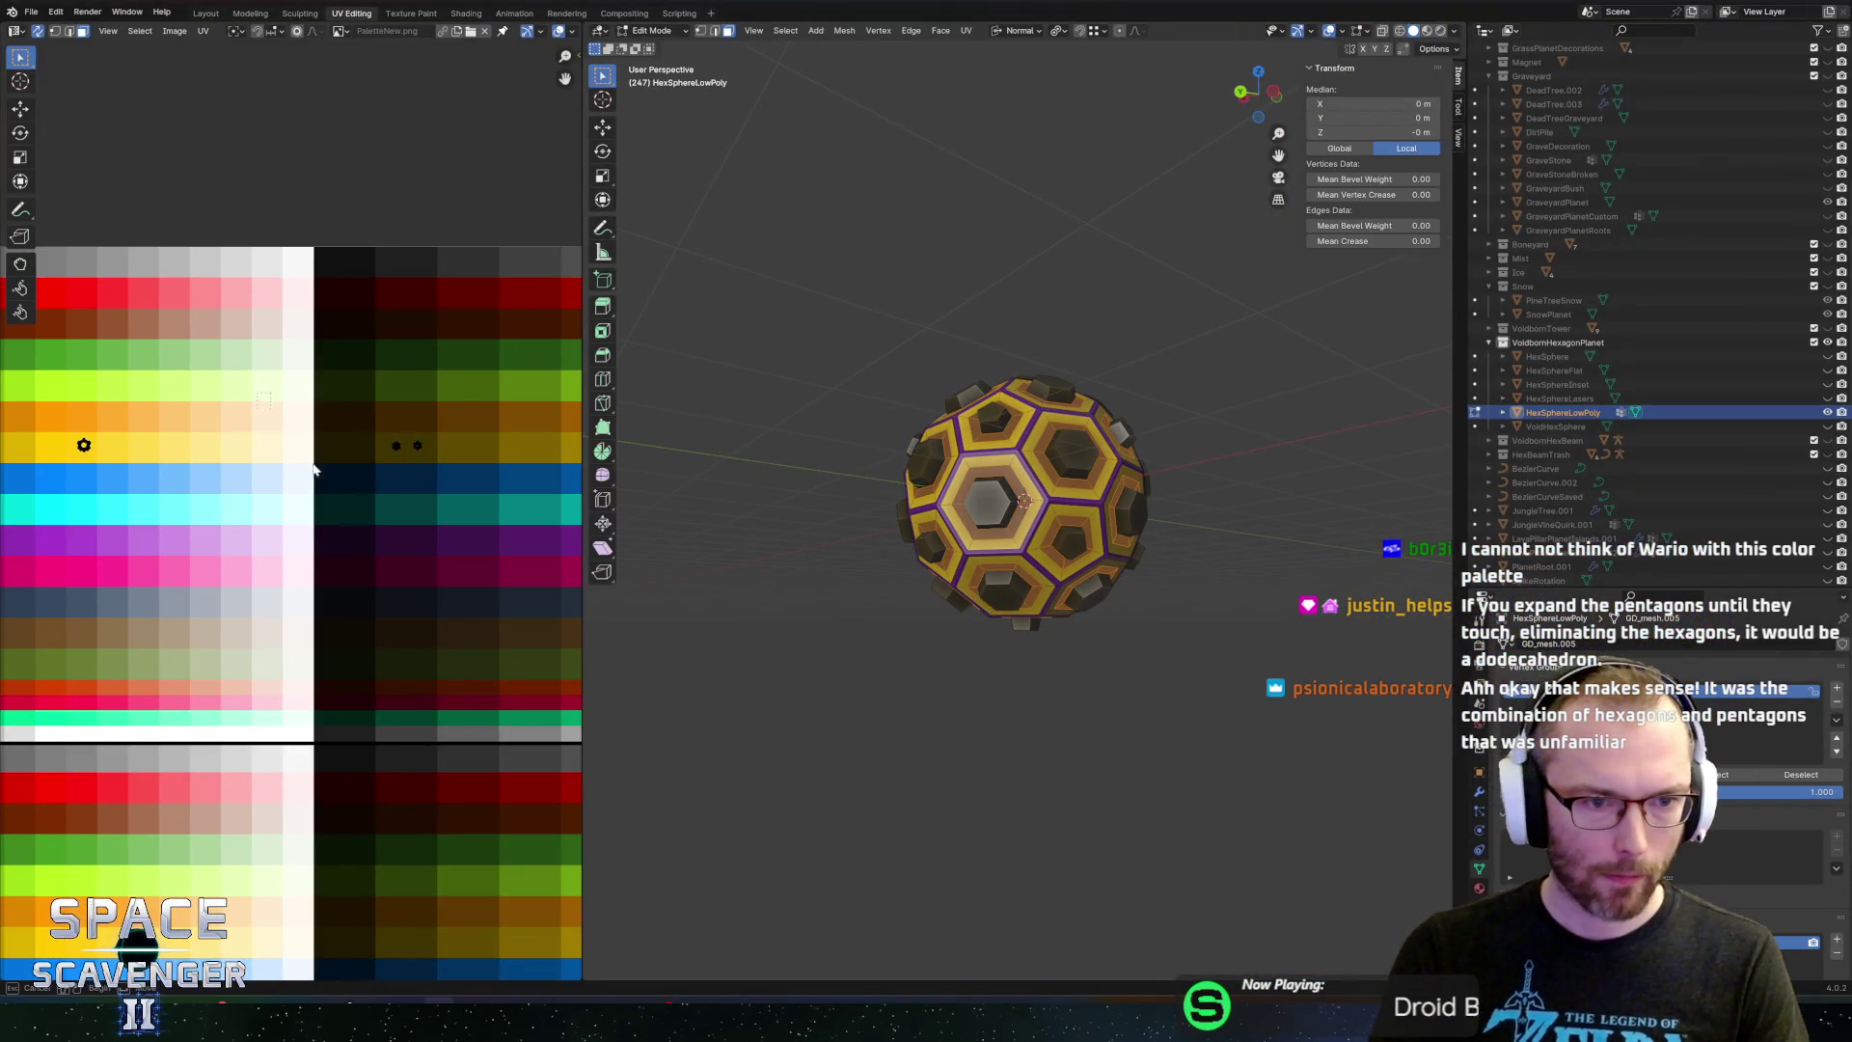
pyautogui.click(406, 528)
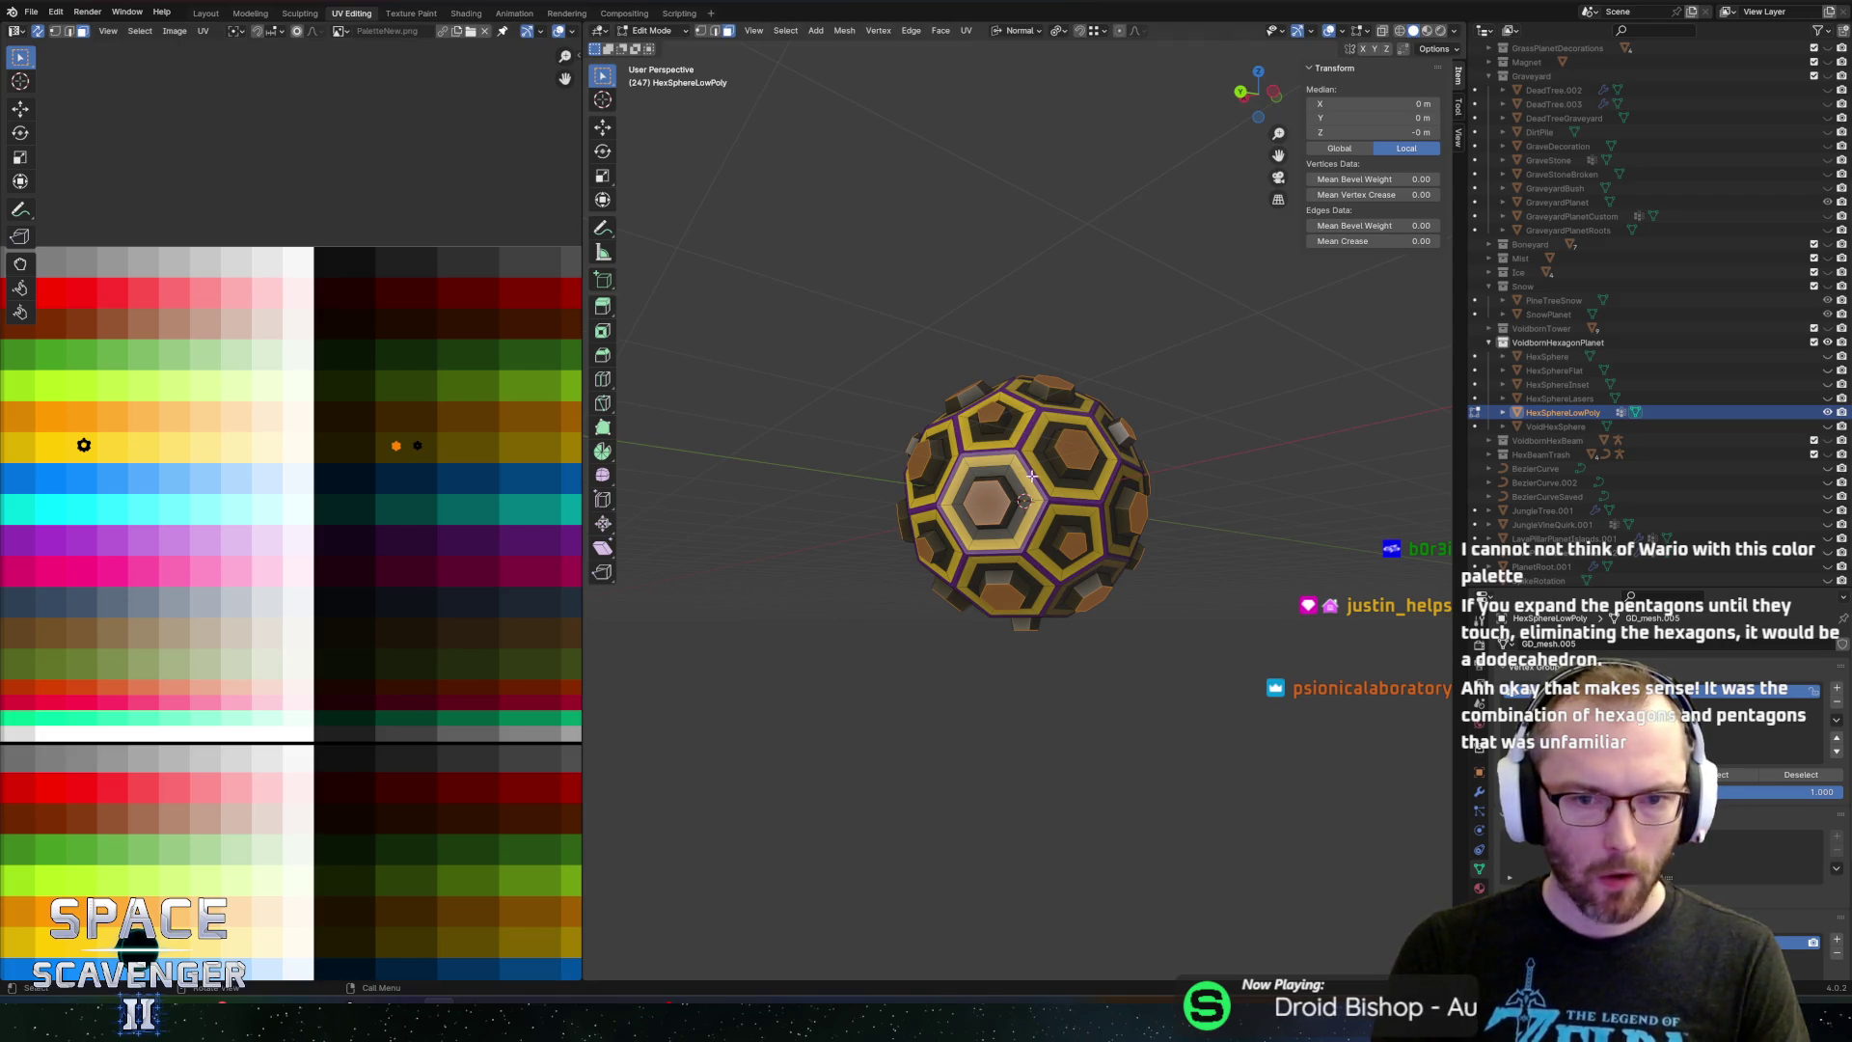
pyautogui.hotkey('ctrl', 'b')
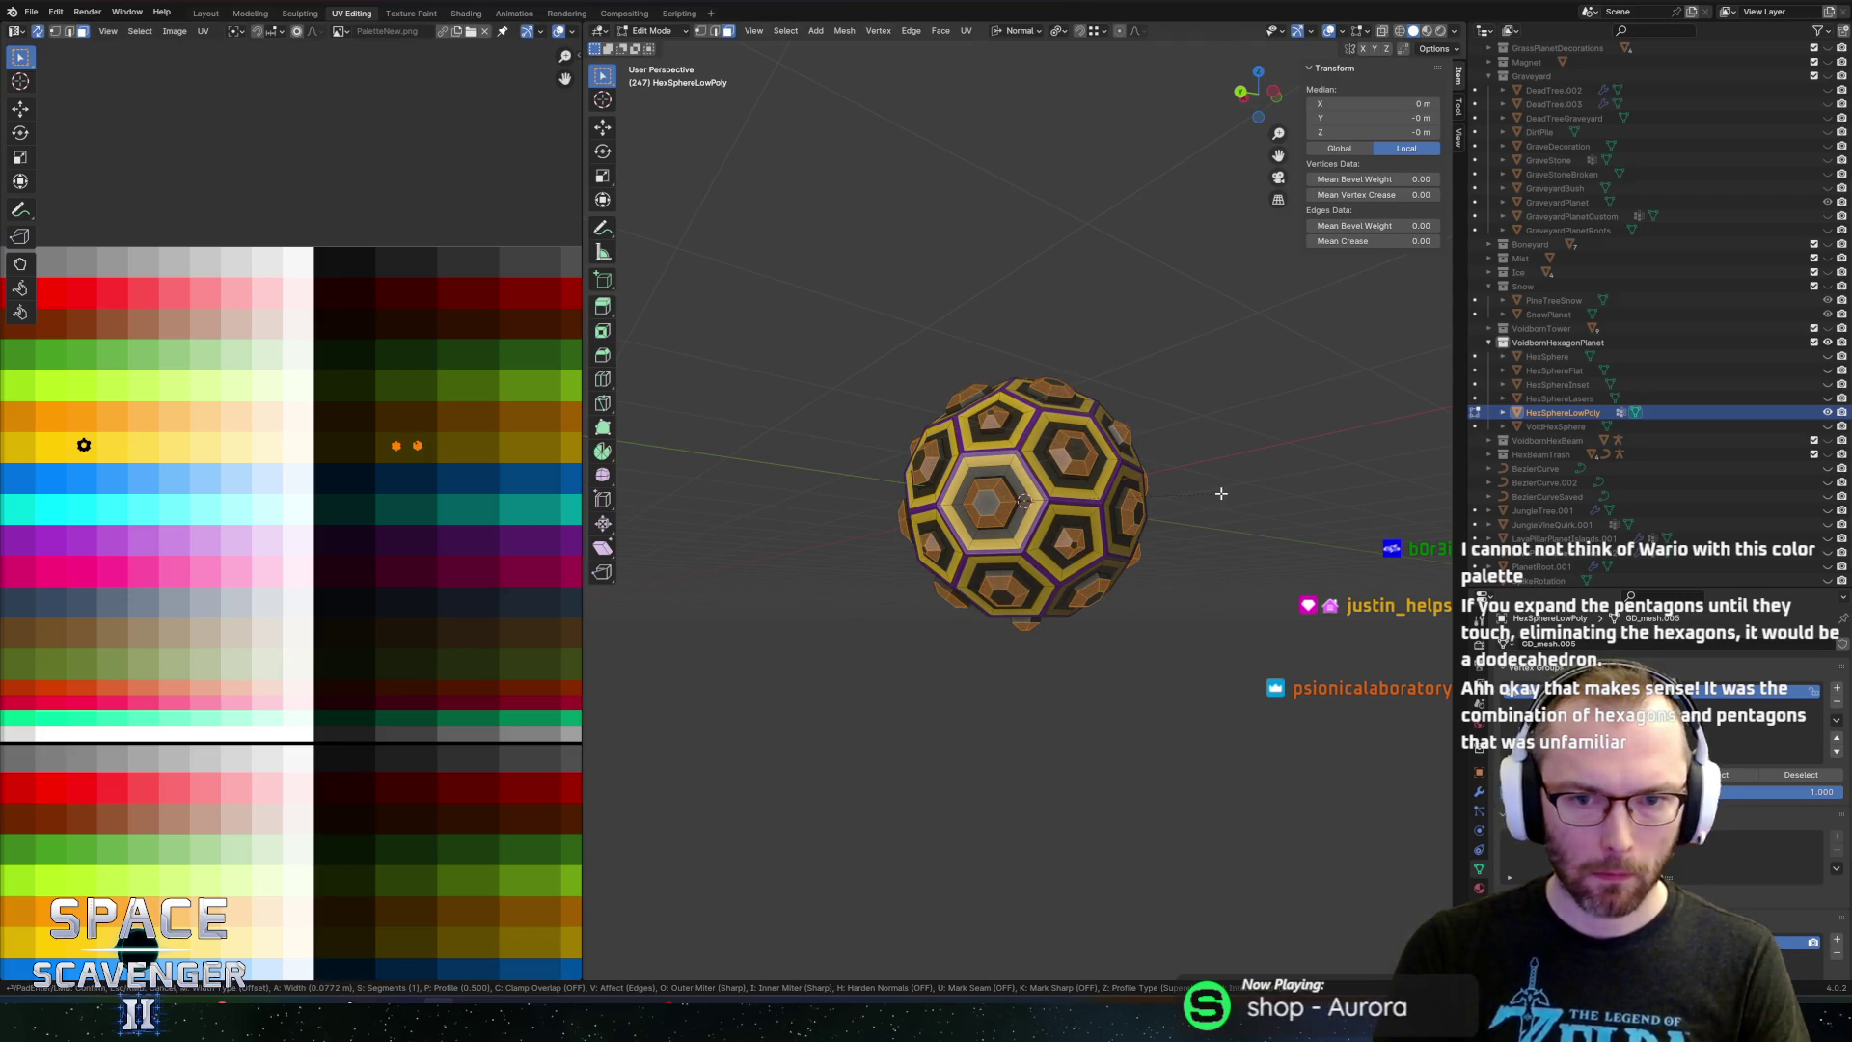
pyautogui.moveTo(1222, 497)
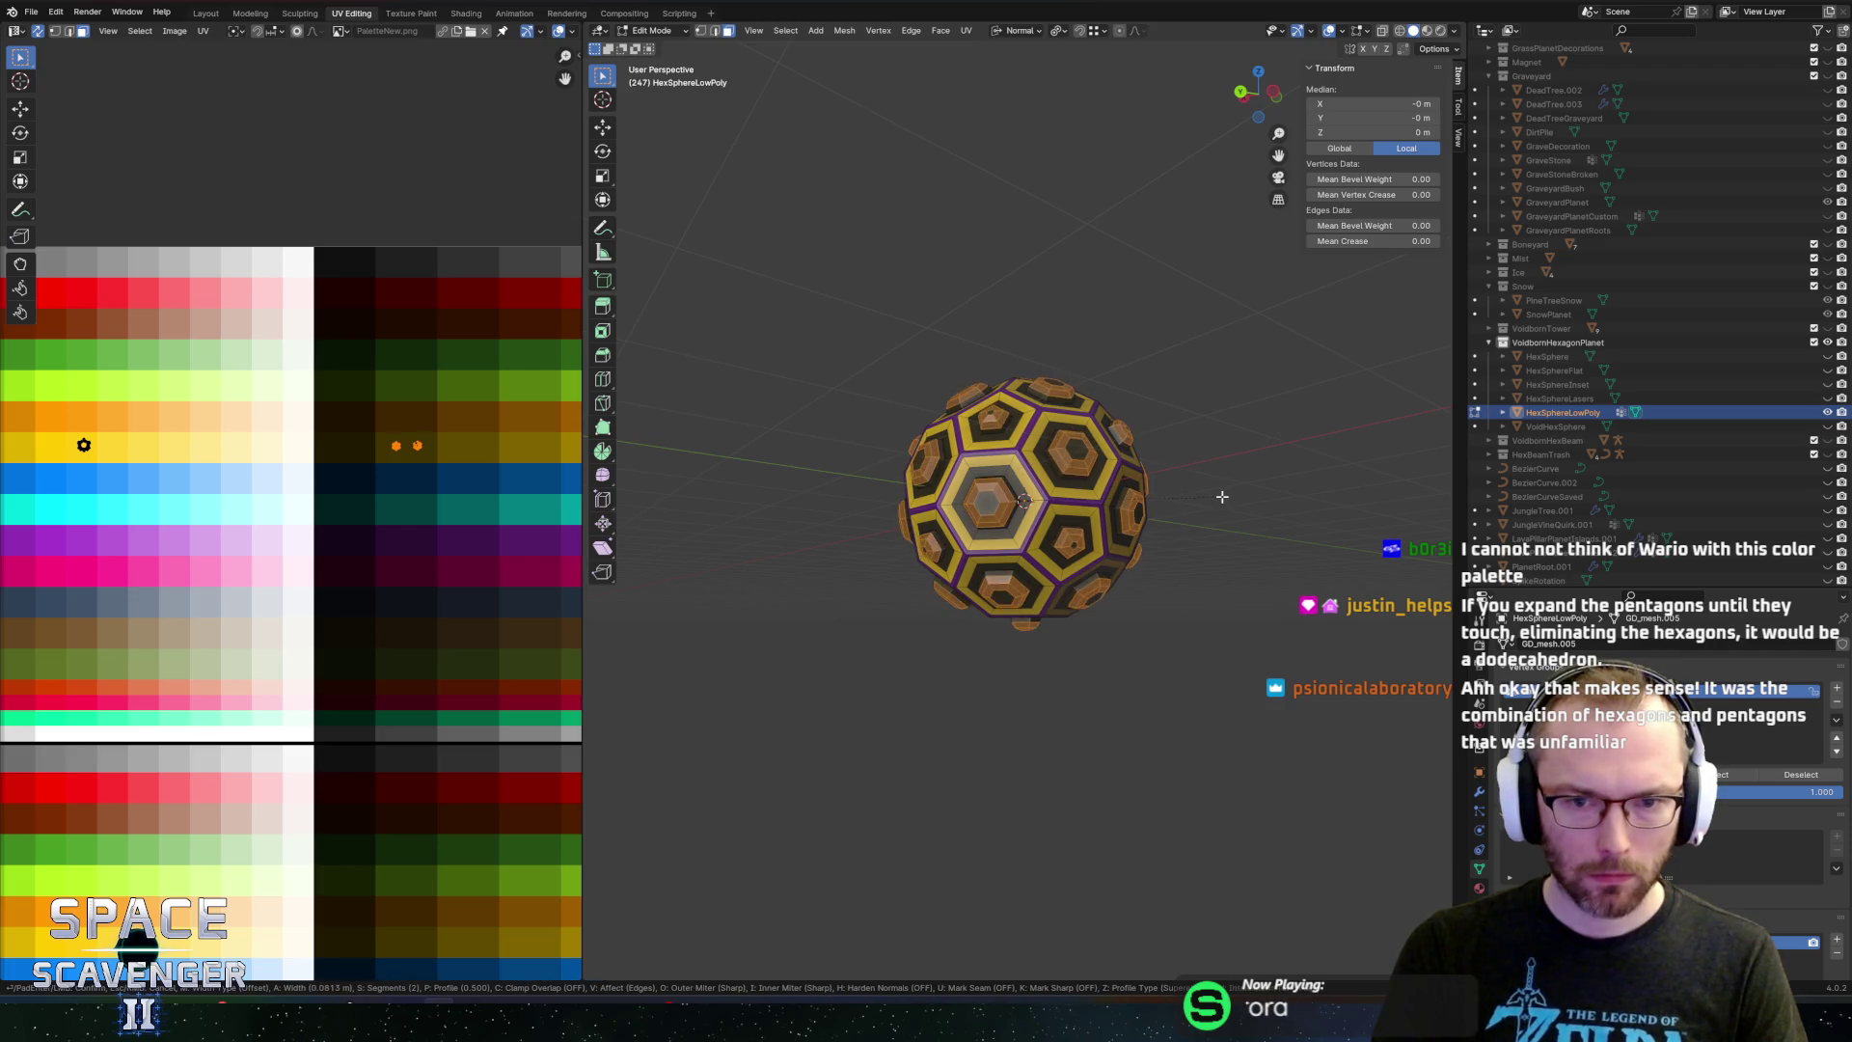
pyautogui.click(1223, 497)
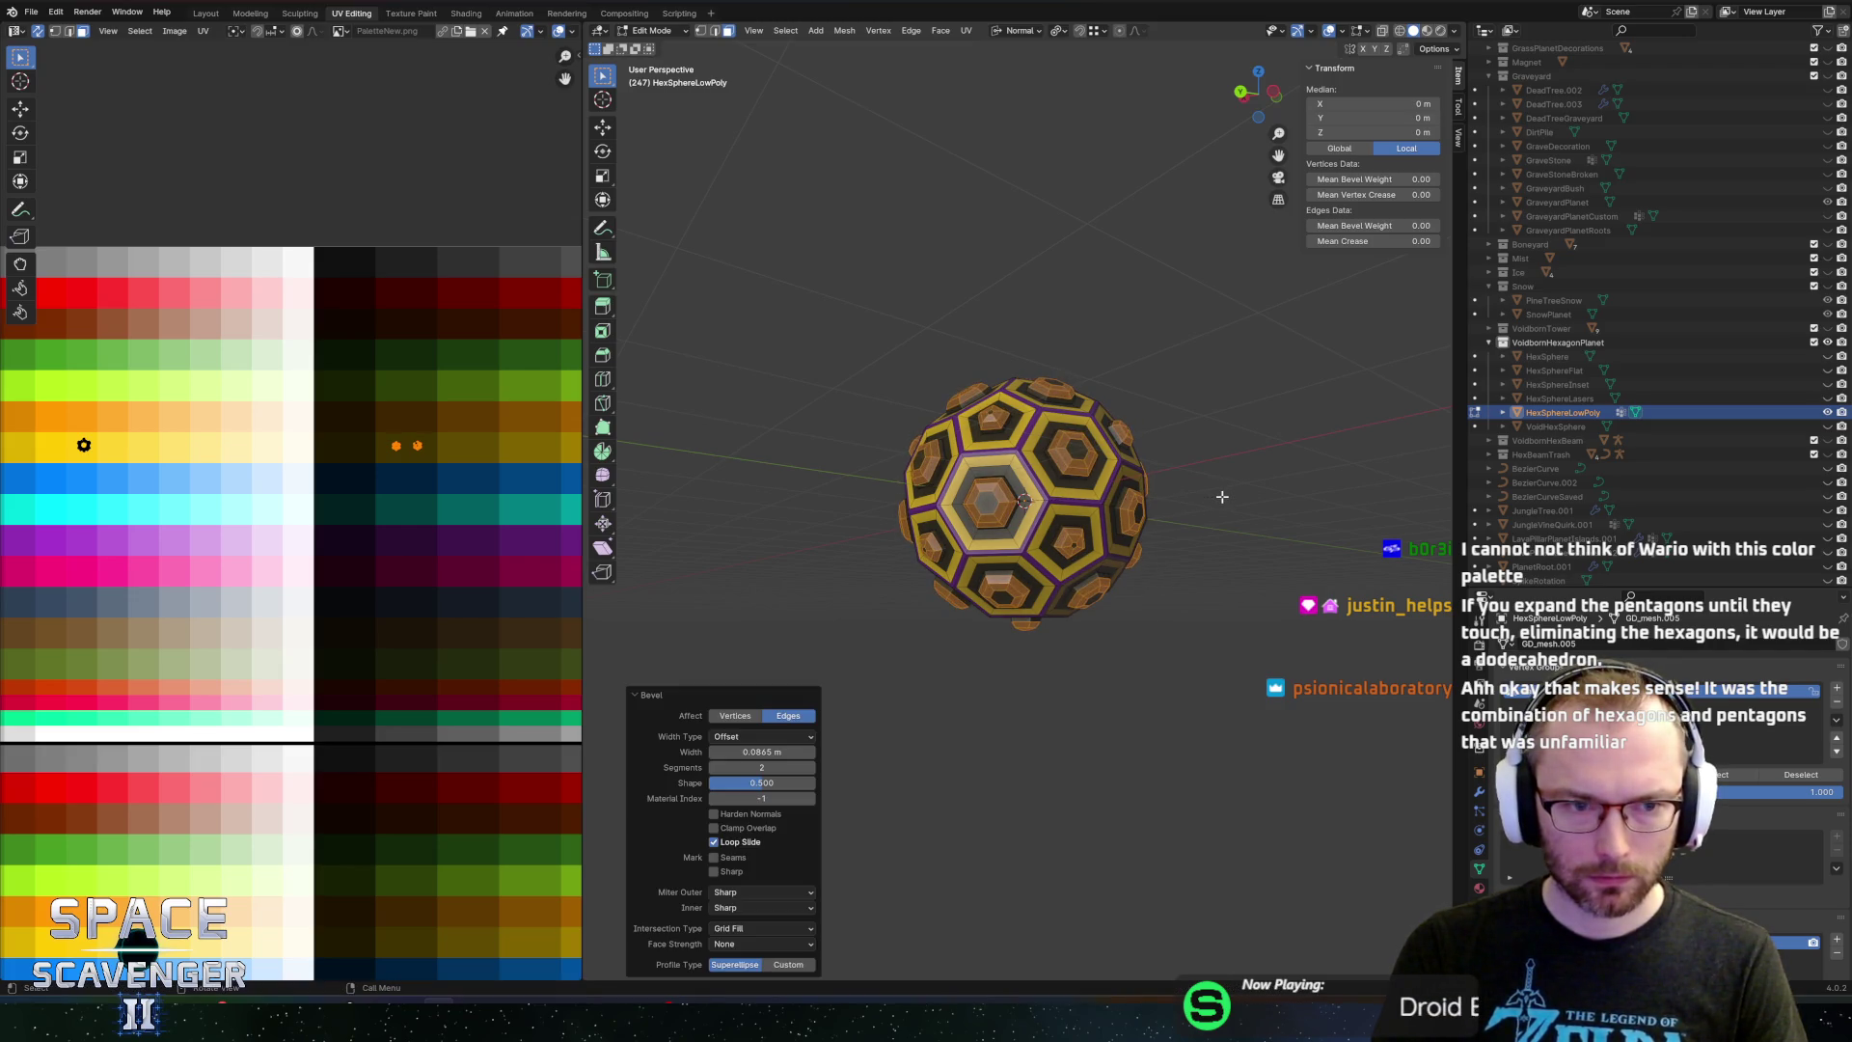
pyautogui.hotkey('ctrl', 'shift', 'e')
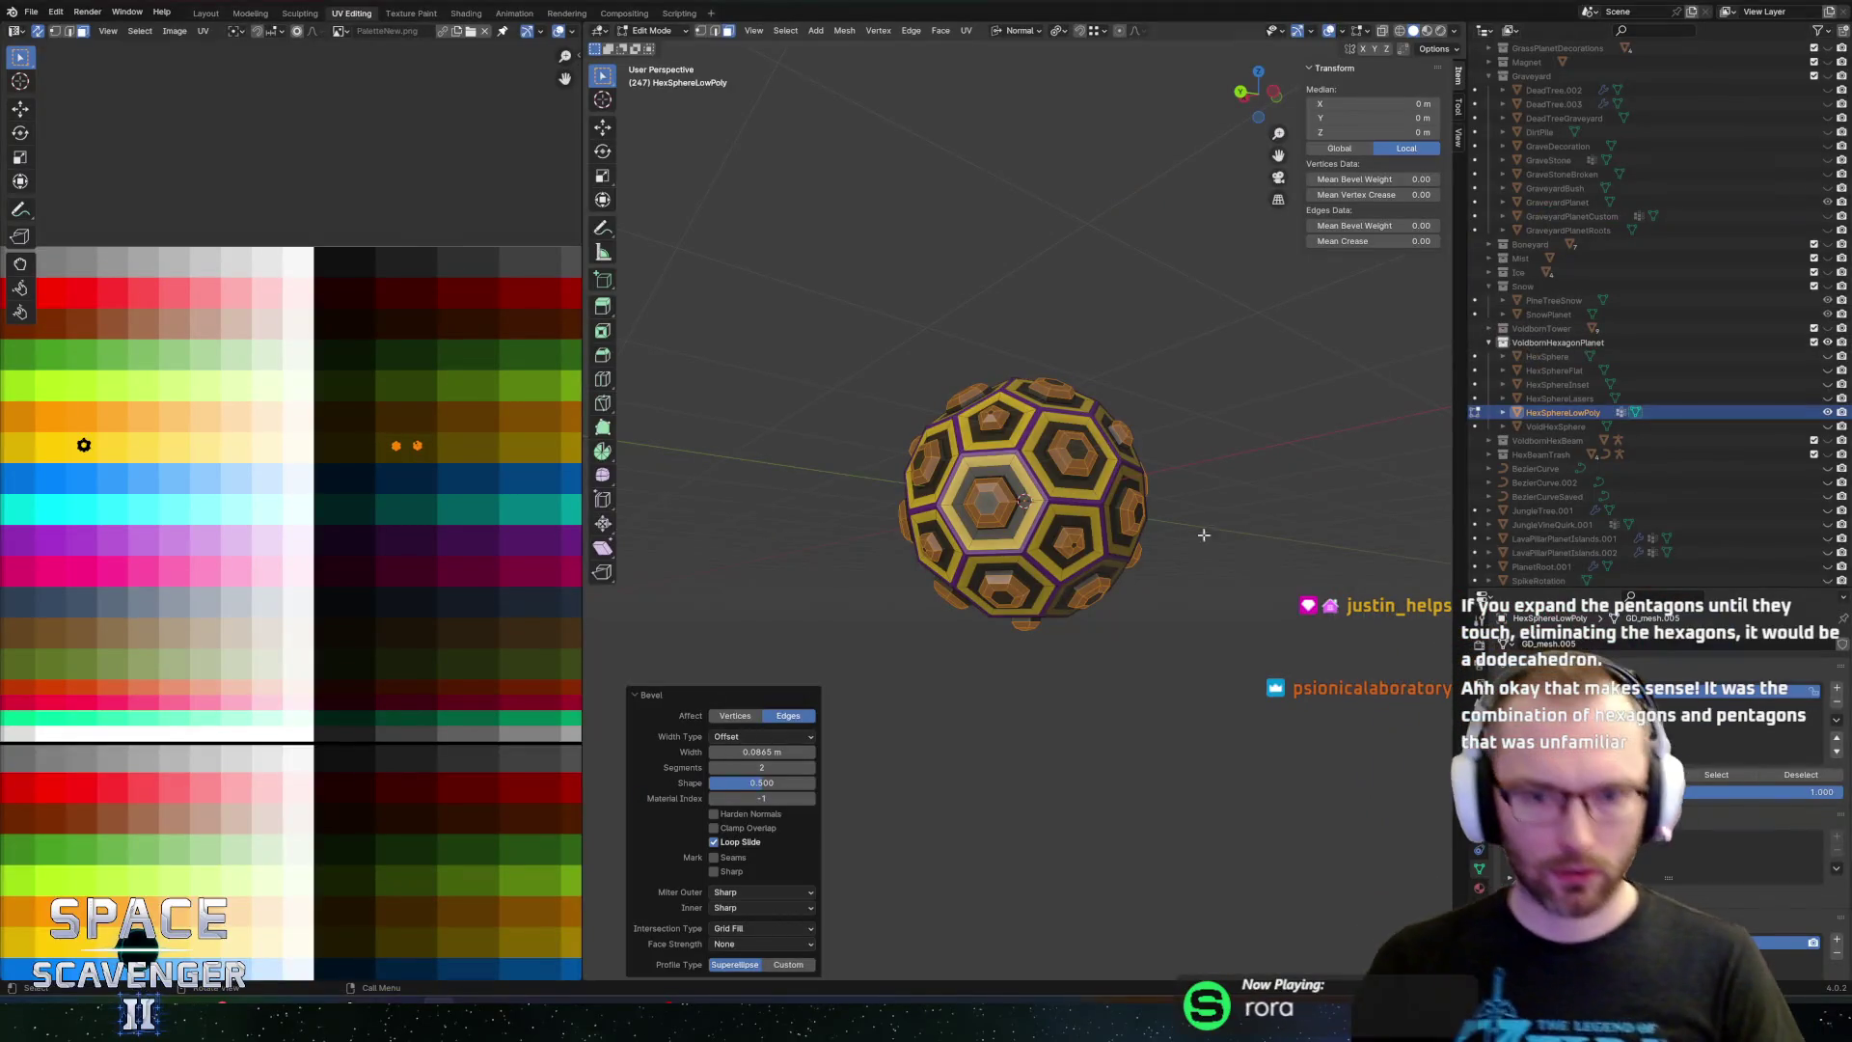
pyautogui.hotkey('ctrl', 'z')
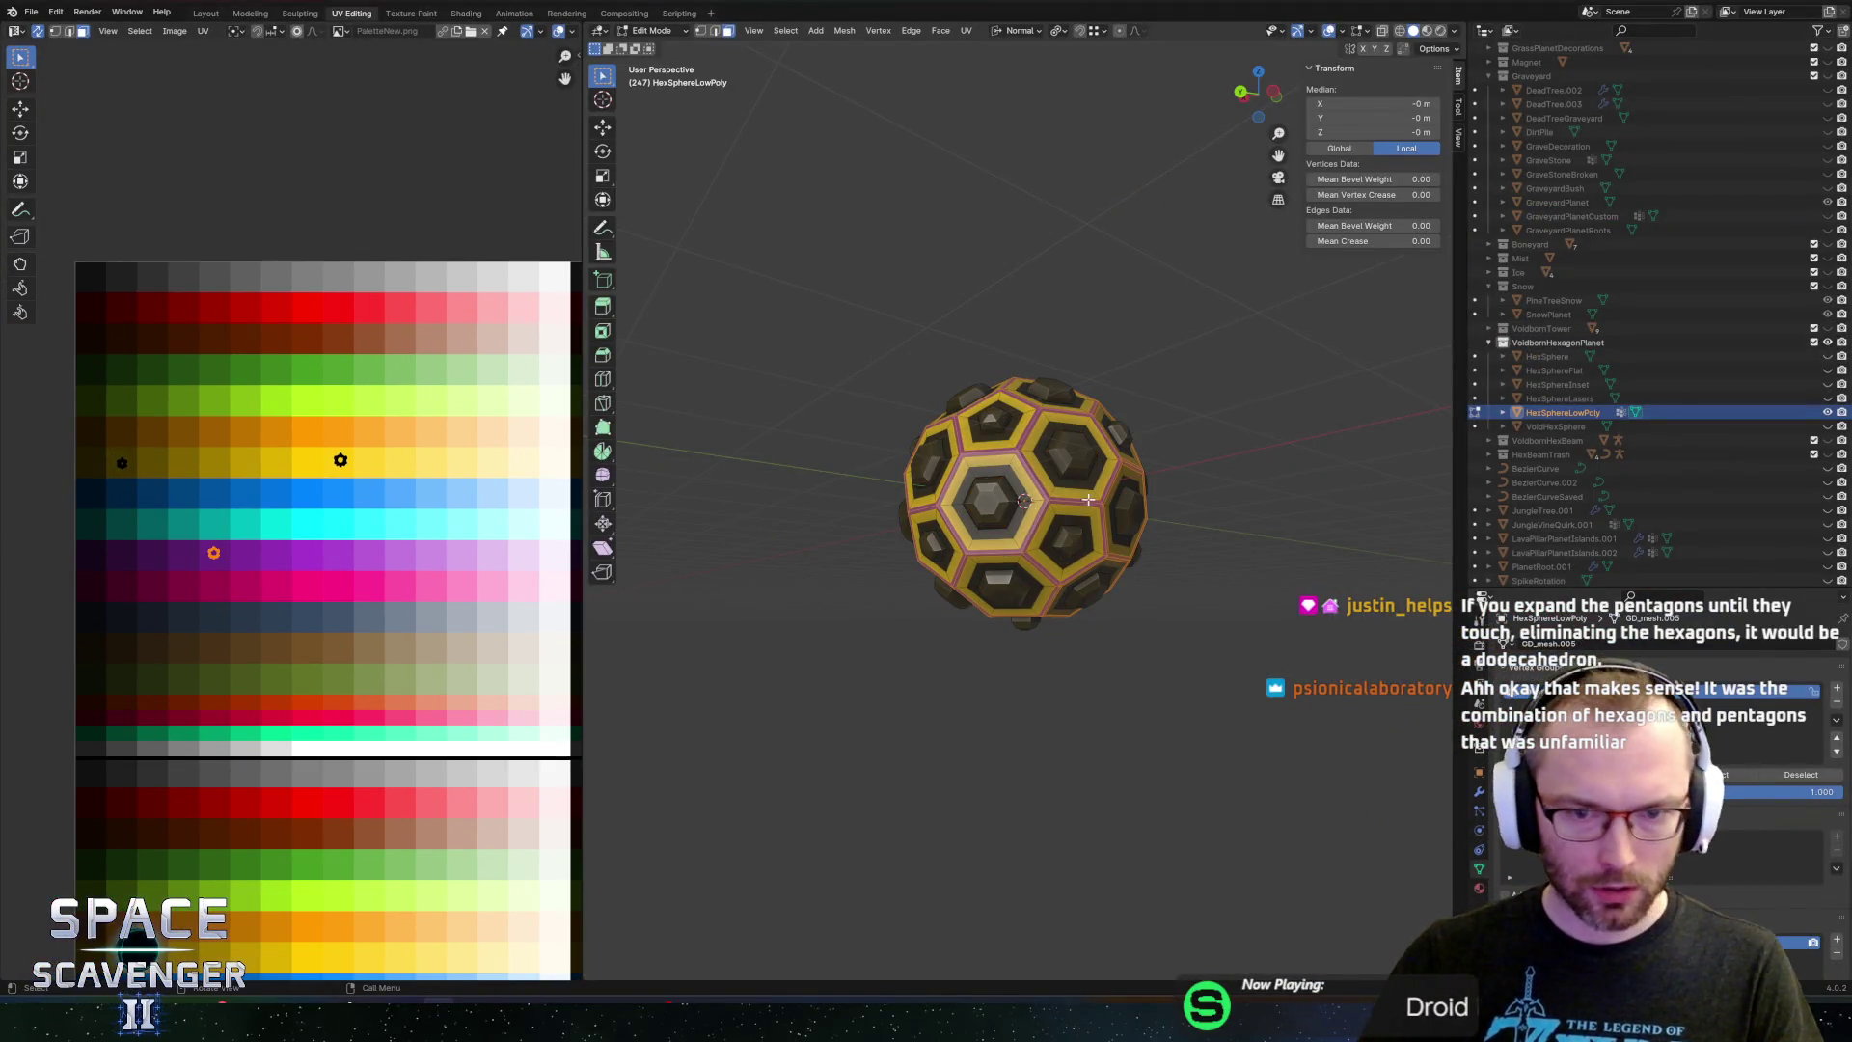
# Duplicate the hex sphere in place as HexSphereLowPoly.001
pyautogui.moveTo(1088, 499); pyautogui.dragTo(1201, 547)
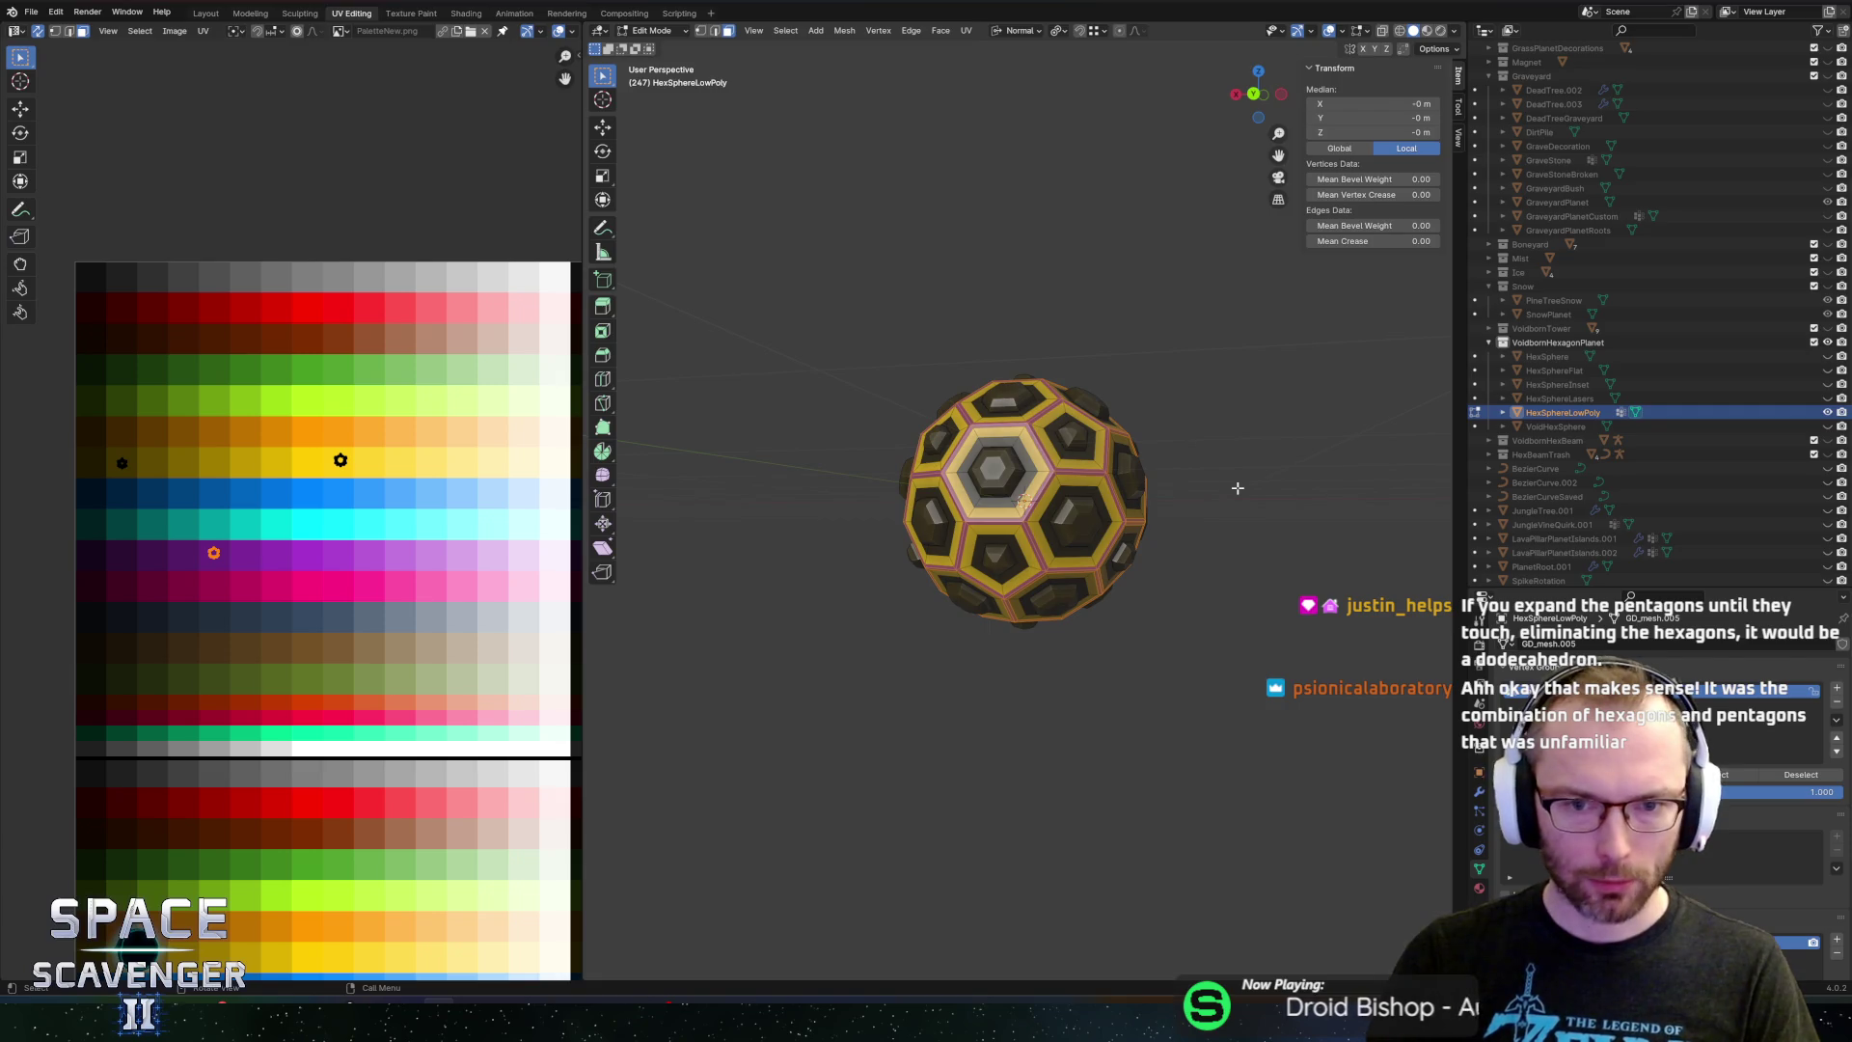
pyautogui.press('Tab')
pyautogui.hotkey('shift', 'd')
pyautogui.press('Escape')
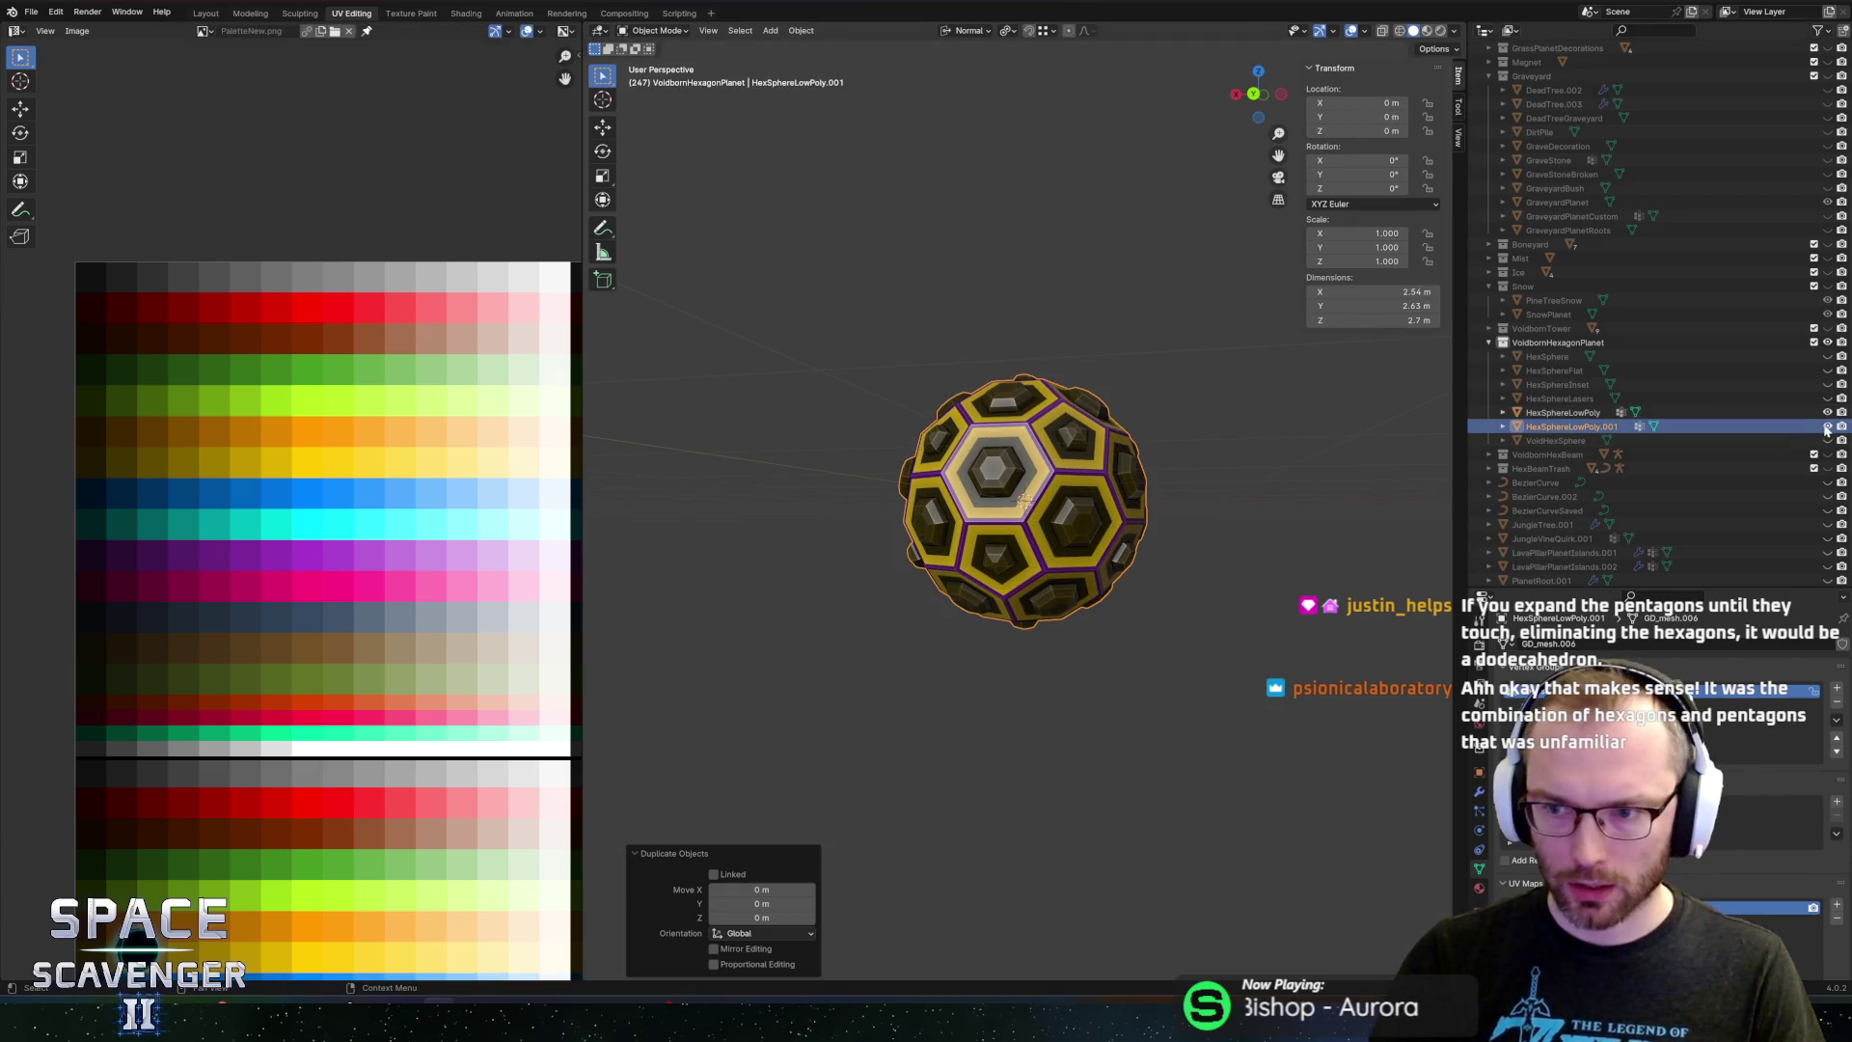
# Extrude the original HexSphereLowPoly's ring faces with Shrink/Fatten at -0.123 m
pyautogui.click(1565, 415)
pyautogui.press('Tab')
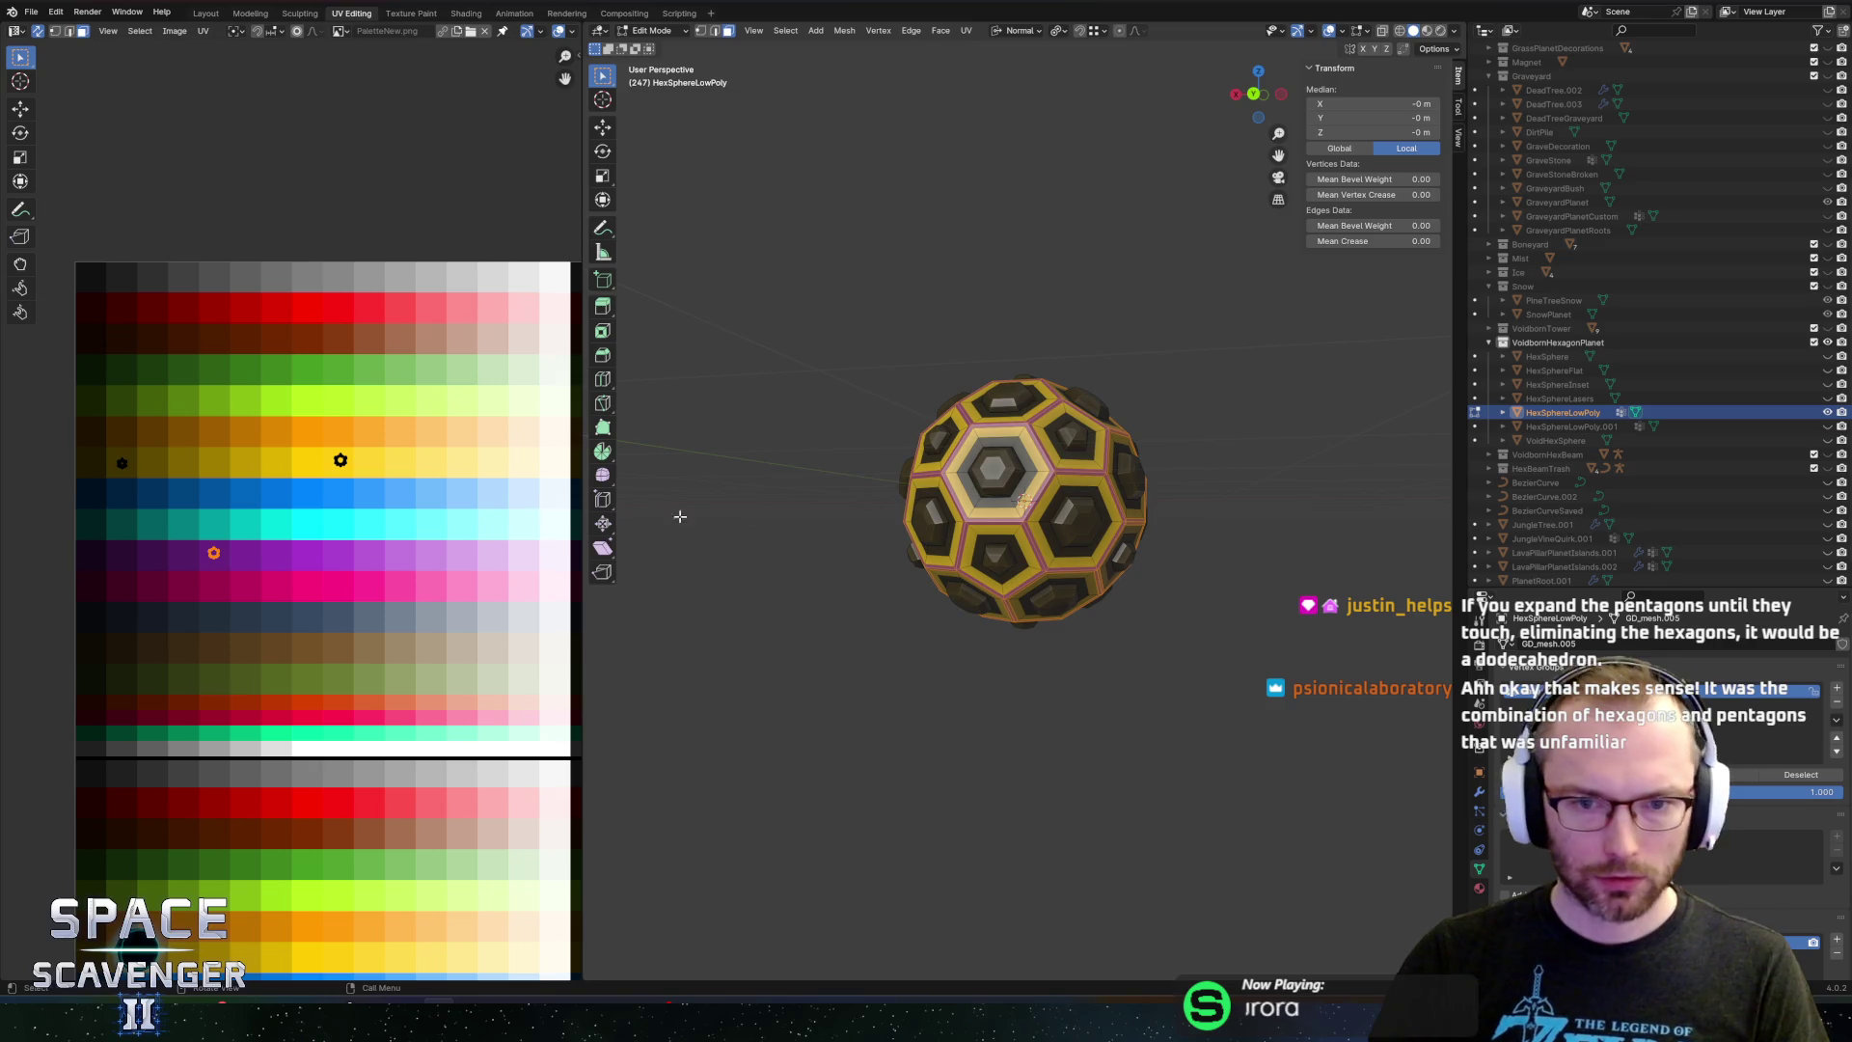
pyautogui.moveTo(1270, 450); pyautogui.dragTo(1297, 457)
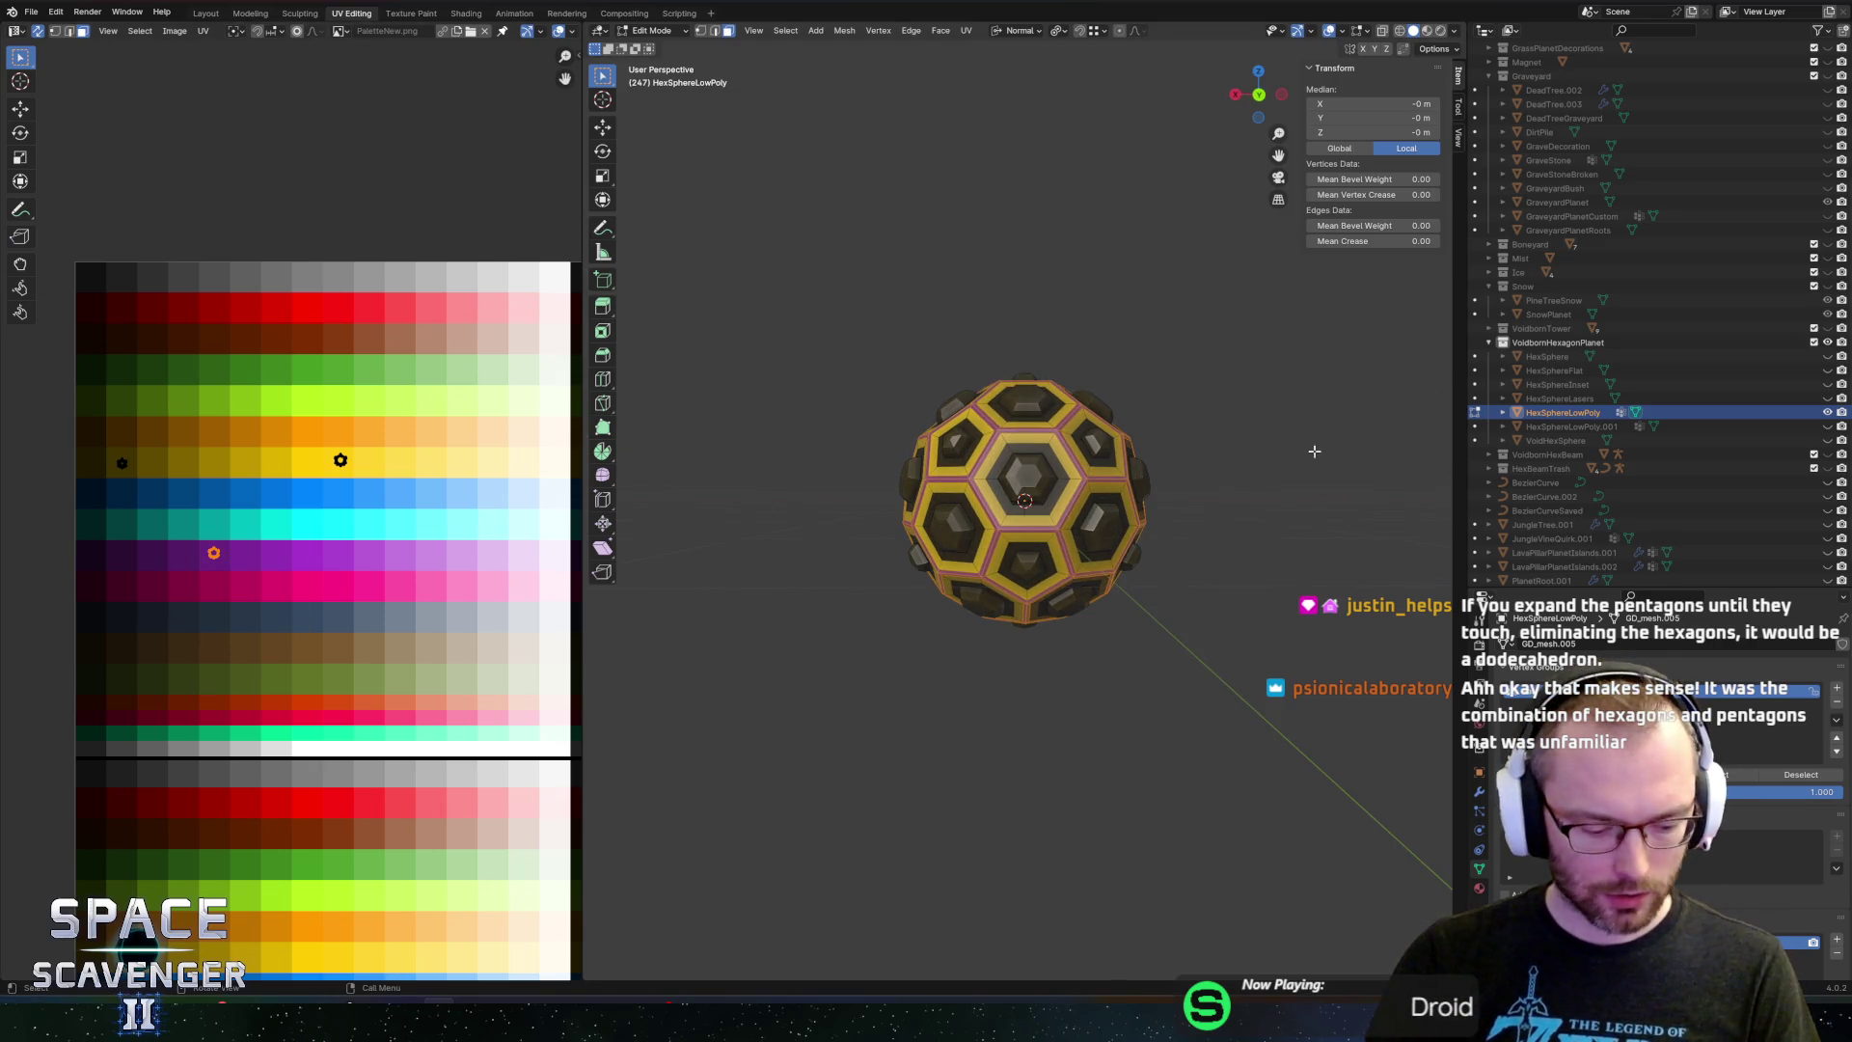
pyautogui.rightClick(1326, 444)
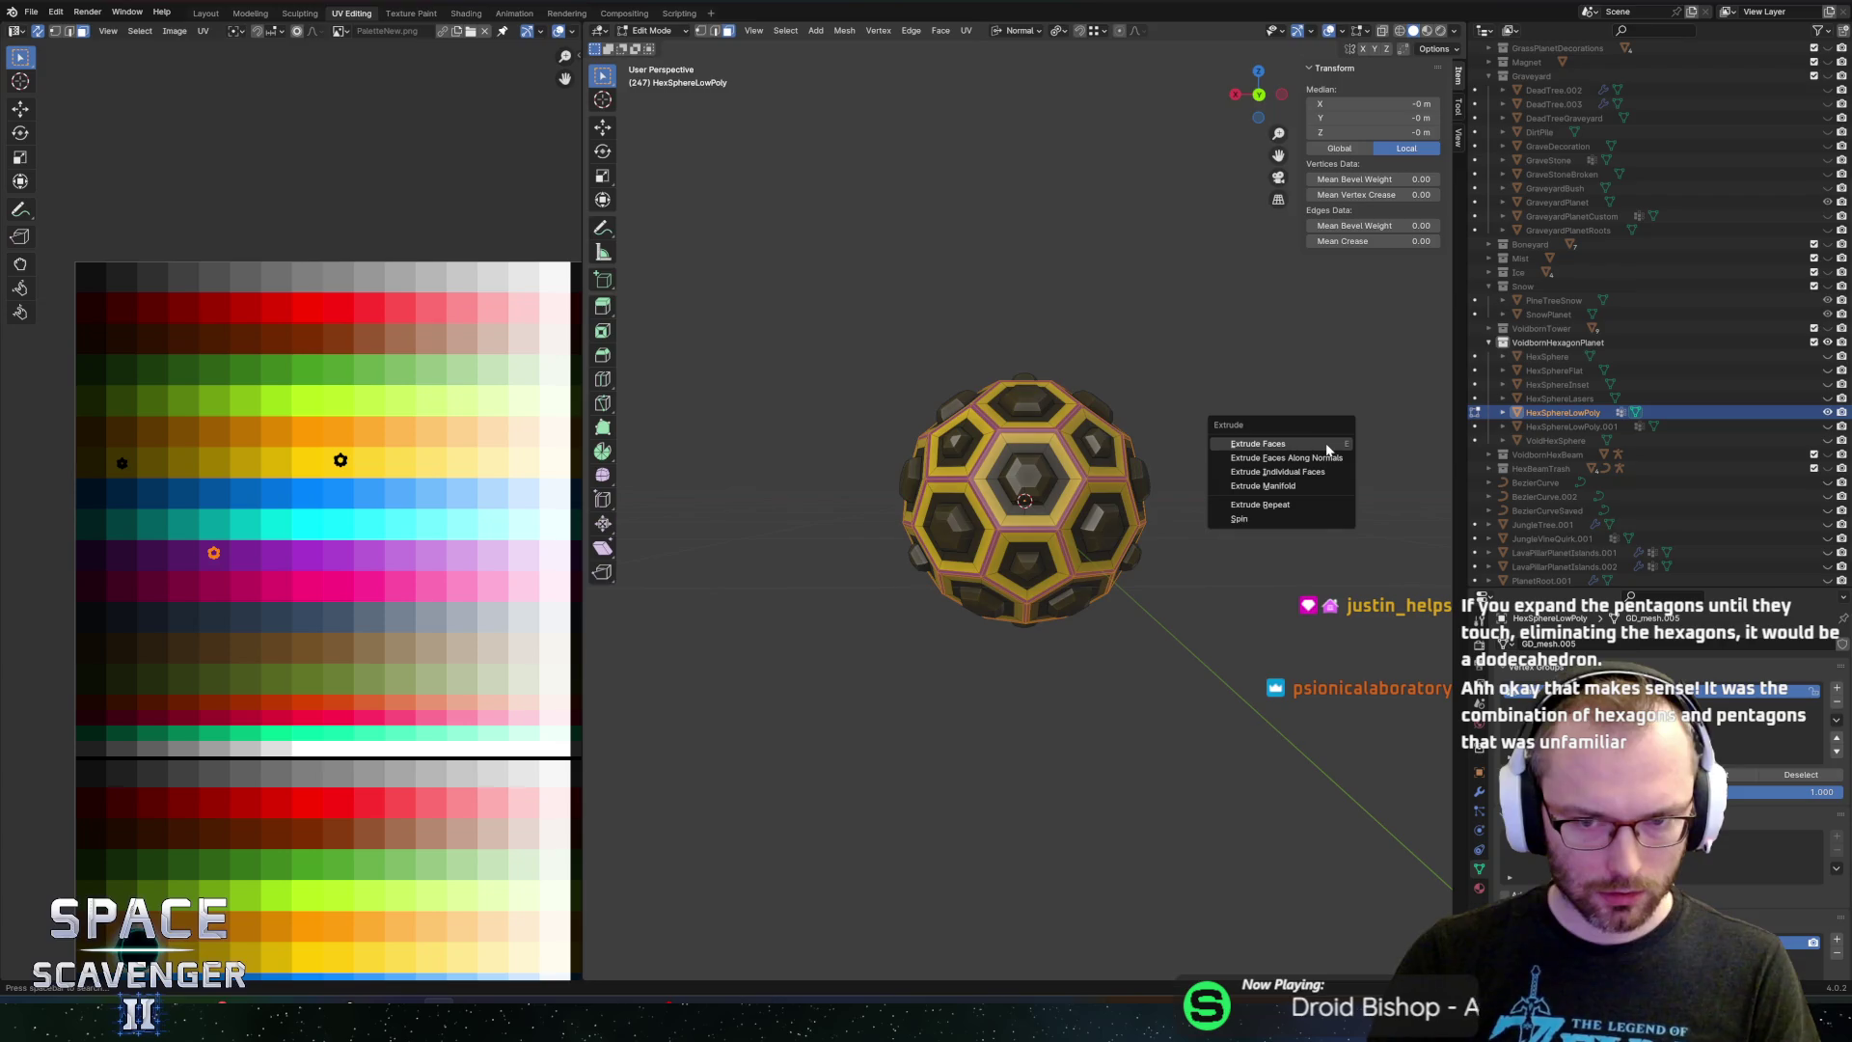
pyautogui.click(1320, 455)
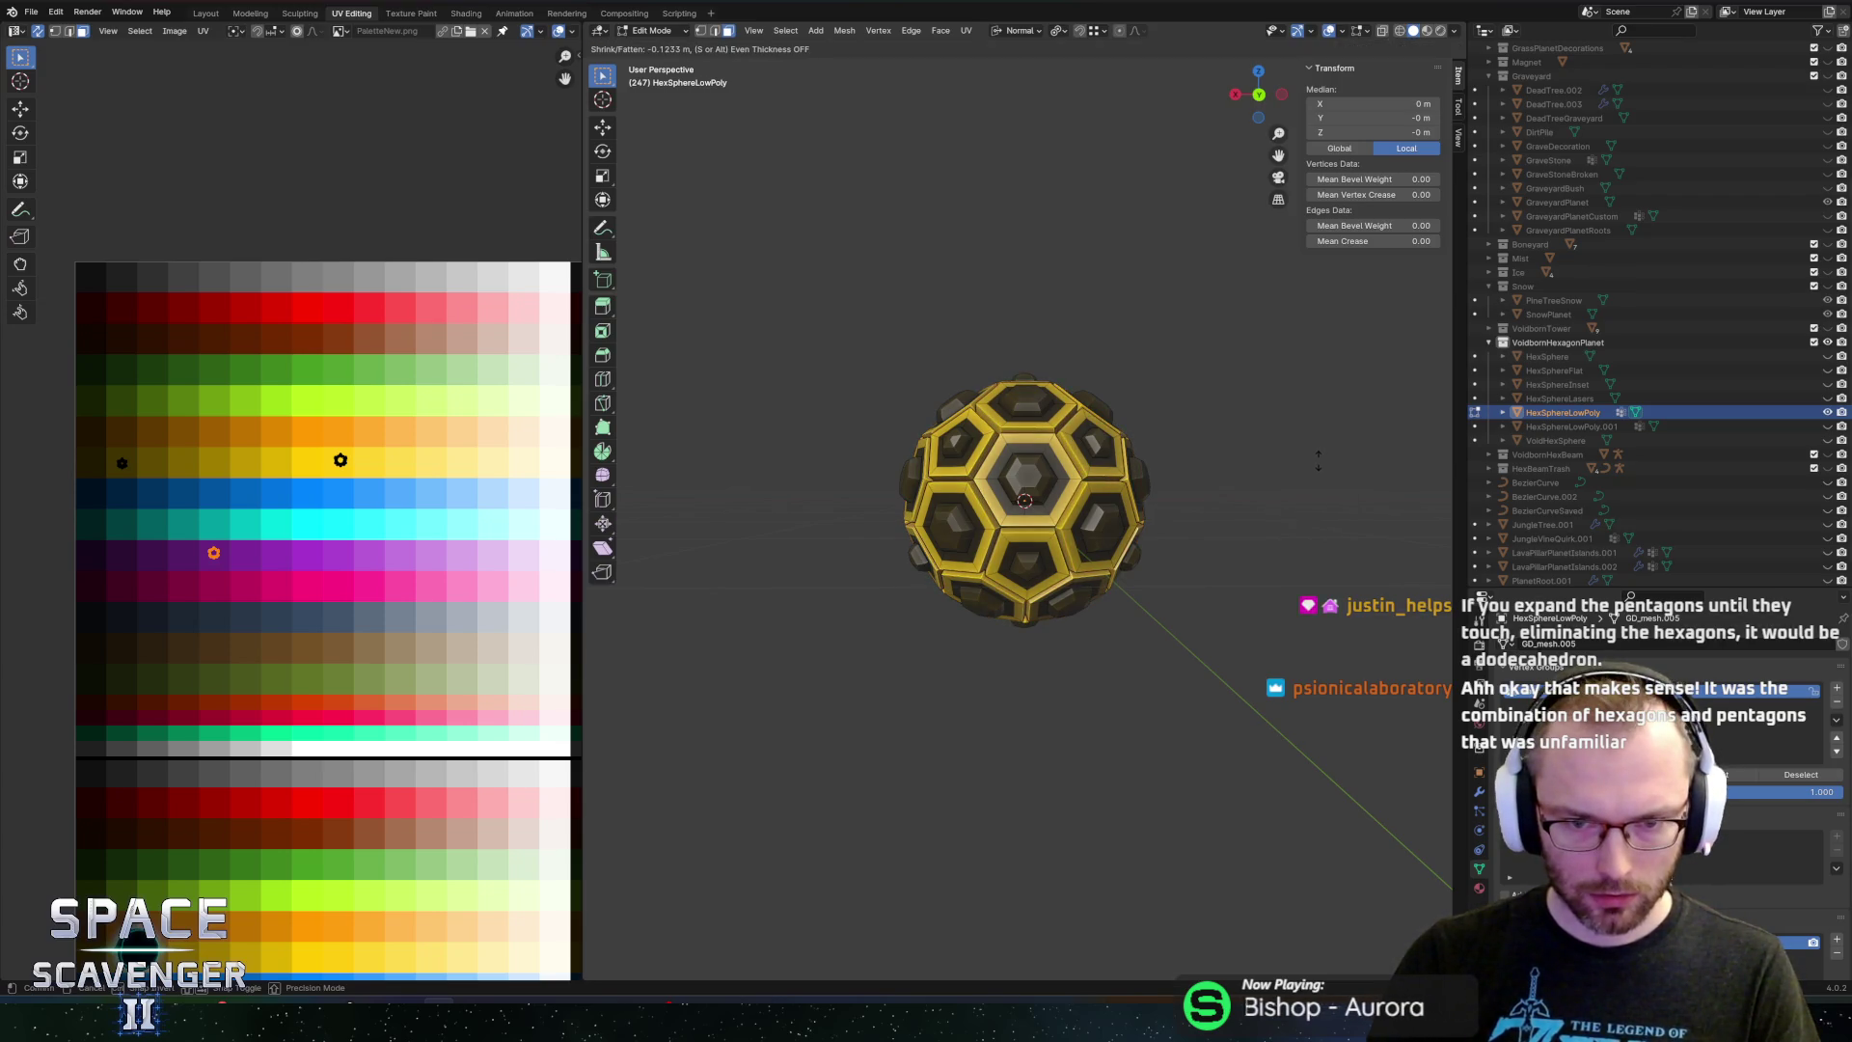
# Commit the inward extrusion and re-export the sphere over Planets.fbx
pyautogui.click(1318, 460)
pyautogui.moveTo(1318, 462); pyautogui.dragTo(1300, 498)
pyautogui.hotkey('ctrl', 'shift', 's')
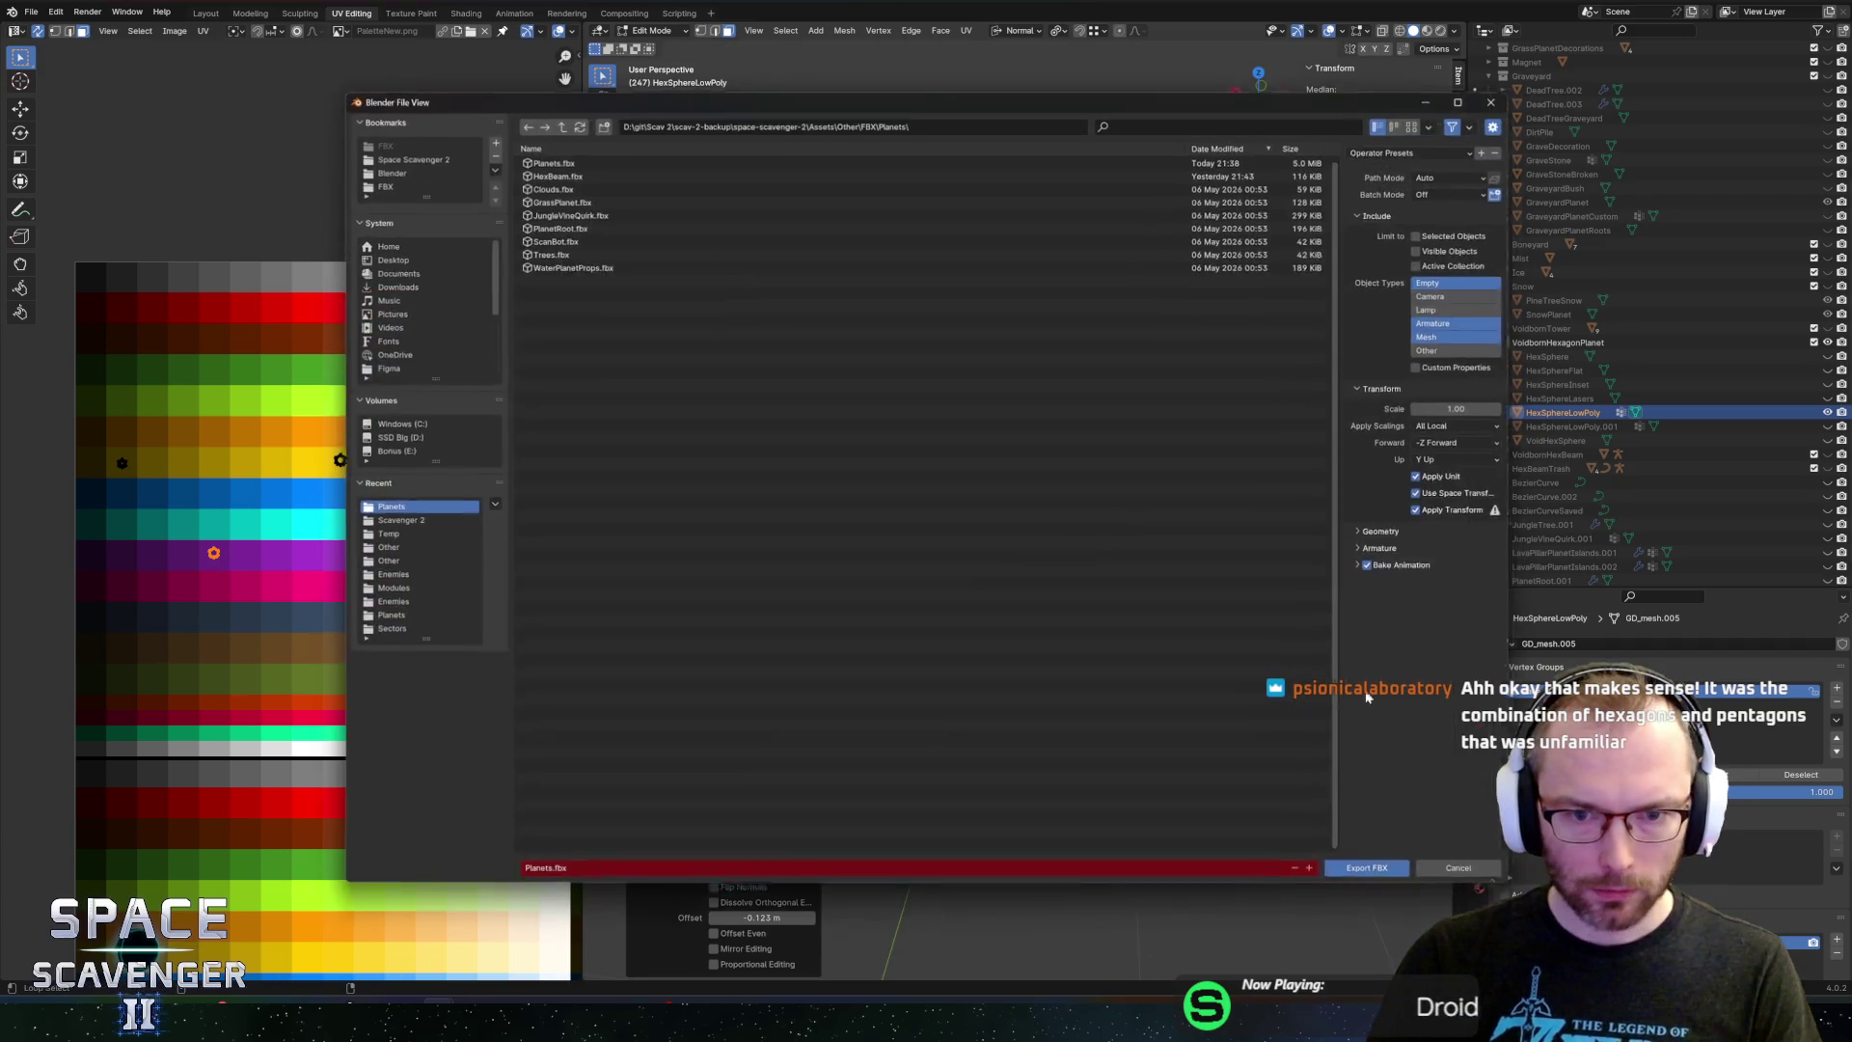
pyautogui.click(1380, 876)
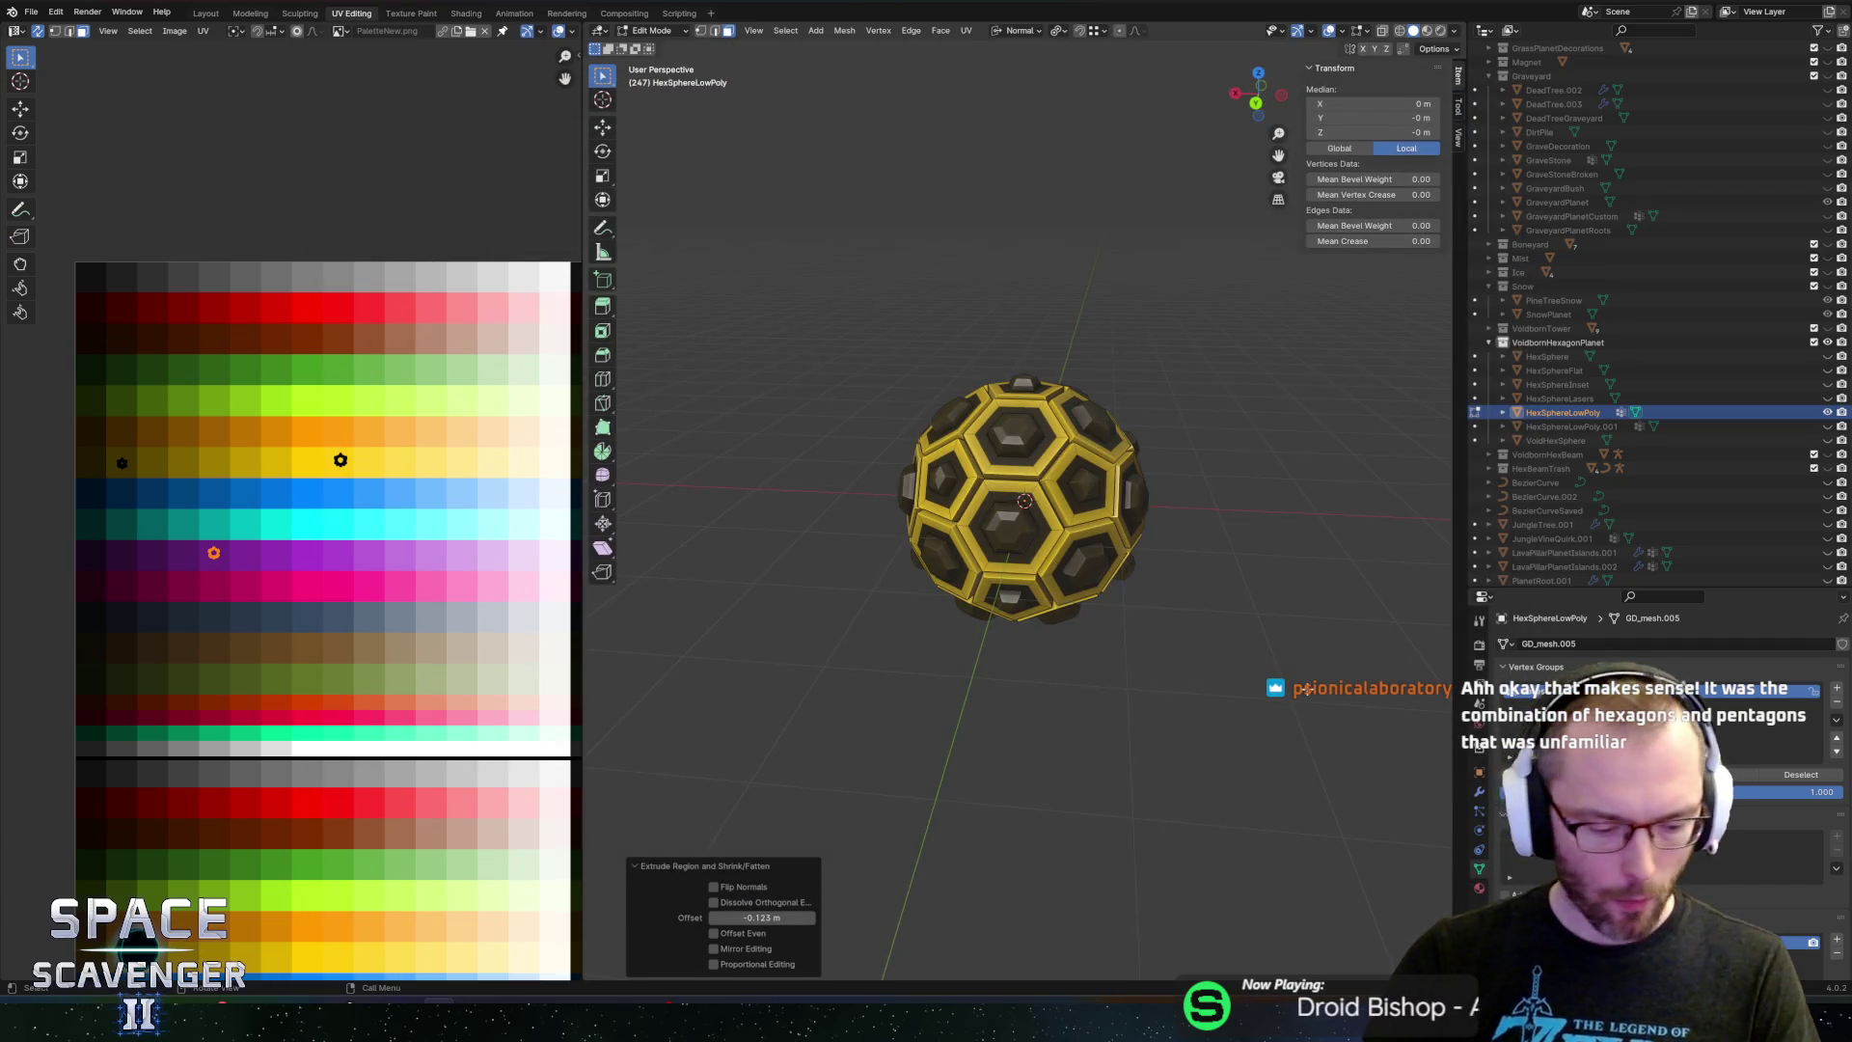
# Grow the face selection one step and turn off UV Sync Selection
pyautogui.press('ctrl+KP_Add')
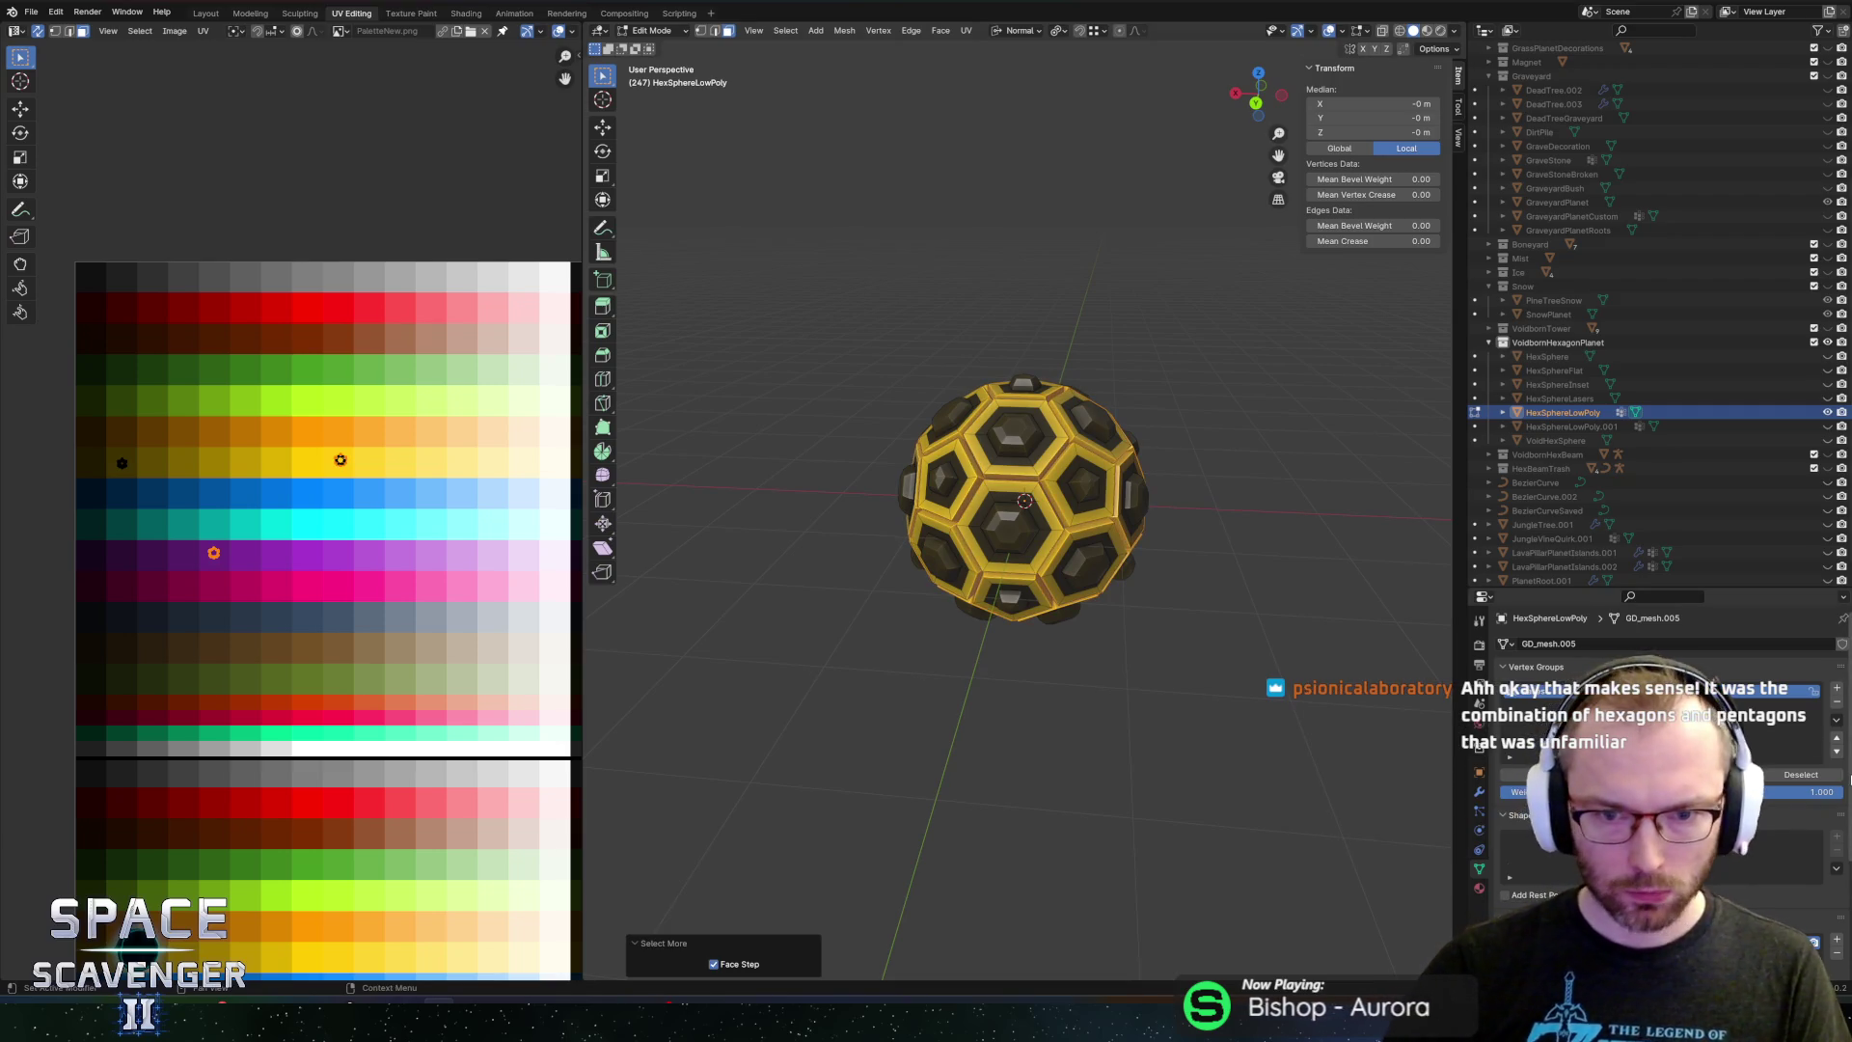
pyautogui.click(38, 30)
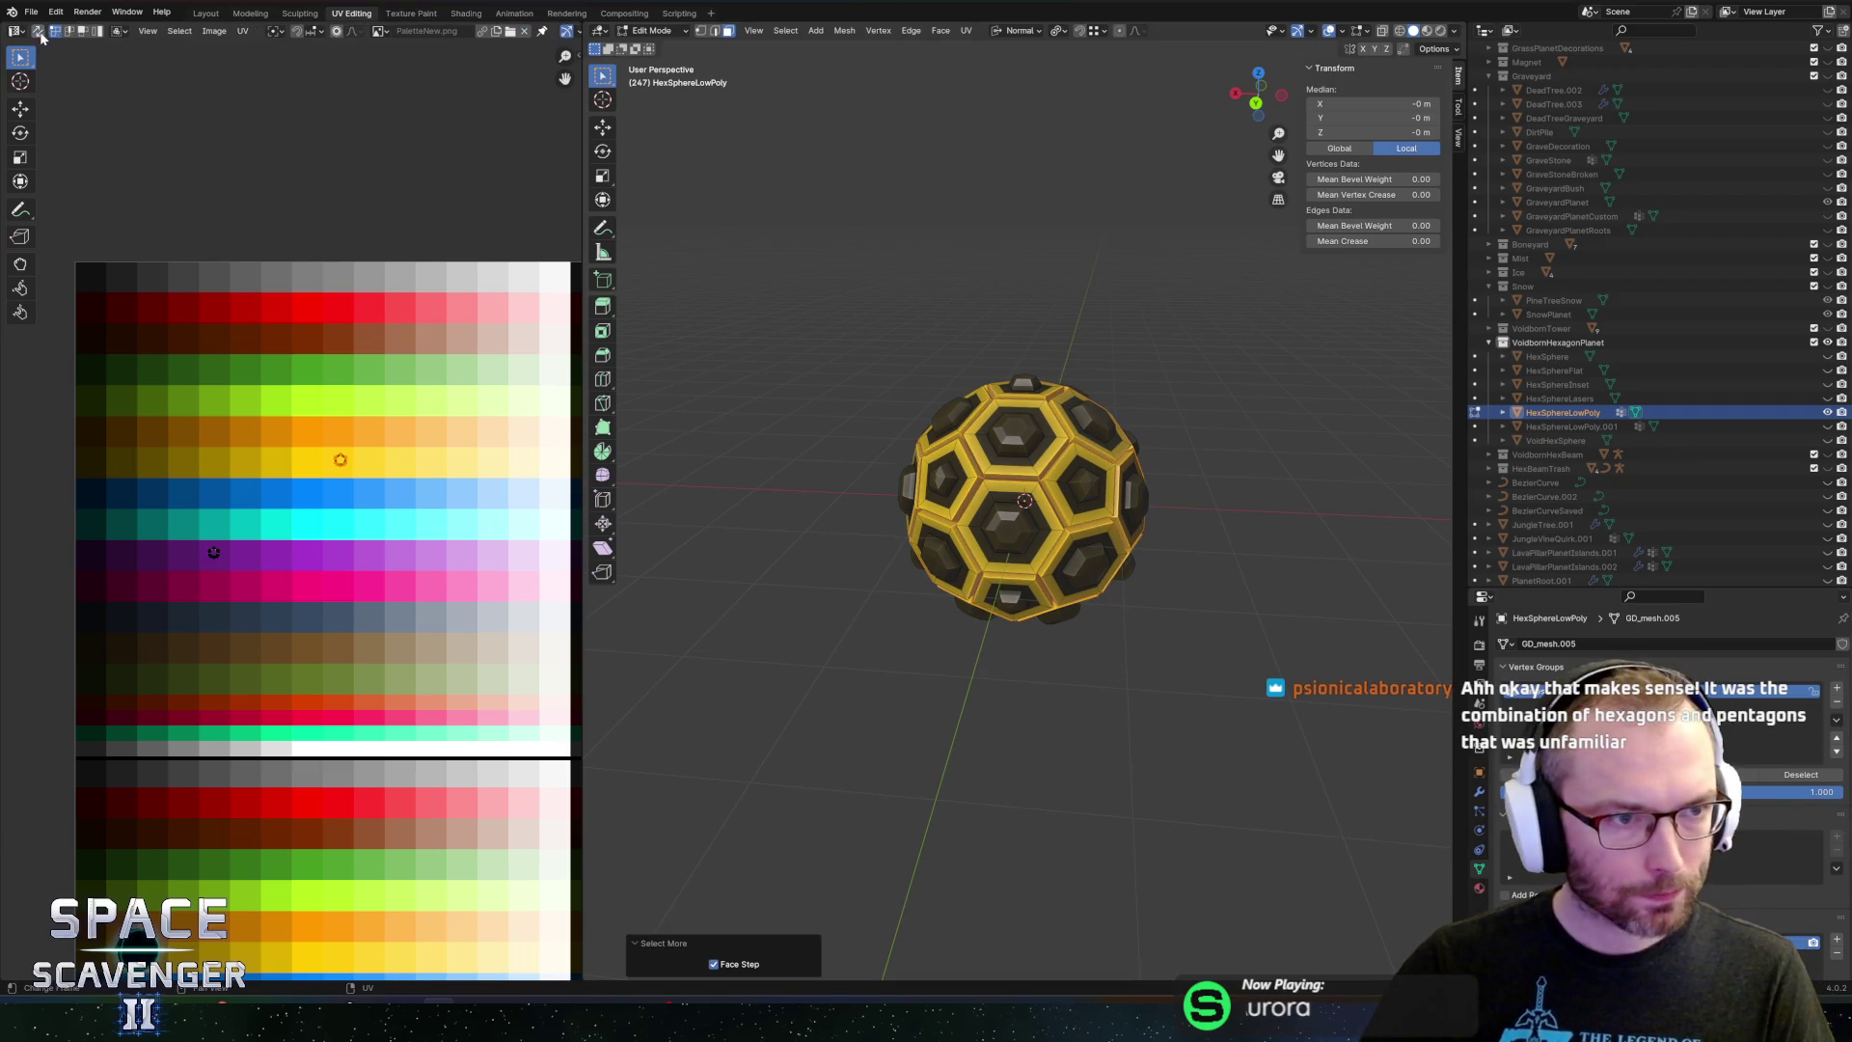
pyautogui.moveTo(418, 538); pyautogui.dragTo(396, 522)
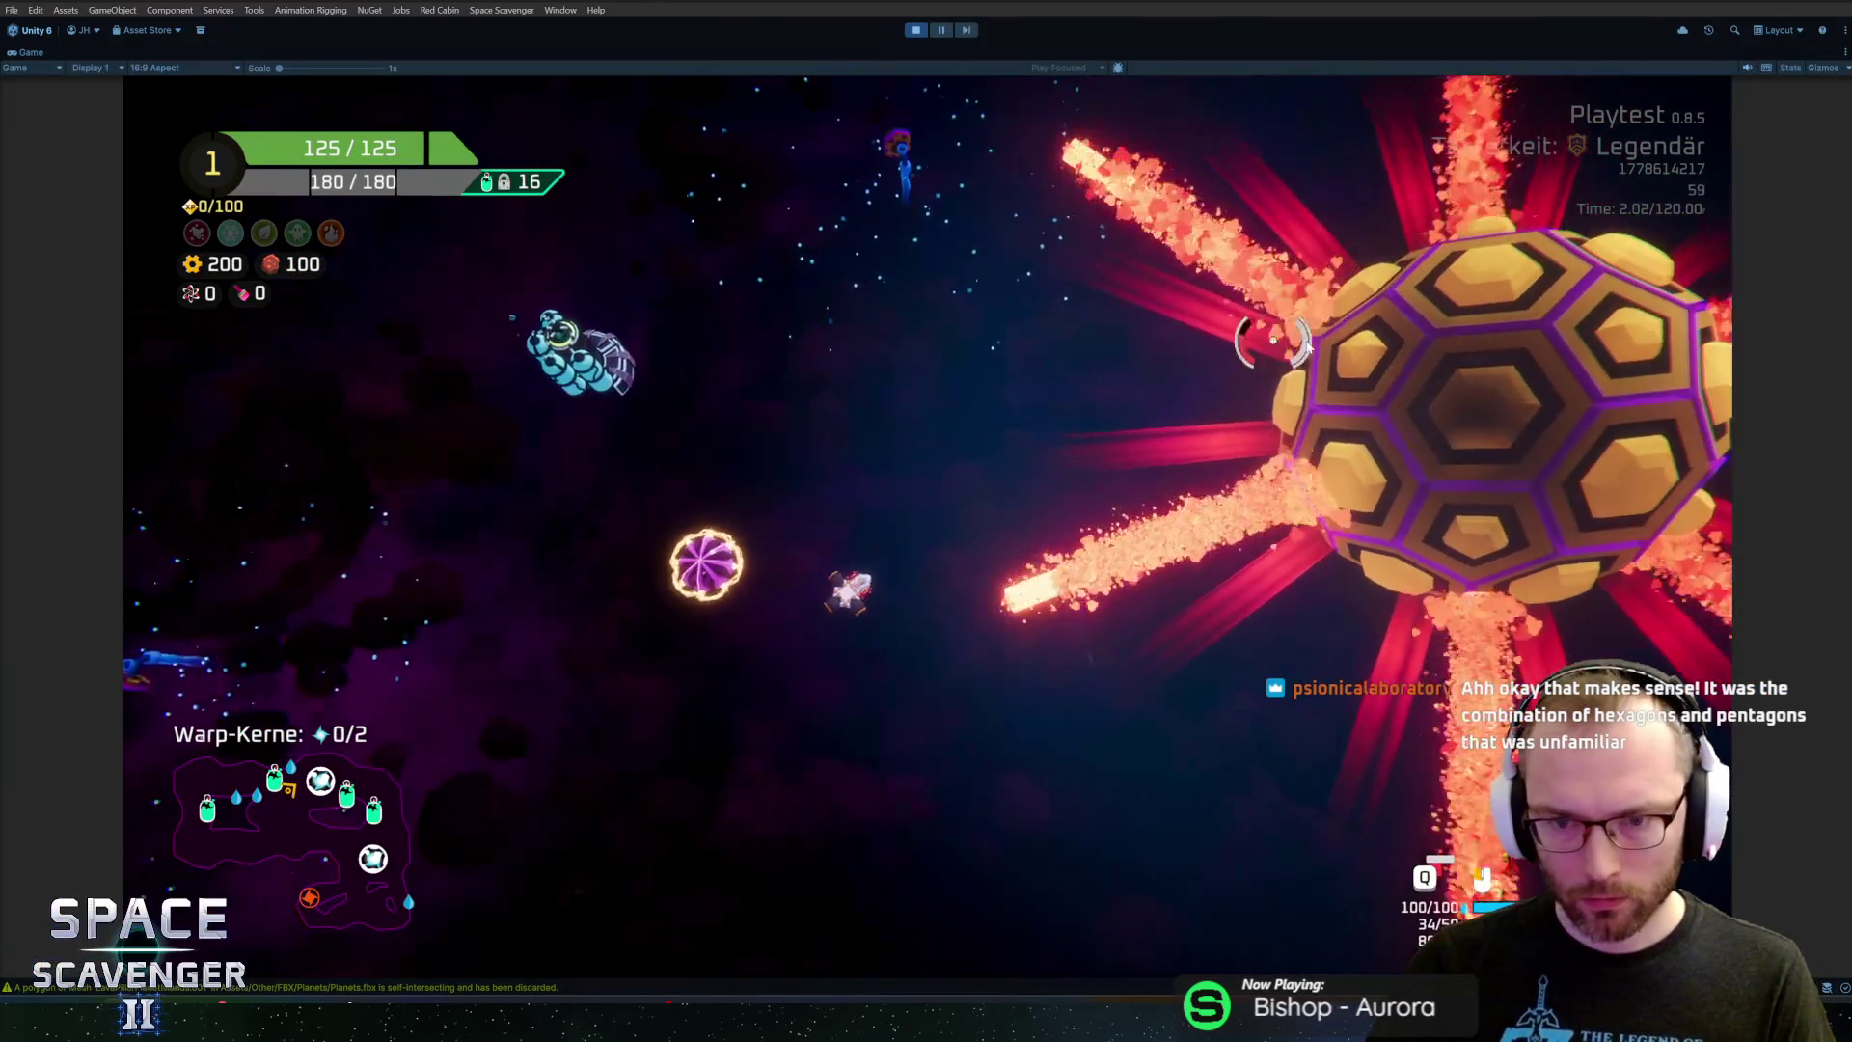
# Fly the ship up near the recessed yellow and purple hex planet in Unity
pyautogui.press('w')
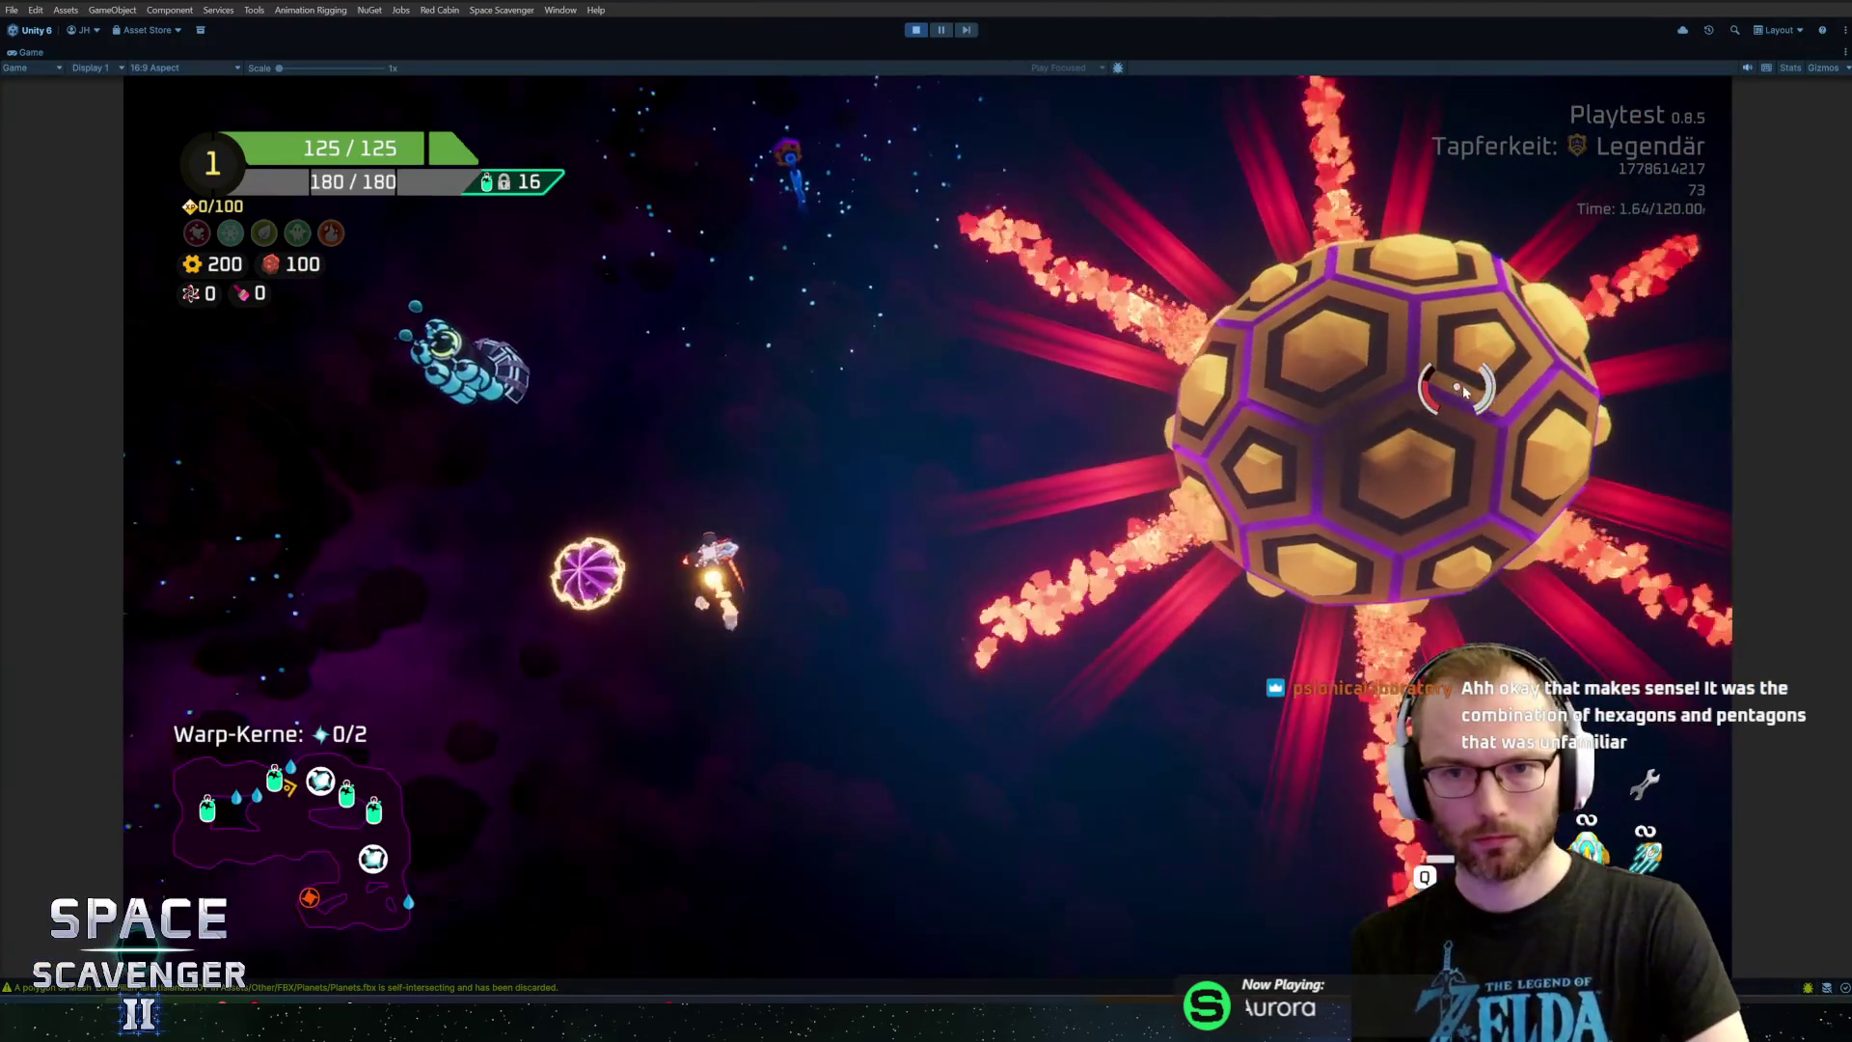
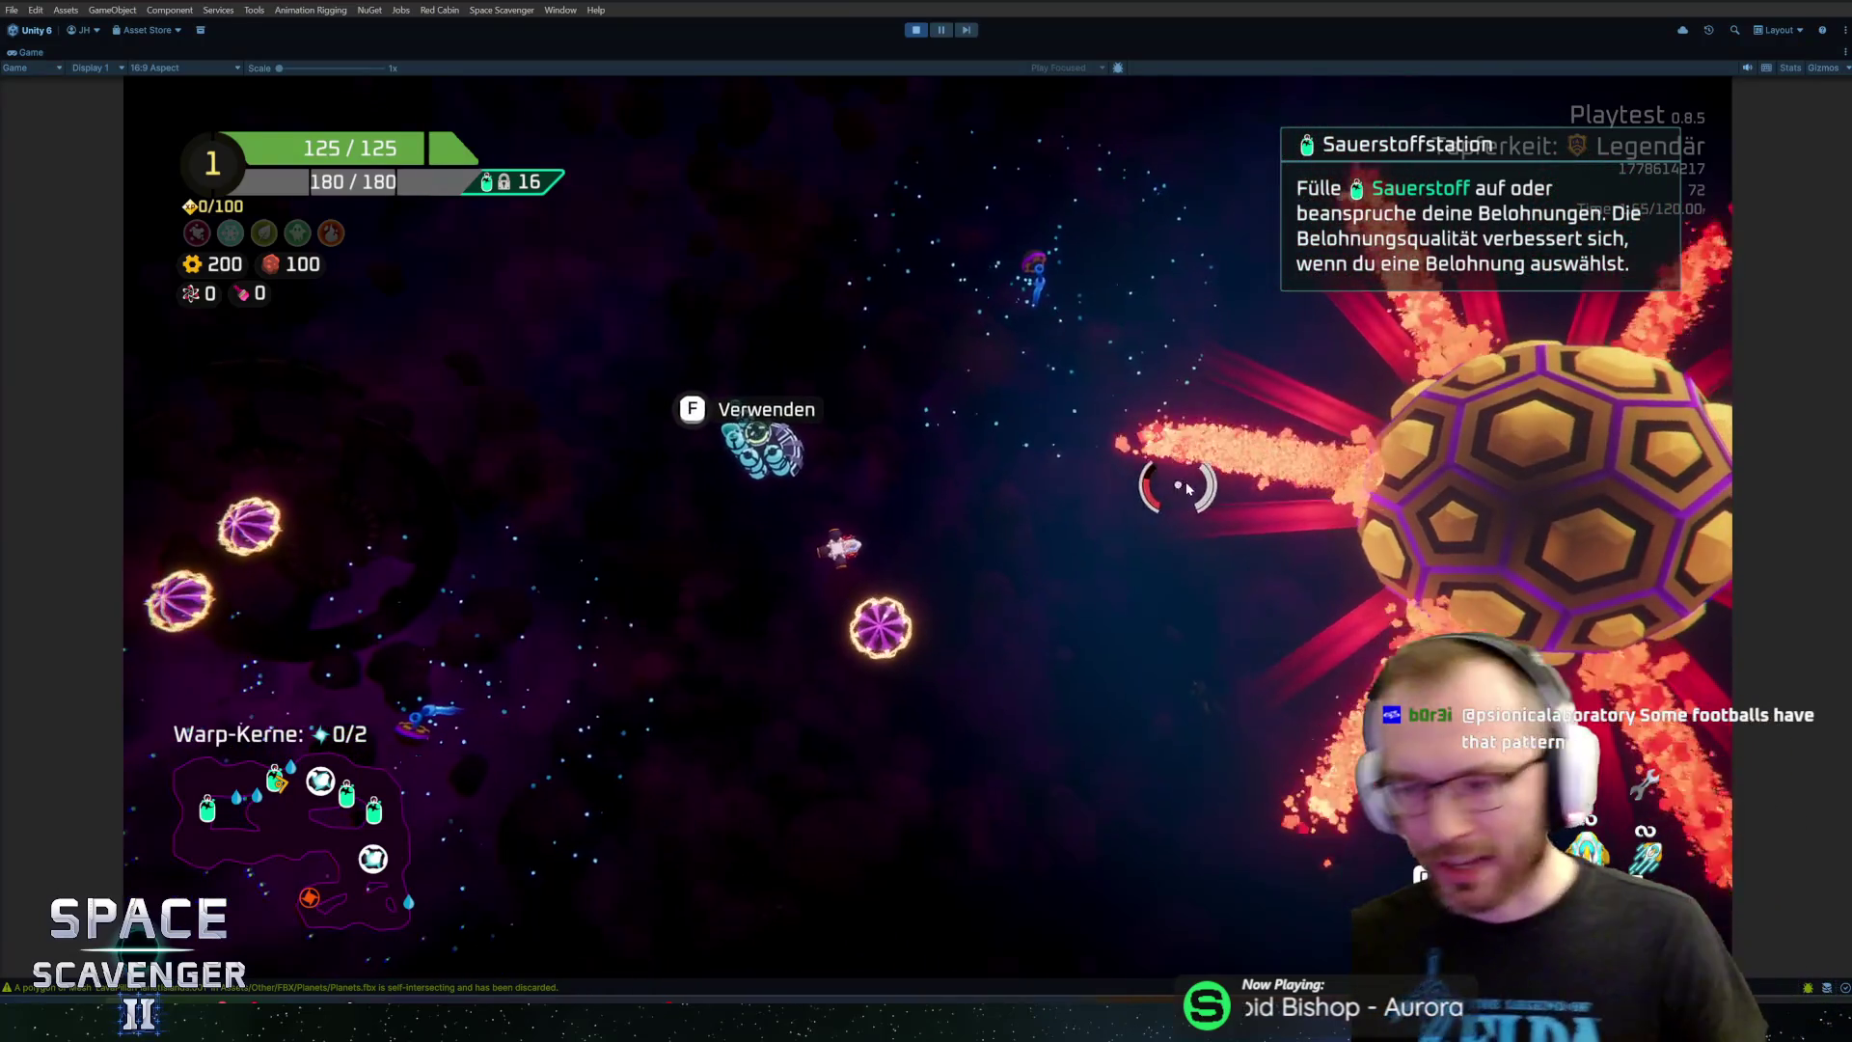
# Slide the planet's UVs along X on the colour palette to turn the hexagon borders purple
pyautogui.hotkey('alt', 'Tab')
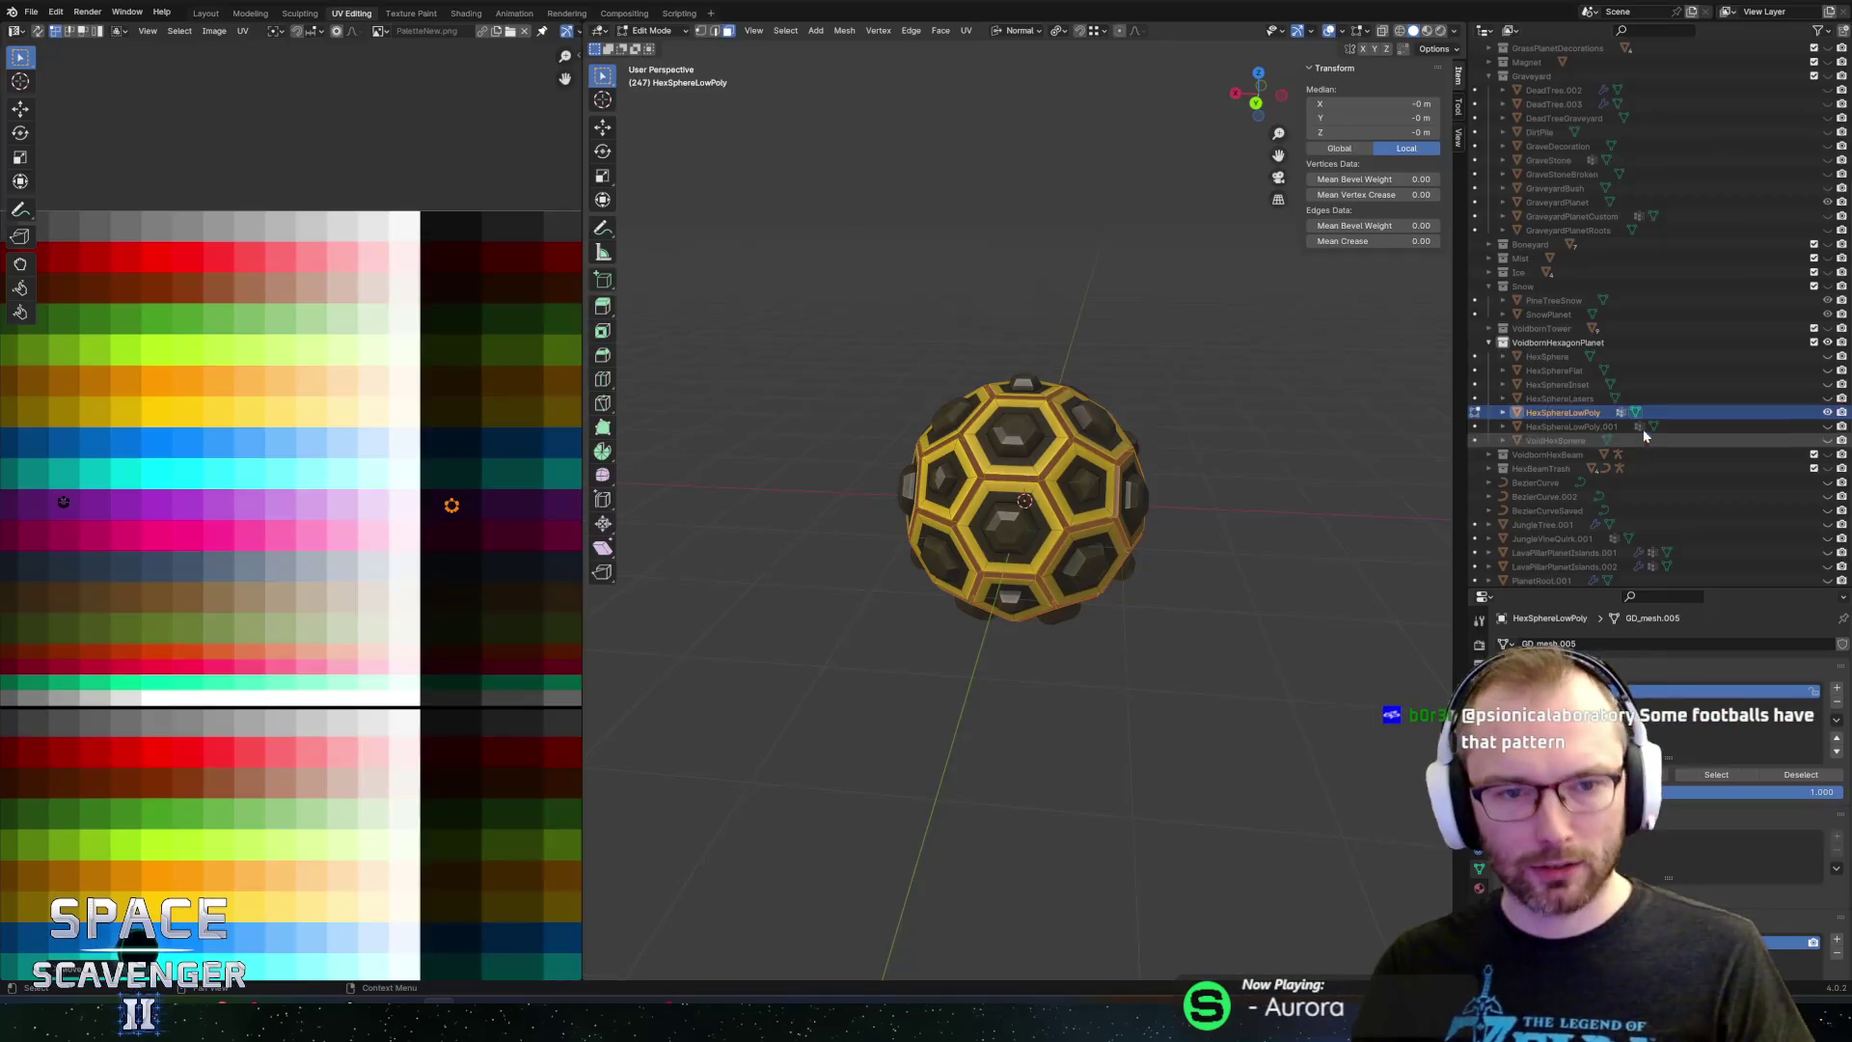
pyautogui.scroll(1, 1044, 479)
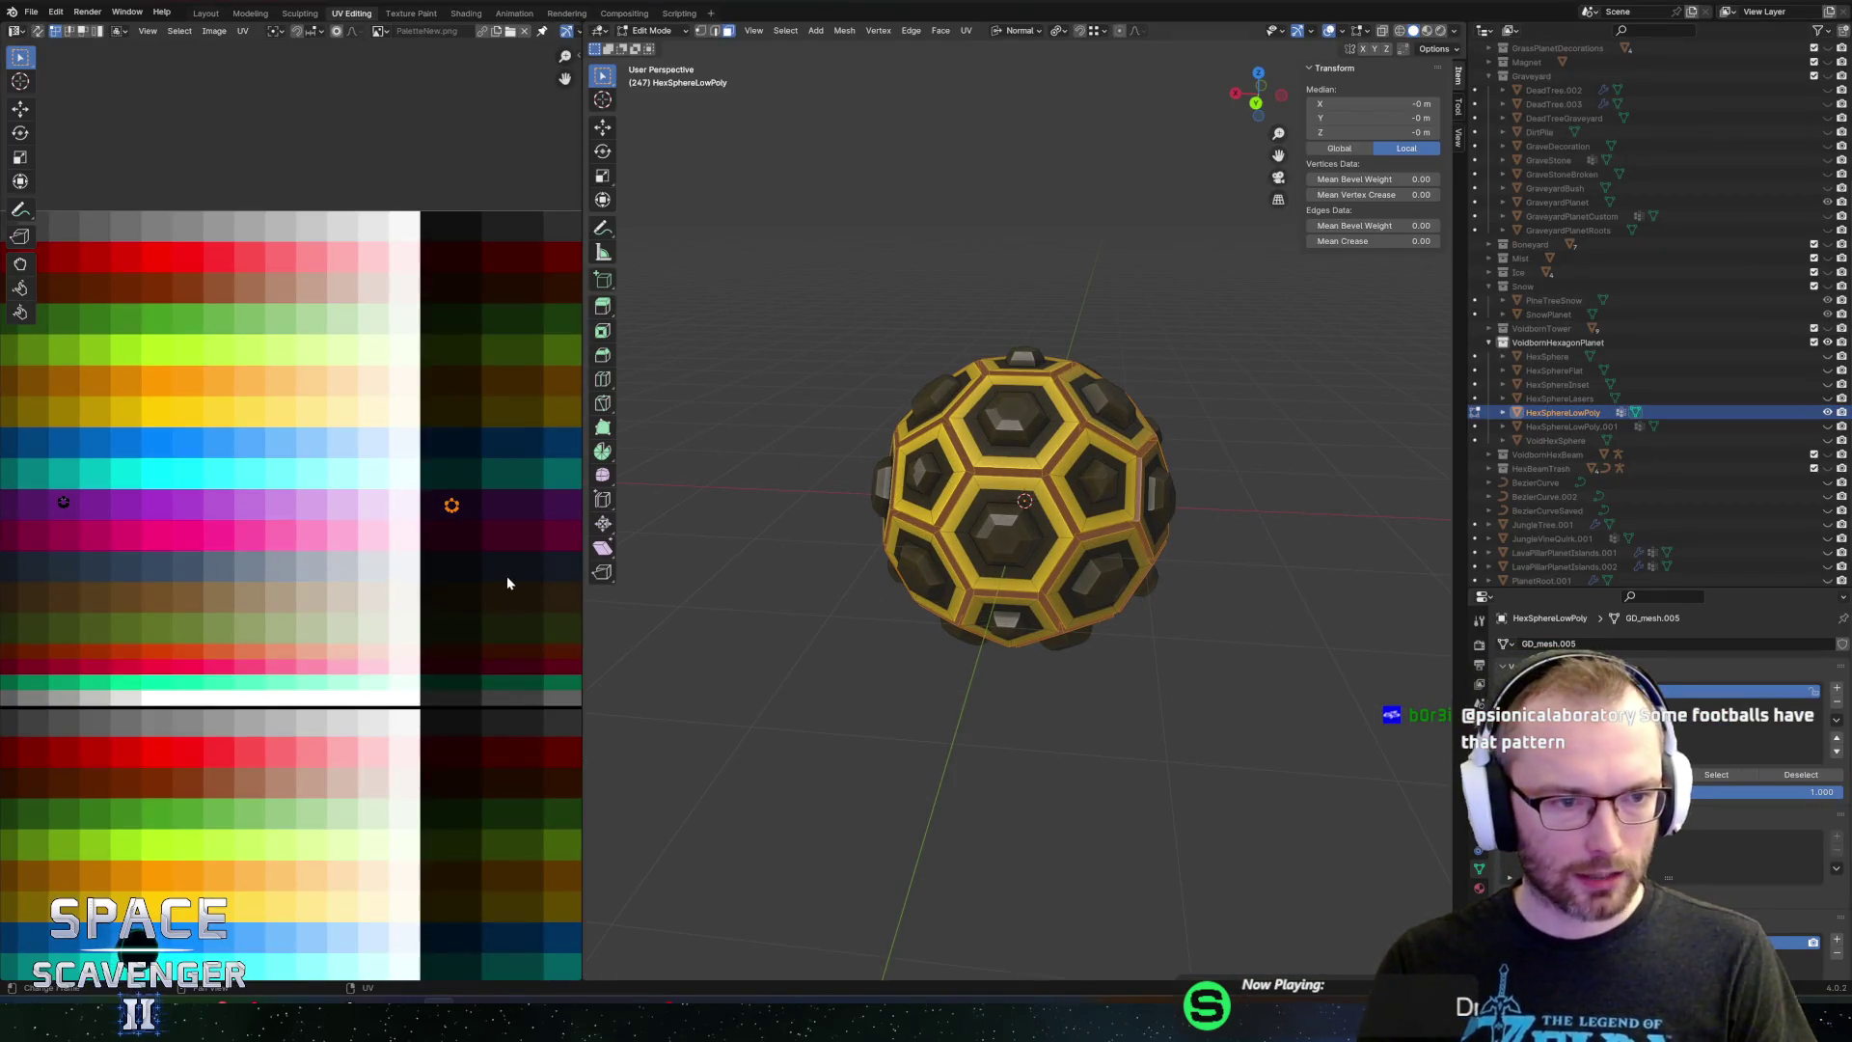
pyautogui.press('g')
pyautogui.press('x')
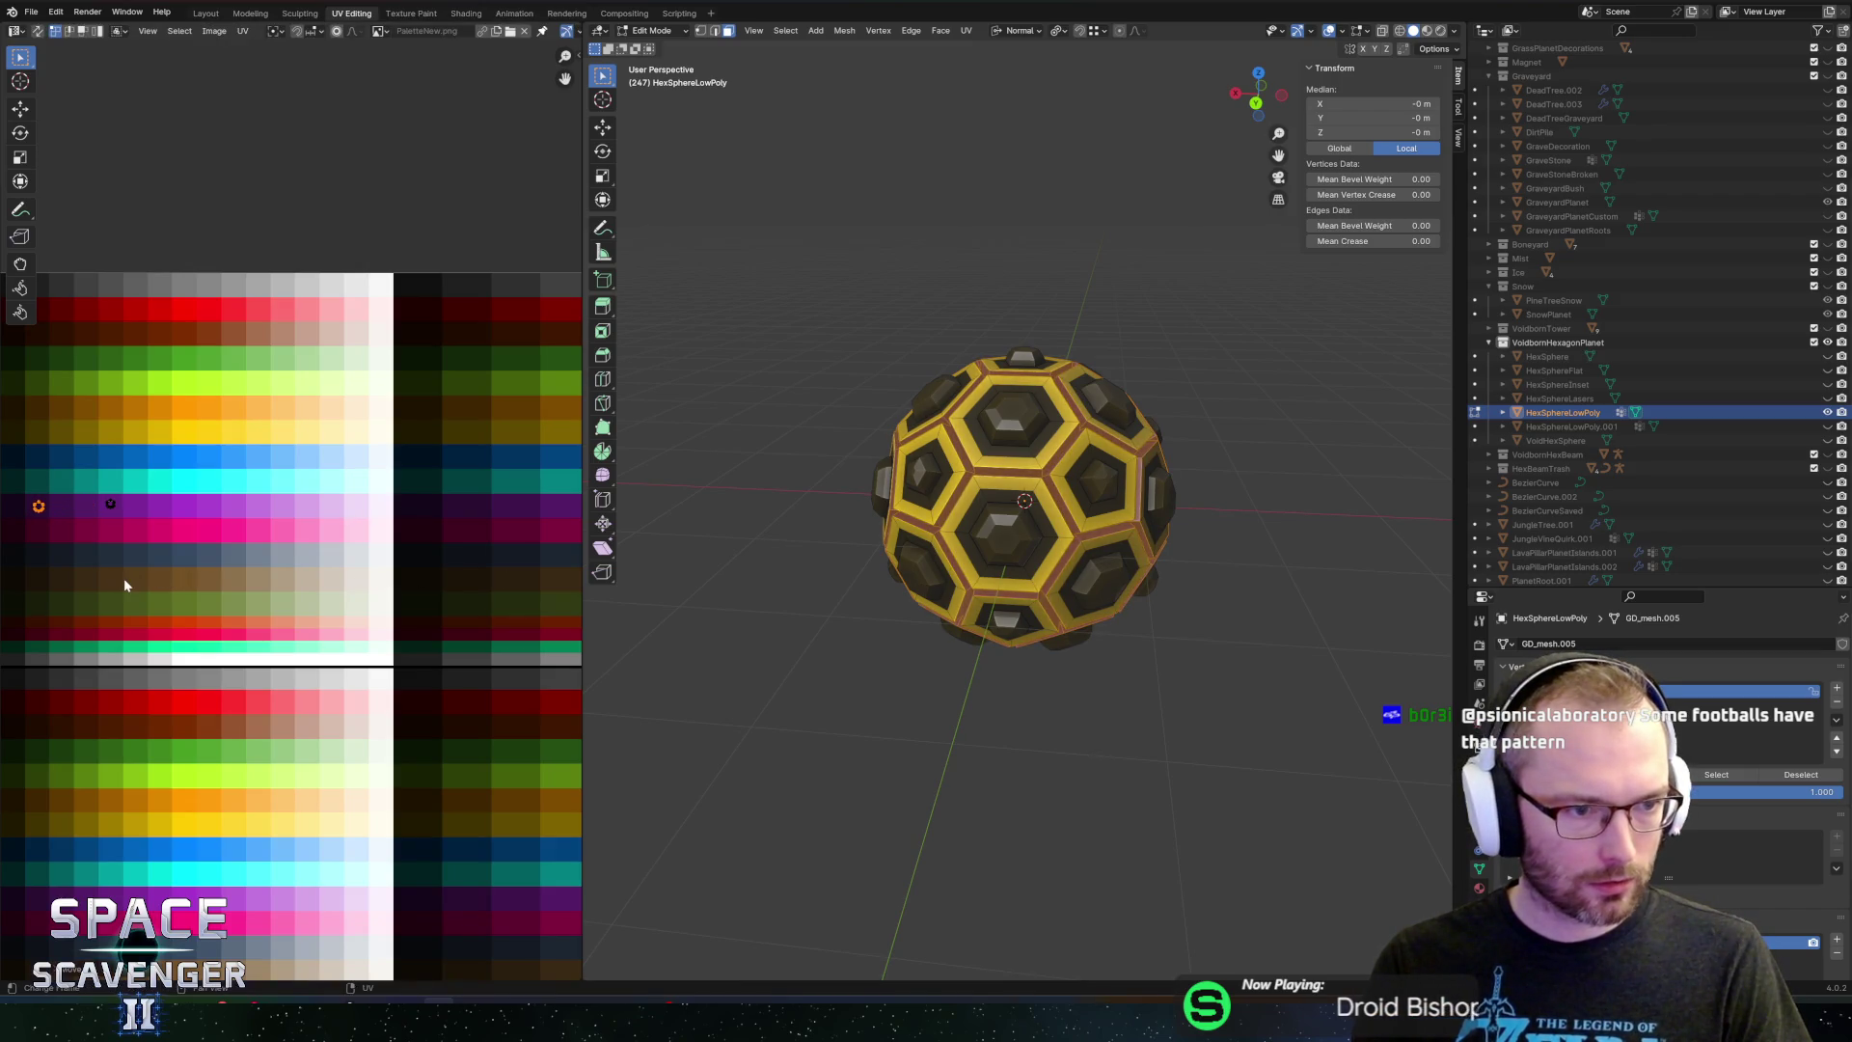
pyautogui.press('g')
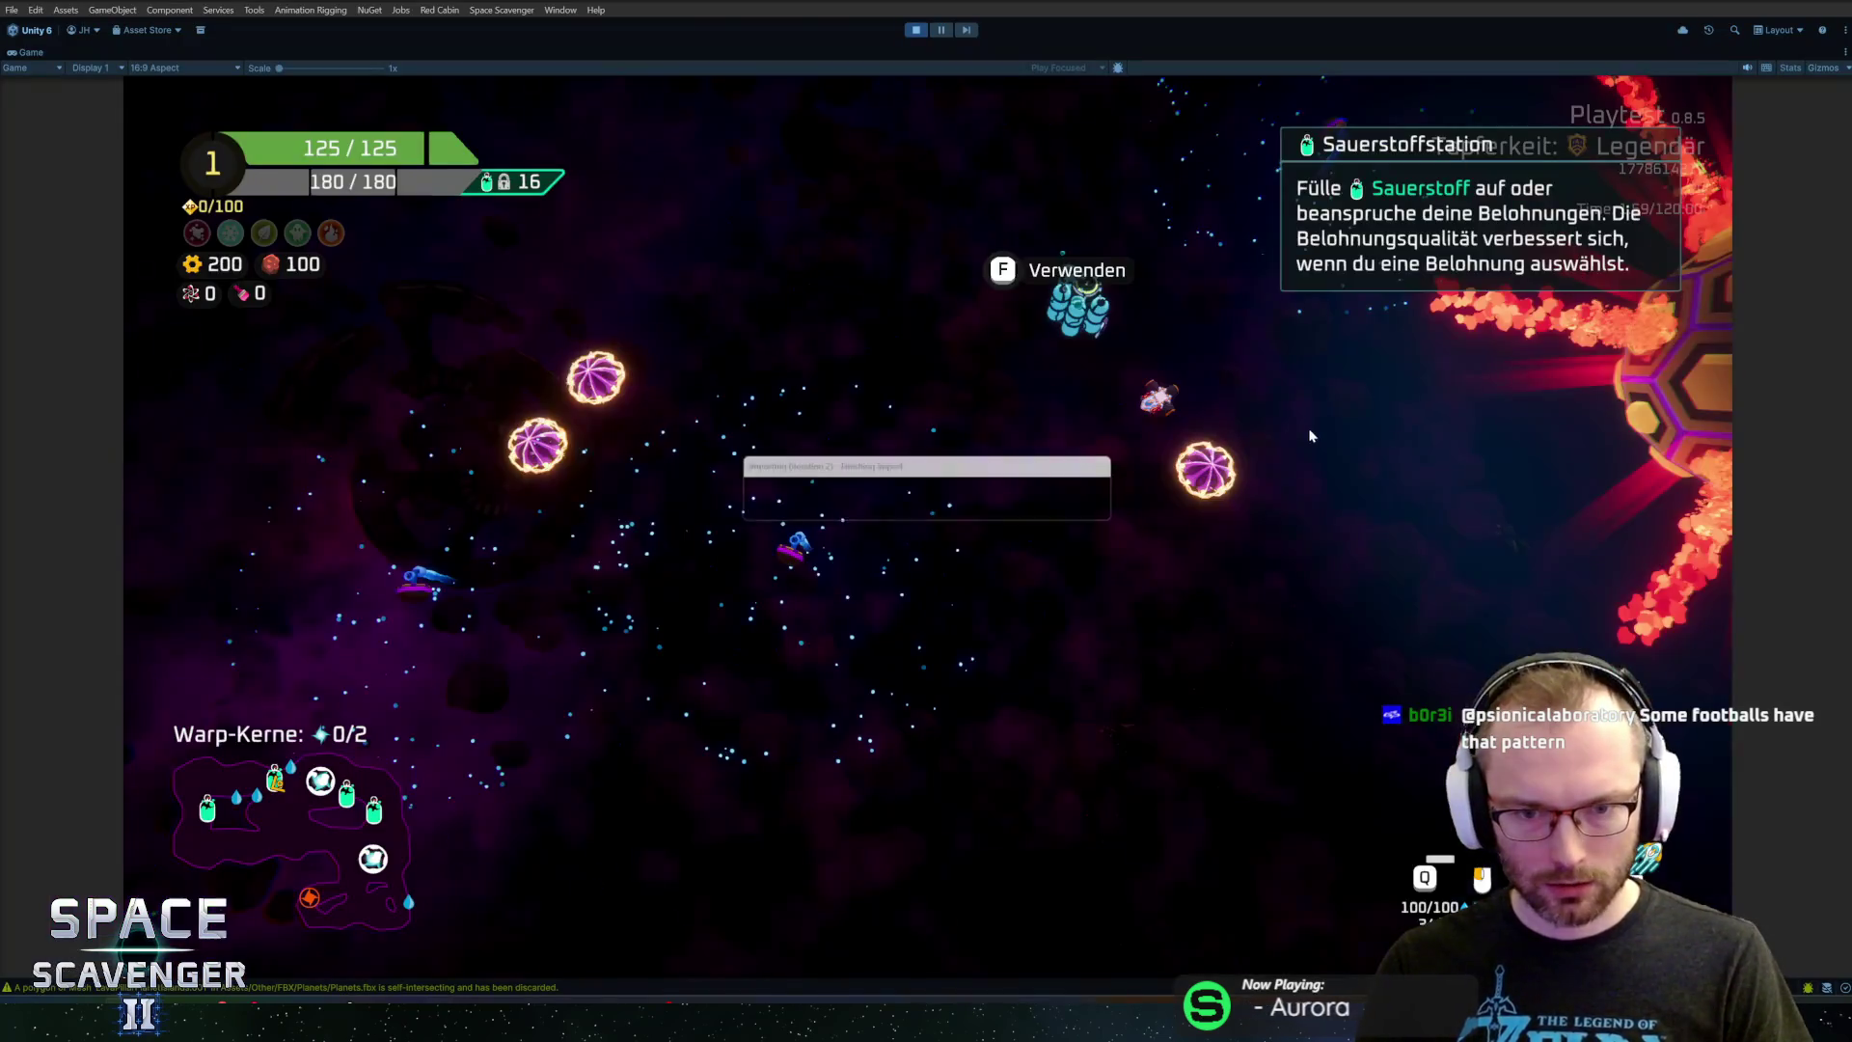
pyautogui.hotkey('alt', 'Tab')
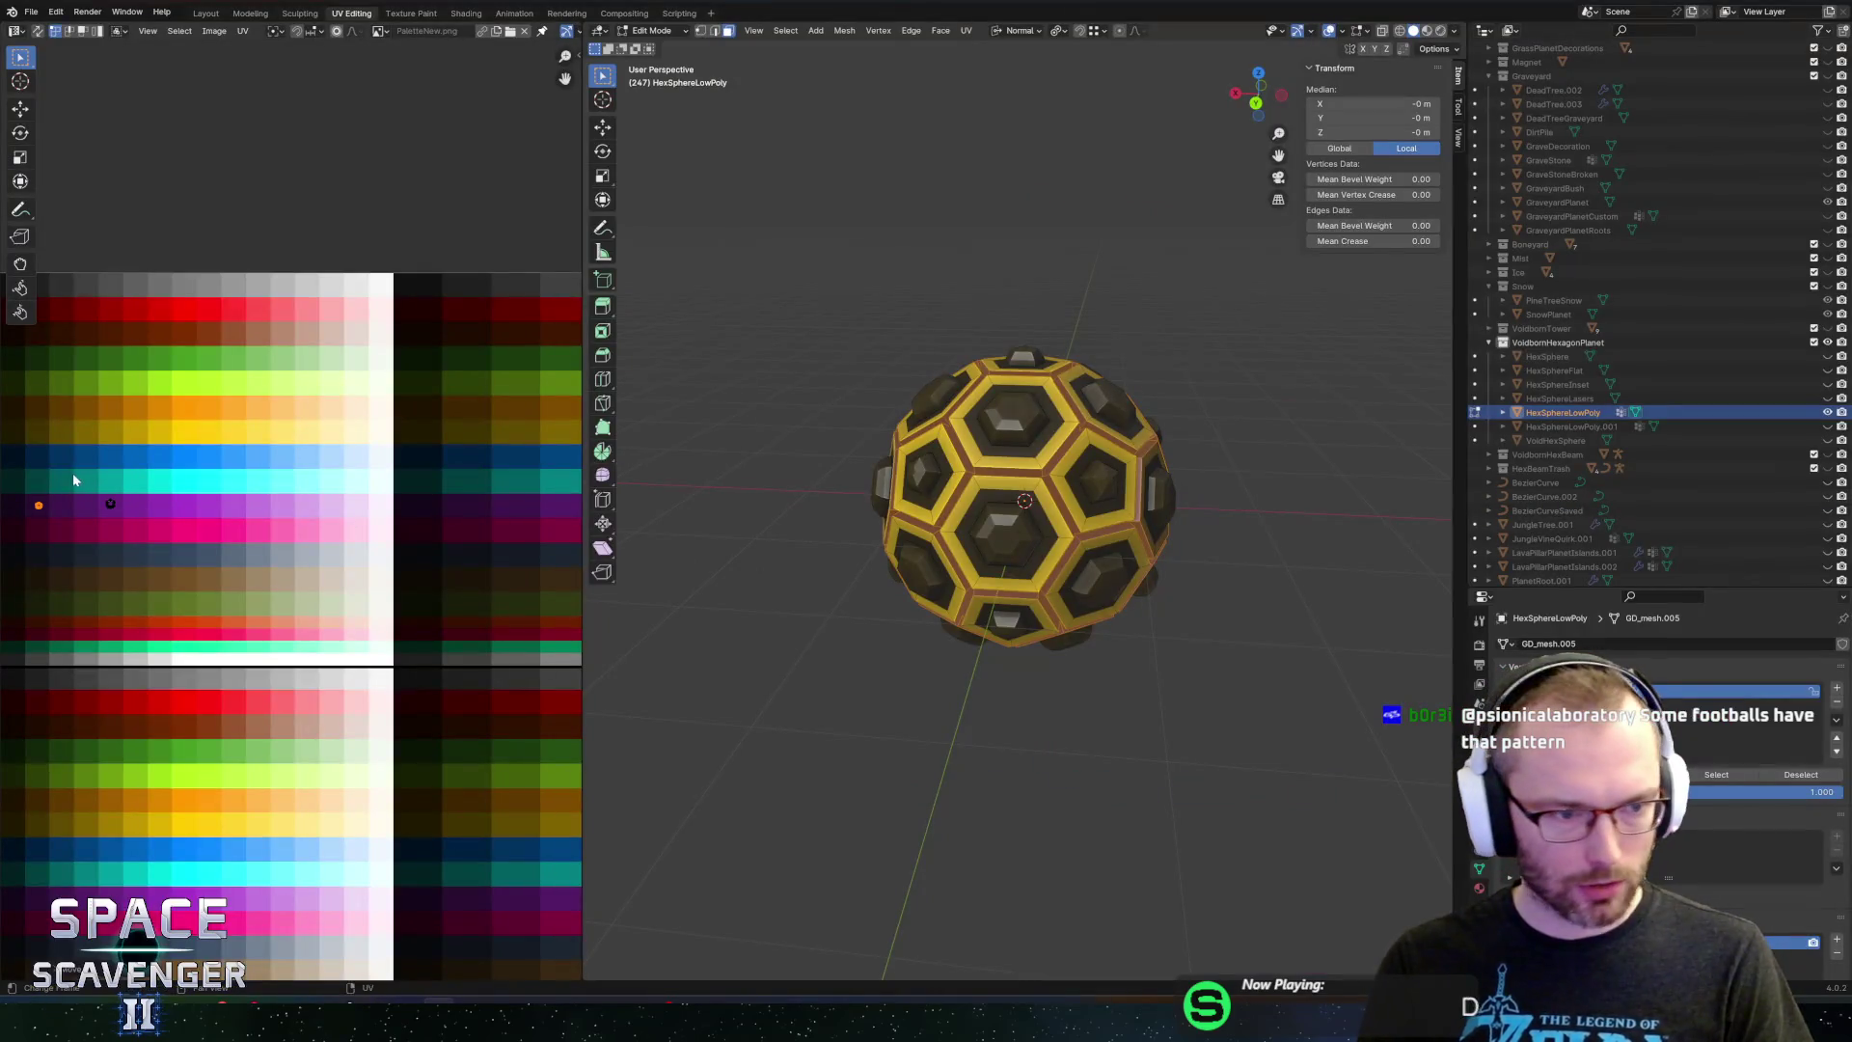
pyautogui.click(166, 560)
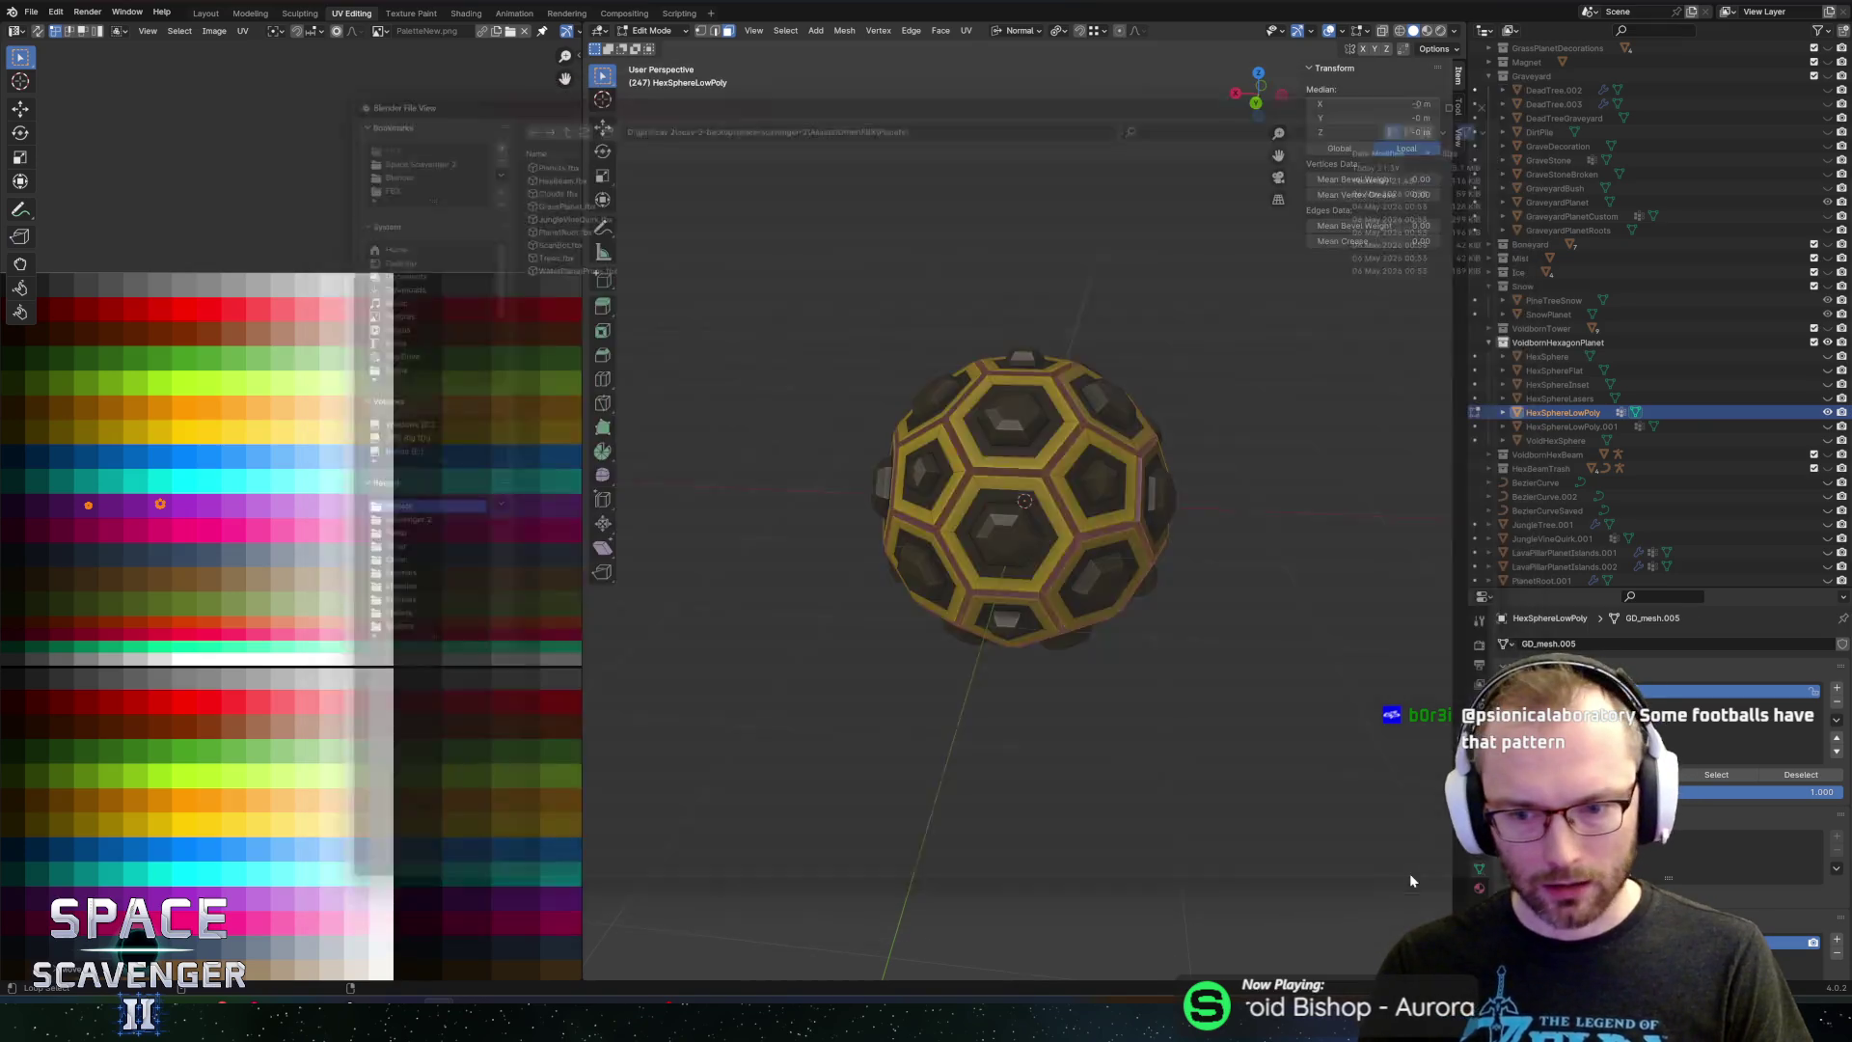
pyautogui.hotkey('alt', 'Tab')
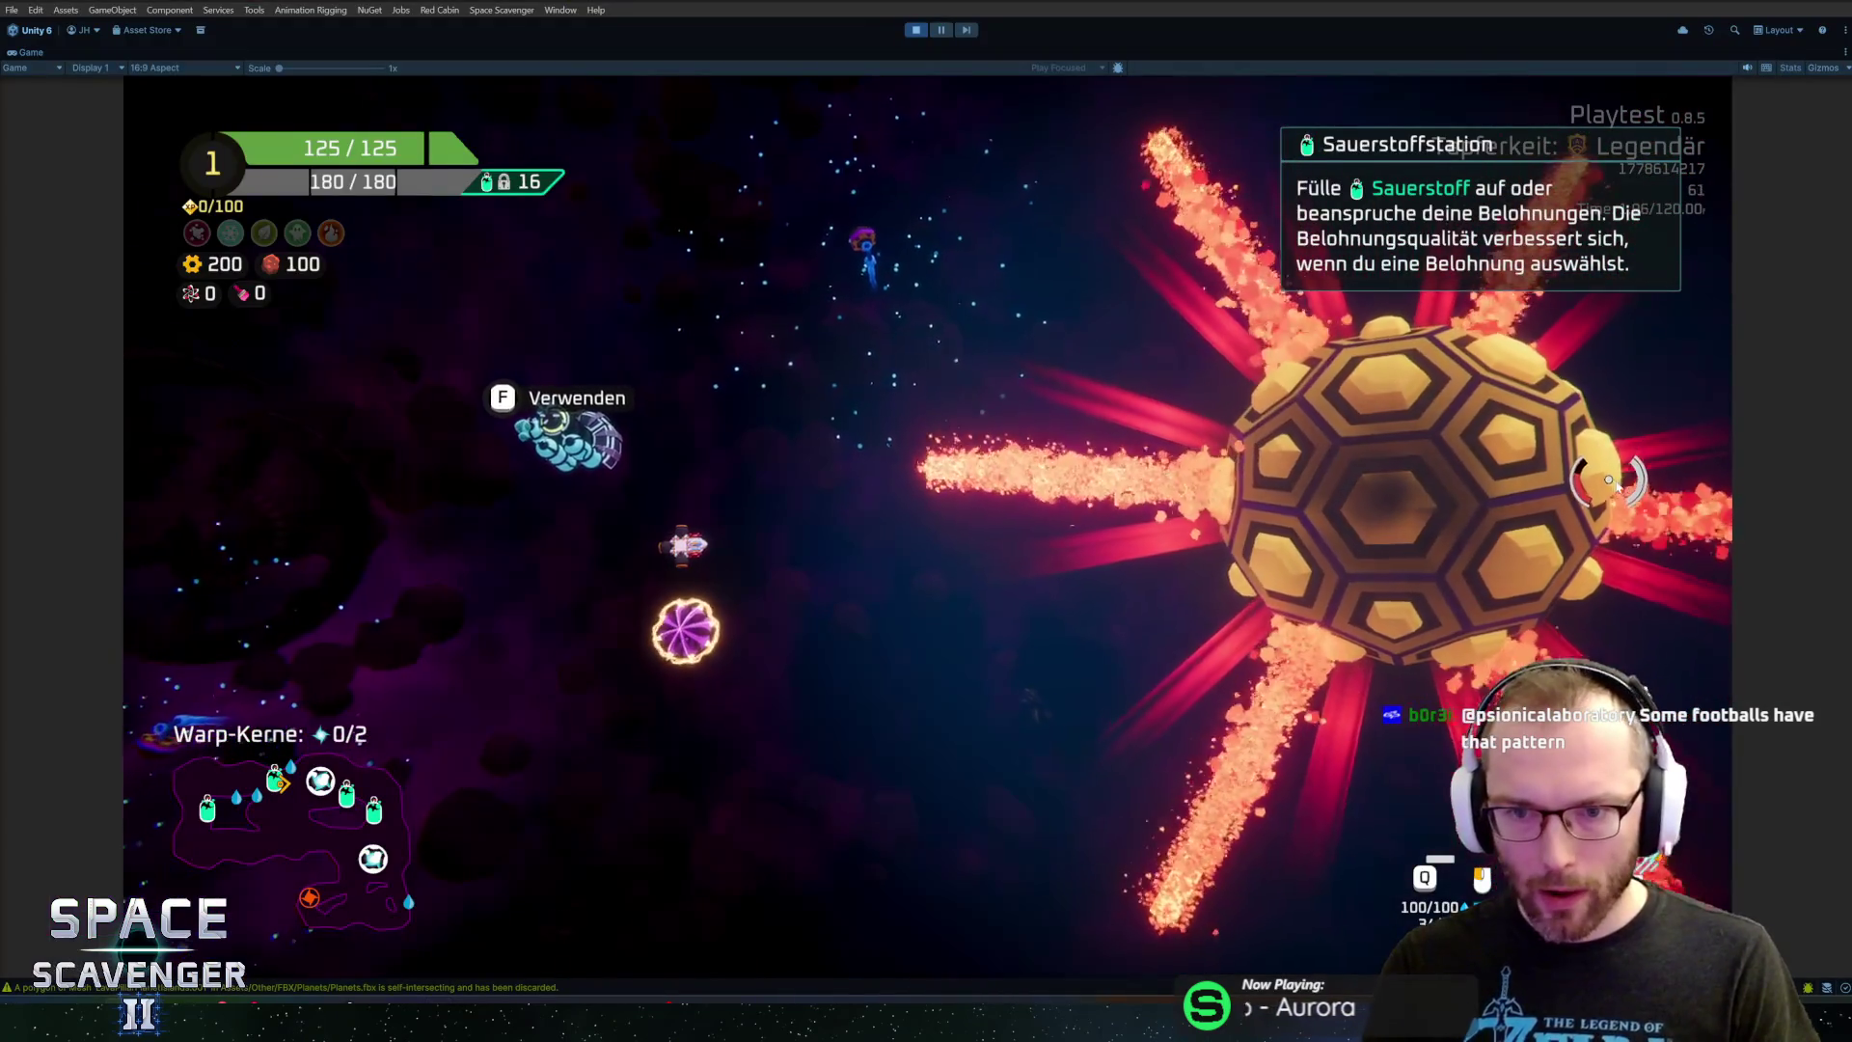
pyautogui.hotkey('alt', 'Tab')
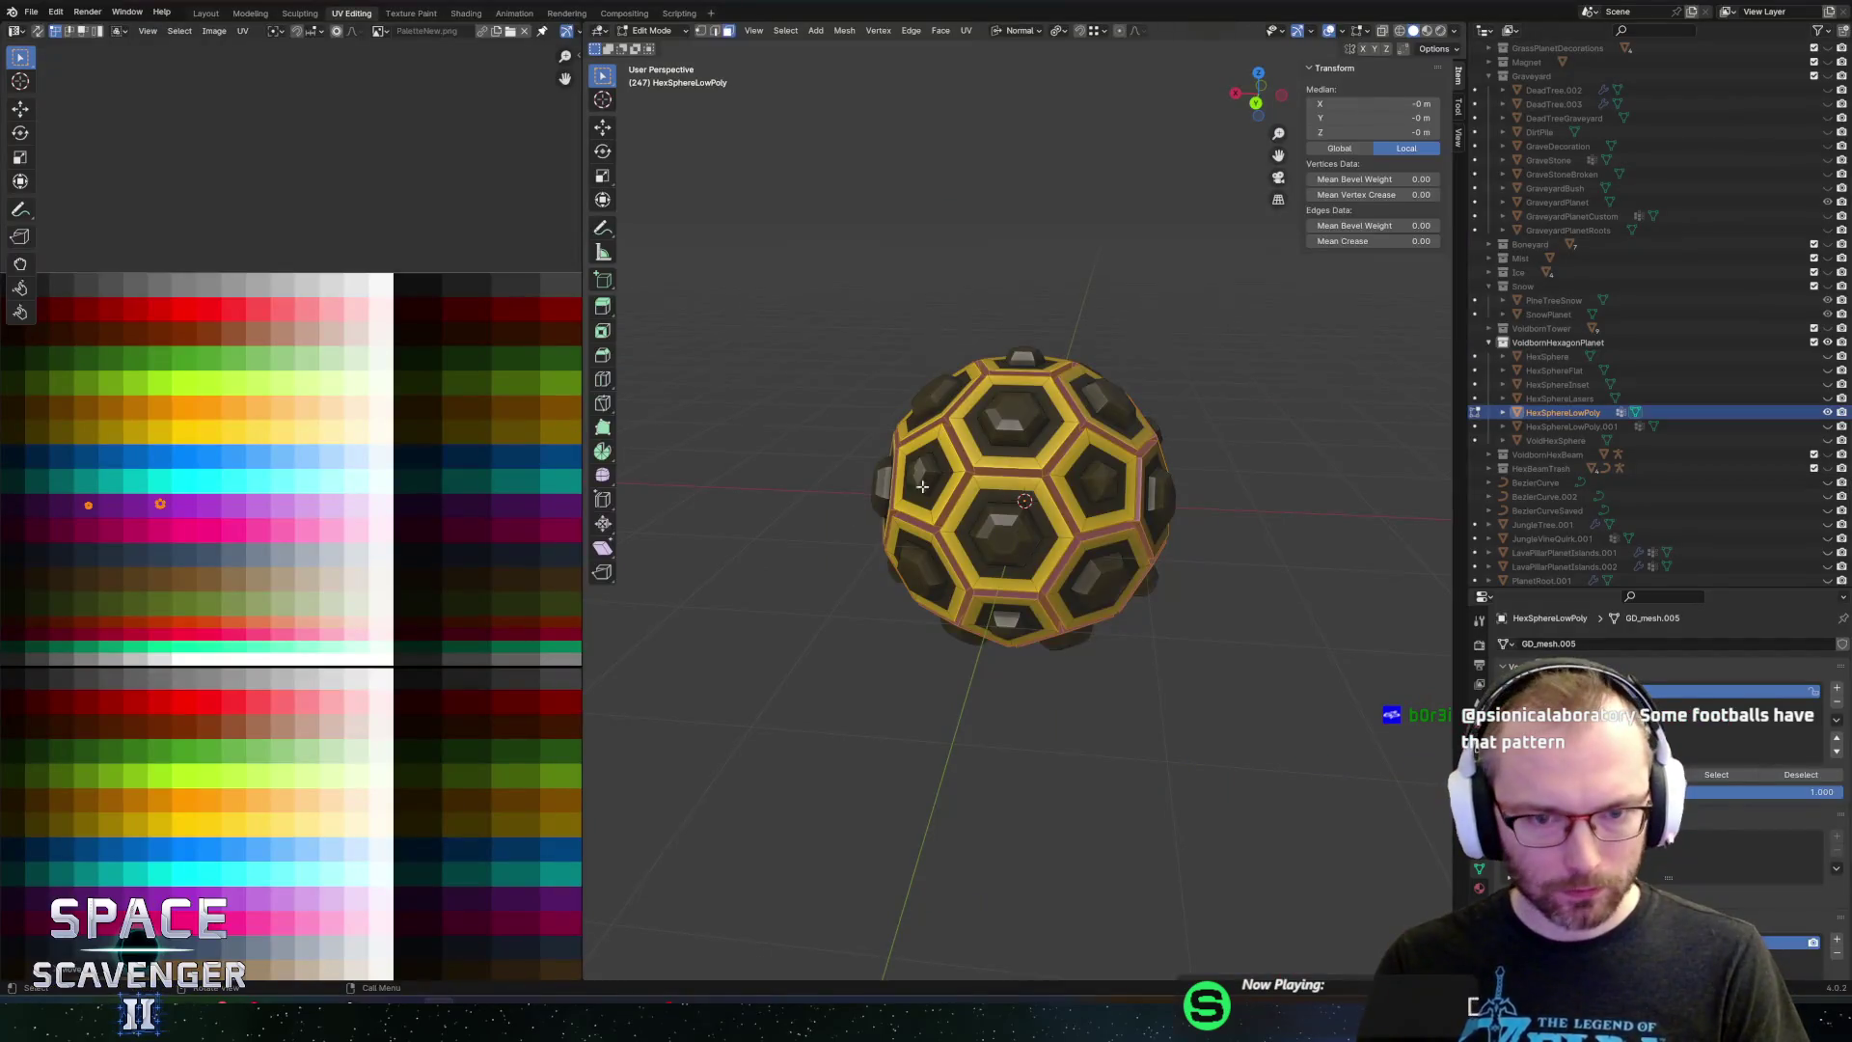
# Apply Shade Smooth to the sphere in Object Mode and toggle Auto Smooth
pyautogui.press('Tab')
pyautogui.rightClick(1006, 440)
pyautogui.click(1000, 458)
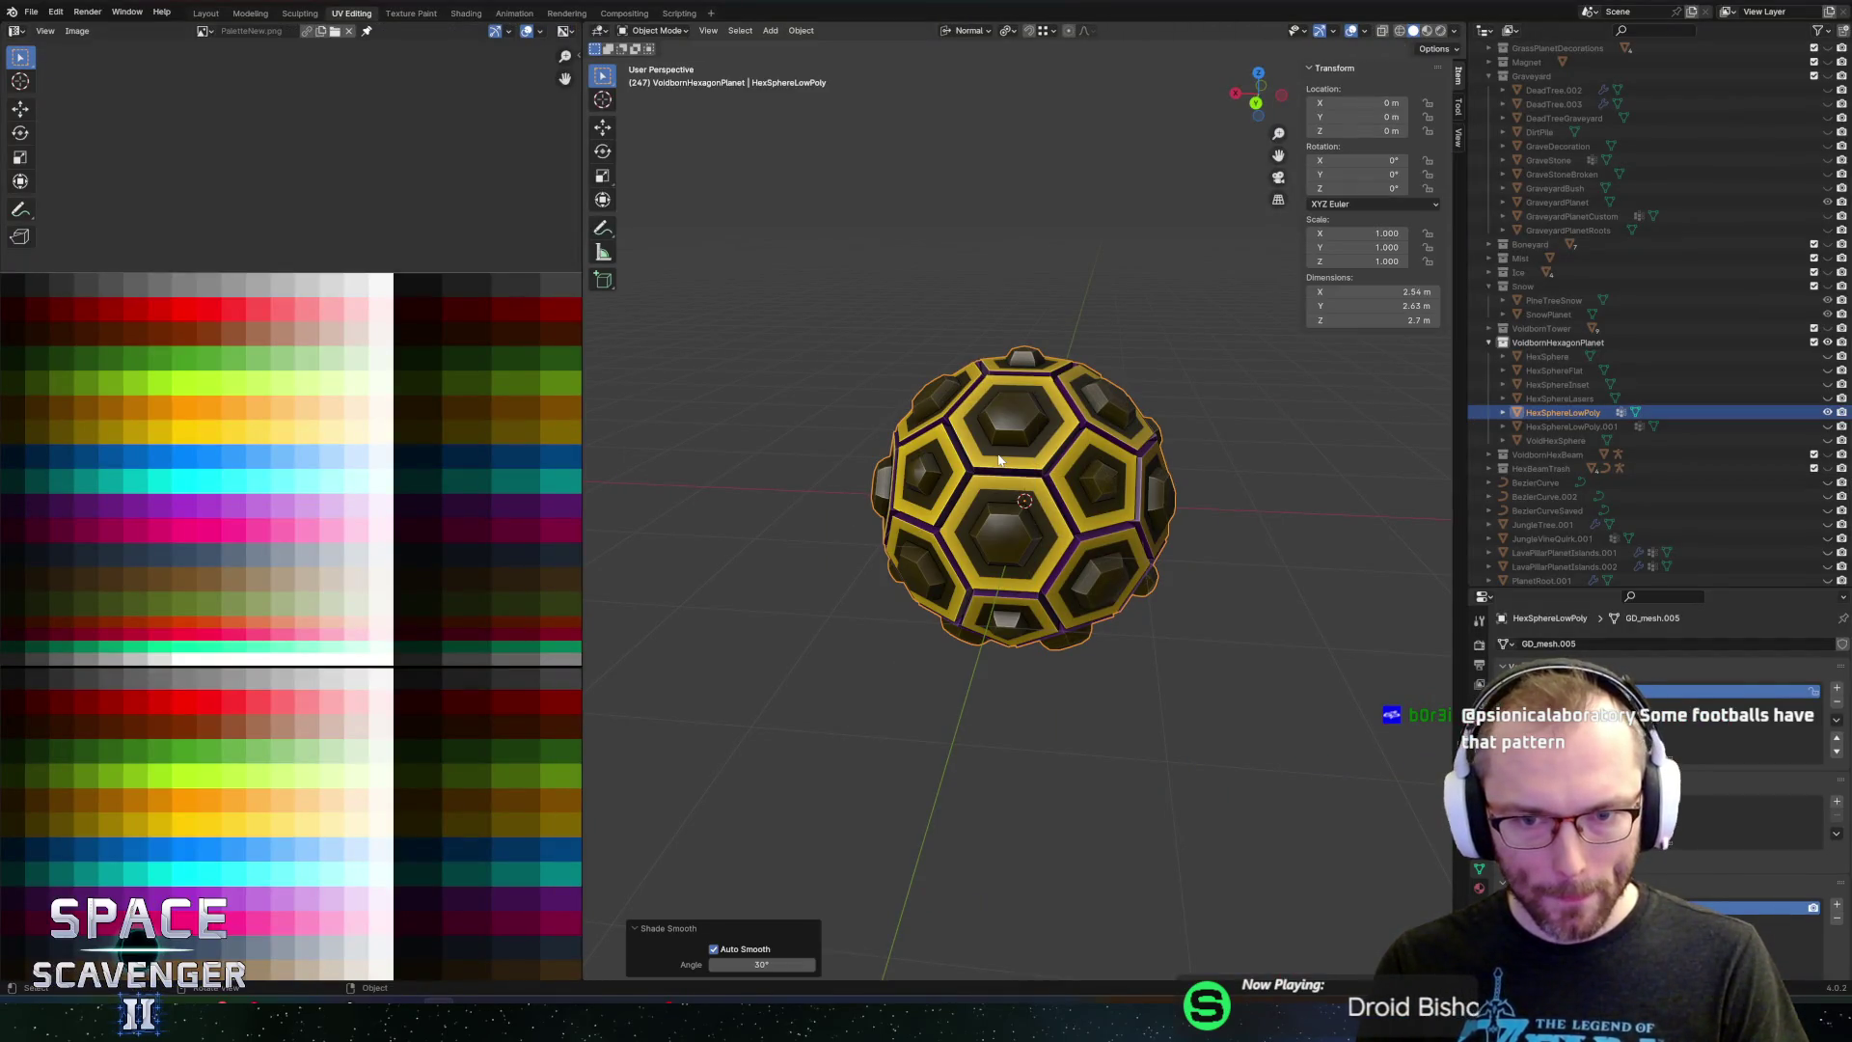
pyautogui.click(743, 950)
pyautogui.click(762, 964)
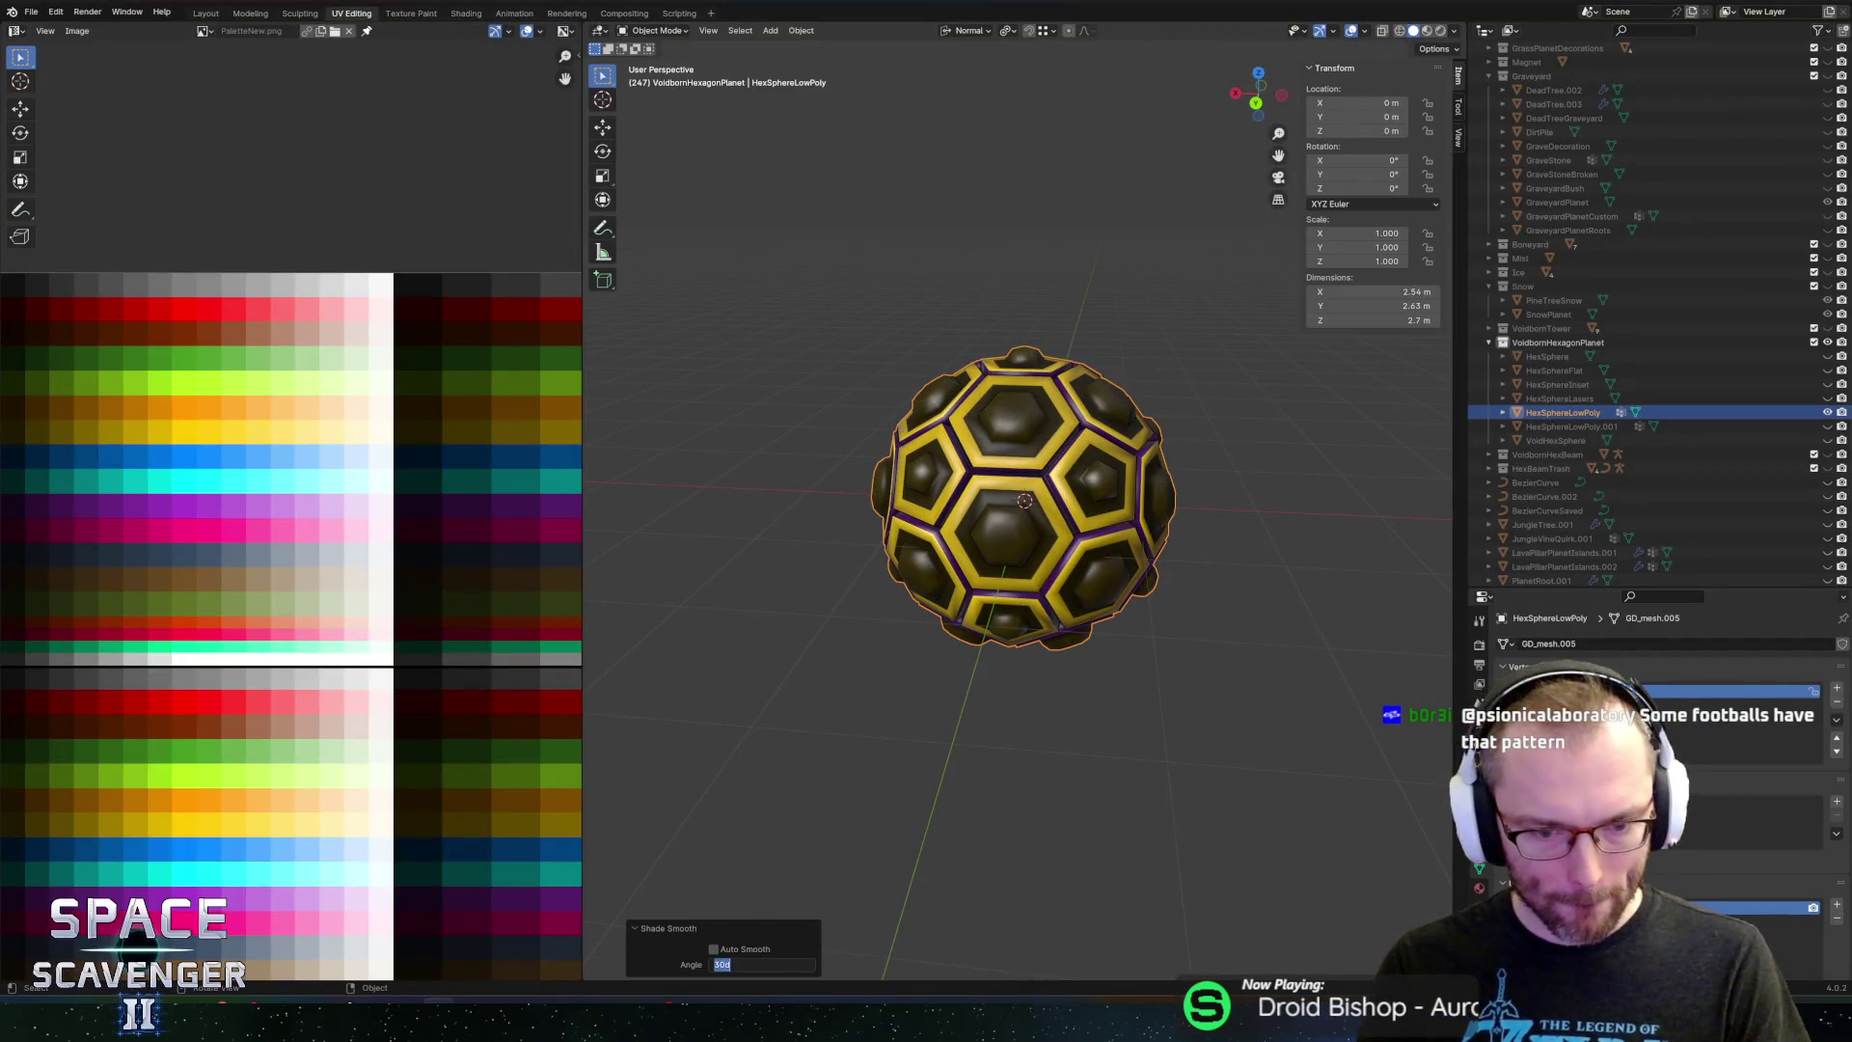
pyautogui.click(742, 953)
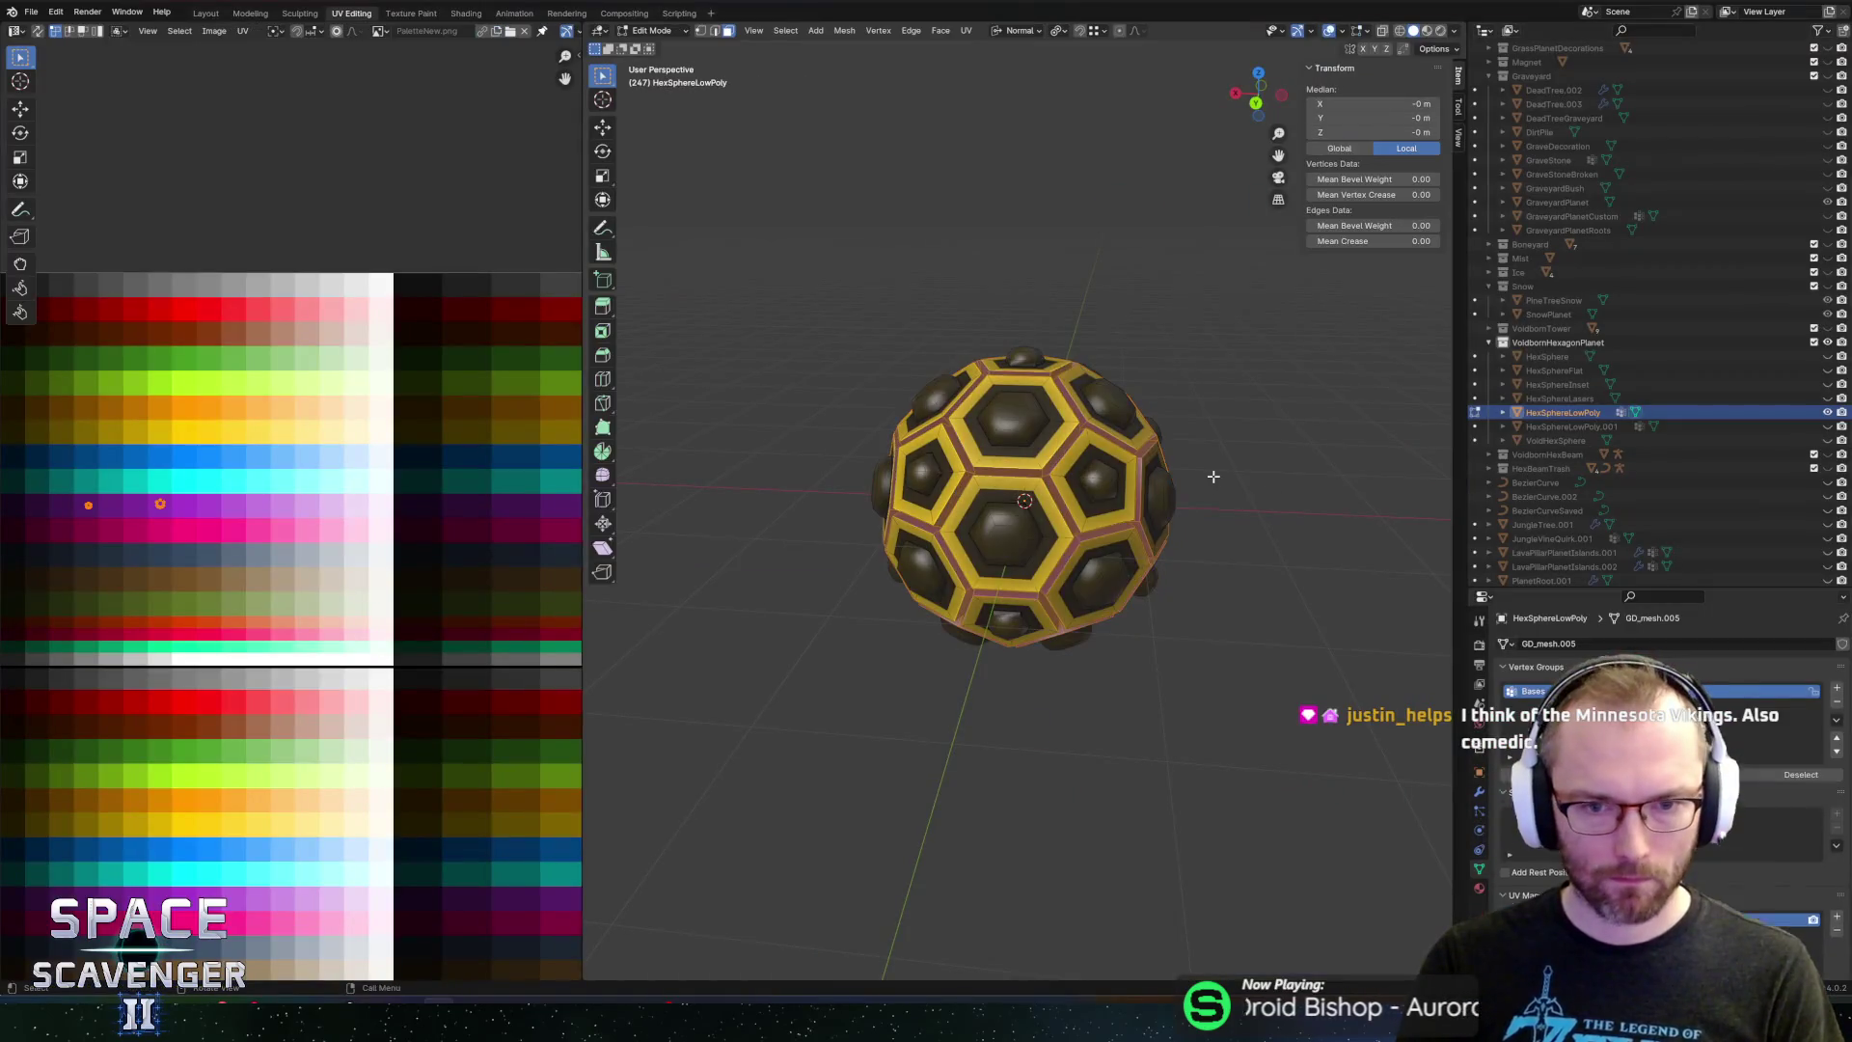
# Select all the sphere's faces and slide their UVs along X onto the golden-orange palette cell
pyautogui.press('a')
pyautogui.hscroll(3, 409, 510)
pyautogui.press('g')
pyautogui.press('x')
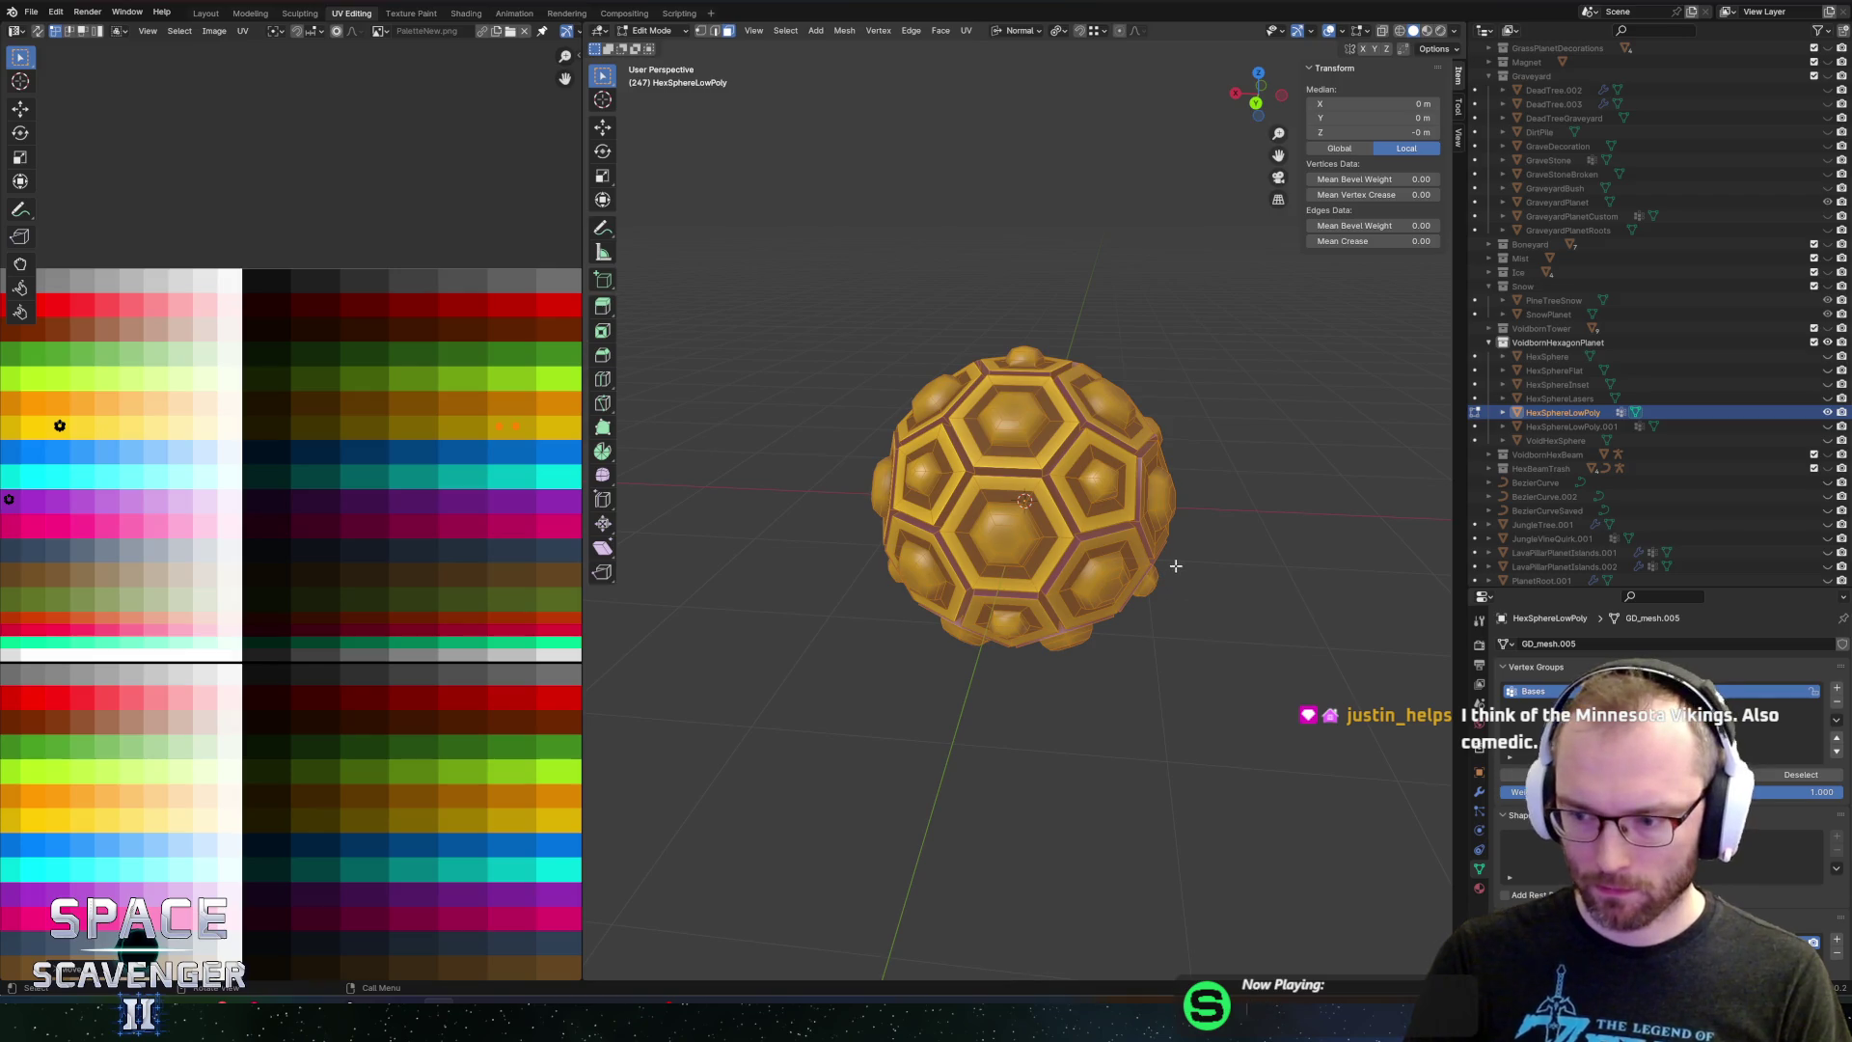
pyautogui.scroll(2, 501, 472)
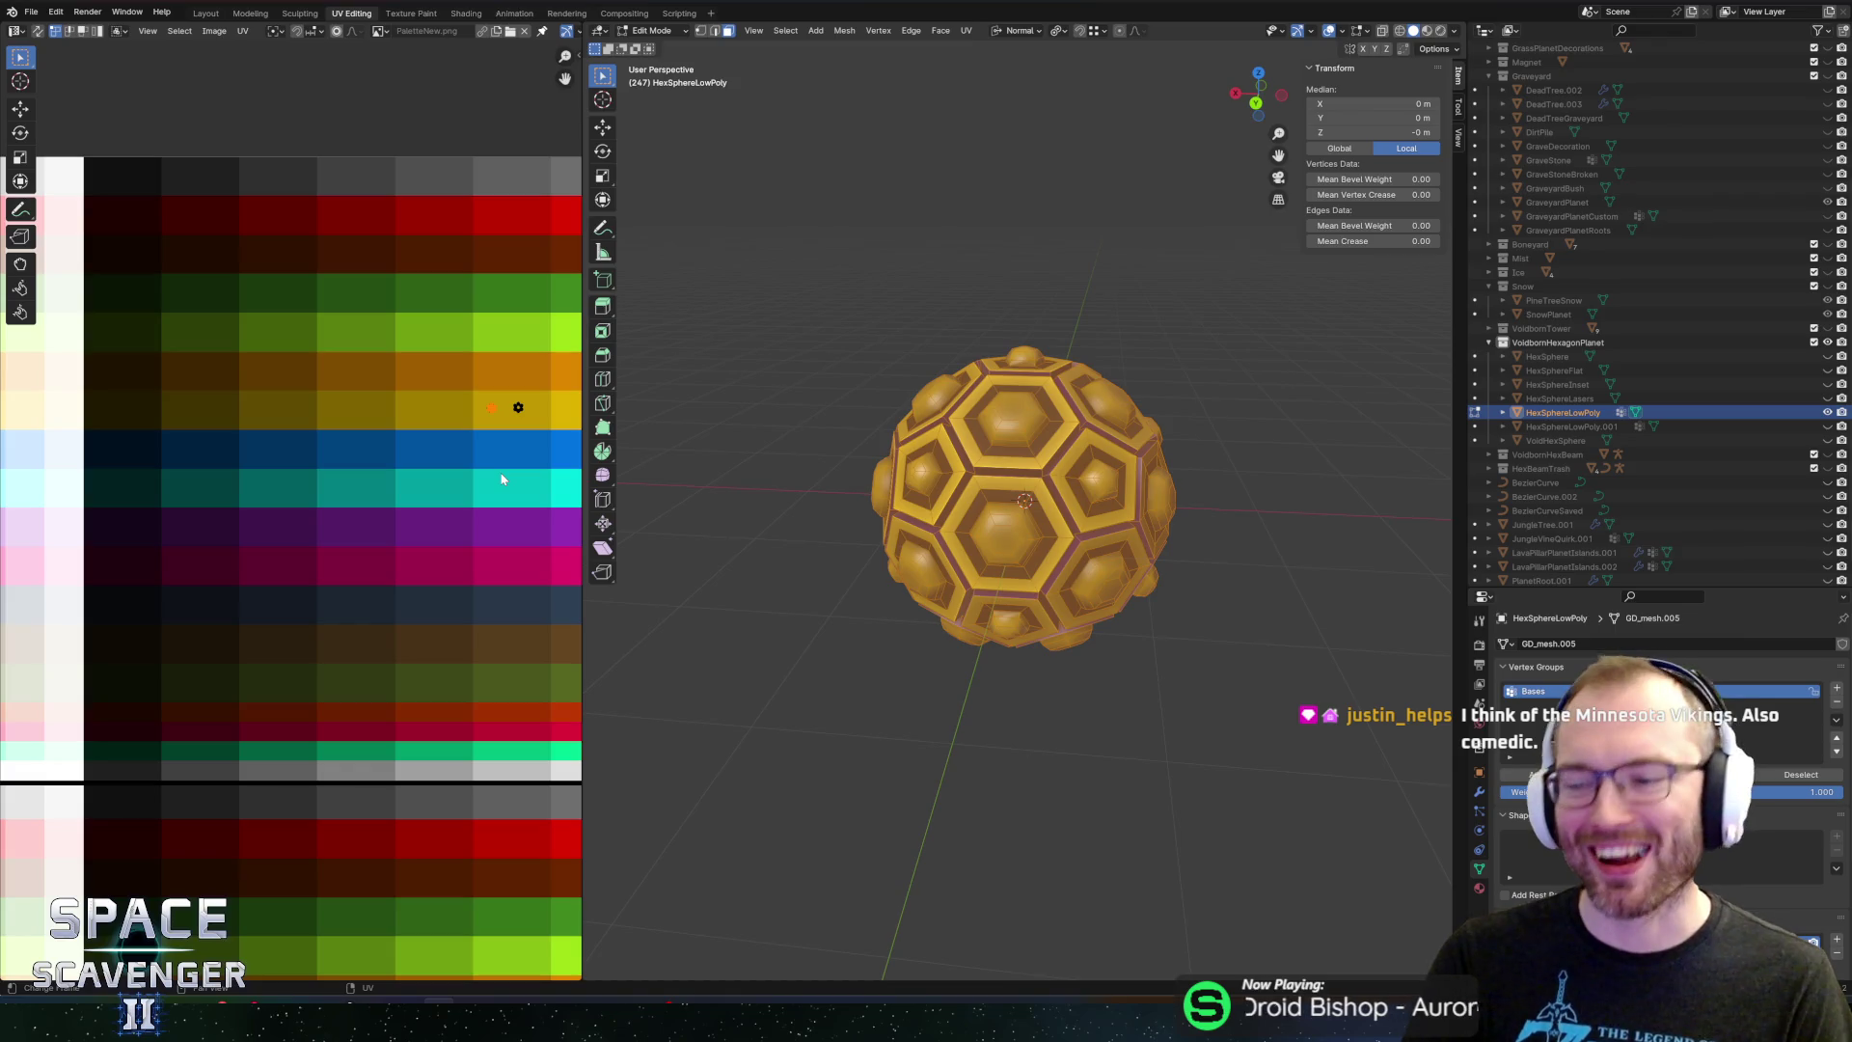
pyautogui.click(527, 405)
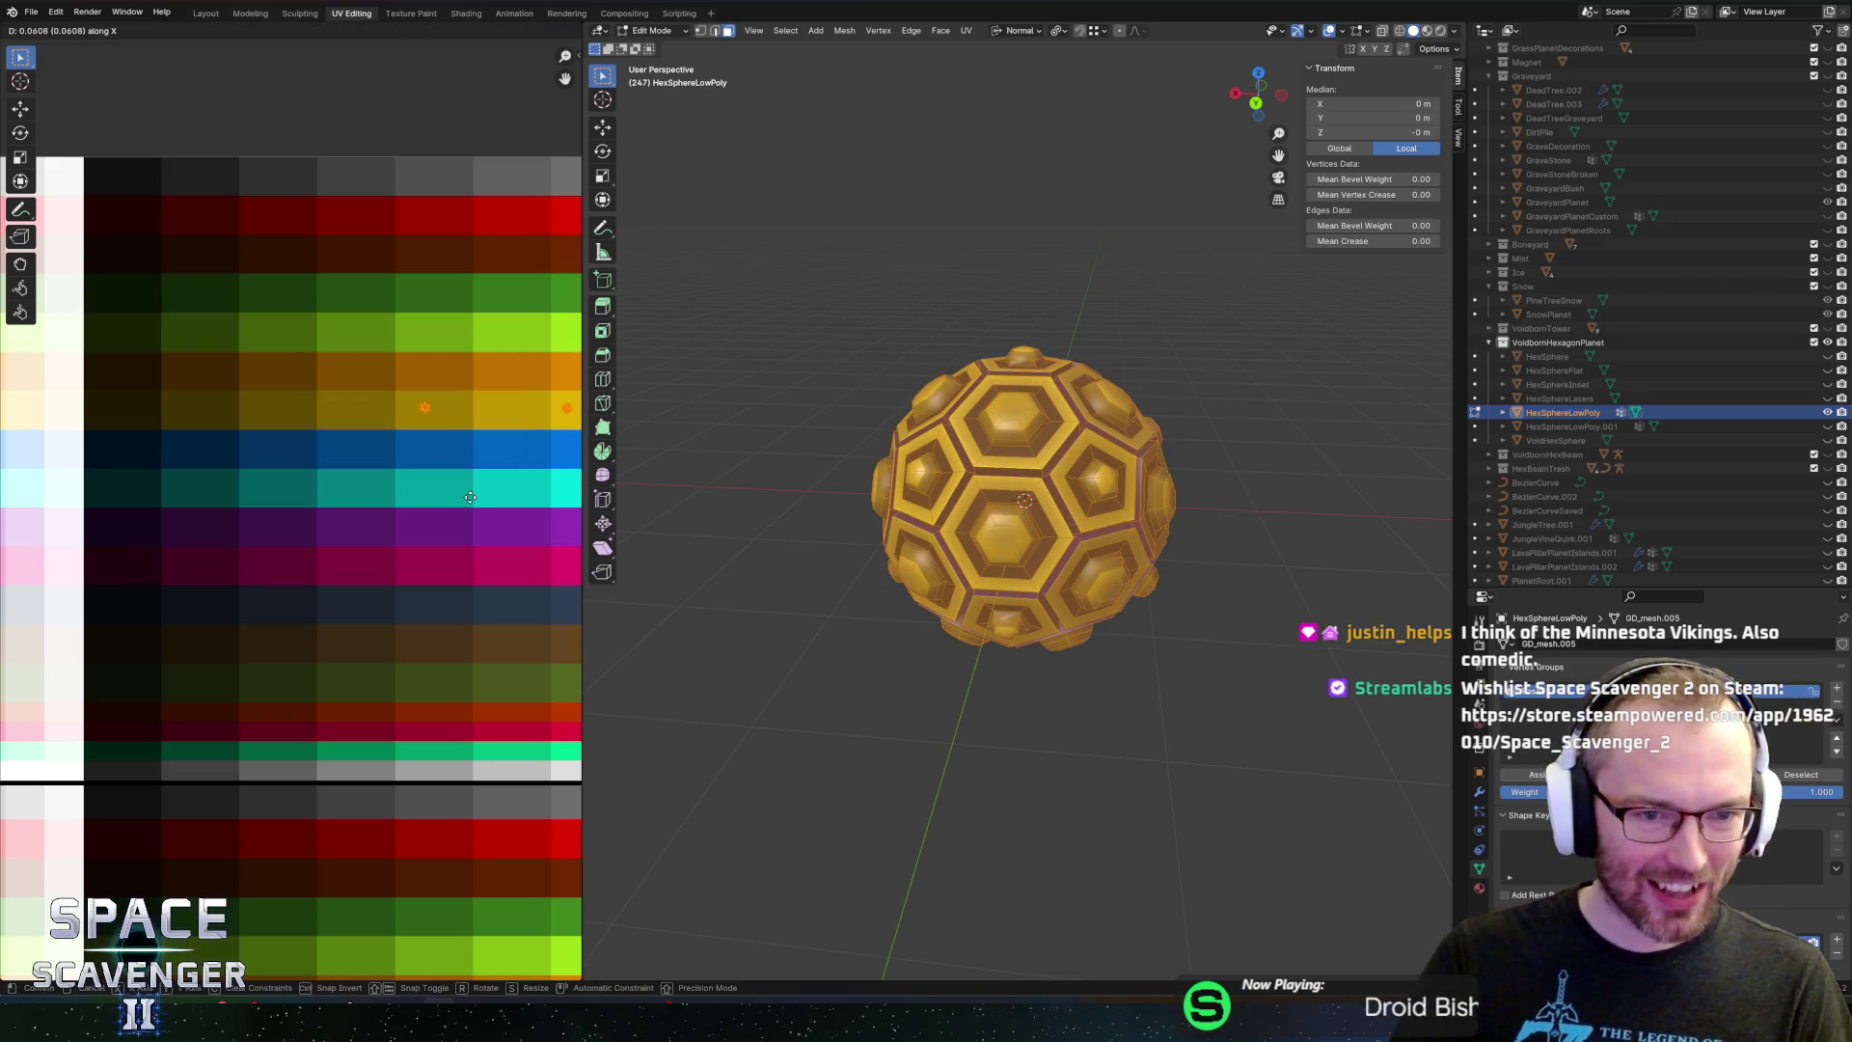
# Bring up the FBX export for Planets.fbx and nudge the UVs along X again
pyautogui.hotkey('ctrl', 'shift', 'e')
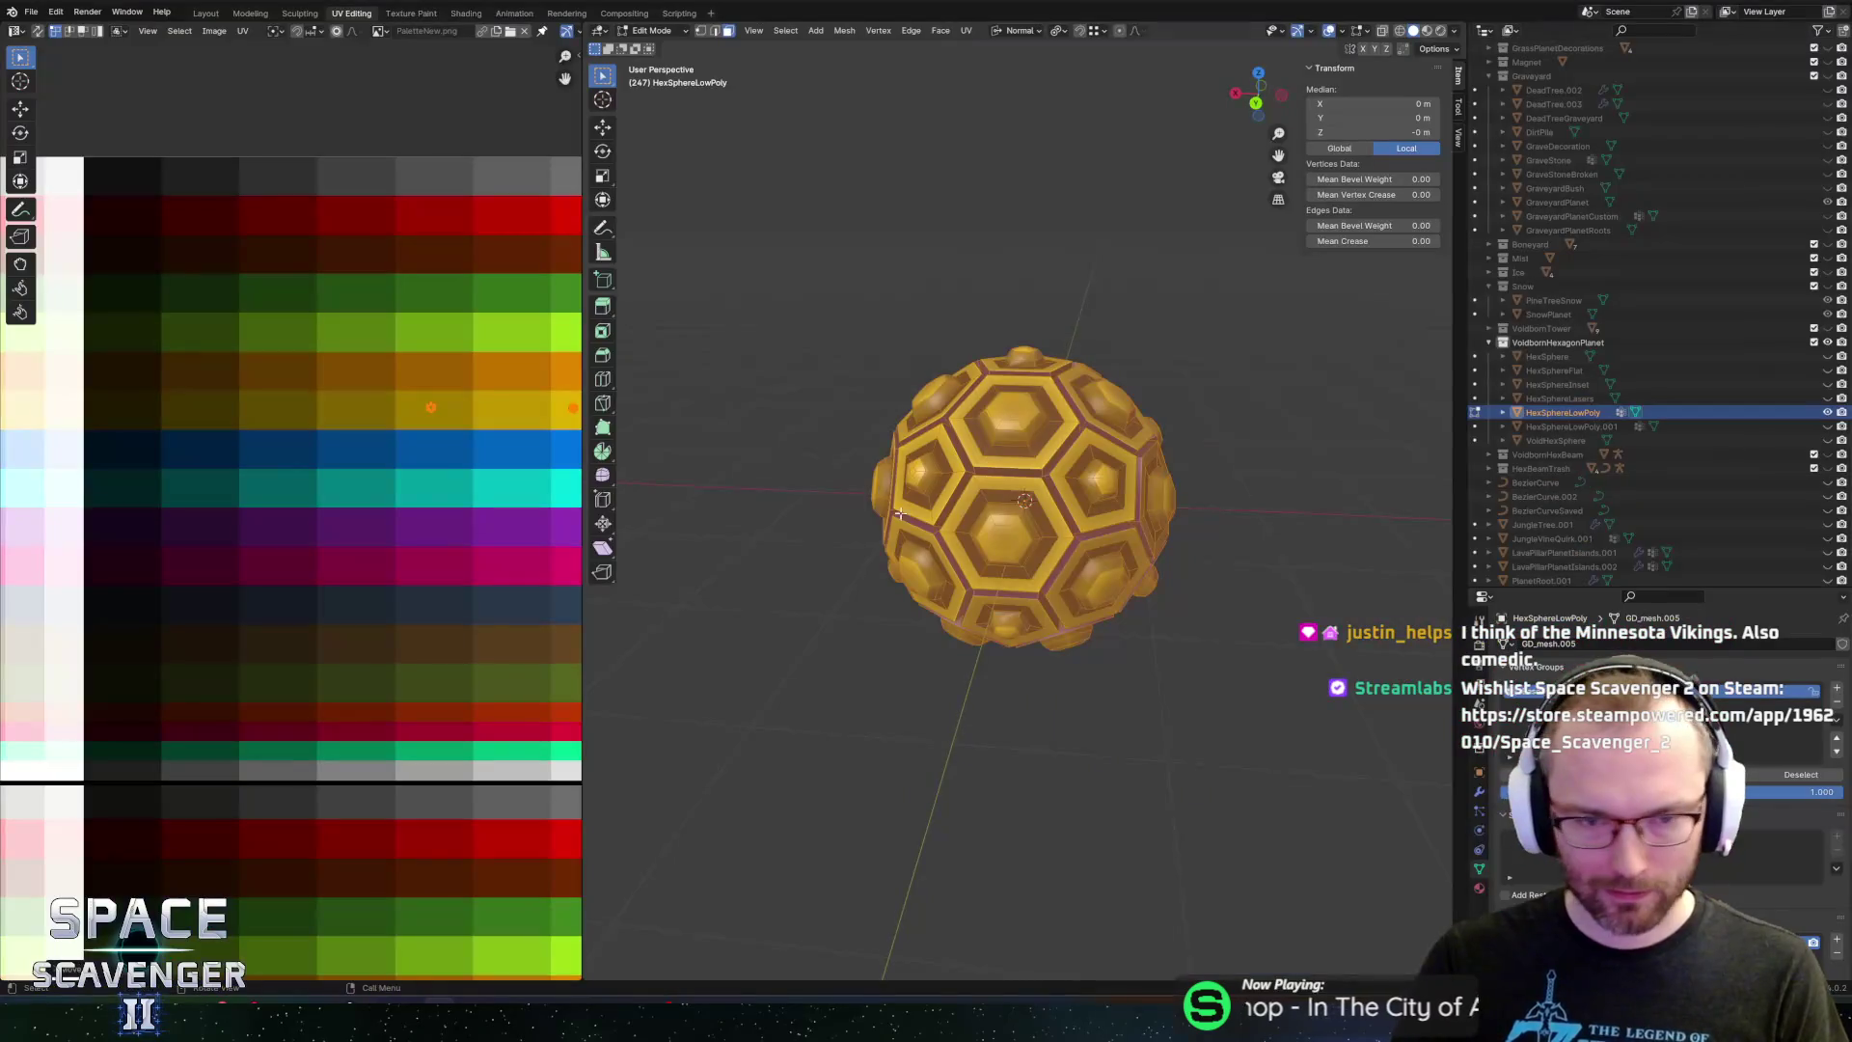
pyautogui.press('g')
pyautogui.press('x')
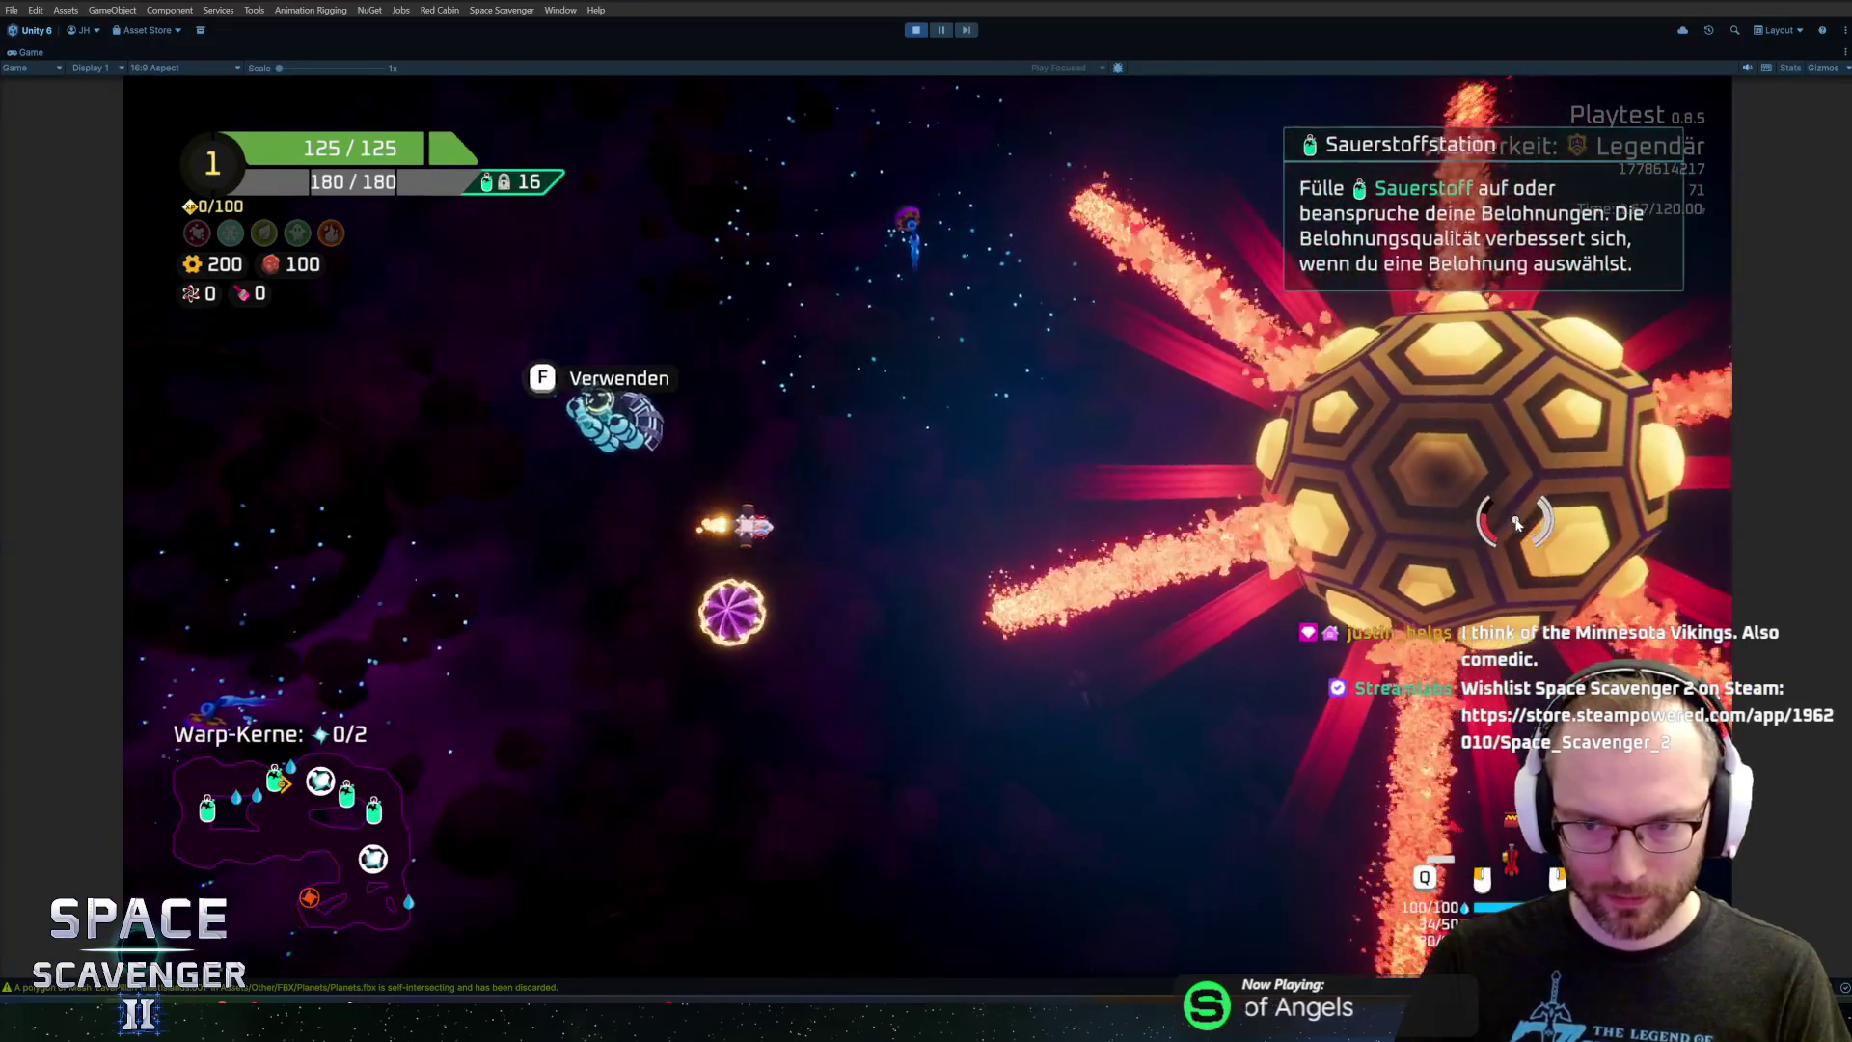
pyautogui.press('w')
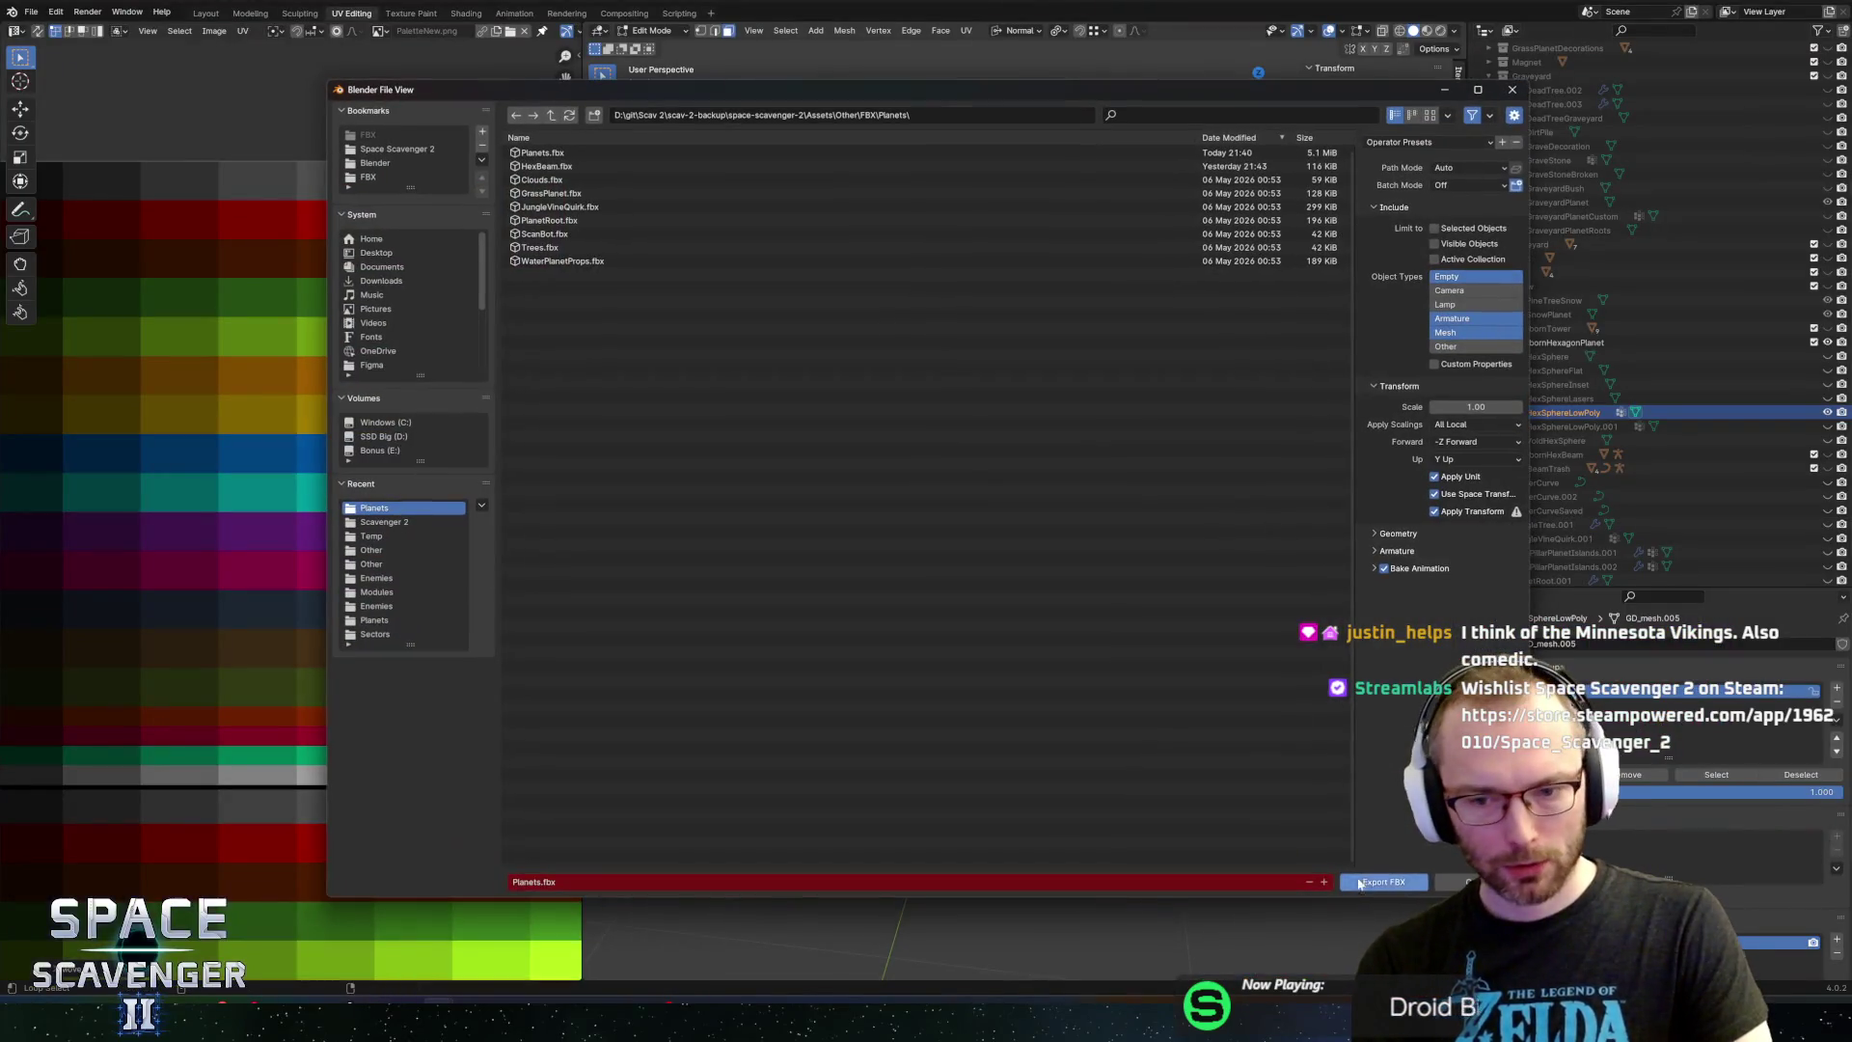
# Export the planets over the existing Planets.fbx file
pyautogui.click(1359, 883)
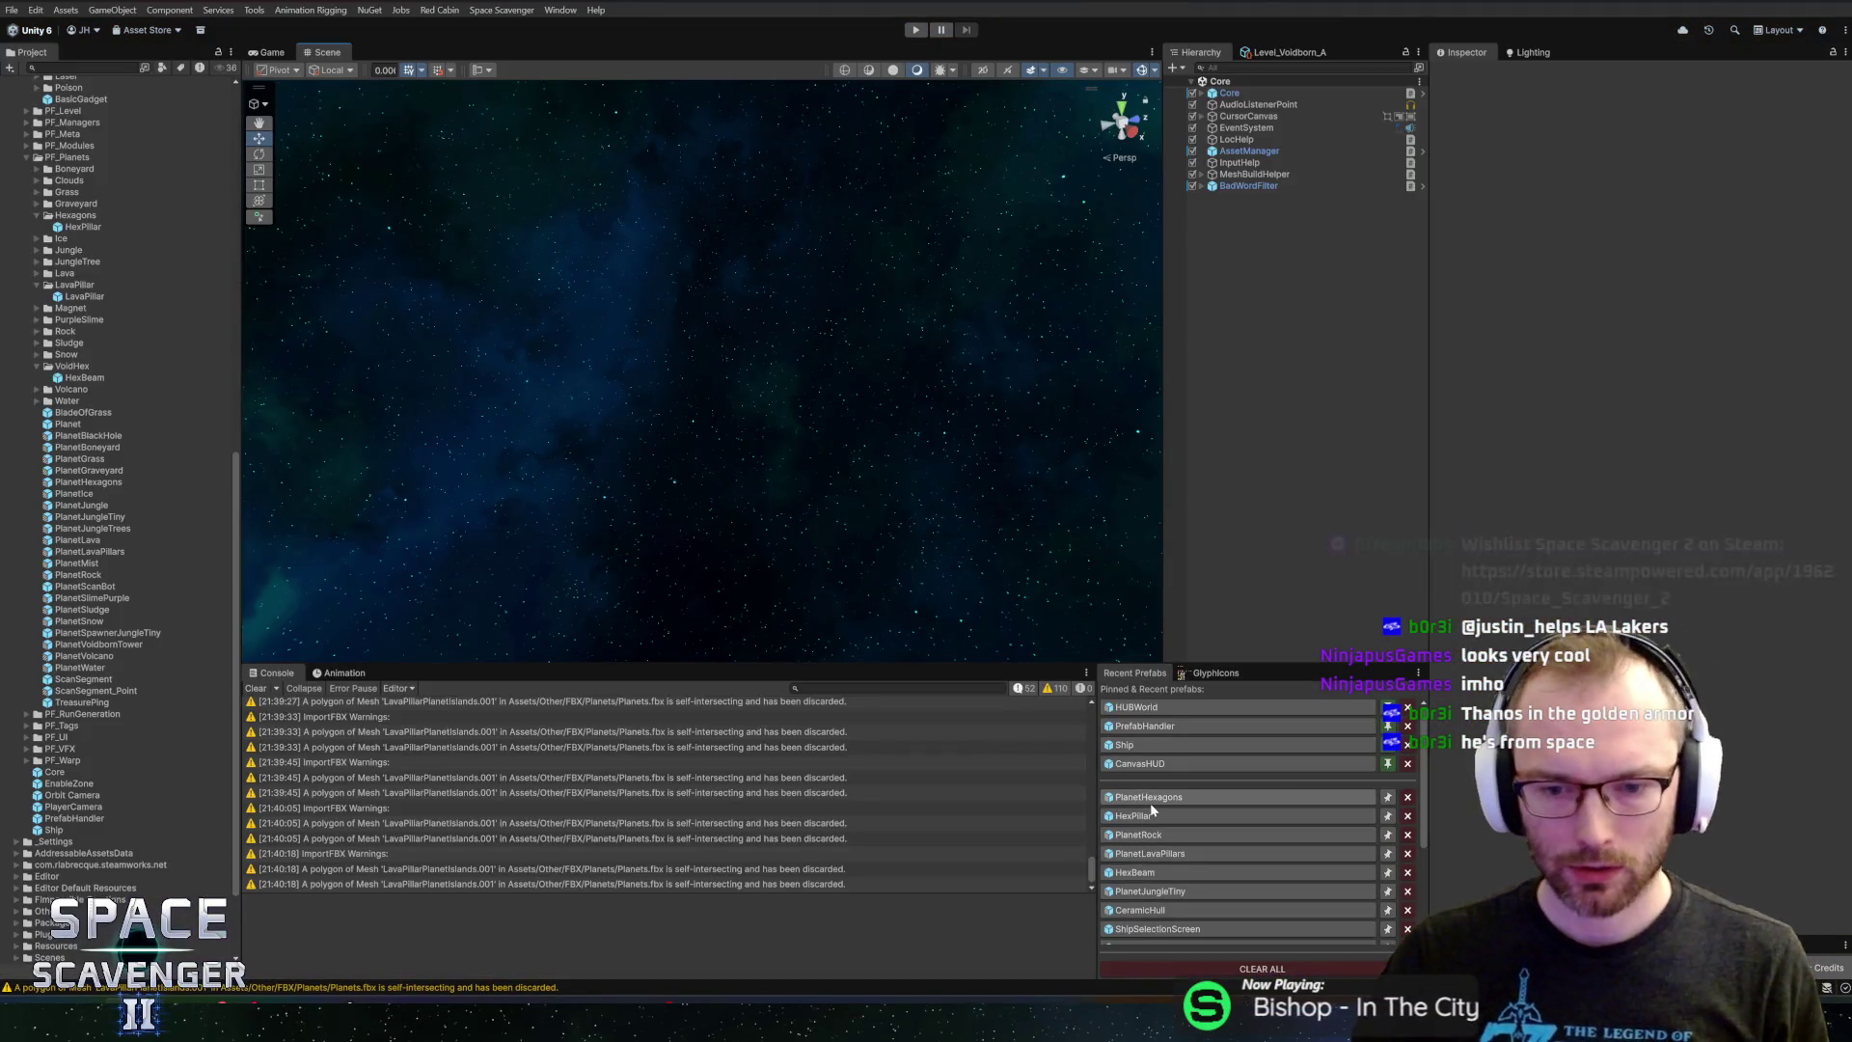
# Open the HexPillar prefab and inspect its BeamVisualBeam and MainBeamEnd children
pyautogui.click(1150, 799)
pyautogui.click(1156, 816)
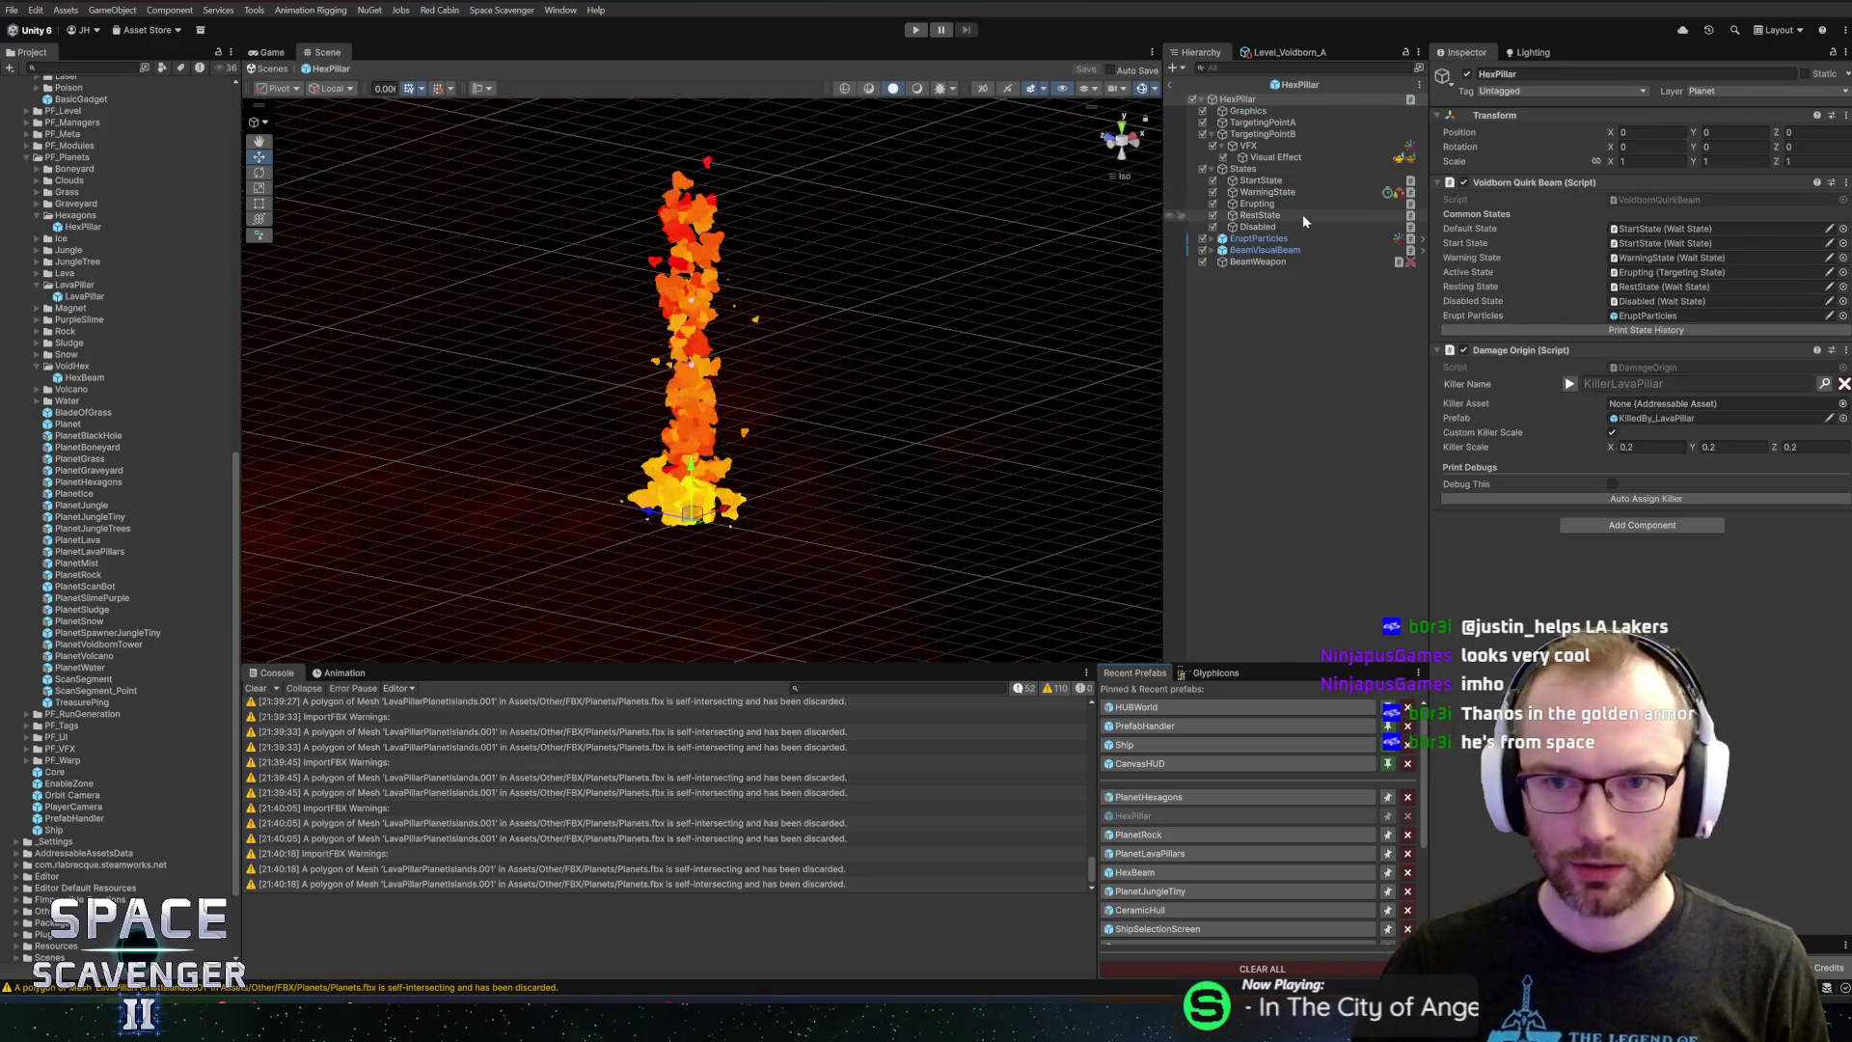
pyautogui.click(1254, 250)
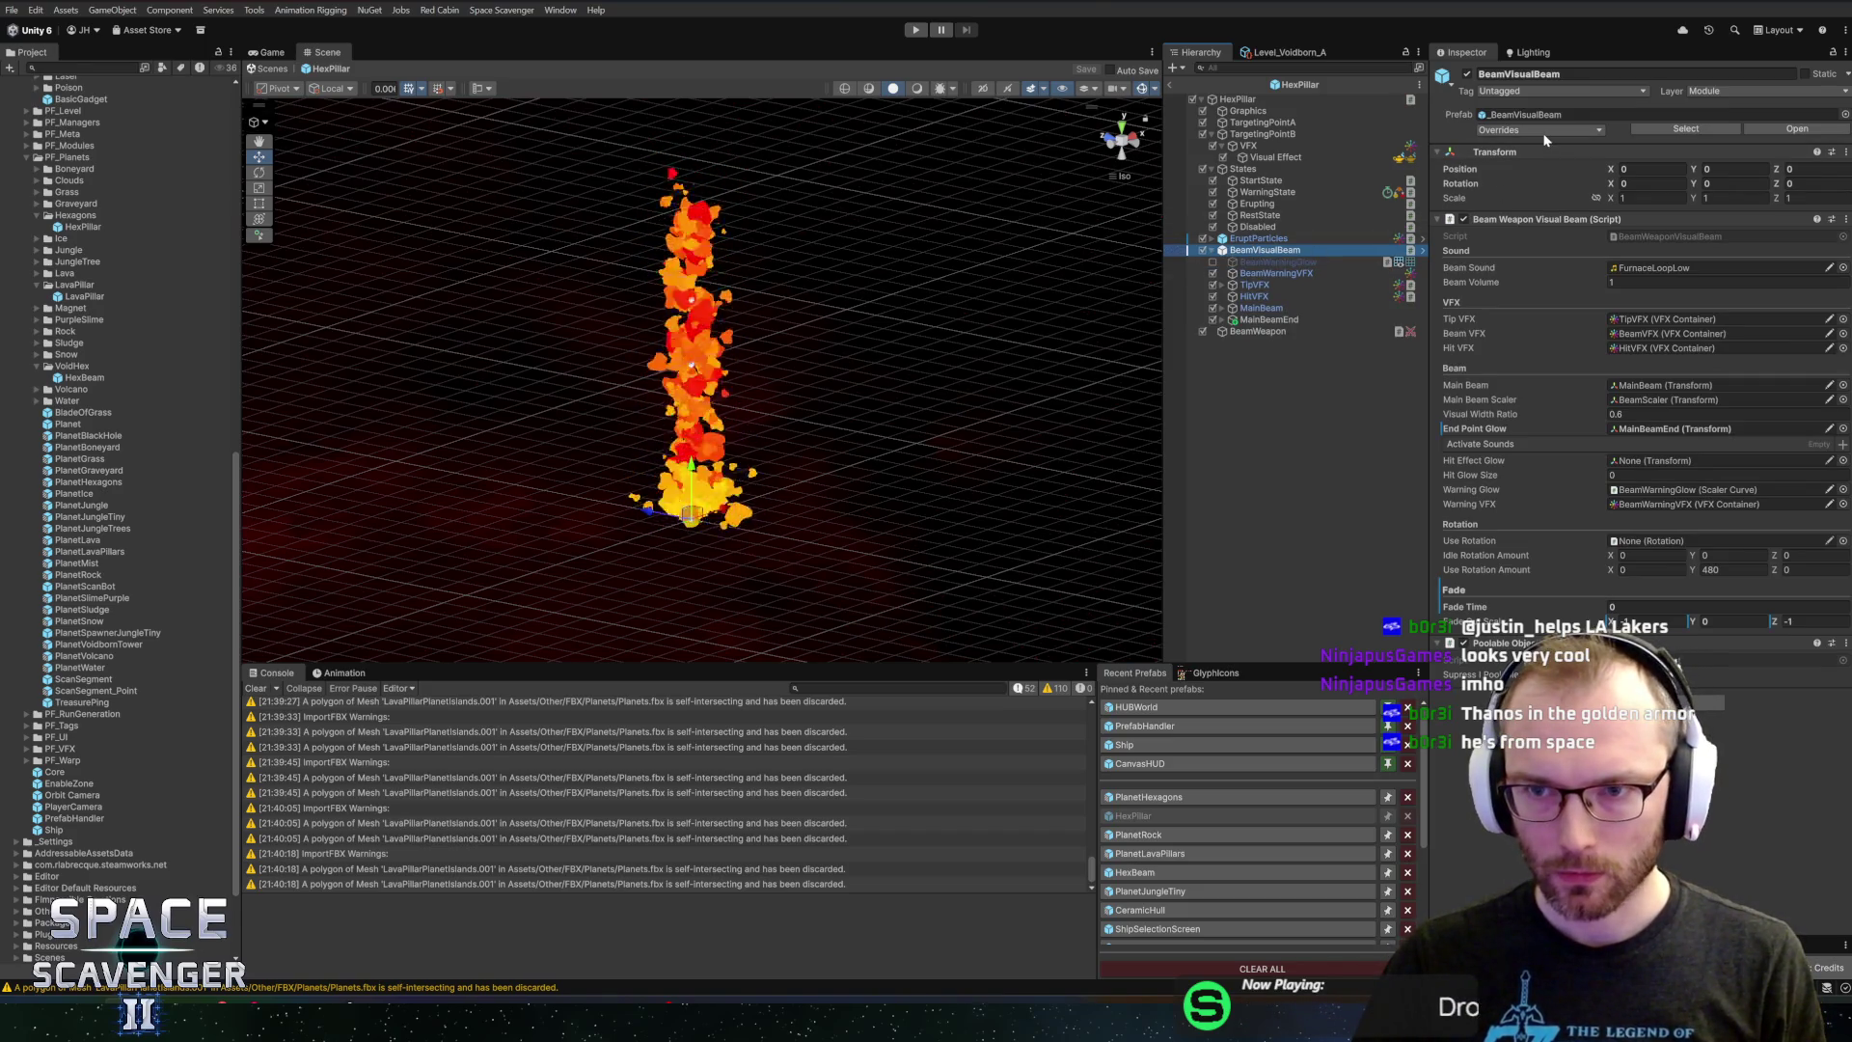
pyautogui.click(1687, 128)
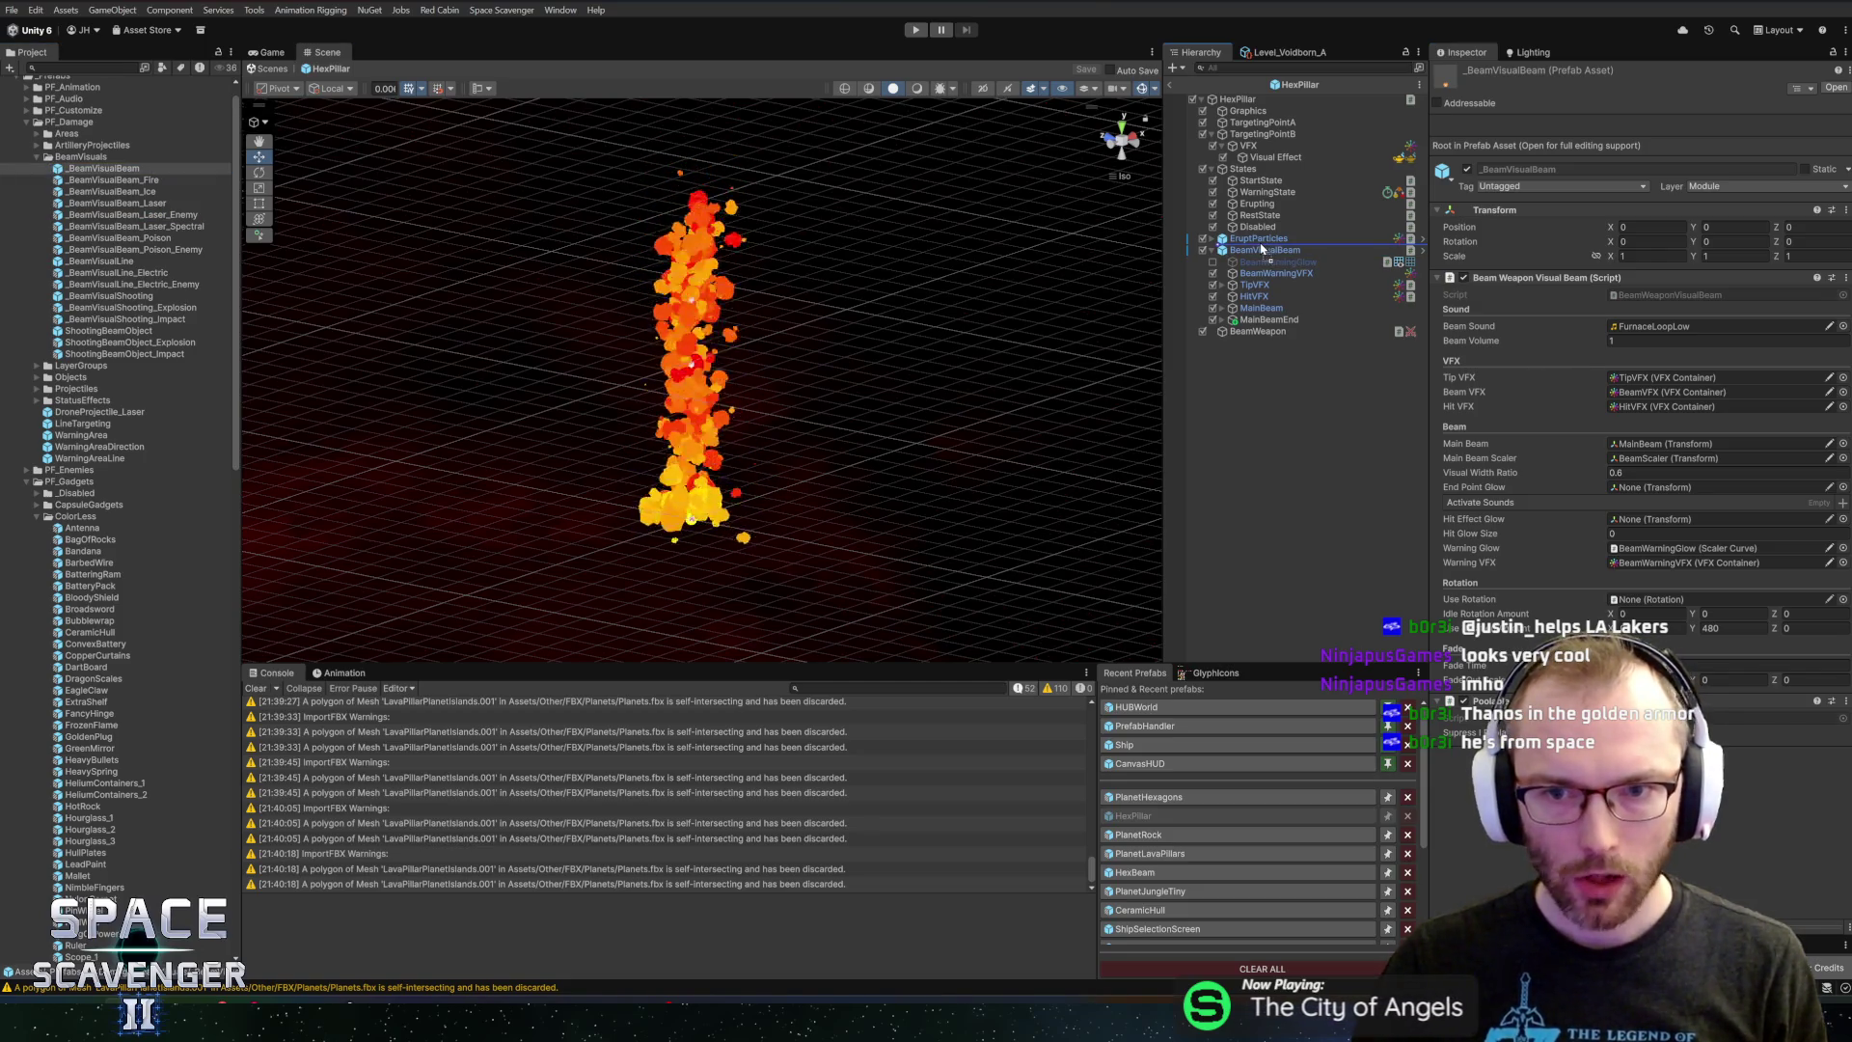
pyautogui.click(1267, 251)
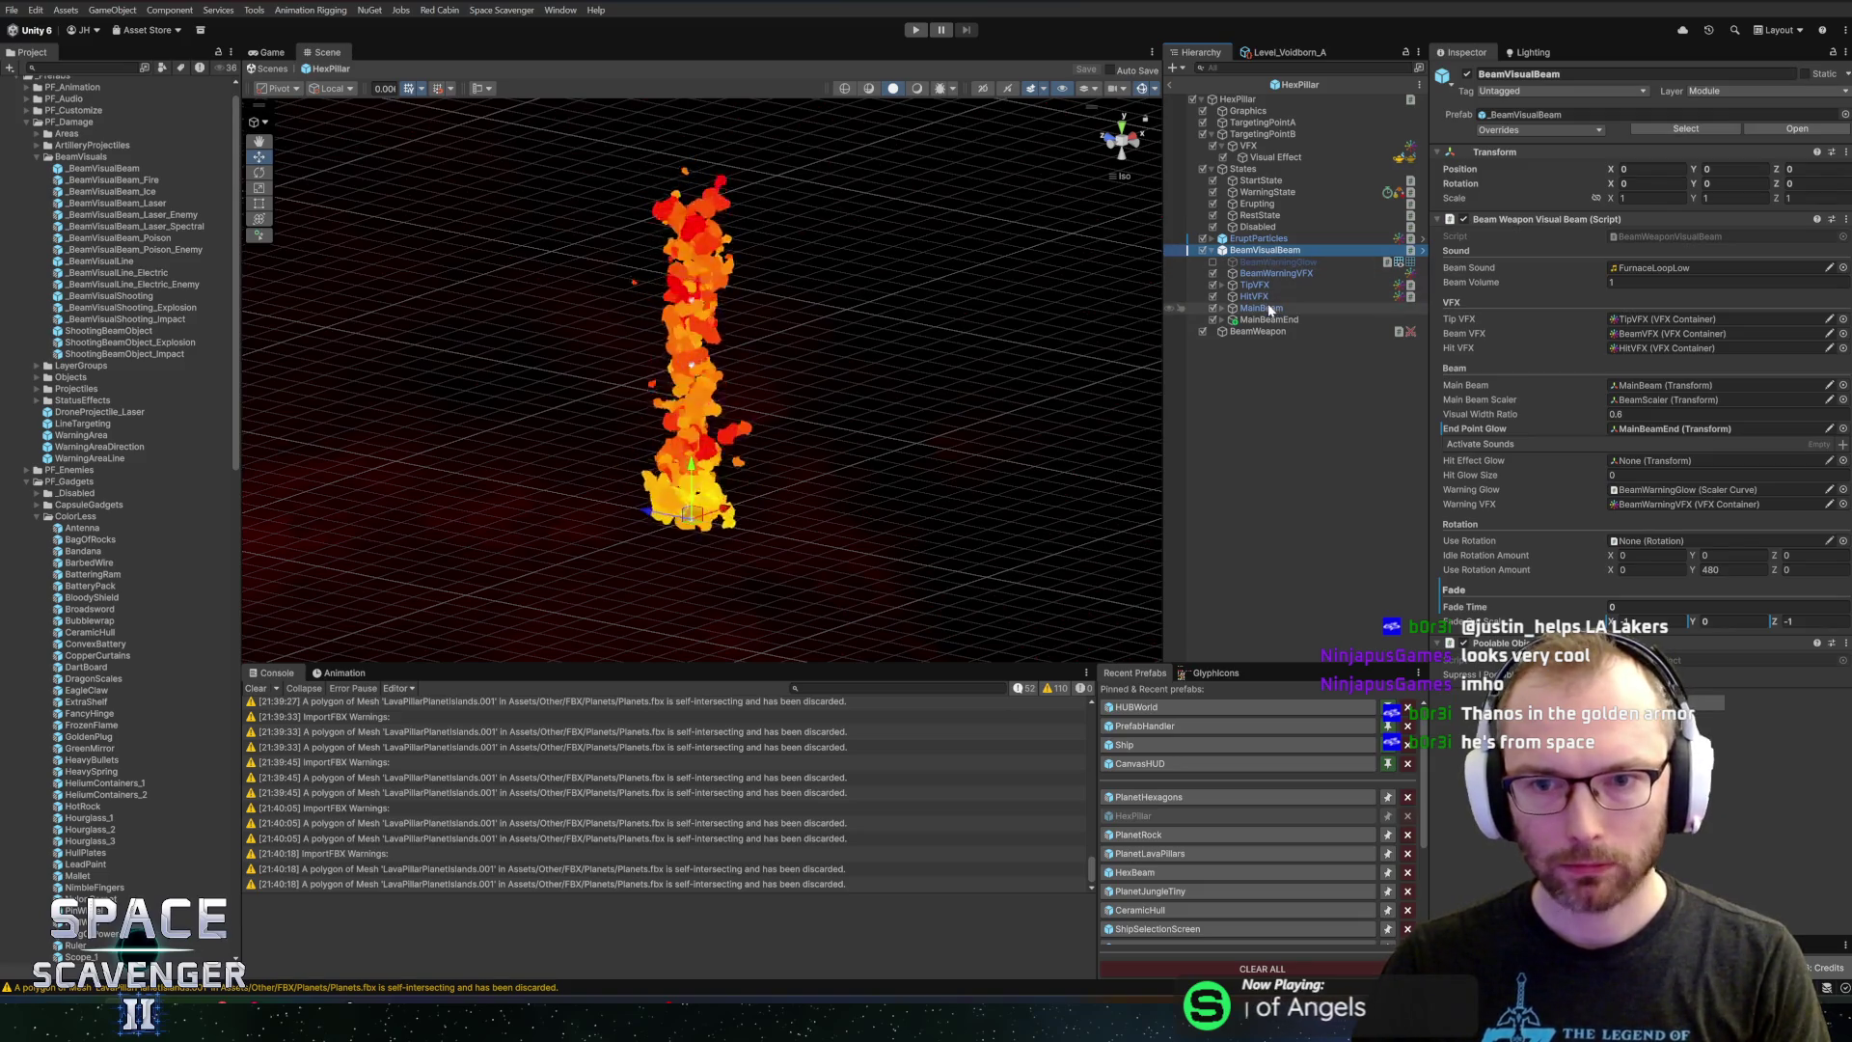
pyautogui.click(1262, 320)
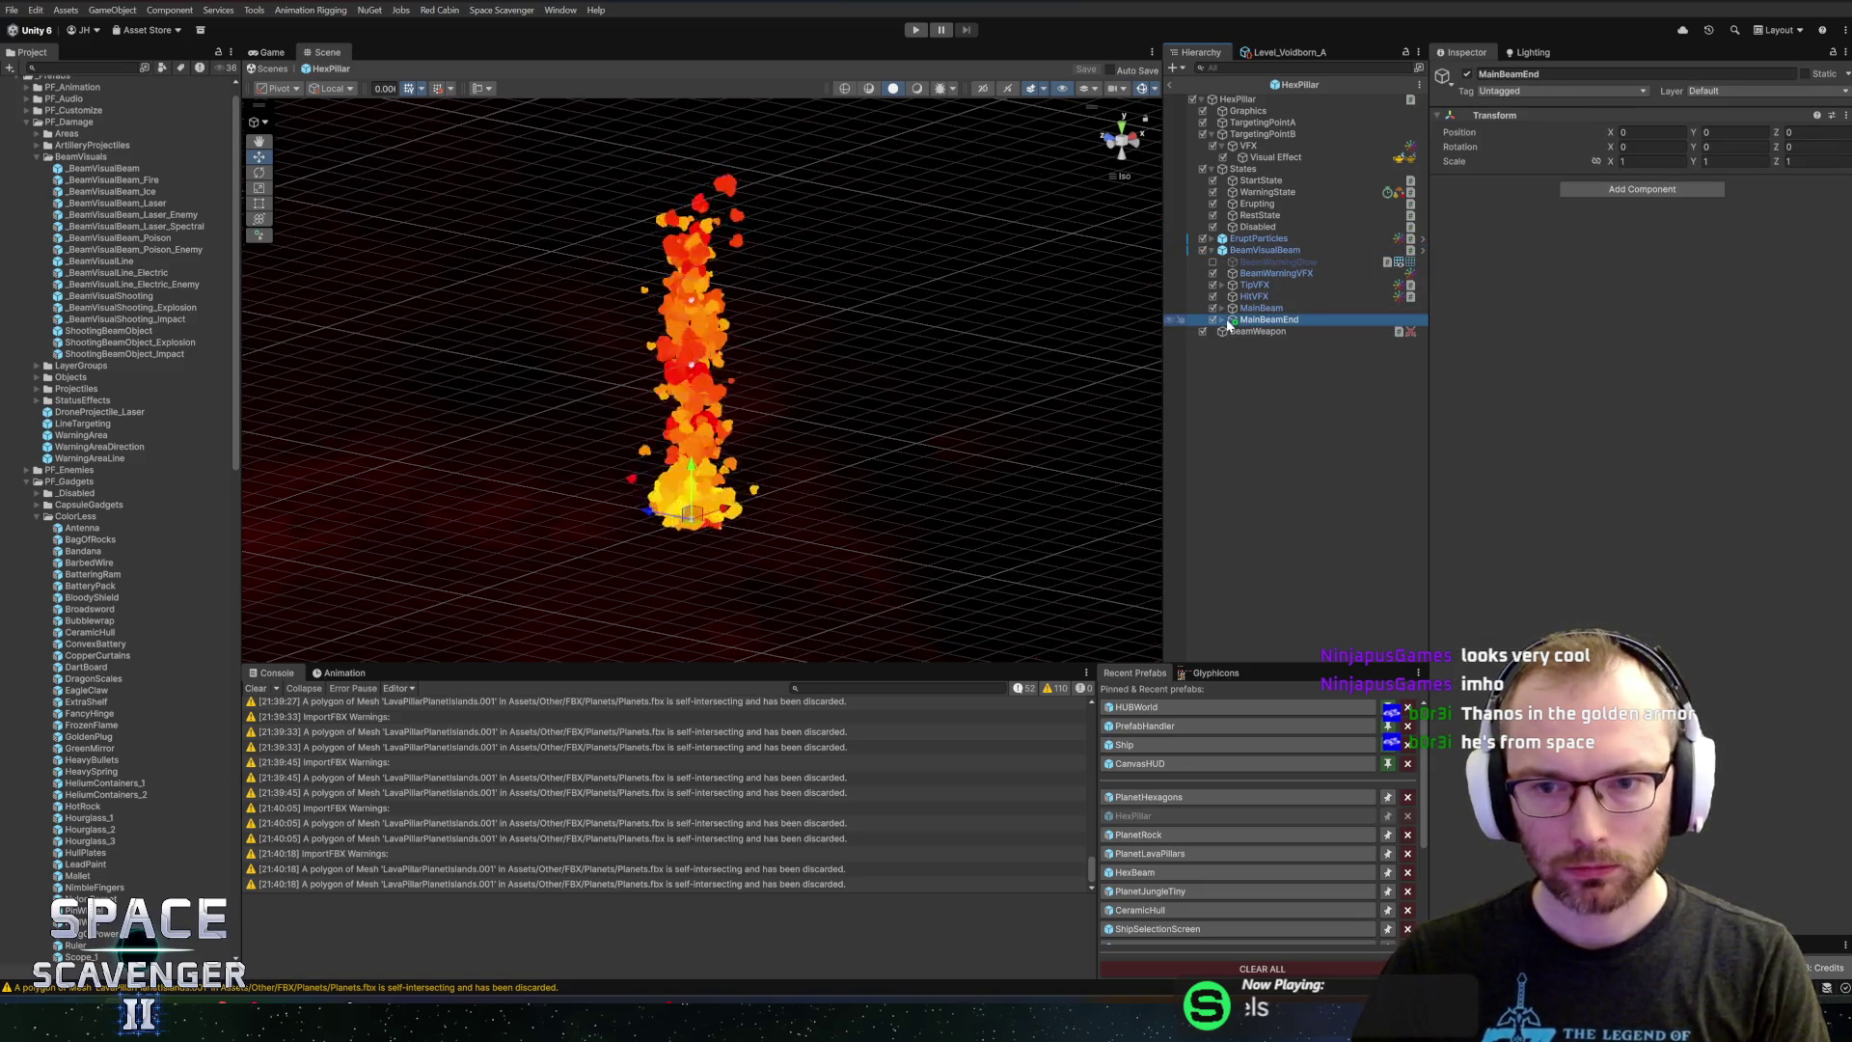
pyautogui.click(1223, 321)
pyautogui.press('f')
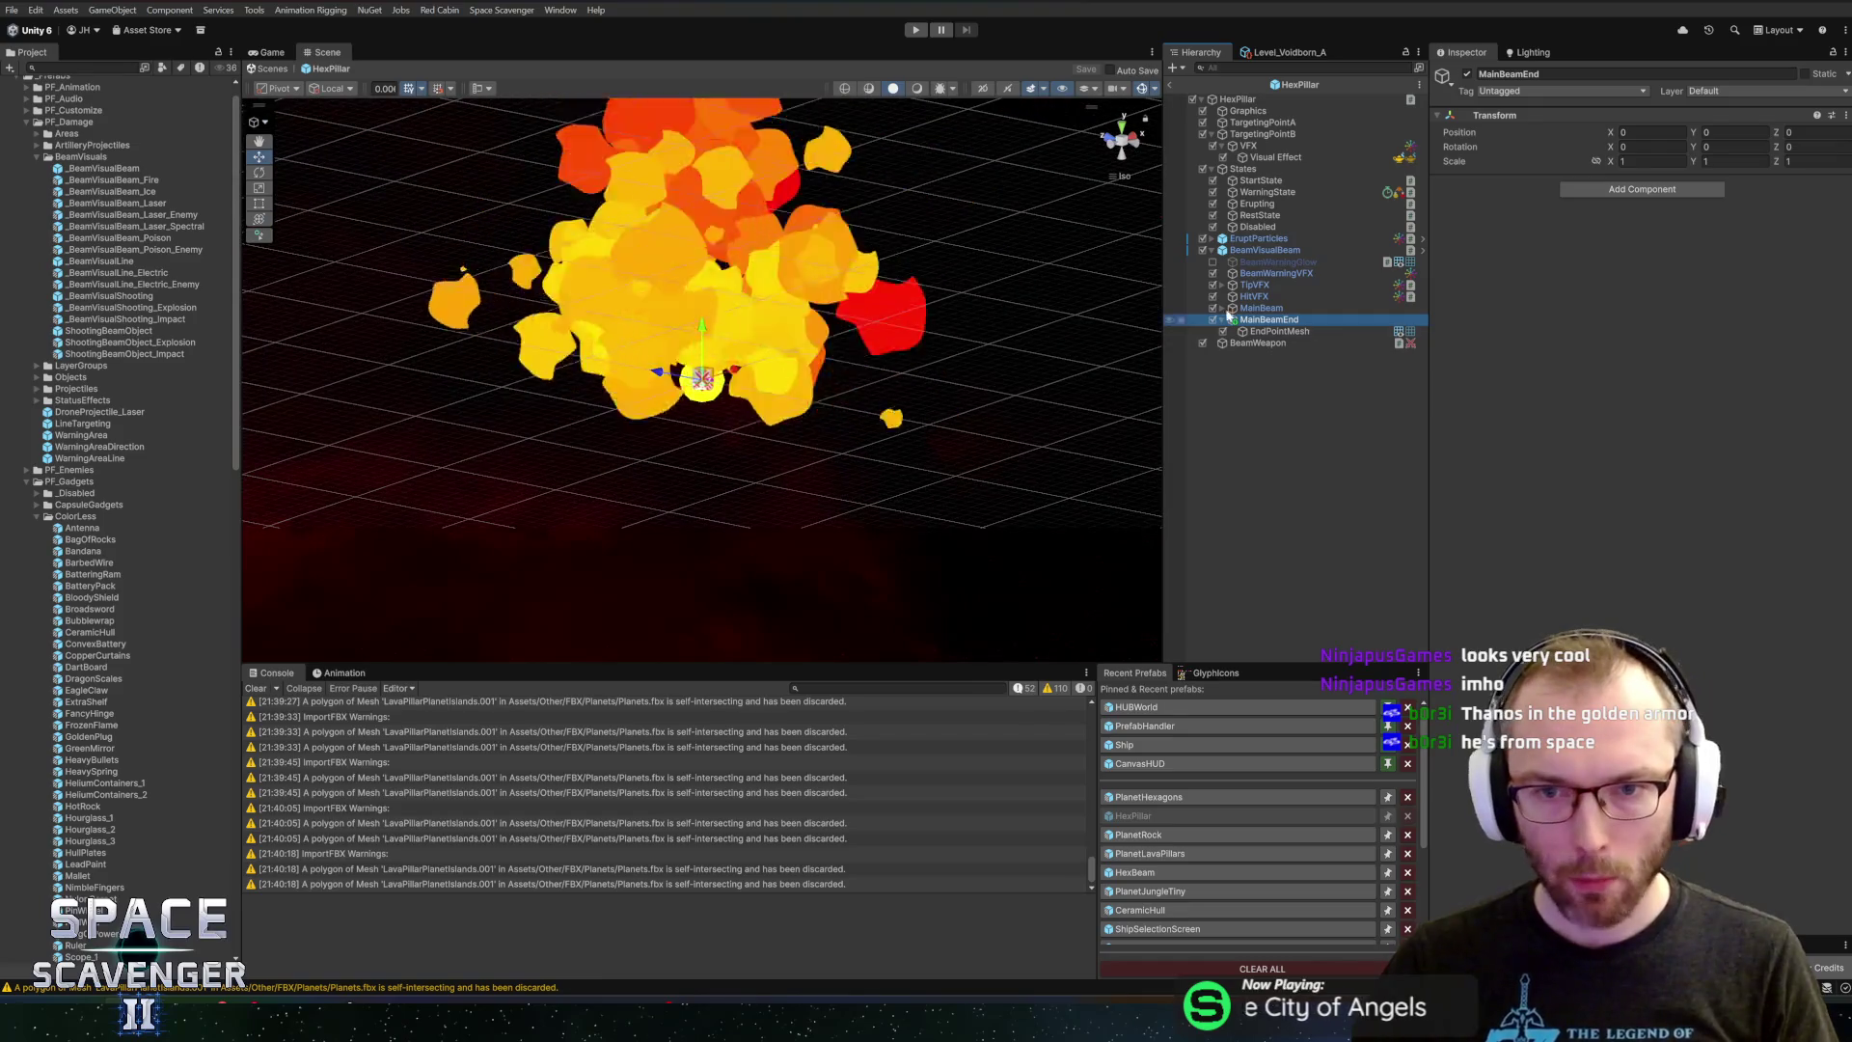
# Collapse and deactivate the BeamVisualBeam child object
pyautogui.click(1210, 251)
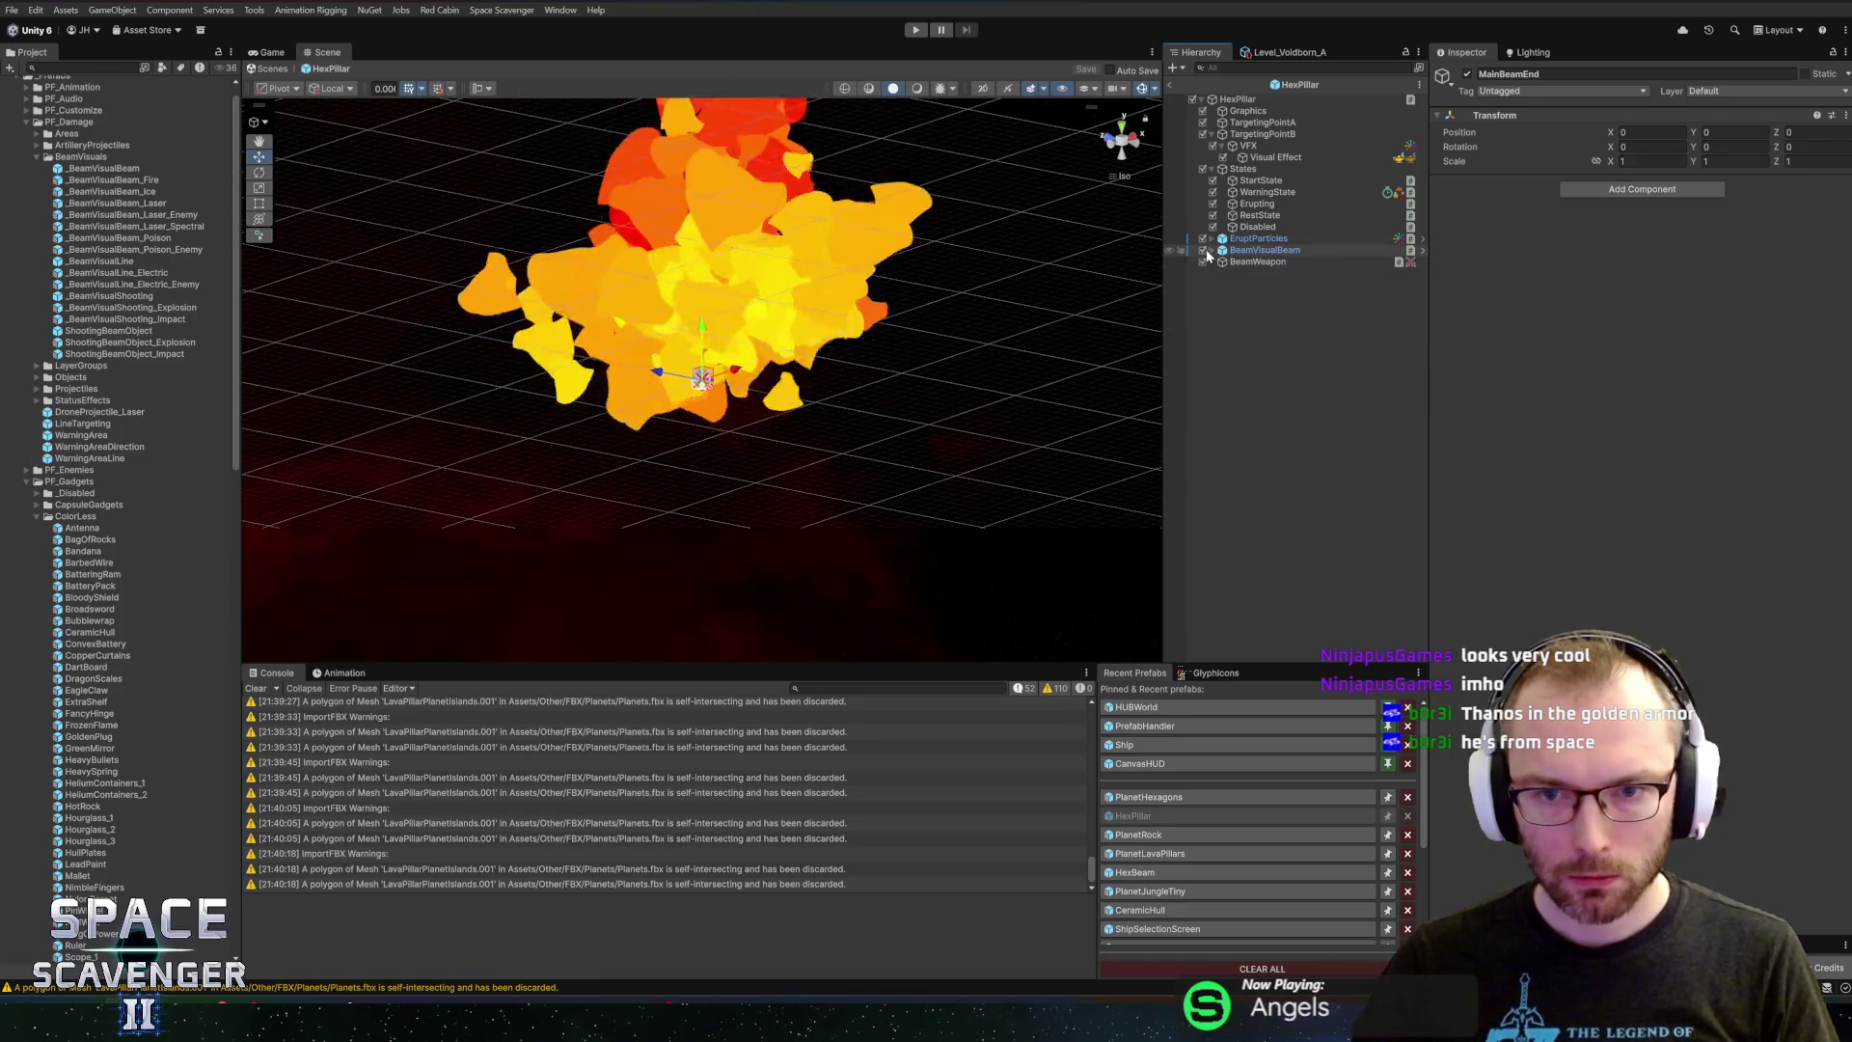
pyautogui.click(1203, 250)
pyautogui.click(1259, 261)
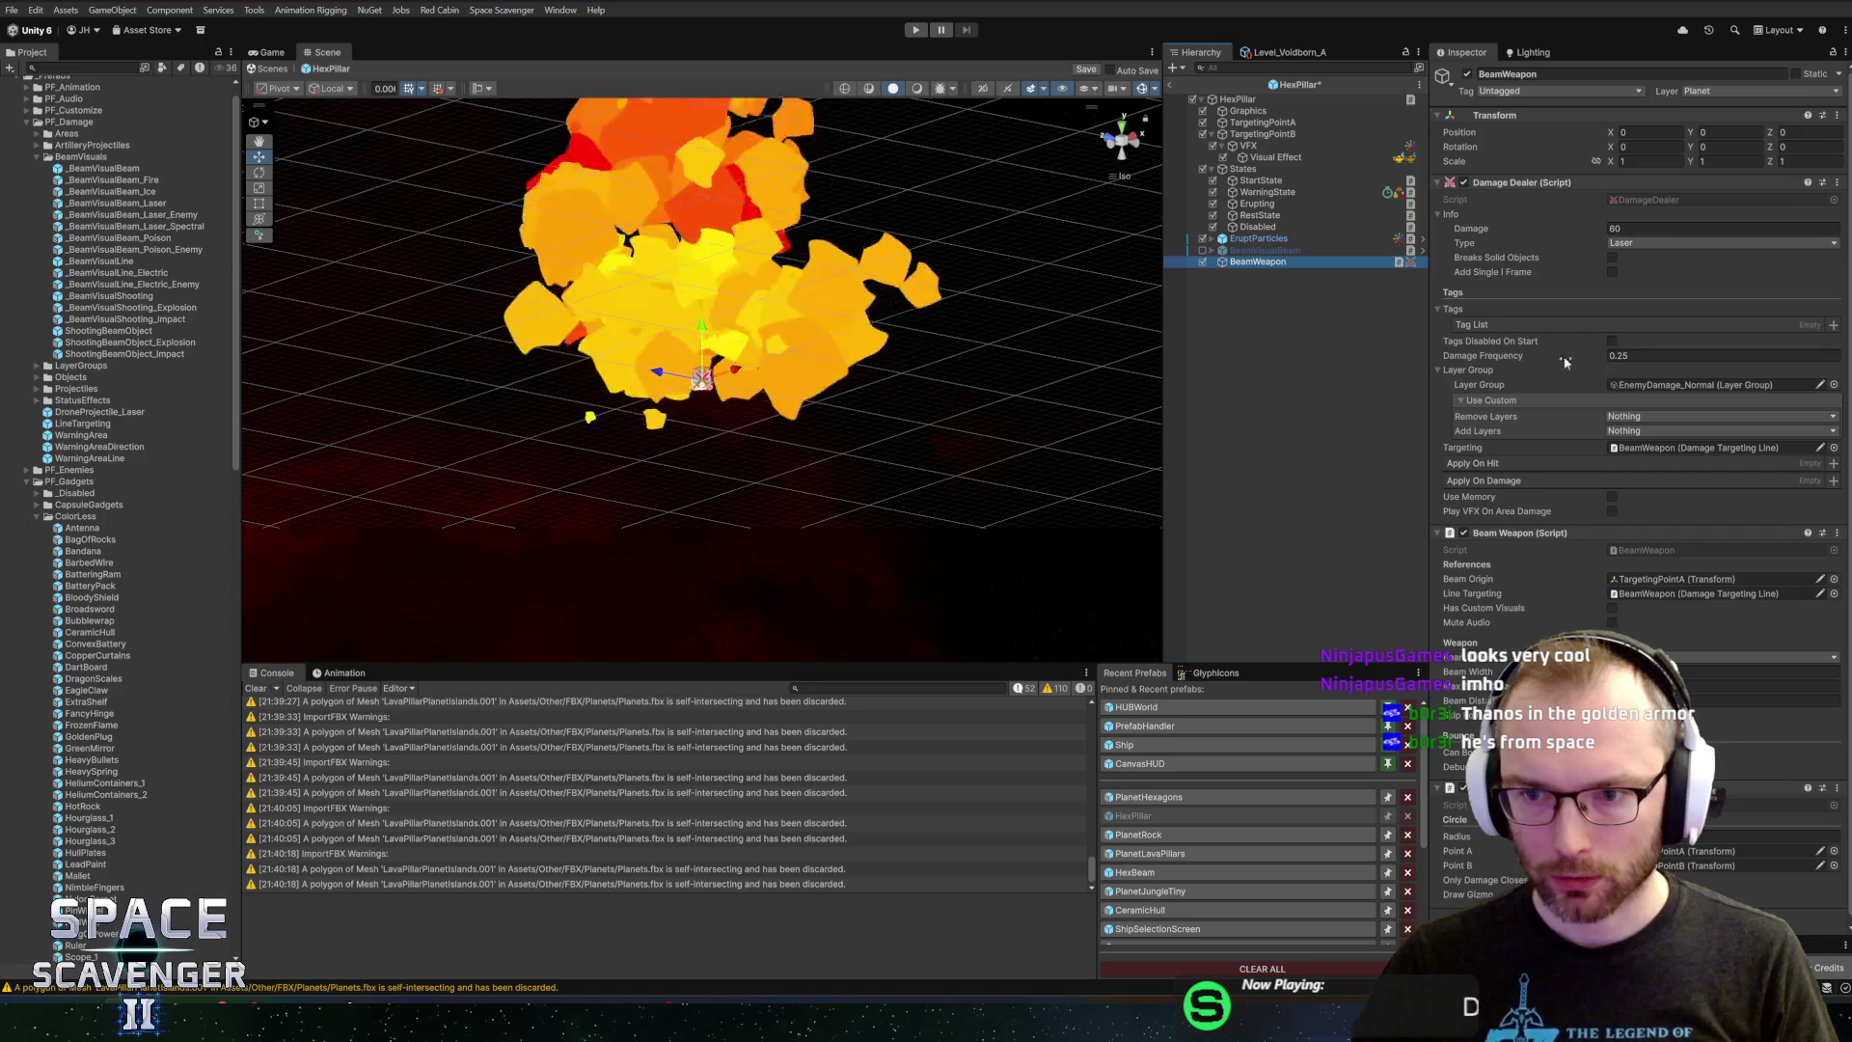
# Toggle Has Custom Visuals on and off, deactivate EruptParticles, and exit the HexPillar prefab
pyautogui.scroll(-1, 1518, 623)
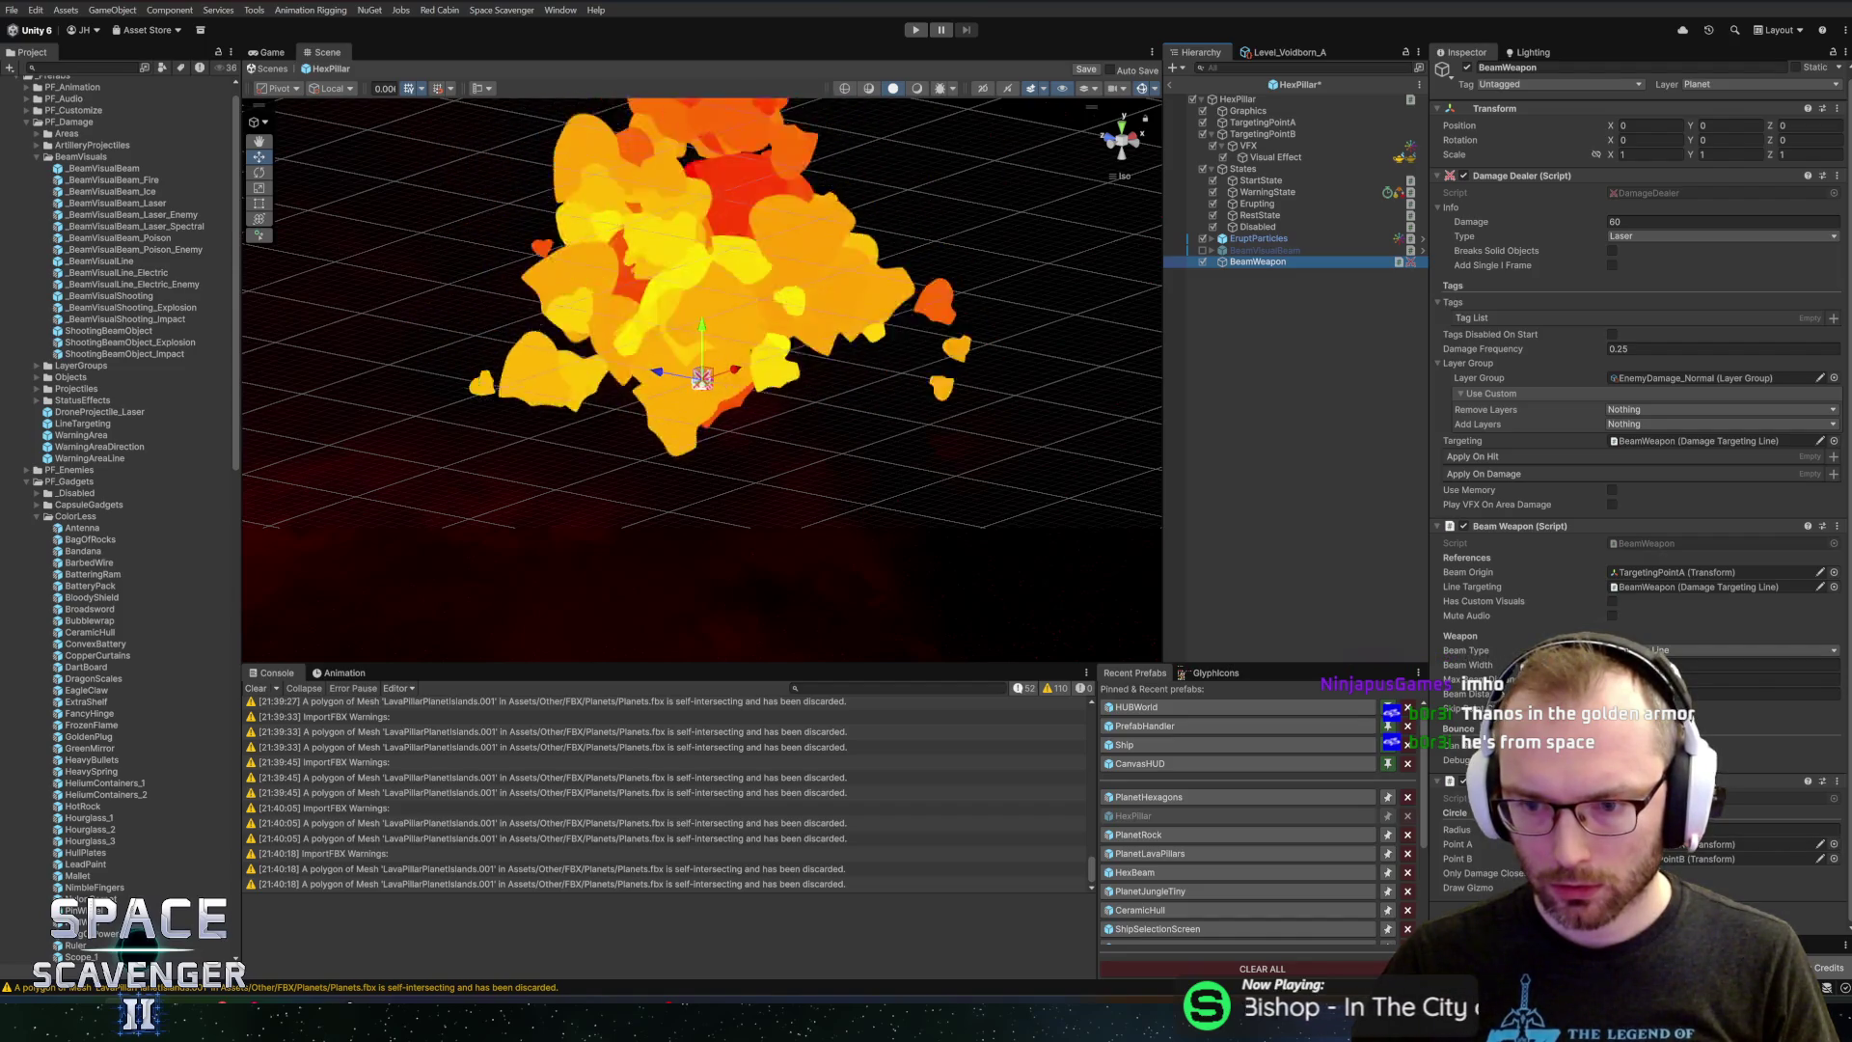
pyautogui.click(1613, 601)
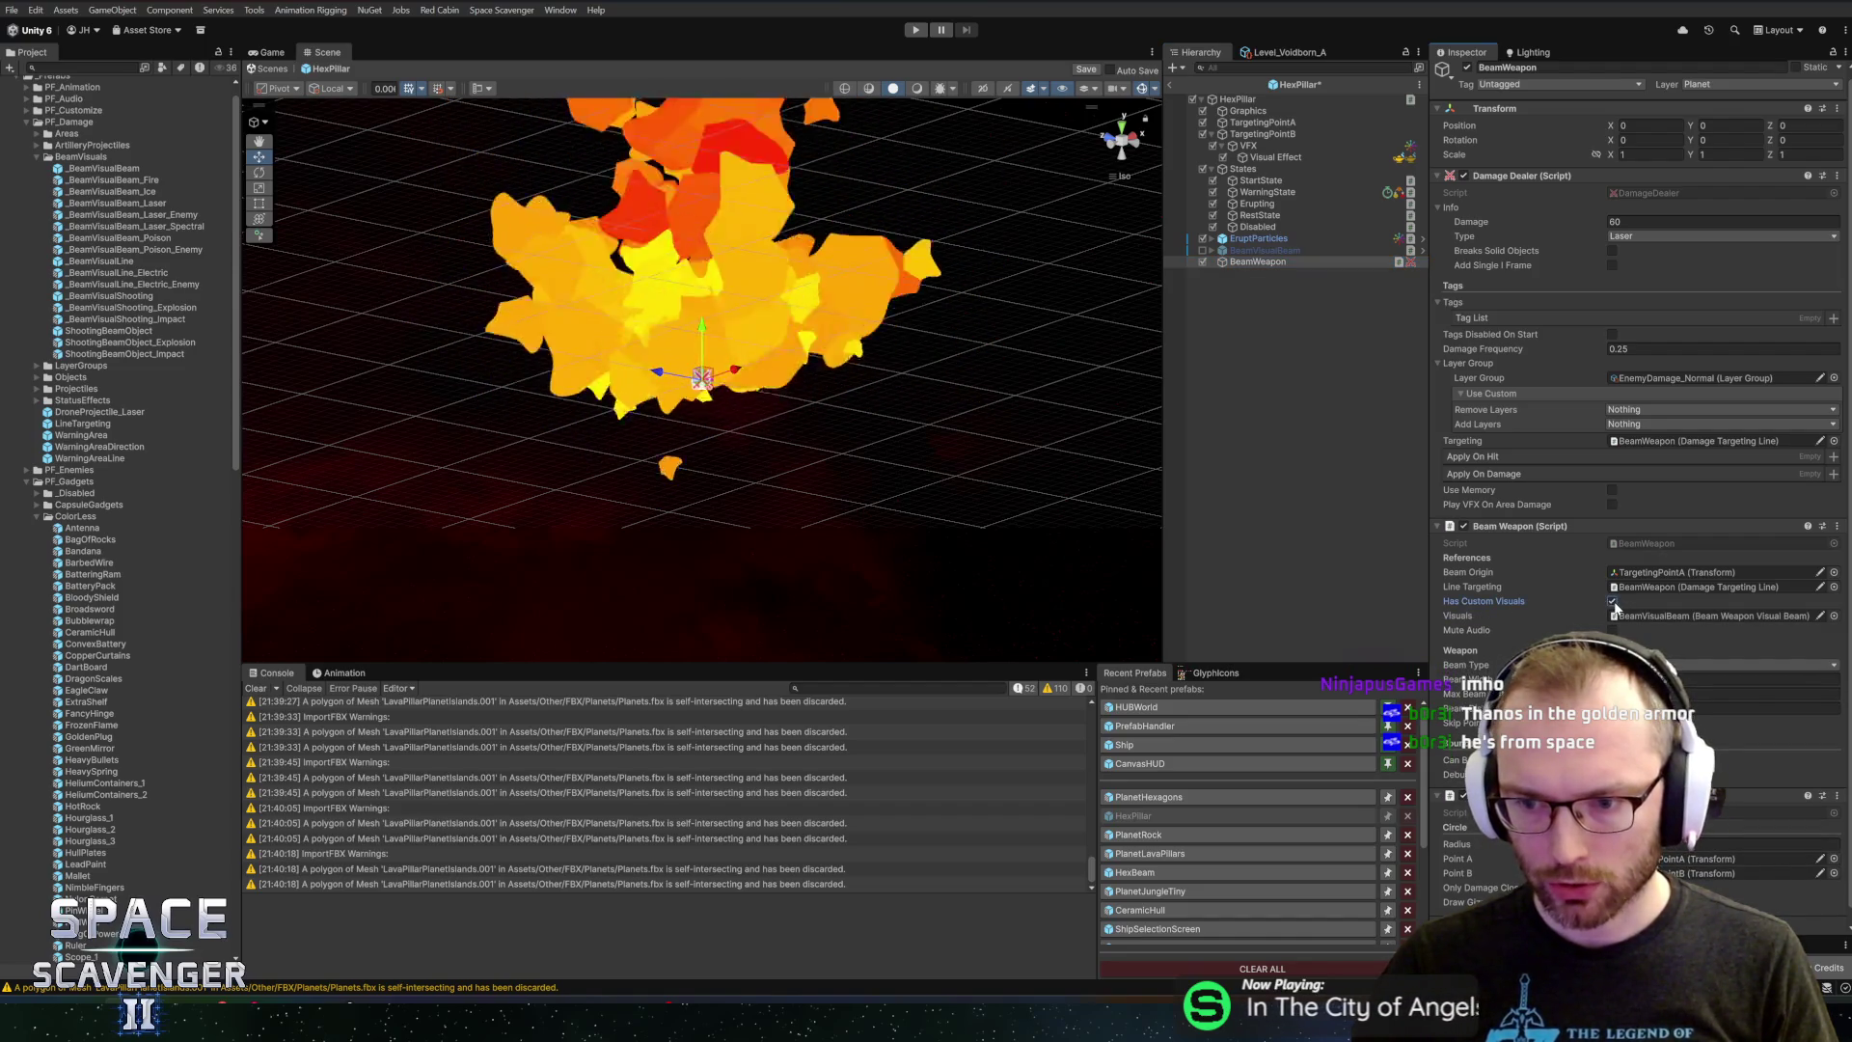
pyautogui.click(1612, 601)
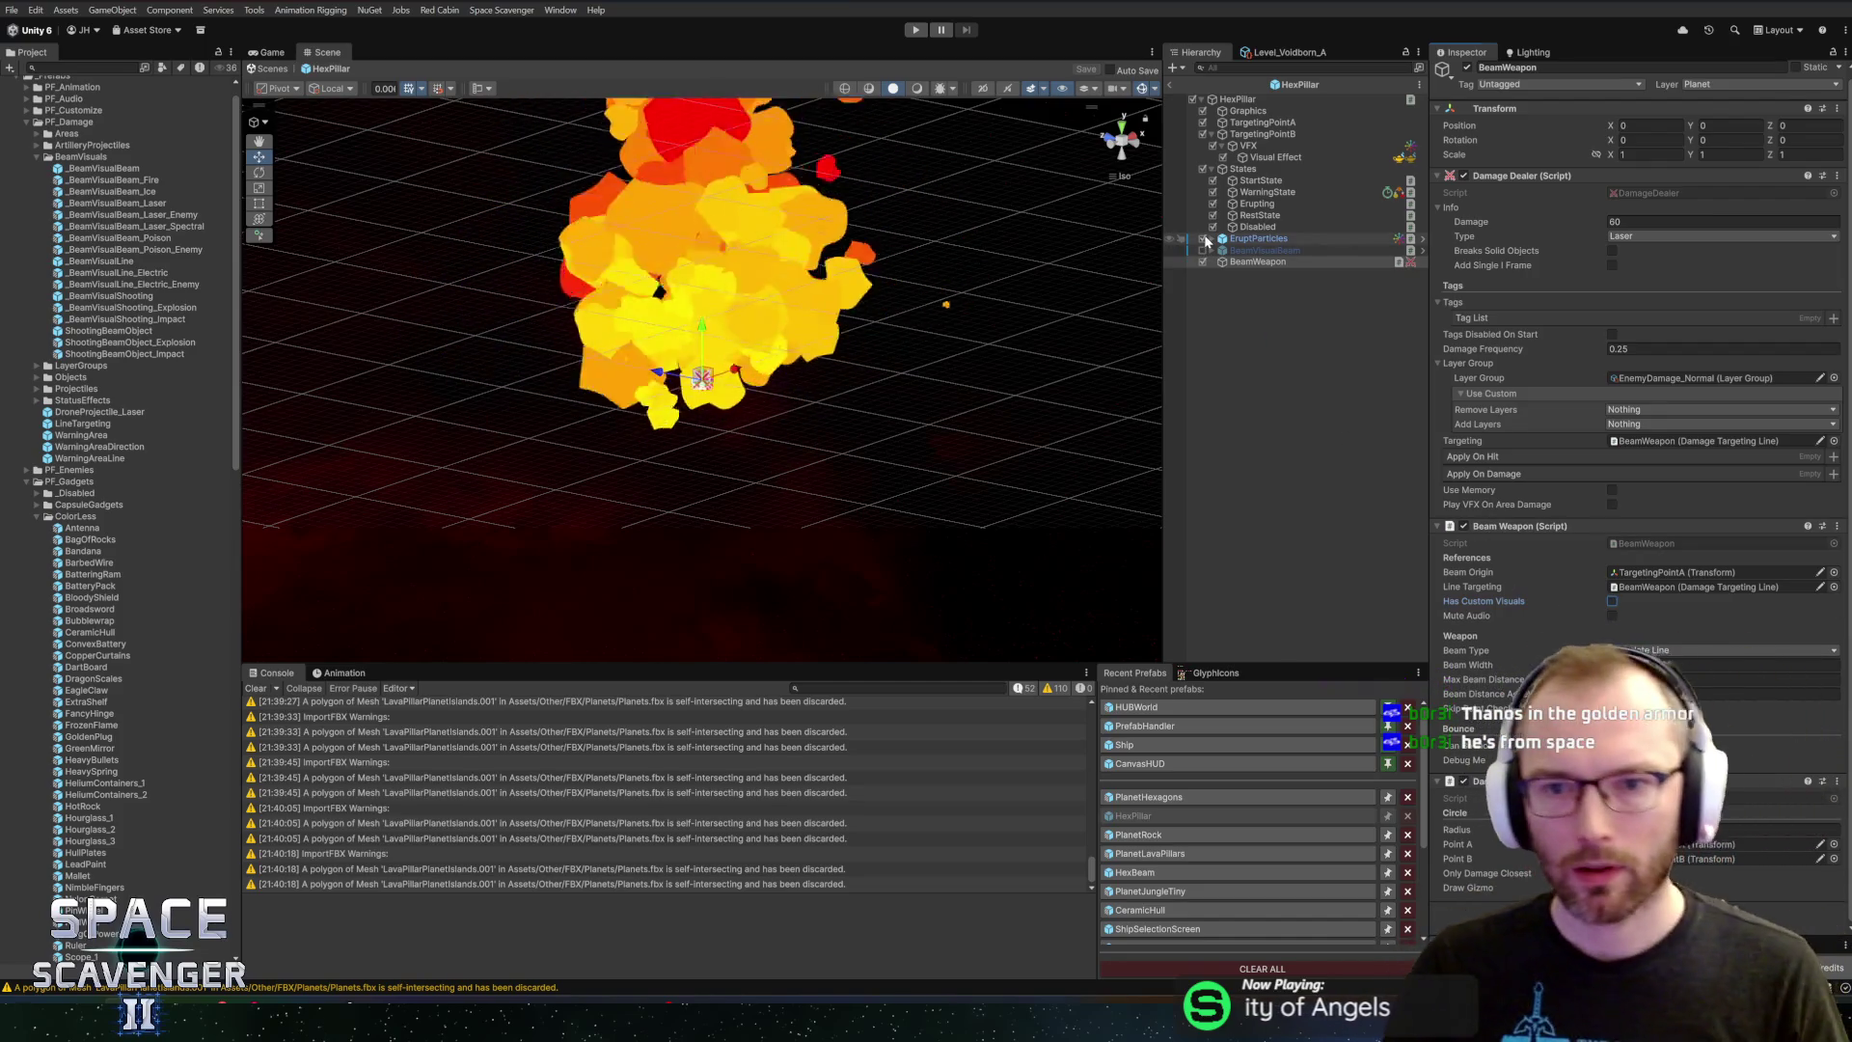
pyautogui.click(1204, 239)
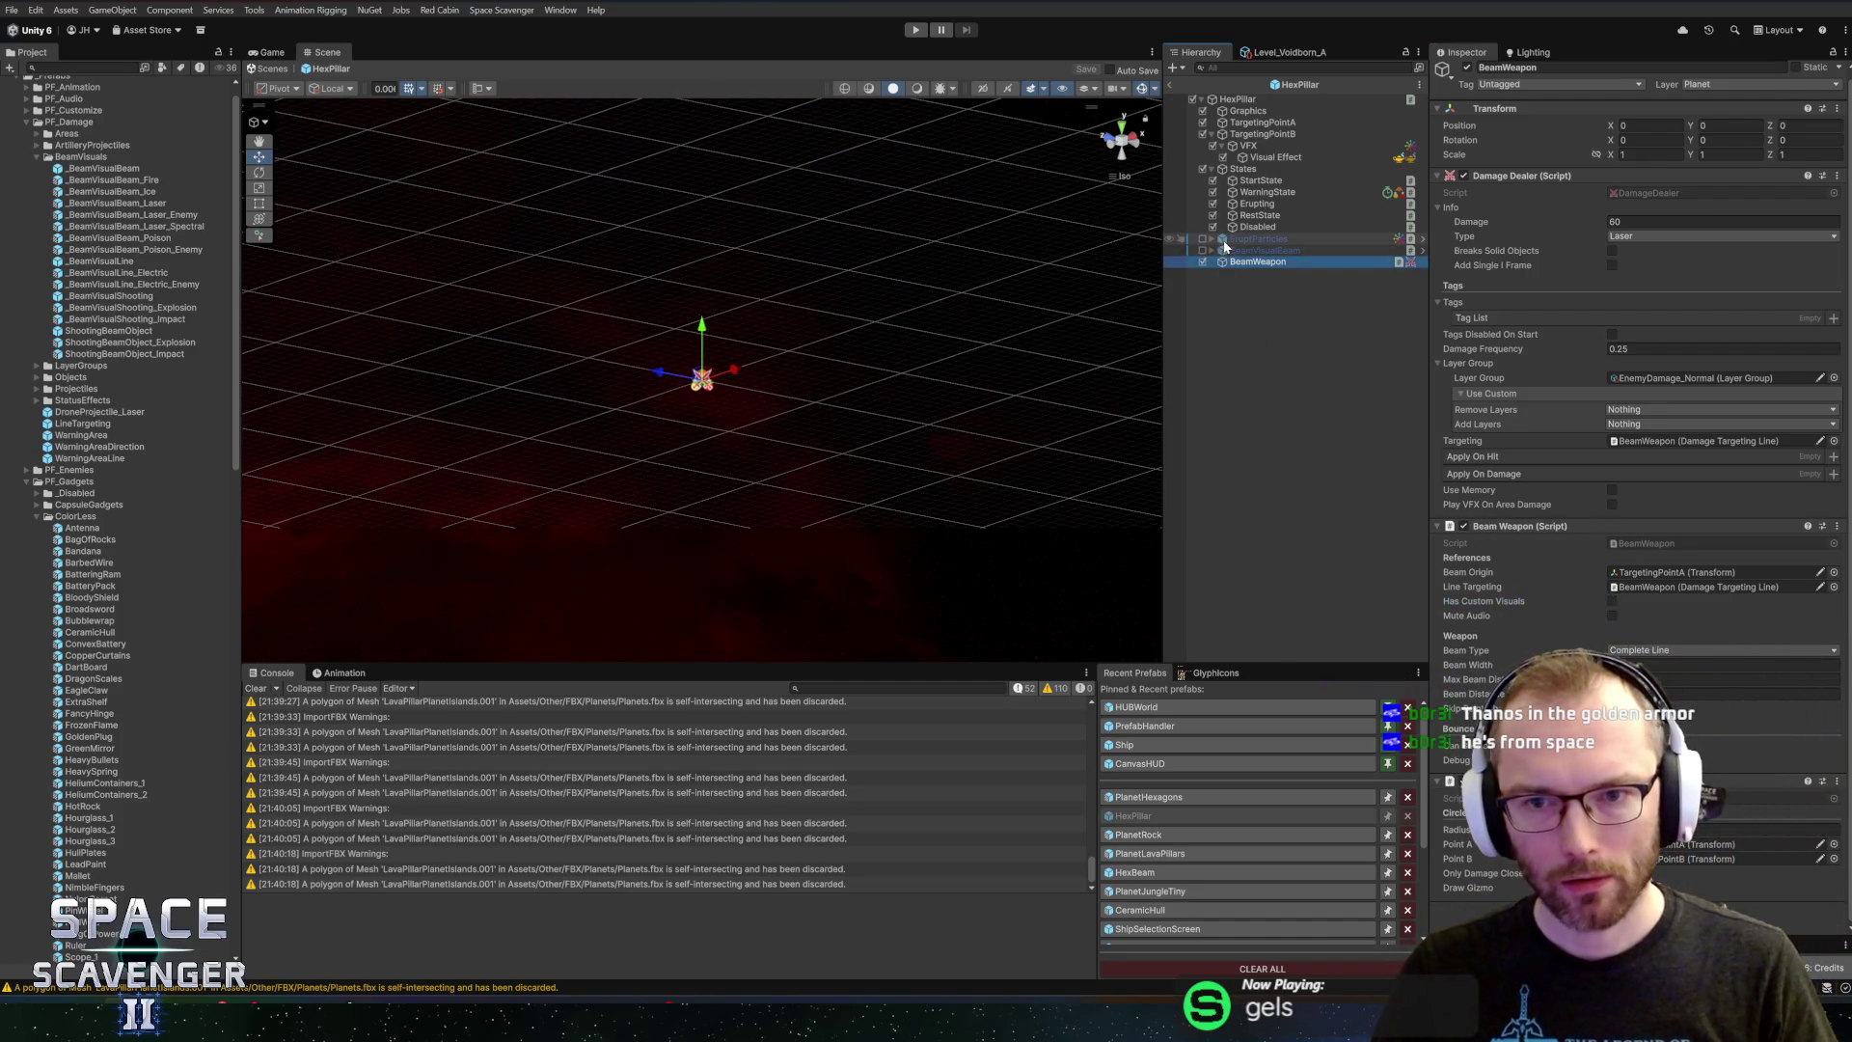
pyautogui.click(1168, 87)
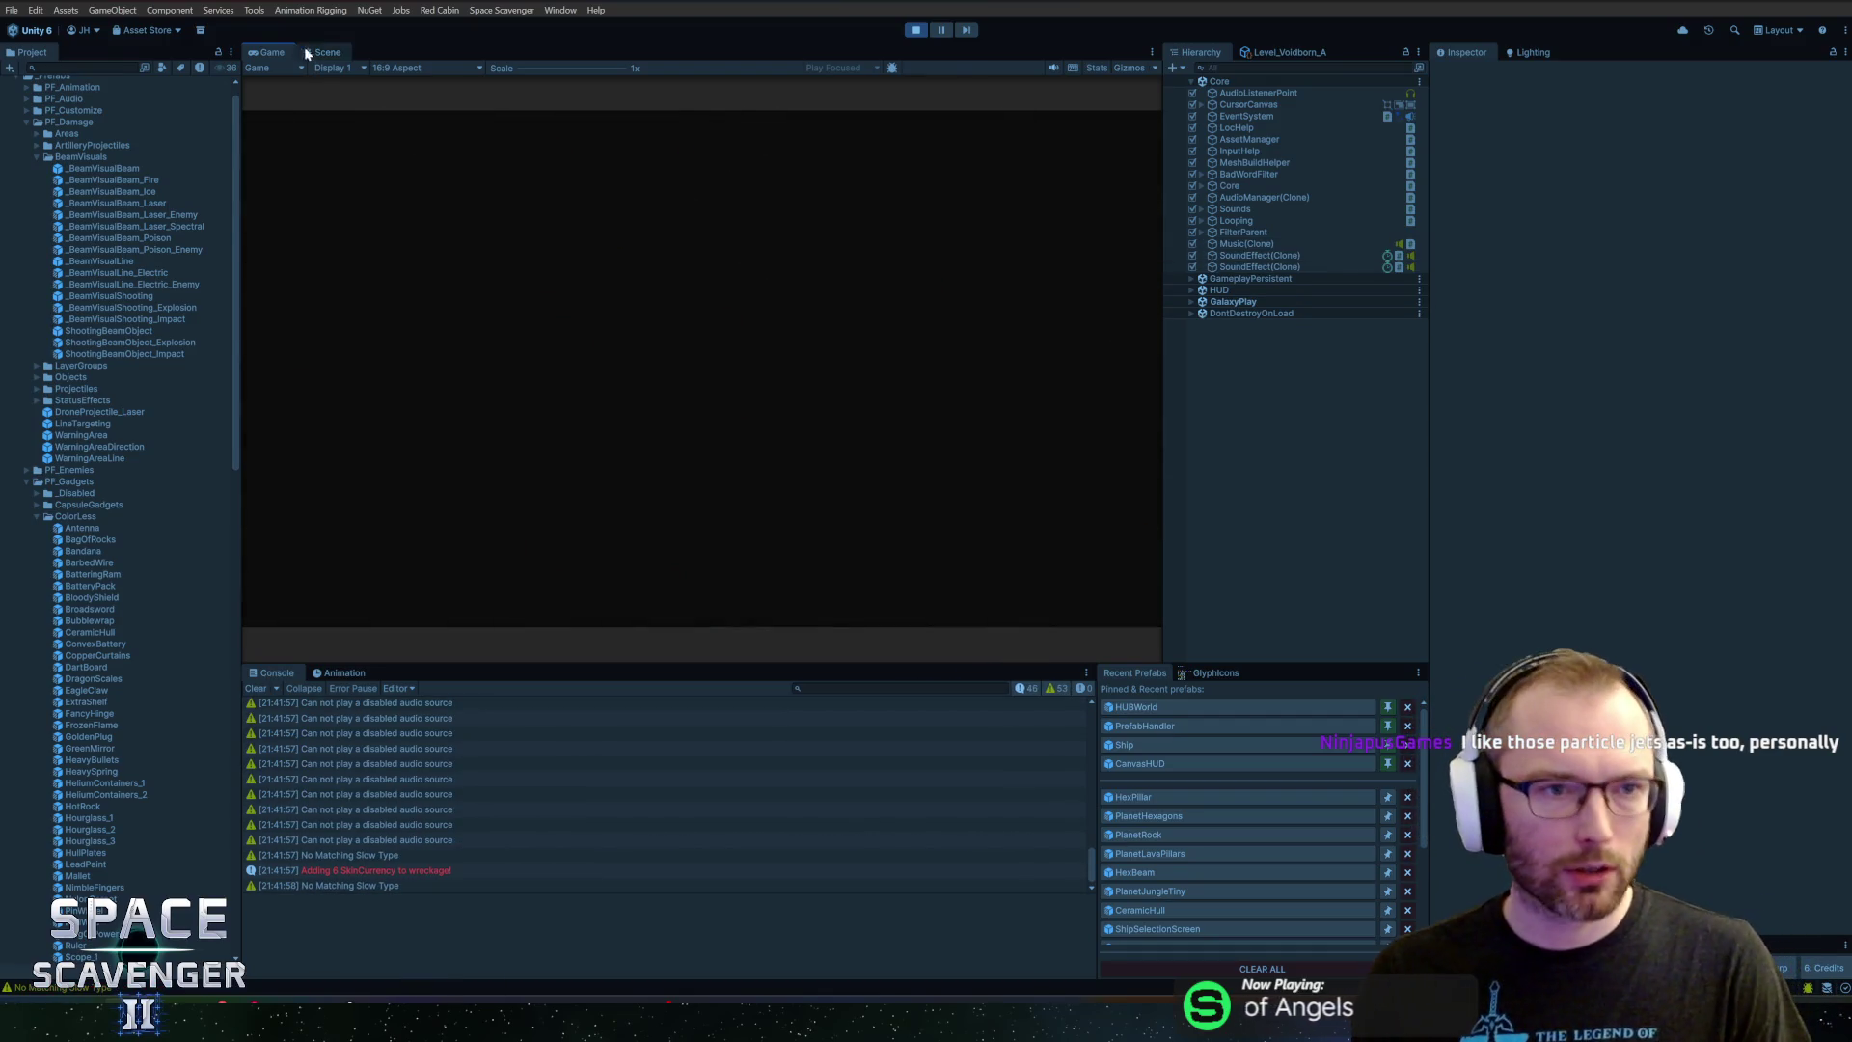
# Stop the playtest and reopen the HexPillar prefab from Recent Prefabs
pyautogui.doubleClick(286, 50)
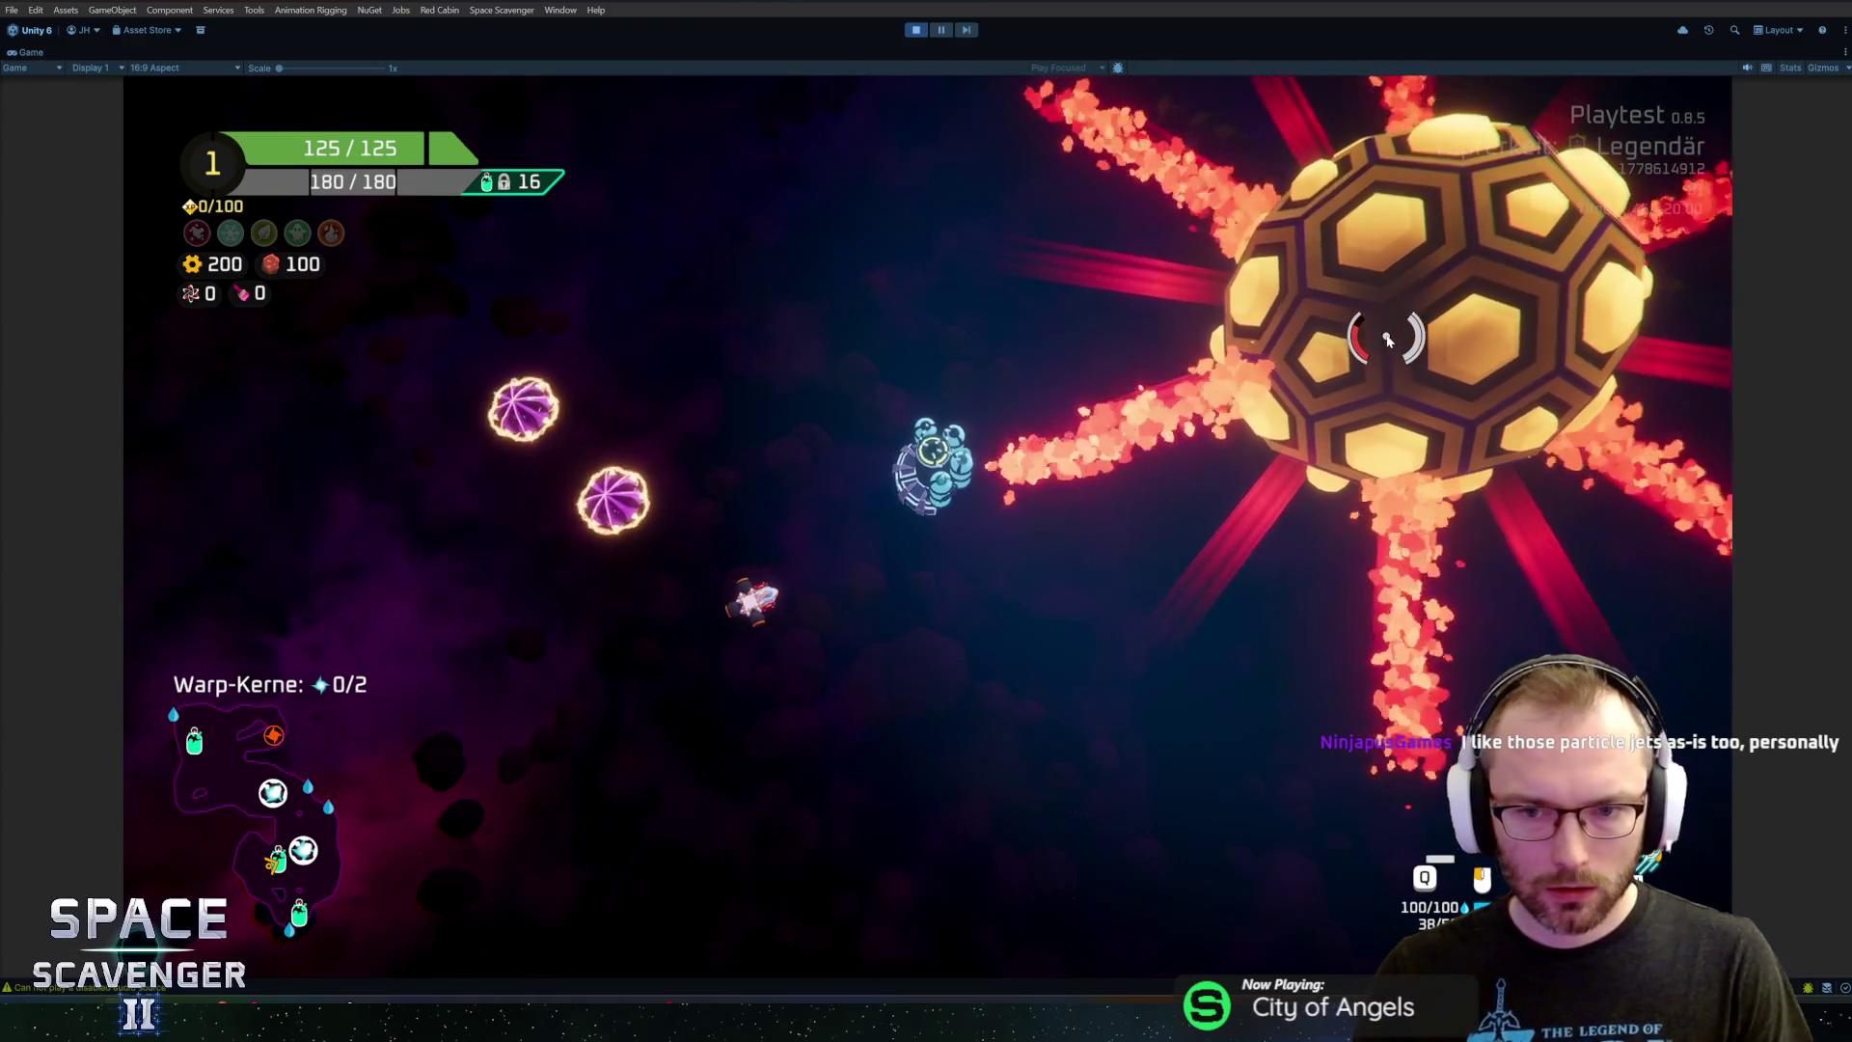
pyautogui.hotkey('alt', 'Tab')
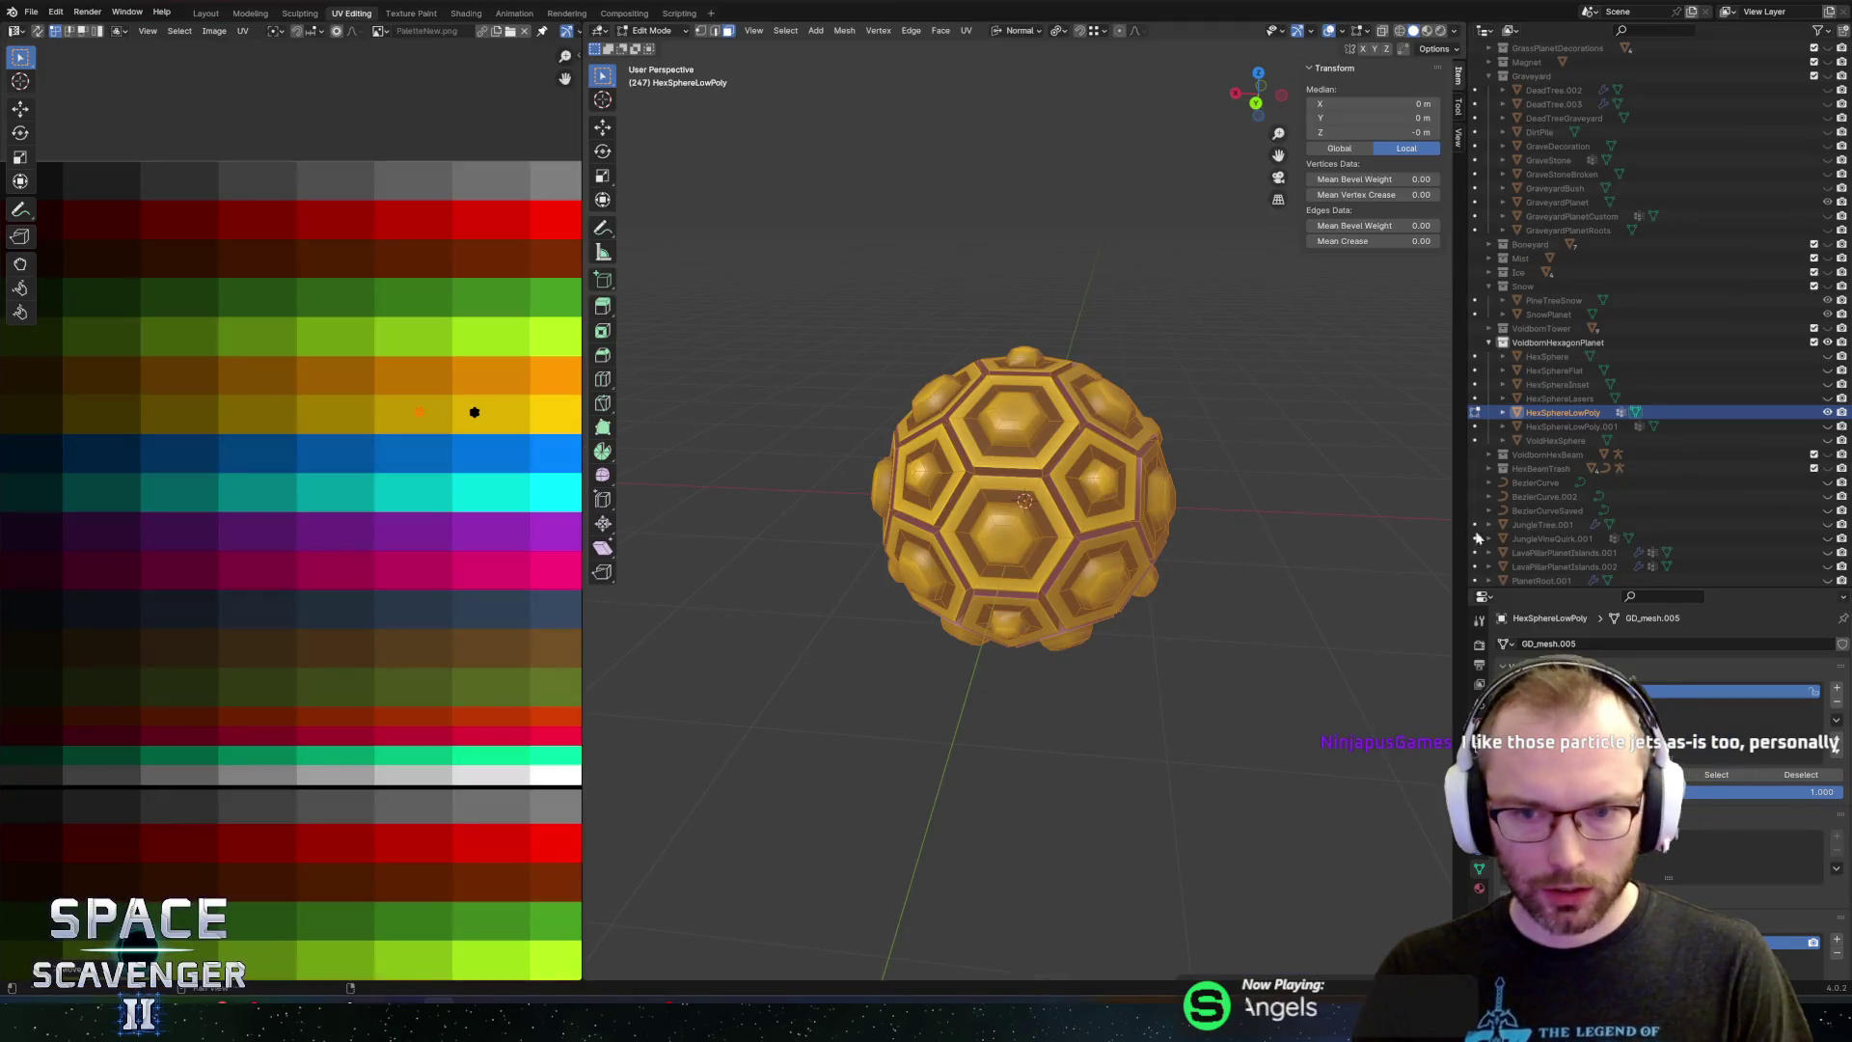
pyautogui.hotkey('alt', 'Tab')
pyautogui.hotkey('alt', 'Tab')
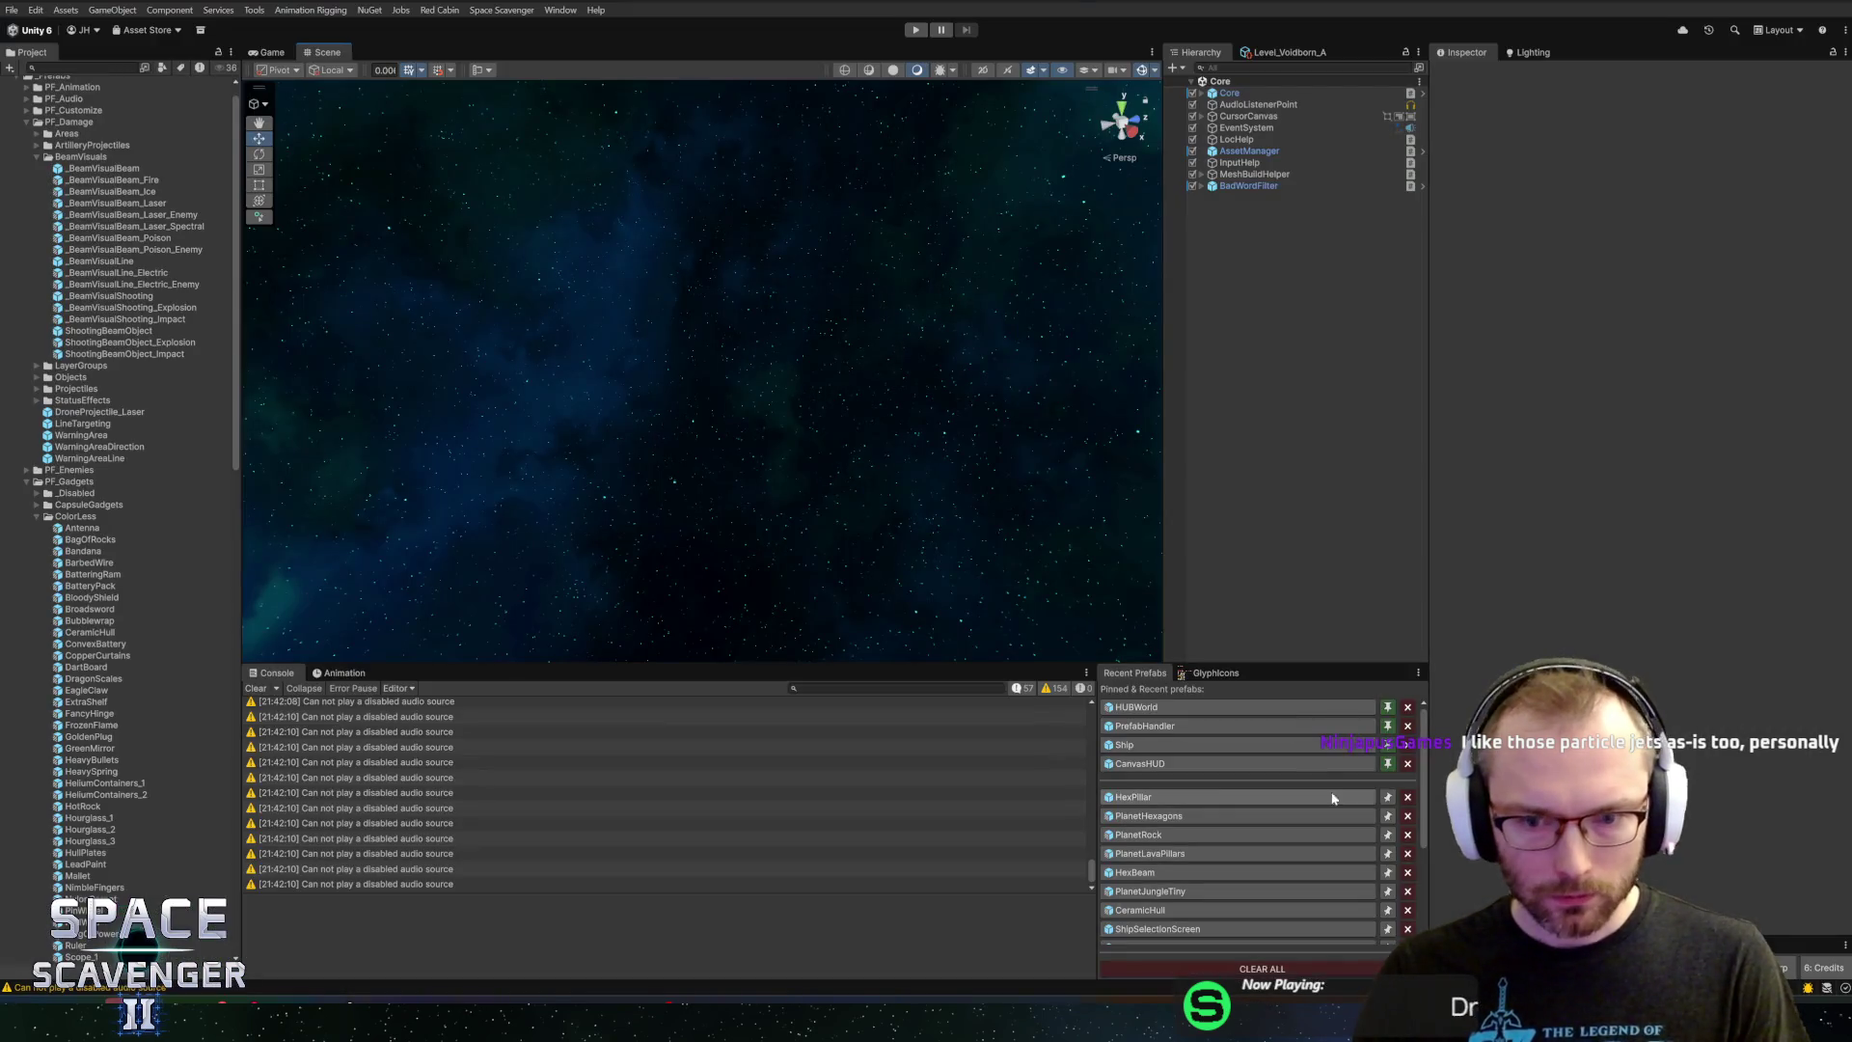
pyautogui.click(1217, 797)
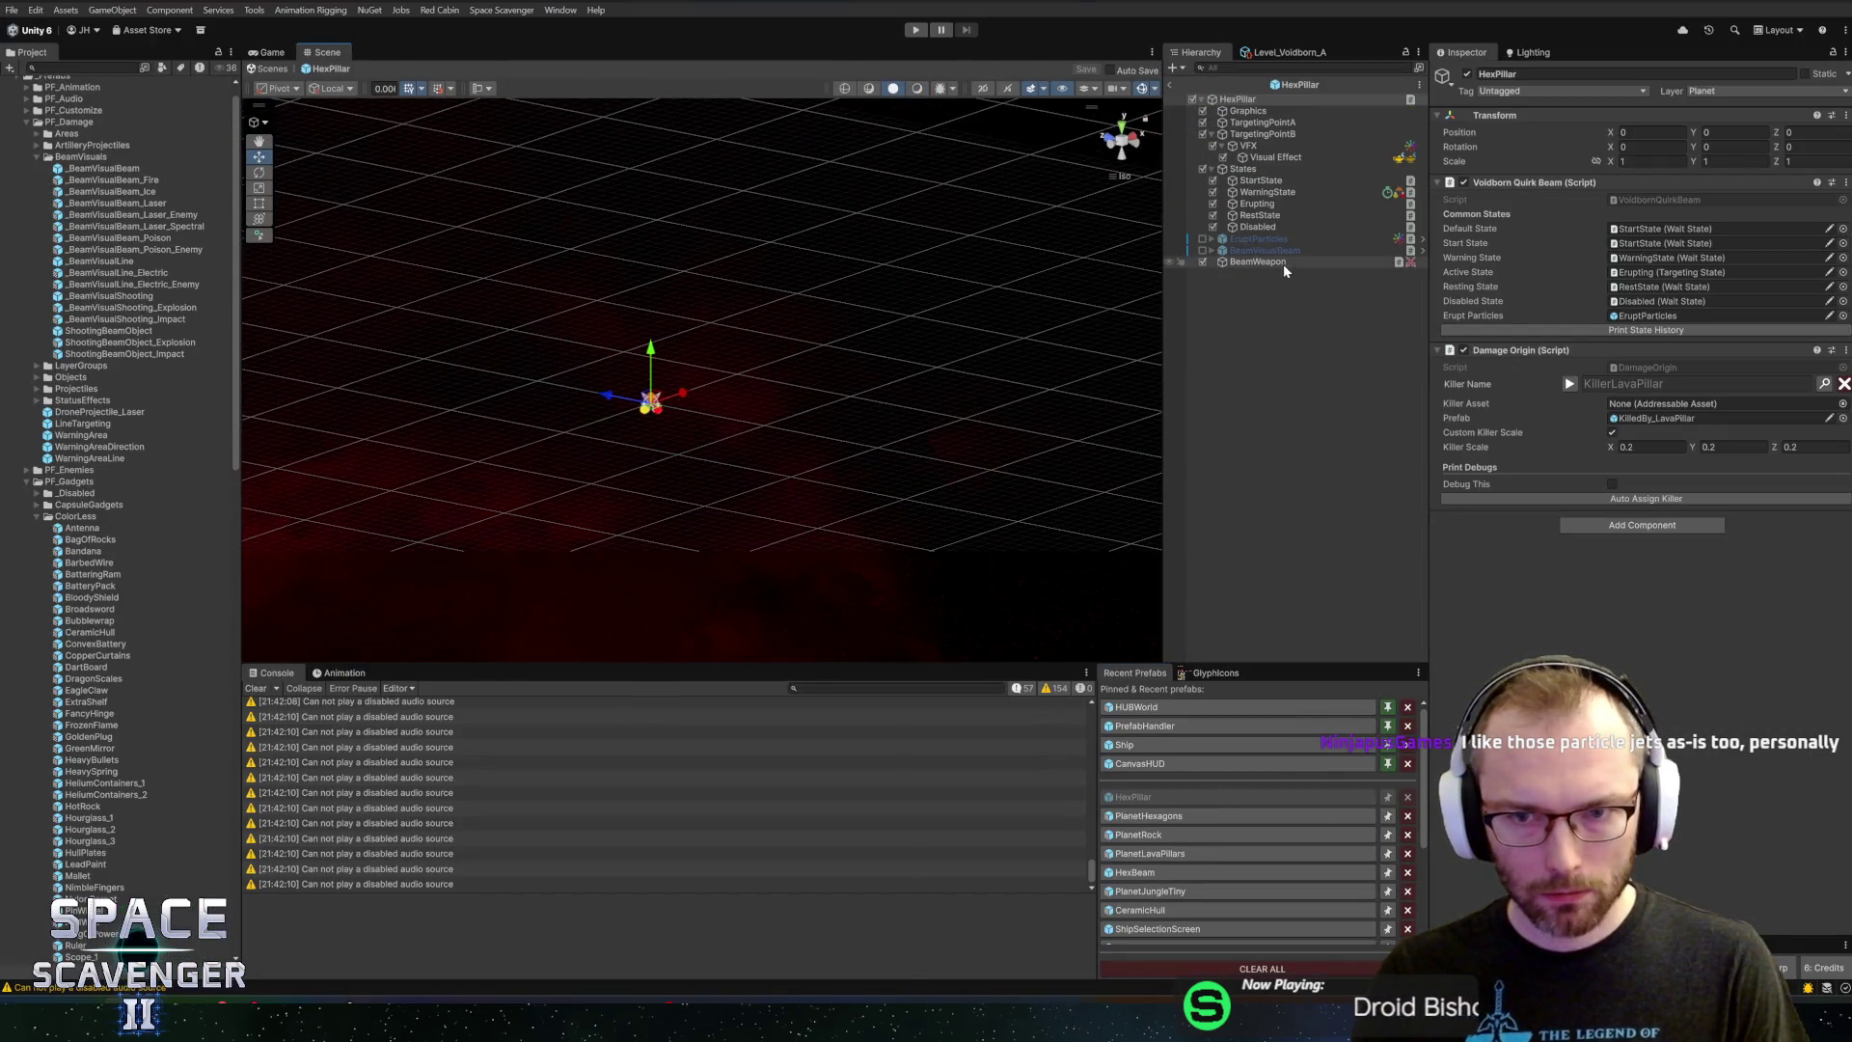
# Set the Erupting state's Enter Particles reference to None
pyautogui.click(1257, 262)
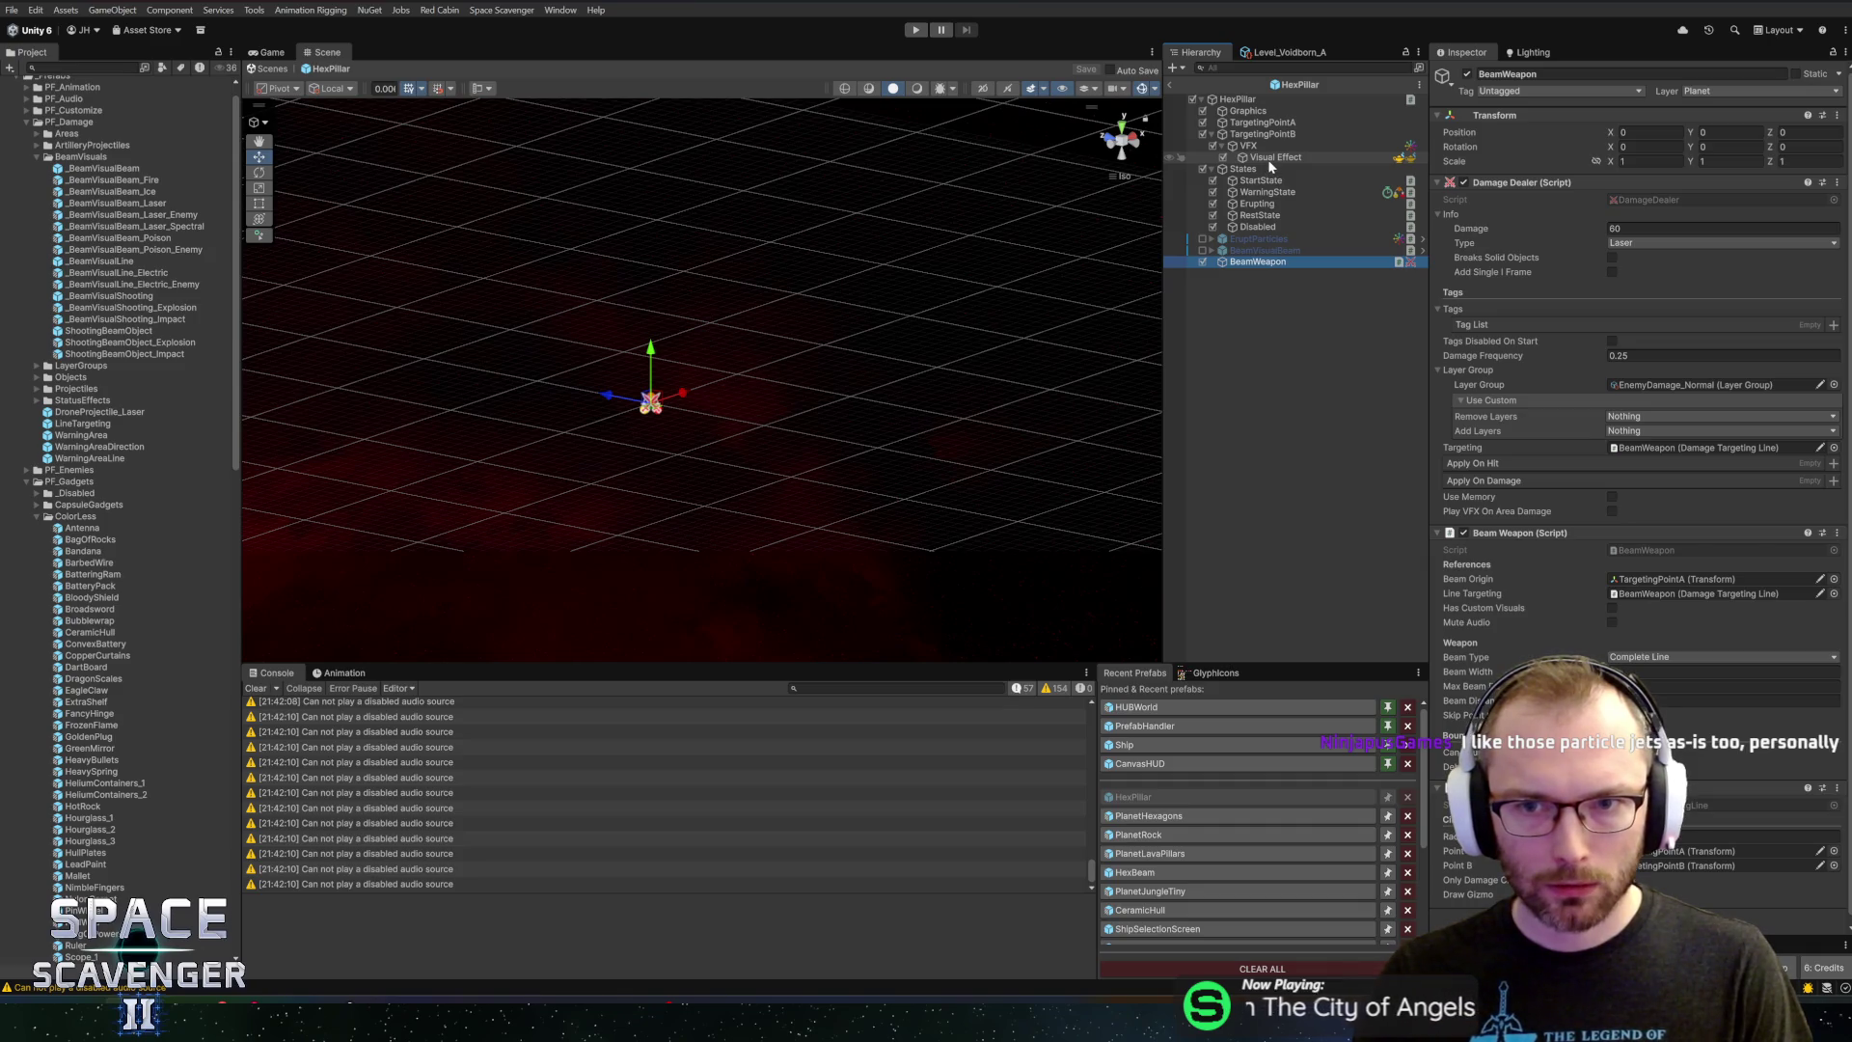
pyautogui.click(1273, 193)
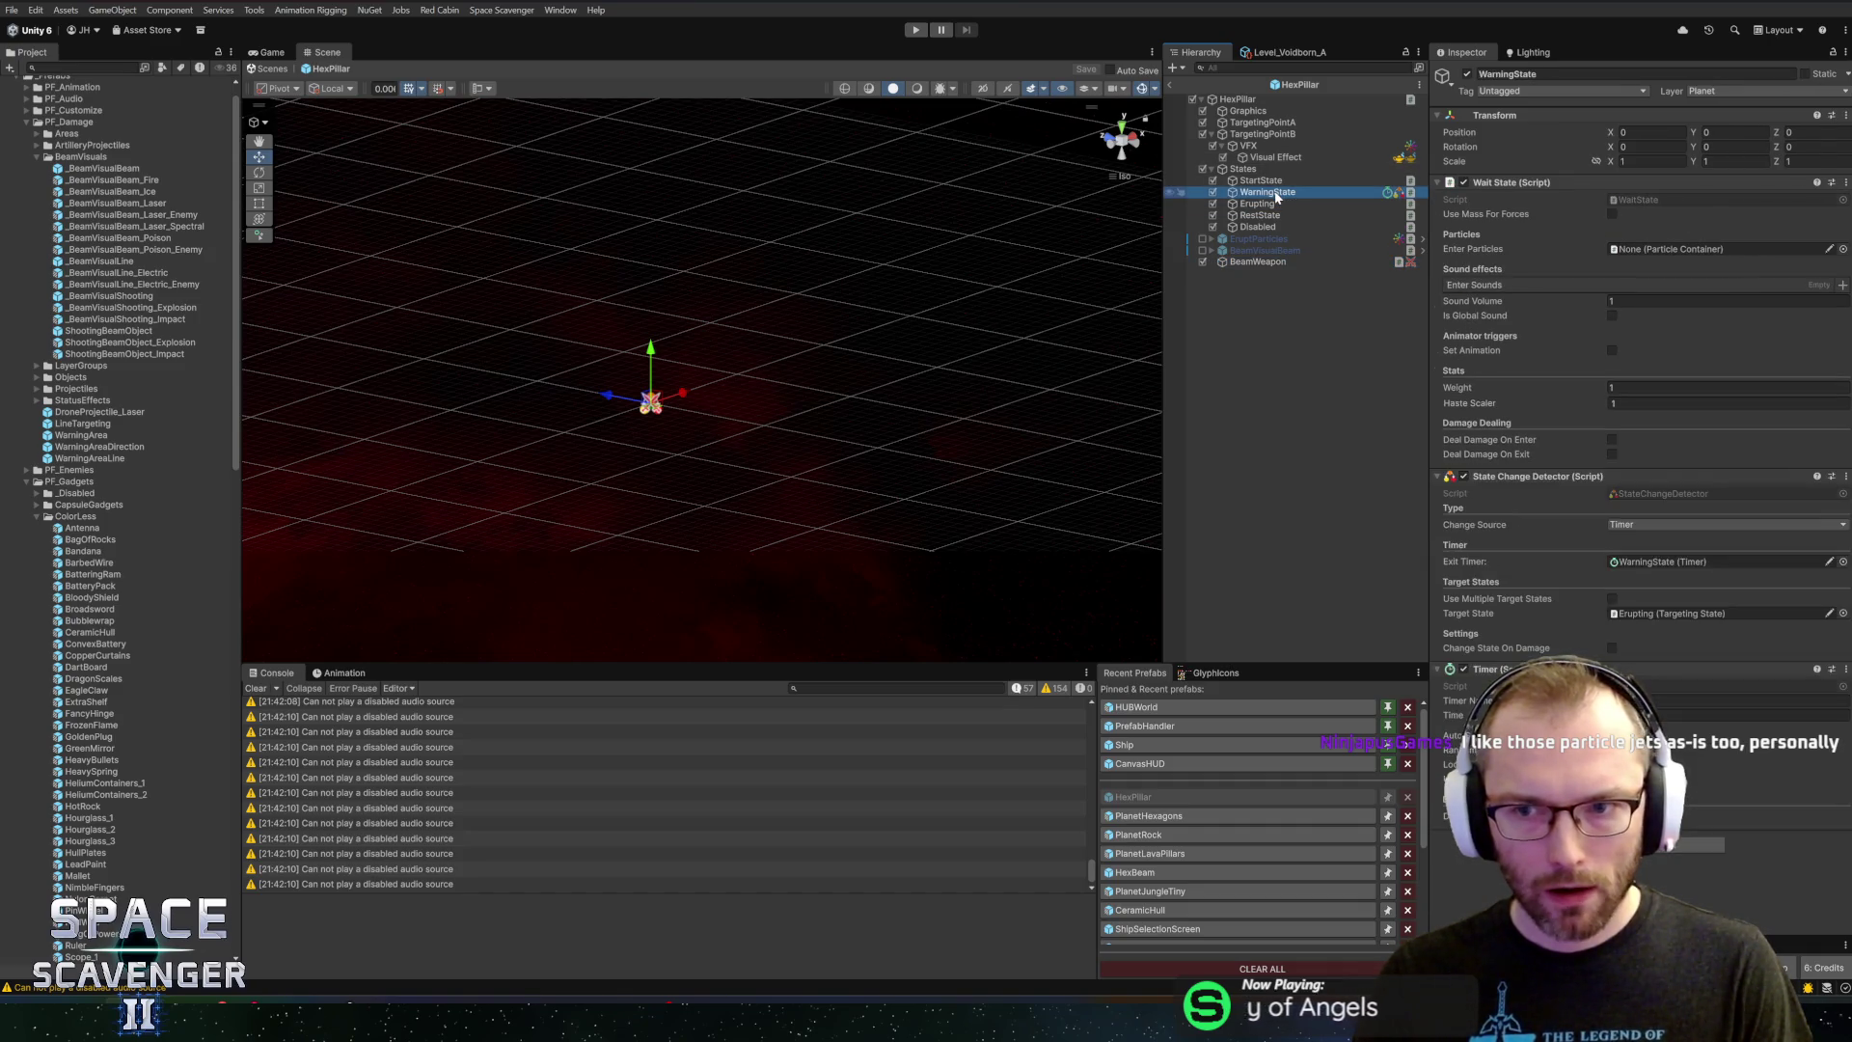
pyautogui.press('Down')
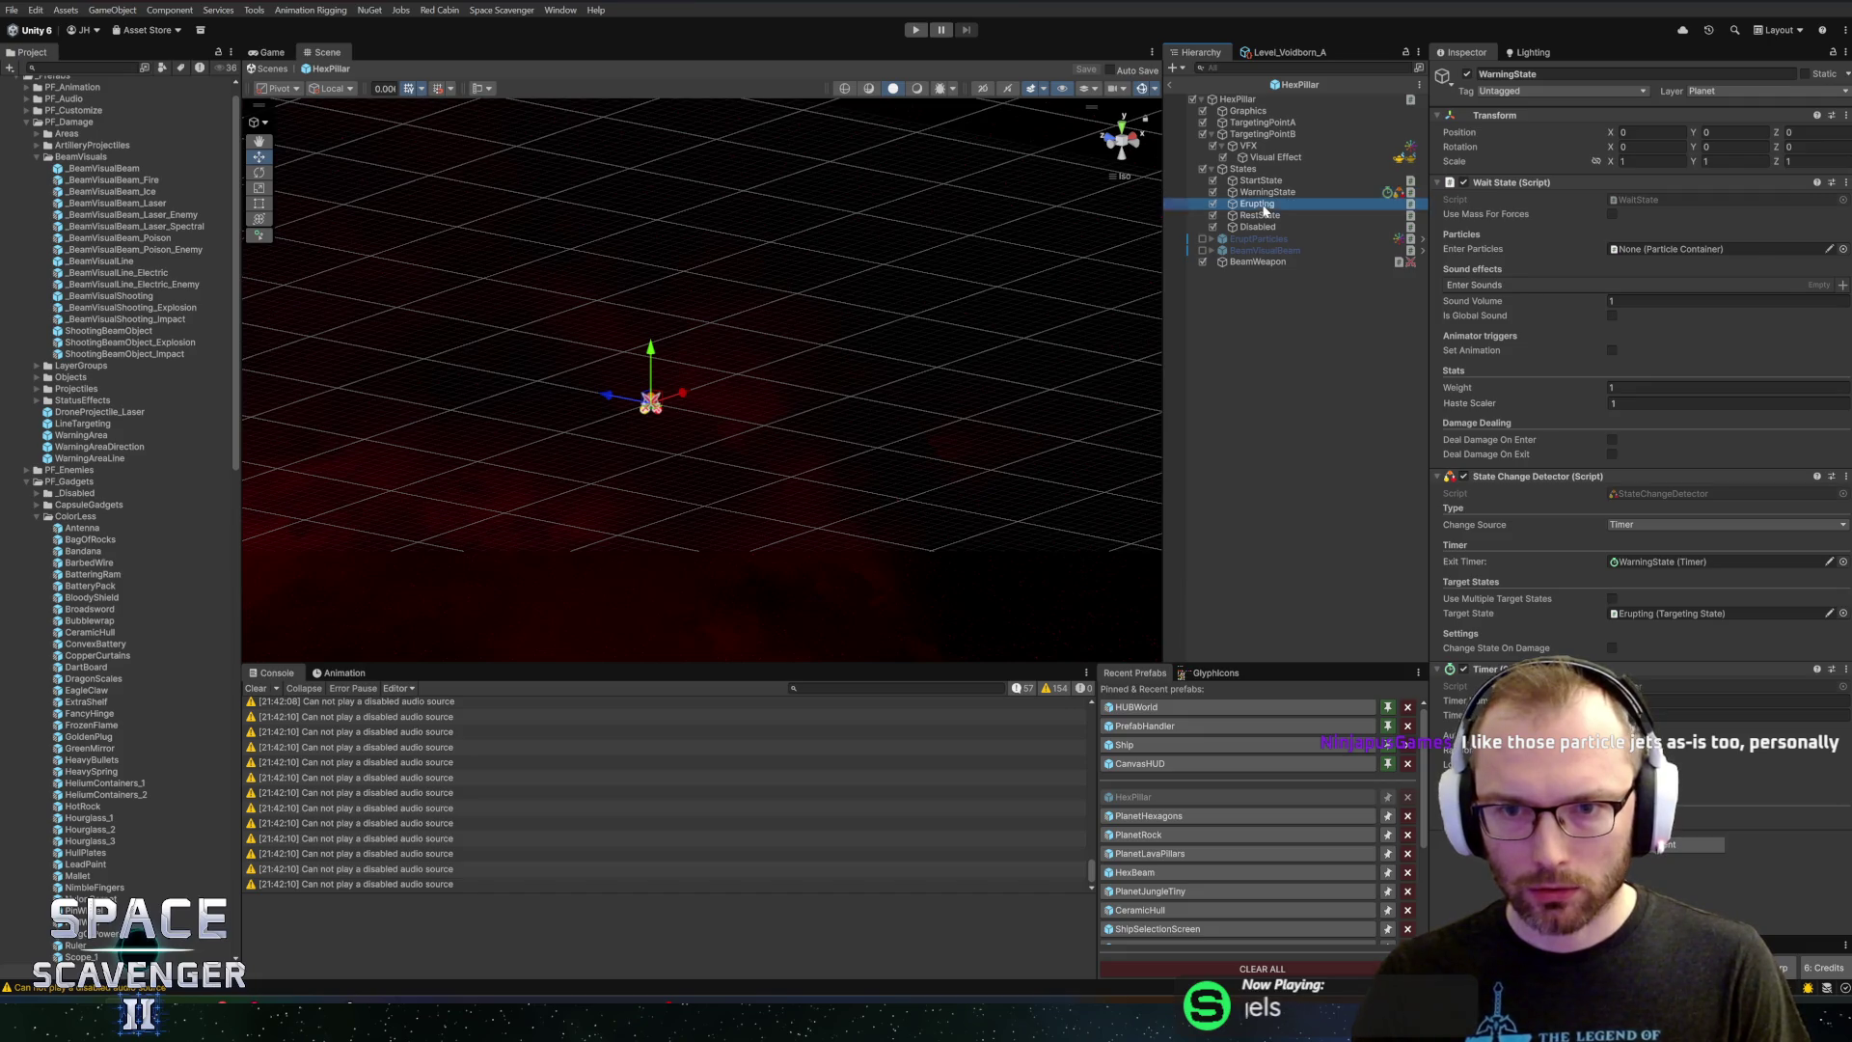
pyautogui.rightClick(1489, 248)
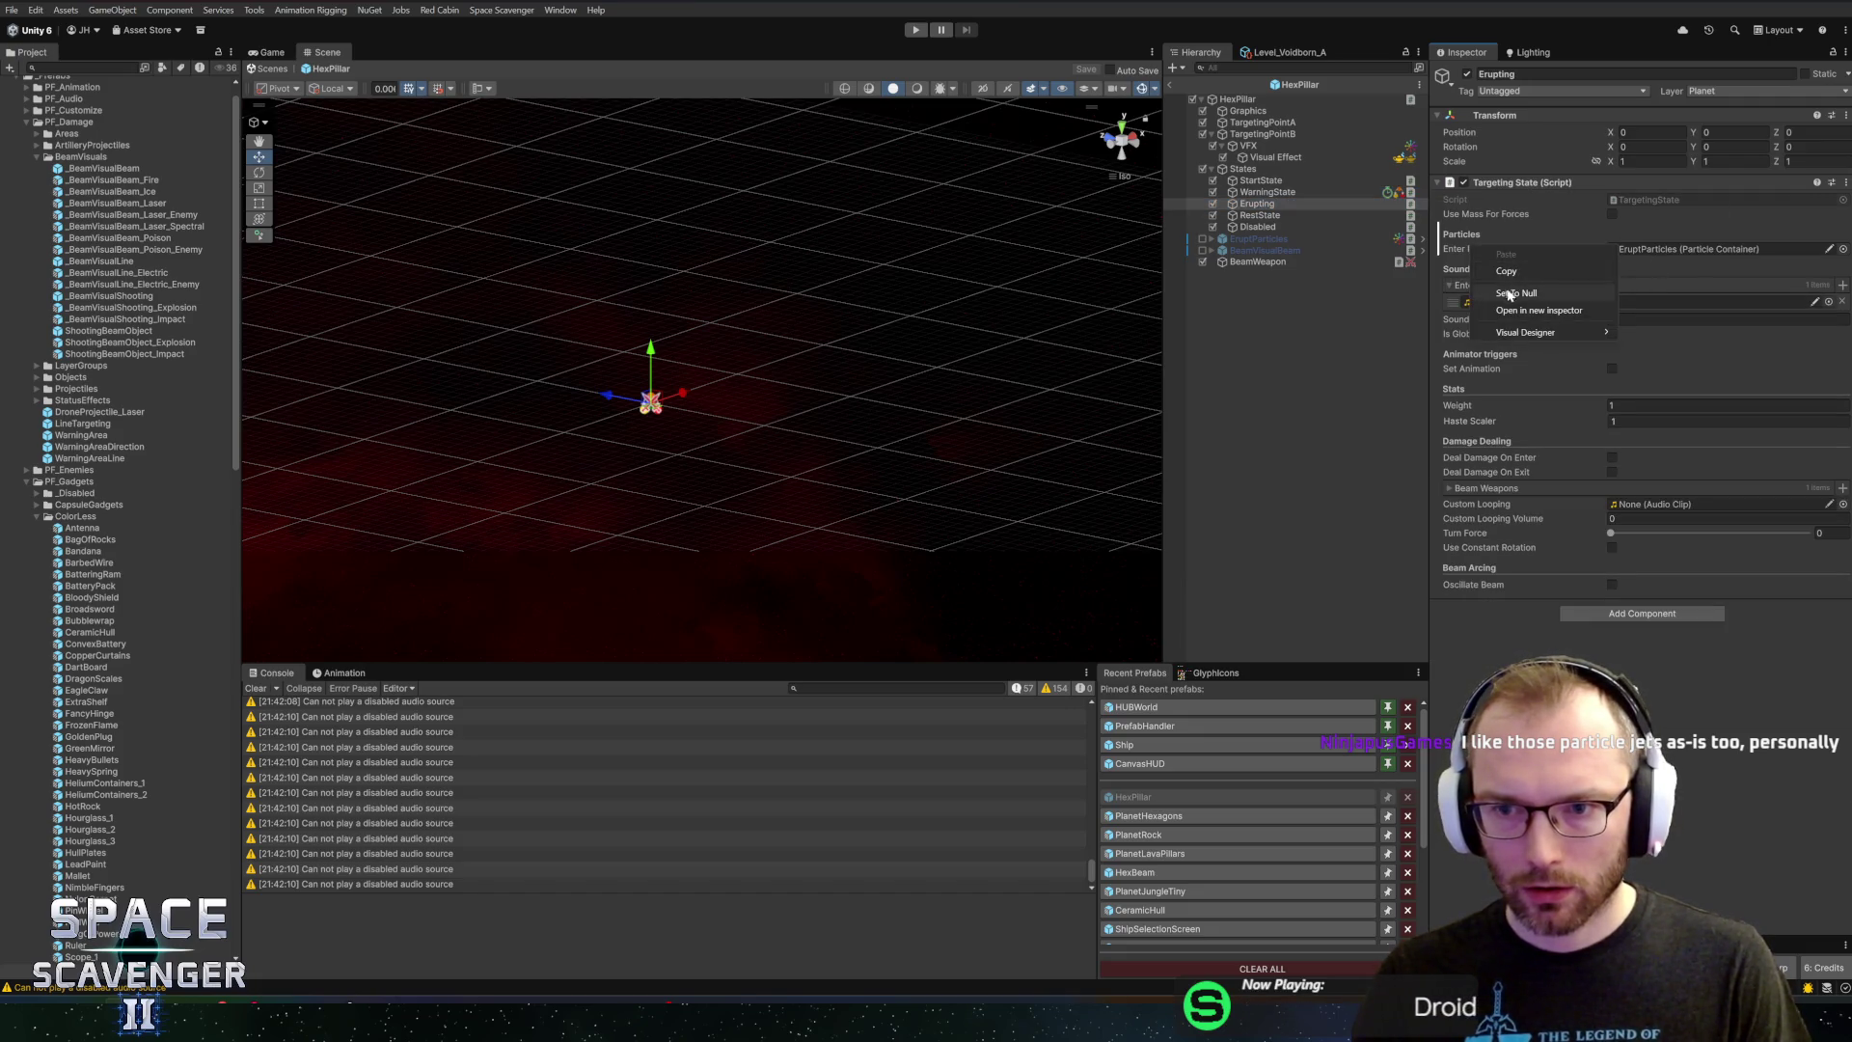
pyautogui.click(1511, 294)
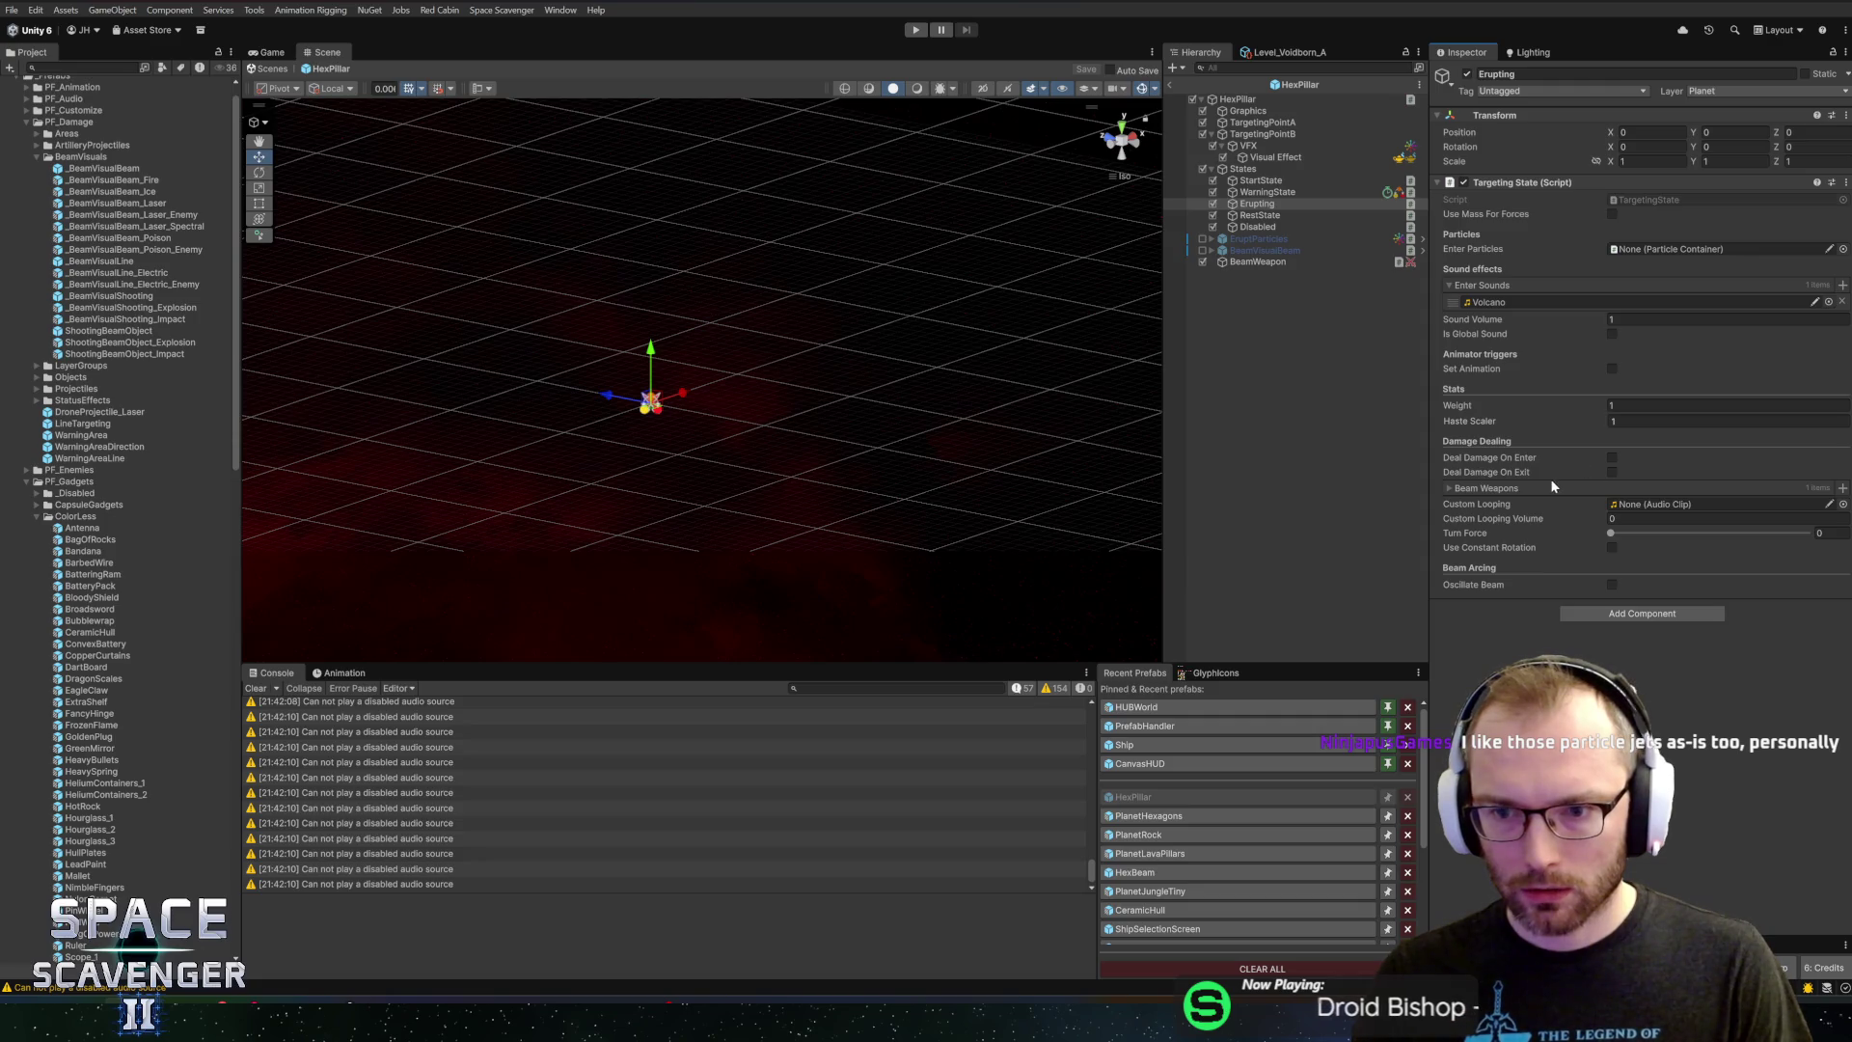
pyautogui.click(1490, 490)
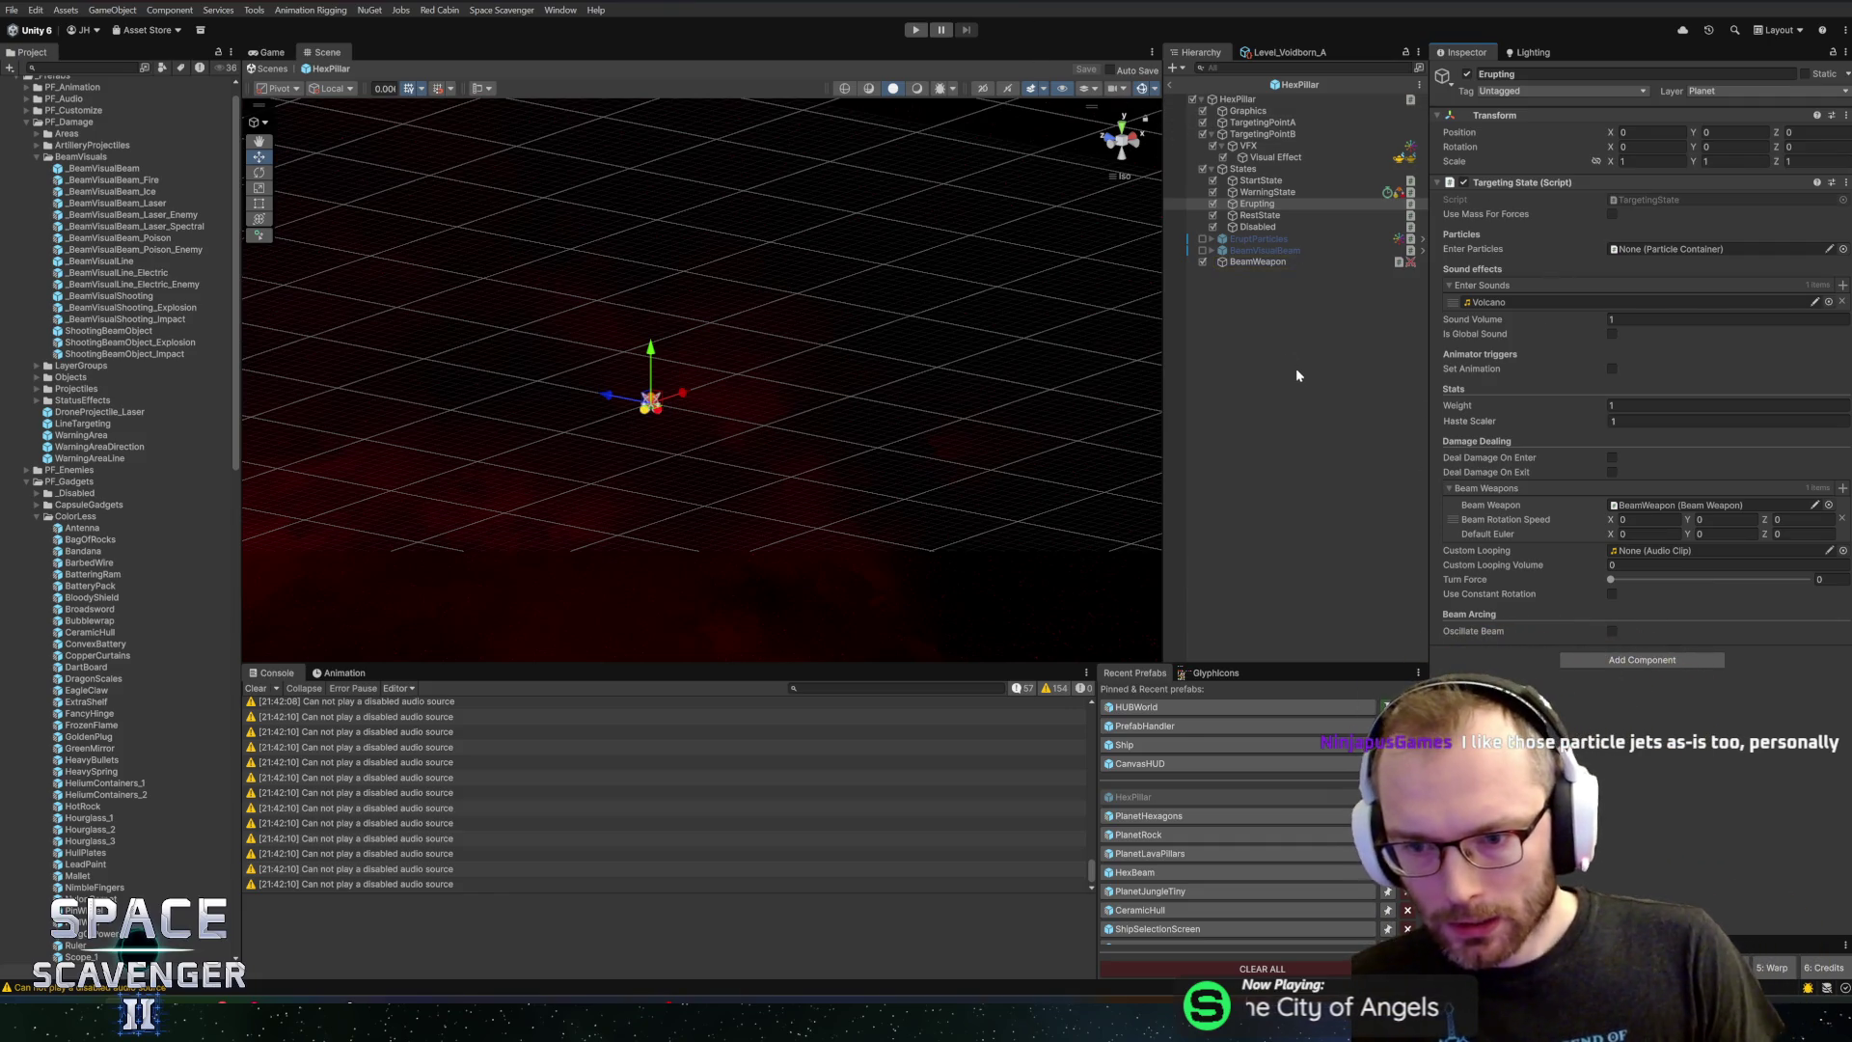
# Set the BeamWeapon's Beam Type to Line Of Sight and exit the prefab
pyautogui.click(1254, 262)
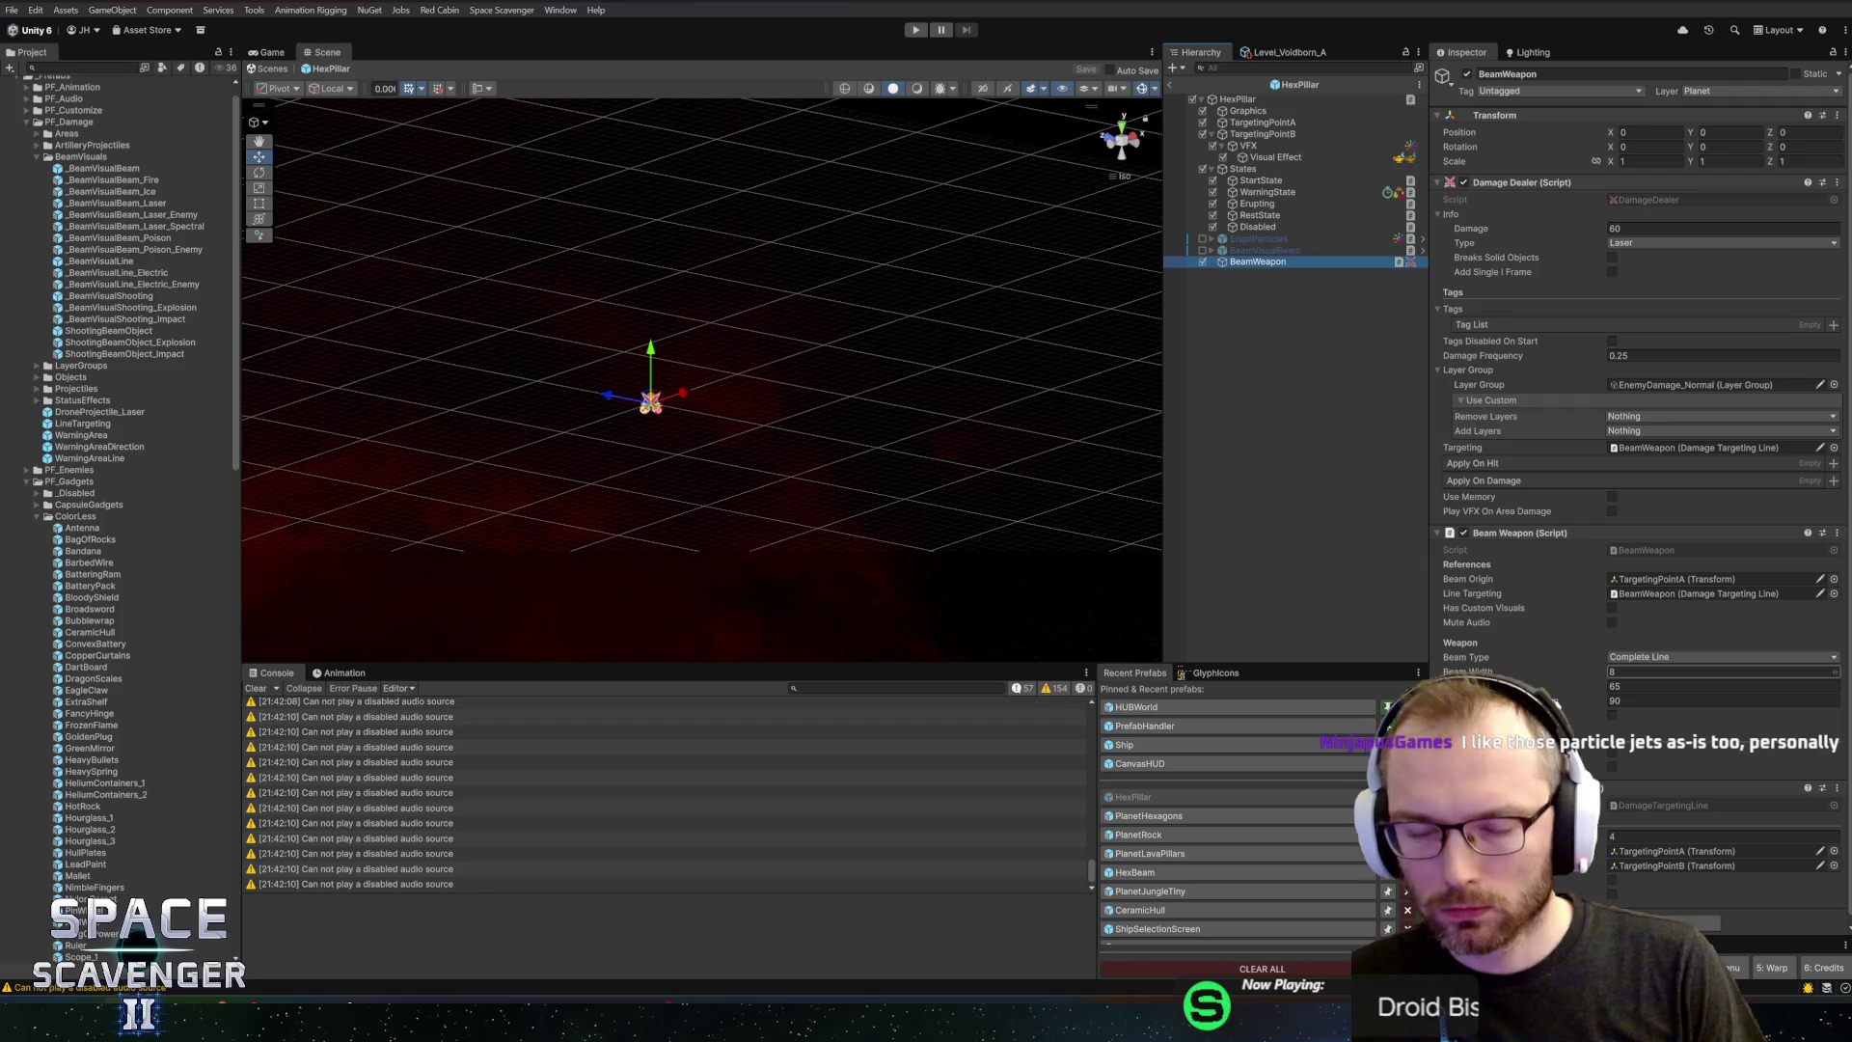
pyautogui.click(1644, 659)
pyautogui.click(1646, 688)
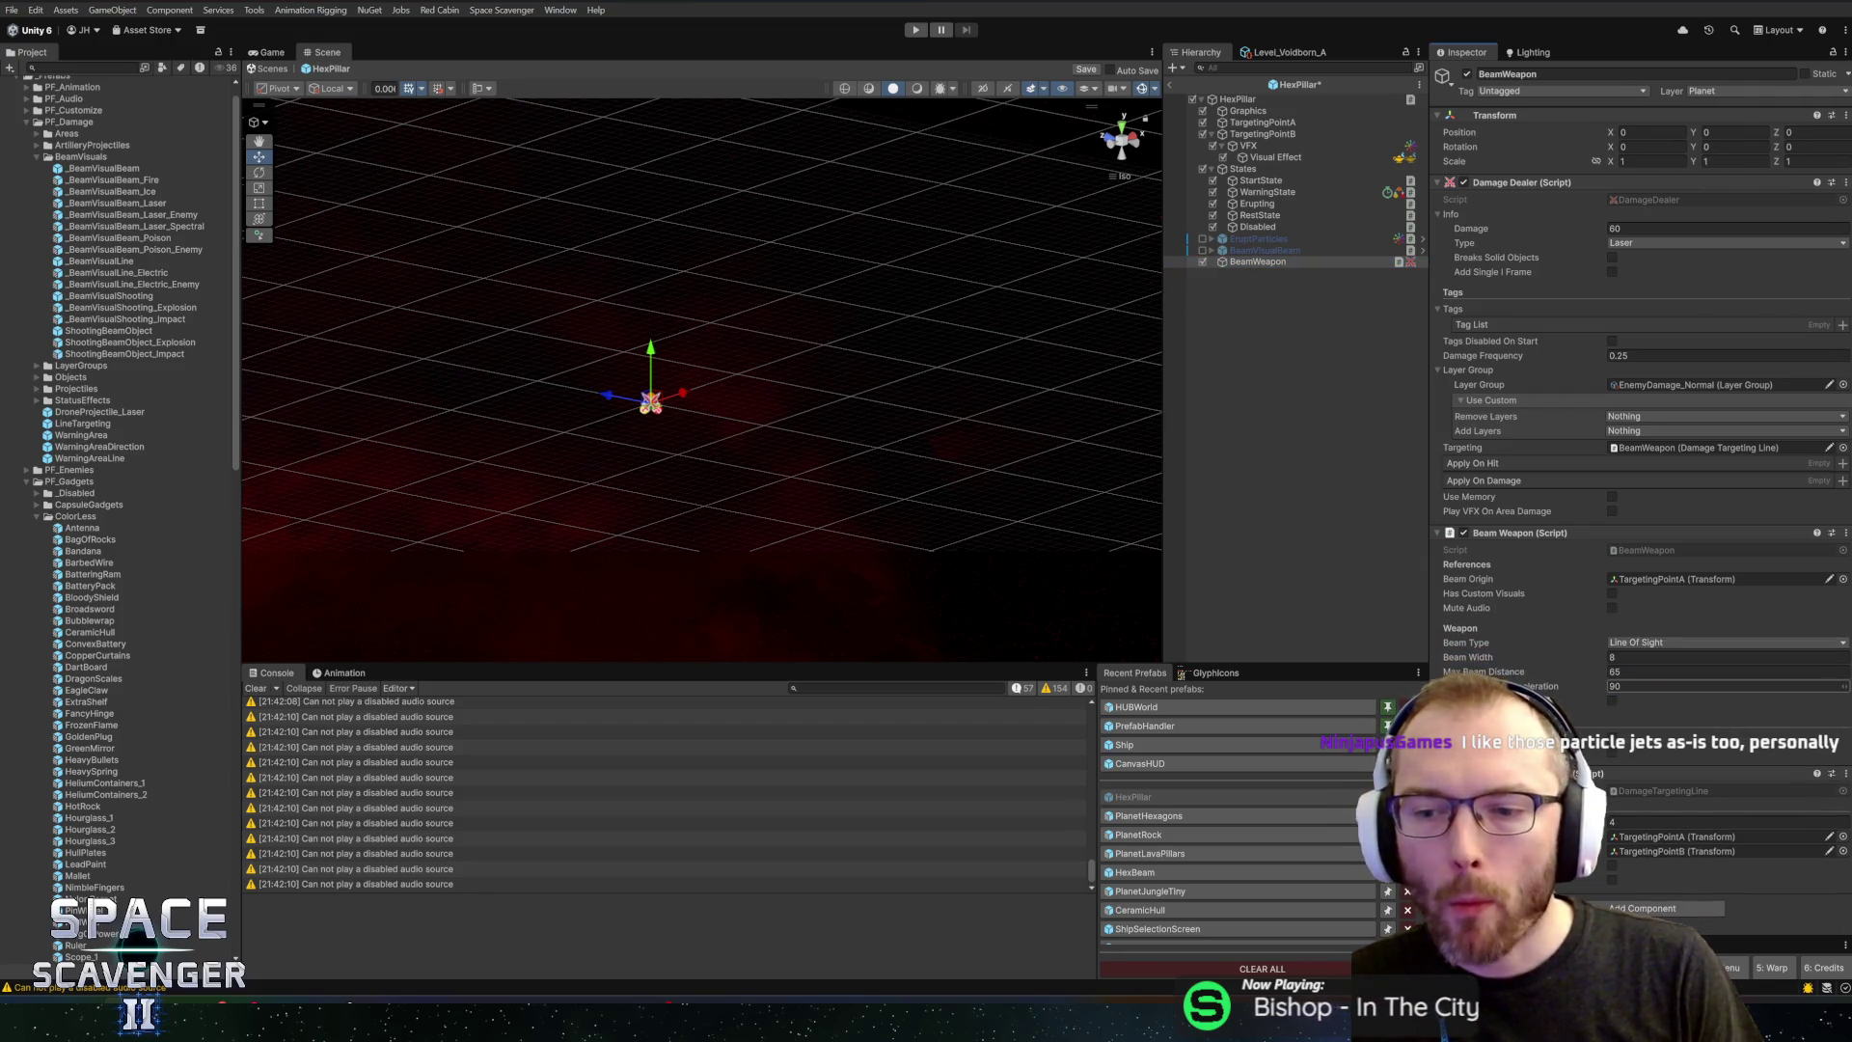
pyautogui.click(1627, 577)
pyautogui.click(1650, 853)
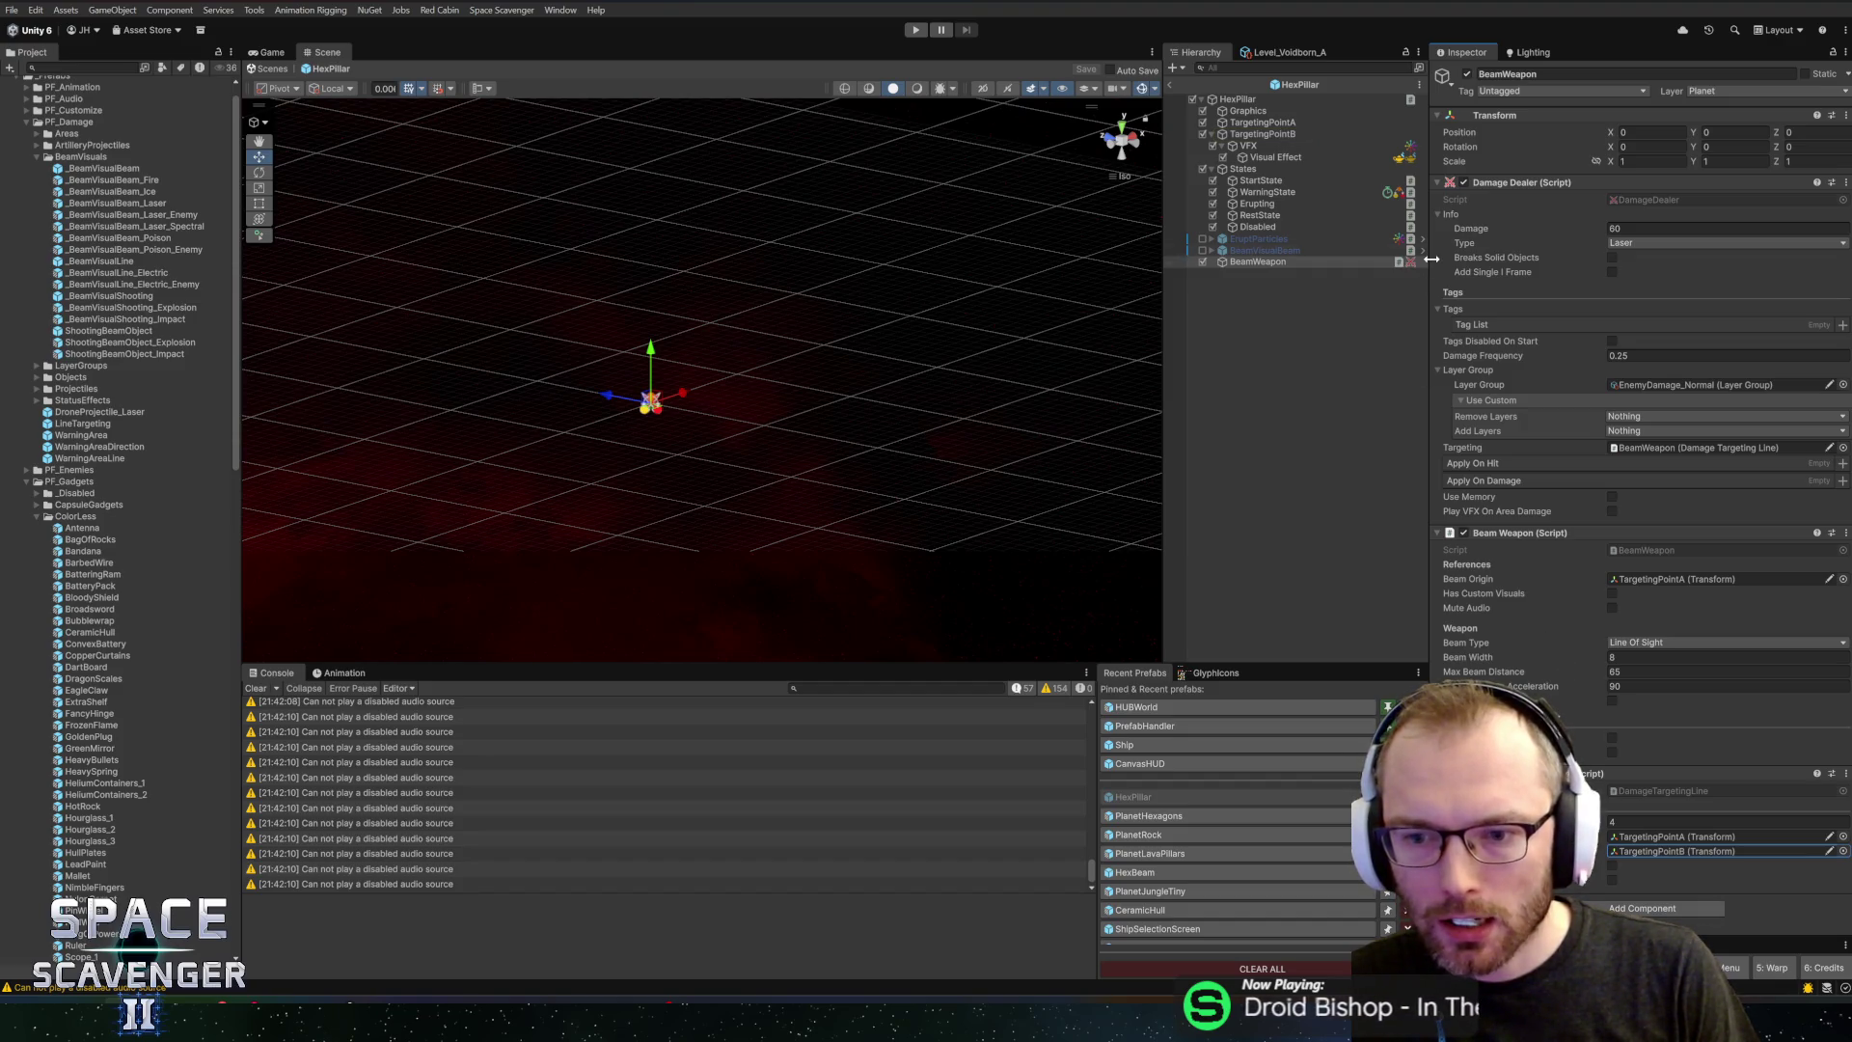
pyautogui.click(1173, 86)
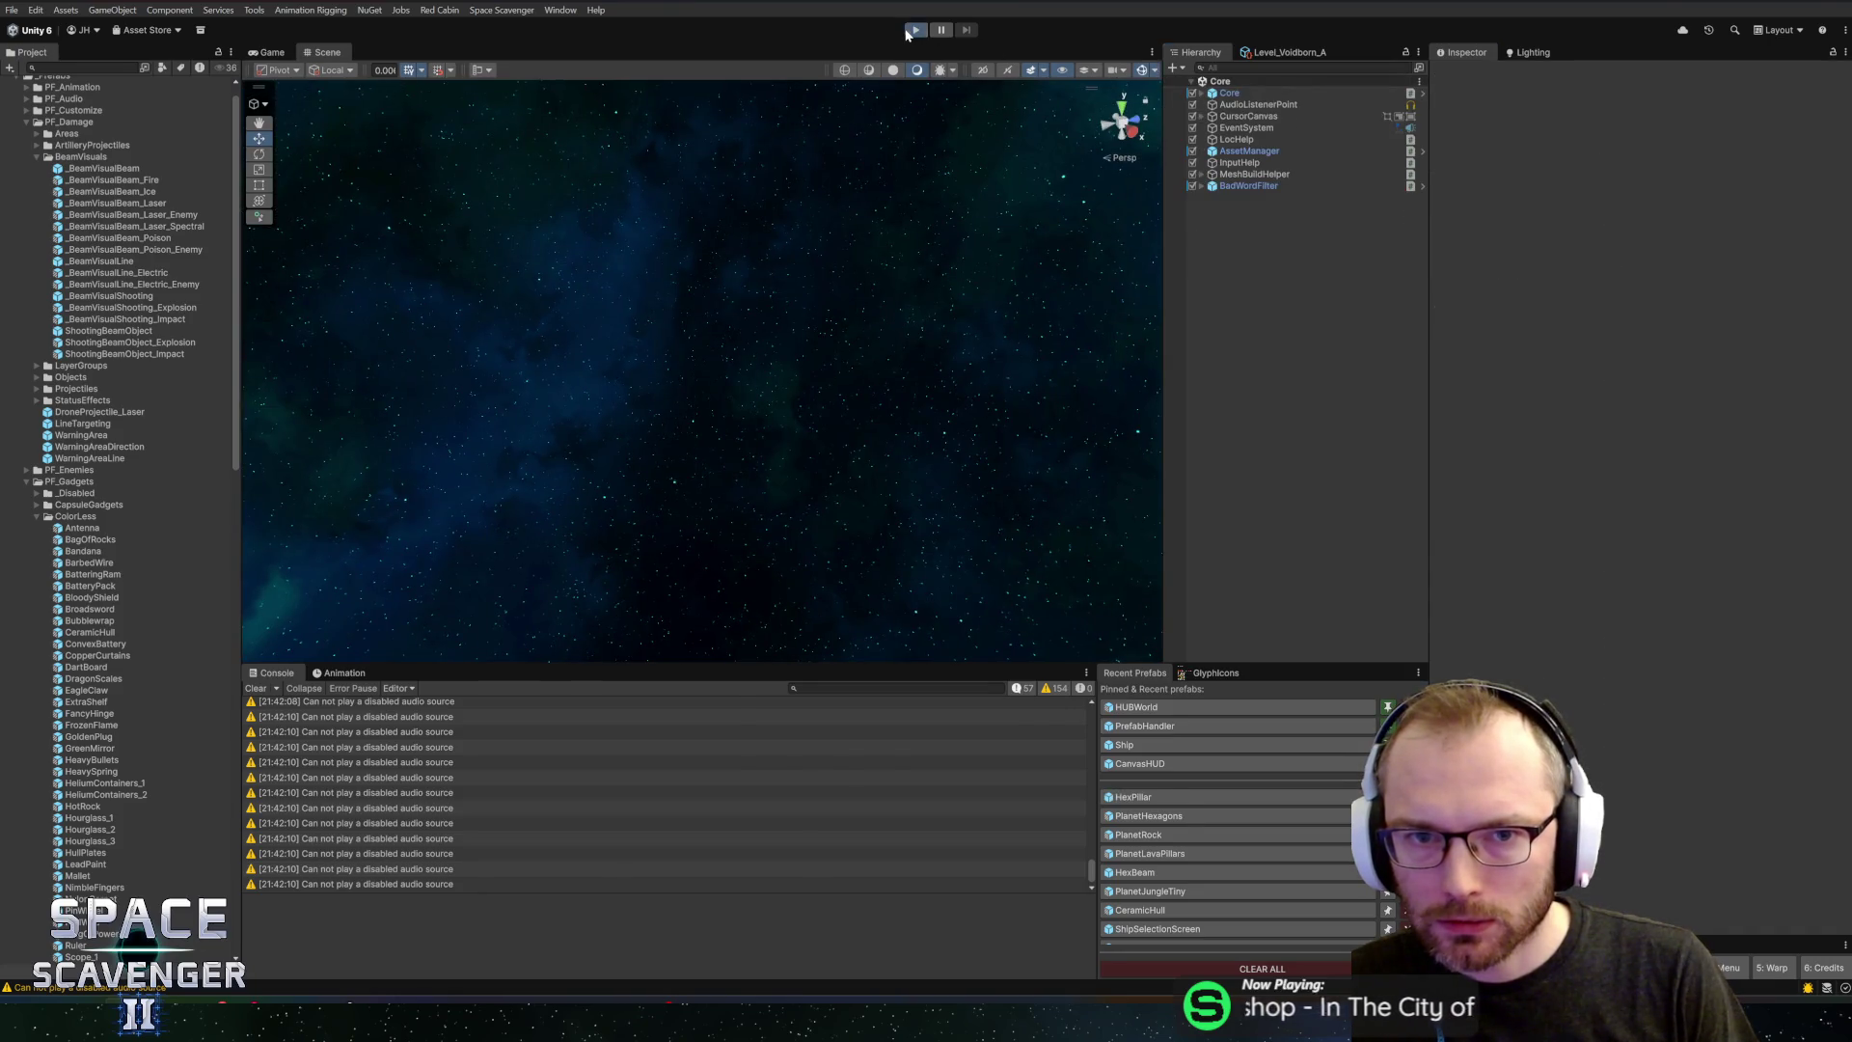
# Start Play mode, maximize the Game view, and focus the Hierarchy search field
pyautogui.click(908, 31)
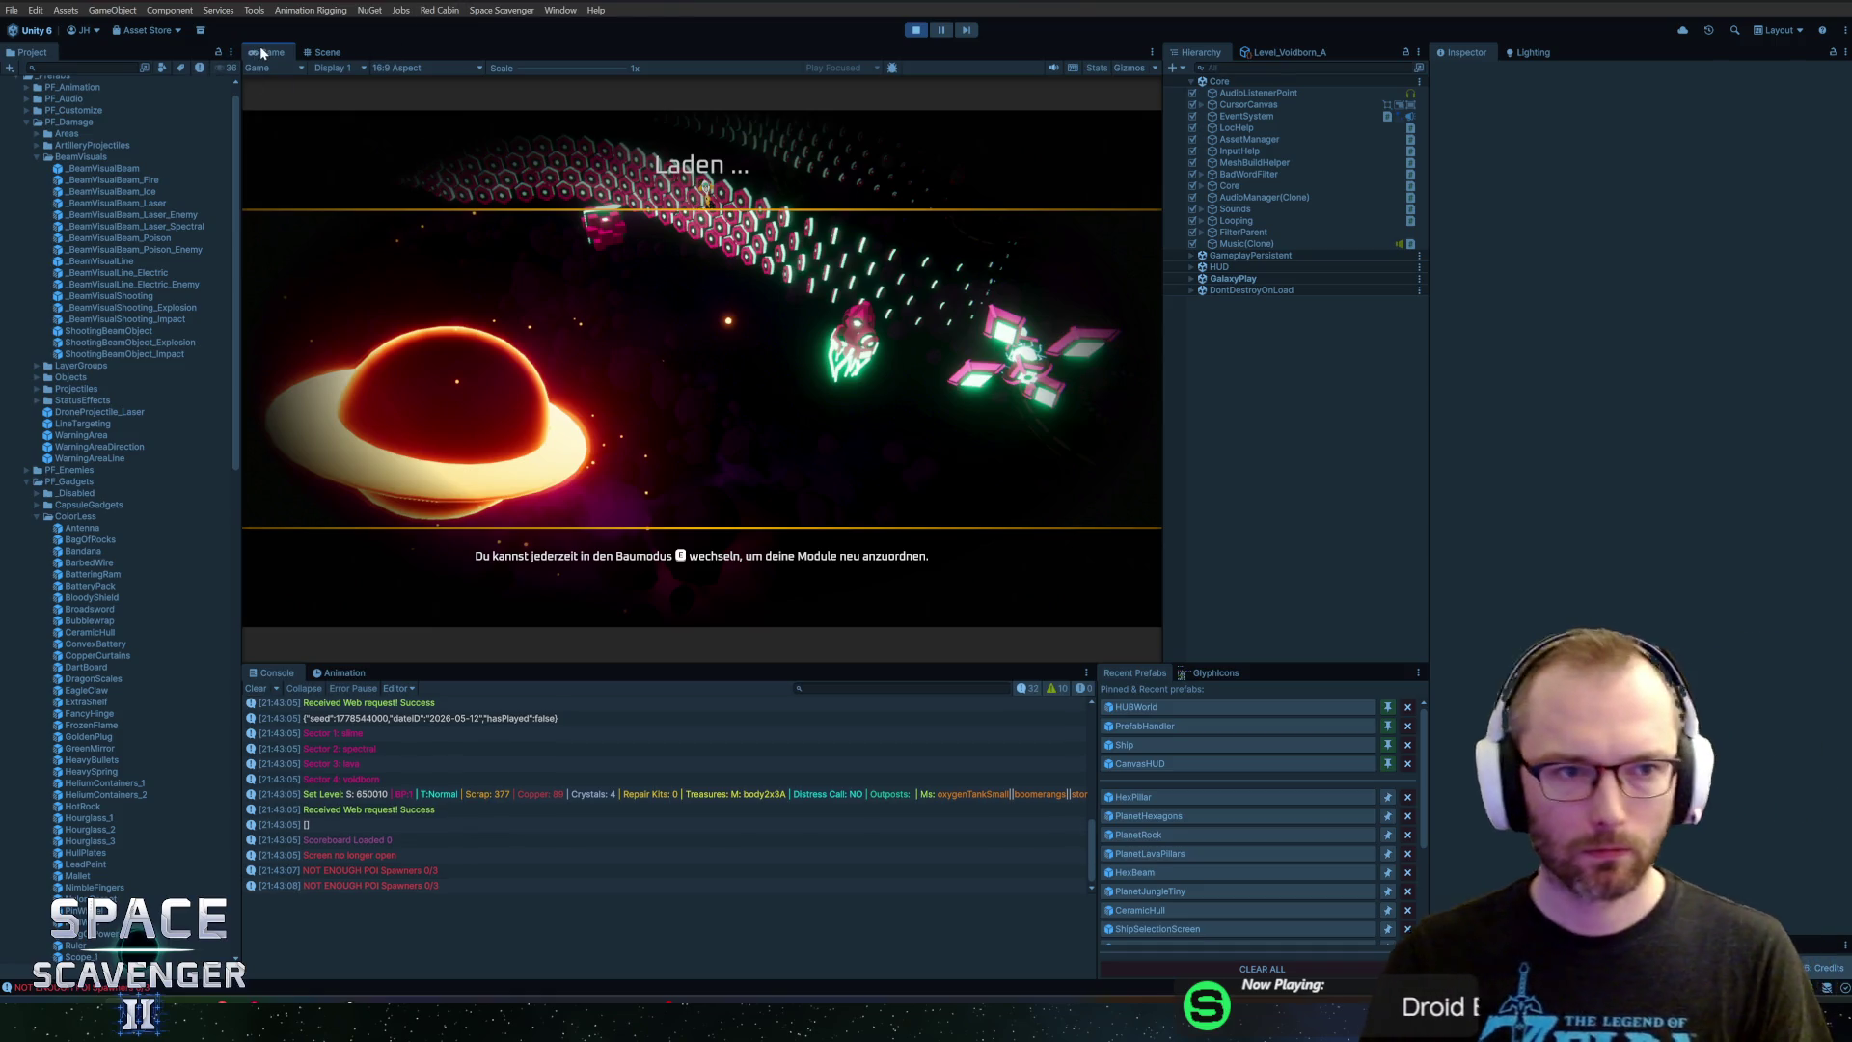
pyautogui.hotkey('shift', 'space')
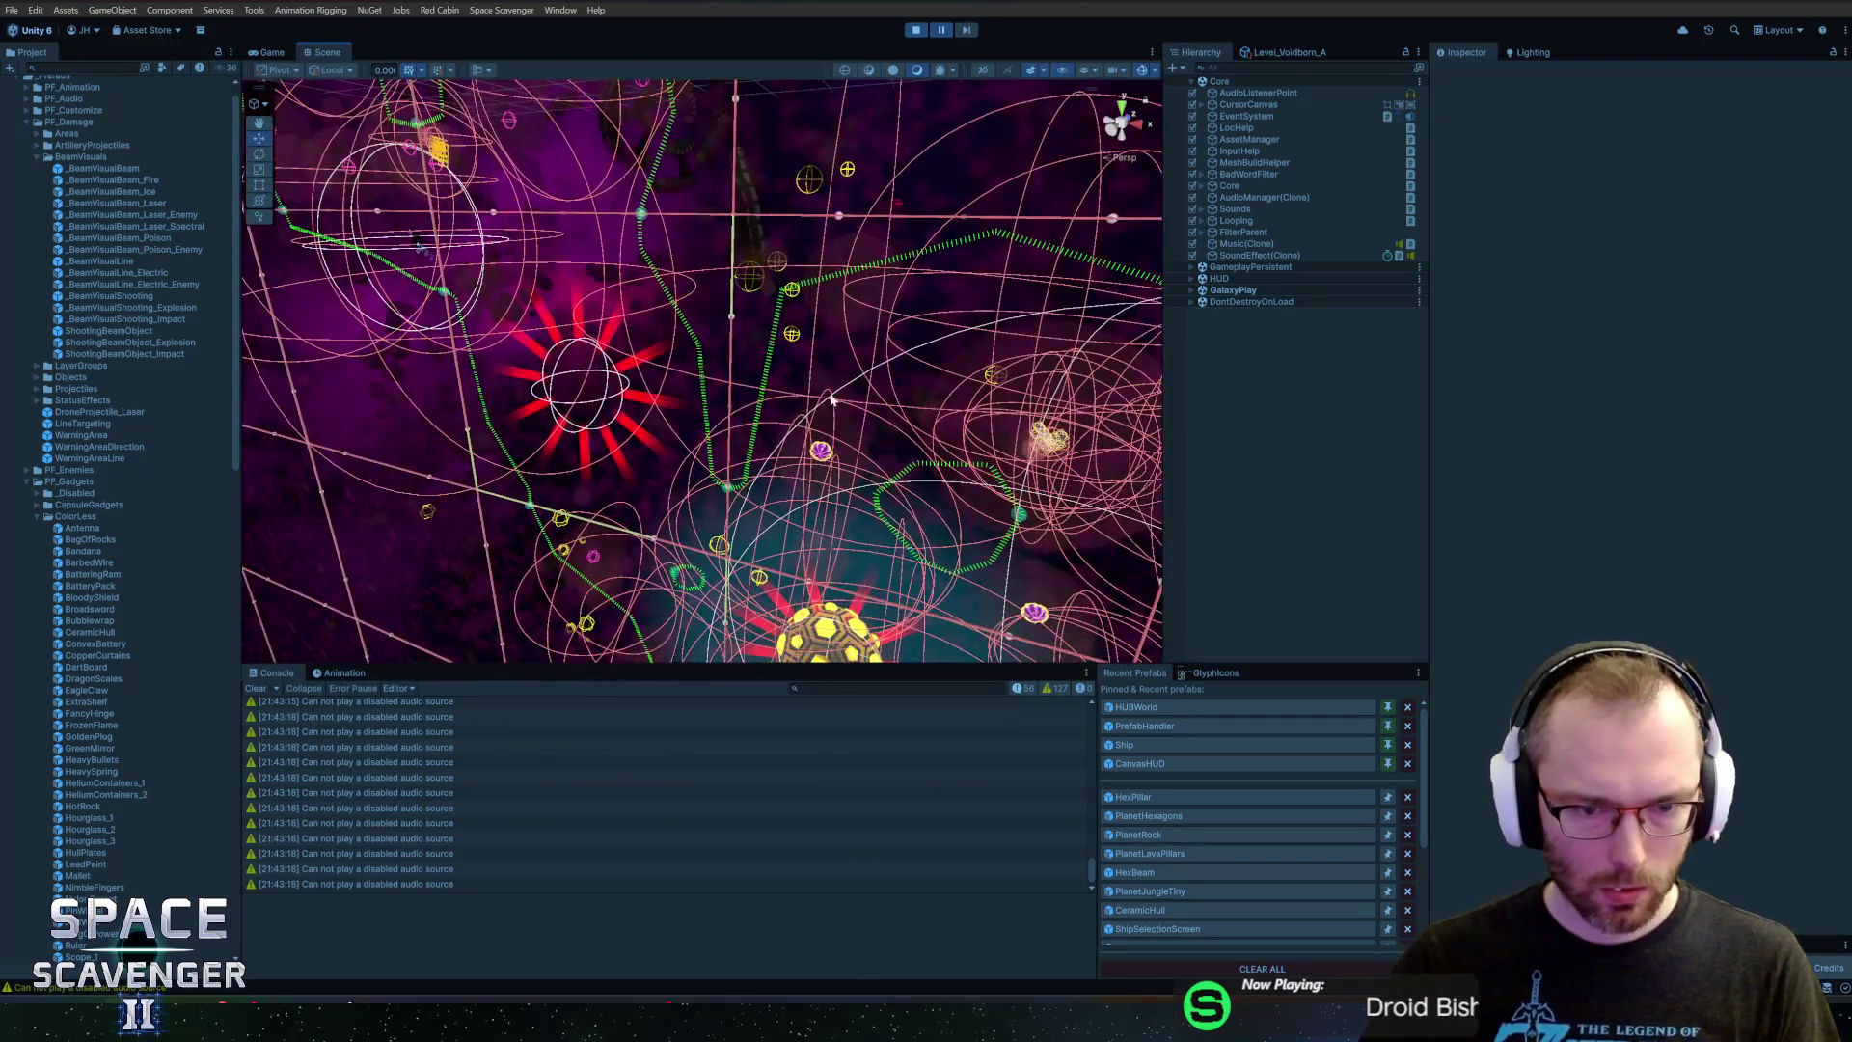
pyautogui.click(1303, 68)
pyautogui.write('hexpil')
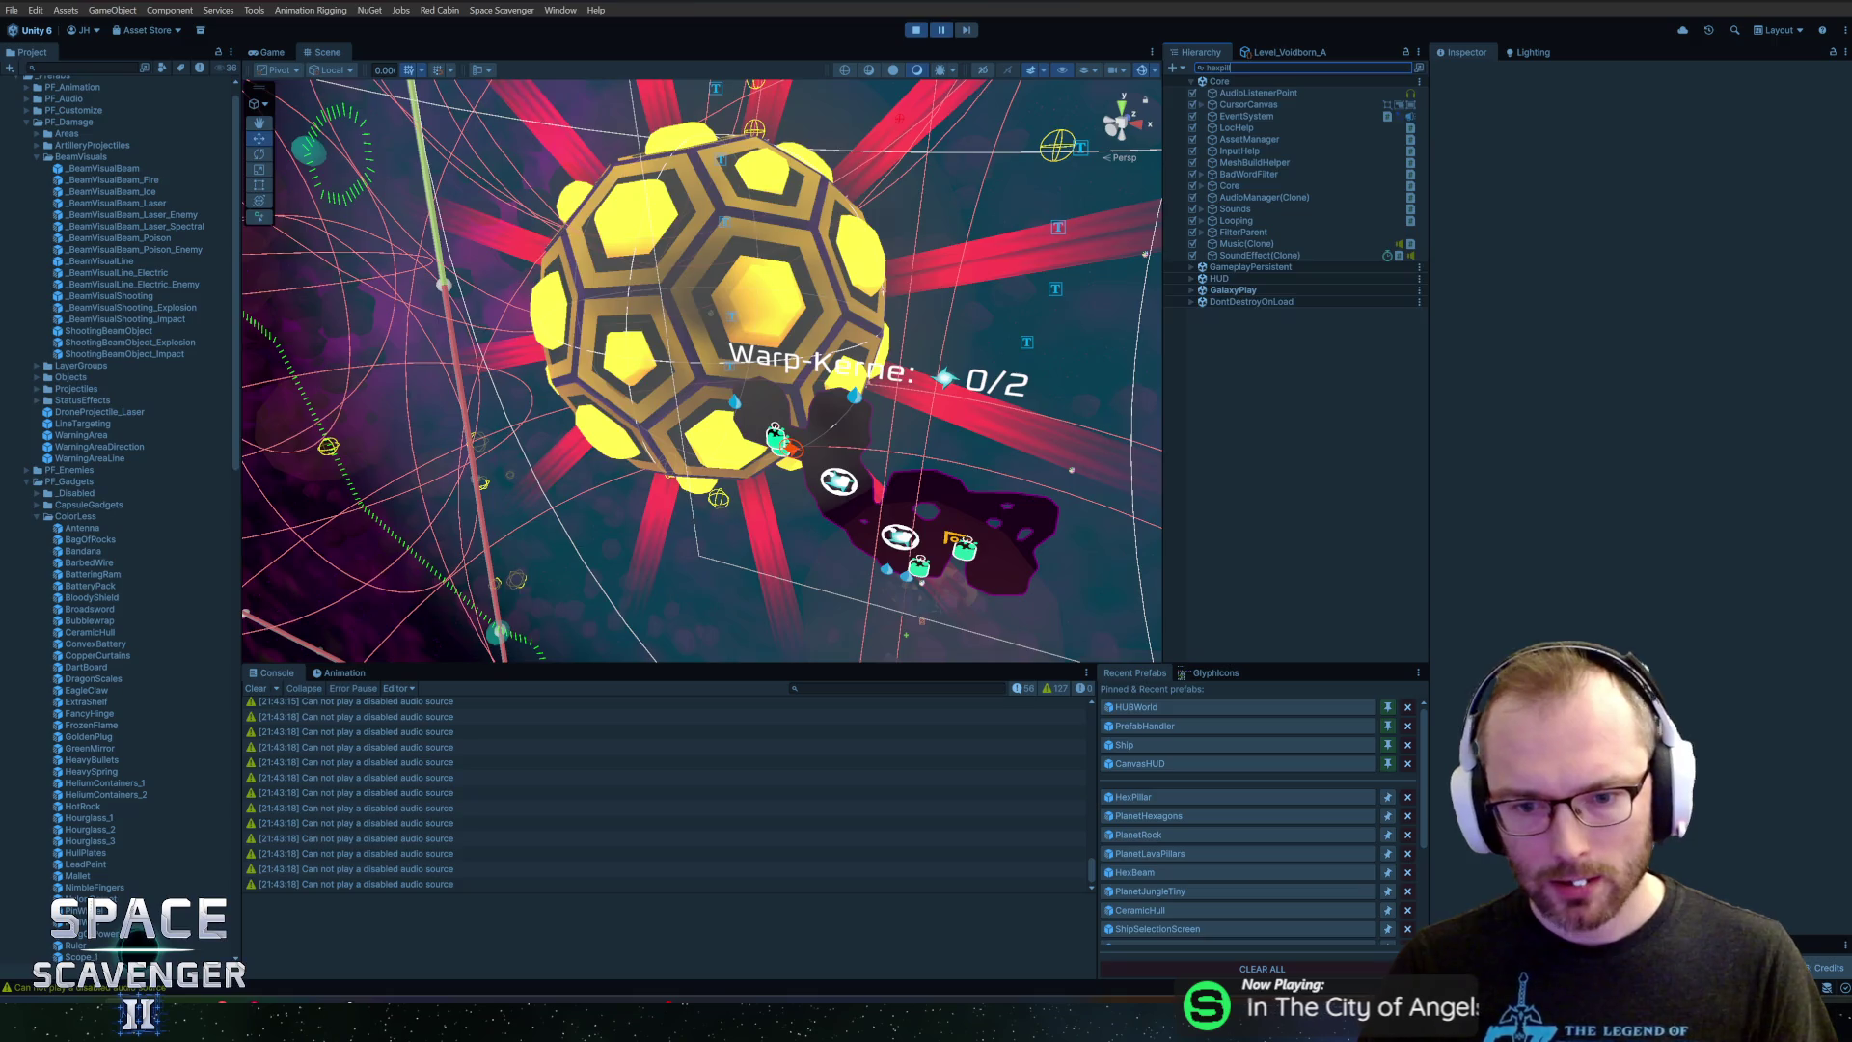
# Inspect the HexPillar clones' BeamWeapon objects, framing the red beams in the Scene view
pyautogui.press('Down')
pyautogui.press('Down')
pyautogui.press('Down')
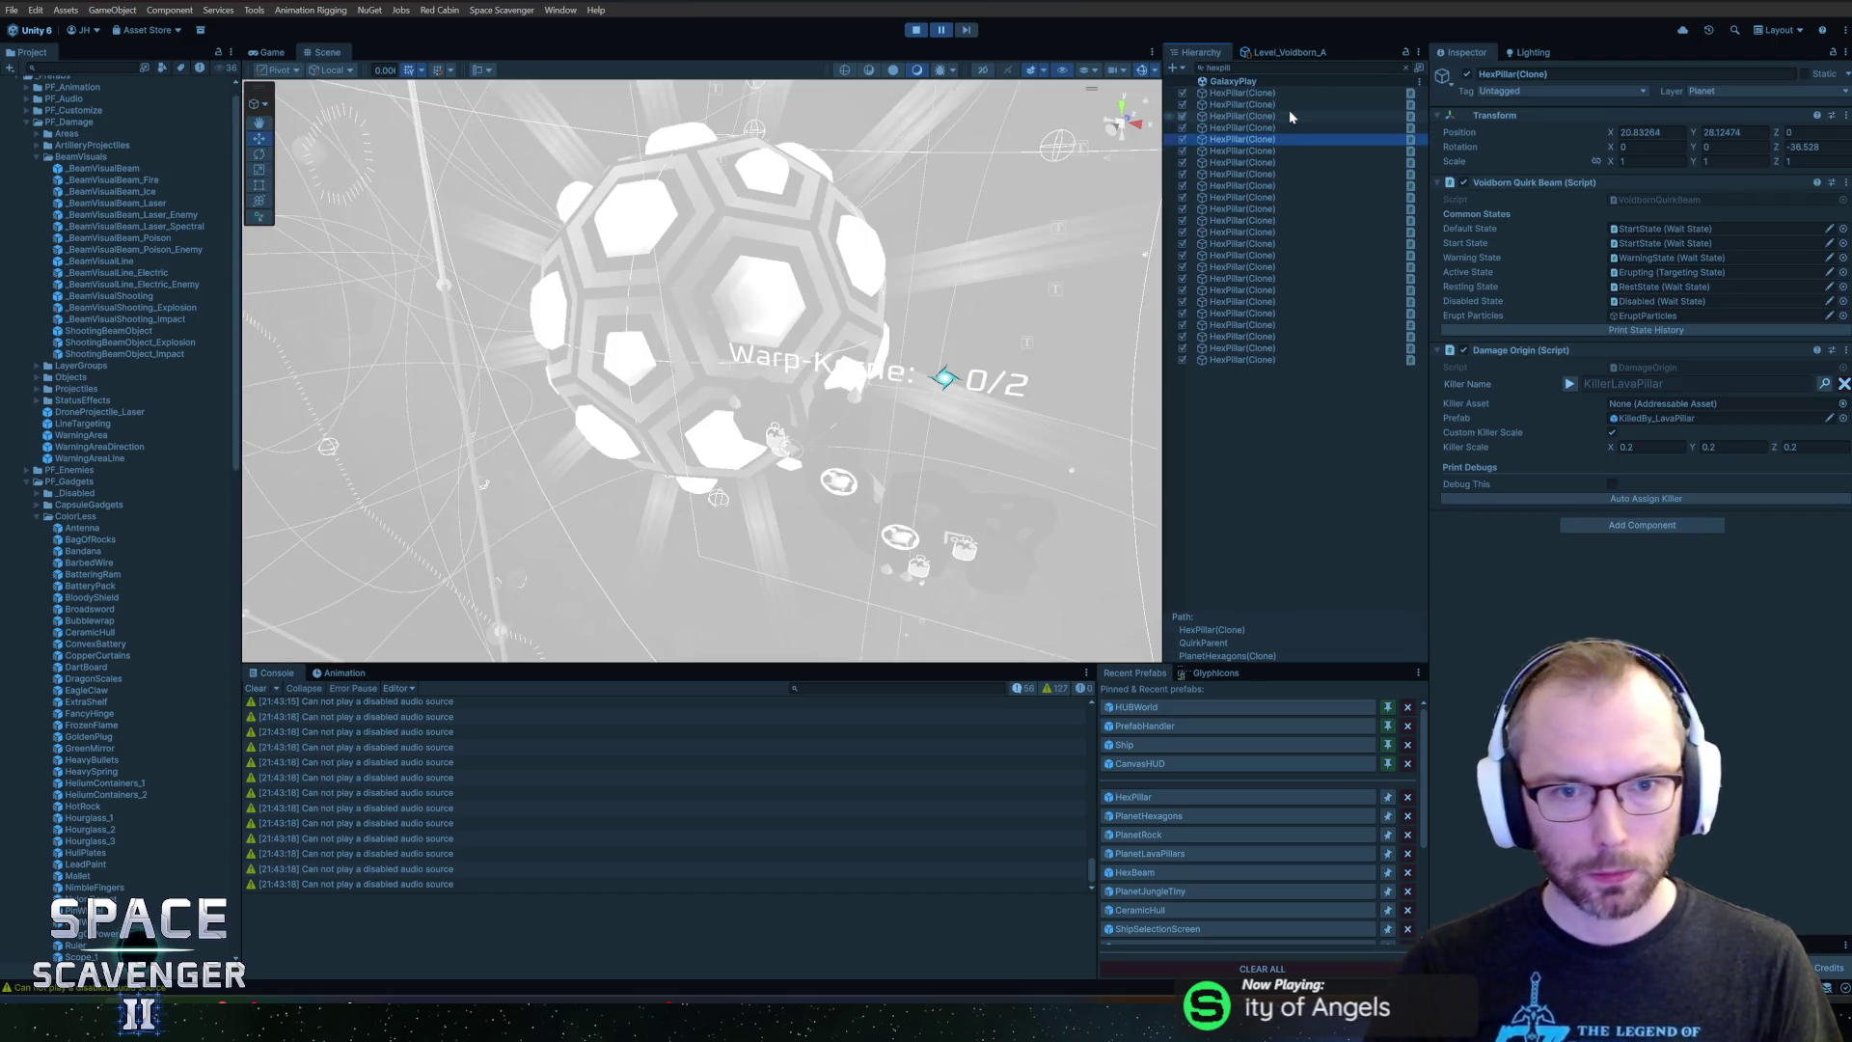
pyautogui.press('Down')
pyautogui.press('Down')
pyautogui.press('Down')
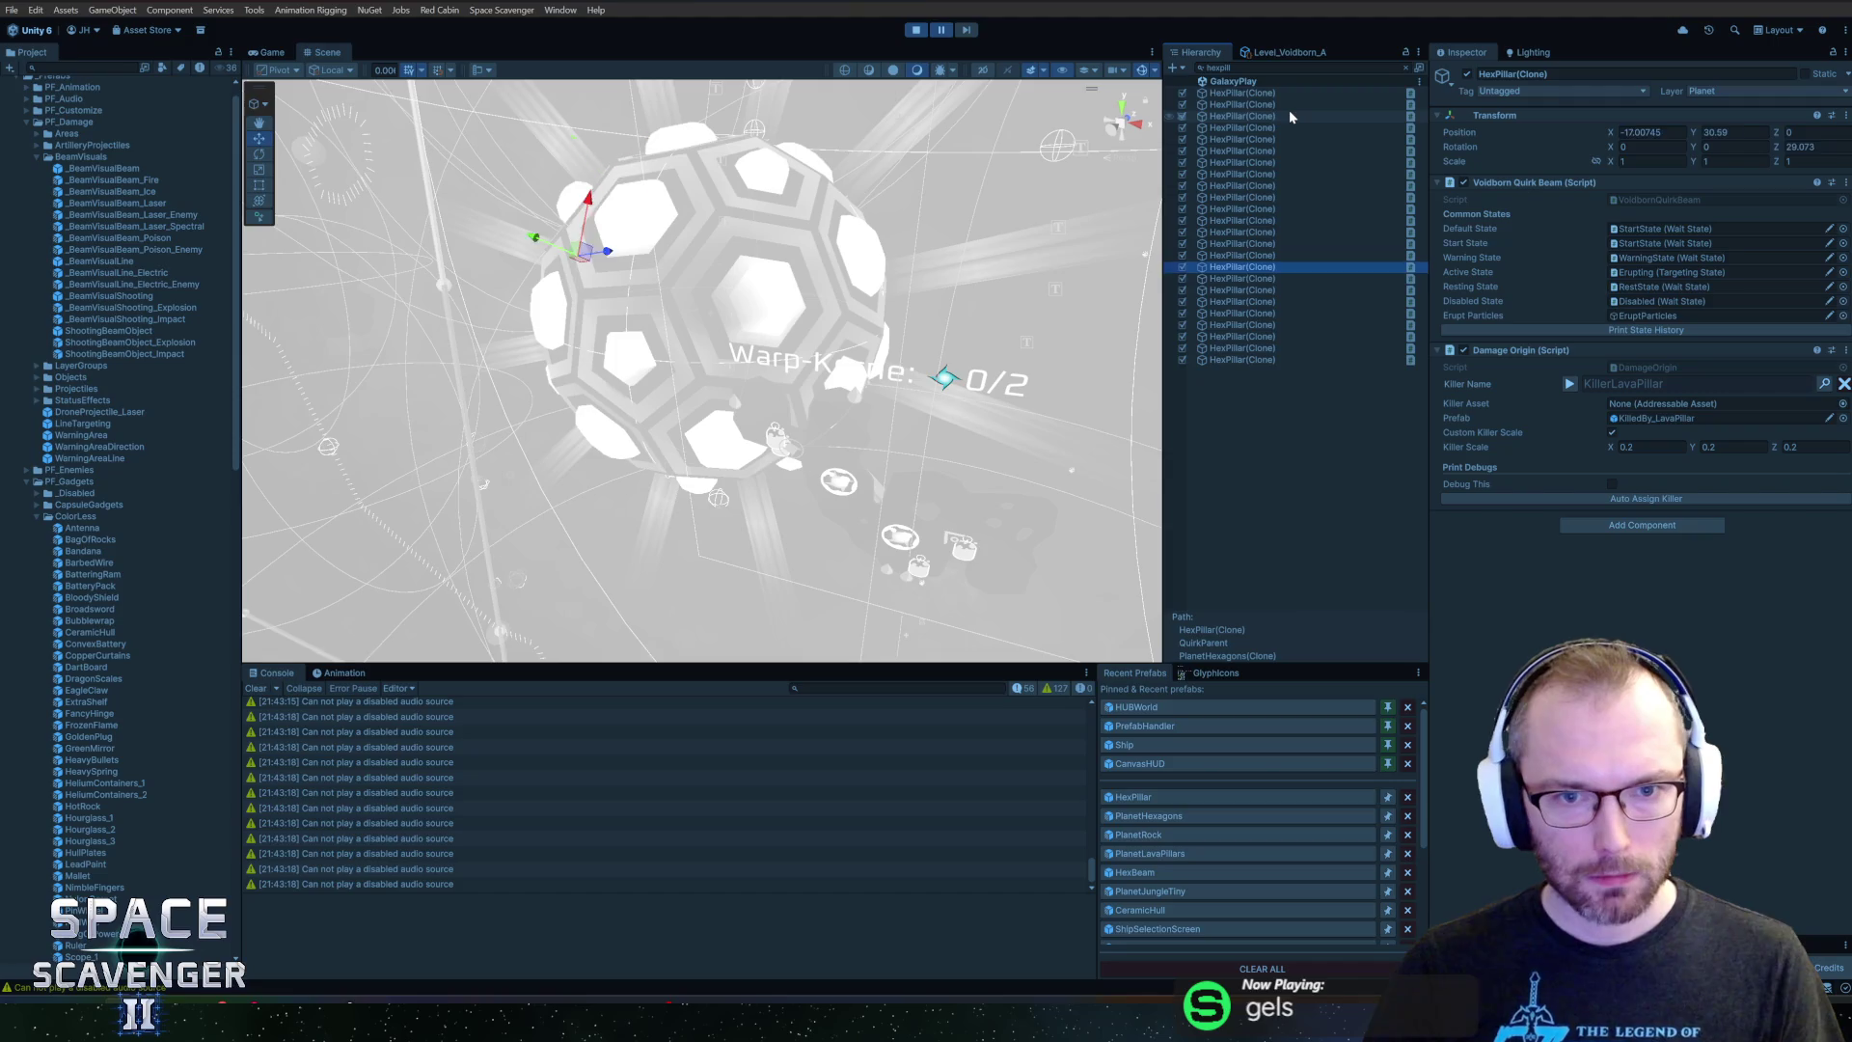
pyautogui.moveTo(733, 318); pyautogui.dragTo(819, 350)
pyautogui.press('Escape')
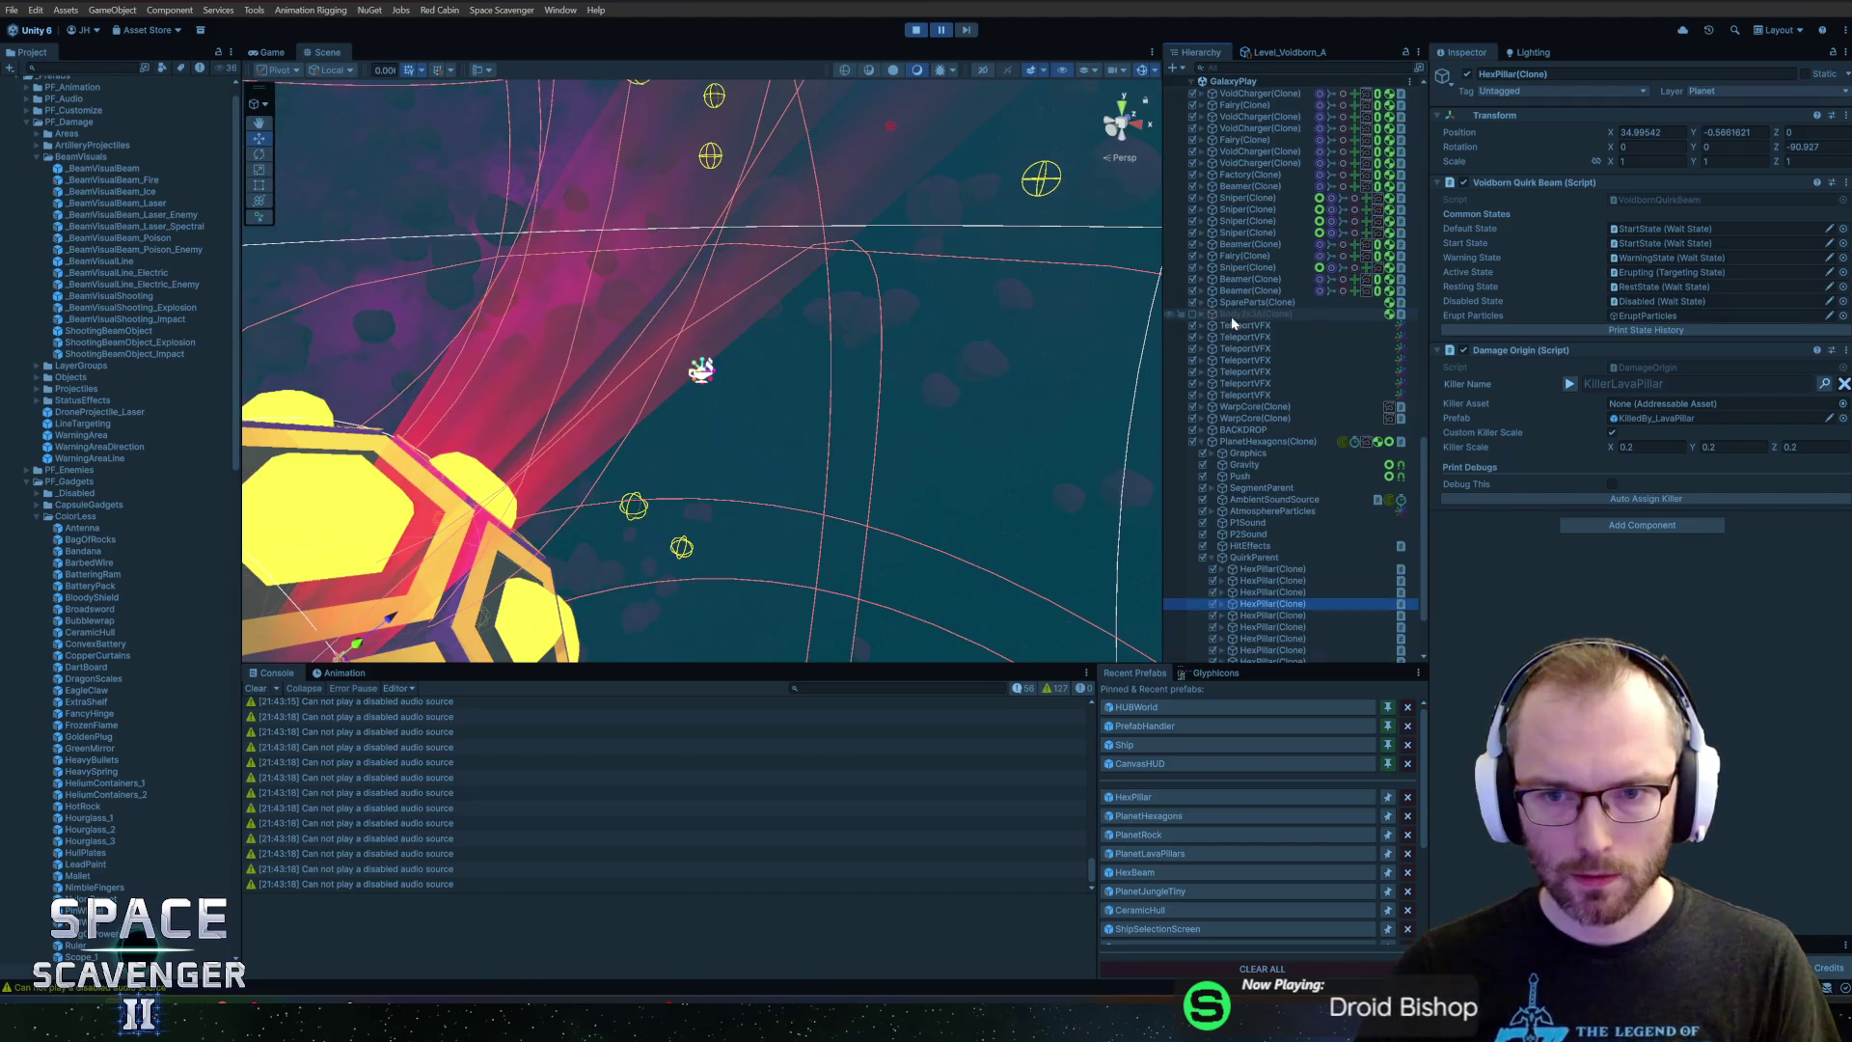
pyautogui.click(1223, 604)
pyautogui.scroll(-3, 1321, 542)
pyautogui.click(1279, 506)
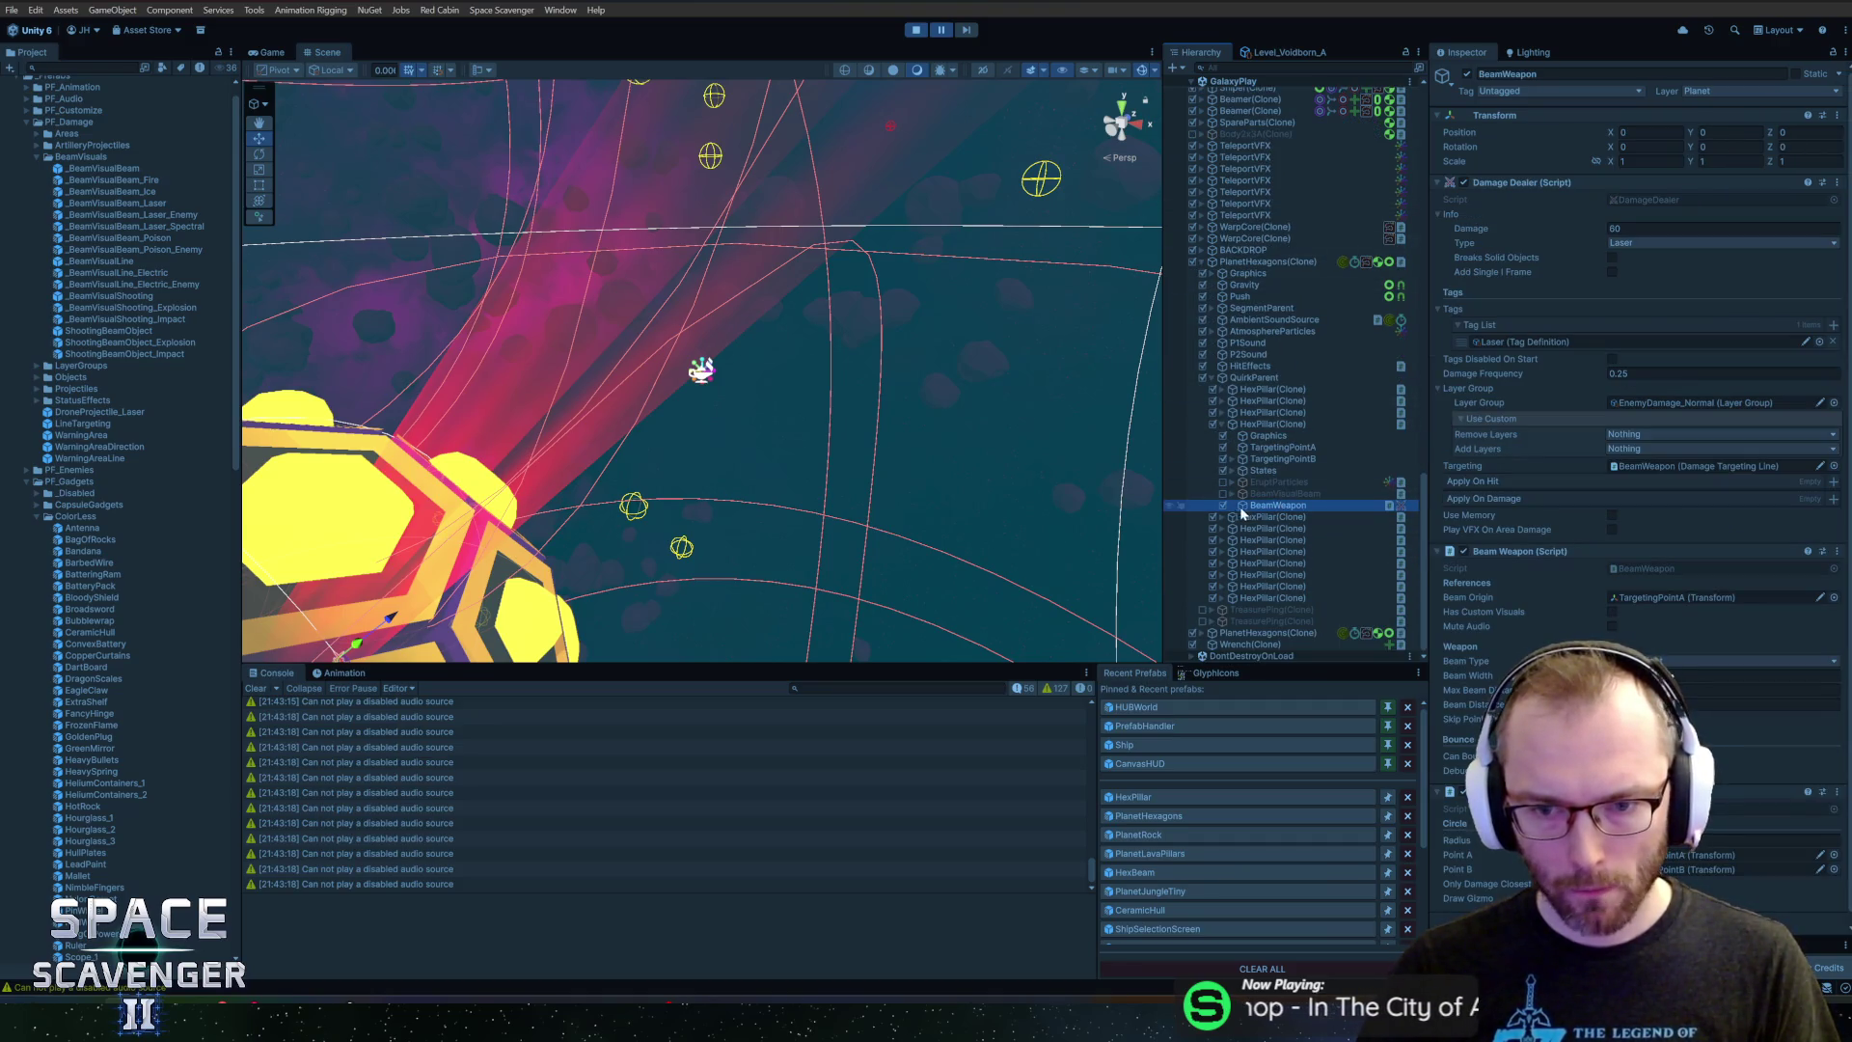
pyautogui.click(1221, 517)
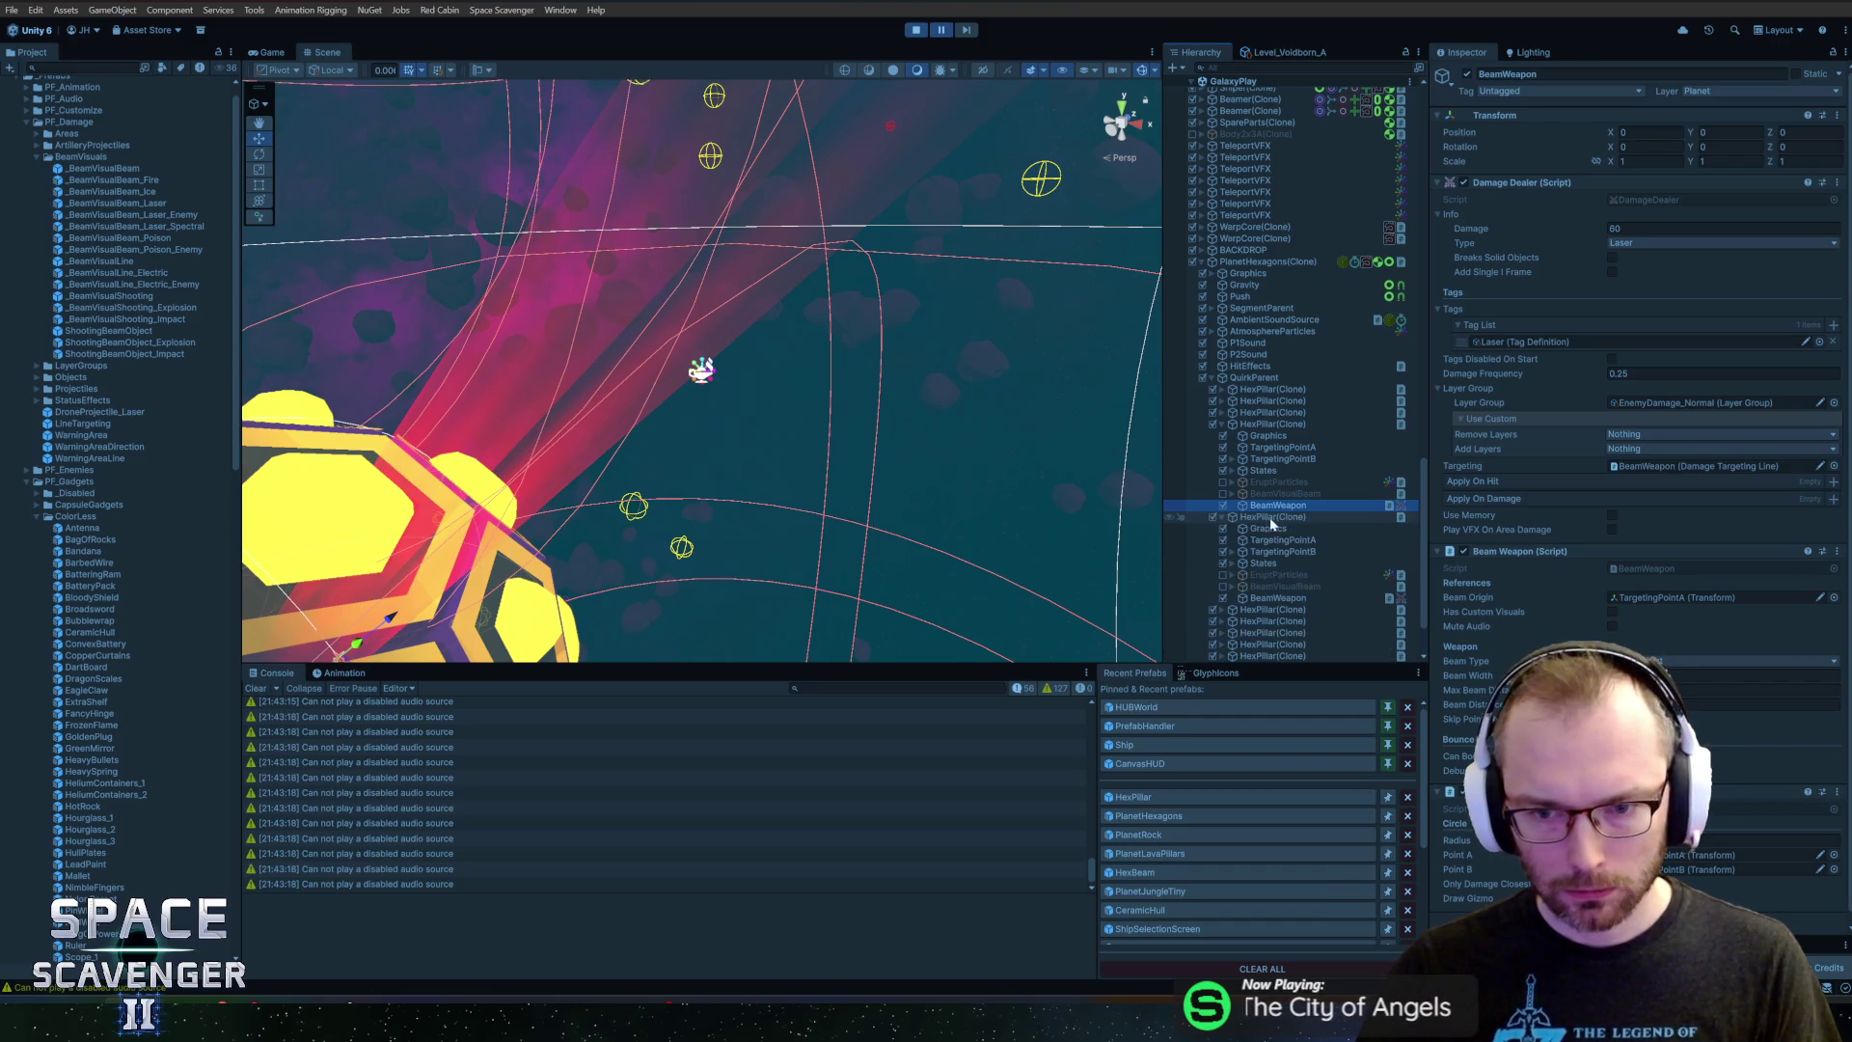
pyautogui.click(1260, 599)
pyautogui.click(1280, 508)
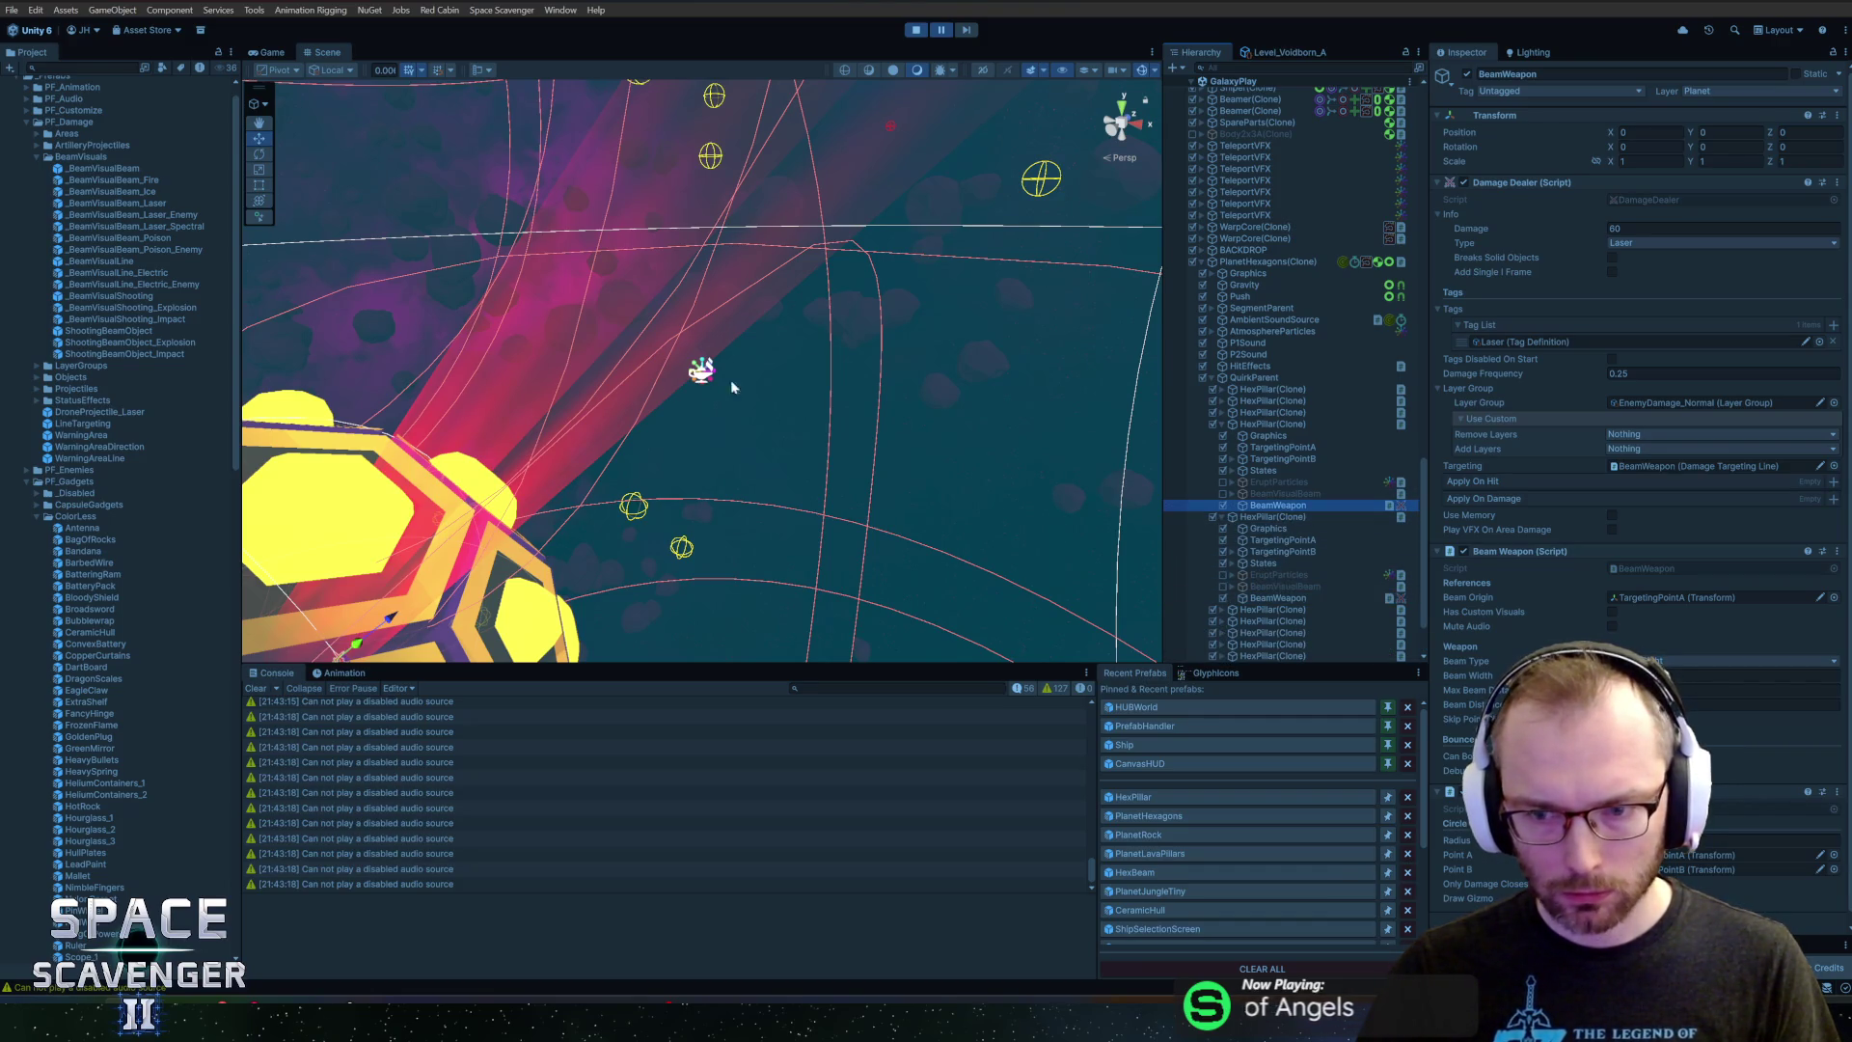
pyautogui.press('f')
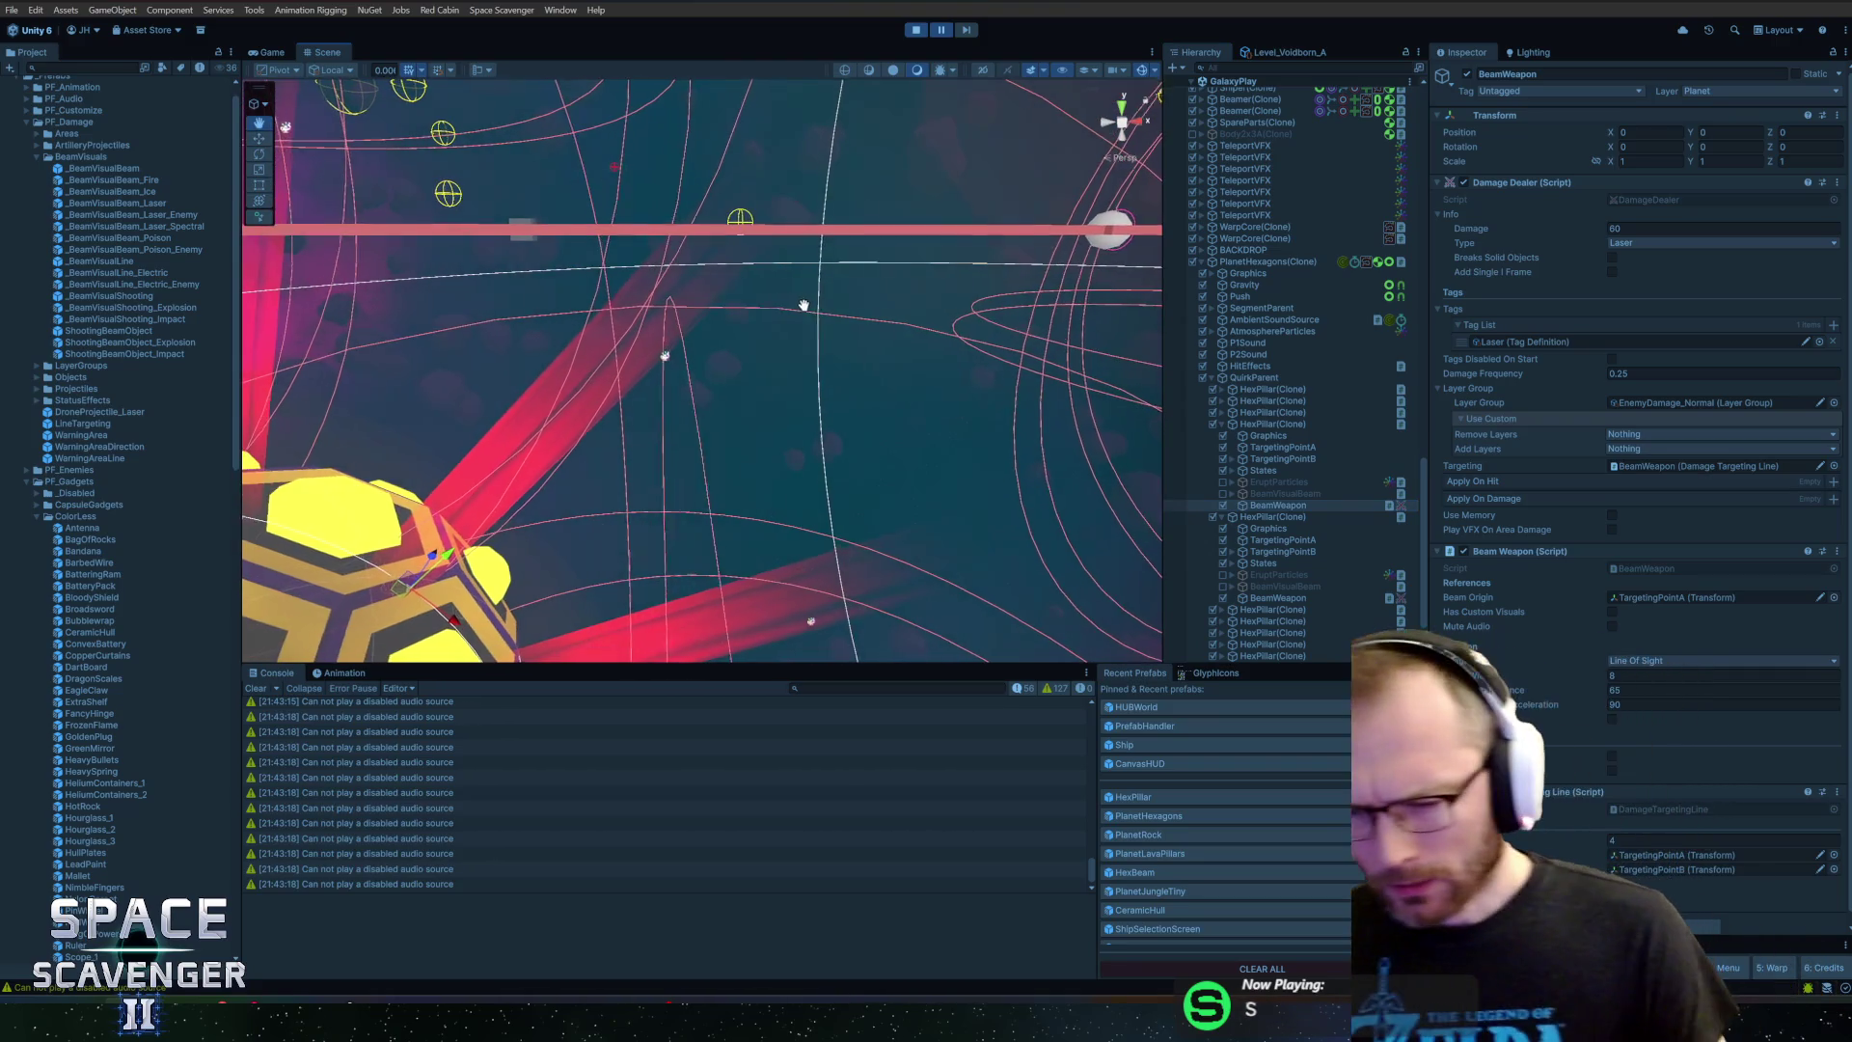
pyautogui.moveTo(811, 373); pyautogui.dragTo(962, 319)
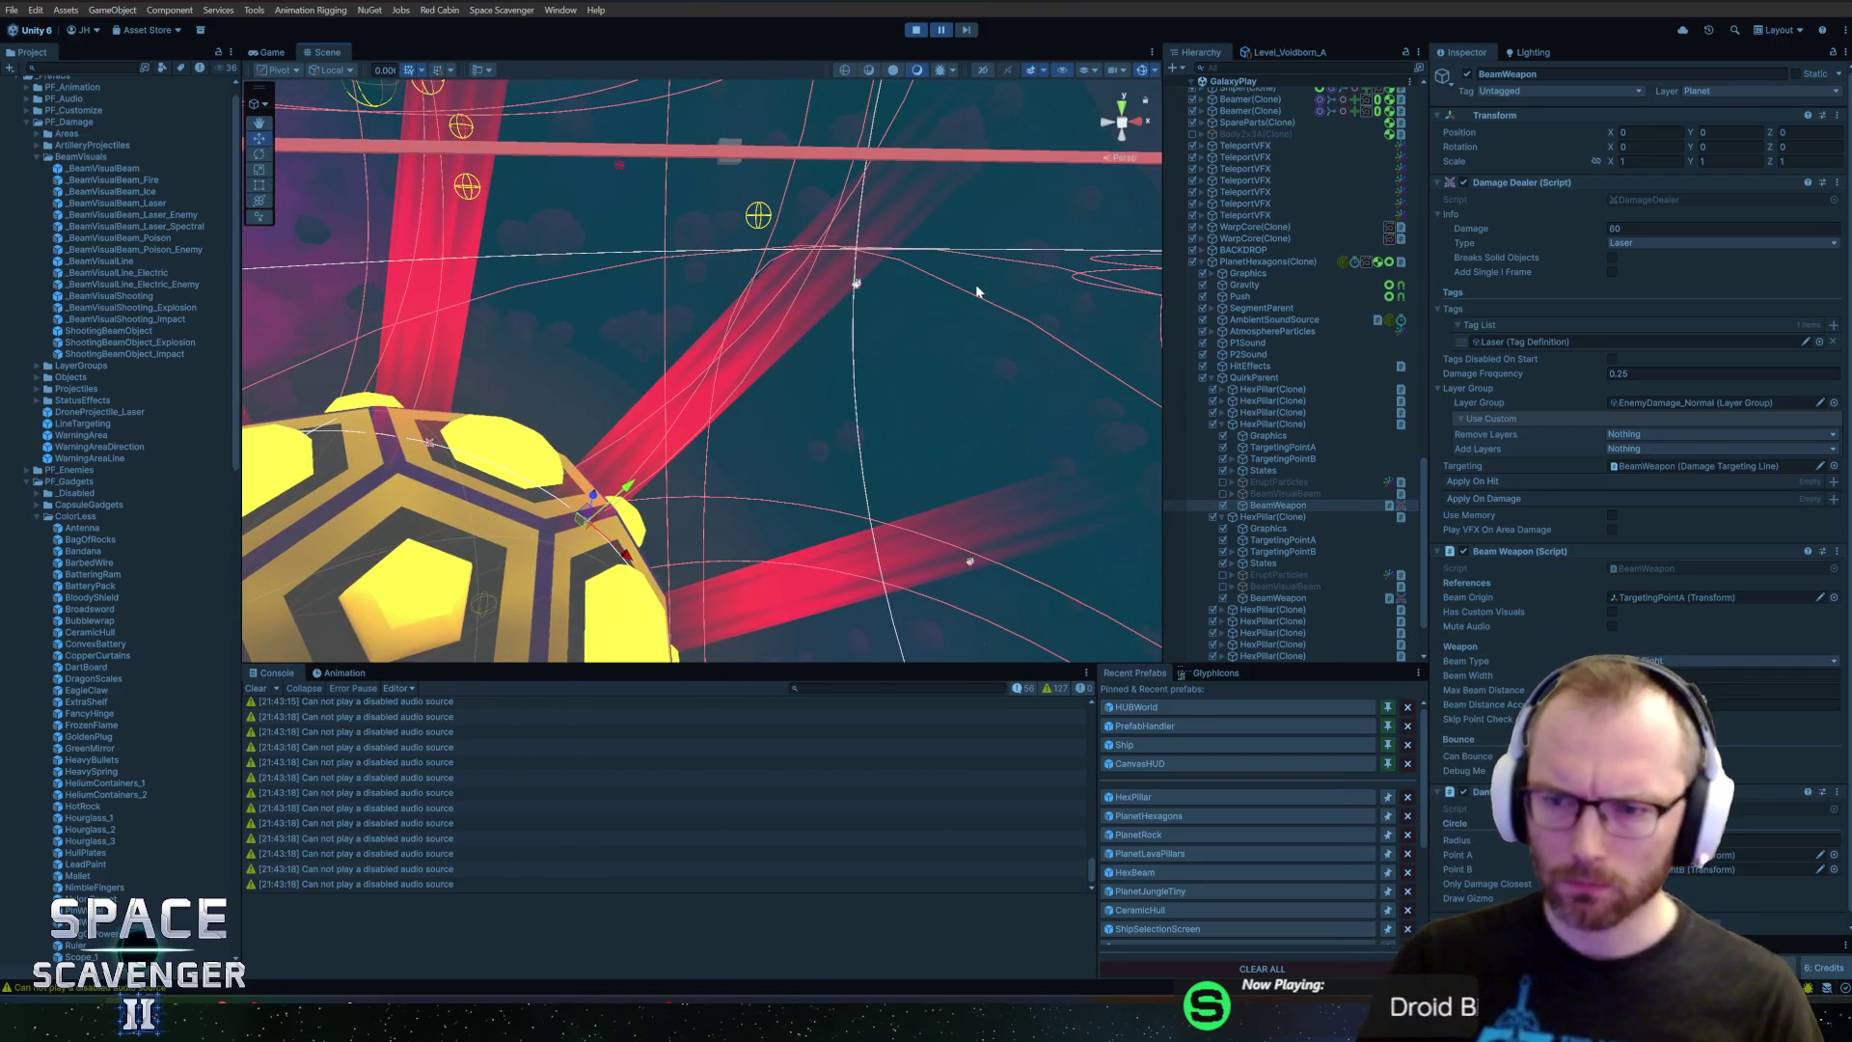
# Select the Erupting state and open the Targeting State script in the code editor
pyautogui.click(1270, 424)
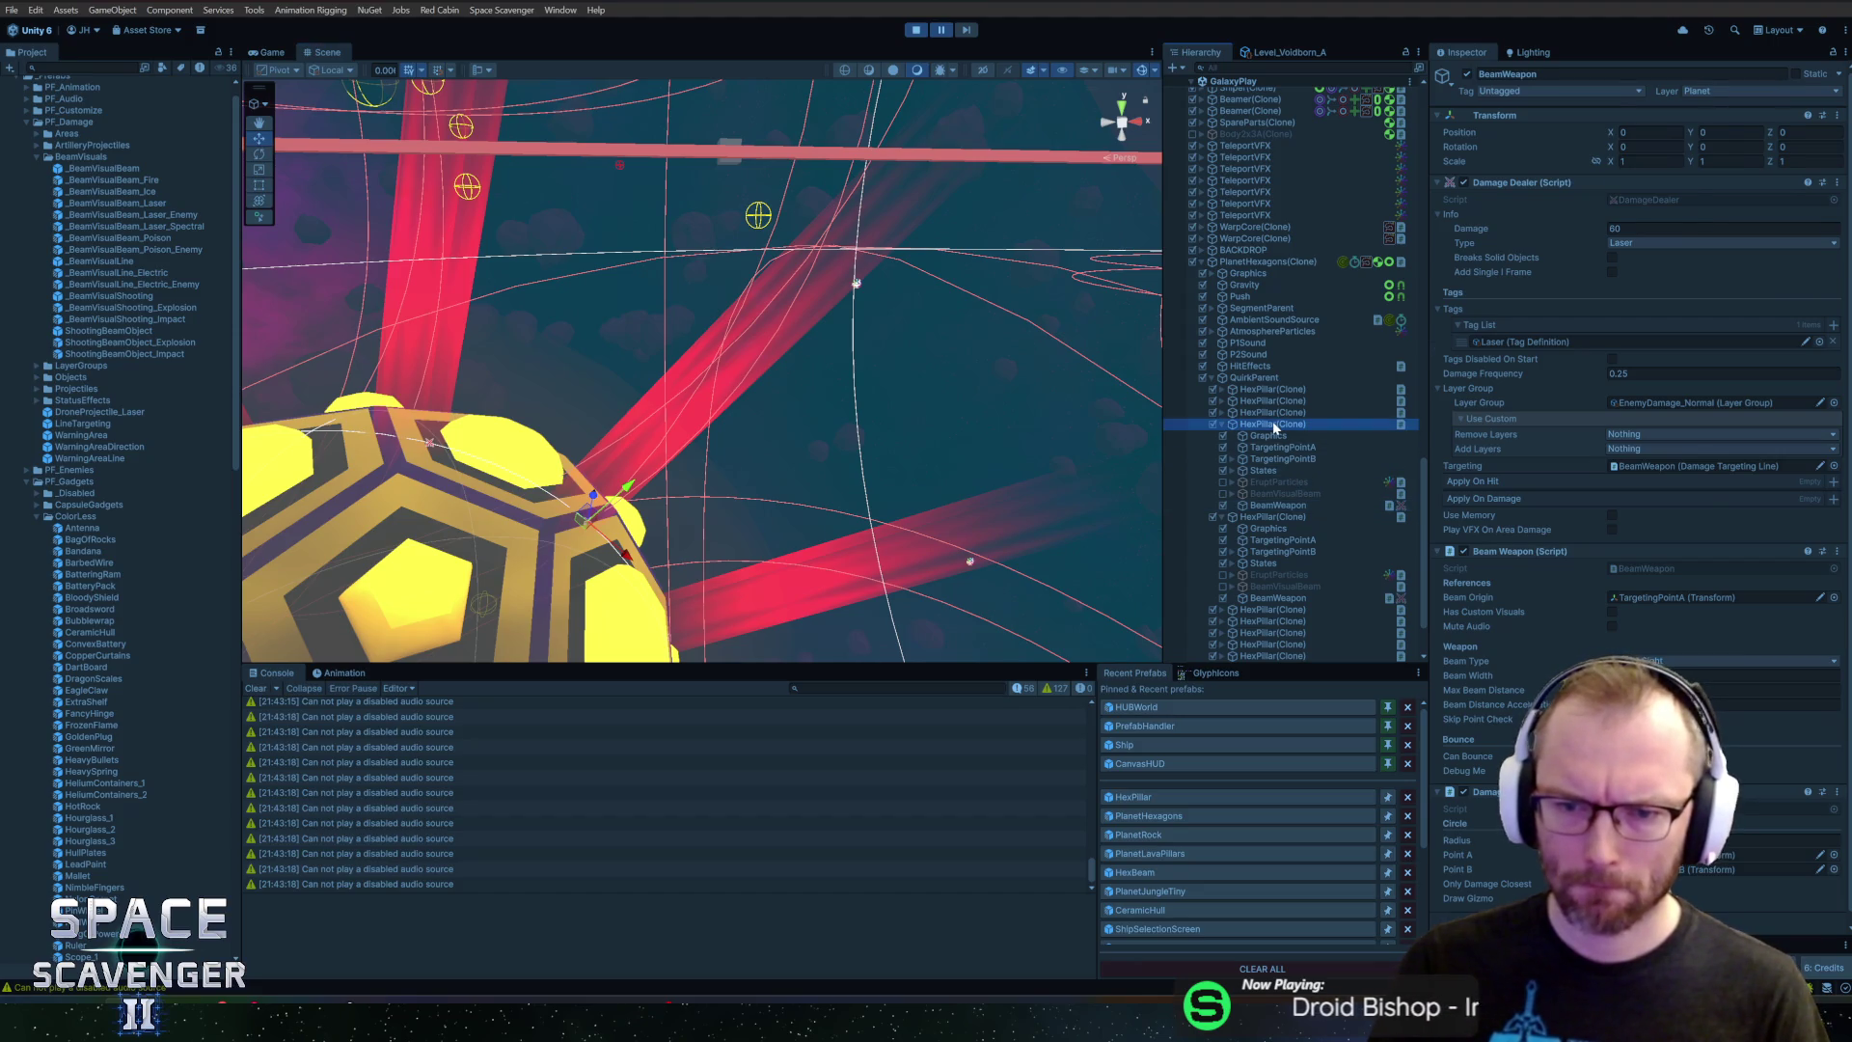
pyautogui.click(1643, 258)
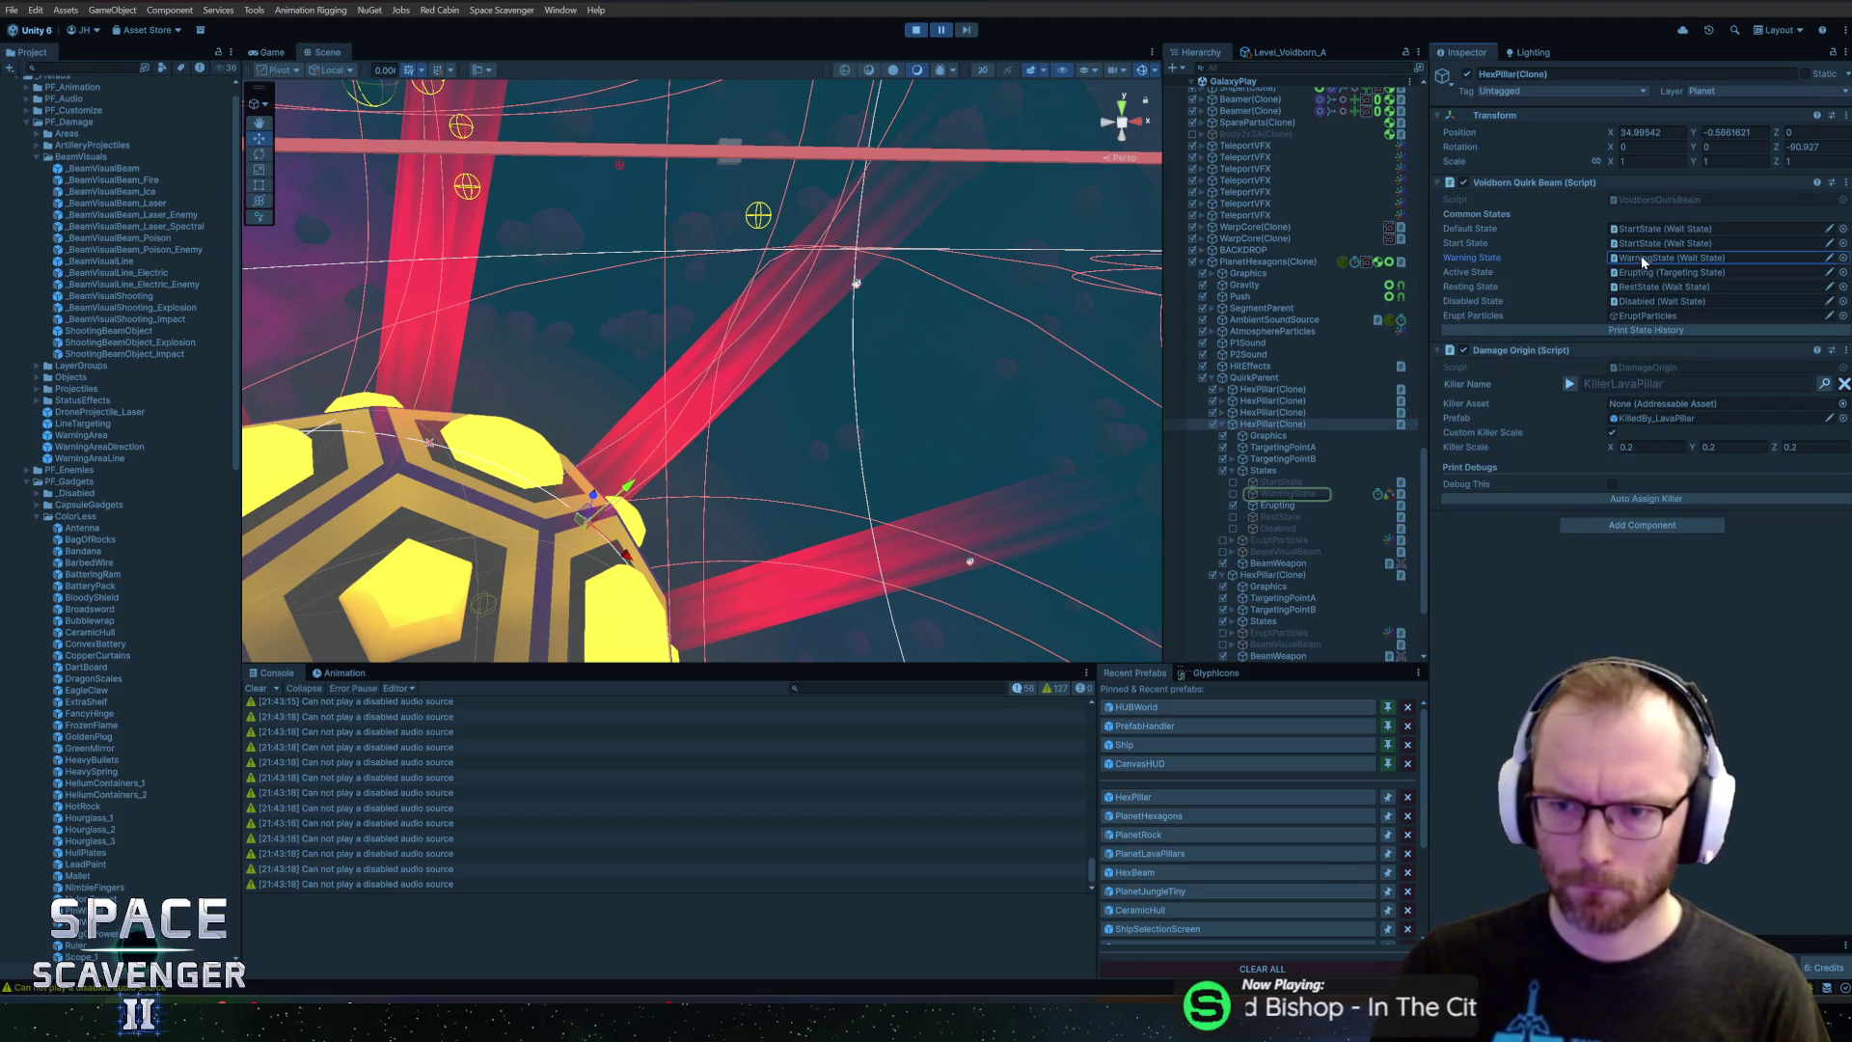
pyautogui.click(1278, 507)
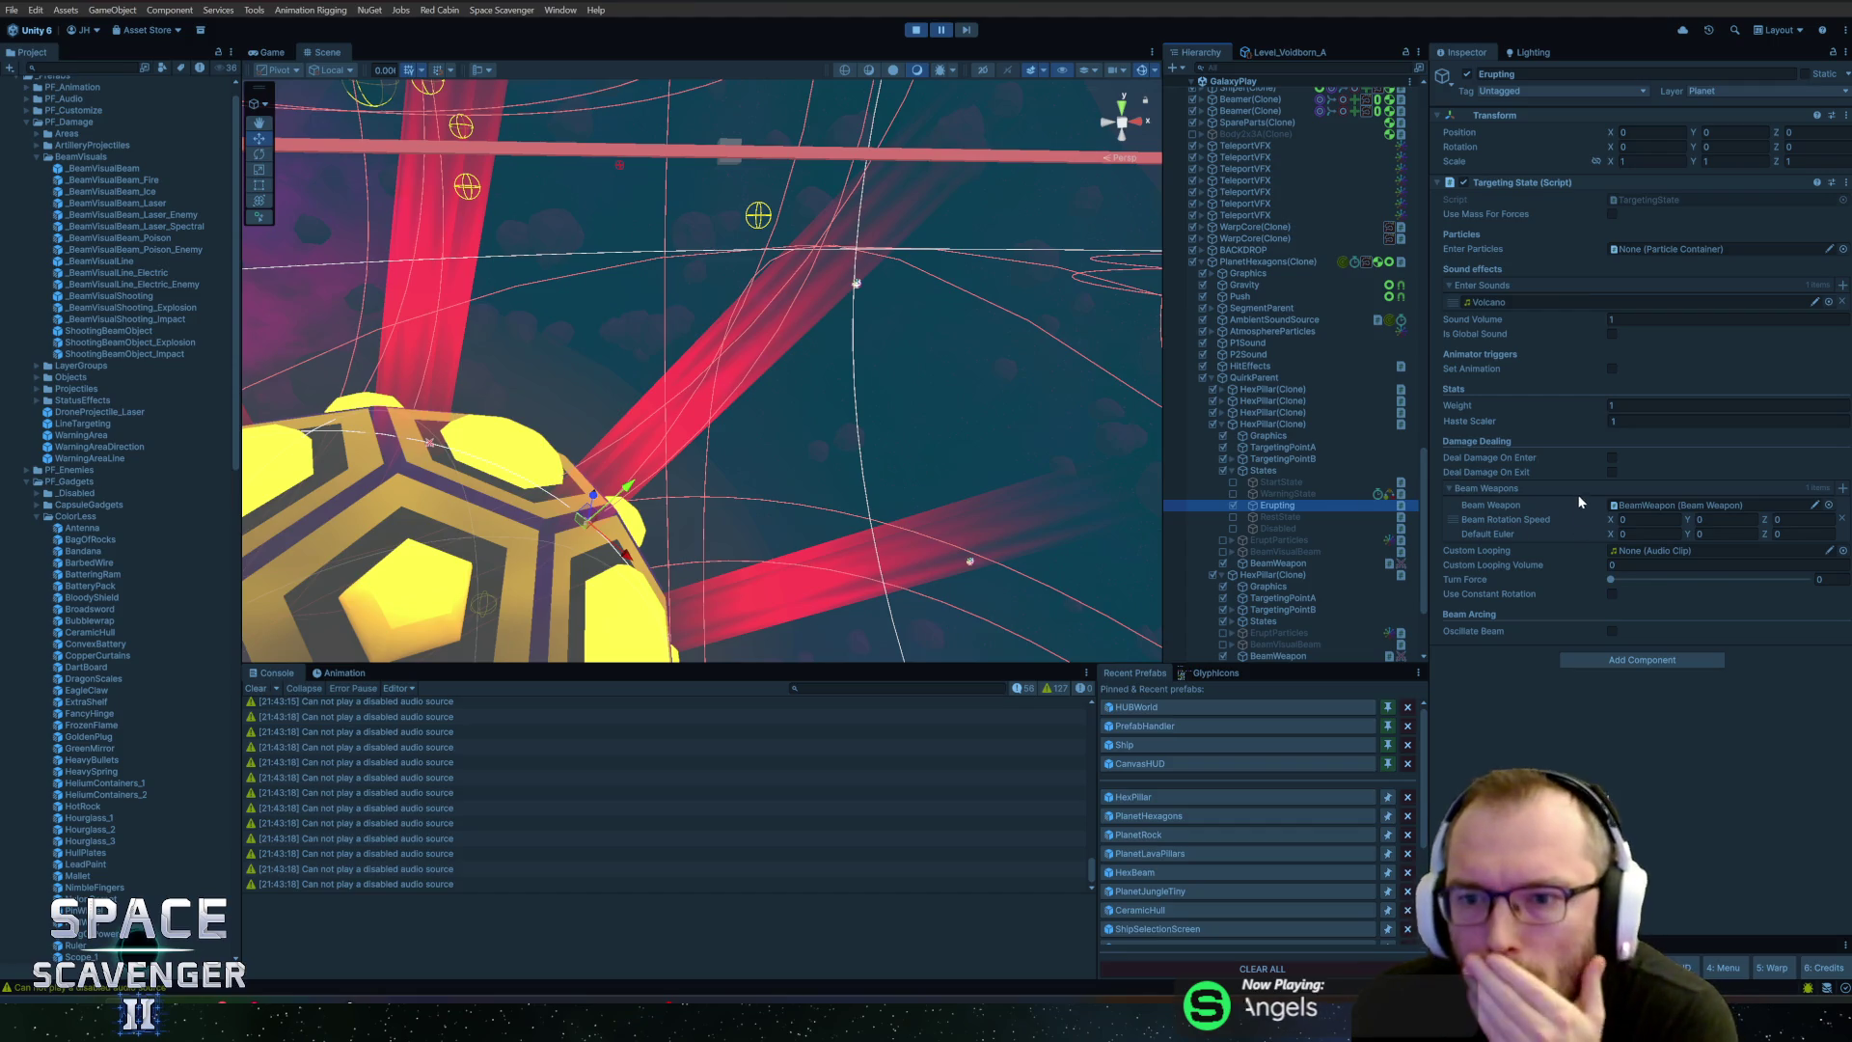
pyautogui.rightClick(1520, 182)
pyautogui.click(1582, 362)
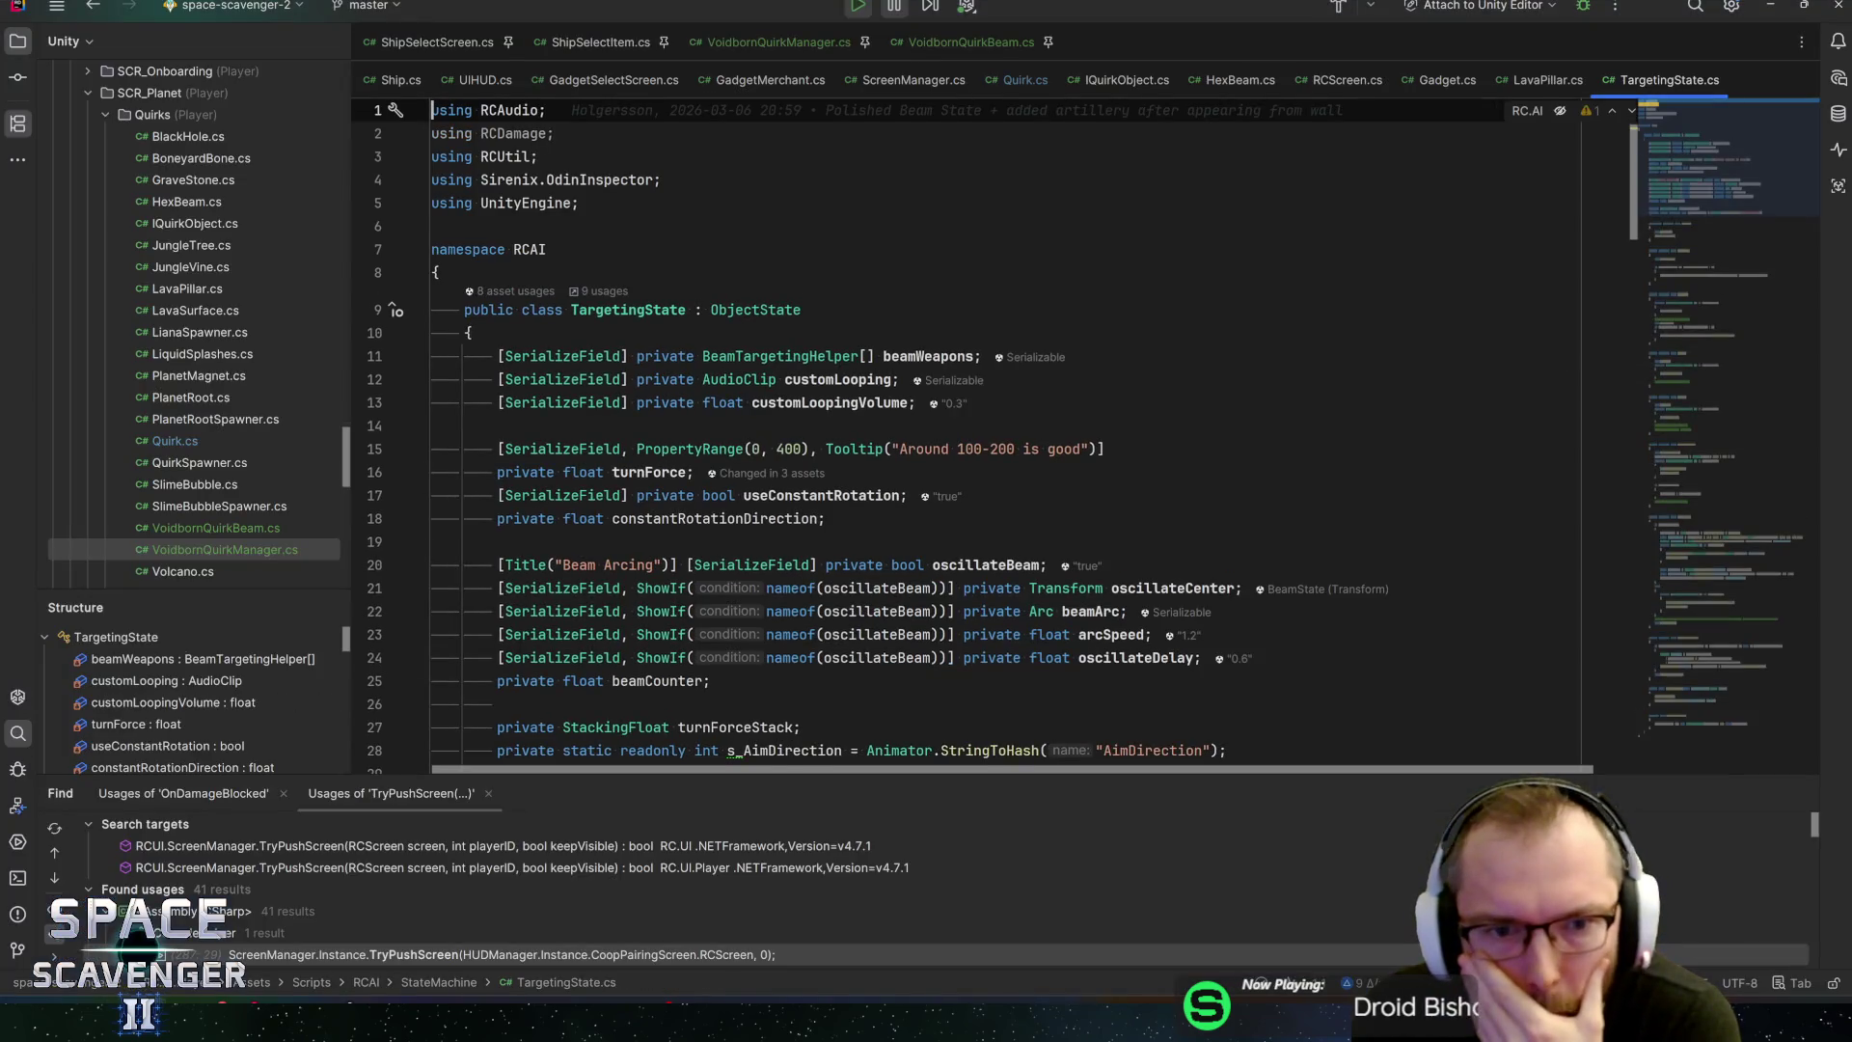
# Search TargetingState.cs for 'beamWeapons' and step through every occurrence
pyautogui.scroll(-2, 965, 434)
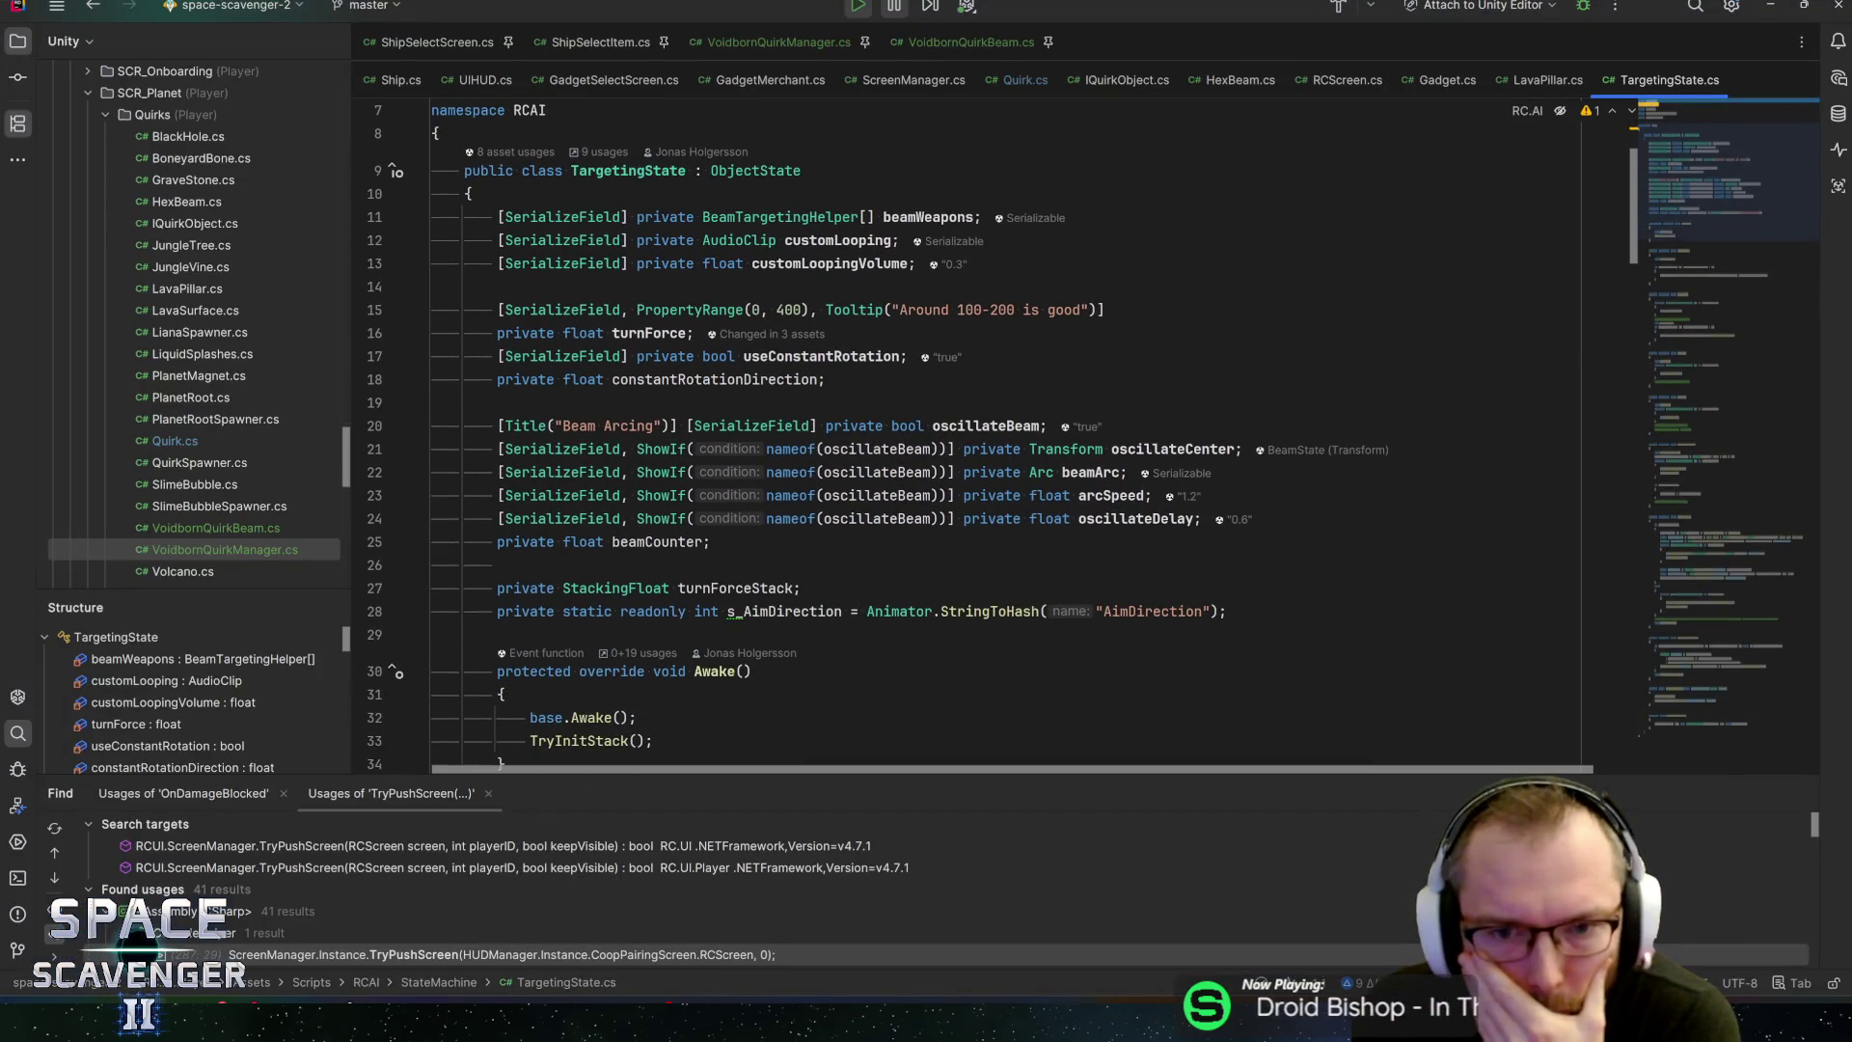
pyautogui.click(1120, 471)
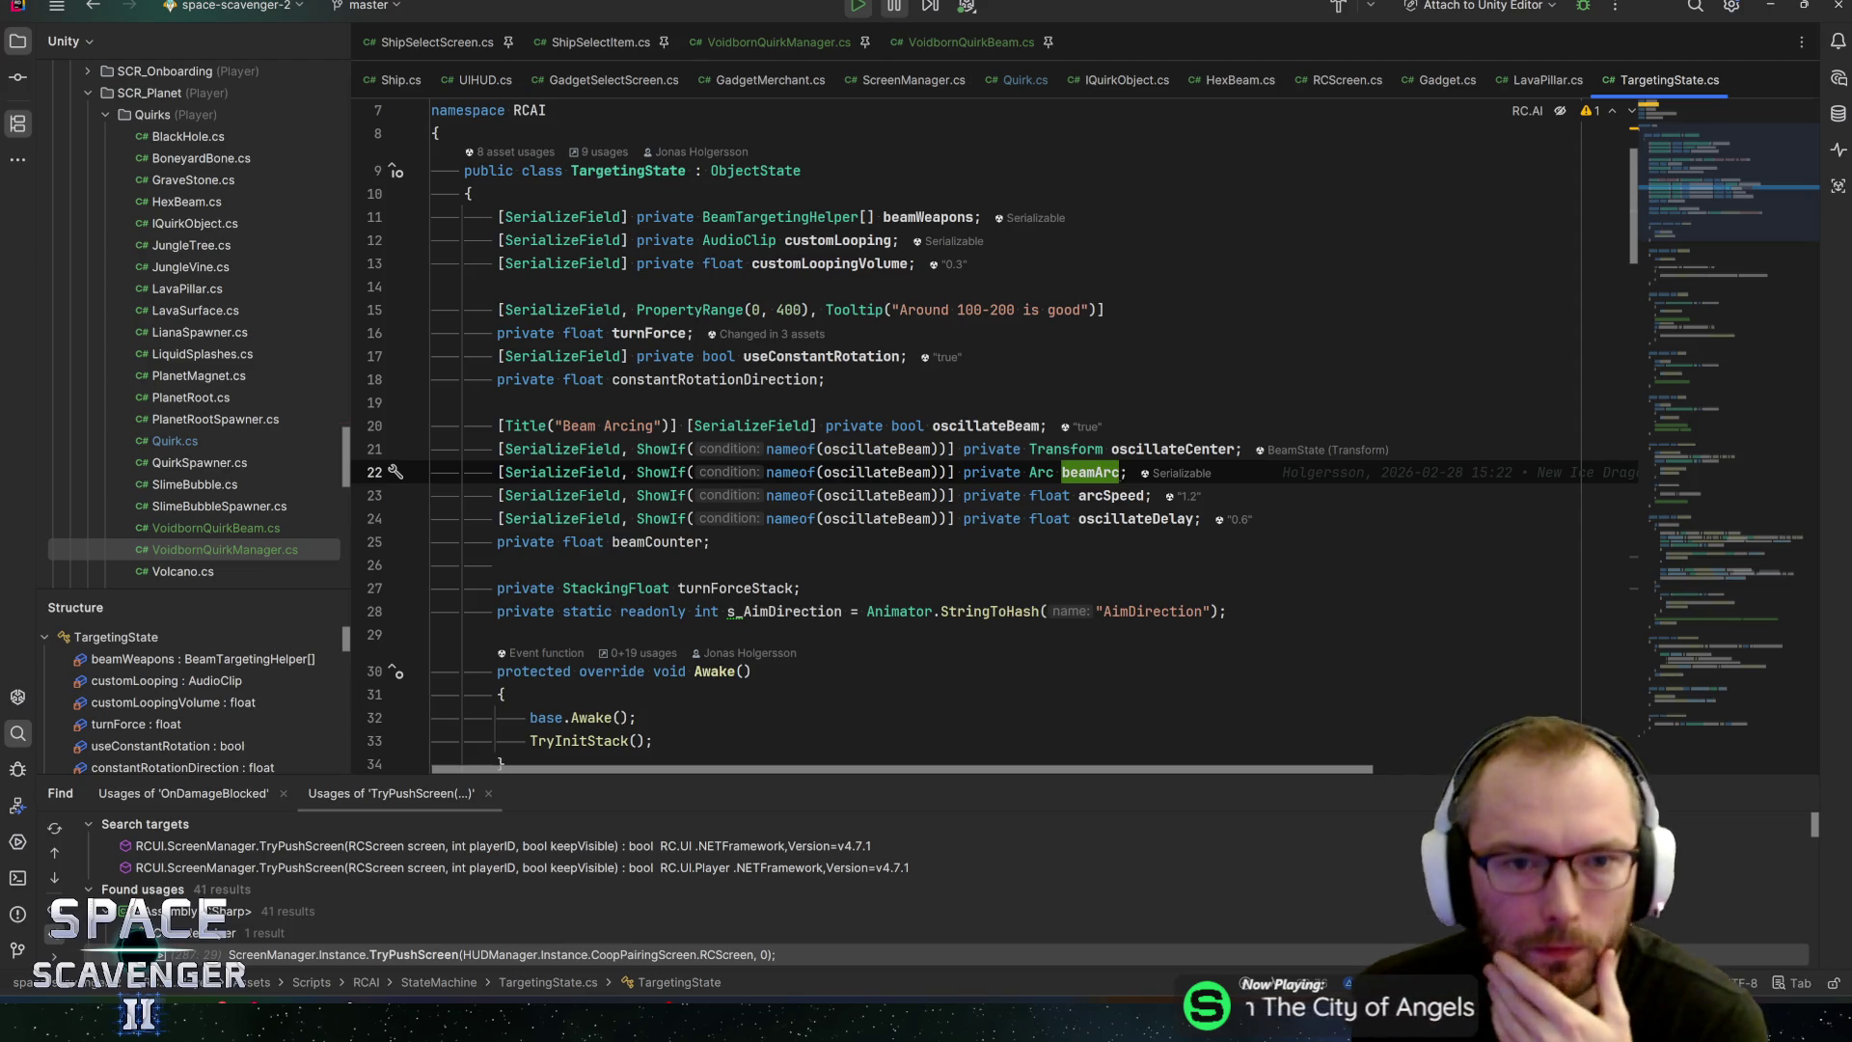
pyautogui.doubleClick(955, 217)
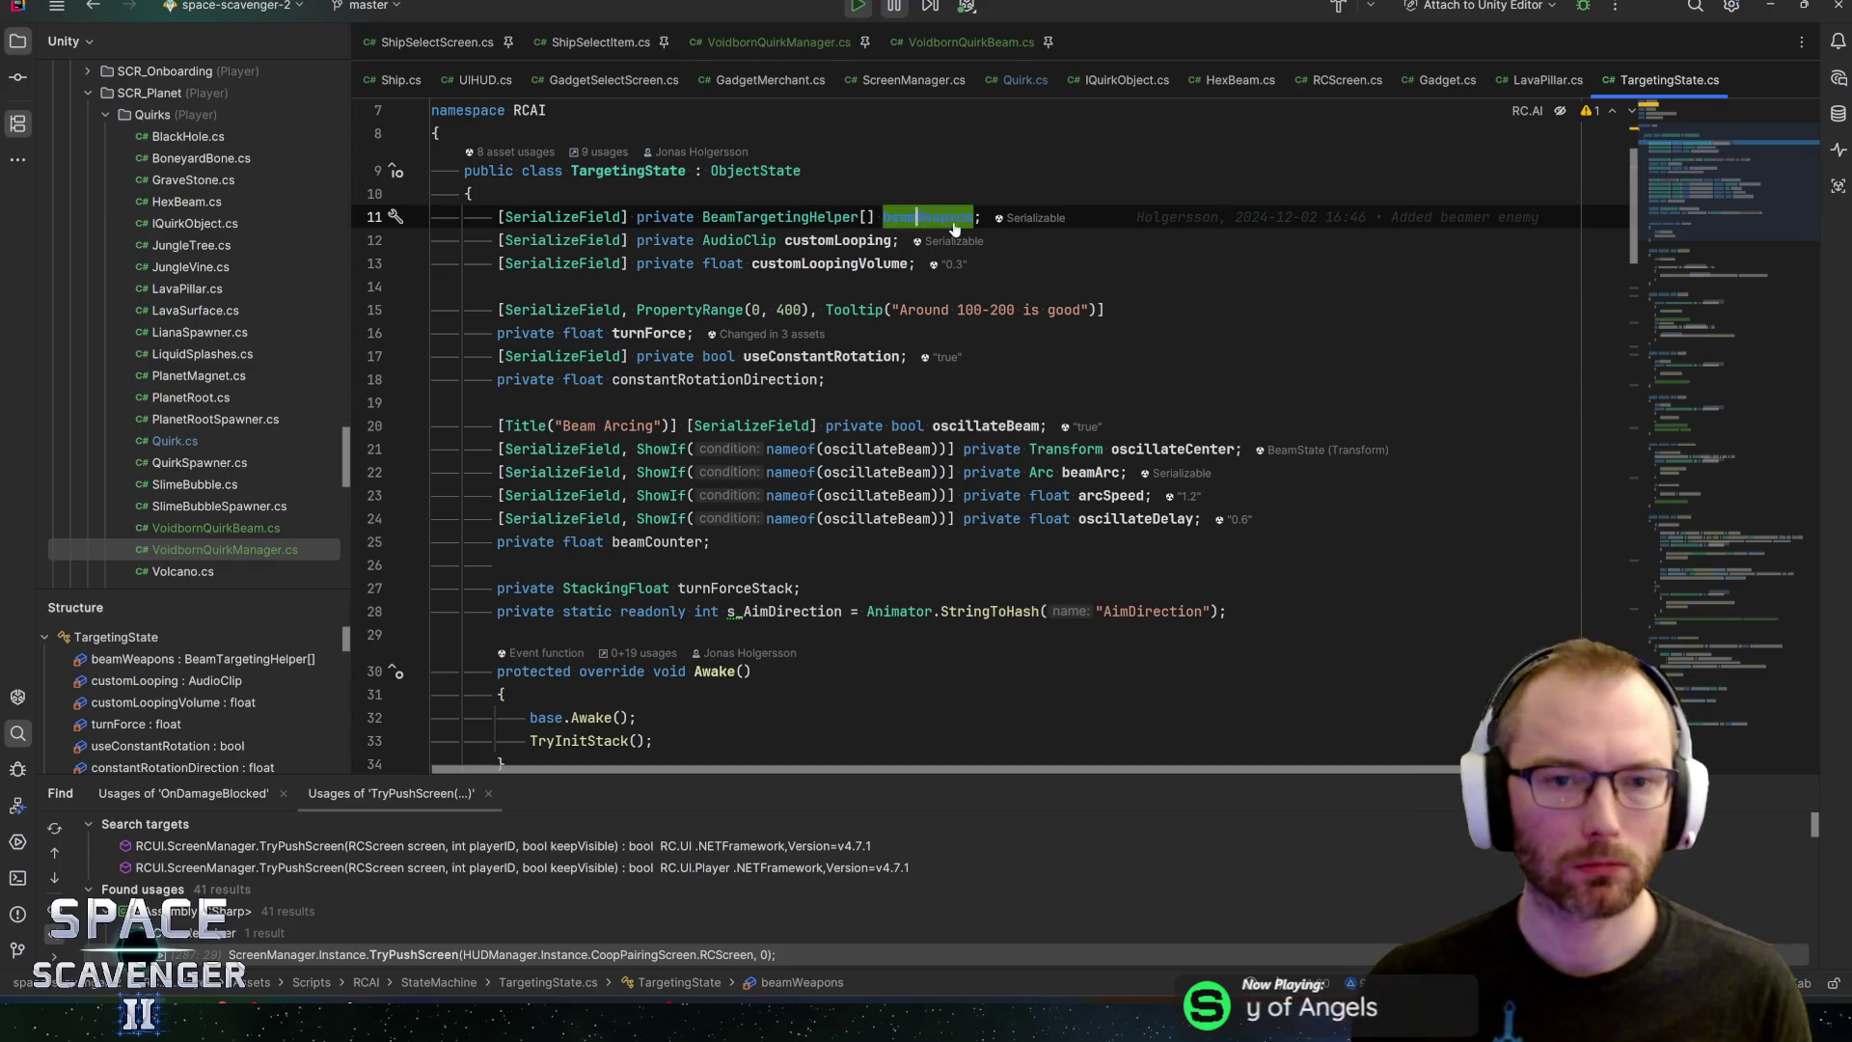
pyautogui.hotkey('ctrl', 'f')
pyautogui.press('Return')
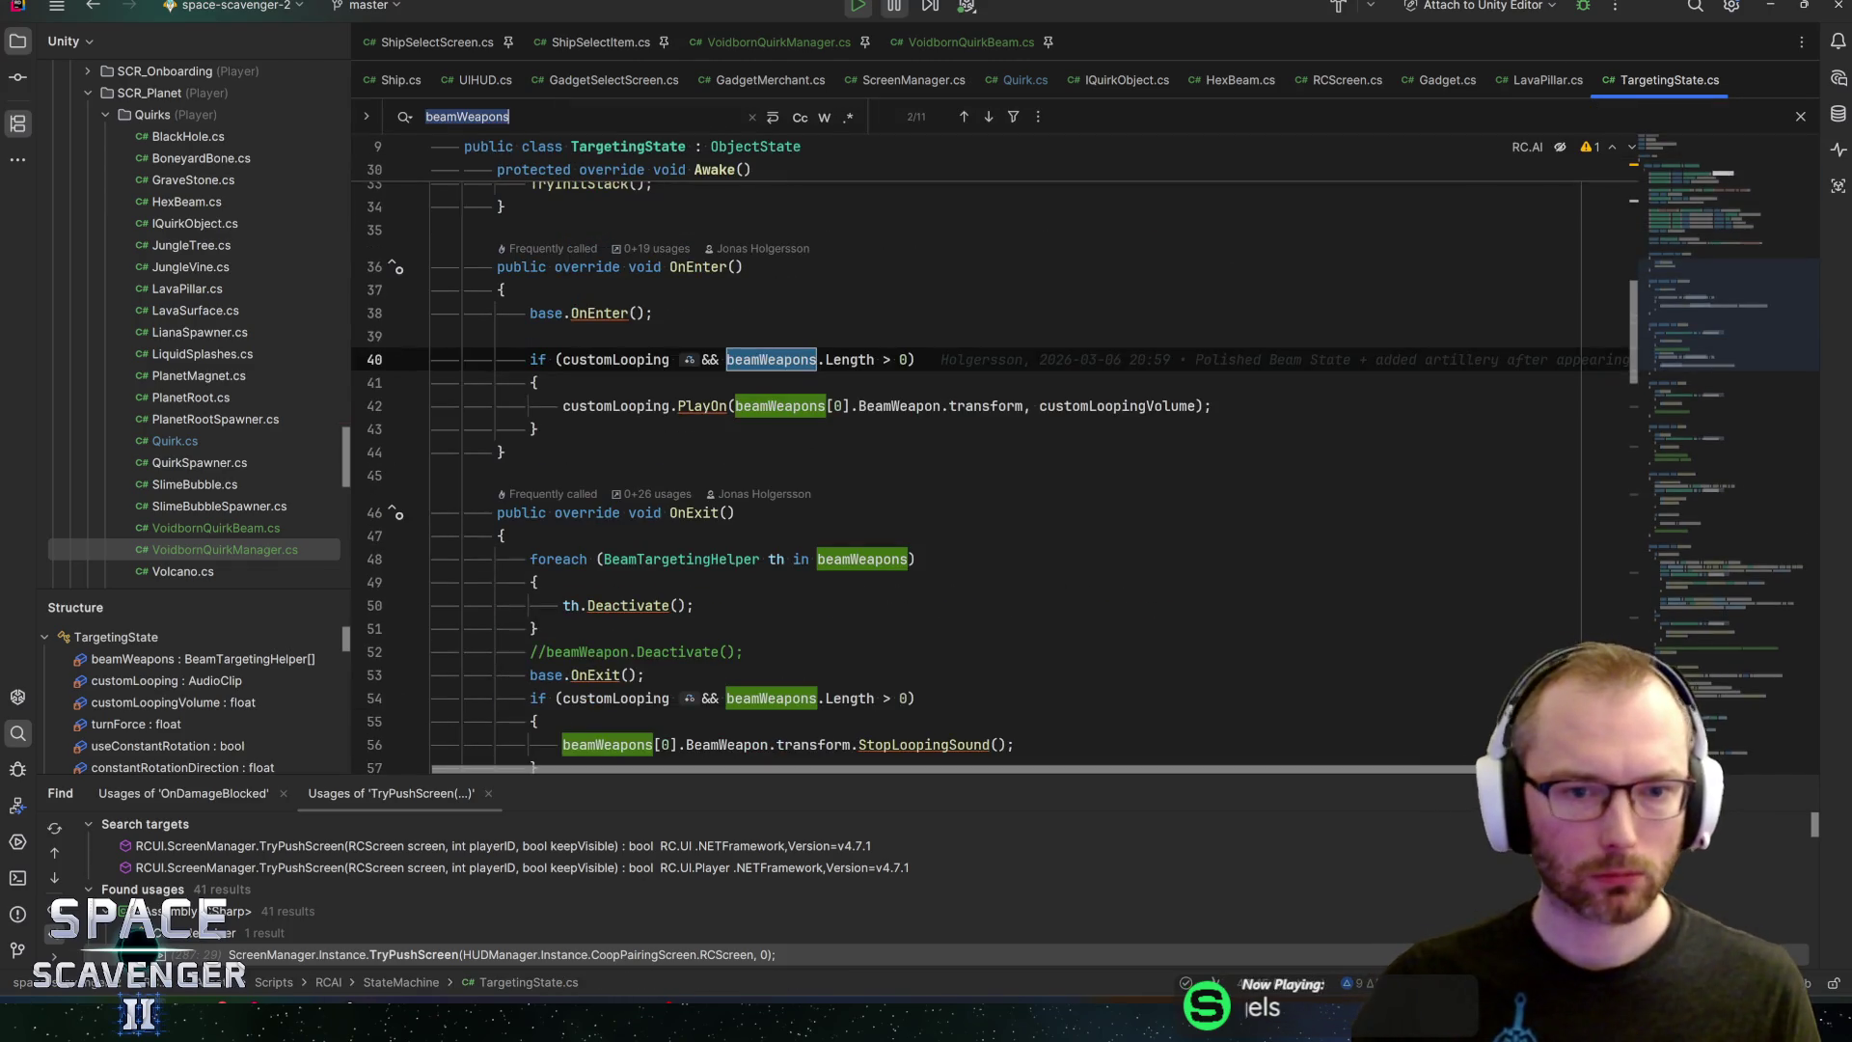
pyautogui.press('Return')
pyautogui.press('Return')
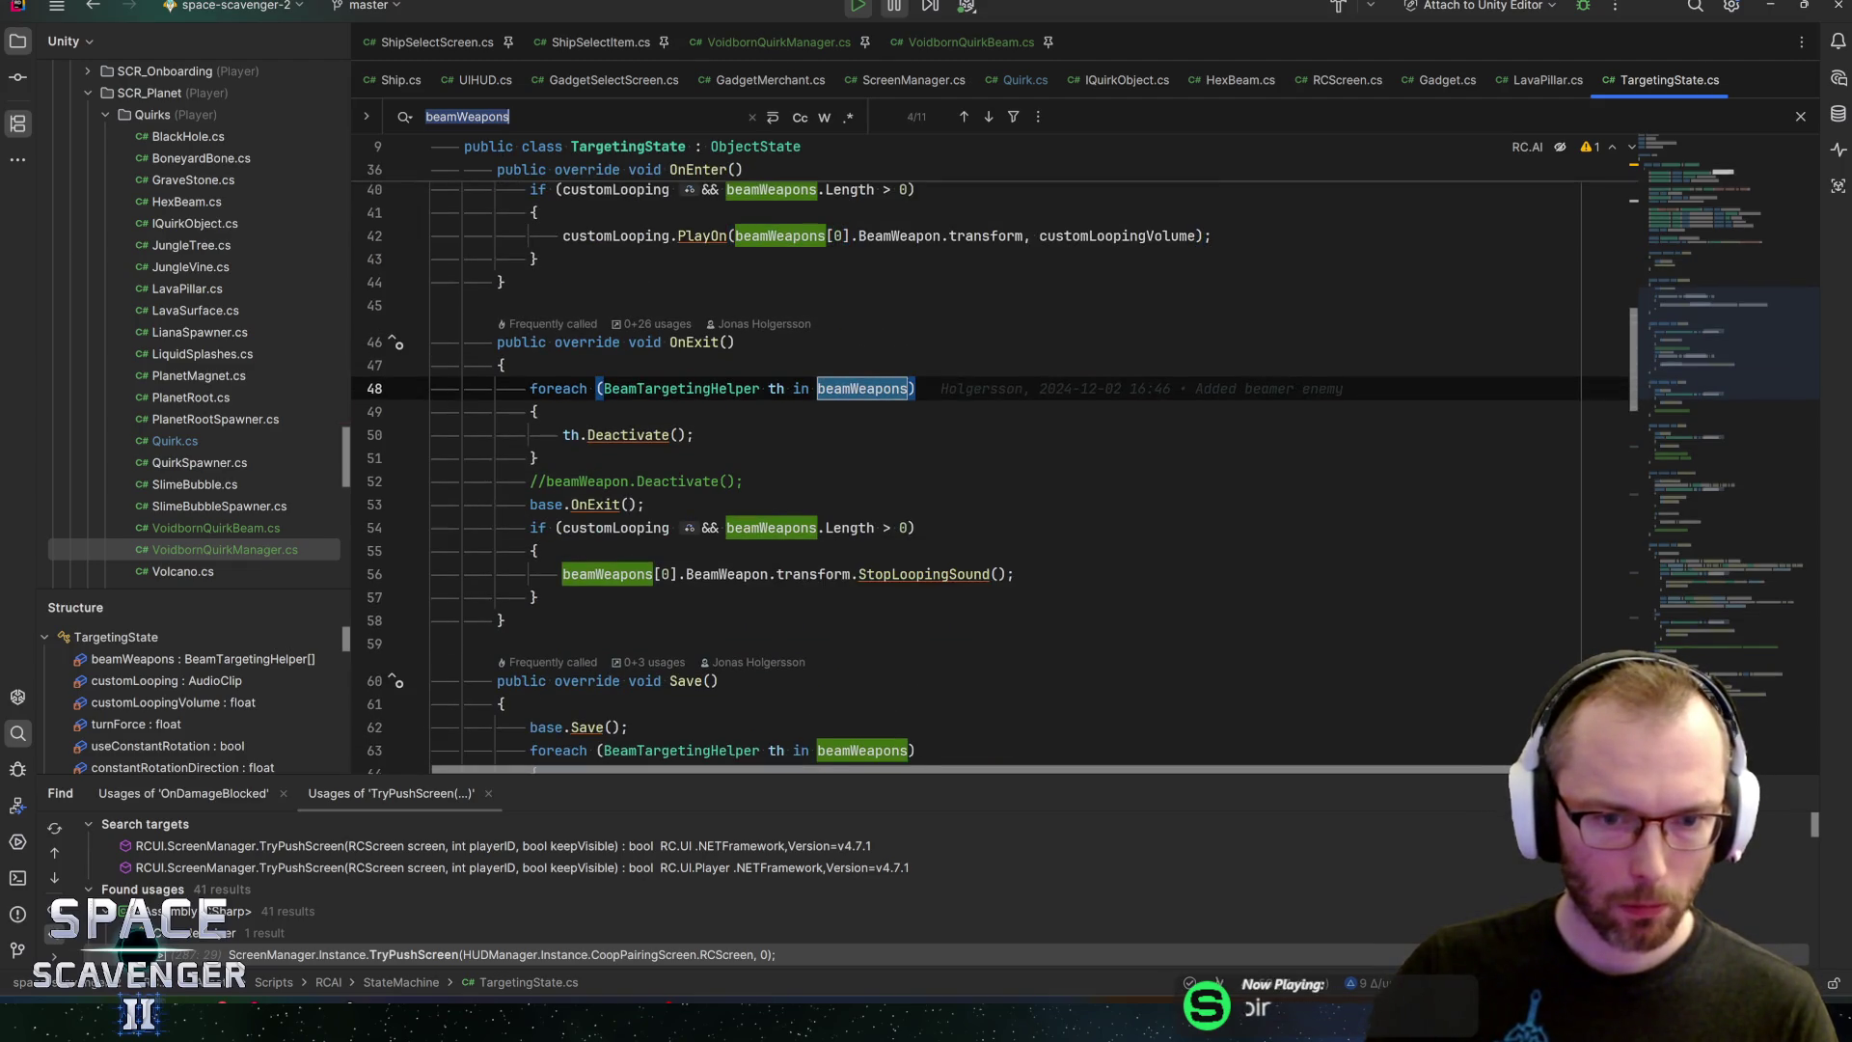
pyautogui.scroll(1, 994, 477)
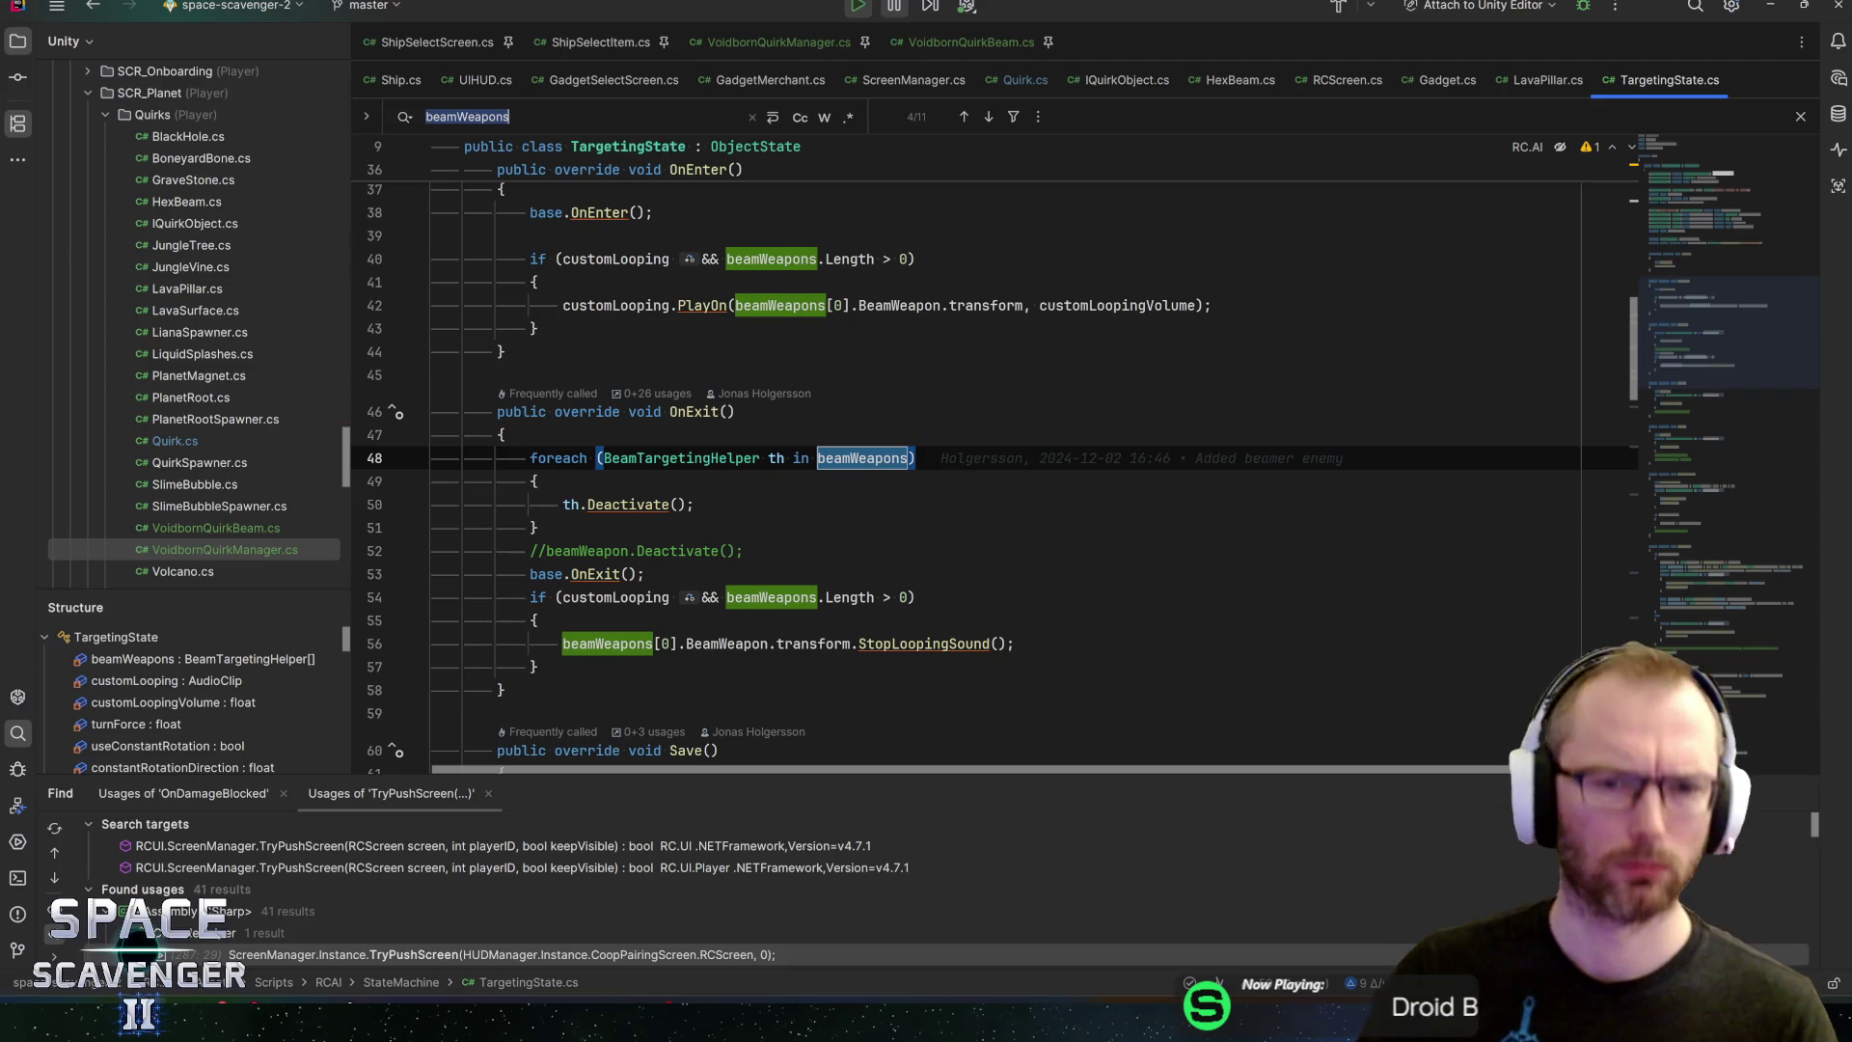
pyautogui.scroll(-8, 868, 270)
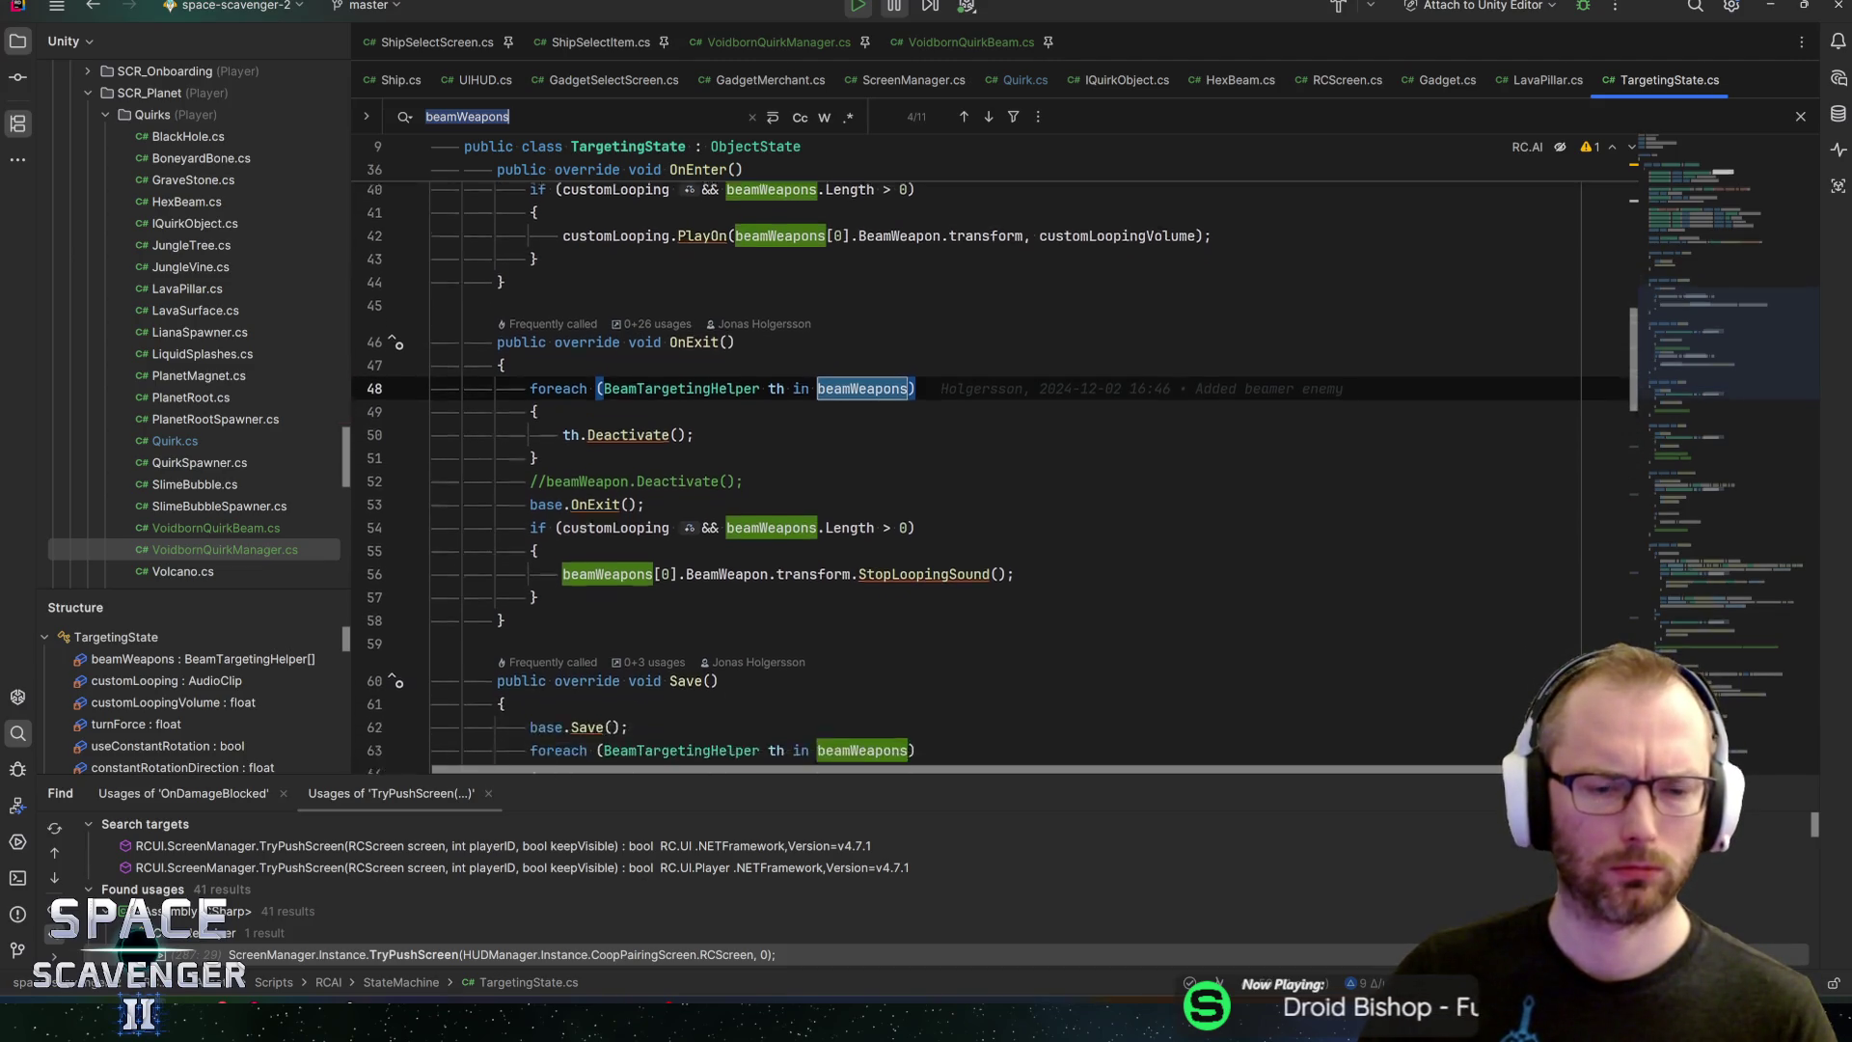
pyautogui.scroll(-5, 869, 270)
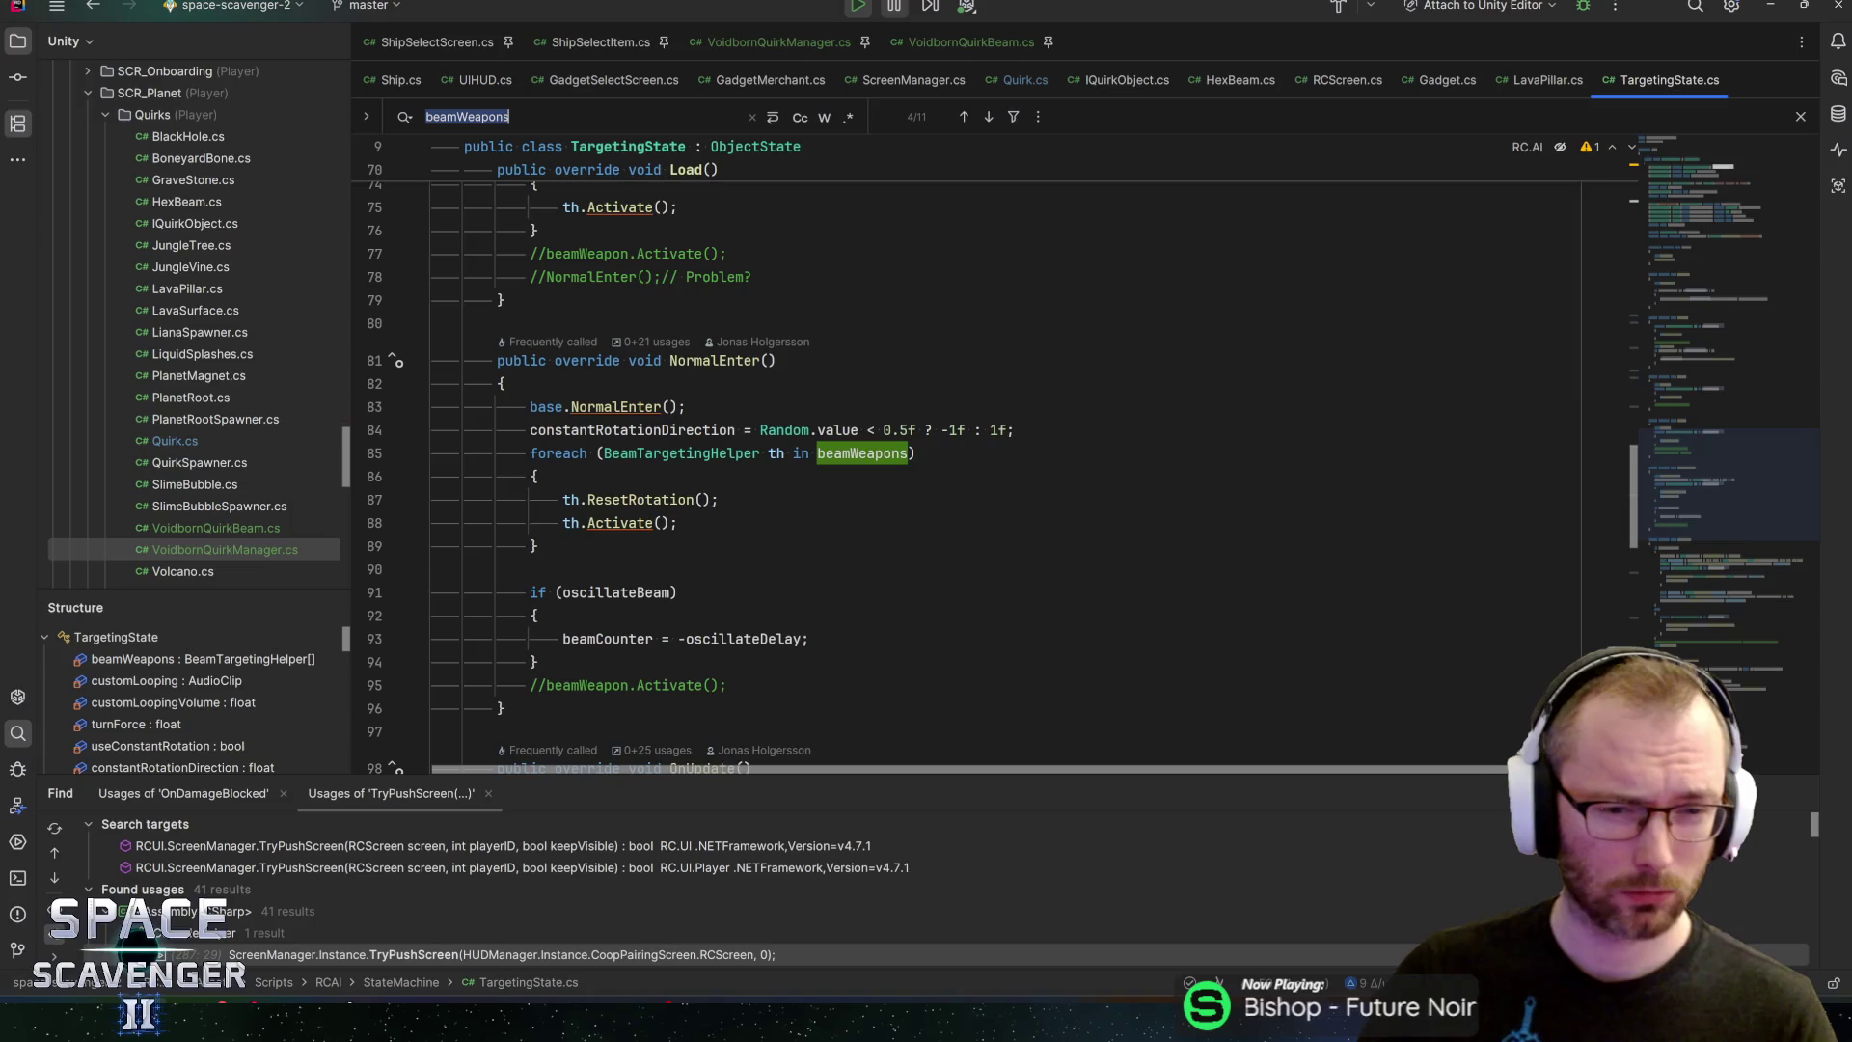
pyautogui.scroll(-7, 994, 478)
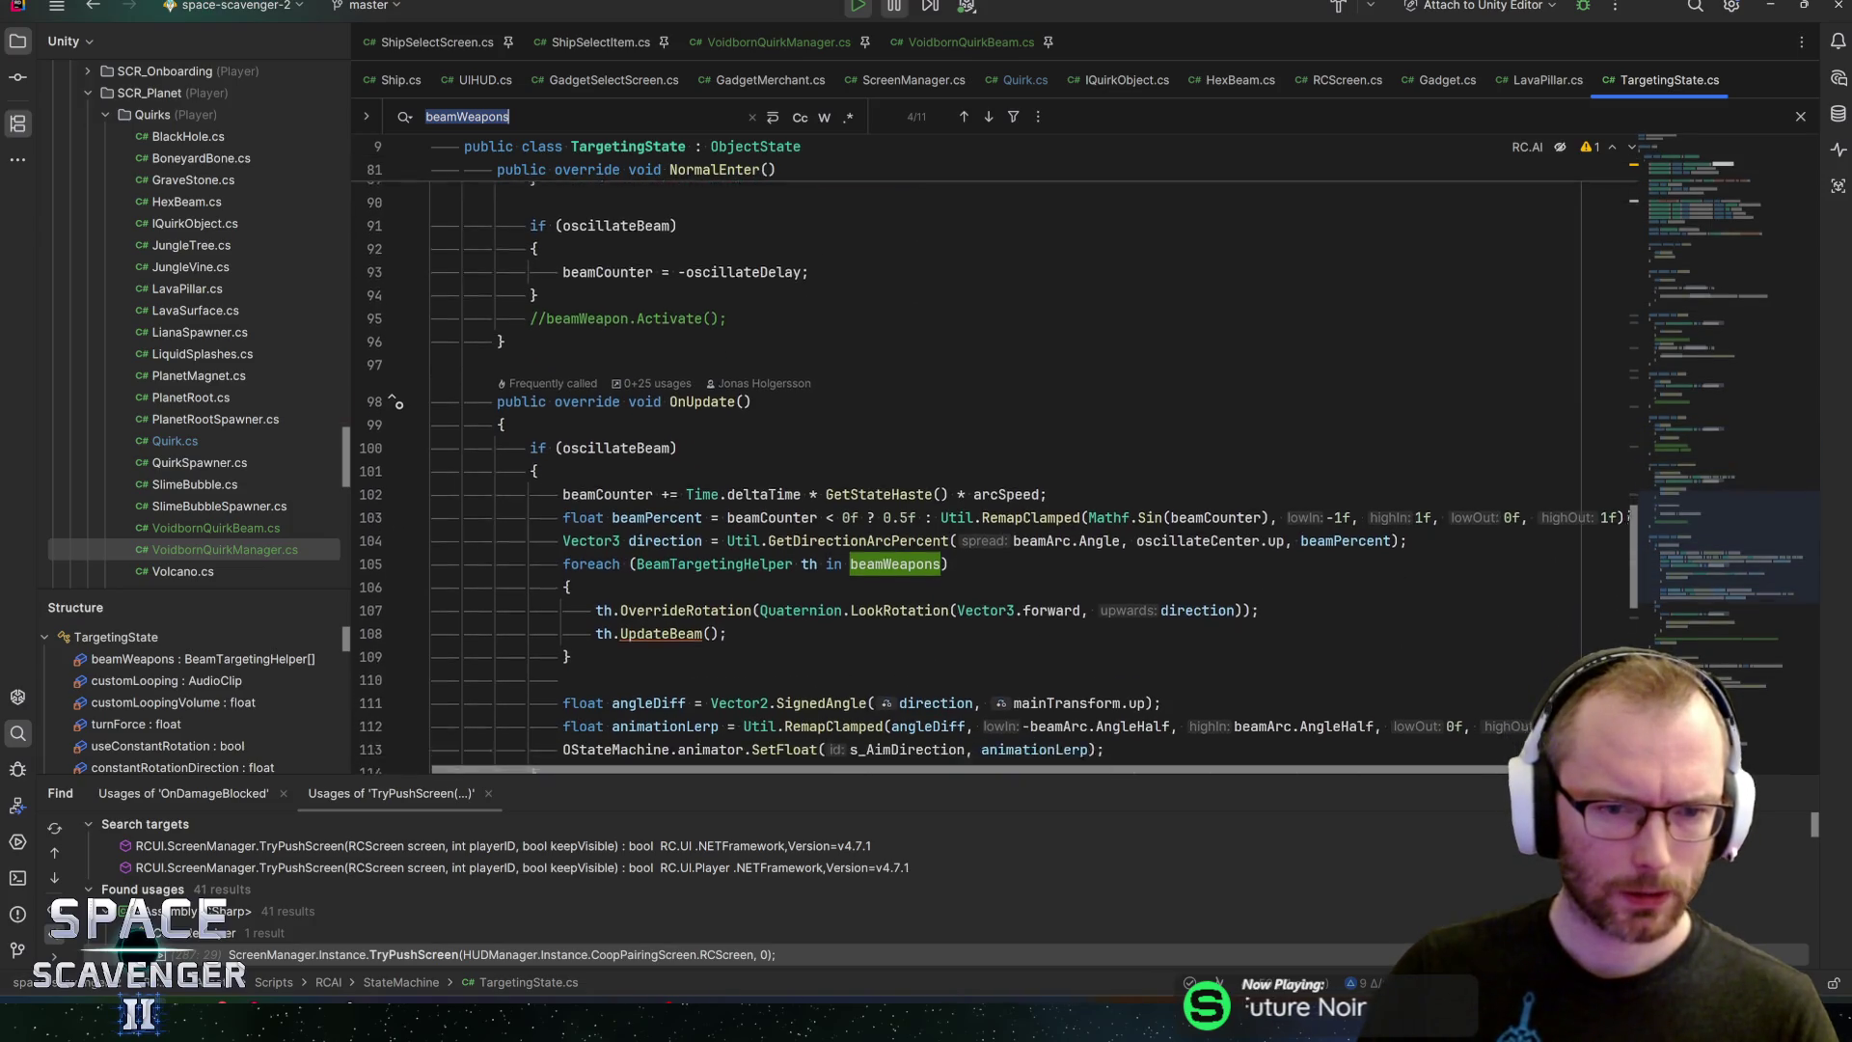
# Jump from the UpdateBeam call in OnUpdate to its declaration in BeamTargetingHelper.cs
pyautogui.click(689, 280)
pyautogui.click(618, 327)
pyautogui.scroll(-4, 994, 478)
pyautogui.click(537, 422)
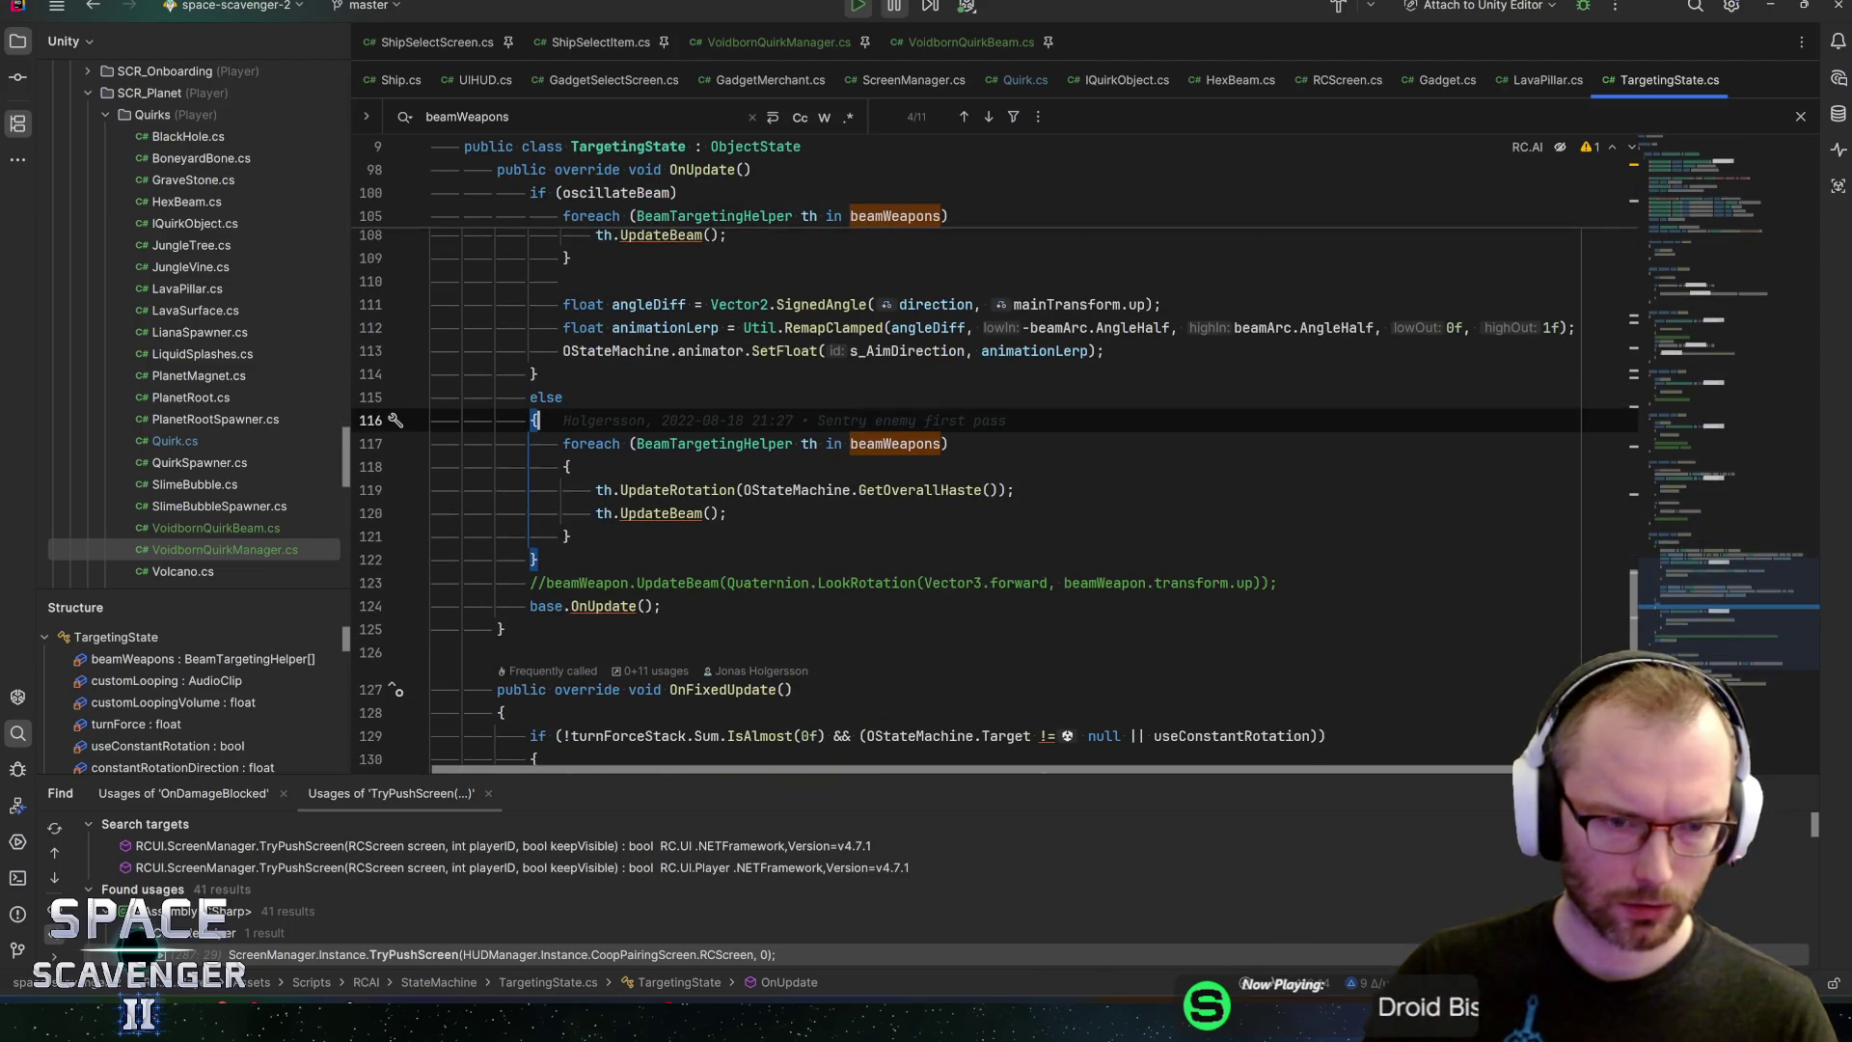
pyautogui.click(678, 490)
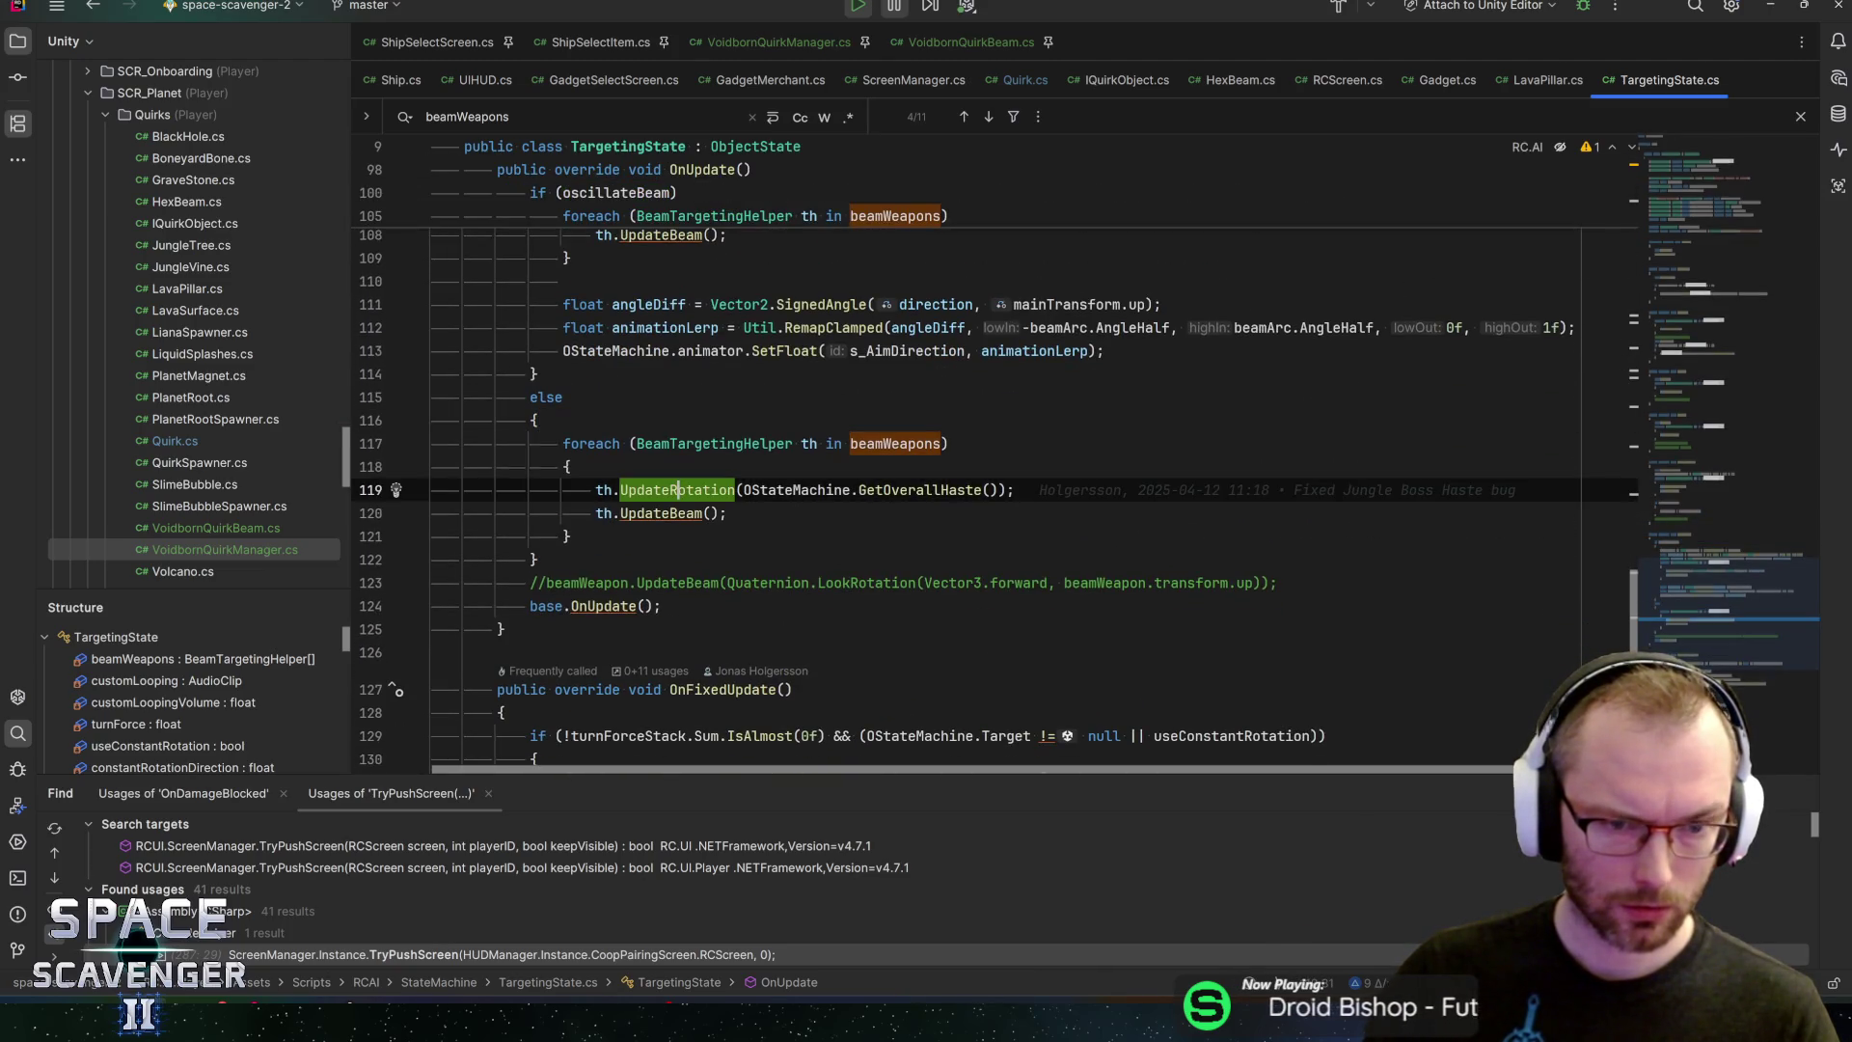
pyautogui.click(678, 513)
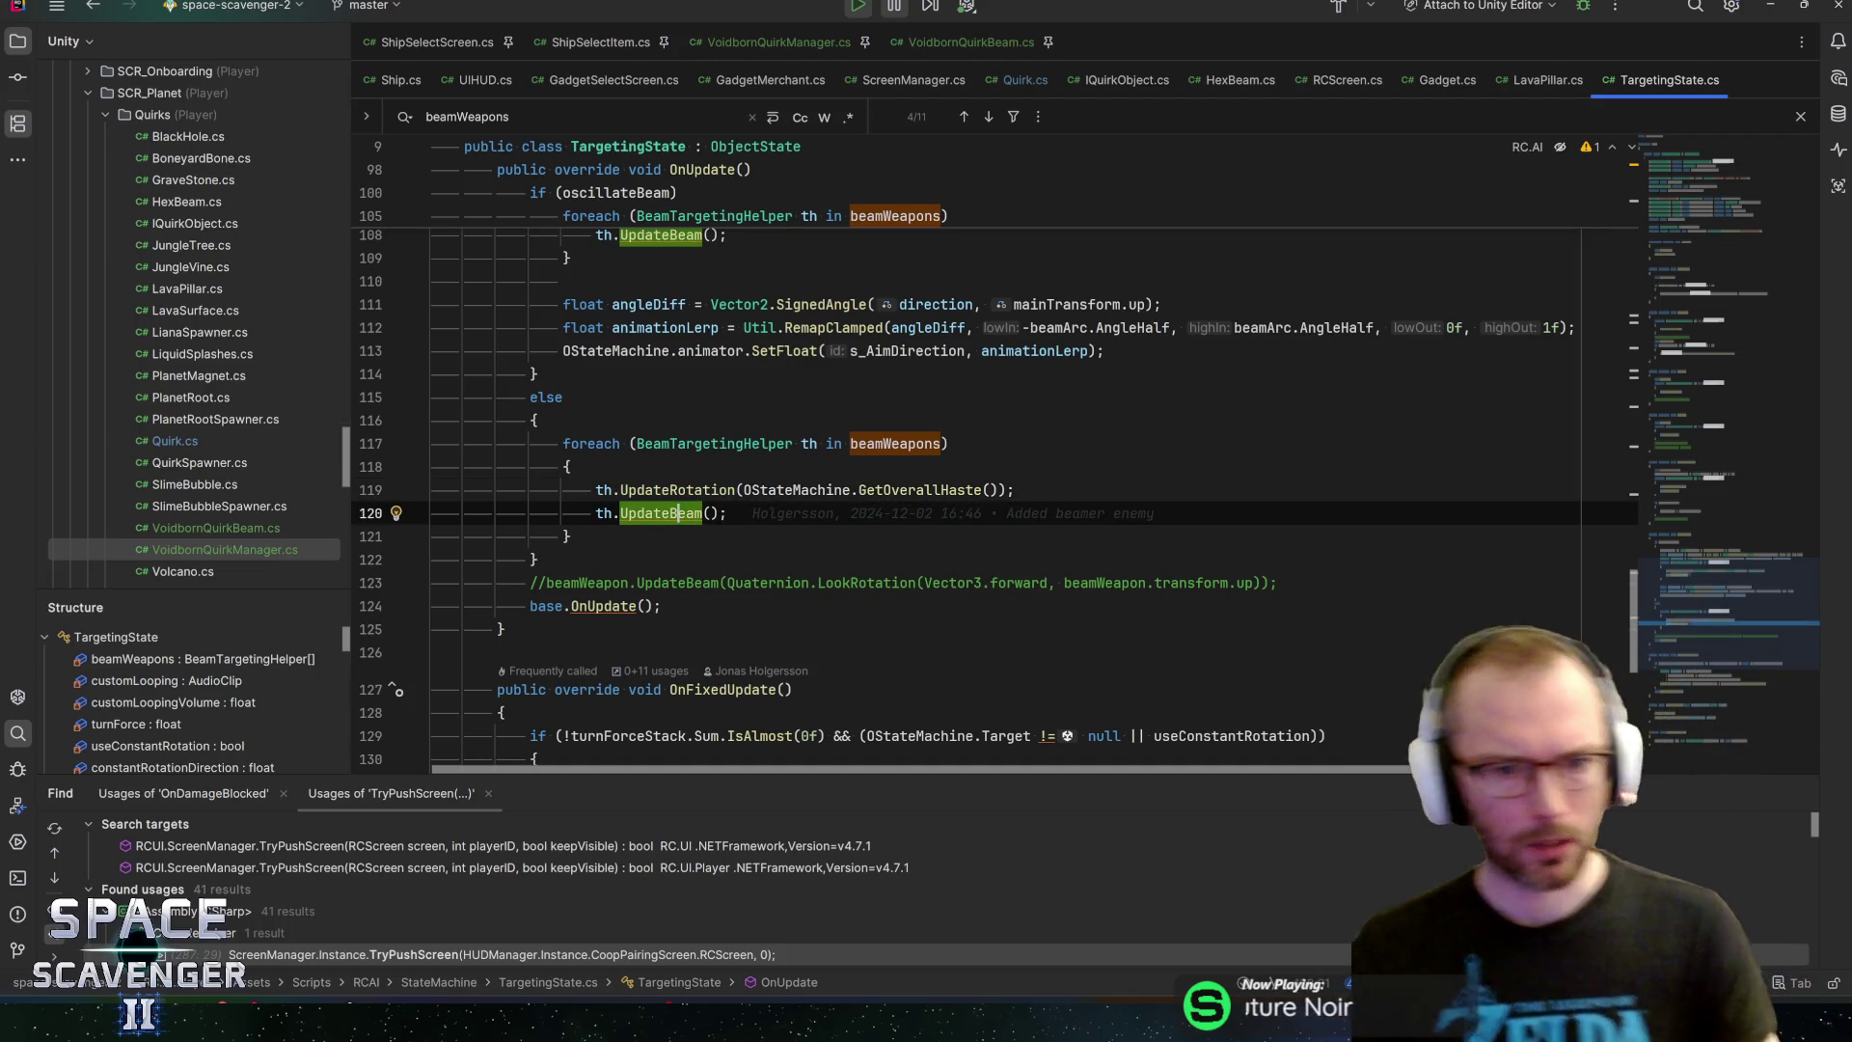
pyautogui.hotkey('ctrl', 'b')
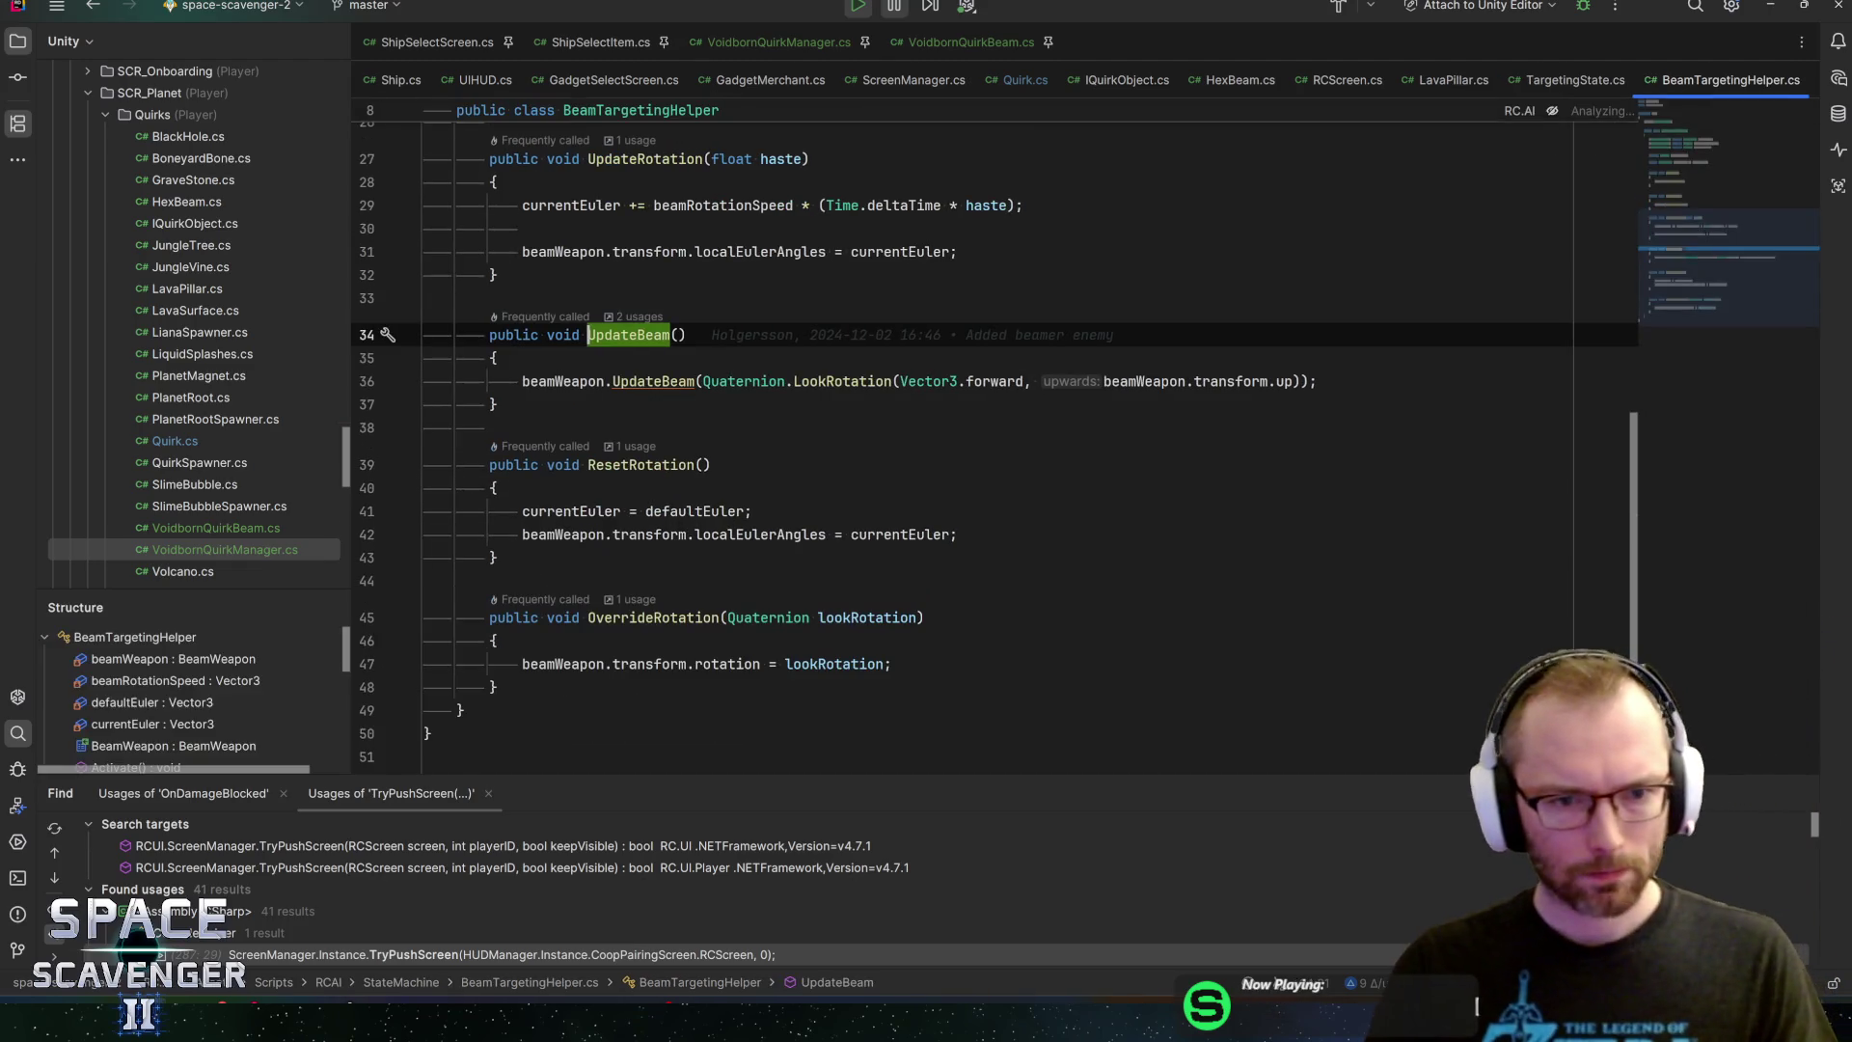
# Jump to BeamWeapon's UpdateBeam declaration, then return to BeamTargetingHelper's UpdateBeam call on line 36
pyautogui.press('Down')
pyautogui.press('Down')
pyautogui.hotkey('ctrl', 'b')
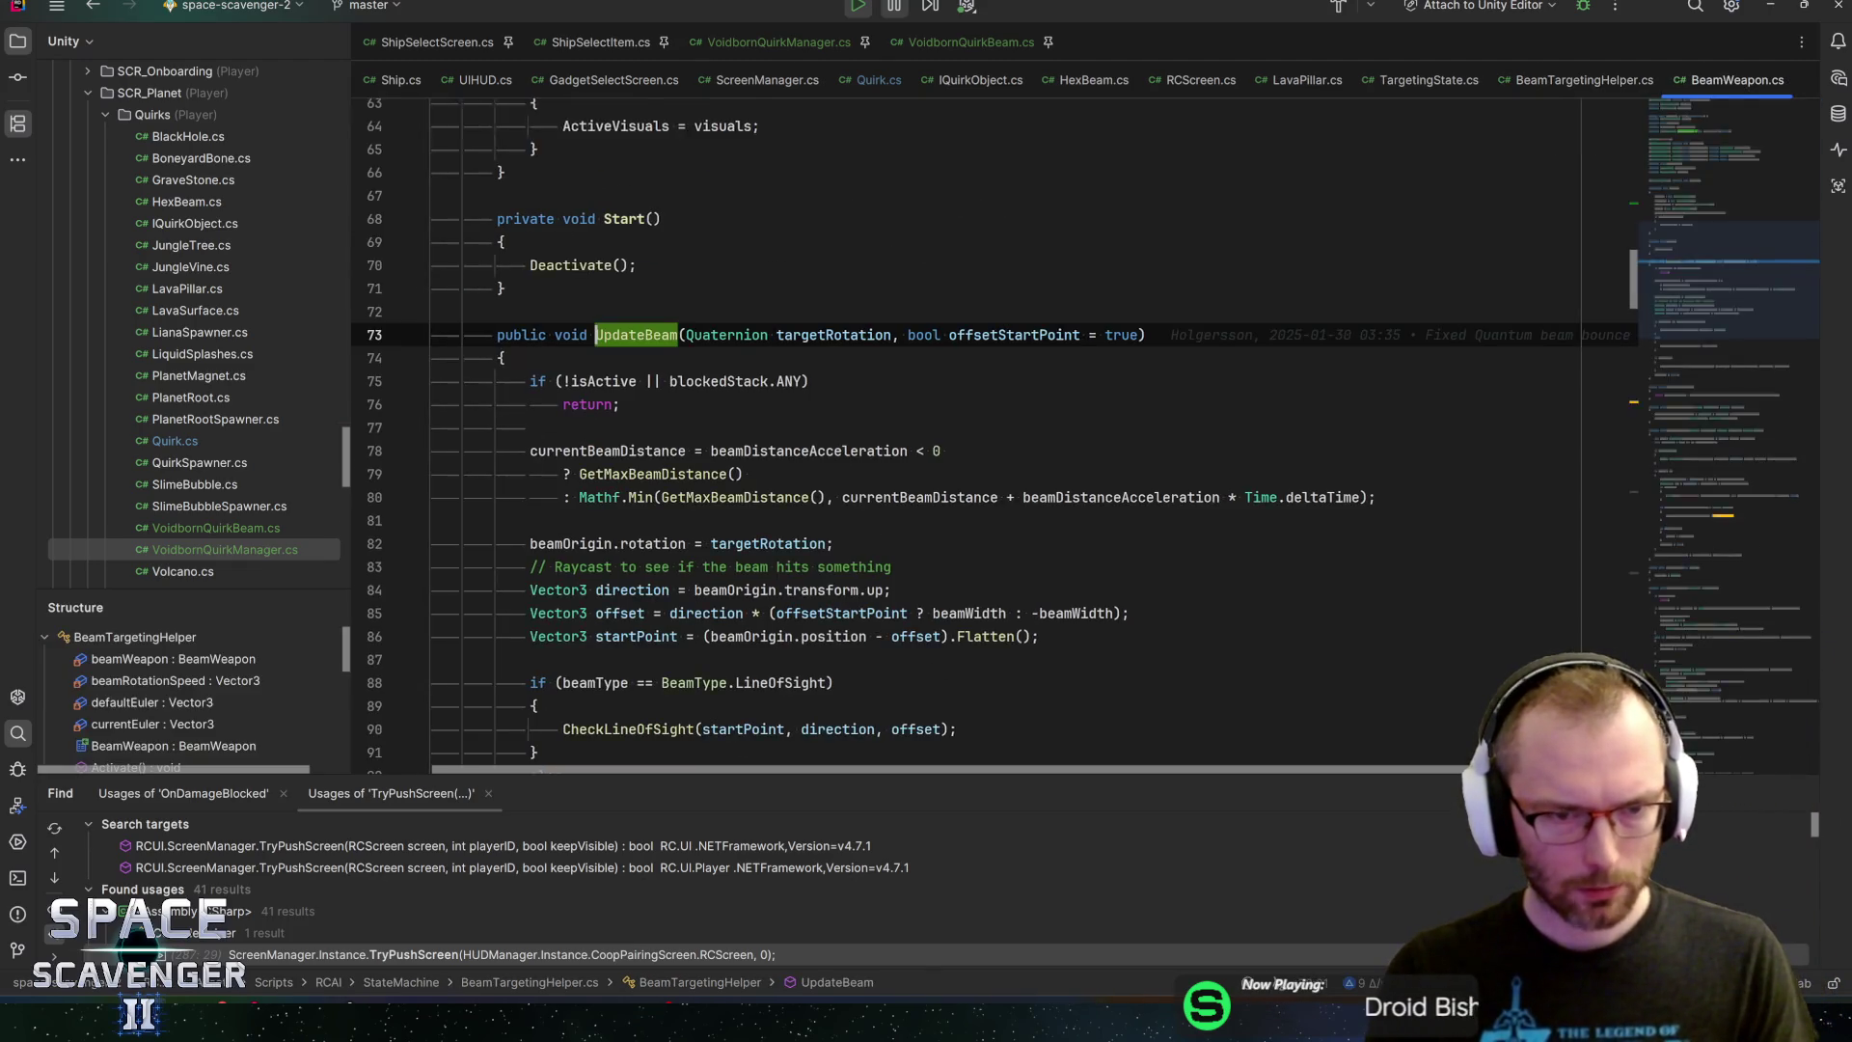
pyautogui.press('Down')
pyautogui.press('Down')
pyautogui.hotkey('ctrl', 'alt', 'Left')
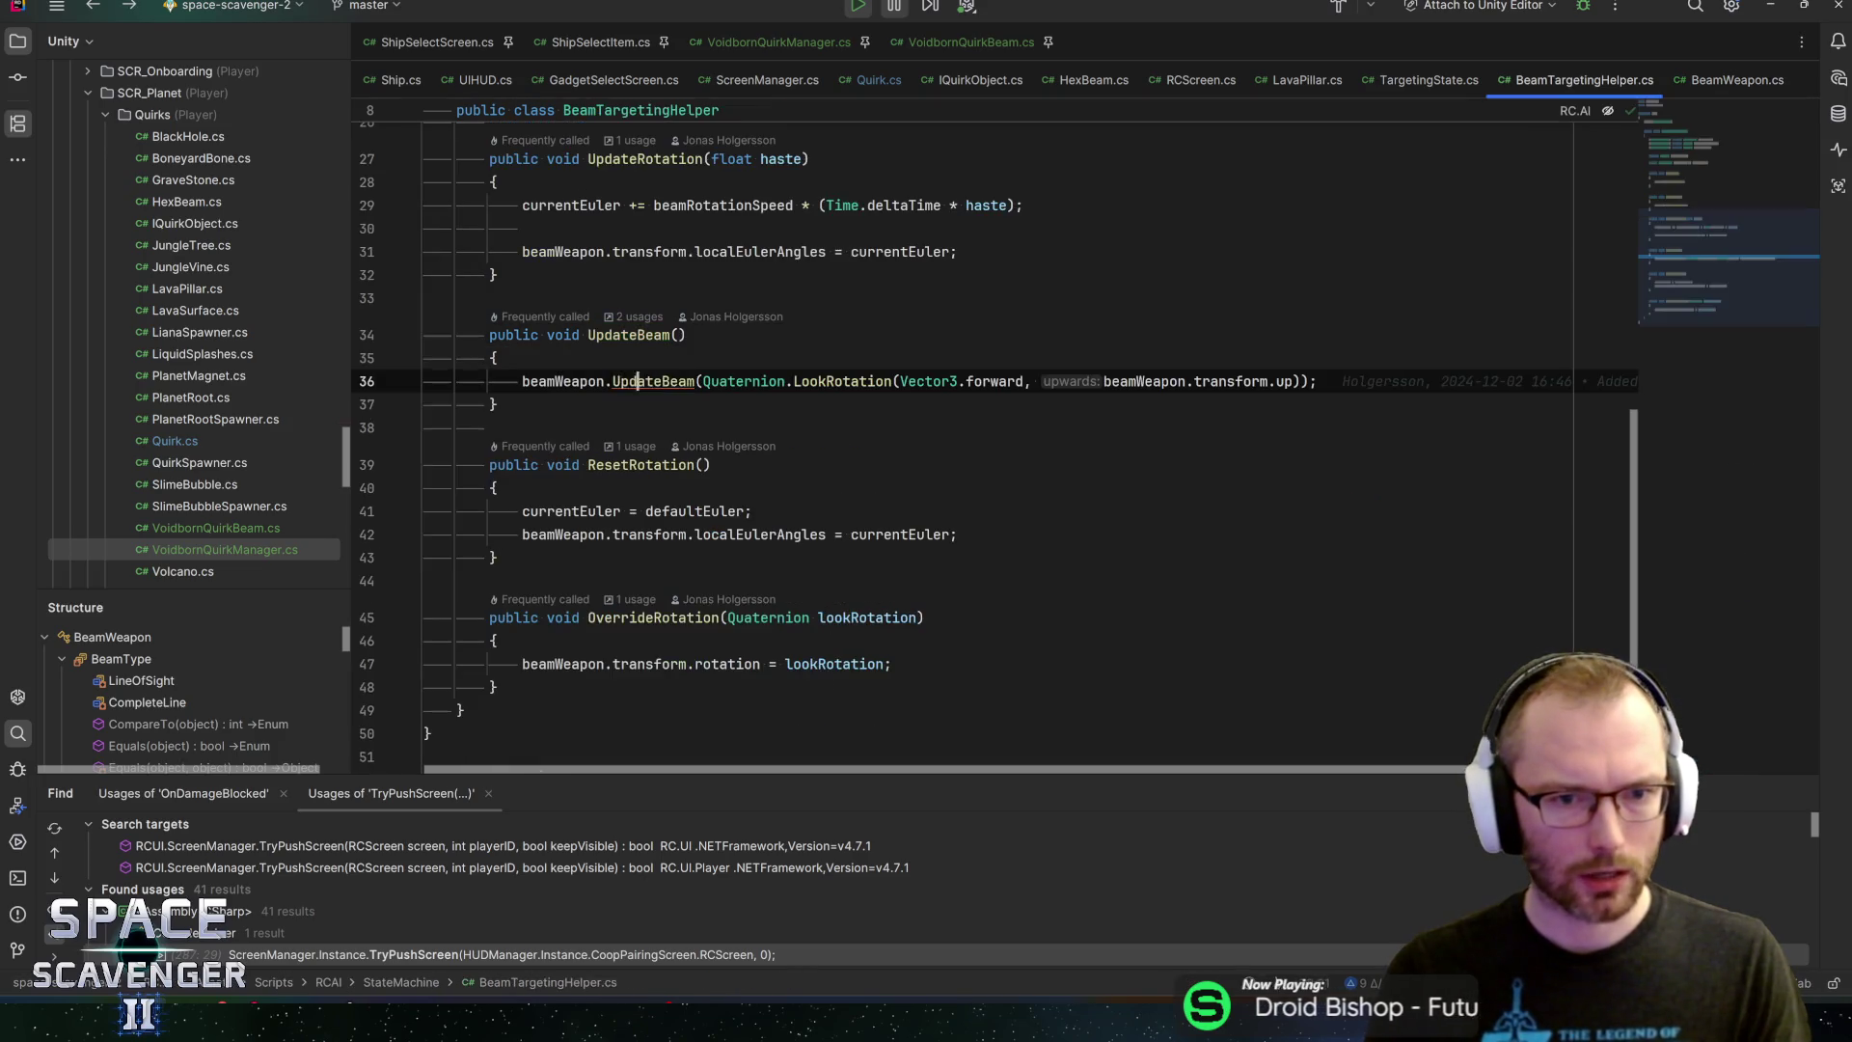
pyautogui.hotkey('ctrl', 'alt', 'Left')
pyautogui.hotkey('ctrl', 'alt', 'Right')
pyautogui.scroll(5, 632, 370)
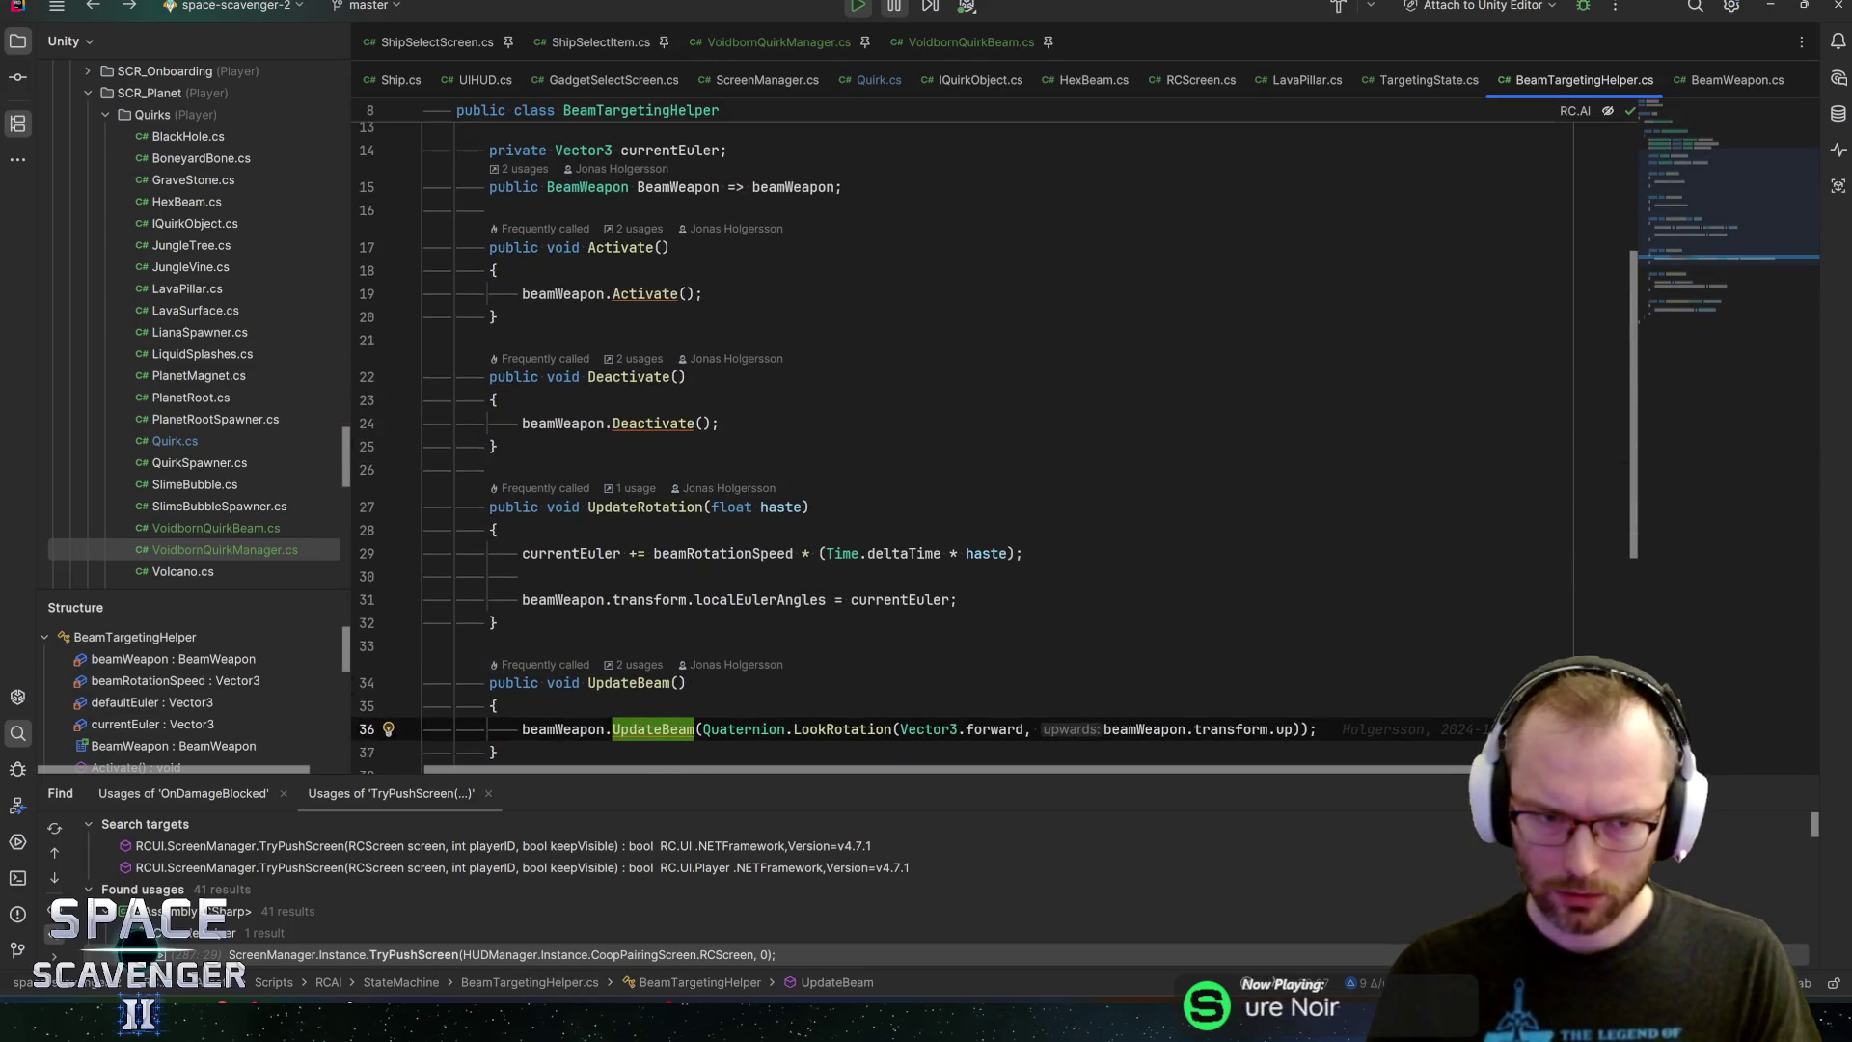
# Find usages of Activate (Alt+F7) and open the Activate call in TargetingState's NormalEnter
pyautogui.click(620, 247)
pyautogui.hotkey('alt', 'F7')
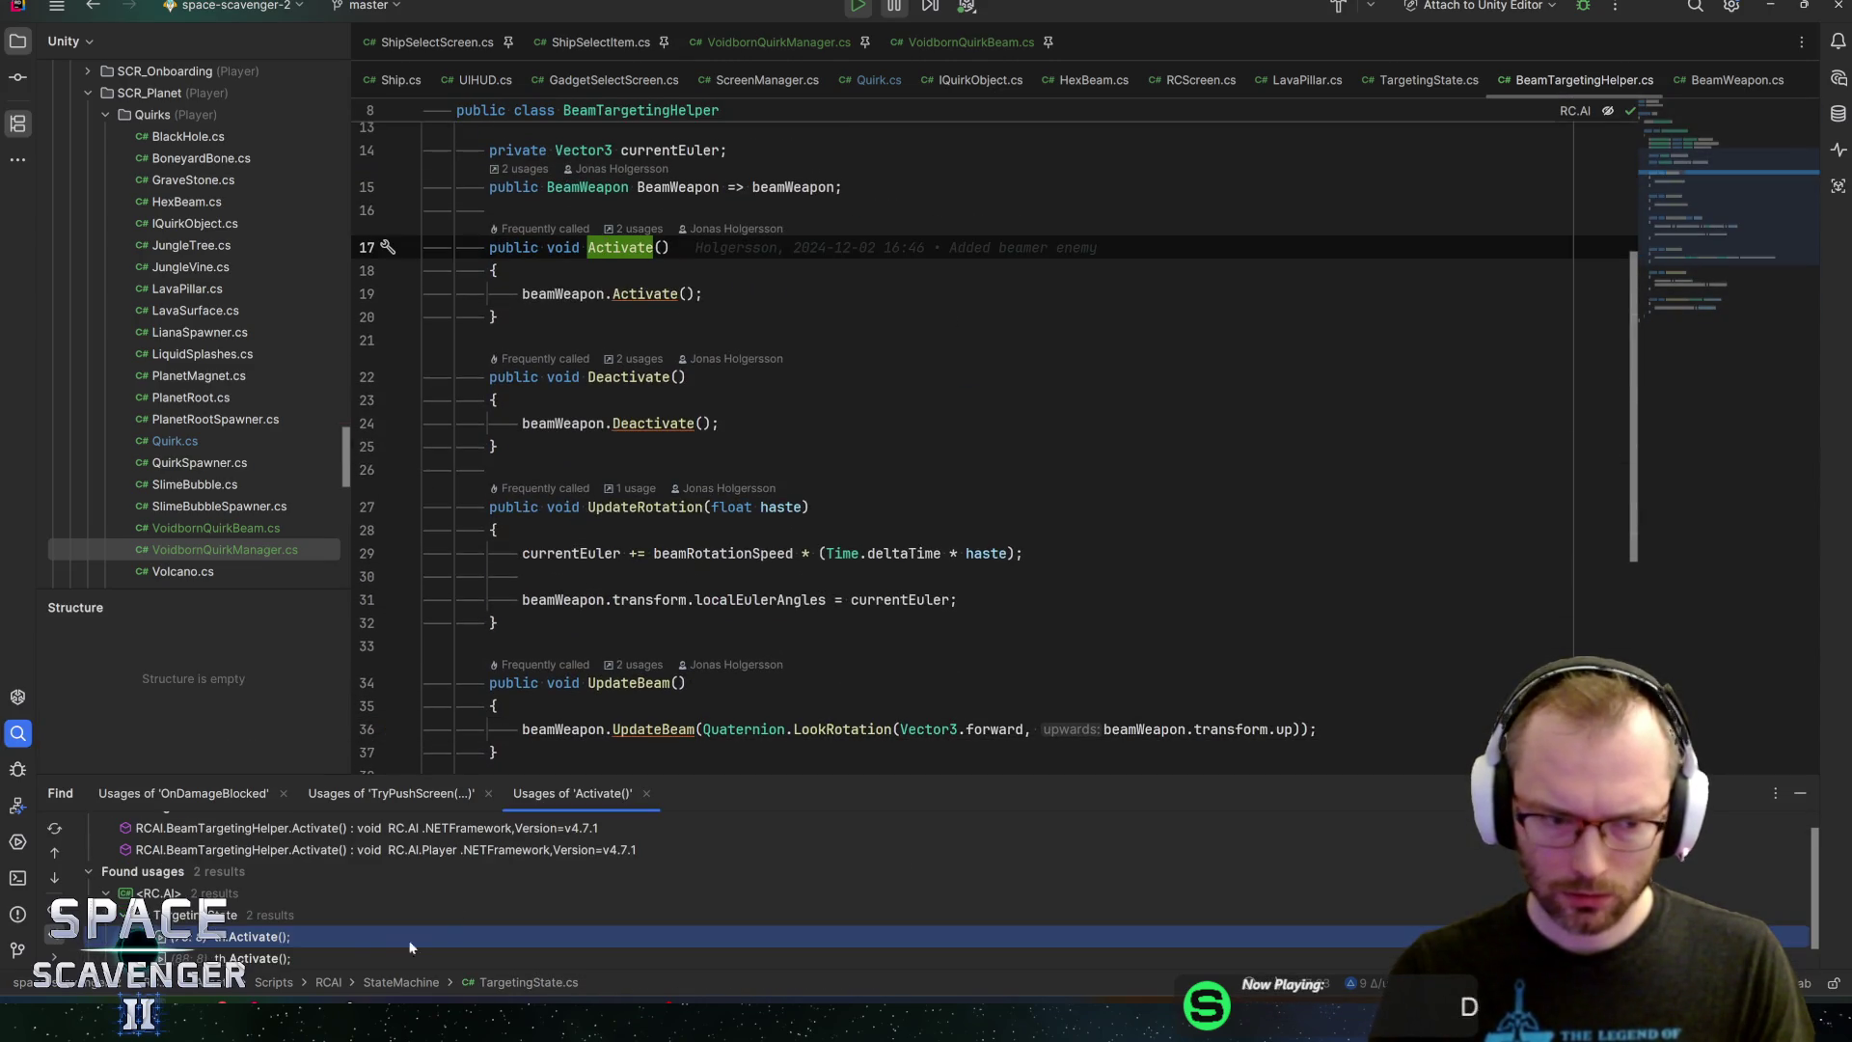
pyautogui.doubleClick(282, 920)
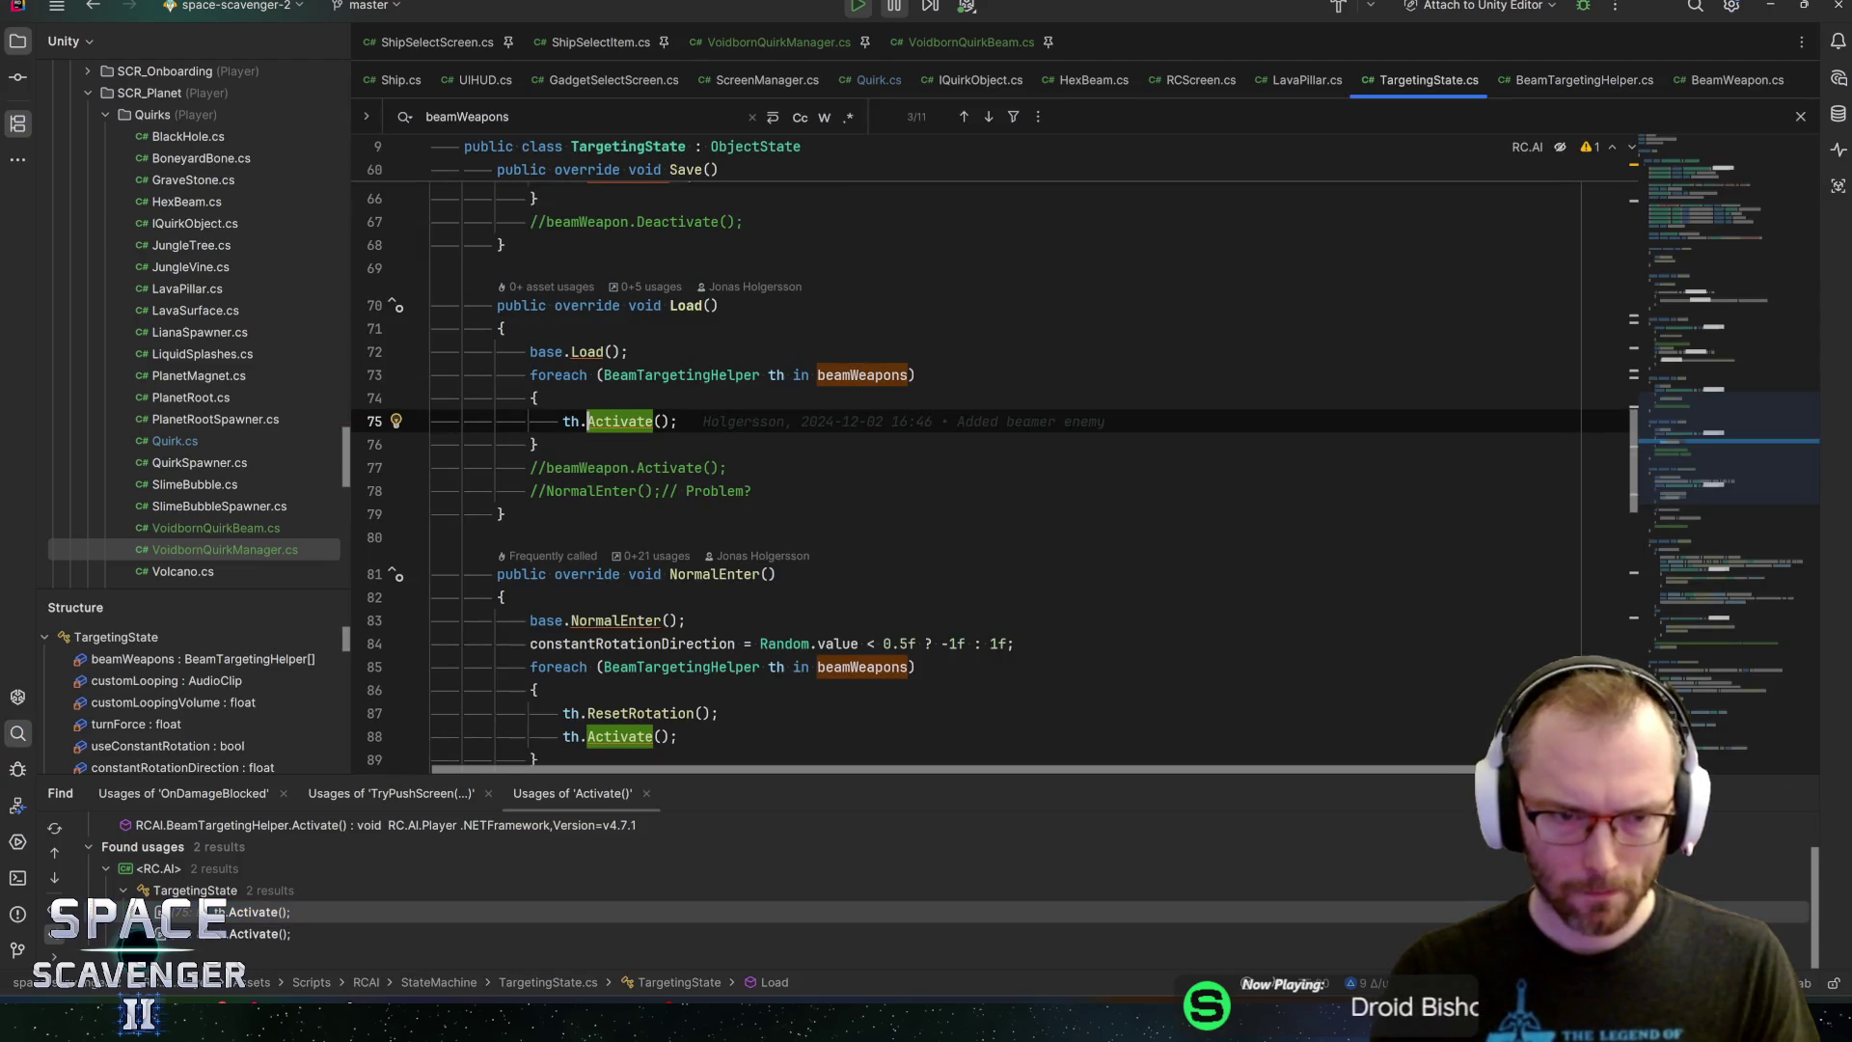
pyautogui.doubleClick(279, 933)
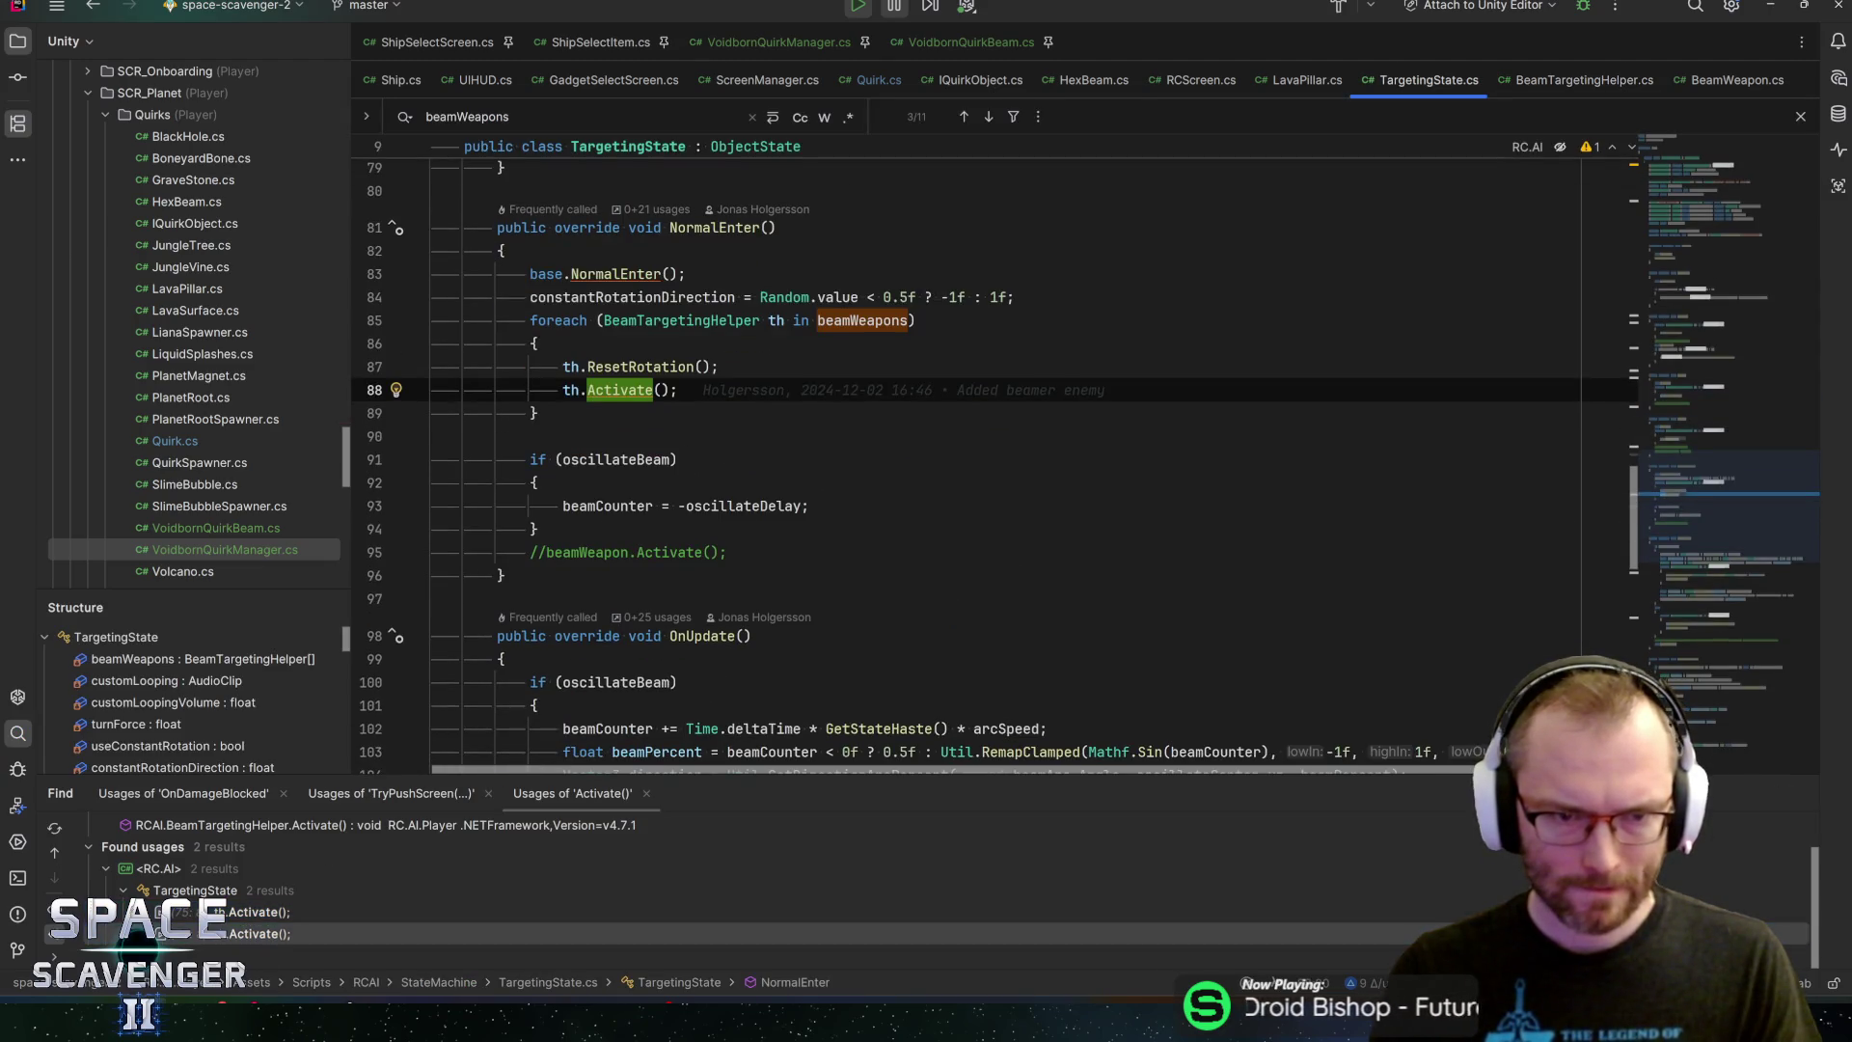
pyautogui.hotkey('alt', 'q')
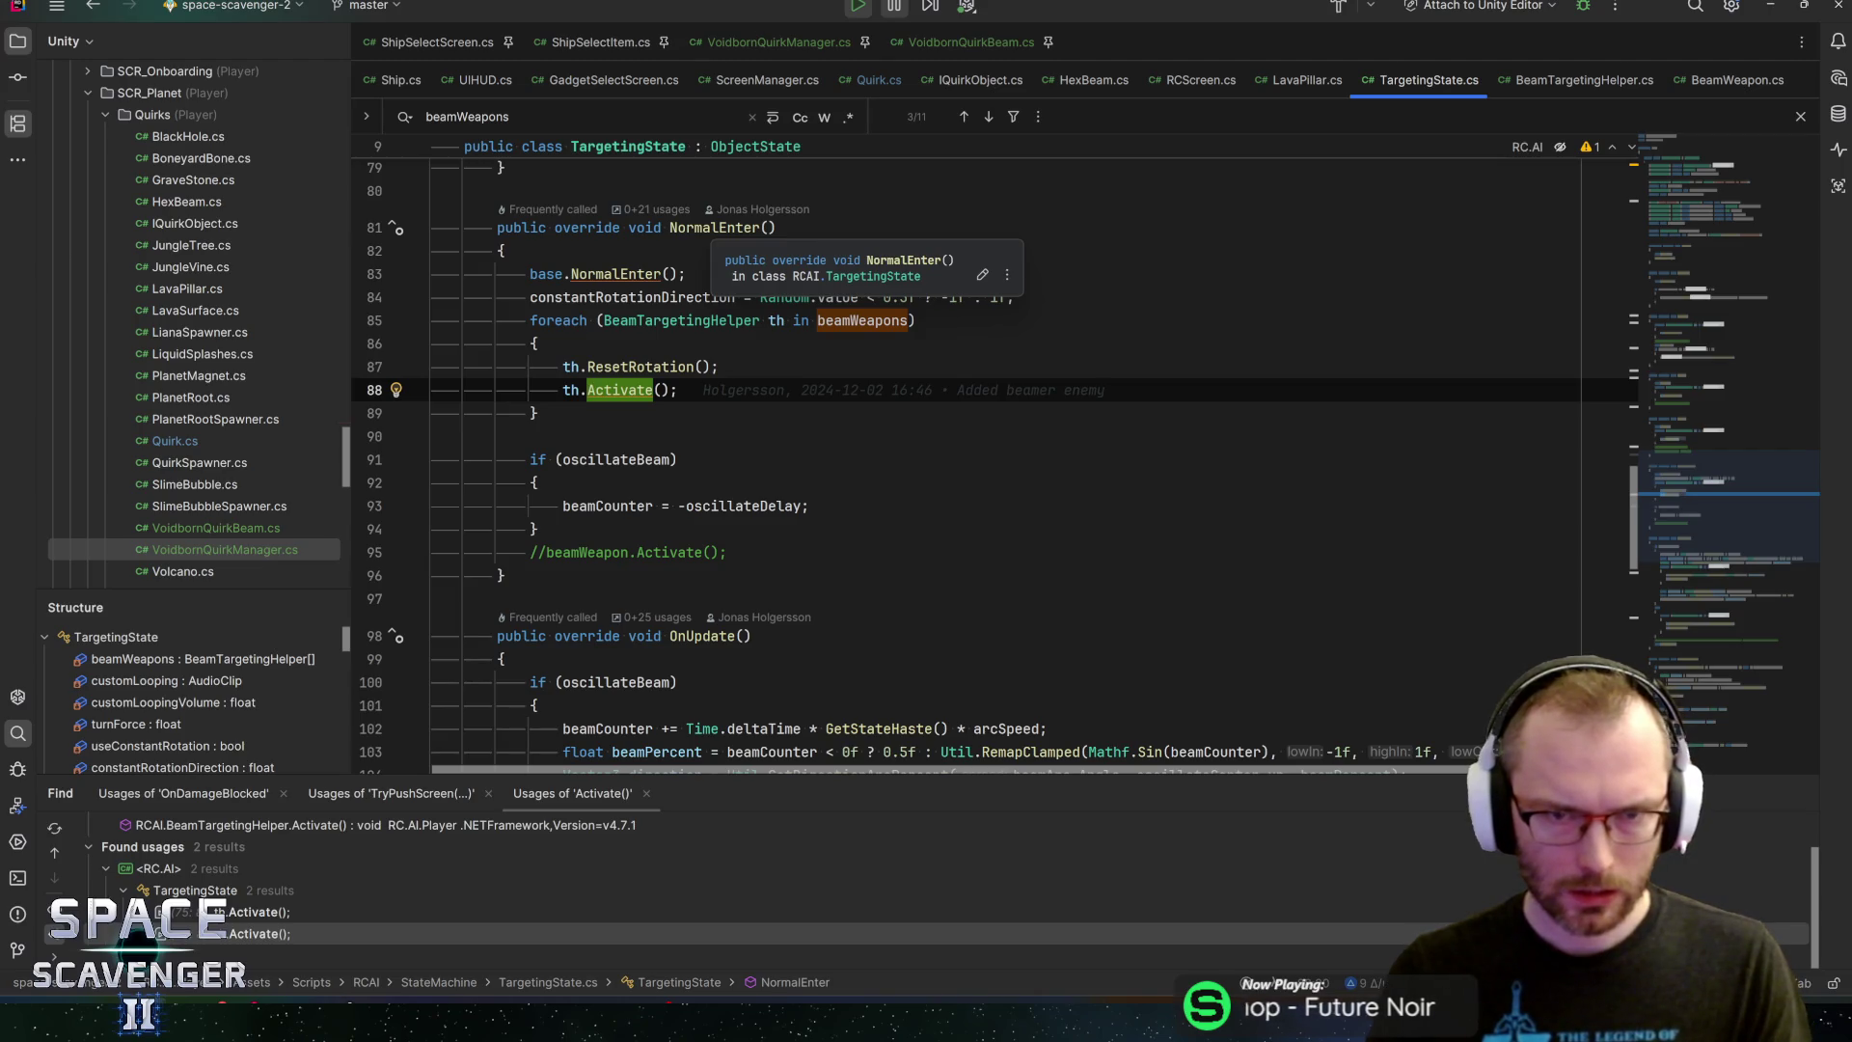
pyautogui.press('Escape')
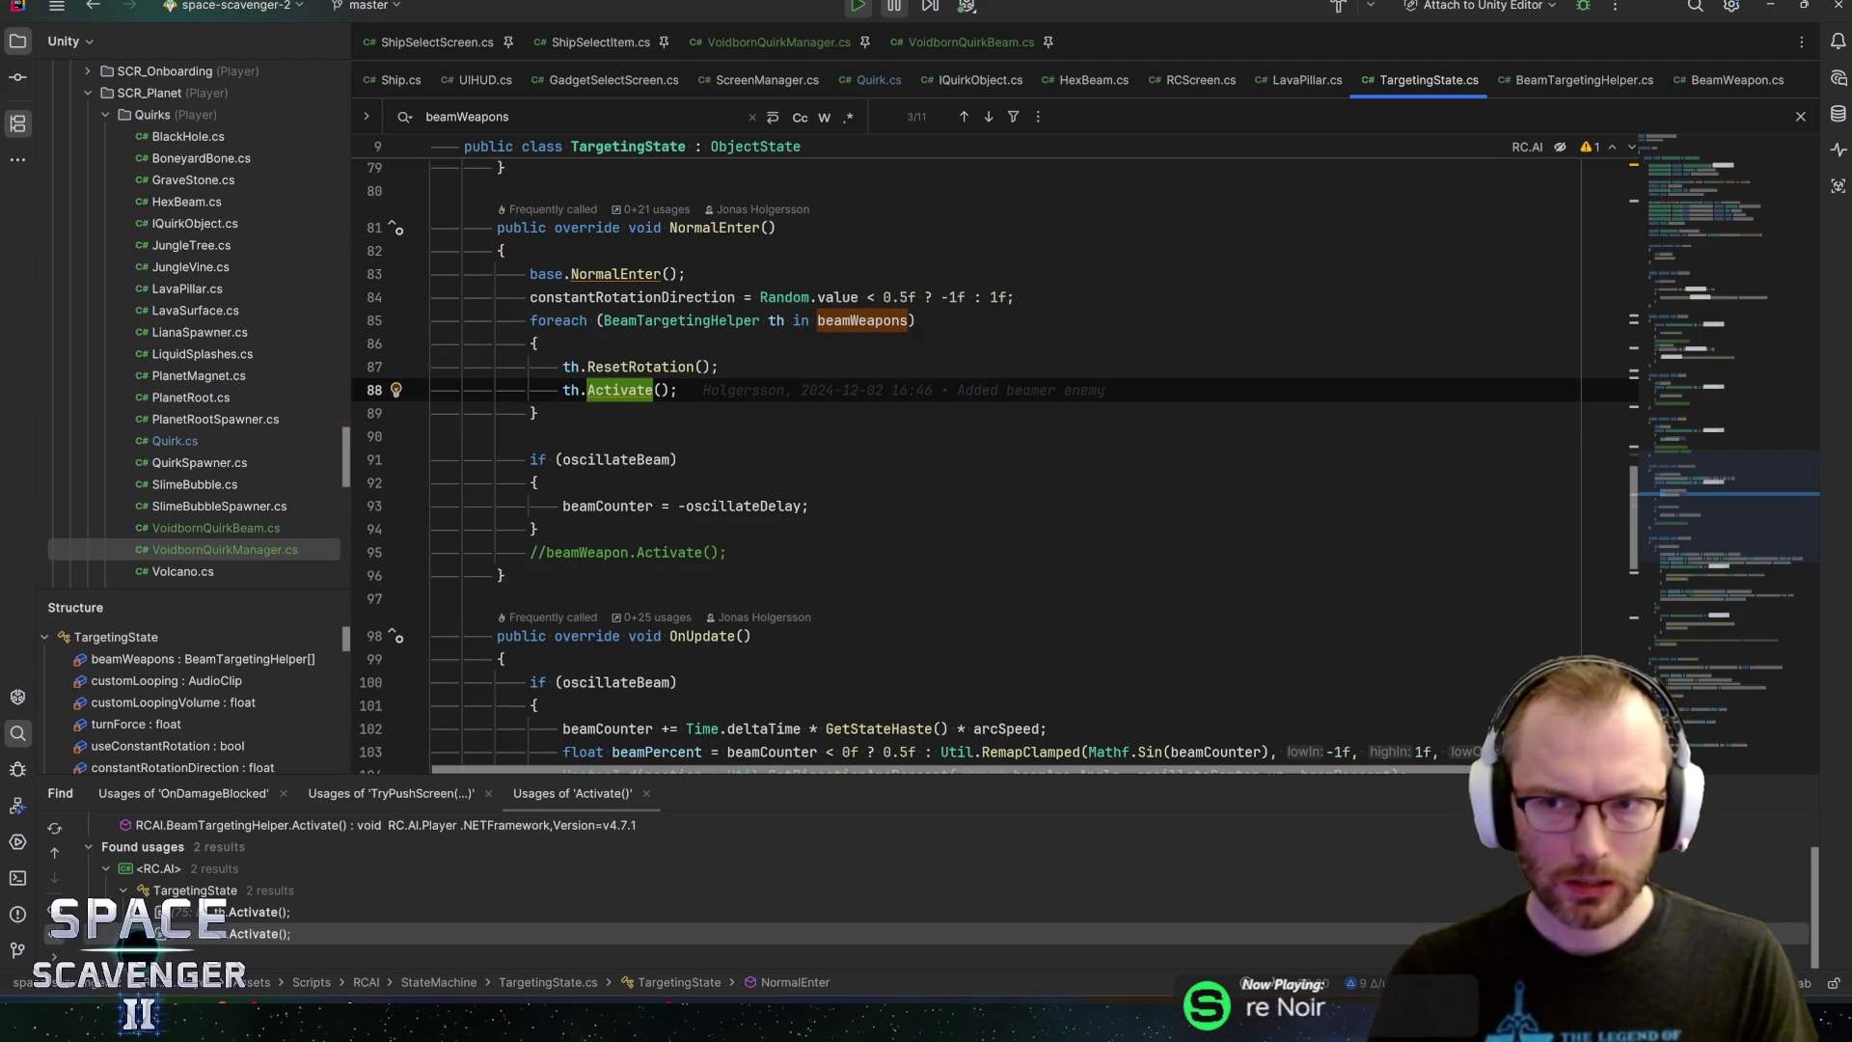
pyautogui.hotkey('ctrl', 'b')
pyautogui.hotkey('ctrl', 'b')
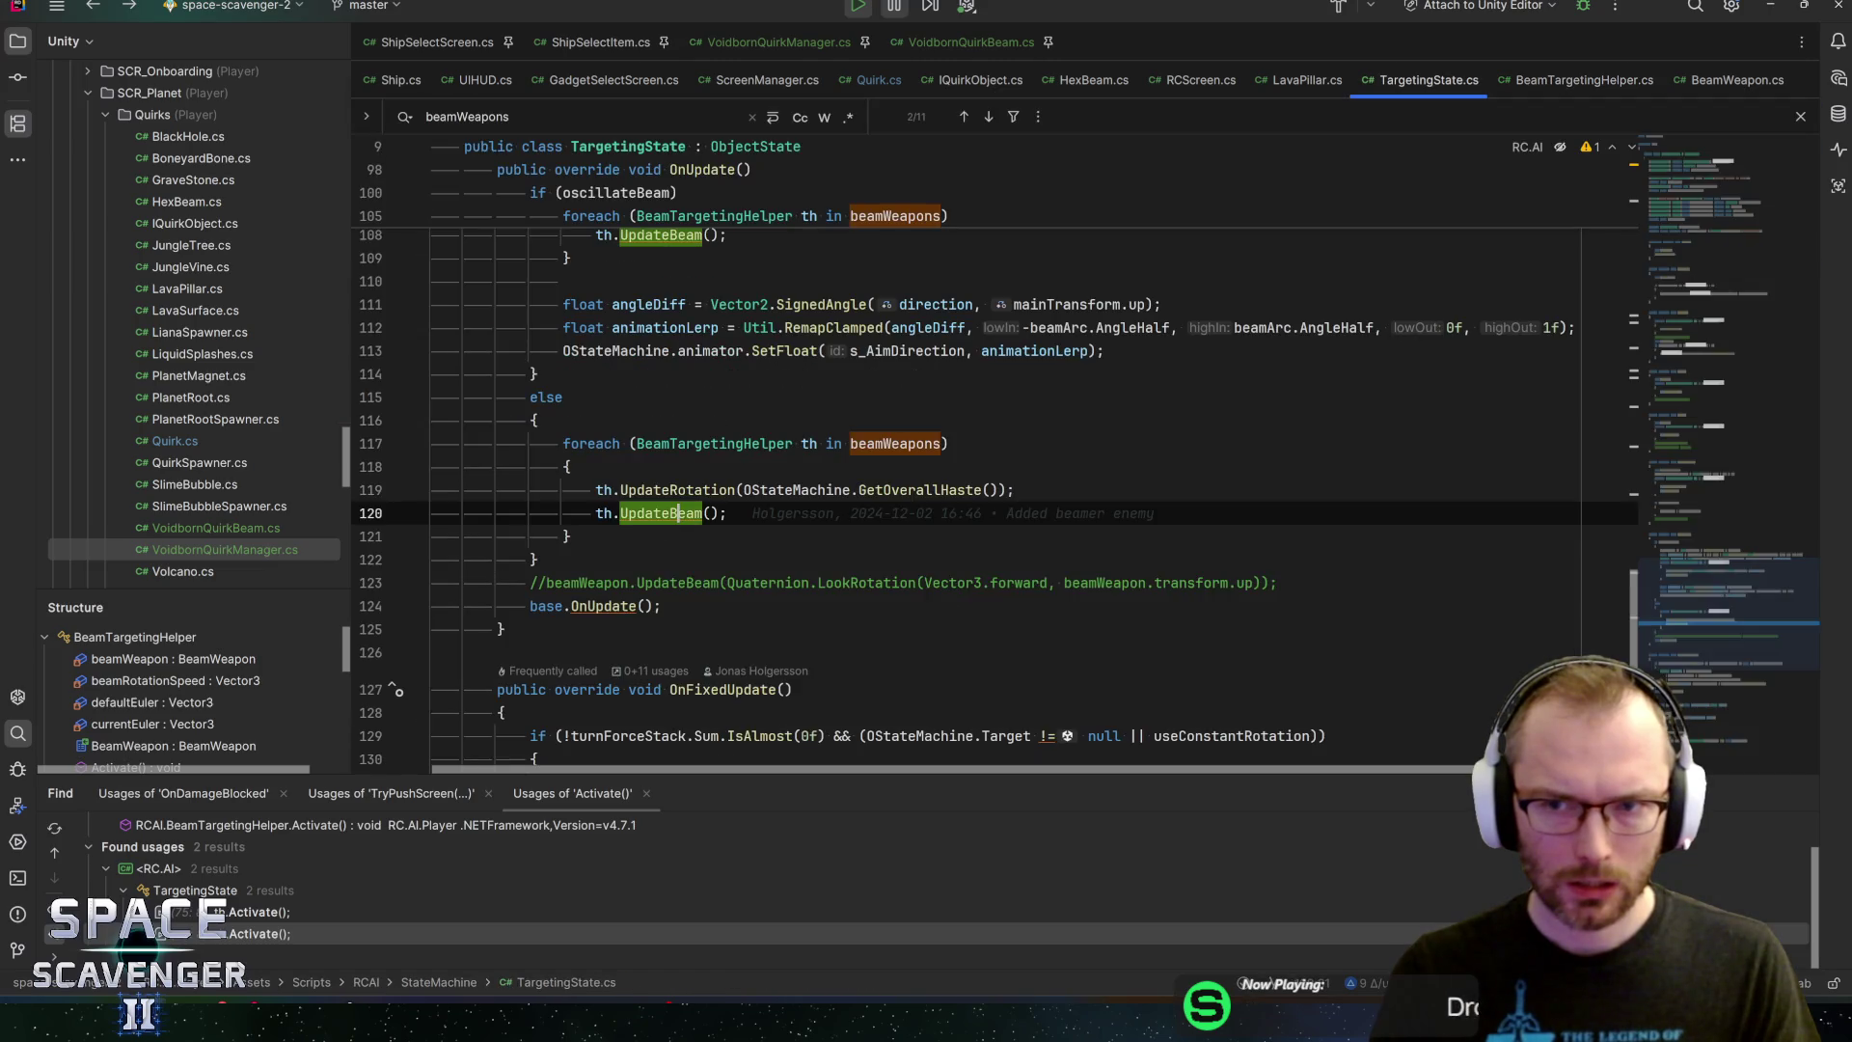
pyautogui.scroll(12, 965, 453)
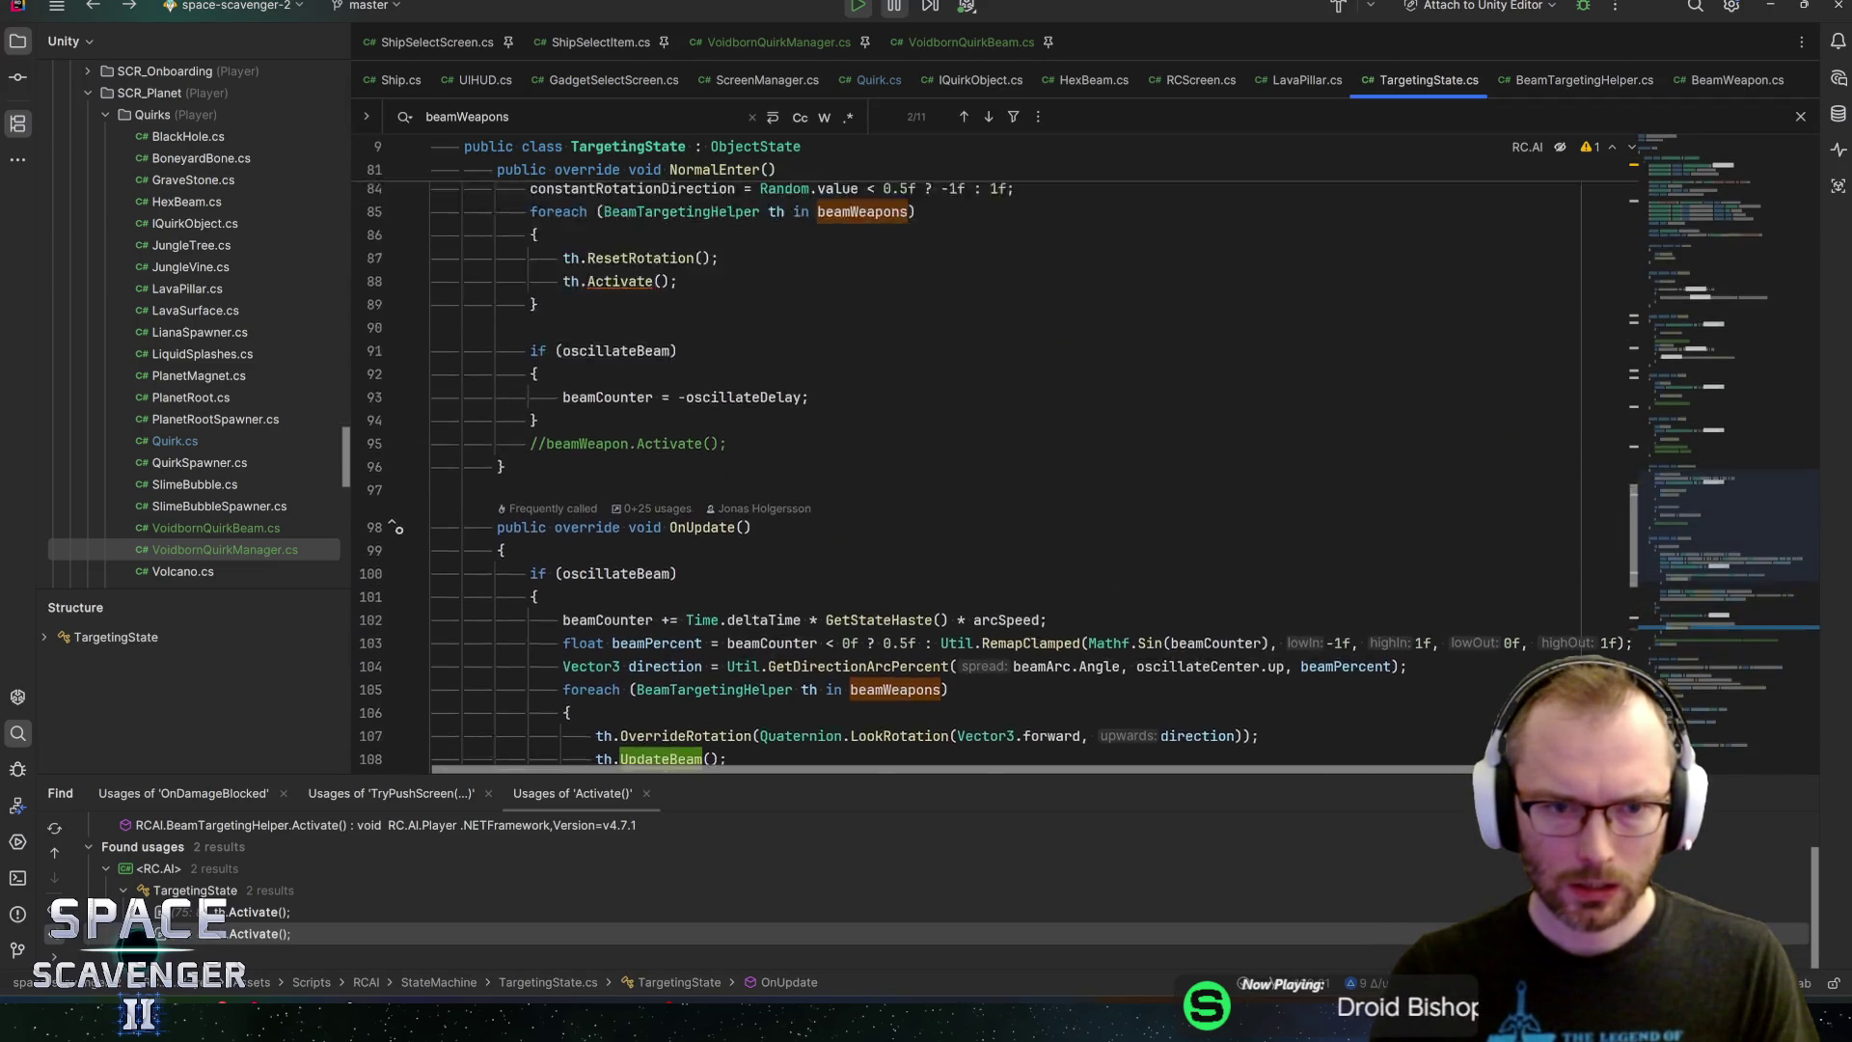
pyautogui.scroll(-5, 965, 453)
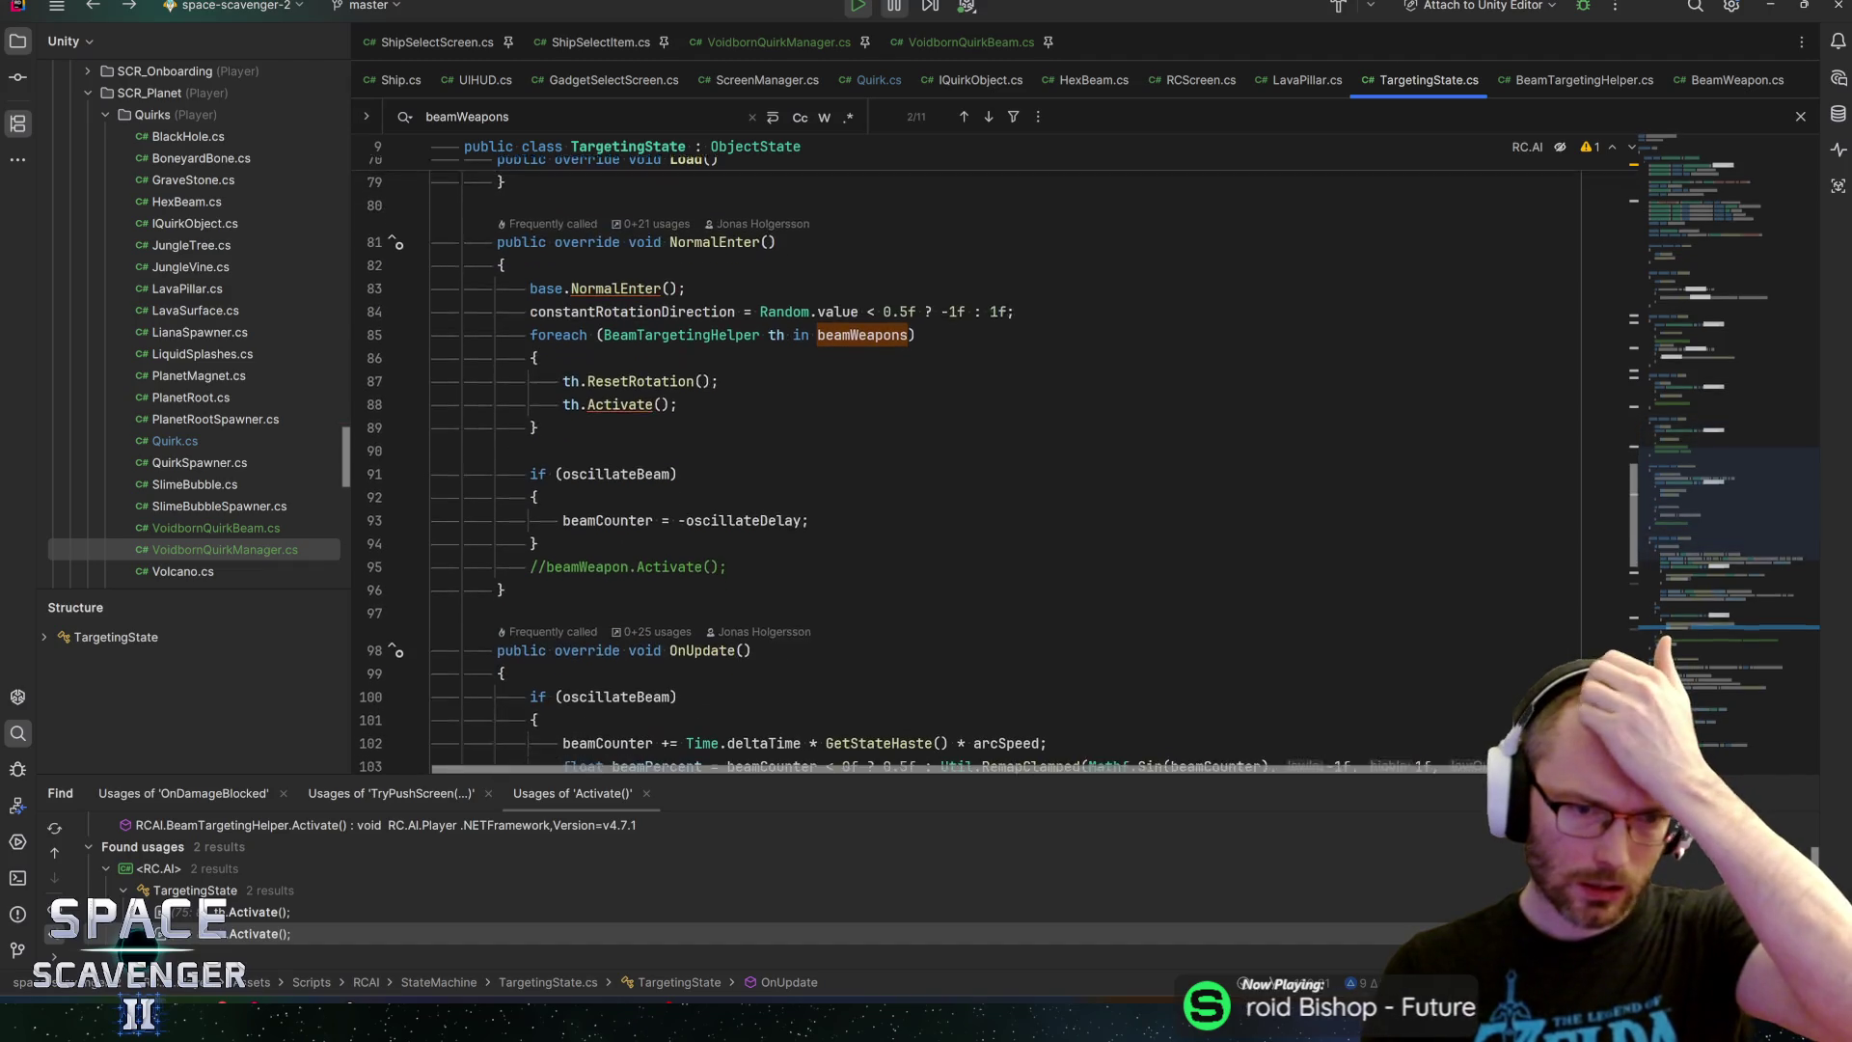
# Follow the line 88 Activate call to BeamWeapon's Activate, highlighting hasCustomVisuals and visuals
pyautogui.click(620, 383)
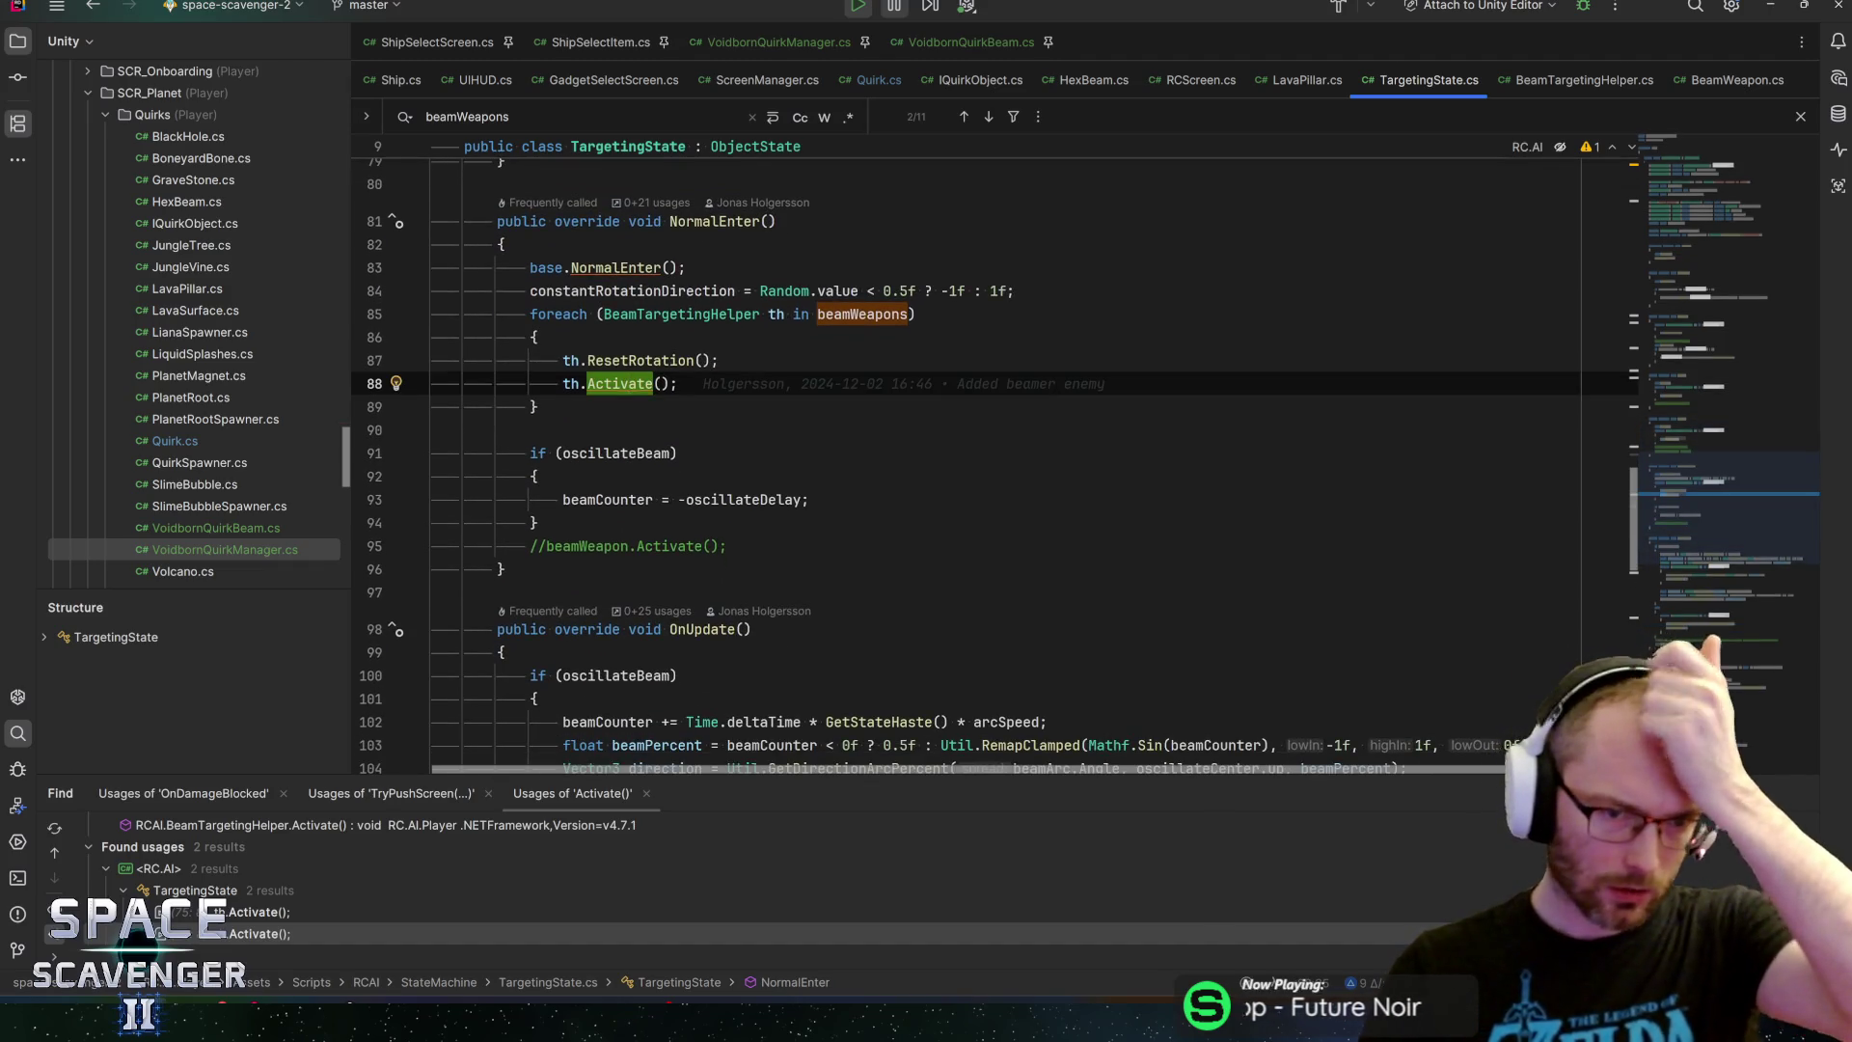
pyautogui.hotkey('ctrl', 'b')
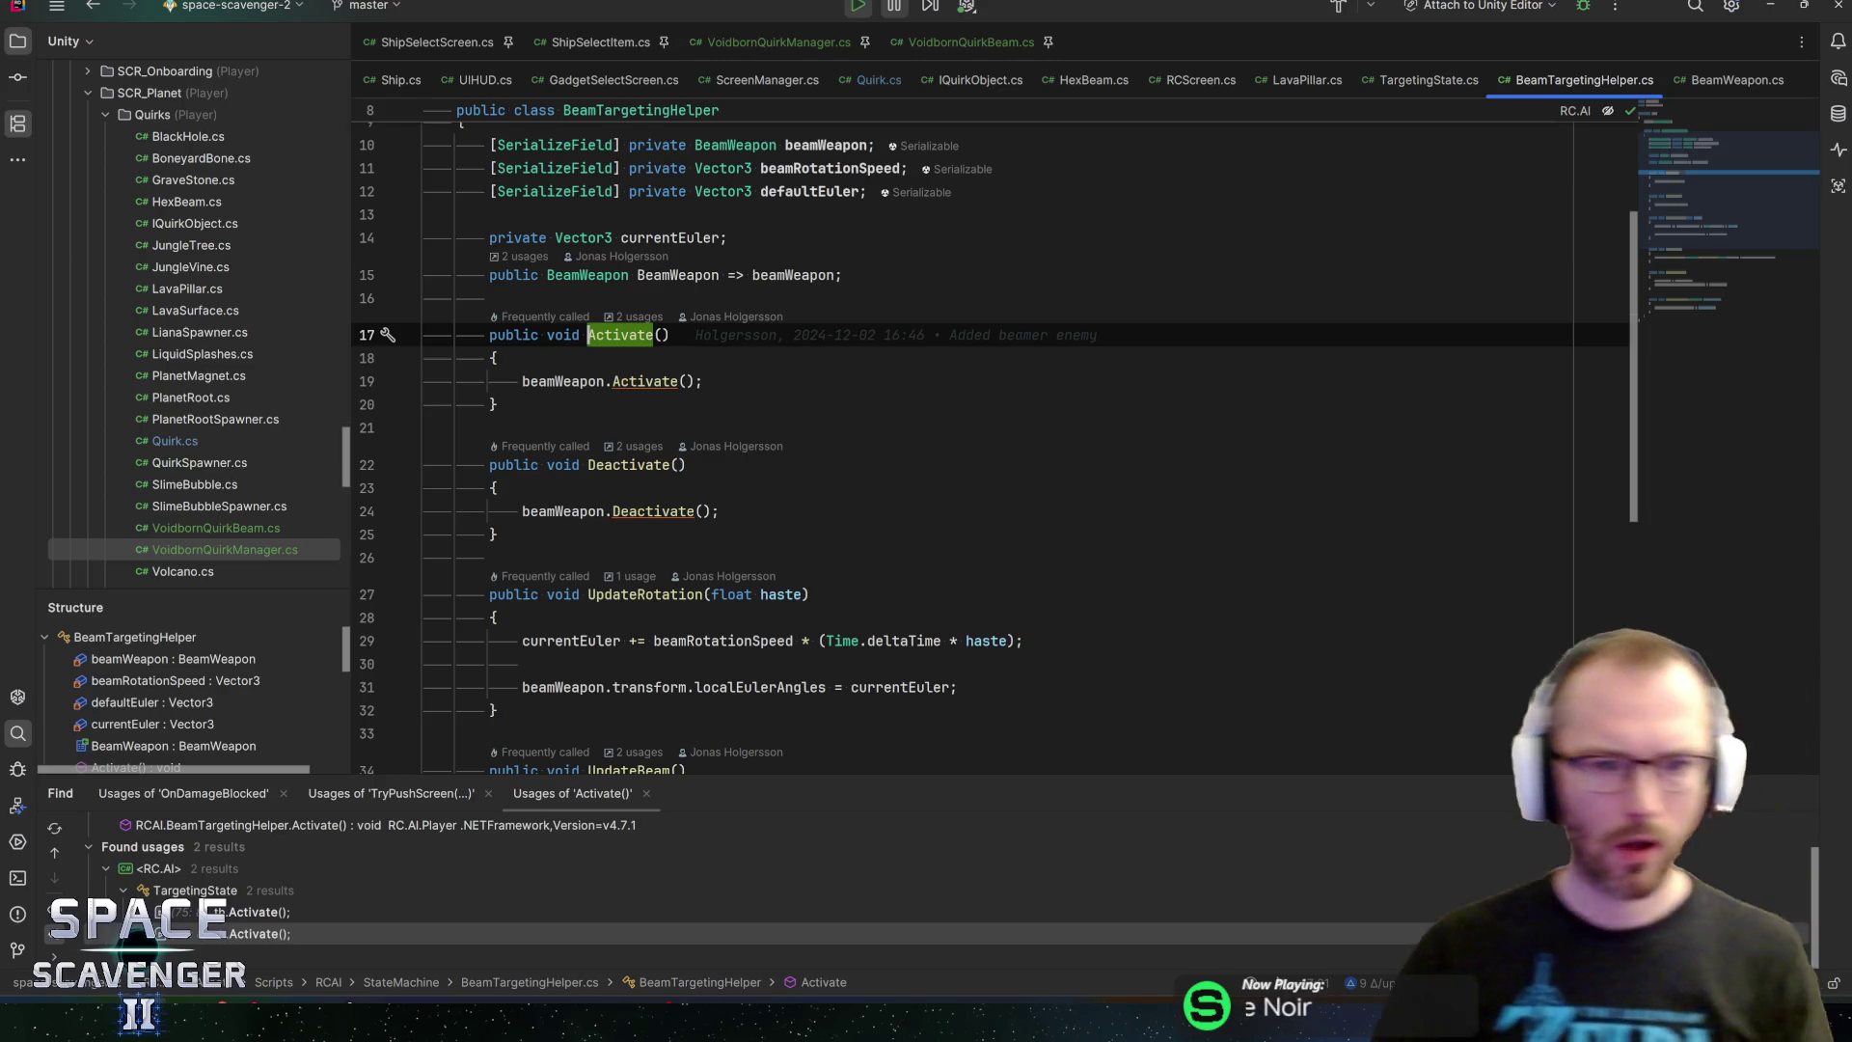
pyautogui.hotkey('ctrl', 'alt', 'Left')
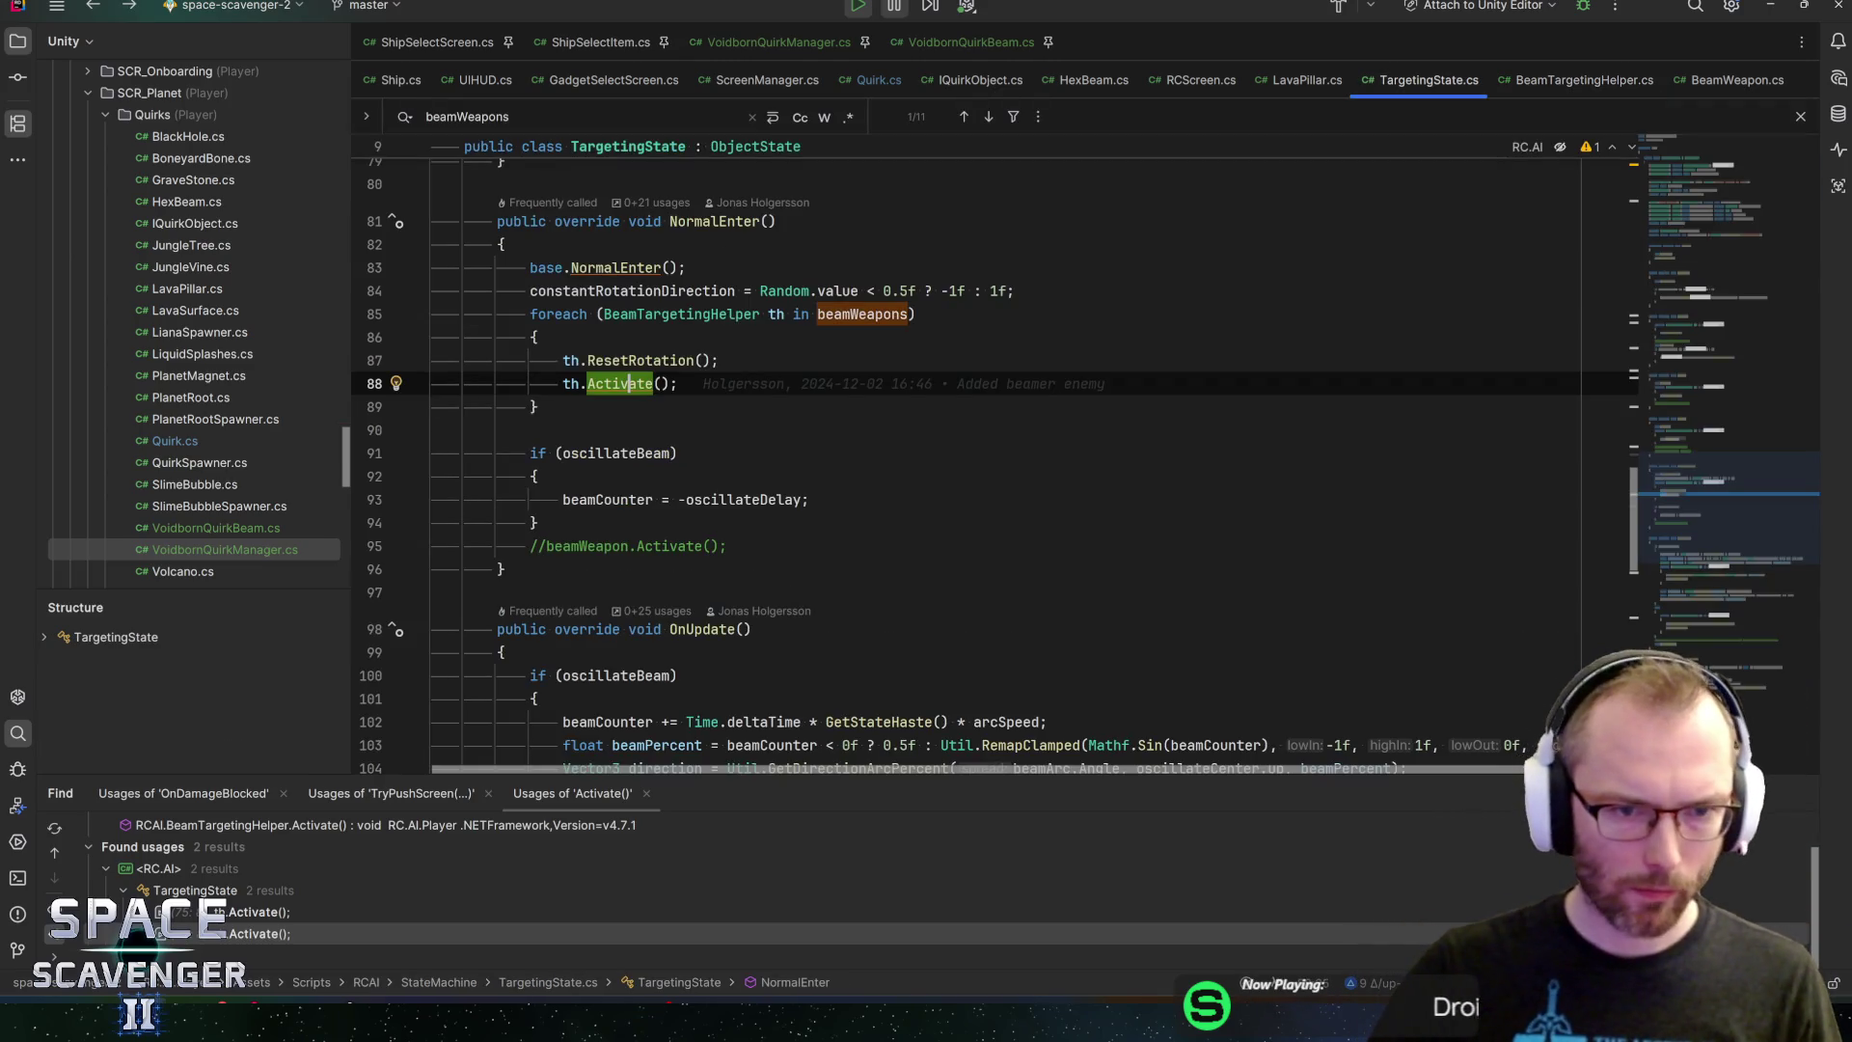
pyautogui.hotkey('ctrl', 'b')
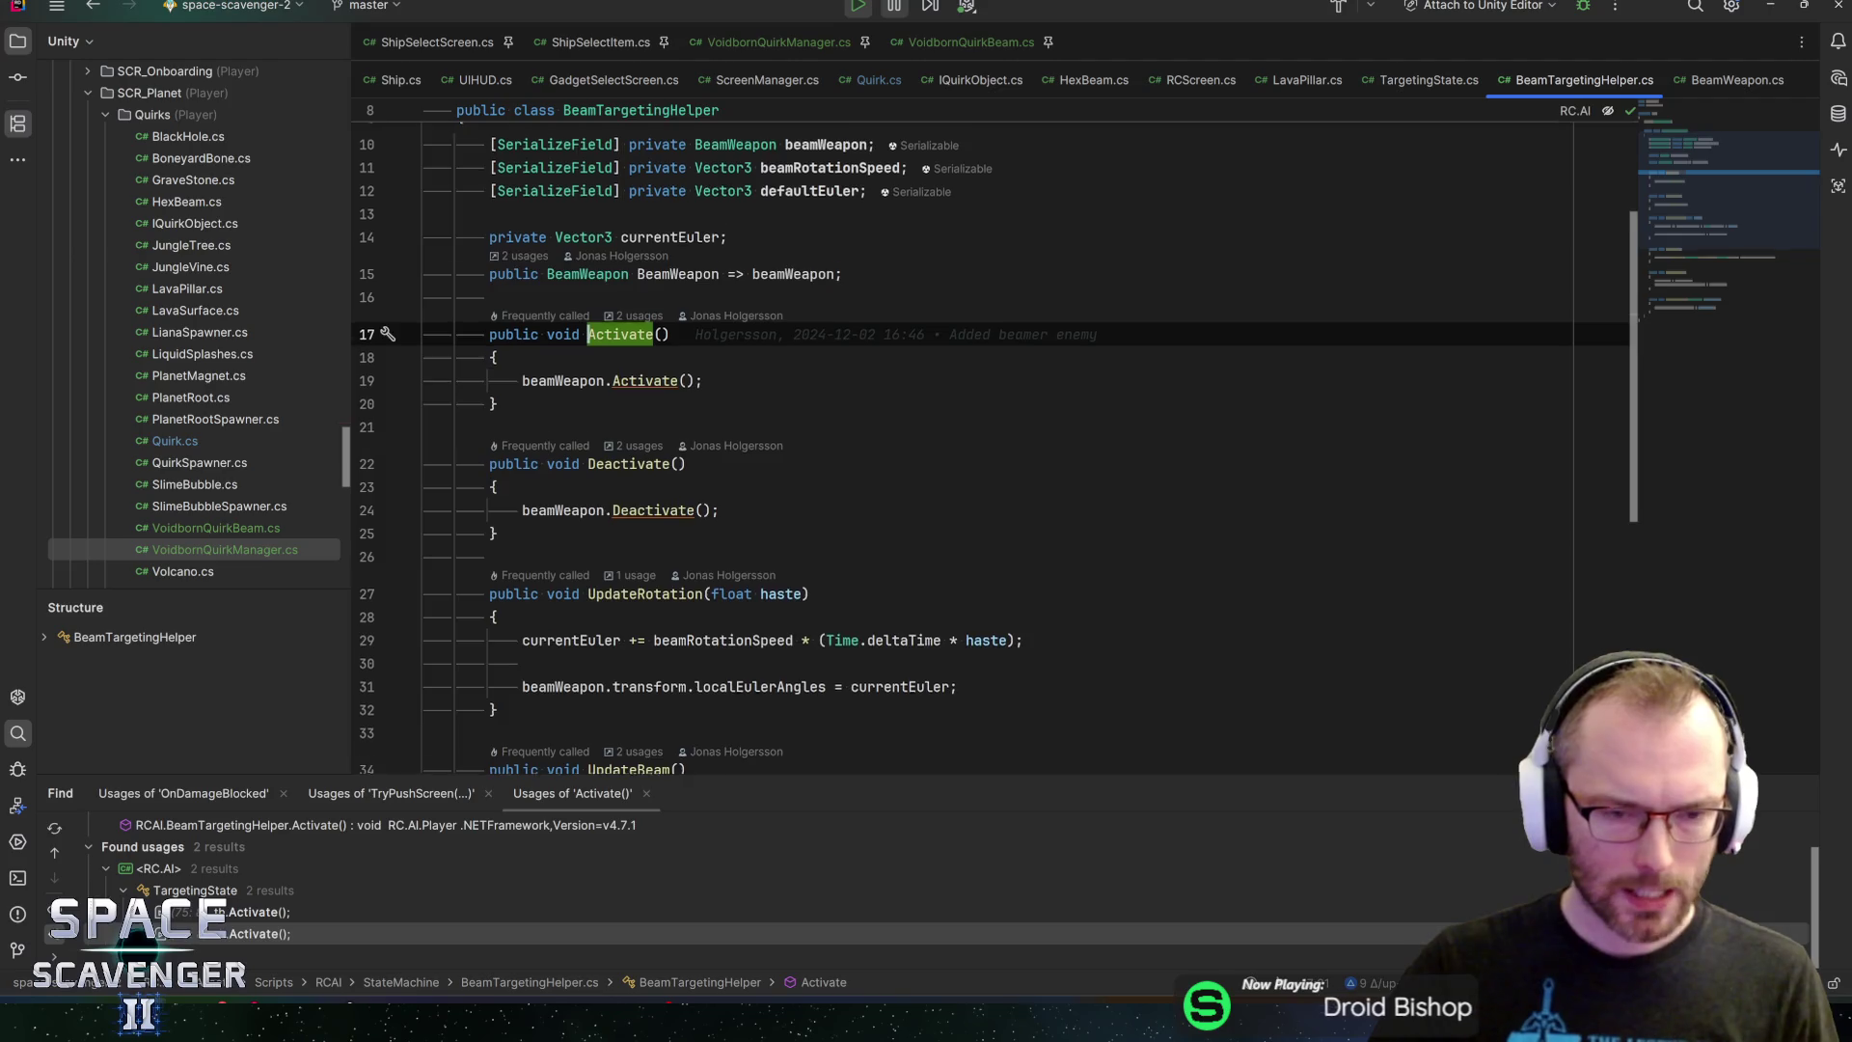
pyautogui.scroll(-2, 965, 434)
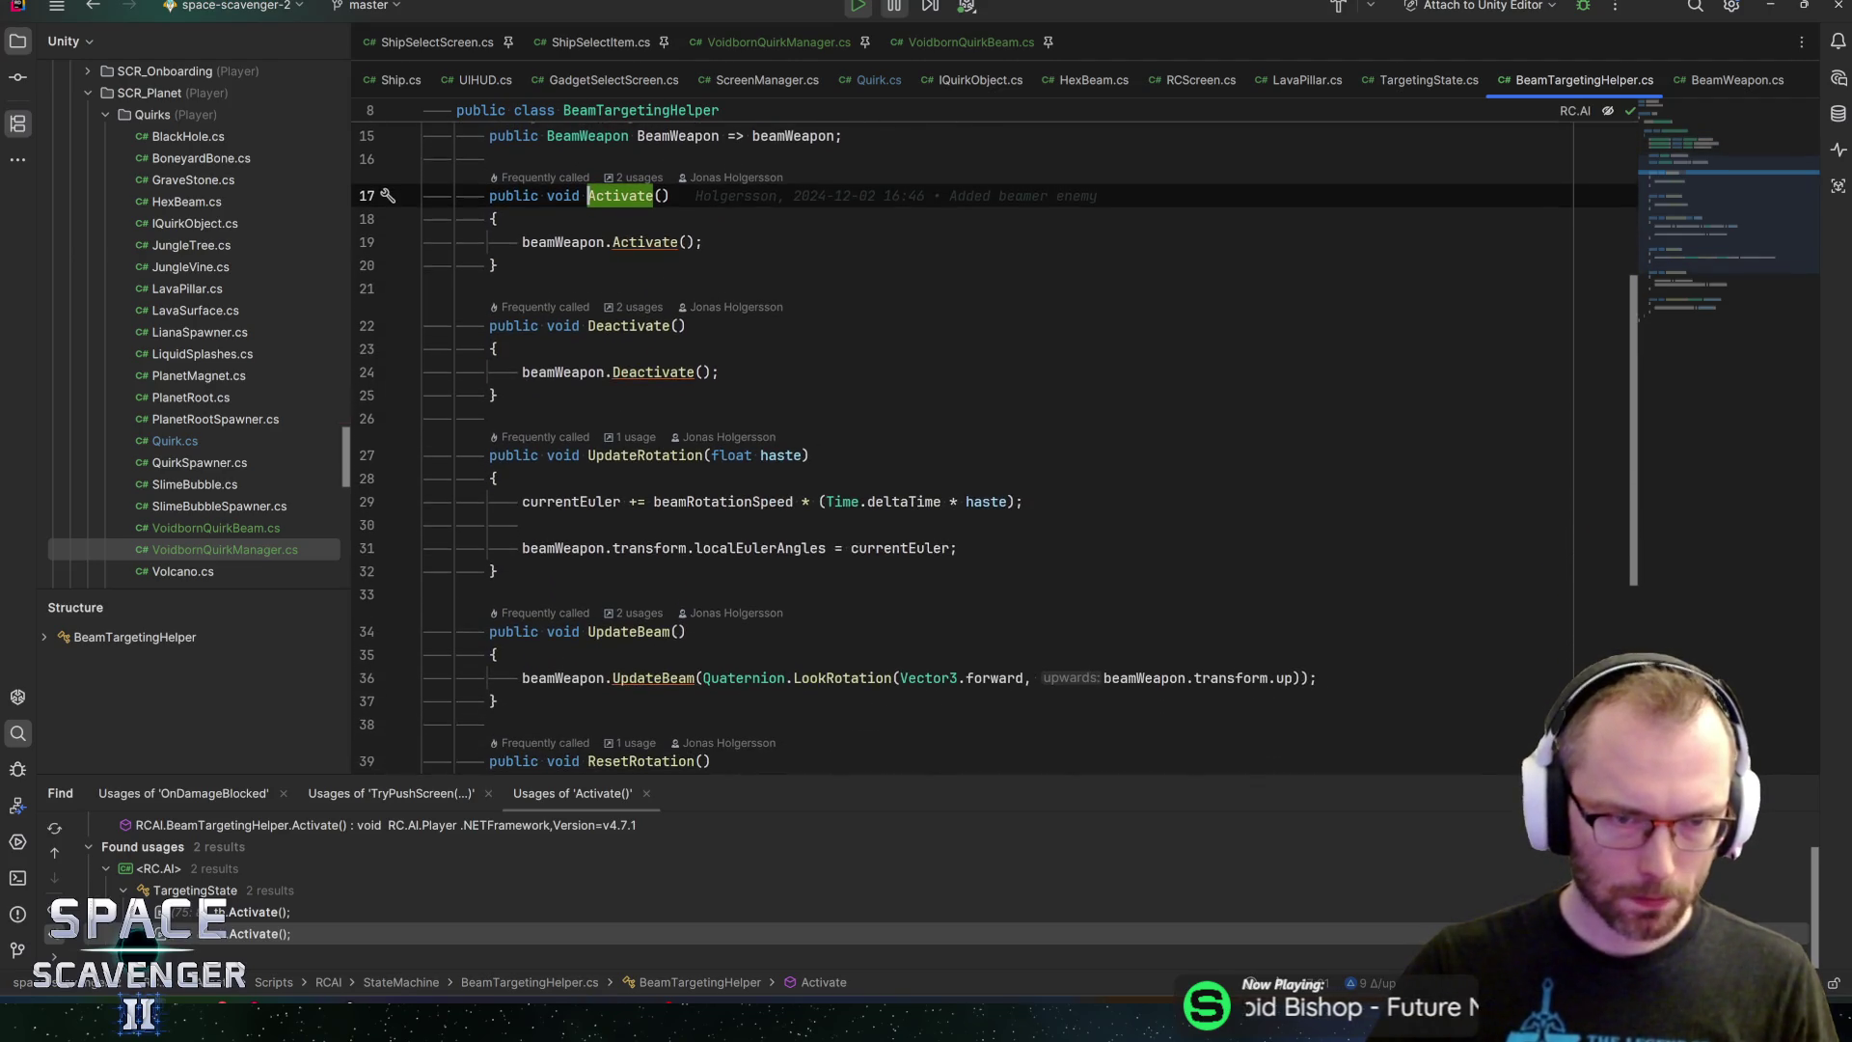
pyautogui.hotkey('ctrl', 'b')
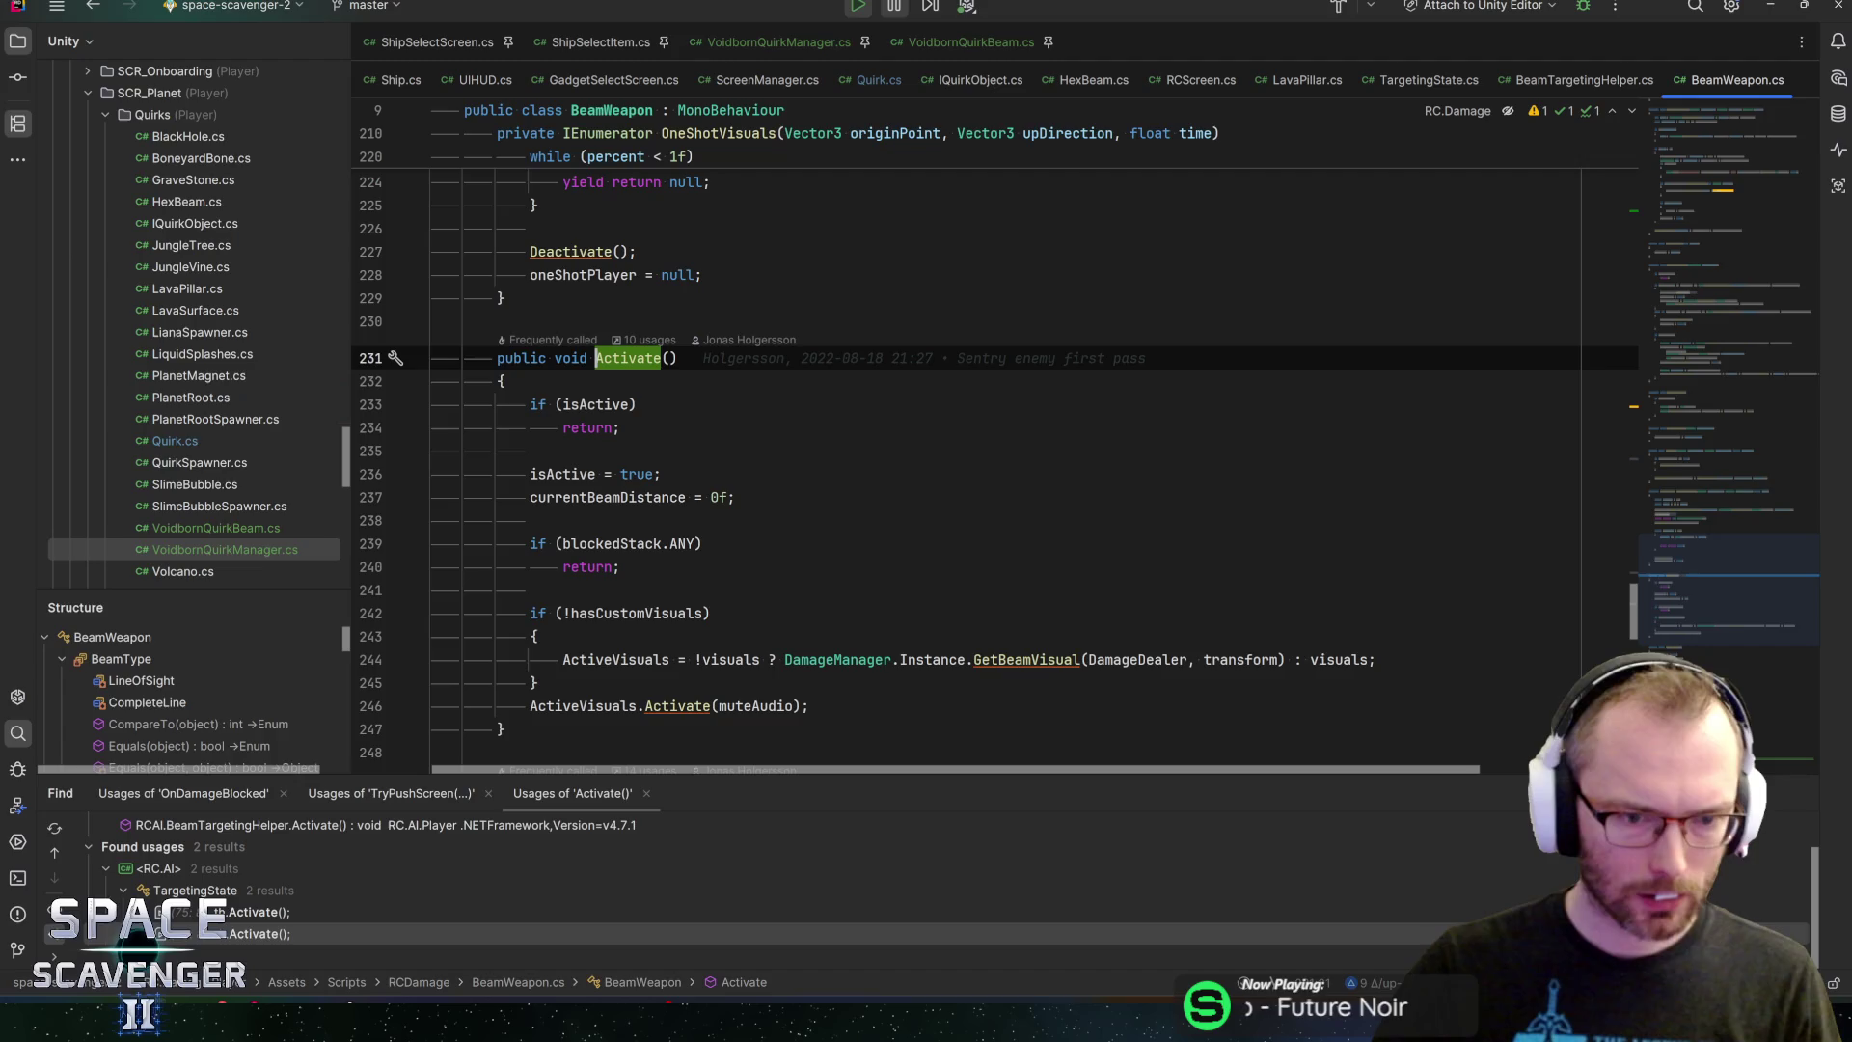
pyautogui.click(637, 613)
pyautogui.scroll(-2, 636, 613)
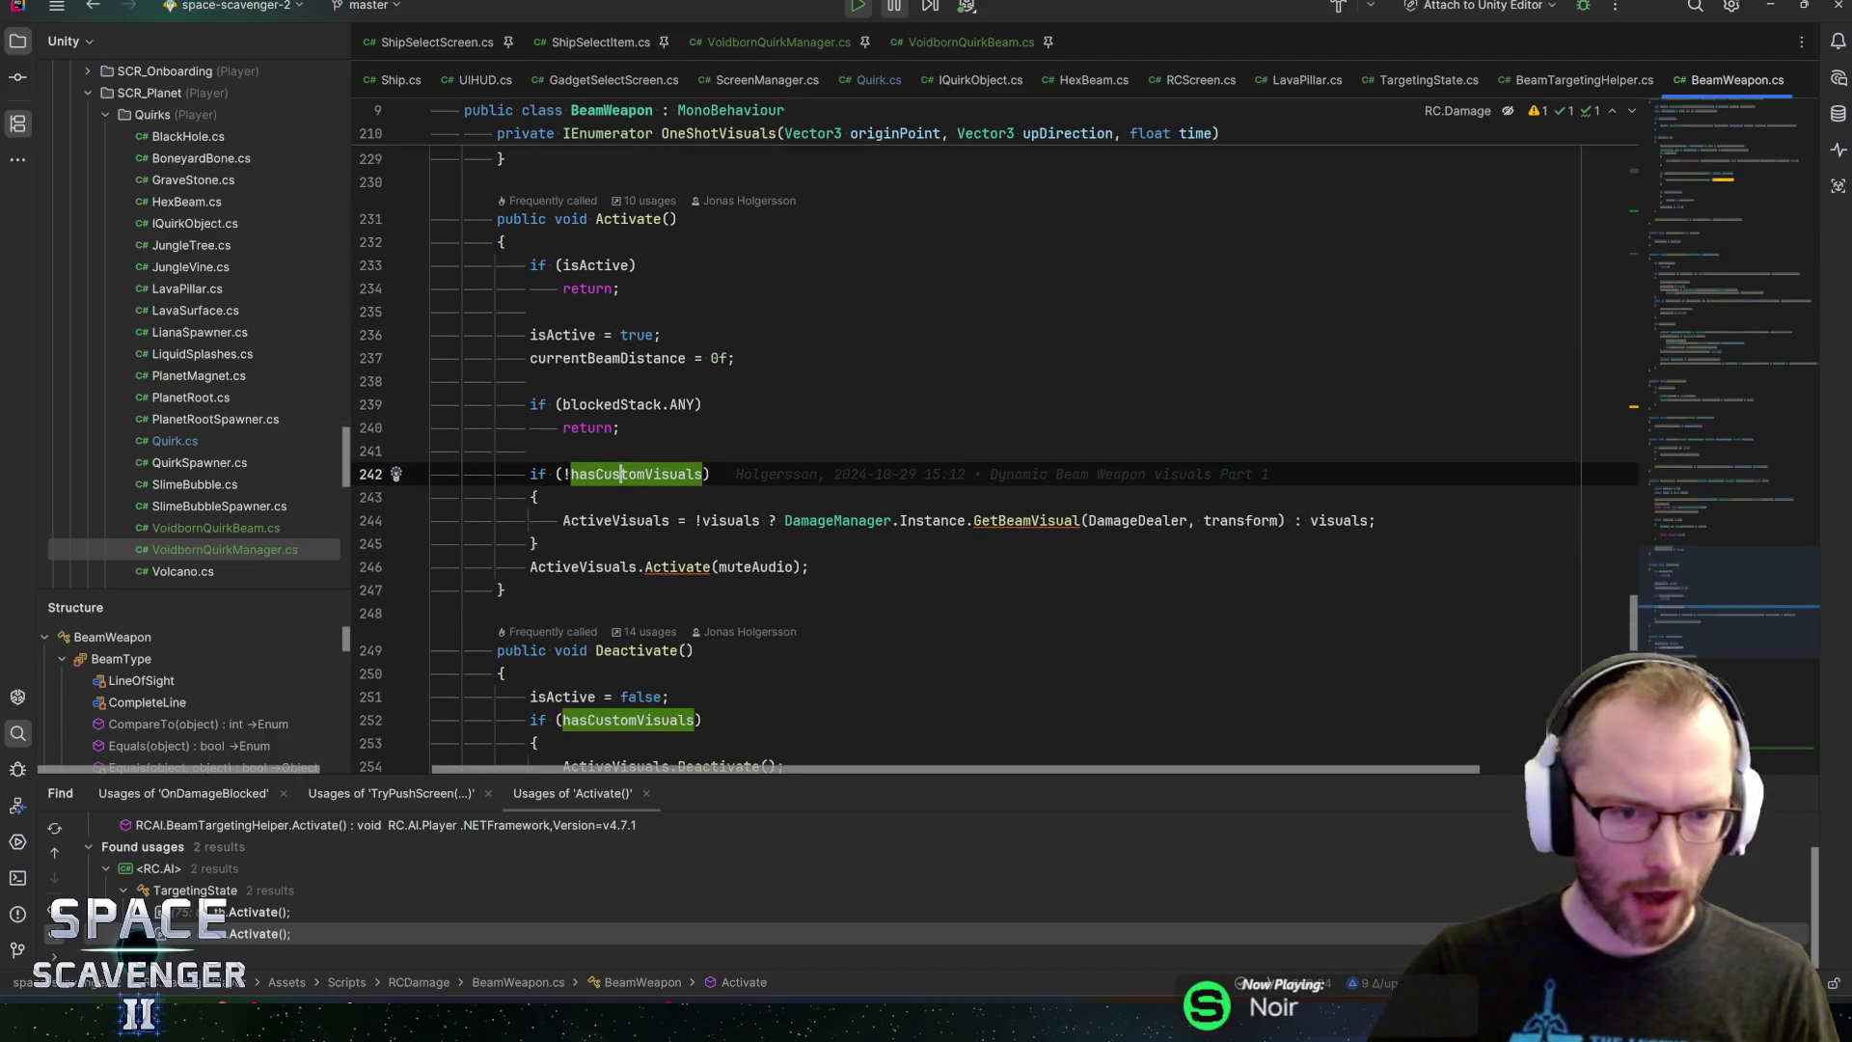
pyautogui.click(704, 520)
pyautogui.hotkey('alt', 'Tab')
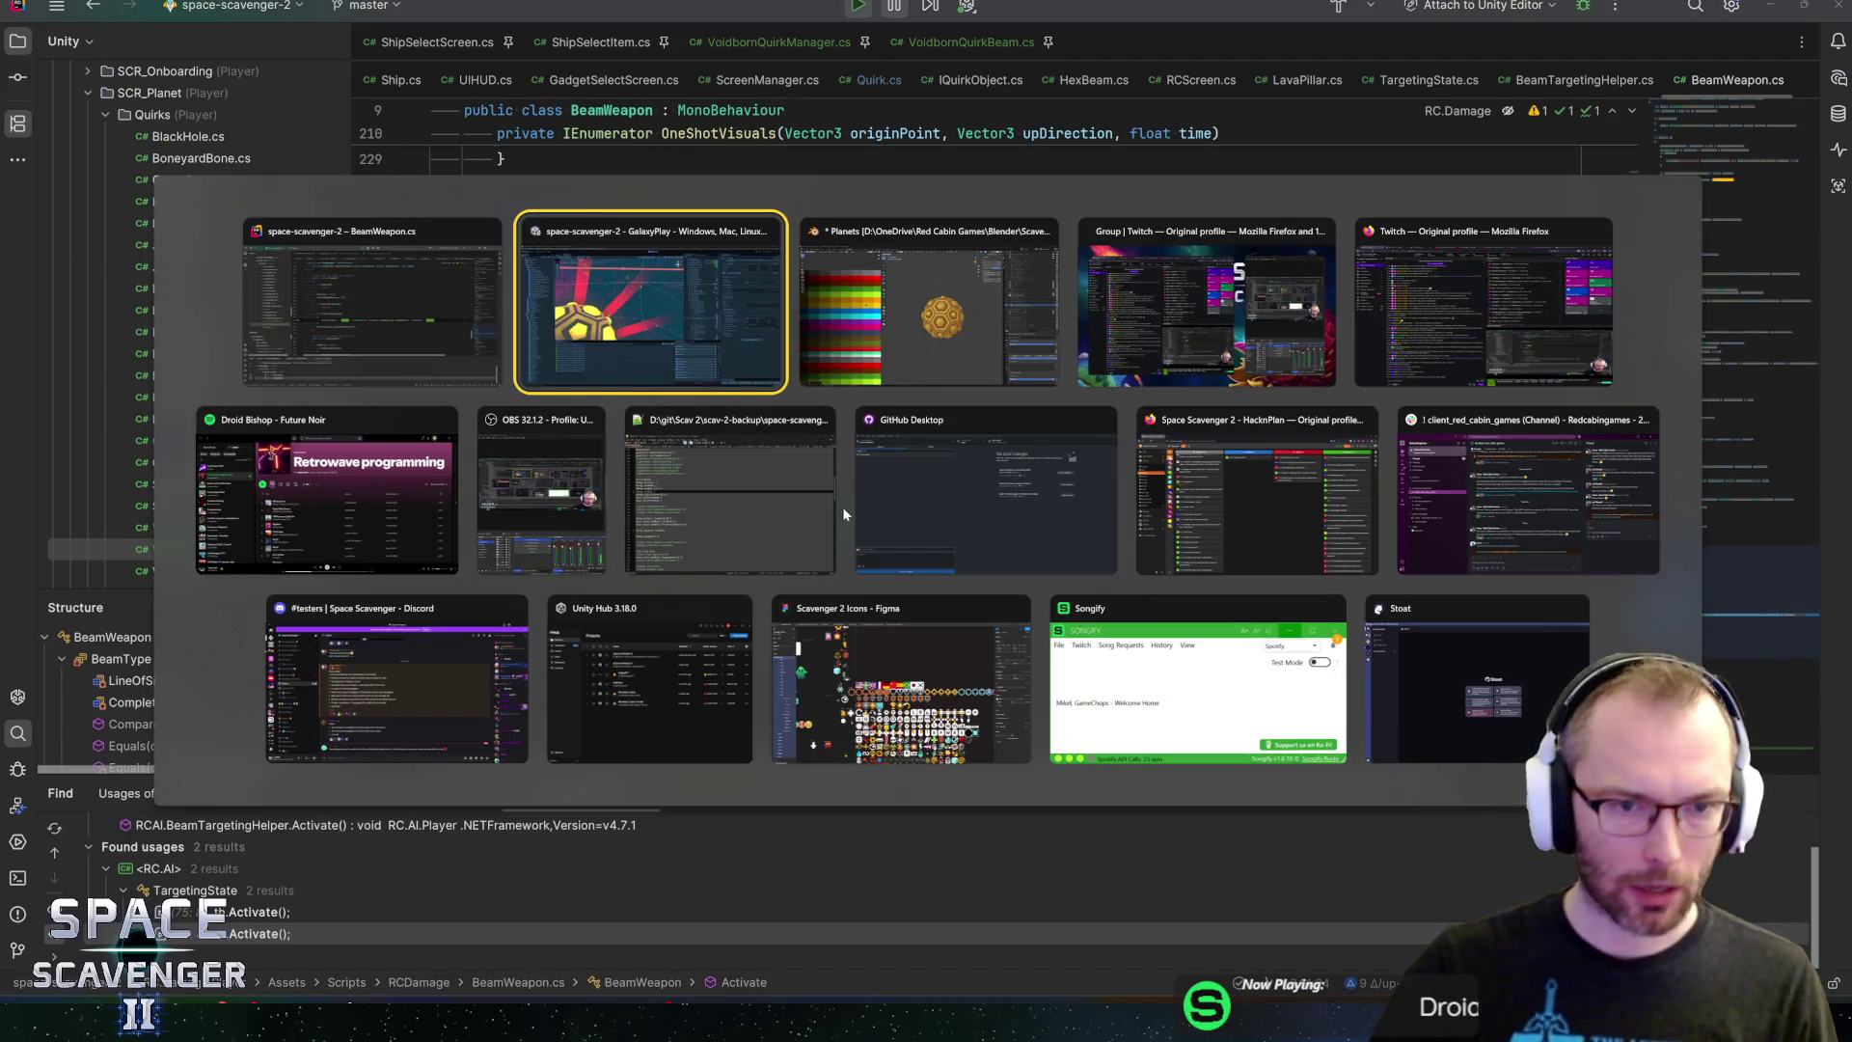
# Stop the game, open _BeamVisualBeam_Laser_Enemy, and preview its Visual Effect, Glow_1 and Sparks objects
pyautogui.click(915, 31)
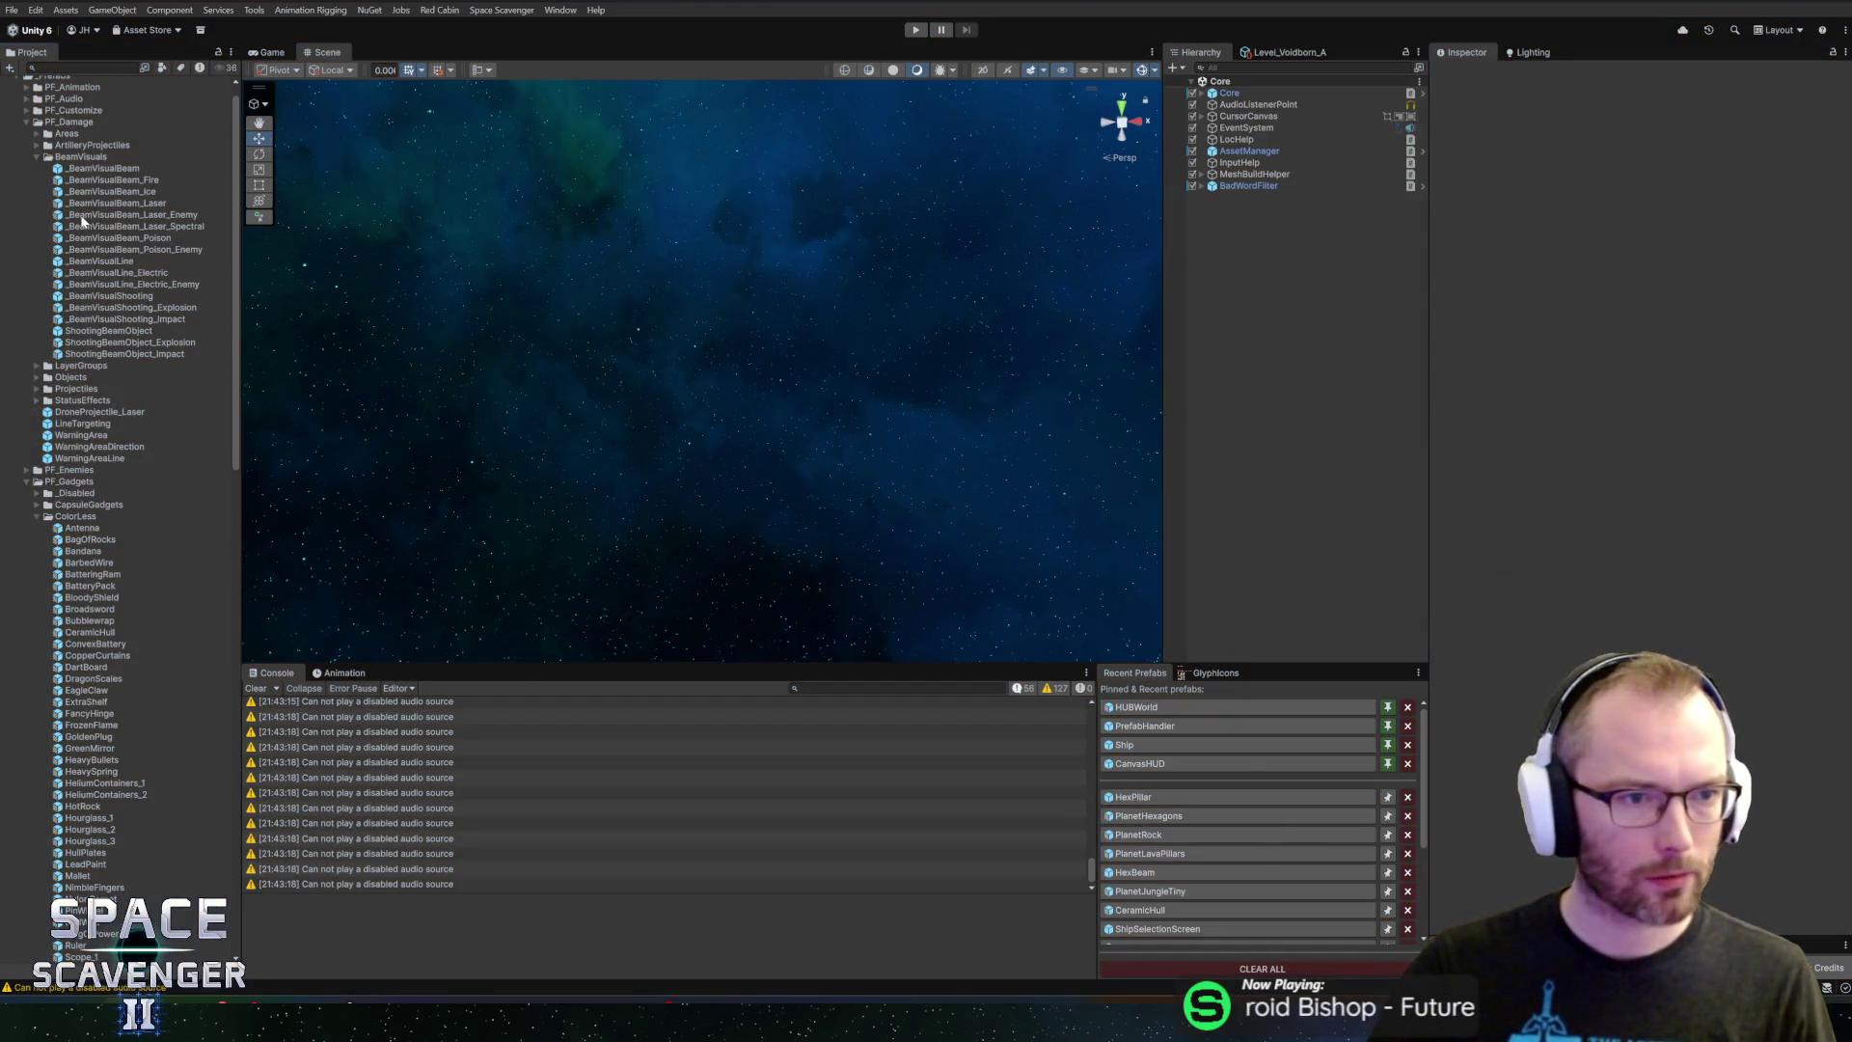
pyautogui.doubleClick(85, 215)
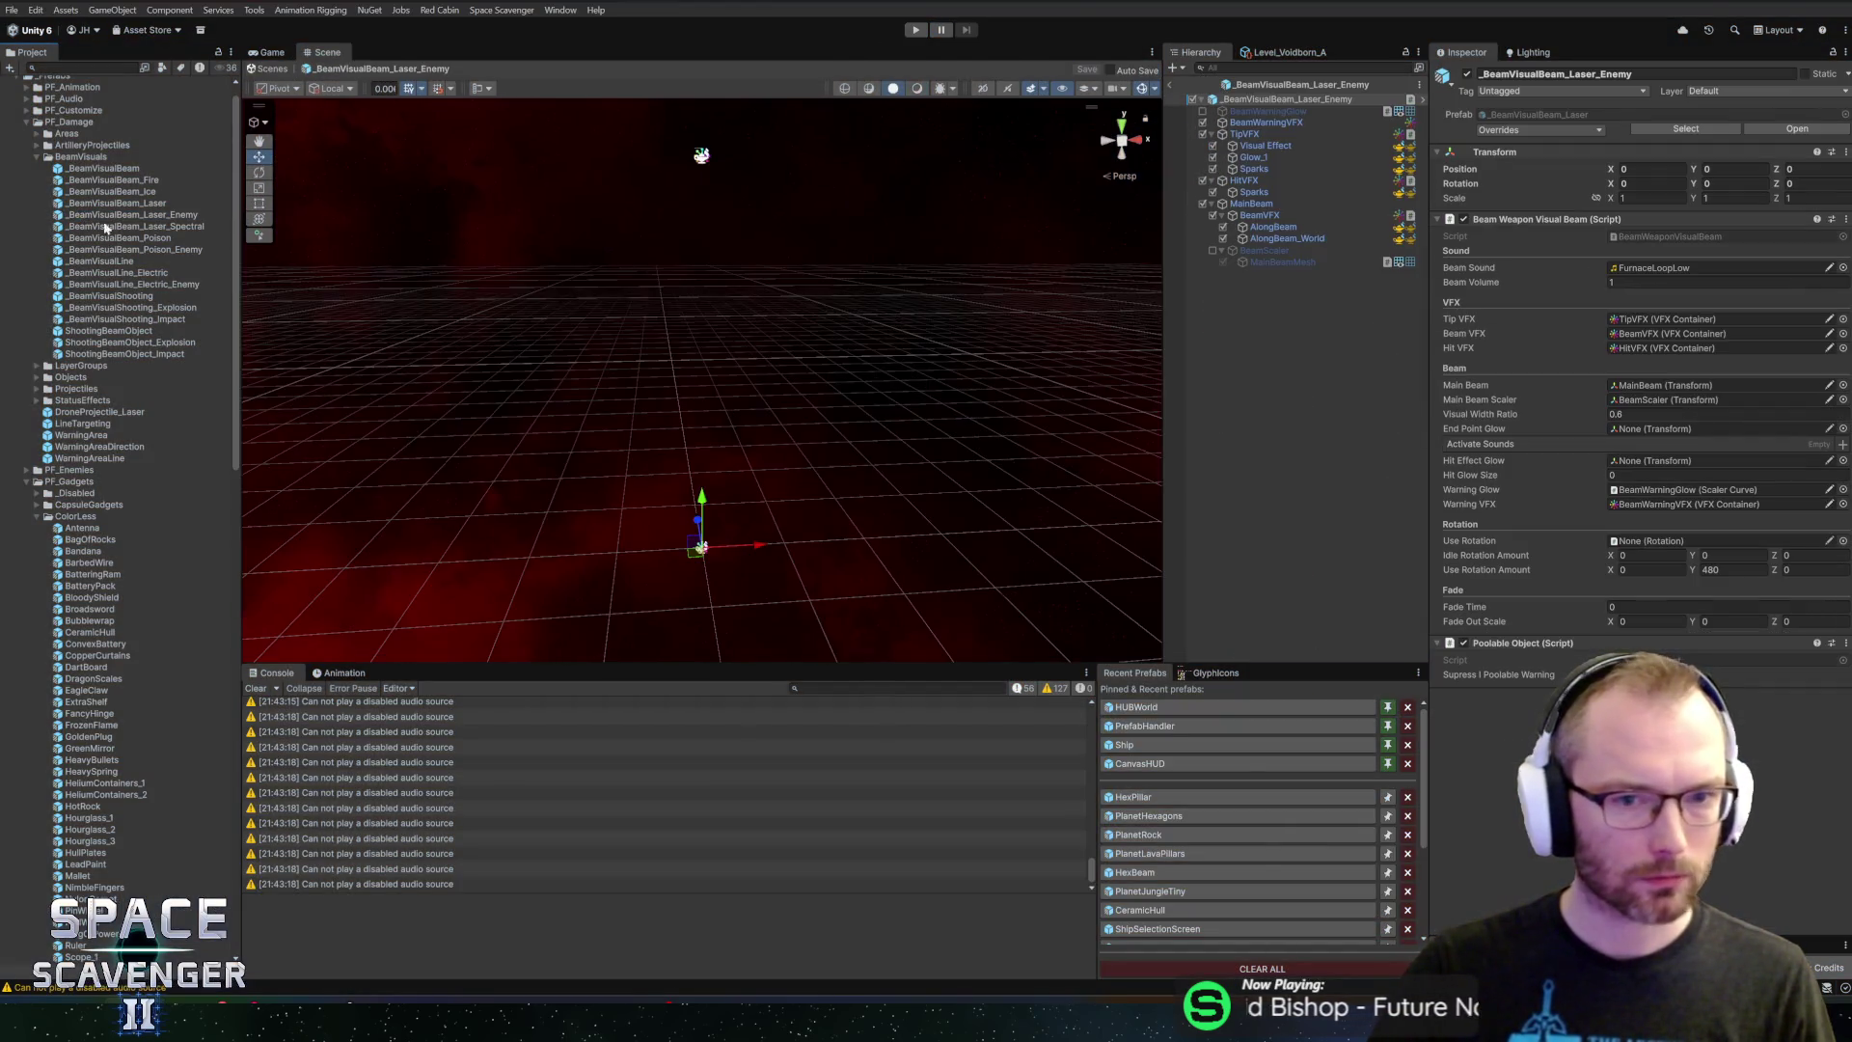
pyautogui.click(1266, 145)
pyautogui.keyDown('shift'); pyautogui.click(1254, 168); pyautogui.keyUp('shift')
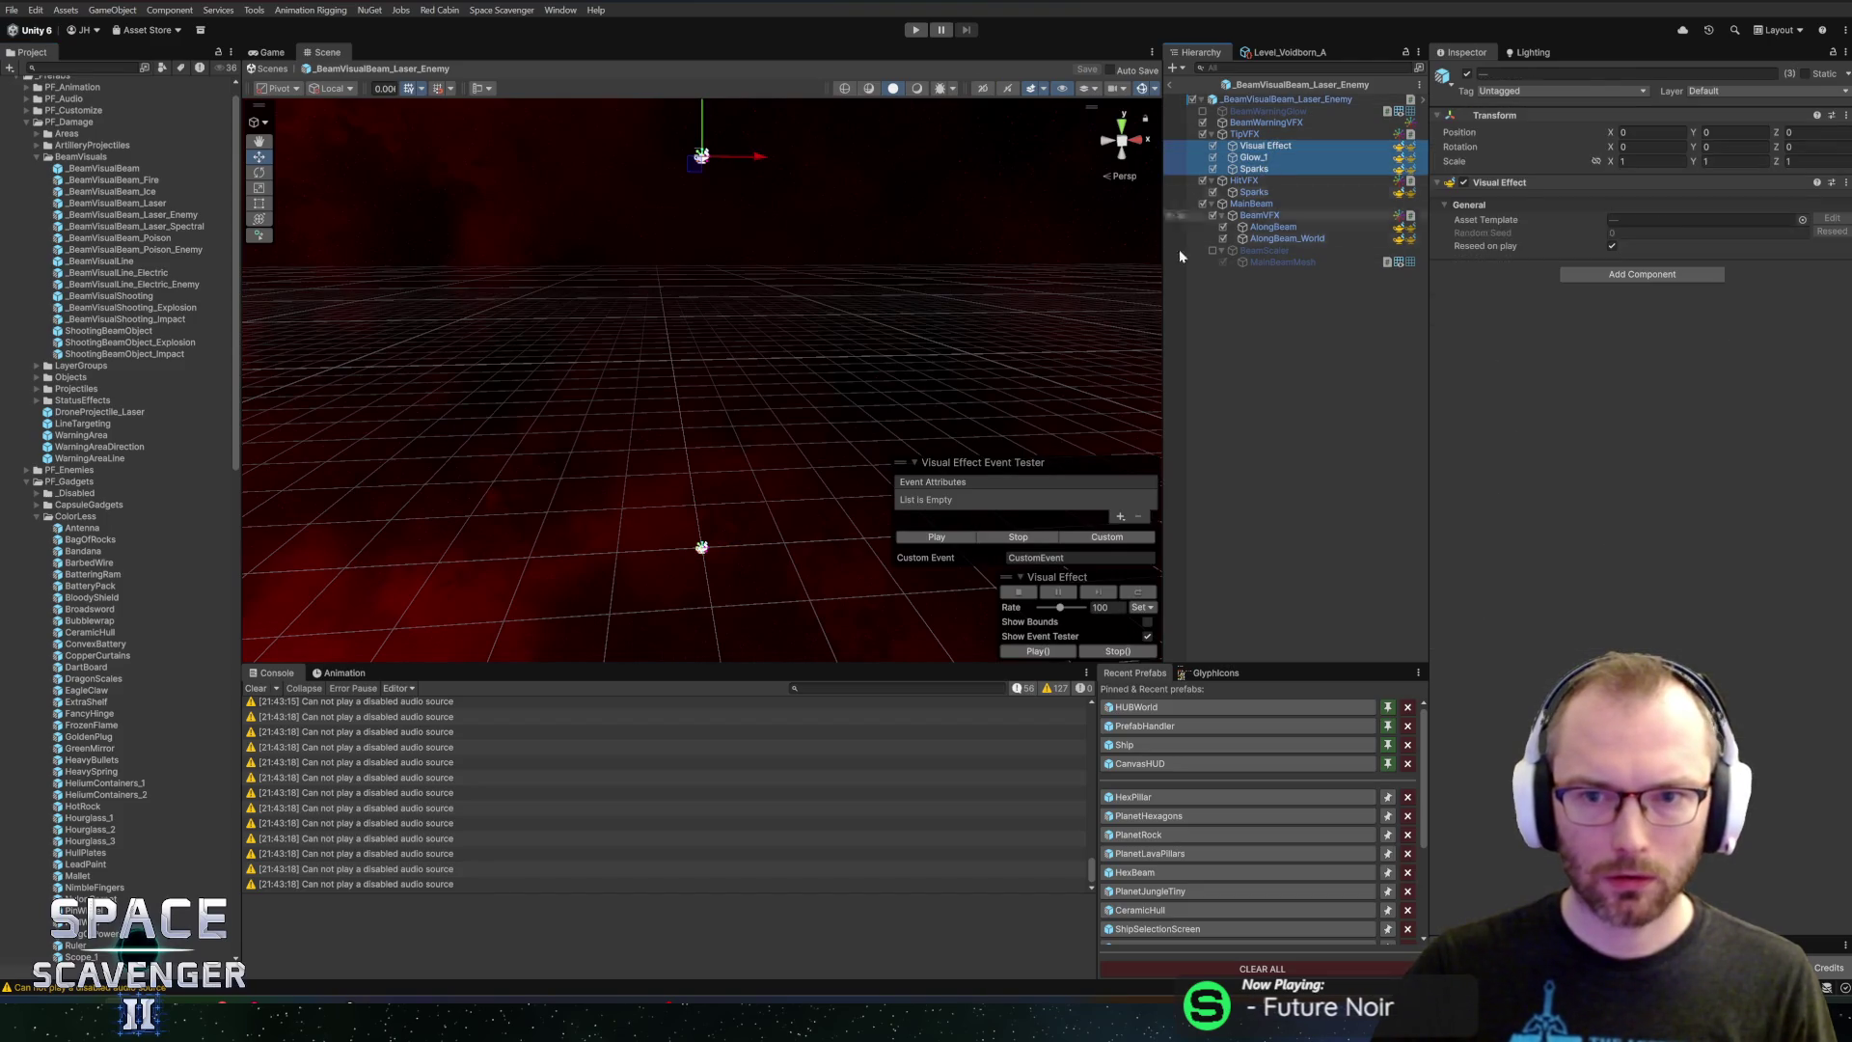
pyautogui.click(929, 536)
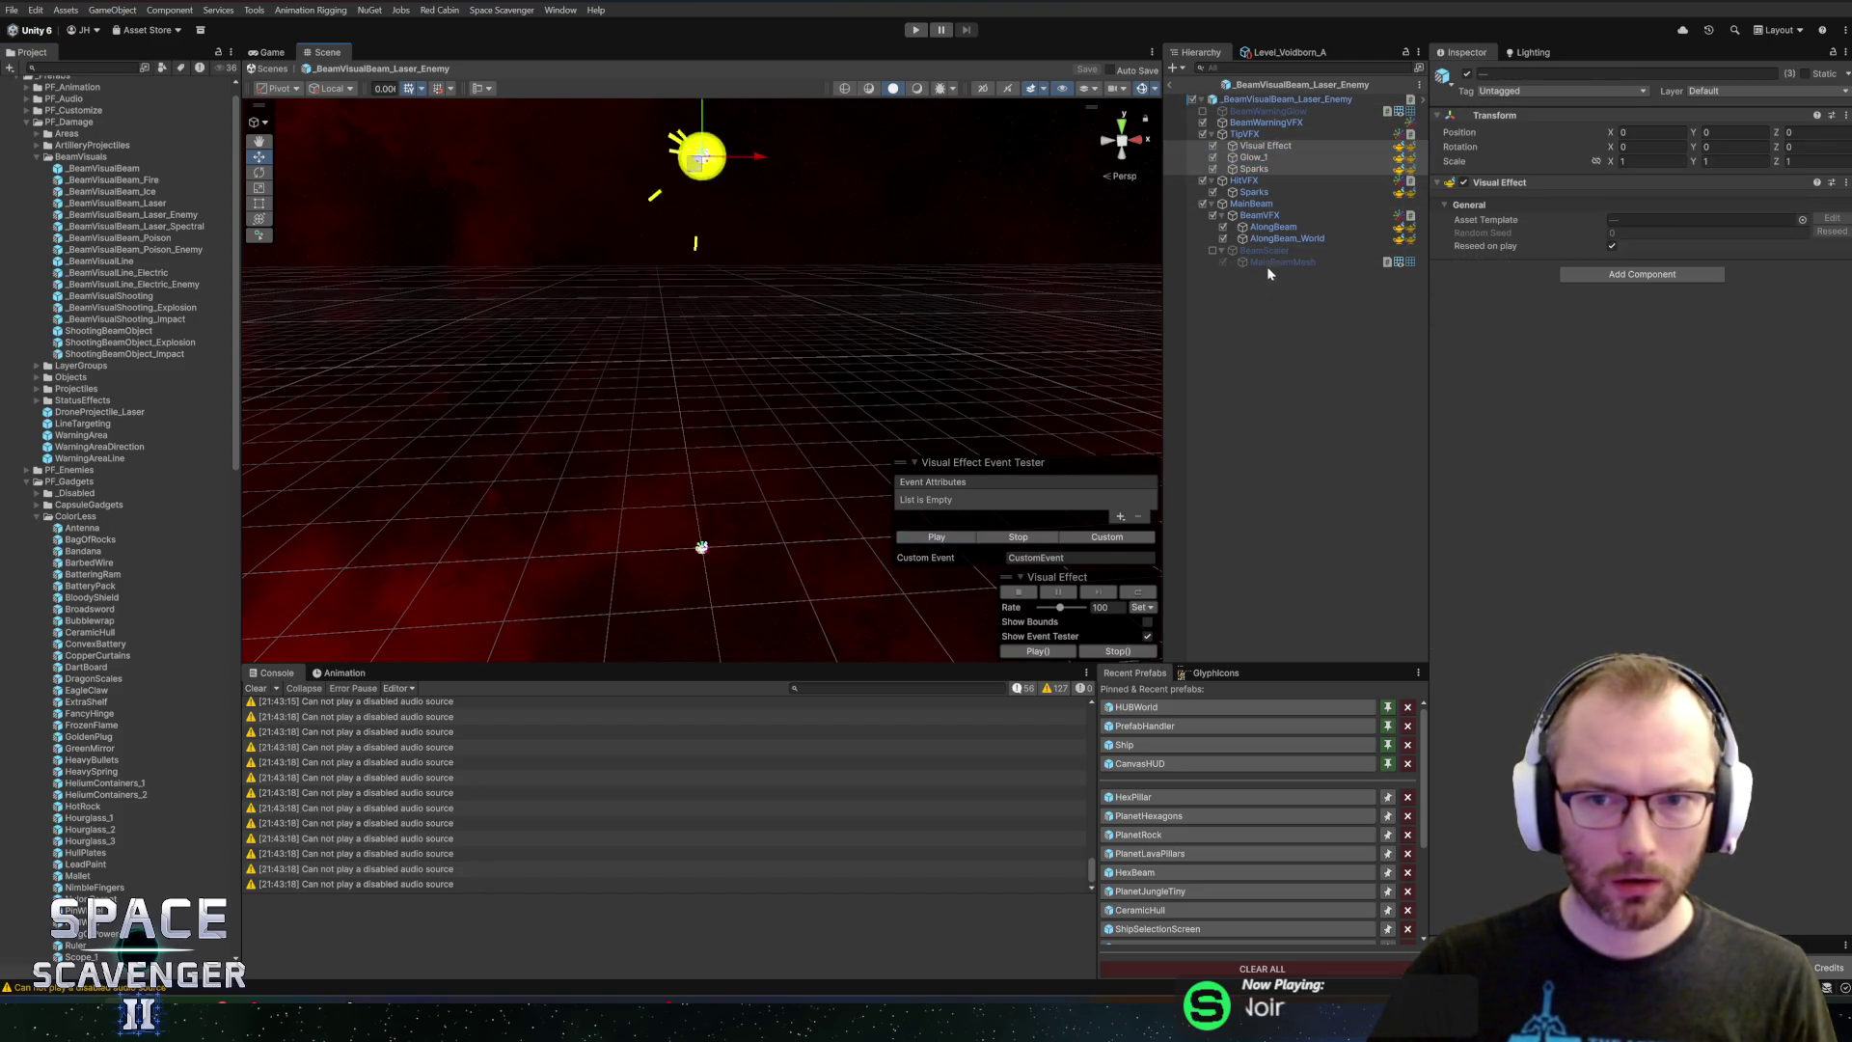
# Preview the AlongBeam and AlongBeam_World effects, then exit the prefab back to the scene
pyautogui.click(1273, 228)
pyautogui.keyDown('shift'); pyautogui.click(1287, 239); pyautogui.keyUp('shift')
pyautogui.click(937, 537)
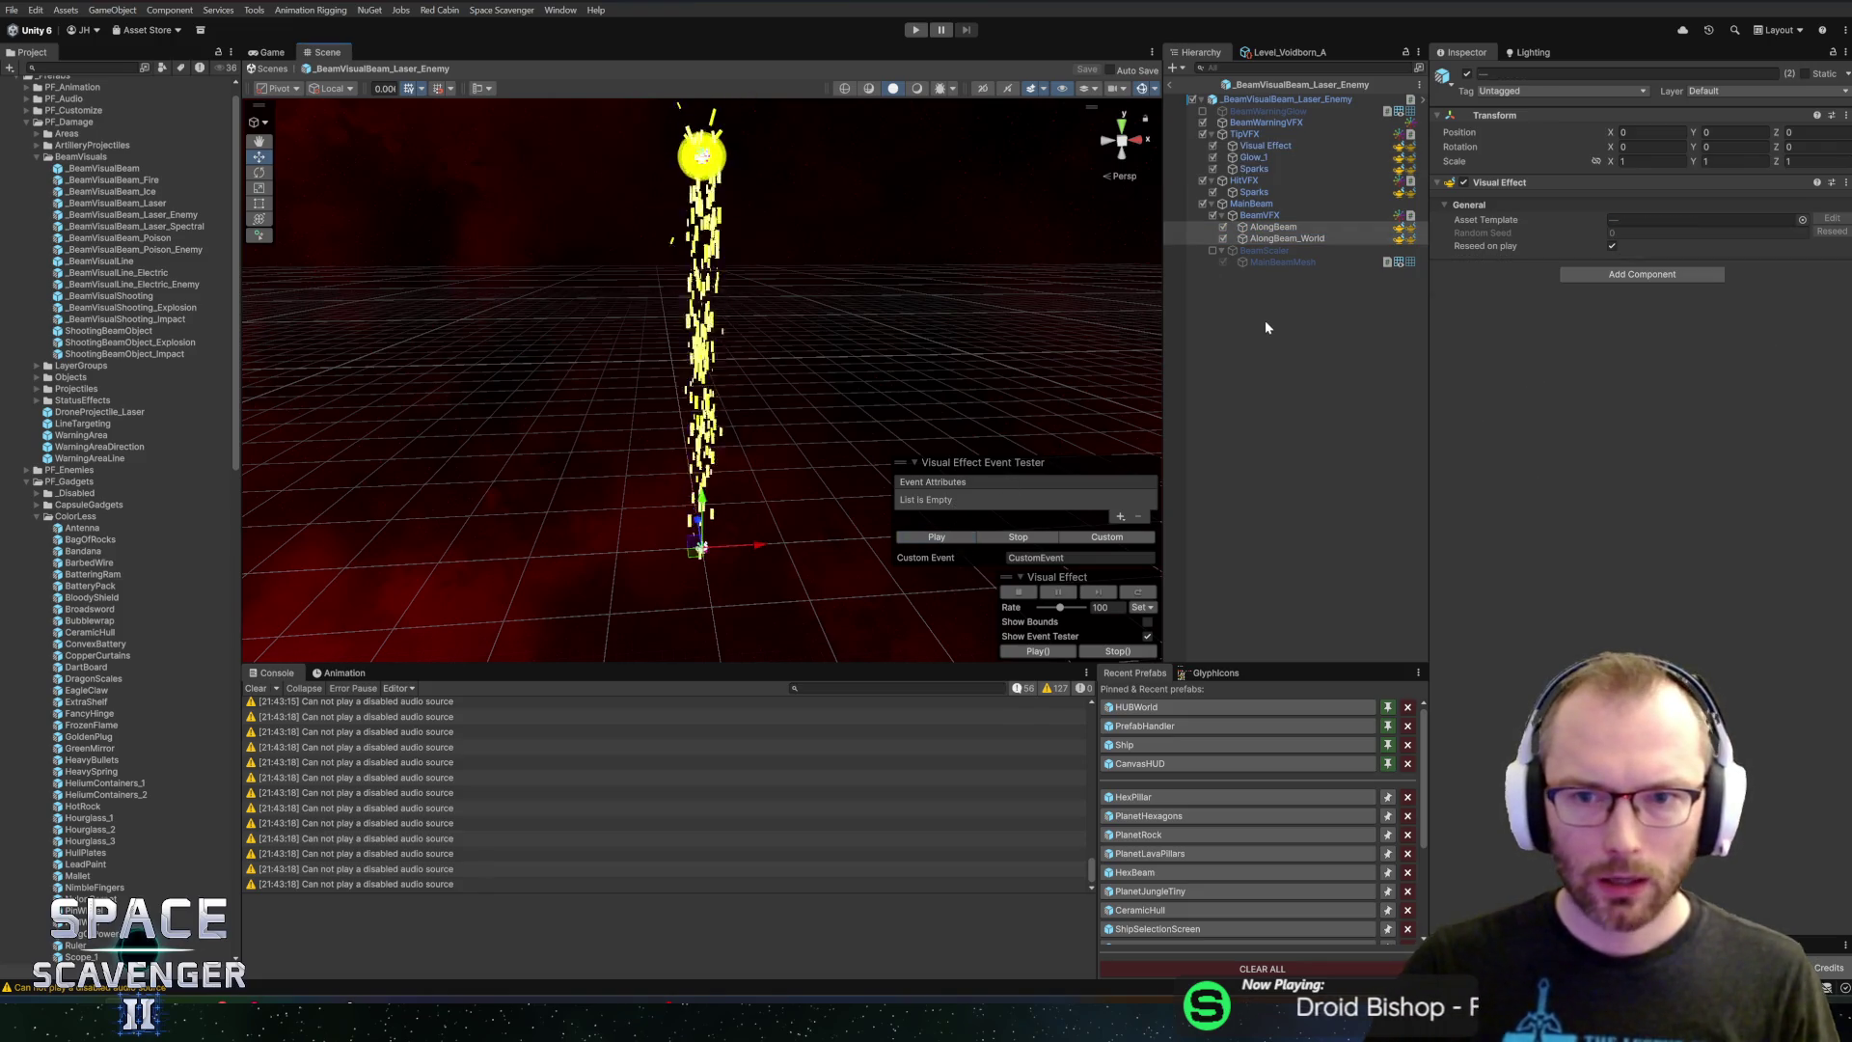
pyautogui.click(1171, 85)
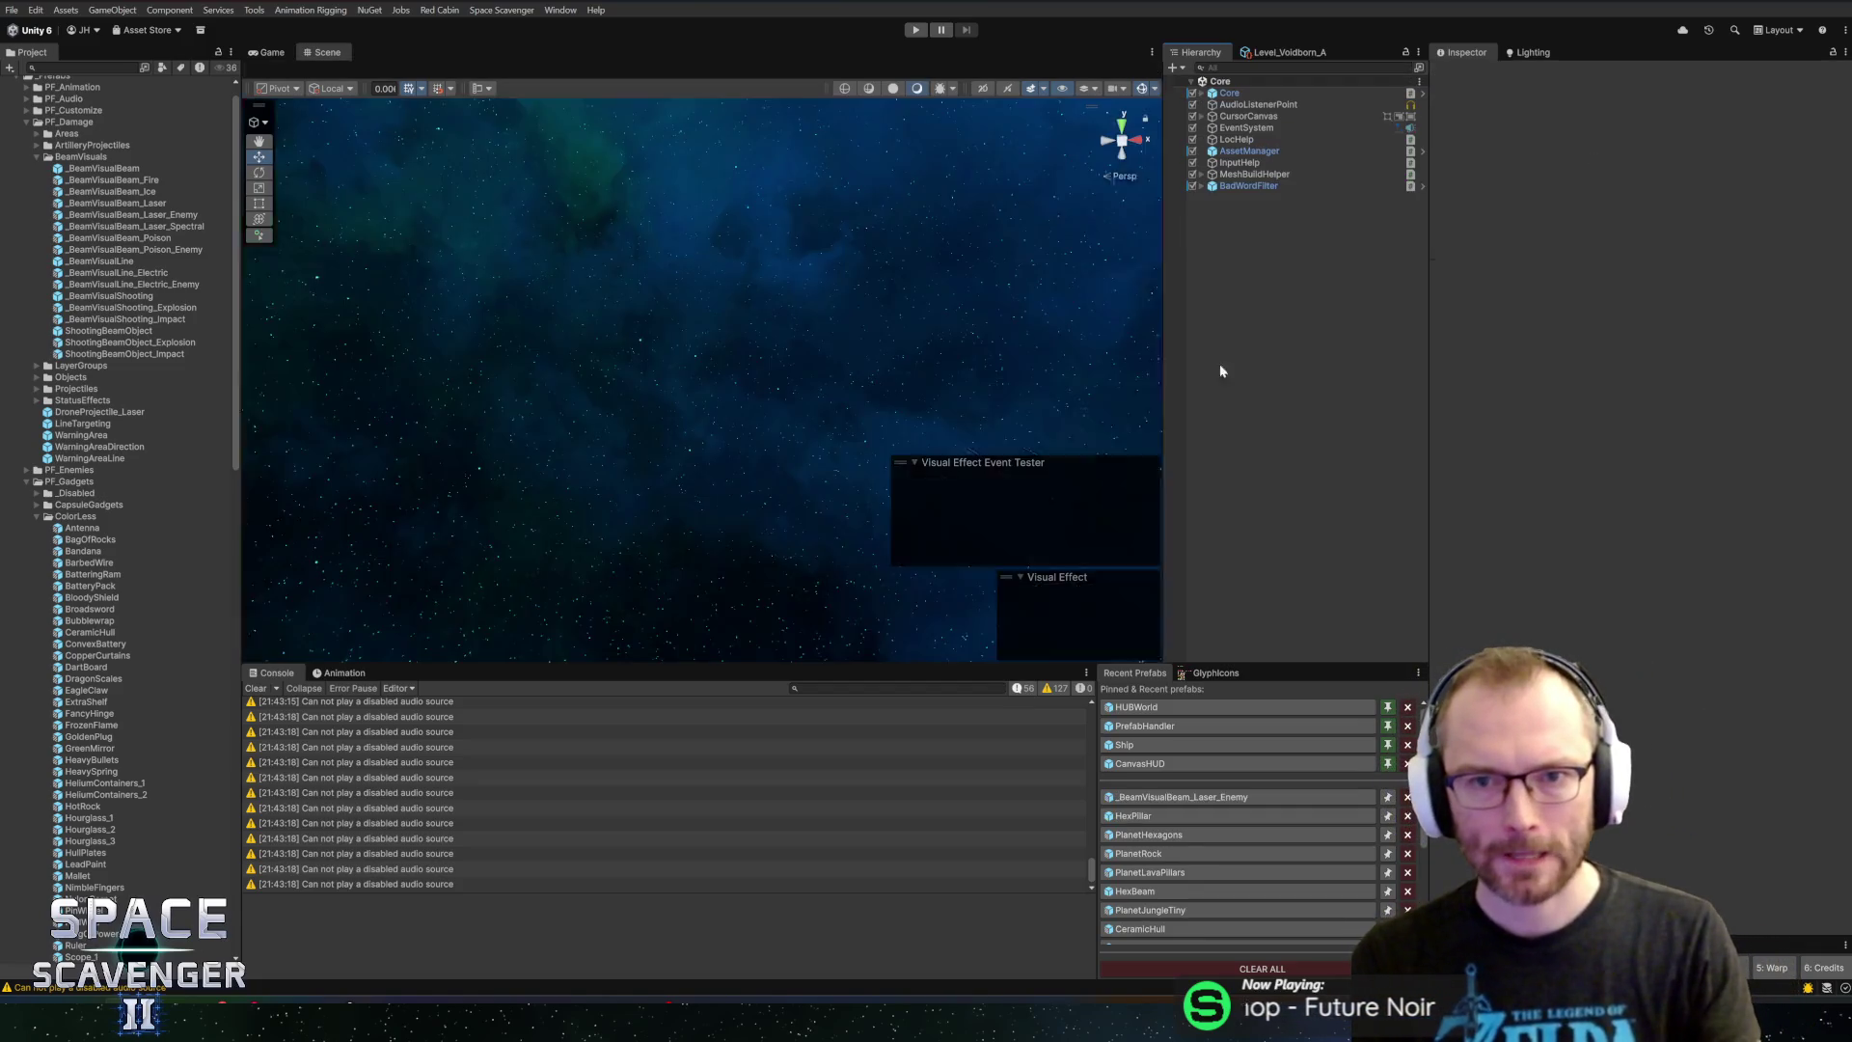
# Open HexPillar from Recent Prefabs and trace BeamWeapon's Targeting reference to the targeting points
pyautogui.click(1161, 798)
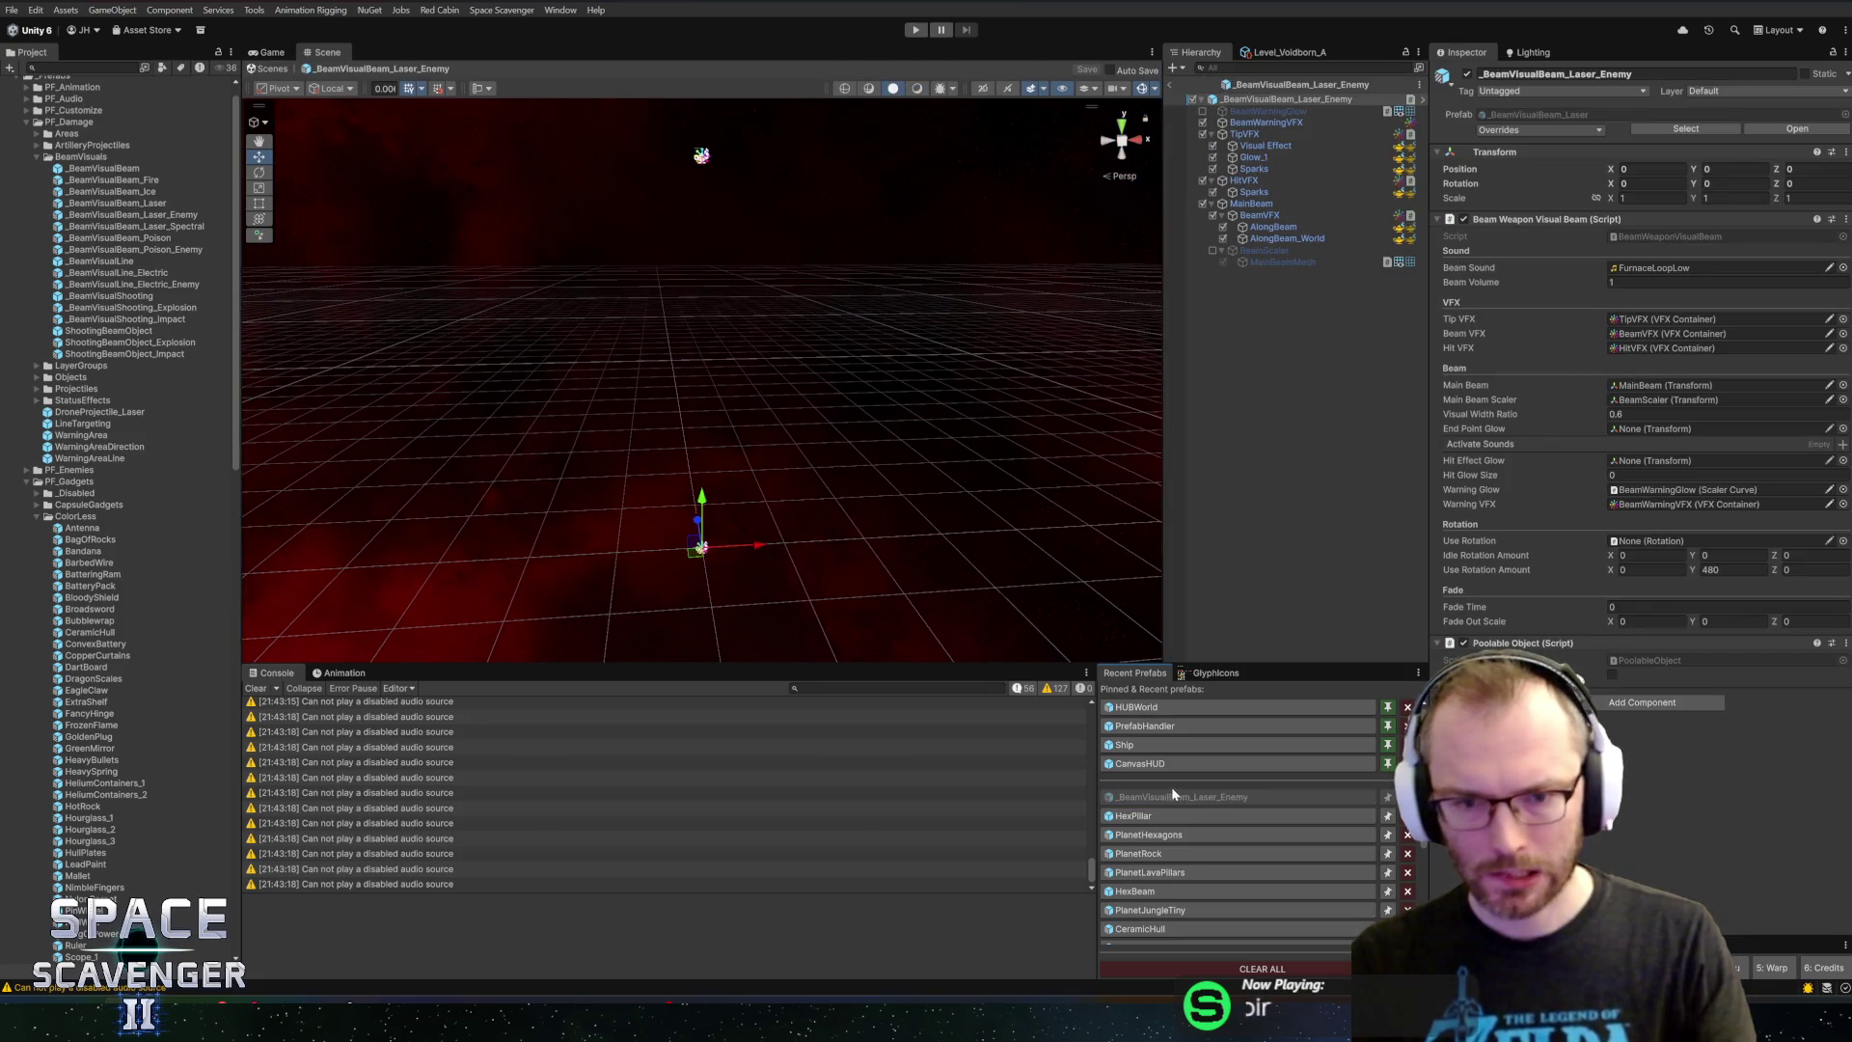
pyautogui.click(1161, 815)
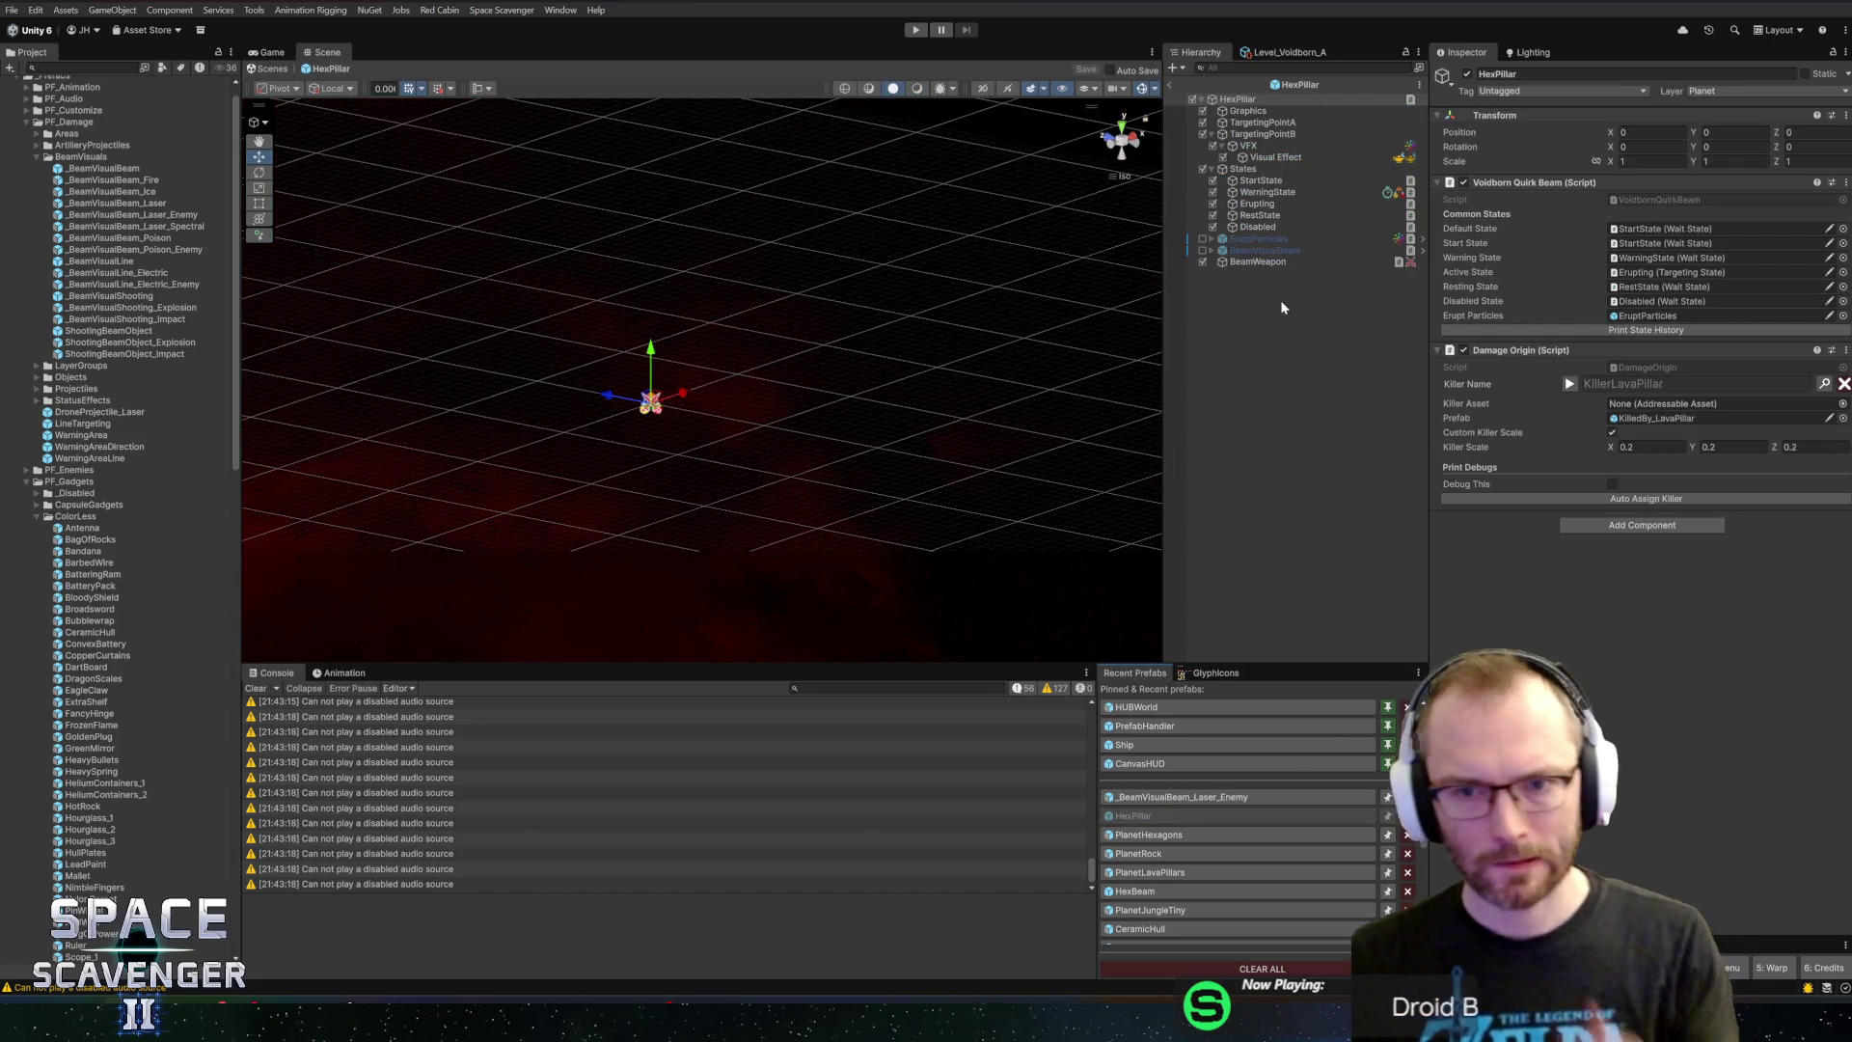
pyautogui.click(1266, 262)
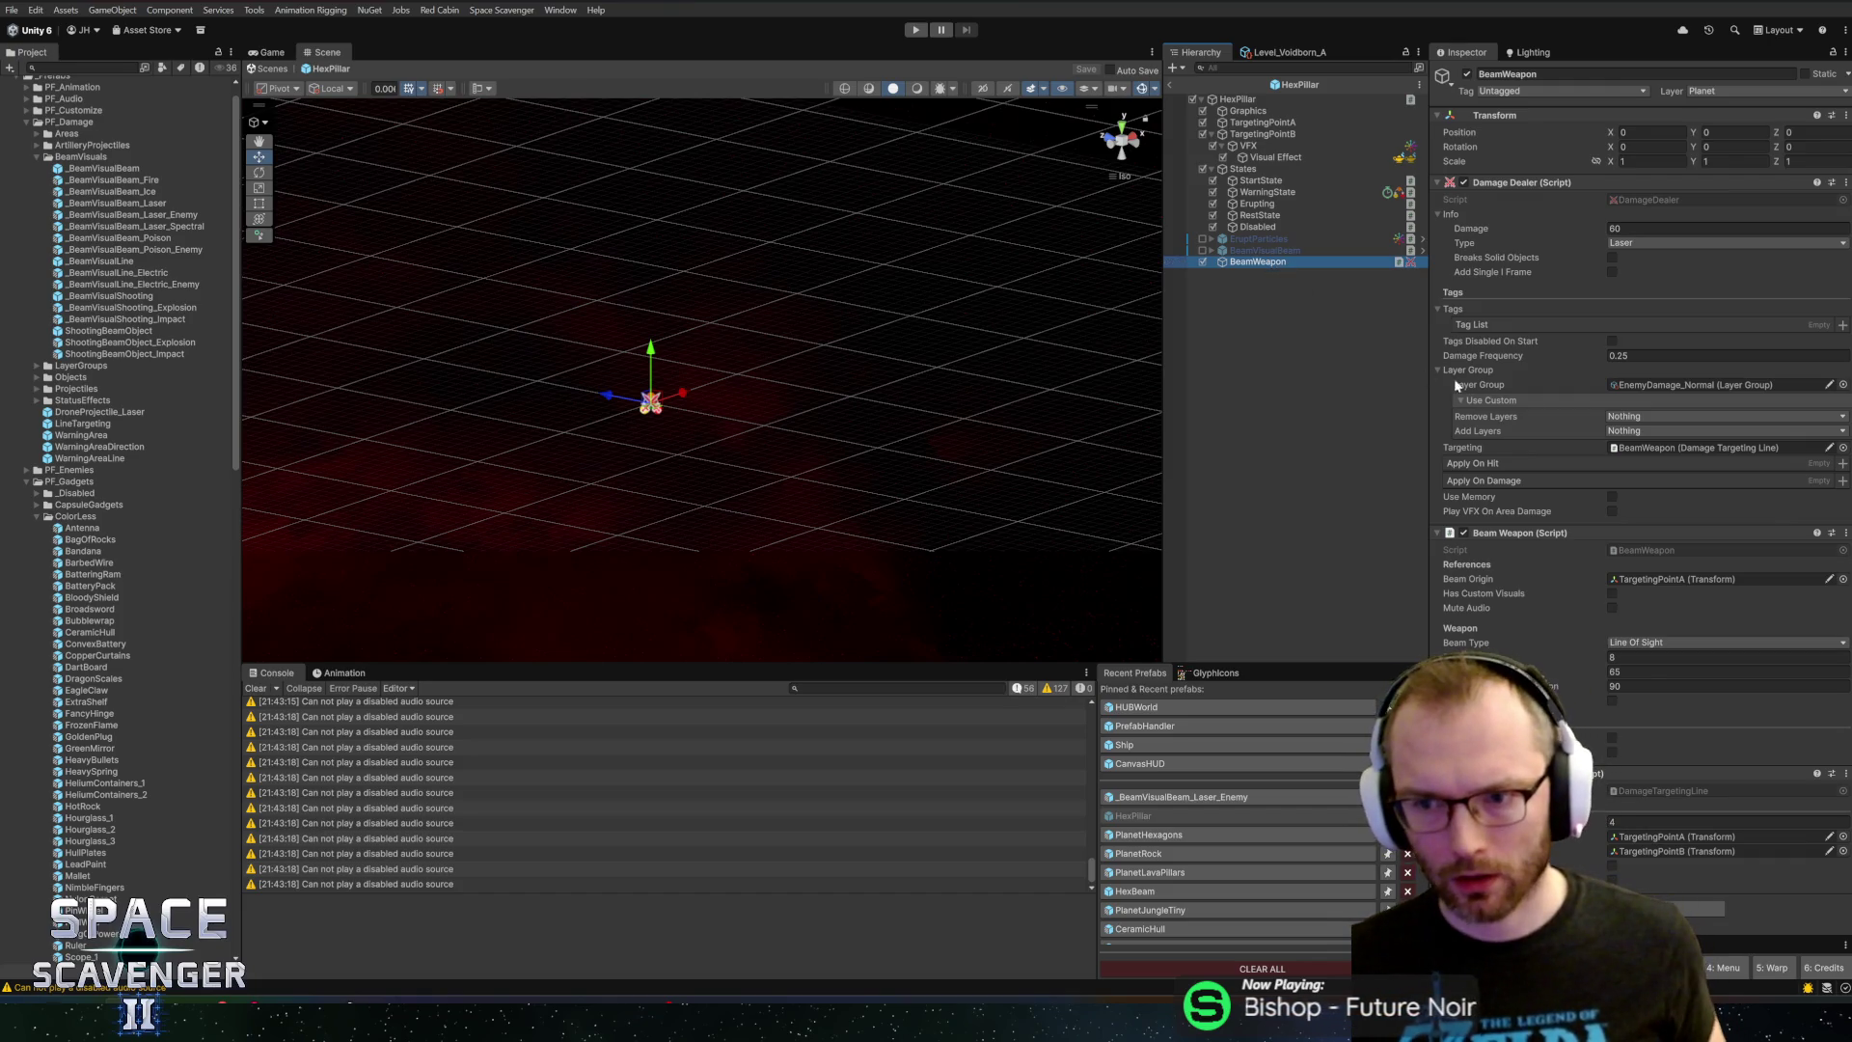
pyautogui.click(1647, 446)
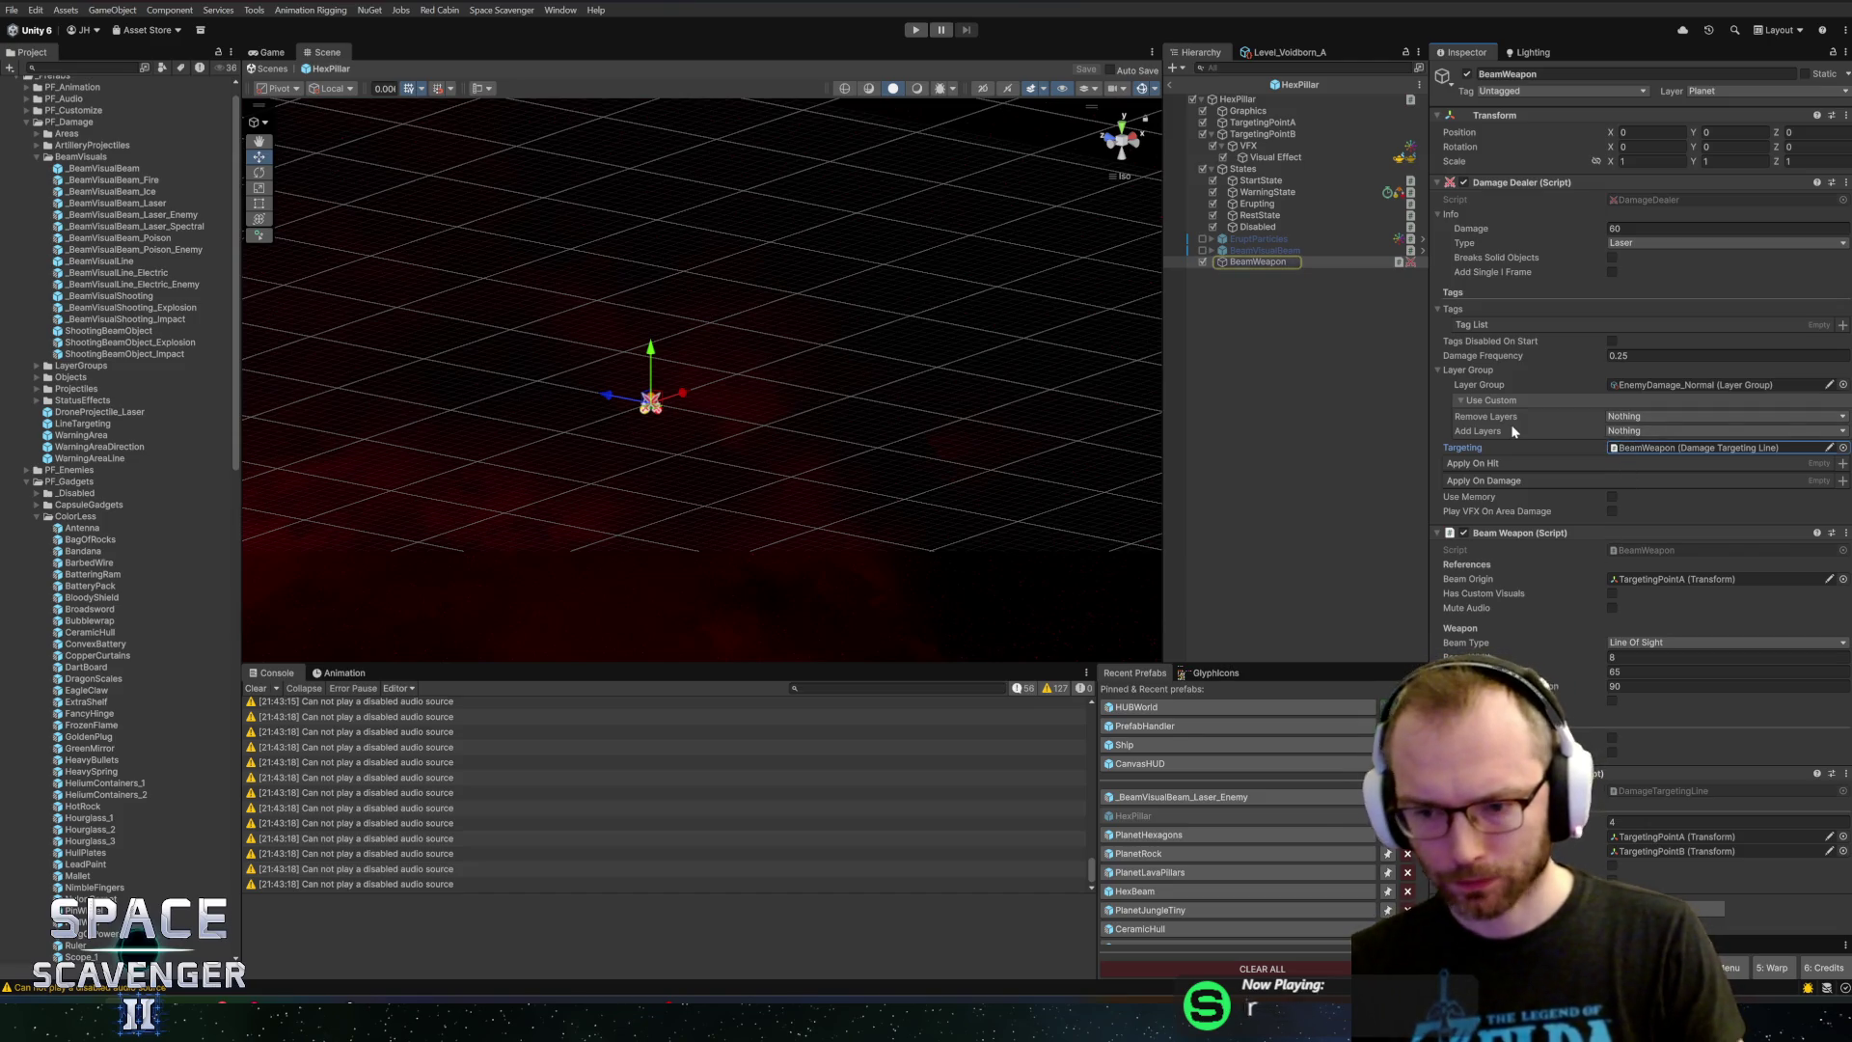
pyautogui.click(1628, 852)
# Frame TargetingPointA and TargetingPointB in the scene, then preview the Visual Effect flames
pyautogui.click(1266, 133)
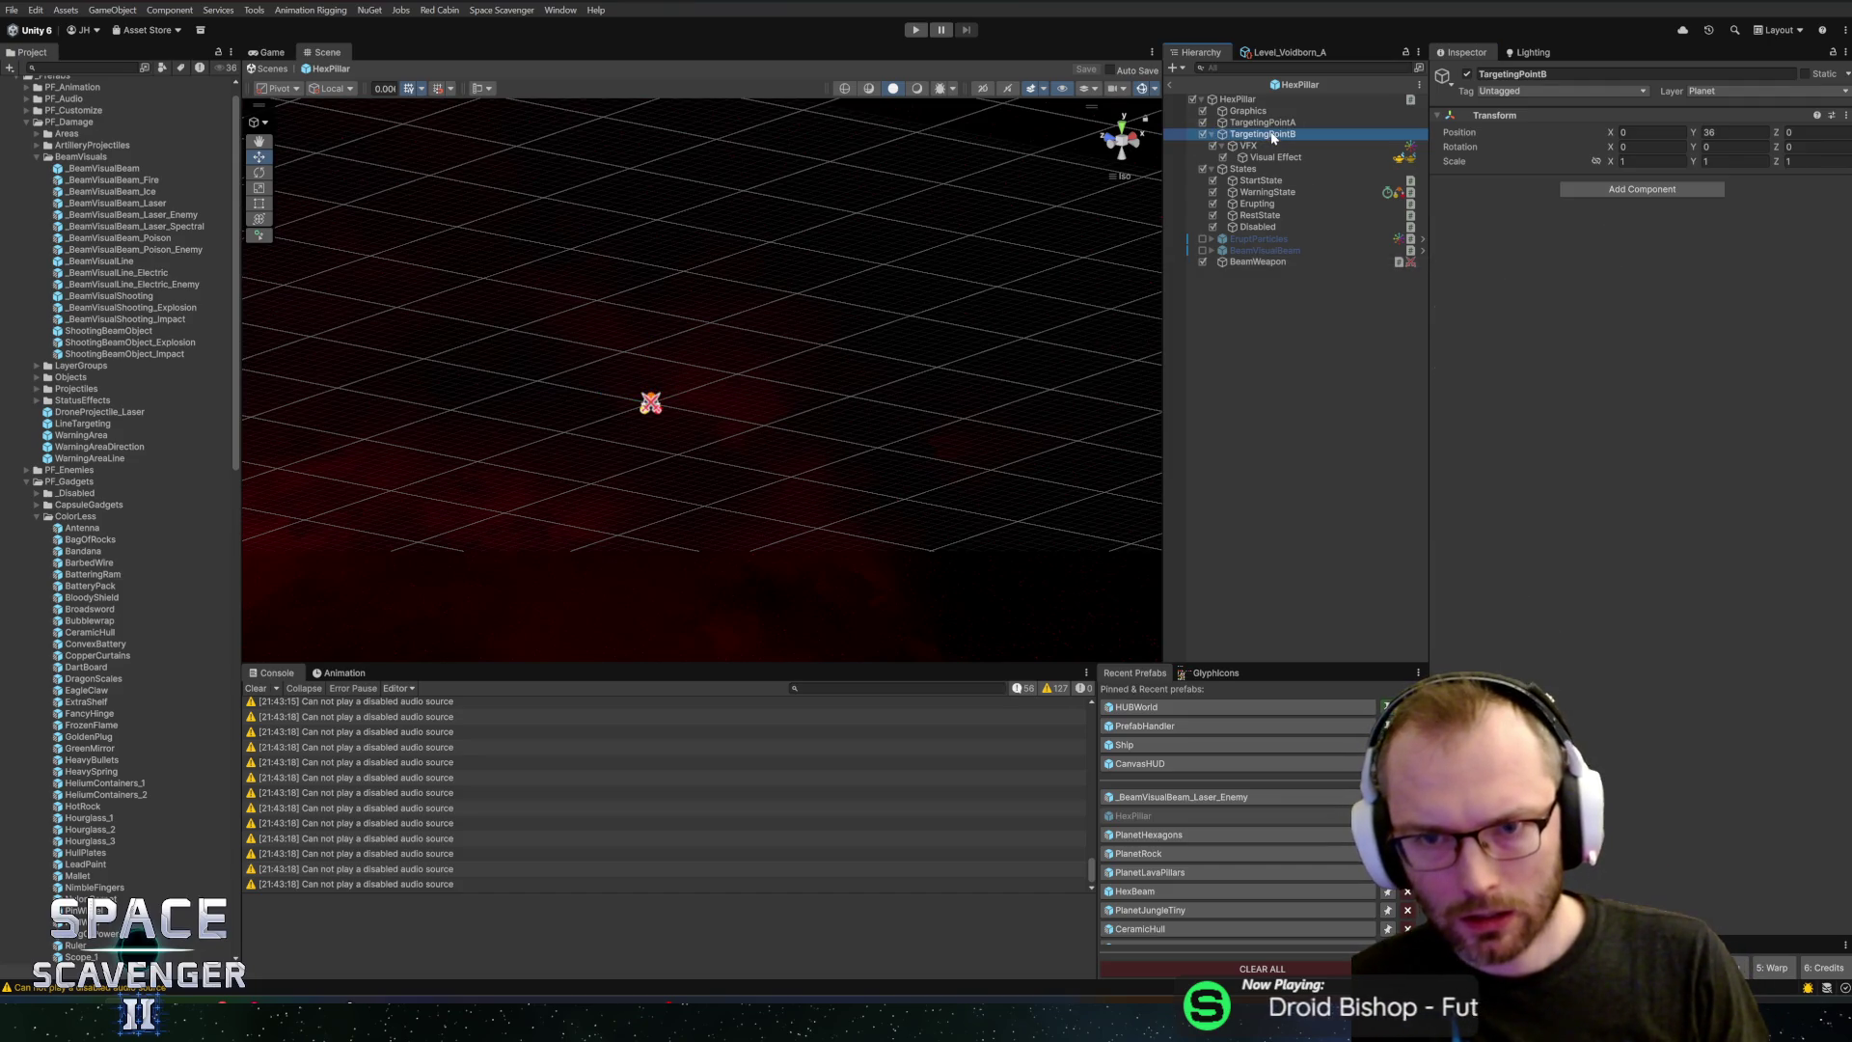
pyautogui.click(1264, 123)
pyautogui.press('f')
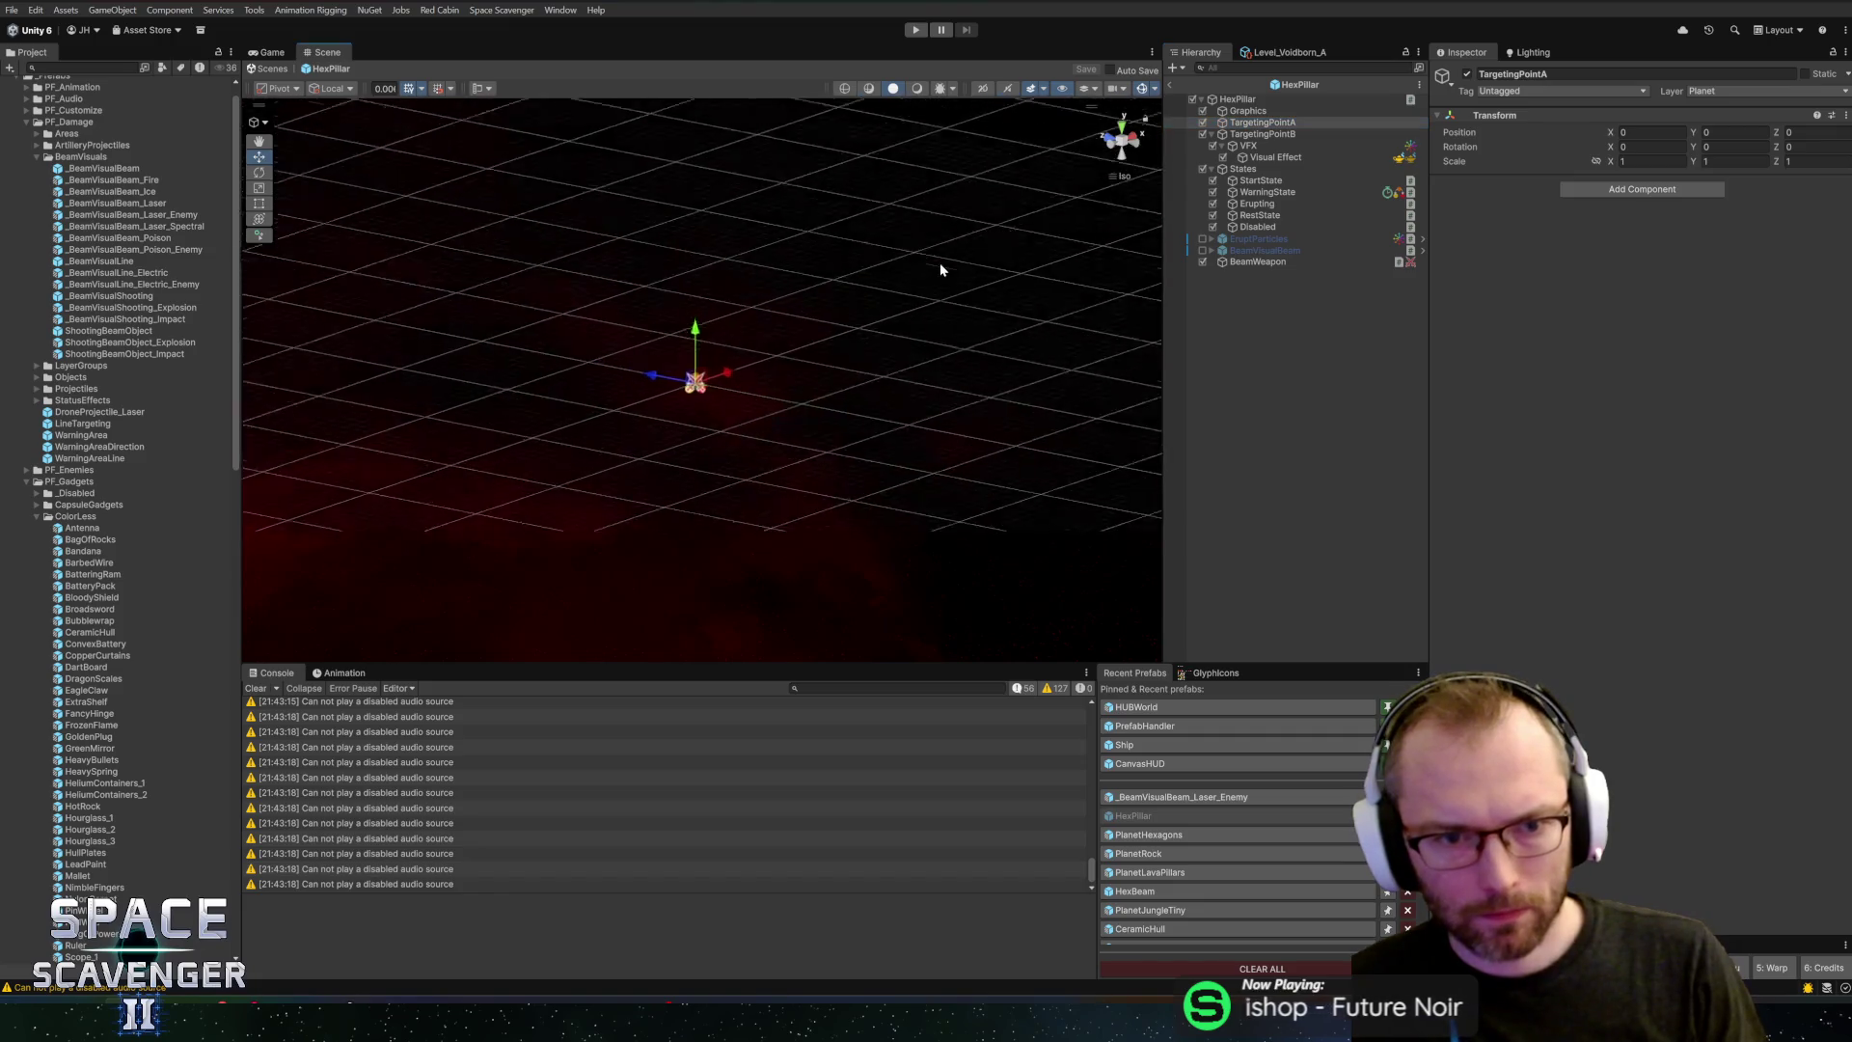
pyautogui.click(1263, 134)
pyautogui.press('f')
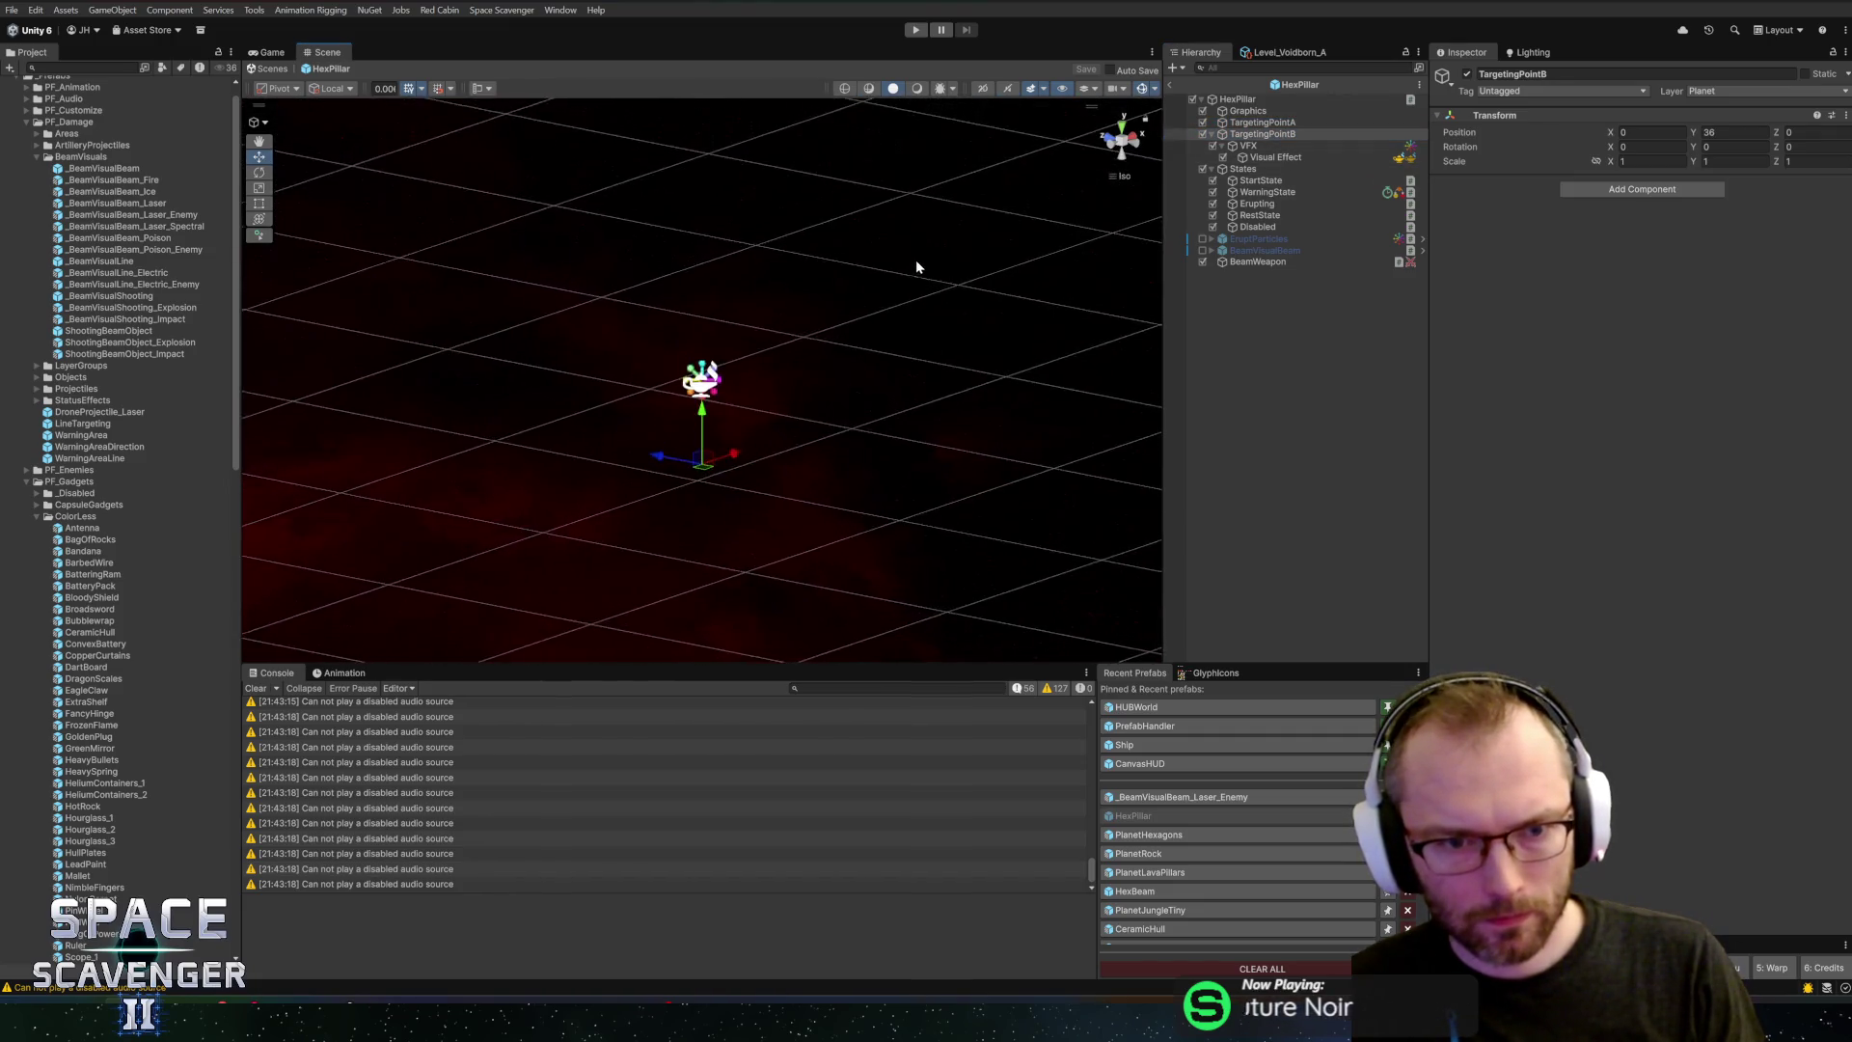
pyautogui.moveTo(900, 346)
pyautogui.mouseDown()
pyautogui.moveTo(823, 385)
pyautogui.moveTo(795, 446)
pyautogui.moveTo(815, 343)
pyautogui.moveTo(969, 265)
pyautogui.moveTo(1017, 351)
pyautogui.mouseUp()
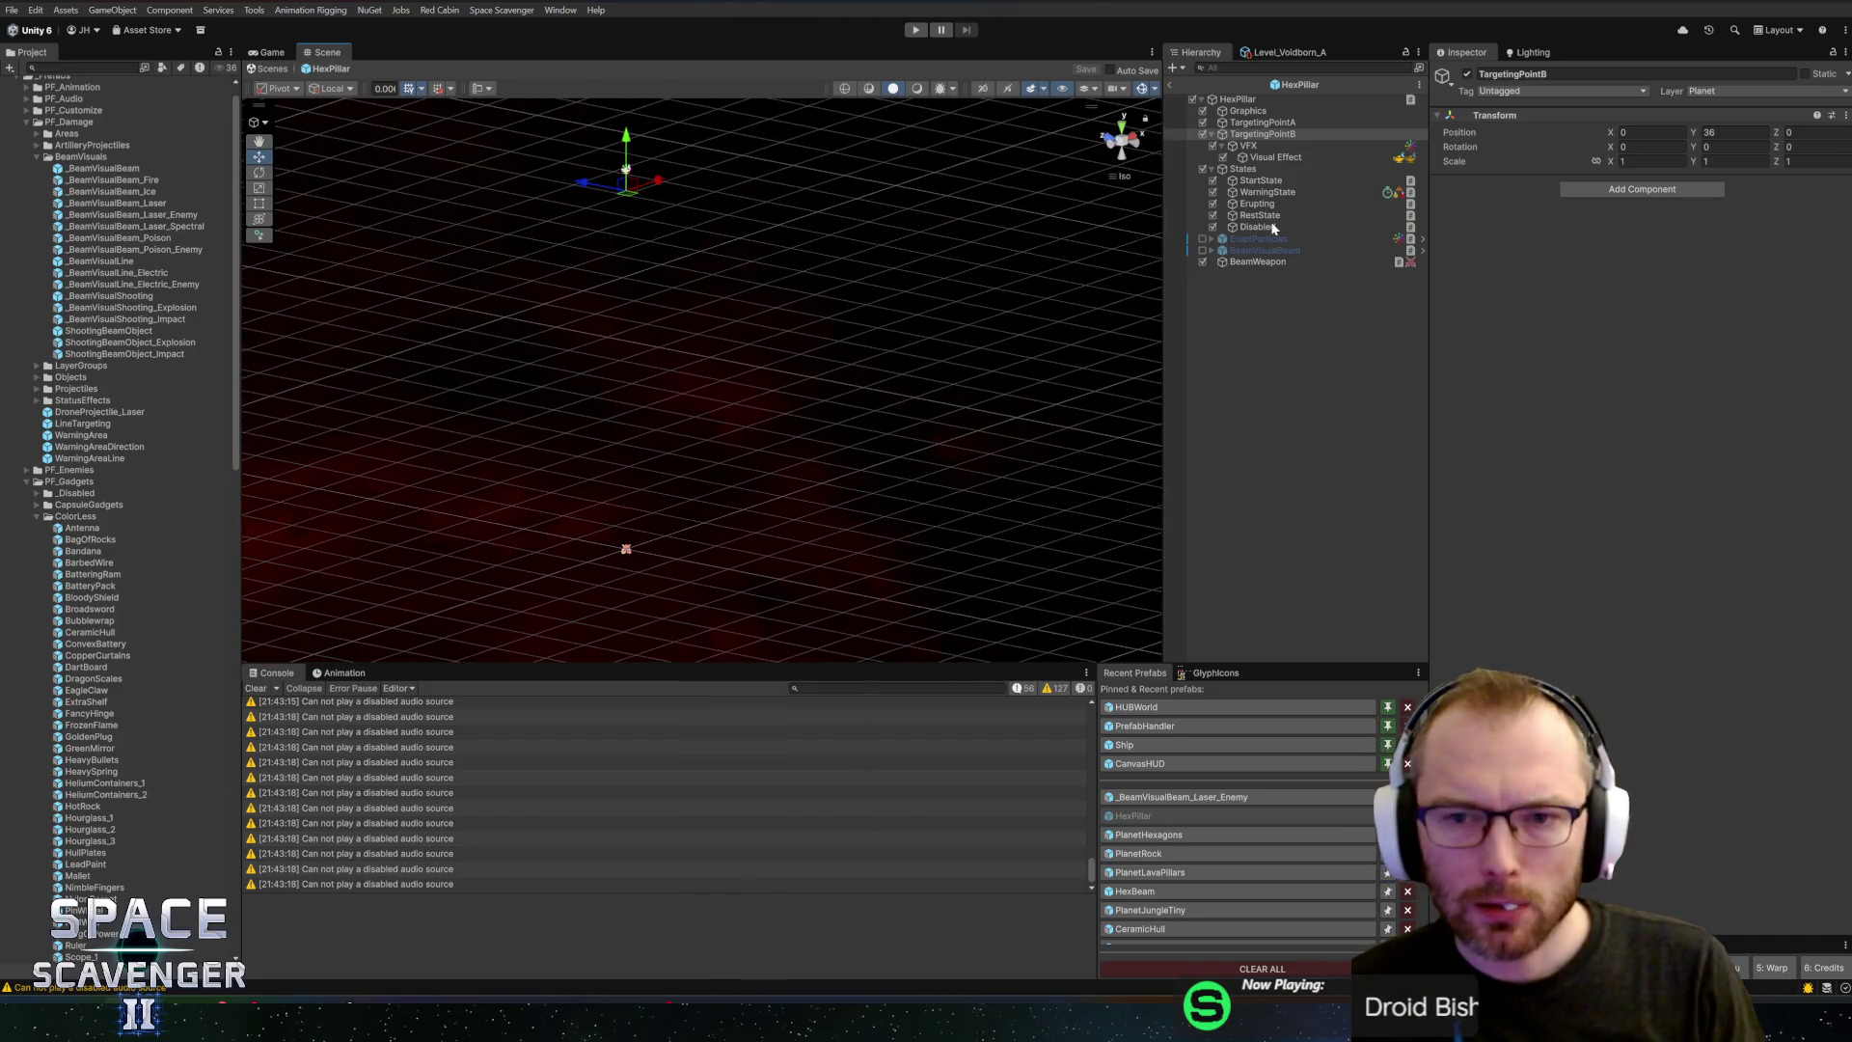
pyautogui.click(1276, 156)
pyautogui.click(938, 539)
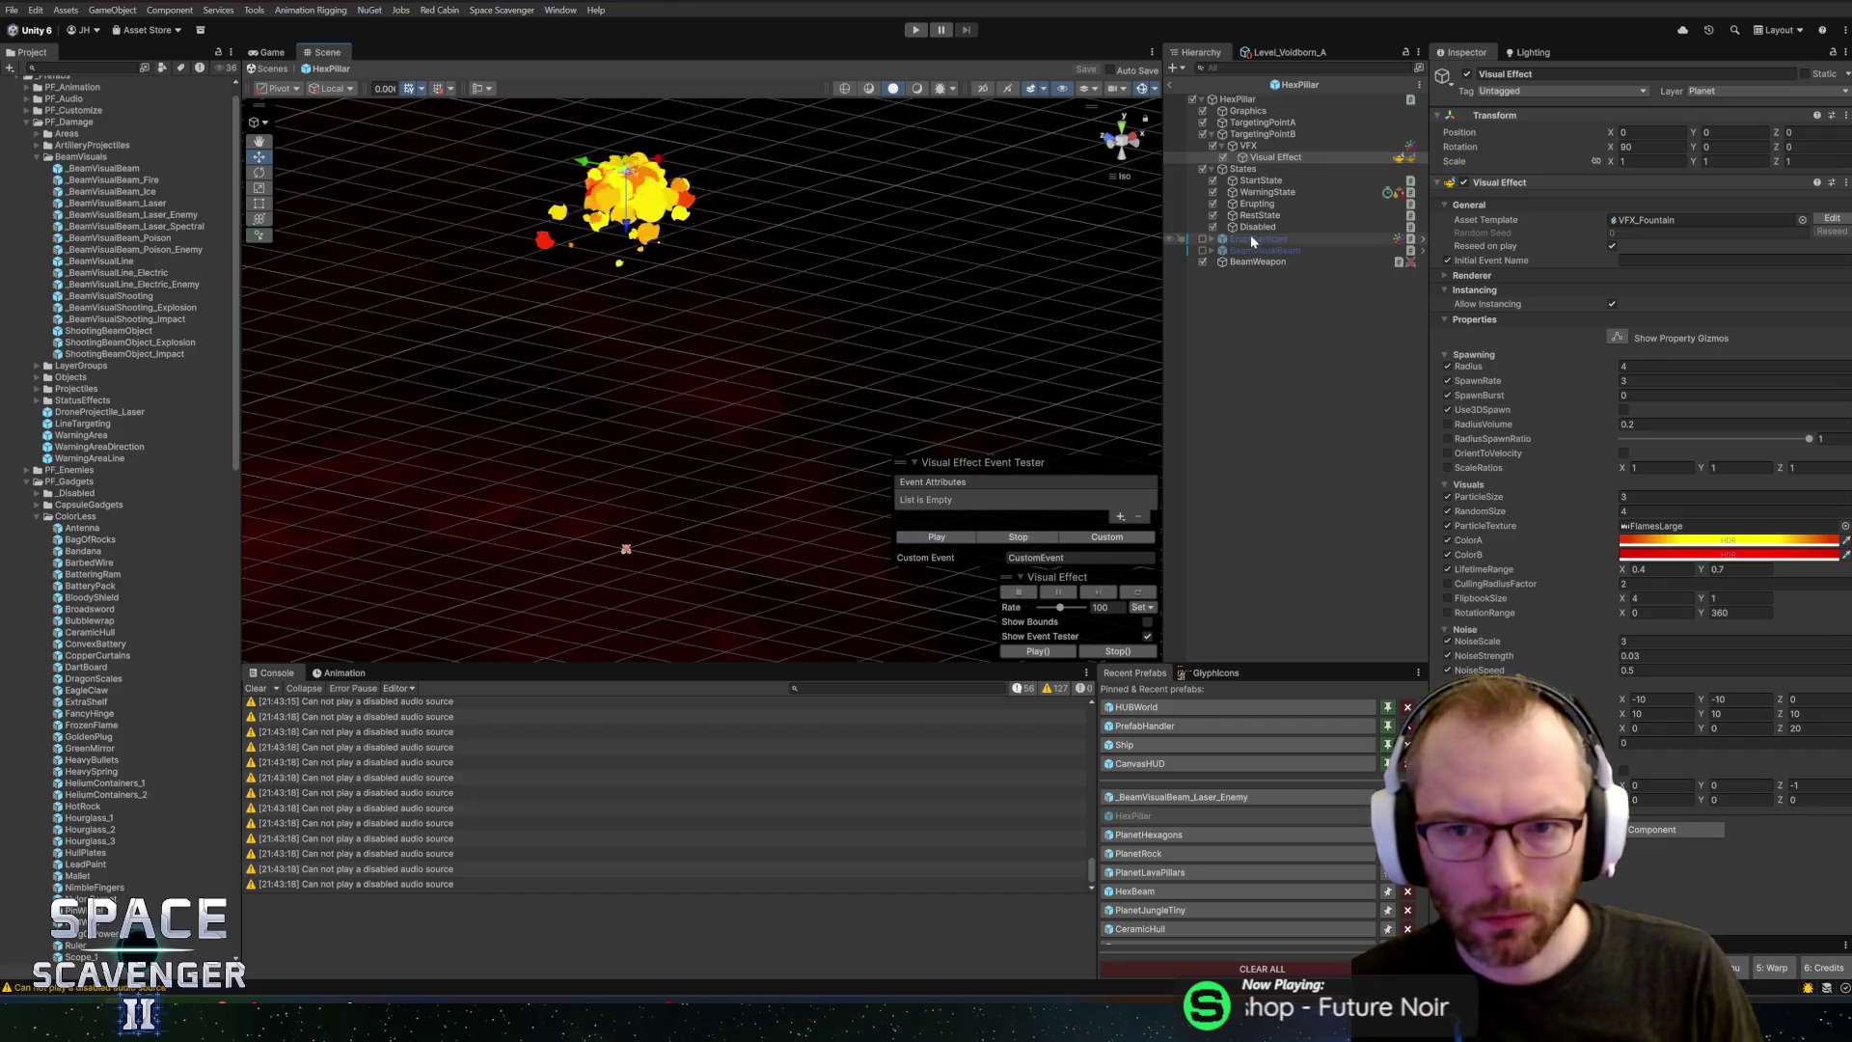
# Set the Targeting field on HexPillar's BeamWeapon to null
pyautogui.click(1257, 261)
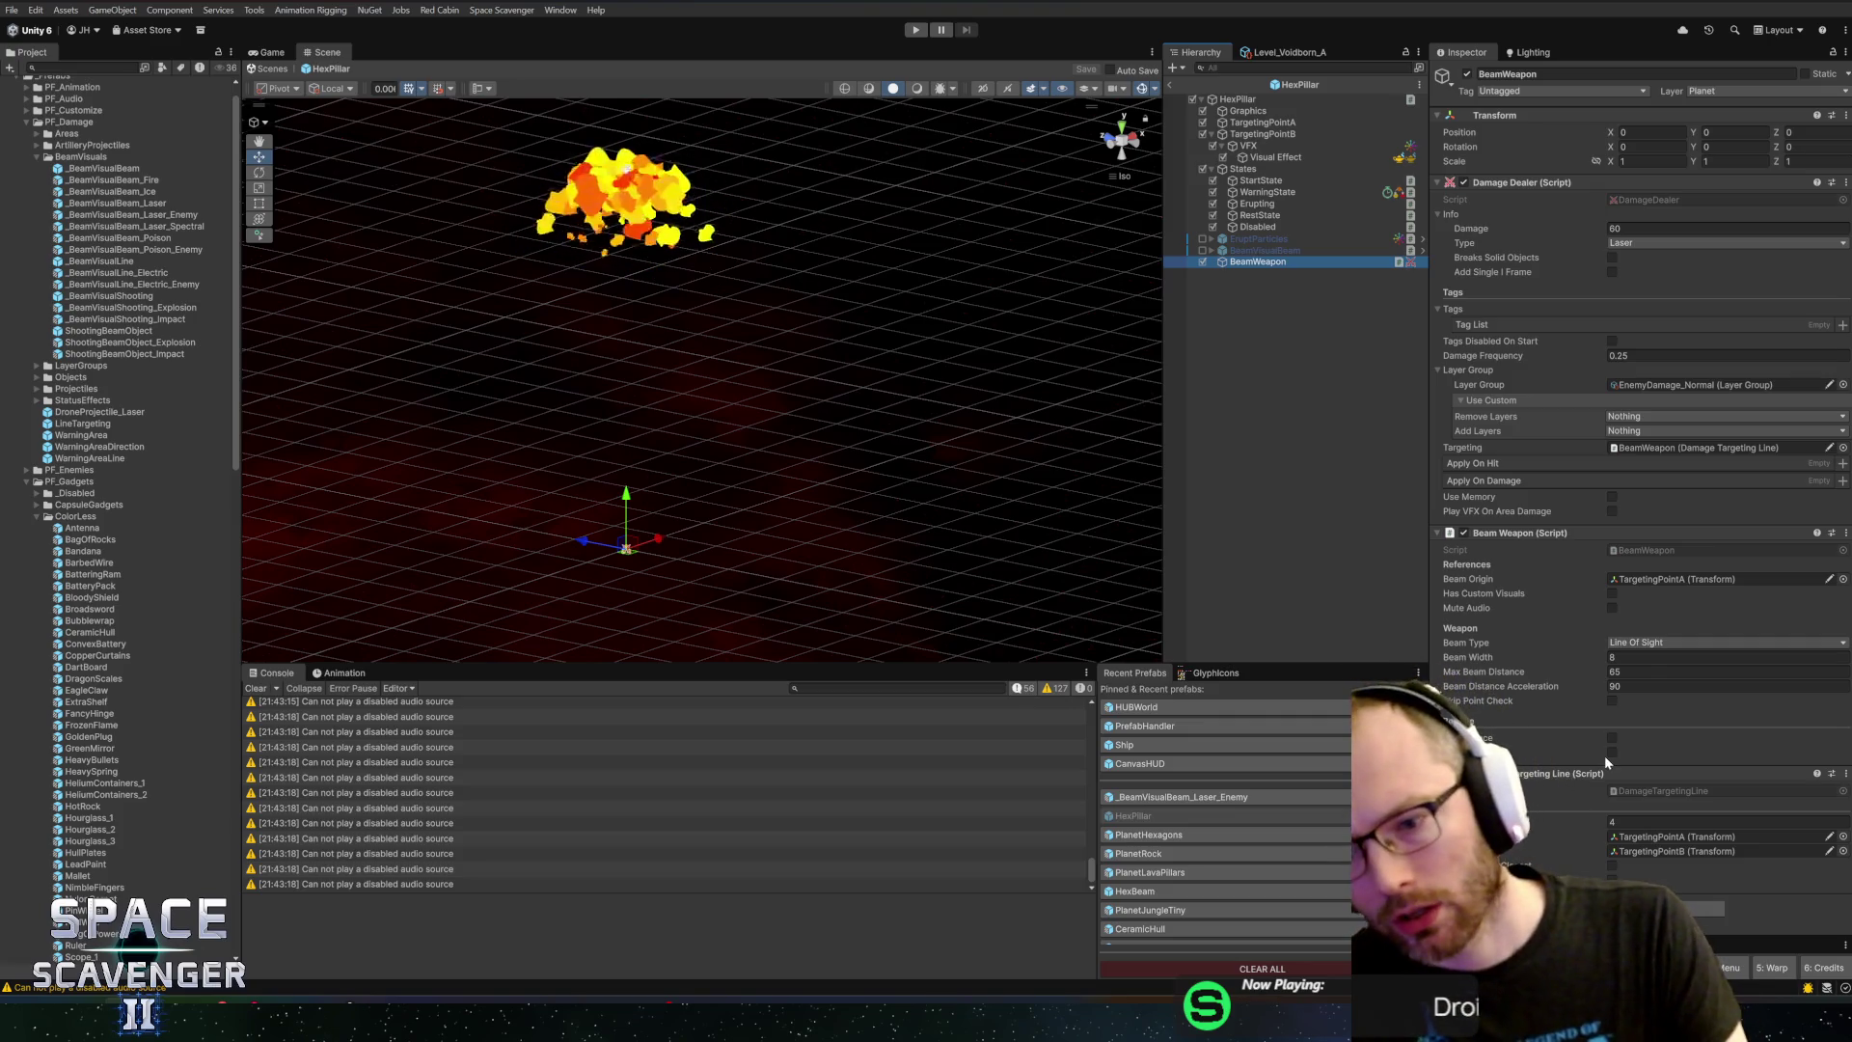
pyautogui.rightClick(1542, 532)
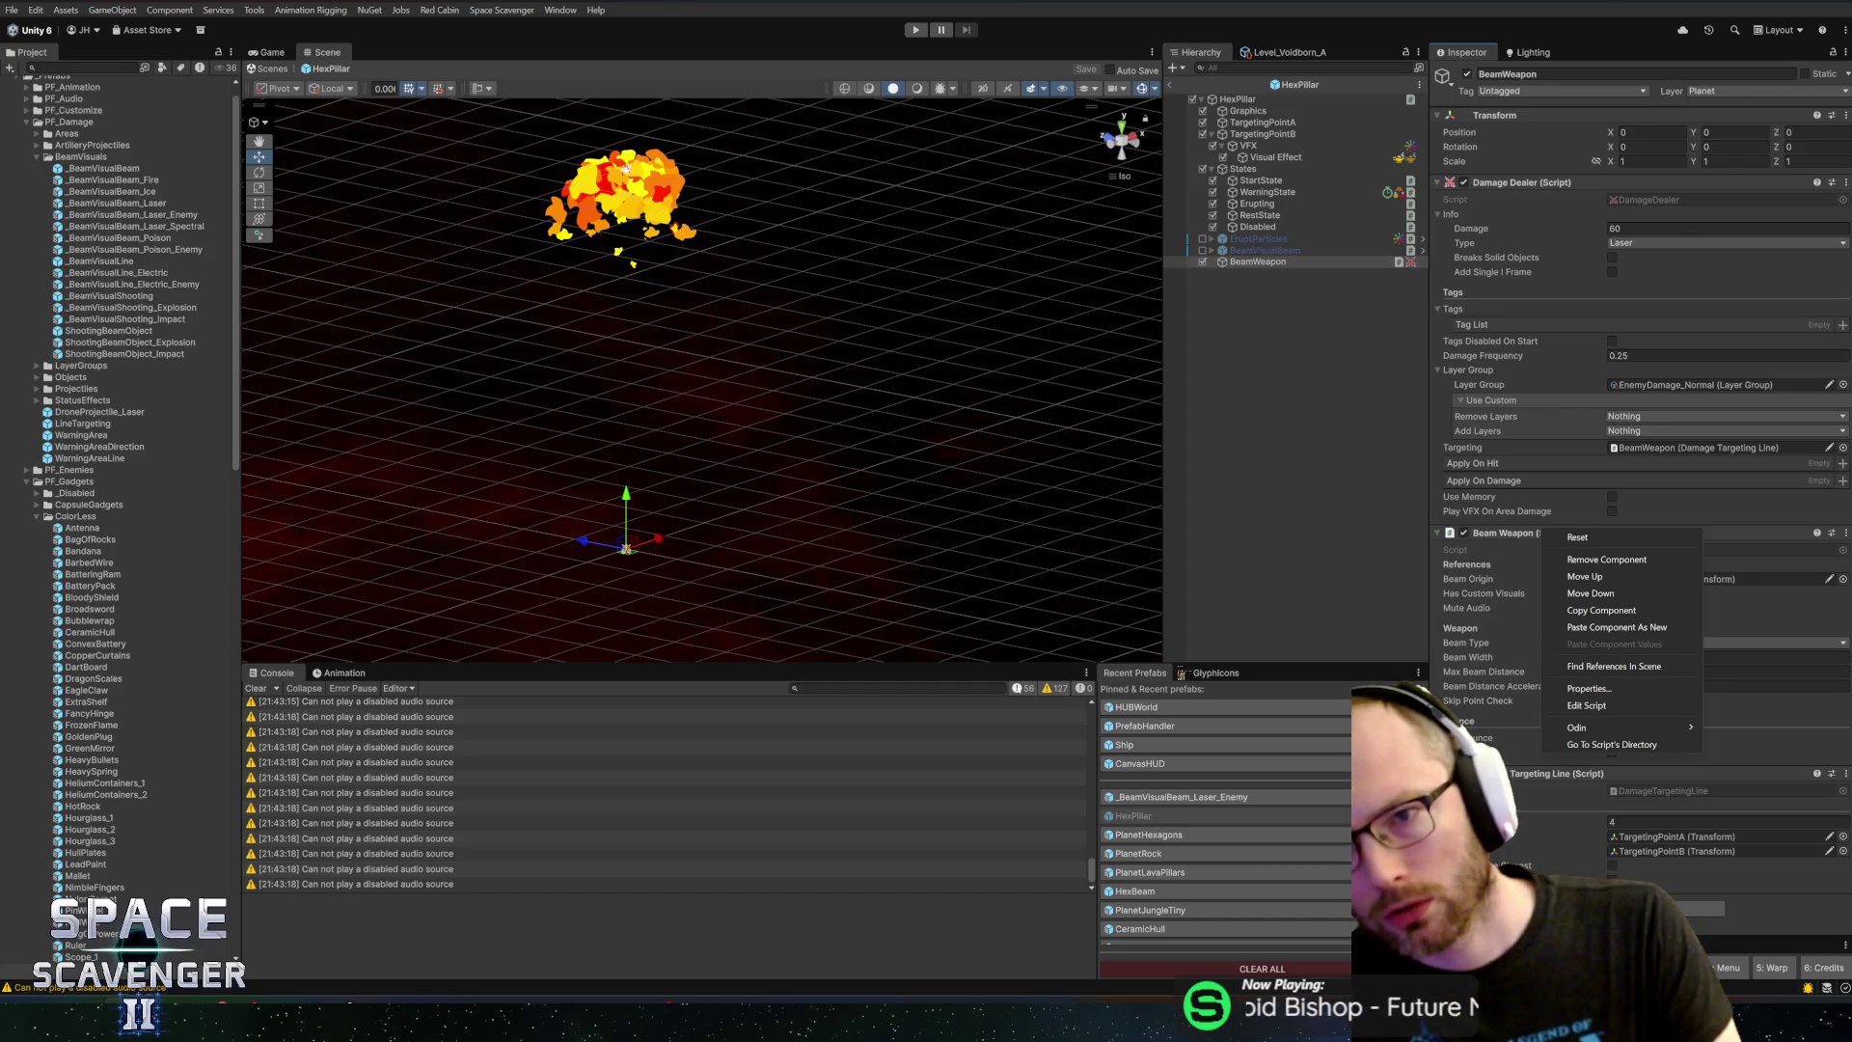
pyautogui.click(1610, 328)
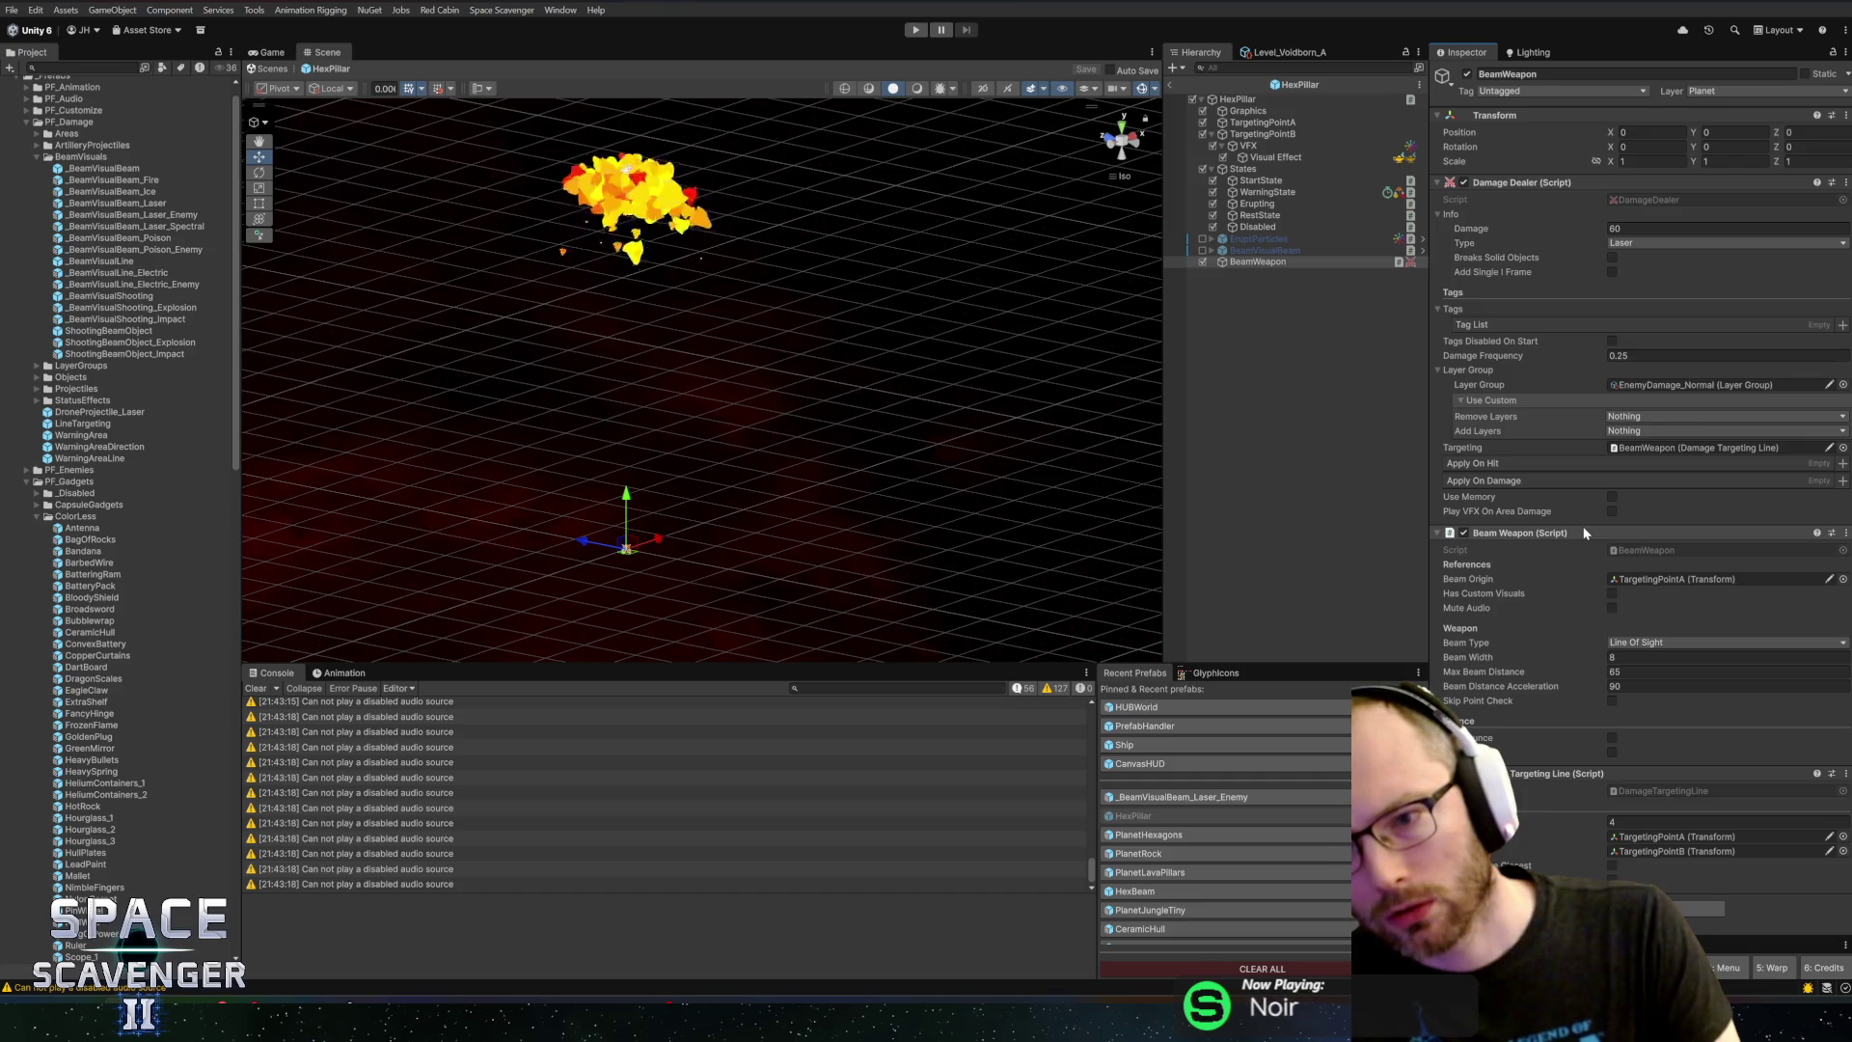
pyautogui.rightClick(1483, 447)
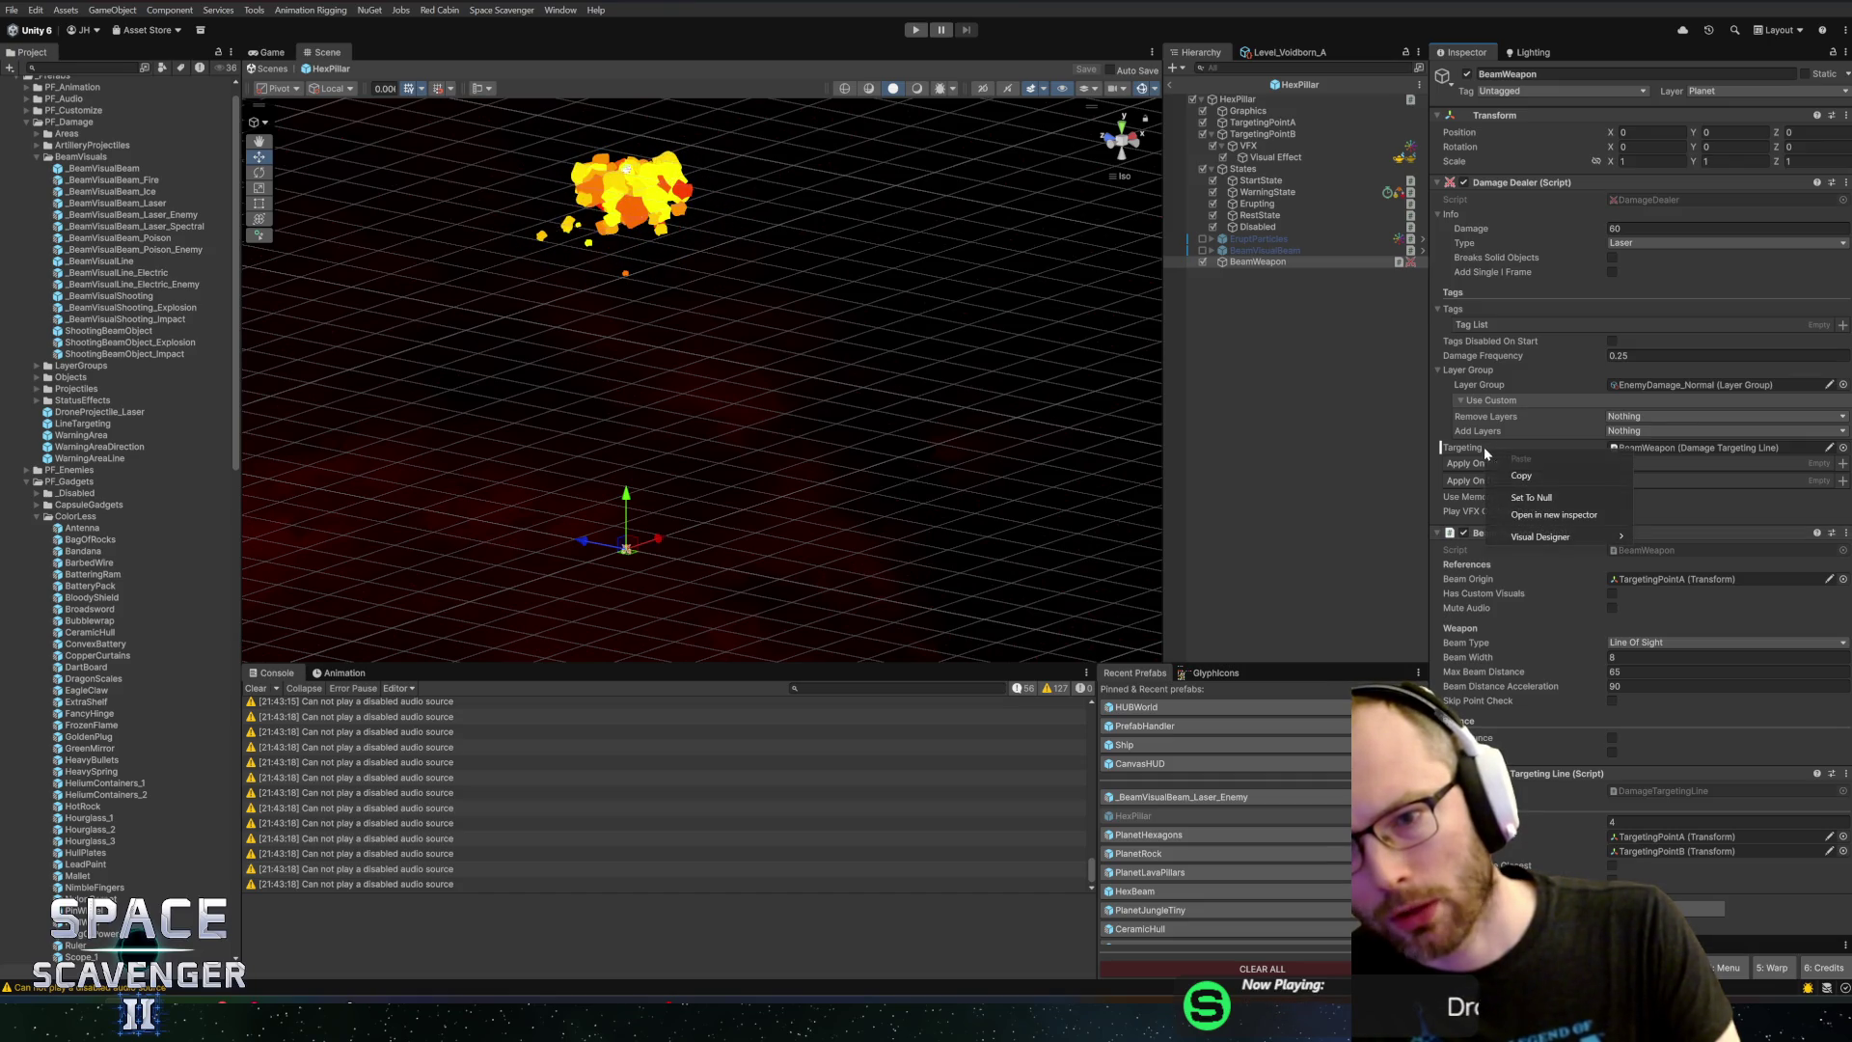
pyautogui.click(1534, 495)
# Remove the Damage Targeting Line component and save the HexPillar prefab
pyautogui.rightClick(1517, 775)
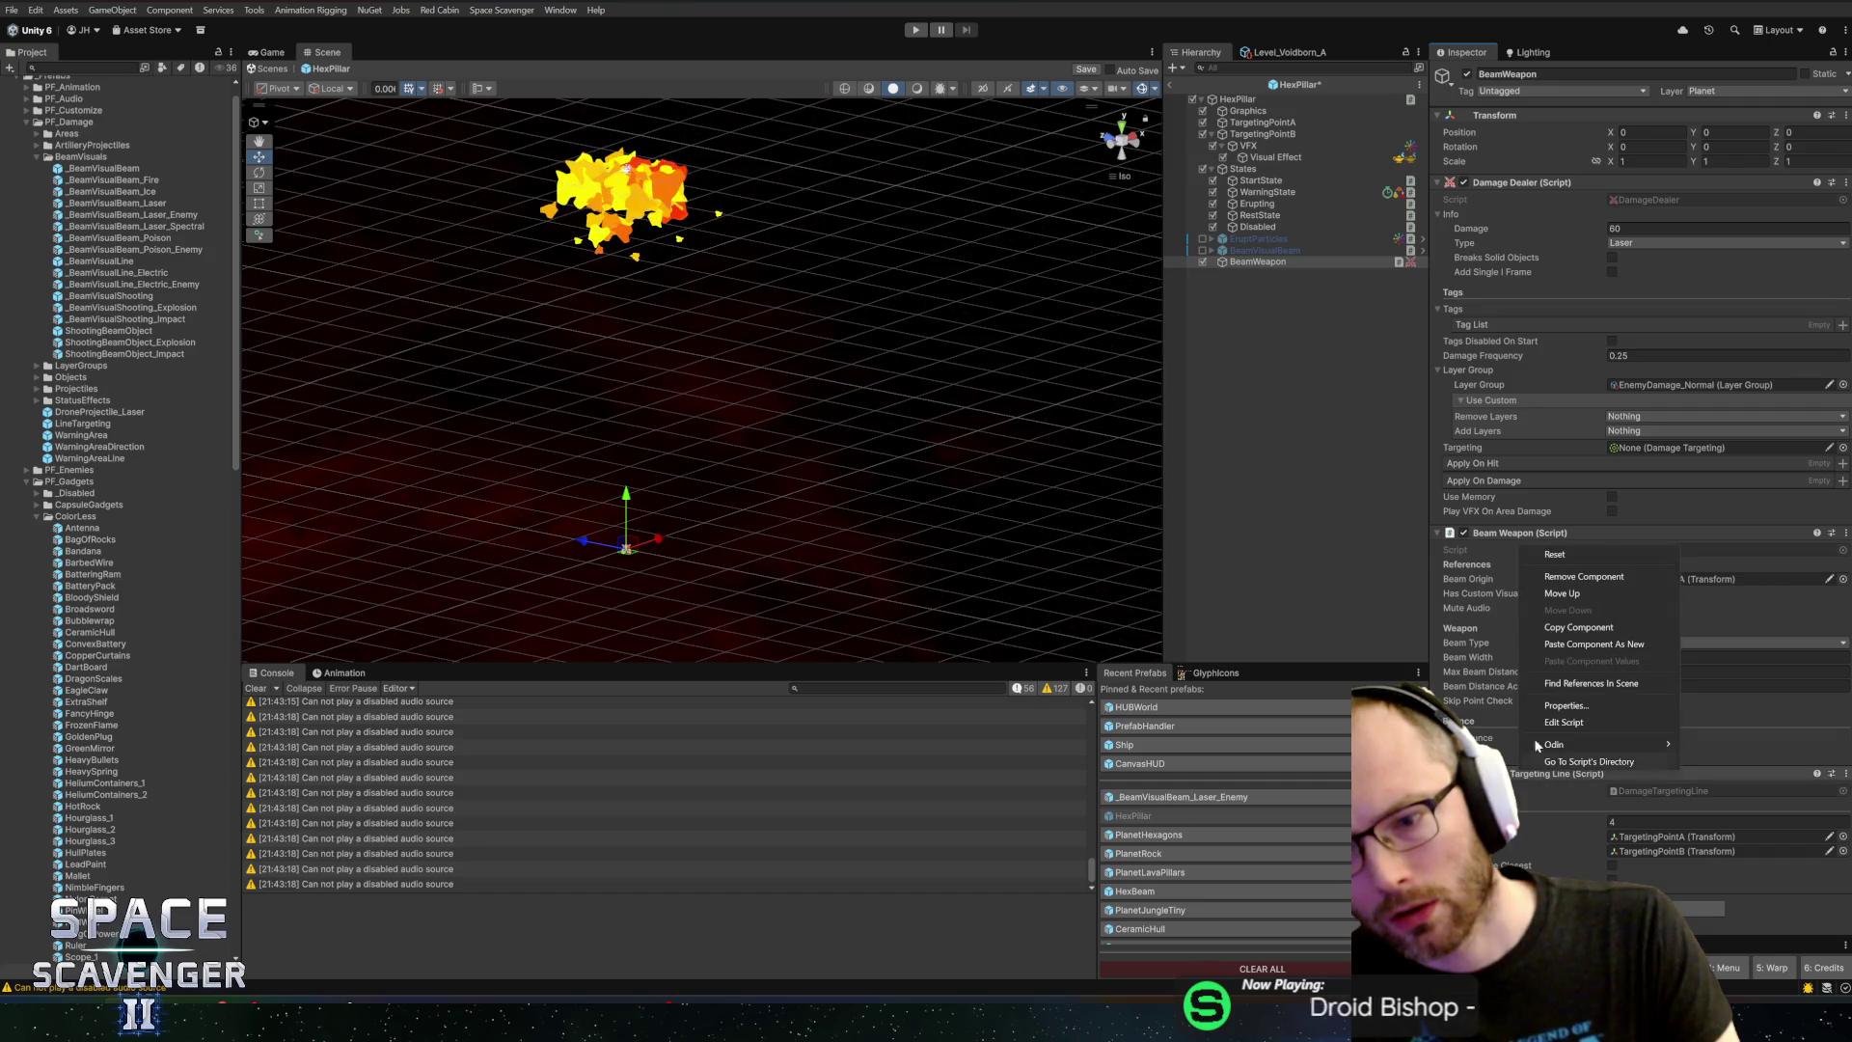
pyautogui.click(1587, 579)
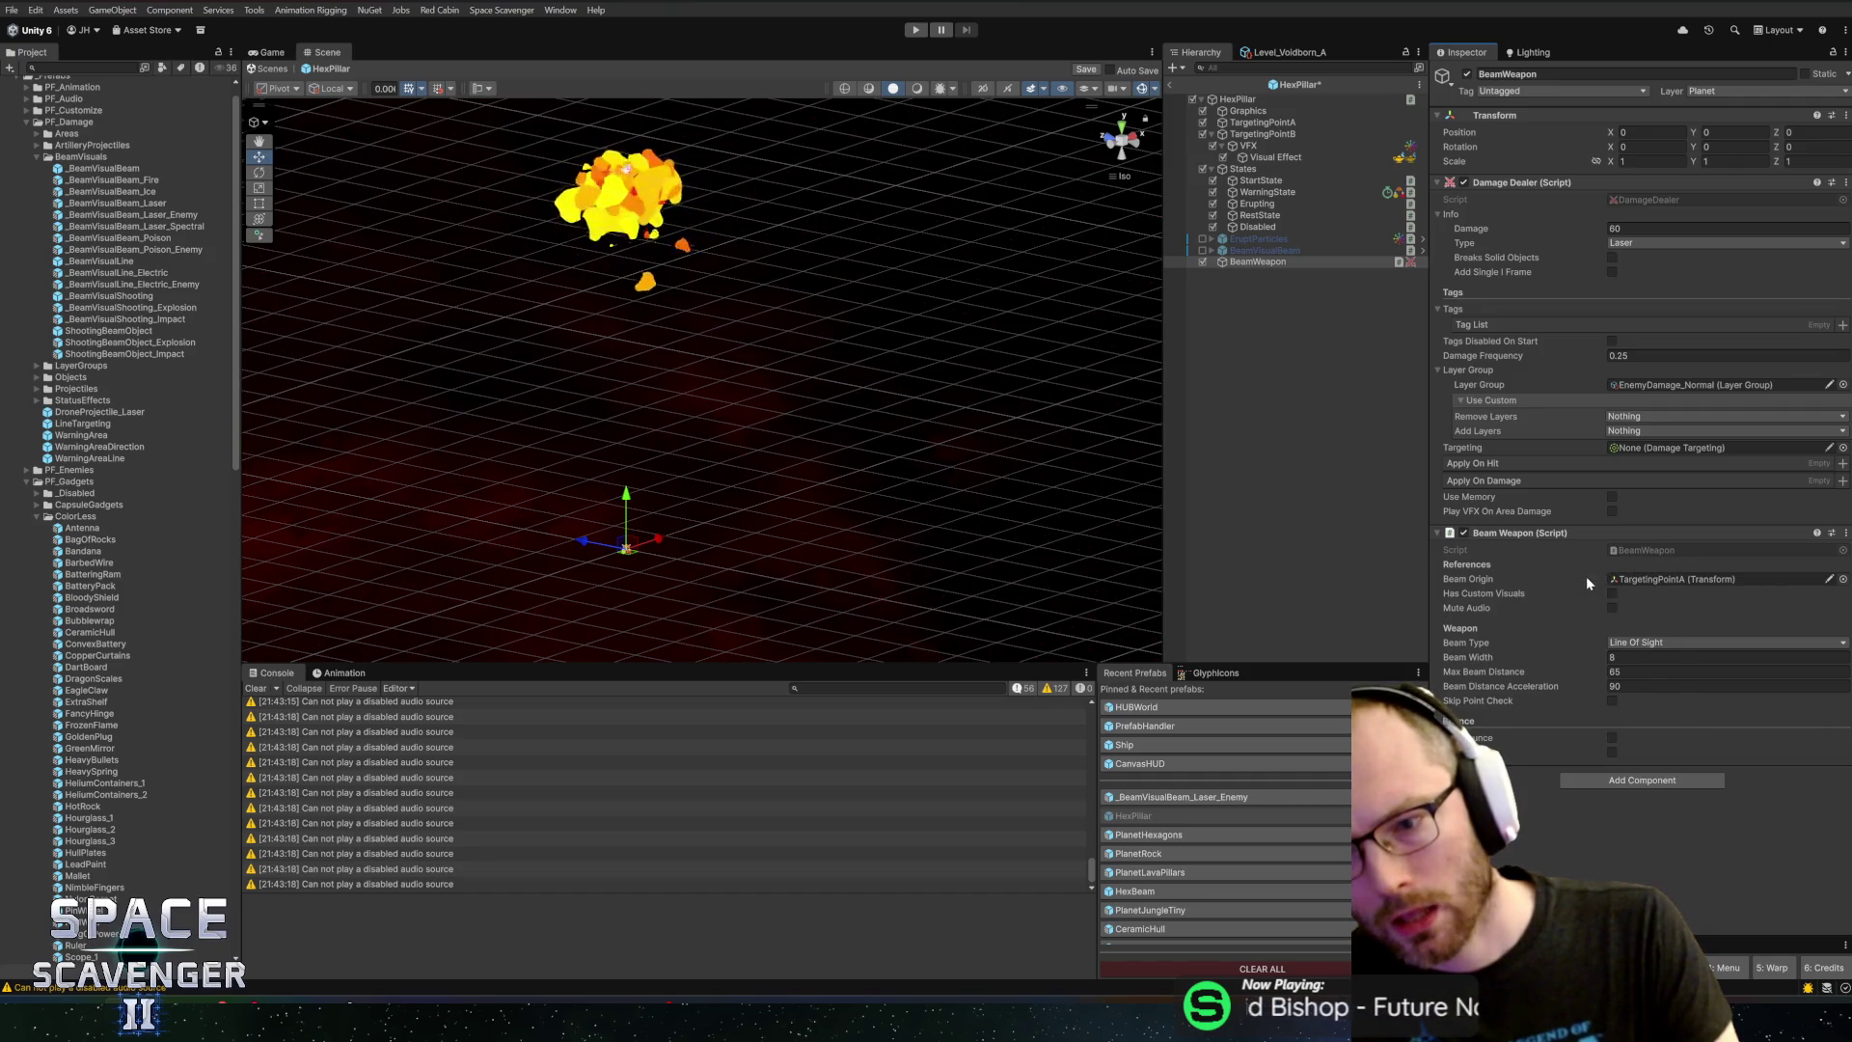
pyautogui.hotkey('ctrl', 's')
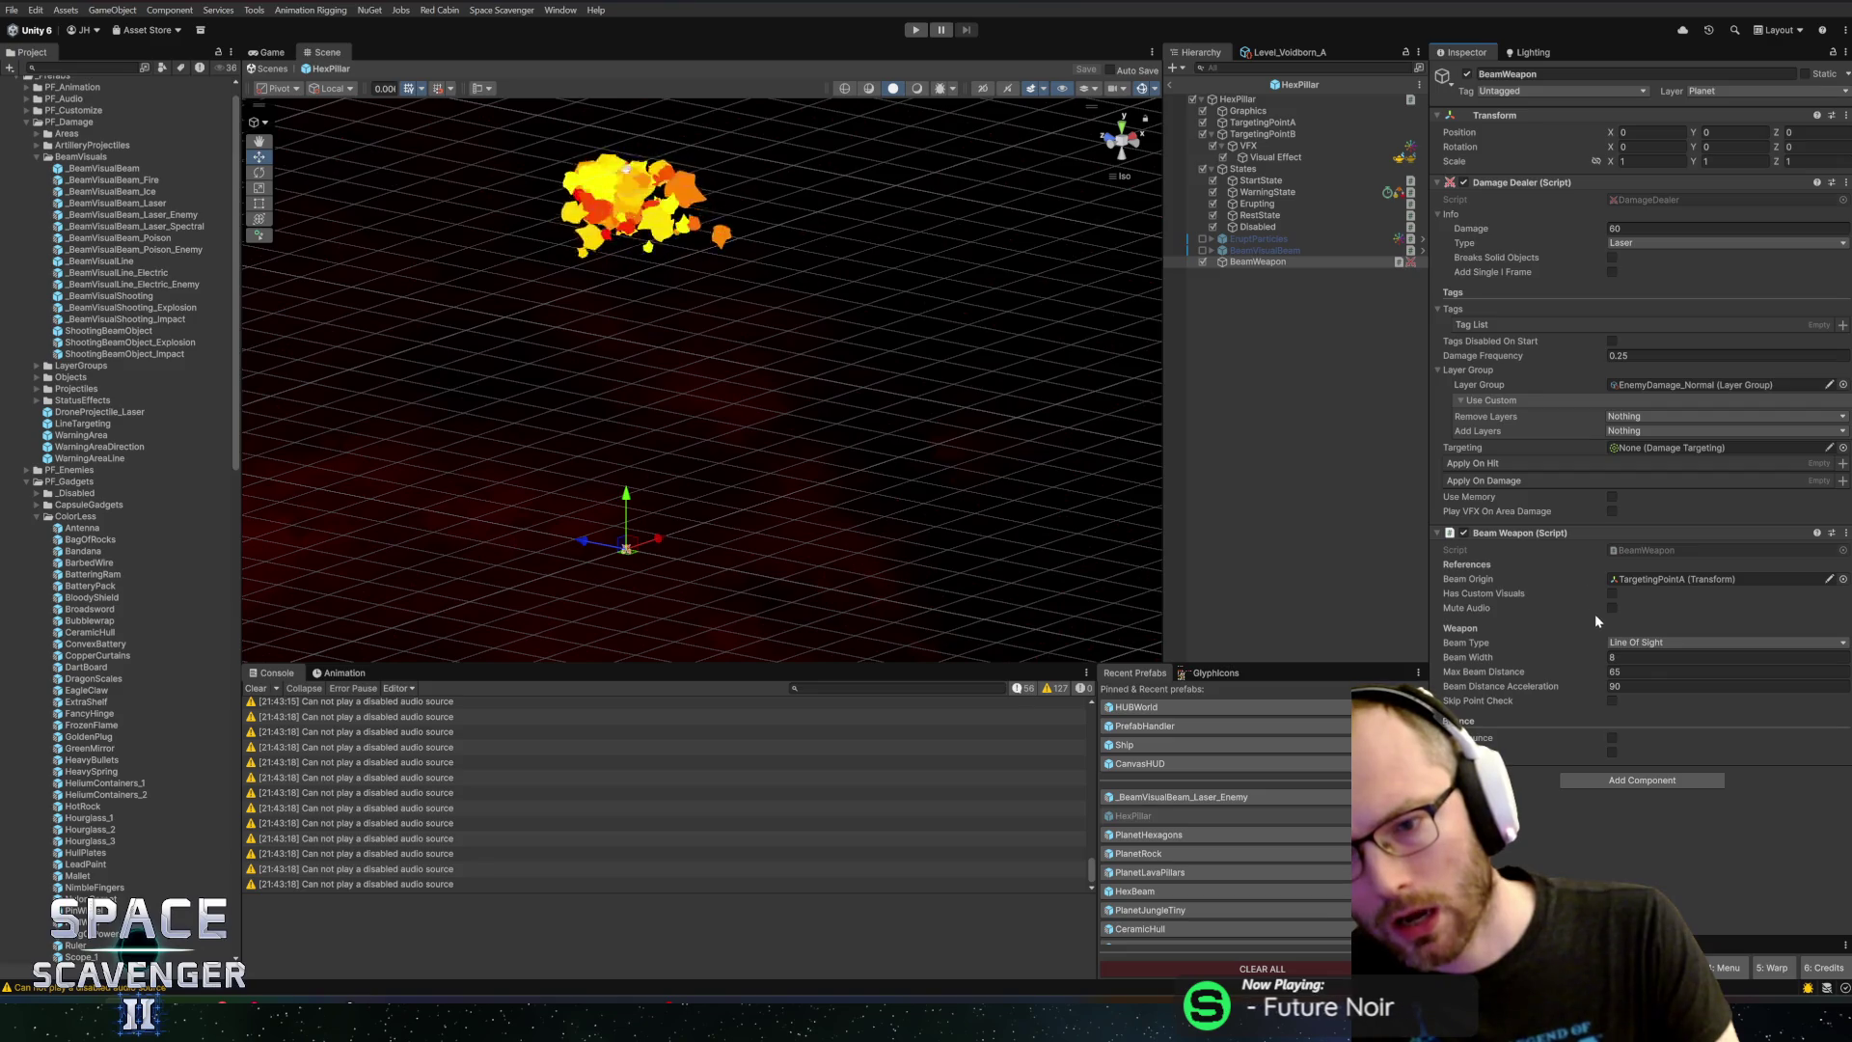
pyautogui.hotkey('alt', 'Tab')
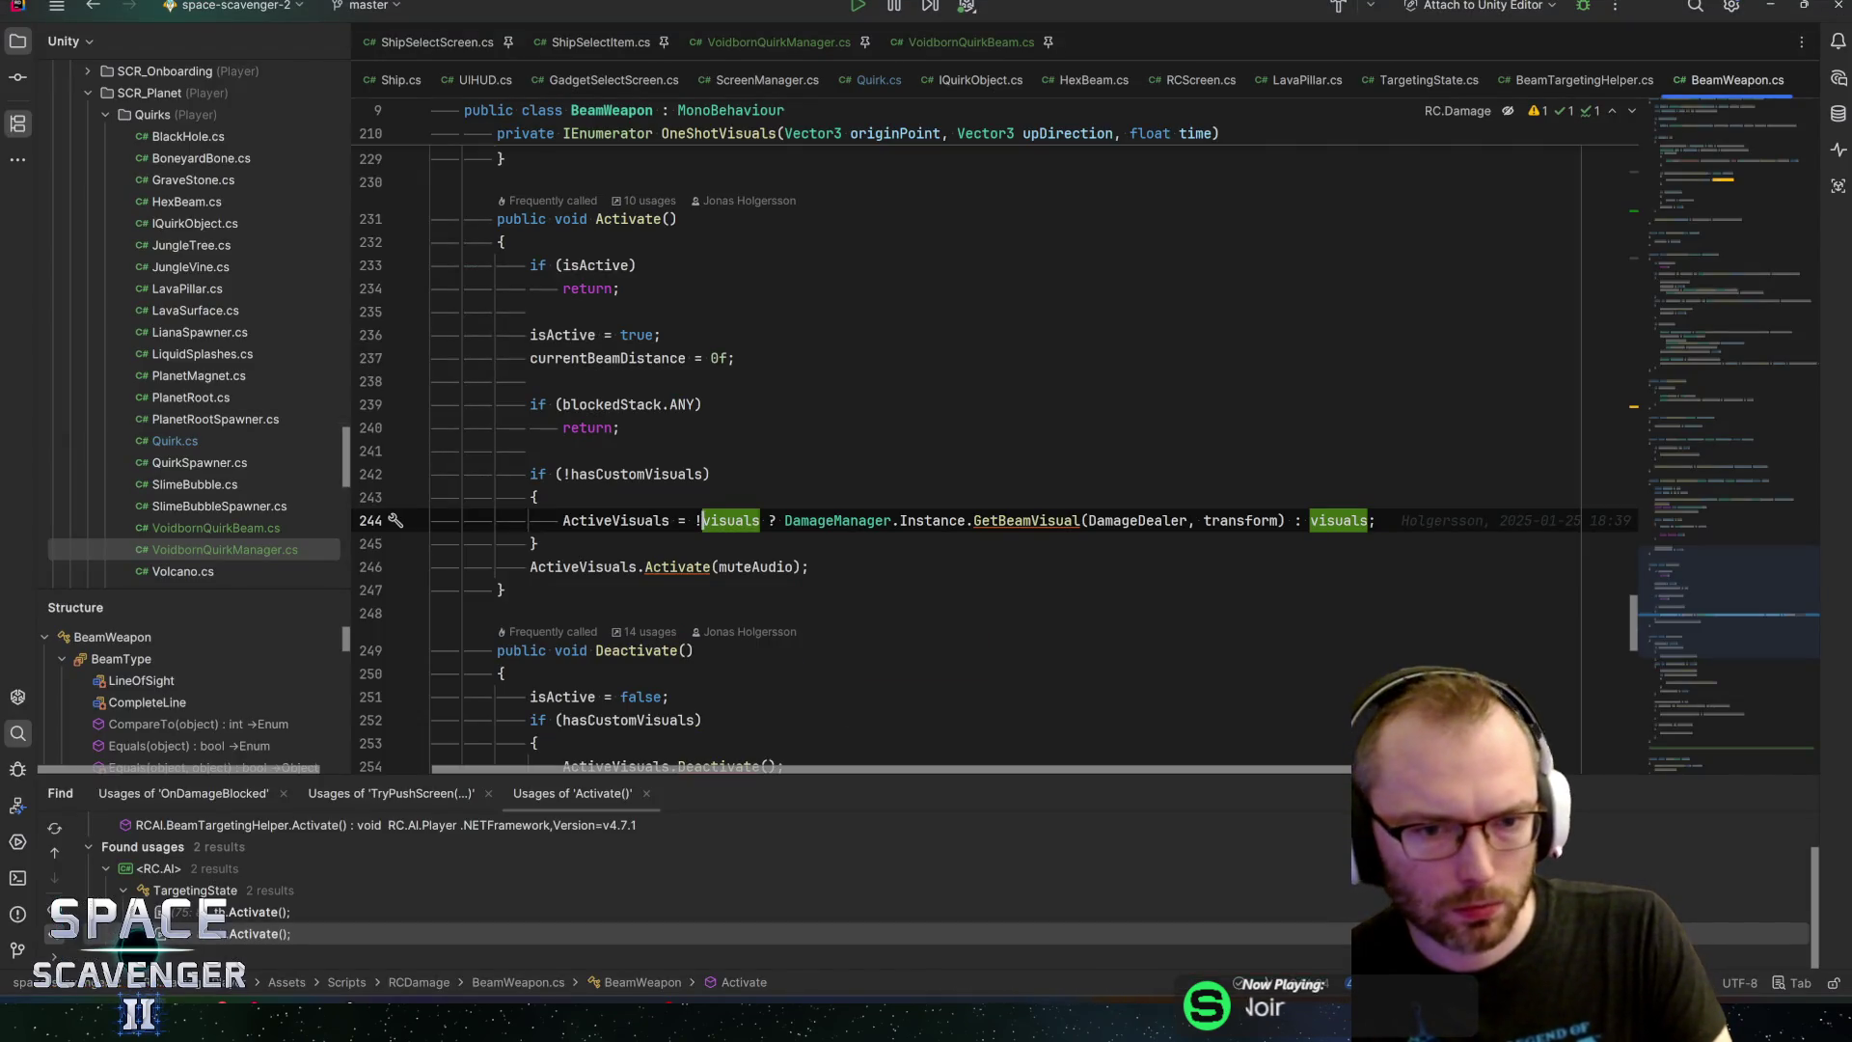
# Toggle an F9 breakpoint on line 242's hasCustomVisuals check, then close HexPillar in Unity
pyautogui.keyDown('ctrl'); pyautogui.click(664, 572); pyautogui.keyUp('ctrl')
pyautogui.hotkey('ctrl', 'alt', 'Left')
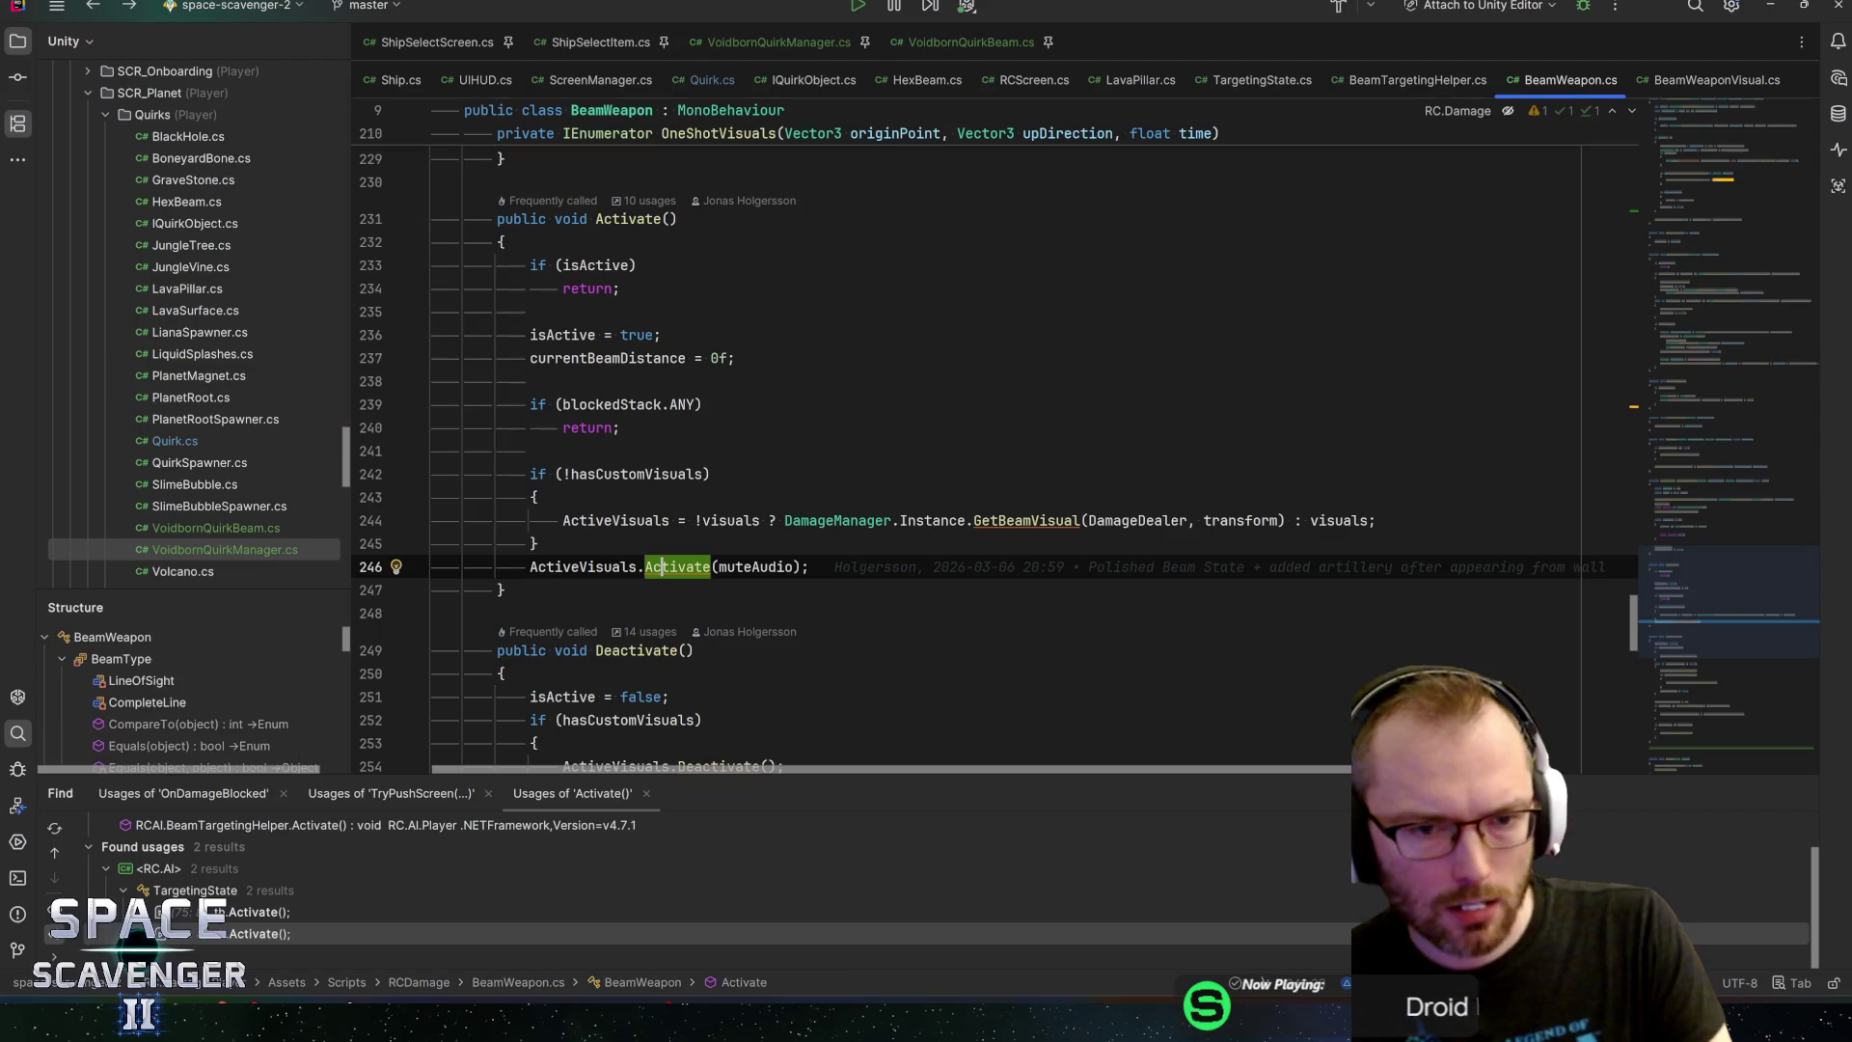
pyautogui.press('Up')
pyautogui.press('Up')
pyautogui.press('Up')
pyautogui.press('F9')
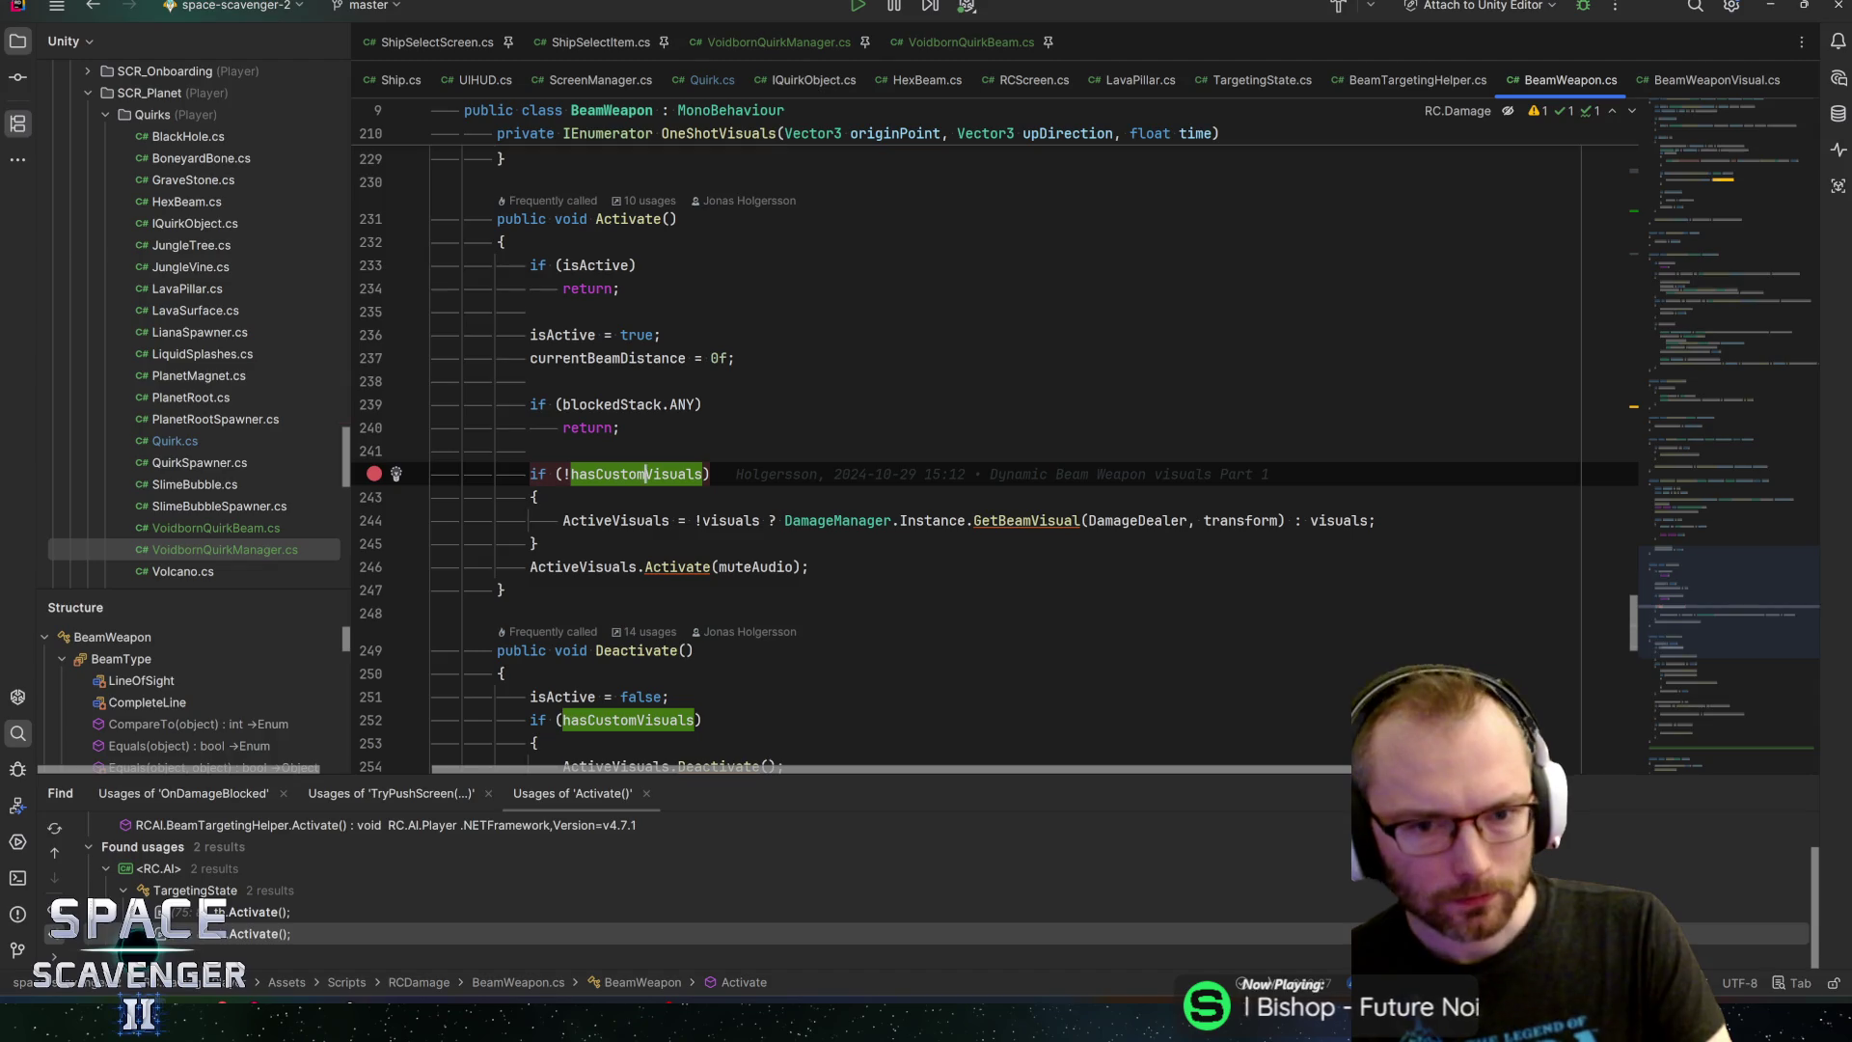
pyautogui.hotkey('alt', 'Tab')
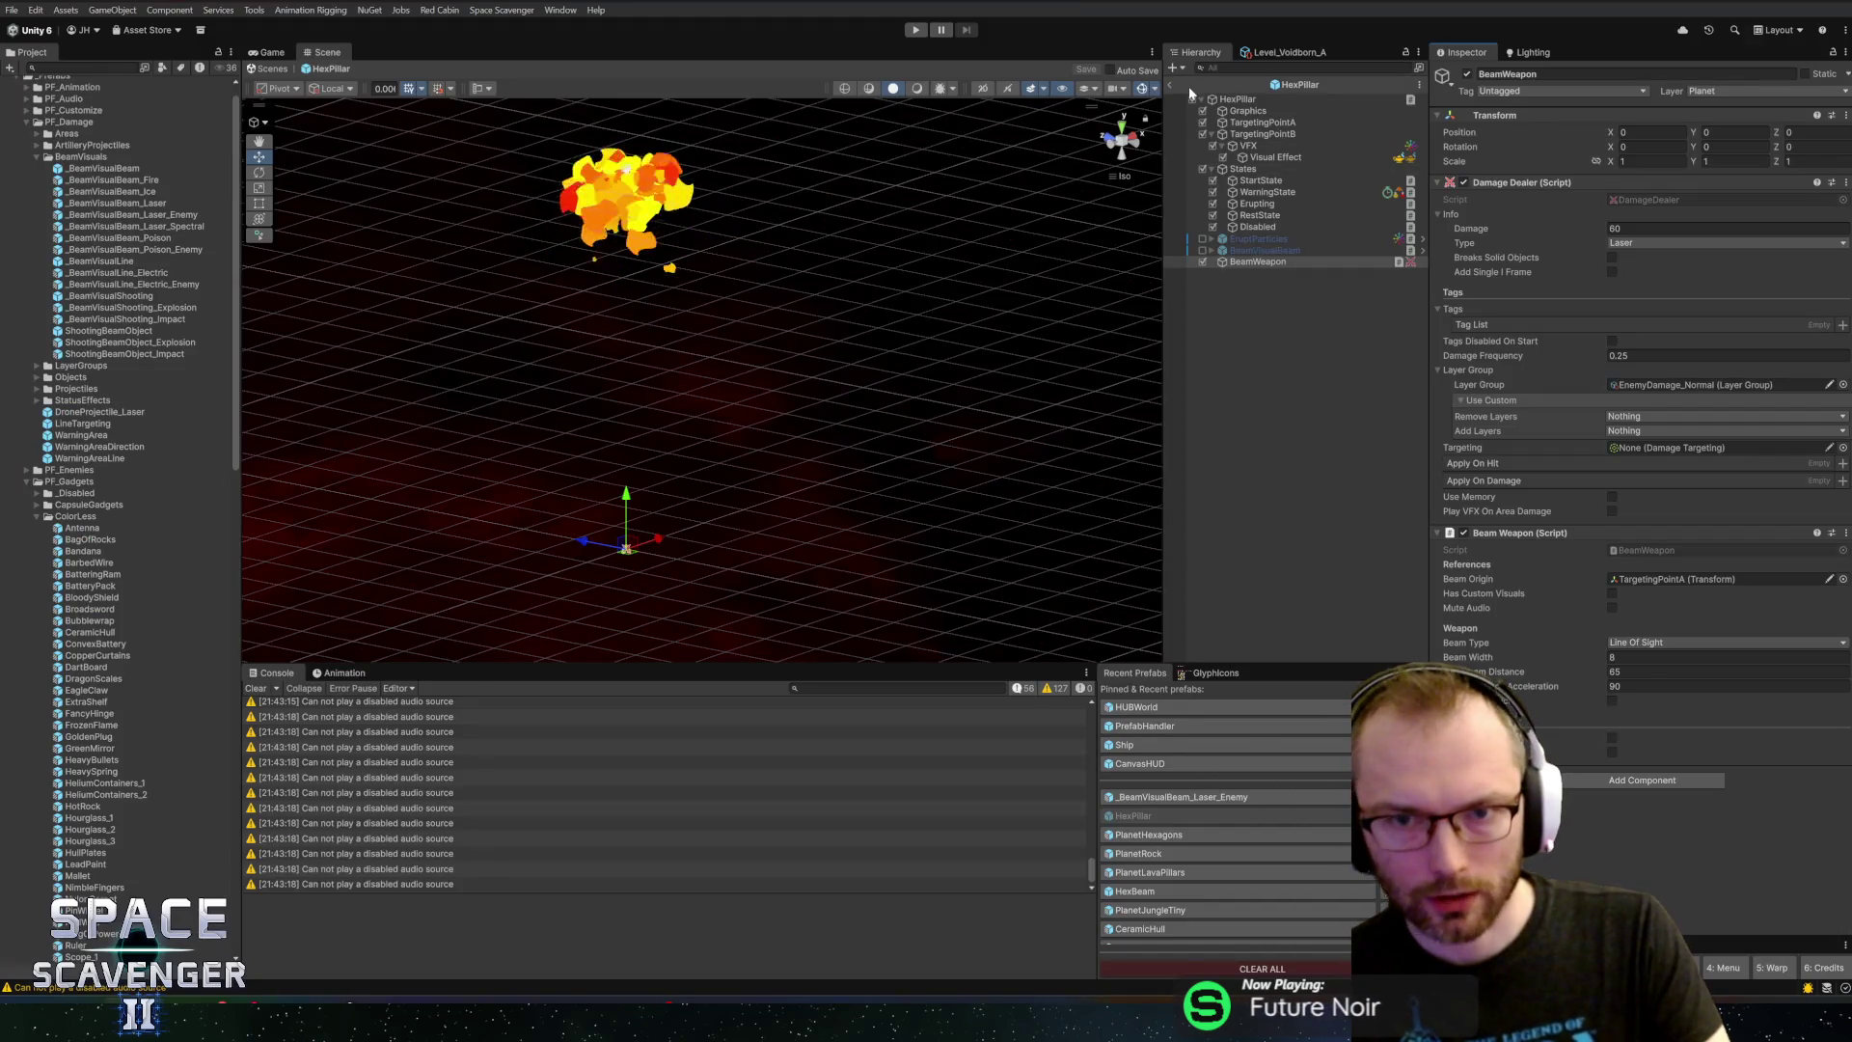
pyautogui.click(1172, 85)
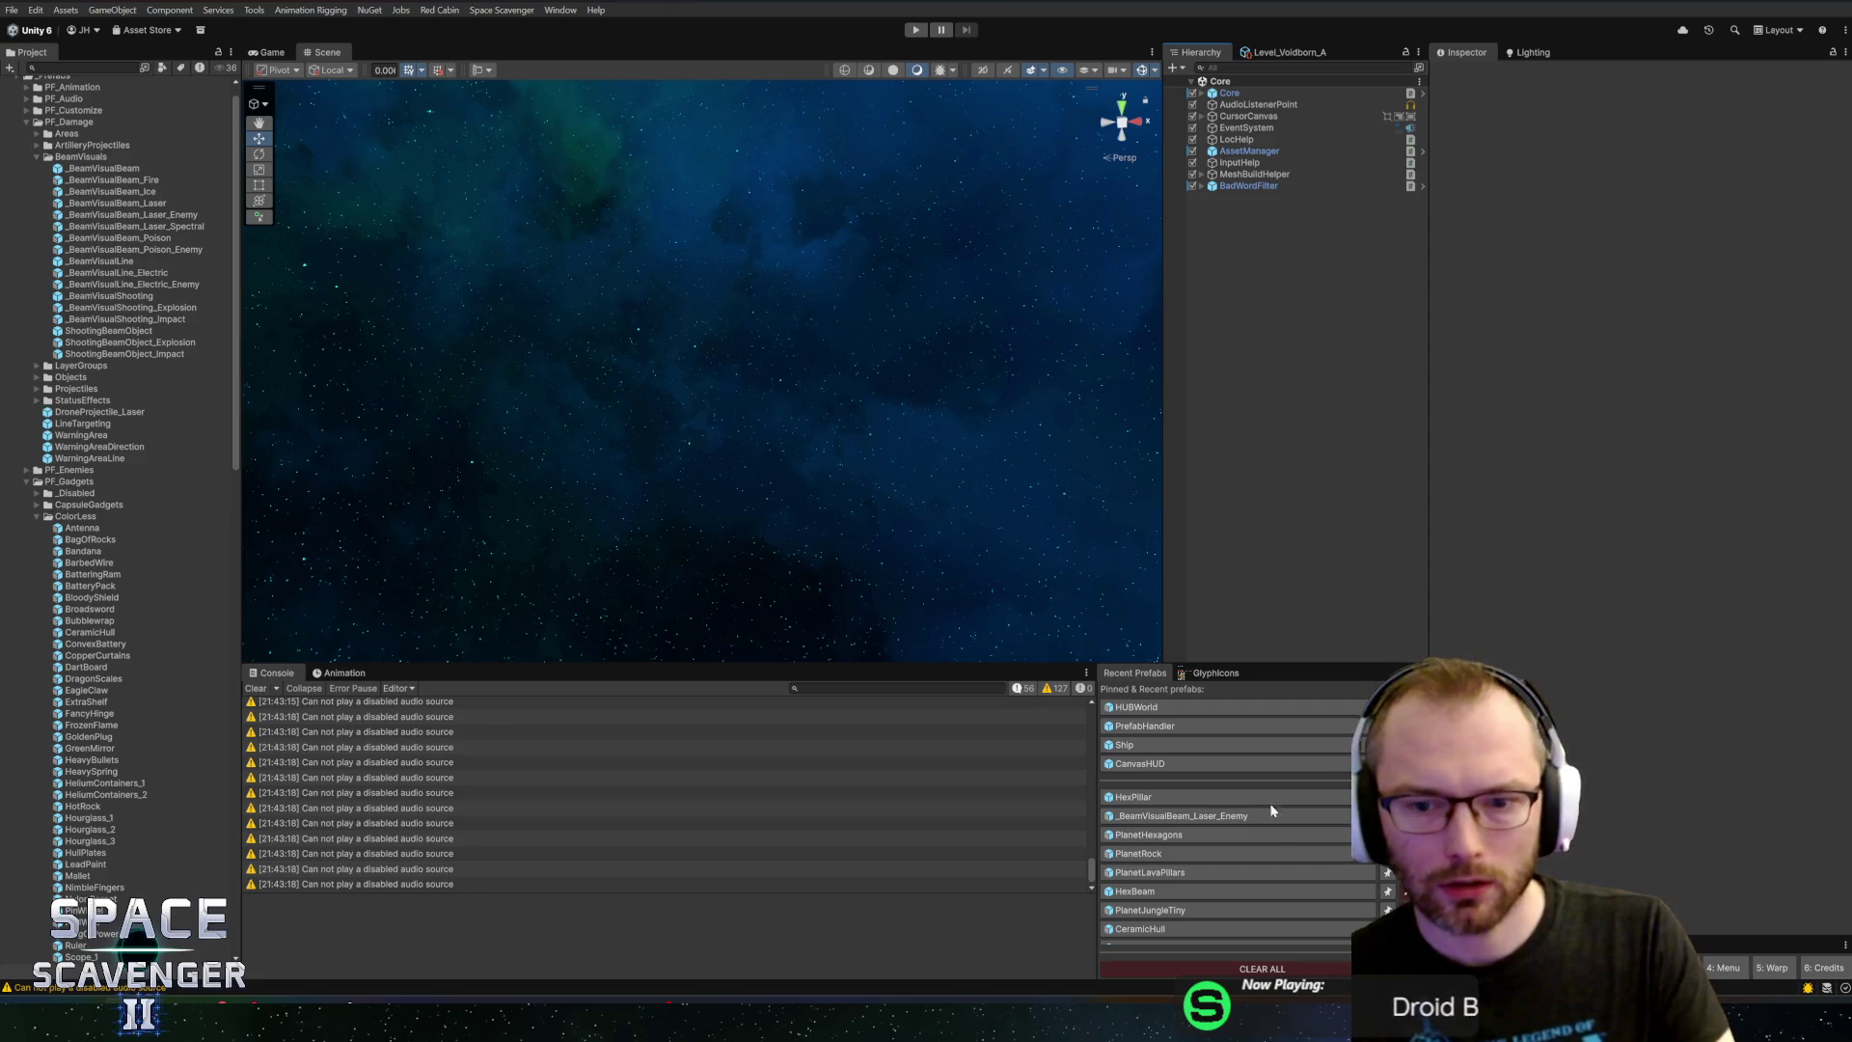
# Expand DamageManager's DamageTypePools down to the BeamVisuals pools in the Hierarchy
pyautogui.click(1248, 106)
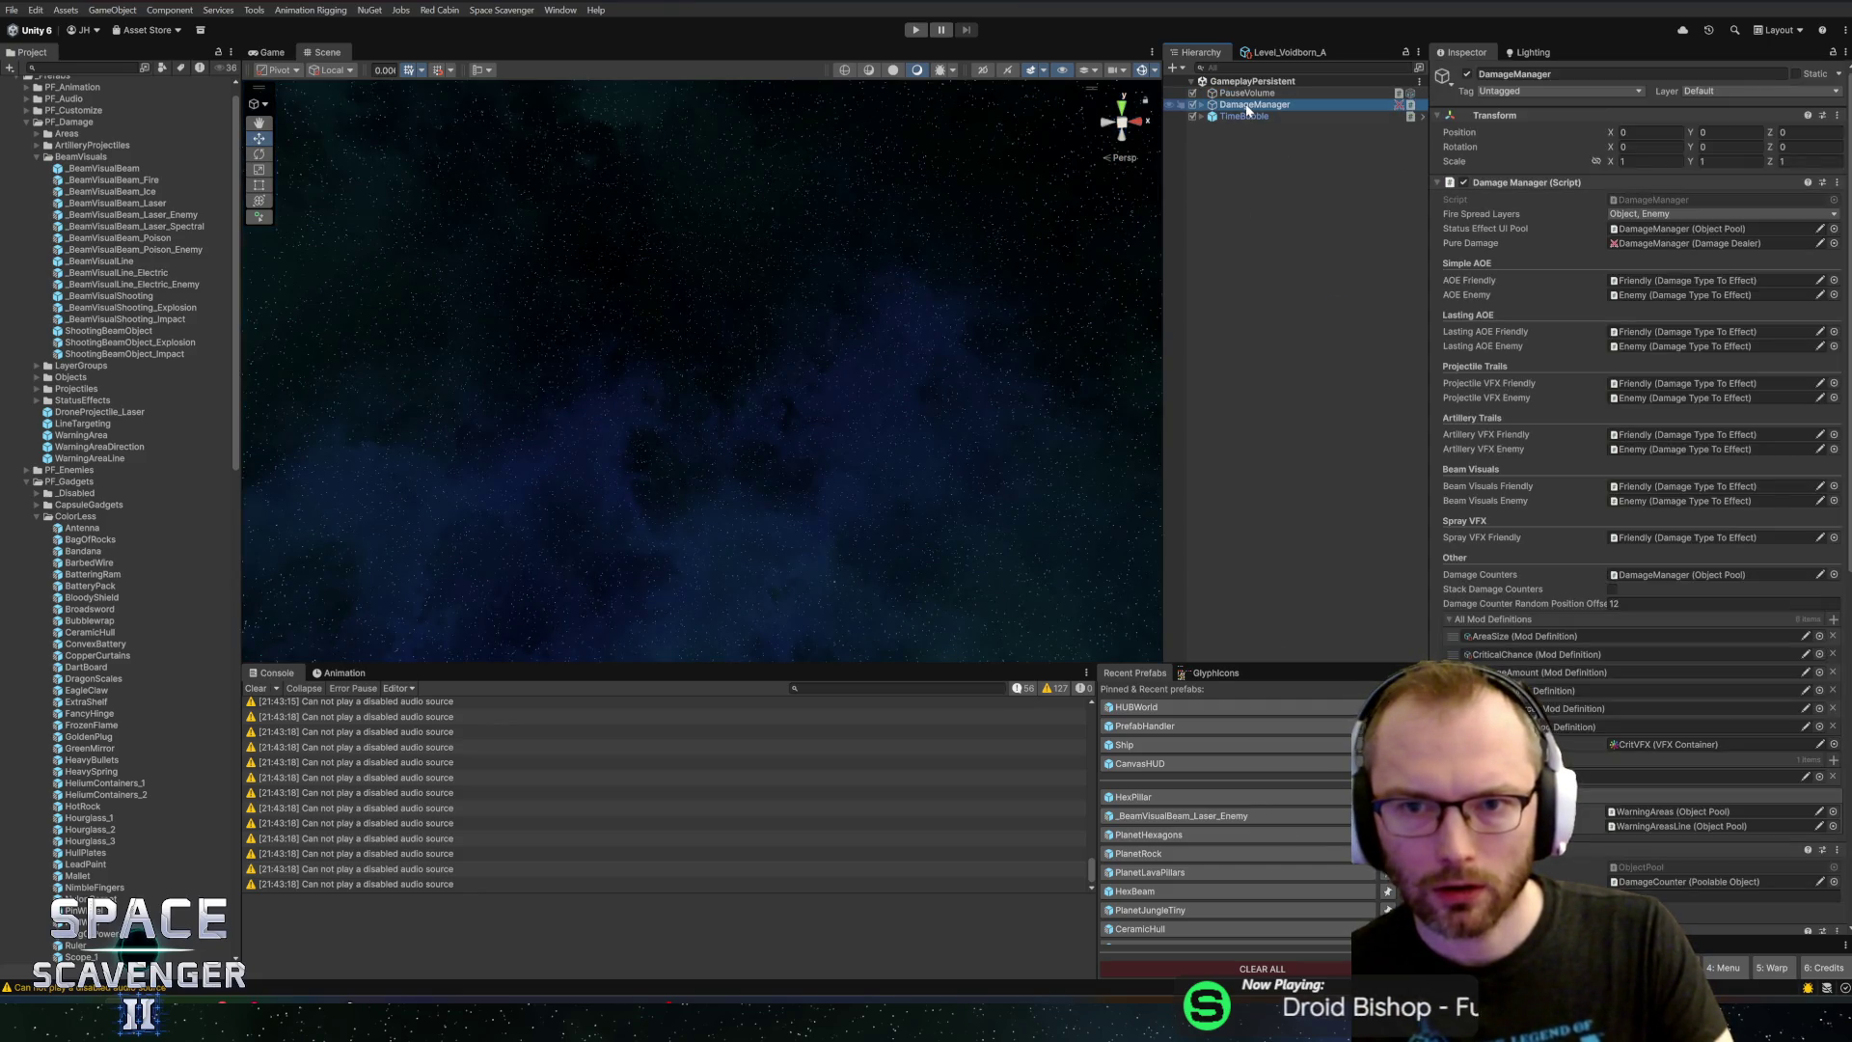
pyautogui.press('Right')
pyautogui.press('Down')
pyautogui.press('Down')
pyautogui.press('Down')
pyautogui.press('Right')
pyautogui.press('Up')
pyautogui.press('Up')
pyautogui.press('Right')
pyautogui.press('Down')
pyautogui.press('Down')
pyautogui.press('Down')
pyautogui.press('Down')
pyautogui.press('Down')
pyautogui.press('Right')
# Check the Enemy ImpactVFX and LaserVFX pools' prefabs, then start Play mode
pyautogui.press('Down')
pyautogui.press('Right')
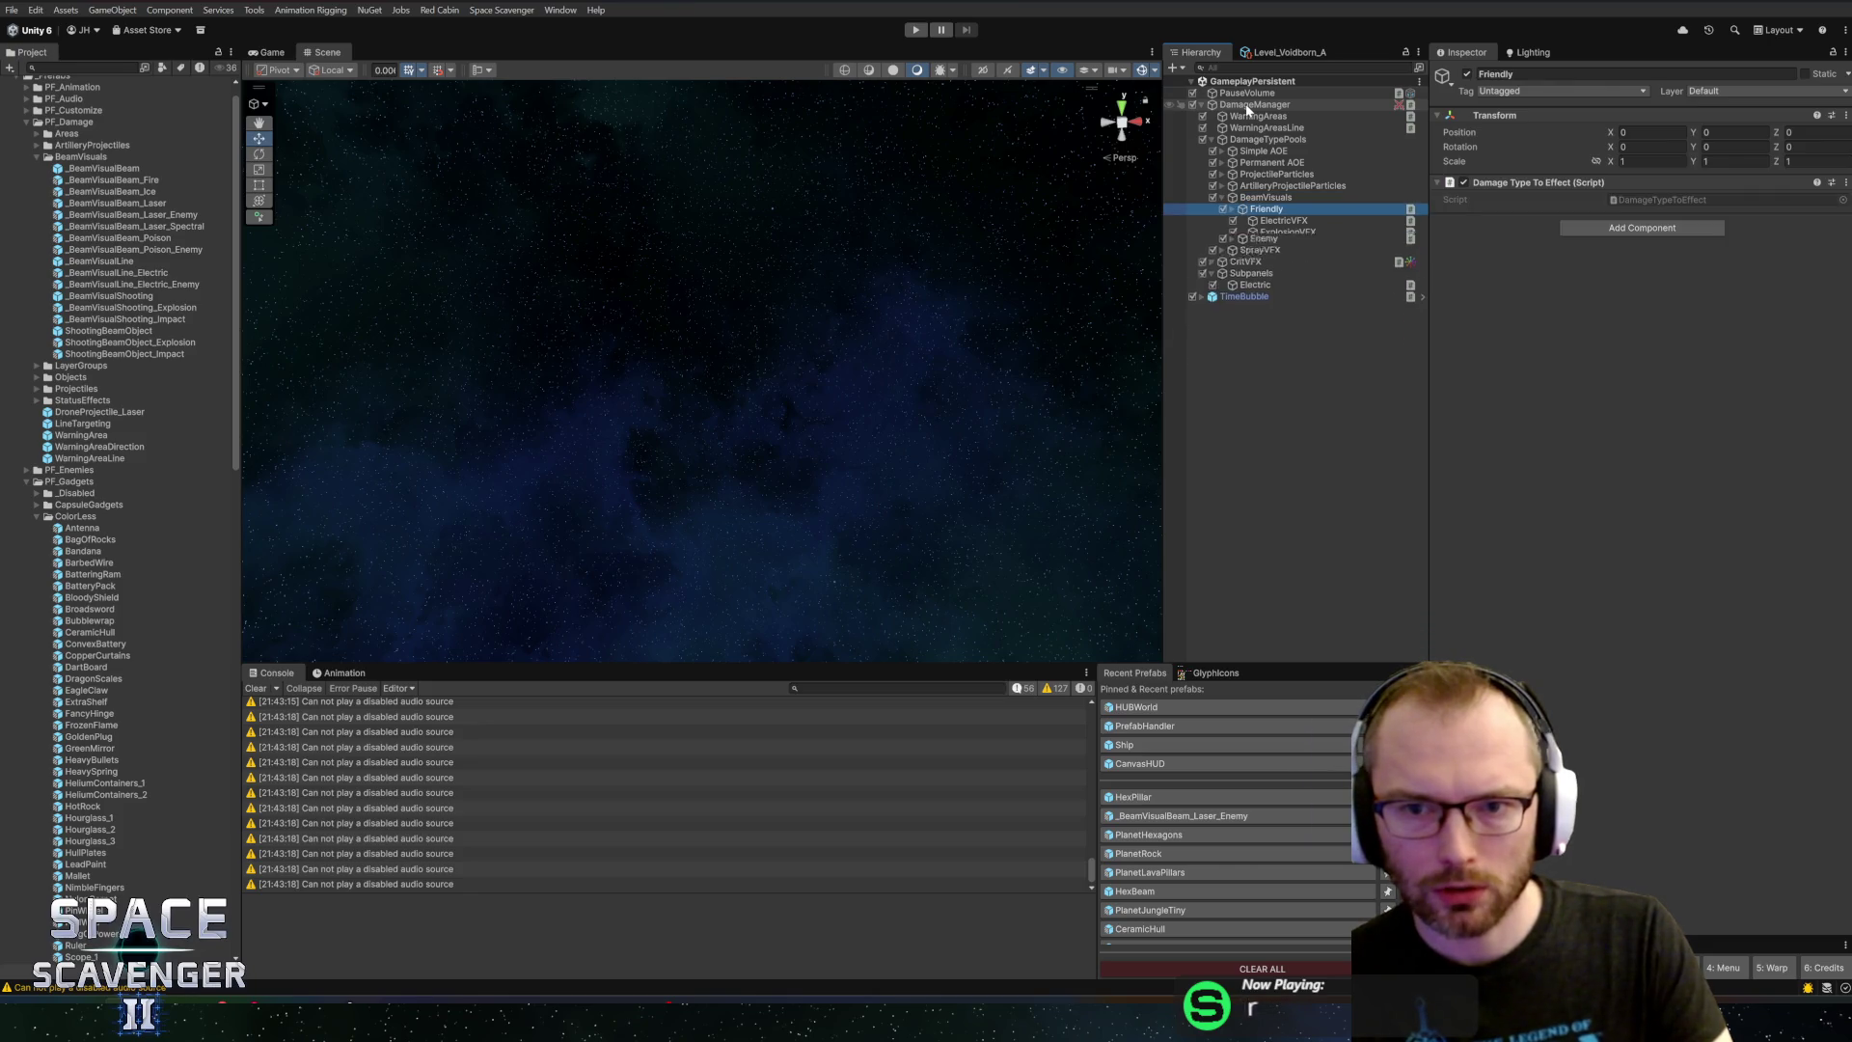
pyautogui.press('Left')
pyautogui.press('Down')
pyautogui.press('Right')
pyautogui.press('Down')
pyautogui.press('Down')
pyautogui.press('Down')
pyautogui.press('Up')
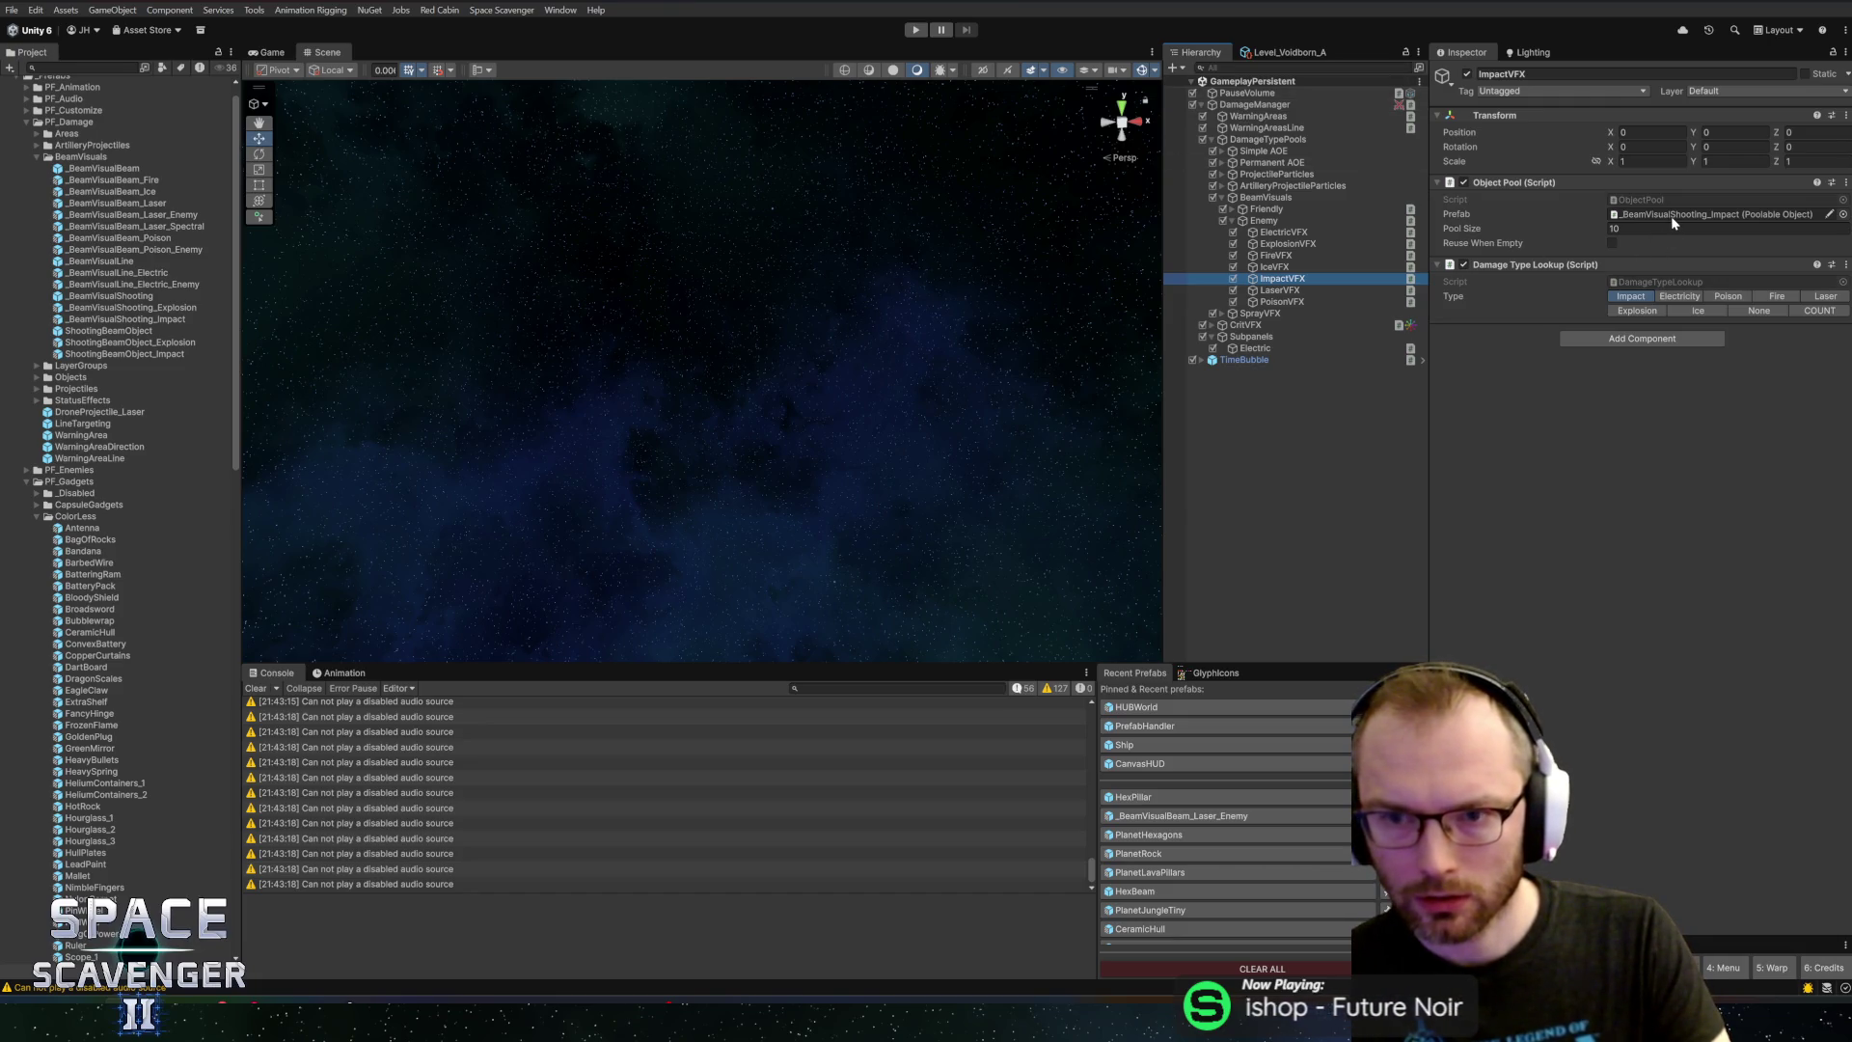
pyautogui.press('Down')
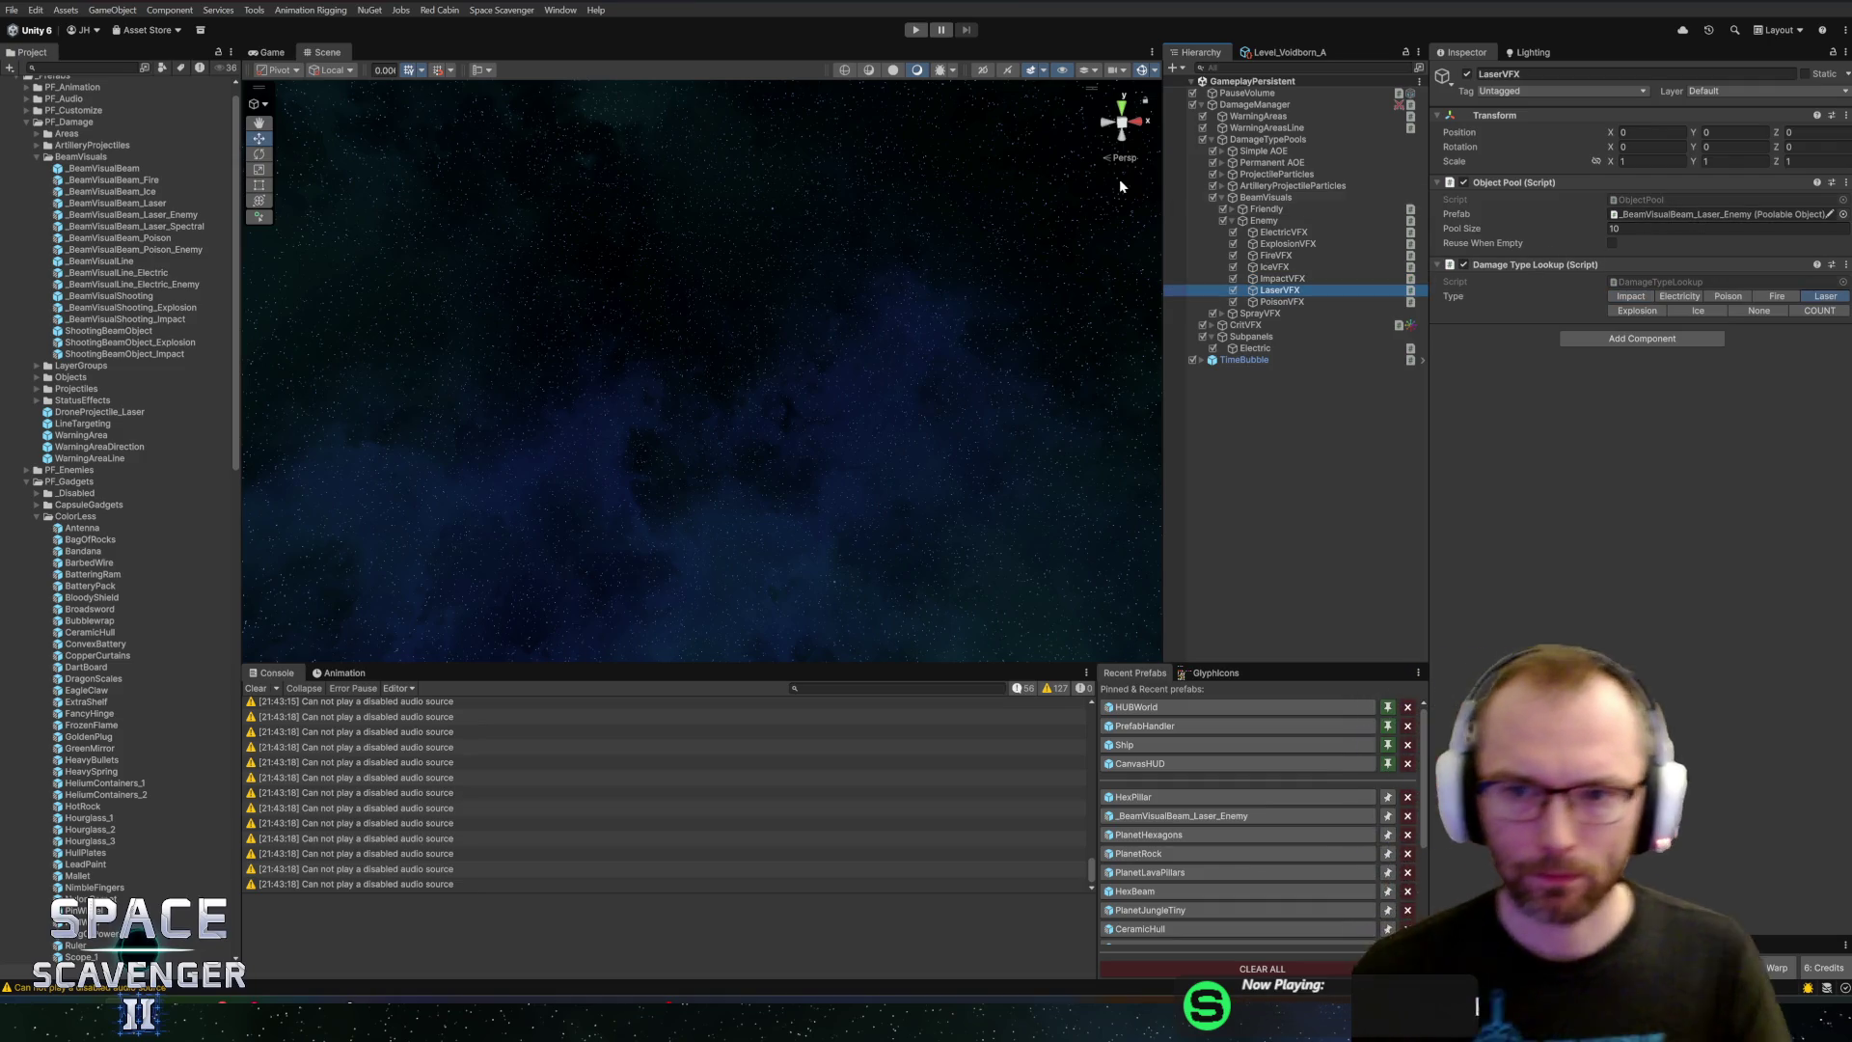
pyautogui.click(915, 30)
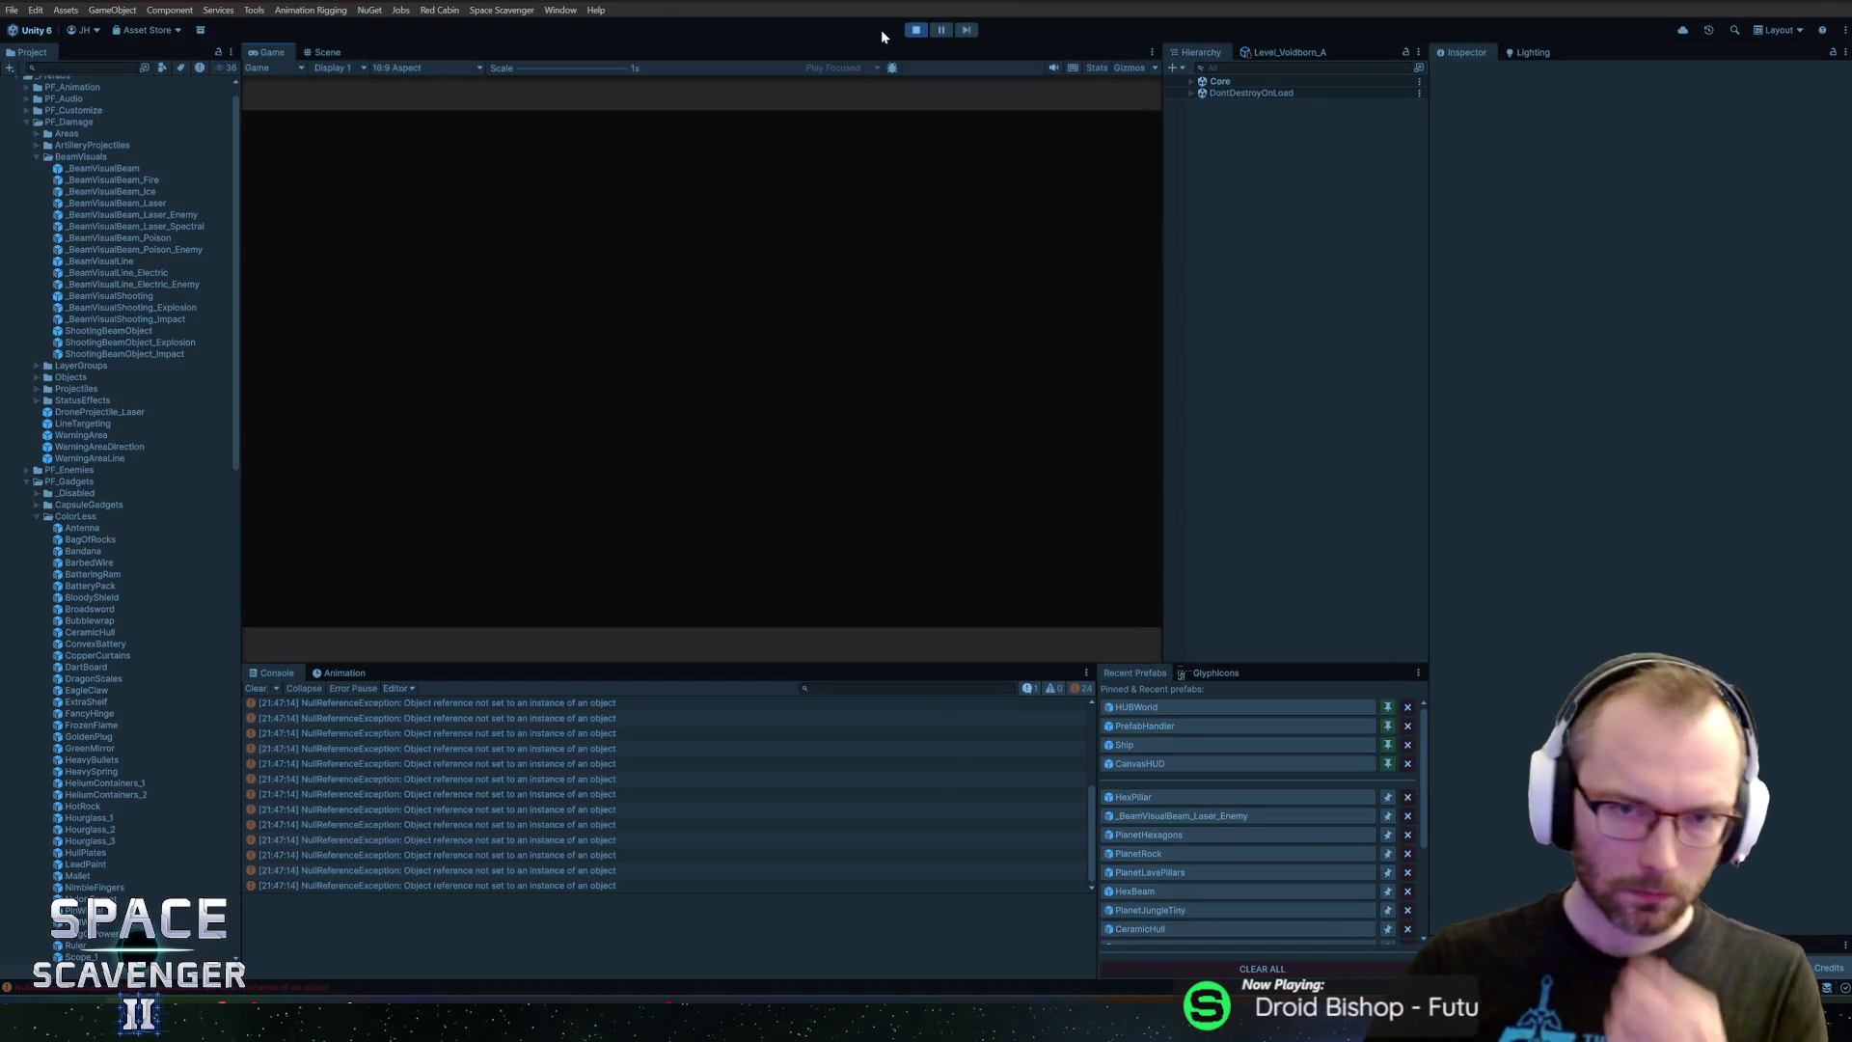
# Restart Play mode and maximize the Game view
pyautogui.click(916, 30)
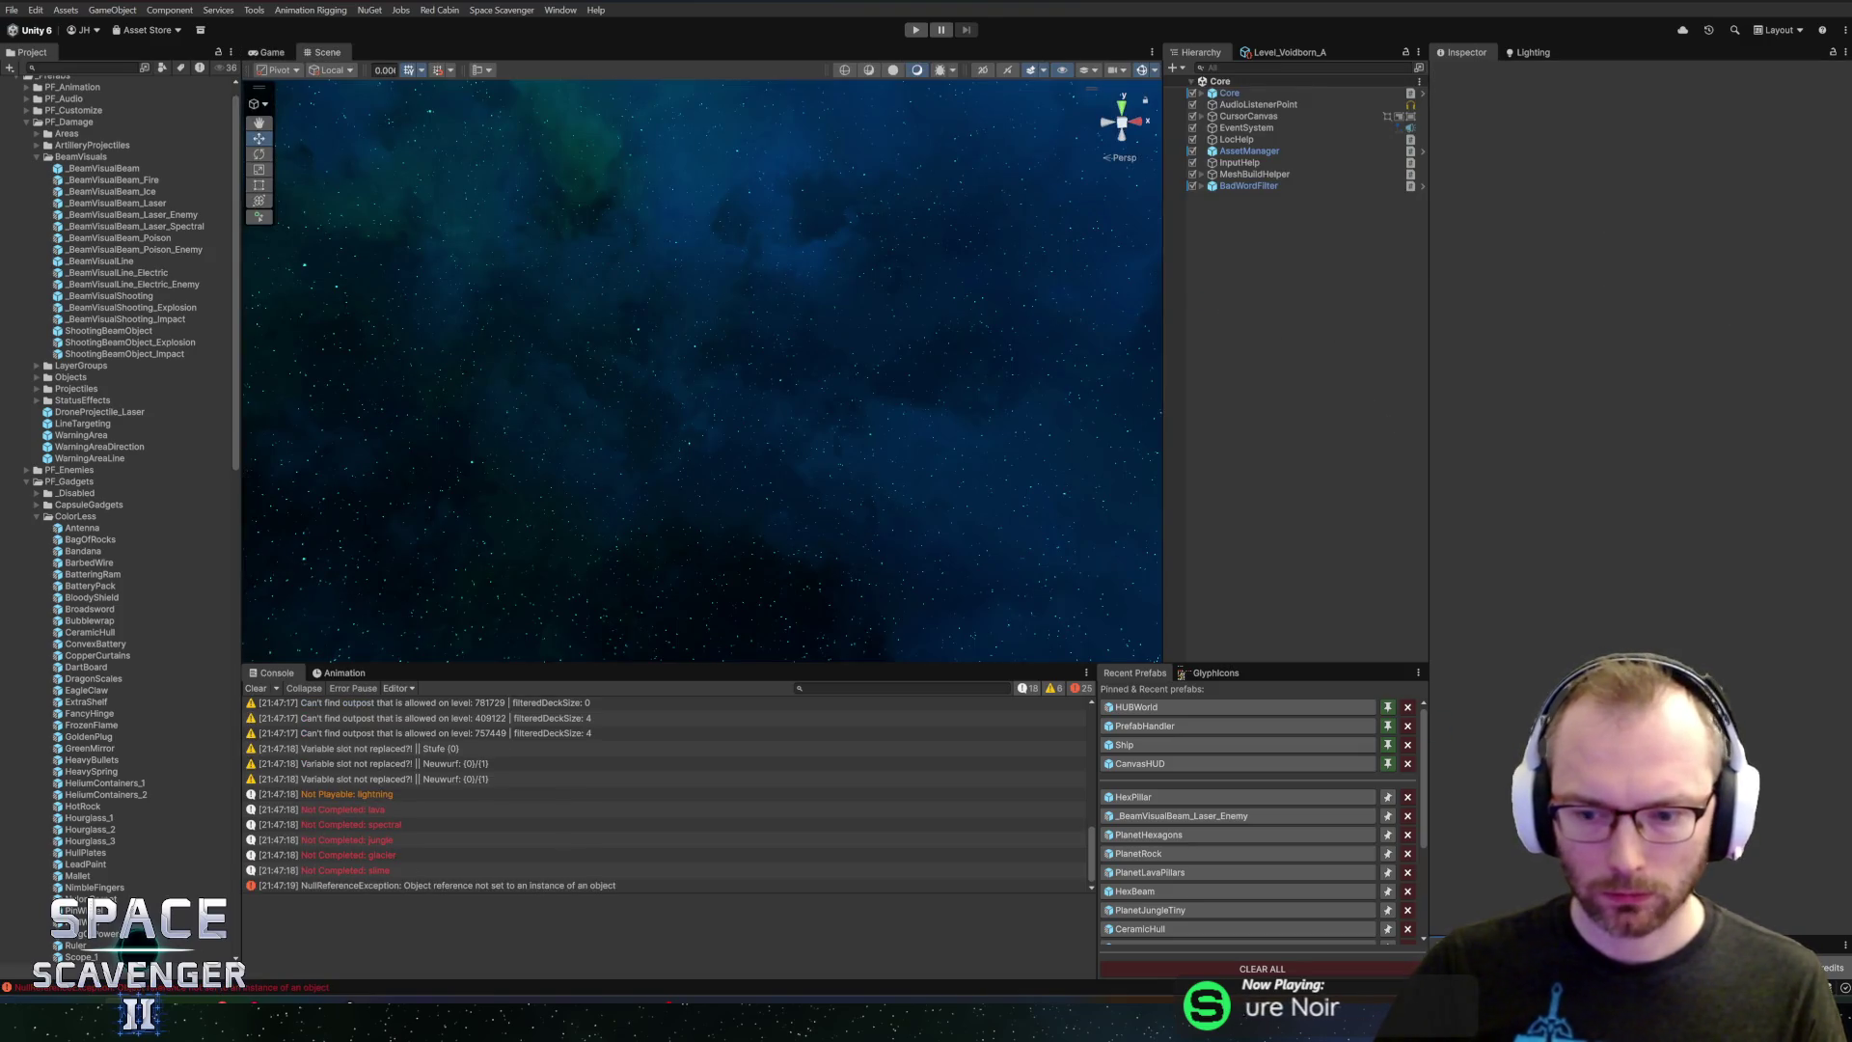
pyautogui.click(928, 30)
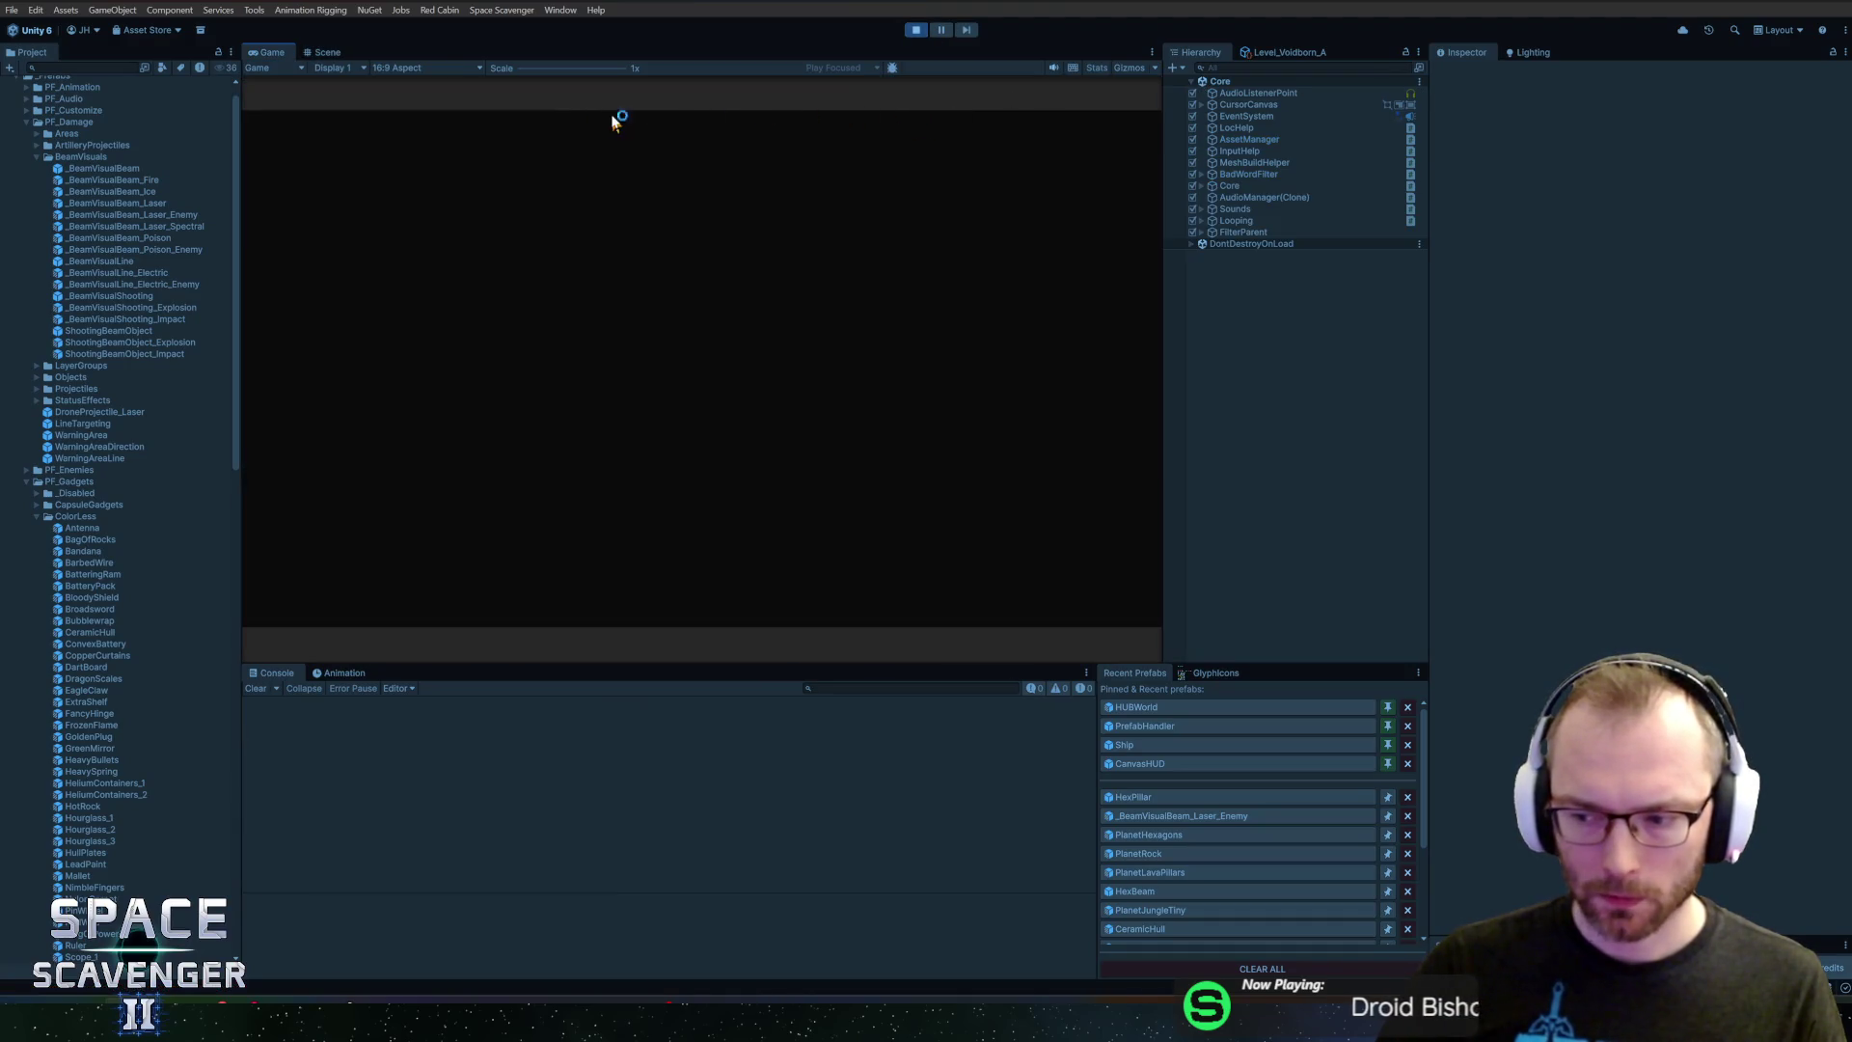
pyautogui.doubleClick(262, 48)
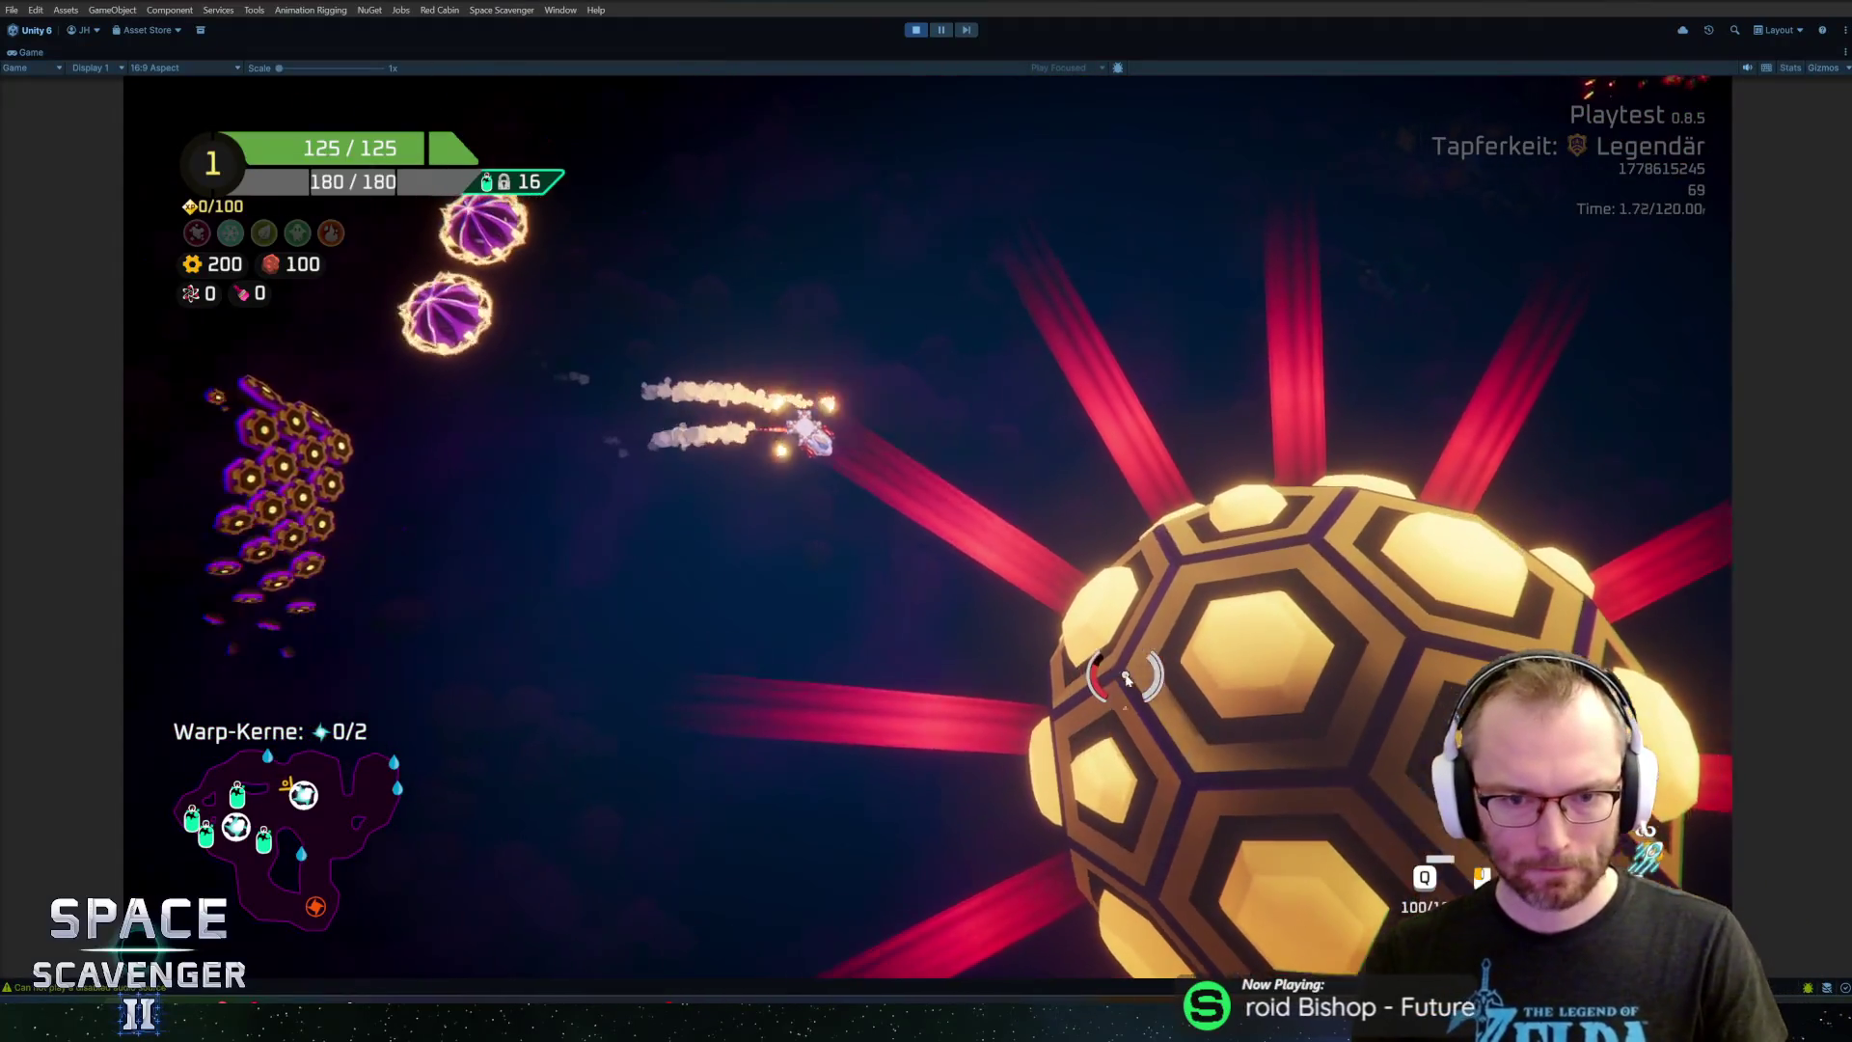
# Run 'ship invulnerable 0' from the debug console, fly around the planet, then pause
pyautogui.press('`')
pyautogui.write('ship load test')
pyautogui.press('Up')
pyautogui.press('Up')
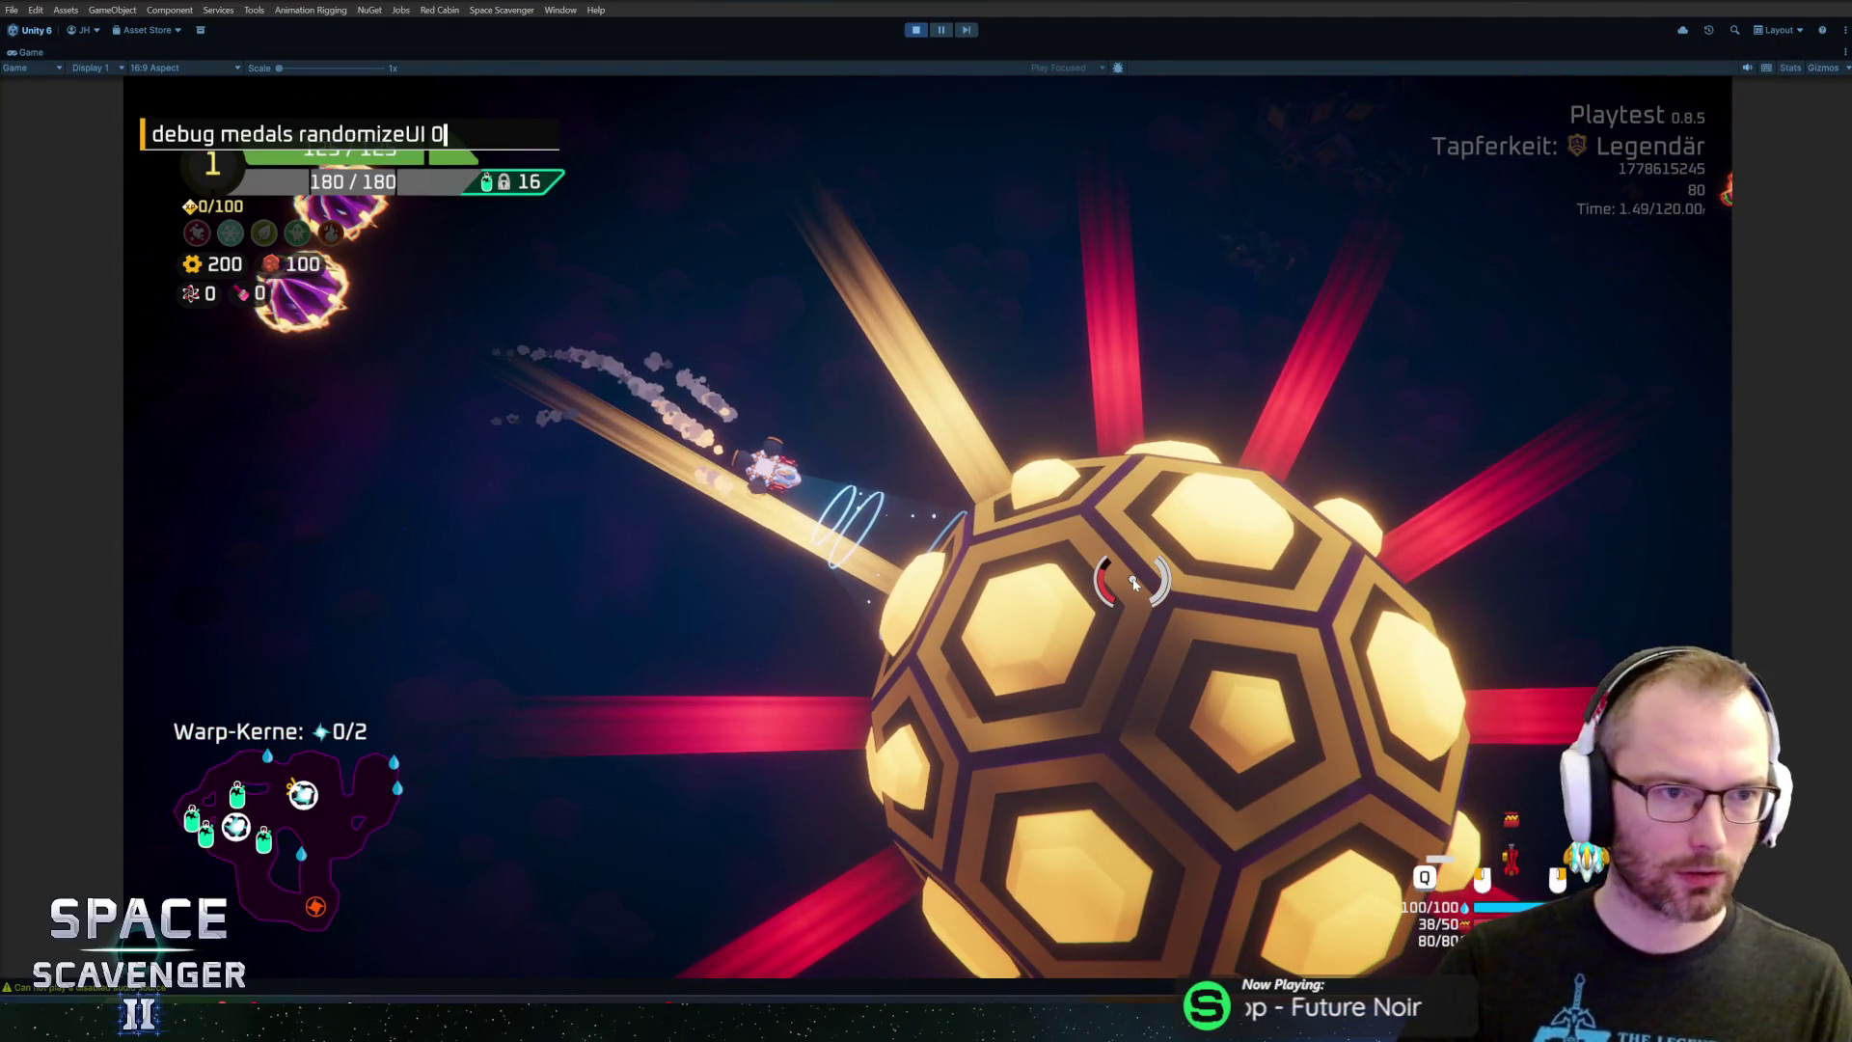
pyautogui.press('Return')
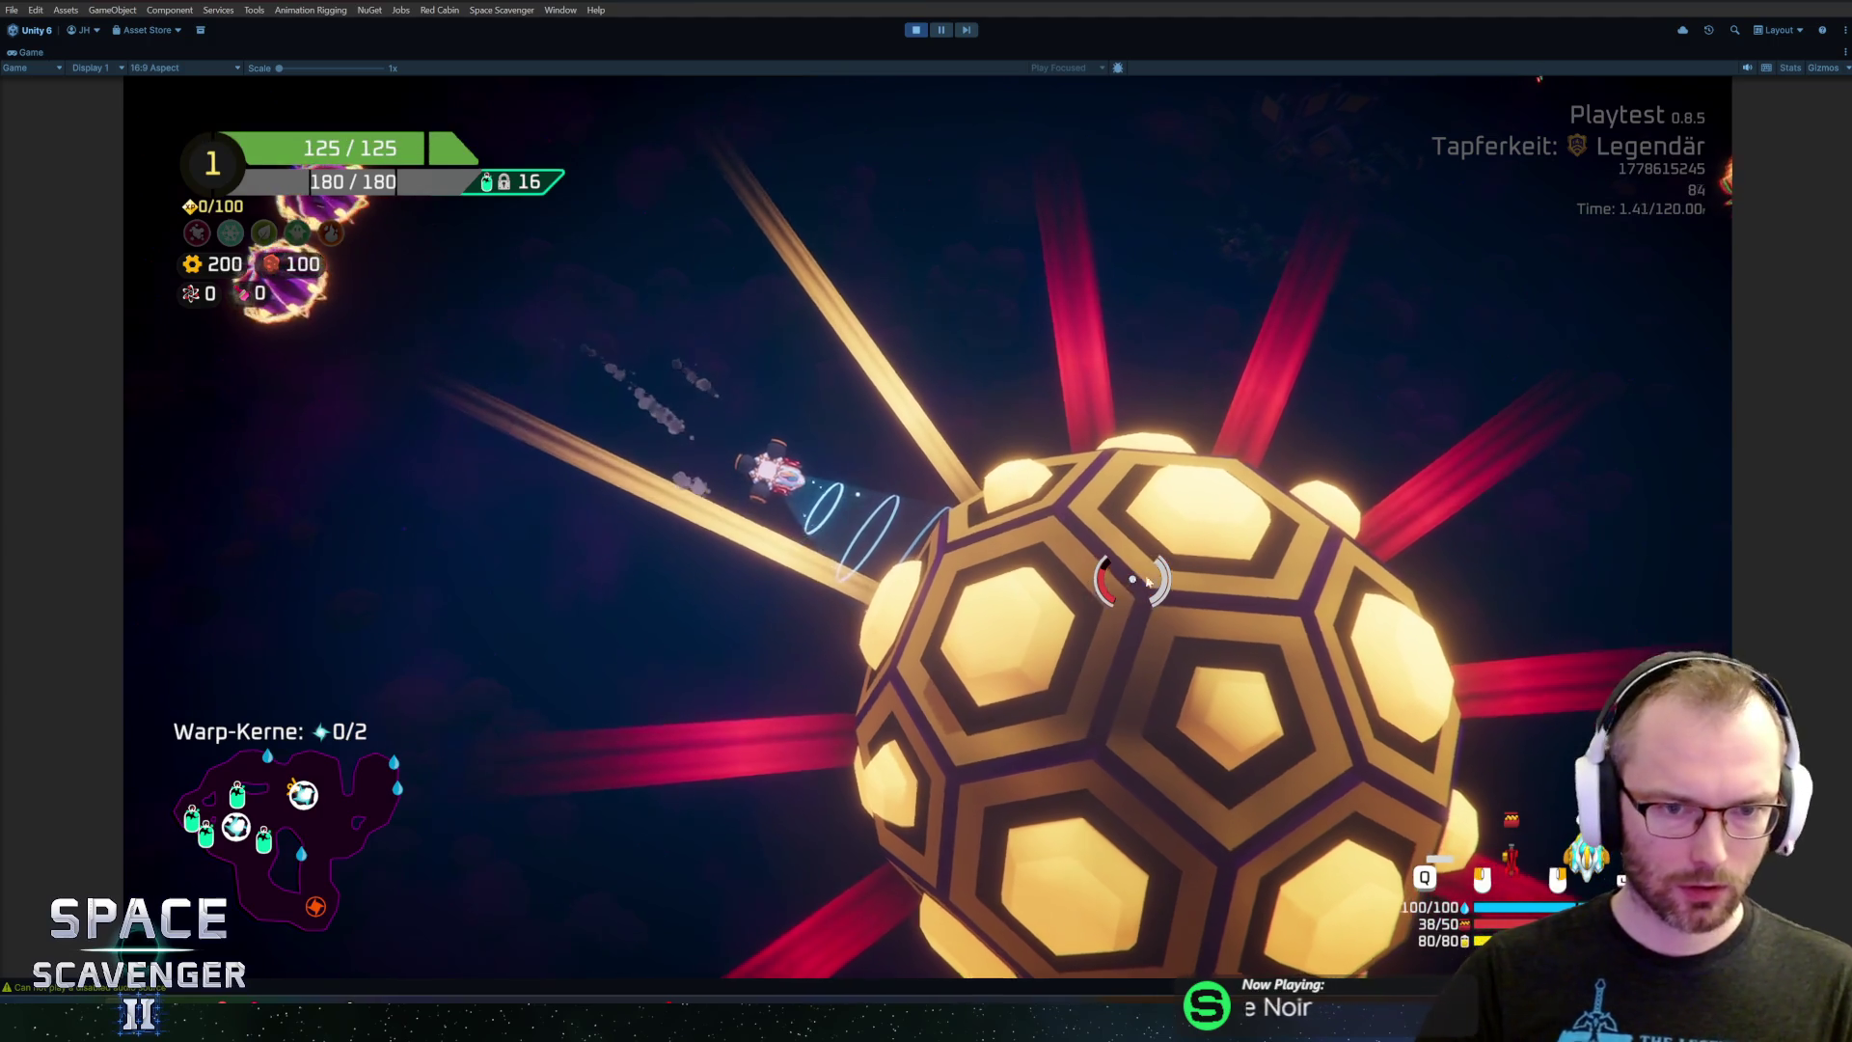
pyautogui.press('w')
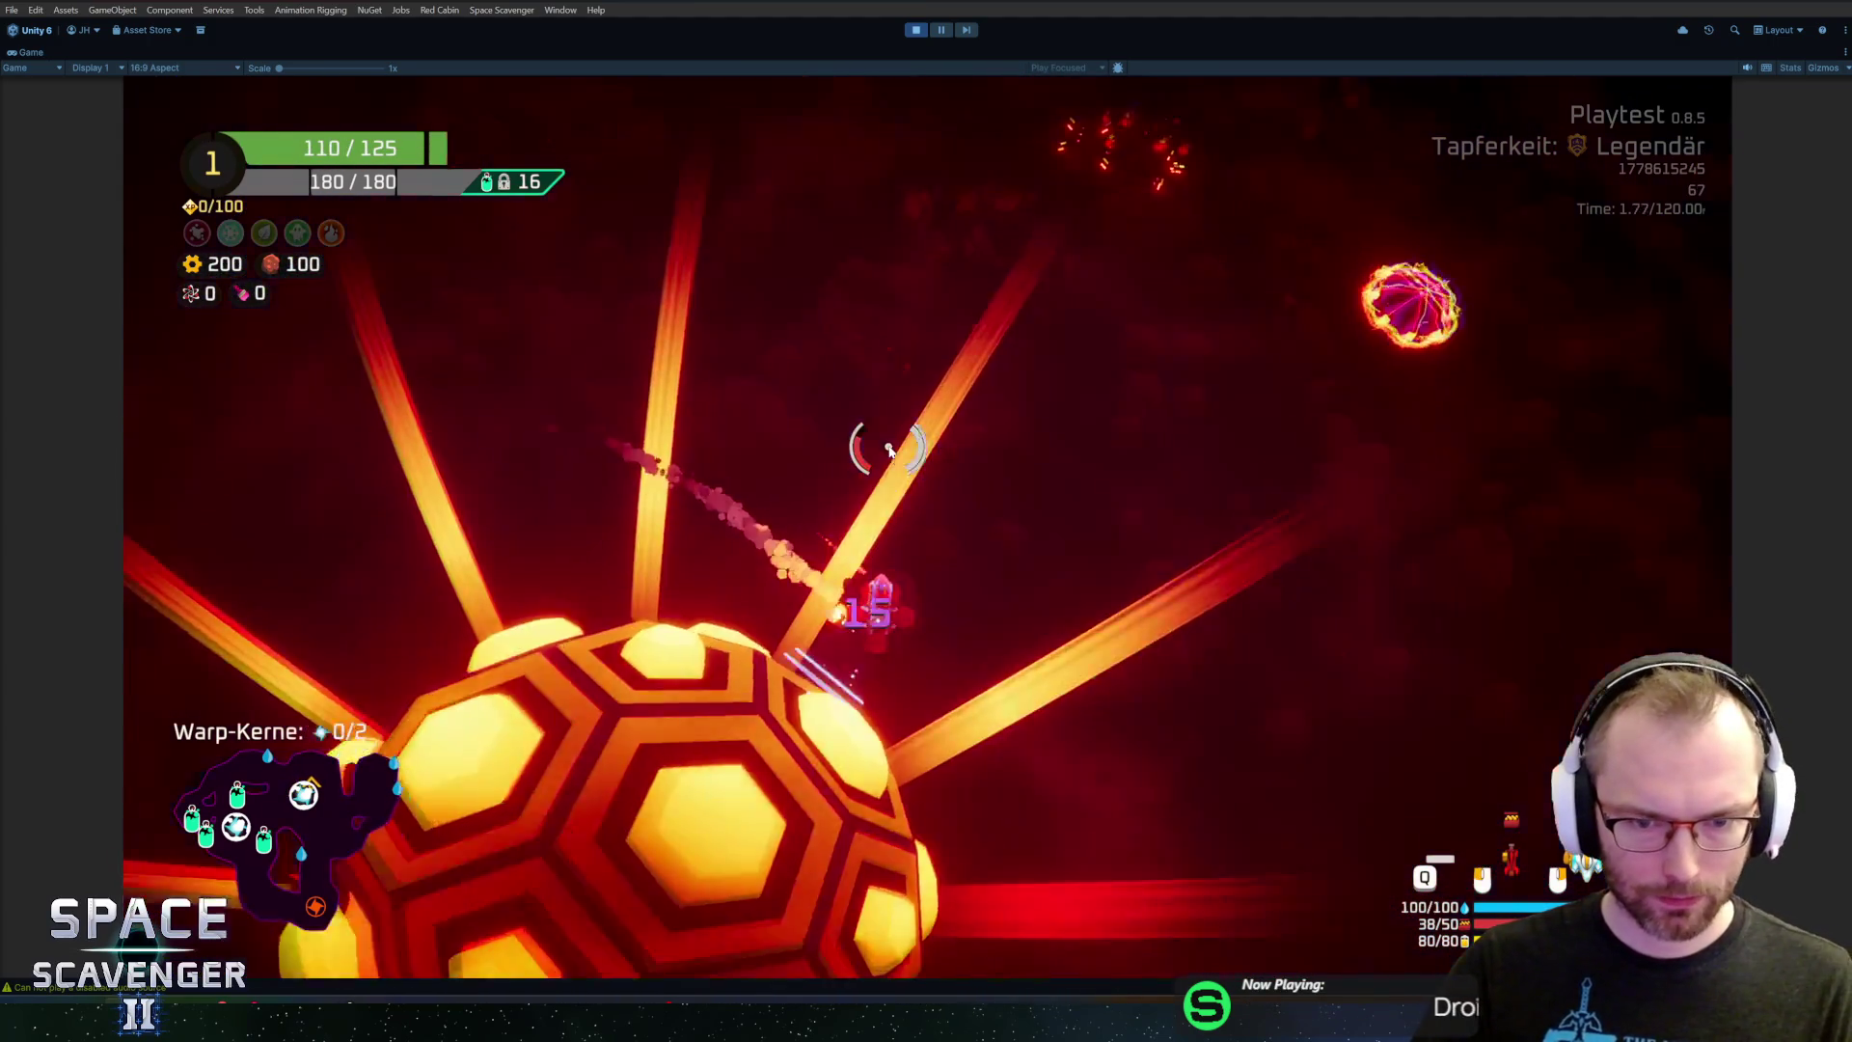
pyautogui.press('a')
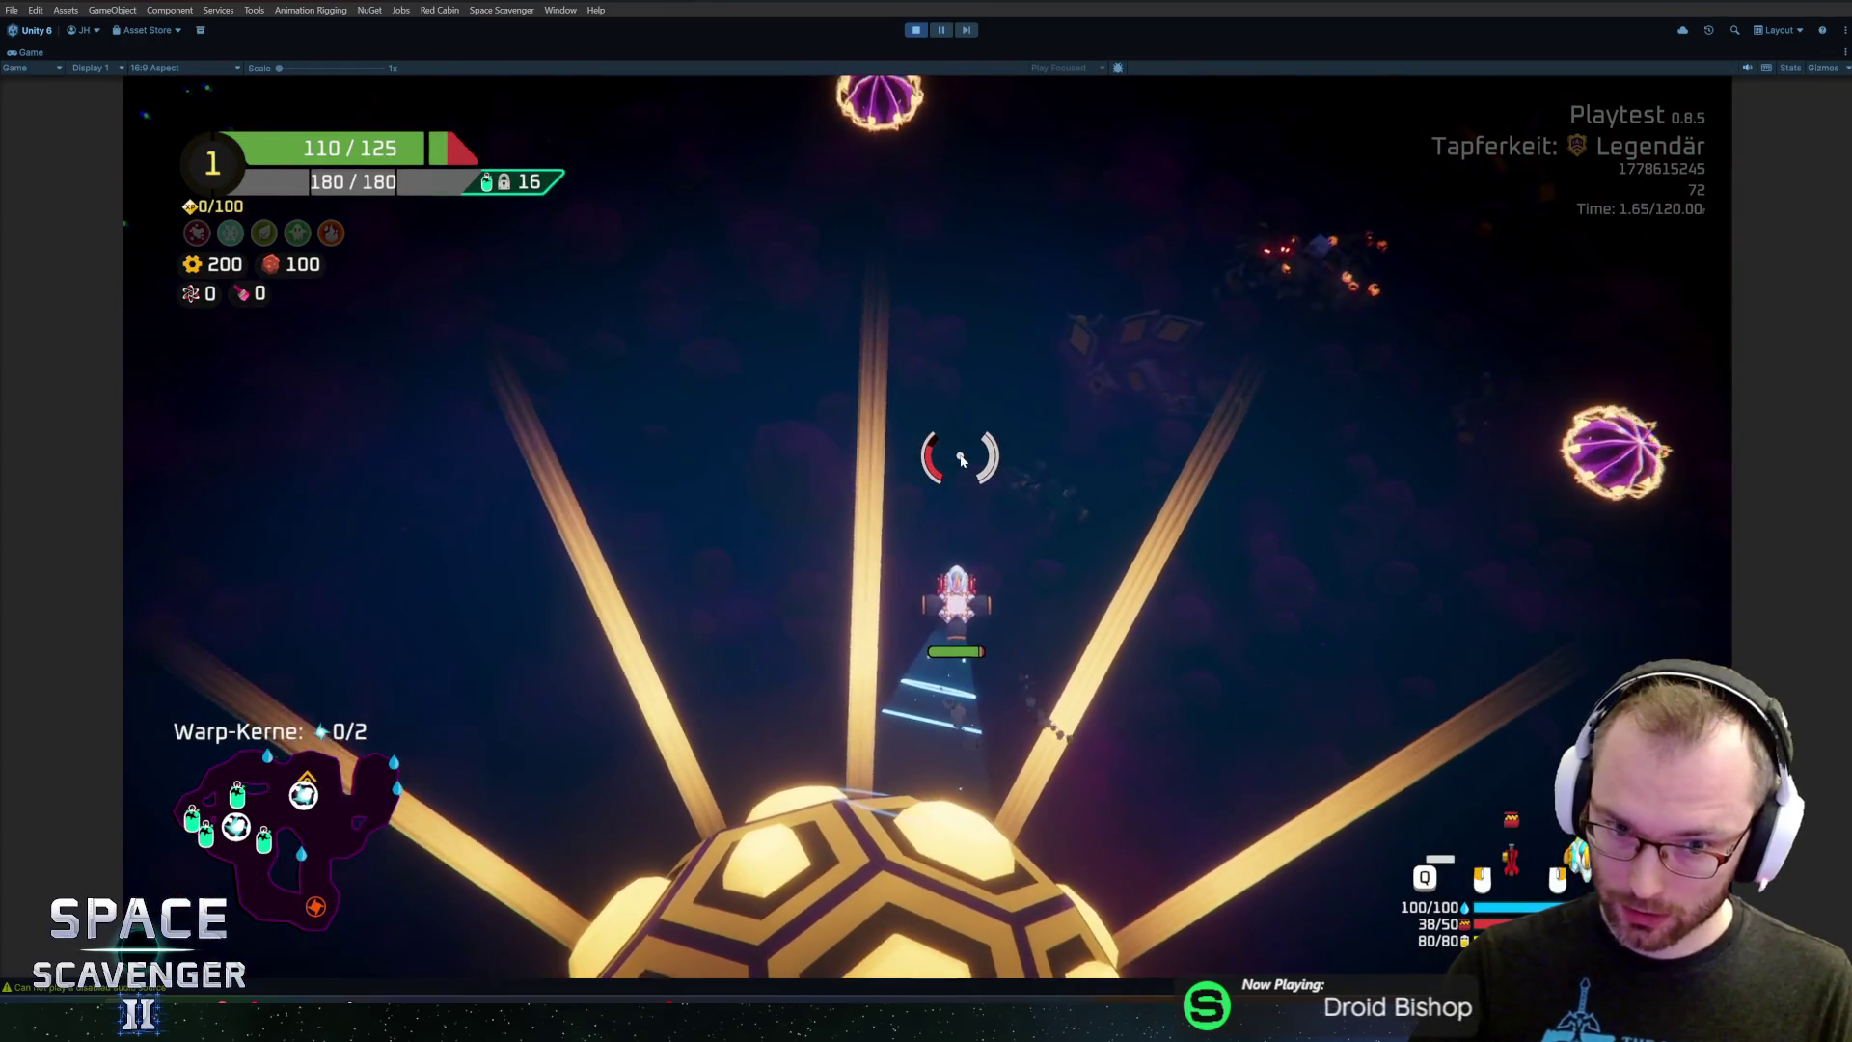
pyautogui.press('a')
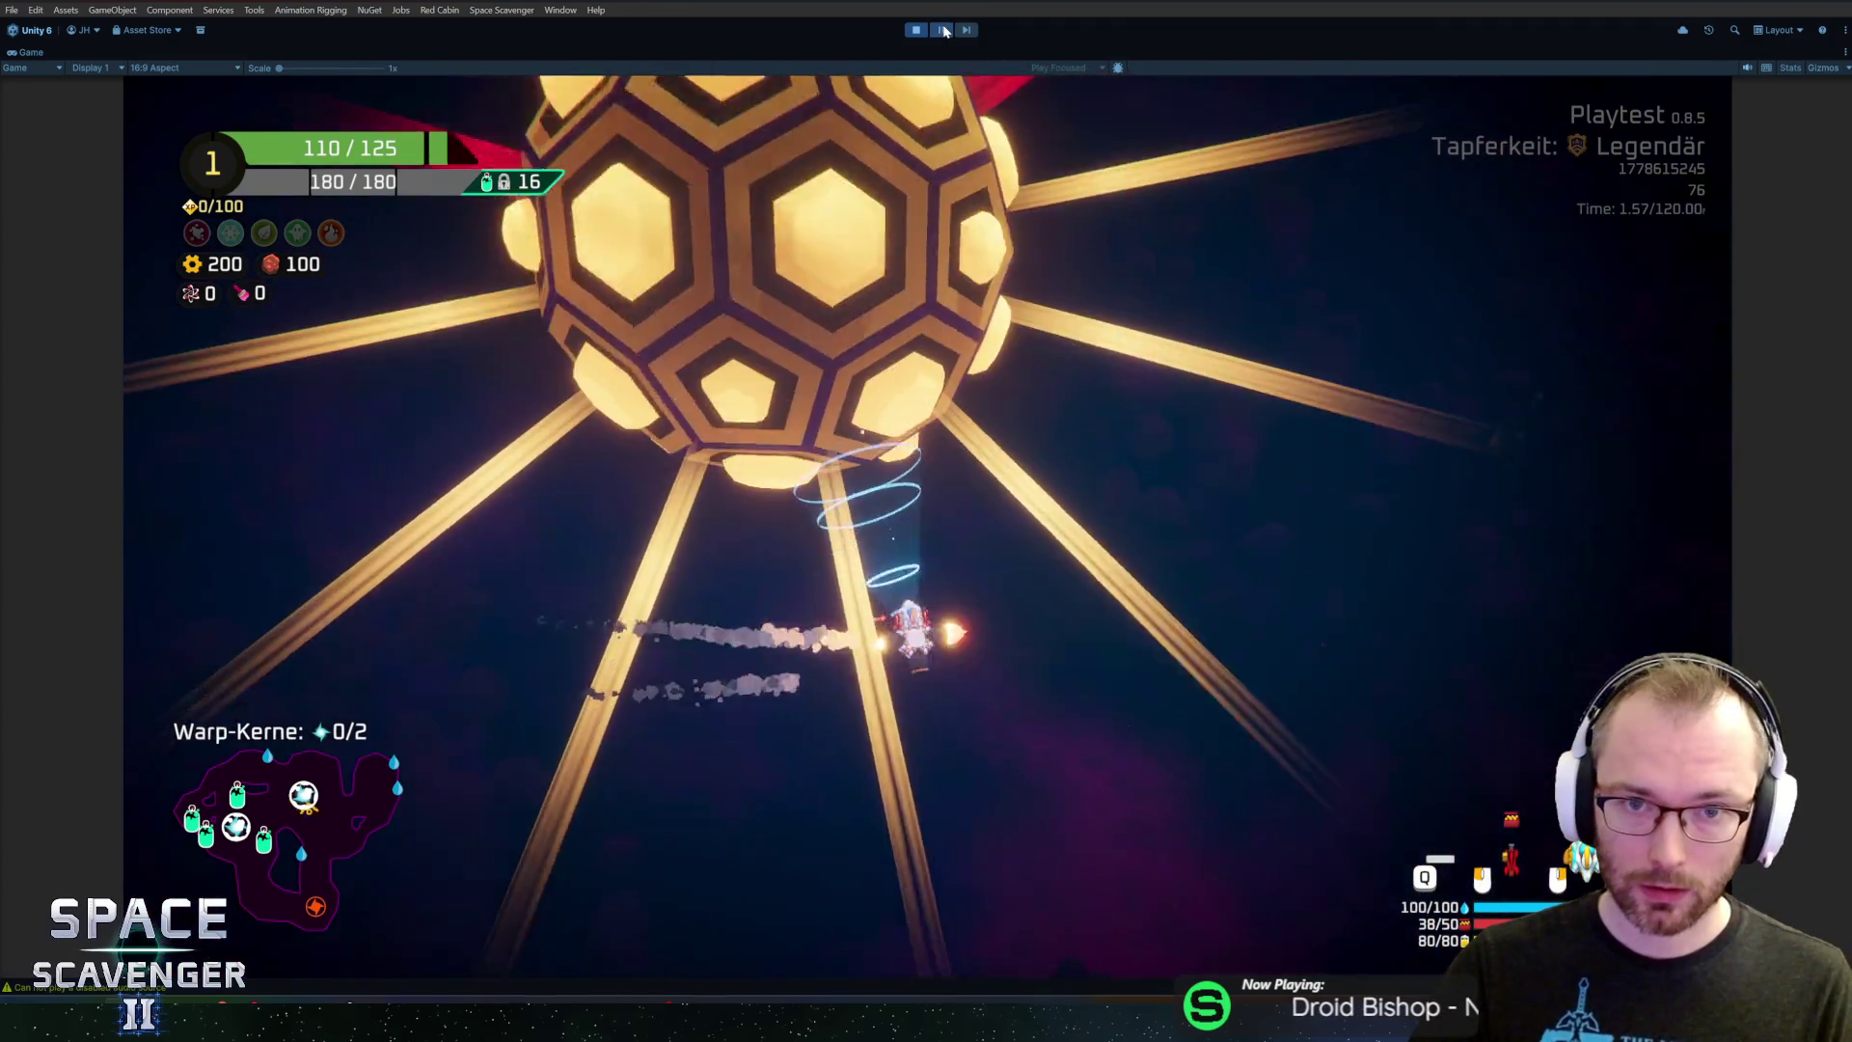
pyautogui.click(945, 30)
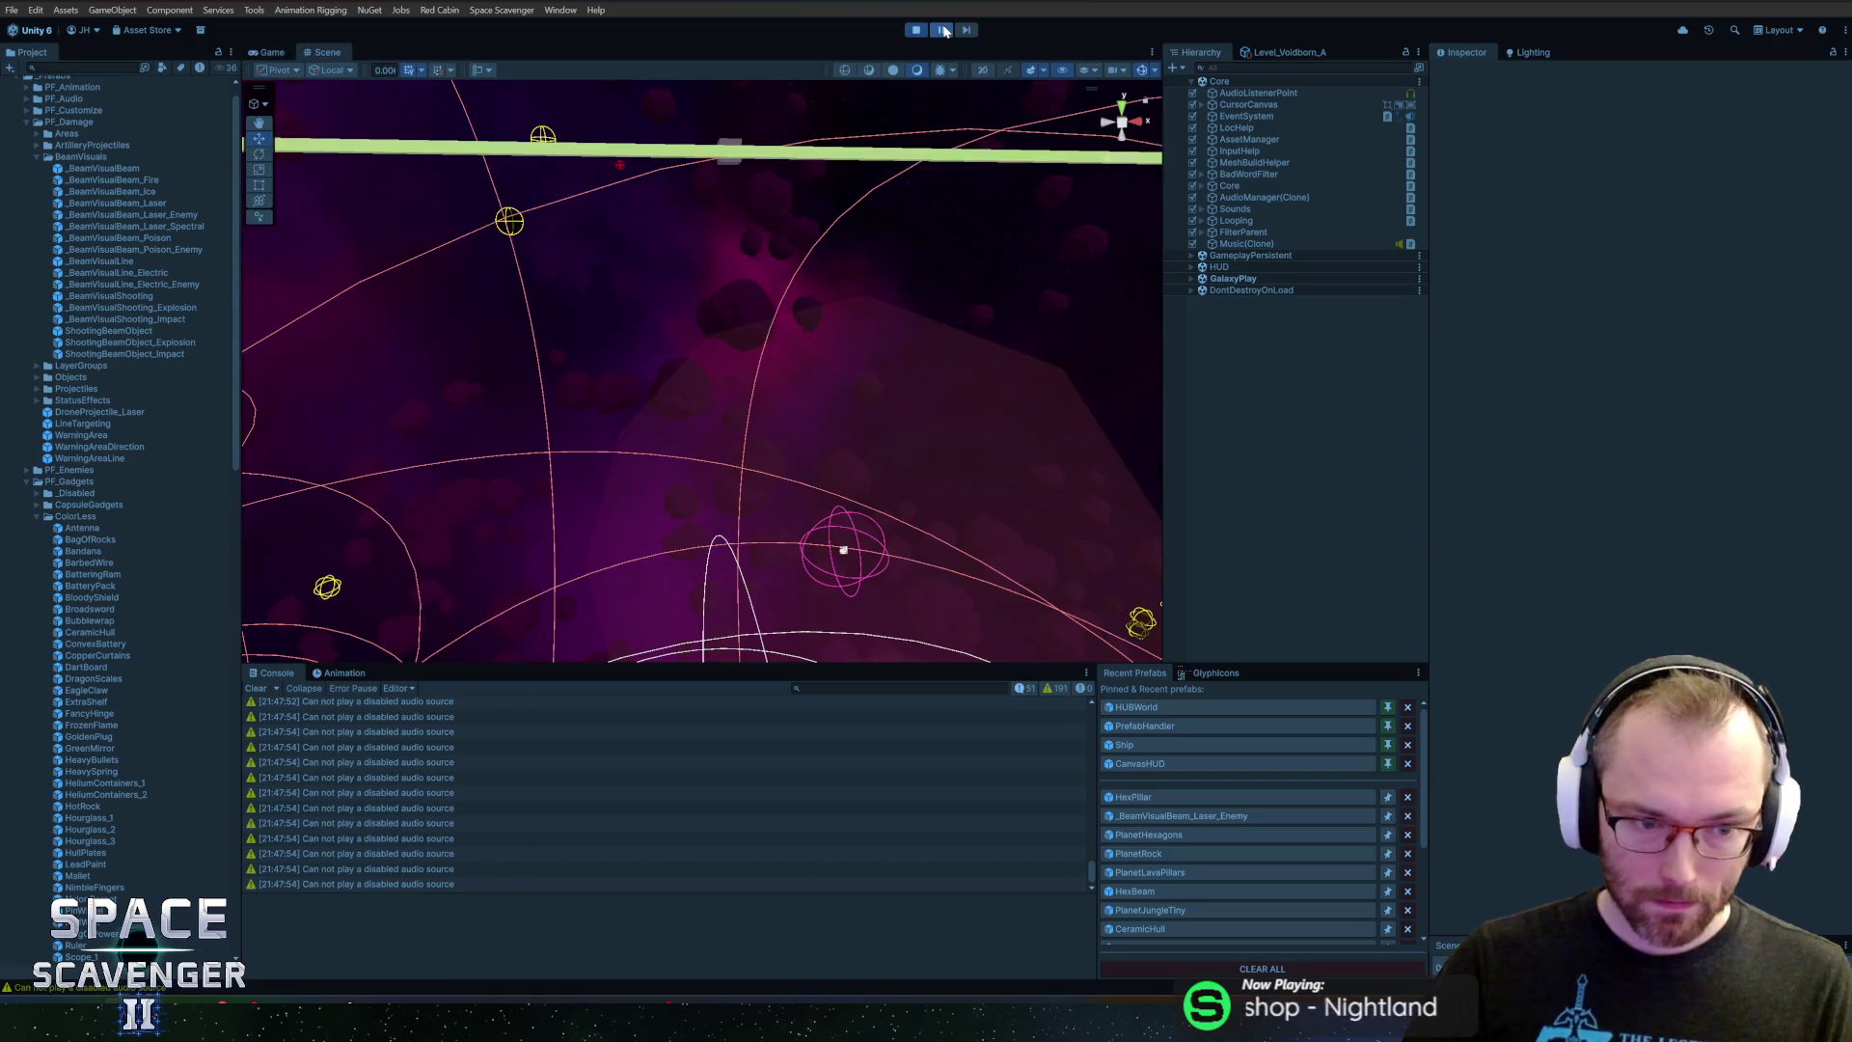
# Stop the playtest and open the disabled audio source warning's stack-trace line in code
pyautogui.click(519, 745)
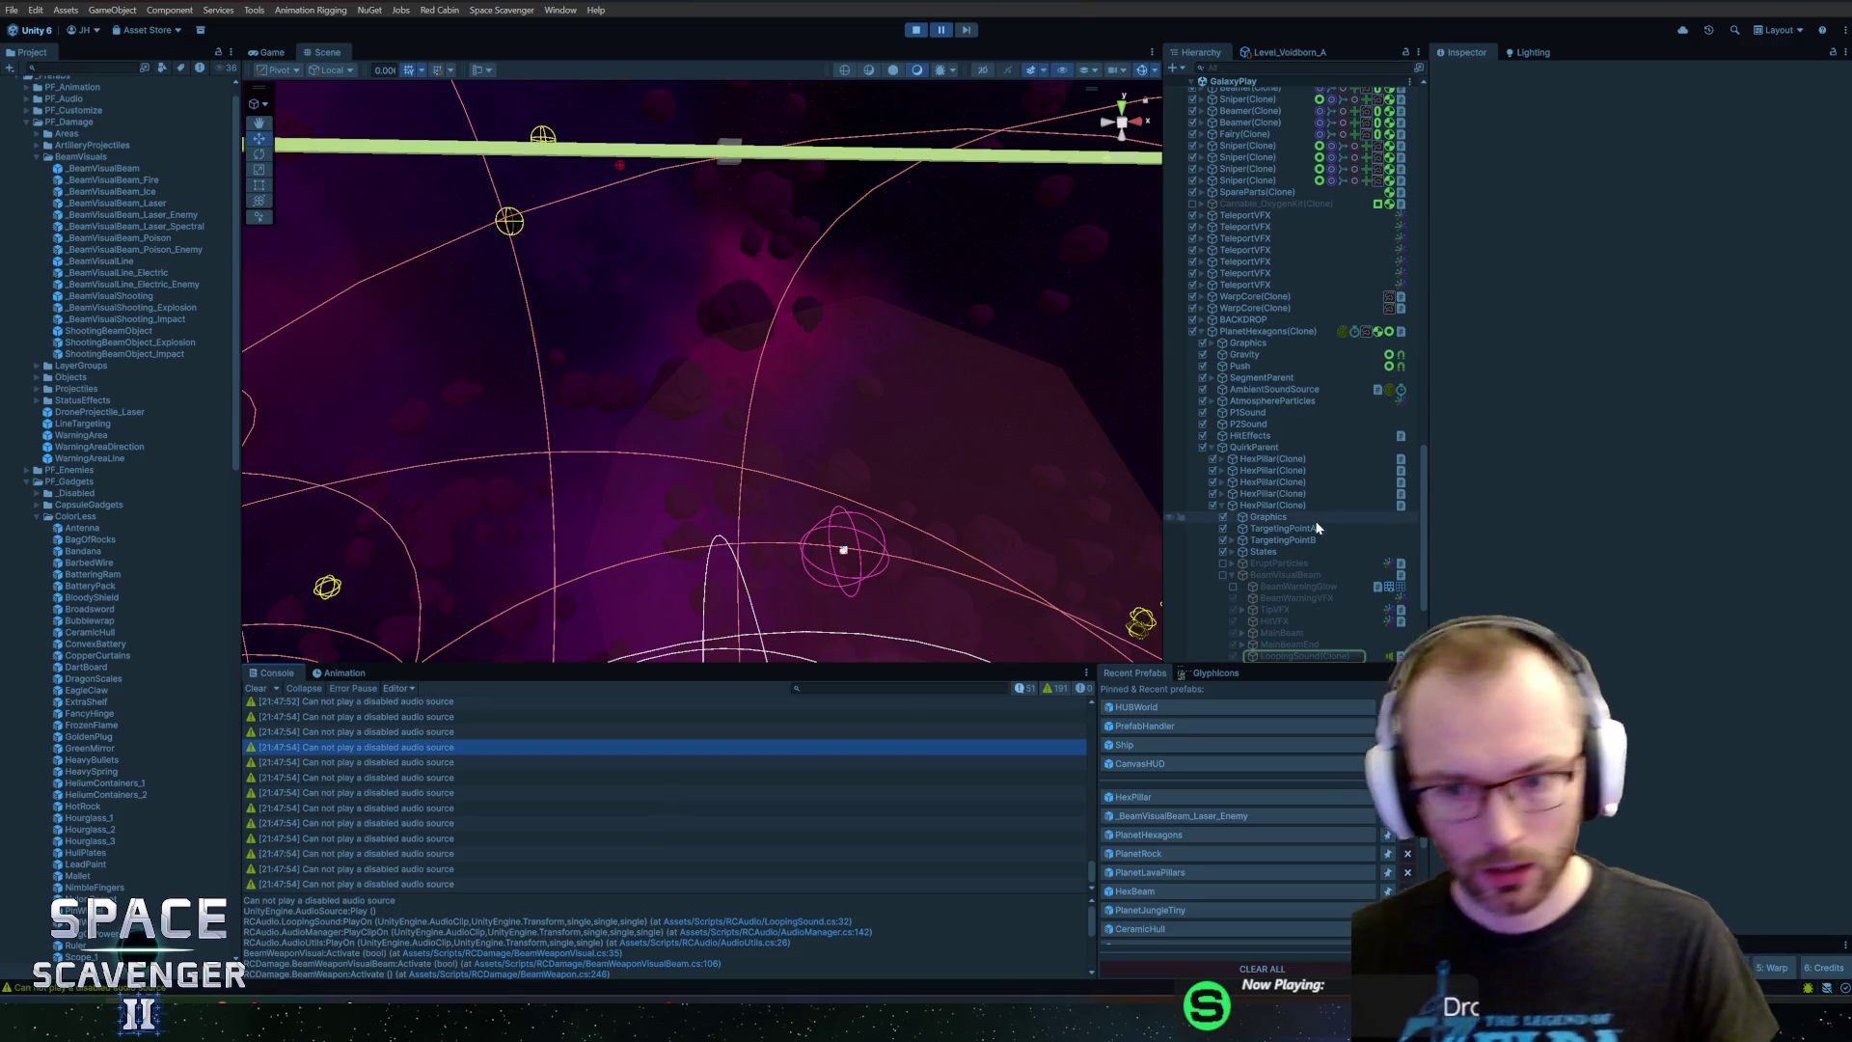
pyautogui.scroll(-4, 1348, 480)
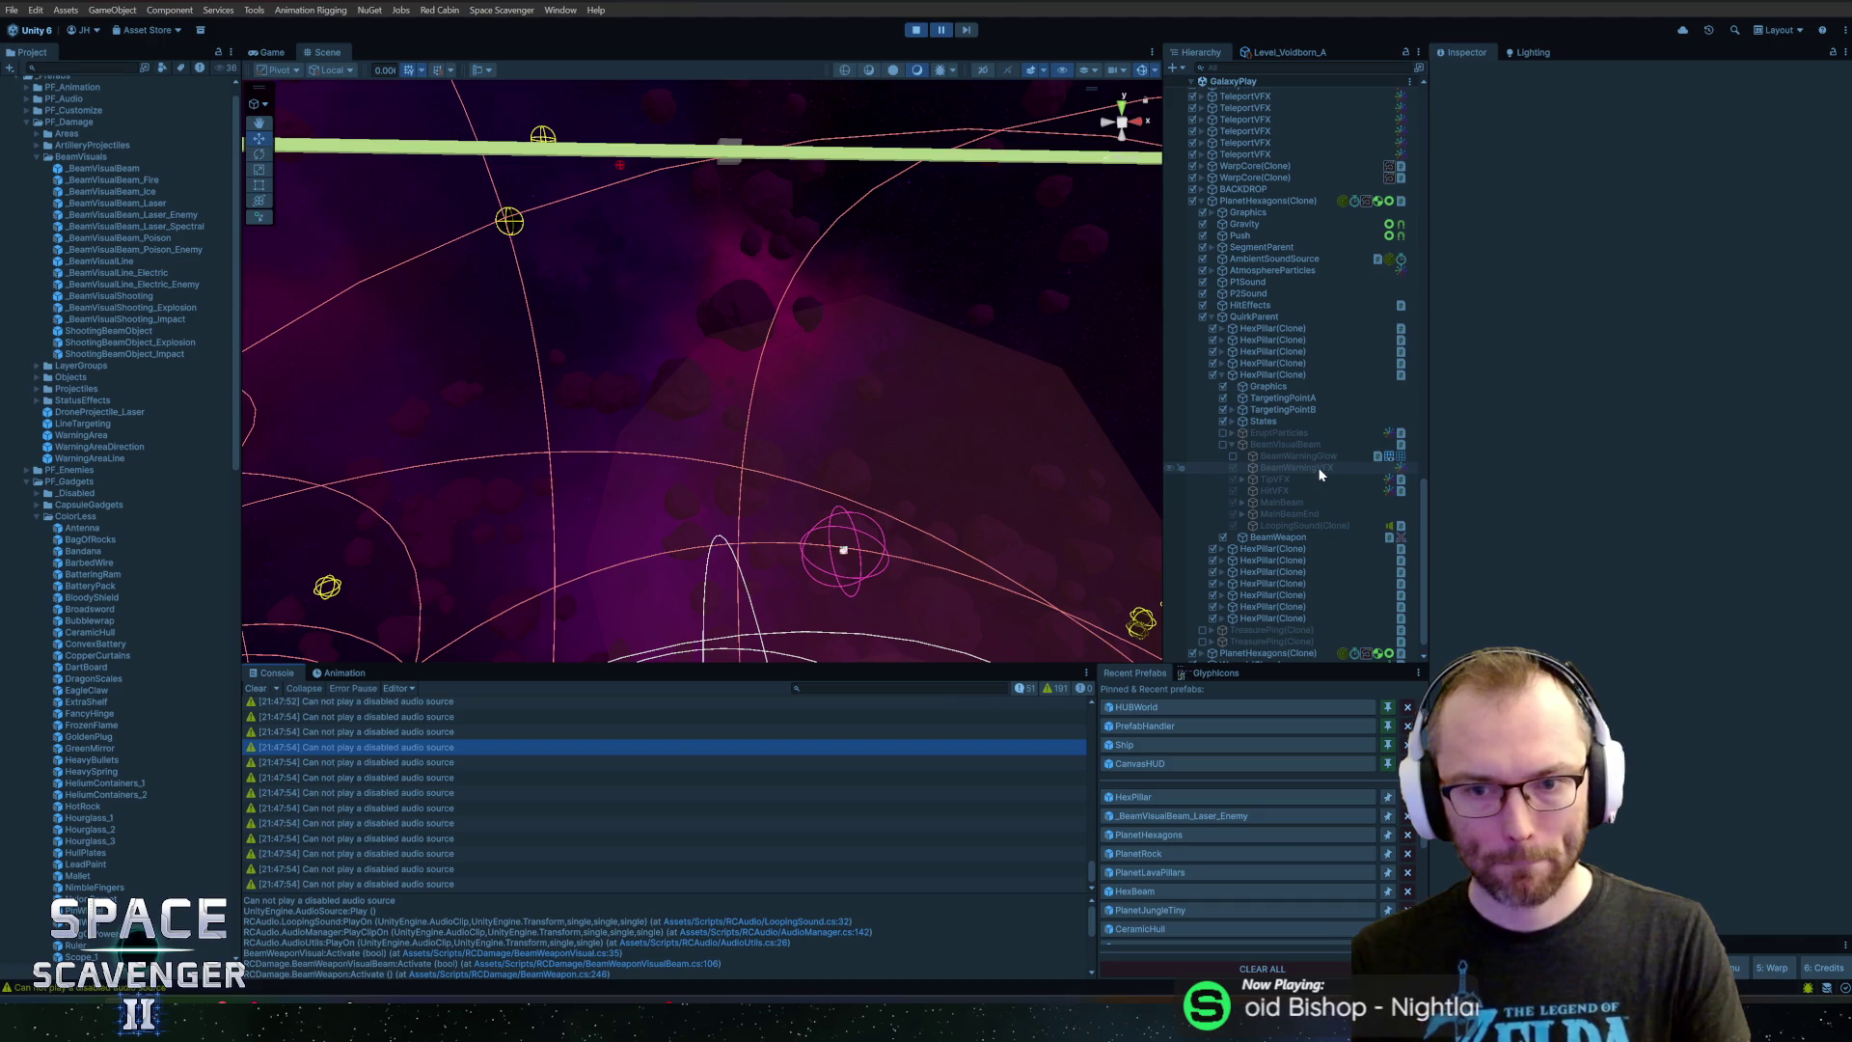
pyautogui.click(917, 31)
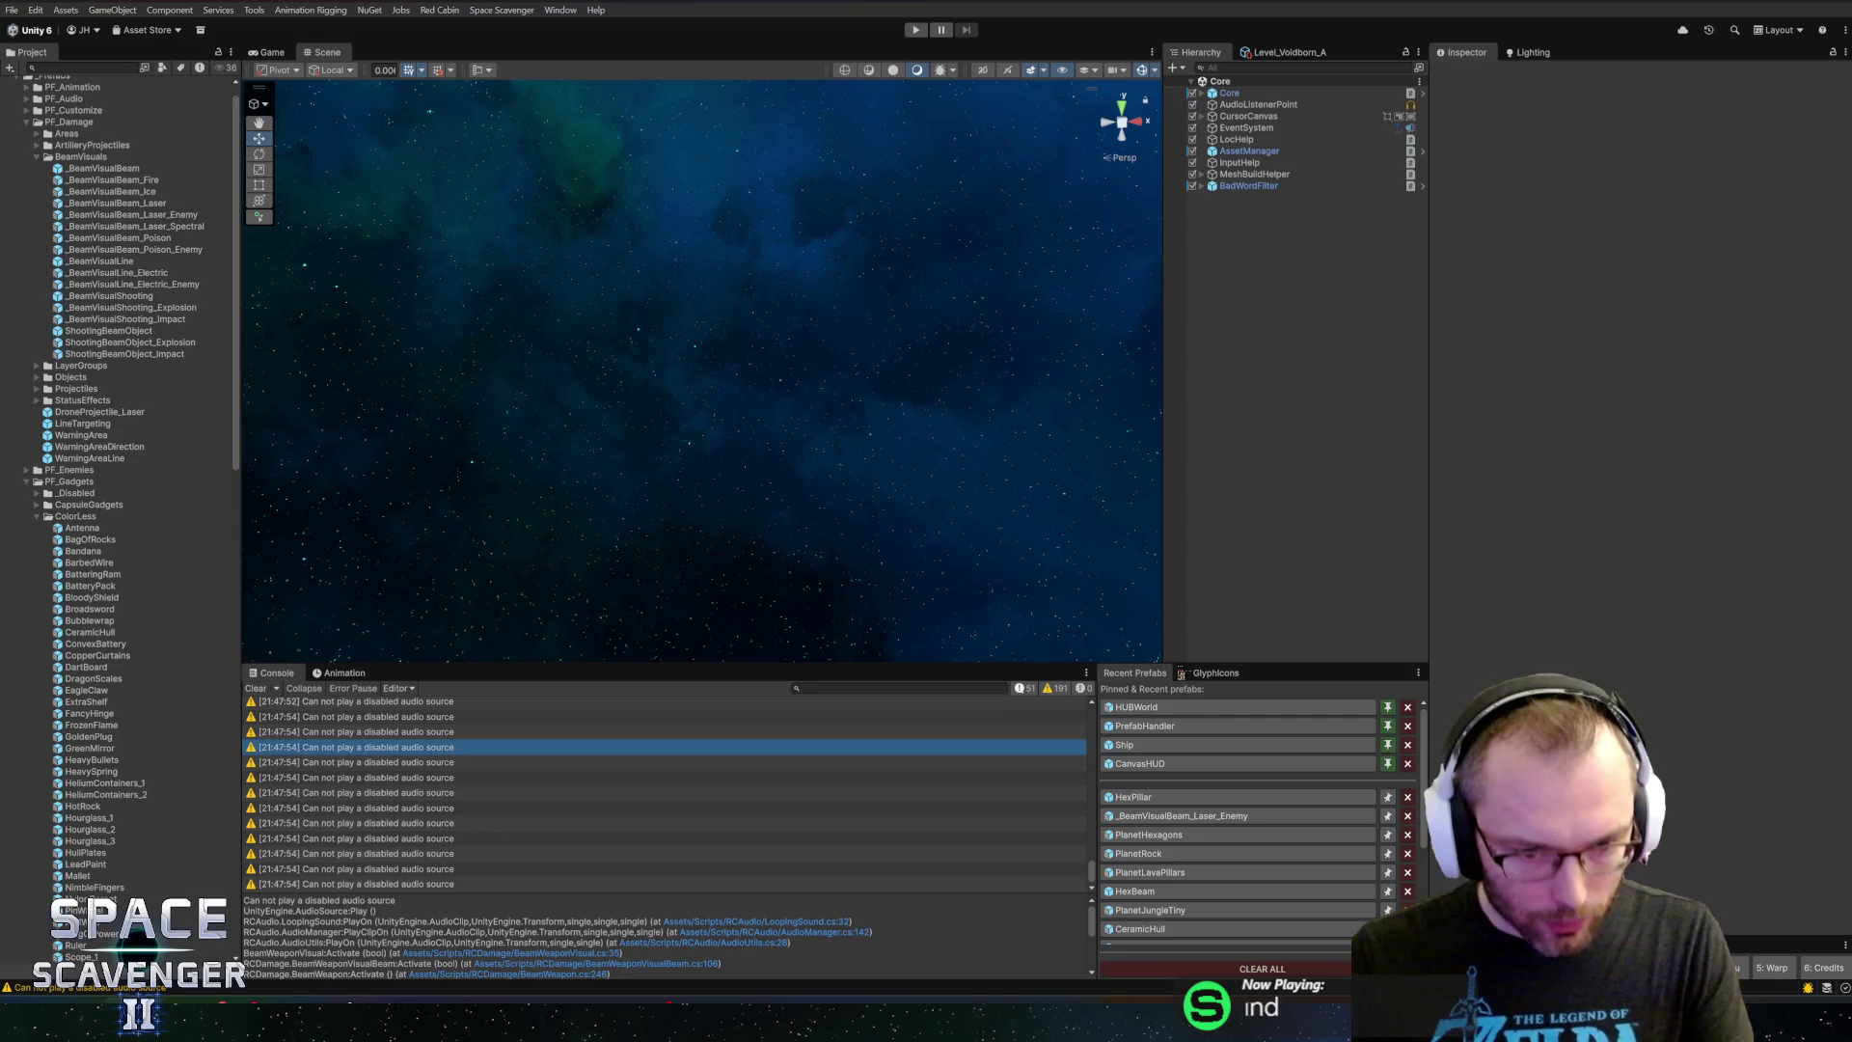
pyautogui.scroll(-1, 666, 936)
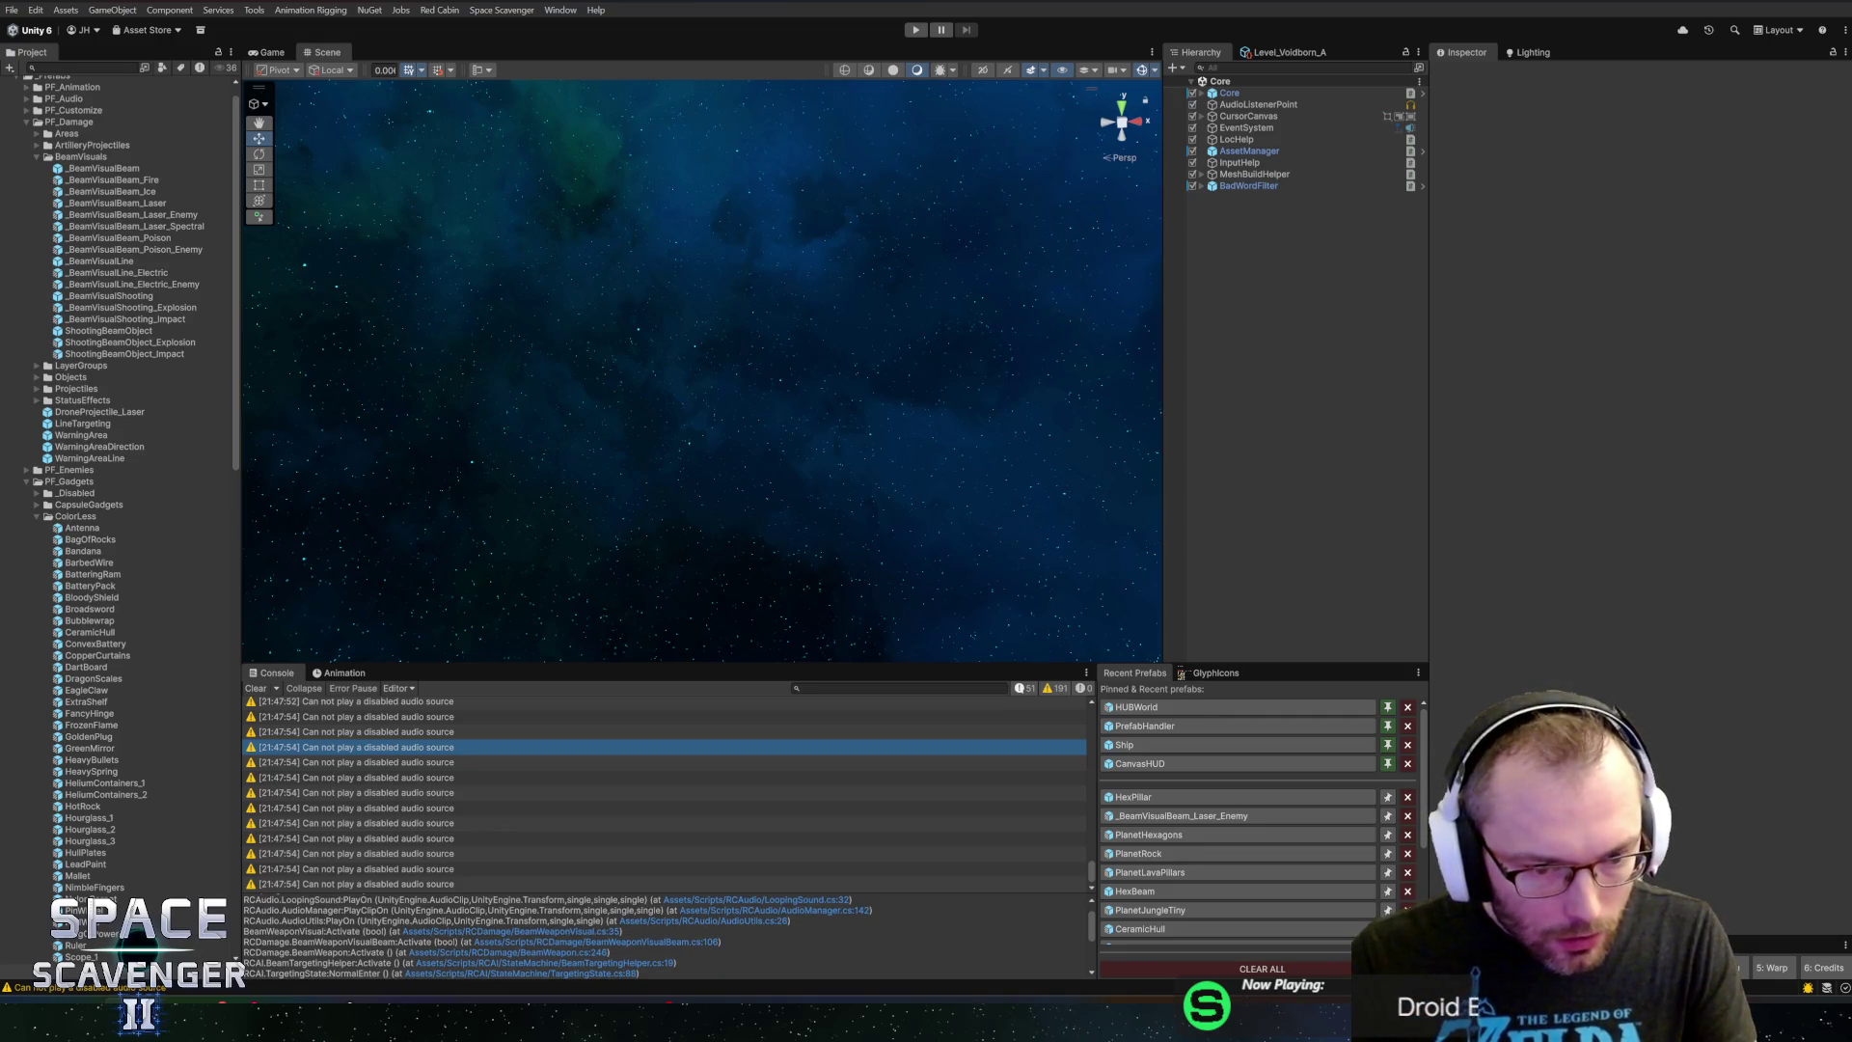
pyautogui.click(512, 931)
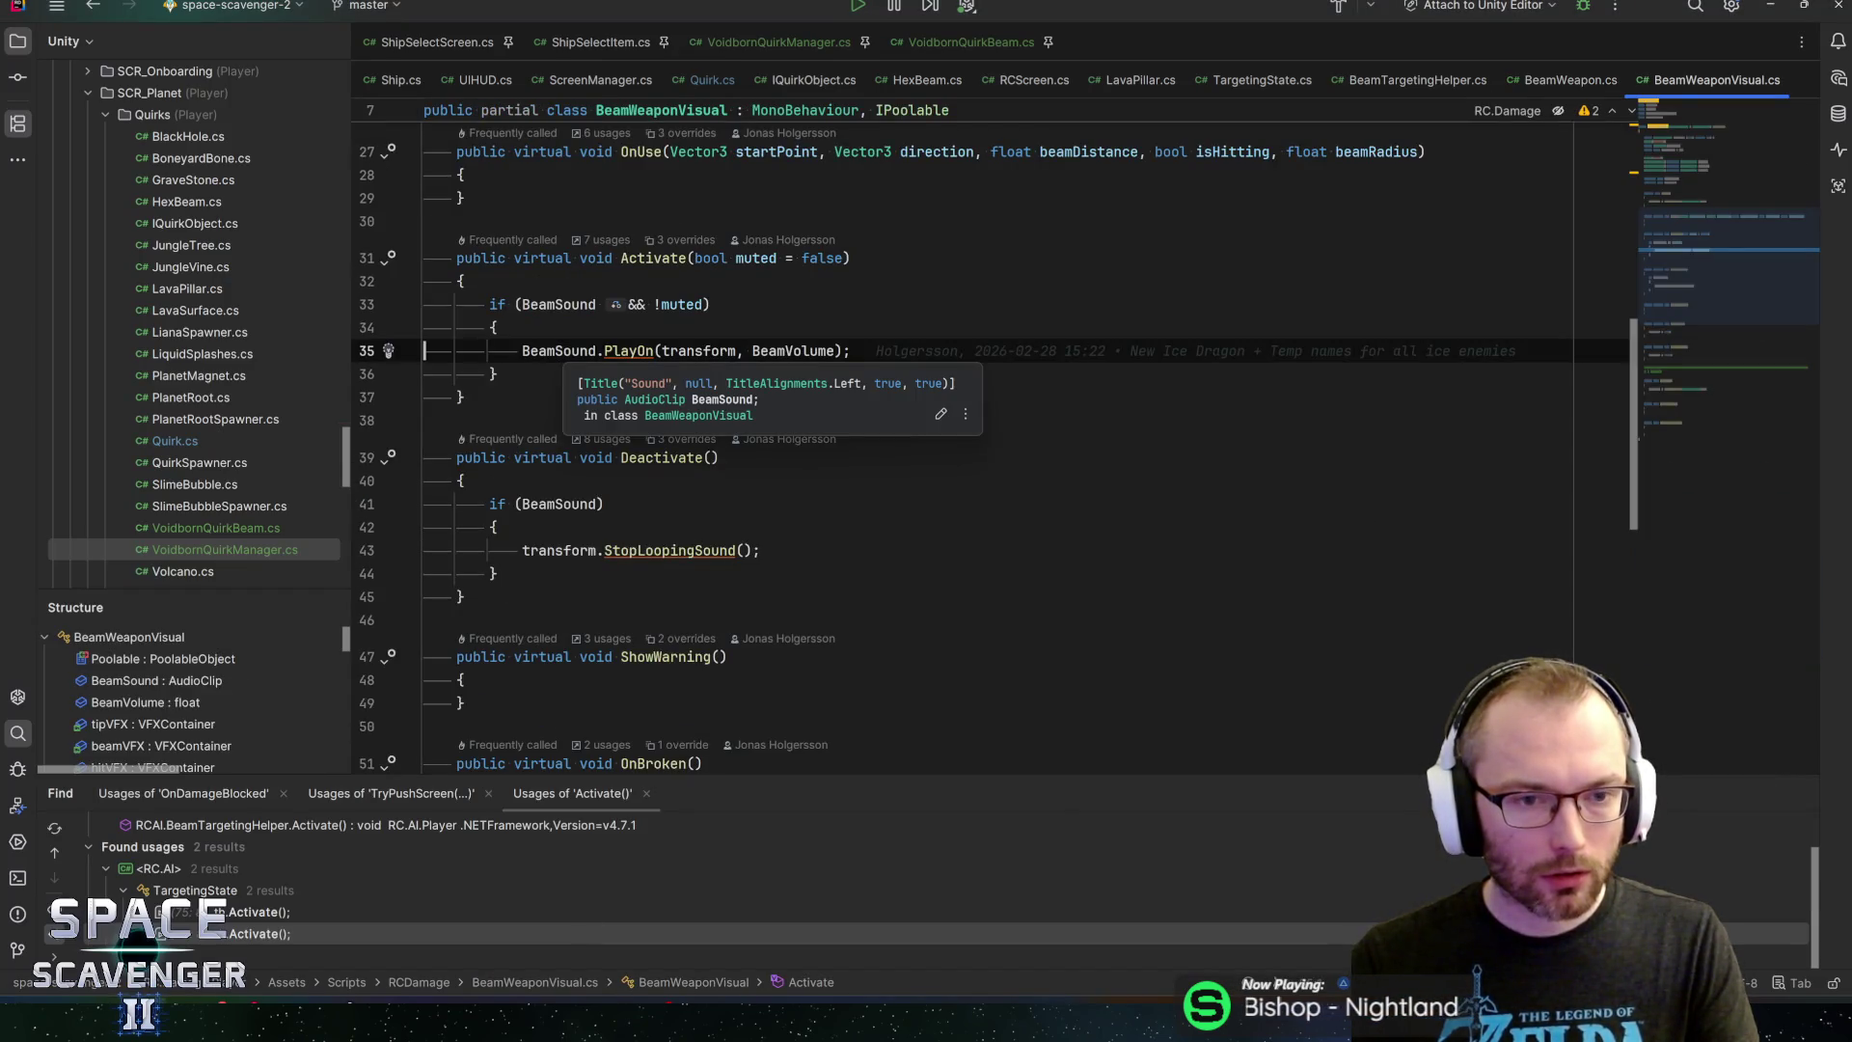
# Check BeamSound's declaration in BeamWeaponVisual.cs, then open TargetingState's NormalEnter from the stack trace
pyautogui.keyDown('ctrl'); pyautogui.click(560, 352); pyautogui.keyUp('ctrl')
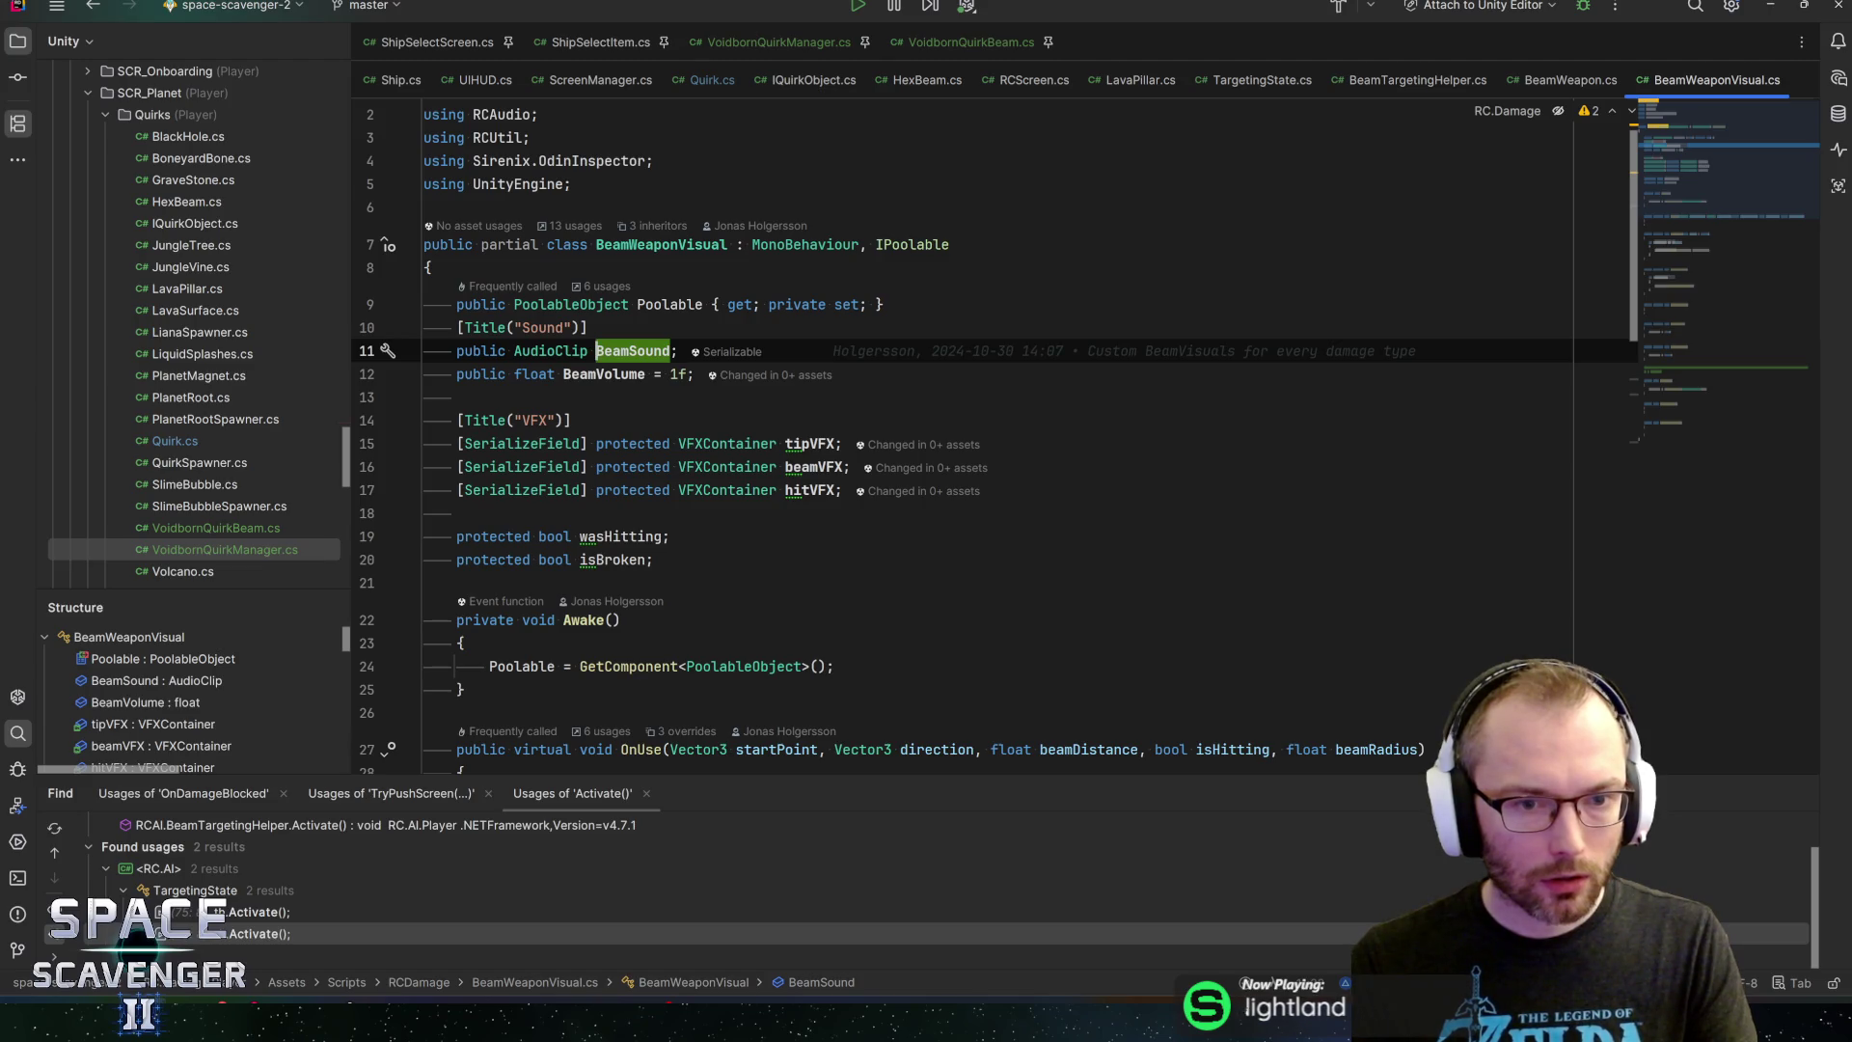
pyautogui.hotkey('ctrl', 'alt', 'Left')
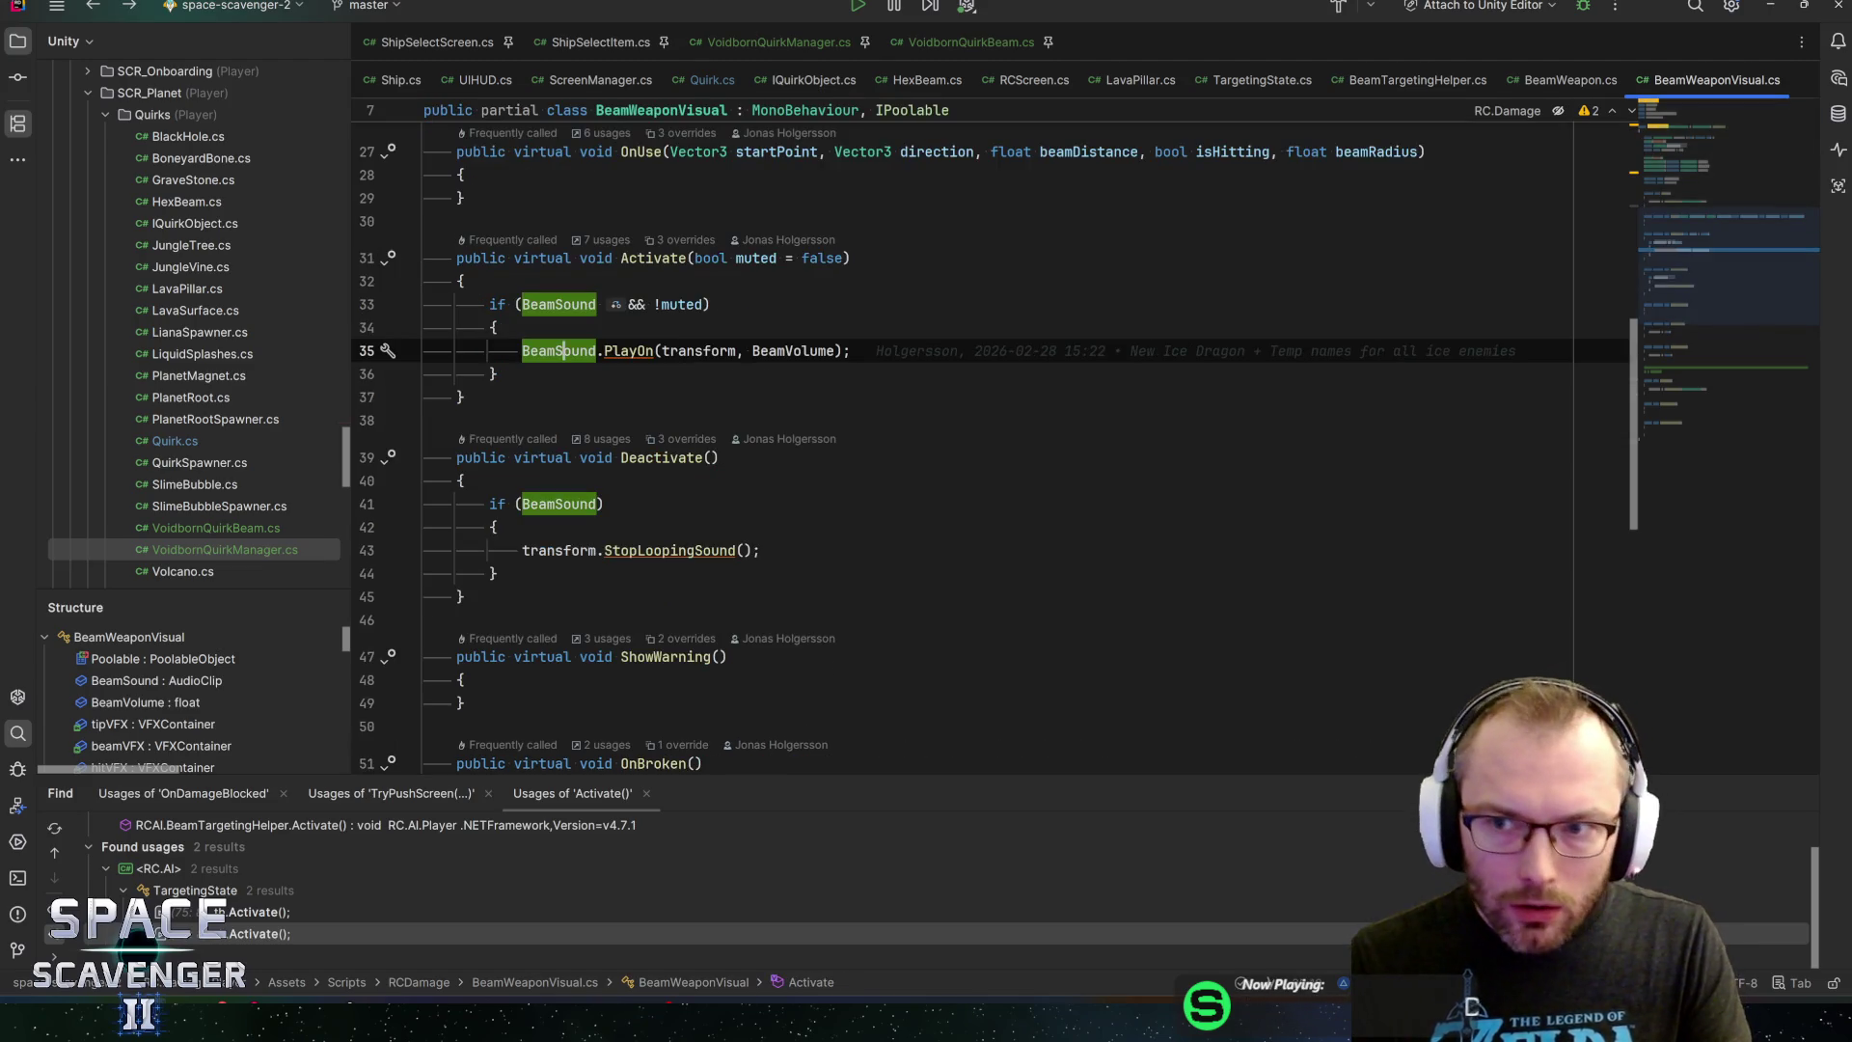
pyautogui.hotkey('alt', 'Tab')
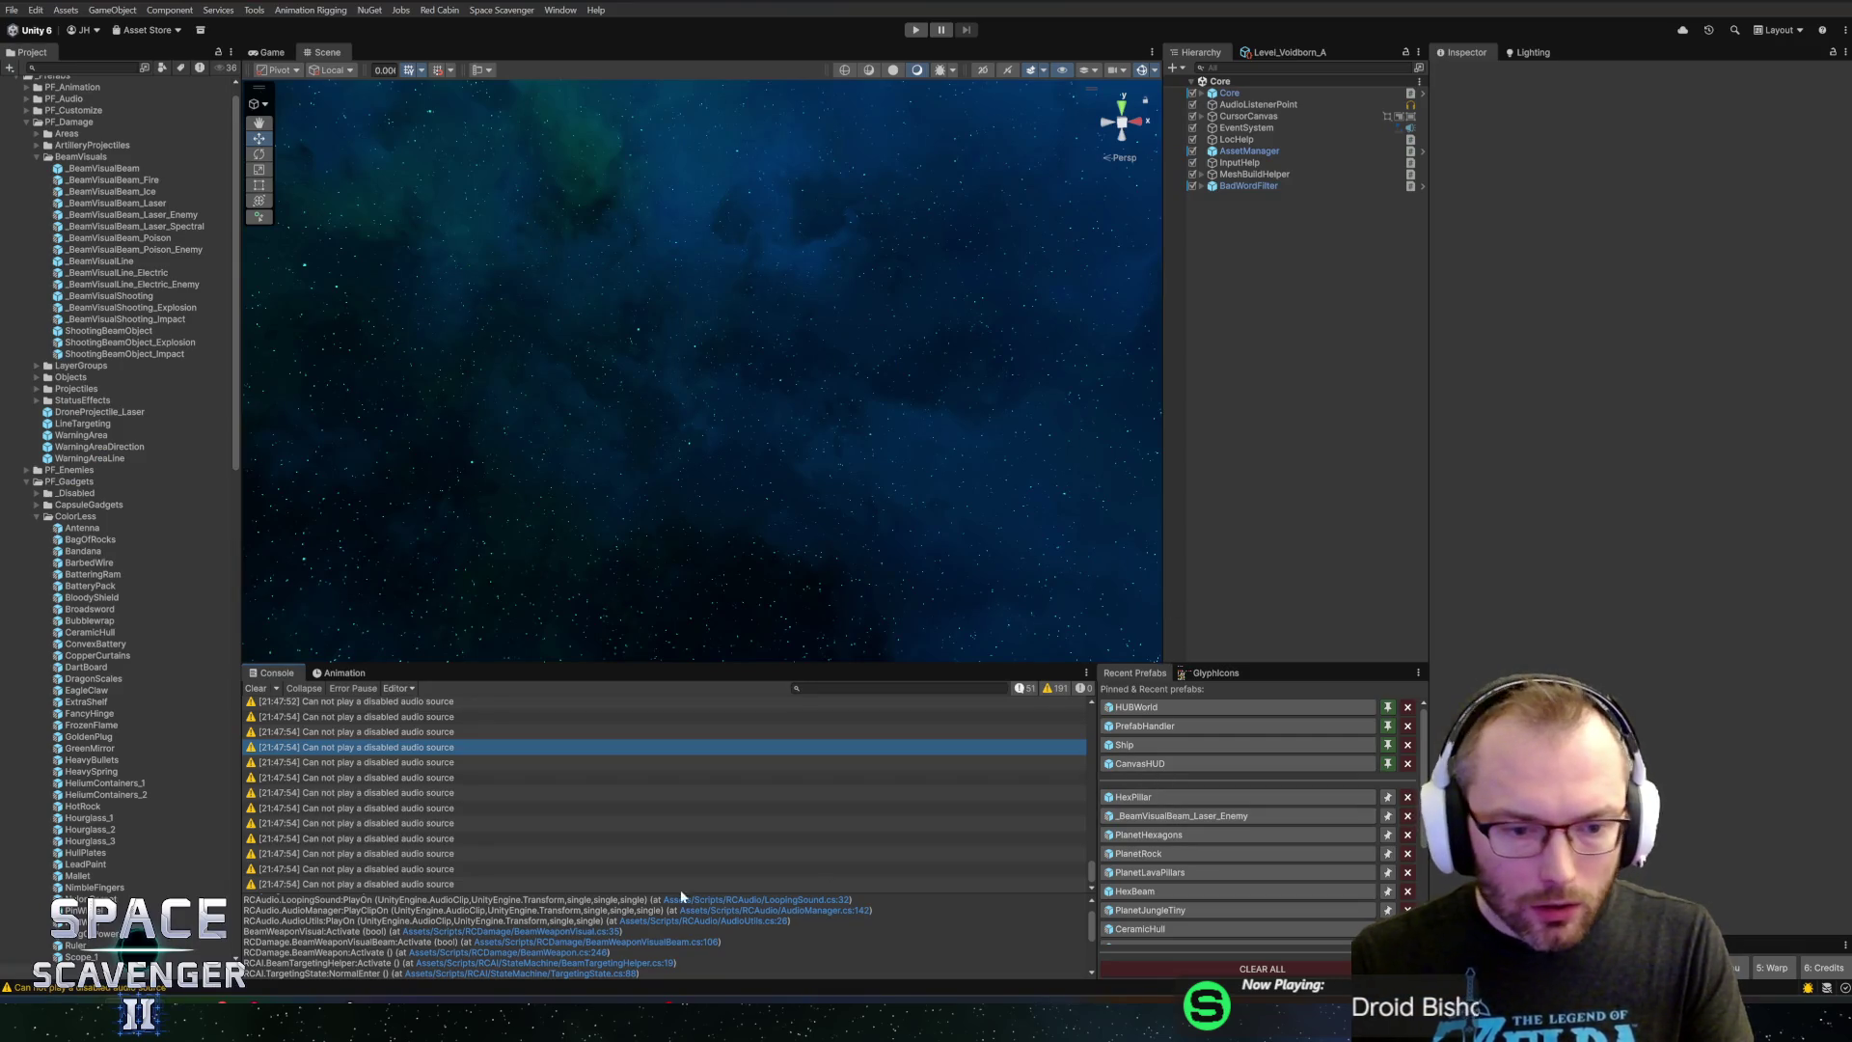
pyautogui.scroll(-1, 642, 953)
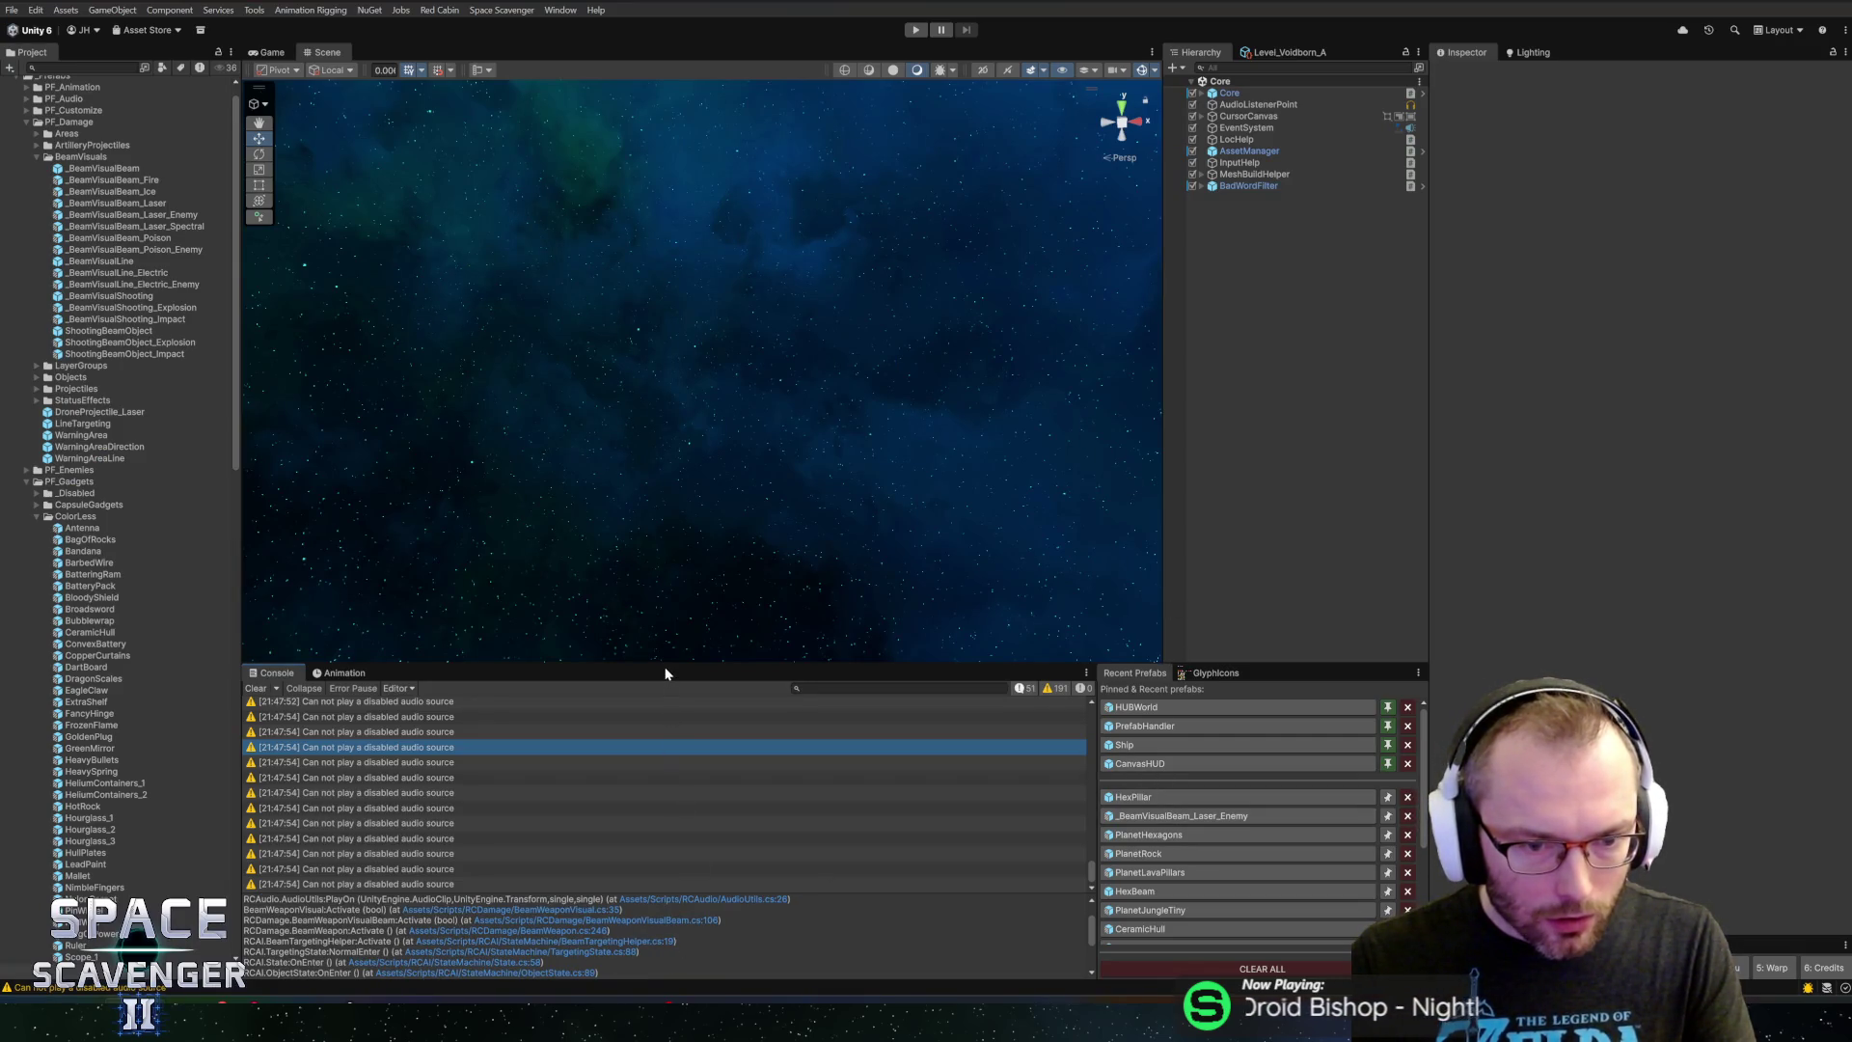
pyautogui.moveTo(663, 664); pyautogui.dragTo(694, 543)
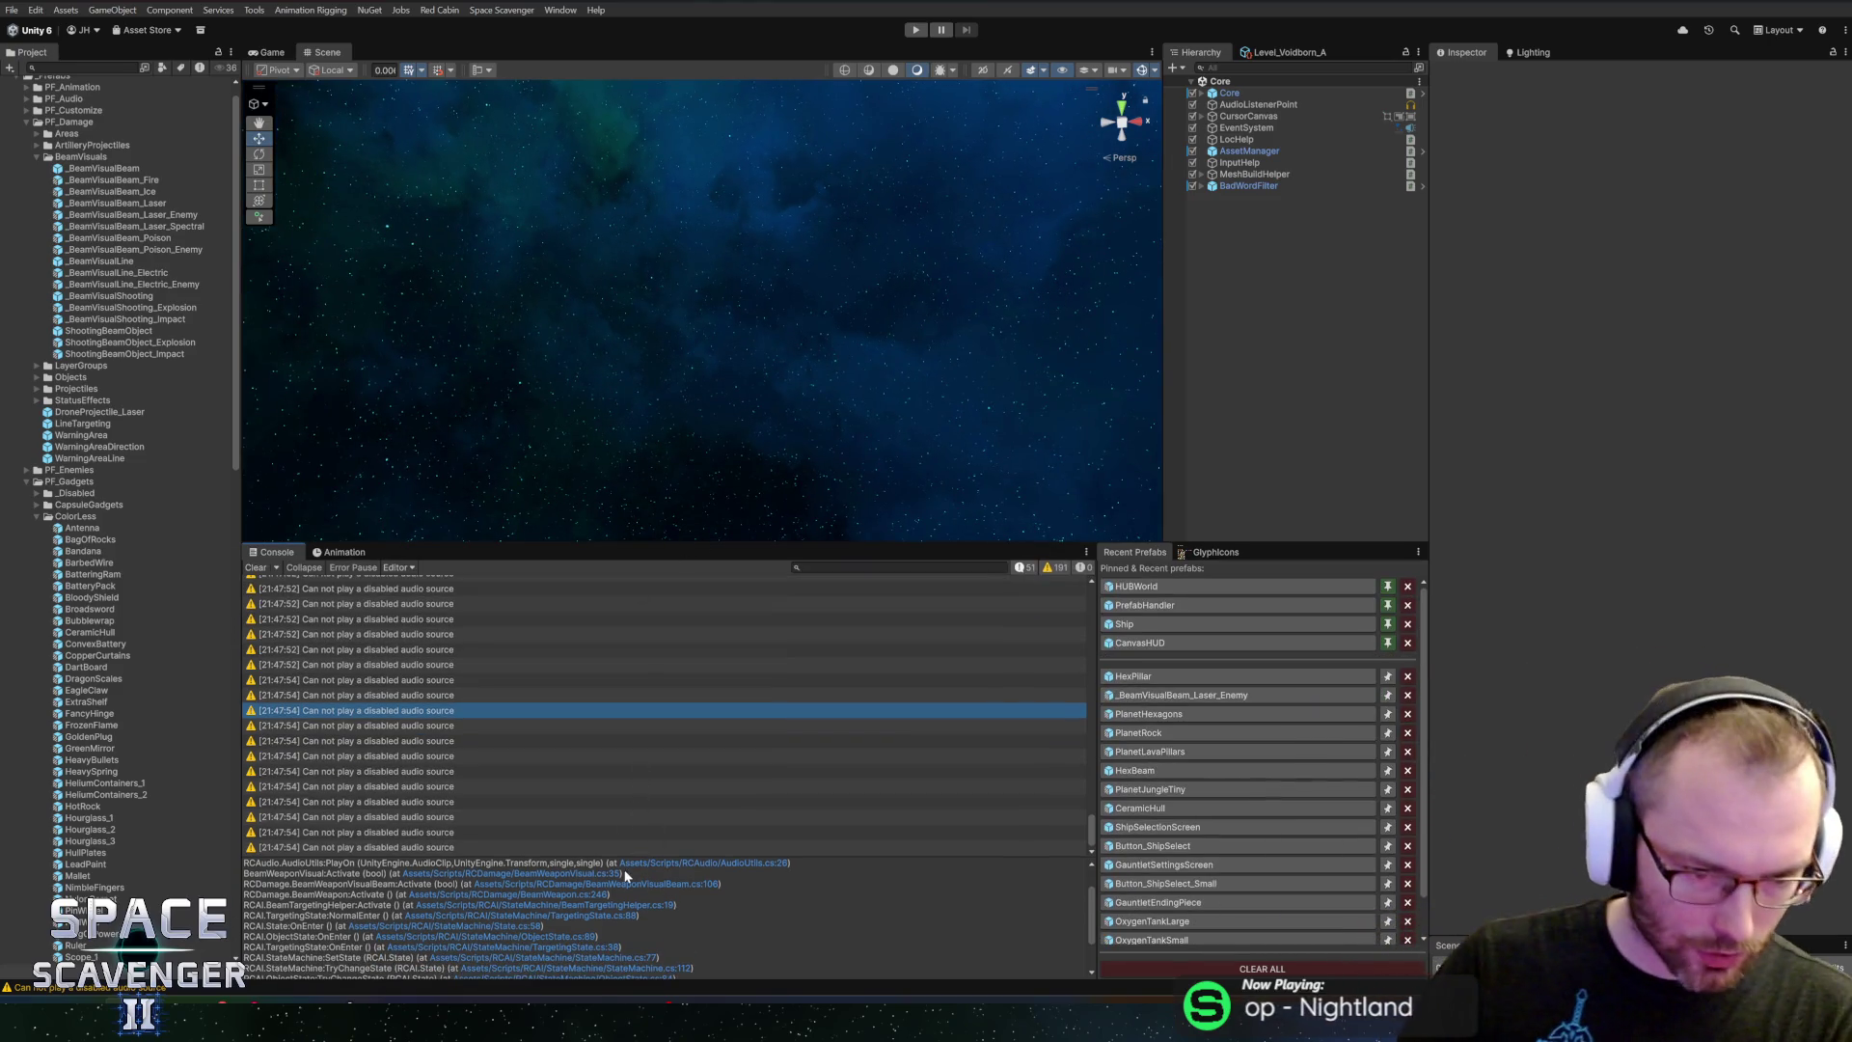
pyautogui.click(579, 915)
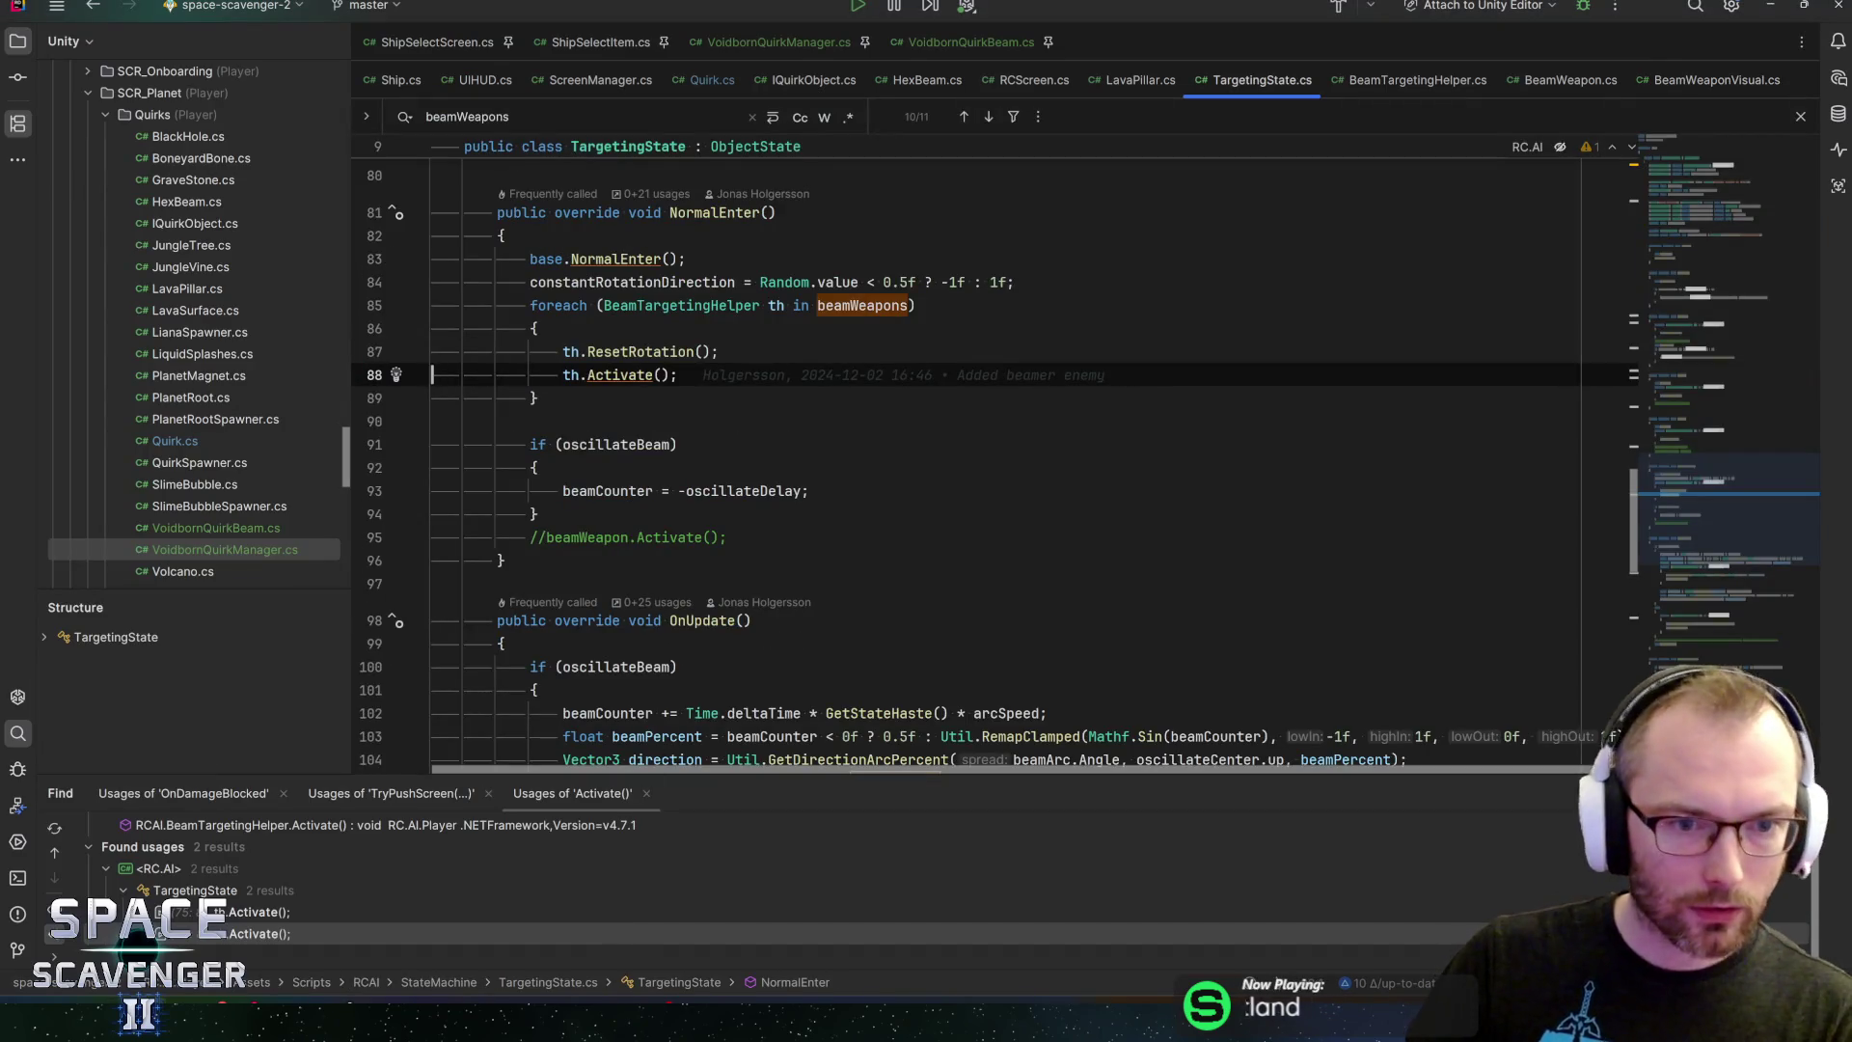
pyautogui.hotkey('alt', 'Tab')
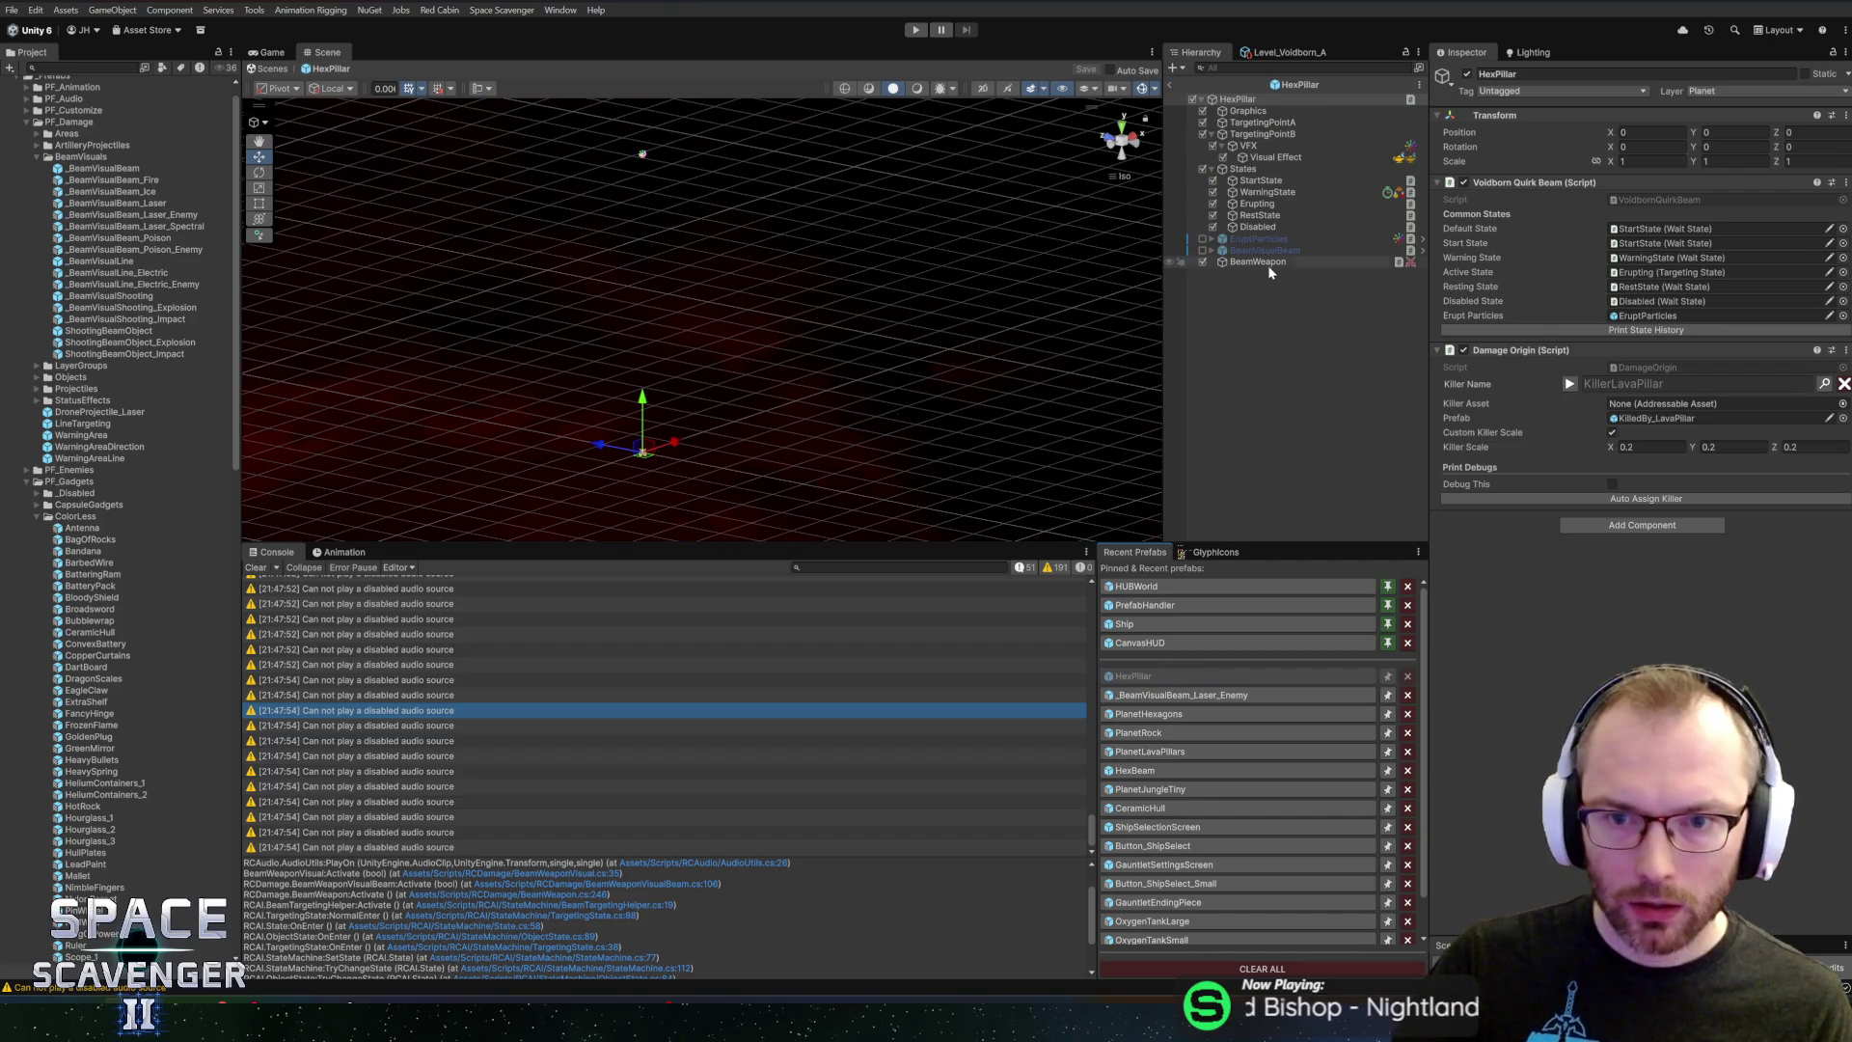
# Toggle Has Custom Visuals on BeamWeapon and back off, leaving it unchanged, then press Play
pyautogui.click(1266, 264)
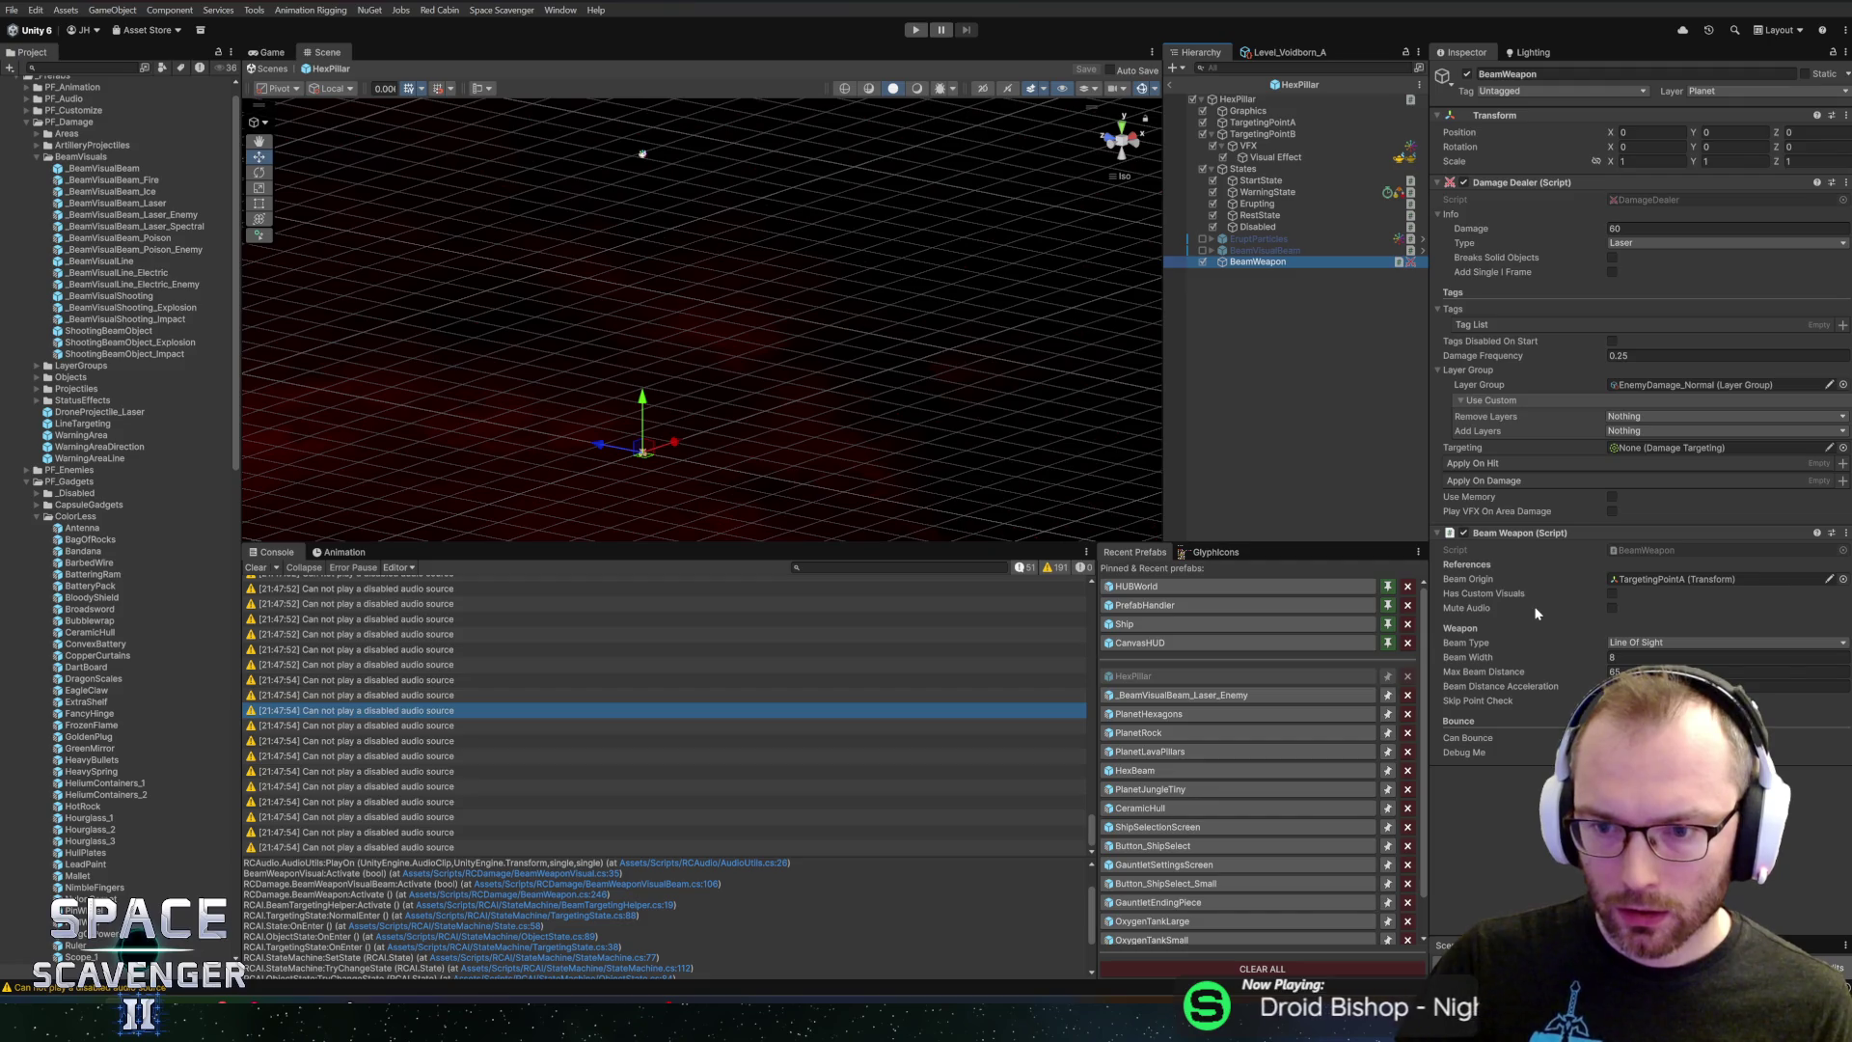
pyautogui.click(1612, 595)
pyautogui.moveTo(1473, 610); pyautogui.dragTo(1527, 662)
pyautogui.click(1613, 593)
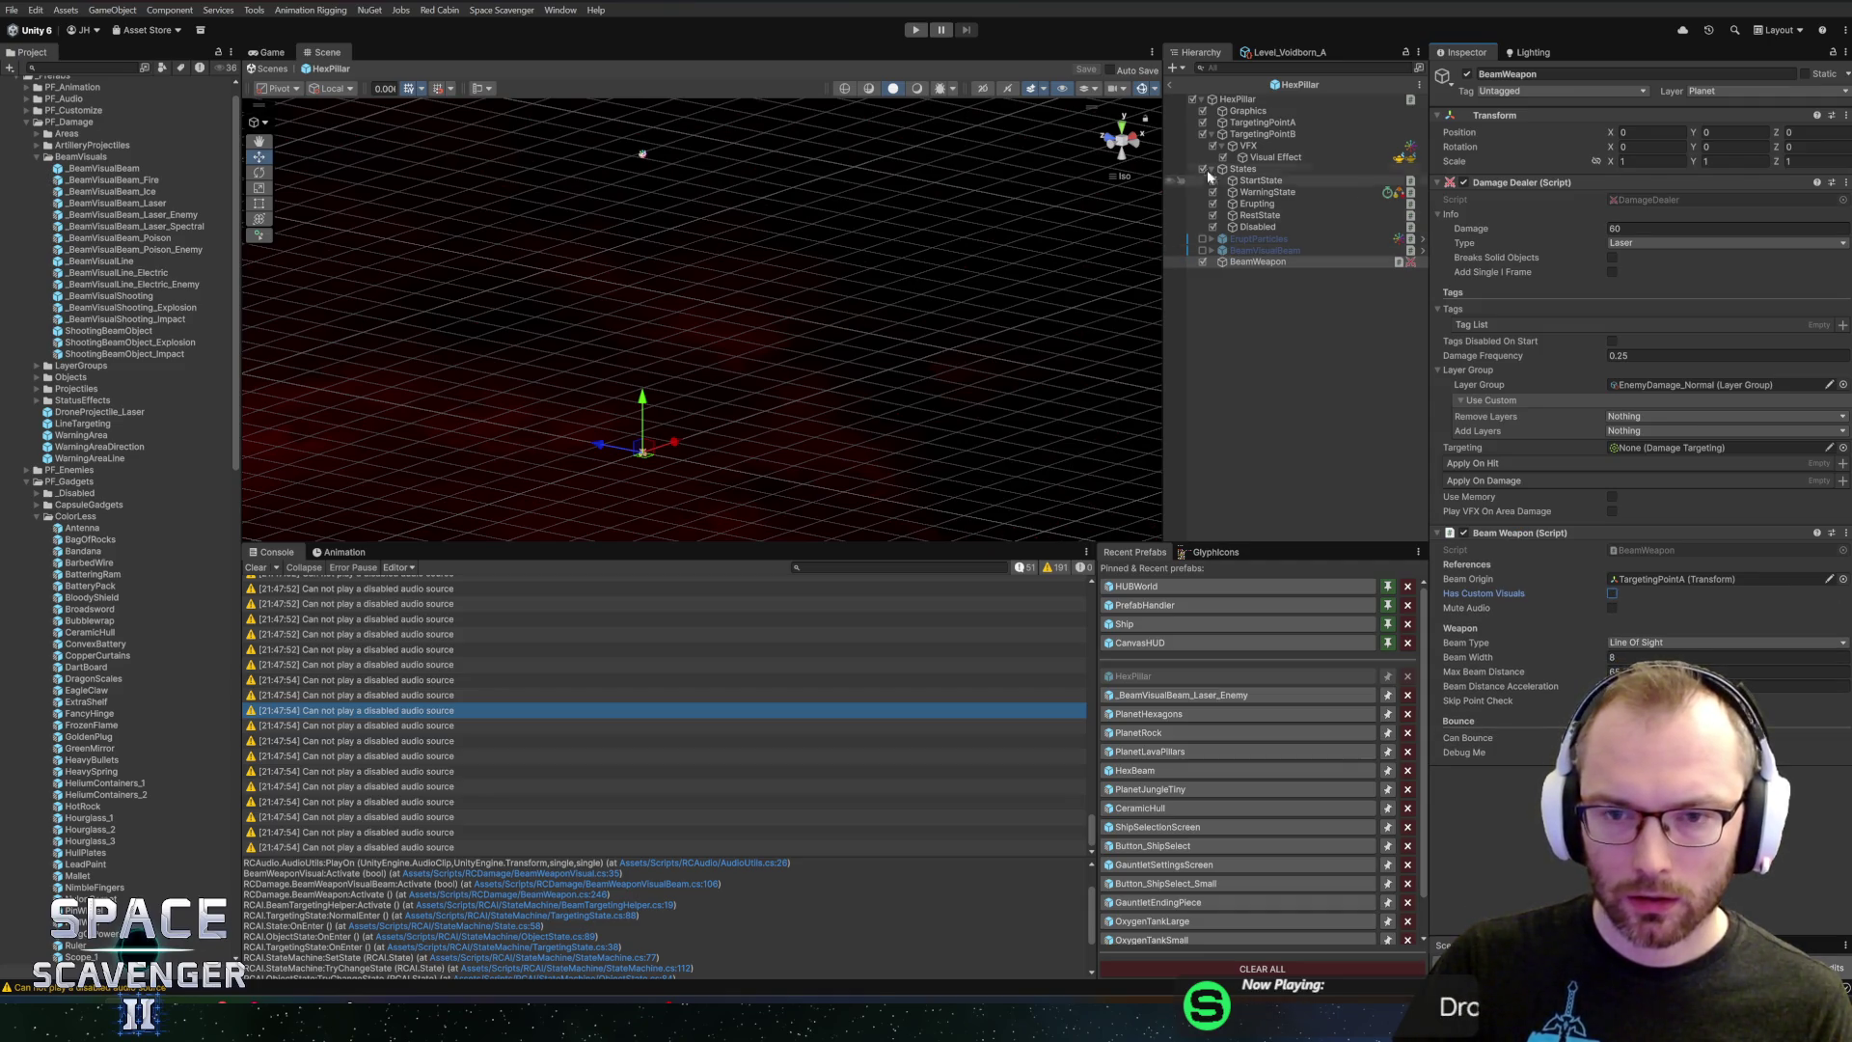
pyautogui.click(916, 30)
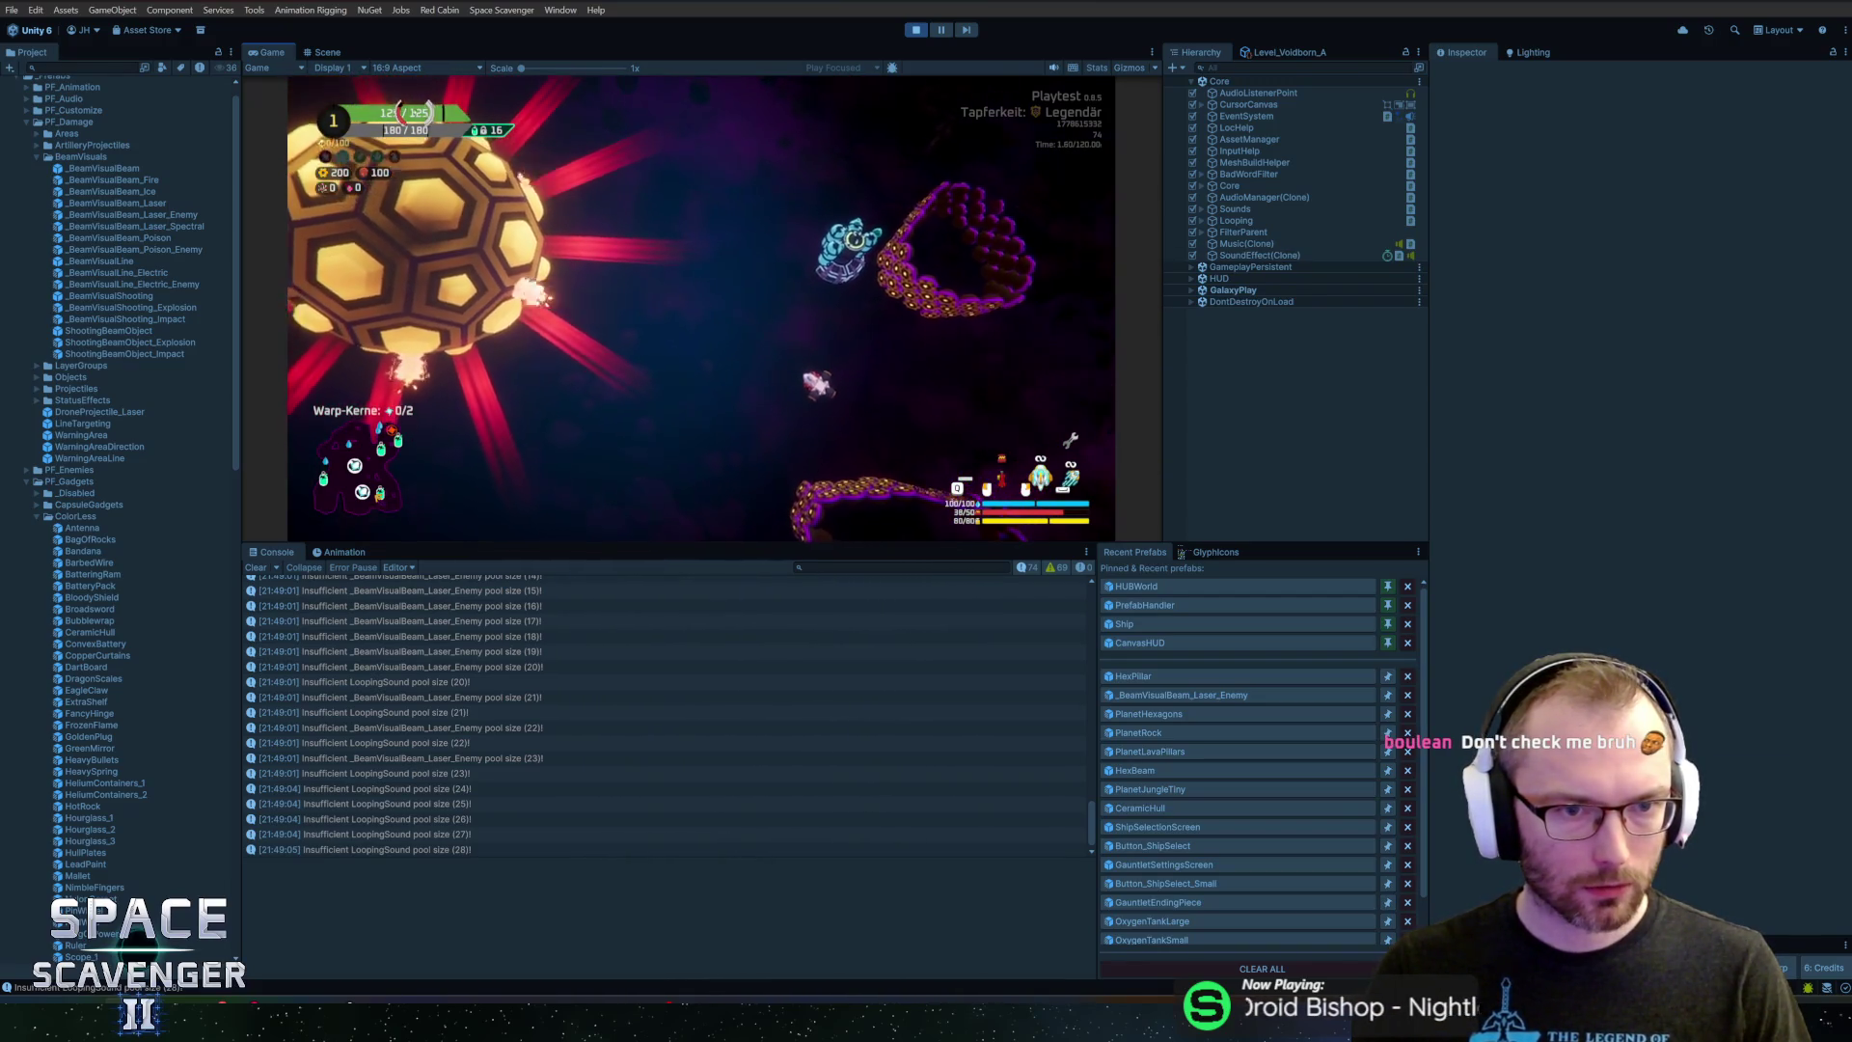
# Watch the hex planet in a maximized Game view, then stop play mode
pyautogui.hotkey('shift', 'space')
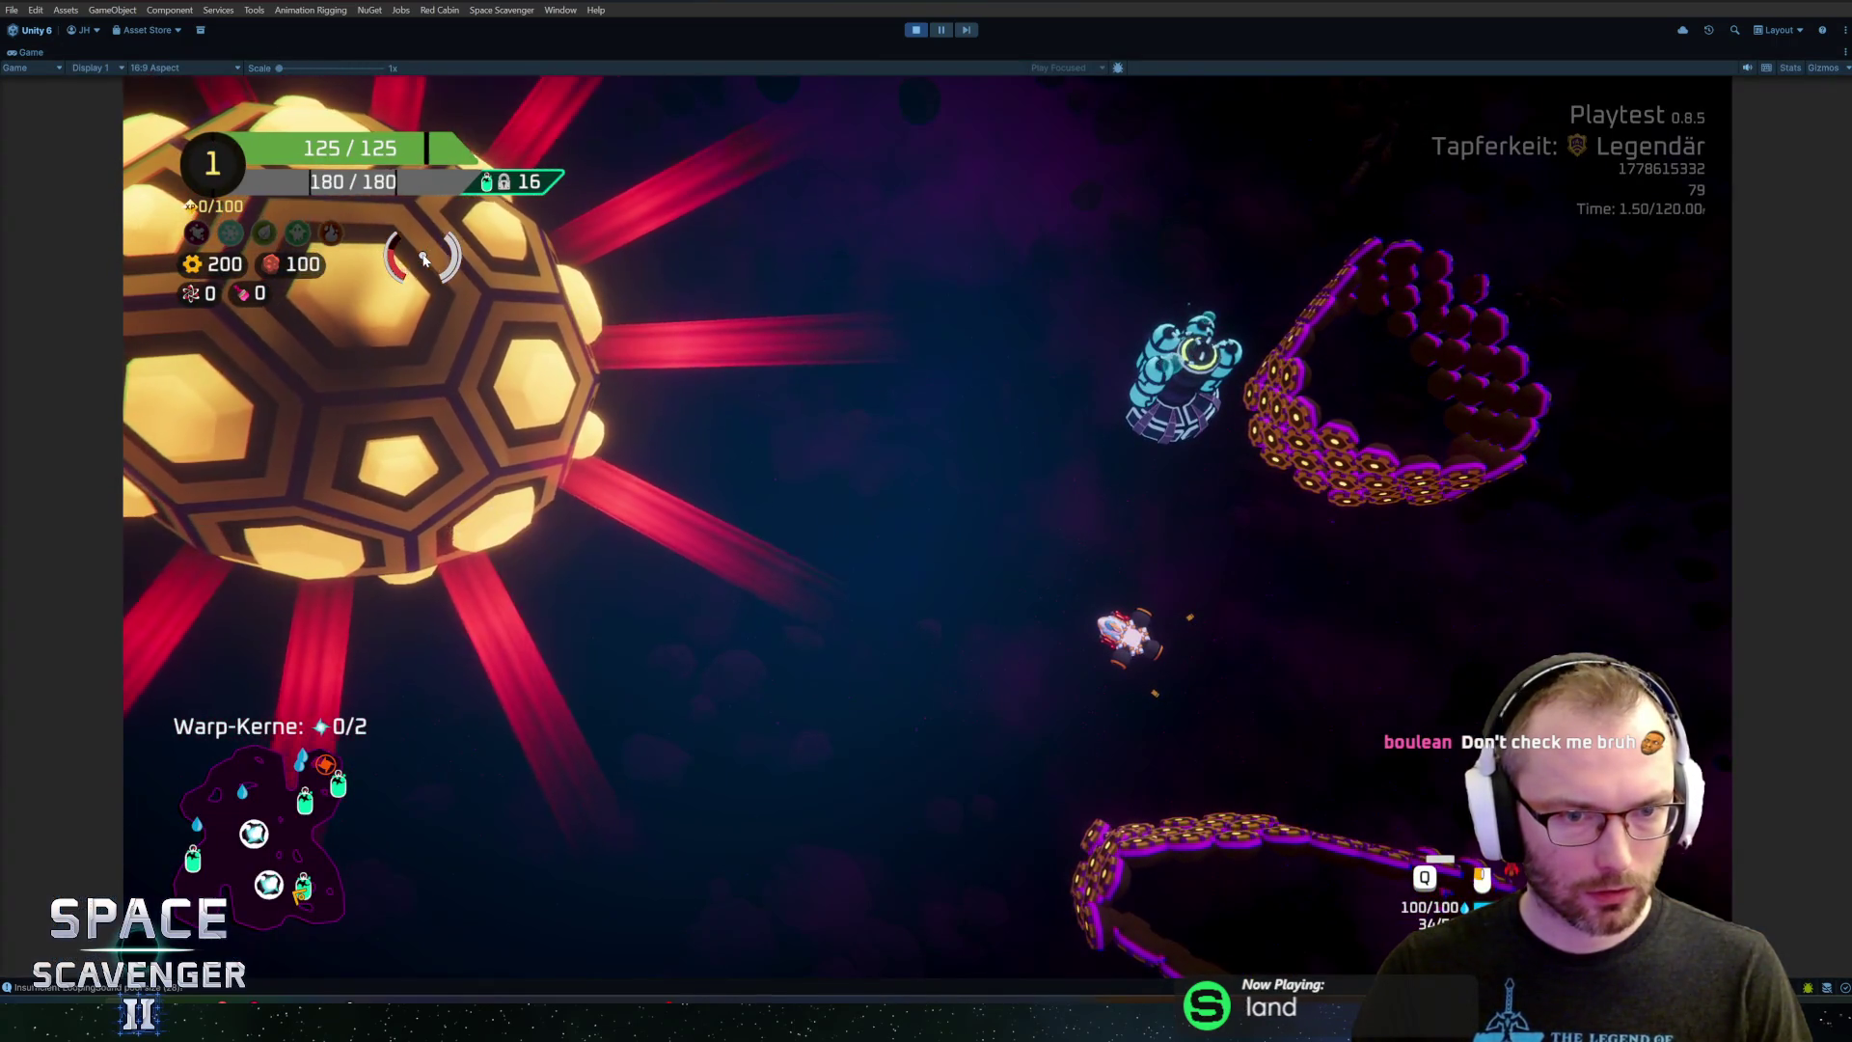
pyautogui.click(915, 30)
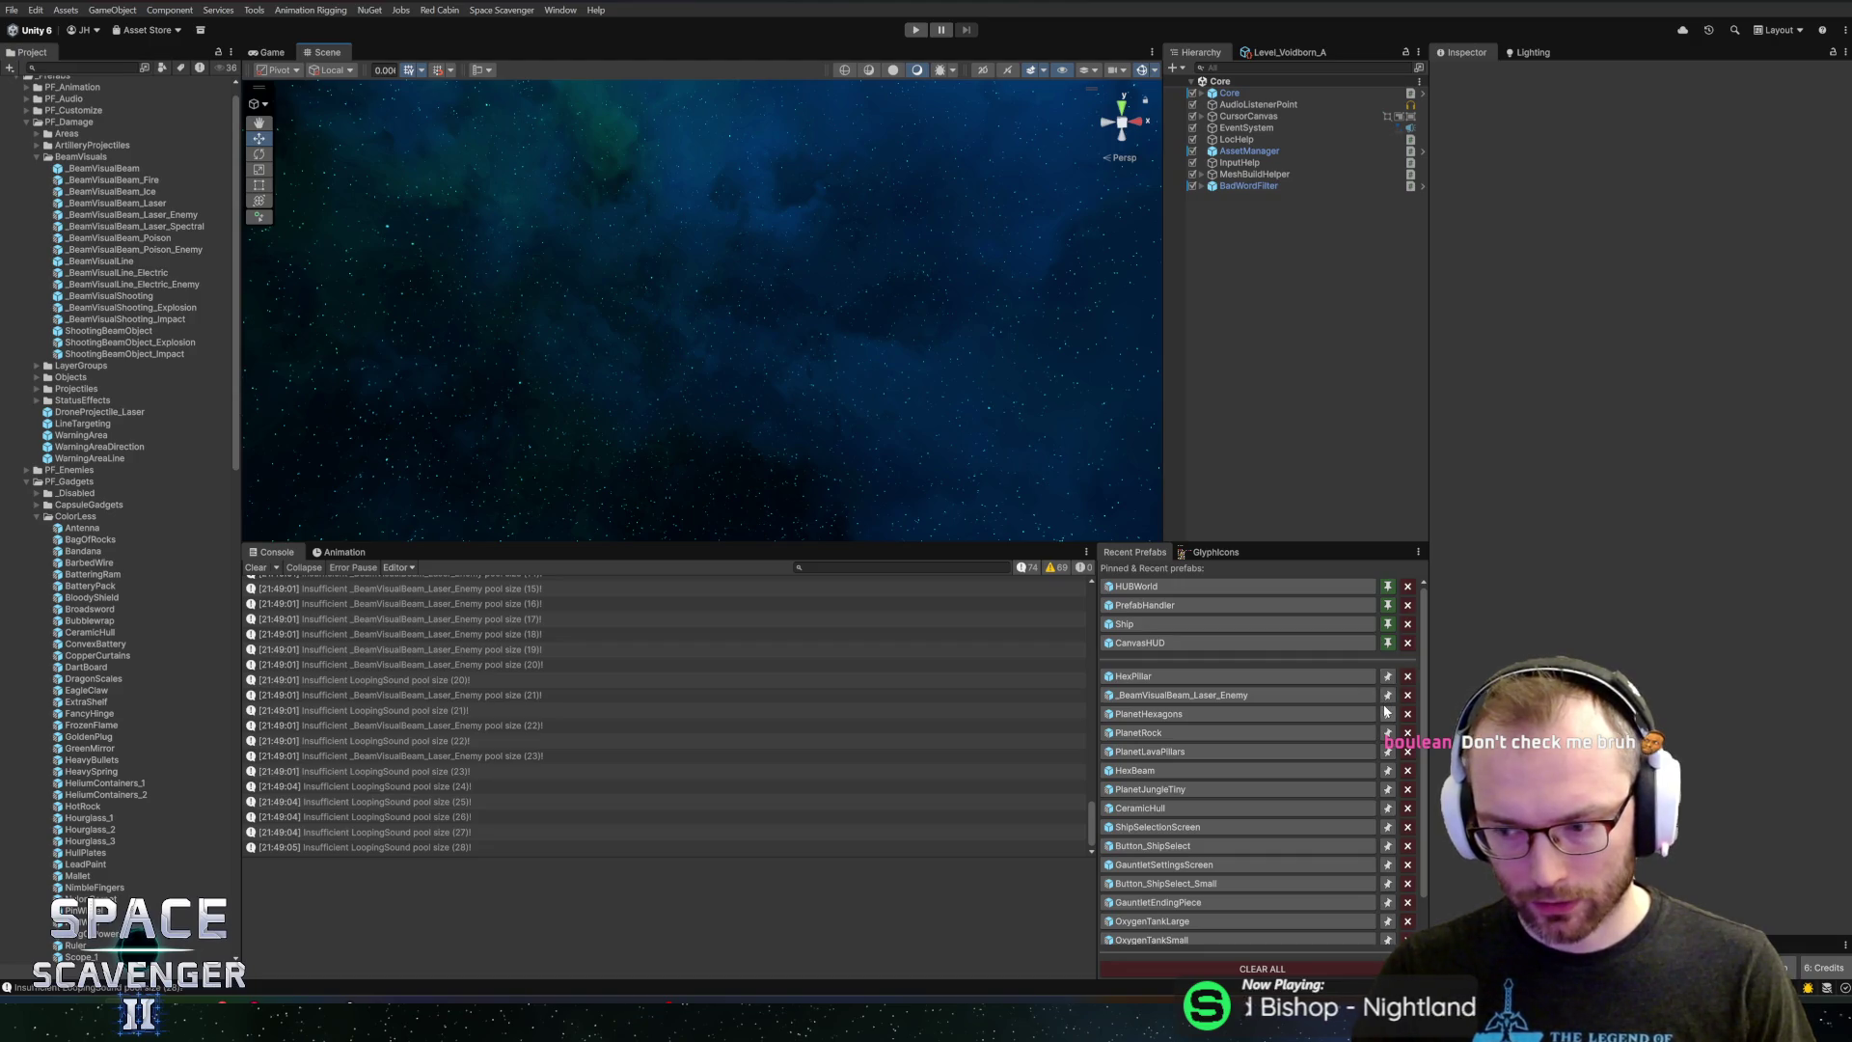
# Open the HexPillar prefab, inspect its BeamWeapon, and start play mode again
pyautogui.click(1208, 678)
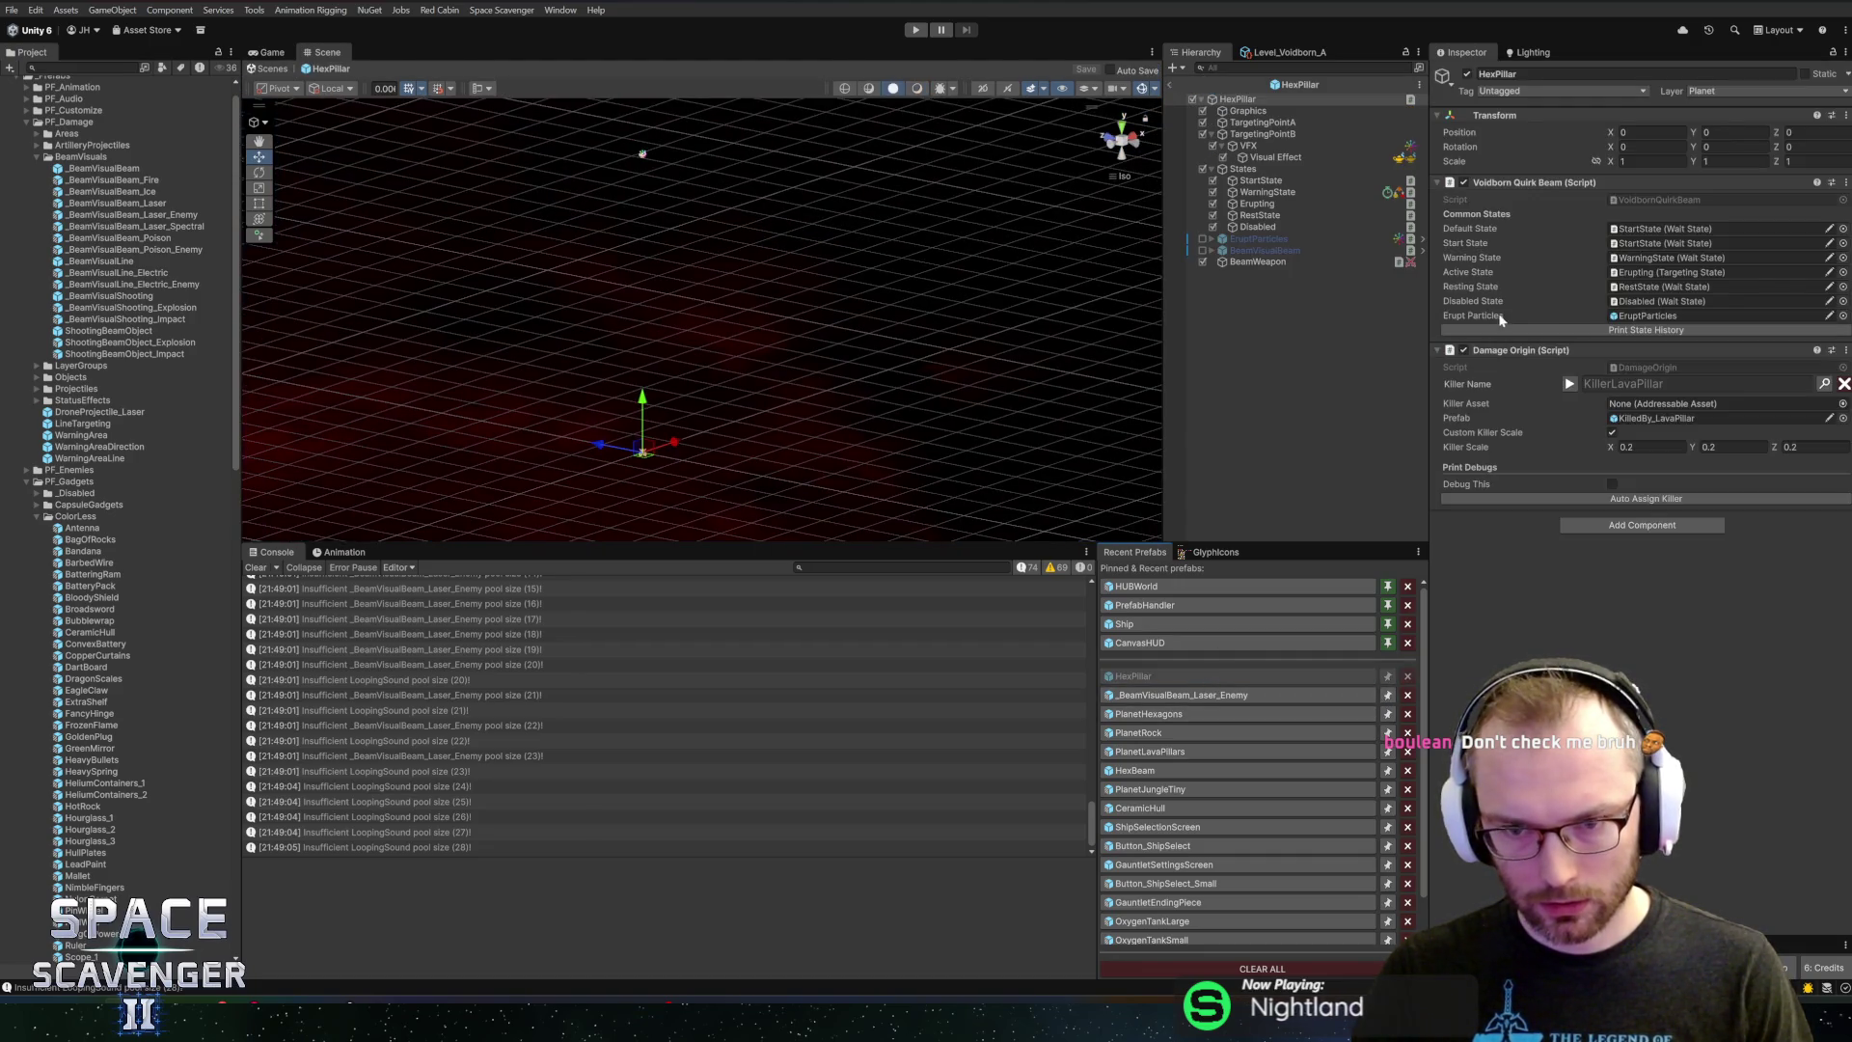
pyautogui.click(1259, 263)
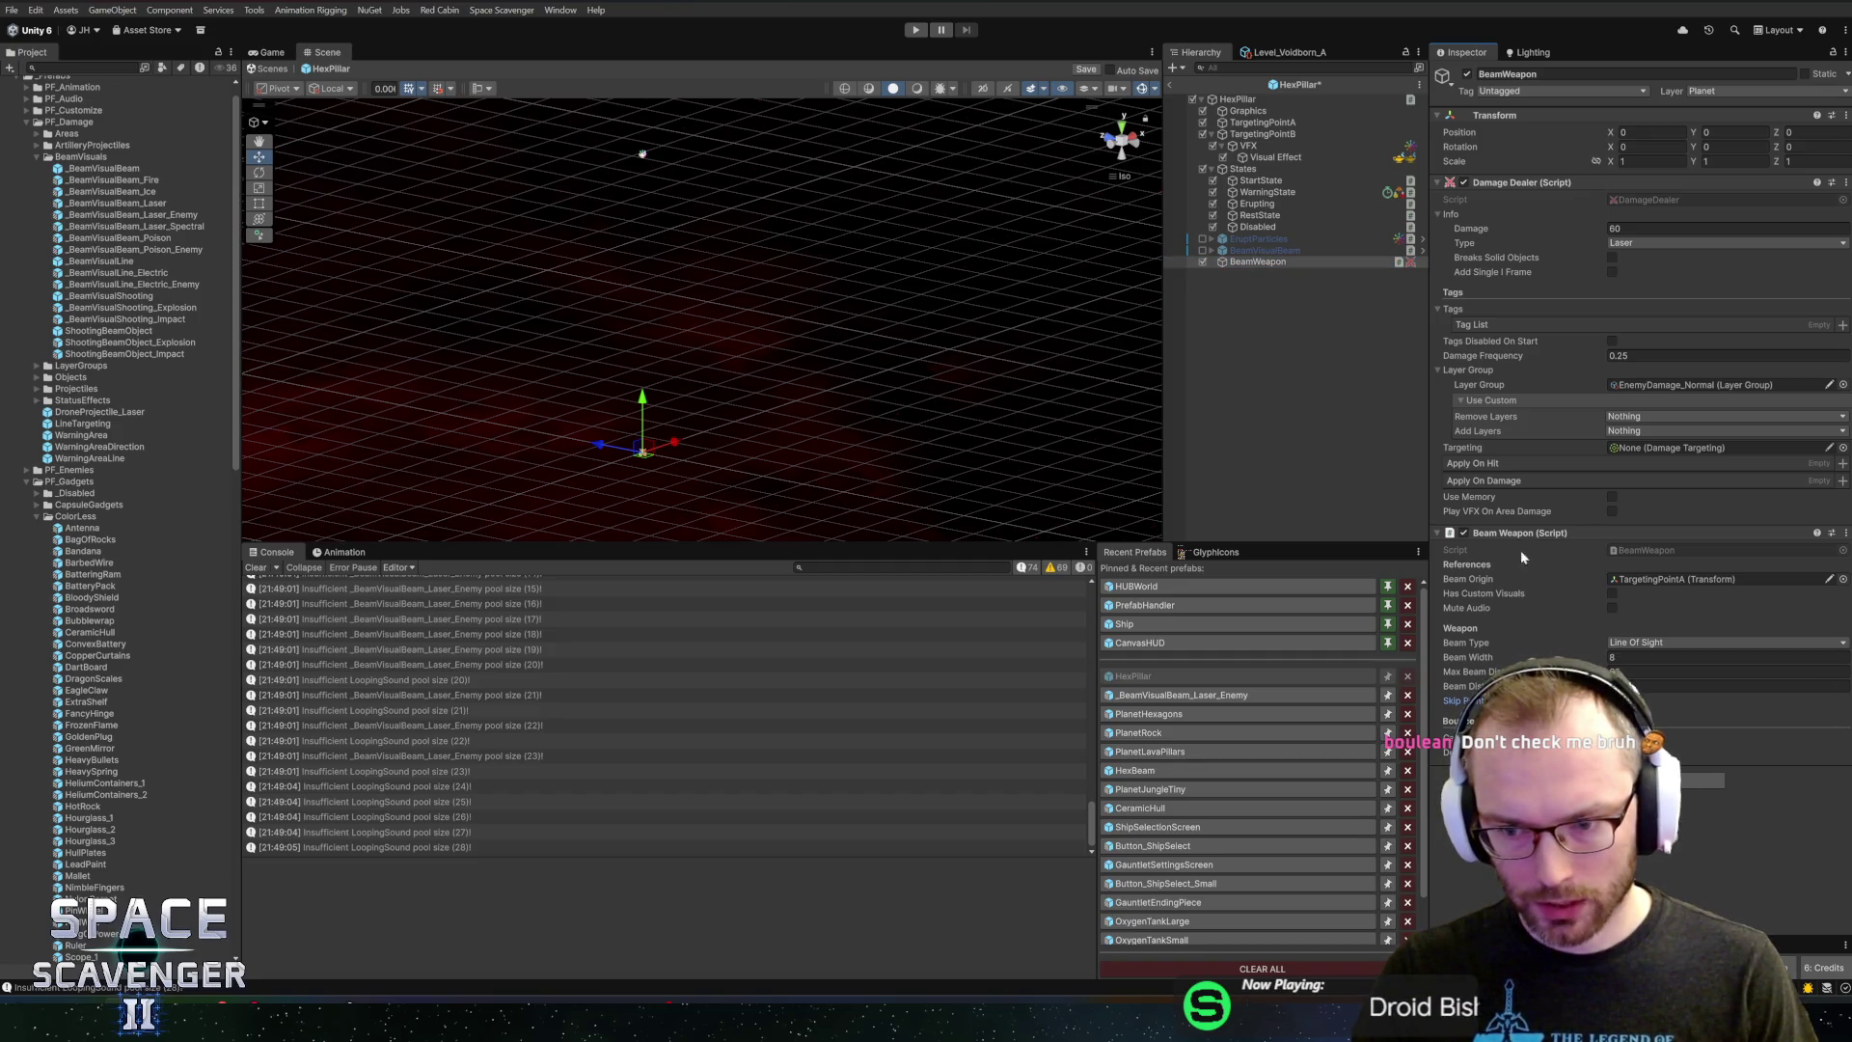
pyautogui.click(916, 30)
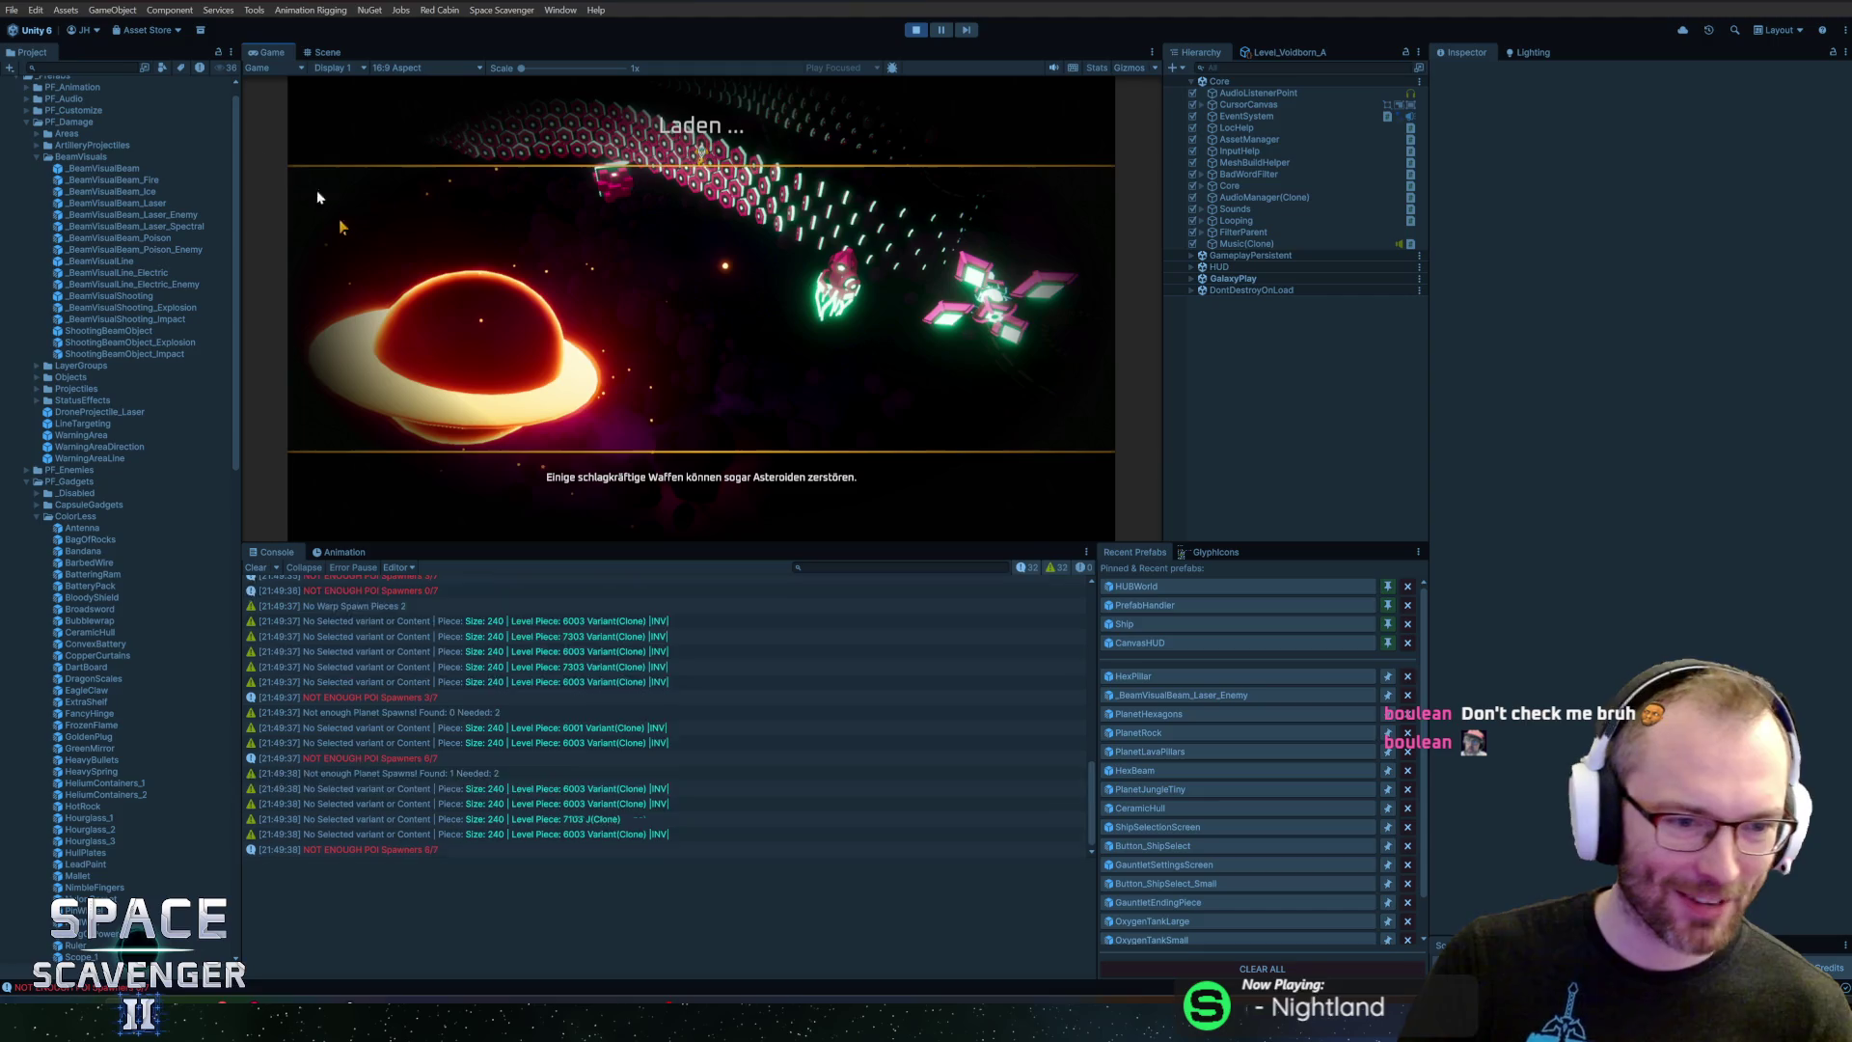
# Play the level in a maximized Game view until the hex planet appears, then switch to Blender
pyautogui.doubleClick(273, 51)
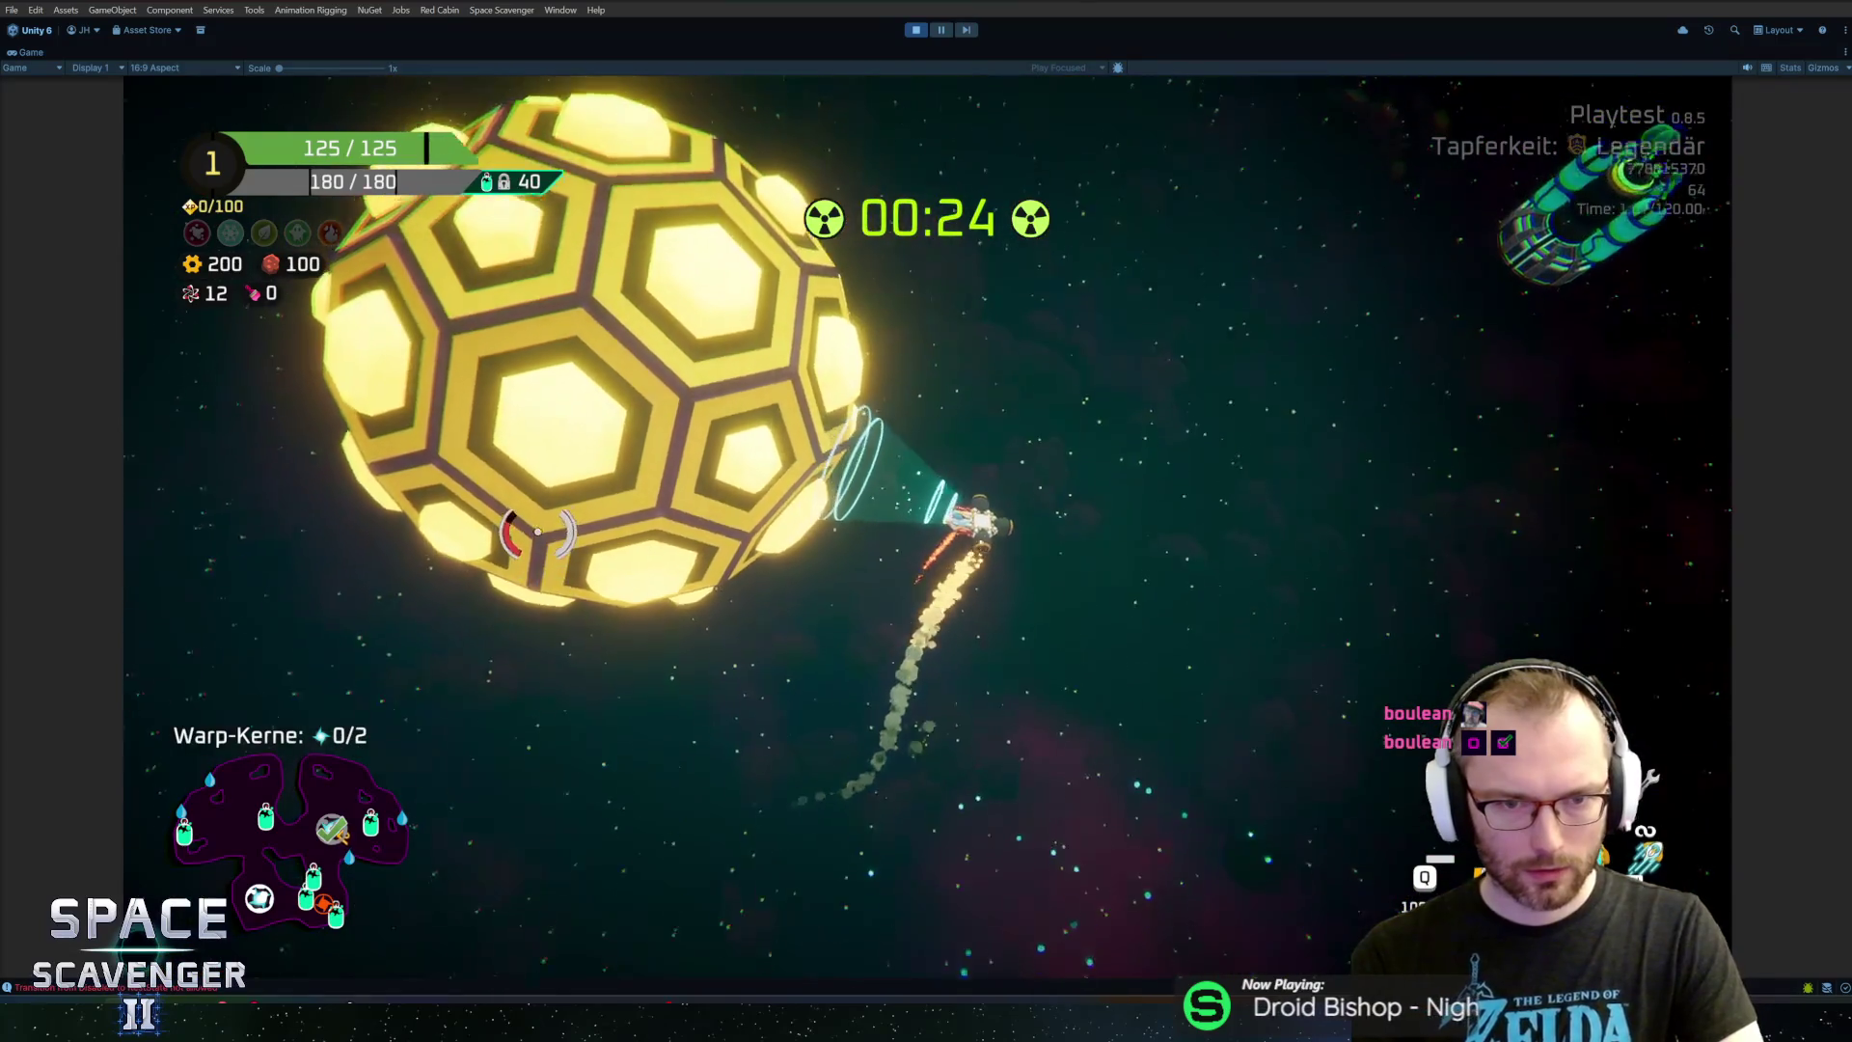
pyautogui.hotkey('alt', 'Tab')
pyautogui.press('Tab')
# Move the hex sphere's border UVs onto a pink palette colour and export Planets.fbx
pyautogui.hotkey('alt', 'Tab')
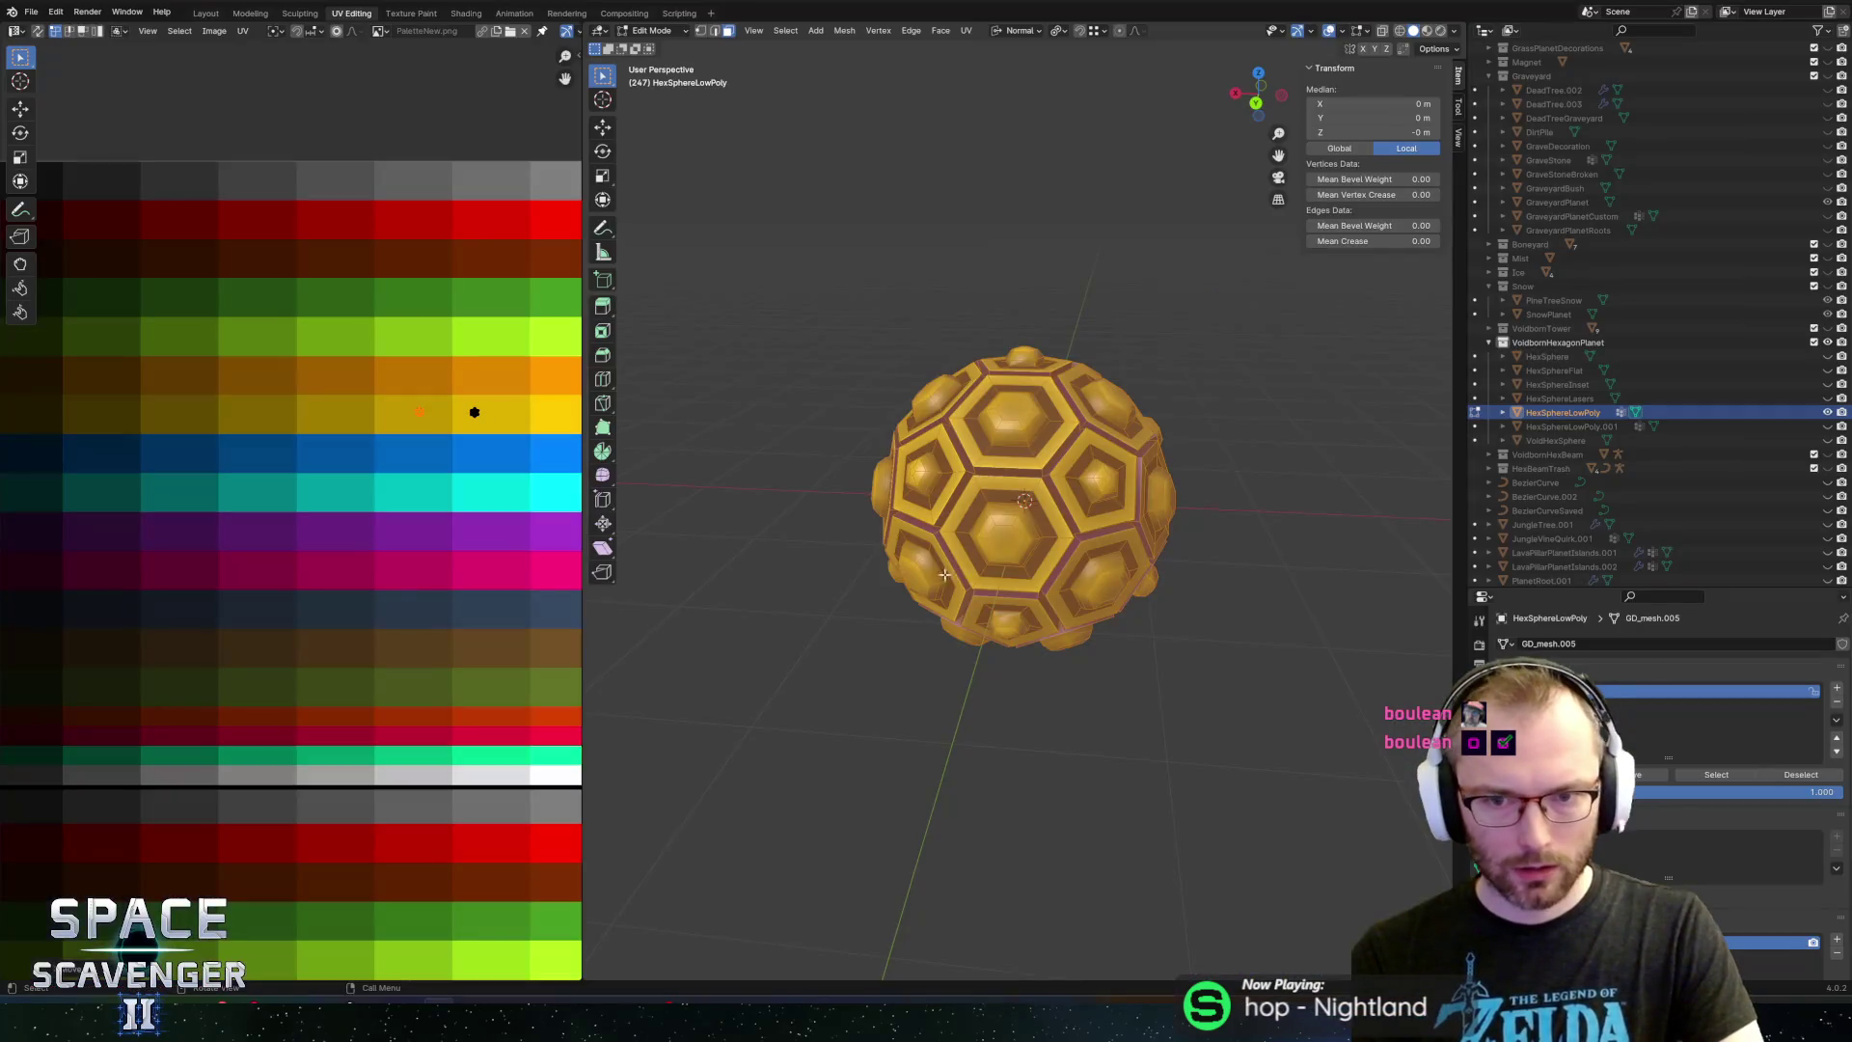
pyautogui.press('Tab')
pyautogui.scroll(3, 1030, 437)
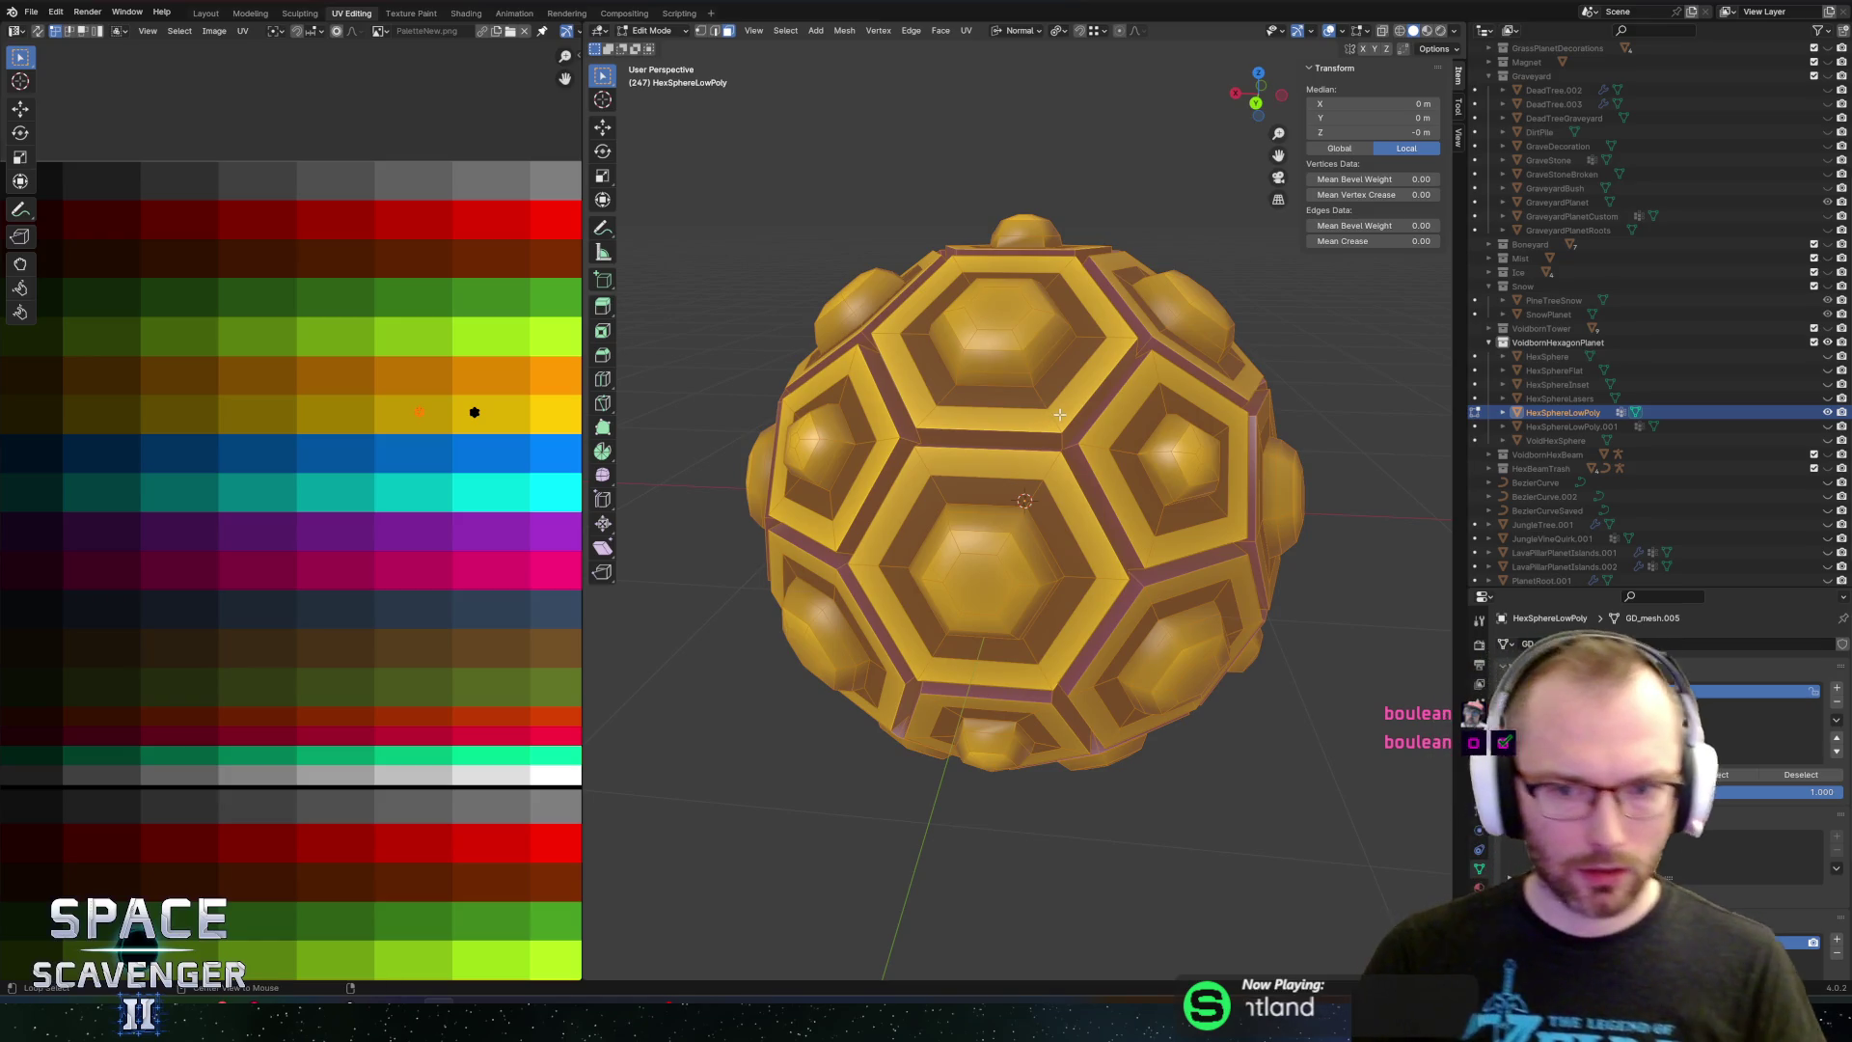
pyautogui.keyDown('alt'); pyautogui.click(1059, 415); pyautogui.keyUp('alt')
pyautogui.scroll(-5, 73, 454)
pyautogui.scroll(3, 72, 453)
pyautogui.press('a')
pyautogui.scroll(3, 245, 482)
pyautogui.press('g')
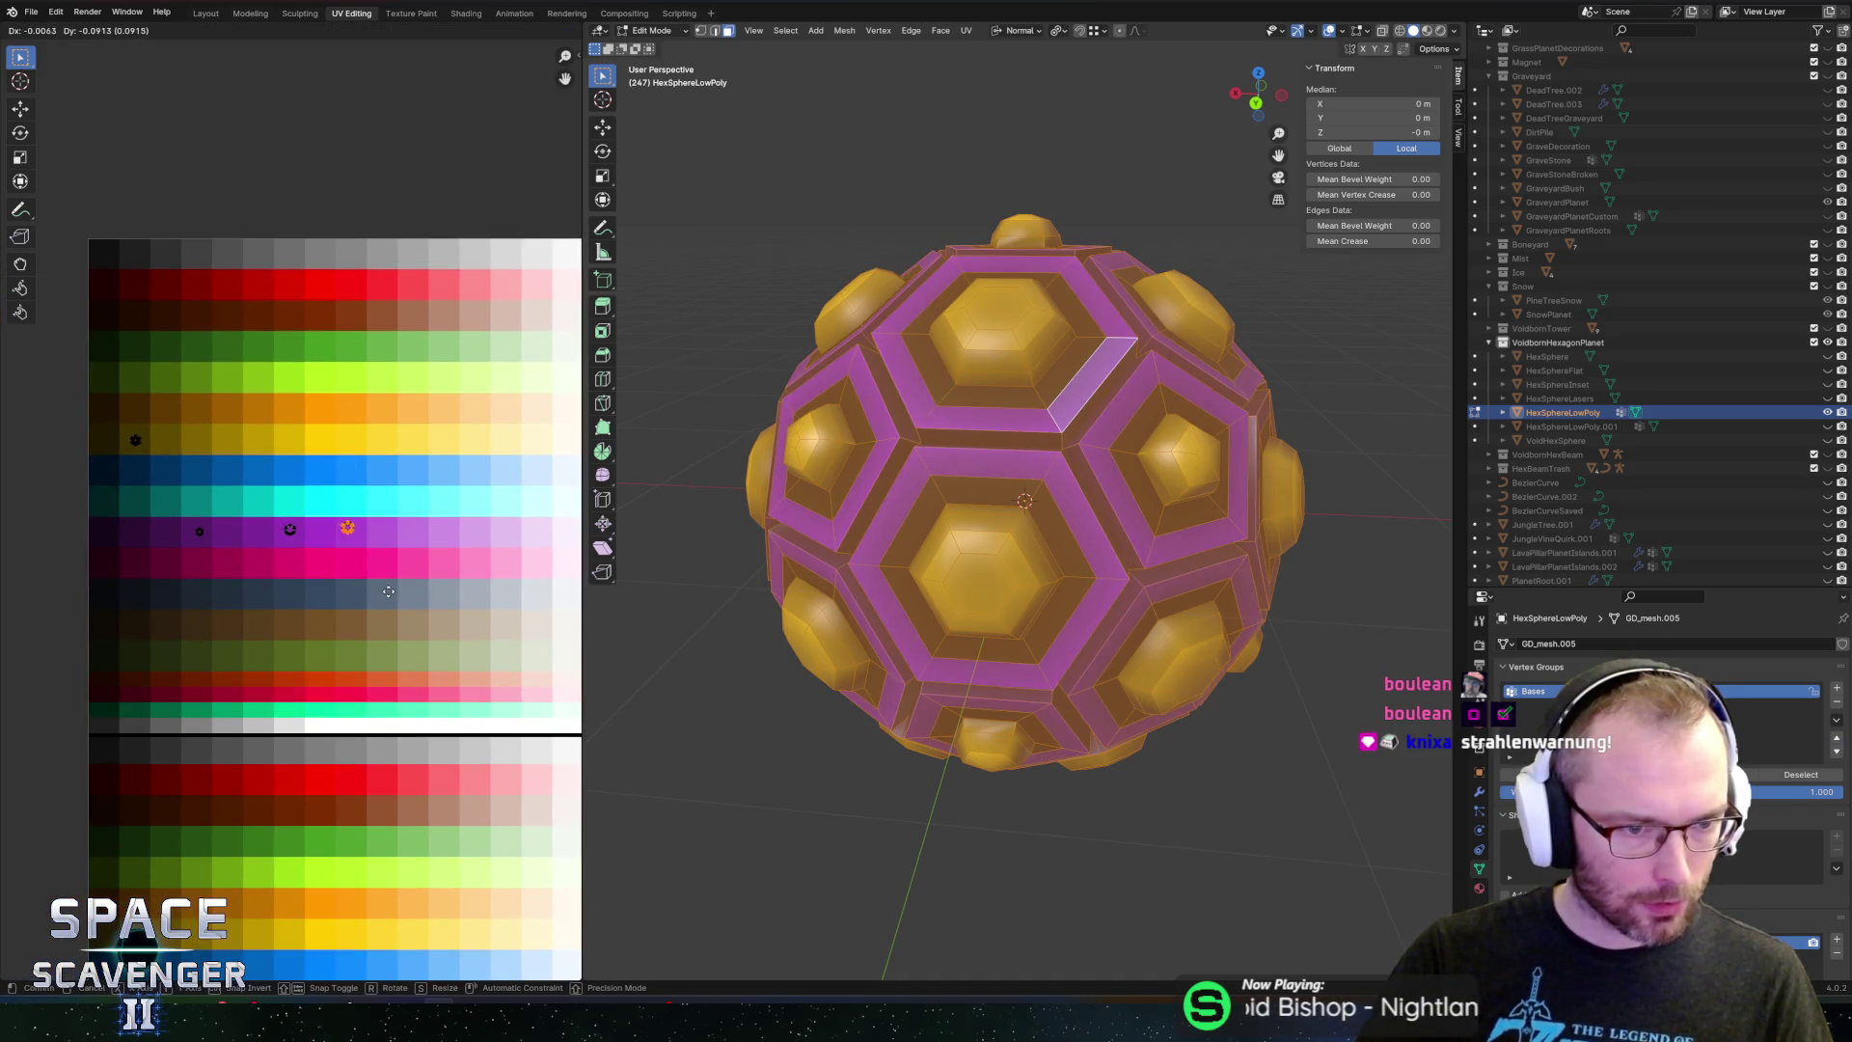
pyautogui.click(388, 591)
pyautogui.hotkey('ctrl', 'shift', 'e')
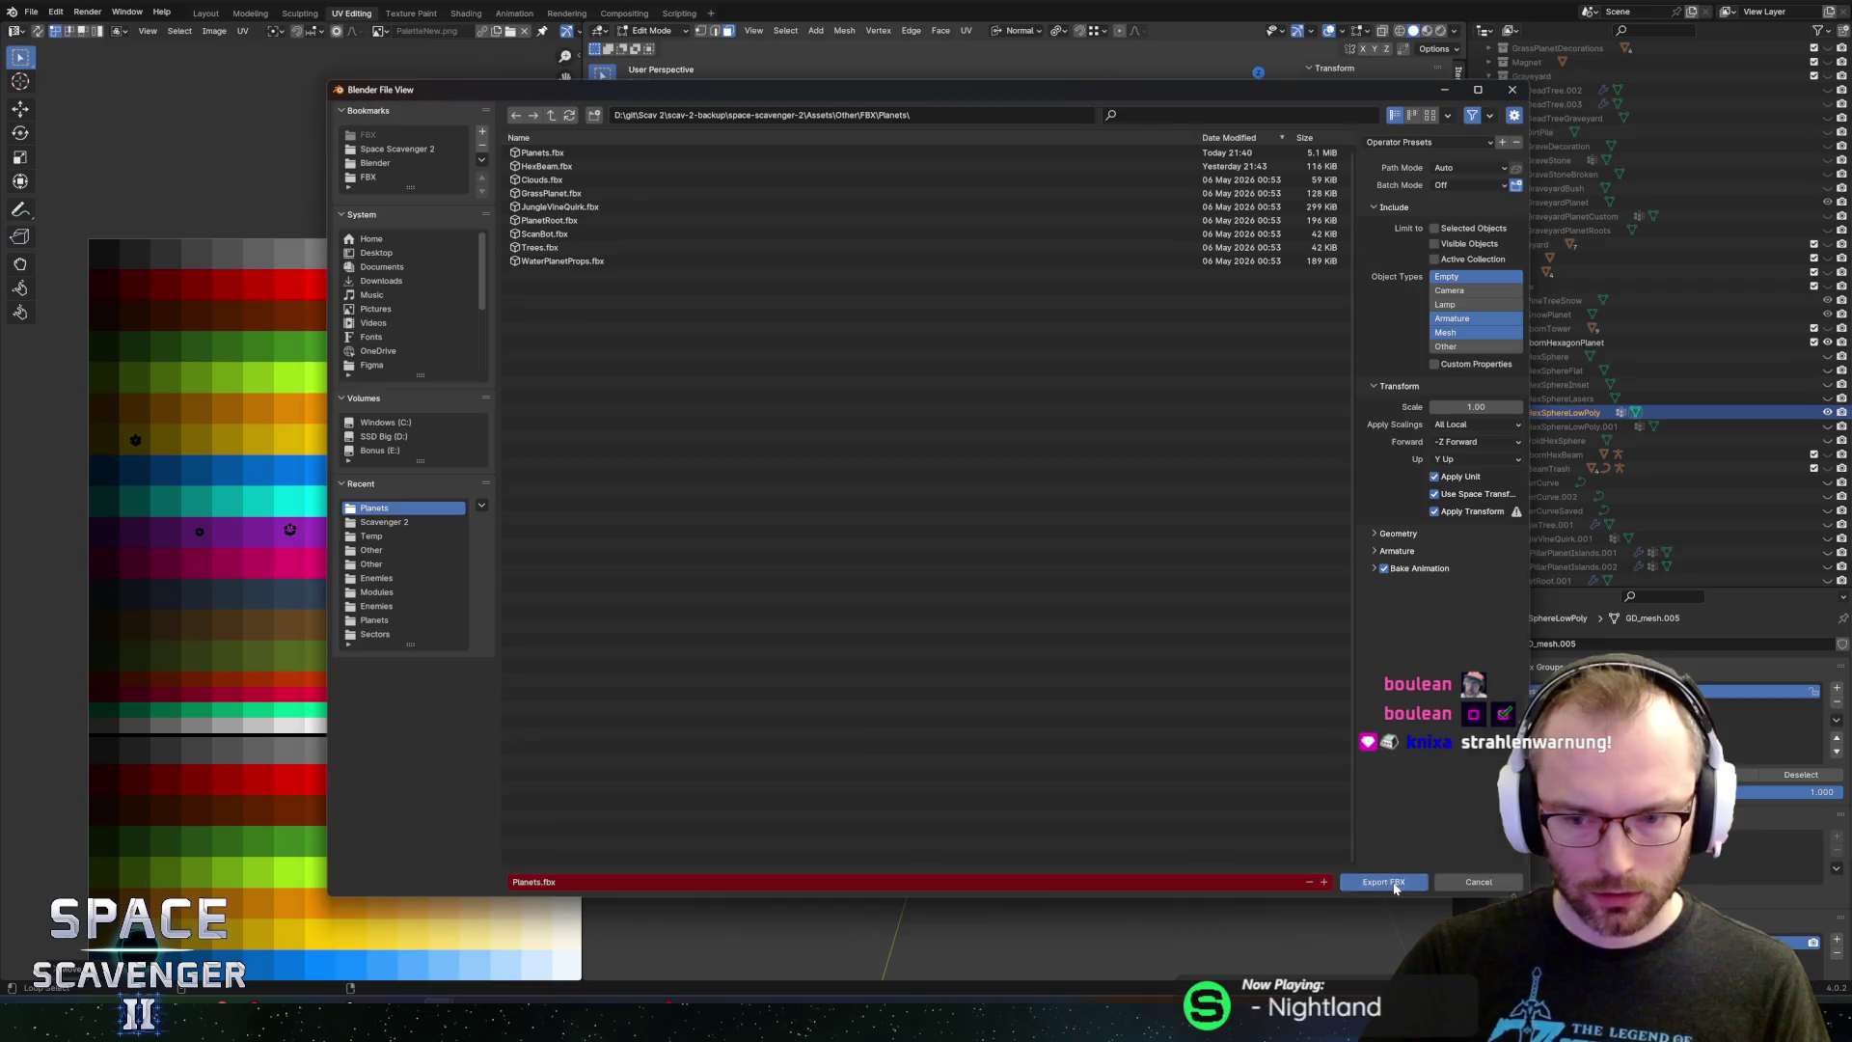
pyautogui.click(1394, 882)
# After checking the game, undo and move two UV points onto the magenta palette row
pyautogui.hotkey('alt', 'Tab')
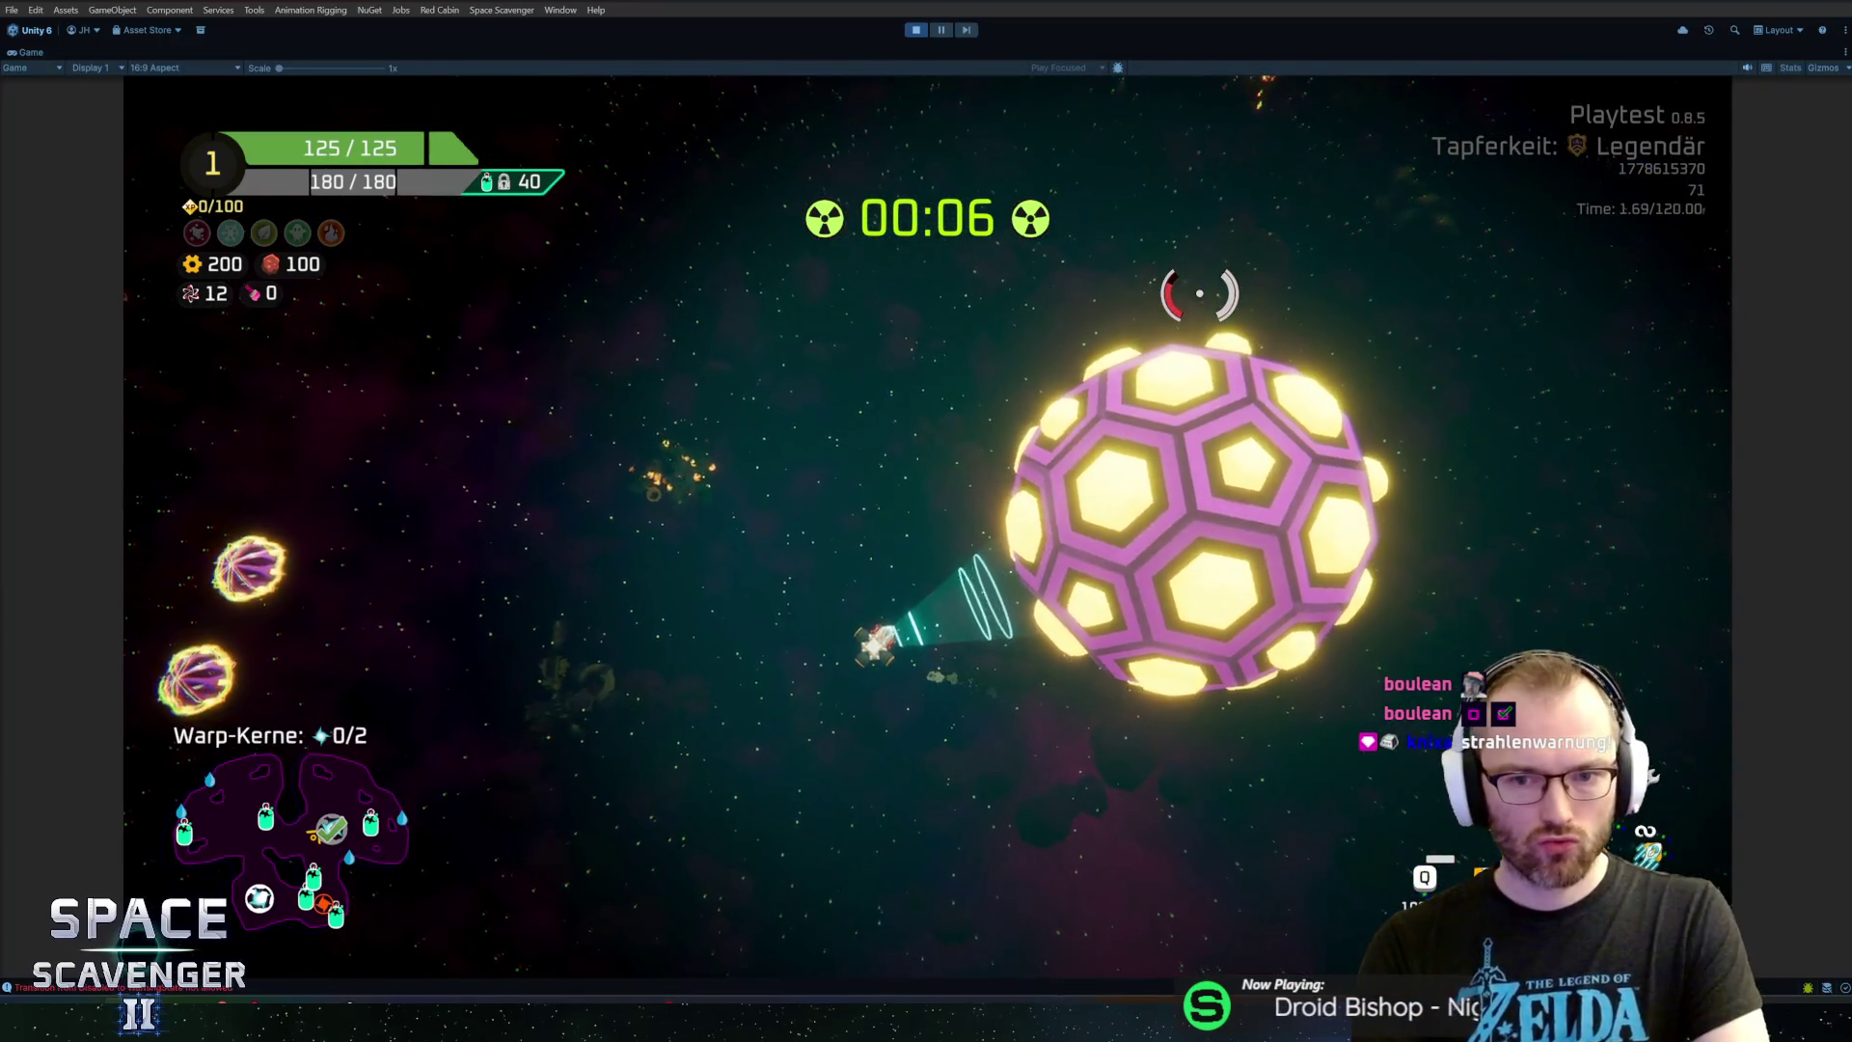
pyautogui.hotkey('alt', 'Tab')
pyautogui.hotkey('ctrl', 'z')
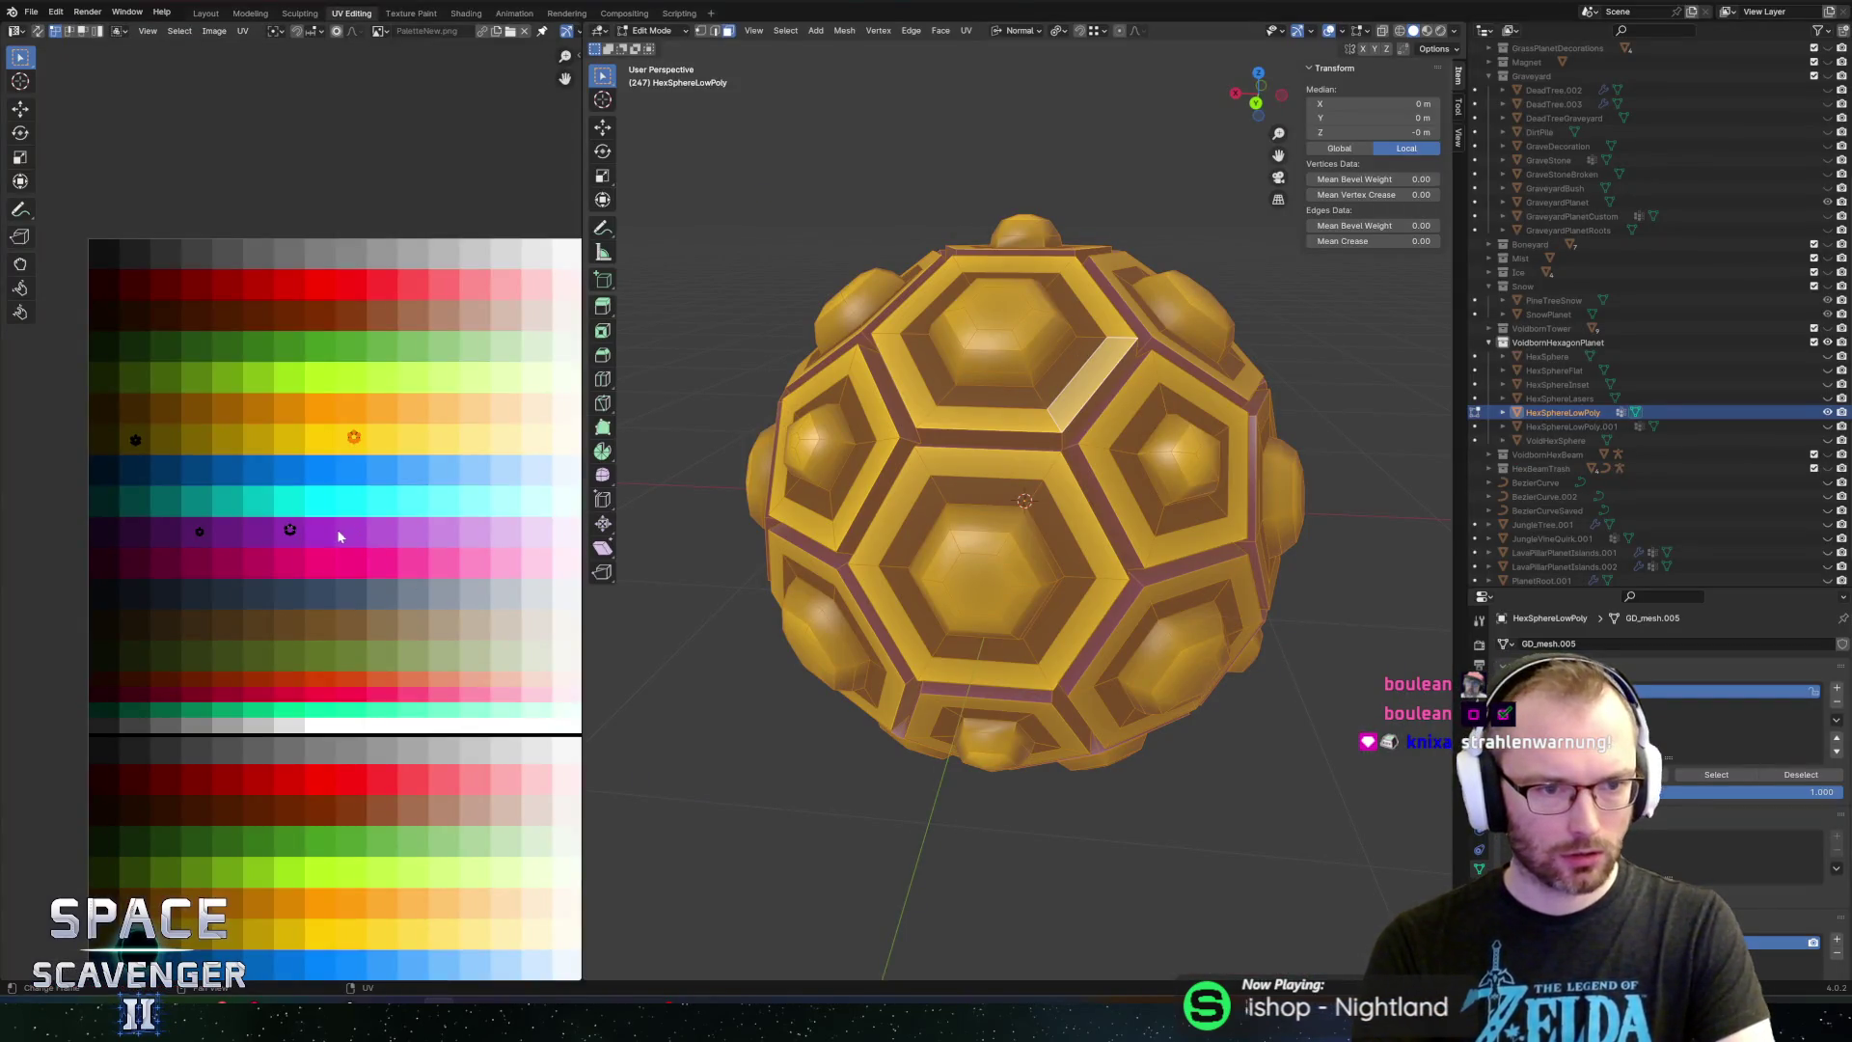
pyautogui.moveTo(136, 495); pyautogui.dragTo(229, 586)
pyautogui.press('g')
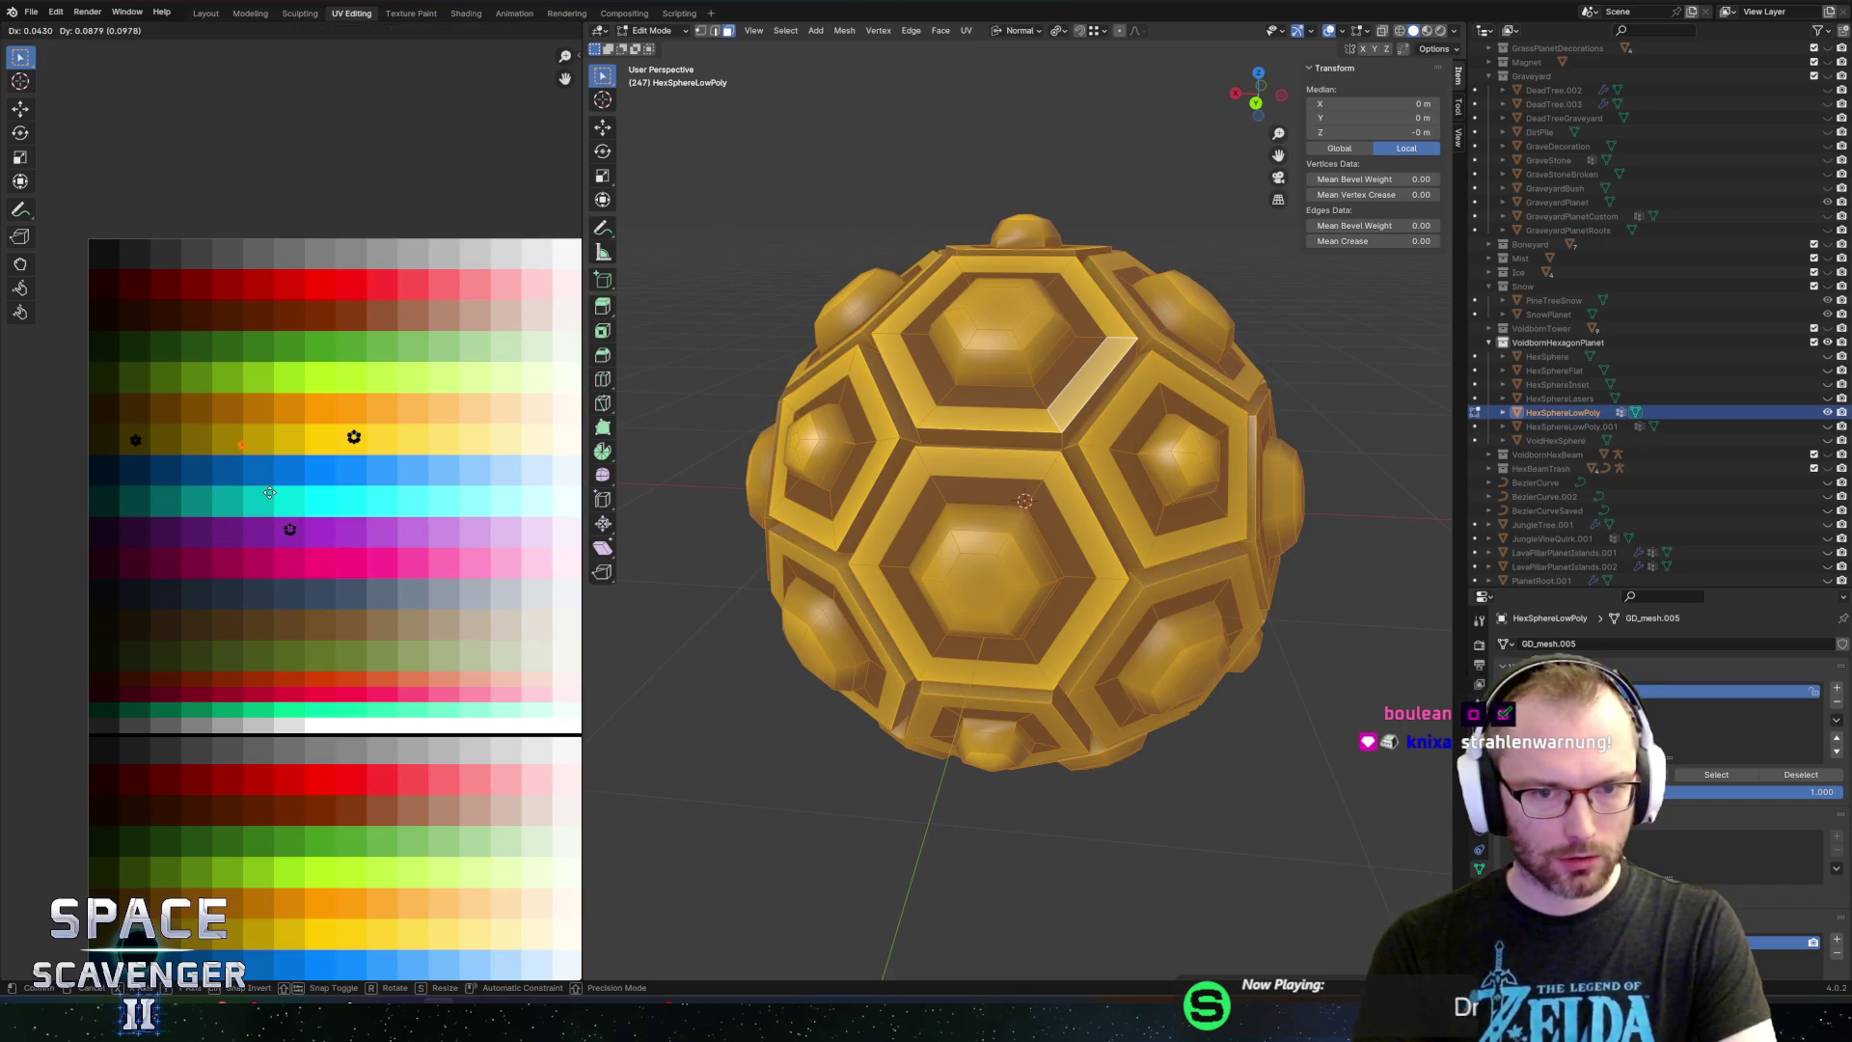
pyautogui.click(270, 494)
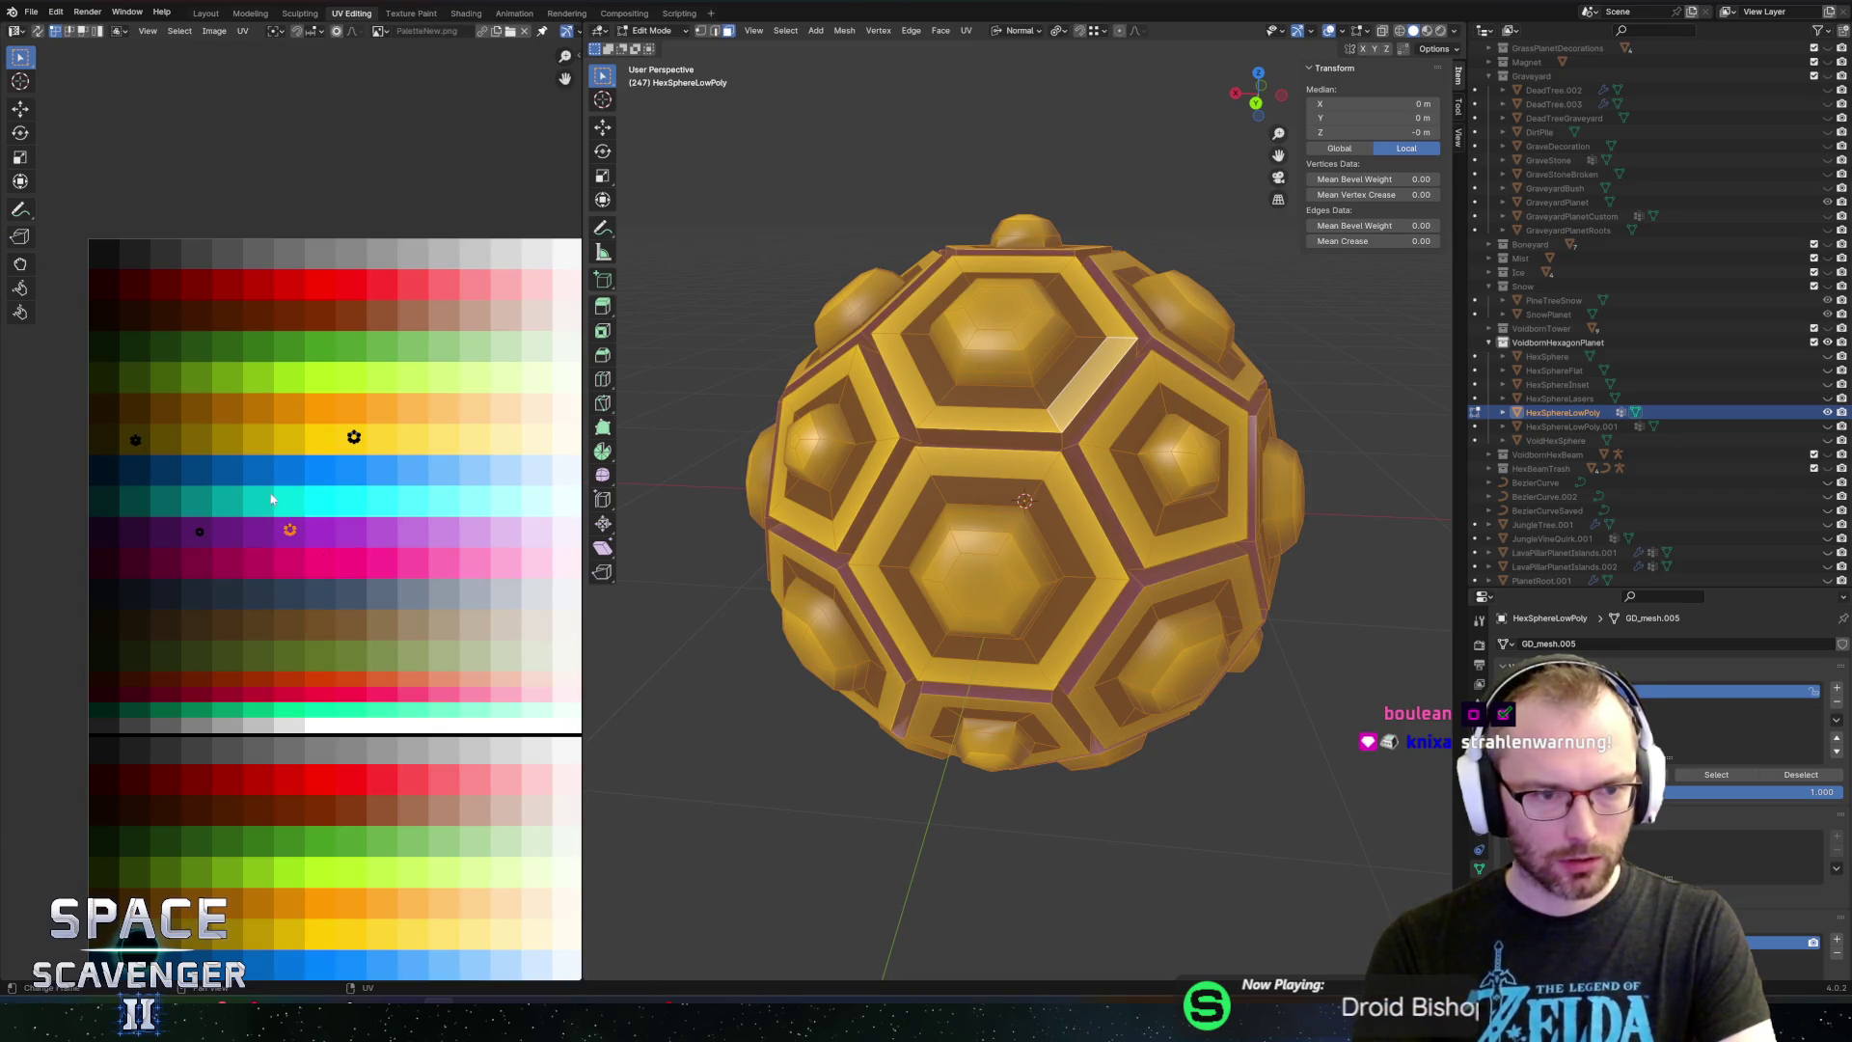
pyautogui.moveTo(77, 396); pyautogui.dragTo(143, 466)
pyautogui.press('g')
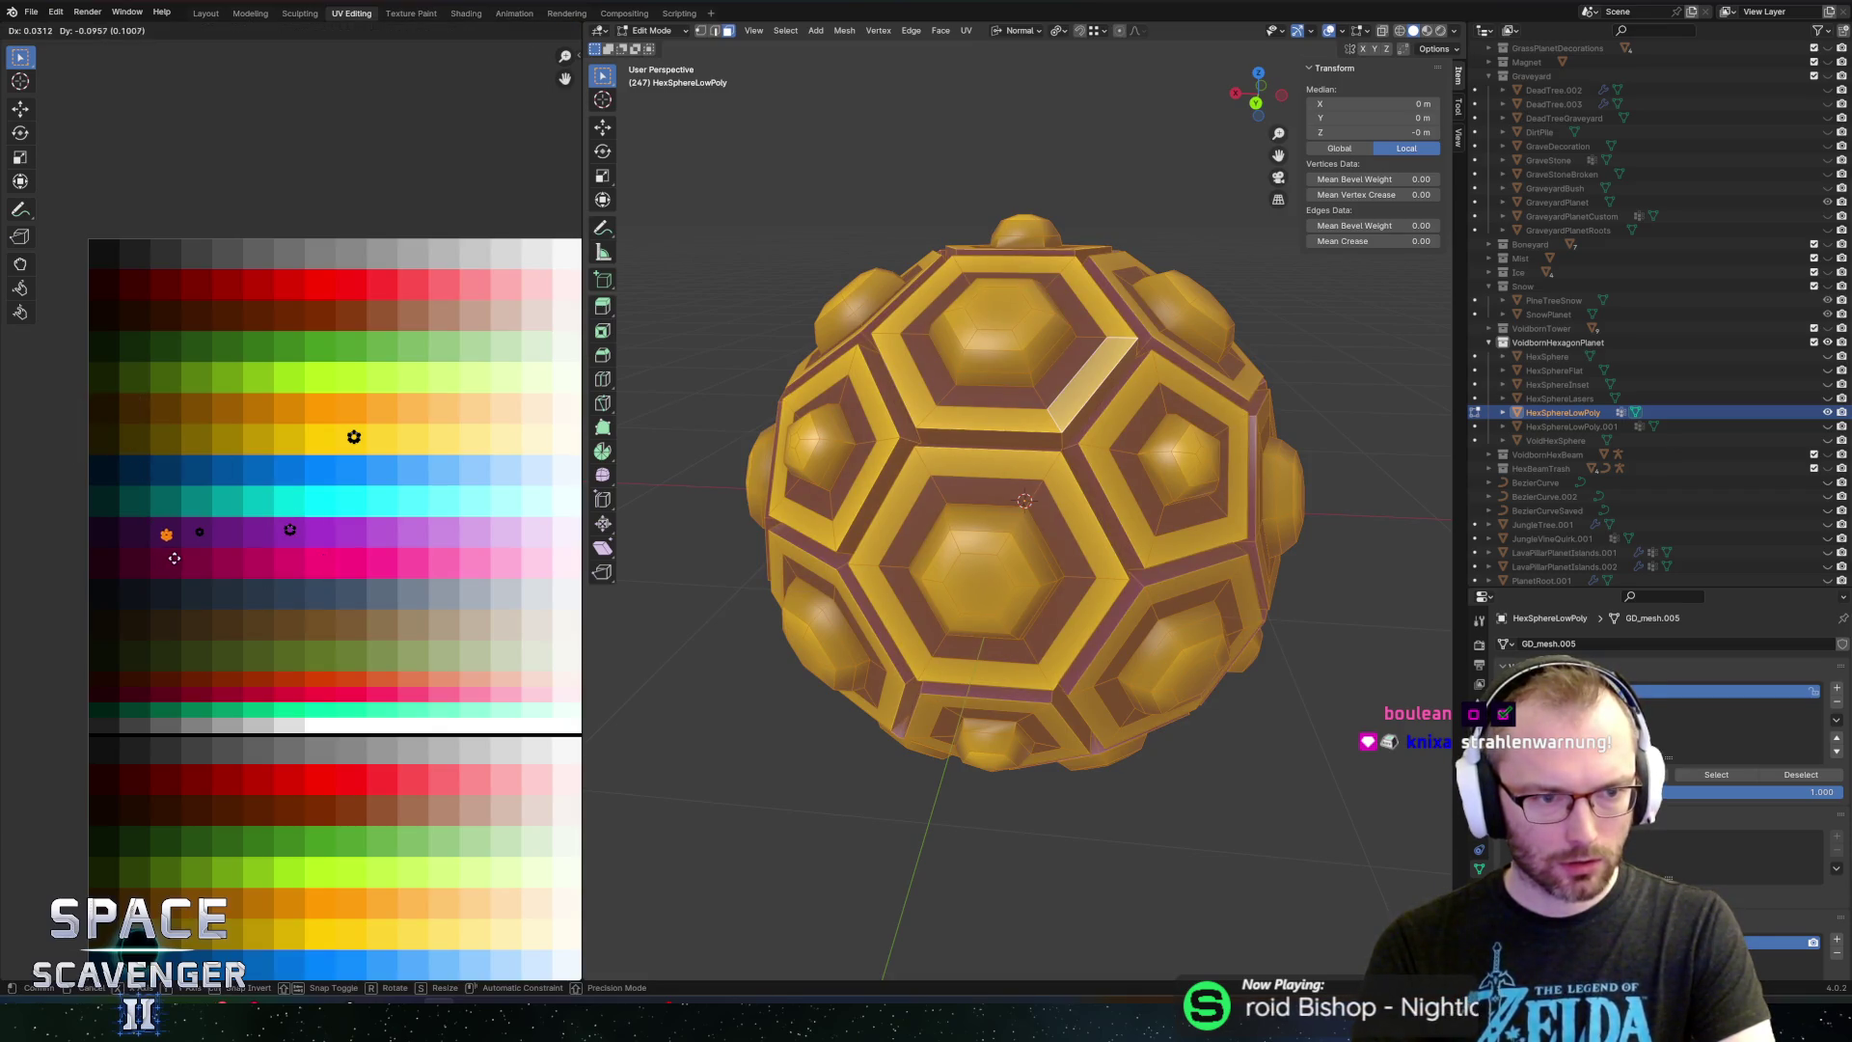
pyautogui.click(193, 552)
# Scale the UV points onto the purple palette cells and save the palette texture
pyautogui.scroll(5, 181, 547)
pyautogui.moveTo(190, 541); pyautogui.dragTo(447, 520)
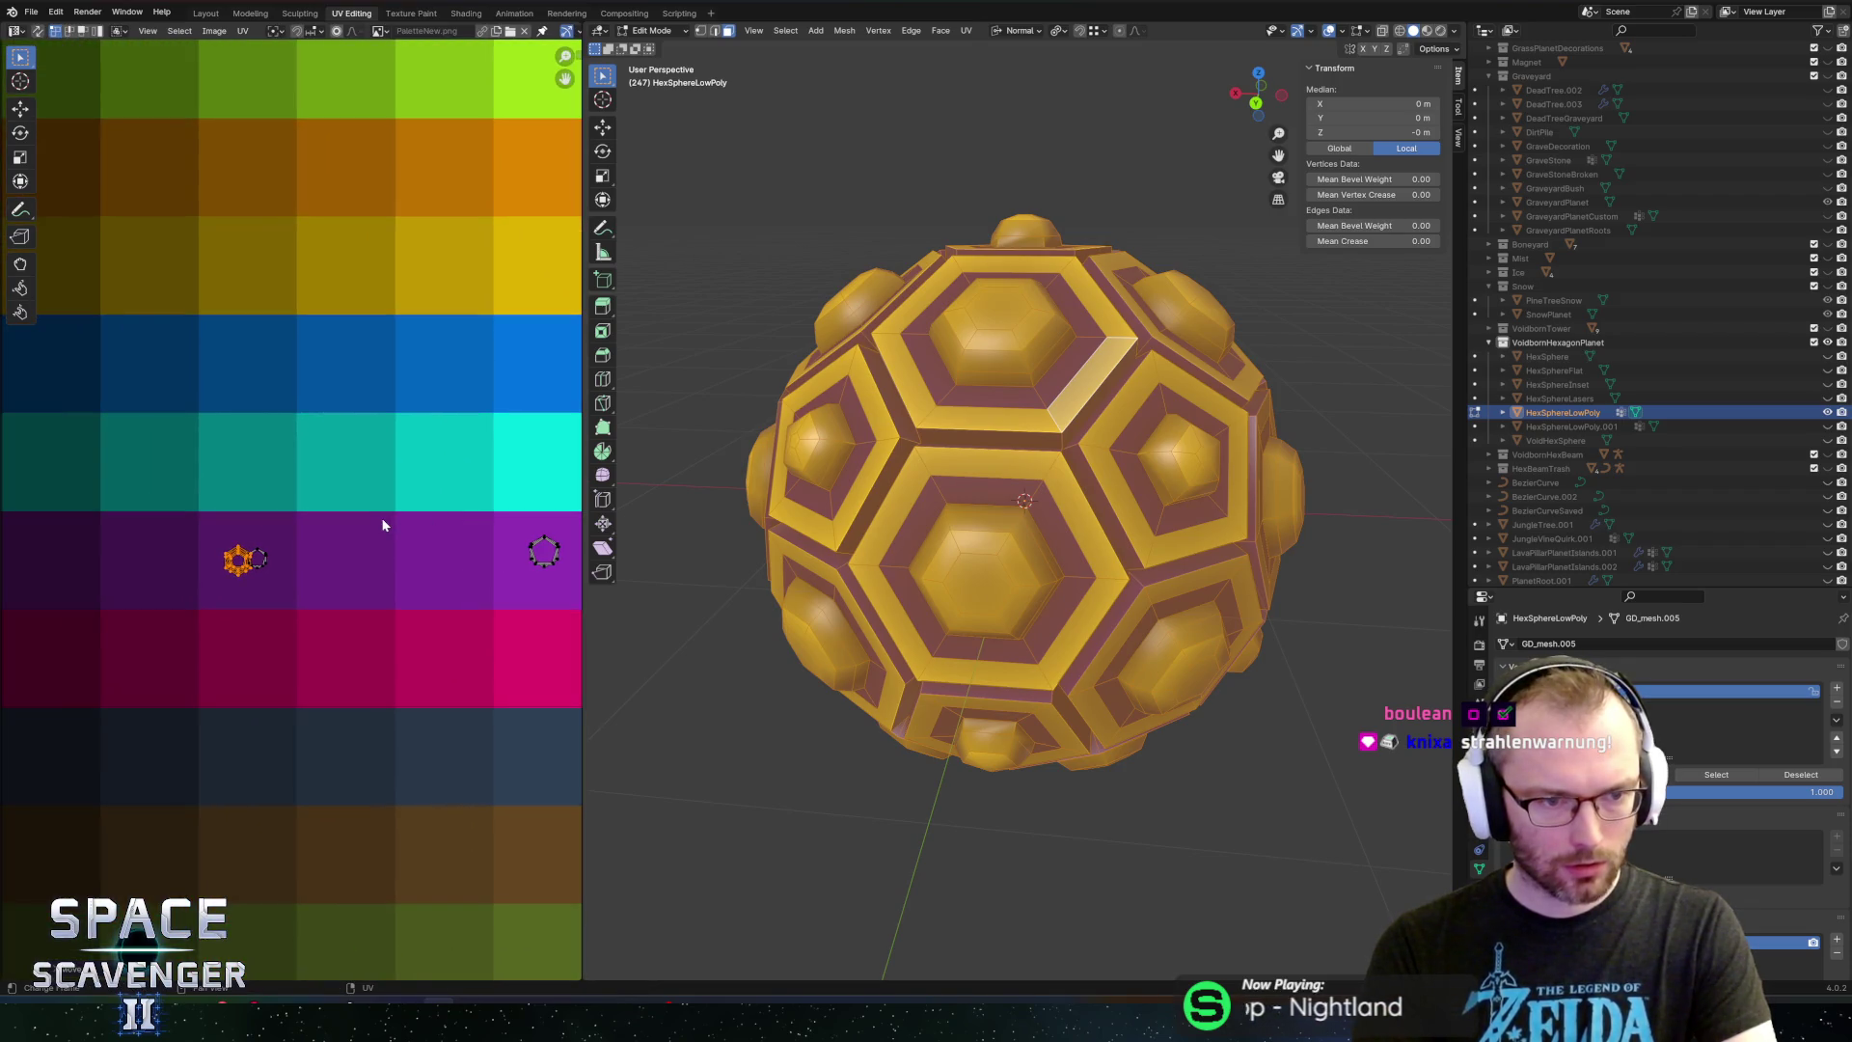
pyautogui.press('s')
pyautogui.click(278, 503)
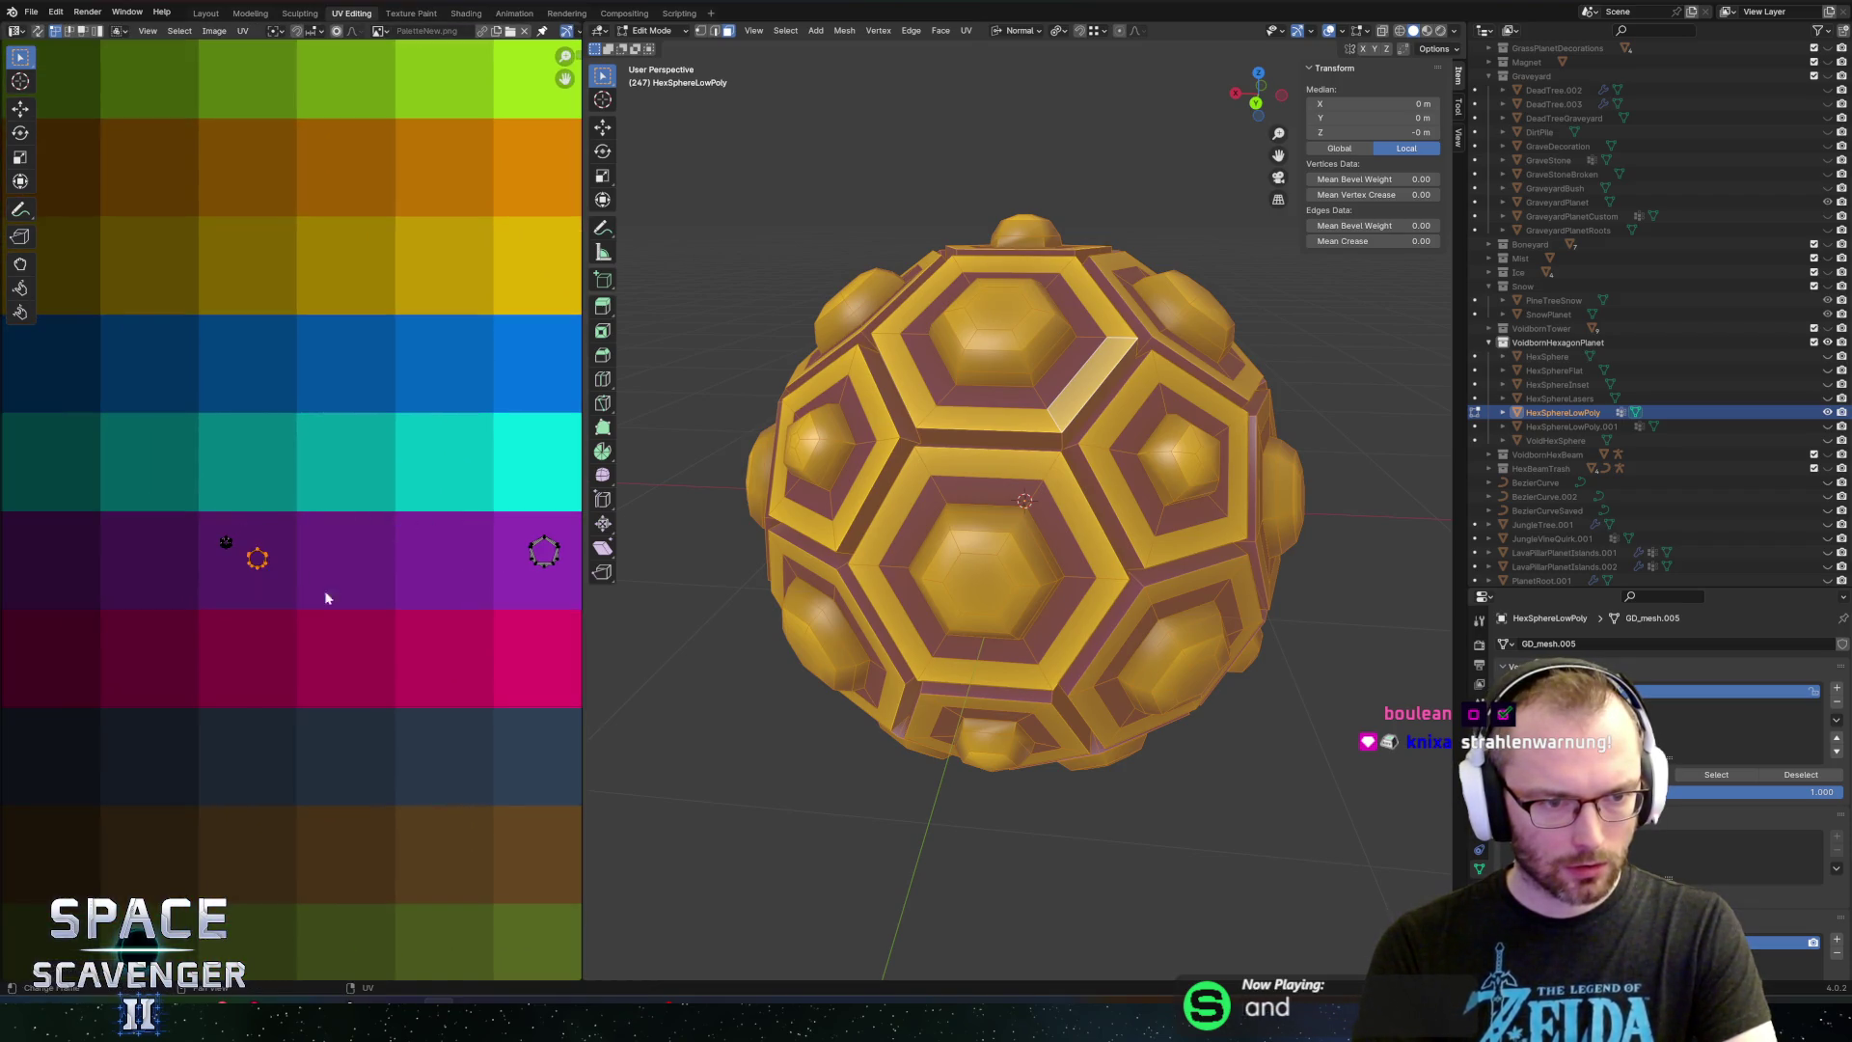
pyautogui.press('g')
pyautogui.click(336, 614)
pyautogui.moveTo(216, 529); pyautogui.dragTo(247, 558)
pyautogui.press('g')
pyautogui.rightClick(247, 559)
pyautogui.hotkey('shift', 'alt', 's')
pyautogui.click(1378, 880)
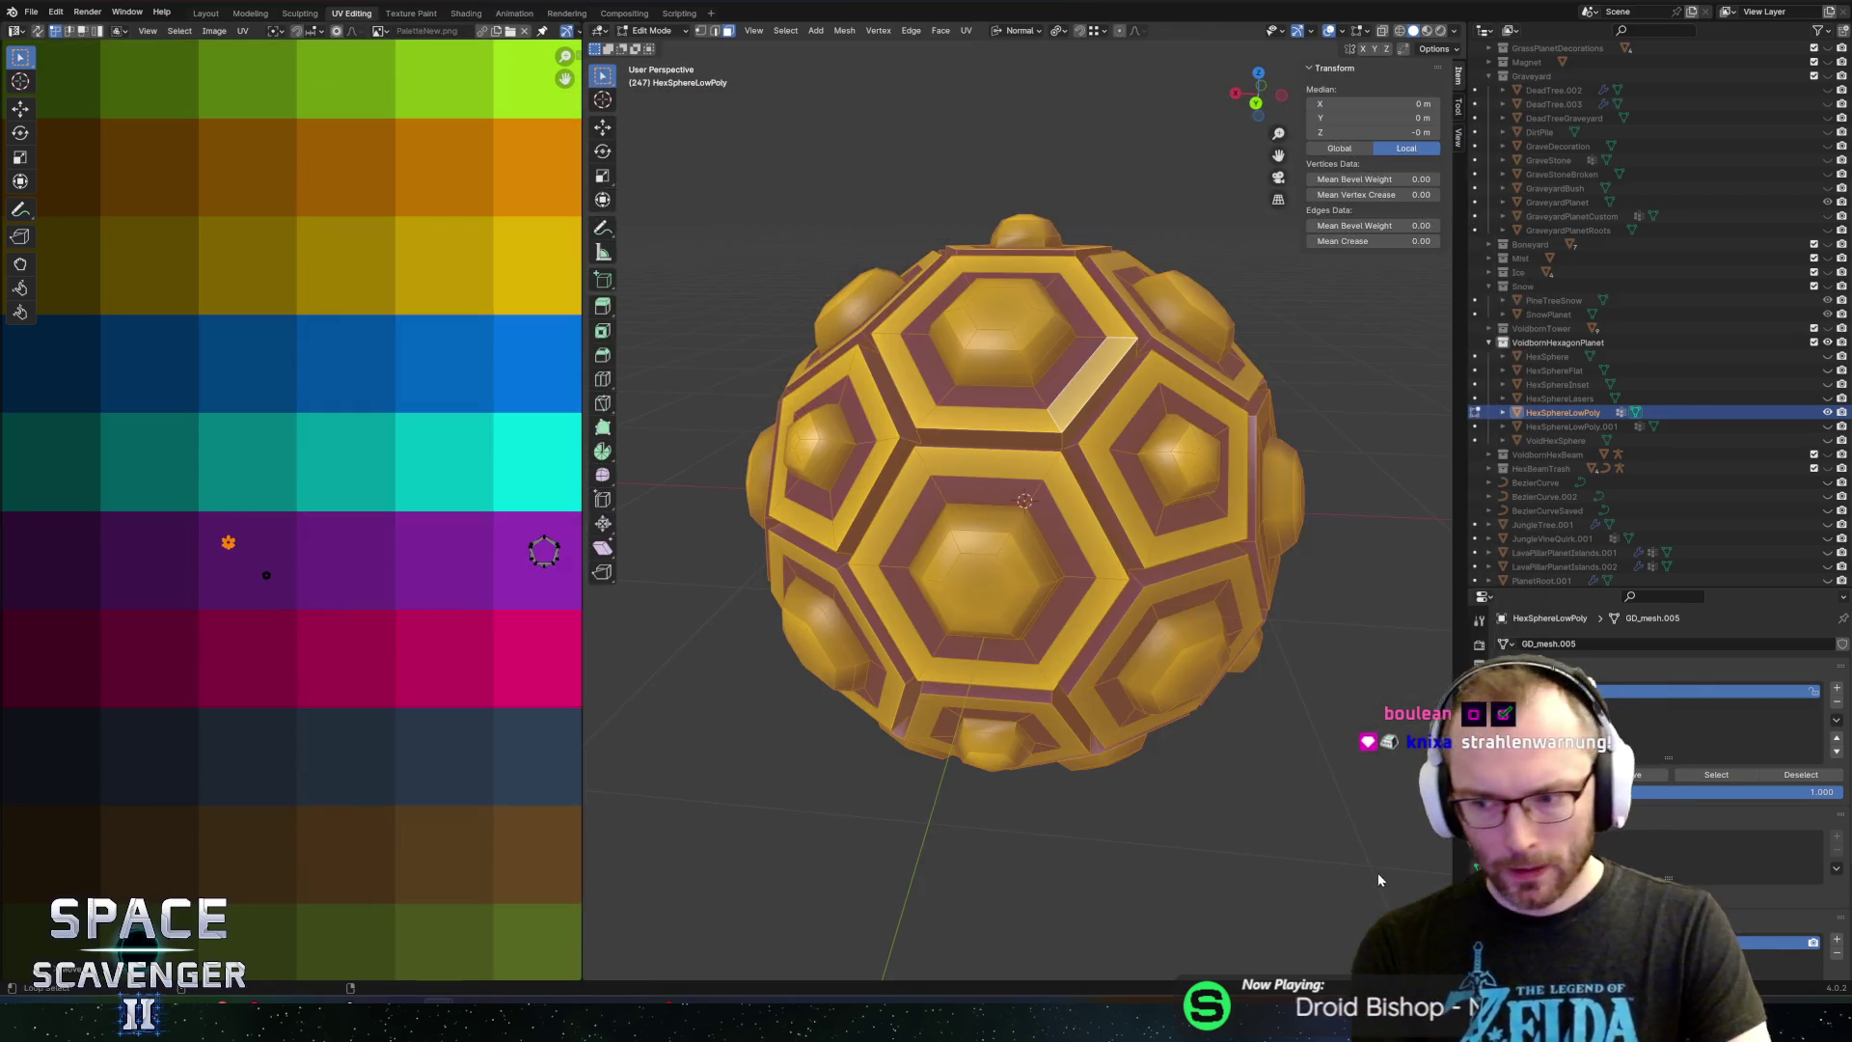
pyautogui.hotkey('alt', 'Tab')
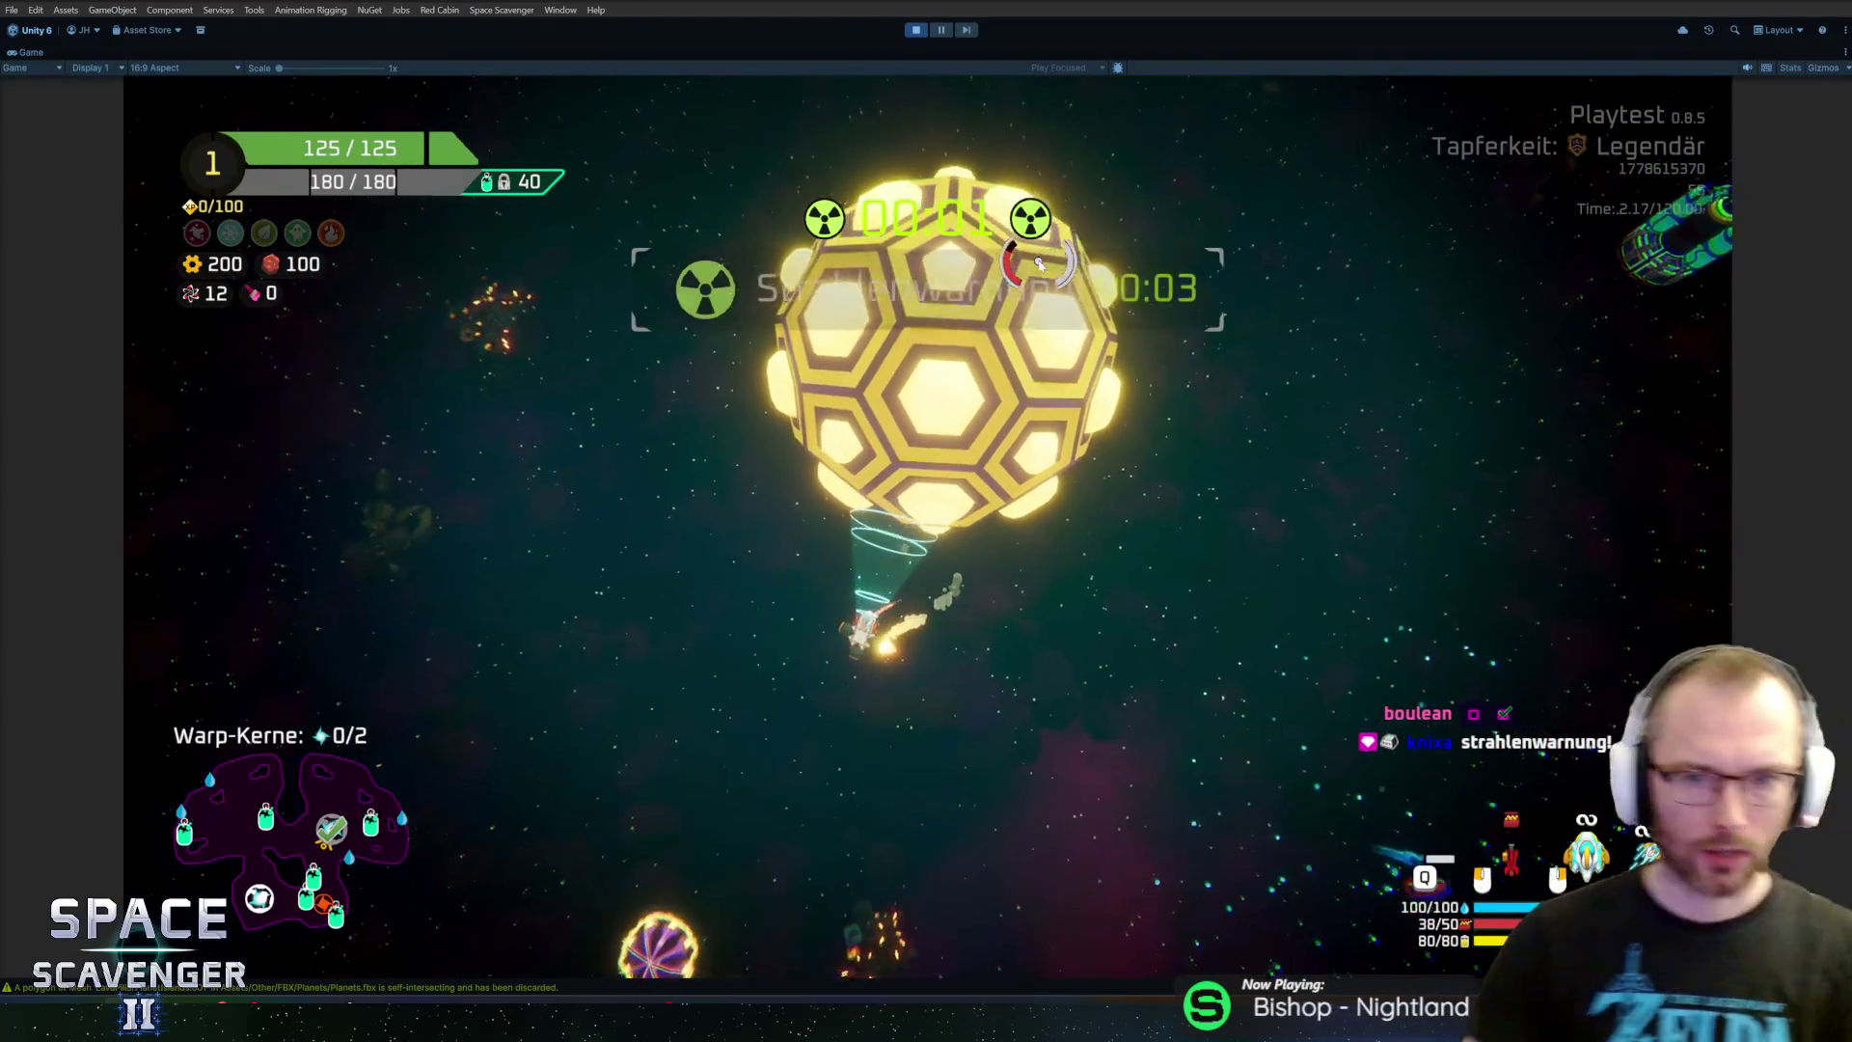
# Run 'level radiation stop' in the in-game debug console
pyautogui.press('`')
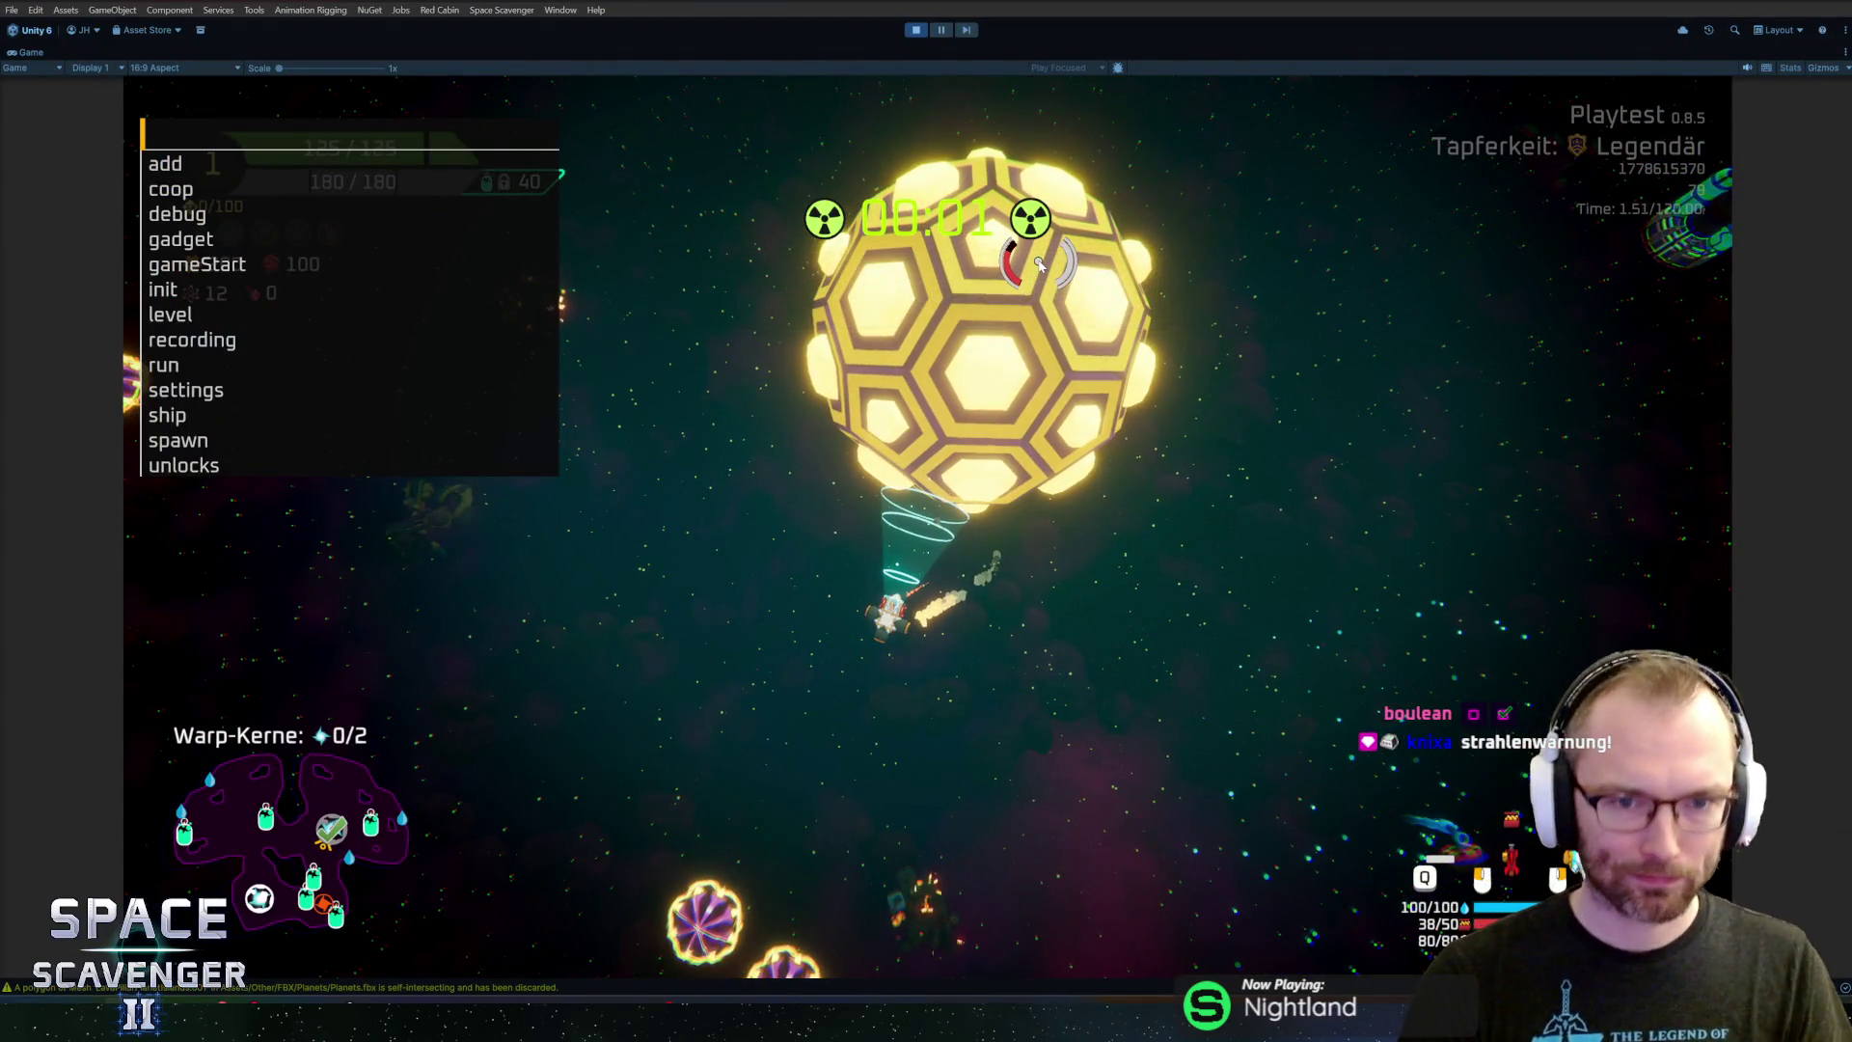
pyautogui.write('level rad')
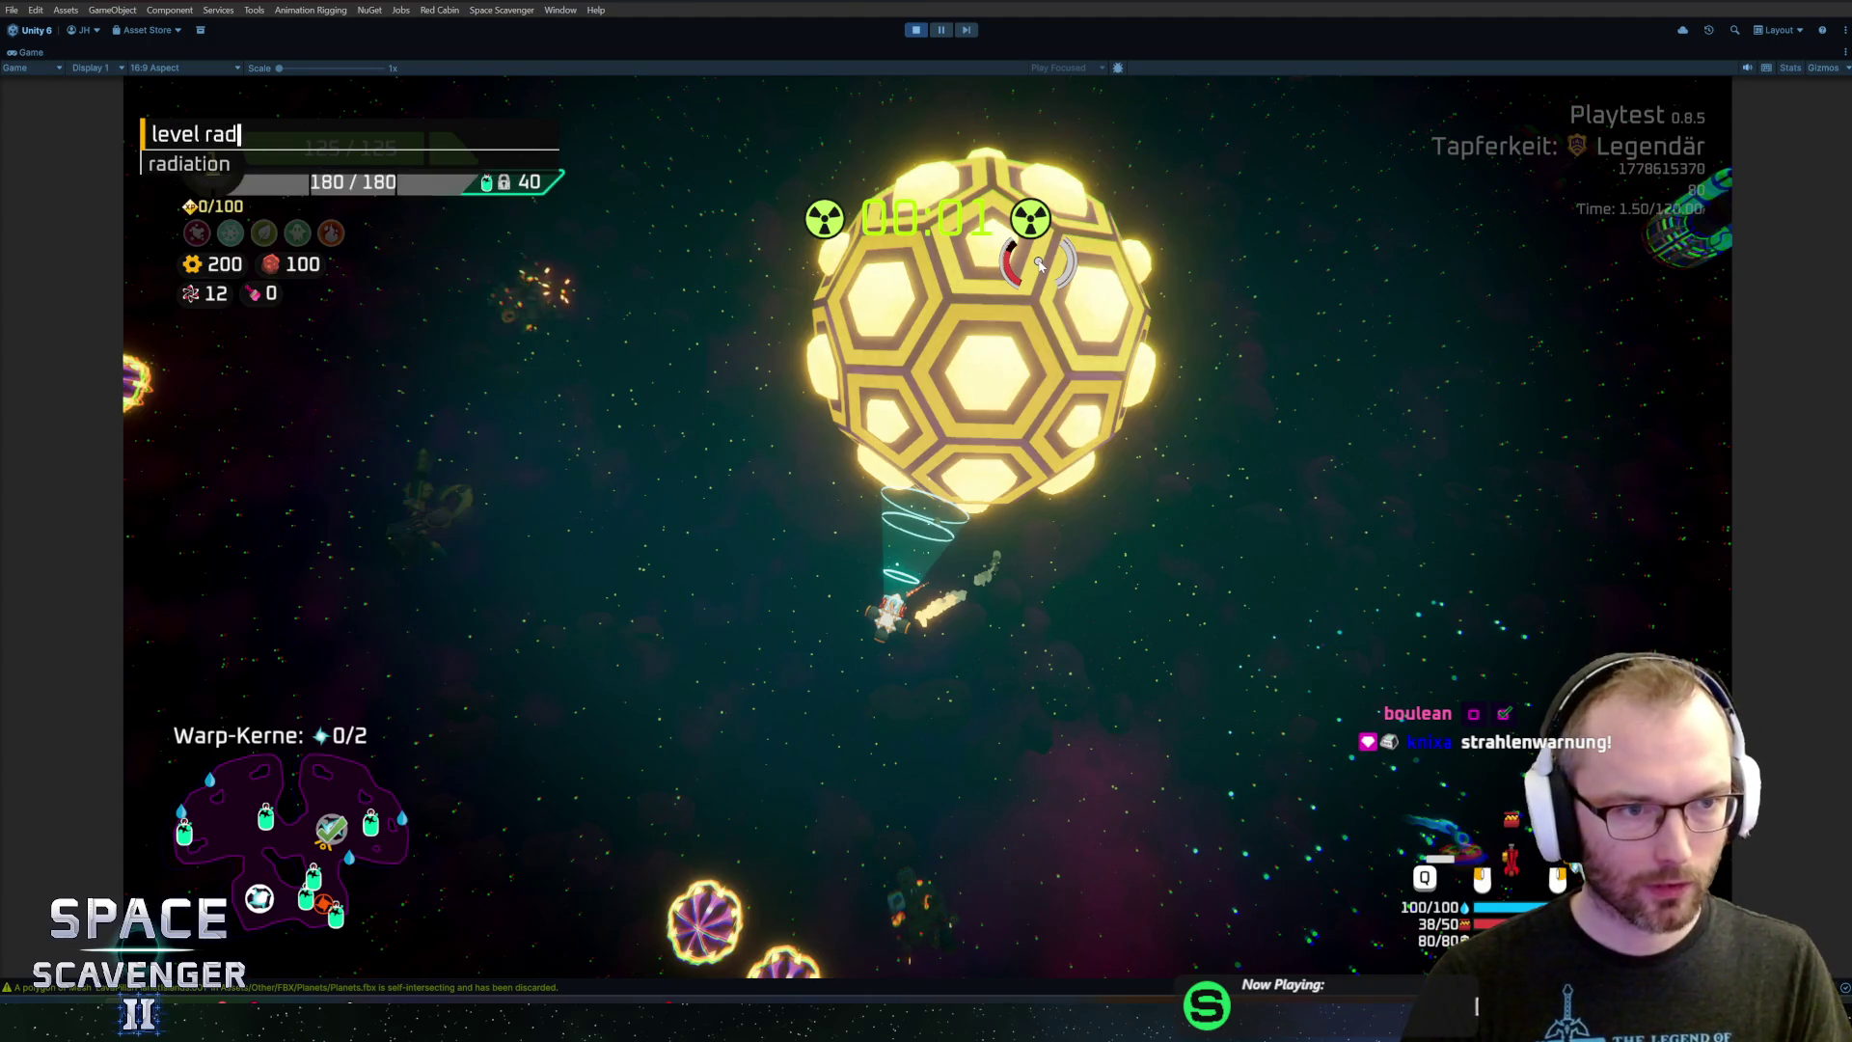
pyautogui.write('iation stop')
pyautogui.press('Return')
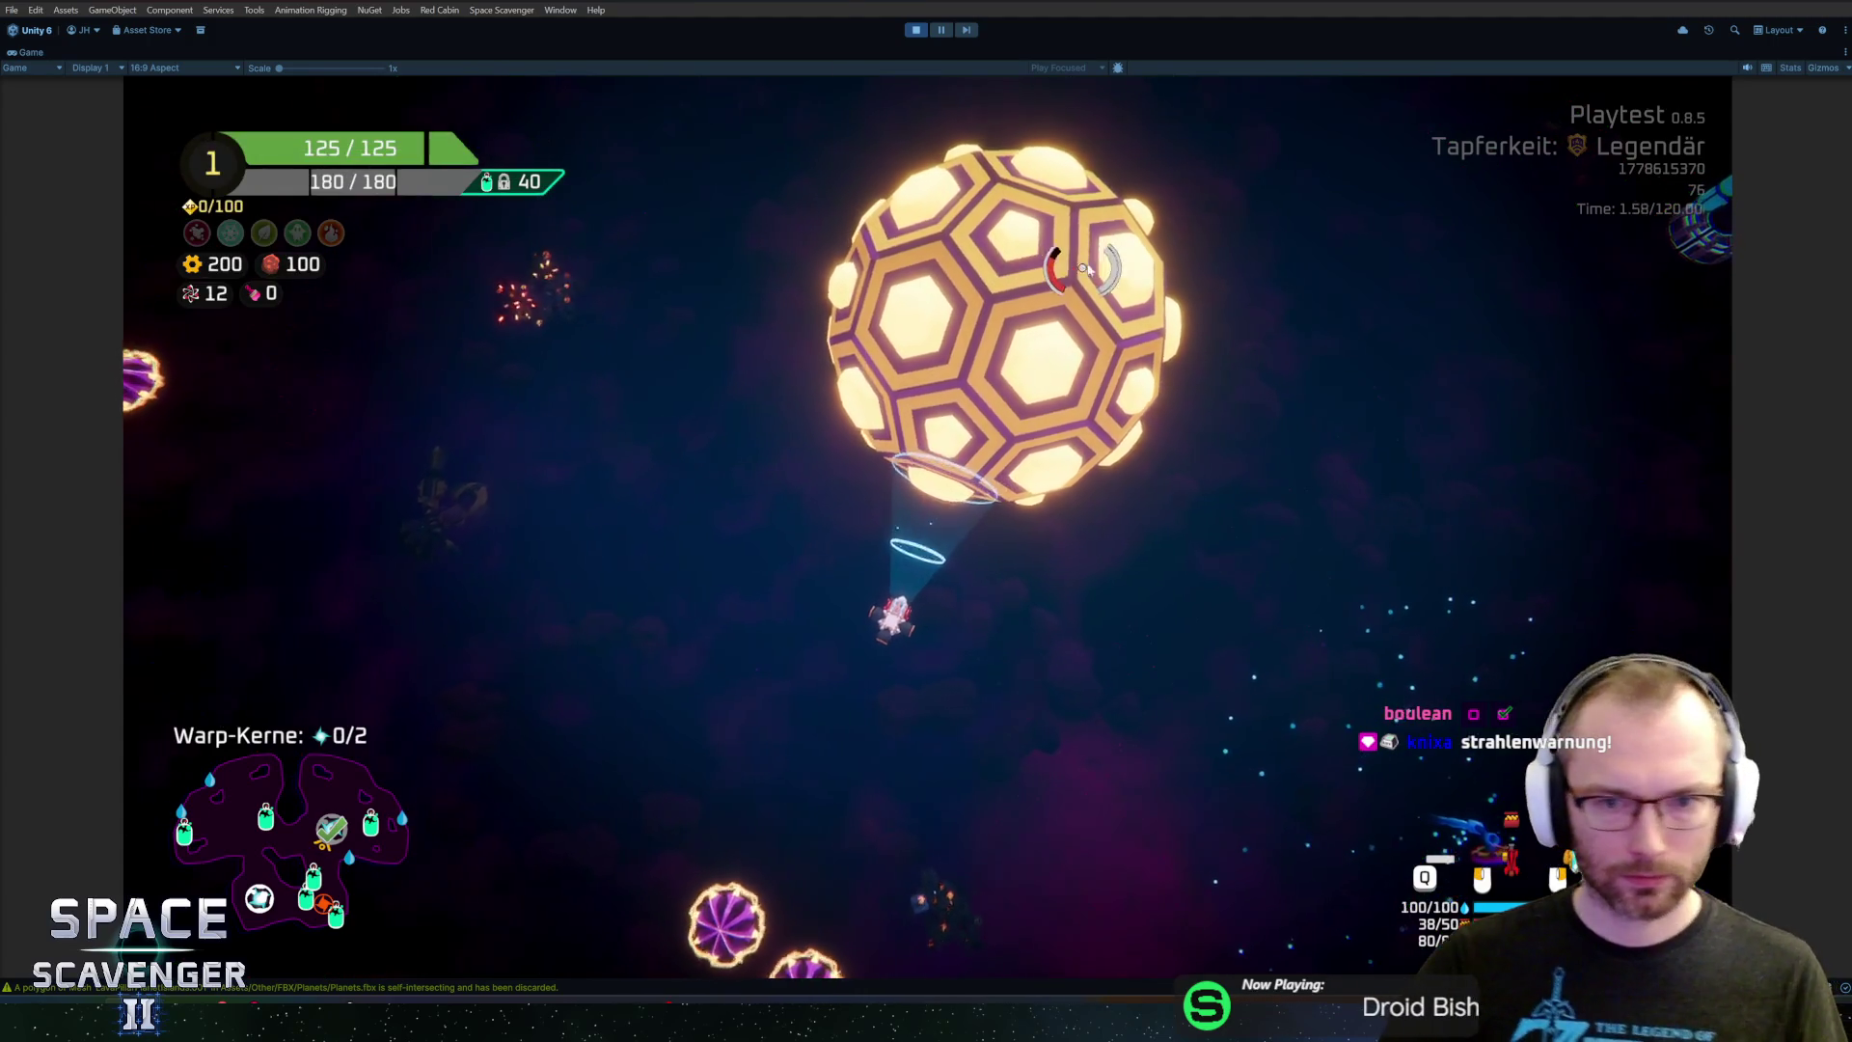
# Fly the ship around the hex planet to view its gold hexes and purple borders
pyautogui.press('a')
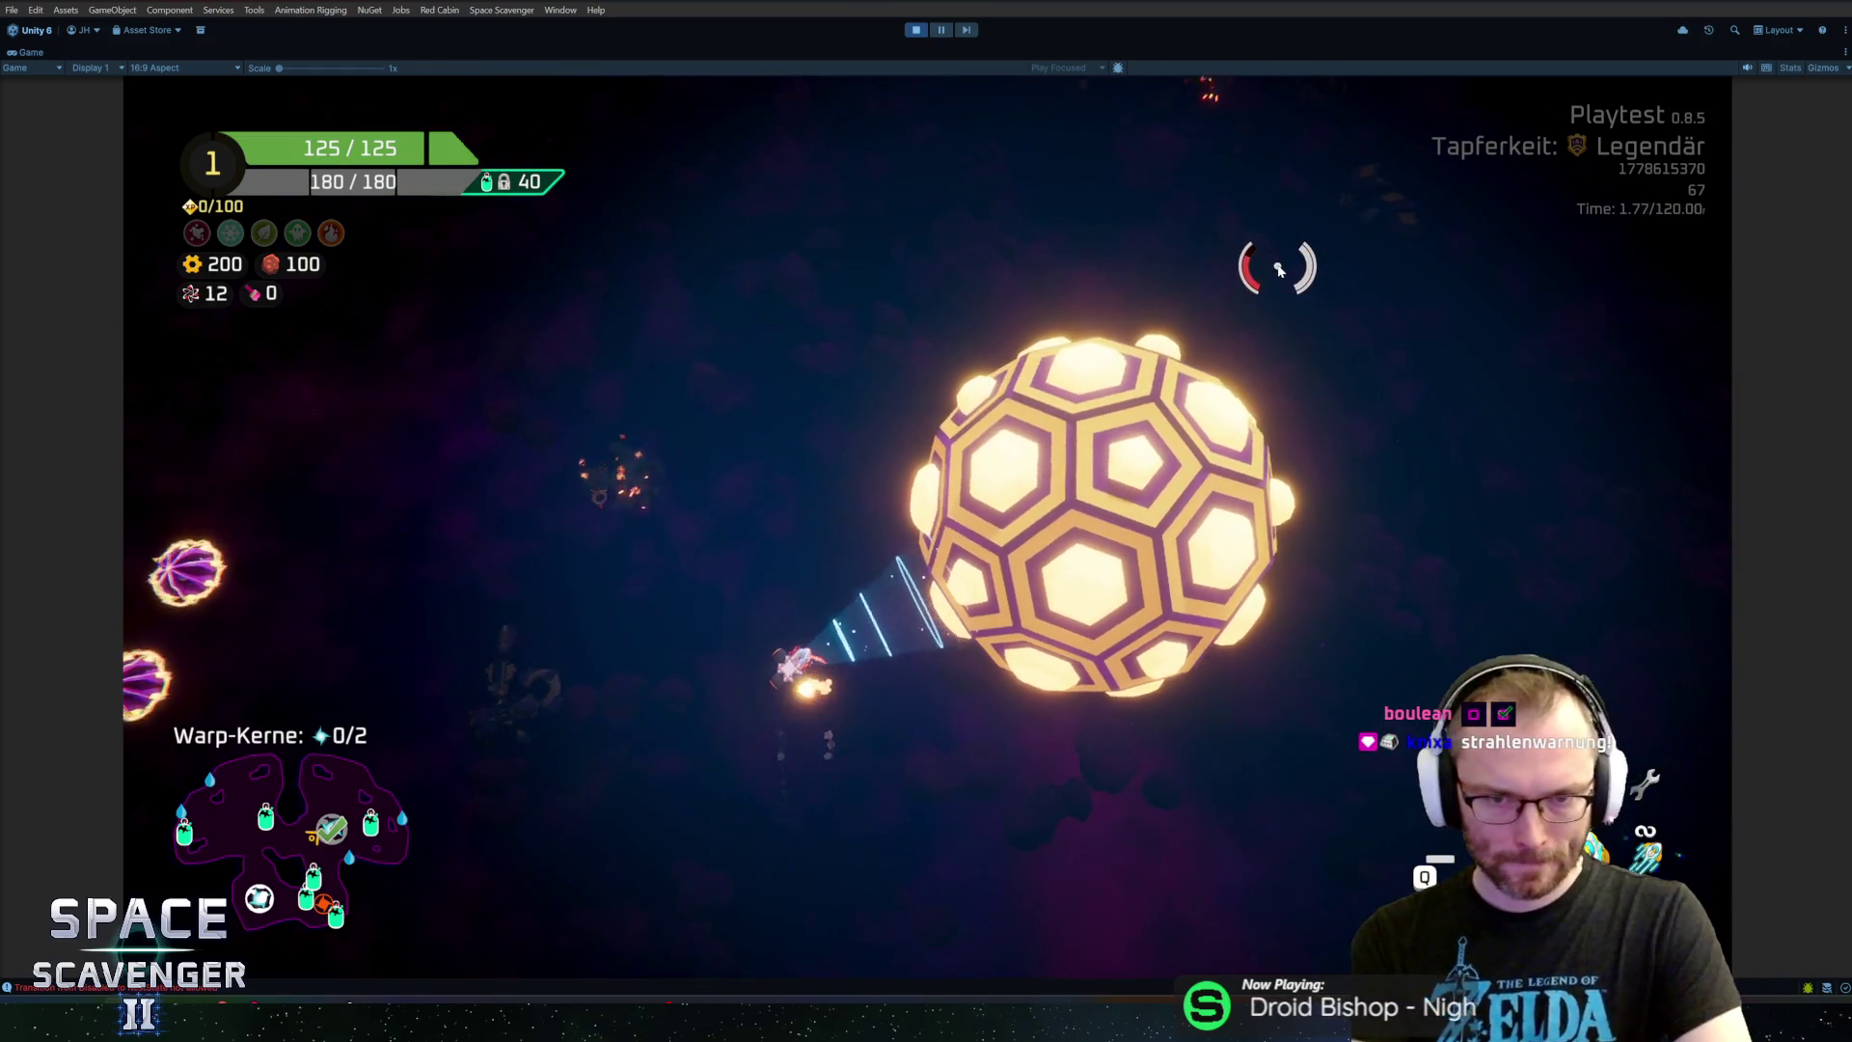
pyautogui.press('s')
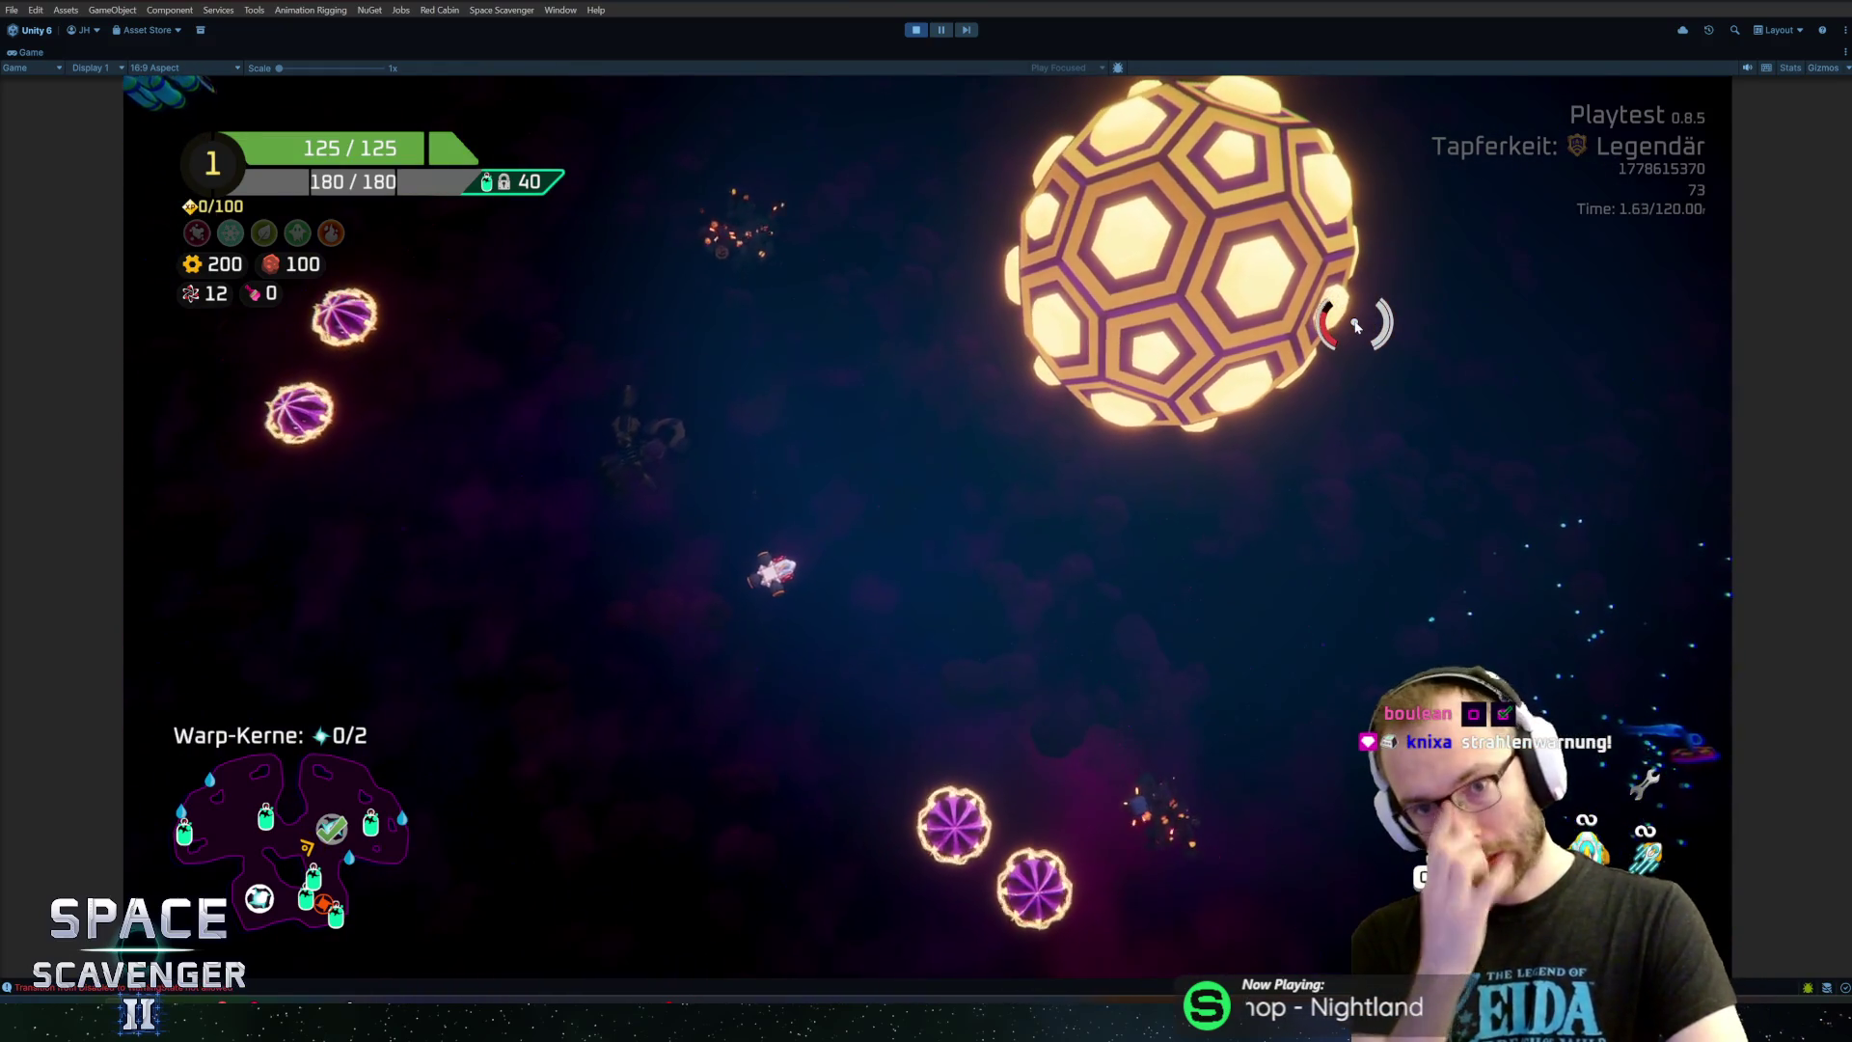
pyautogui.press('w')
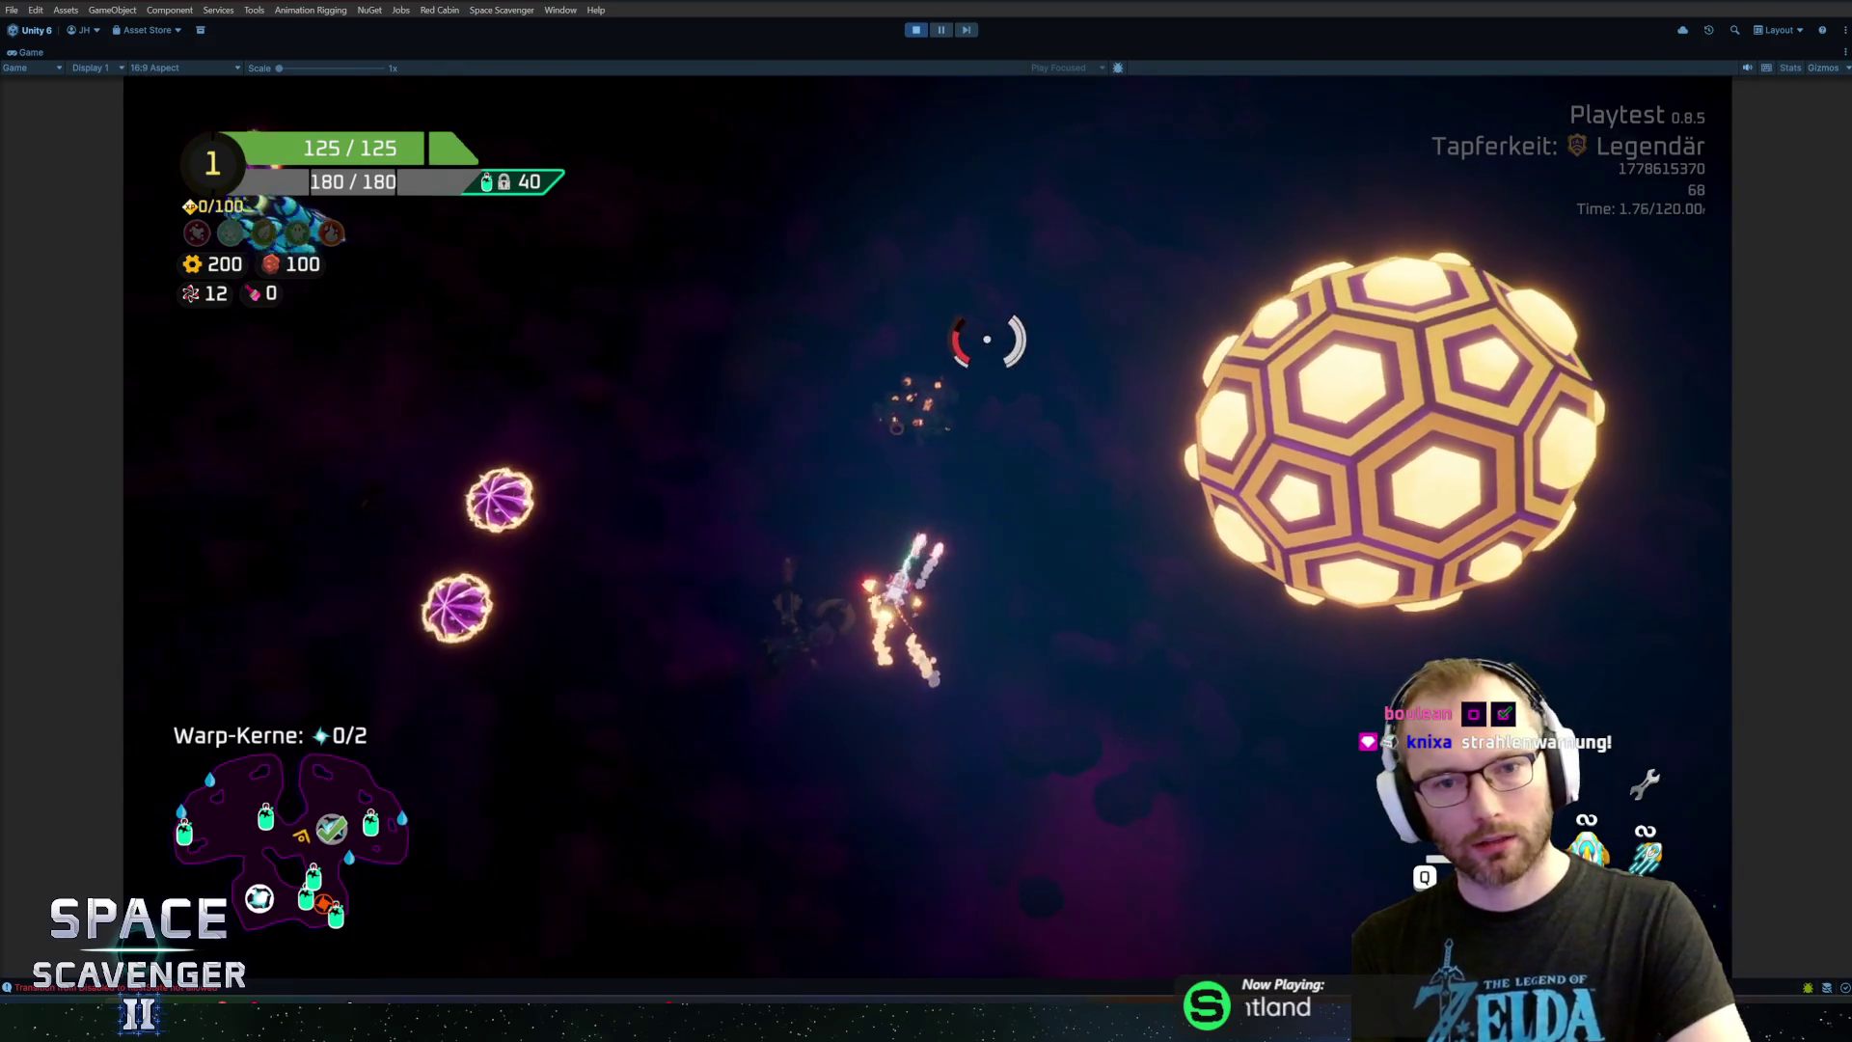
pyautogui.press('d')
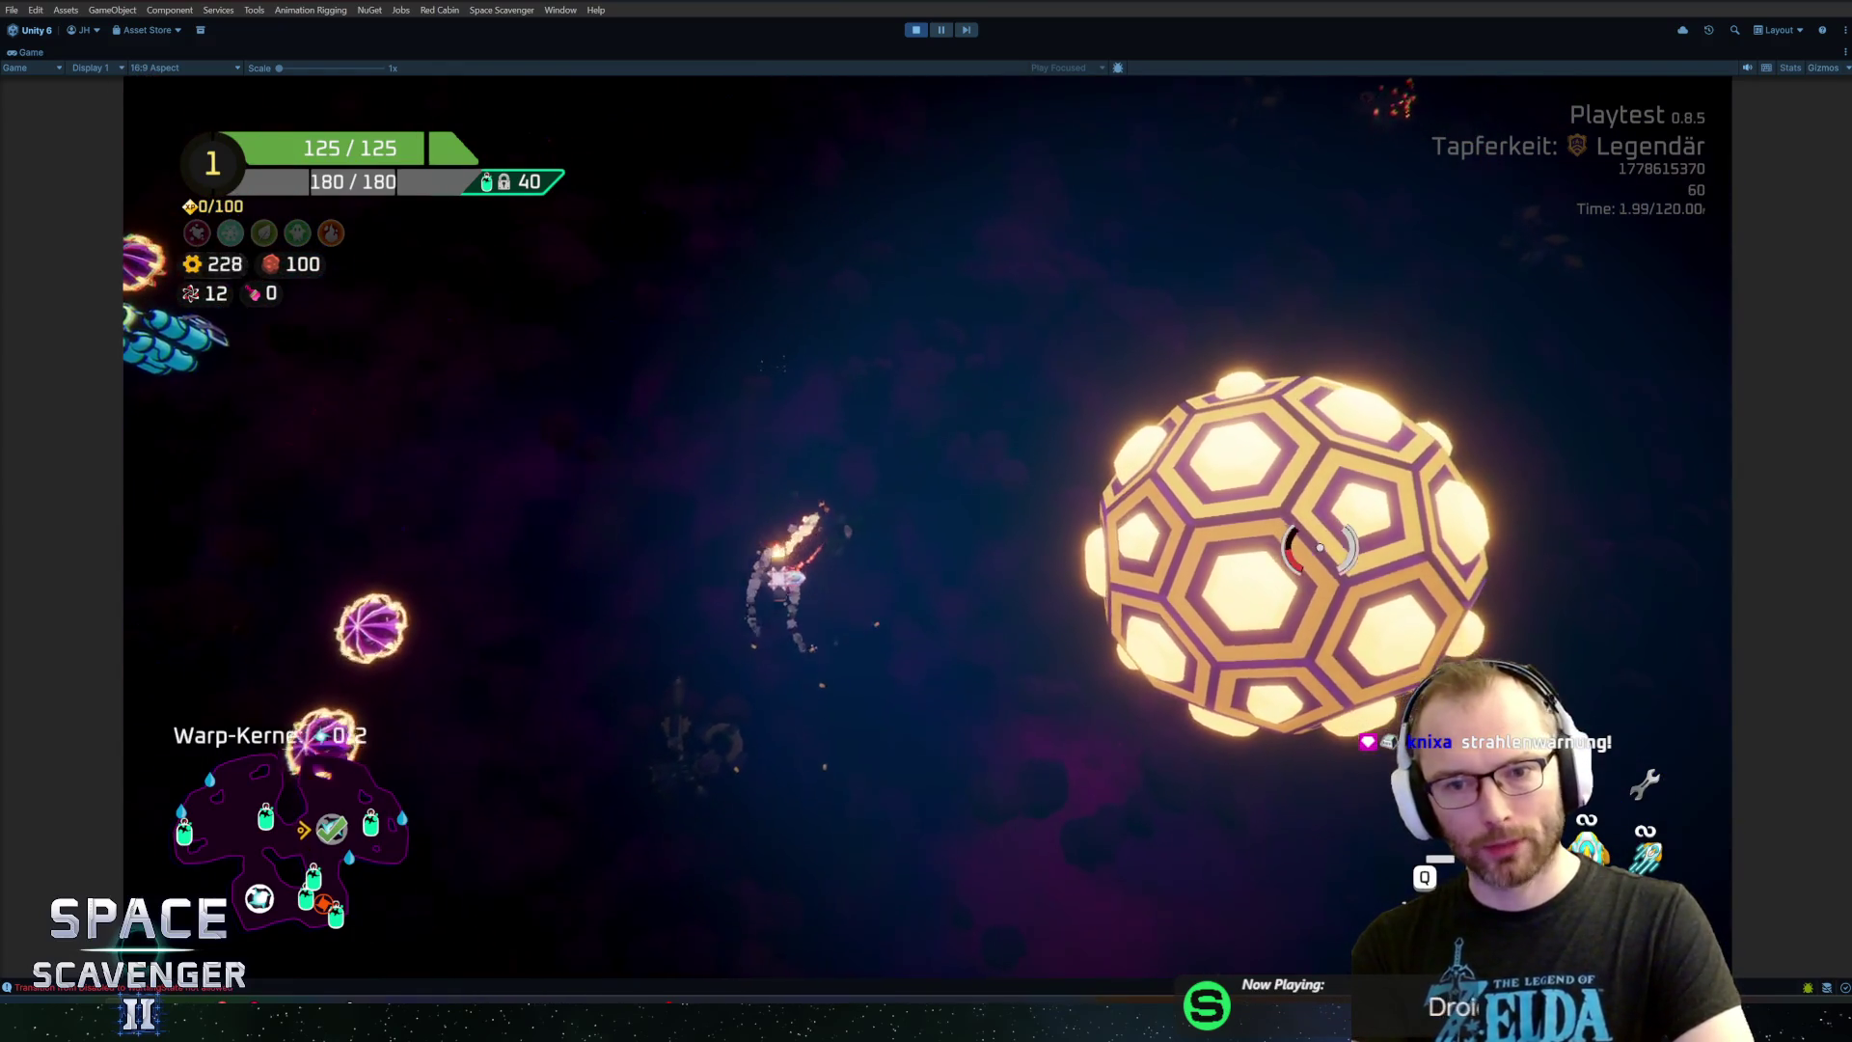
pyautogui.press('a')
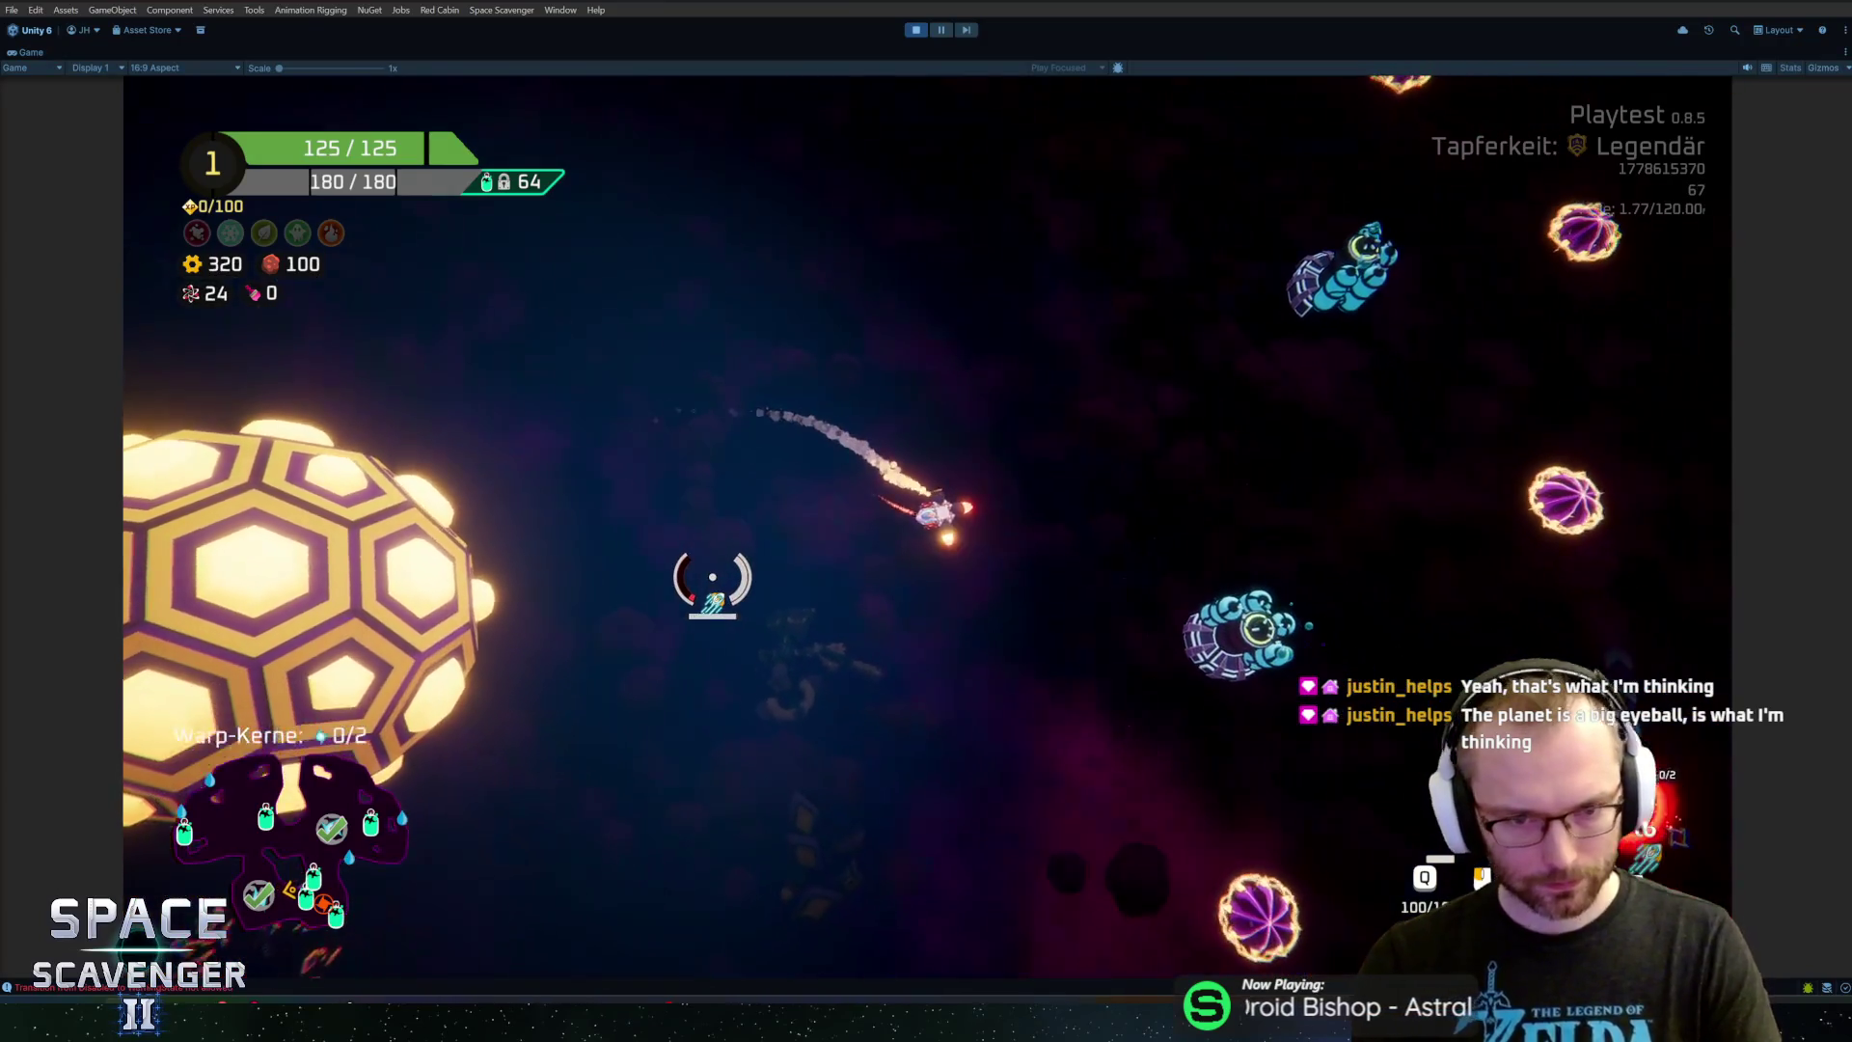
# Rerun 'level planets VoidHex' from the debug console history to trigger the red beam attack
pyautogui.press('`')
pyautogui.press('Up')
pyautogui.press('Up')
pyautogui.press('Up')
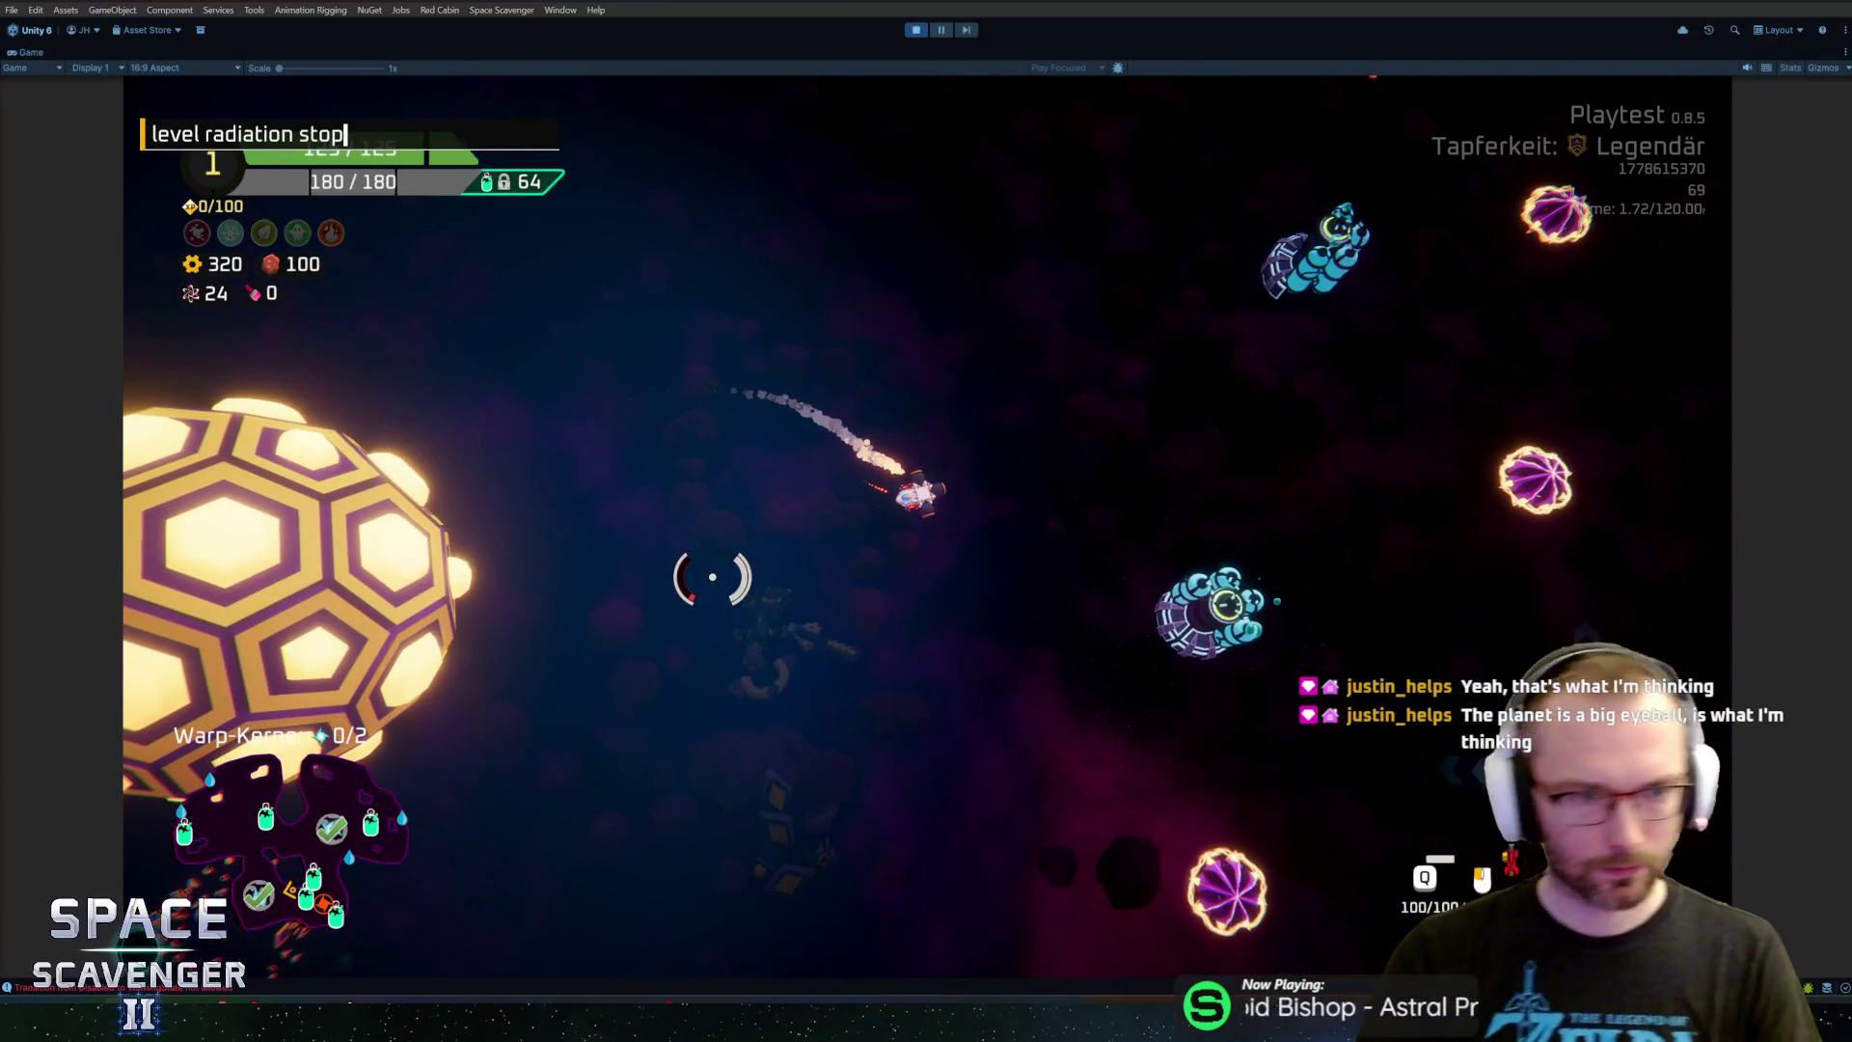
pyautogui.press('Up')
pyautogui.press('Up')
pyautogui.press('Down')
pyautogui.press('Return')
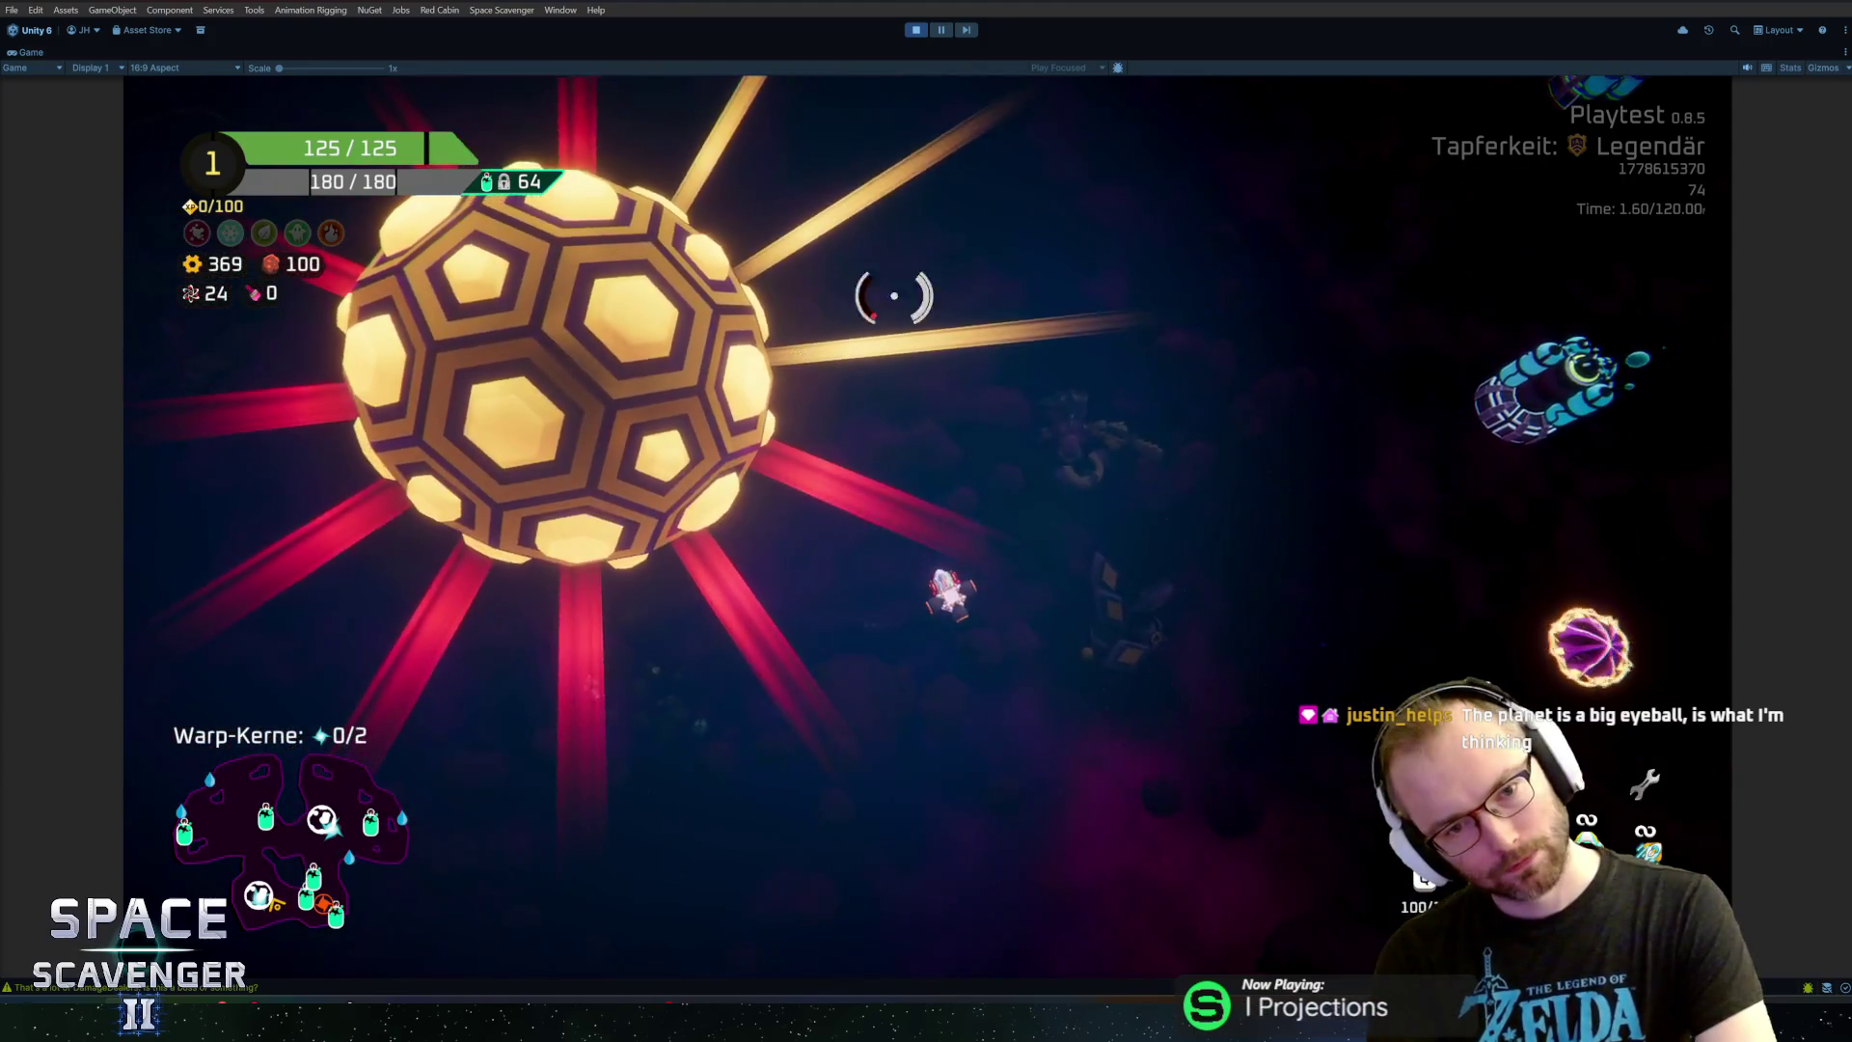
# Stop the playtest and open the HexPillar prefab, selecting its Visual Effect child
pyautogui.click(920, 30)
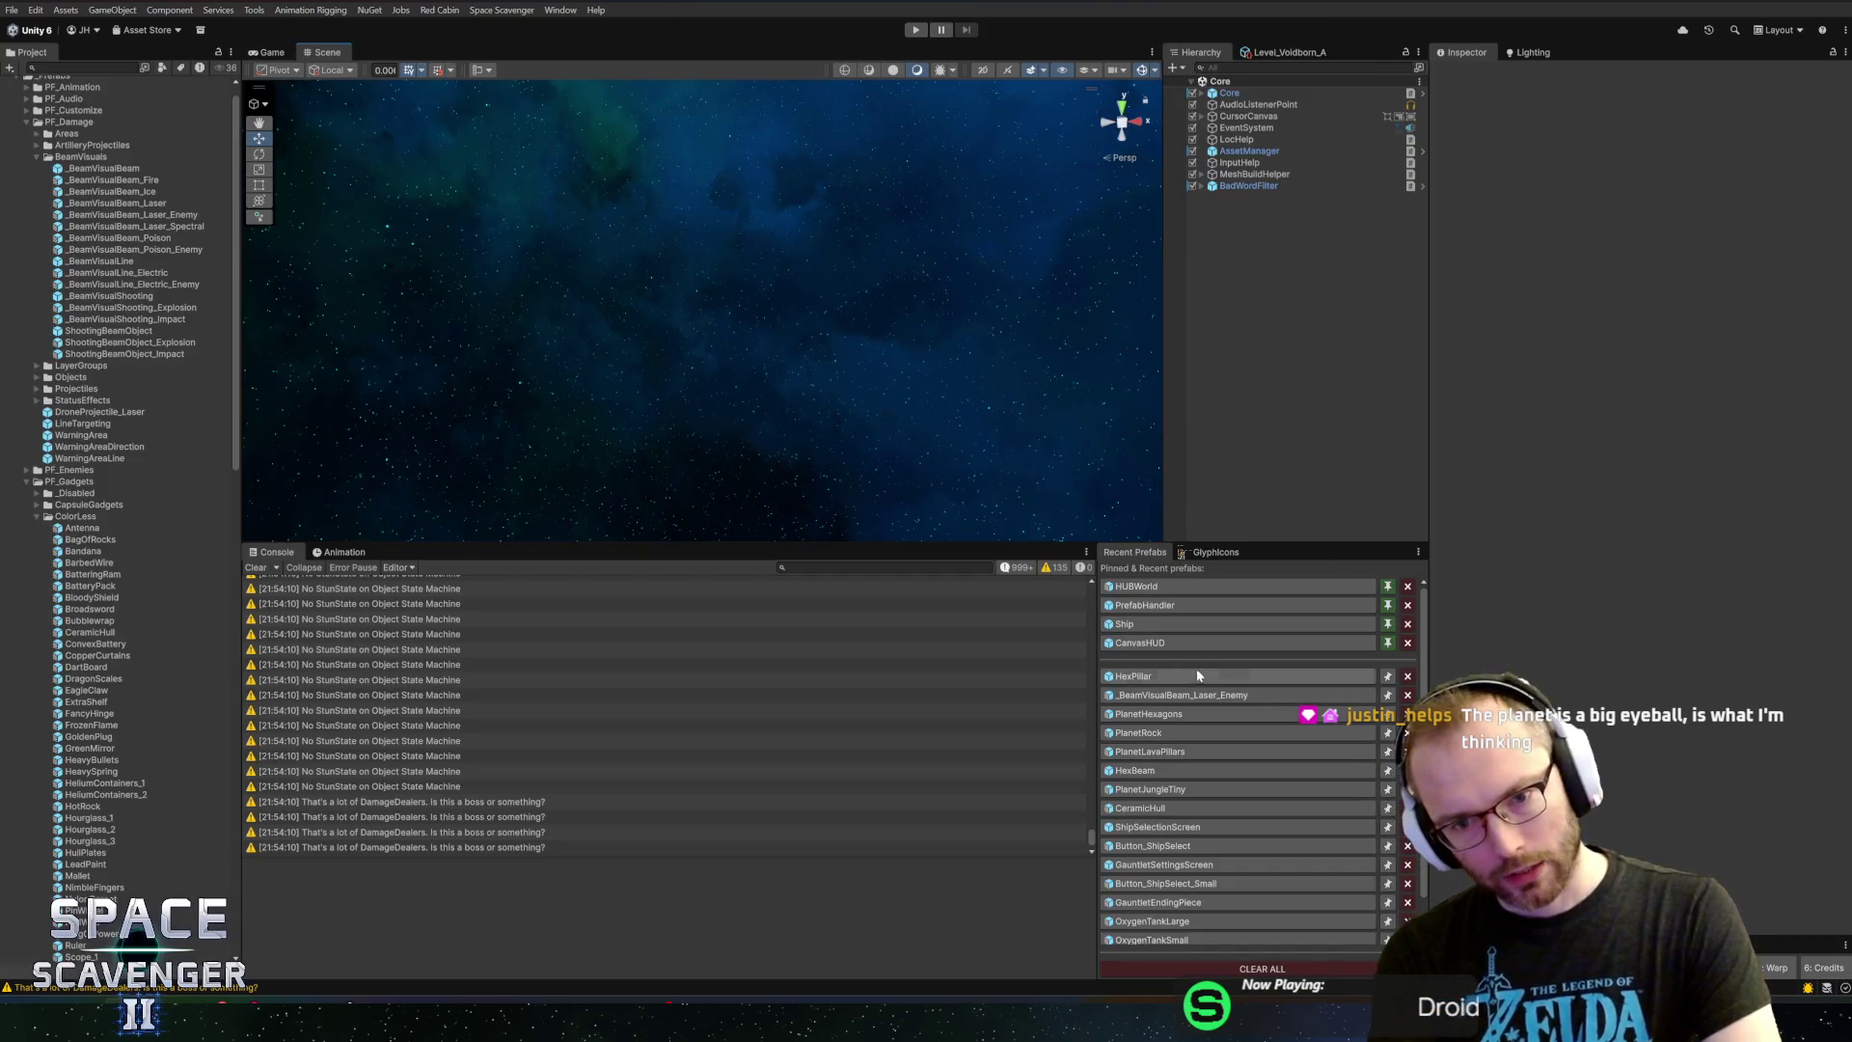
pyautogui.click(1198, 676)
pyautogui.click(1280, 156)
# Review TargetingPointB and States, then create a 3D Cube under the Graphics object
pyautogui.click(1279, 134)
pyautogui.click(1277, 169)
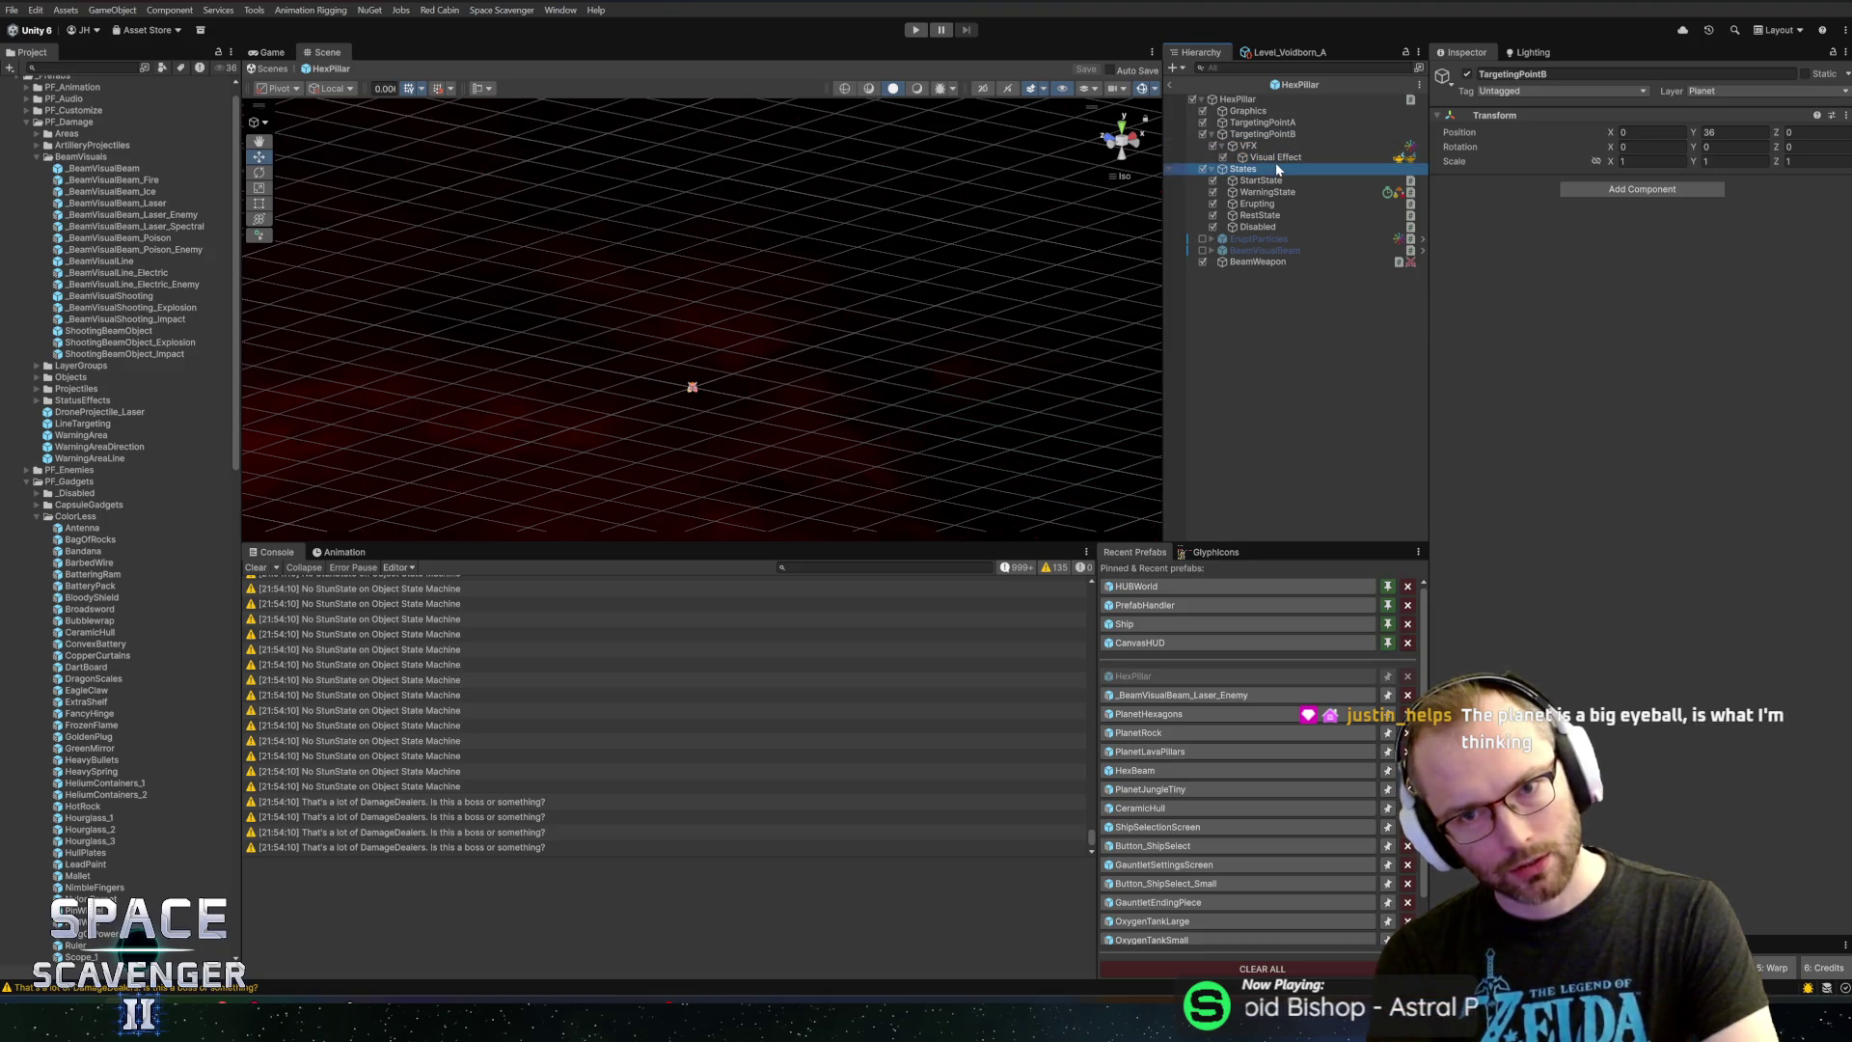
pyautogui.click(1254, 112)
pyautogui.moveTo(743, 347)
pyautogui.mouseDown()
pyautogui.moveTo(699, 373)
pyautogui.moveTo(741, 408)
pyautogui.moveTo(762, 328)
pyautogui.mouseUp()
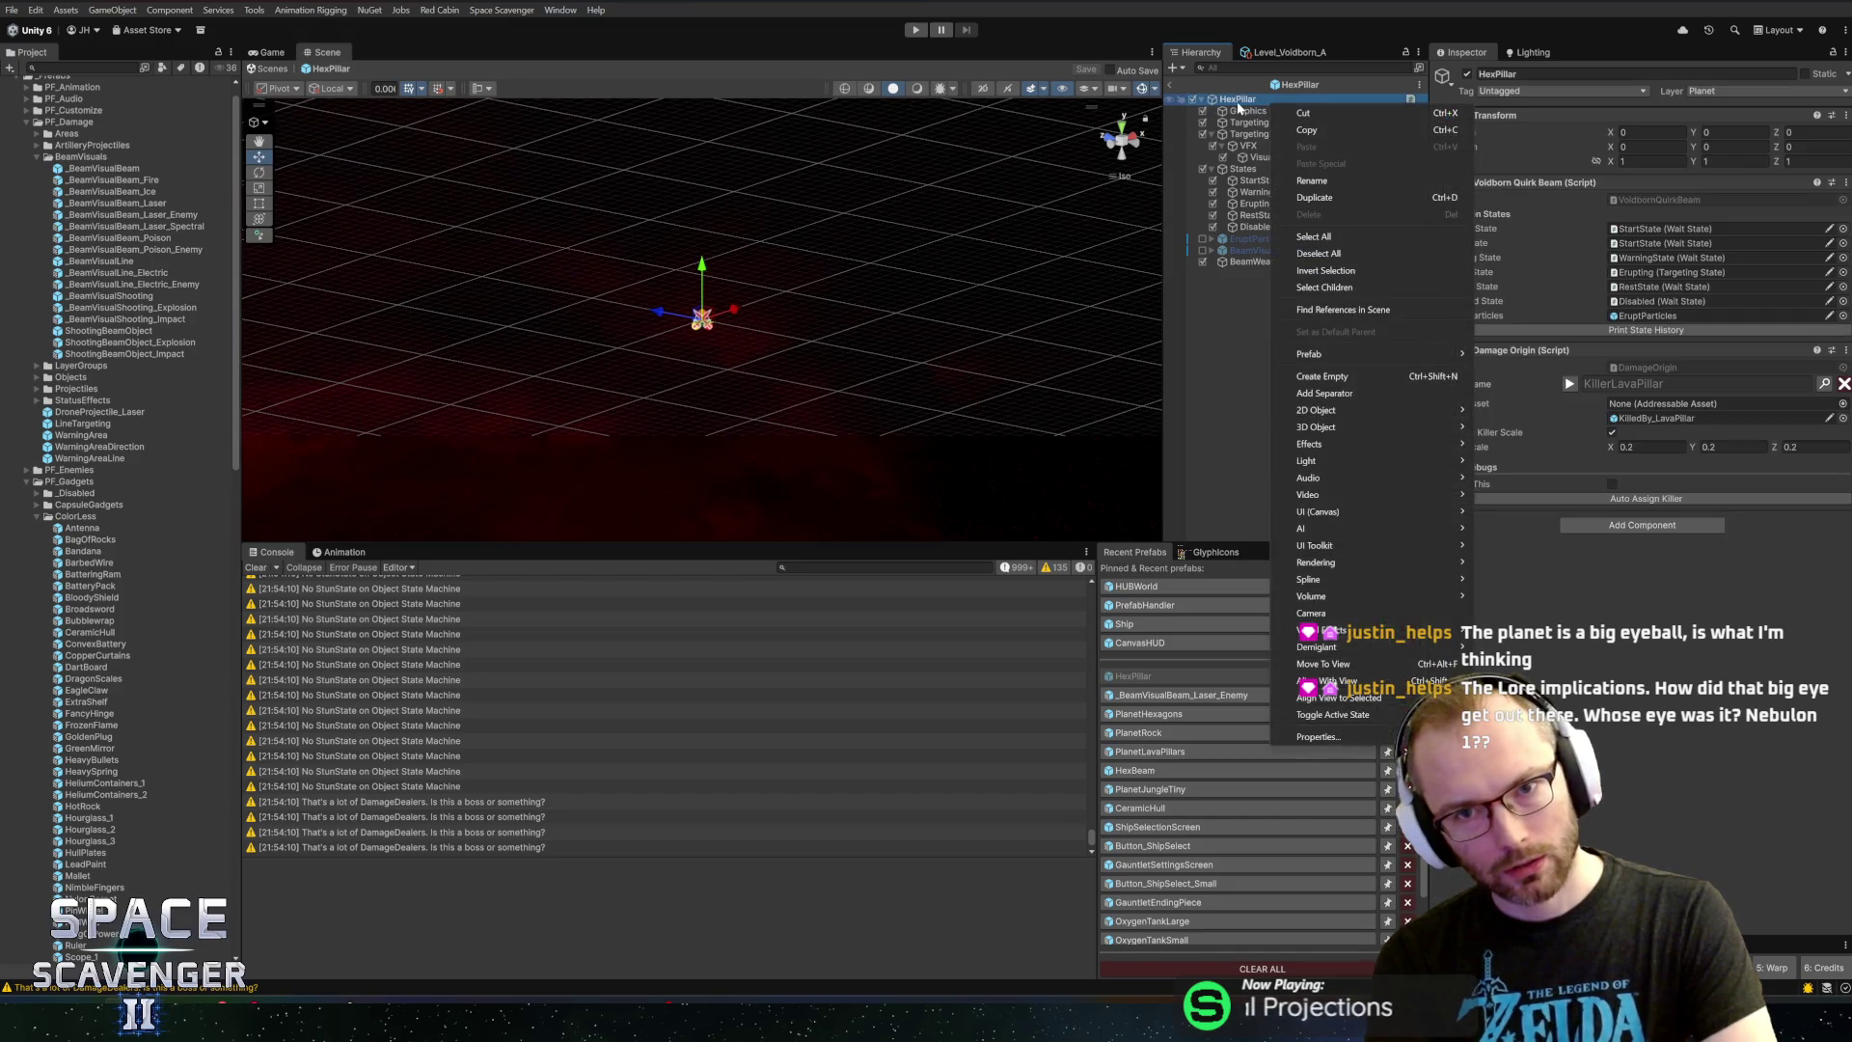
pyautogui.rightClick(1238, 112)
pyautogui.moveTo(1307, 448)
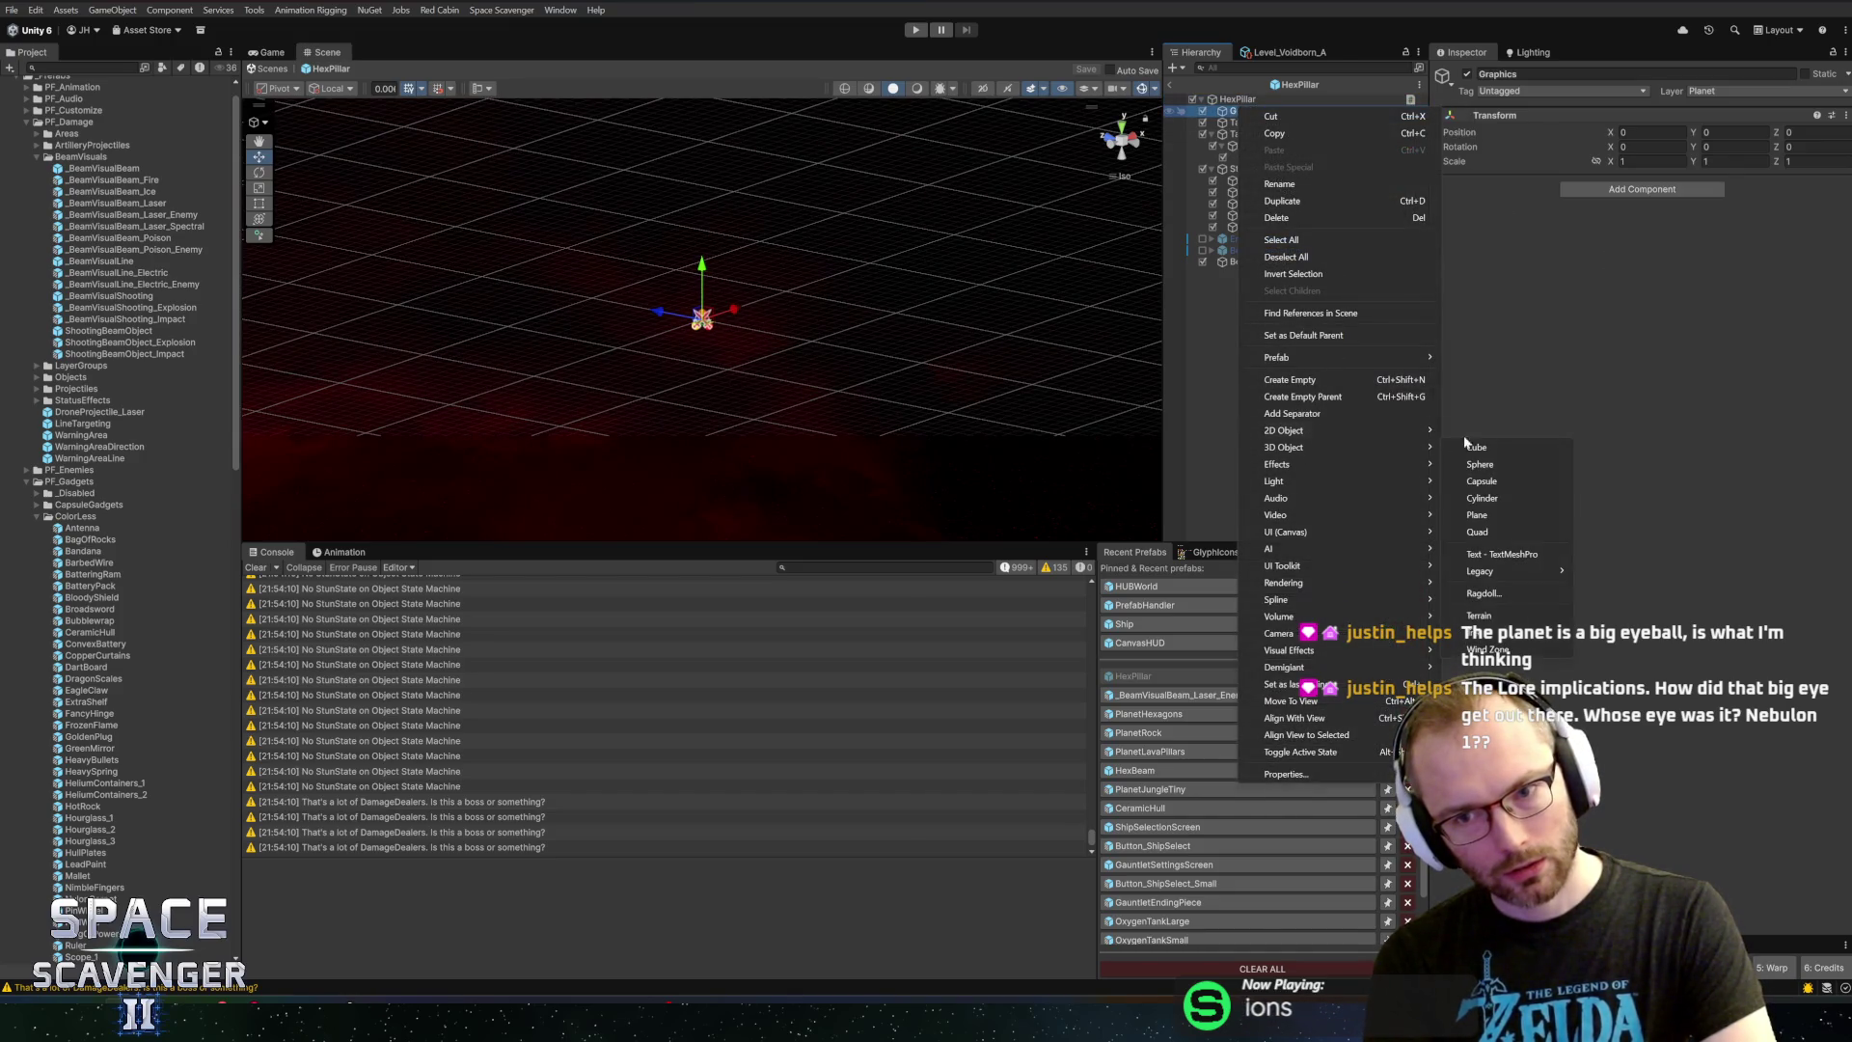
pyautogui.click(1478, 448)
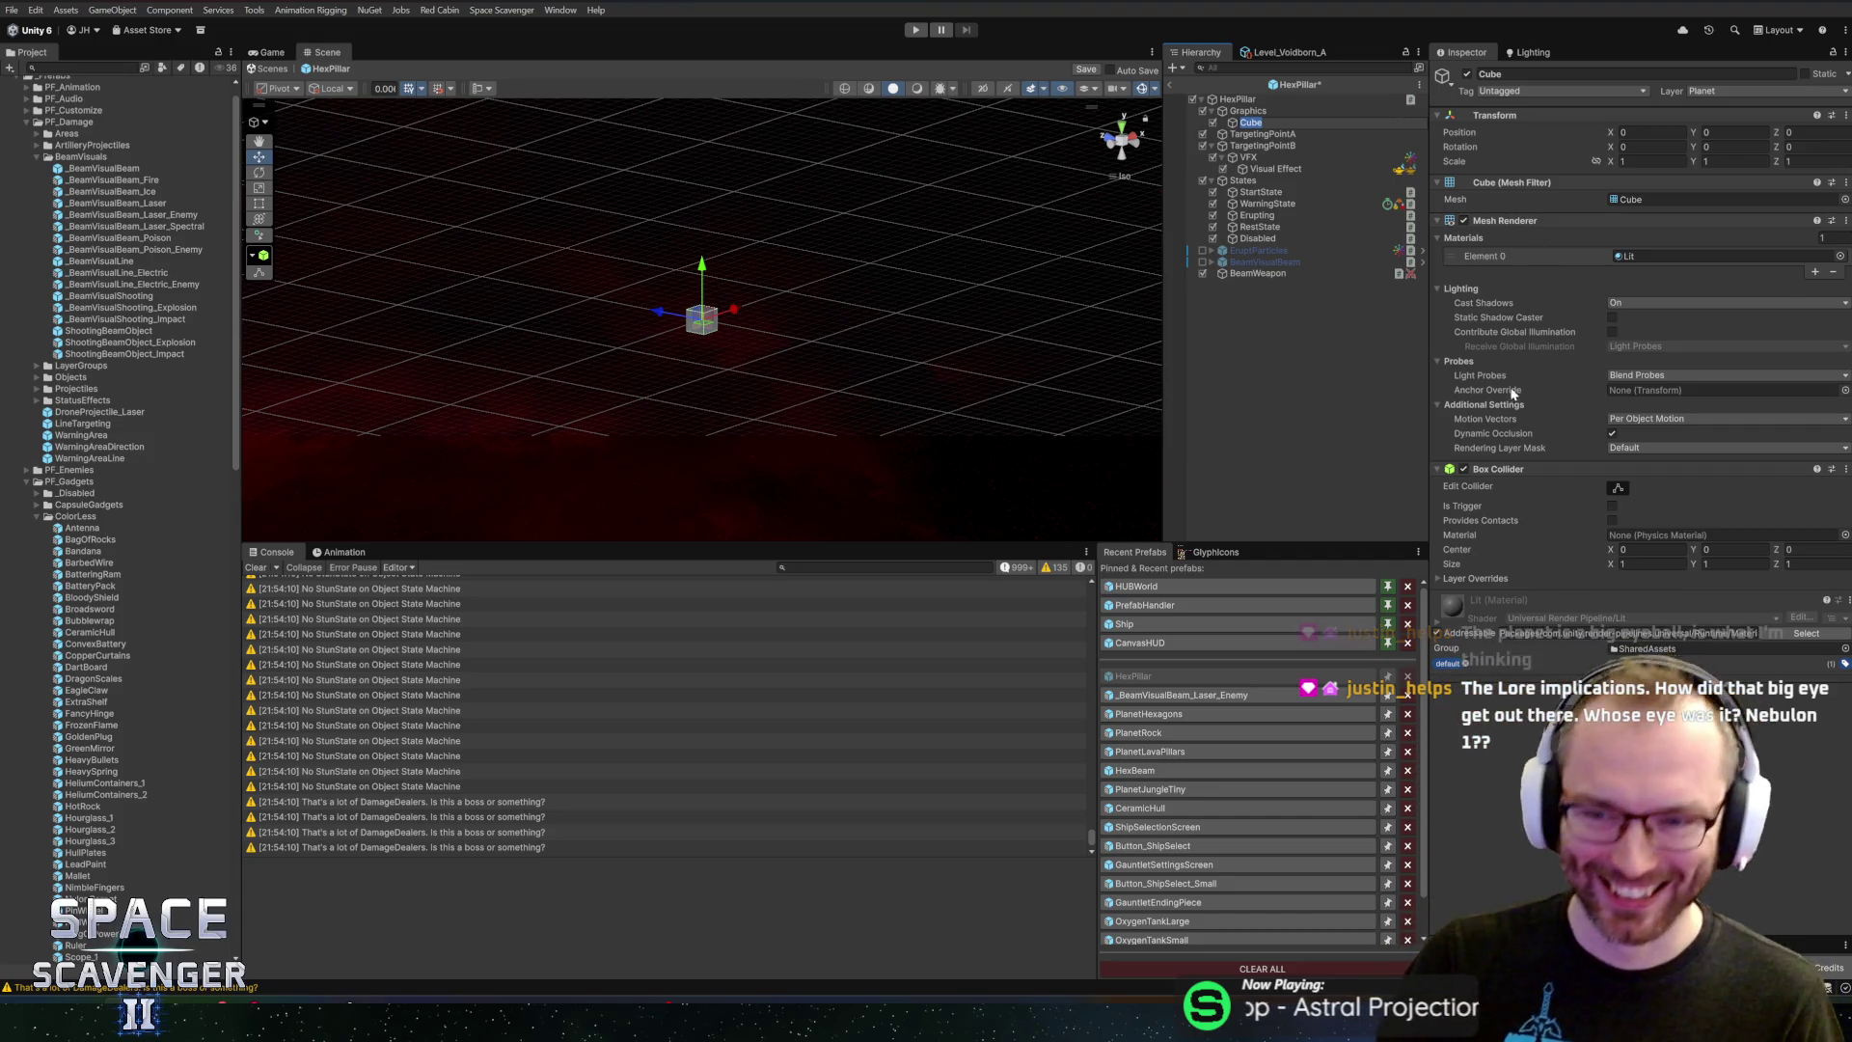
# Remove the Cube's Box Collider and set its Element 0 material to _Basic via search 'basi'
pyautogui.rightClick(1527, 468)
pyautogui.click(1573, 496)
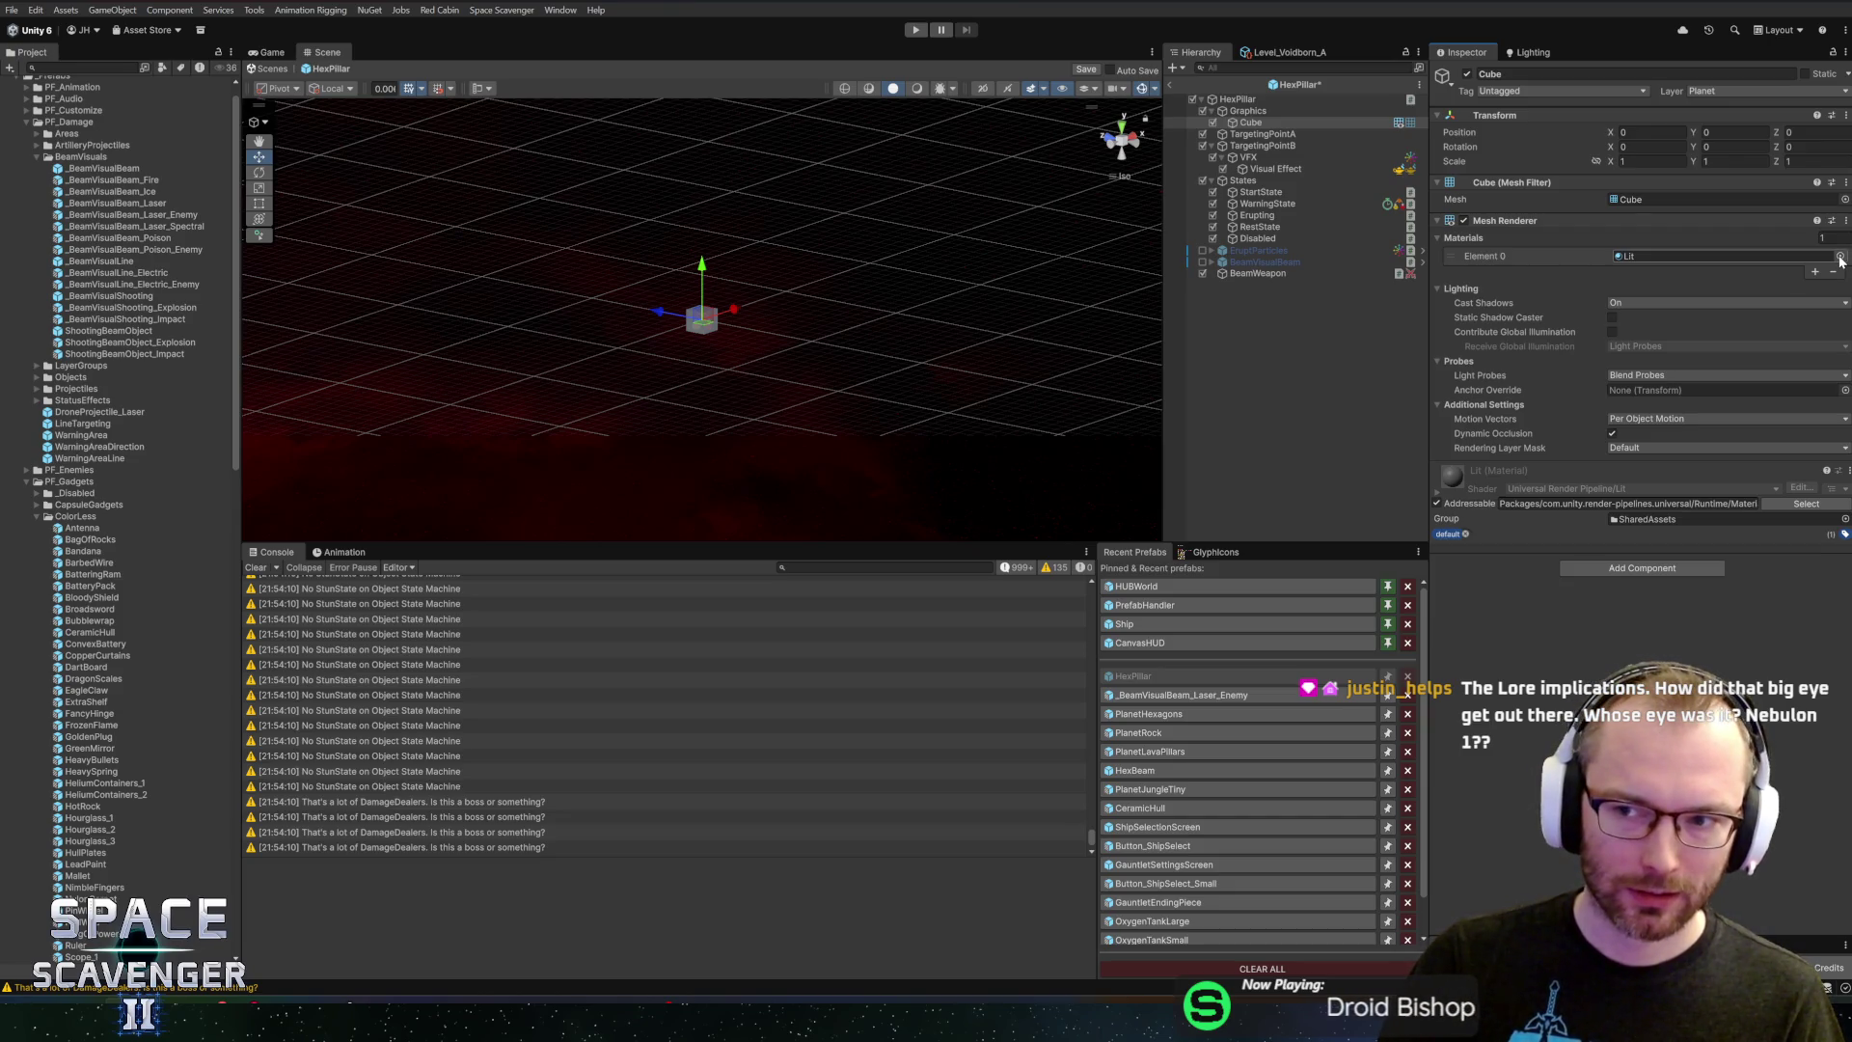
pyautogui.click(1841, 260)
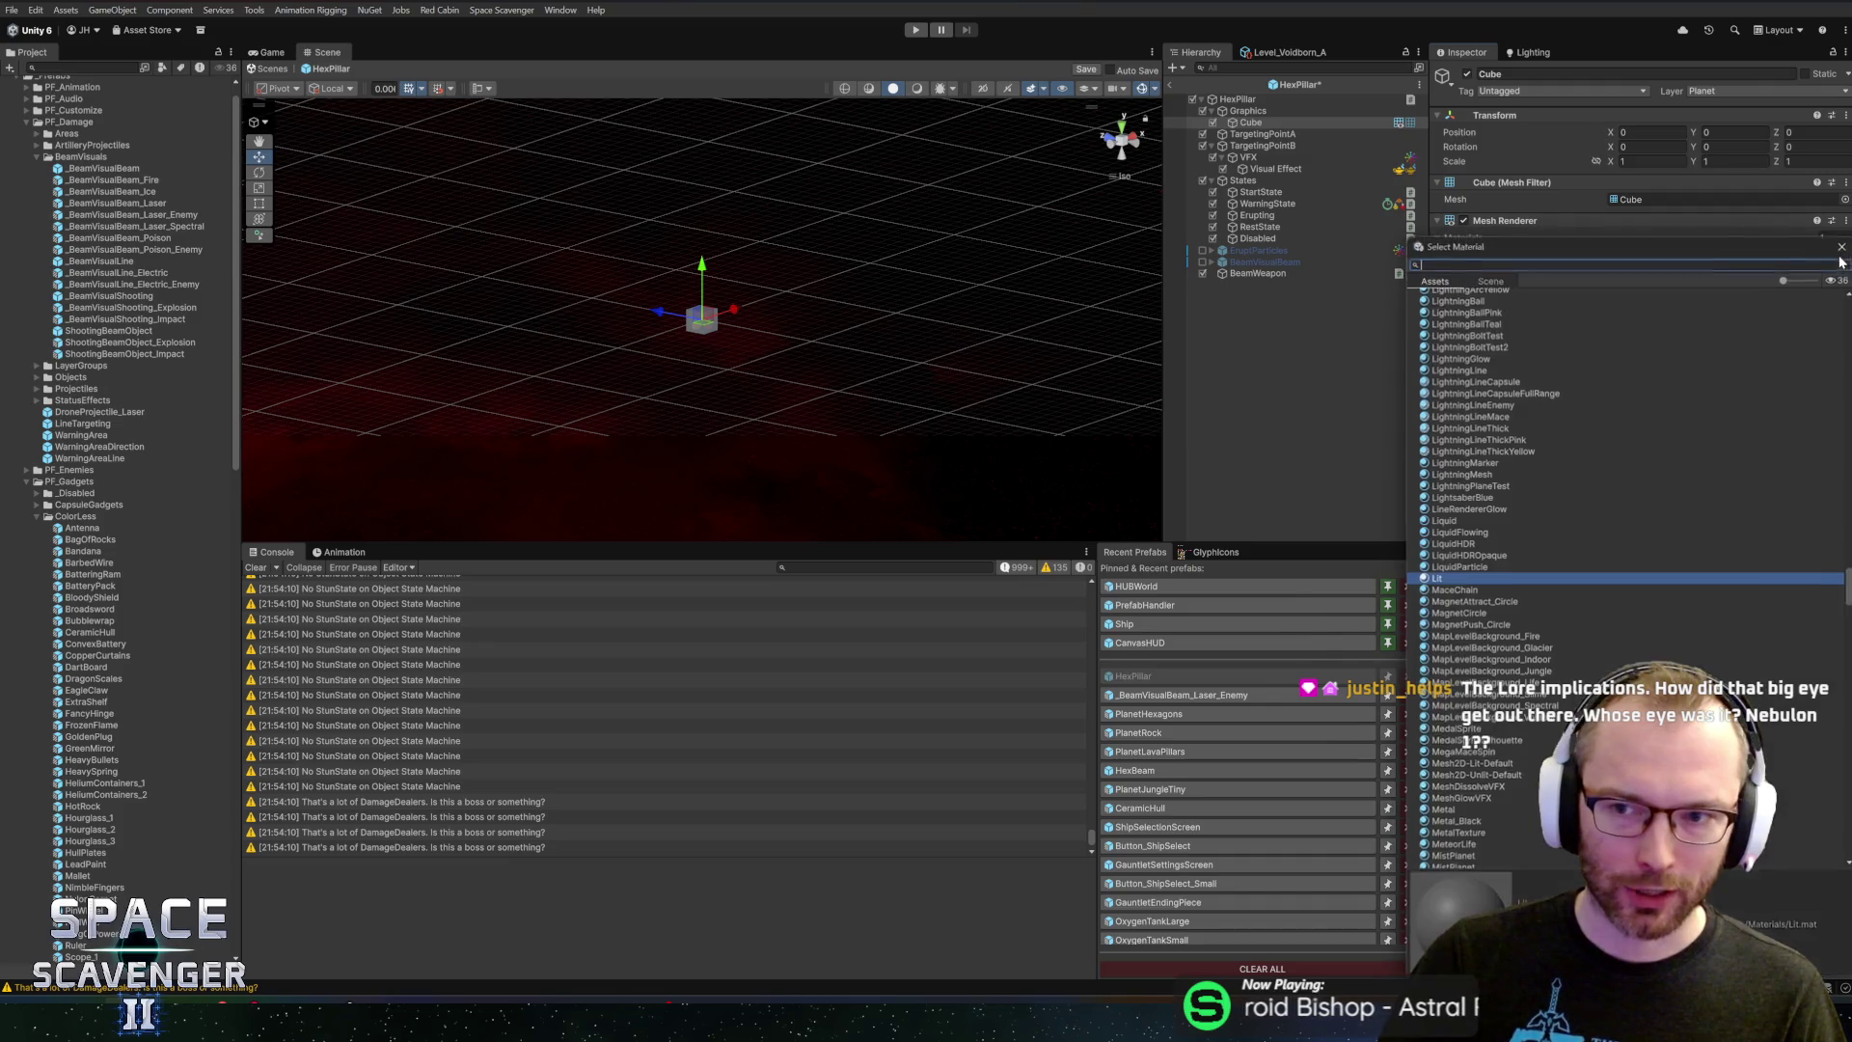
pyautogui.moveTo(1534, 275)
pyautogui.mouseDown()
pyautogui.moveTo(1148, 125)
pyautogui.moveTo(1001, 137)
pyautogui.mouseUp()
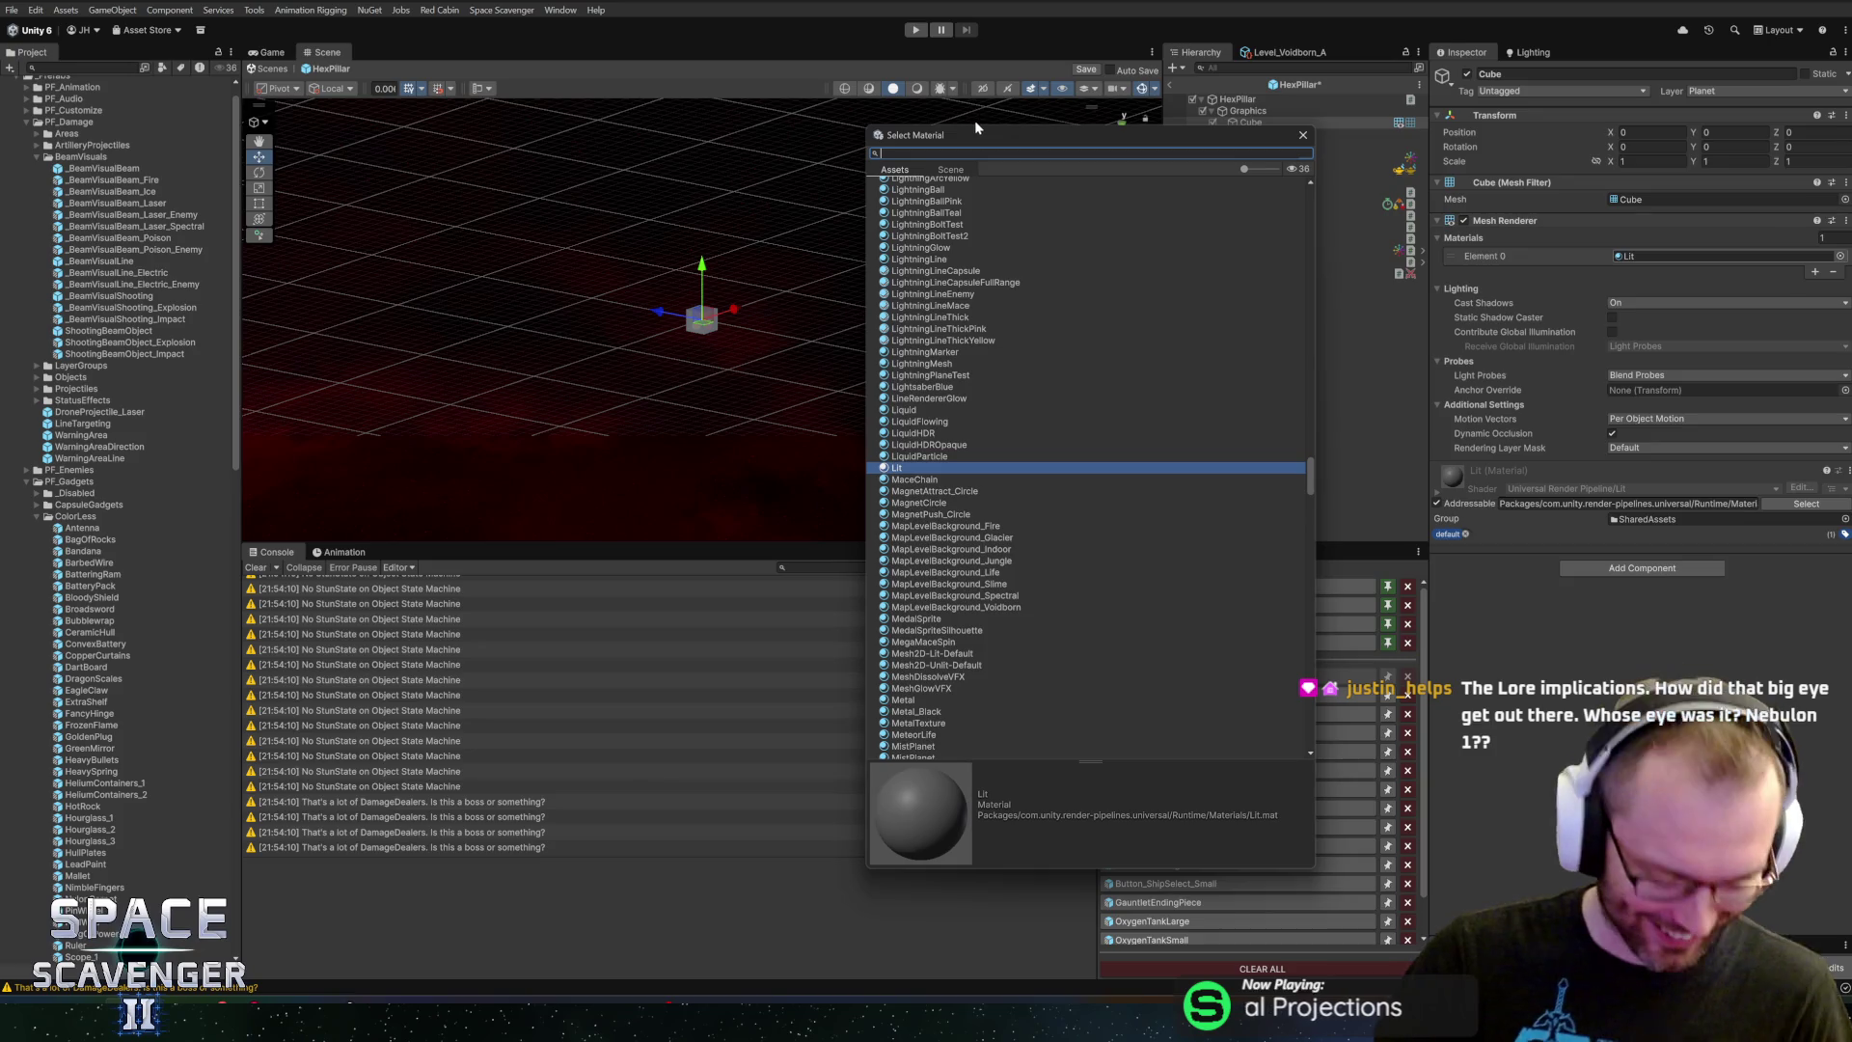
pyautogui.write('base')
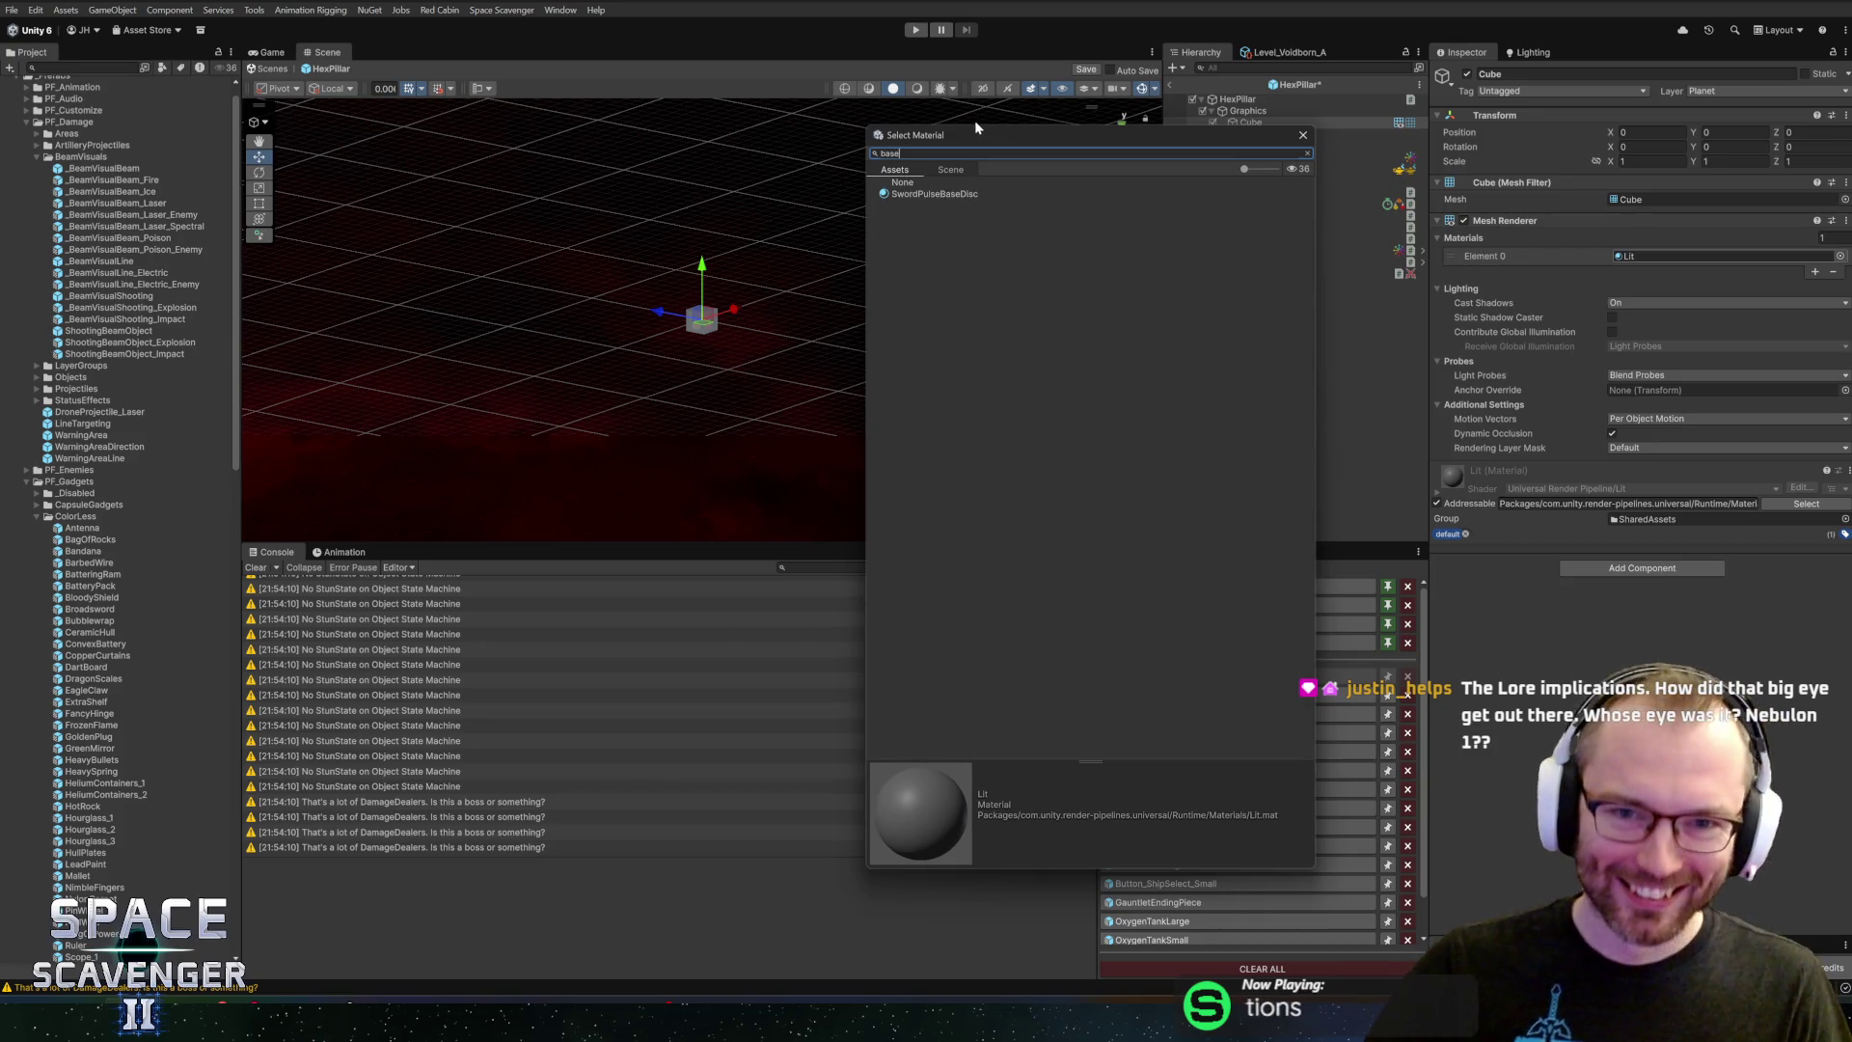
pyautogui.click(968, 195)
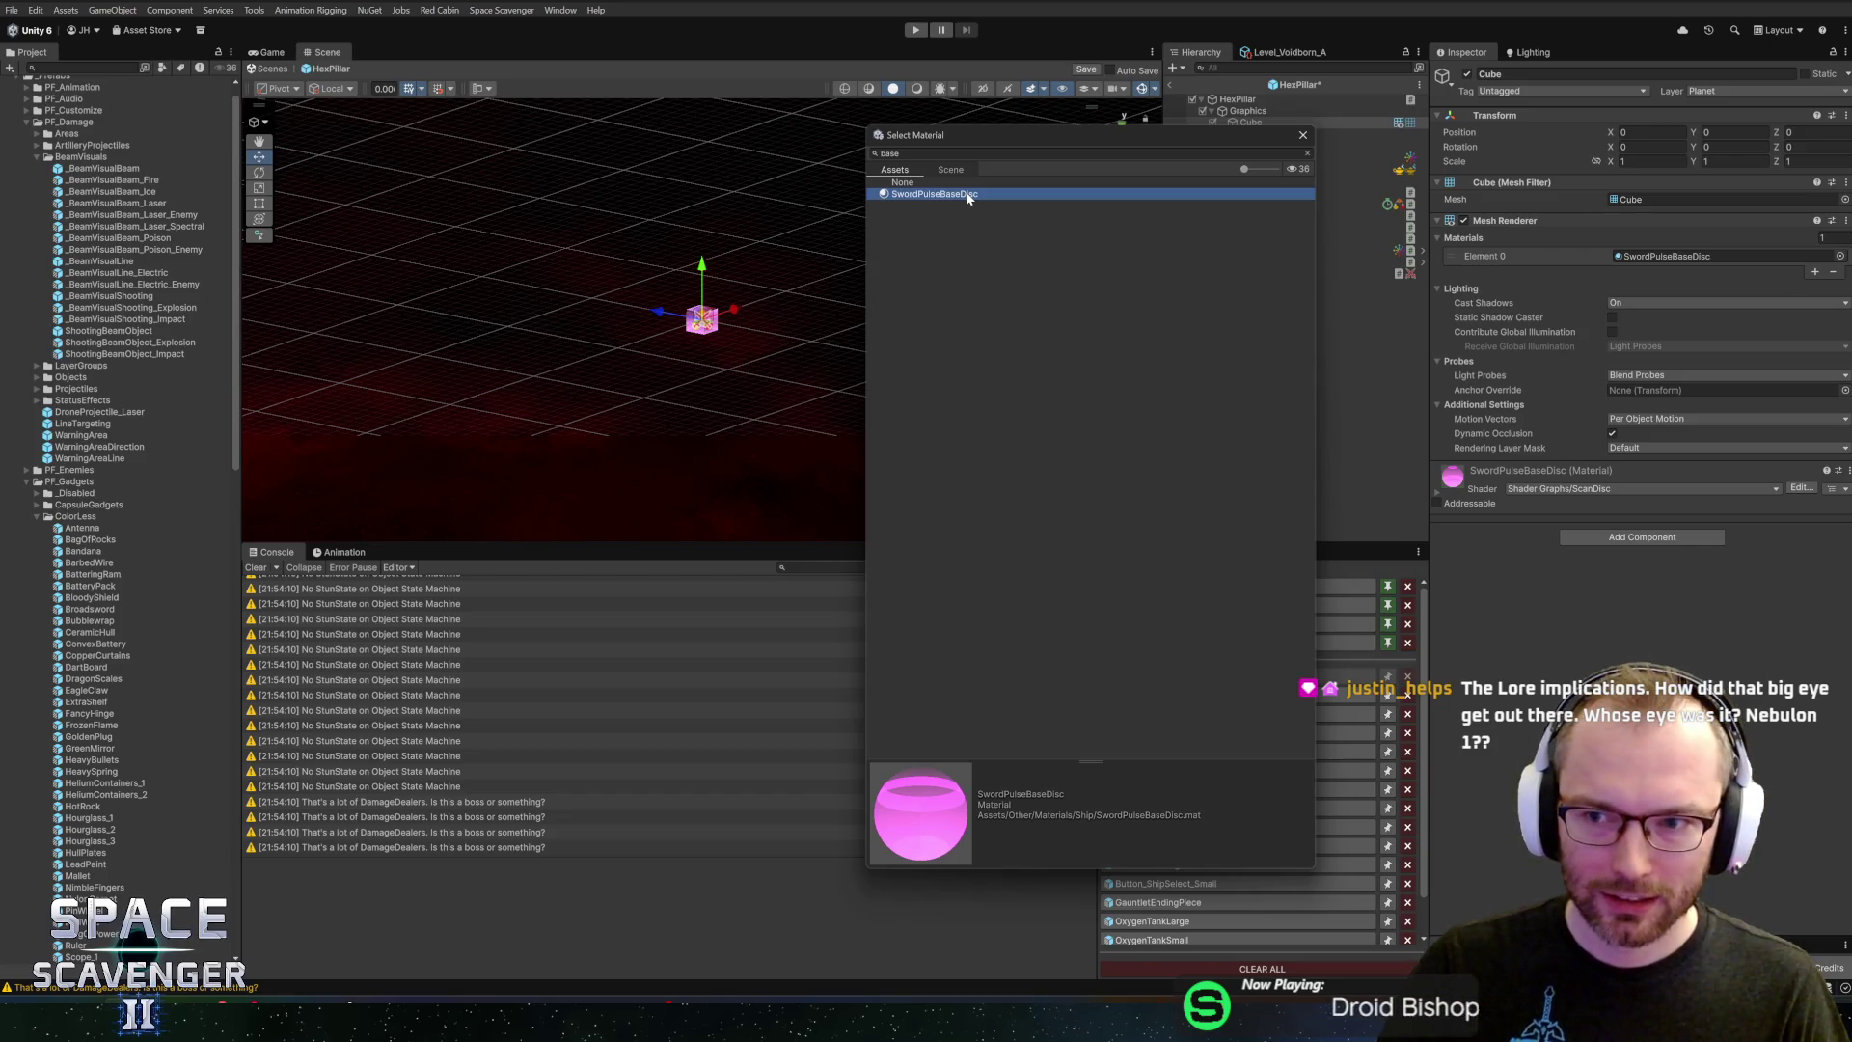
pyautogui.click(965, 153)
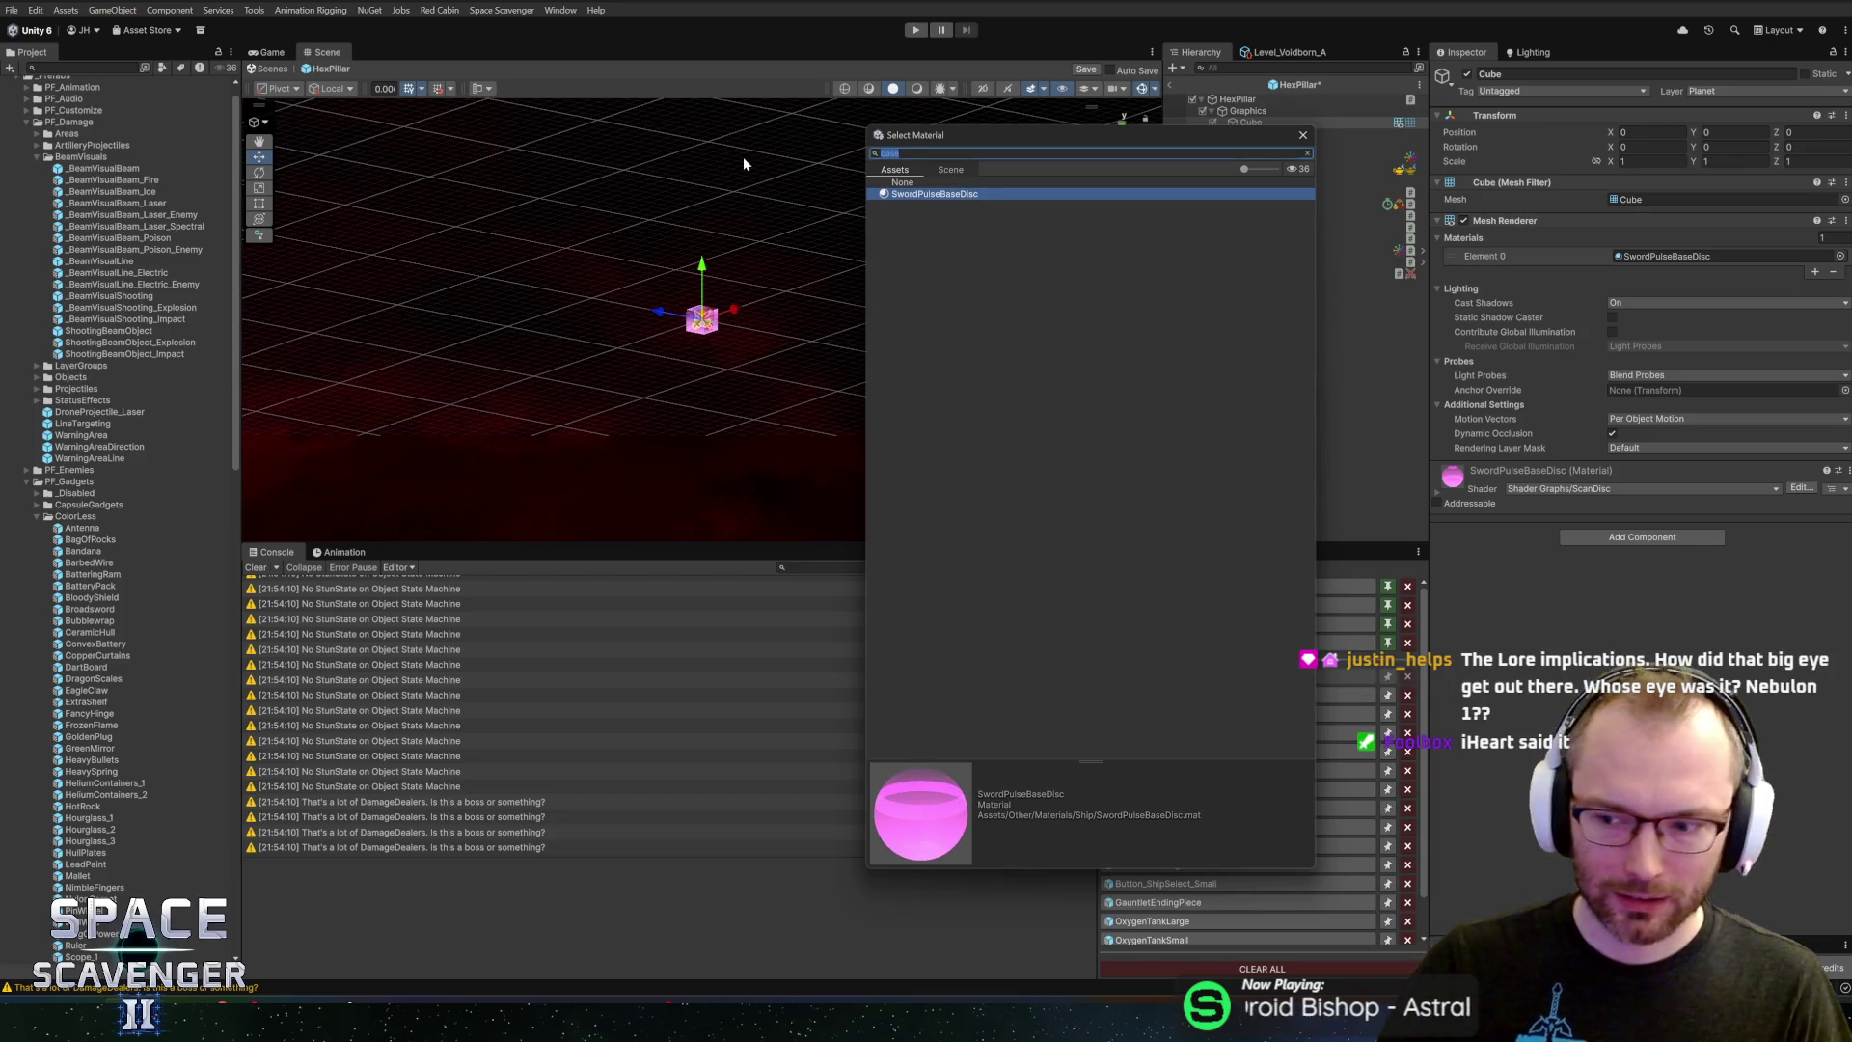
pyautogui.write('basi')
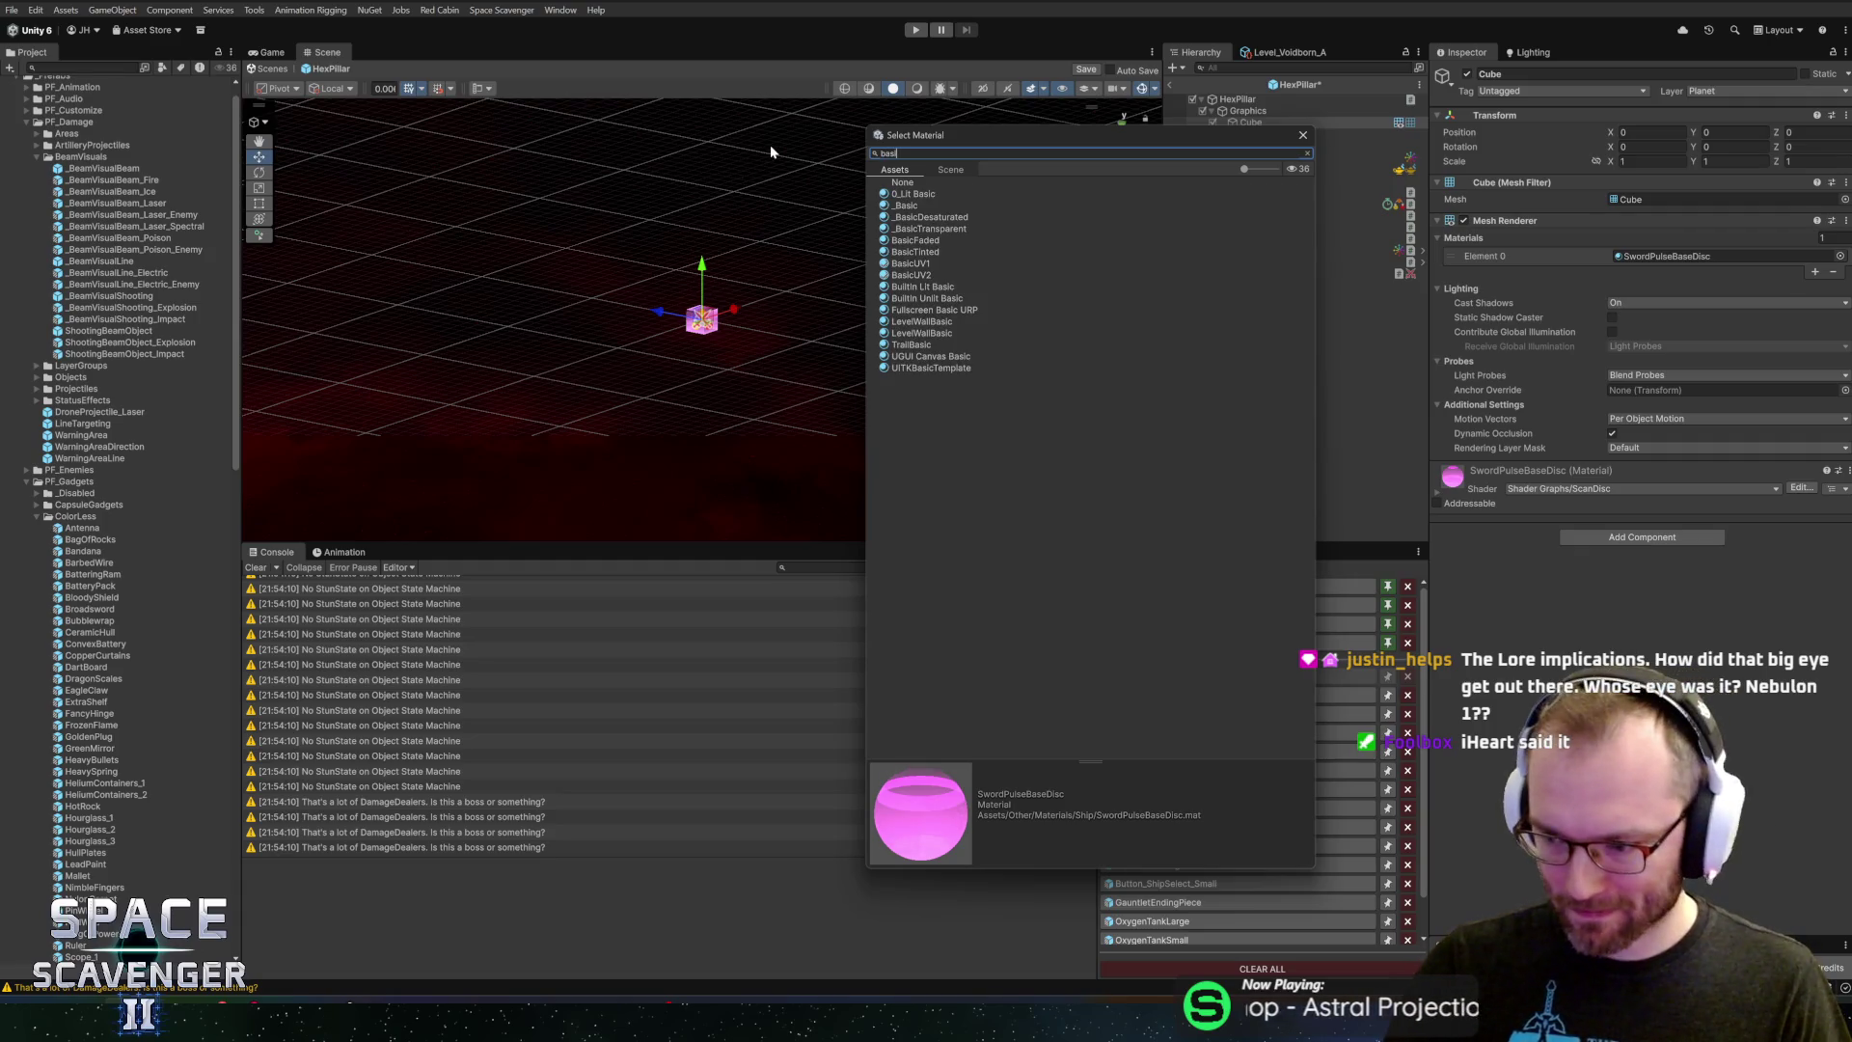
pyautogui.doubleClick(907, 205)
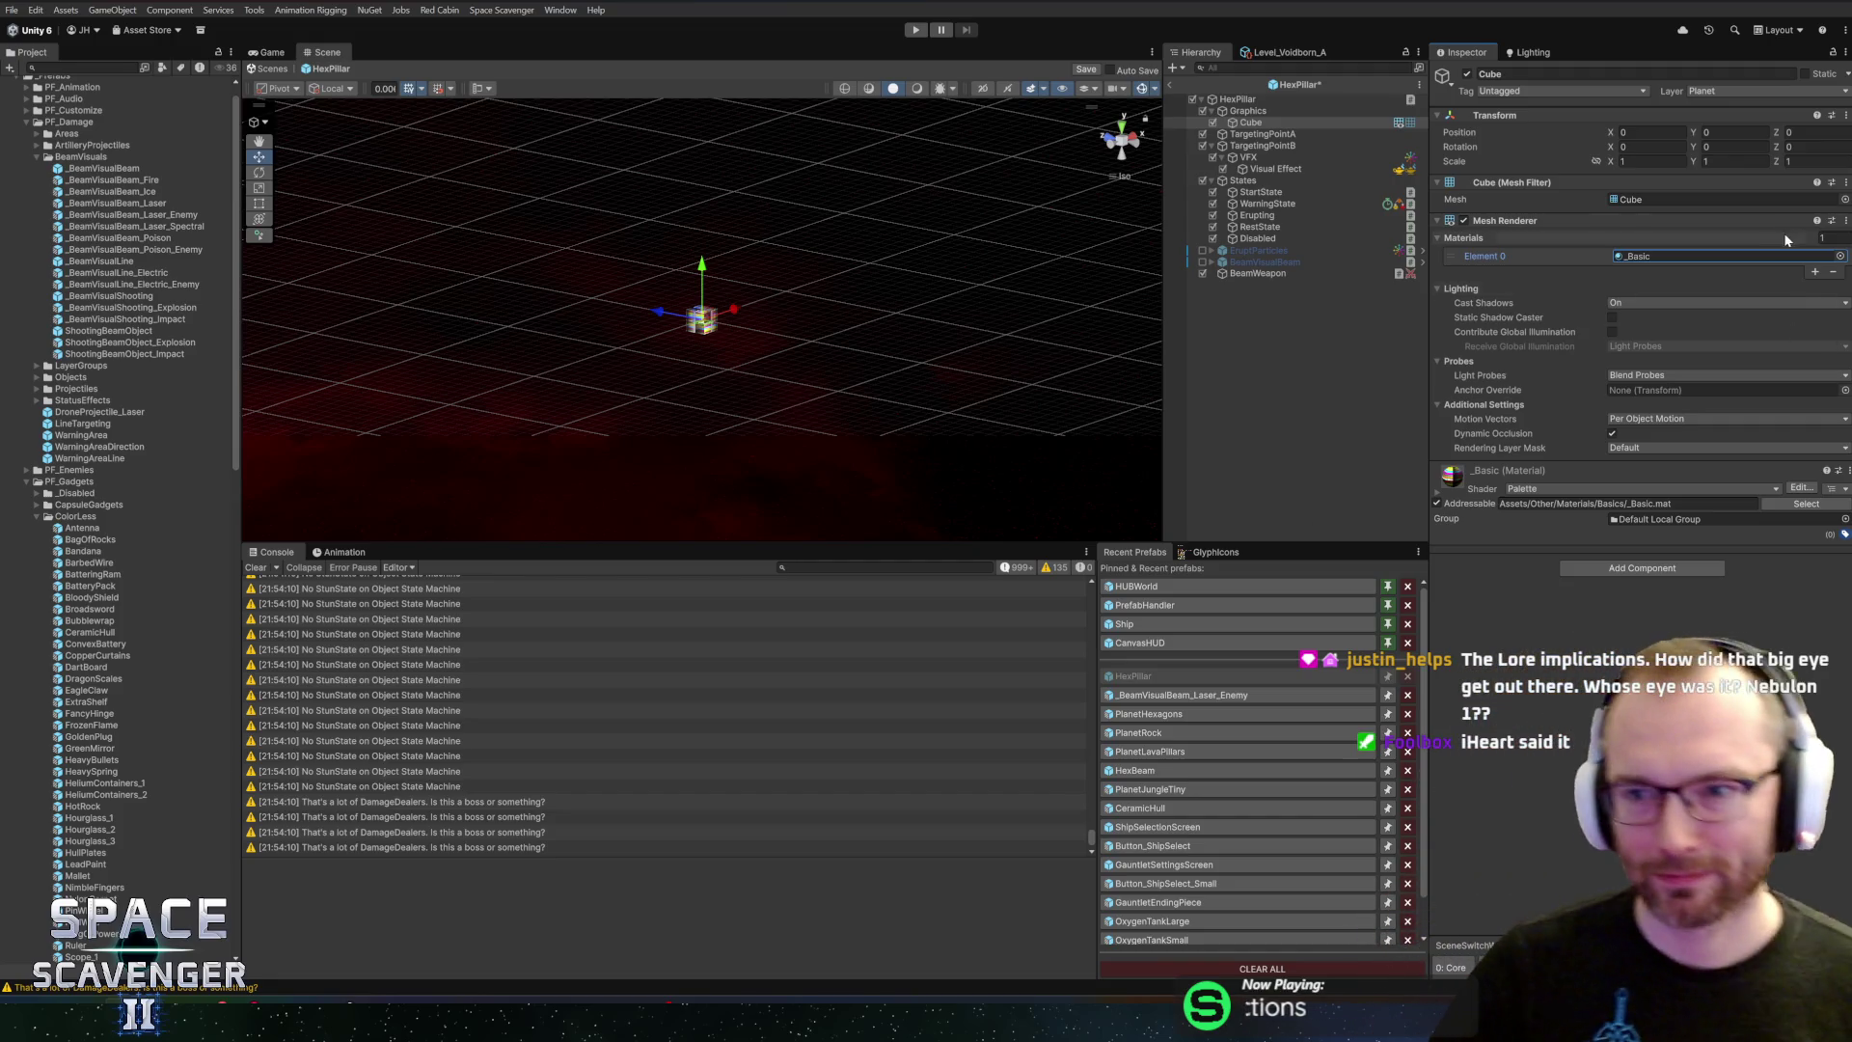
# Preview the SwordPulseBaseSolid, SniperBase.001 and ArmorWideBase meshes on the Cube
pyautogui.click(1845, 201)
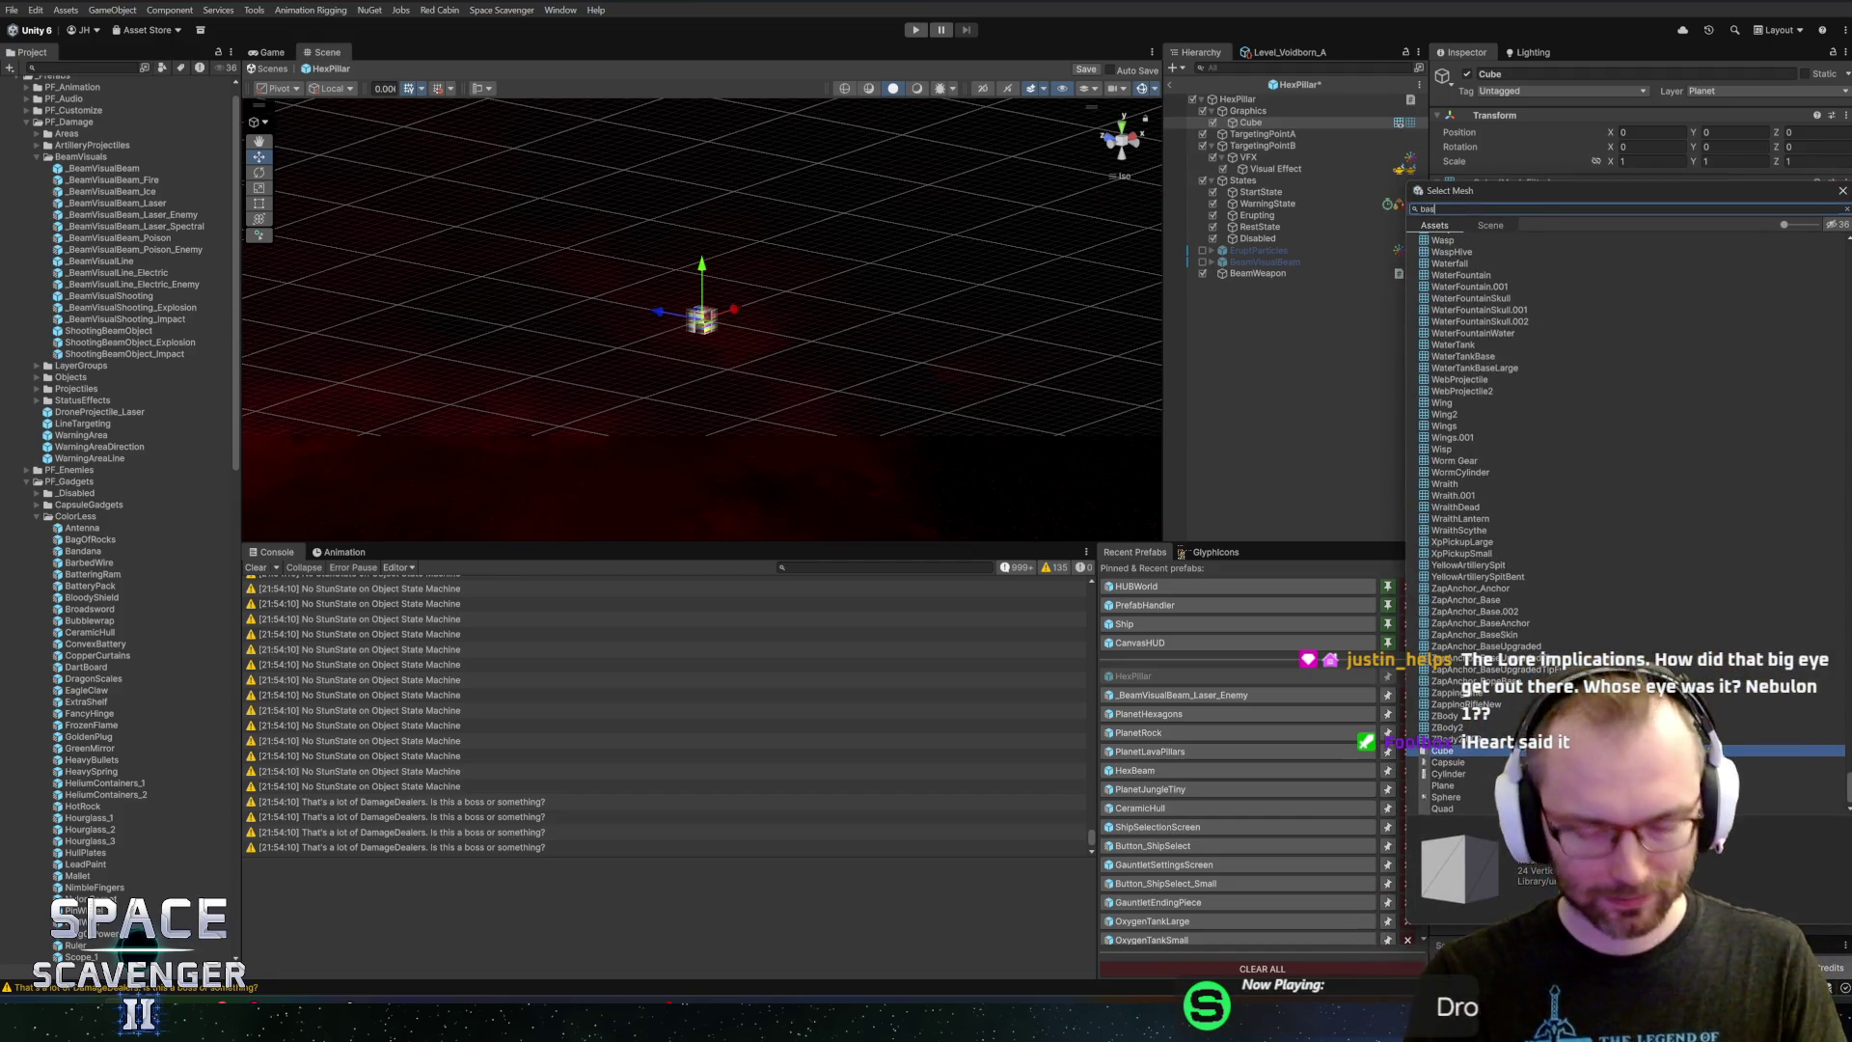
pyautogui.write('e')
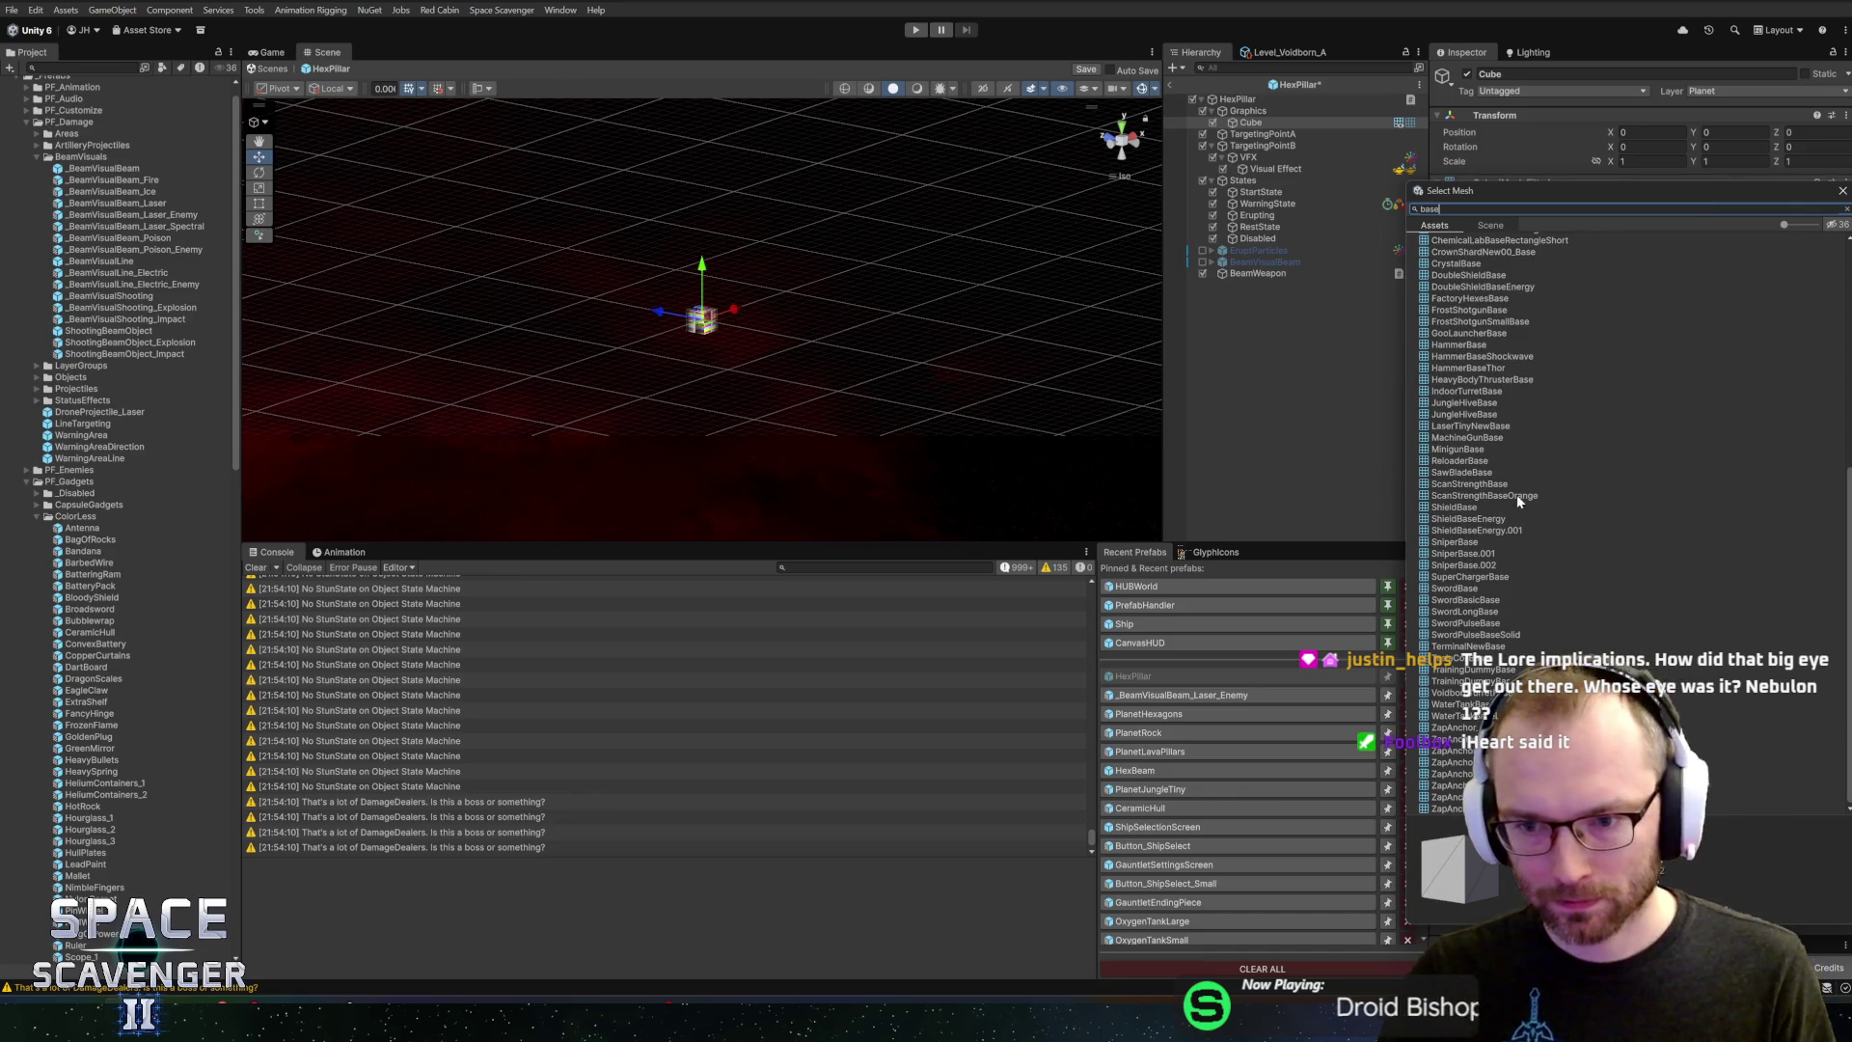
pyautogui.click(1486, 635)
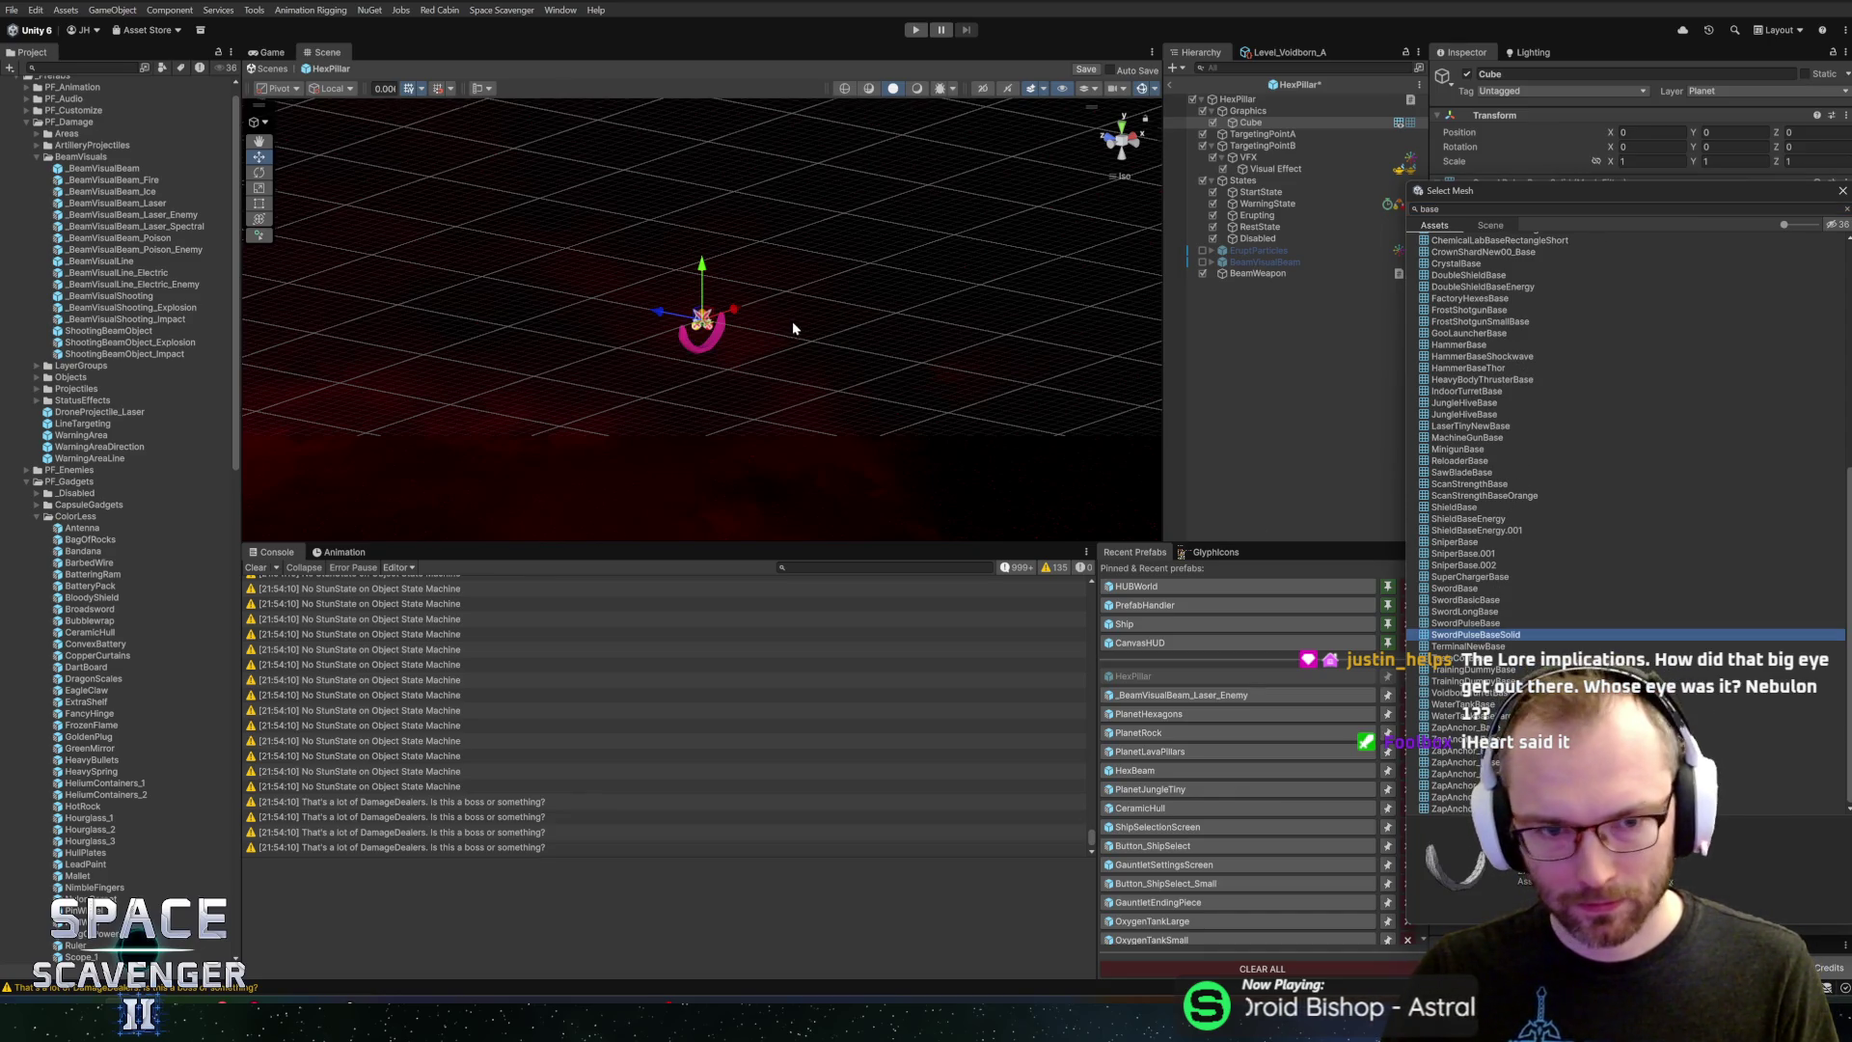
pyautogui.click(1479, 555)
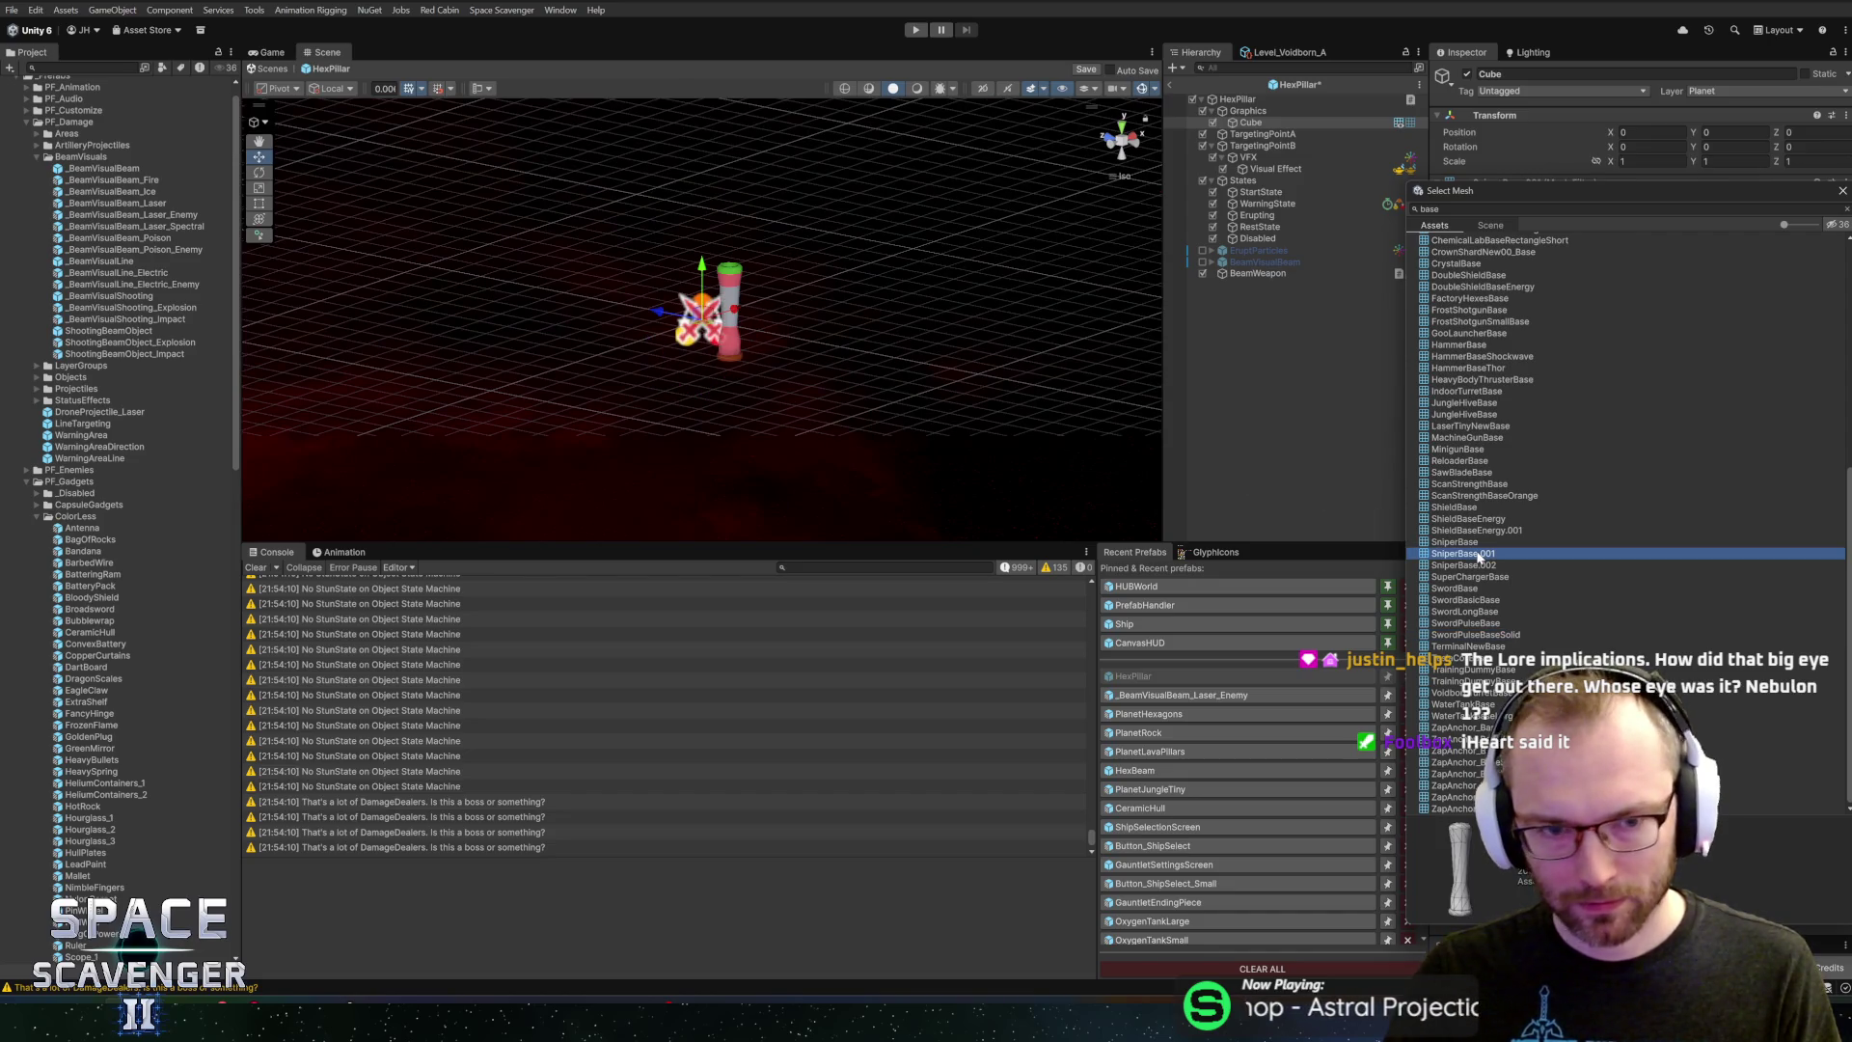
pyautogui.scroll(10, 1514, 384)
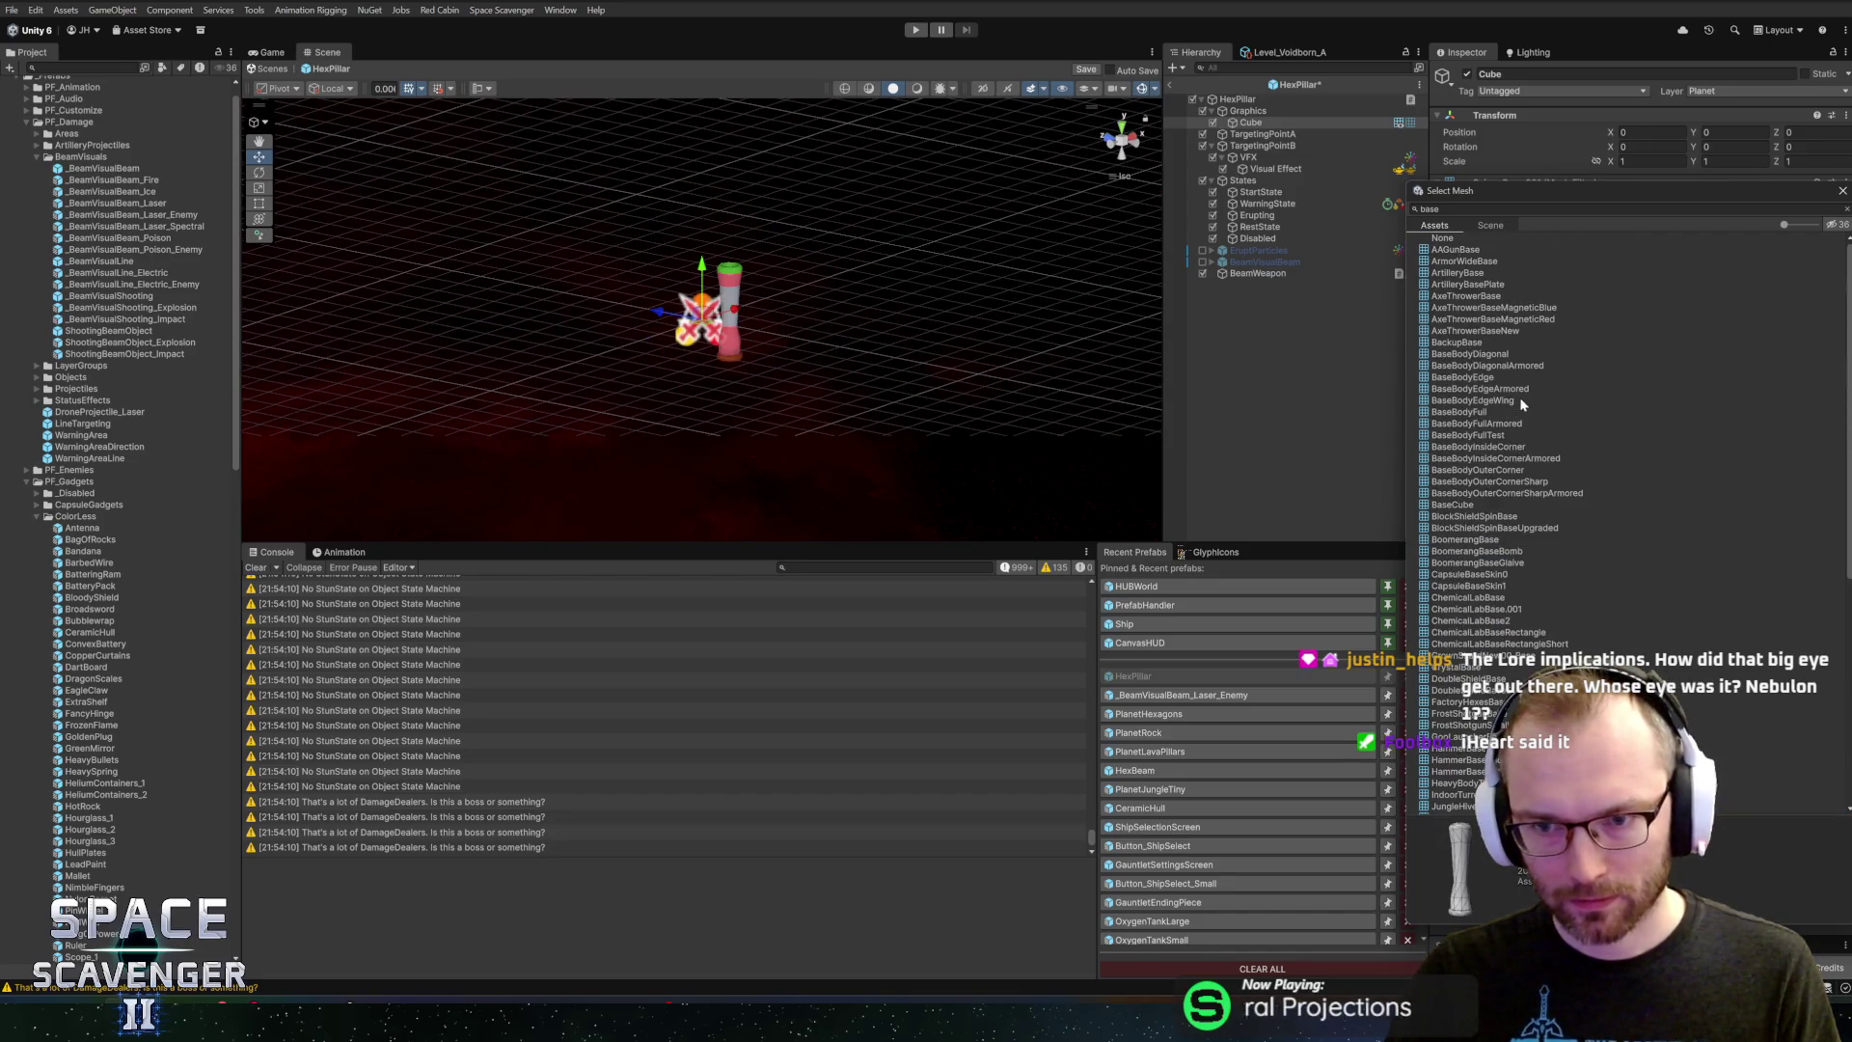
pyautogui.click(1463, 250)
pyautogui.click(1461, 261)
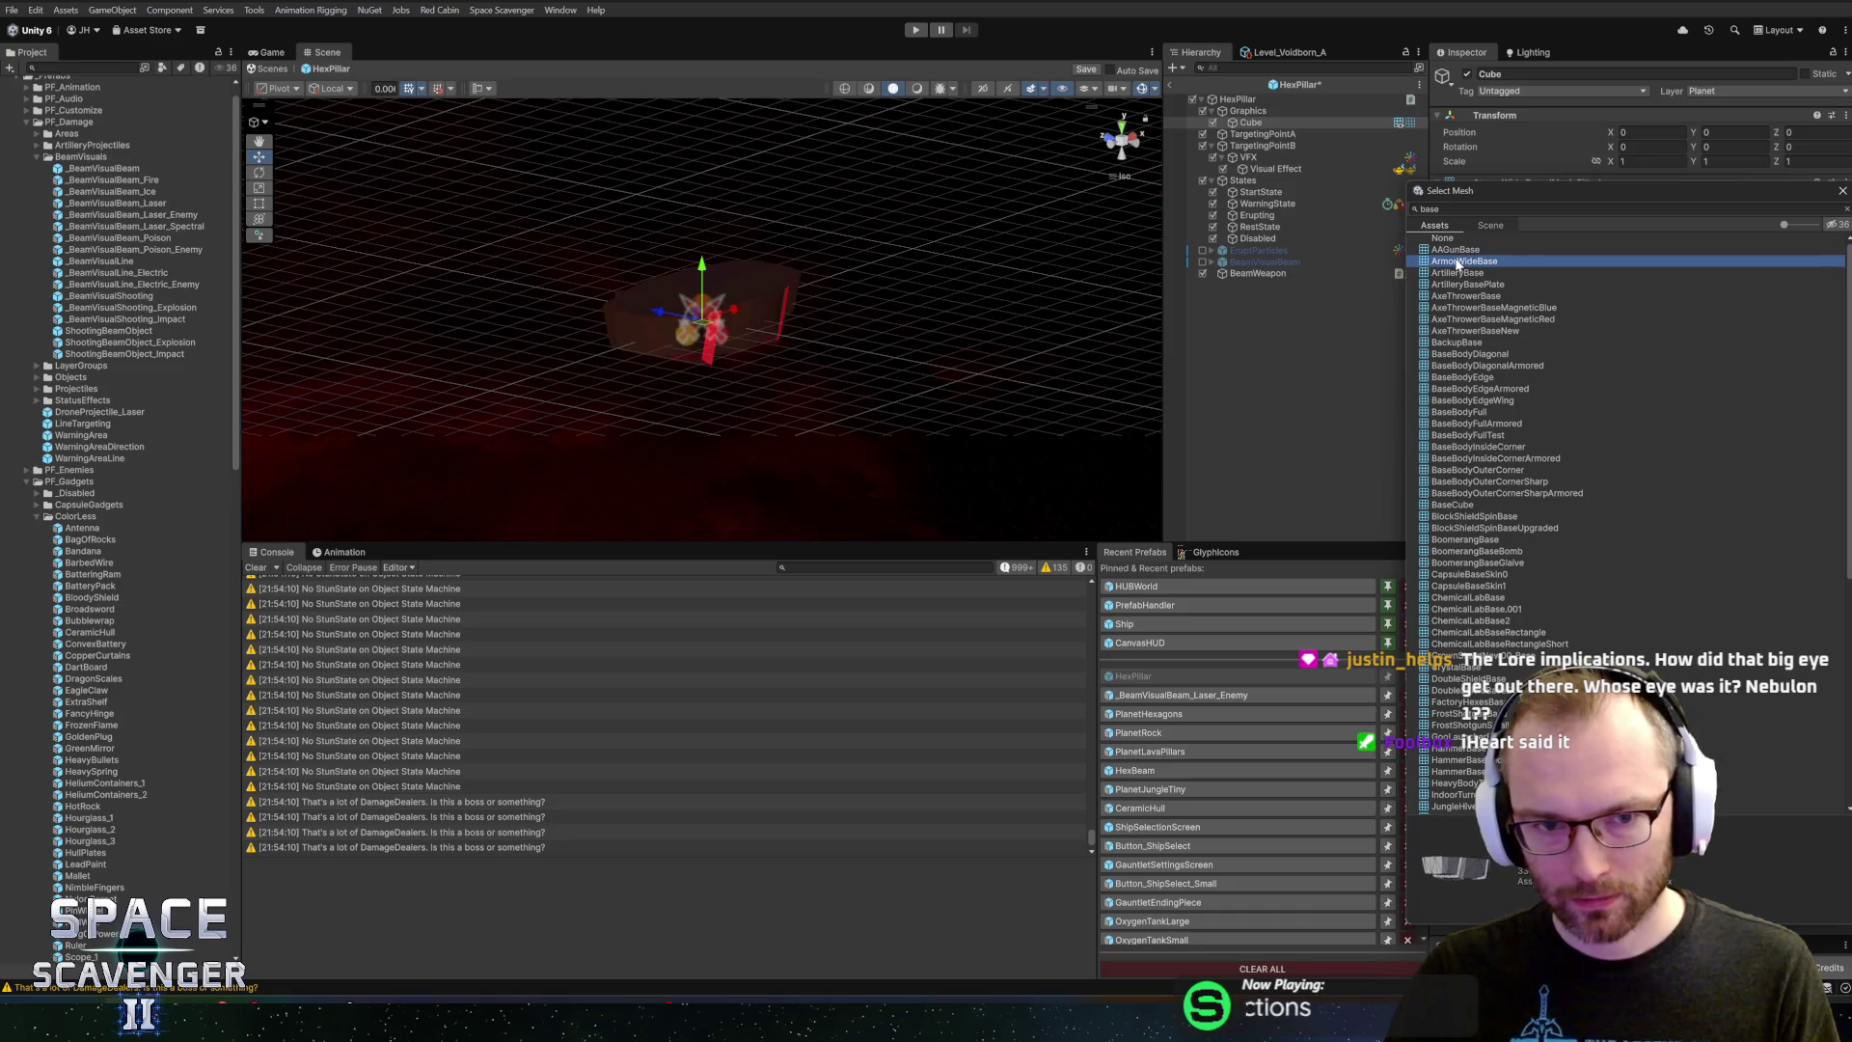
# Preview meshes from AxeThrowerBaseMagneticRed through ChemicalLabBase2 down to IndoorTurretBase
pyautogui.press('Down')
pyautogui.press('Down')
pyautogui.press('Down')
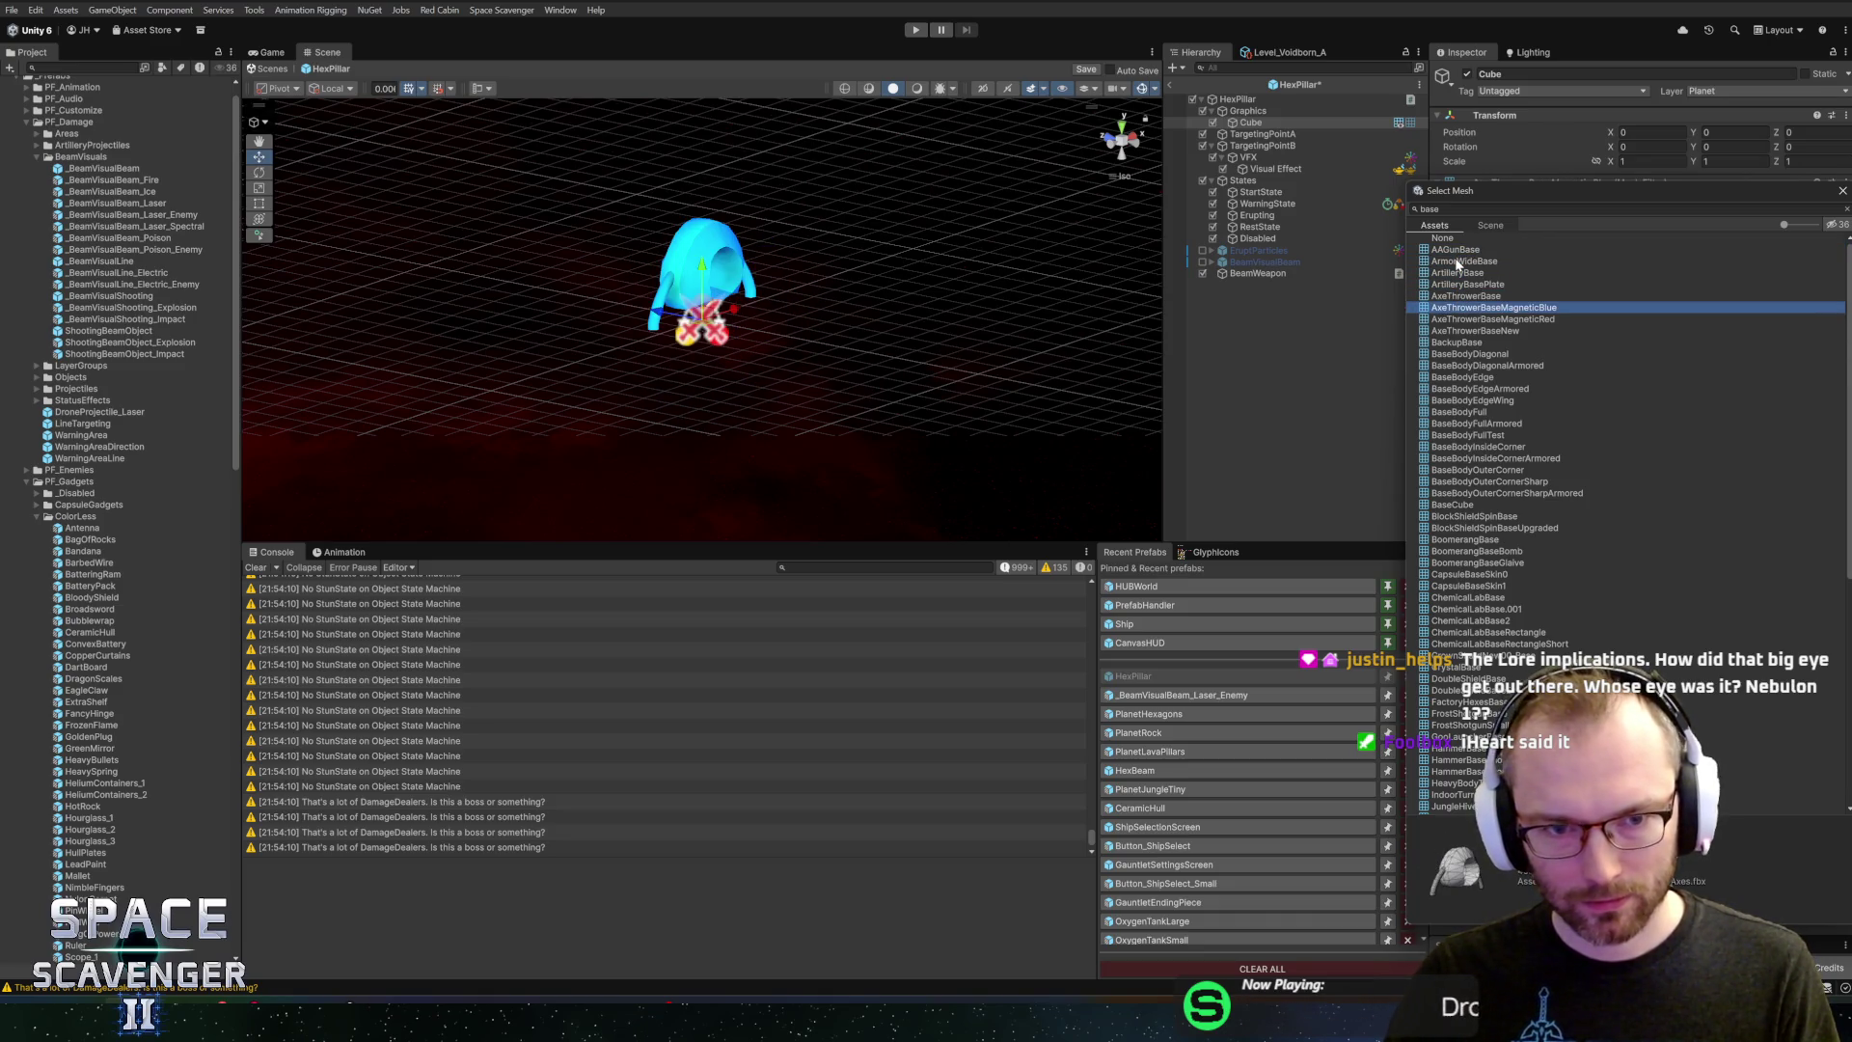
pyautogui.press('Down')
pyautogui.press('Down')
pyautogui.press('Down')
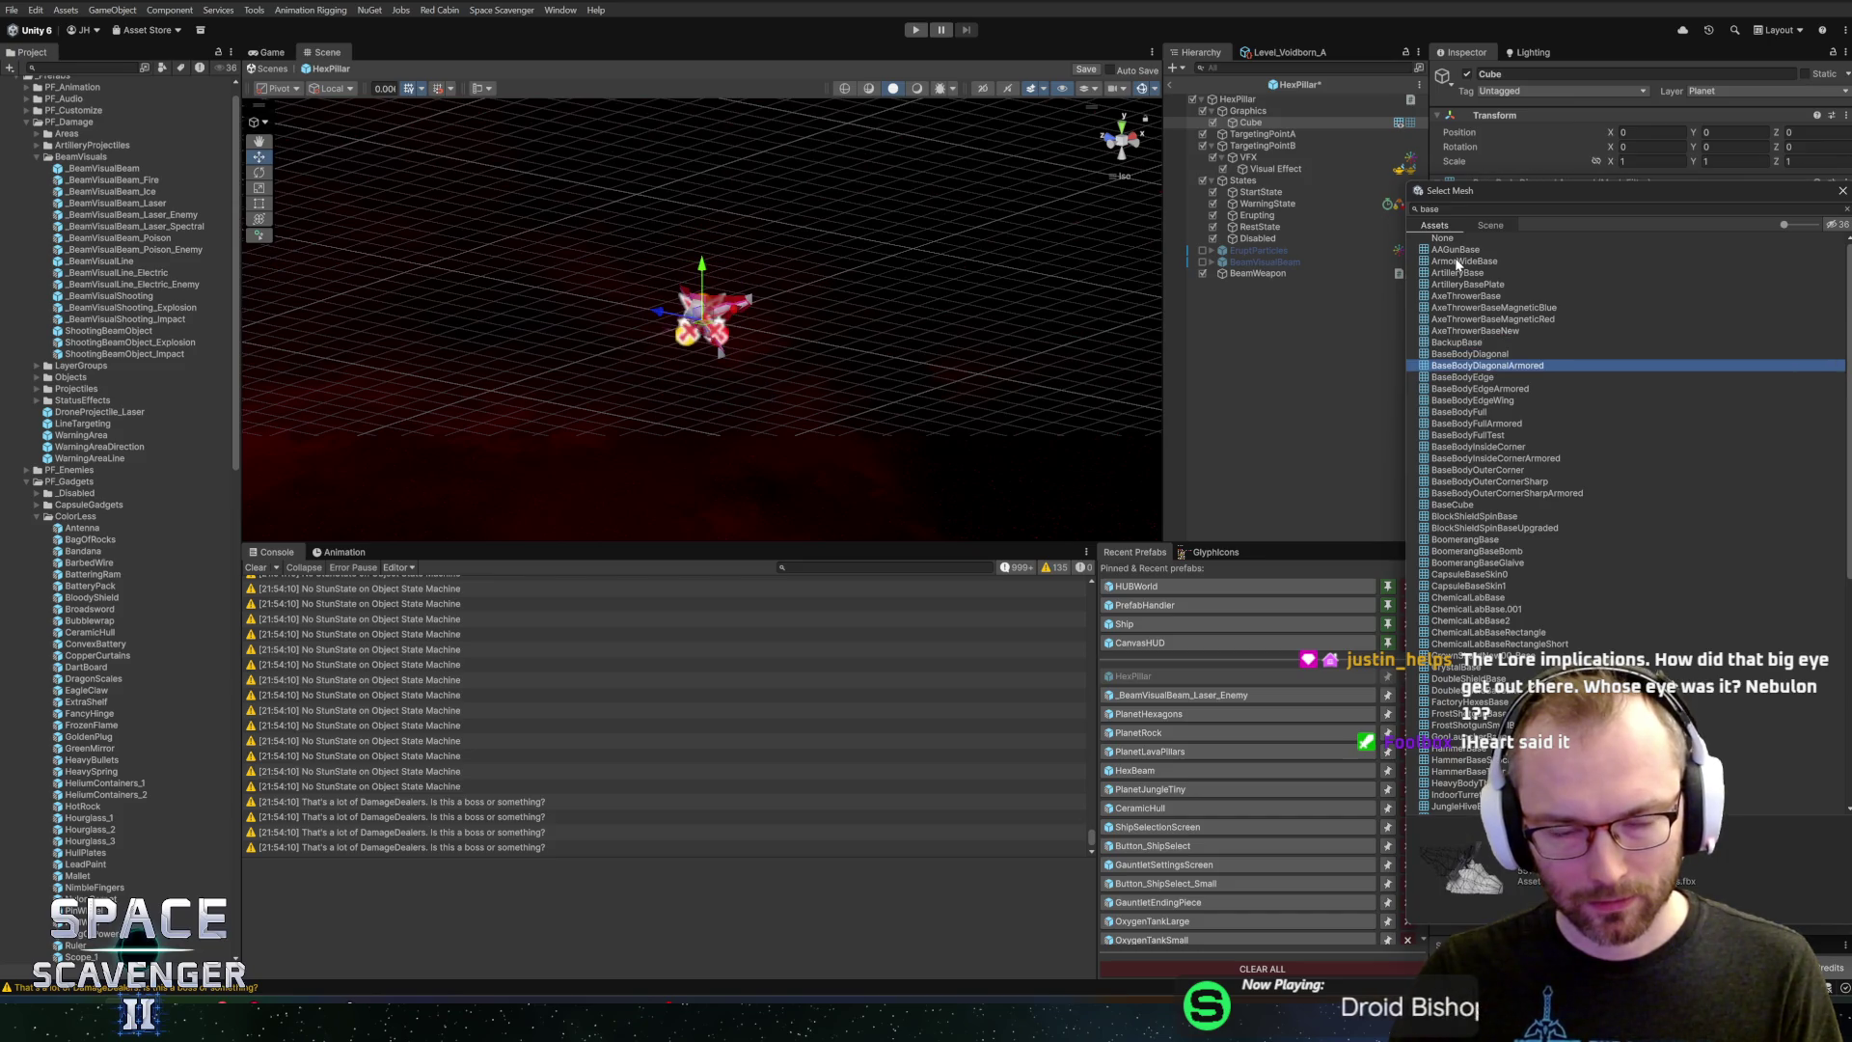
pyautogui.press('Down')
pyautogui.press('Down')
pyautogui.press('Down')
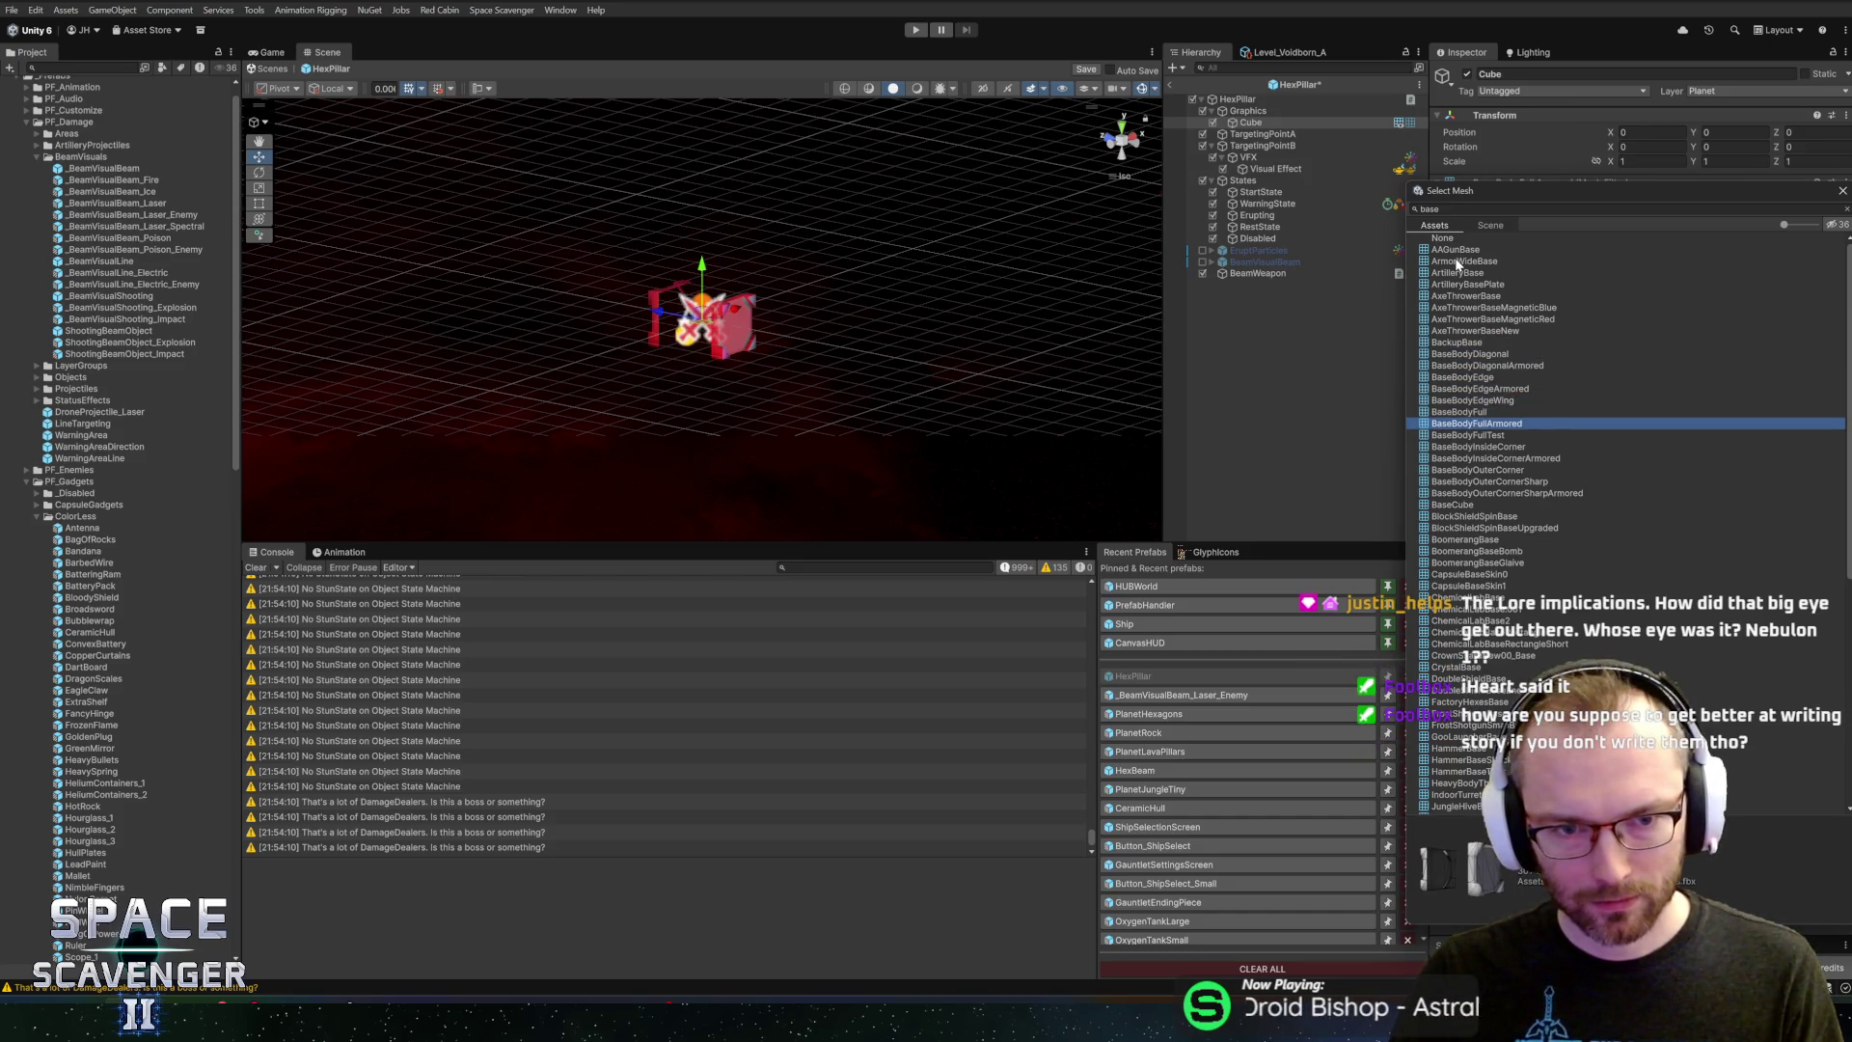
pyautogui.press('Down')
pyautogui.press('Down')
pyautogui.press('Down')
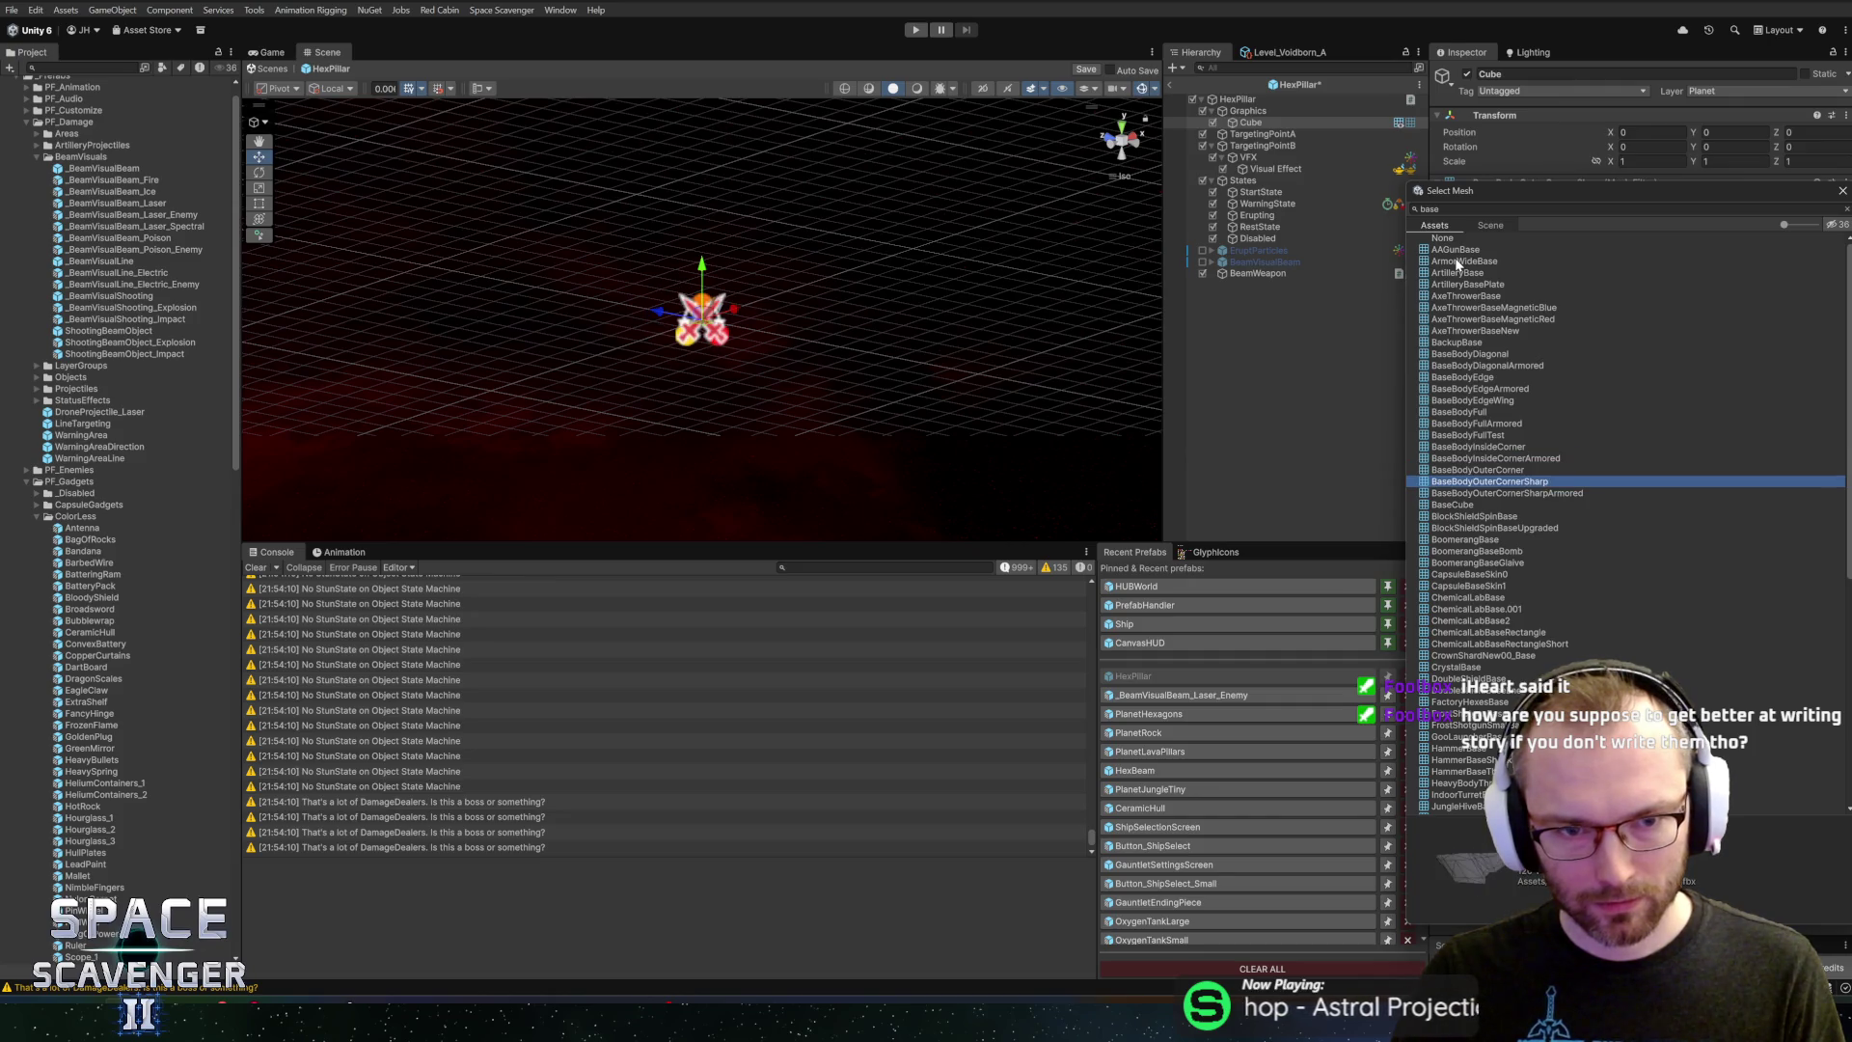
pyautogui.press('Down')
pyautogui.press('Down')
pyautogui.press('Down')
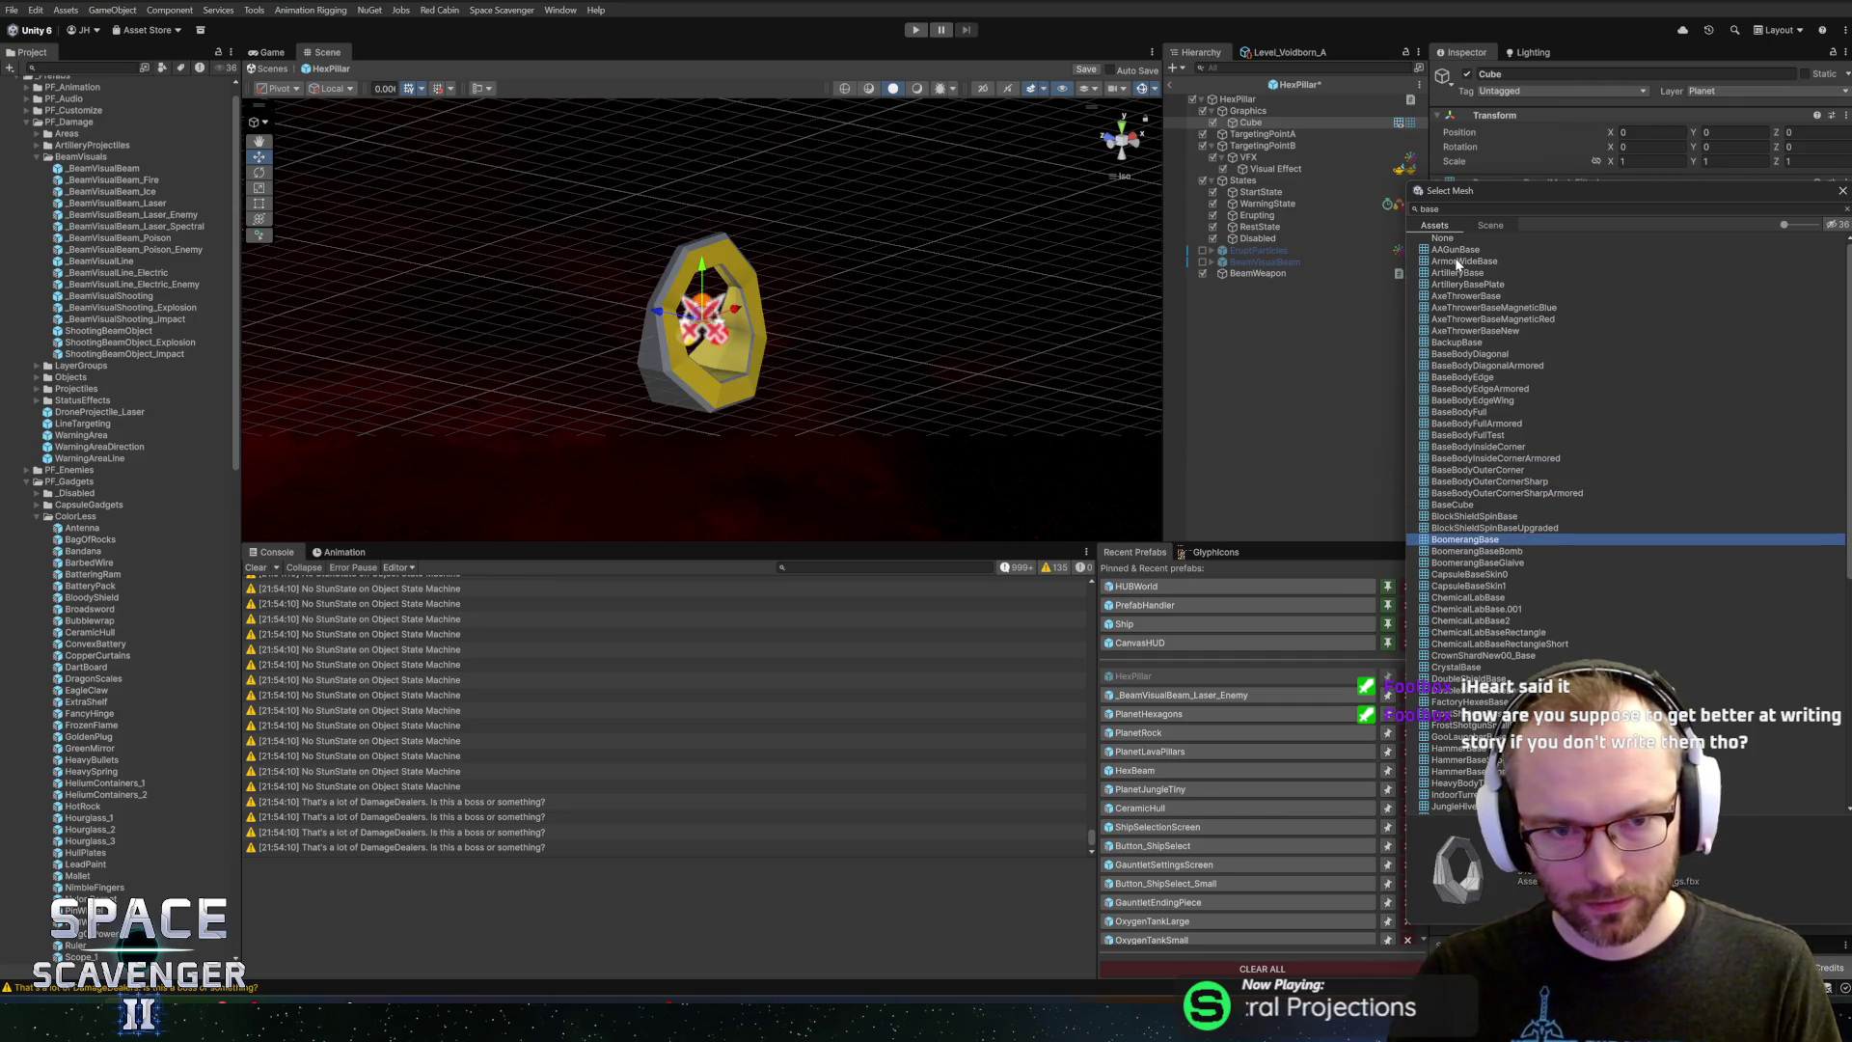
pyautogui.press('Down')
pyautogui.press('Down')
pyautogui.press('Down')
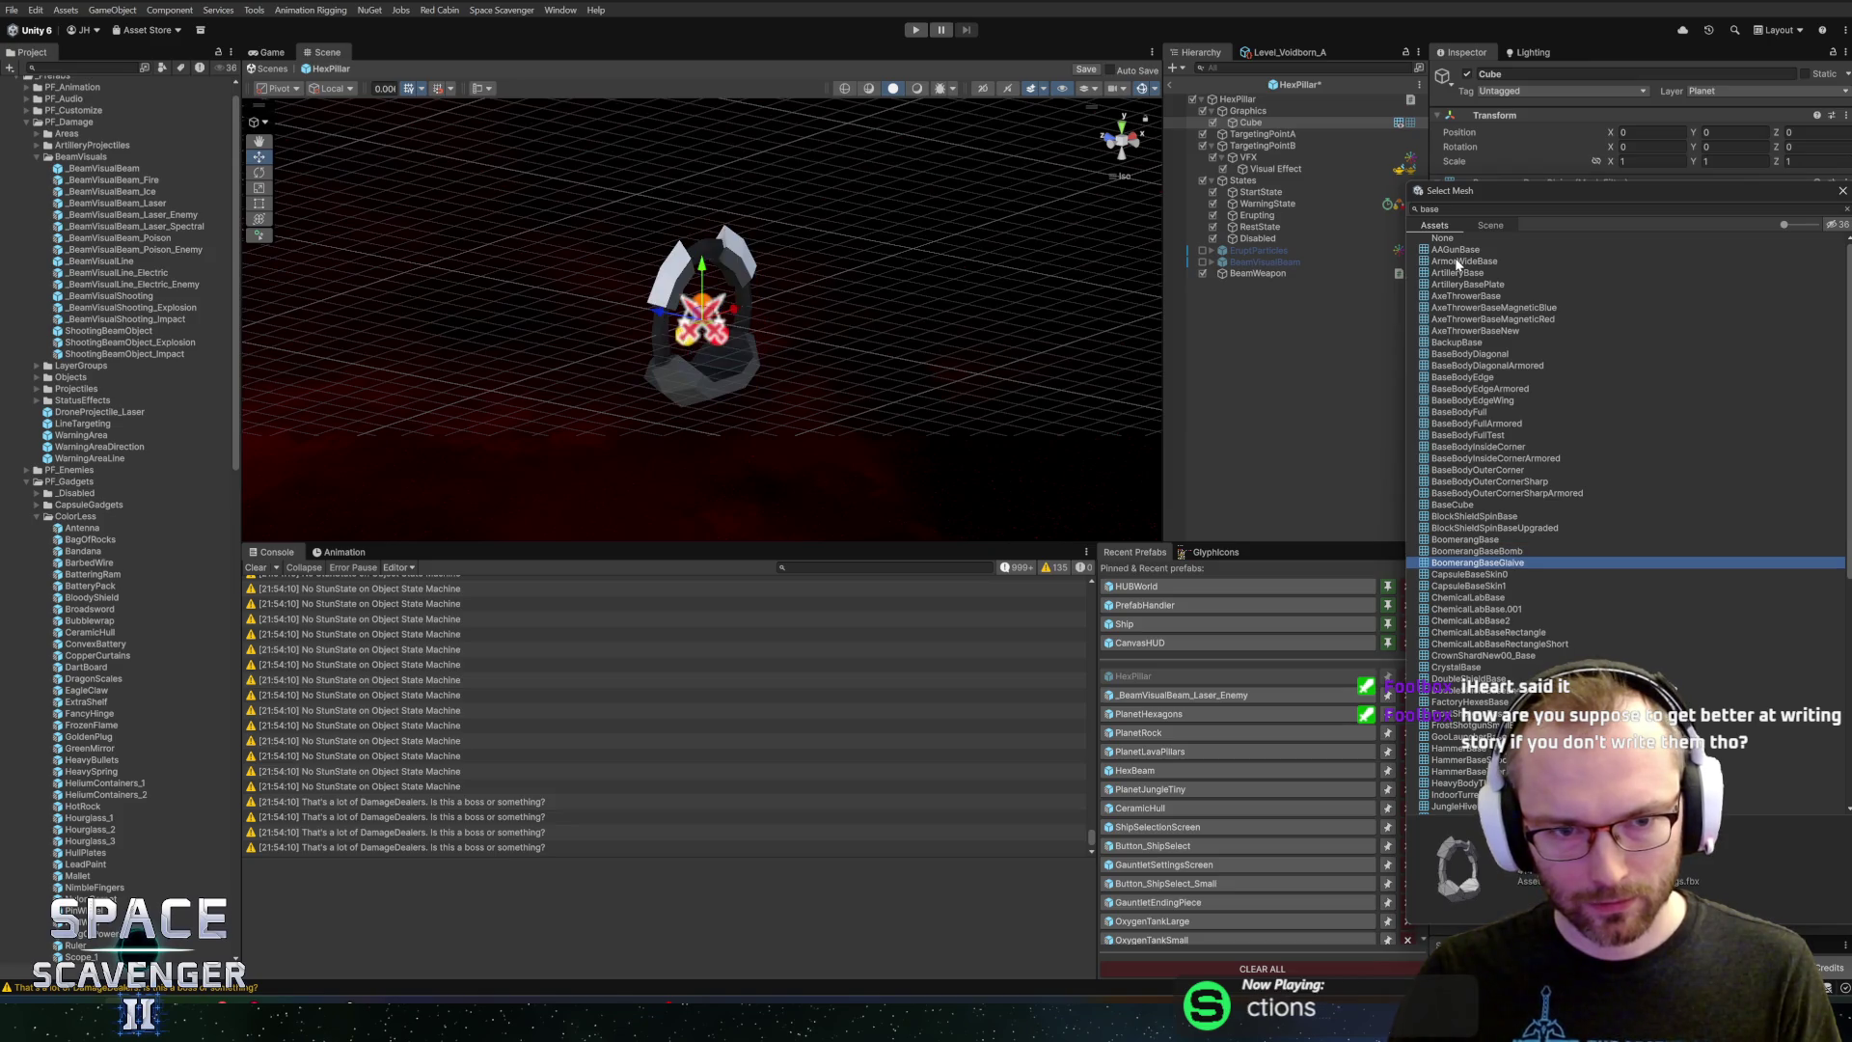
pyautogui.press('Down')
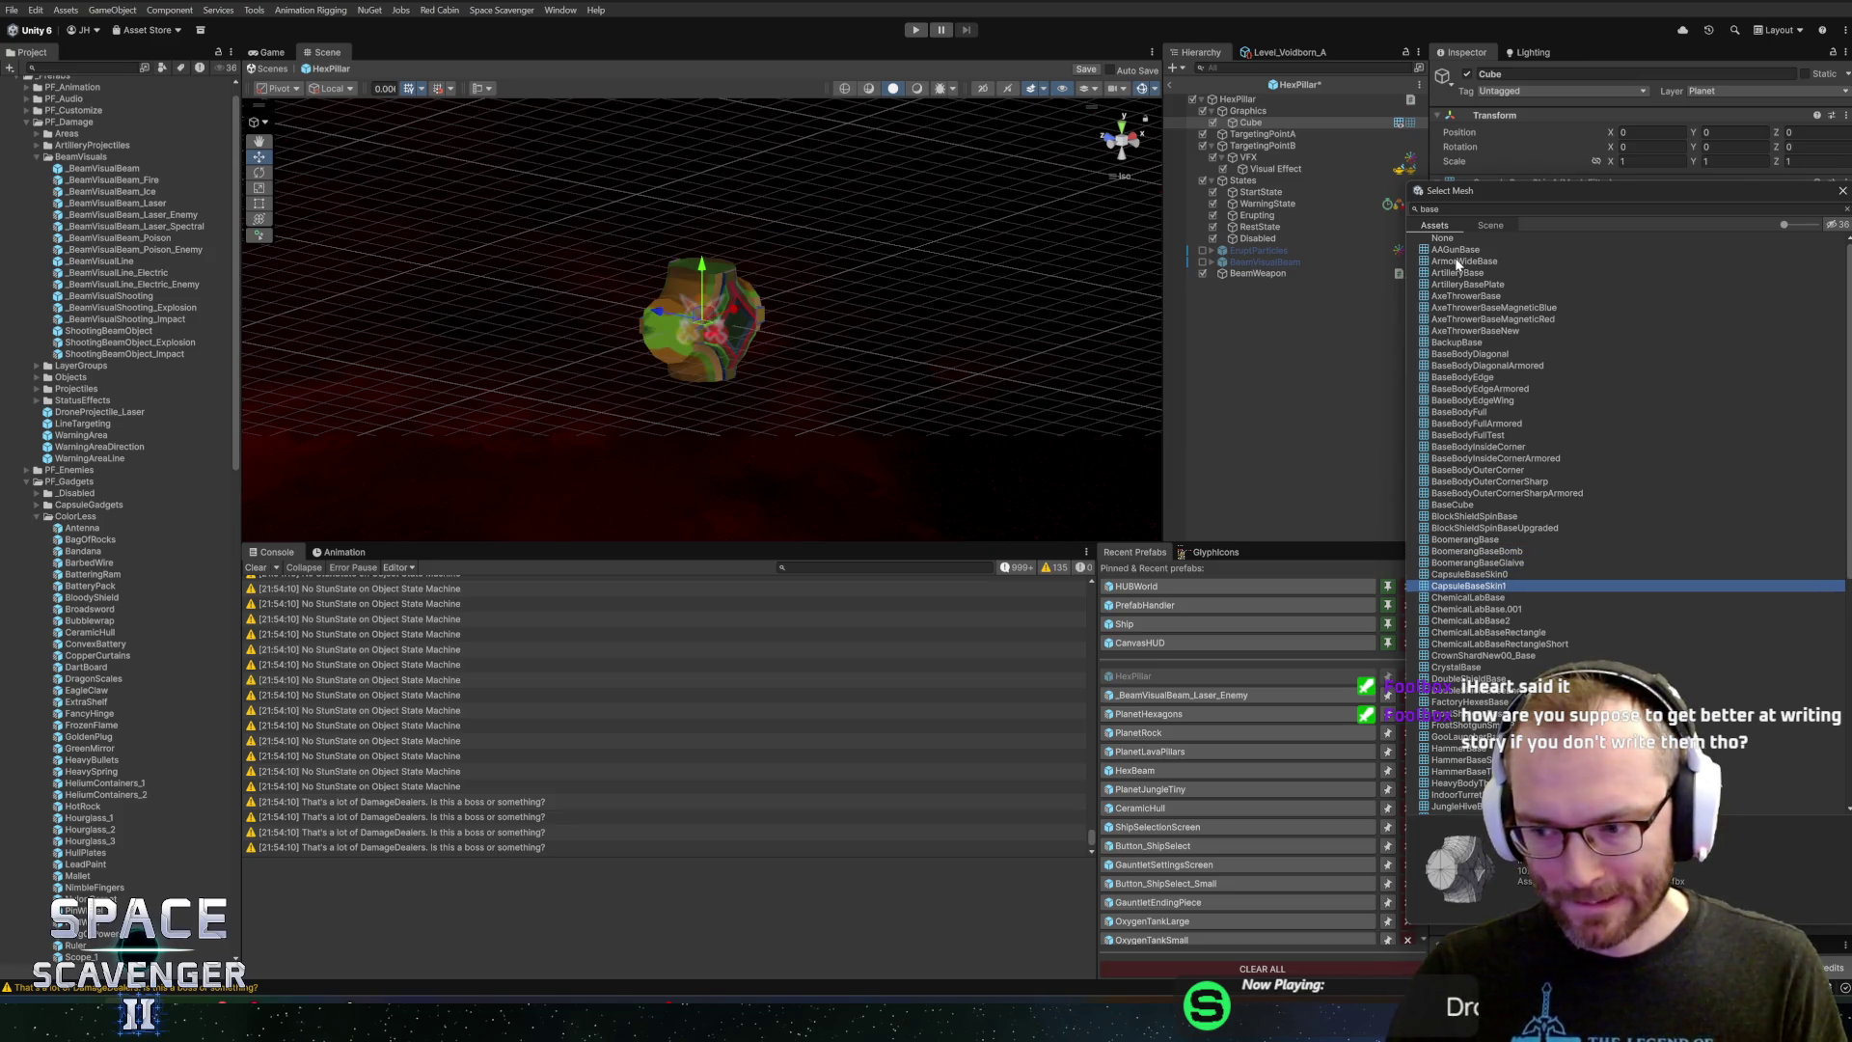
pyautogui.press('Down')
pyautogui.press('Down')
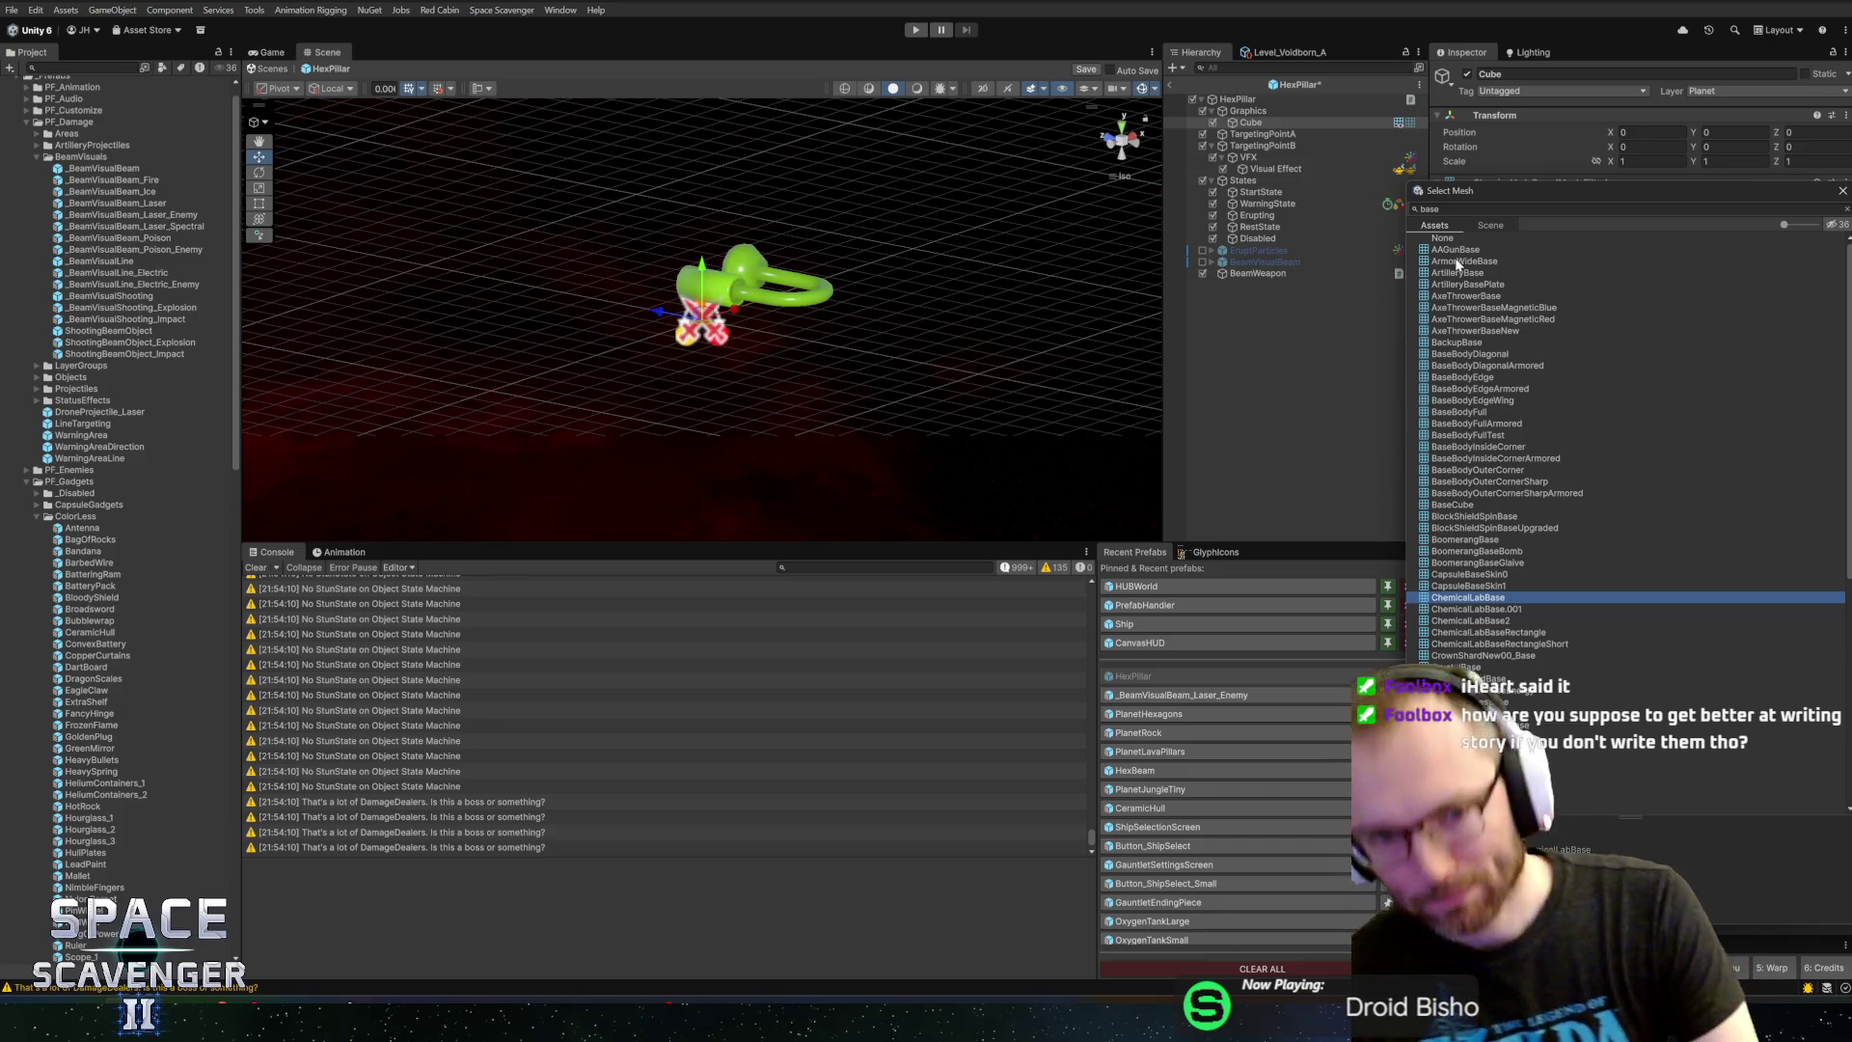
pyautogui.press('Down')
pyautogui.press('Up')
pyautogui.press('Up')
pyautogui.press('Down')
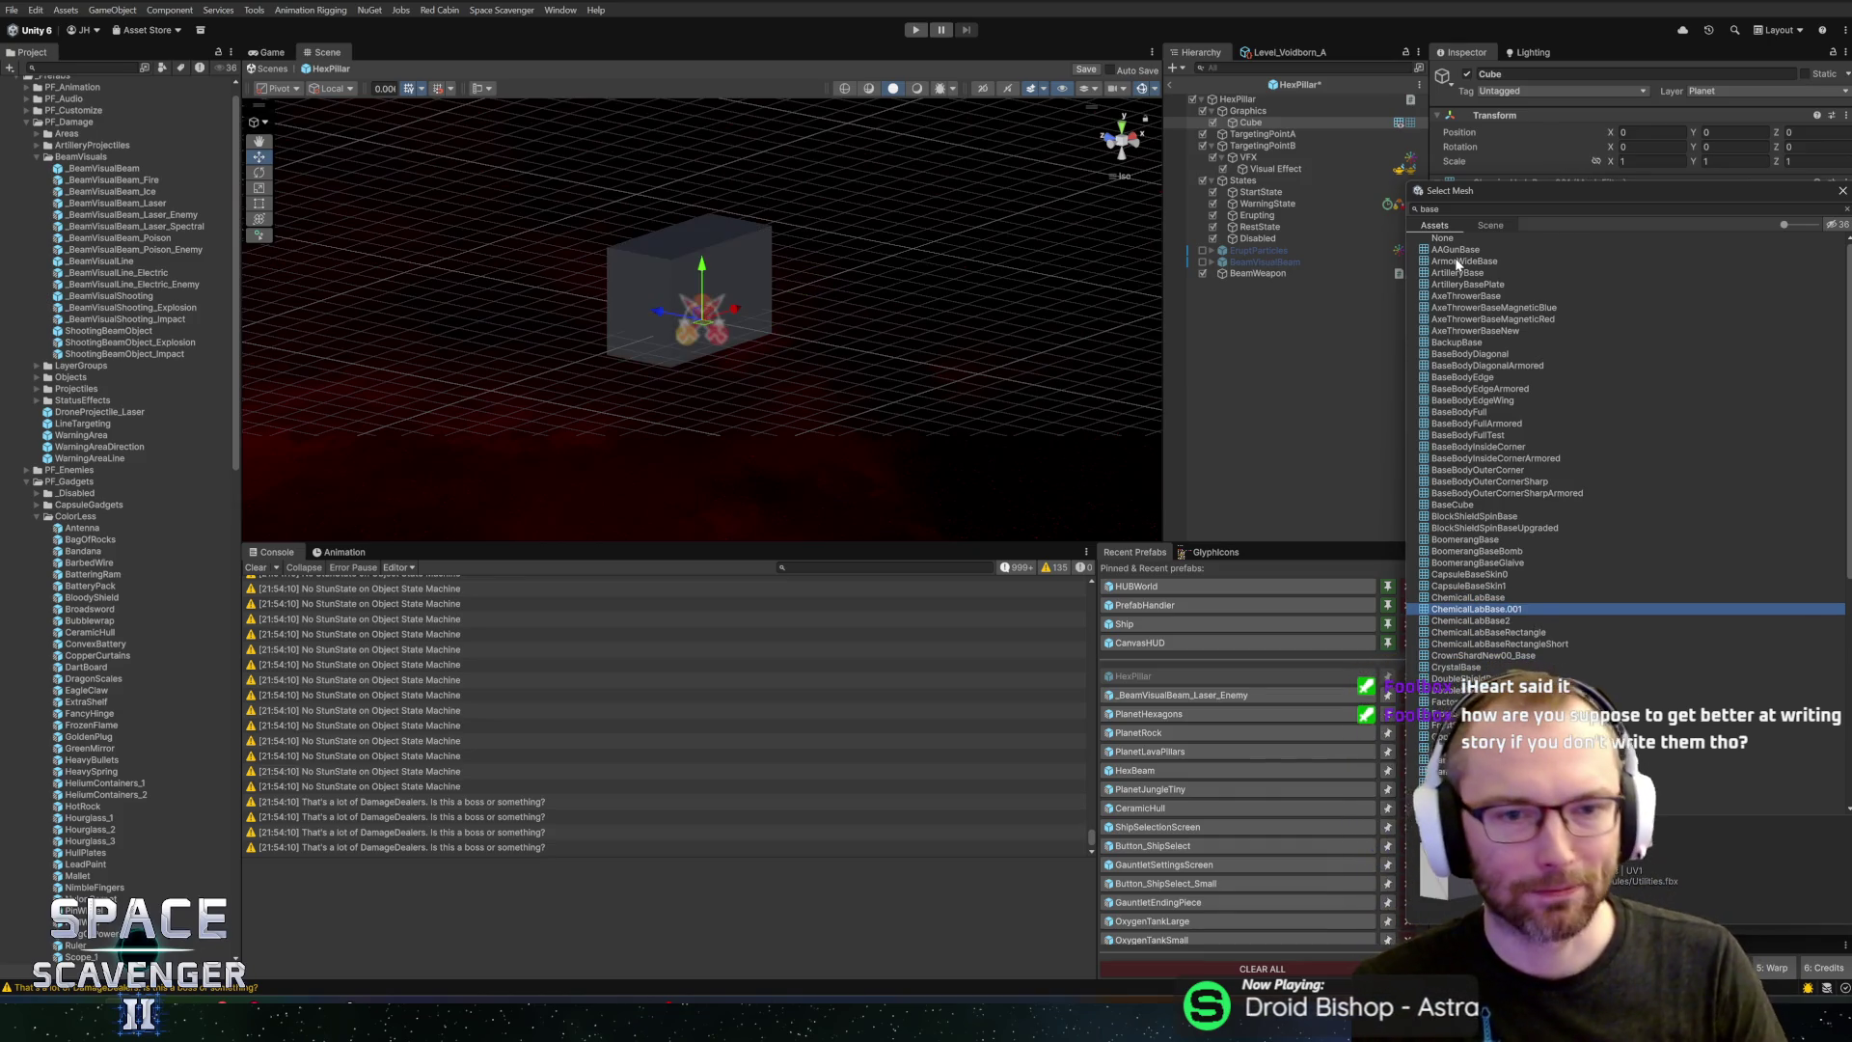
pyautogui.press('Down')
pyautogui.press('Down')
pyautogui.press('Down')
pyautogui.press('Down')
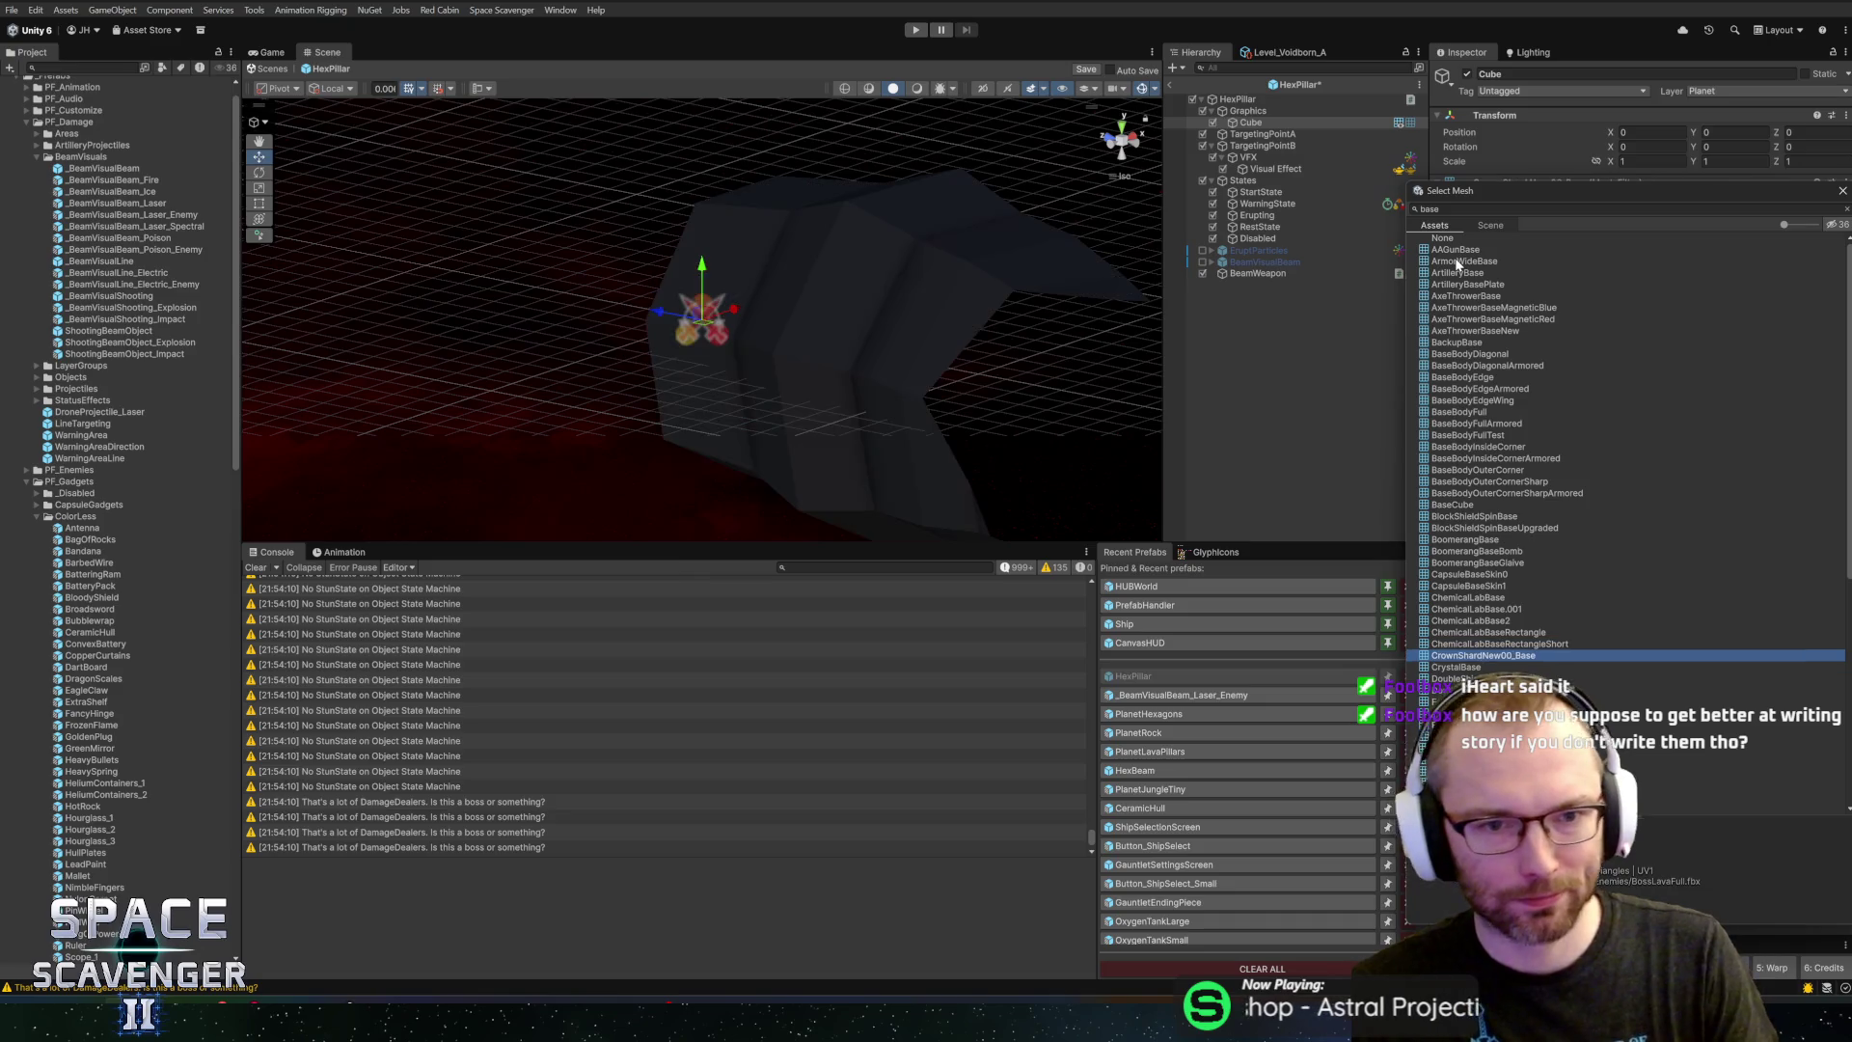
pyautogui.press('Down')
pyautogui.press('Down')
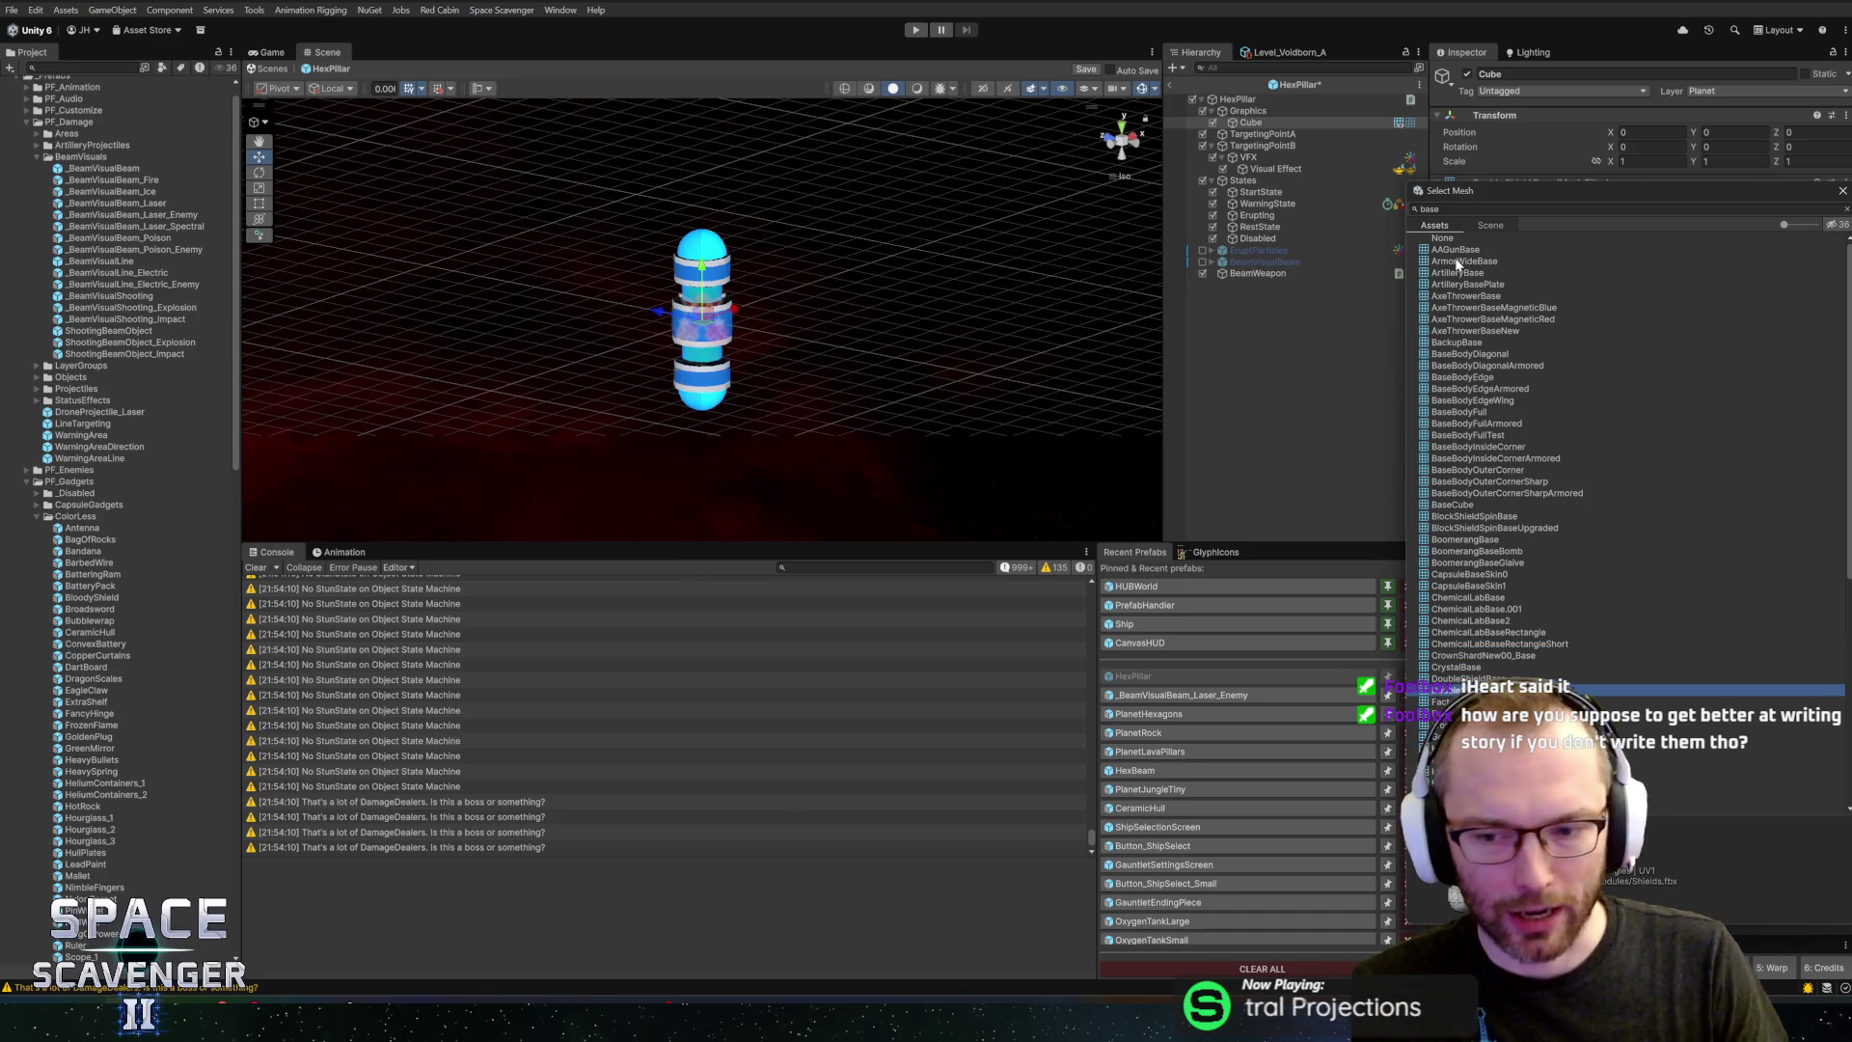
pyautogui.press('Down')
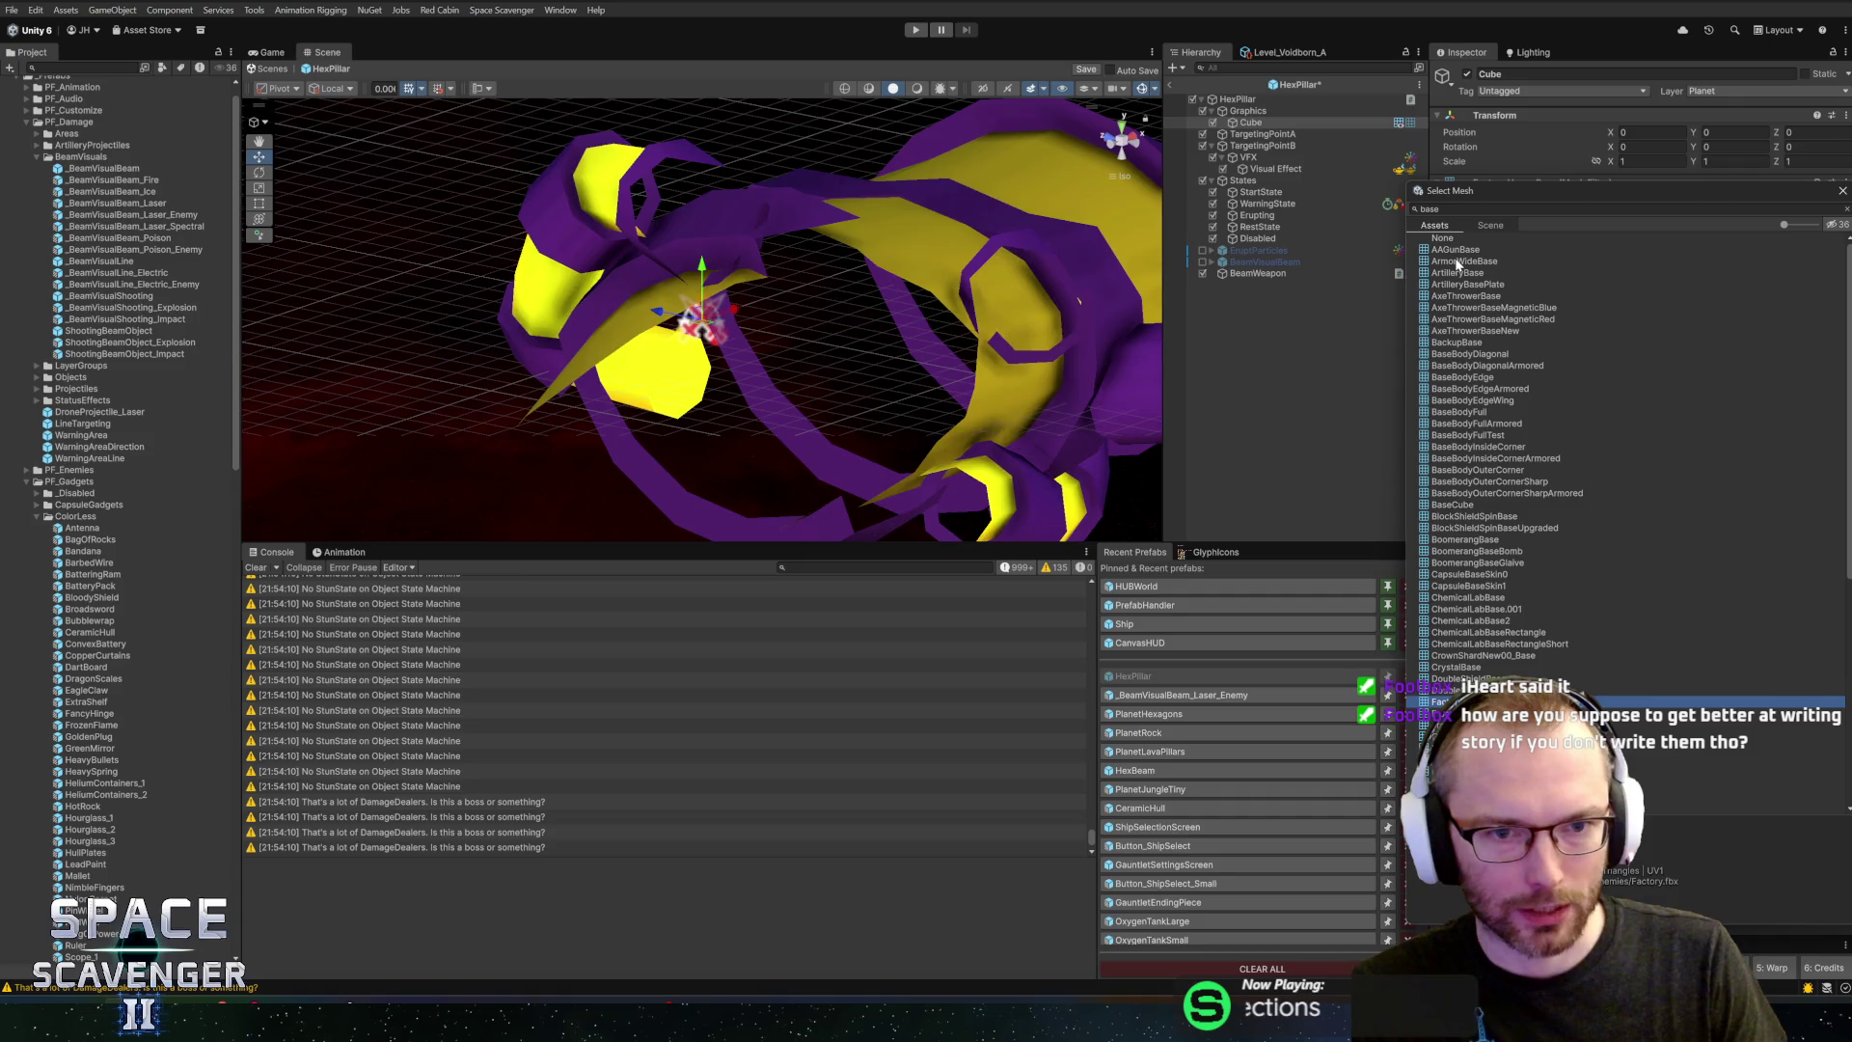
pyautogui.press('Down')
pyautogui.press('Down')
pyautogui.press('Down')
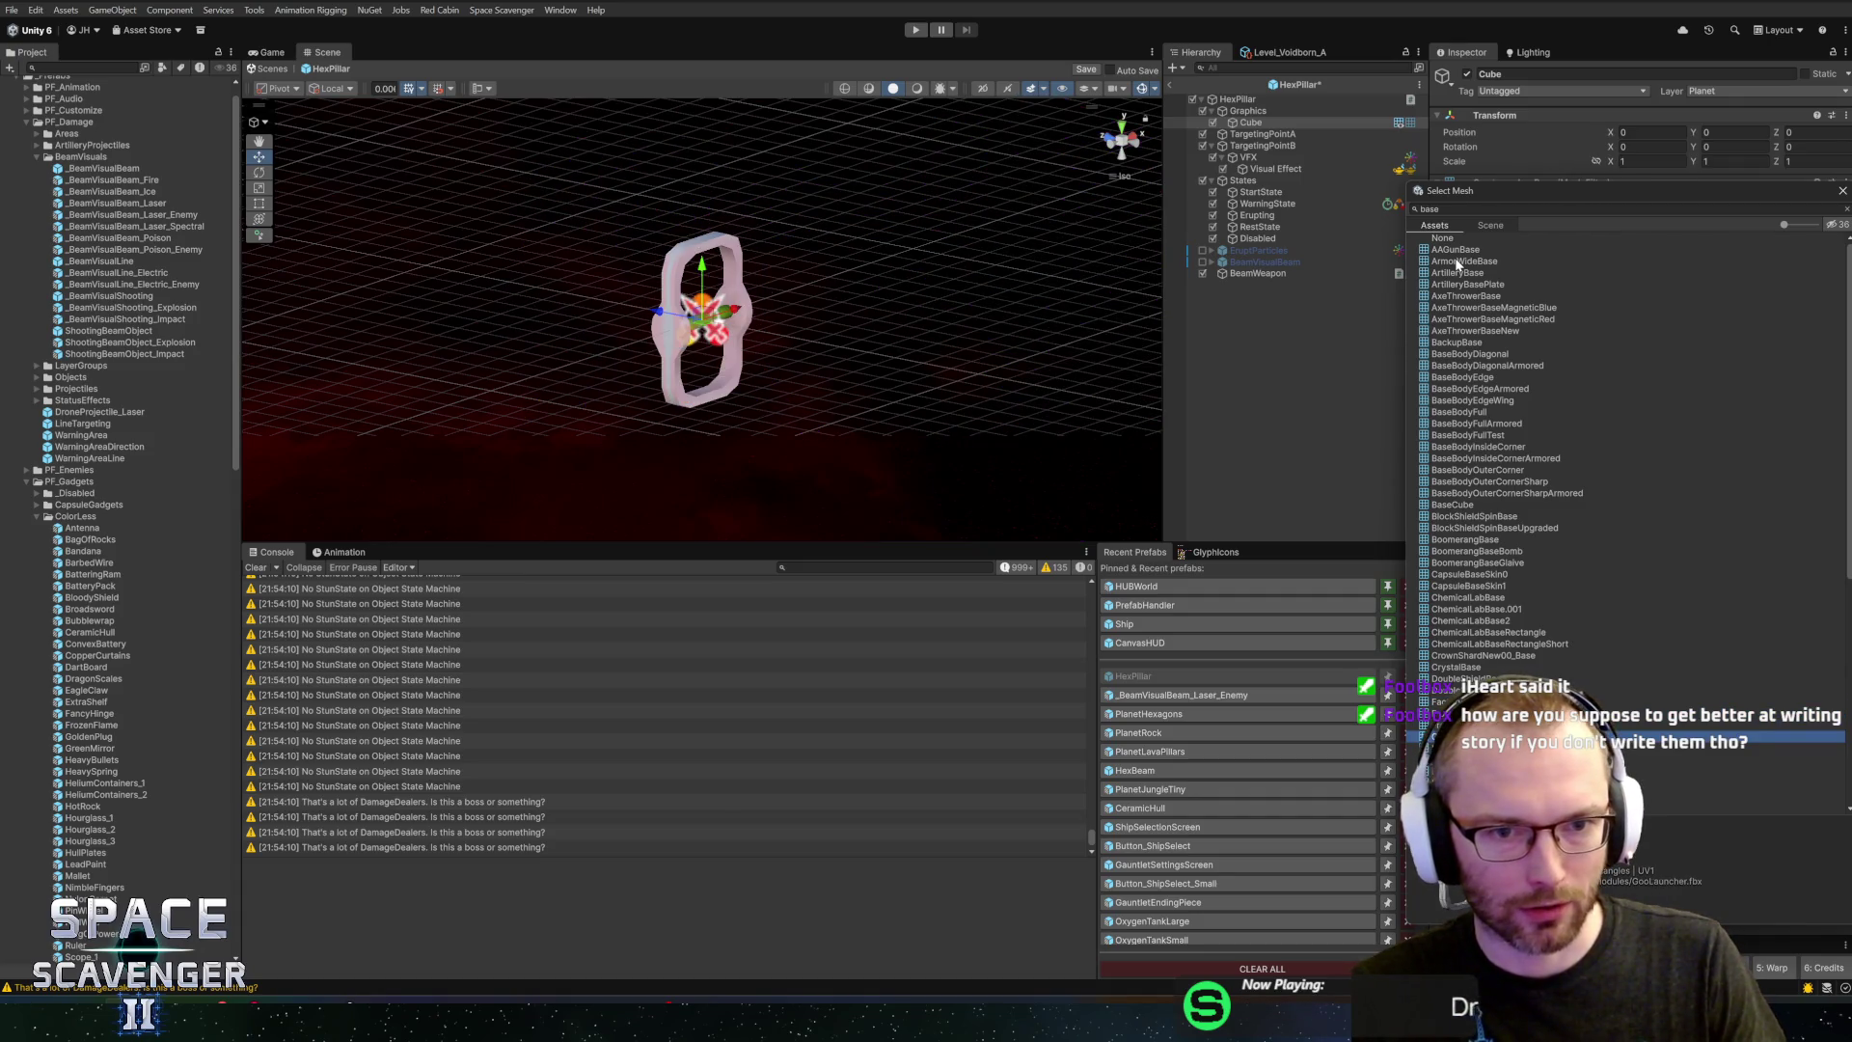
pyautogui.press('Down')
pyautogui.press('Down')
pyautogui.press('Down')
pyautogui.press('Down')
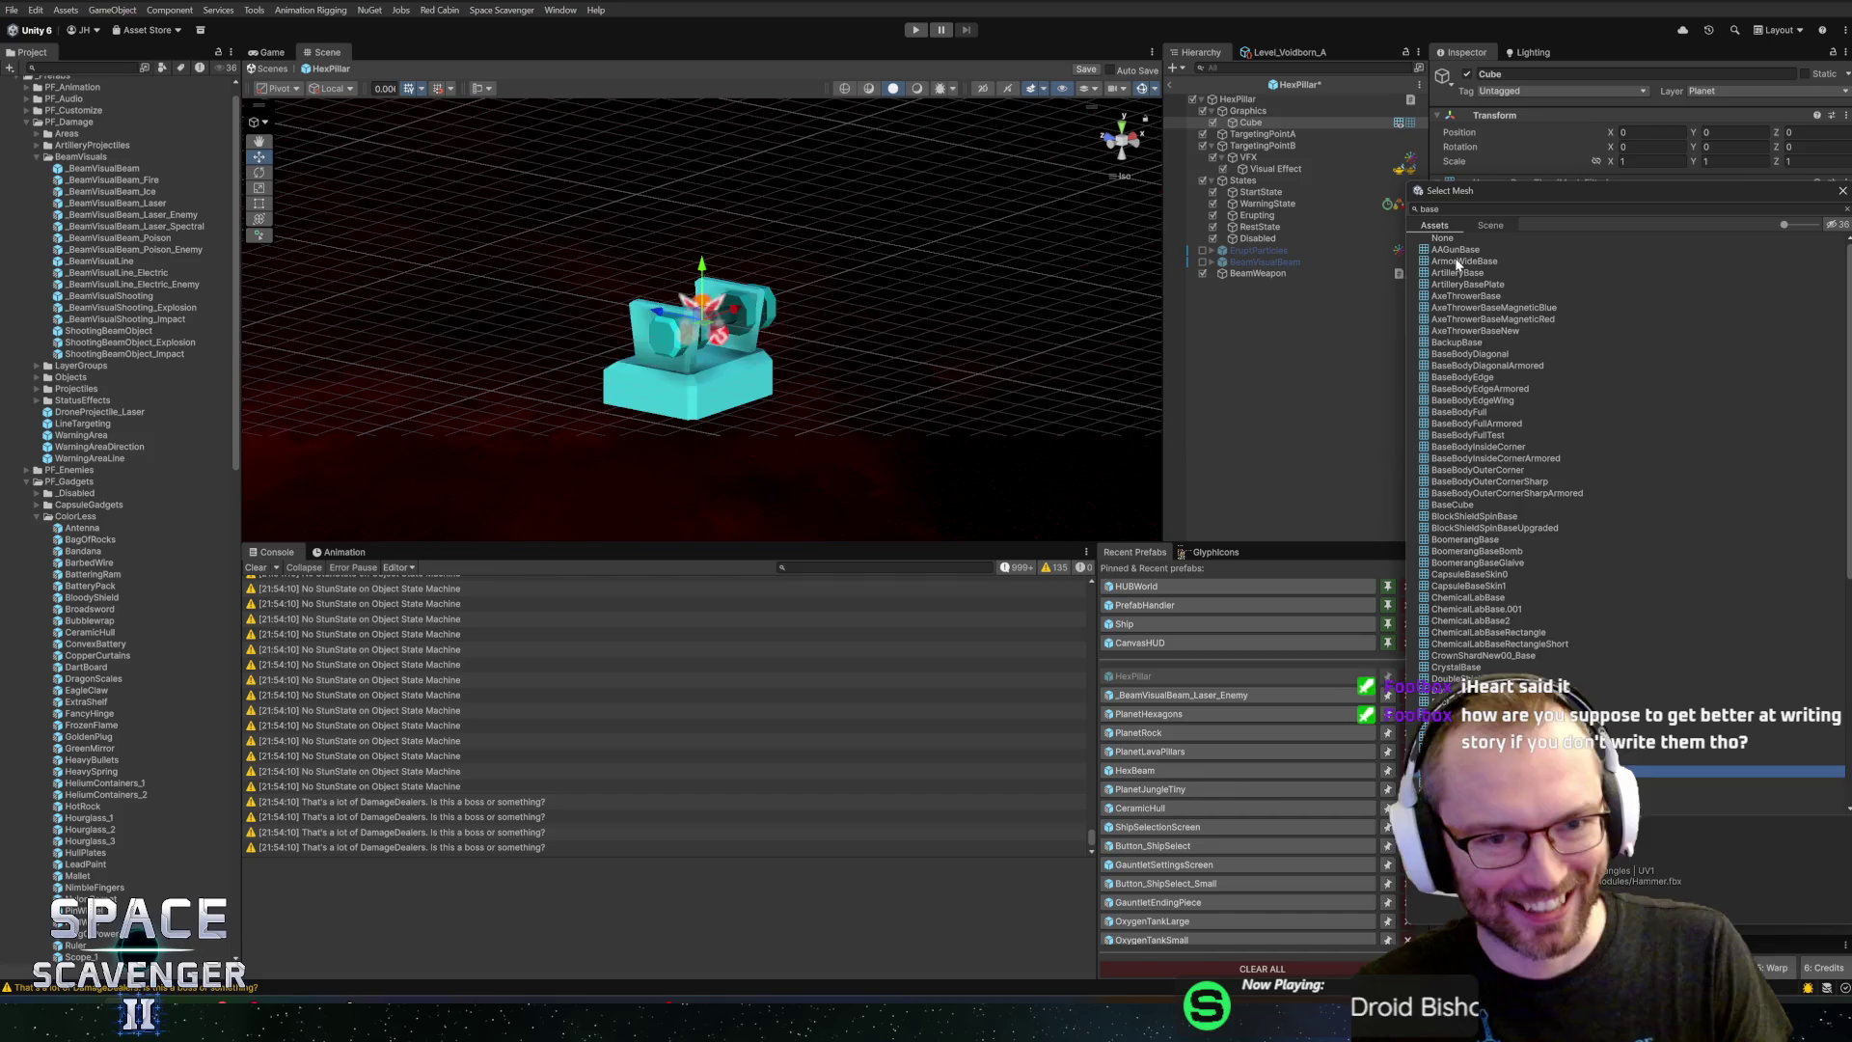
# Preview meshes from JungleHiveBase to ZapAnchor_Base, assign WaterTankBaseLarge, and tilt it -60 on X
pyautogui.press('Down')
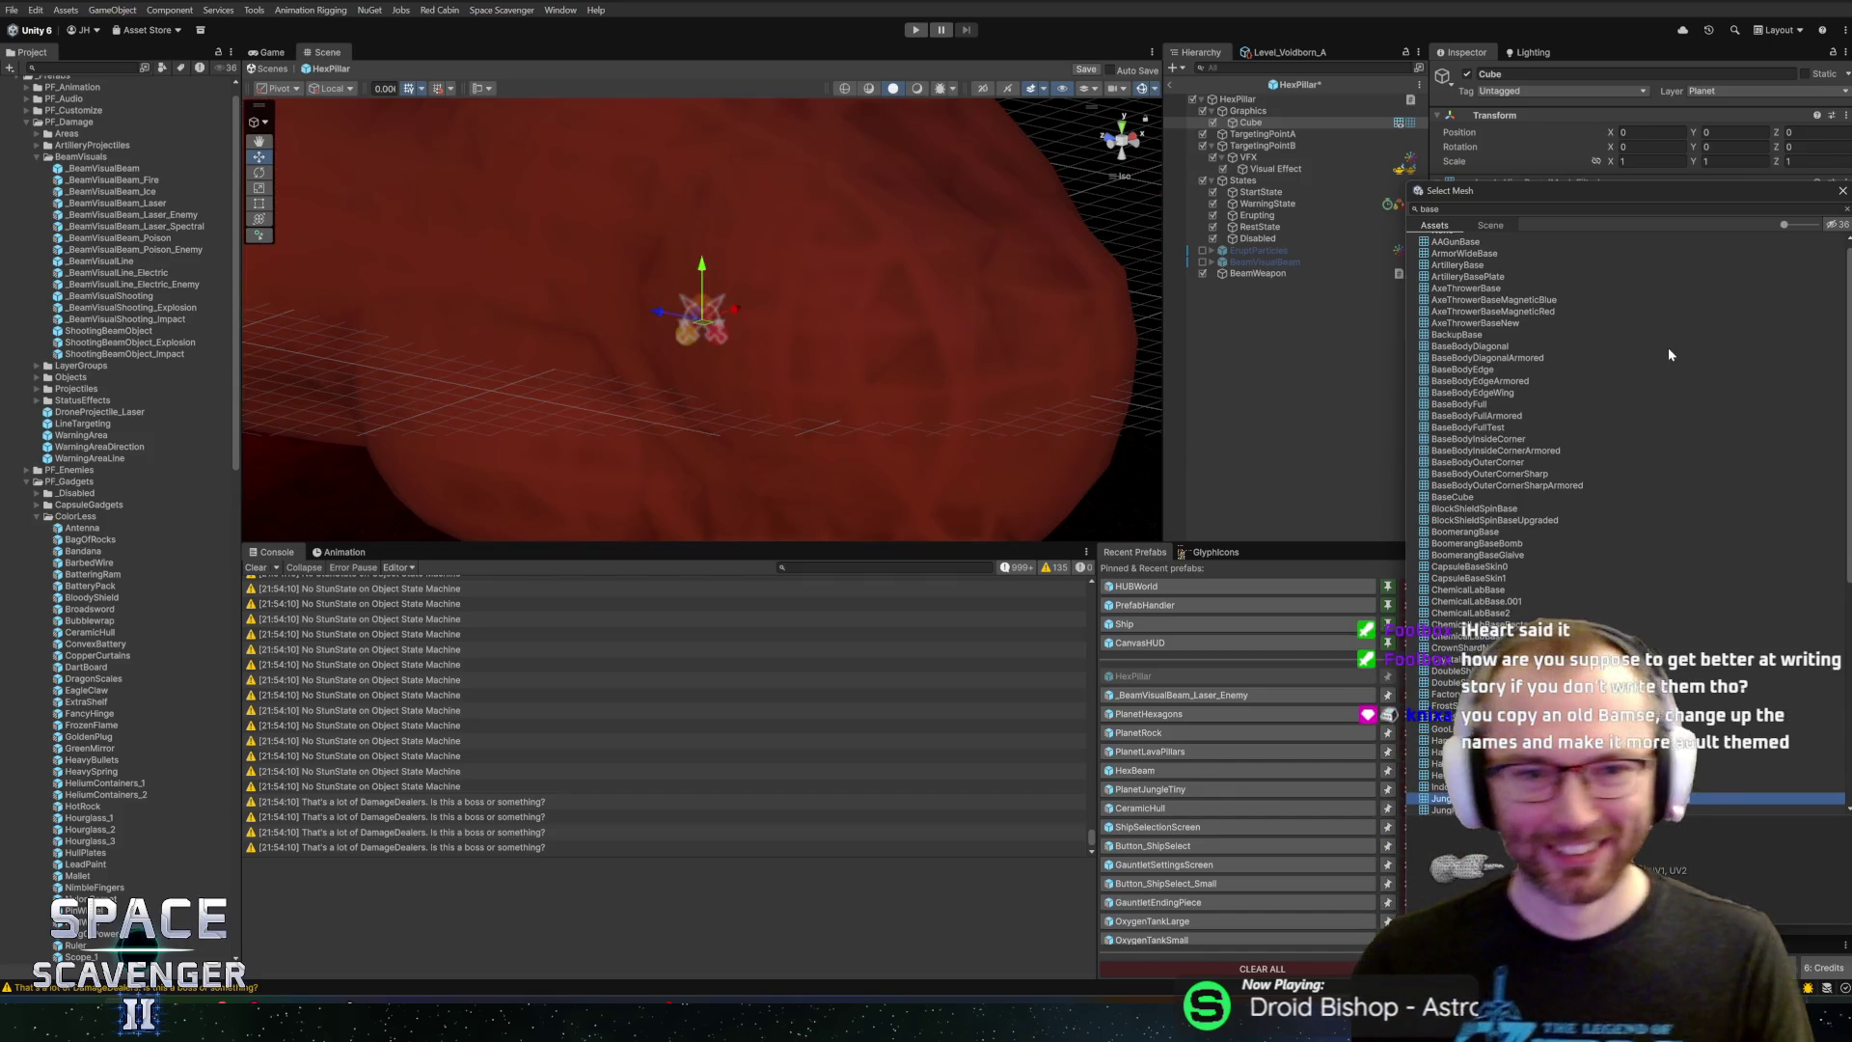
pyautogui.scroll(-5, 1654, 447)
pyautogui.press('Down')
pyautogui.press('Down')
pyautogui.press('Down')
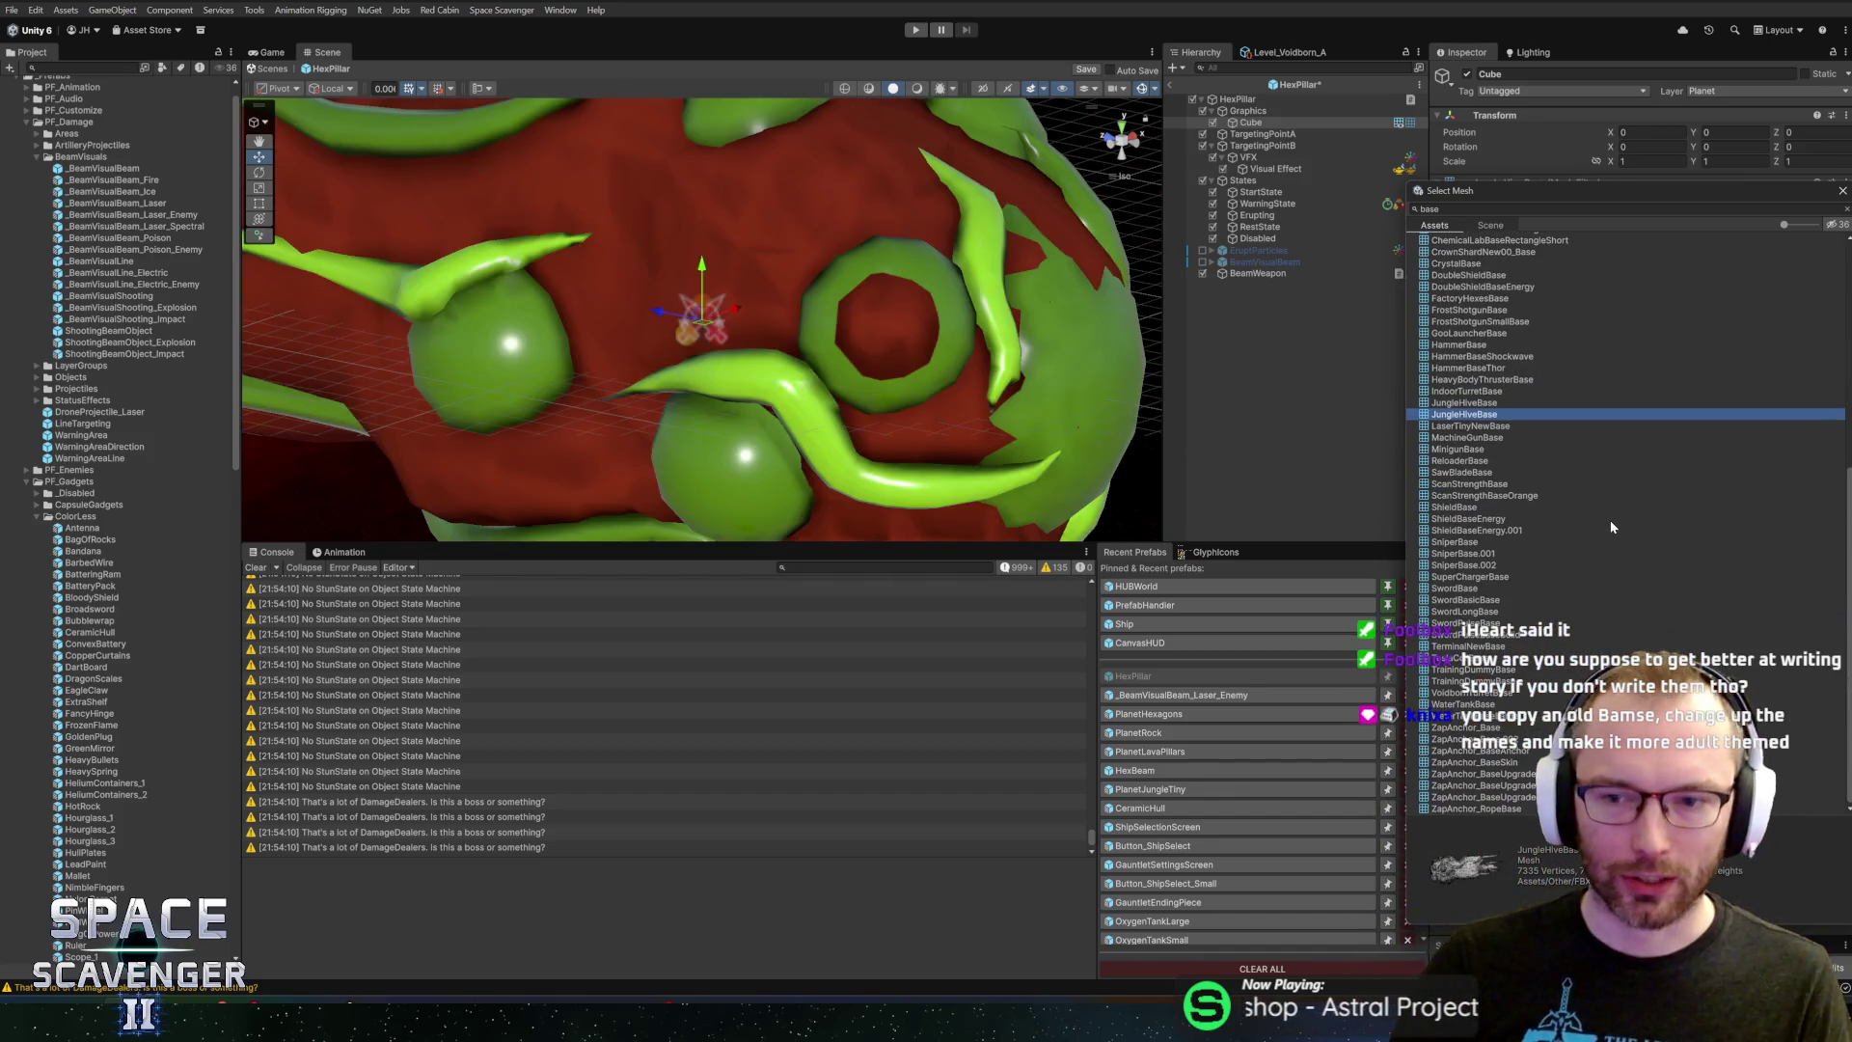
pyautogui.press('Up')
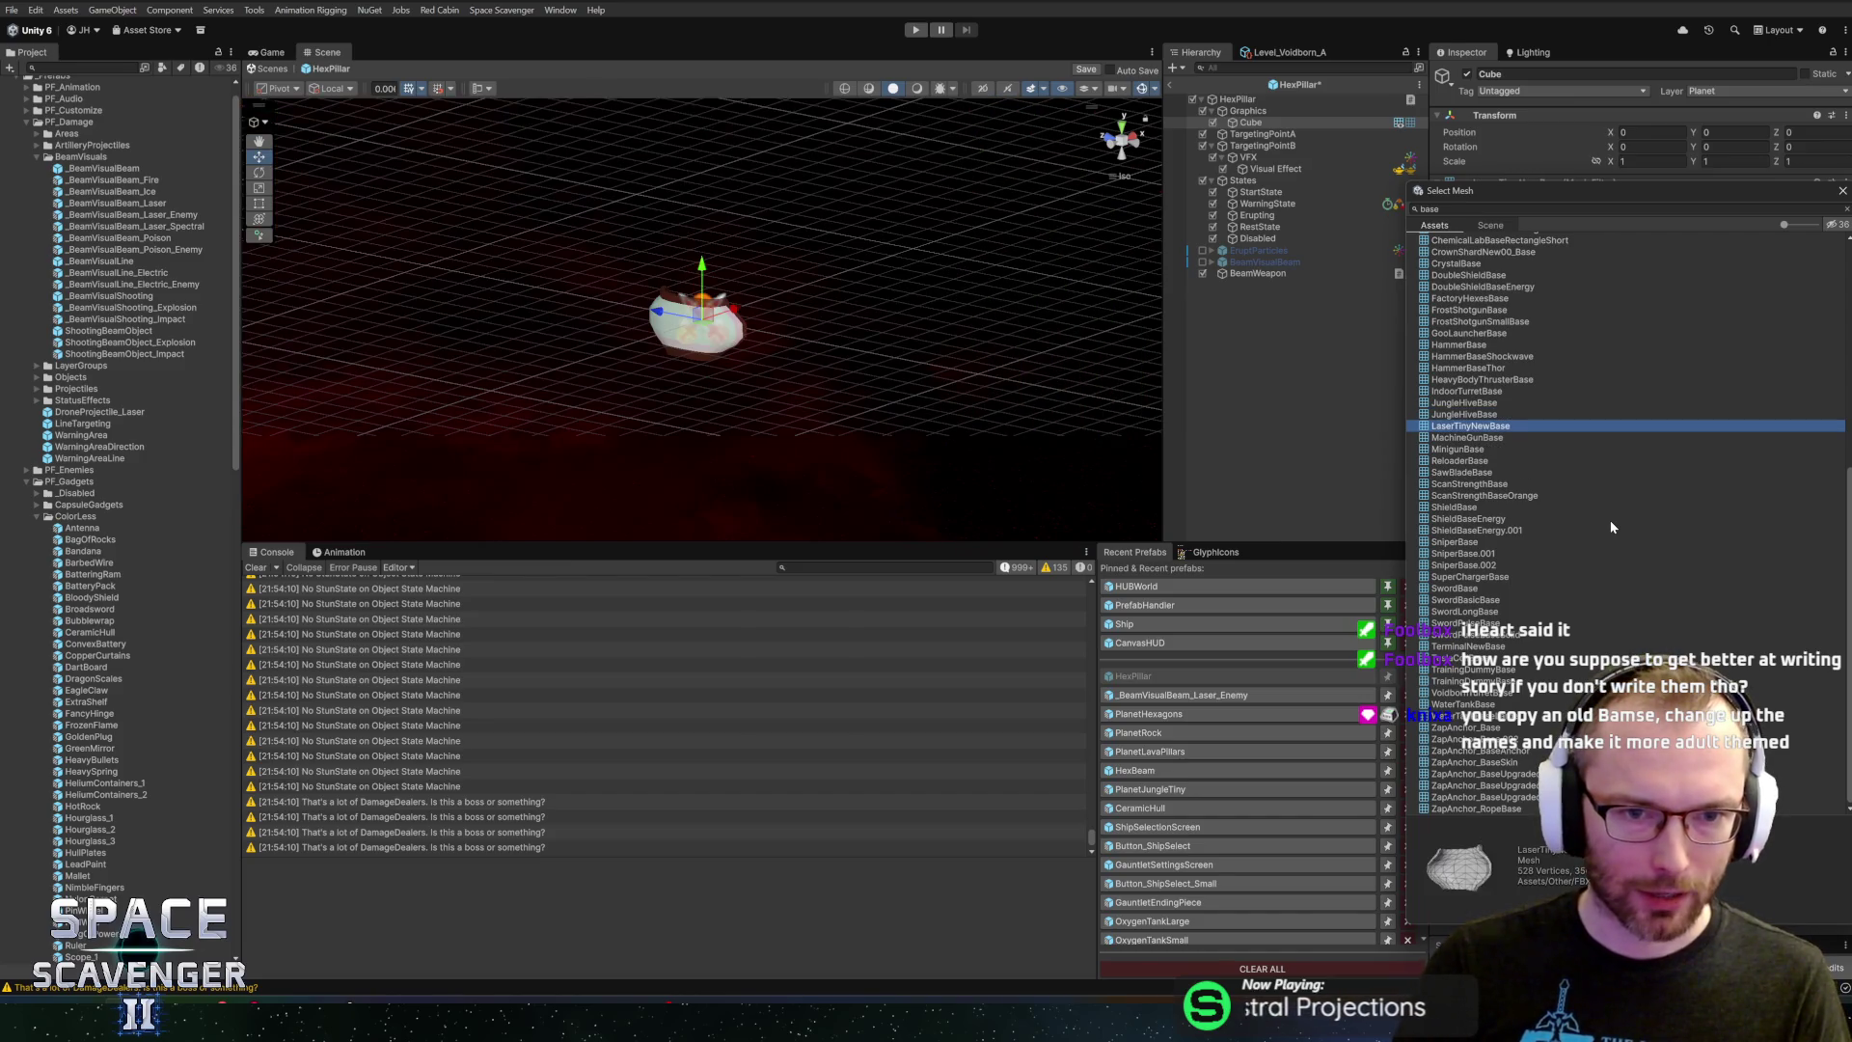
pyautogui.press('Down')
pyautogui.press('Up')
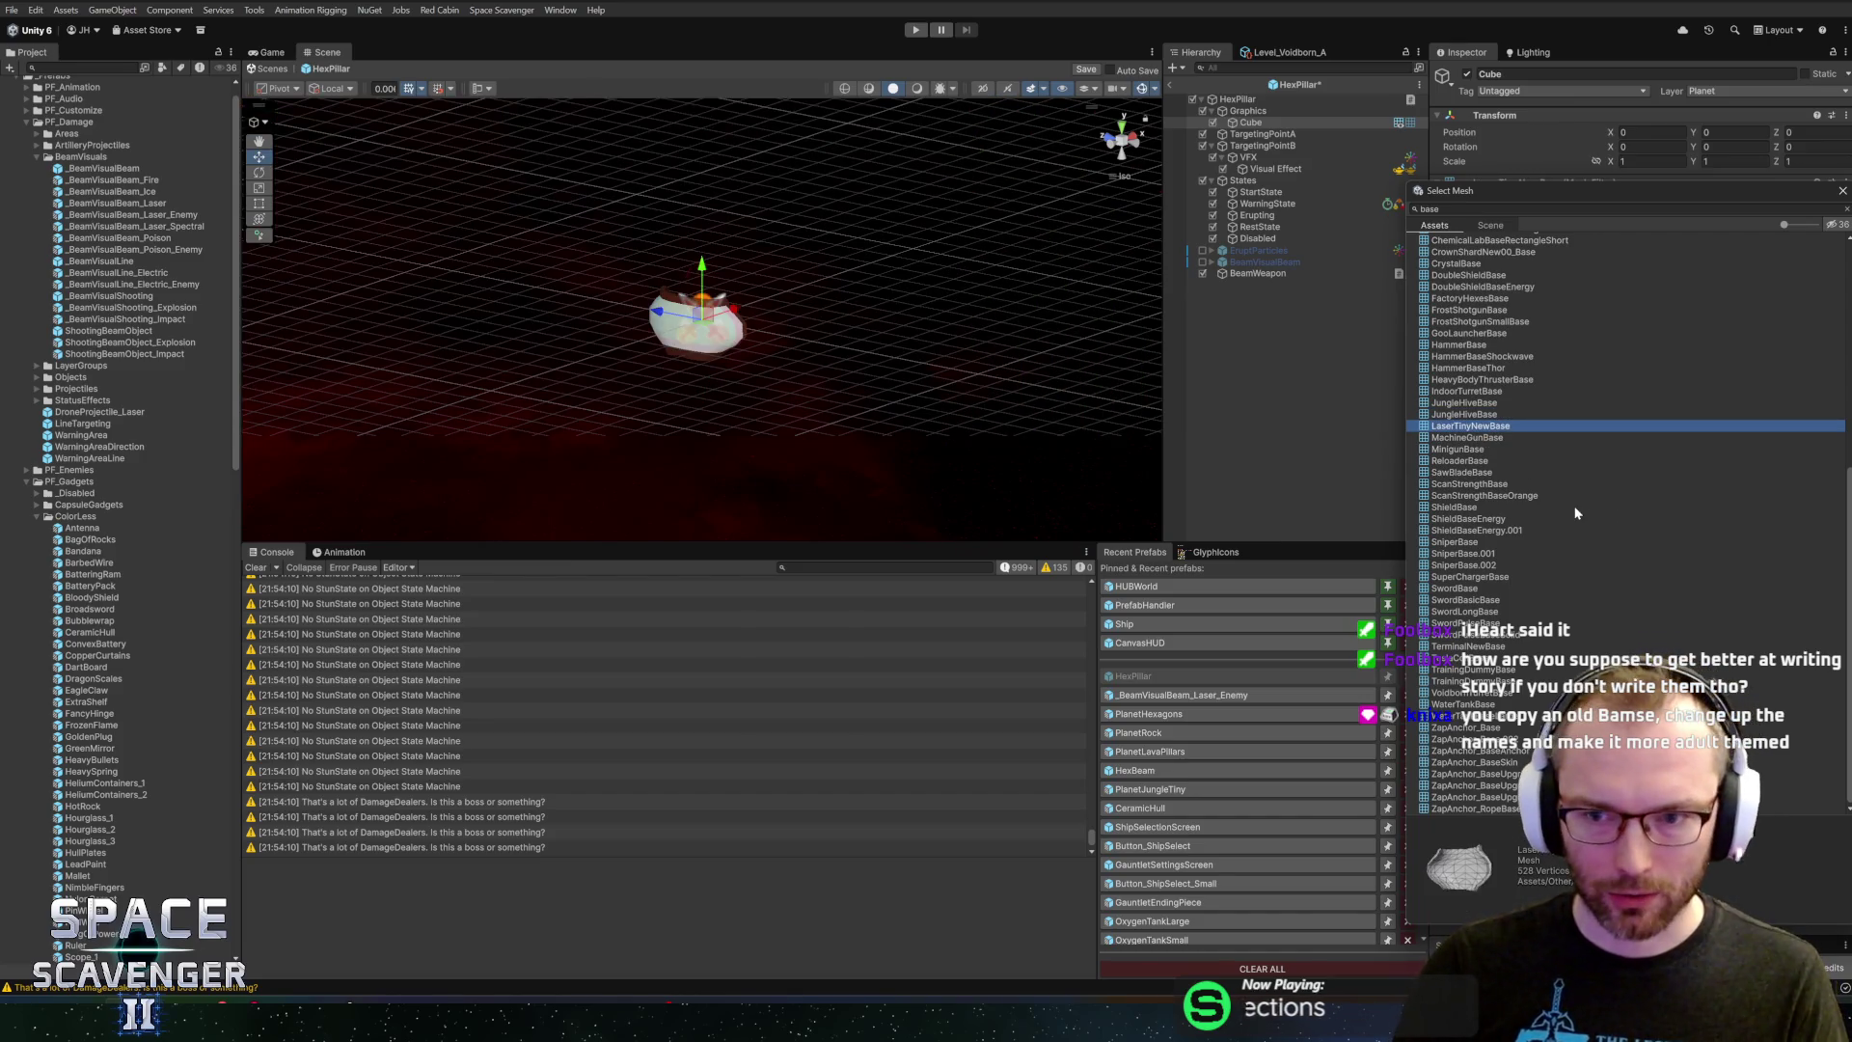
pyautogui.press('Down')
pyautogui.press('Down')
pyautogui.press('Down')
pyautogui.press('Up')
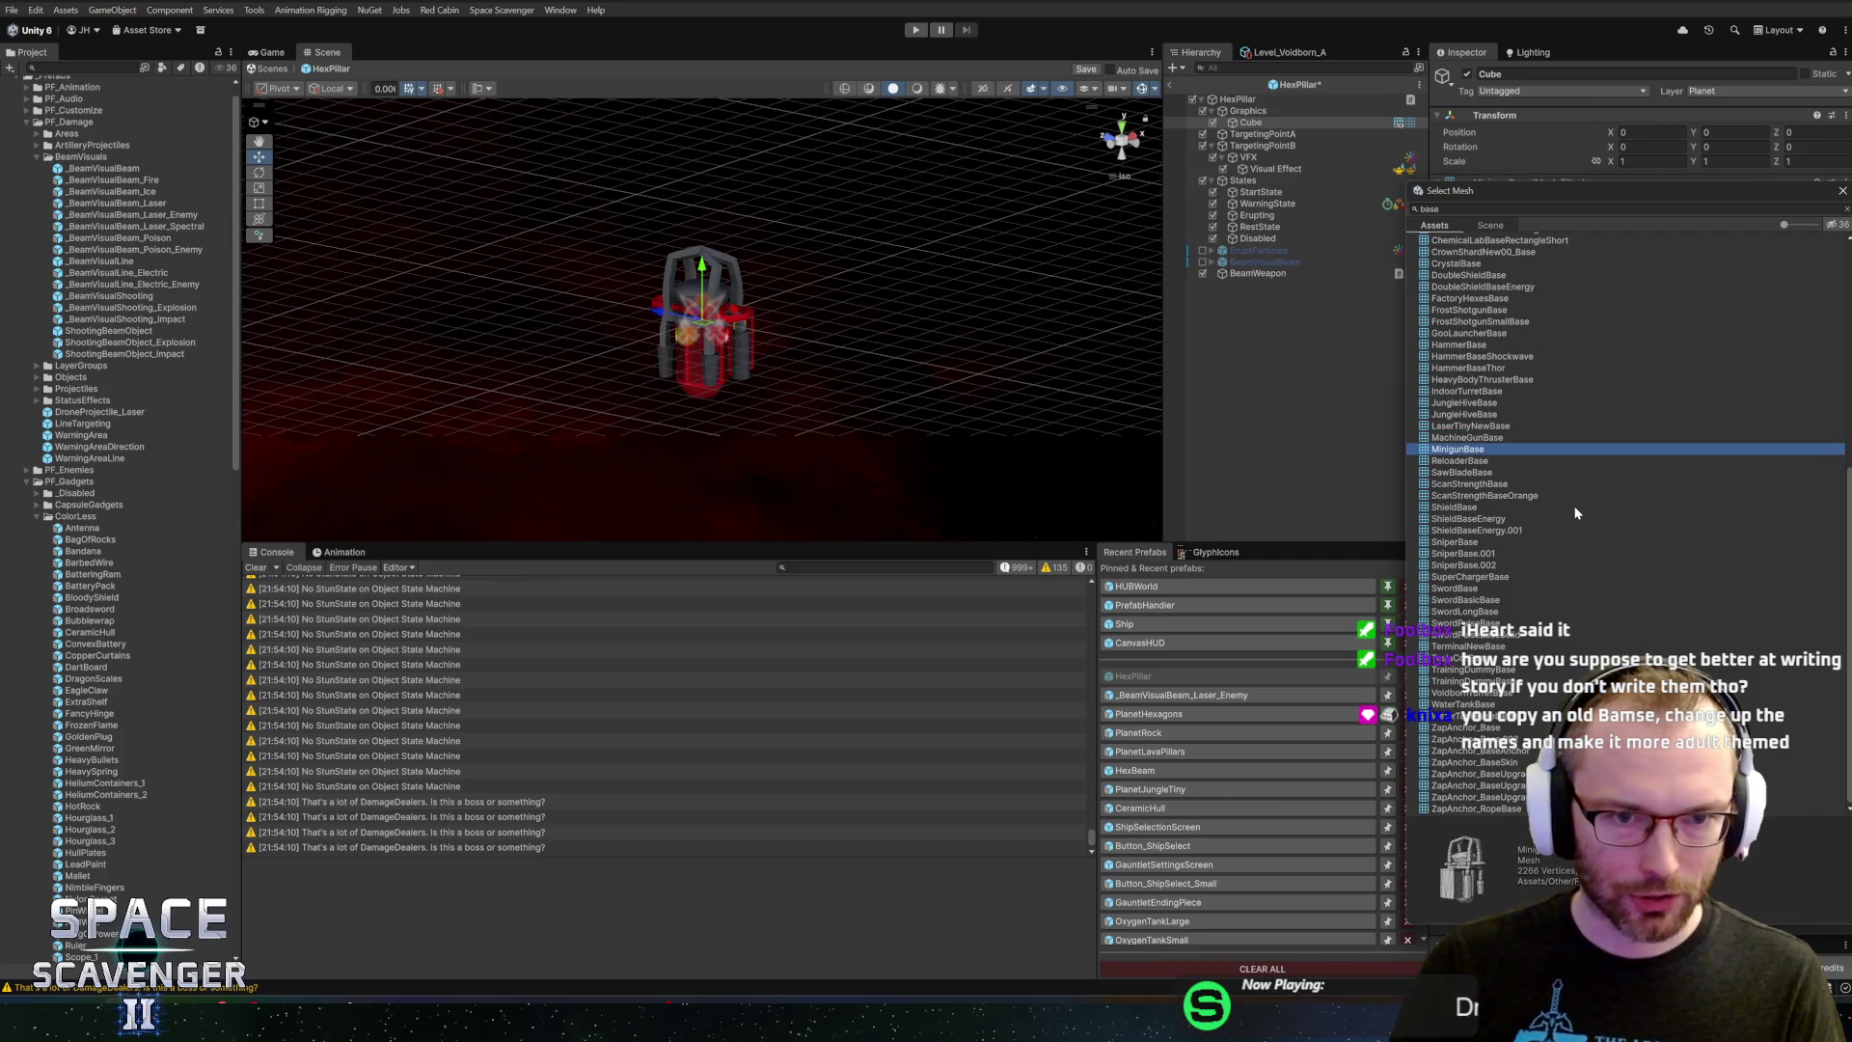
pyautogui.press('Down')
pyautogui.press('Down')
pyautogui.press('Down')
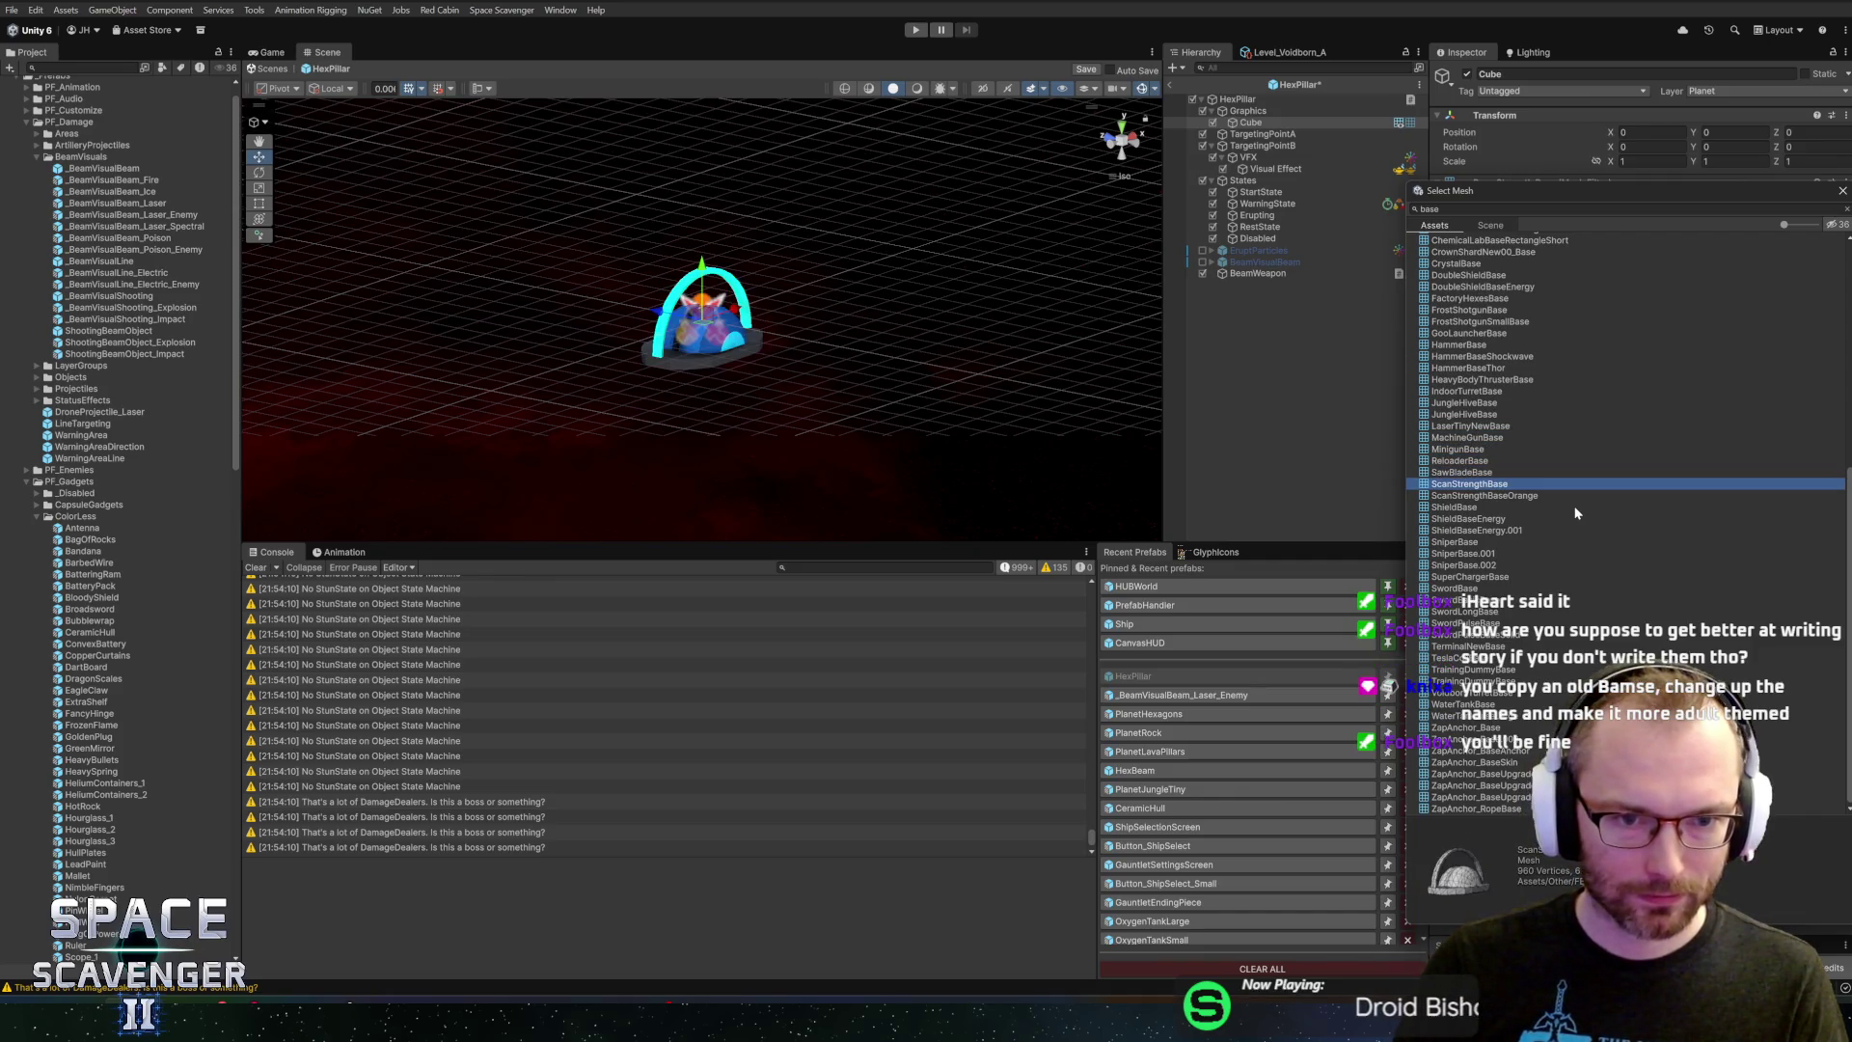
pyautogui.press('Down')
pyautogui.press('Down')
pyautogui.press('Down')
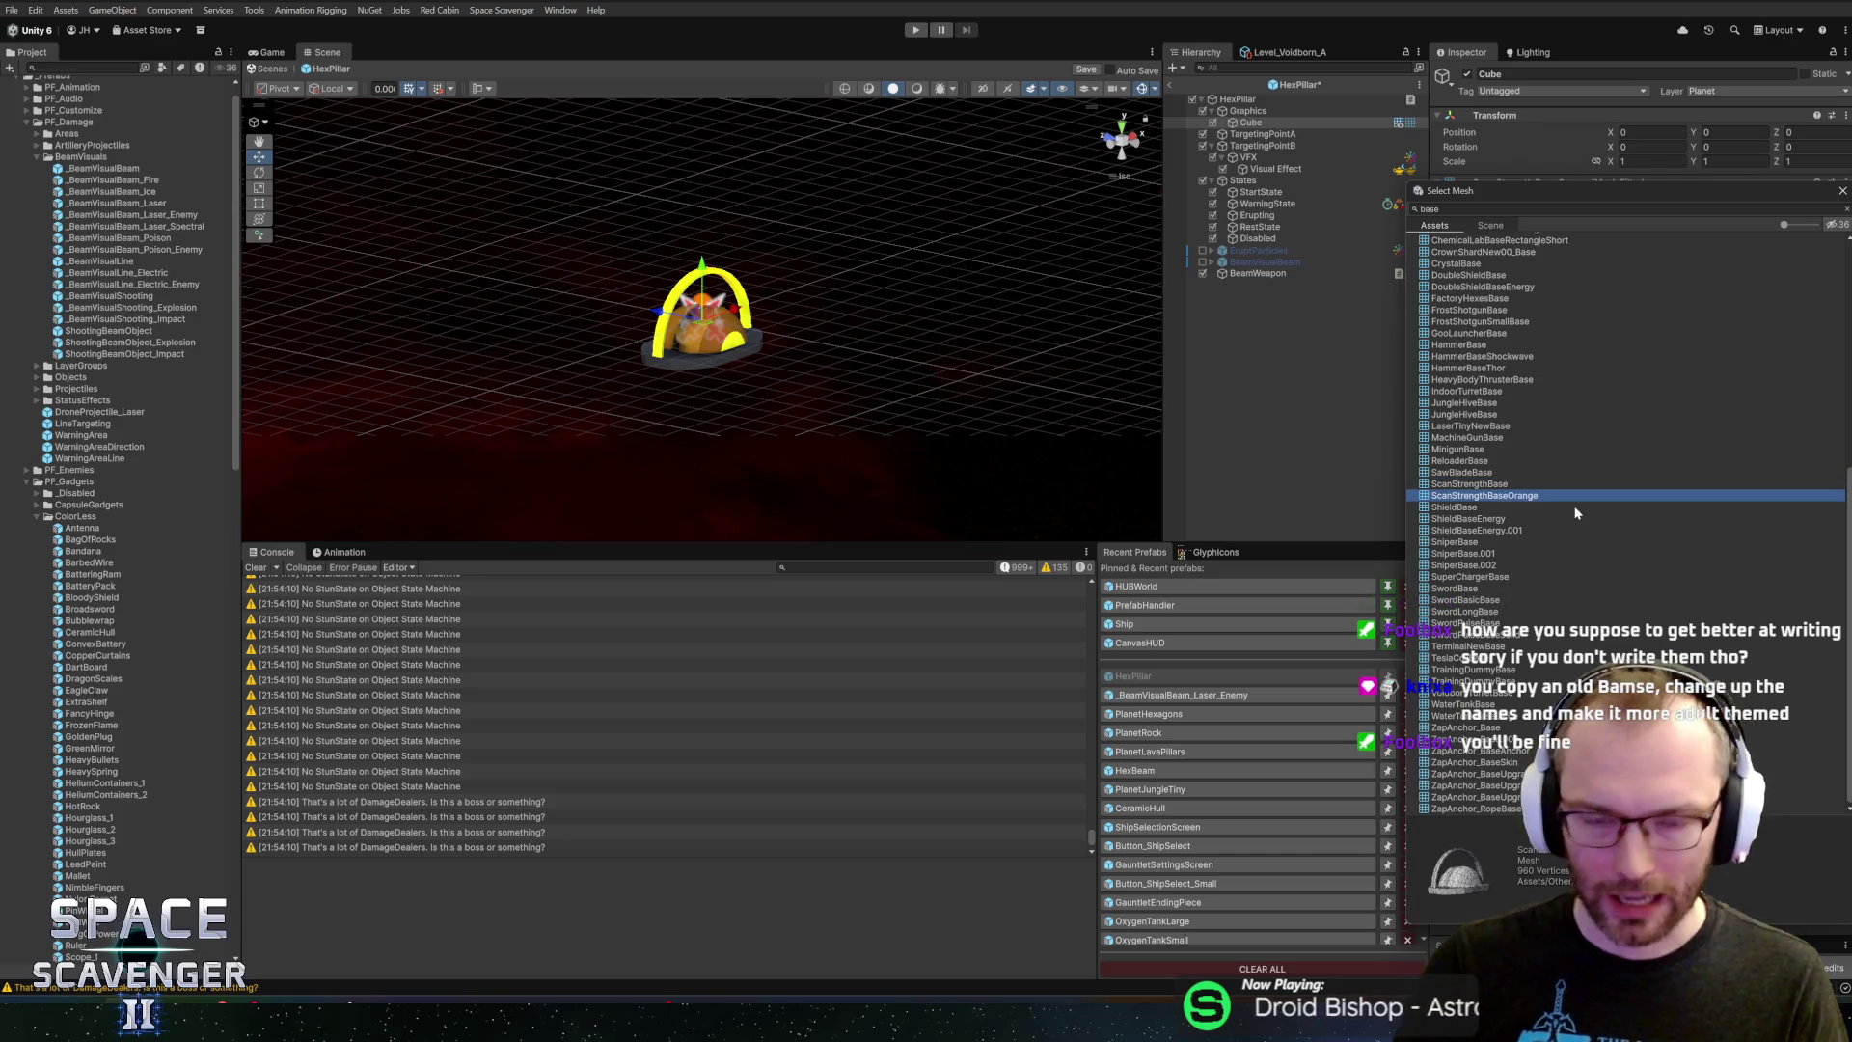
pyautogui.press('Down')
pyautogui.press('Down')
pyautogui.press('Down')
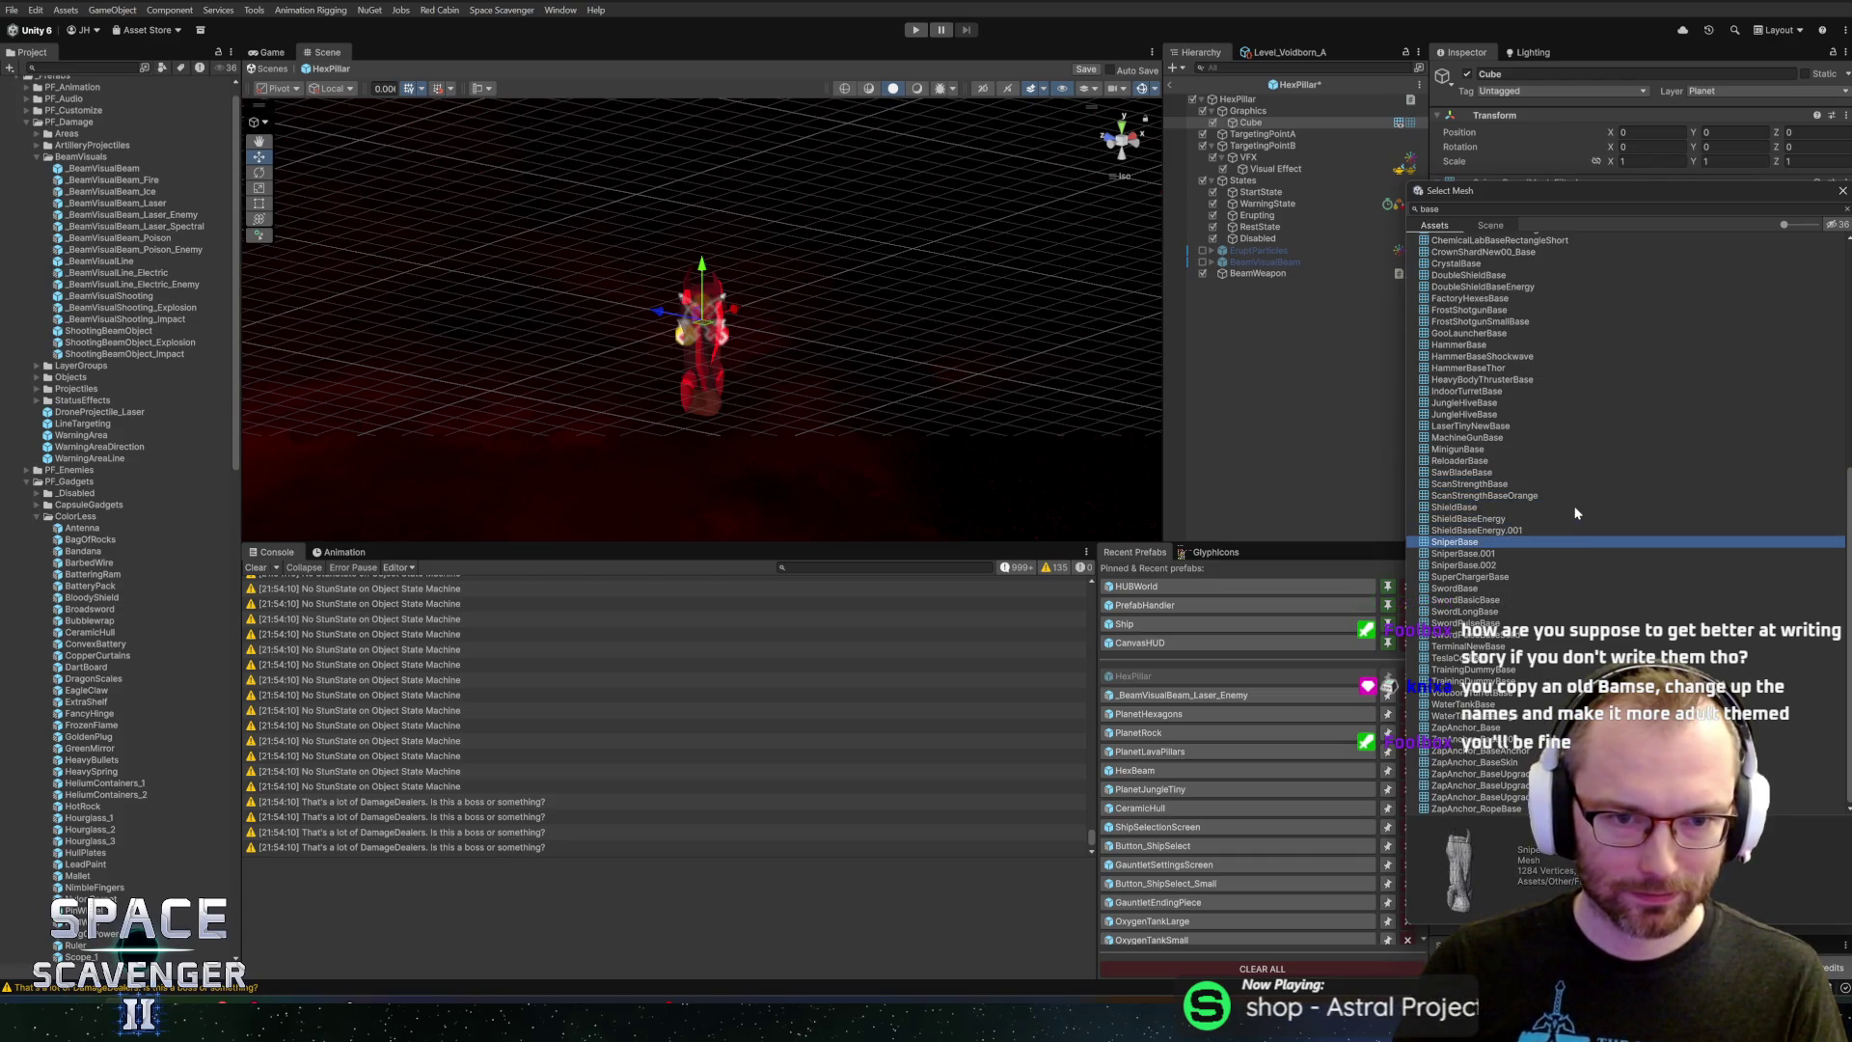
pyautogui.press('Down')
pyautogui.press('Down')
pyautogui.press('Down')
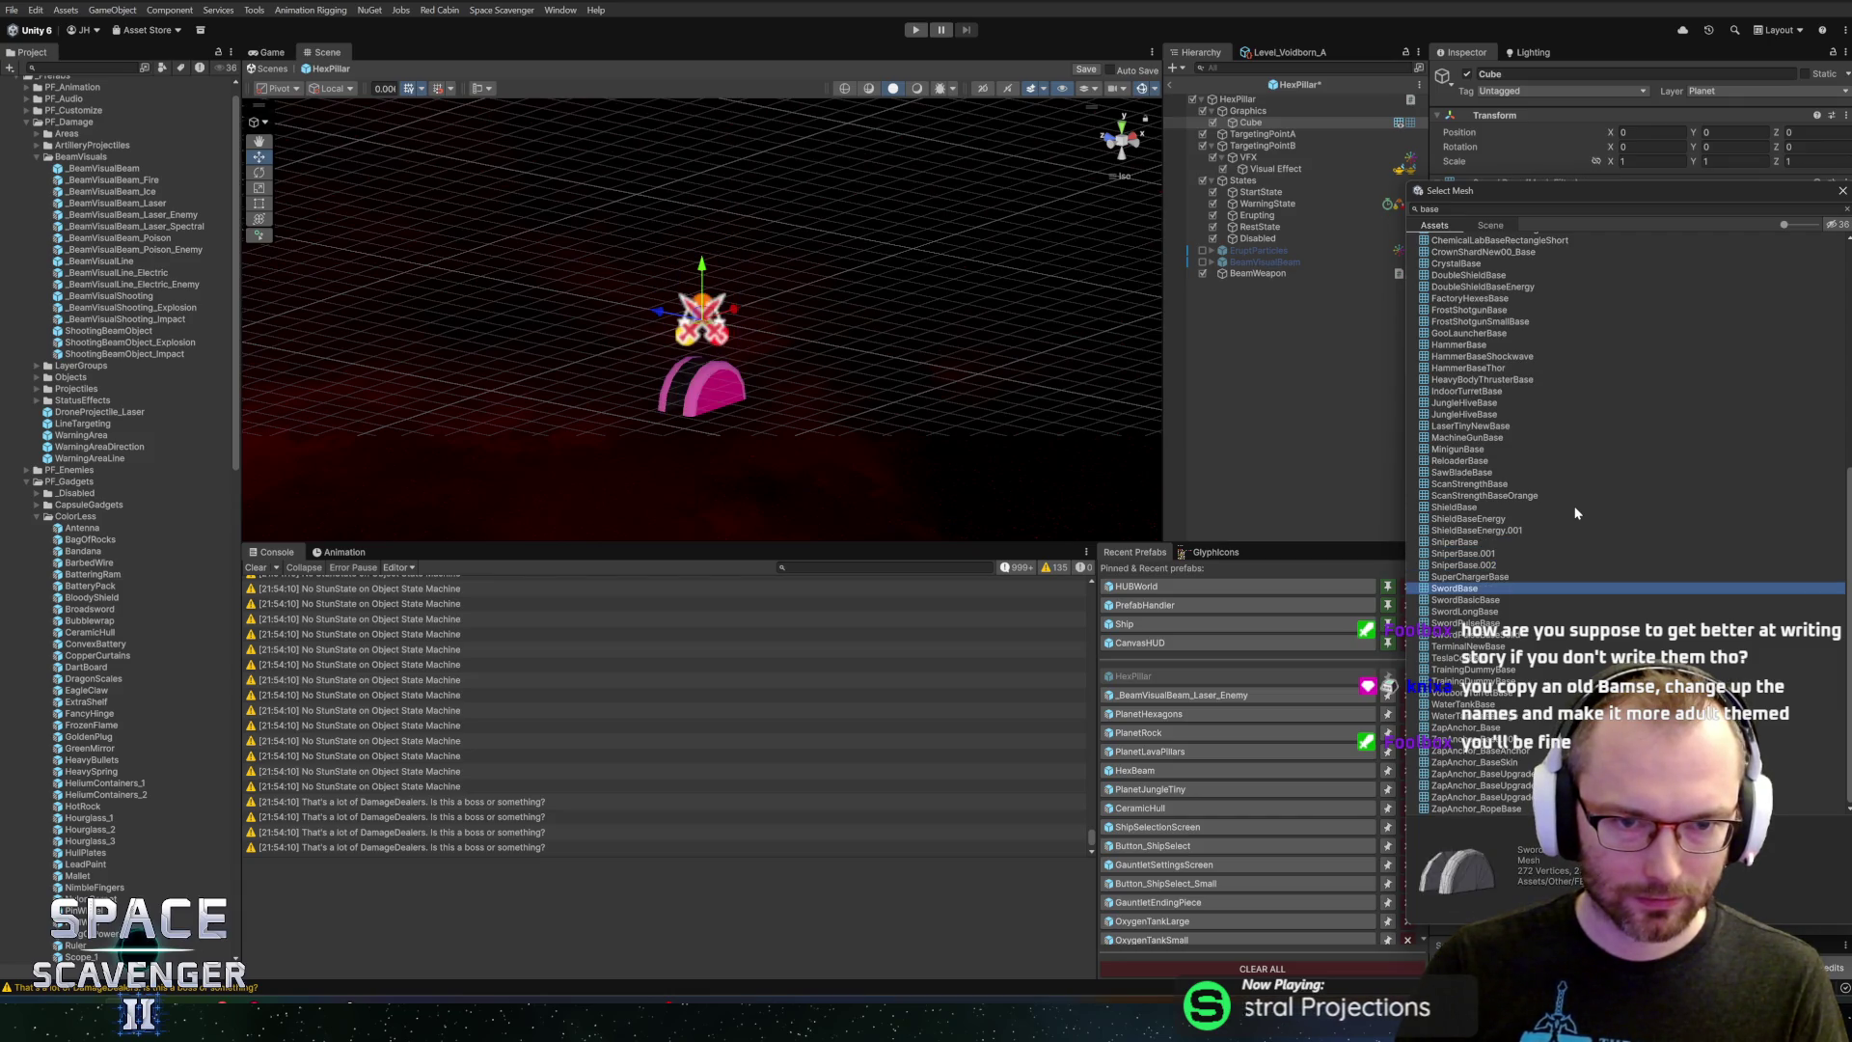
pyautogui.press('Down')
pyautogui.press('Up')
pyautogui.press('Down')
pyautogui.press('Down')
pyautogui.press('Down')
pyautogui.press('Down')
pyautogui.press('Down')
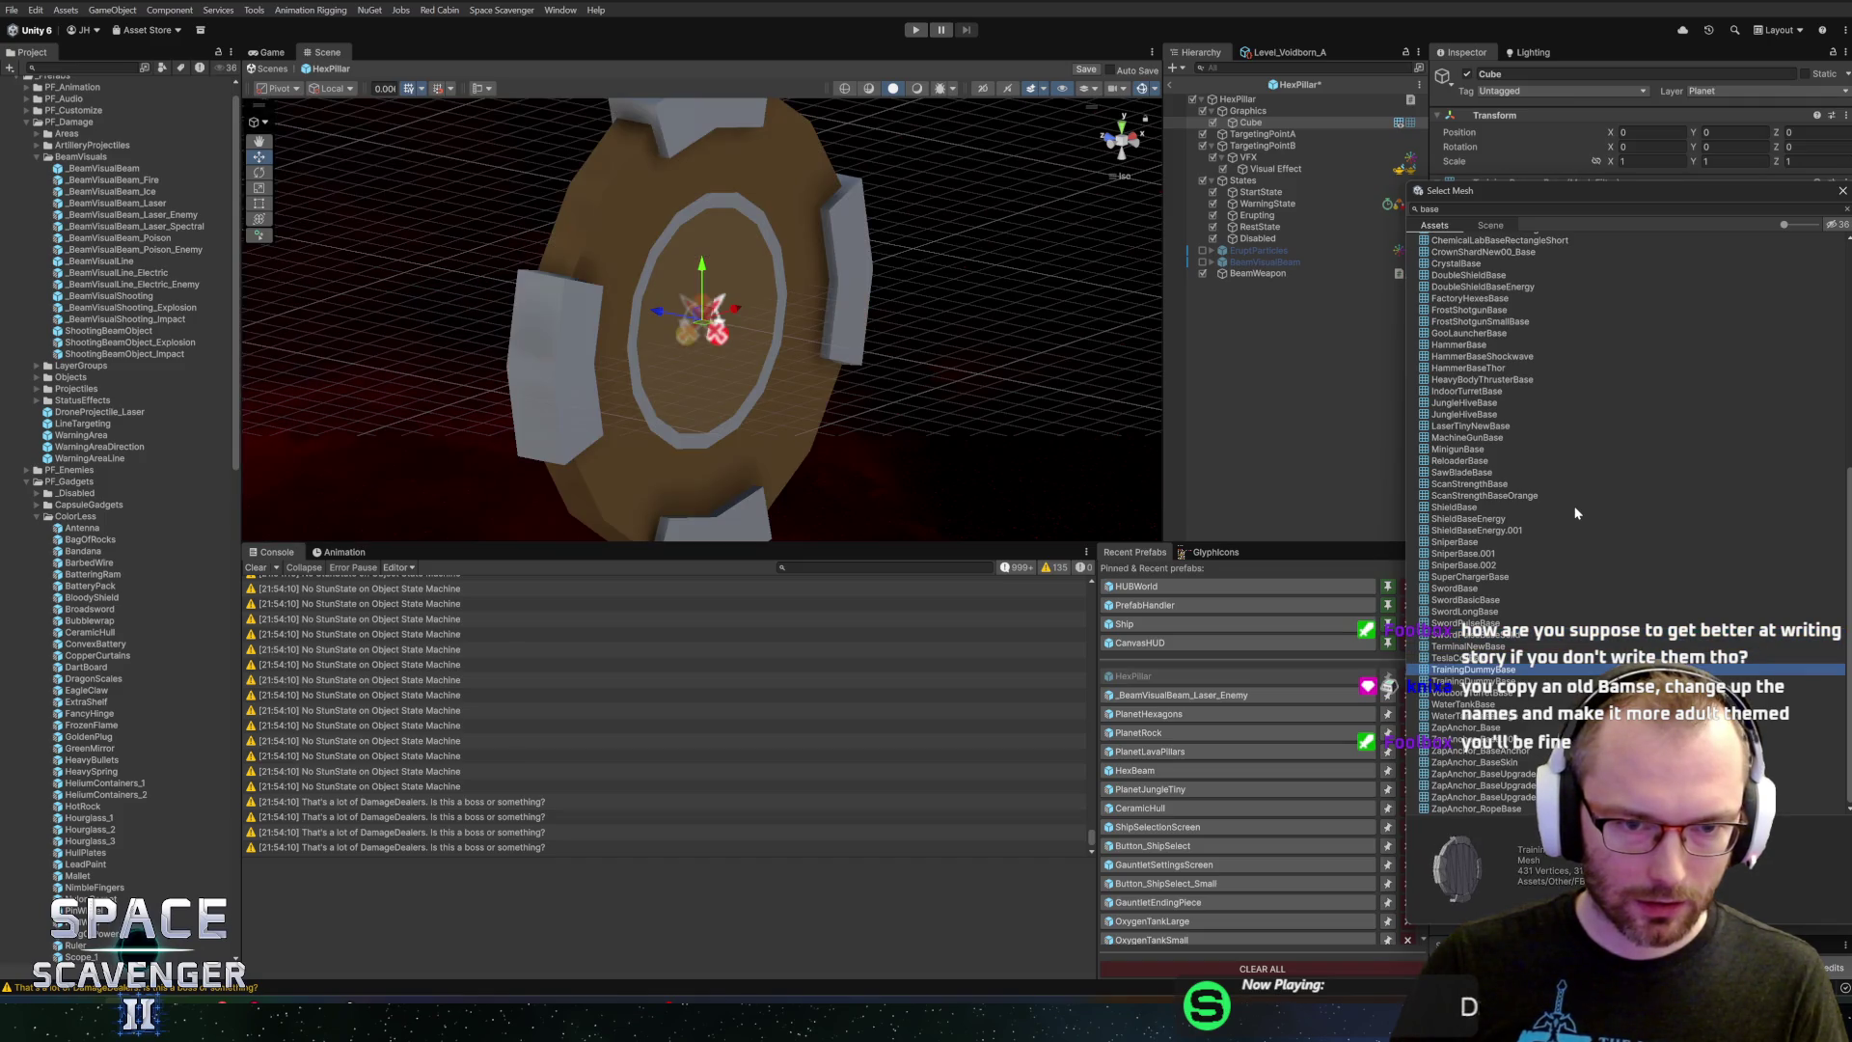
pyautogui.press('Down')
pyautogui.press('Down')
pyautogui.press('Down')
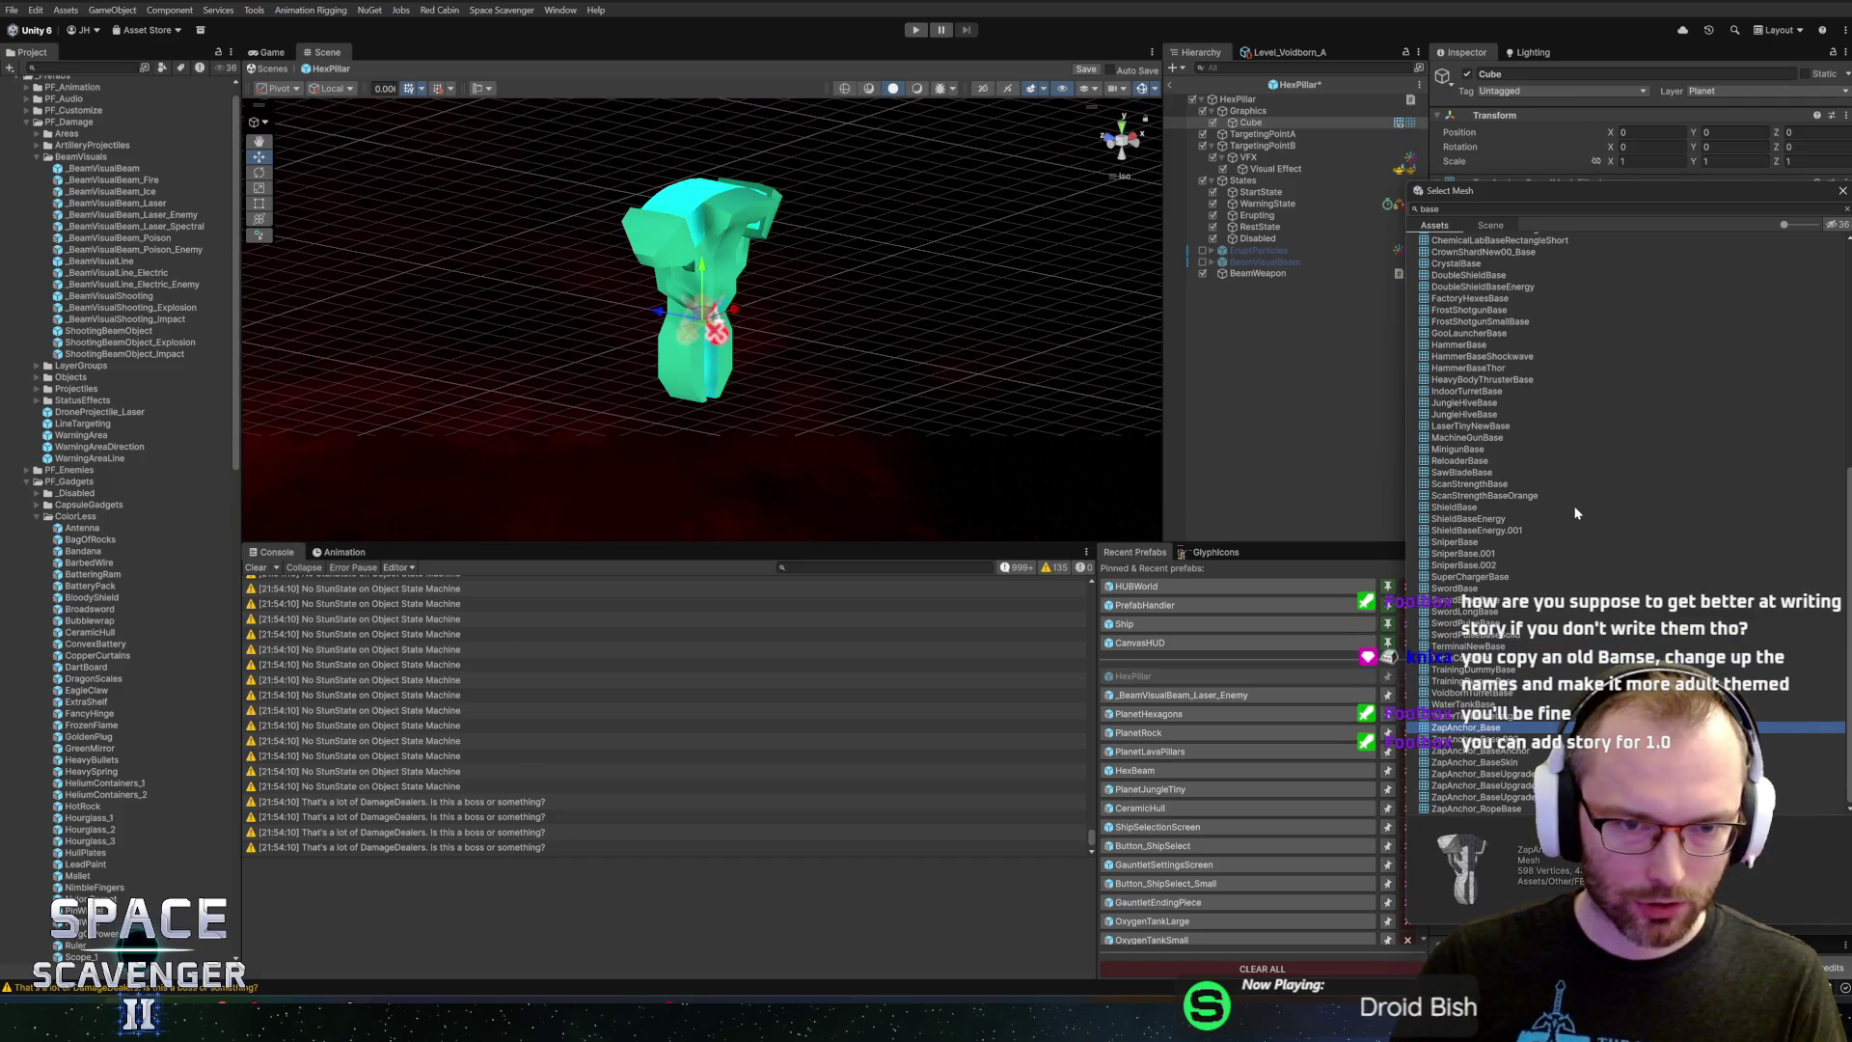
pyautogui.press('Up')
pyautogui.press('Down')
pyautogui.press('Down')
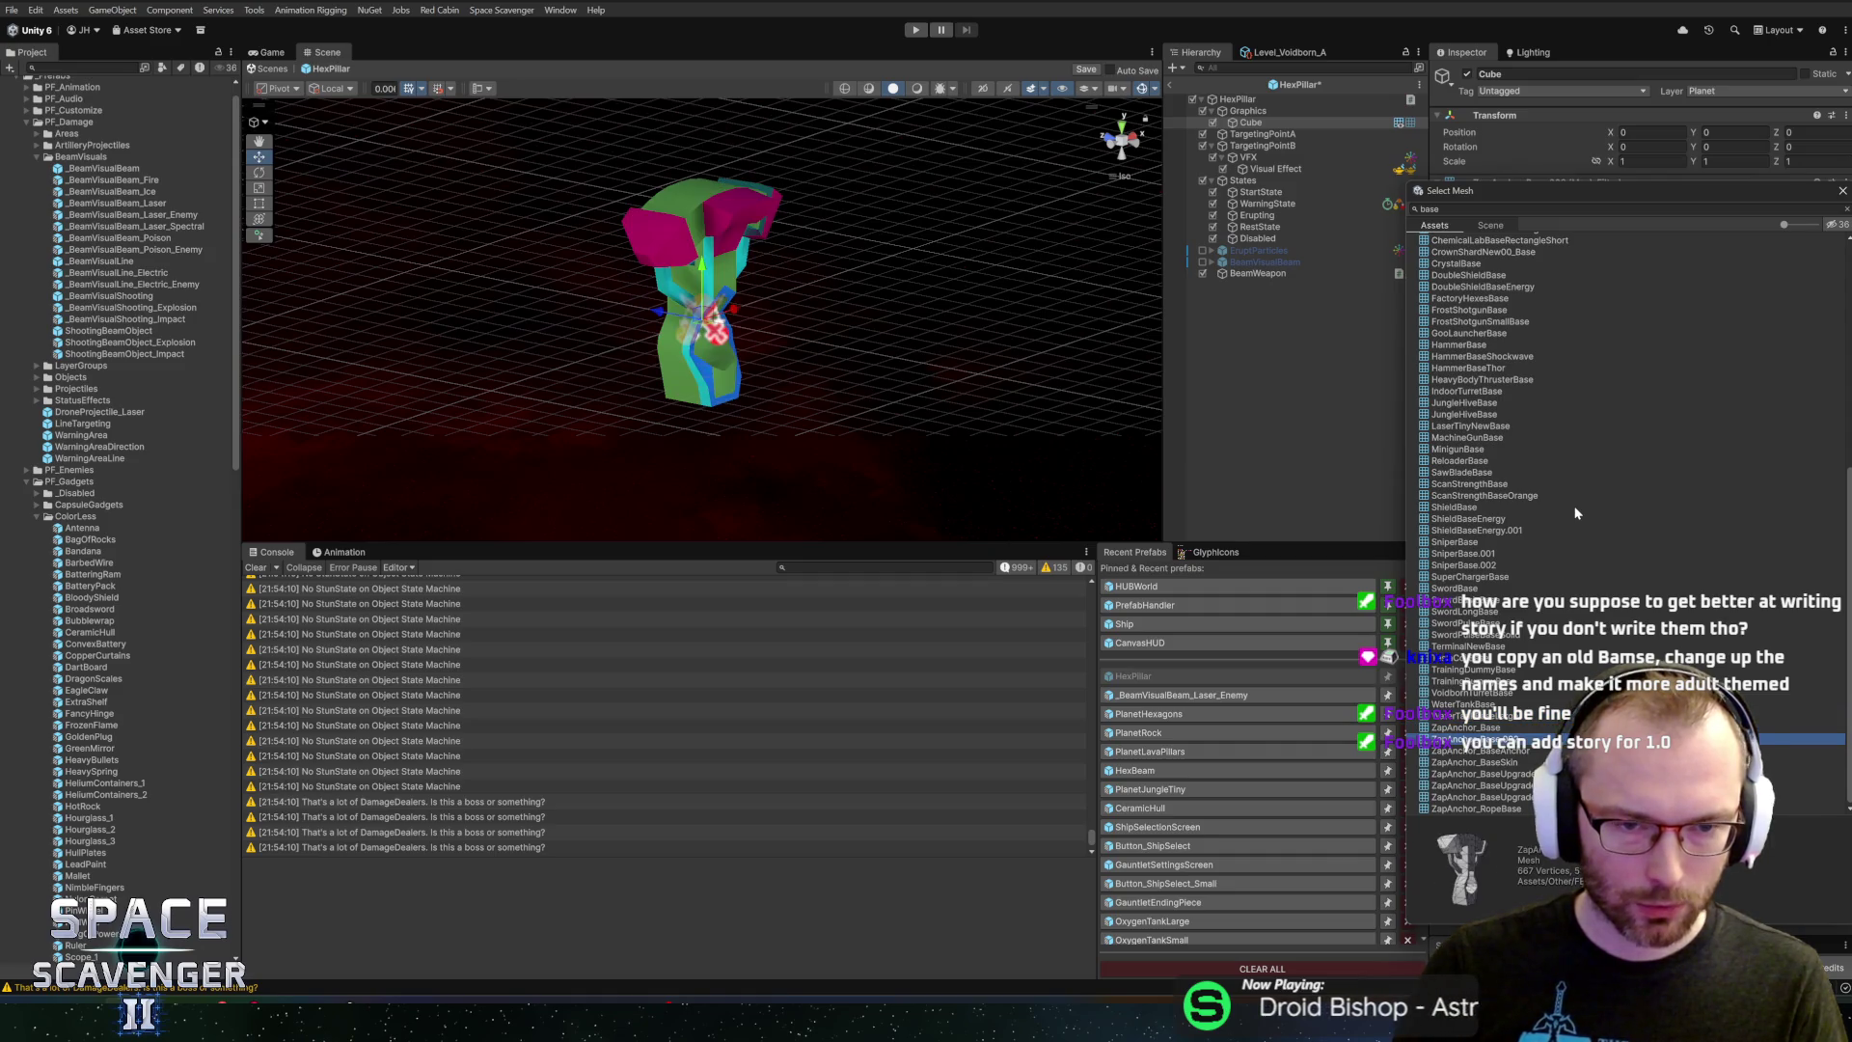
pyautogui.press('Up')
pyautogui.press('Up')
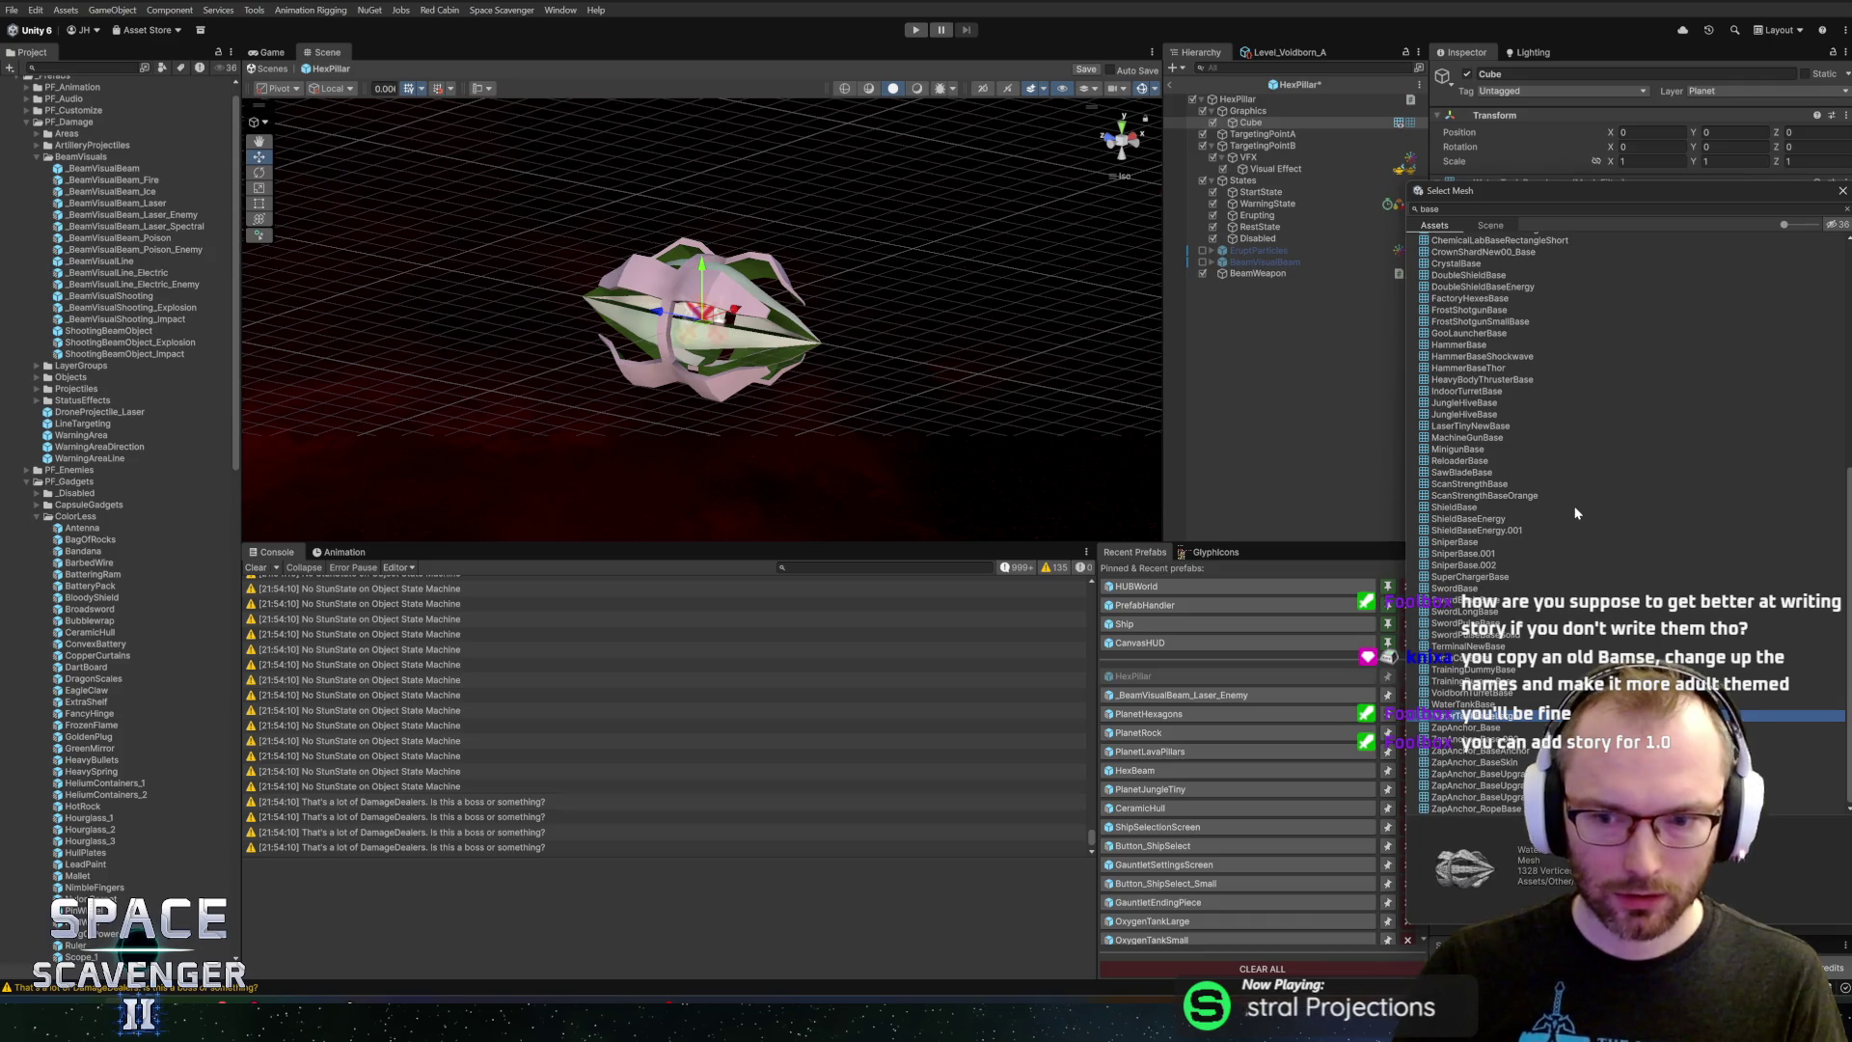
pyautogui.press('Return')
pyautogui.press('e')
pyautogui.moveTo(745, 366); pyautogui.dragTo(791, 448)
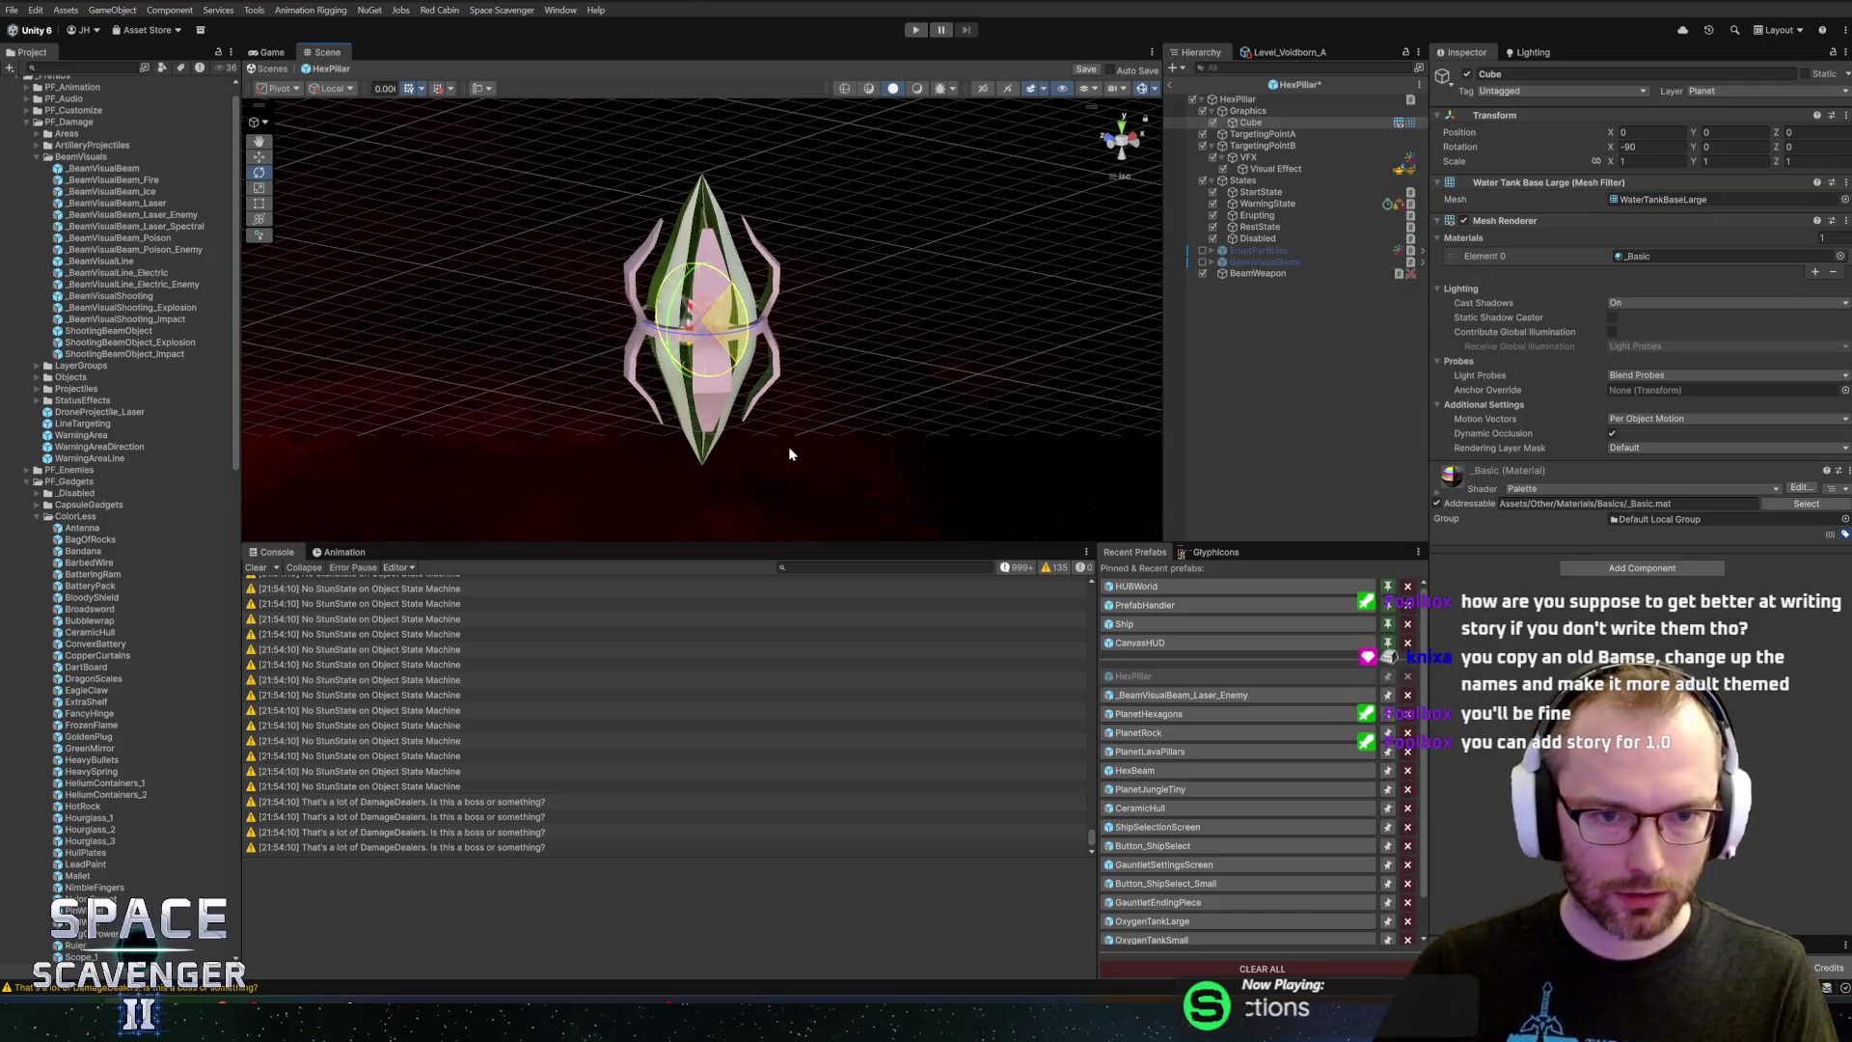
# Replace the _Basic material with HeavySkin0 by searching 'skin0'
pyautogui.click(1840, 257)
pyautogui.write('skin0')
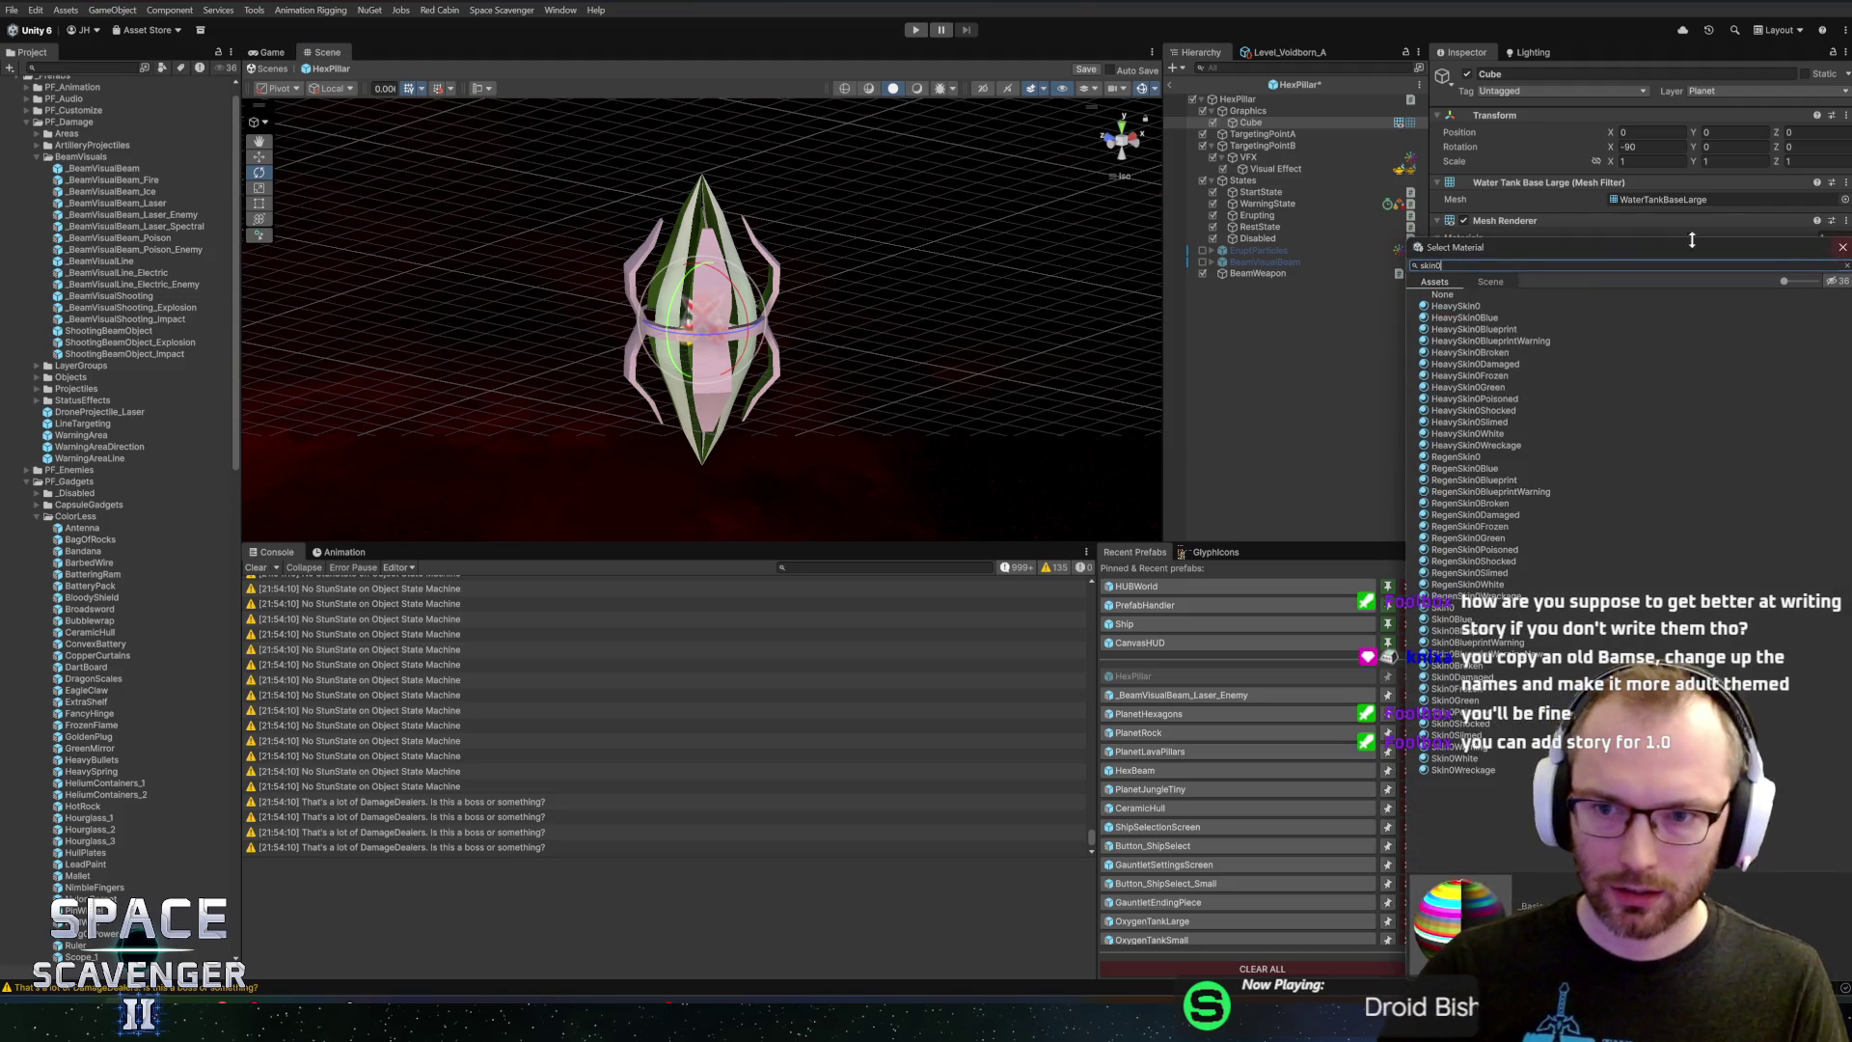
pyautogui.doubleClick(1456, 307)
pyautogui.moveTo(868, 283)
pyautogui.mouseDown()
pyautogui.moveTo(554, 310)
pyautogui.moveTo(1081, 295)
pyautogui.mouseUp()
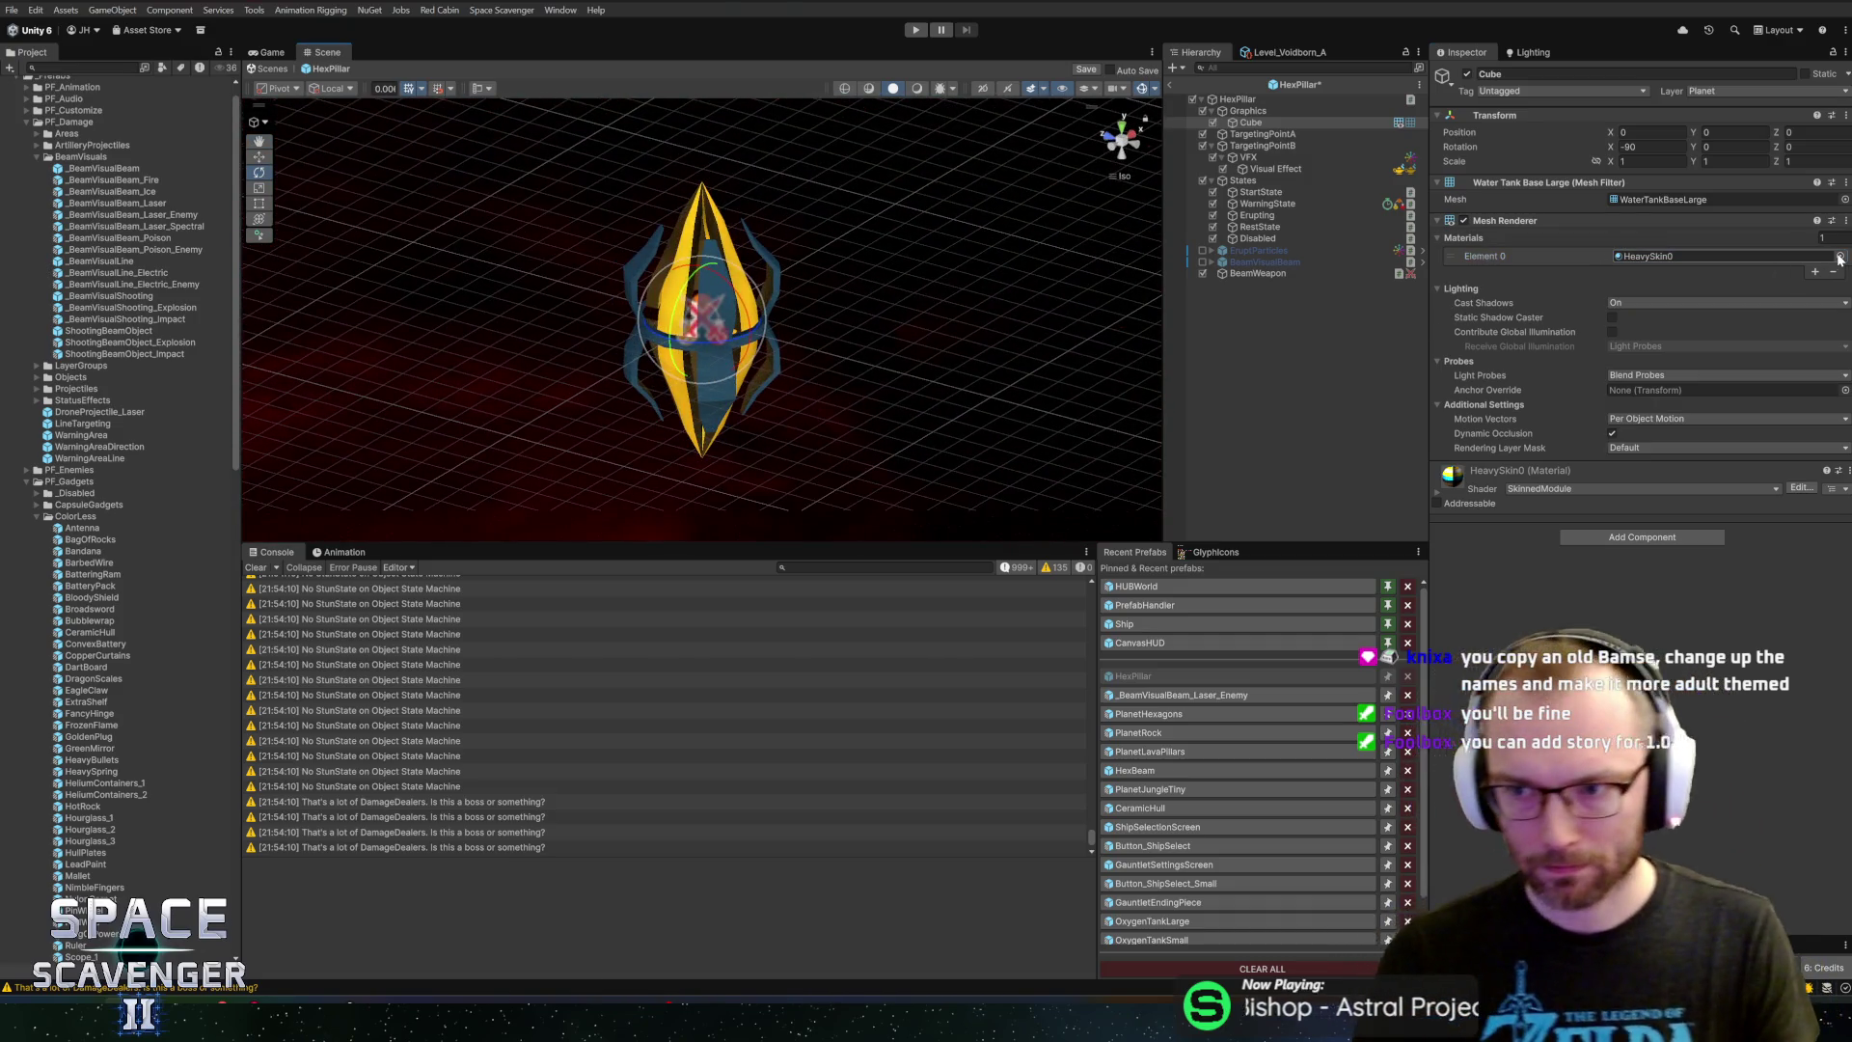
# Preview HeavySkin1, HeavySkin2 and HeavySkin3 on the pillar in the material chooser
pyautogui.click(1840, 257)
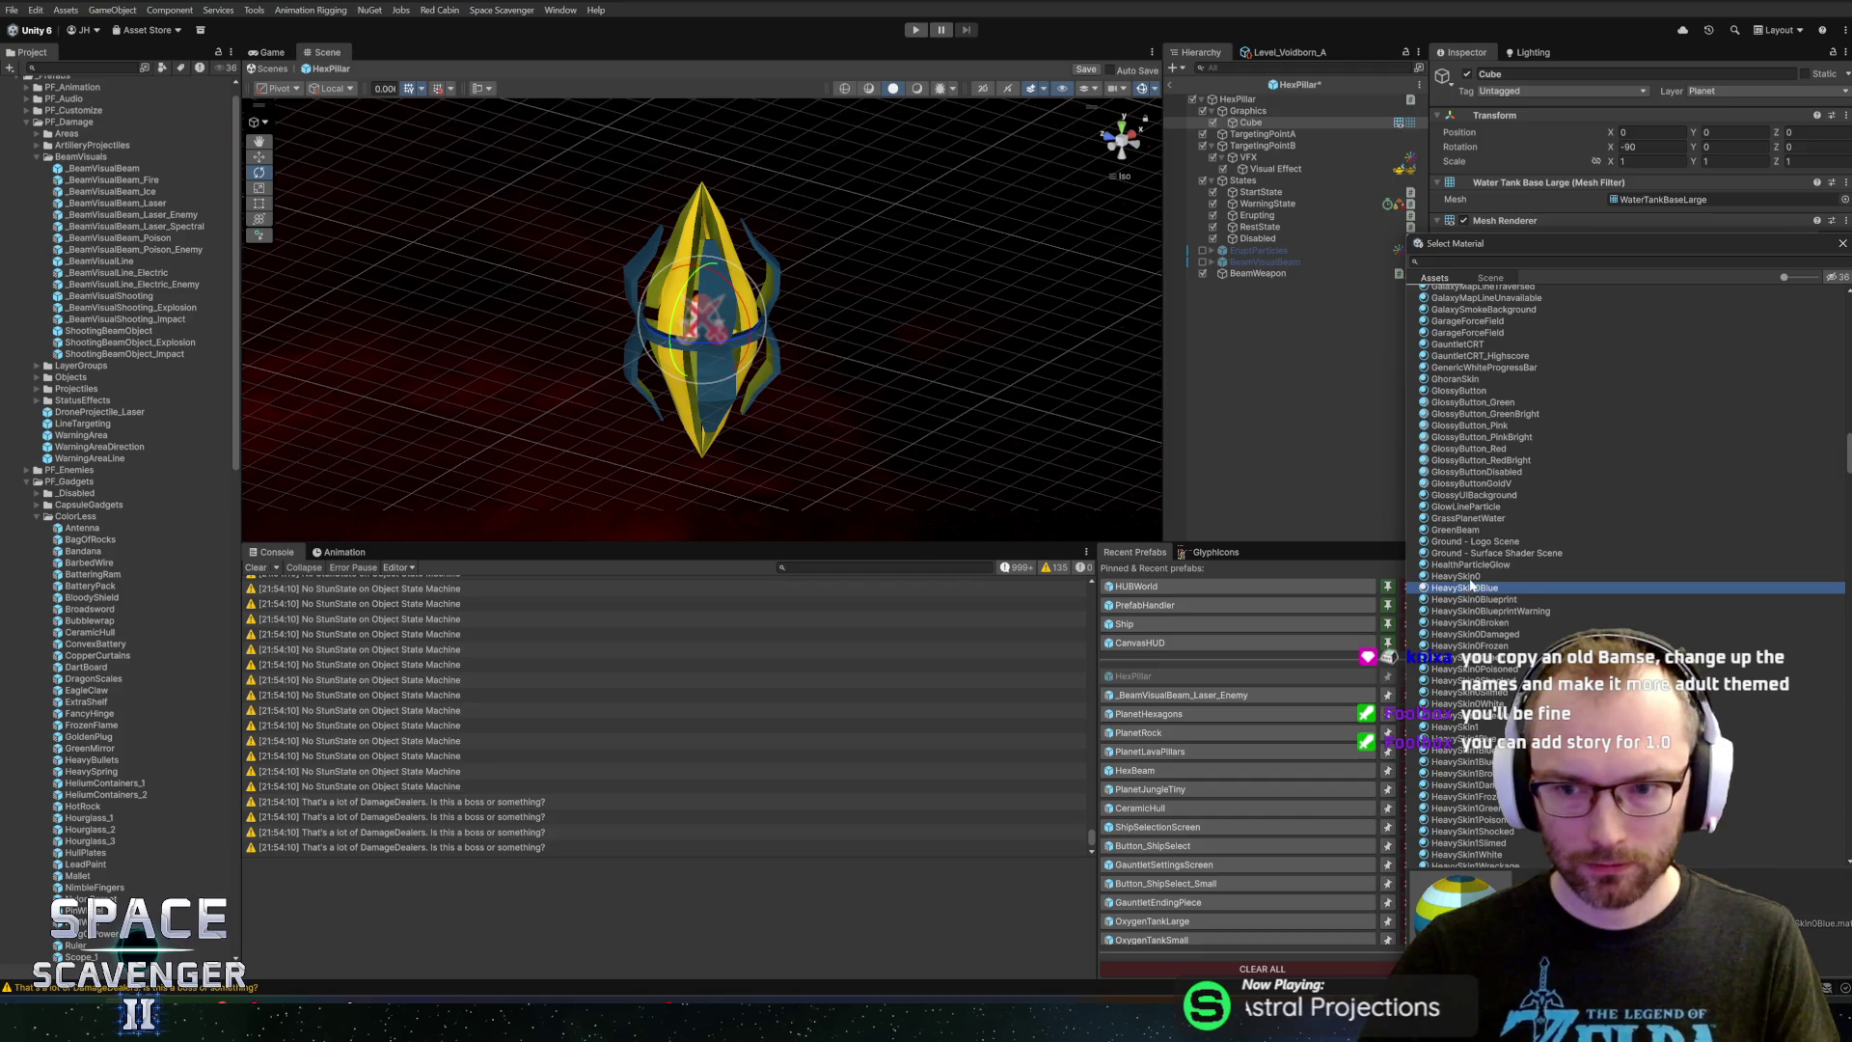
pyautogui.click(1481, 728)
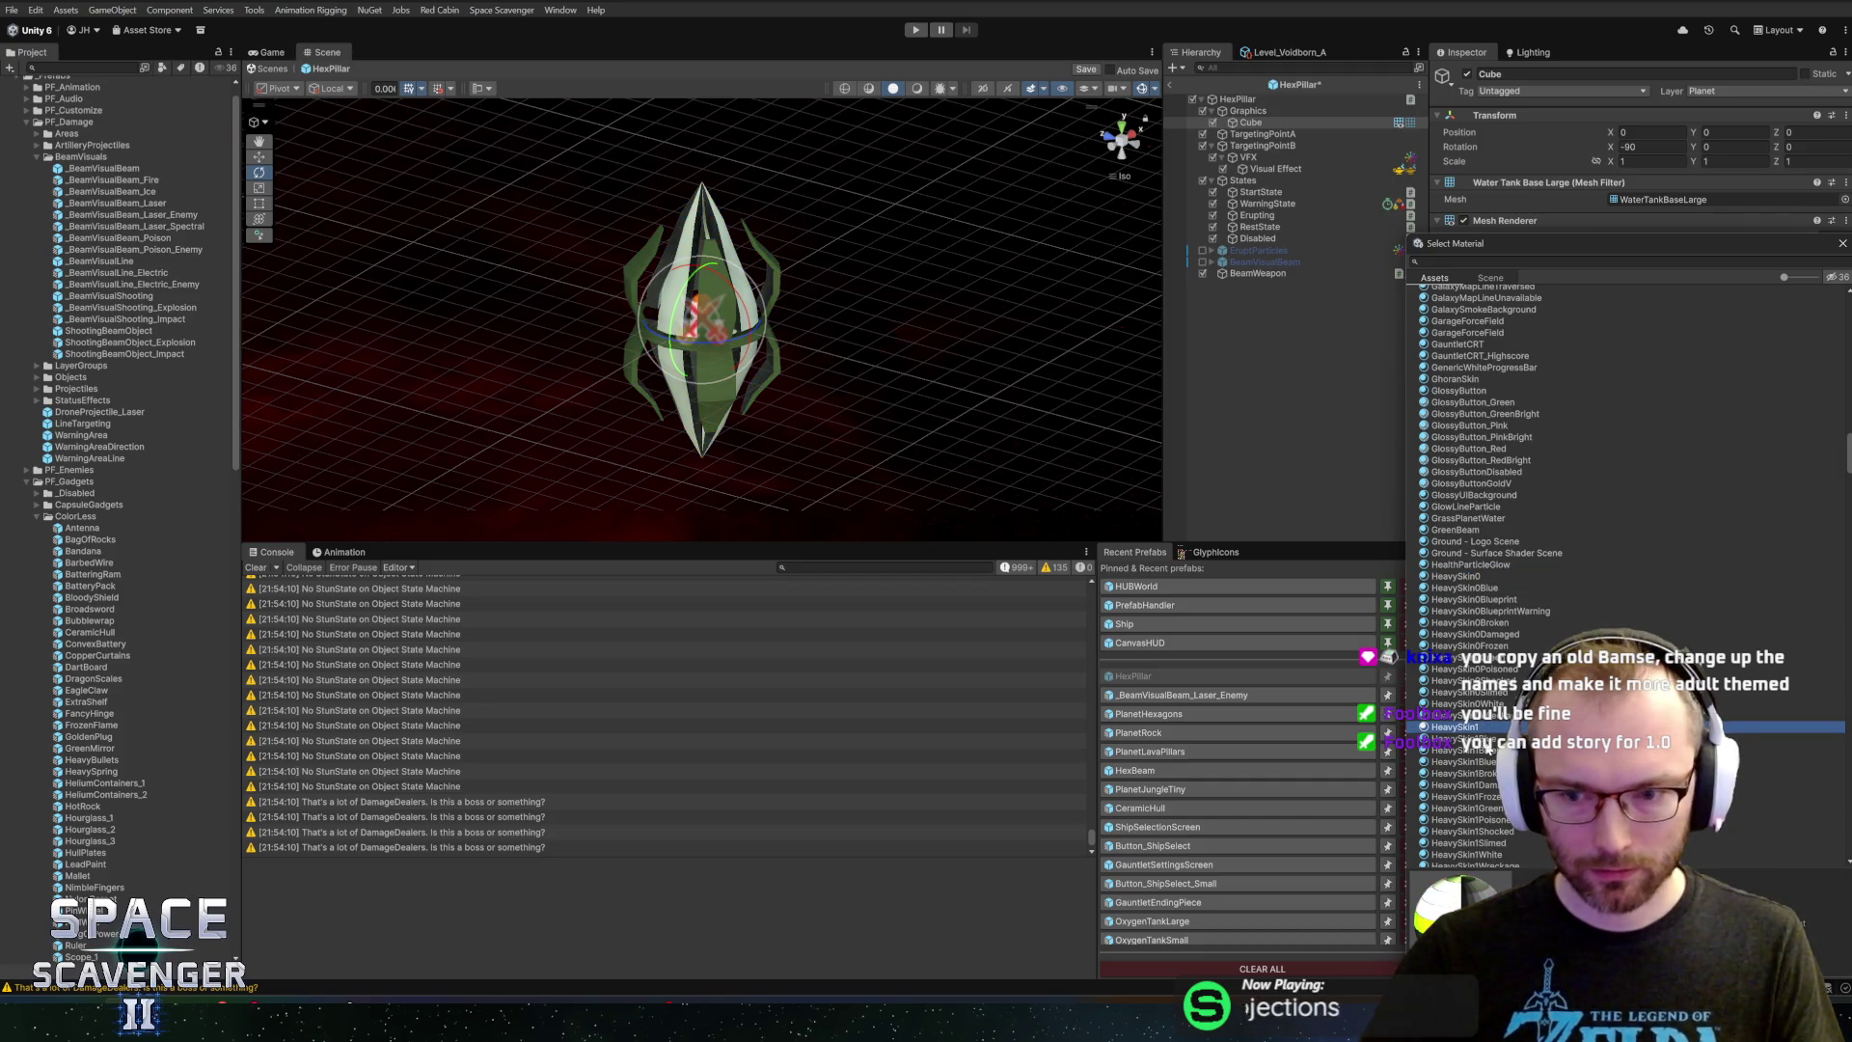
pyautogui.scroll(-2, 1488, 749)
pyautogui.click(1487, 834)
pyautogui.scroll(-6, 1485, 800)
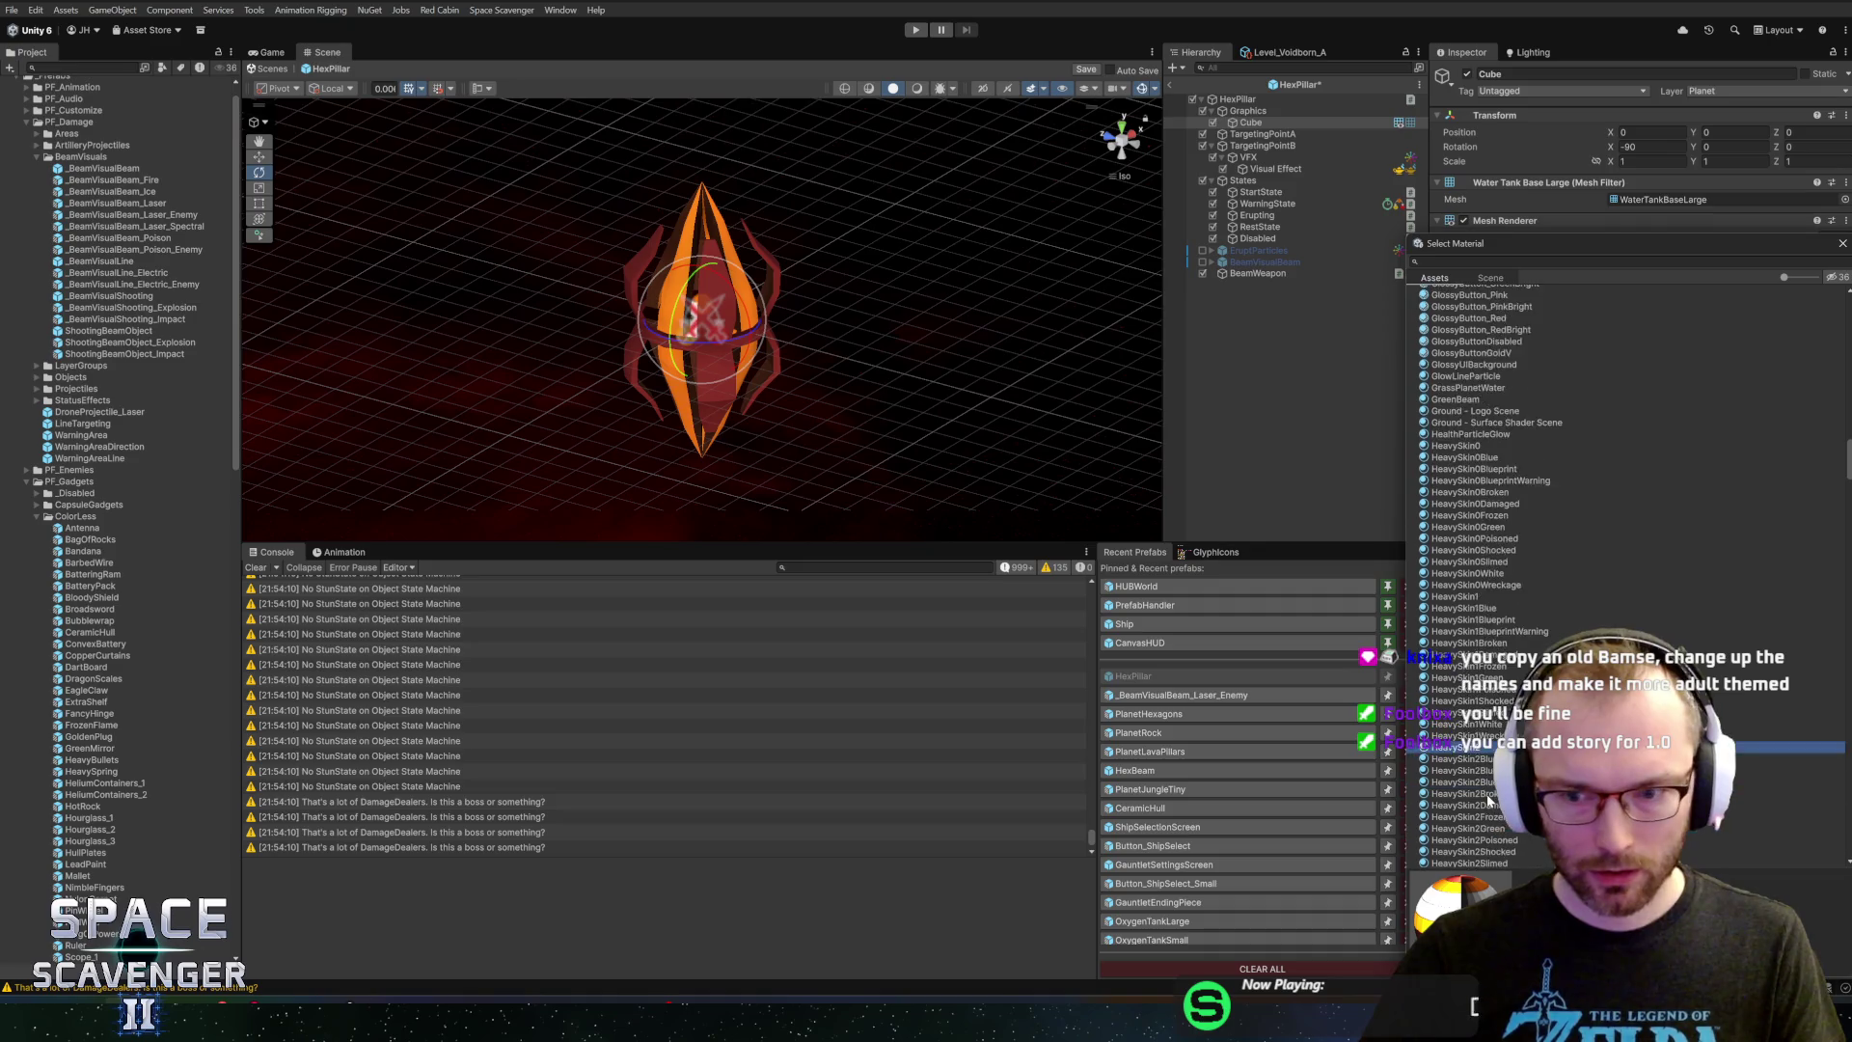
pyautogui.click(1486, 813)
pyautogui.scroll(-5, 1487, 813)
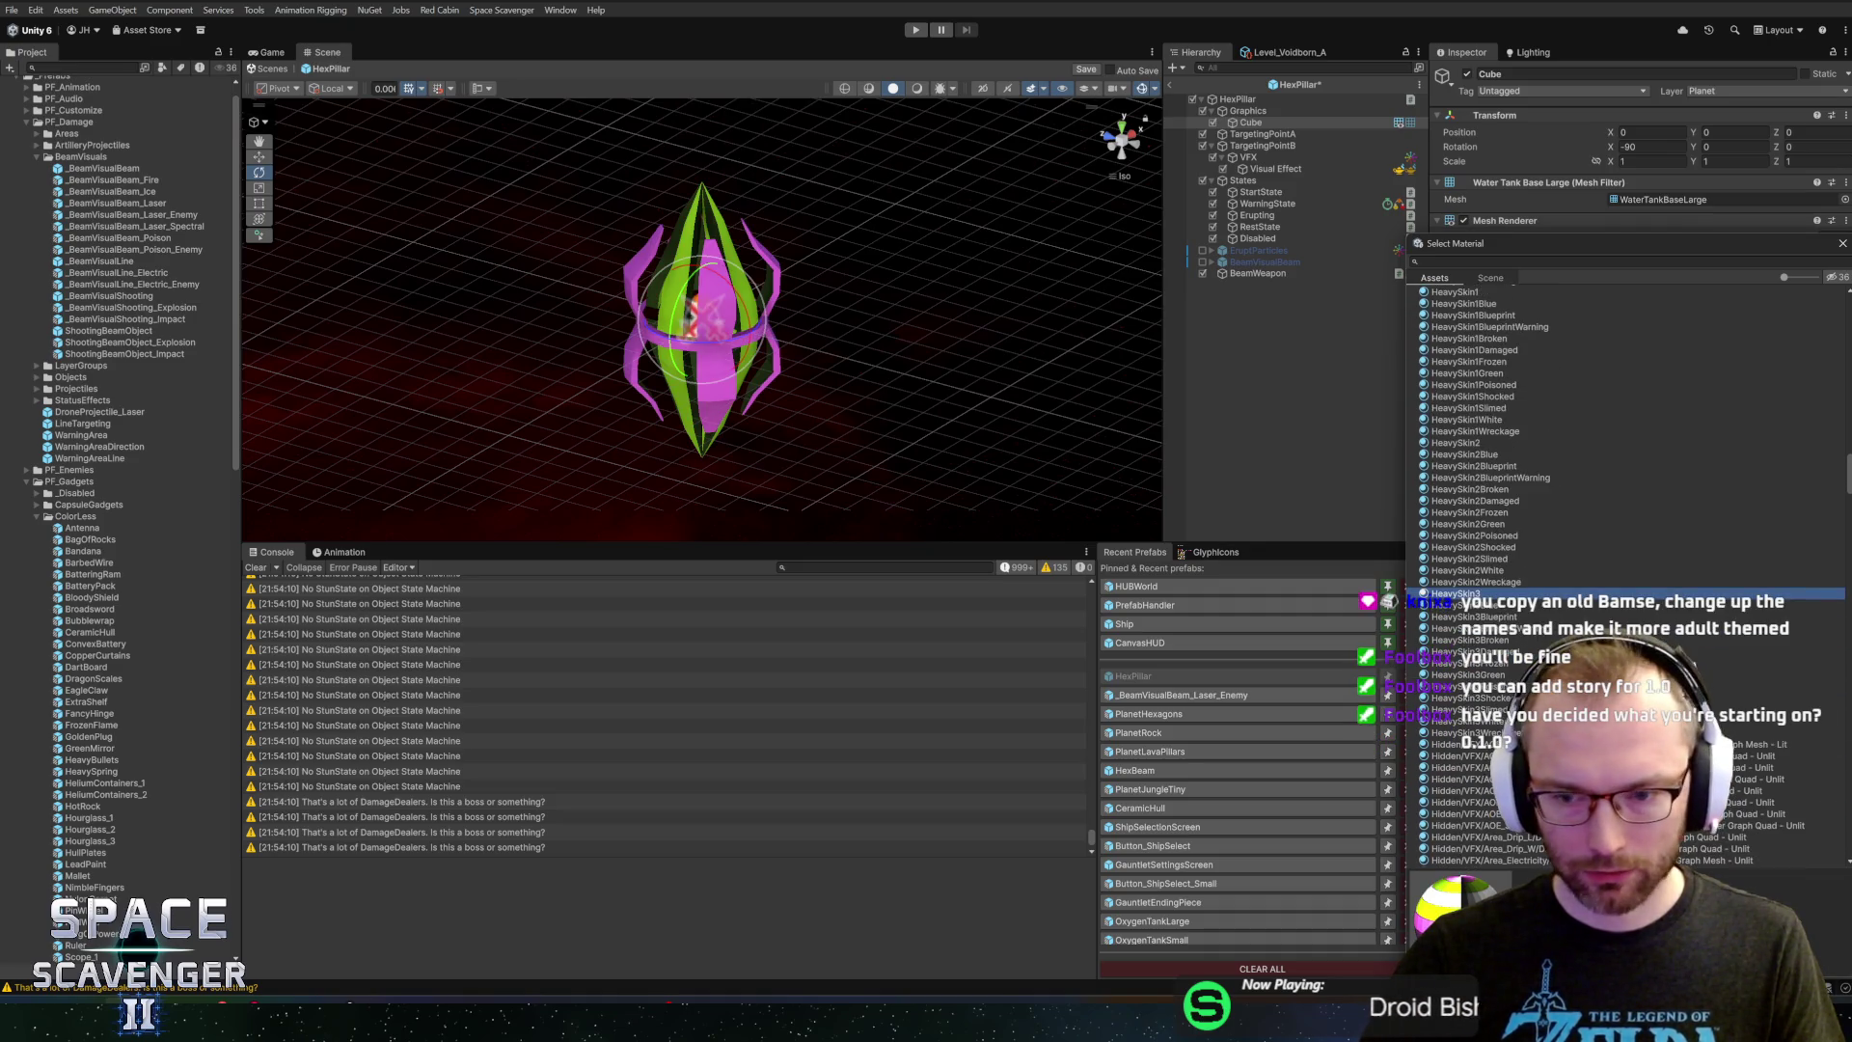
pyautogui.scroll(-20, 1463, 731)
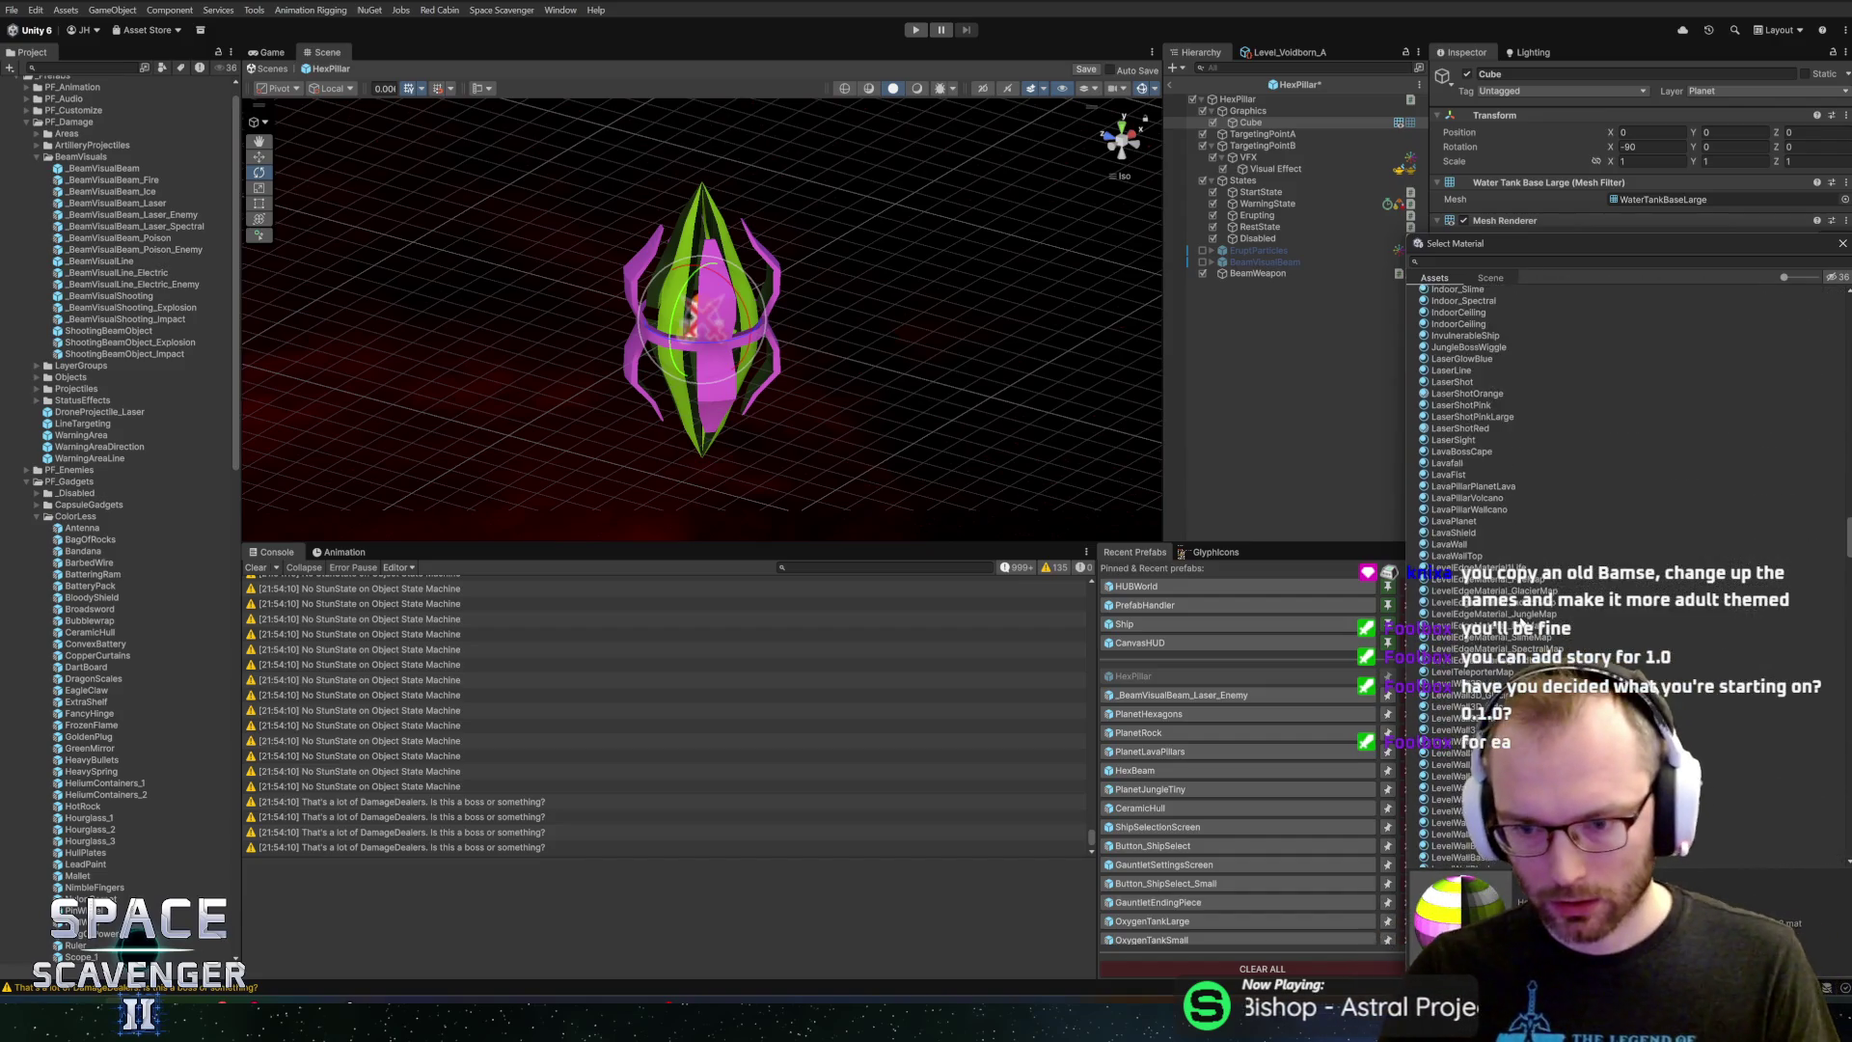
pyautogui.scroll(15, 1474, 319)
pyautogui.click(1458, 263)
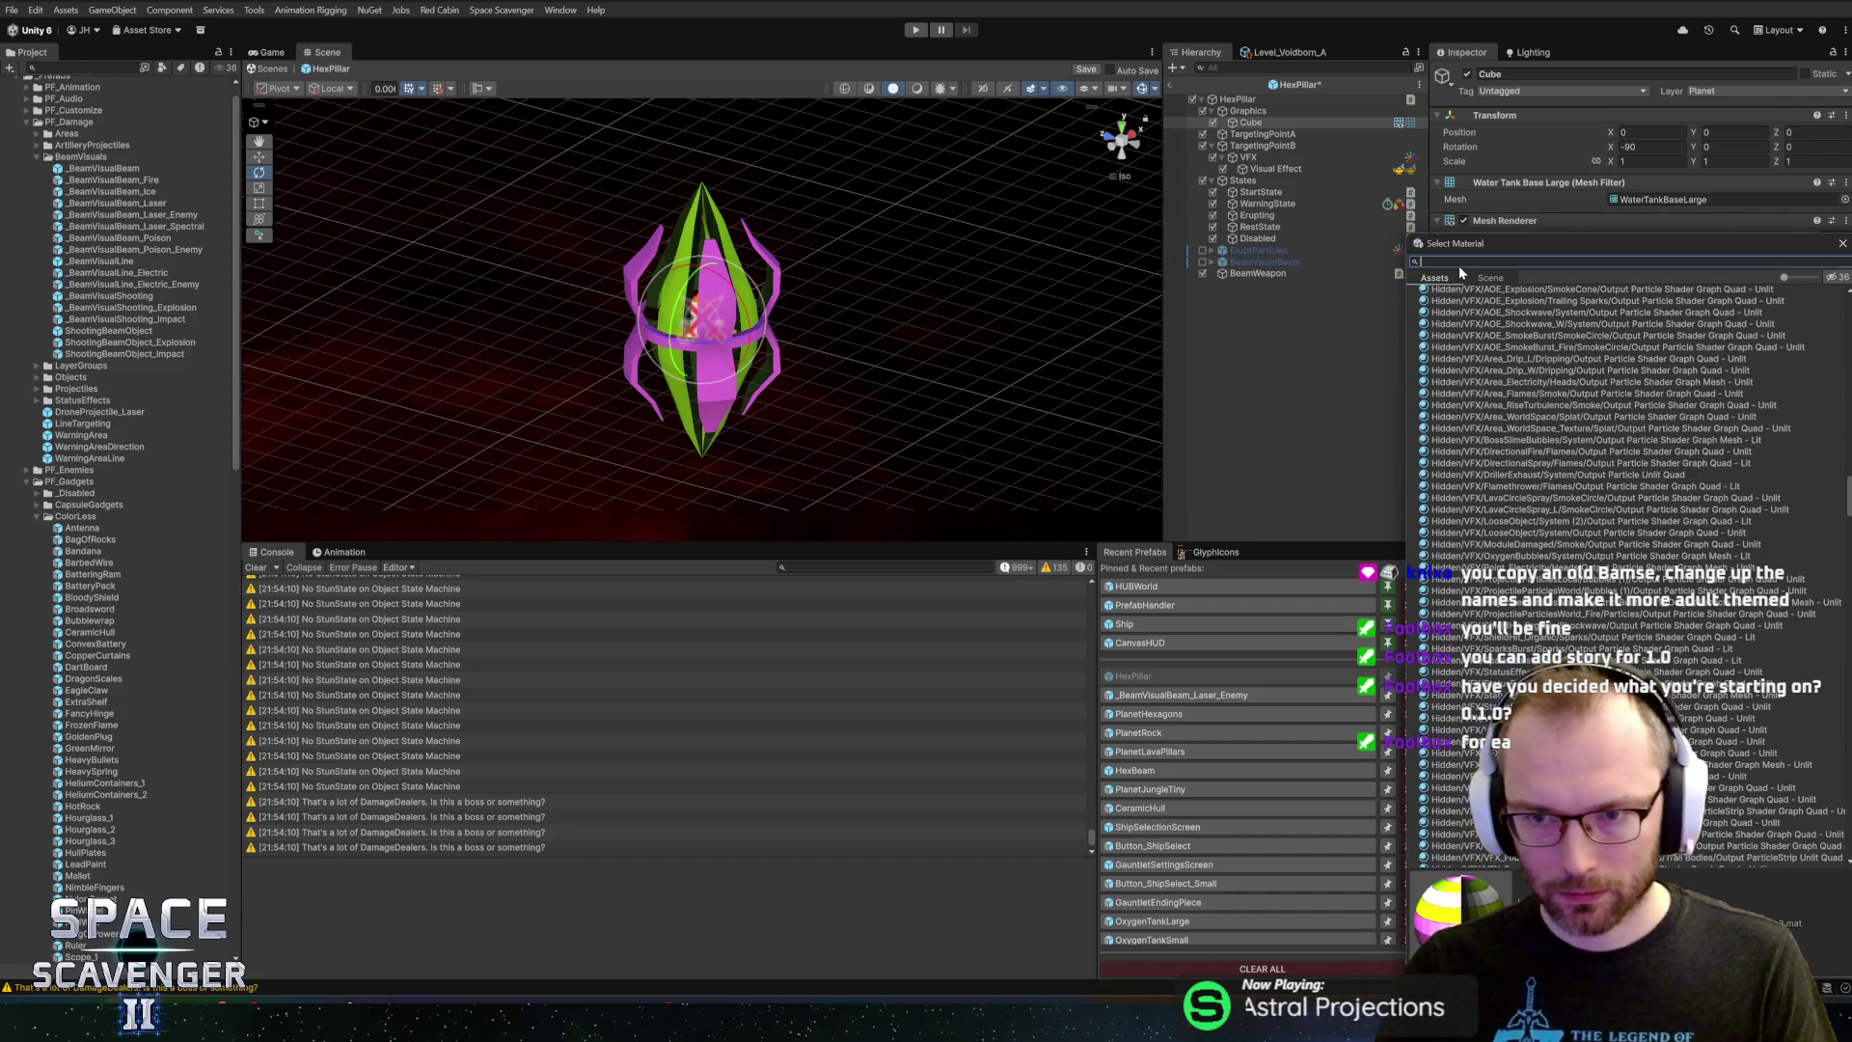
# Filter the material picker to 'skin0' and preview HeavySkin0, RegenSkin0 and Skin0 on the pillar
pyautogui.write('skmin0')
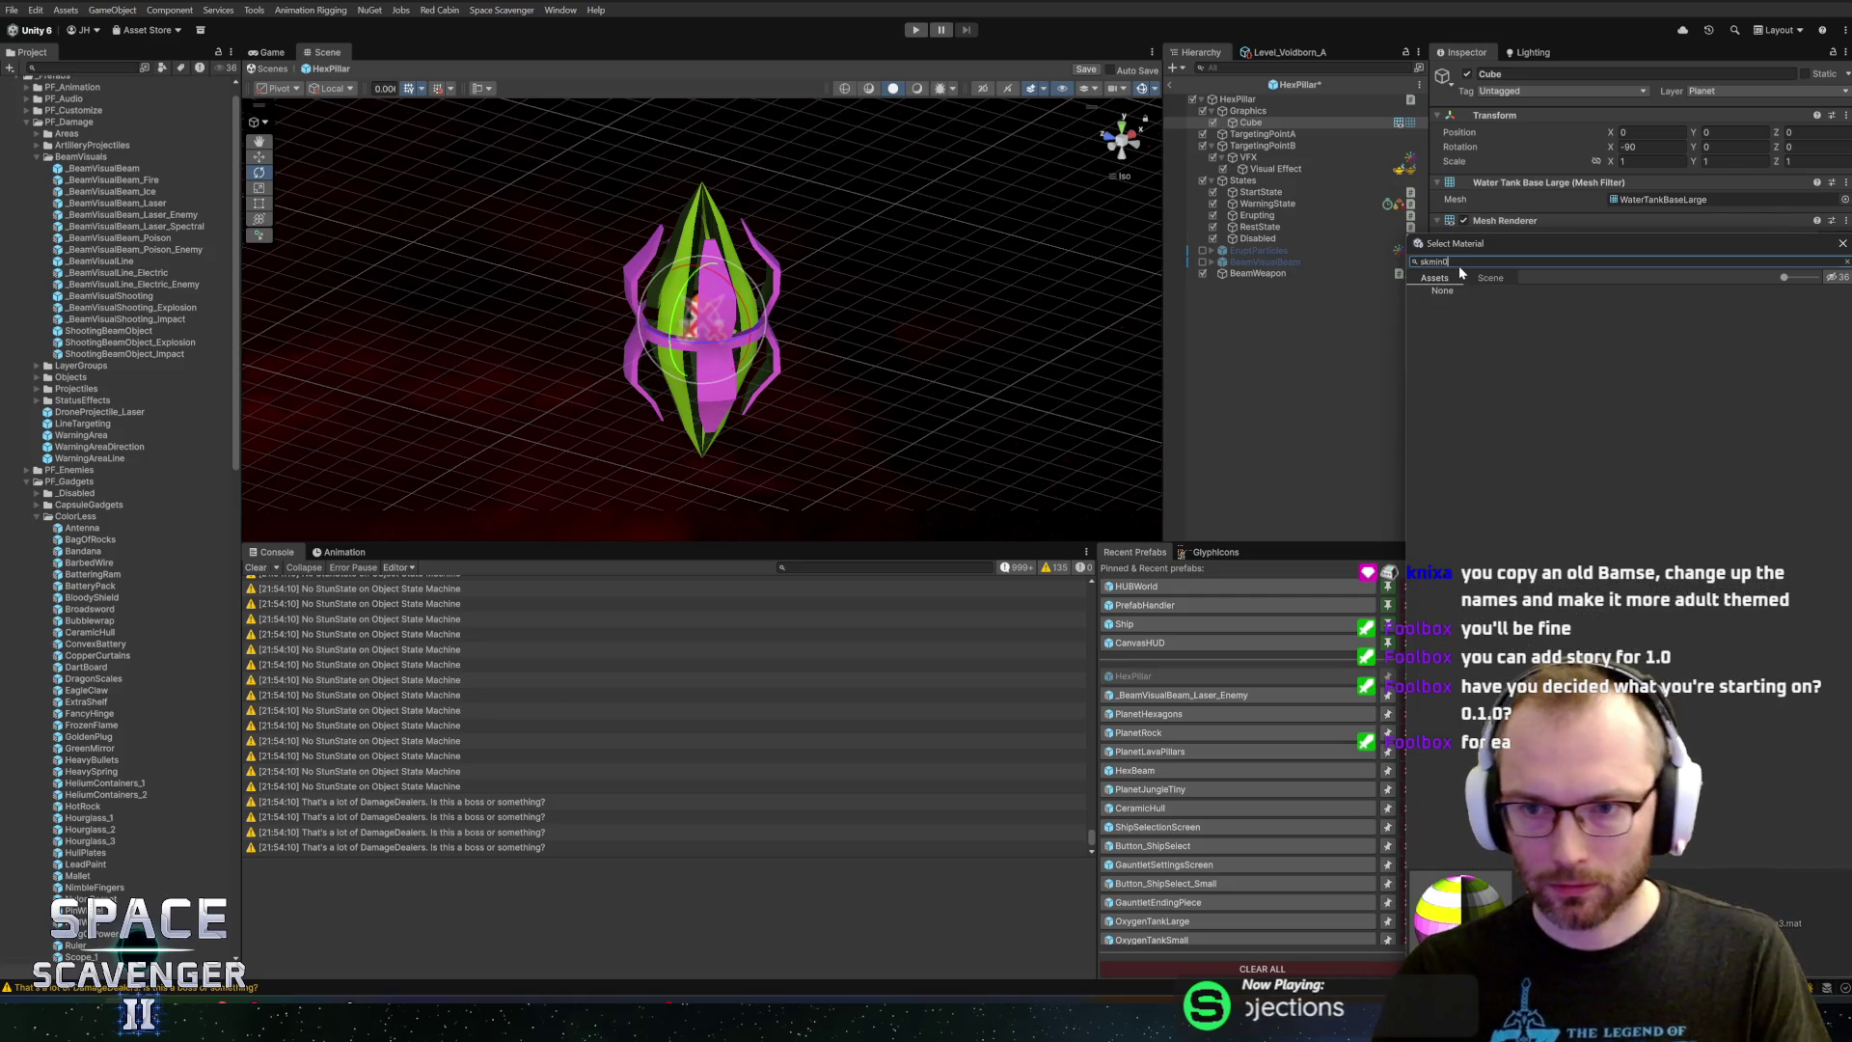
pyautogui.press('BackSpace')
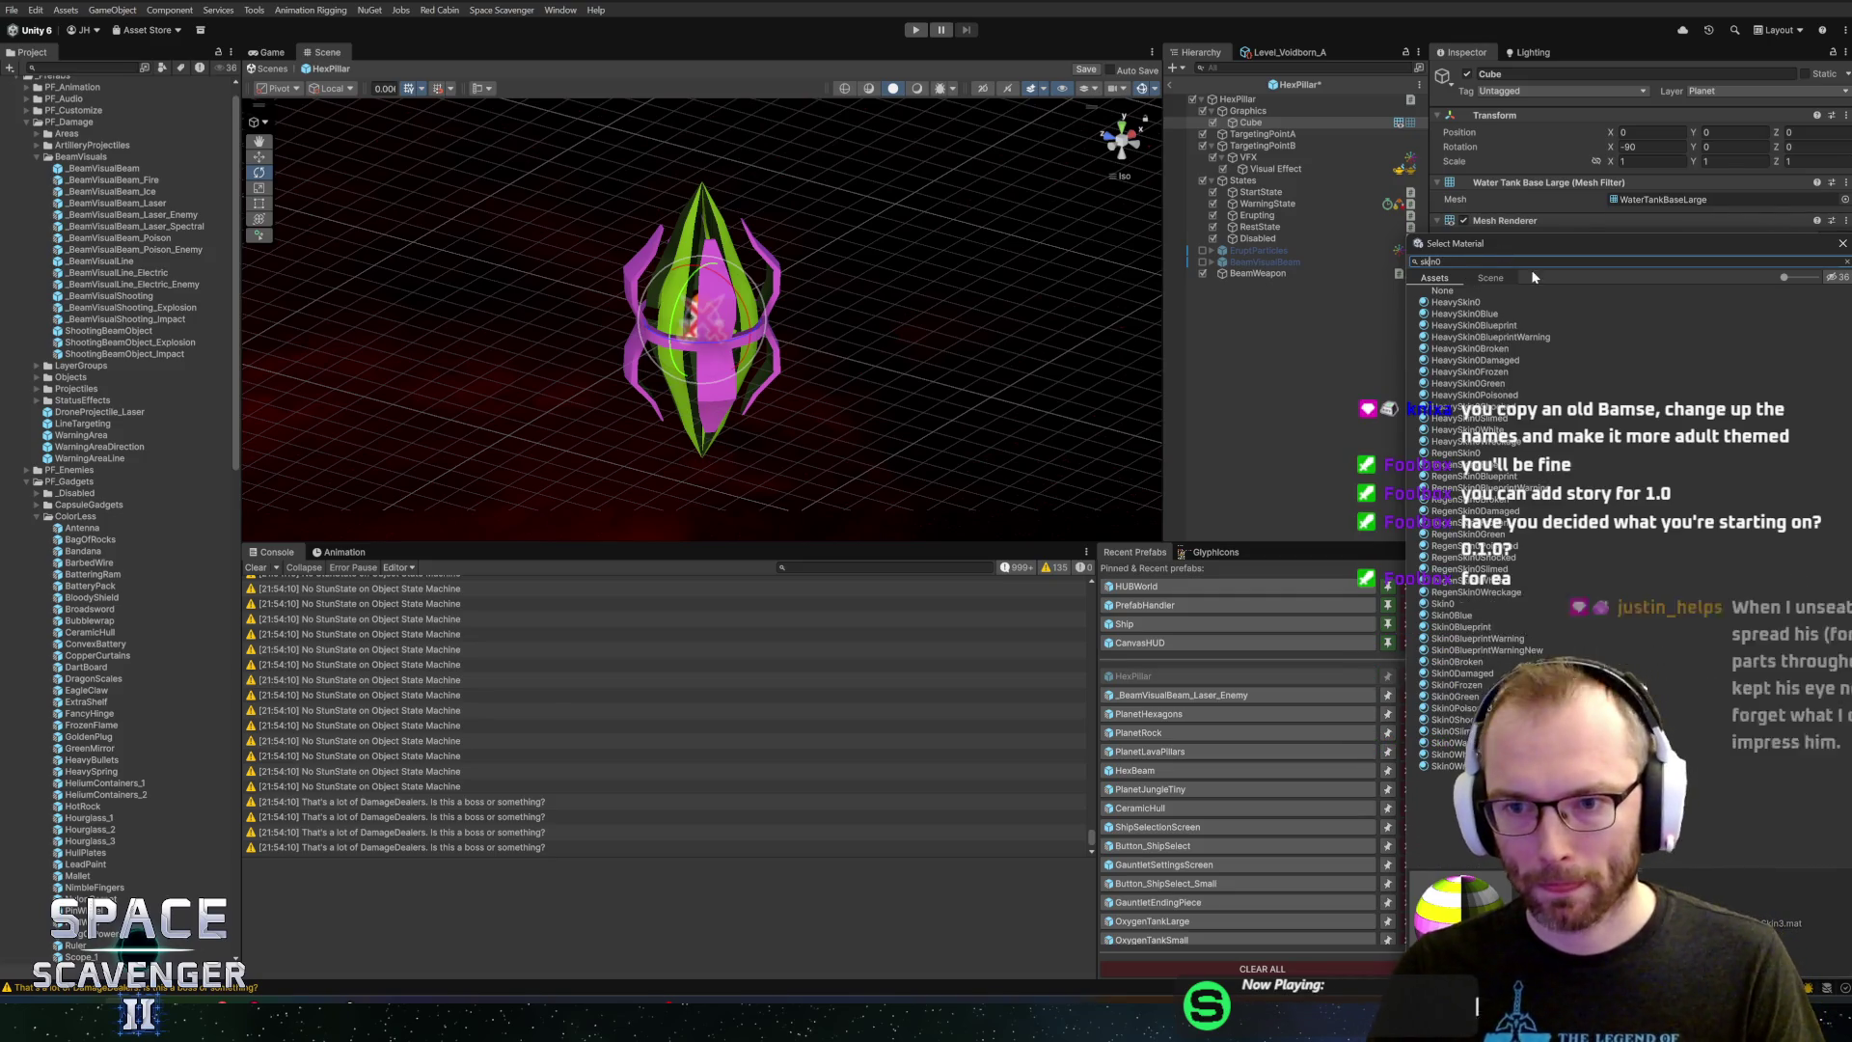
pyautogui.click(1461, 314)
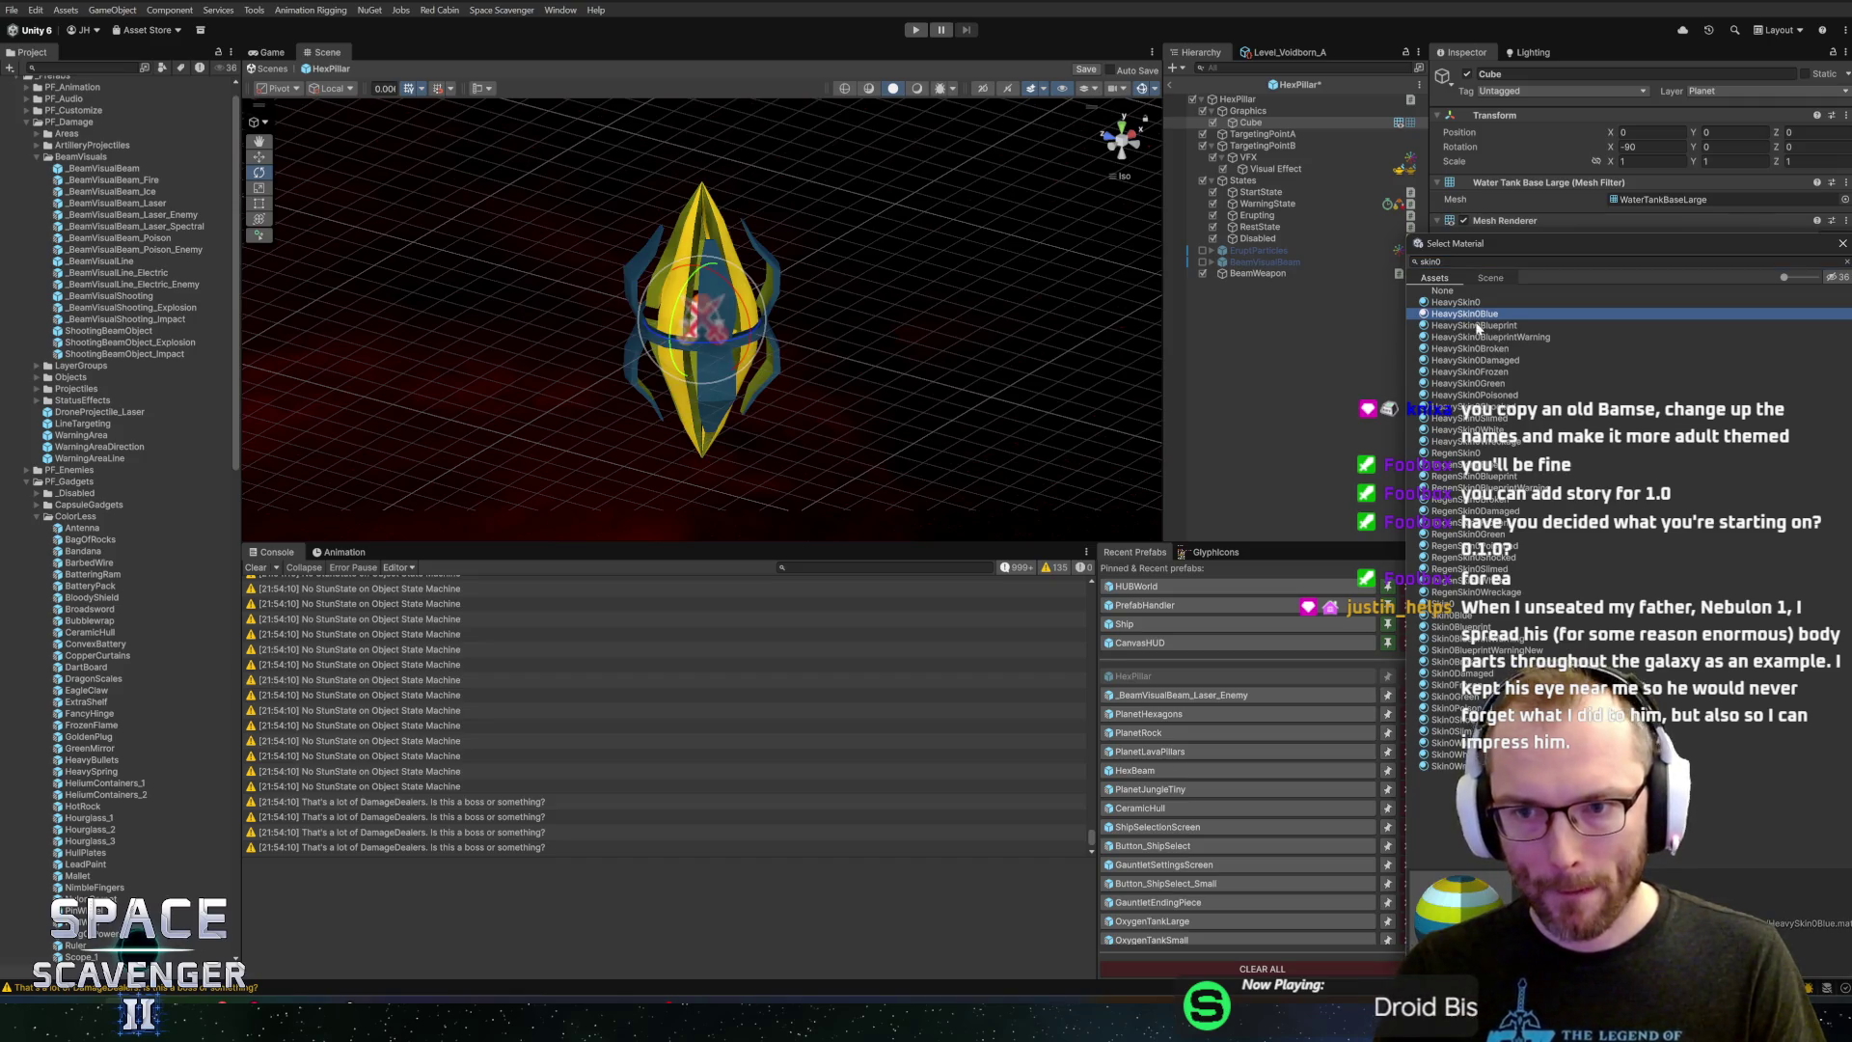
pyautogui.press('Up')
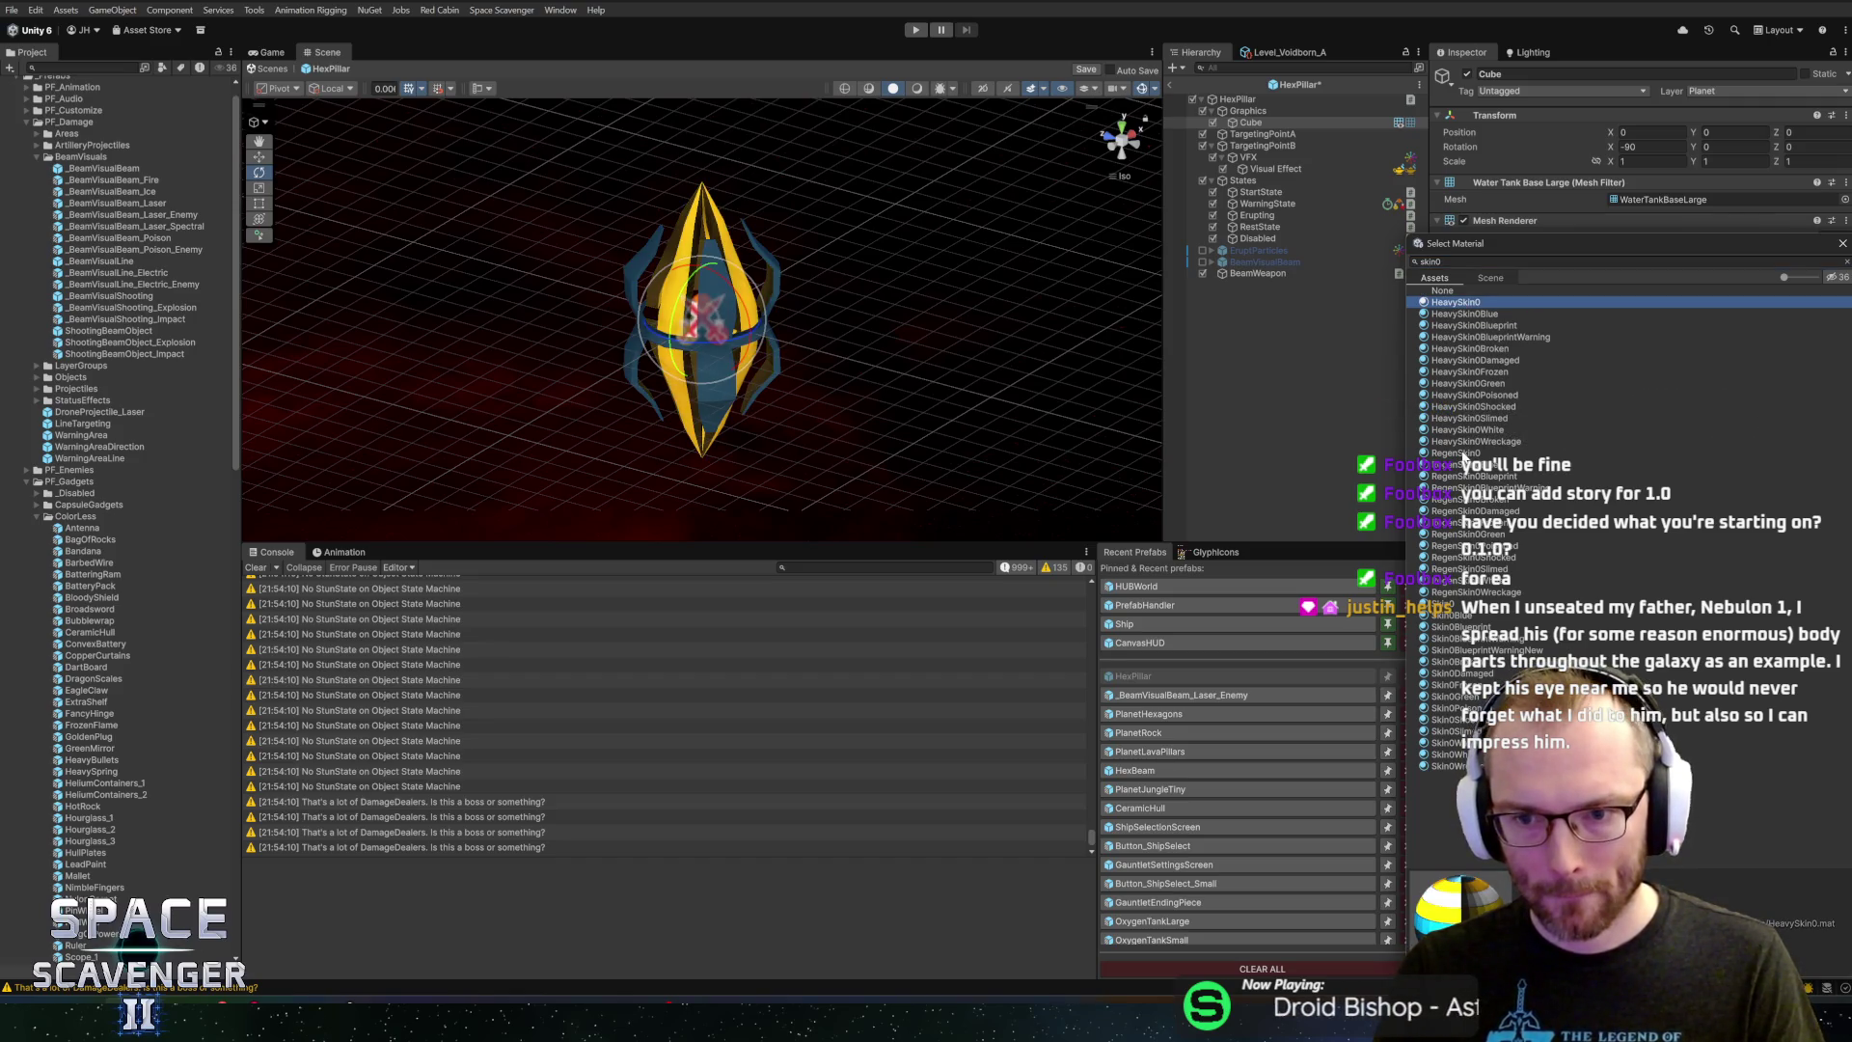
pyautogui.click(1462, 452)
pyautogui.click(1448, 605)
# Change the filter to skin3 and preview the cyan skin3, HeavySkin3 and ClassicSkin3 materials
pyautogui.click(1485, 261)
pyautogui.press('BackSpace')
pyautogui.write('3')
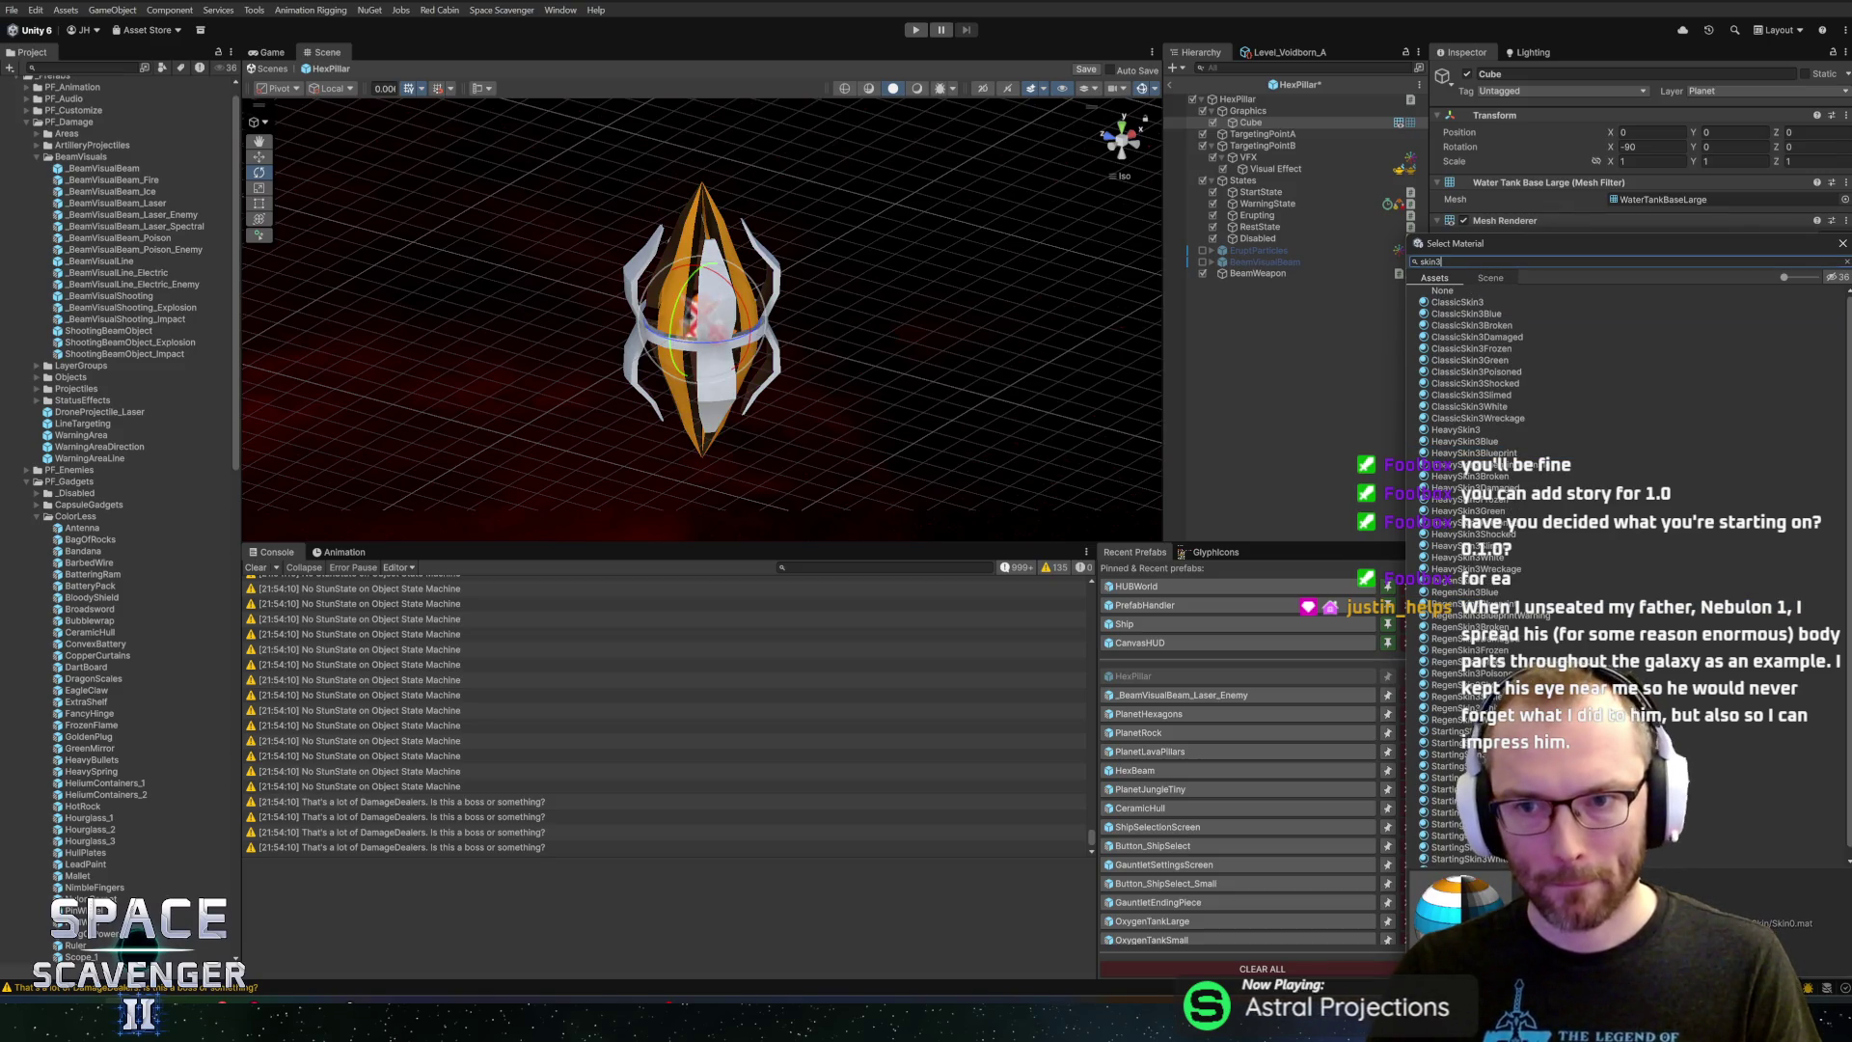
pyautogui.click(1458, 582)
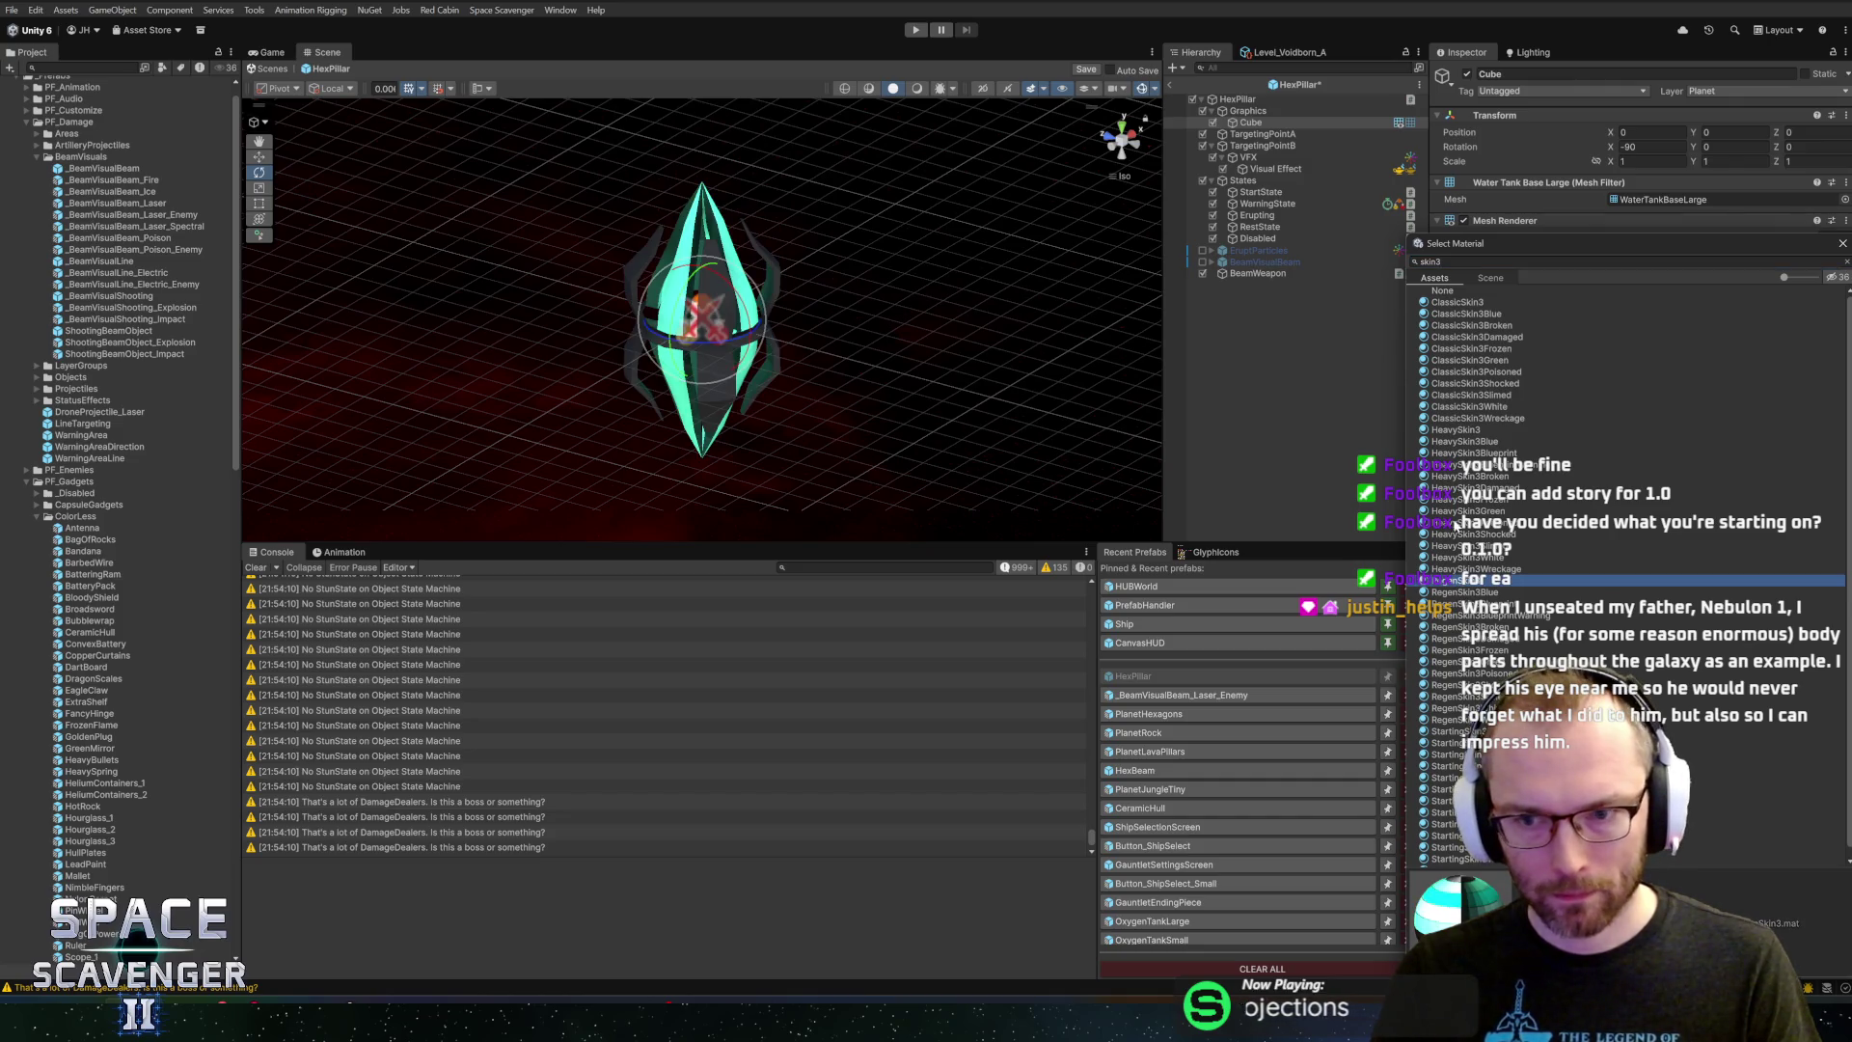
pyautogui.click(1455, 432)
pyautogui.click(1459, 303)
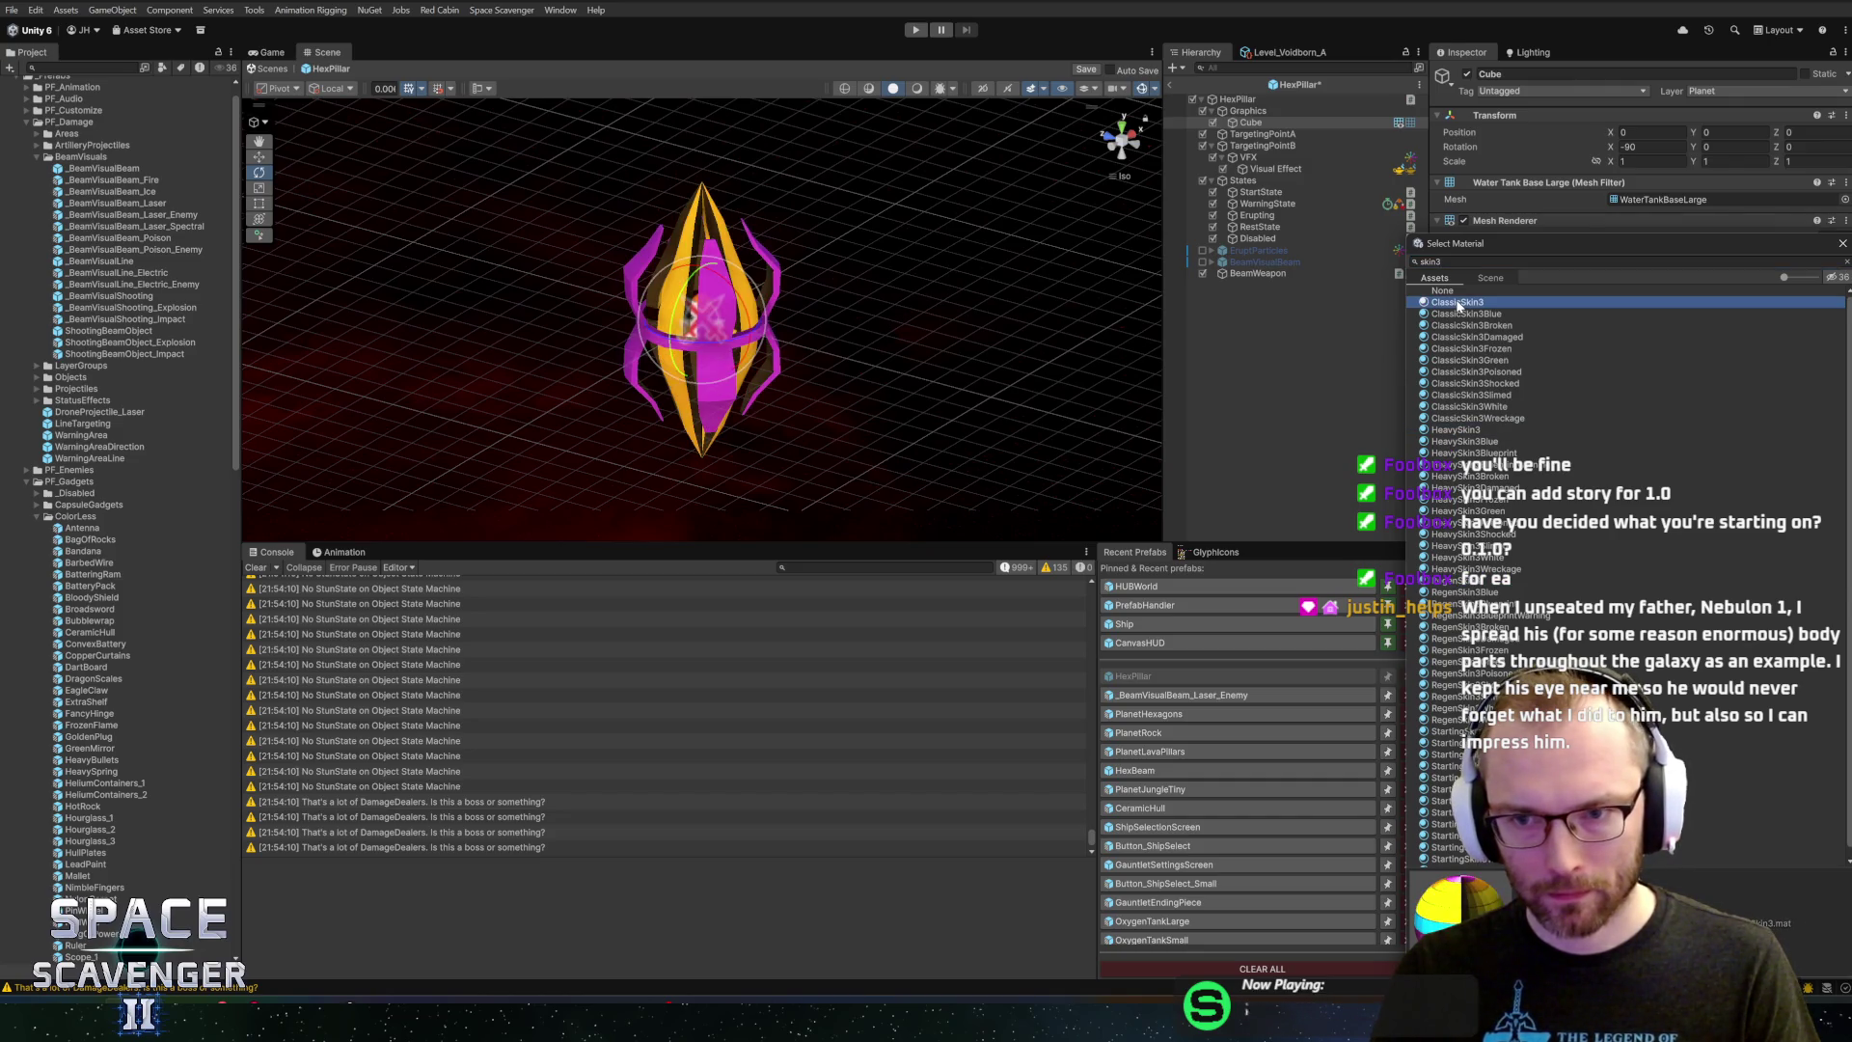
# Preview StartingSkin5, then StartingSkin4, by switching the search number
pyautogui.click(1452, 261)
pyautogui.press('BackSpace')
pyautogui.write('5')
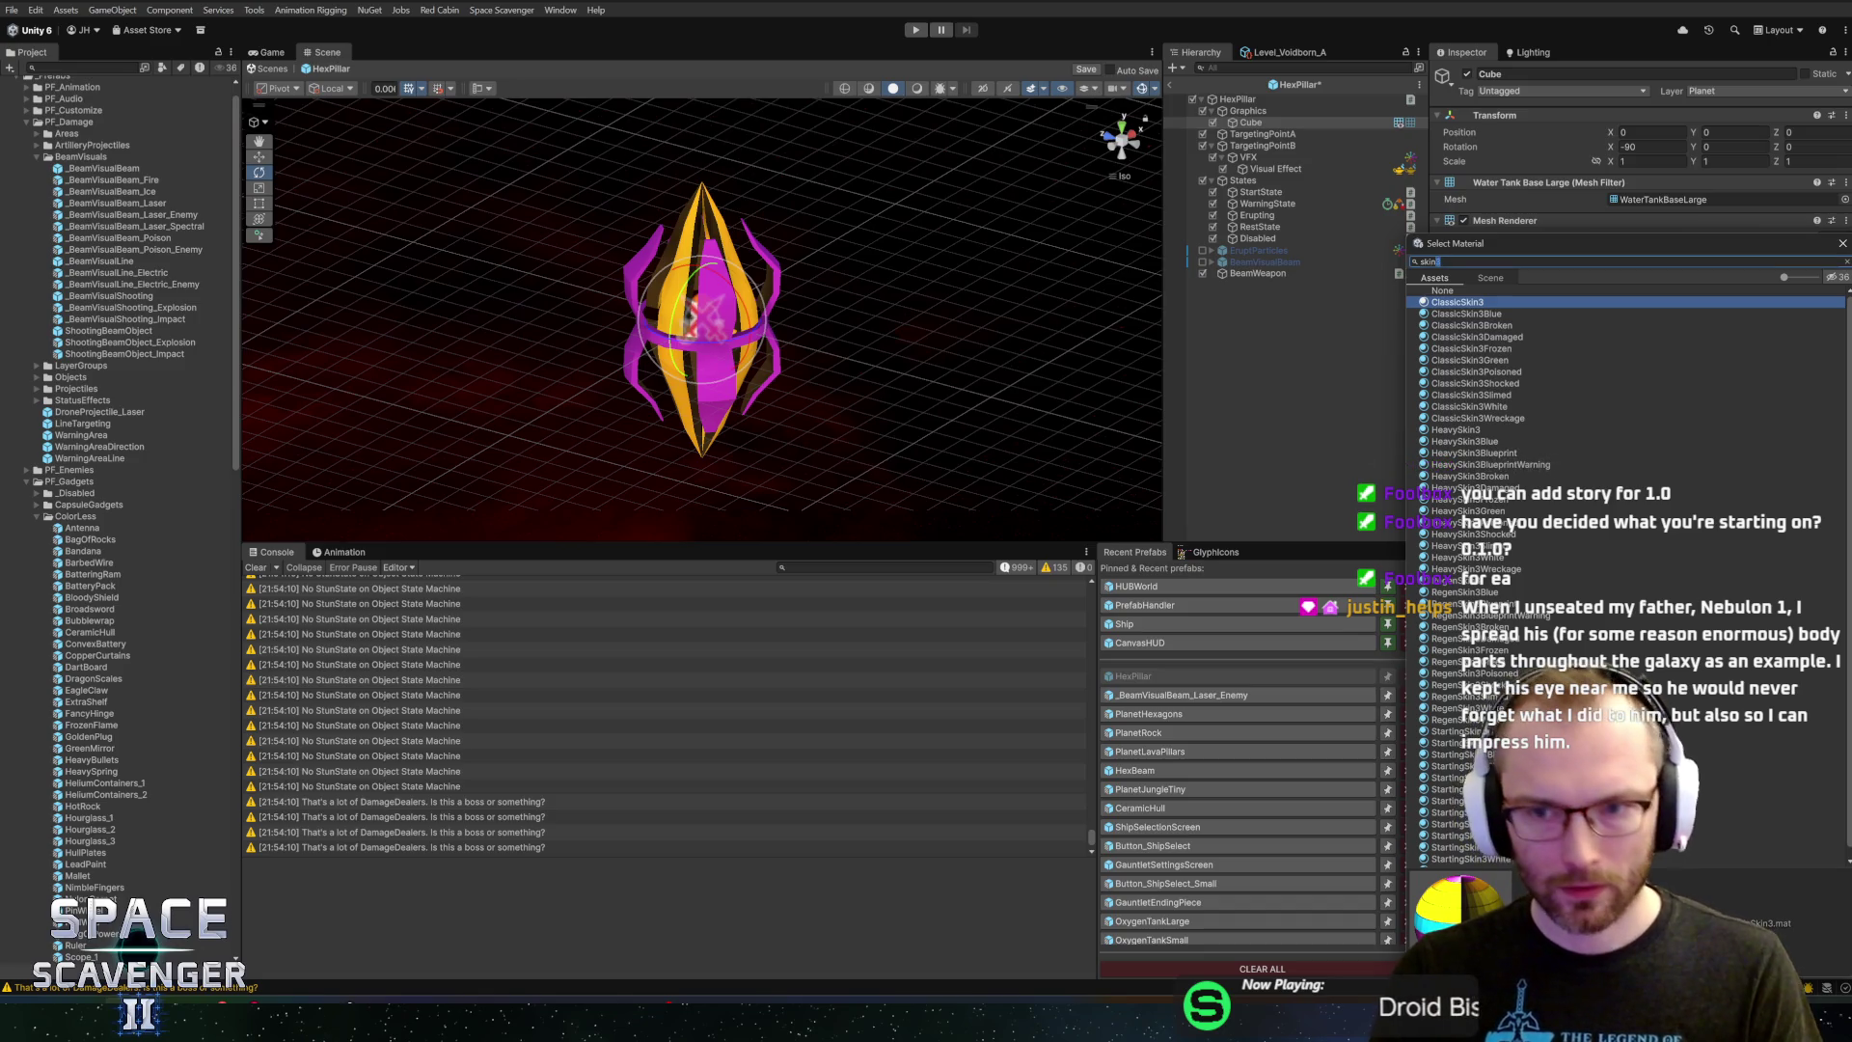
pyautogui.click(1490, 304)
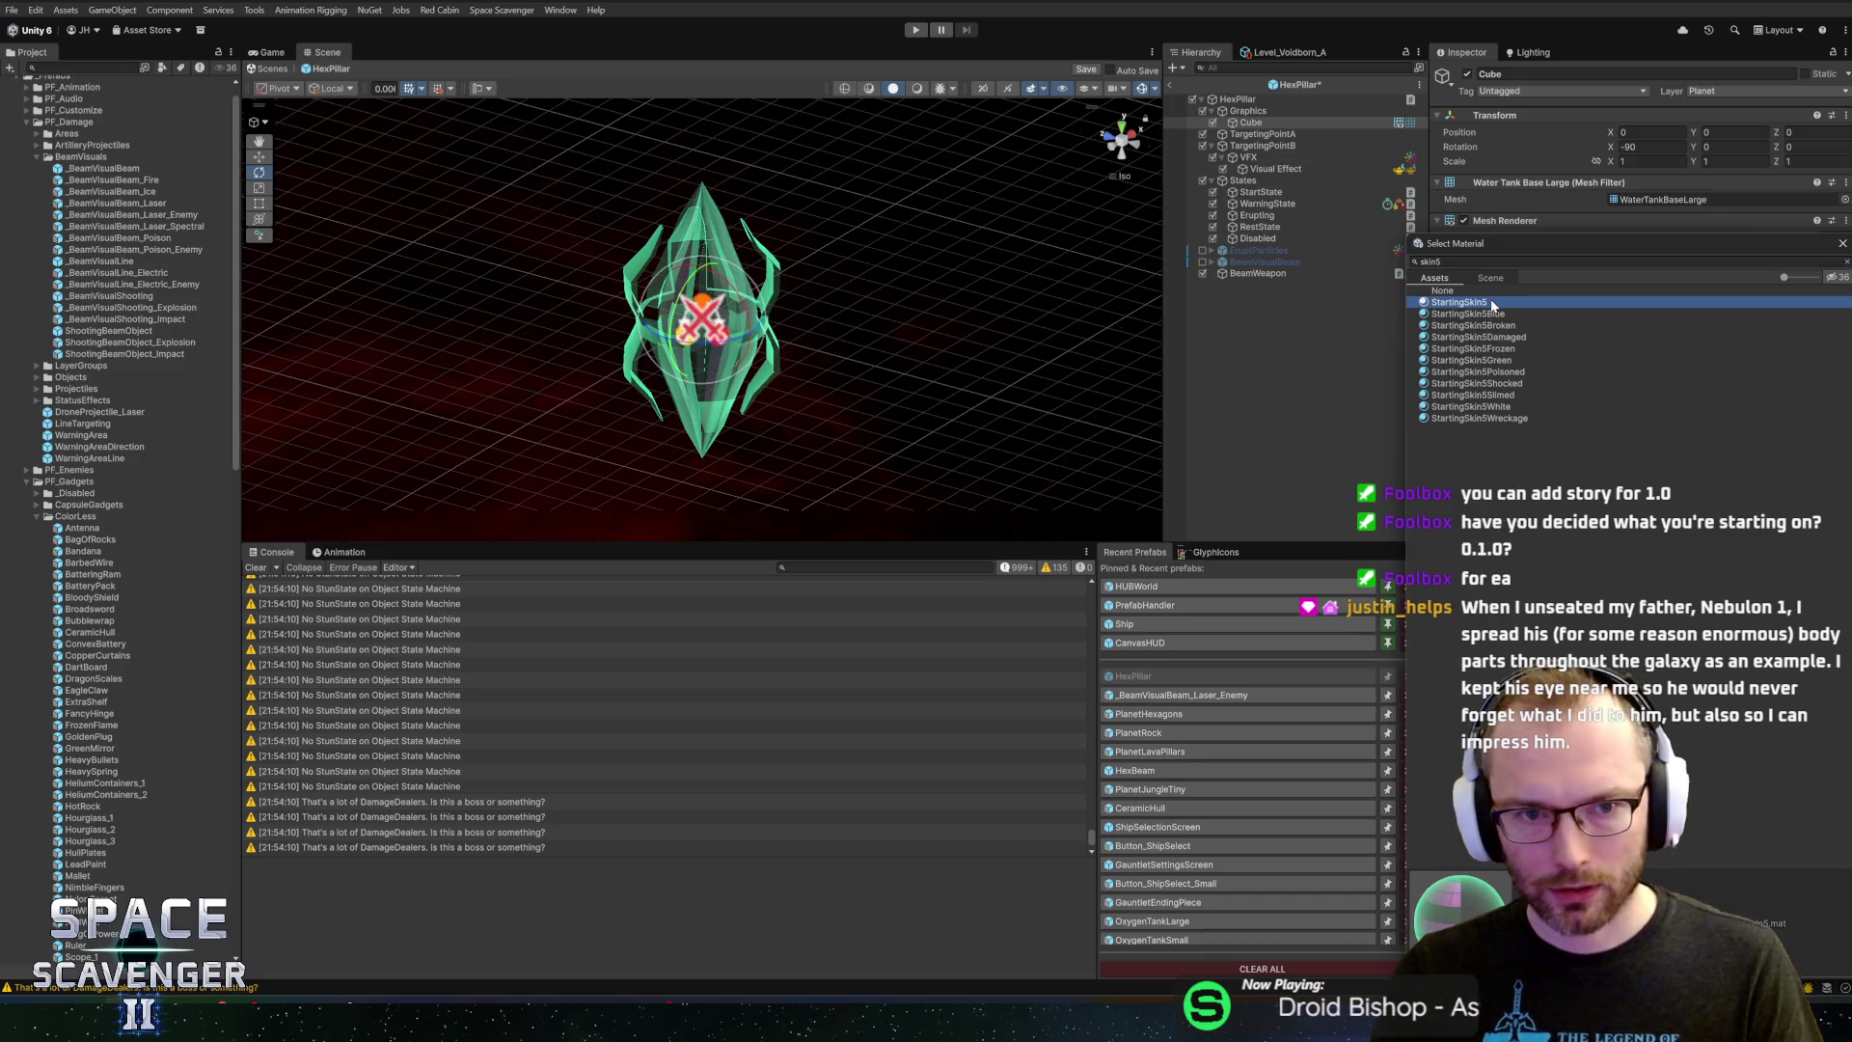
pyautogui.click(1497, 262)
pyautogui.press('BackSpace')
pyautogui.write('4')
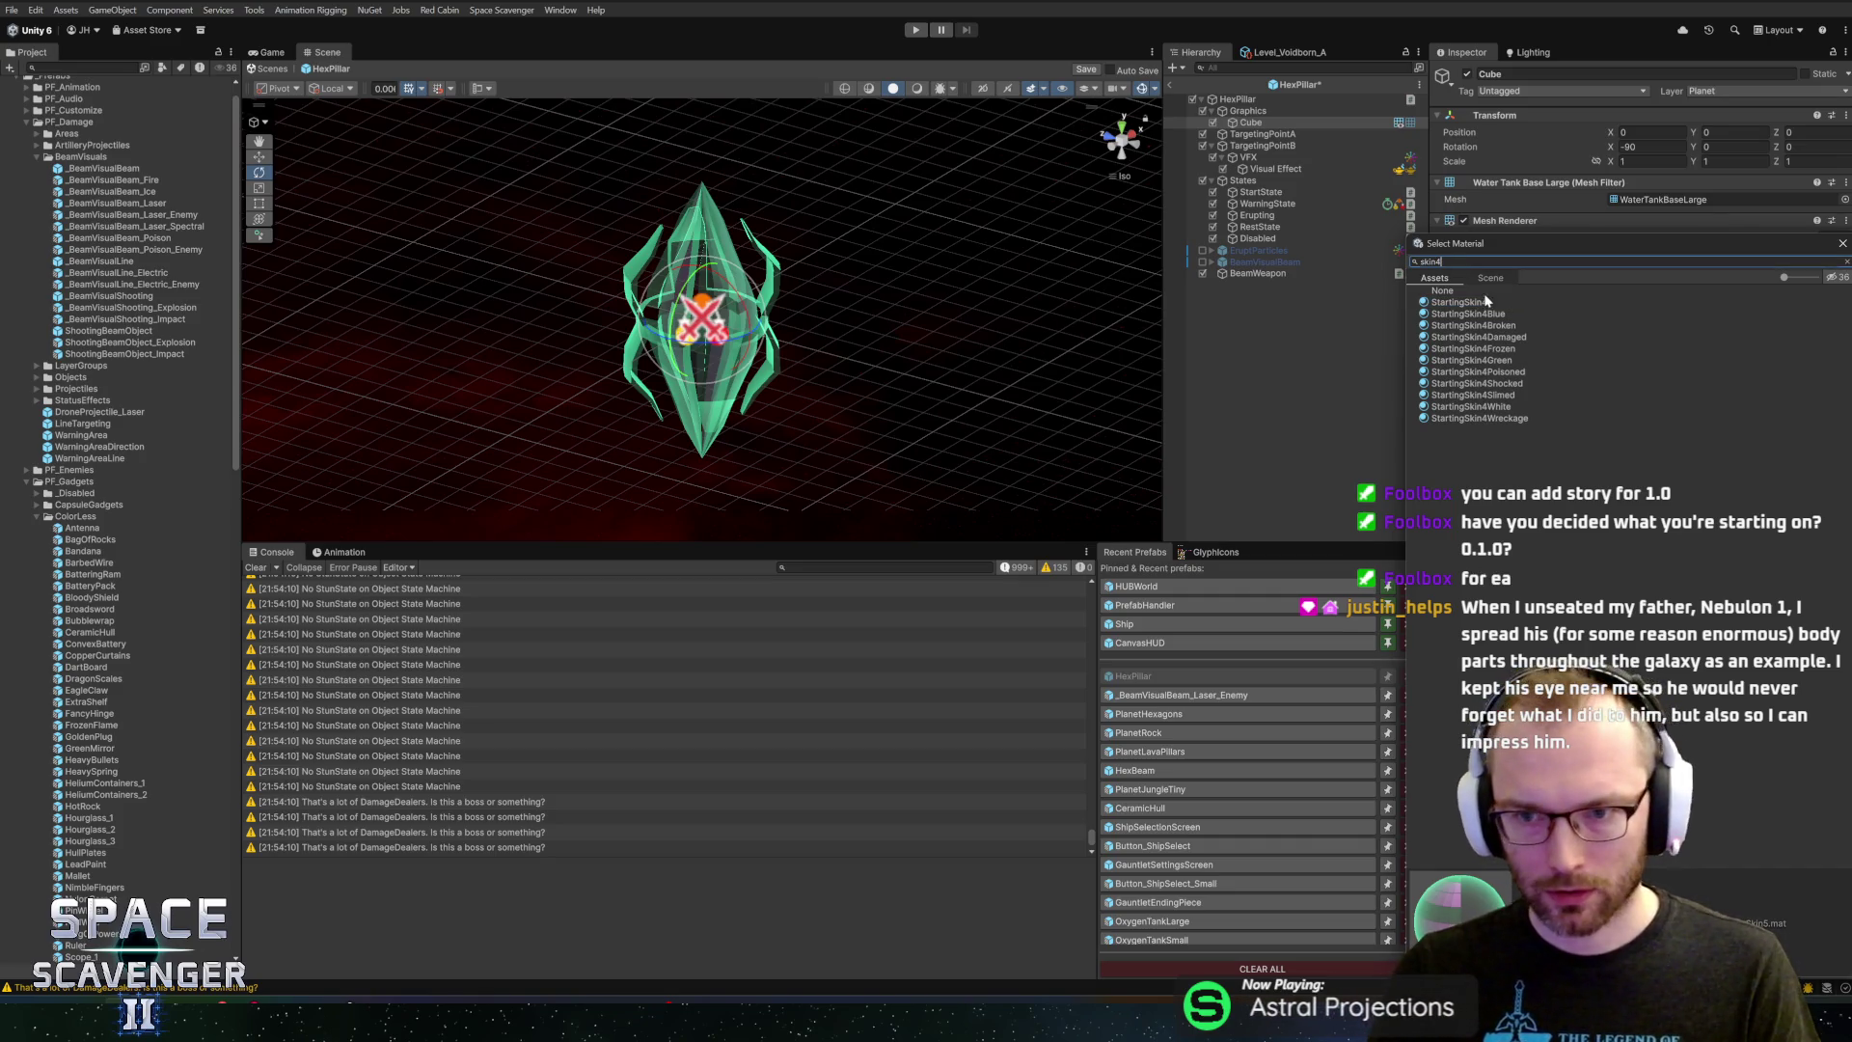
pyautogui.click(1466, 303)
# Filter to skin2 and preview ClassicSkin2, HeavySkin2, RegenSkin2 and StartingSkin2
pyautogui.click(1466, 262)
pyautogui.press('BackSpace')
pyautogui.write('2')
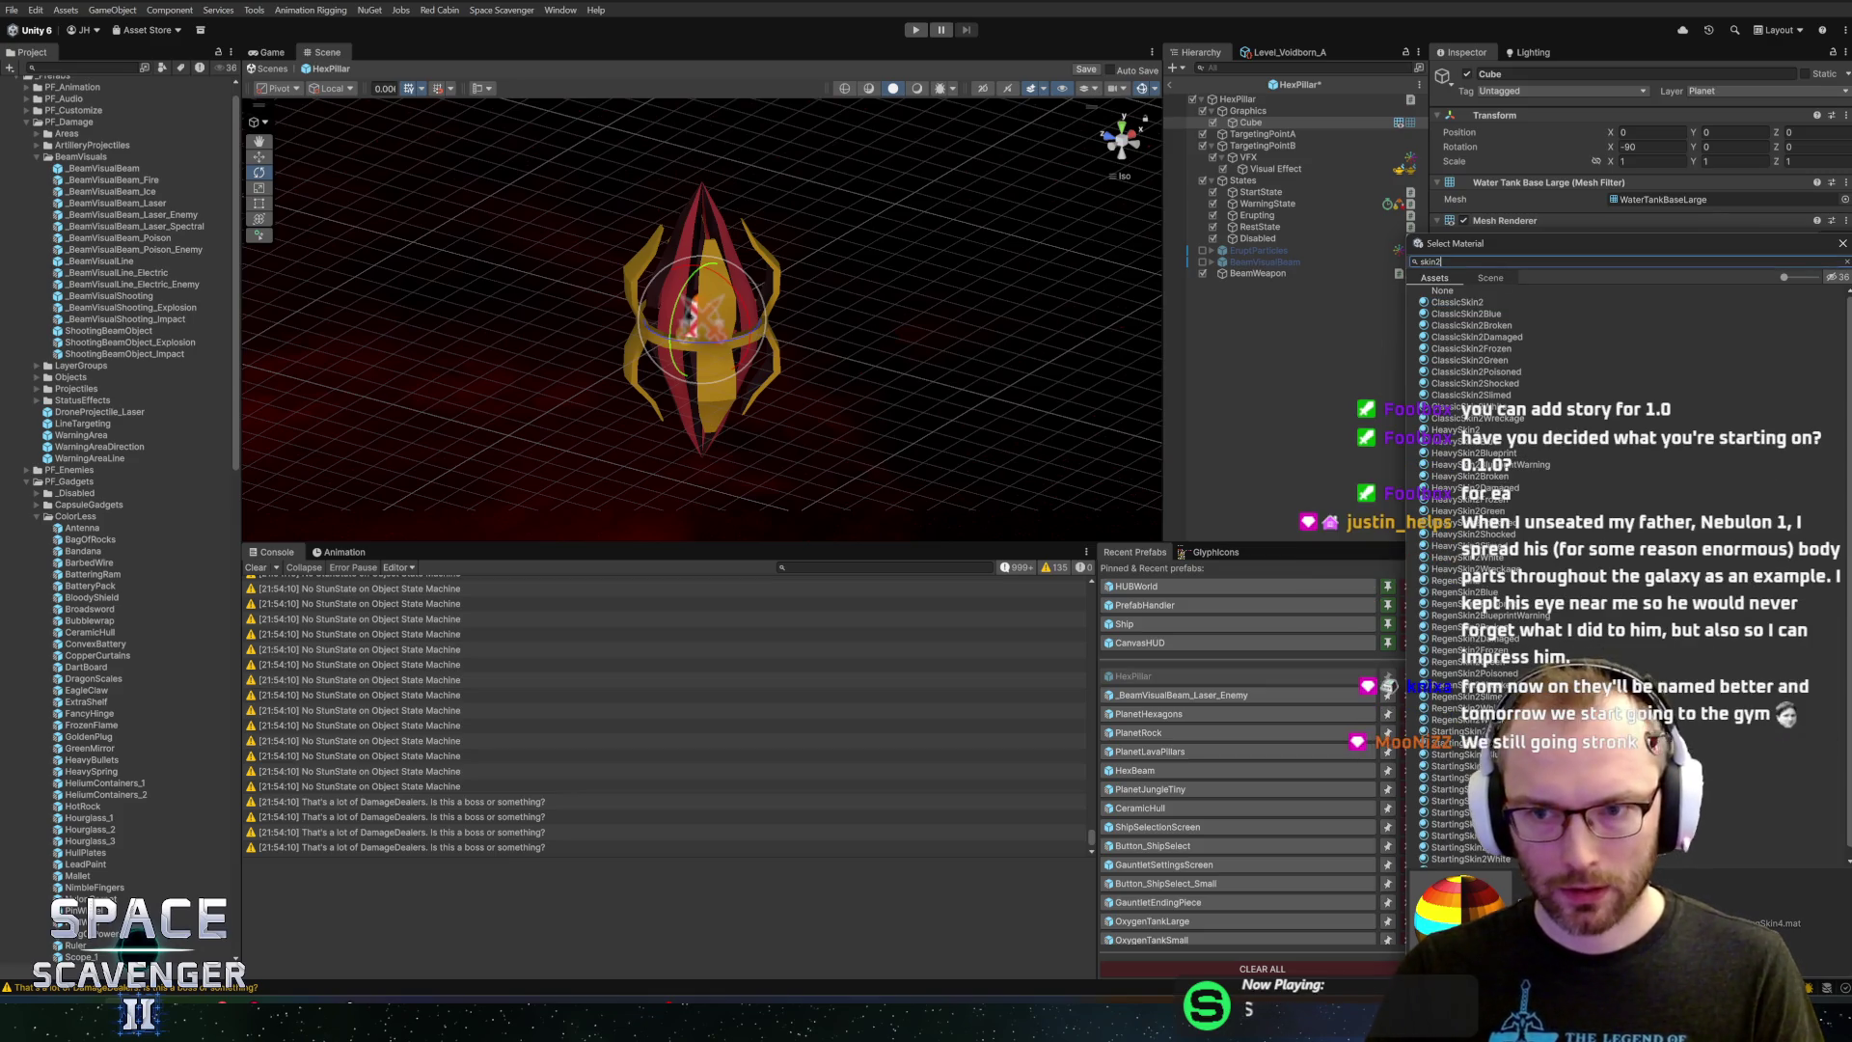
pyautogui.click(1479, 304)
pyautogui.click(1473, 429)
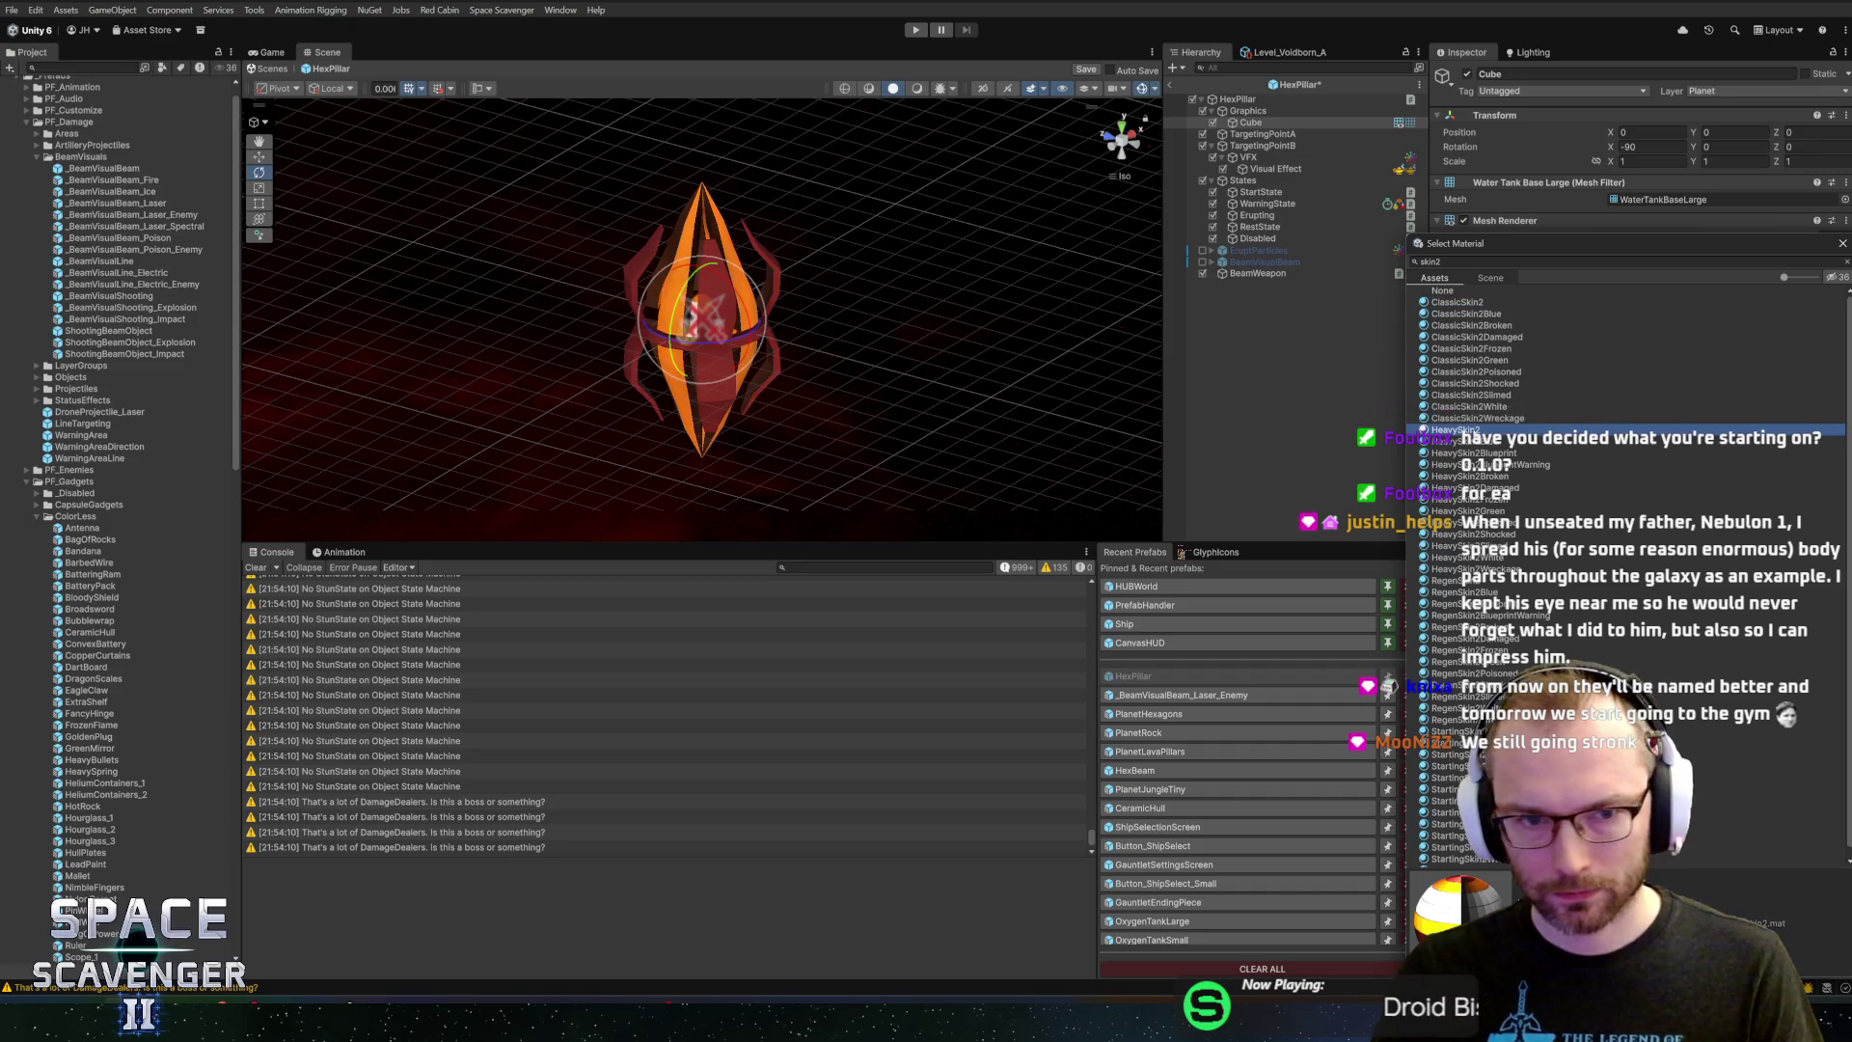
pyautogui.click(1457, 580)
pyautogui.scroll(-1, 1483, 606)
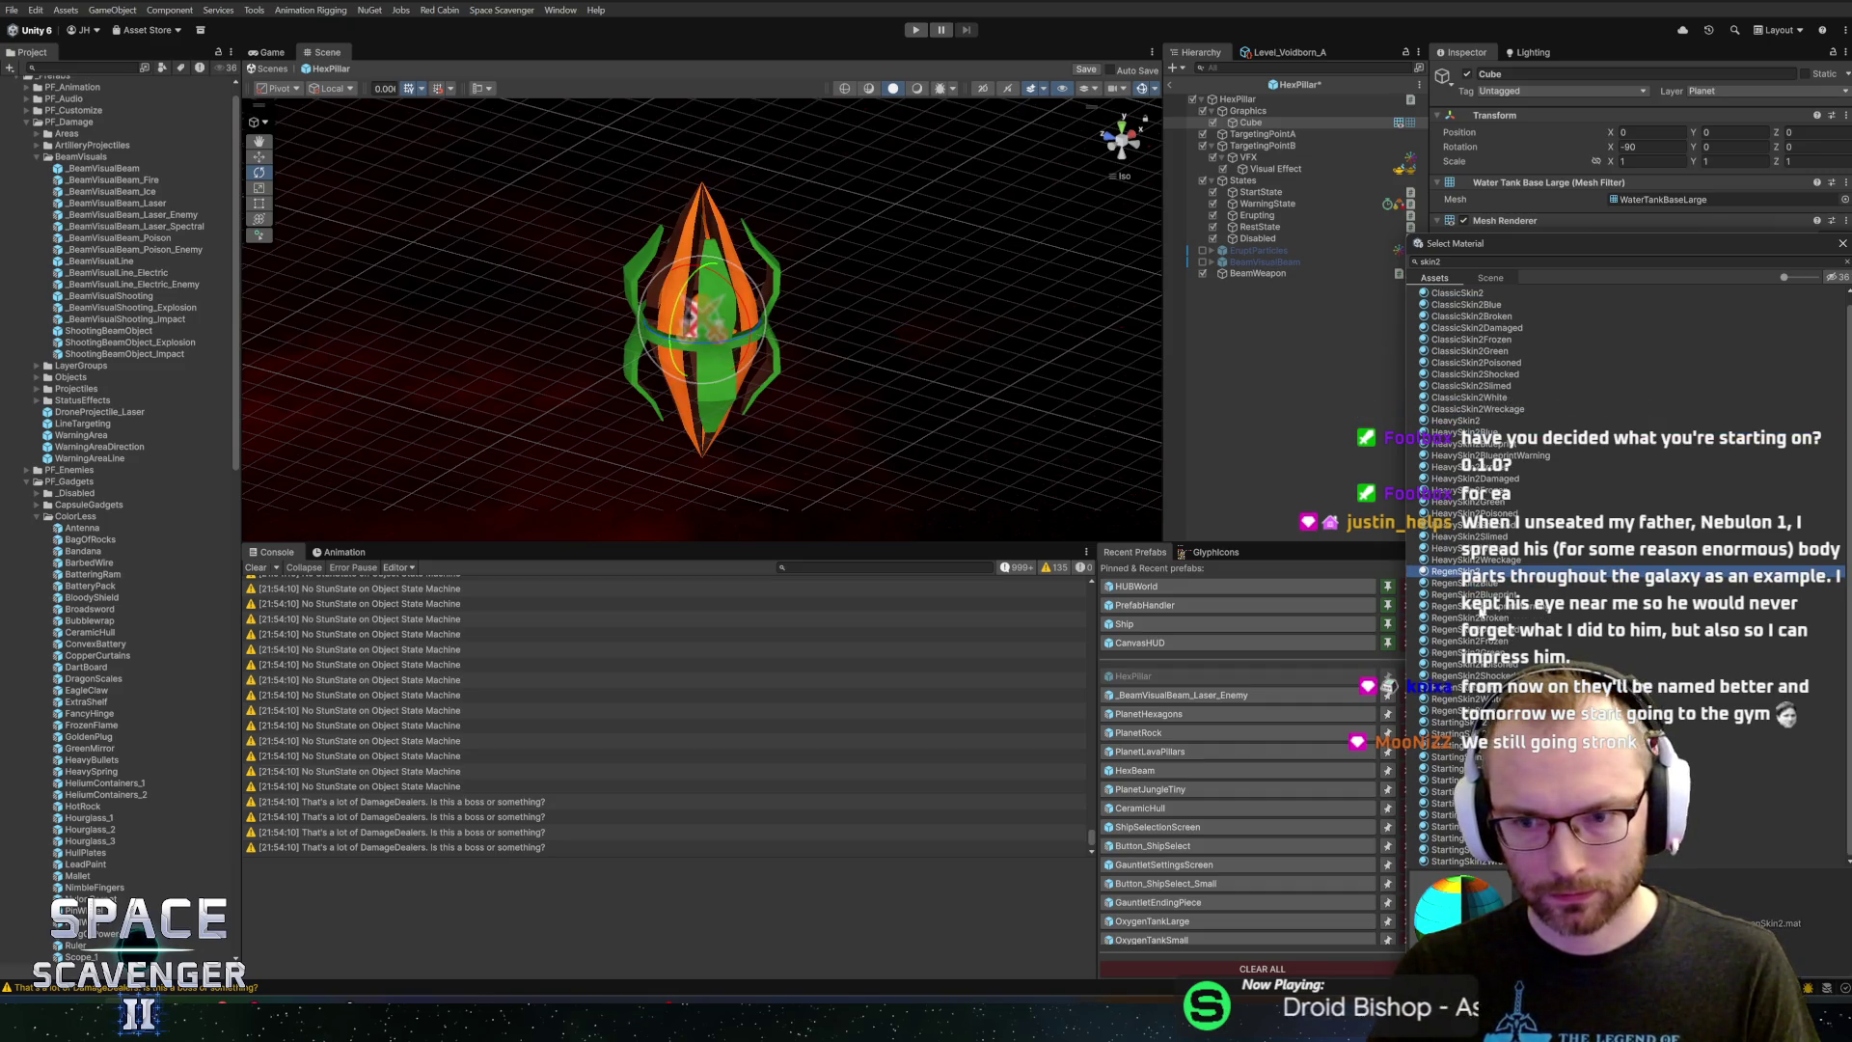
pyautogui.click(1483, 722)
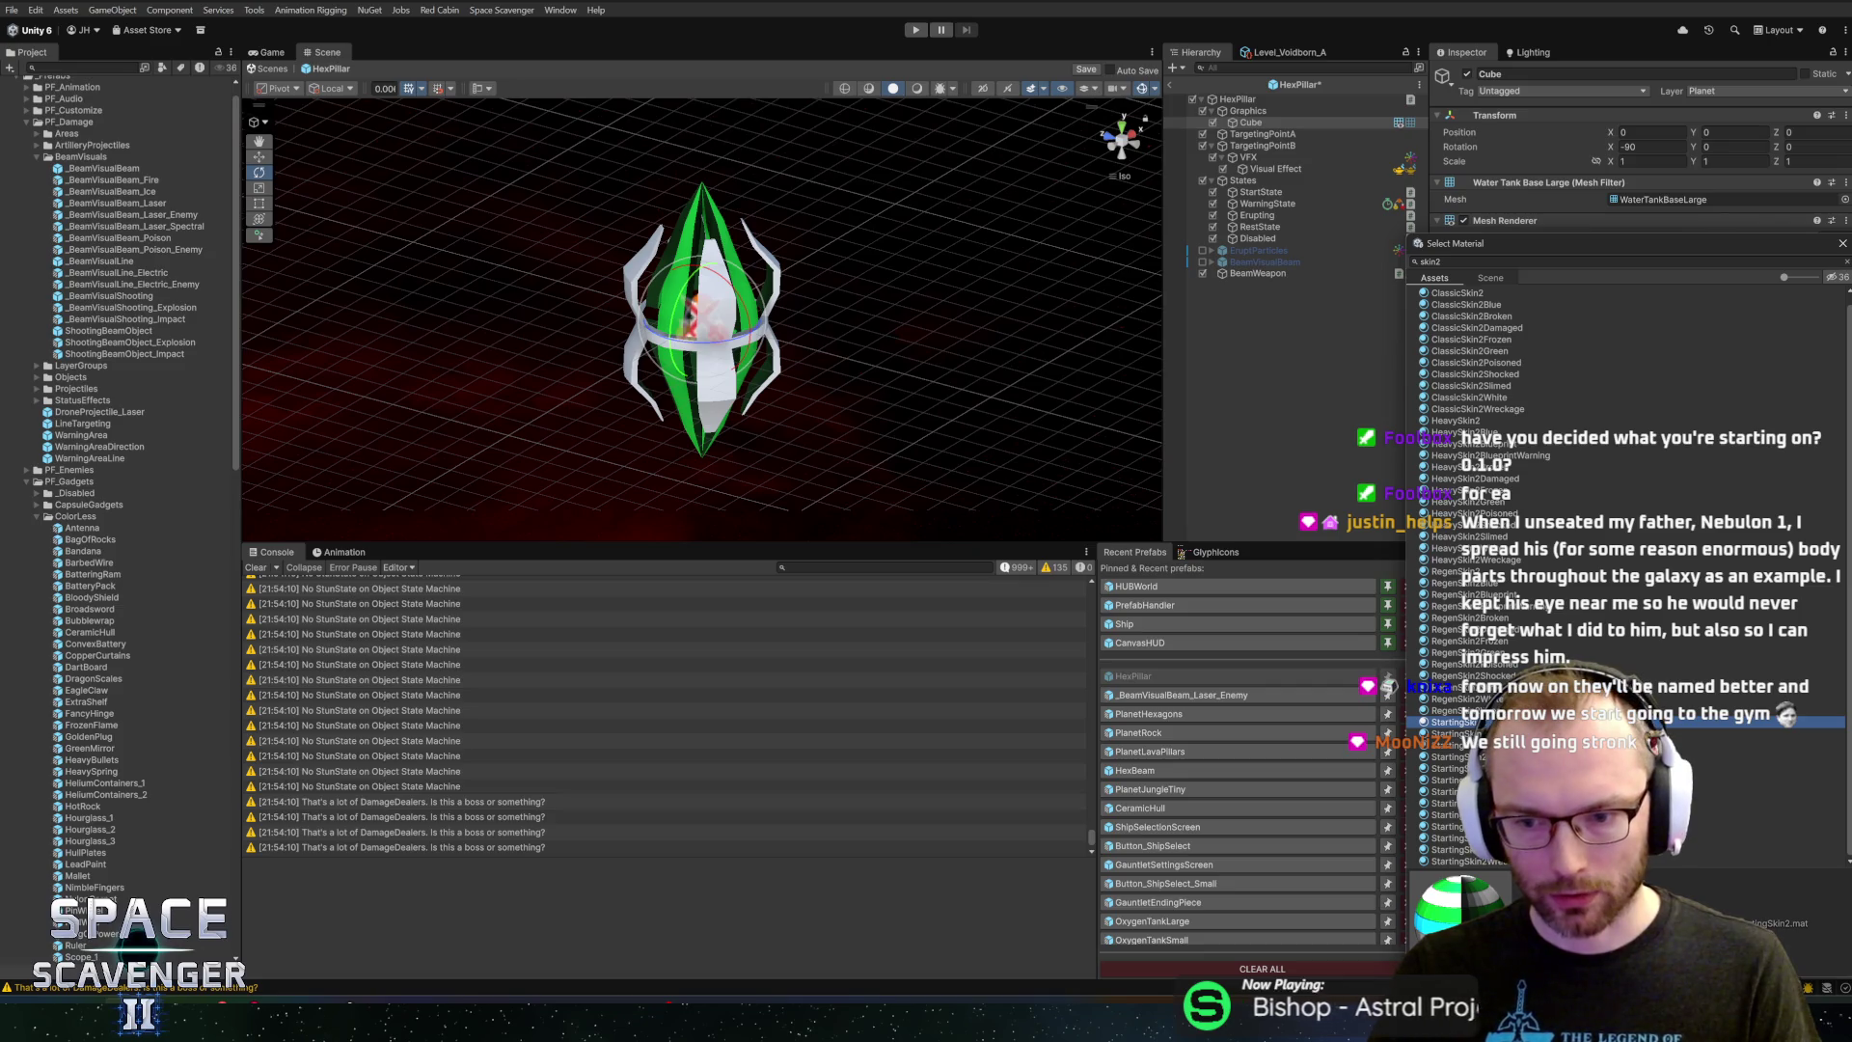
# Preview the skin1 variants: ClassicSkin1, HeavySkin1, RegenSkin1 and StartingSkin1
pyautogui.click(1440, 261)
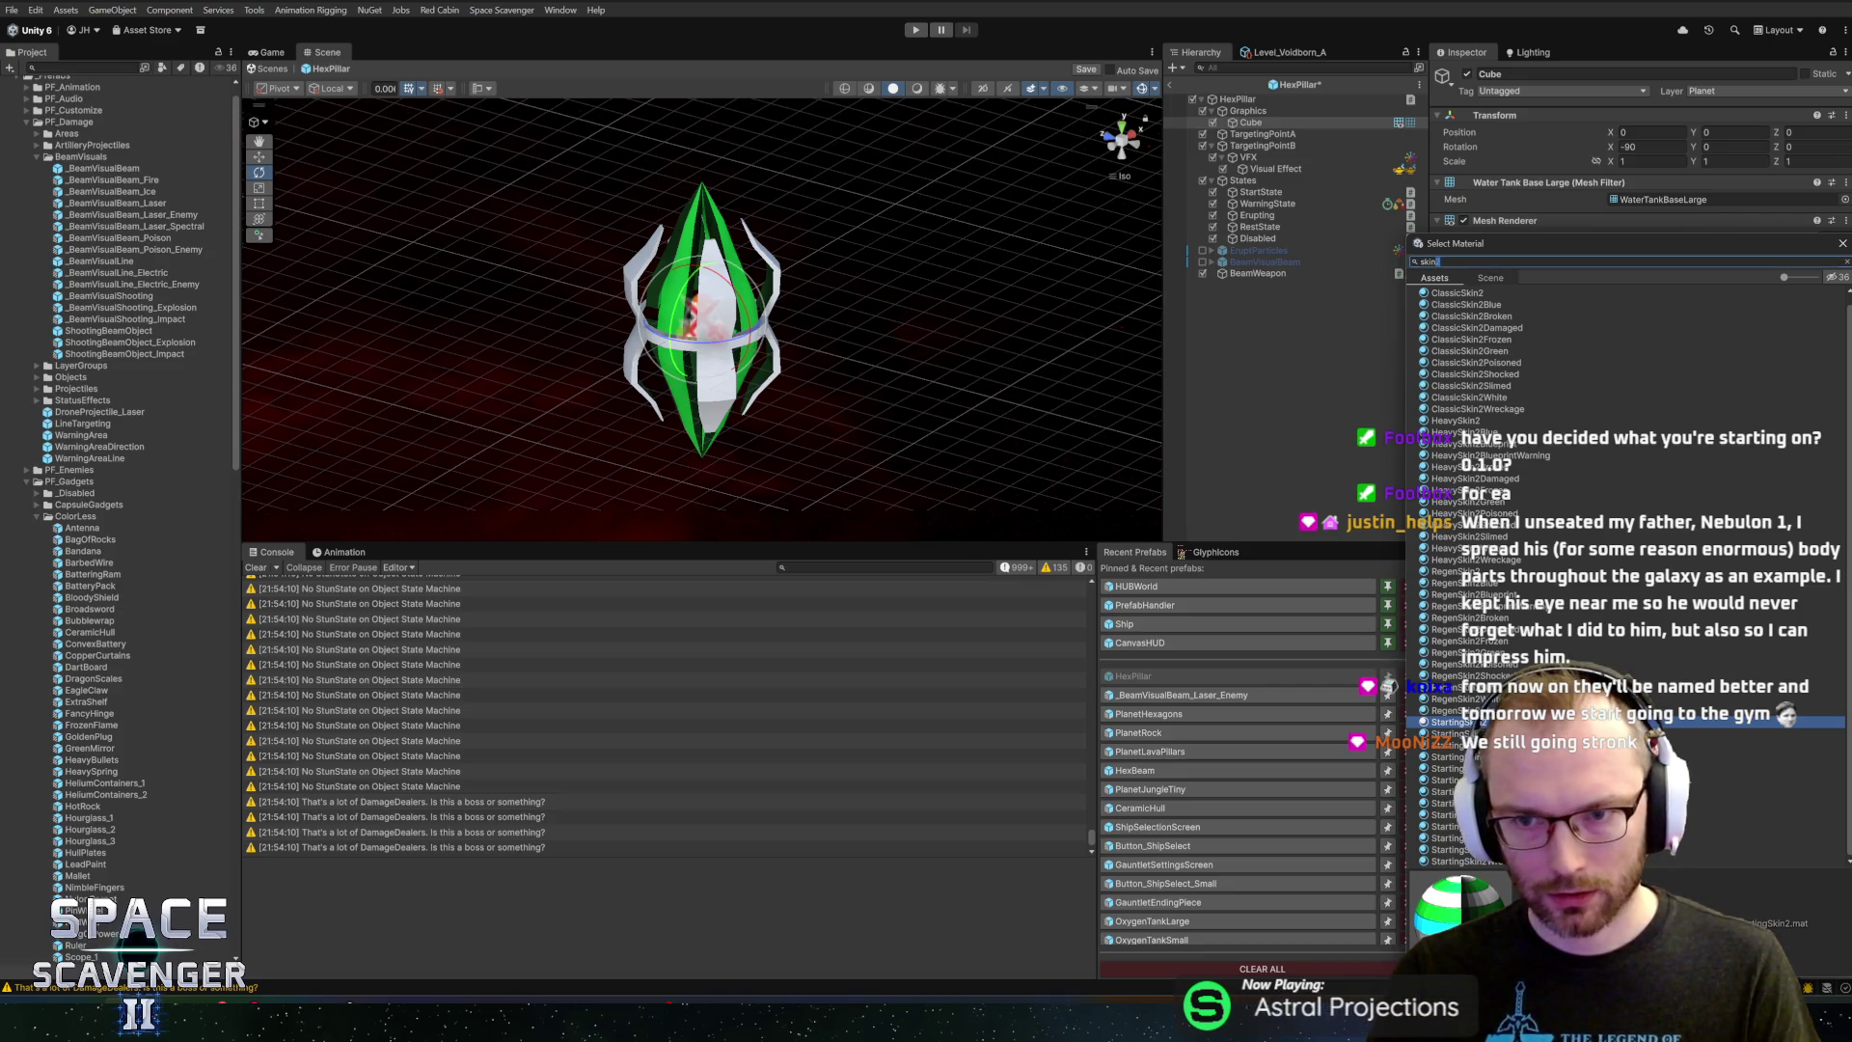
pyautogui.write('1')
pyautogui.click(1465, 297)
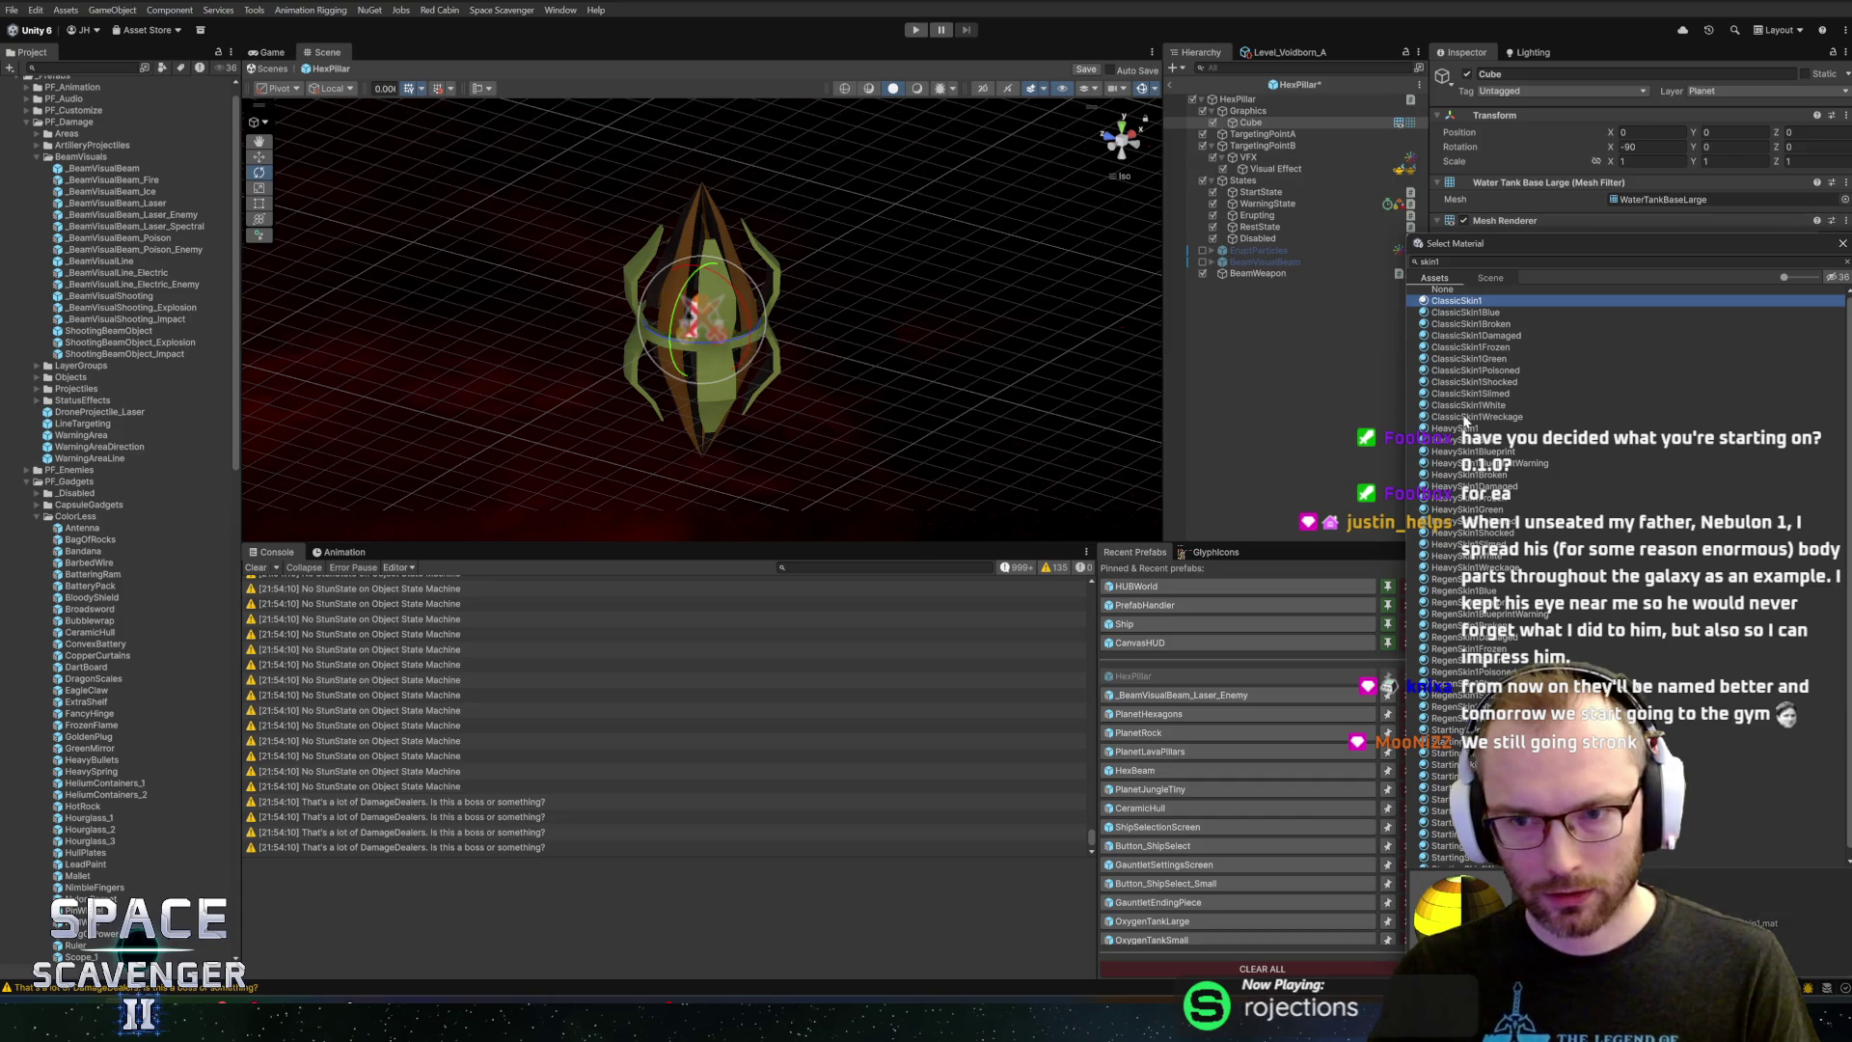
pyautogui.click(1467, 427)
pyautogui.click(1448, 579)
pyautogui.scroll(-1, 1448, 584)
pyautogui.click(1476, 724)
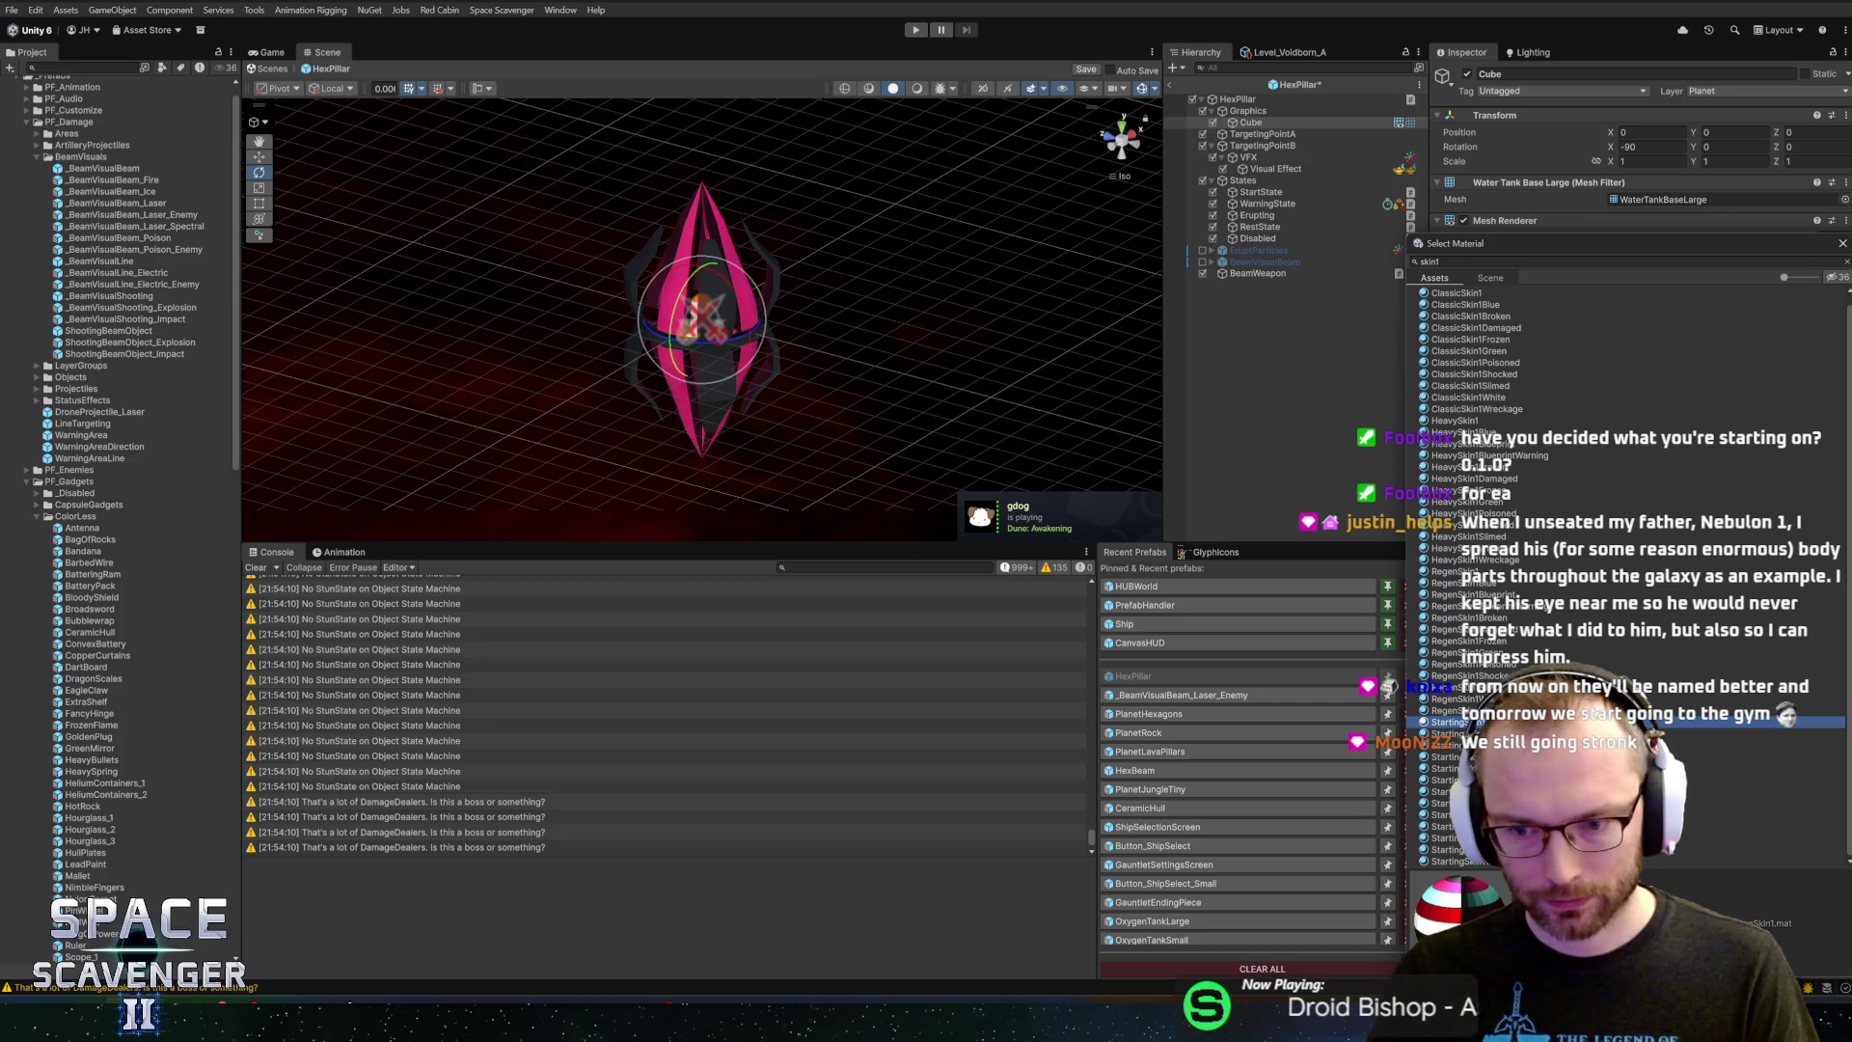
# Filter back to skin0 and preview the orange-and-white Skin0 material
pyautogui.press('BackSpace')
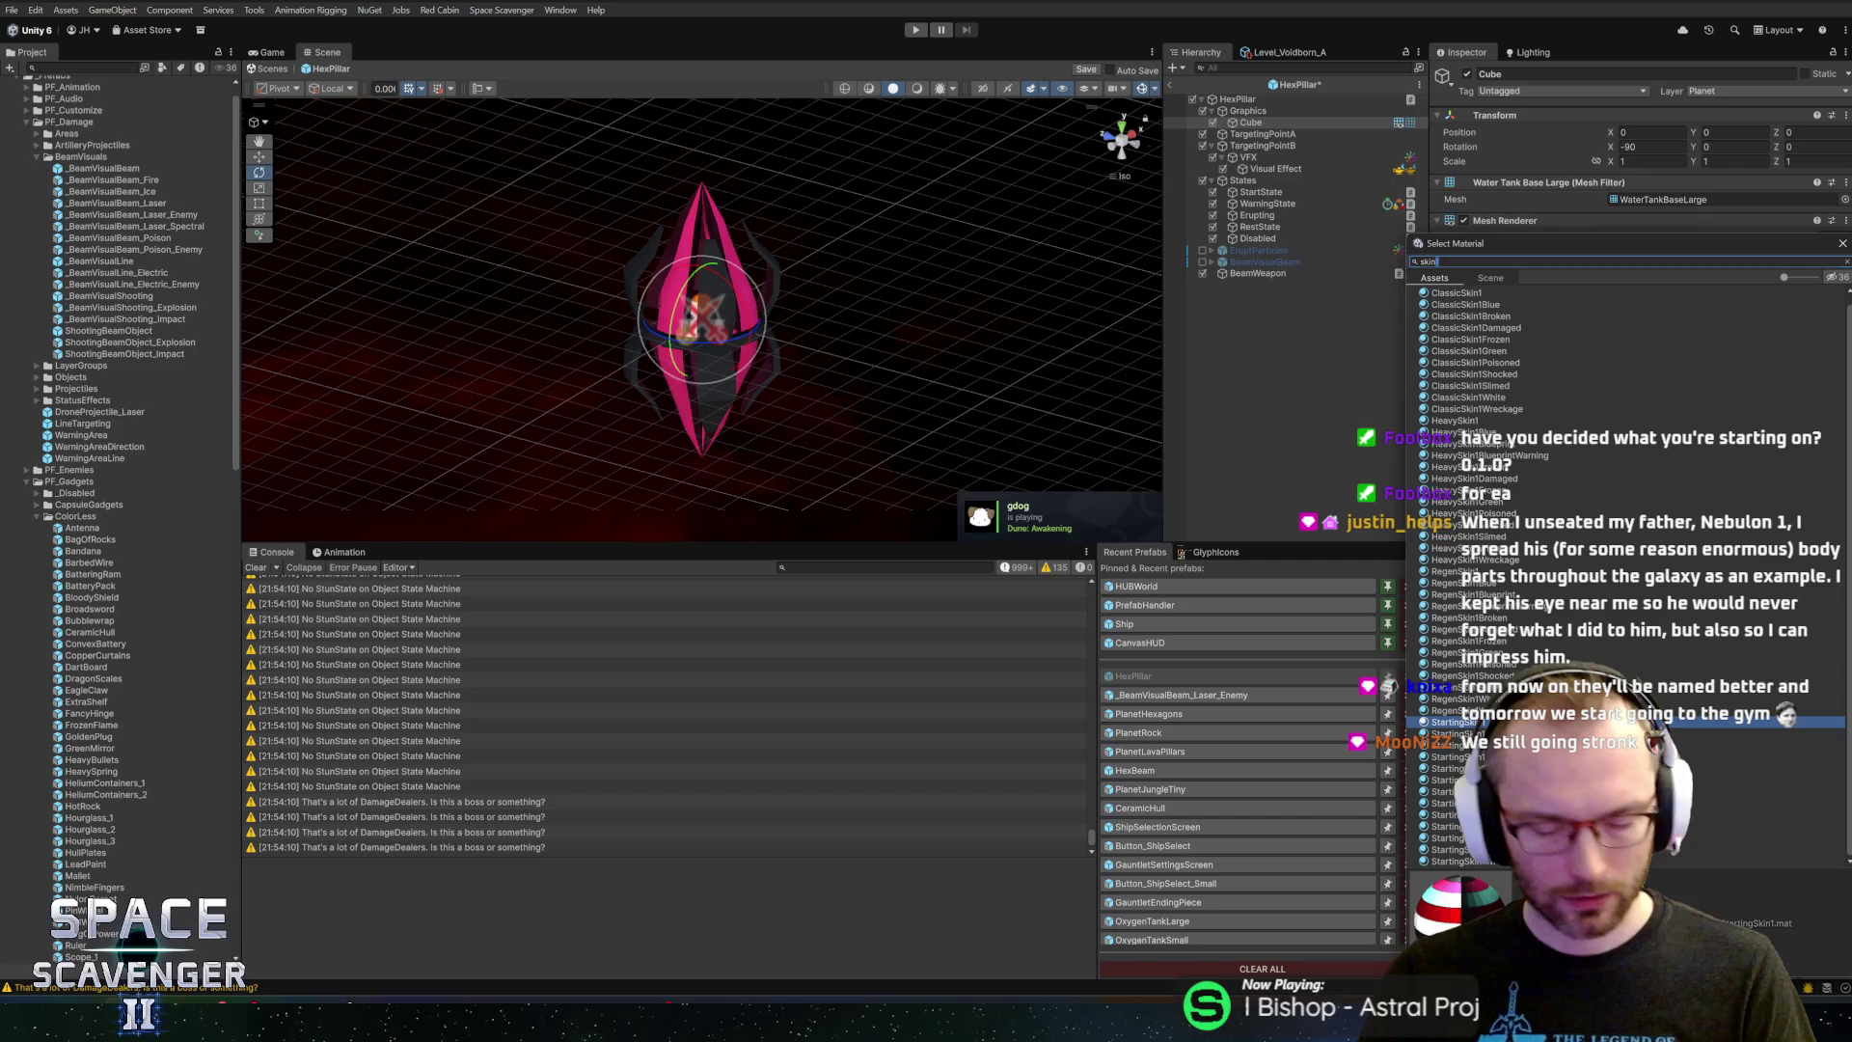
pyautogui.write('0')
pyautogui.click(1444, 603)
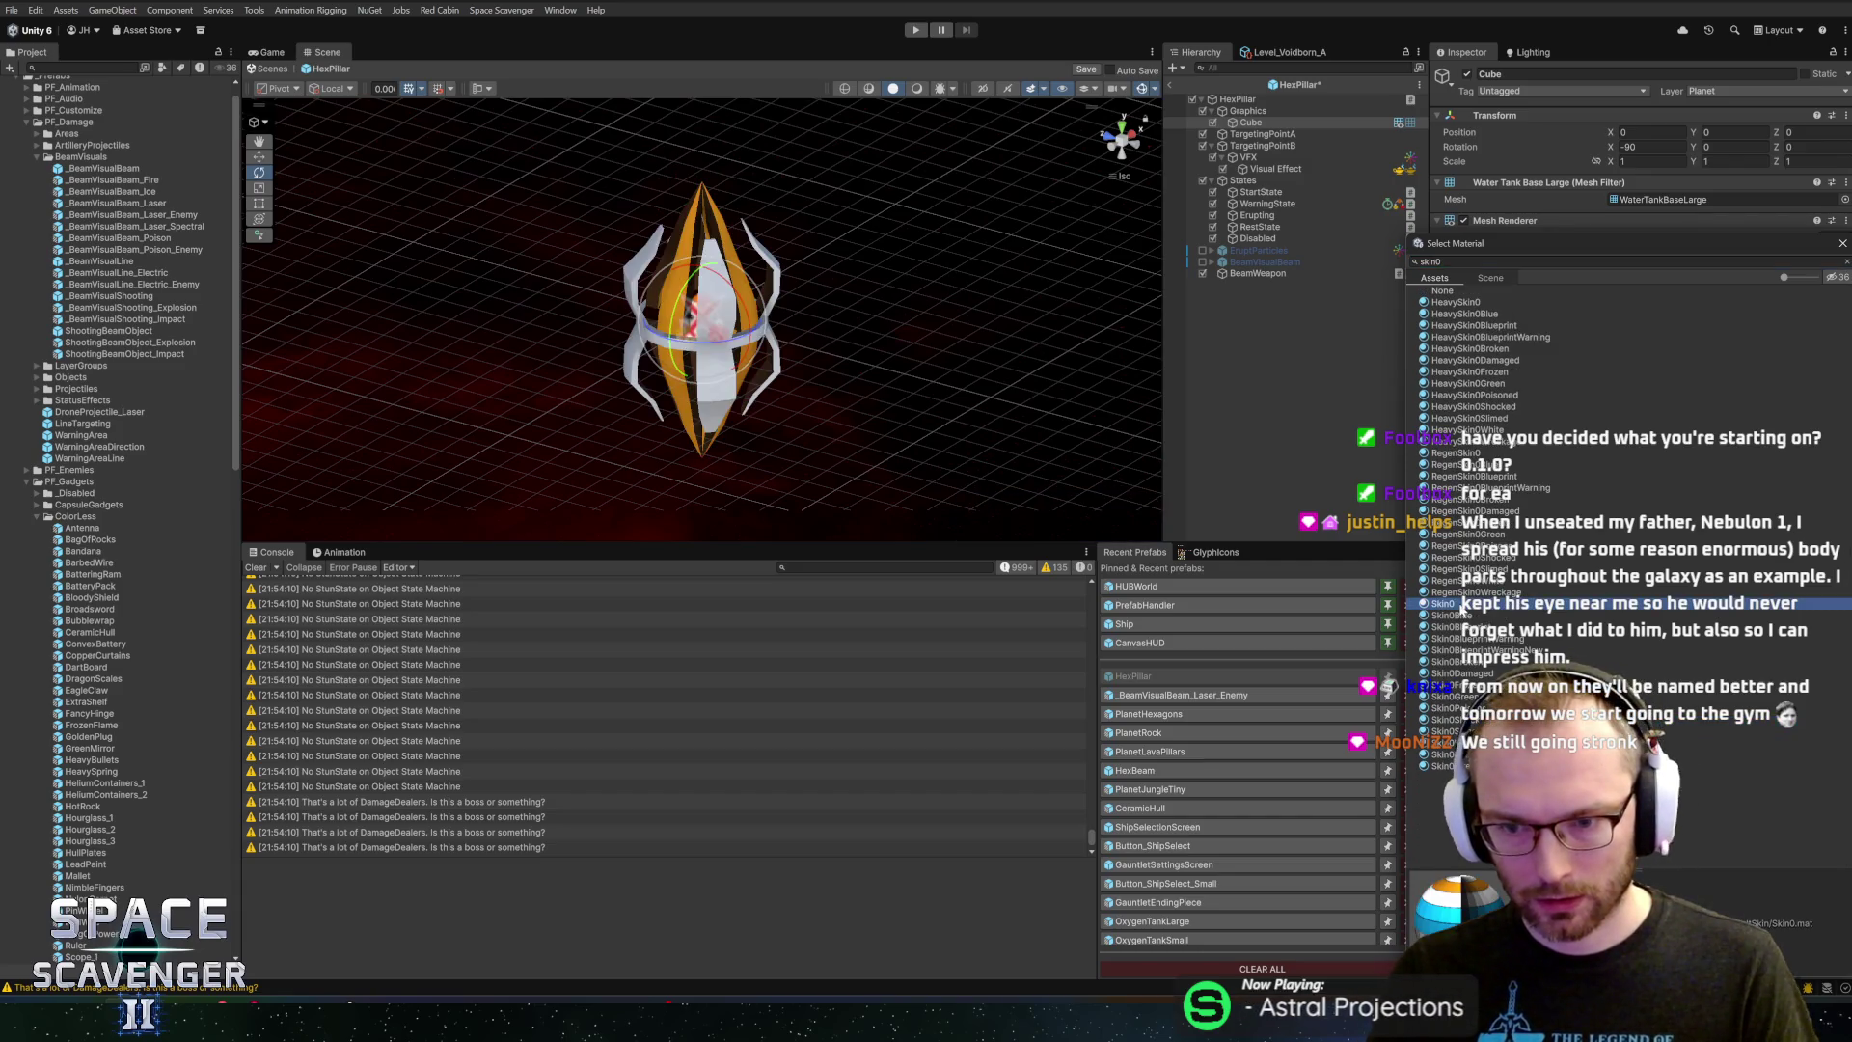
# Compare RegenSkin0 with HeavySkin0, then assign RegenSkin0 for a magenta-and-white pillar
pyautogui.click(1456, 452)
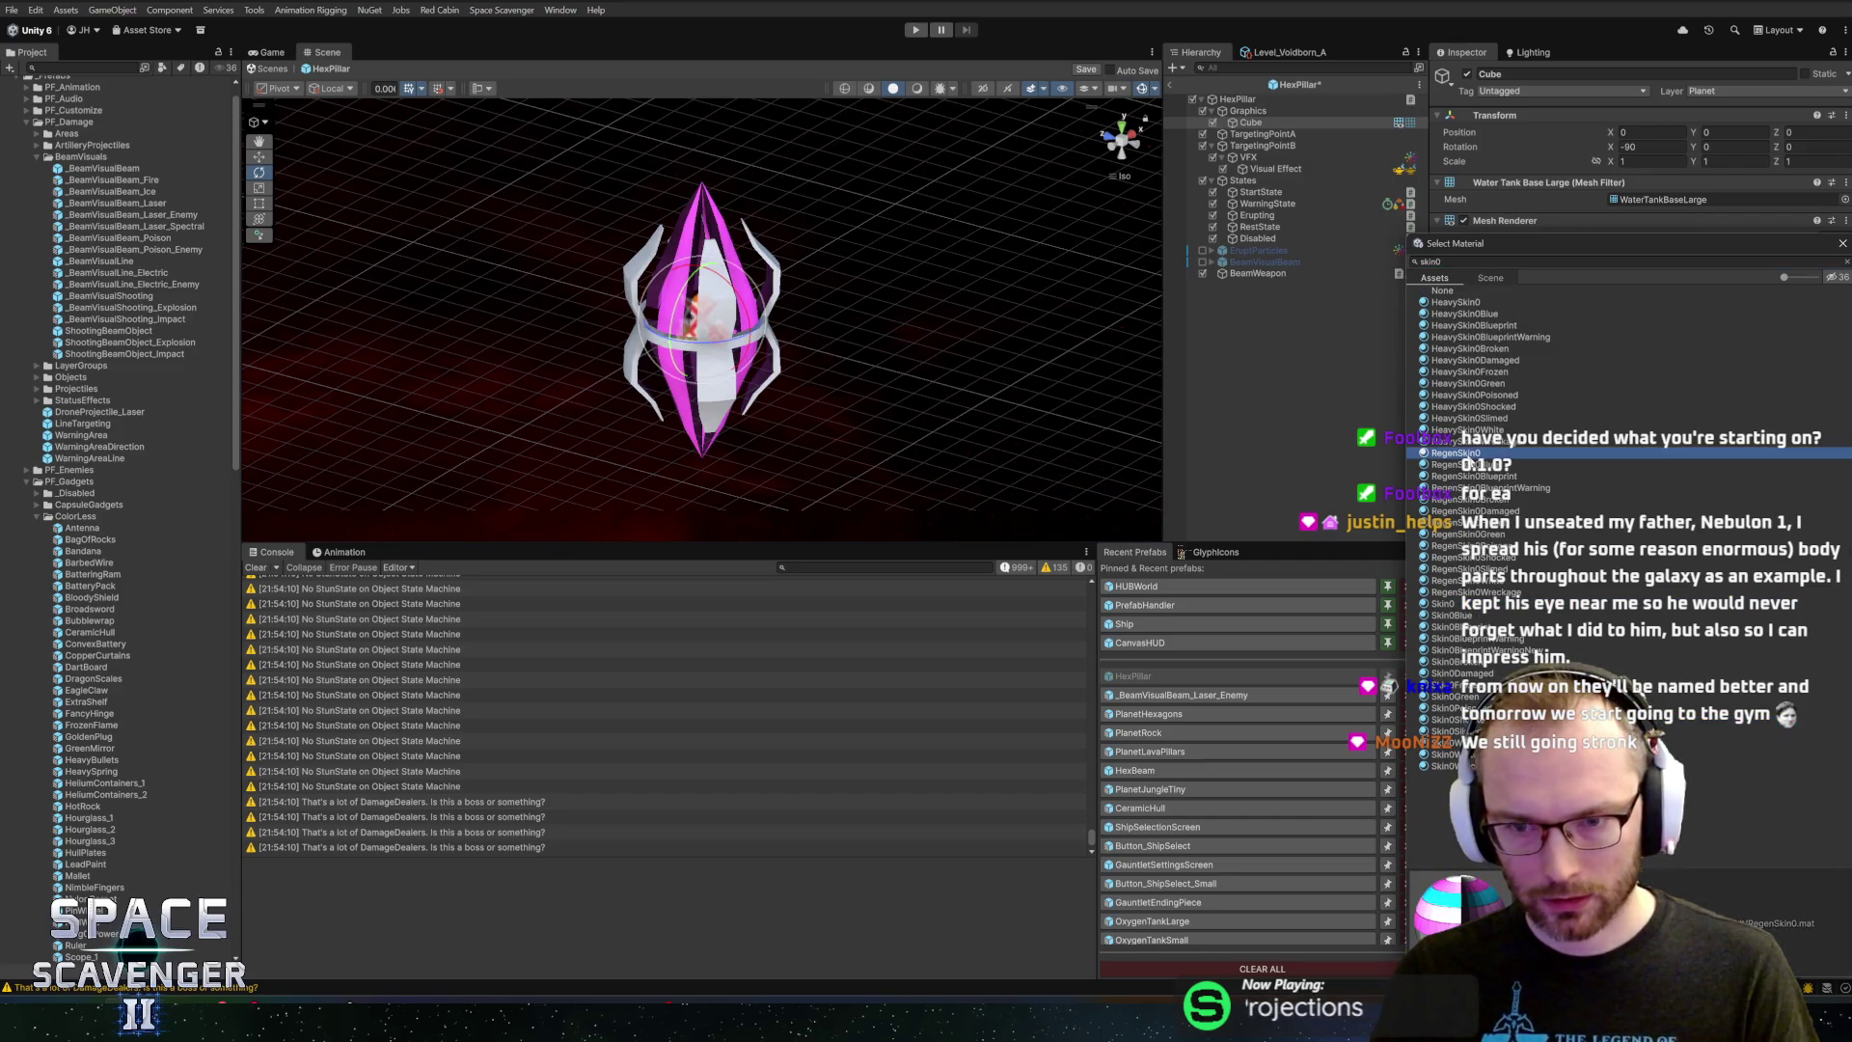
pyautogui.click(1459, 303)
pyautogui.doubleClick(1456, 453)
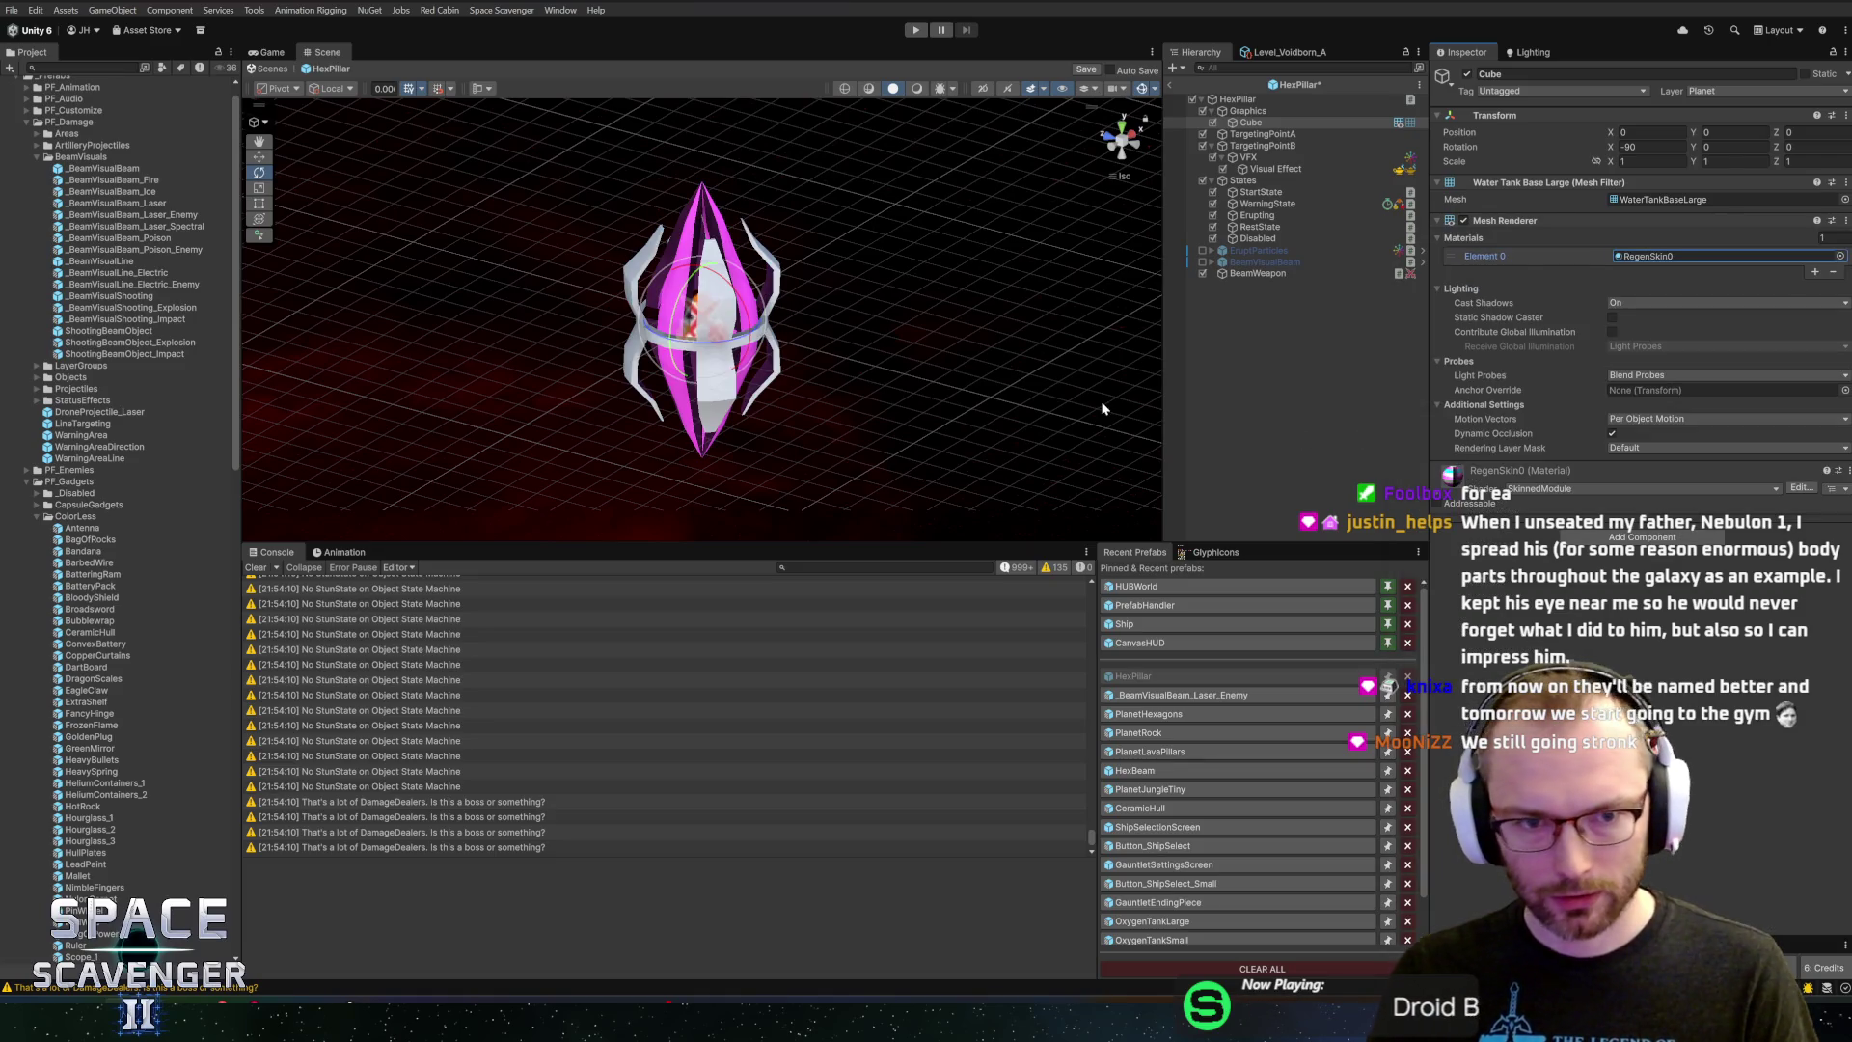
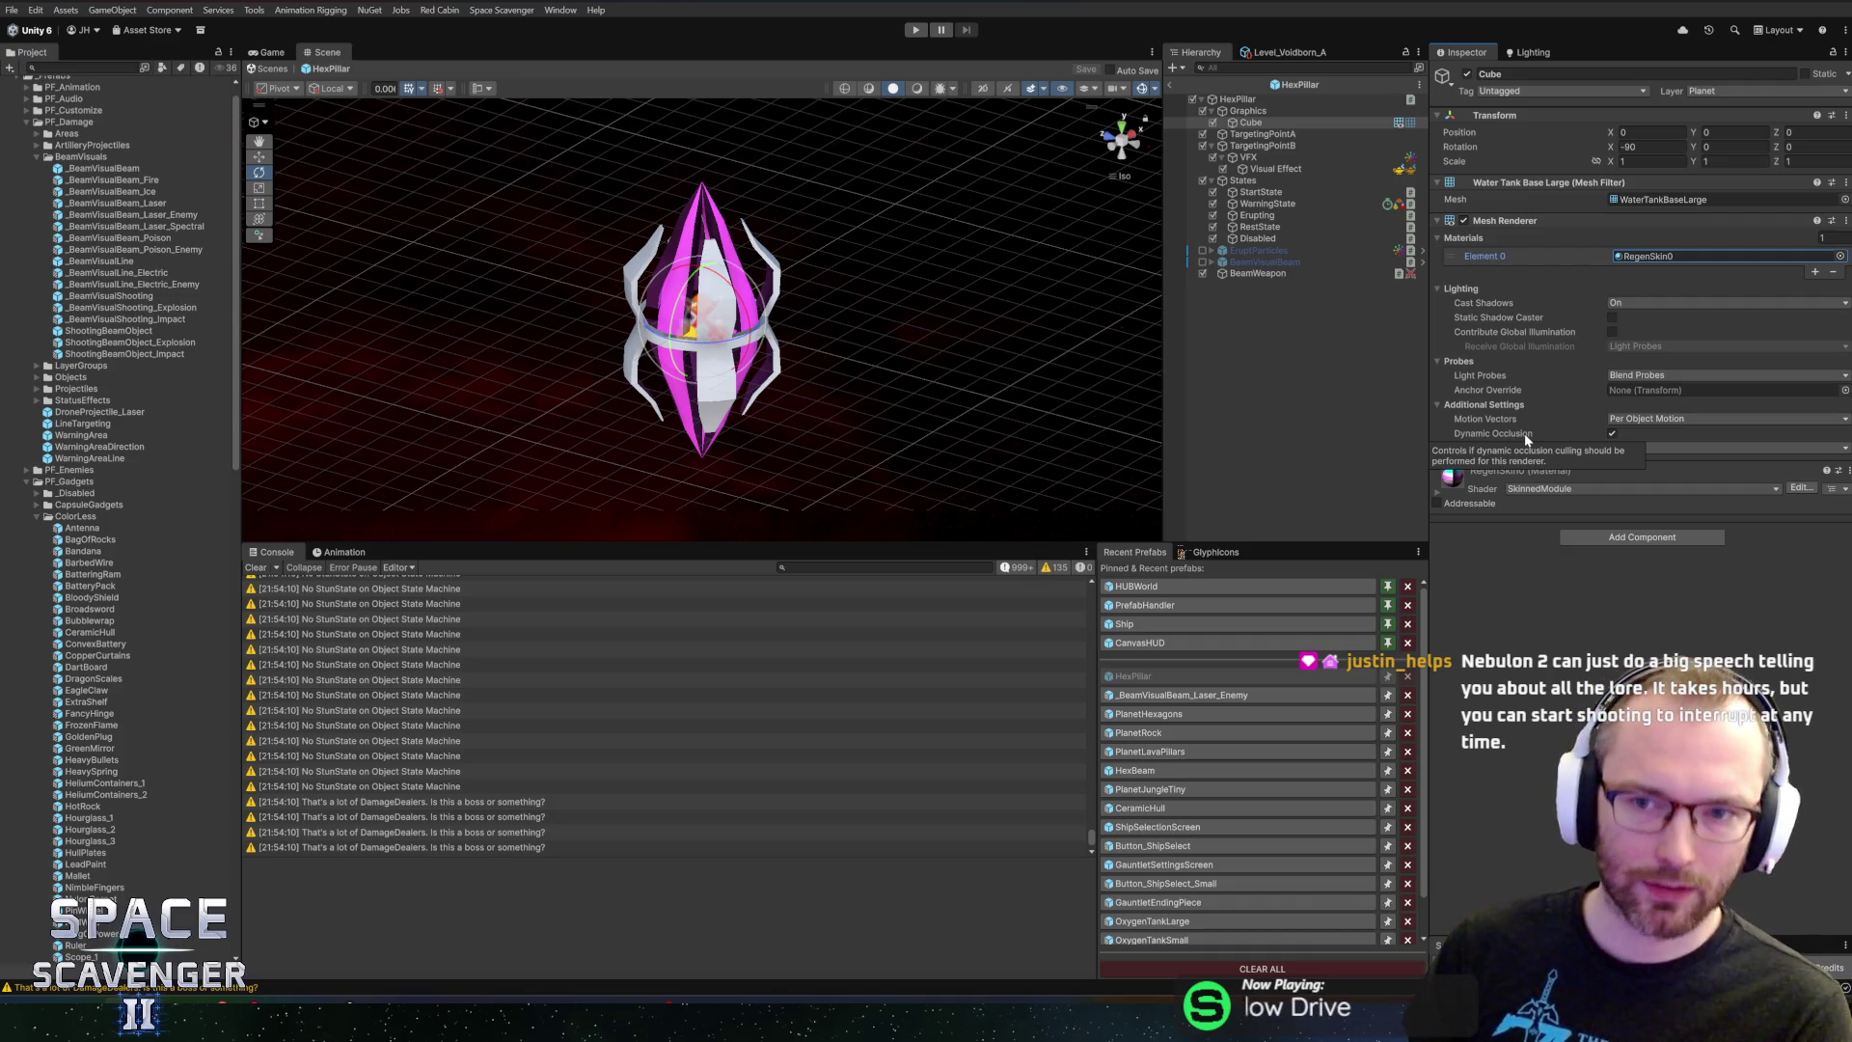
# Reopen the HexPillar prefab, select its BeamWeapon object, then start Play mode
pyautogui.click(1174, 85)
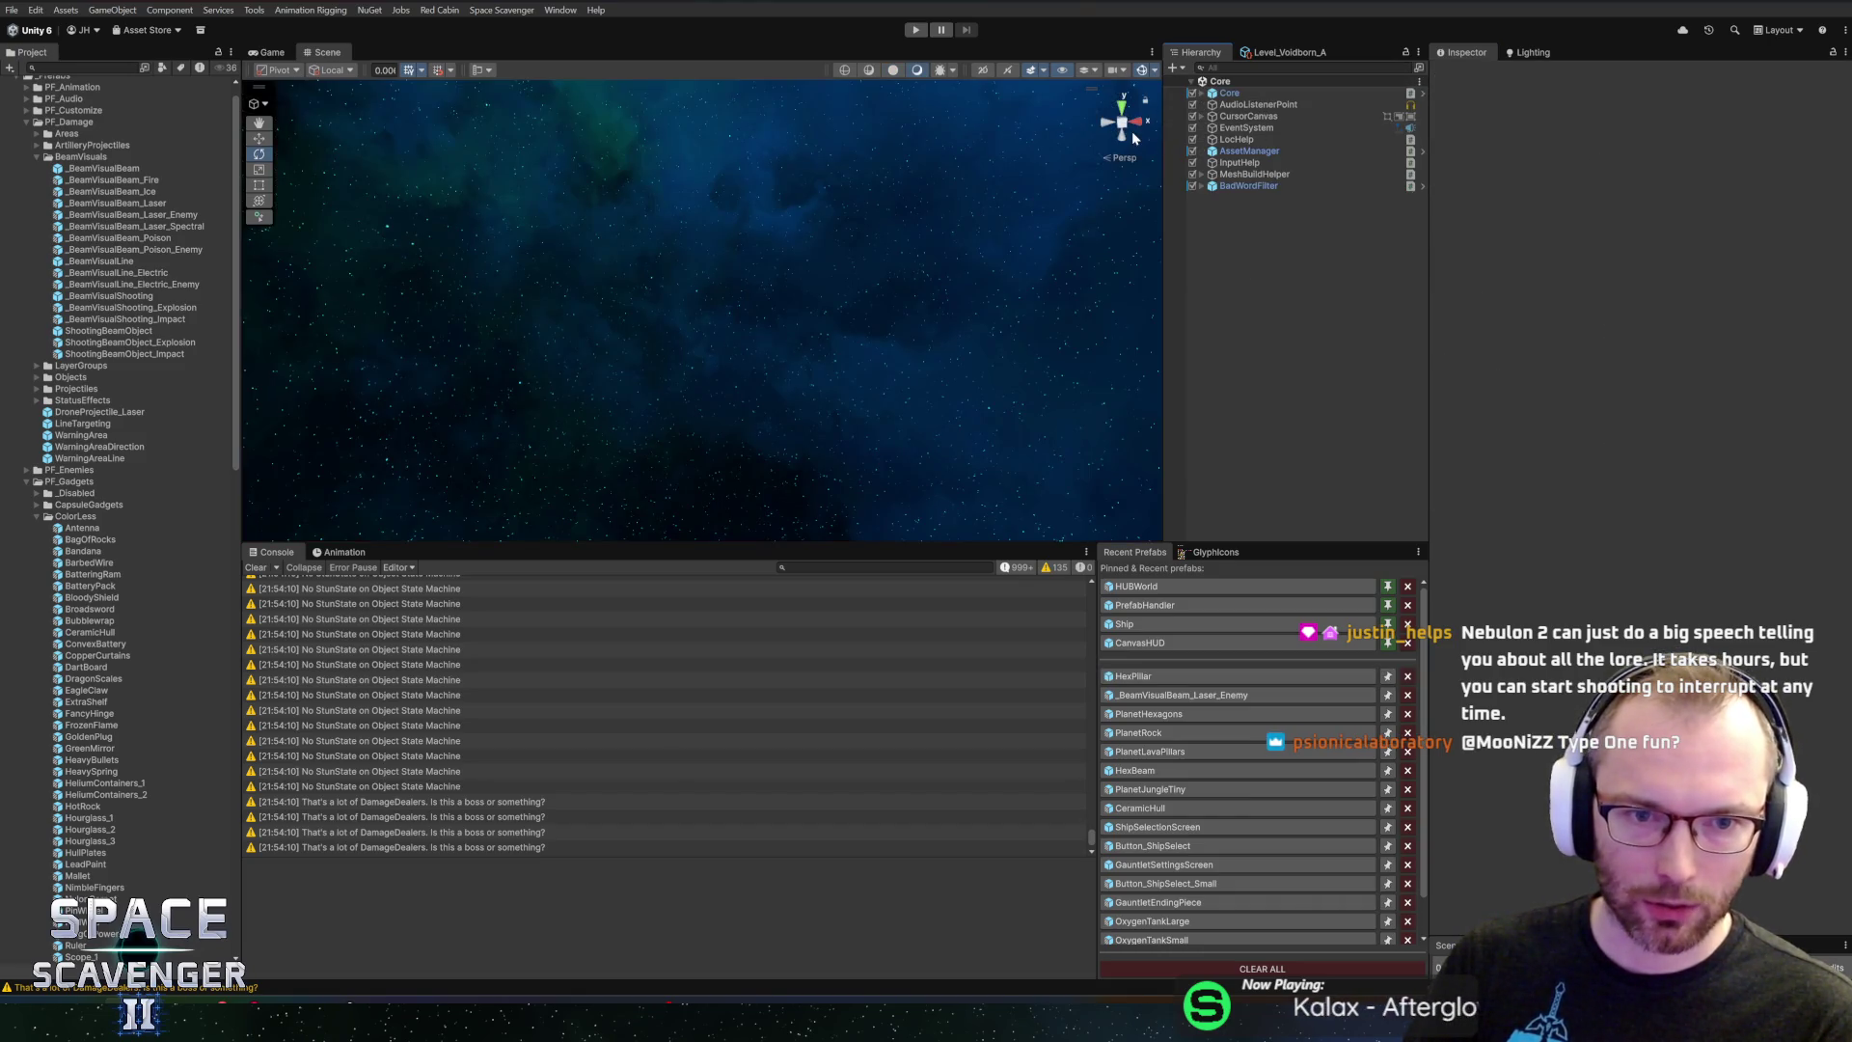
pyautogui.click(1149, 687)
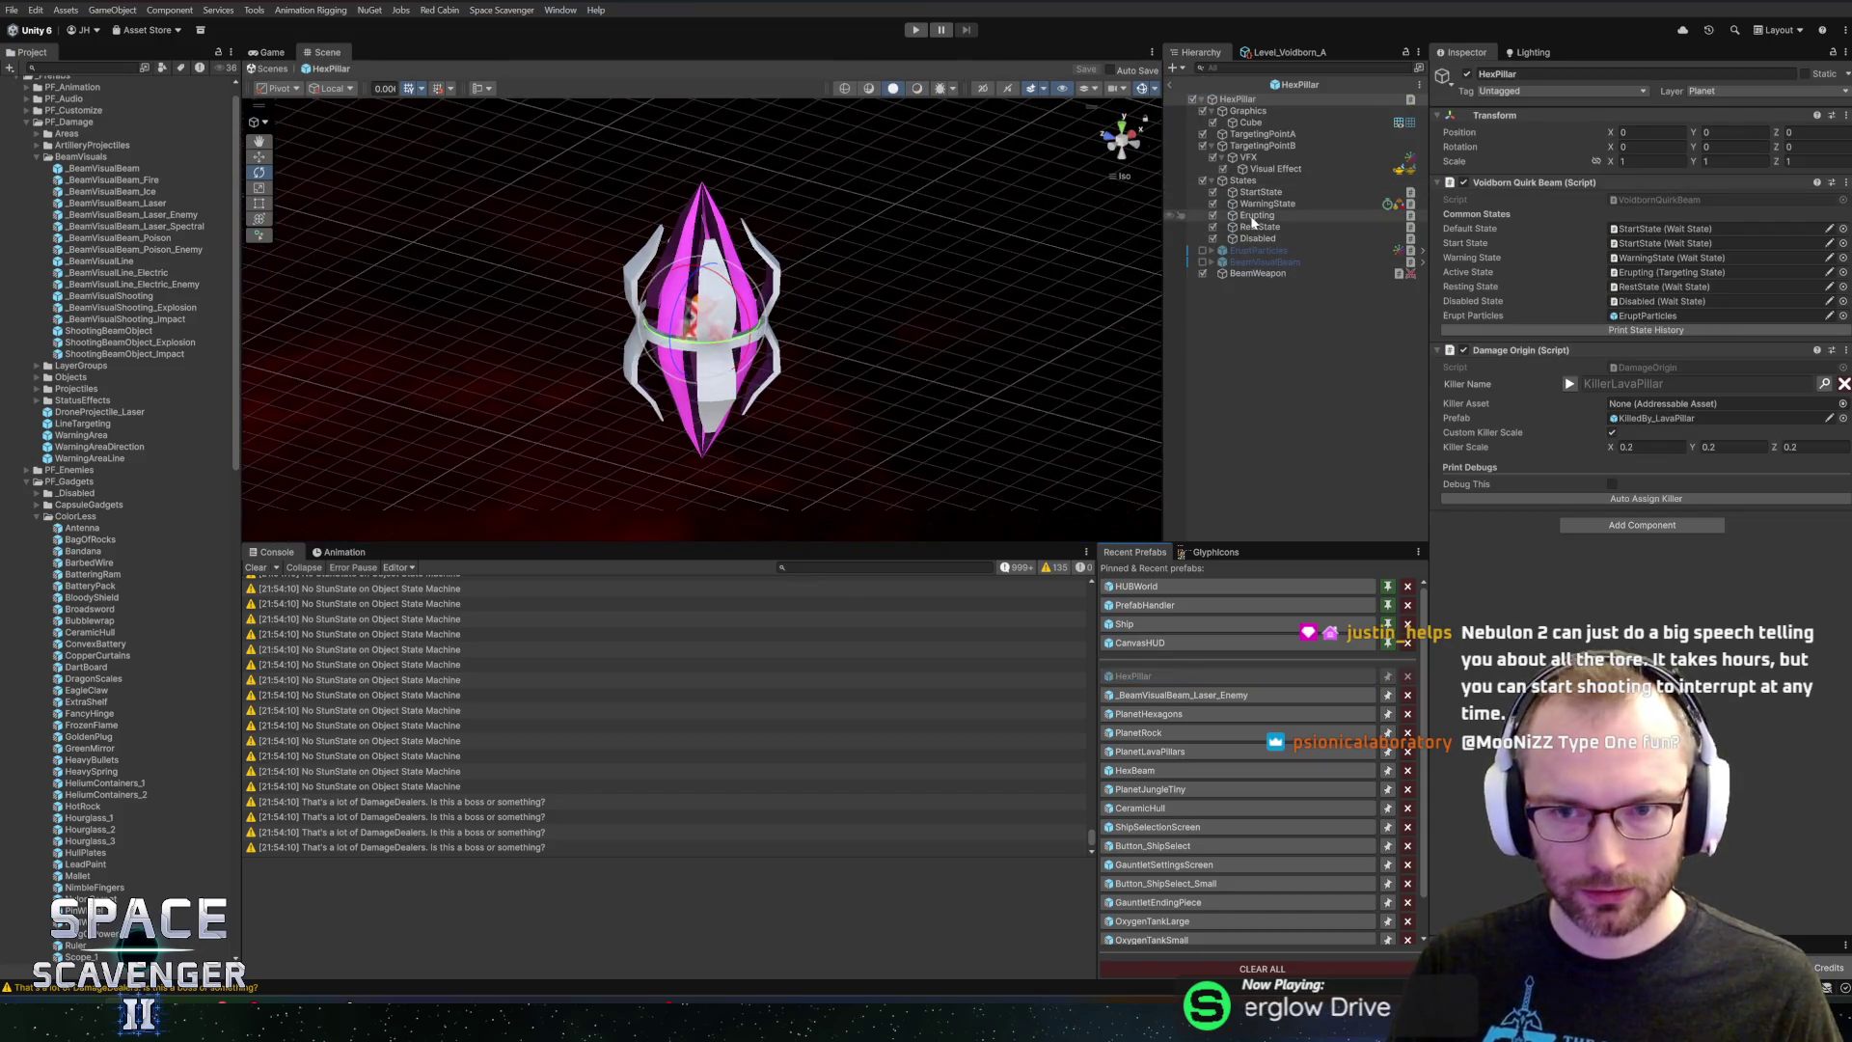
pyautogui.click(1254, 273)
pyautogui.scroll(-5, 864, 443)
pyautogui.moveTo(849, 371)
pyautogui.mouseDown()
pyautogui.moveTo(857, 259)
pyautogui.moveTo(800, 254)
pyautogui.moveTo(848, 380)
pyautogui.mouseUp()
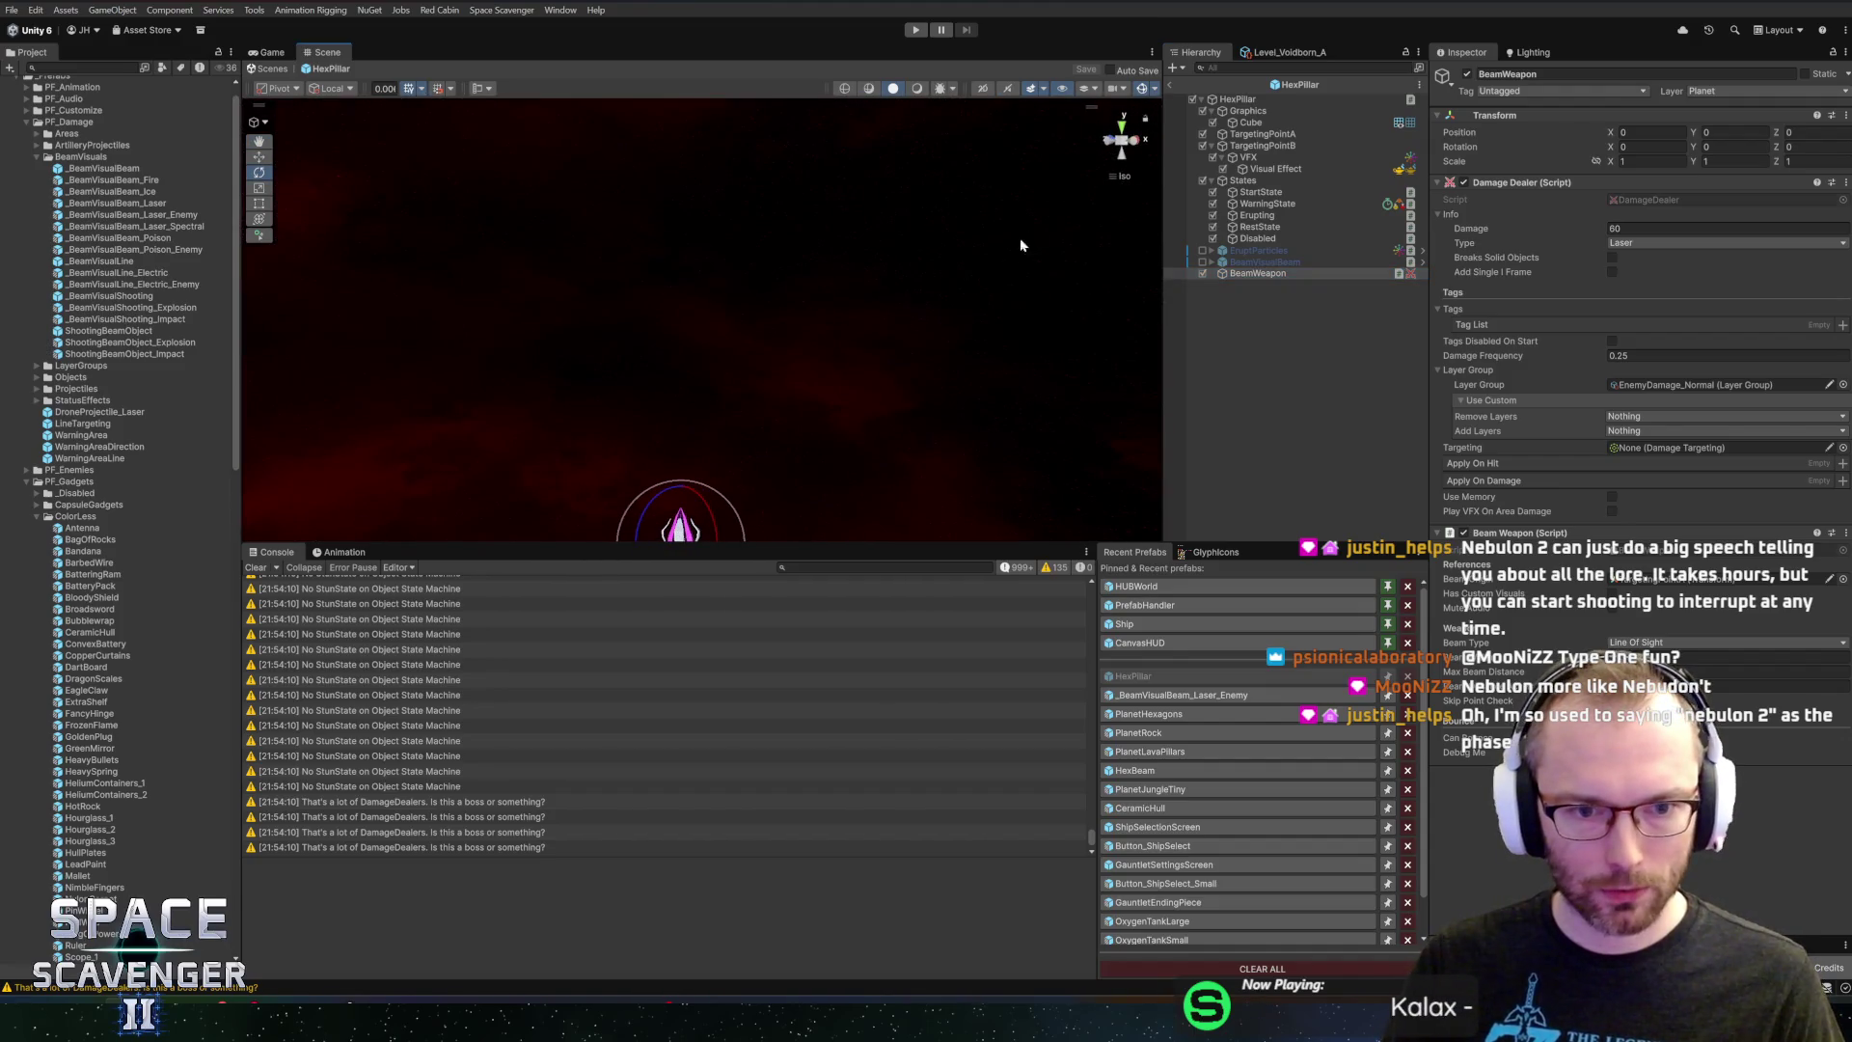
pyautogui.click(916, 32)
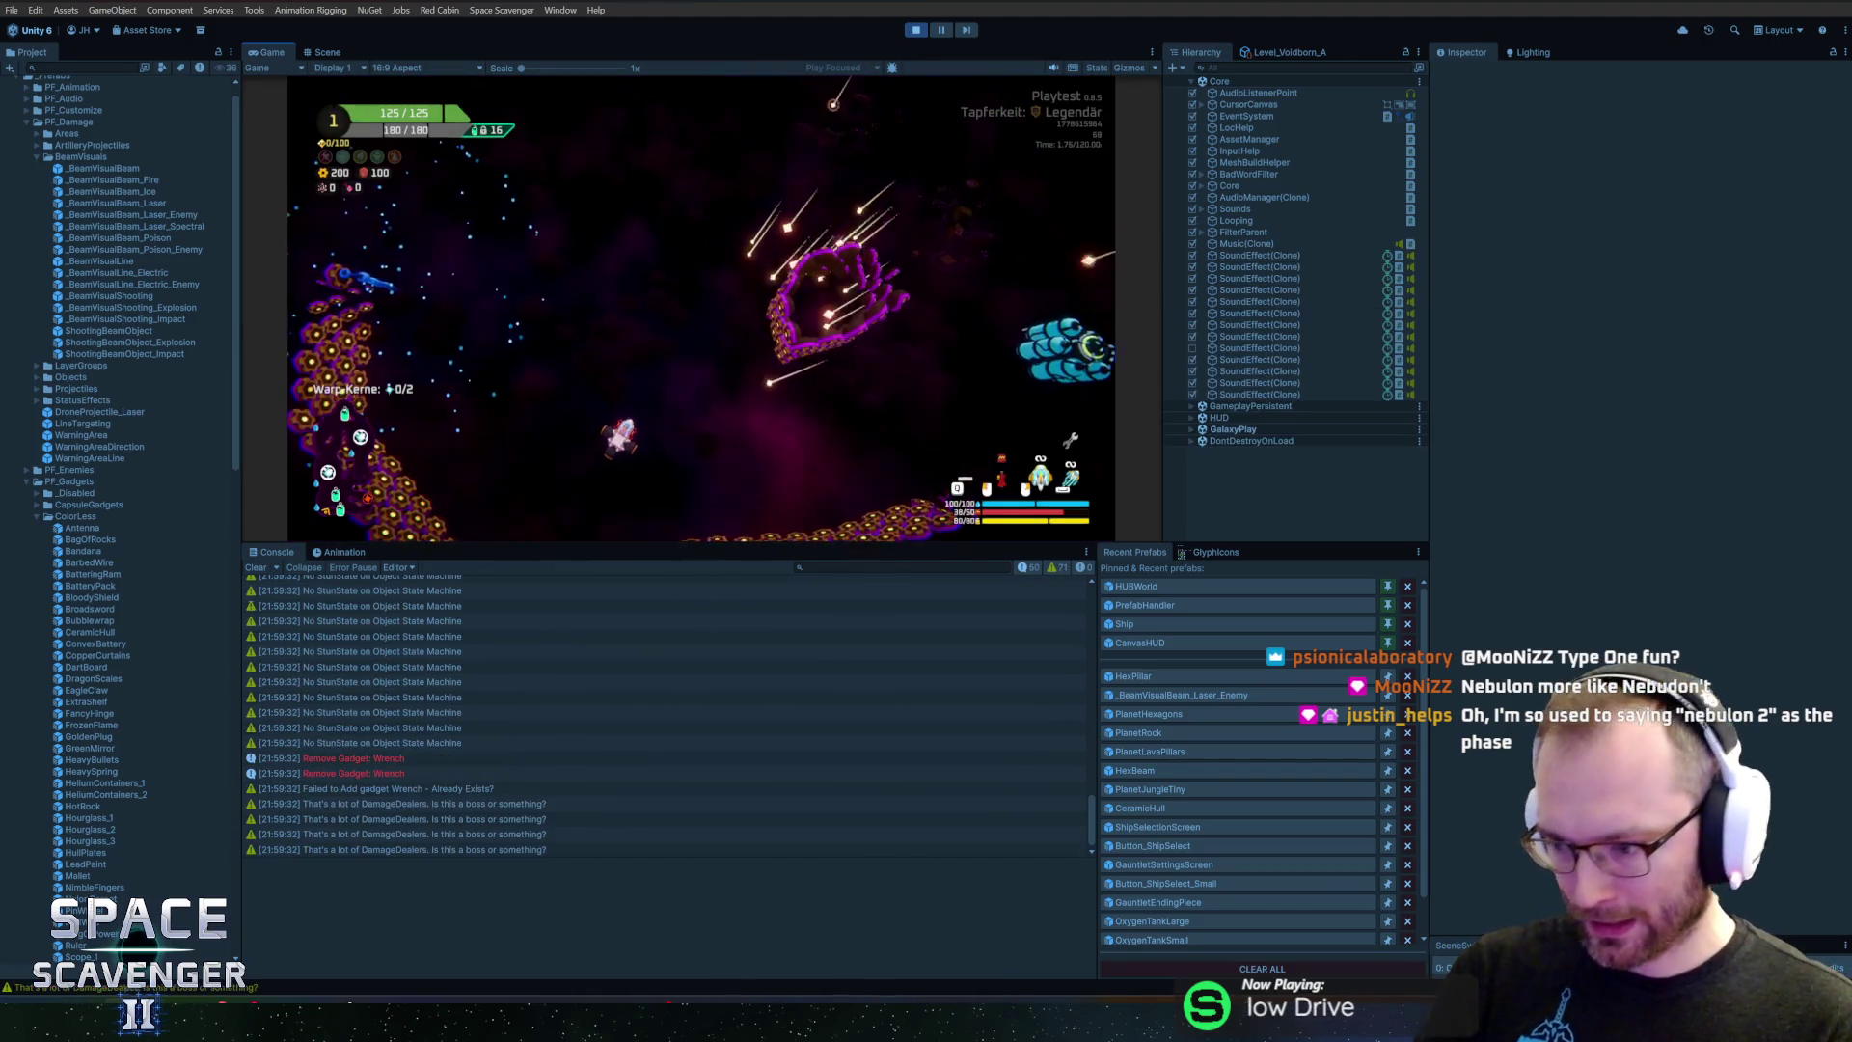
# Maximize the Game view and fly the ship with W and Space past the boss planet
pyautogui.doubleClick(283, 48)
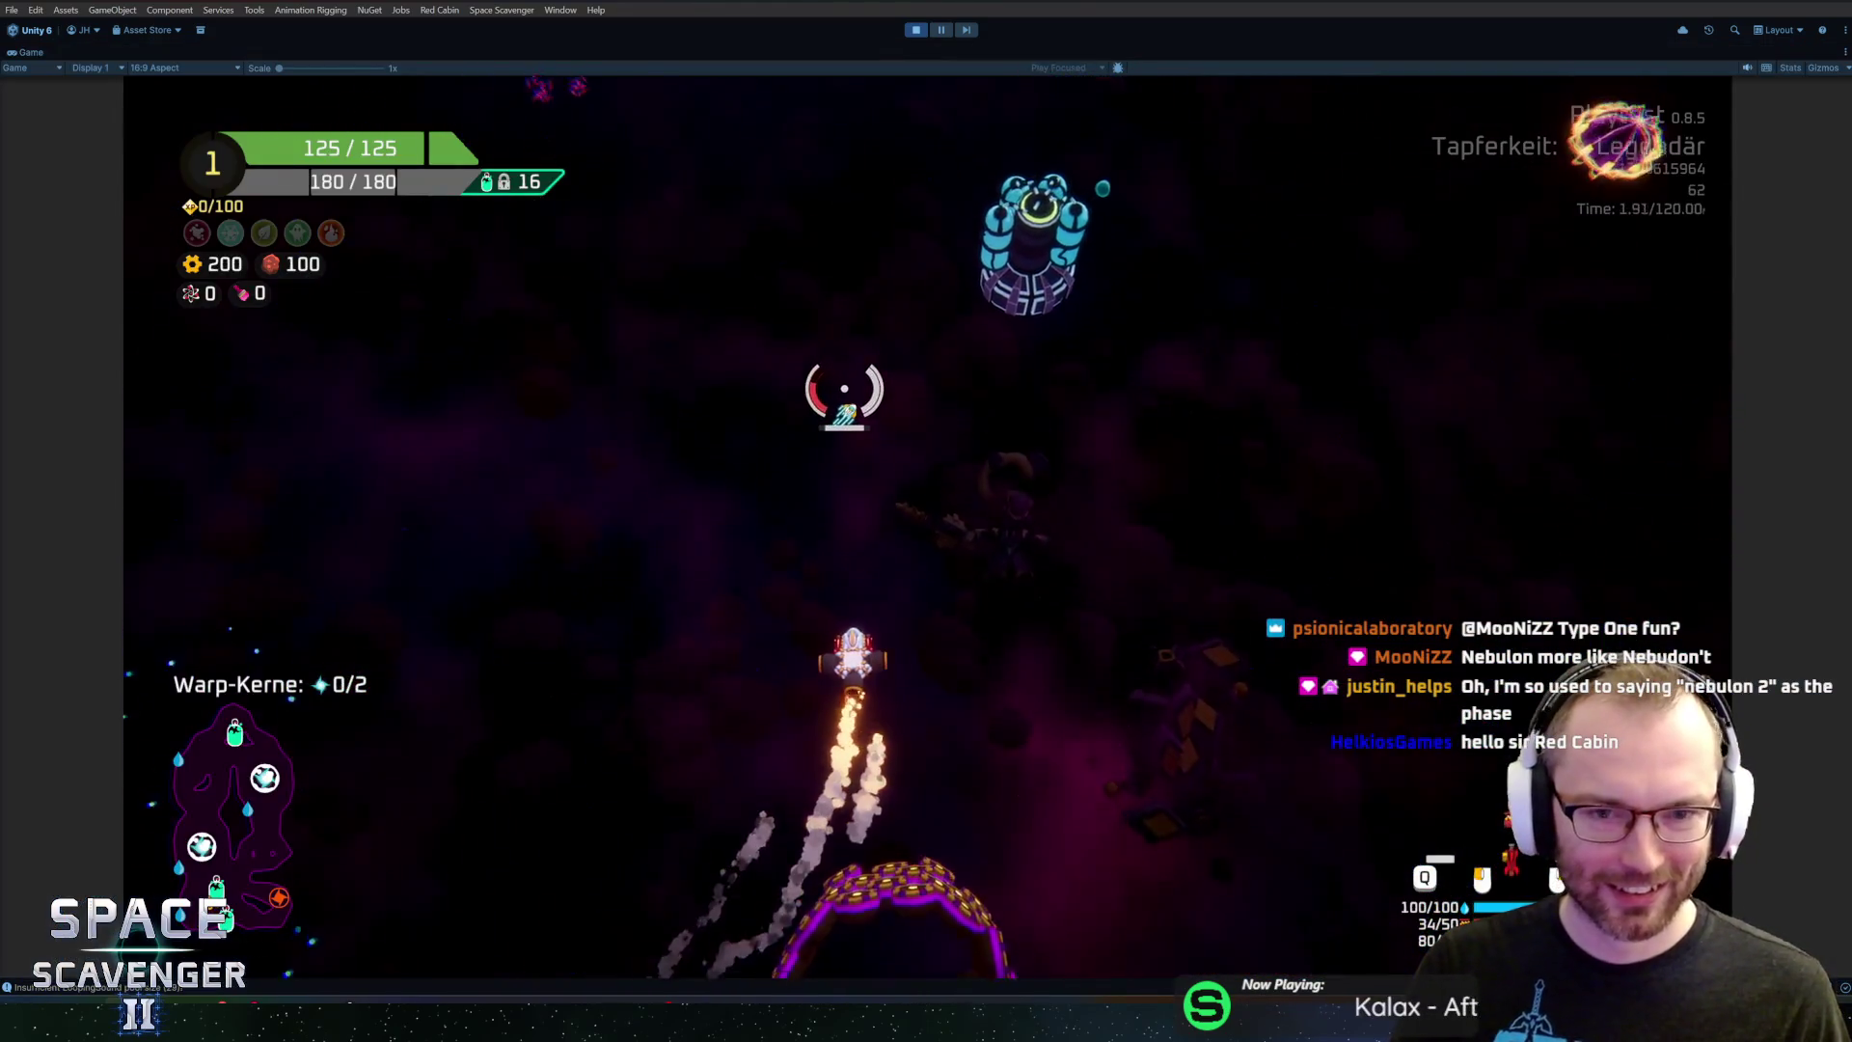
pyautogui.press('w')
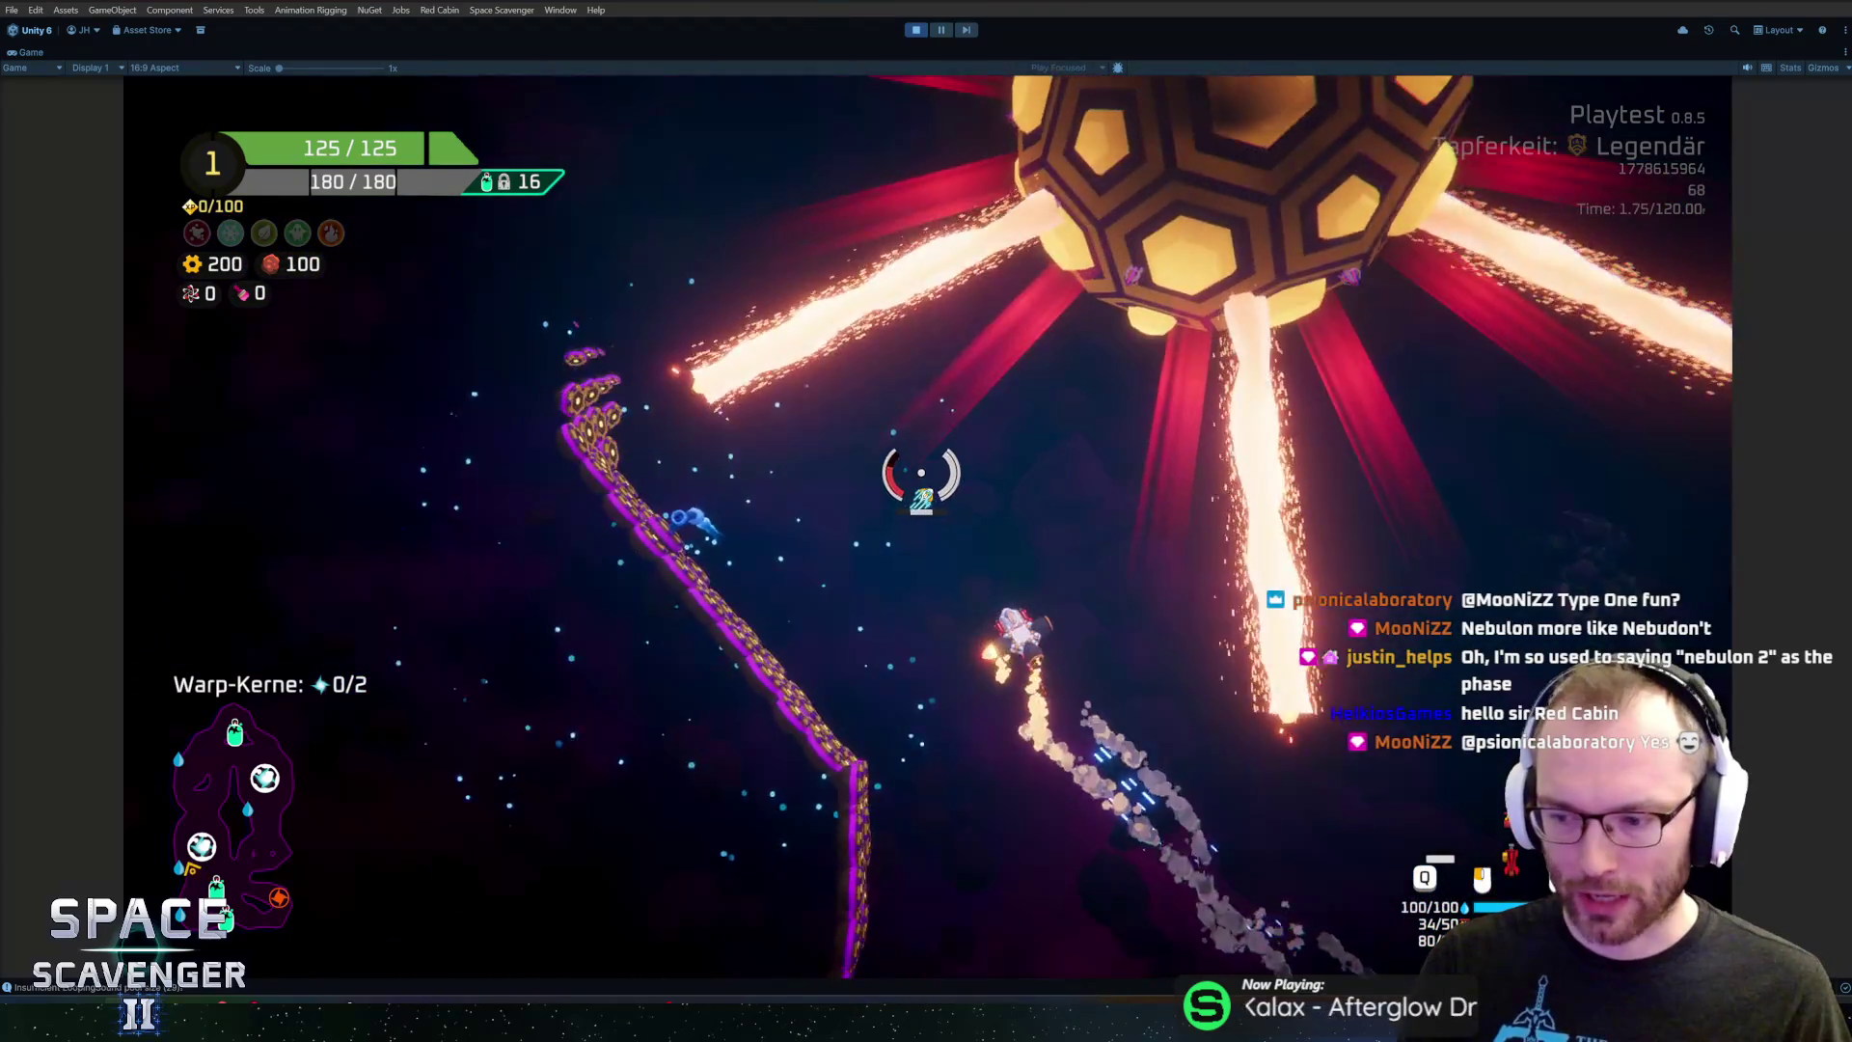
pyautogui.press('w')
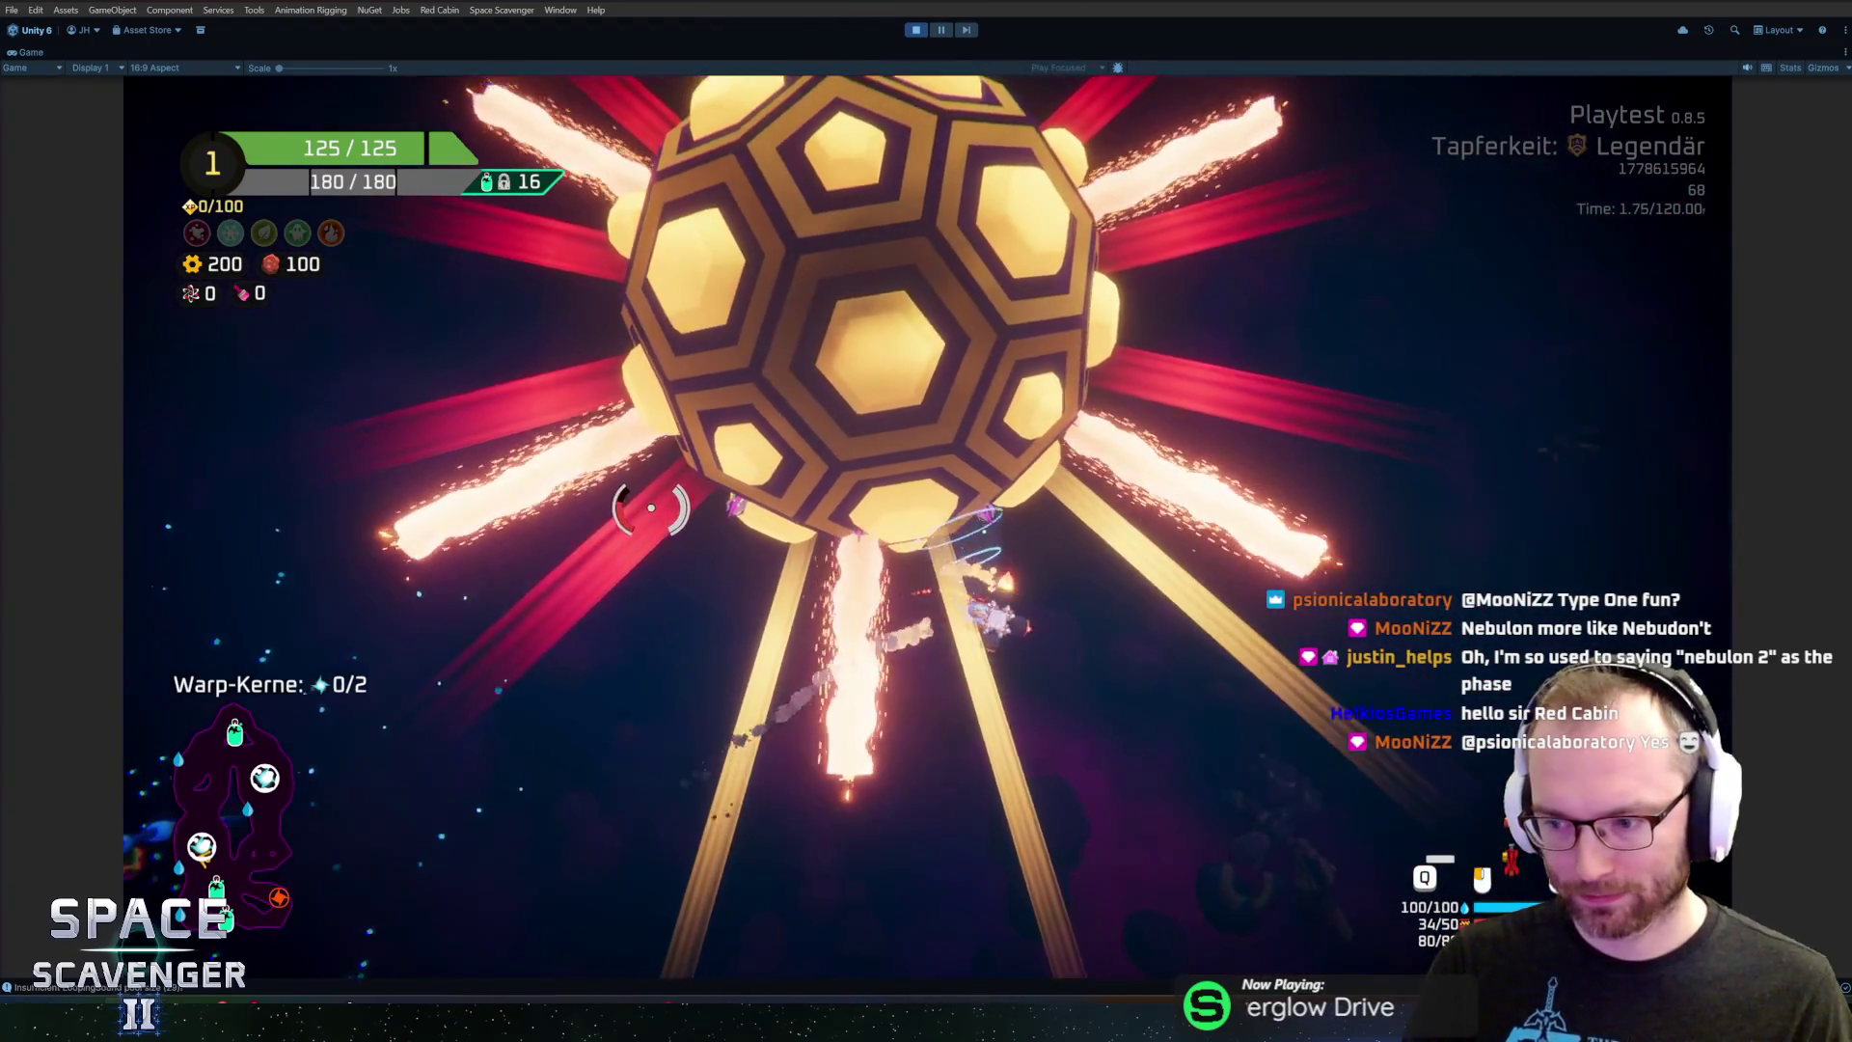
pyautogui.press('w')
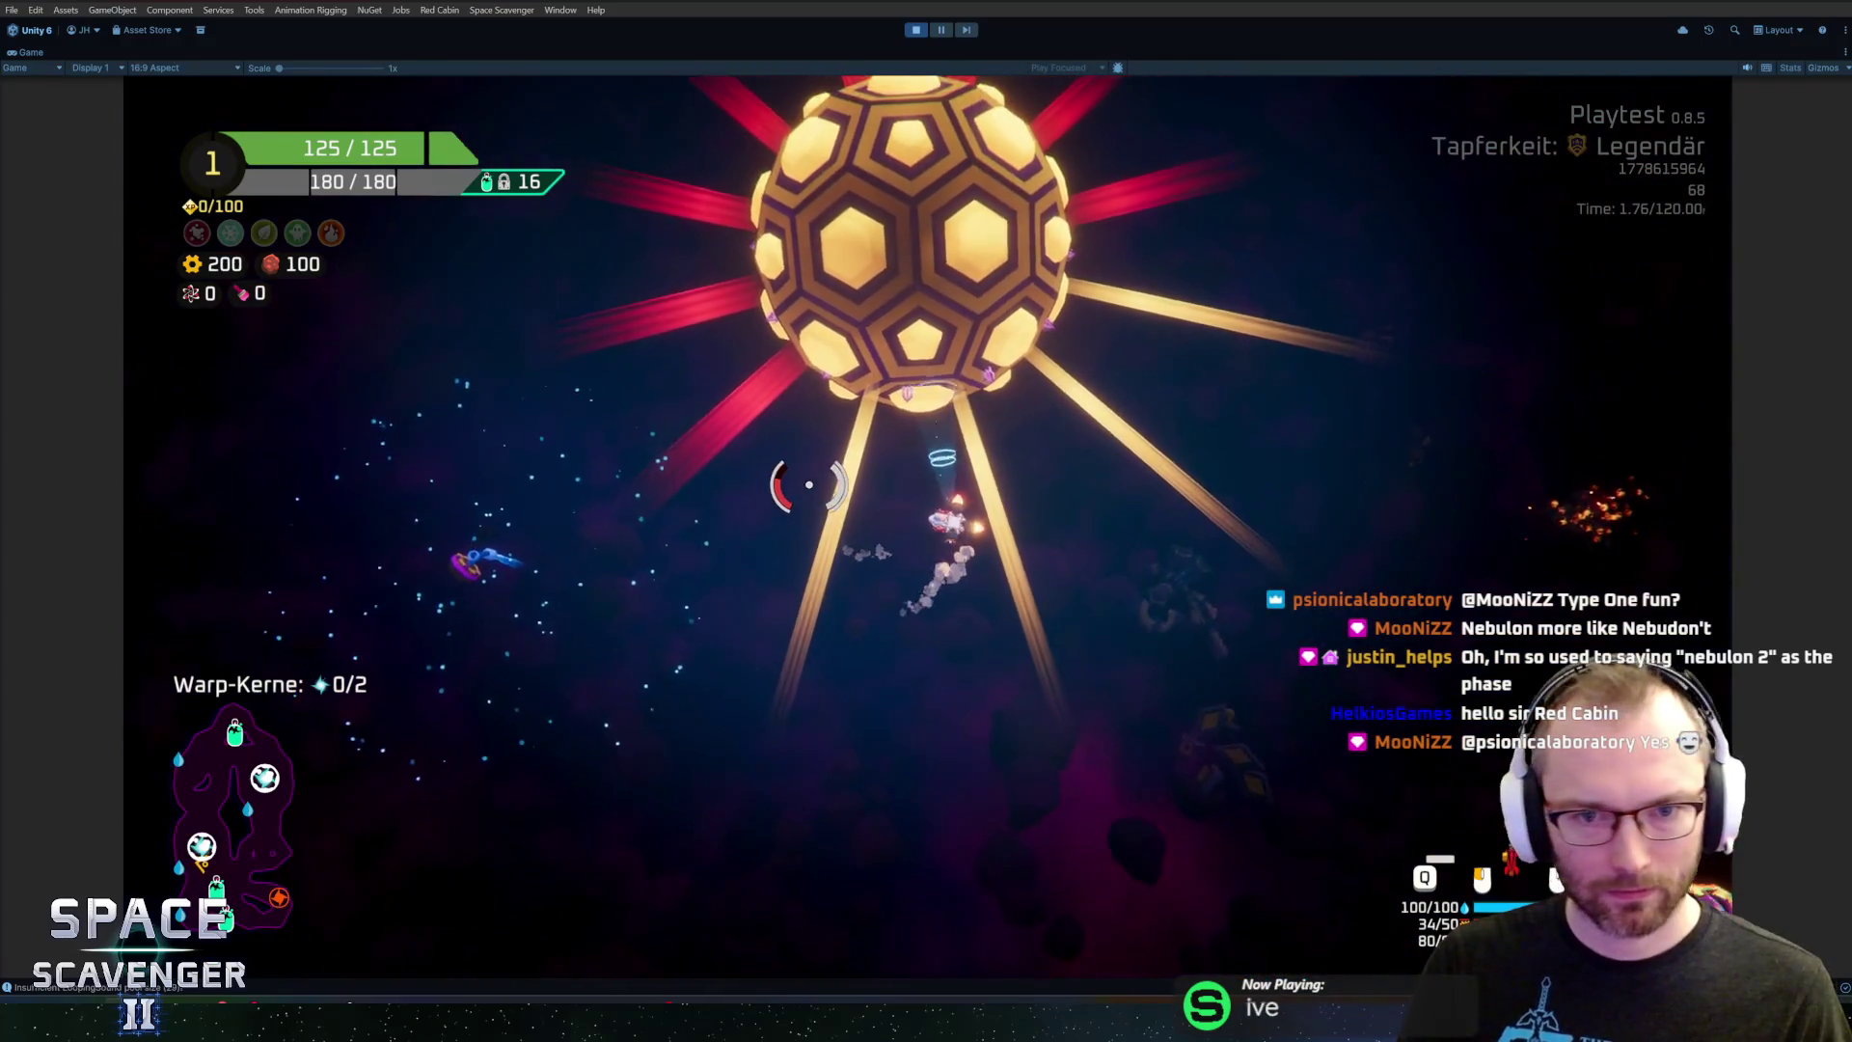
pyautogui.press('w')
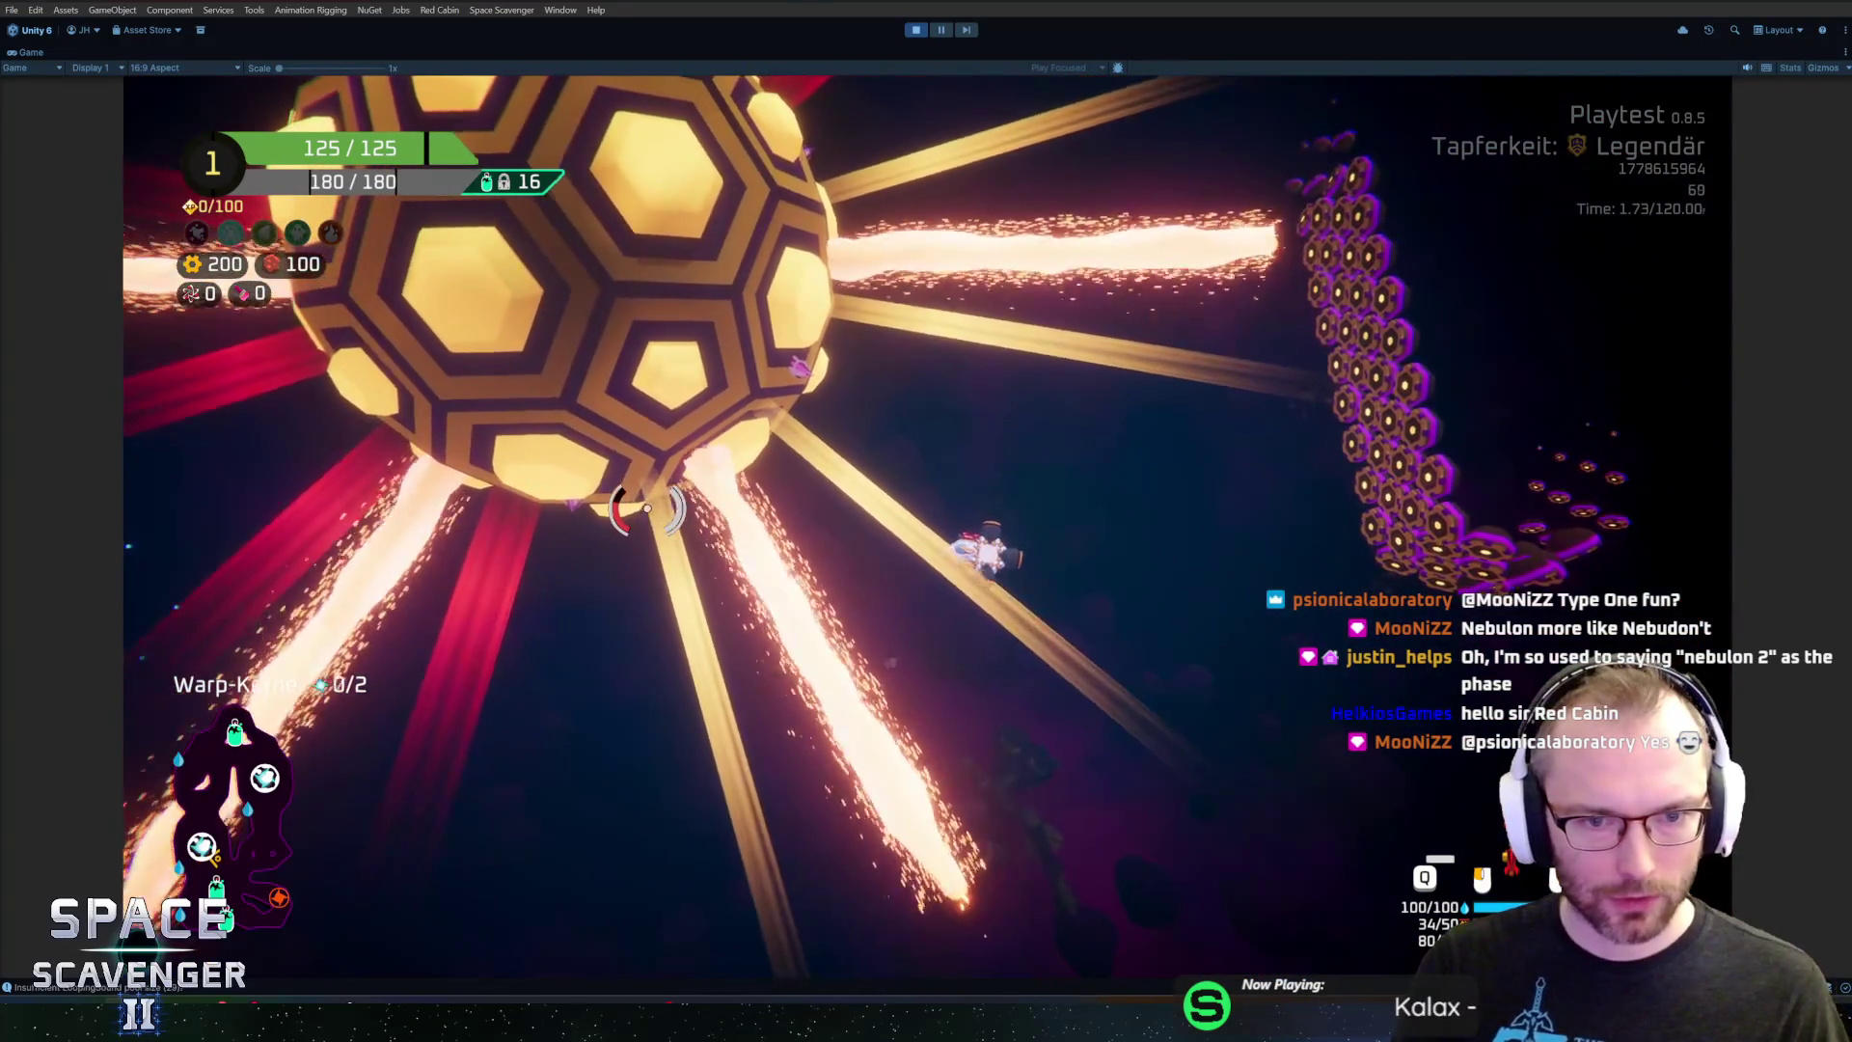
pyautogui.press('space')
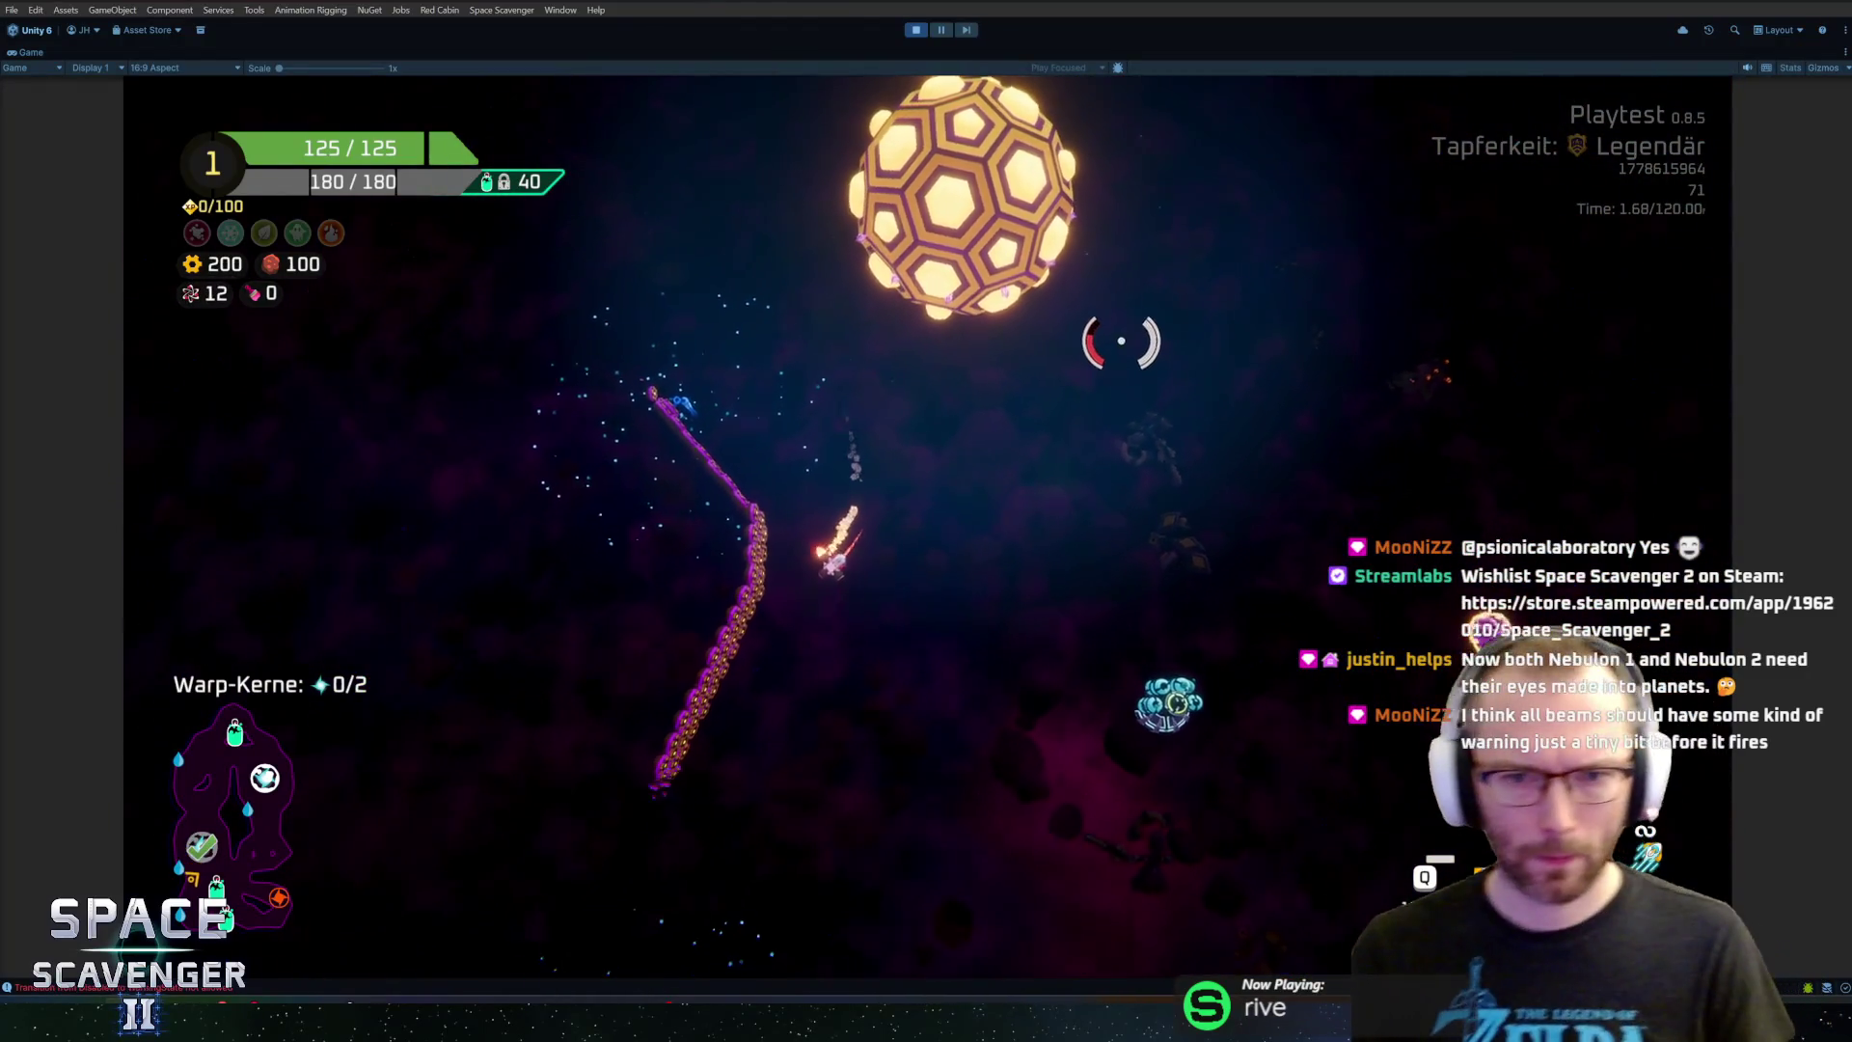
pyautogui.hotkey('alt', 'Tab')
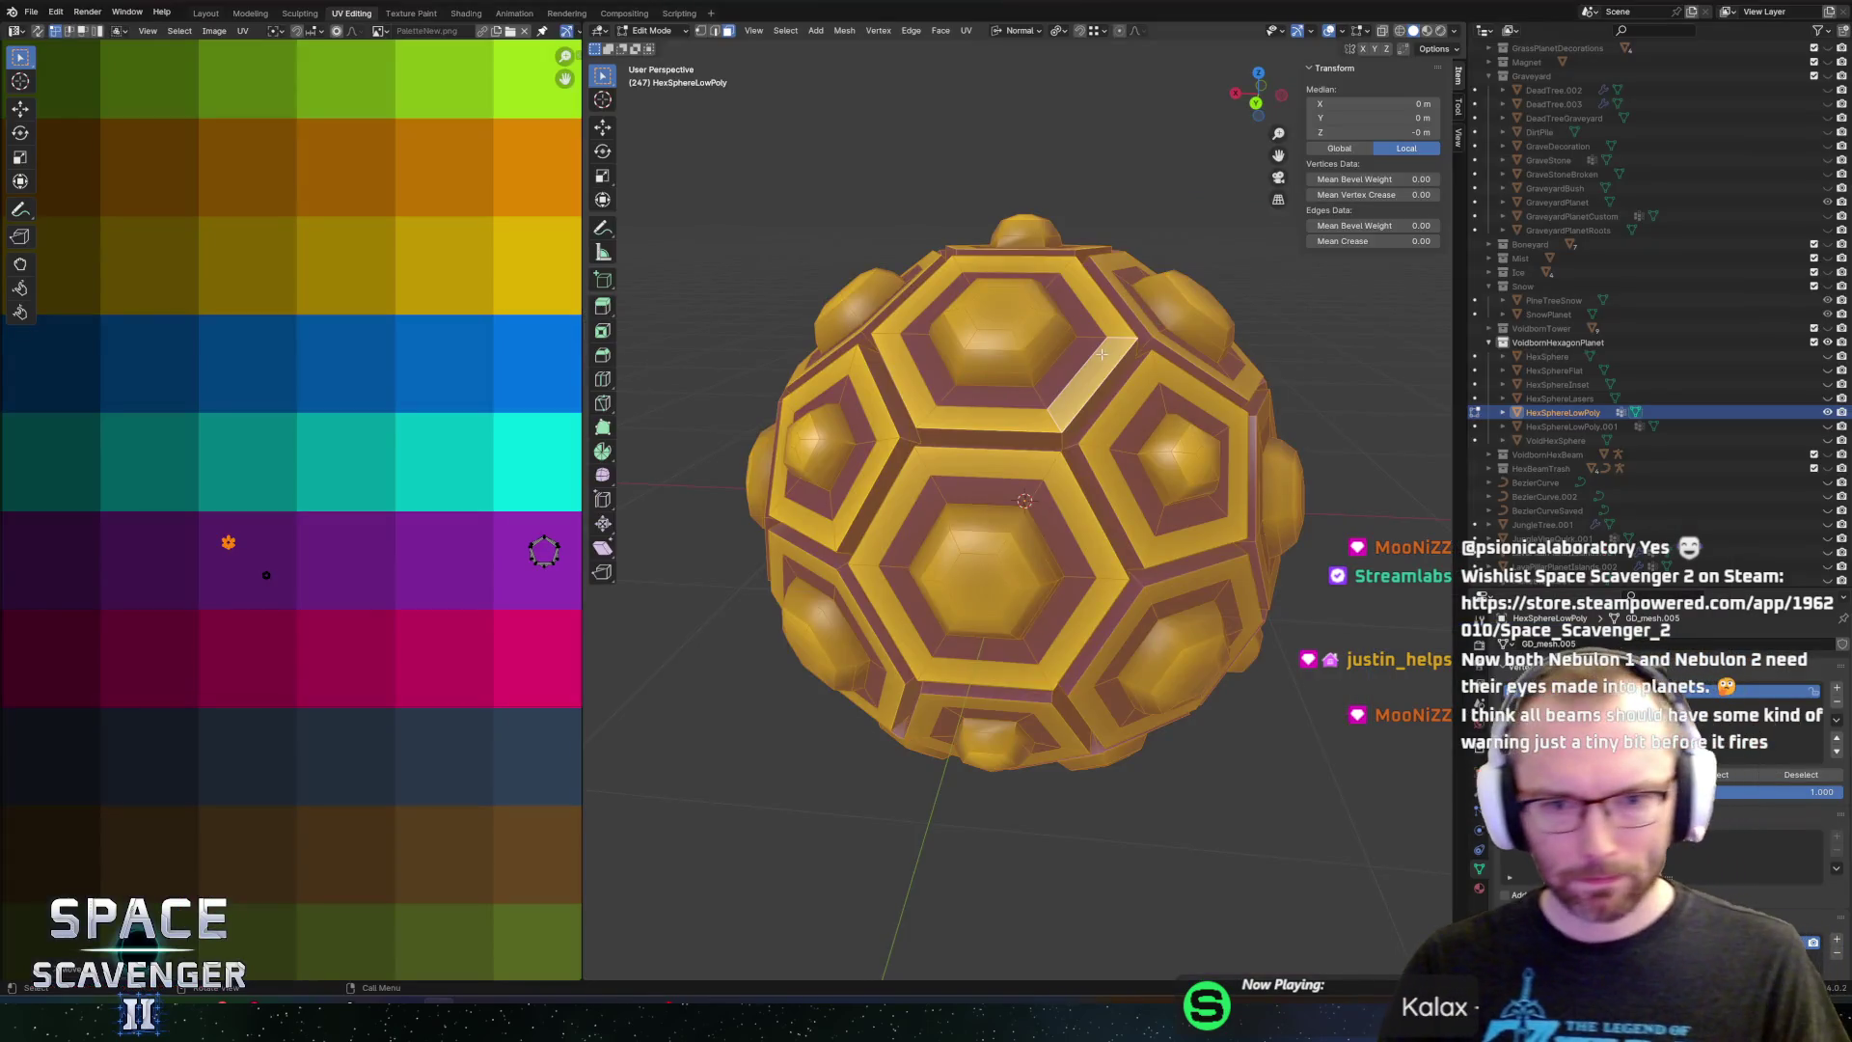
# Select the face rings and centre cap of the top hexagon
pyautogui.moveTo(1102, 354); pyautogui.dragTo(1108, 380)
pyautogui.click(1086, 434)
pyautogui.keyDown('alt'); pyautogui.click(1051, 355); pyautogui.keyUp('alt')
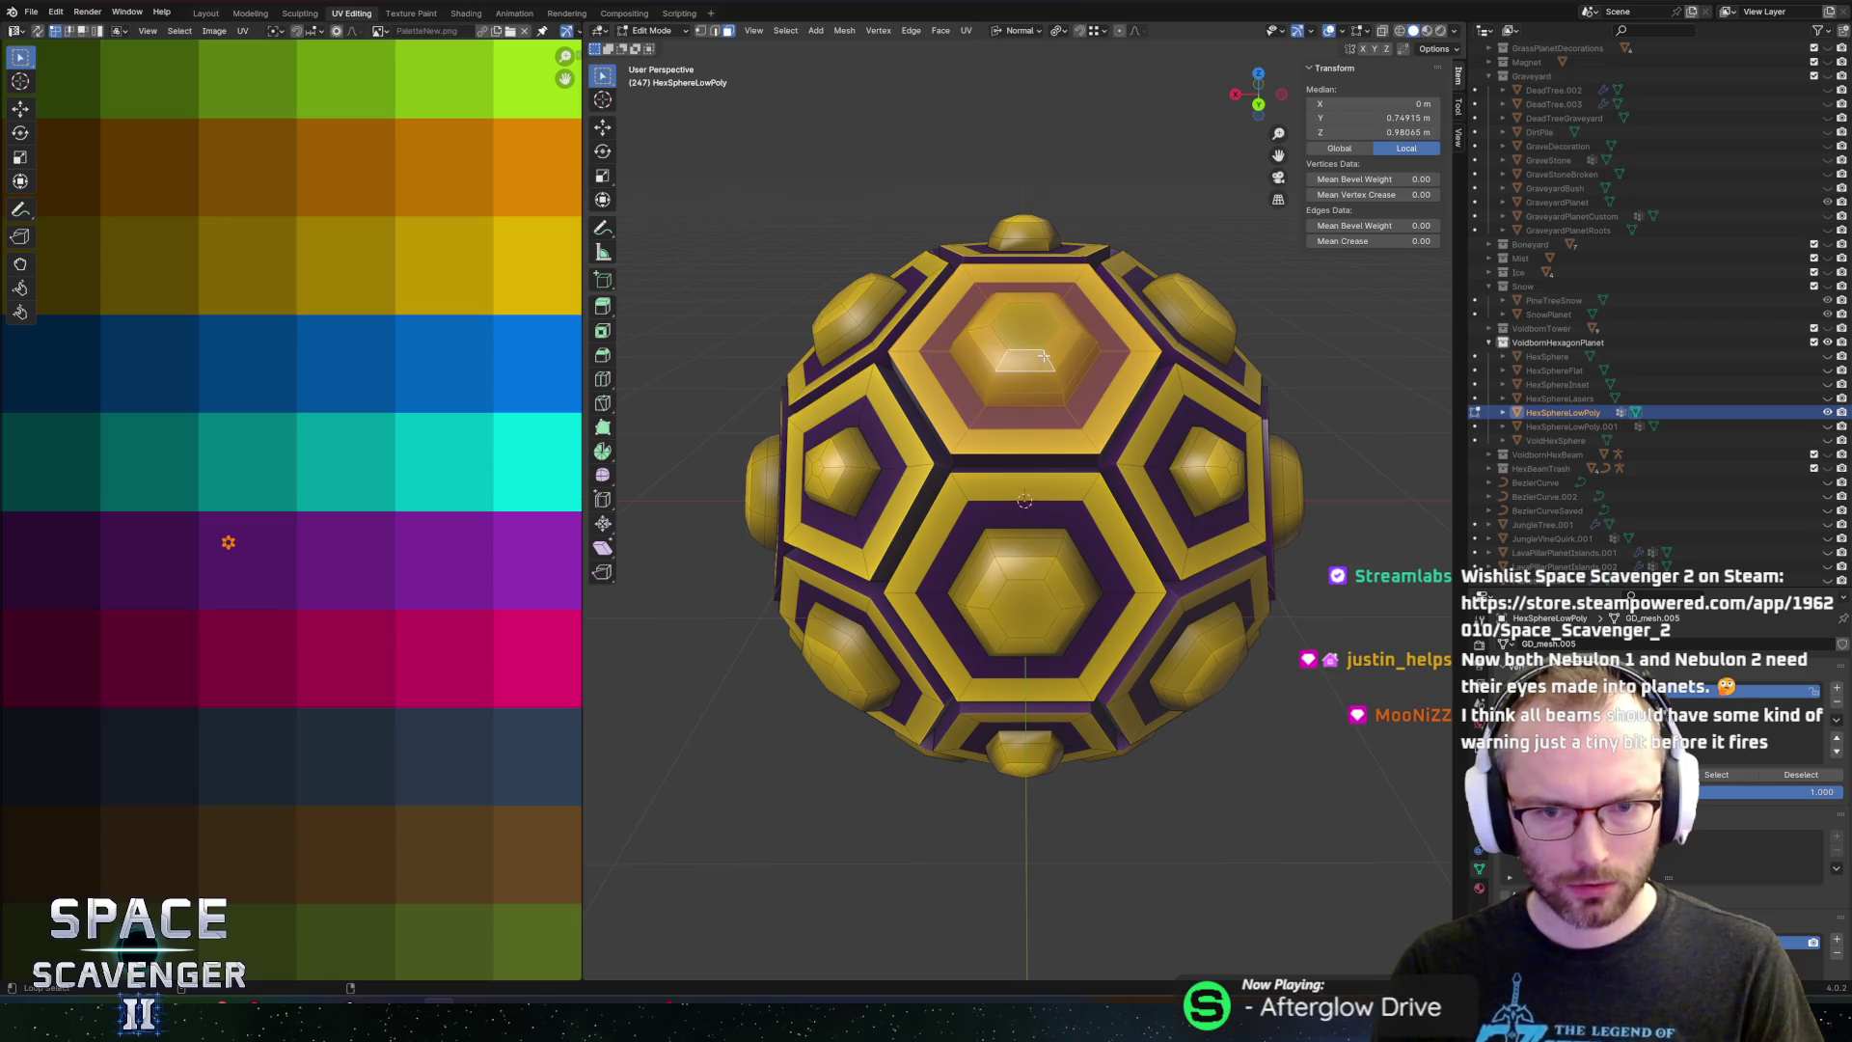
pyautogui.click(1043, 357)
pyautogui.moveTo(1043, 357); pyautogui.dragTo(1110, 364)
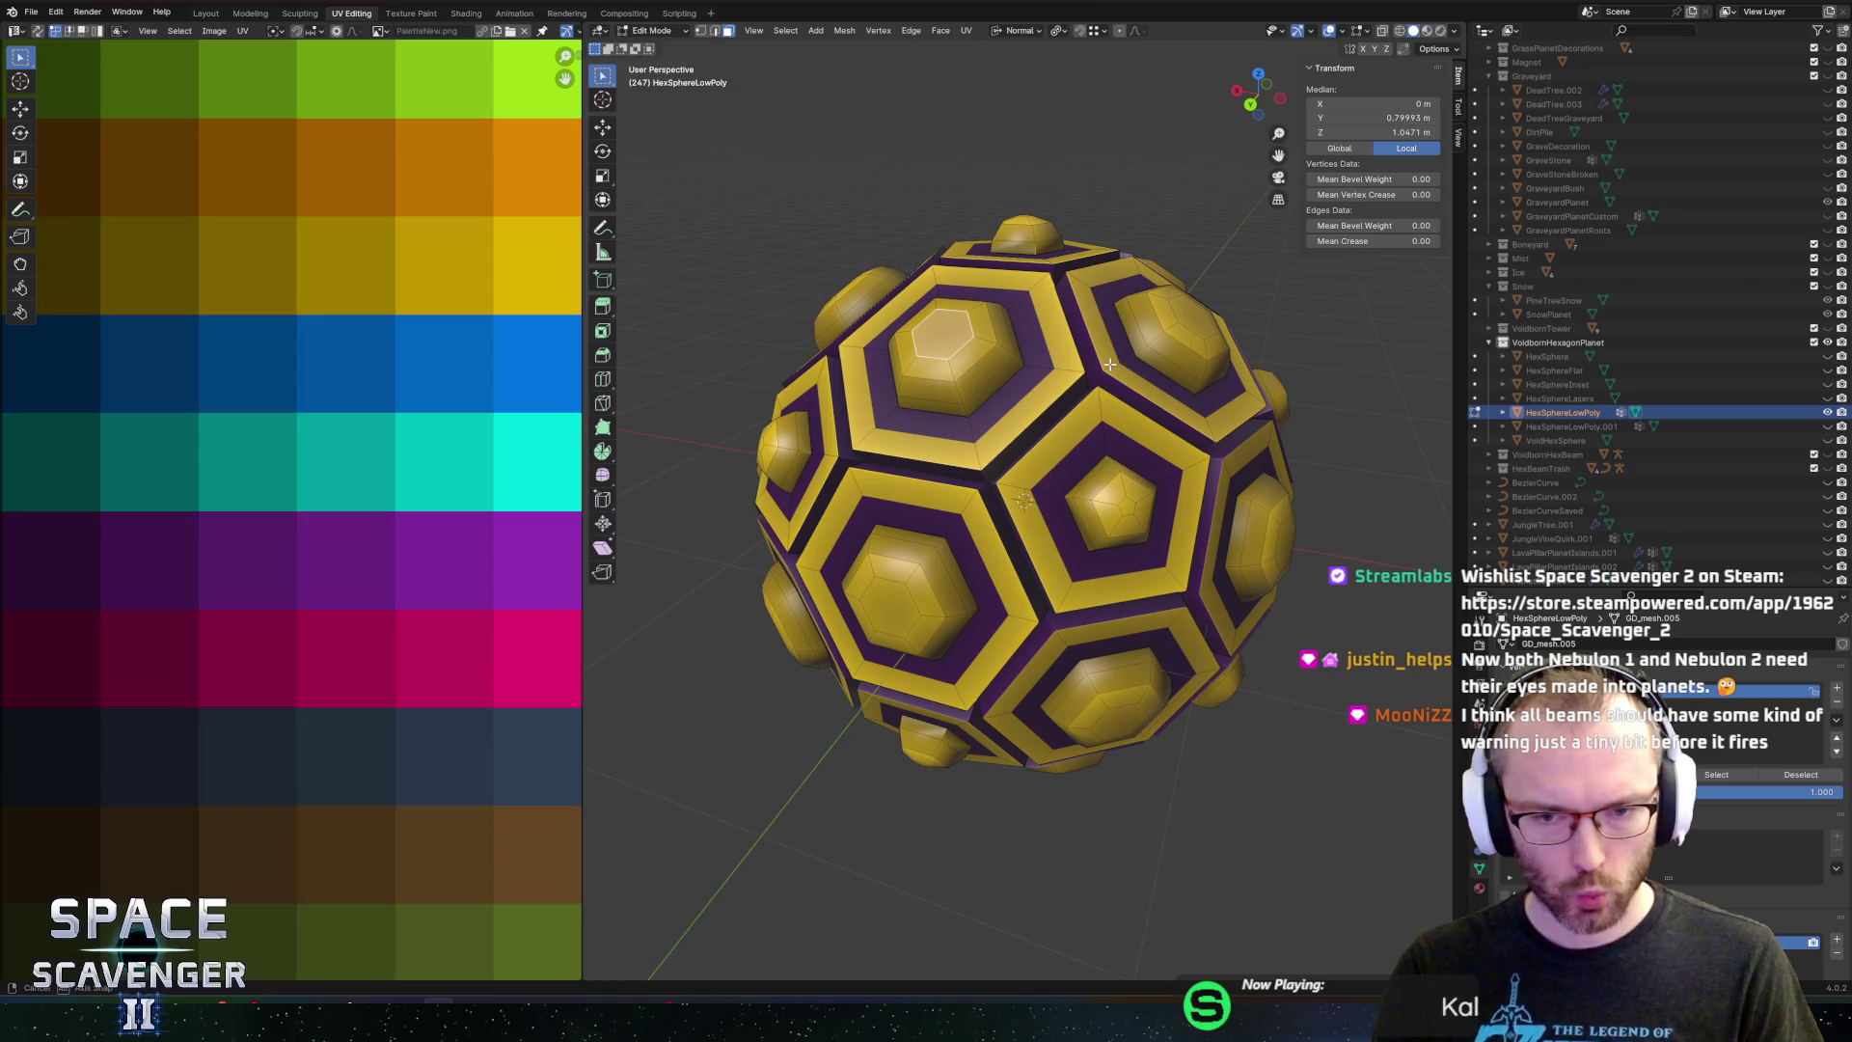
pyautogui.keyDown('alt'); pyautogui.click(1042, 364); pyautogui.keyUp('alt')
pyautogui.keyDown('alt'); pyautogui.click(1034, 364); pyautogui.keyUp('alt')
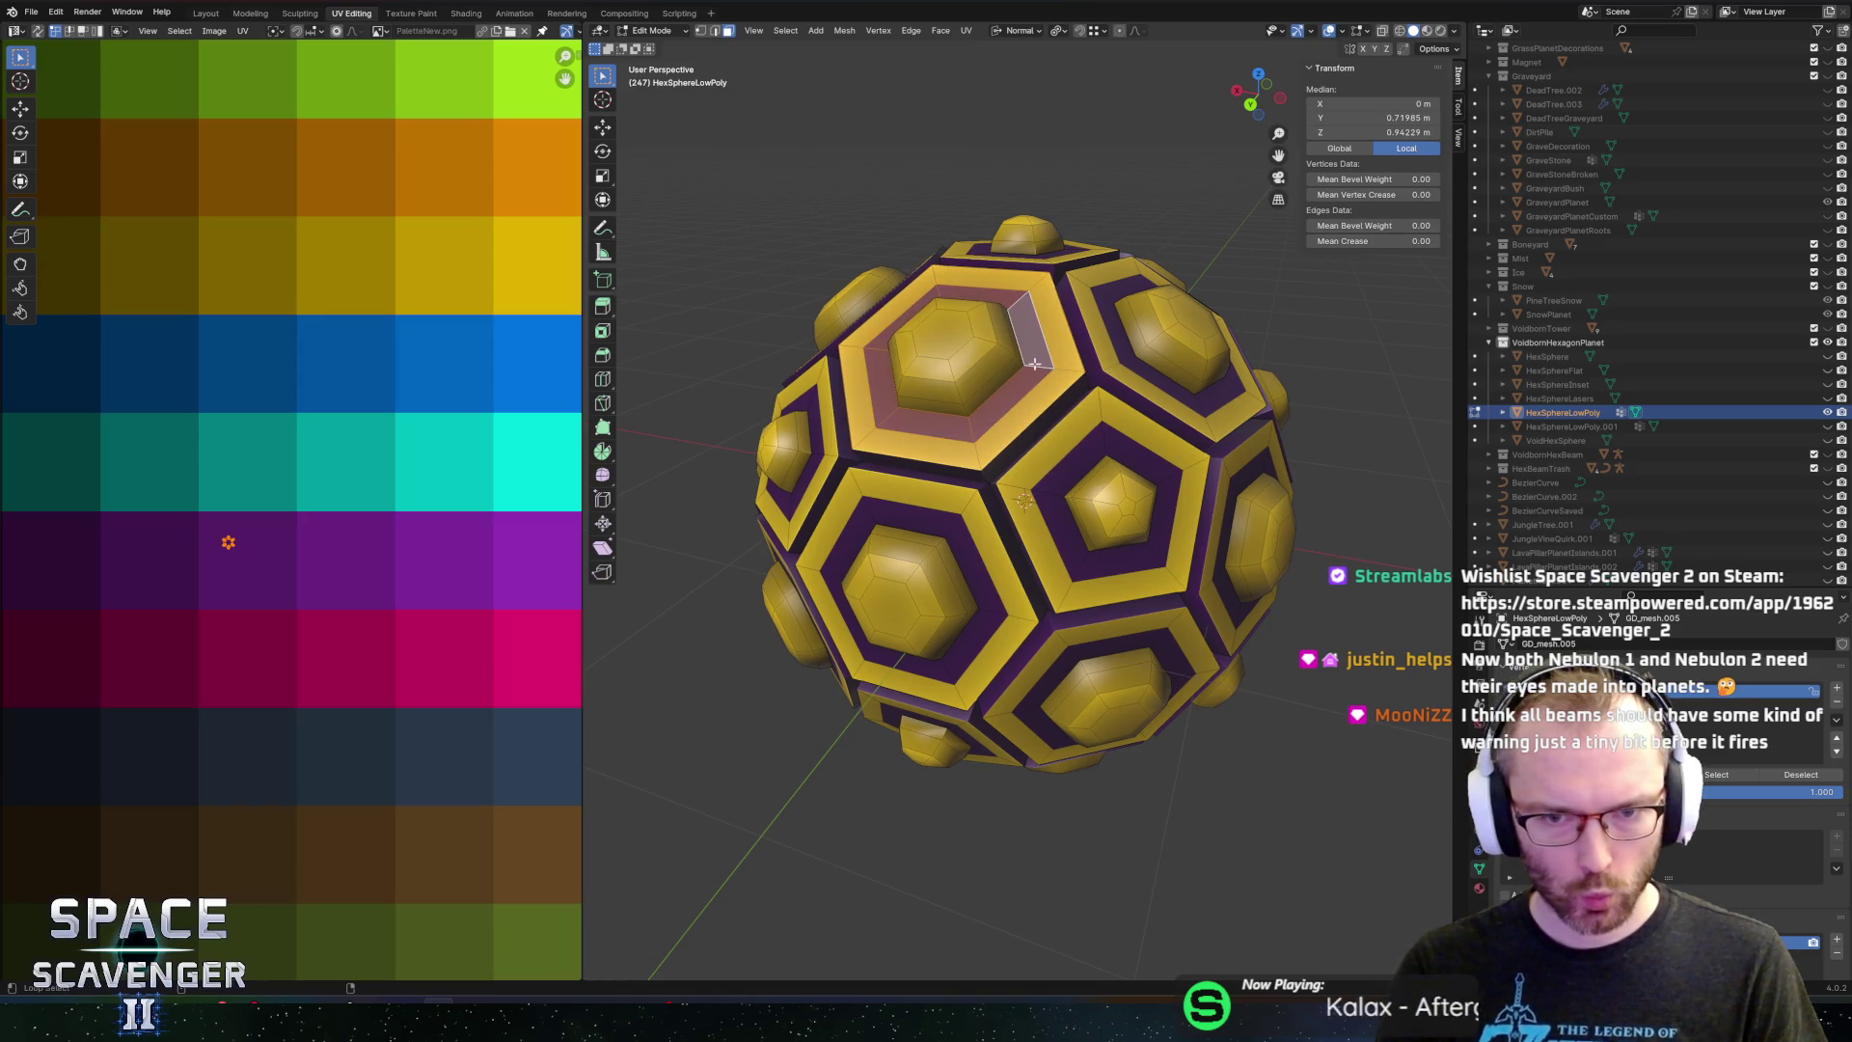
pyautogui.keyDown('alt'); pyautogui.click(1006, 344); pyautogui.keyUp('alt')
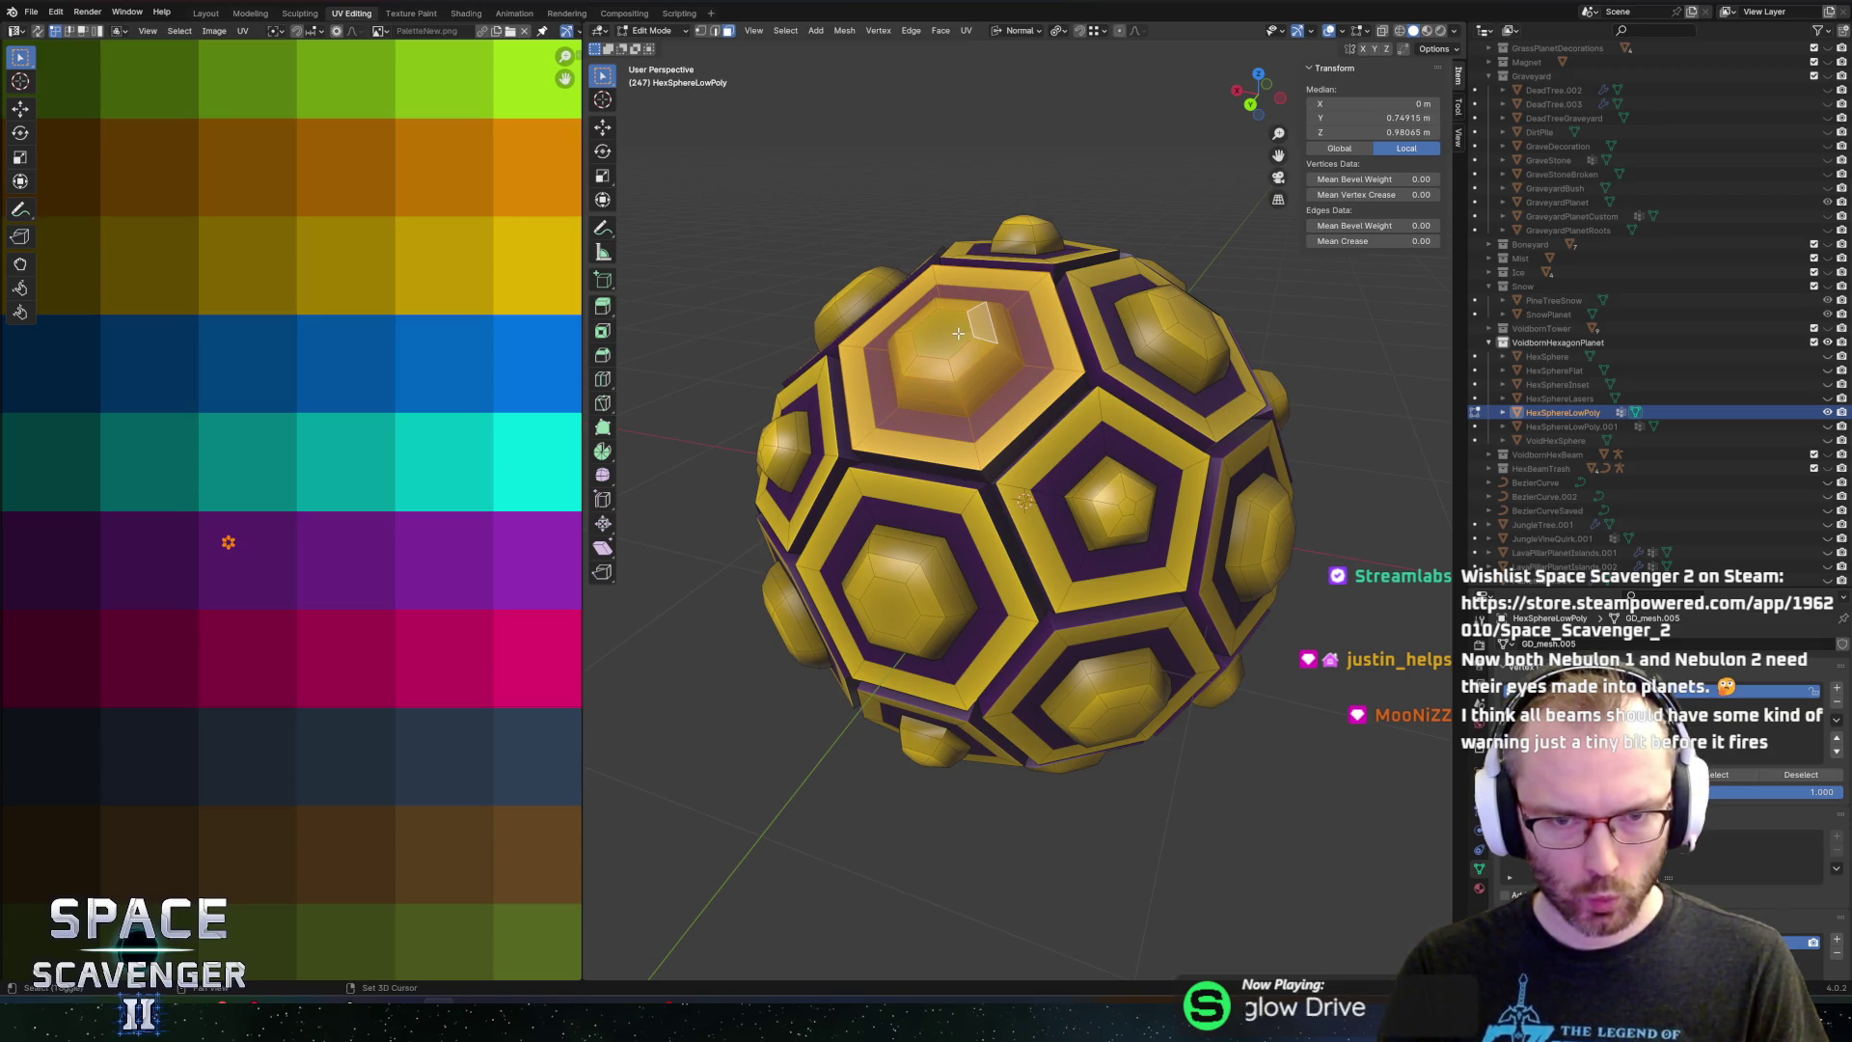
pyautogui.keyDown('shift'); pyautogui.click(950, 333); pyautogui.keyUp('shift')
# Add a face ring on the upper-right hexagon to the selection
pyautogui.keyDown('alt'); pyautogui.keyDown('shift'); pyautogui.click(1117, 359); pyautogui.keyUp('shift'); pyautogui.keyUp('alt')
pyautogui.keyDown('alt'); pyautogui.keyDown('shift'); pyautogui.click(1143, 346); pyautogui.keyUp('shift'); pyautogui.keyUp('alt')
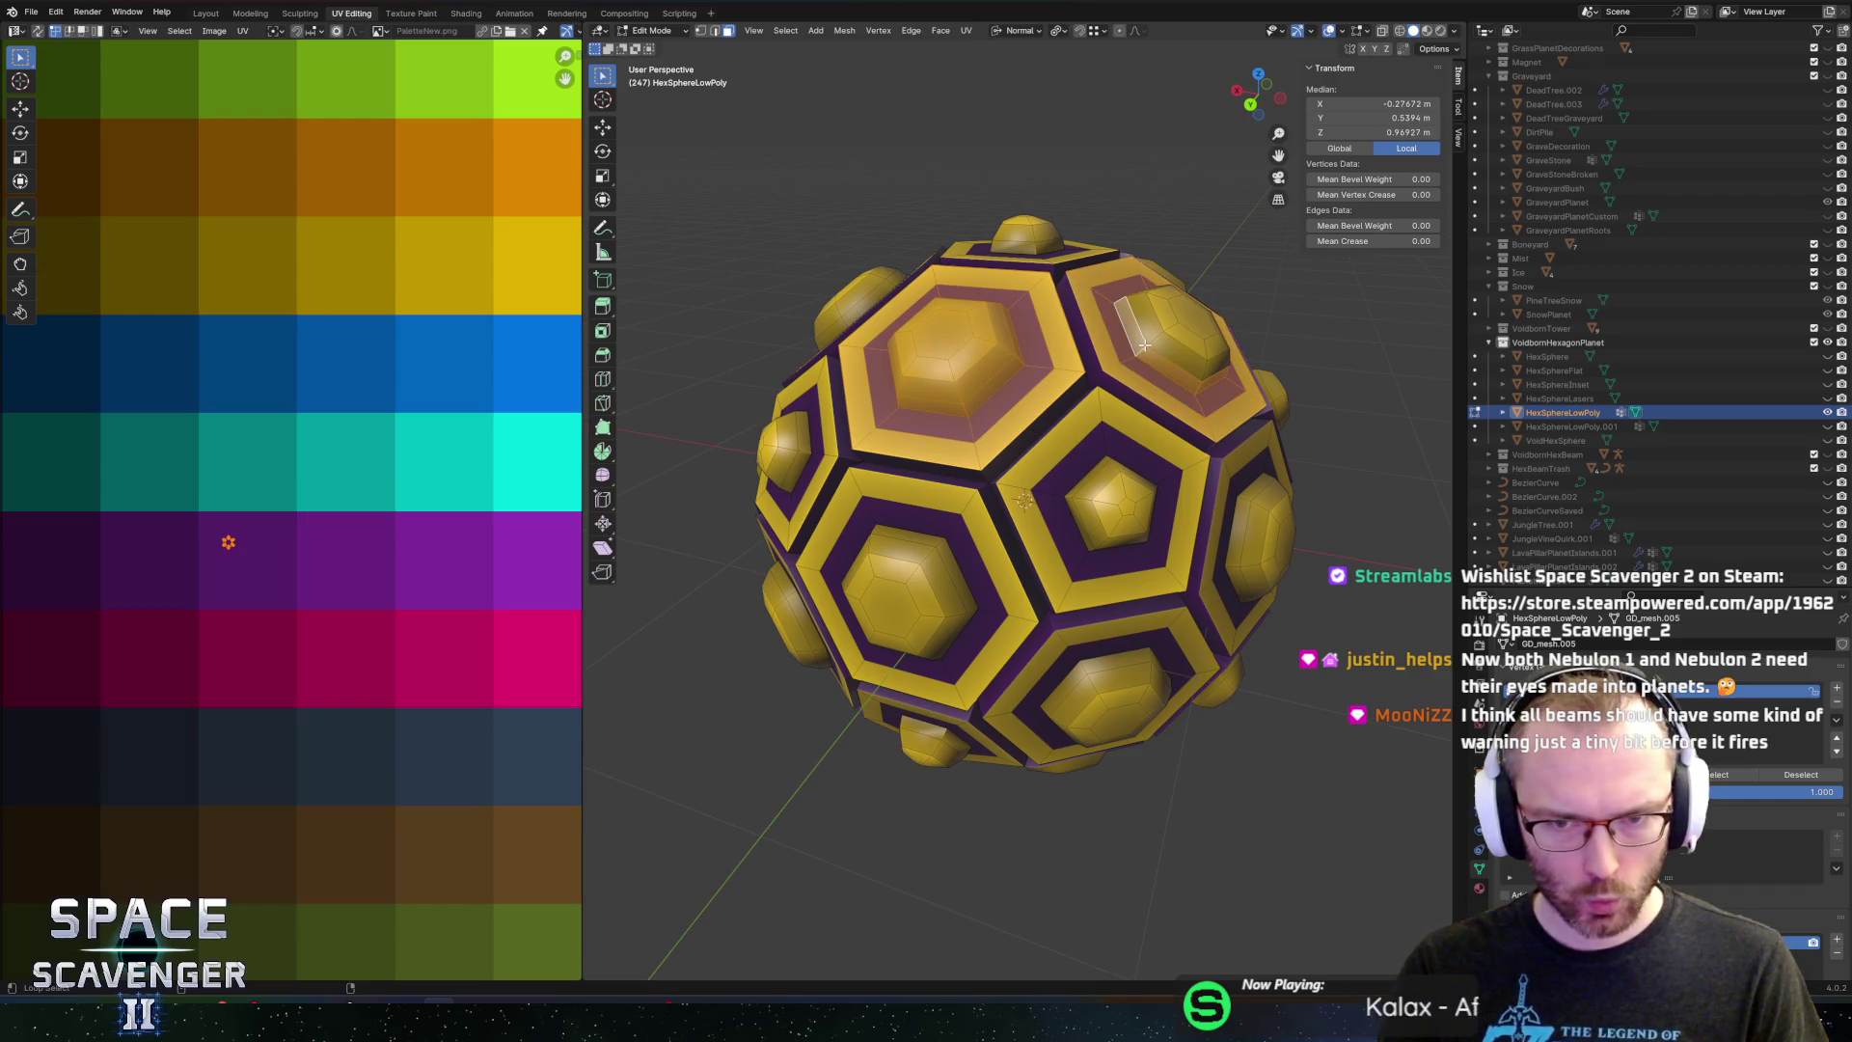
pyautogui.keyDown('alt'); pyautogui.keyDown('shift'); pyautogui.click(1157, 332); pyautogui.keyUp('shift'); pyautogui.keyUp('alt')
pyautogui.keyDown('alt'); pyautogui.keyDown('shift'); pyautogui.click(1170, 326); pyautogui.keyUp('shift'); pyautogui.keyUp('alt')
pyautogui.keyDown('alt'); pyautogui.keyDown('shift'); pyautogui.click(1185, 321); pyautogui.keyUp('shift'); pyautogui.keyUp('alt')
pyautogui.moveTo(1185, 320)
pyautogui.mouseDown()
pyautogui.moveTo(1097, 314)
pyautogui.moveTo(983, 356)
pyautogui.mouseUp()
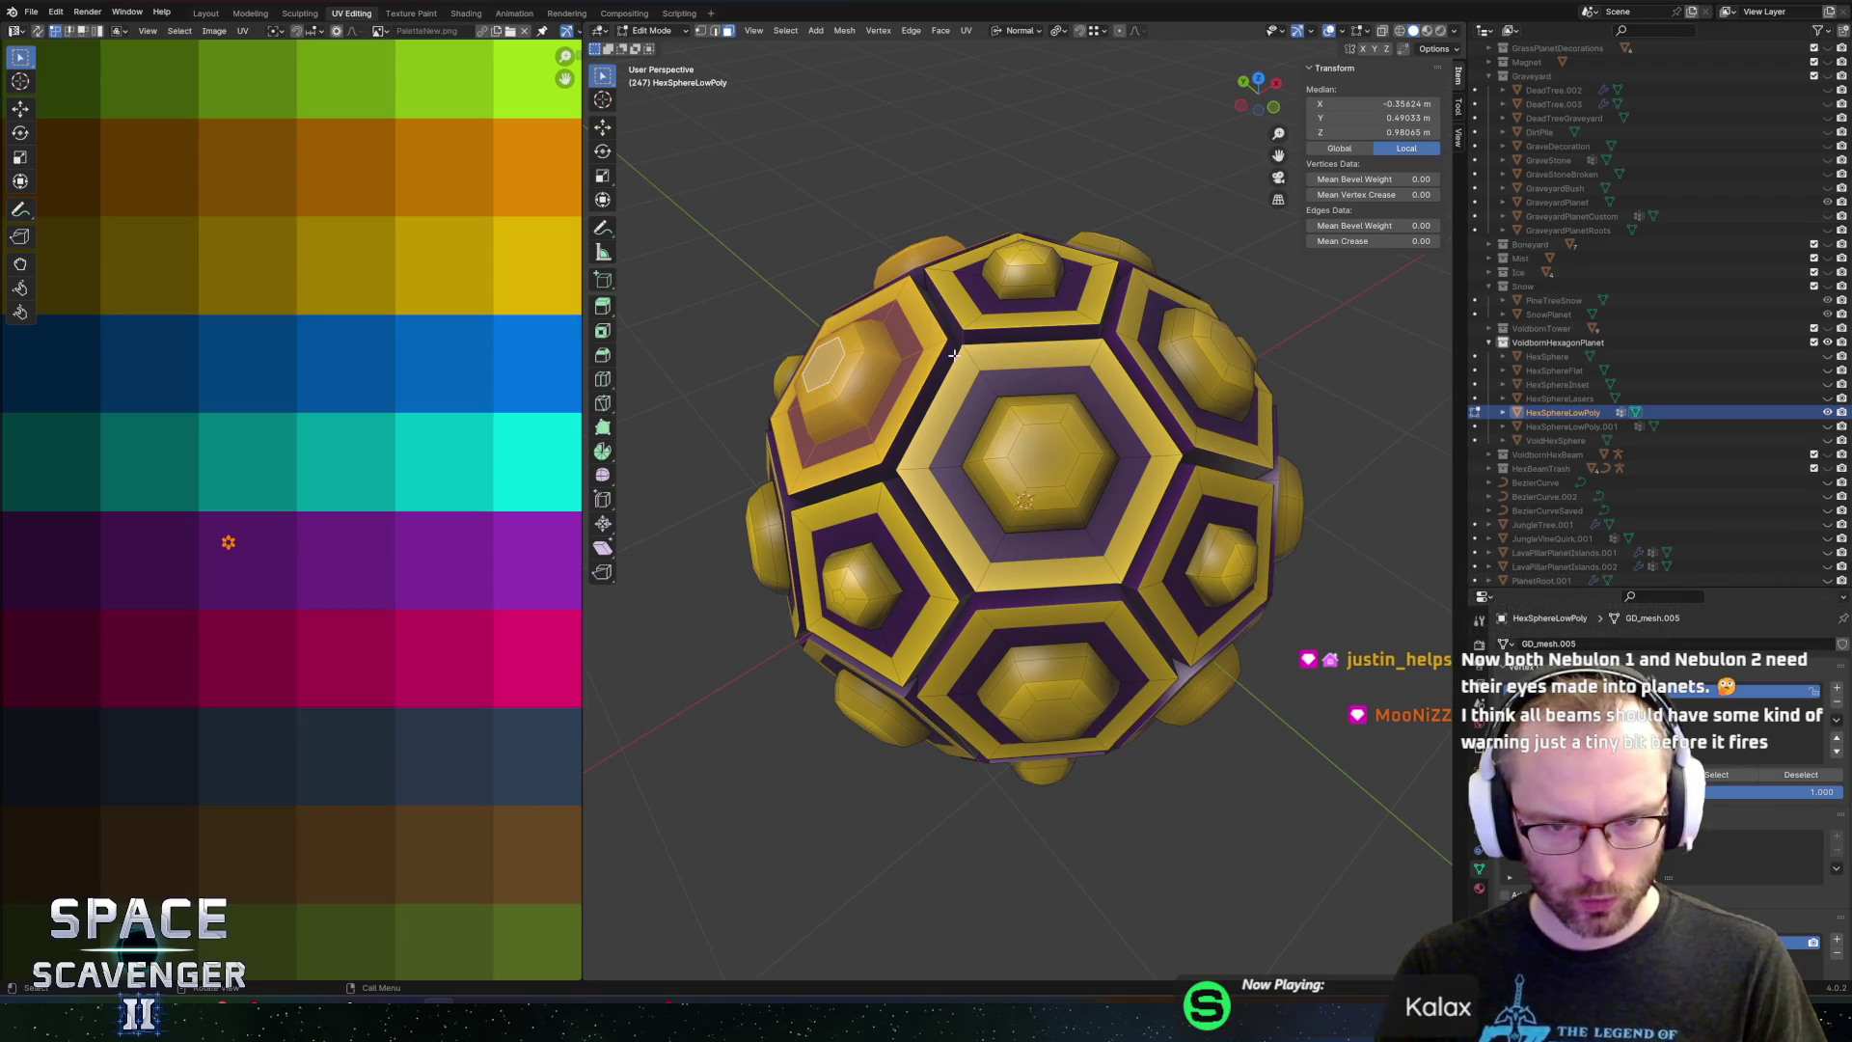
# Reframe the sphere and refine the face-ring selection around the upper-right hexagon
pyautogui.moveTo(951, 356); pyautogui.dragTo(1082, 452)
pyautogui.scroll(-4, 1083, 451)
pyautogui.press('c')
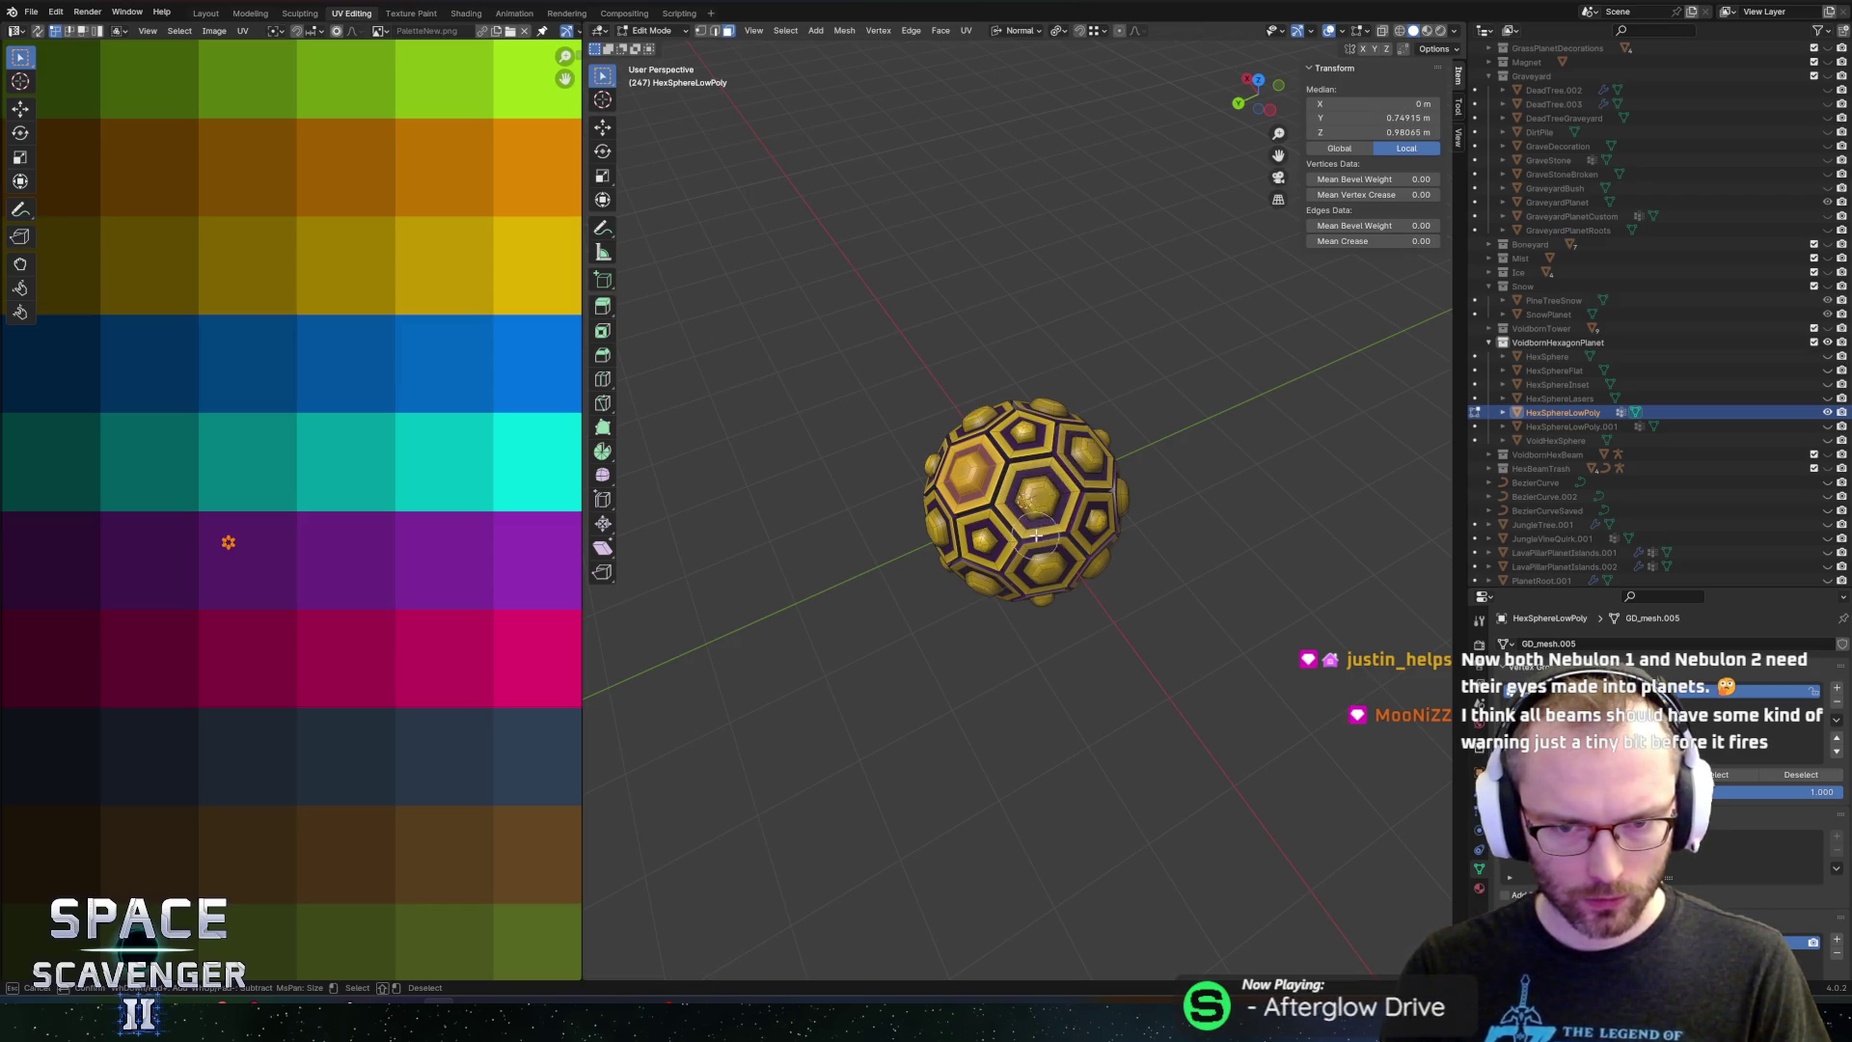
pyautogui.press('Escape')
pyautogui.moveTo(1035, 534); pyautogui.dragTo(1025, 386)
pyautogui.scroll(5, 1024, 342)
pyautogui.keyDown('alt'); pyautogui.click(1024, 343); pyautogui.keyUp('alt')
pyautogui.keyDown('alt'); pyautogui.click(1061, 361); pyautogui.keyUp('alt')
pyautogui.keyDown('alt'); pyautogui.keyDown('shift'); pyautogui.click(1083, 376); pyautogui.keyUp('shift'); pyautogui.keyUp('alt')
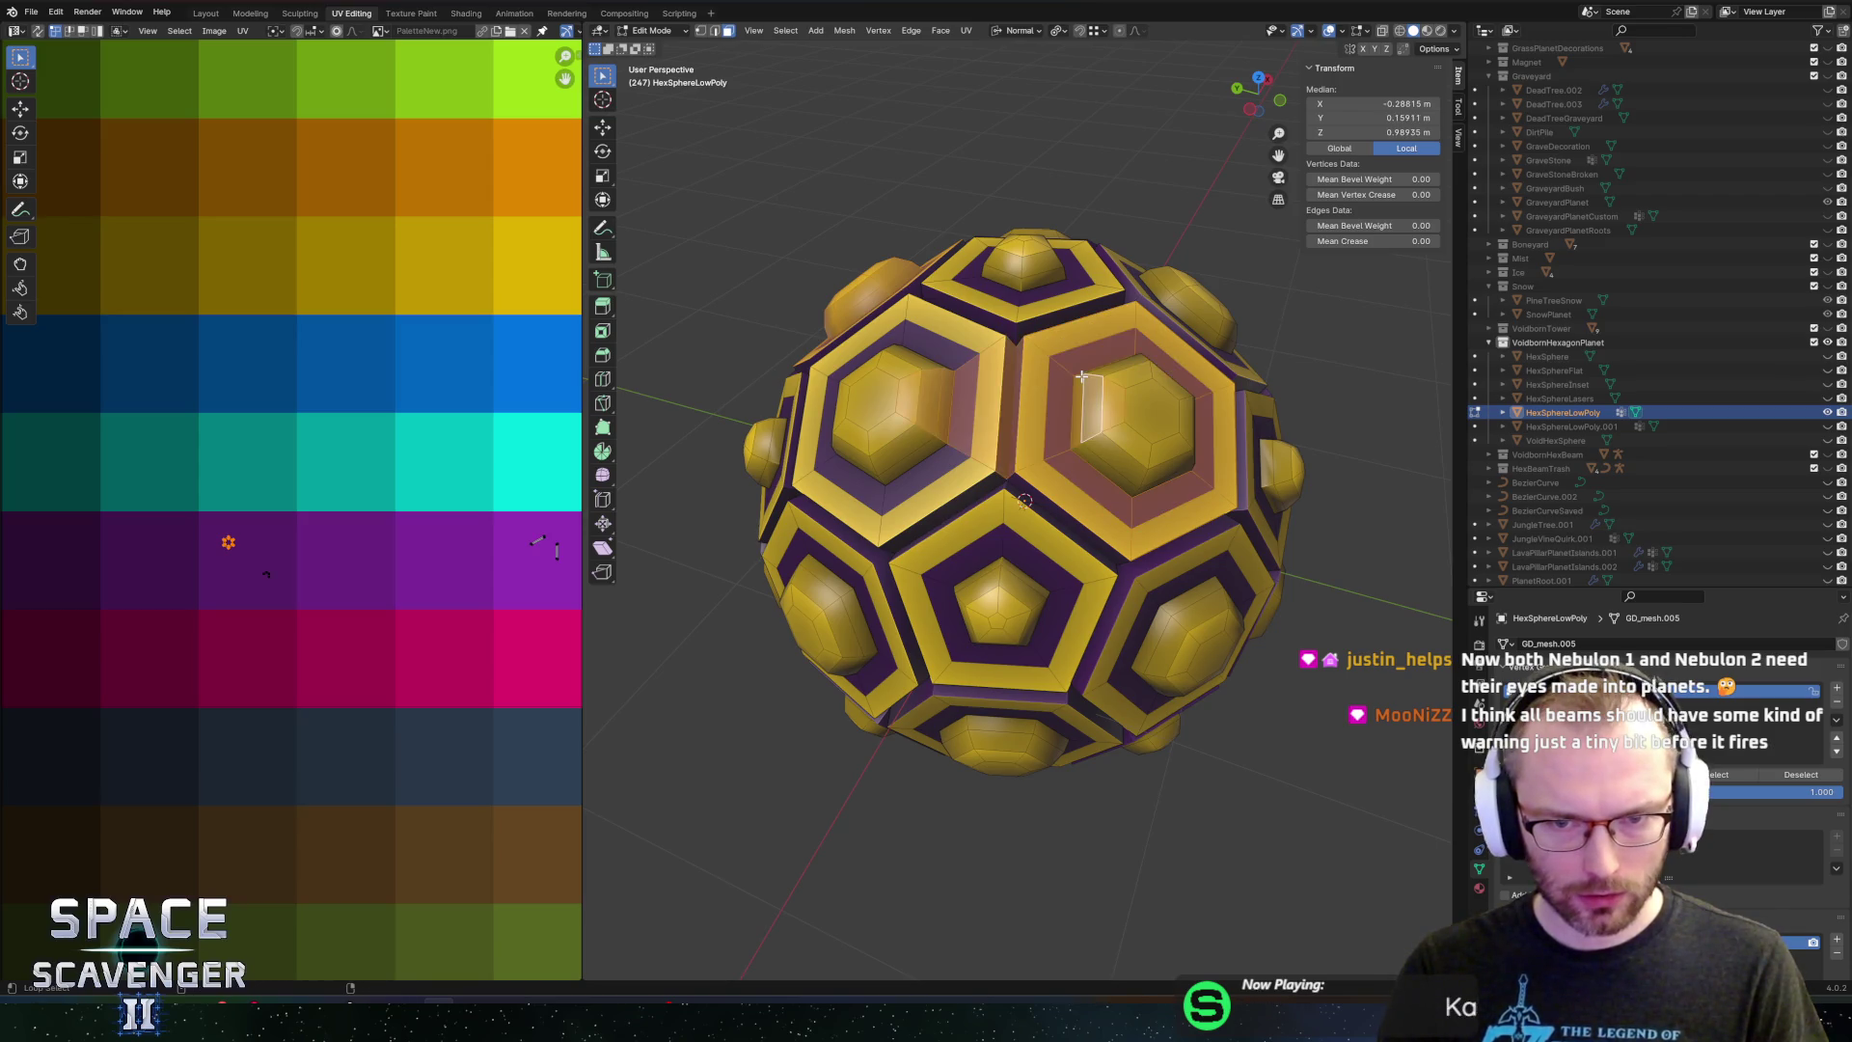
# Select a face ring on the front hexagon
pyautogui.moveTo(1097, 373)
pyautogui.mouseDown()
pyautogui.moveTo(1159, 538)
pyautogui.moveTo(1143, 389)
pyautogui.moveTo(986, 456)
pyautogui.mouseUp()
pyautogui.keyDown('alt'); pyautogui.click(1159, 538); pyautogui.keyUp('alt')
pyautogui.keyDown('alt'); pyautogui.keyDown('shift'); pyautogui.click(1159, 538); pyautogui.keyUp('shift'); pyautogui.keyUp('alt')
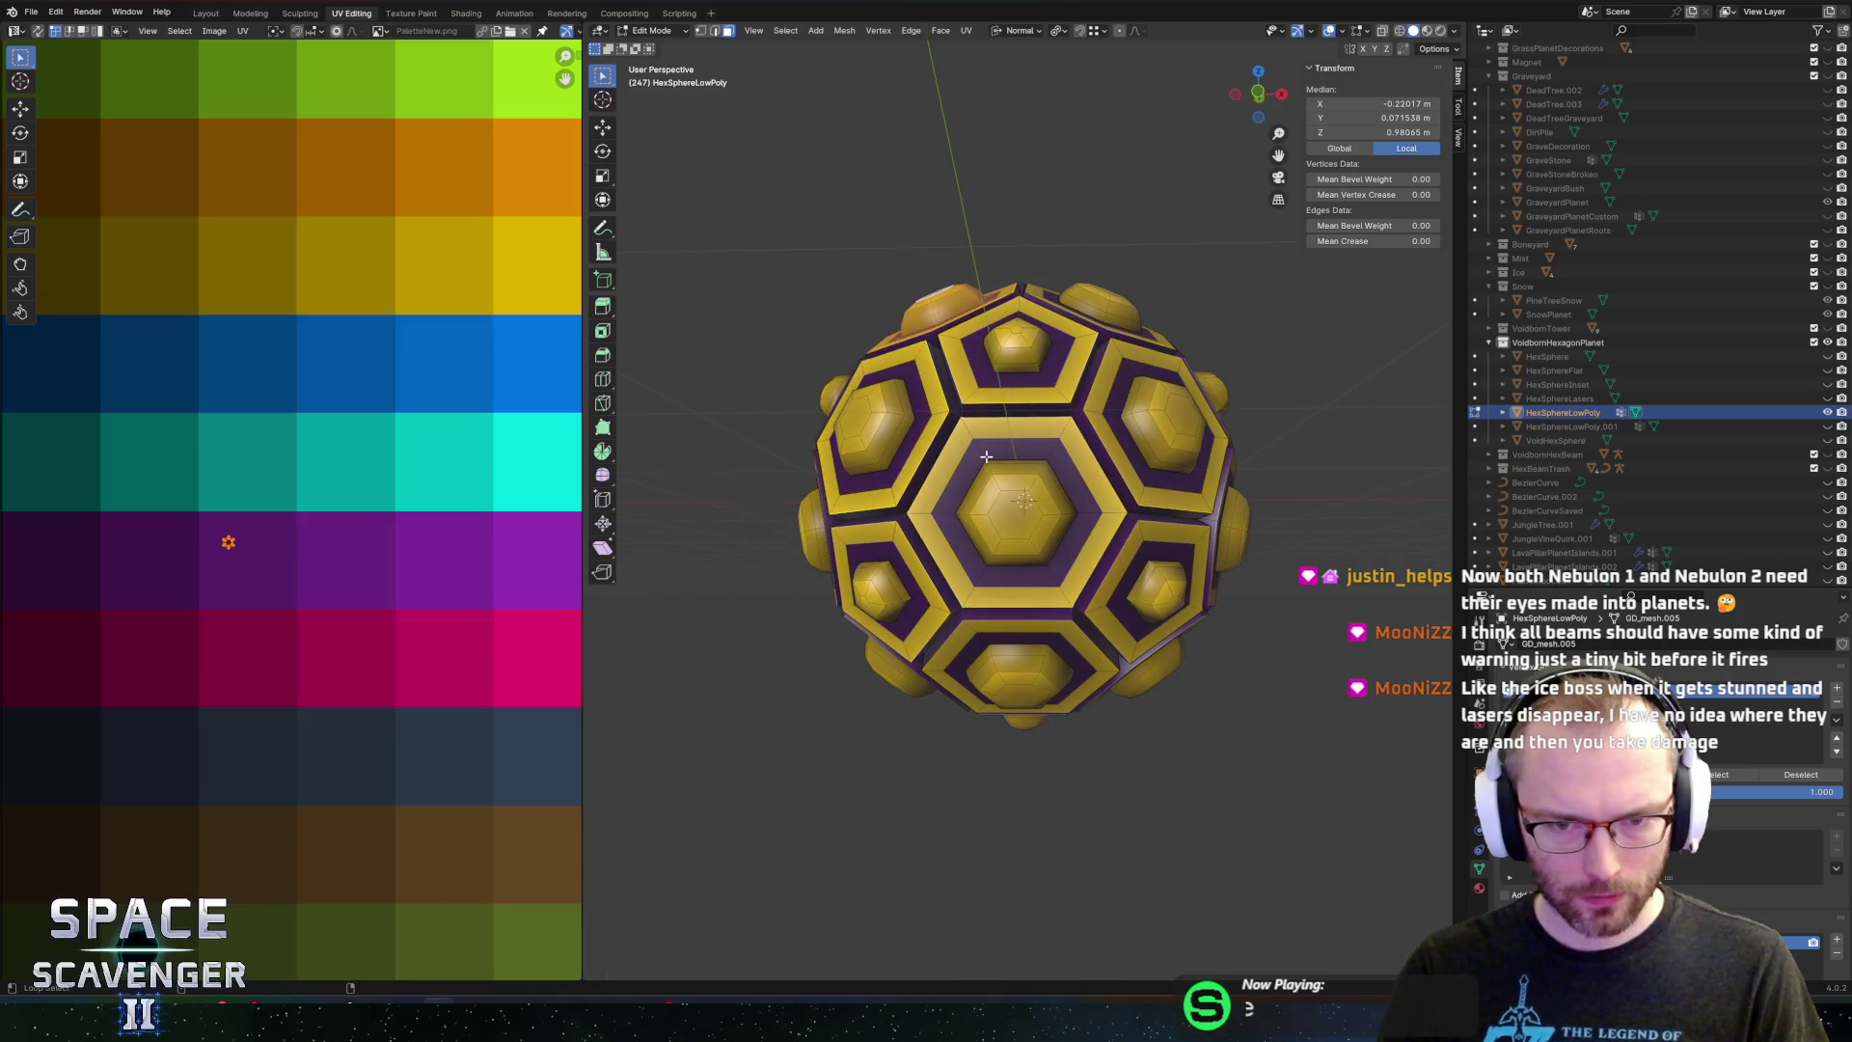
# Select the rings and centre face of the central hexagon
pyautogui.keyDown('alt'); pyautogui.click(980, 438); pyautogui.keyUp('alt')
pyautogui.keyDown('alt'); pyautogui.click(1085, 498); pyautogui.keyUp('alt')
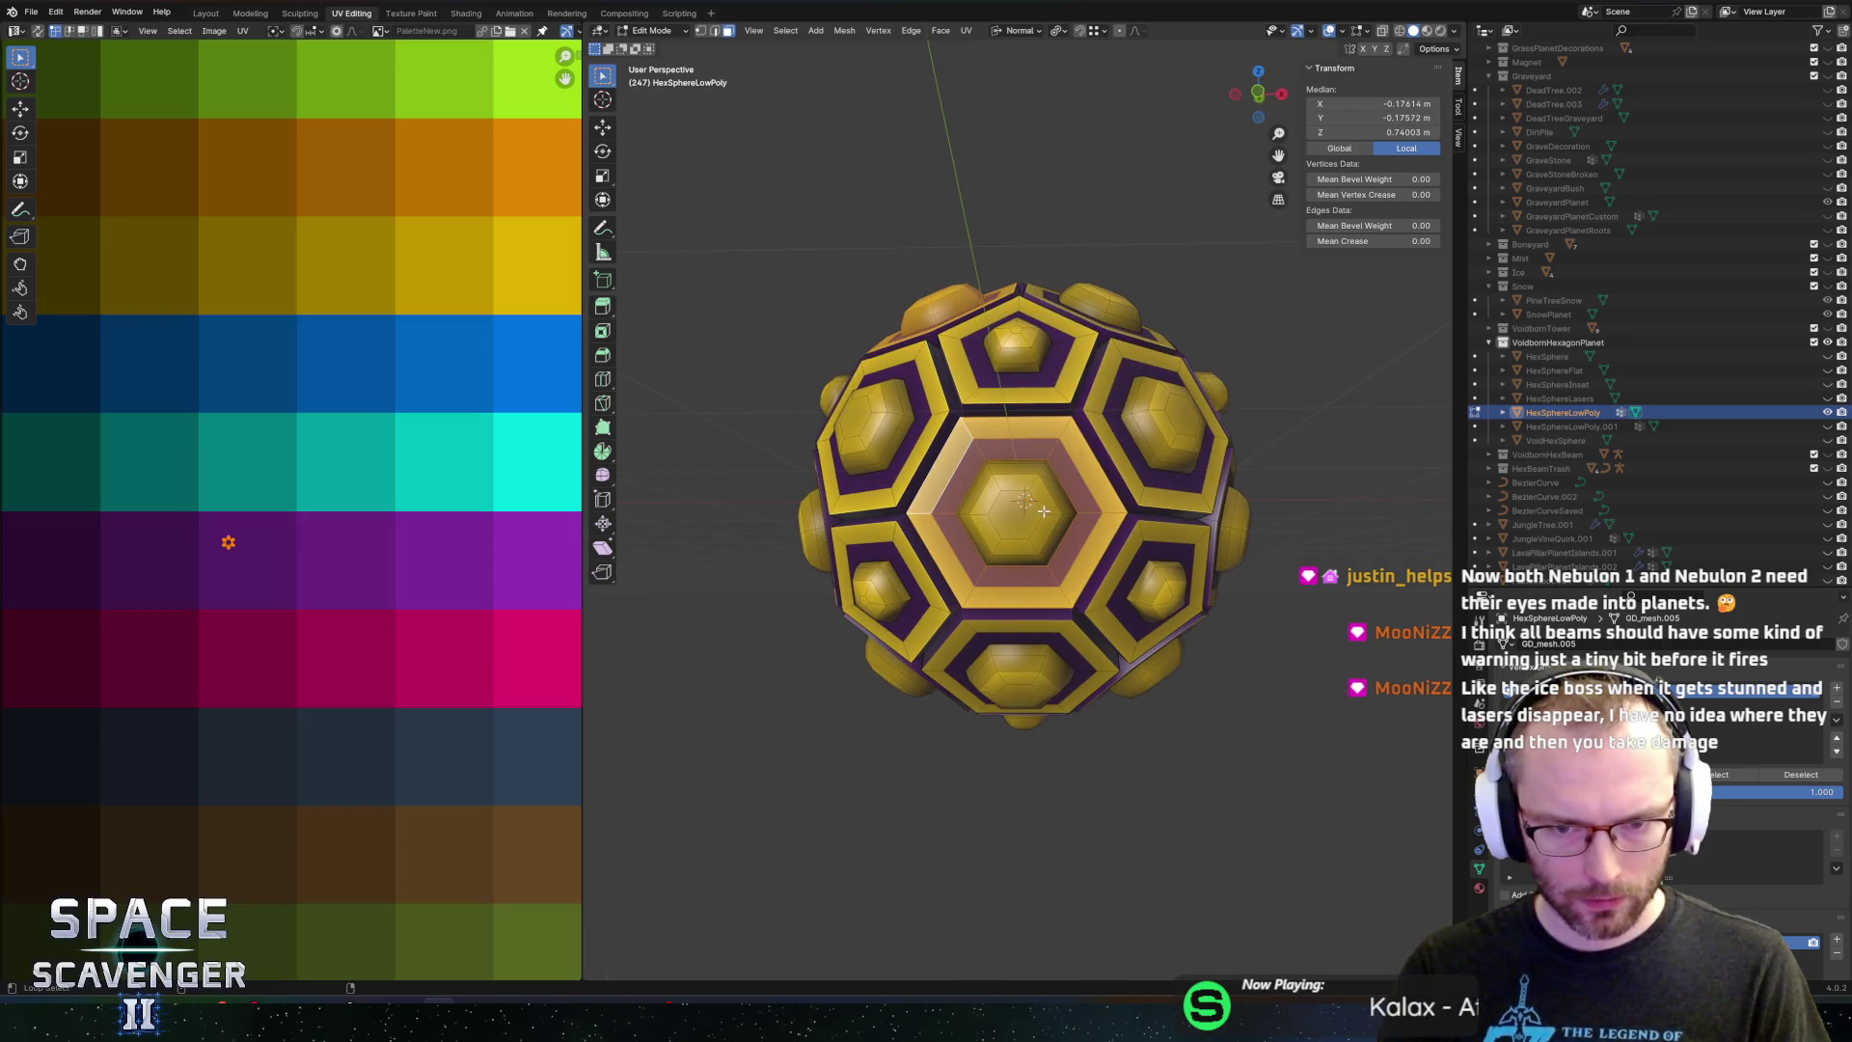
pyautogui.press('c')
pyautogui.click(1018, 495)
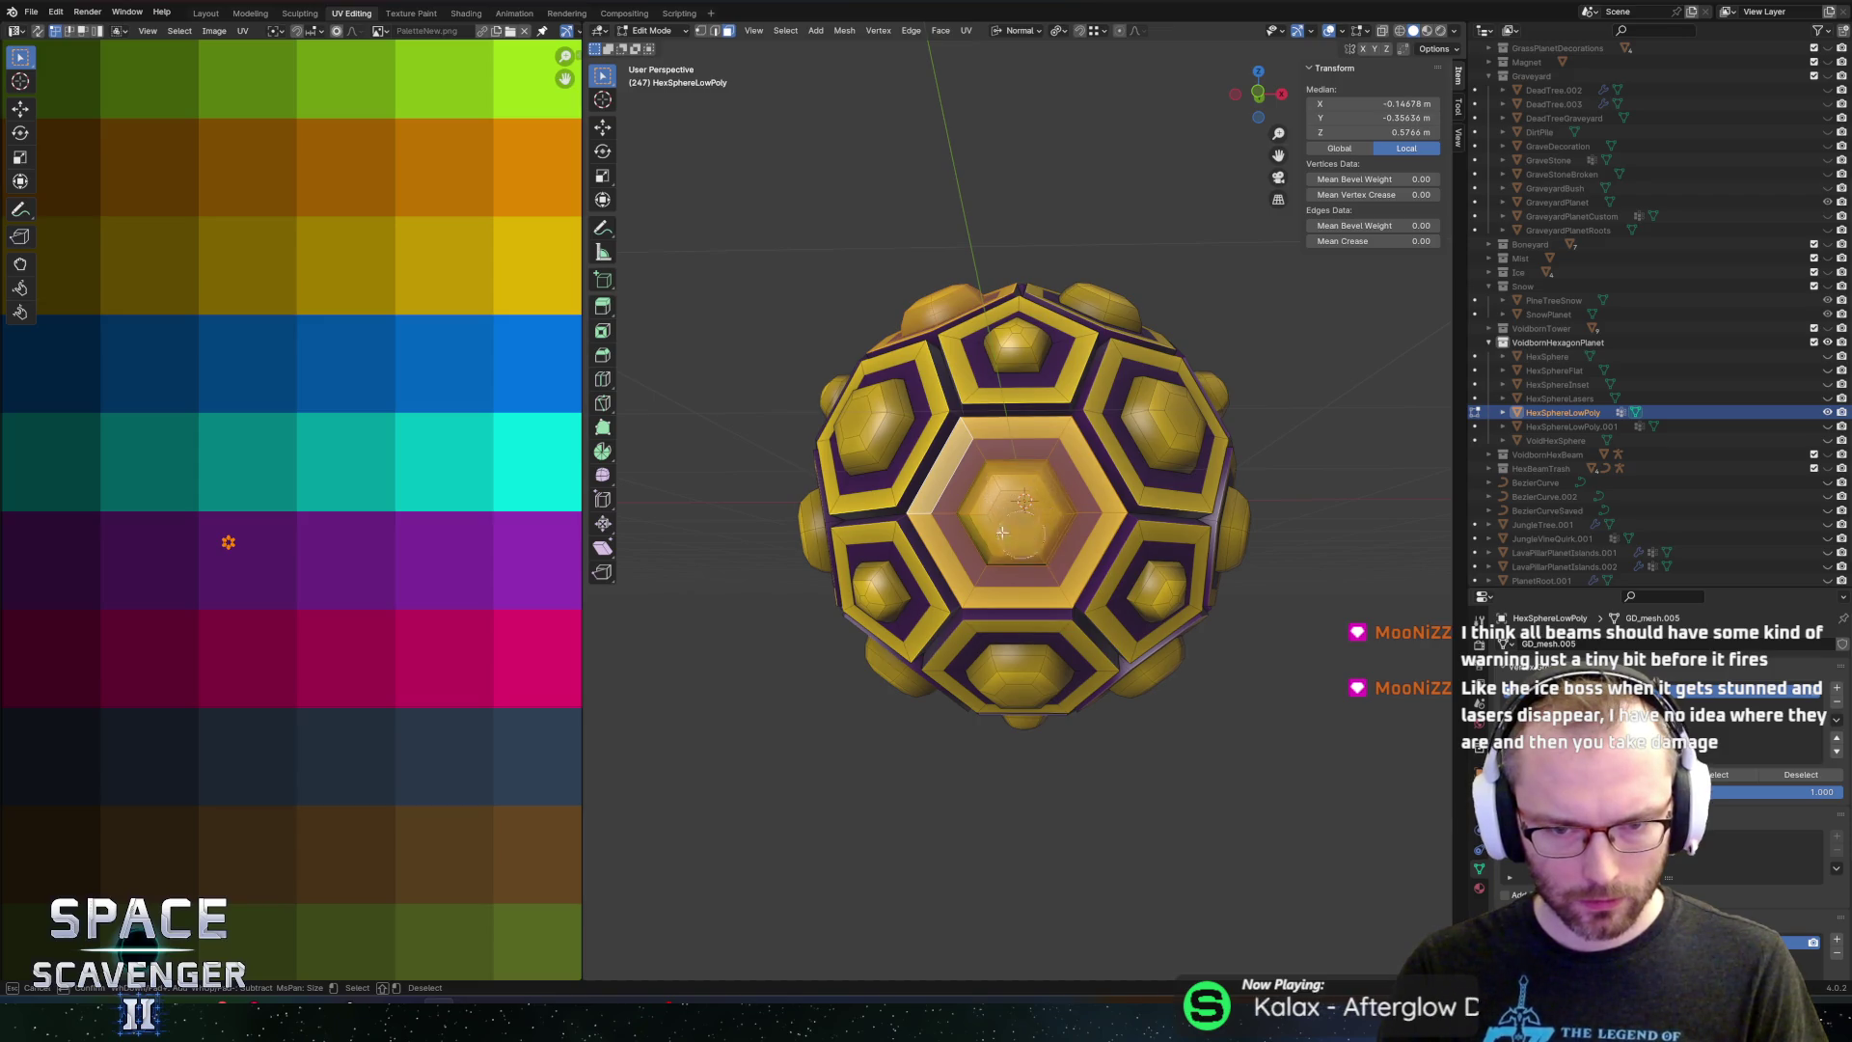
pyautogui.press('Escape')
pyautogui.moveTo(1043, 532)
pyautogui.mouseDown()
pyautogui.moveTo(987, 497)
pyautogui.moveTo(1028, 499)
pyautogui.mouseUp()
# Circle-select faces on another hexagon turned toward the camera
pyautogui.press('c')
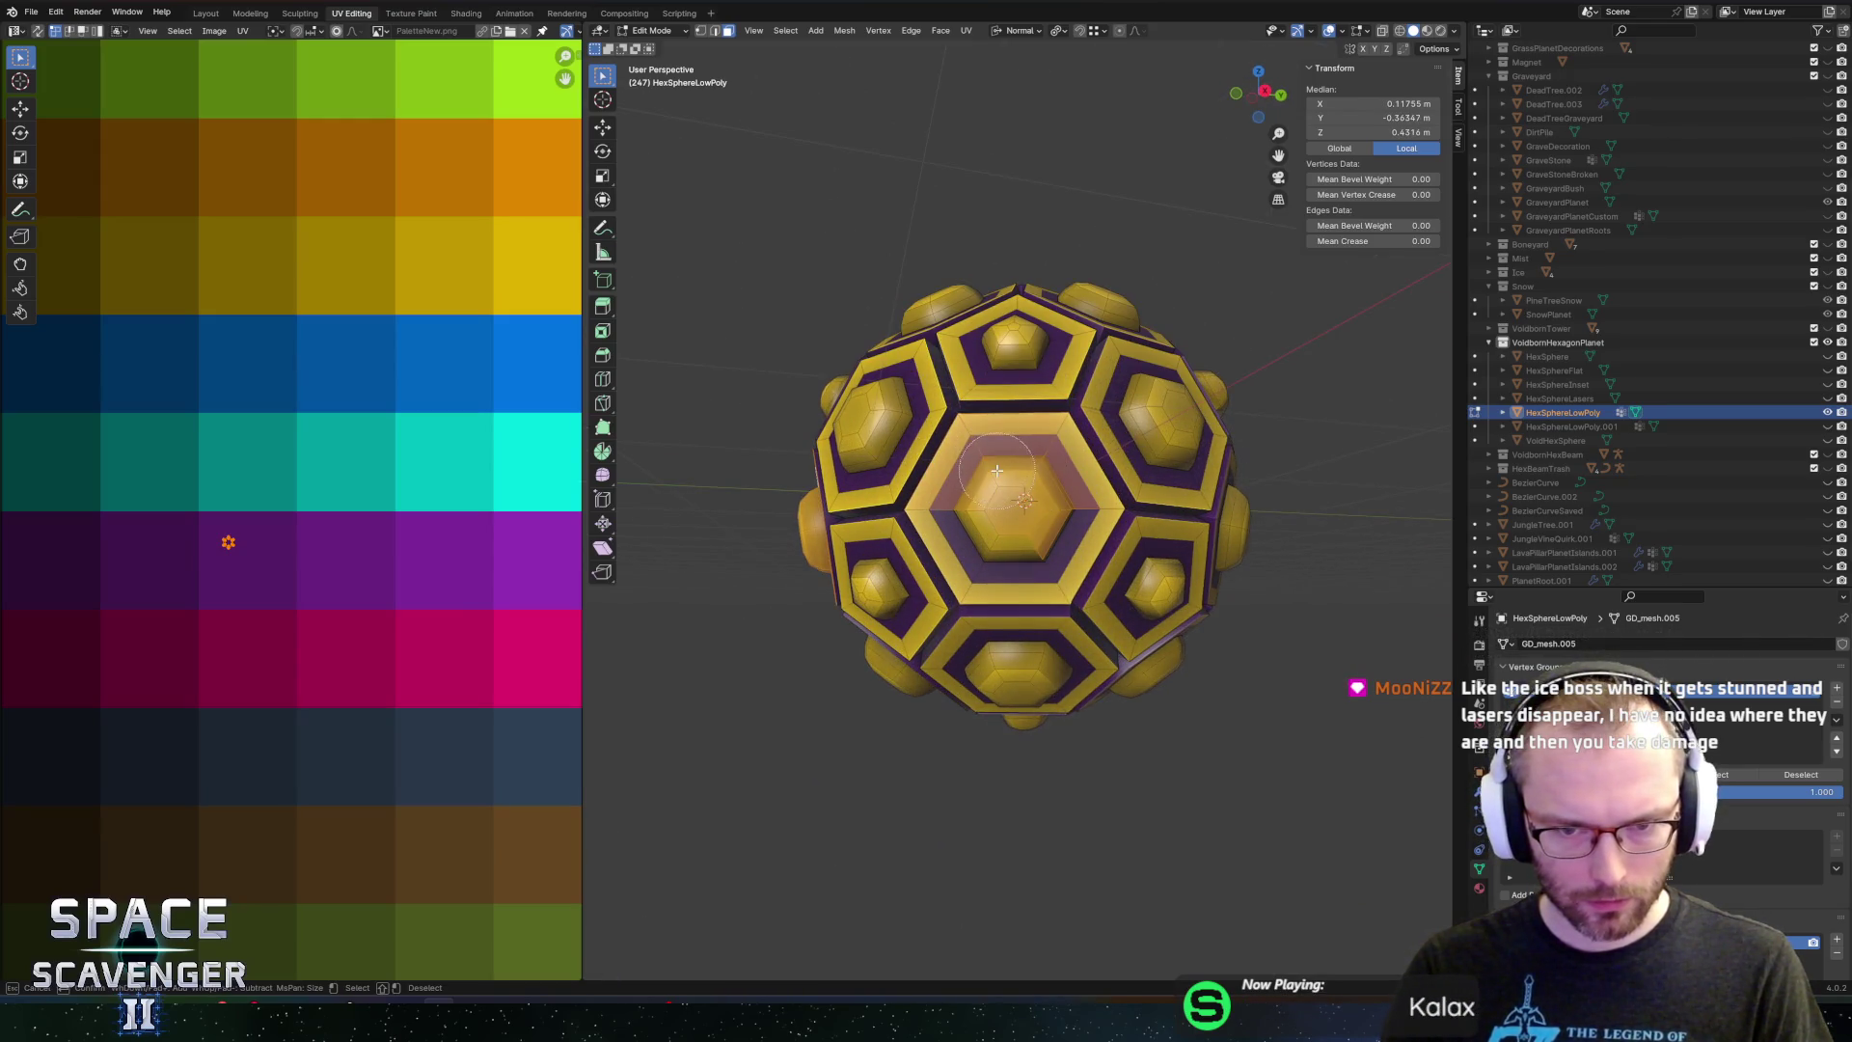
pyautogui.press('Escape')
pyautogui.moveTo(1033, 537); pyautogui.dragTo(1050, 407)
pyautogui.press('c')
pyautogui.click(1047, 397)
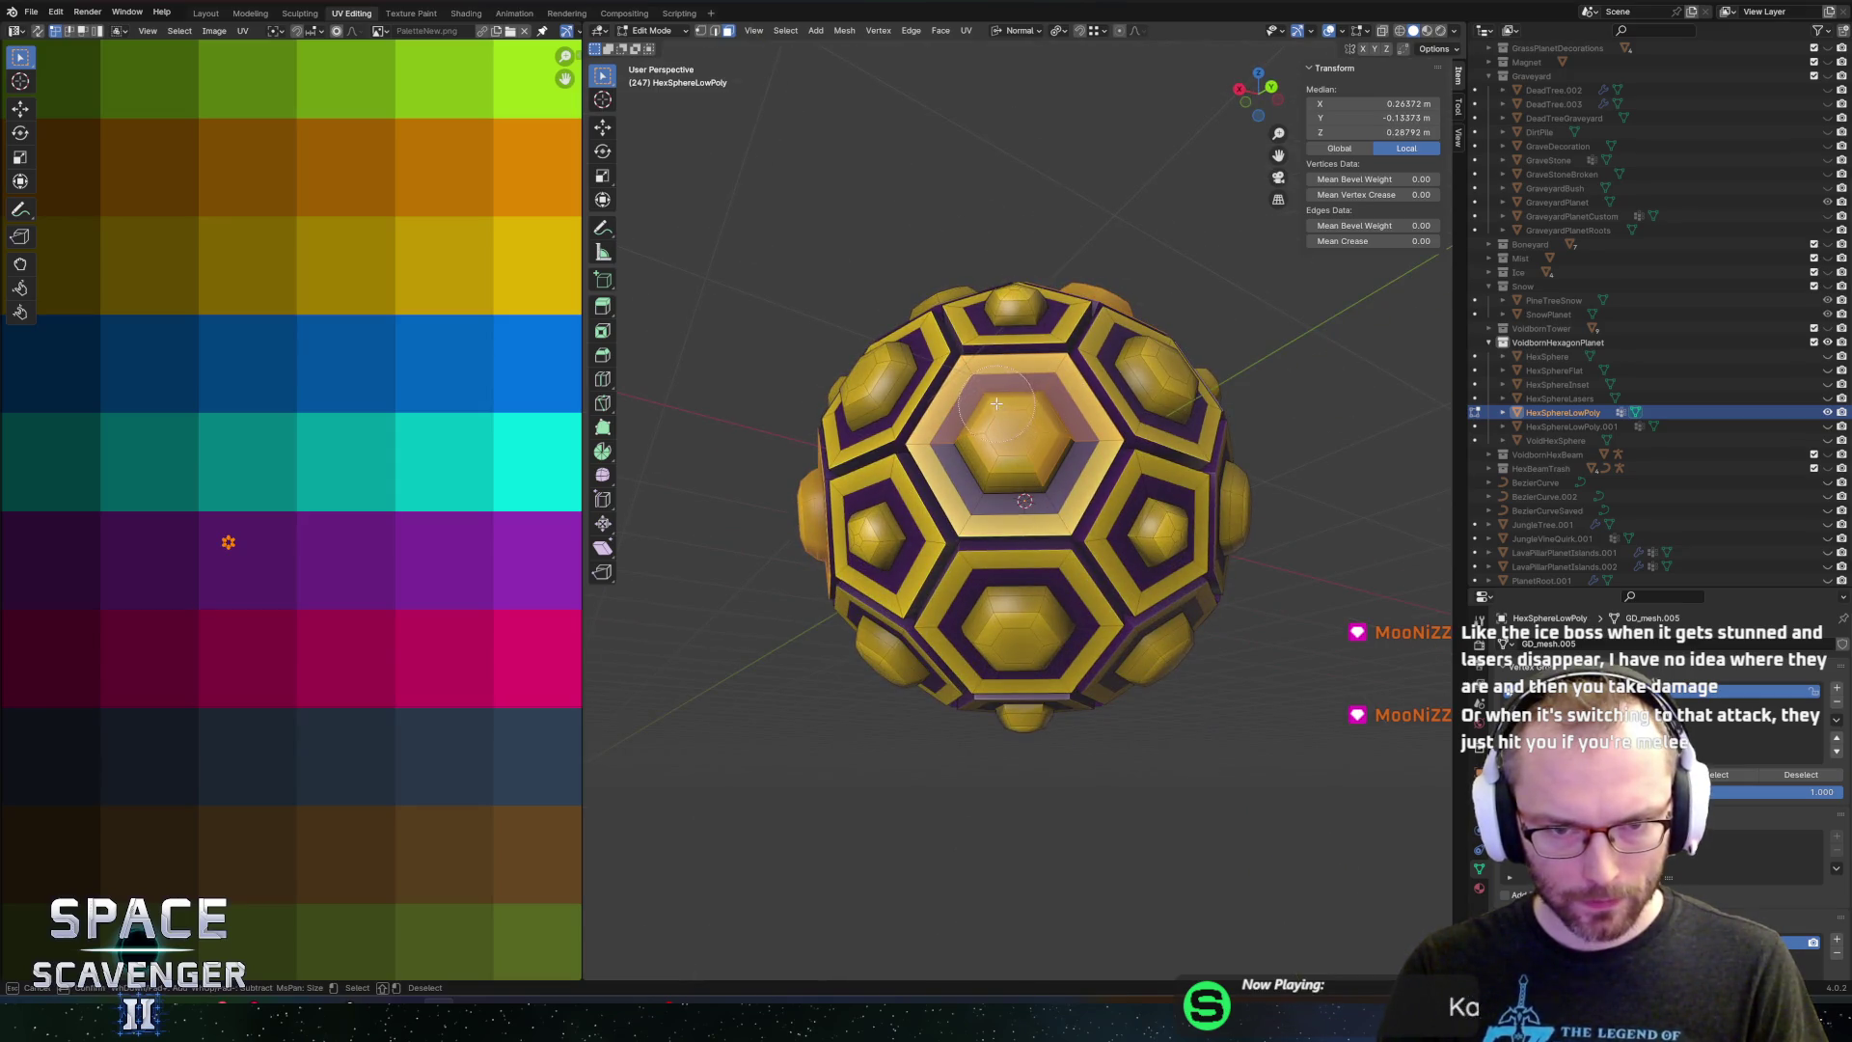
pyautogui.press('Escape')
# Add another hexagon core face with circle select
pyautogui.moveTo(1053, 457)
pyautogui.mouseDown()
pyautogui.moveTo(1042, 611)
pyautogui.moveTo(940, 486)
pyautogui.mouseUp()
pyautogui.press('c')
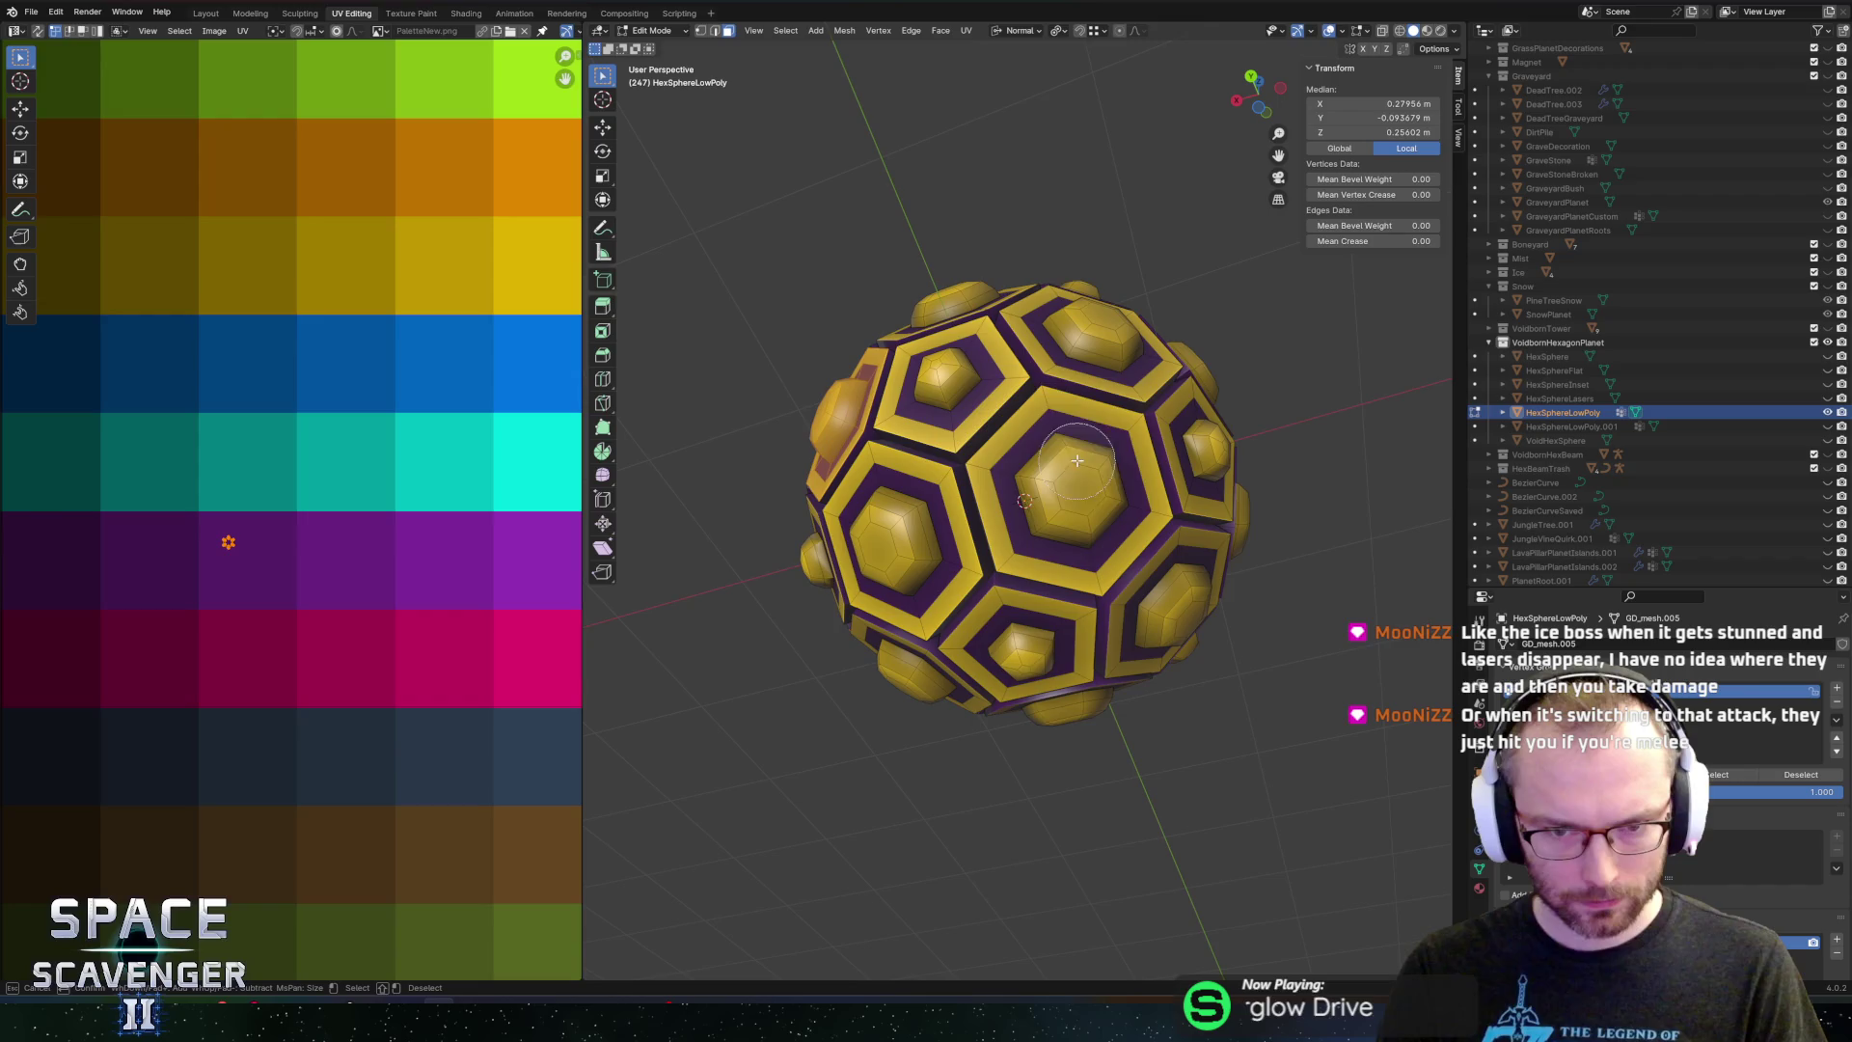
pyautogui.click(1058, 440)
pyautogui.press('Escape')
pyautogui.moveTo(1058, 440)
pyautogui.mouseDown()
pyautogui.moveTo(1179, 404)
pyautogui.moveTo(1118, 427)
pyautogui.moveTo(1177, 329)
pyautogui.moveTo(1110, 412)
pyautogui.mouseUp()
pyautogui.scroll(-3, 1257, 357)
# Circle-select more of the lower faces and turn the selected hexagon toward the view
pyautogui.moveTo(1257, 357)
pyautogui.mouseDown()
pyautogui.moveTo(1230, 334)
pyautogui.moveTo(1053, 355)
pyautogui.mouseUp()
pyautogui.scroll(3, 1053, 355)
pyautogui.press('c')
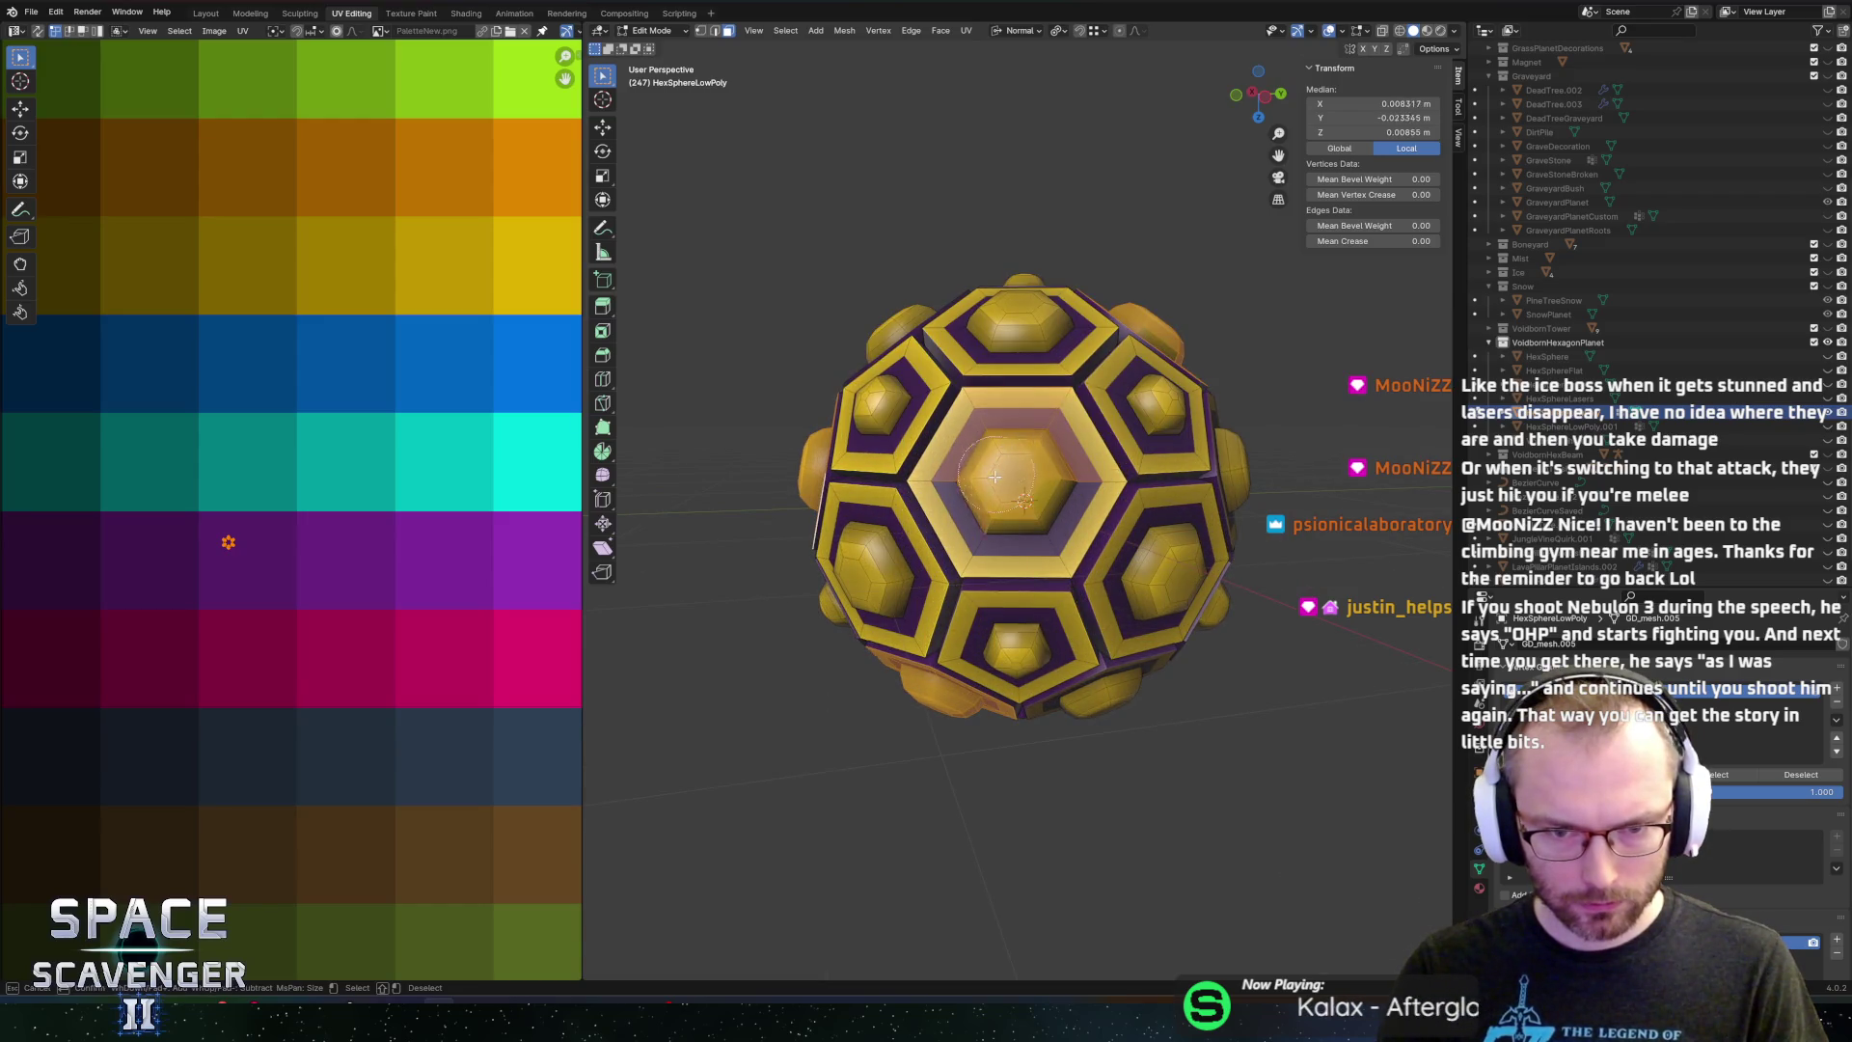
pyautogui.moveTo(1040, 502)
pyautogui.mouseDown()
pyautogui.moveTo(1038, 553)
pyautogui.moveTo(1123, 471)
pyautogui.mouseUp()
pyautogui.press('c')
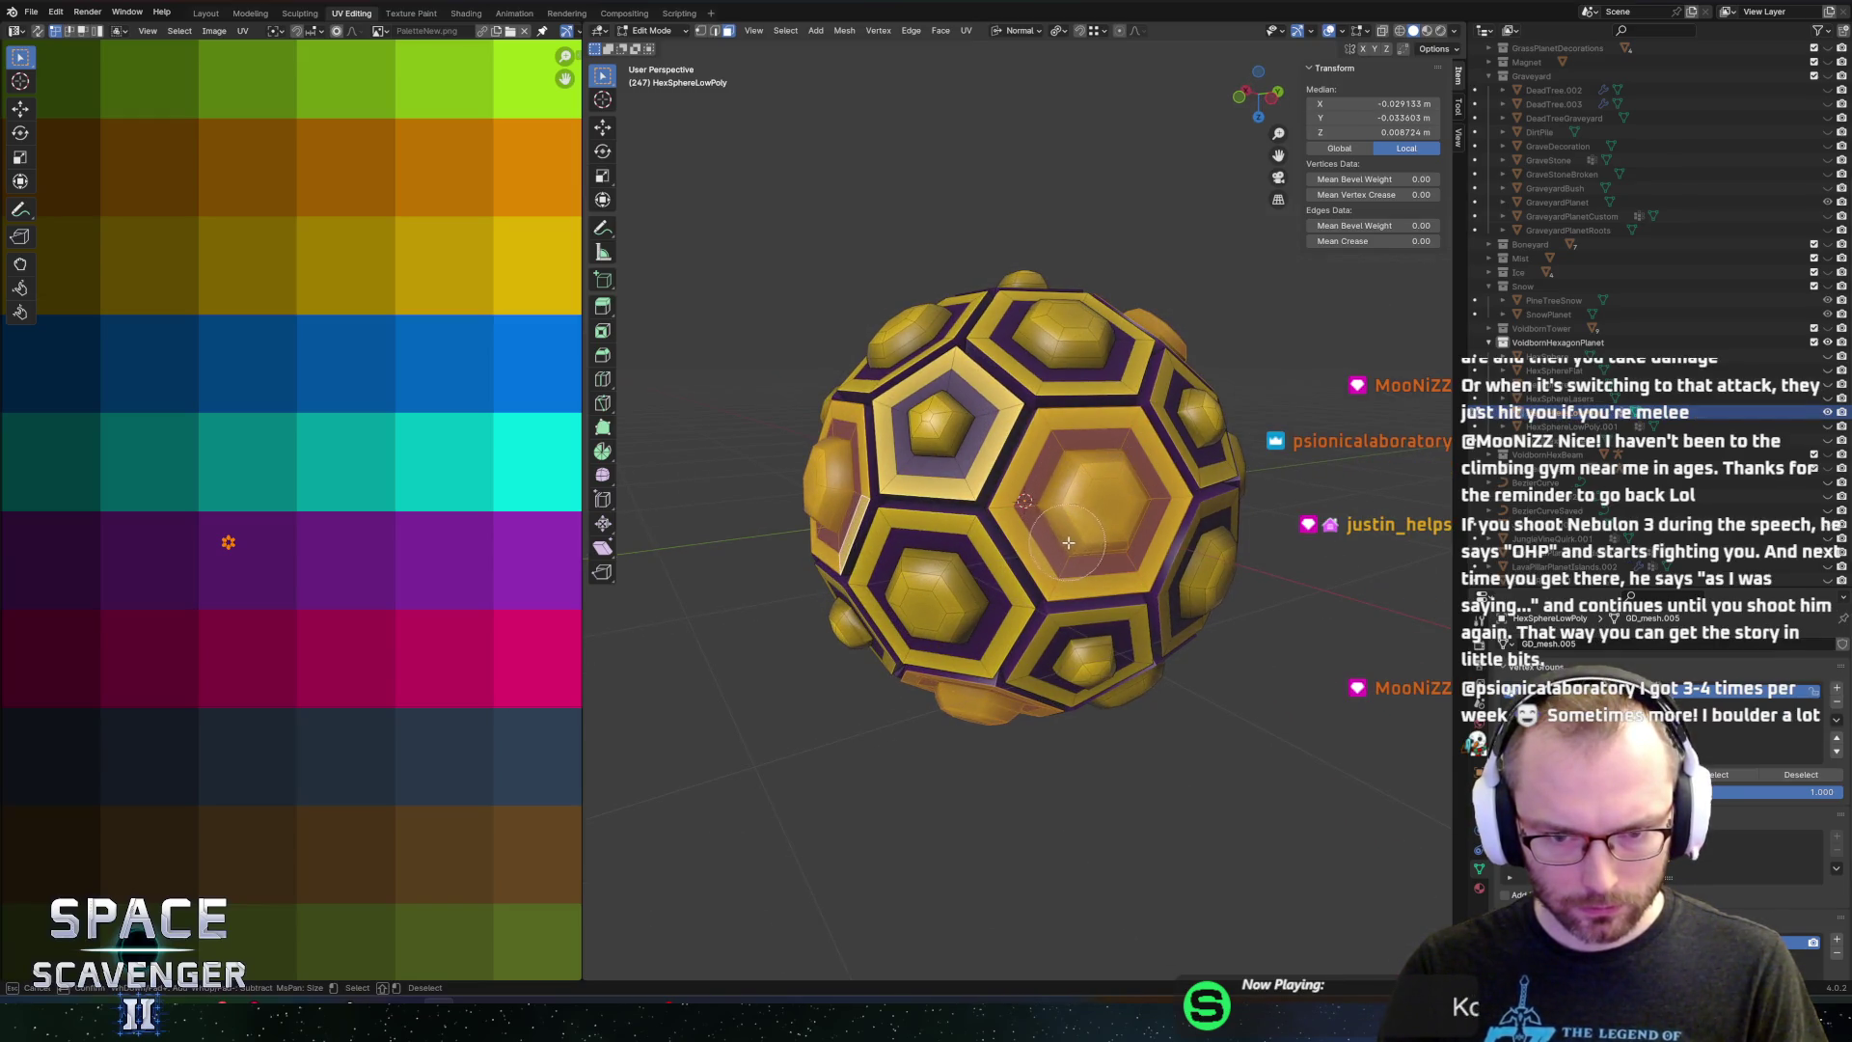
pyautogui.moveTo(1100, 427); pyautogui.dragTo(1206, 471)
pyautogui.scroll(-4, 1206, 471)
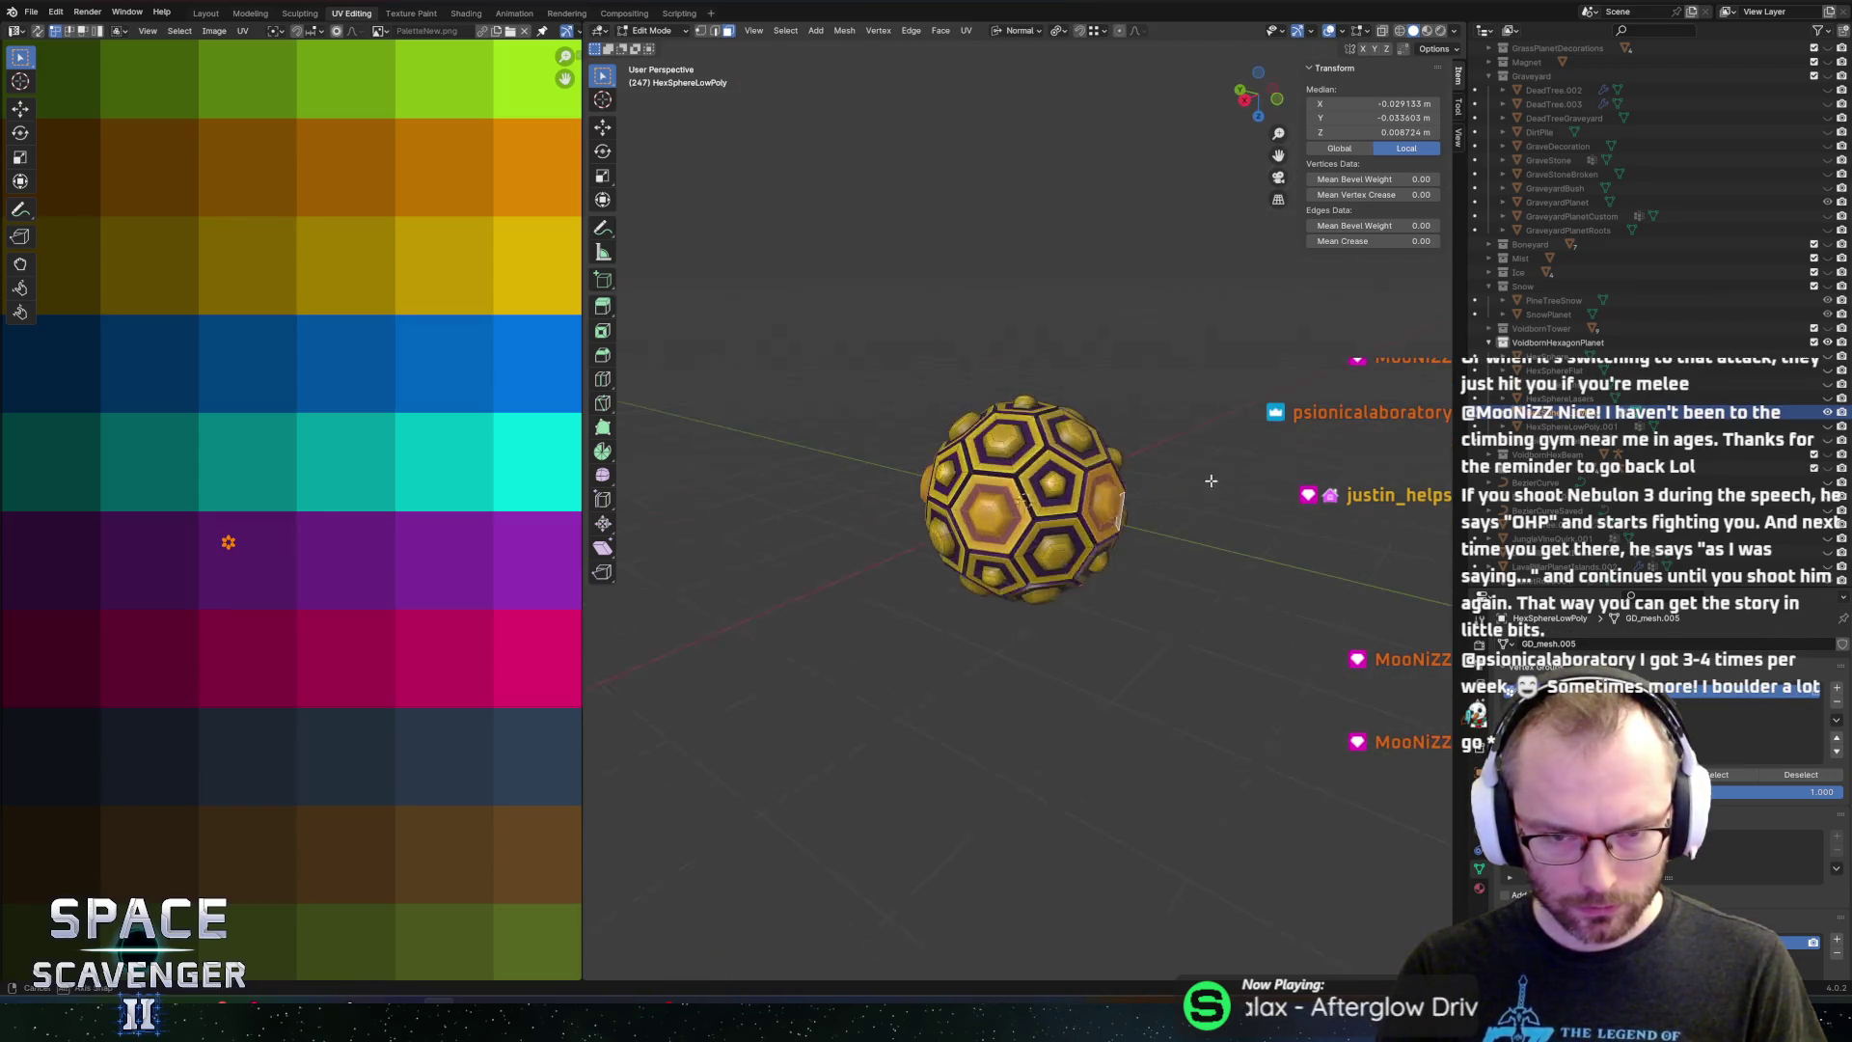
# Scale the selected hexagon faces up slightly
pyautogui.press('s')
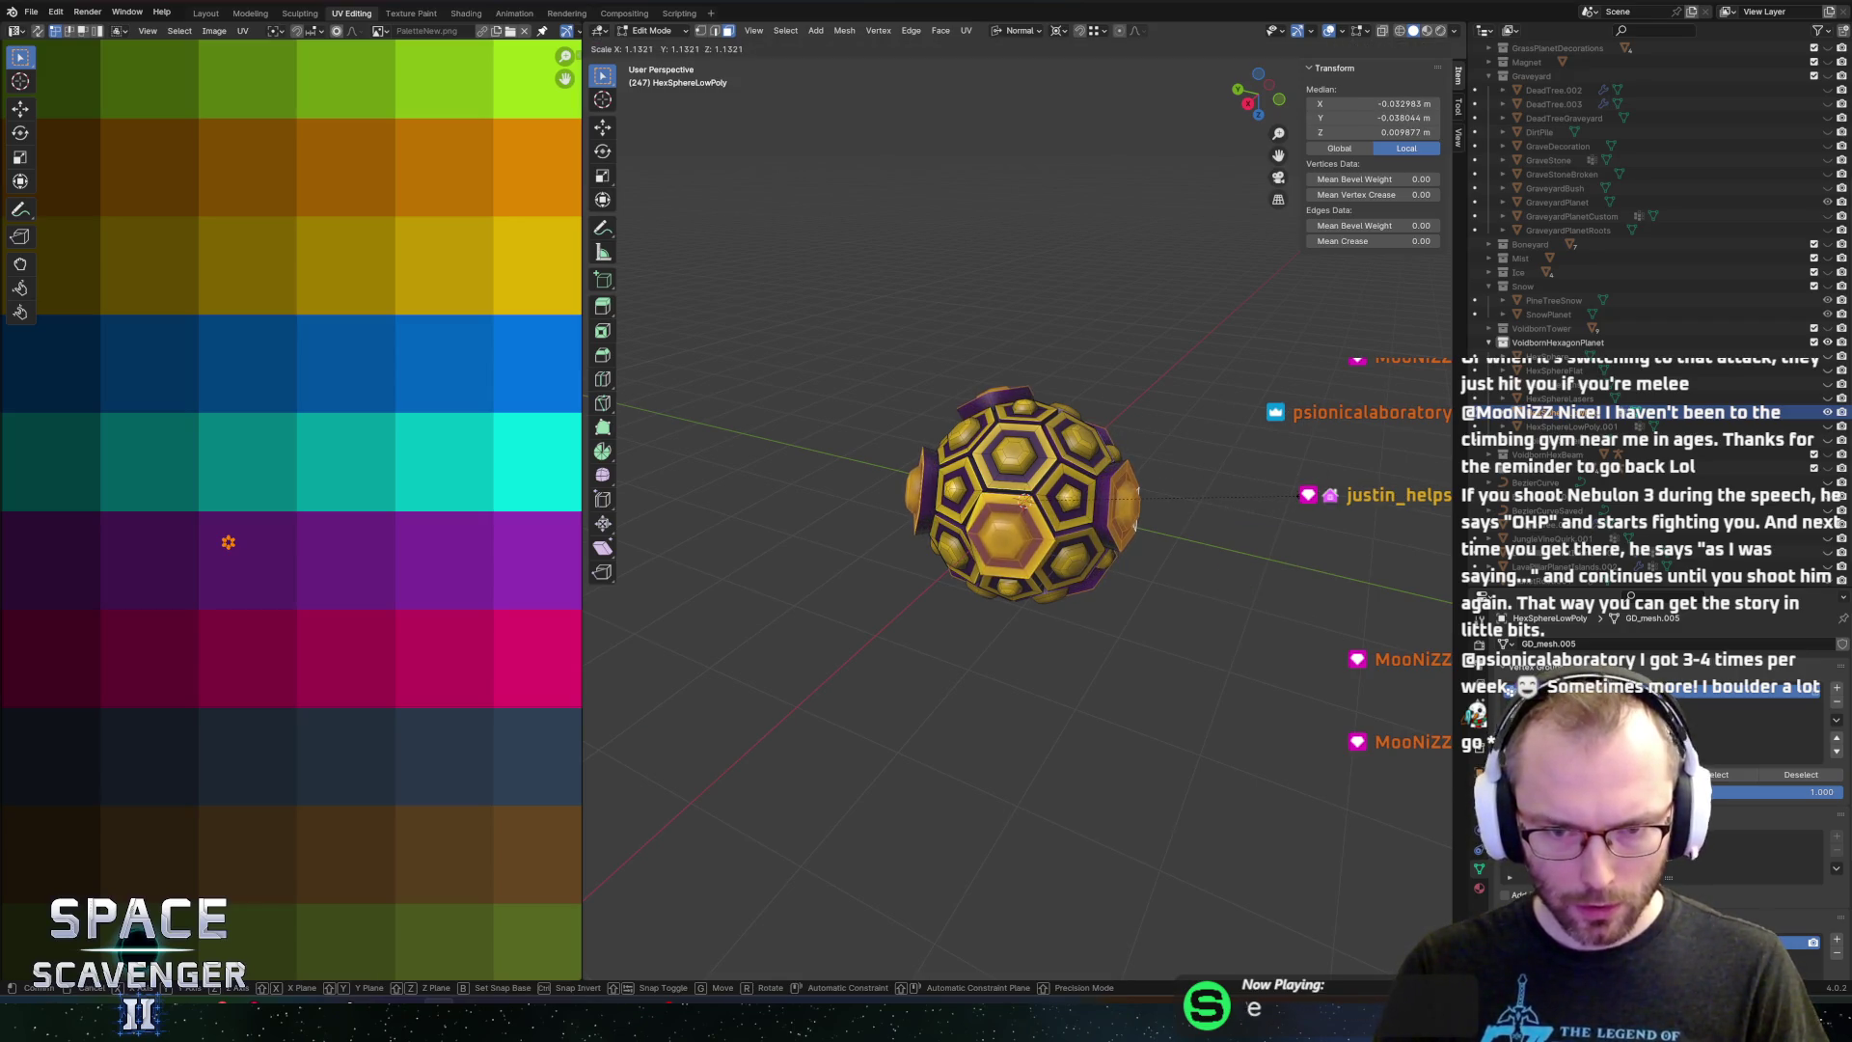
pyautogui.click(1298, 496)
pyautogui.scroll(3, 1254, 540)
pyautogui.moveTo(1254, 540); pyautogui.dragTo(1112, 561)
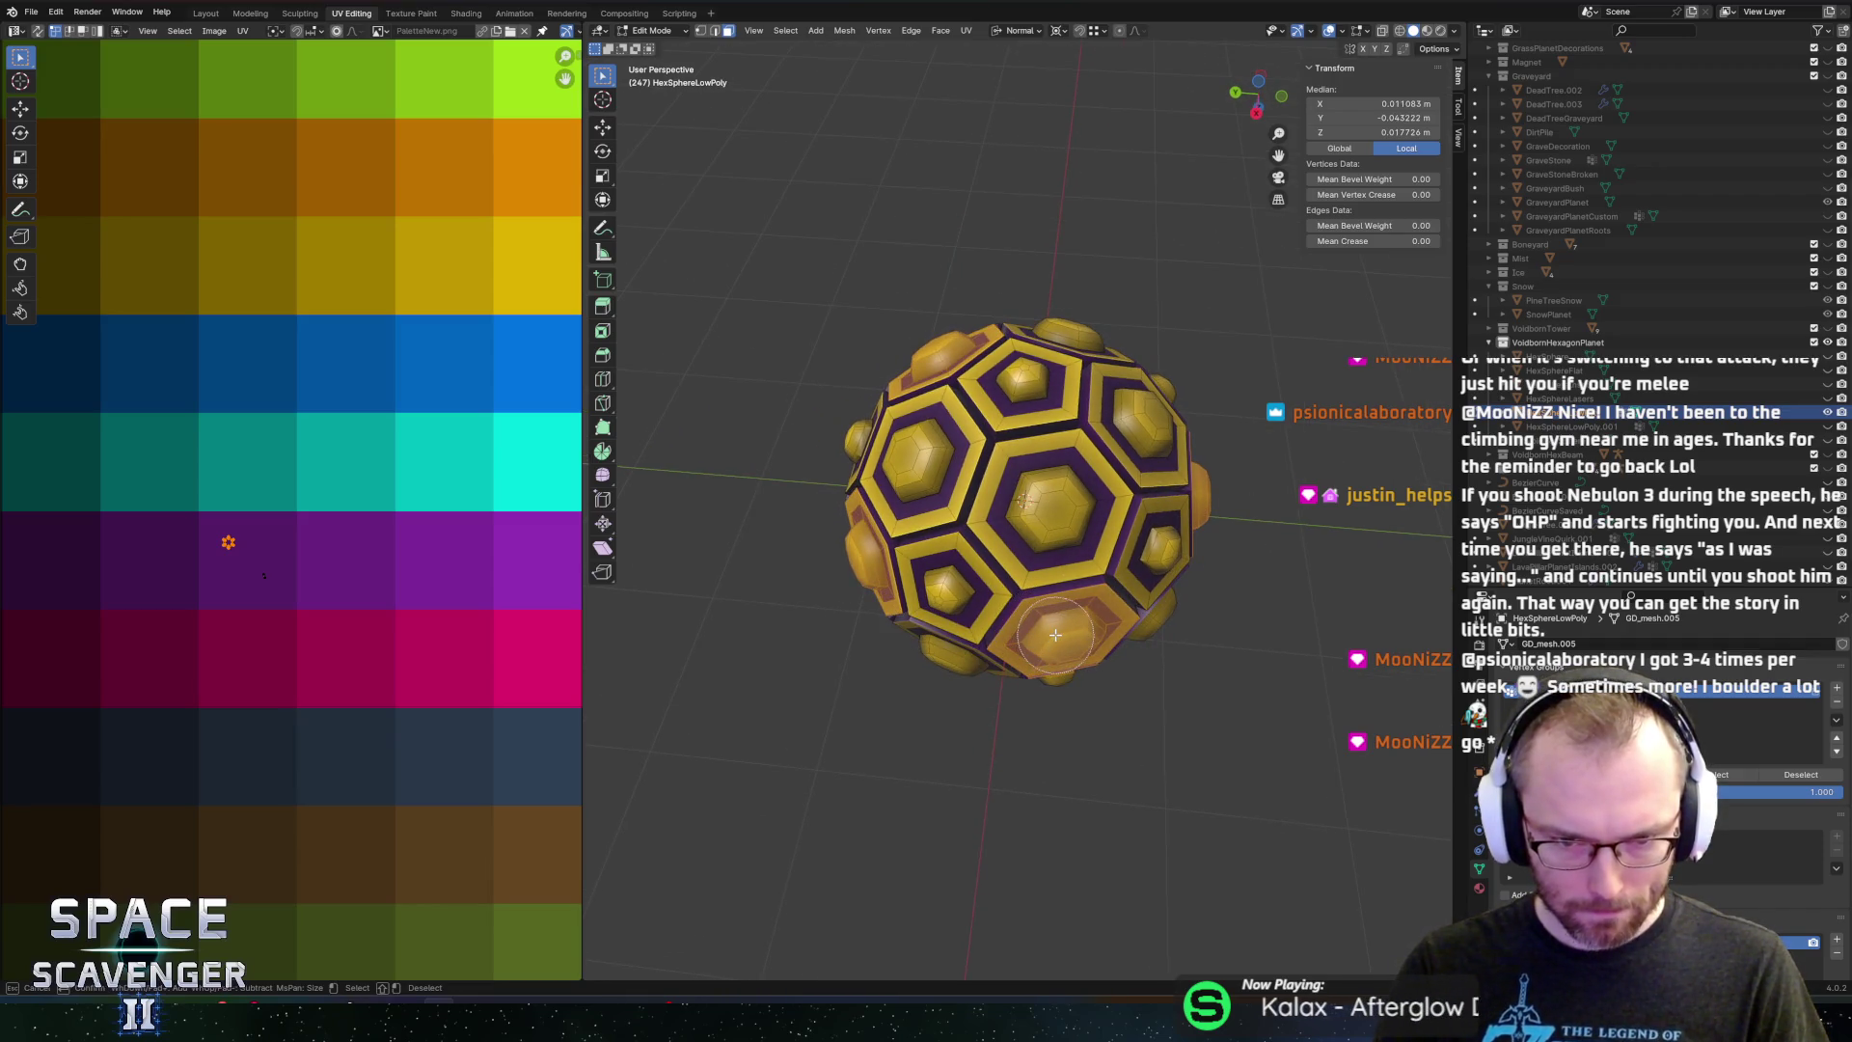
pyautogui.moveTo(1120, 543)
pyautogui.mouseDown()
pyautogui.moveTo(1054, 539)
pyautogui.moveTo(1071, 569)
pyautogui.mouseUp()
pyautogui.scroll(2, 1054, 539)
pyautogui.press('Escape')
pyautogui.scroll(-3, 1038, 590)
# Add another face and scale the selection up again
pyautogui.press('s')
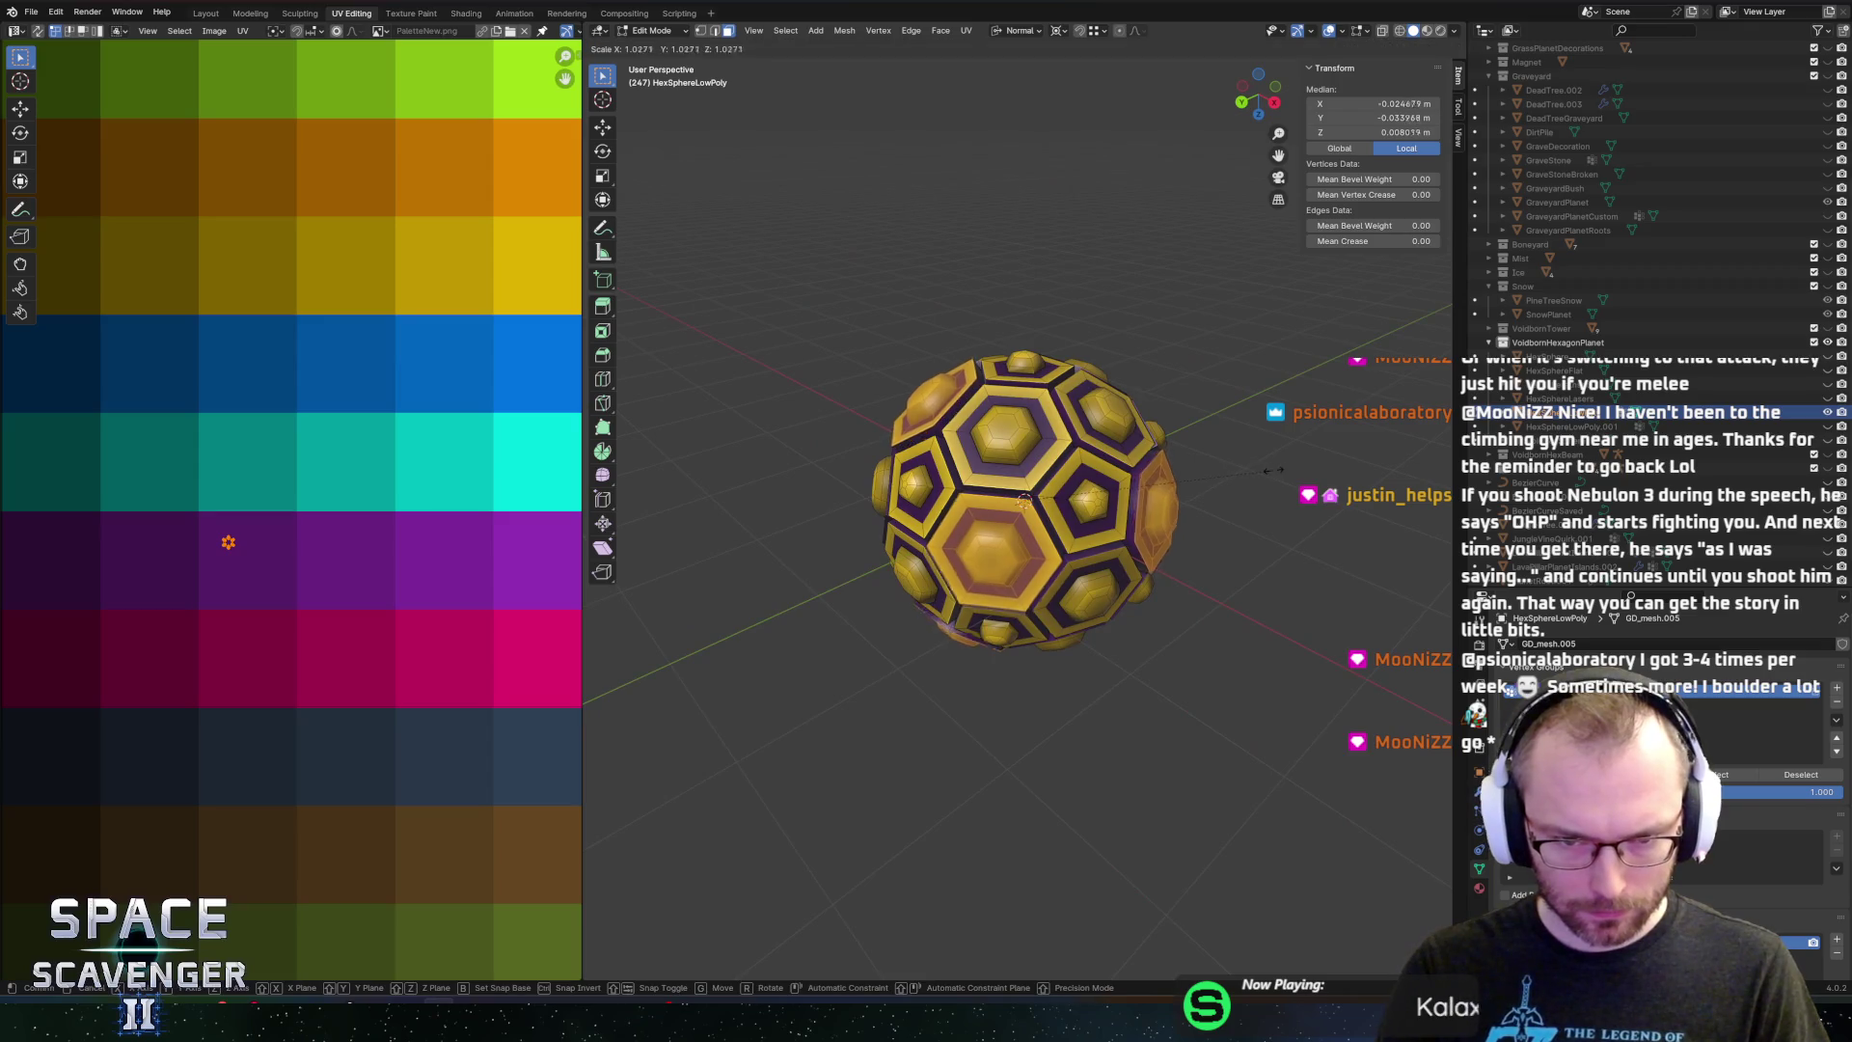
pyautogui.click(1291, 471)
pyautogui.moveTo(1291, 470)
pyautogui.mouseDown()
pyautogui.moveTo(1217, 186)
pyautogui.moveTo(1097, 507)
pyautogui.moveTo(1228, 511)
pyautogui.moveTo(1225, 431)
pyautogui.moveTo(1156, 265)
pyautogui.moveTo(1219, 372)
pyautogui.moveTo(1215, 422)
pyautogui.mouseUp()
pyautogui.keyDown('shift'); pyautogui.click(1097, 508); pyautogui.keyUp('shift')
pyautogui.press('Escape')
pyautogui.press('s')
pyautogui.click(1259, 514)
# Undo an extra scale and rescale the faces to about 1.043
pyautogui.press('s')
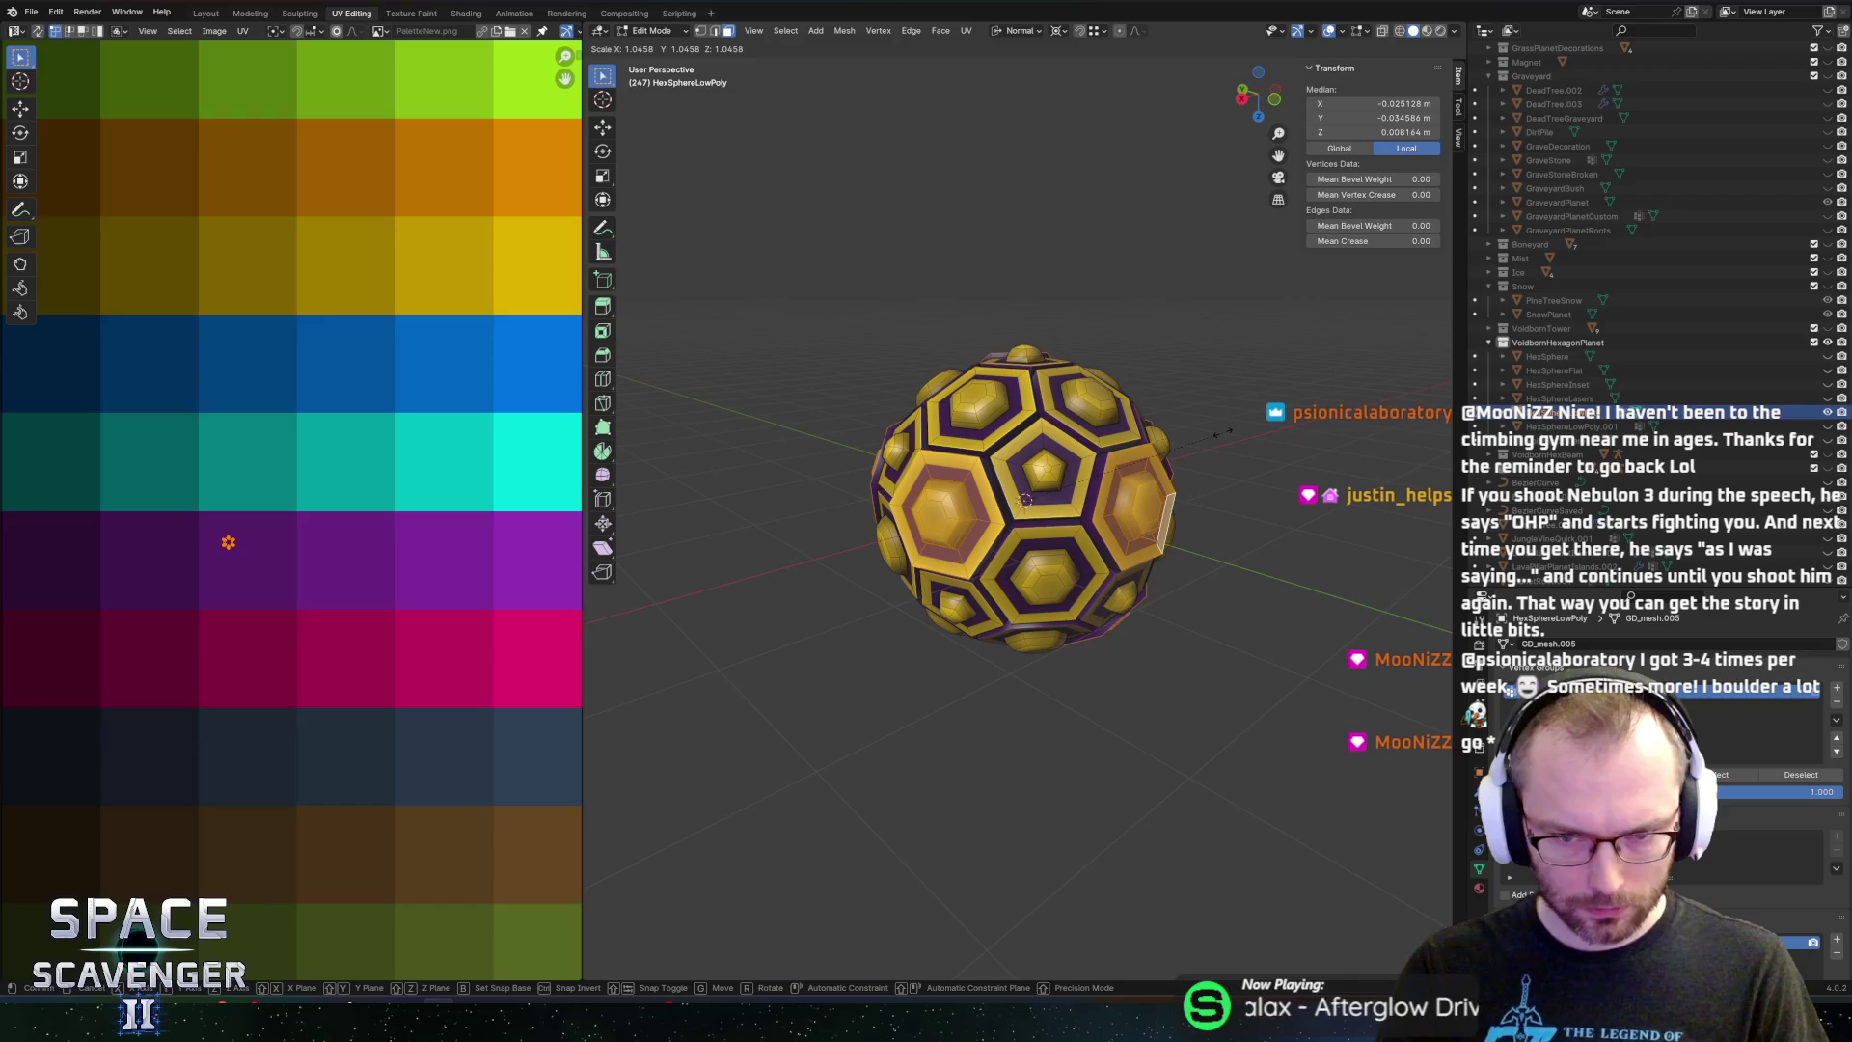
pyautogui.click(1222, 434)
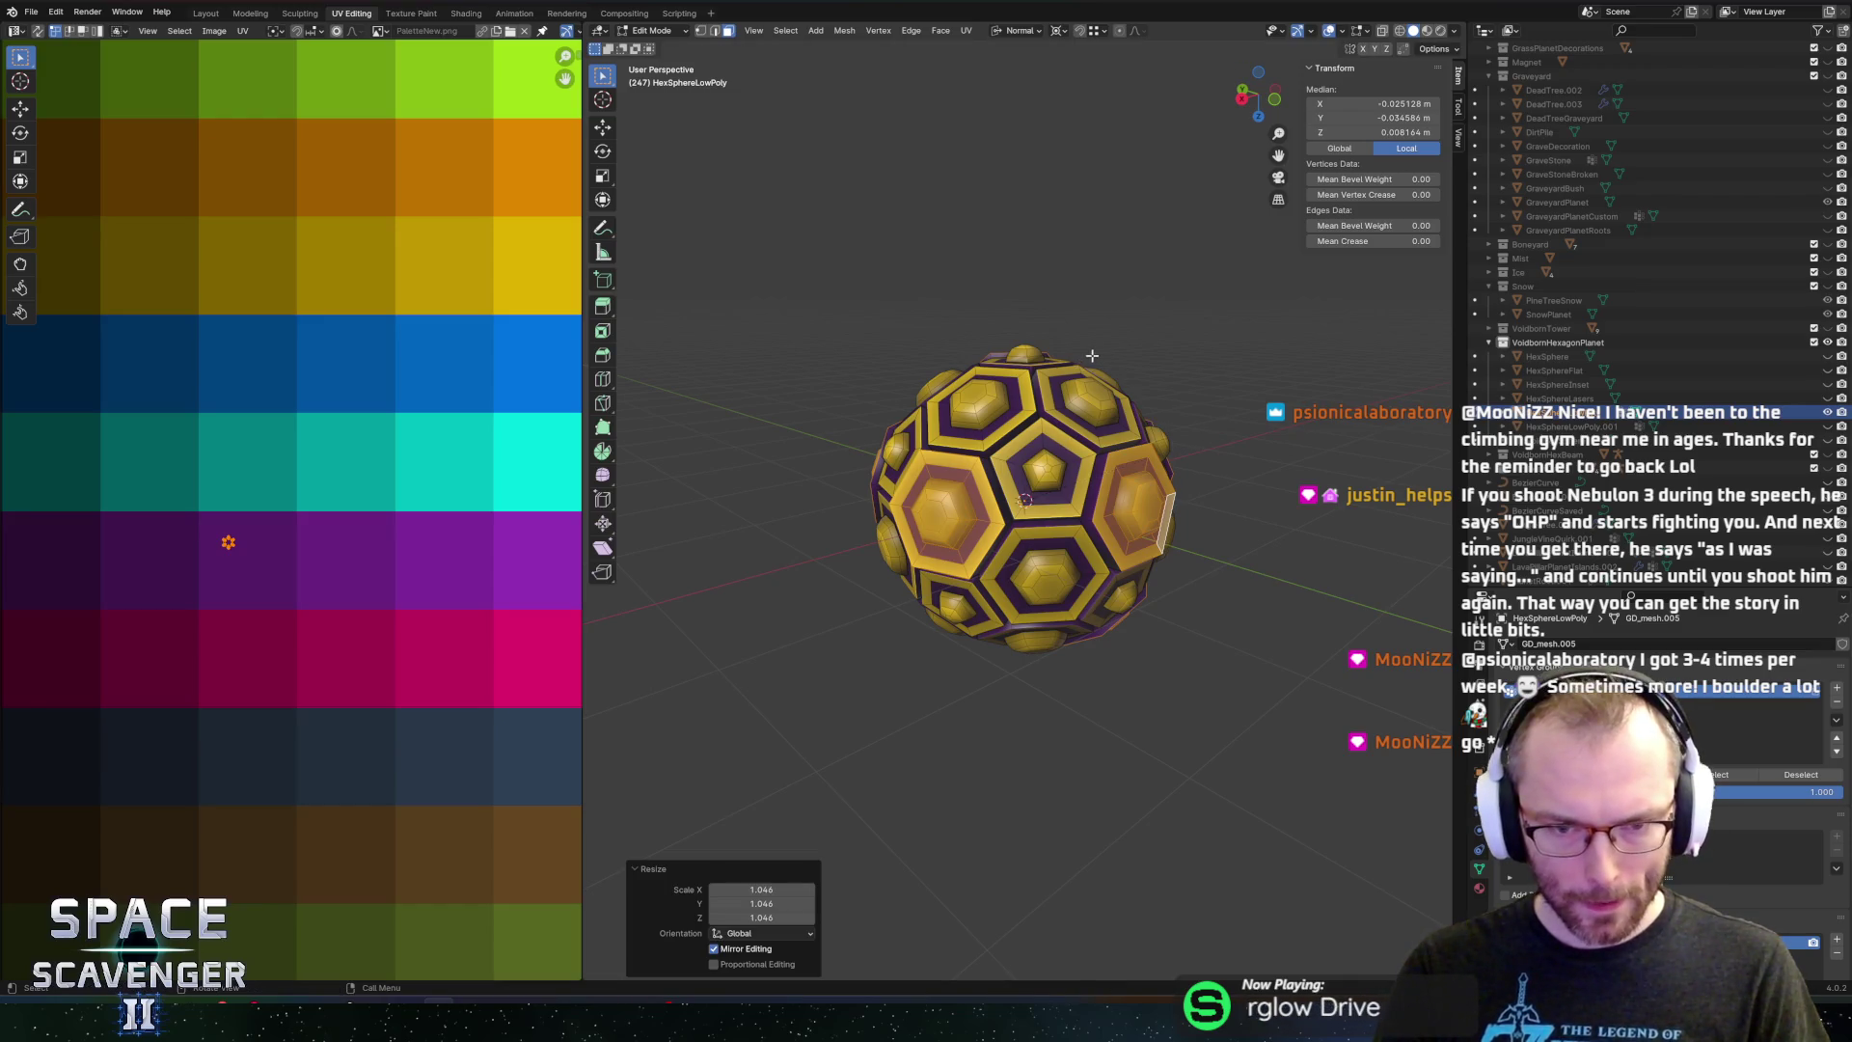
pyautogui.hotkey('ctrl', 'z')
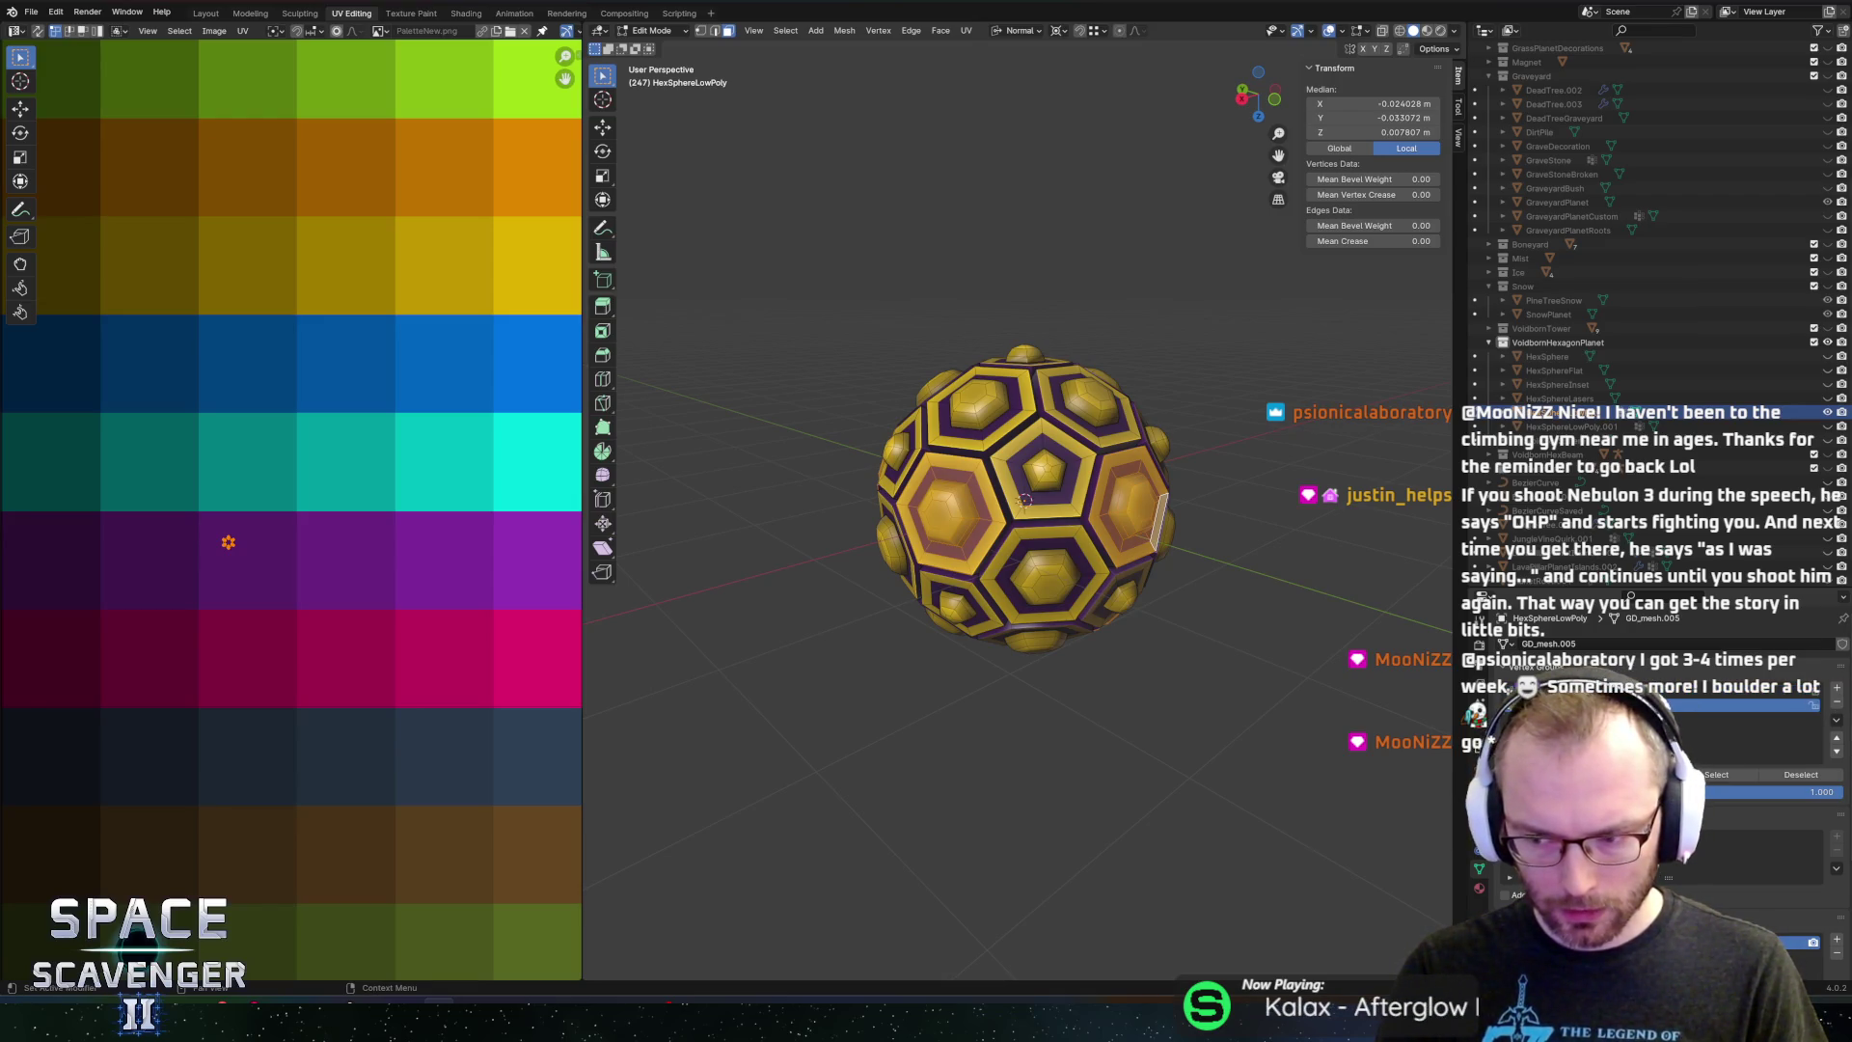
pyautogui.press('s')
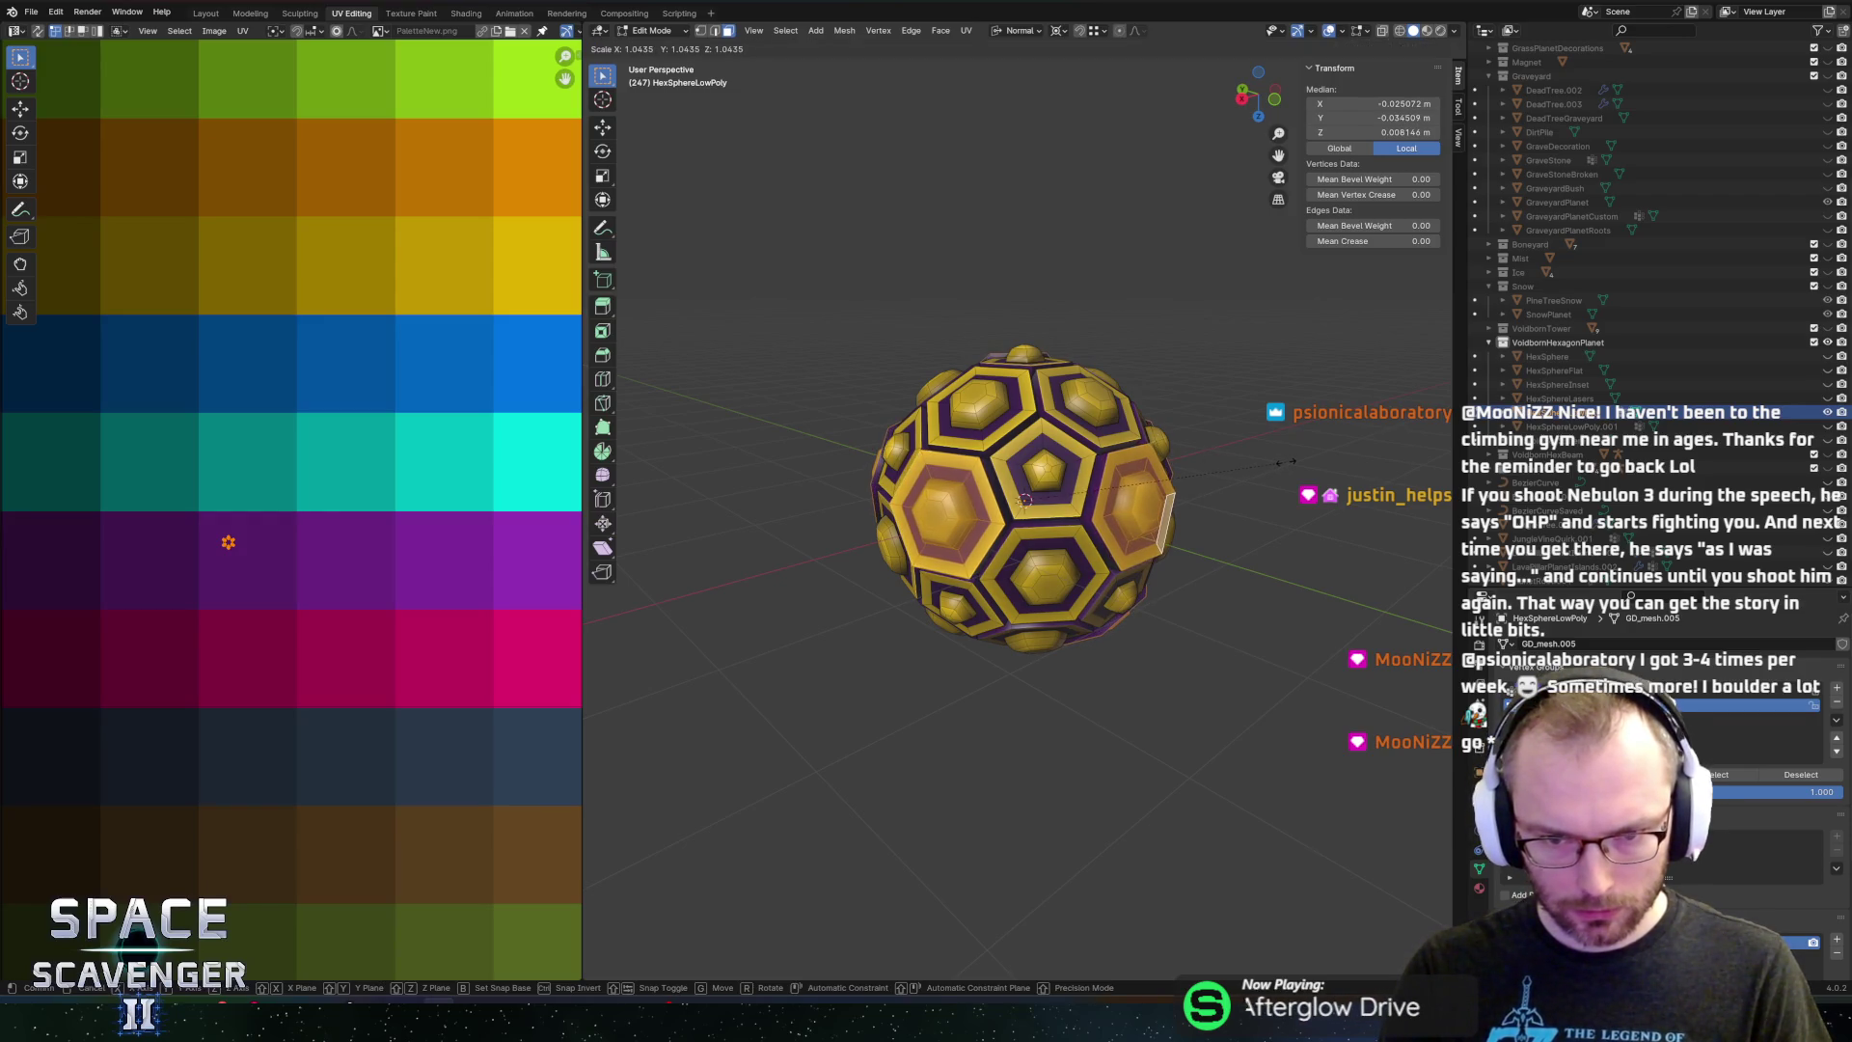
pyautogui.click(1286, 462)
pyautogui.scroll(3, 1026, 450)
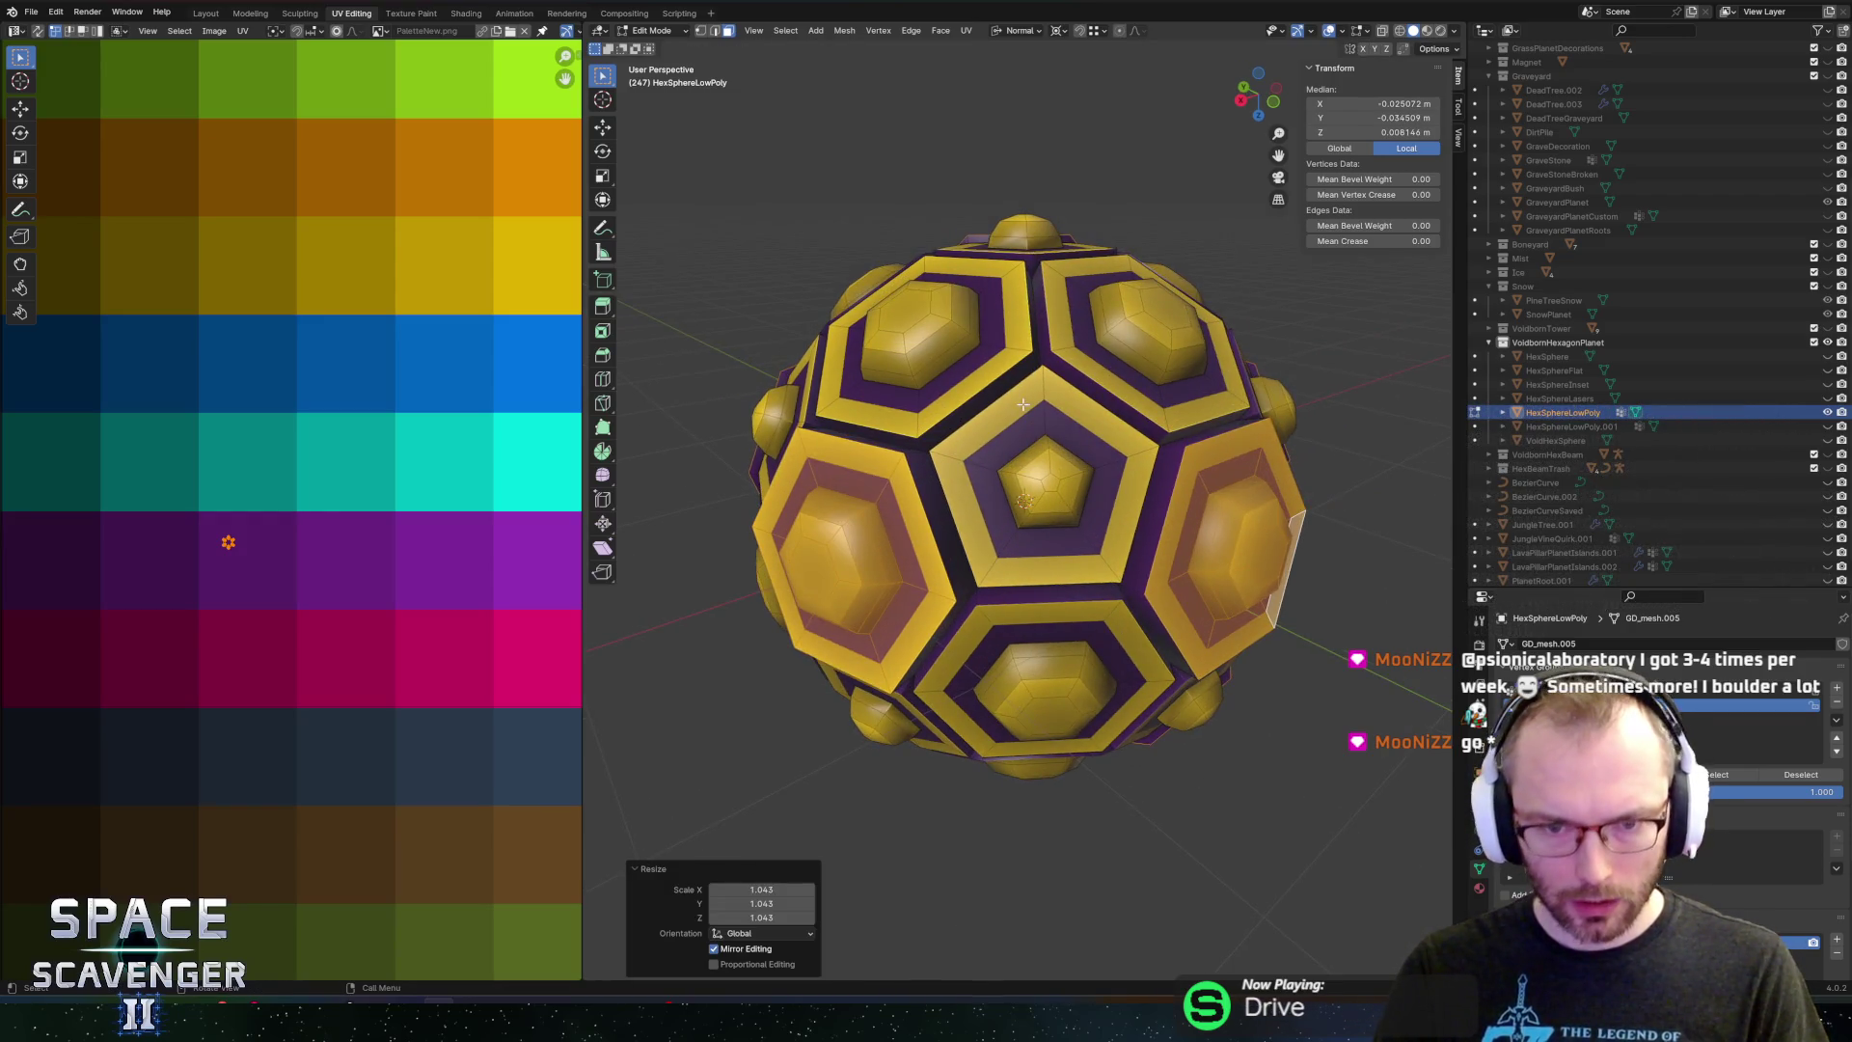
# Clear the selection and select the centre pentagon face and its surrounding ring
pyautogui.hotkey('alt', 'a')
pyautogui.press('c')
pyautogui.click(1045, 479)
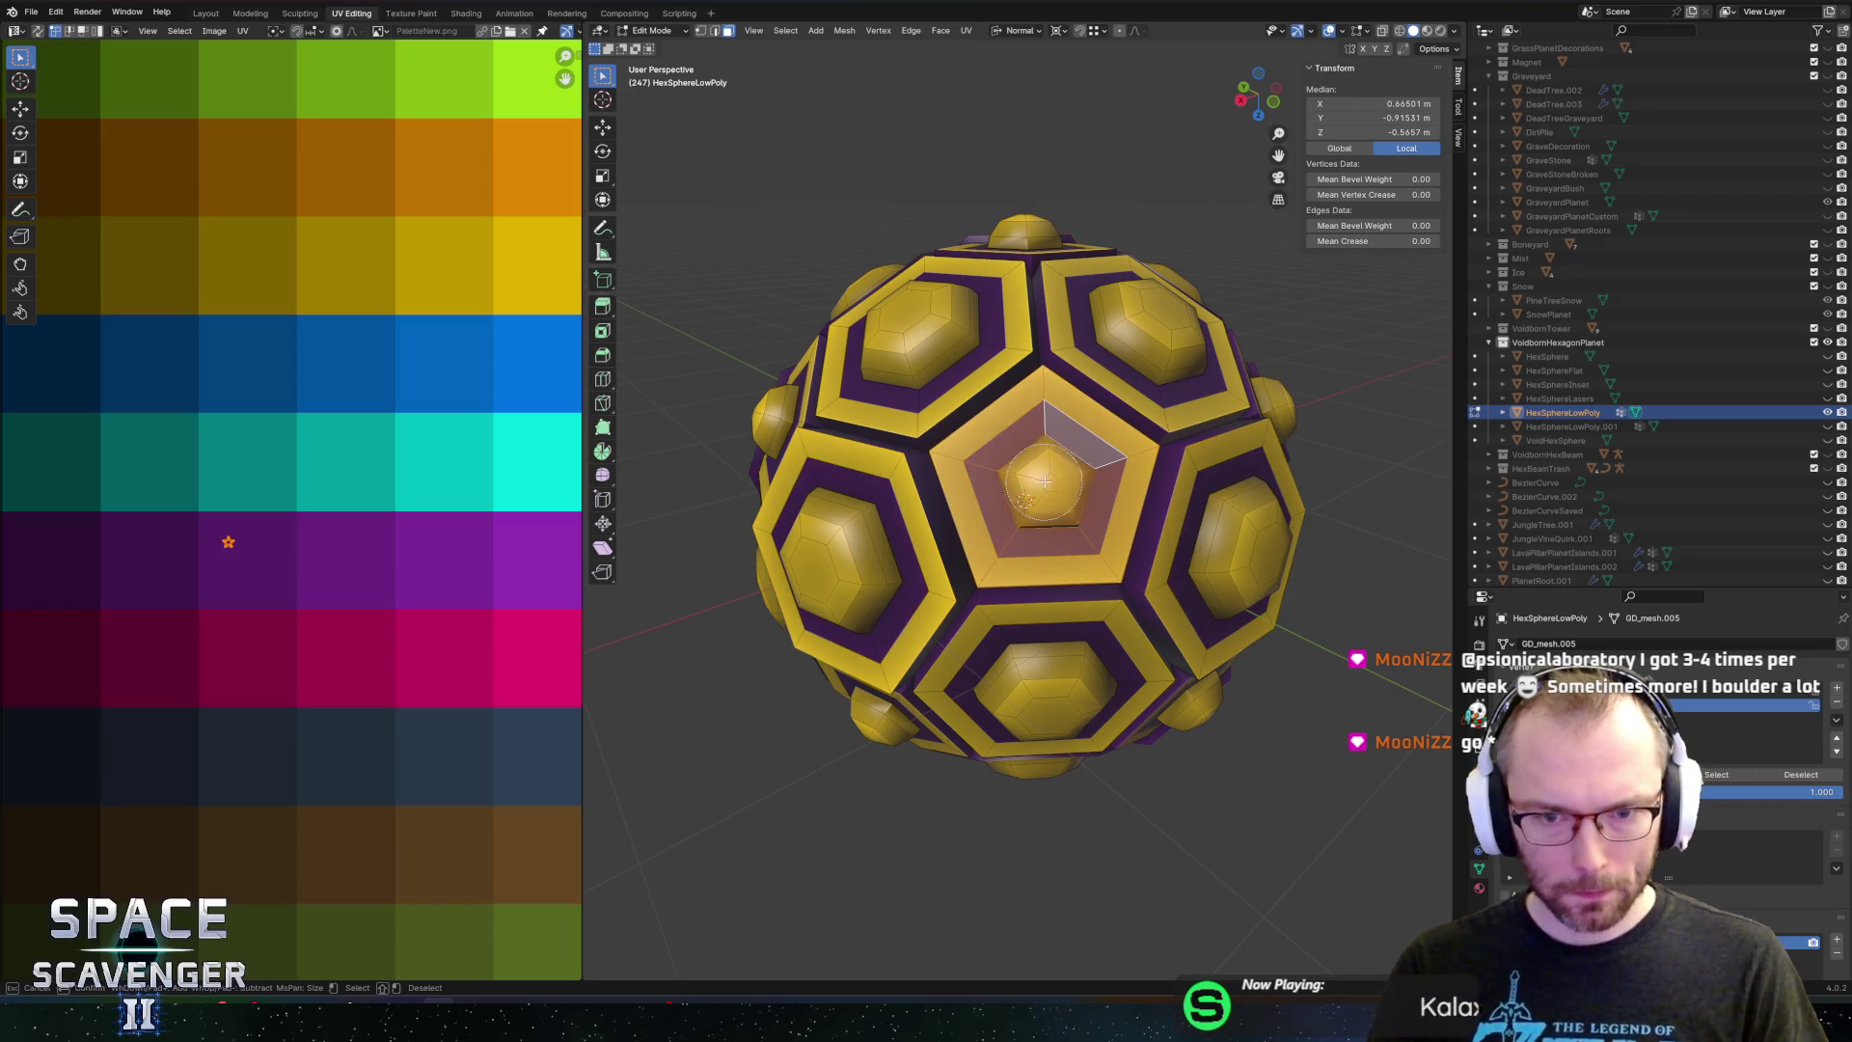
pyautogui.moveTo(1053, 454)
pyautogui.mouseDown()
pyautogui.moveTo(1086, 535)
pyautogui.moveTo(1058, 474)
pyautogui.mouseUp()
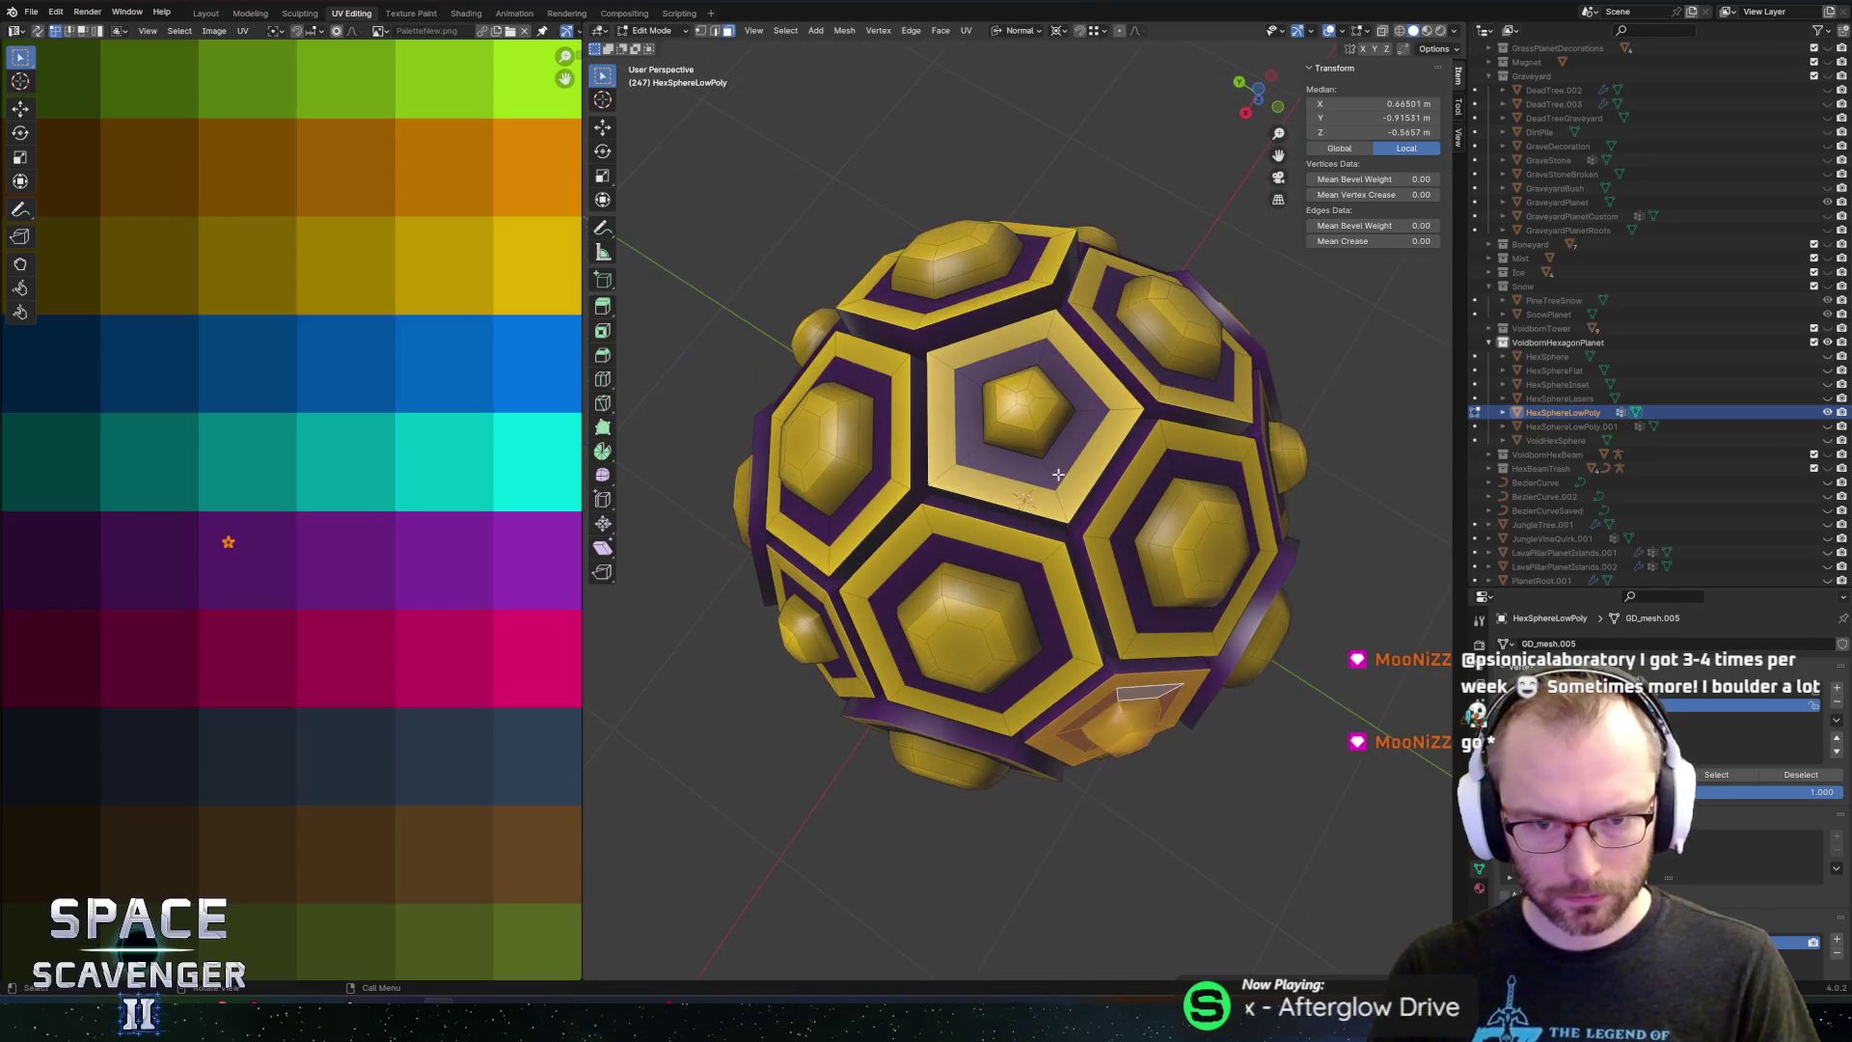
pyautogui.keyDown('alt'); pyautogui.click(1058, 497); pyautogui.keyUp('alt')
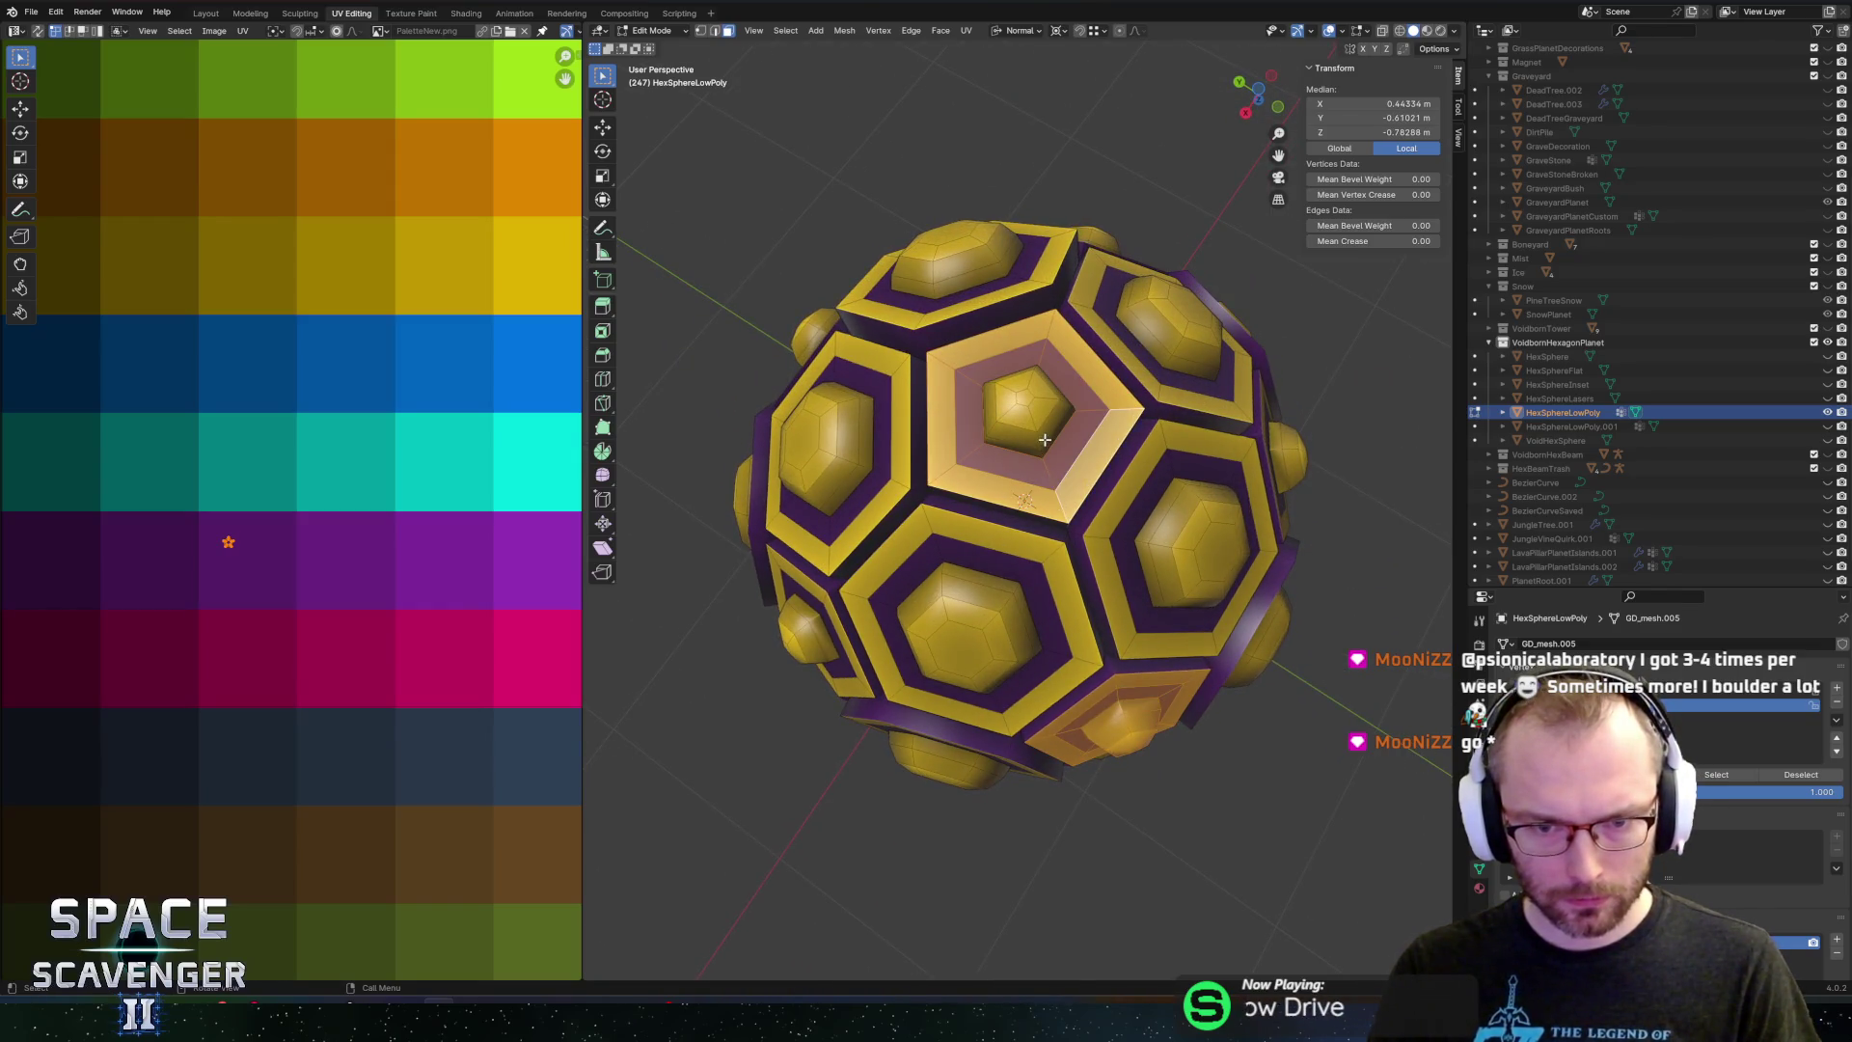
pyautogui.press('Escape')
pyautogui.moveTo(1003, 399)
pyautogui.mouseDown()
pyautogui.moveTo(1053, 489)
pyautogui.moveTo(1042, 451)
pyautogui.moveTo(1073, 425)
pyautogui.mouseUp()
pyautogui.keyDown('shift'); pyautogui.click(1003, 367); pyautogui.keyUp('shift')
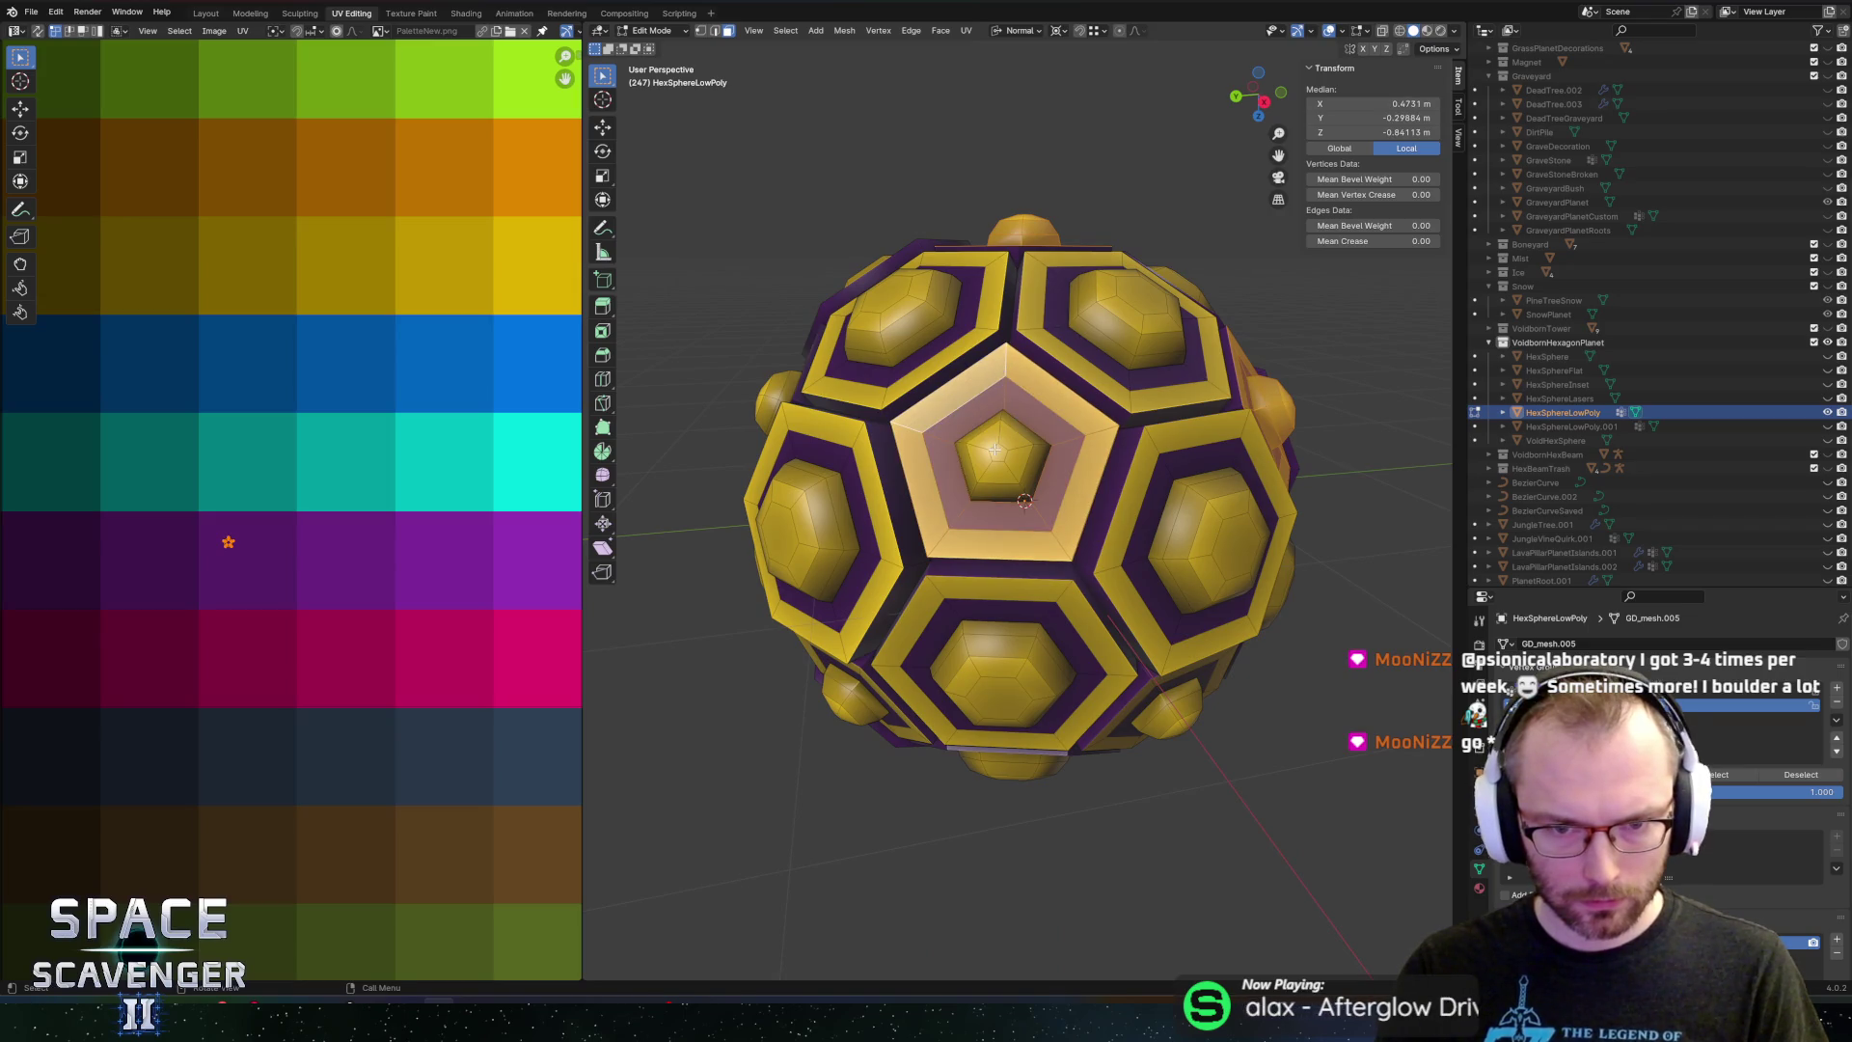
pyautogui.moveTo(1011, 464)
pyautogui.mouseDown()
pyautogui.moveTo(1061, 506)
pyautogui.moveTo(1080, 483)
pyautogui.moveTo(1044, 443)
pyautogui.mouseUp()
# Circle-select the pentagon's inner ring faces
pyautogui.press('c')
pyautogui.press('Escape')
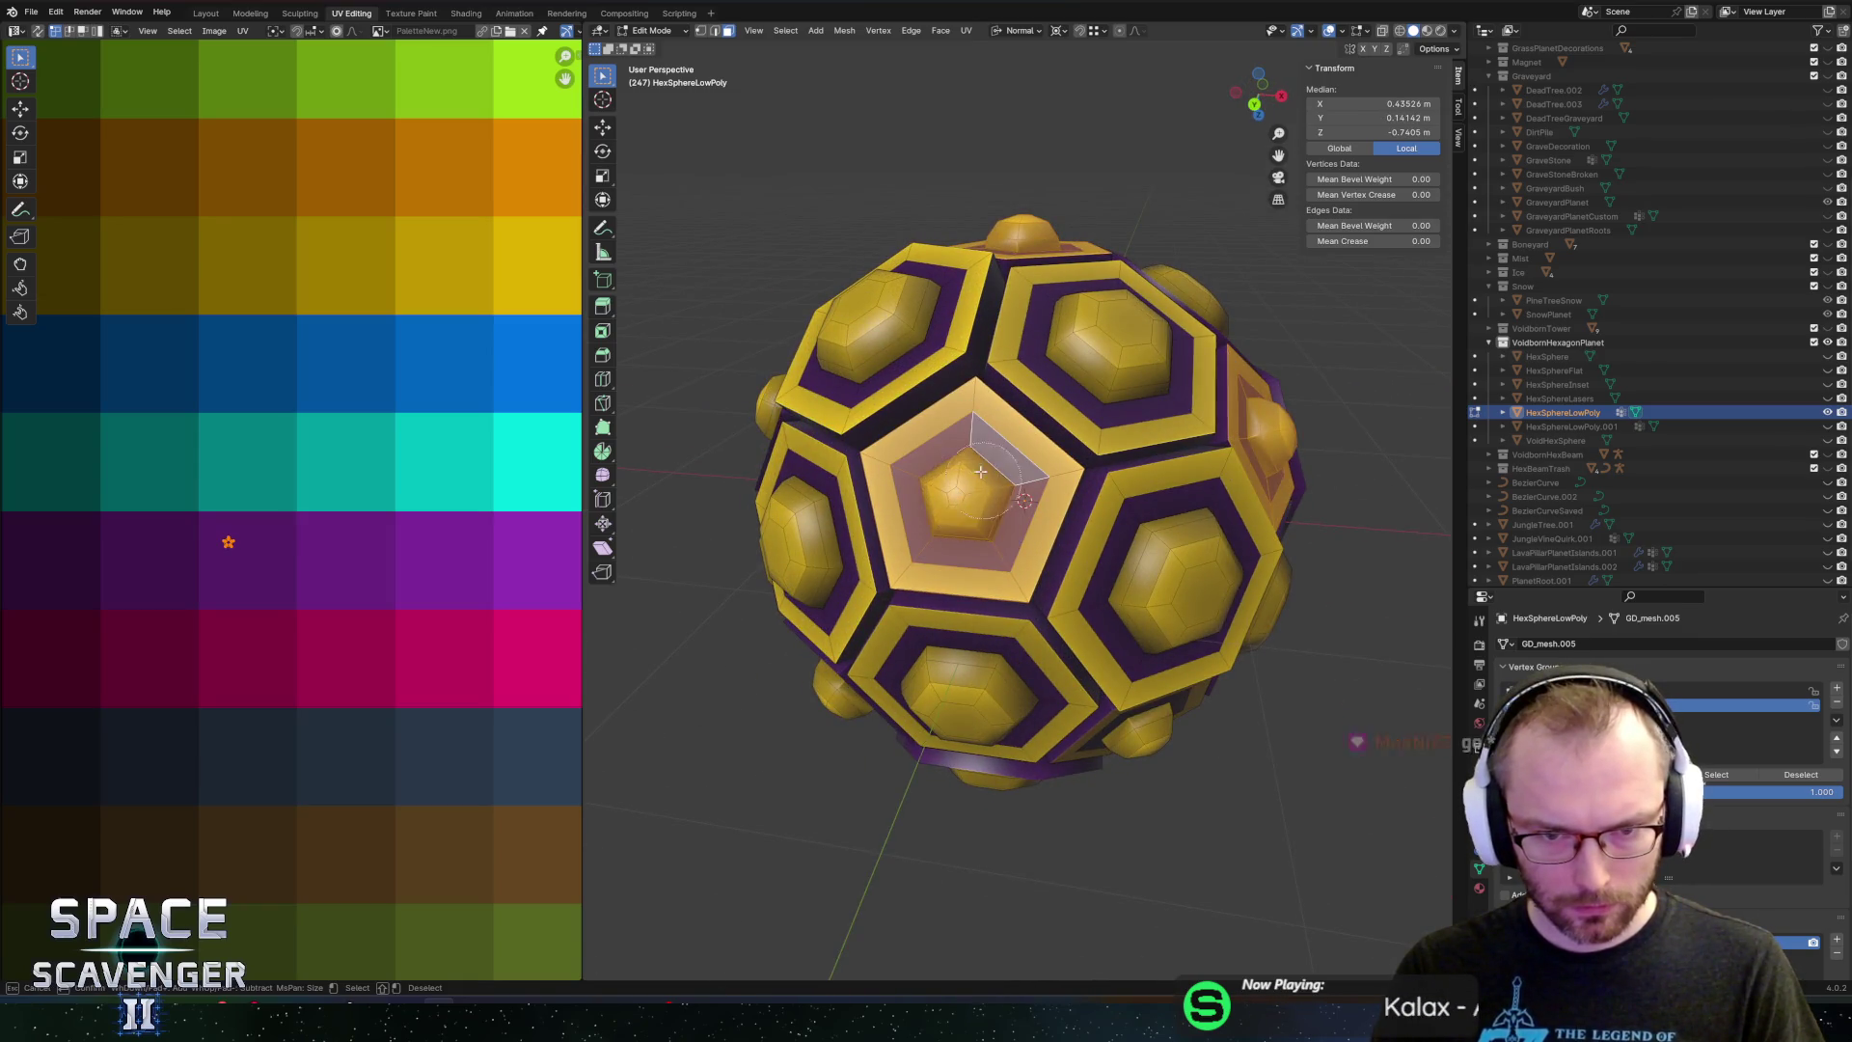
pyautogui.moveTo(975, 495); pyautogui.dragTo(1086, 455)
pyautogui.press('c')
pyautogui.moveTo(963, 441)
pyautogui.mouseDown()
pyautogui.moveTo(921, 437)
pyautogui.moveTo(1067, 463)
pyautogui.moveTo(1050, 431)
pyautogui.mouseUp()
pyautogui.keyDown('shift'); pyautogui.click(1041, 458); pyautogui.keyUp('shift')
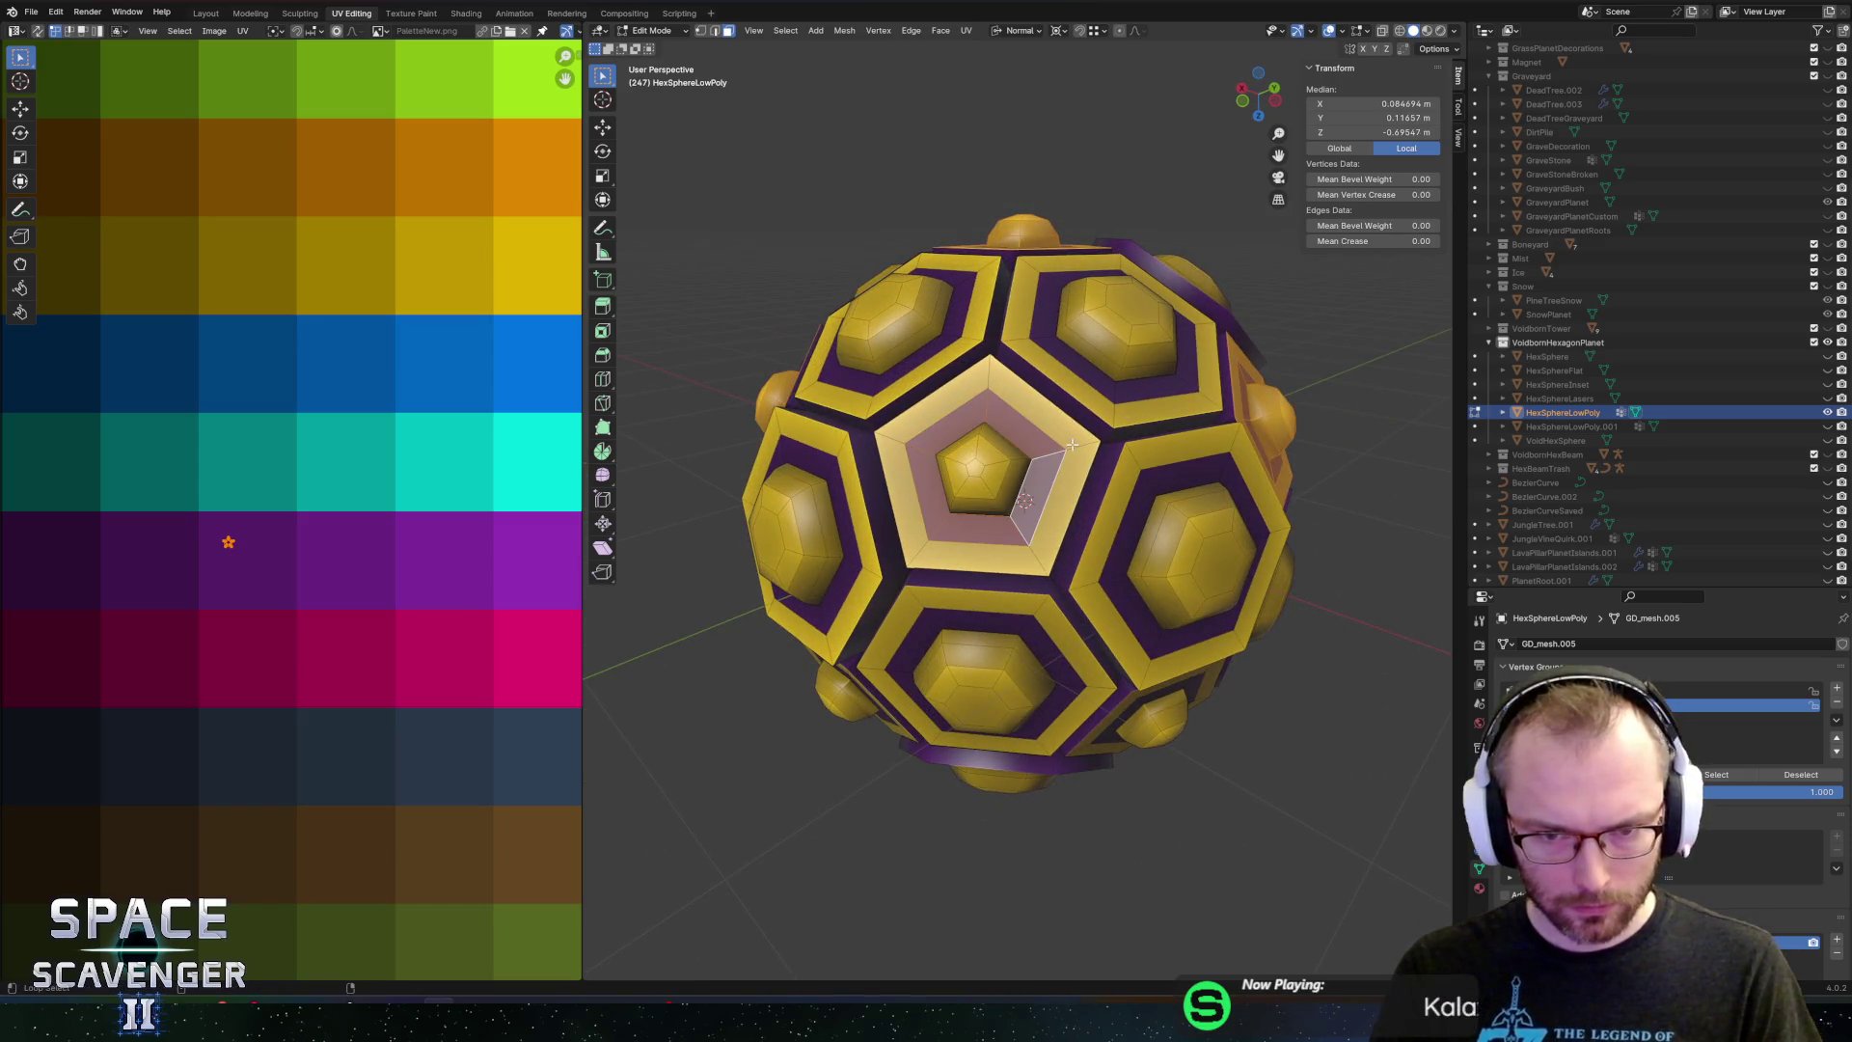
pyautogui.press('c')
pyautogui.moveTo(1013, 425)
pyautogui.mouseDown()
pyautogui.moveTo(1084, 555)
pyautogui.moveTo(1042, 546)
pyautogui.moveTo(1120, 485)
pyautogui.moveTo(1106, 453)
pyautogui.mouseUp()
pyautogui.press('Escape')
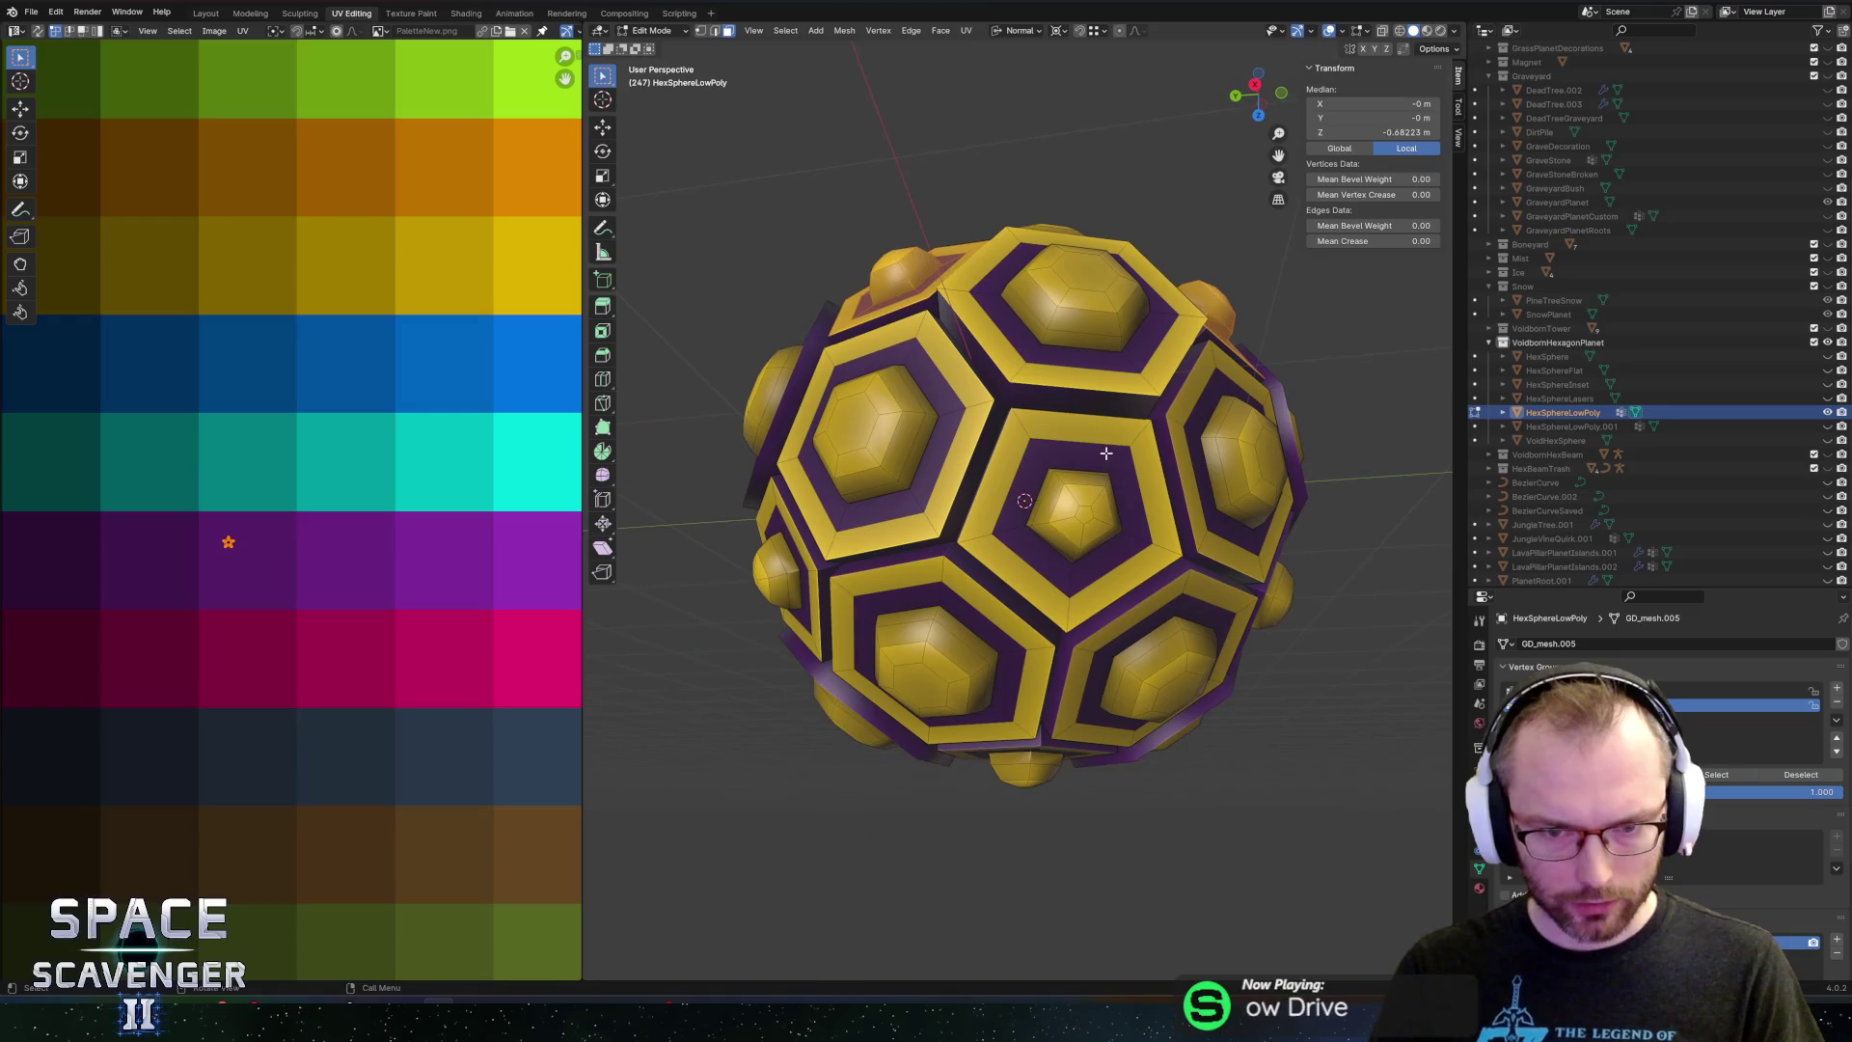
# Select the purple ring and neighbouring yellow face around the pentagon
pyautogui.keyDown('alt'); pyautogui.click(1117, 465); pyautogui.keyUp('alt')
pyautogui.keyDown('shift'); pyautogui.click(1141, 447); pyautogui.keyUp('shift')
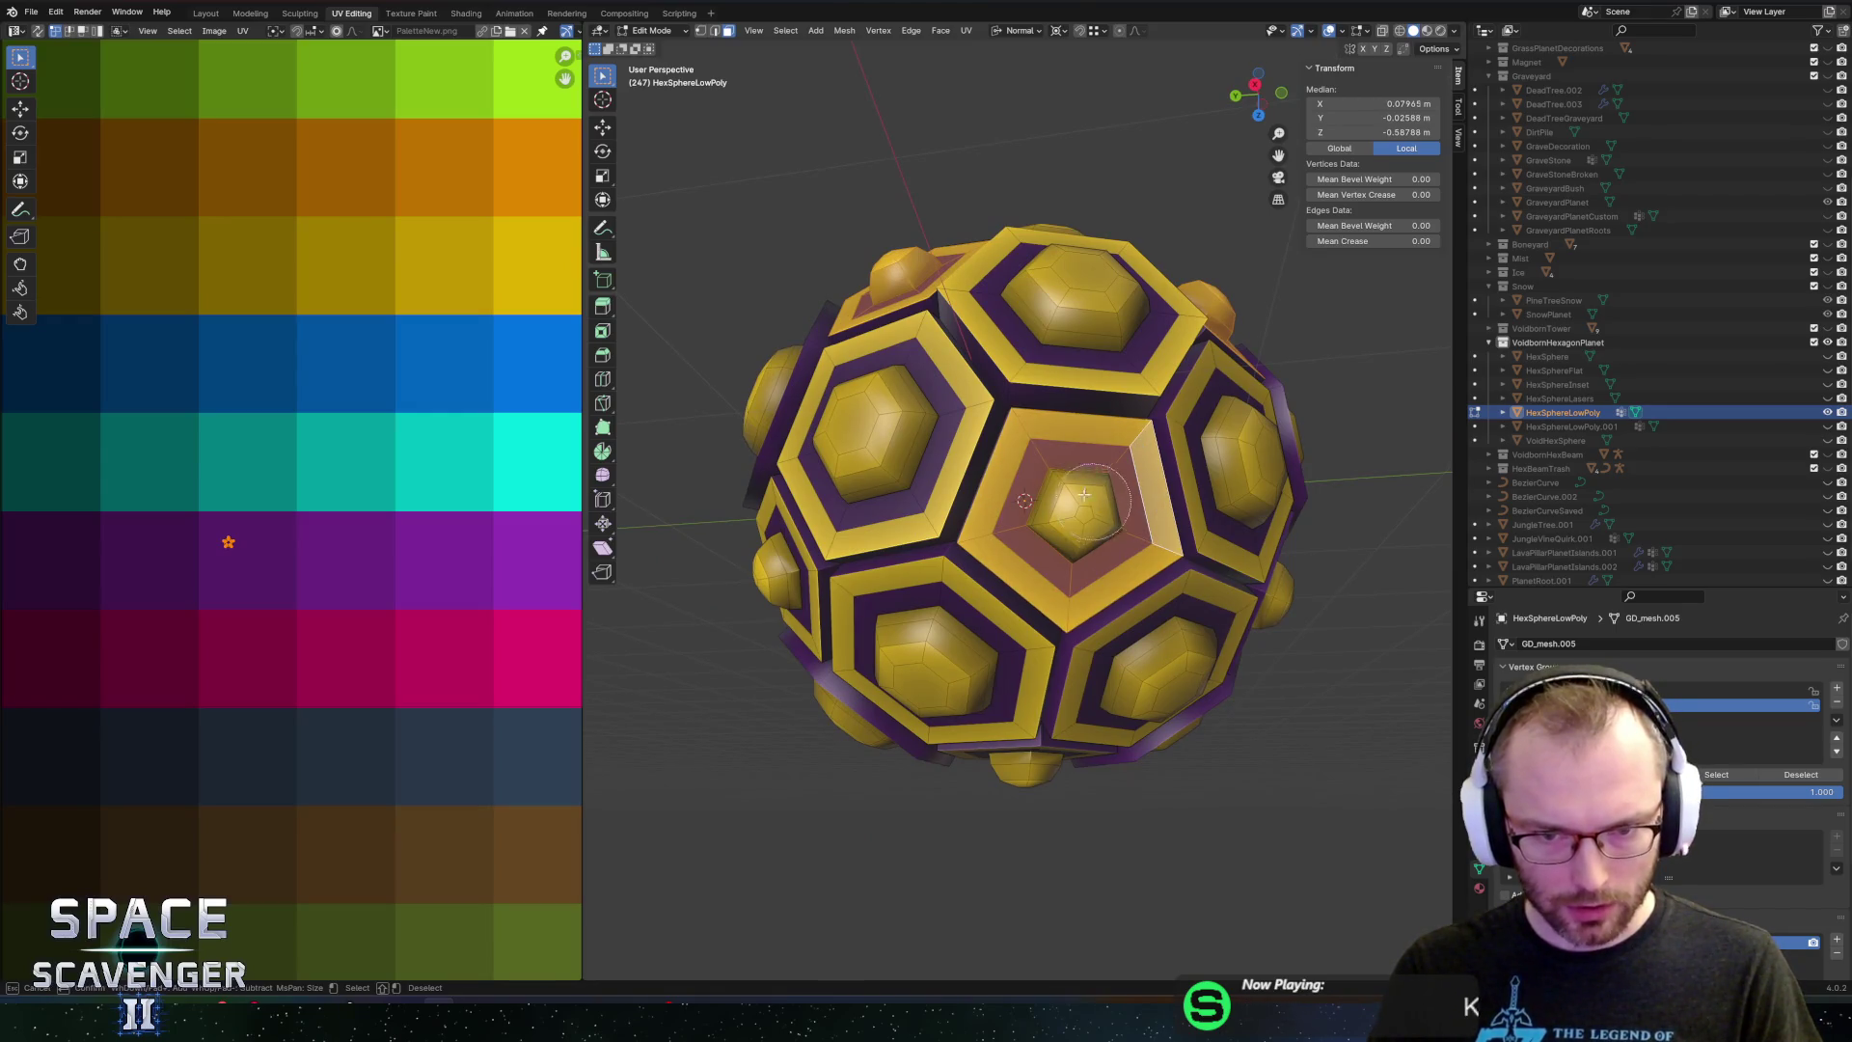
pyautogui.rightClick(1077, 530)
pyautogui.press('Escape')
pyautogui.scroll(3, 1076, 530)
pyautogui.moveTo(1061, 511); pyautogui.dragTo(1009, 464)
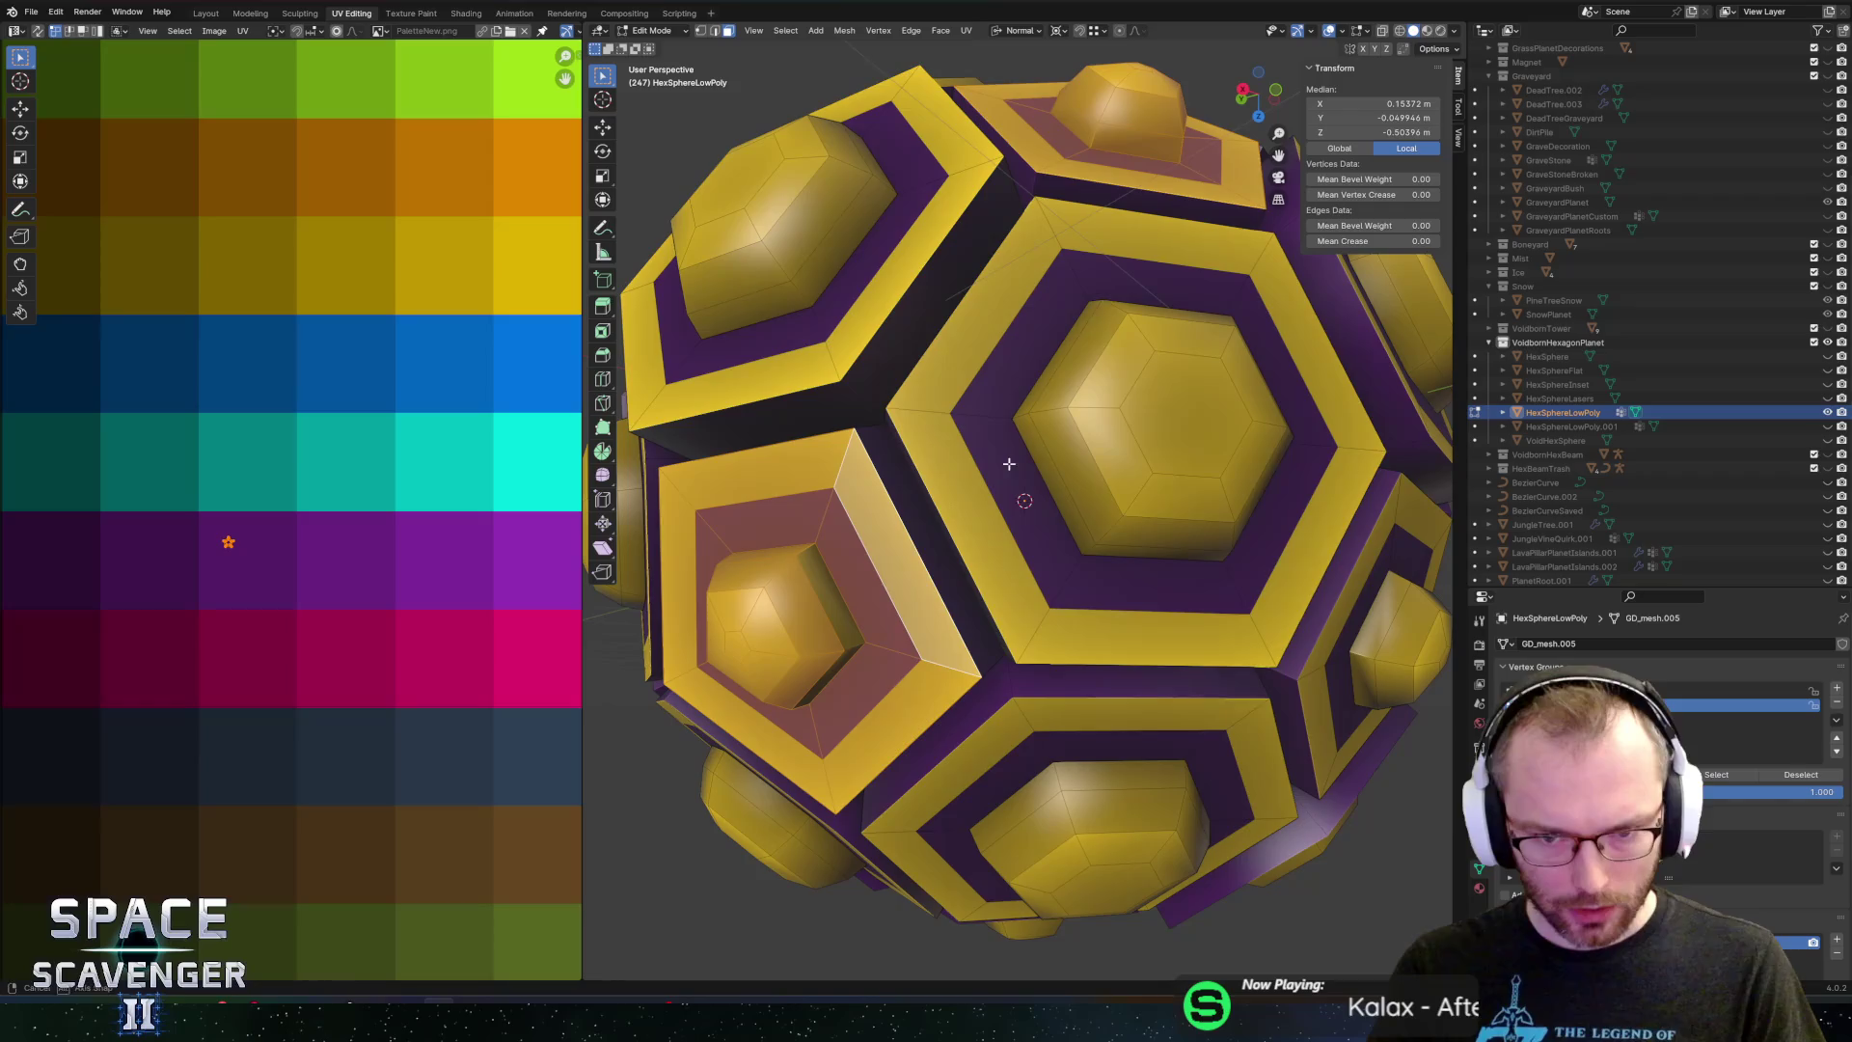
# Centre the pentagon in view and loop-select its purple ring
pyautogui.rightClick(823, 647)
pyautogui.press('Home')
pyautogui.rightClick(709, 492)
pyautogui.press('Escape')
pyautogui.moveTo(709, 492); pyautogui.dragTo(960, 448)
pyautogui.scroll(2, 960, 448)
pyautogui.scroll(1, 960, 449)
pyautogui.keyDown('alt'); pyautogui.click(966, 403); pyautogui.keyUp('alt')
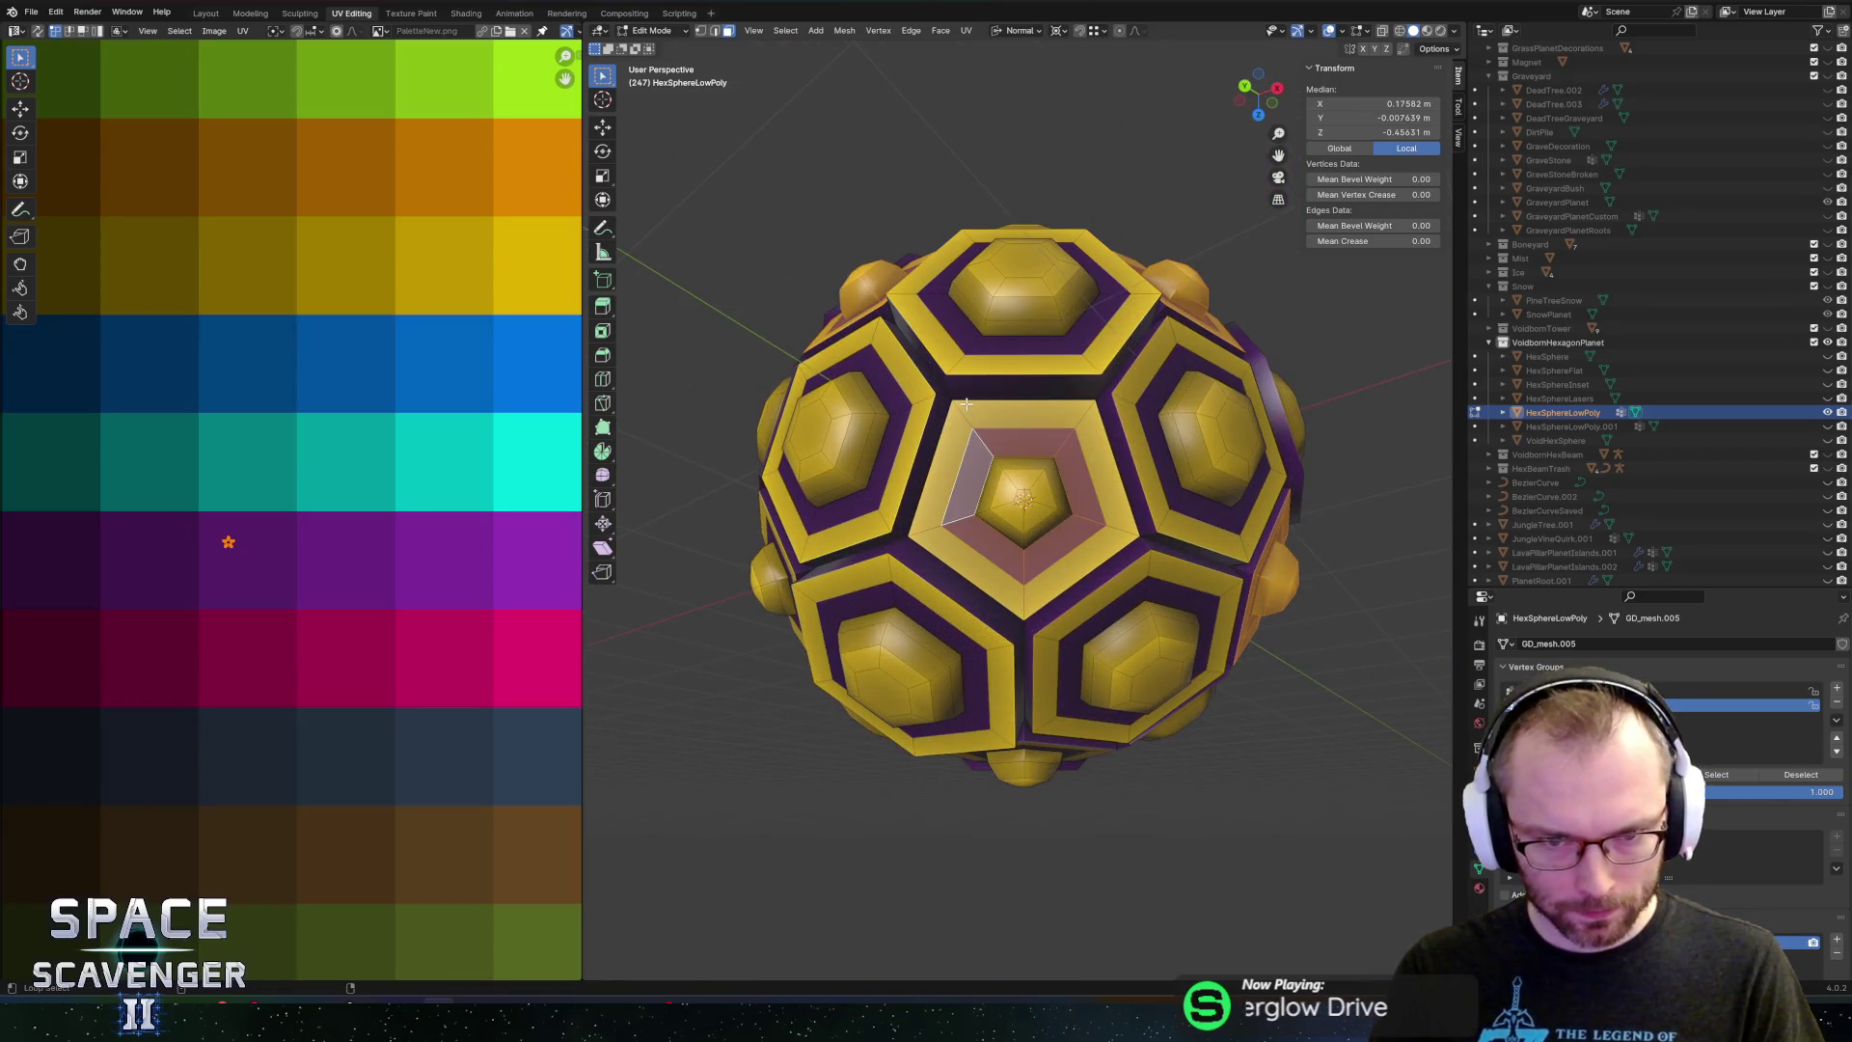
# Select the outer yellow ring and the inner ring around the pentagon
pyautogui.press('c')
pyautogui.moveTo(1024, 494)
pyautogui.mouseDown()
pyautogui.moveTo(1054, 564)
pyautogui.moveTo(1067, 434)
pyautogui.moveTo(1094, 421)
pyautogui.mouseUp()
pyautogui.press('Escape')
pyautogui.keyDown('alt'); pyautogui.keyDown('shift'); pyautogui.click(1039, 360); pyautogui.keyUp('shift'); pyautogui.keyUp('alt')
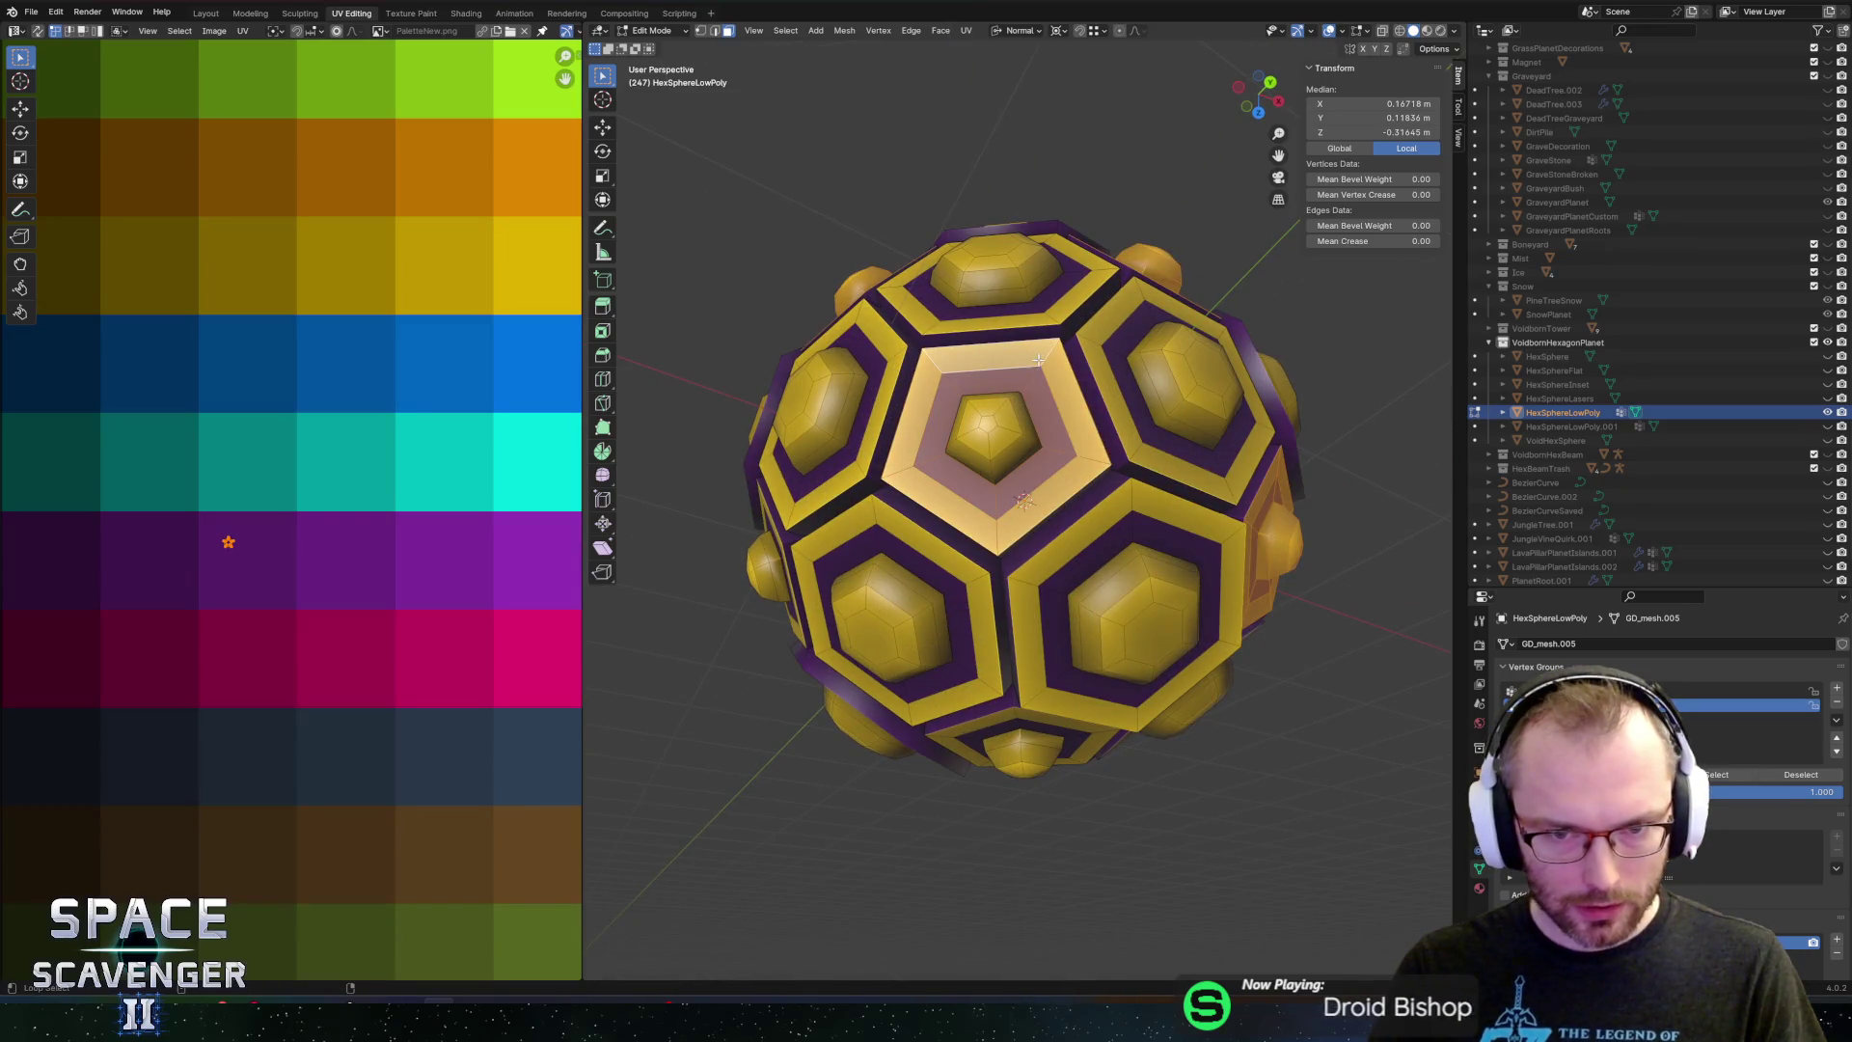
pyautogui.press('Escape')
pyautogui.moveTo(975, 447); pyautogui.dragTo(1022, 488)
pyautogui.keyDown('alt'); pyautogui.click(1016, 524); pyautogui.keyUp('alt')
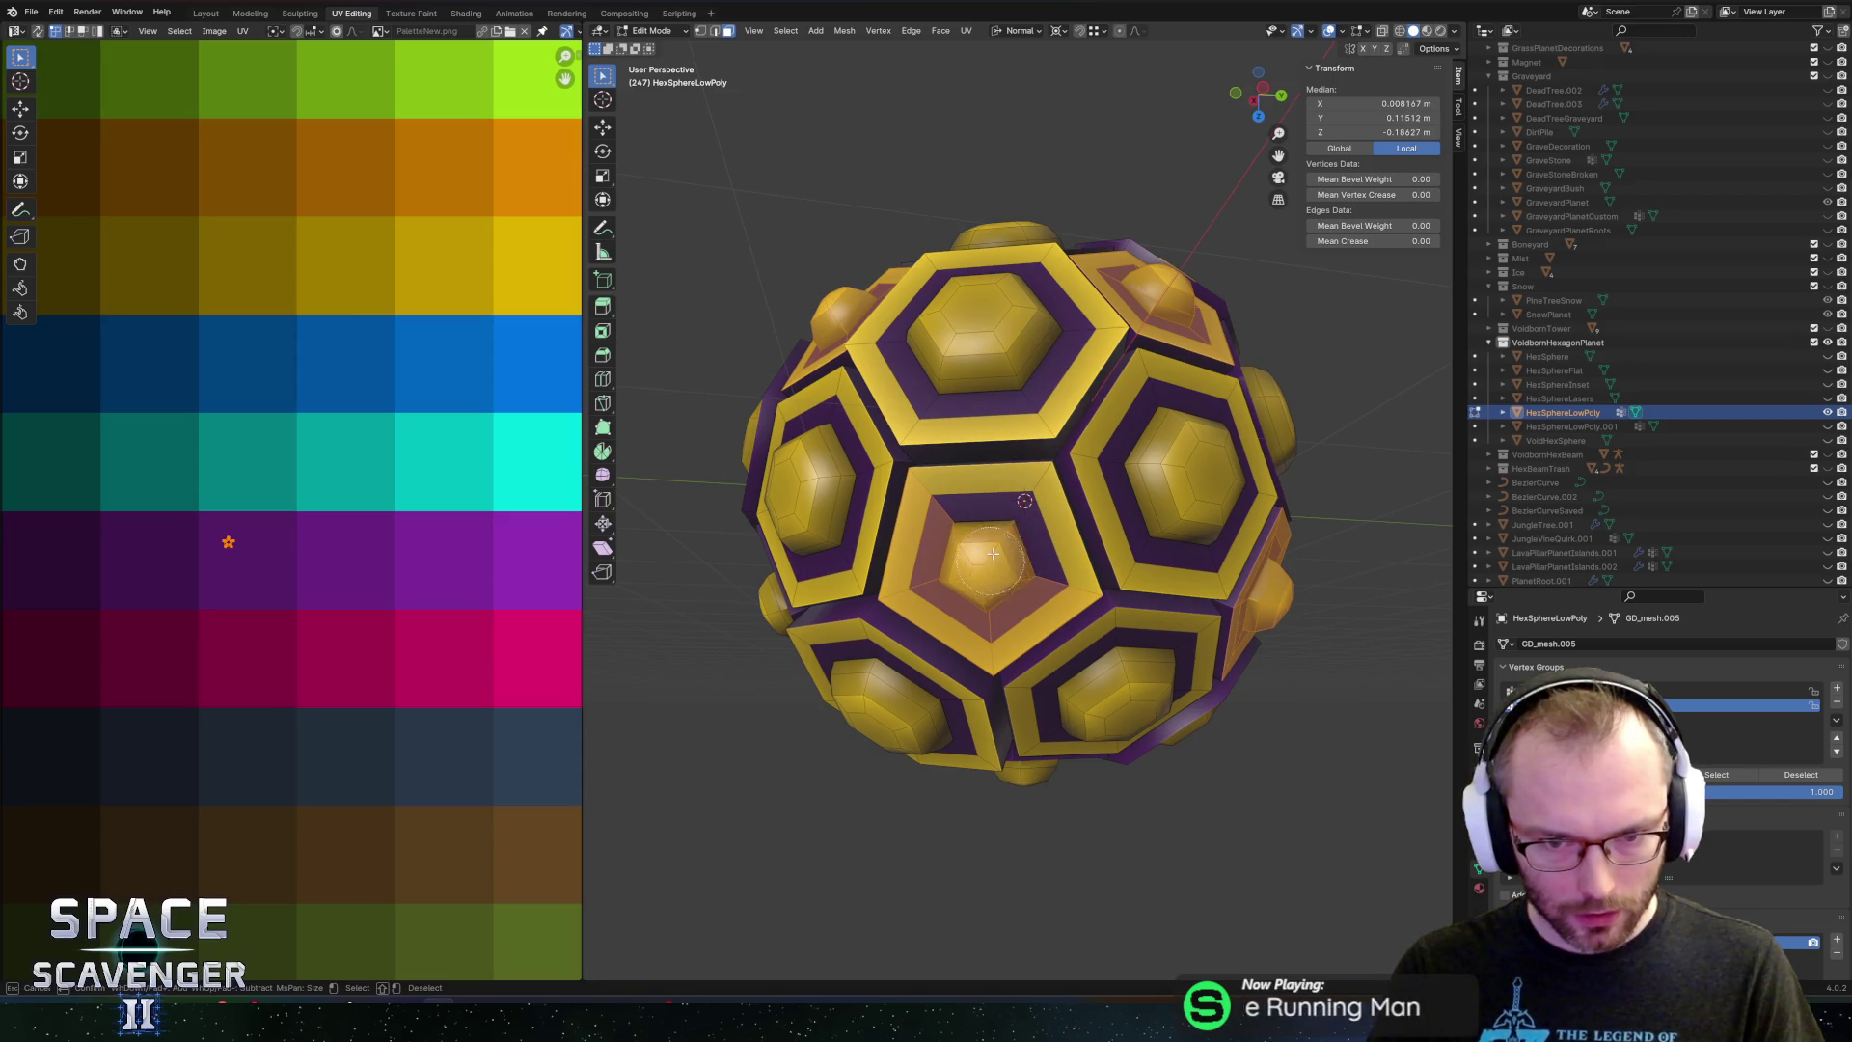
# Reselect the pentagon's ring faces and circle-select the purple and yellow rings together
pyautogui.moveTo(1005, 521)
pyautogui.mouseDown()
pyautogui.moveTo(1105, 585)
pyautogui.moveTo(1097, 502)
pyautogui.mouseUp()
pyautogui.press('Escape')
pyautogui.moveTo(1078, 427)
pyautogui.mouseDown()
pyautogui.moveTo(963, 444)
pyautogui.moveTo(949, 485)
pyautogui.moveTo(1105, 470)
pyautogui.moveTo(1066, 484)
pyautogui.moveTo(1075, 461)
pyautogui.moveTo(1042, 494)
pyautogui.moveTo(1055, 595)
pyautogui.moveTo(1033, 454)
pyautogui.mouseUp()
pyautogui.keyDown('alt'); pyautogui.click(935, 419); pyautogui.keyUp('alt')
pyautogui.scroll(3, 1075, 461)
pyautogui.press('c')
pyautogui.press('c')
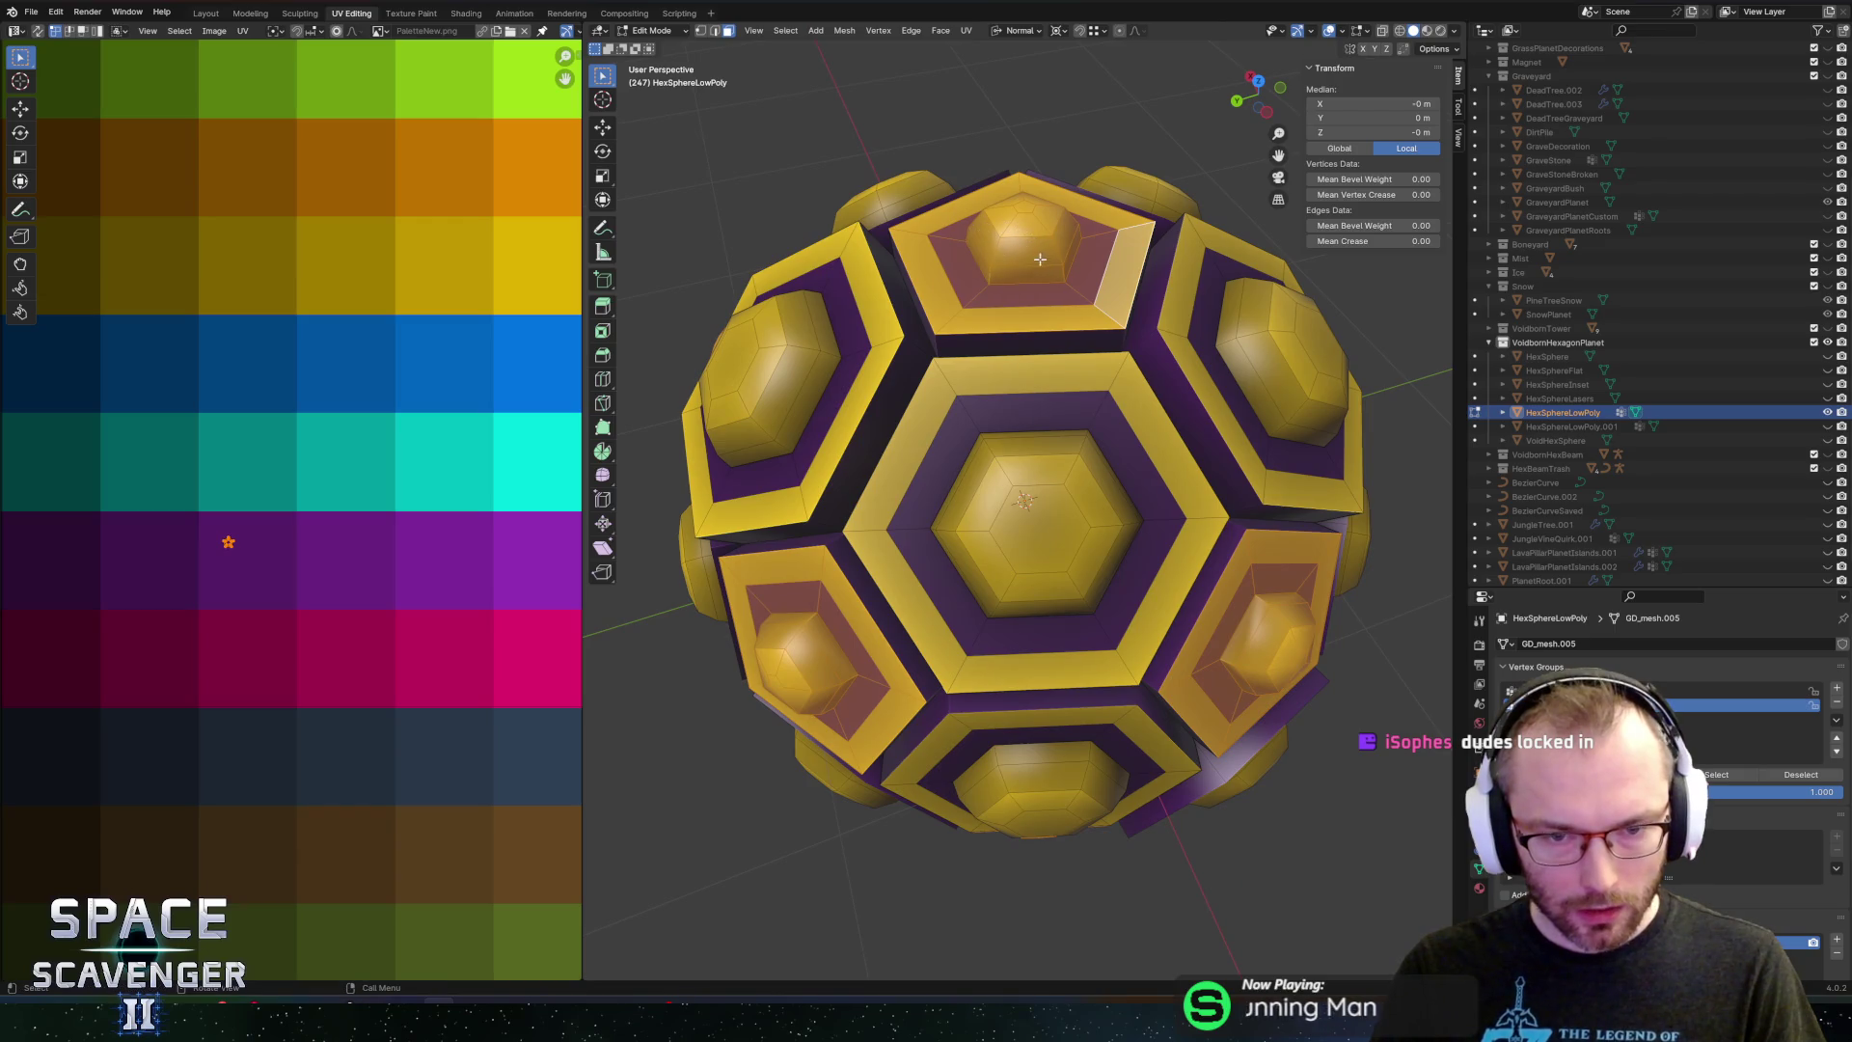
pyautogui.scroll(-5, 1040, 259)
pyautogui.moveTo(1013, 315)
pyautogui.mouseDown()
pyautogui.moveTo(1109, 314)
pyautogui.moveTo(1277, 235)
pyautogui.moveTo(1342, 233)
pyautogui.mouseUp()
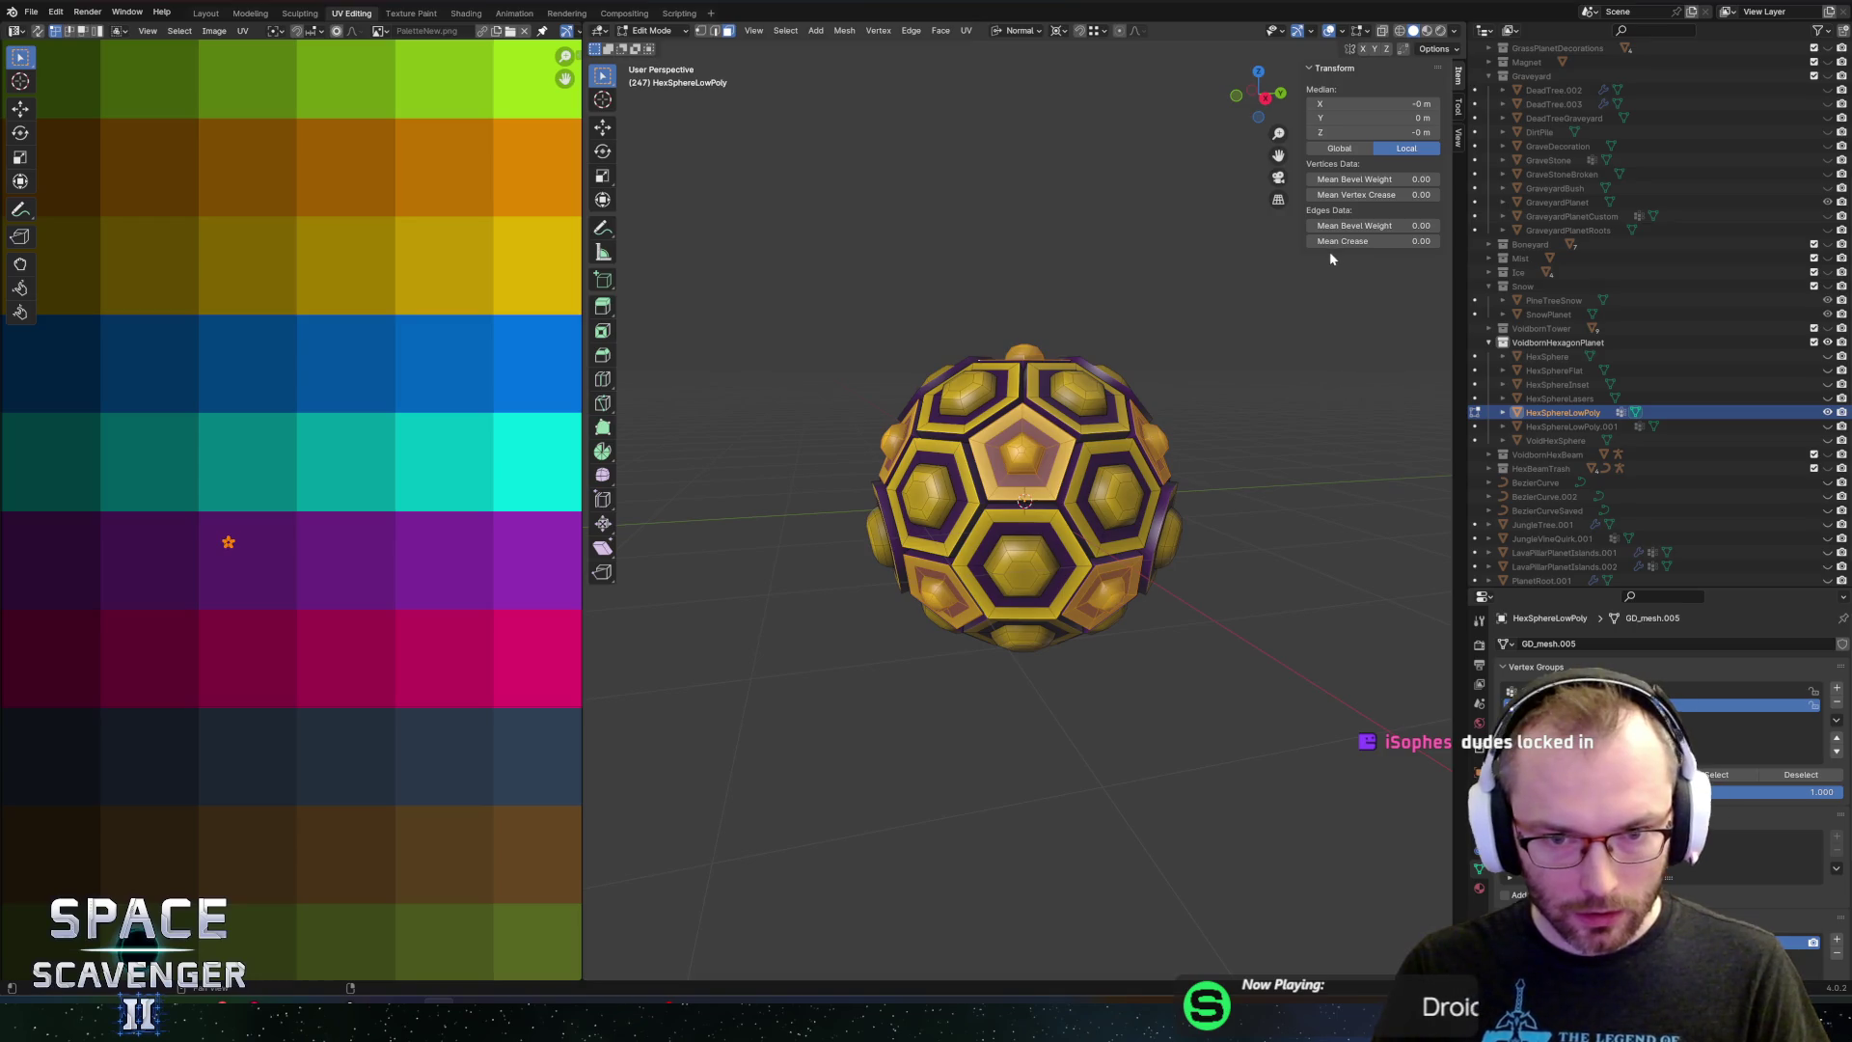
# Scale the selected hex faces down to 0.936 and add a new vertex group
pyautogui.press('s')
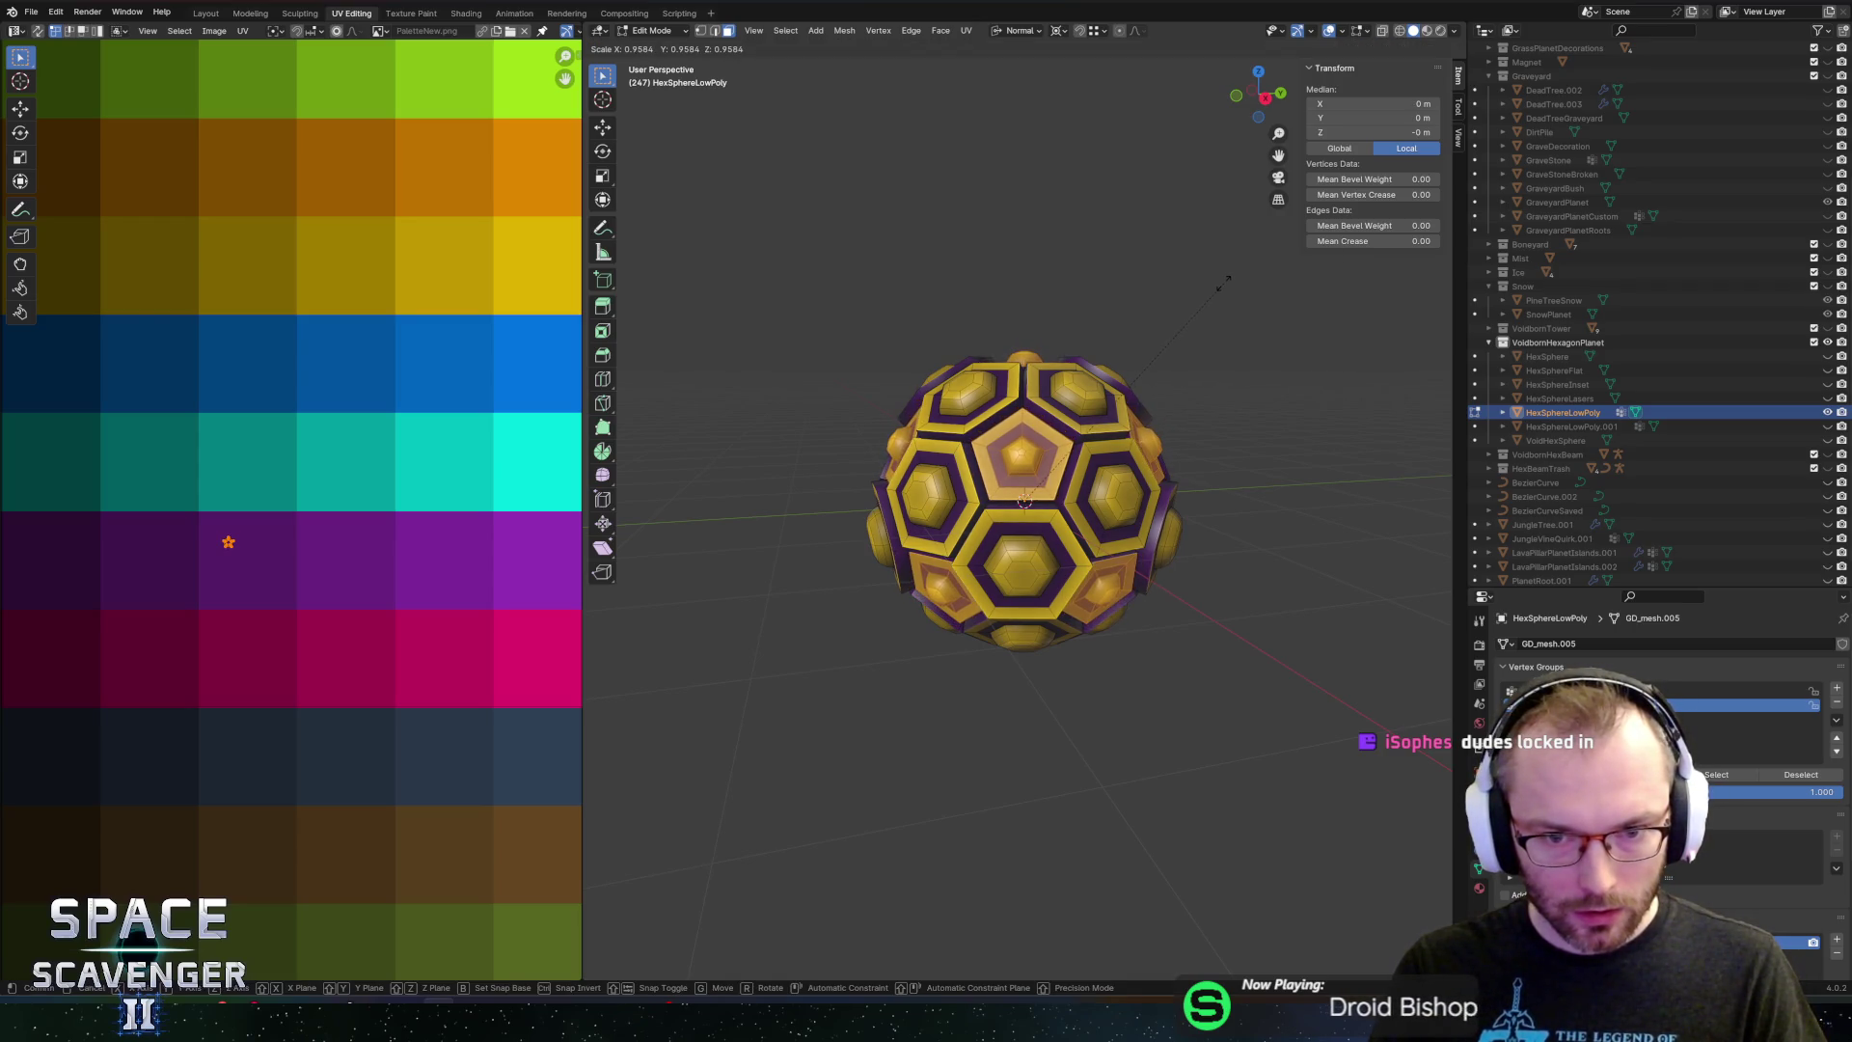
pyautogui.click(1220, 290)
pyautogui.moveTo(1219, 290)
pyautogui.mouseDown()
pyautogui.moveTo(1013, 322)
pyautogui.moveTo(943, 298)
pyautogui.moveTo(1075, 244)
pyautogui.moveTo(1351, 290)
pyautogui.mouseUp()
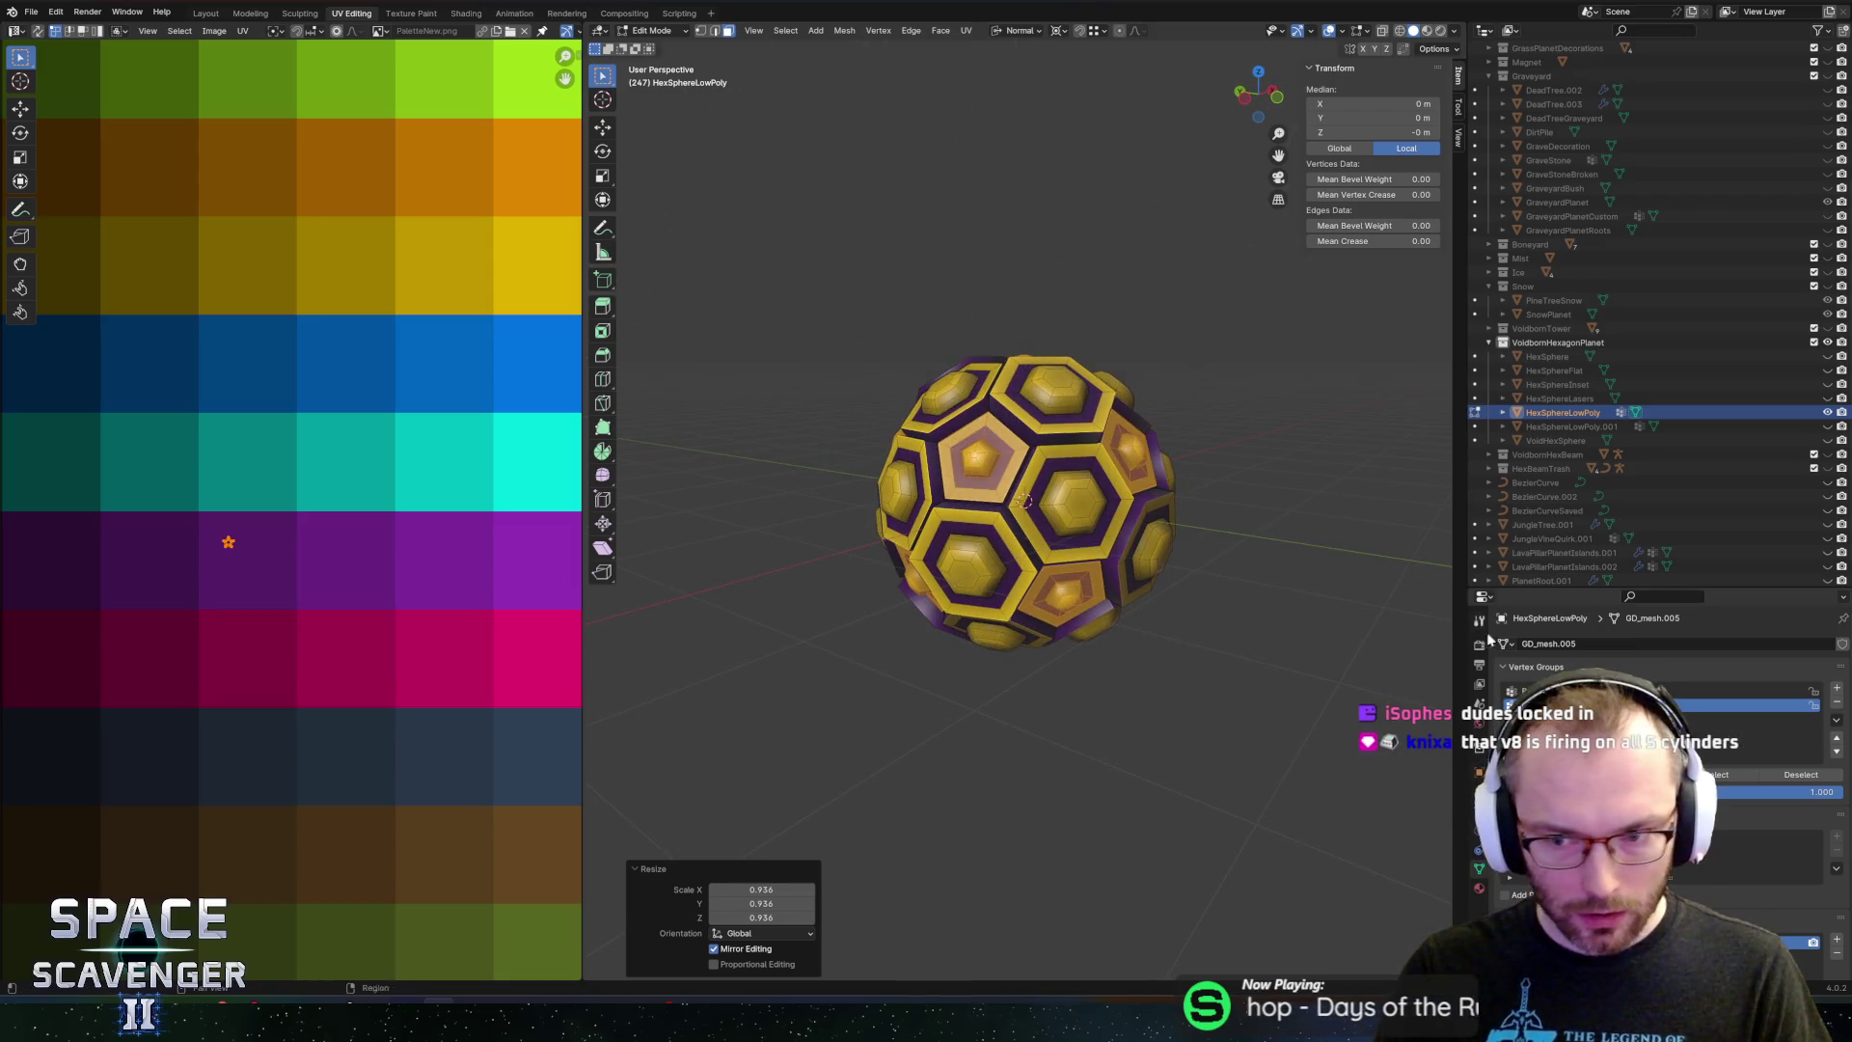
pyautogui.click(1838, 688)
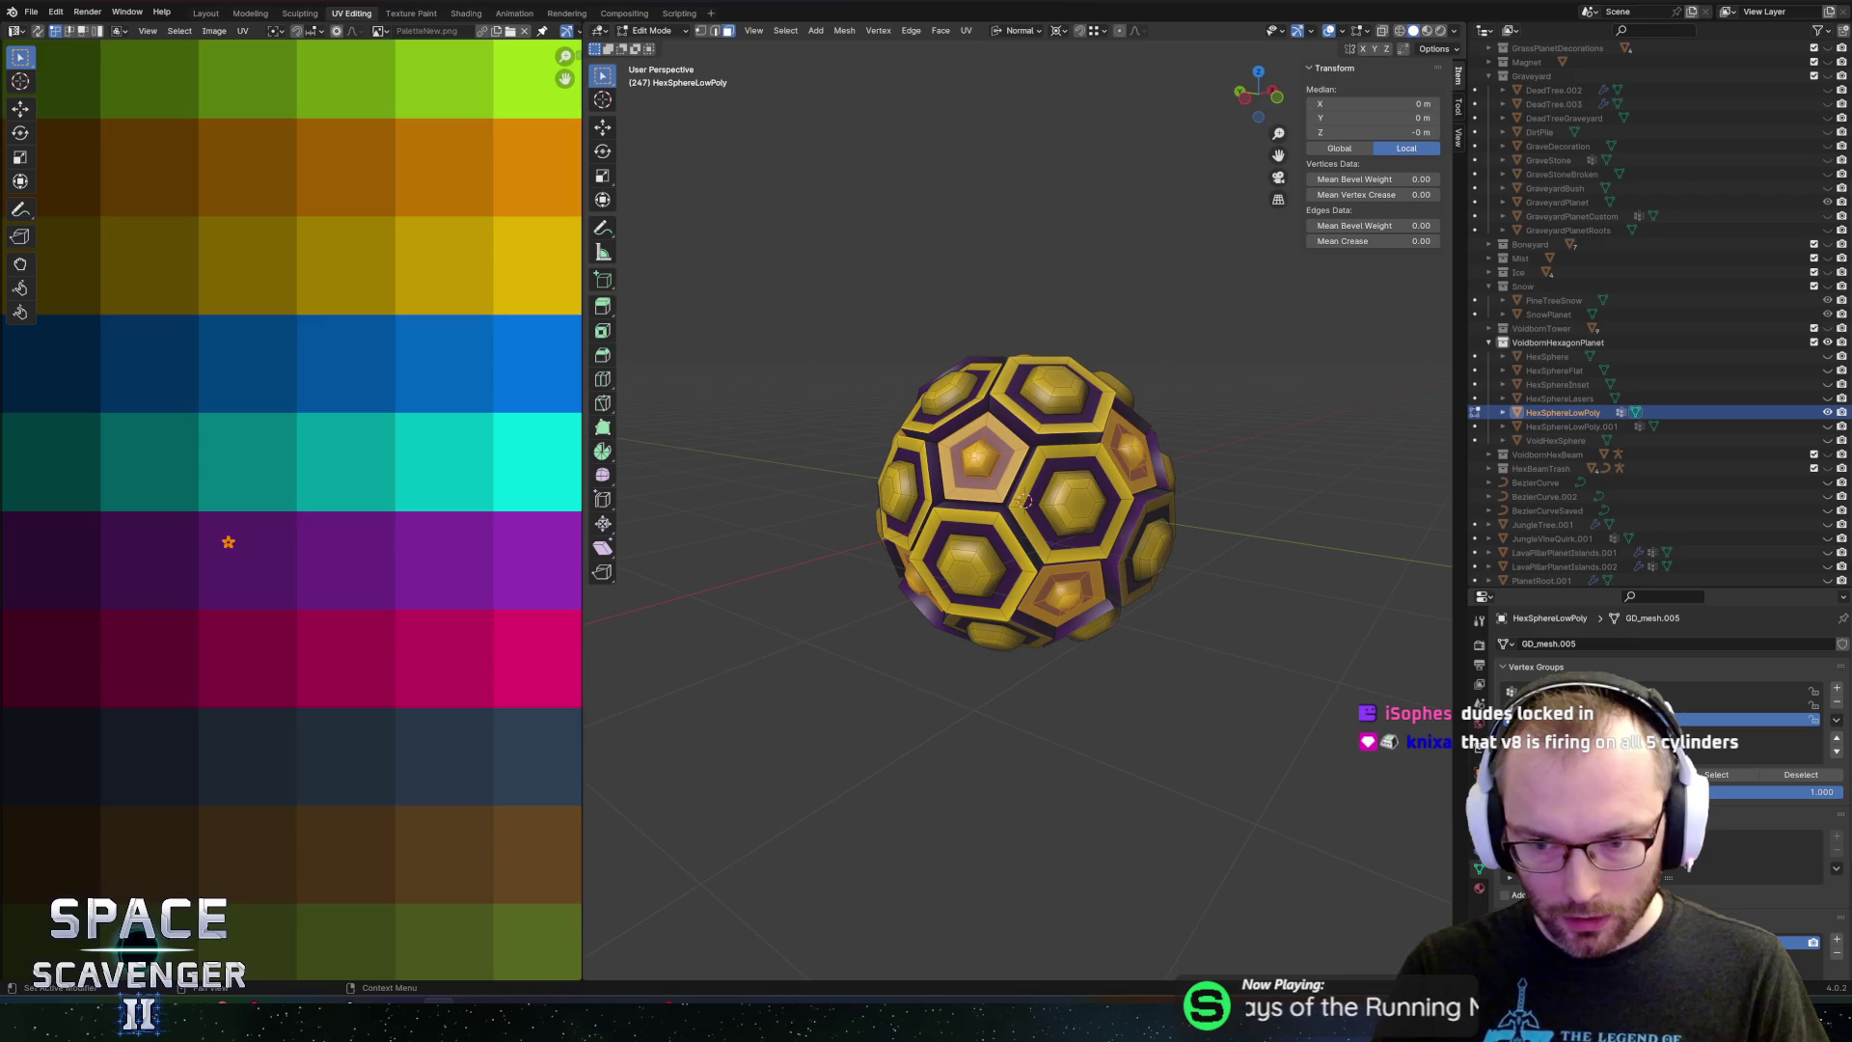
# Return to Object Mode, export the planet mesh as Planets.fbx, and switch to the game
pyautogui.press('Tab')
pyautogui.hotkey('ctrl', 'shift', 'e')
pyautogui.press('Return')
pyautogui.hotkey('alt', 'Tab')
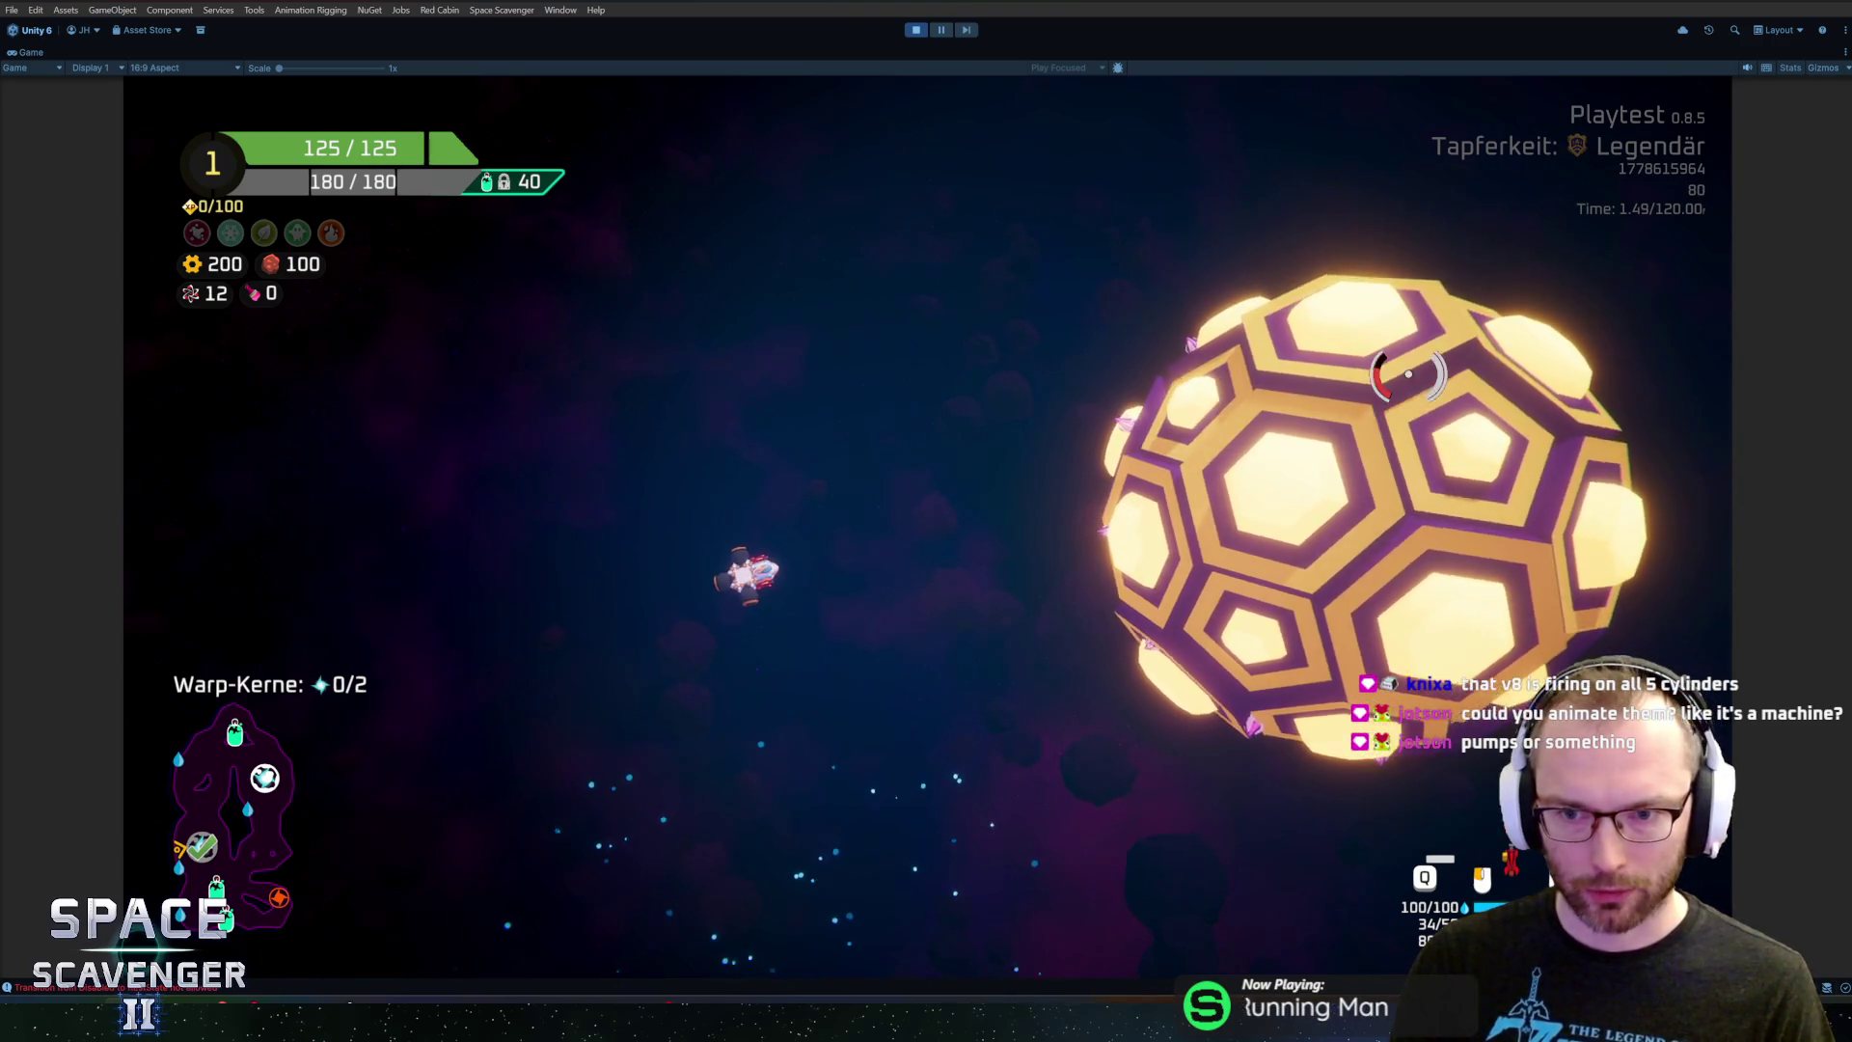
# After checking the reloaded golden hex boss planet in Unity, return to Blender
pyautogui.hotkey('alt', 'Tab')
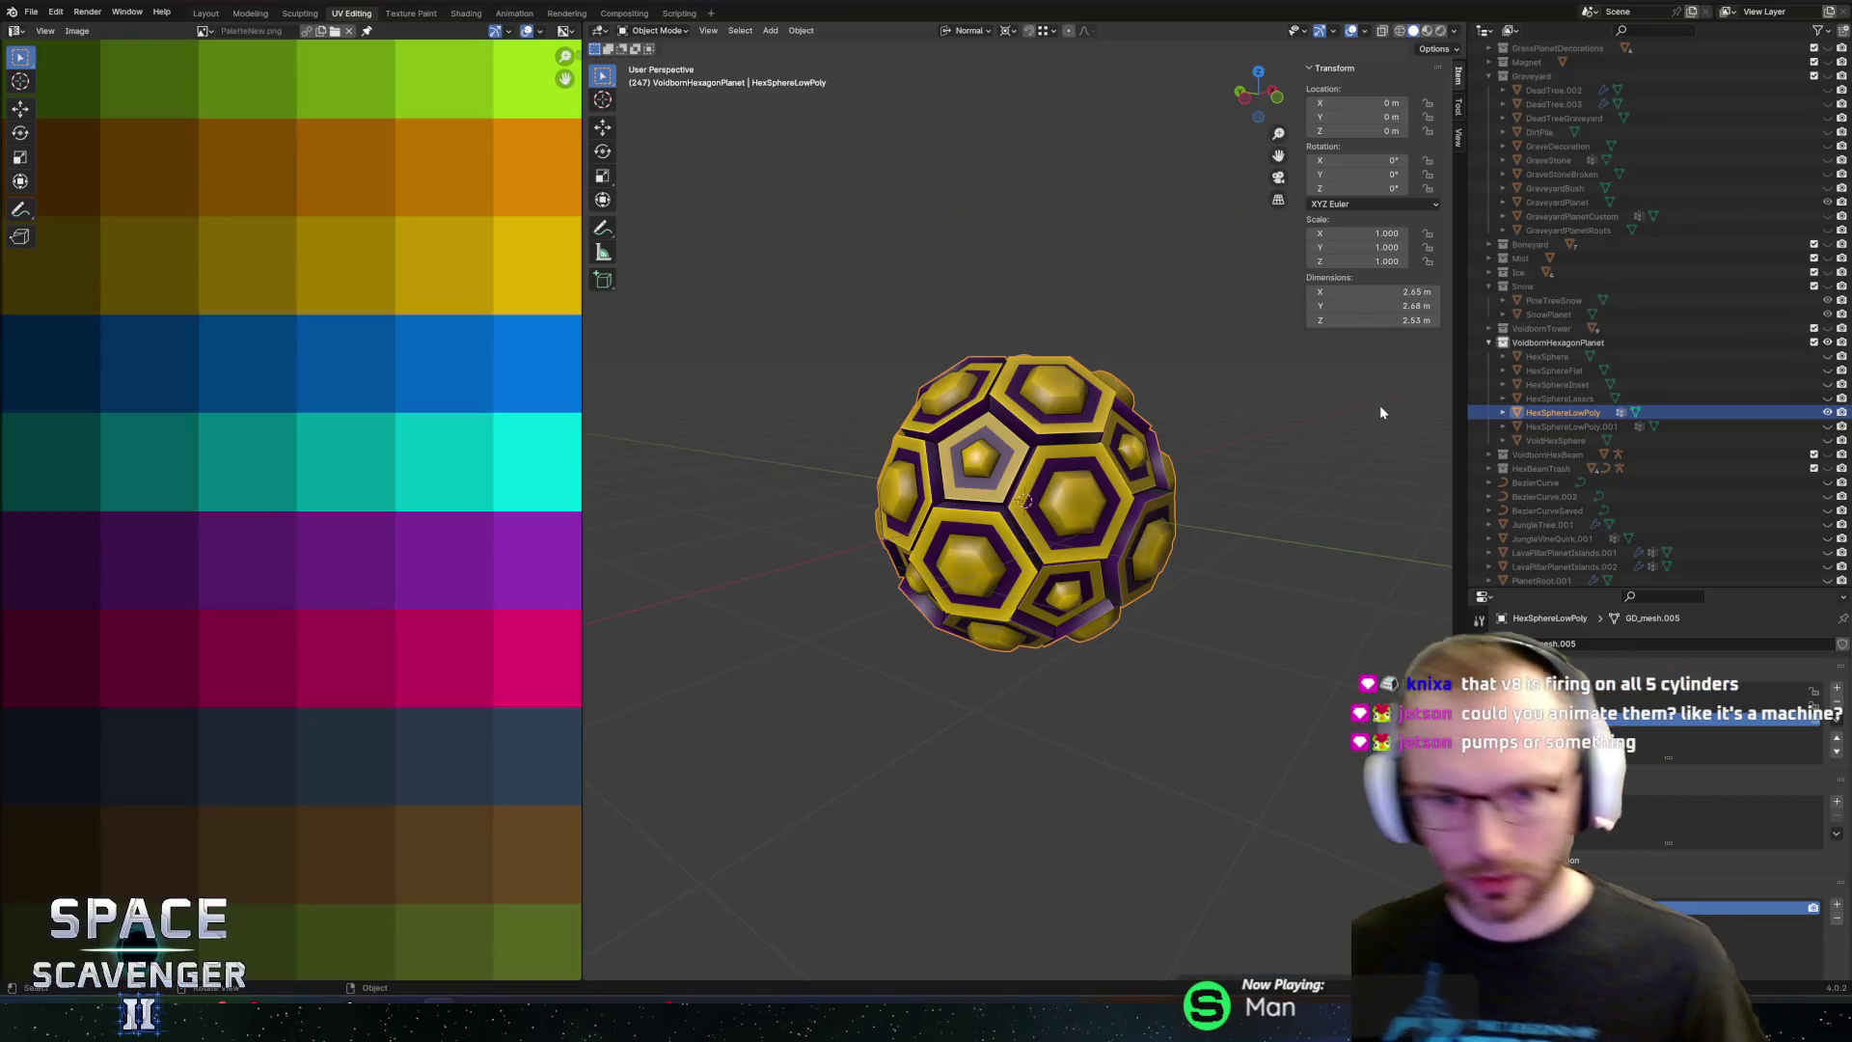
# Compare HexSphereLowPoly with HexSphereInset by toggling their visibility, then keep HexSphereLowPoly shown
pyautogui.moveTo(1213, 422)
pyautogui.mouseDown()
pyautogui.moveTo(1096, 416)
pyautogui.moveTo(1212, 403)
pyautogui.moveTo(1179, 432)
pyautogui.moveTo(1236, 450)
pyautogui.moveTo(1022, 451)
pyautogui.mouseUp()
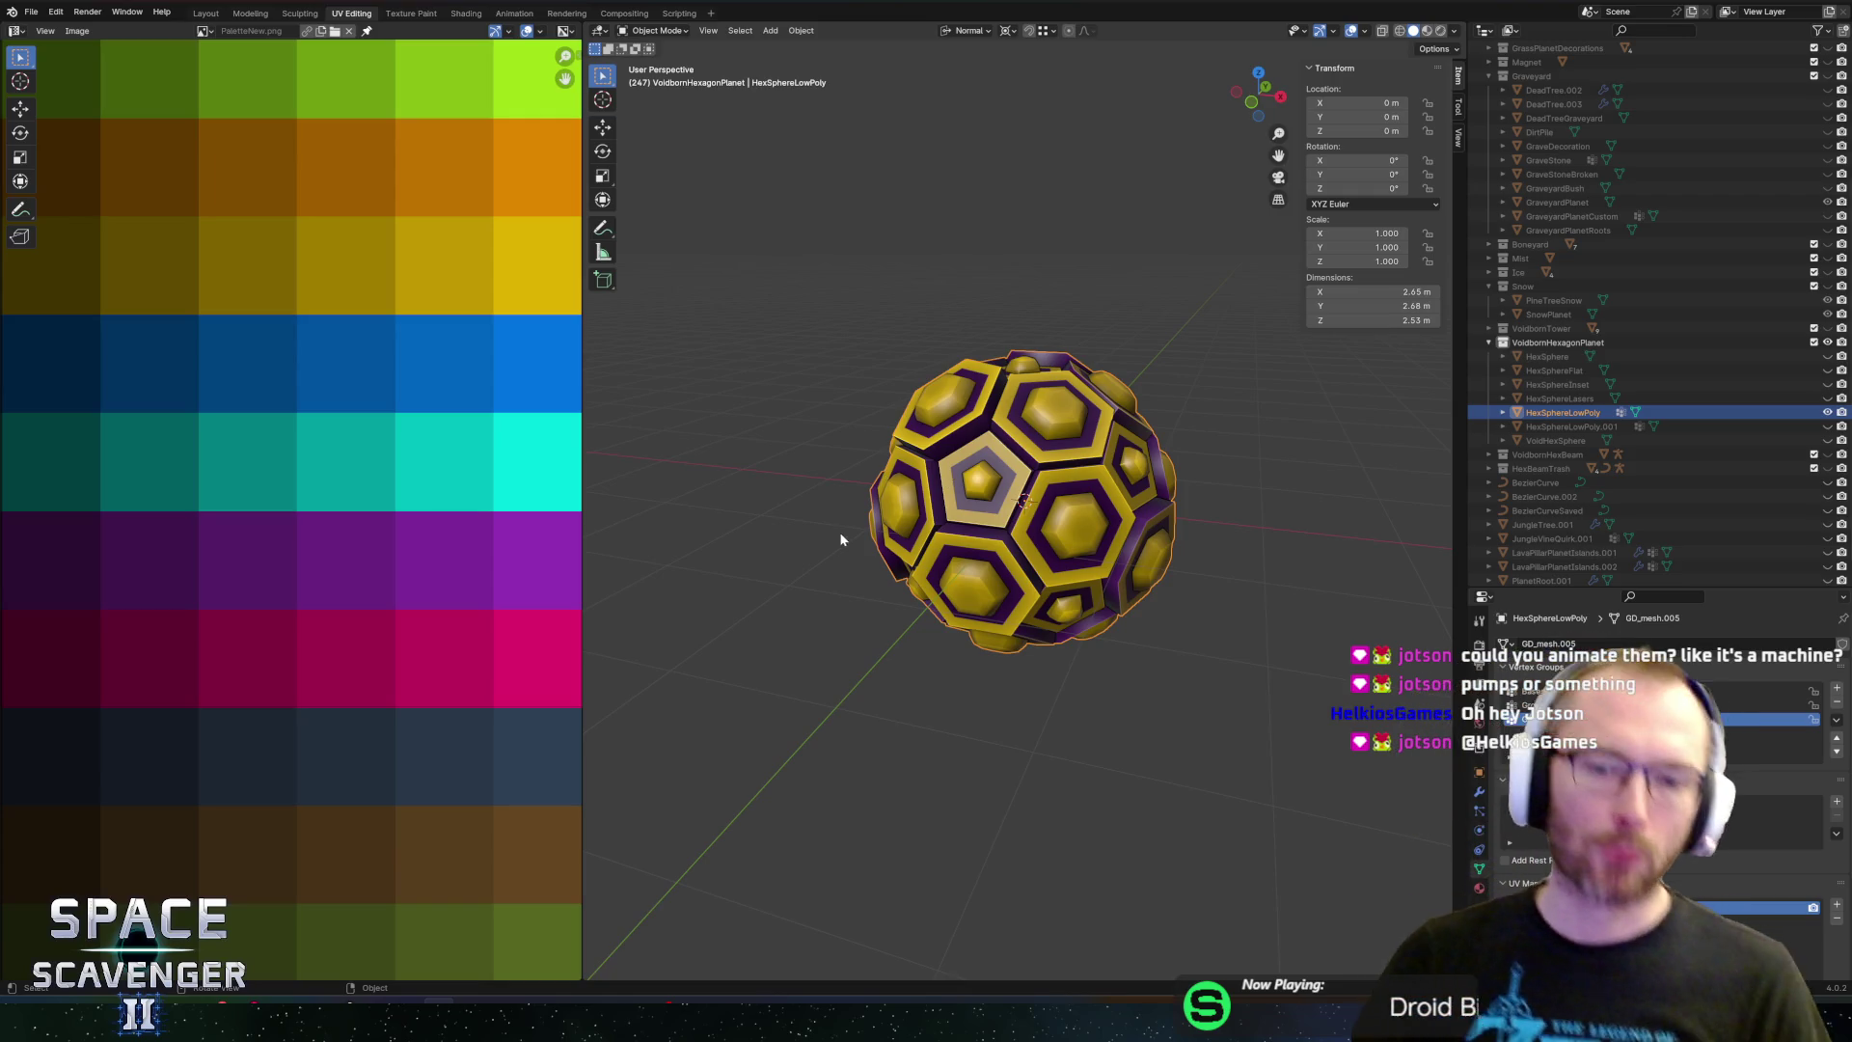
pyautogui.moveTo(1021, 456); pyautogui.dragTo(1206, 459)
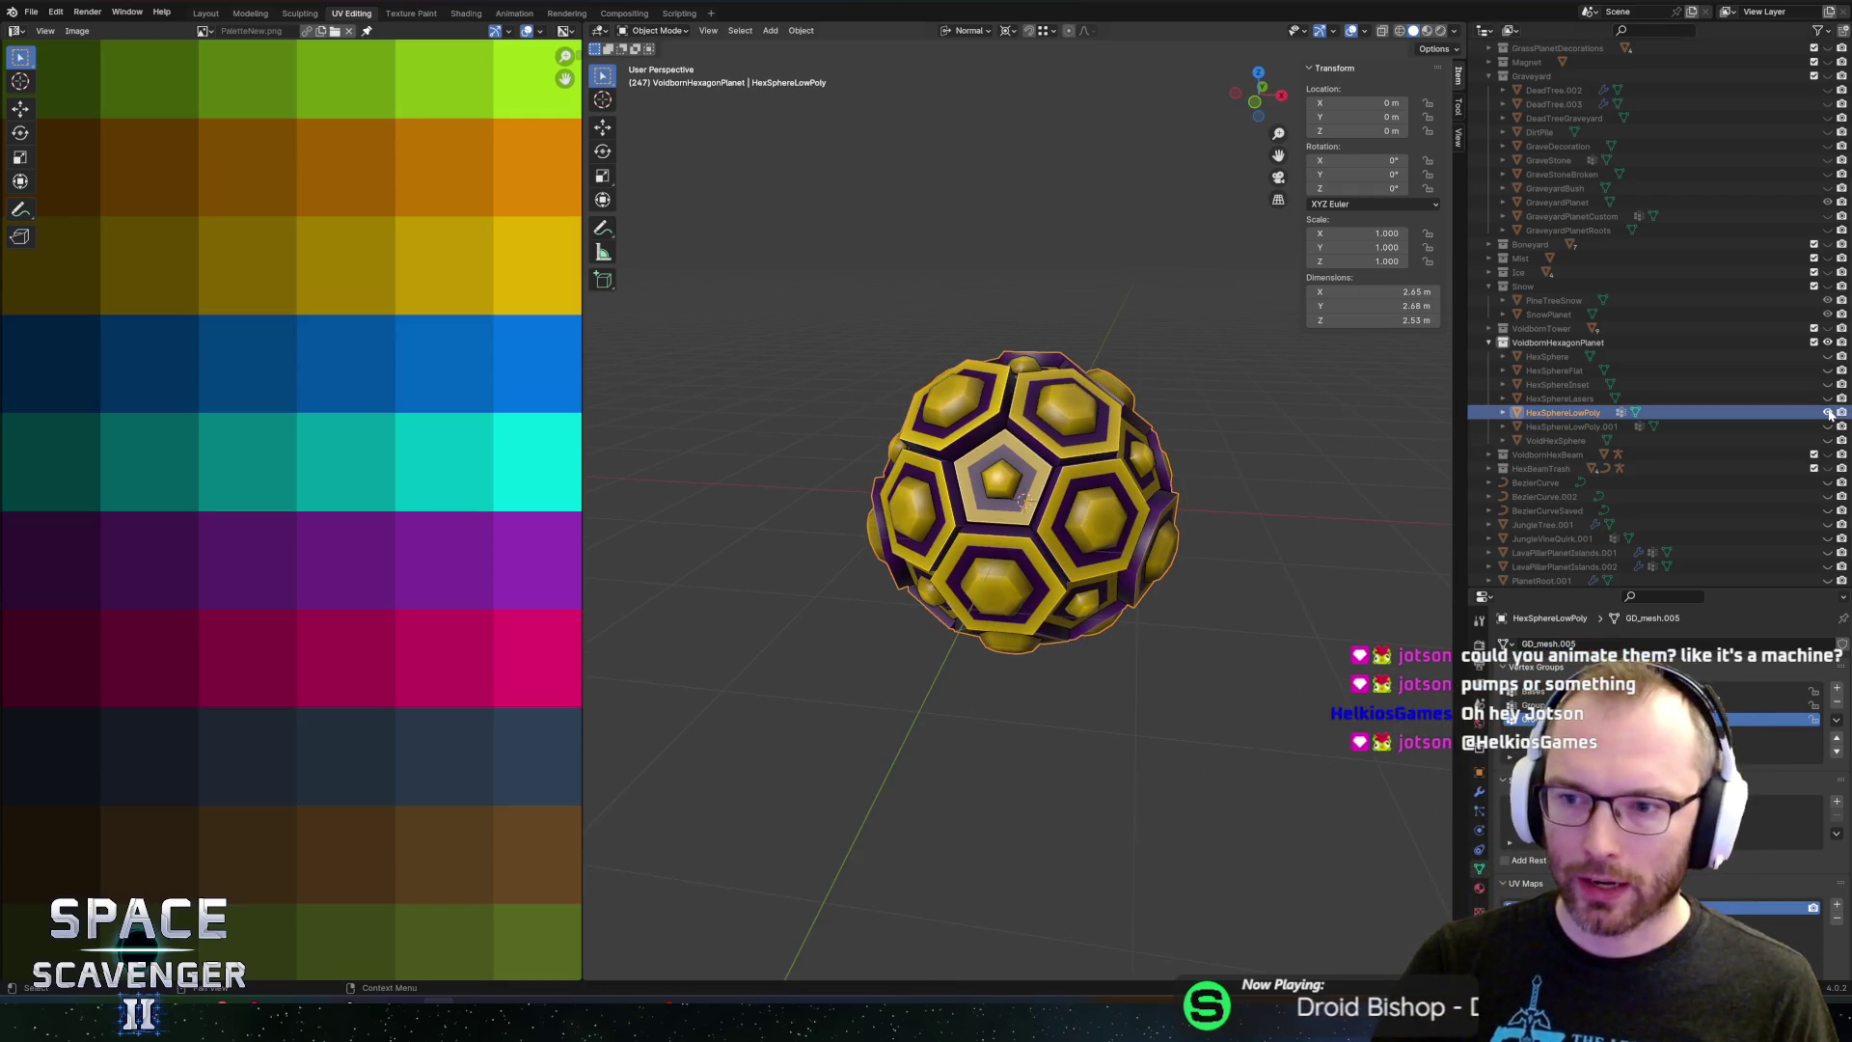
pyautogui.click(1827, 412)
pyautogui.click(1826, 384)
pyautogui.moveTo(1030, 457)
pyautogui.mouseDown()
pyautogui.moveTo(1231, 384)
pyautogui.moveTo(1322, 385)
pyautogui.moveTo(1142, 427)
pyautogui.moveTo(1348, 432)
pyautogui.moveTo(1345, 487)
pyautogui.moveTo(1310, 462)
pyautogui.moveTo(1370, 444)
pyautogui.moveTo(1156, 490)
pyautogui.moveTo(940, 461)
pyautogui.mouseUp()
pyautogui.click(1826, 384)
pyautogui.click(1827, 412)
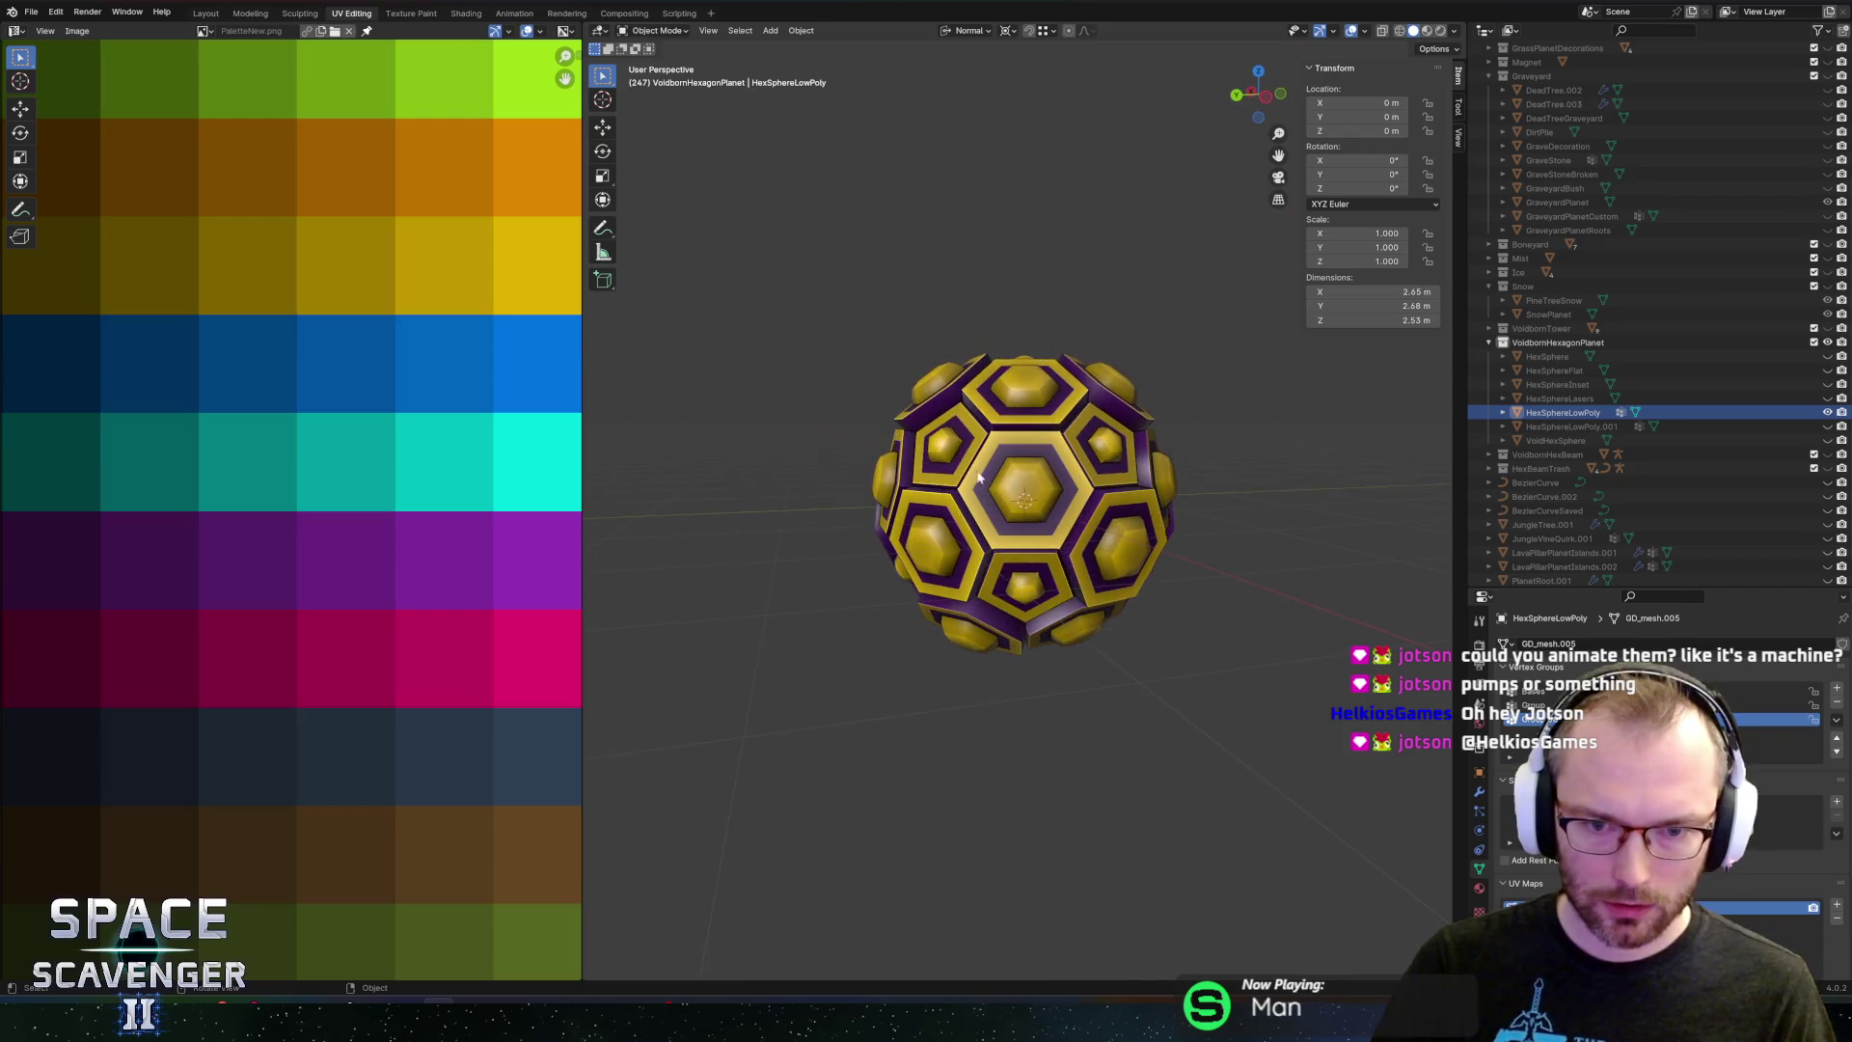
# In Edit Mode, move the hex core UVs onto the magenta palette row and export for the game
pyautogui.press('Tab')
pyautogui.scroll(-7, 323, 490)
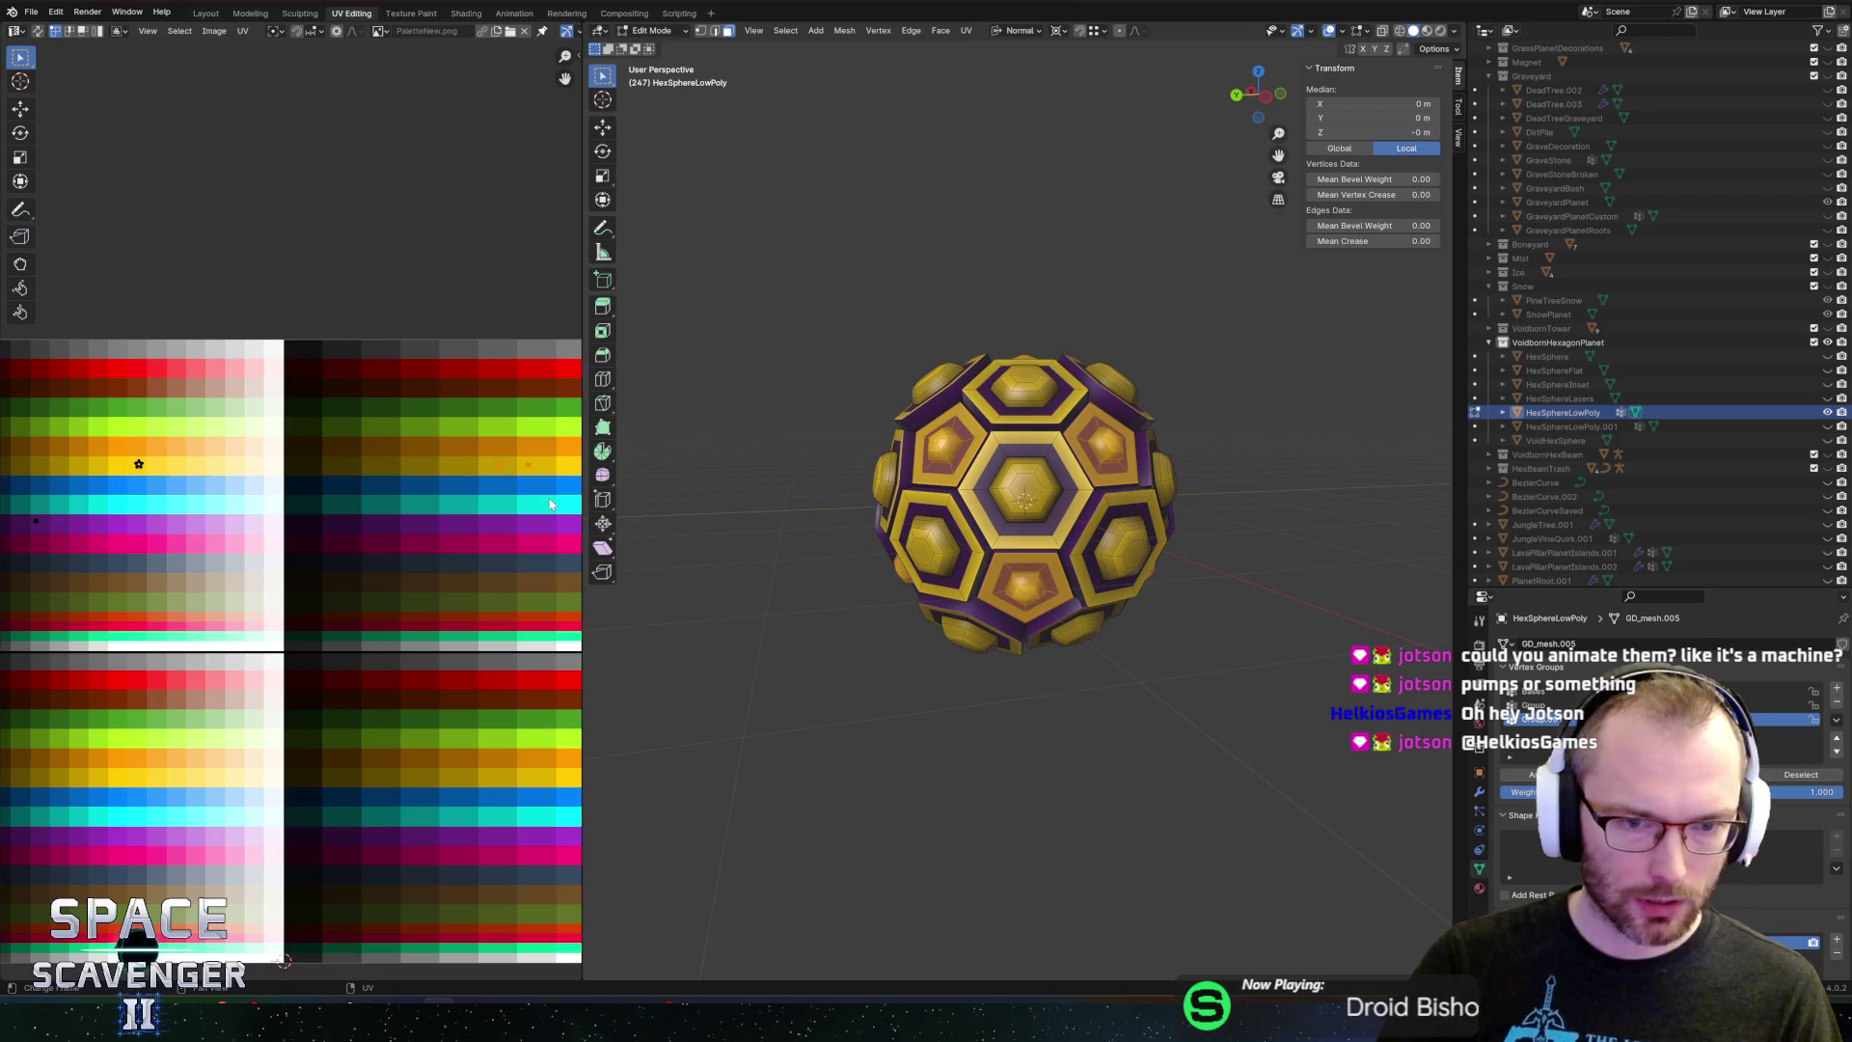
pyautogui.press('g')
pyautogui.click(540, 558)
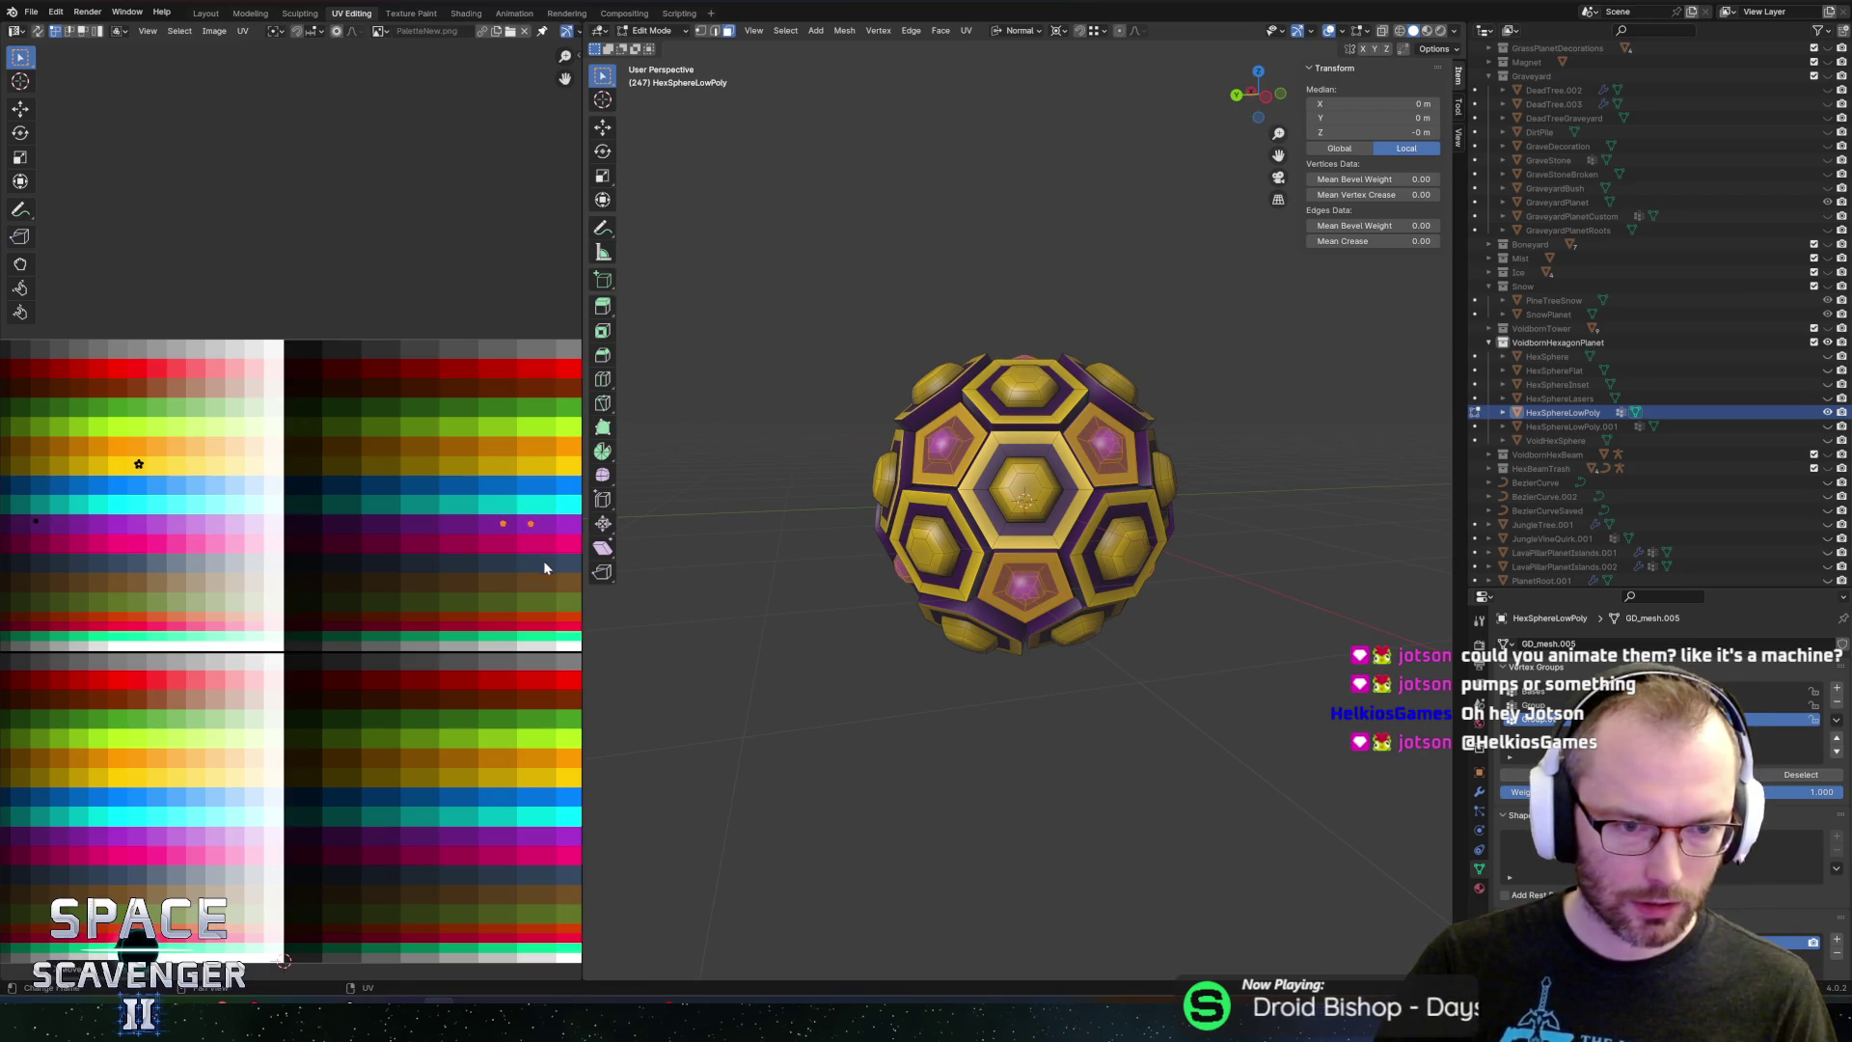
pyautogui.hotkey('shift', 'alt', 's')
pyautogui.hotkey('alt', 'Tab')
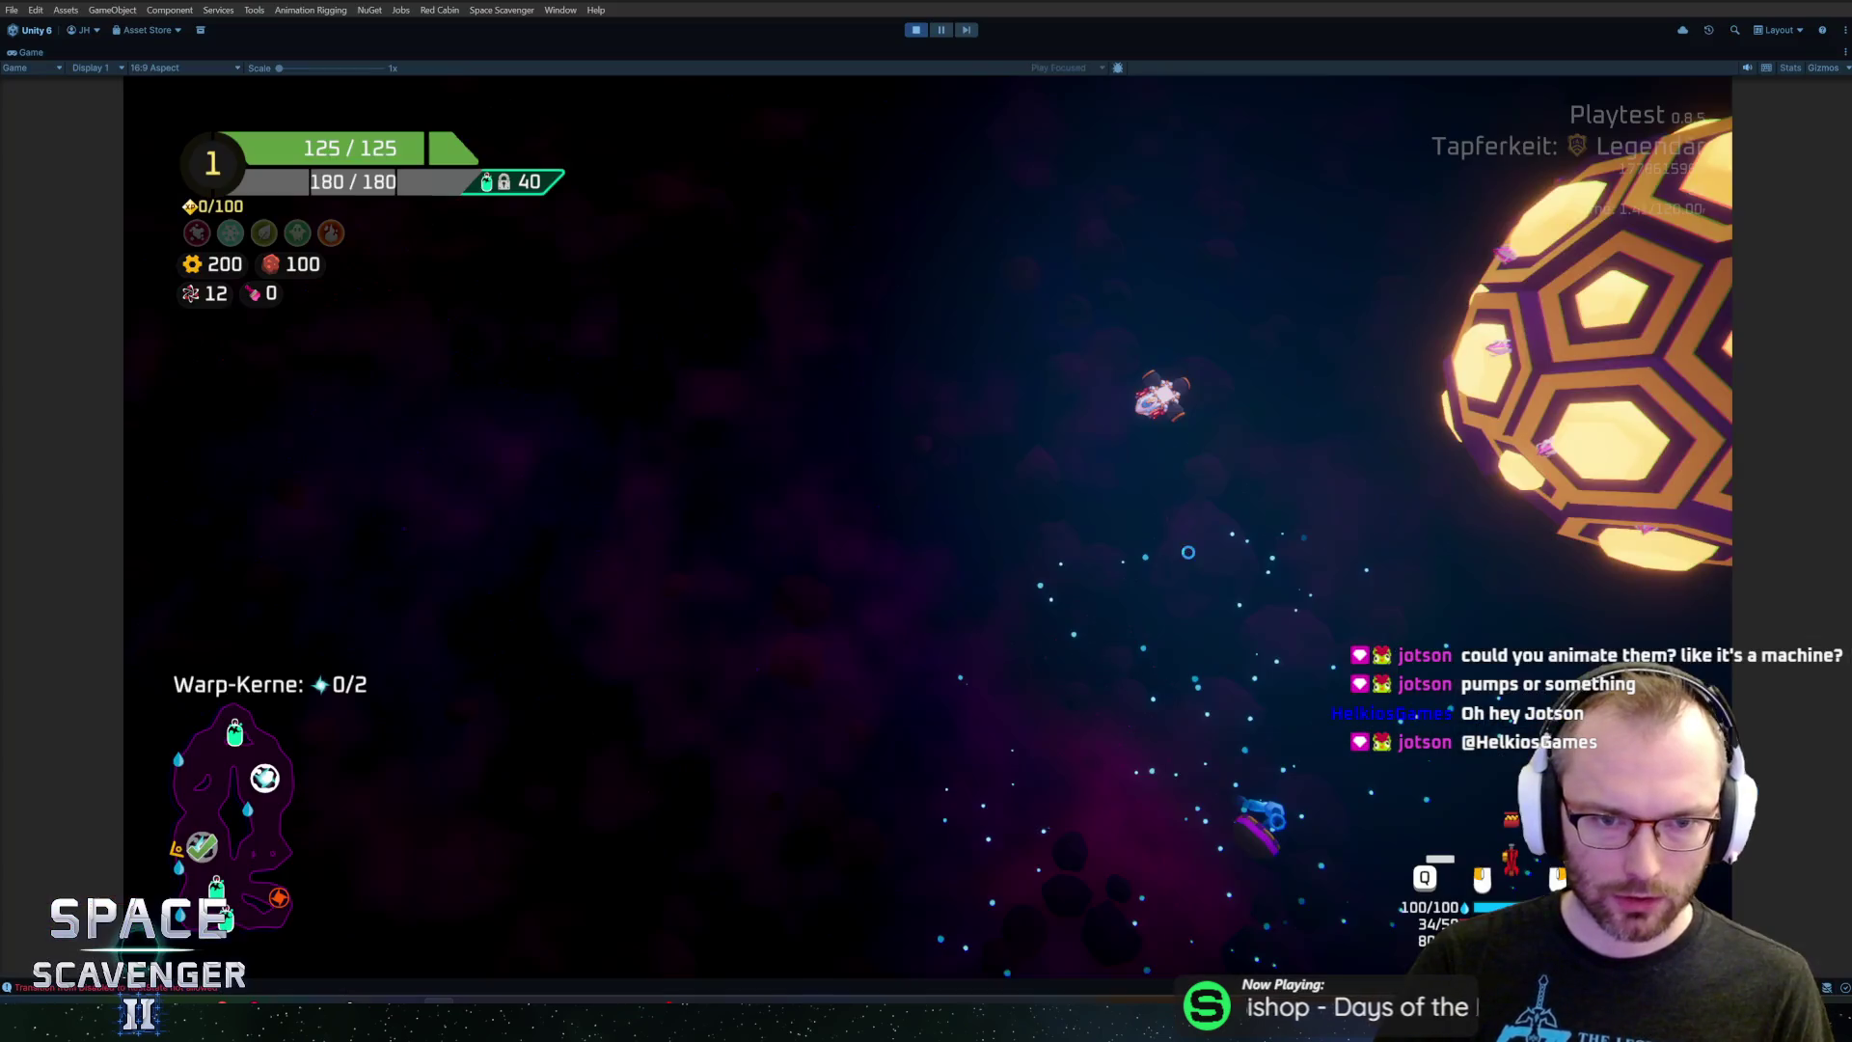
# Fly the ship up and down around the magenta-cored planet in Play mode
pyautogui.press('w')
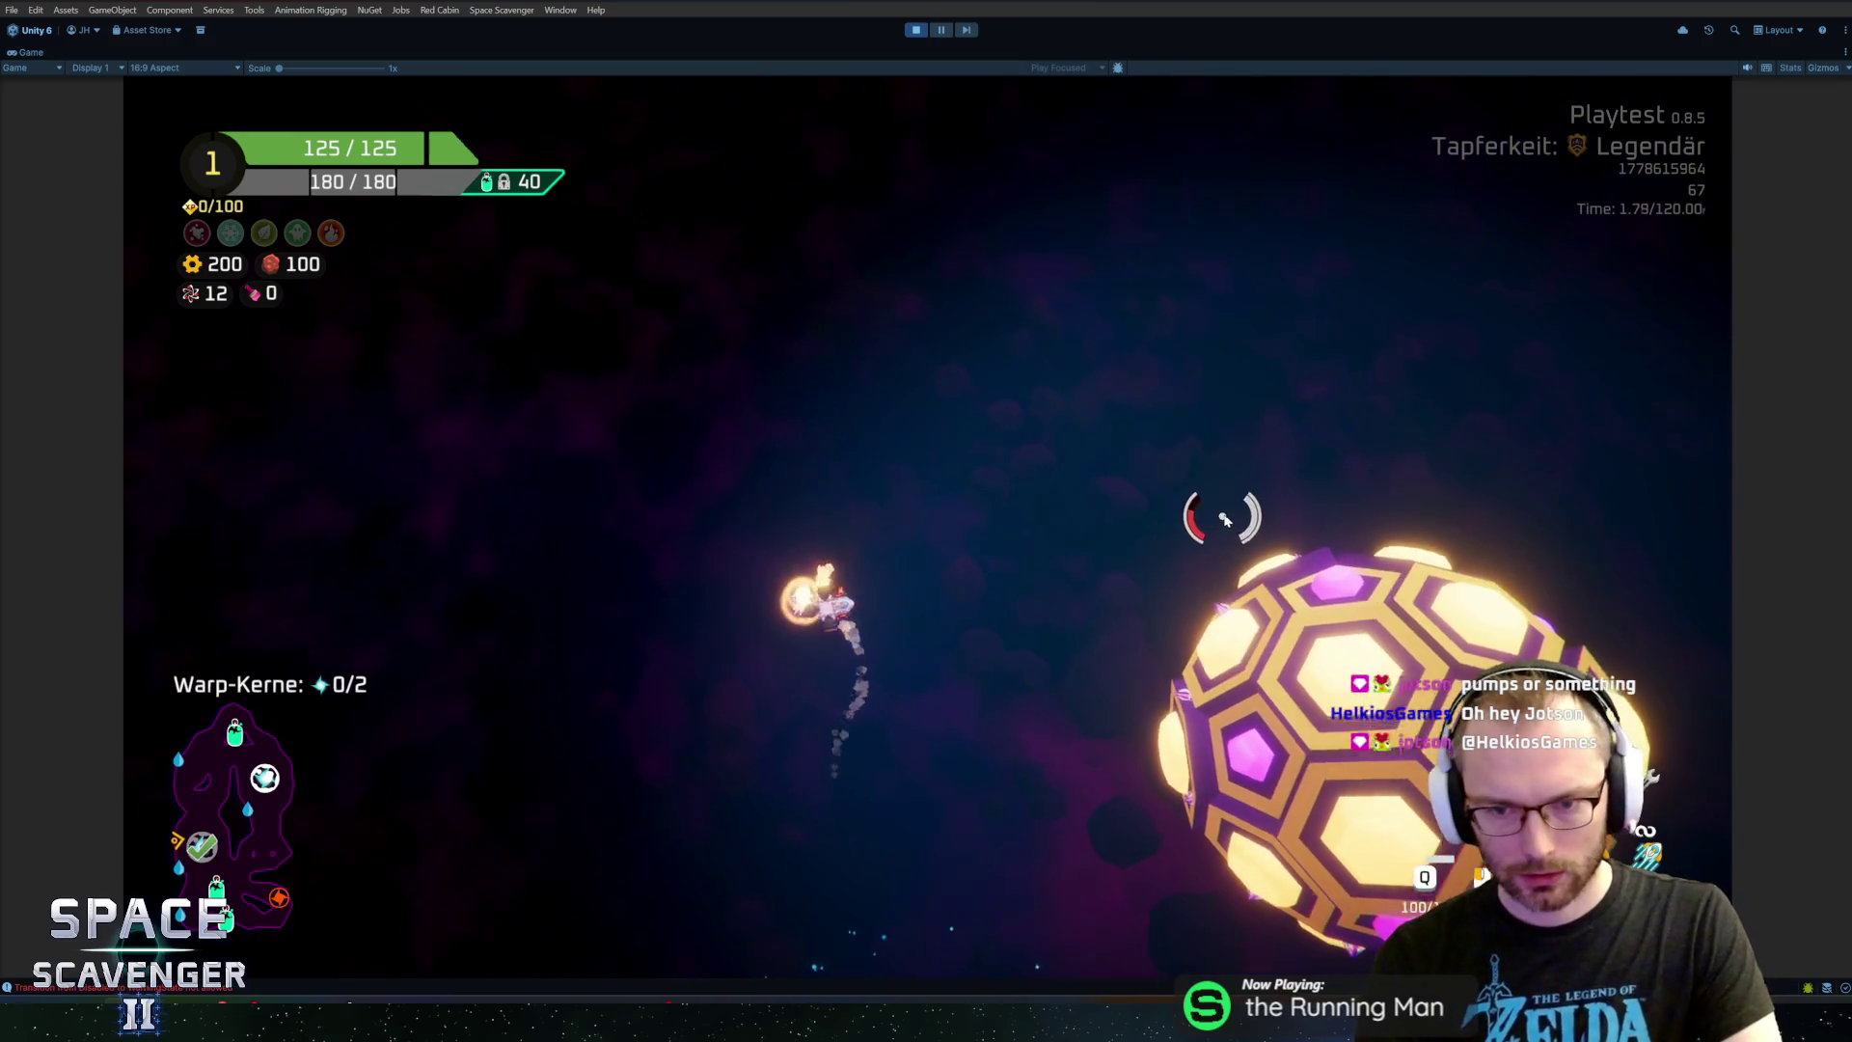
pyautogui.press('s')
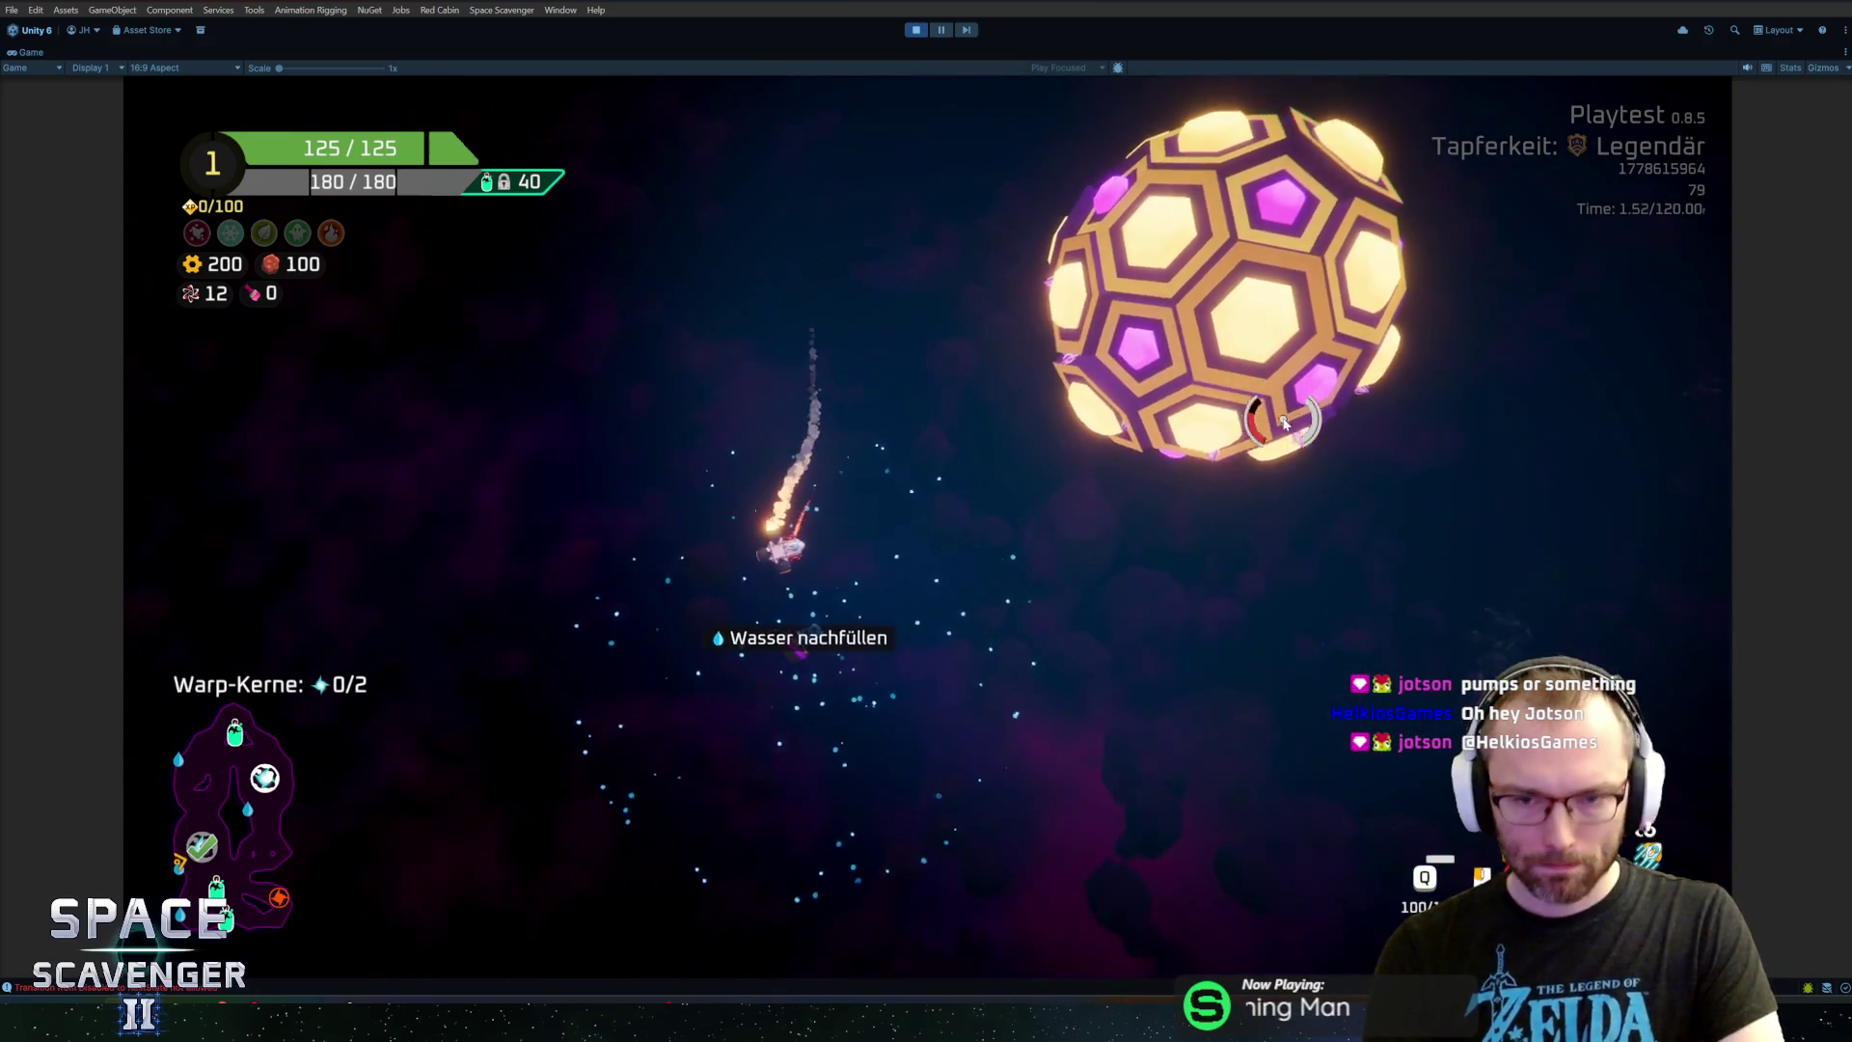
pyautogui.press('w')
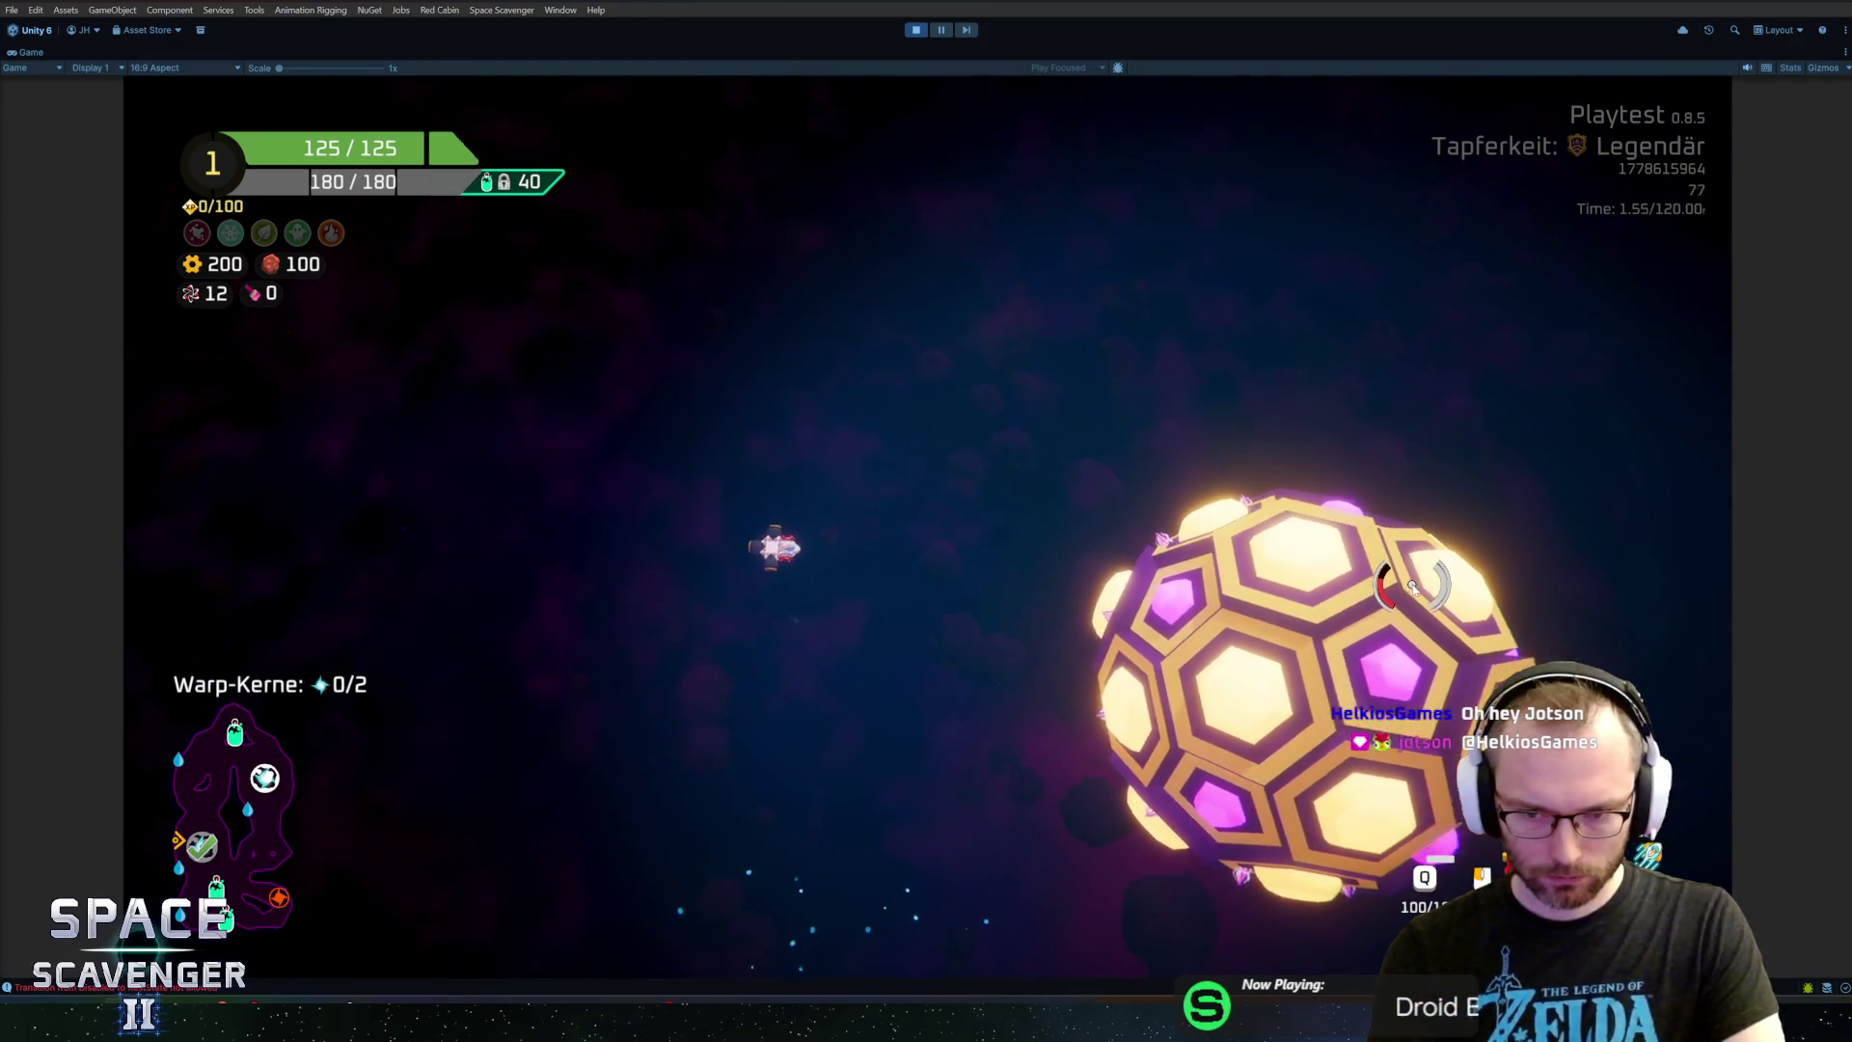
pyautogui.press('s')
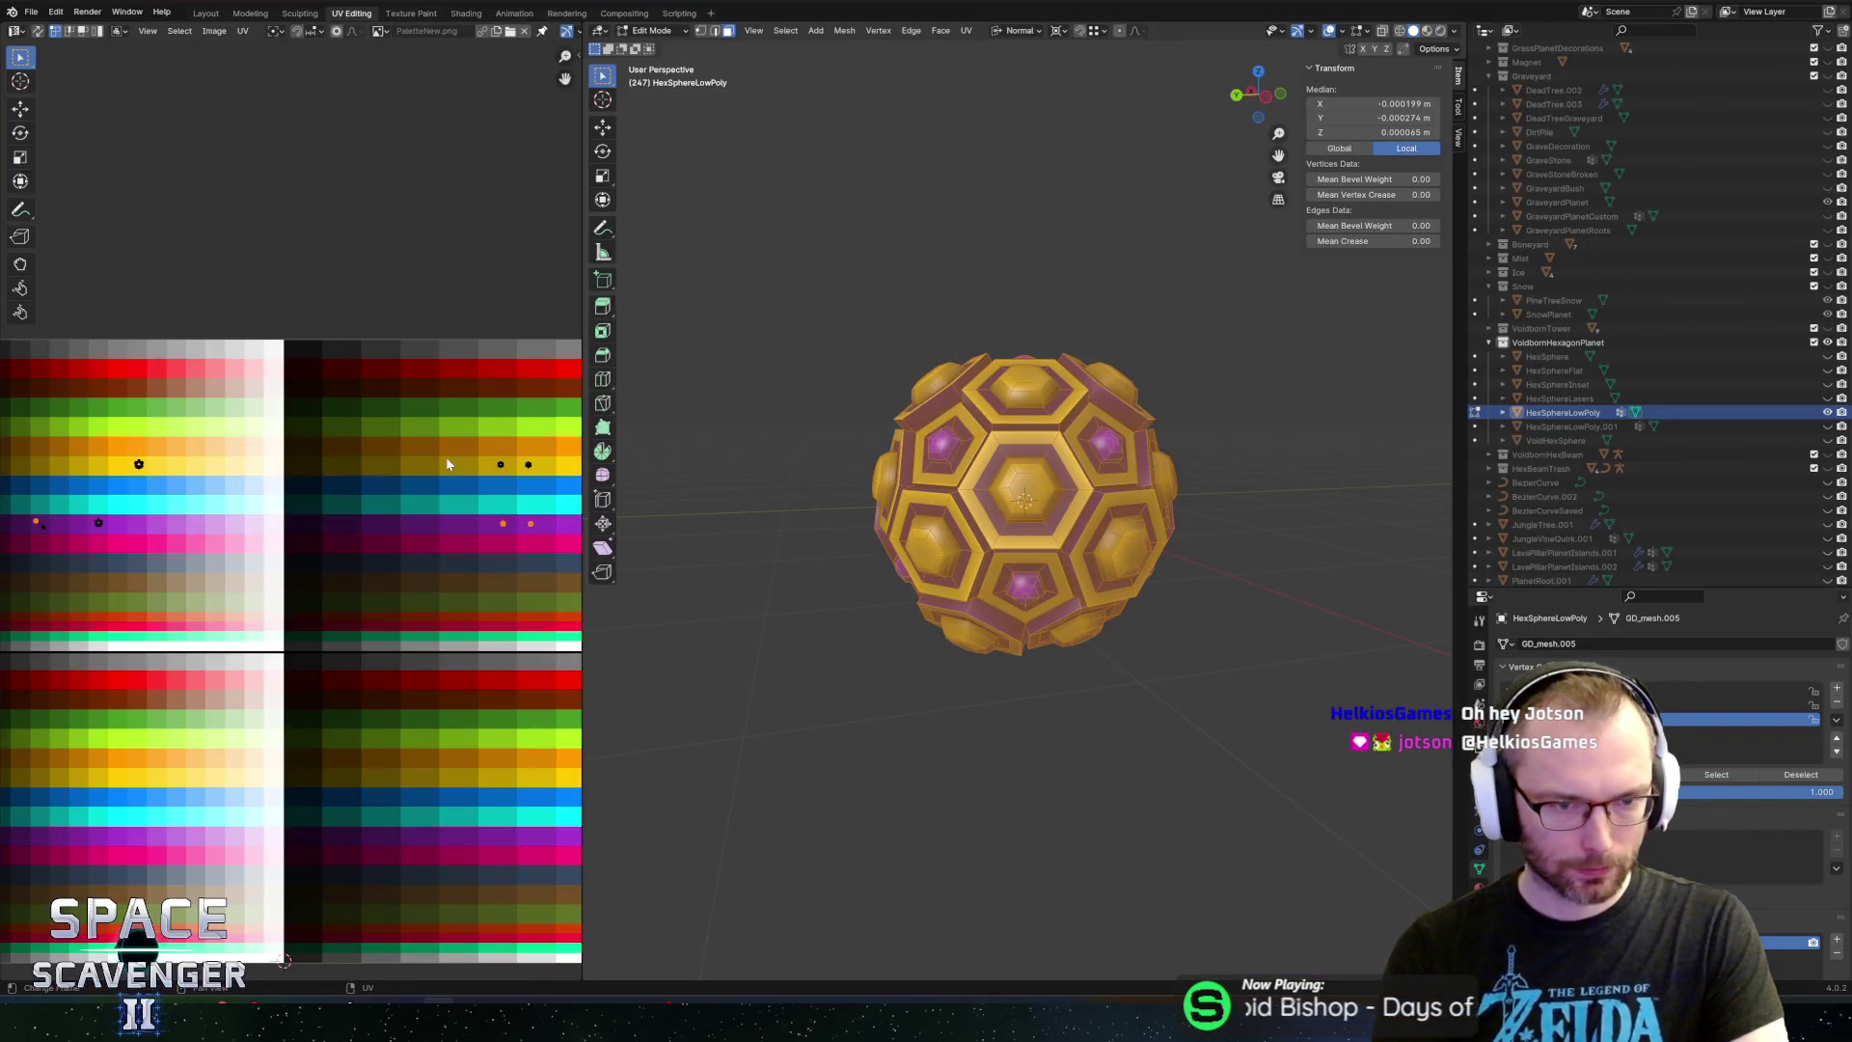
# Select the inner rim UVs and move them onto the purple palette row
pyautogui.scroll(5, 520, 485)
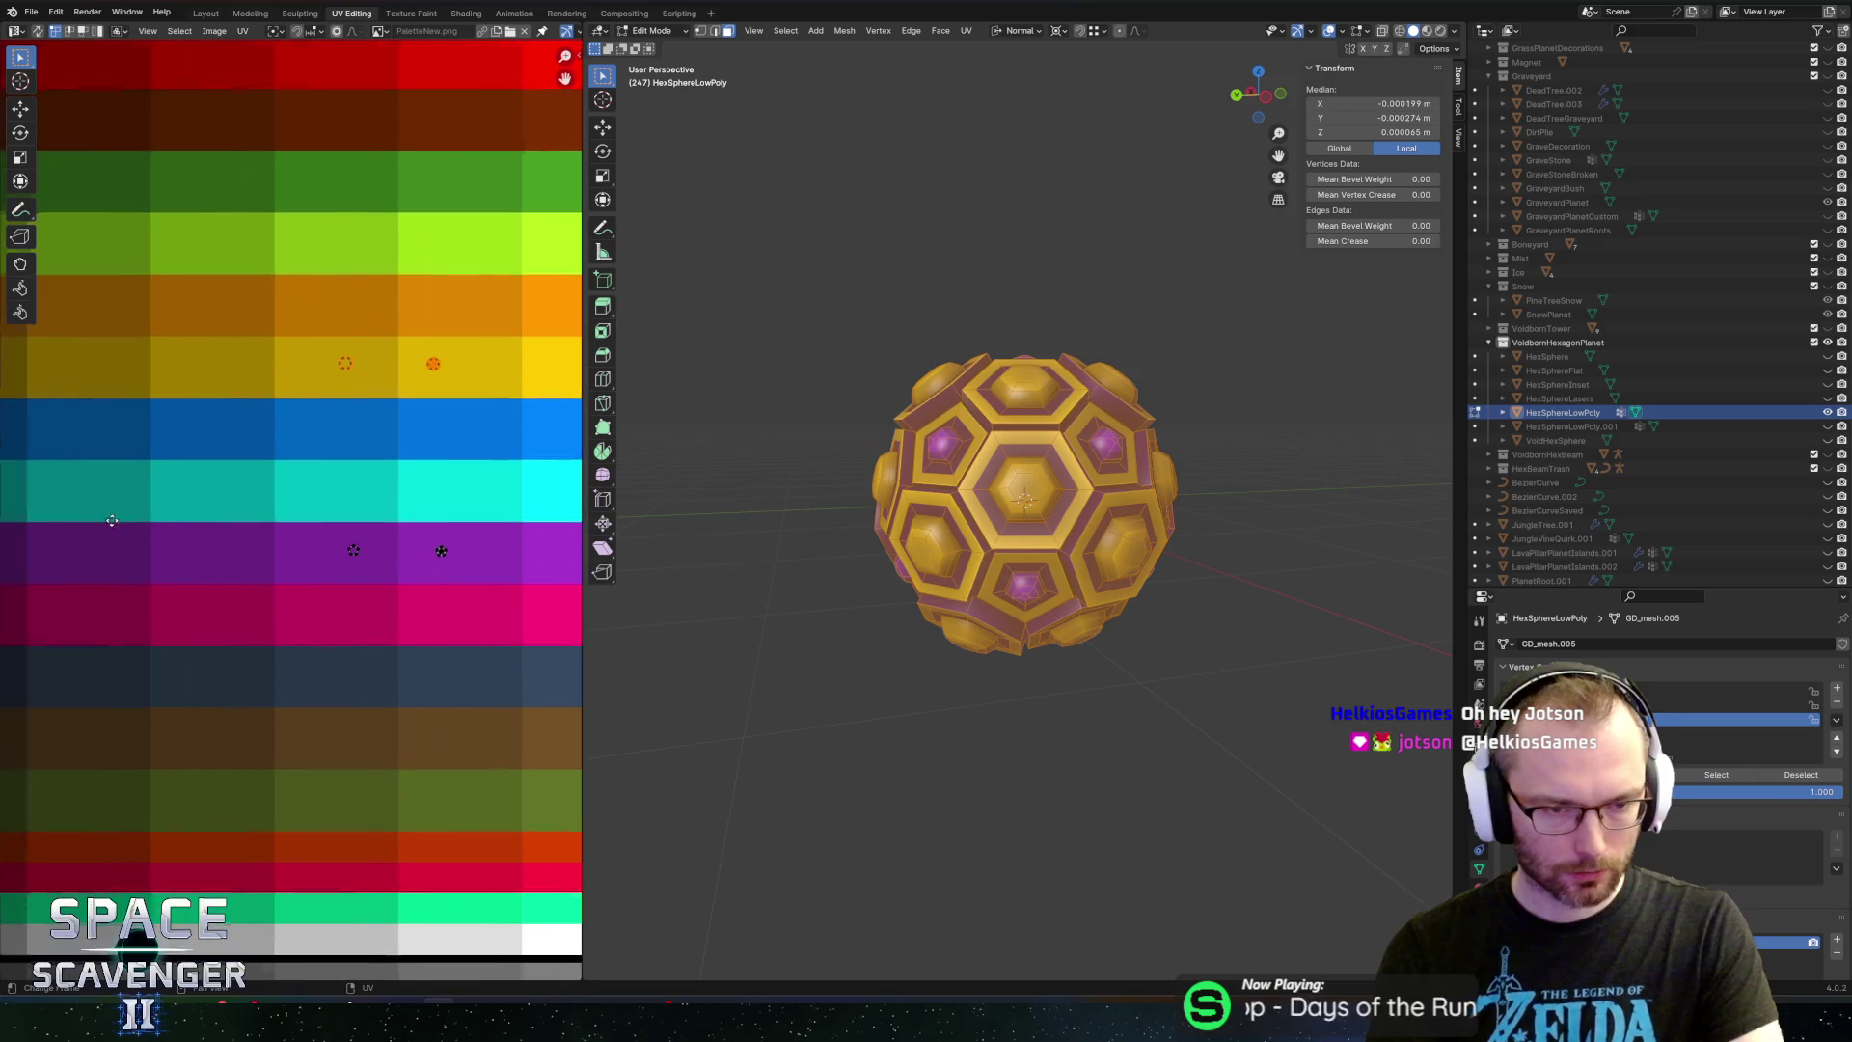
pyautogui.moveTo(311, 515); pyautogui.dragTo(444, 589)
pyautogui.press('g')
pyautogui.click(459, 602)
pyautogui.press('g')
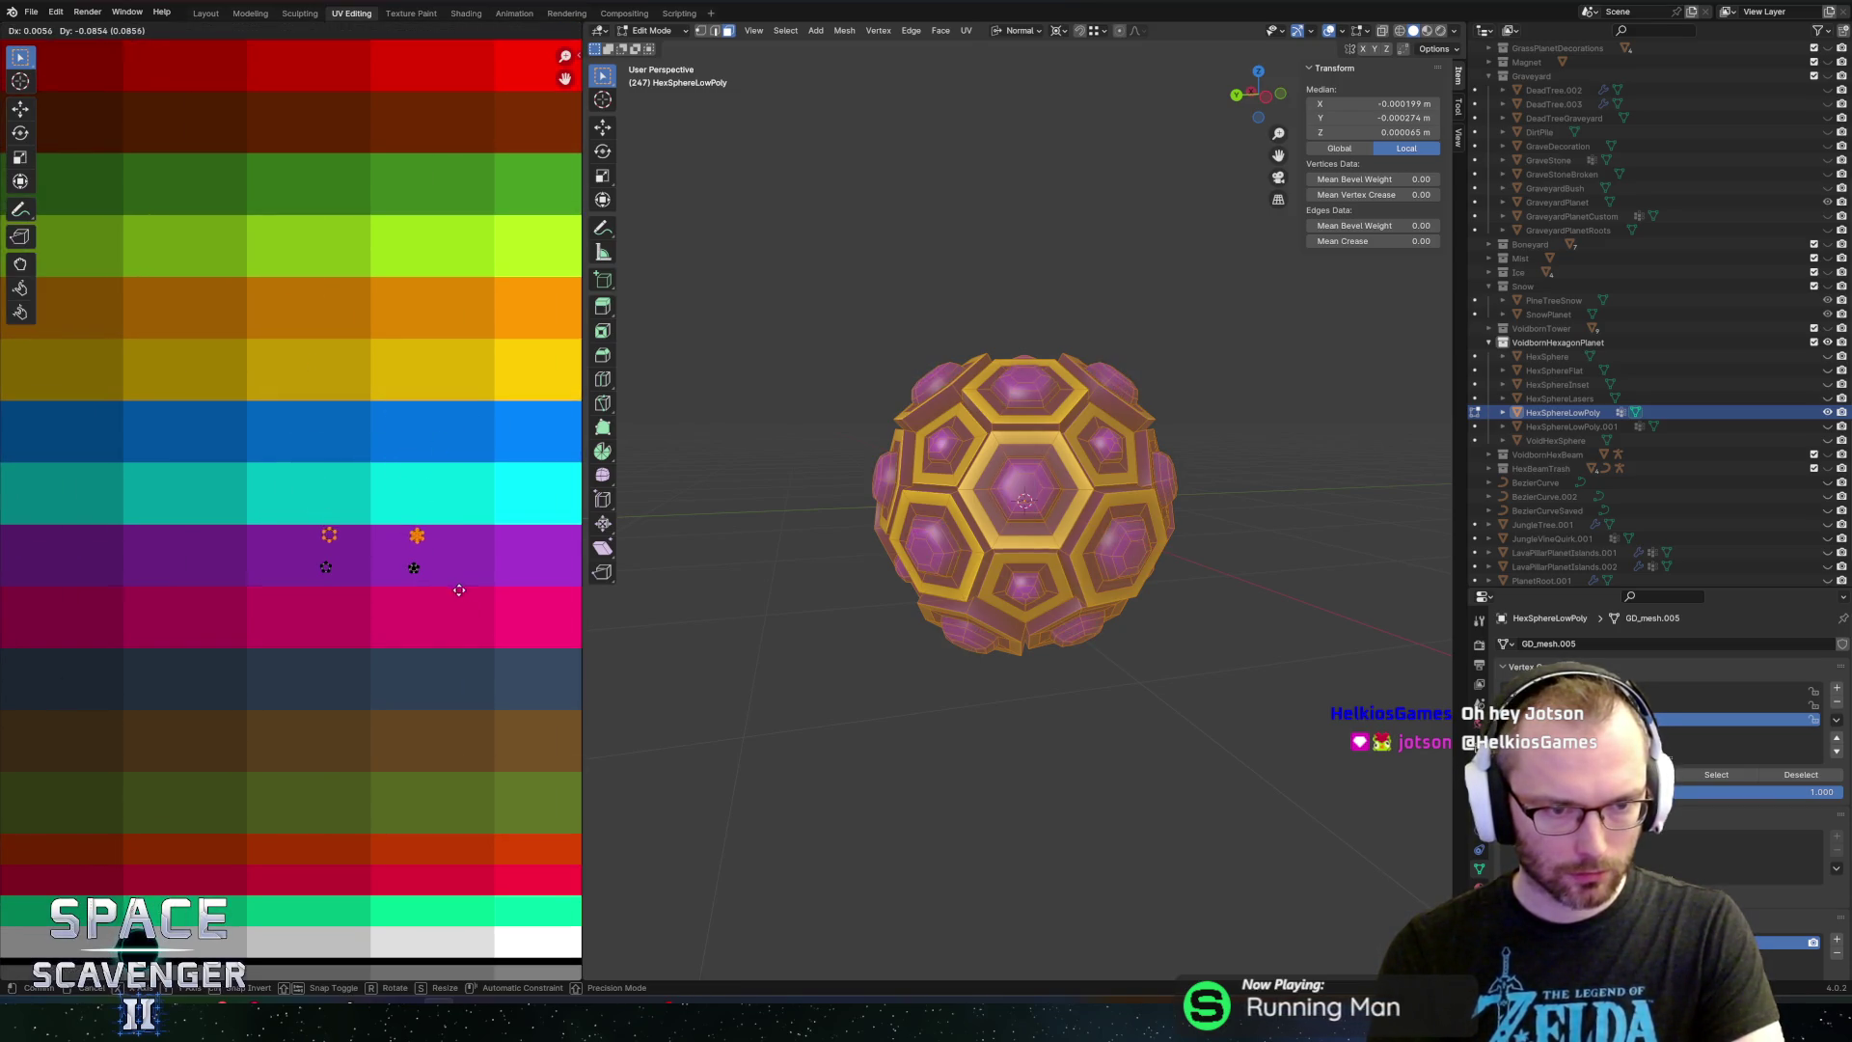
pyautogui.click(462, 598)
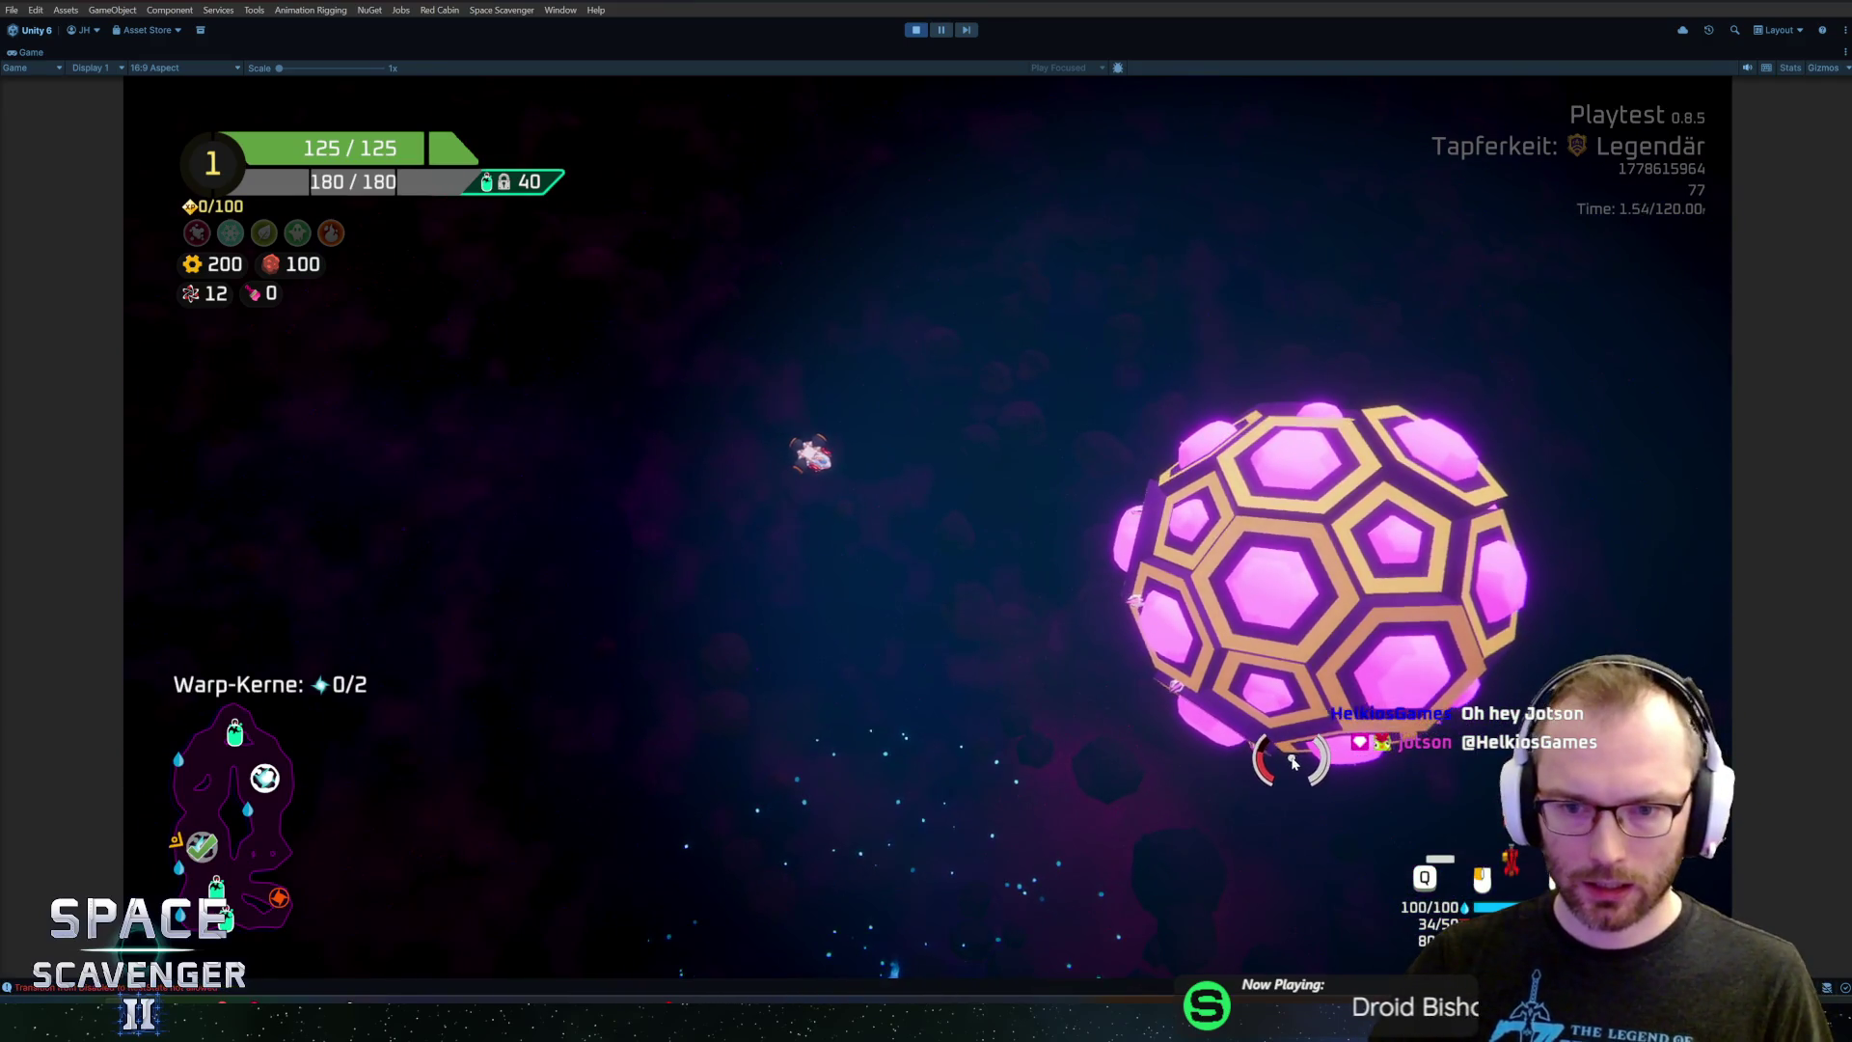
# Return the rim UVs to the gold row and re-export the planet FBX for the game
pyautogui.hotkey('alt', 'Tab')
pyautogui.press('g')
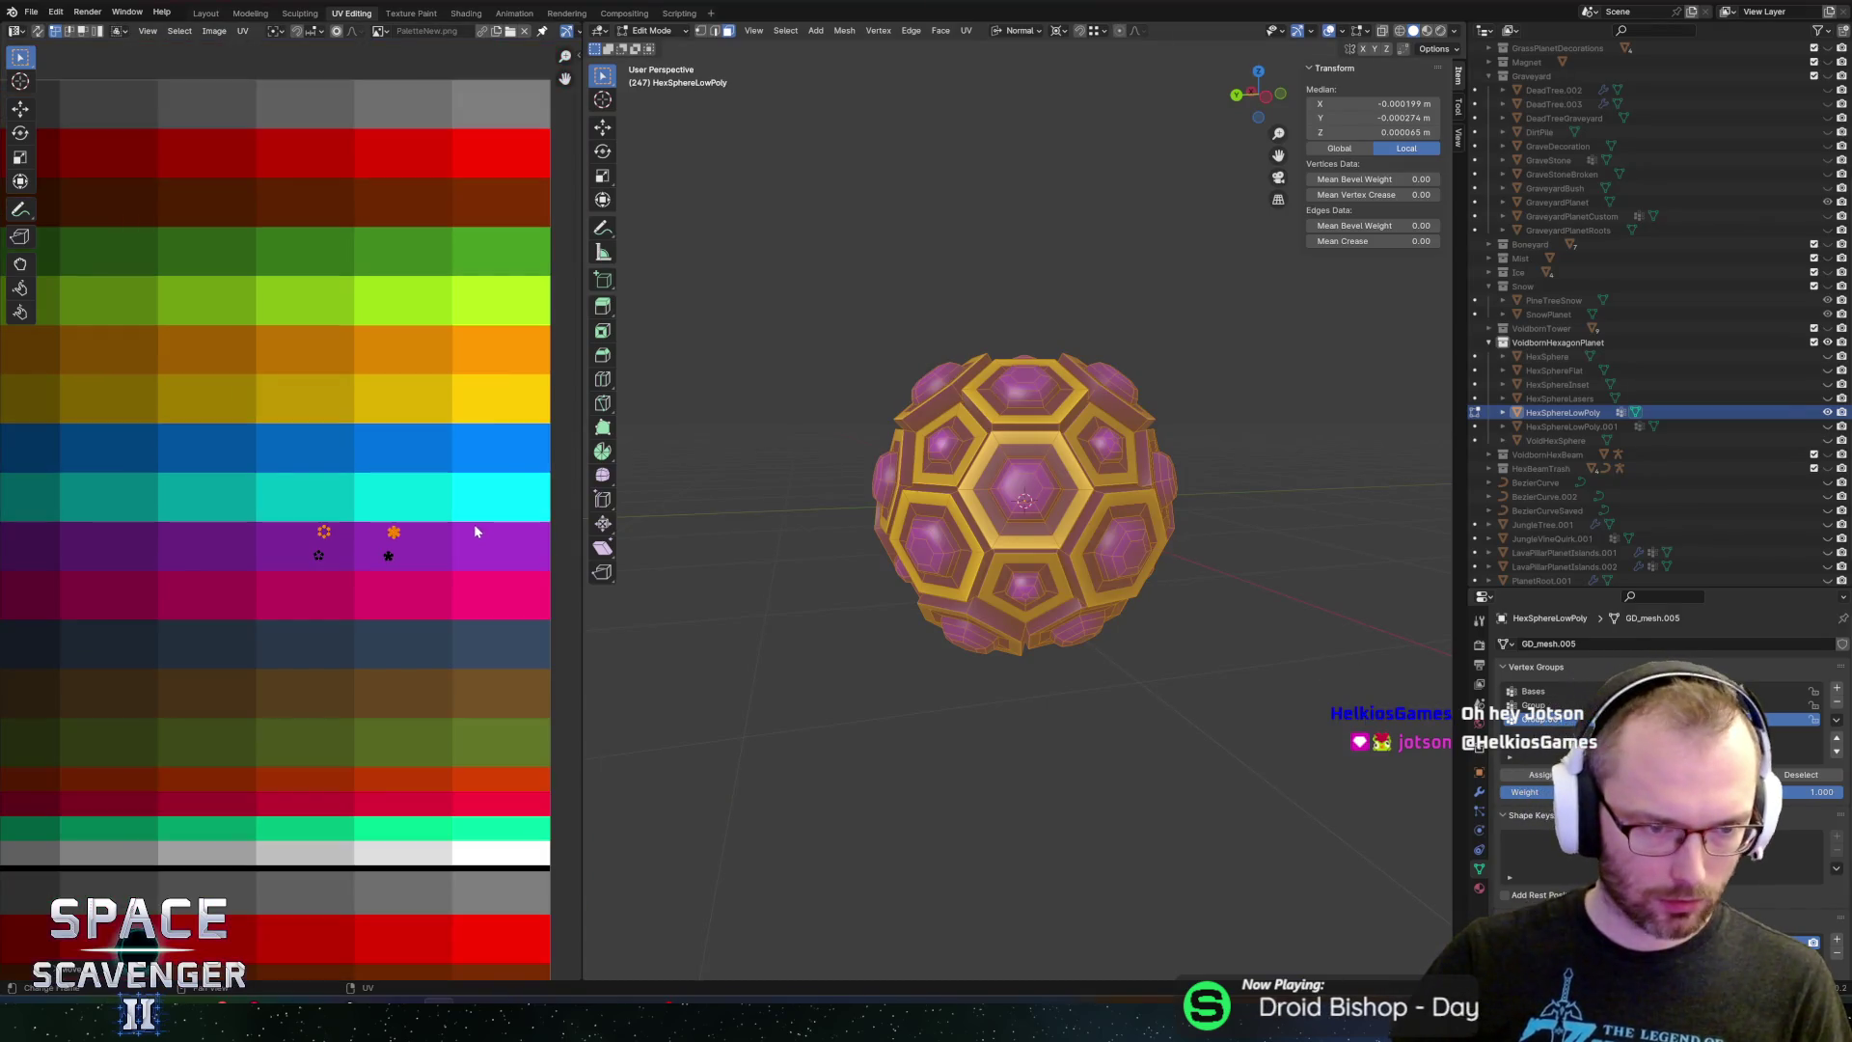
pyautogui.press('Escape')
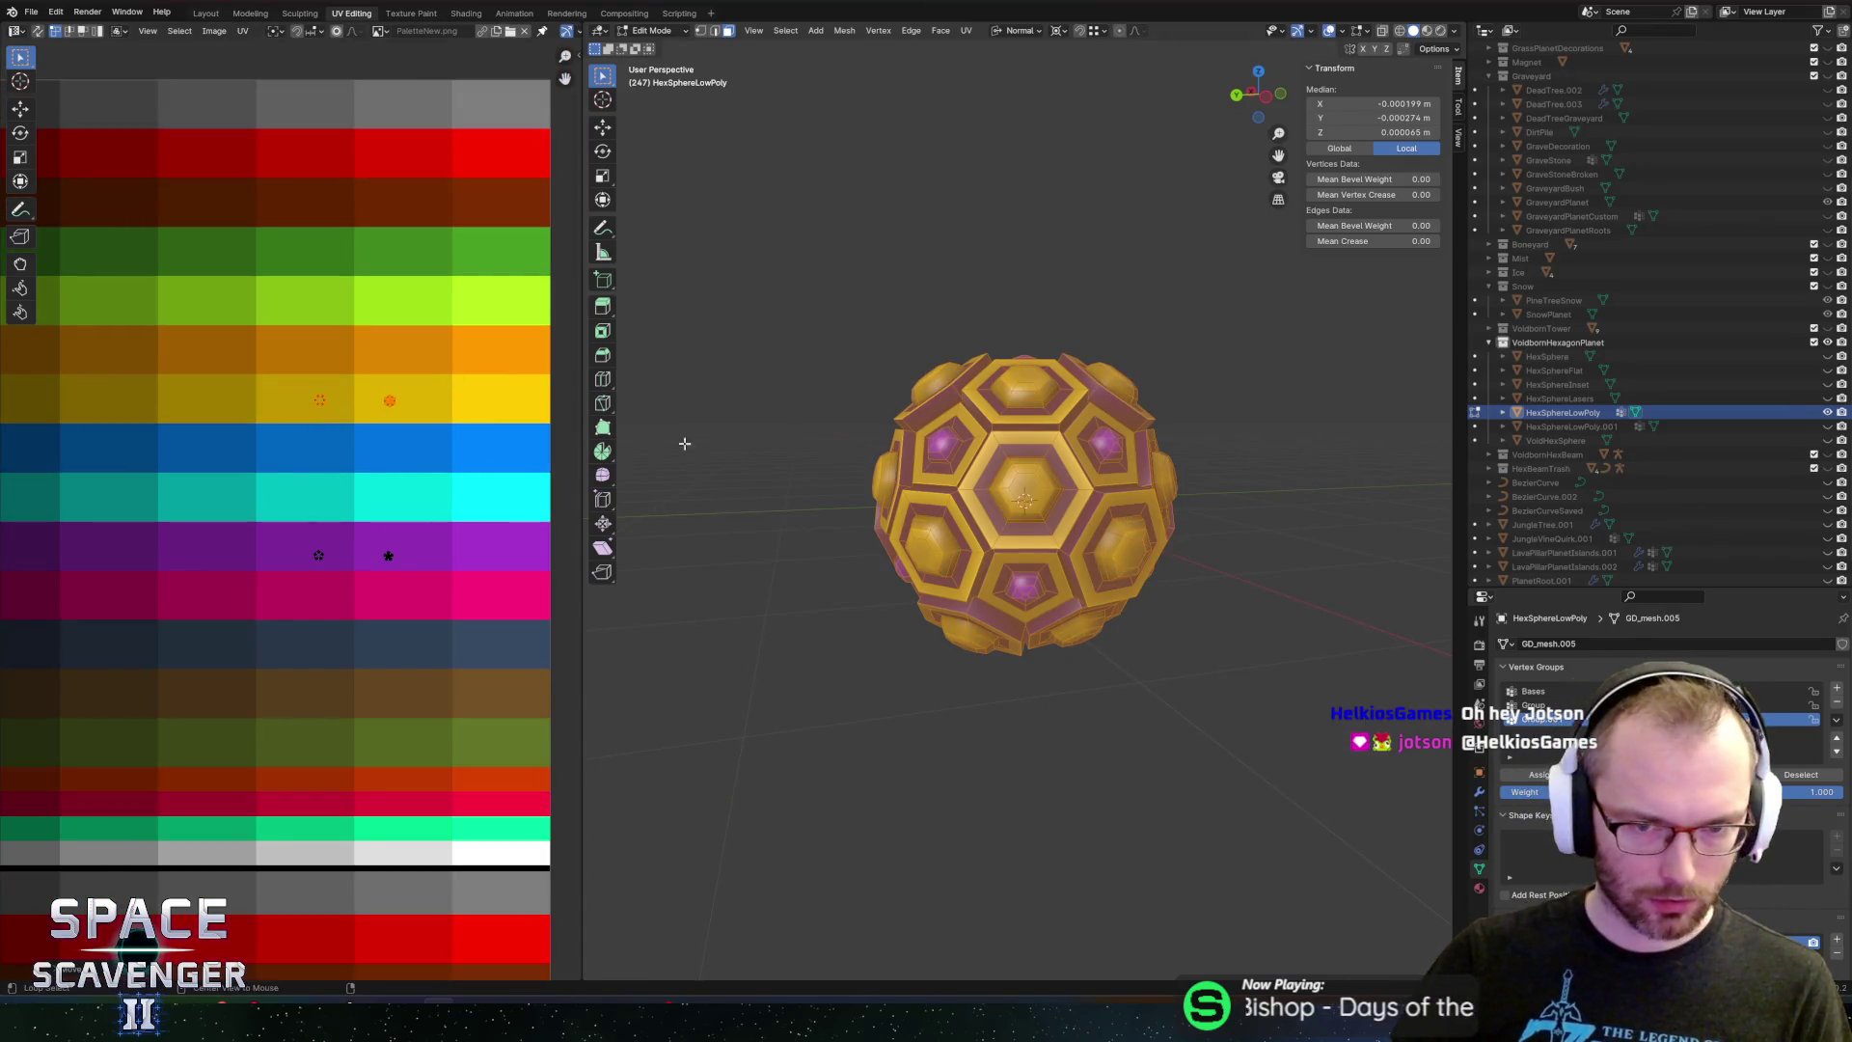
pyautogui.hotkey('ctrl', 'shift', 'e')
pyautogui.click(1384, 882)
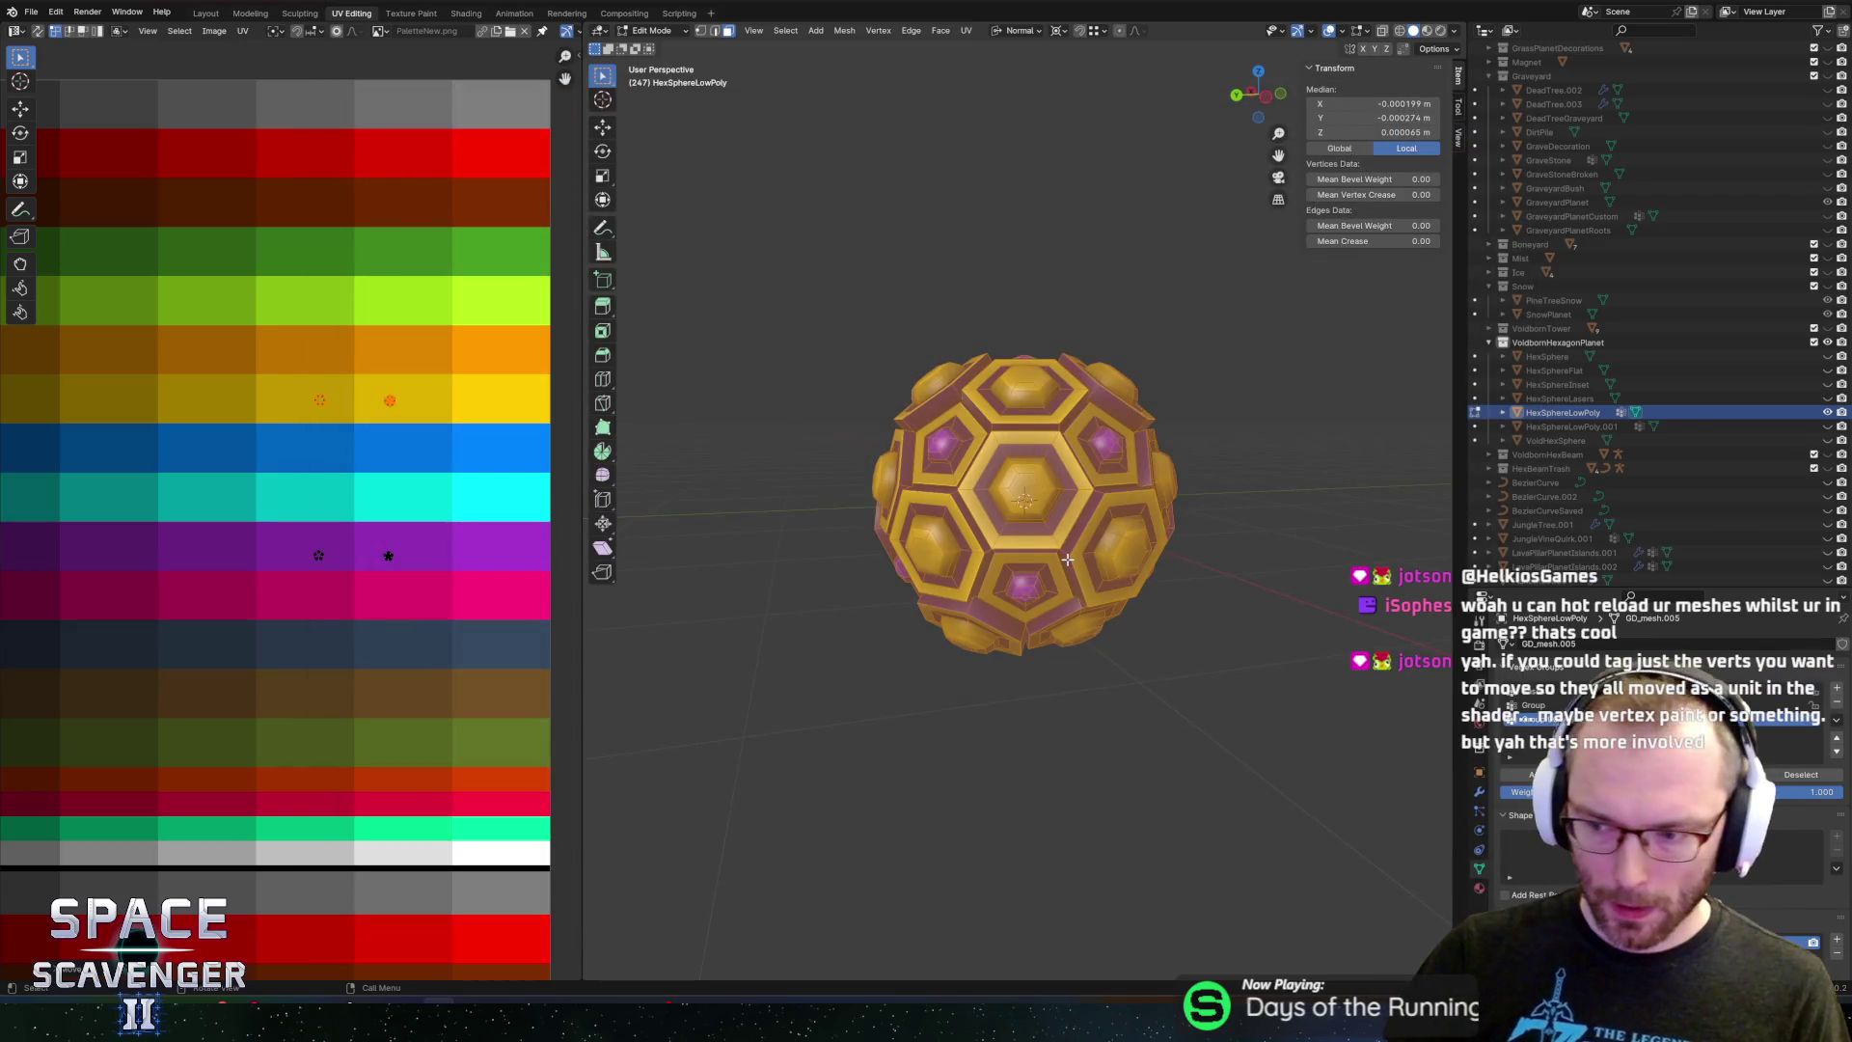
pyautogui.hotkey('alt', 'Tab')
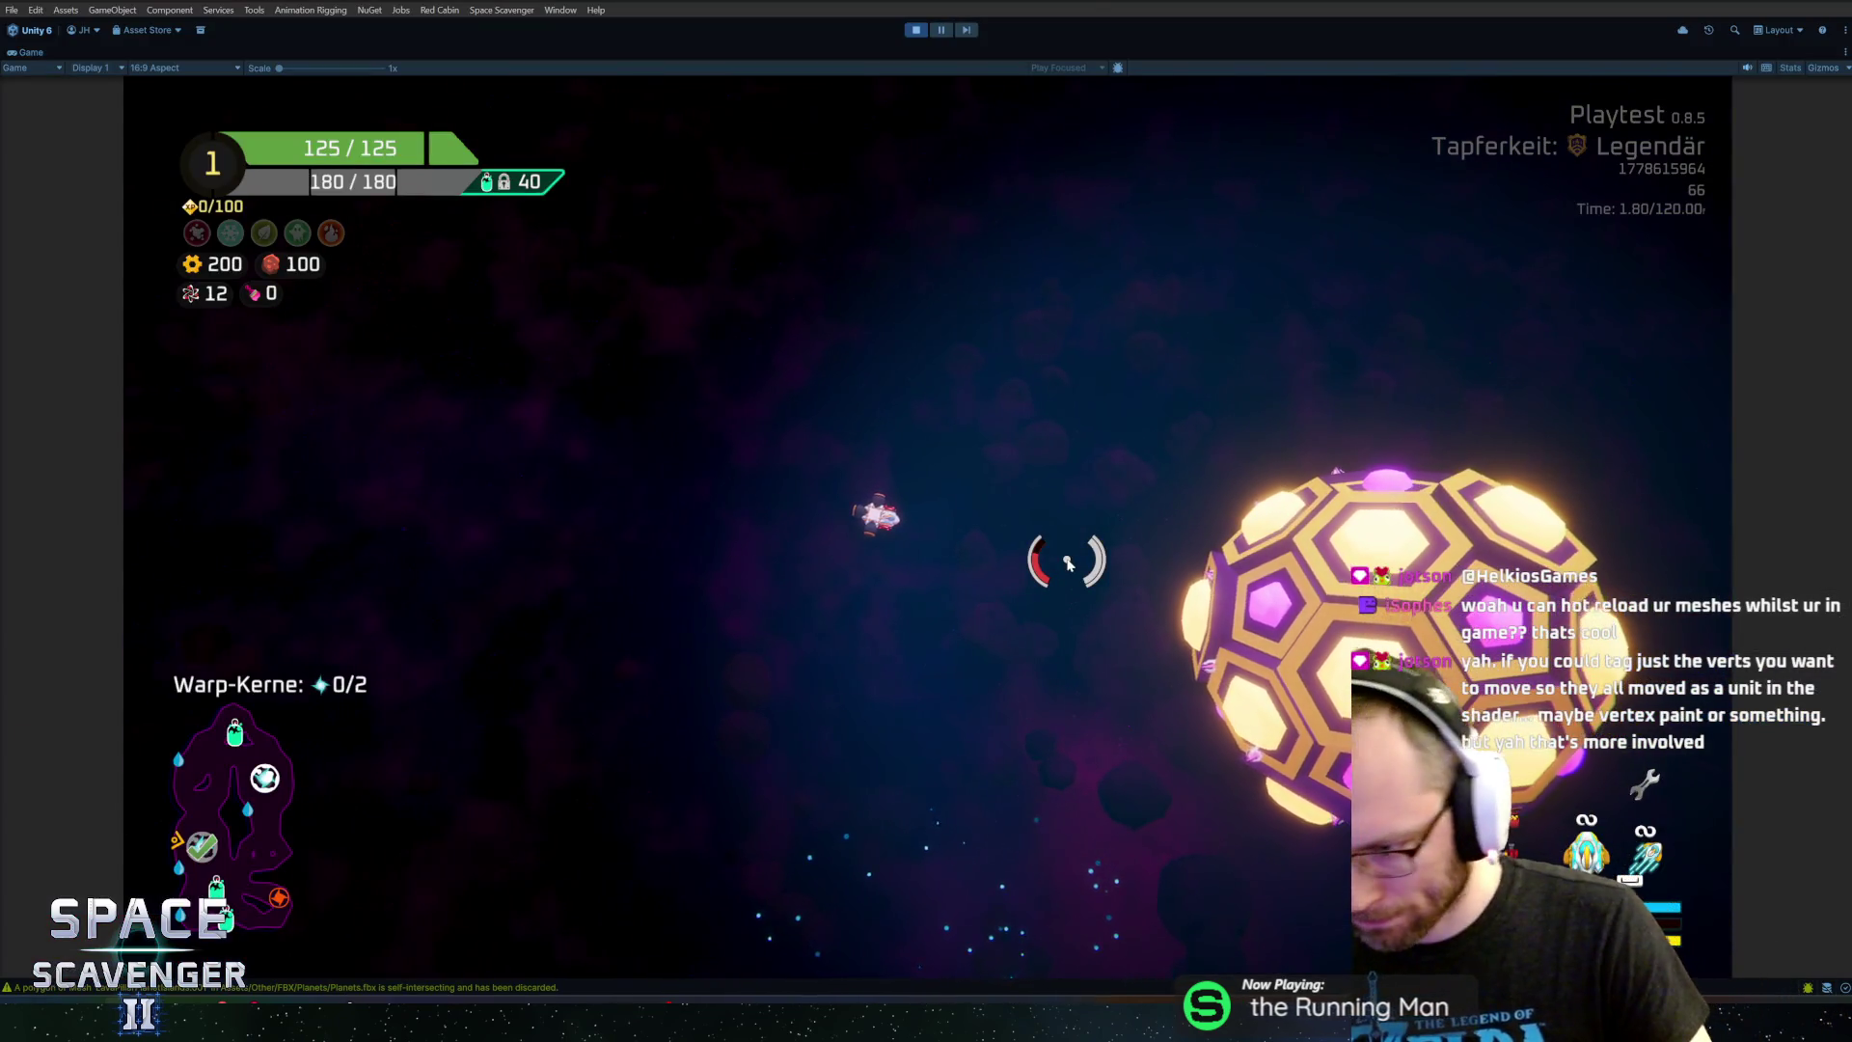